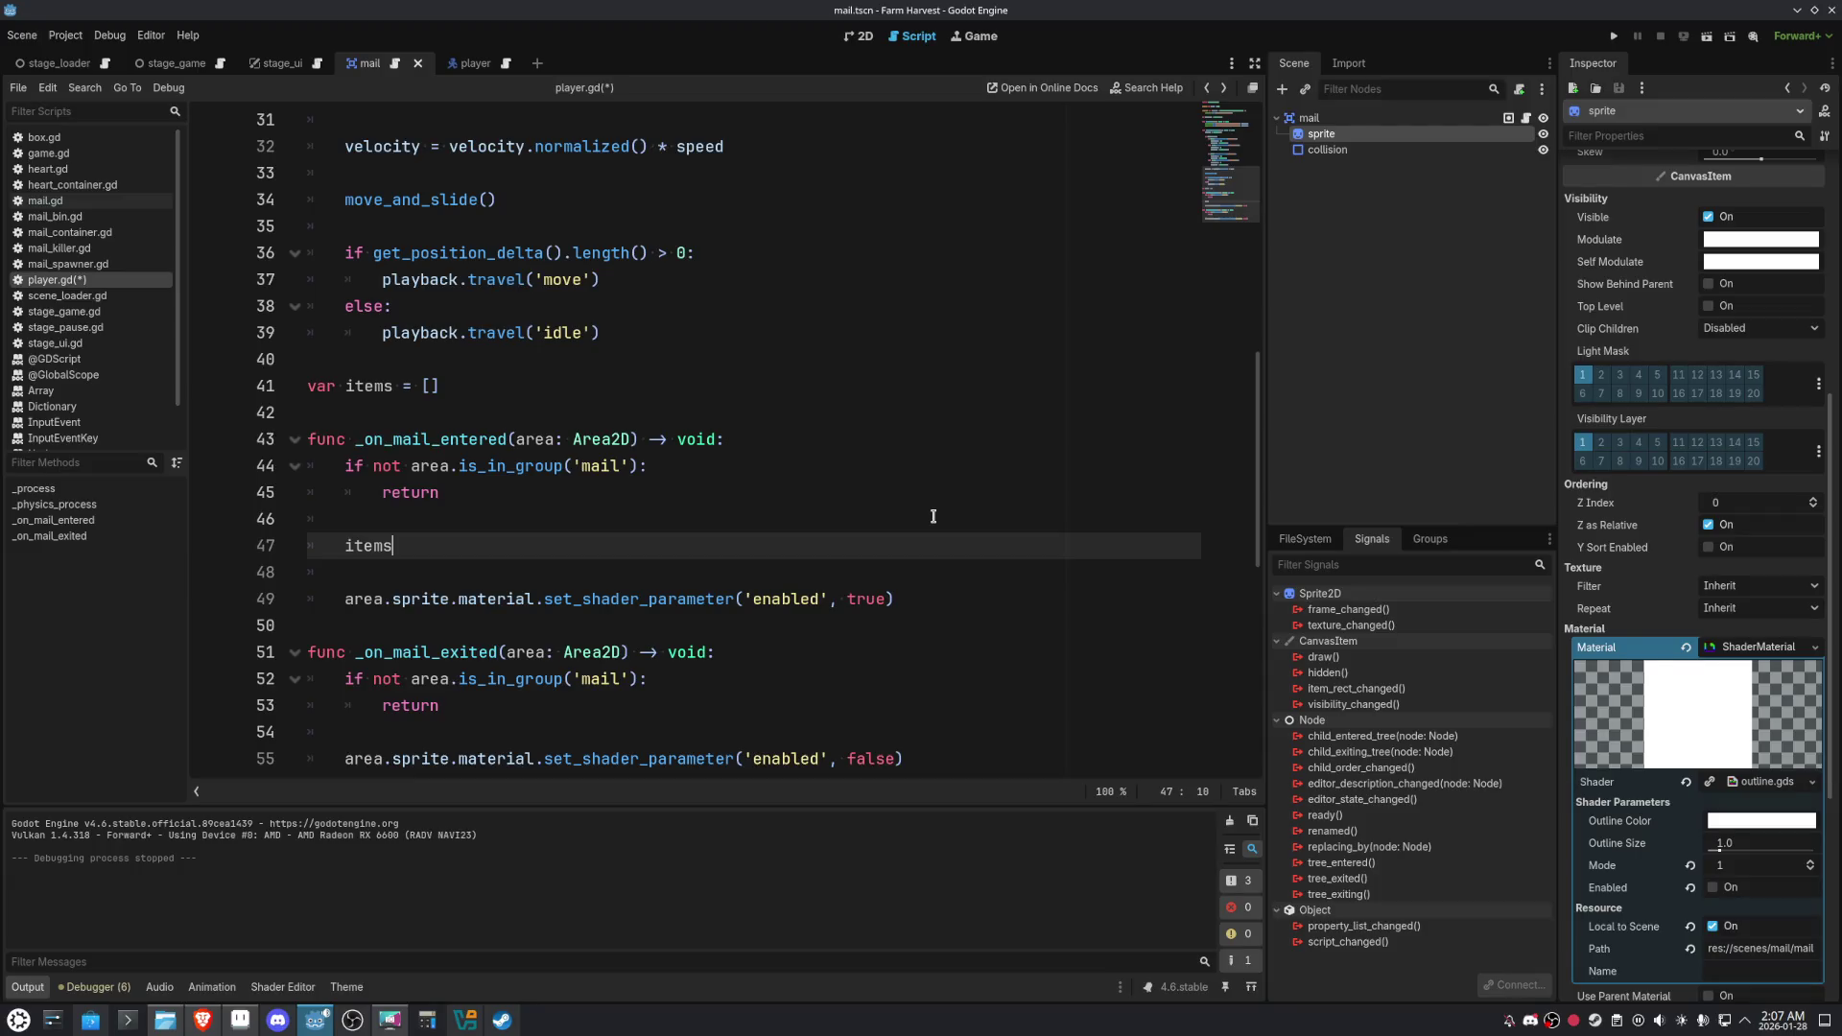
Step: Add items.append(area) to the mail-entered handler on line 47 and copy that line
type(".")
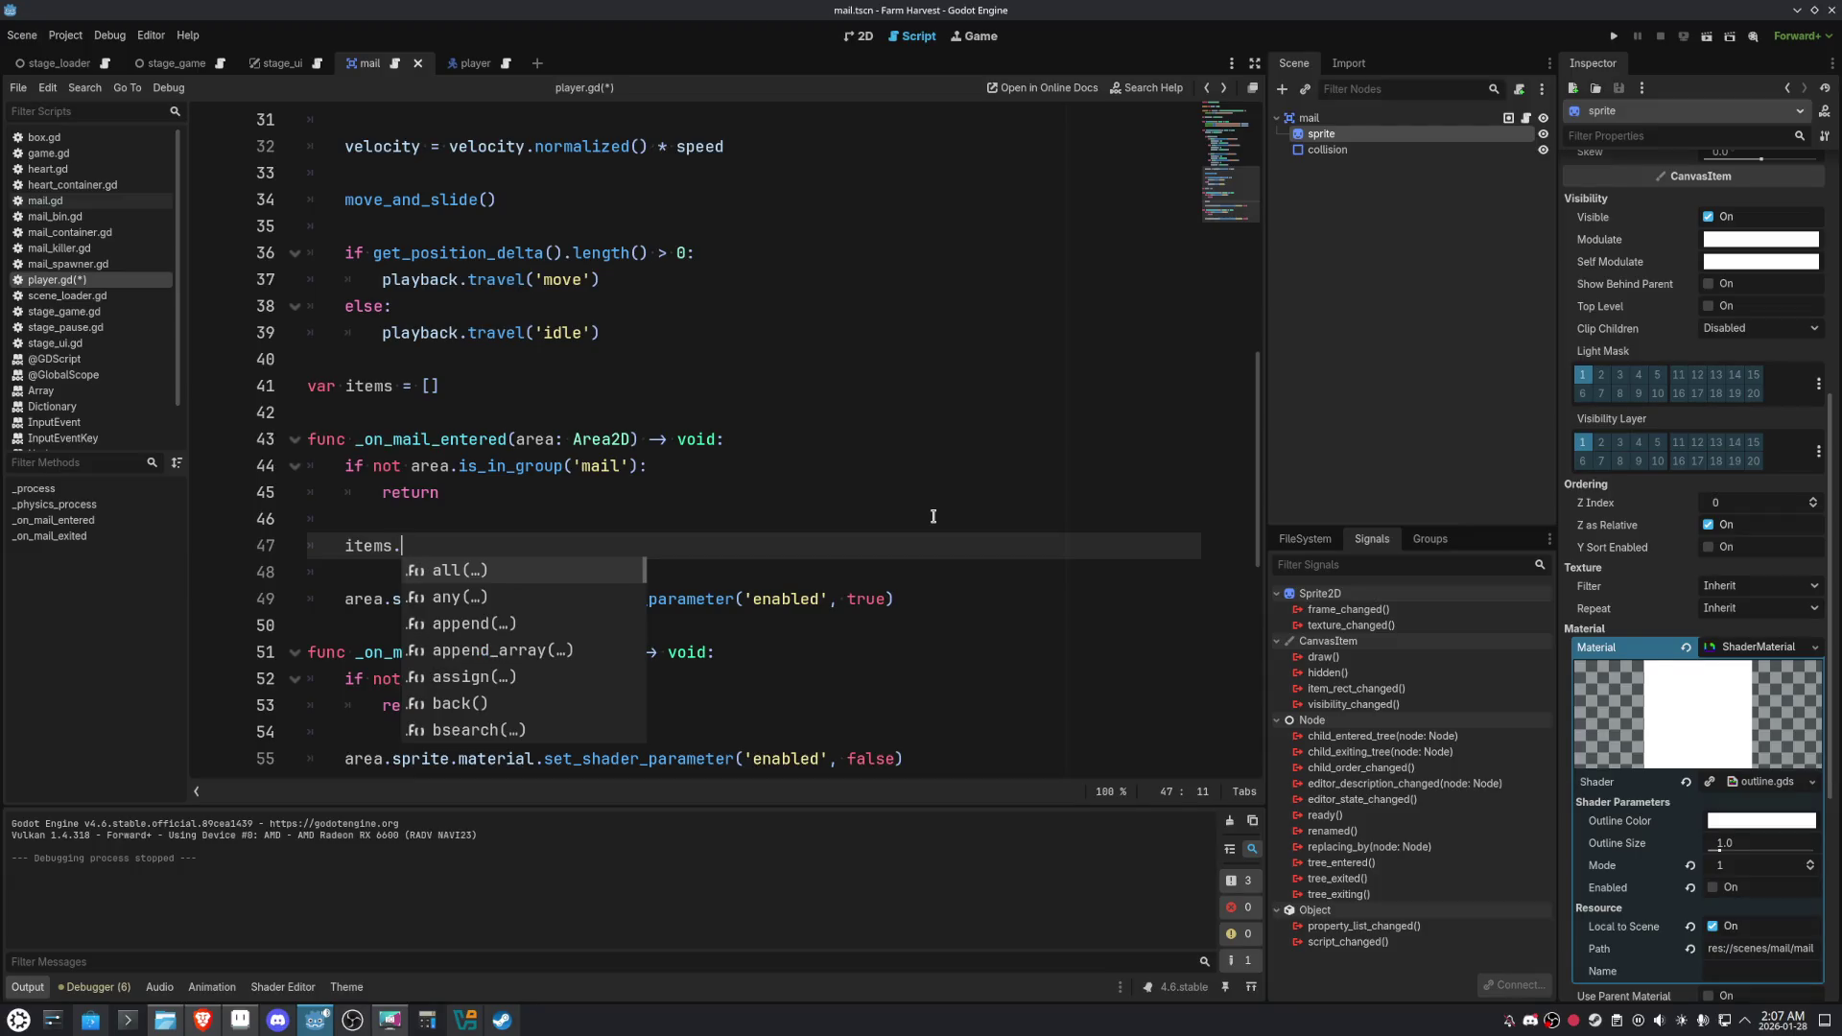
key("Down")
key("Down")
key("Return")
type("area")
key("Return")
key("shift+Home")
key("ctrl+c")
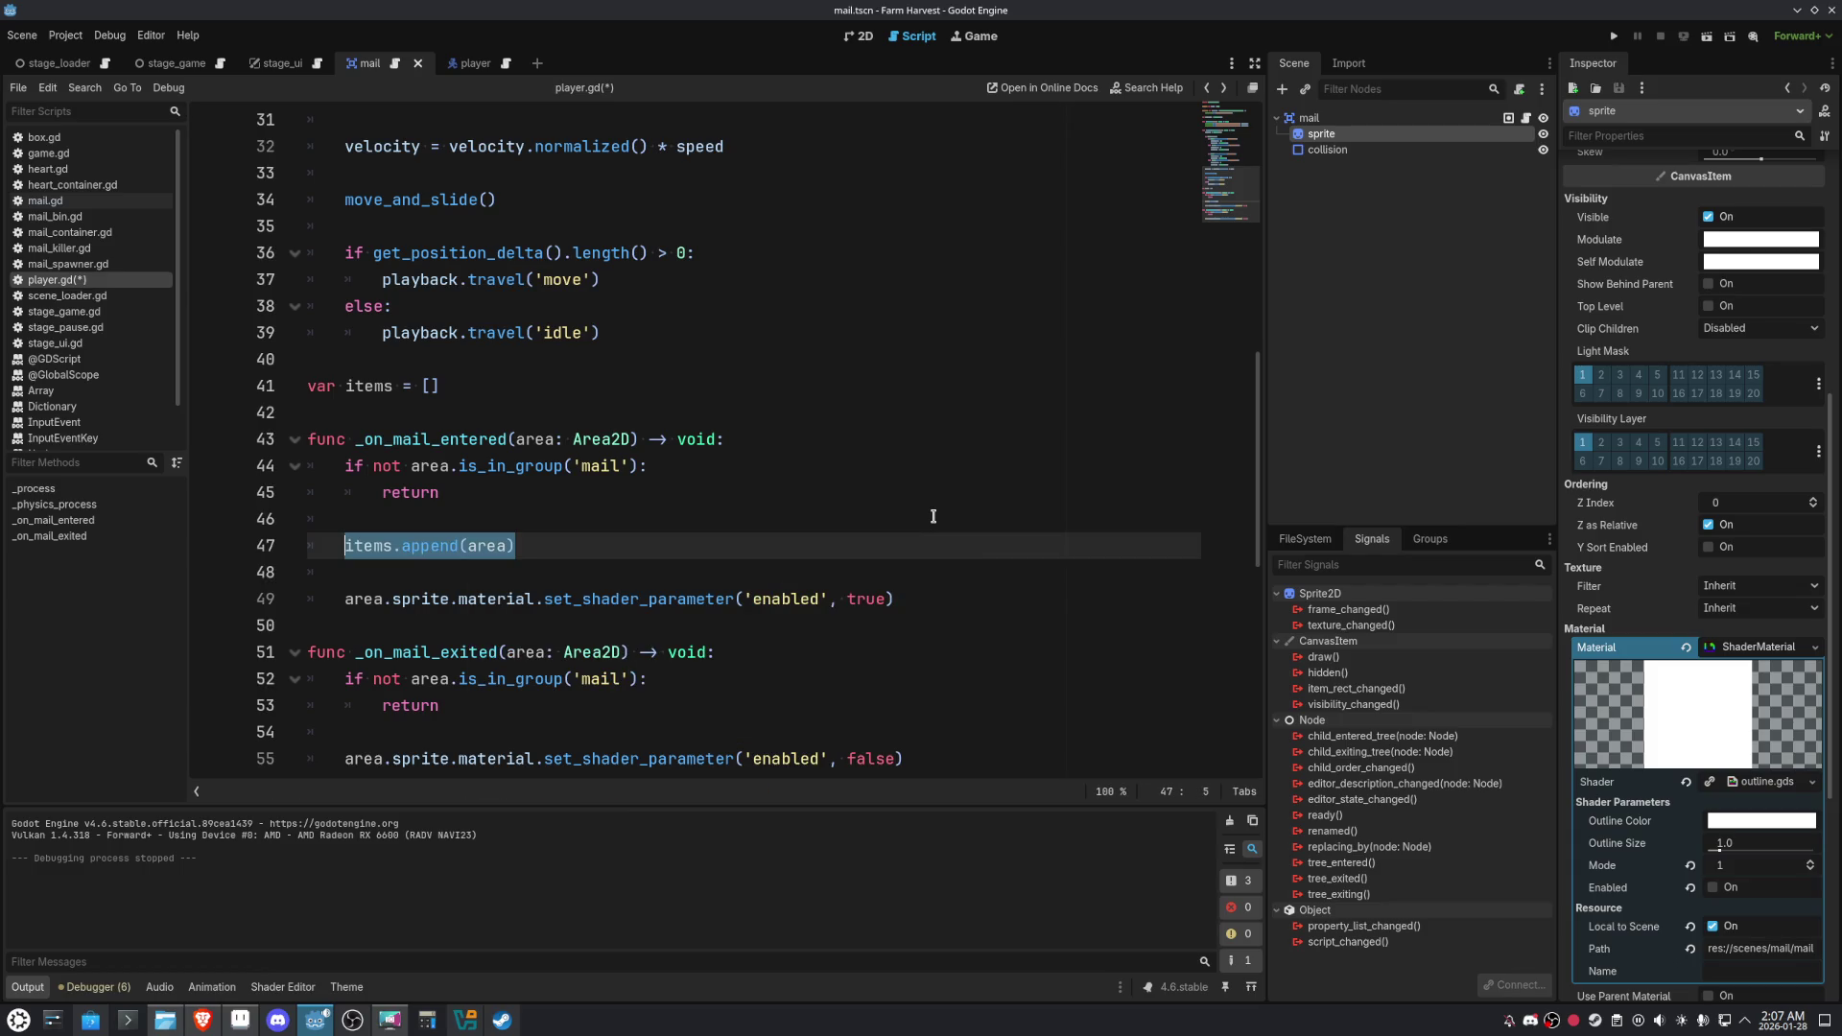
Step: Paste the line into _on_mail_exited and change append to erase
scroll(934, 516, "down", 2)
left_click(512, 571)
key("Return")
key("Return")
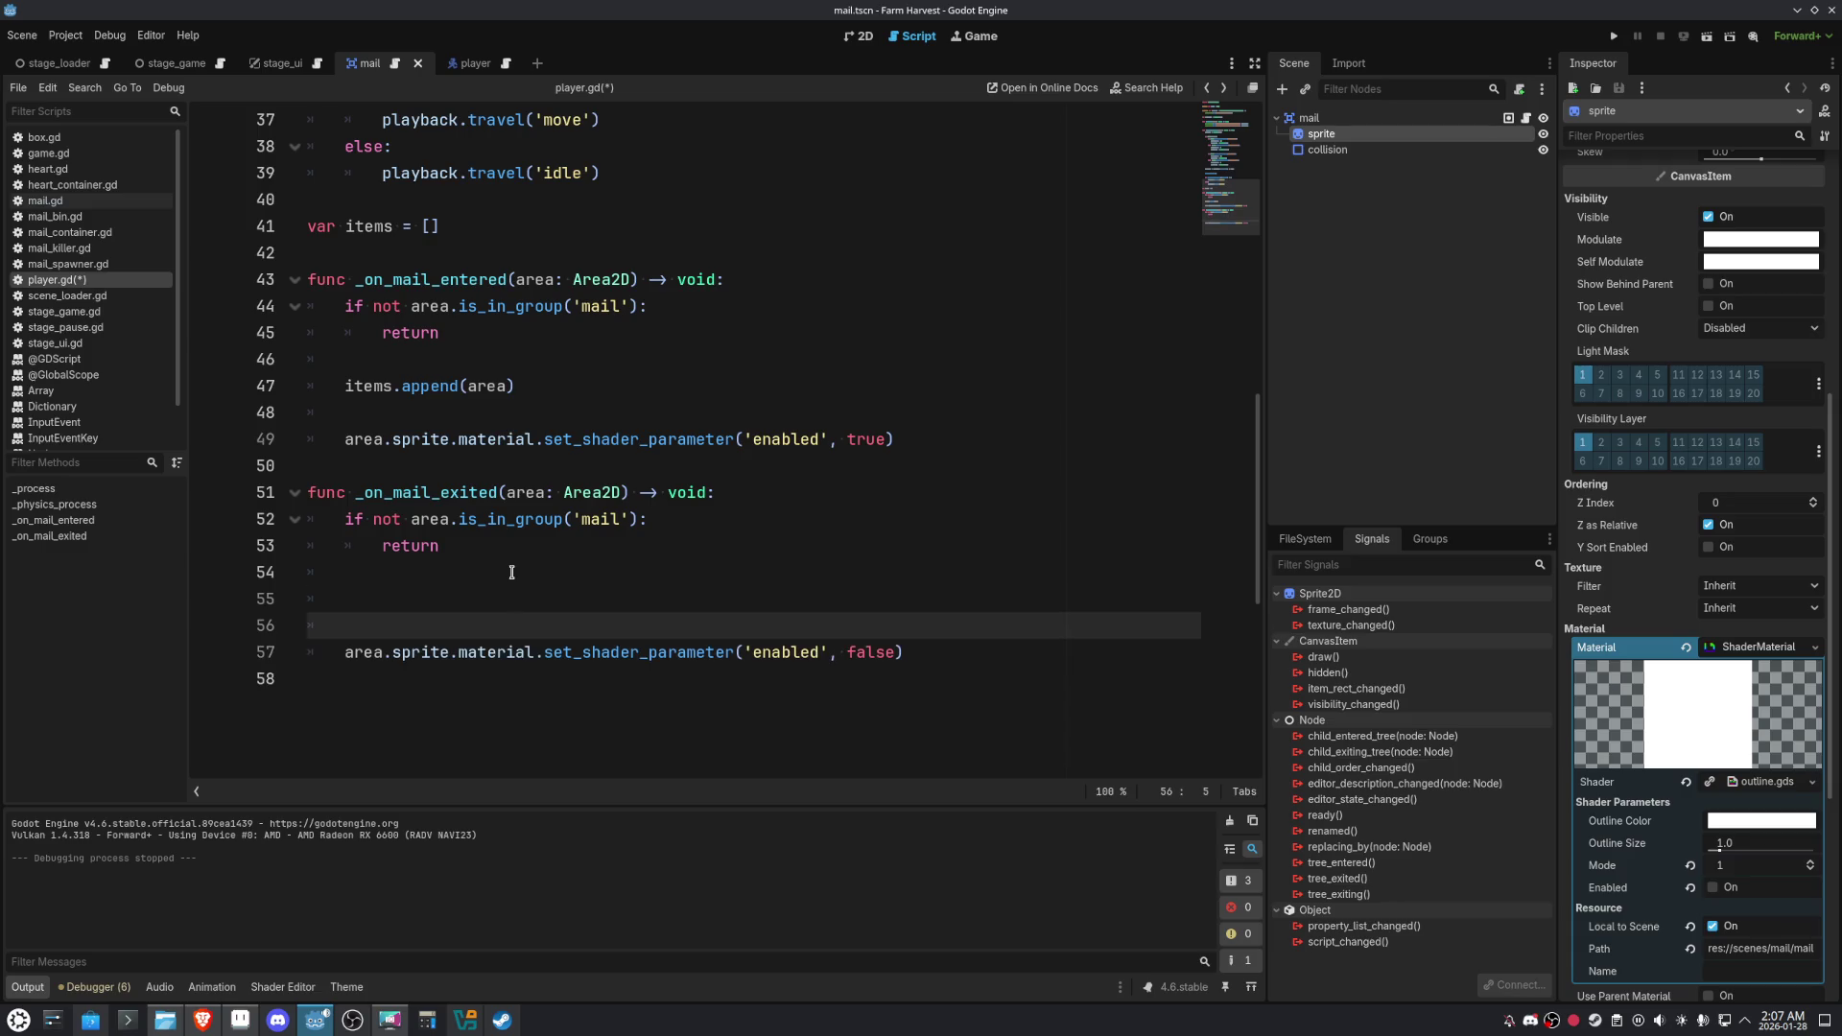
key("Up")
key("ctrl+v")
double_click(436, 597)
type("remove")
left_click(636, 572)
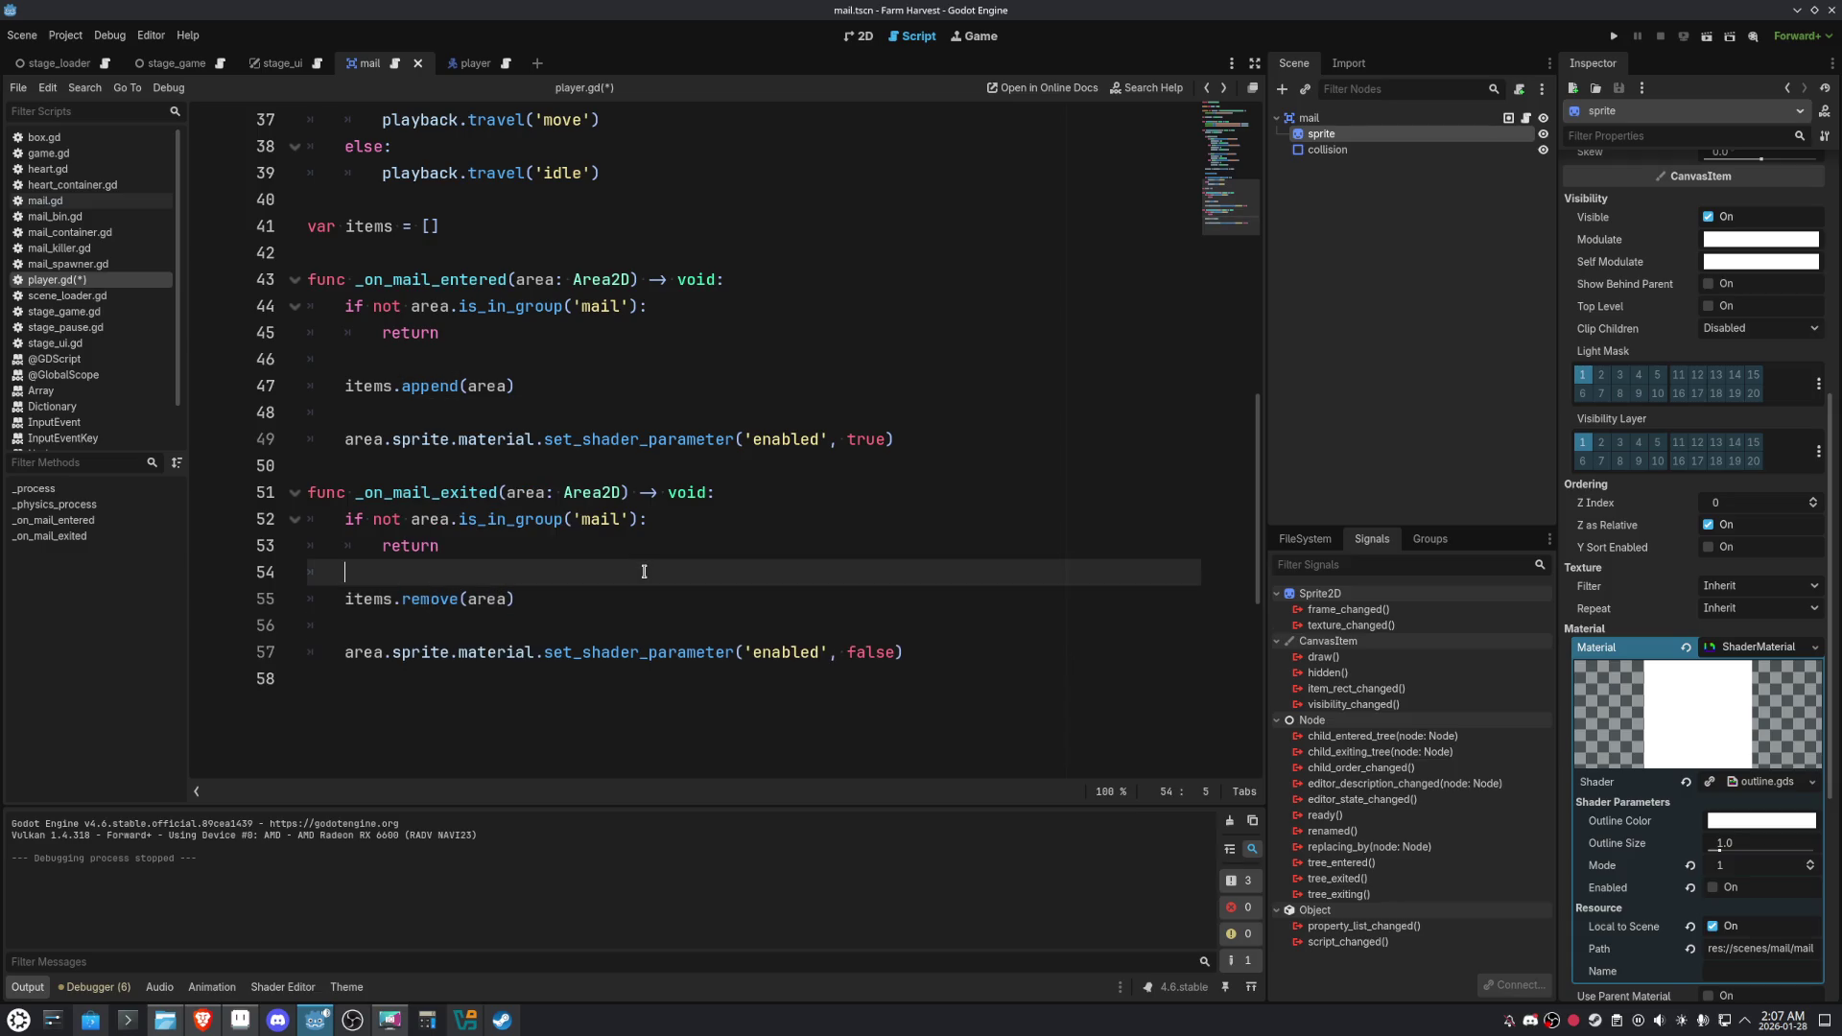
double_click(433, 599)
type("erase")
left_click(696, 578)
left_click(427, 599, "ctrl")
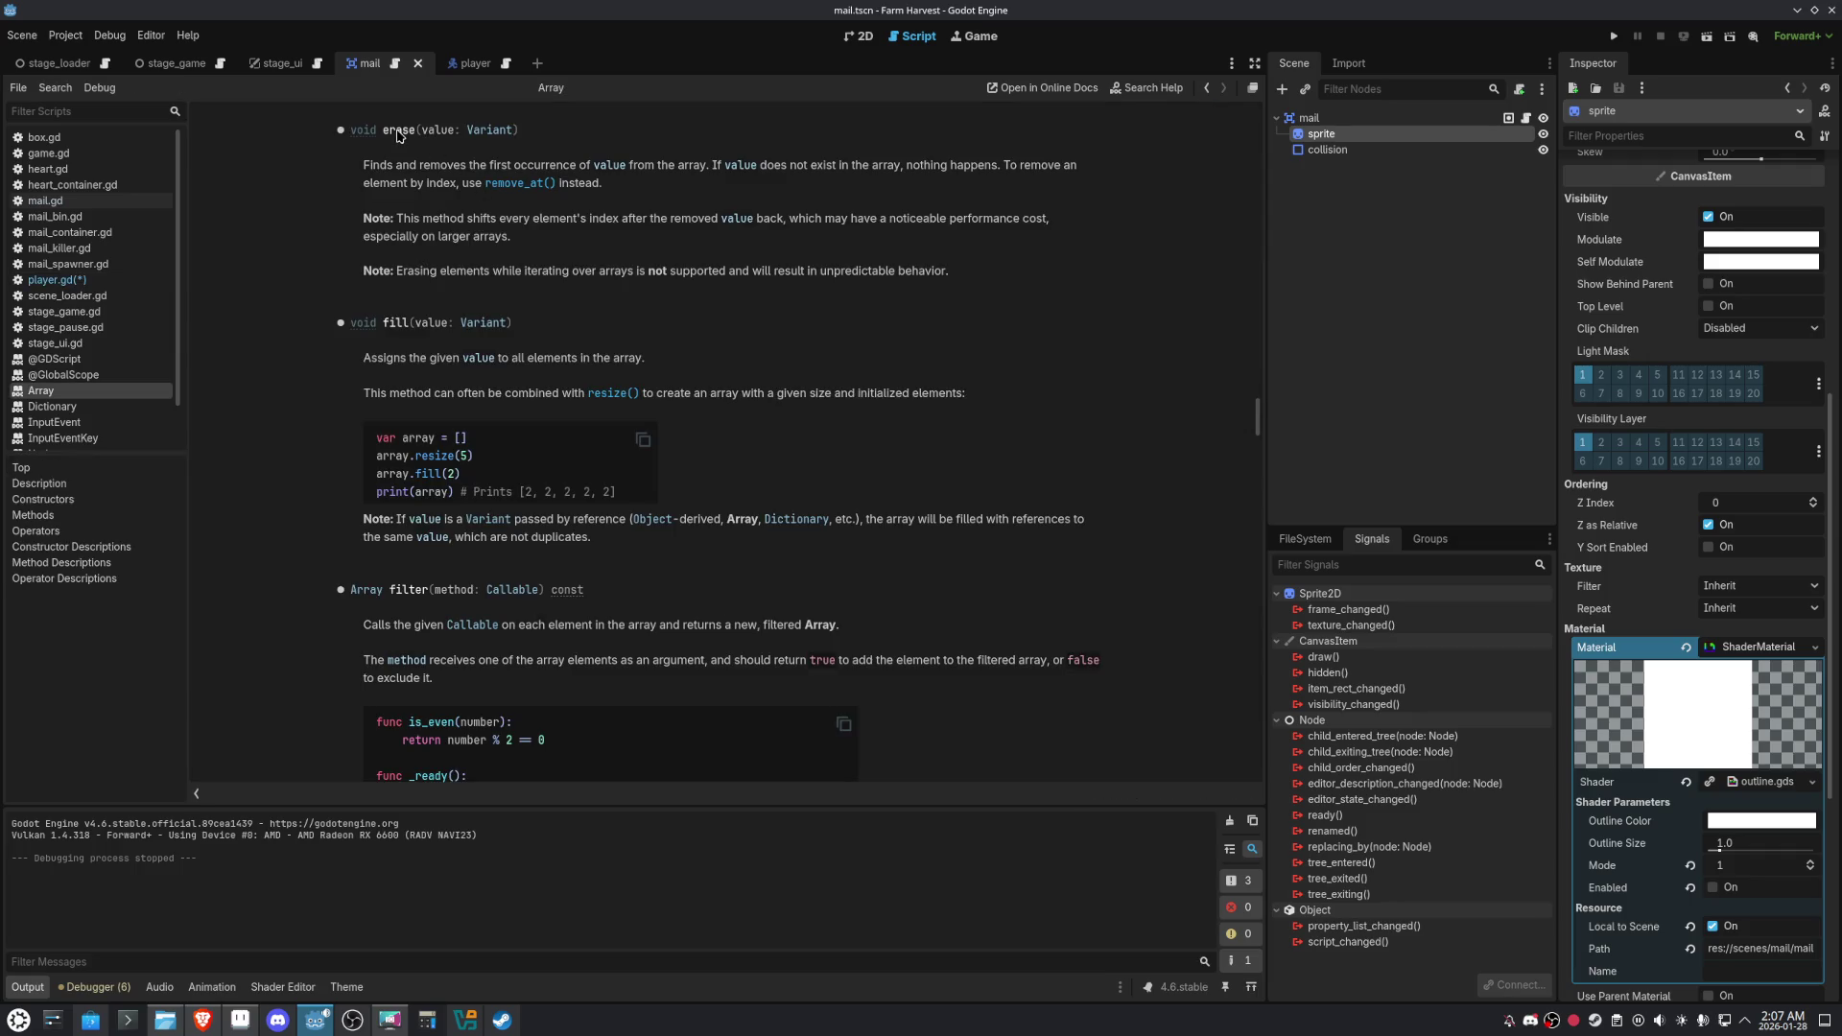
scroll(544, 393, "up", 3)
key("ctrl+f")
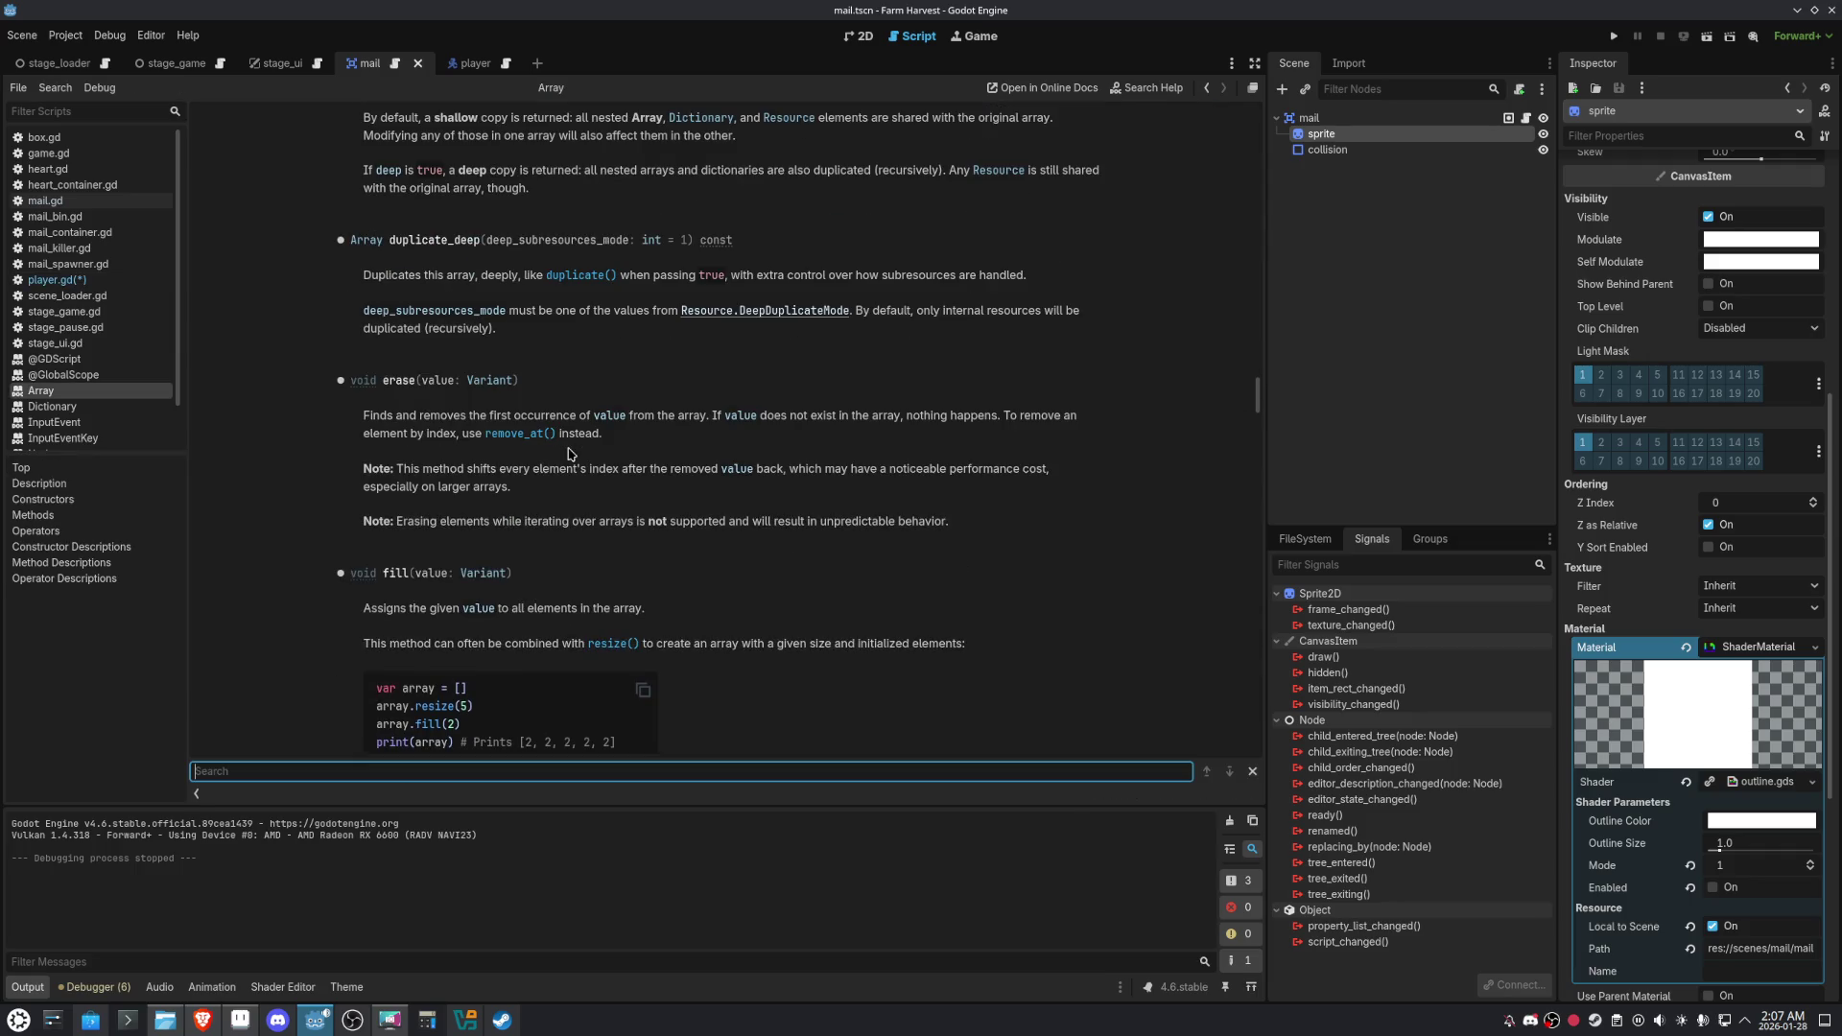
type("remove")
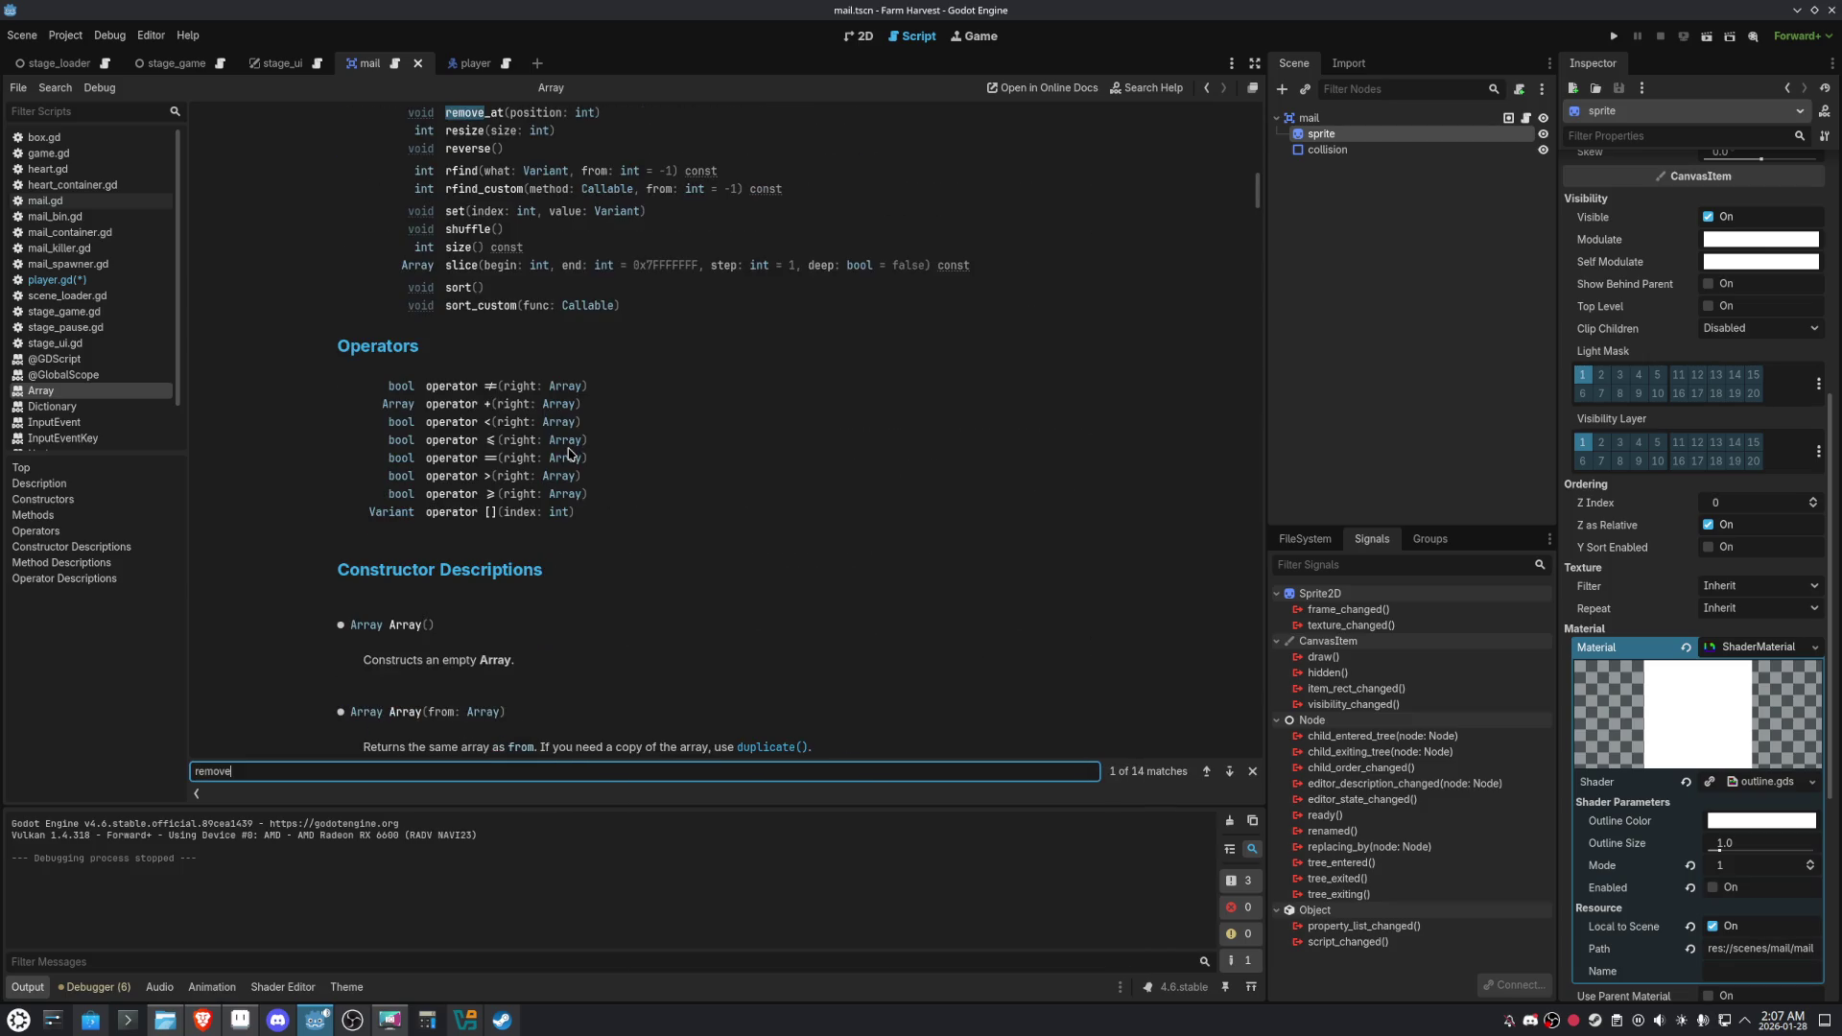
scroll(781, 518, "up", 1)
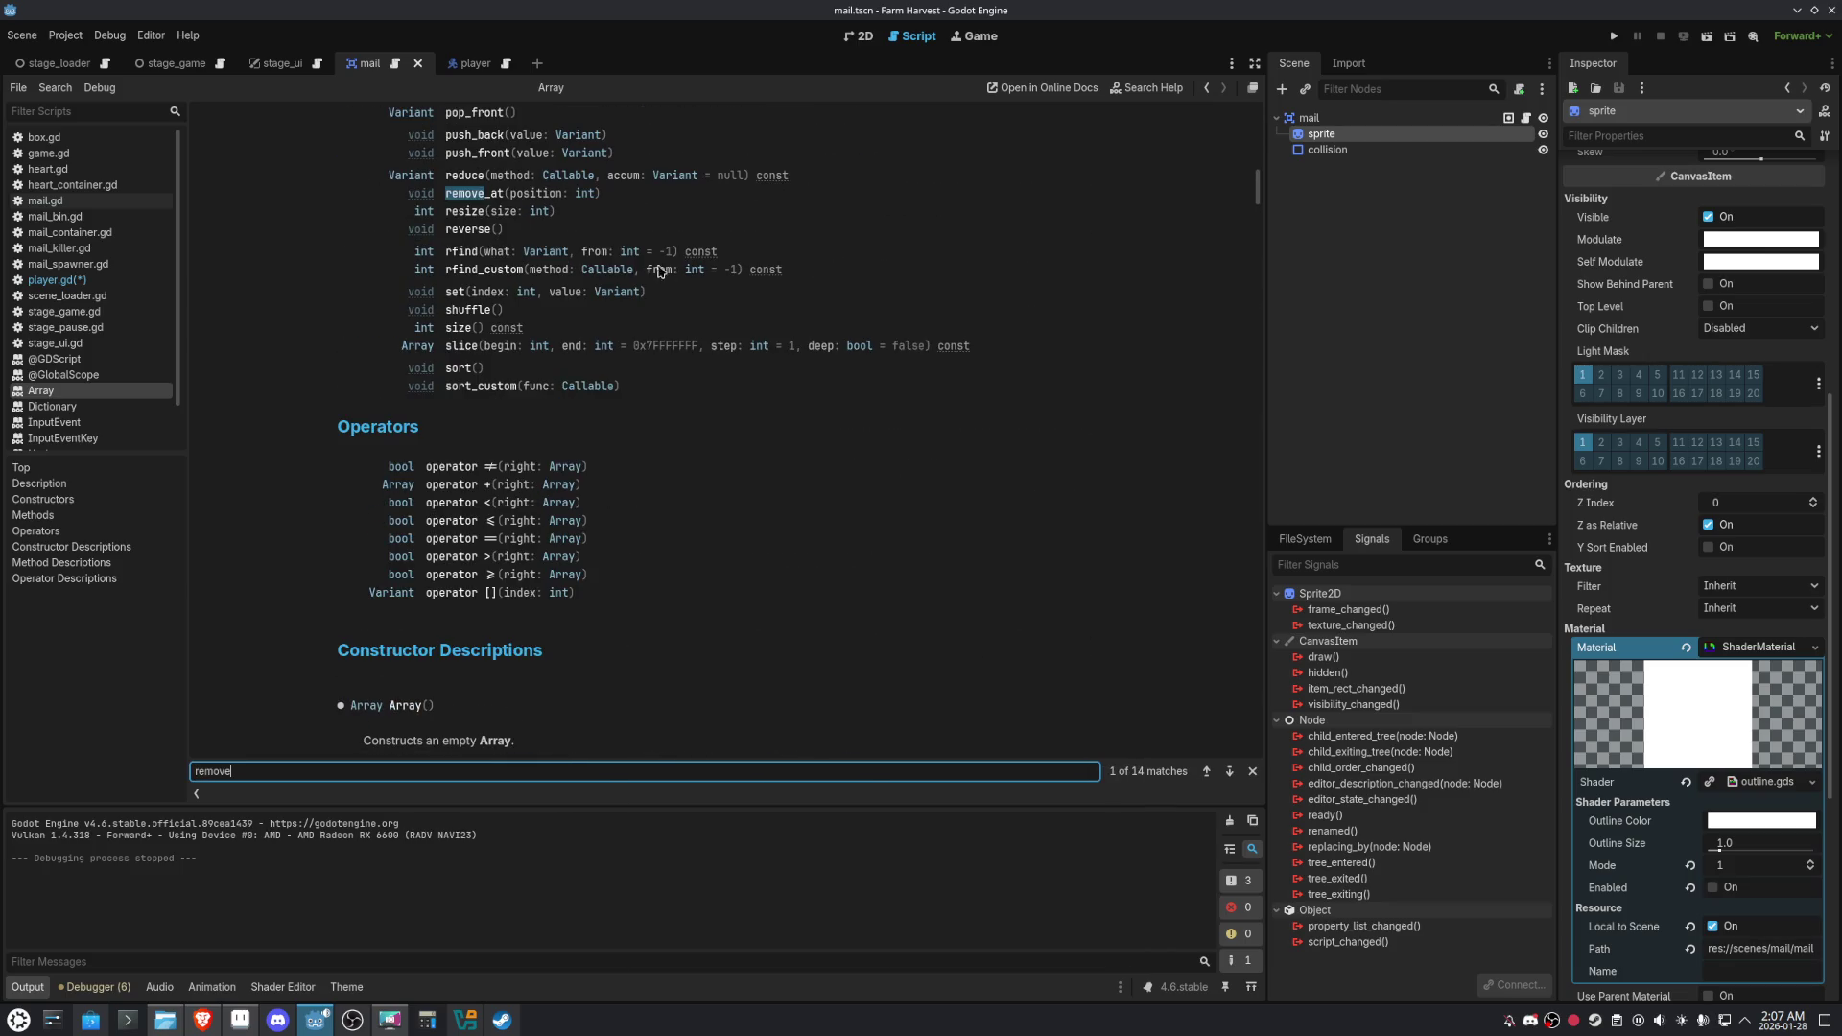
left_click(1207, 87)
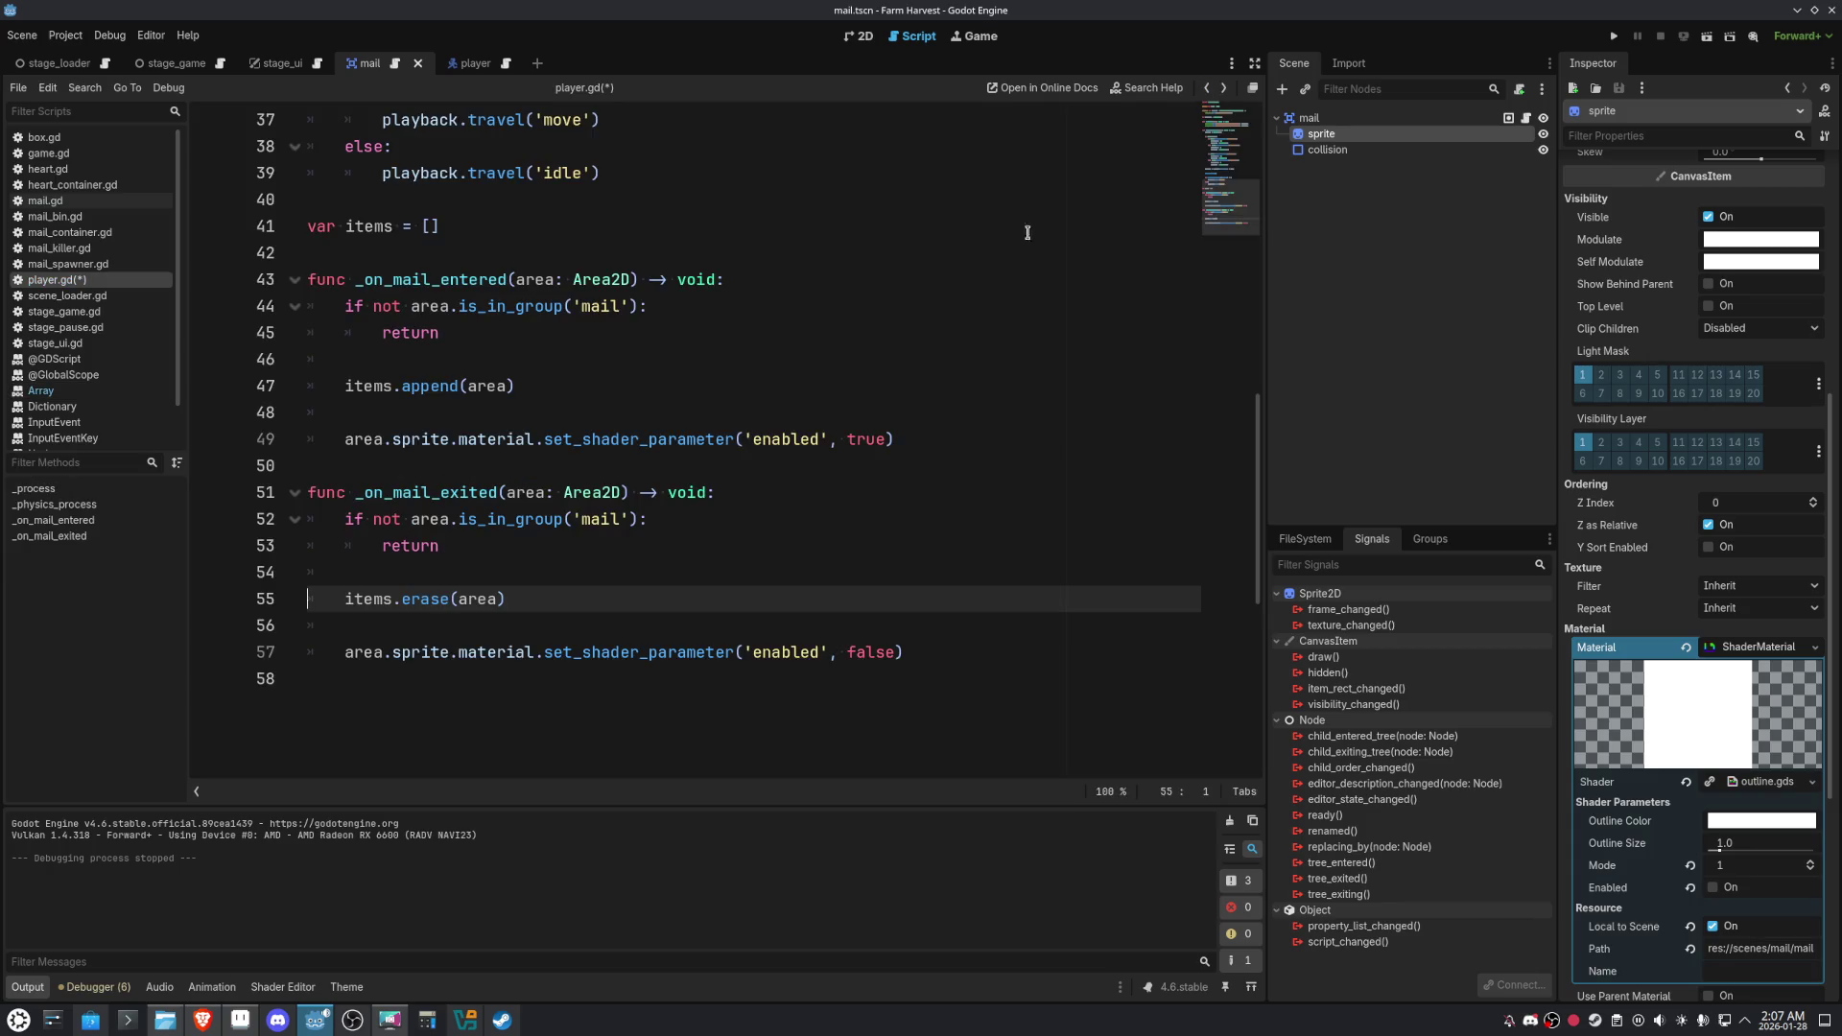
left_click(560, 598)
Step: Add a func update_selection(): below the exit handler with a pass body
left_click(580, 682)
key("Return")
type("func ")
type("_")
type("on")
key("BackSpace")
key("BackSpace")
key("BackSpace")
type("update_selection()")
key("Return")
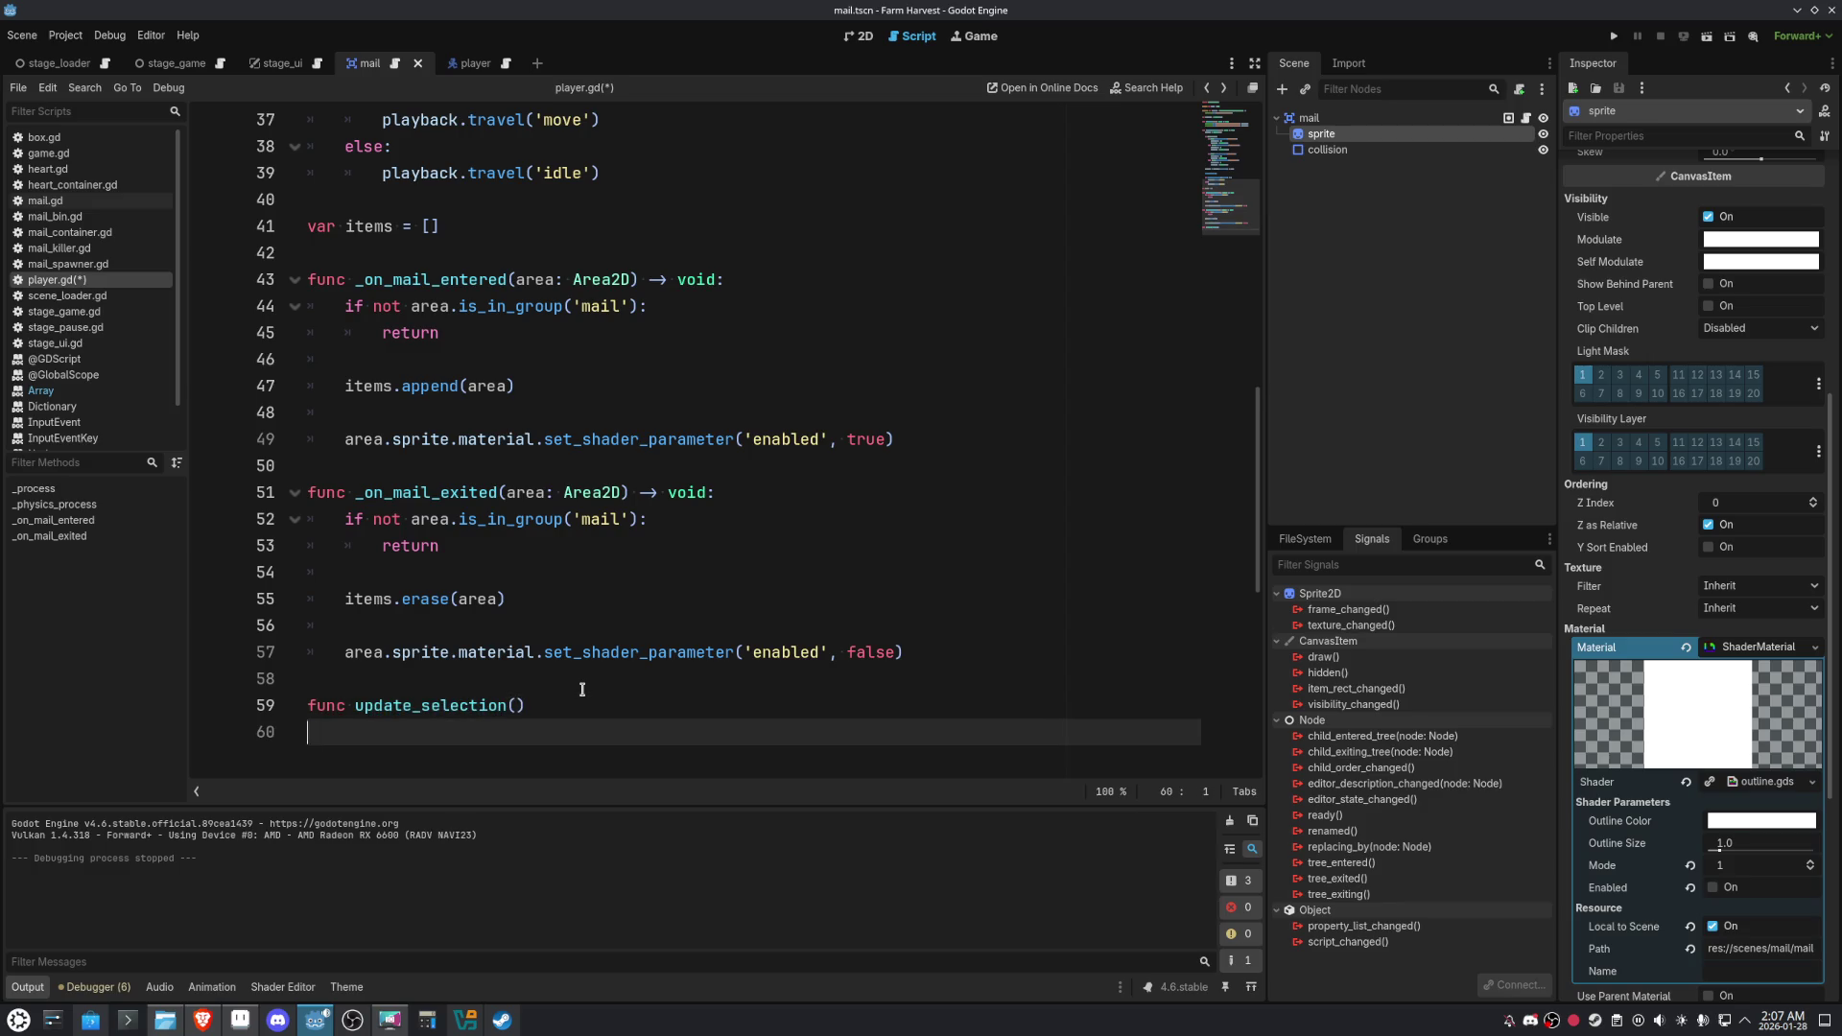
type(":")
key("BackSpace")
key("BackSpace")
type(":")
key("Return")
type("pass")
Step: Begin the function body with var max_distance = int
key("Up")
key("End")
key("Return")
type("var ")
type("max_distanc")
key("BackSpace")
key("BackSpace")
type("ance")
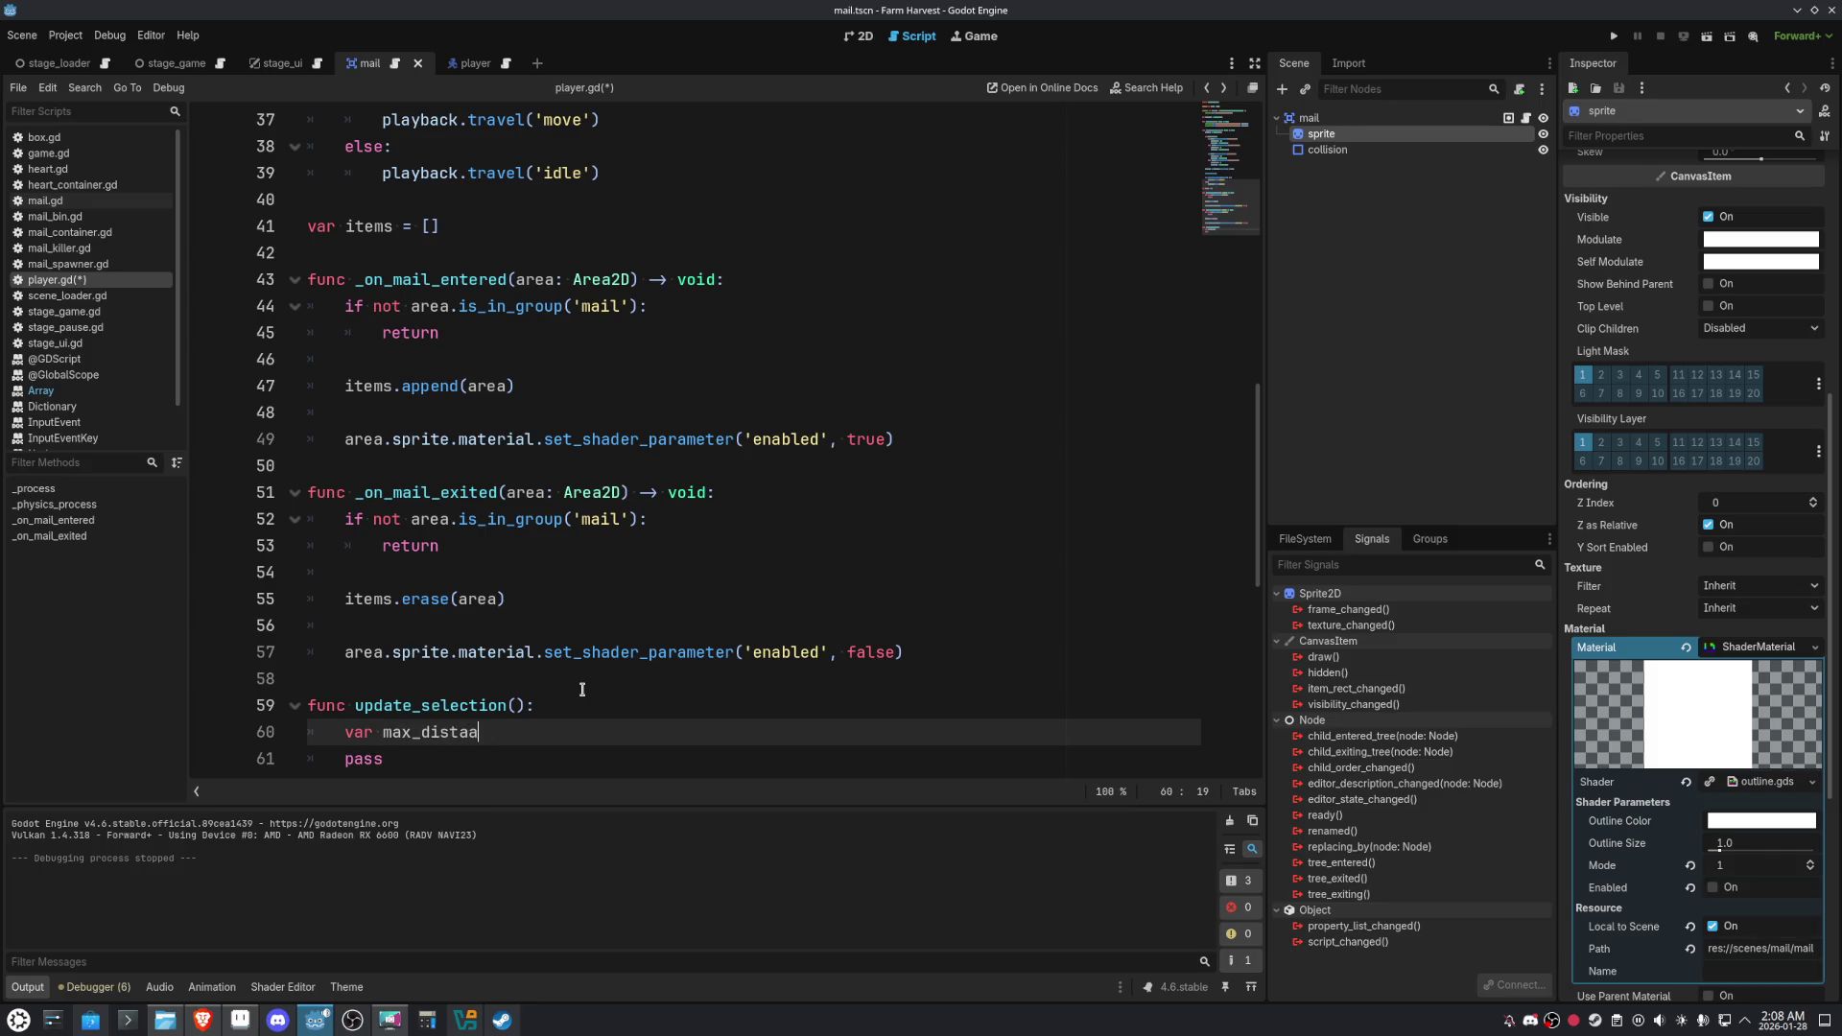
key("BackSpace")
key("BackSpace")
key("BackSpace")
type("nce = ")
type("int.max")
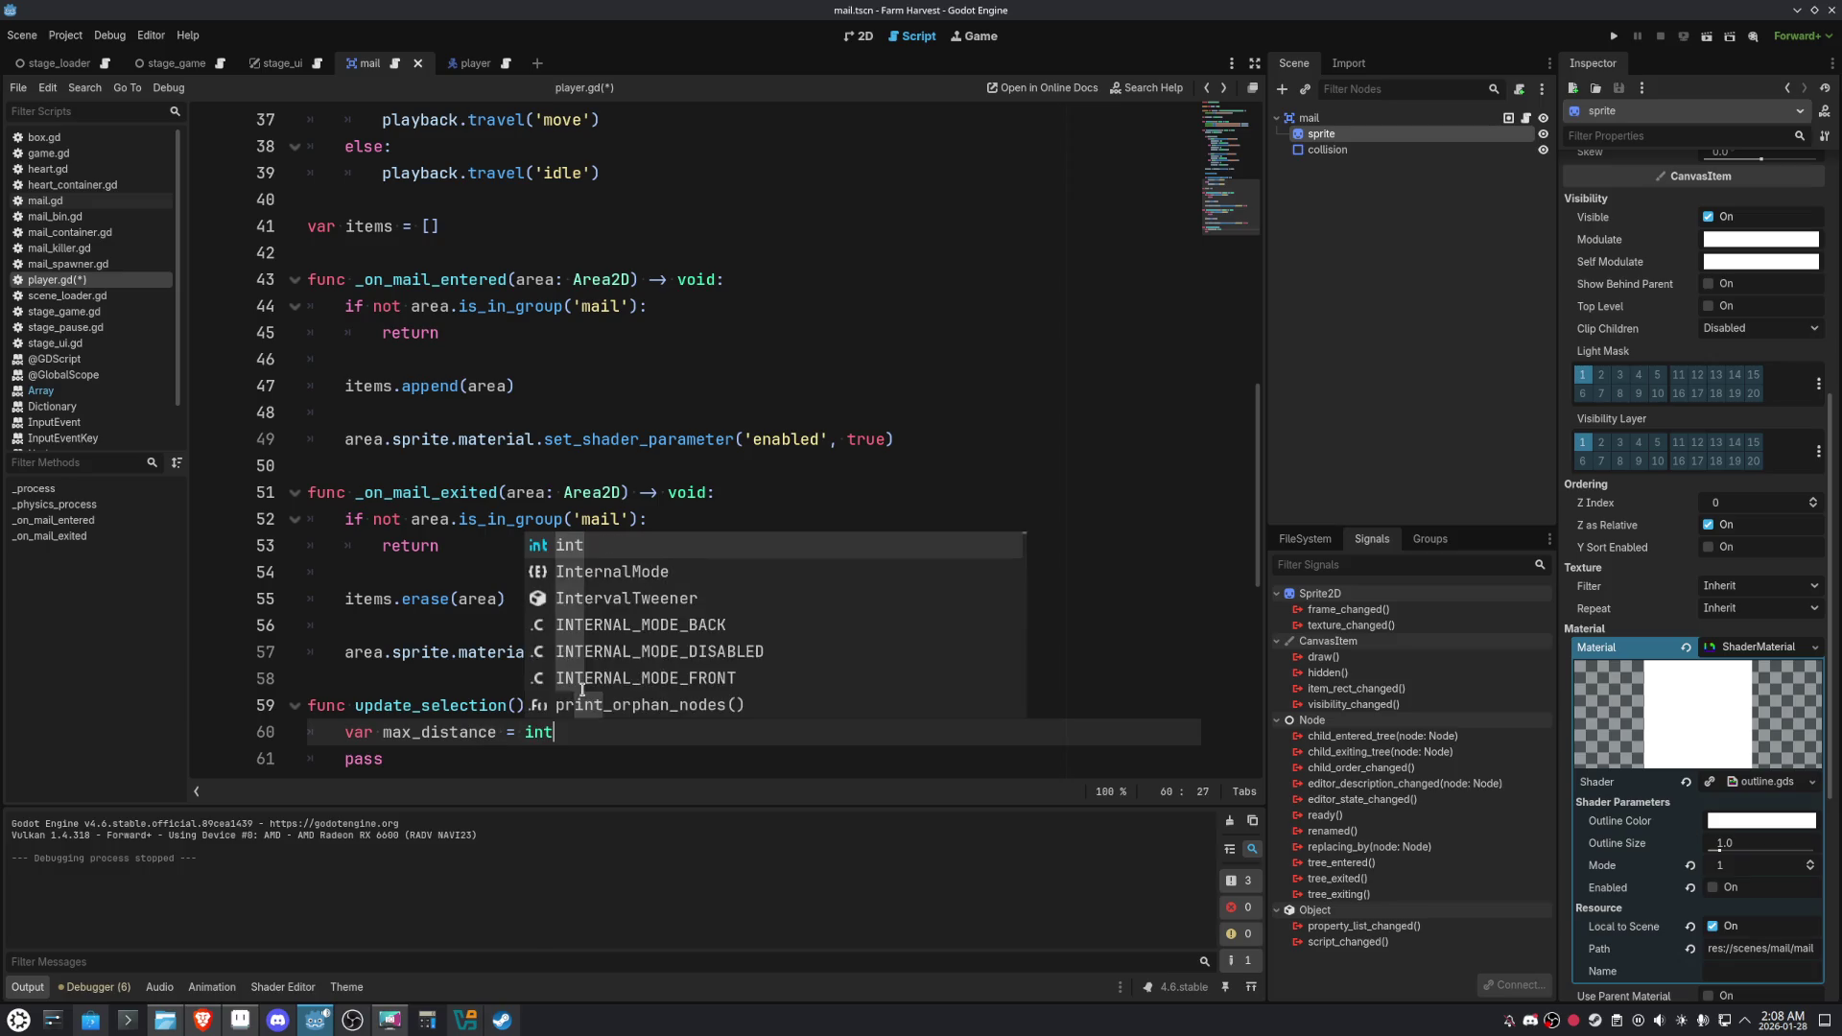
key("BackSpace")
key("BackSpace")
key("BackSpace")
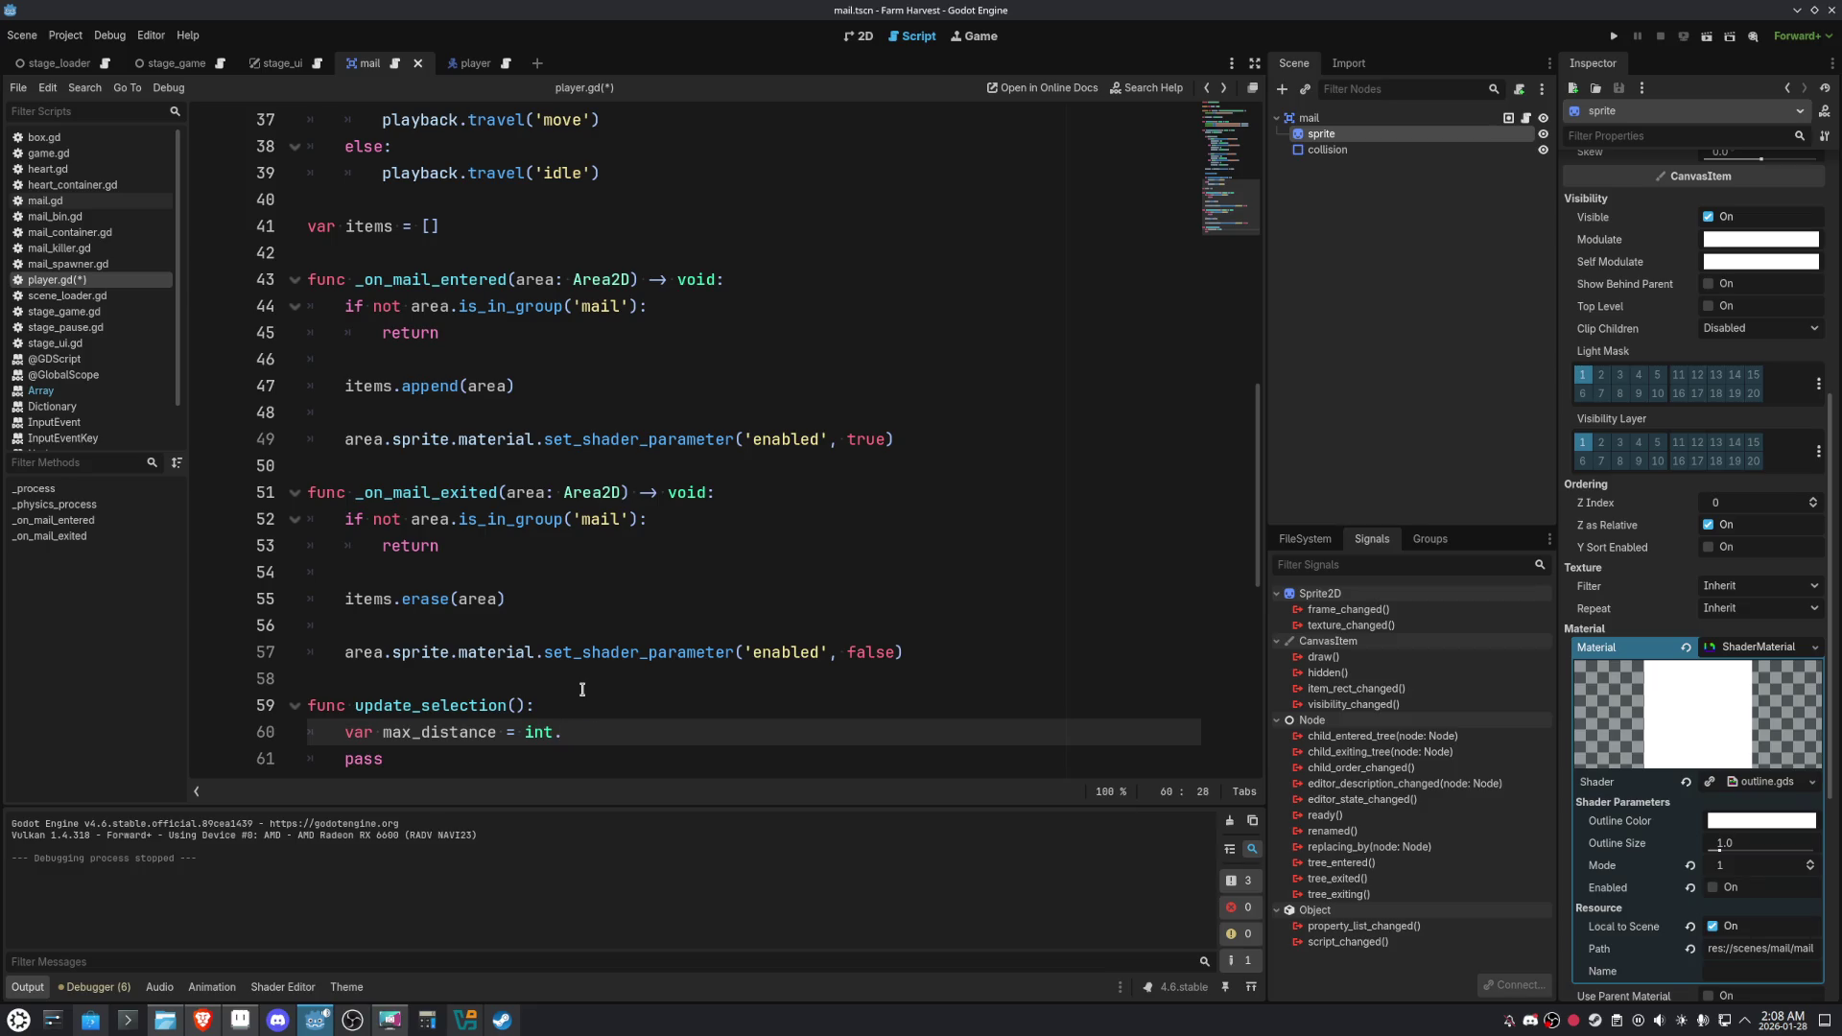
left_click(545, 734, "ctrl")
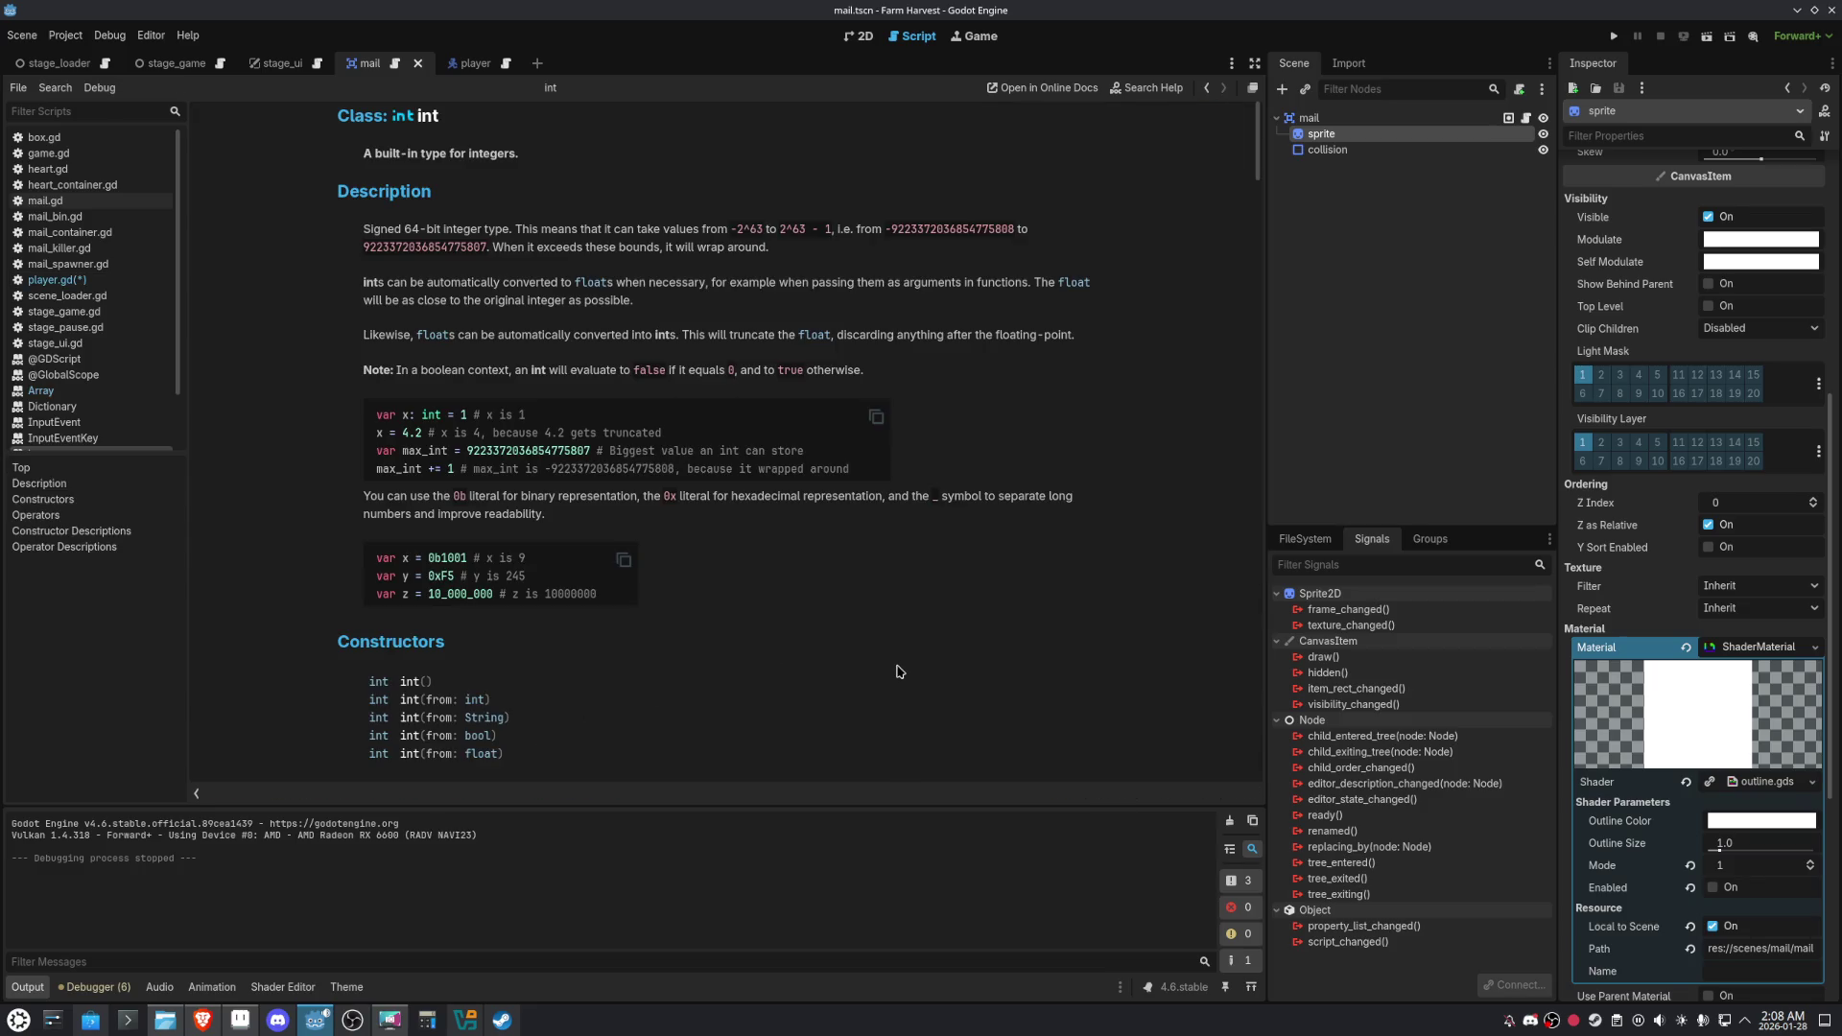
scroll(899, 672, "down", 10)
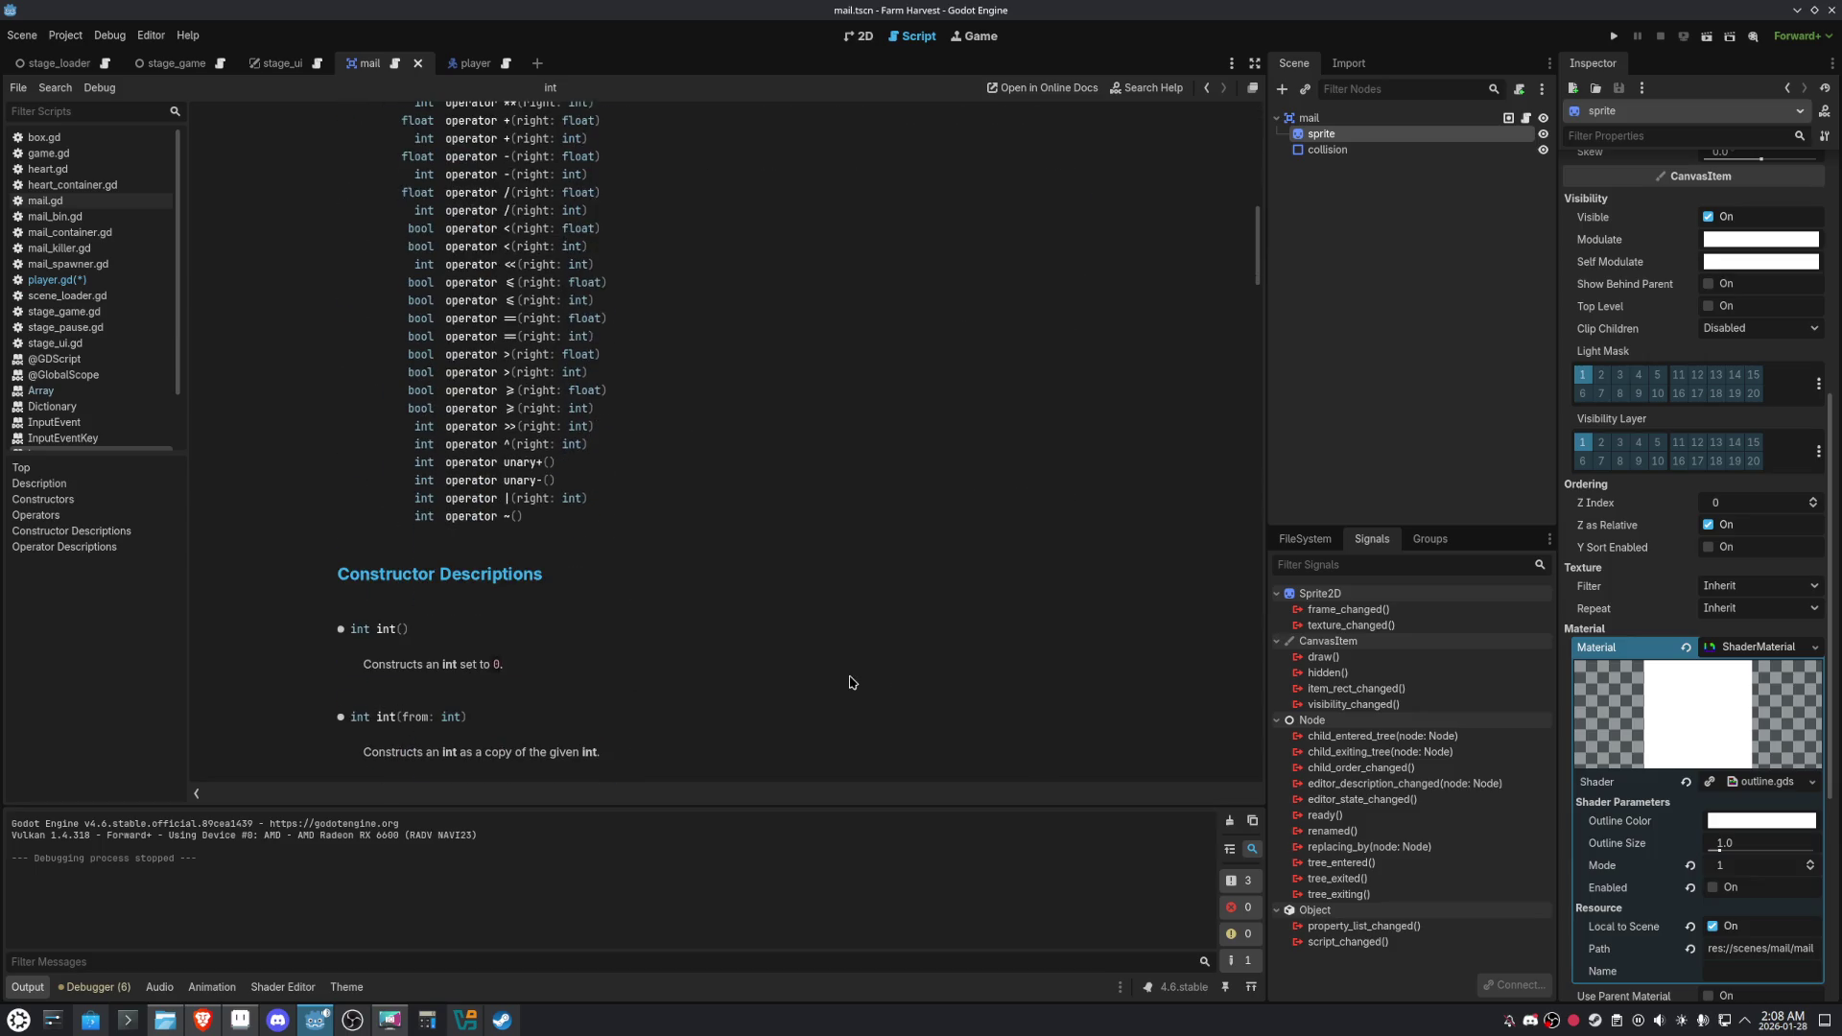
scroll(685, 622, "up", 8)
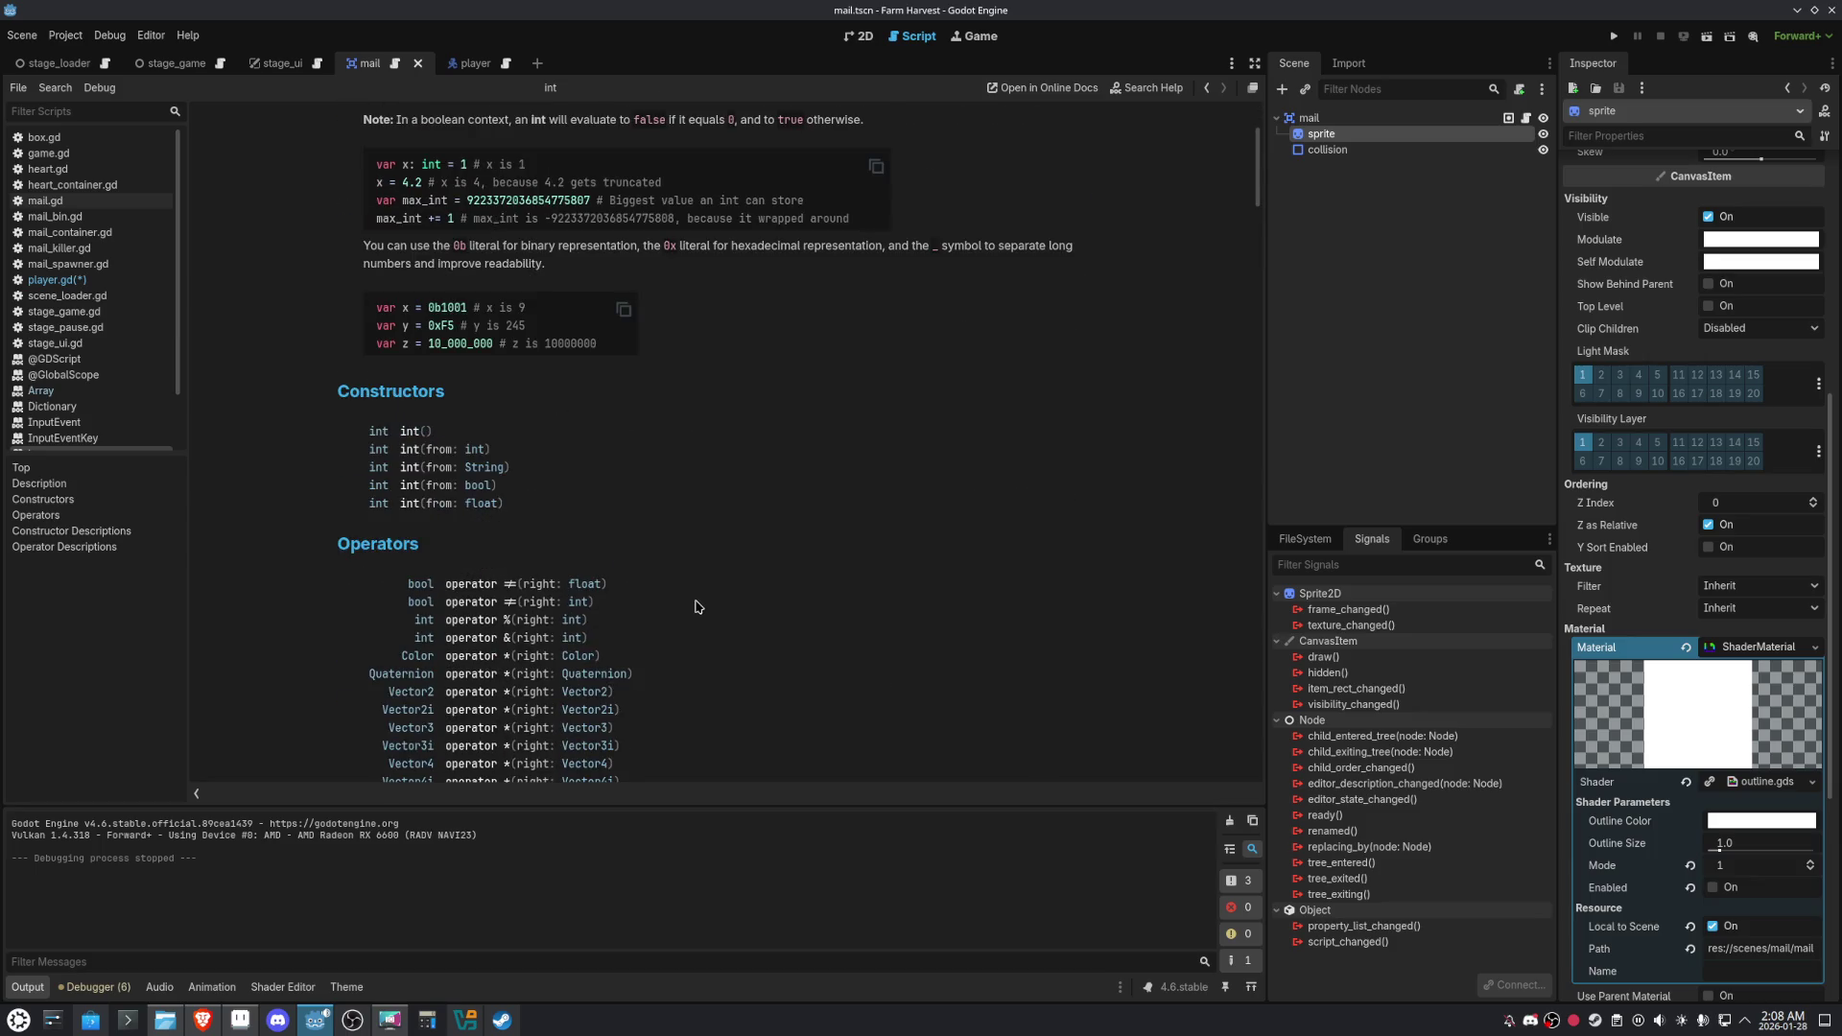
scroll(703, 599, "up", 3)
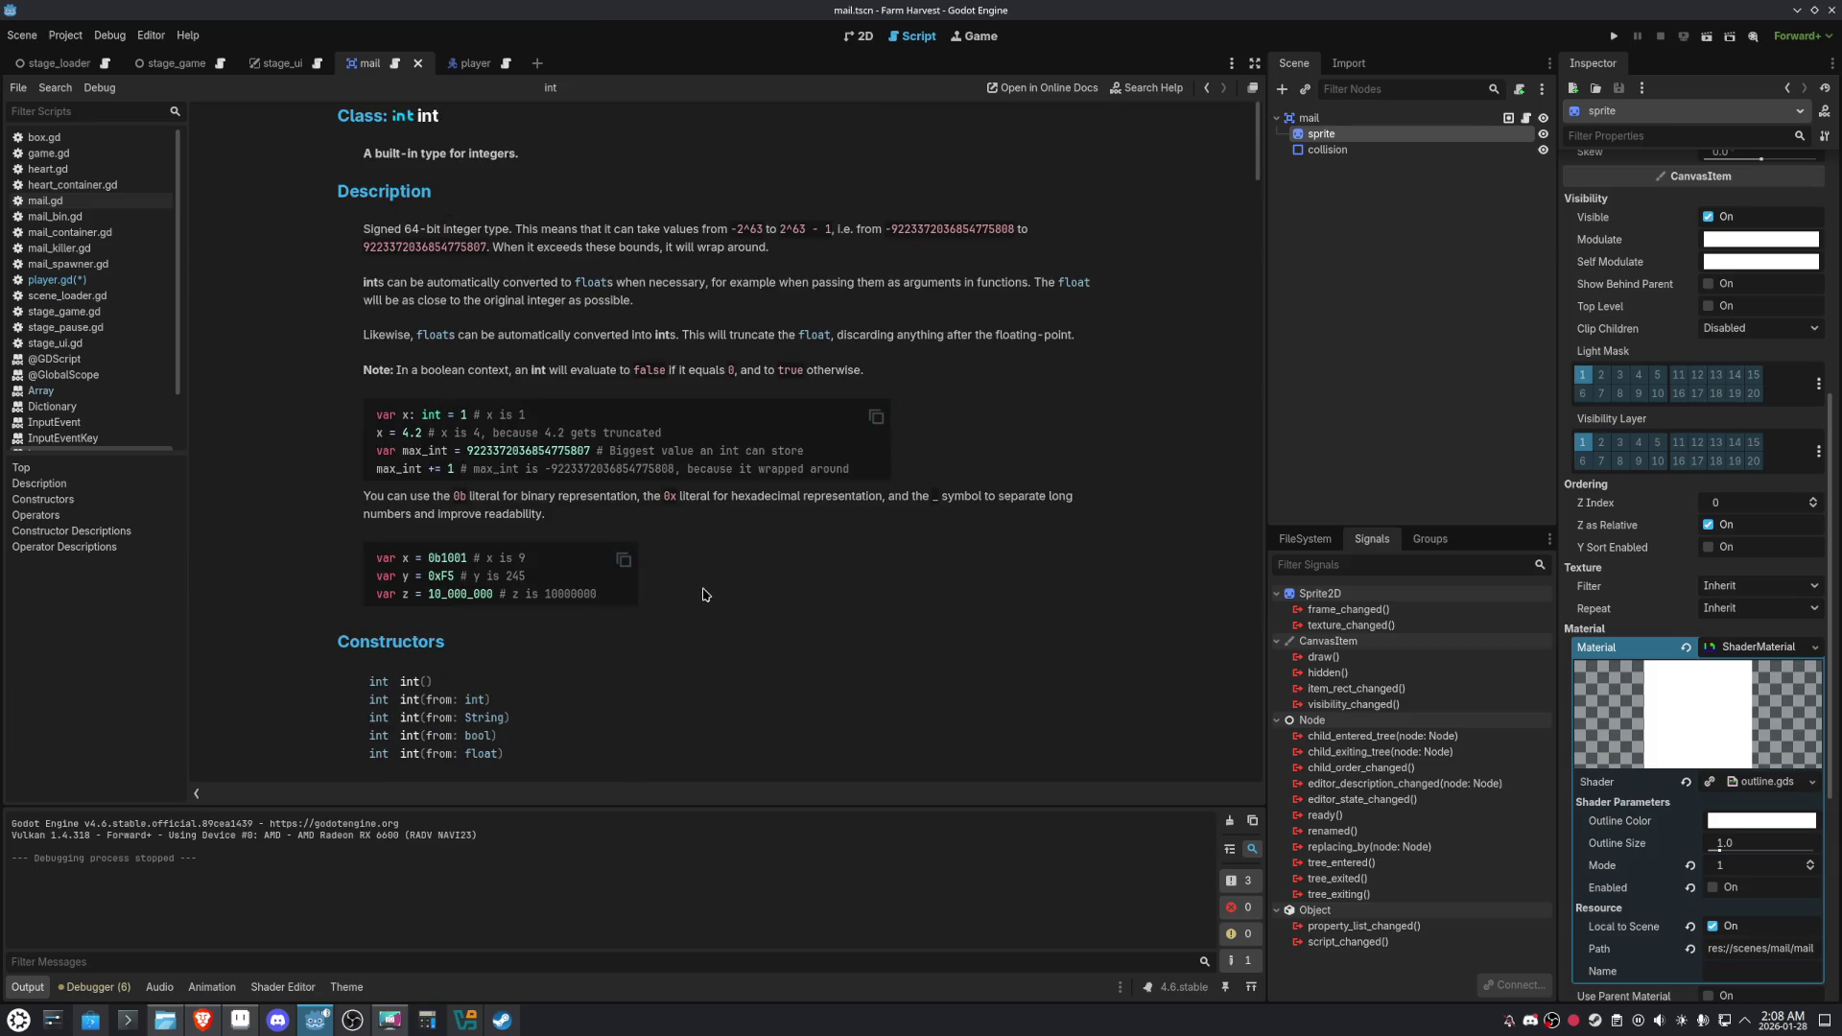
double_click(537, 451)
key("ctrl+c")
left_click(1206, 87)
key("shift+Left")
key("shift+Left")
key("shift+Left")
key("ctrl+v")
key("BackSpace")
scroll(838, 732, "down", 3)
Step: Add an early return when items.is_empty()
left_click(609, 510)
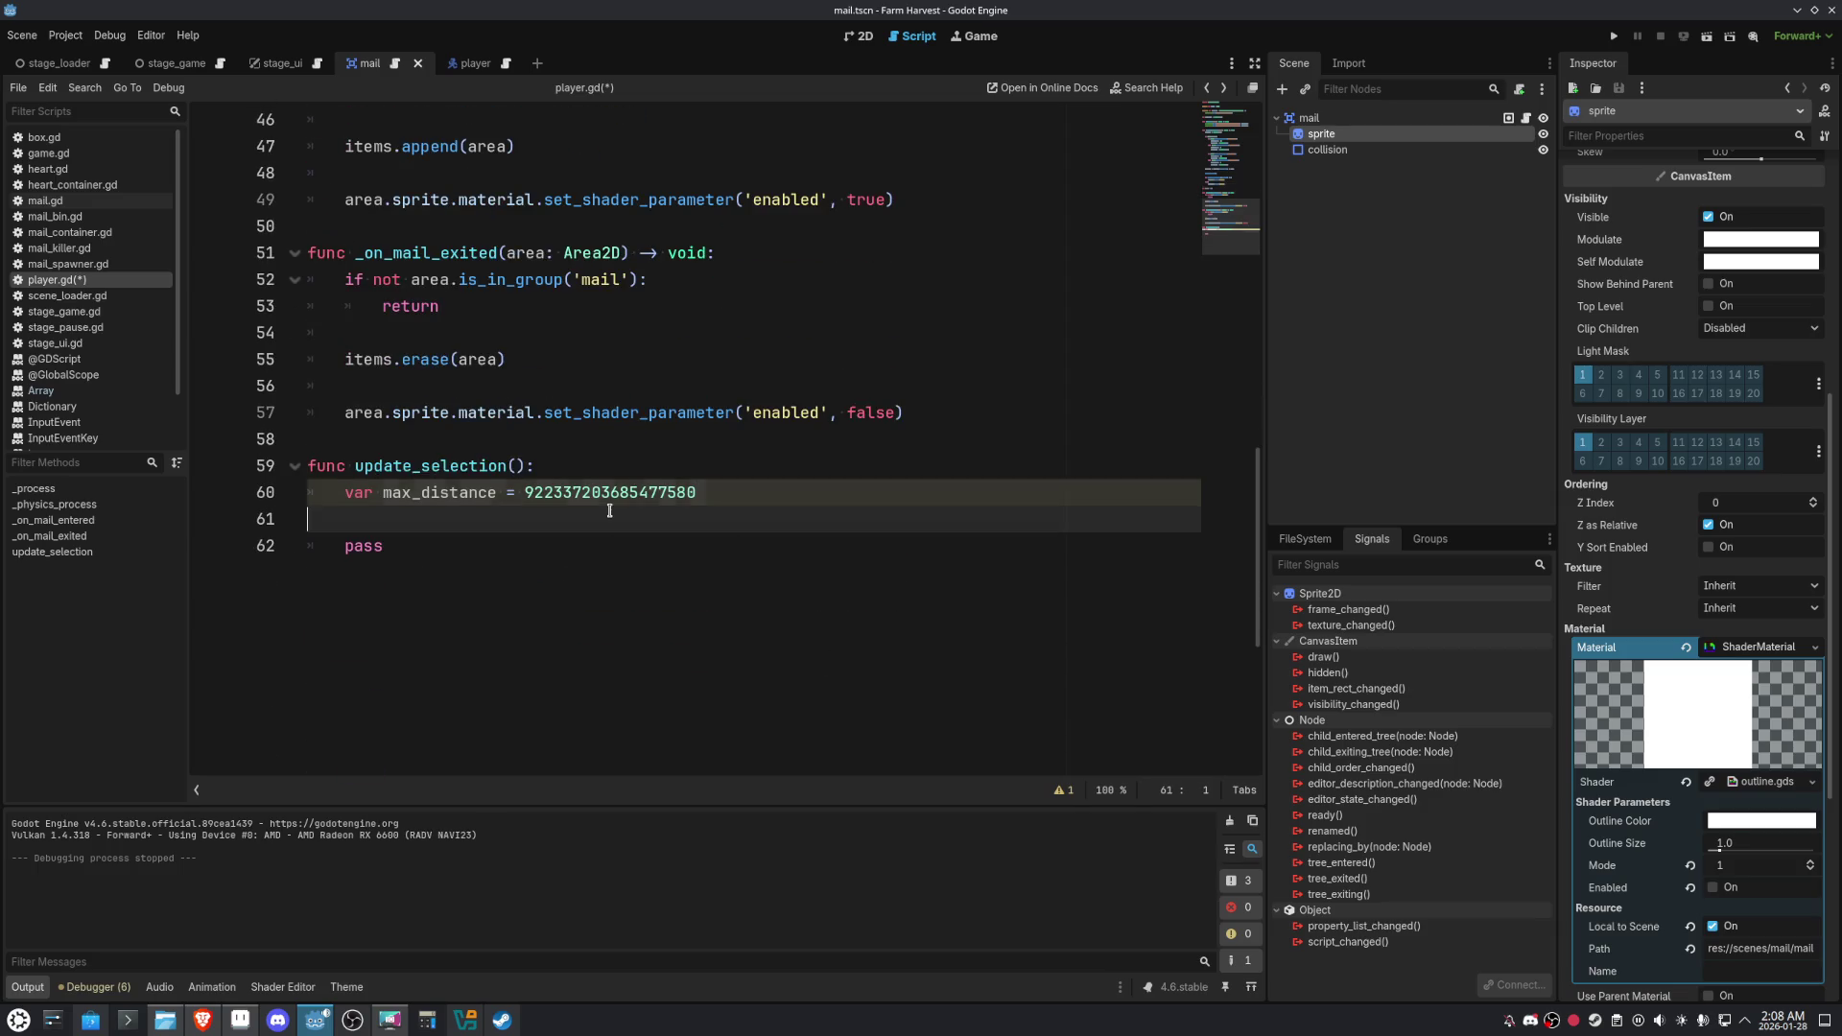
key("Return")
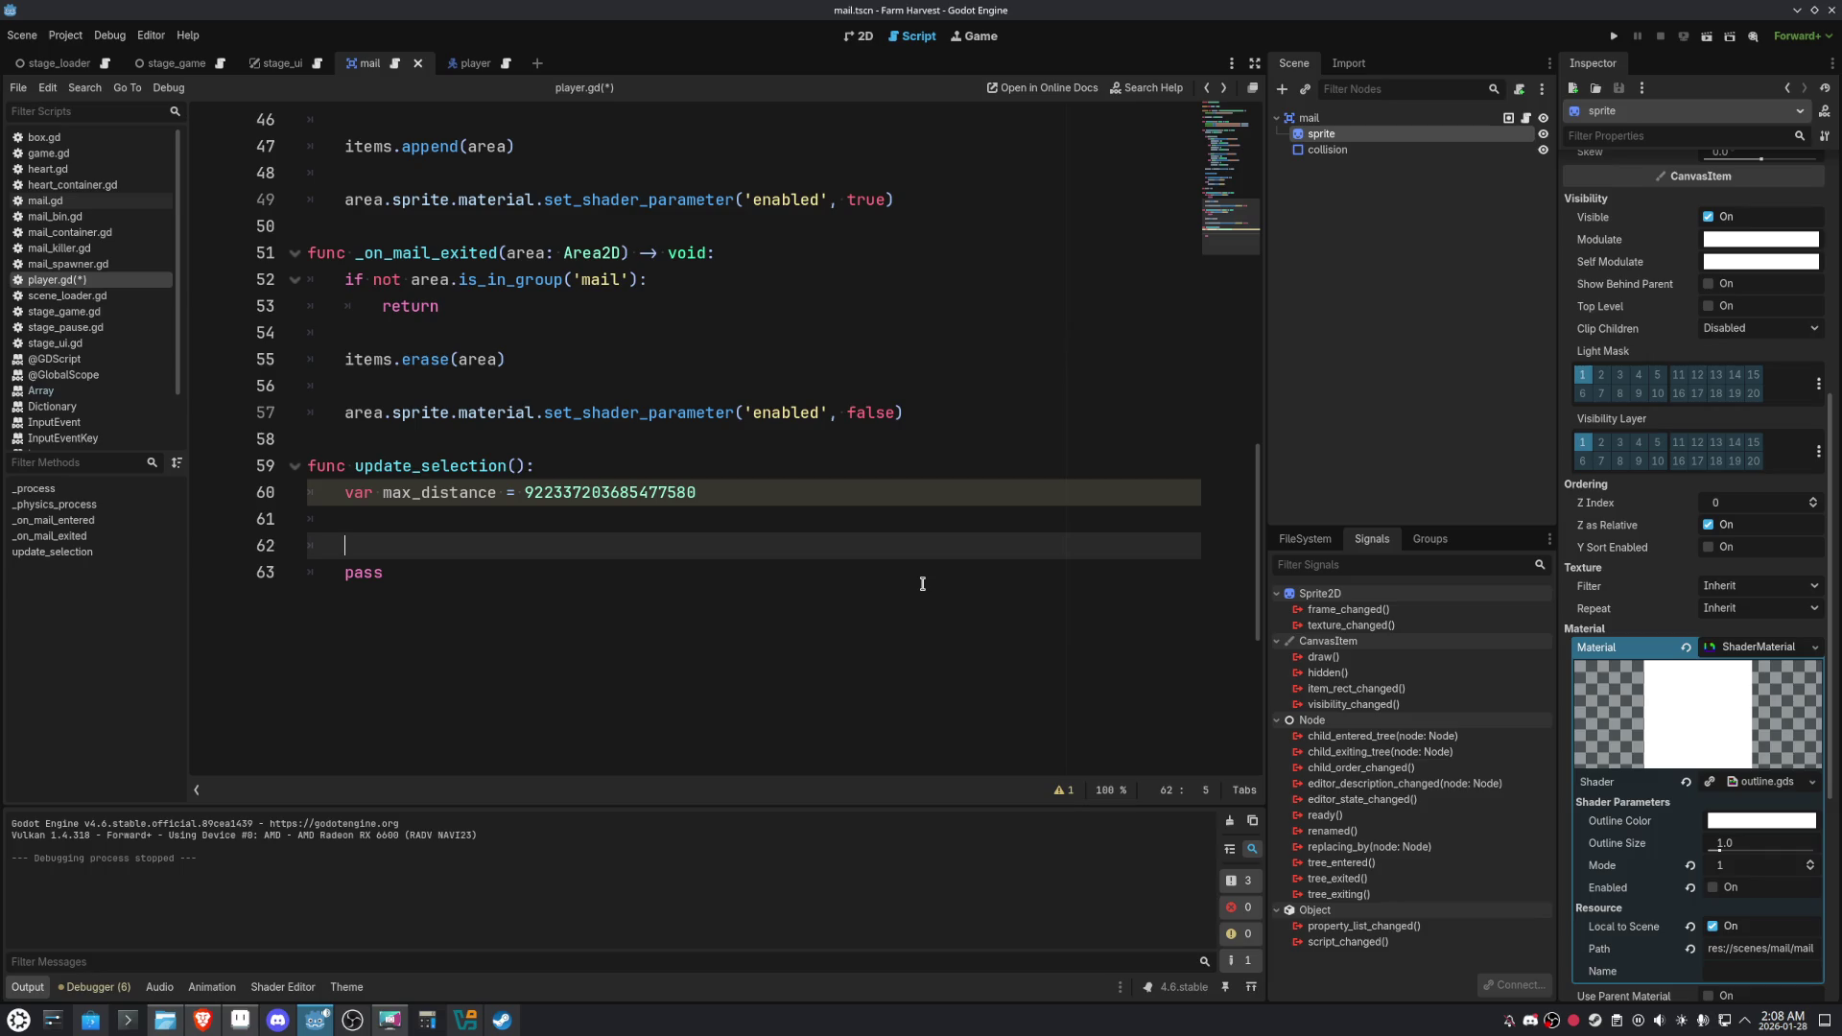
type("if items:")
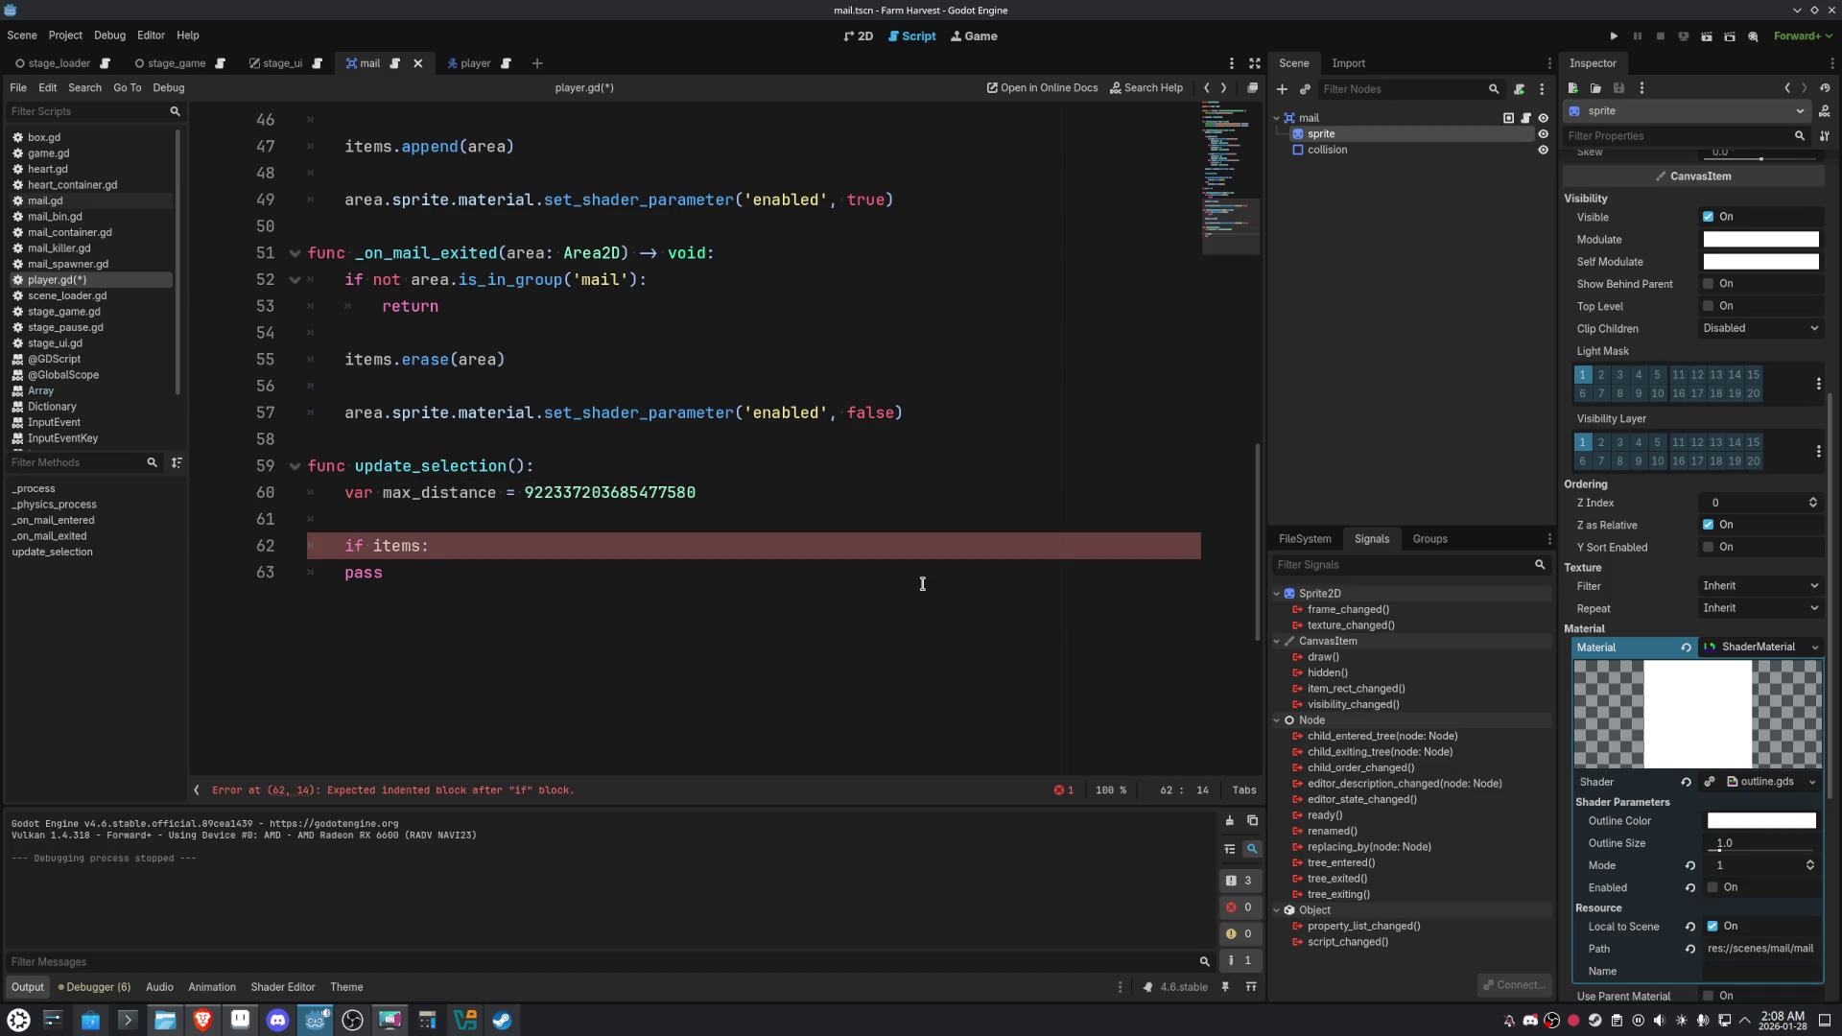
type(".is")
key("Return")
type(":")
key("Return")
type("re")
key("Return")
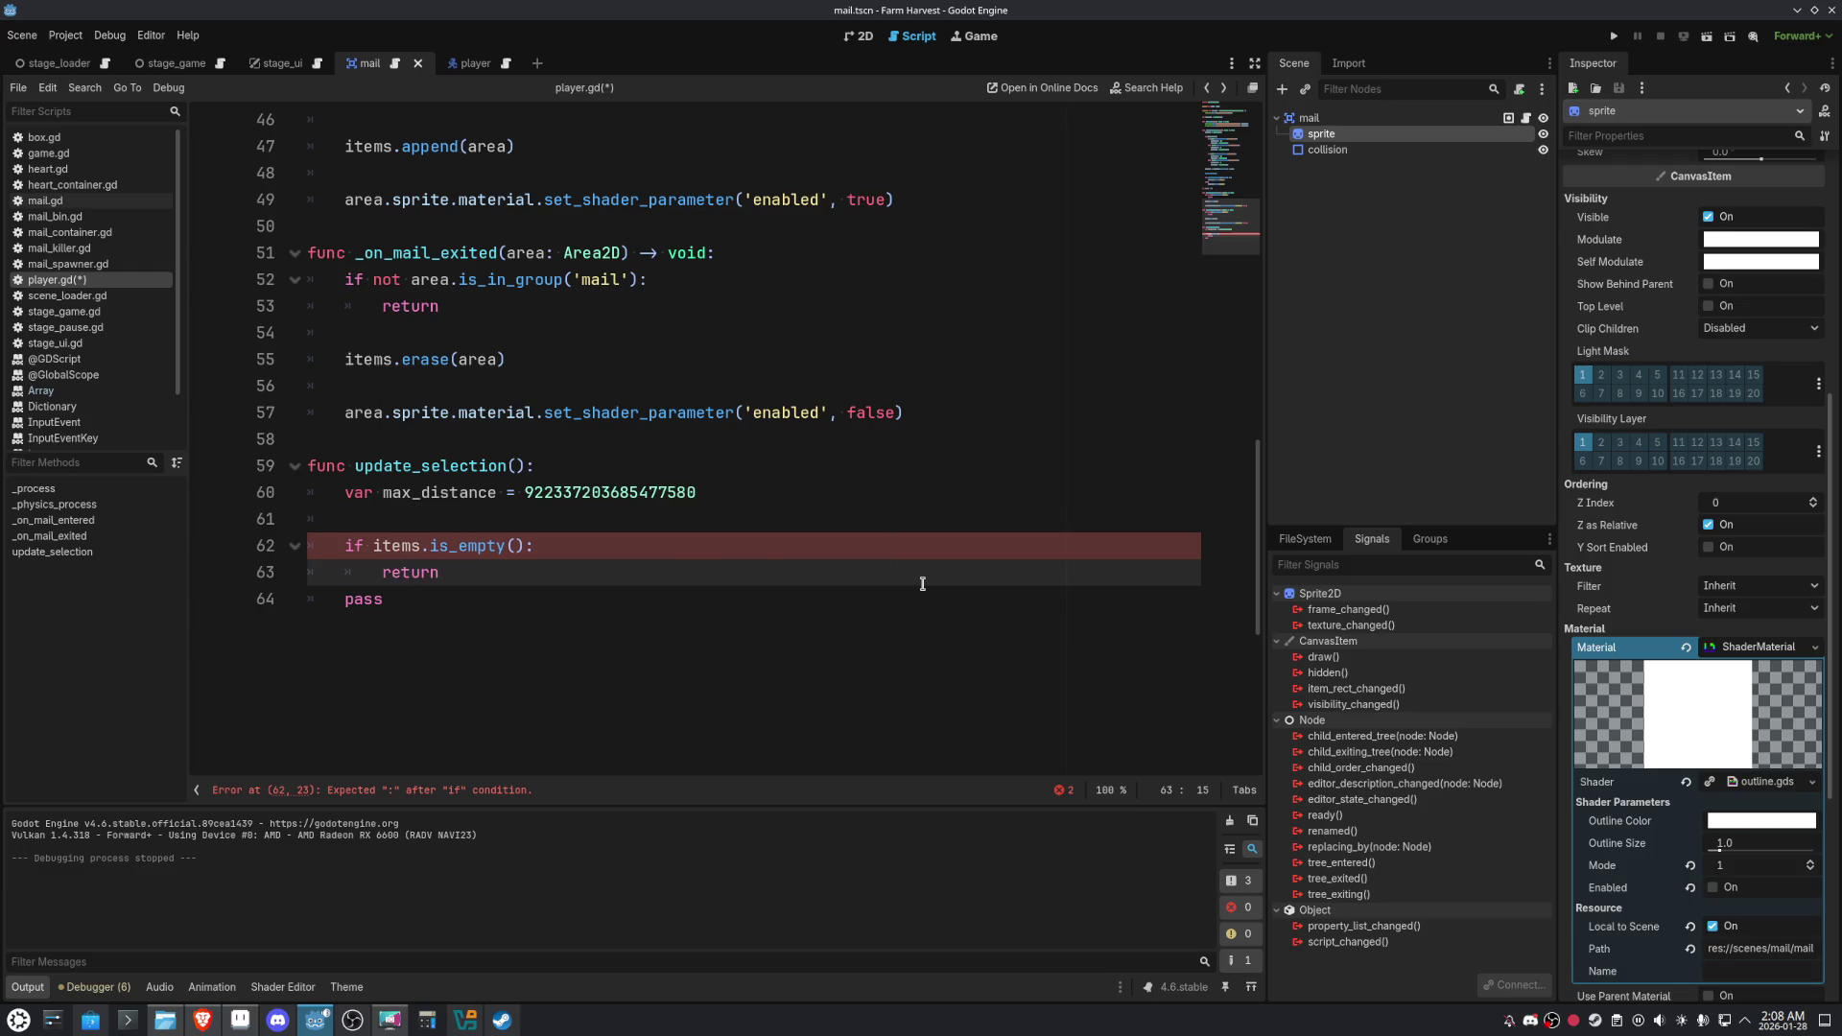
key("Return")
key("Return")
Step: Add a for item in items: loop with a pass body and delete the leftover pass
type("for")
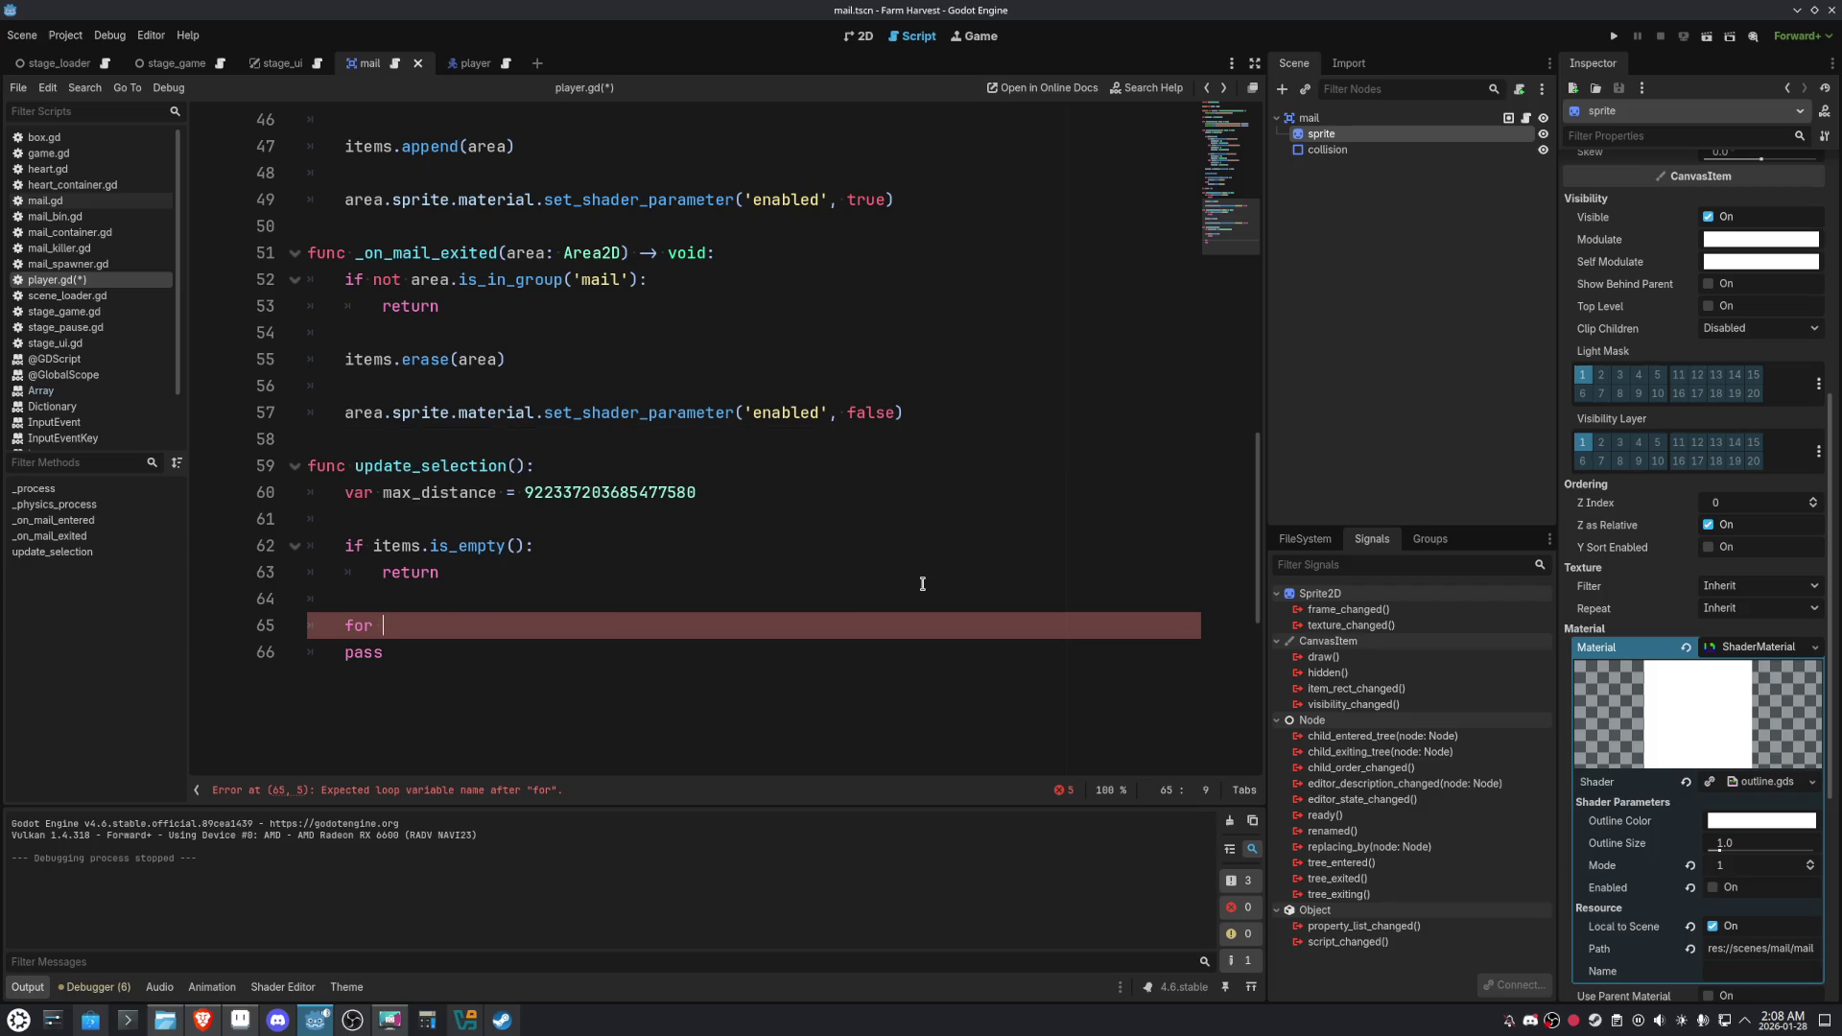
type(" item in")
type(" iems:")
key("Return")
key("Return")
key("Return")
key("BackSpace")
key("BackSpace")
key("BackSpace")
key("BackSpace")
key("BackSpace")
key("BackSpace")
type("tems:")
key("Return")
type("pass")
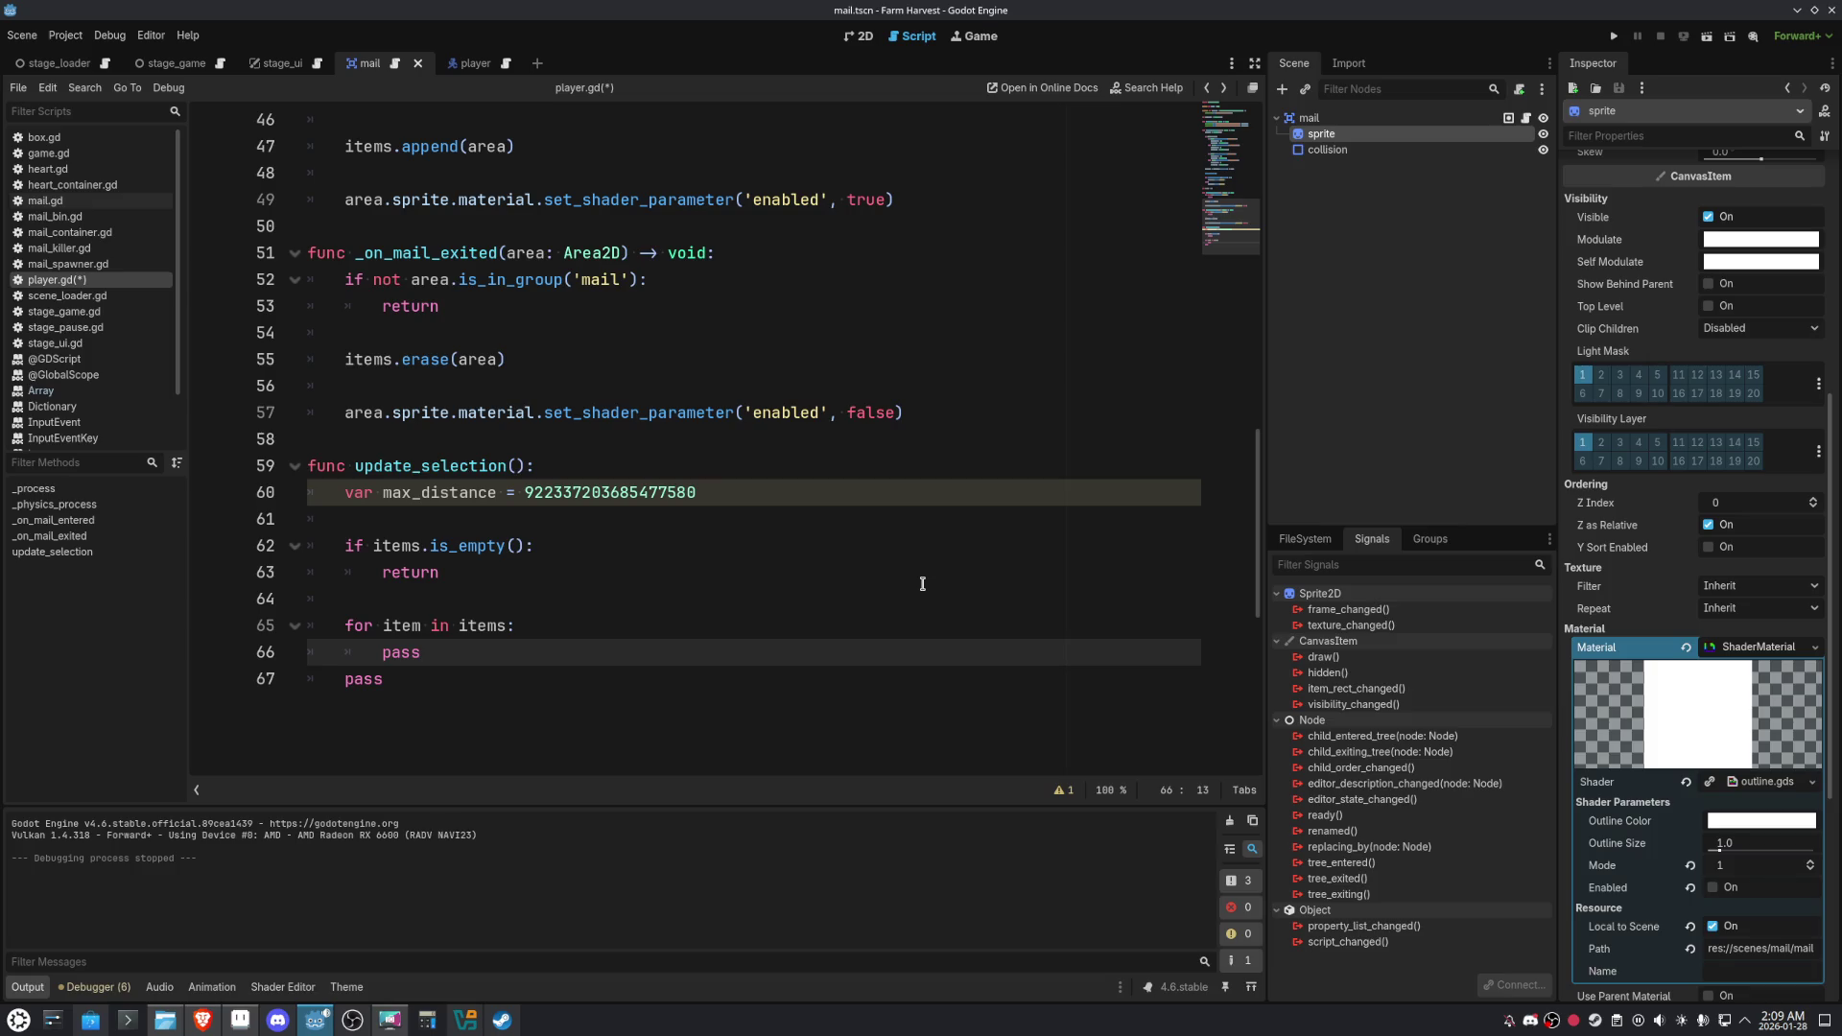
scroll(922, 583, "down", 1)
double_click(370, 576)
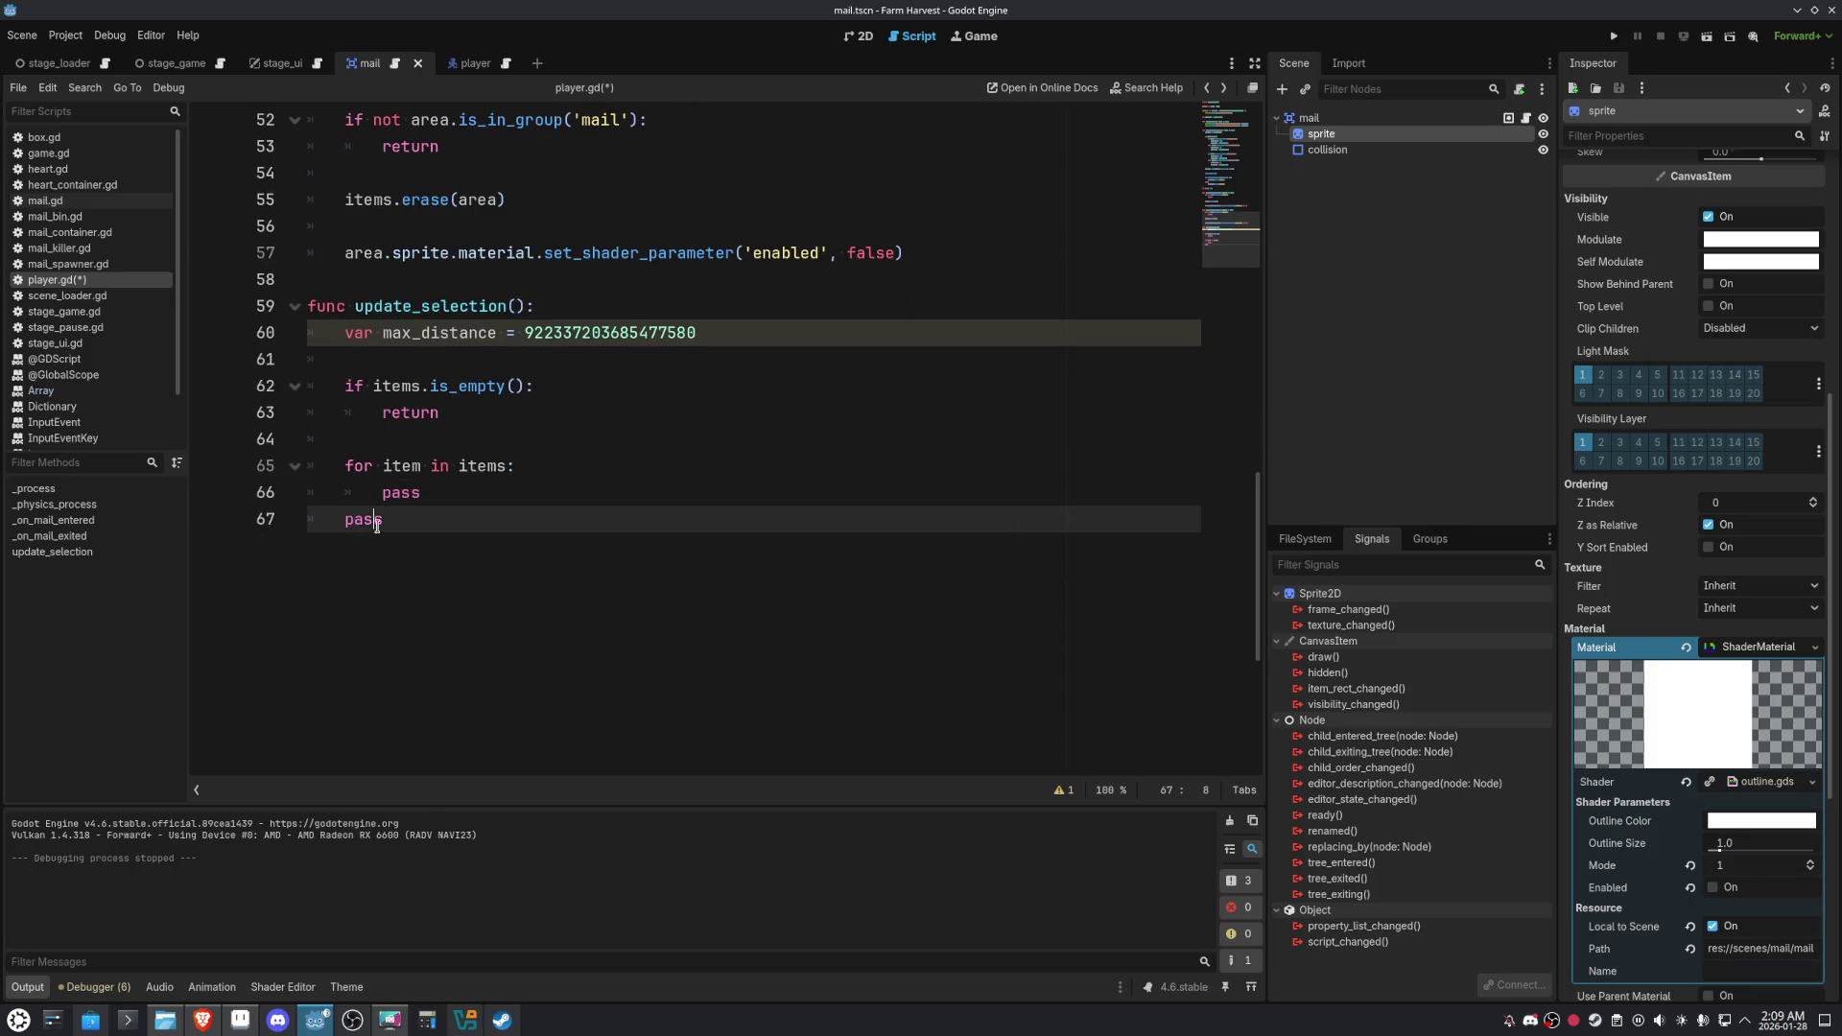
key("BackSpace")
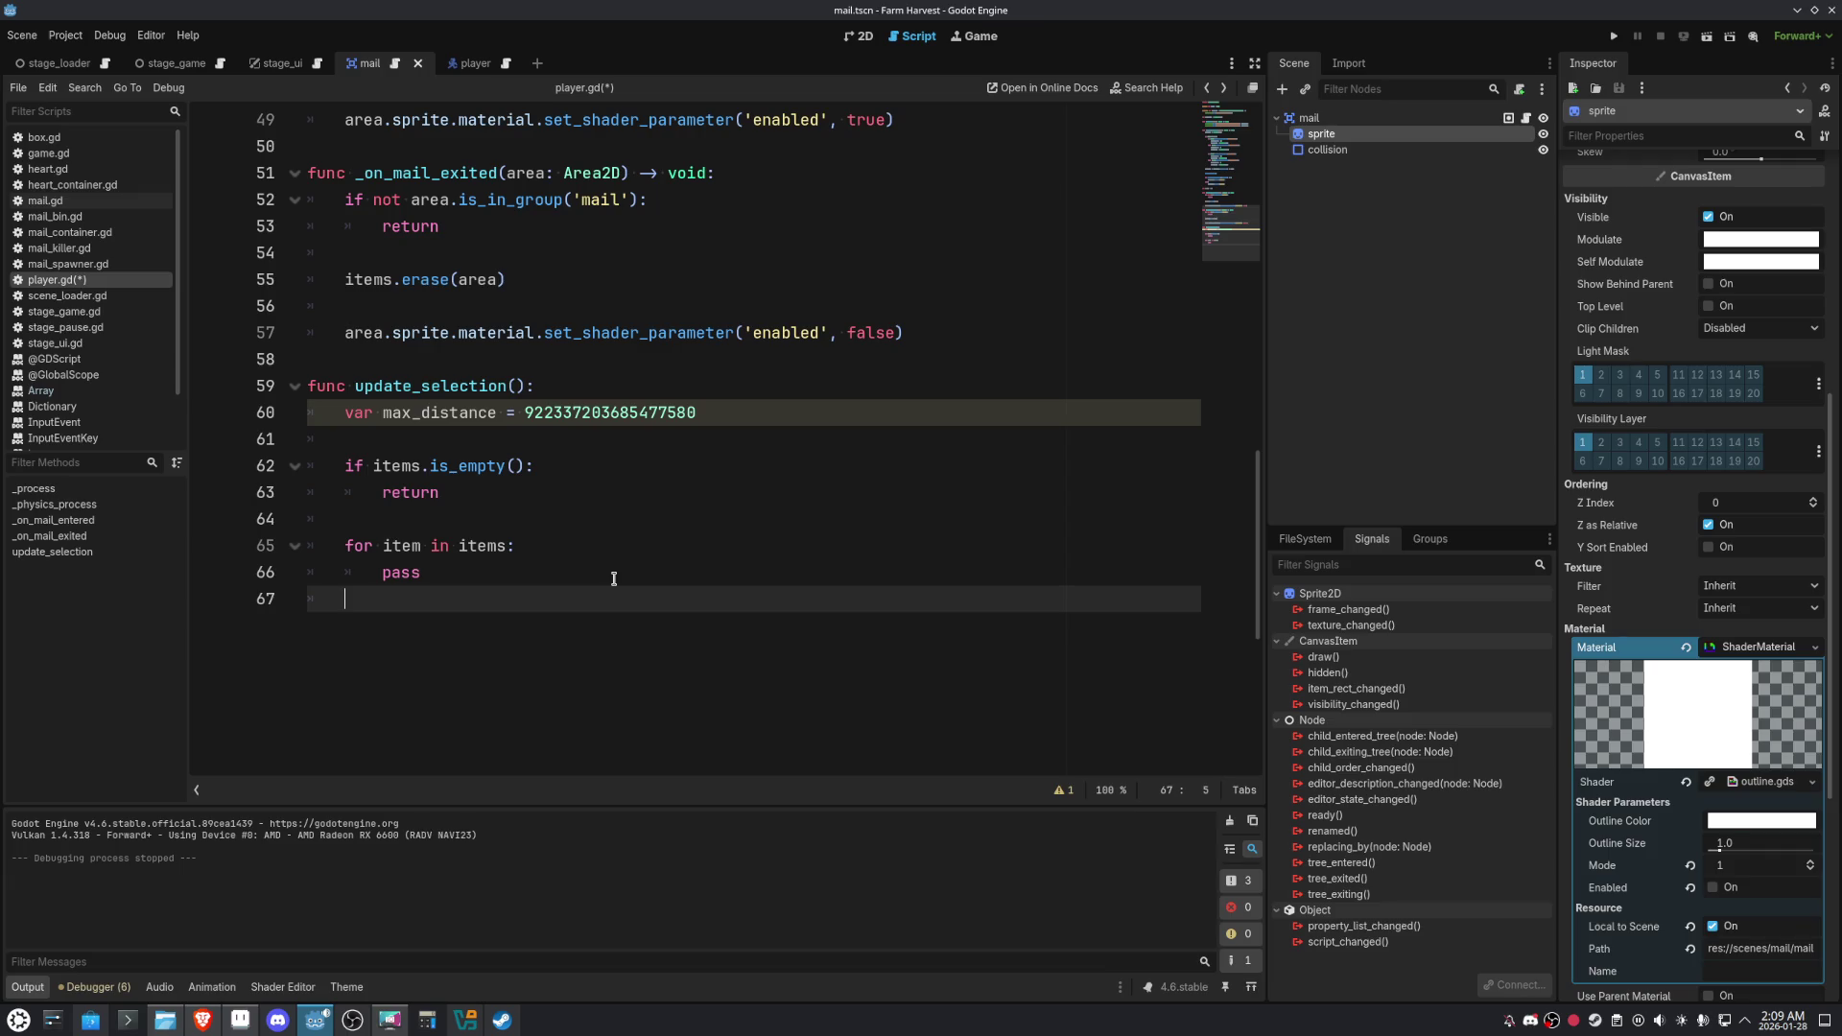
scroll(618, 647, "up", 3)
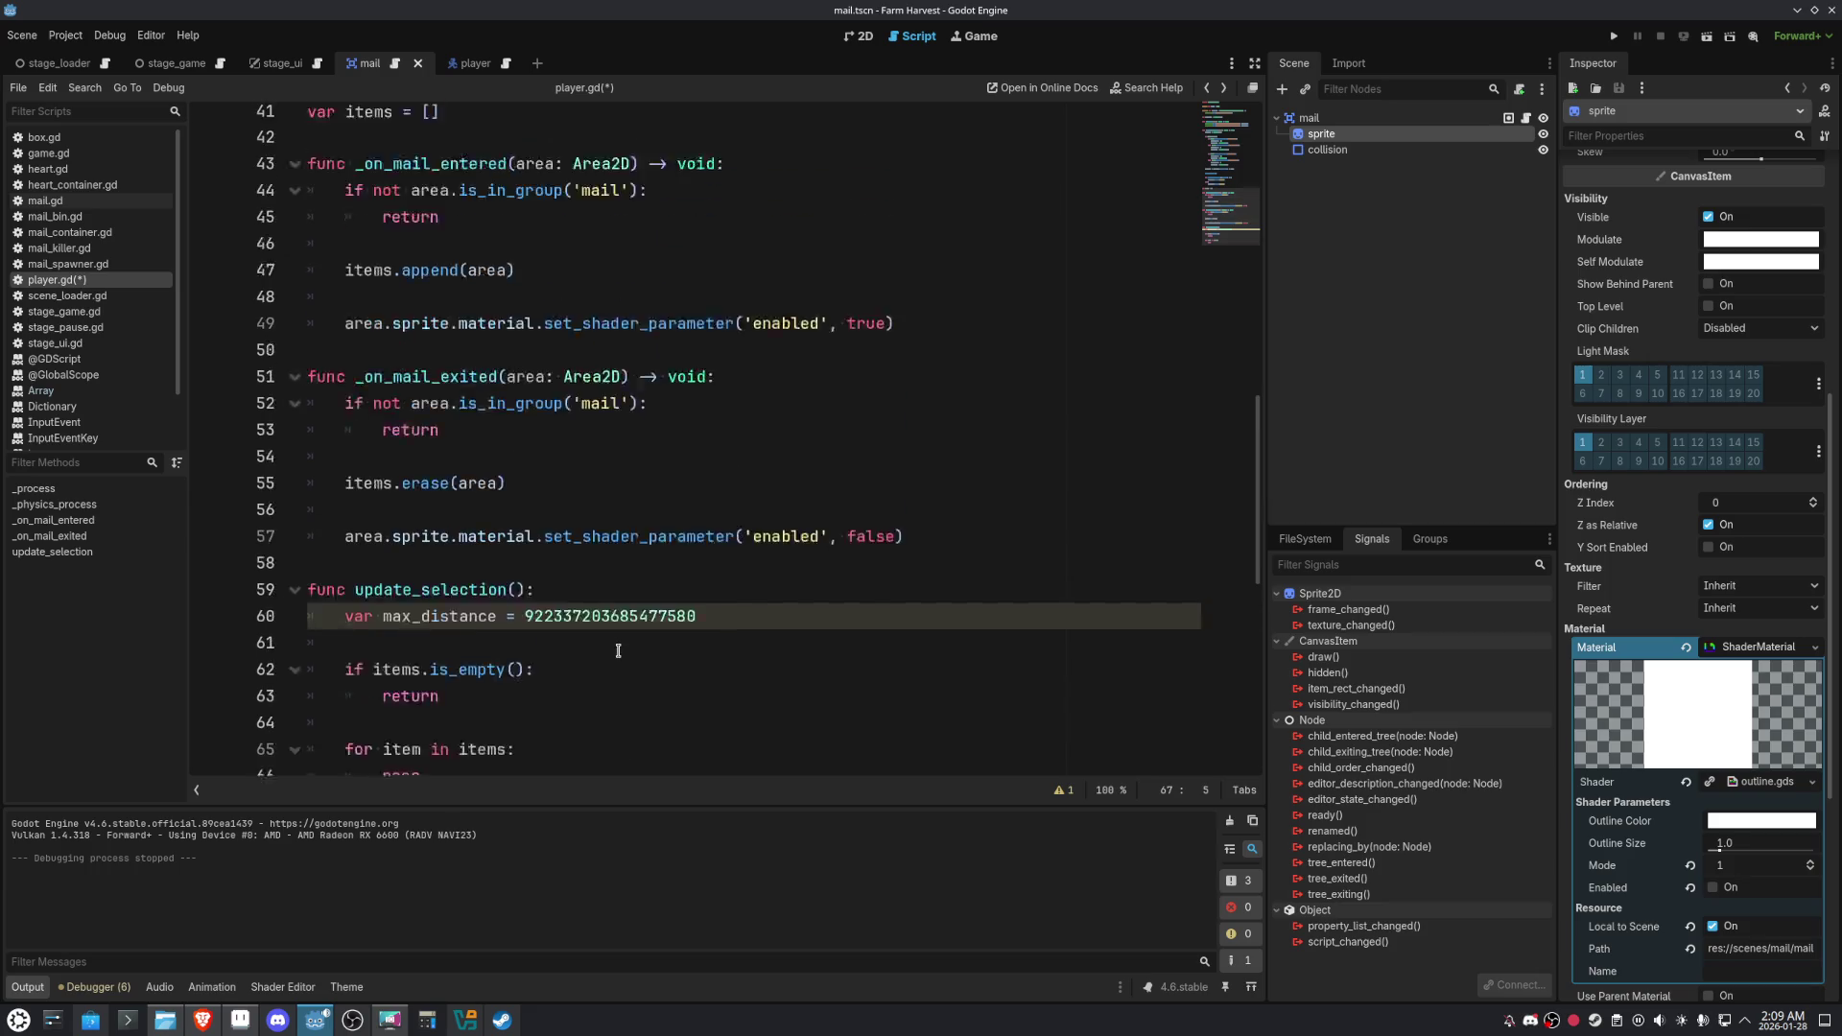
scroll(687, 621, "up", 2)
left_click(507, 305)
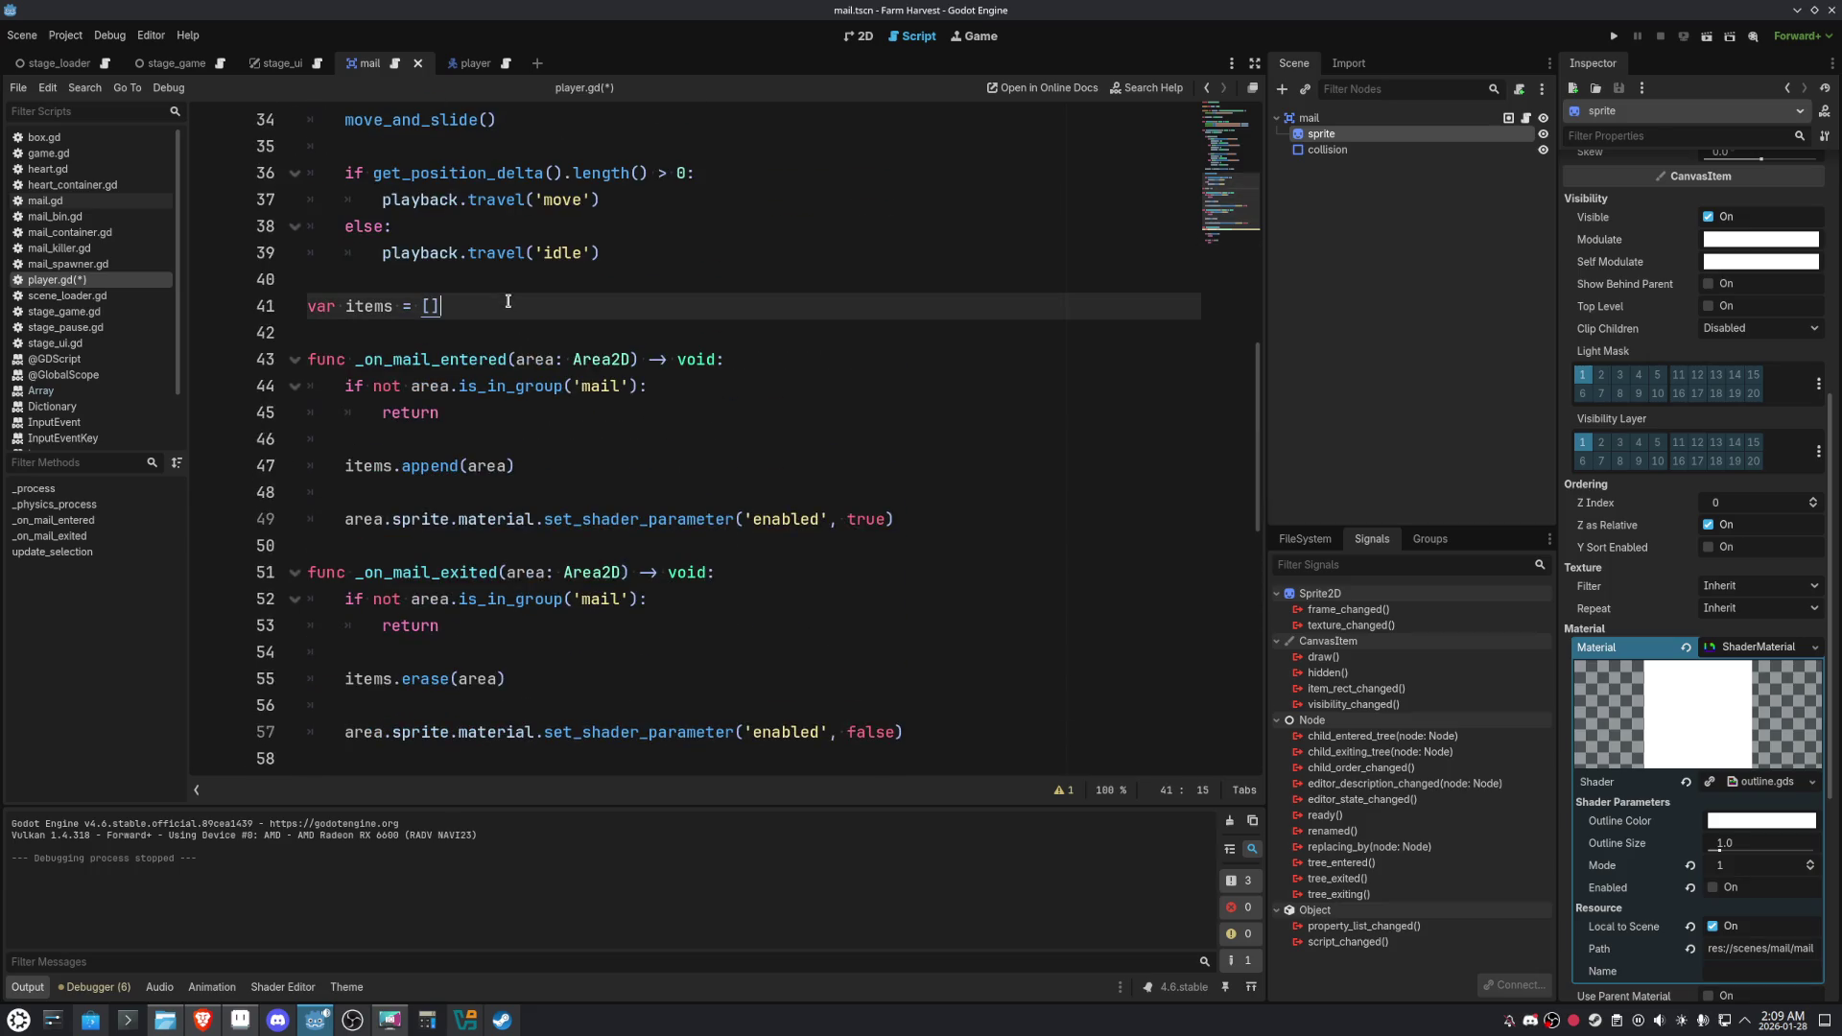
Step: Declare var selecteditem = null and start the loop body with var dist = item.position
key("Return")
type("var selected_item = nu")
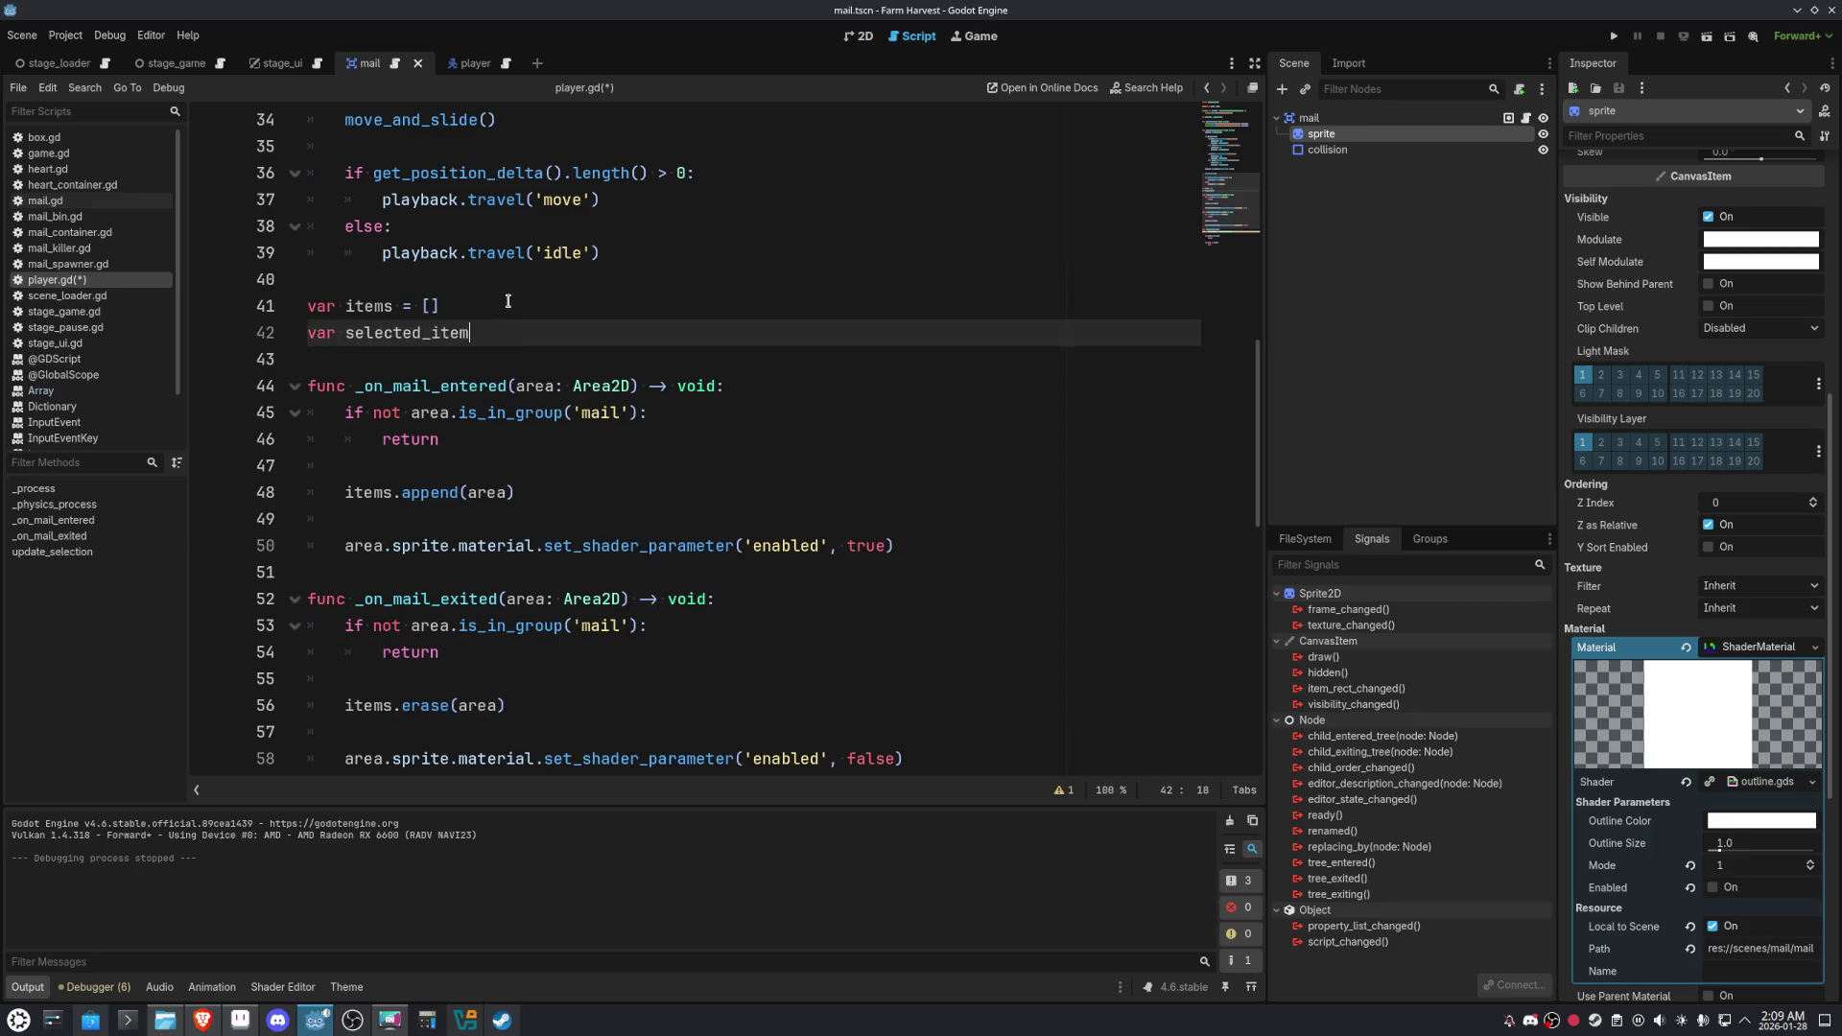
type("ll")
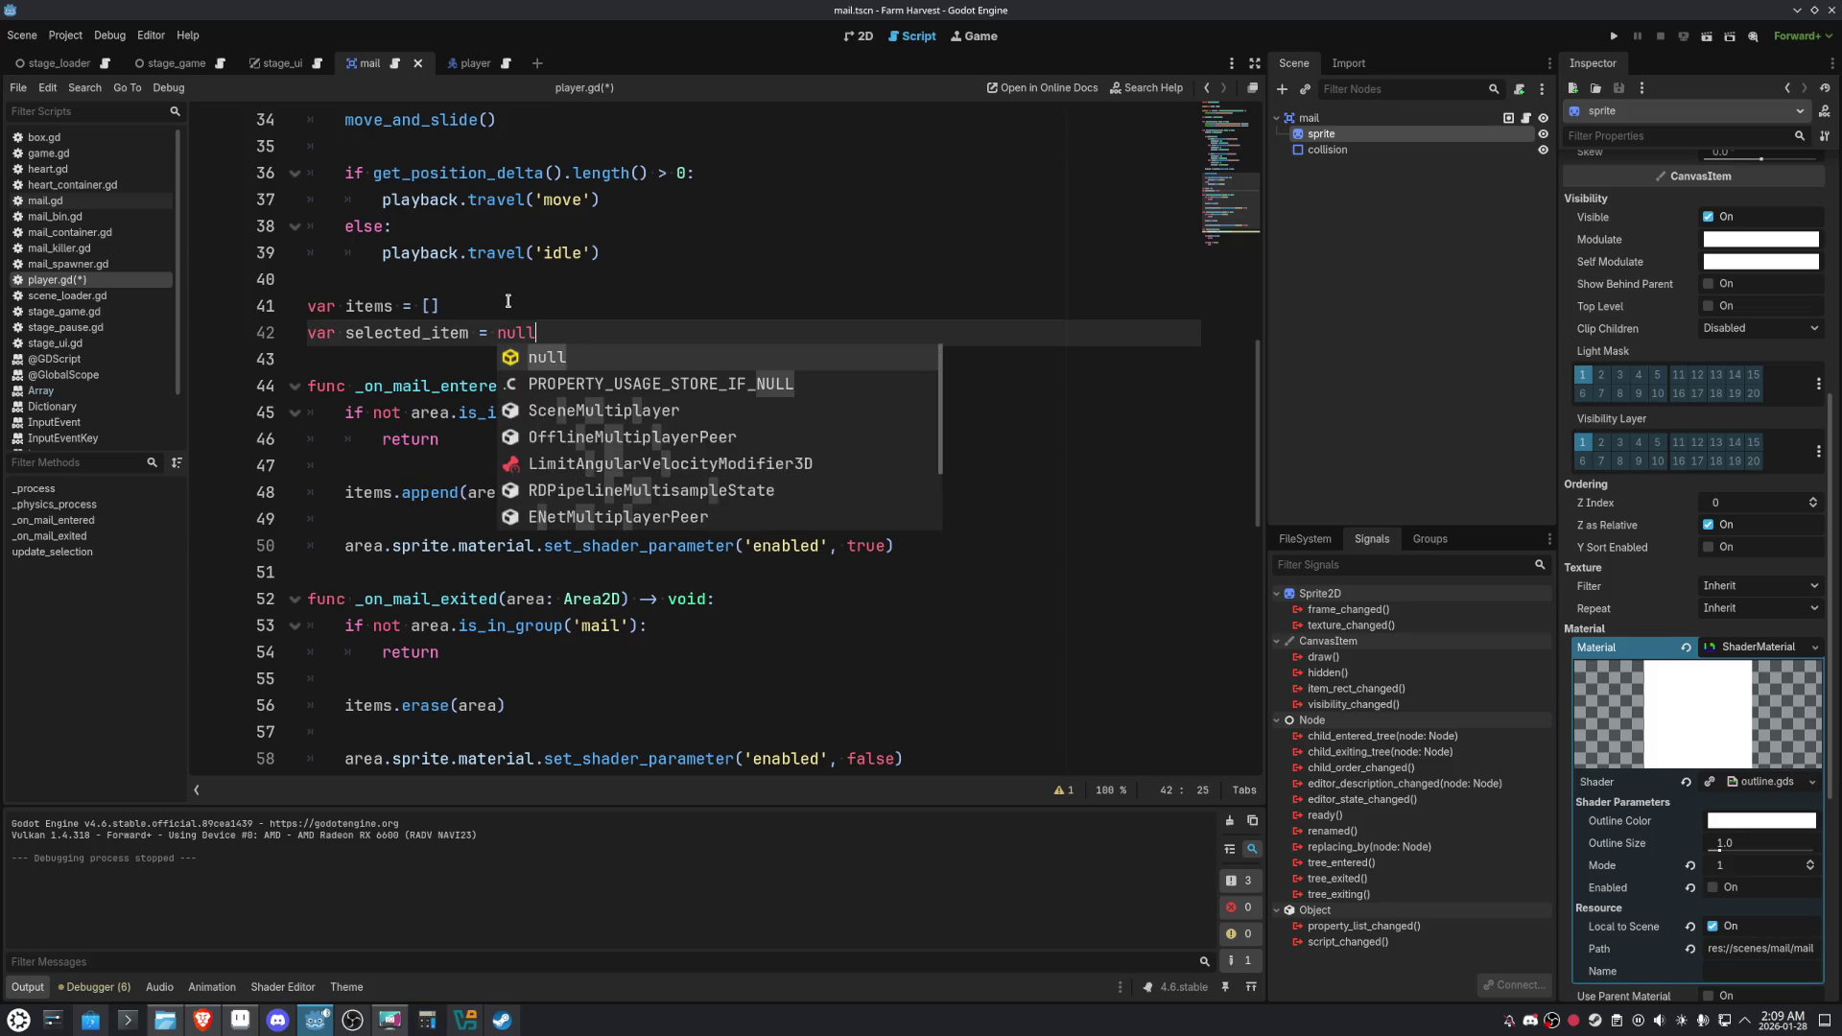
left_click(509, 306)
scroll(681, 462, "down", 5)
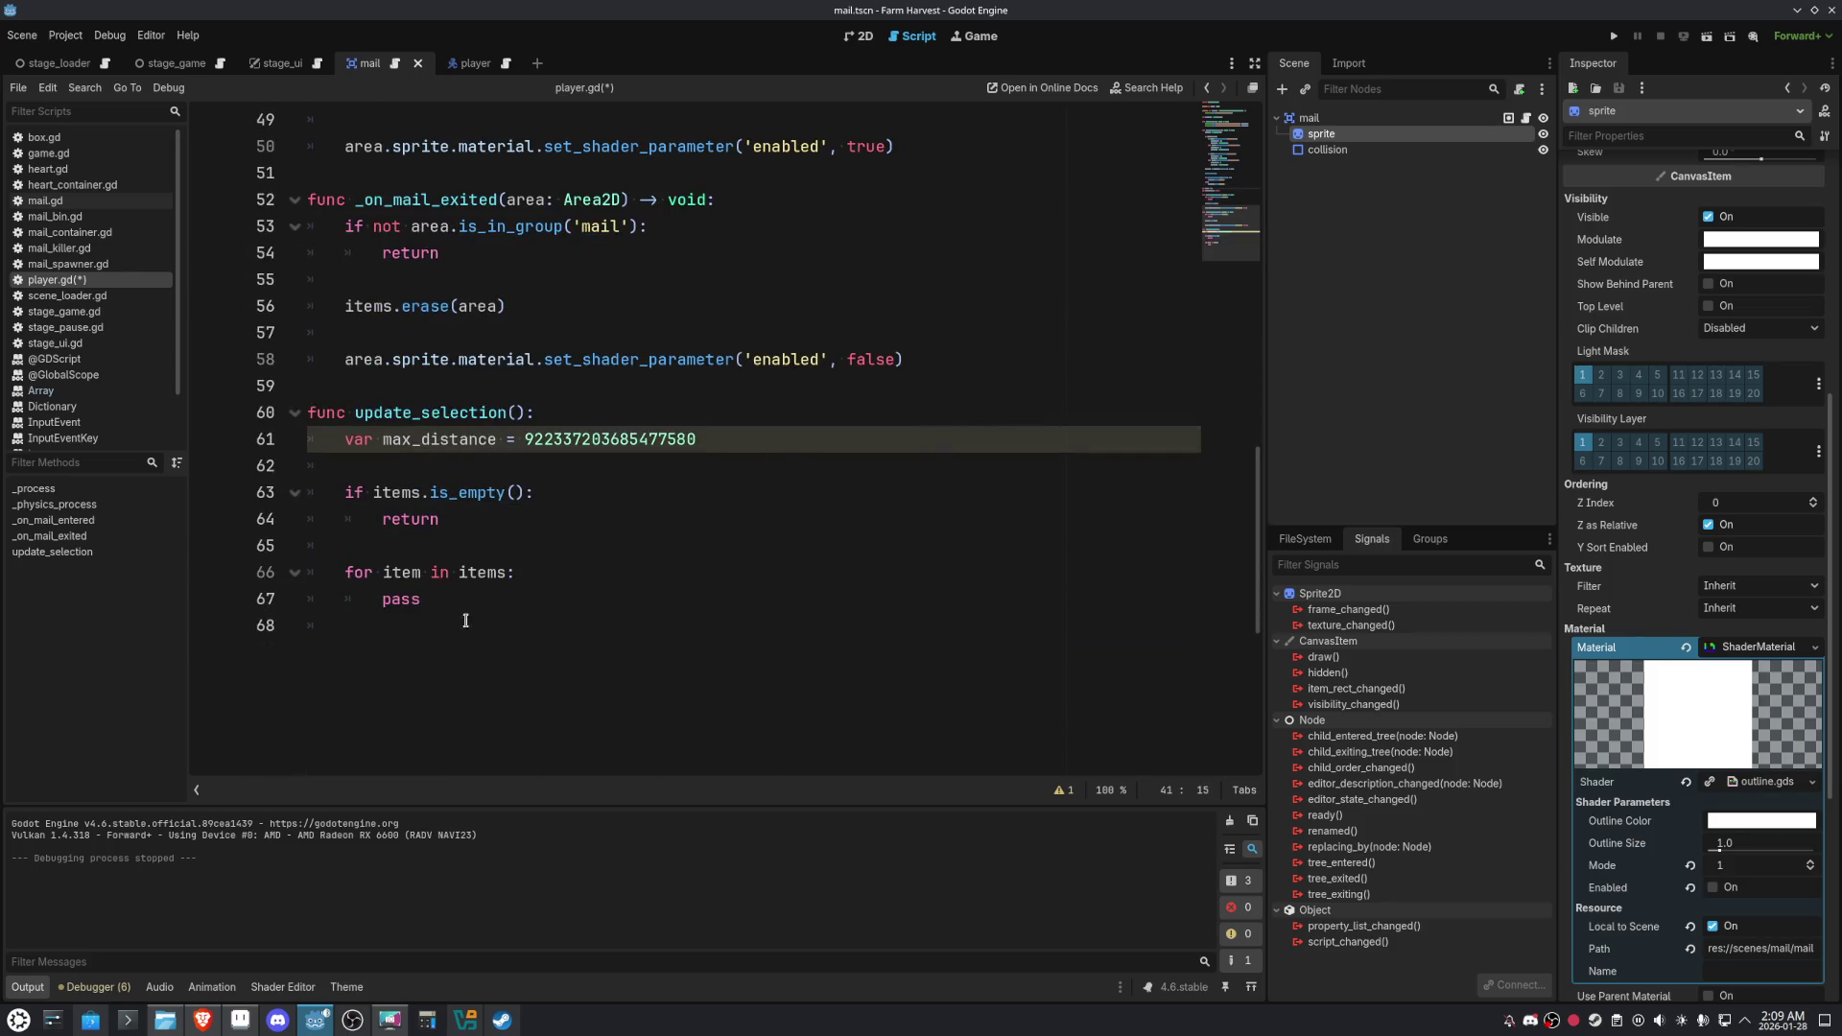
double_click(401, 599)
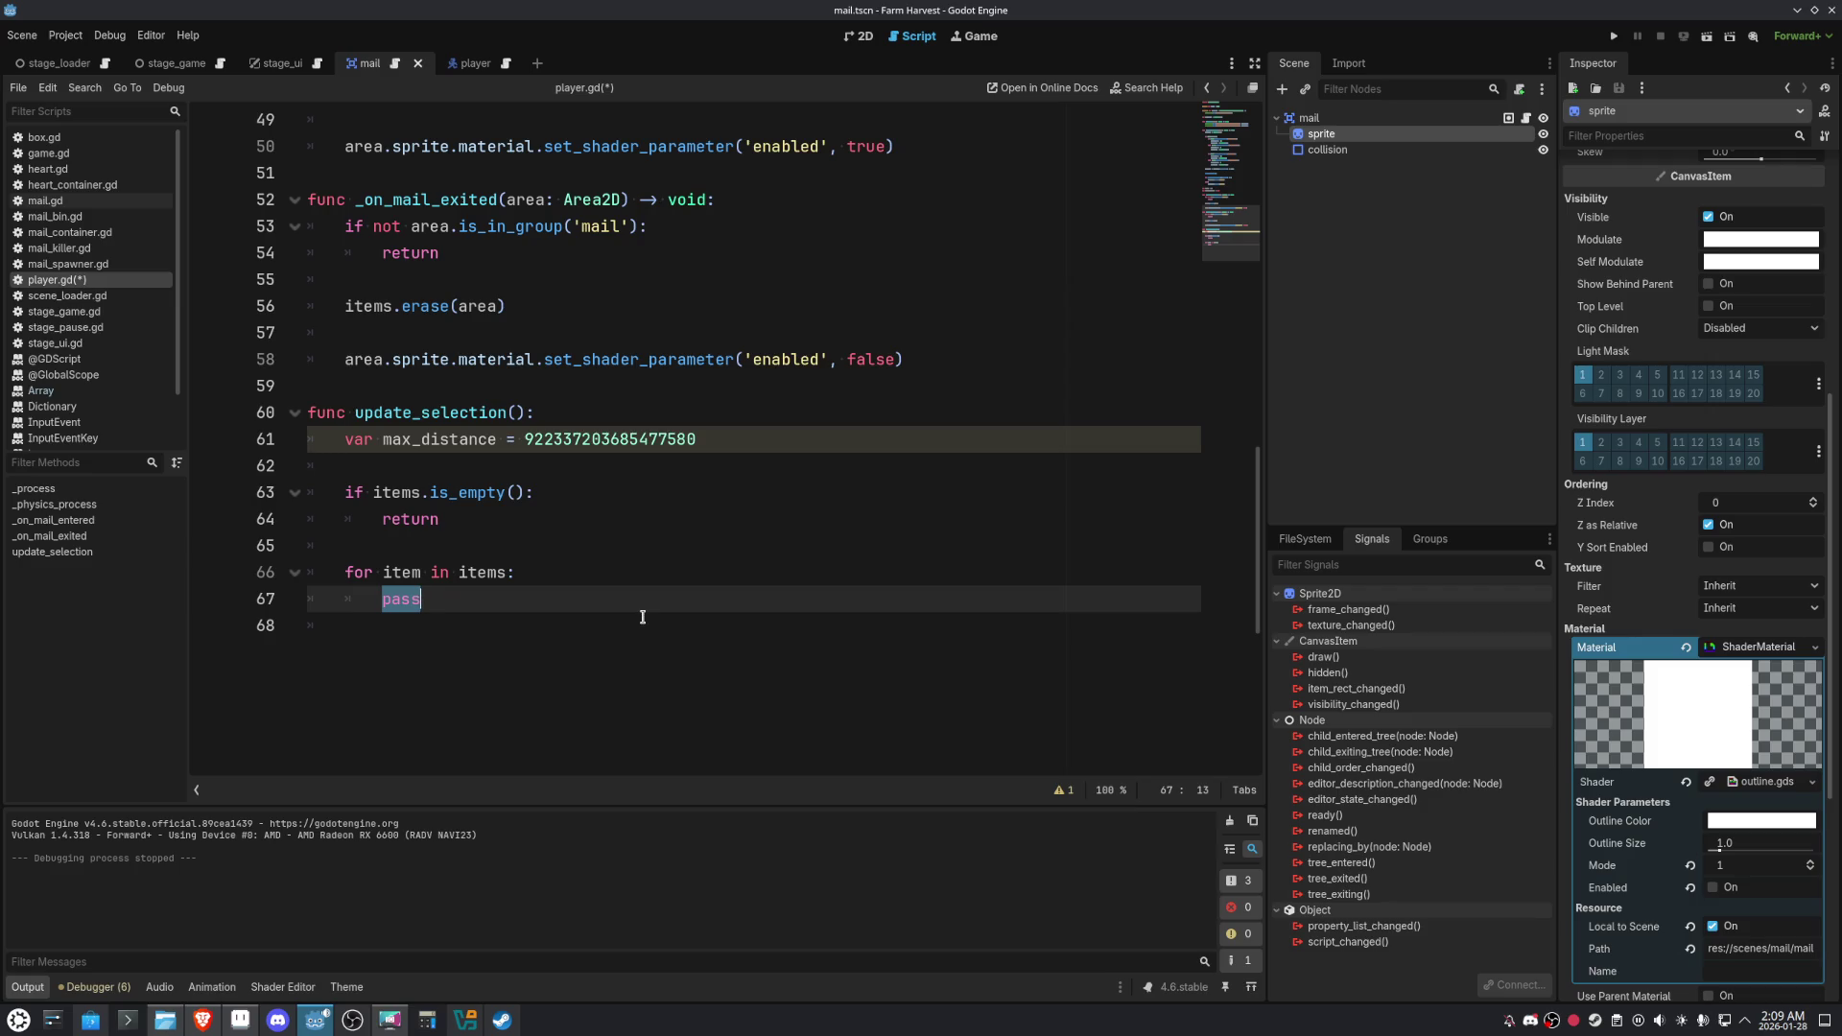
type("var dist =")
type(" item.")
type("position.")
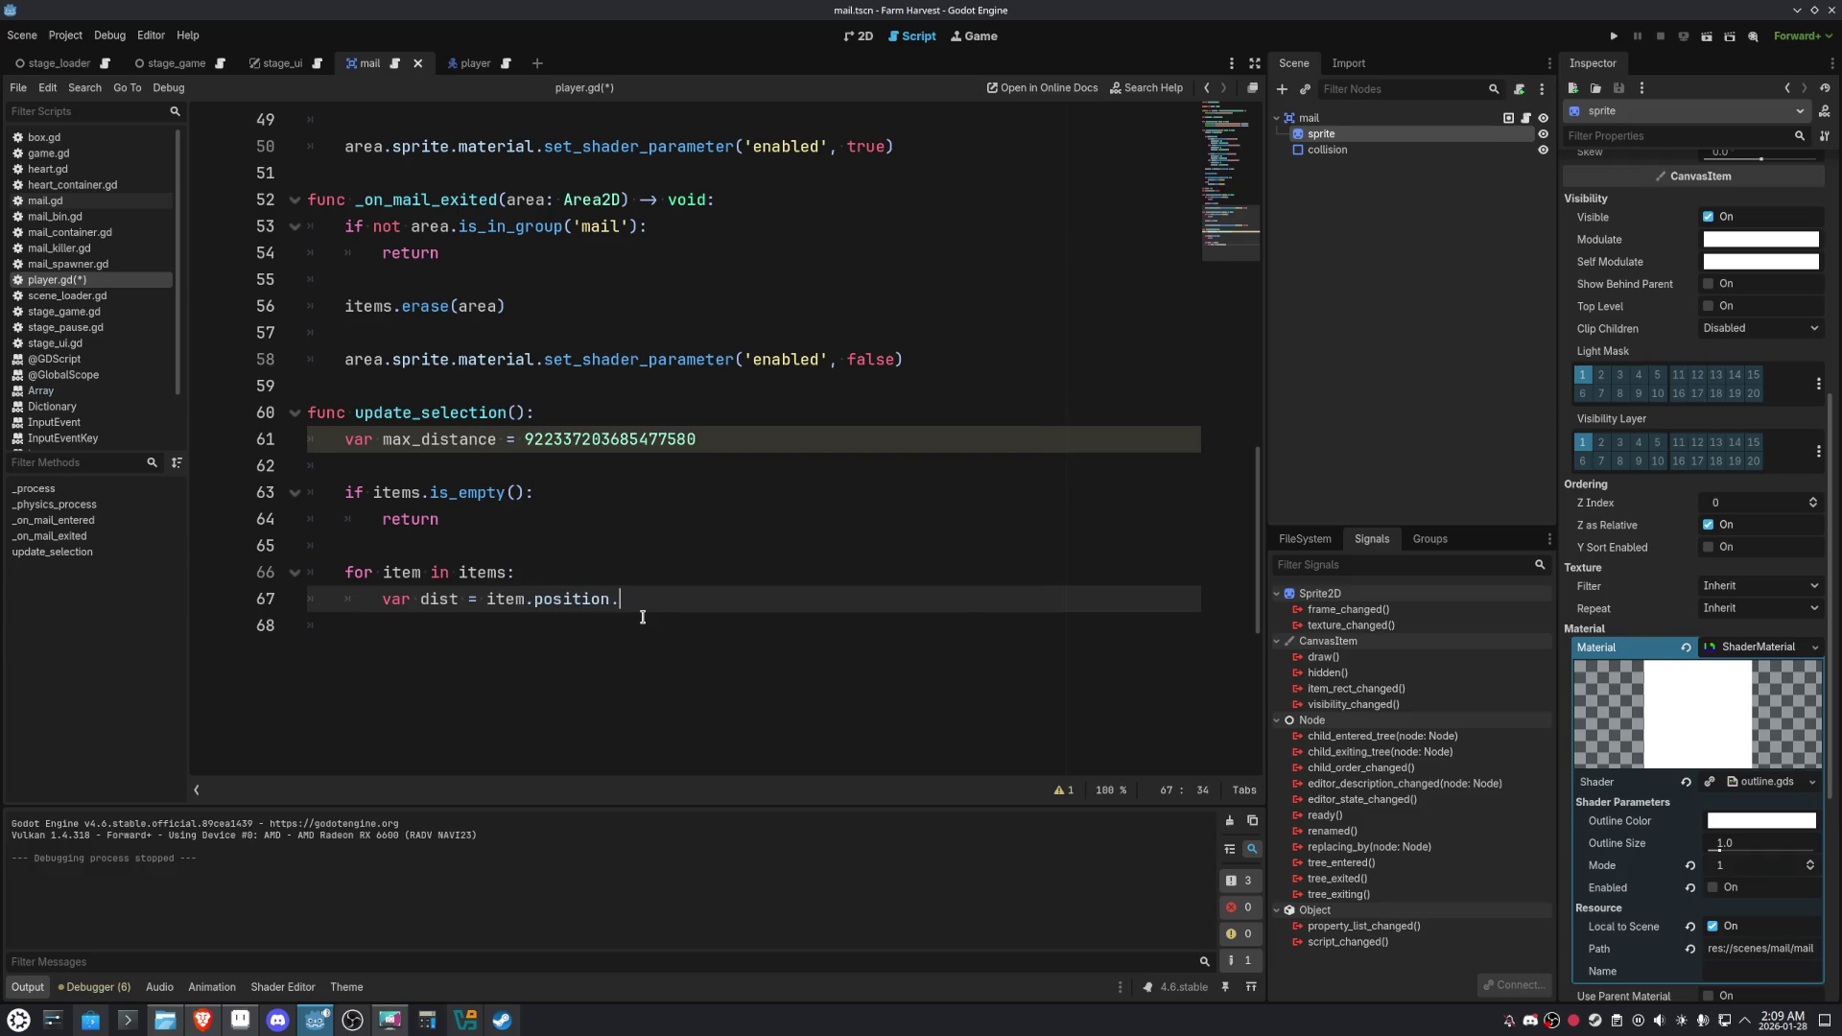
Step: Save player.gd and search the built-in help for vect2
key("ctrl+s")
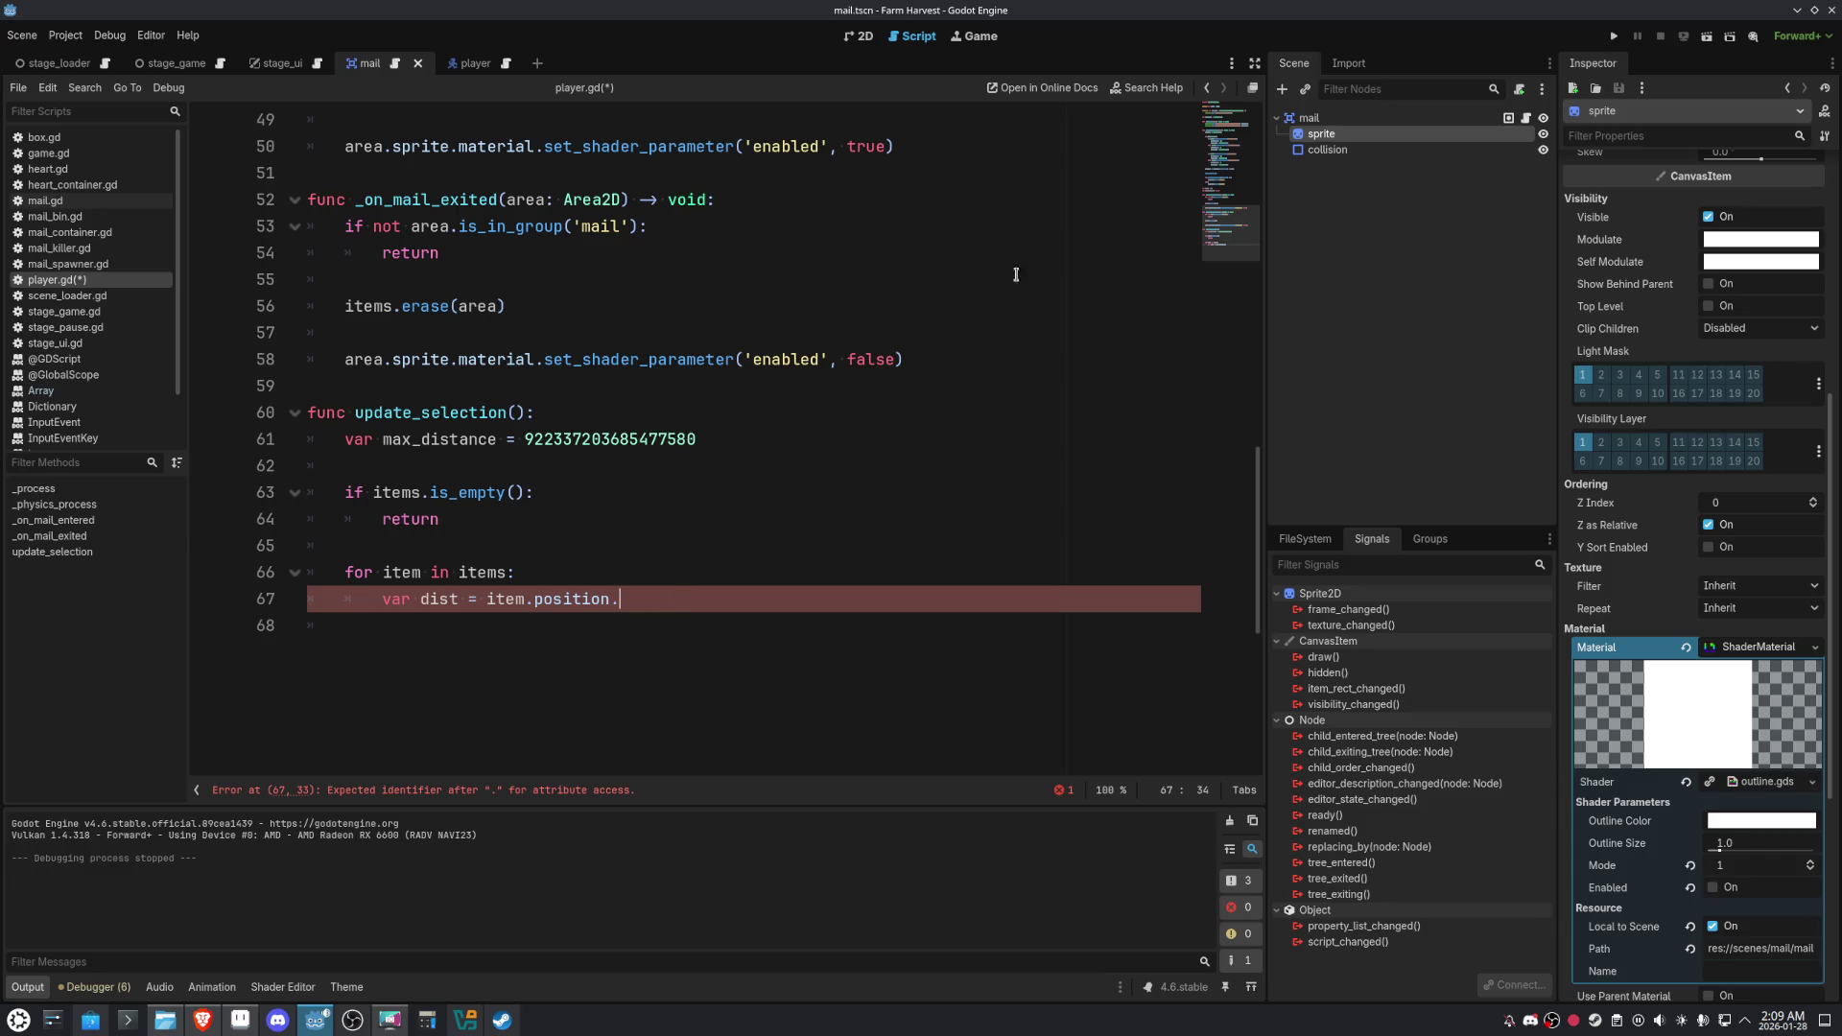
left_click(1147, 88)
type("vect2")
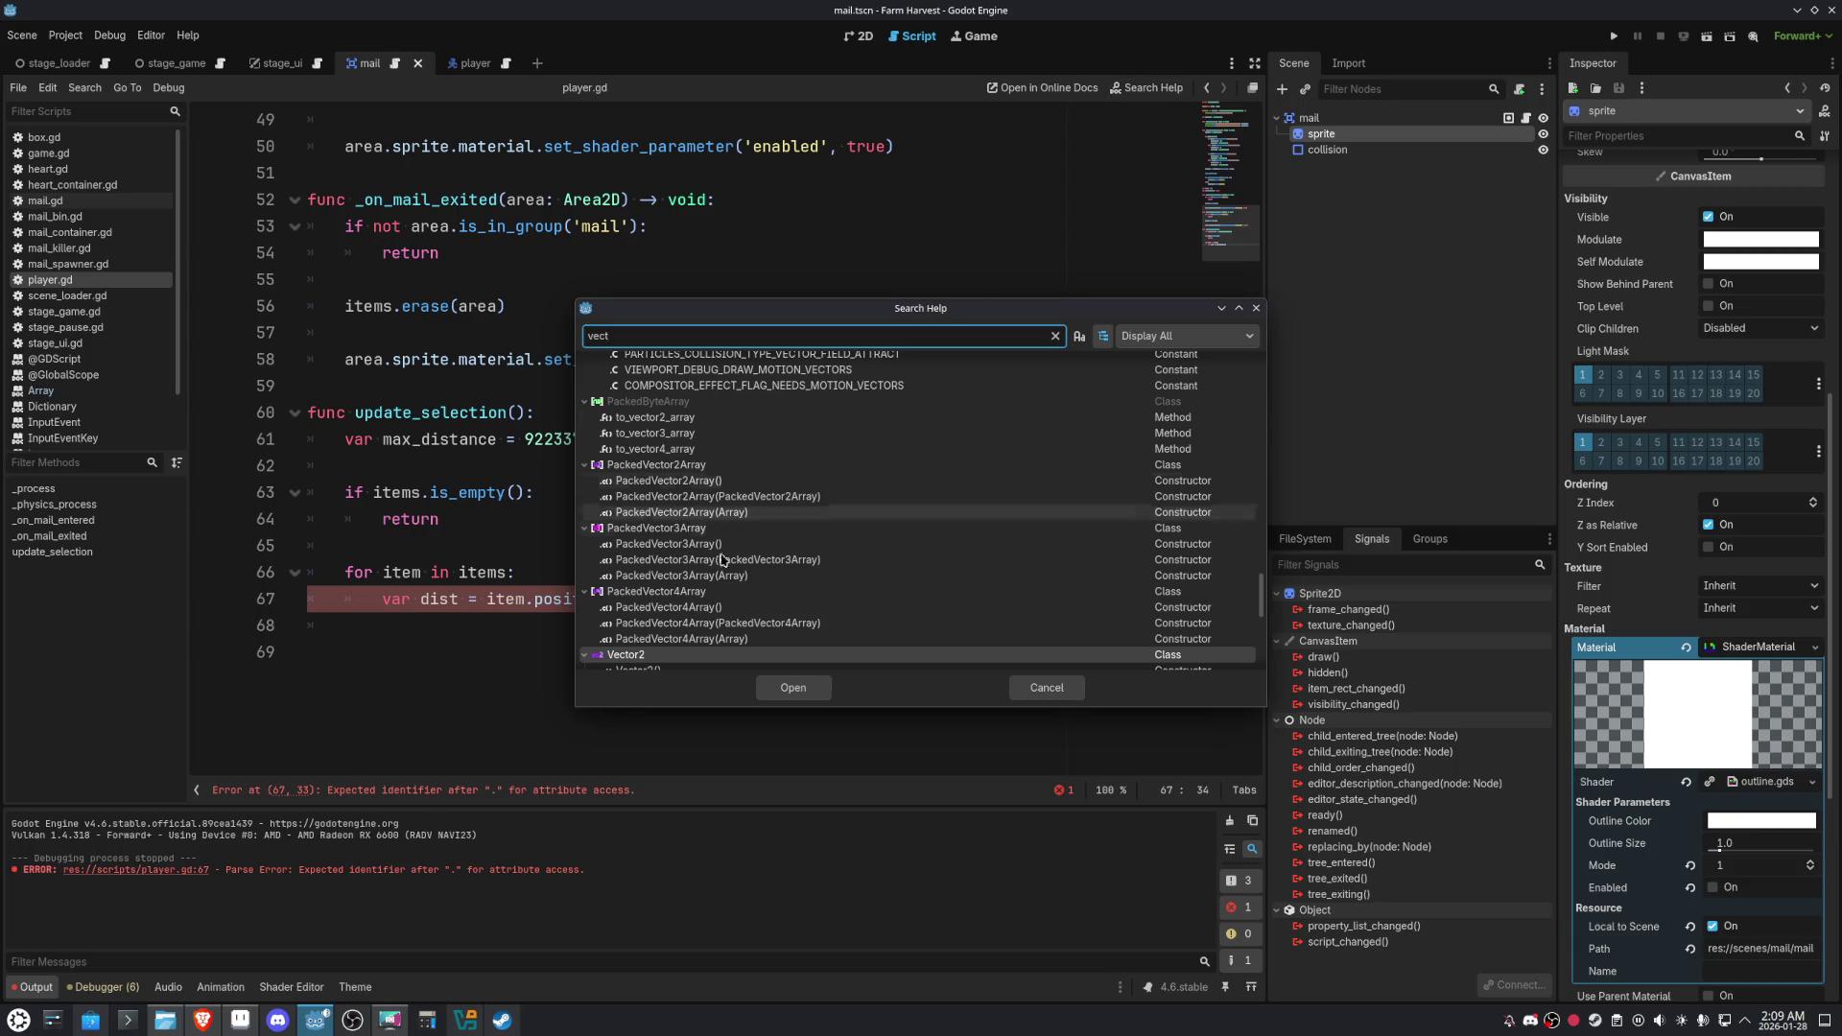
Step: Read the Vector2 distance_to method documentation, then return to player.gd
double_click(646, 654)
scroll(668, 644, "down", 4)
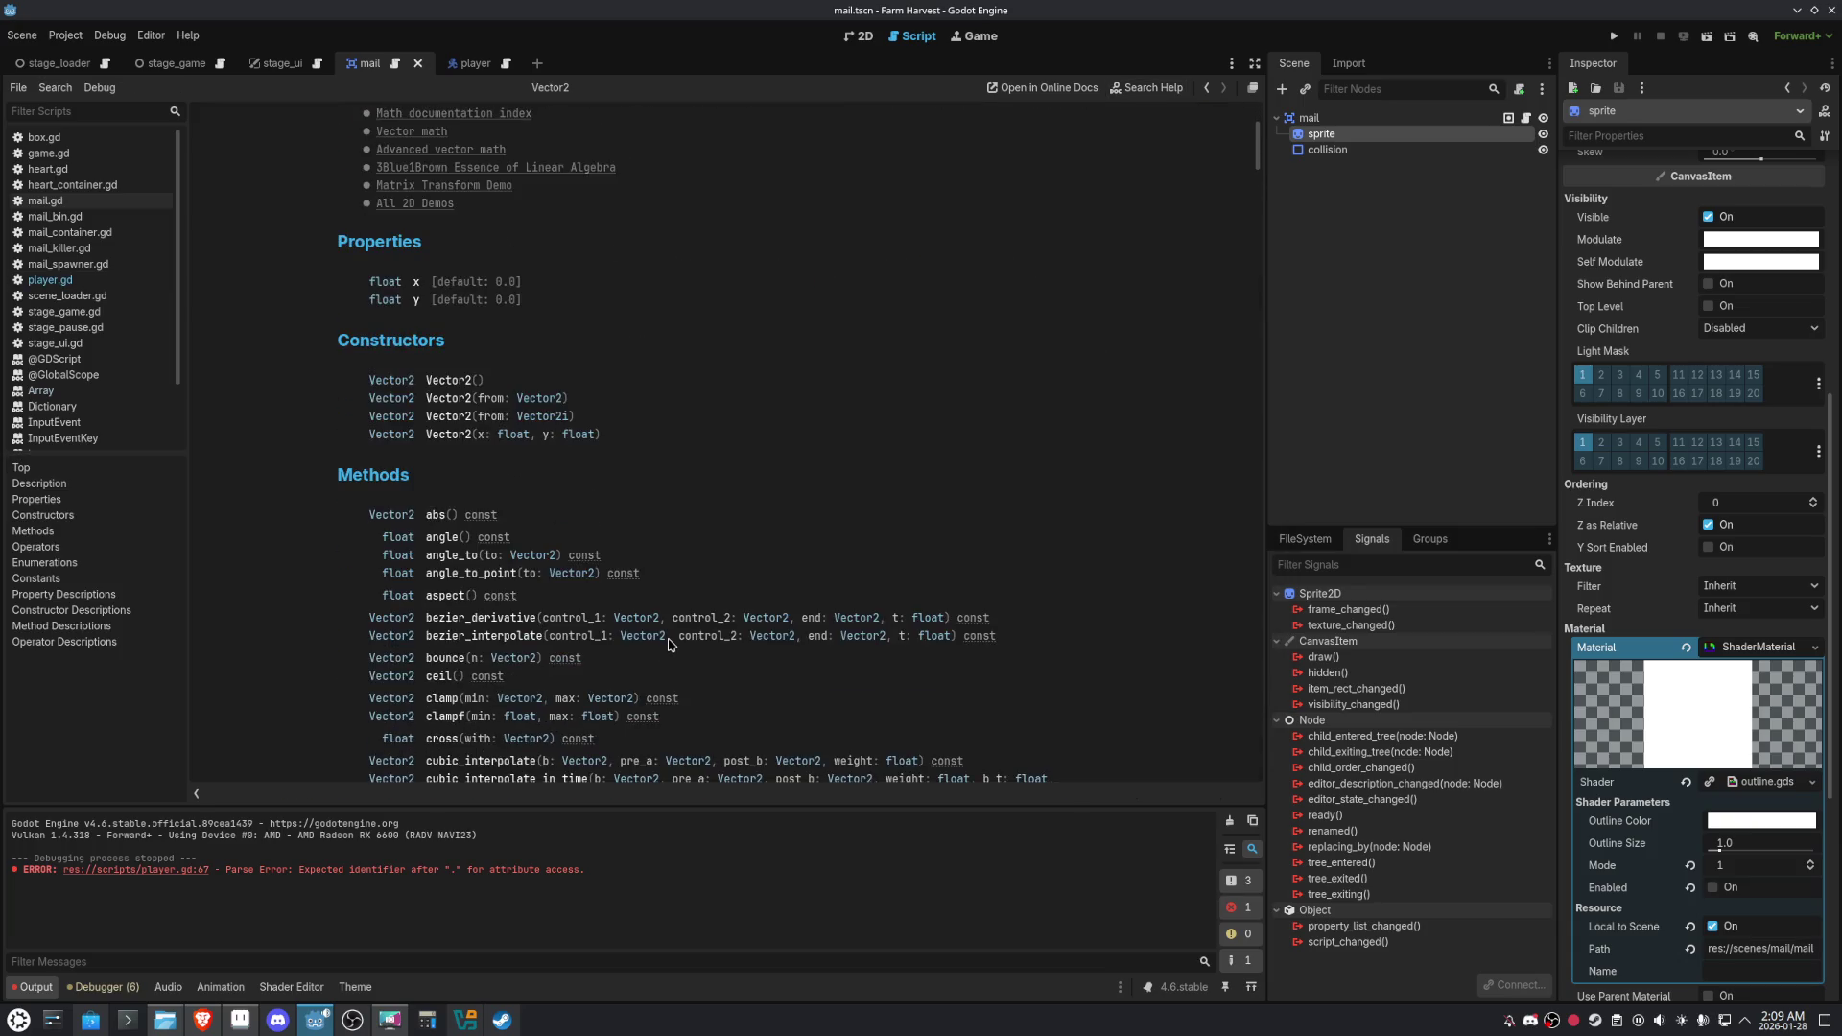
scroll(691, 604, "down", 1)
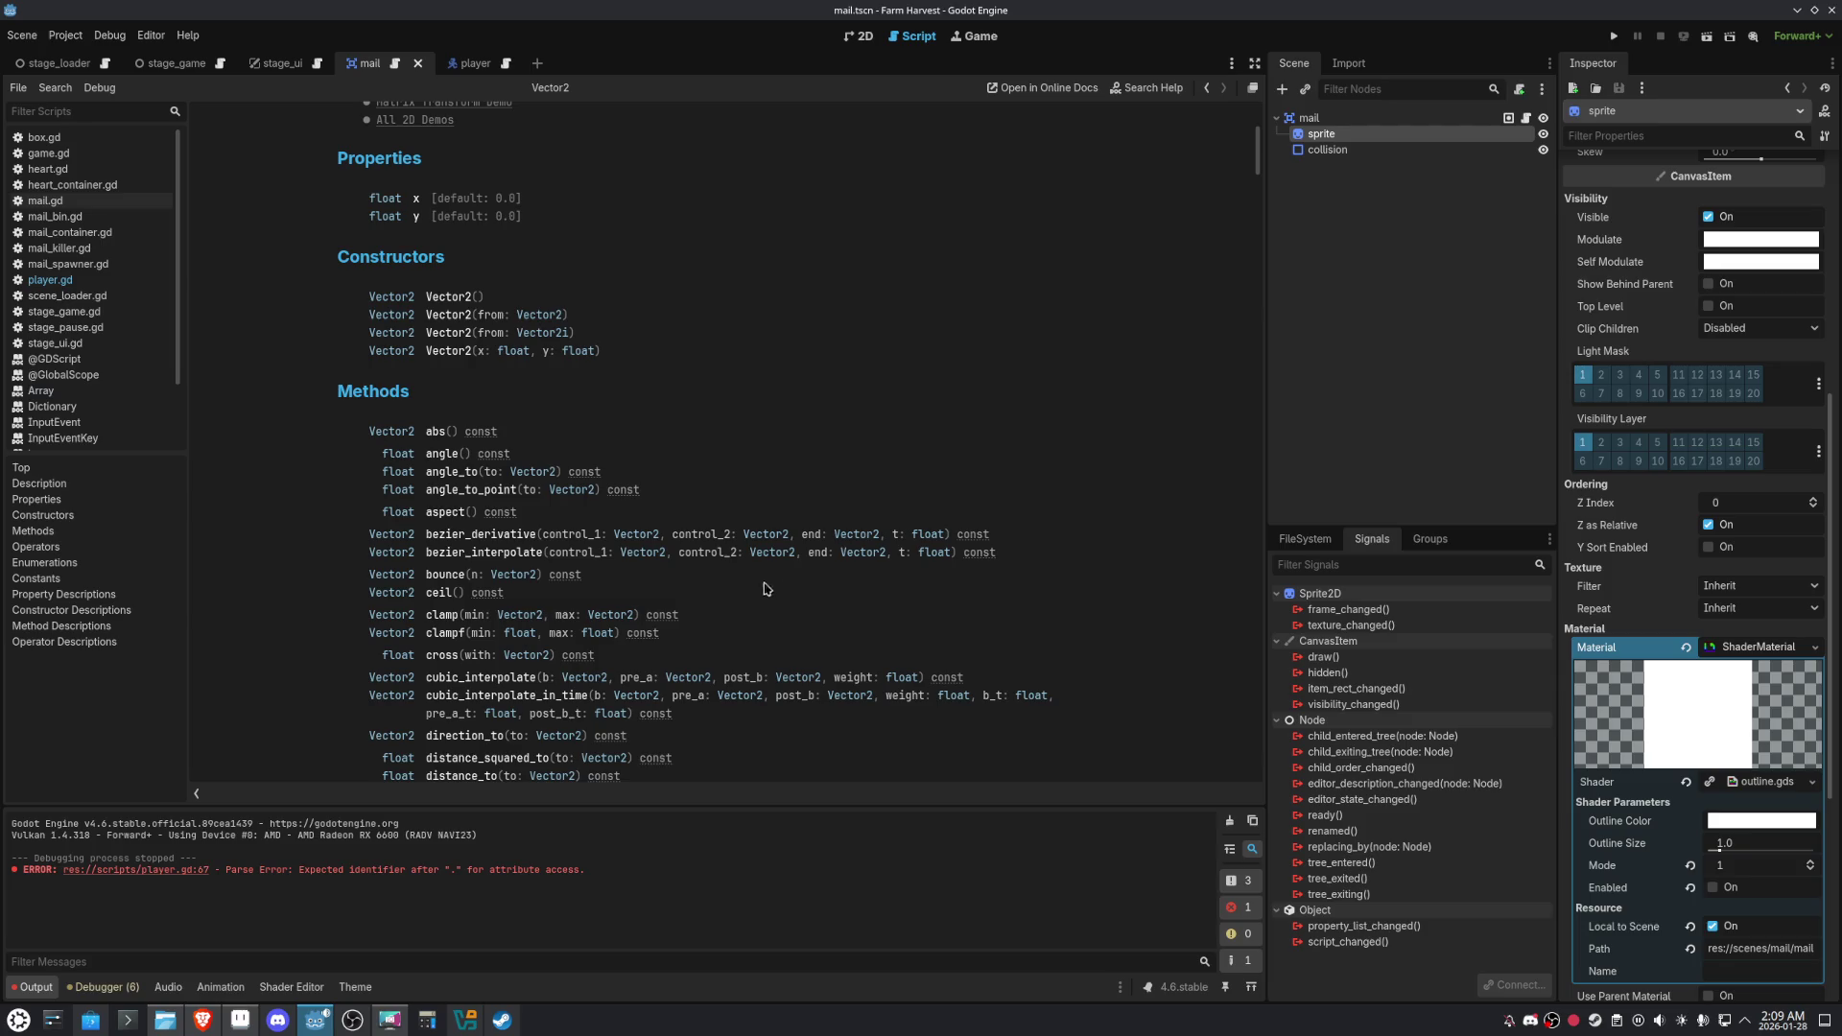
scroll(796, 584, "down", 1)
scroll(796, 585, "down", 2)
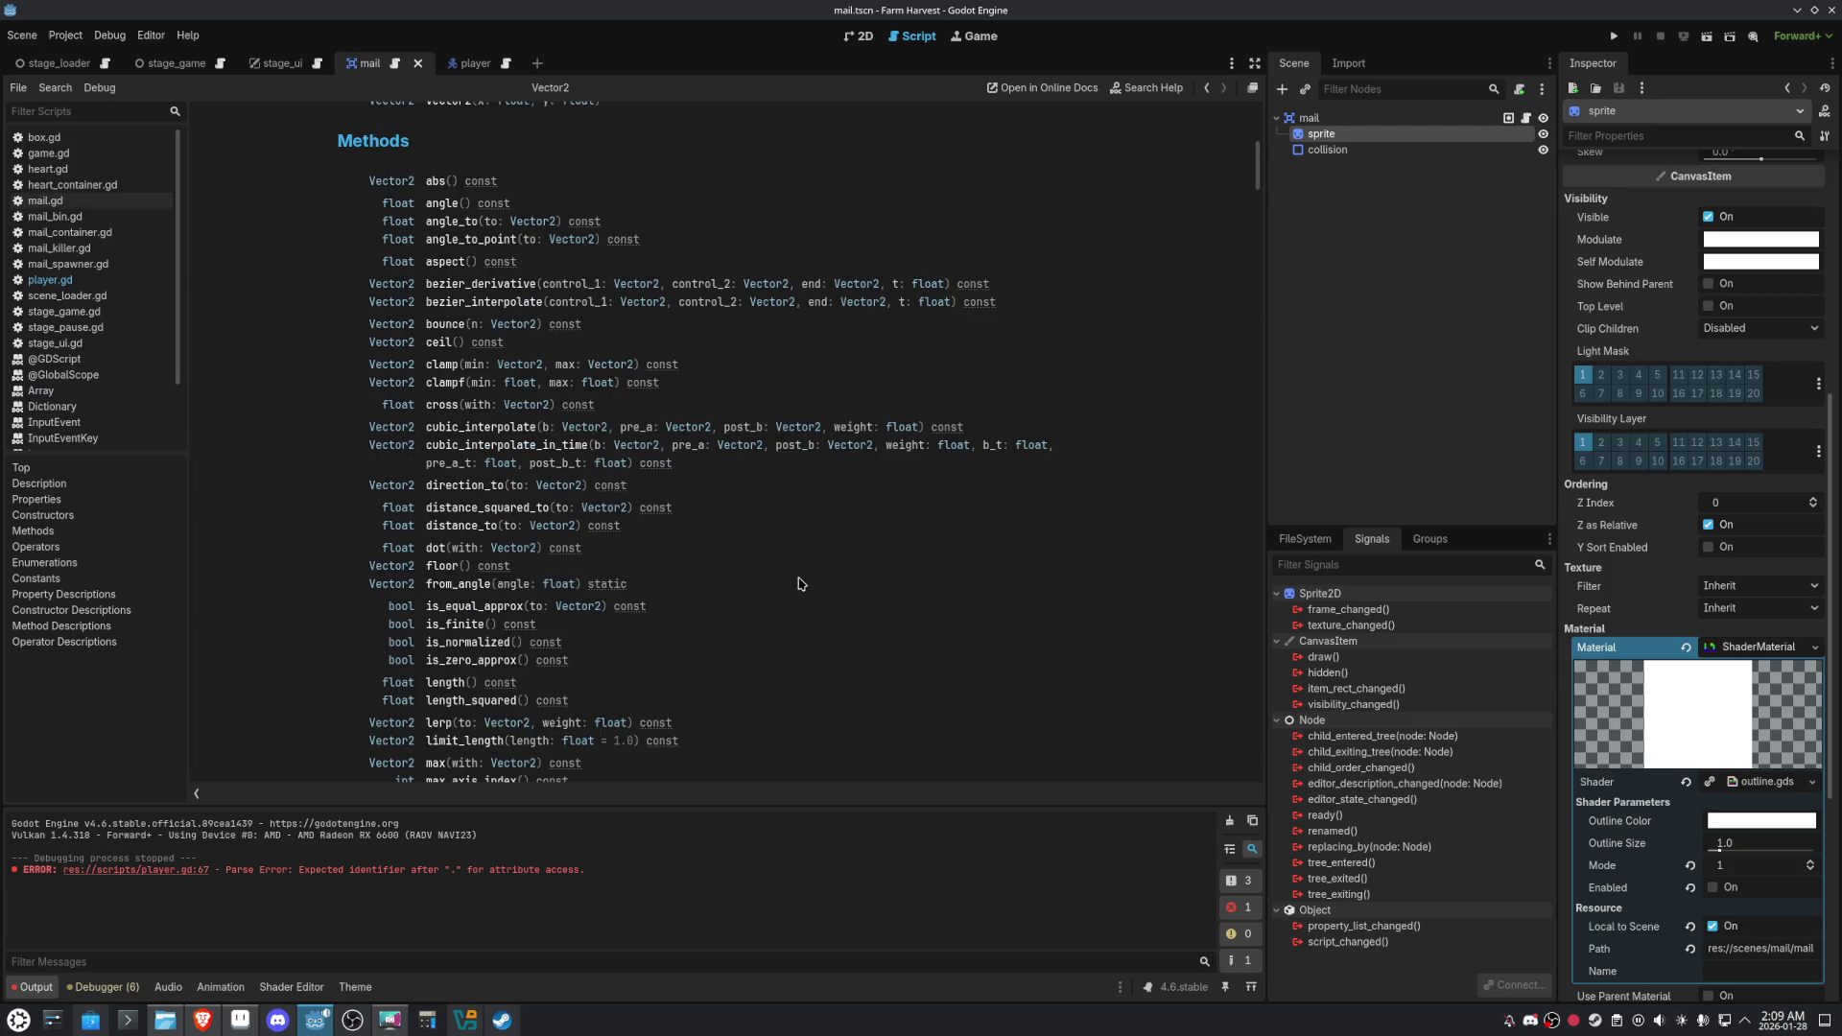
left_click(470, 528)
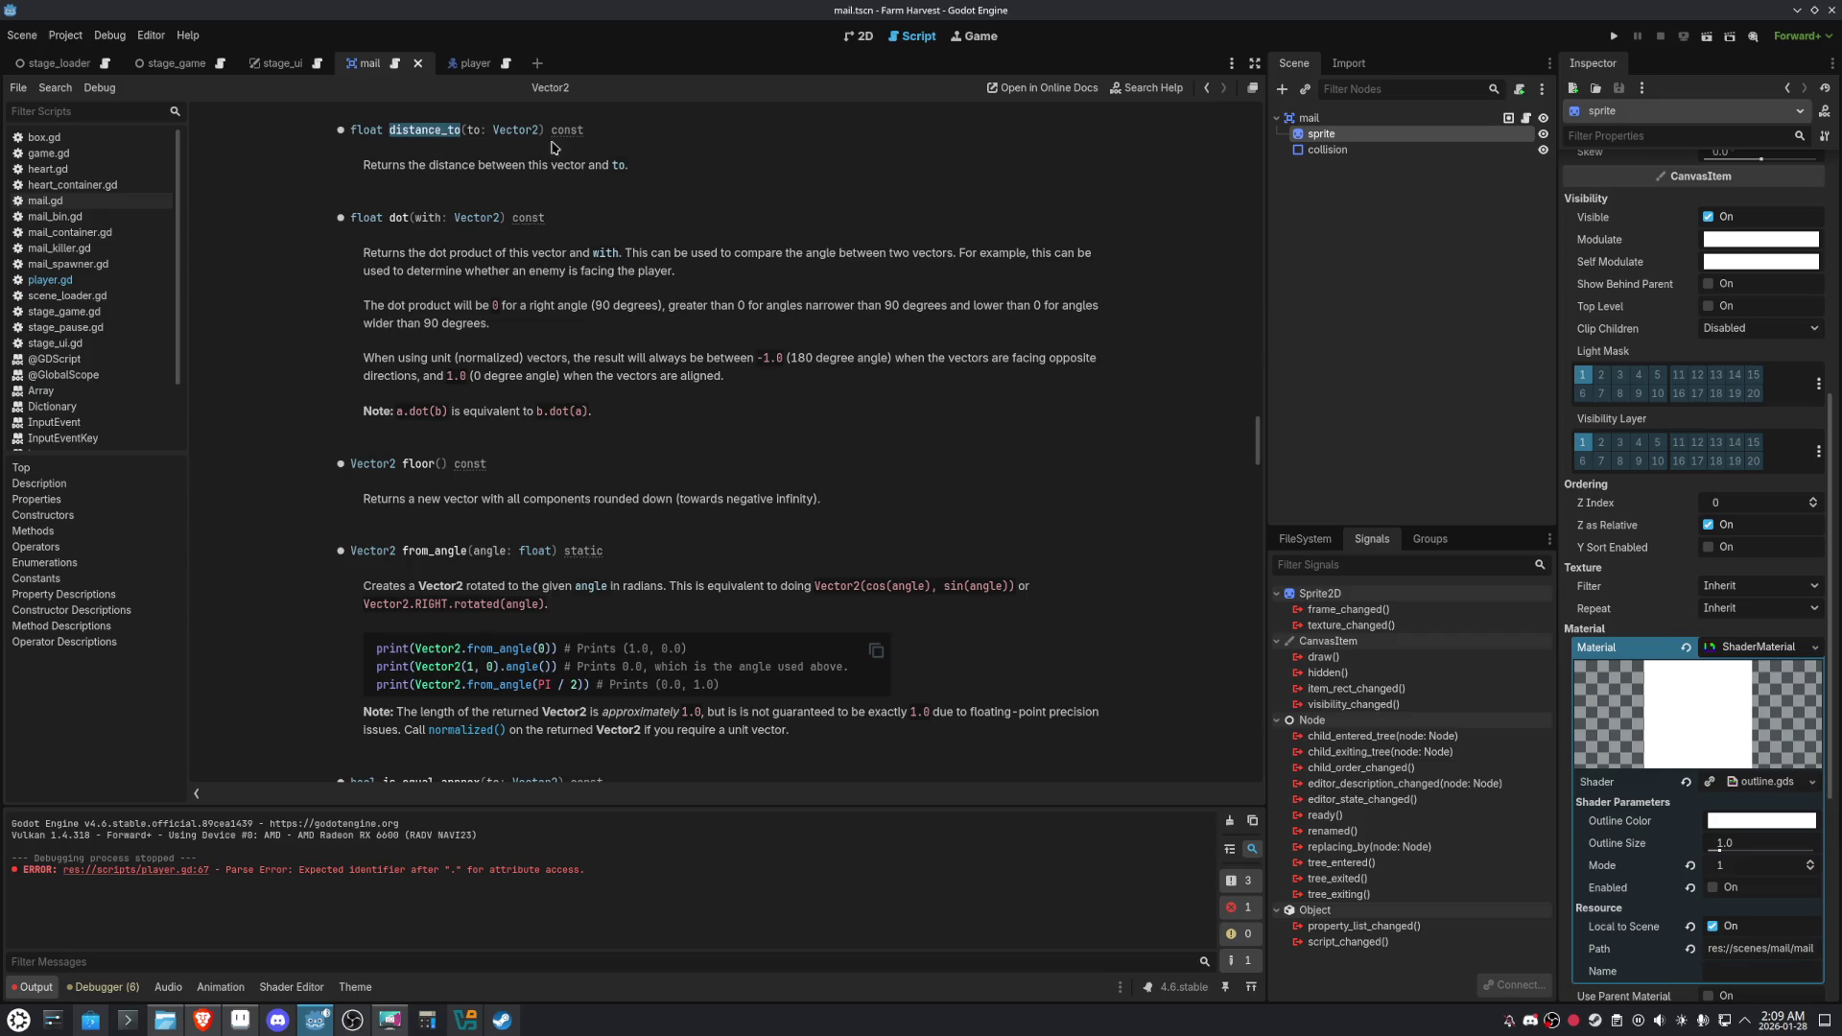
left_click(1207, 87)
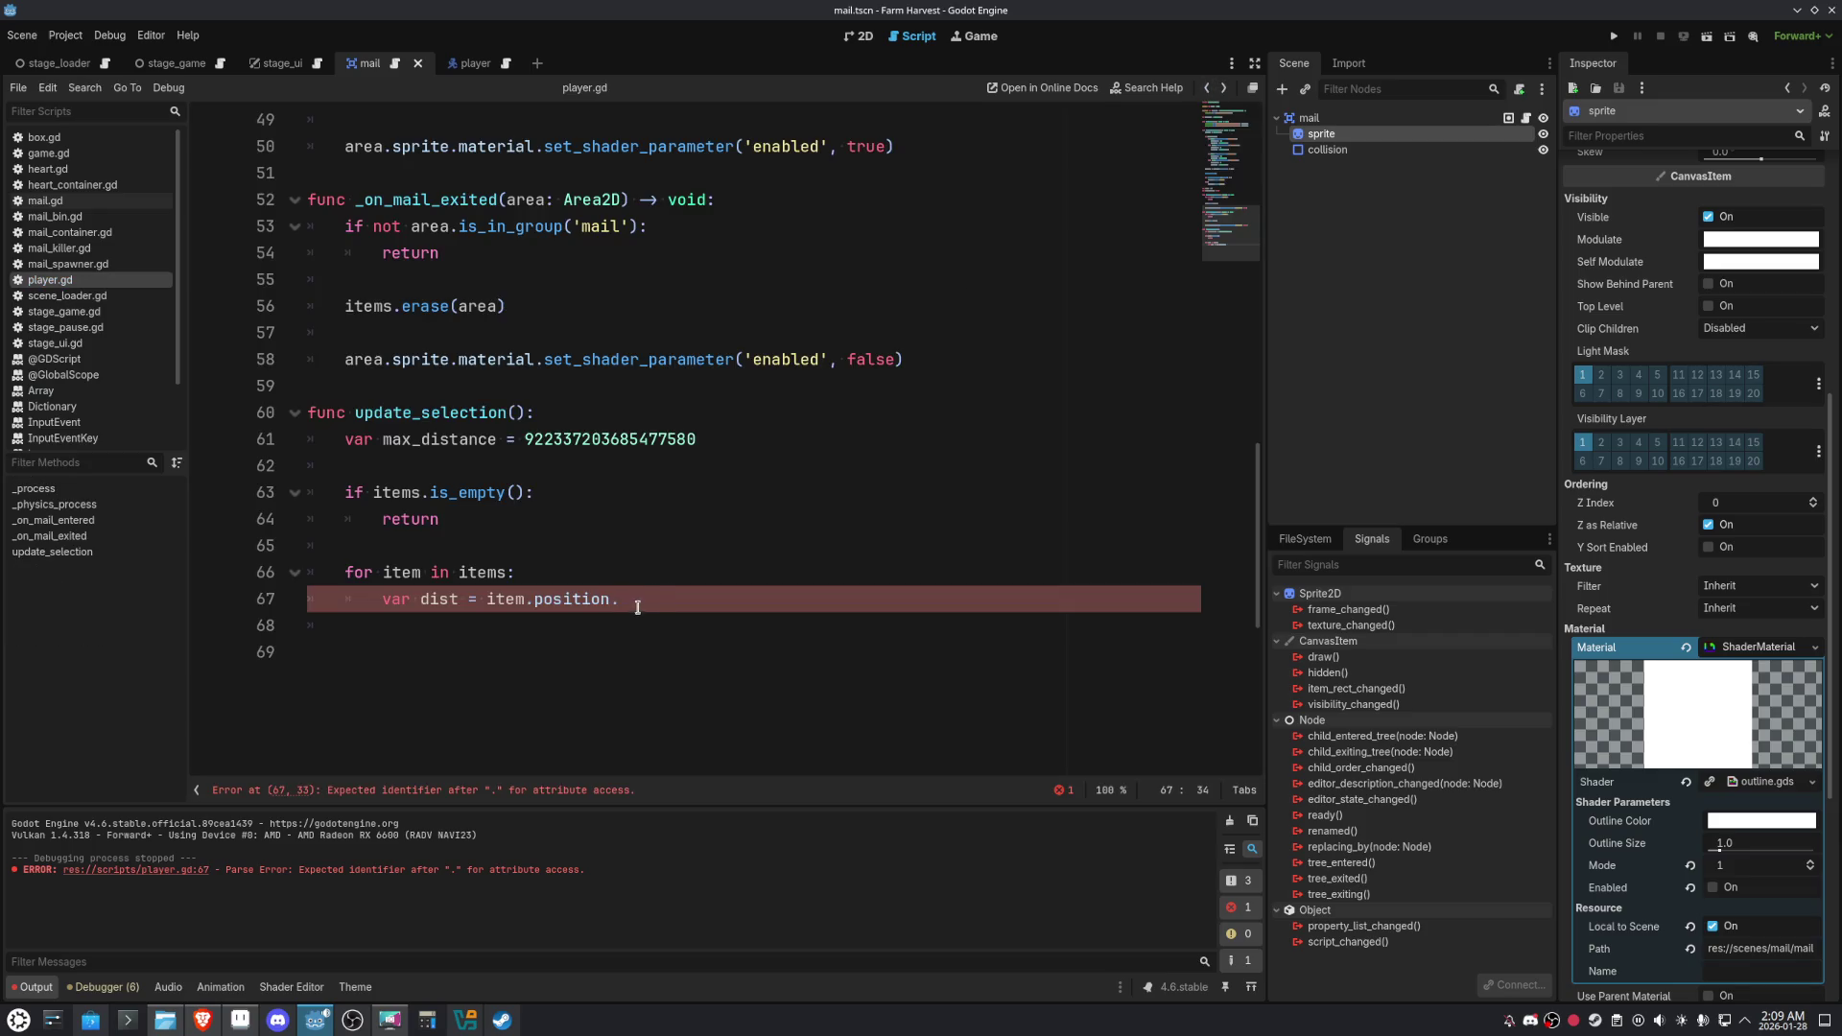
Step: Complete the distance line as item.position.distance_to(max_distance)
type("distance_to(")
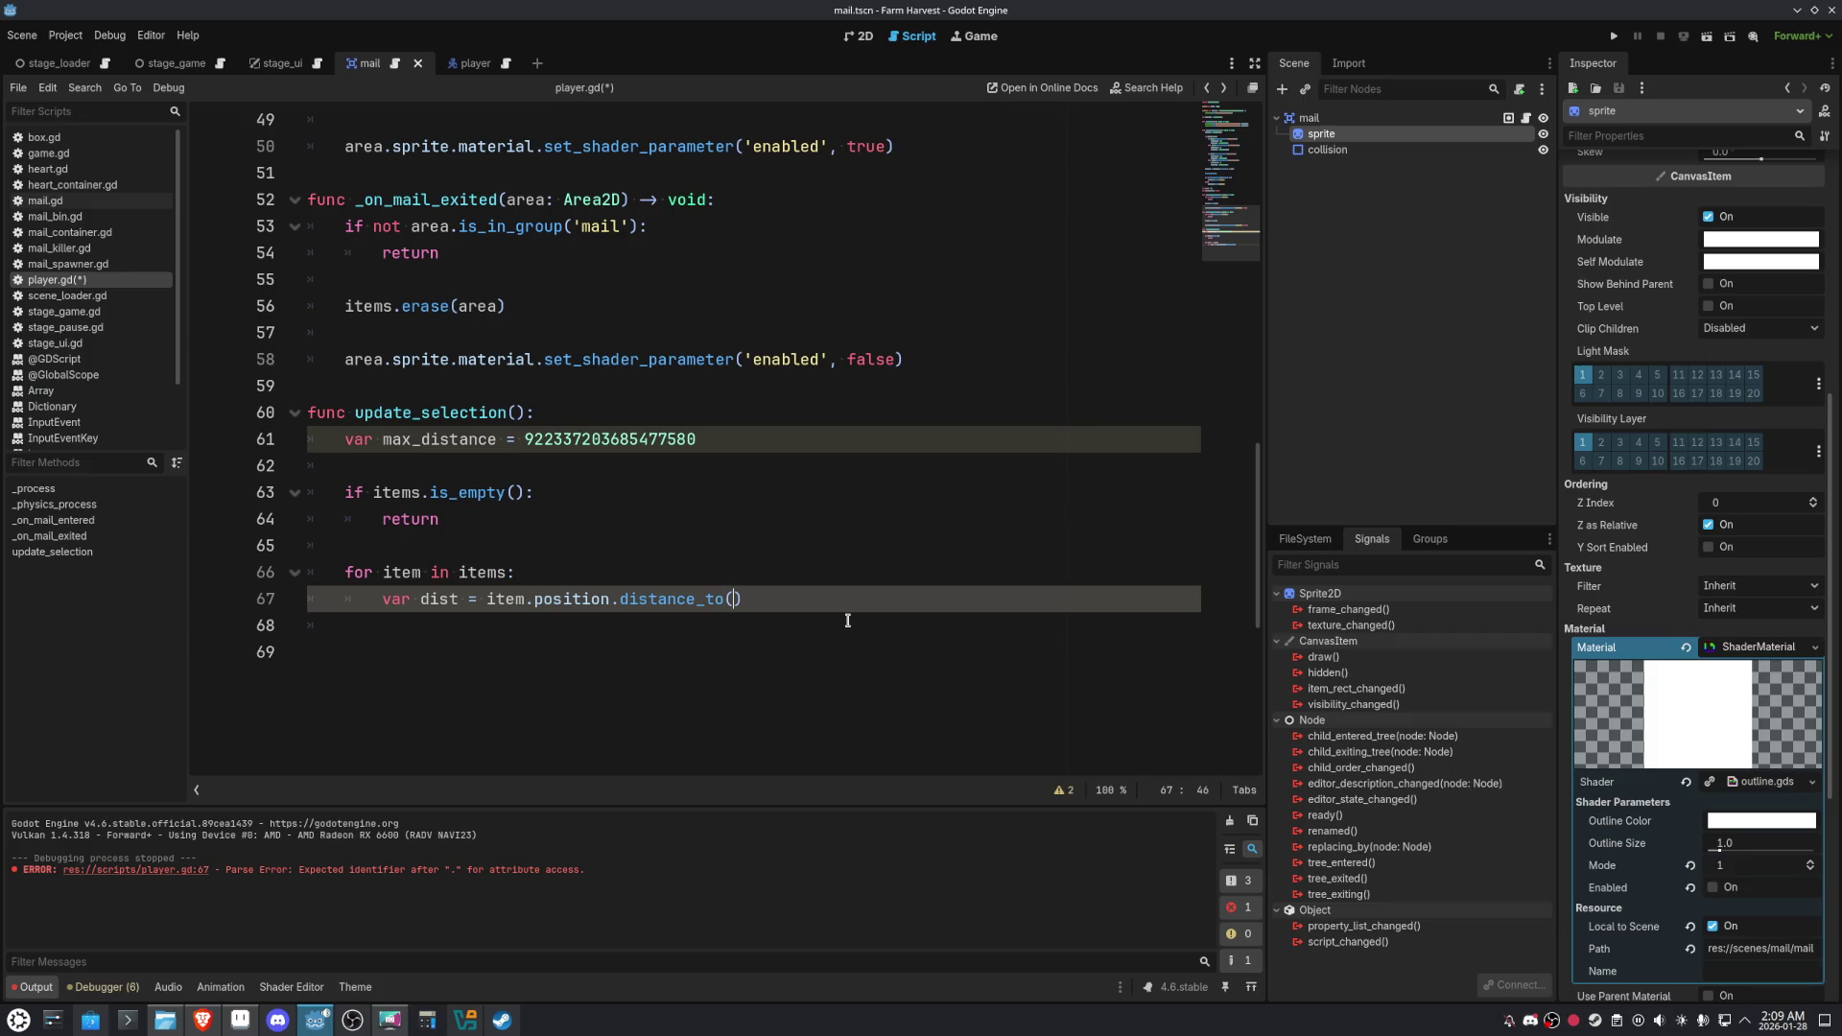
type("max_dist")
key("Return")
key("End")
key("Return")
key("Return")
Step: Recheck the distance_to docs and write the condition if dist < max_distance
type("if")
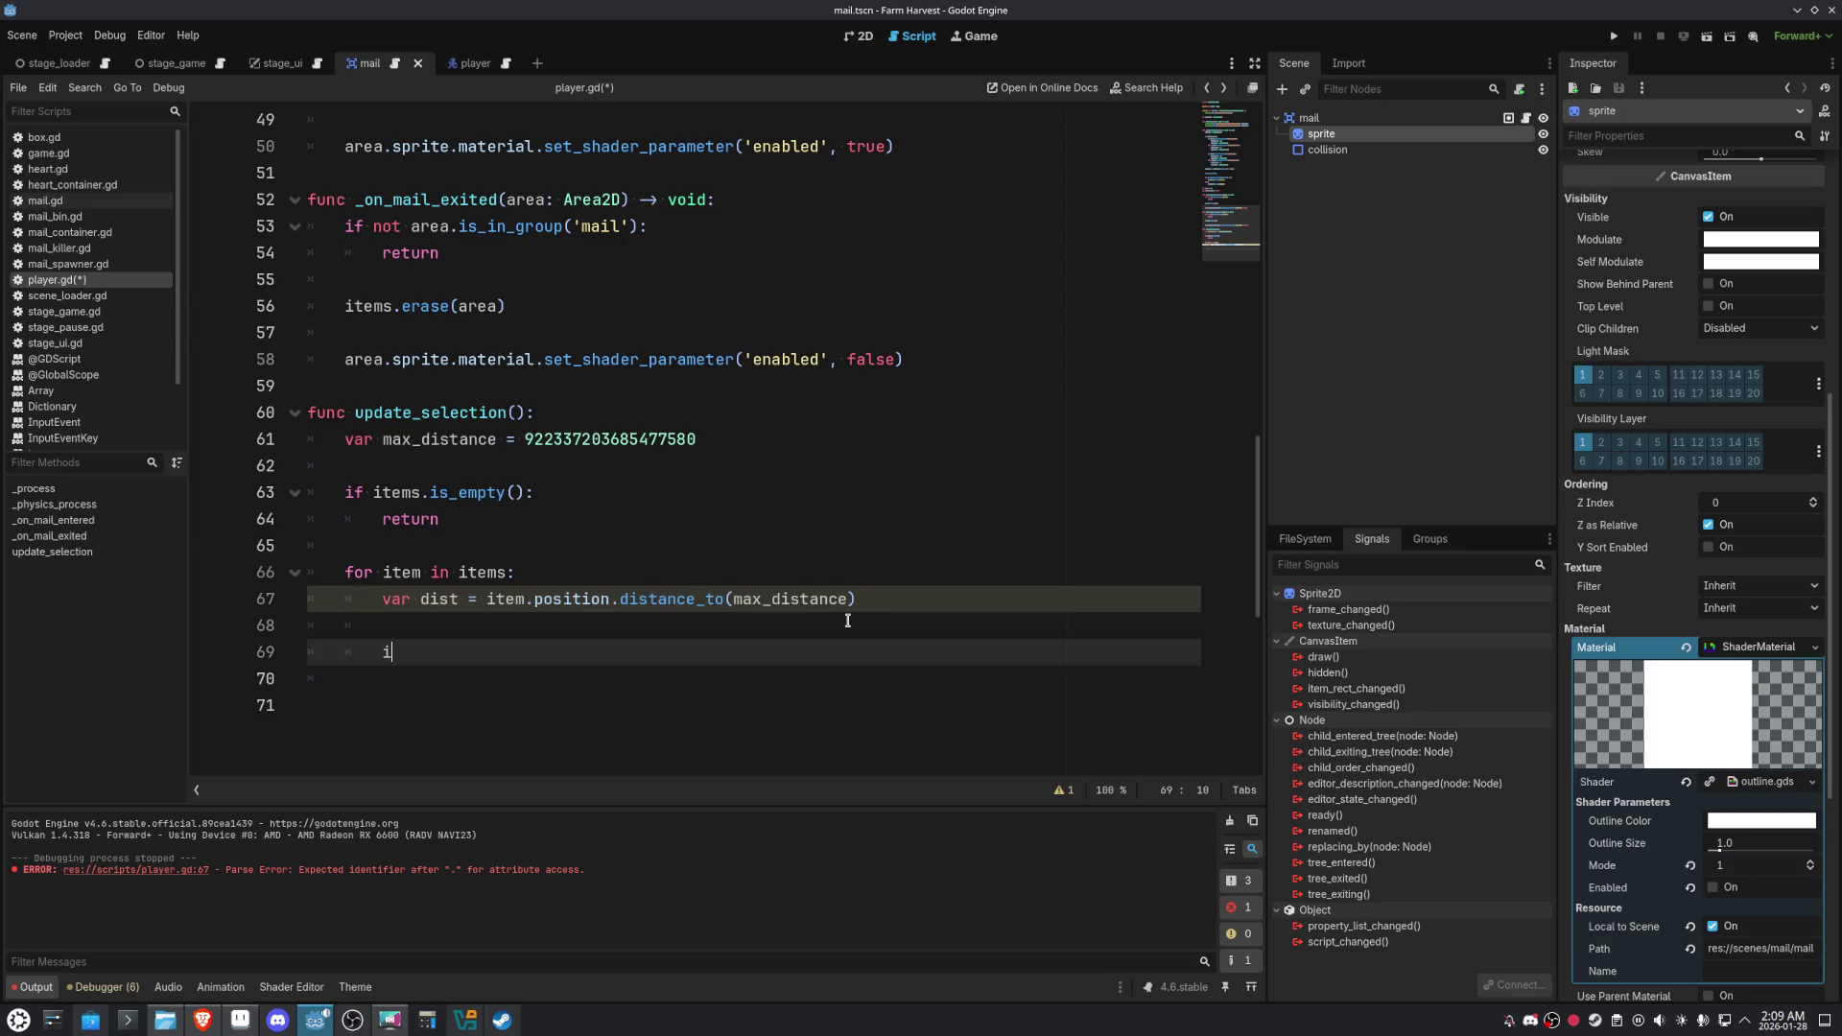
type(" dist<")
key("BackSpace")
key("BackSpace")
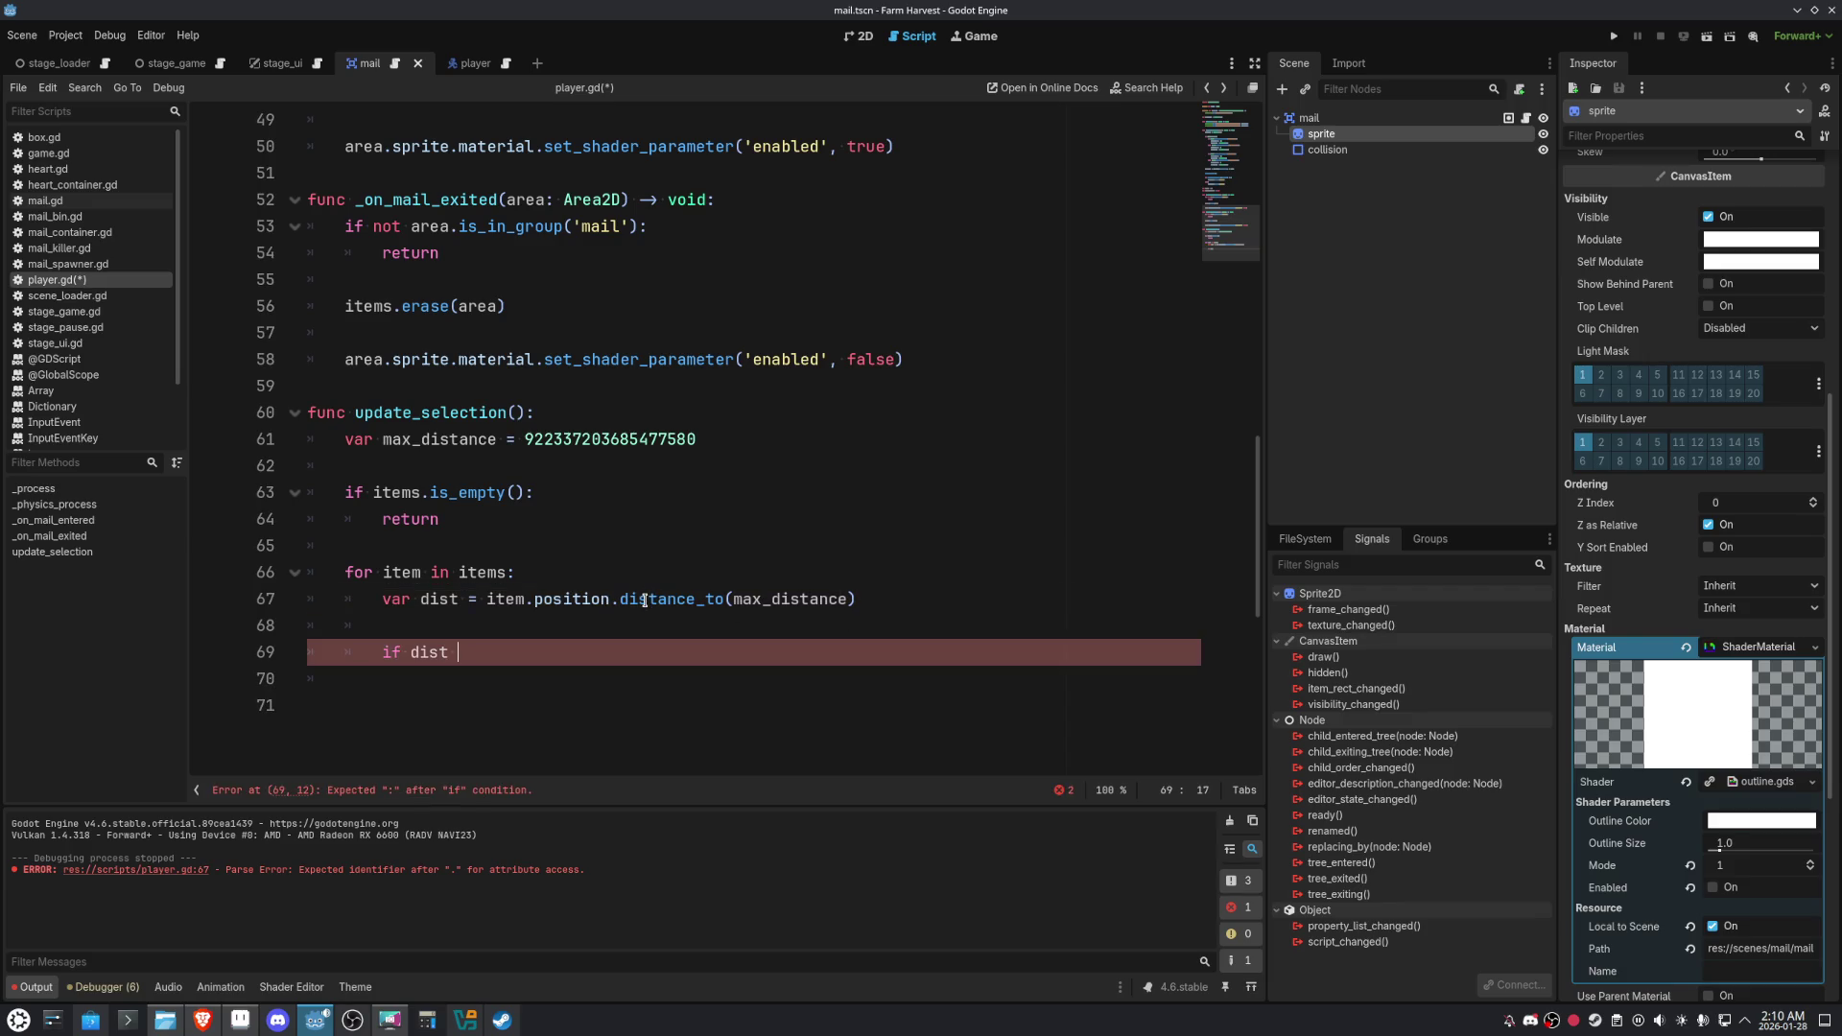
left_click(644, 599)
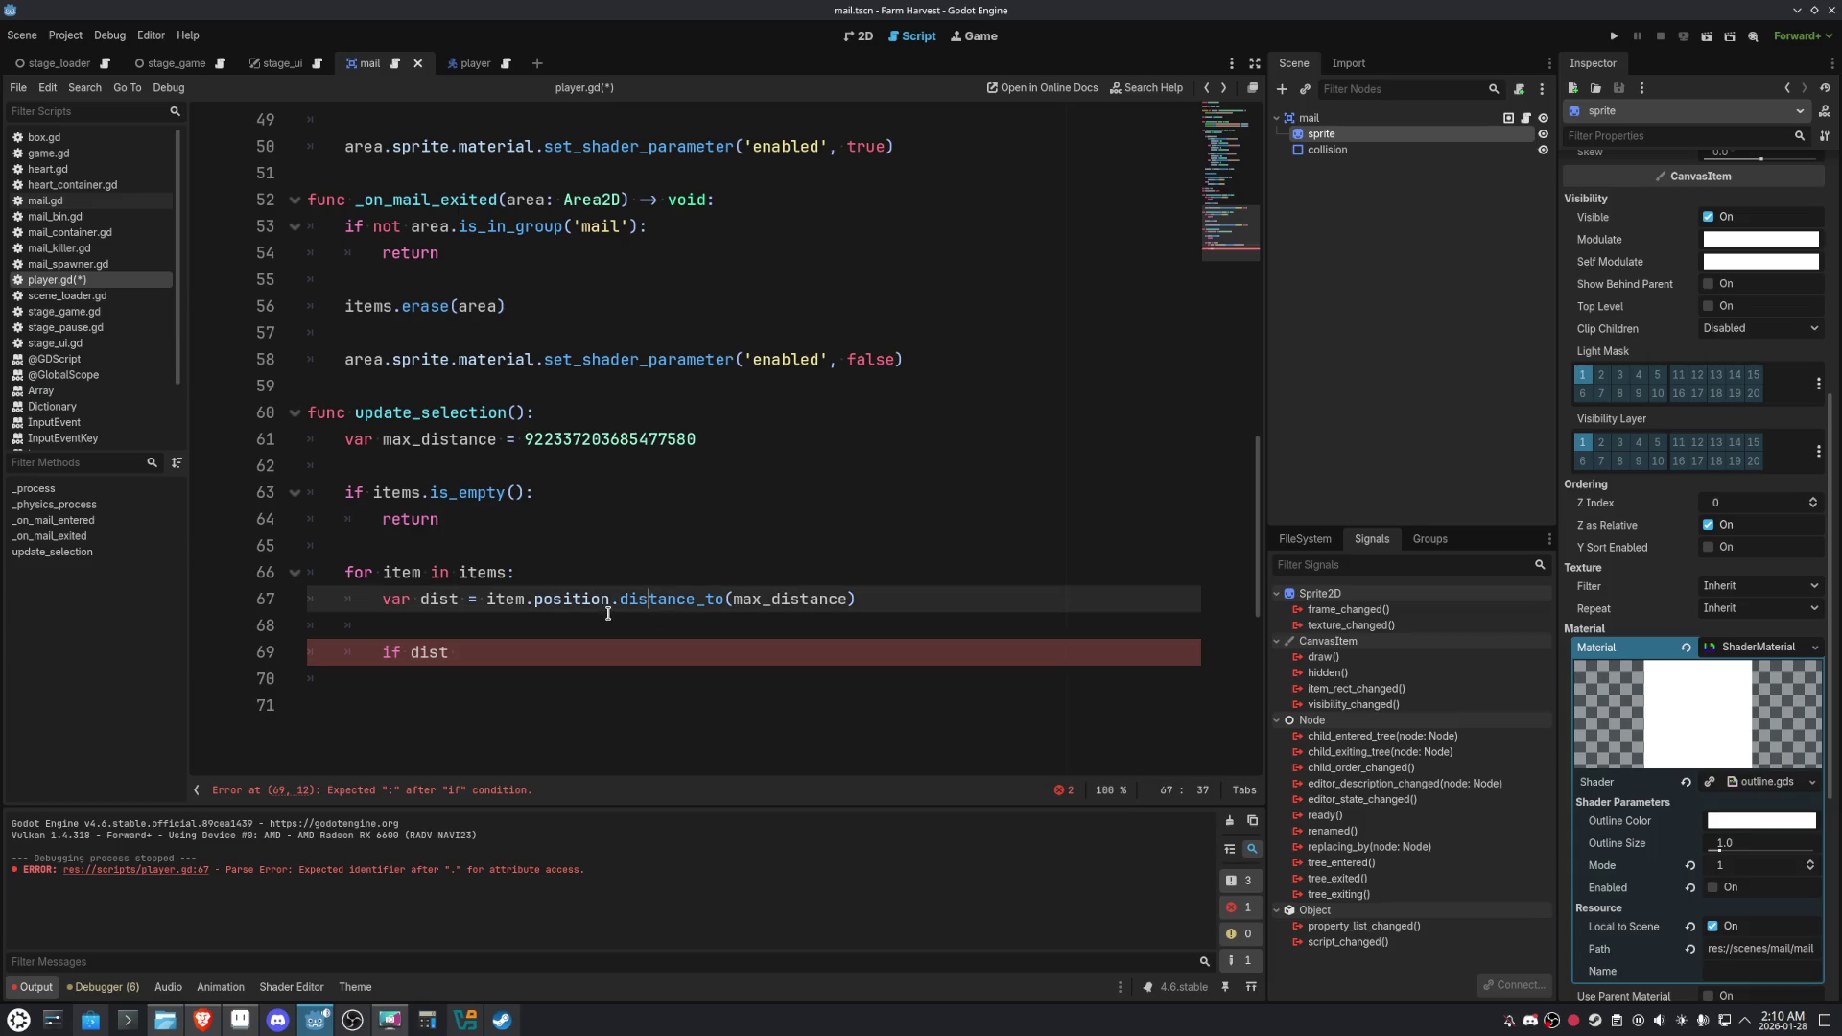
key("alt+F1")
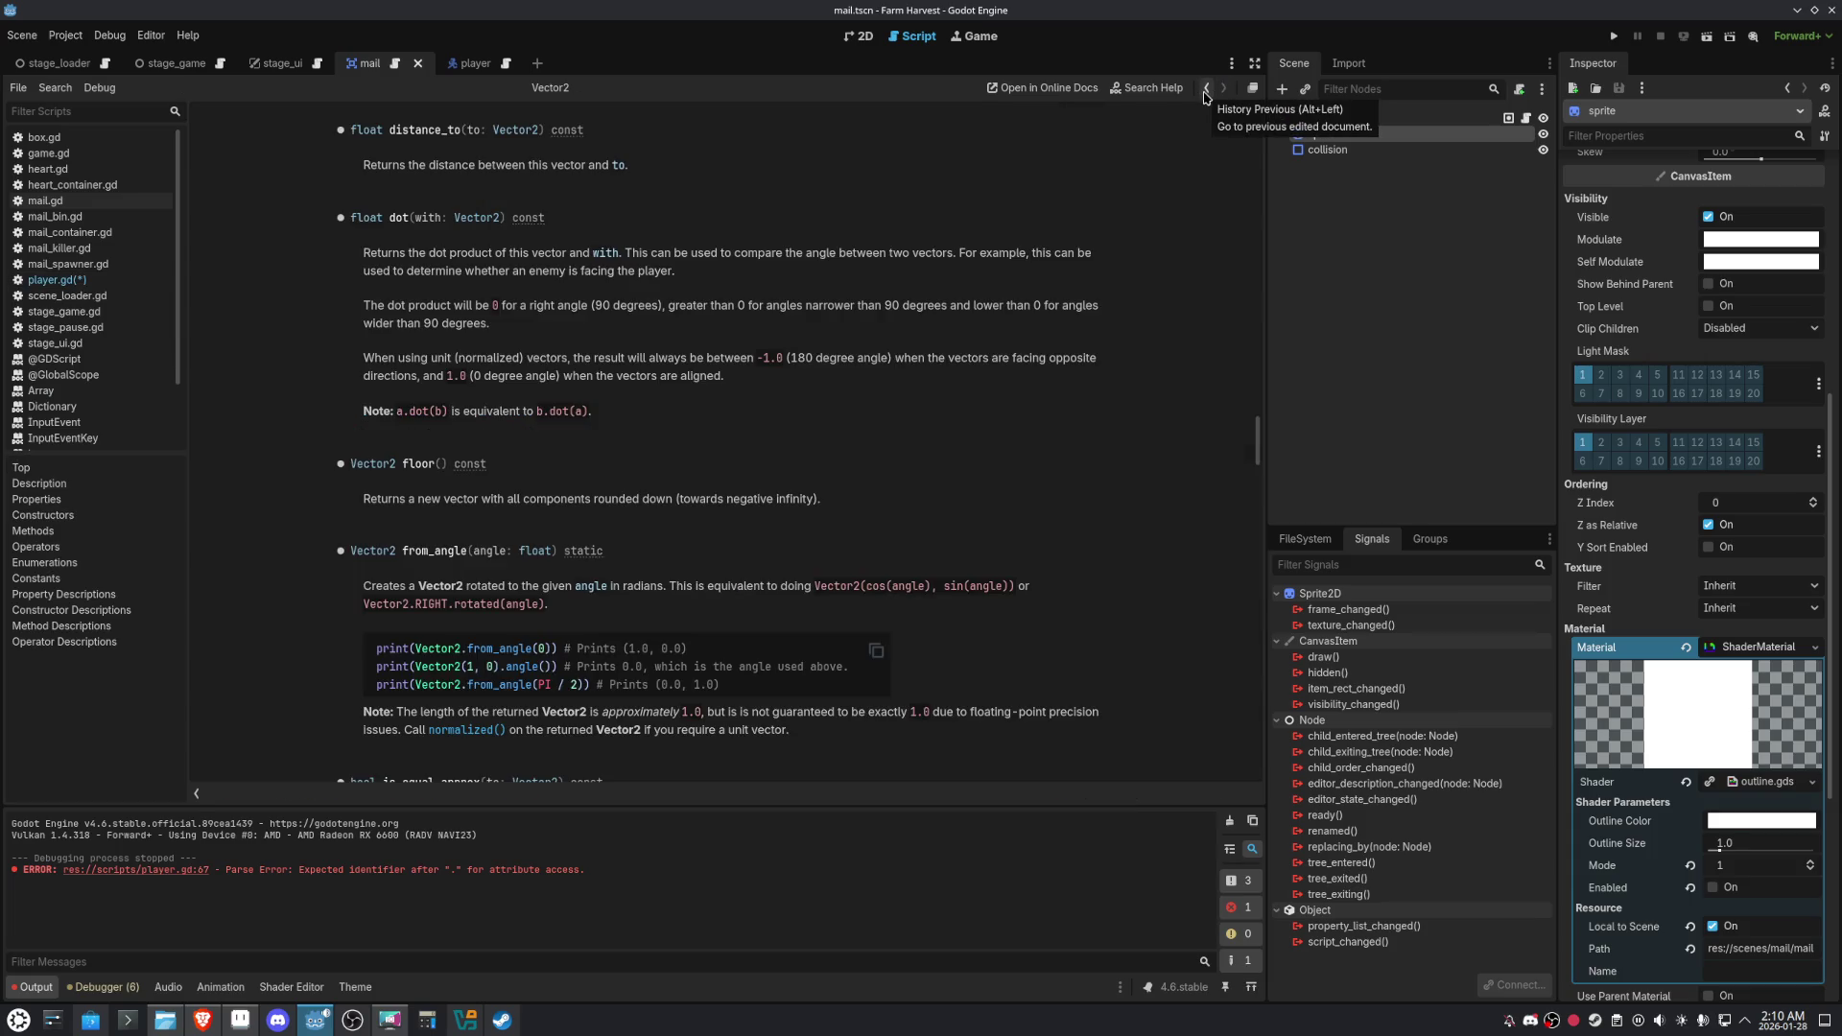
left_click(1206, 87)
left_click(563, 632)
left_click(565, 655)
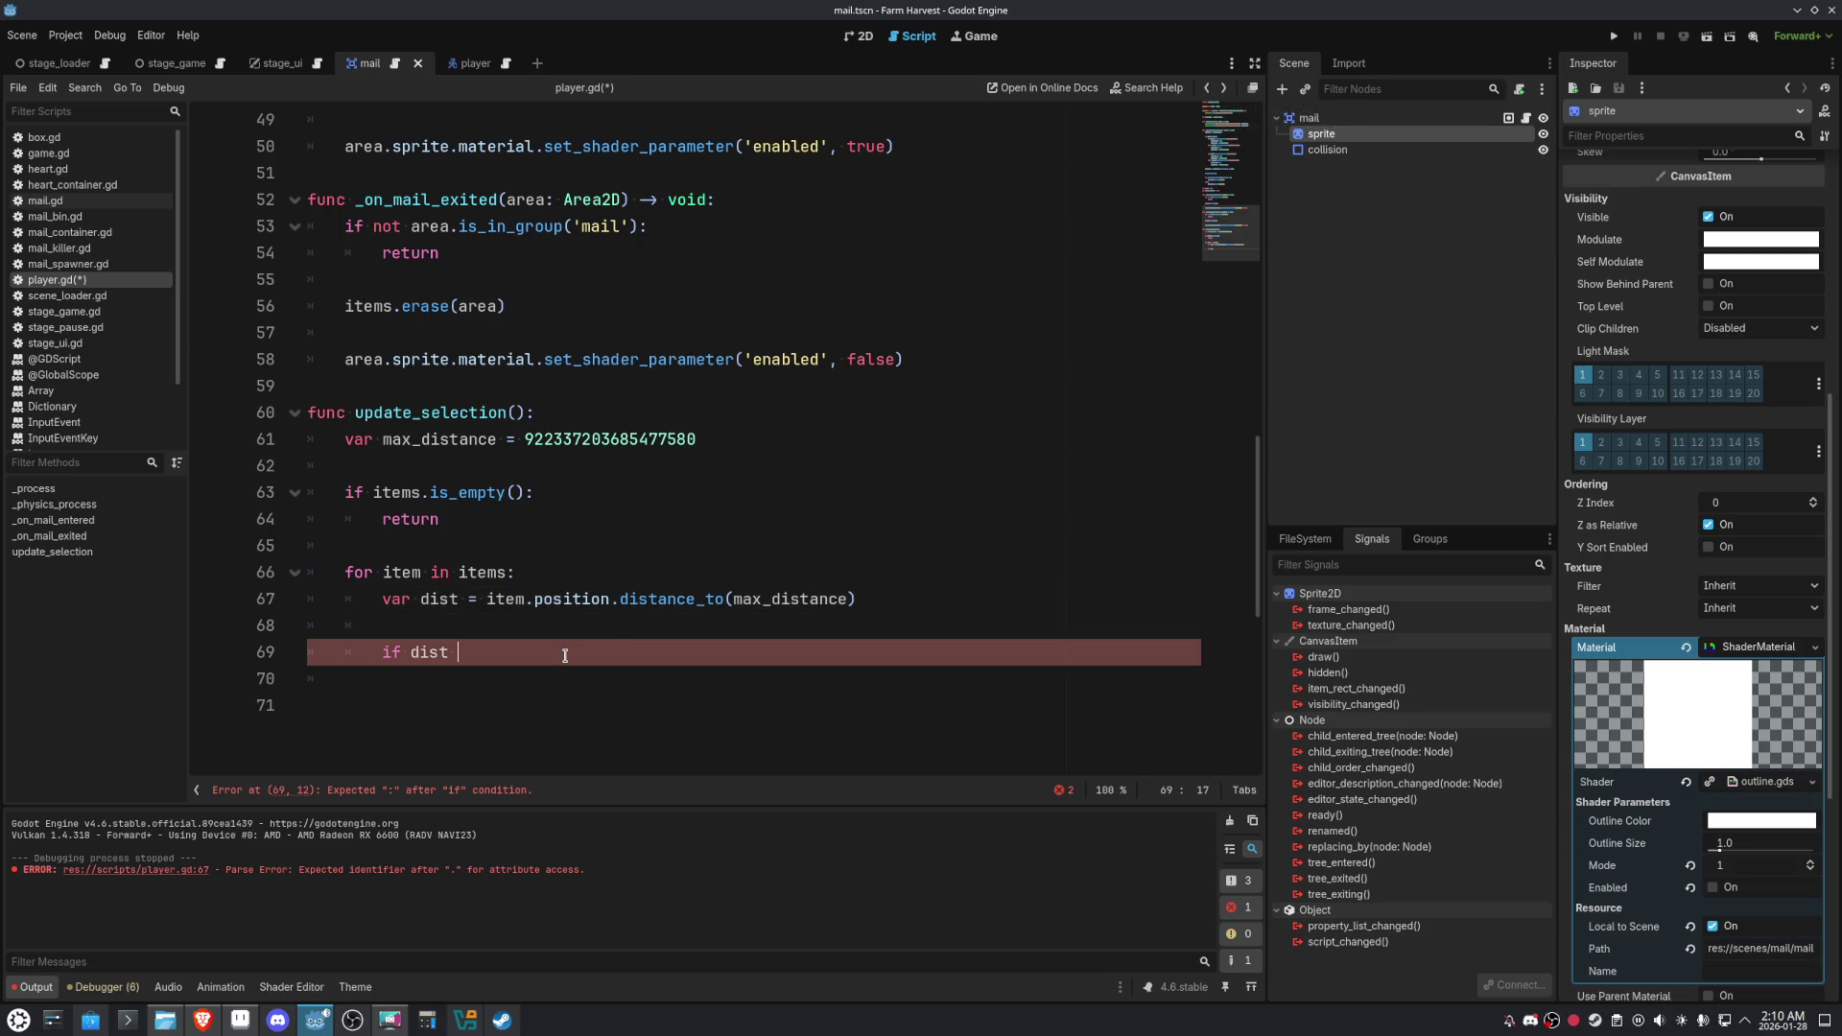
double_click(790, 599)
left_click(567, 657)
type("< max_distance:")
Step: In the if body, set max_distance = dist and call items.push_front(item)
key("Return")
type("max_distance = dis")
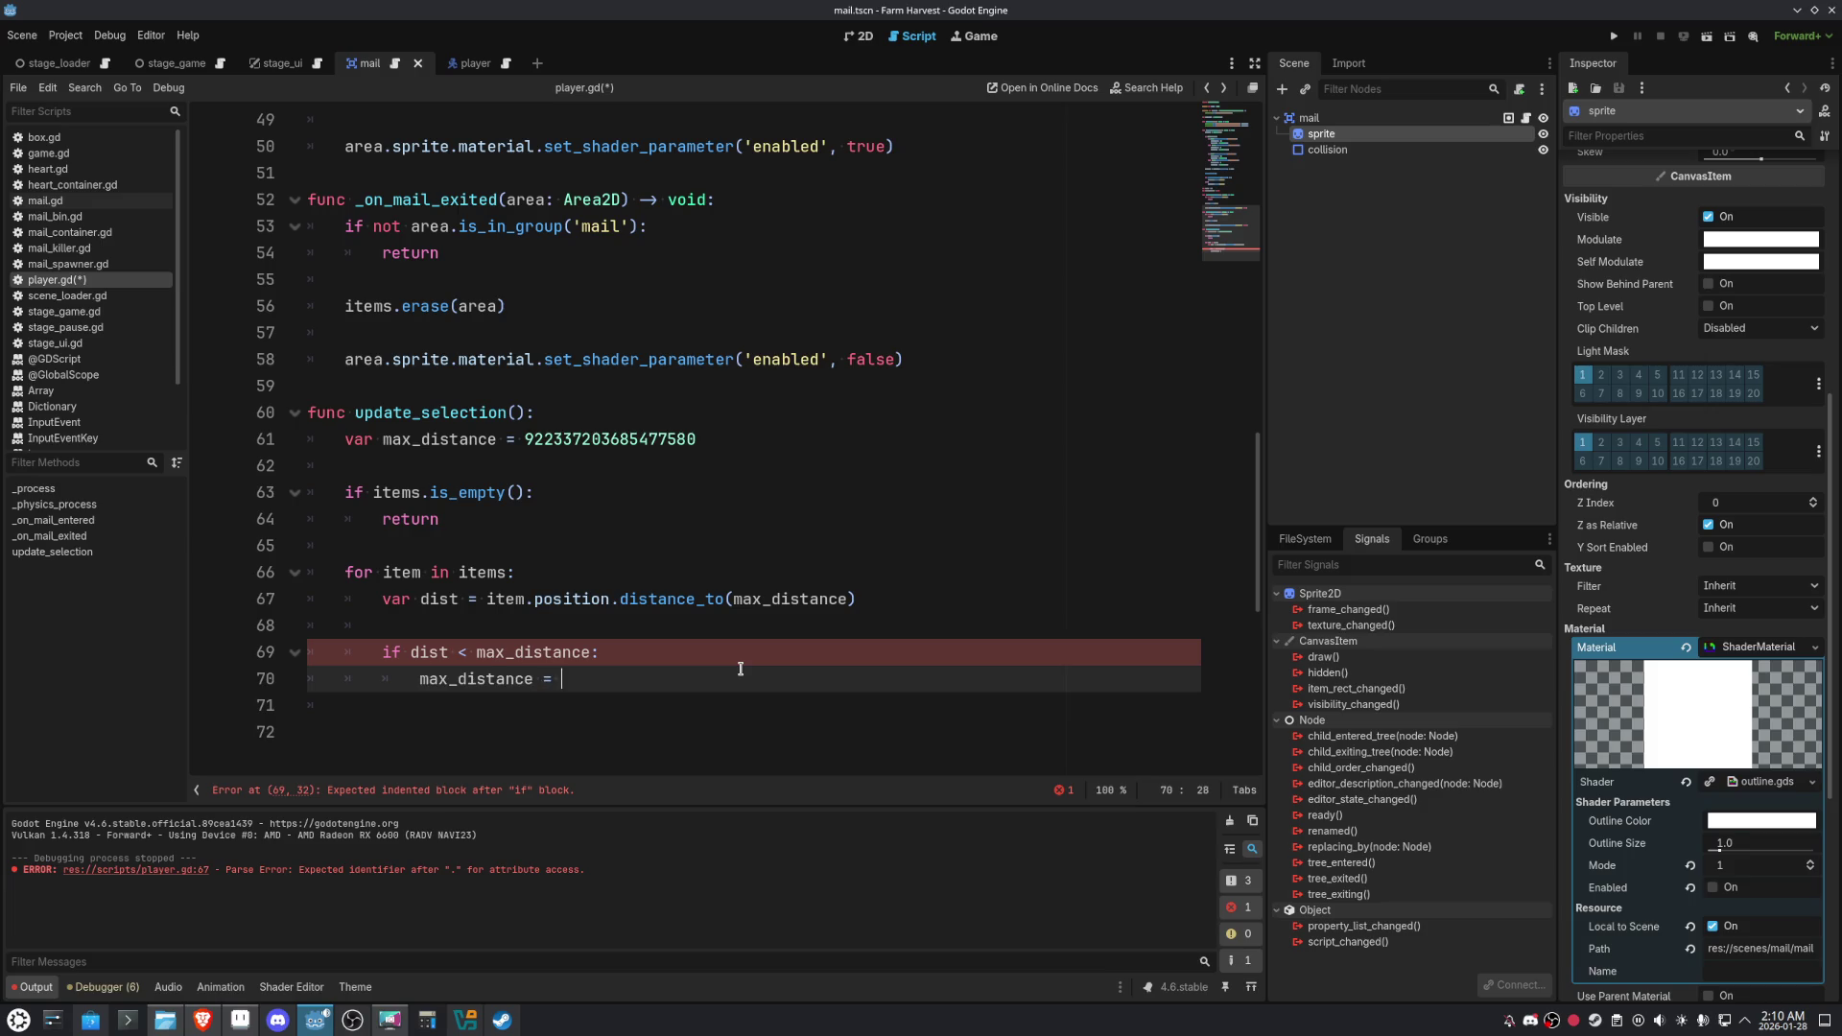
type("t")
key("Return")
key("Return")
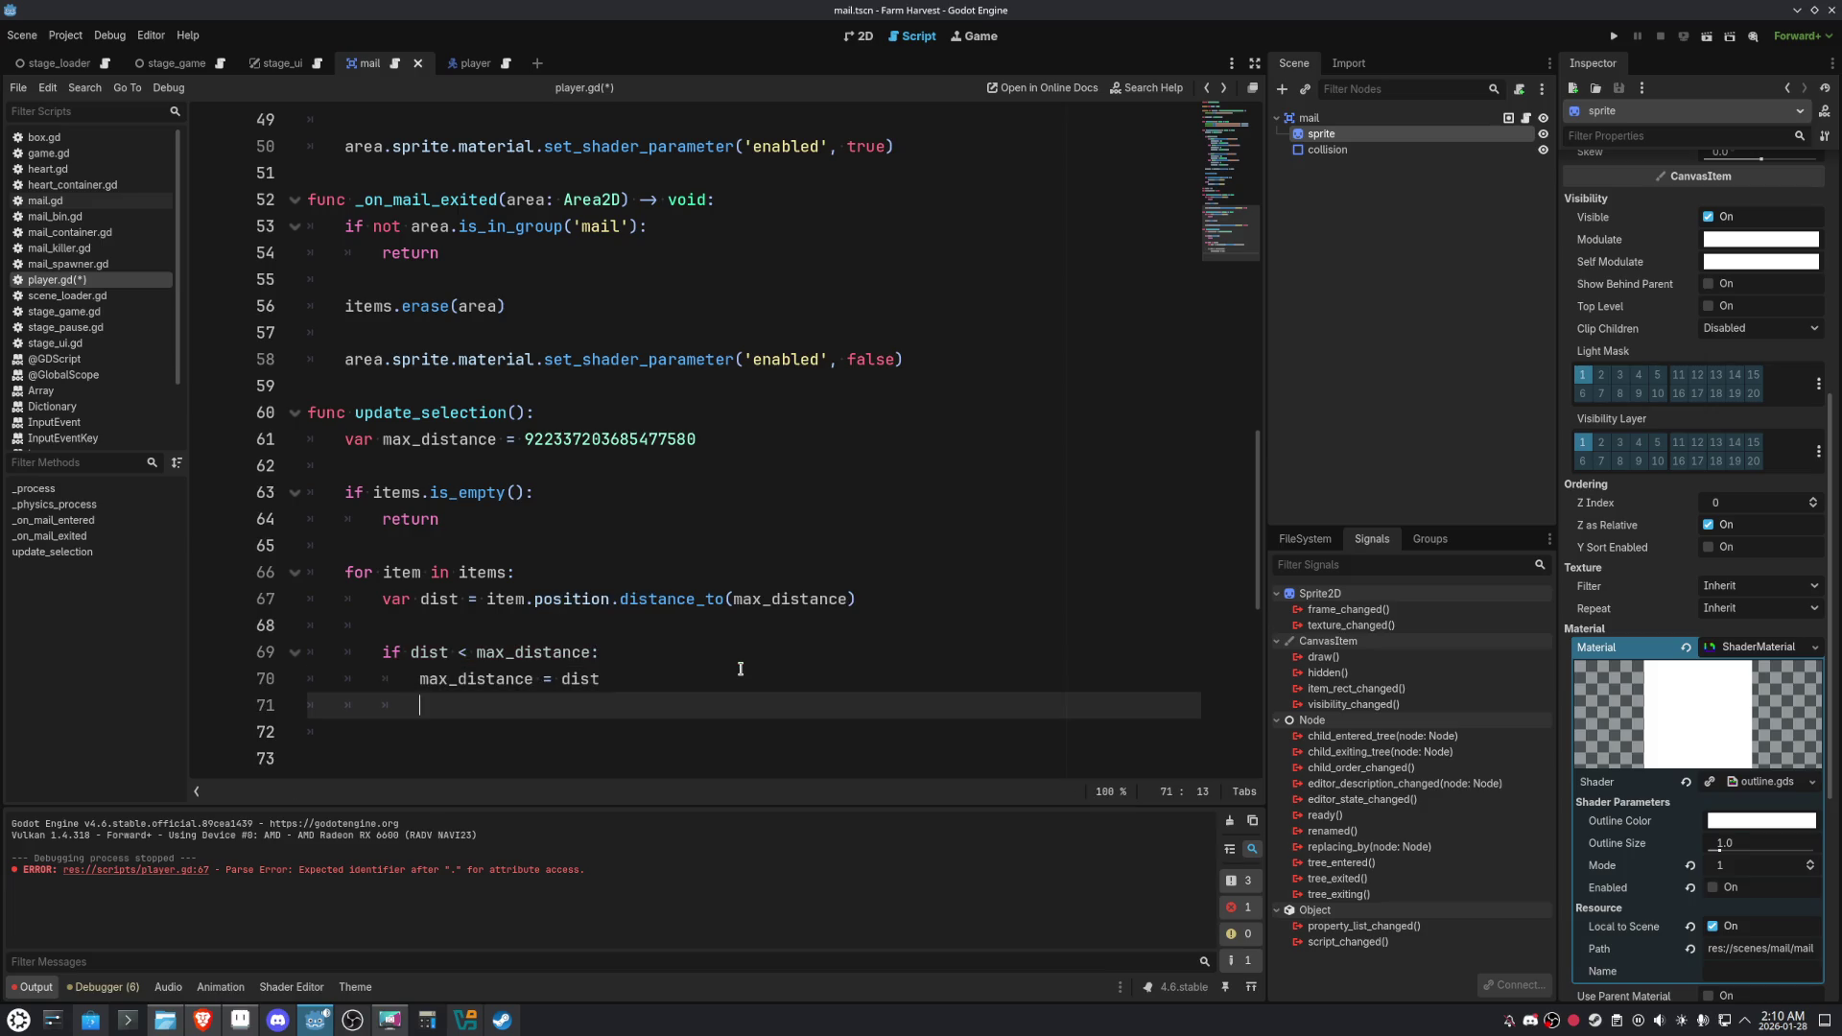
type("items.")
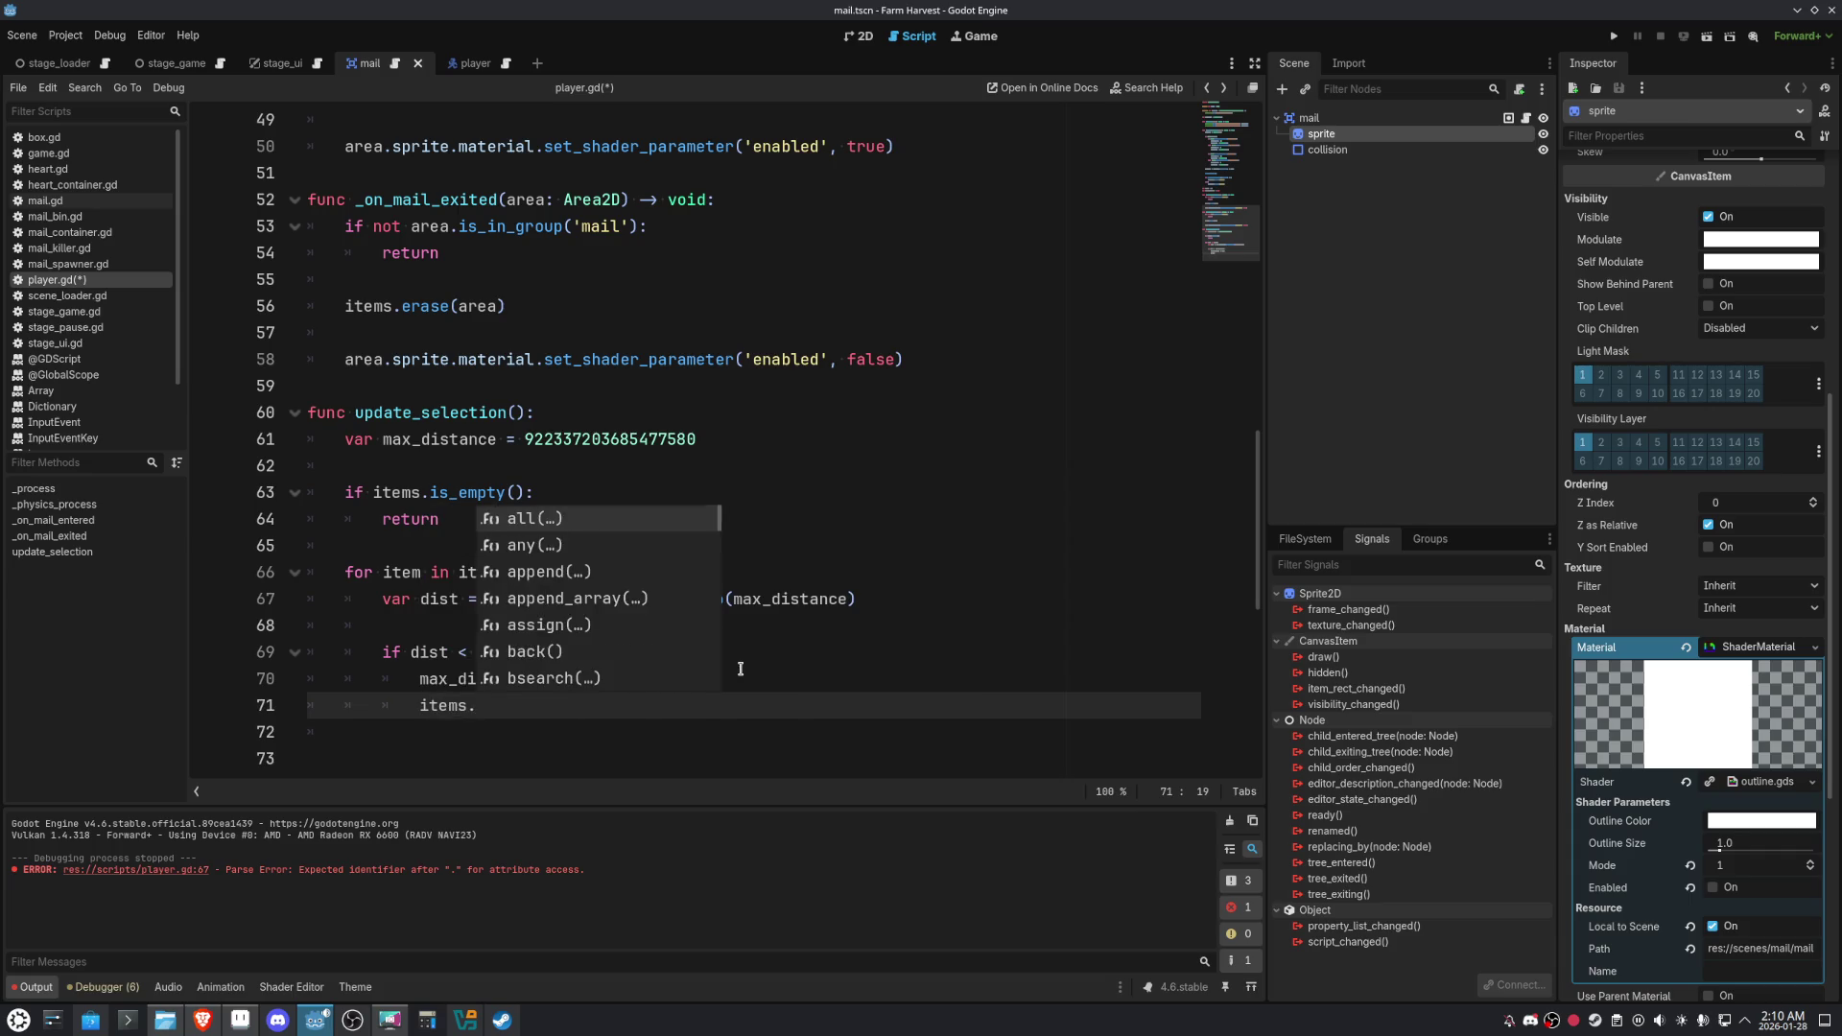
key("BackSpace")
key("BackSpace")
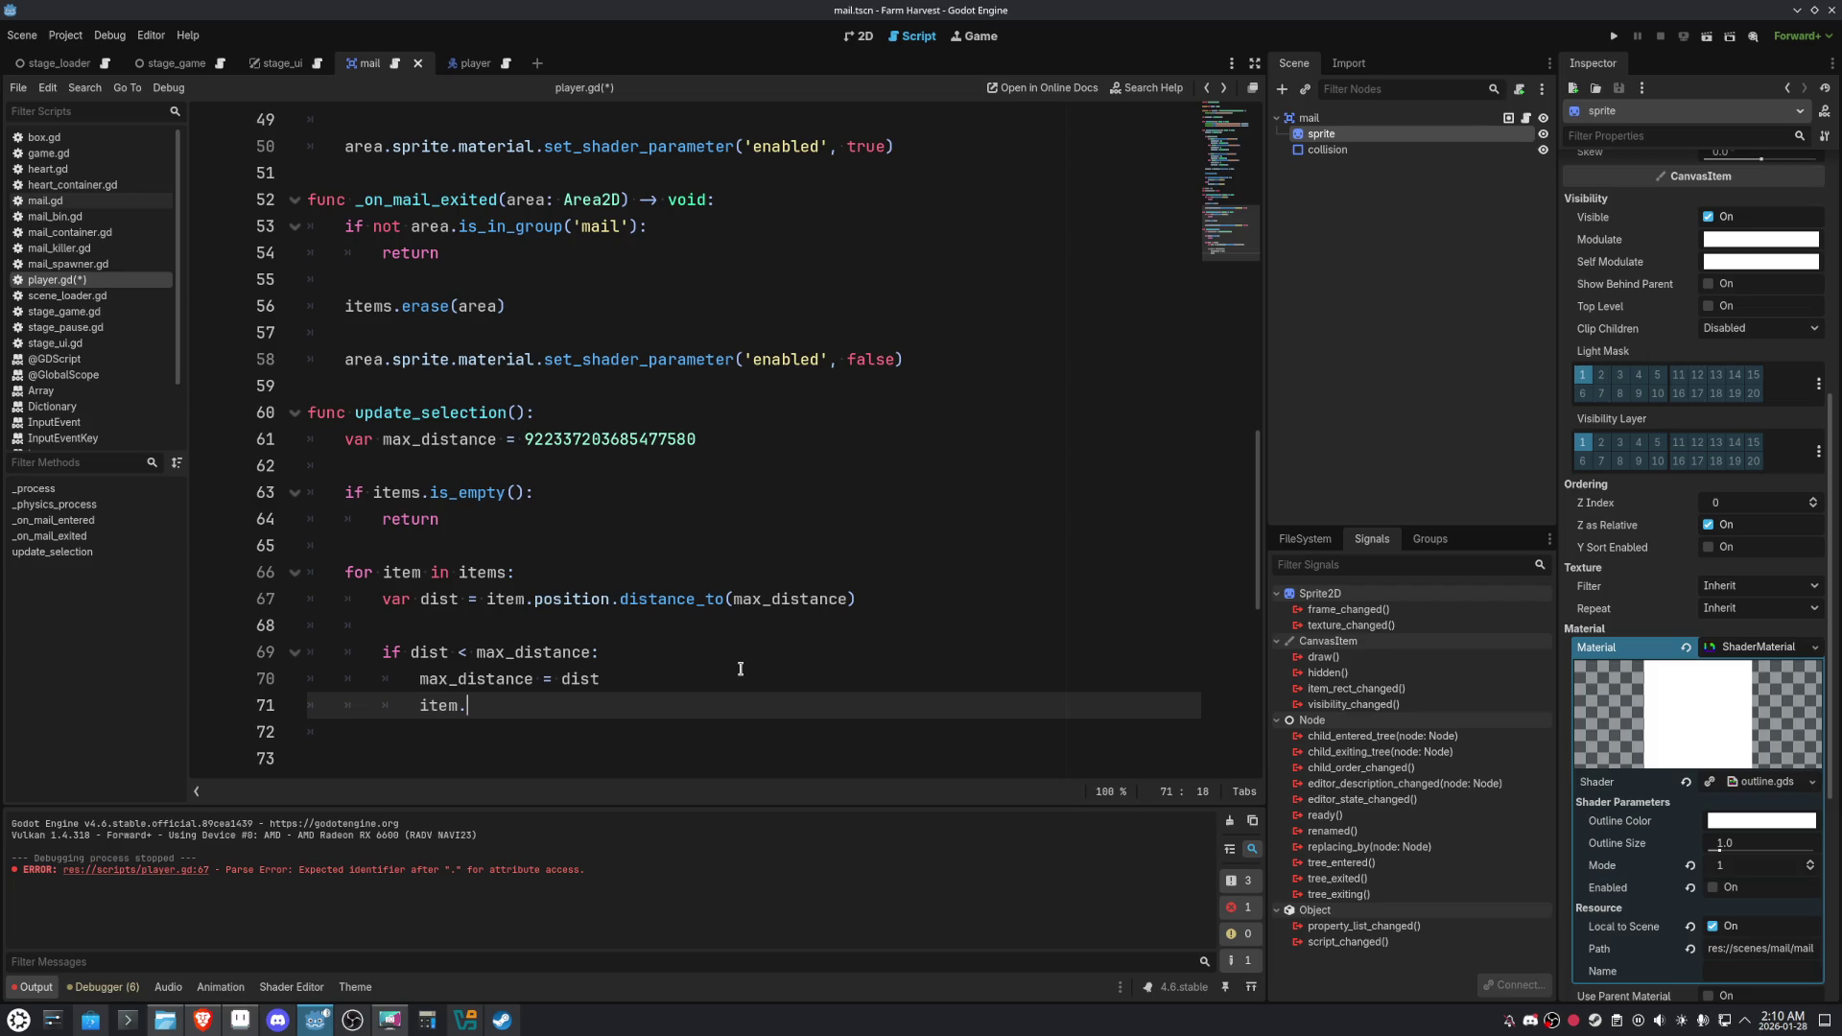
key("BackSpace")
type("s.")
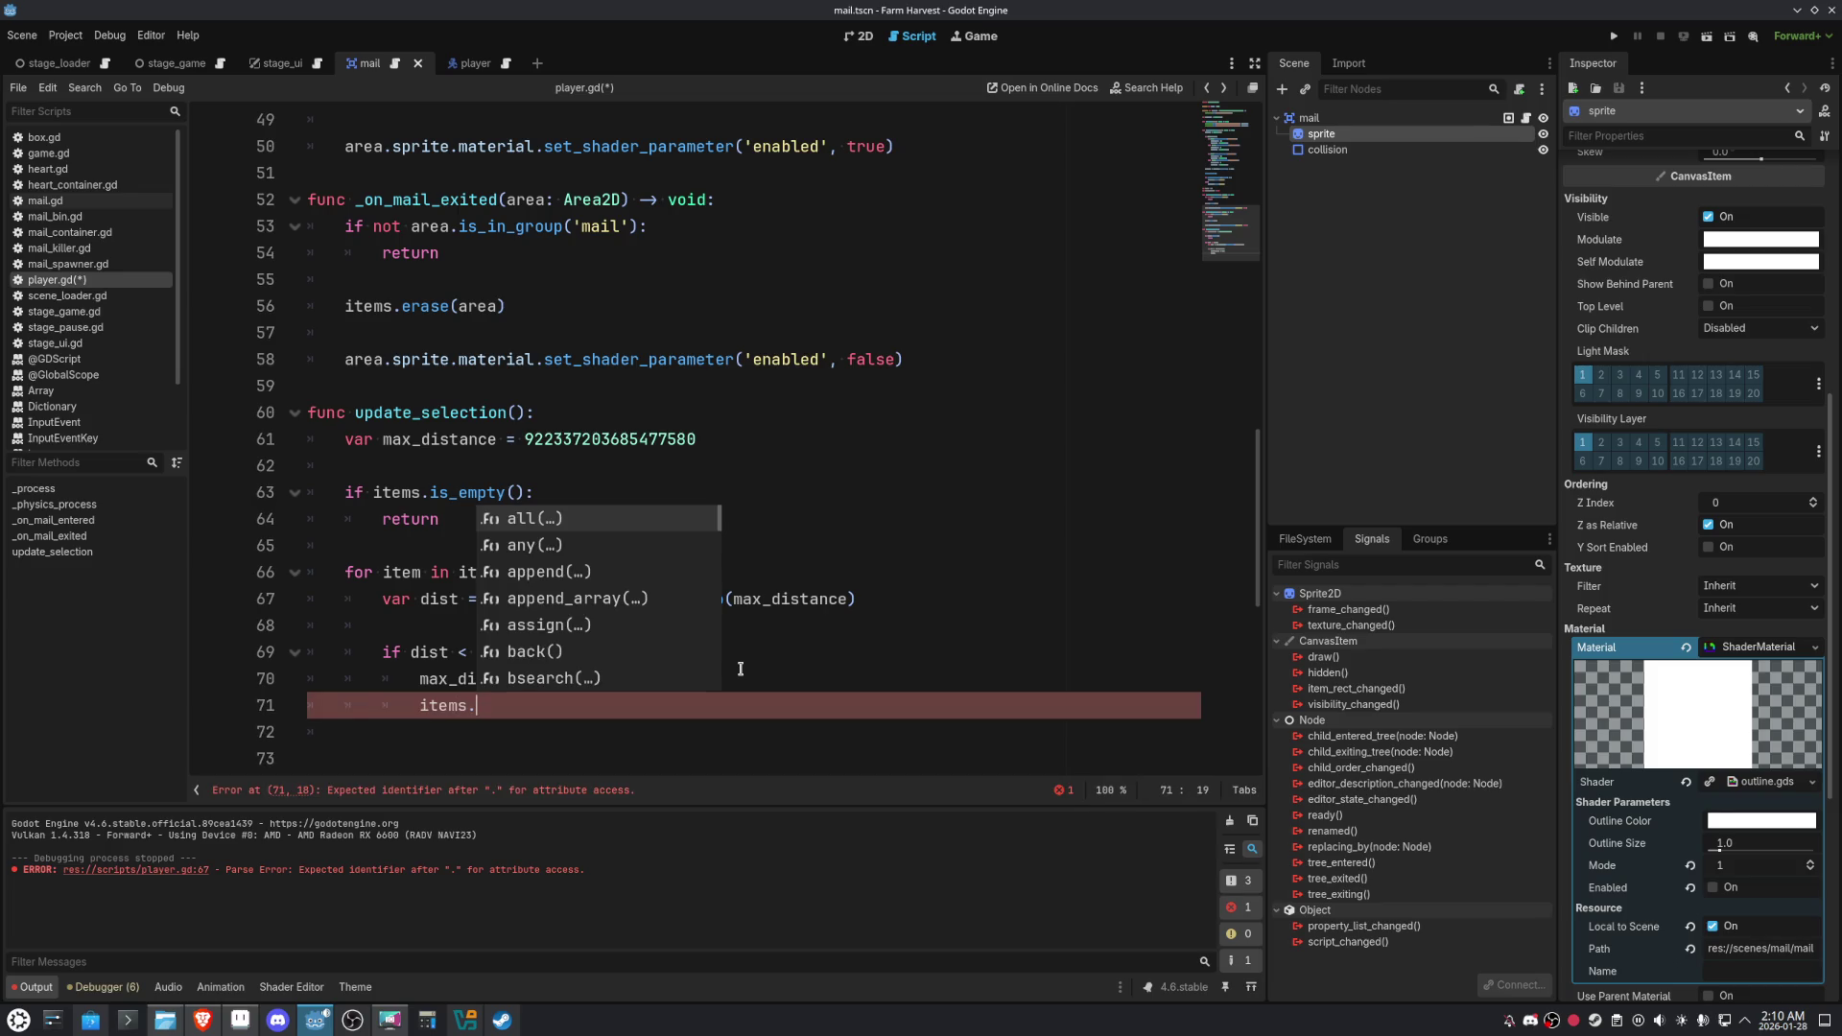
type("p")
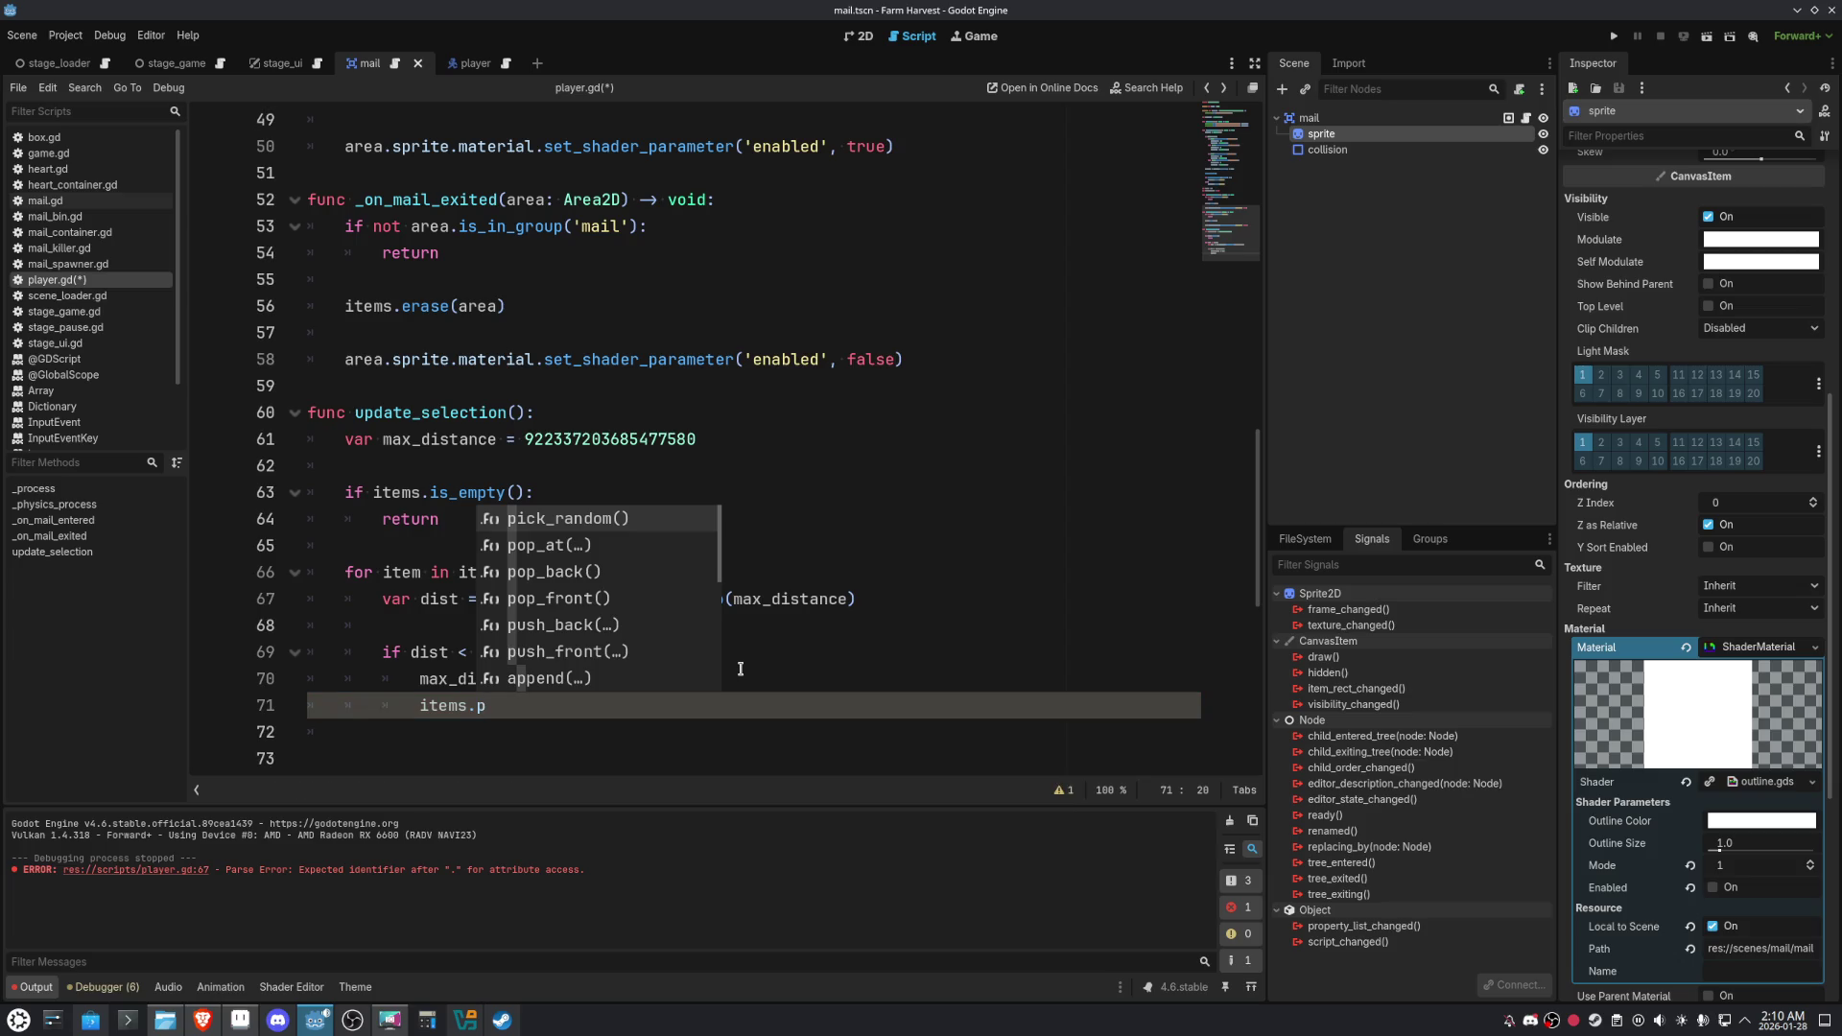
key("Down")
key("Down")
key("Down")
key("Return")
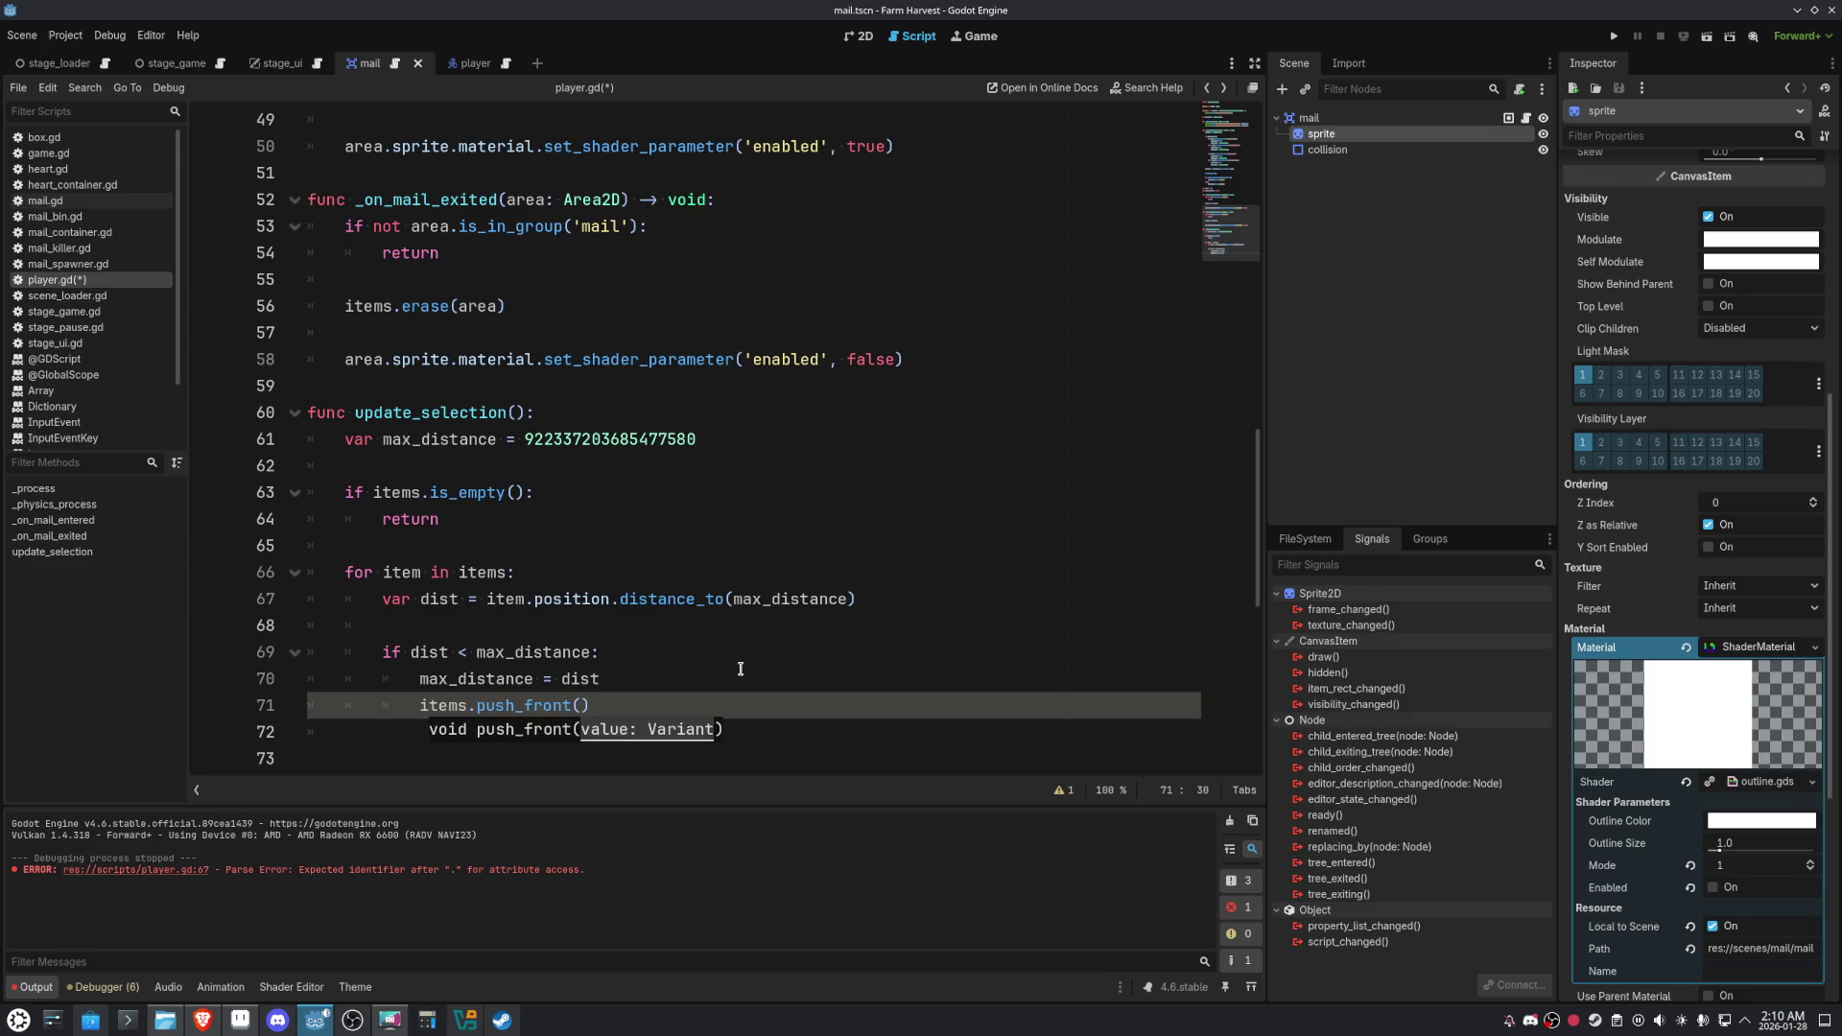
type("item")
Step: Add an else branch that calls items.append(item)
key("End")
key("Return")
type("else:")
key("Return")
type("items.ap")
key("Return")
type("item)")
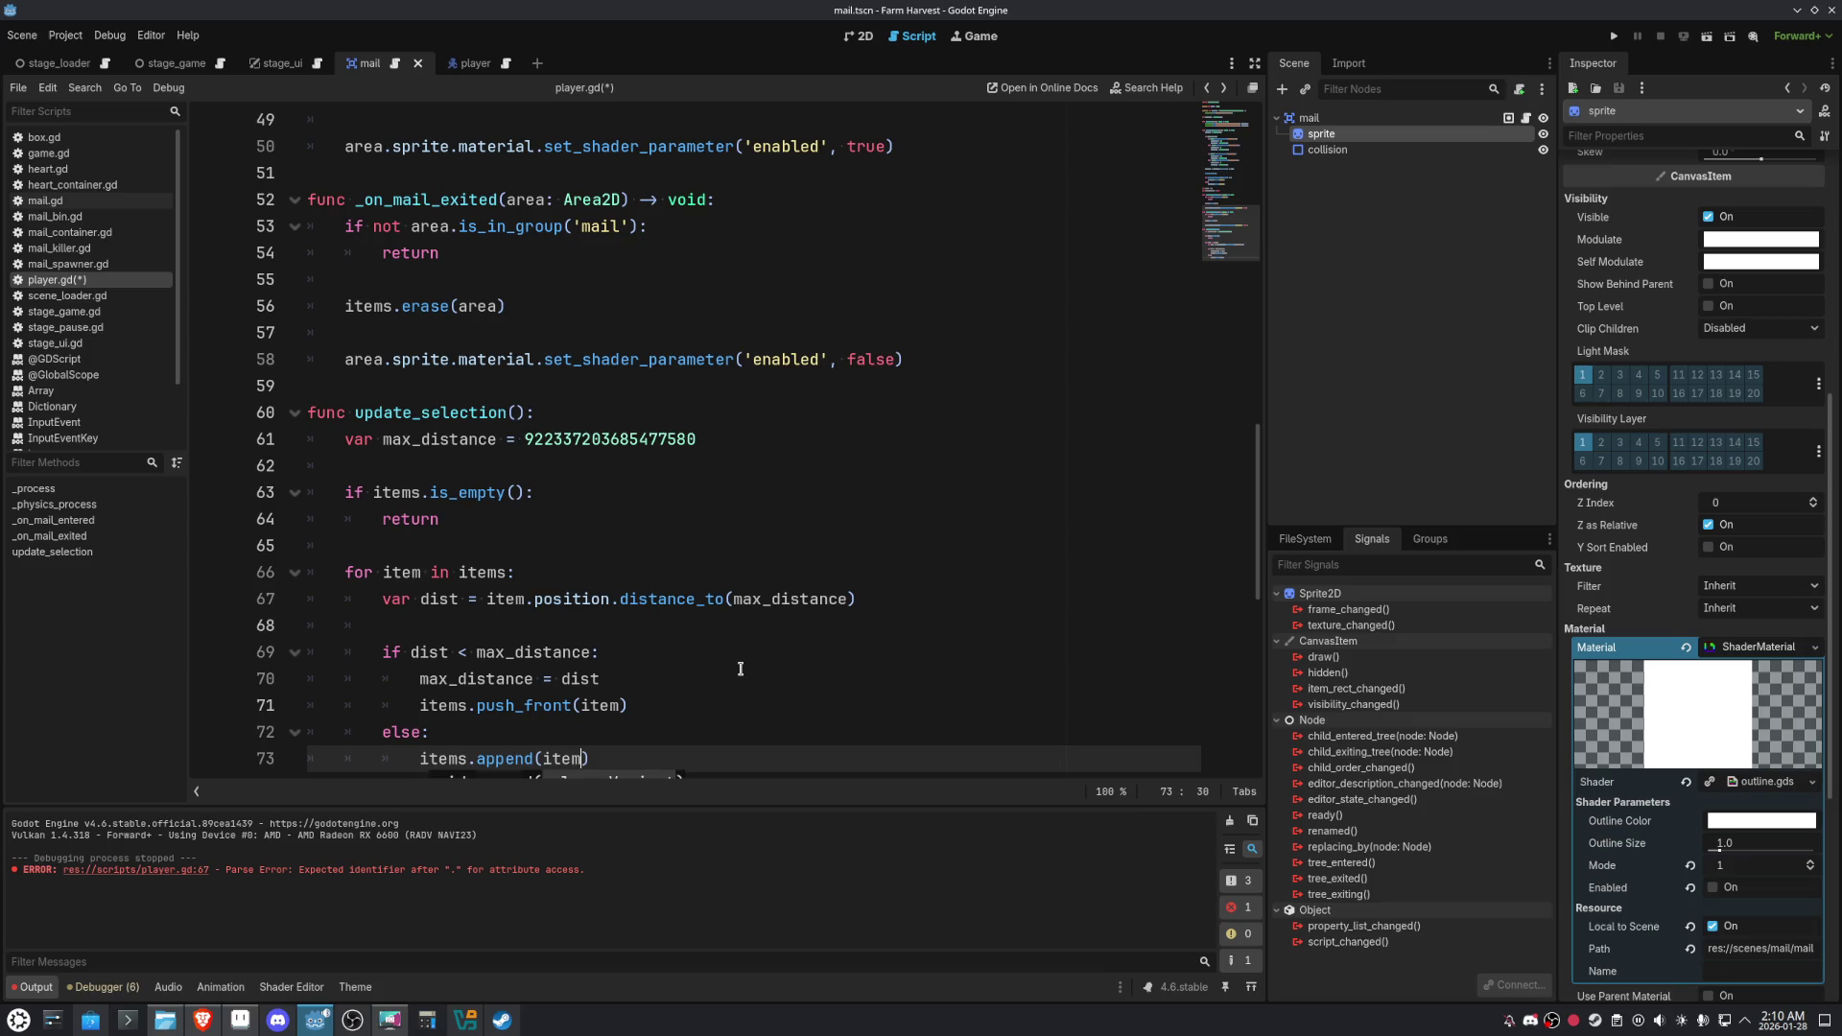
scroll(740, 669, "down", 3)
Step: Begin a second loop, for item in iem, below the if/else block
key("Return")
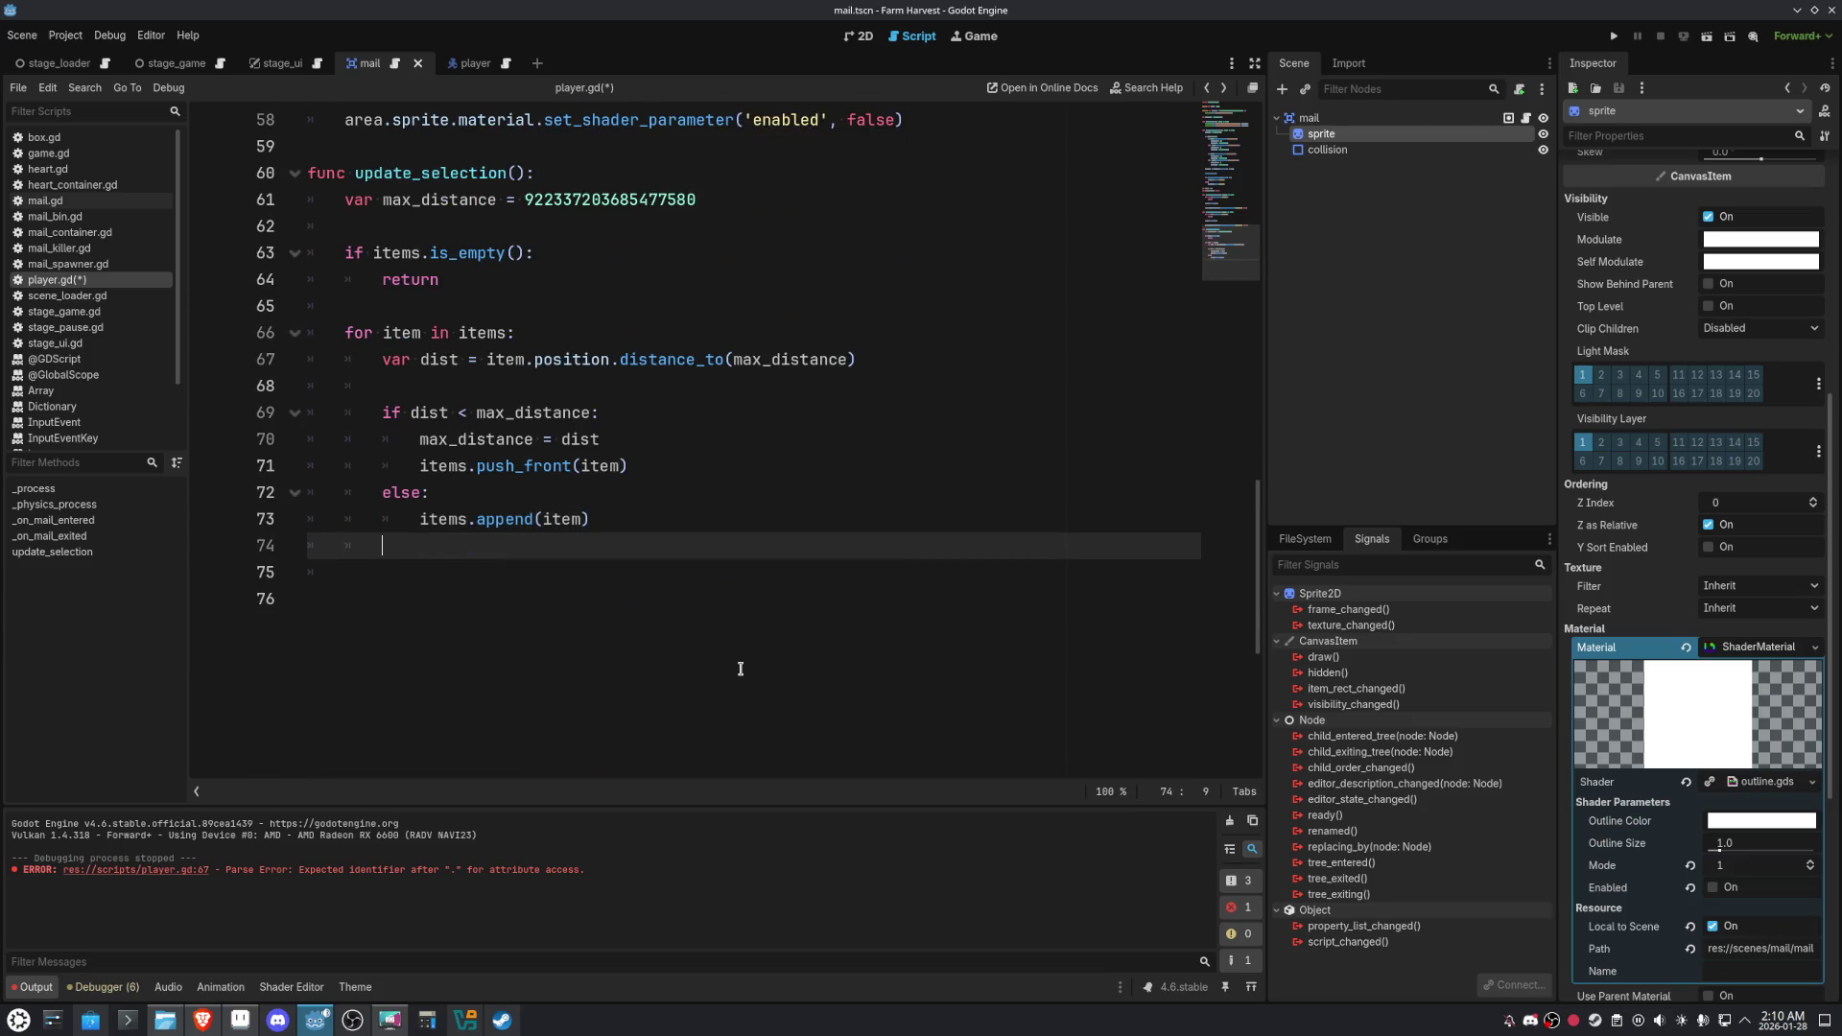
key("Return")
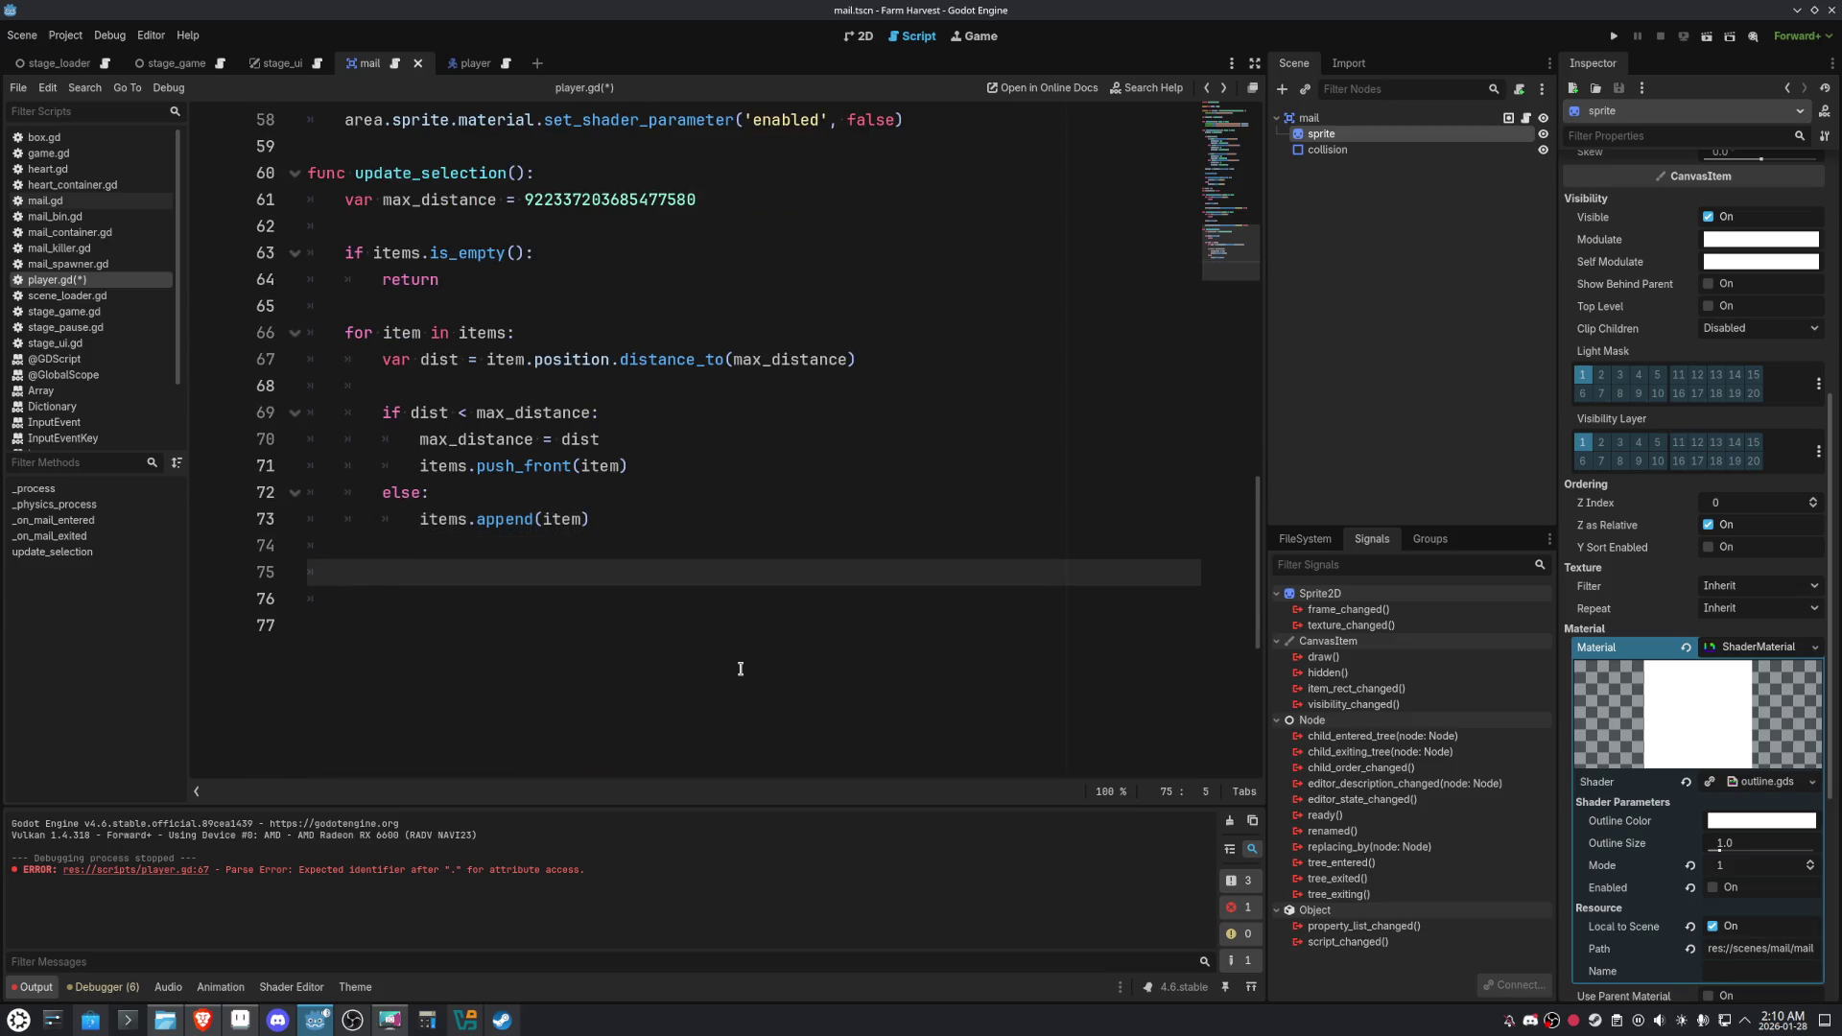
scroll(739, 669, "up", 1)
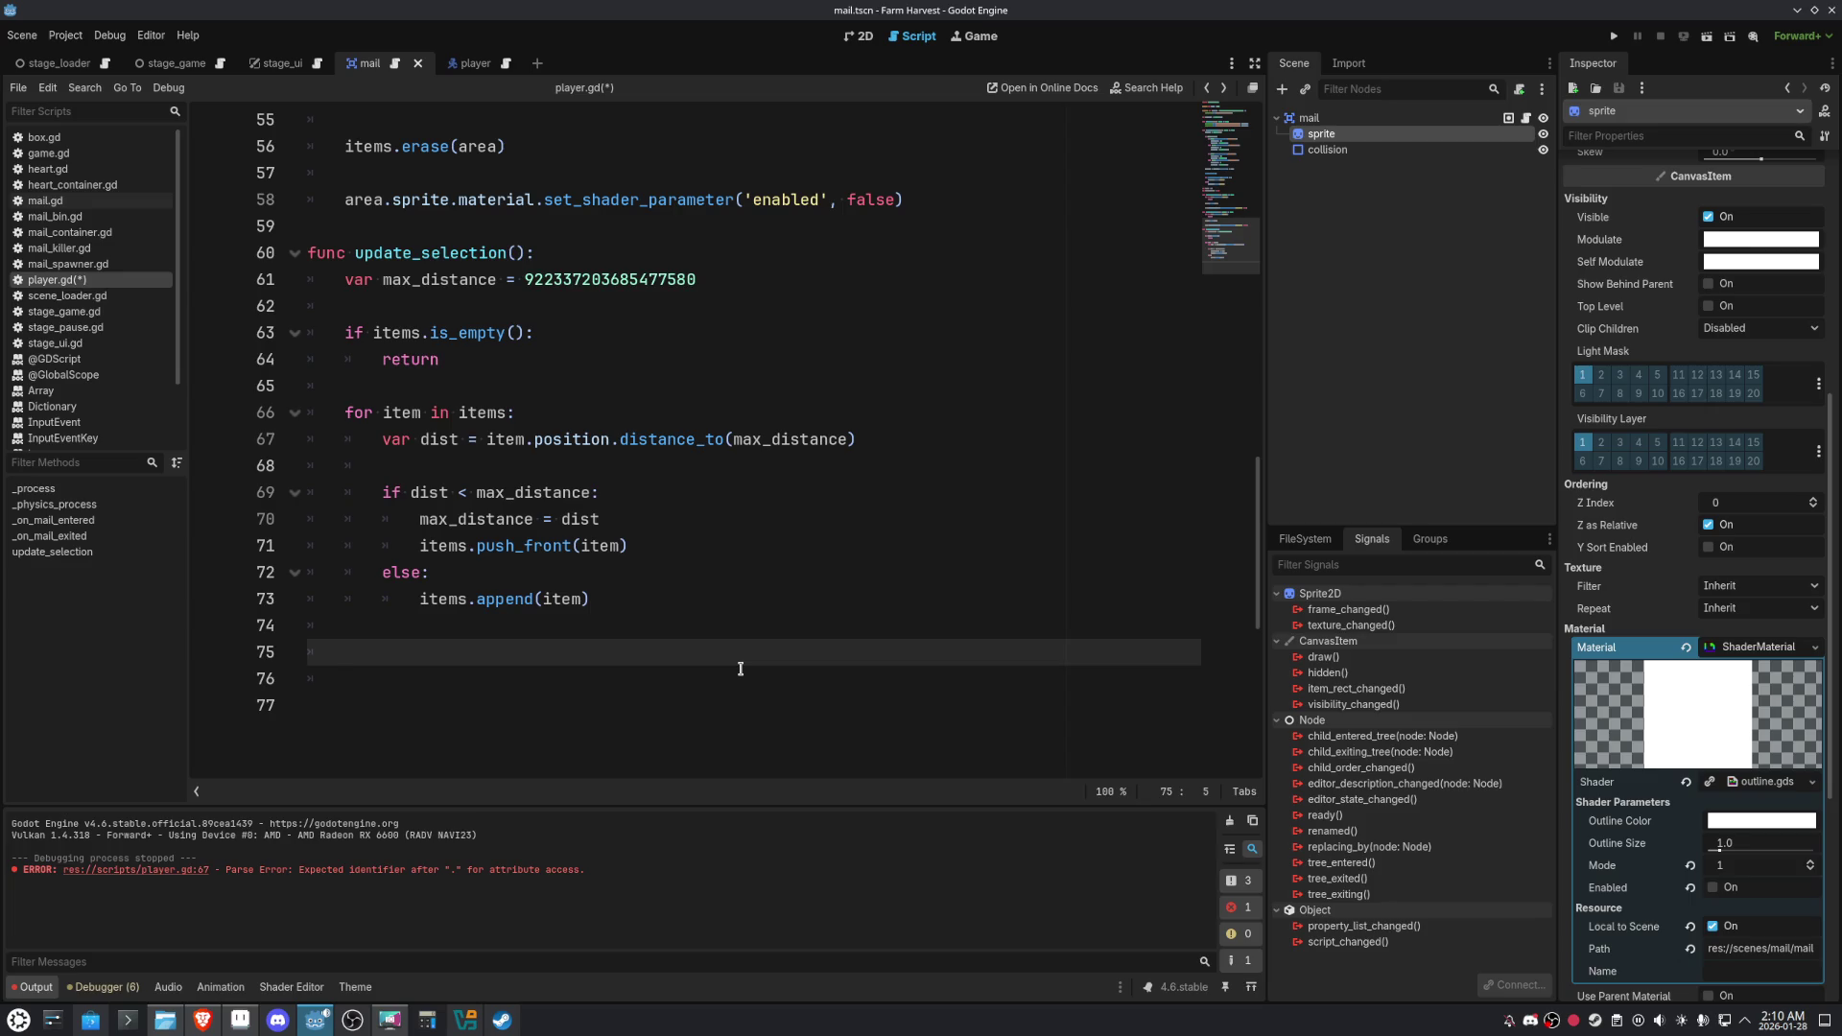
type("for item")
type(" in ")
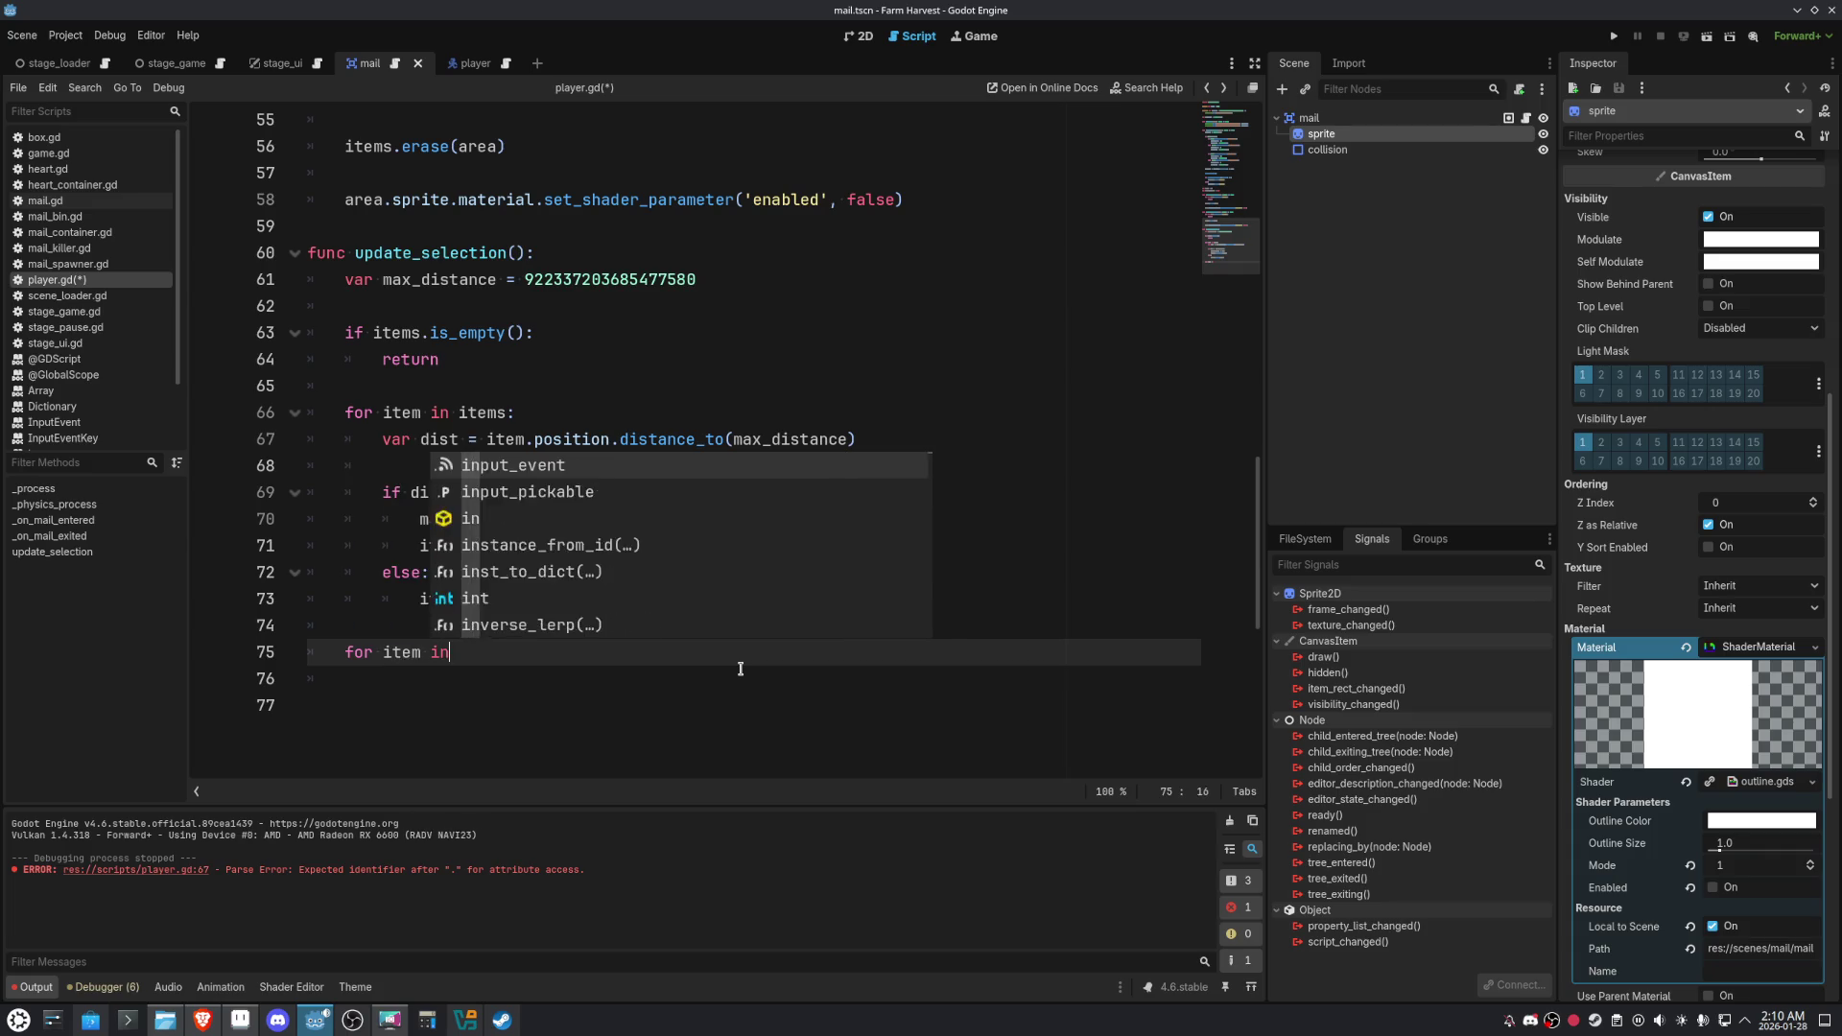
type("iem")
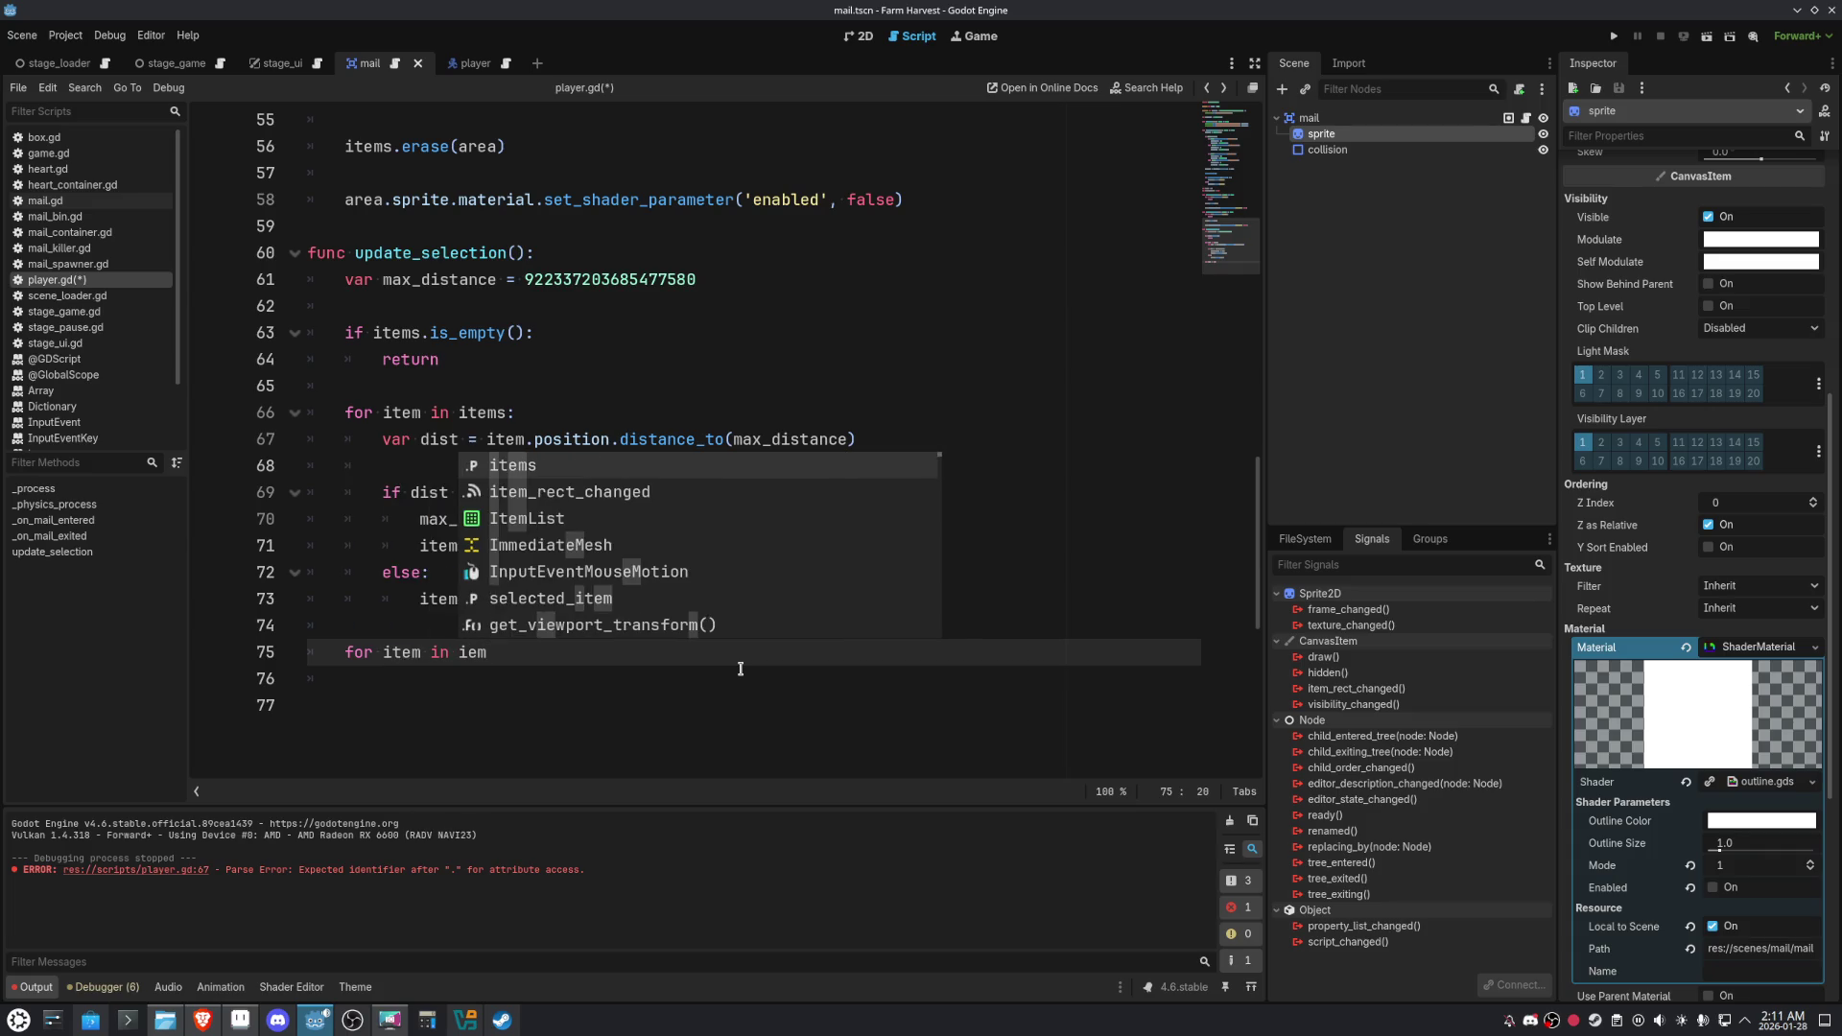
left_click(740, 669)
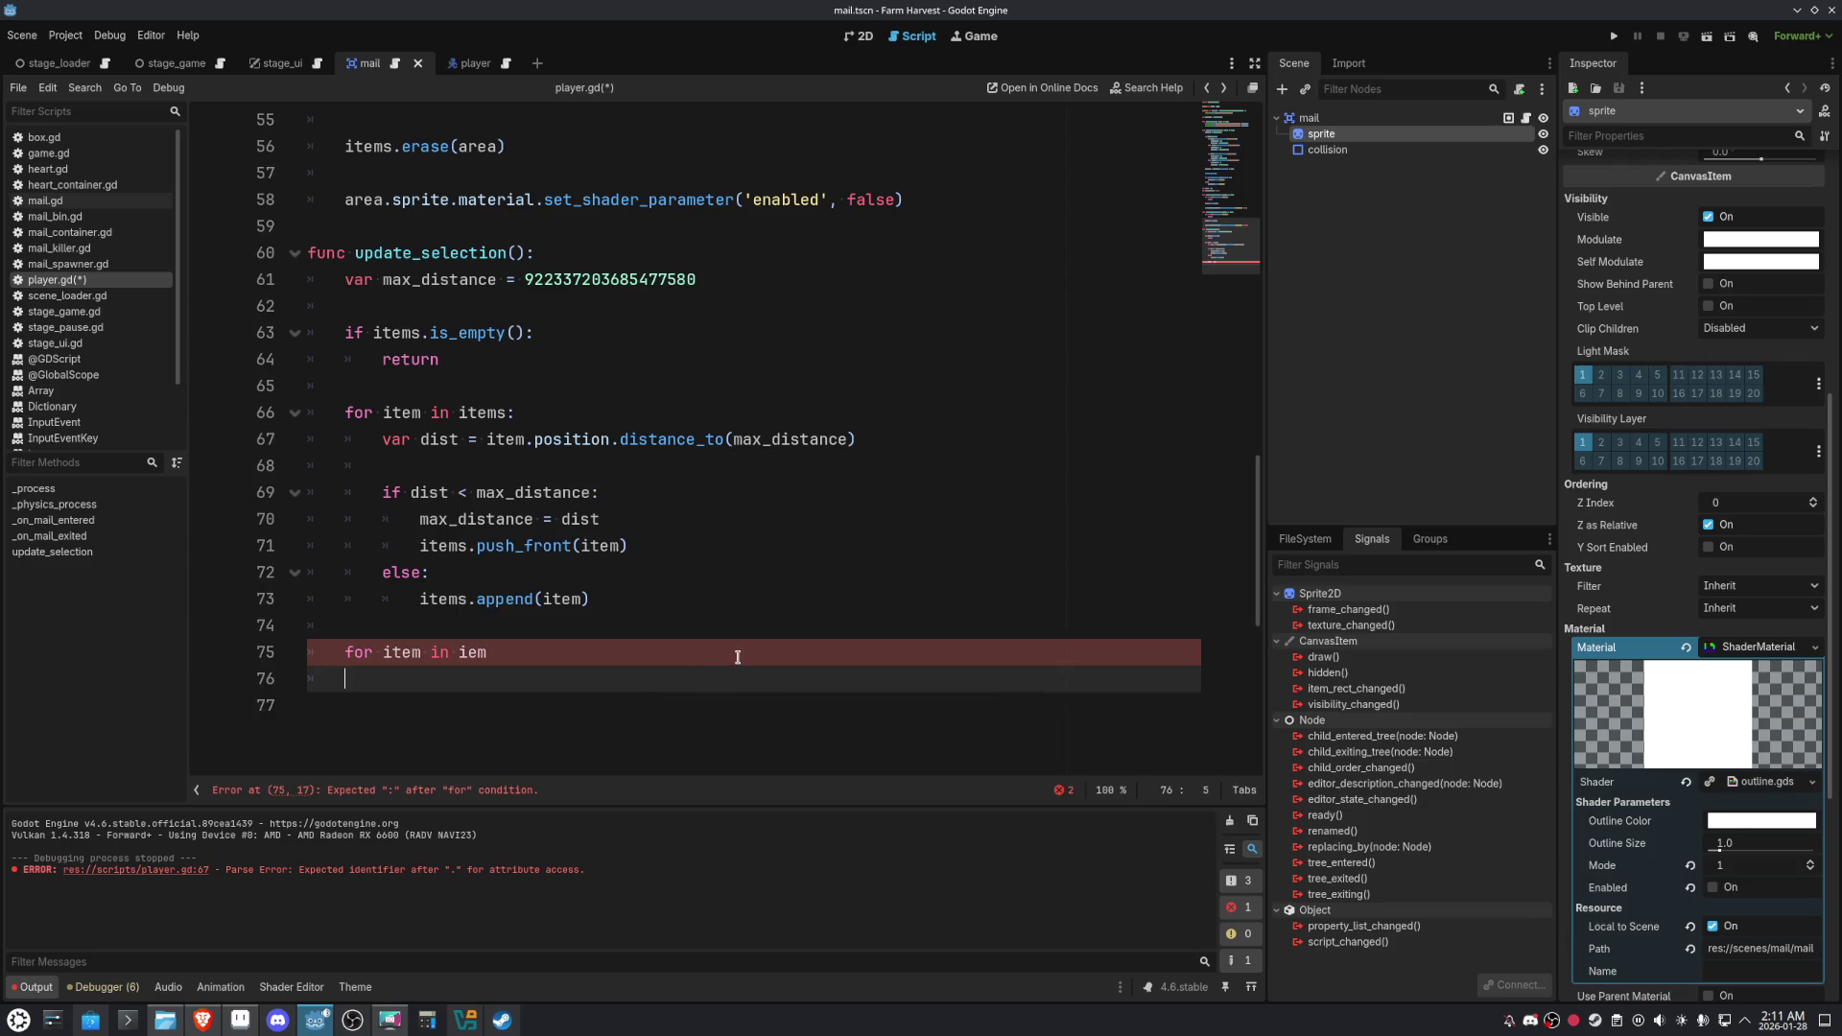
Step: Declare var active_items = [] below the items declaration
scroll(738, 657, "up", 4)
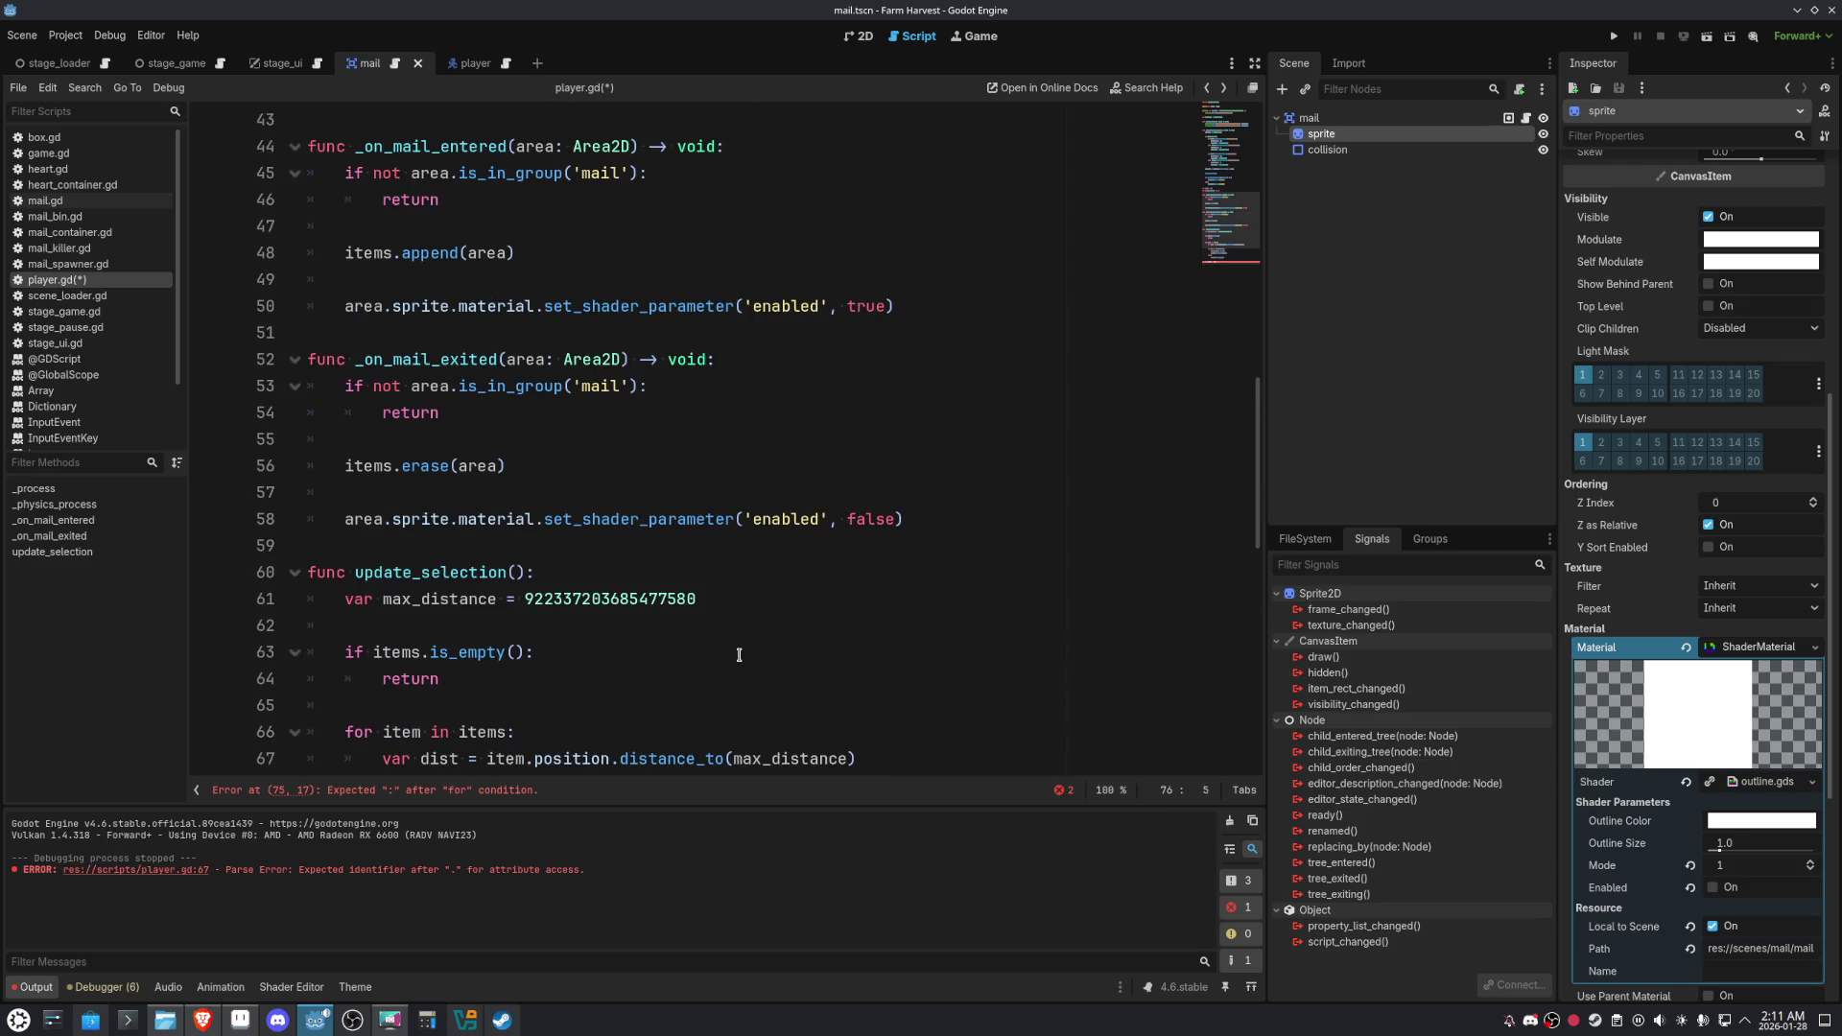
scroll(739, 656, "up", 2)
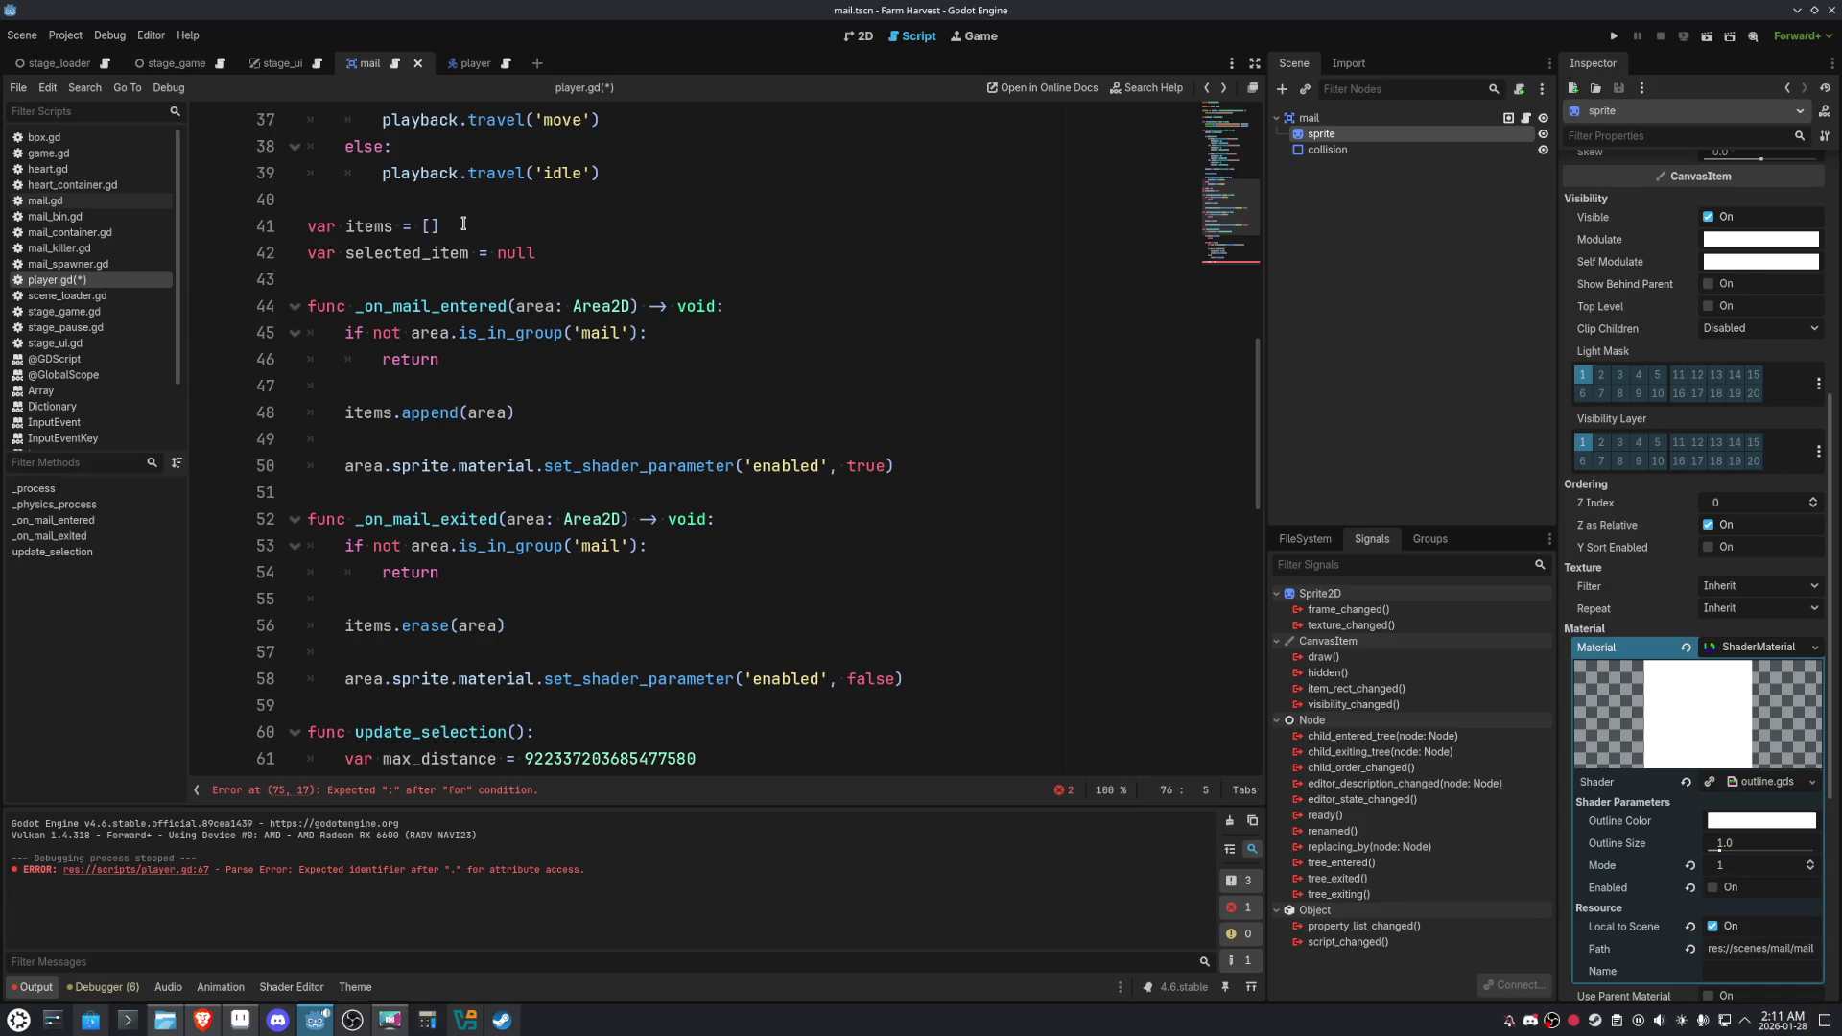
left_click(465, 227)
key("Return")
type("var act")
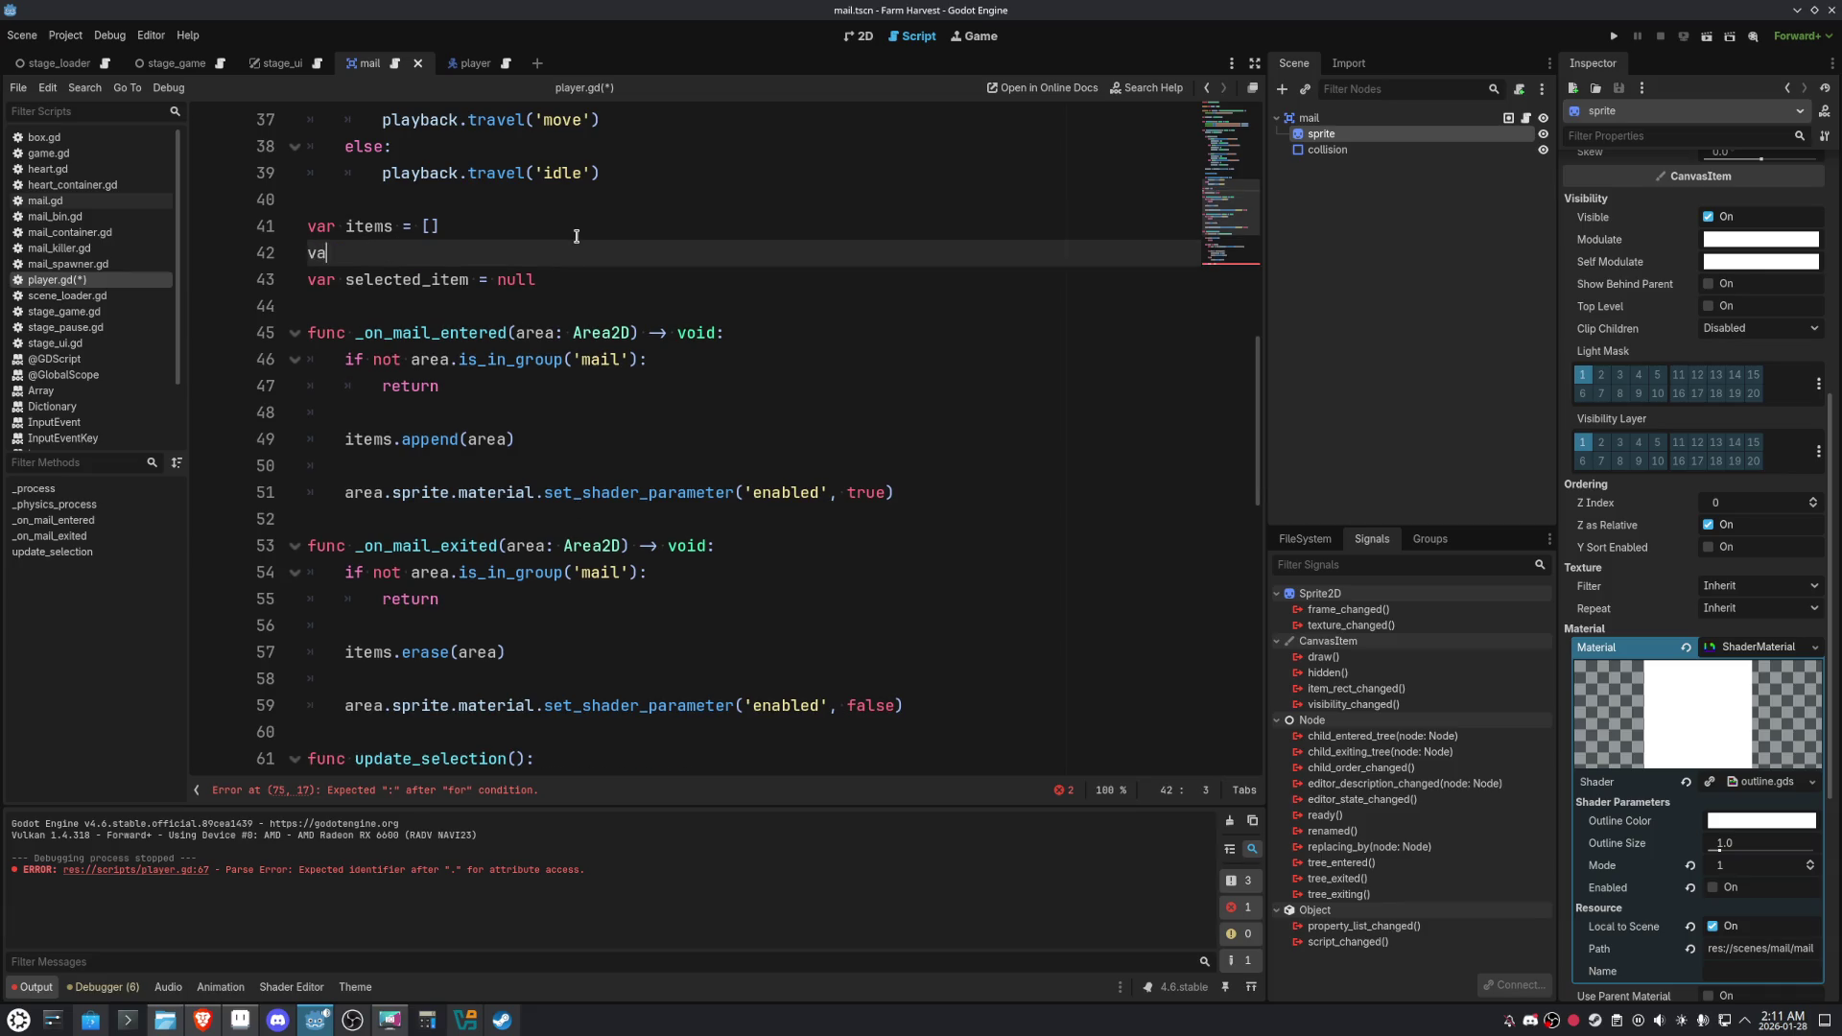
type("ive_items = [")
key("ctrl+z")
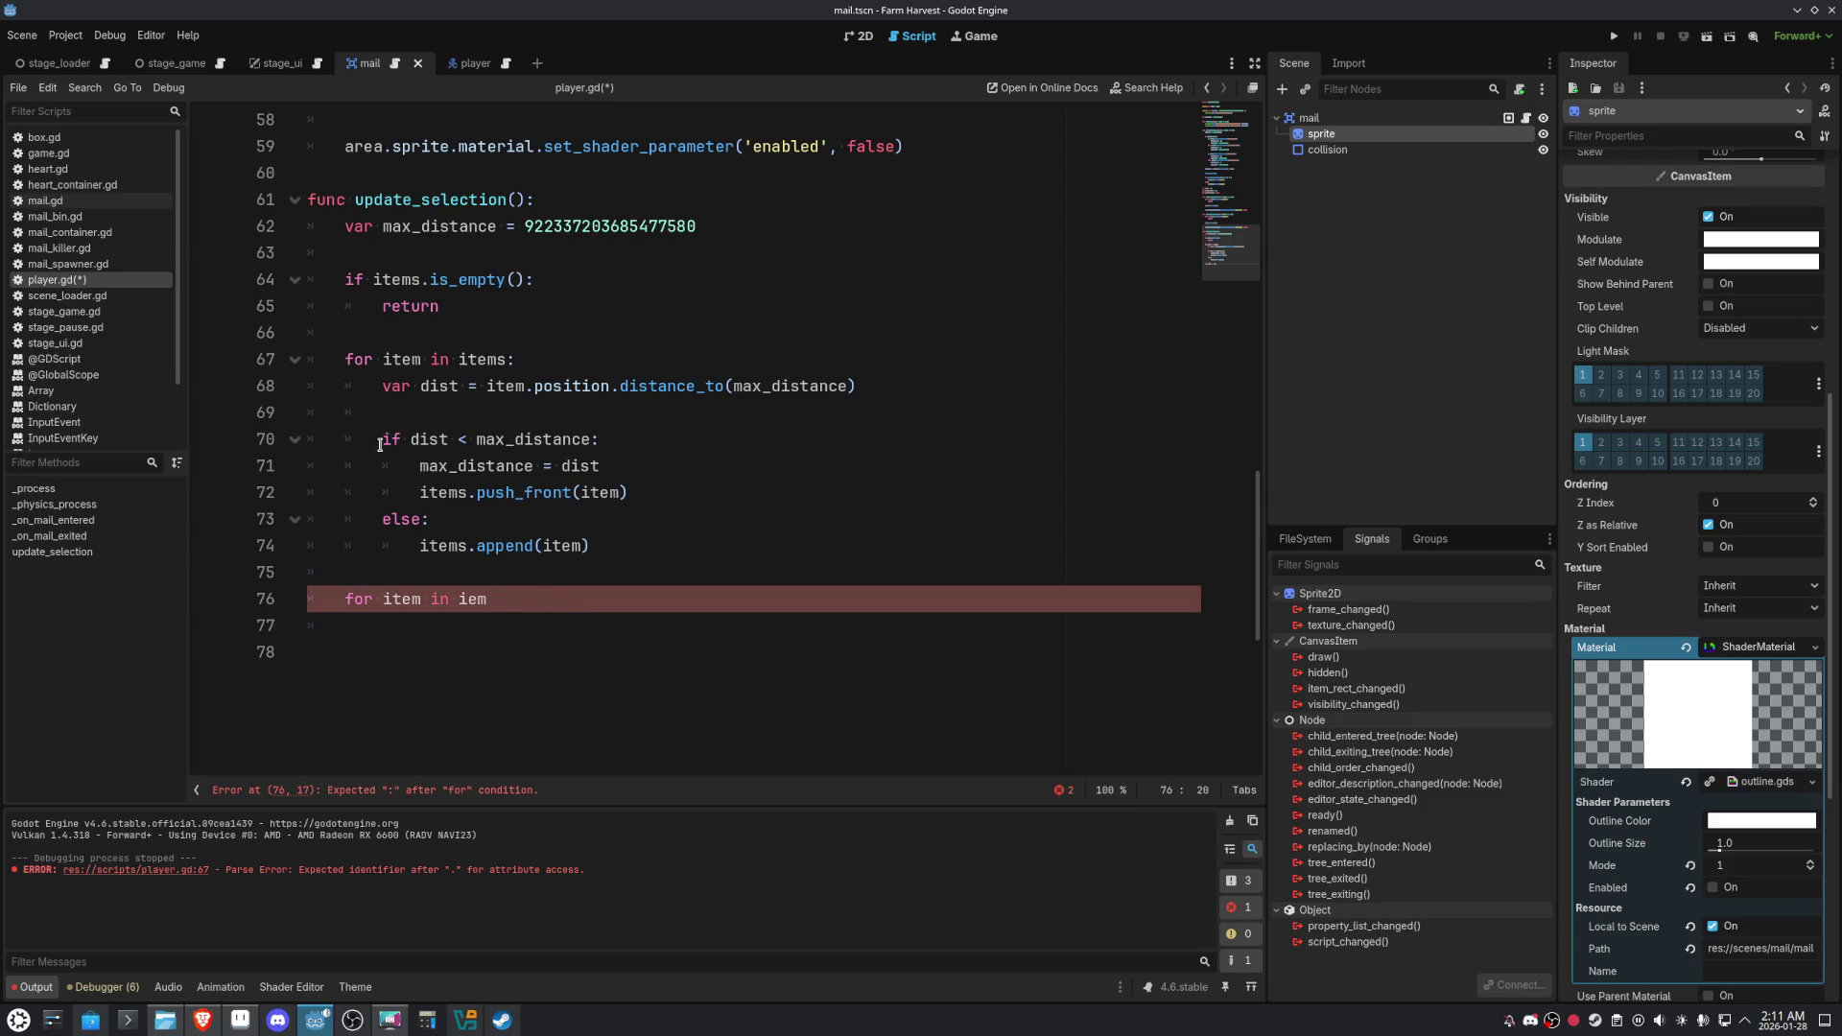
scroll(380, 446, "up", 12)
left_click(372, 146)
Step: Replace the broken 'for item in iem' line with 'selected_item = items.front()' and 'for item in items:'
double_click(372, 150)
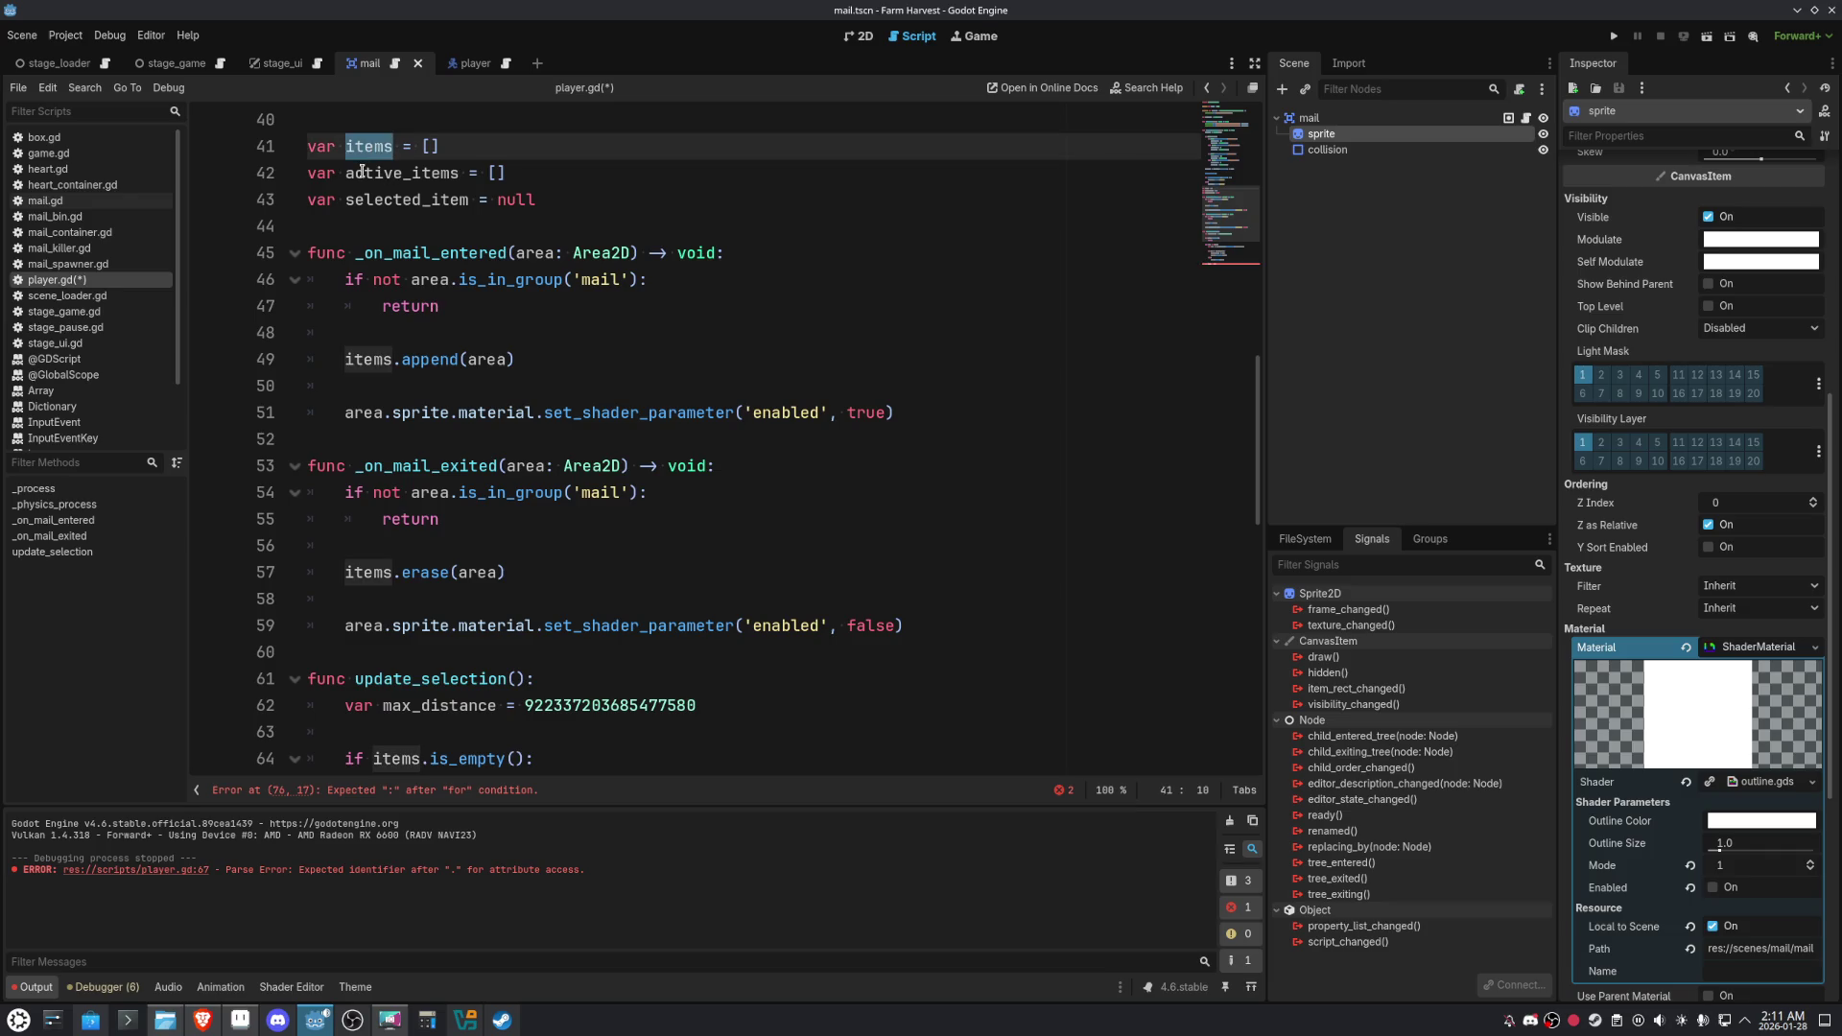
scroll(720, 459, "down", 7)
scroll(729, 456, "up", 1)
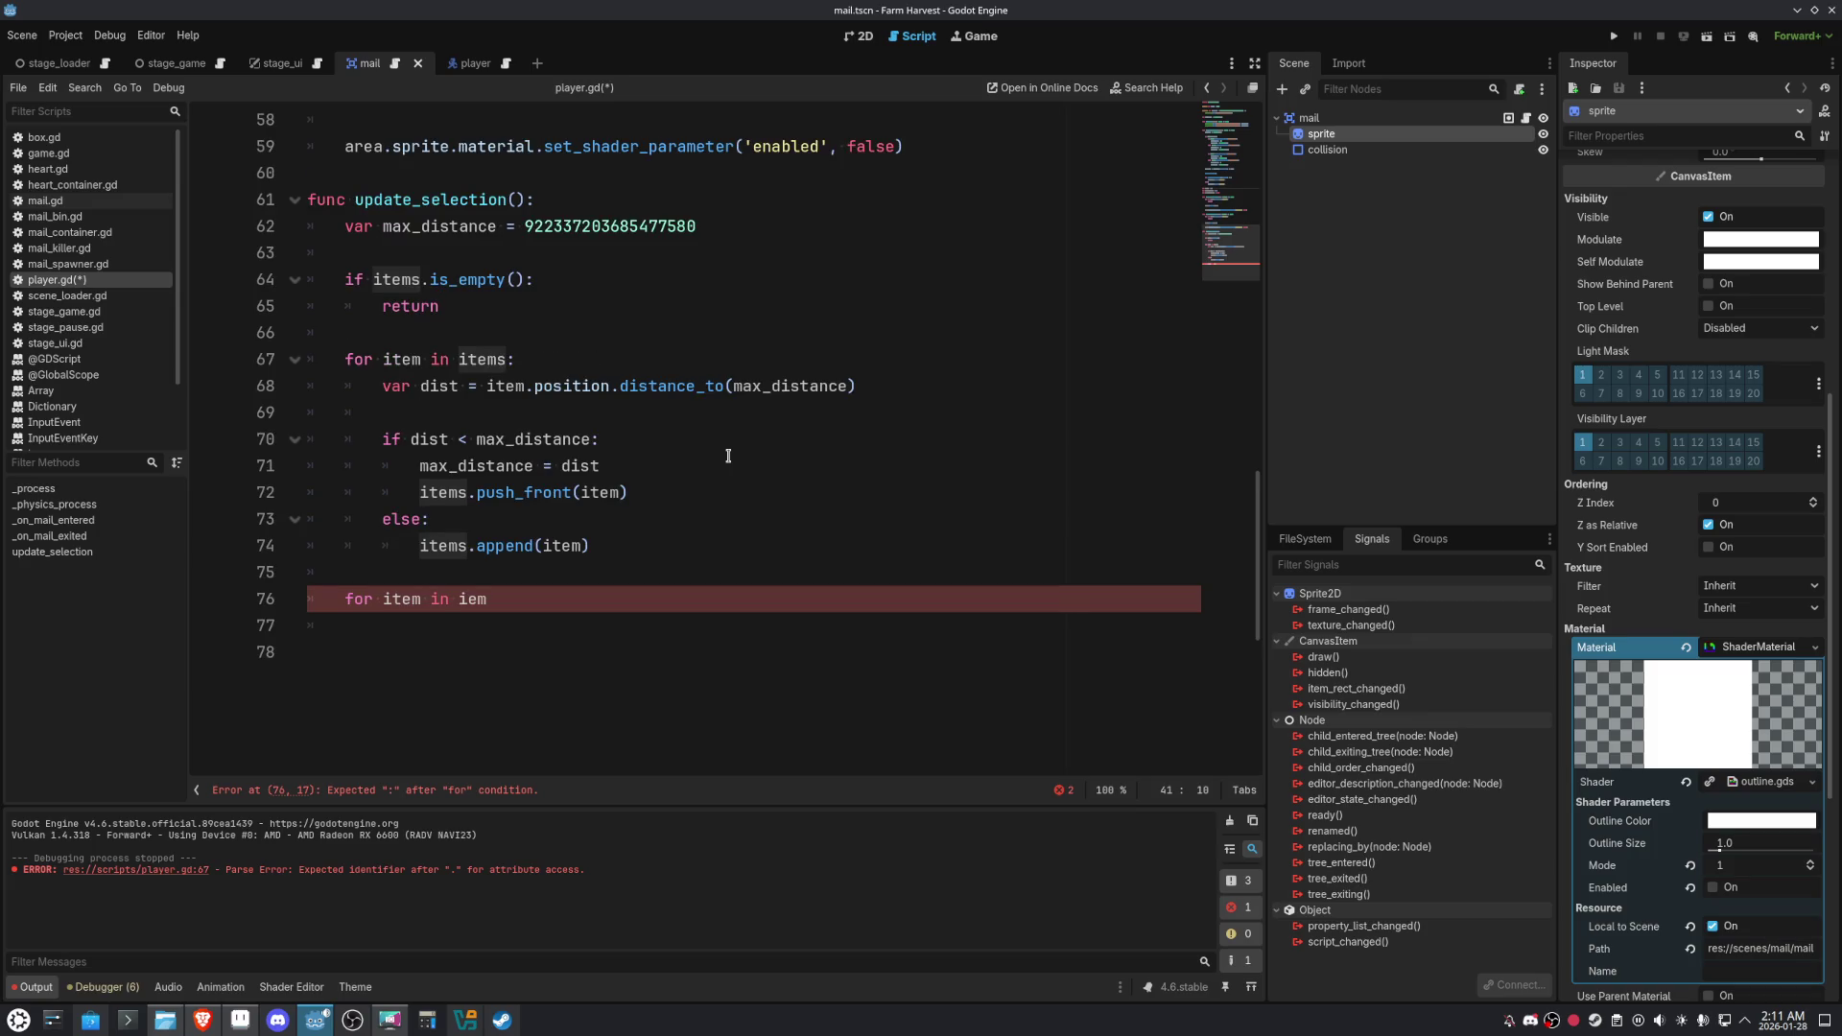
left_click_drag(512, 598, 347, 607)
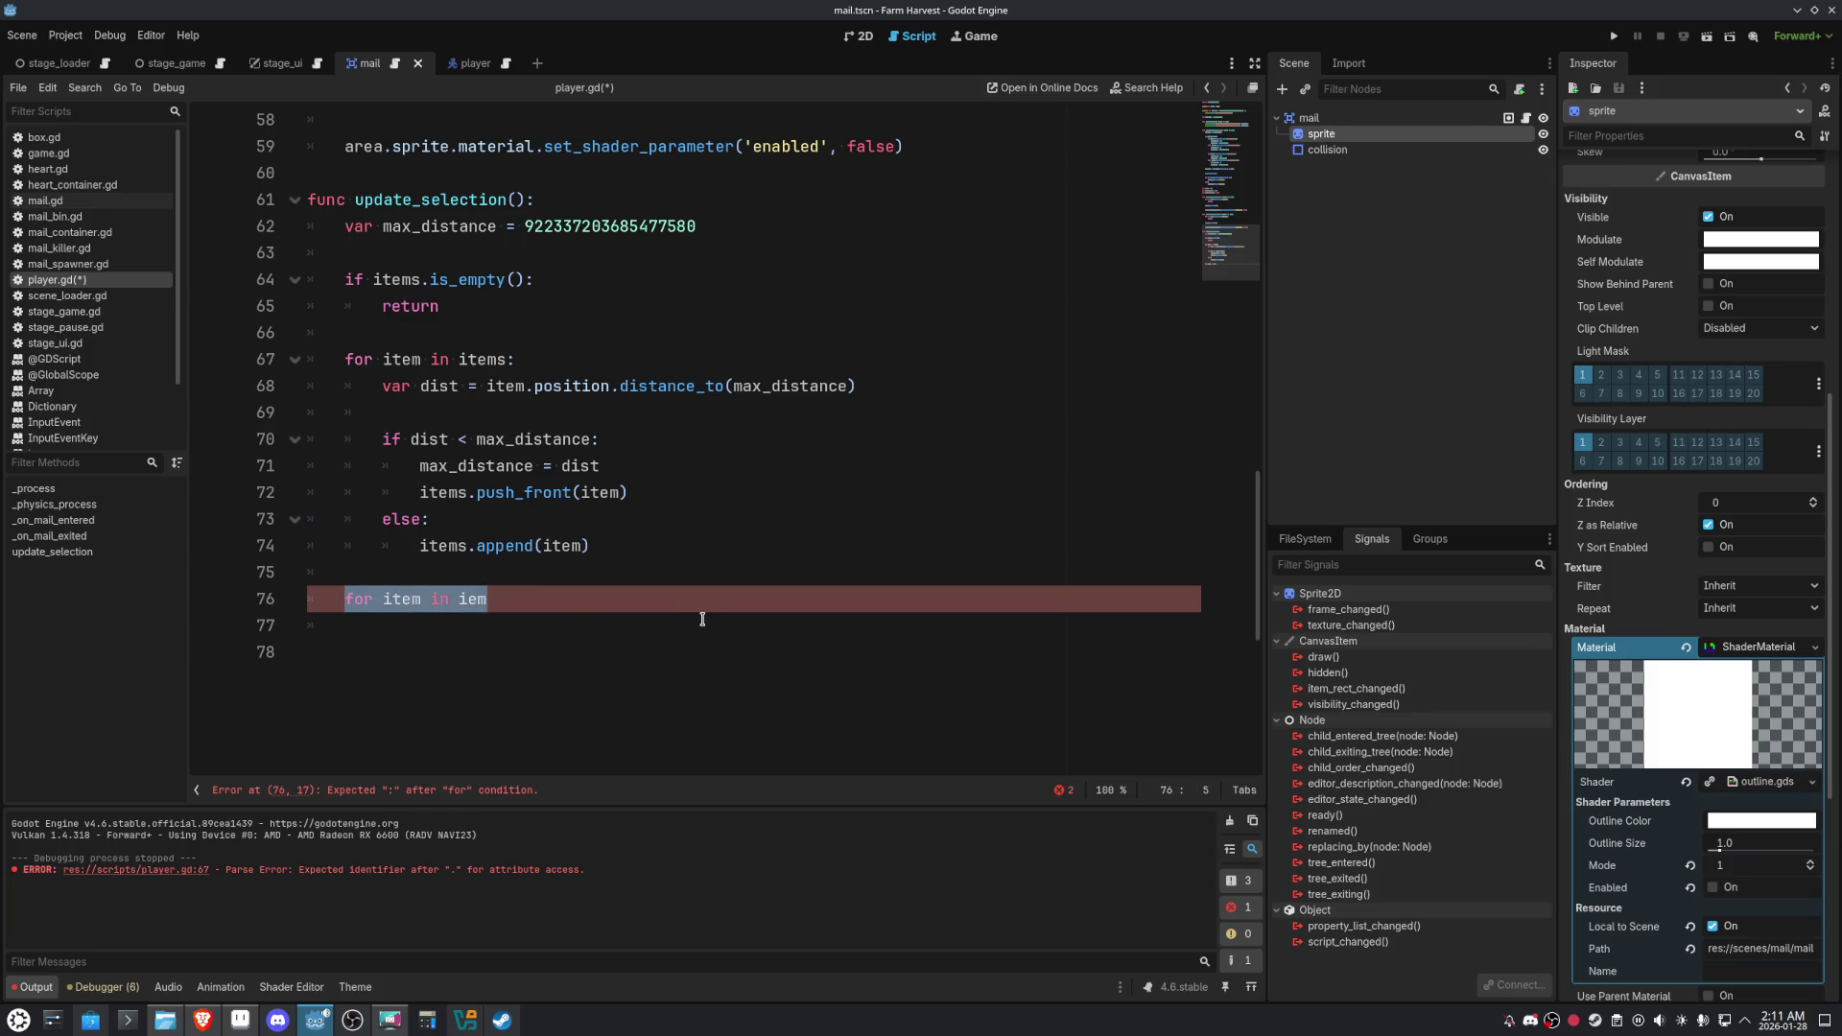
key("BackSpace")
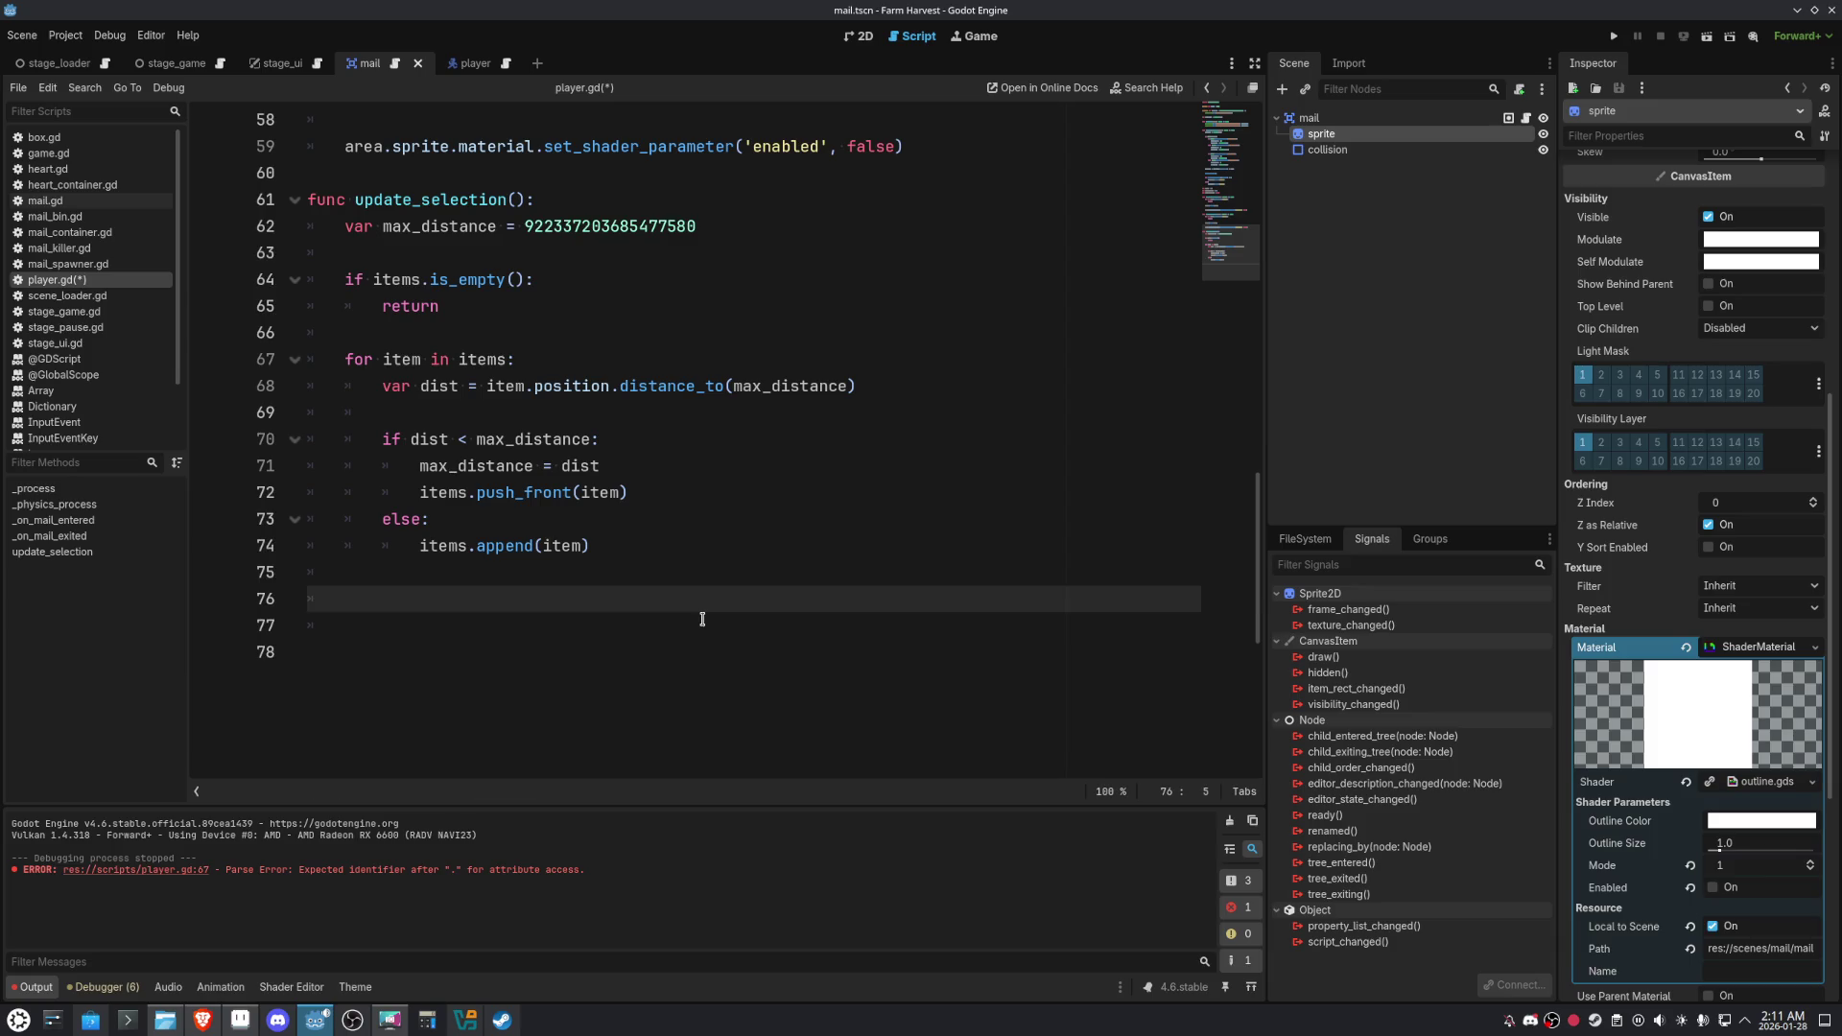
type("selec")
key("Return")
type("= items.")
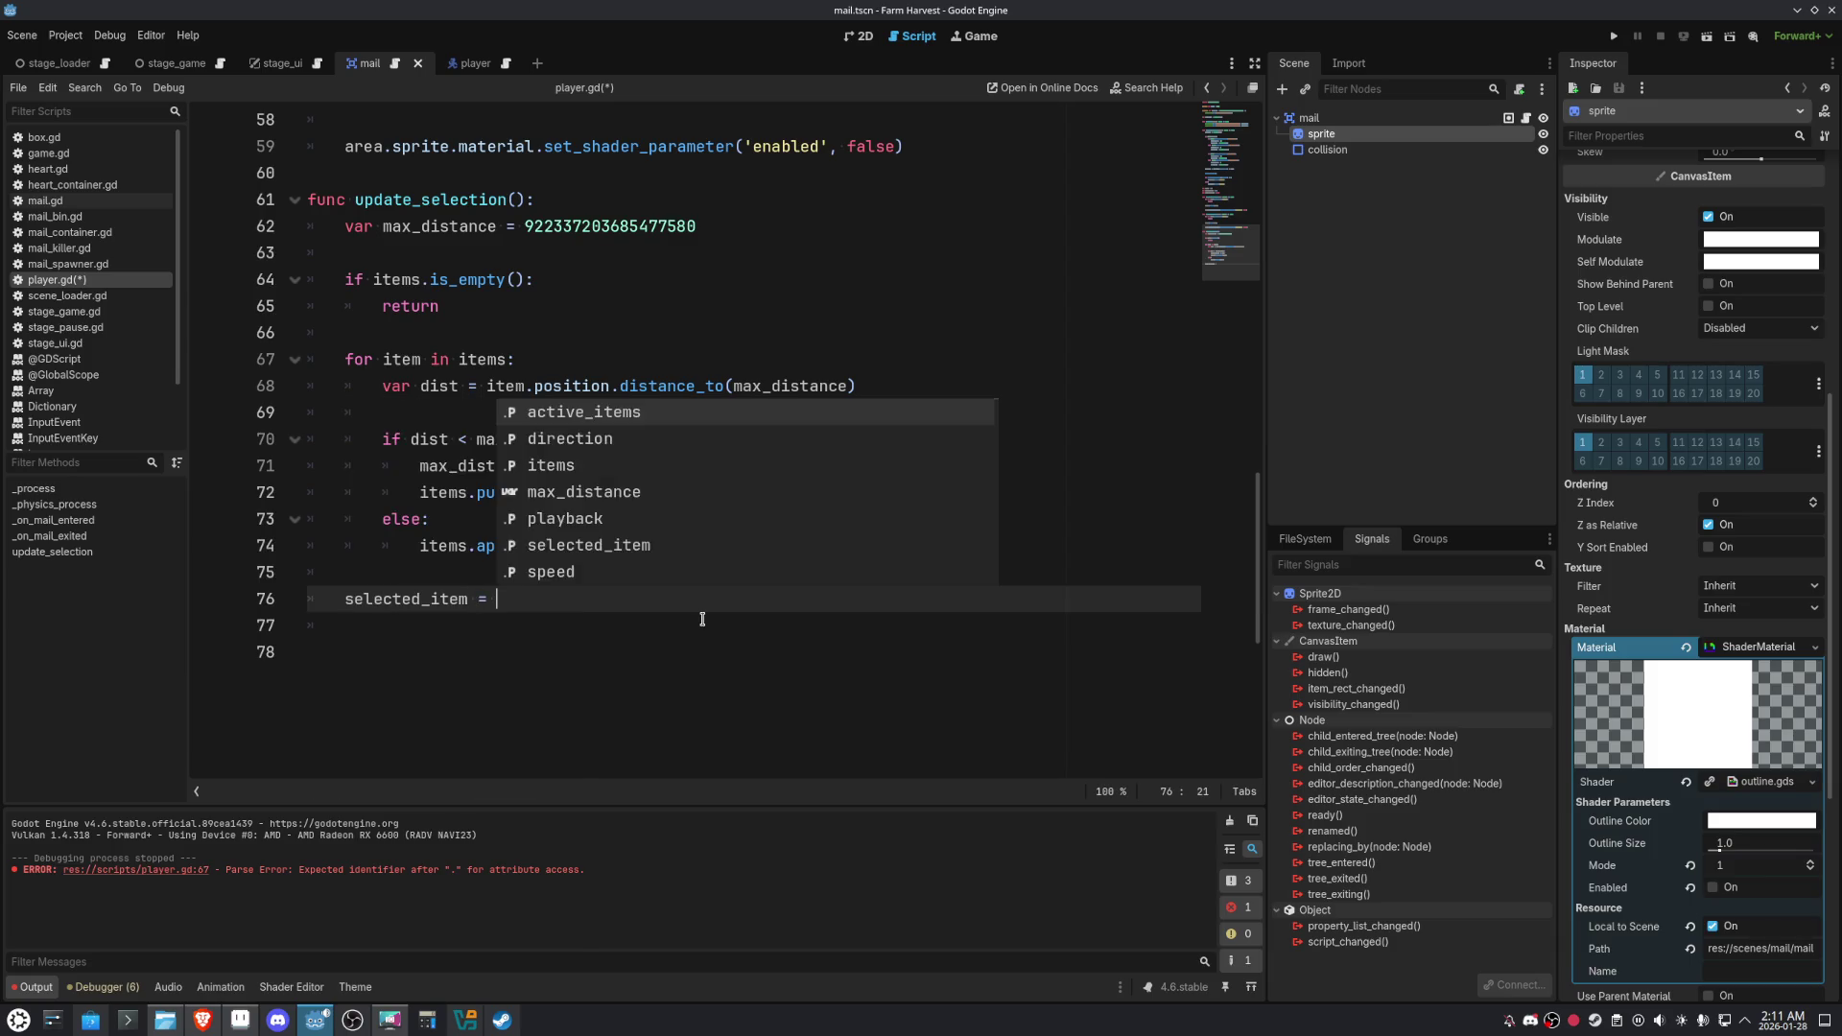
type("fr")
key("Return")
key("Return")
key("Return")
type("for")
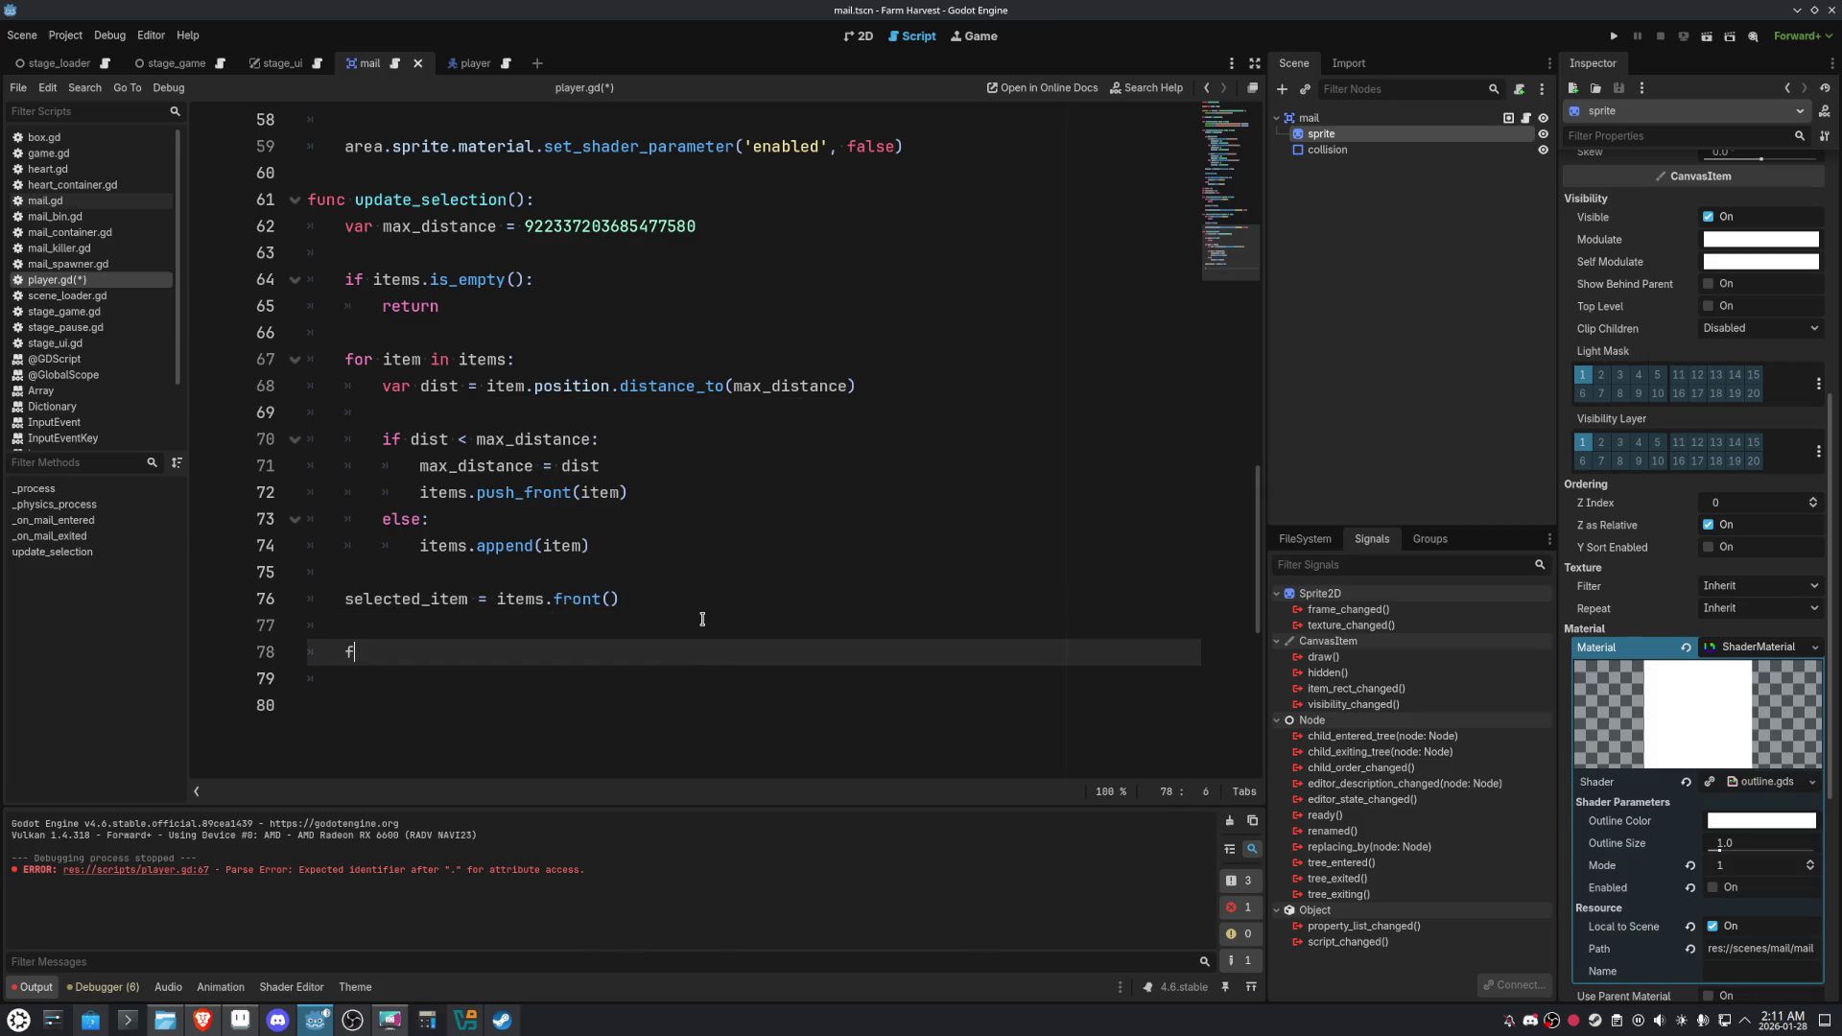
type(" item in i")
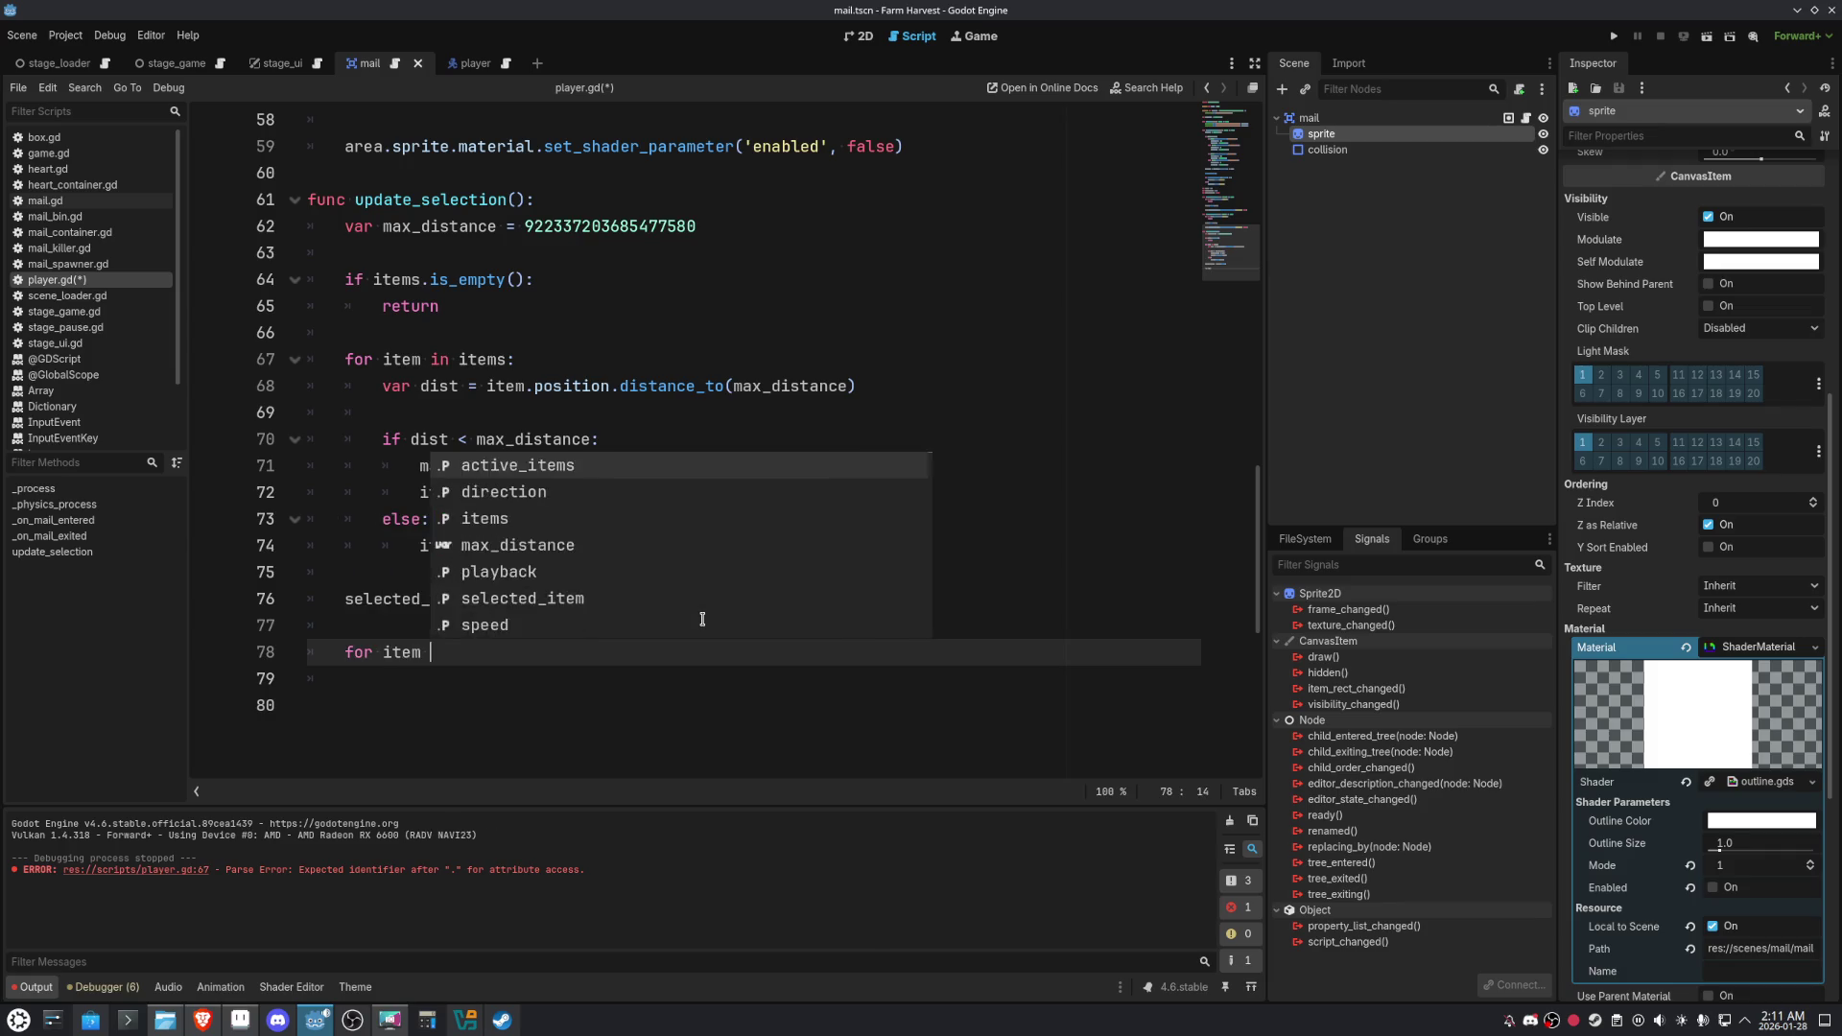
type("tems:")
key("Return")
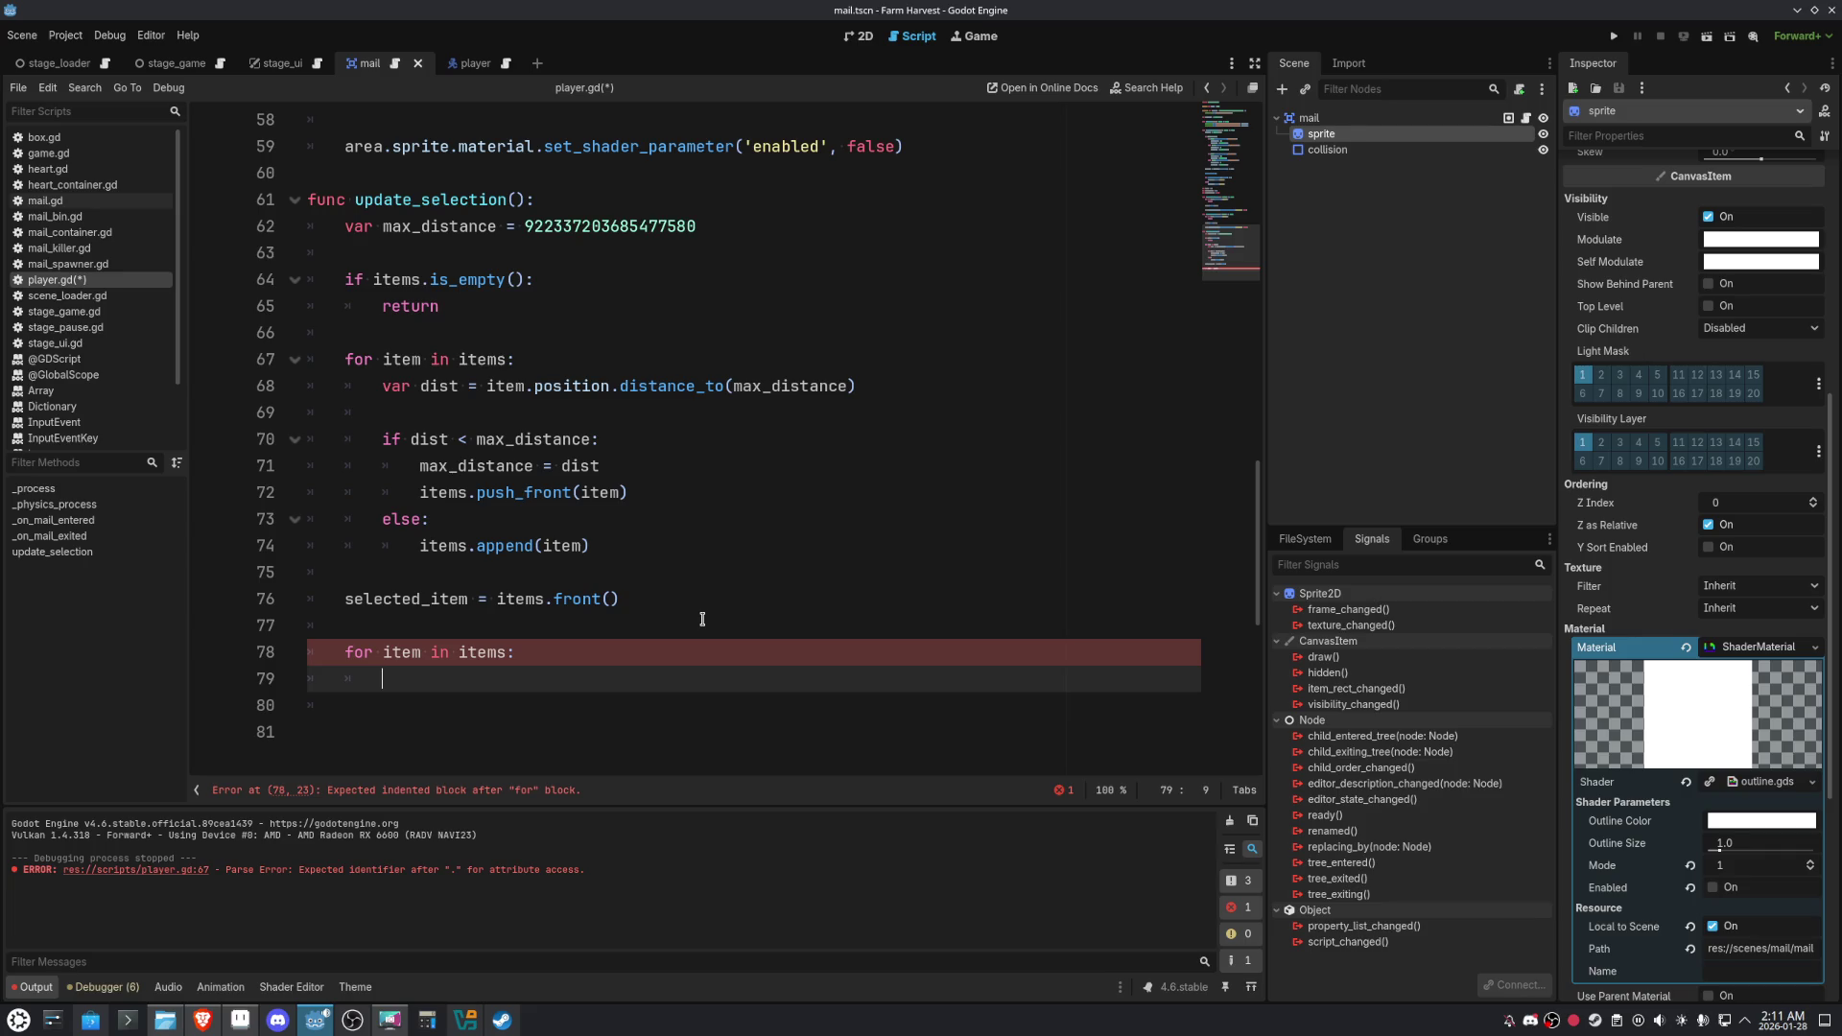
Step: Pick out the active_items name and move to the line above the distance loop
scroll(702, 619, "up", 7)
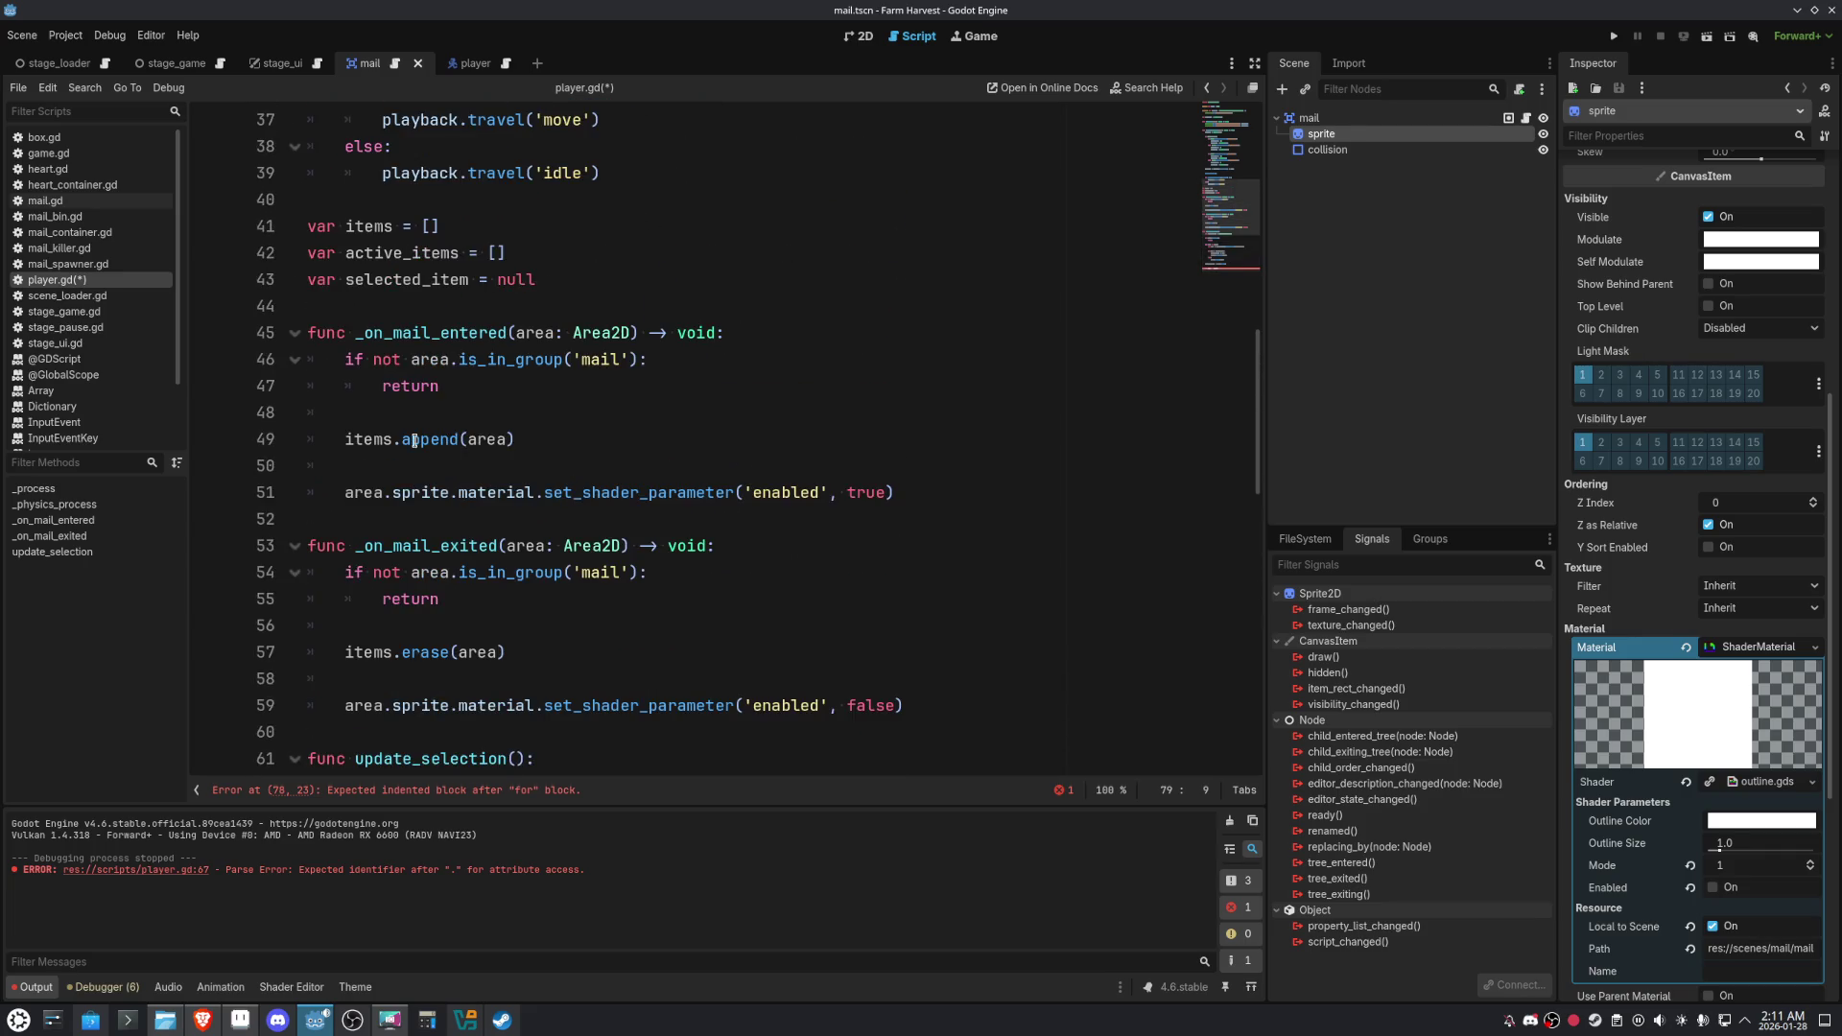
double_click(403, 252)
key("ctrl+c")
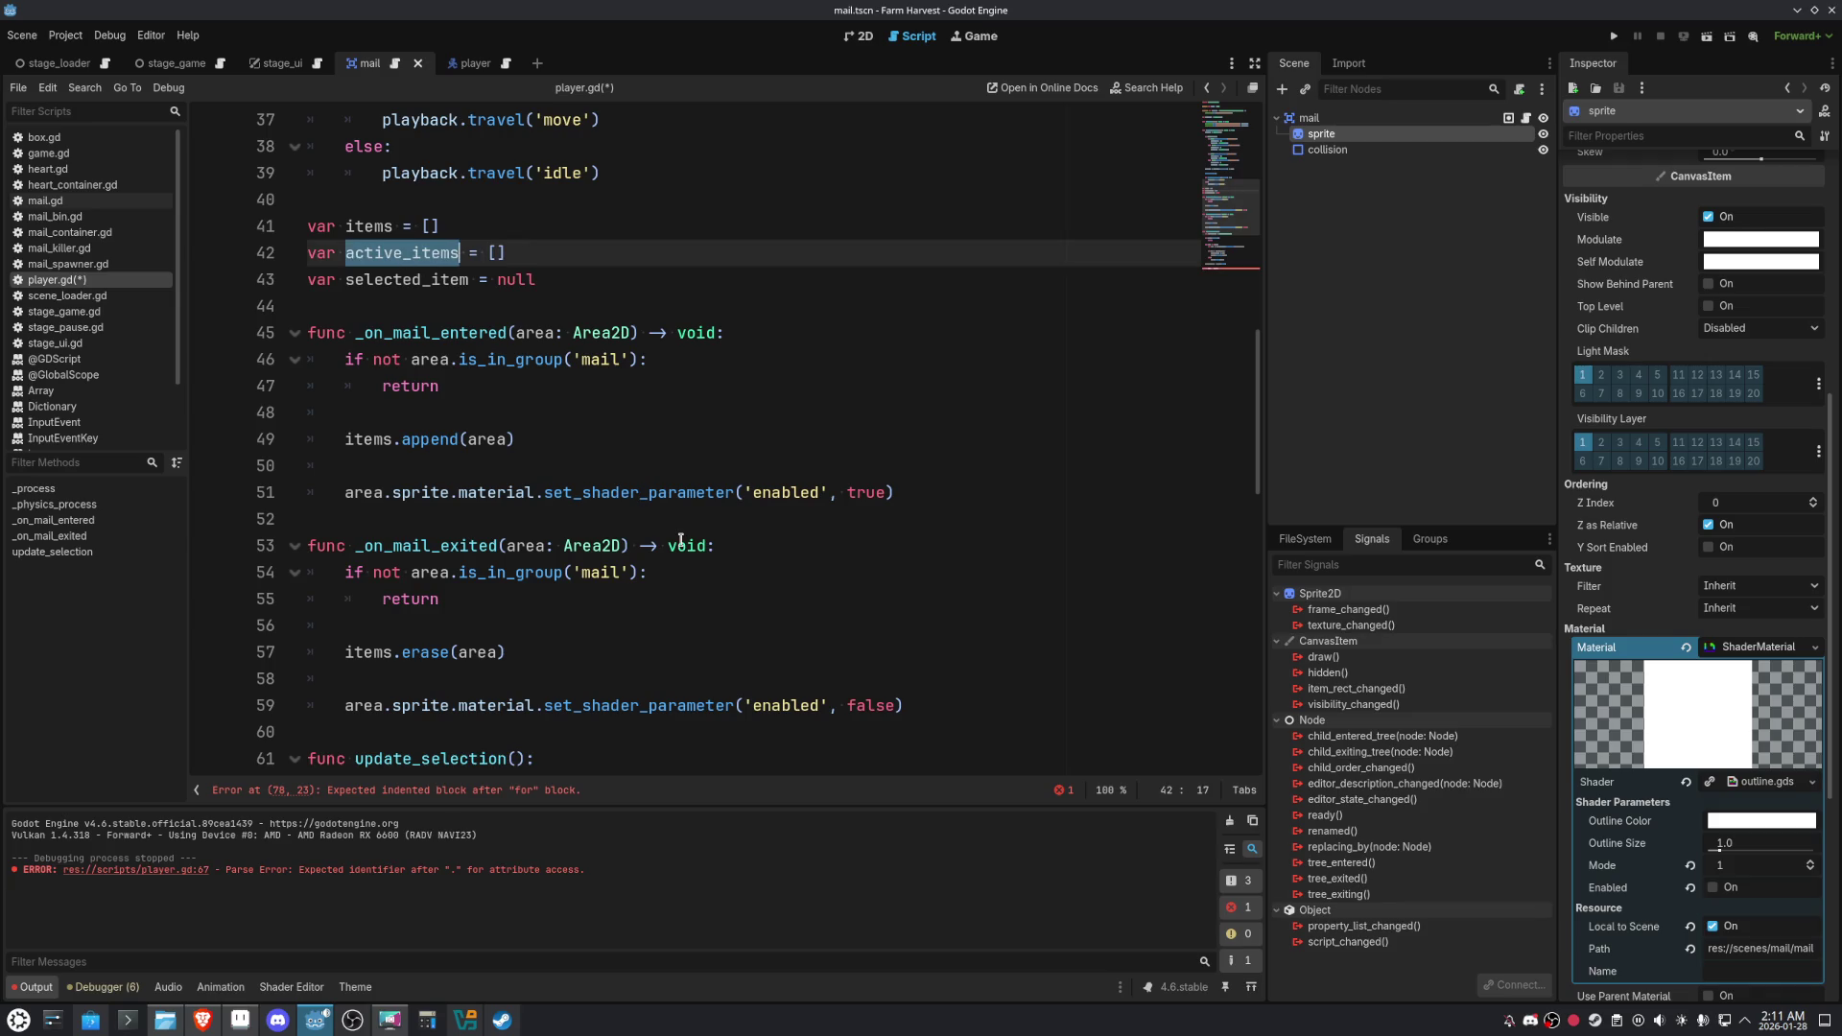
scroll(684, 545, "down", 8)
scroll(700, 561, "up", 2)
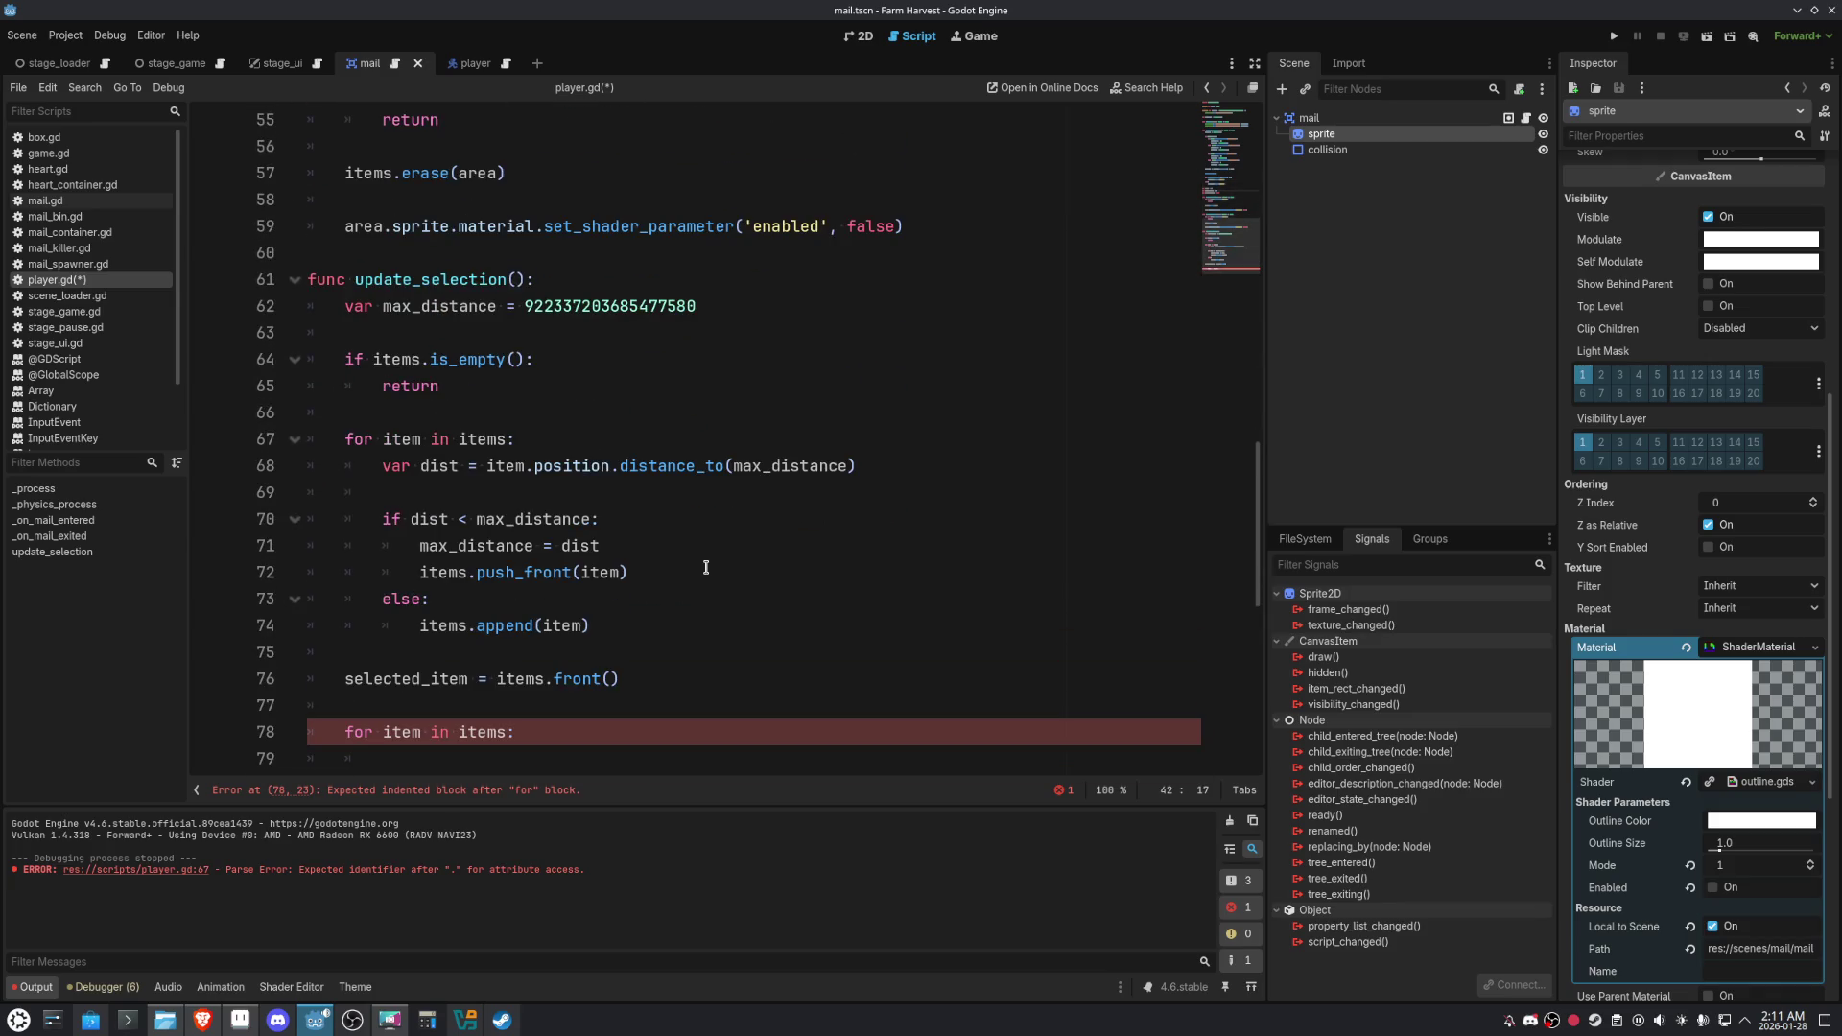
left_click(570, 410)
Step: Insert 'active_items.clear()' on a new line above the distance loop
key("Return")
key("Return")
key("Up")
key("ctrl+v")
type(".cl")
key("Return")
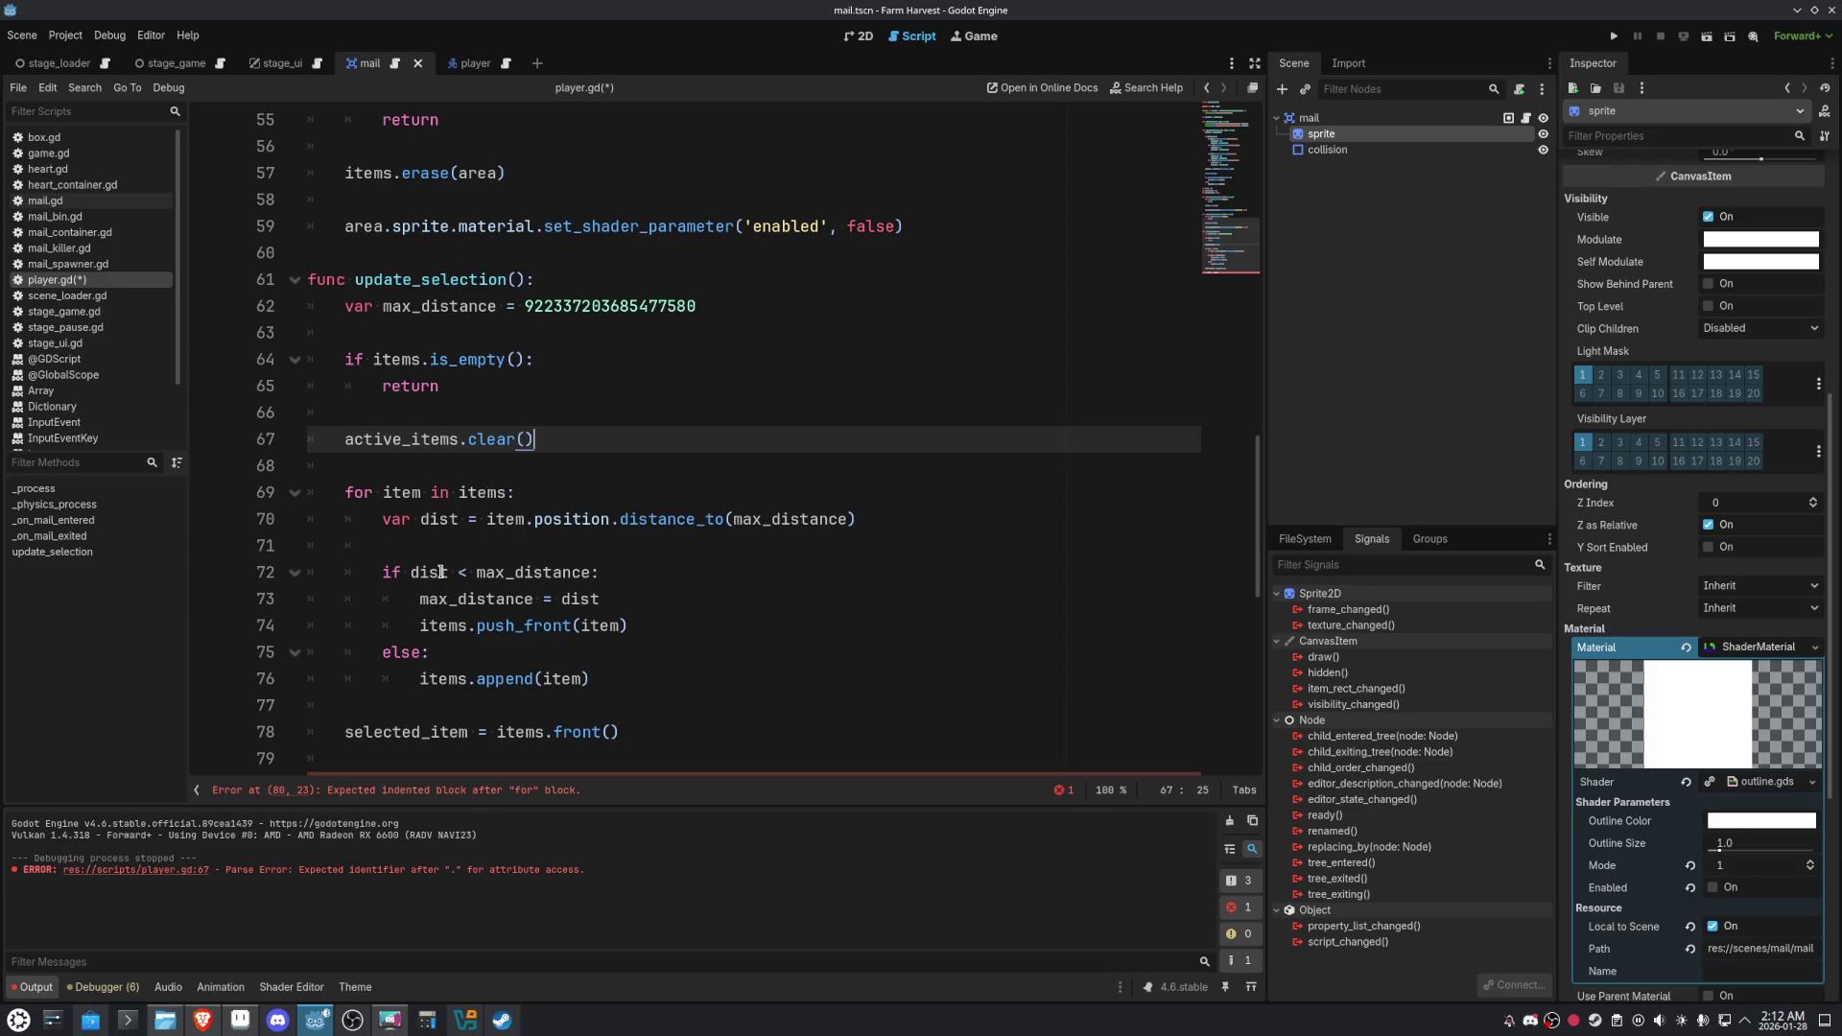
Step: Change items to active_items in the push_front call, the append call, and the second loop header
double_click(449, 625)
key("ctrl+v")
double_click(441, 678)
key("ctrl+v")
scroll(785, 672, "down", 3)
scroll(777, 662, "up", 2)
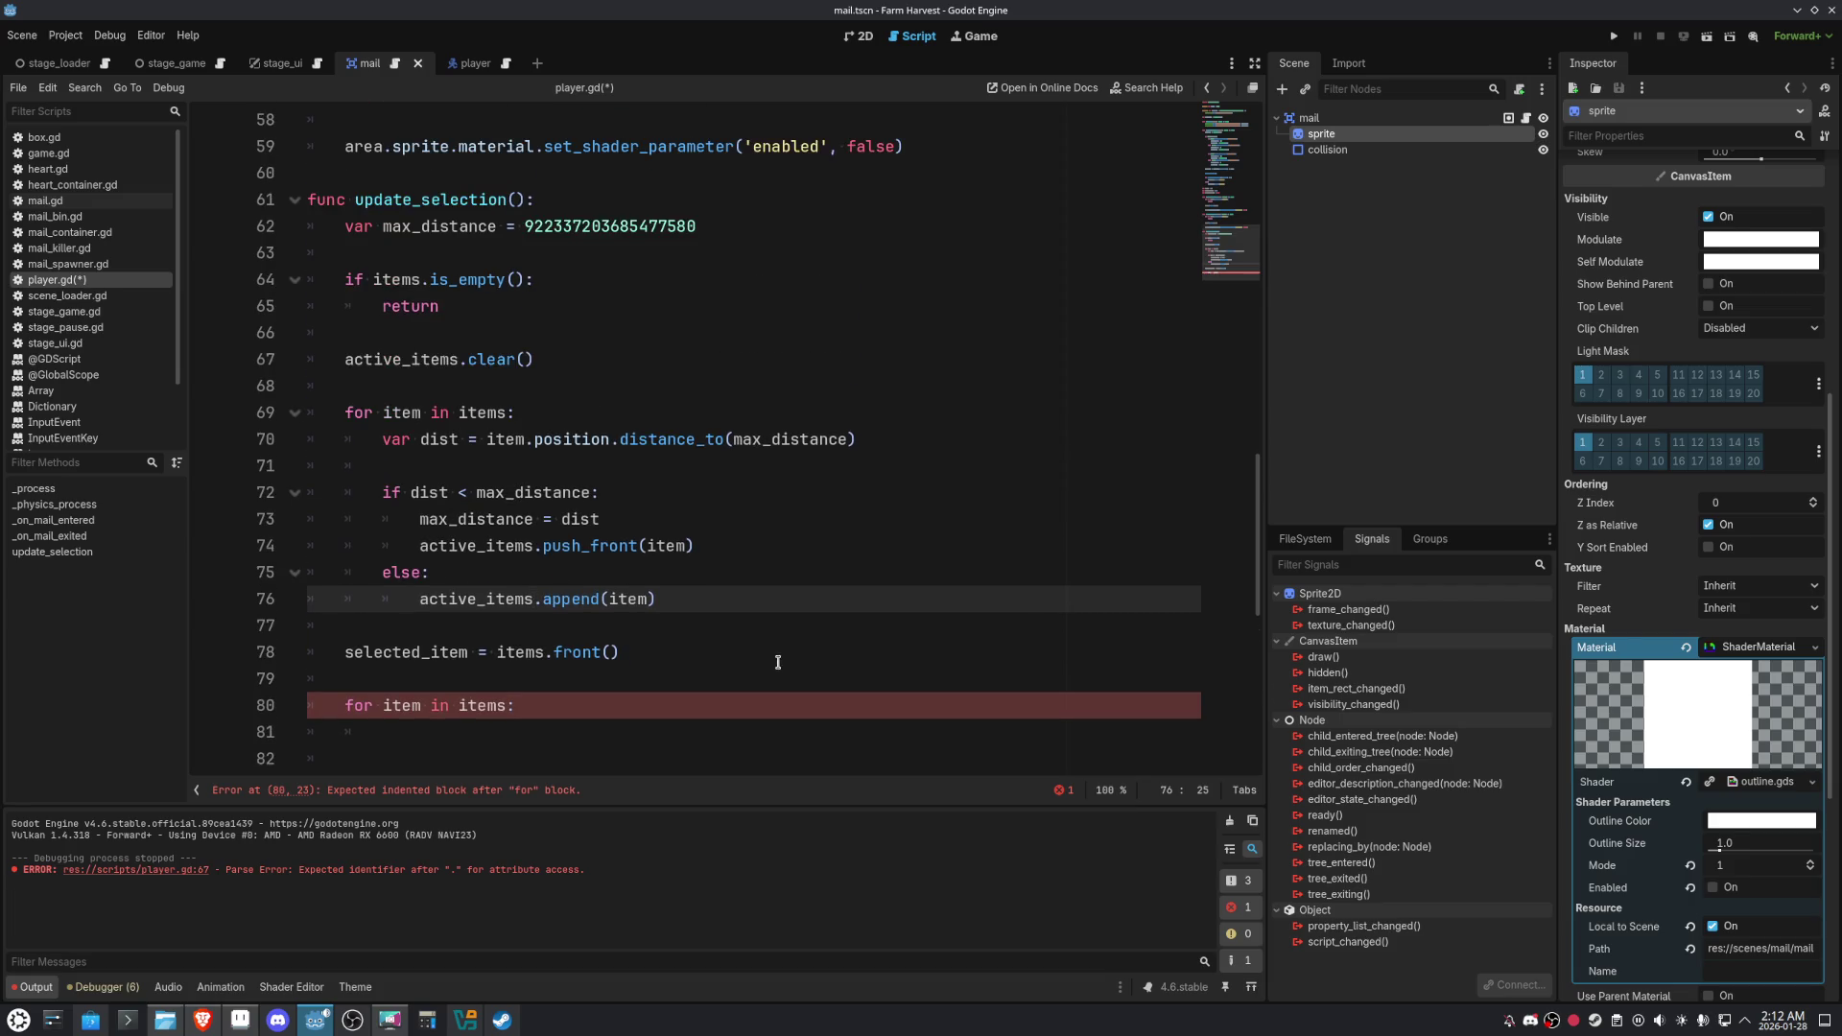
left_click(681, 653)
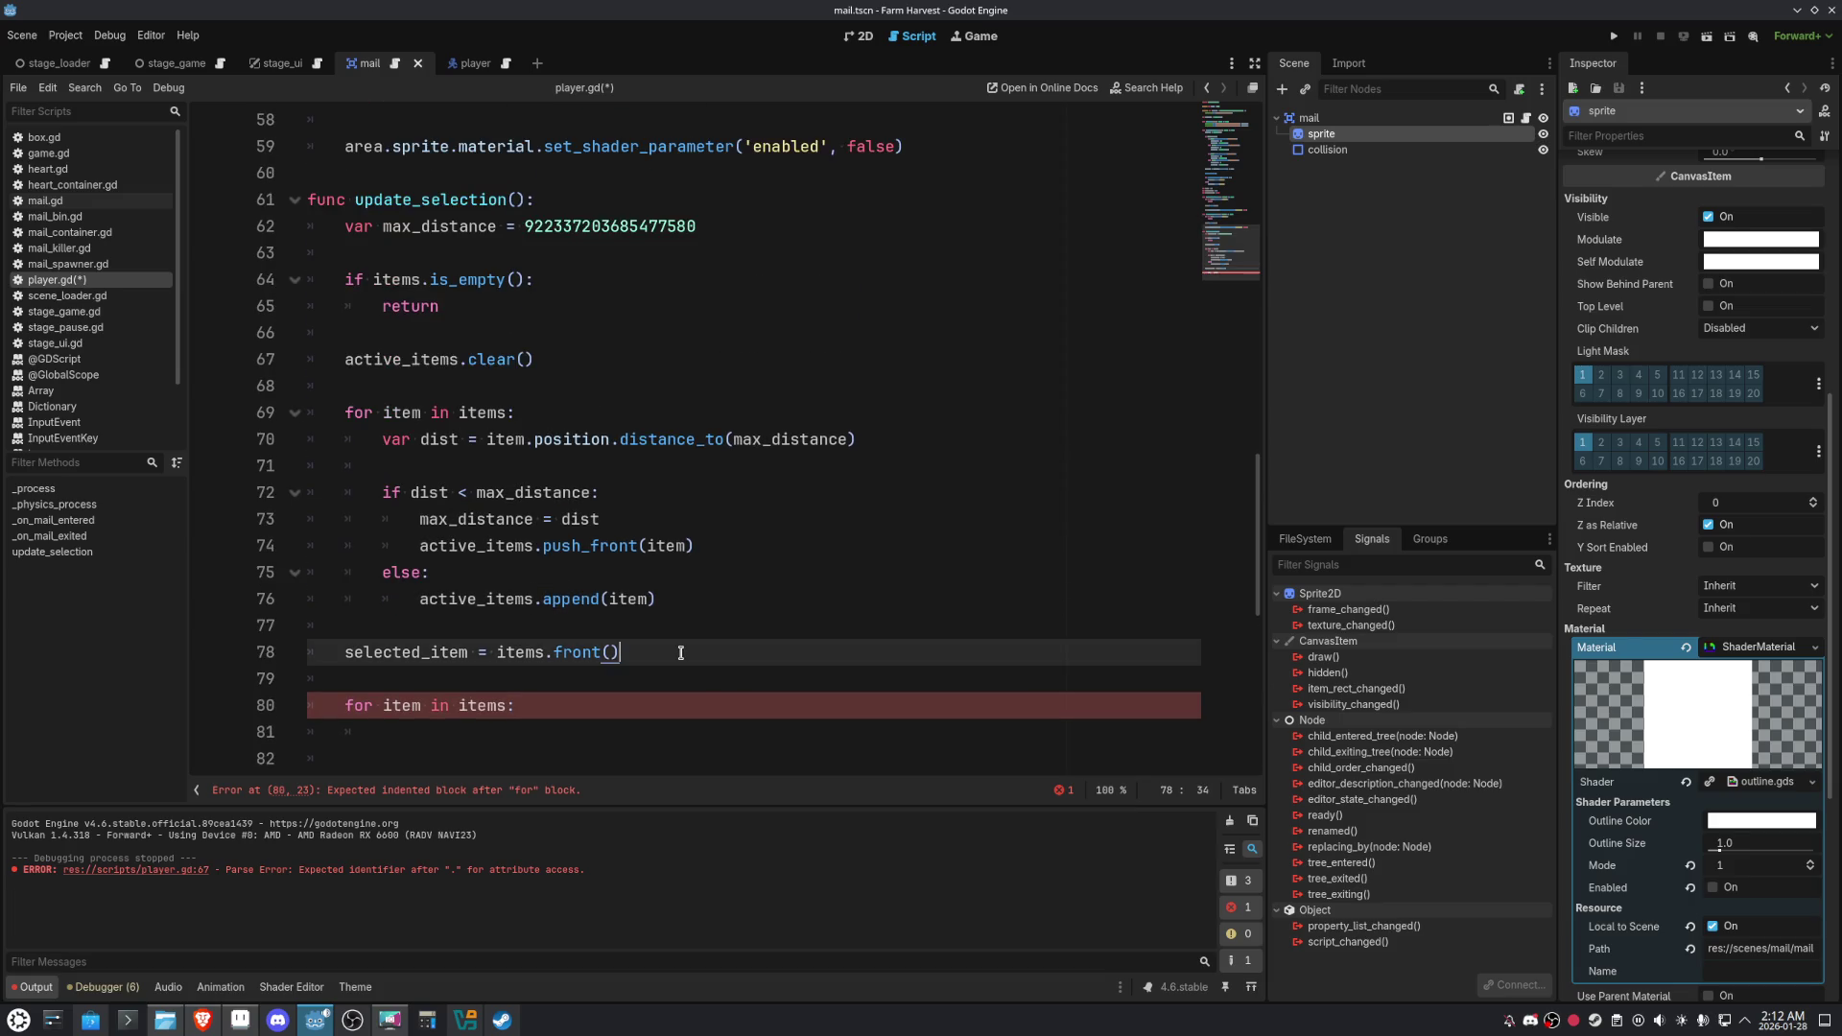
double_click(473, 706)
key("ctrl+v")
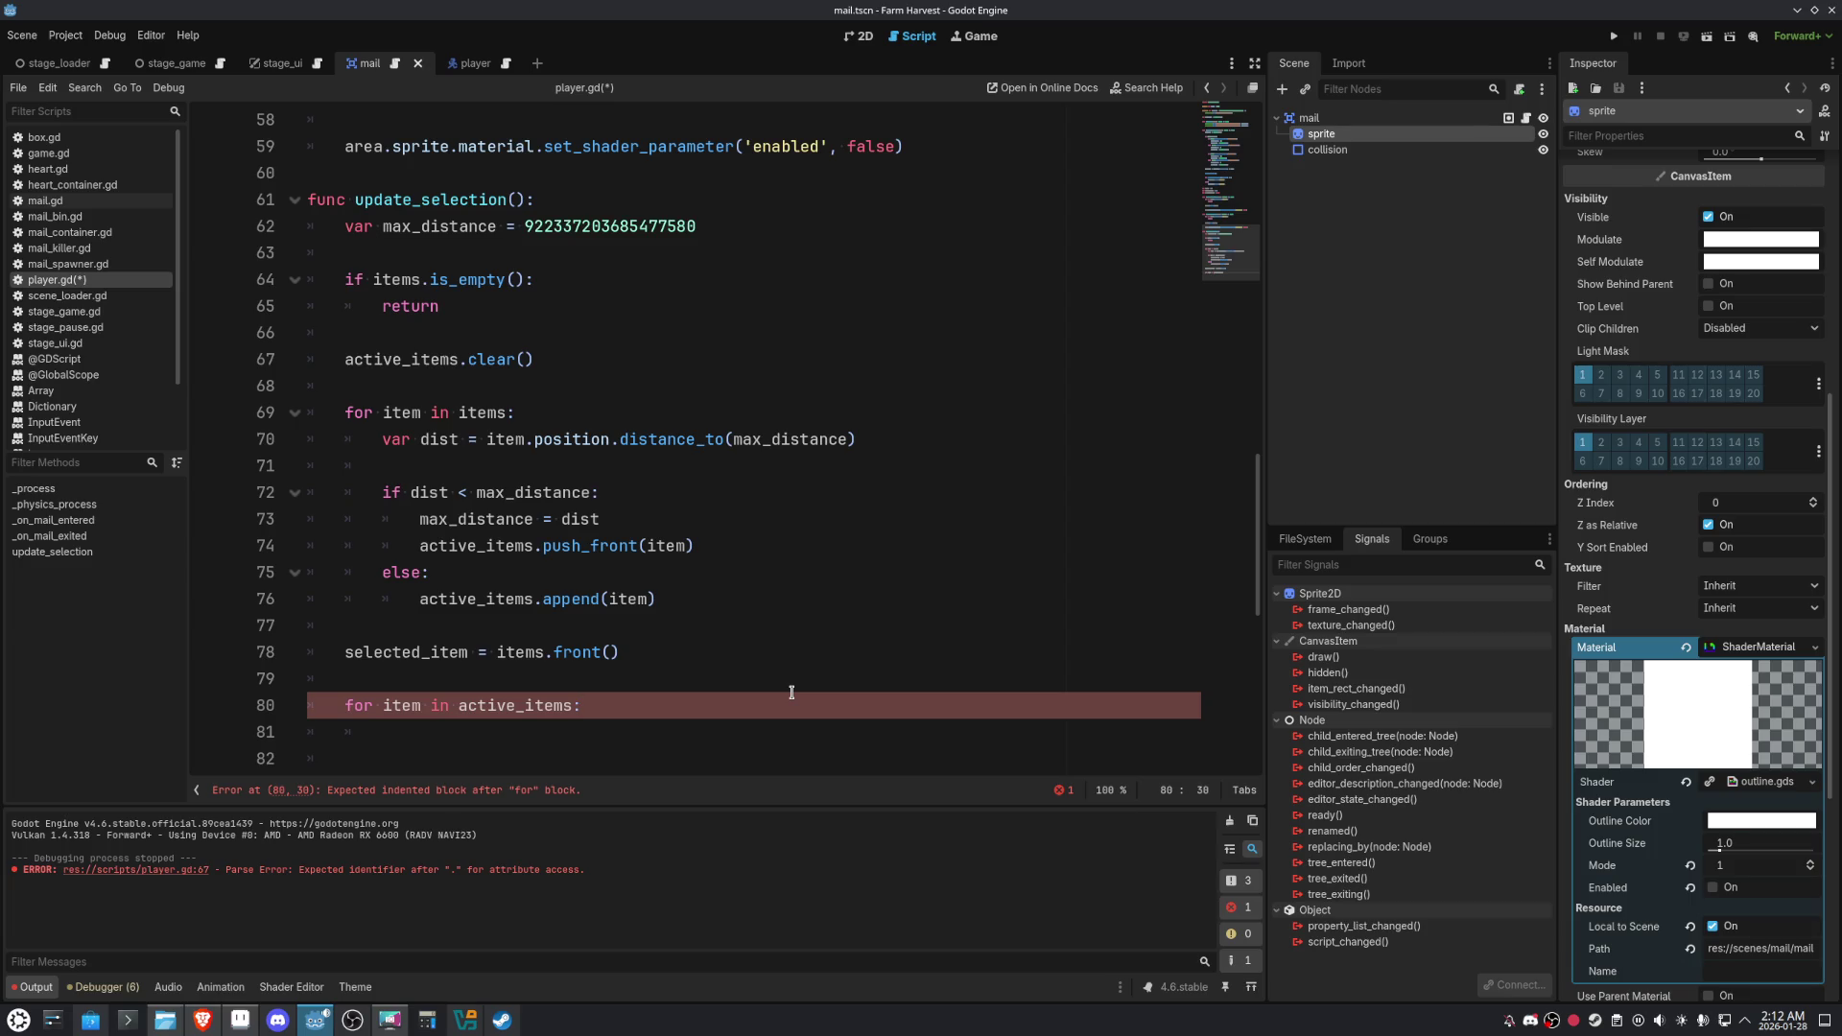
Step: Add an 'if item == selected_item:' block with pass and an else branch with pass inside the loop
key("Return")
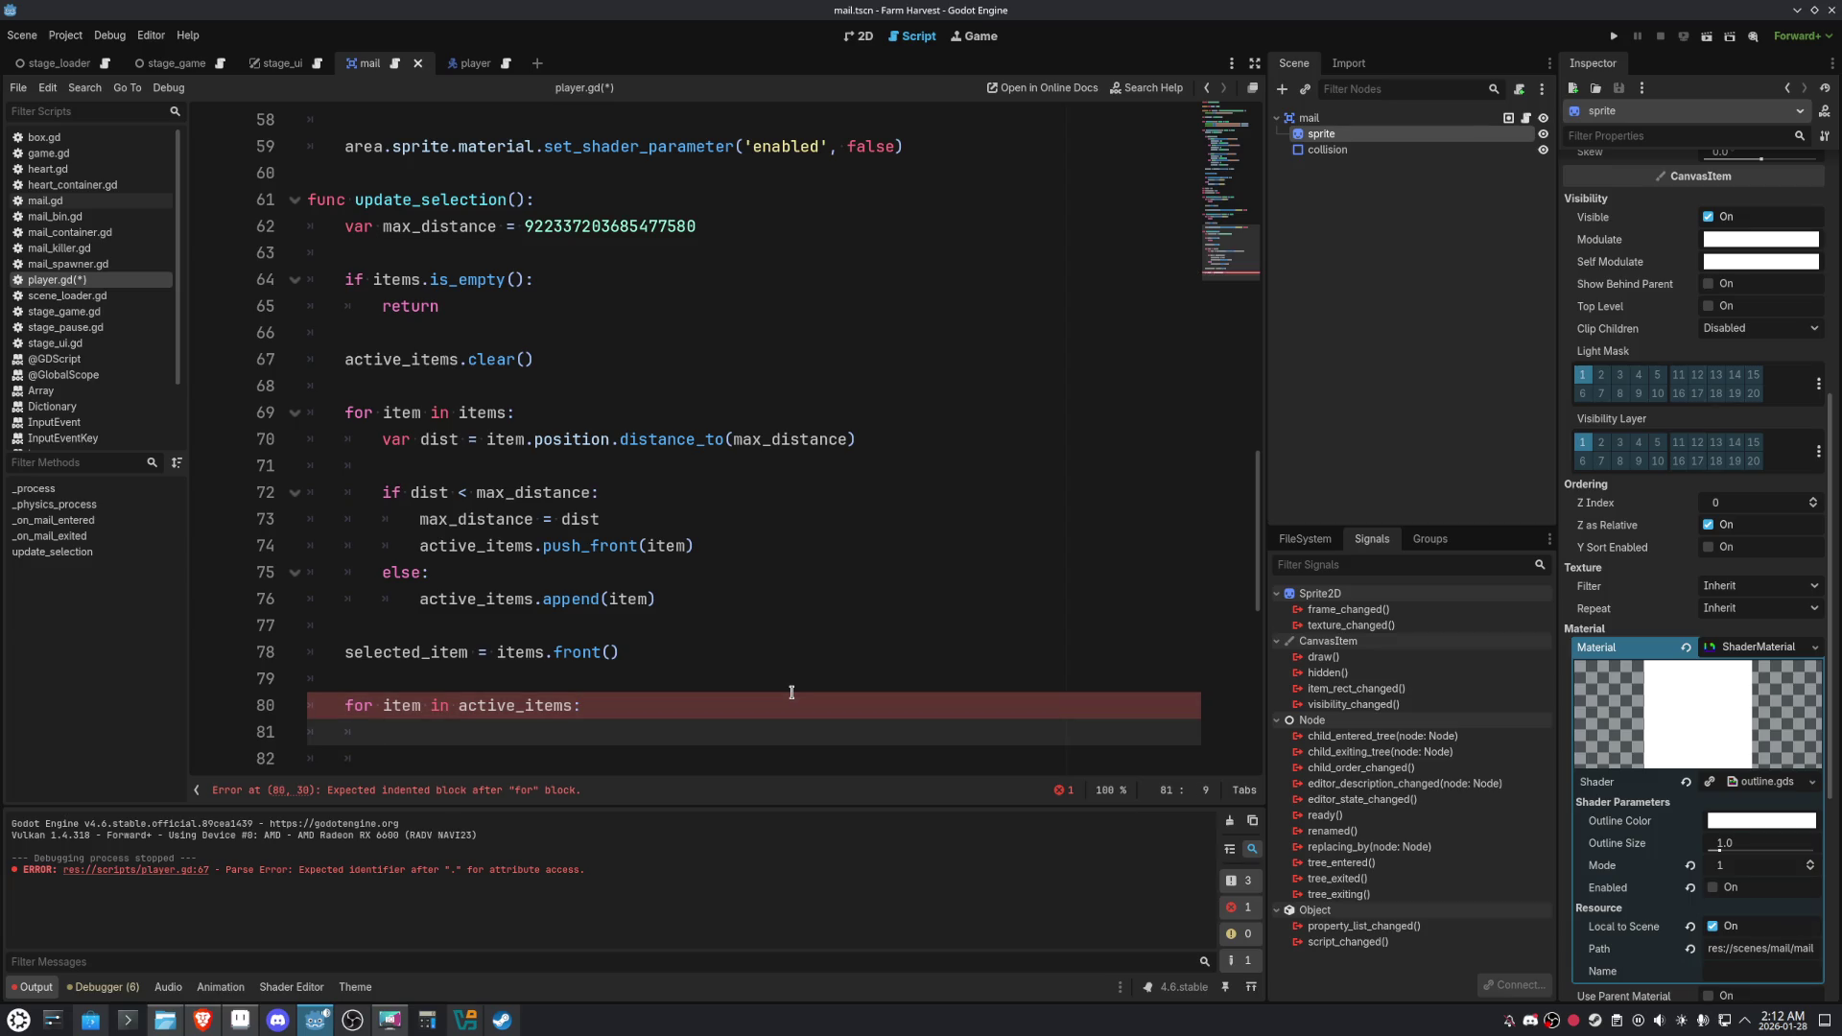
type("if item == ")
type("sel")
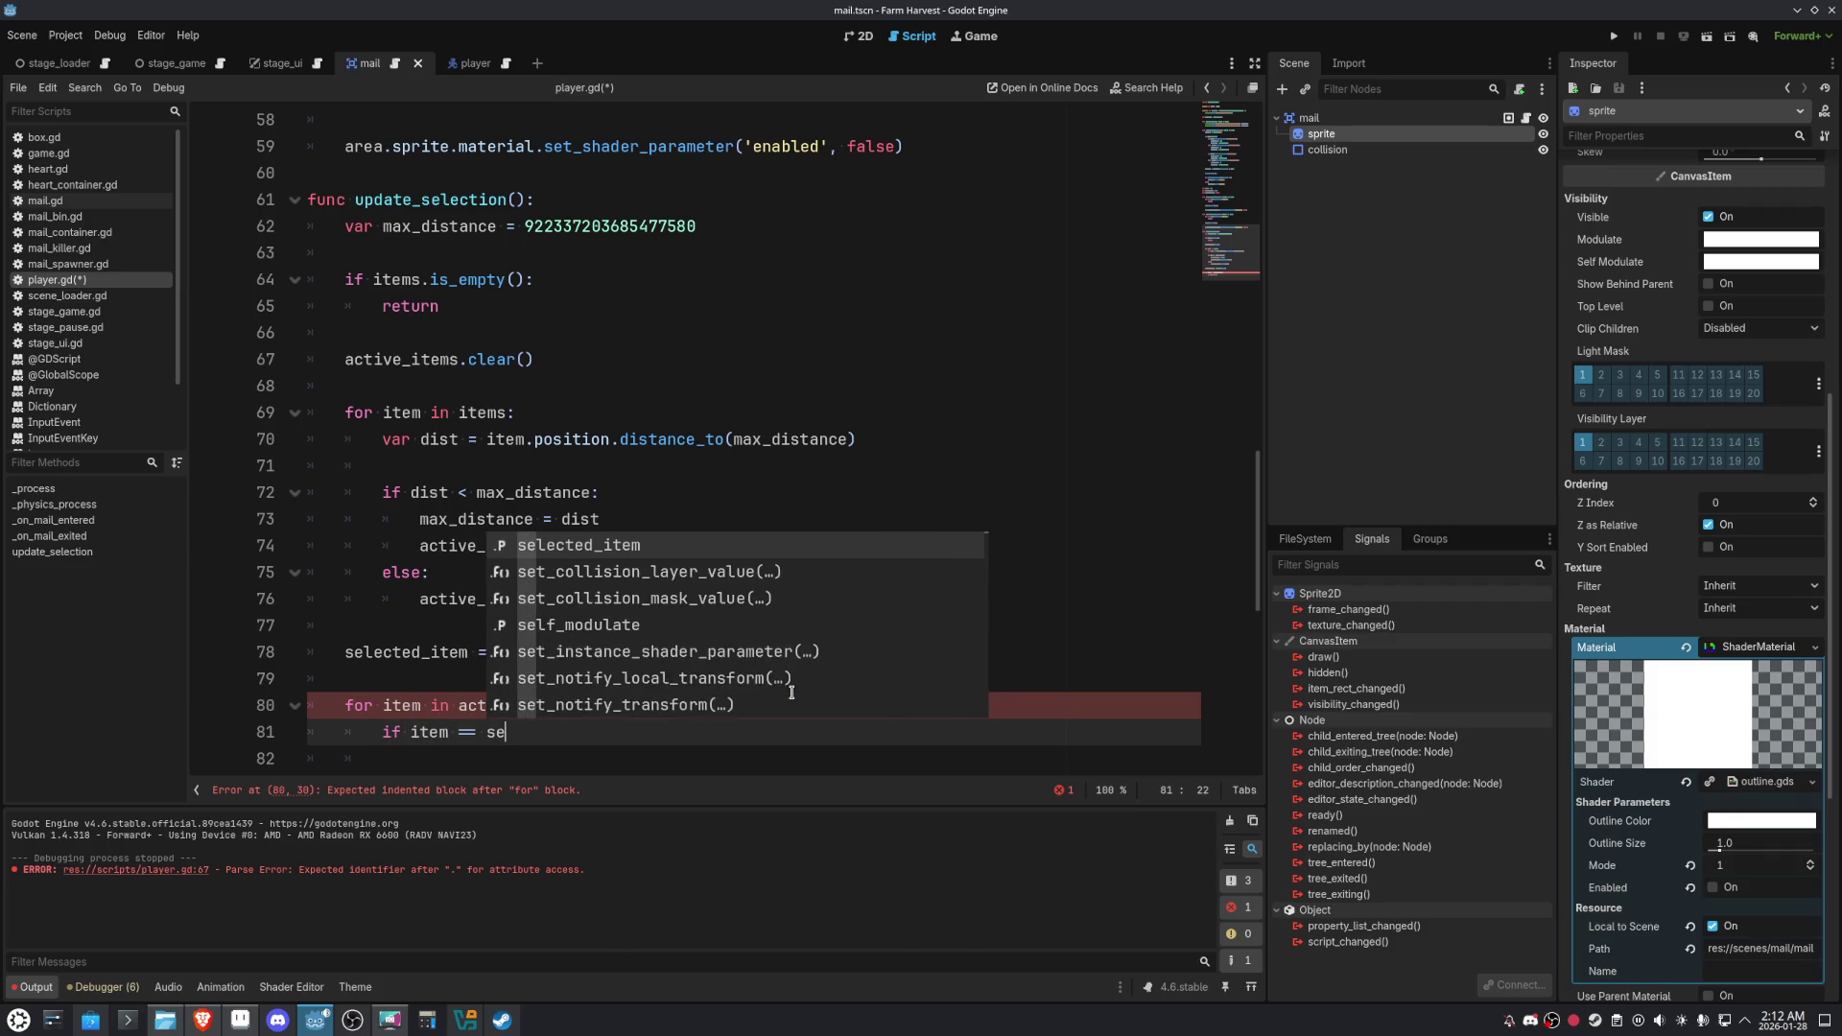
key("Return")
type(":")
key("Return")
type("pass")
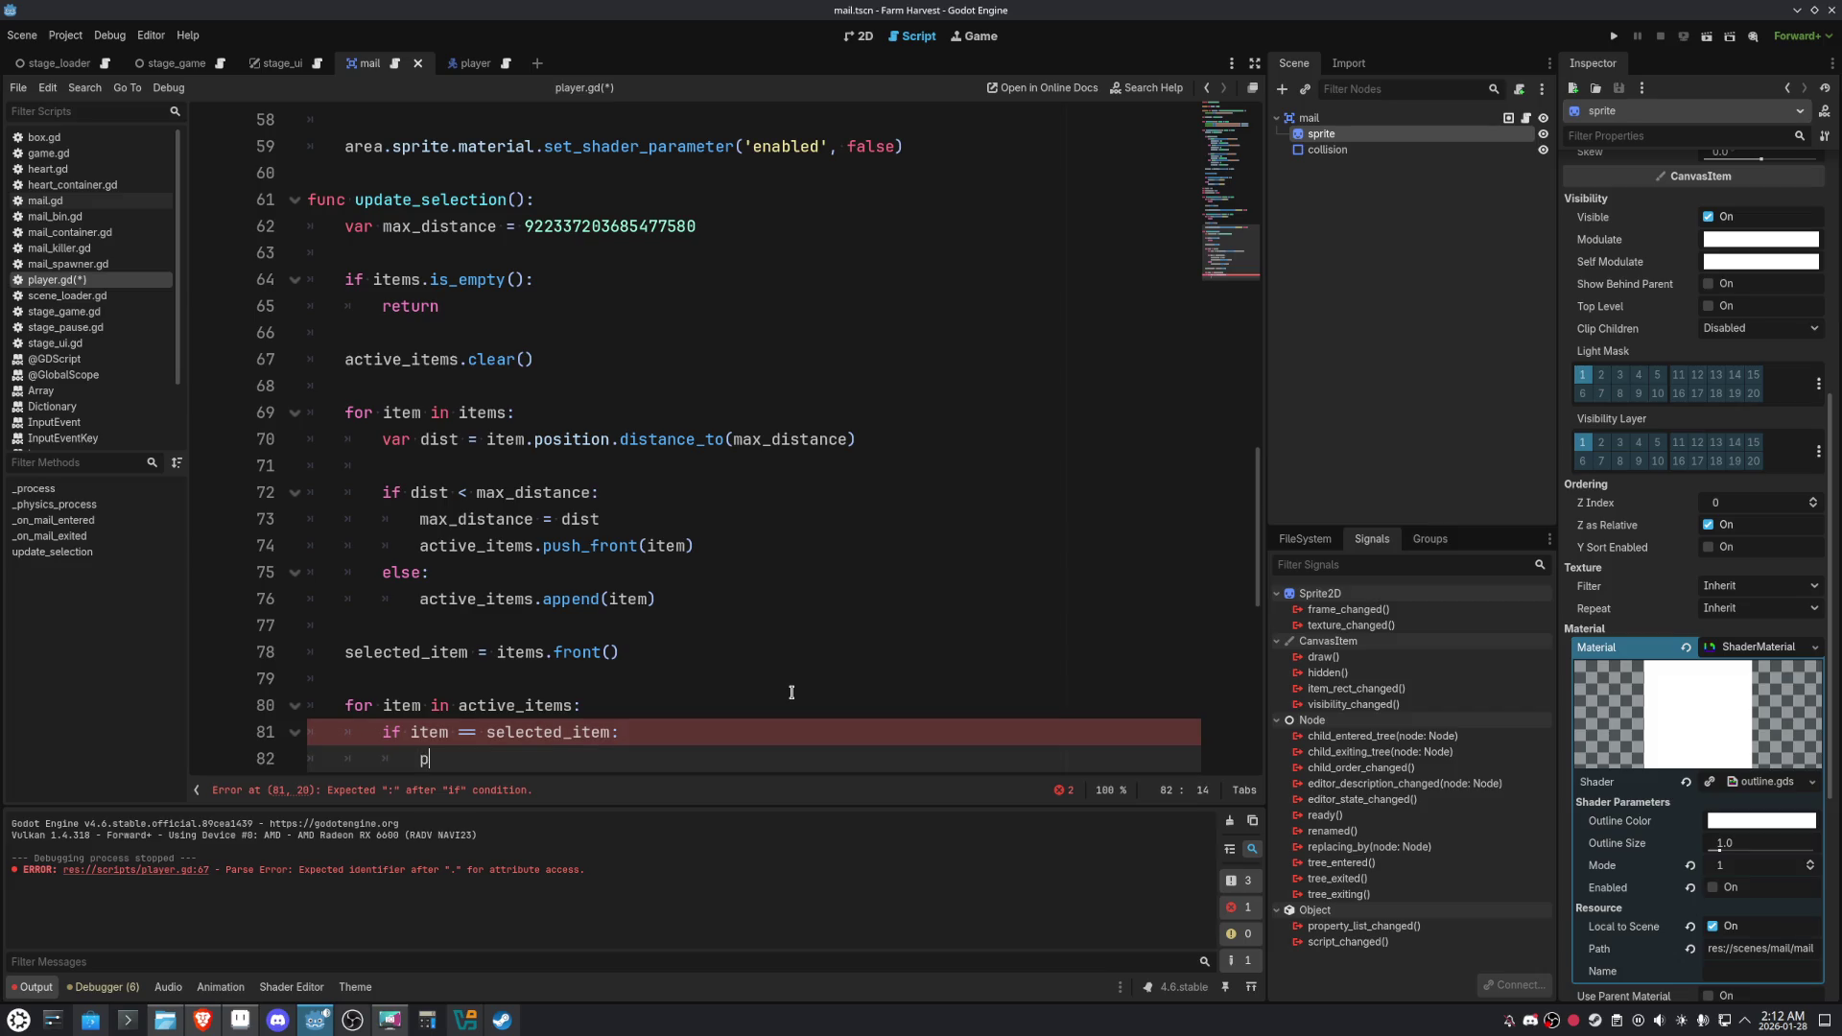
key("Return")
type("else")
key("Return")
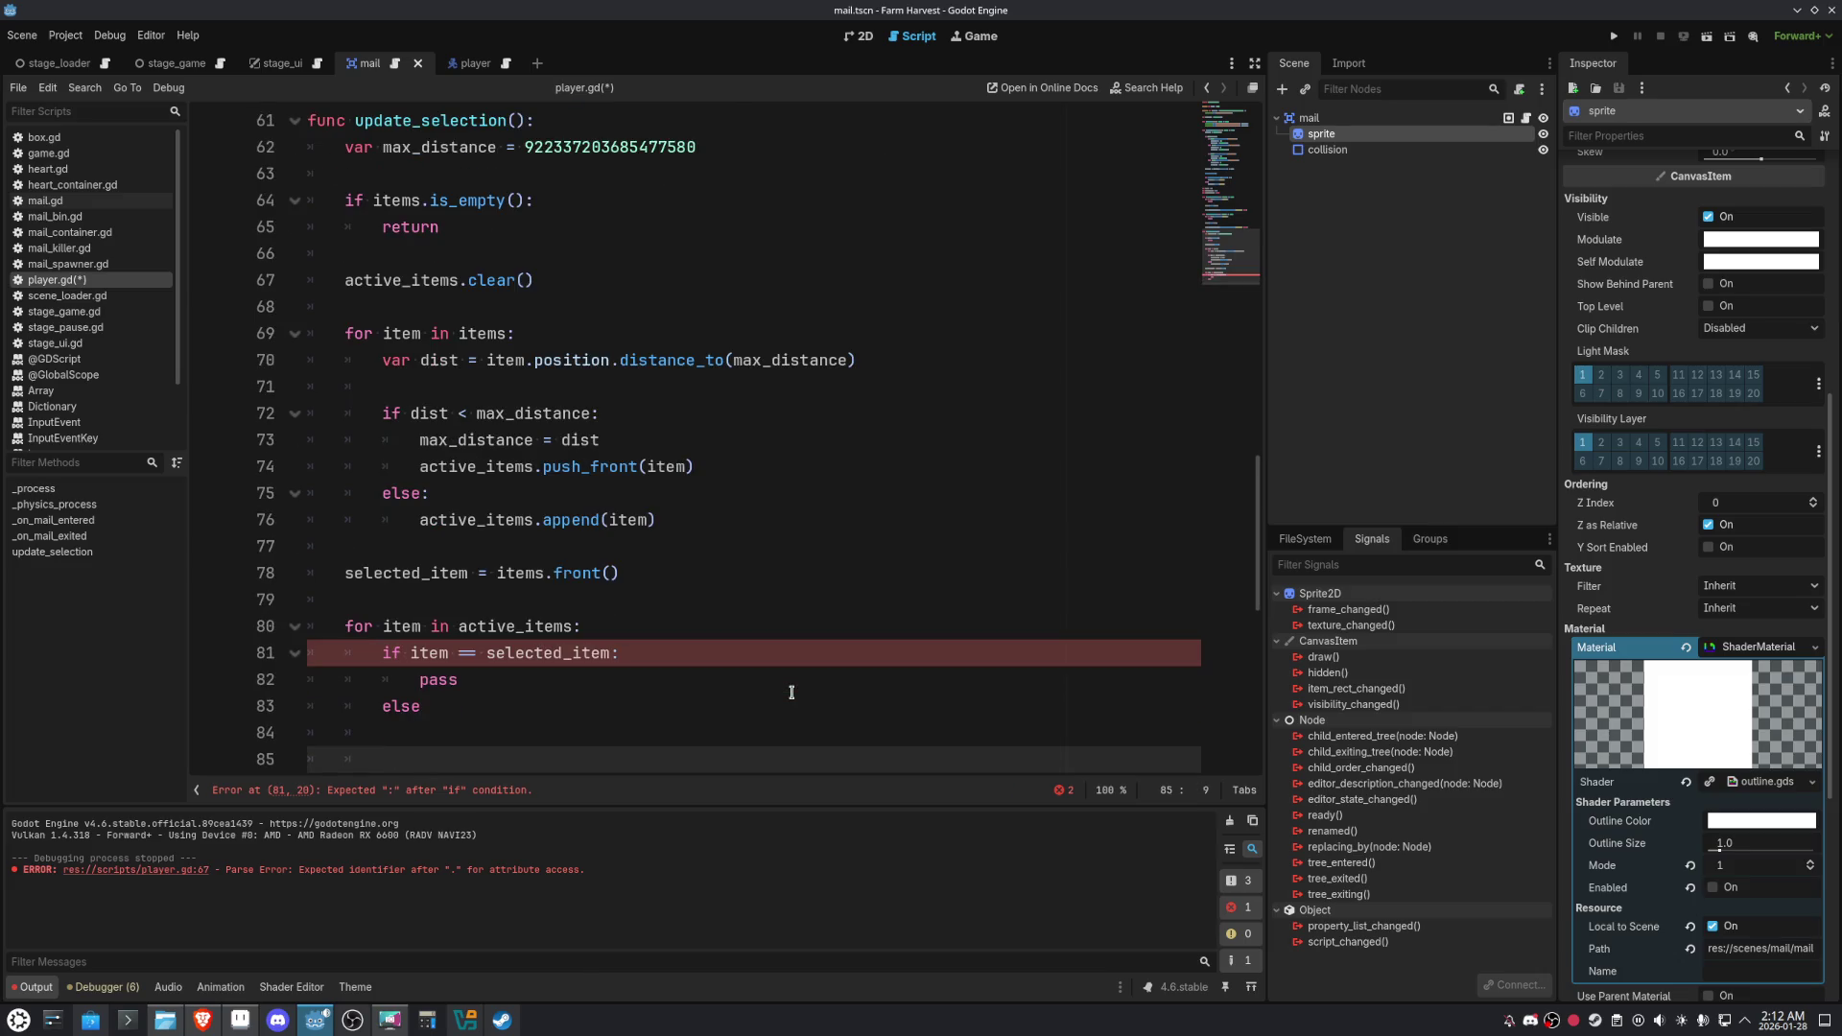
key("BackSpace")
key("BackSpace")
key("Tab")
key("Tab")
key("Tab")
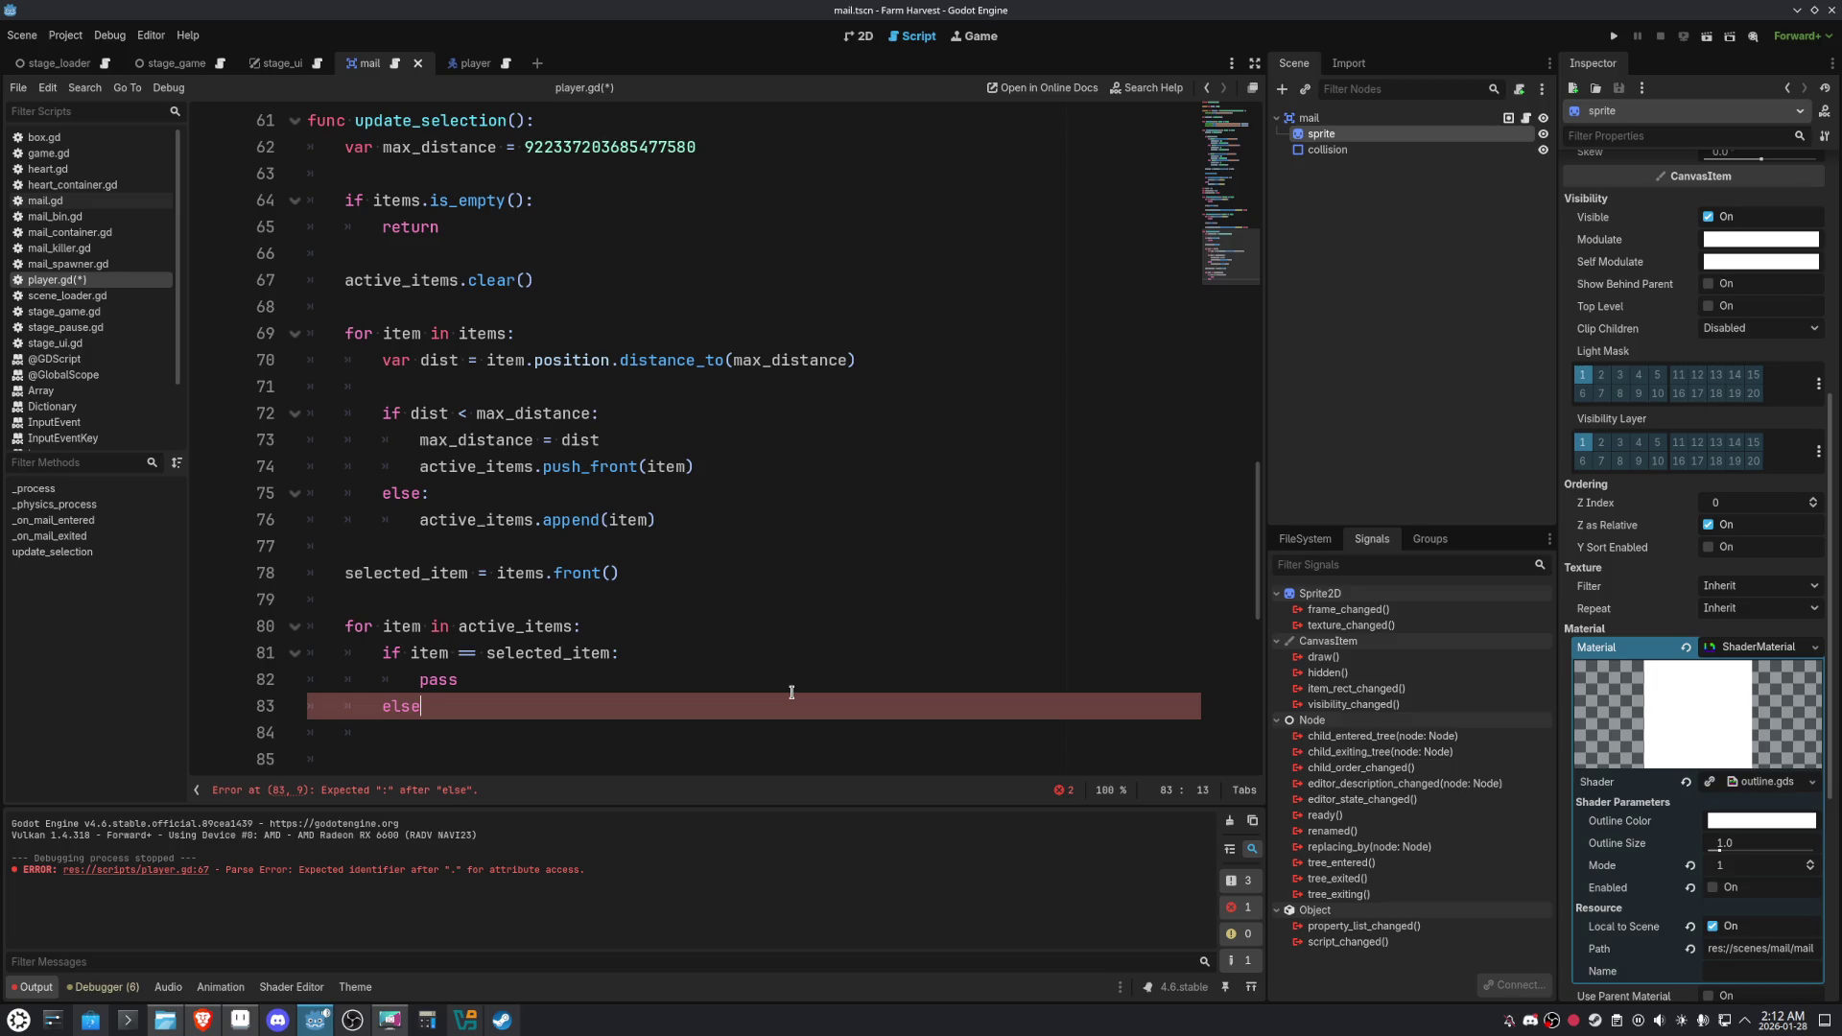
type("a")
key("BackSpace")
type("pass")
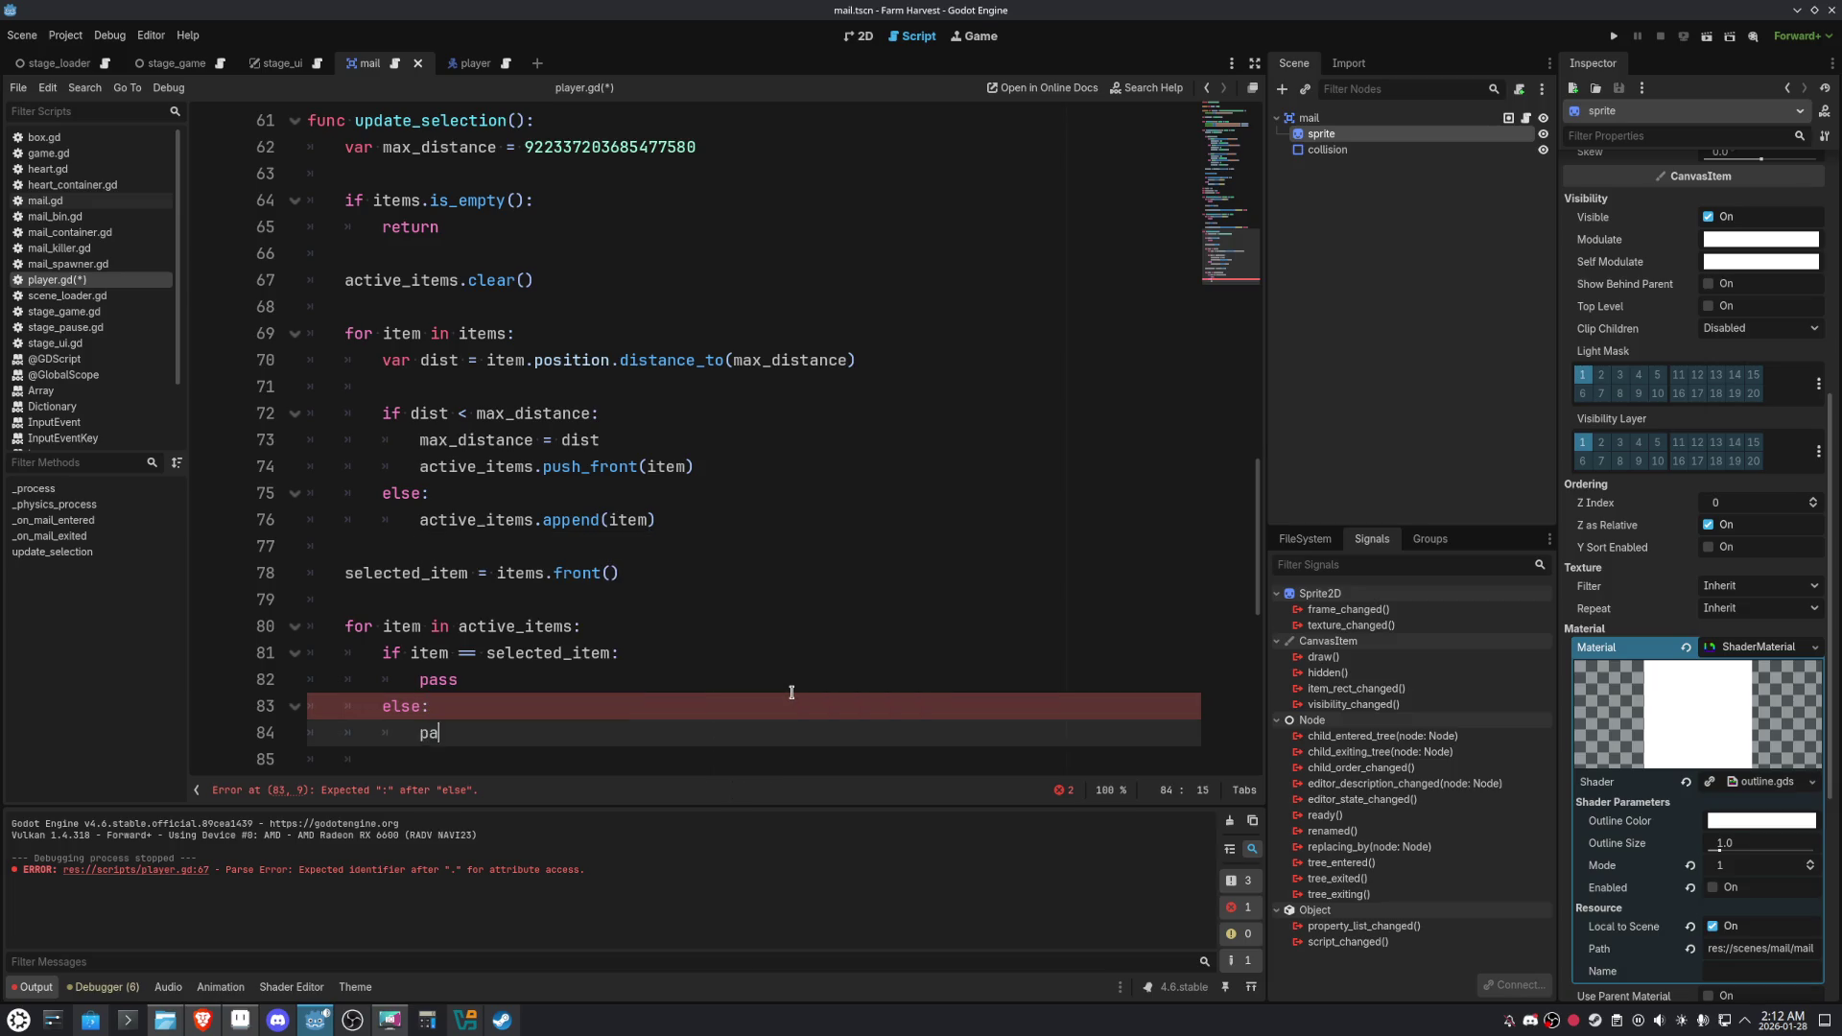
Step: Replace both pass lines with the set_shader_parameter call copied from line 59
left_click(791, 689)
scroll(785, 694, "up", 5)
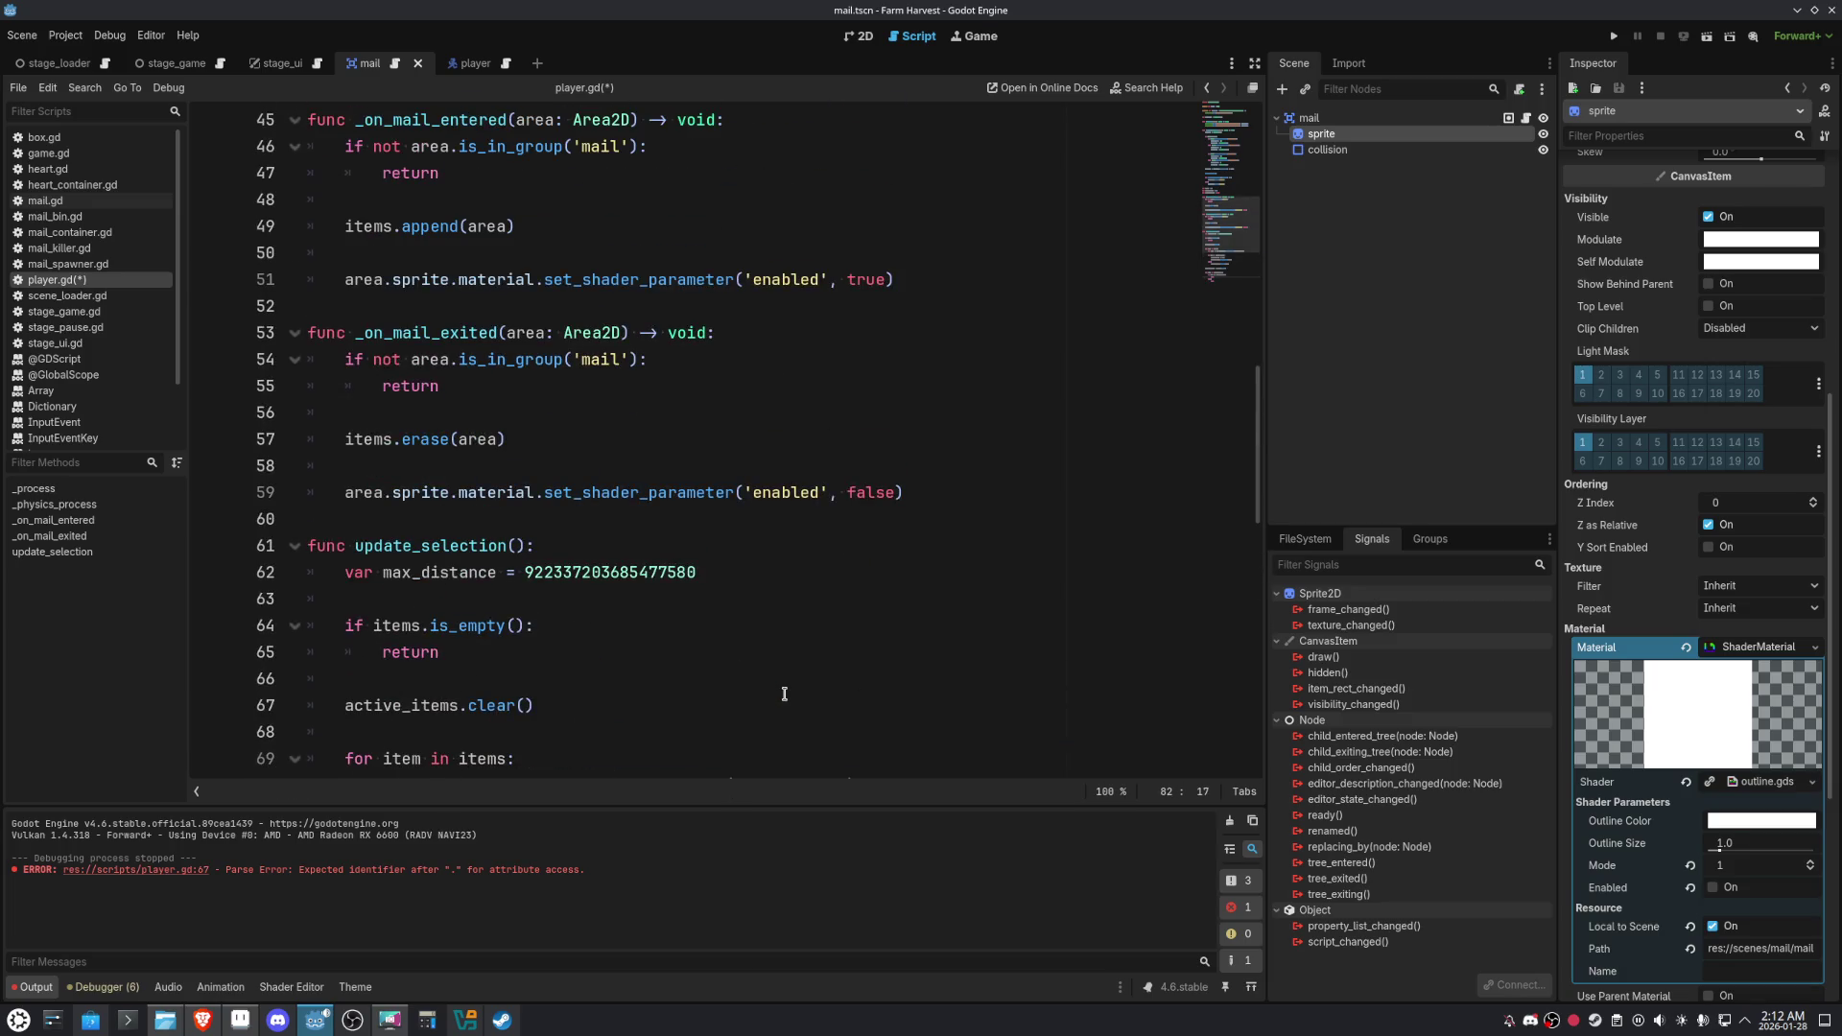
left_click(917, 493)
left_click(425, 511)
key("Up")
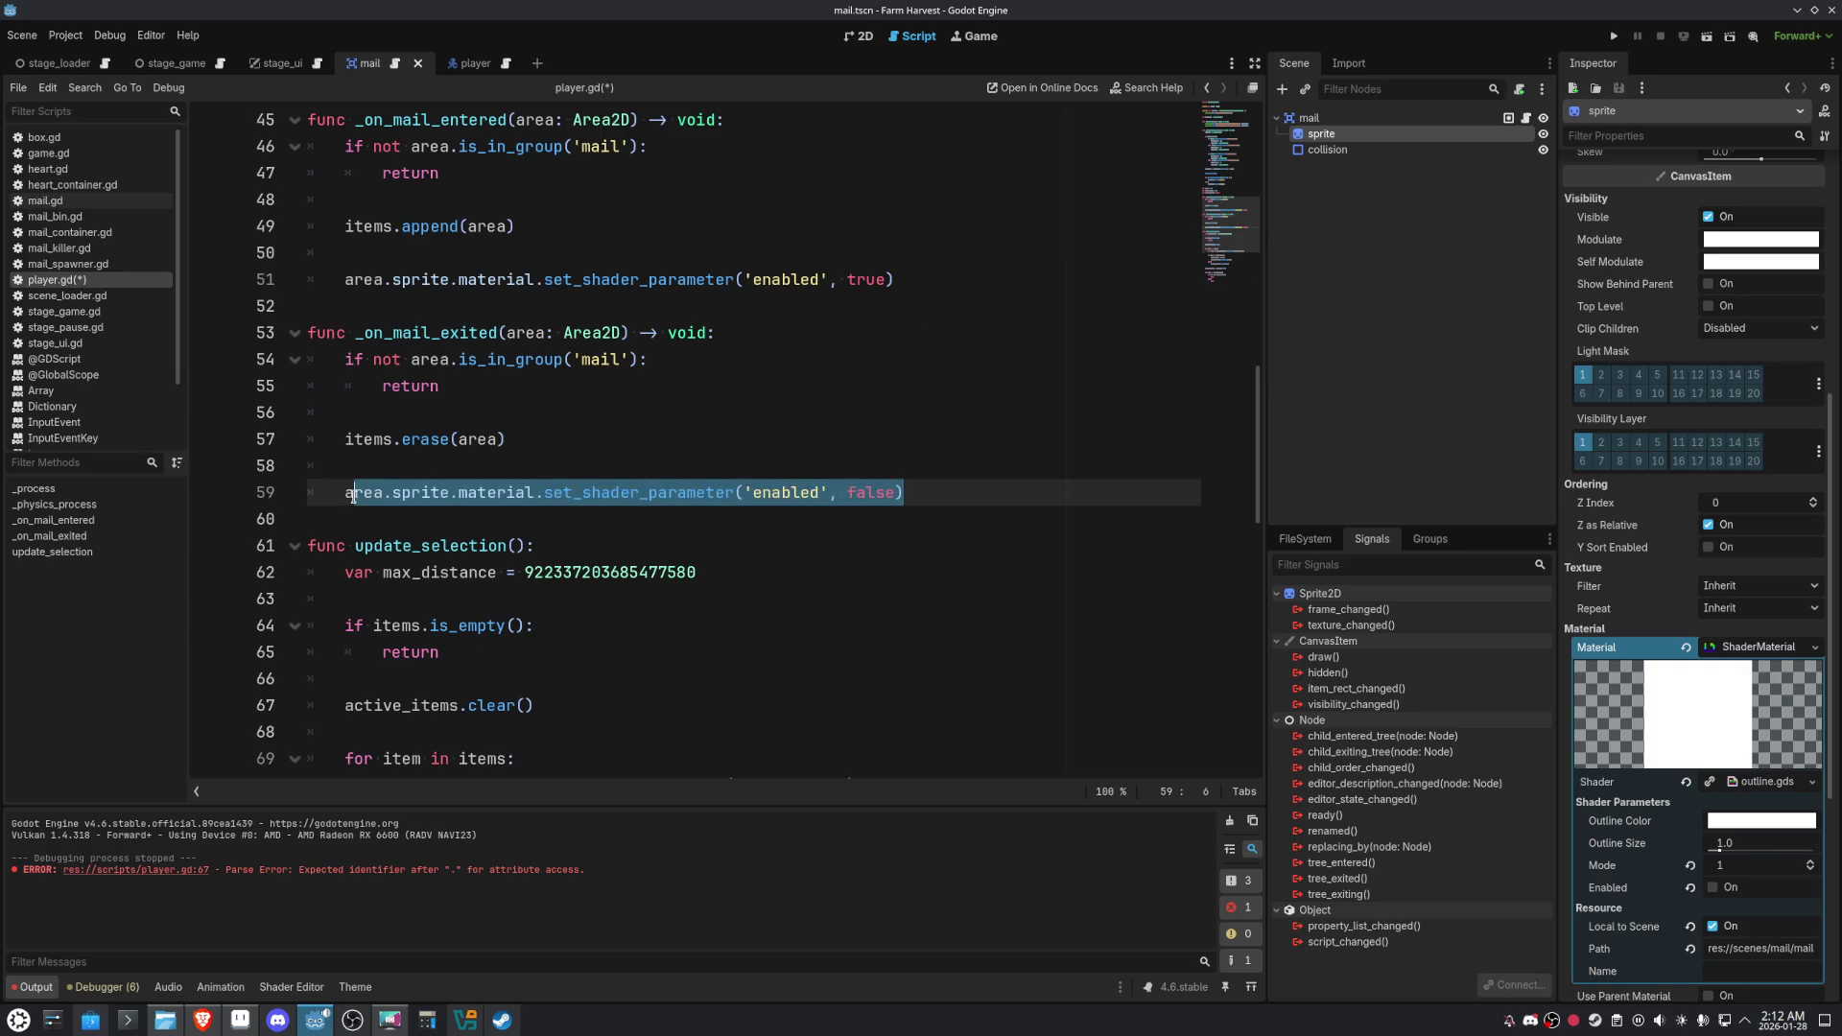
scroll(667, 612, "down", 6)
scroll(667, 612, "down", 1)
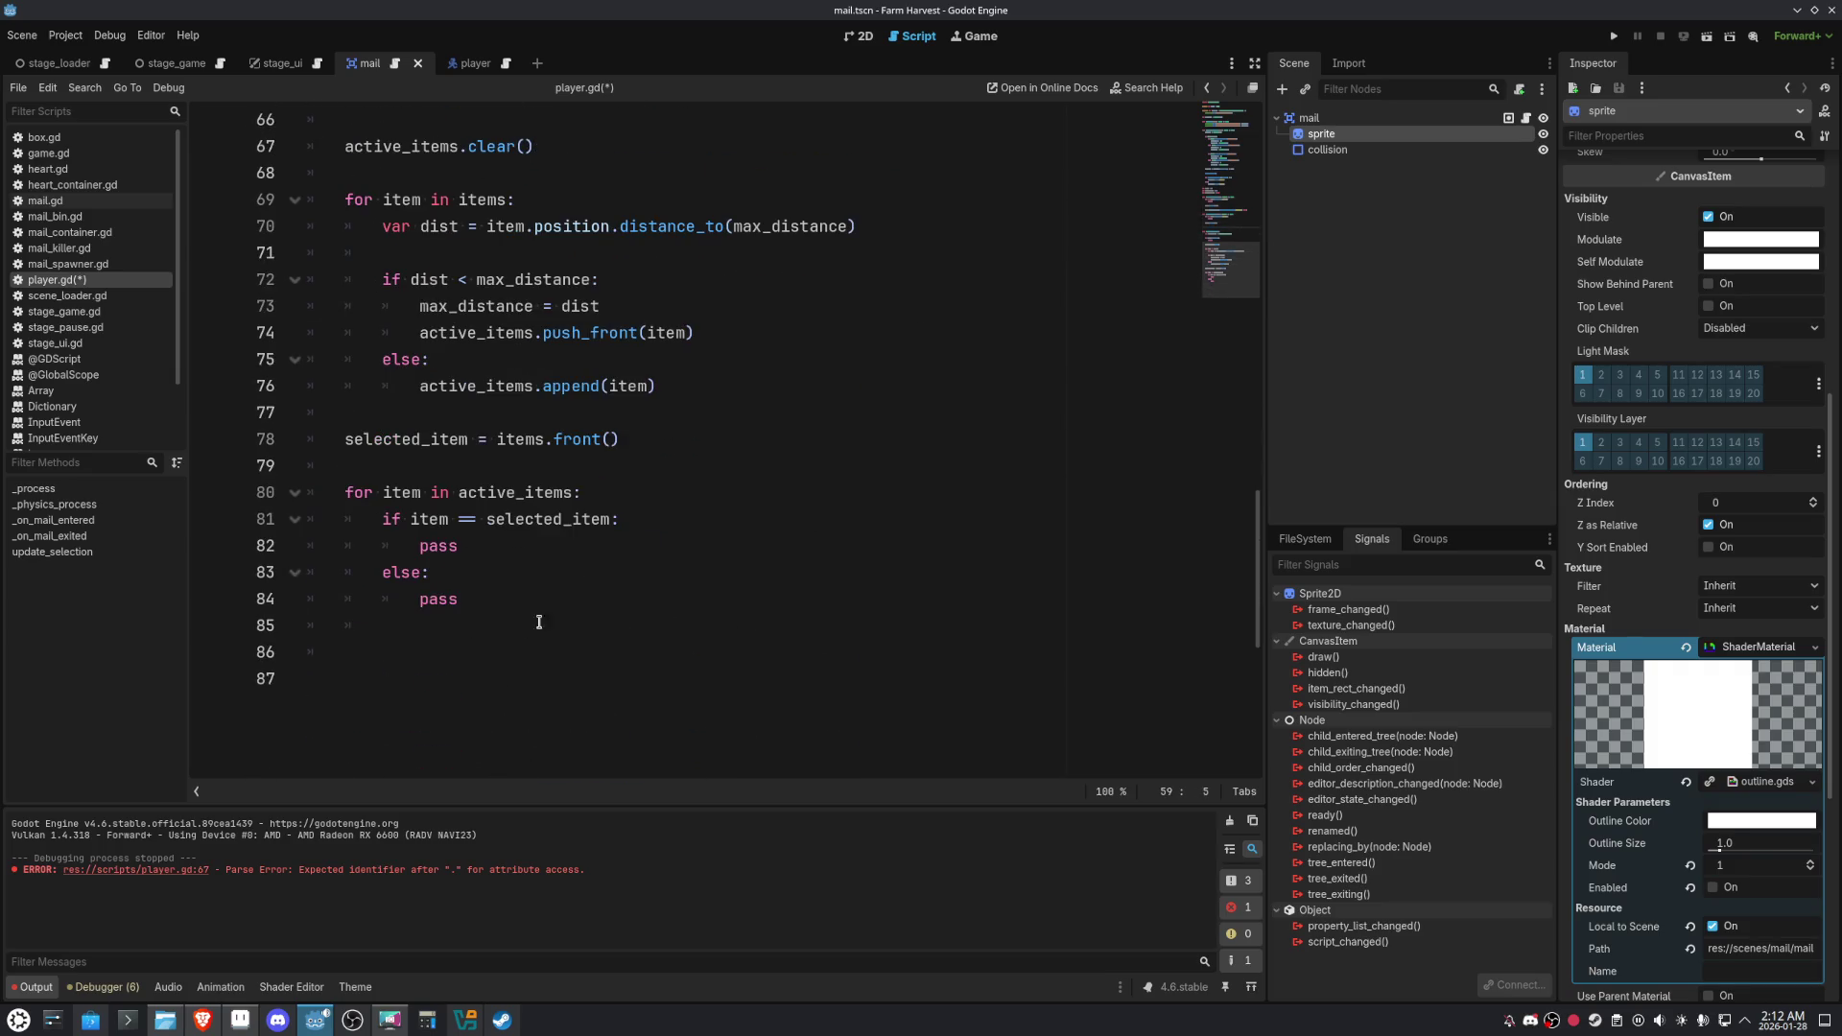
double_click(439, 599)
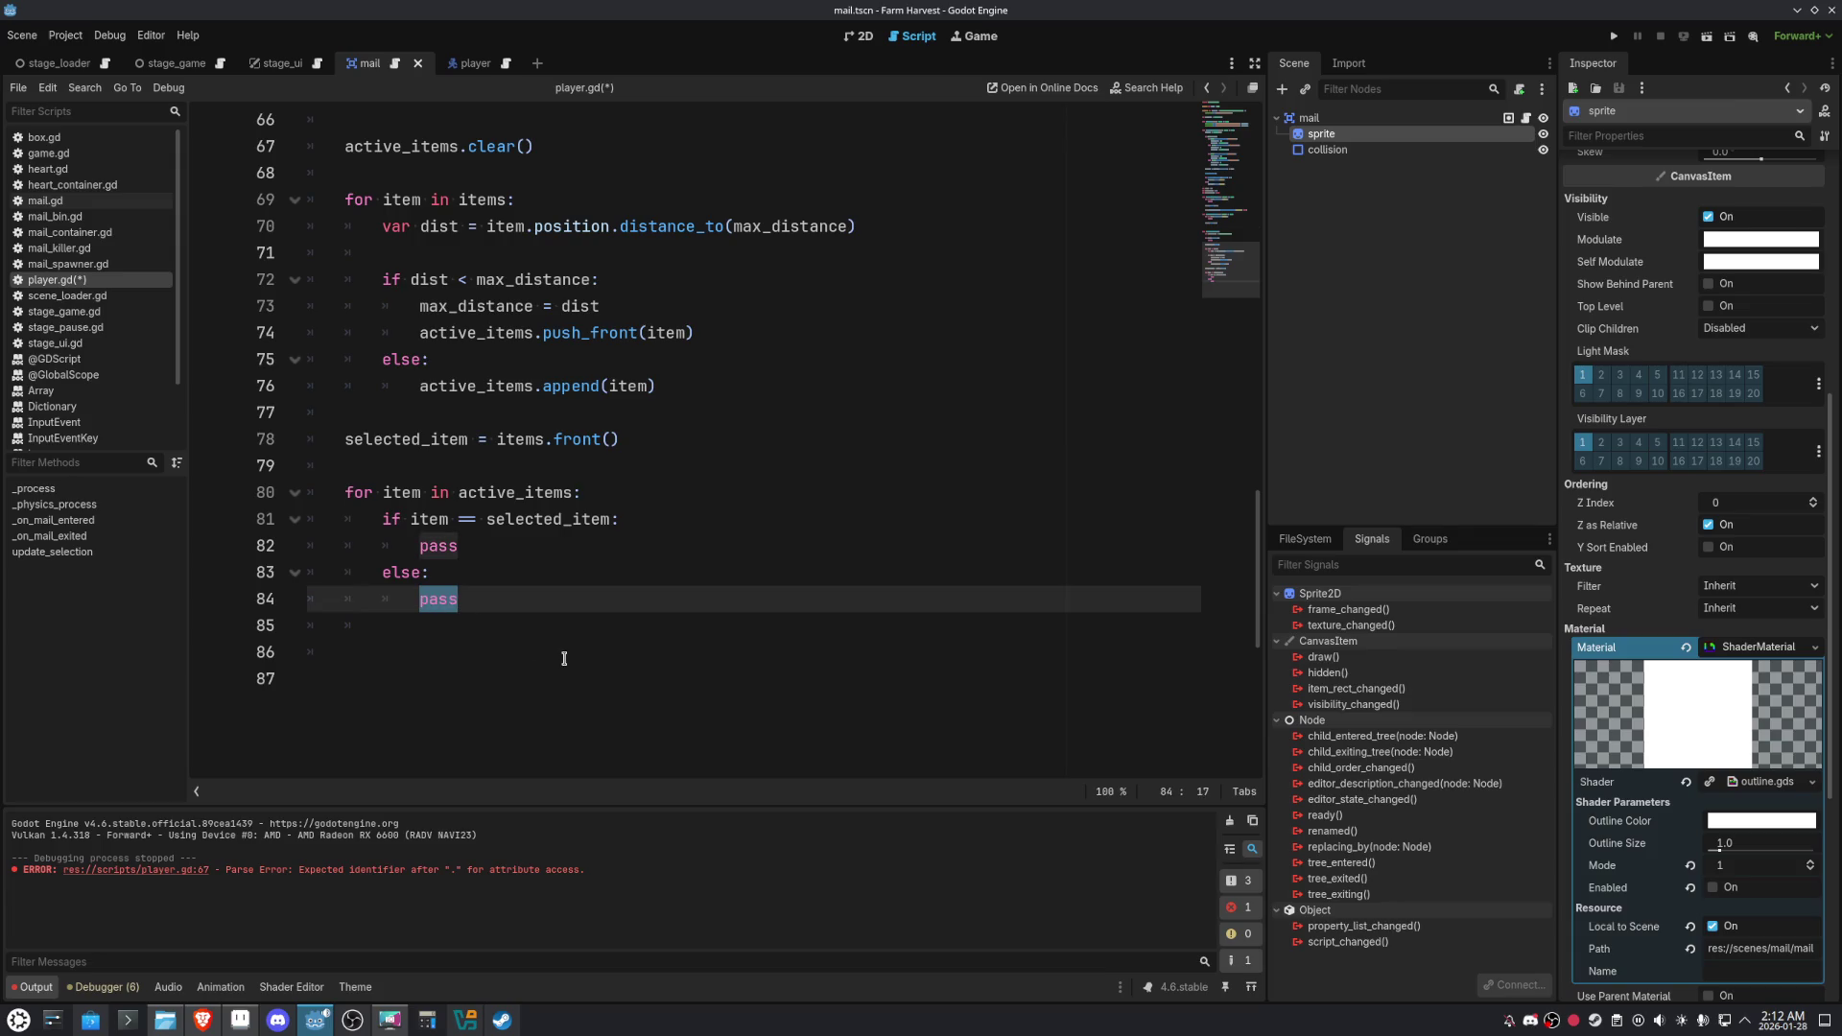
type("area.sprite.material.set_shader_parameter('enabled', false)")
key("Up")
key("Up")
key("ctrl+BackSpace")
type("area.sprite.material.set_shader_parameter('enabled', false)")
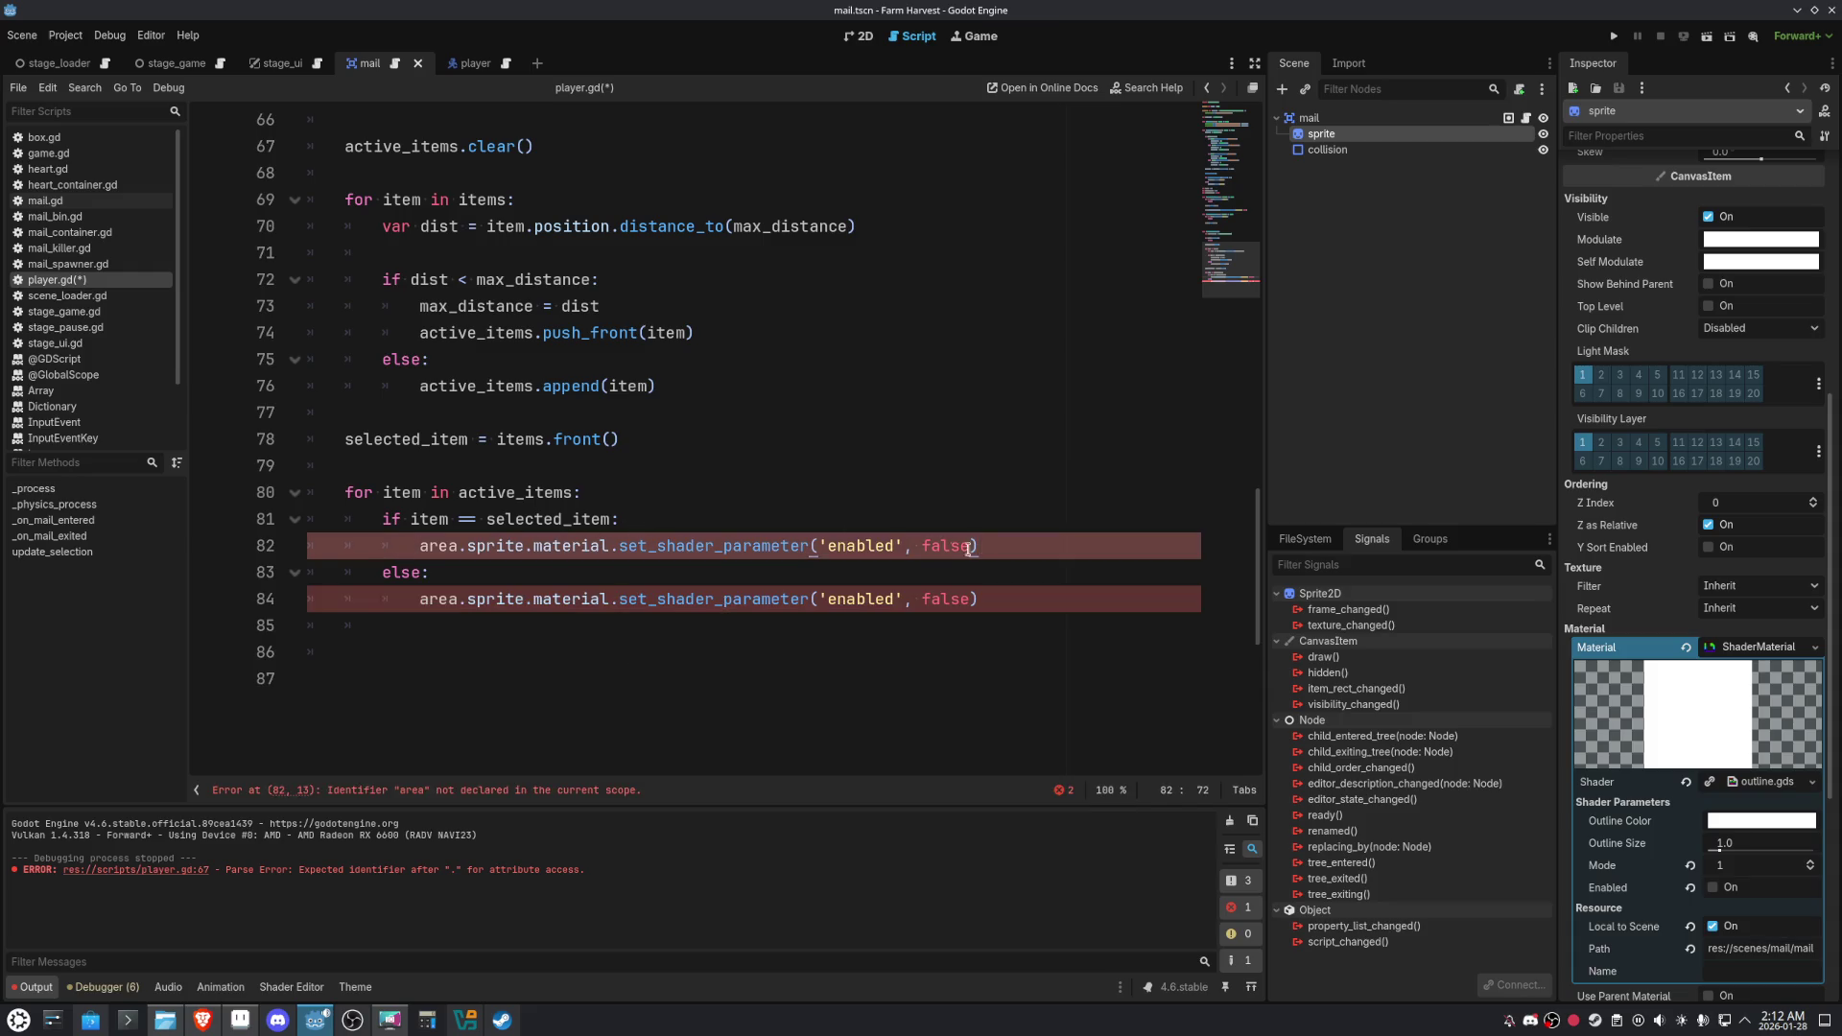
Step: Move the shader call out of the if branch to directly under the loop header
key("shift+Home")
key("ctrl+c")
key("BackSpace")
key("Up")
key("Up")
key("End")
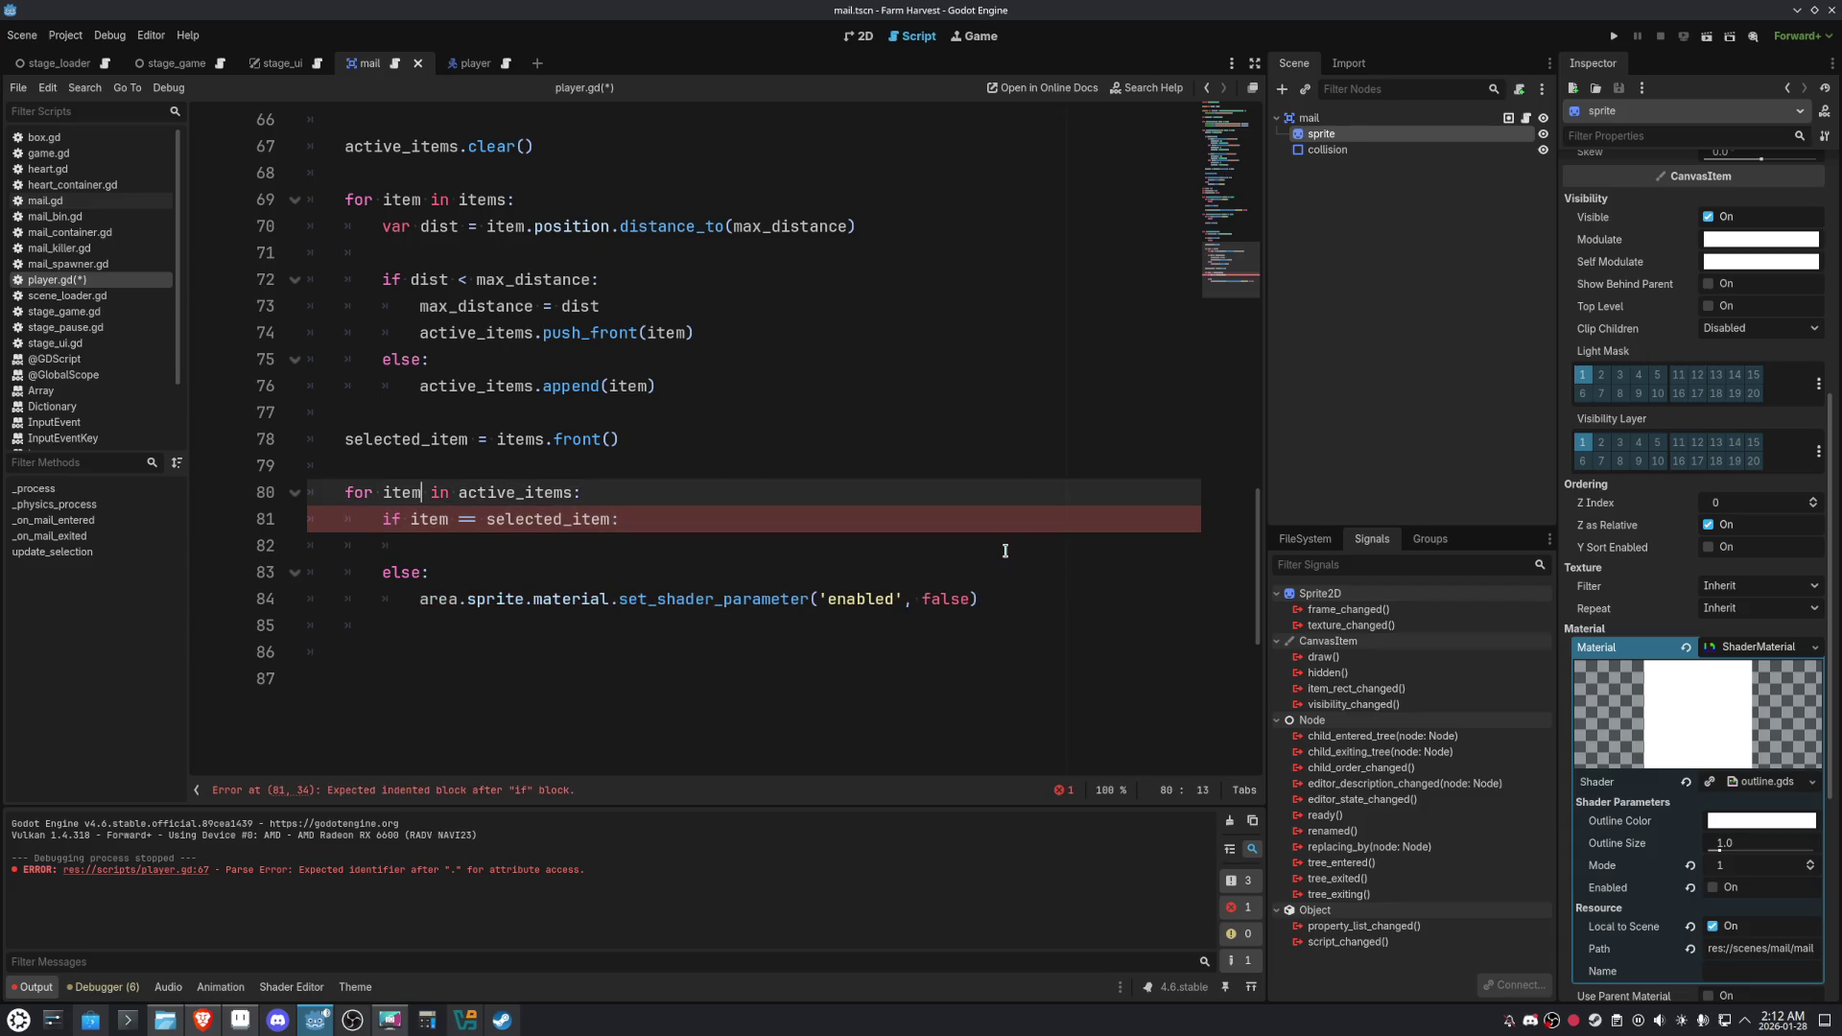
key("Return")
key("ctrl+v")
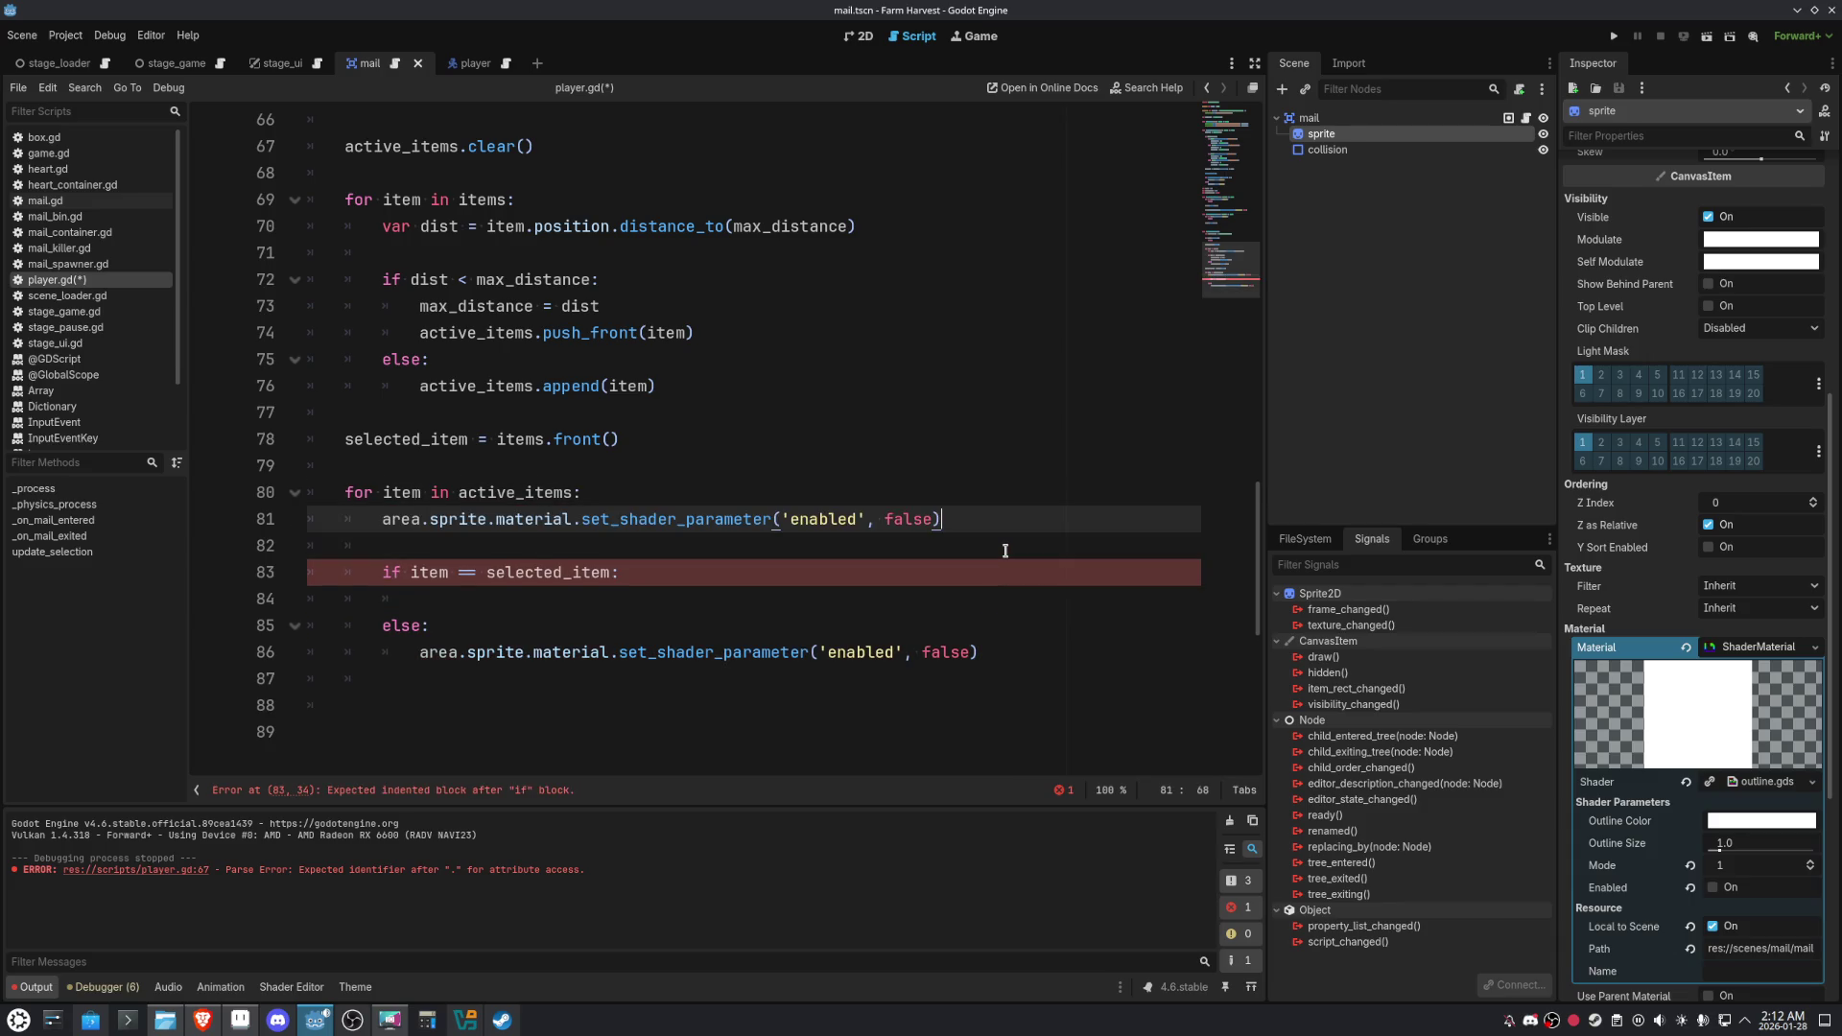
key("Return")
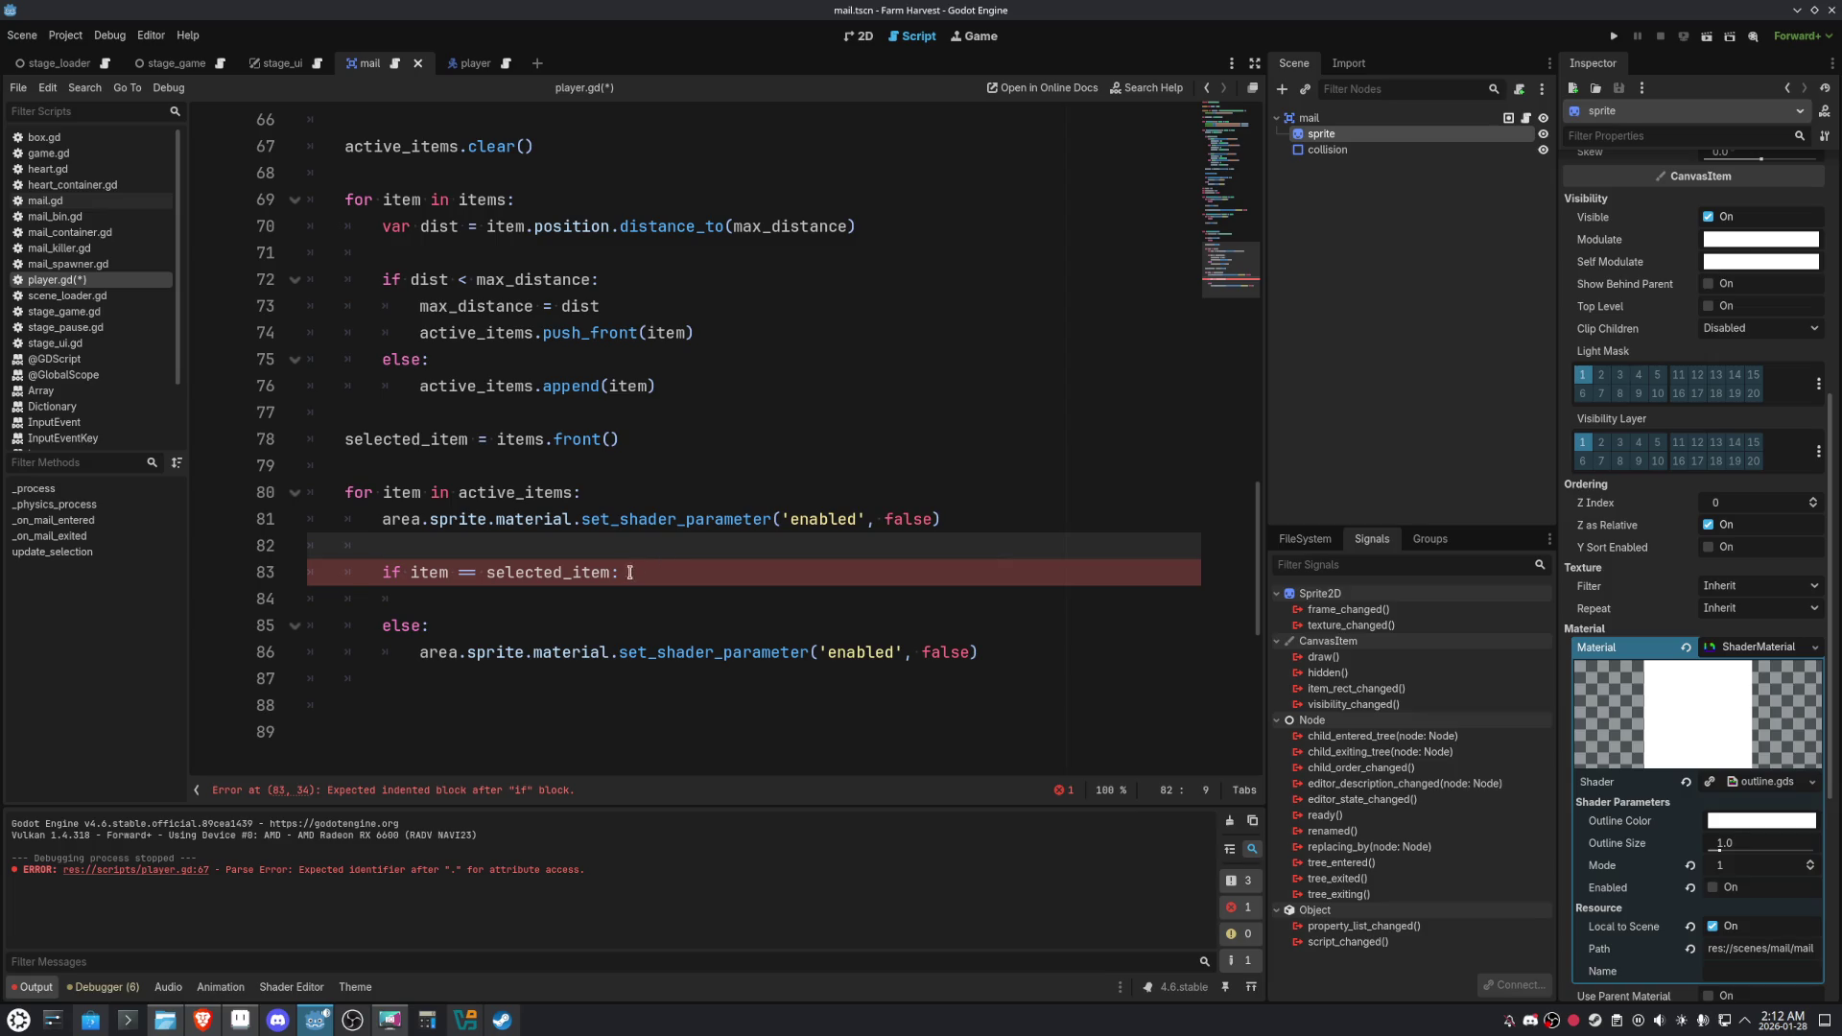
Step: Set the shader call's enabled value to item == selected_item and delete the redundant if/else block
left_click_drag(612, 573, 410, 572)
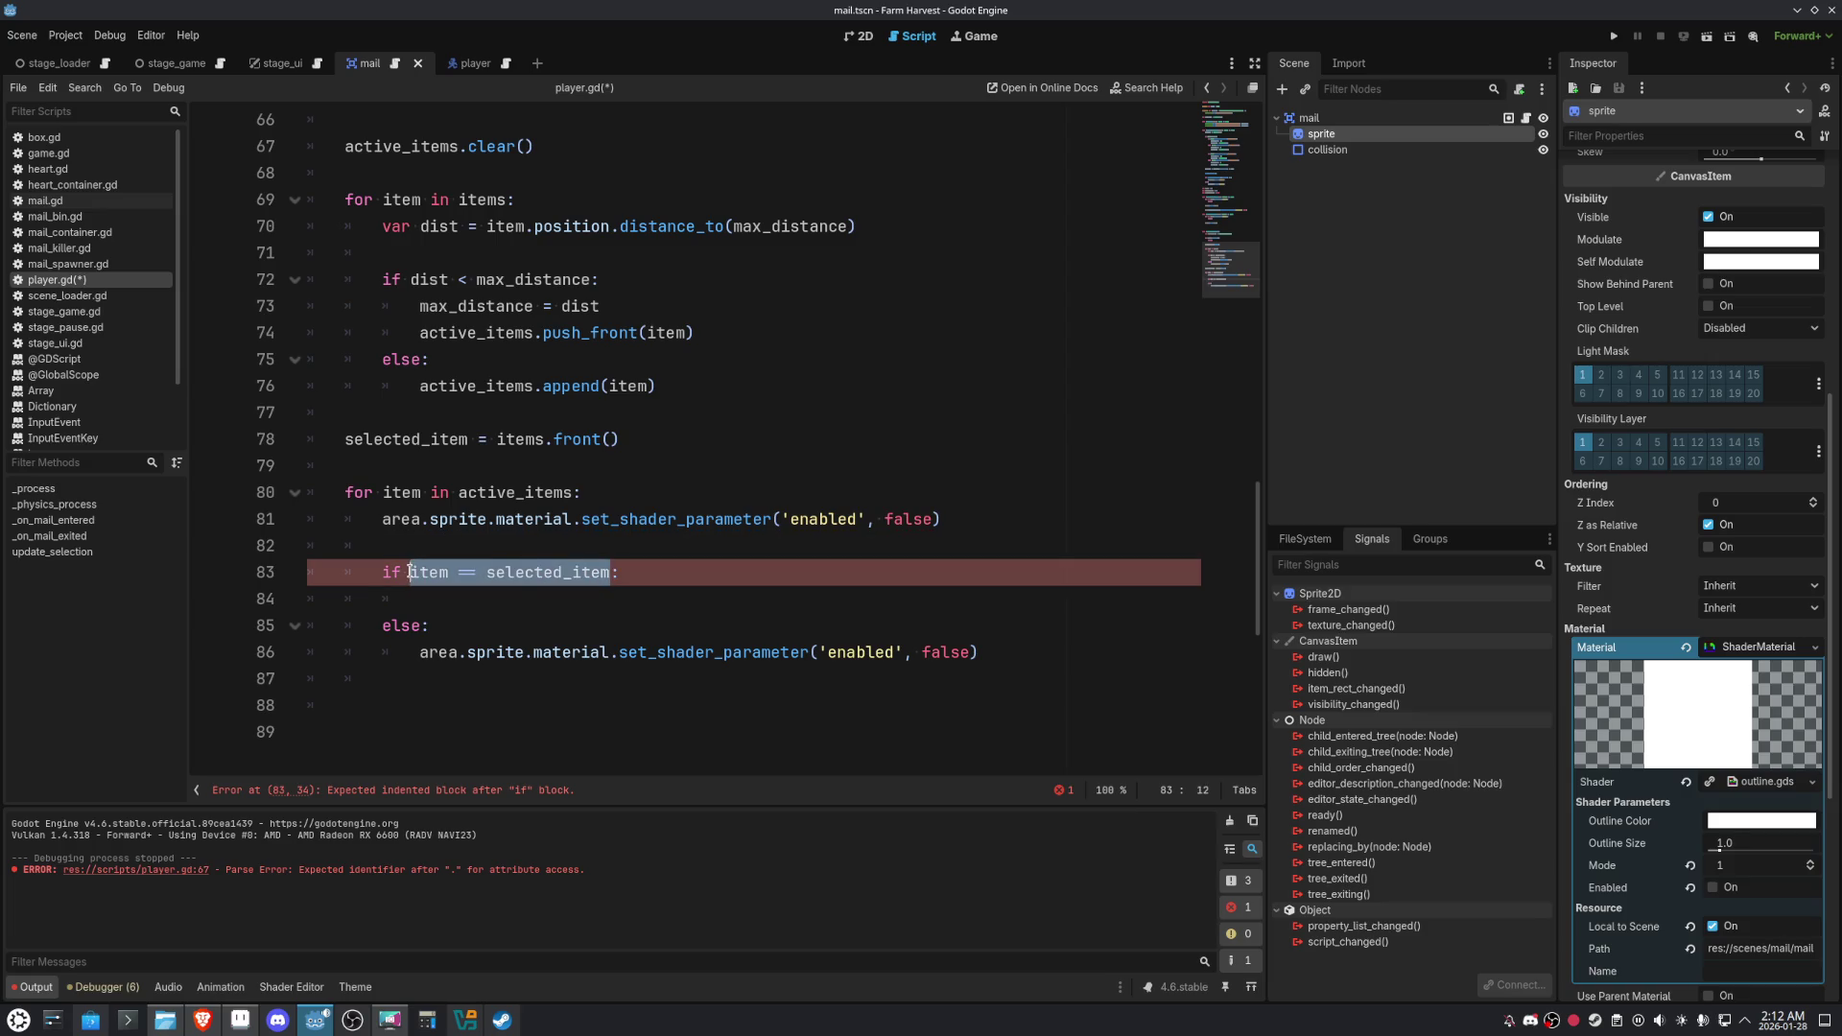
key("ctrl+c")
double_click(891, 519)
key("ctrl+v")
left_click(705, 547)
key("ctrl+shift+k")
key("ctrl+shift+k")
key("ctrl+shift+k")
key("ctrl+shift+k")
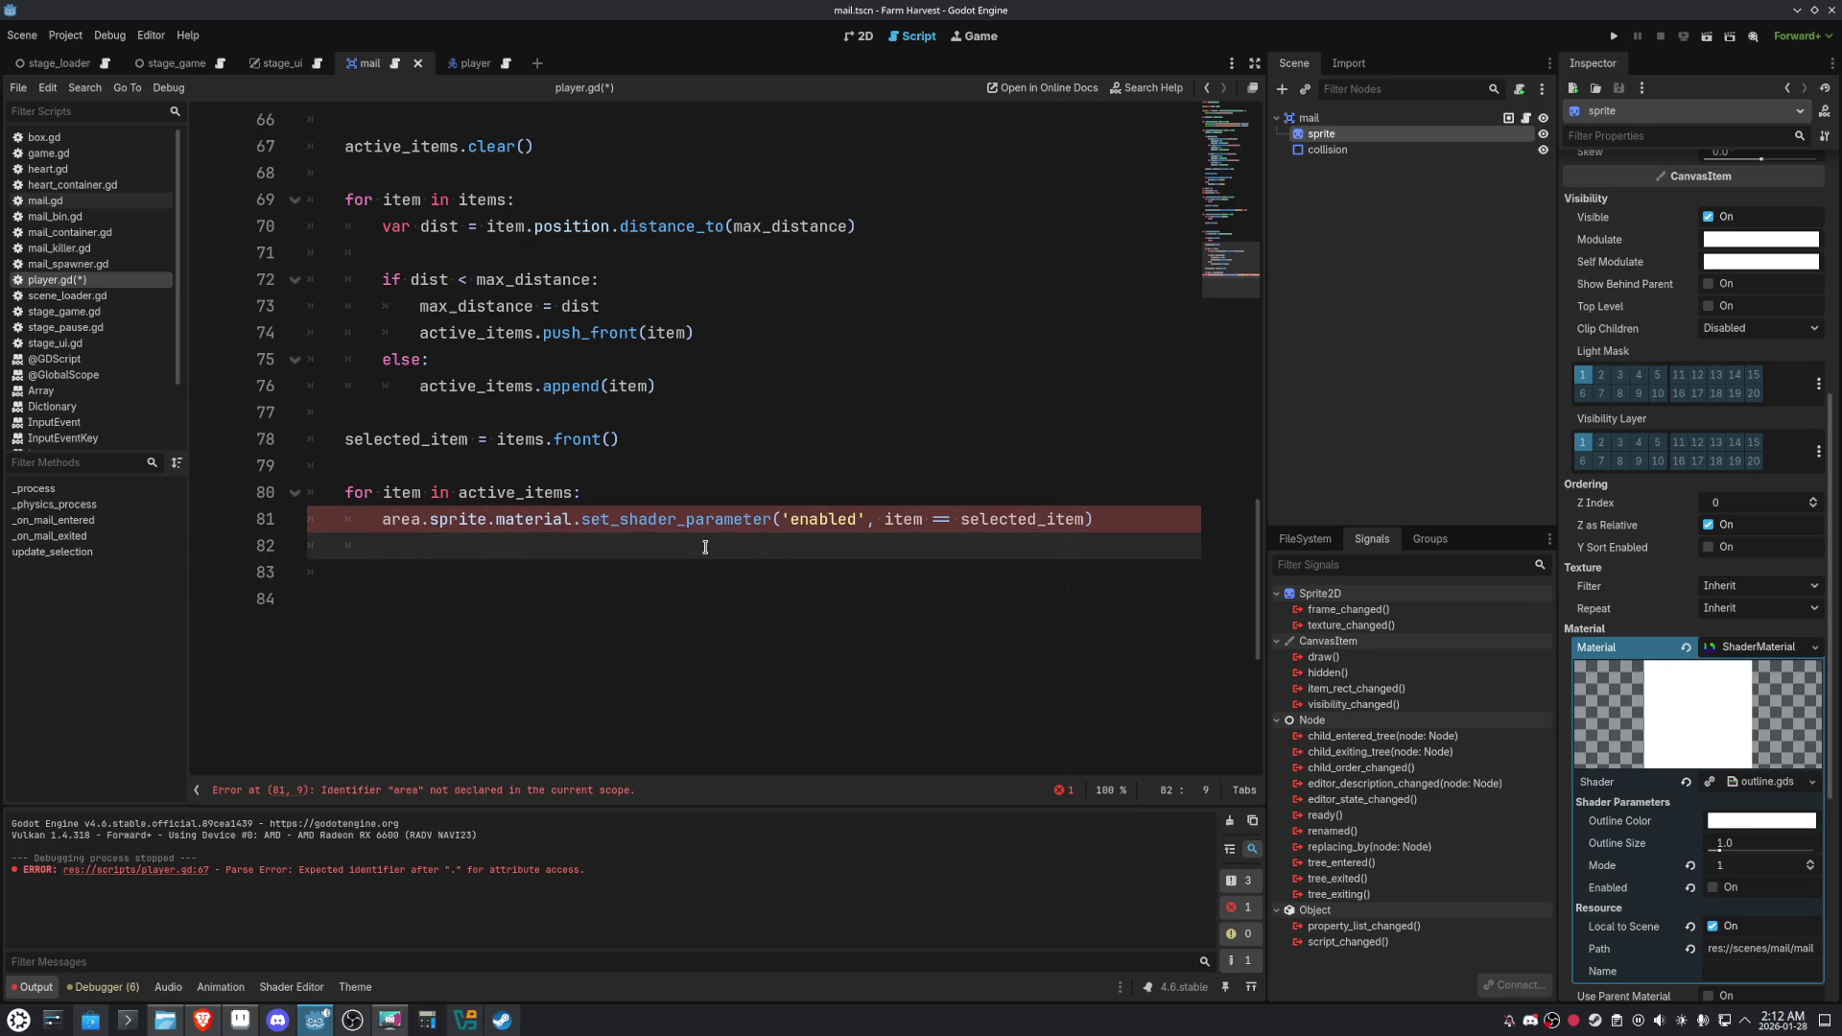
Step: Start an 'if item.is_queue' check on a new line above the shader call
key("Up")
key("ctrl+shift+Return")
key("ctrl+shift+Return")
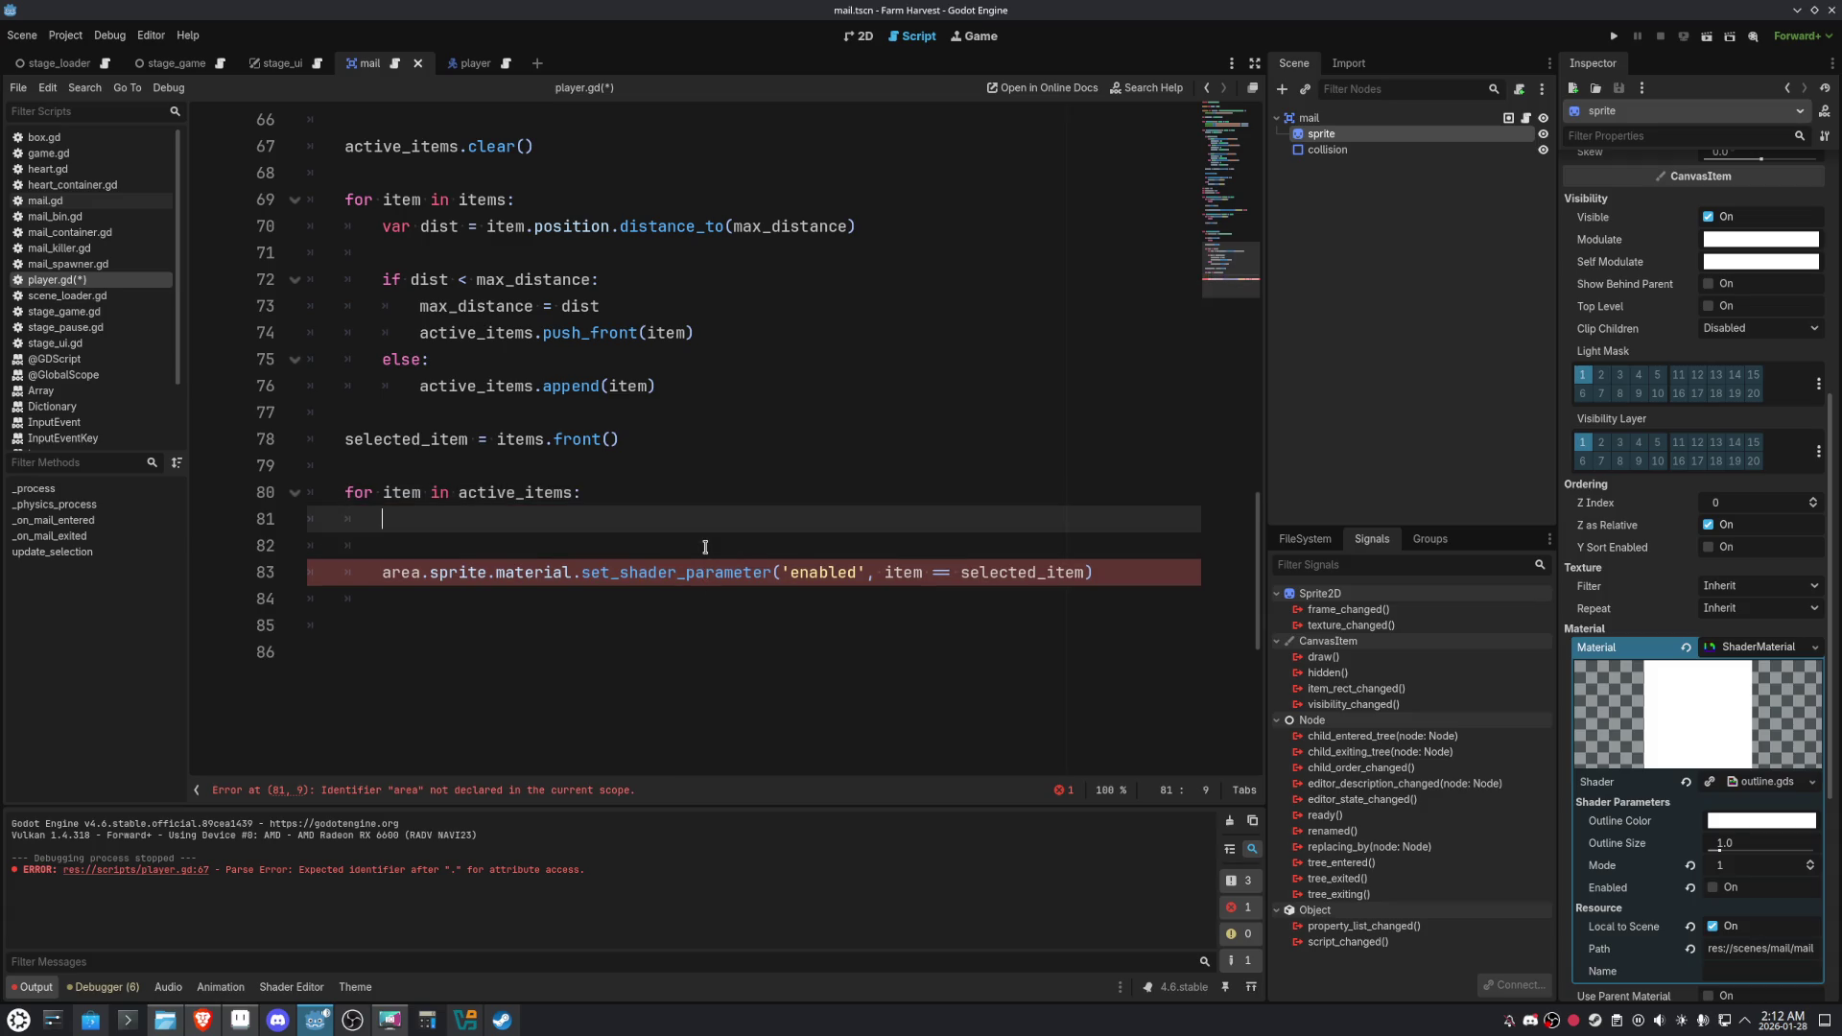
type("if ")
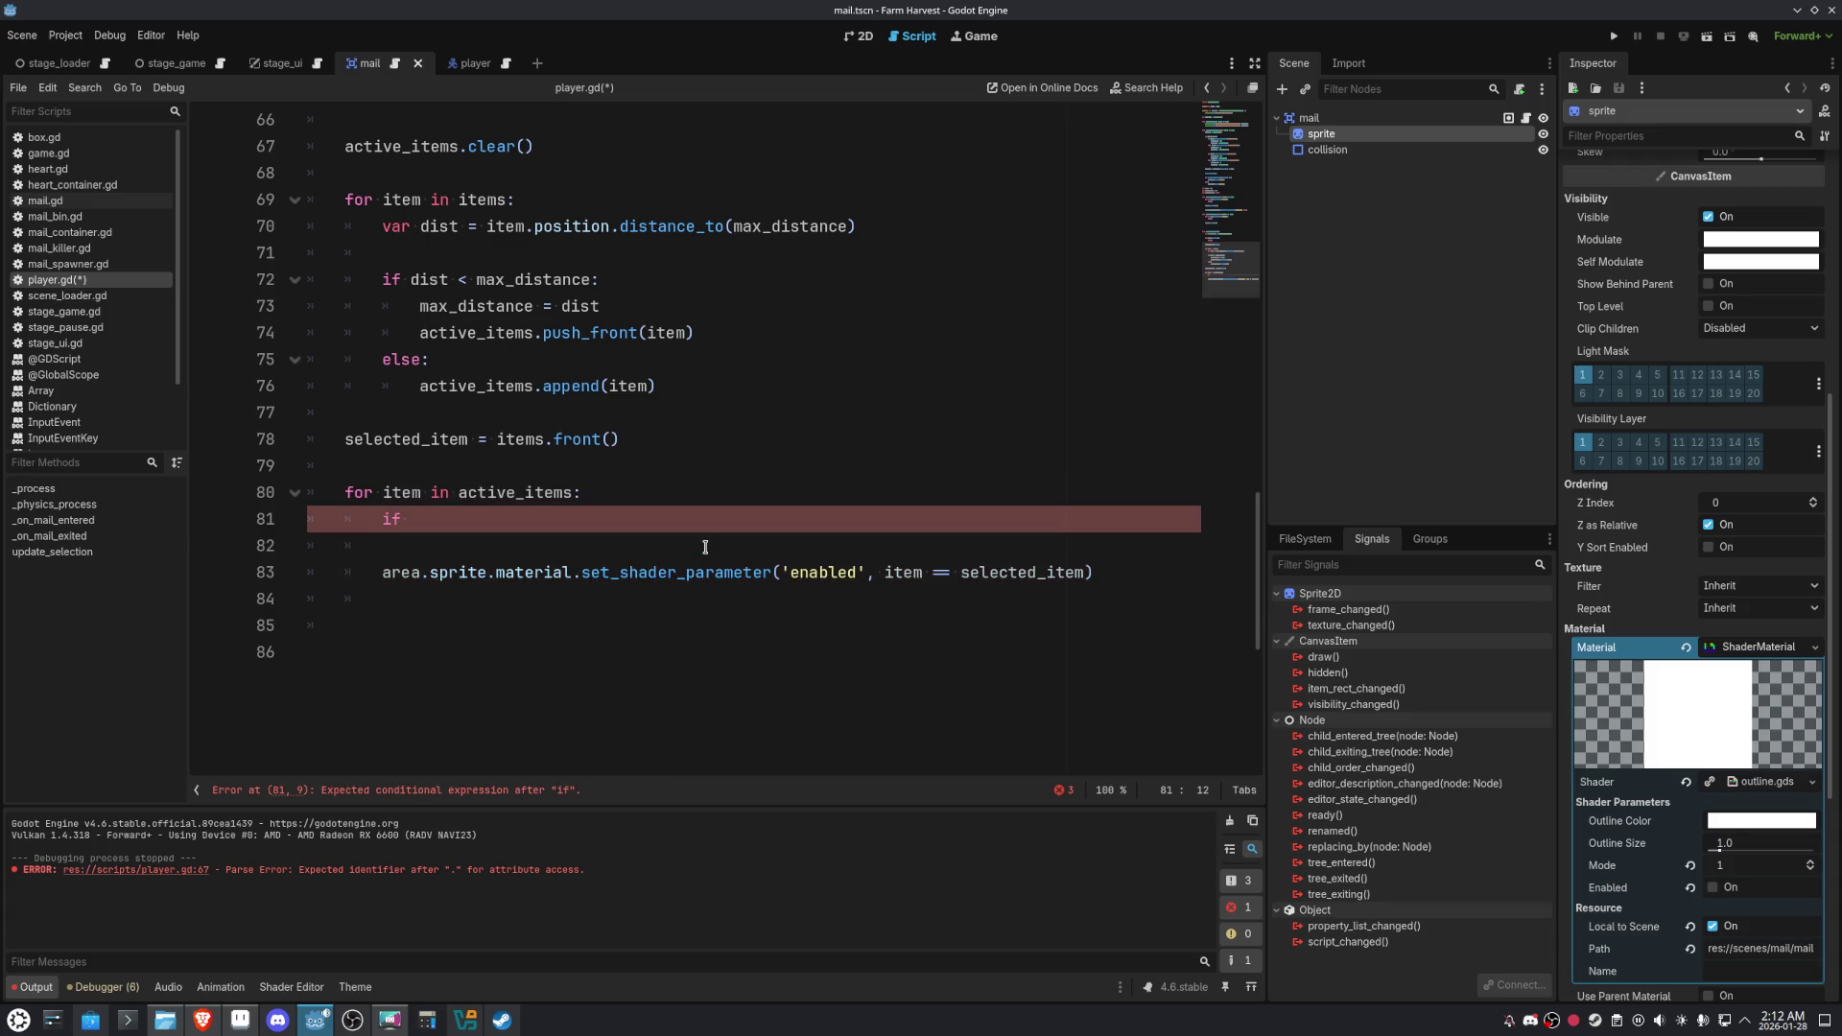
type("item.")
type("is_qu")
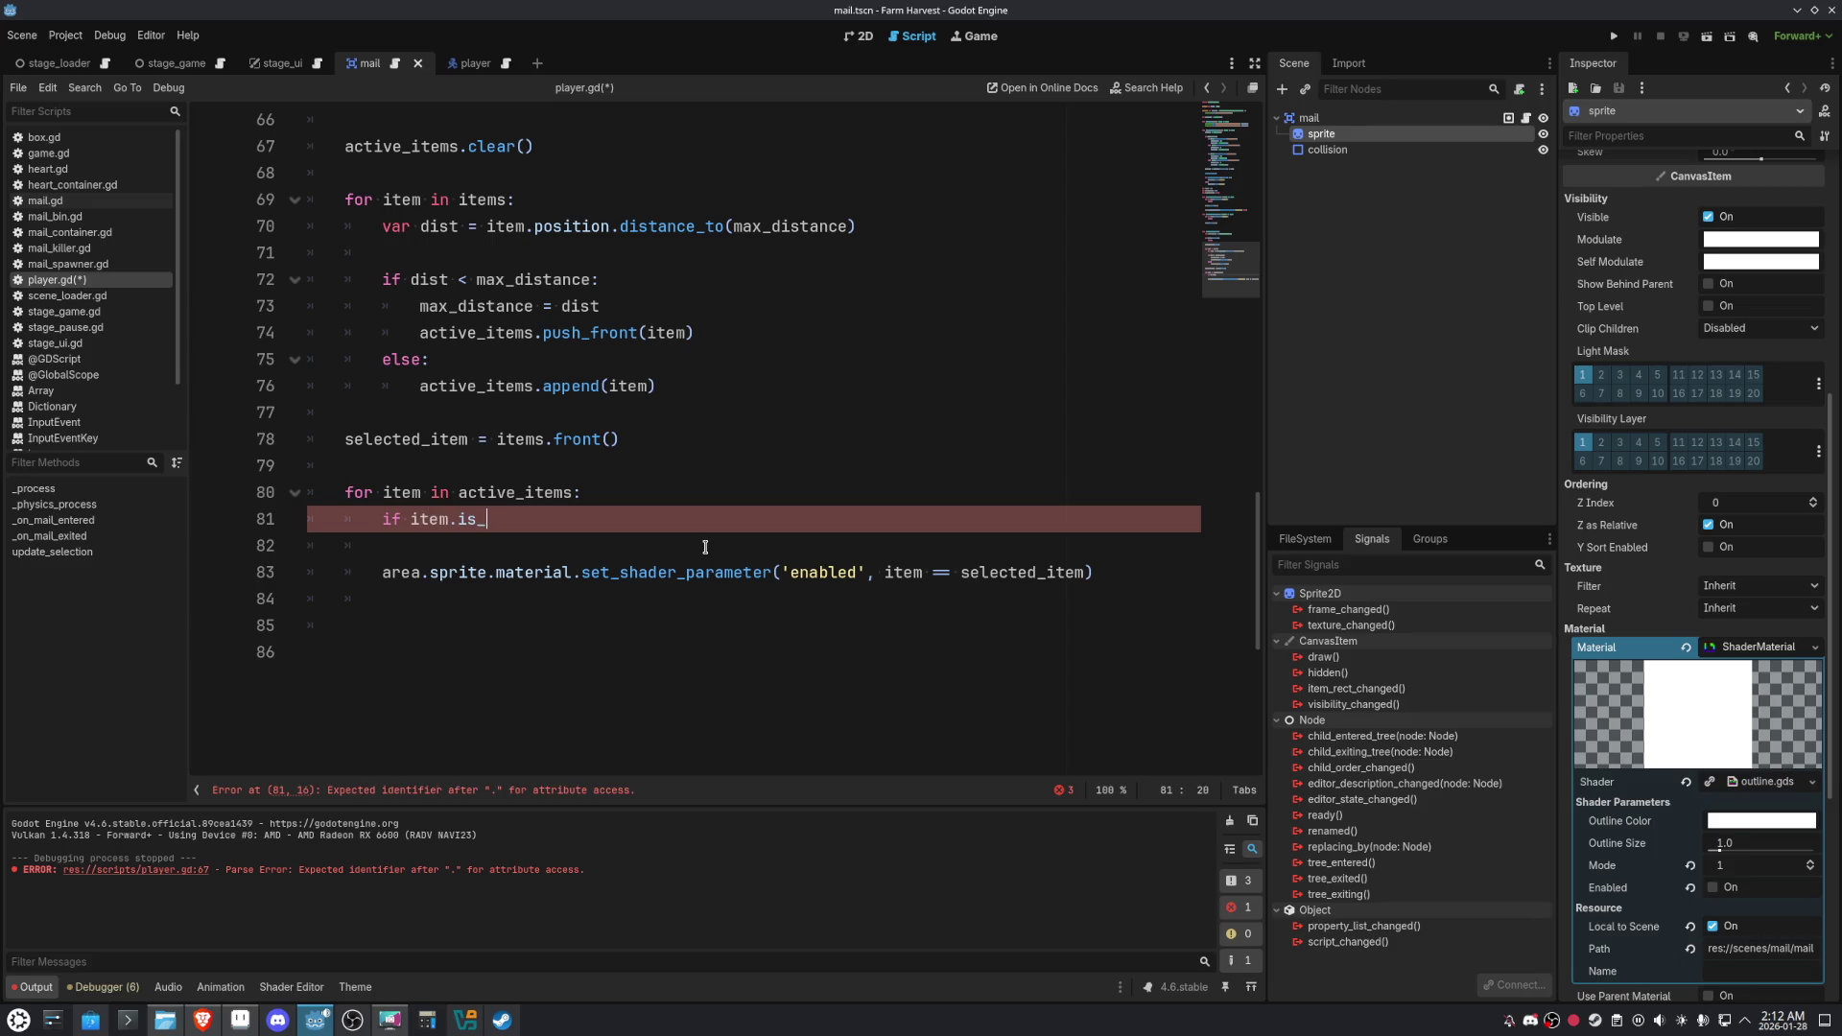
type("eue")
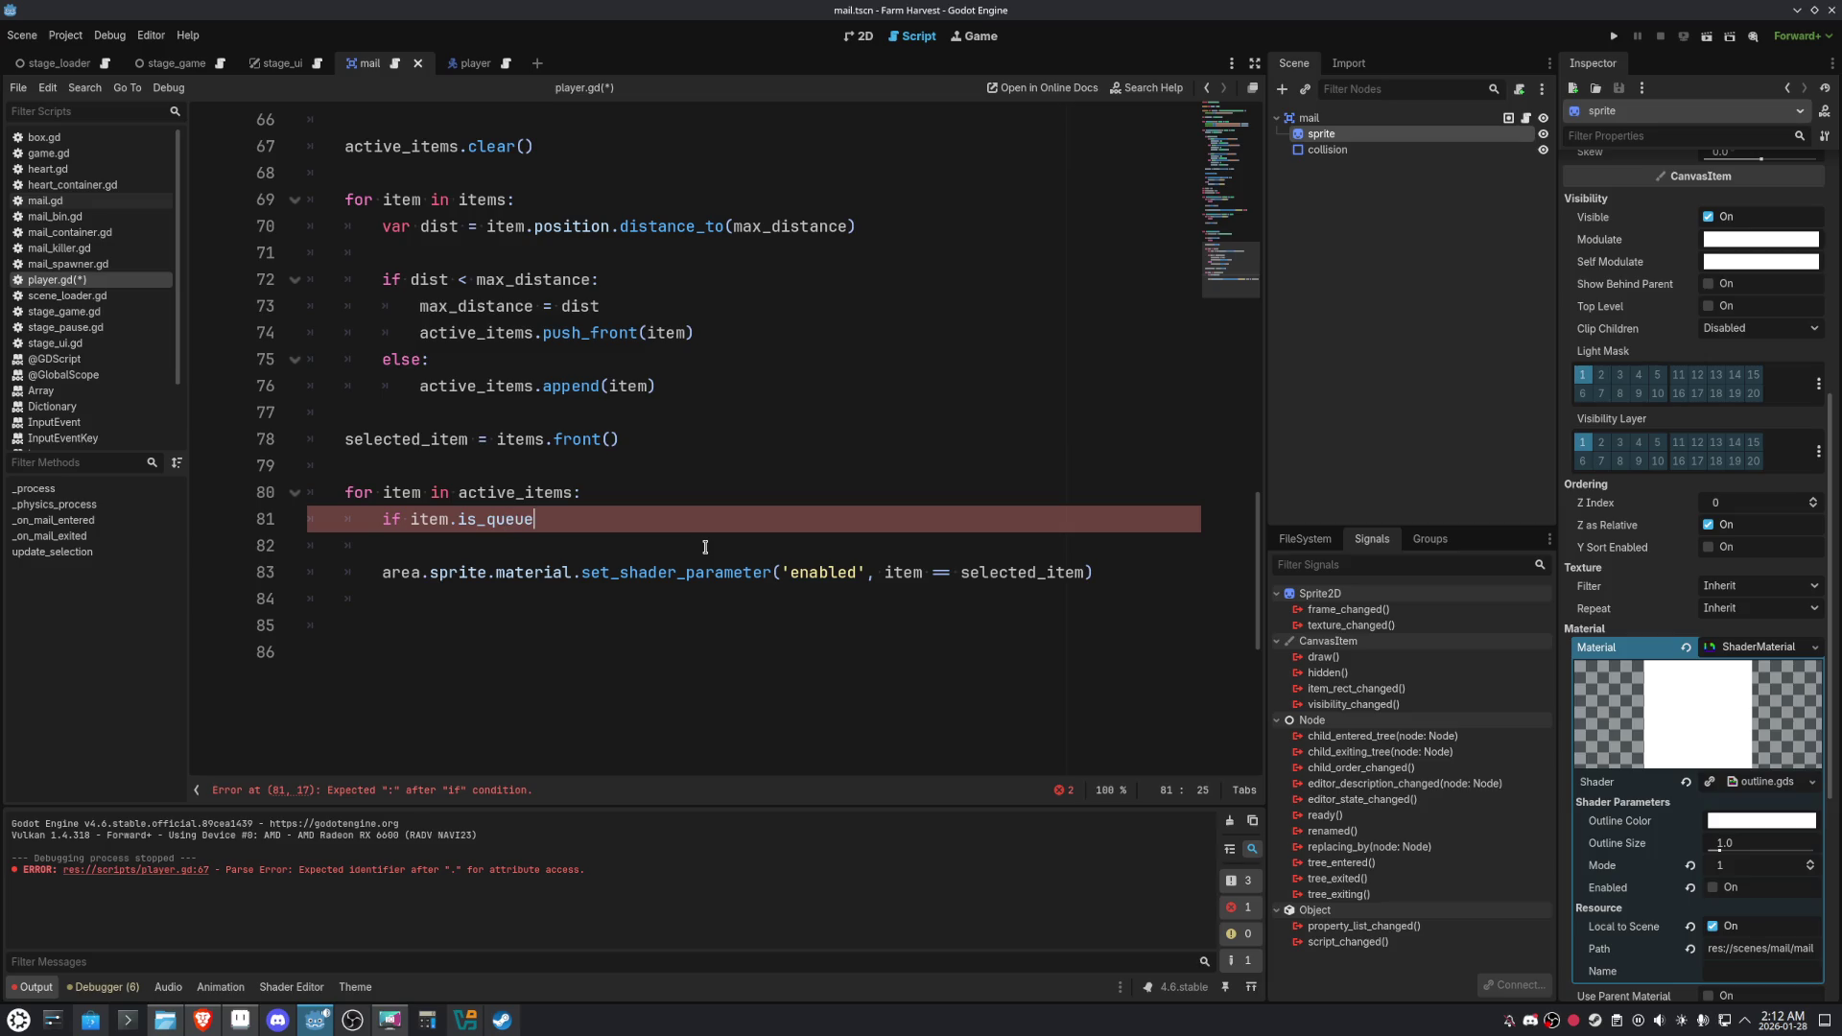
double_click(501, 519)
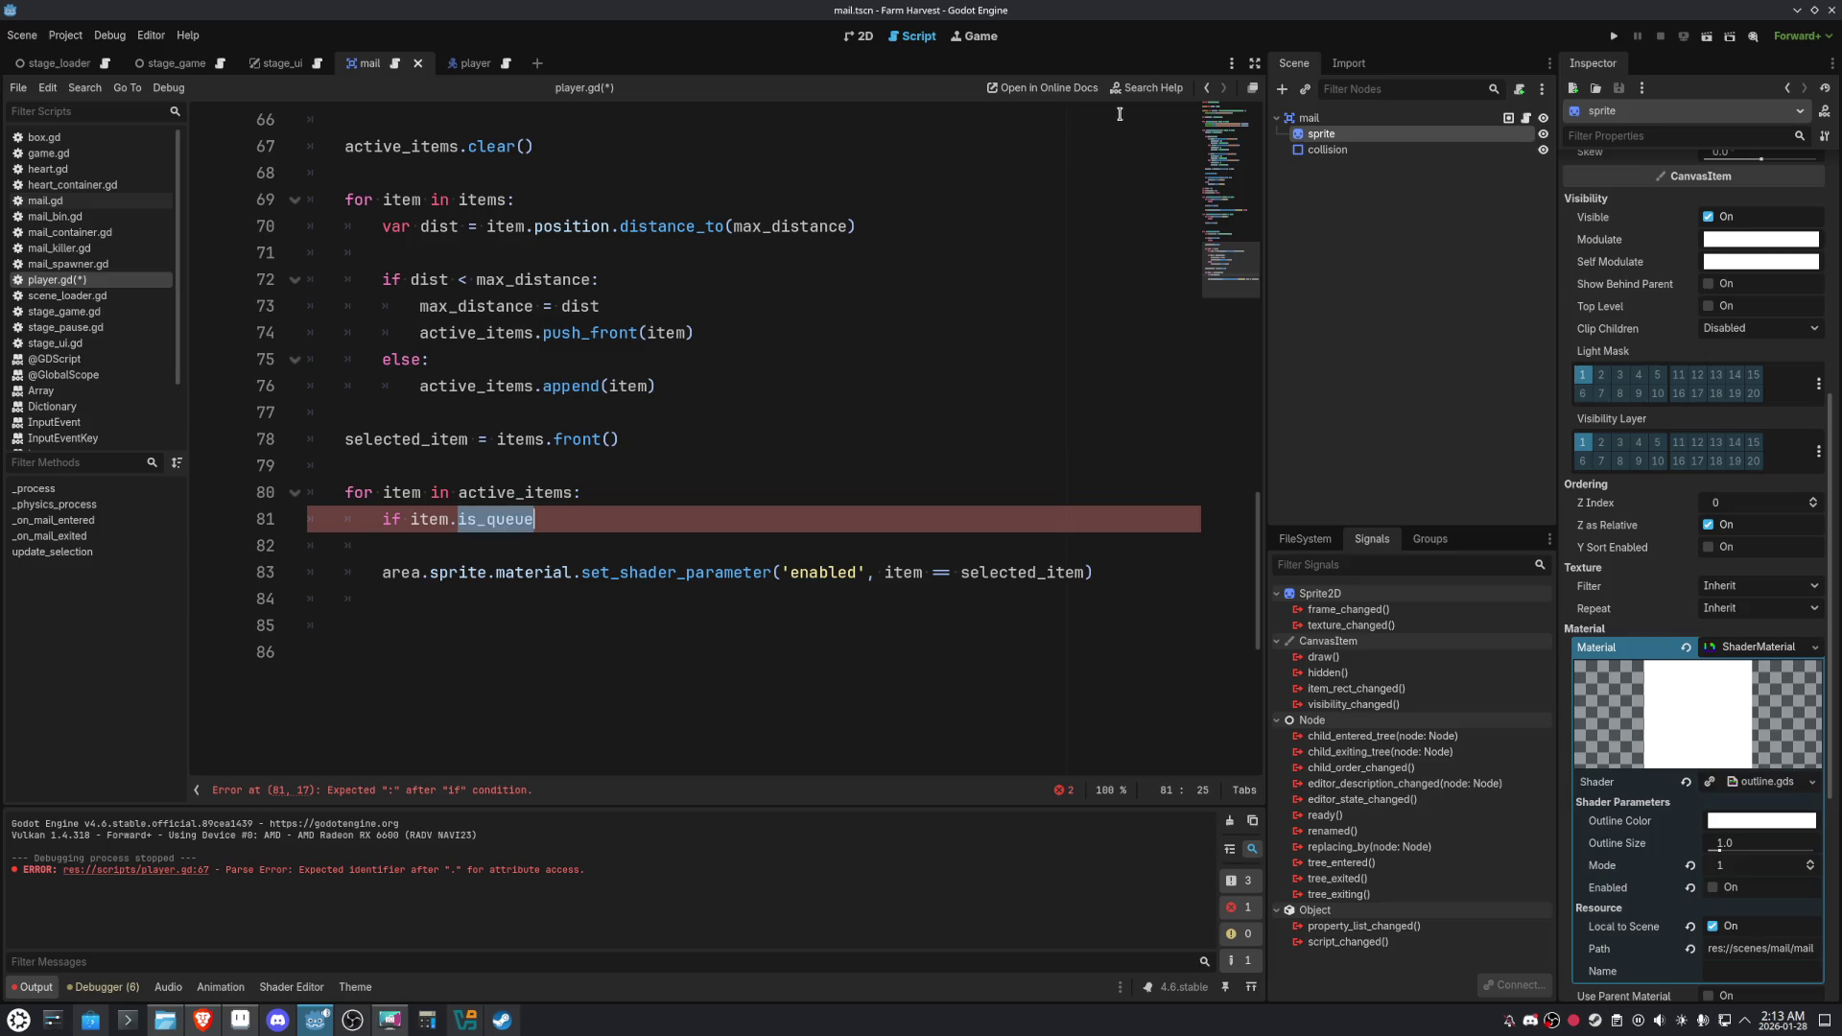
Step: Look up is_queued_for_deletion in the Object docs, then complete line 81 to 'if item.is_queued_for_deletion'
left_click(1133, 96)
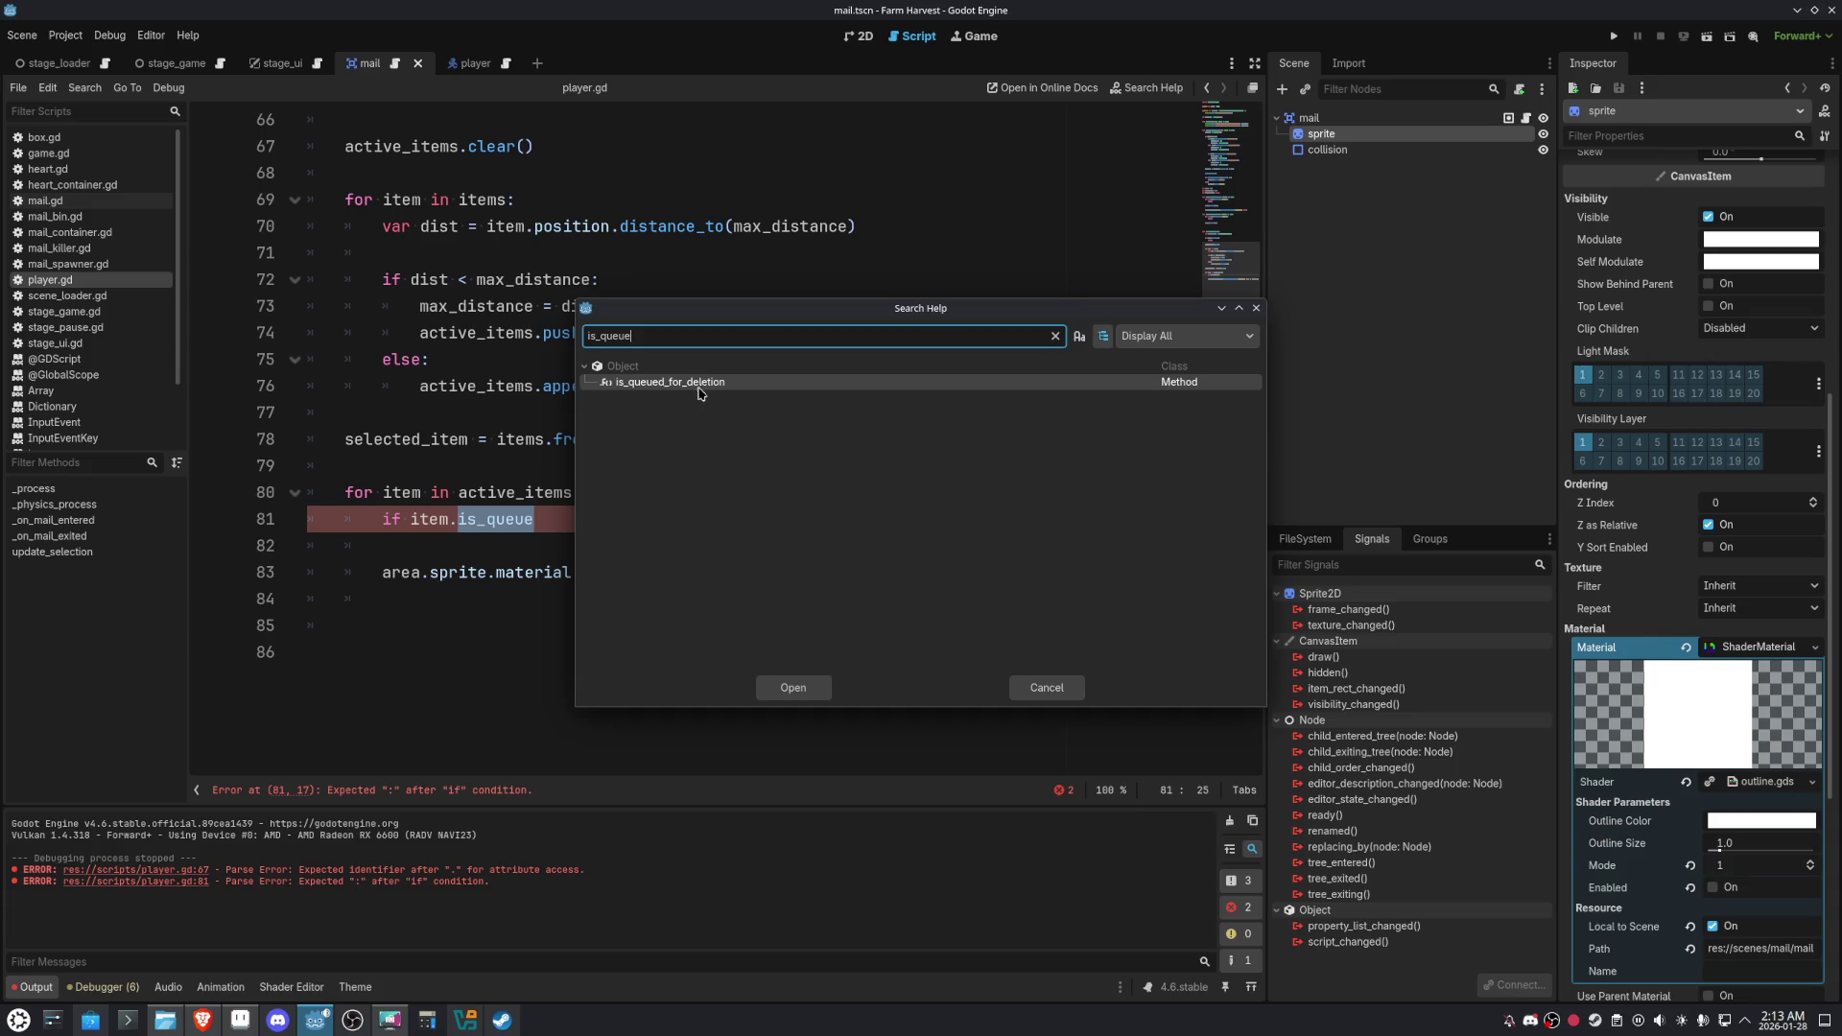
double_click(699, 391)
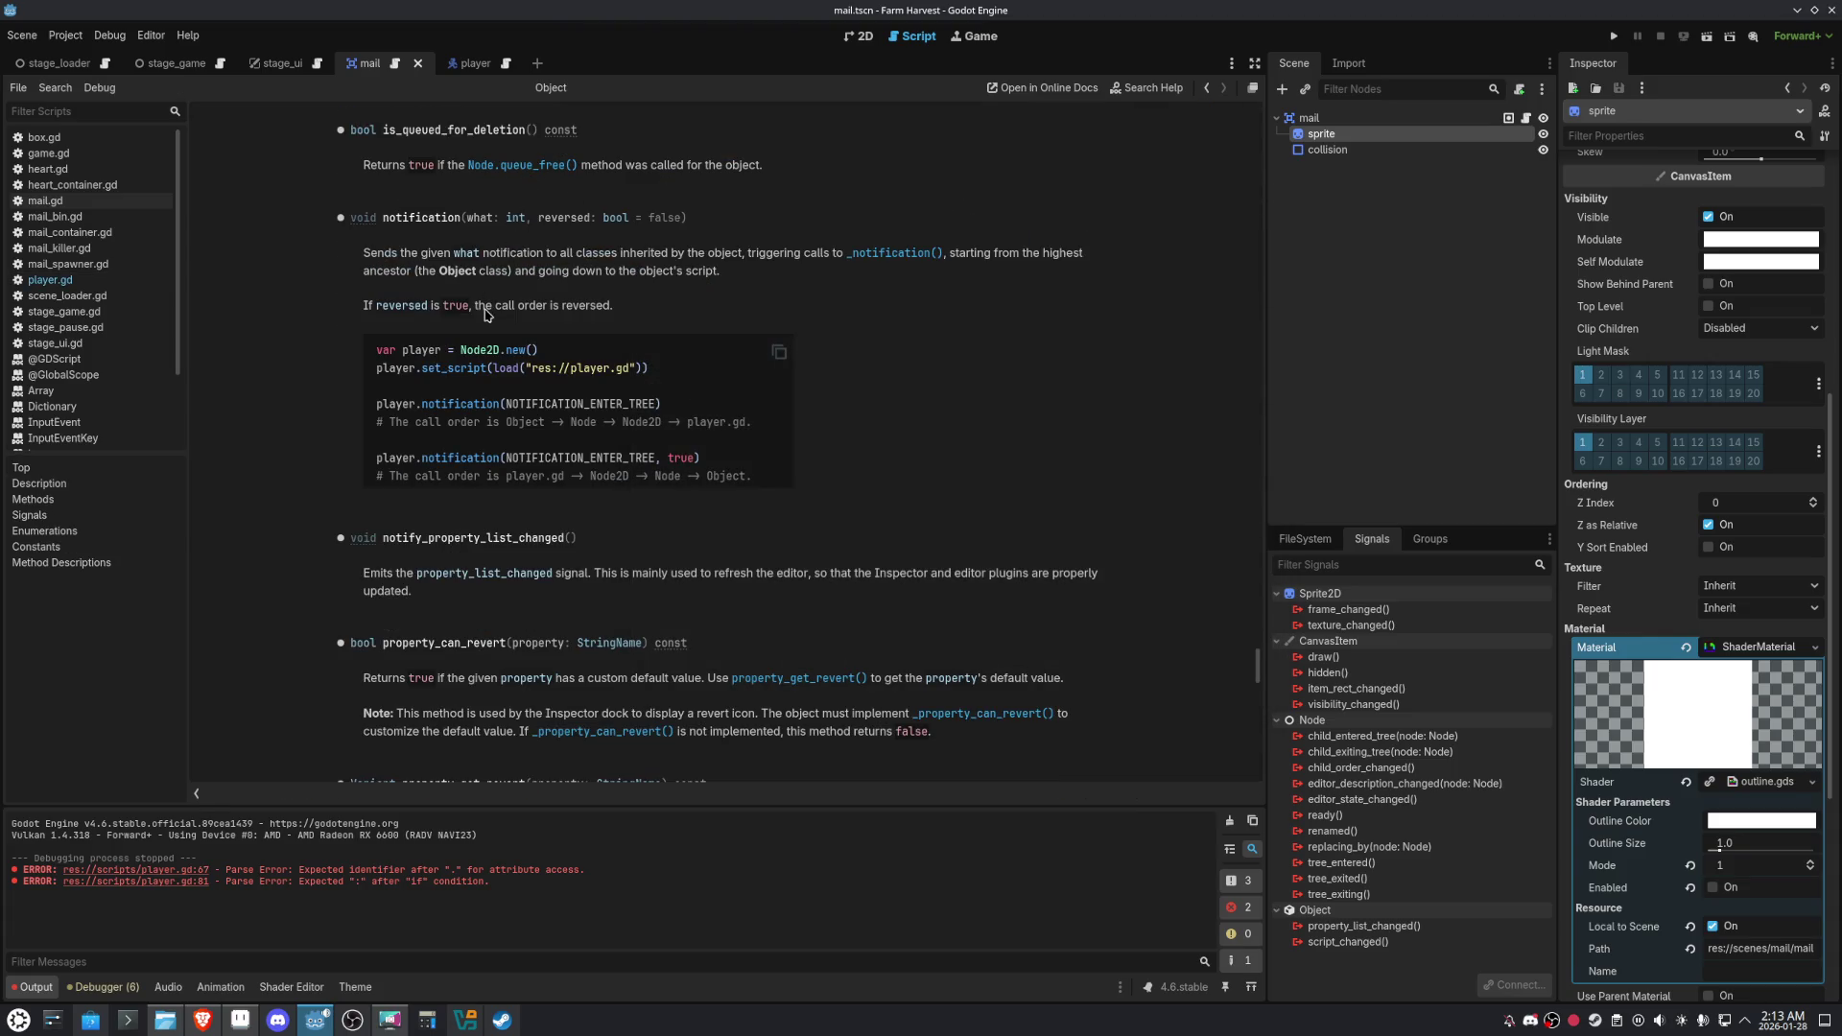
left_click(1207, 88)
type("is_queued_for_deletion")
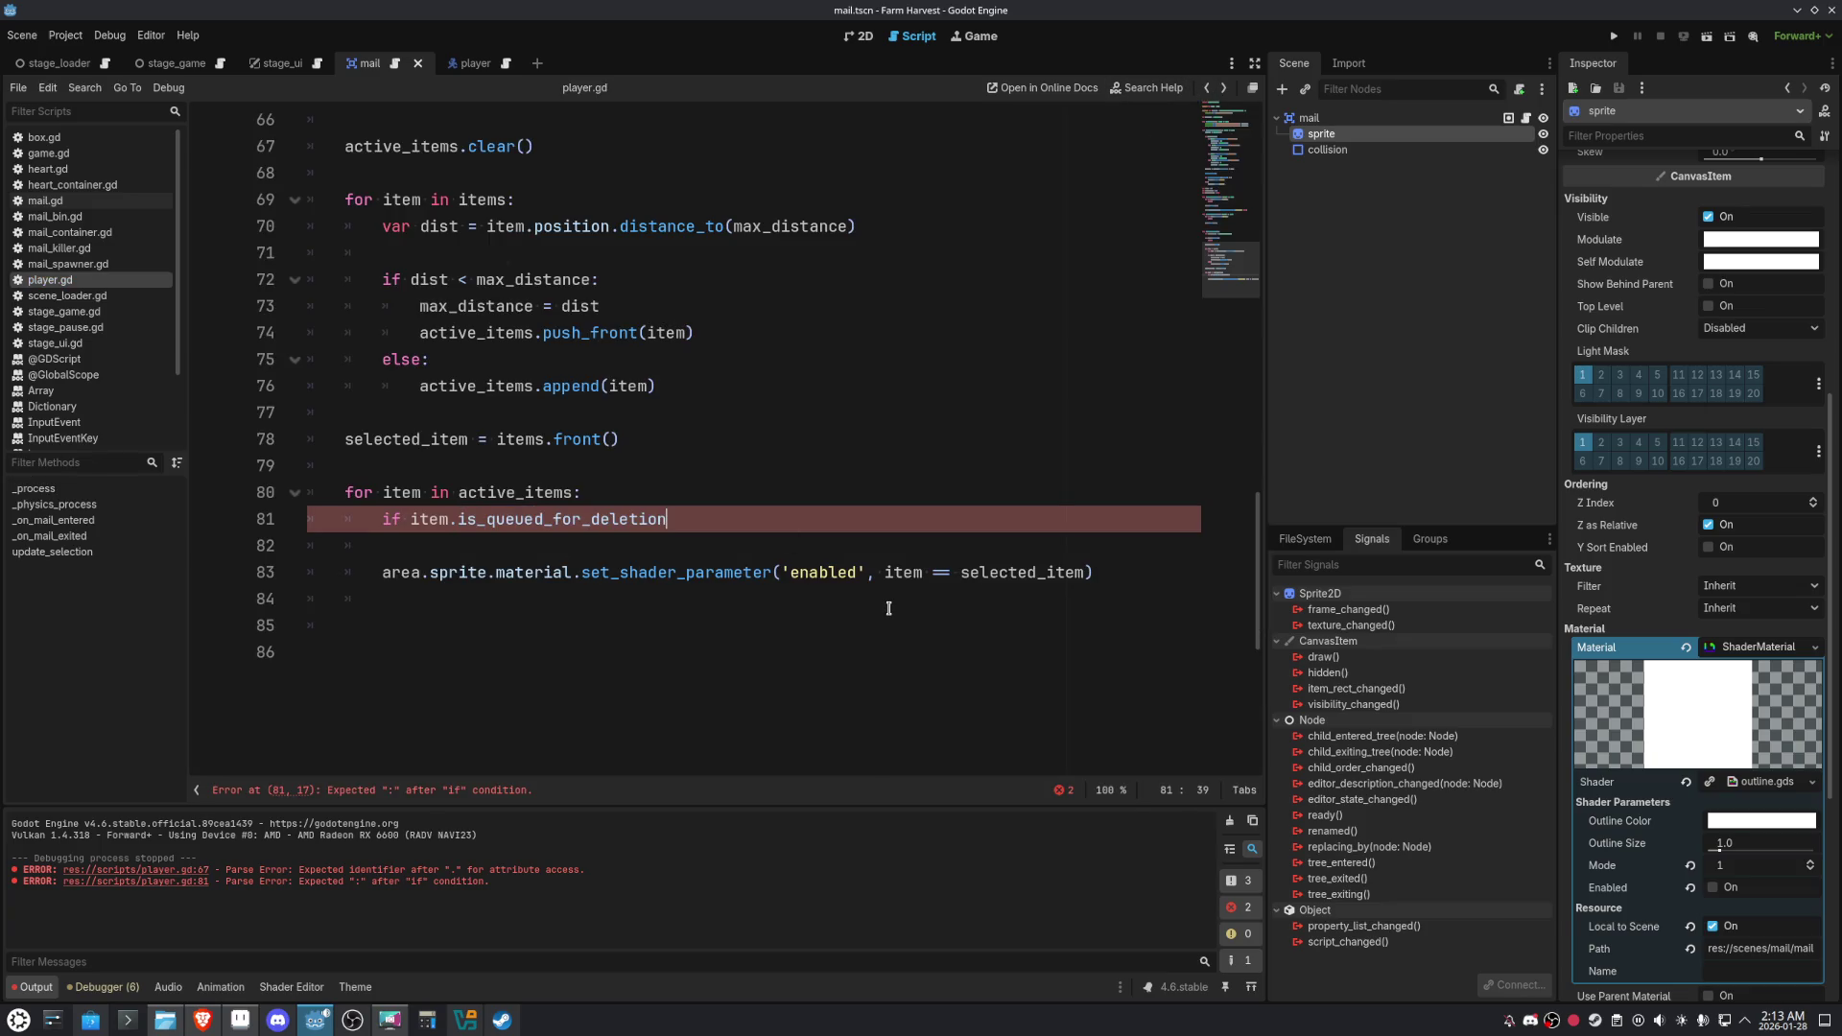
Step: Finish line 81 as 'if item.is_queued_for_deletion():' with 'continue' below it, and save
type("*")
key("Home")
key("BackSpace")
type("():")
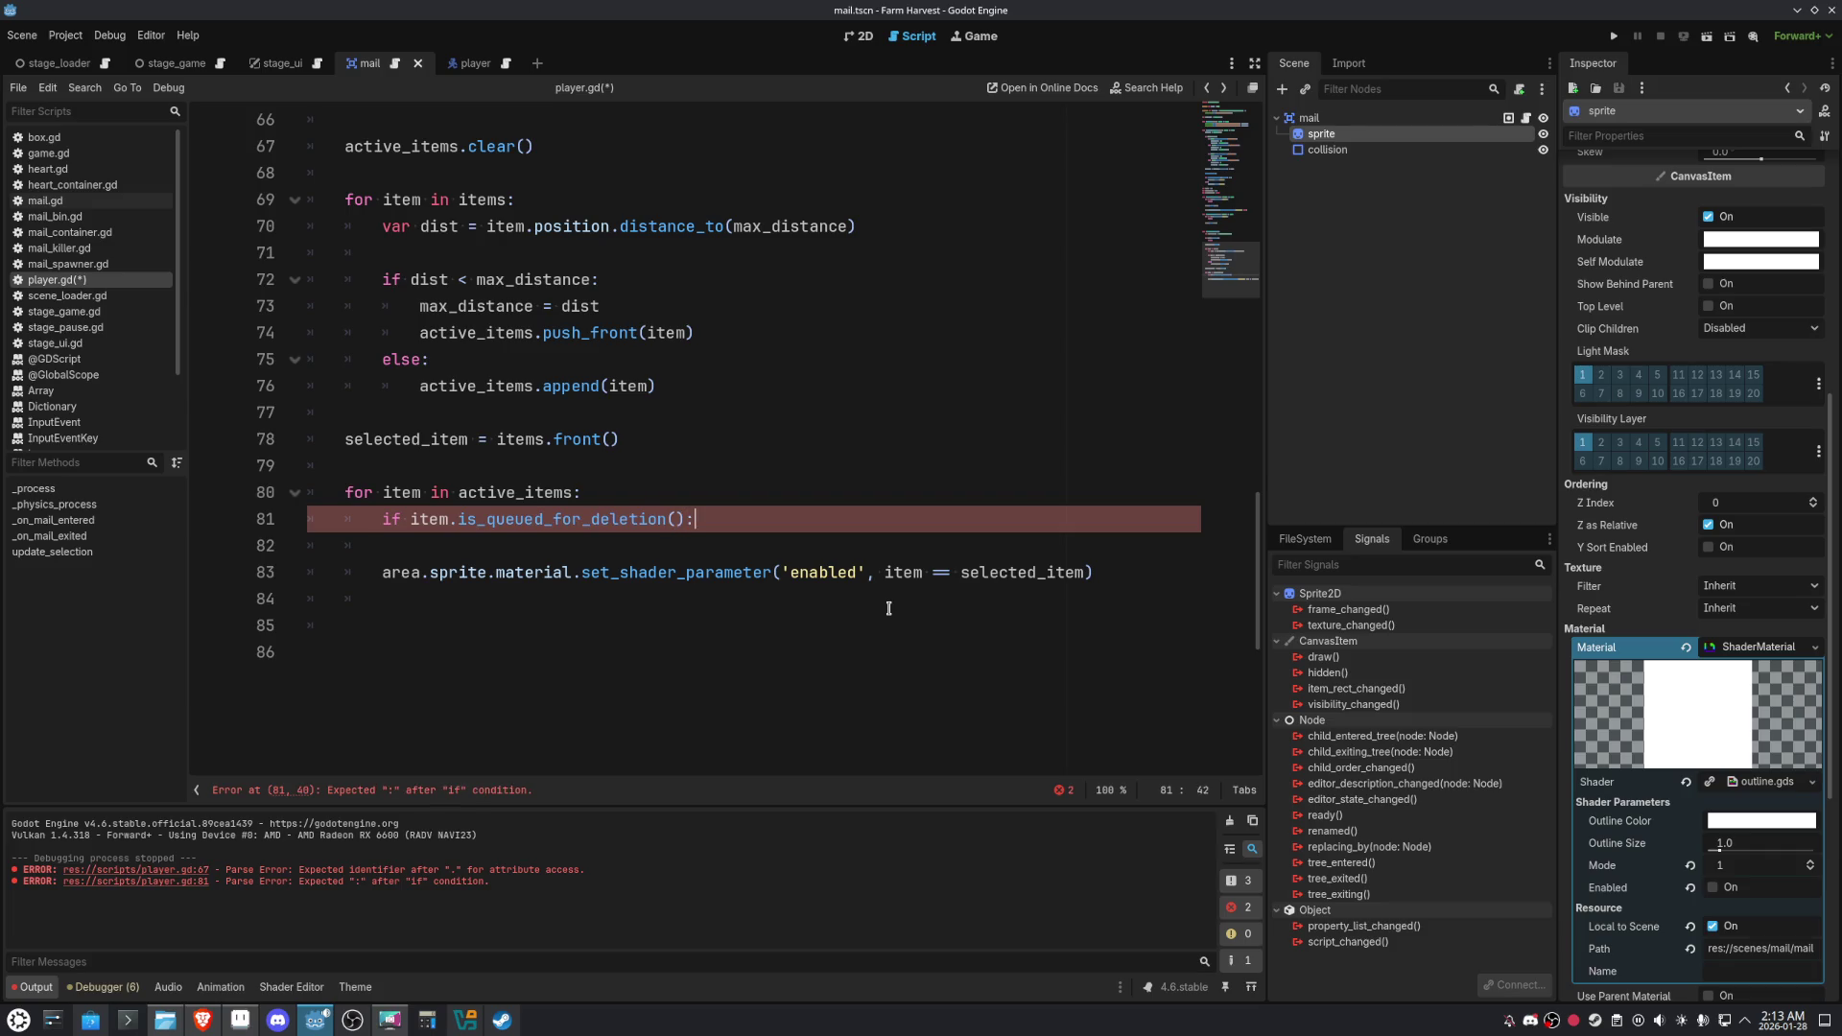
key("Return")
type("co")
key("BackSpace")
key("BackSpace")
key("BackSpace")
type("conti")
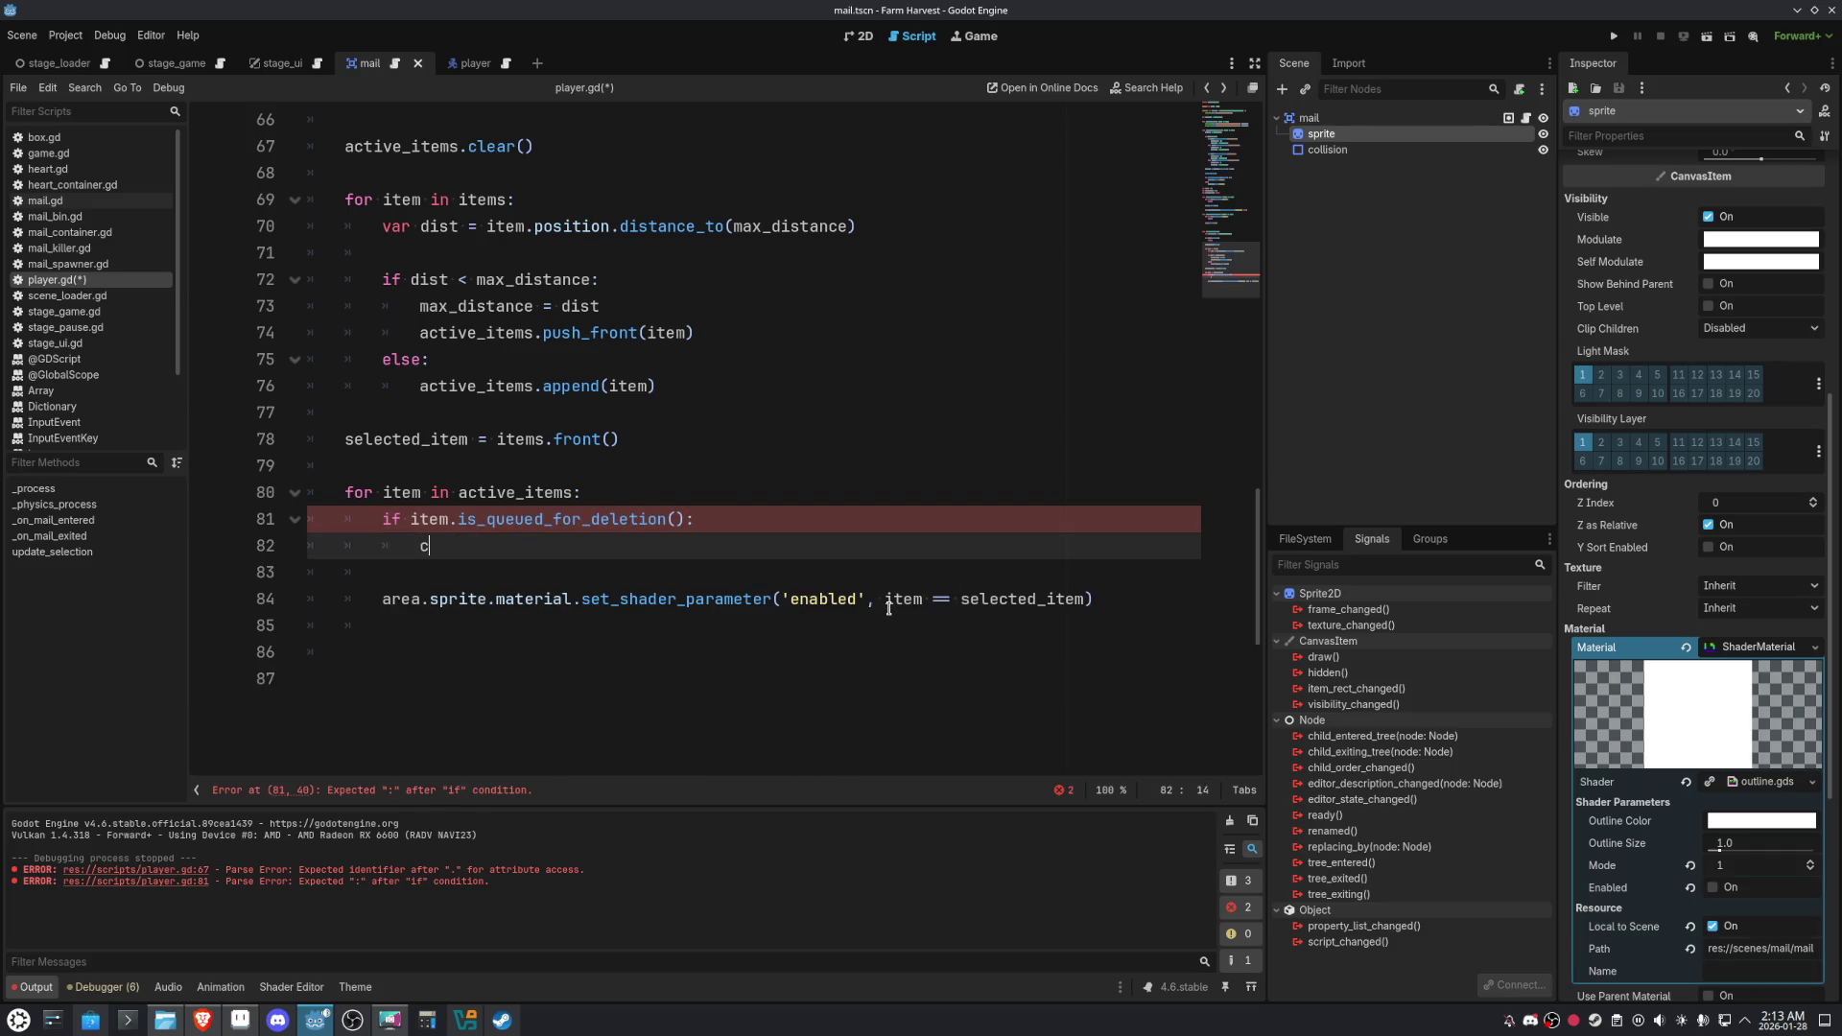
type("nue")
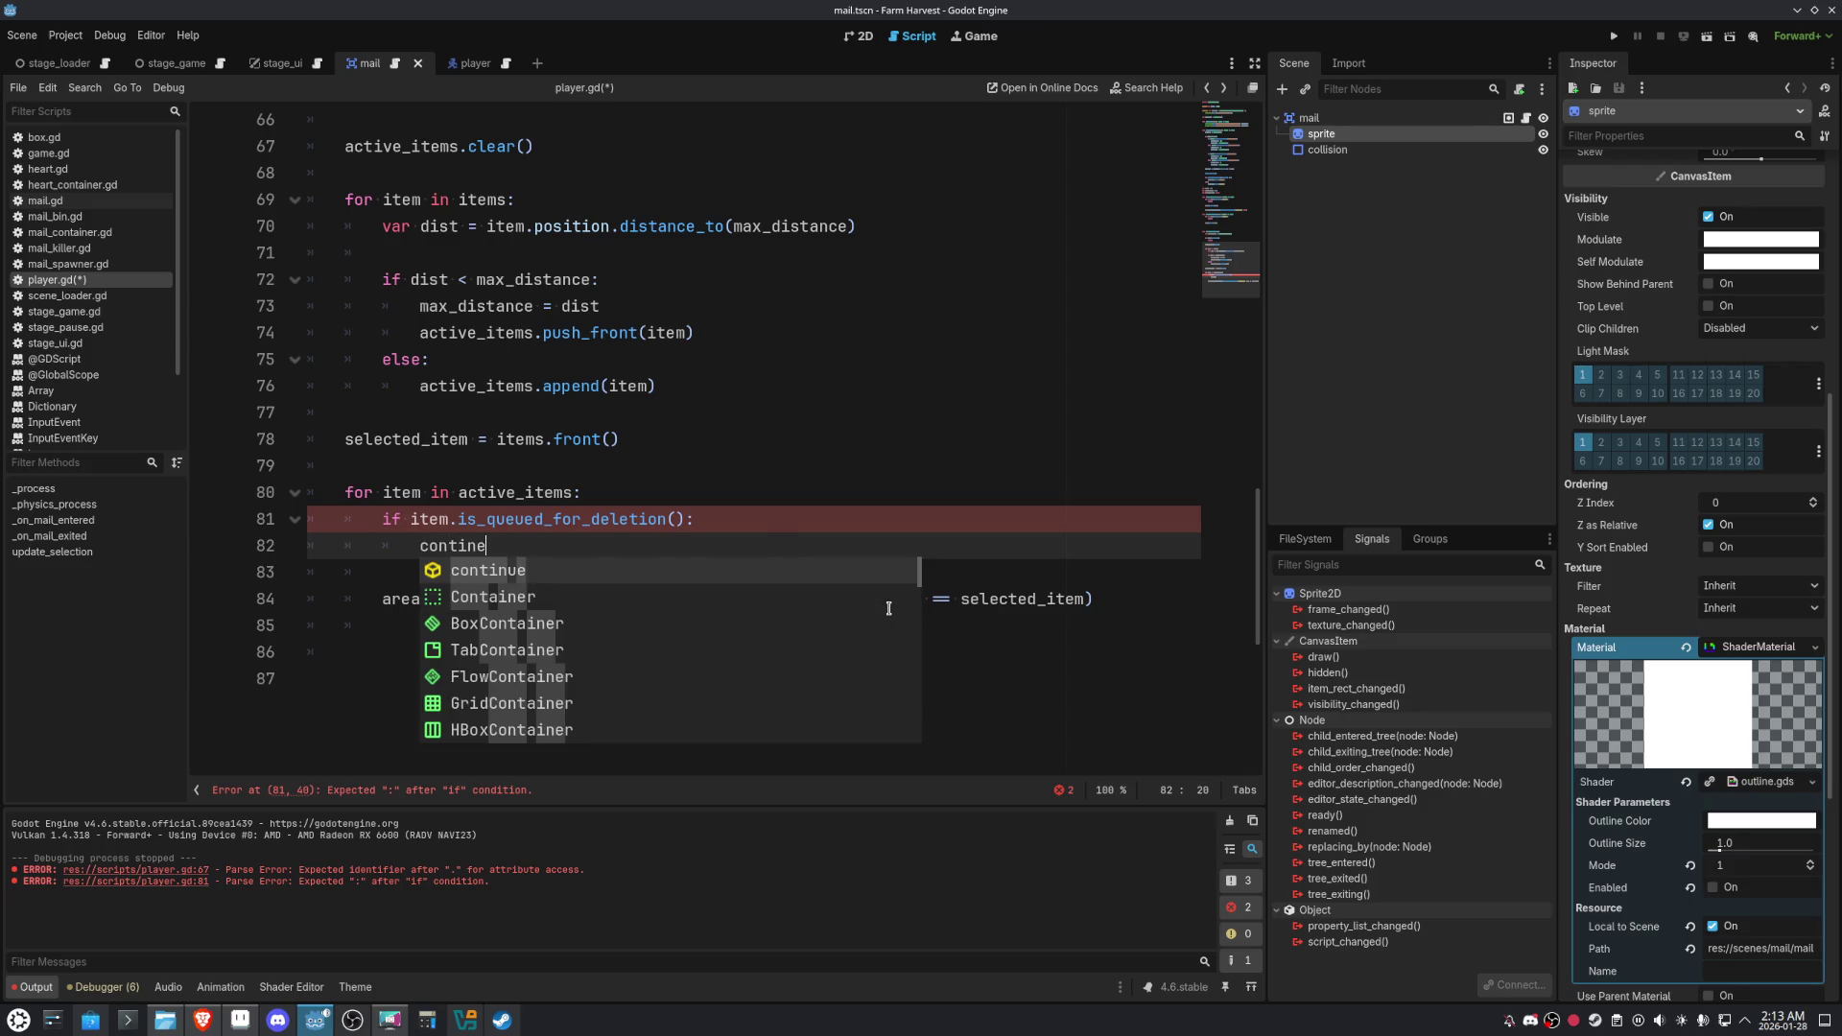
key("Return")
key("Down")
key("Down")
key("Down")
key("BackSpace")
key("BackSpace")
key("BackSpace")
key("ctrl+s")
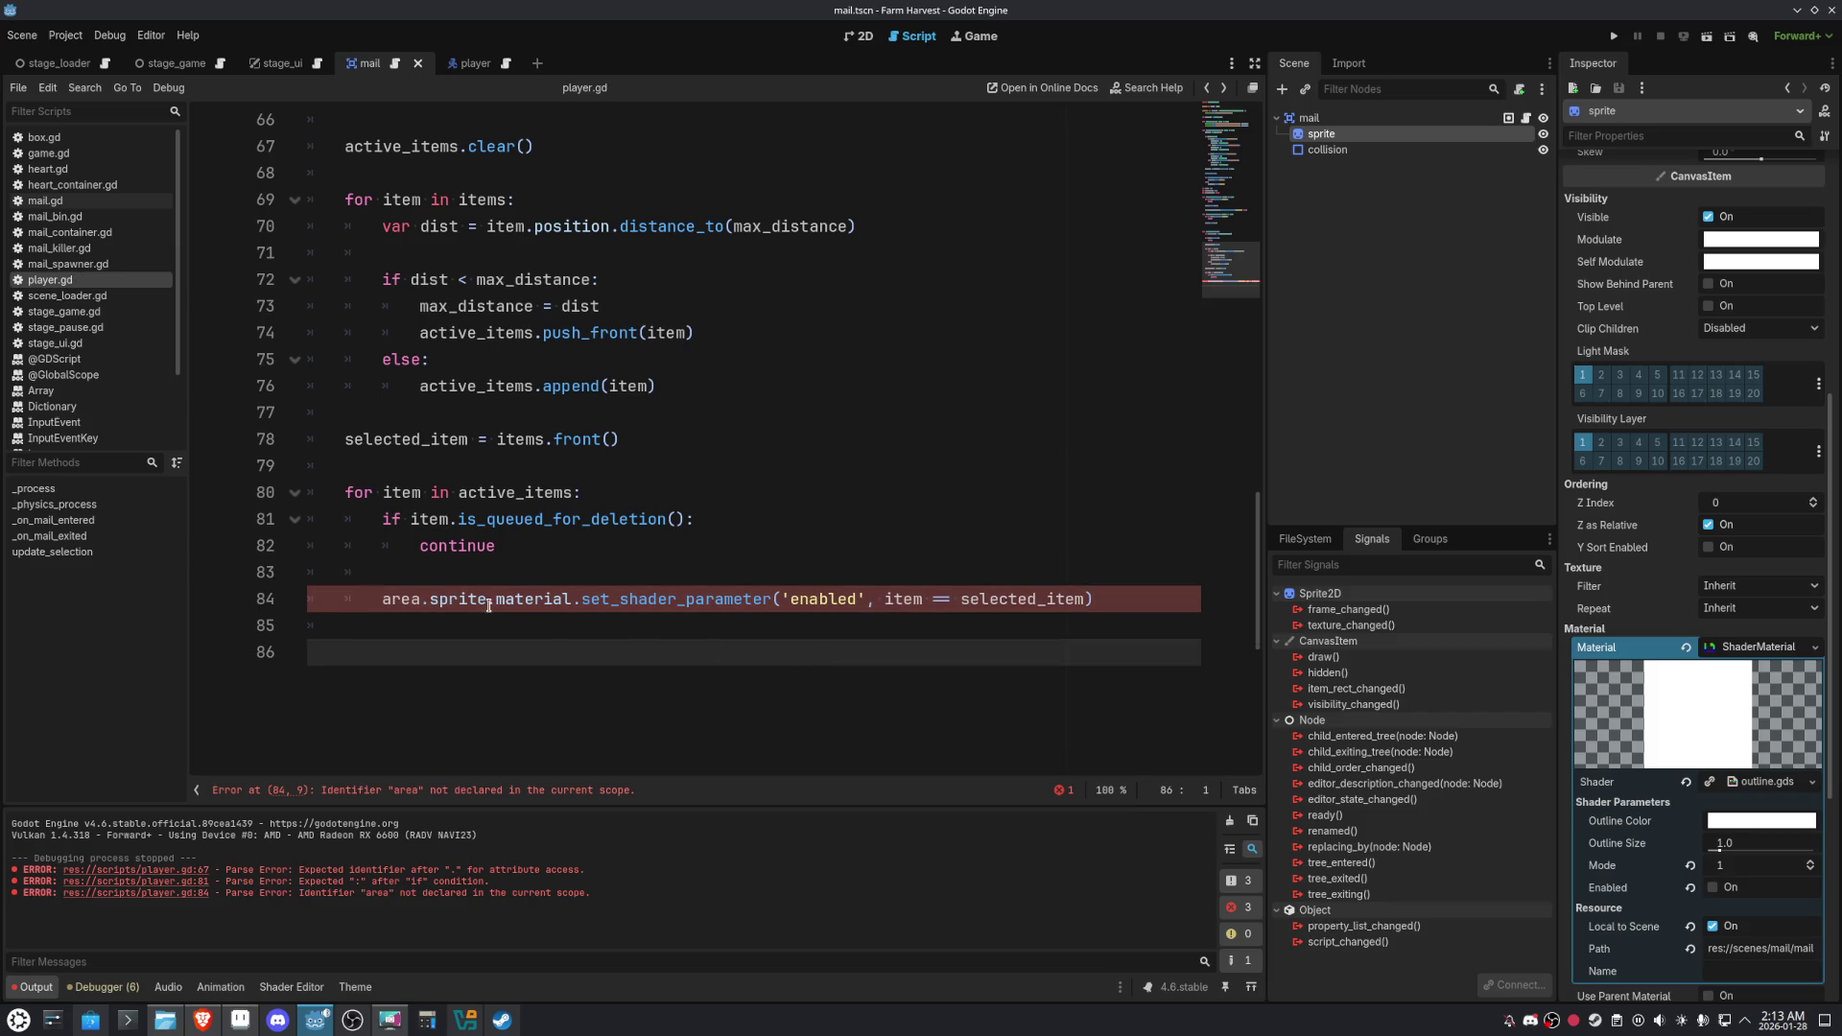
Step: Replace area with item in the line 84 shader call and save the script
double_click(437, 519)
double_click(398, 599)
type("item")
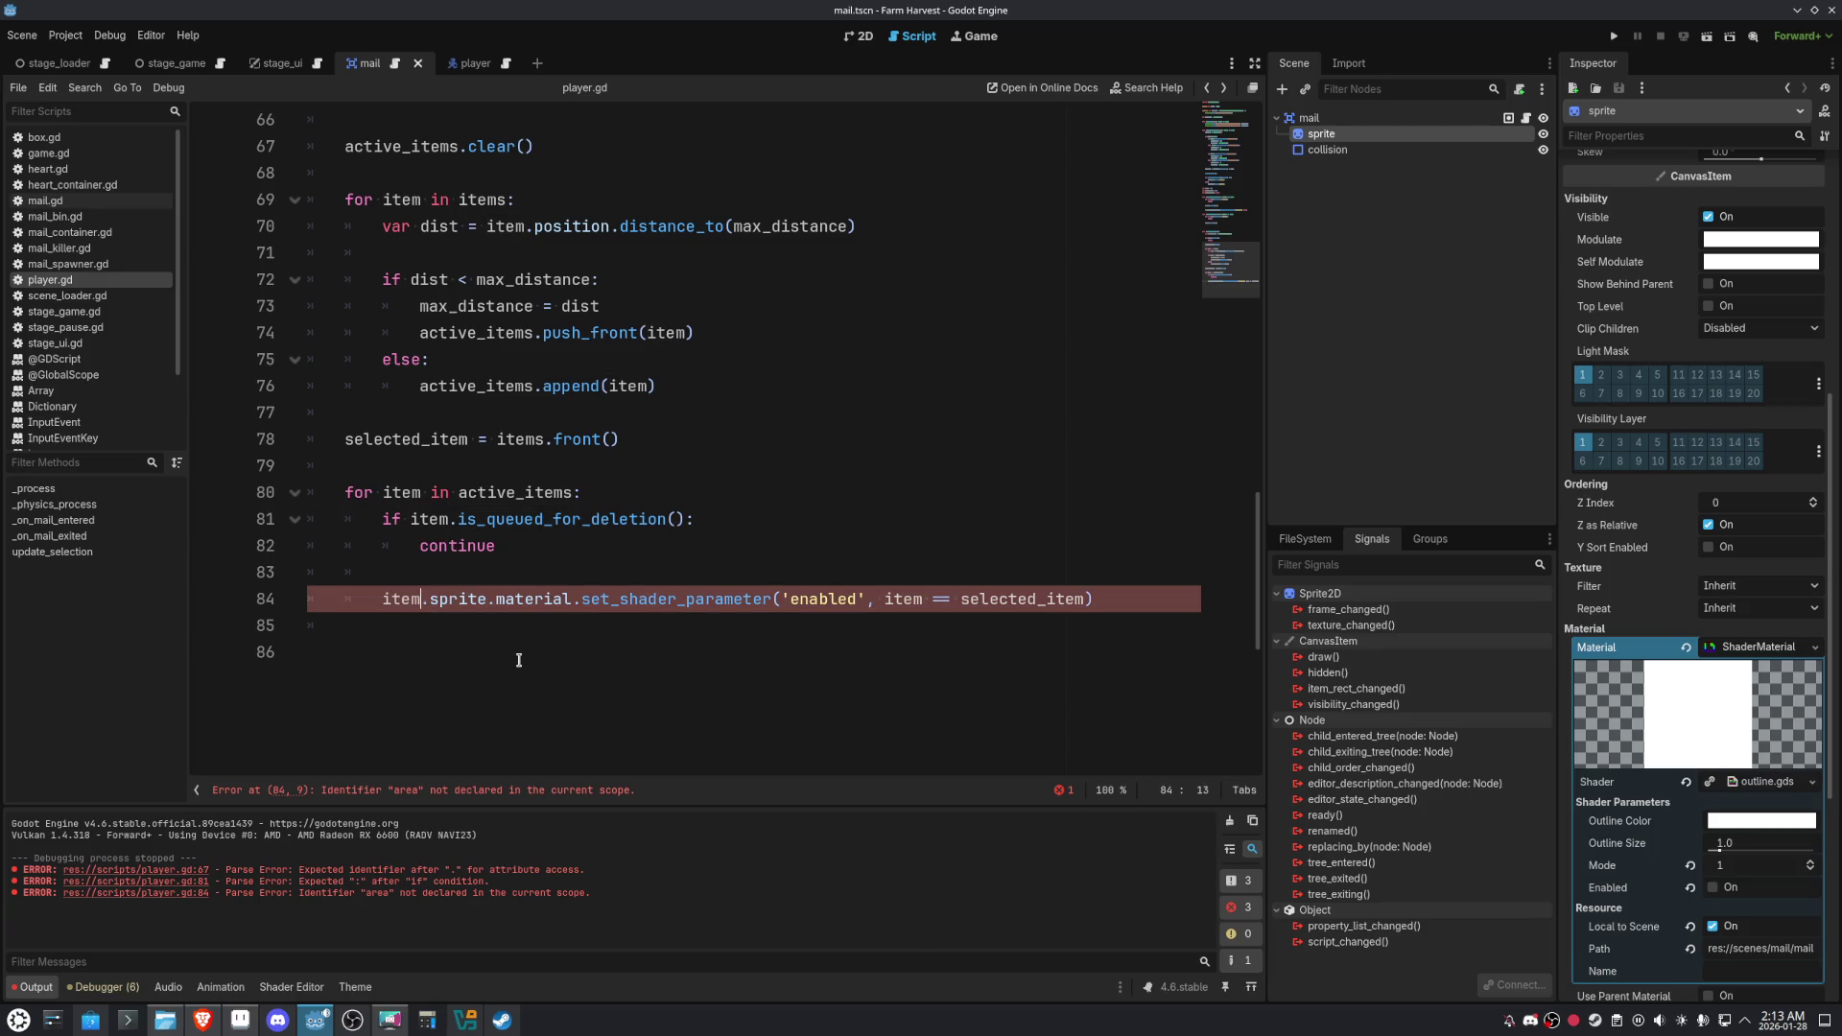
key("Down")
key("Down")
key("ctrl+s")
scroll(873, 691, "up", 1)
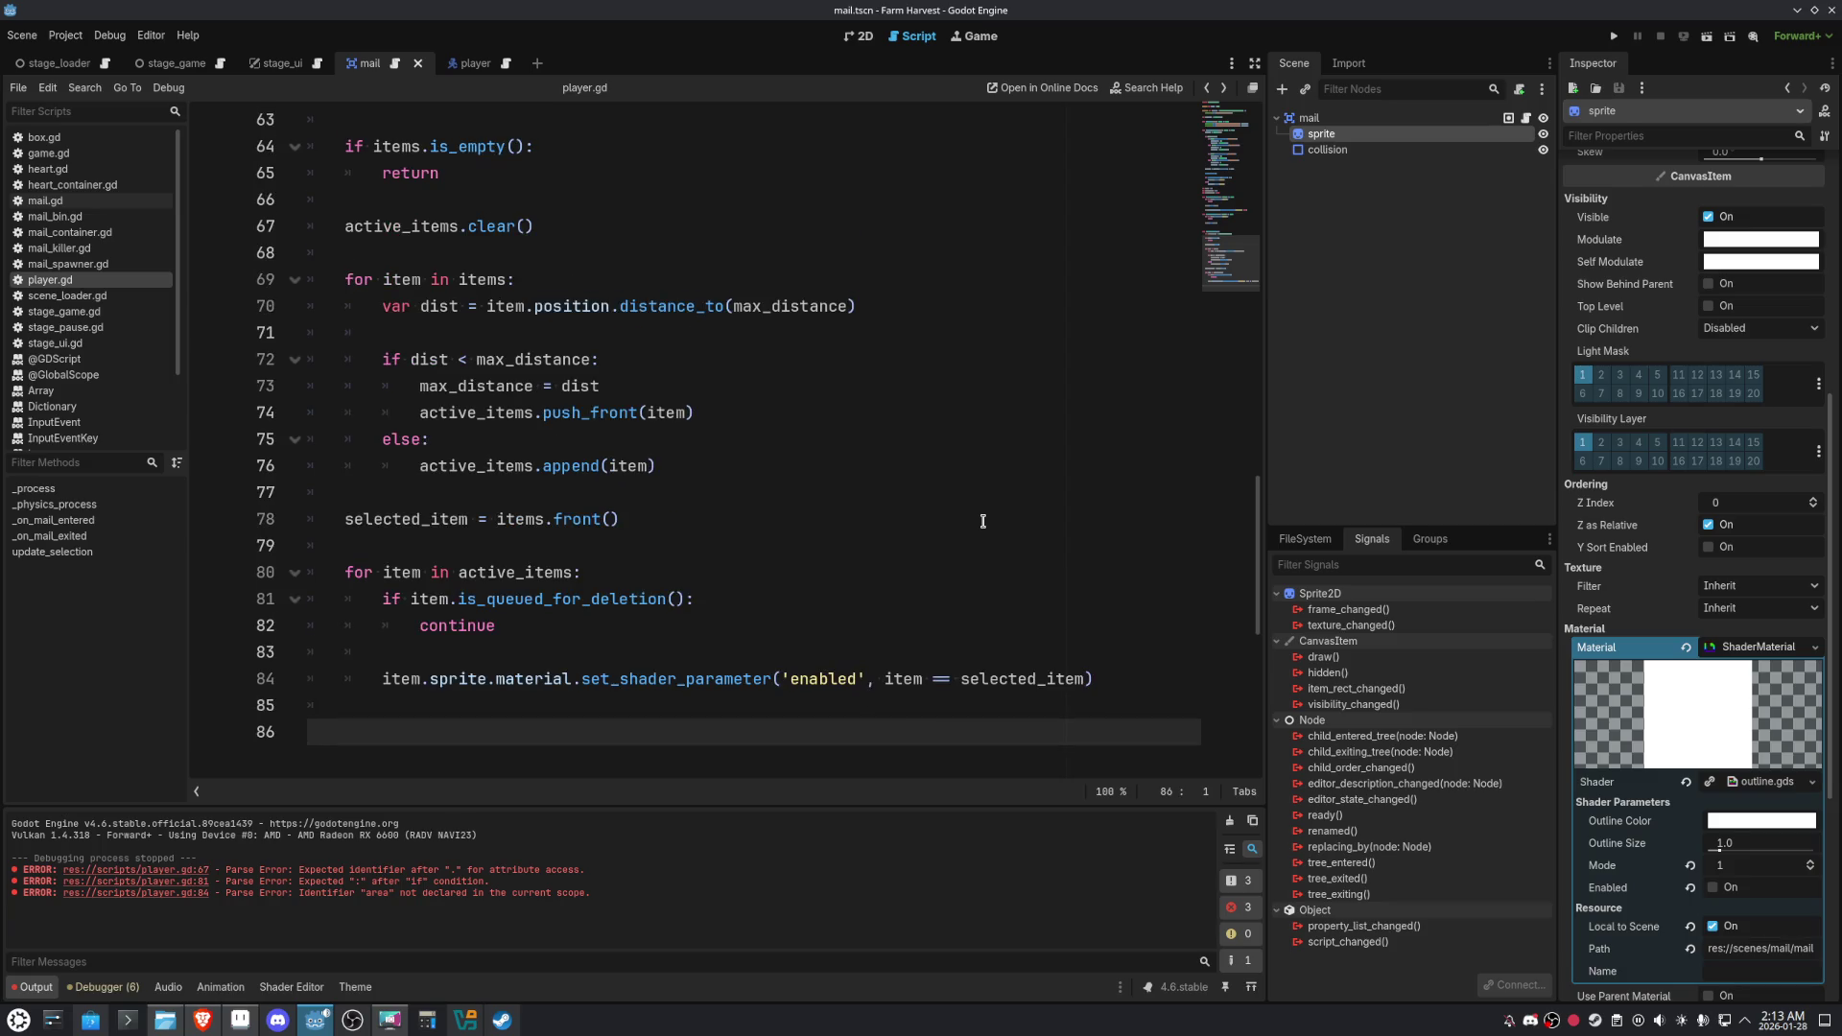
Step: Copy the update_selection() call and add it after items.erase(area) in _on_mail_exited
scroll(983, 521, "up", 6)
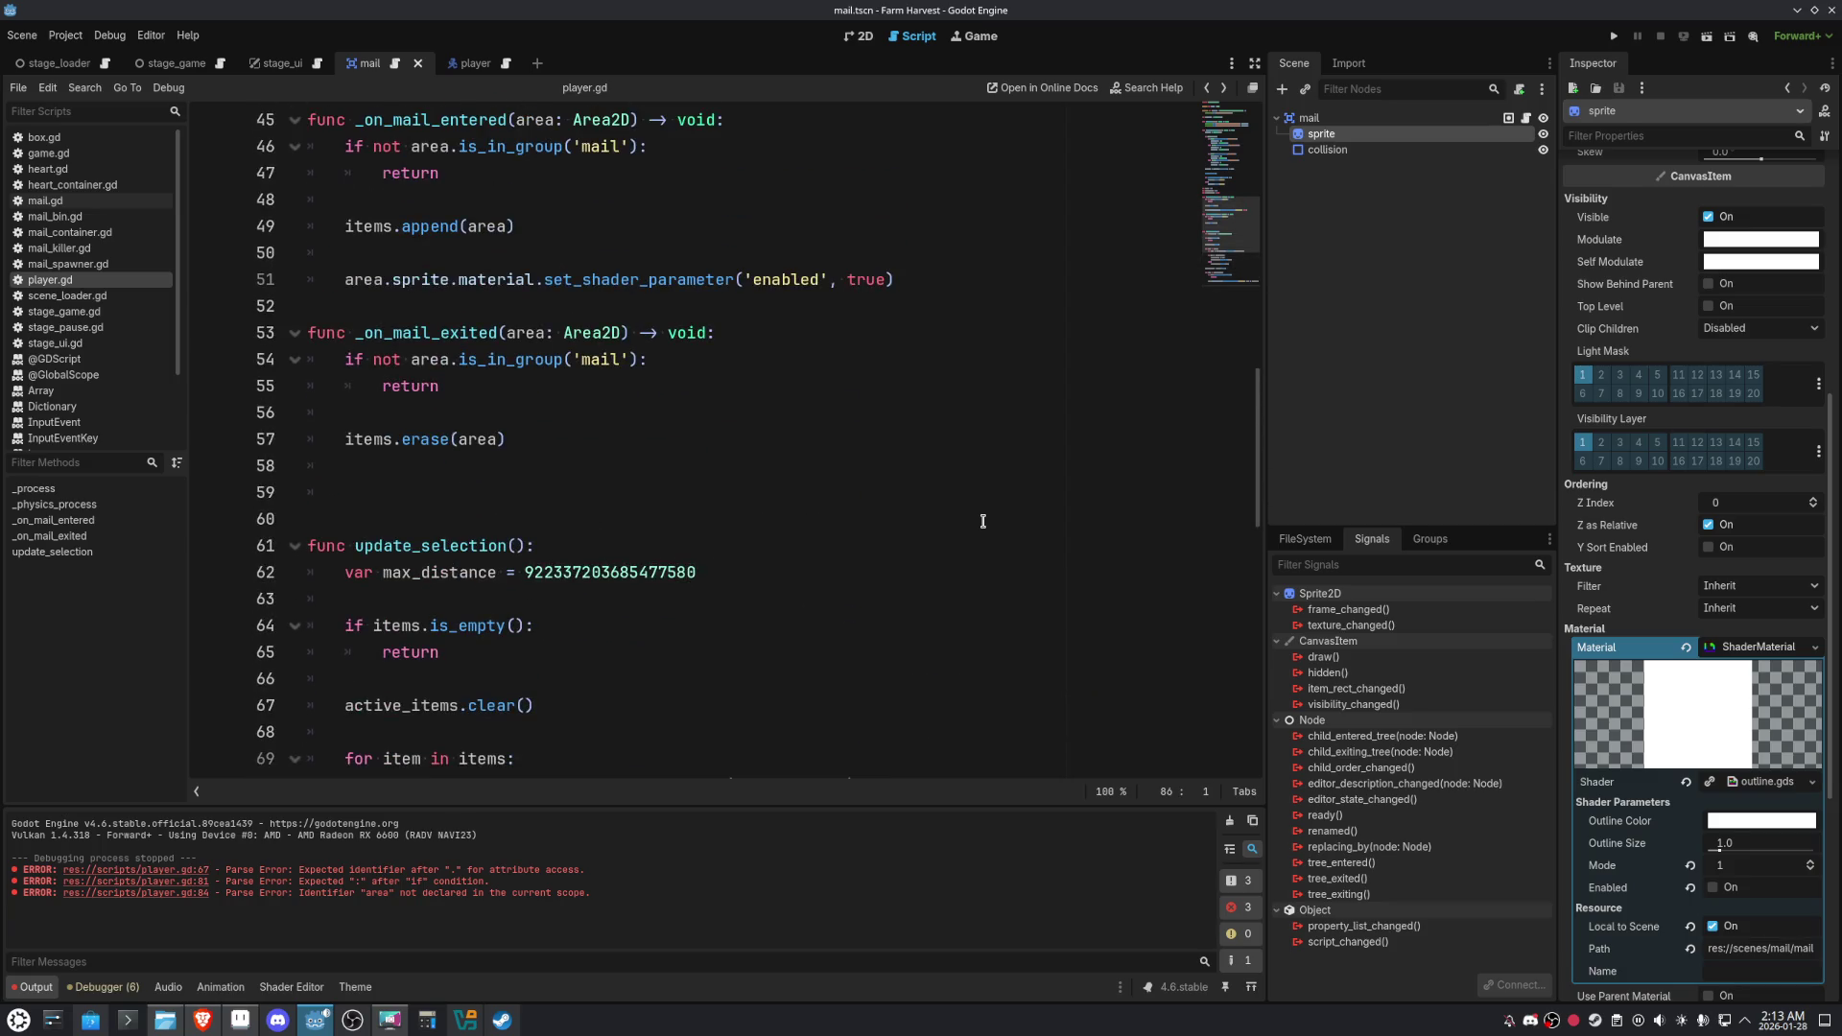
left_click_drag(529, 545, 355, 545)
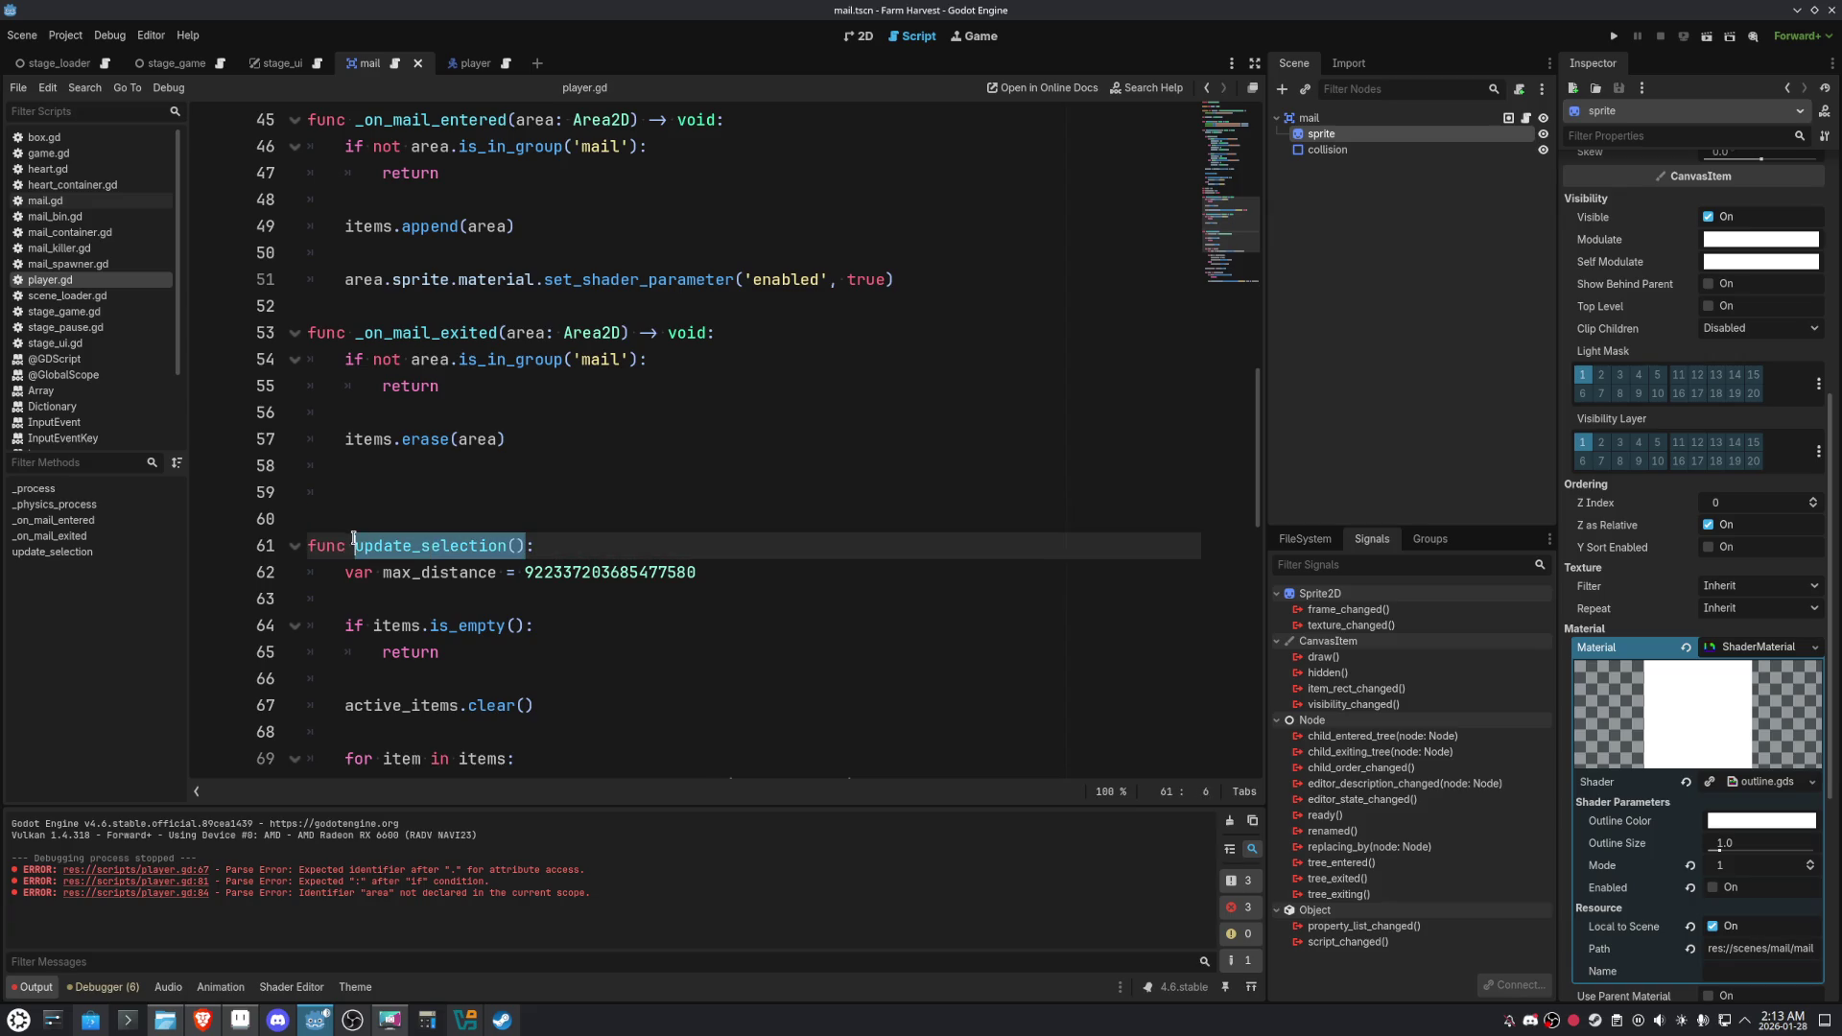
key("ctrl+c")
left_click(587, 465)
key("ctrl+v")
key("Return")
key("BackSpace")
key("BackSpace")
Step: Replace the set_shader_parameter line in _on_mail_entered with update_selection() and delete the empty line above
scroll(666, 498, "up", 2)
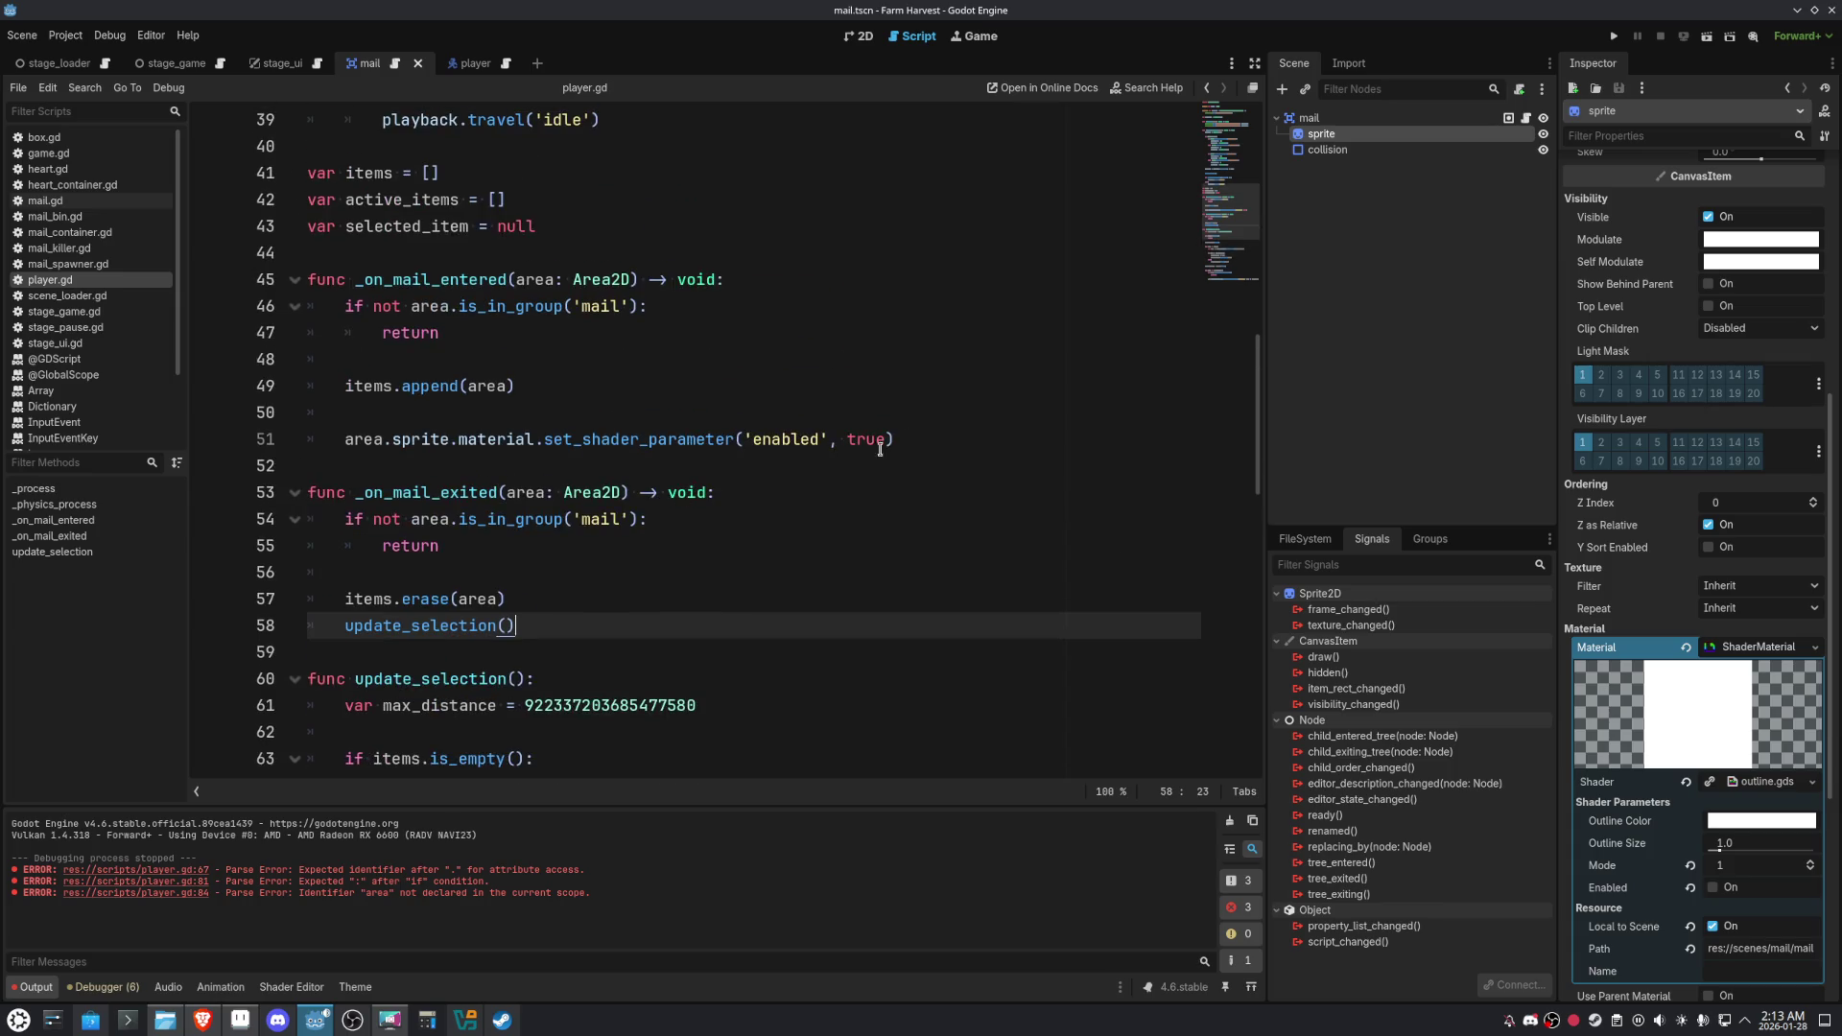
left_click(931, 434)
key("shift+Home")
key("ctrl+v")
key("Up")
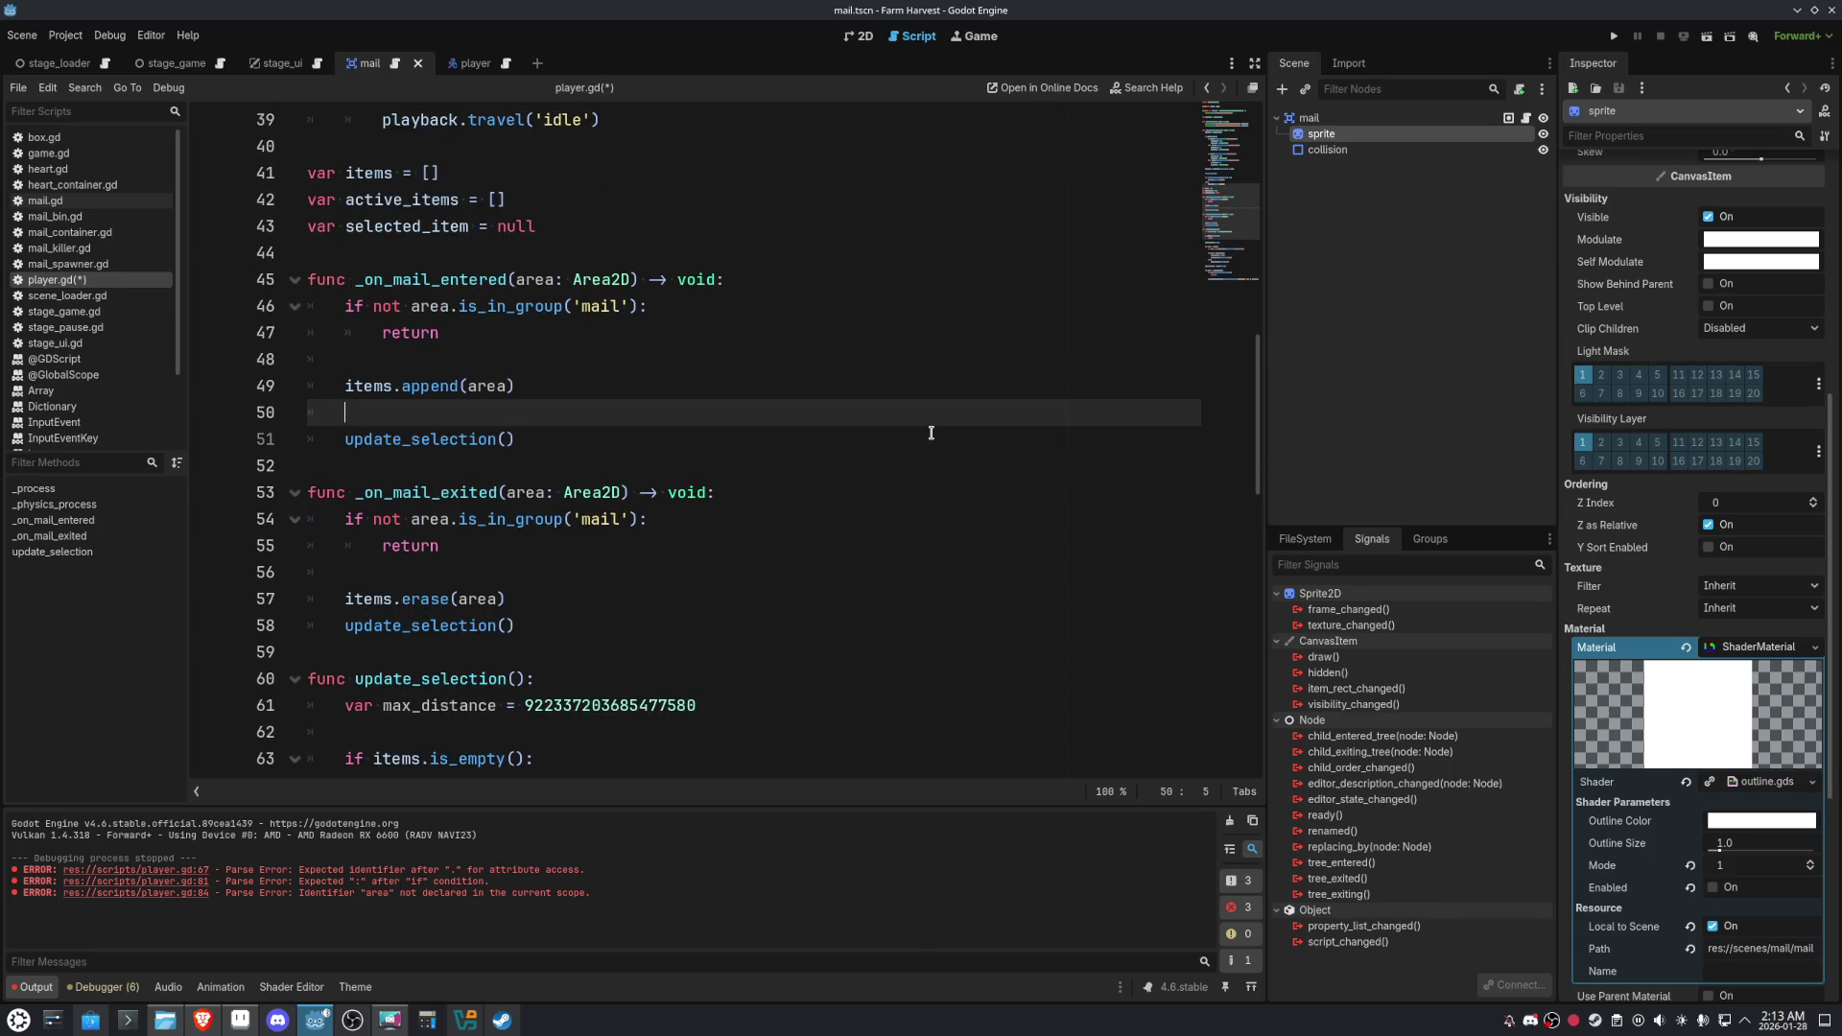
key("BackSpace")
left_click(884, 518)
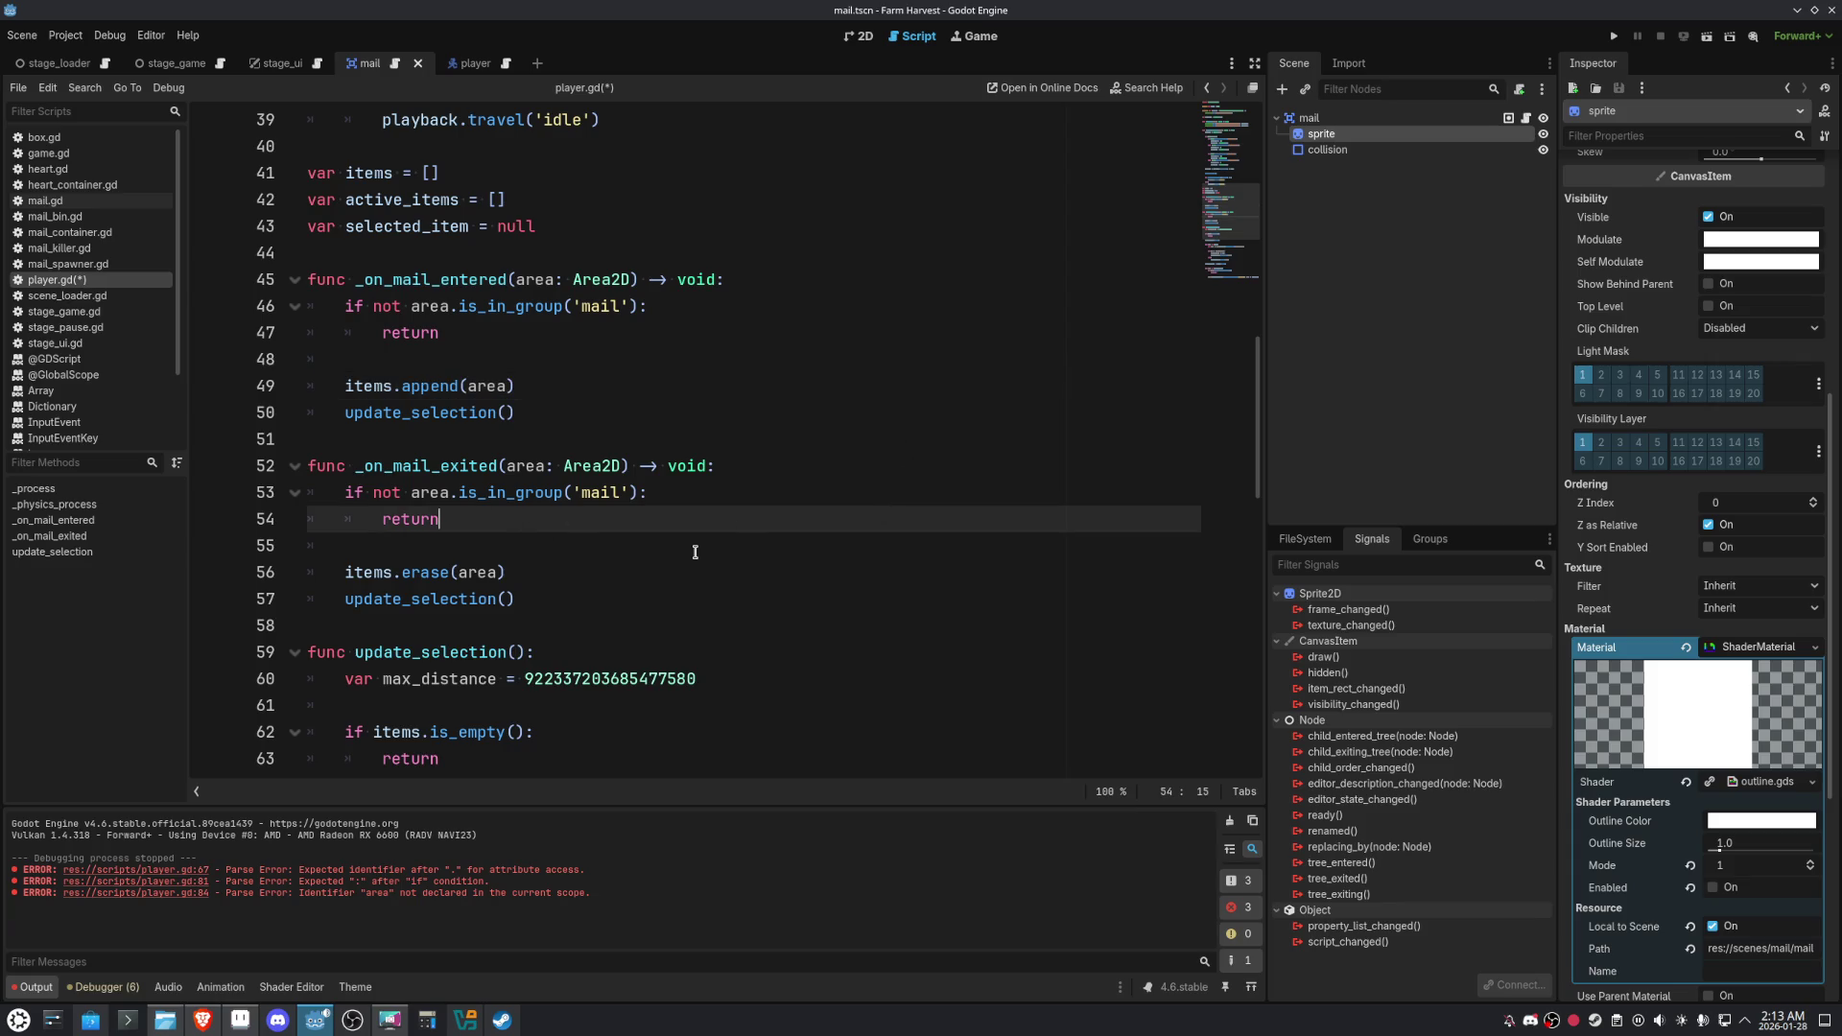
scroll(696, 552, "down", 5)
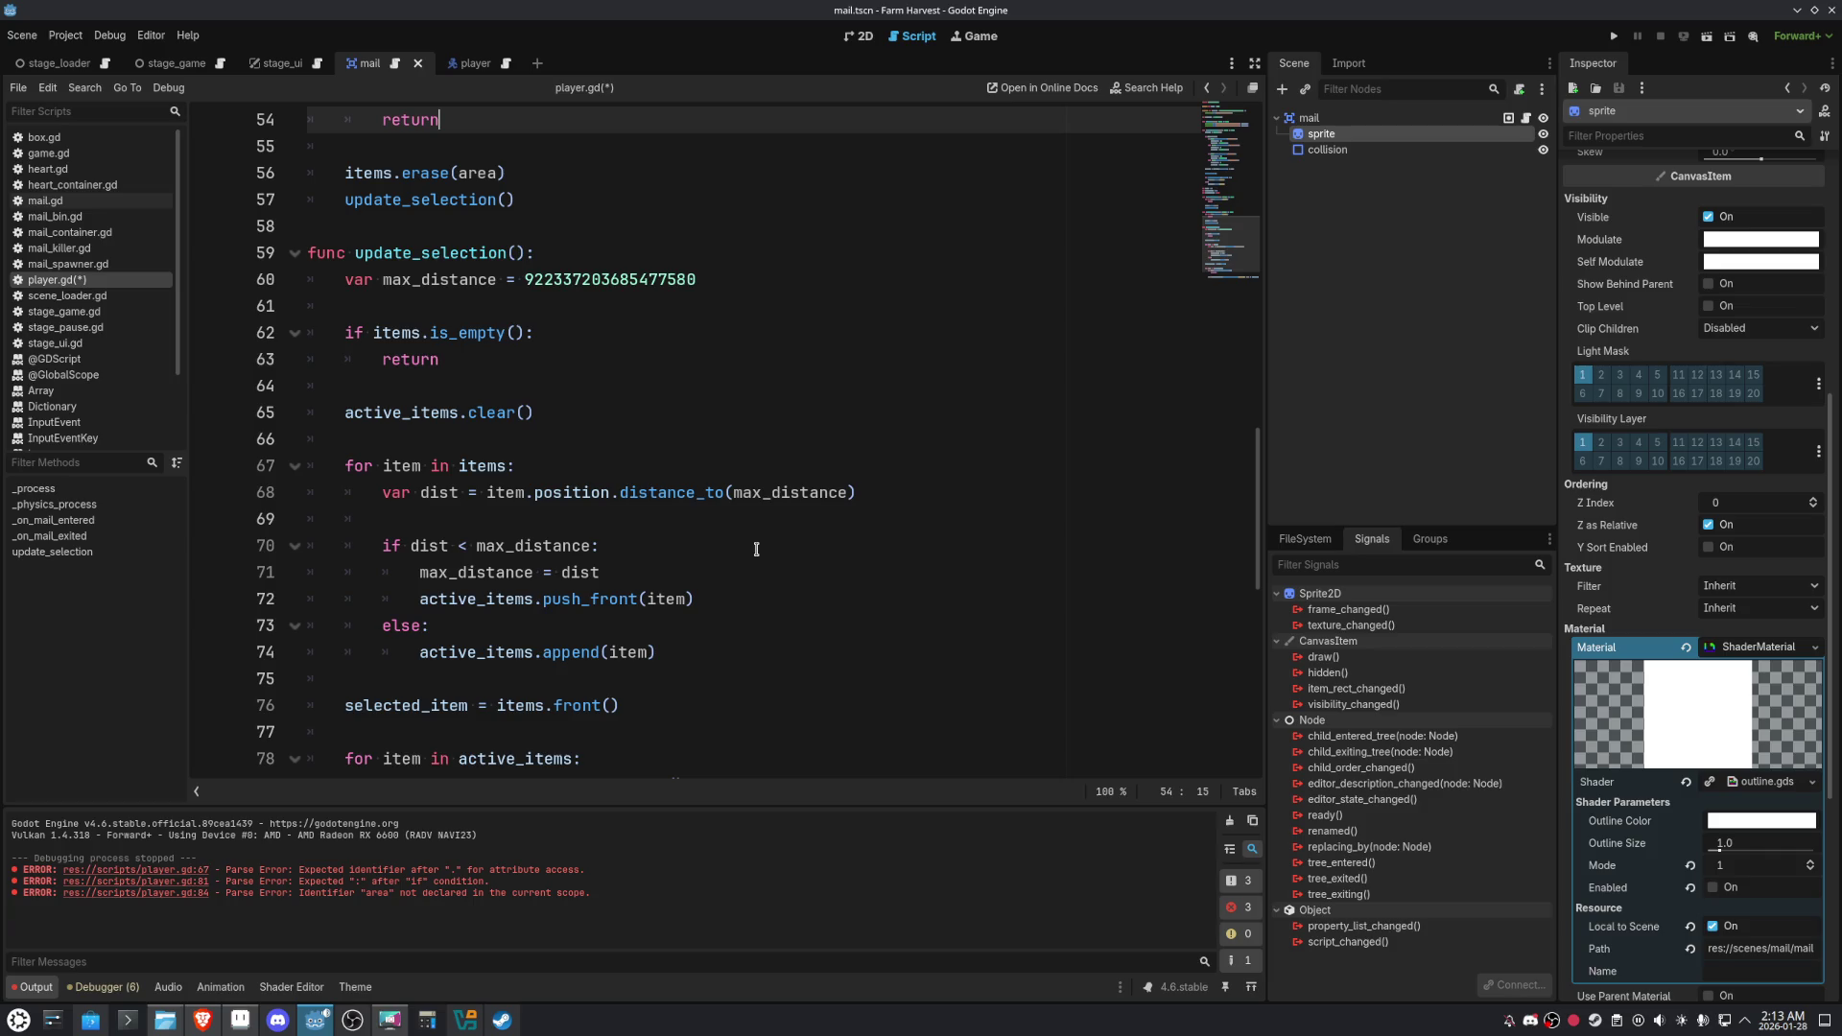
scroll(756, 547, "down", 2)
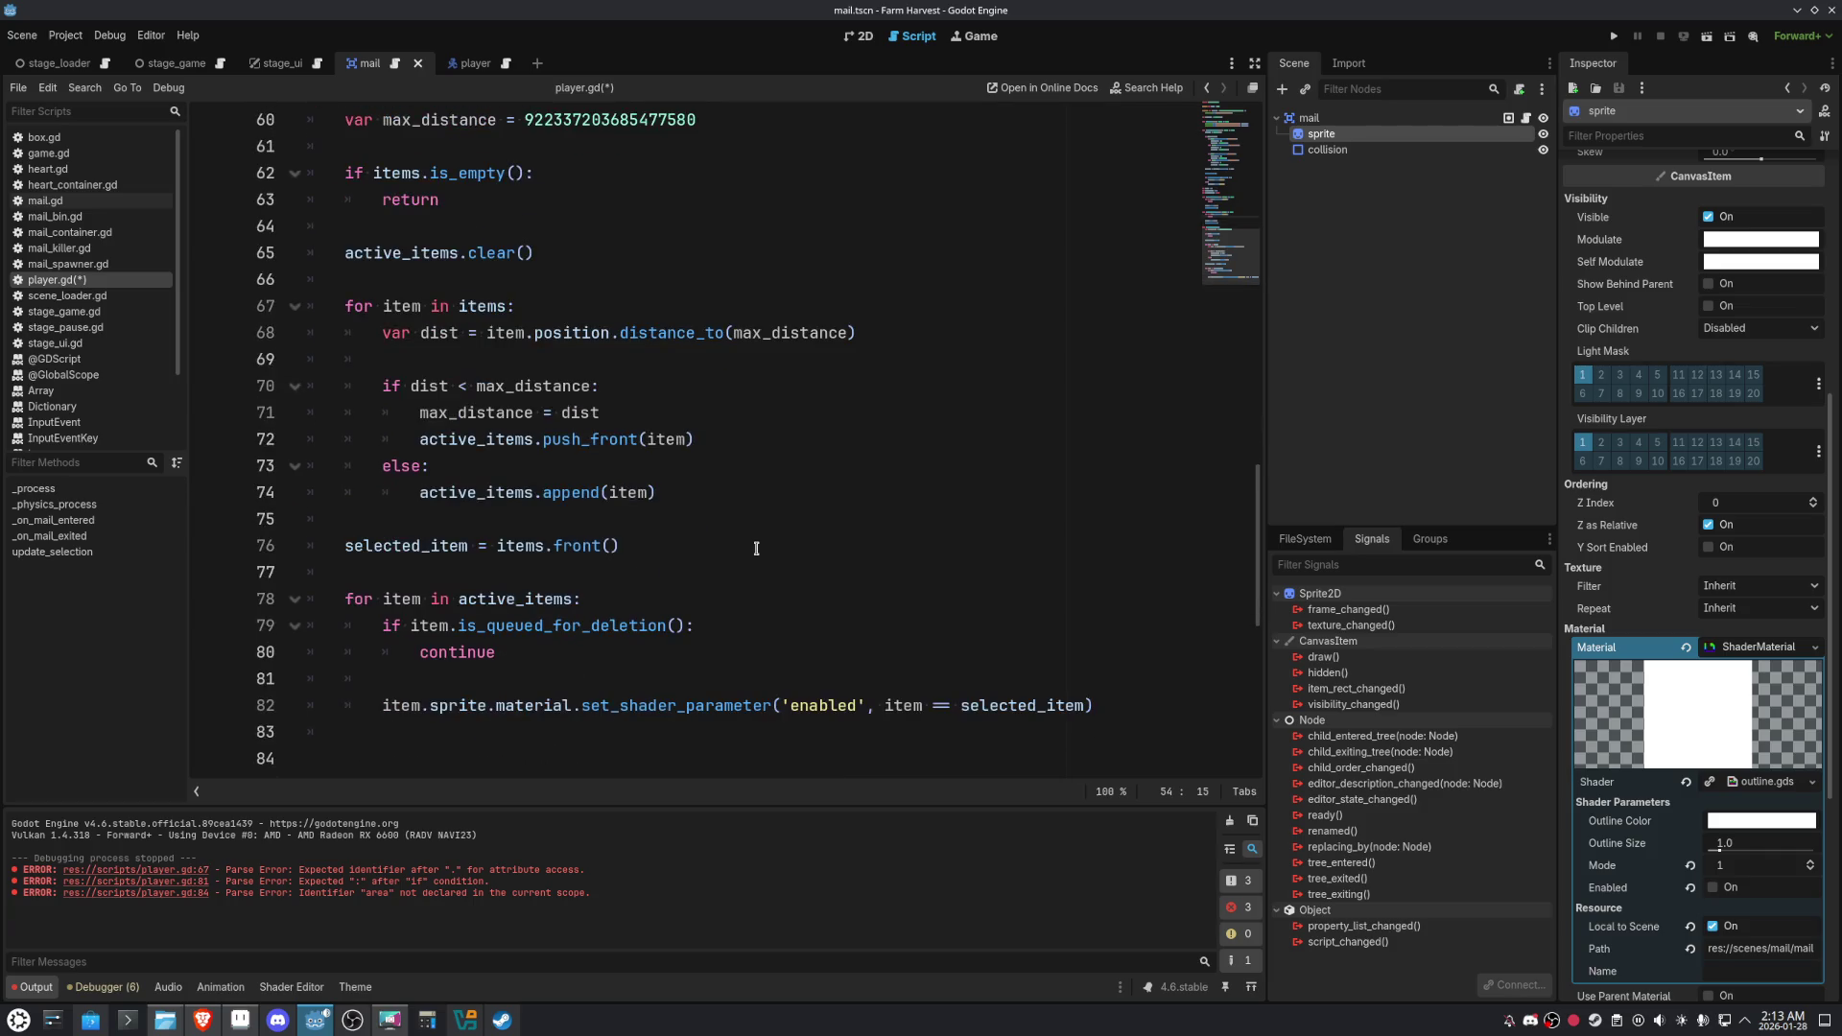
Step: Copy the active_items outline loop and paste it above active_items.clear()
scroll(756, 548, "up", 2)
left_click_drag(563, 406, 344, 415)
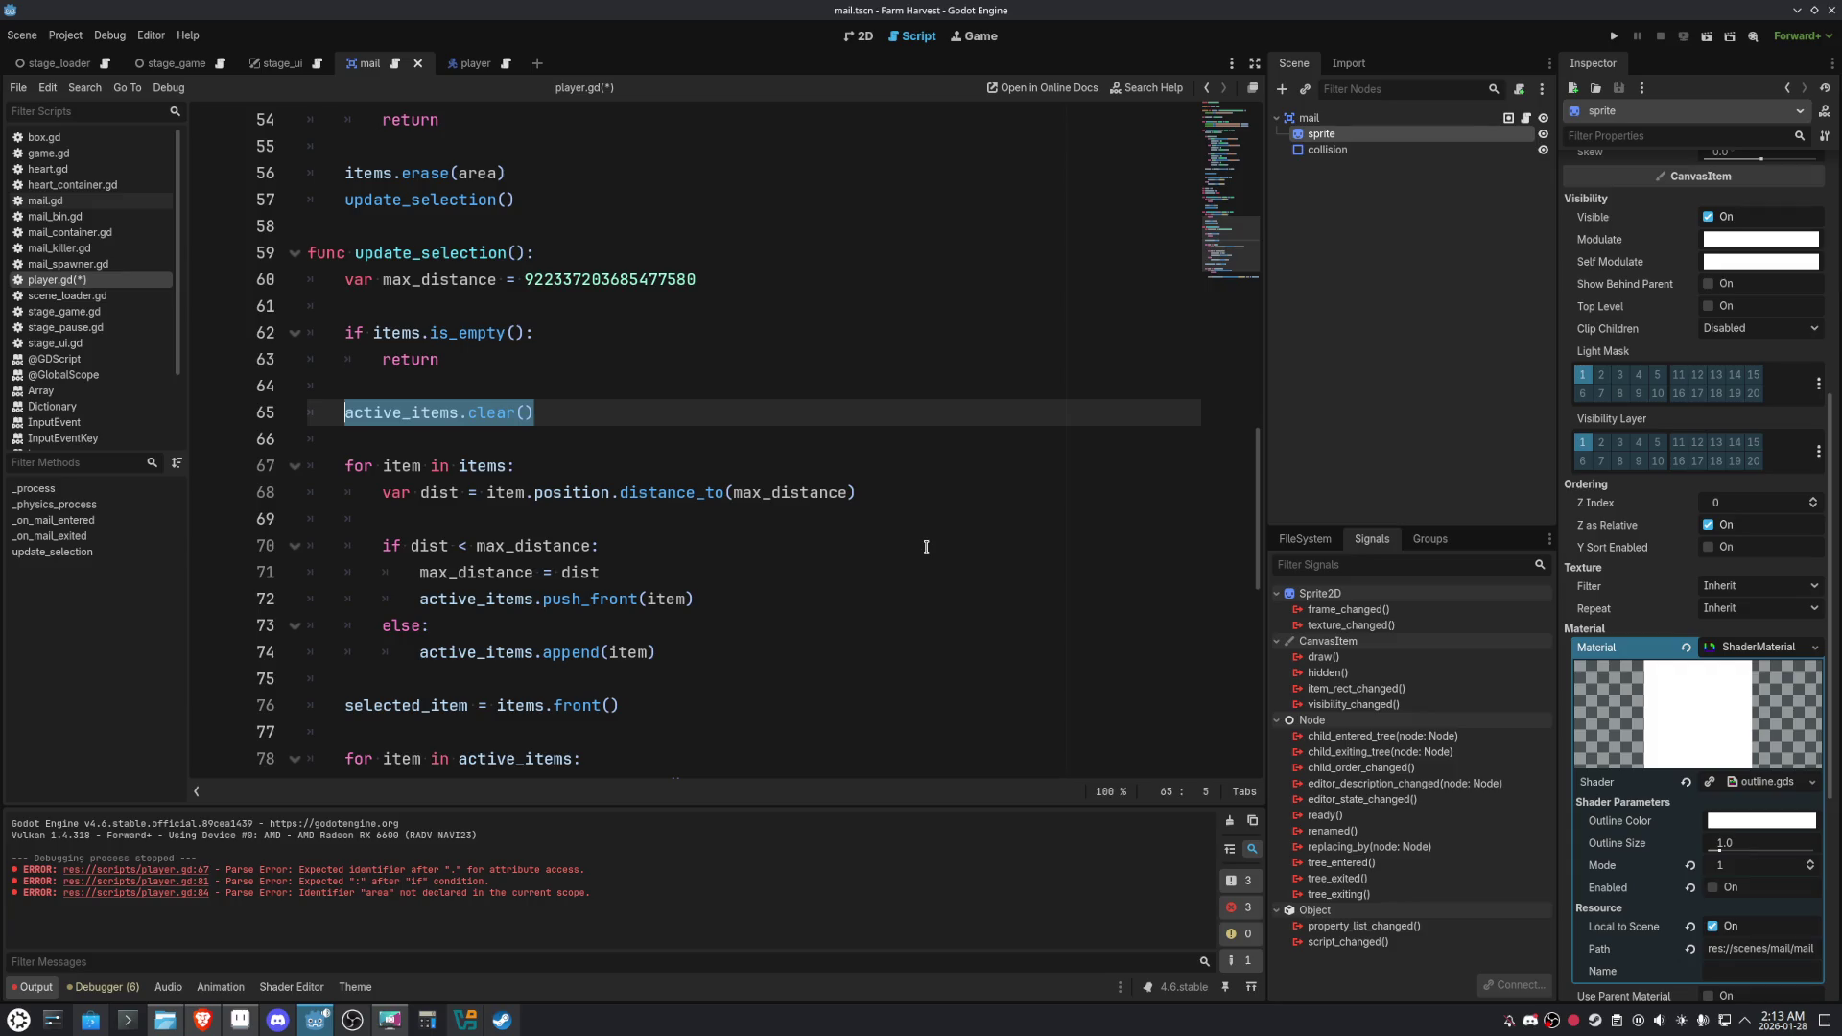
scroll(926, 547, "down", 1)
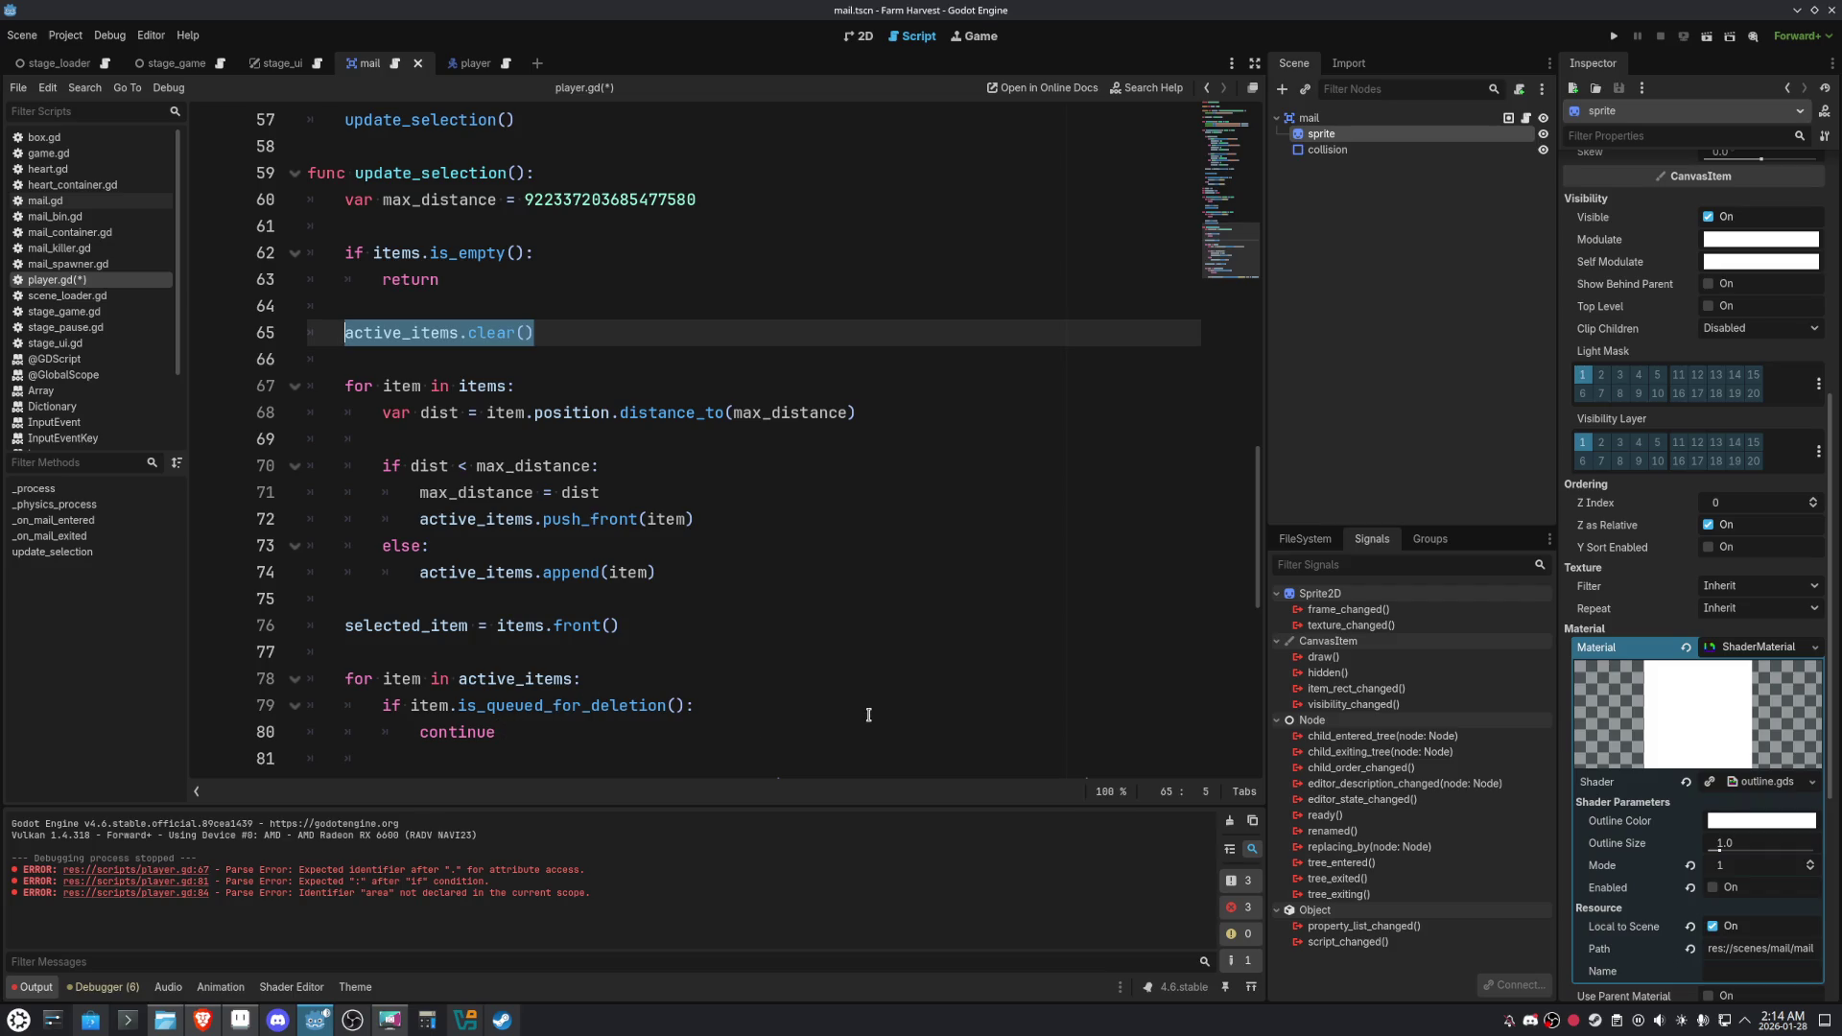
scroll(868, 715, "down", 2)
mouse_move(344, 523)
left_mouse_down()
mouse_move(499, 576)
mouse_move(1093, 629)
left_mouse_up()
key("ctrl+c")
scroll(631, 460, "up", 3)
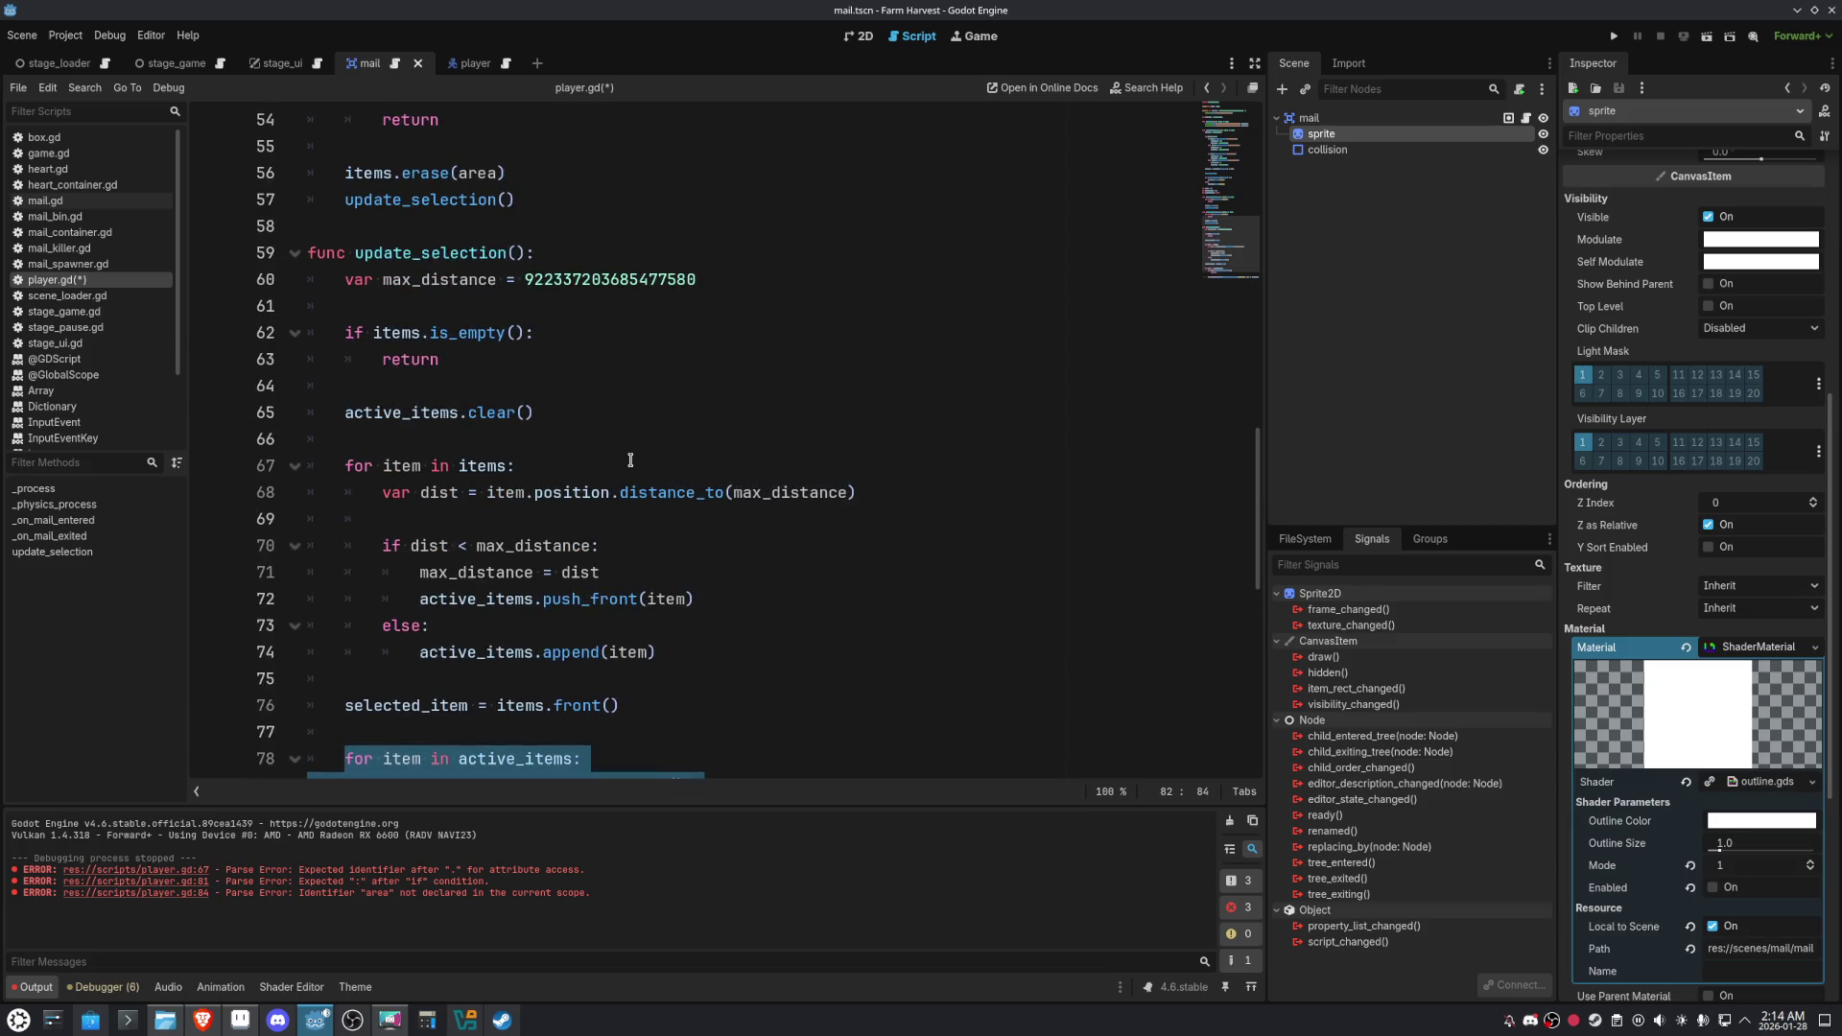
left_click(541, 396)
key("Return")
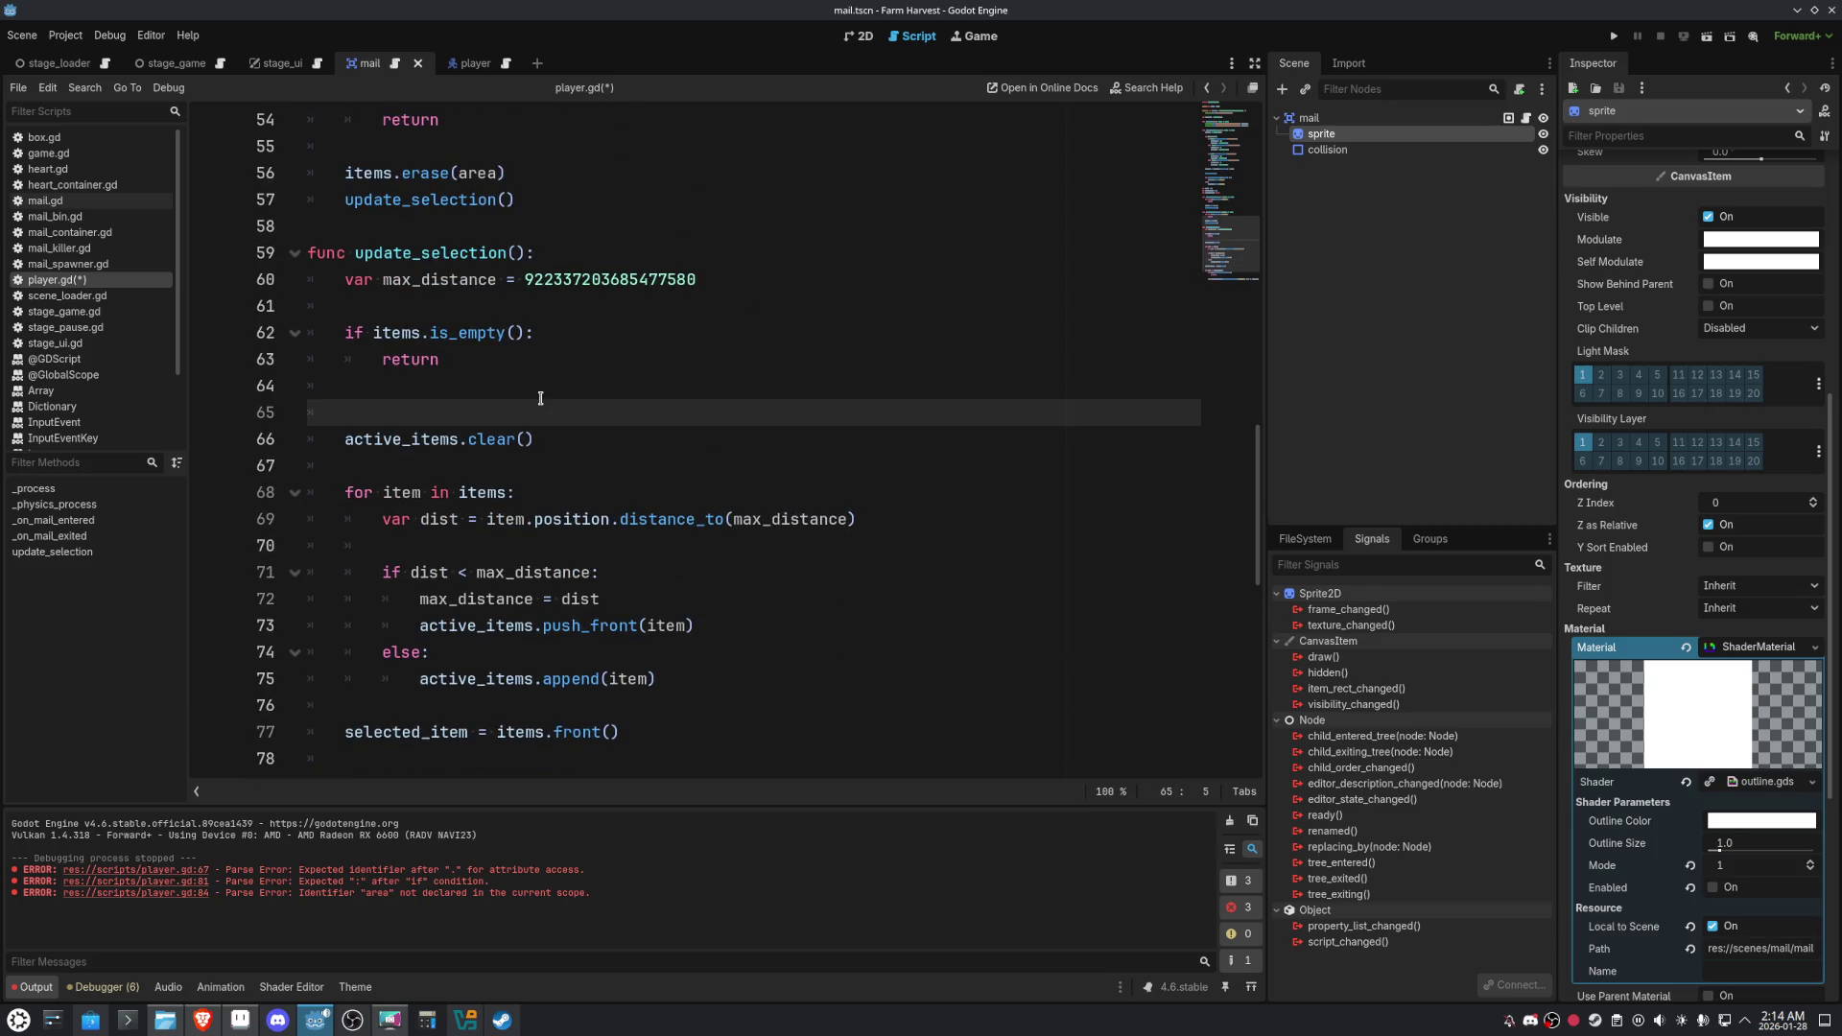
key("ctrl+v")
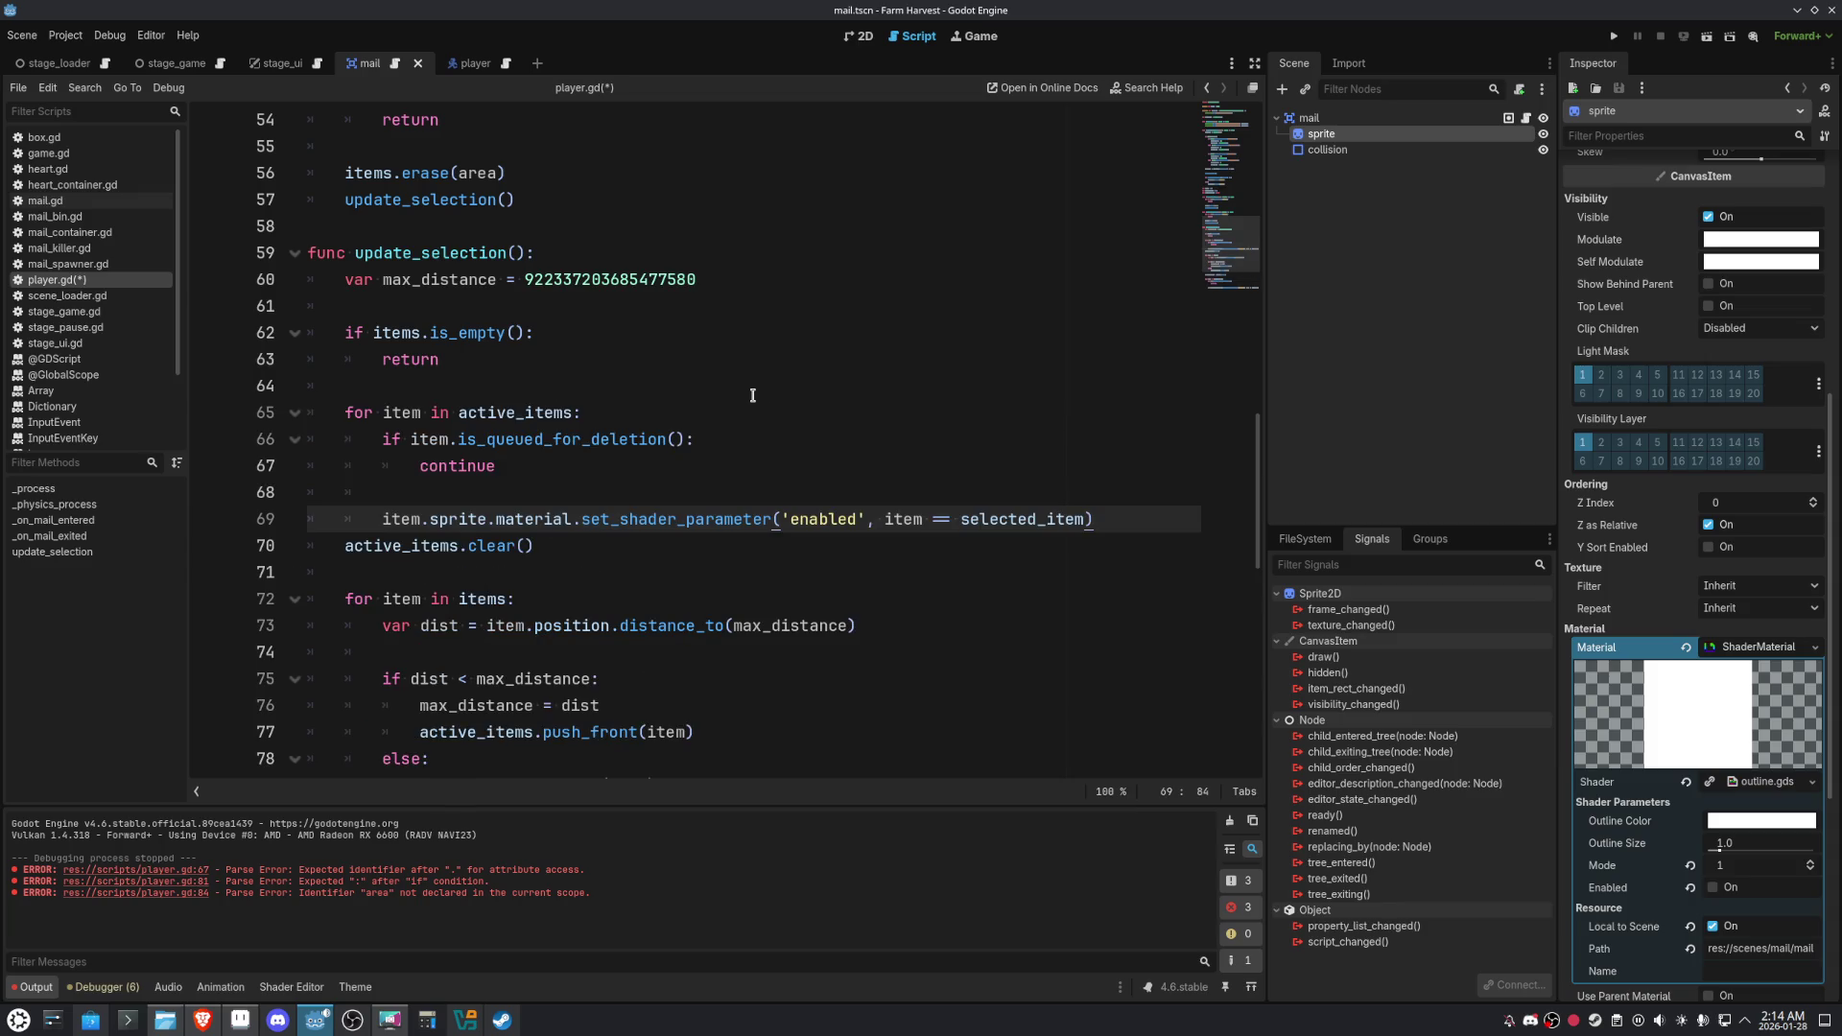
Step: Change the pasted loop's enabled value to false, remove the leftover blank line, and save player.gd
left_click_drag(885, 519, 1086, 519)
type("false")
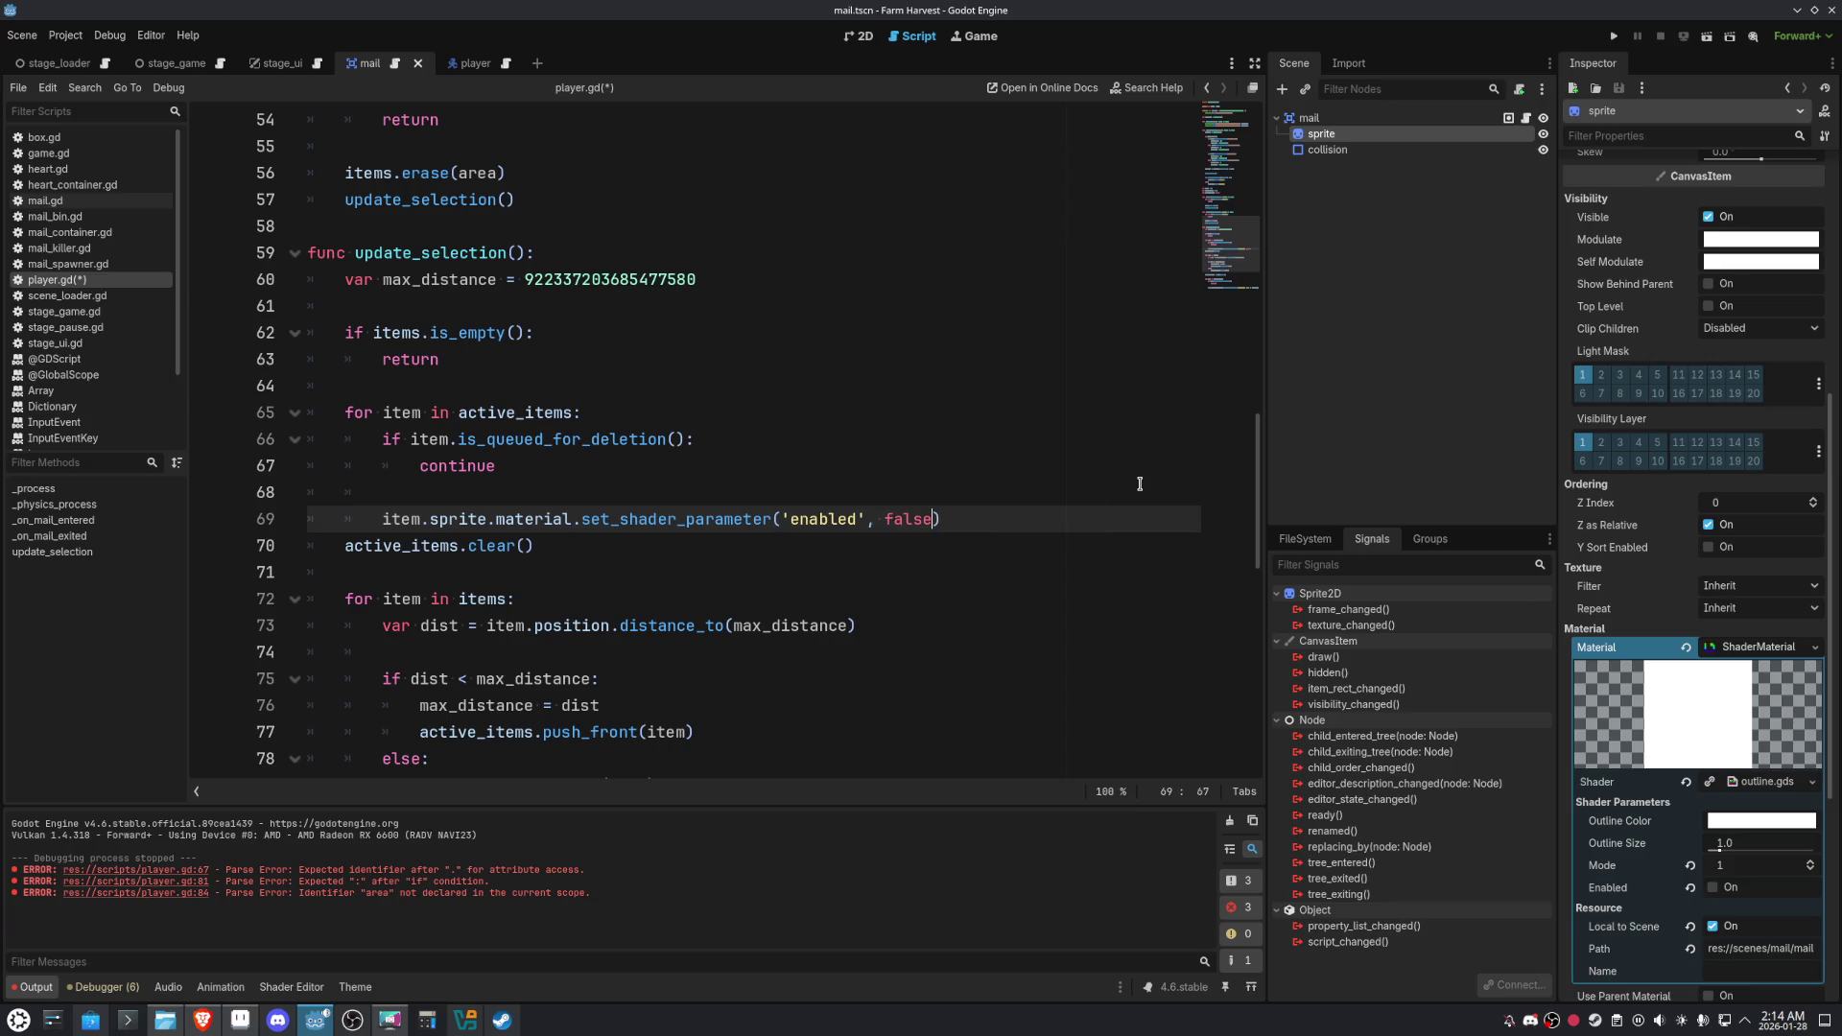
key("Up")
key("Up")
key("Down")
key("ctrl+shift+k")
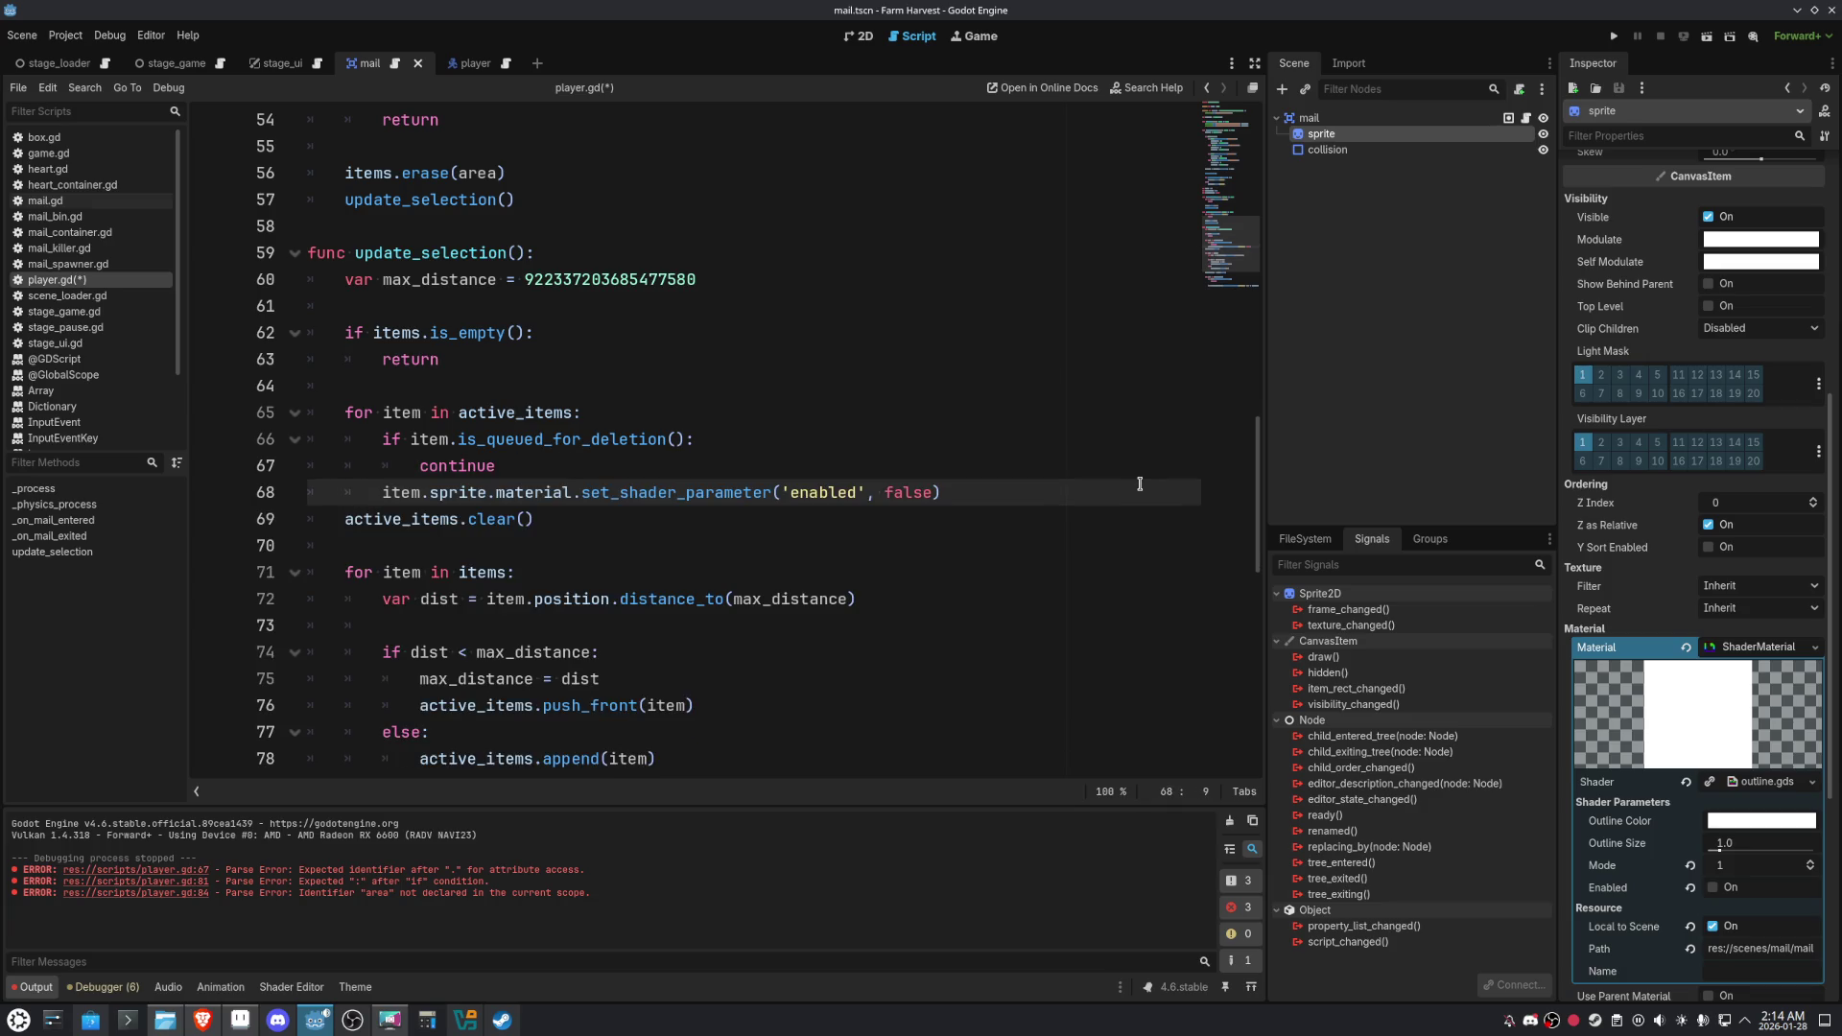
key("ctrl+s")
left_click(694, 530)
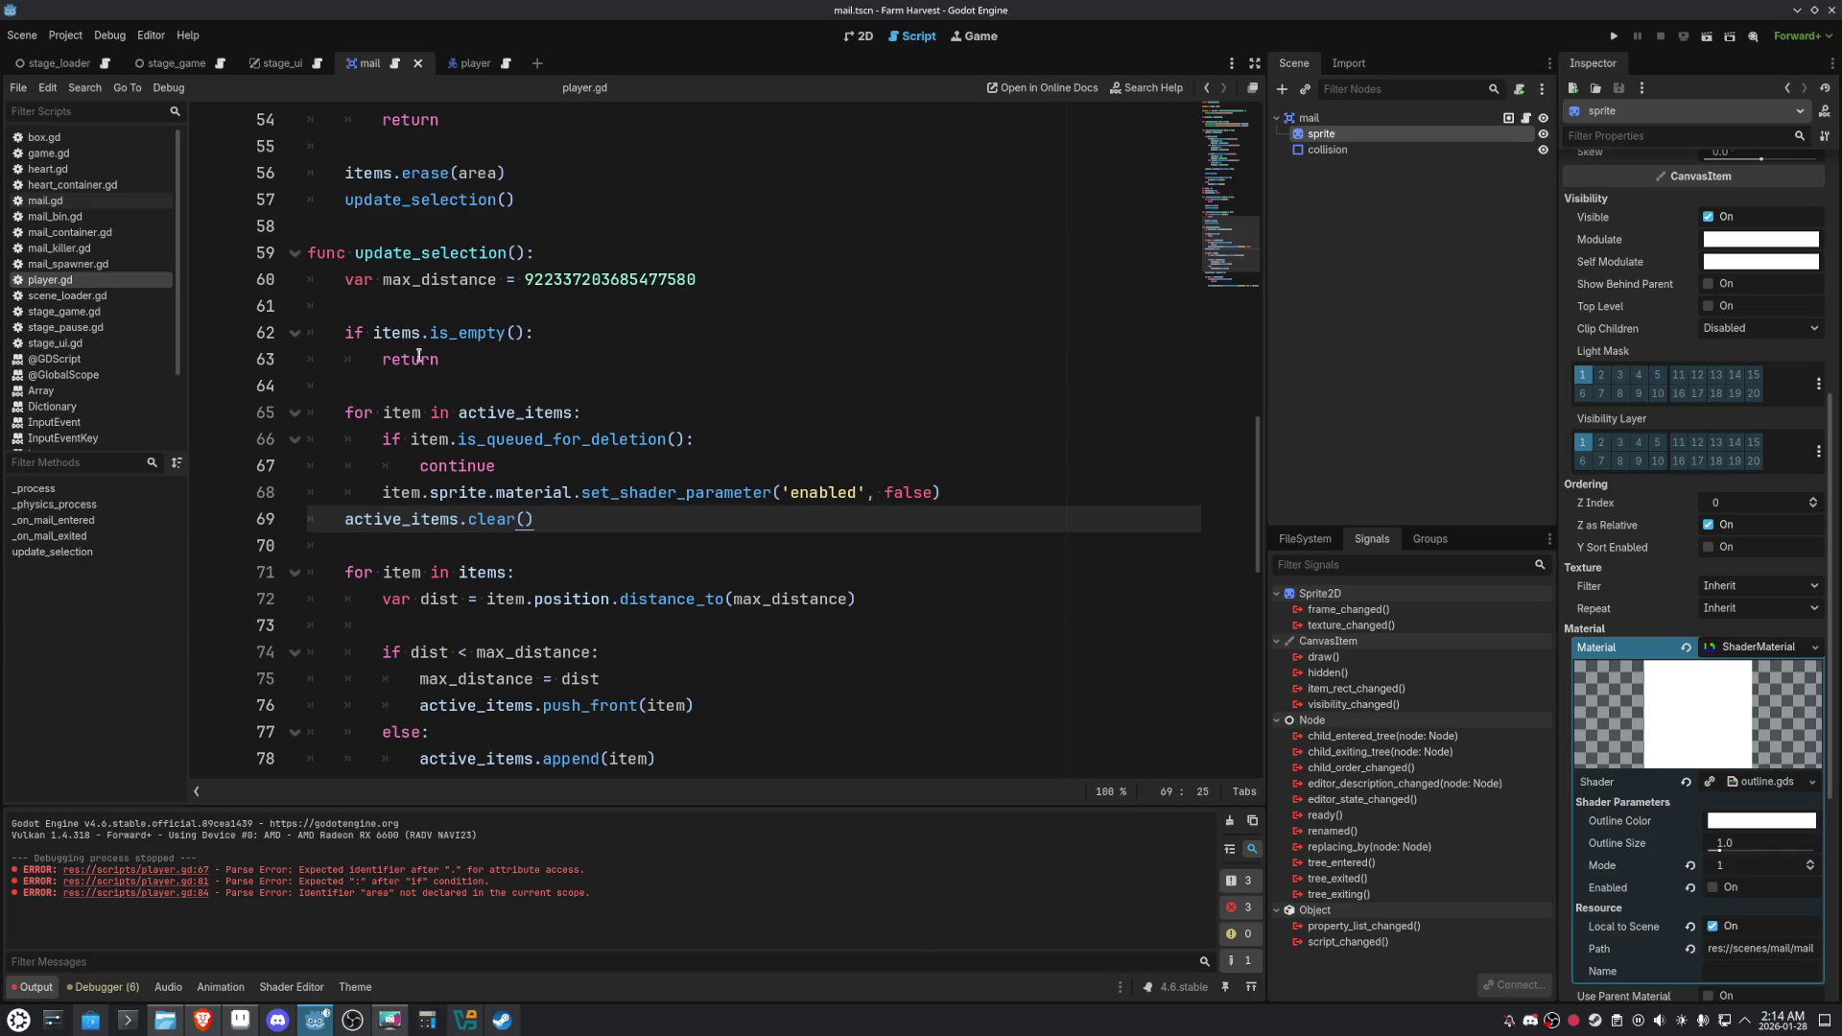
Step: Move the max_distance declaration below the empty active_items check in update_selection
left_click(401, 332)
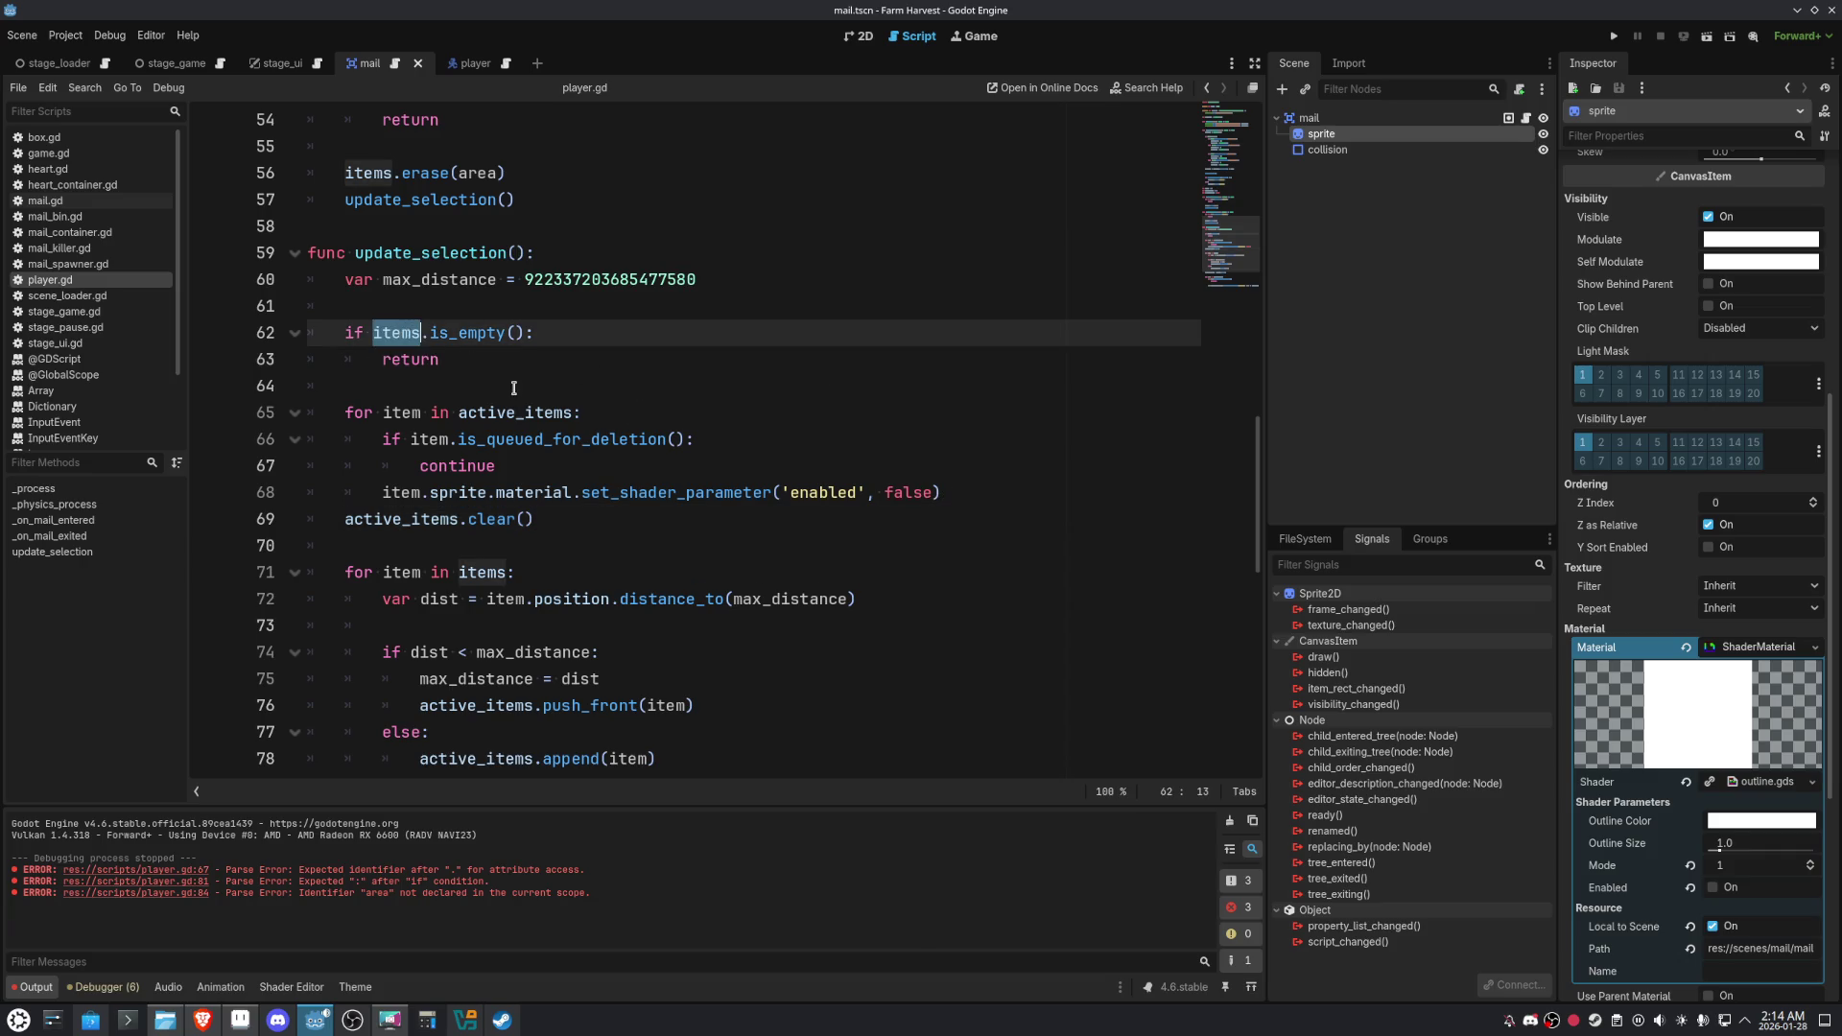
double_click(500, 412)
double_click(396, 332)
left_click(532, 365)
left_click(752, 274)
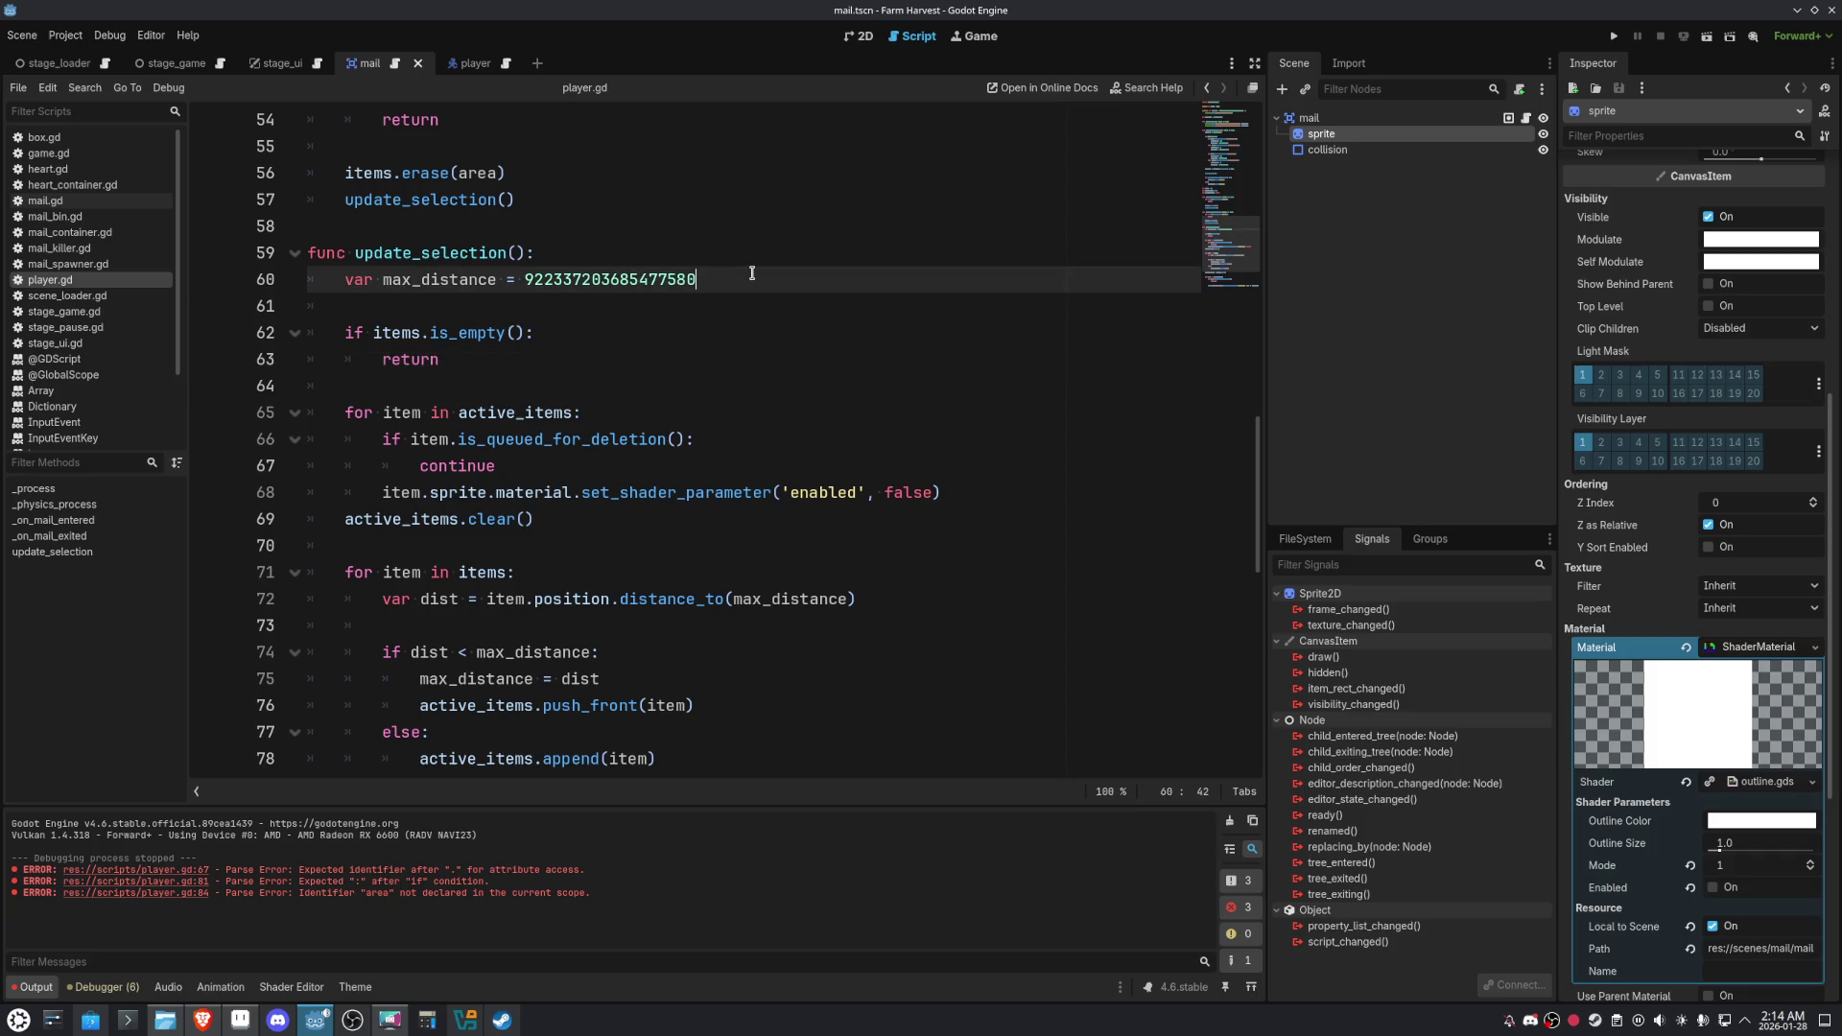
key("alt+Down")
key("alt+Down")
key("alt+Down")
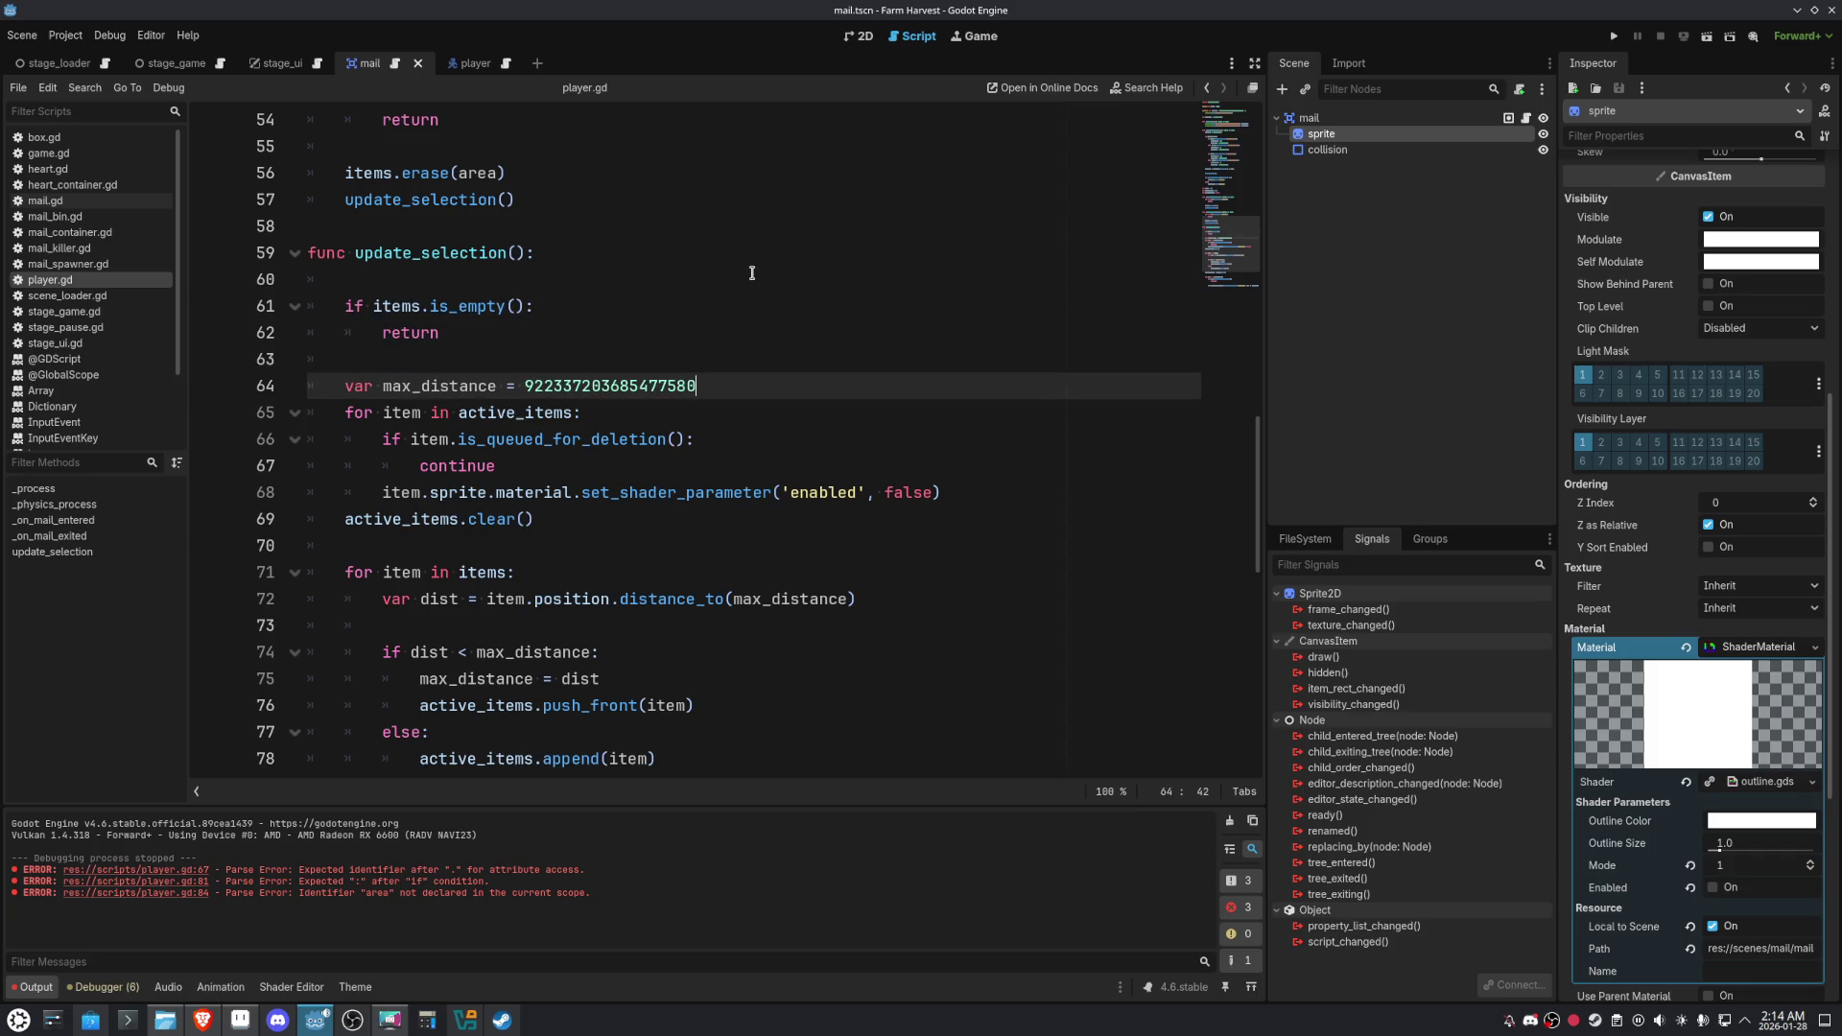
key("Up")
key("Up")
key("Up")
key("ctrl+shift+k")
key("Down")
key("Down")
key("Down")
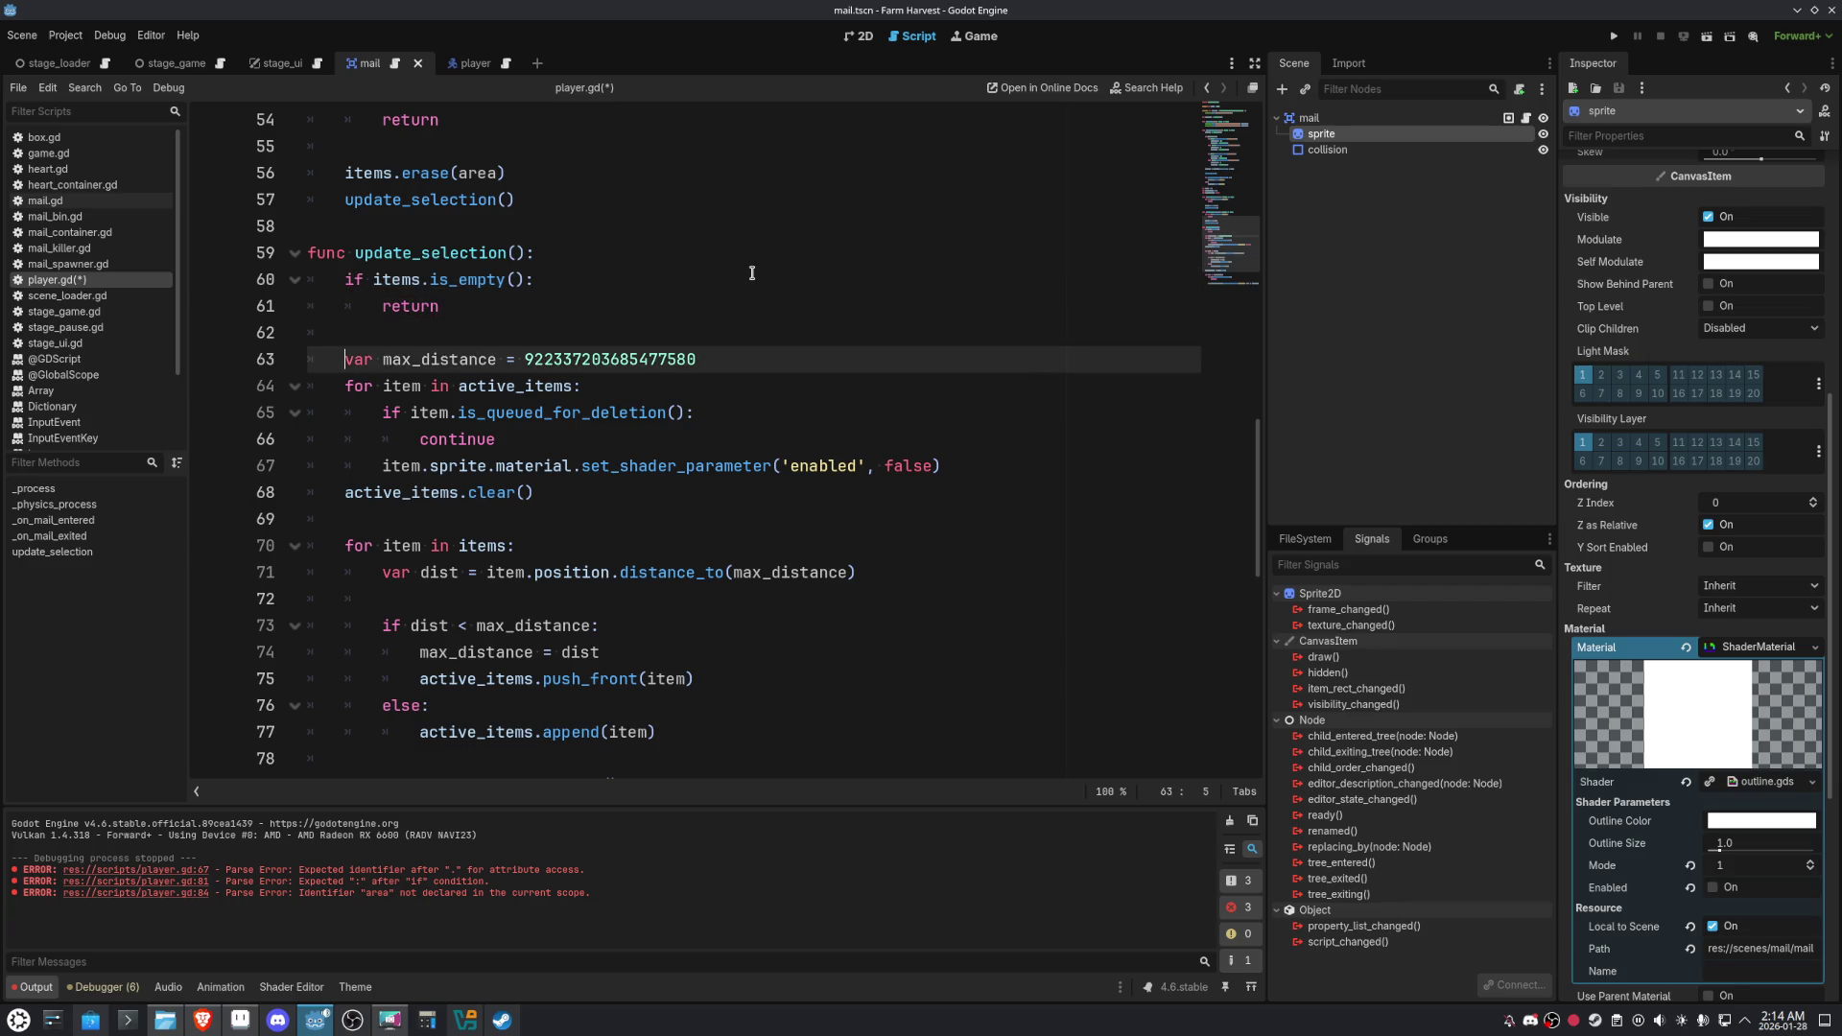
key("ctrl+Return")
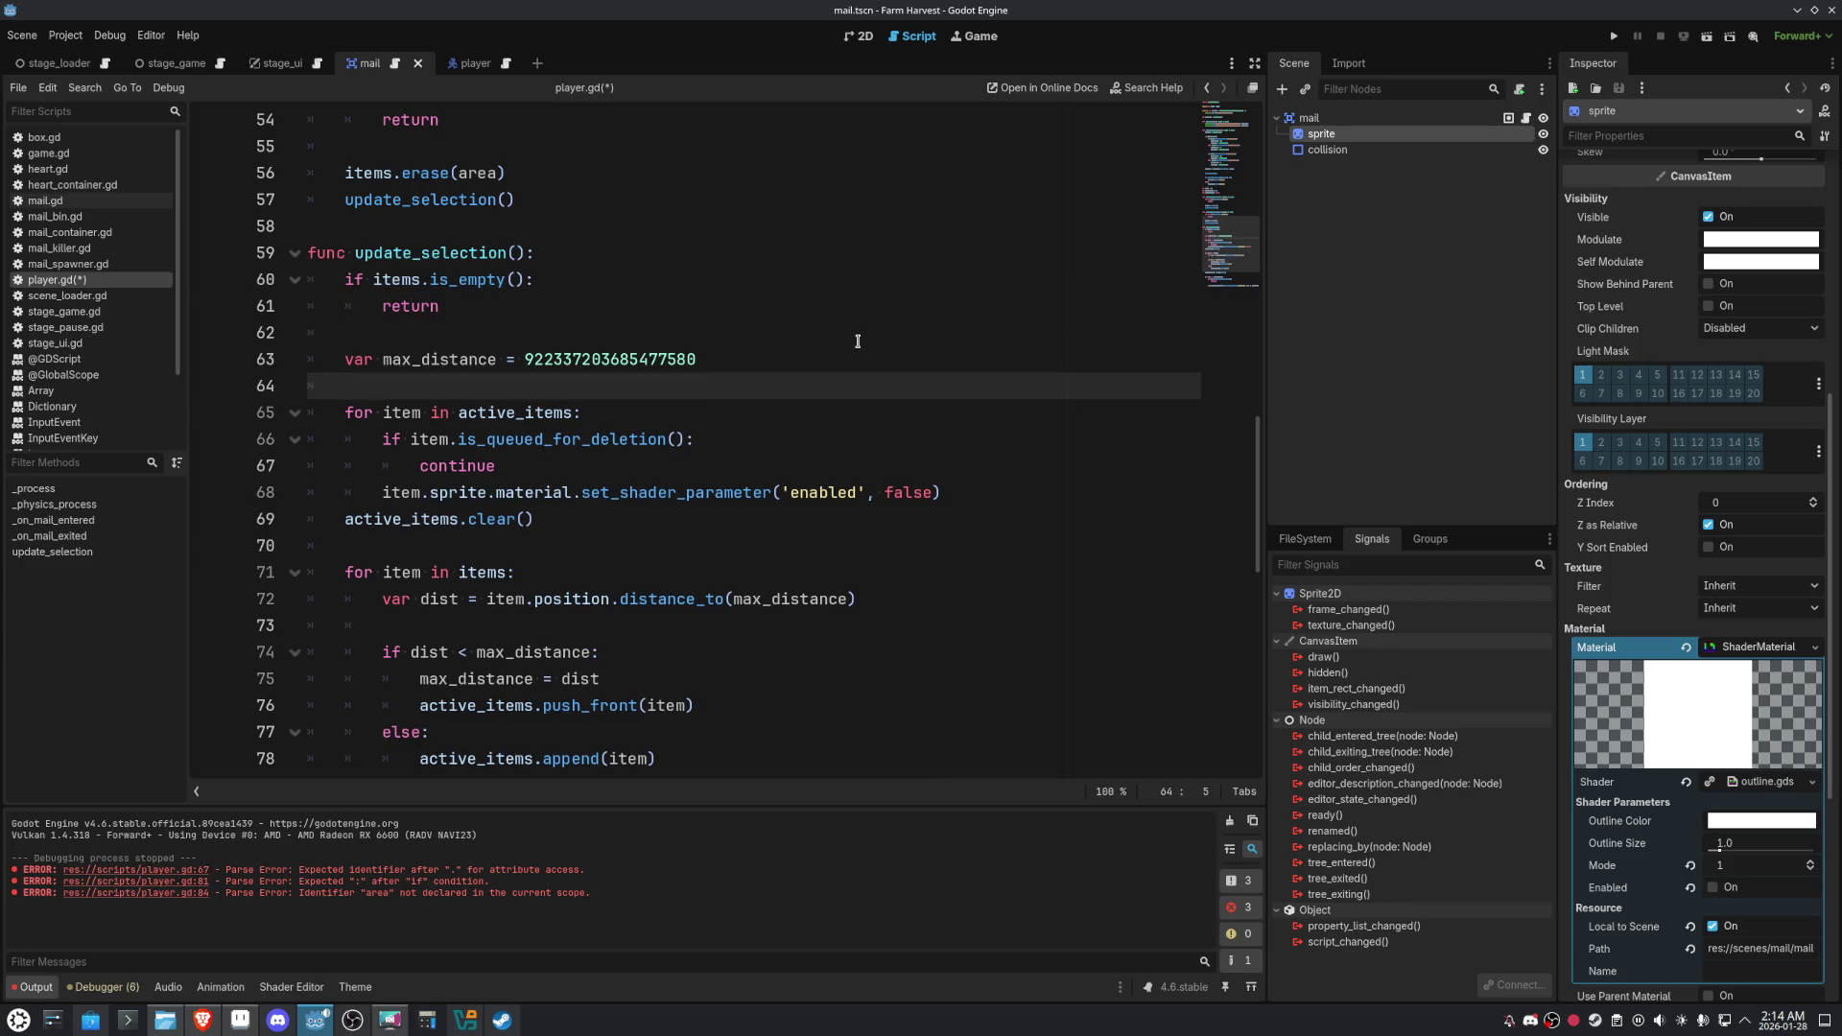
scroll(904, 351, "down", 1)
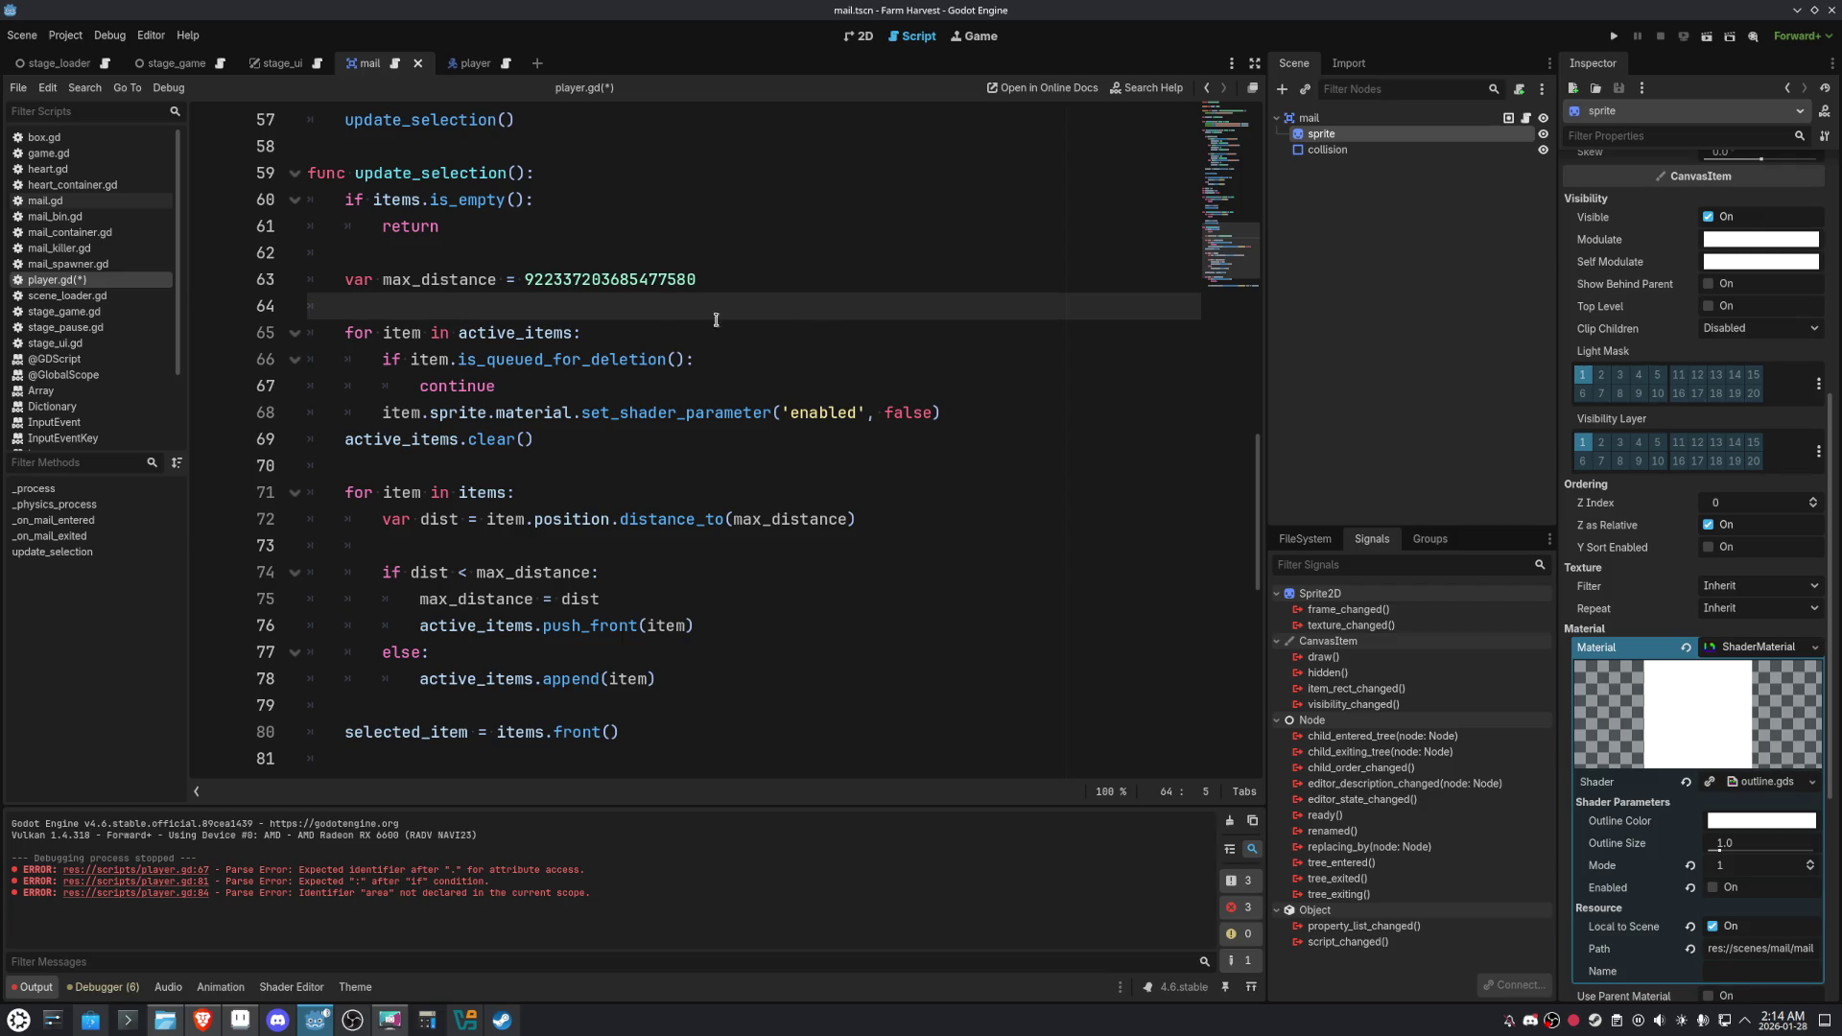
Step: Change max_distance's starting value to 1_000 and save player.gd
key("Up")
key("End")
key("ctrl+shift+Left")
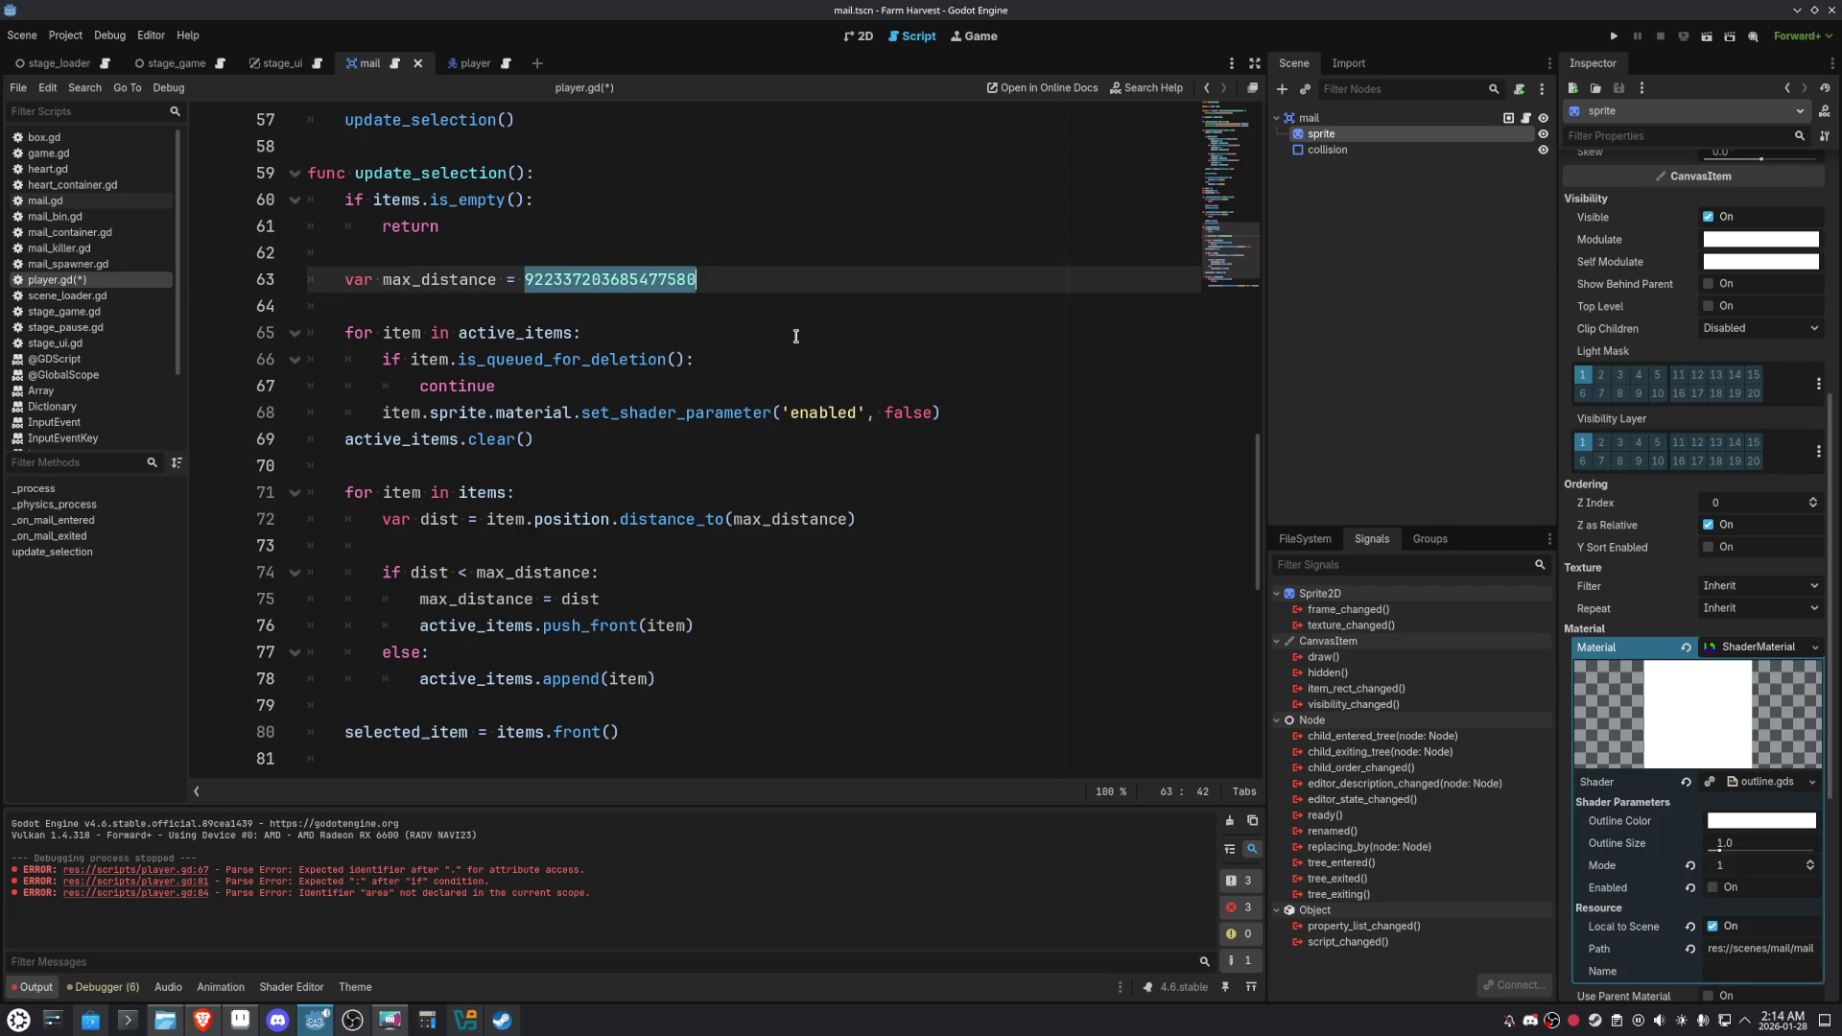
type("10")
key("BackSpace")
key("BackSpace")
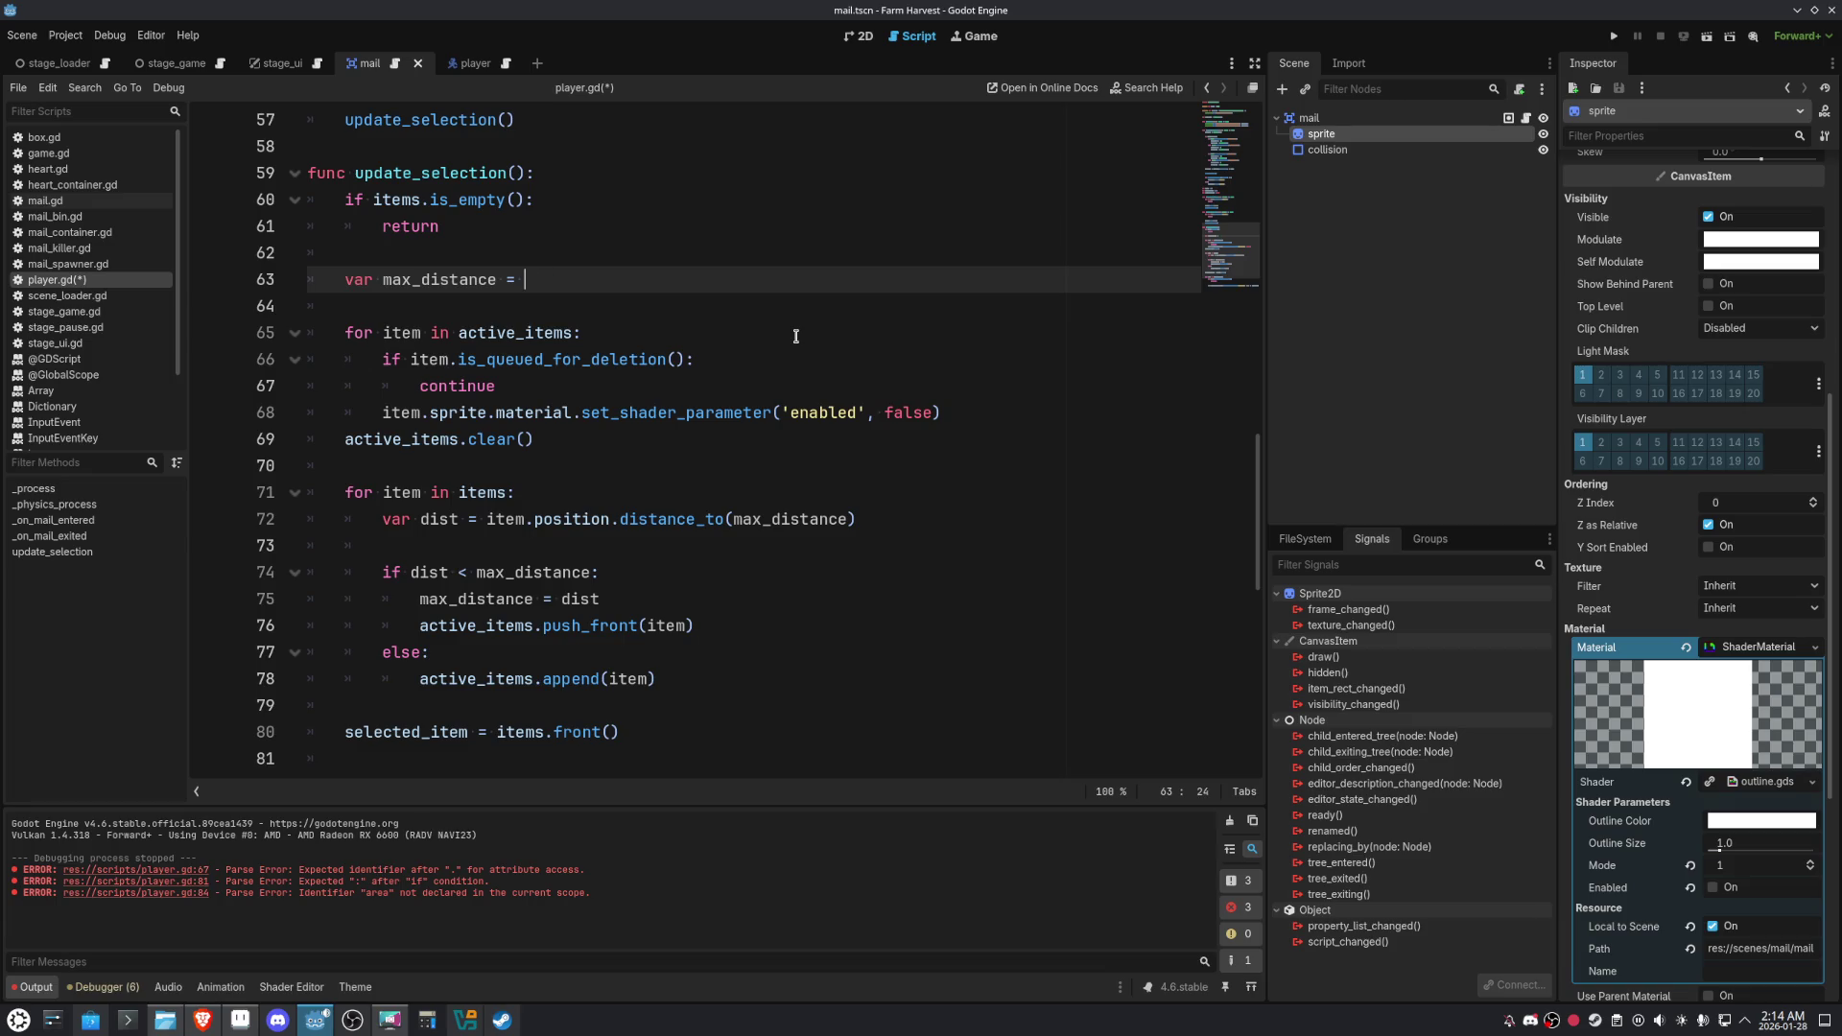
type("999")
key("BackSpace")
key("BackSpace")
key("BackSpace")
type("1000")
double_click(543, 280)
key("ctrl+s")
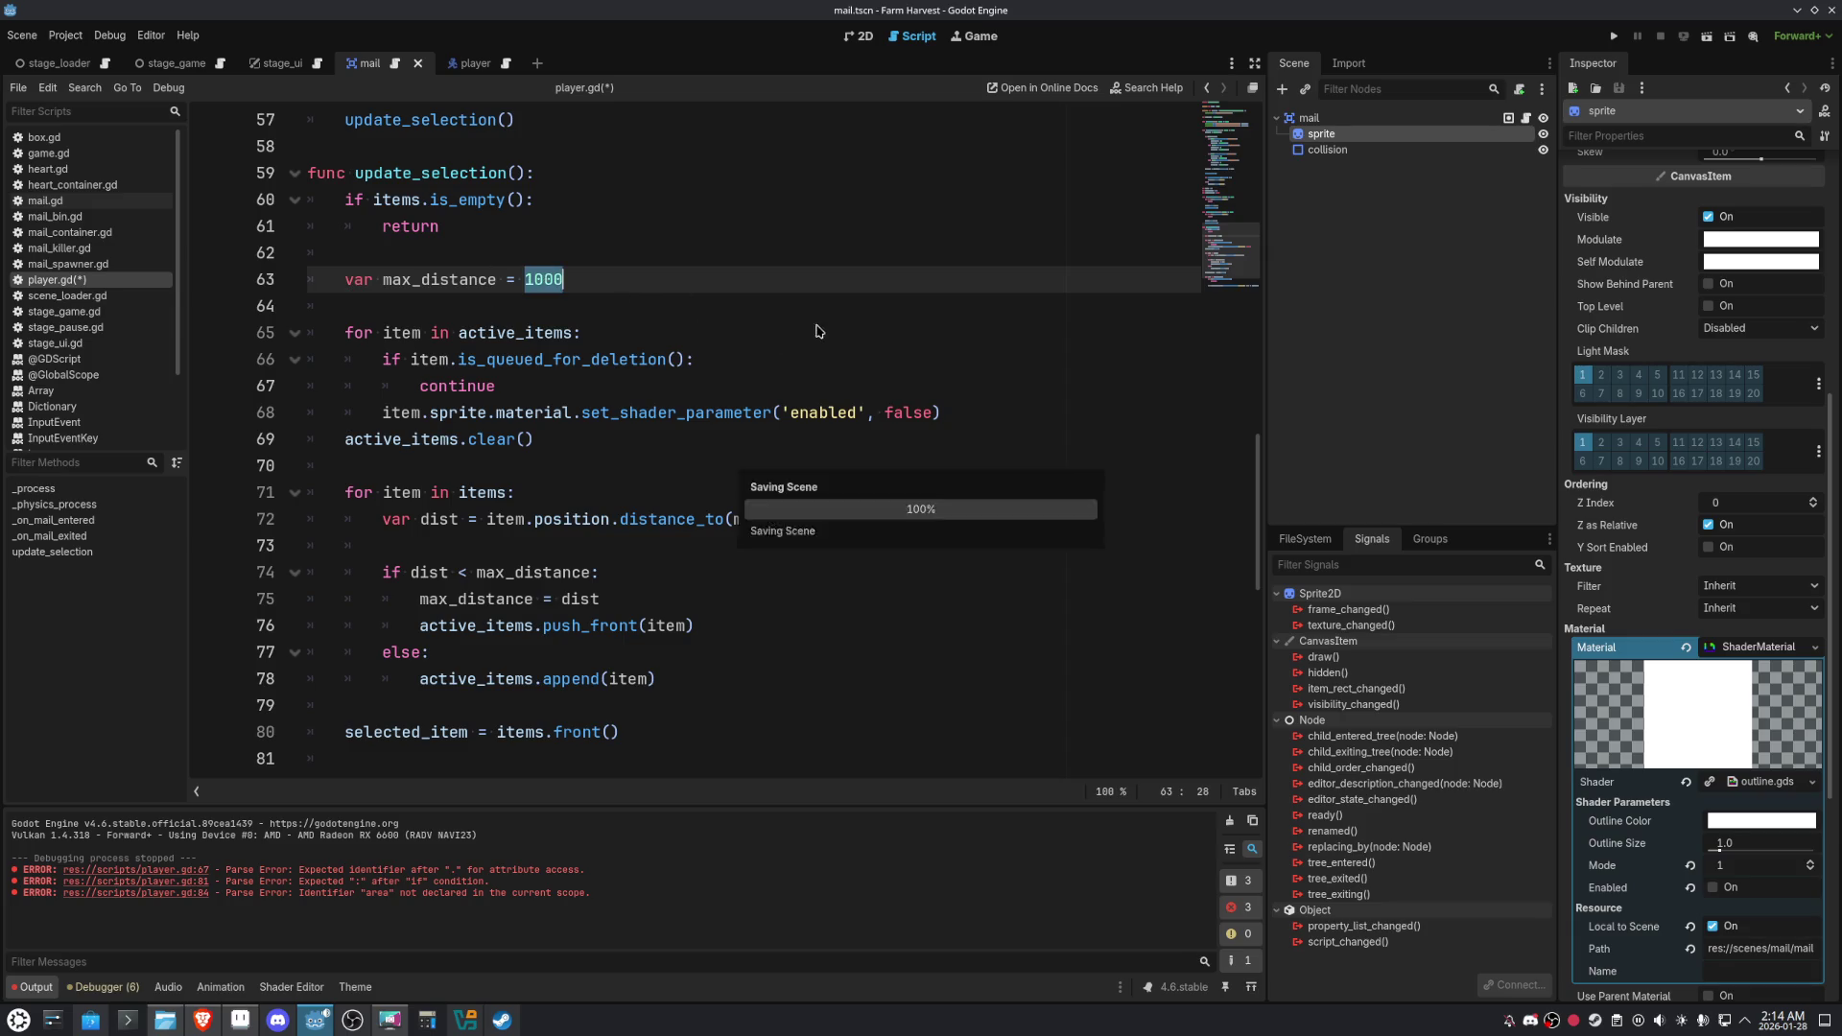
left_click(828, 309)
scroll(828, 309, "up", 1)
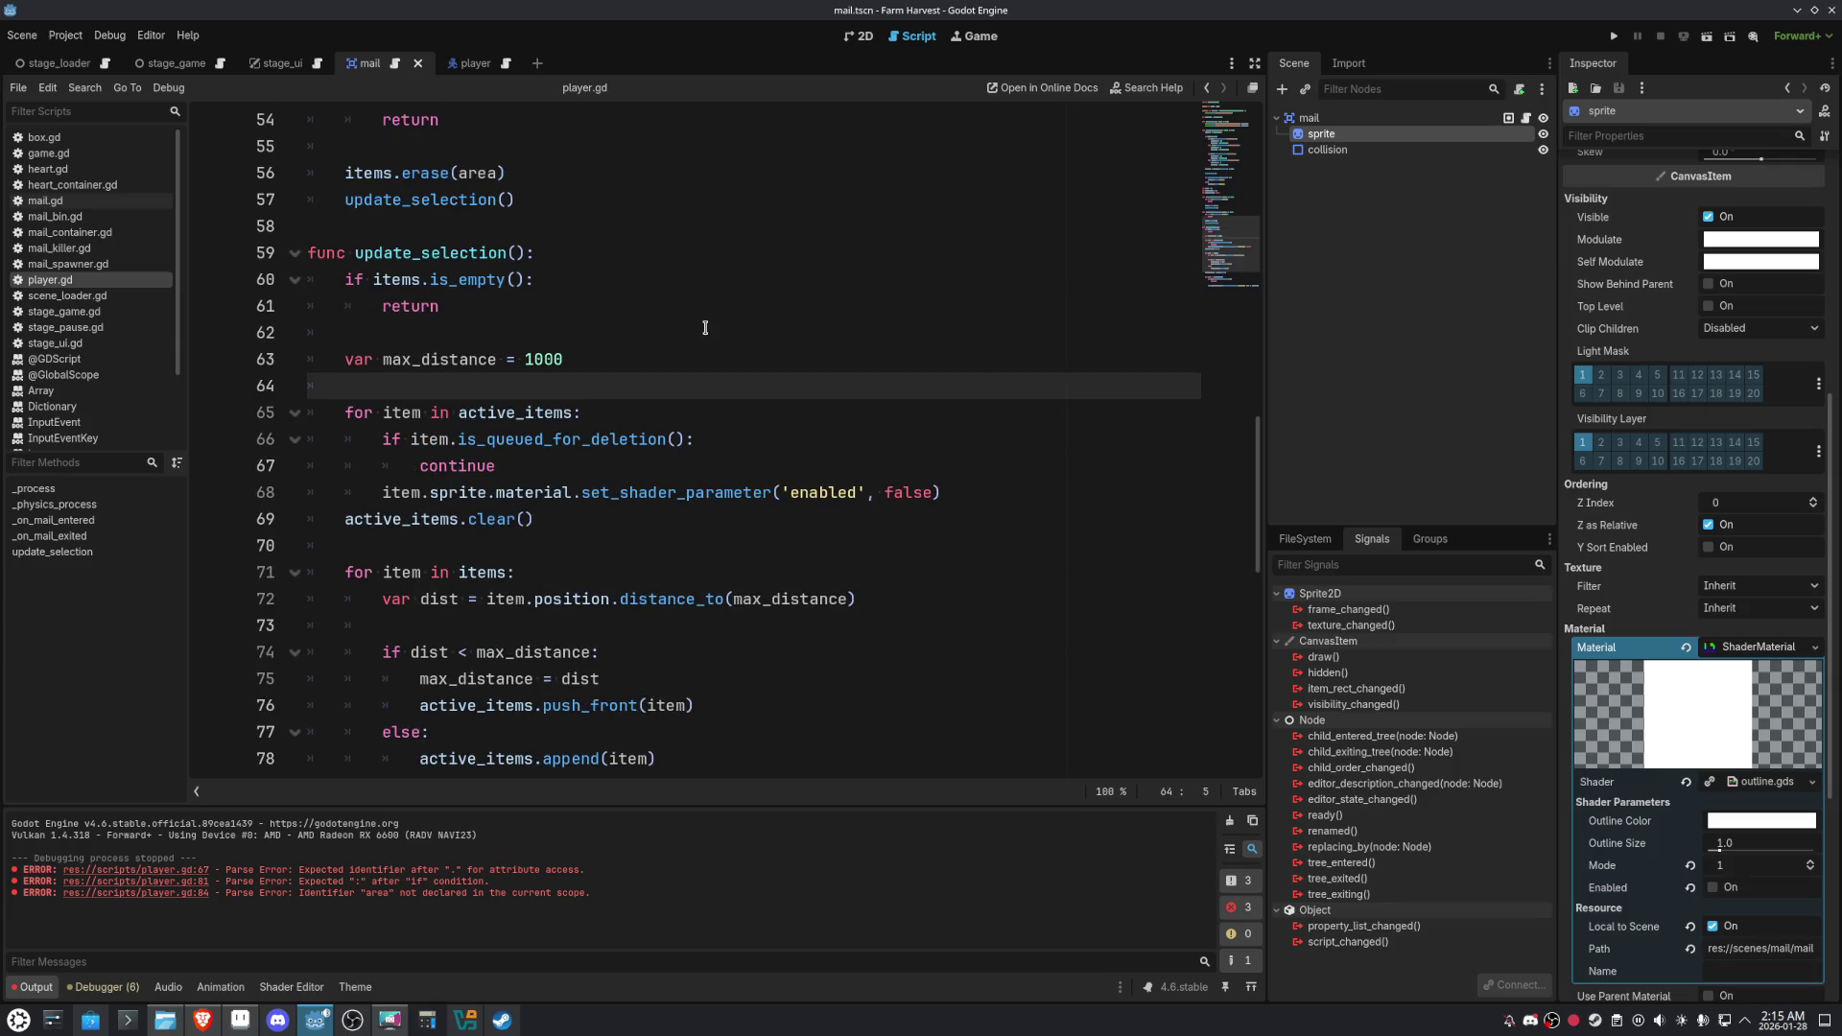
left_click(533, 361)
type("_")
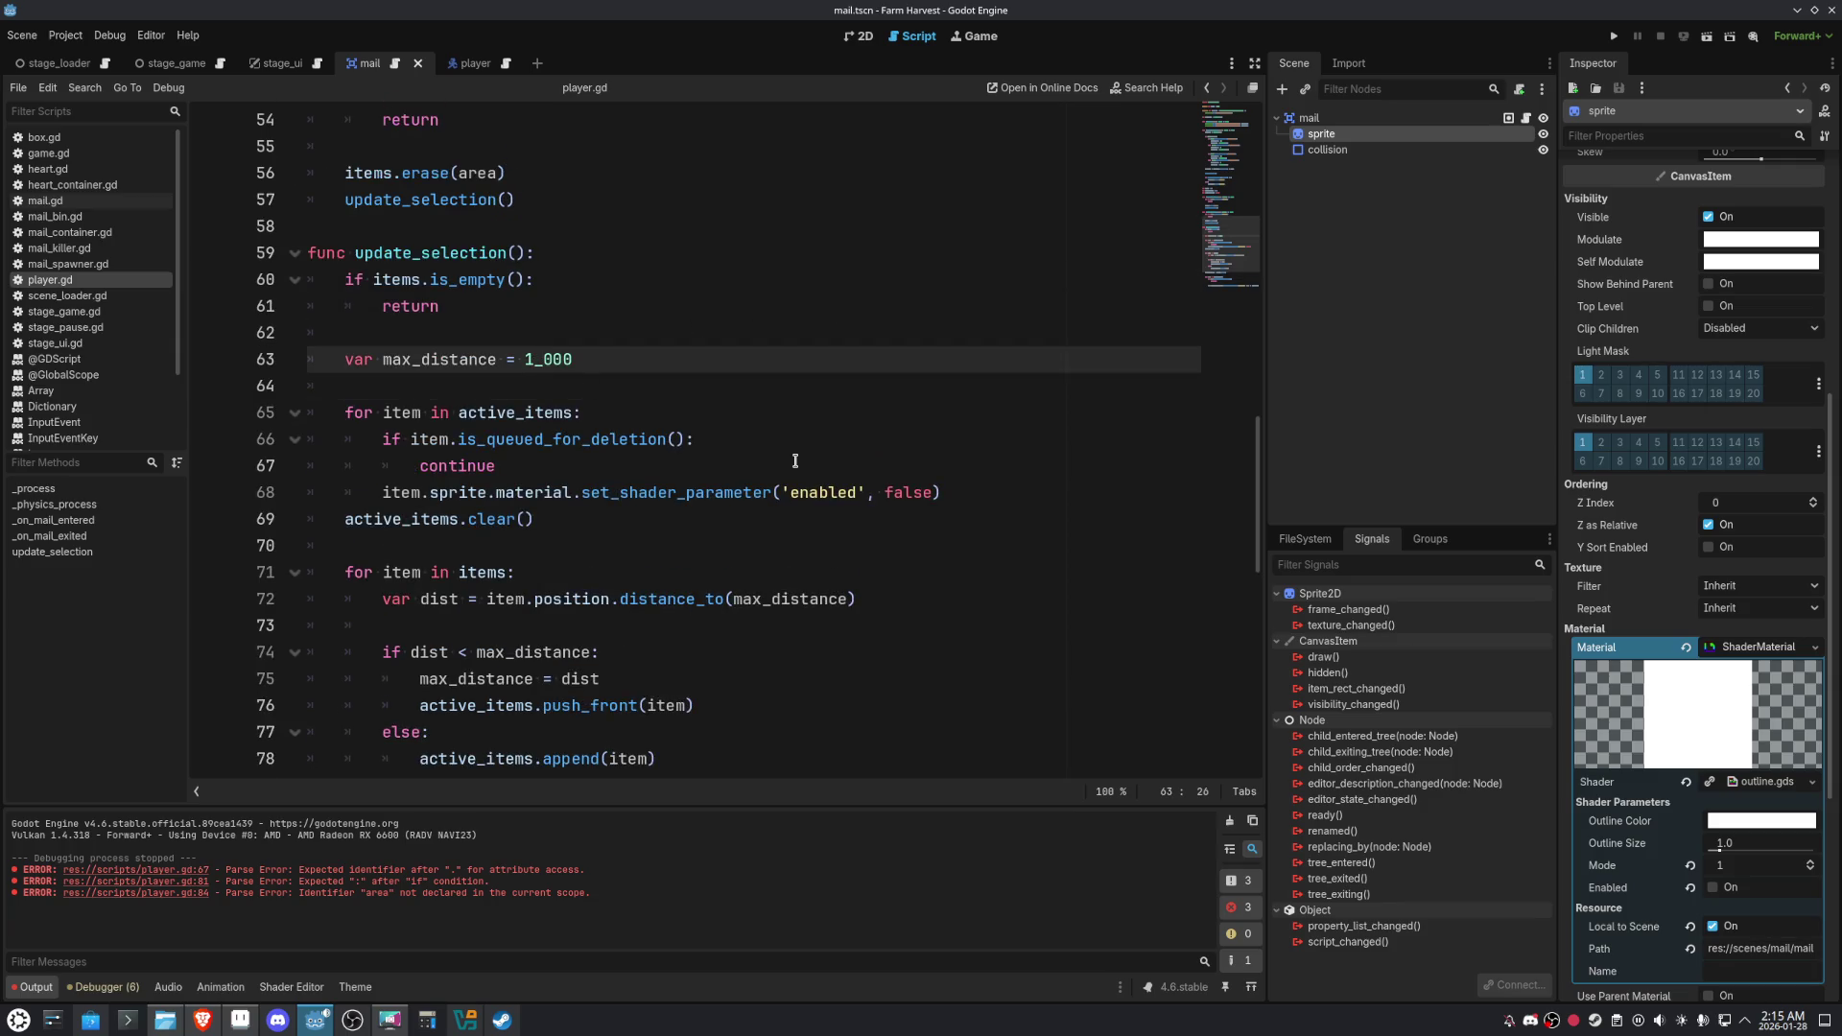
Step: Review the active_items loops down to lines 82–86 and launch a playtest with F5
left_click(834, 422)
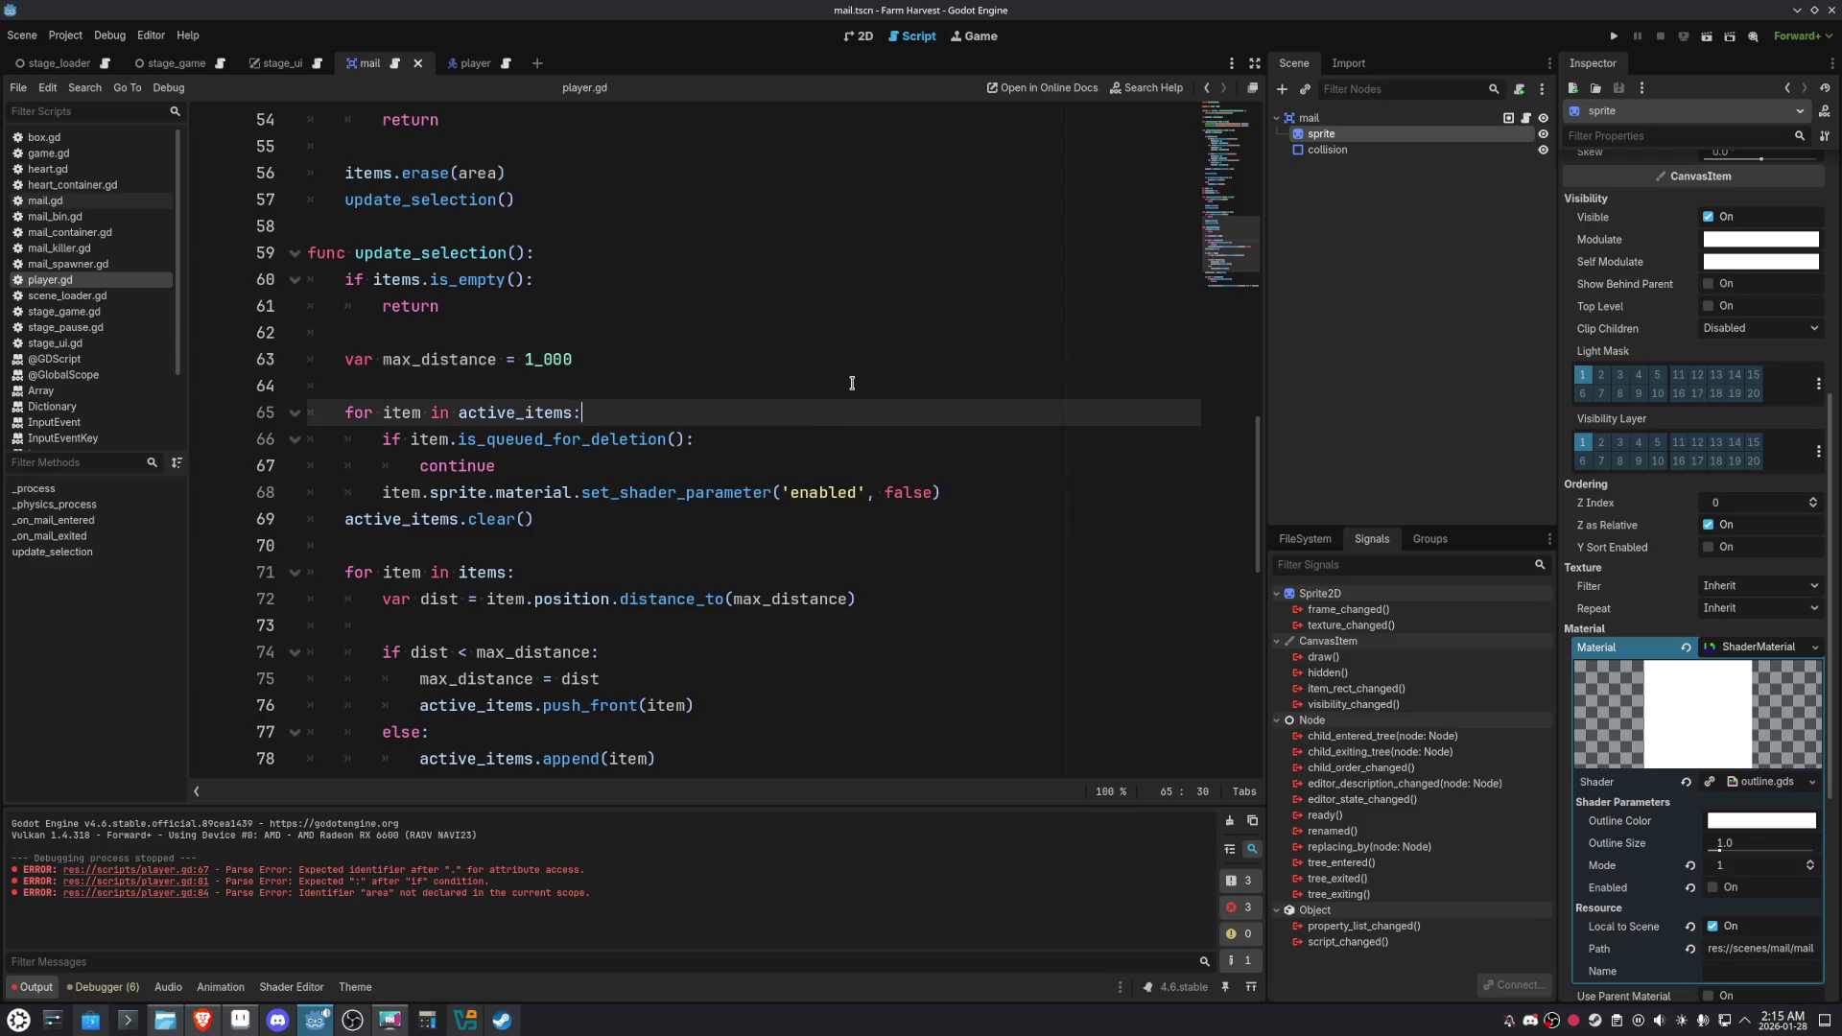
scroll(852, 383, "down", 1)
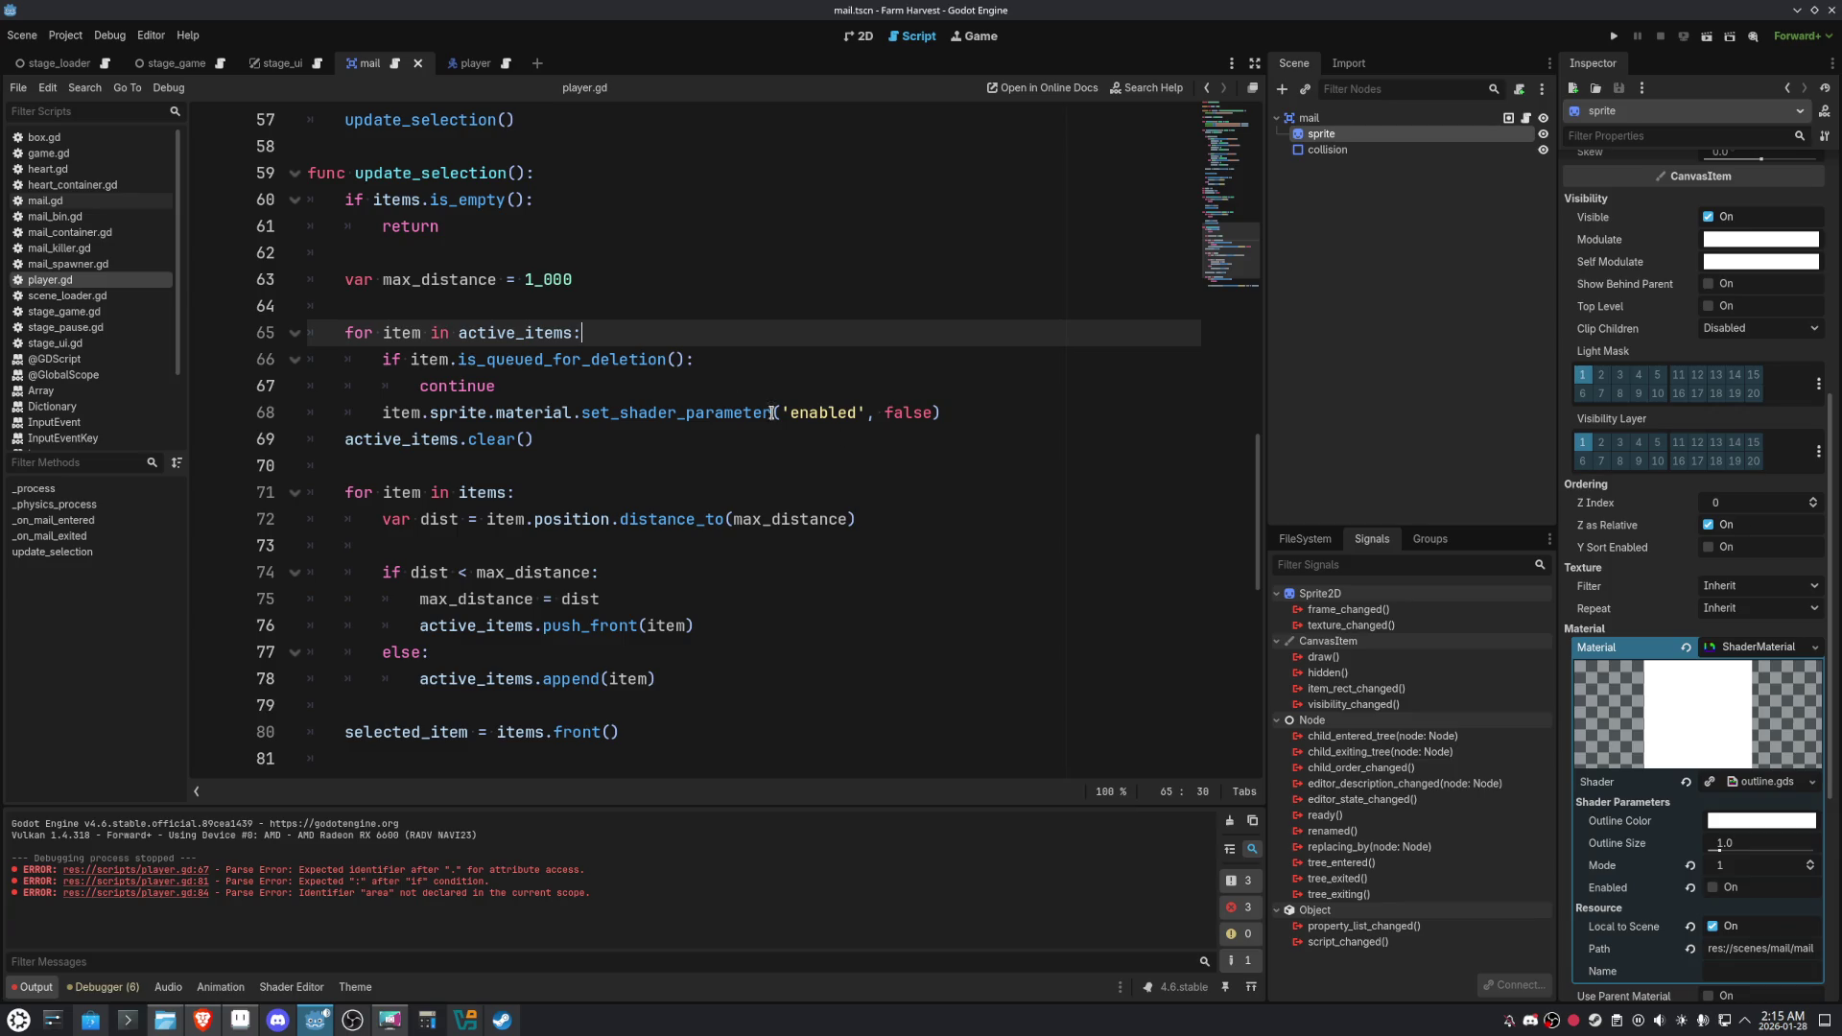
left_click(548, 440)
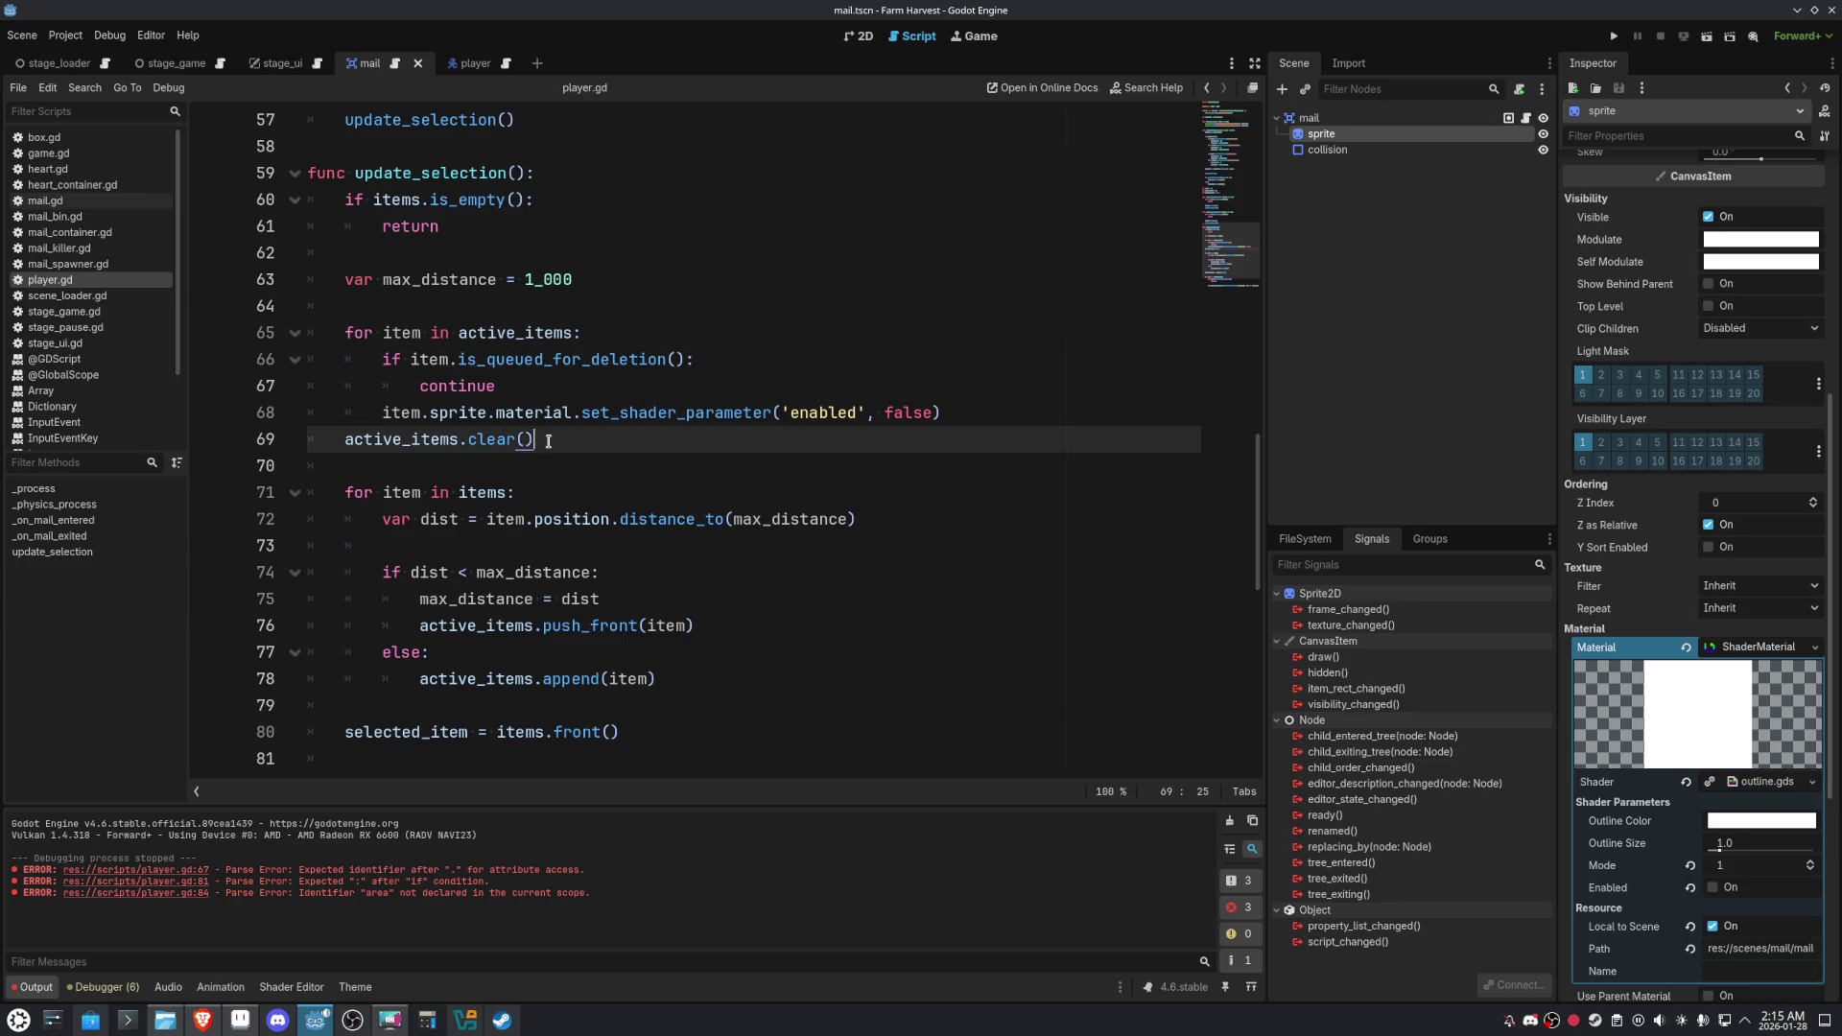
scroll(988, 551, "down", 1)
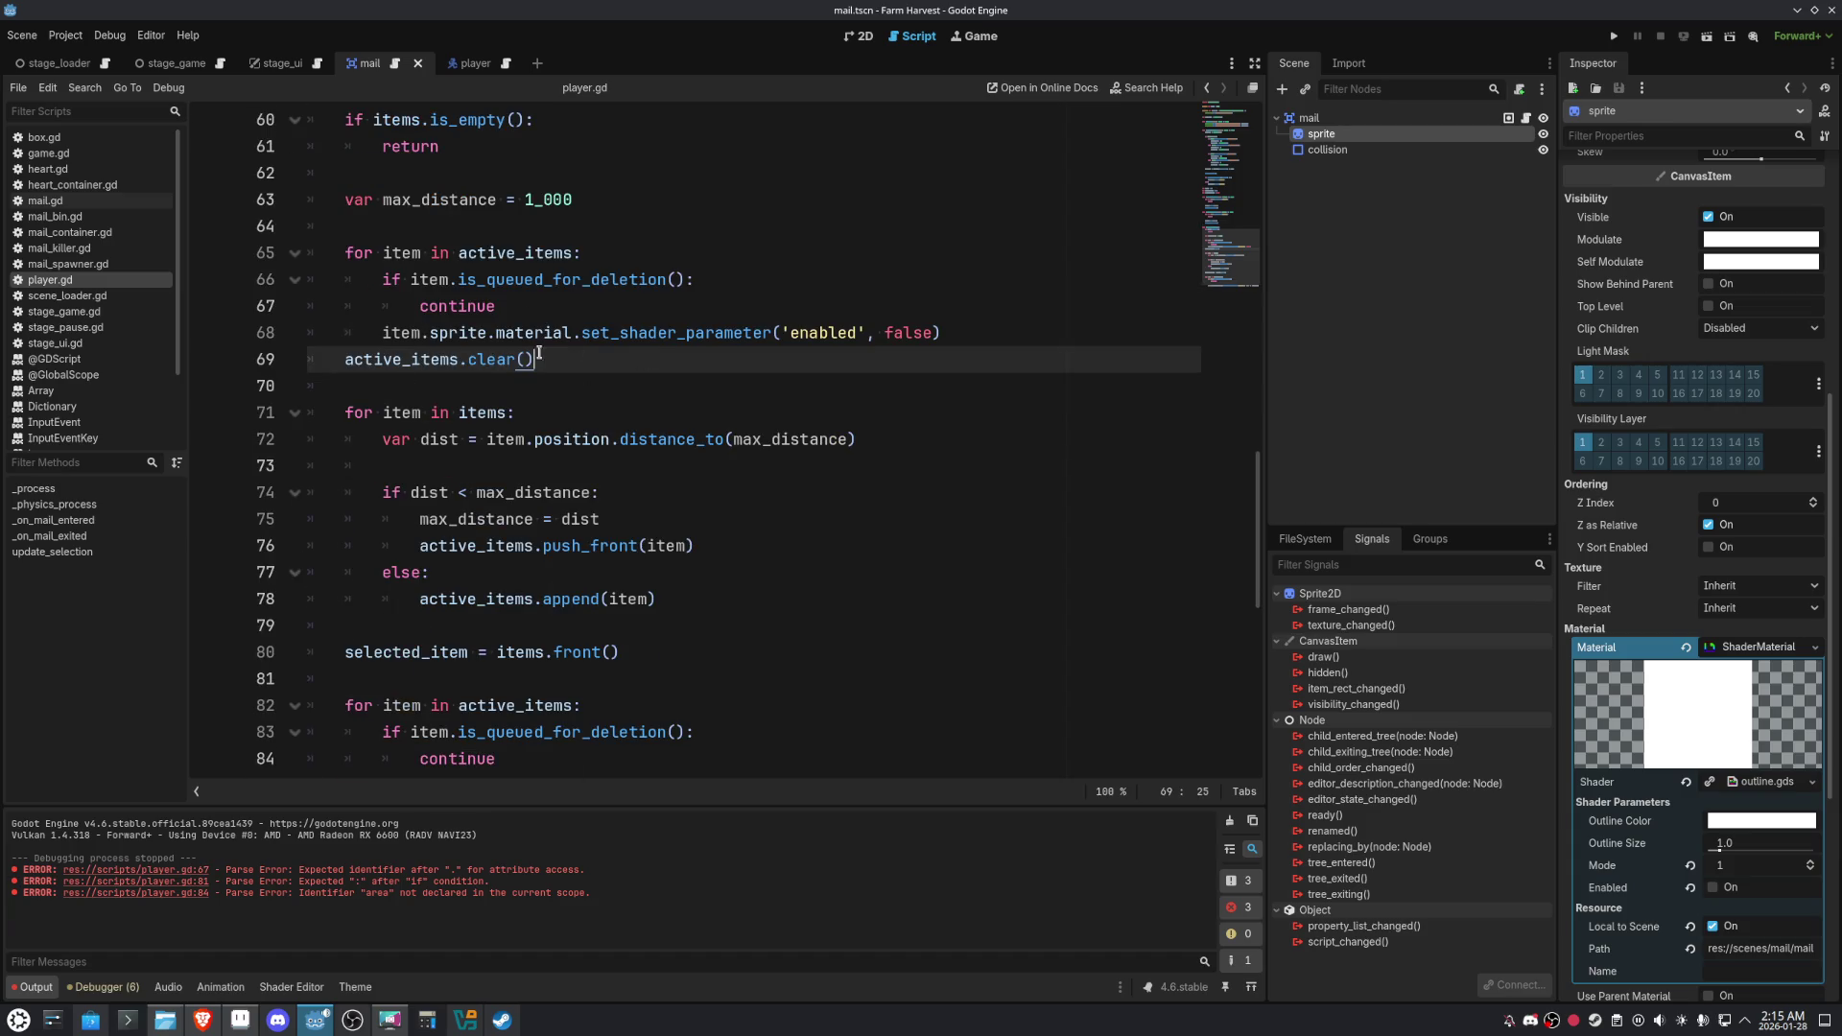
scroll(418, 652, "down", 2)
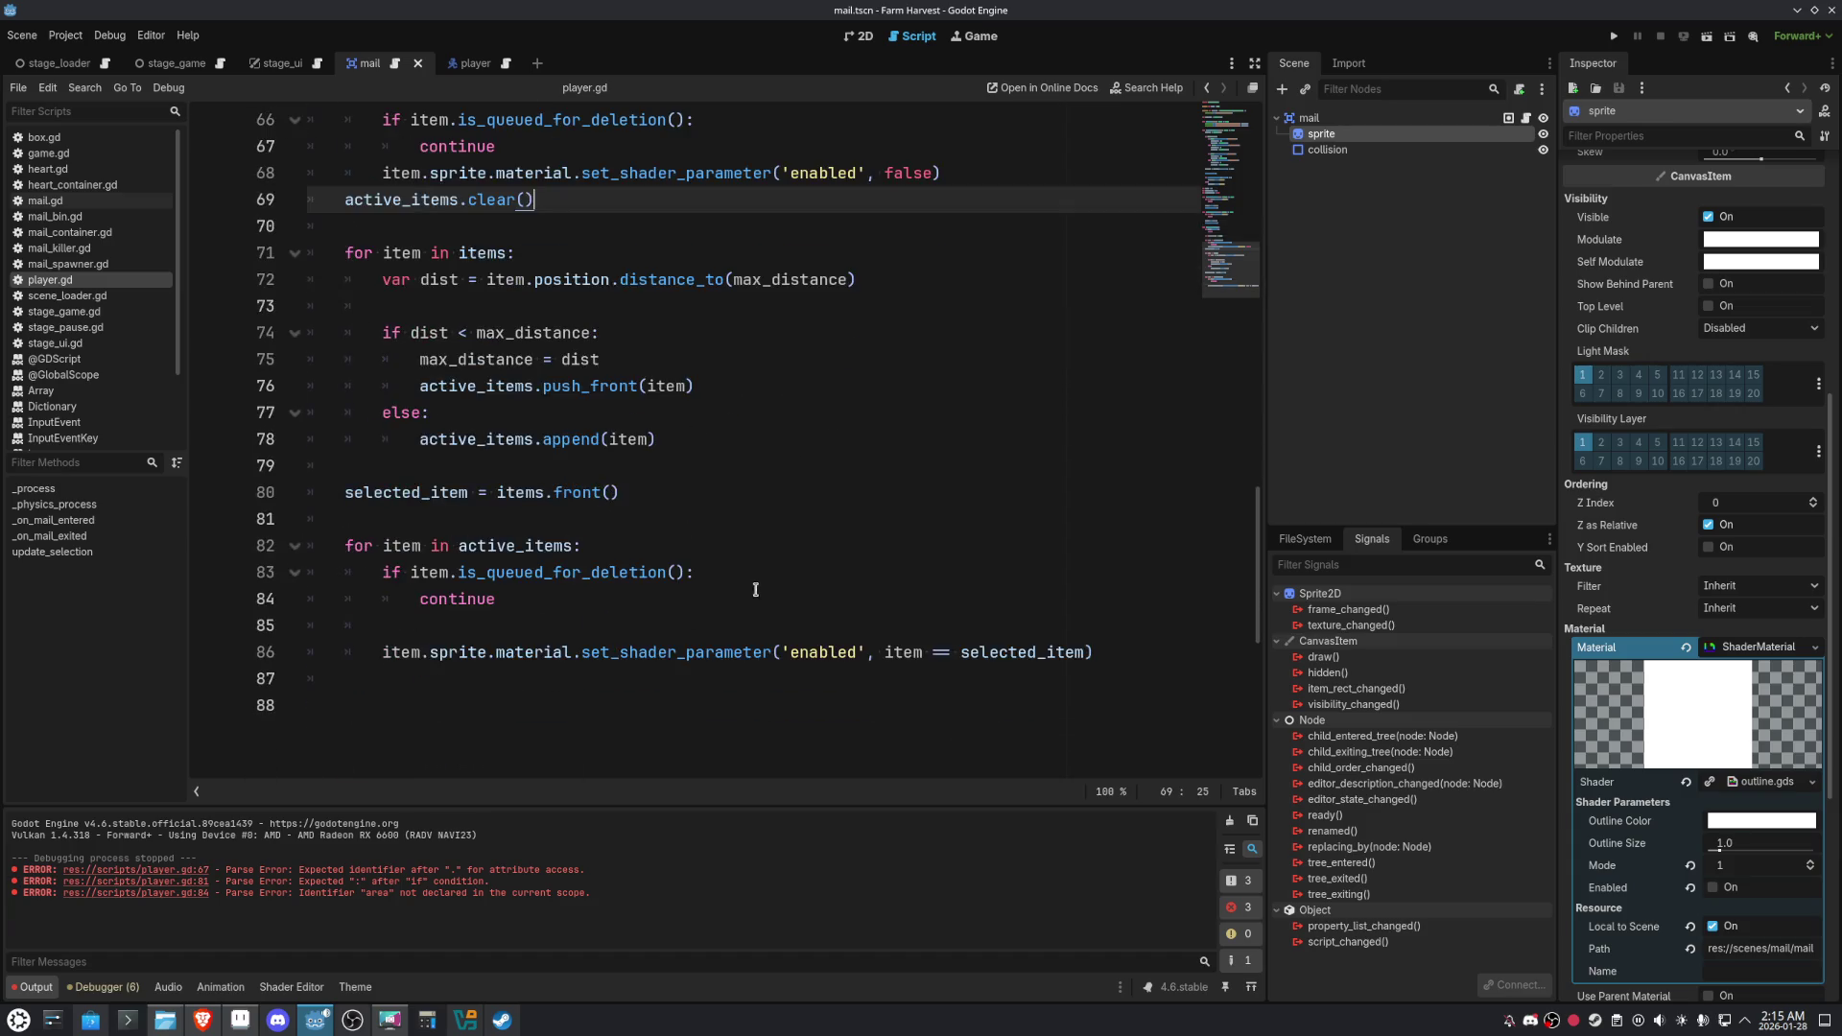
left_click_drag(622, 492, 383, 492)
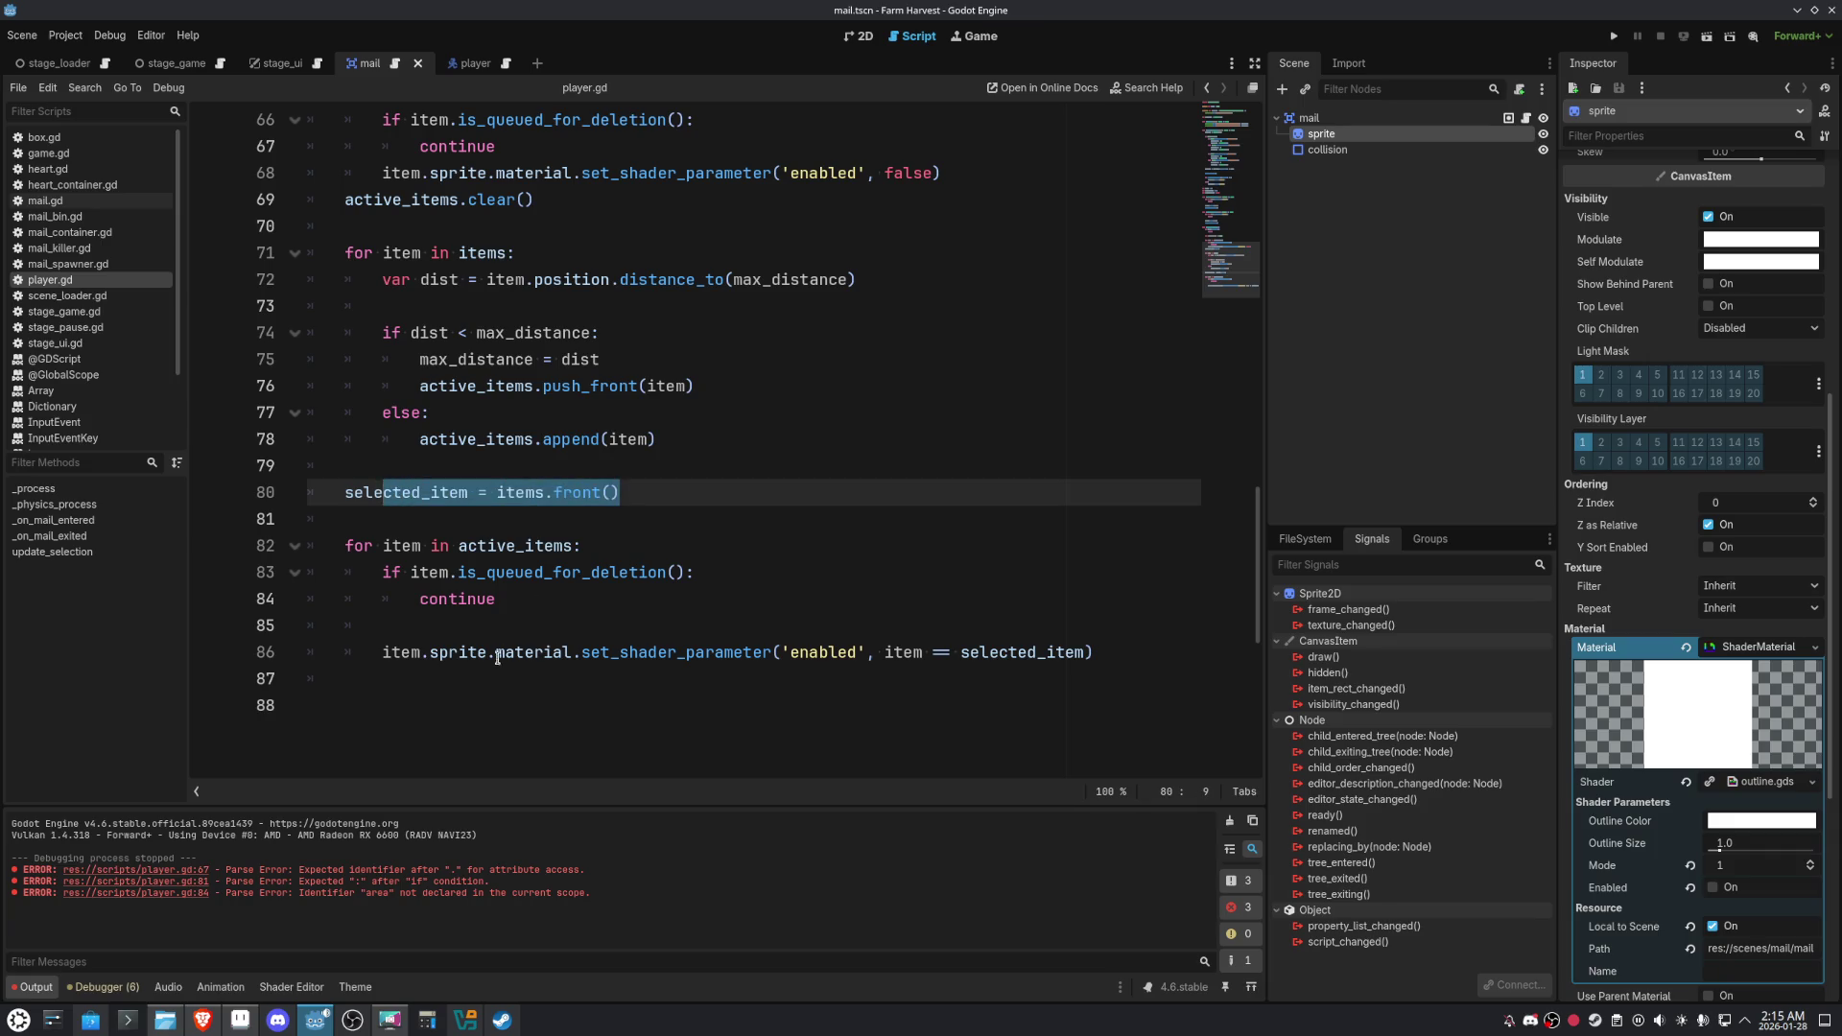
left_click_drag(1094, 653, 331, 545)
key("F5")
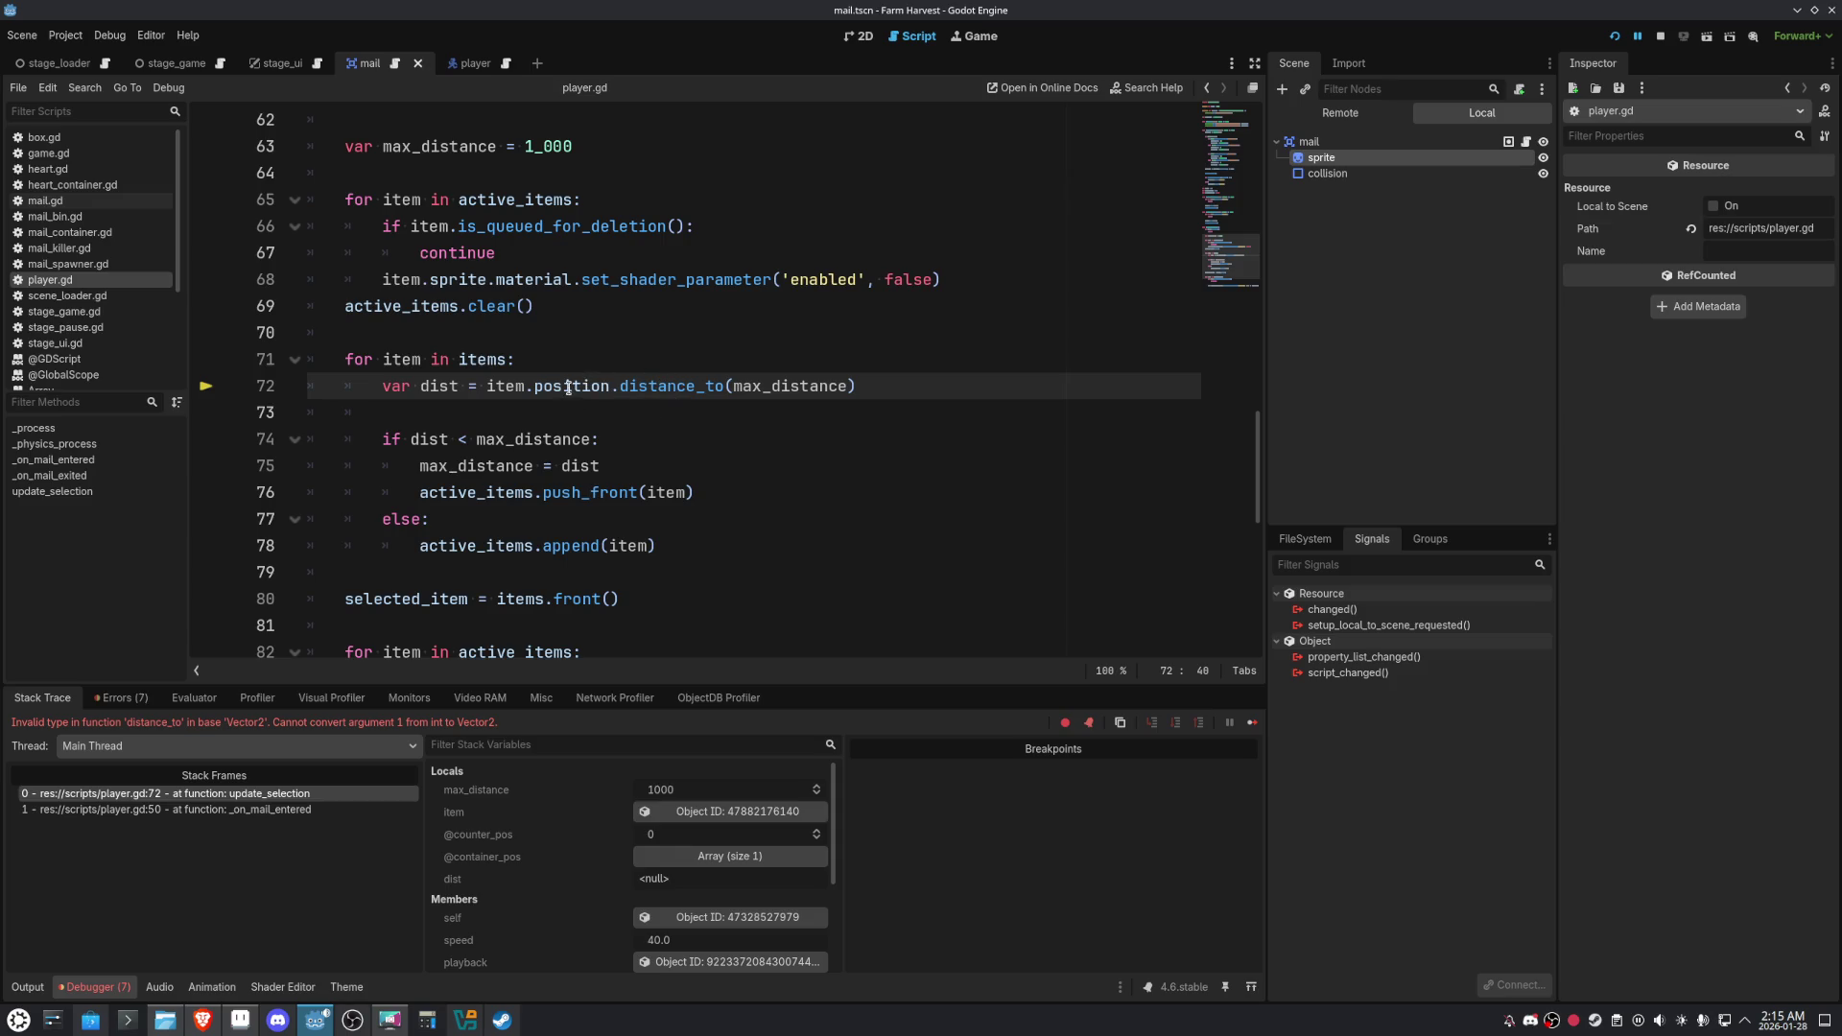
Step: Inspect the code around the distance_to error on player.gd line 72
left_click(537, 439)
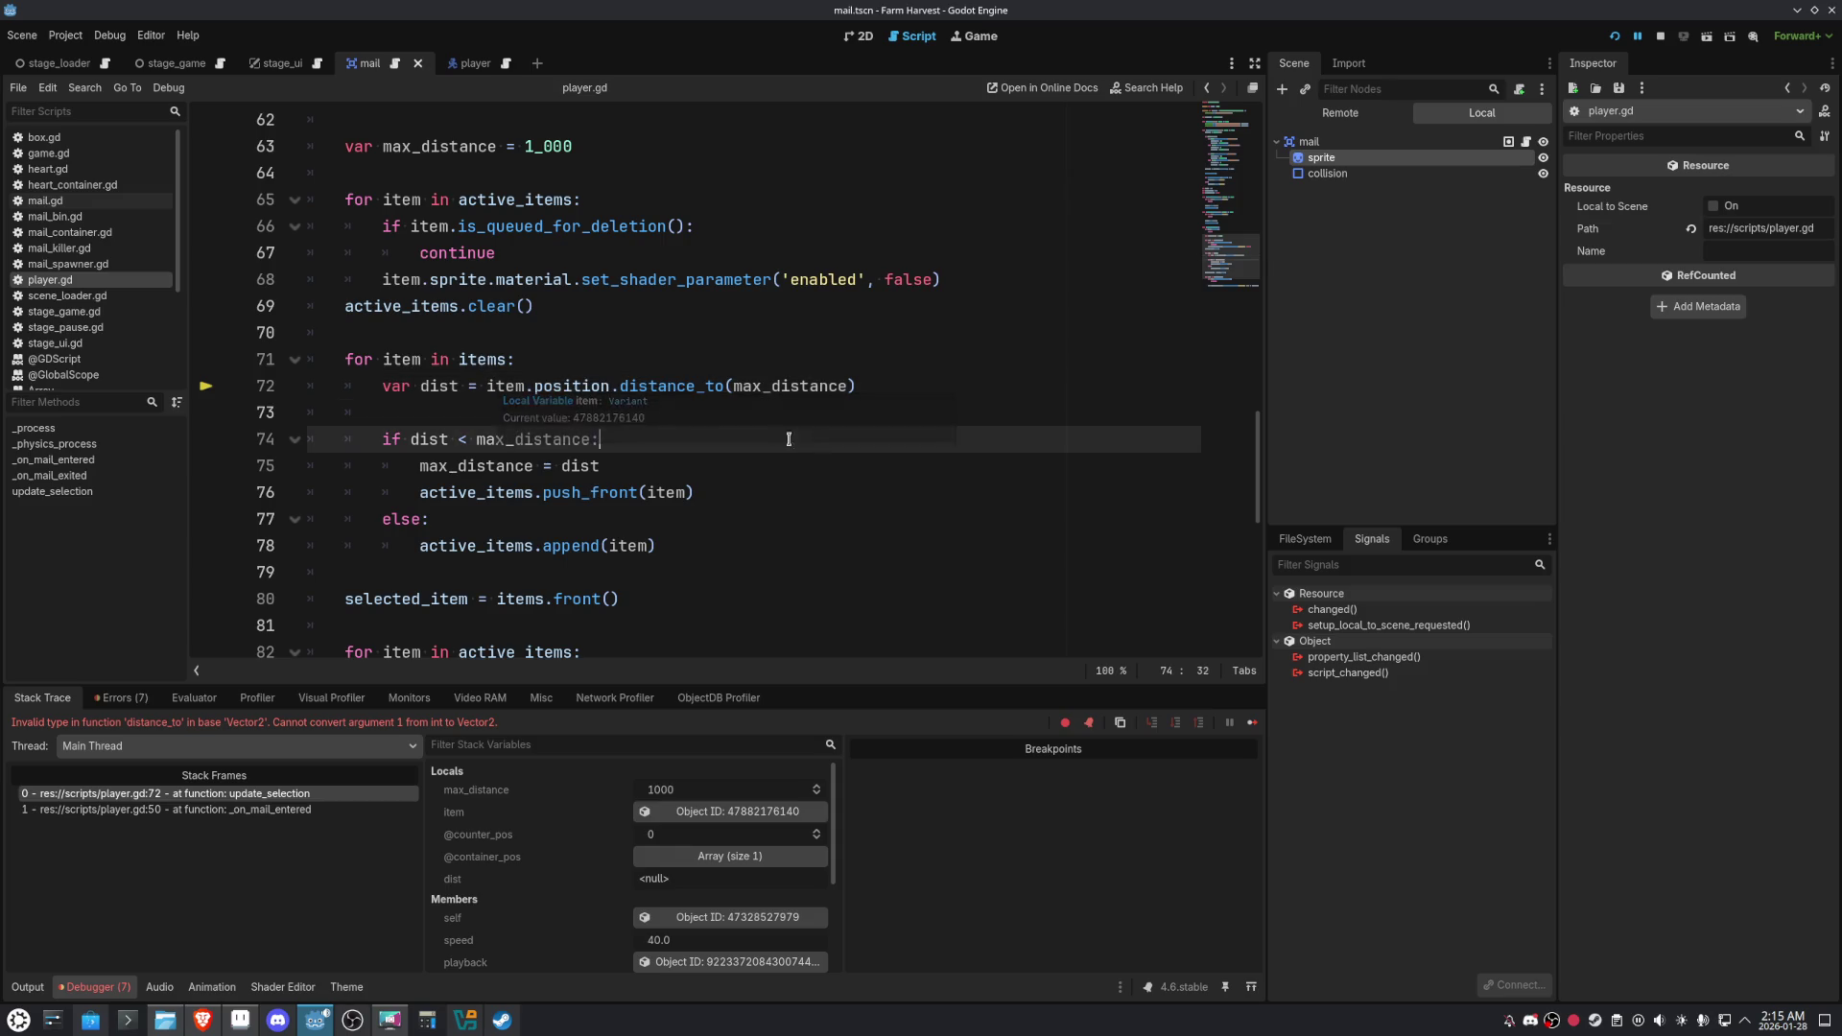
double_click(673, 385)
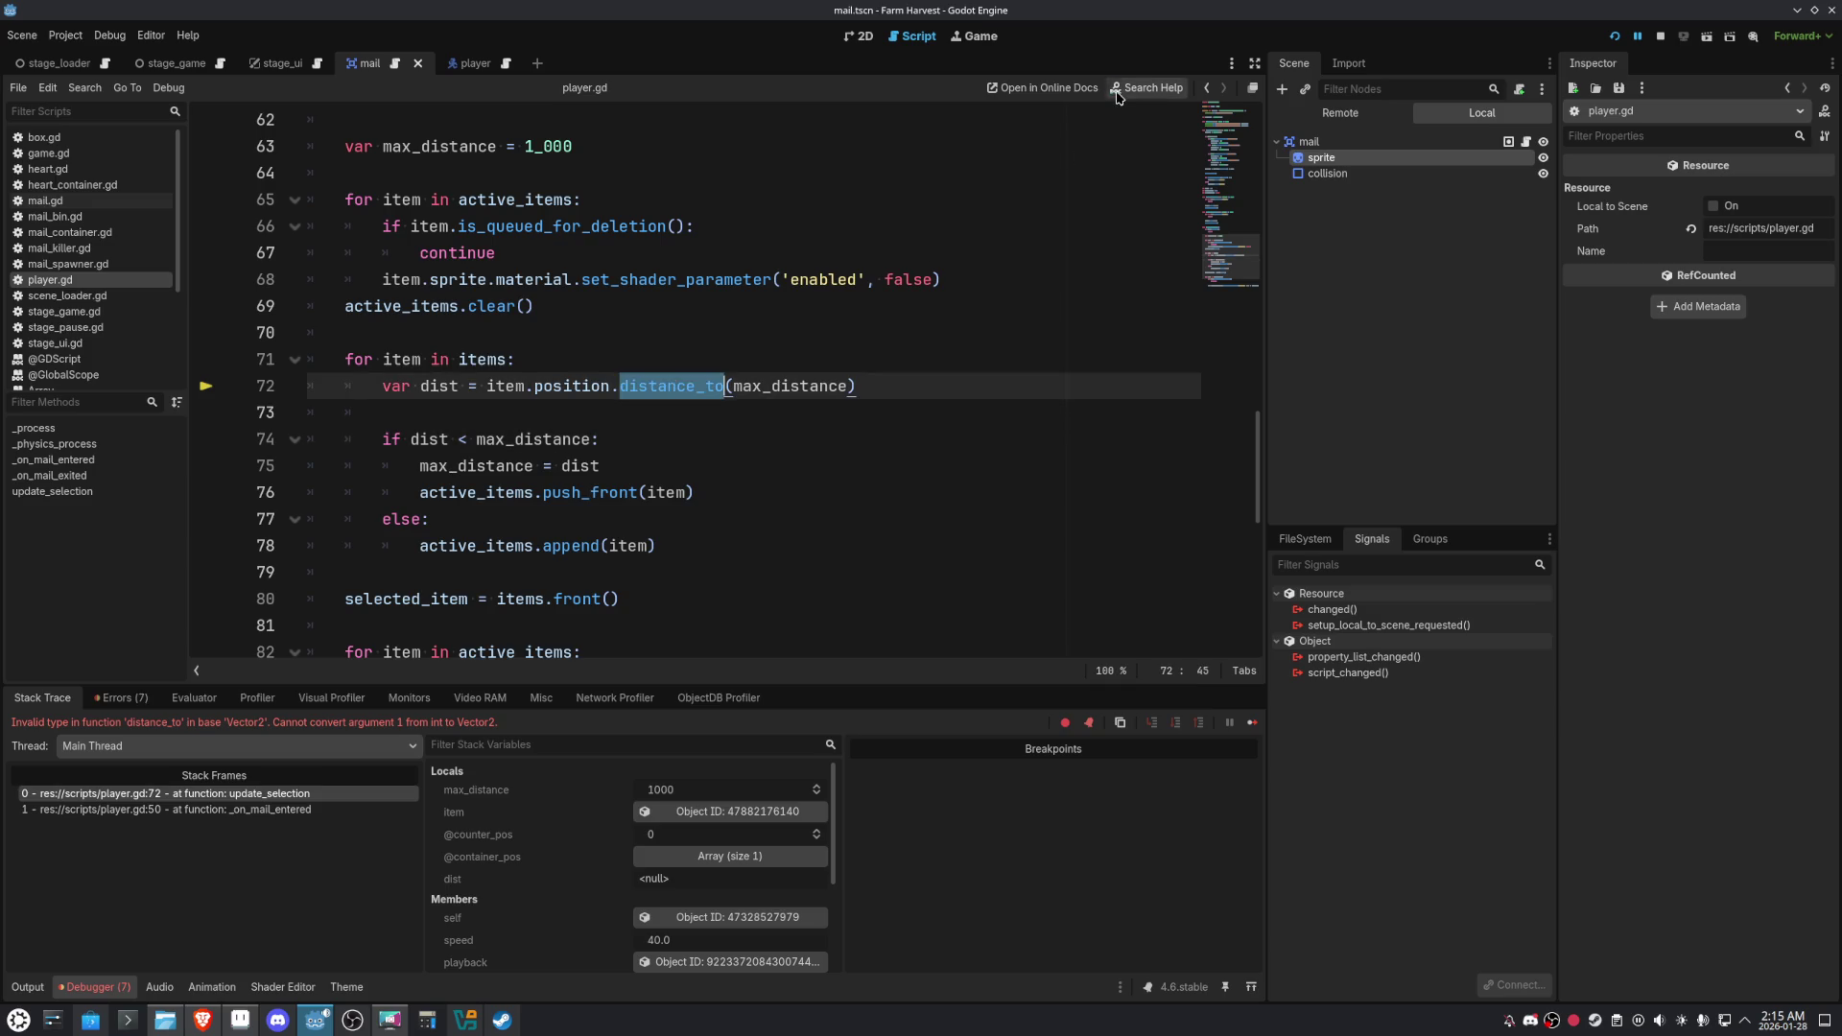
left_click(1149, 87)
type("pos")
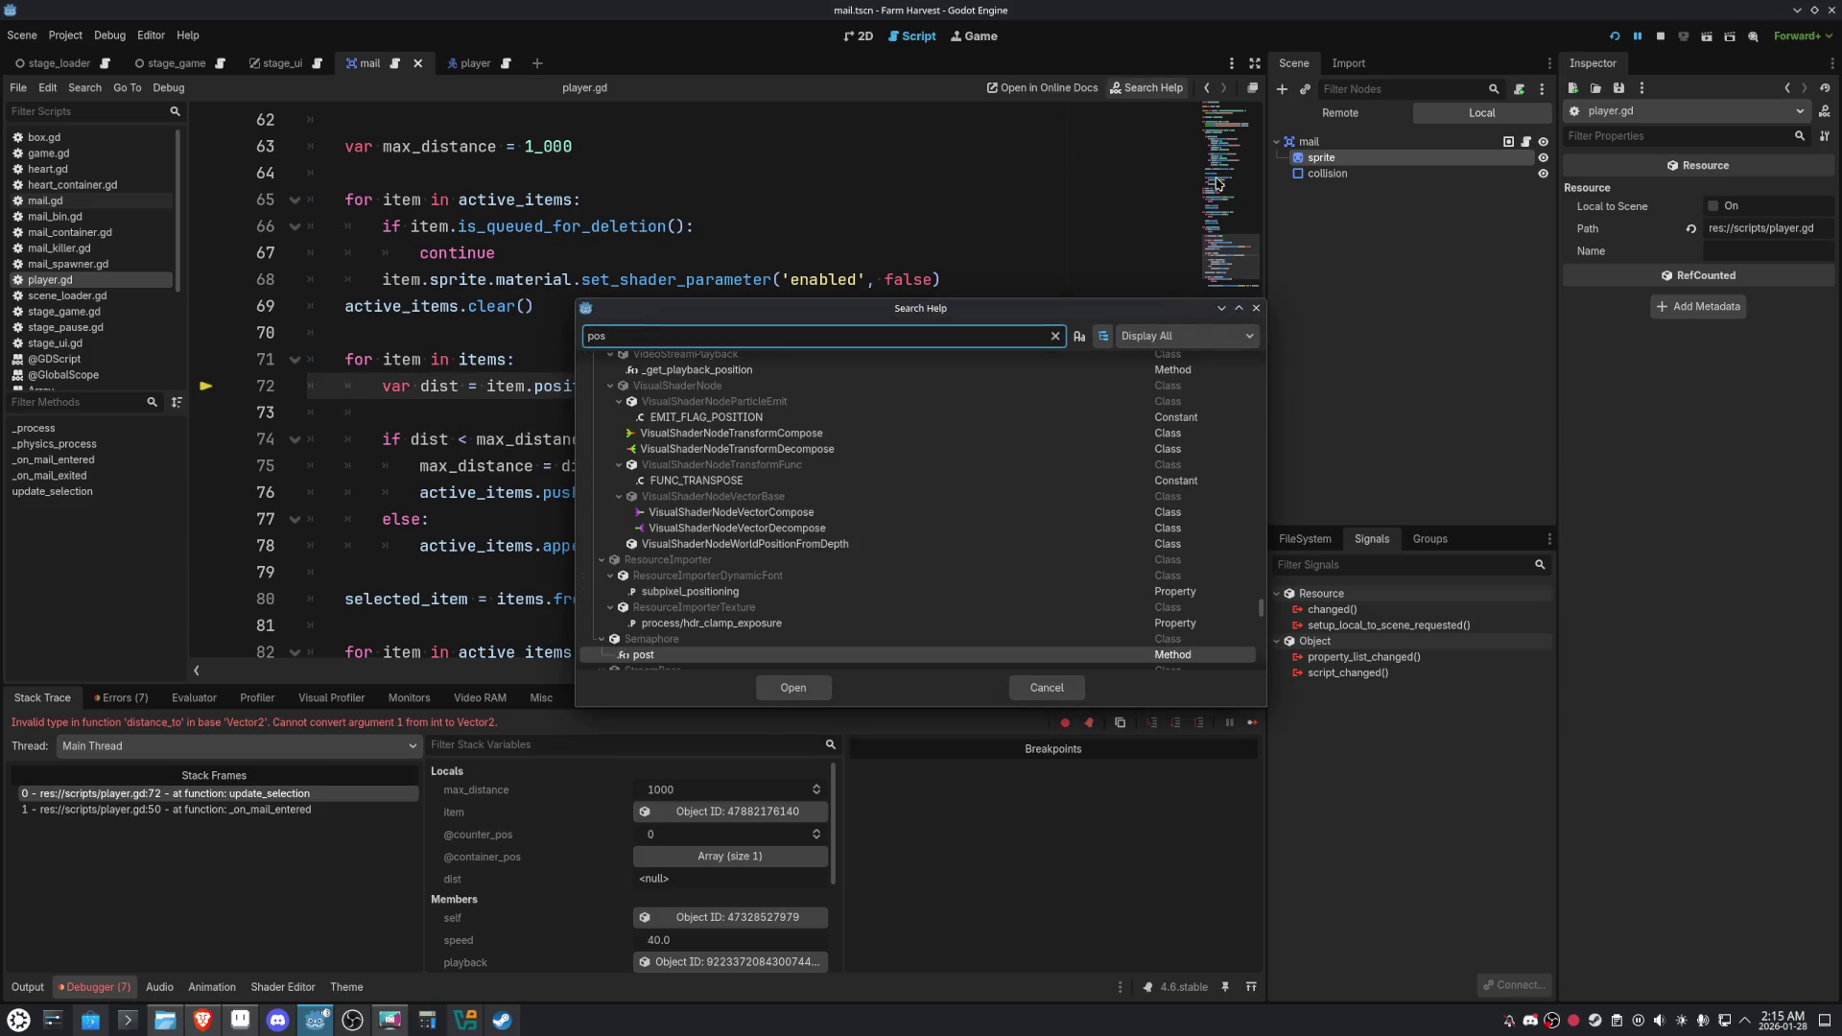
key("BackSpace")
key("BackSpace")
key("BackSpace")
type("vect")
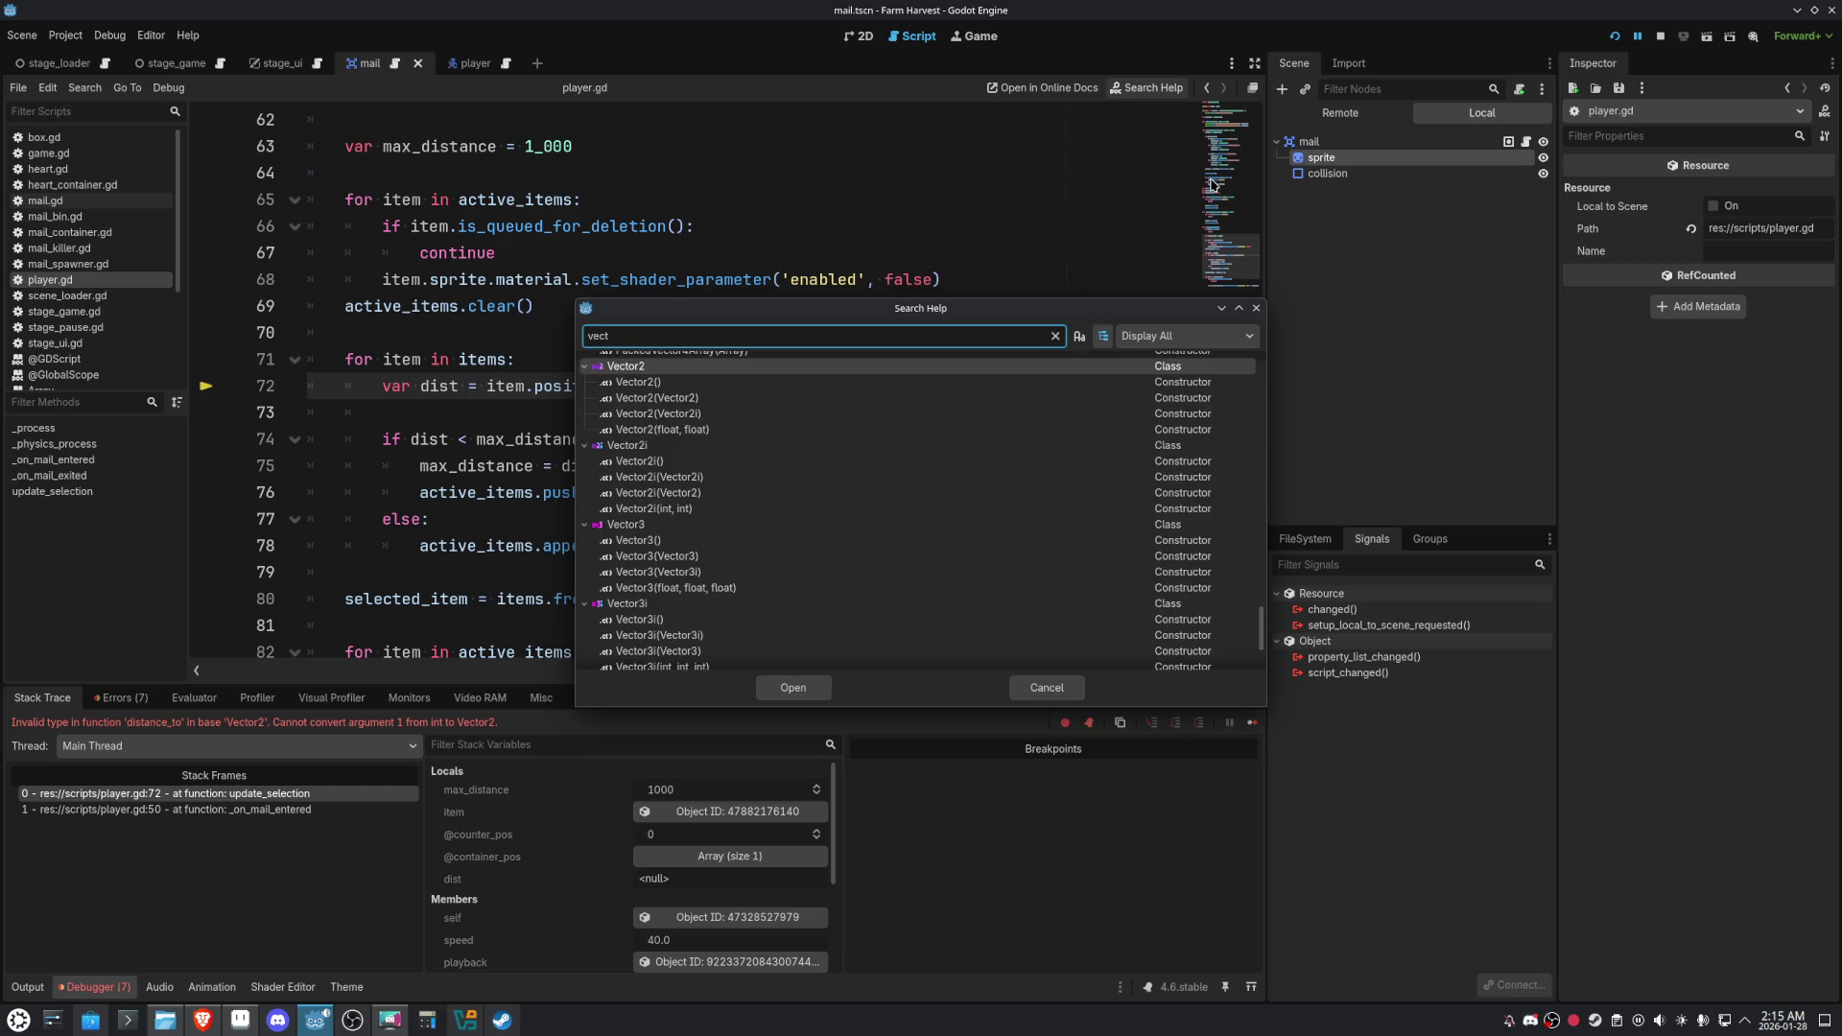
double_click(743, 382)
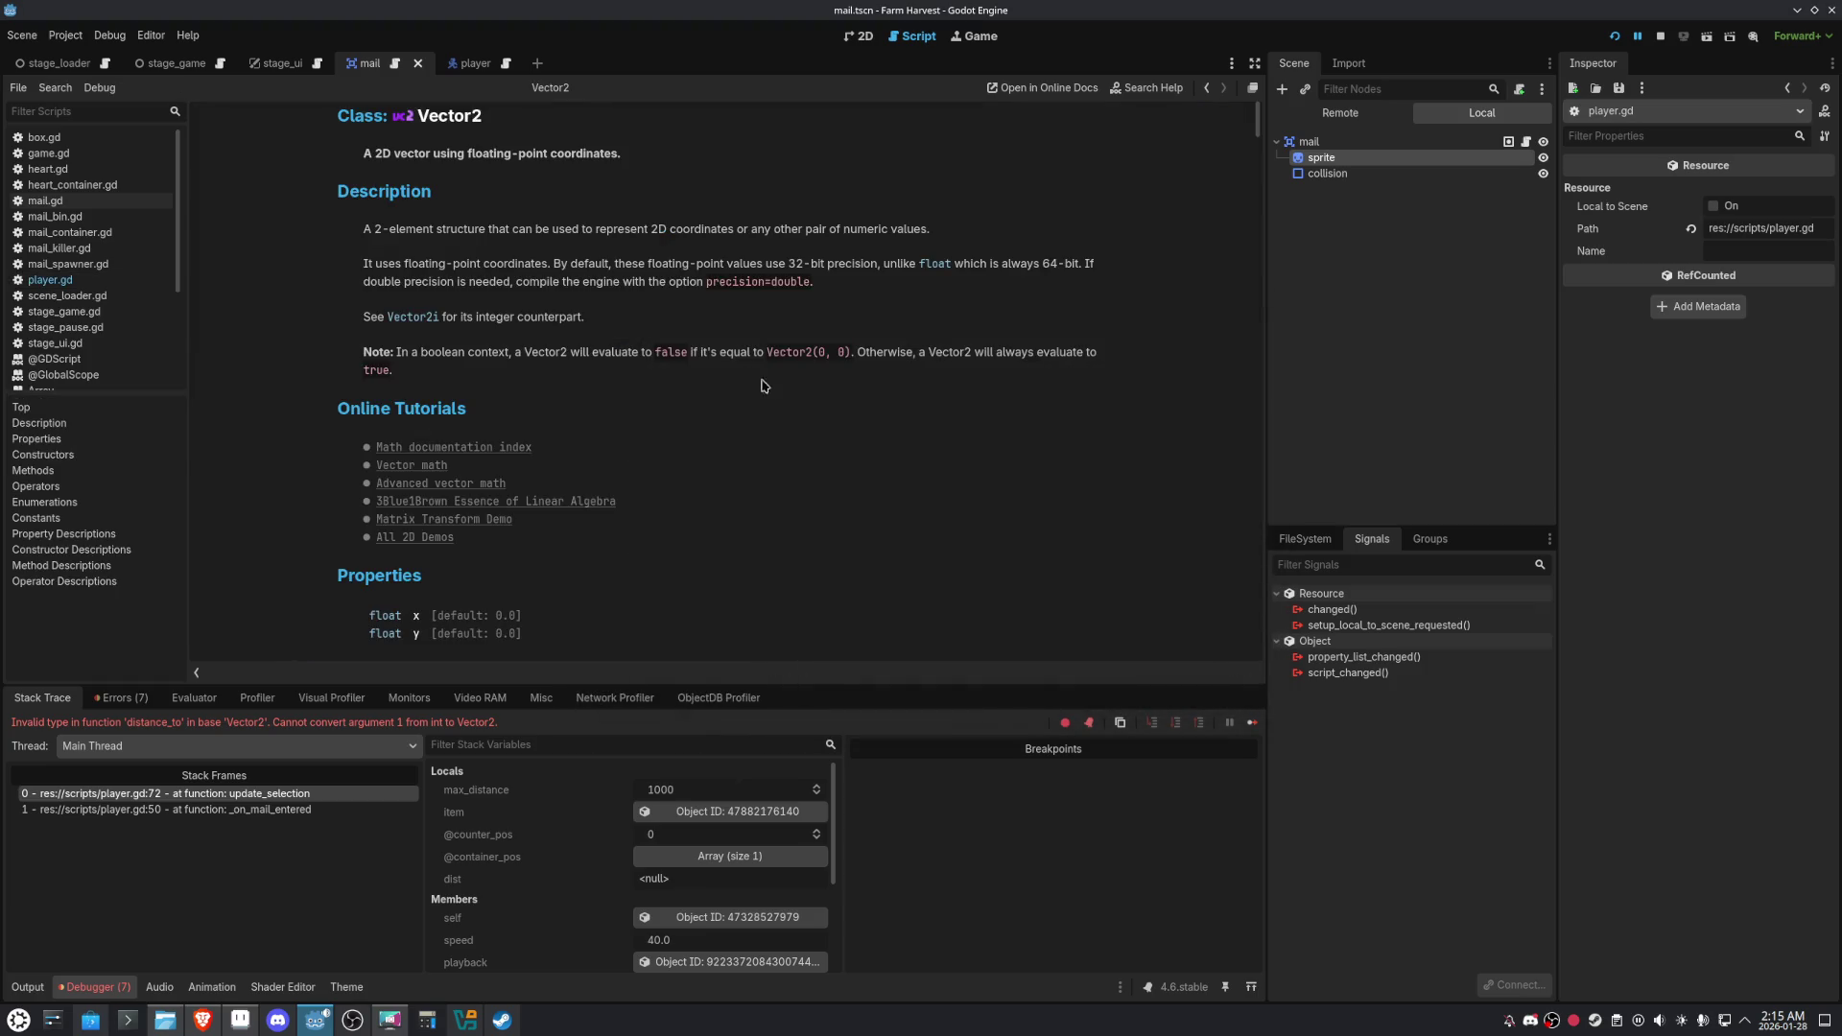
scroll(782, 389, "down", 6)
scroll(782, 390, "down", 5)
scroll(783, 390, "up", 7)
scroll(784, 389, "up", 4)
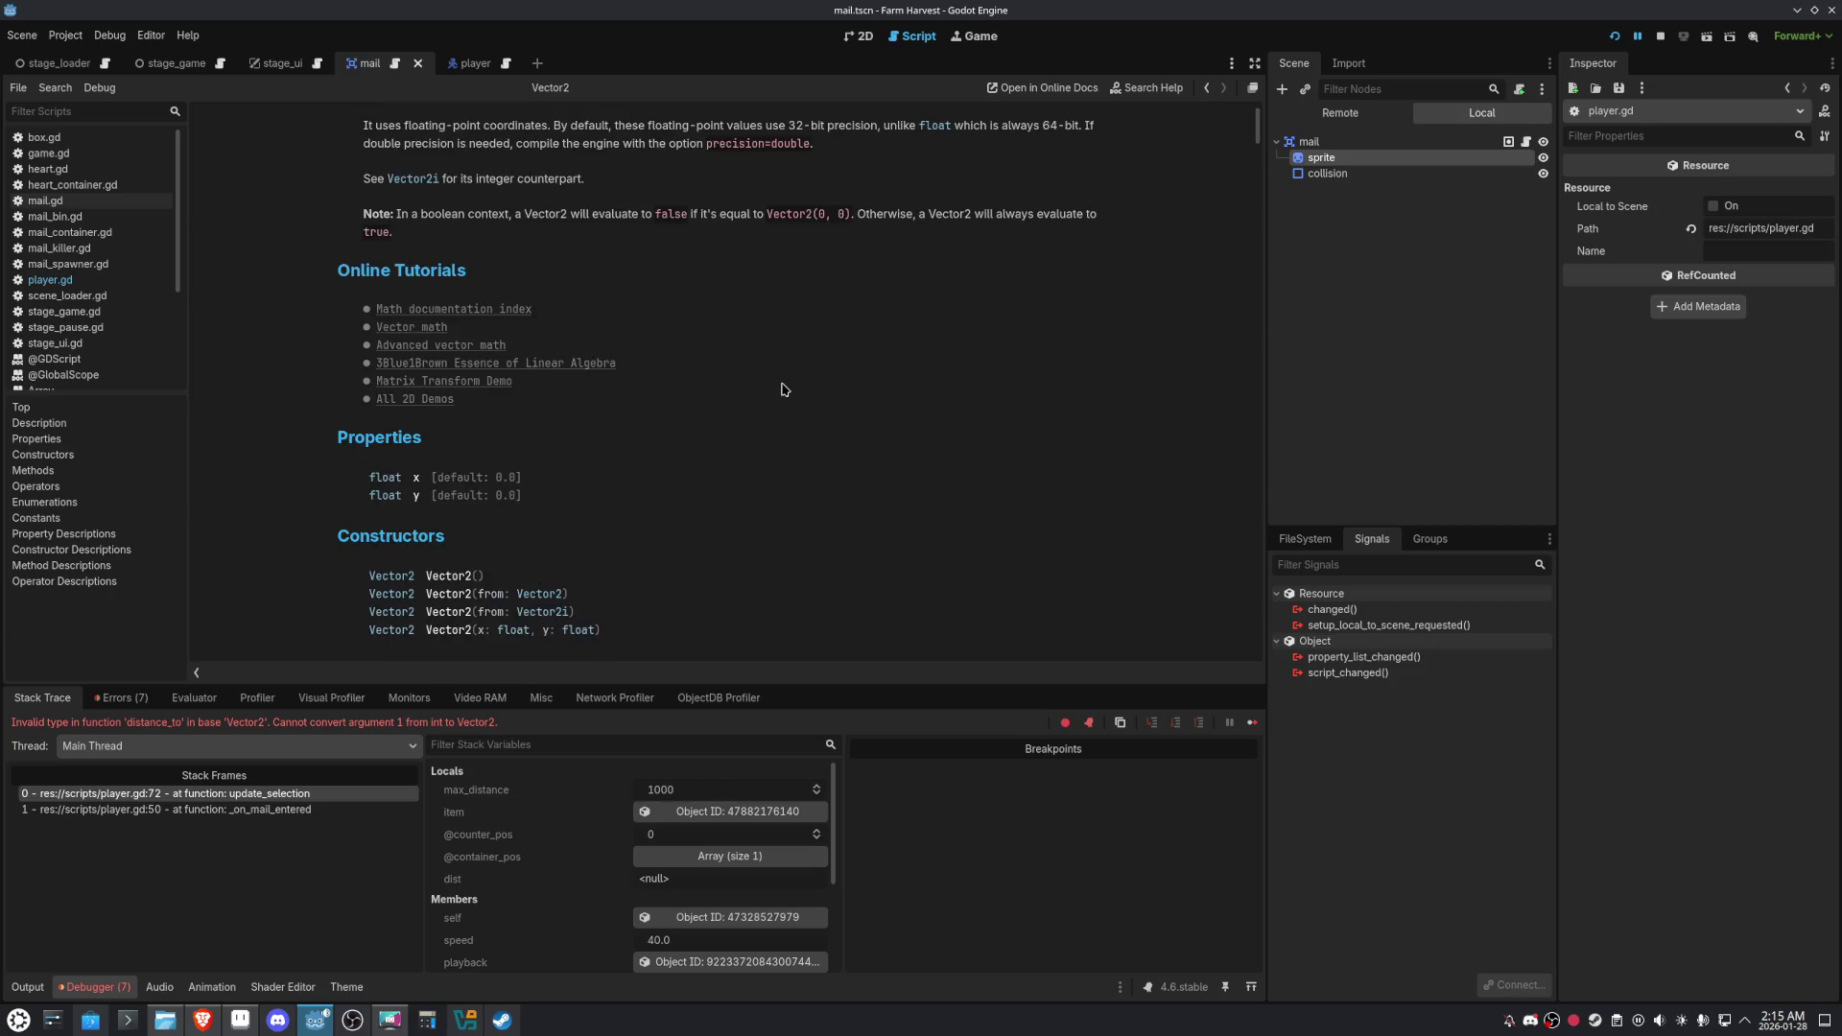
left_click(1207, 89)
double_click(506, 387)
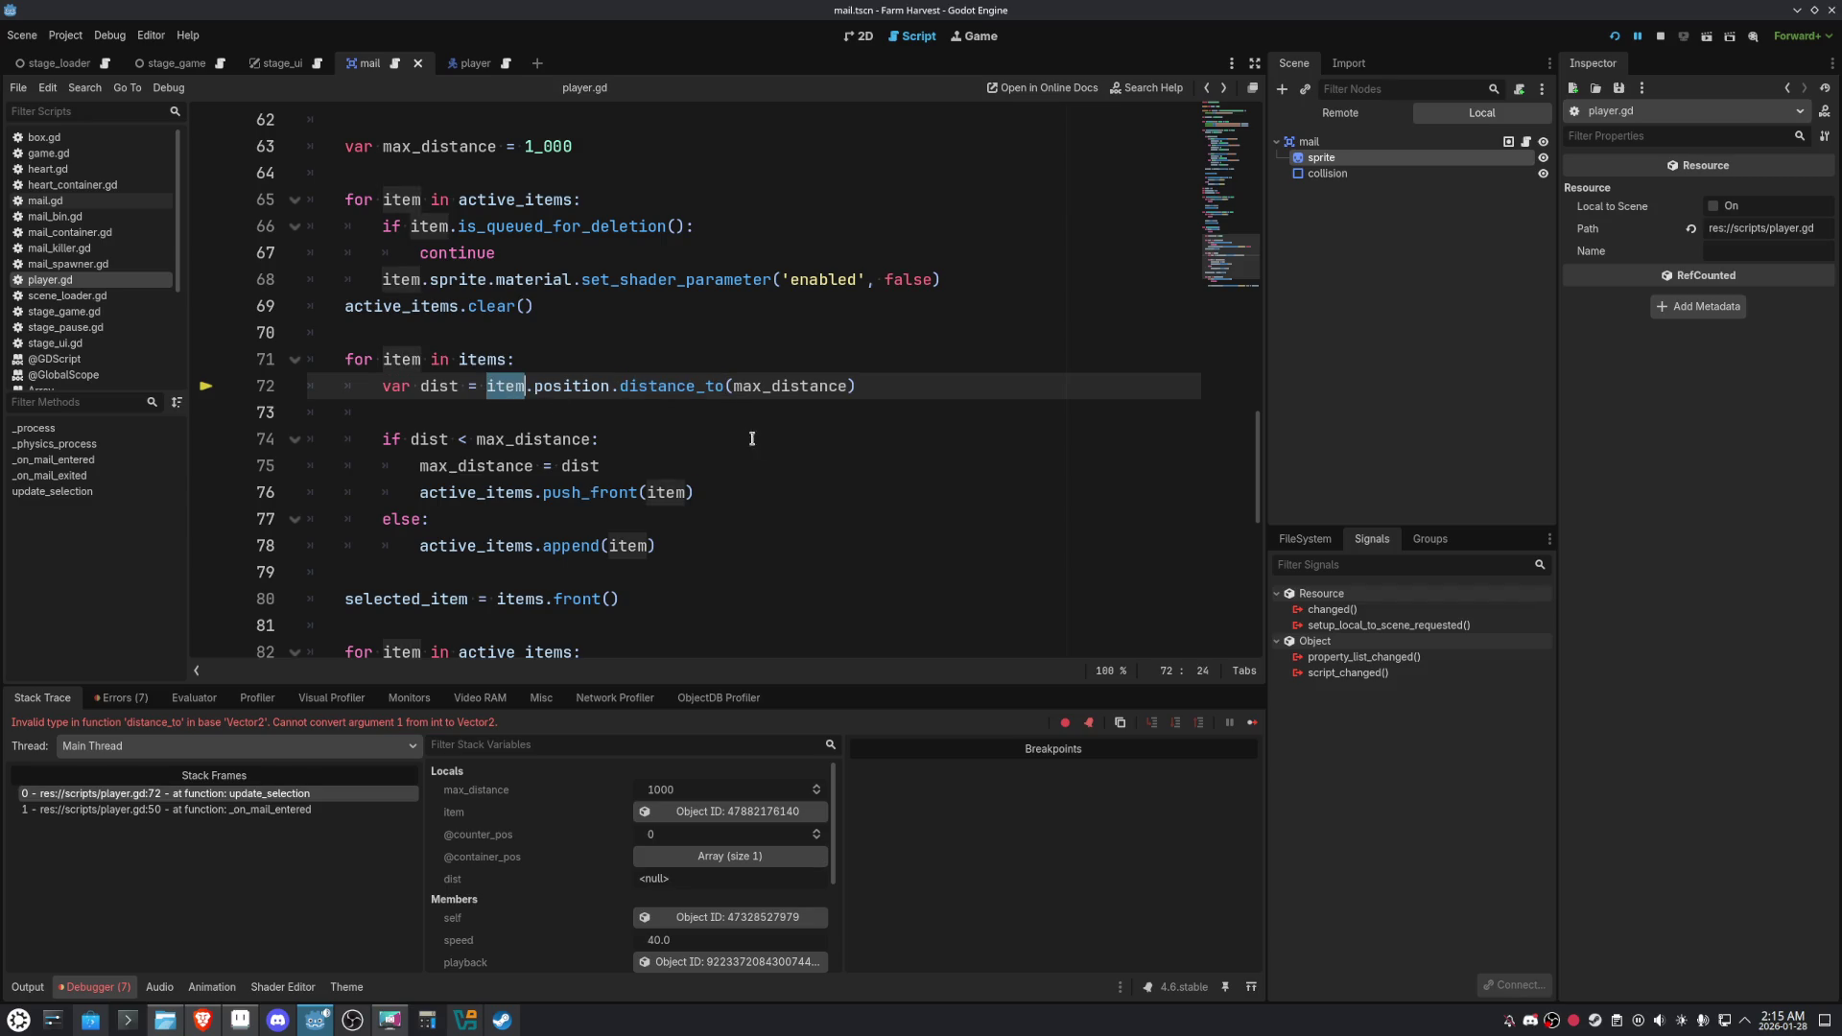
key("ctrl+shift+Right")
key("ctrl+shift+Right")
type("Vector")
key("Return")
key("End")
key("Left")
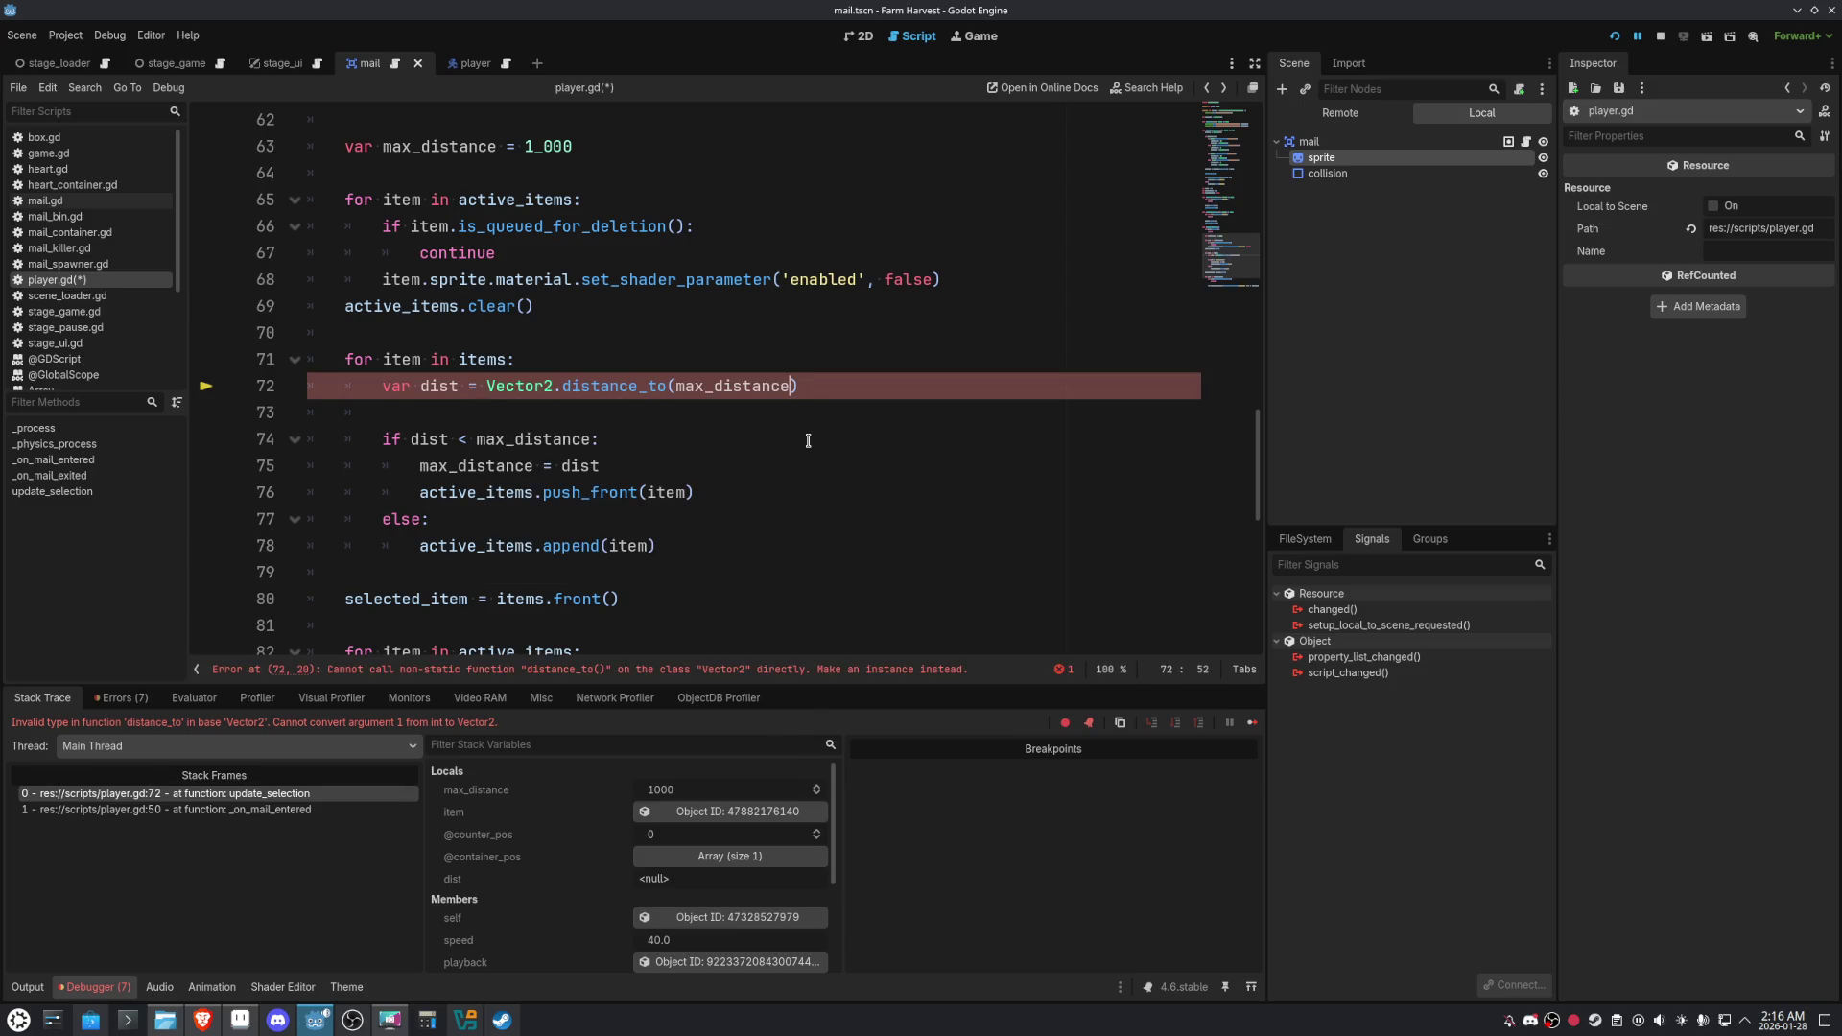
type(", item.position")
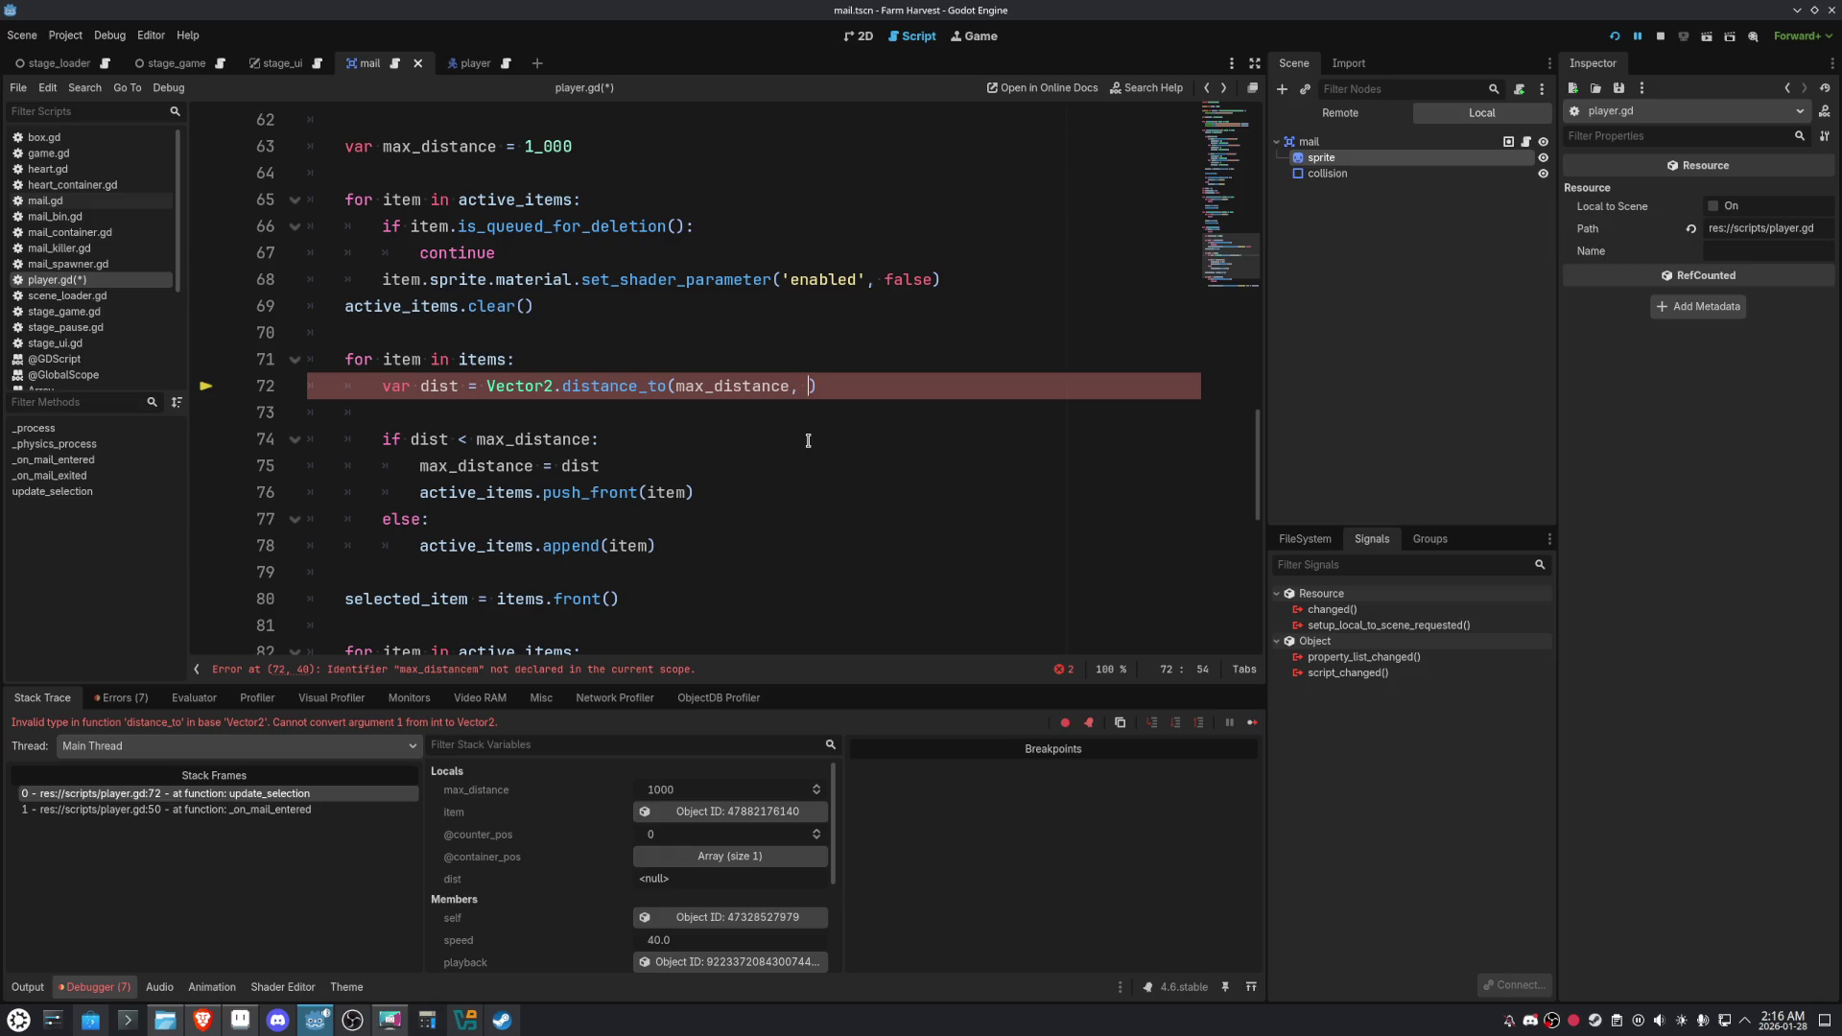
left_click(952, 488)
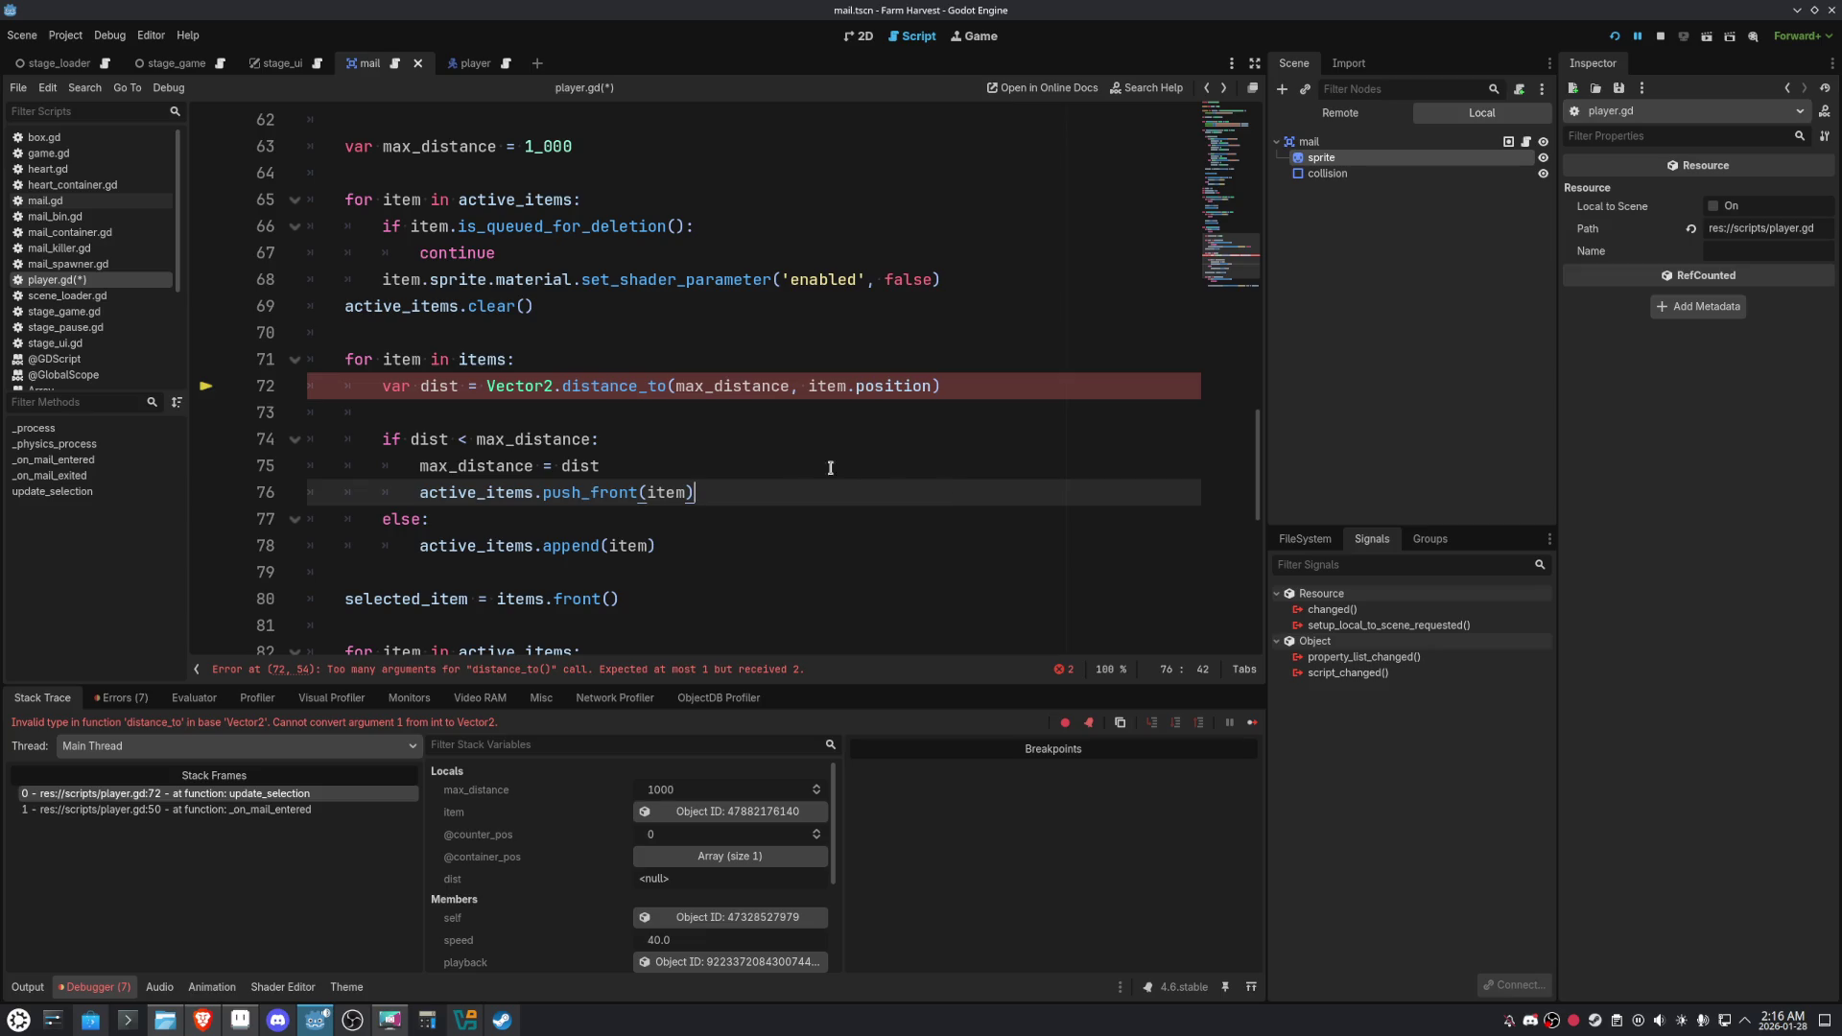
left_click(614, 386, "ctrl")
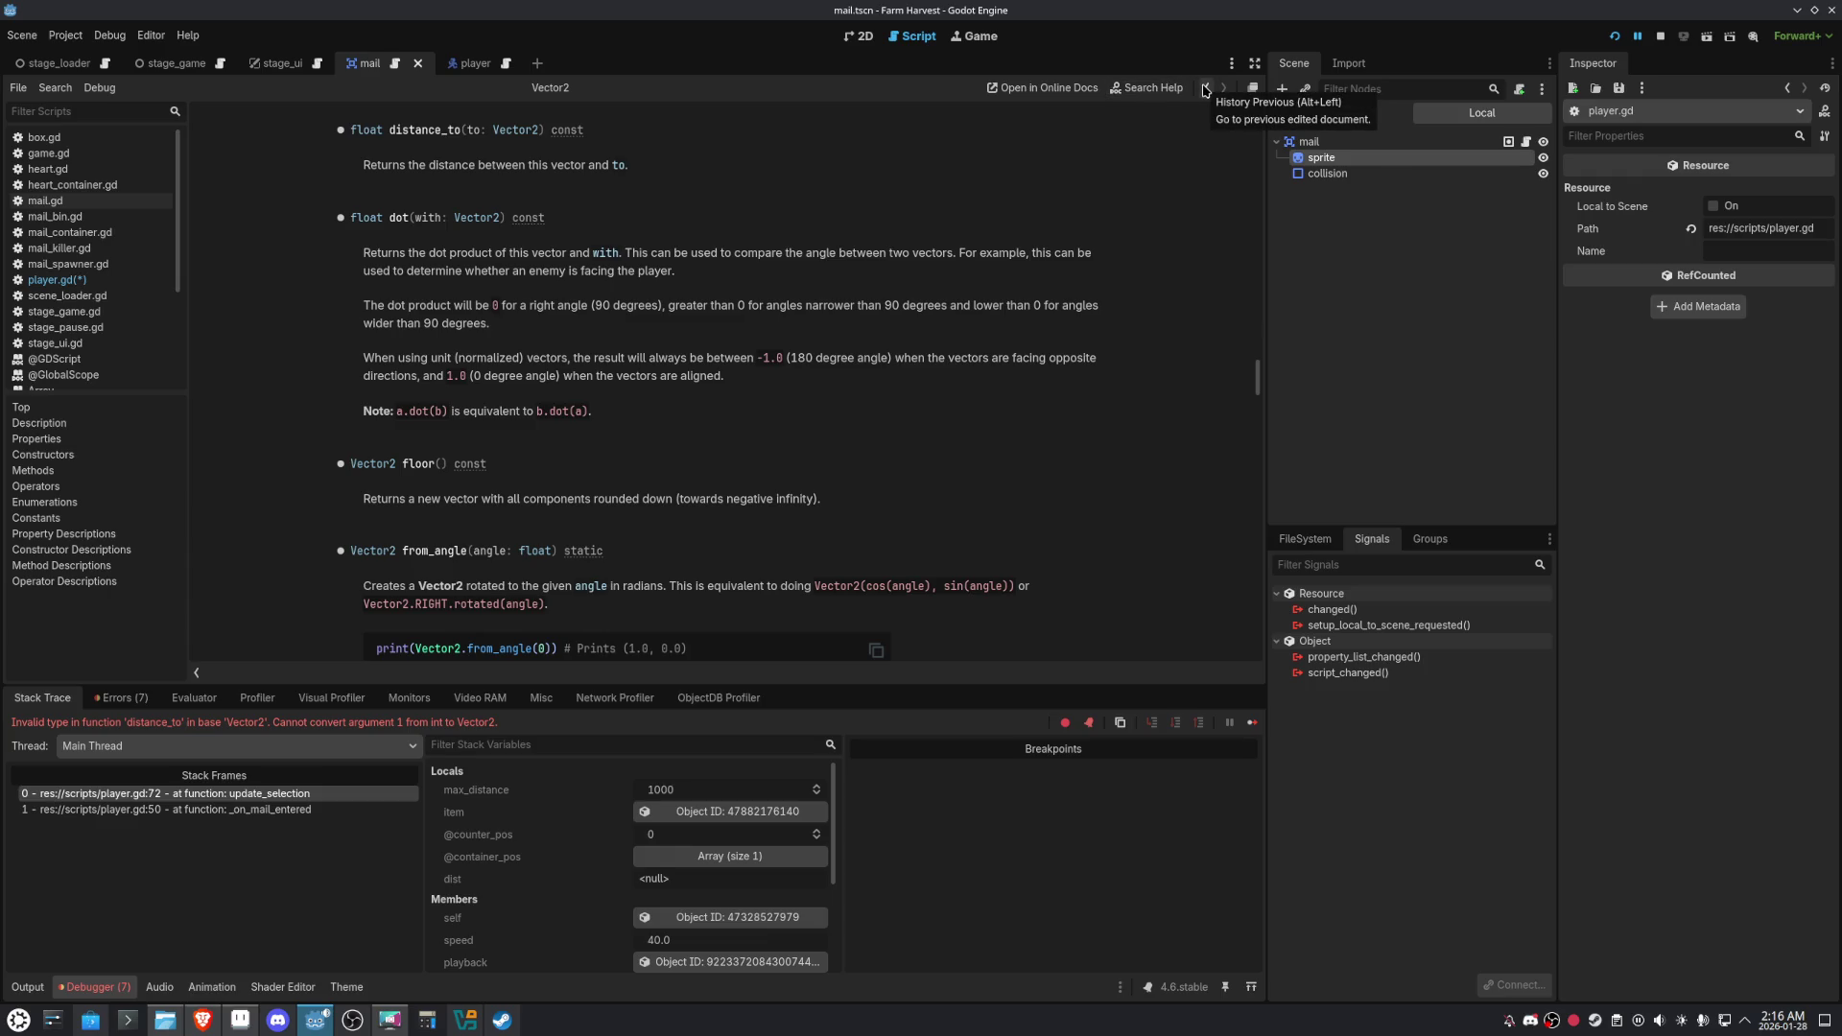
left_click(1206, 90)
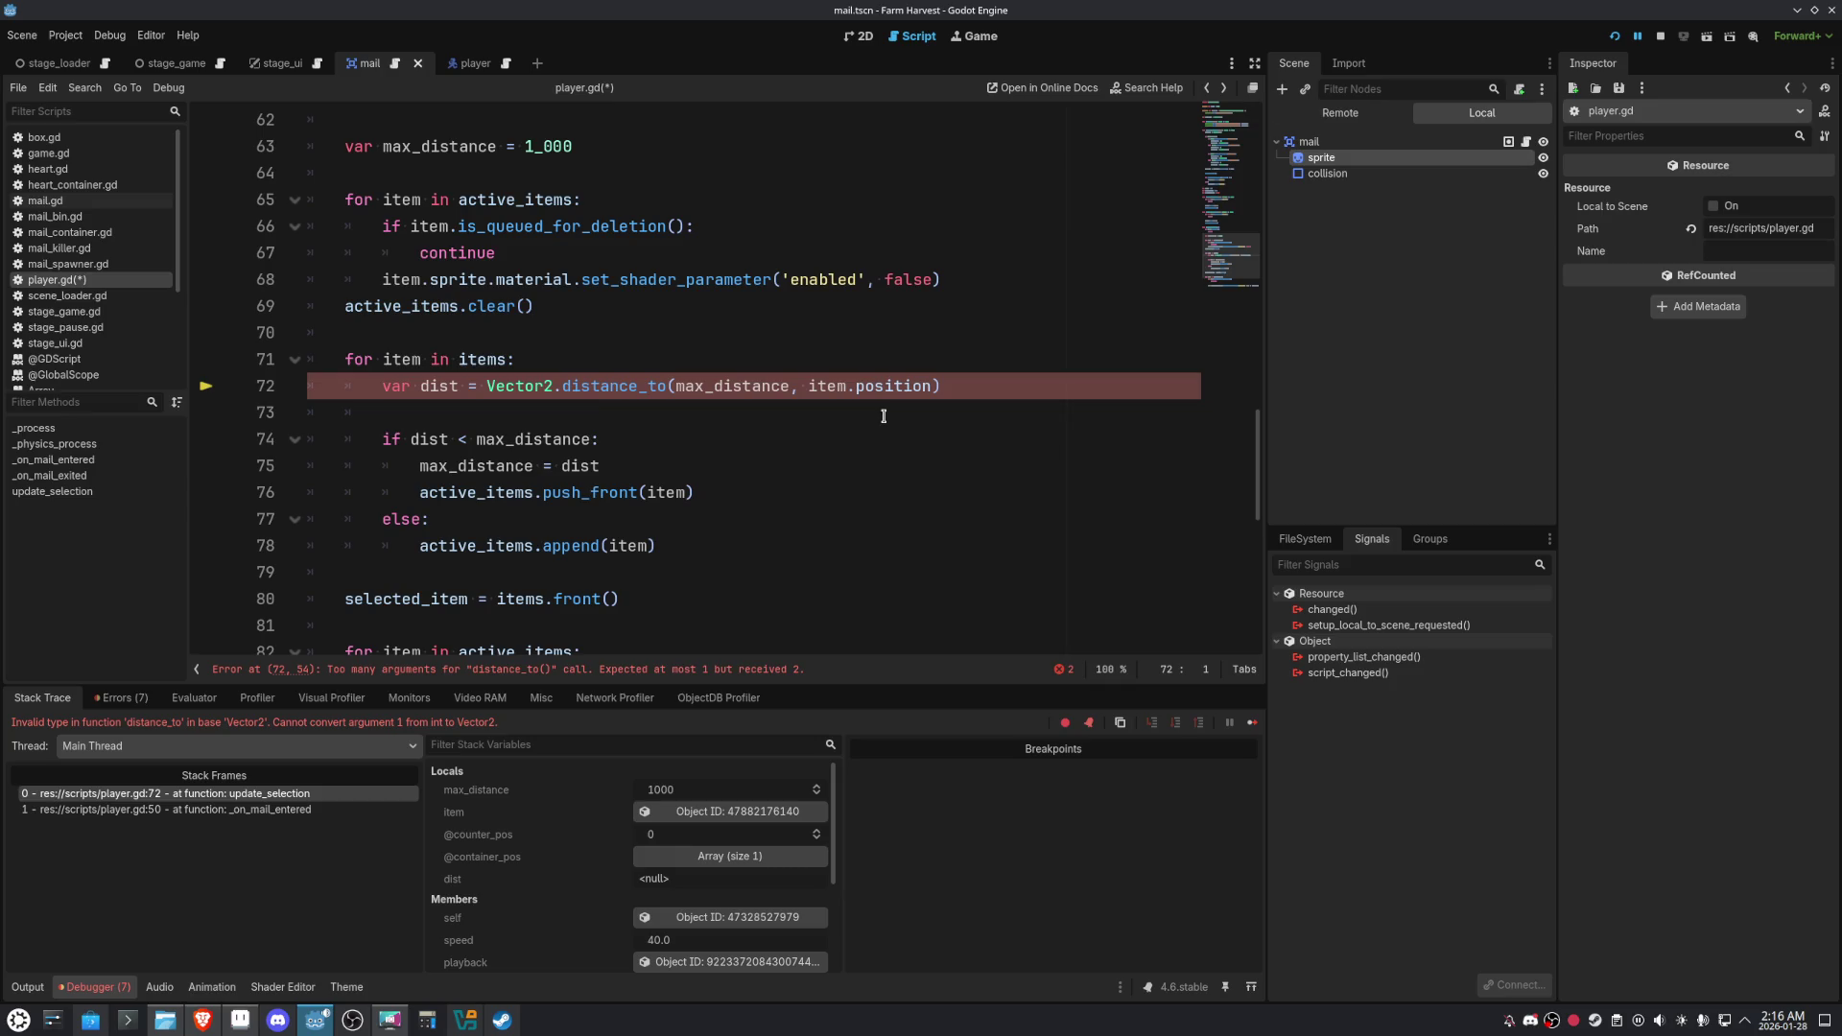
key("BackSpace")
key("BackSpace")
key("BackSpace")
key("ctrl+Left")
key("ctrl+Left")
key("ctrl+Left")
key("BackSpace")
key("BackSpace")
key("BackSpace")
key("BackSpace")
key("BackSpace")
key("BackSpace")
type("item.position")
key("ctrl+s")
left_click(846, 462)
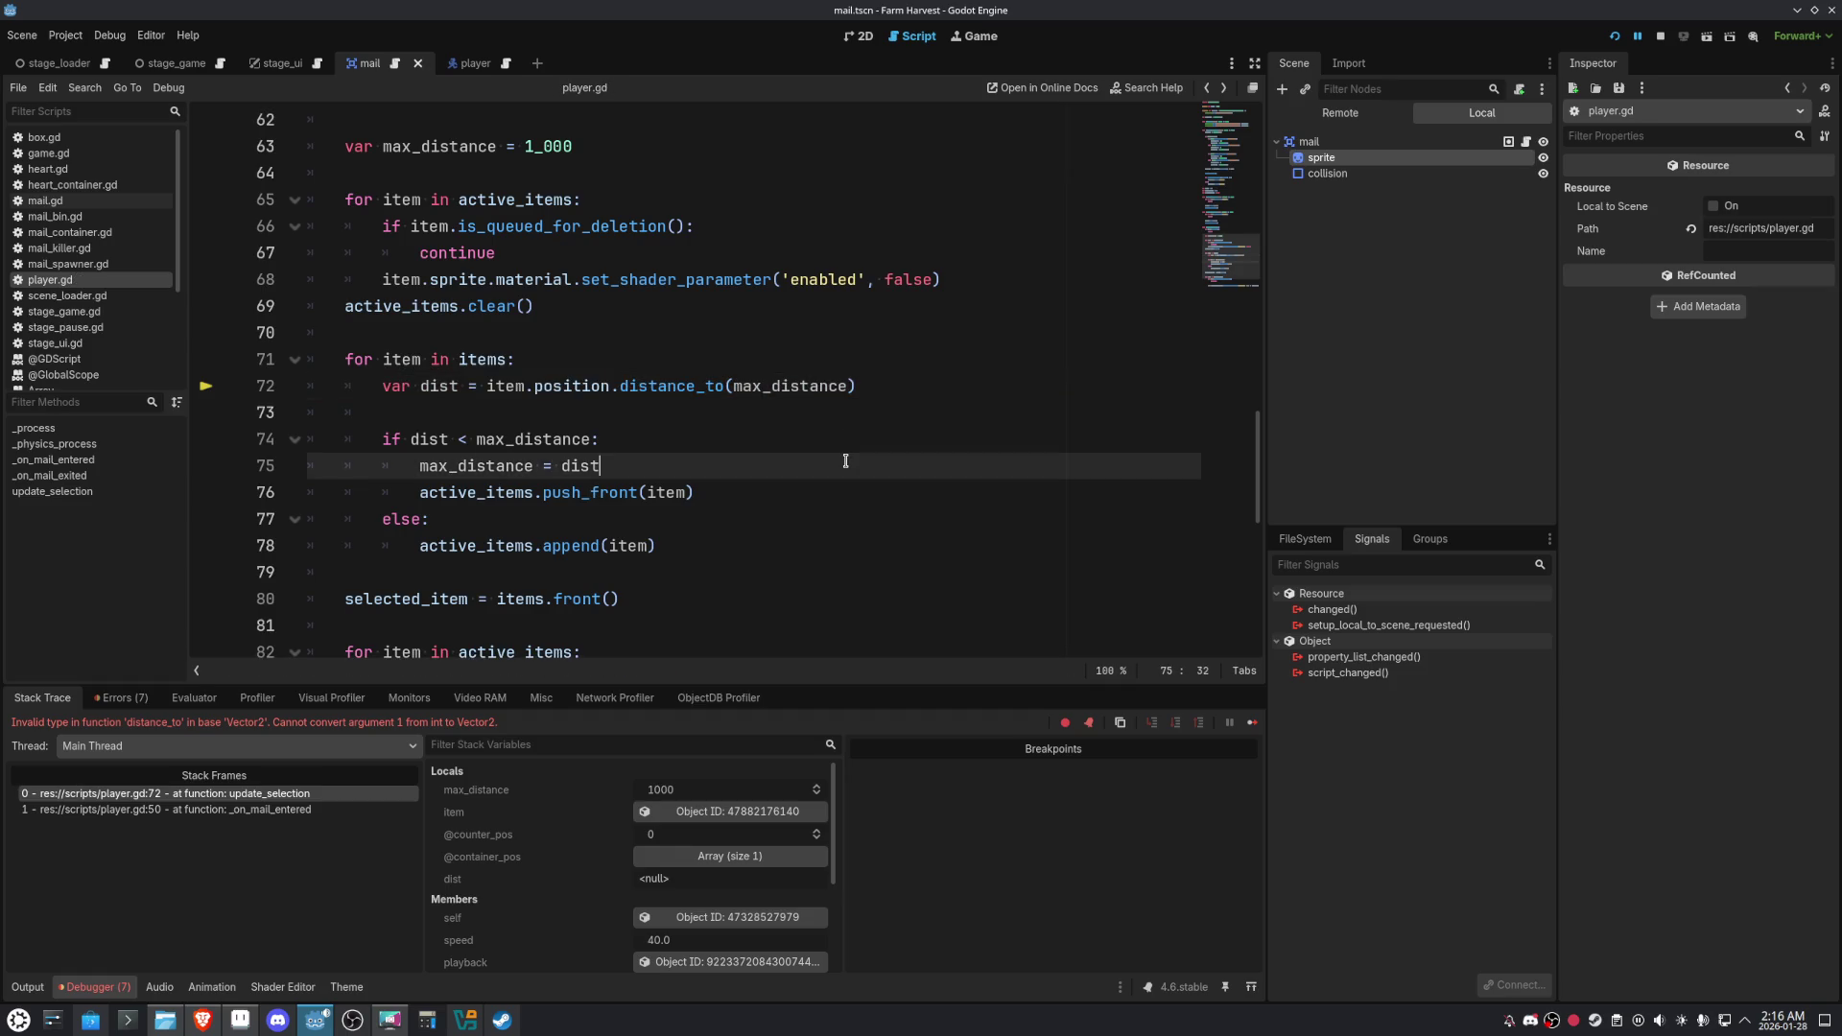
Step: Rewrite line 72 to compute position.distance_to(item.position) instead of using max_distance
double_click(808, 386)
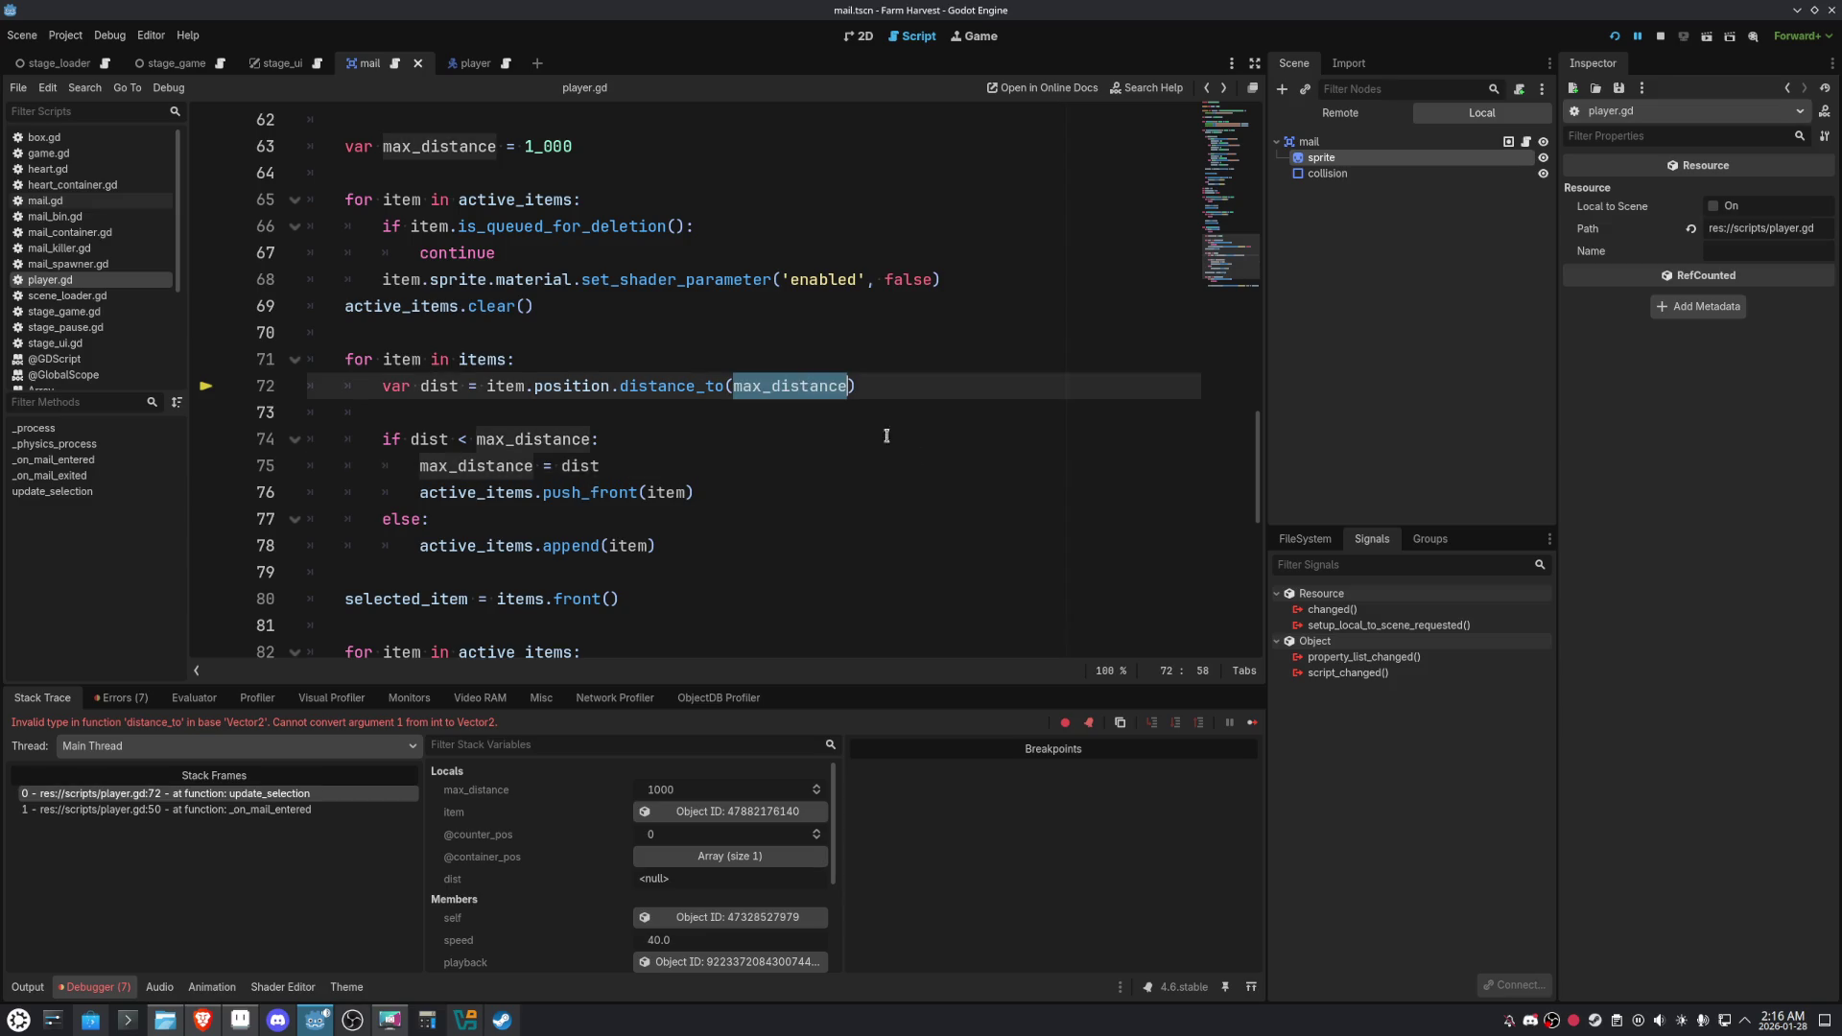
scroll(985, 506, "up", 1)
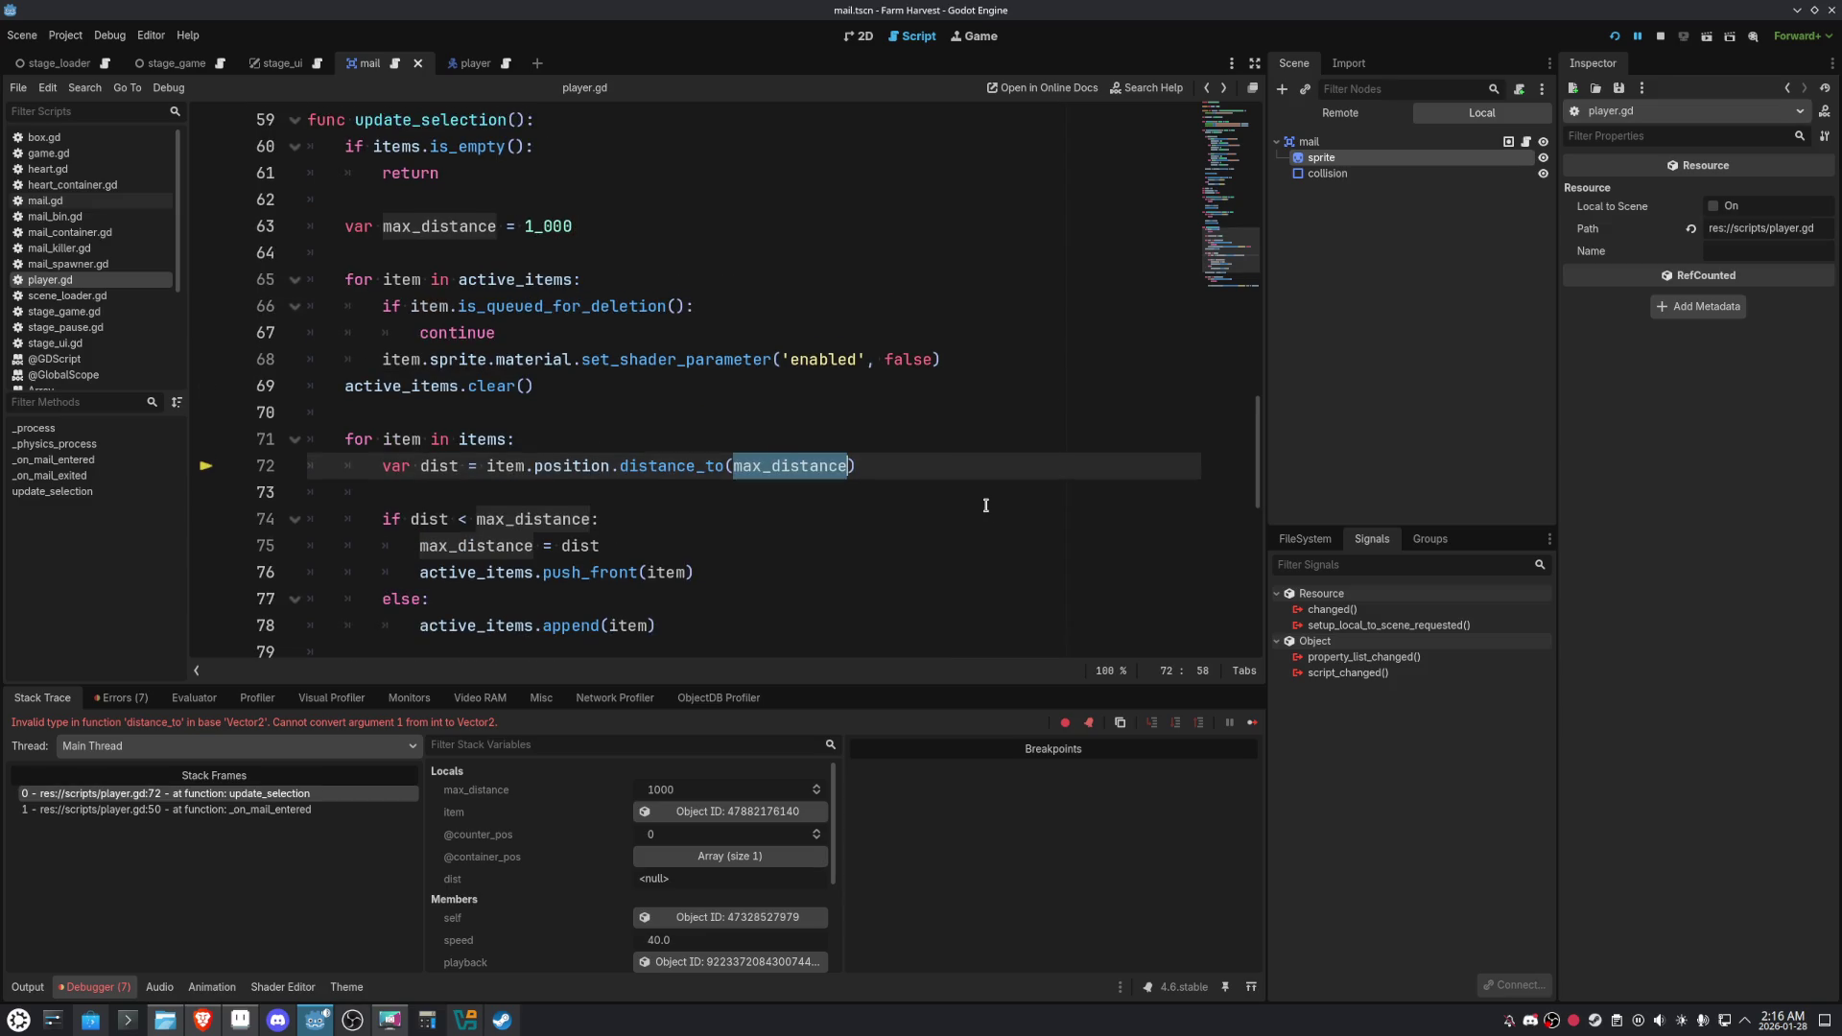
left_click_drag(611, 466, 485, 466)
key("ctrl+x")
double_click(648, 466)
key("ctrl+v")
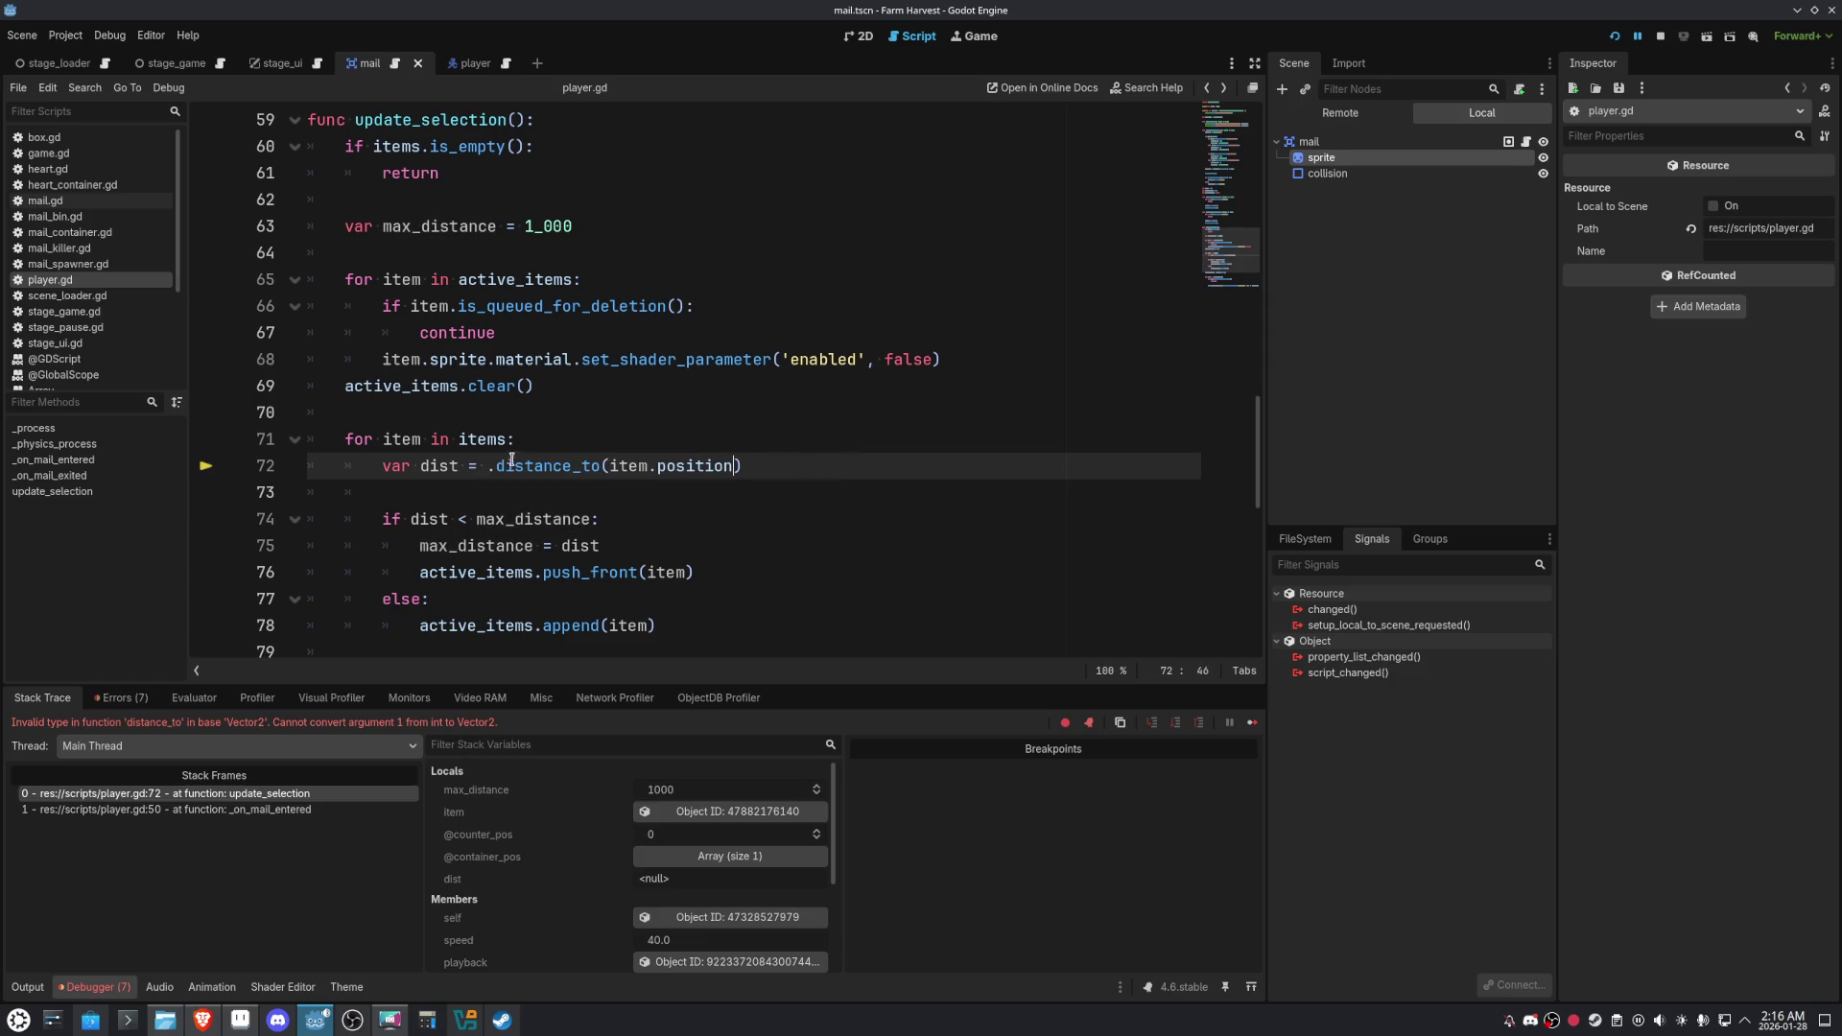
type("position")
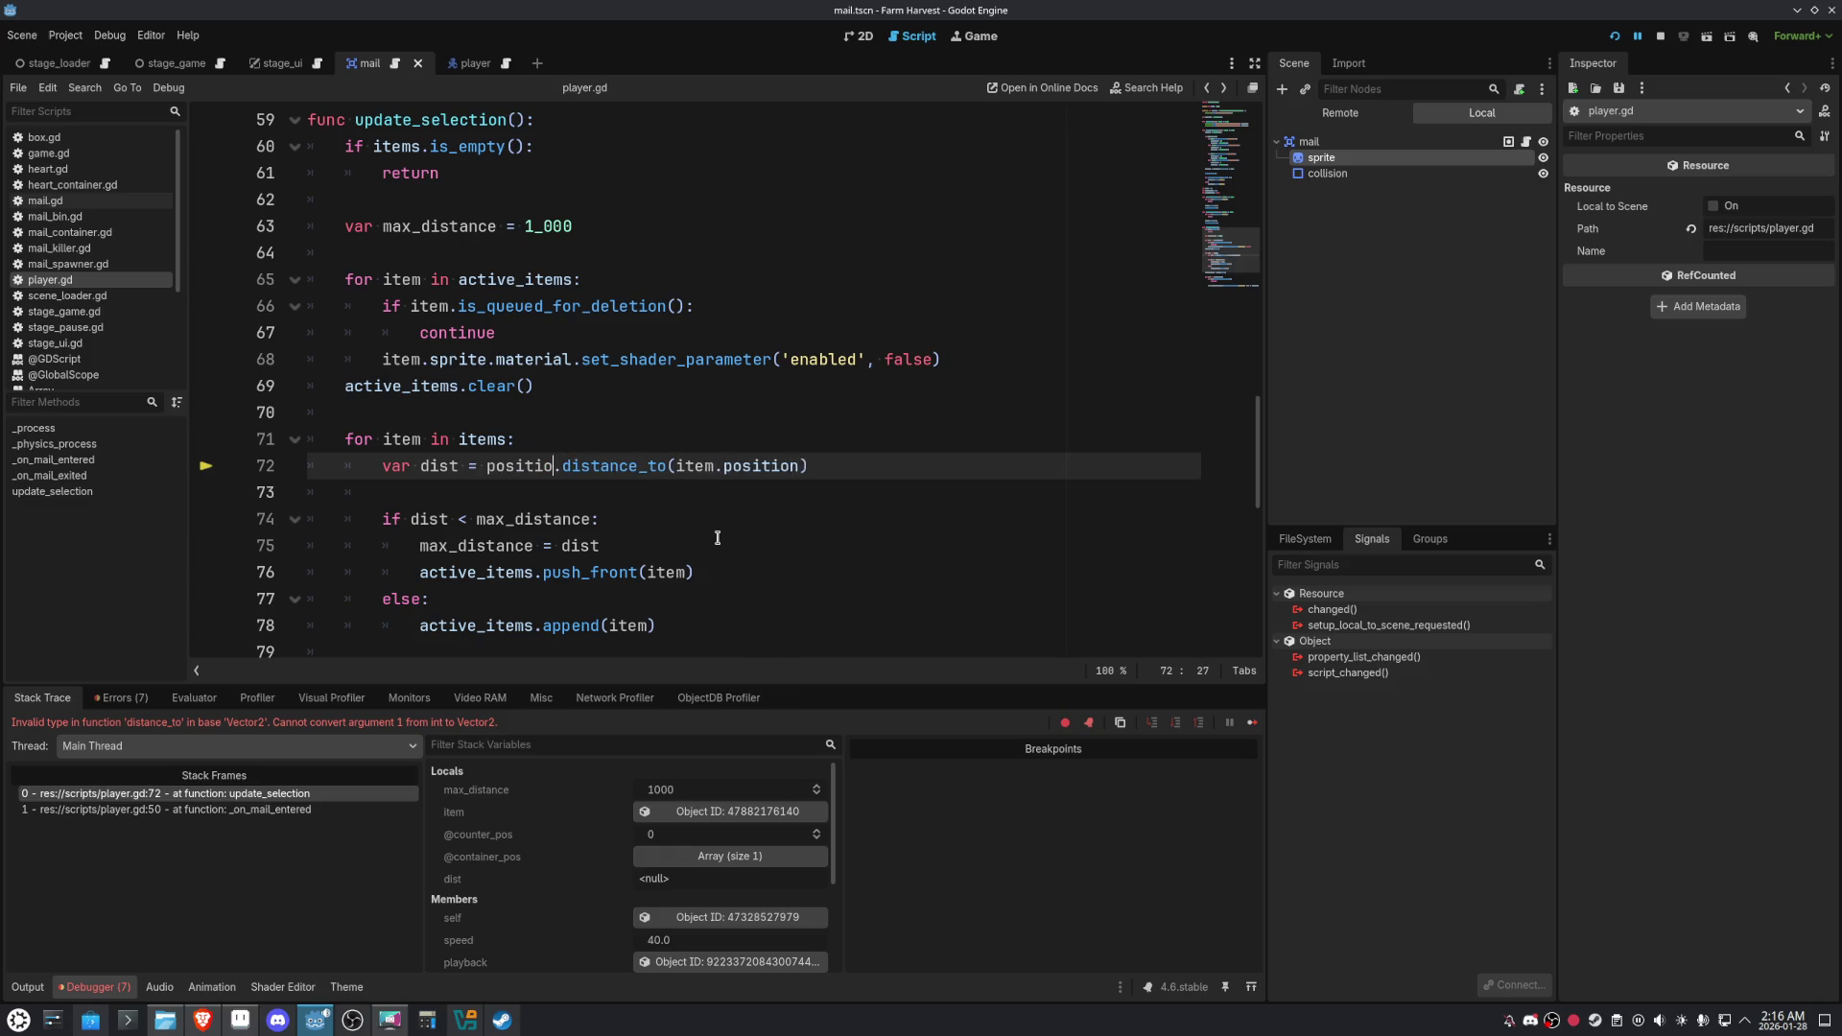
left_click(852, 509)
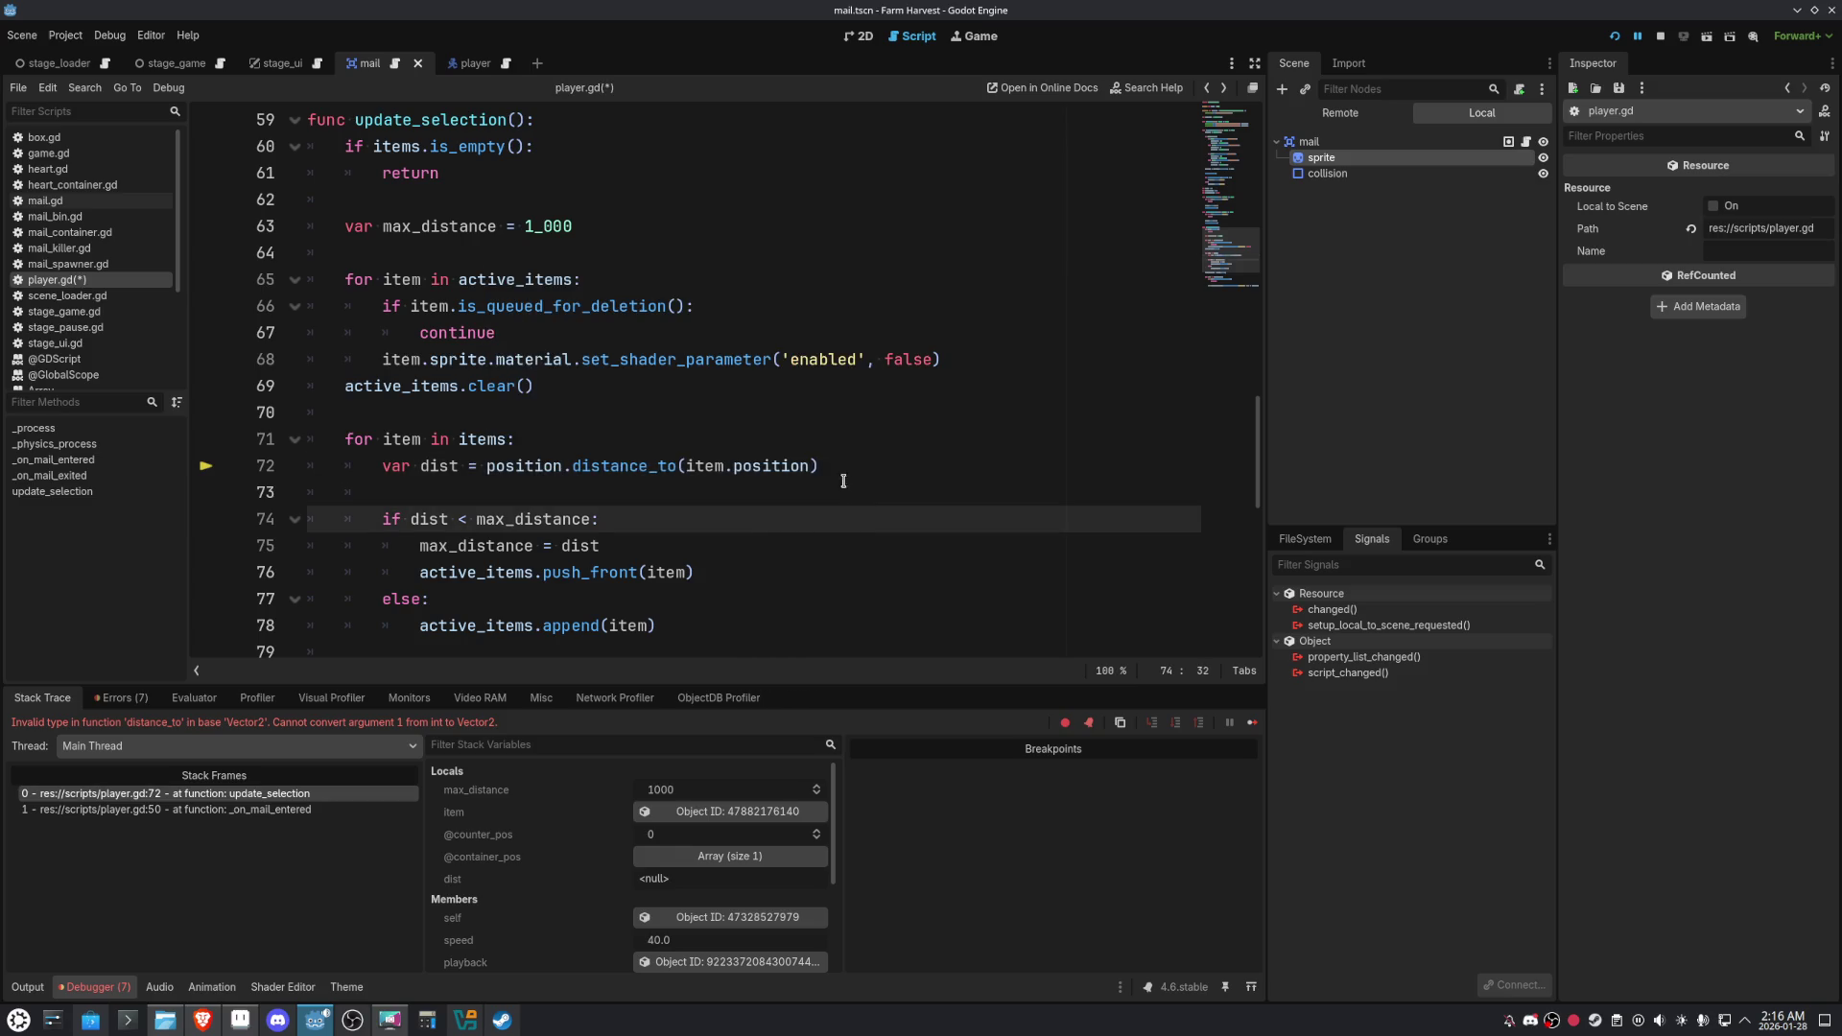
Step: Rerun the playtest, stop it with F8, and return to the player scene
left_click(1618, 35)
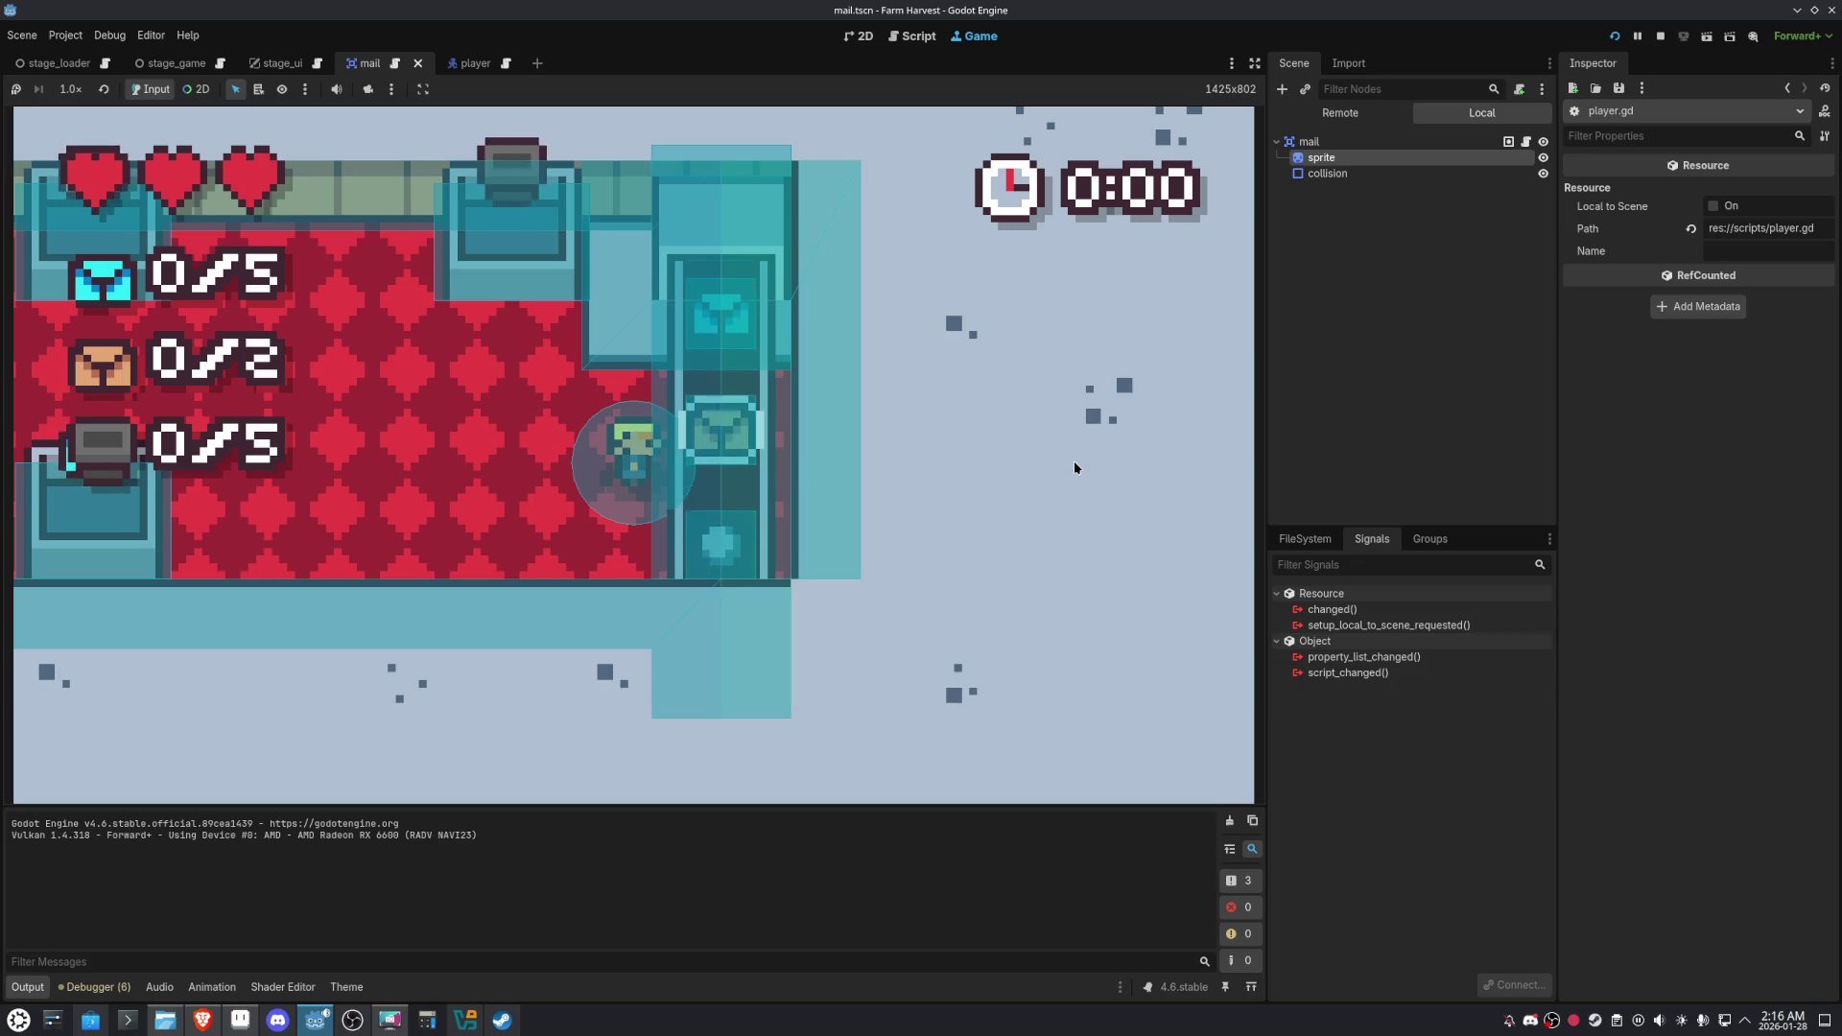
key("F8")
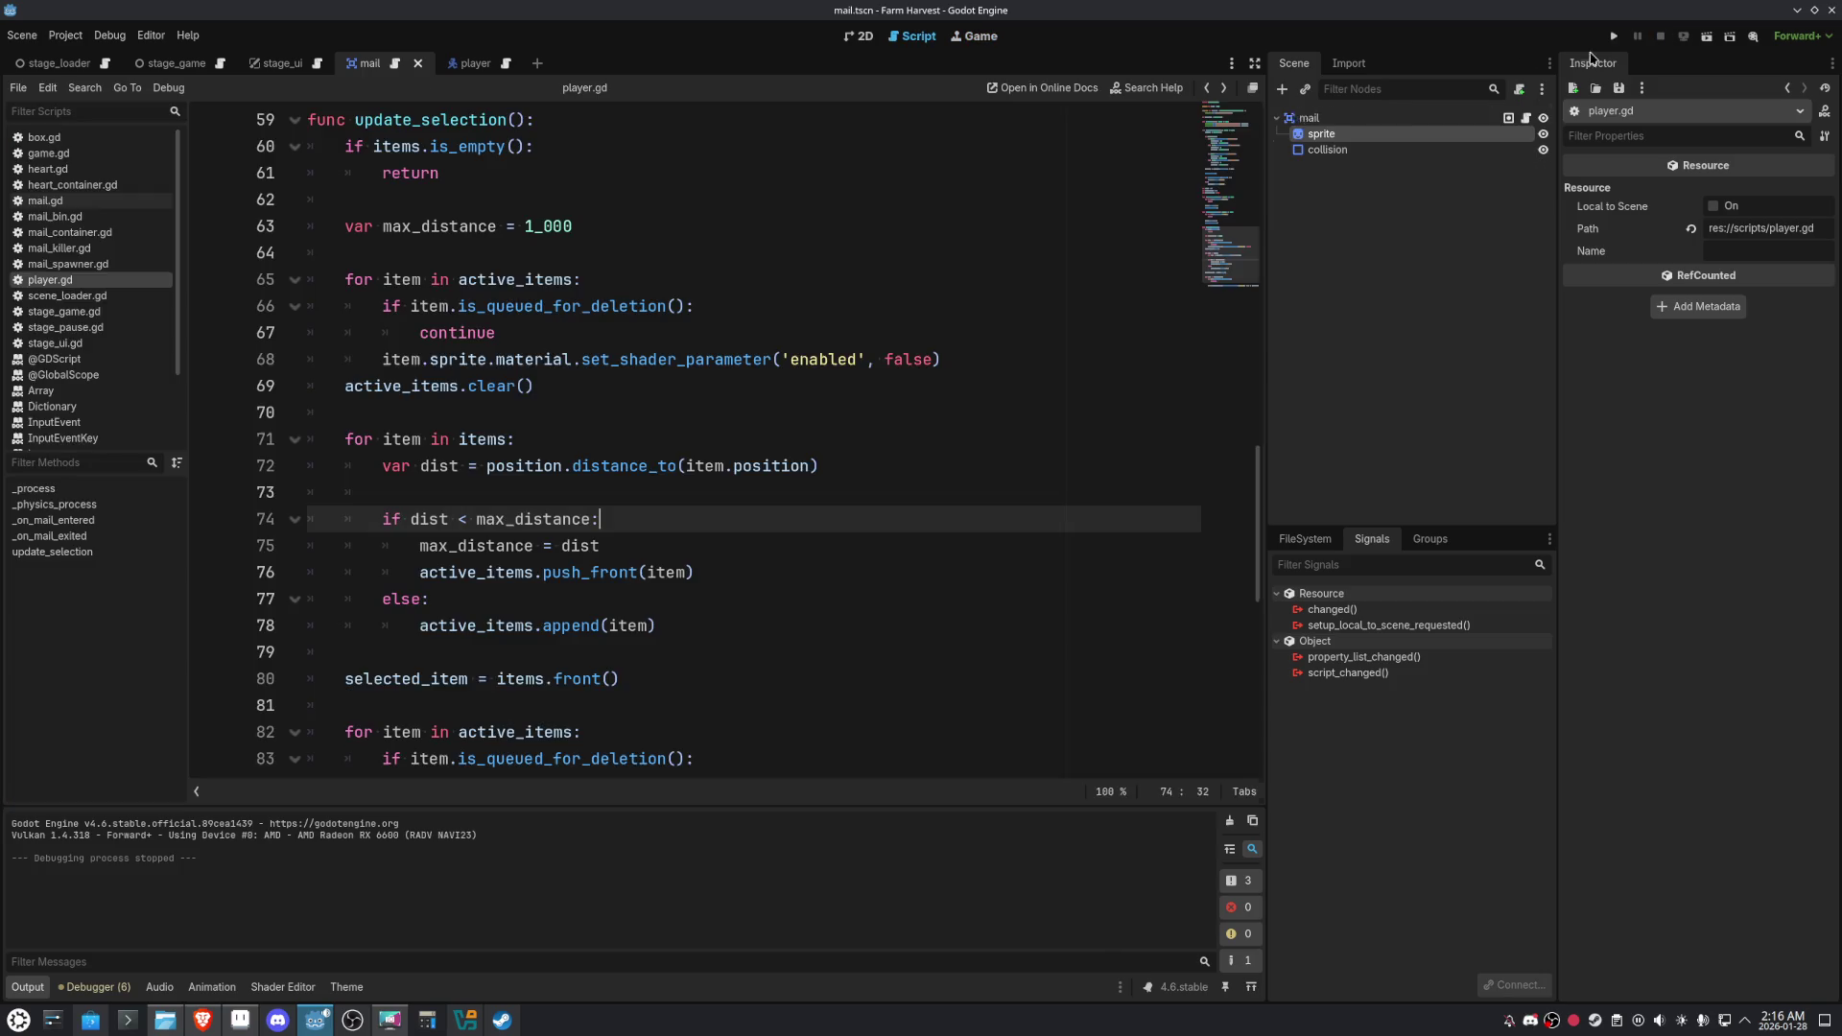
left_click(451, 62)
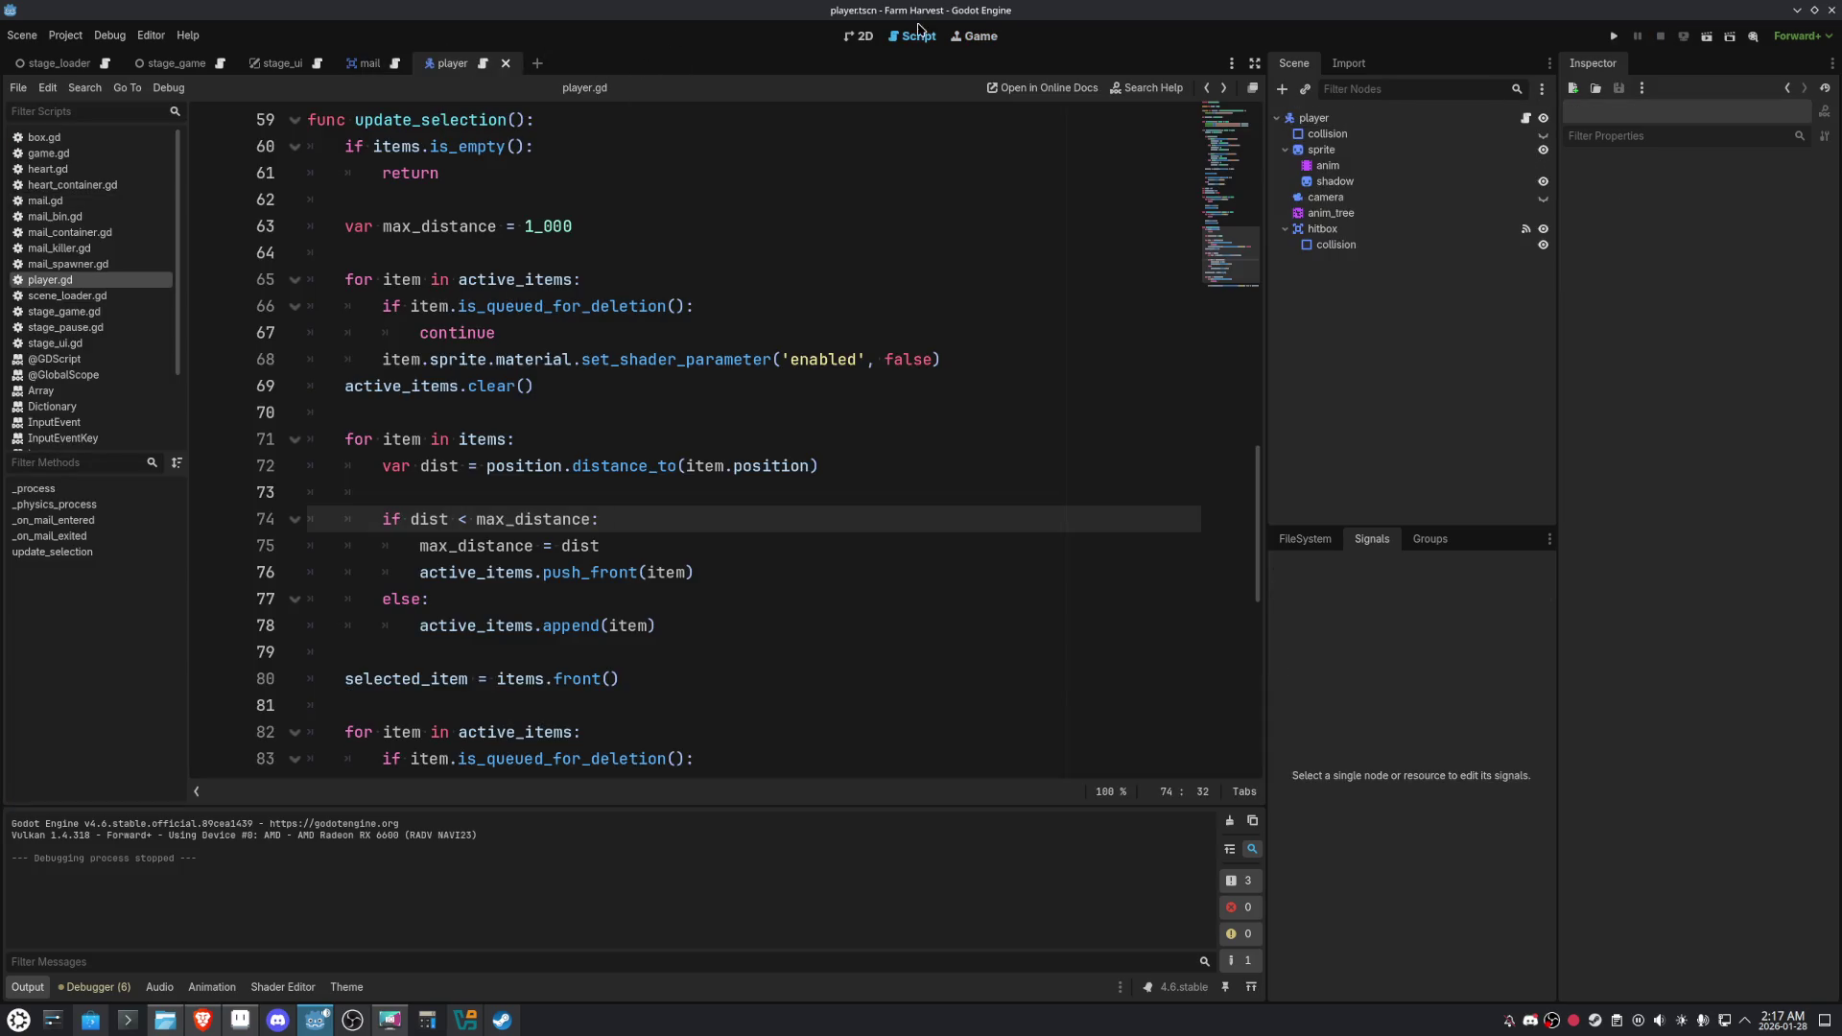
Step: Widen the hitbox collision circle a little, playtest it, then stop the game
left_click(1336, 246)
left_click_drag(739, 543, 773, 540)
key("F5")
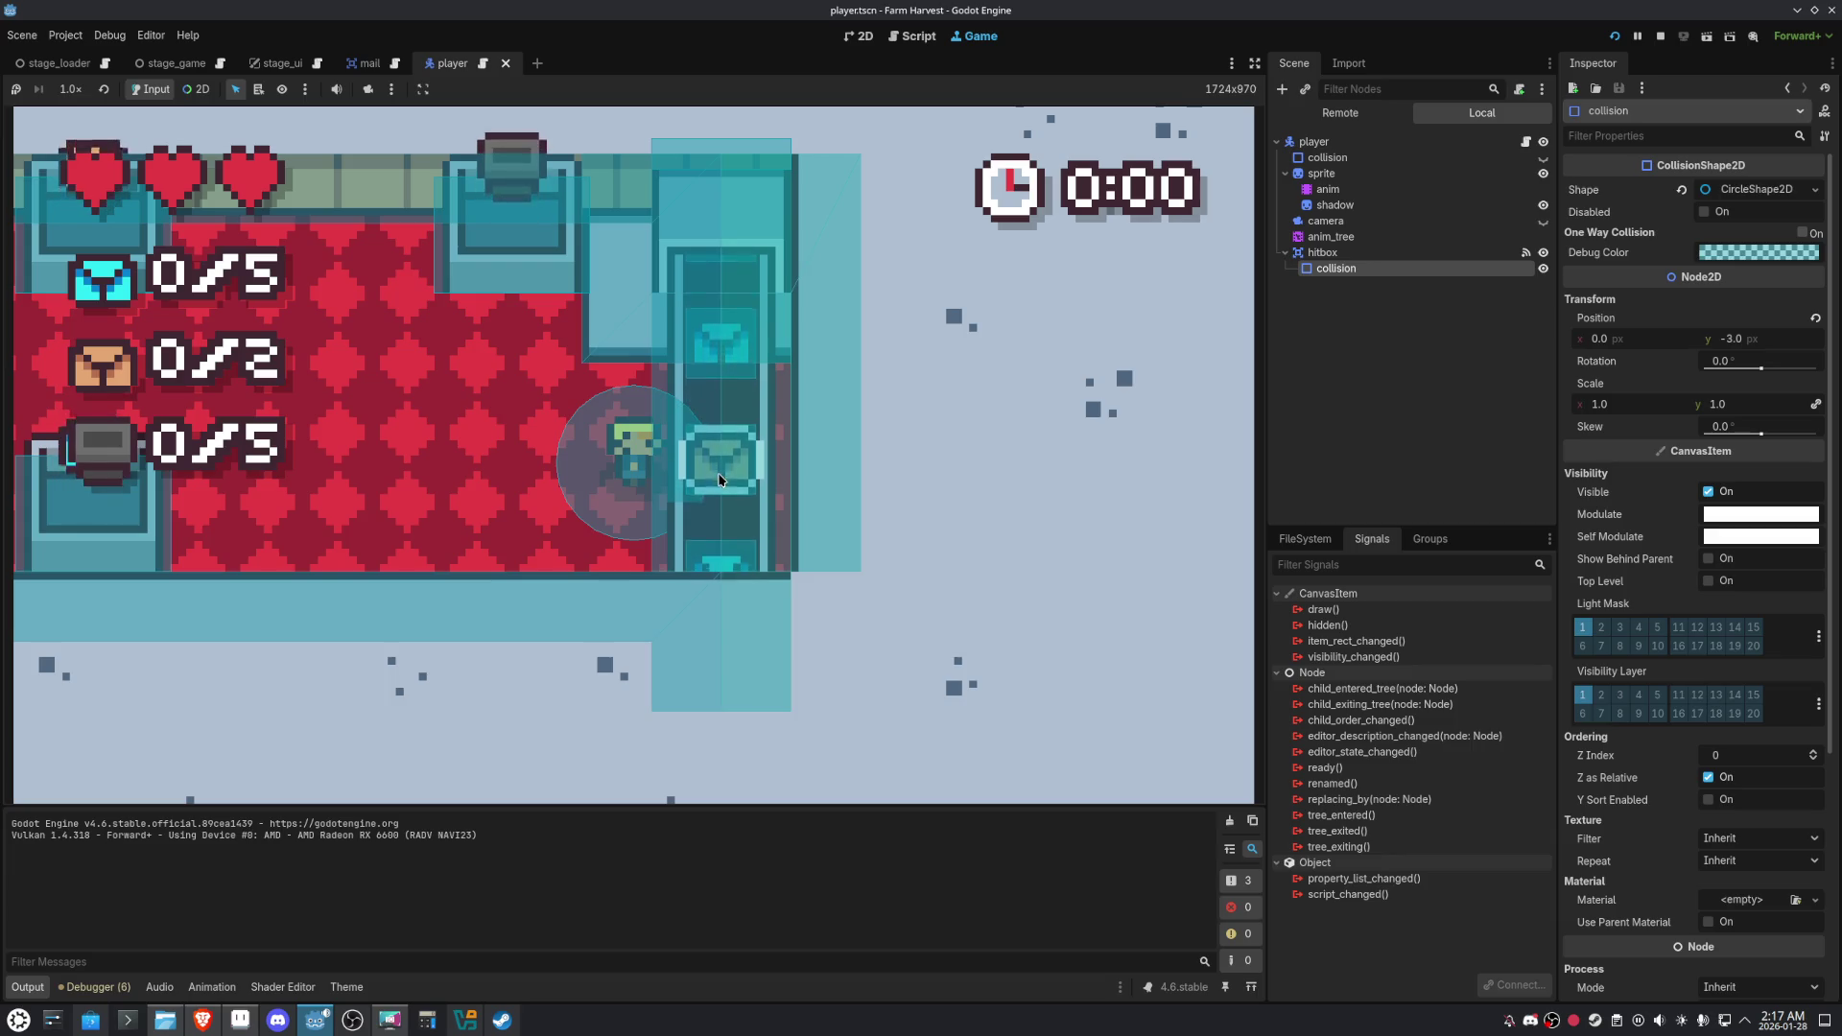
left_click(1661, 38)
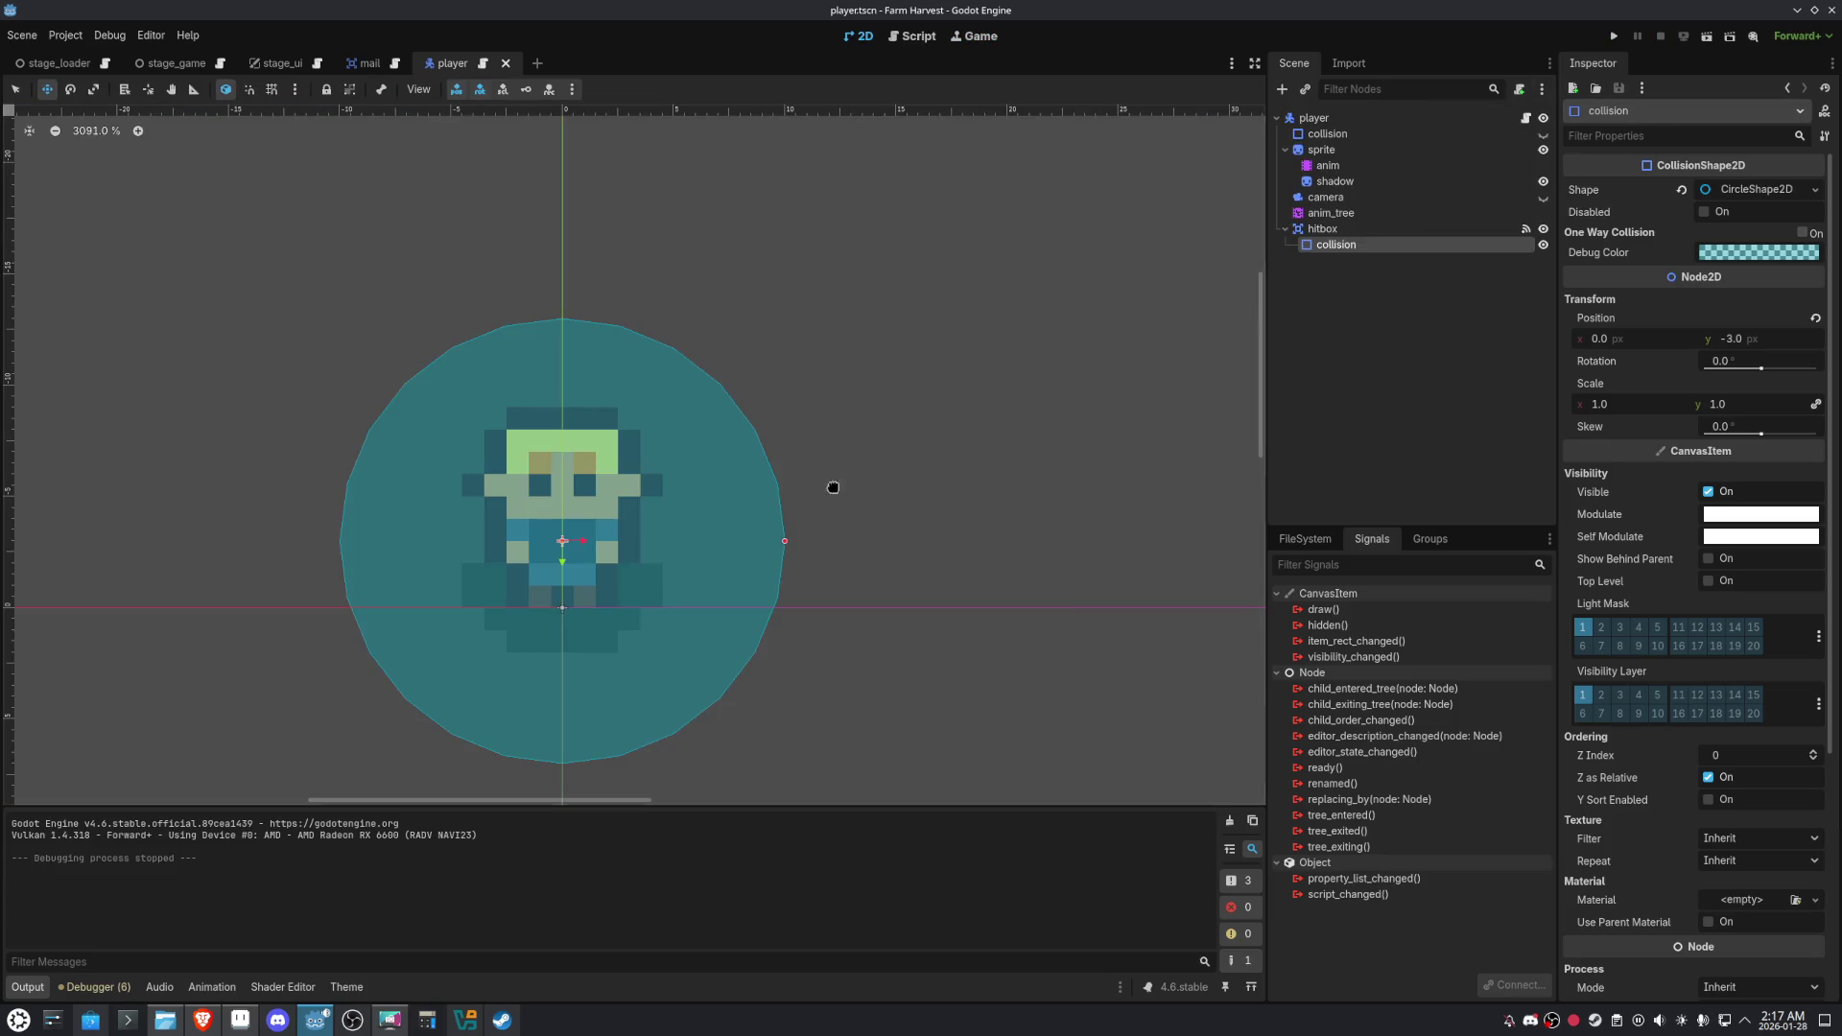
Step: Playtest a much larger hitbox circle, then shrink it partway back and rerun
left_click_drag(788, 543, 940, 540)
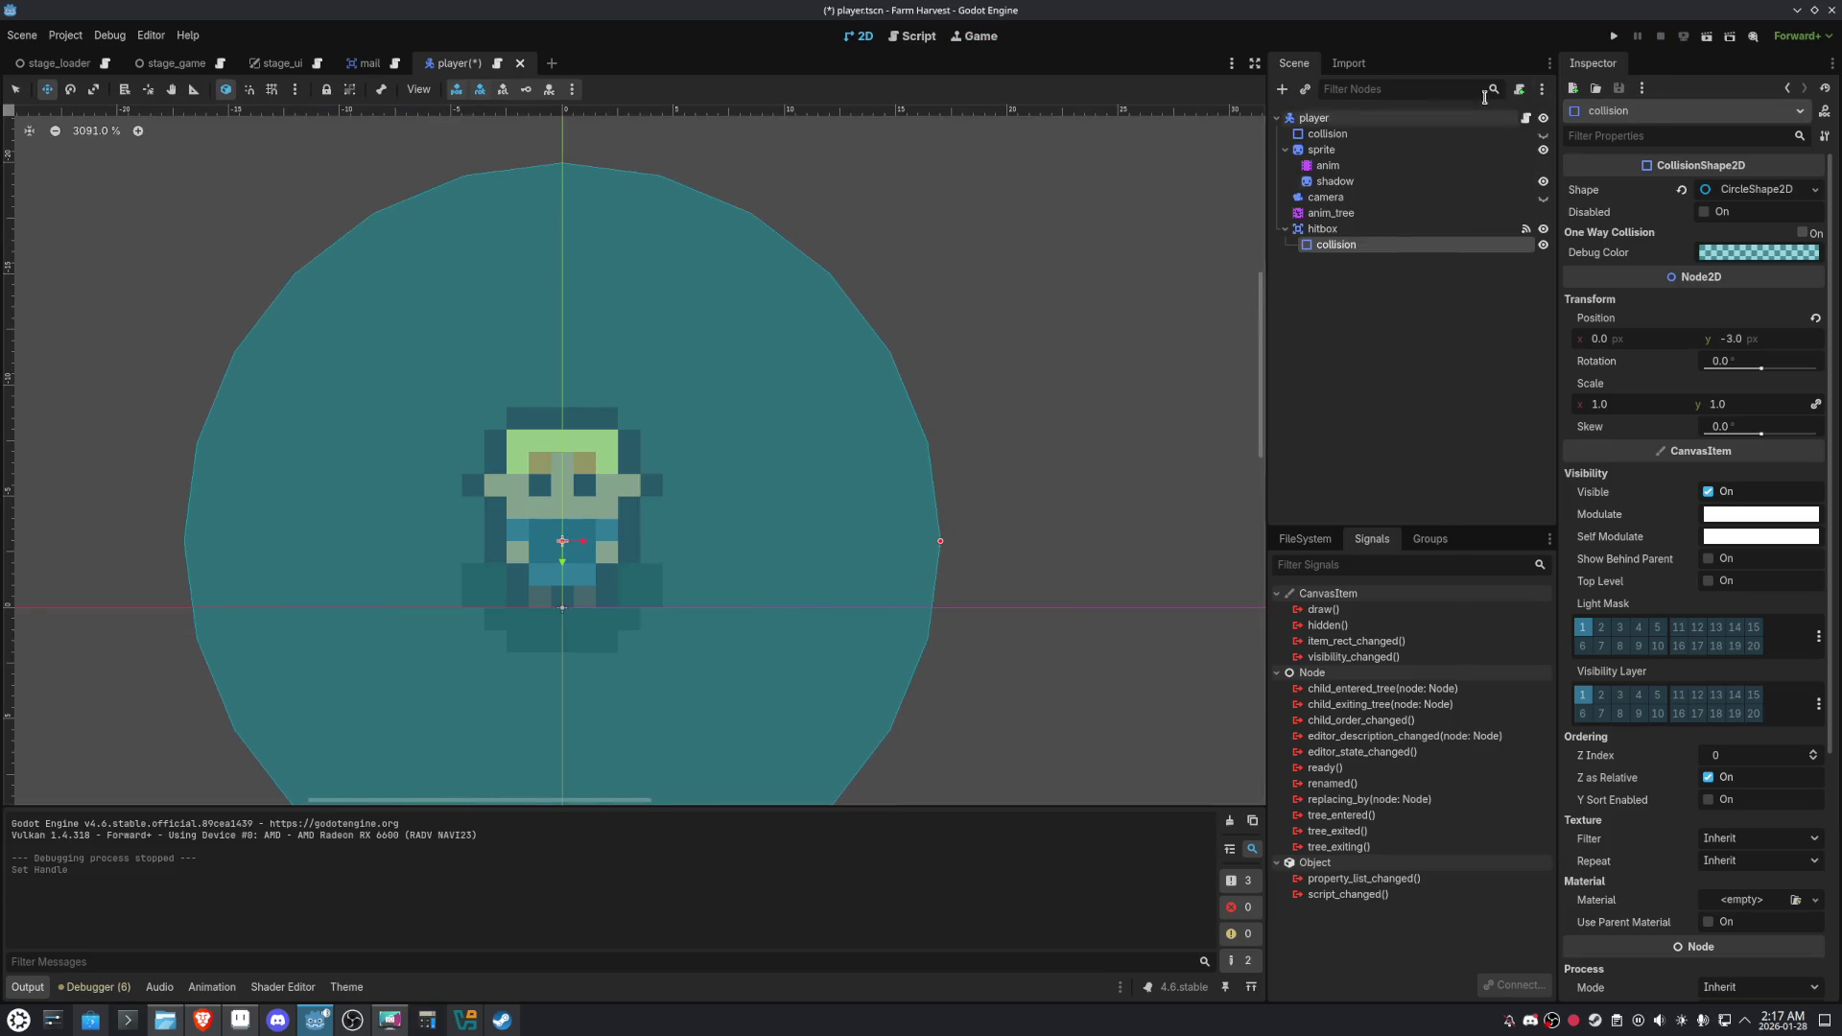
left_click(1612, 36)
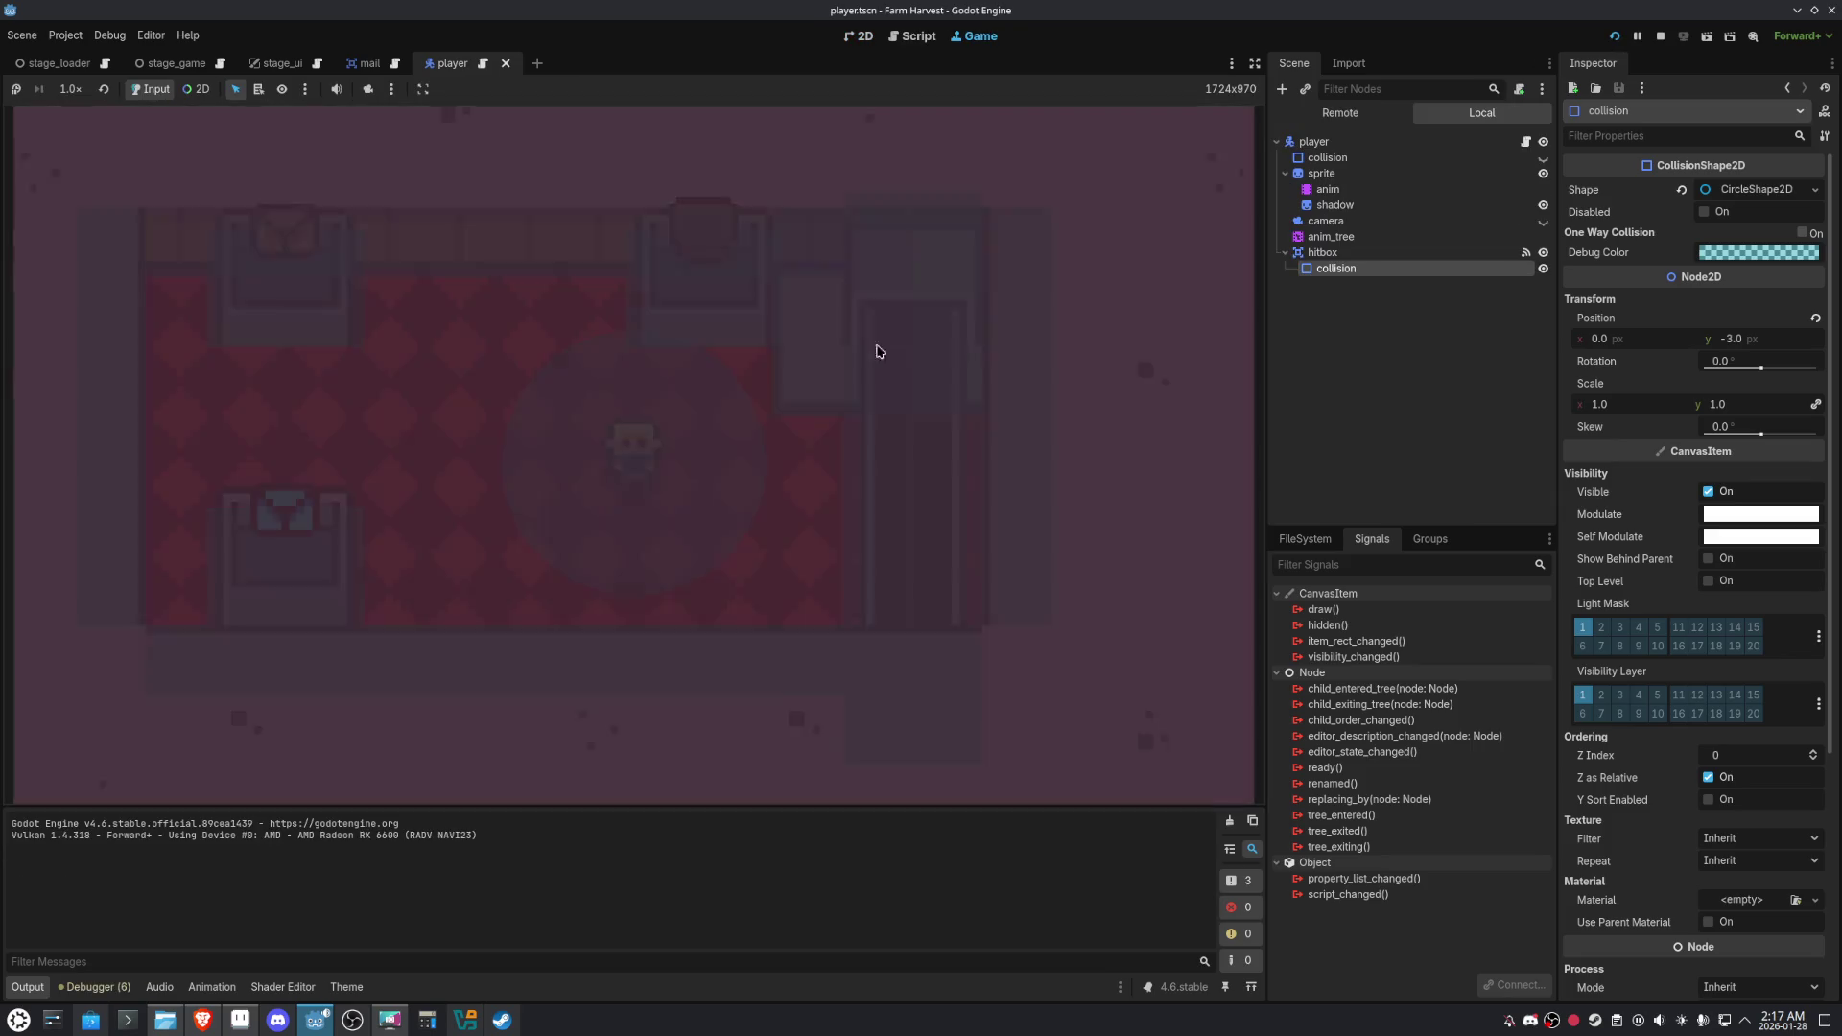
key("Right")
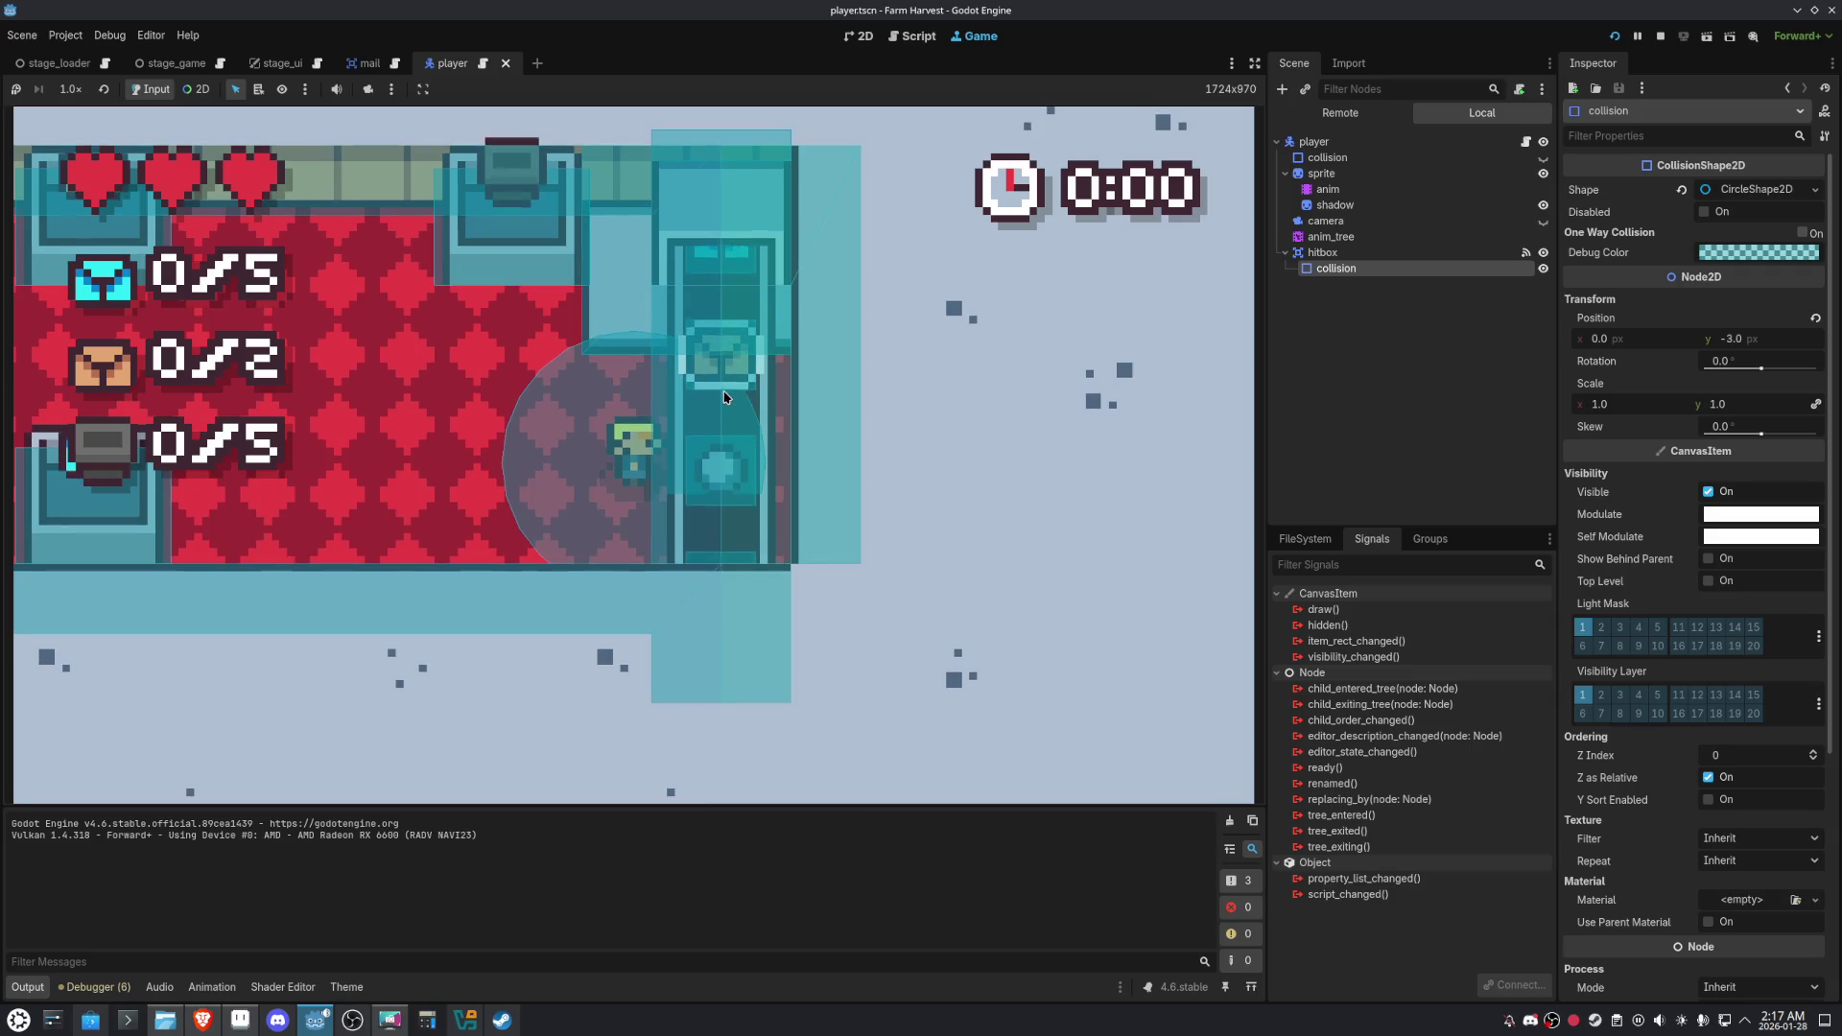
key("F8")
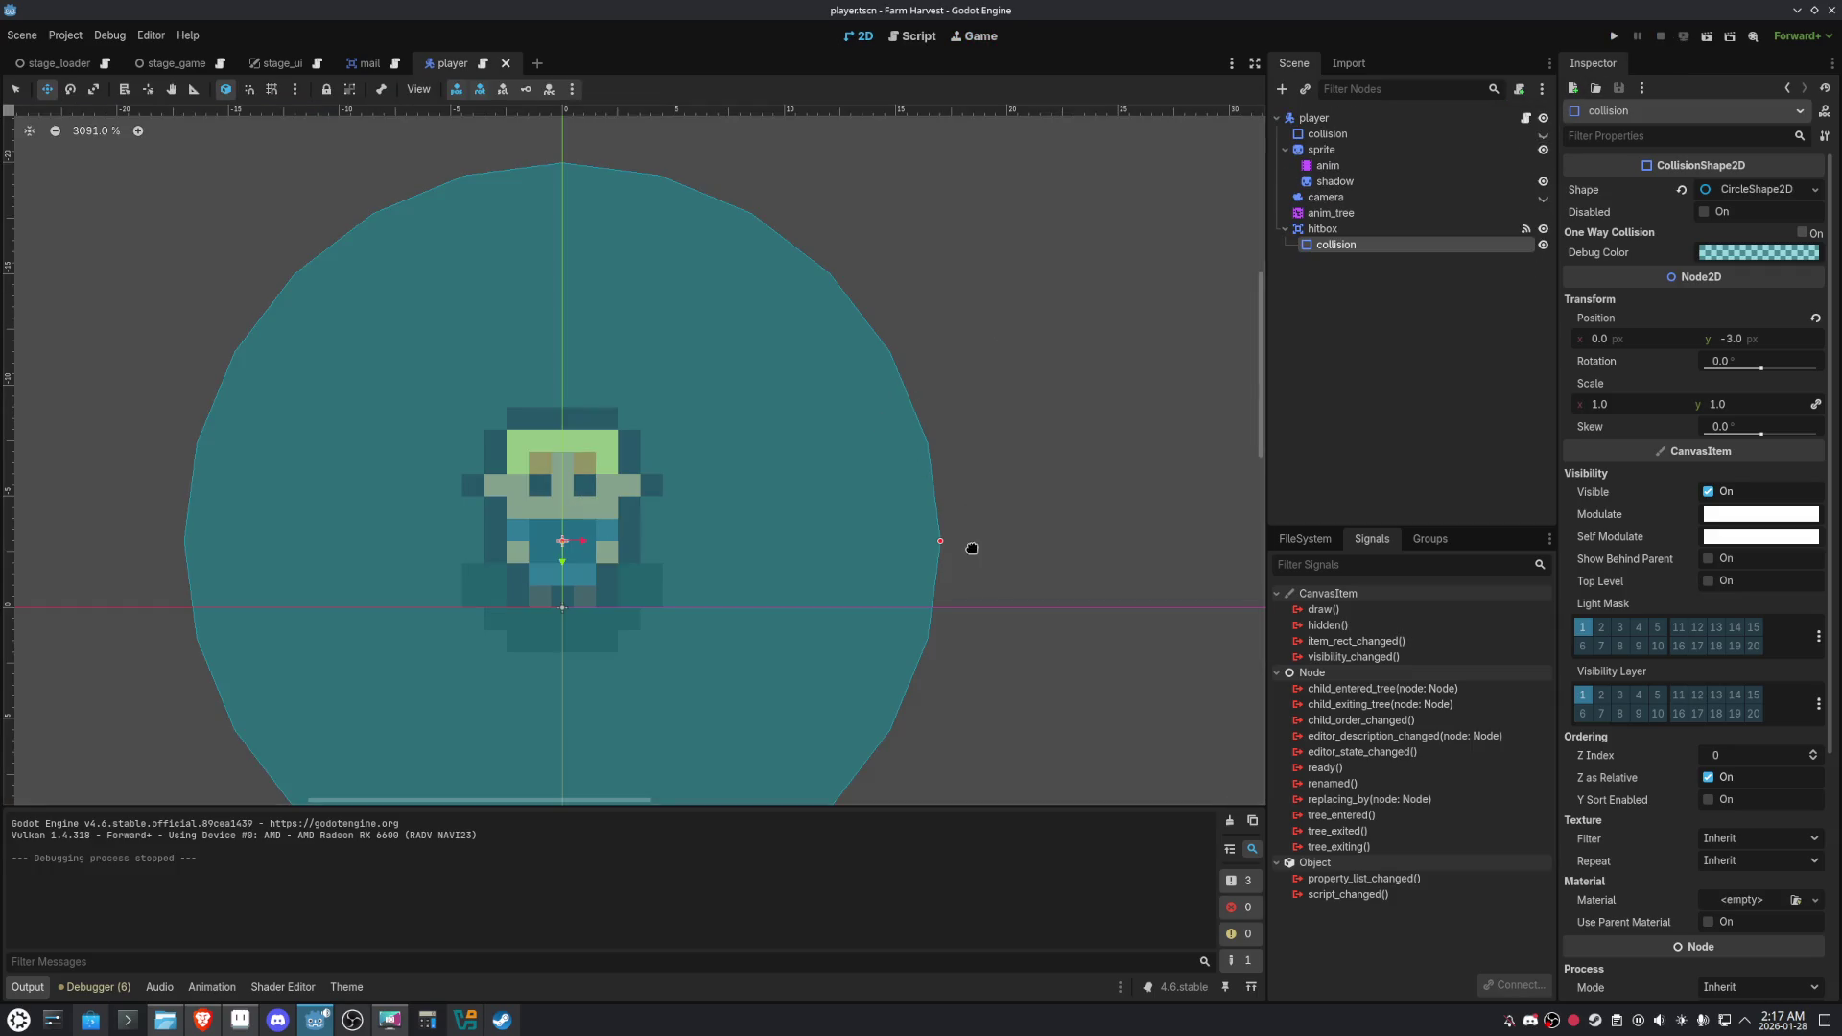
left_click_drag(944, 541, 759, 538)
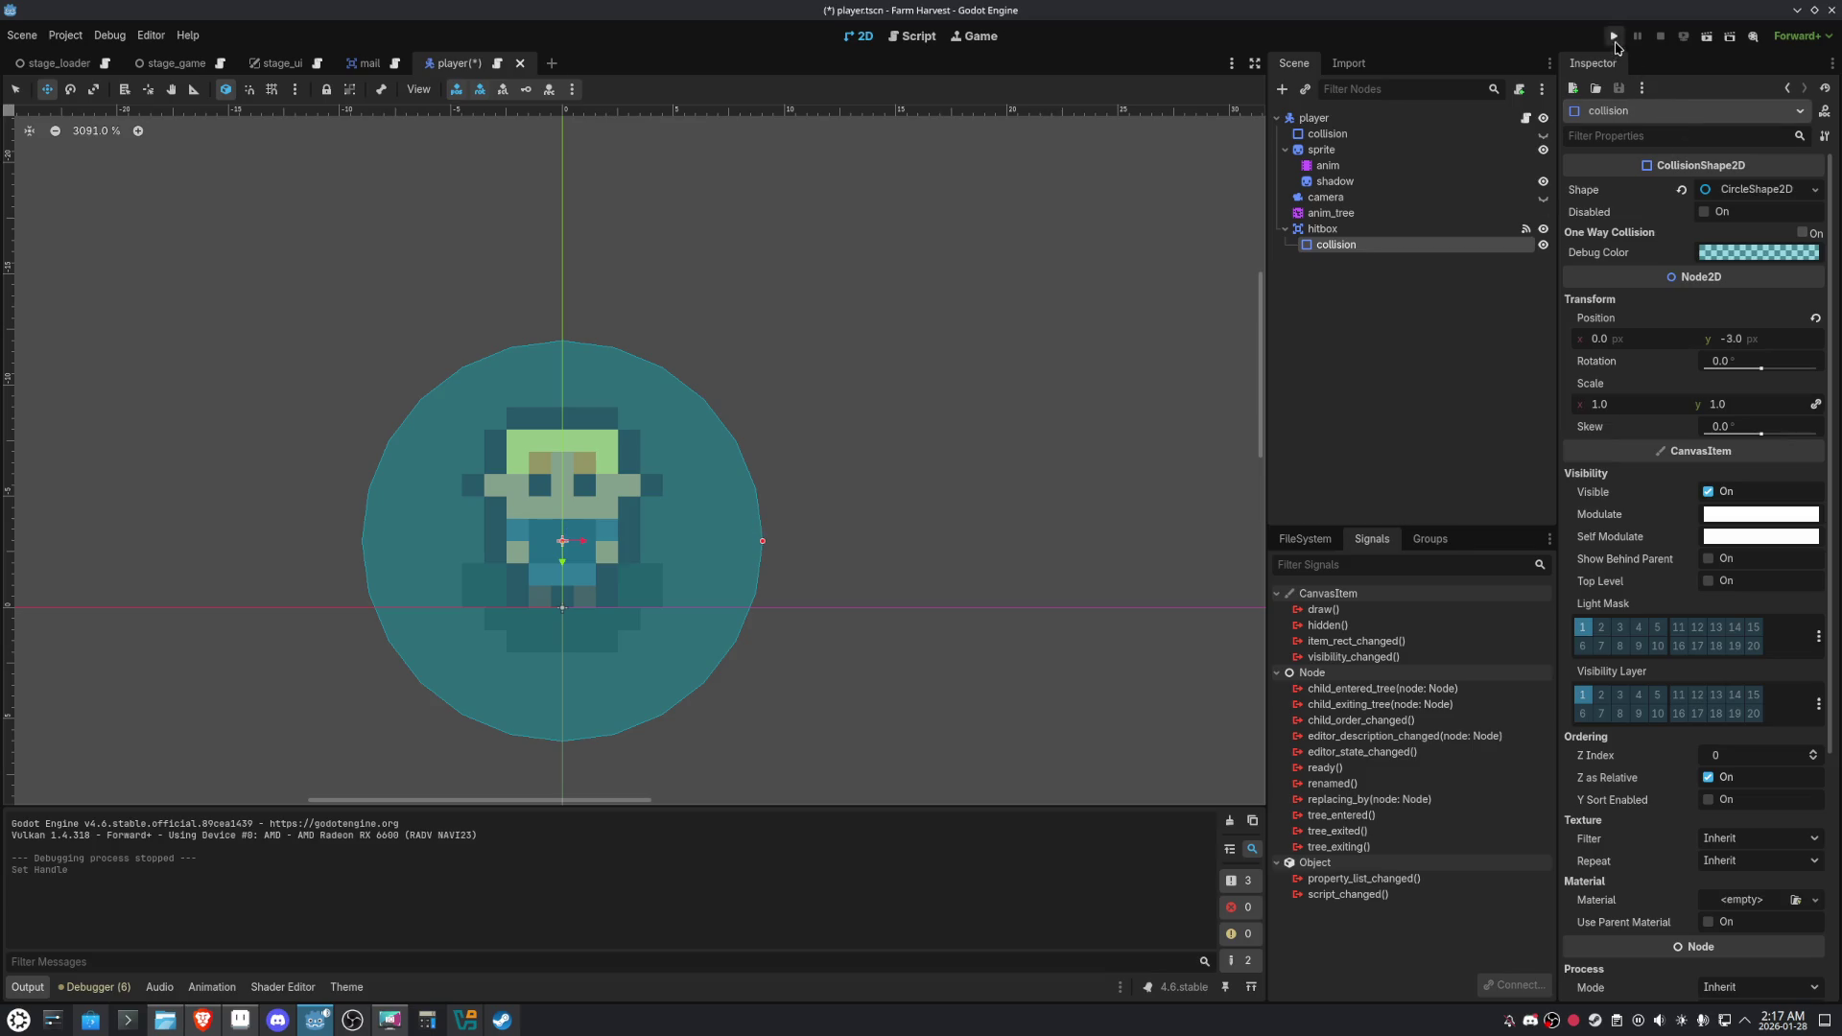
left_click(1614, 39)
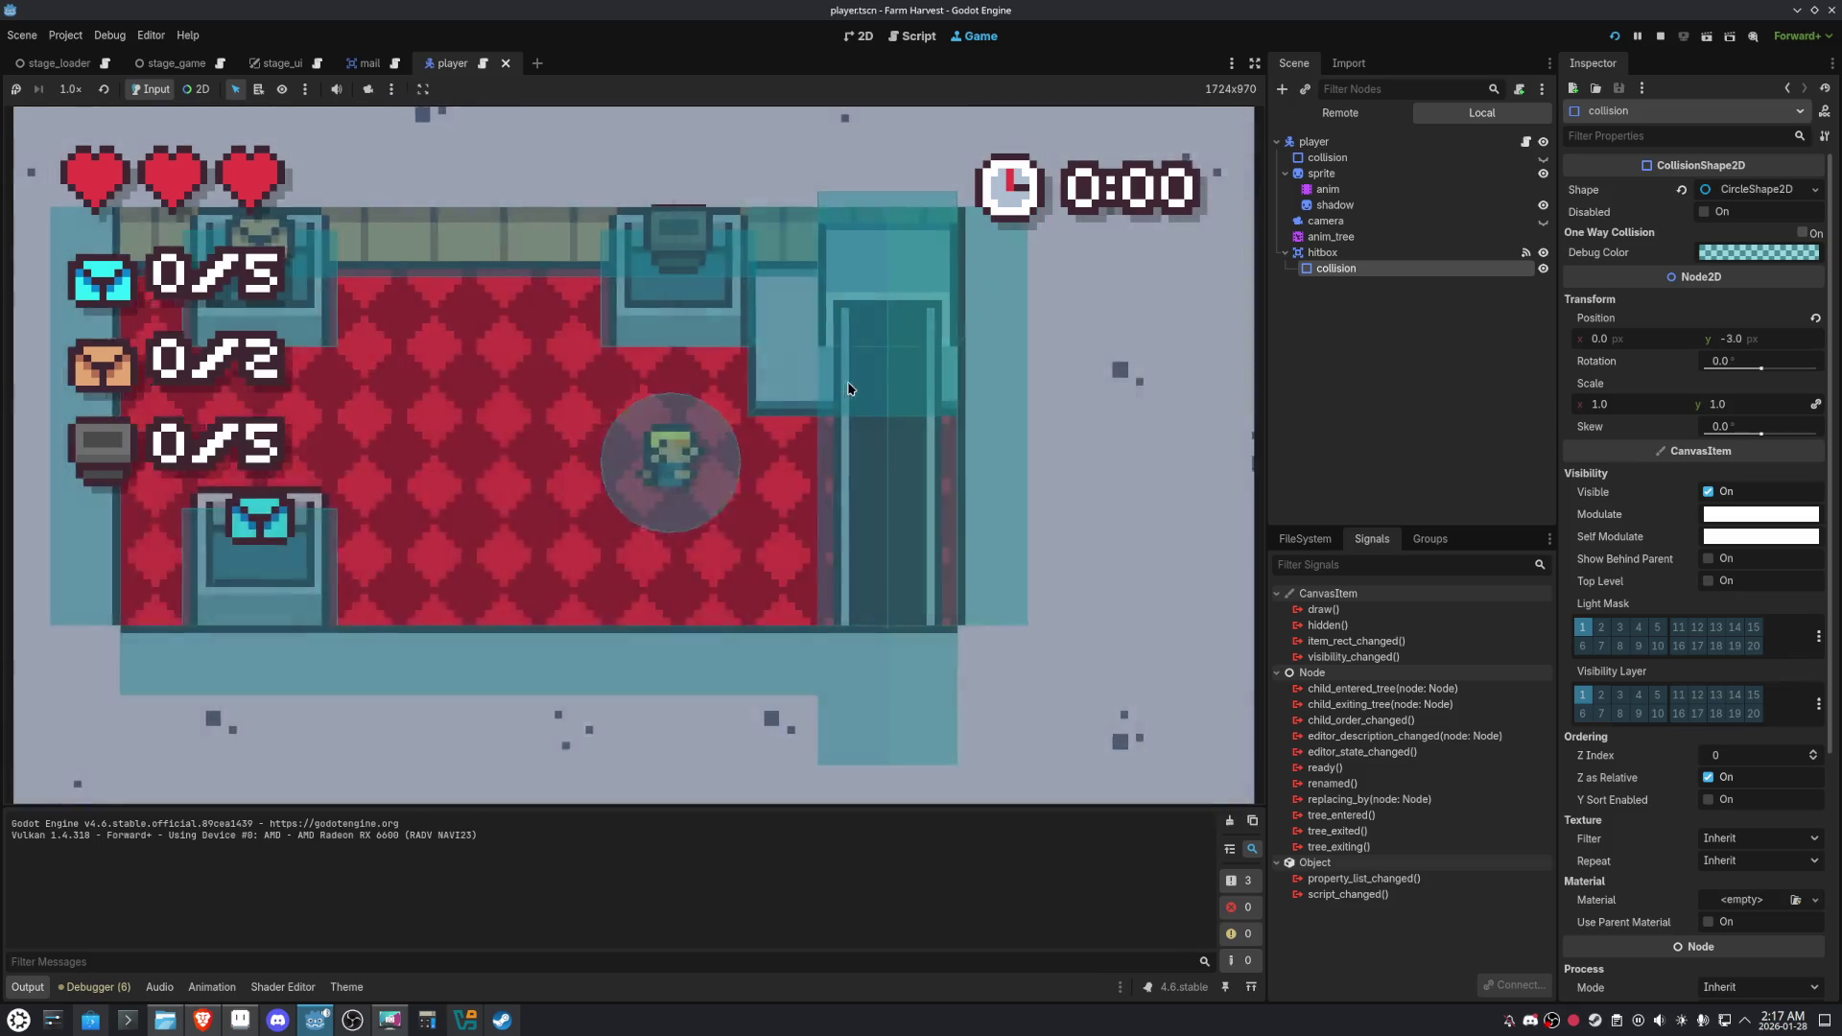
Step: Shrink the hitbox circle in two small increments, walking toward the conveyor in each playtest
key("Right")
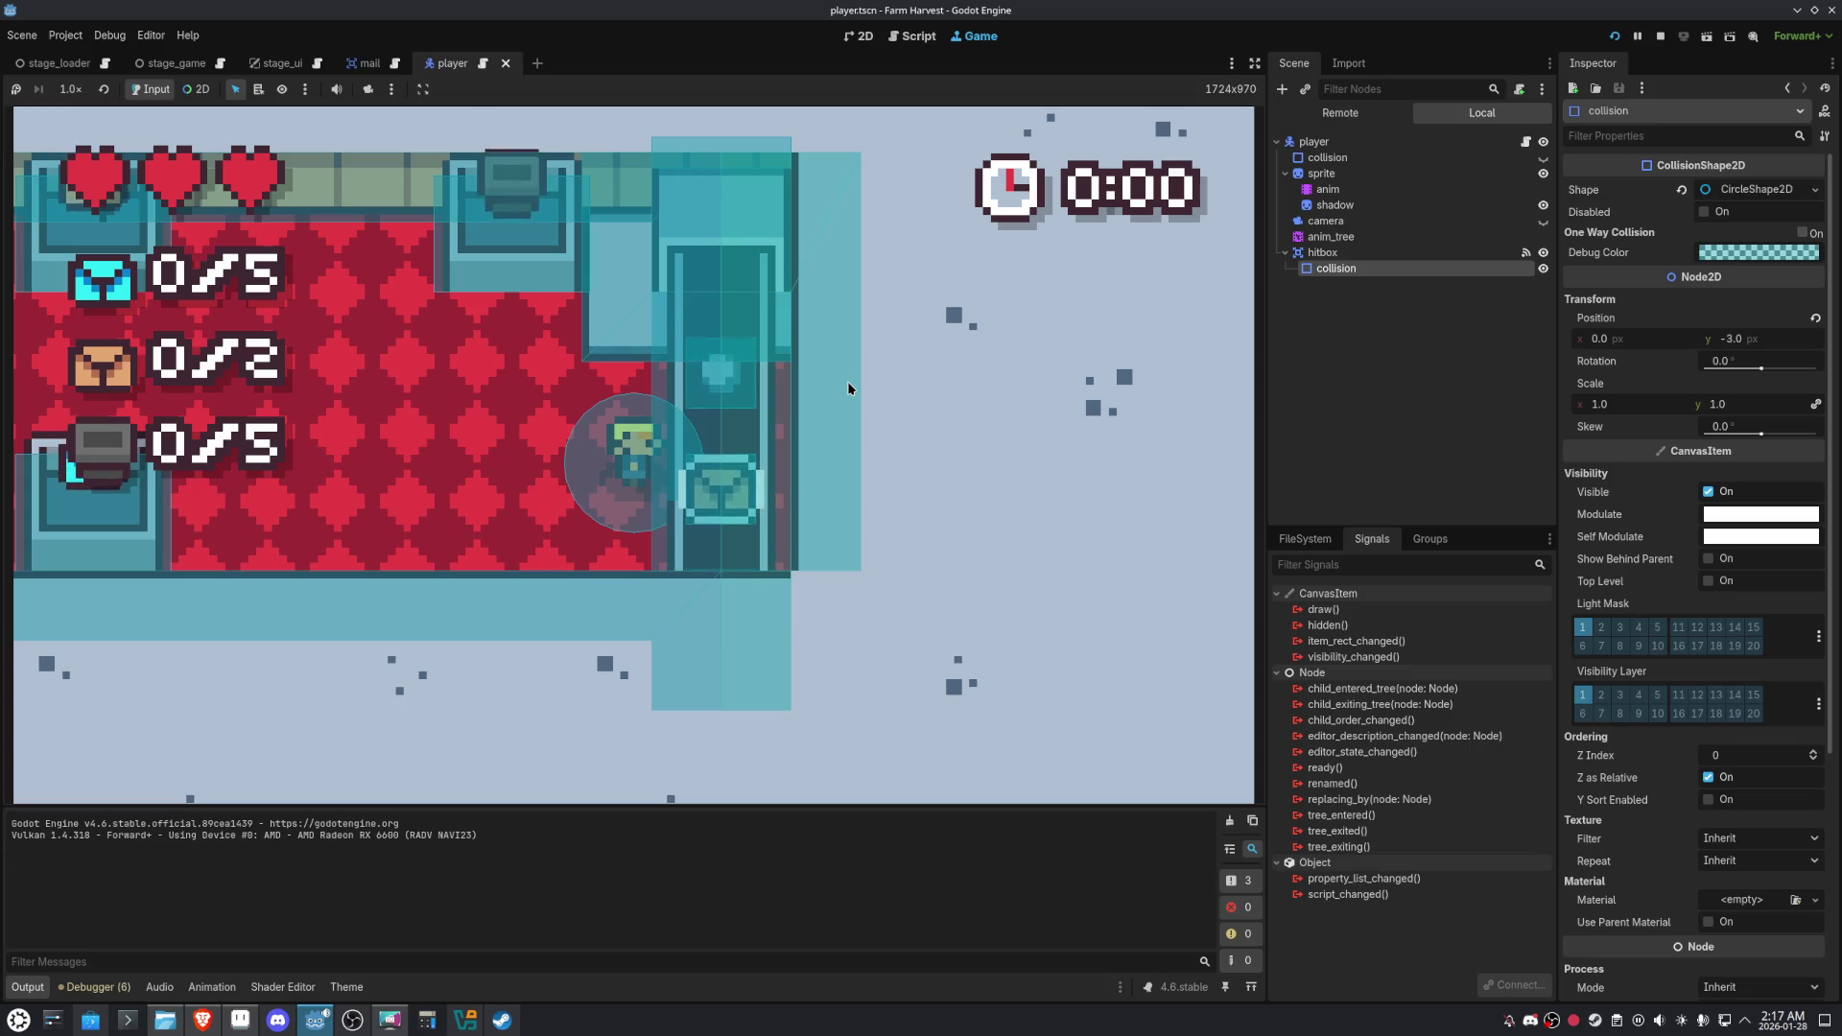
key("F8")
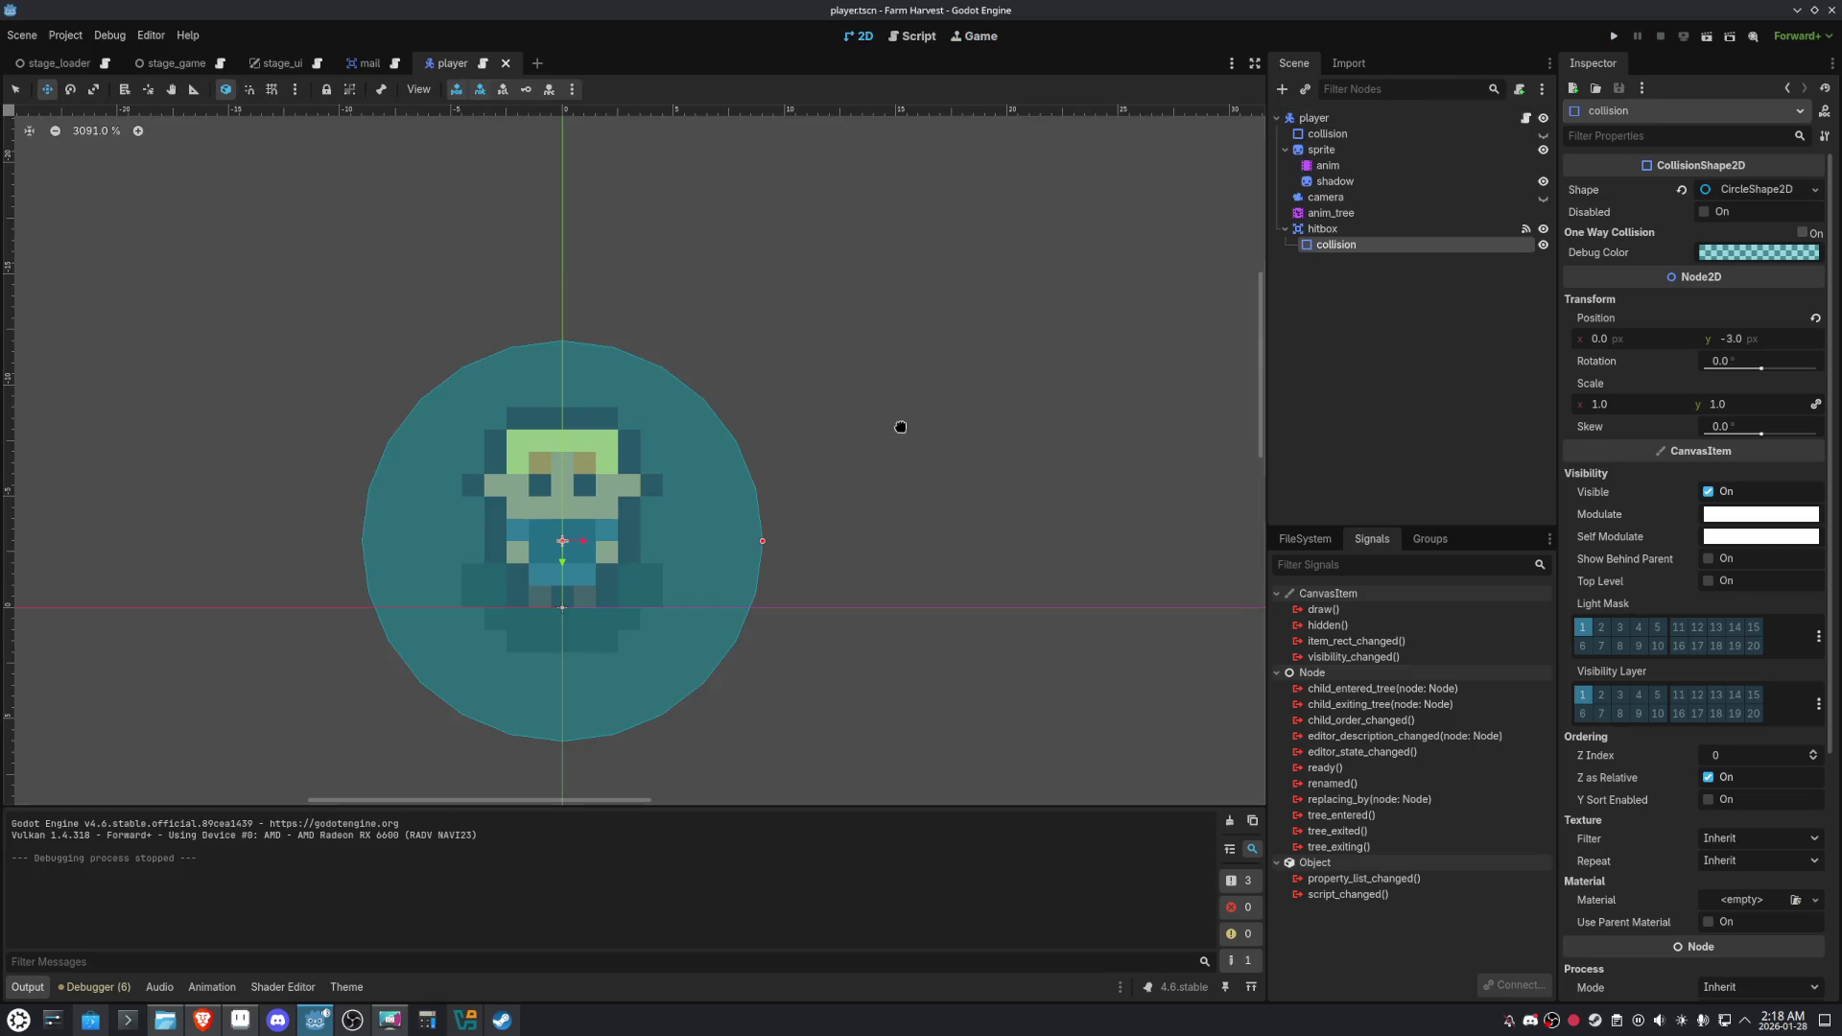
left_click_drag(753, 539, 746, 538)
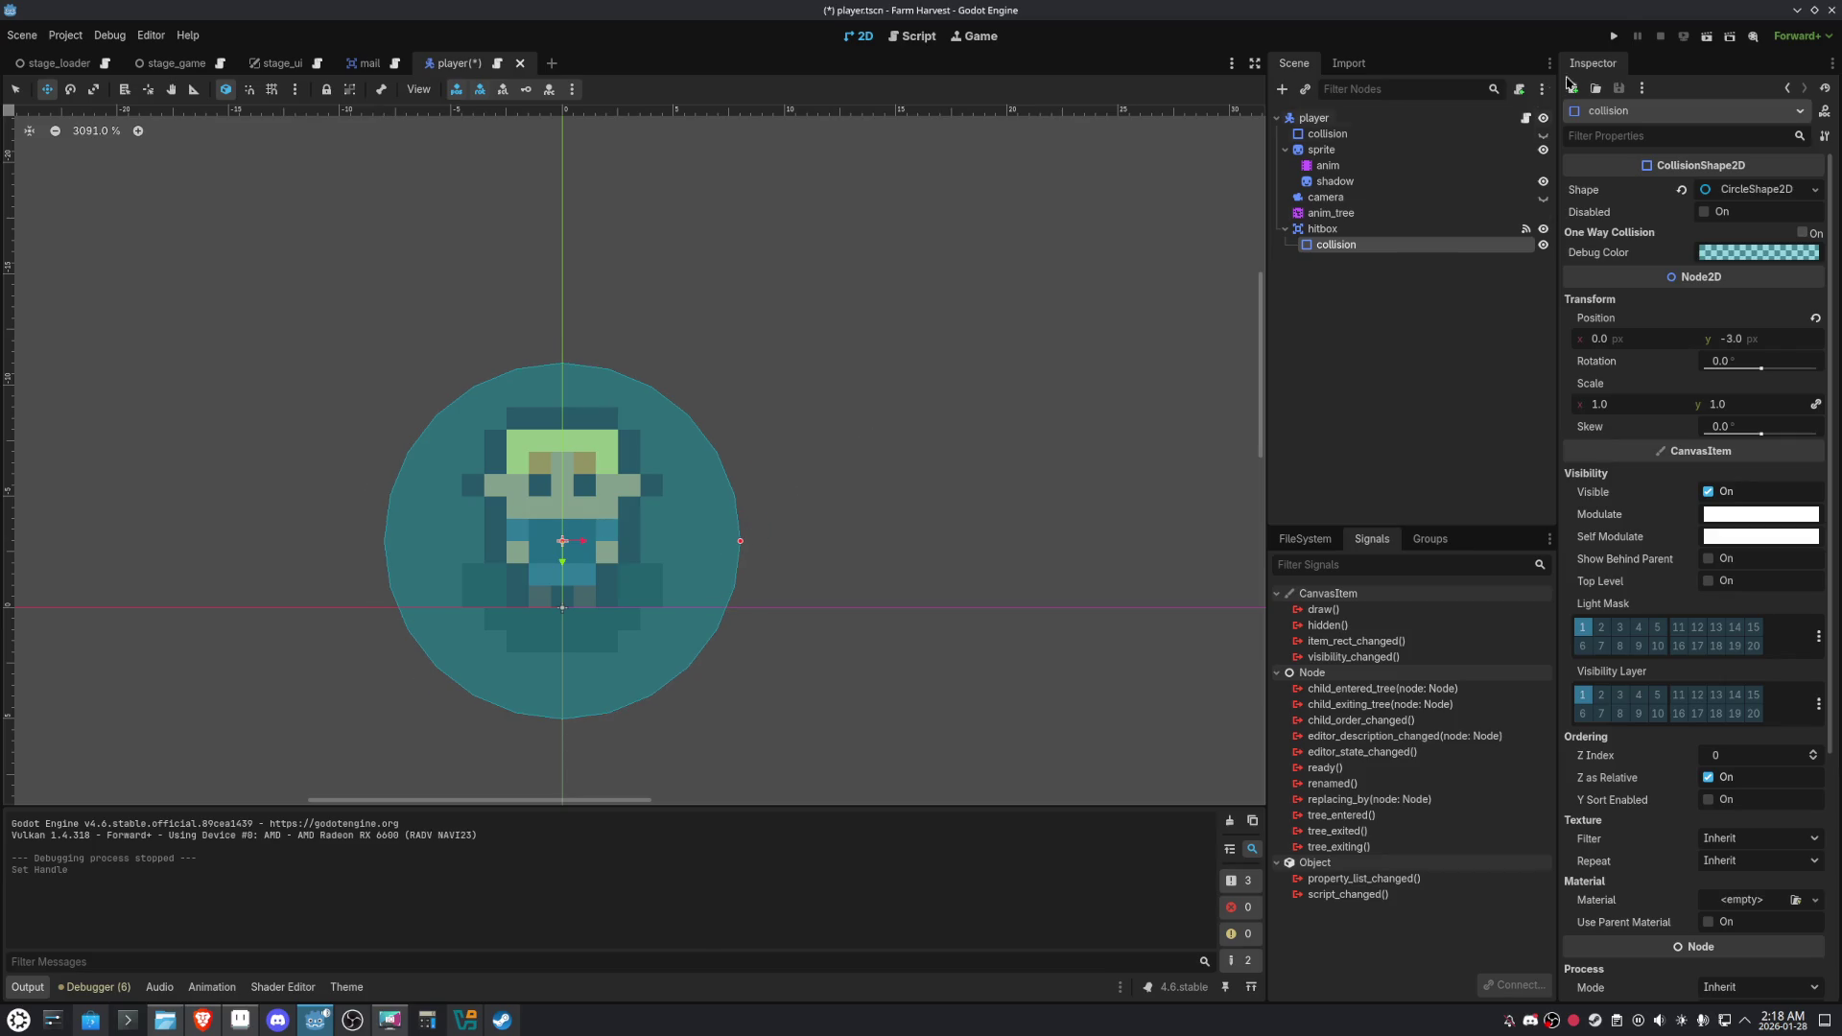
left_click(1620, 34)
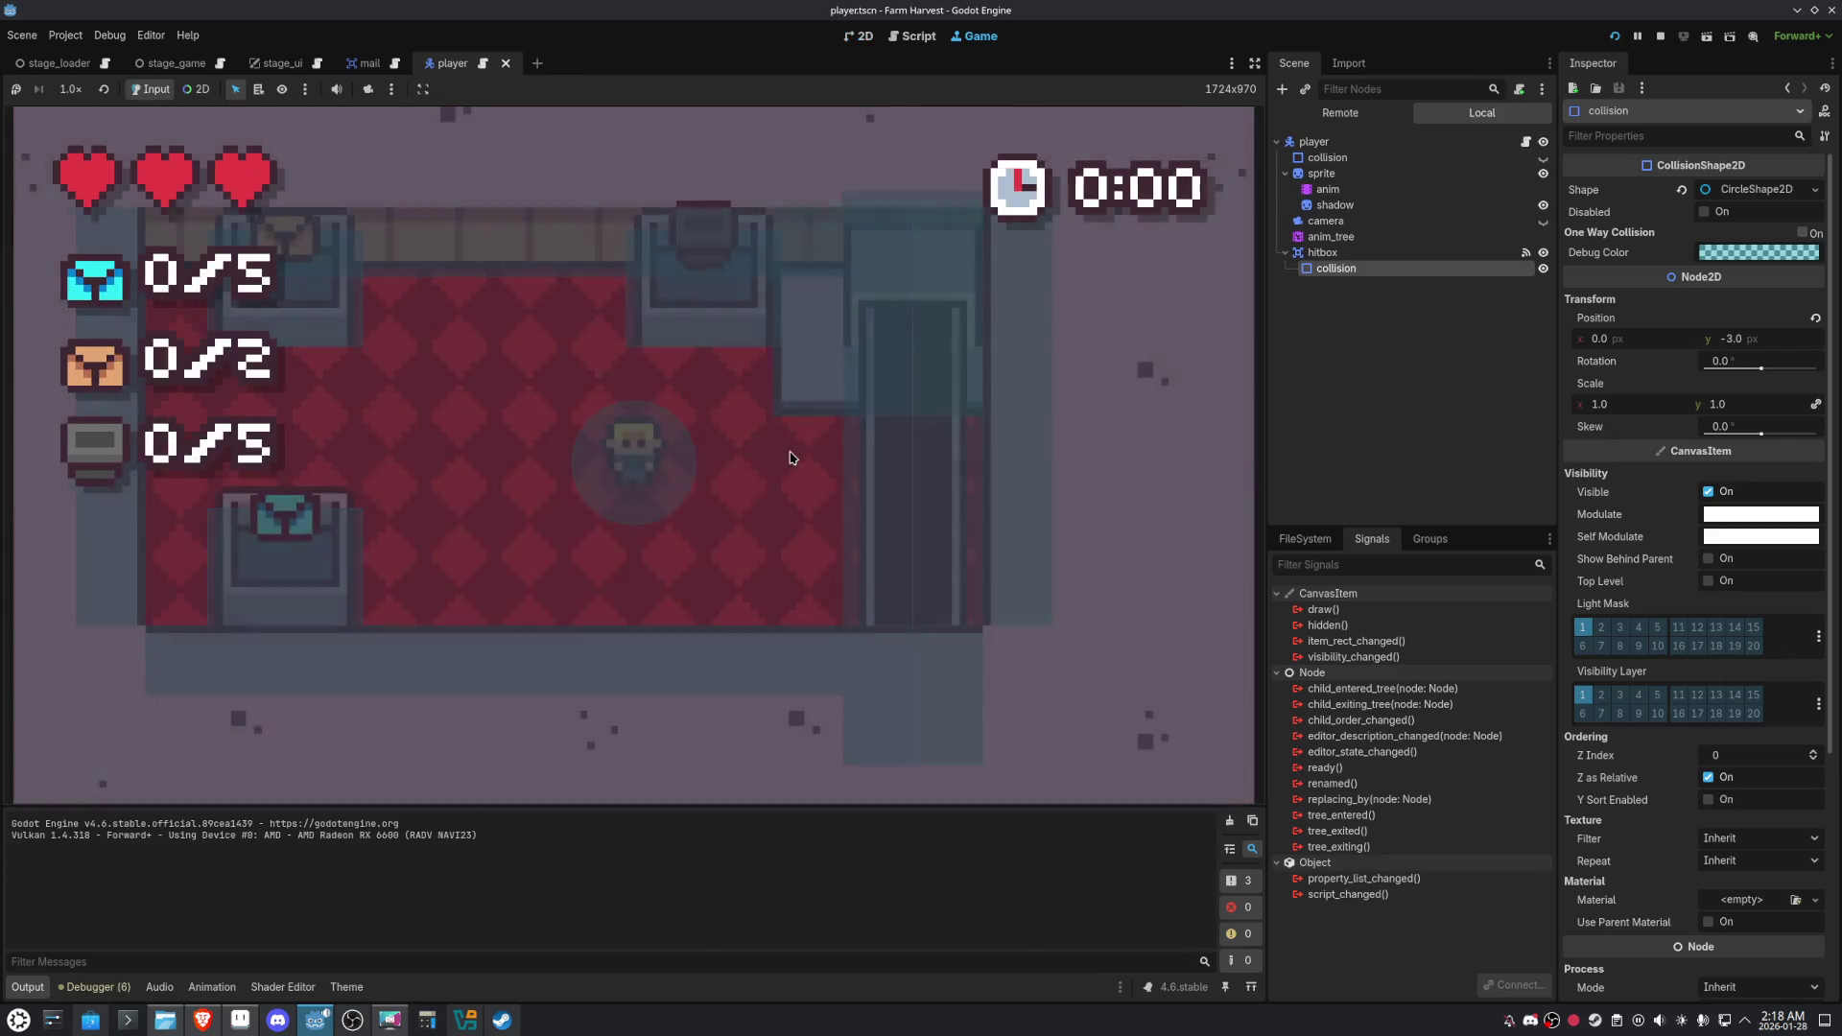
key("Right")
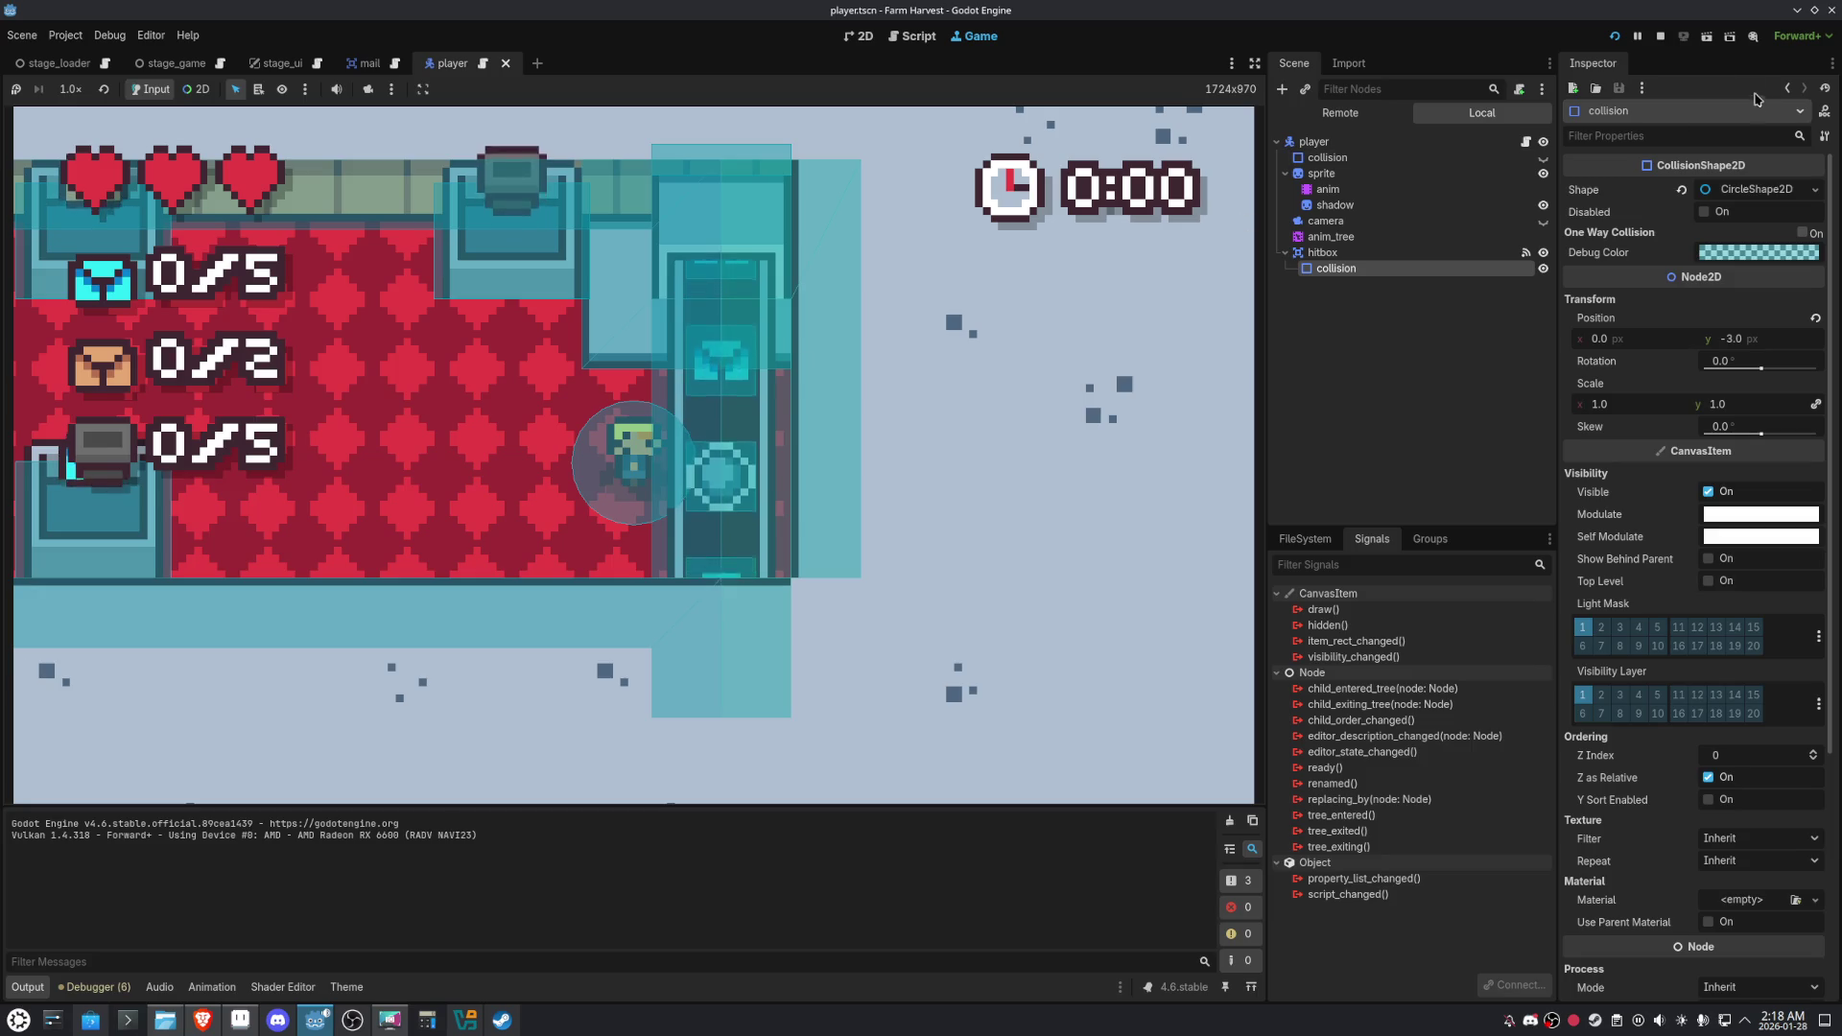
key("F8")
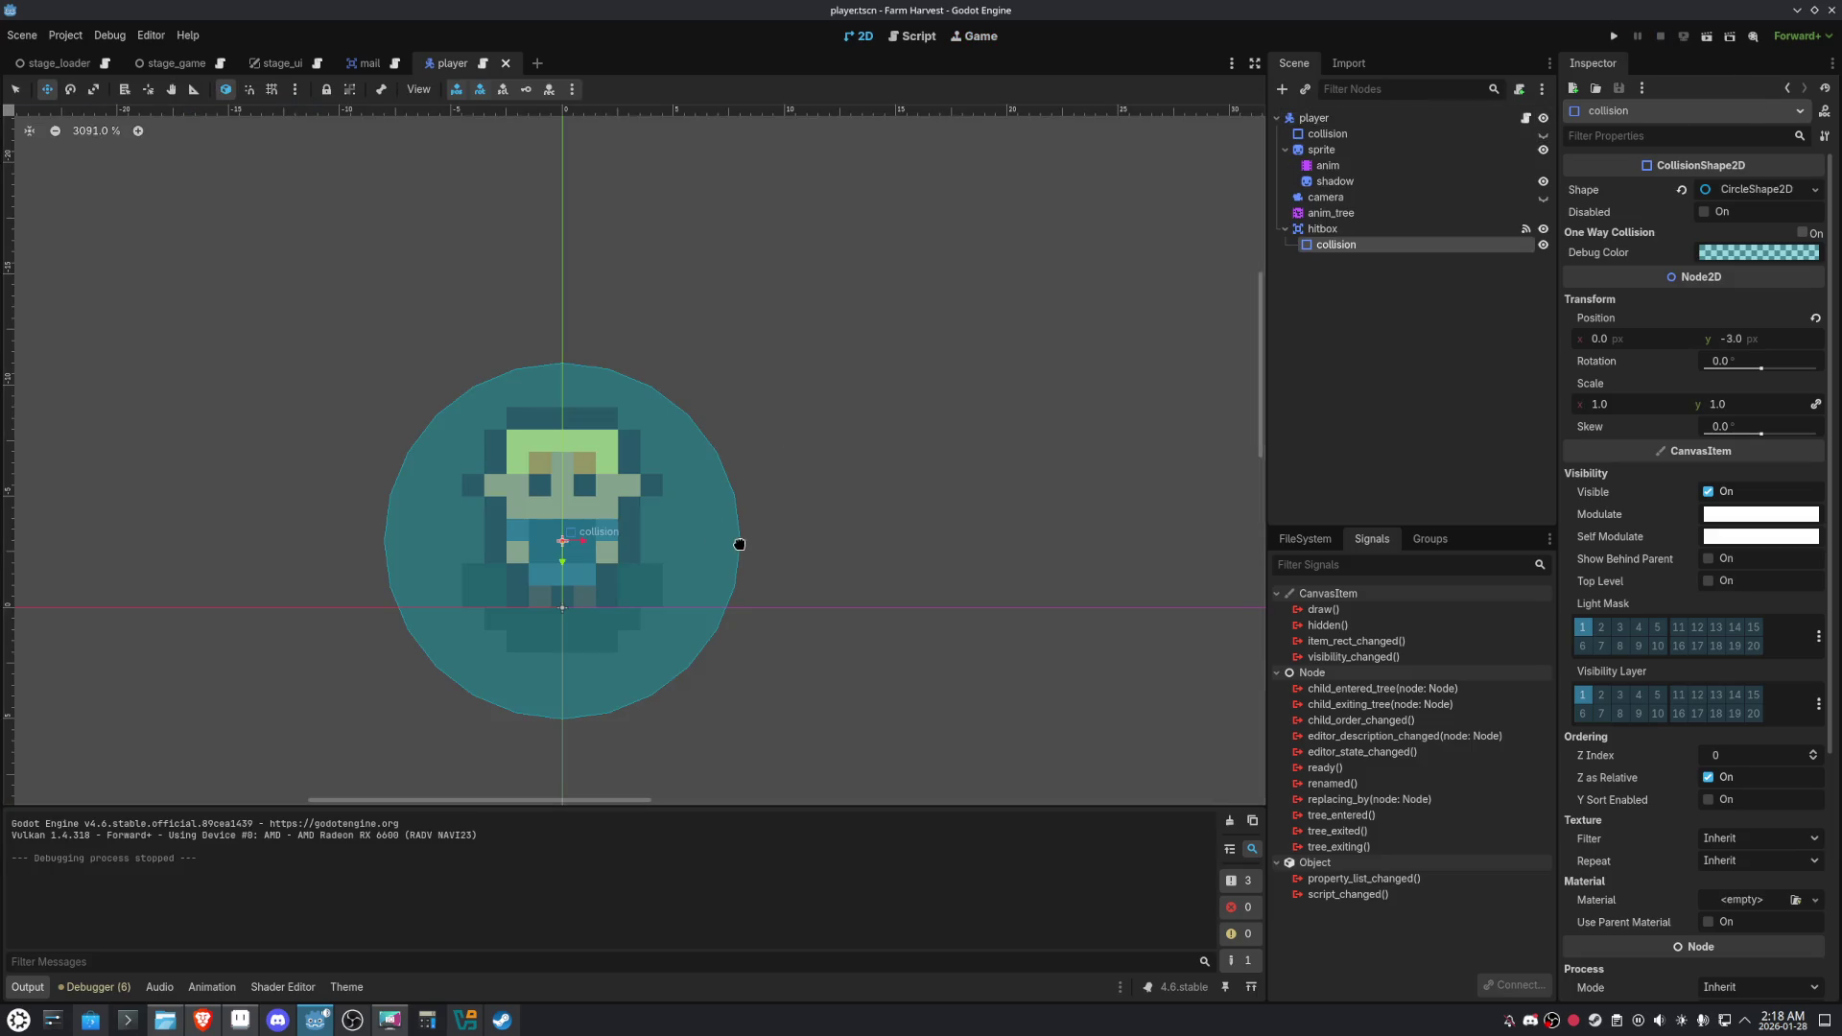
left_click_drag(740, 544, 722, 543)
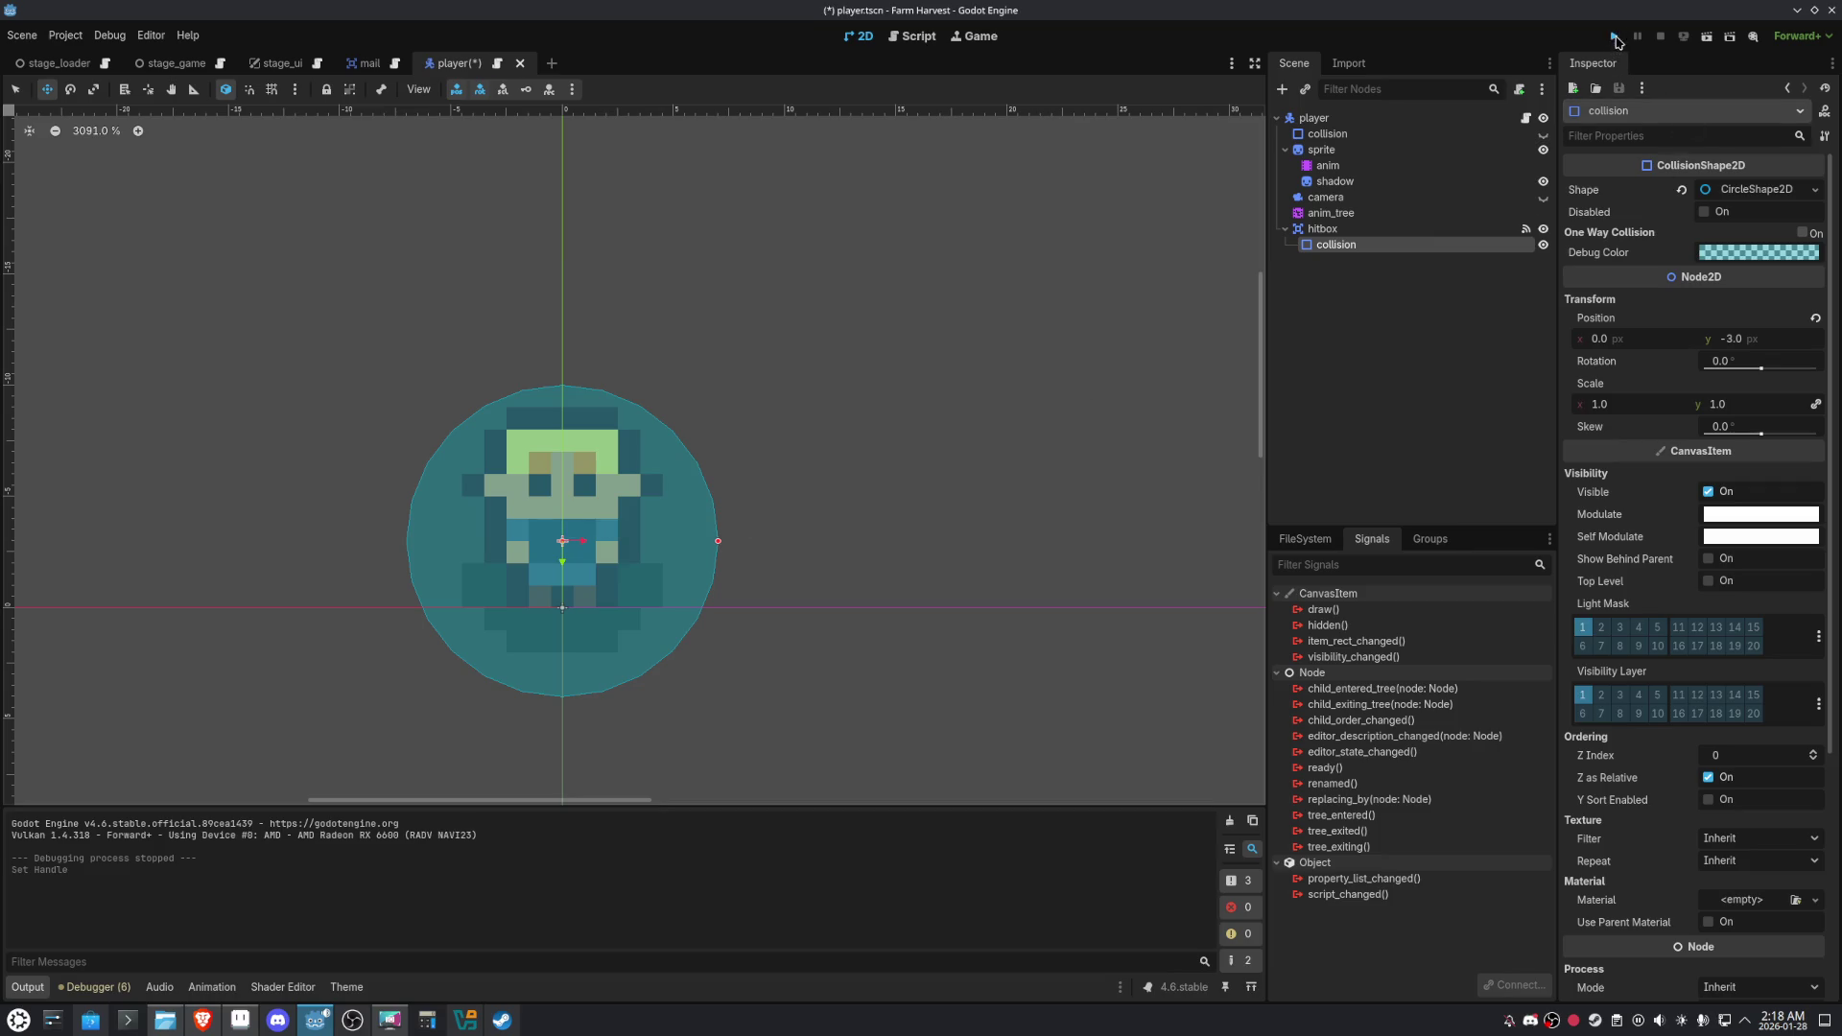
left_click(1614, 38)
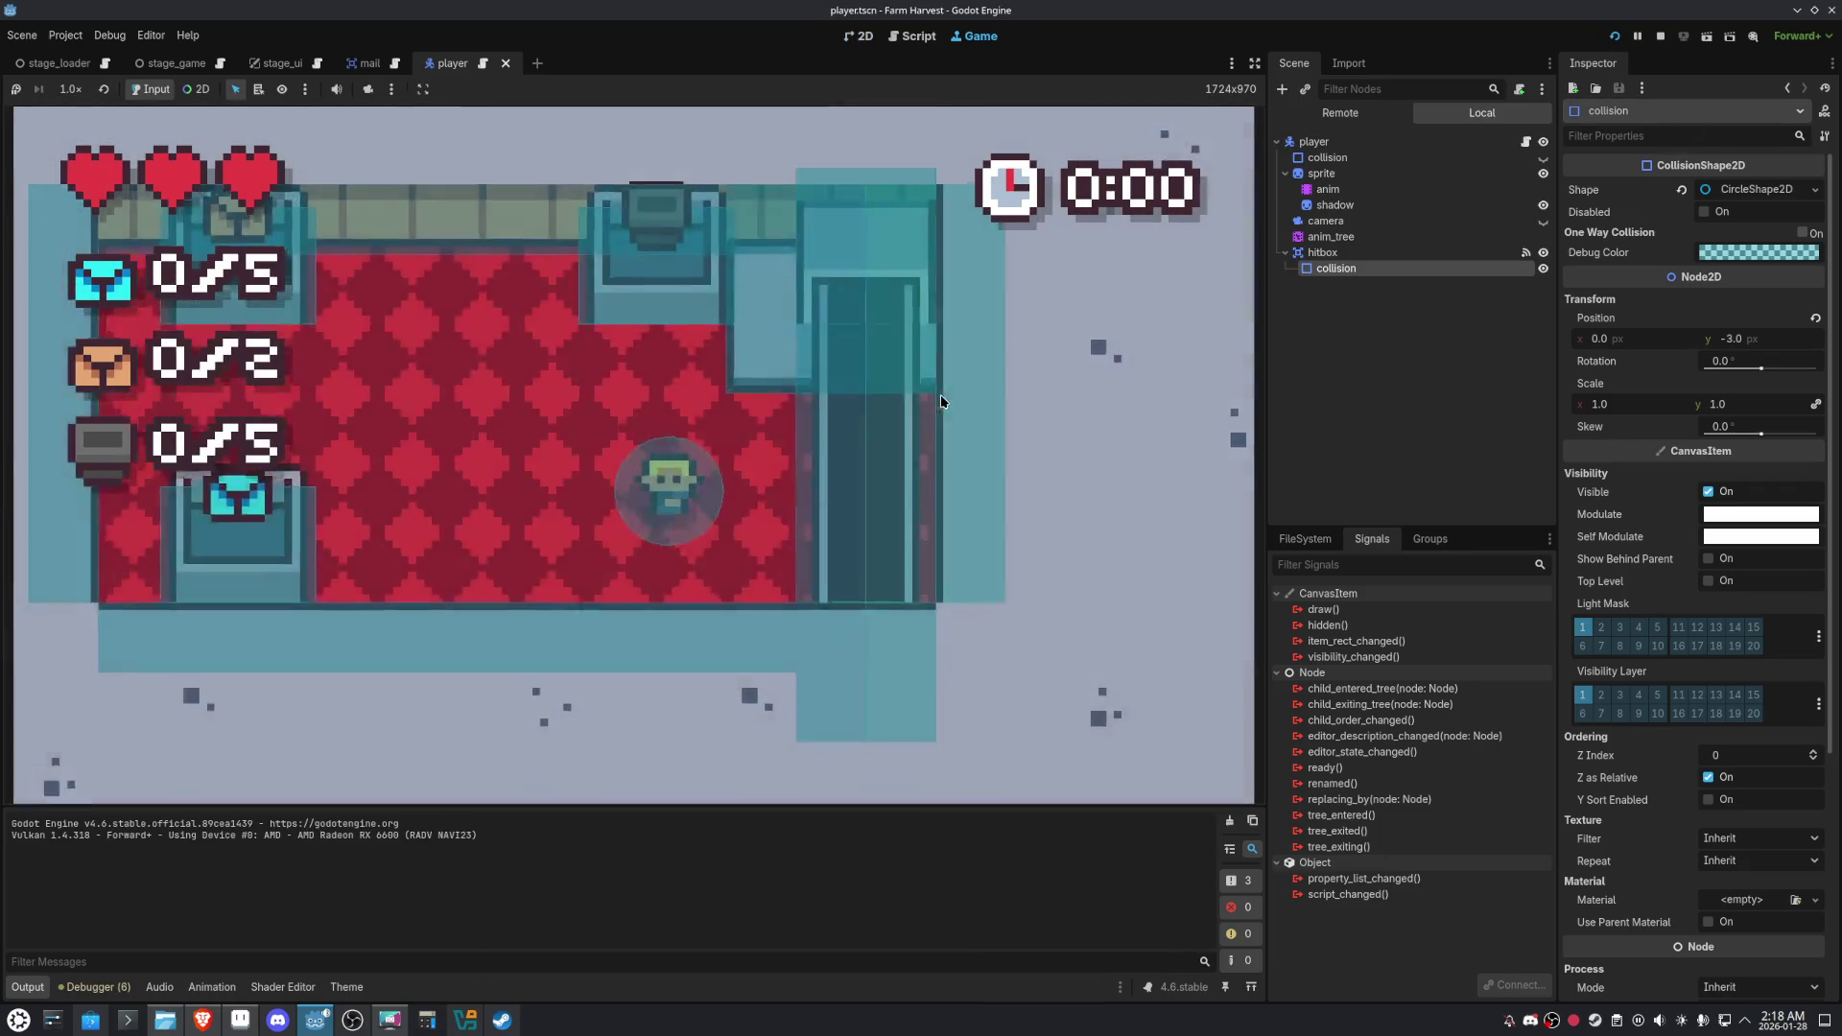
key("Right")
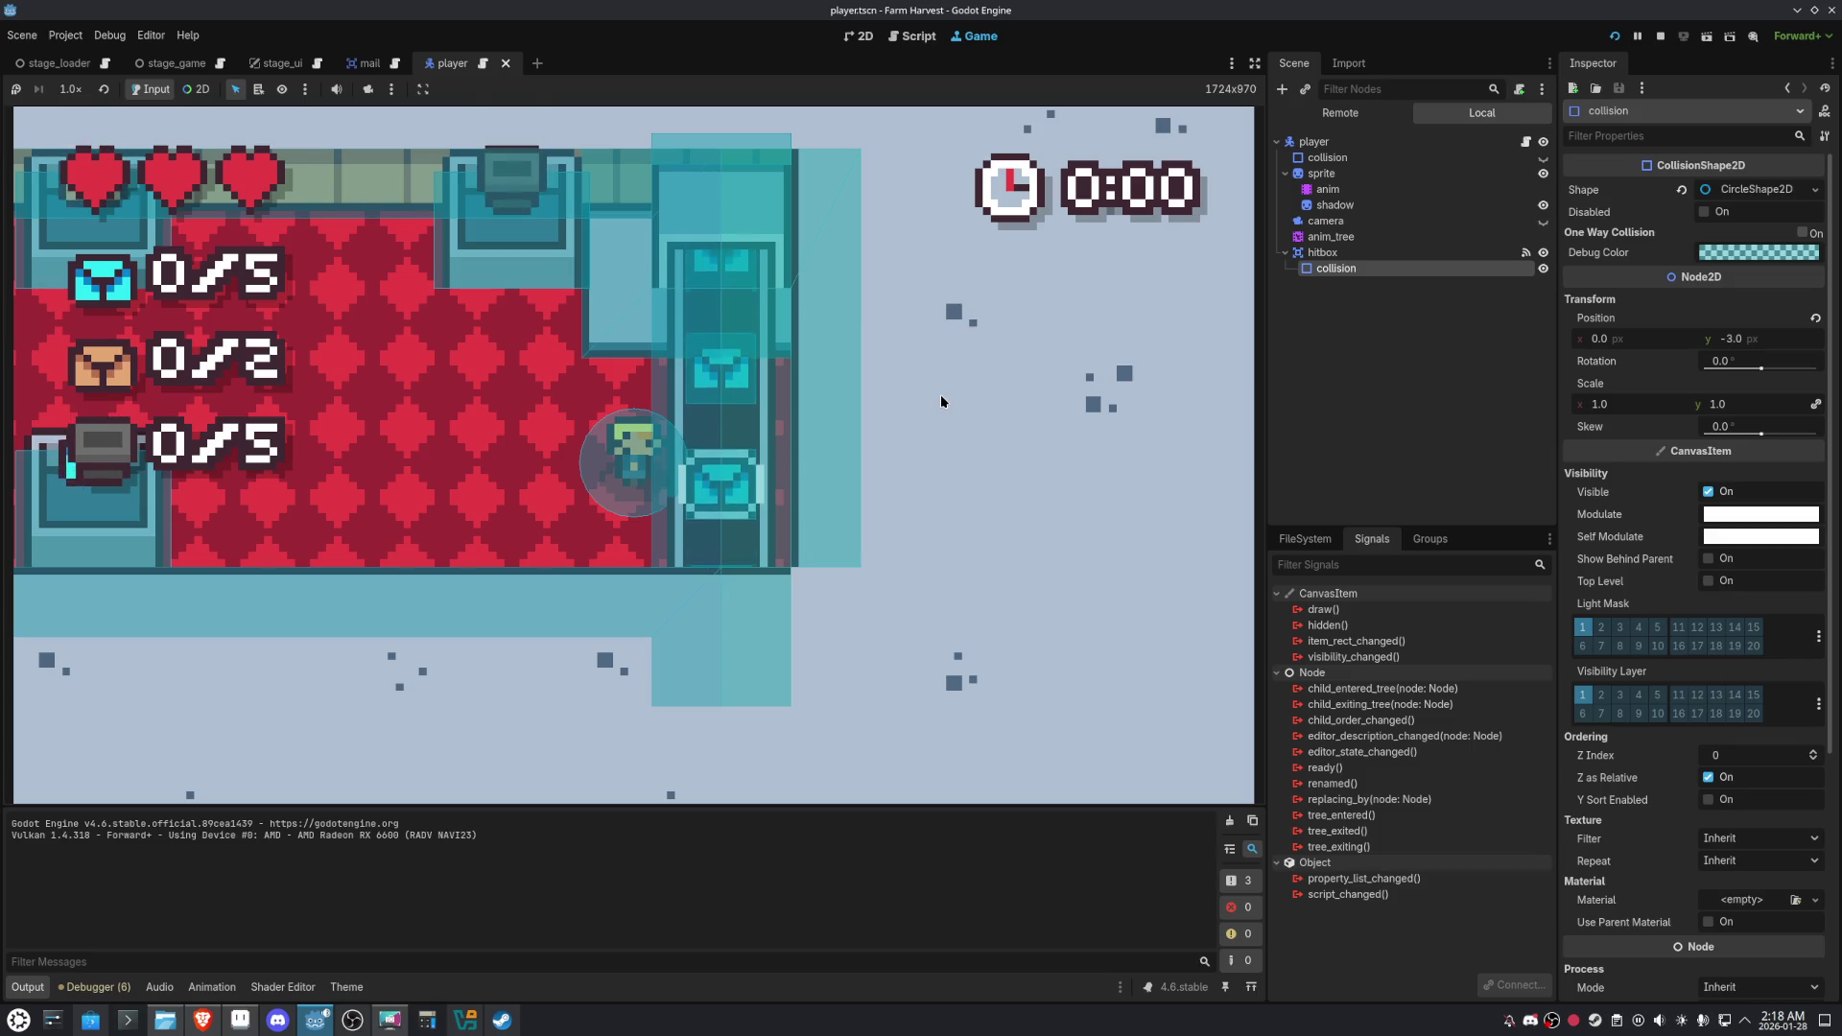
left_click(1661, 36)
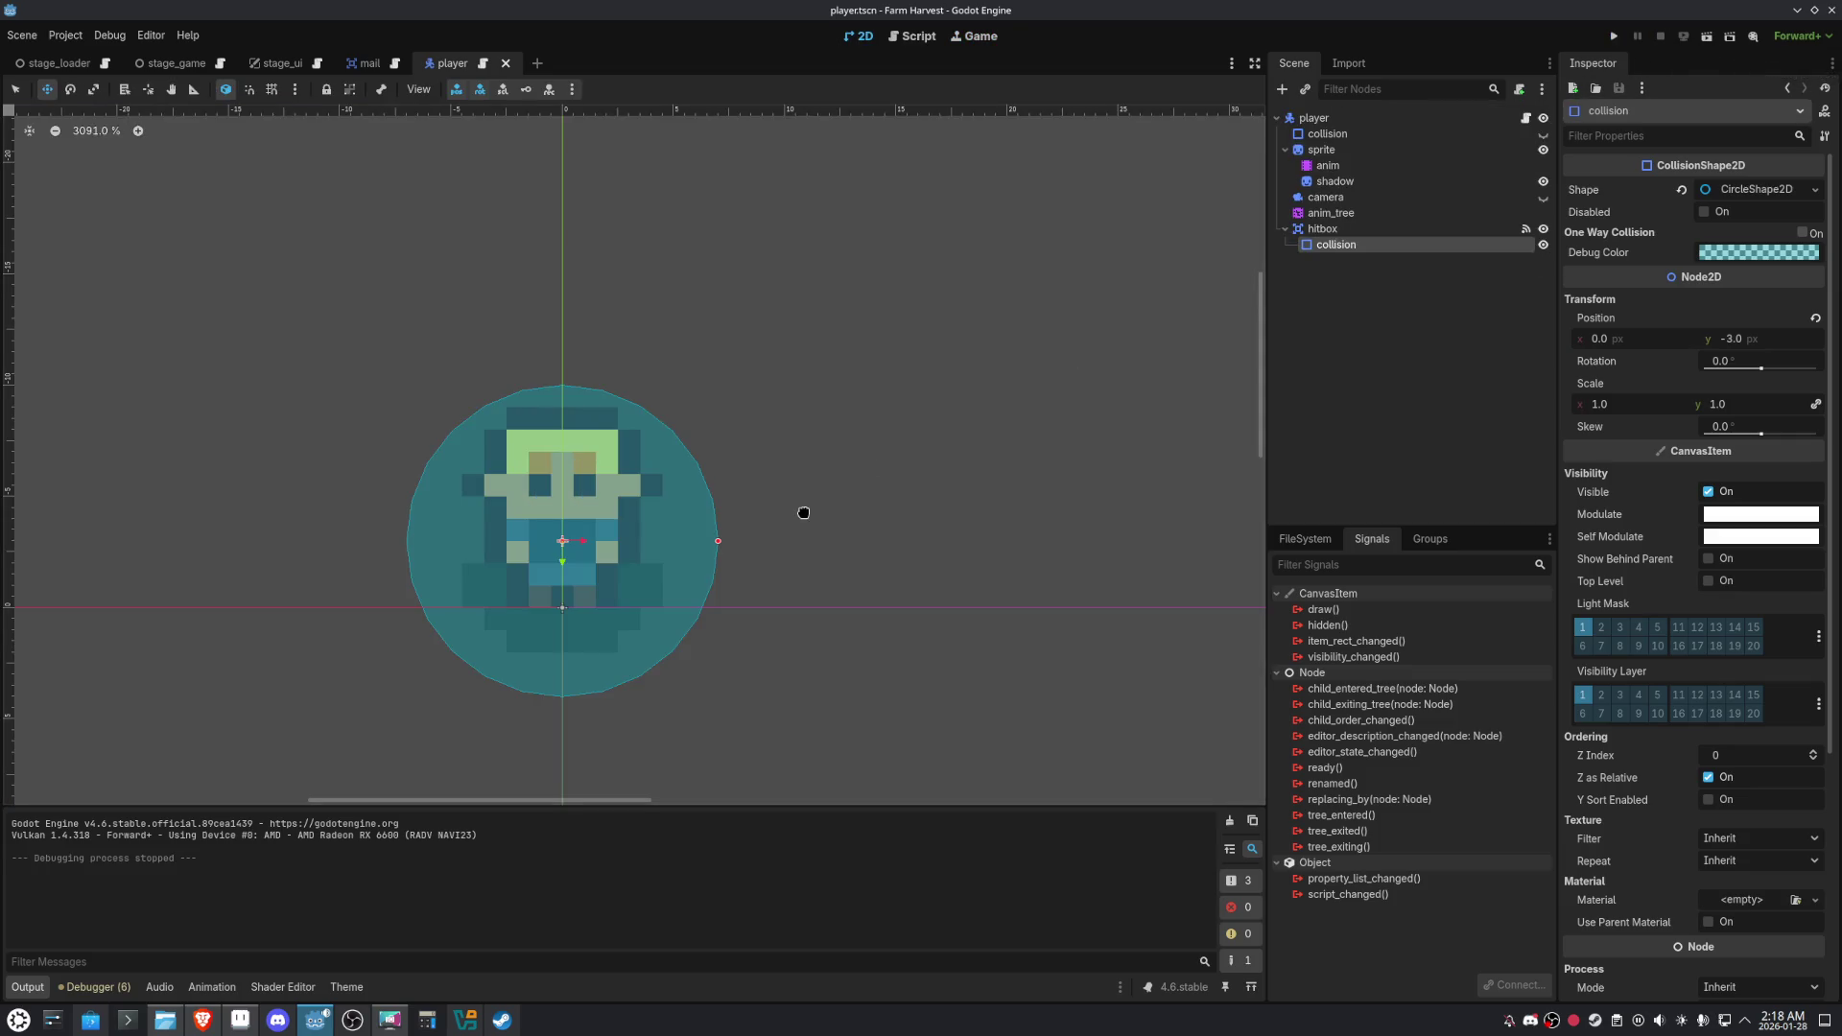
Step: Enlarge the hitbox circle slightly, run the game, and walk the player around the room
left_click_drag(725, 541, 748, 539)
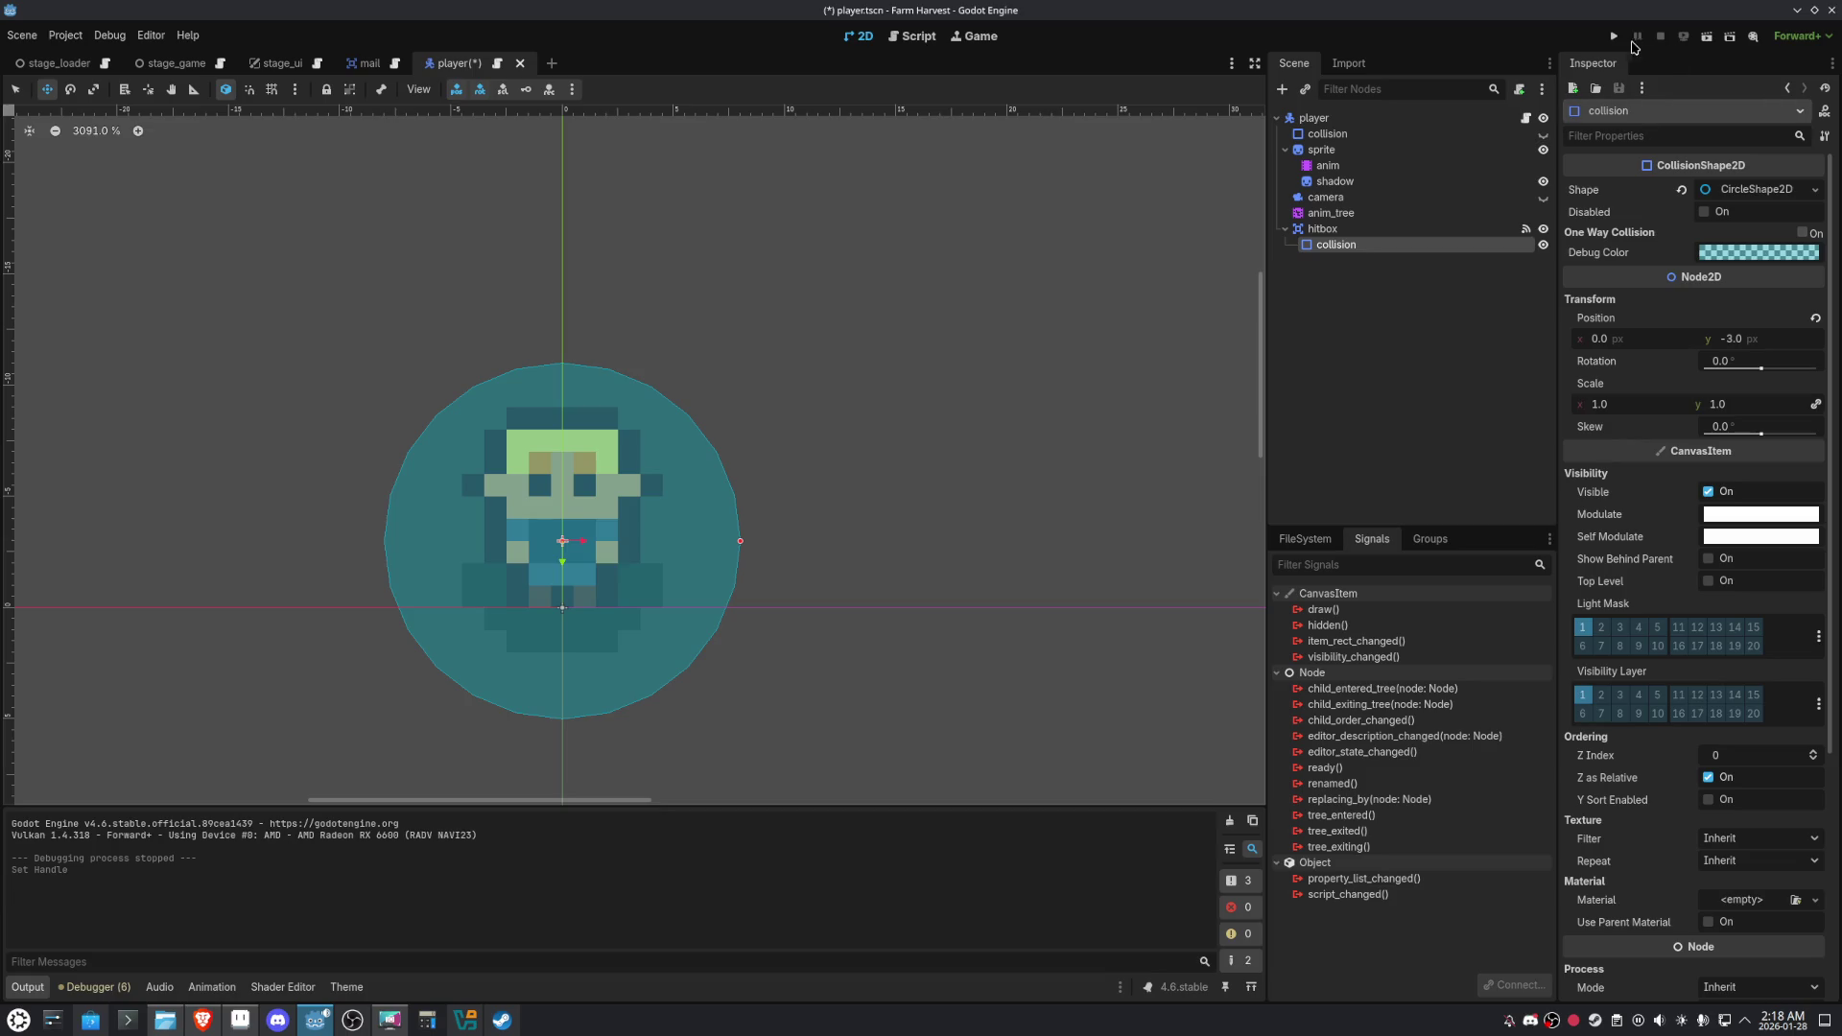
left_click(1612, 37)
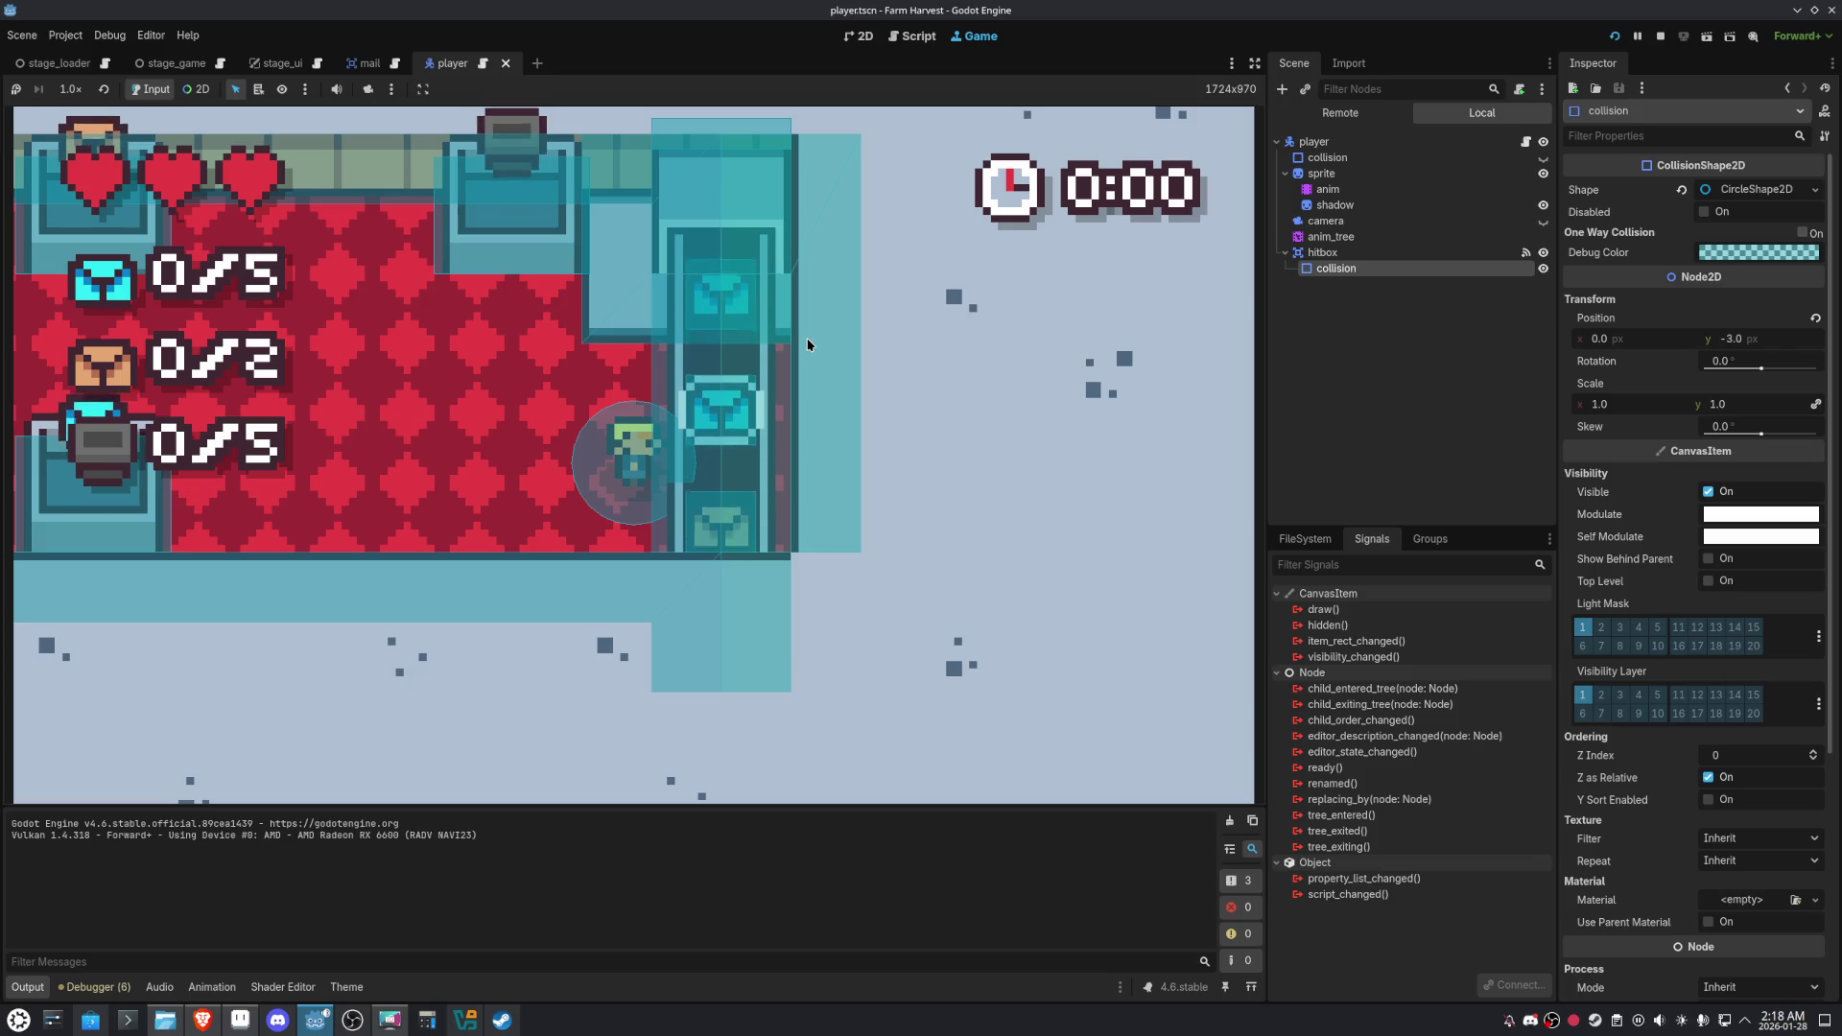
key("Left")
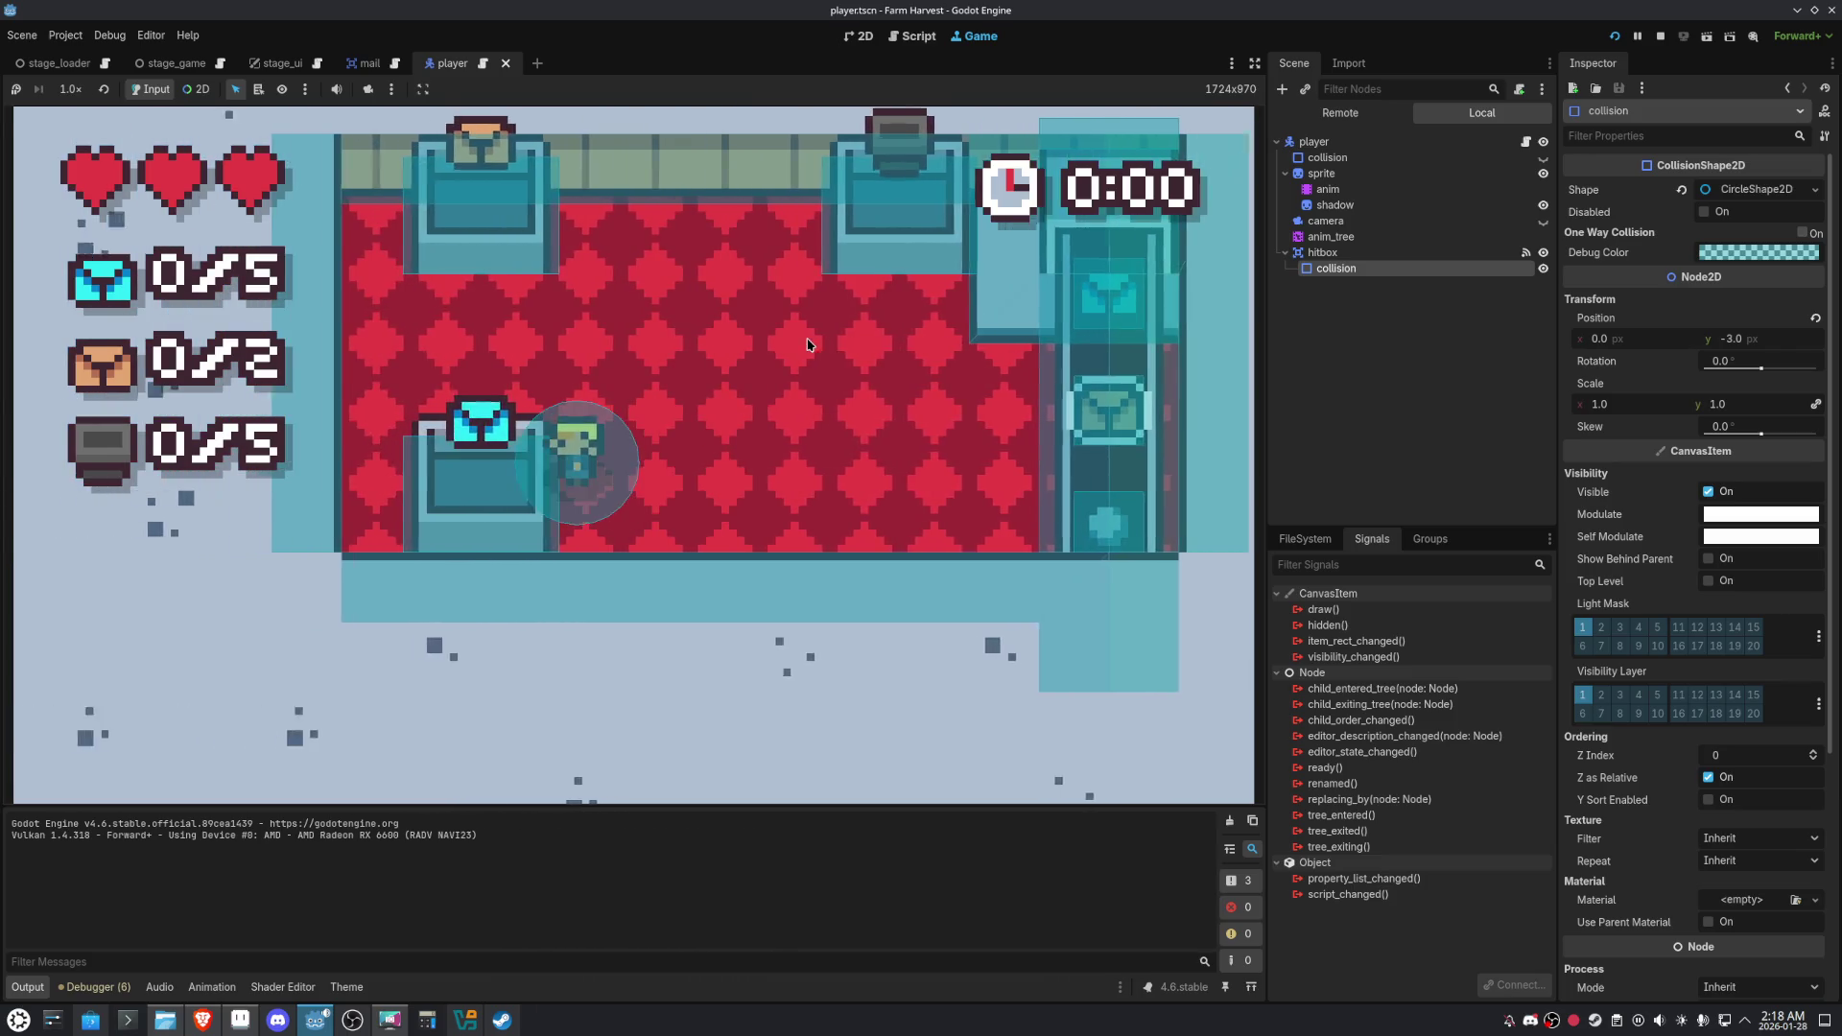
key("Up")
key("Right")
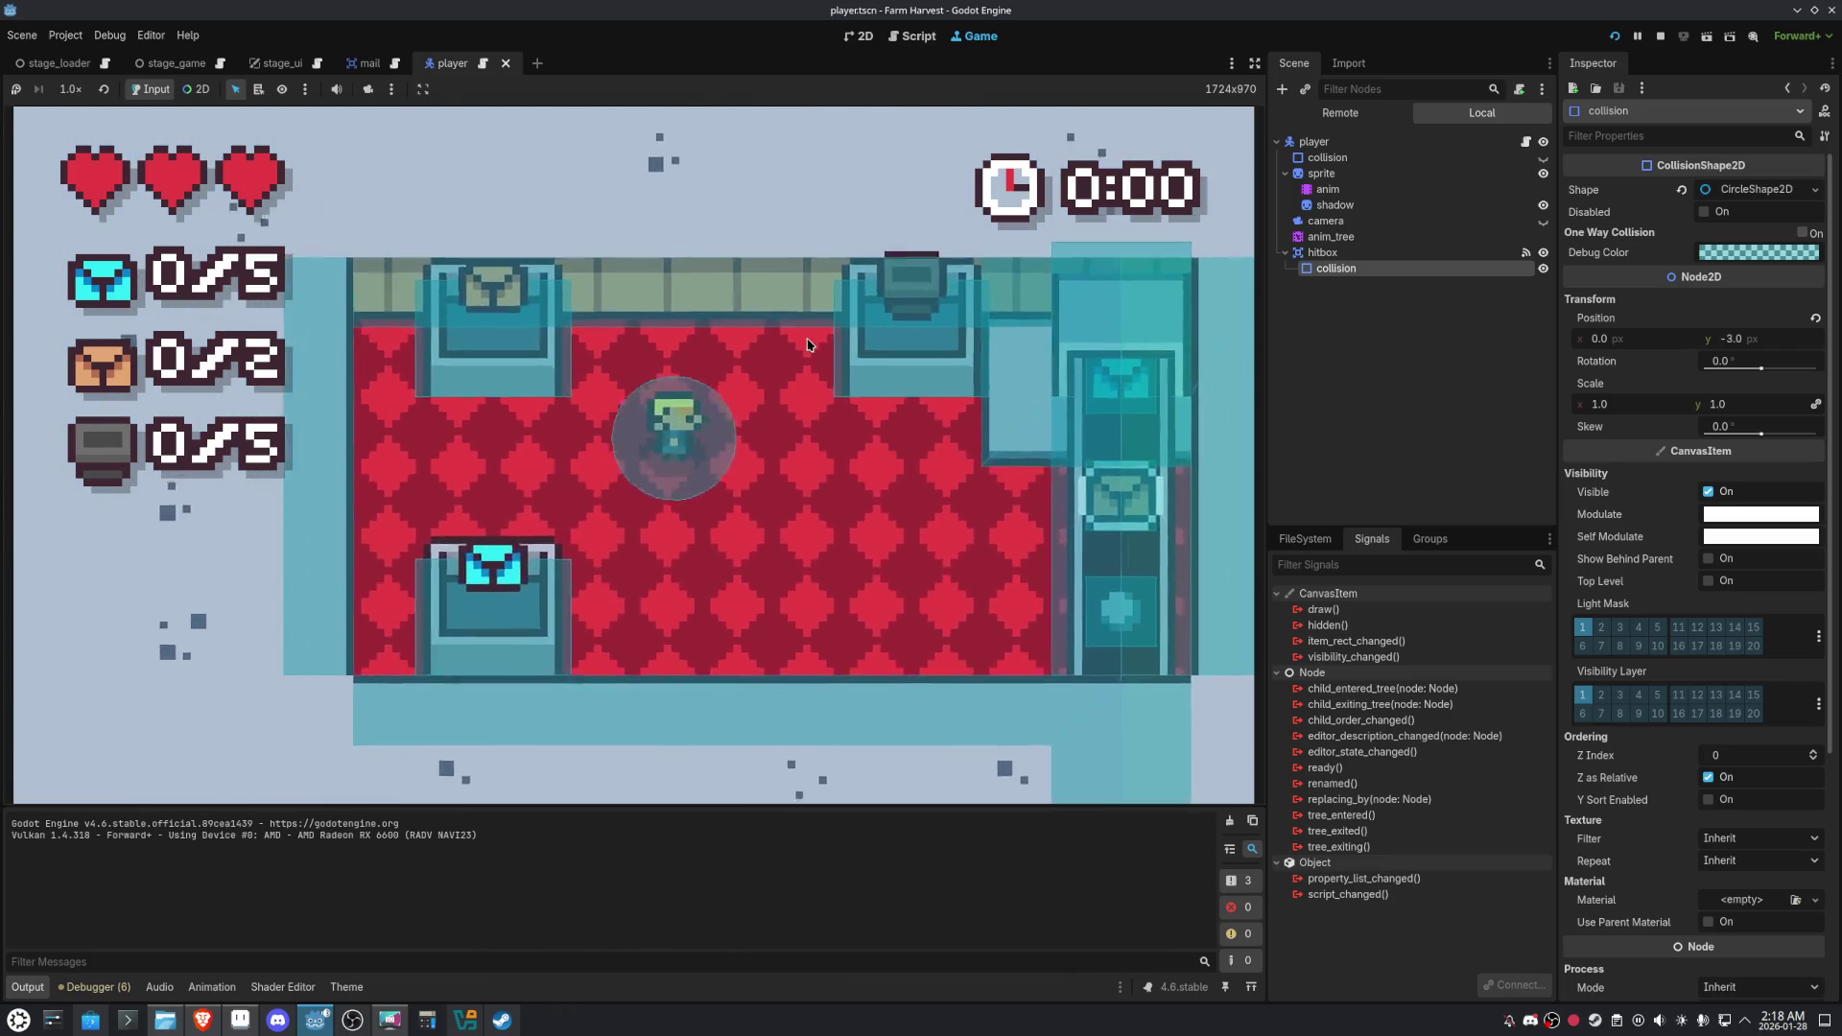
key("Right")
key("Down")
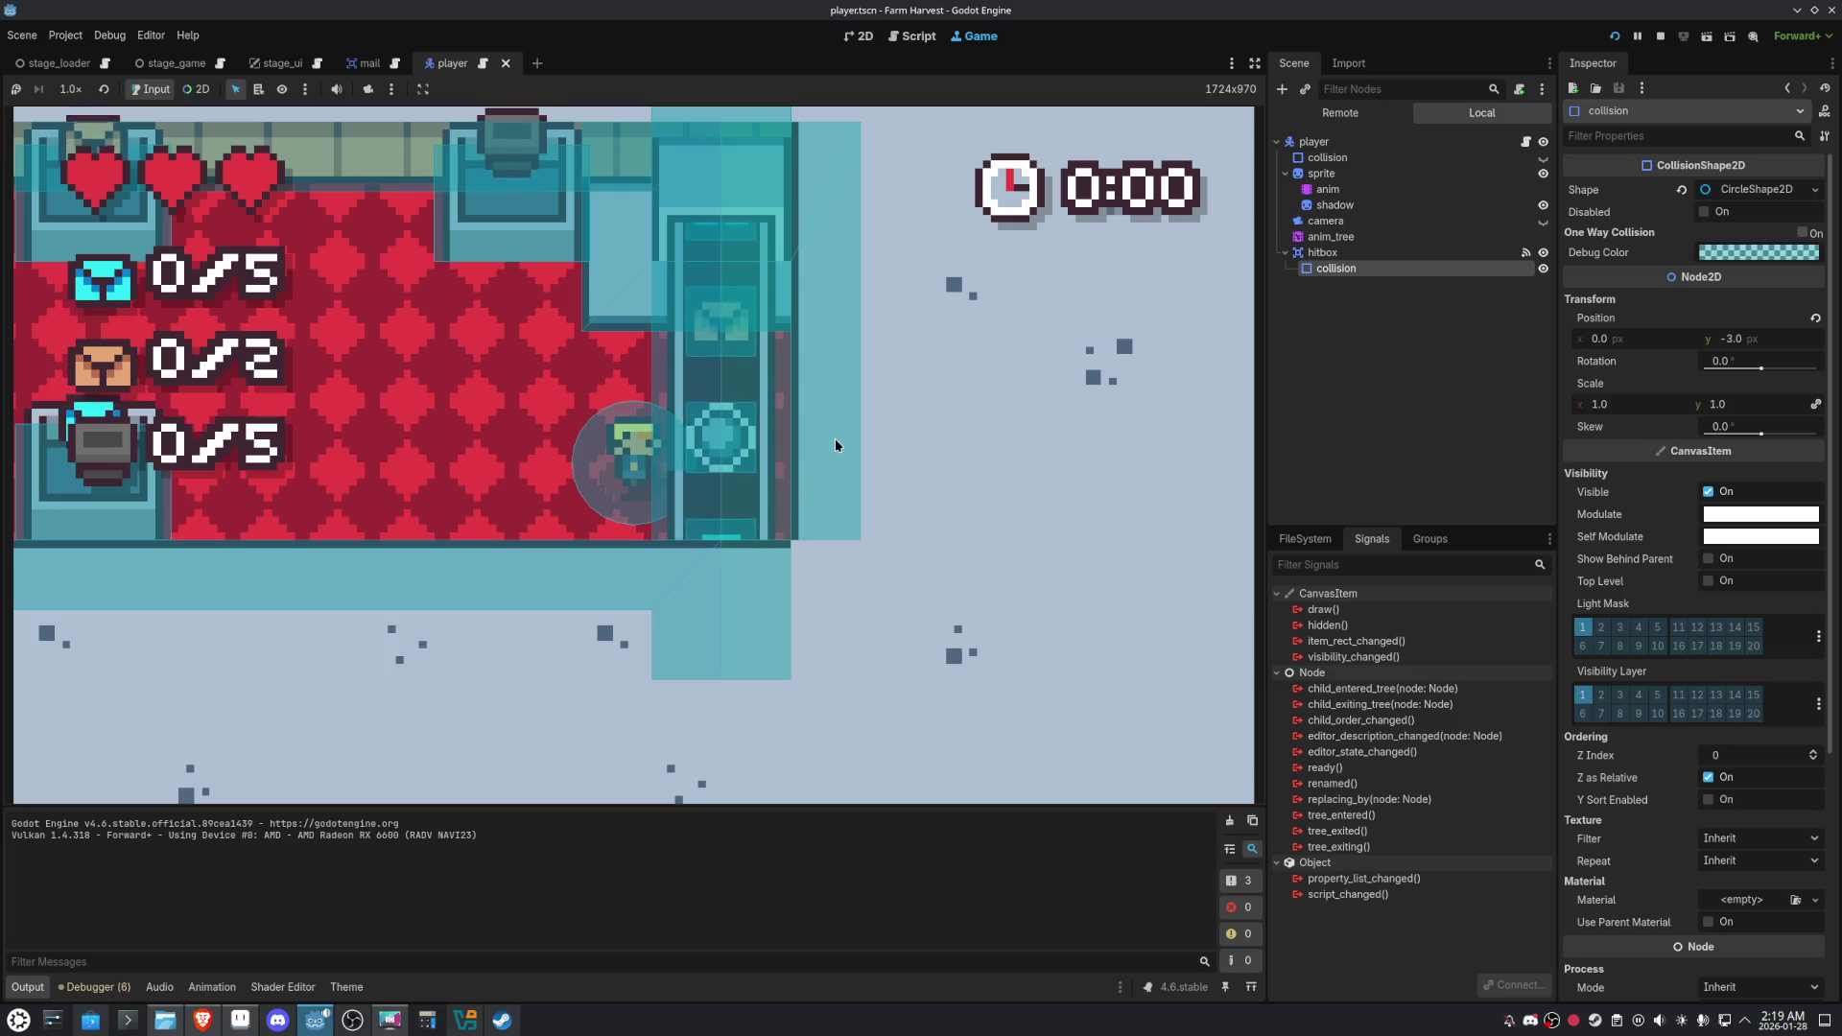
Step: Walk the player back and forth near the mail until the debugger breaks at line 66
key("Left")
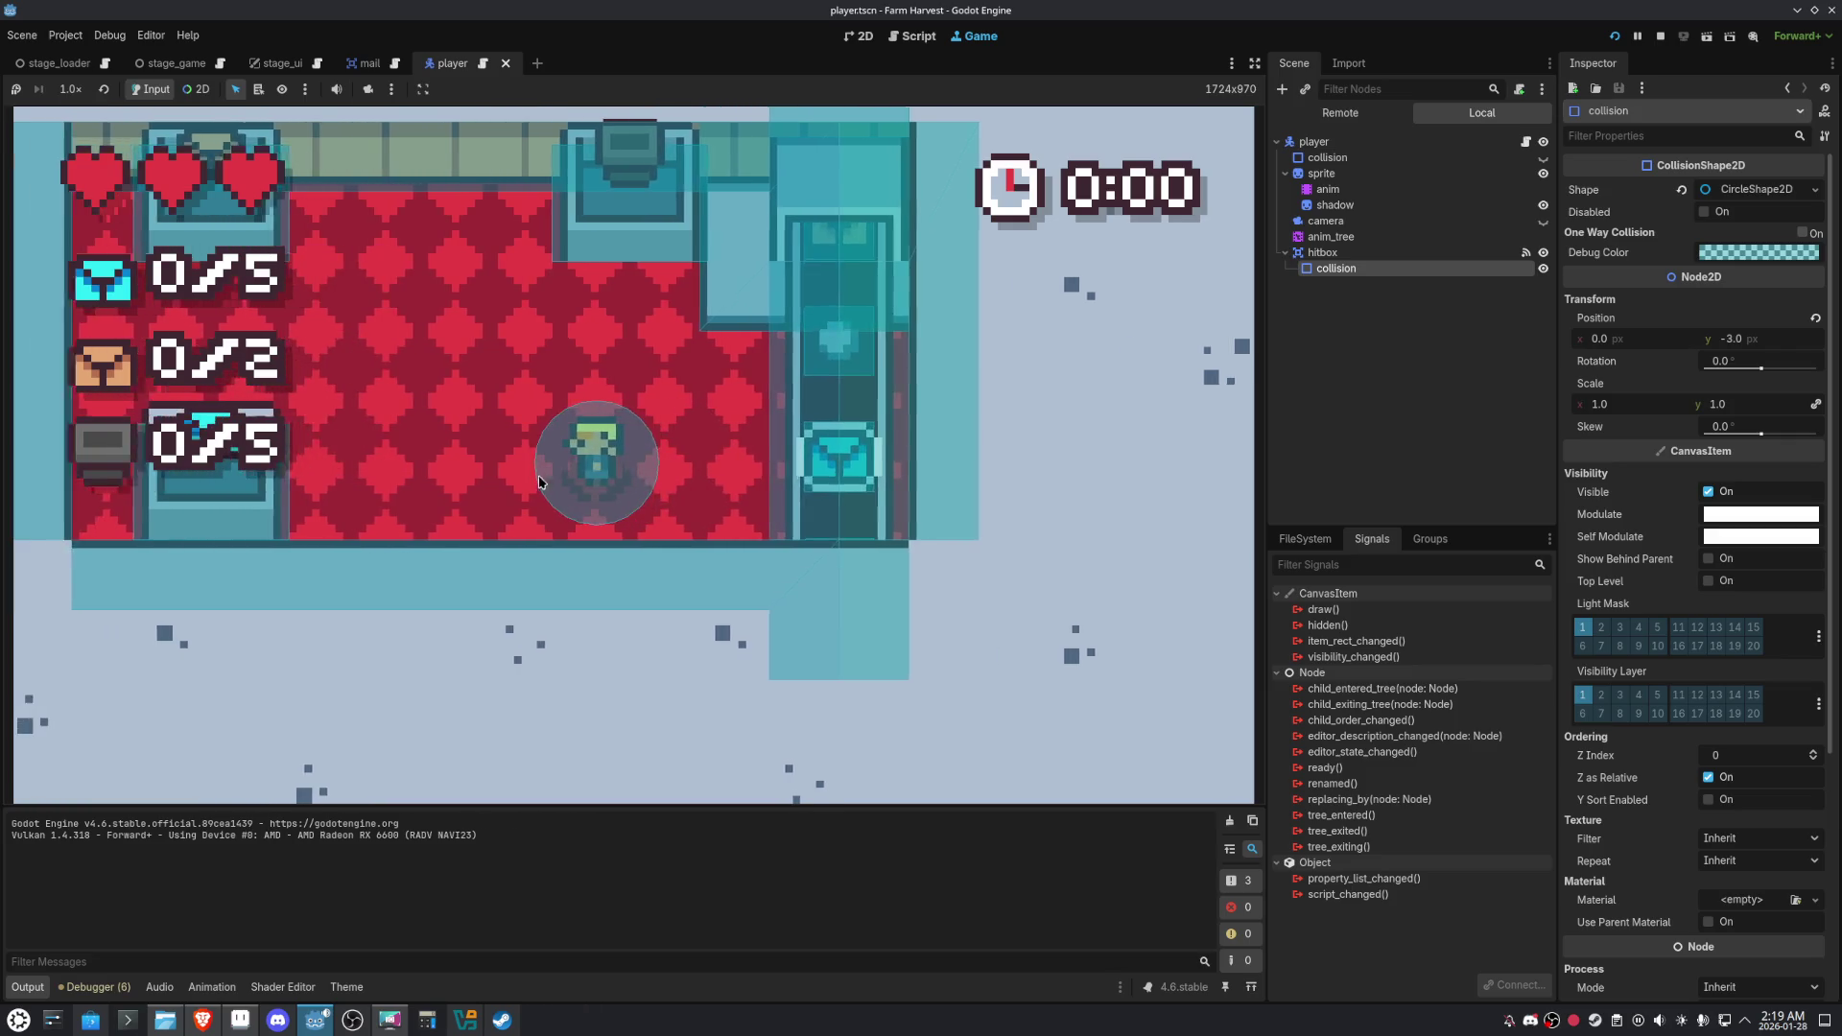
key("Right")
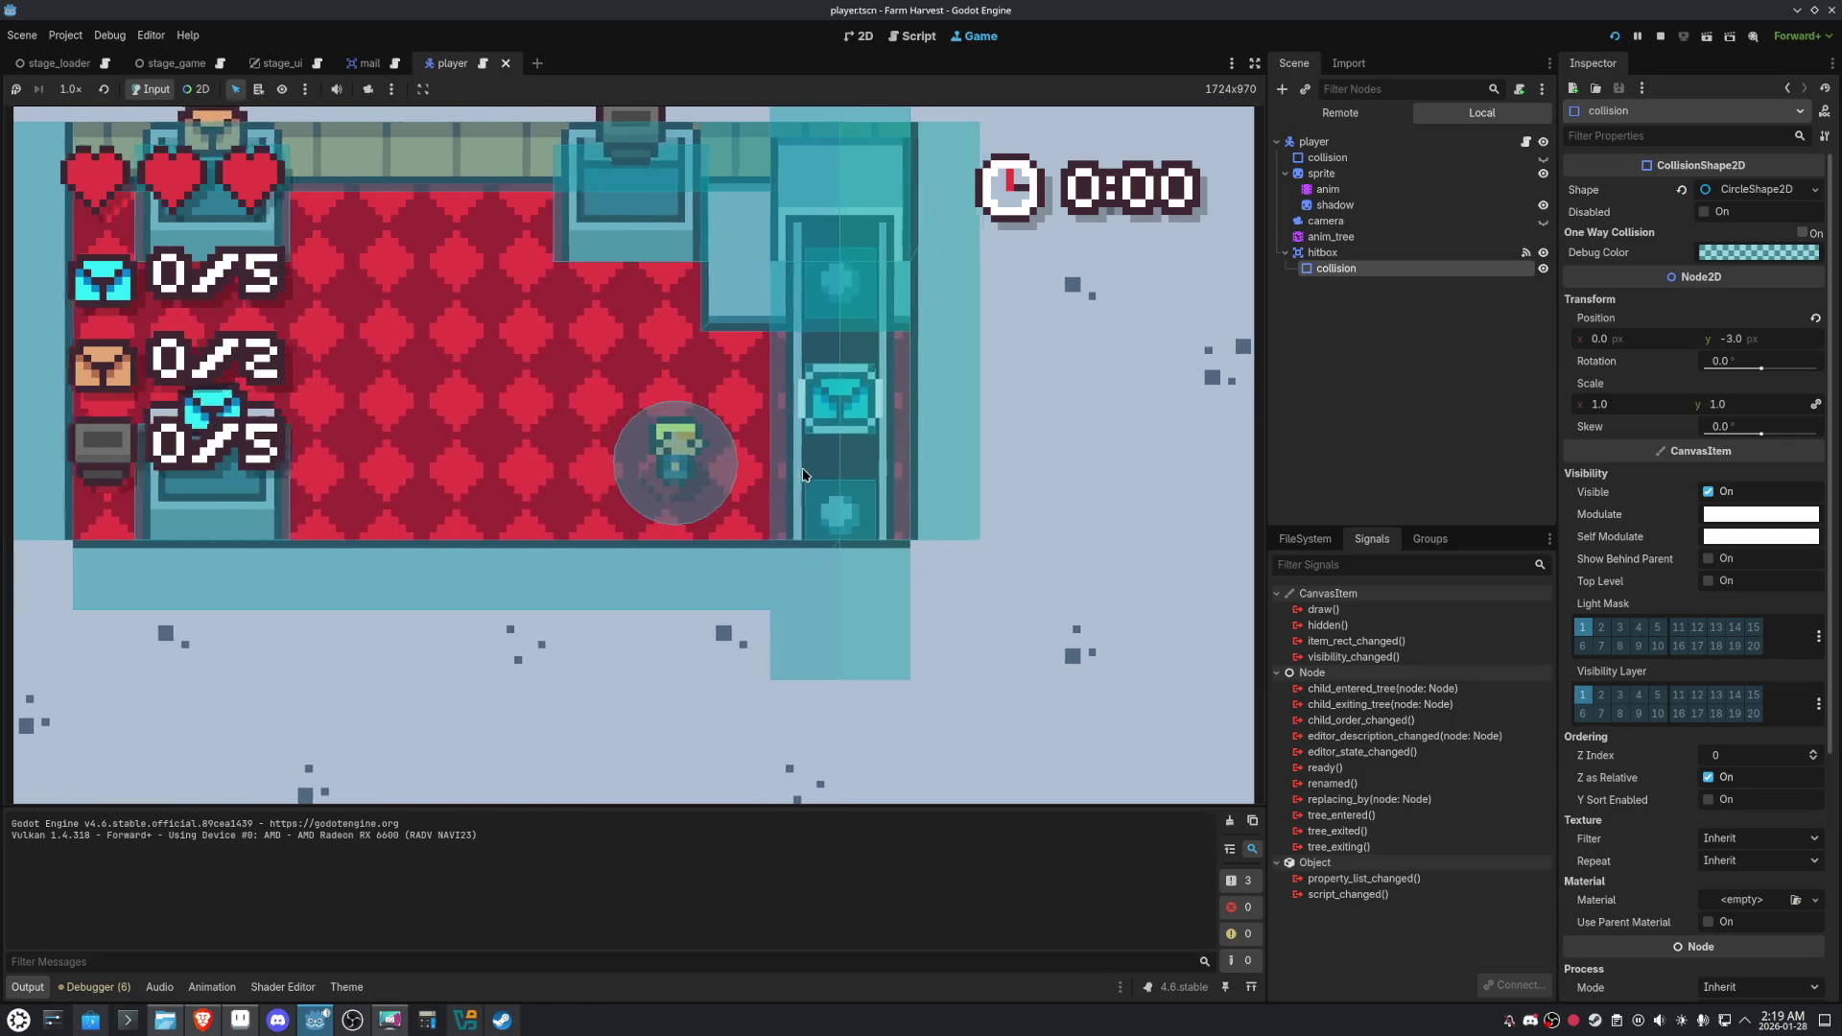
key("Left")
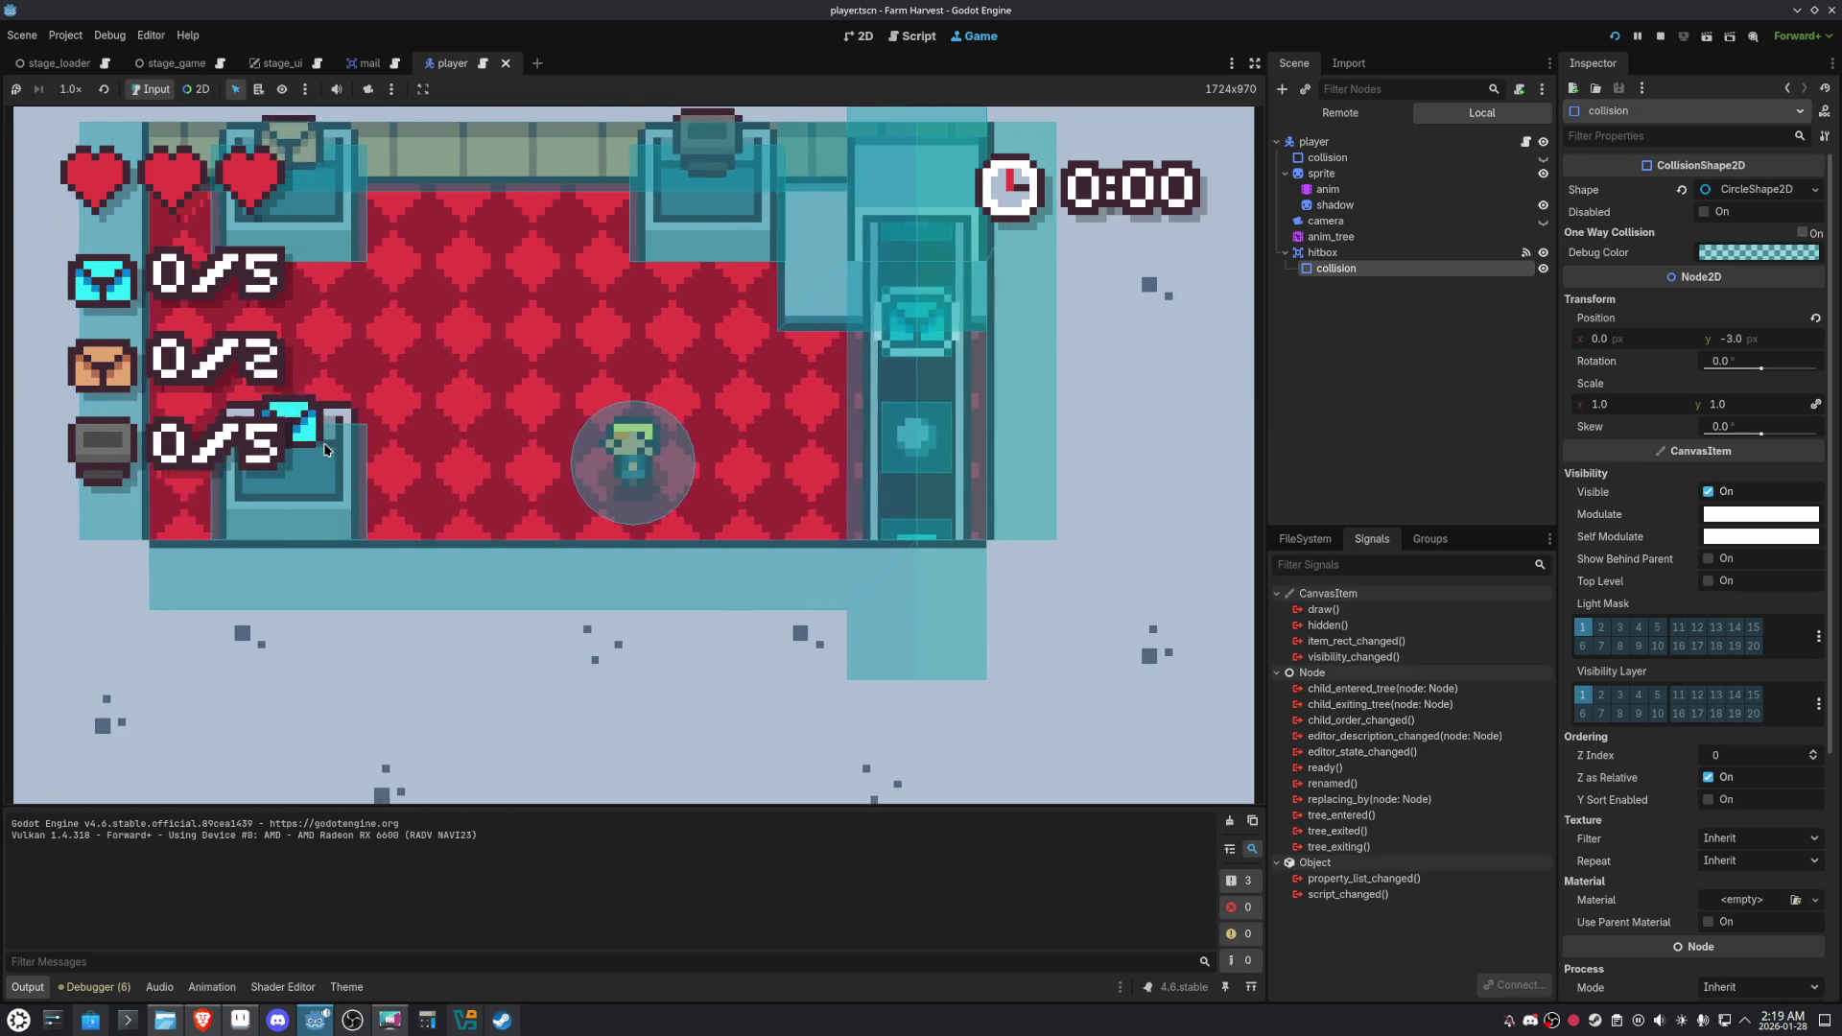
key("Right")
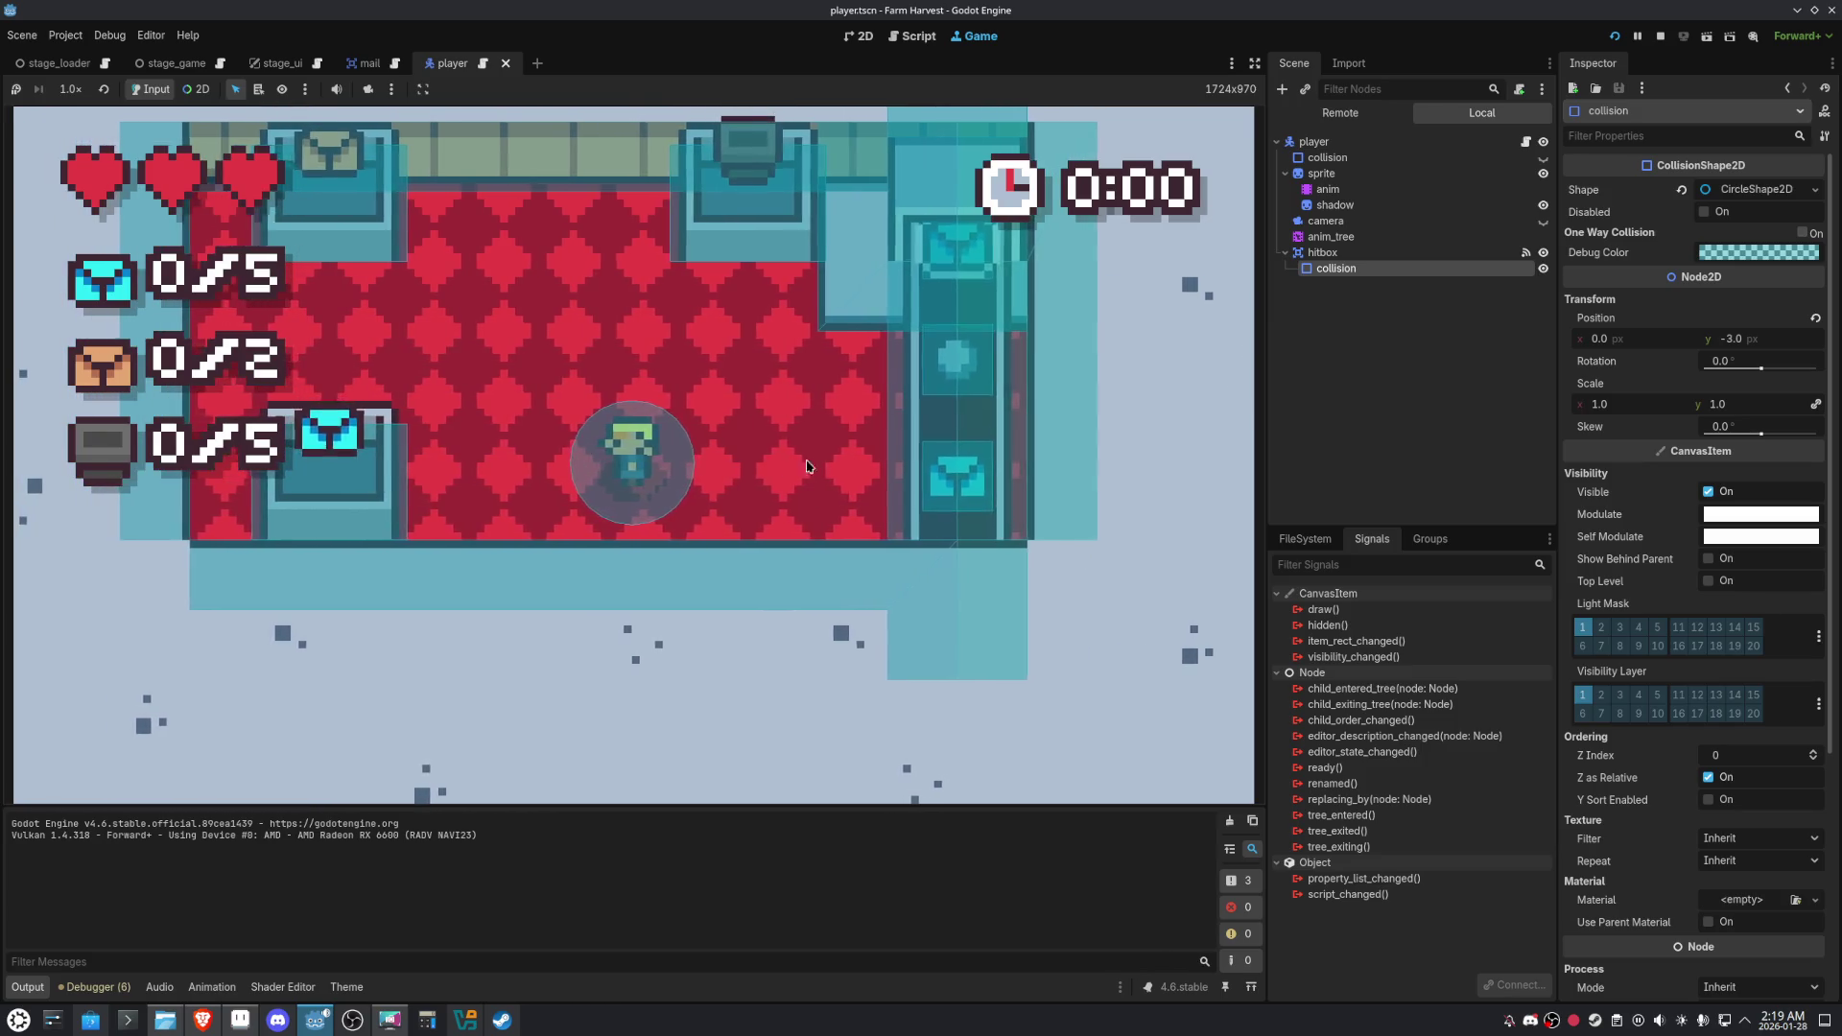
key("Left")
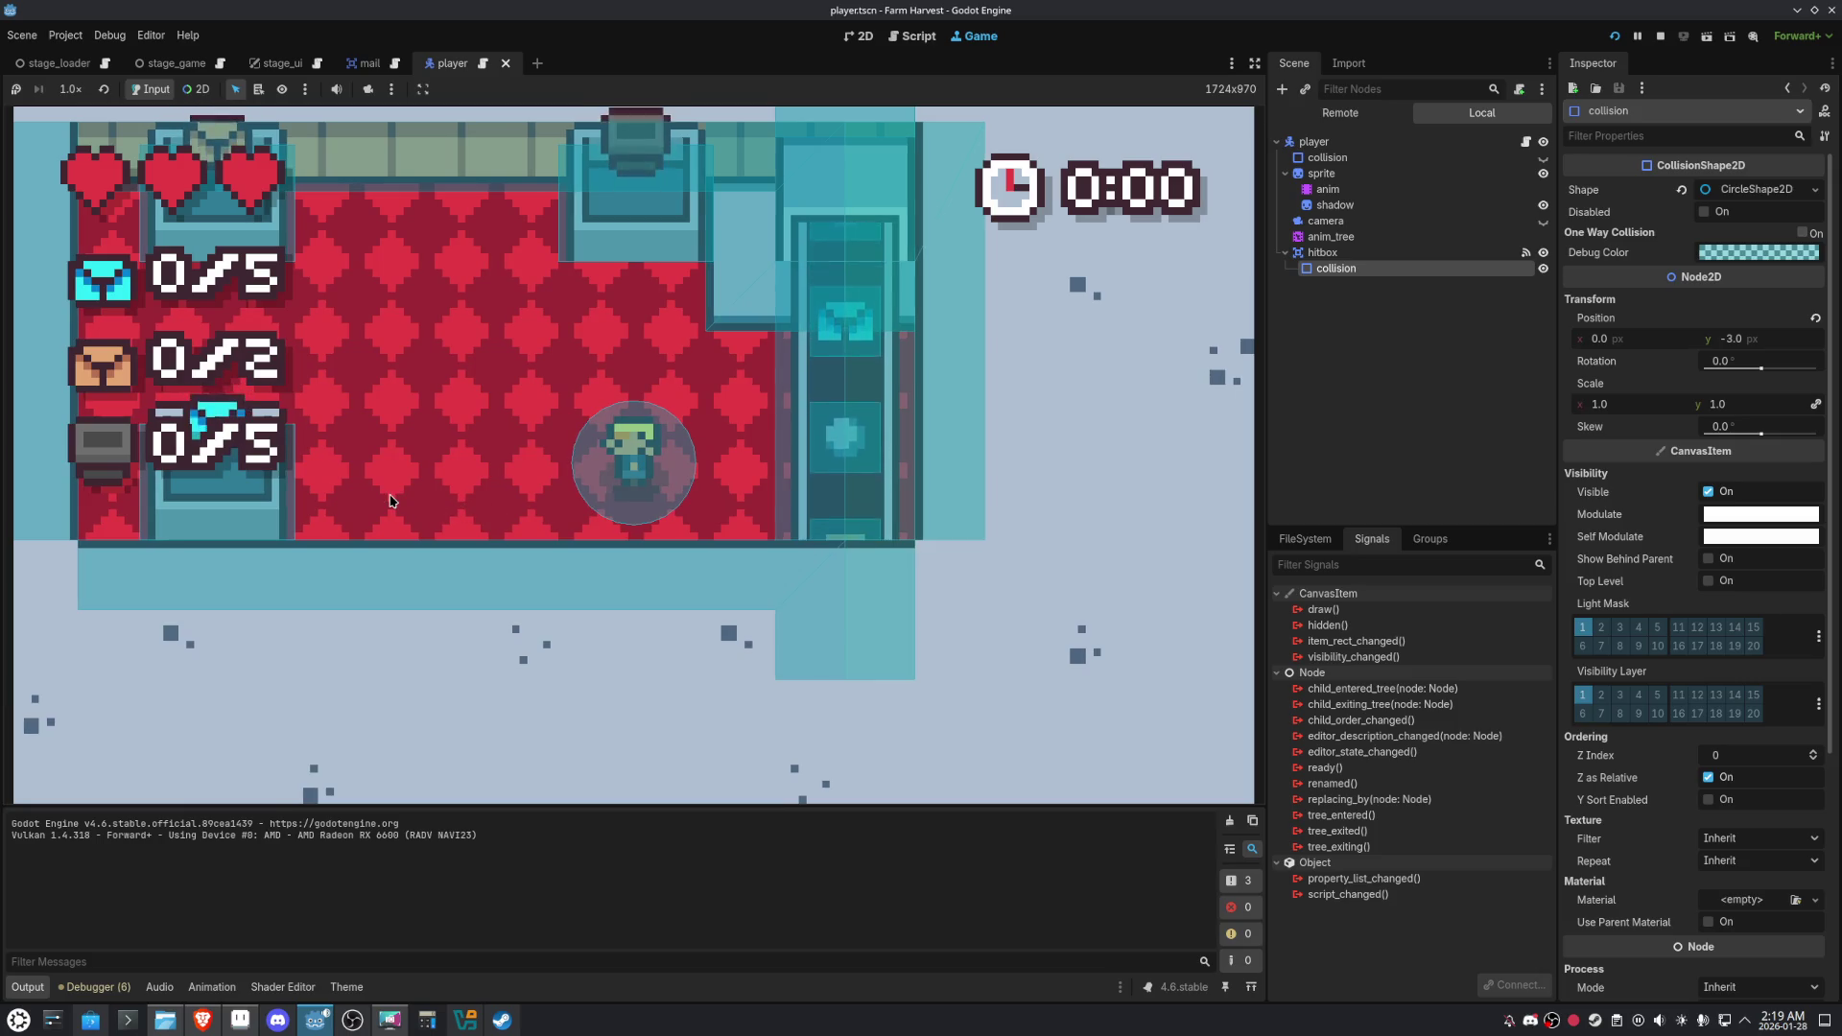
key("Left")
key("Left")
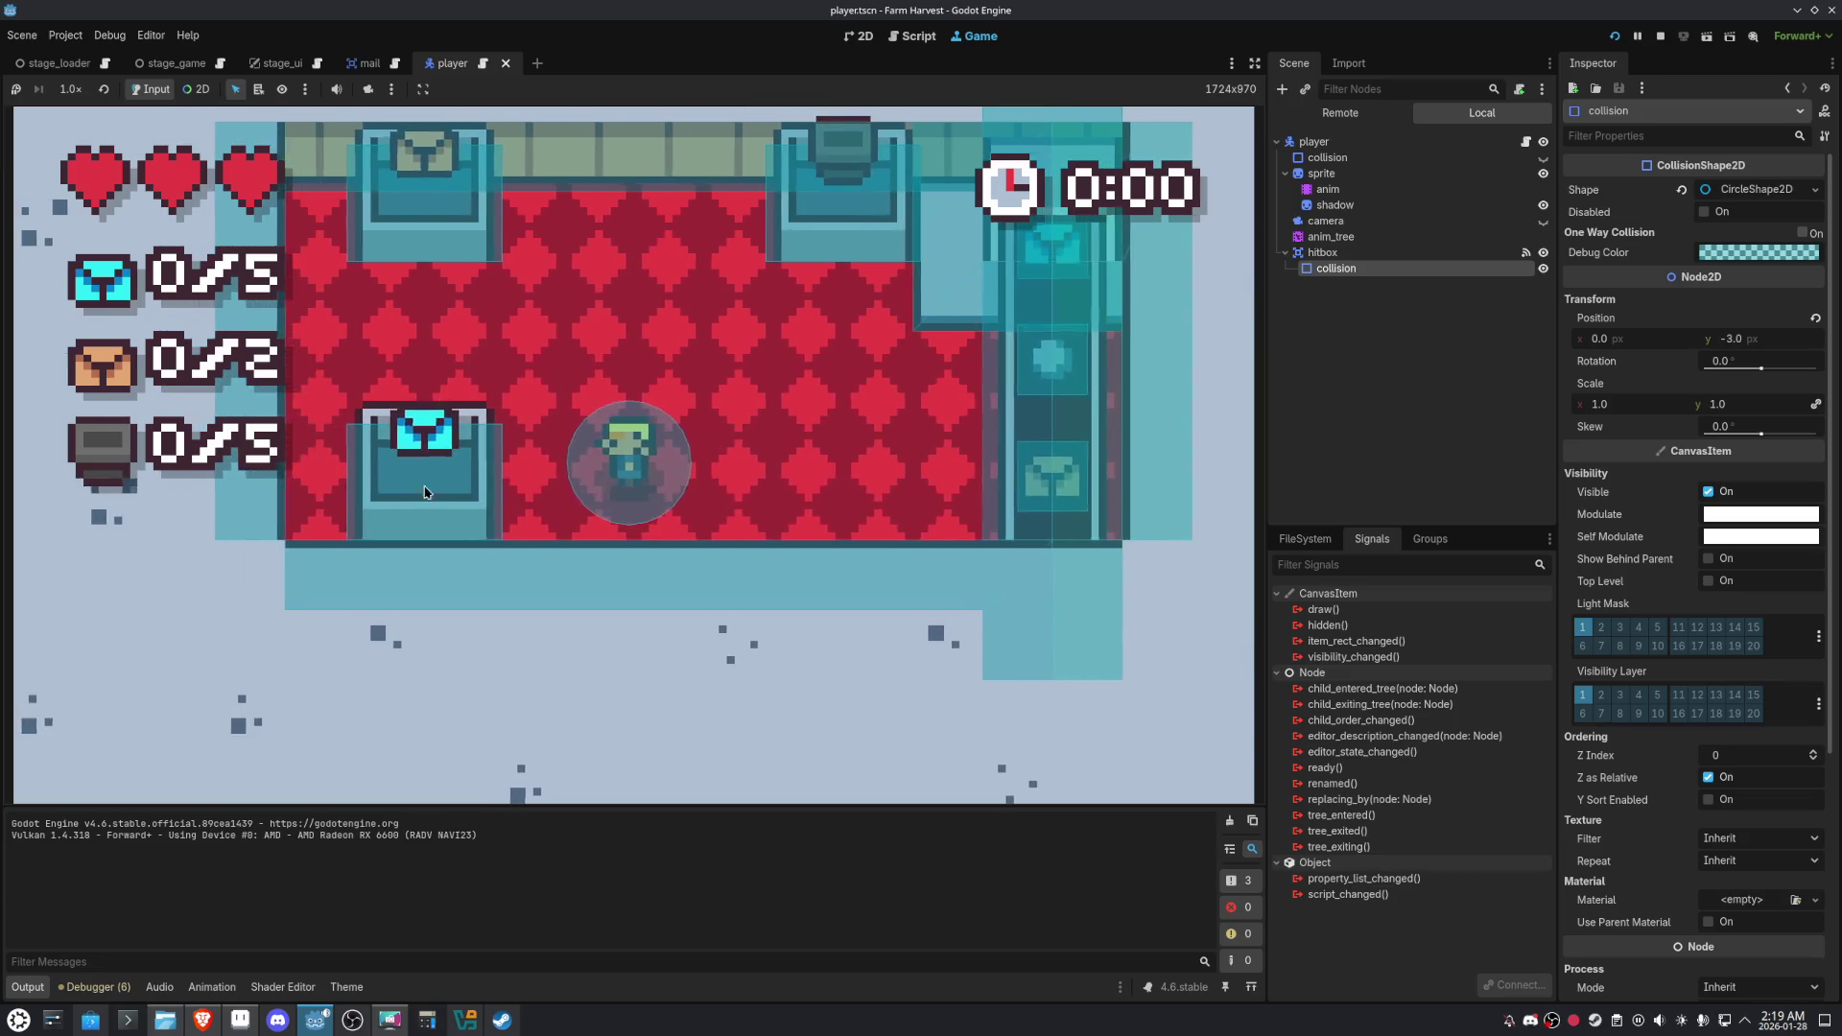
key("Right")
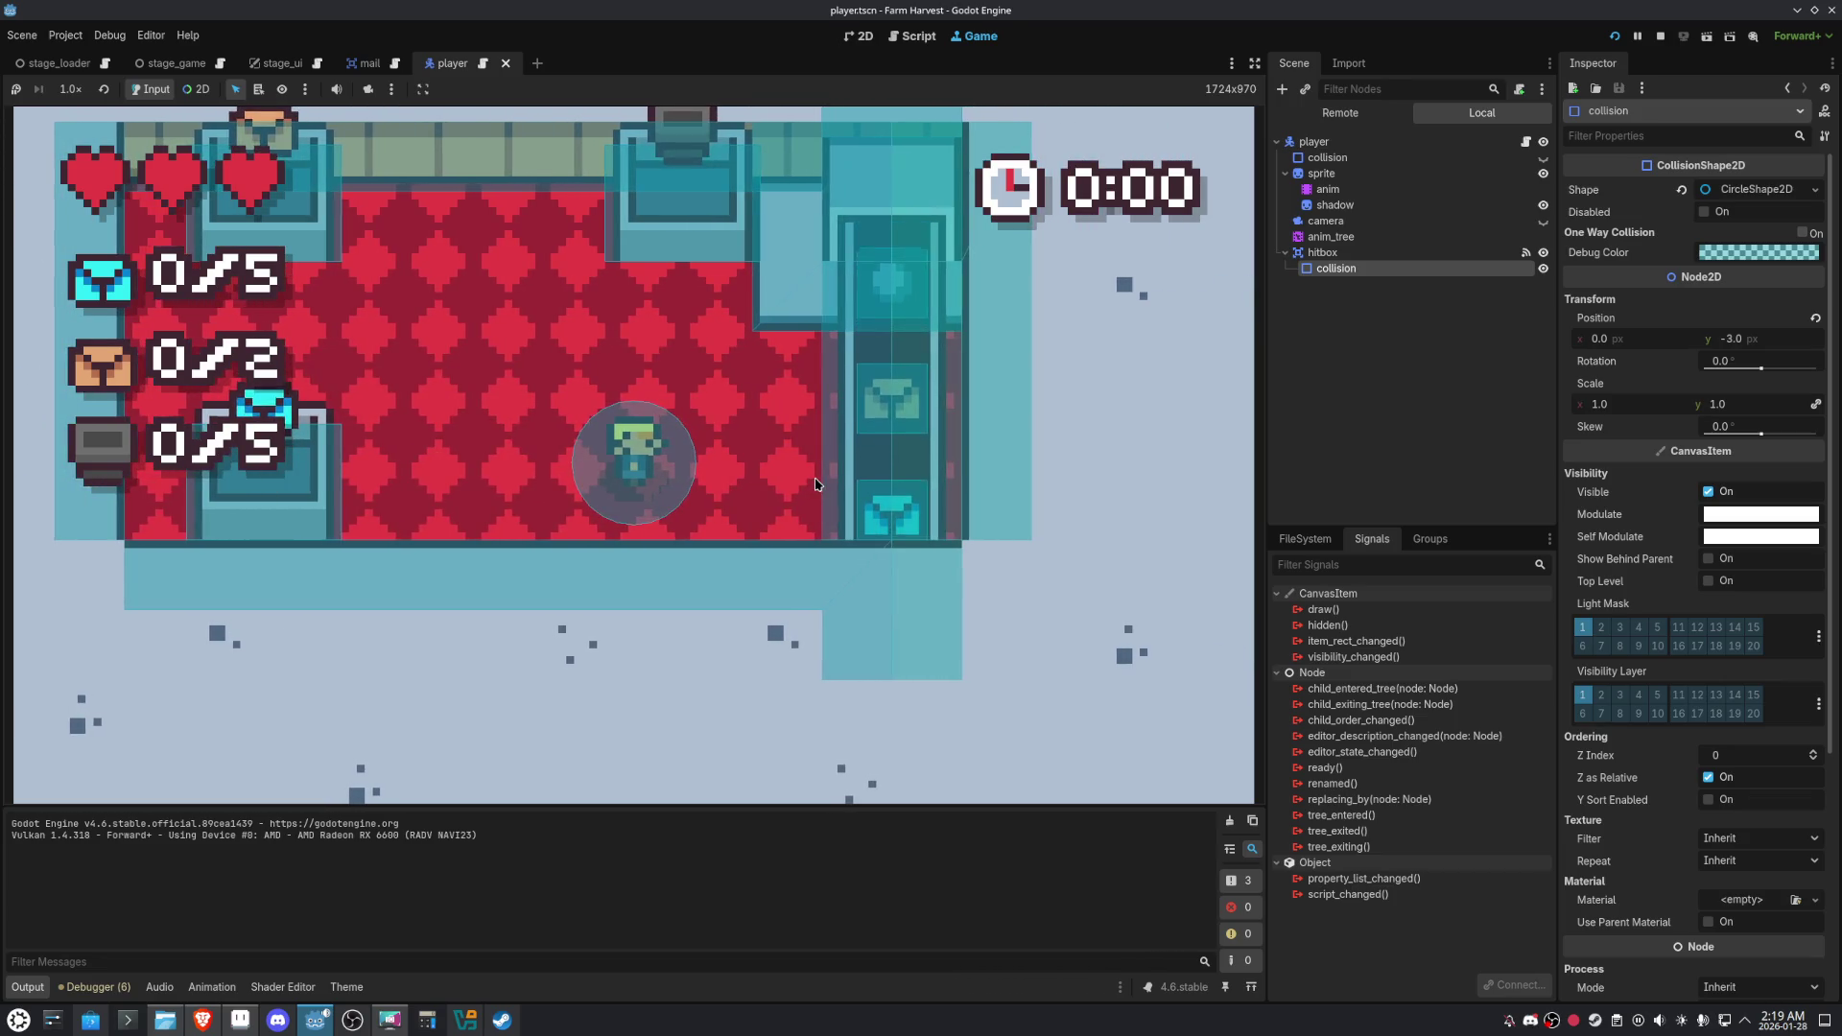
key("Right")
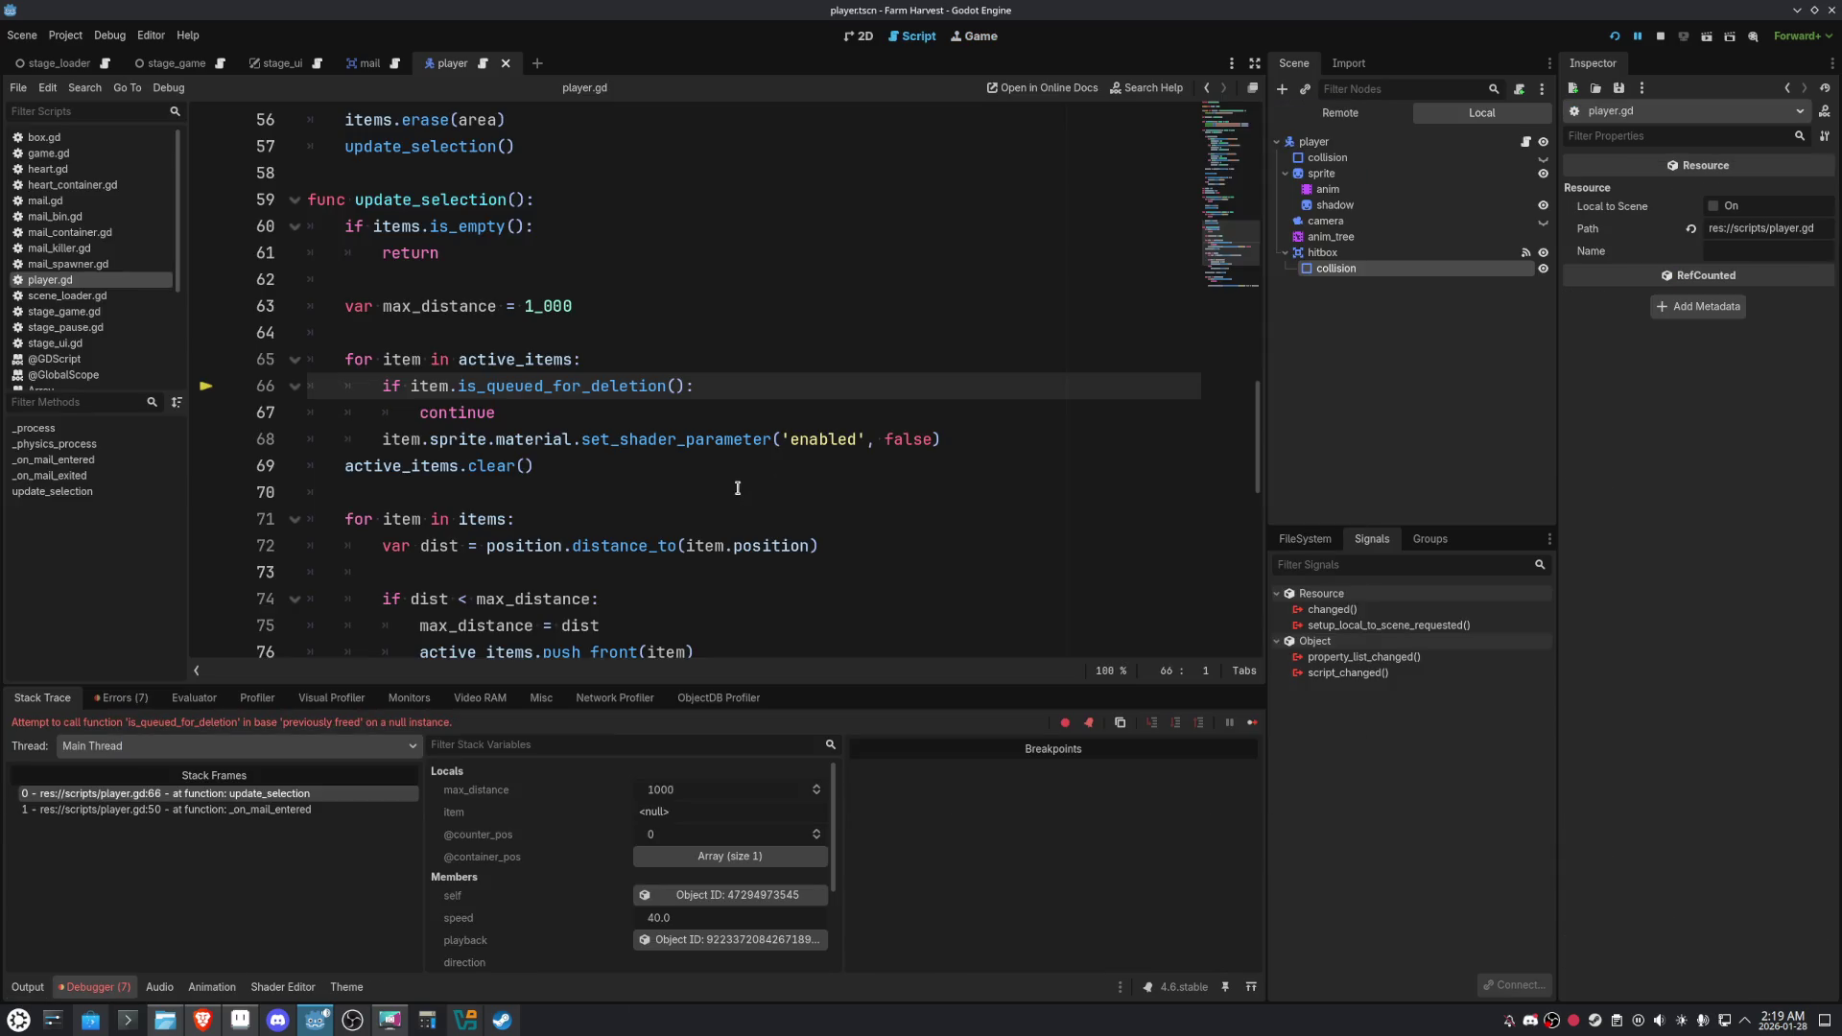
Step: Change line 66's guard to 'if not is_instance_id_valid(item) or item.is_queued_for_deletion():'
left_click(728, 490)
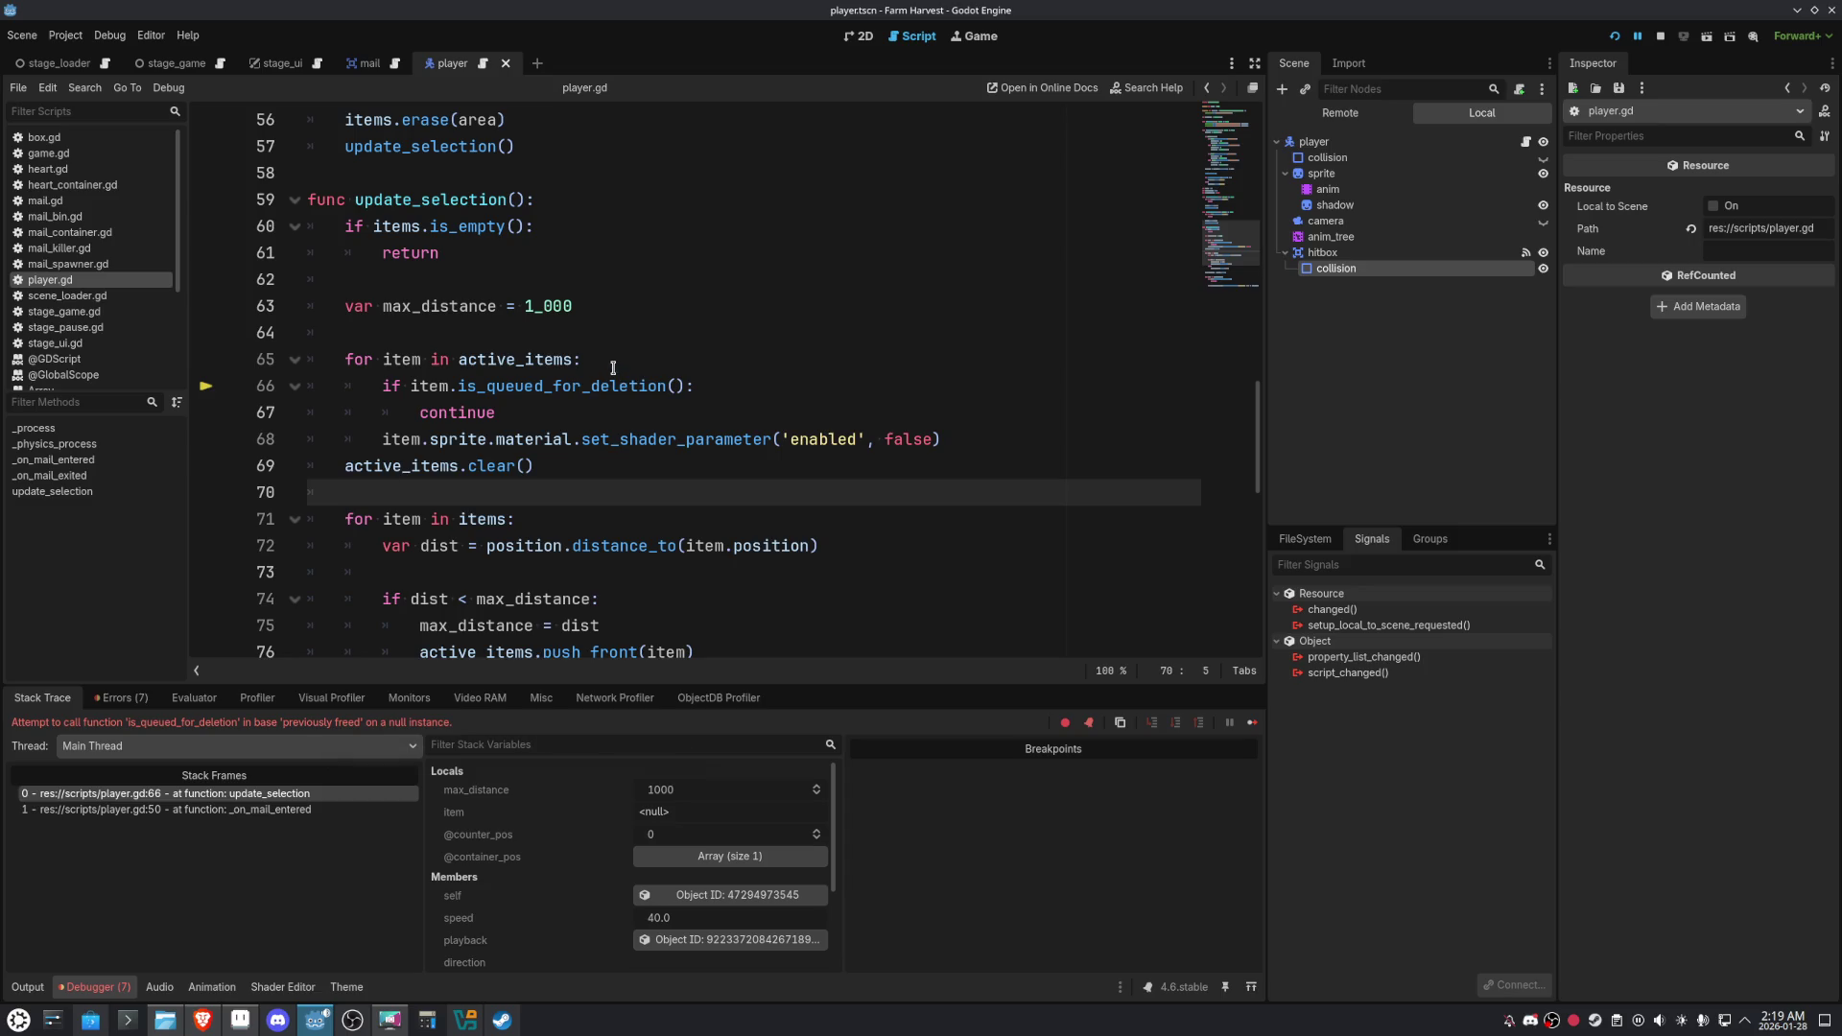
left_click(412, 387)
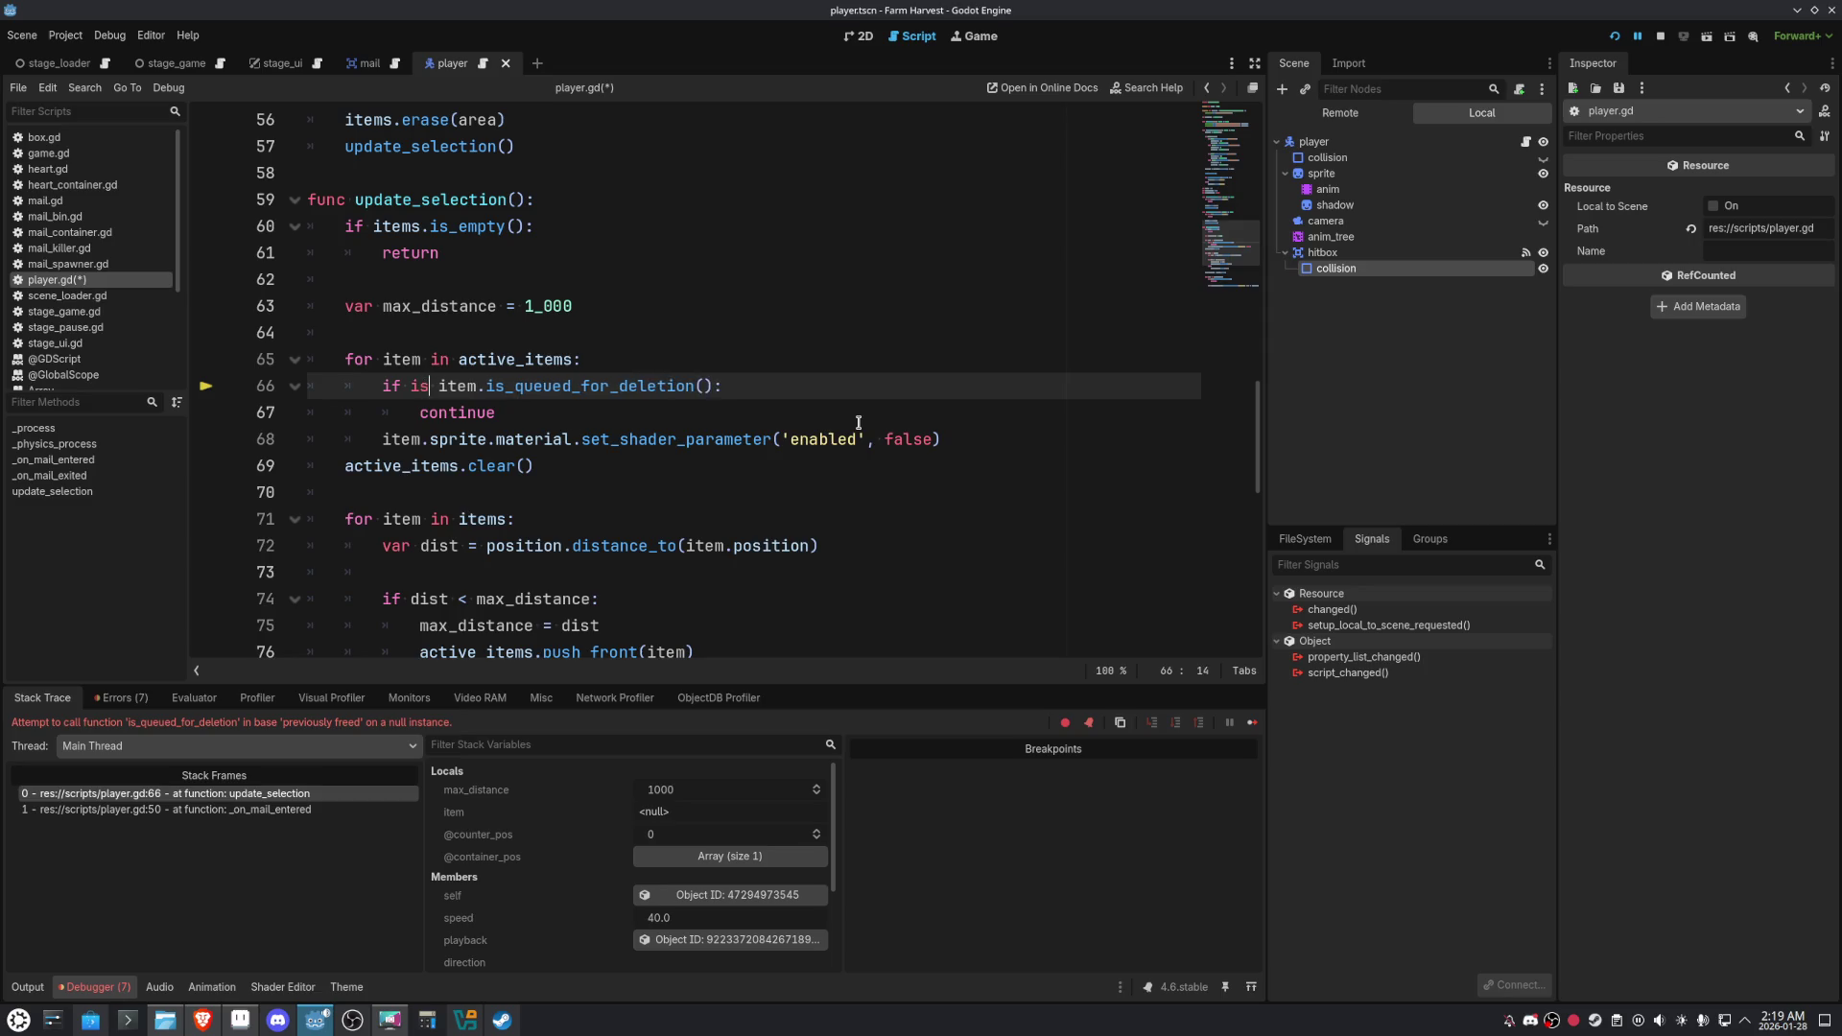
type("_inst")
key("Return")
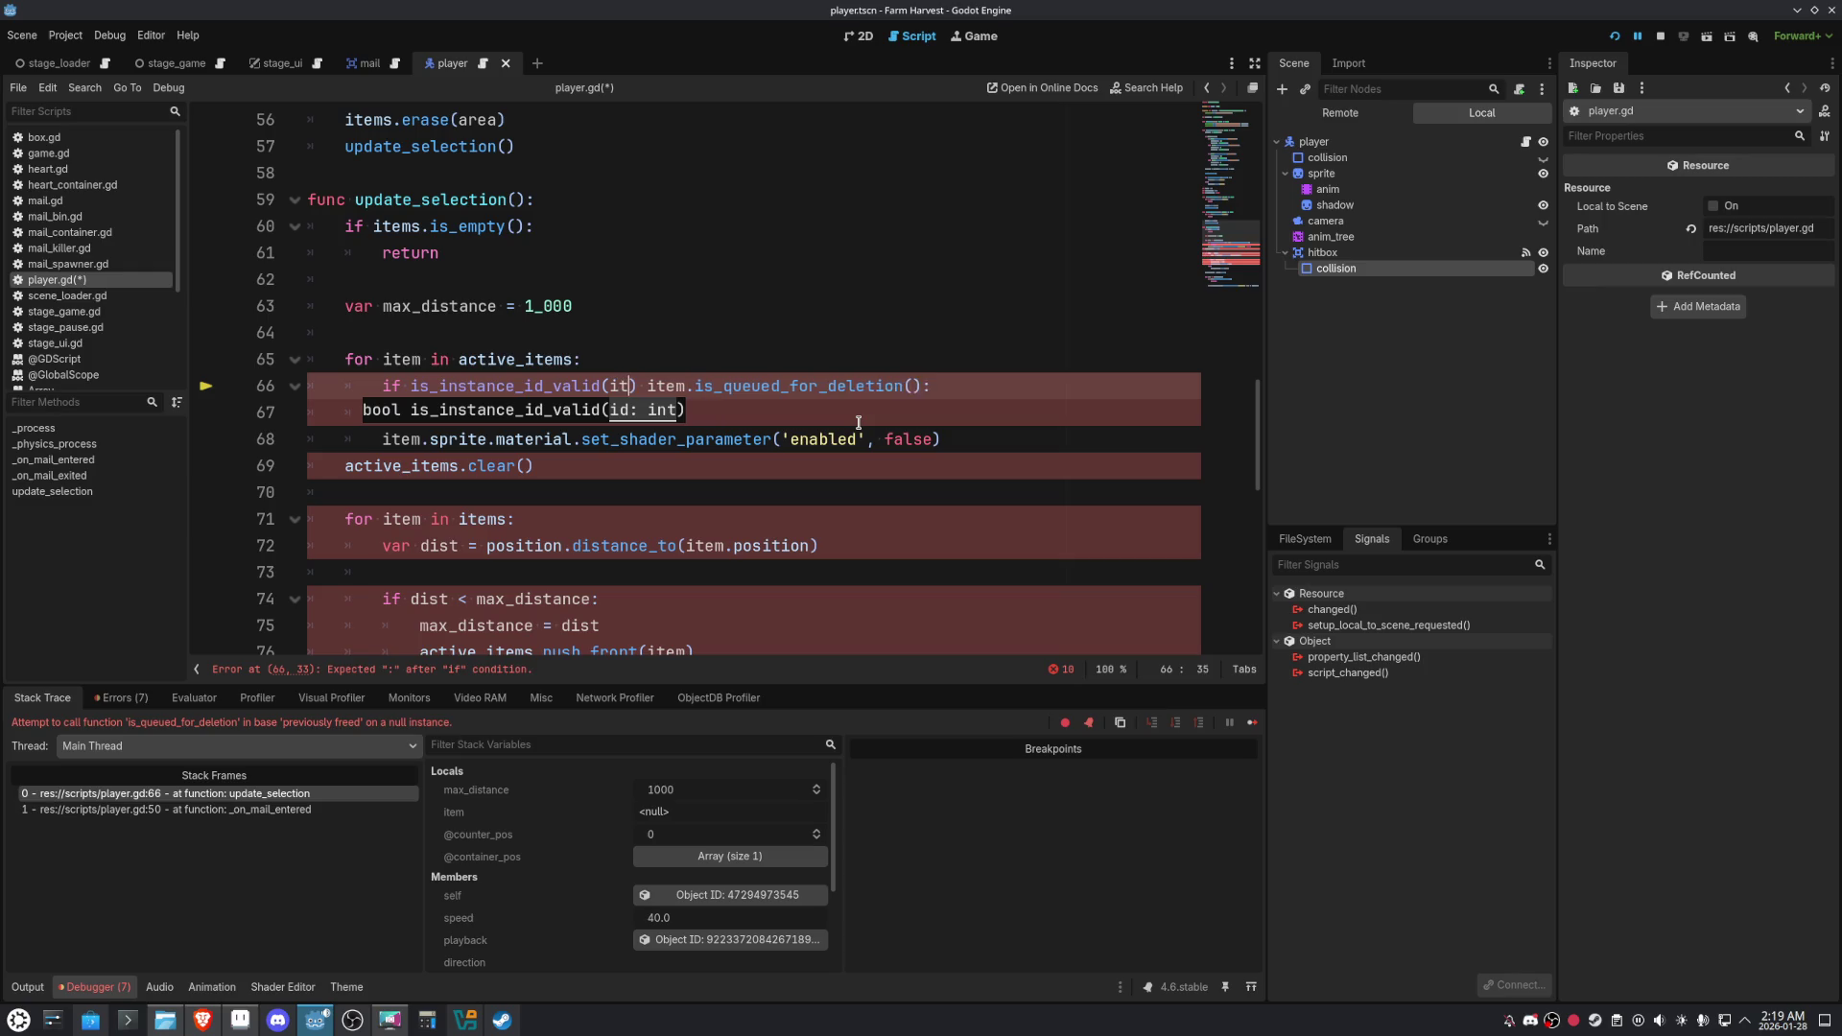
type("em")
key("ctrl+Left")
key("ctrl+Left")
key("ctrl+Left")
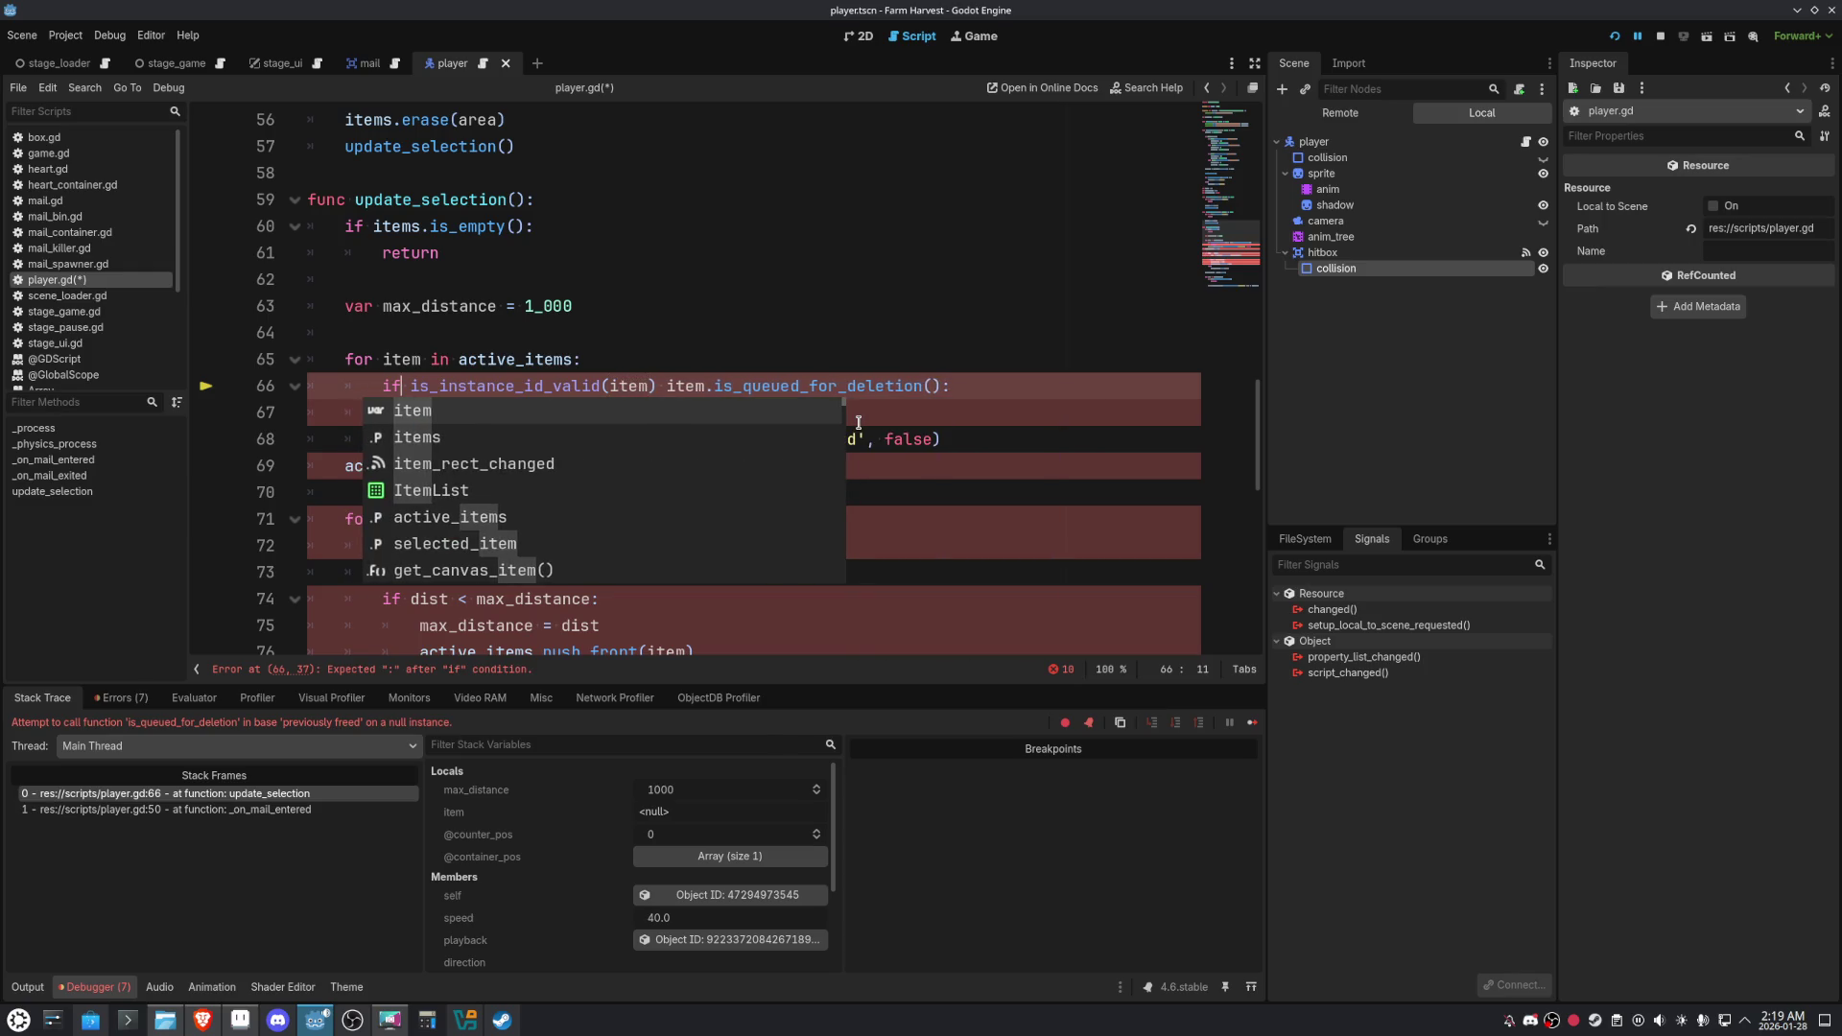
type("not")
key("ctrl+Right")
key("ctrl+Right")
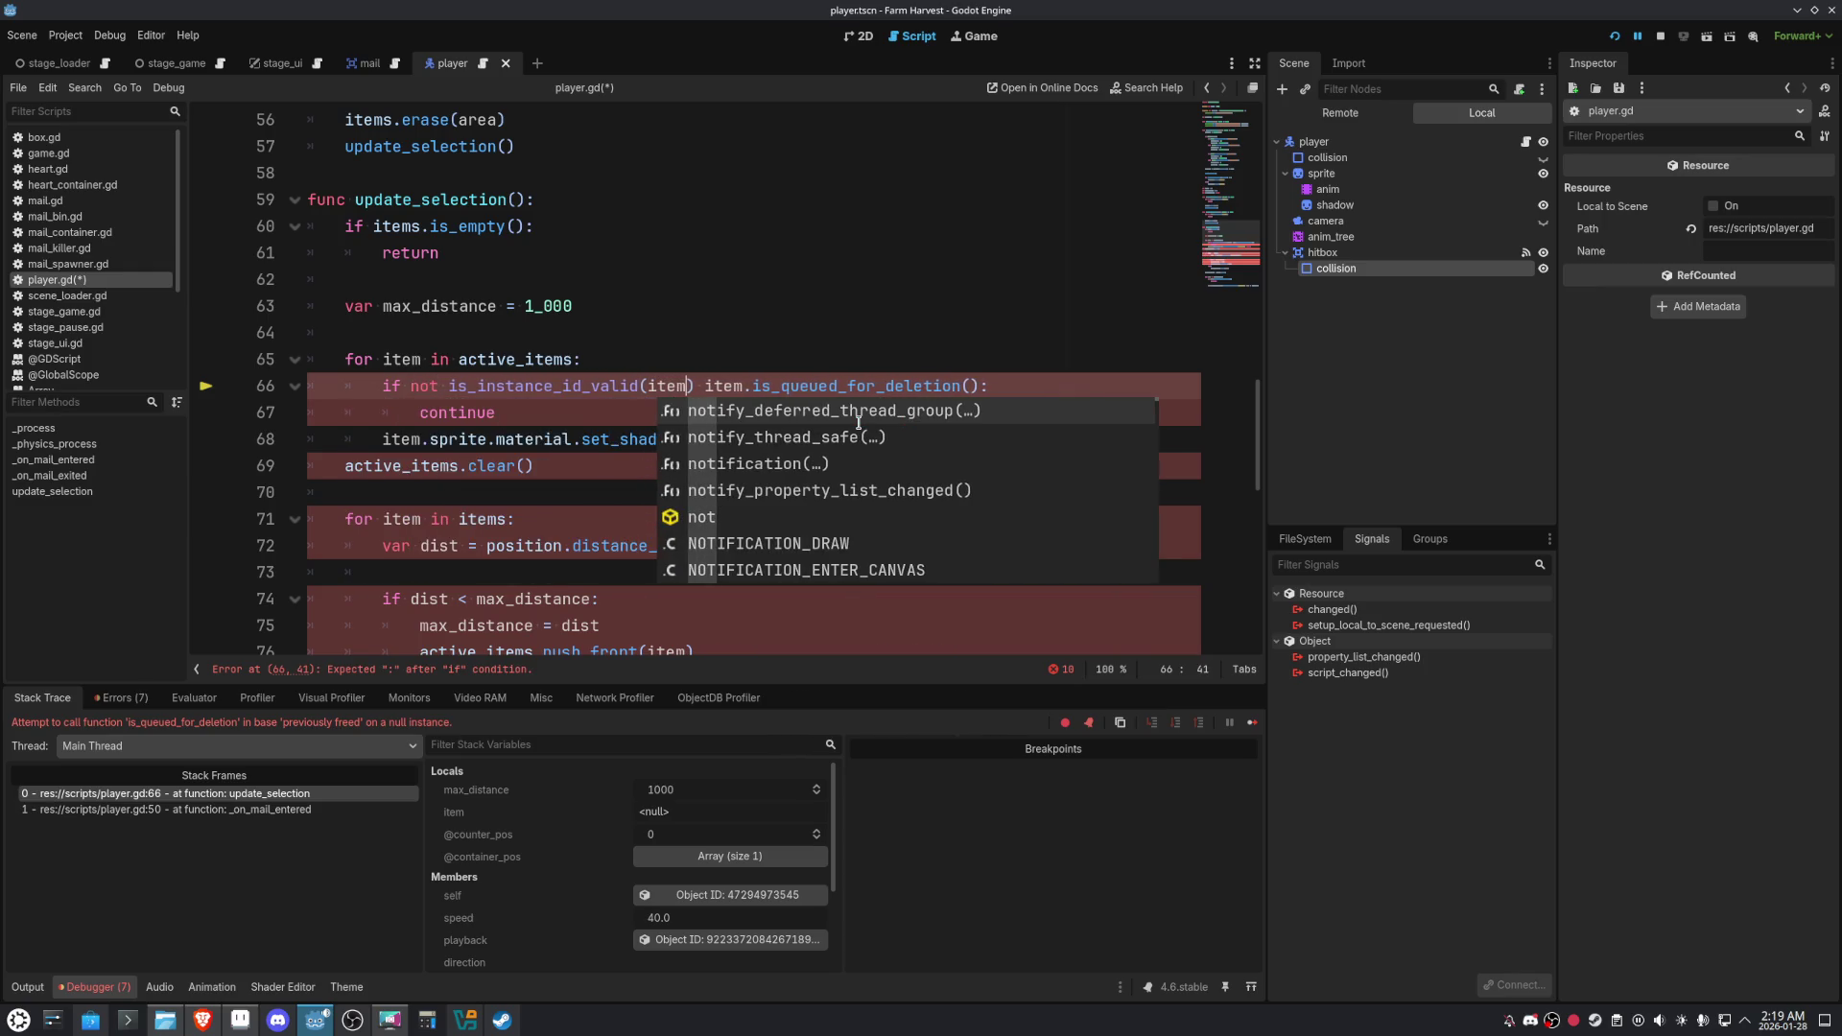
key("Right")
left_click(815, 318)
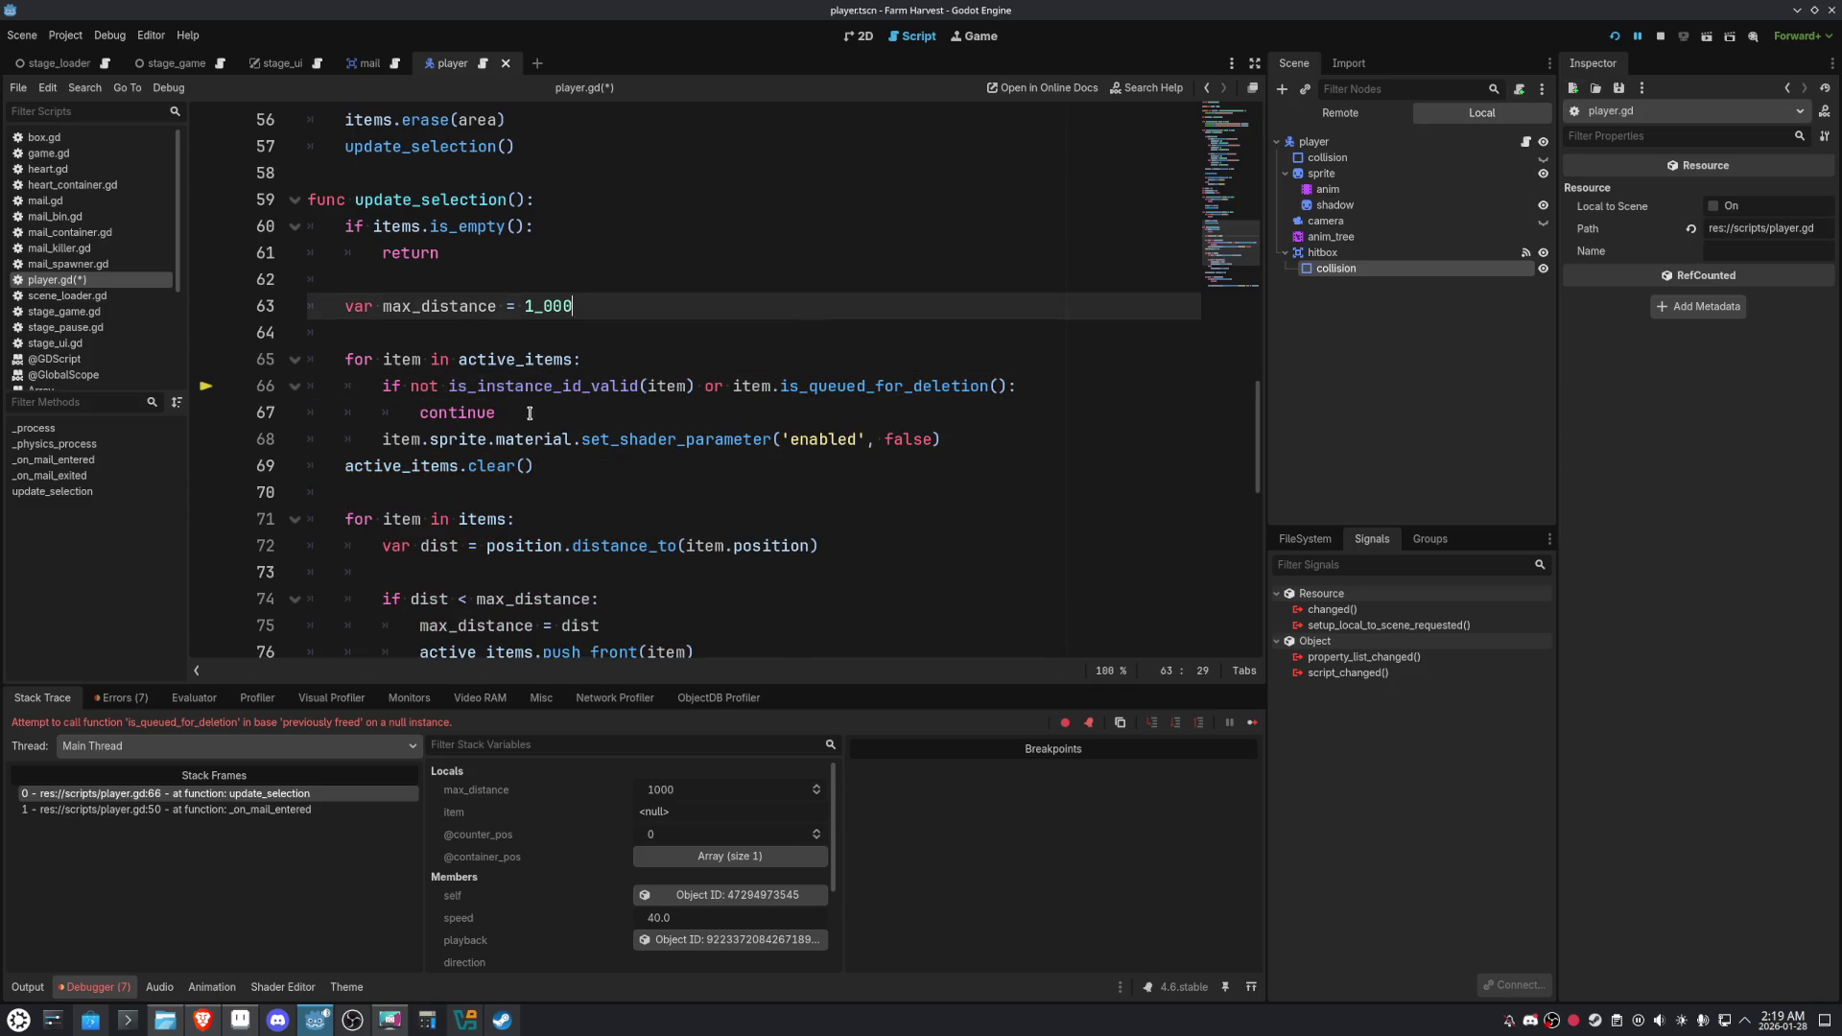
Step: Paste the new guard over lines 83–84 and resume the paused game
left_click_drag(529, 412, 389, 396)
scroll(723, 396, "down", 5)
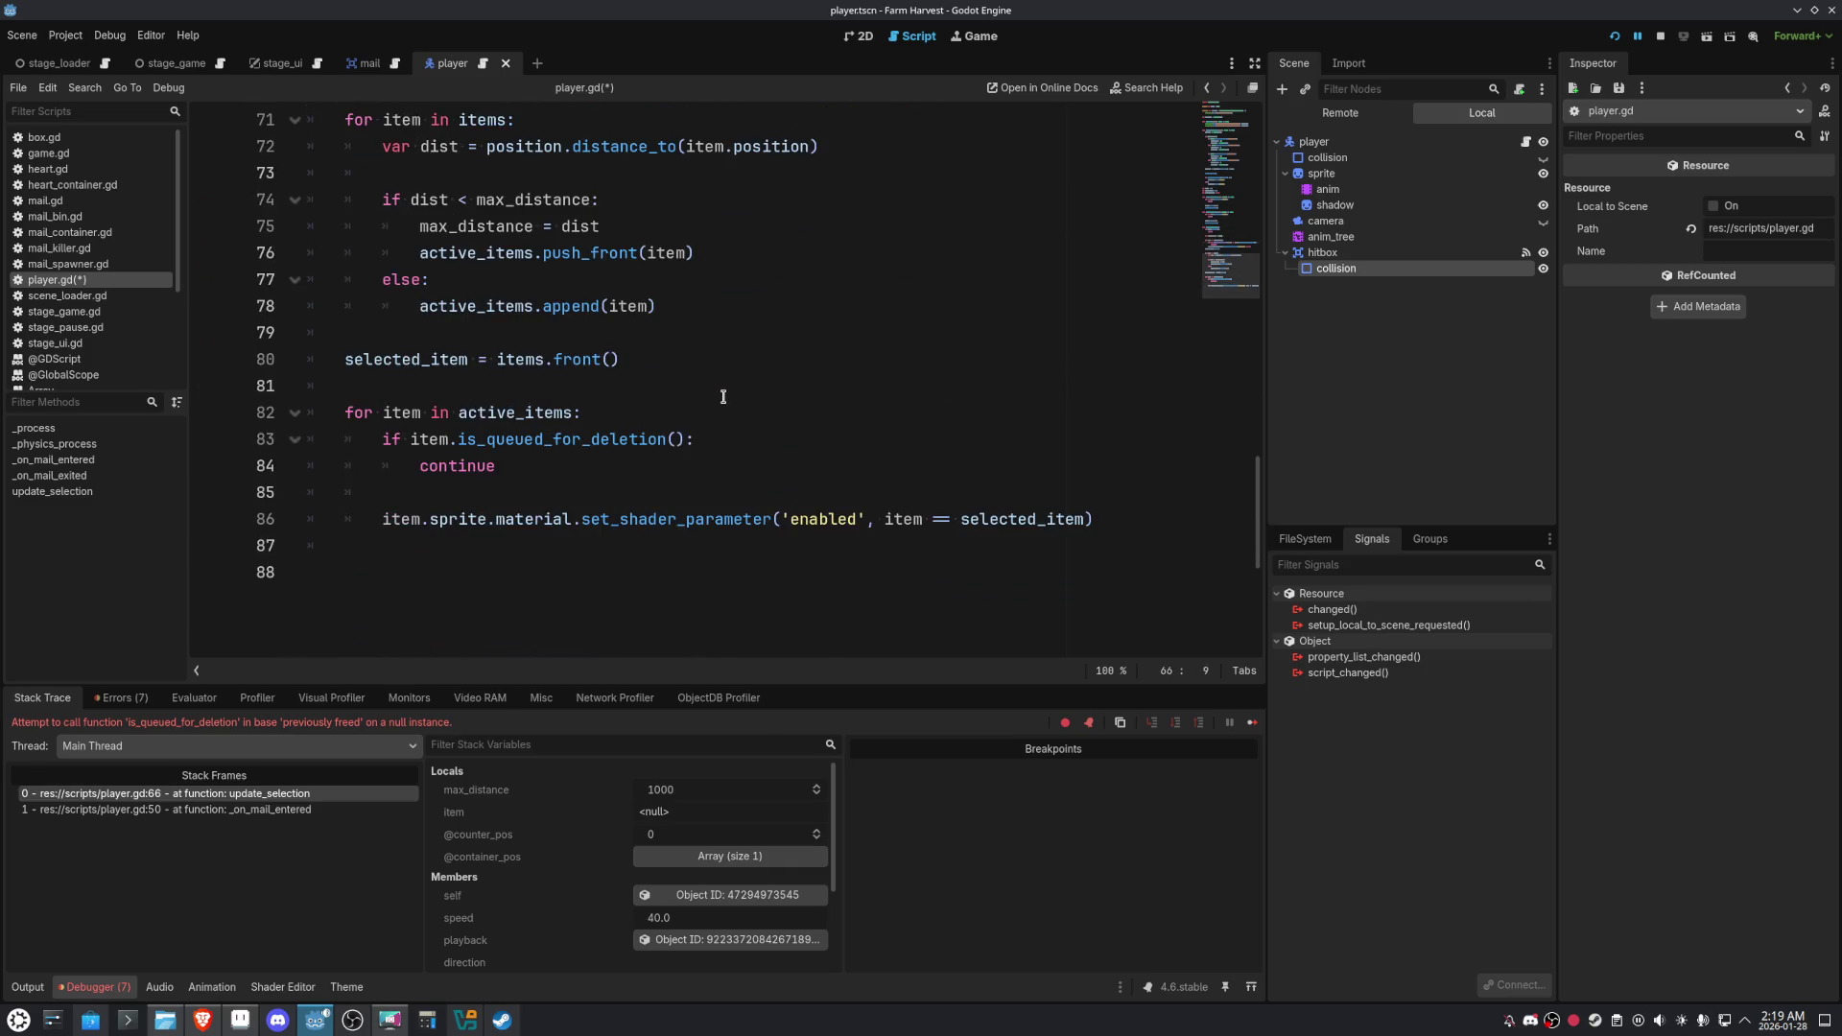
left_click_drag(533, 461, 375, 446)
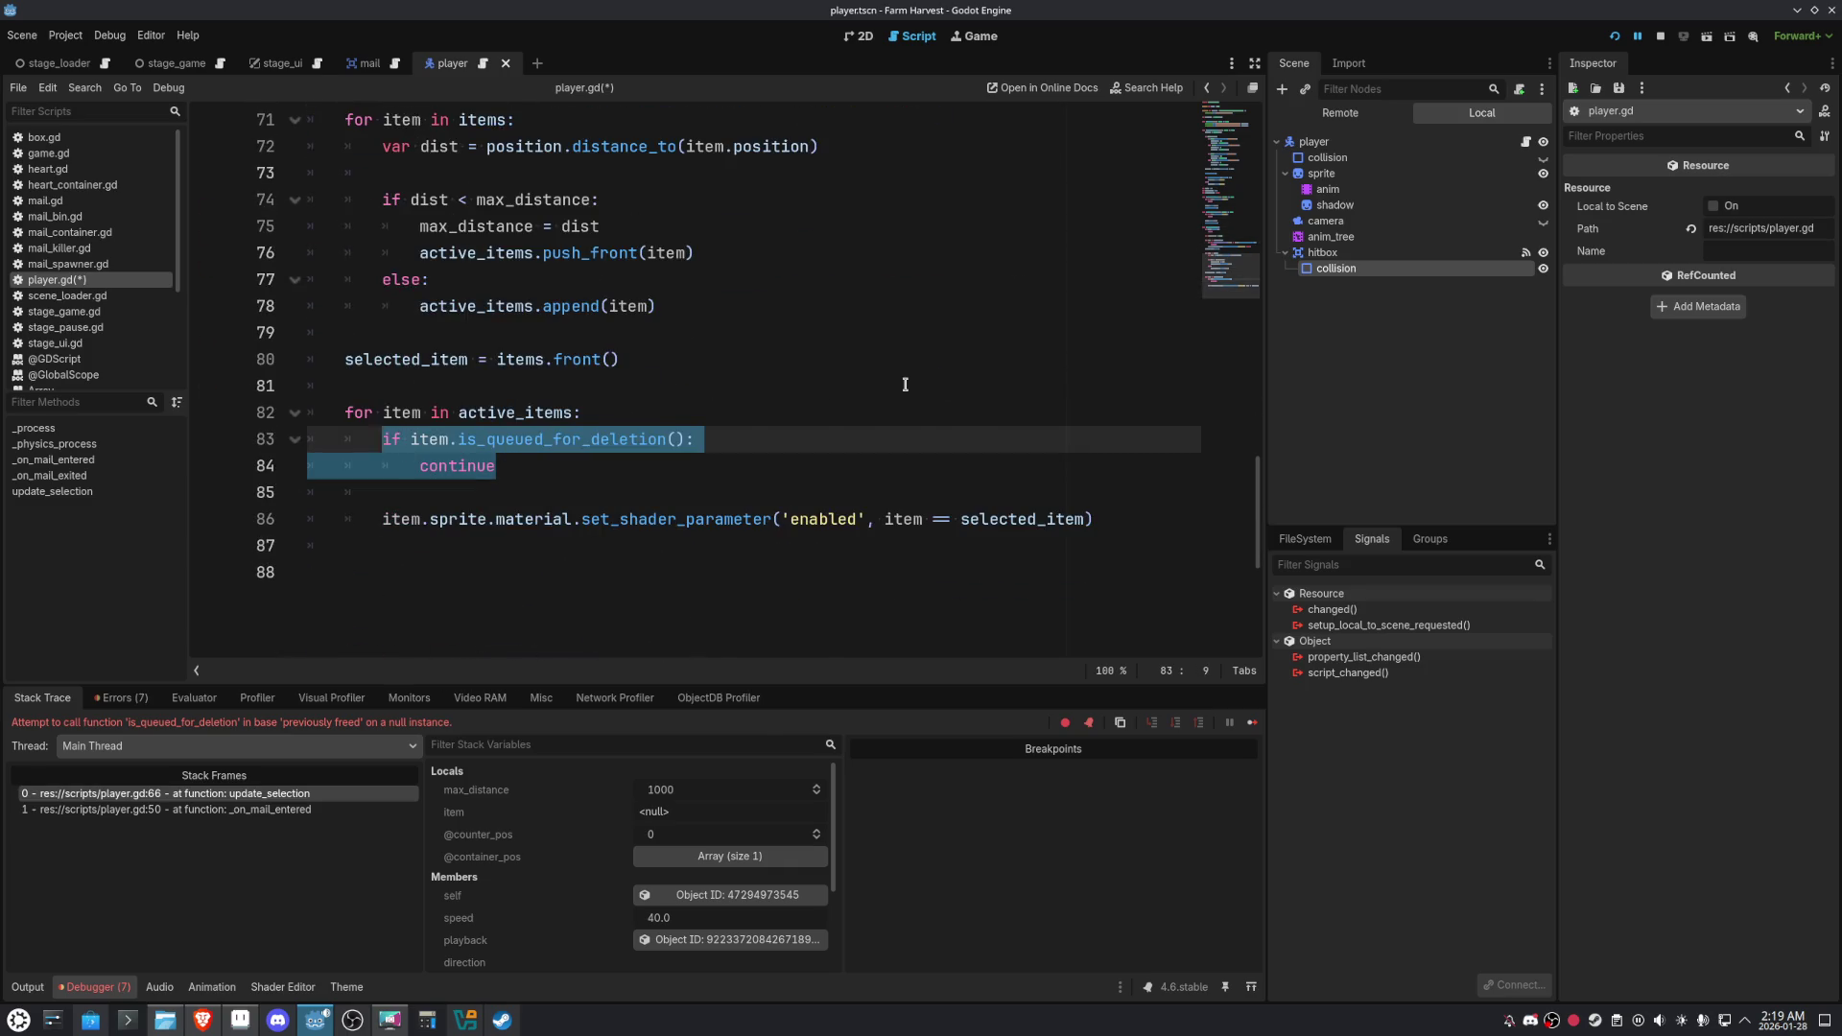
type("if not is_instance_id_valid(item) or item.is_queued_for_deletion(): \t\t\tcontinue")
scroll(892, 366, "up", 4)
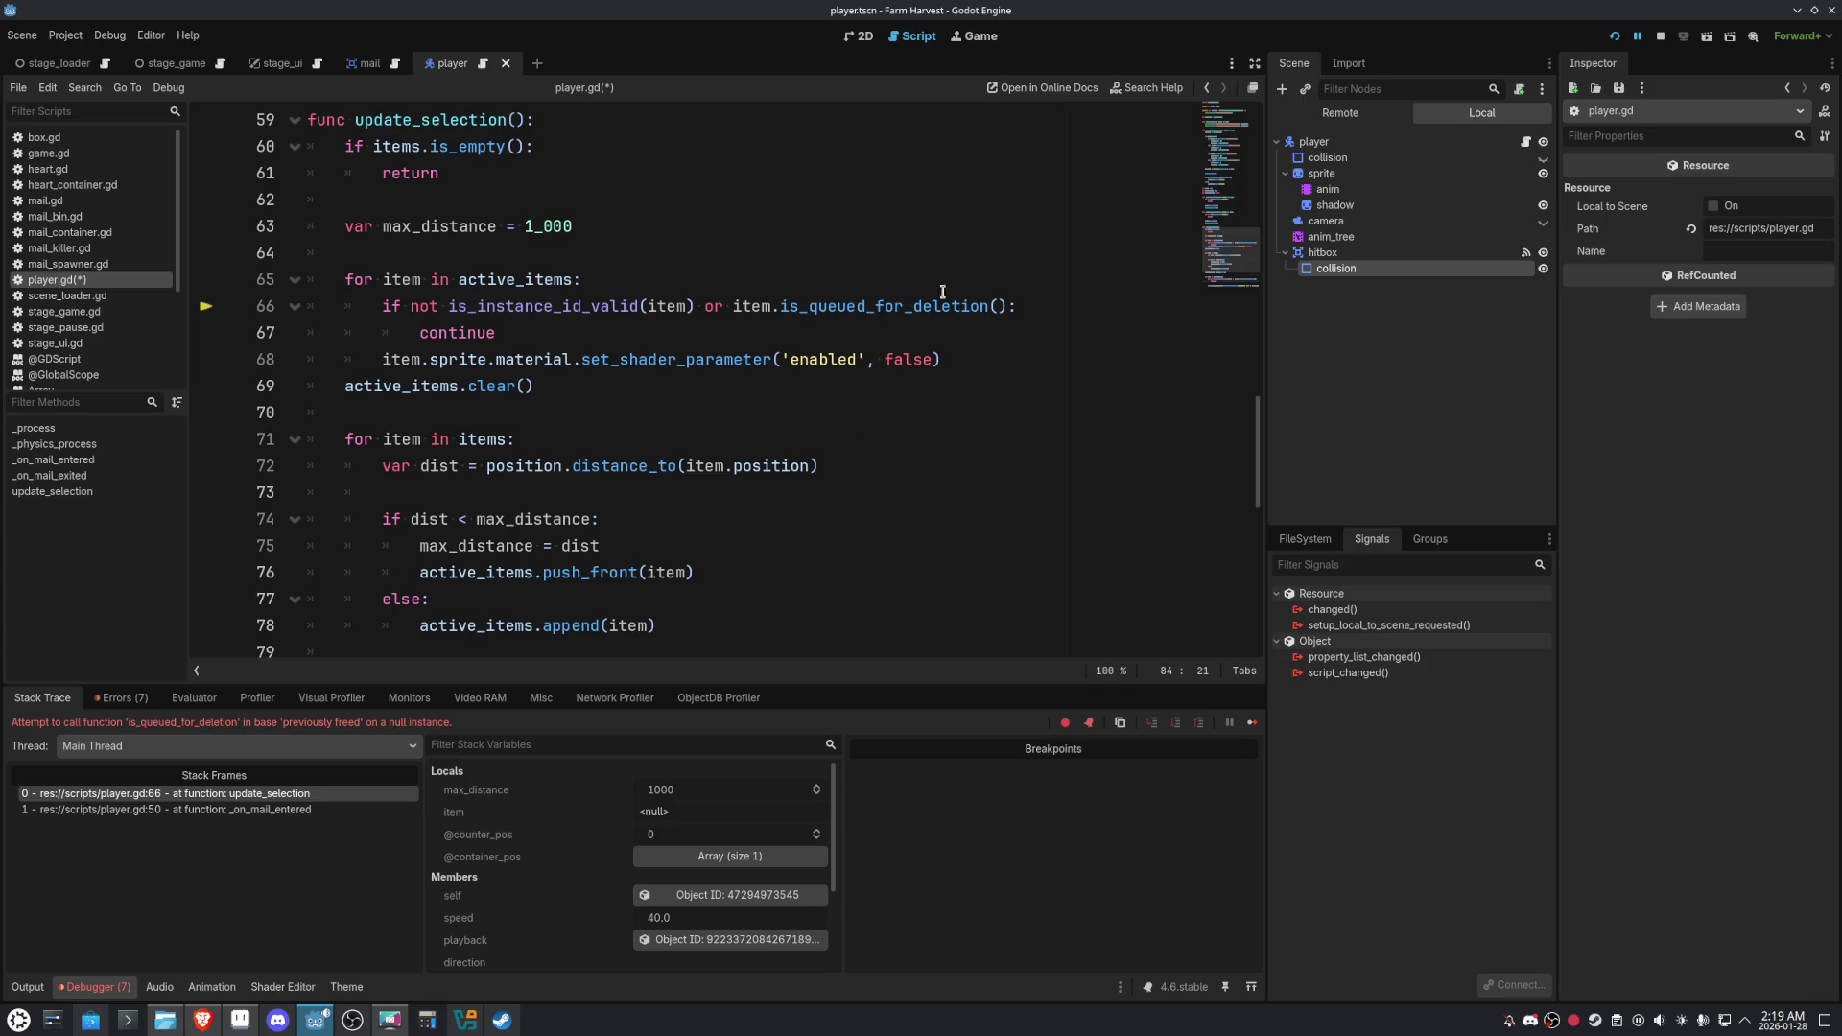
left_click(1026, 305)
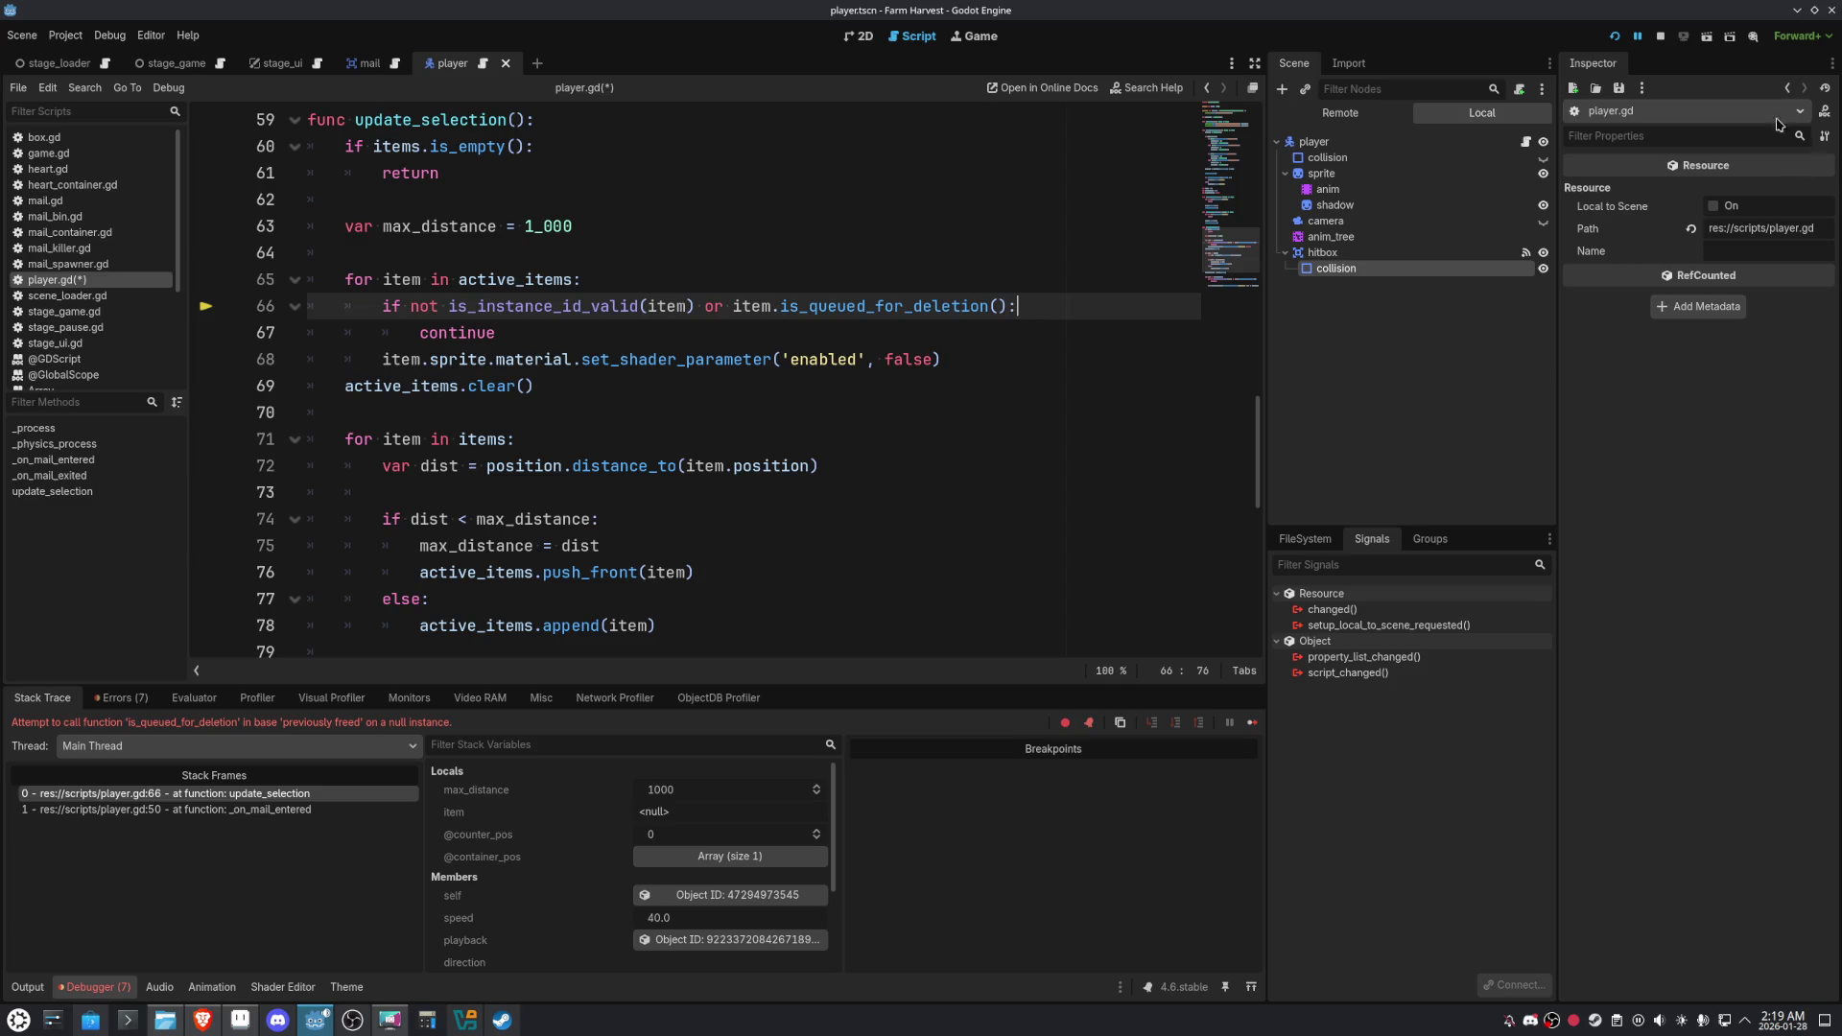
left_click(1614, 38)
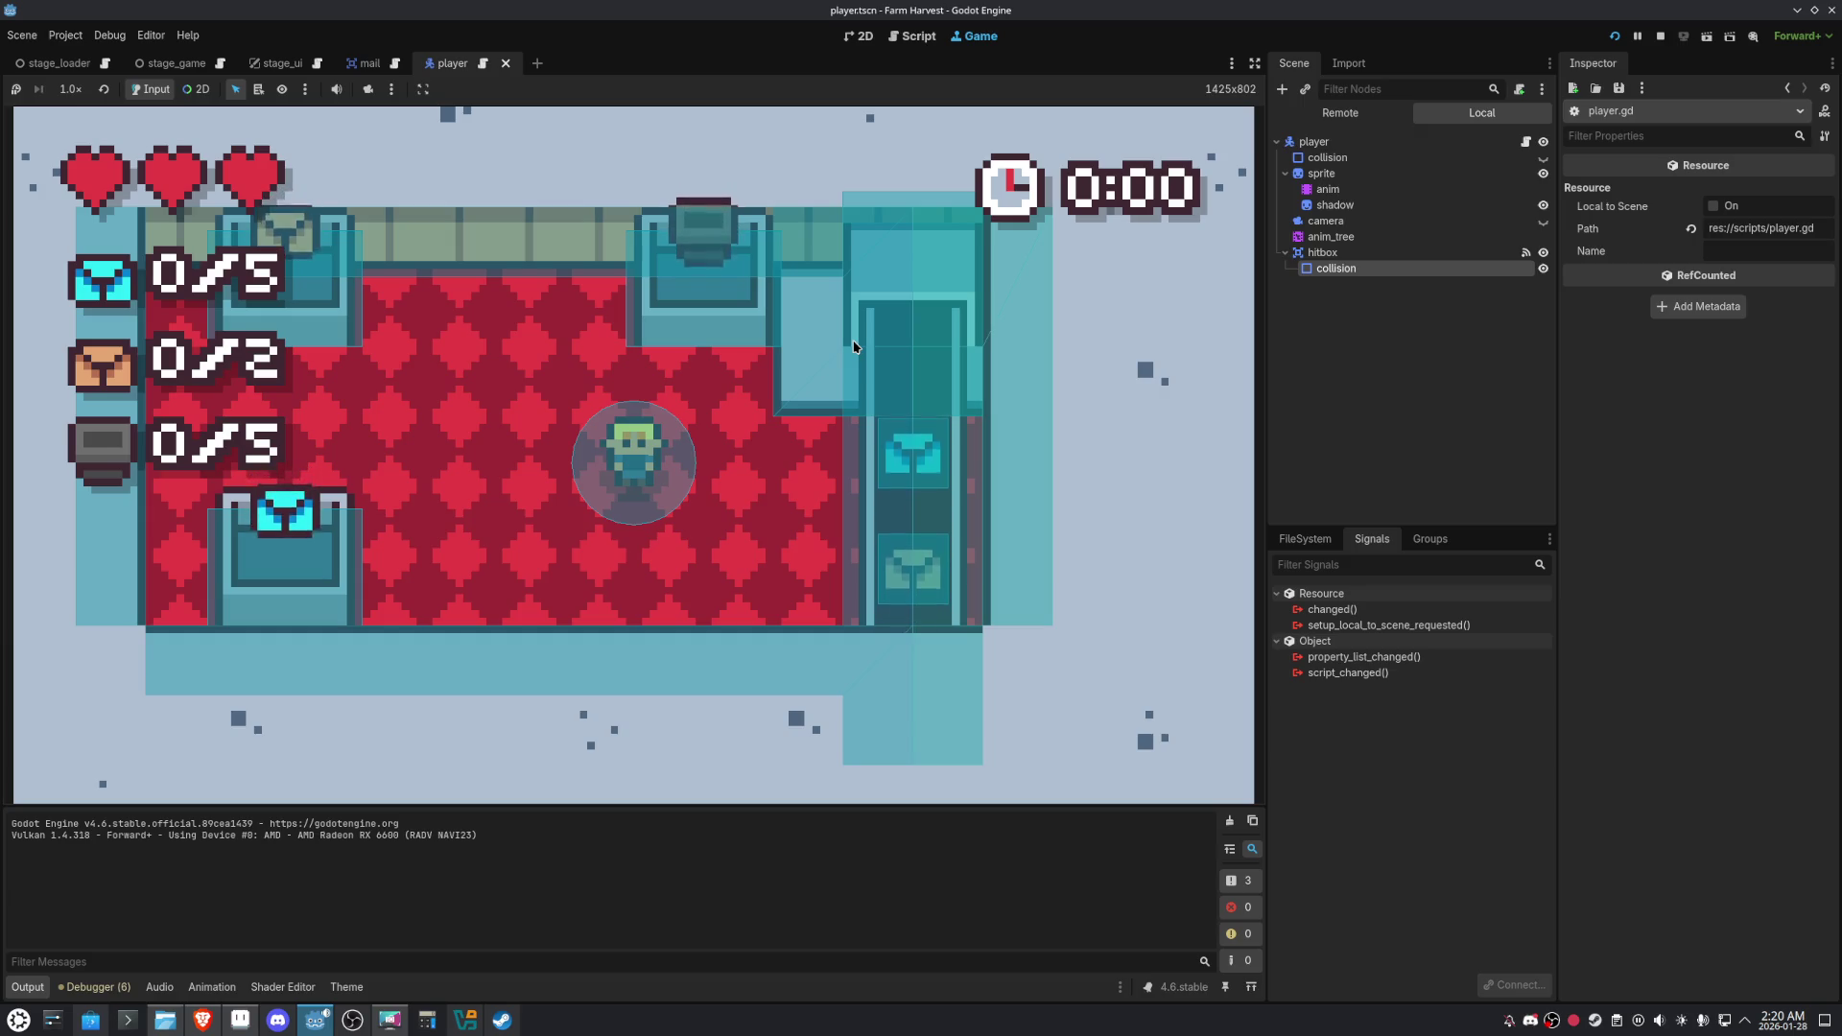
Step: Switch the line 66 check to is_instance_valid and relaunch the game
key("Right")
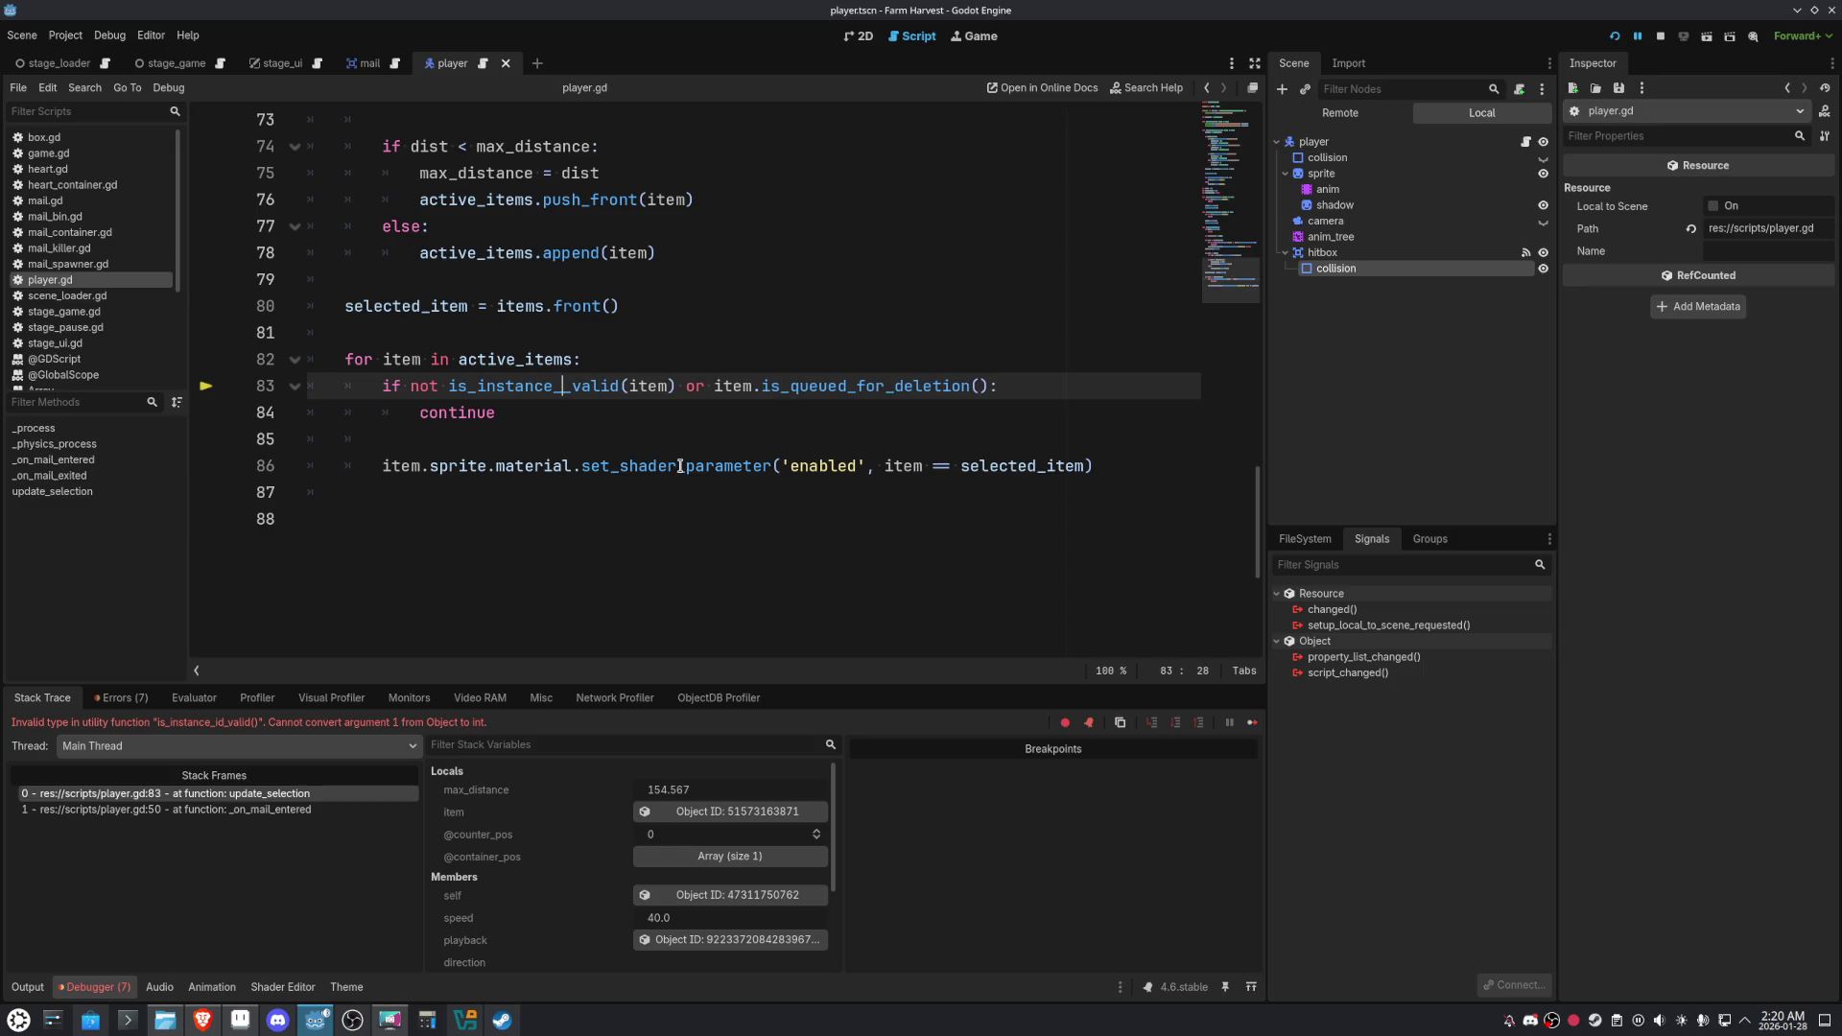
scroll(662, 441, "up", 4)
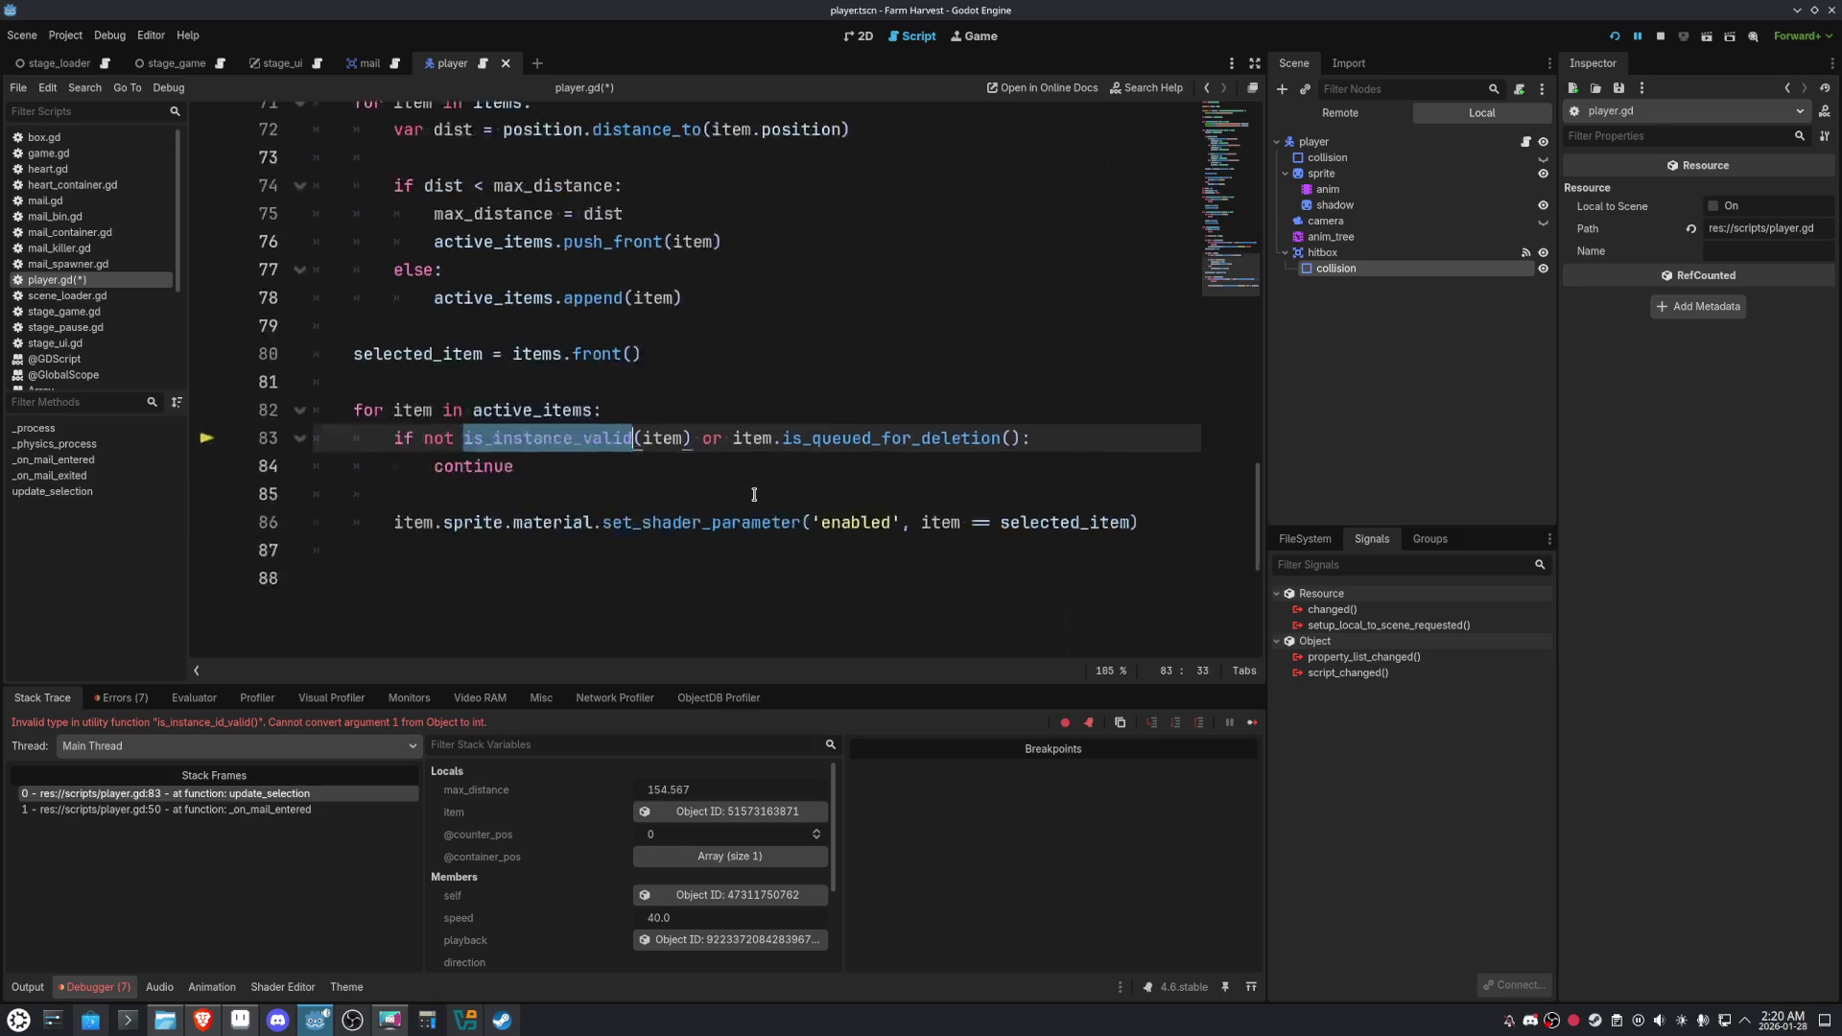
key("ctrl+equal")
key("ctrl+z")
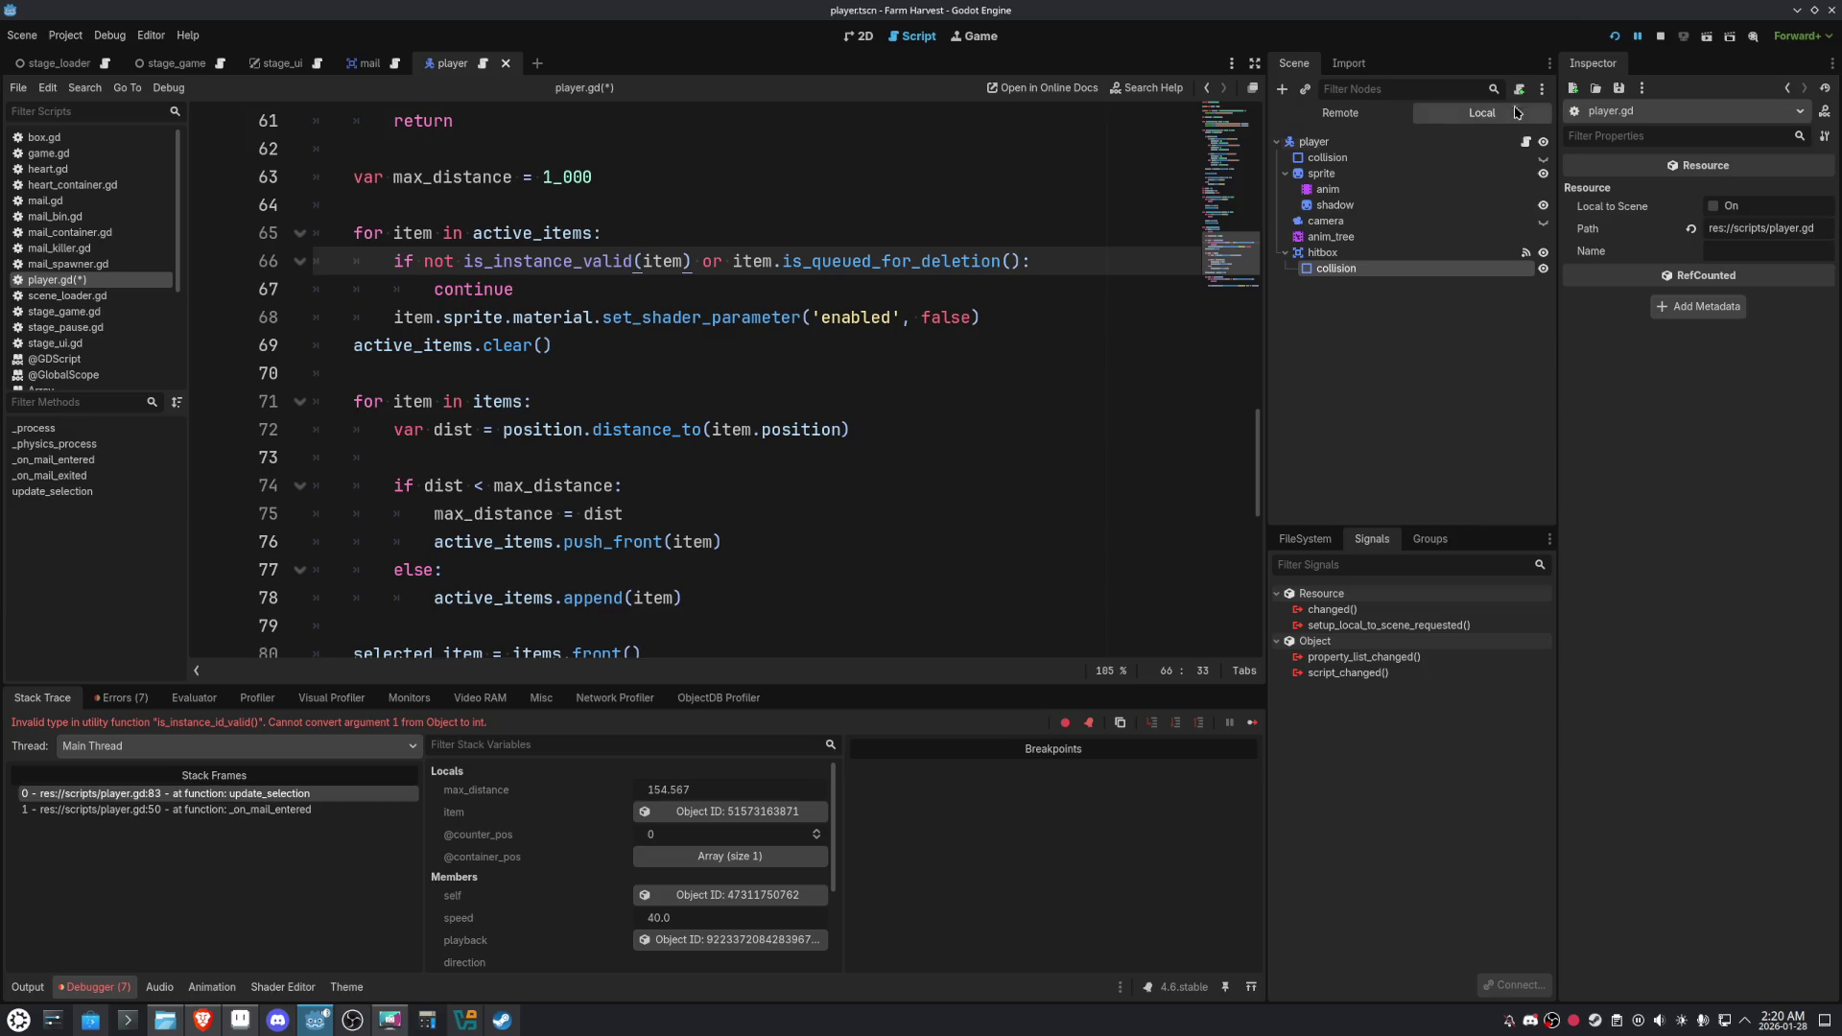
key("F5")
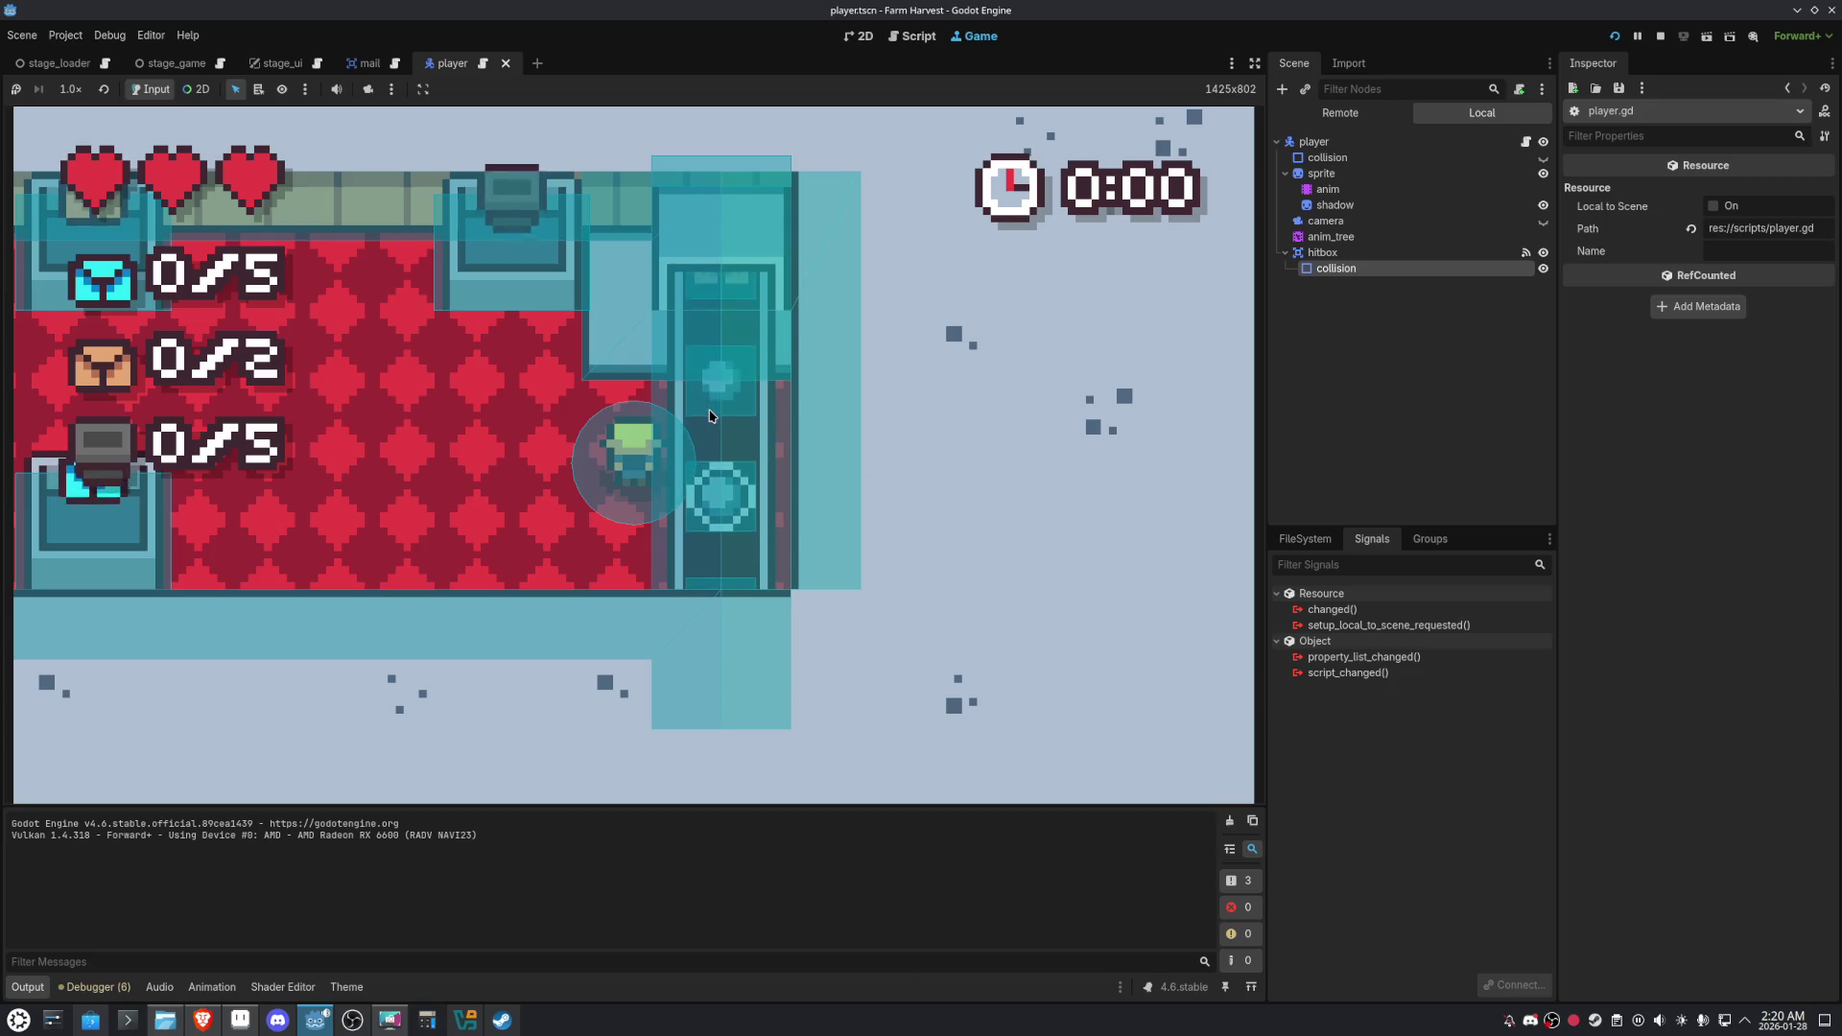
Step: Walk the player left and right by the conveyor, briefly toggling the Shader Editor dock
key("Left")
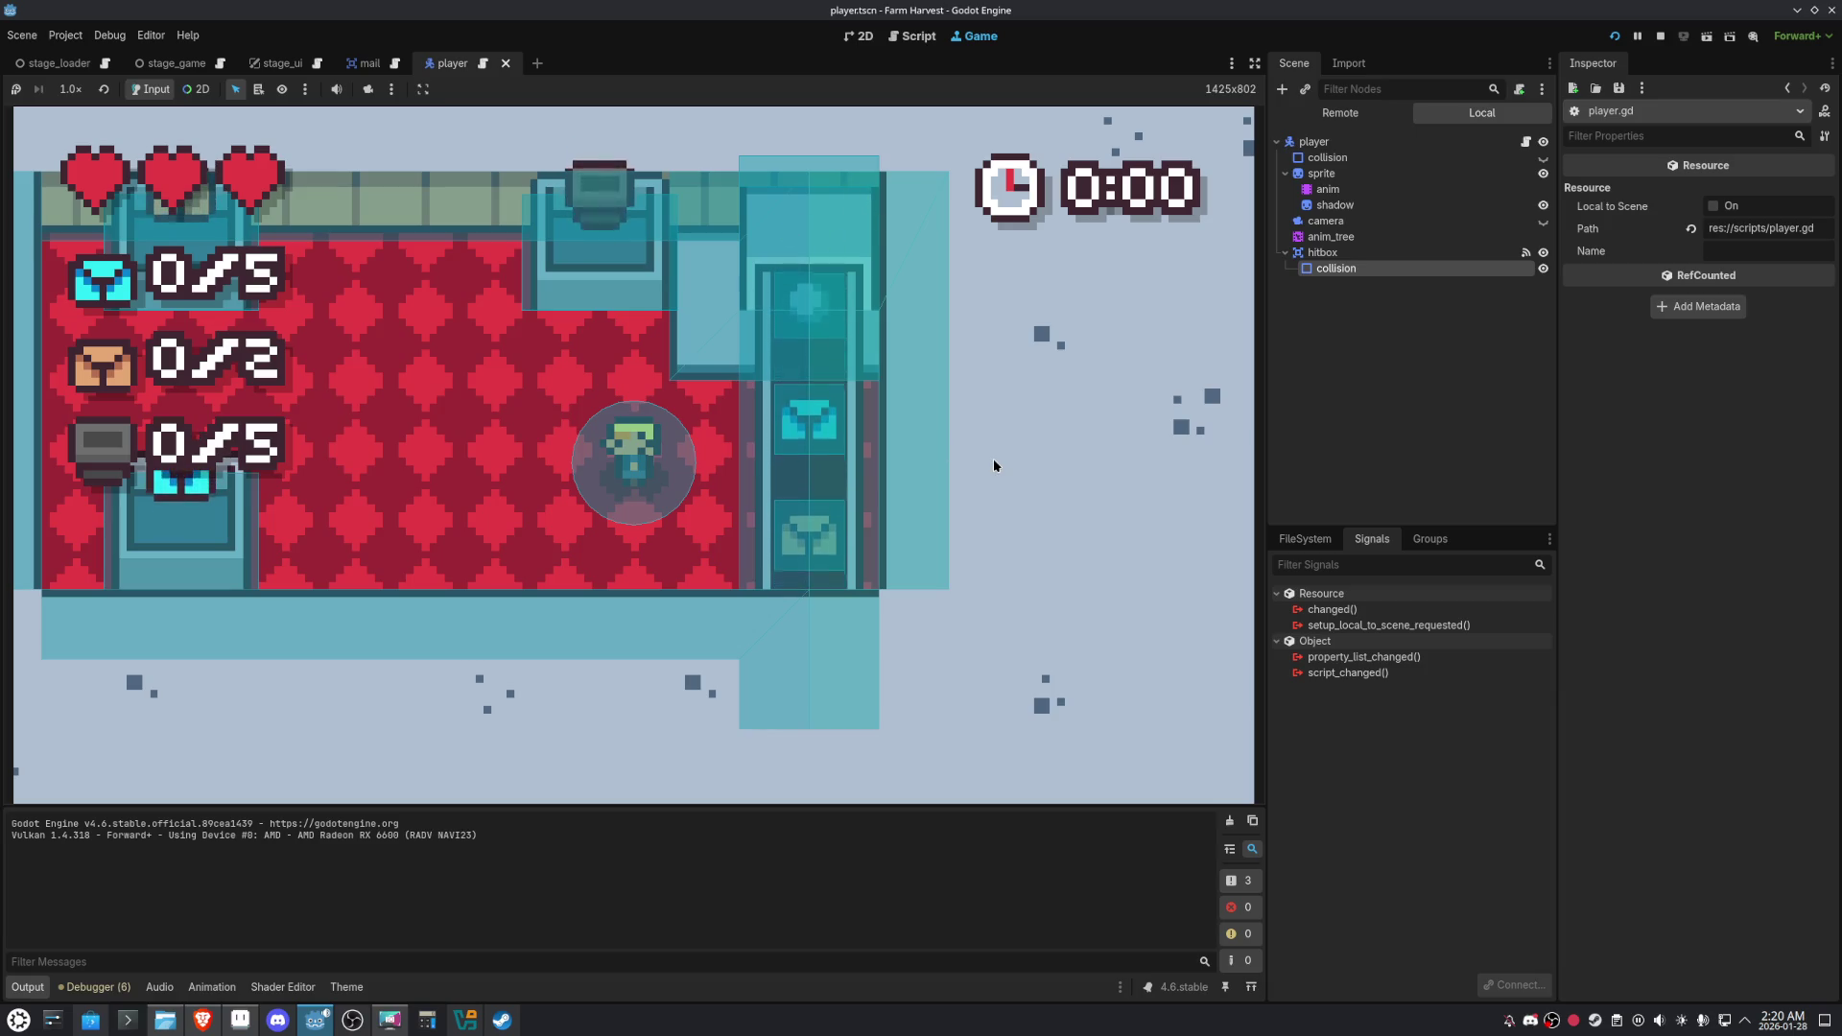
key("Right")
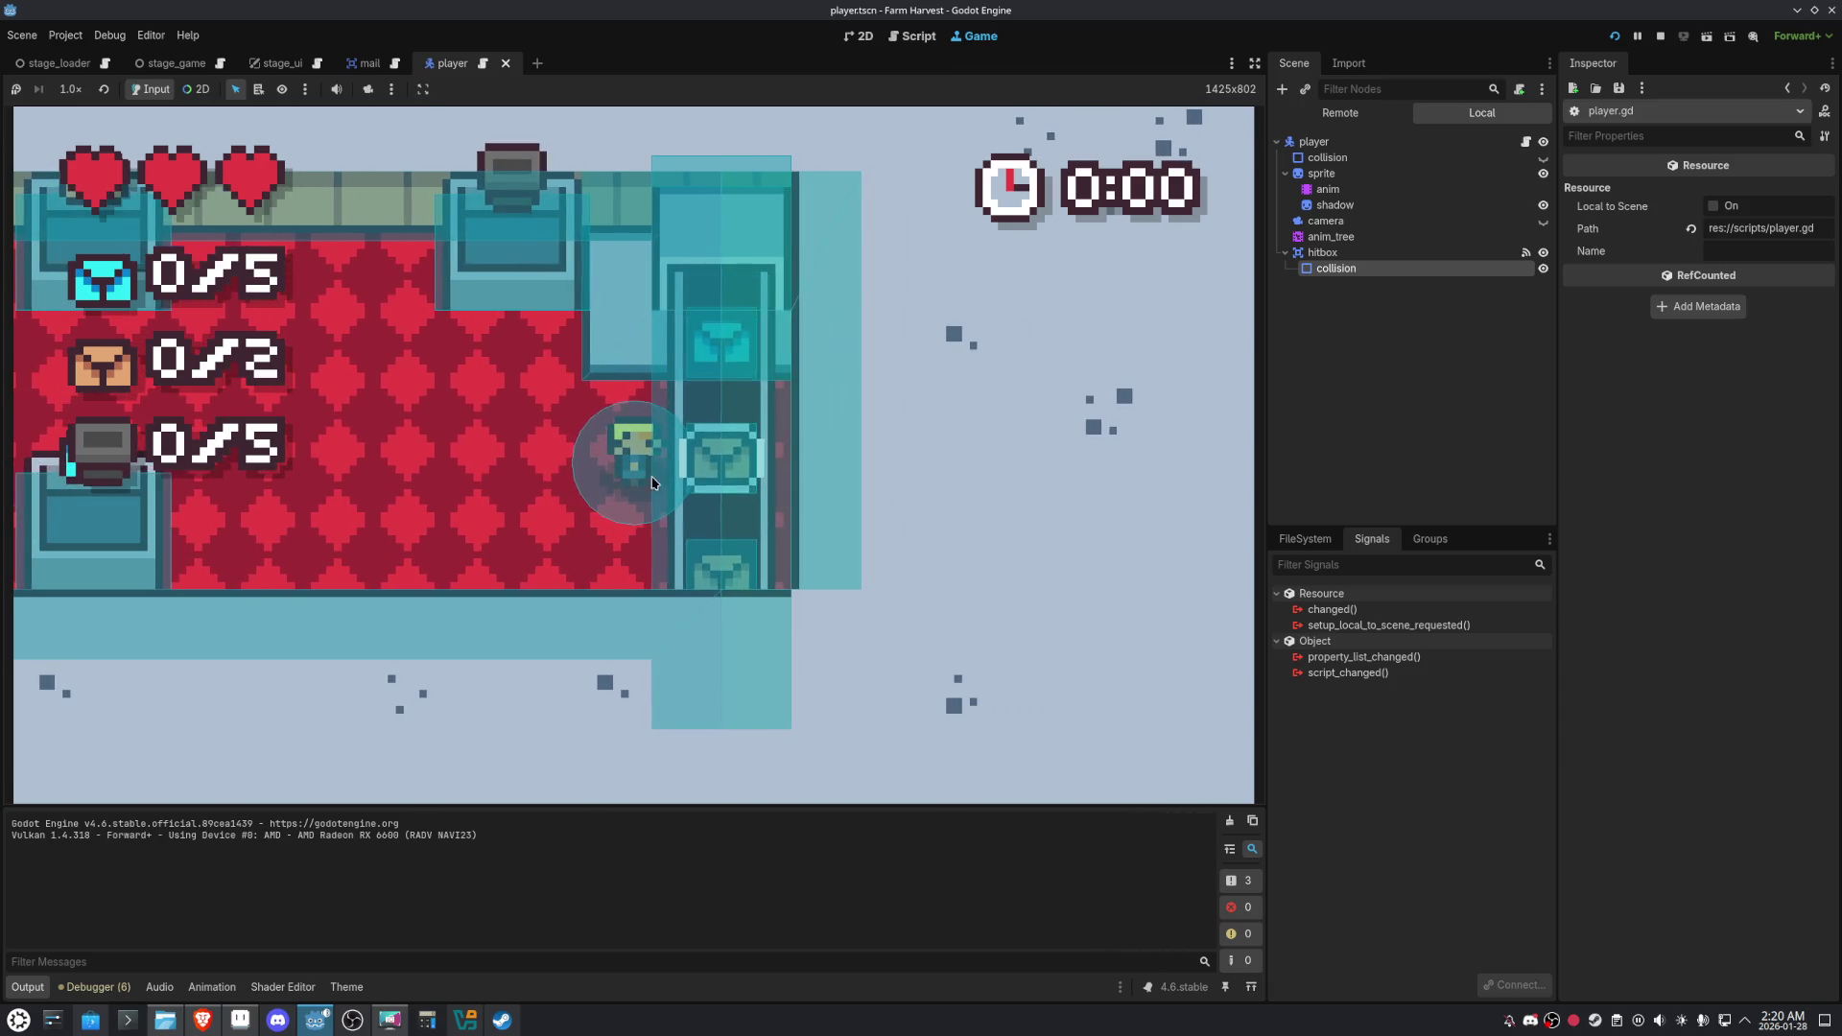
key("Left")
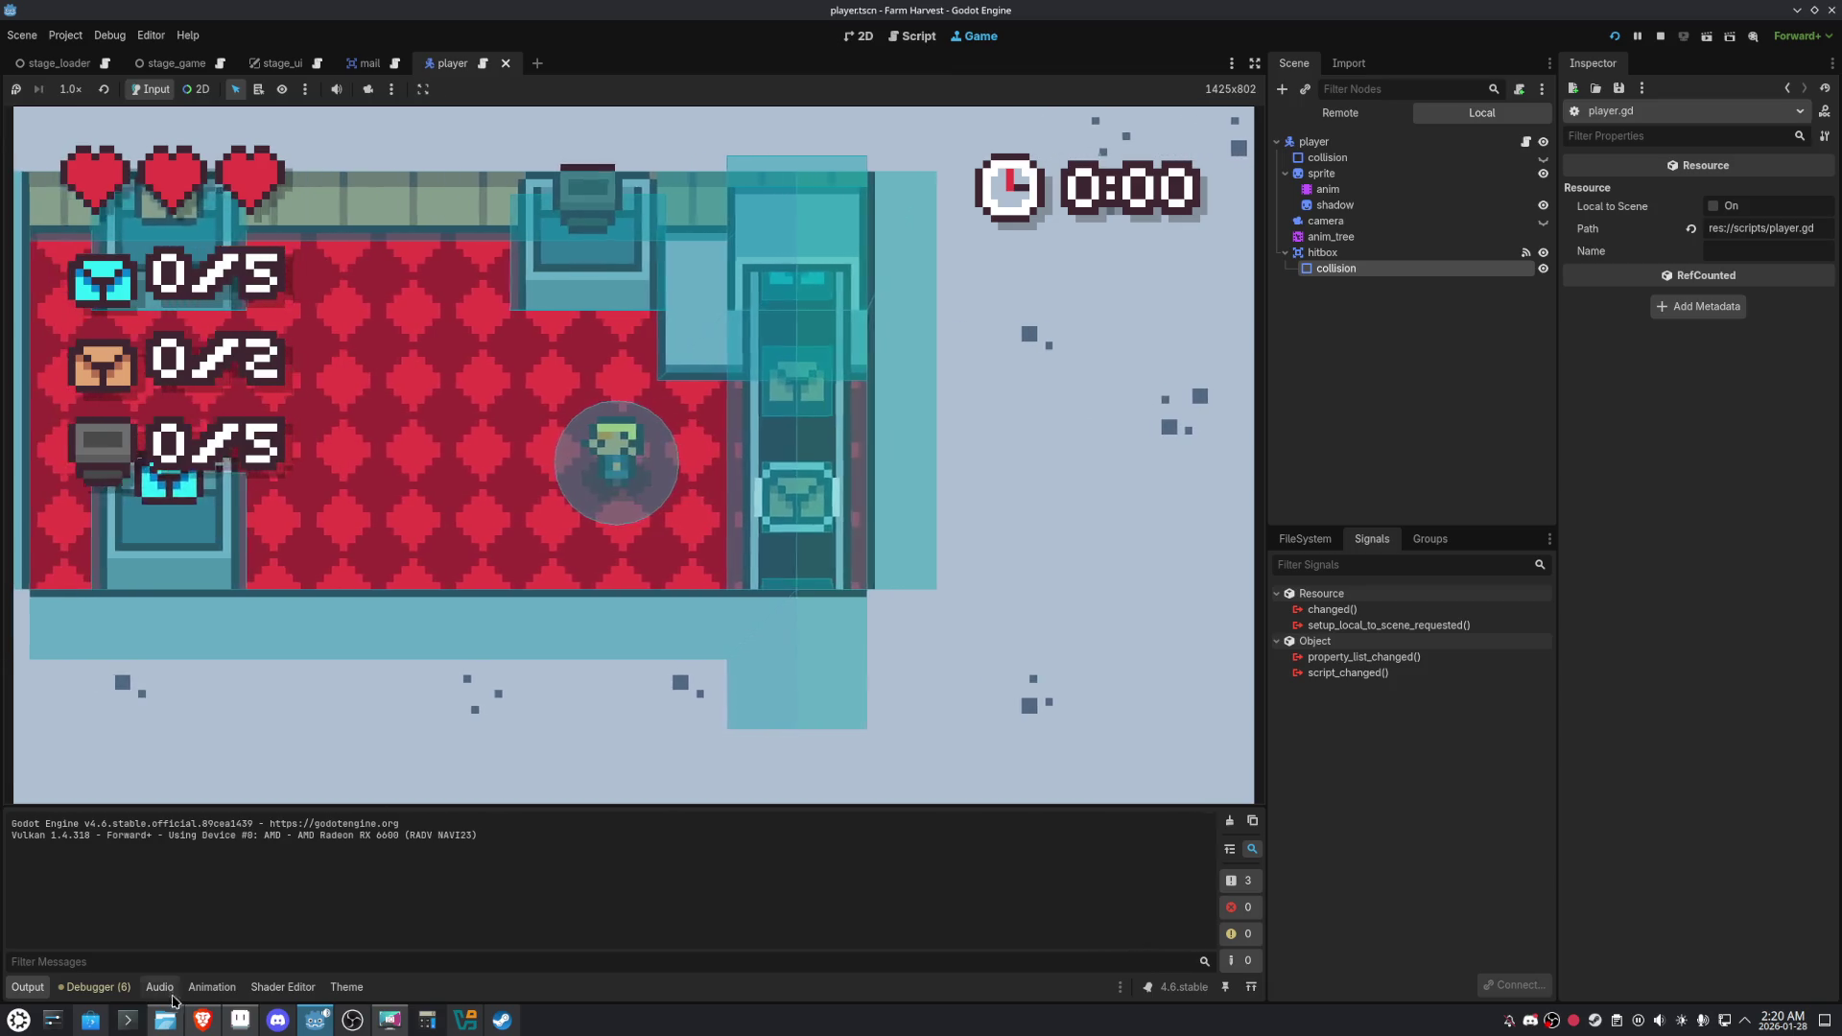
left_click(263, 988)
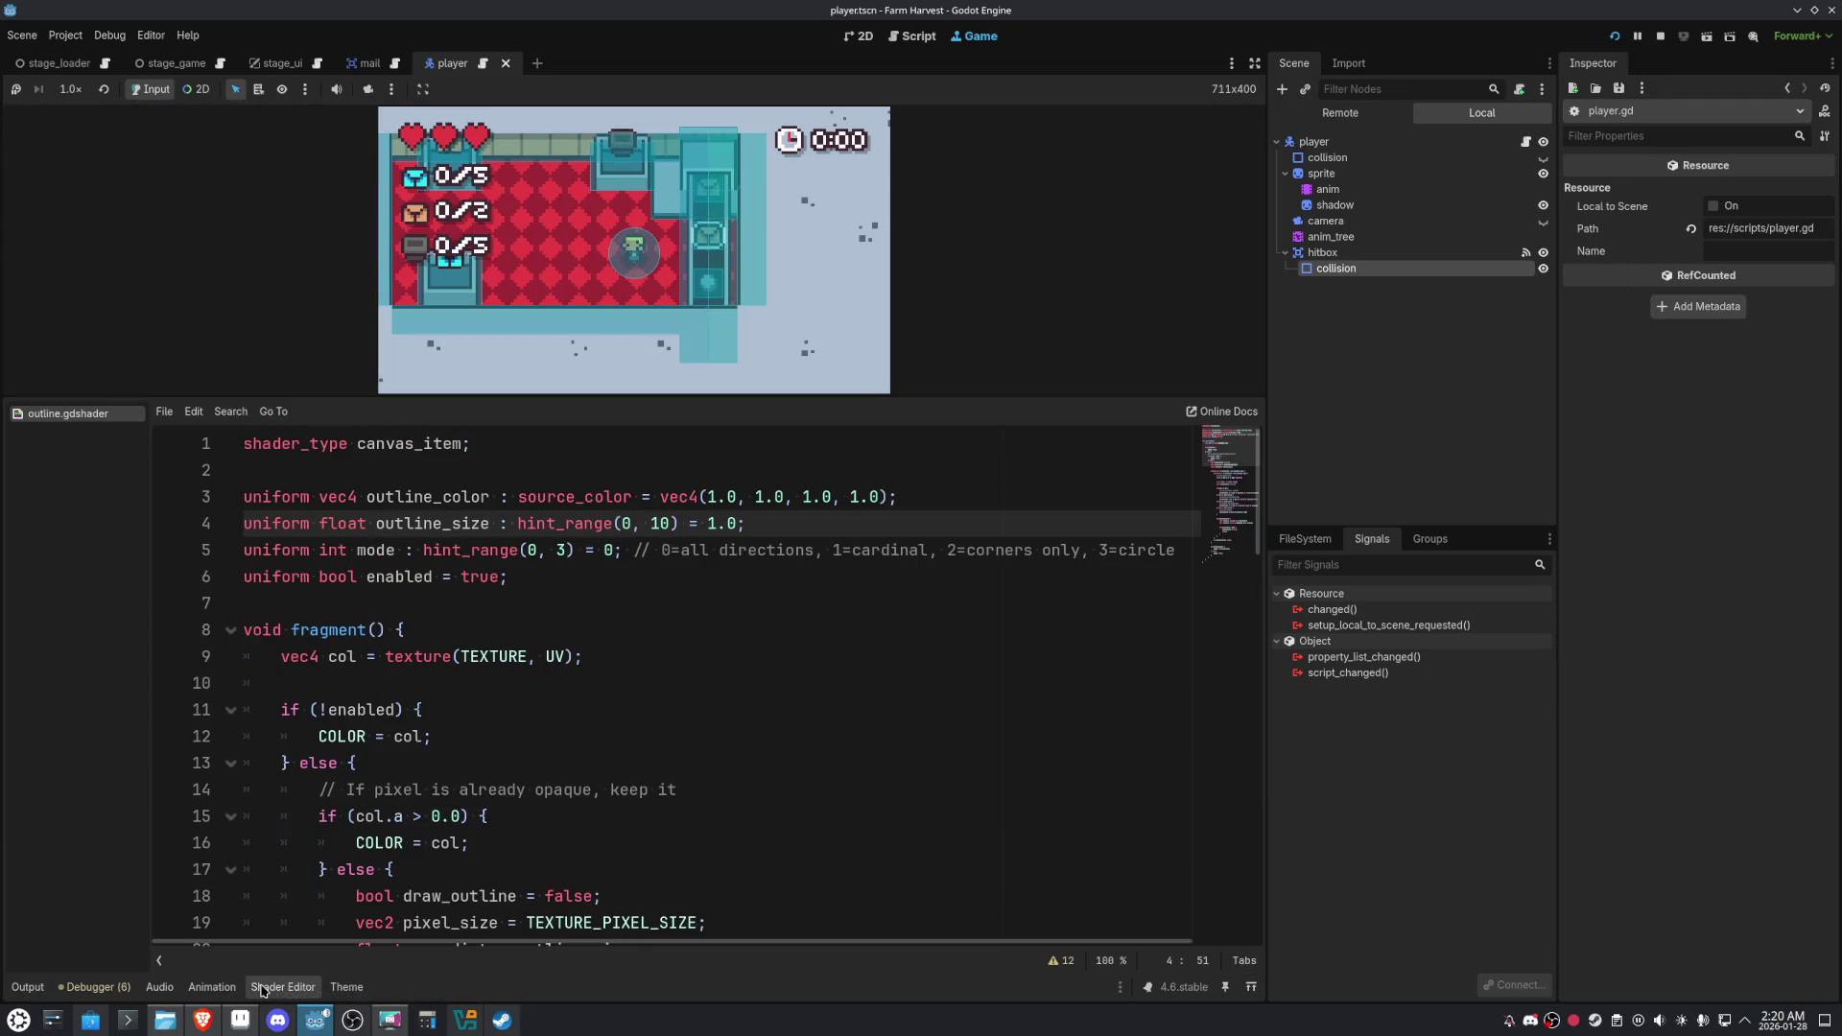
left_click(263, 989)
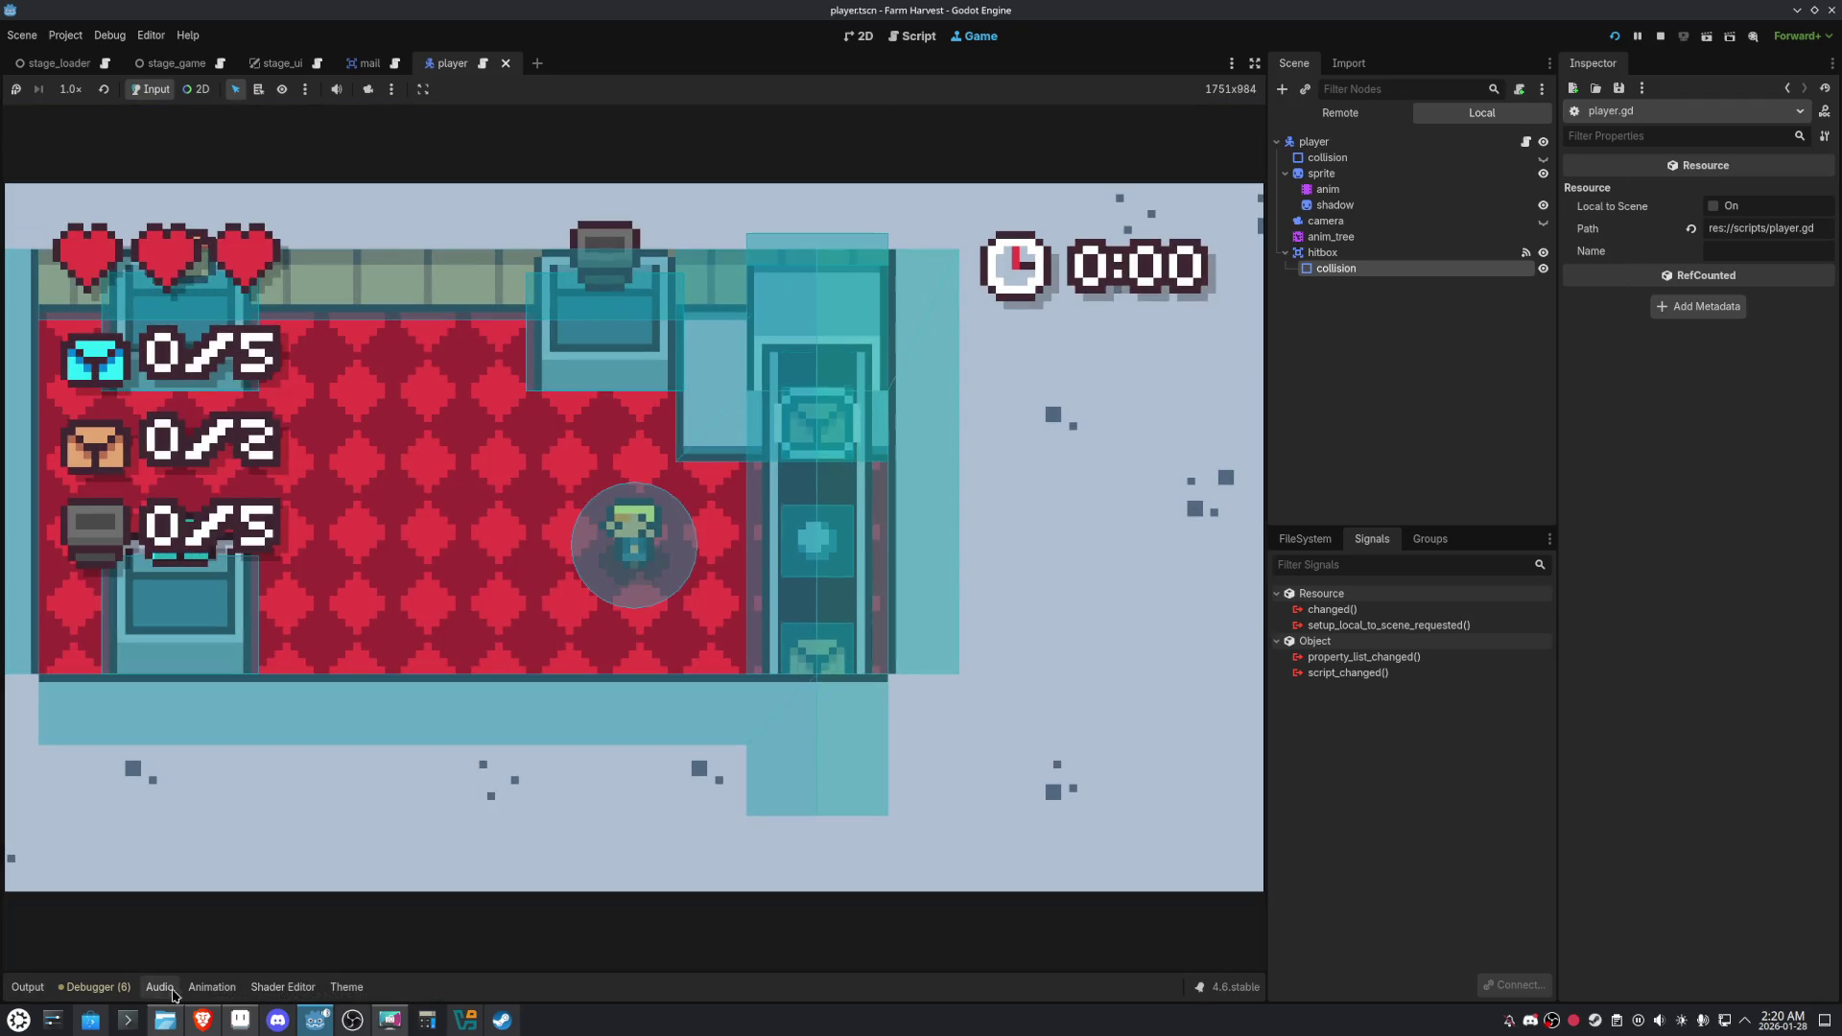
Step: Show the Debugger's Monitors tab to track Orphan Nodes while walking to the conveyor
left_click(105, 988)
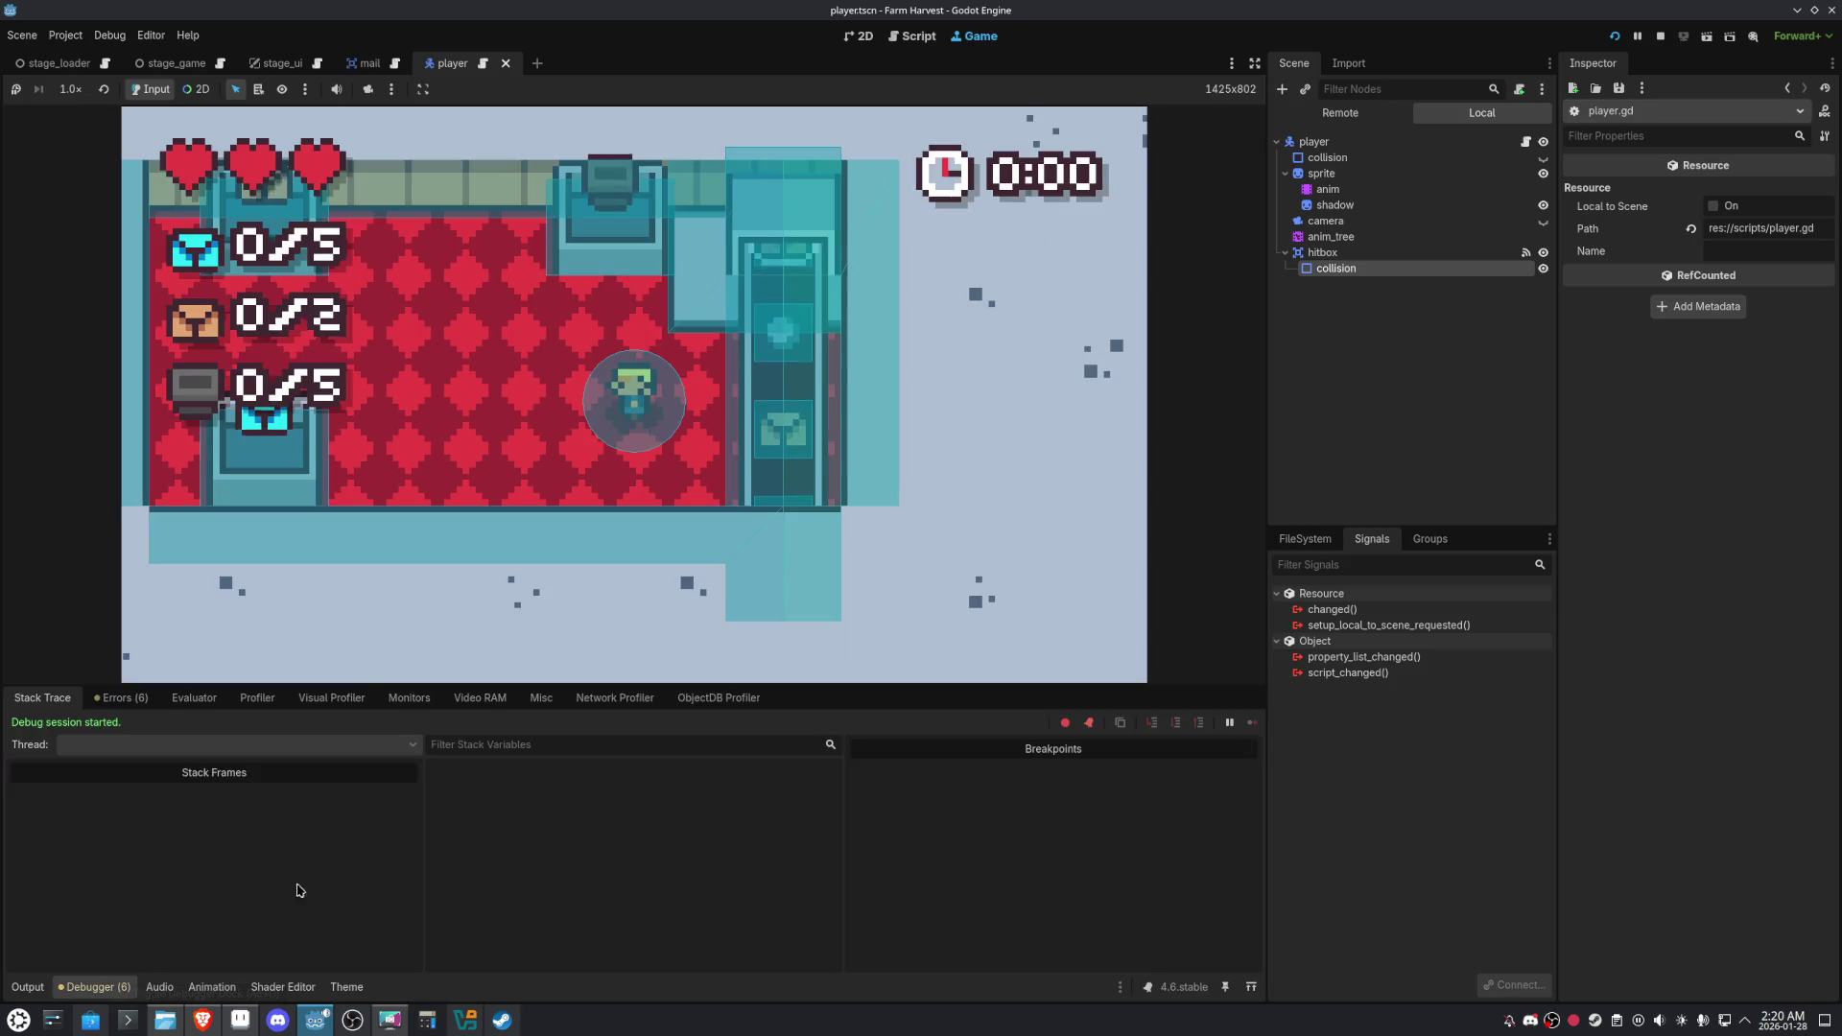
left_click(615, 697)
left_click(541, 698)
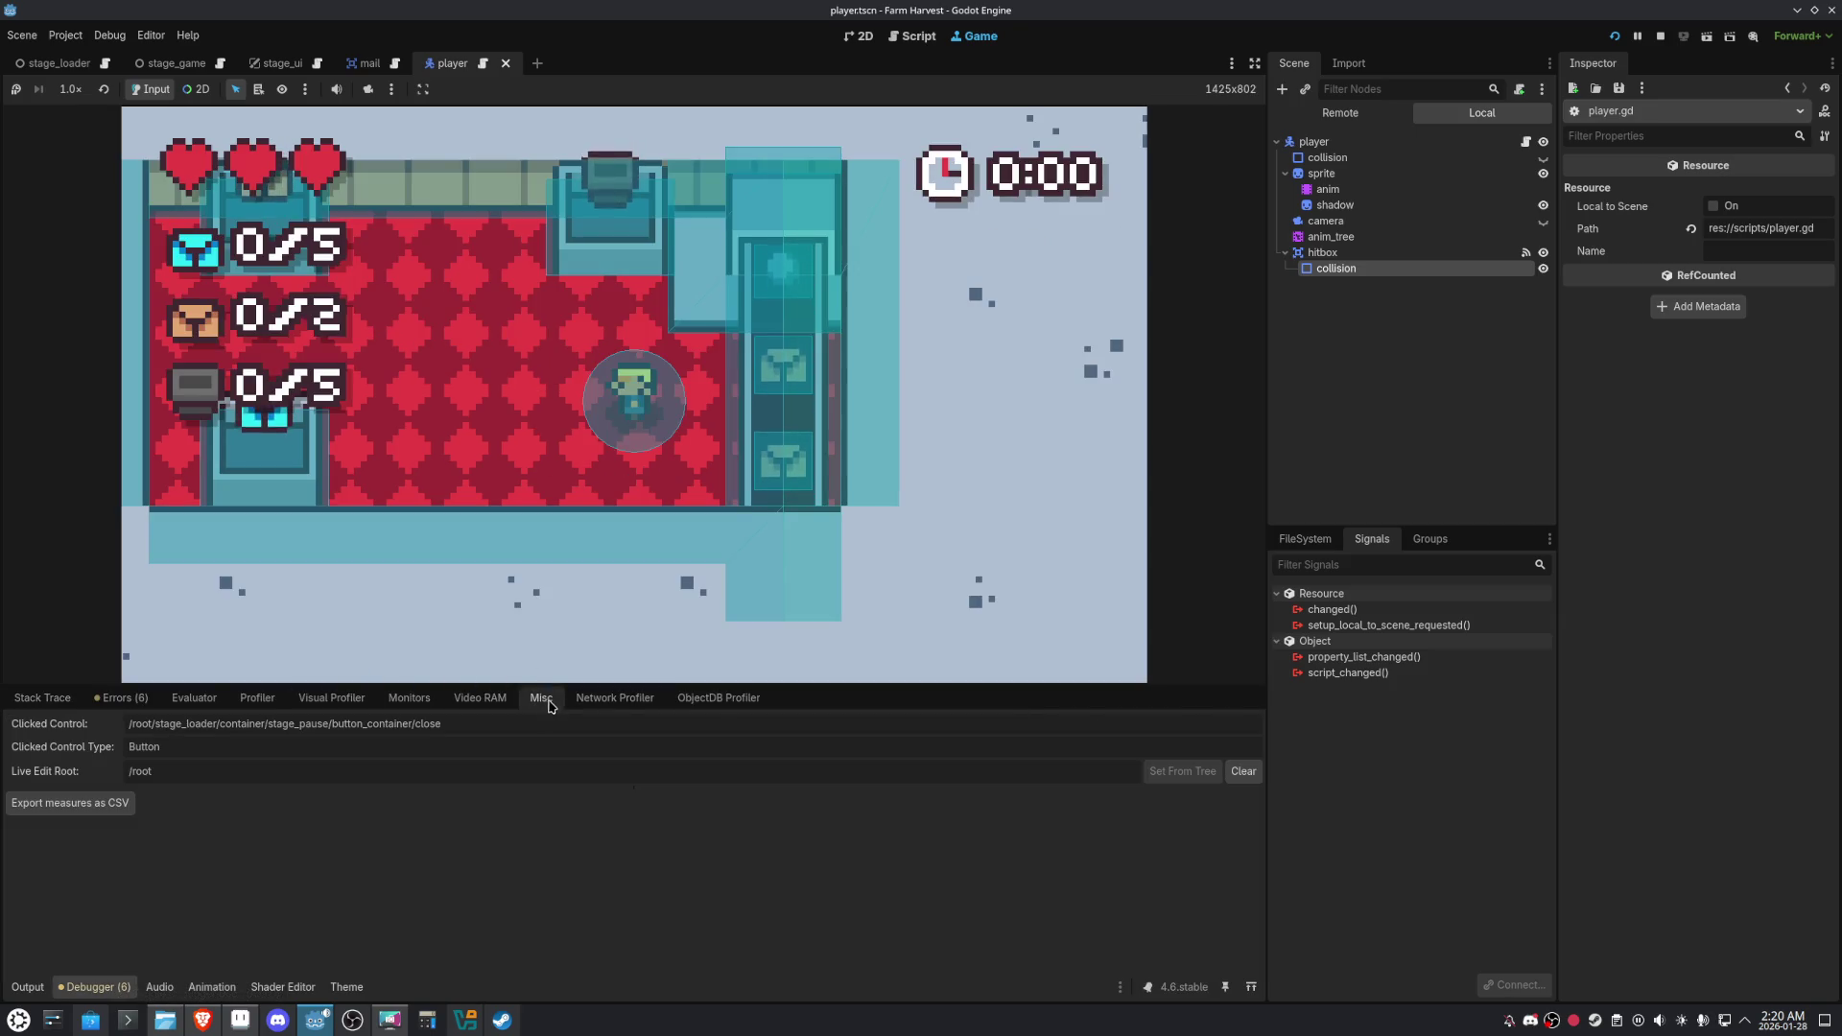
left_click(409, 698)
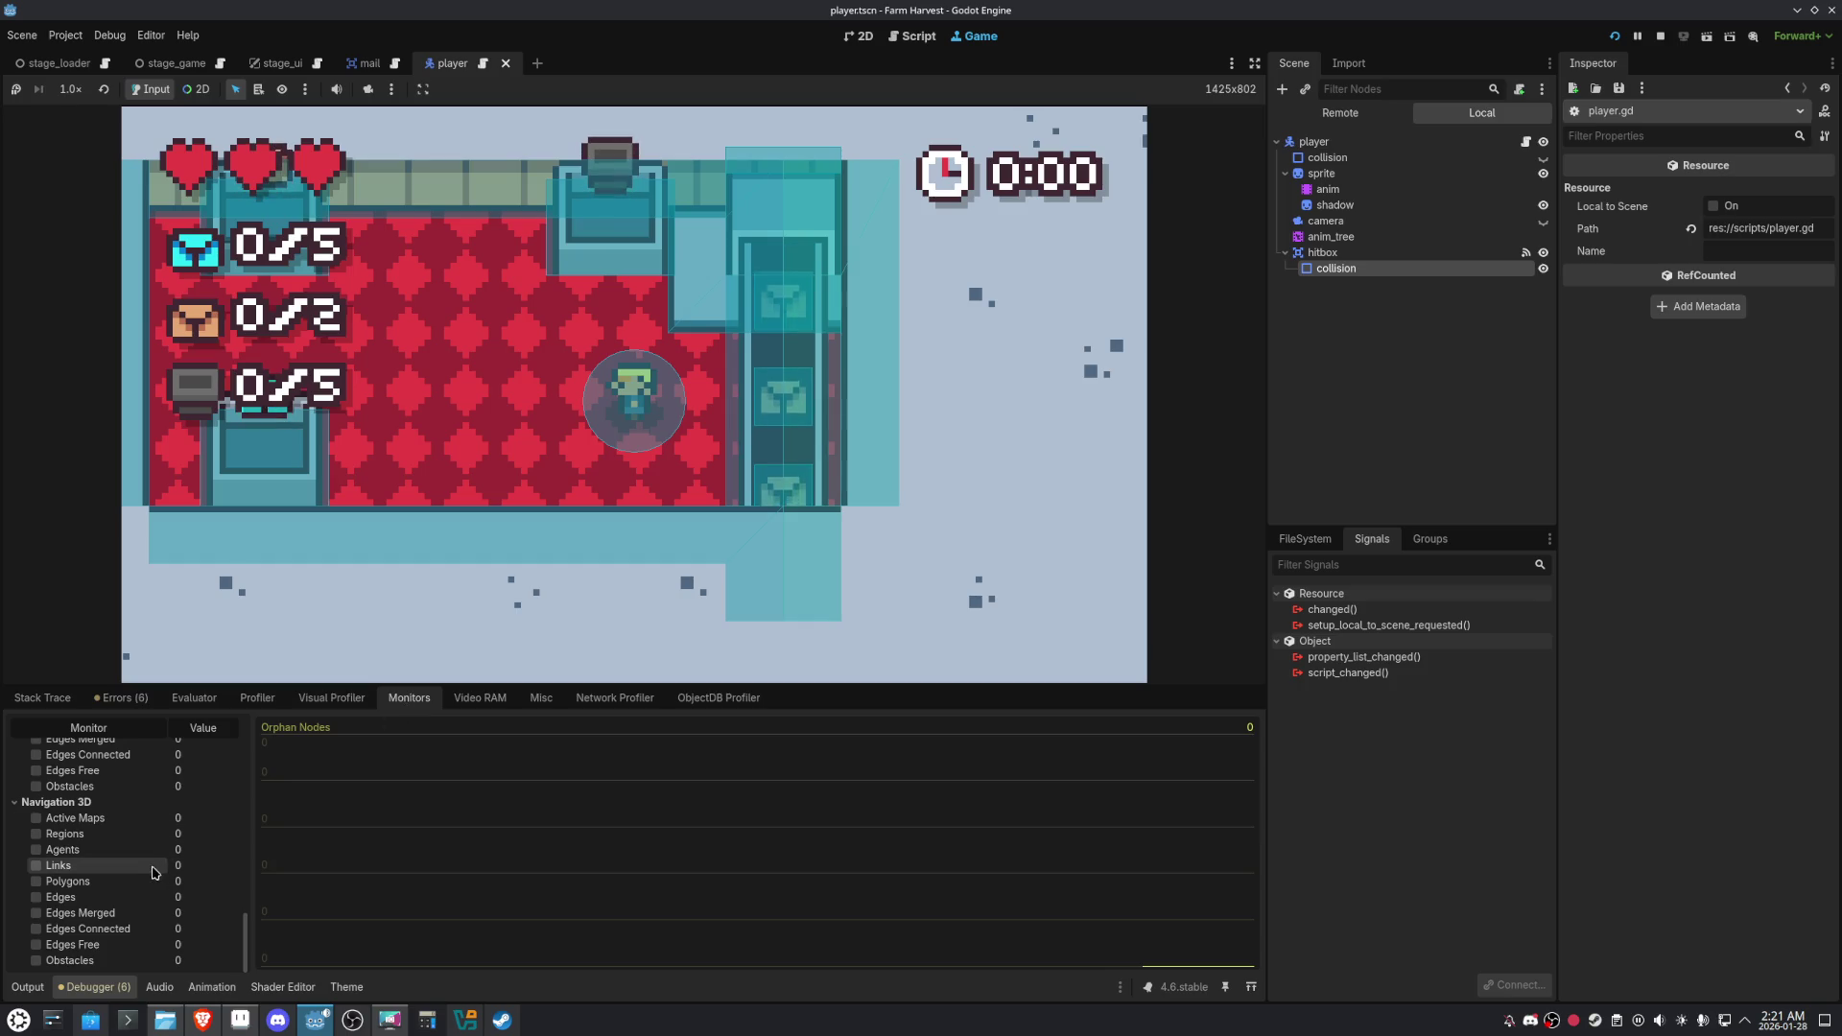
scroll(150, 871, "down", 10)
scroll(151, 871, "up", 5)
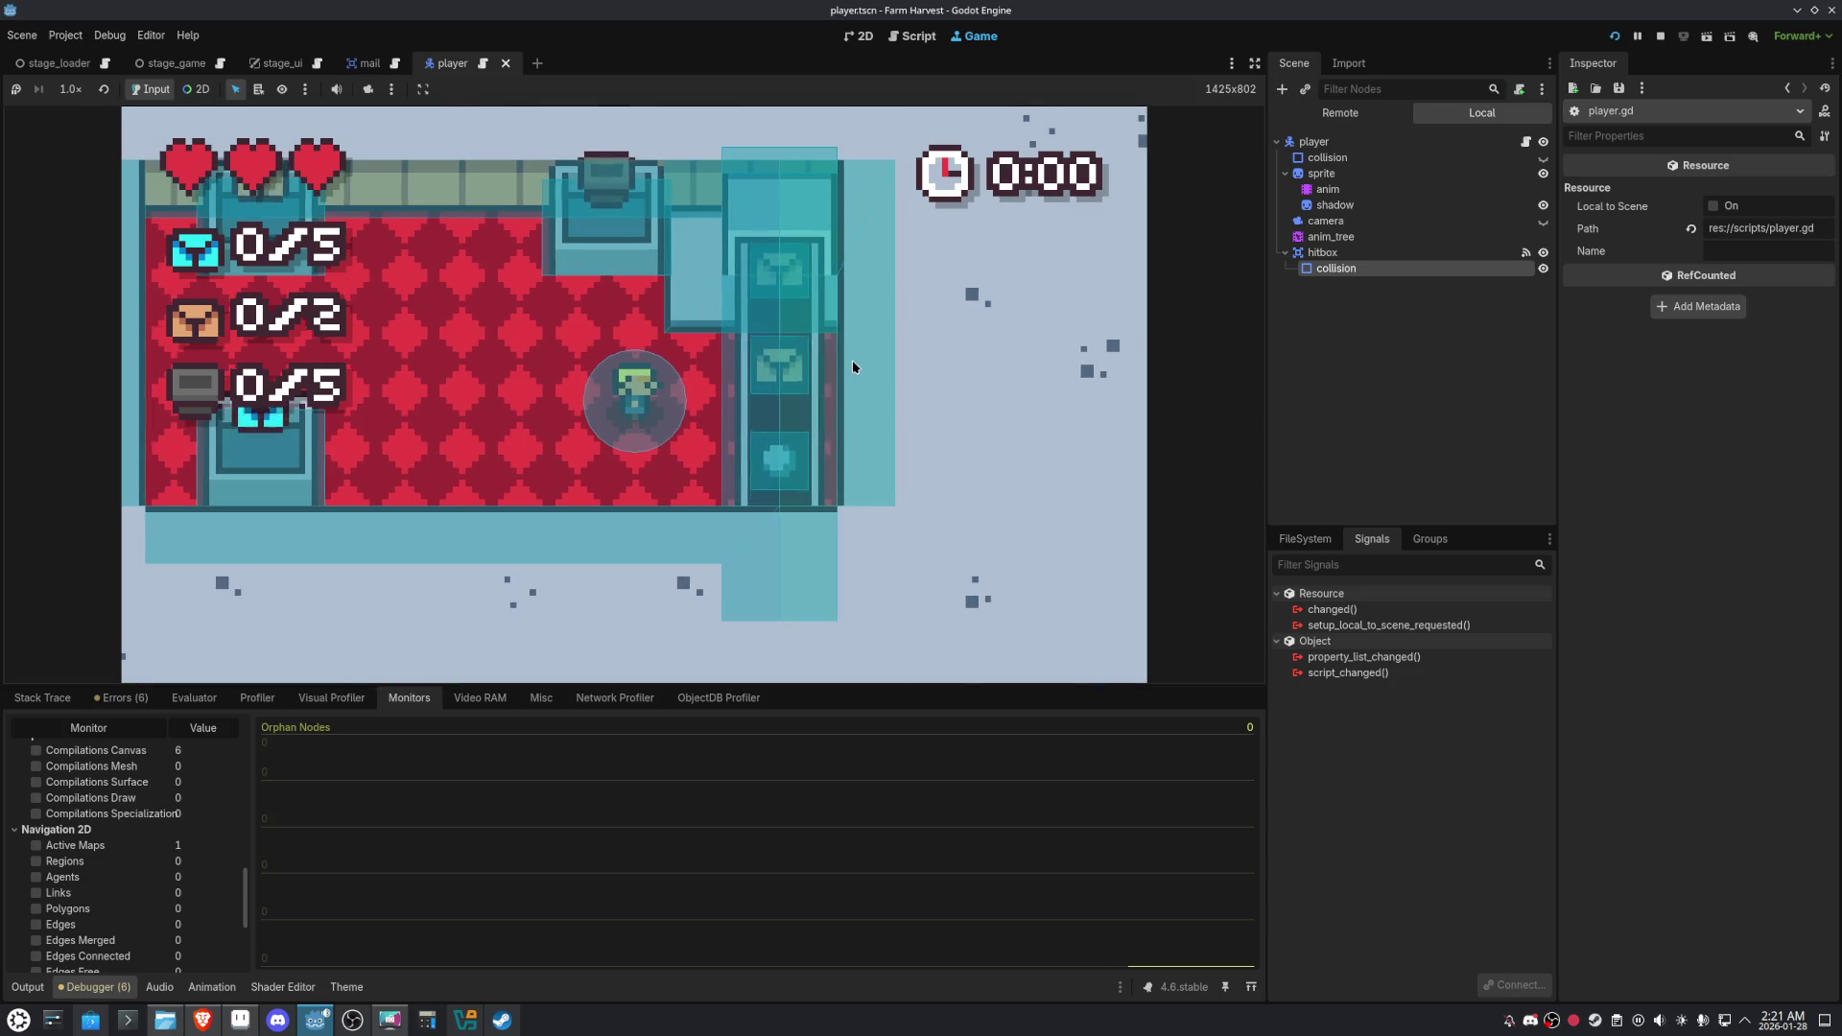
key("Right")
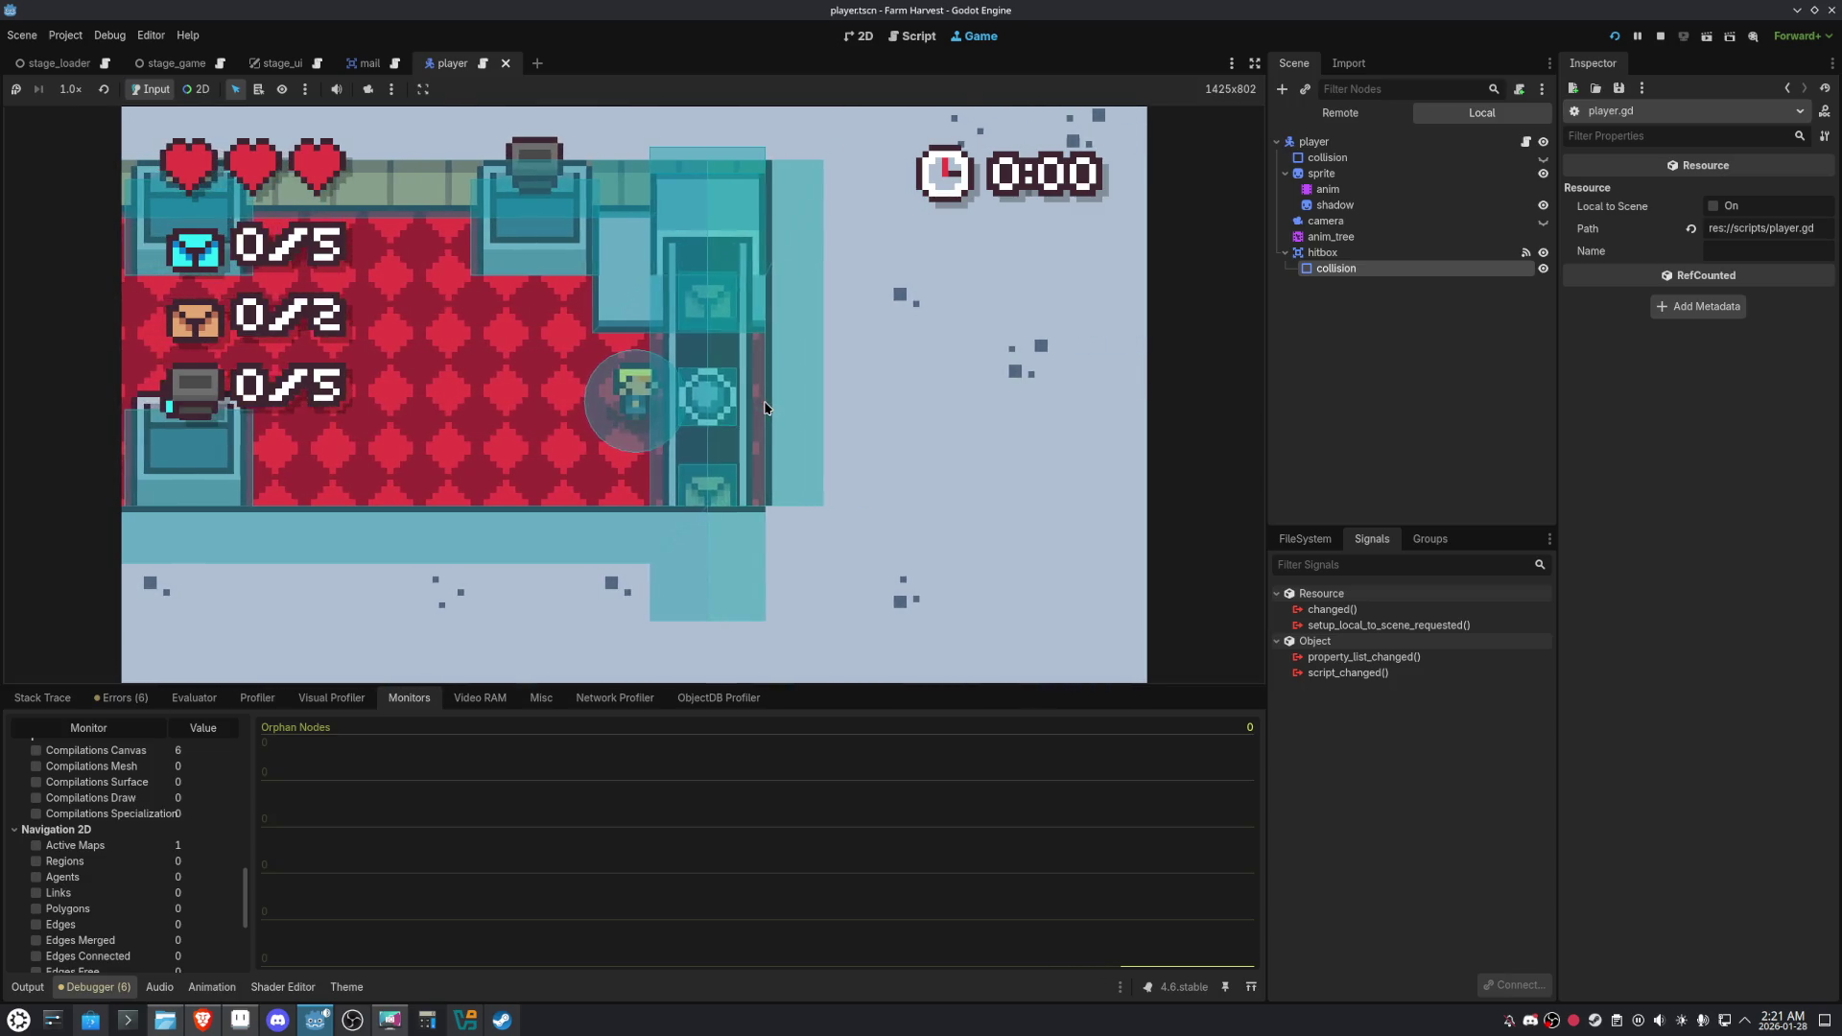
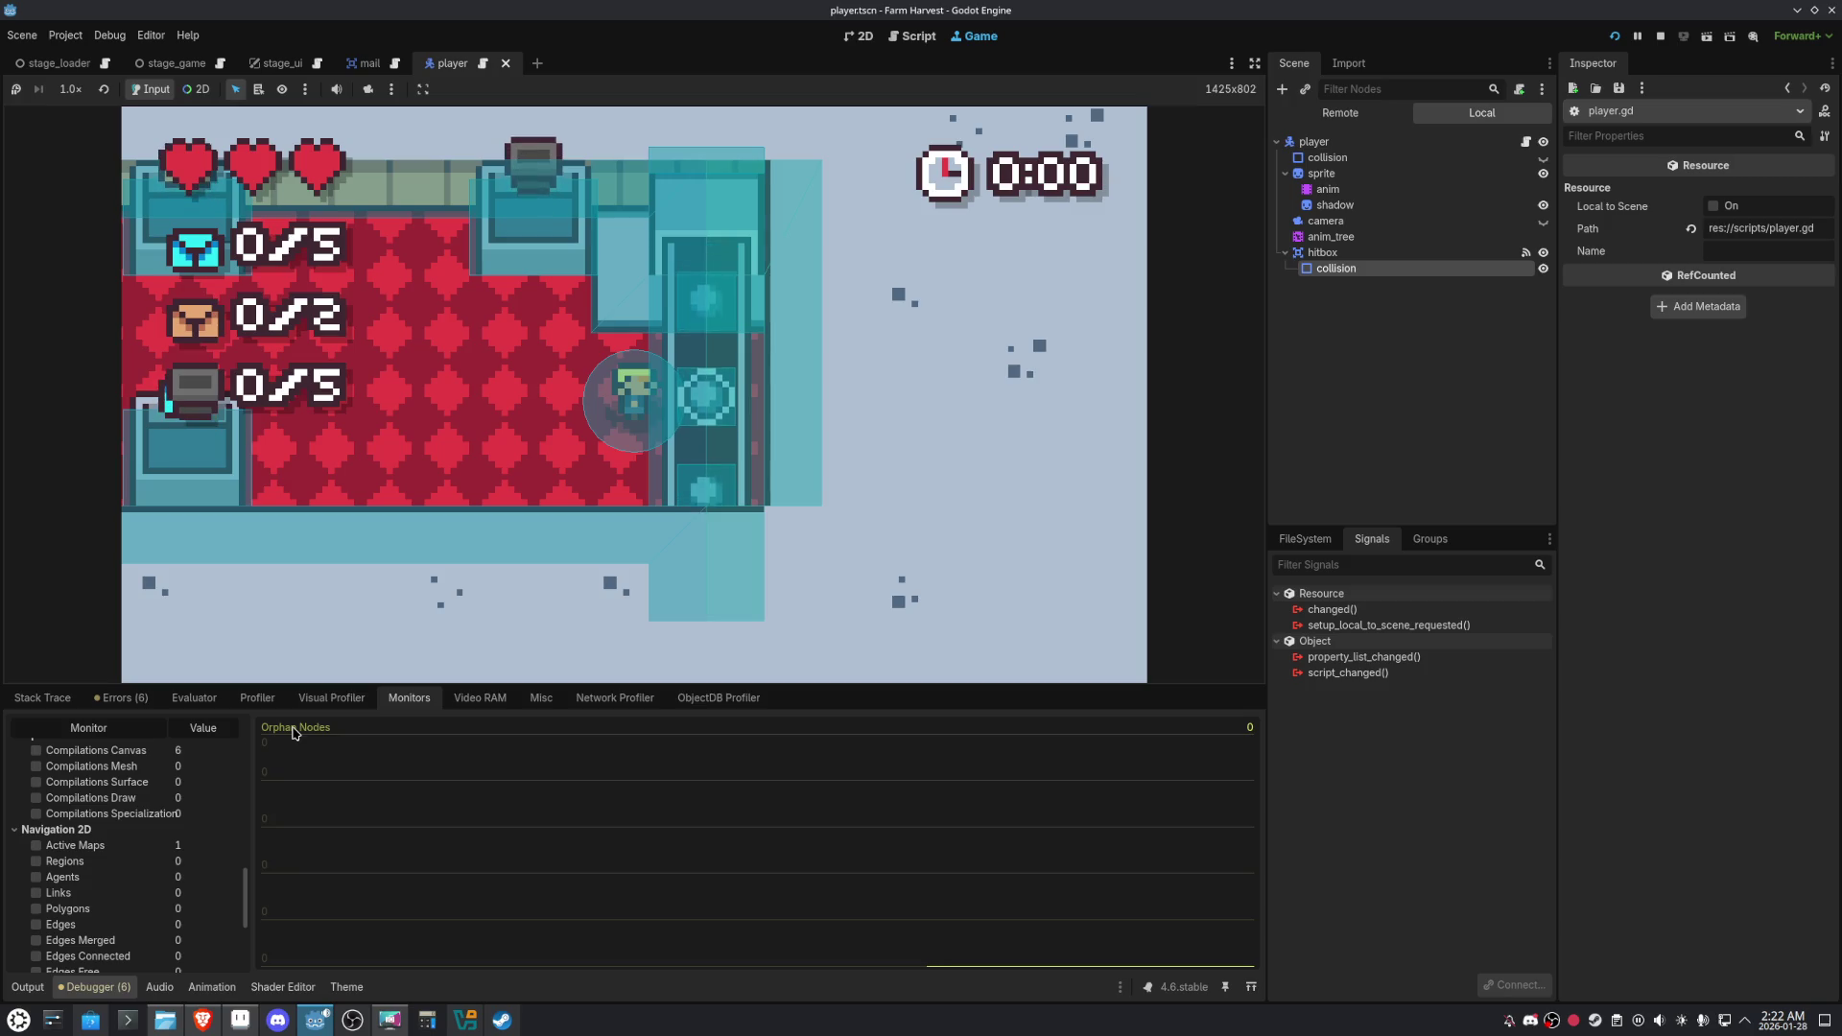
Step: Walk the player around the Farm Harvest room with the arrow keys
key("Left")
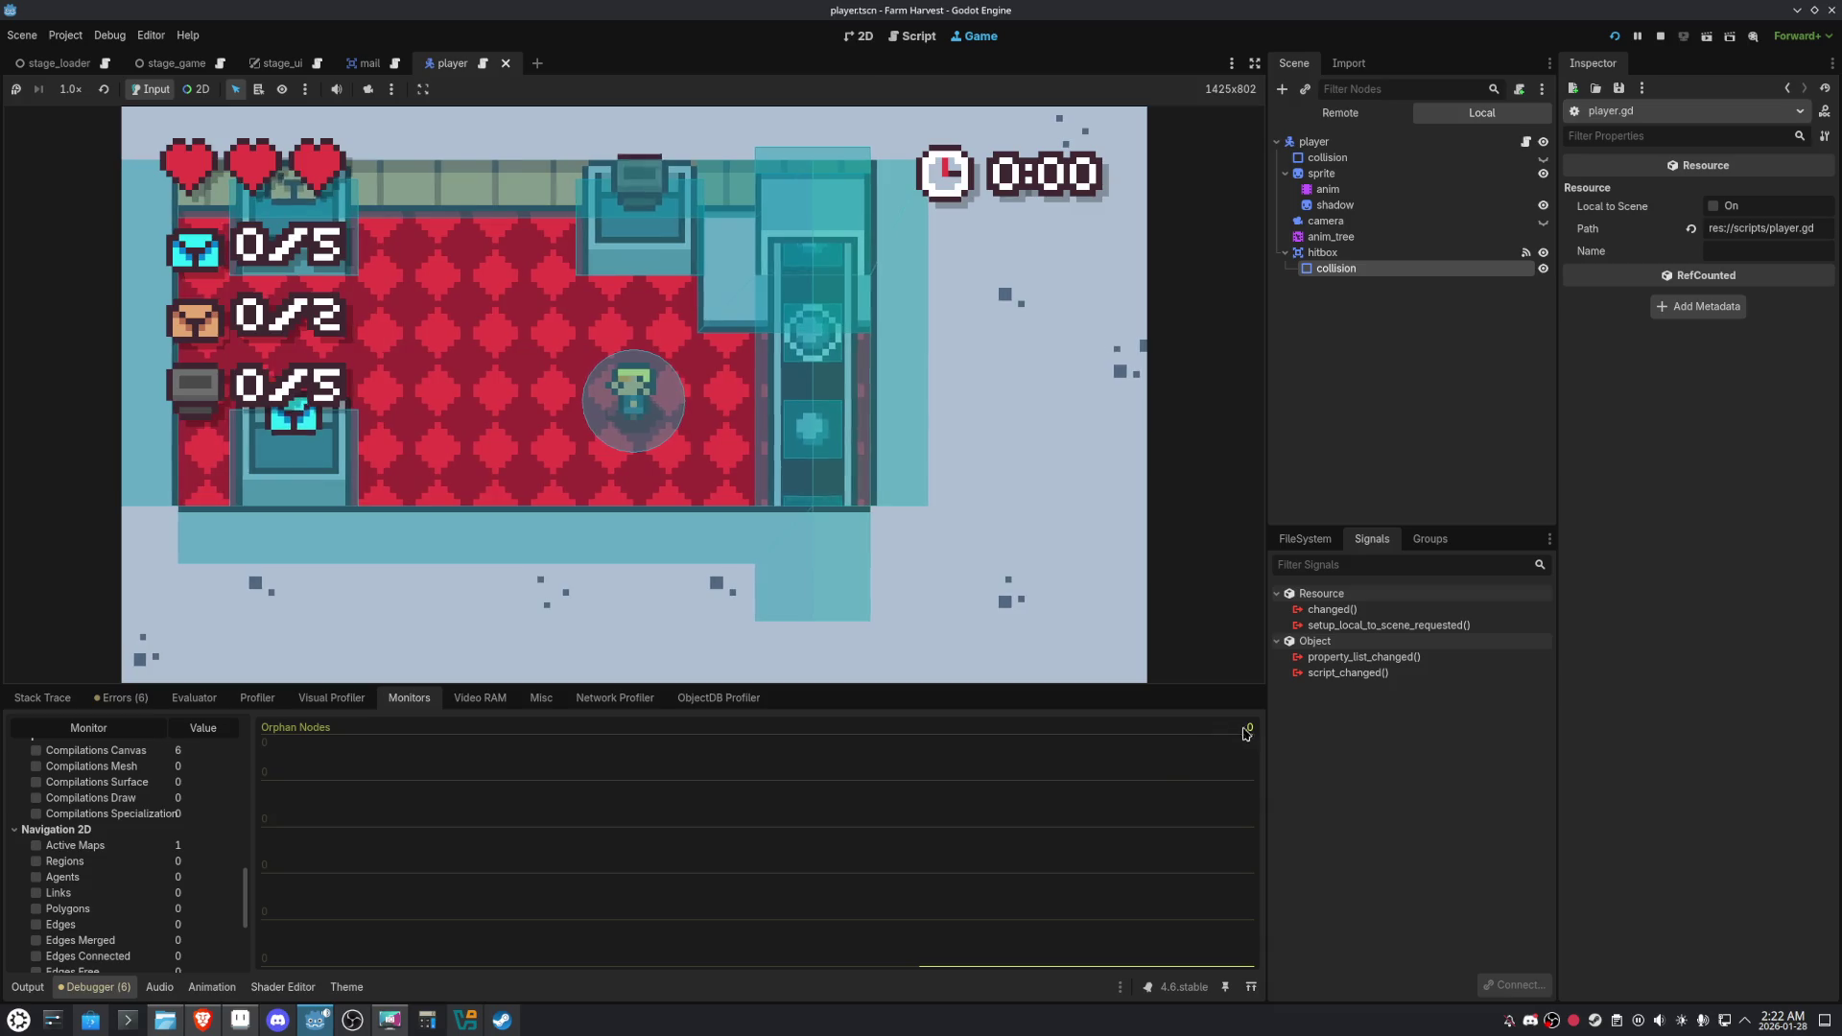
key("Right")
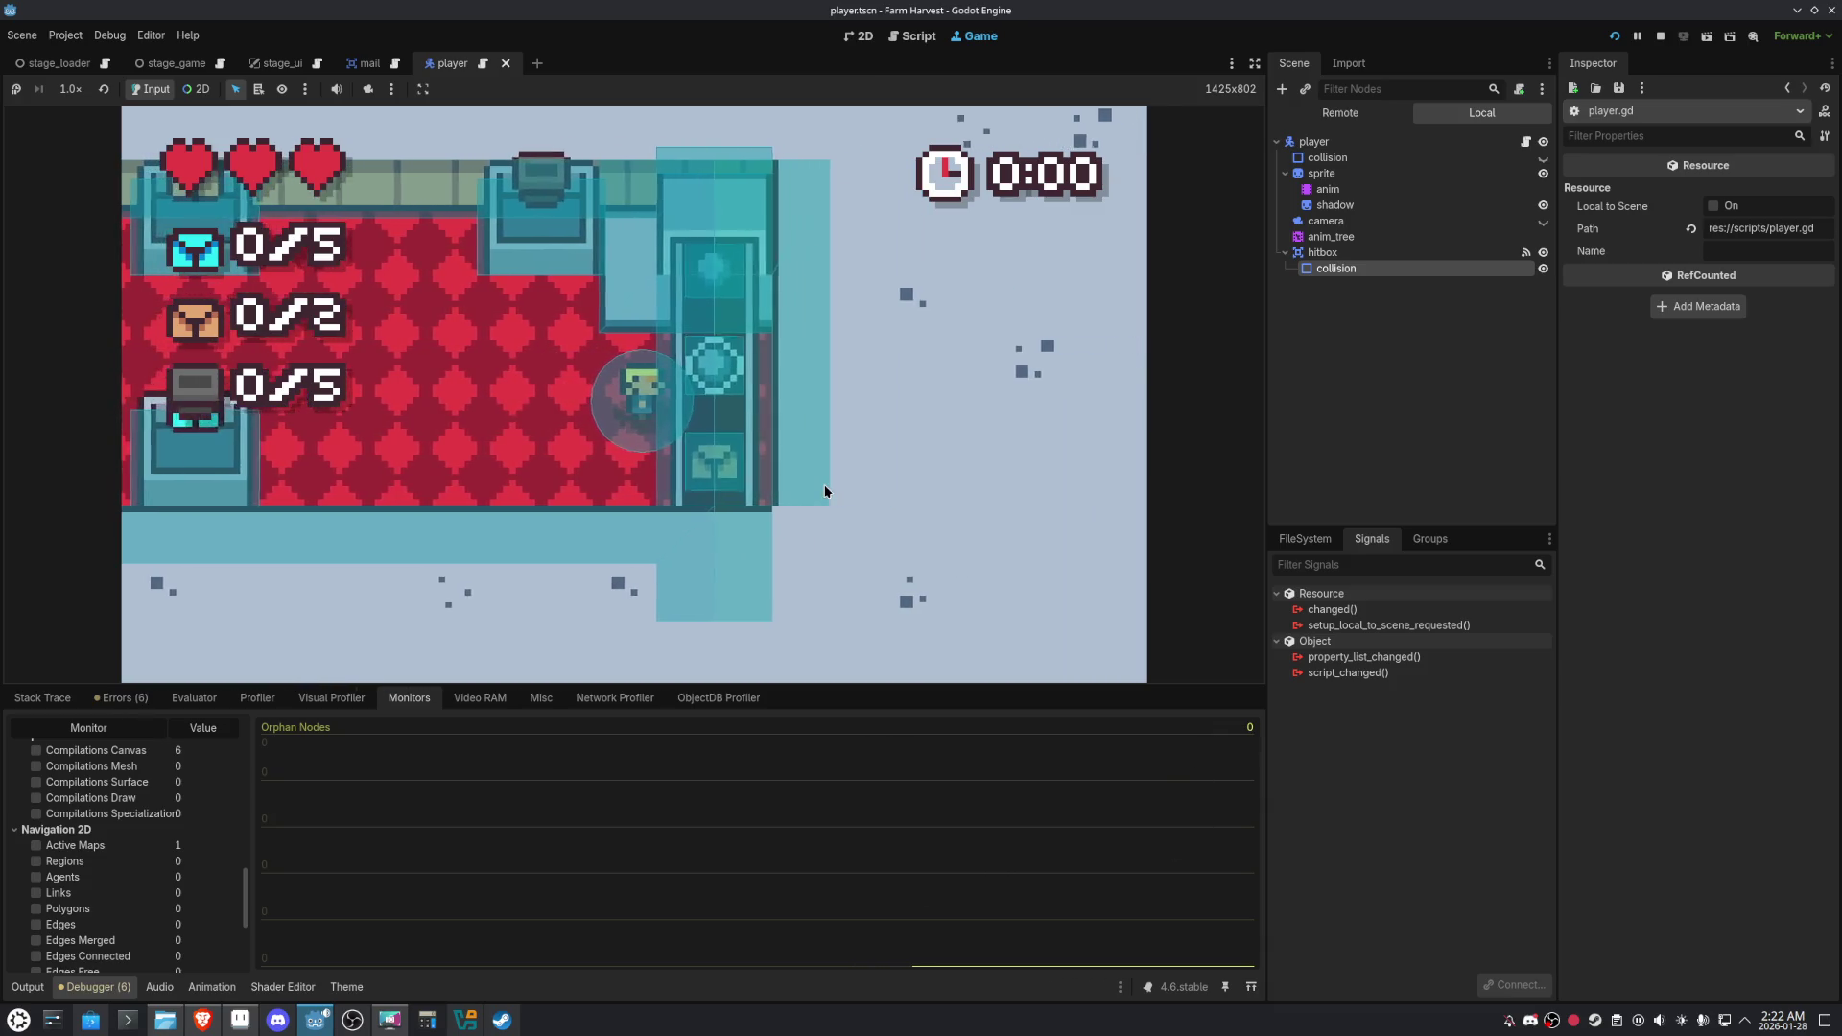
key("Left")
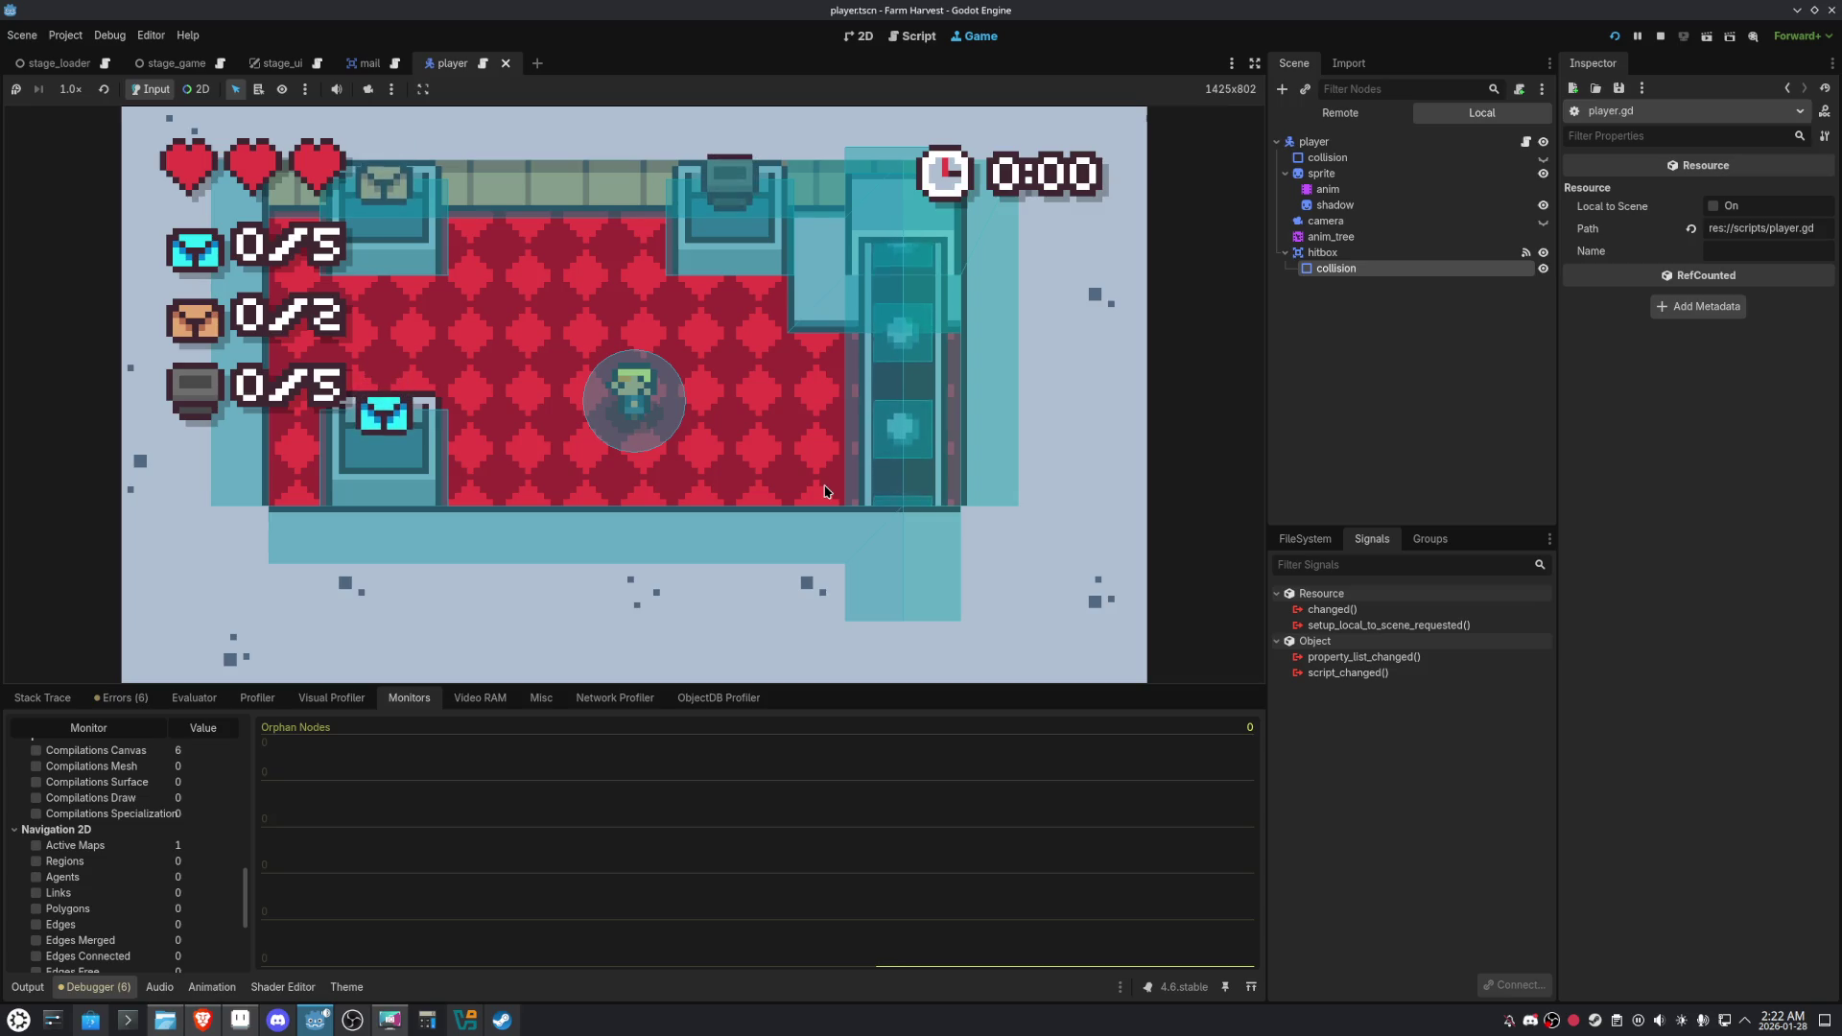
key("Right")
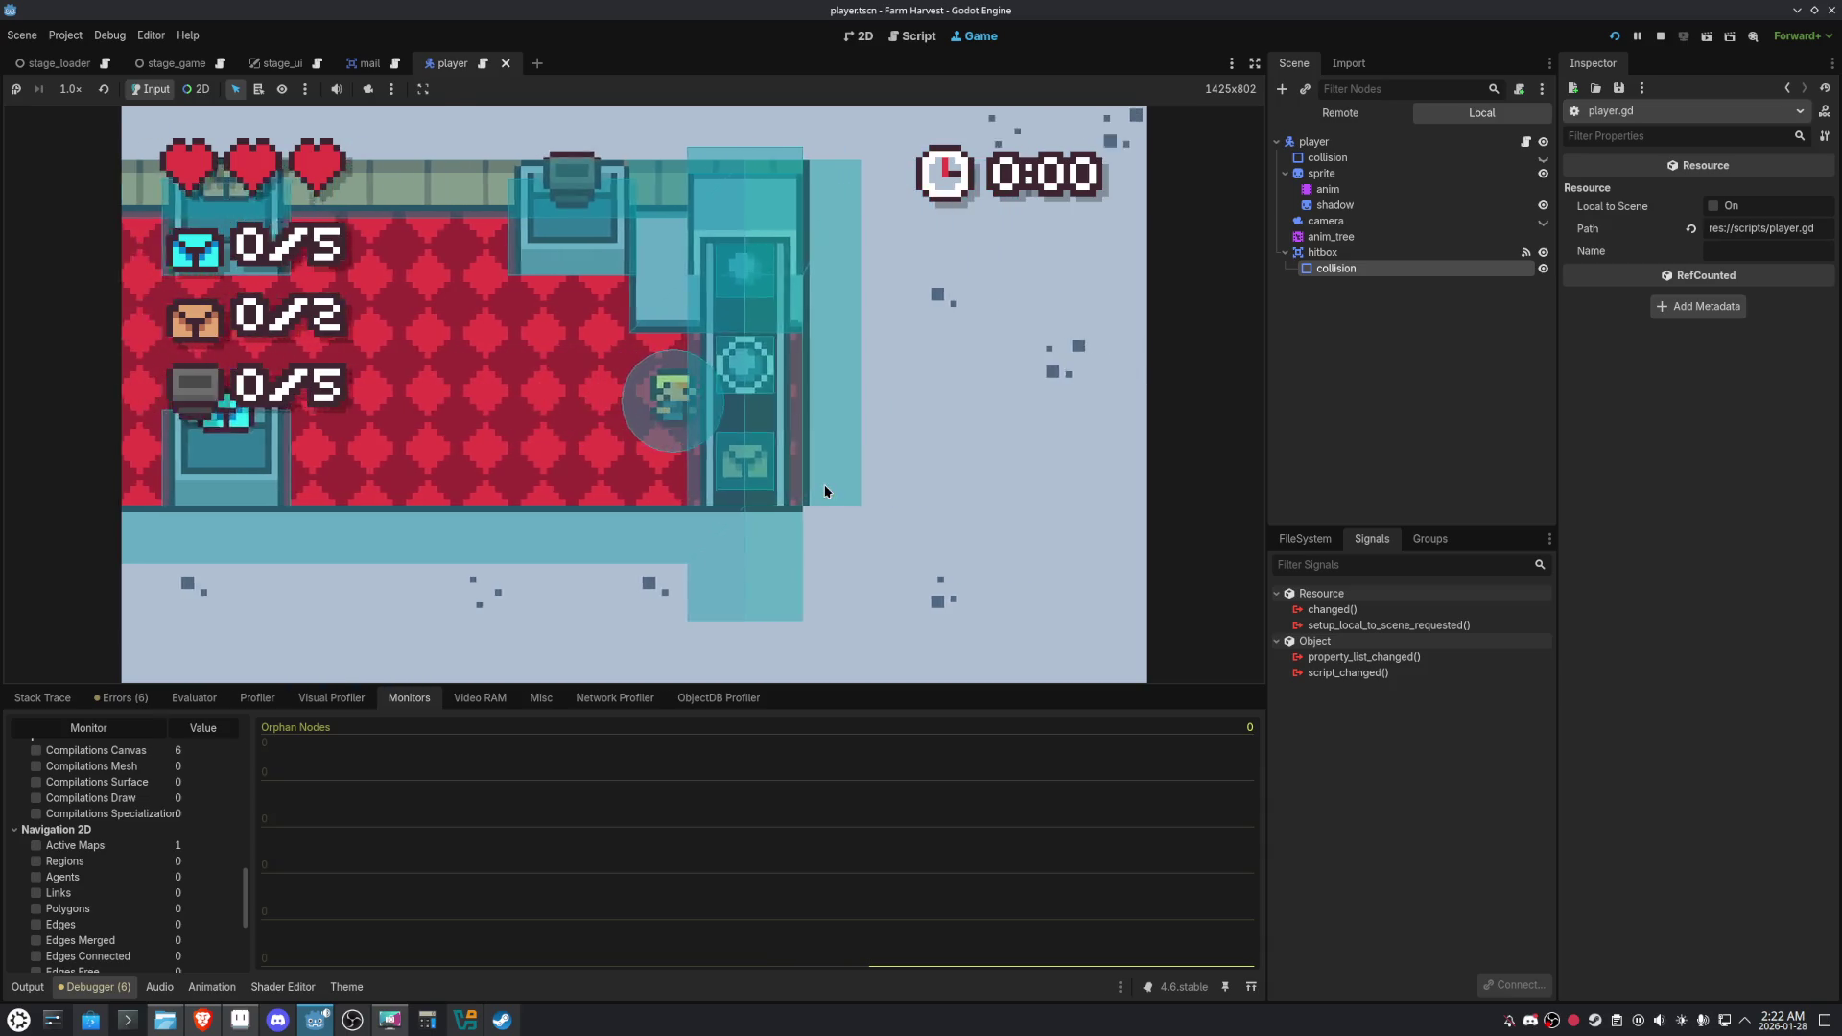
key("Left")
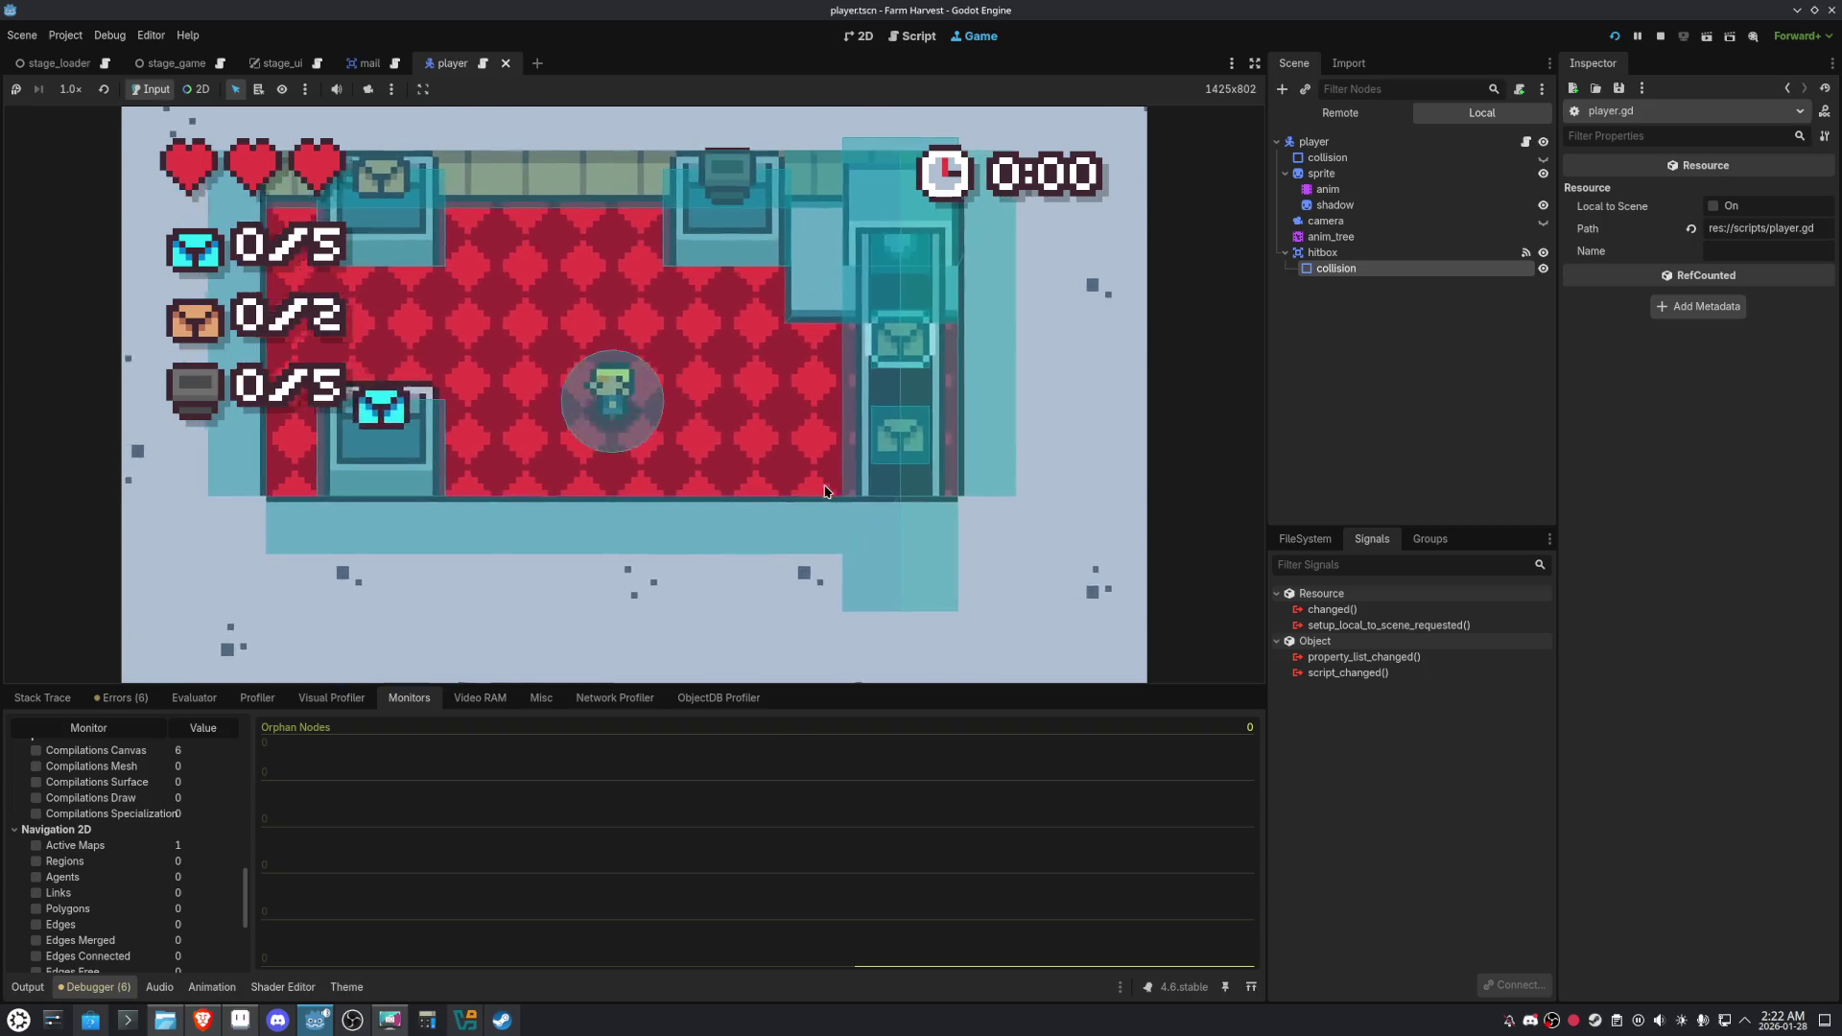
key("Up")
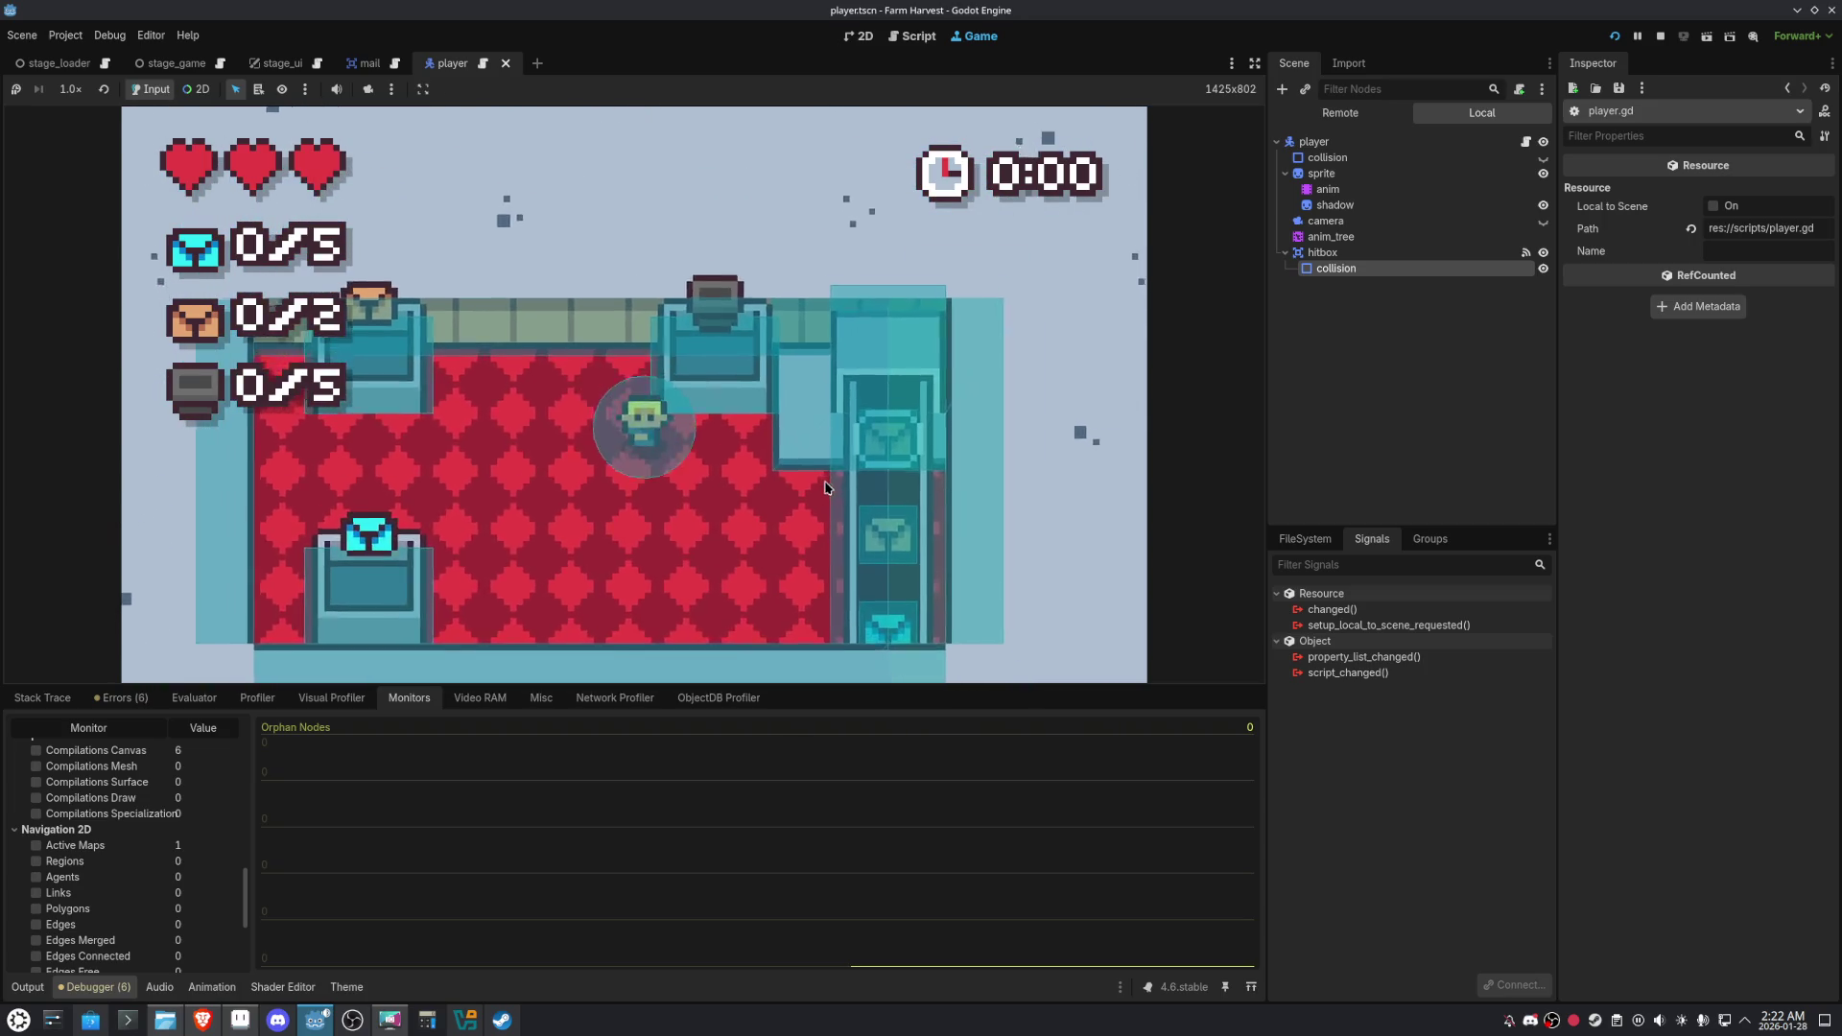
key("Right")
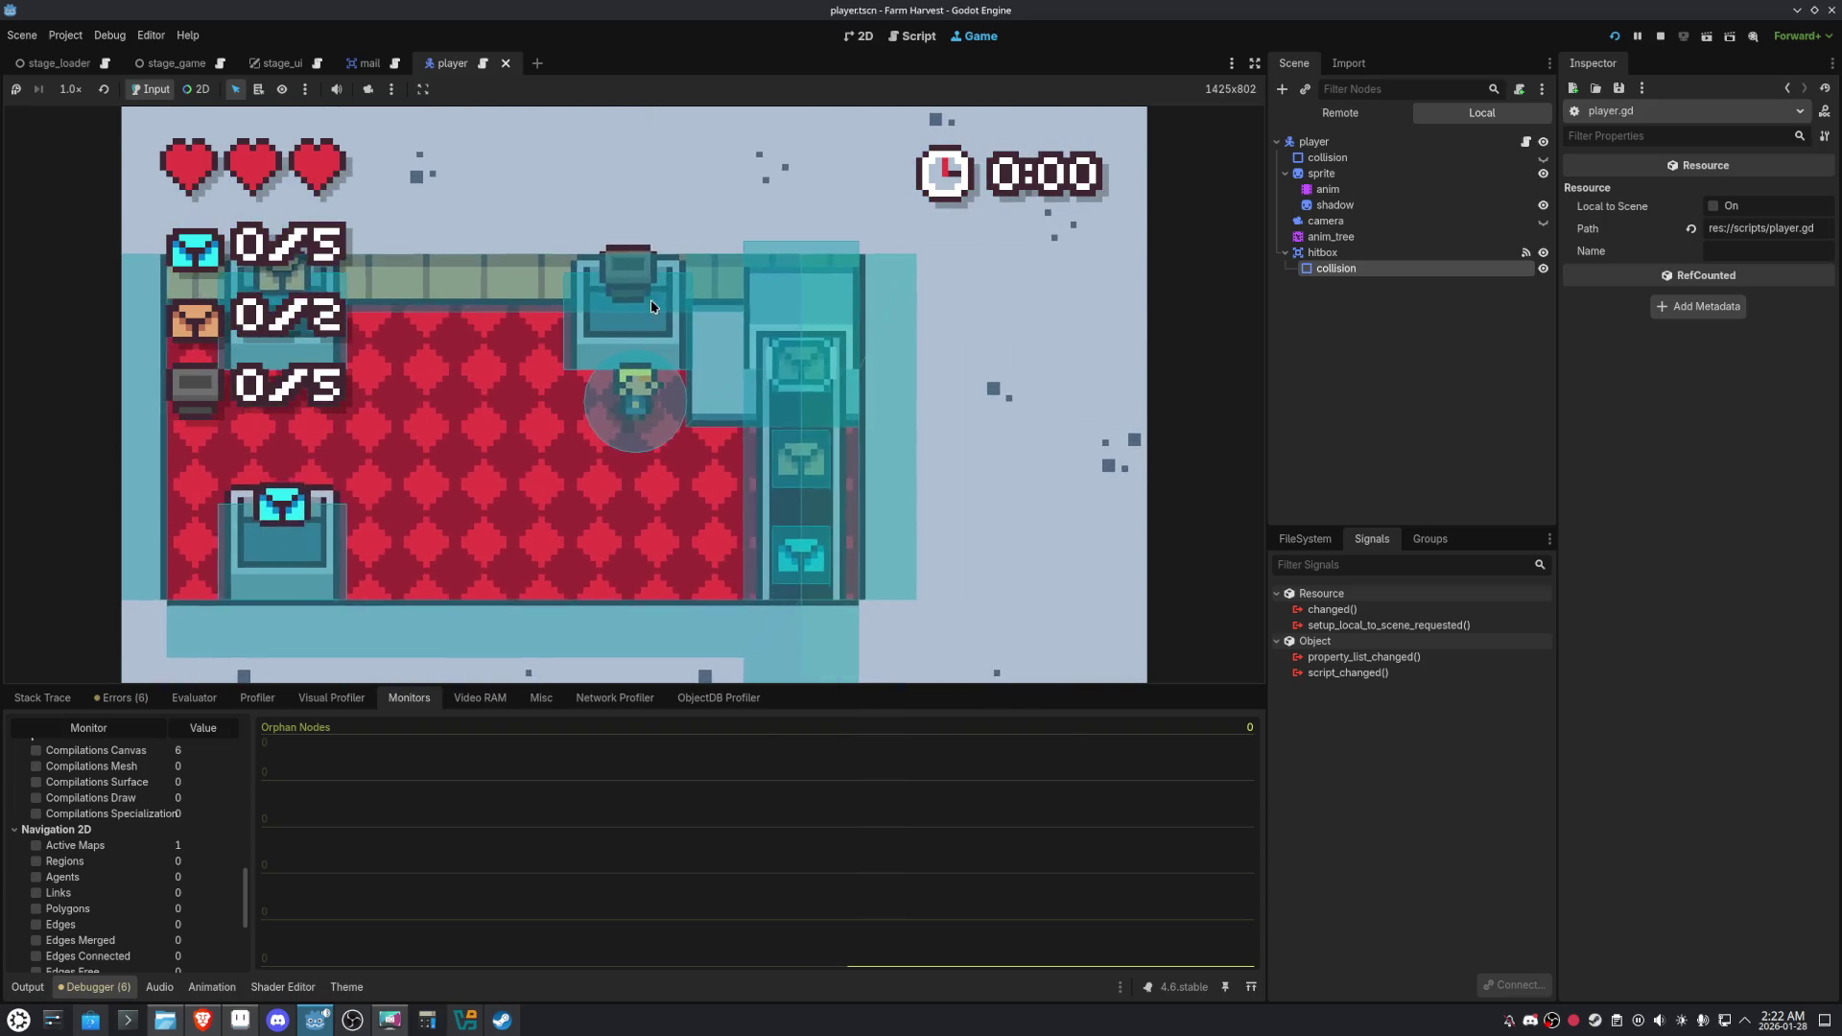
key("Left")
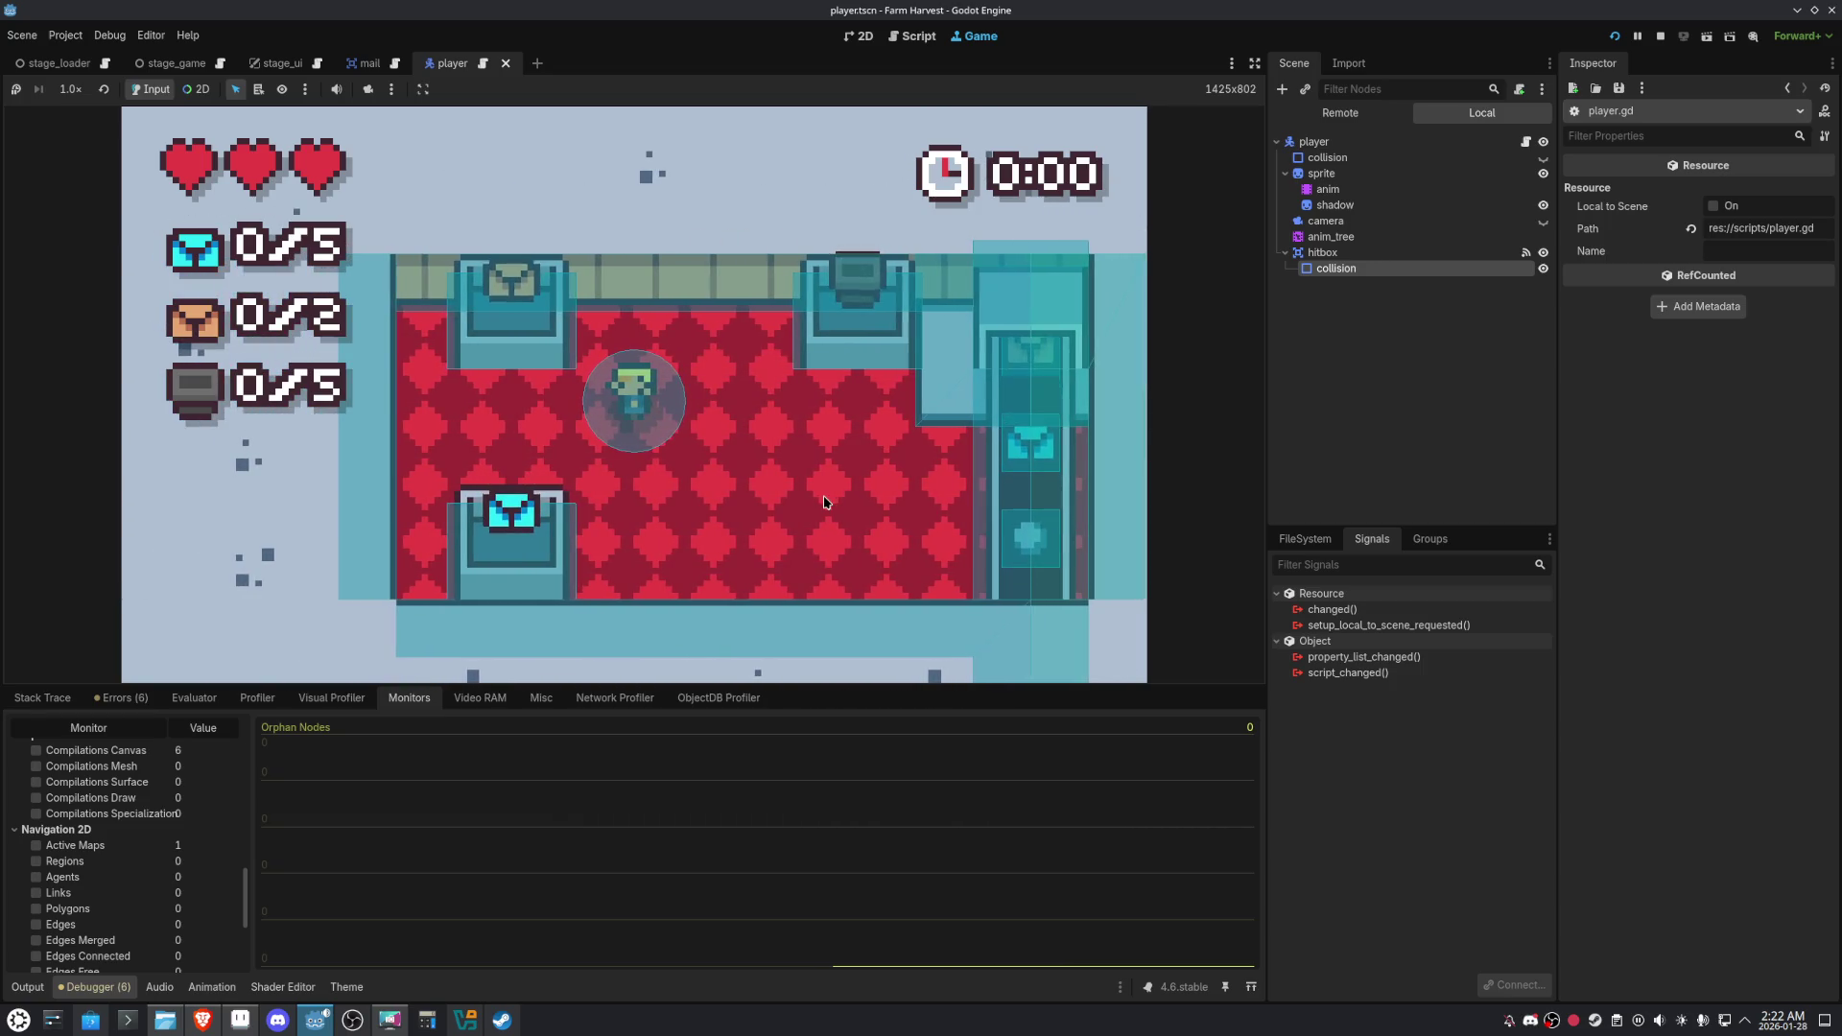
key("Down")
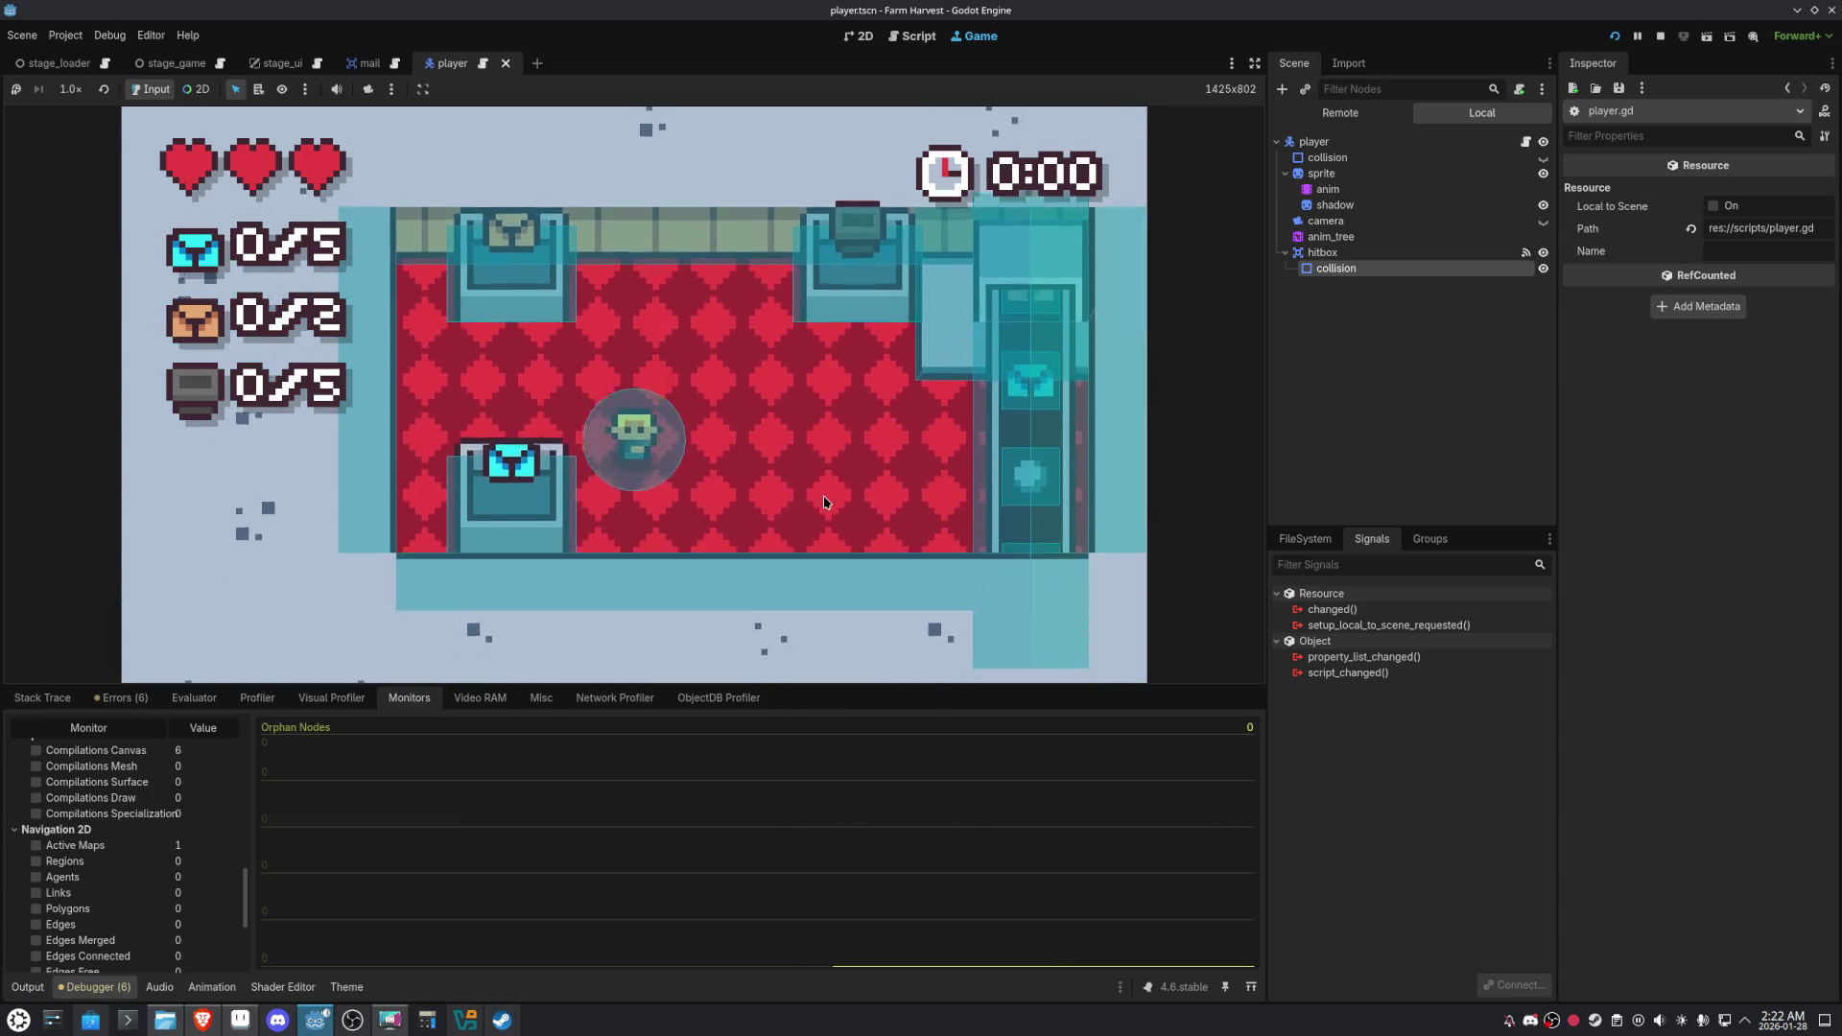
key("Left")
key("Right")
key("Up")
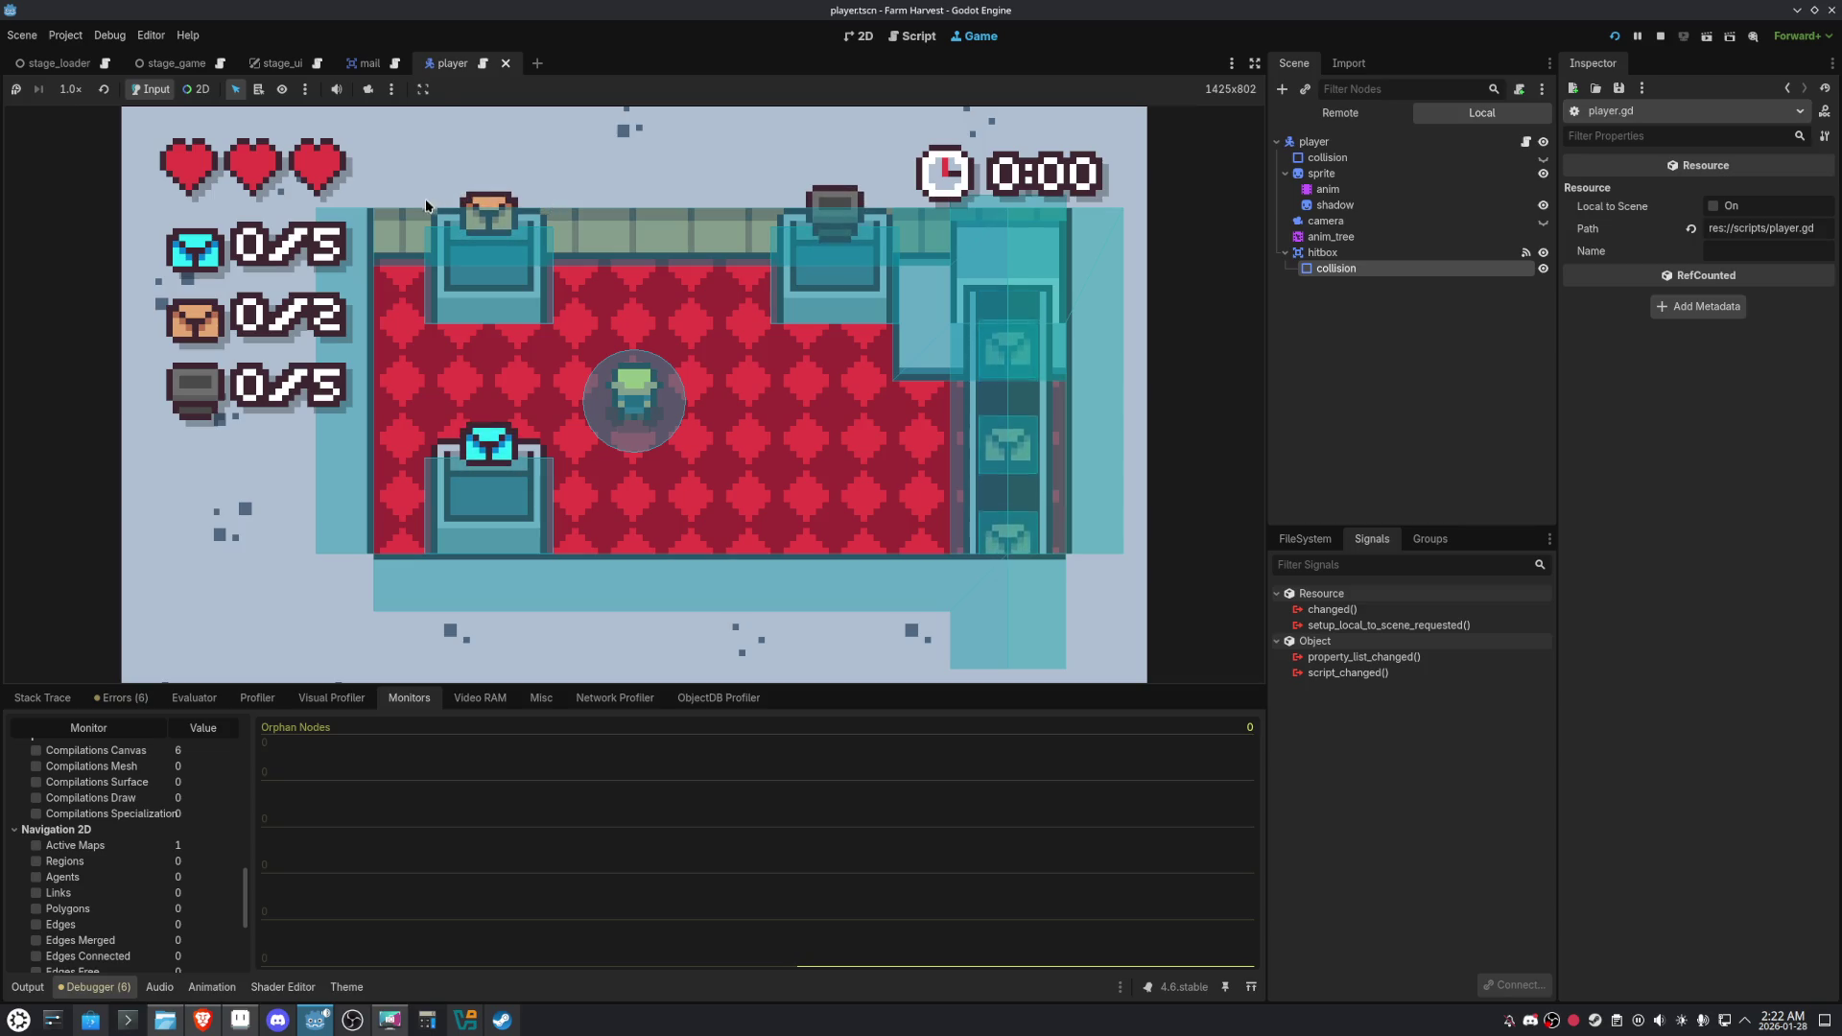
key("Up")
key("Left")
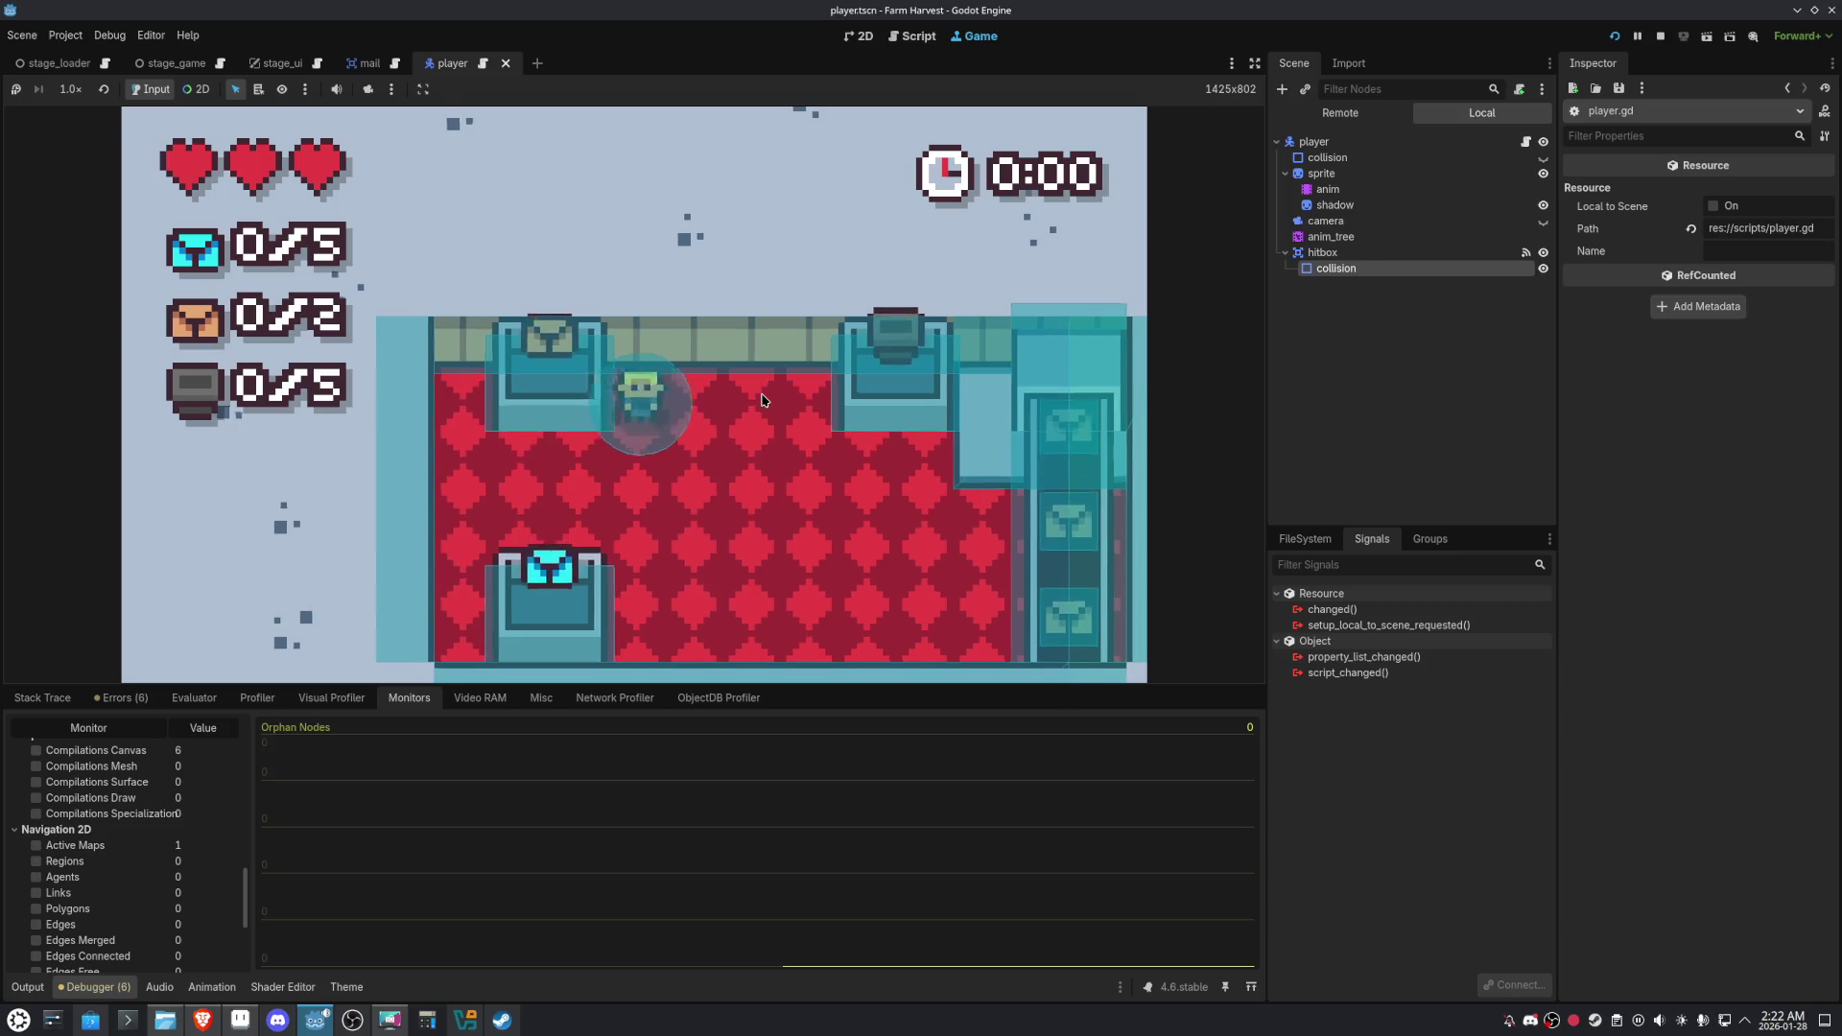
key("Down")
key("Right")
key("Down")
key("Right")
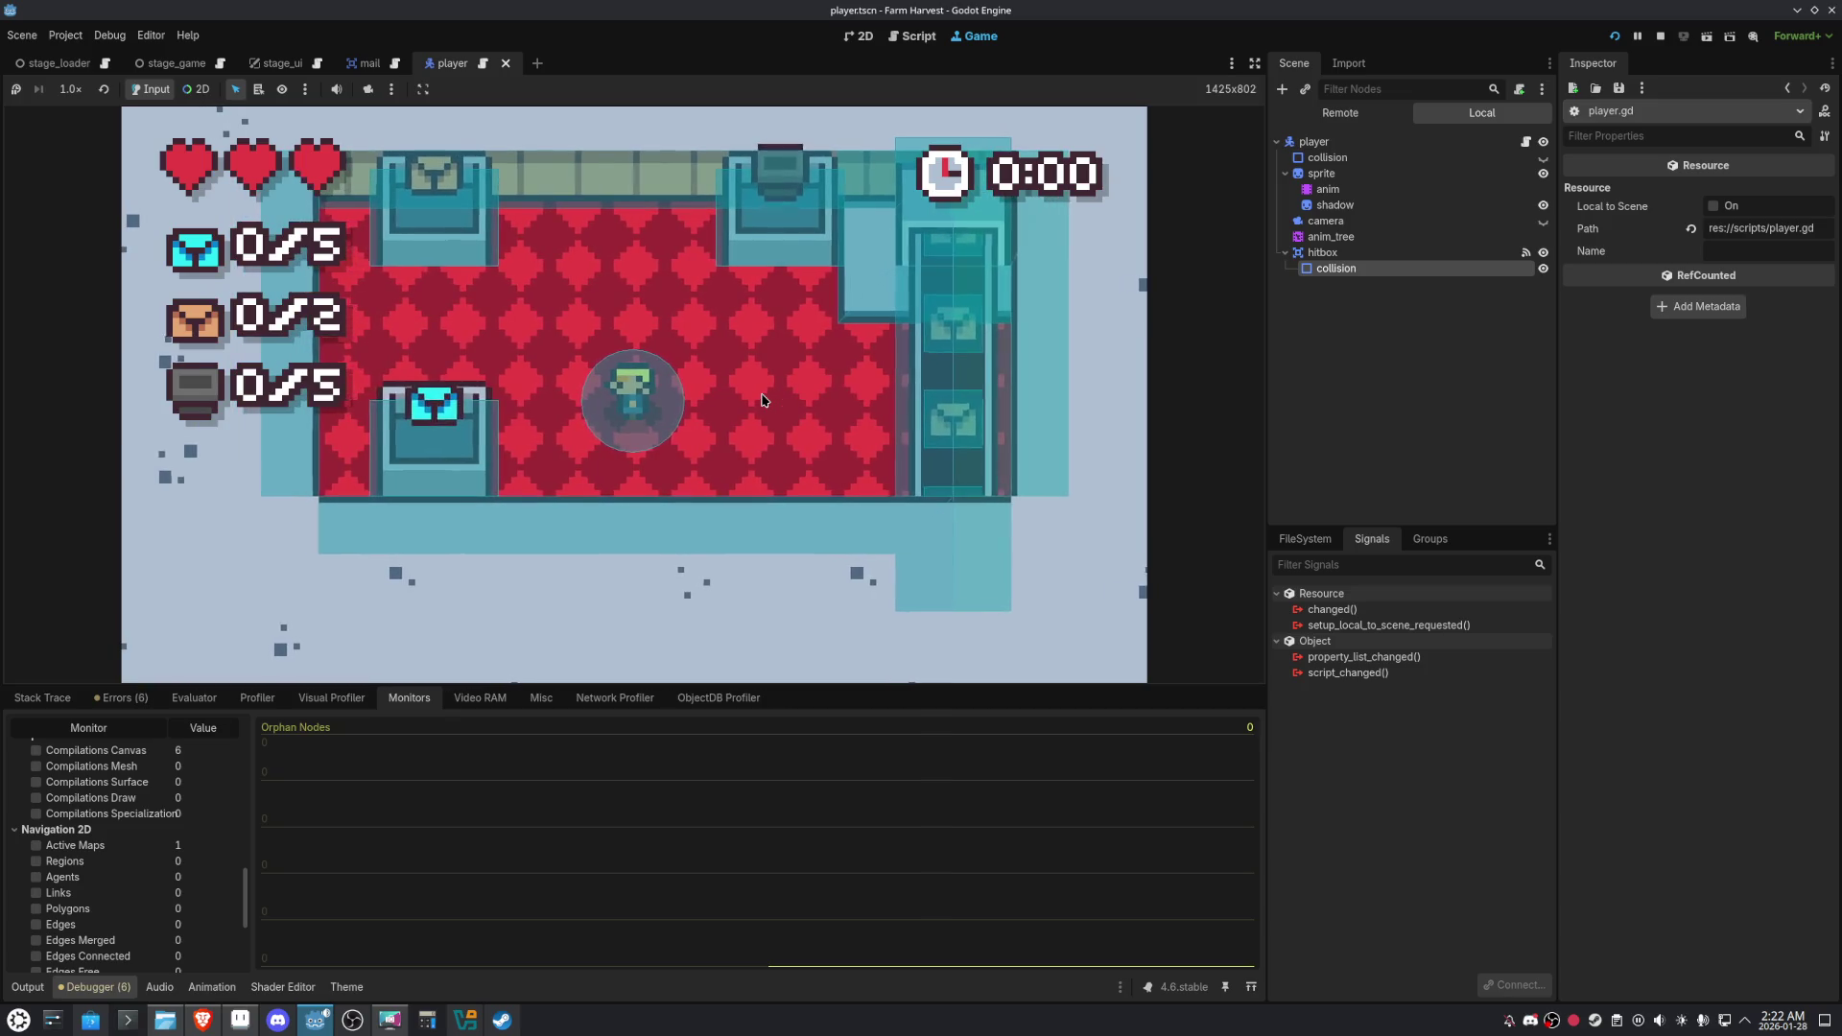
key("Up")
key("Right")
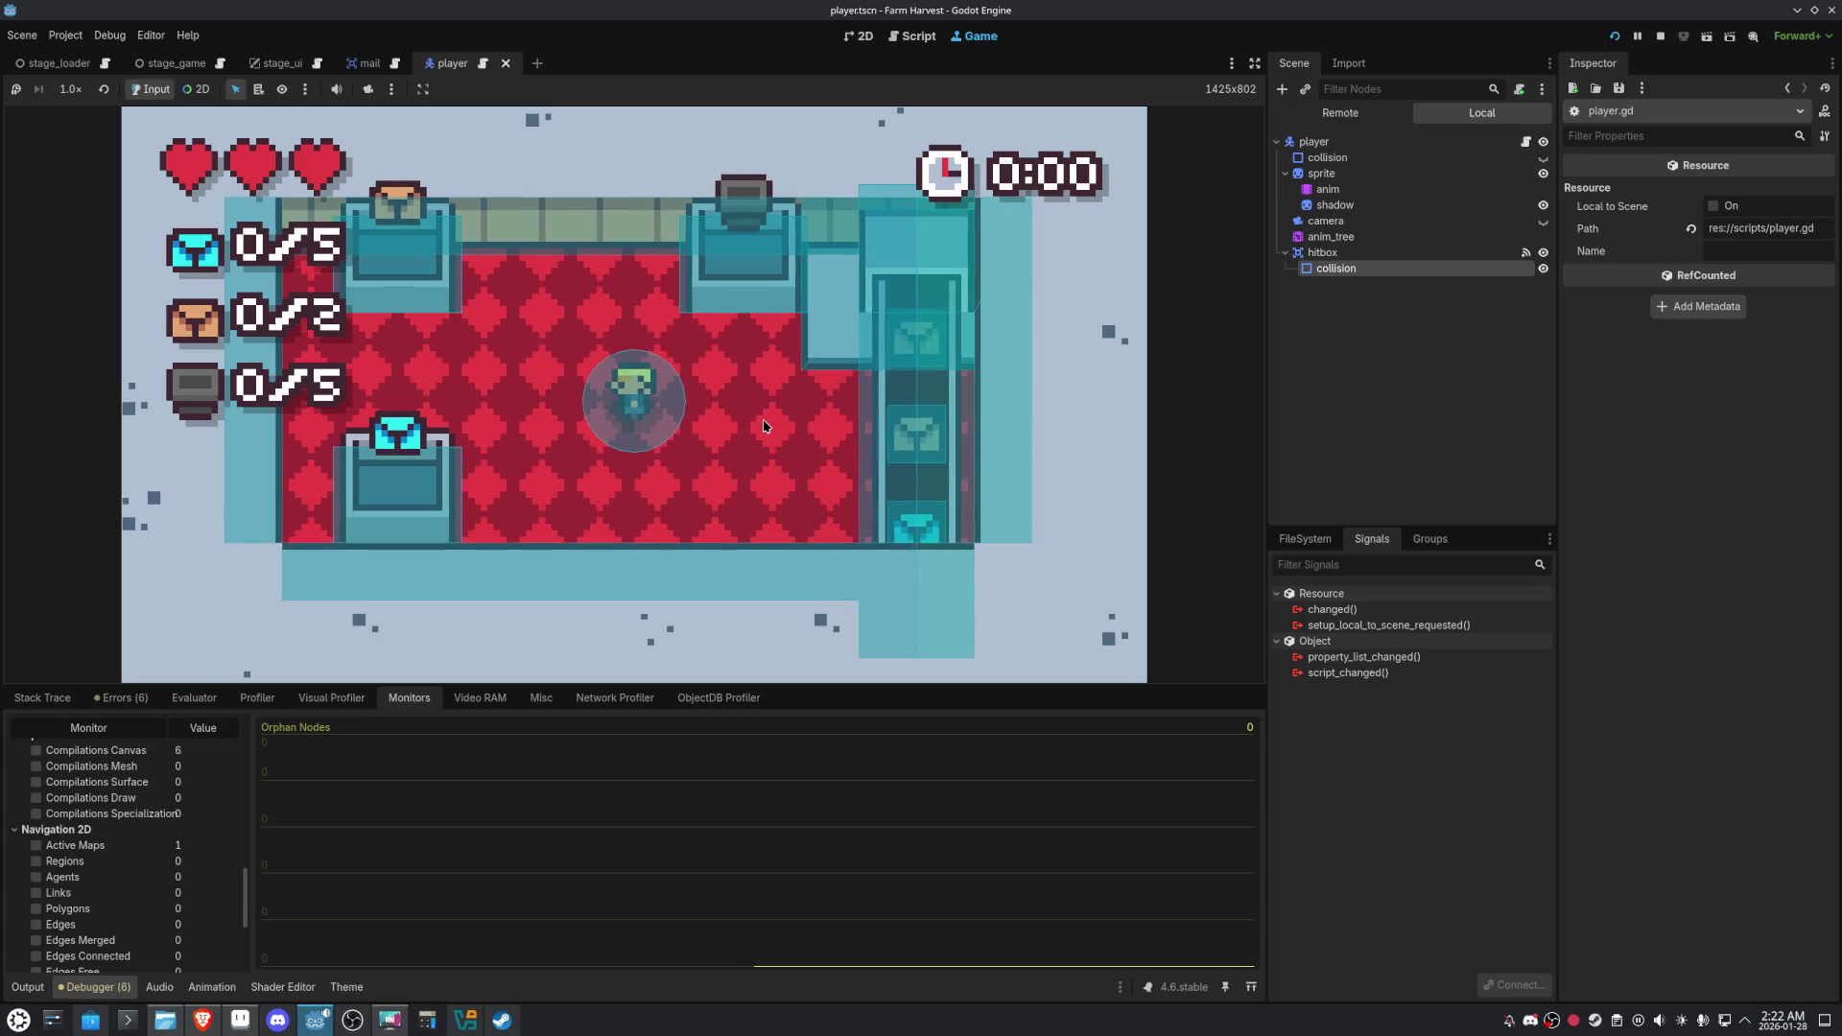
key("Down")
key("Left")
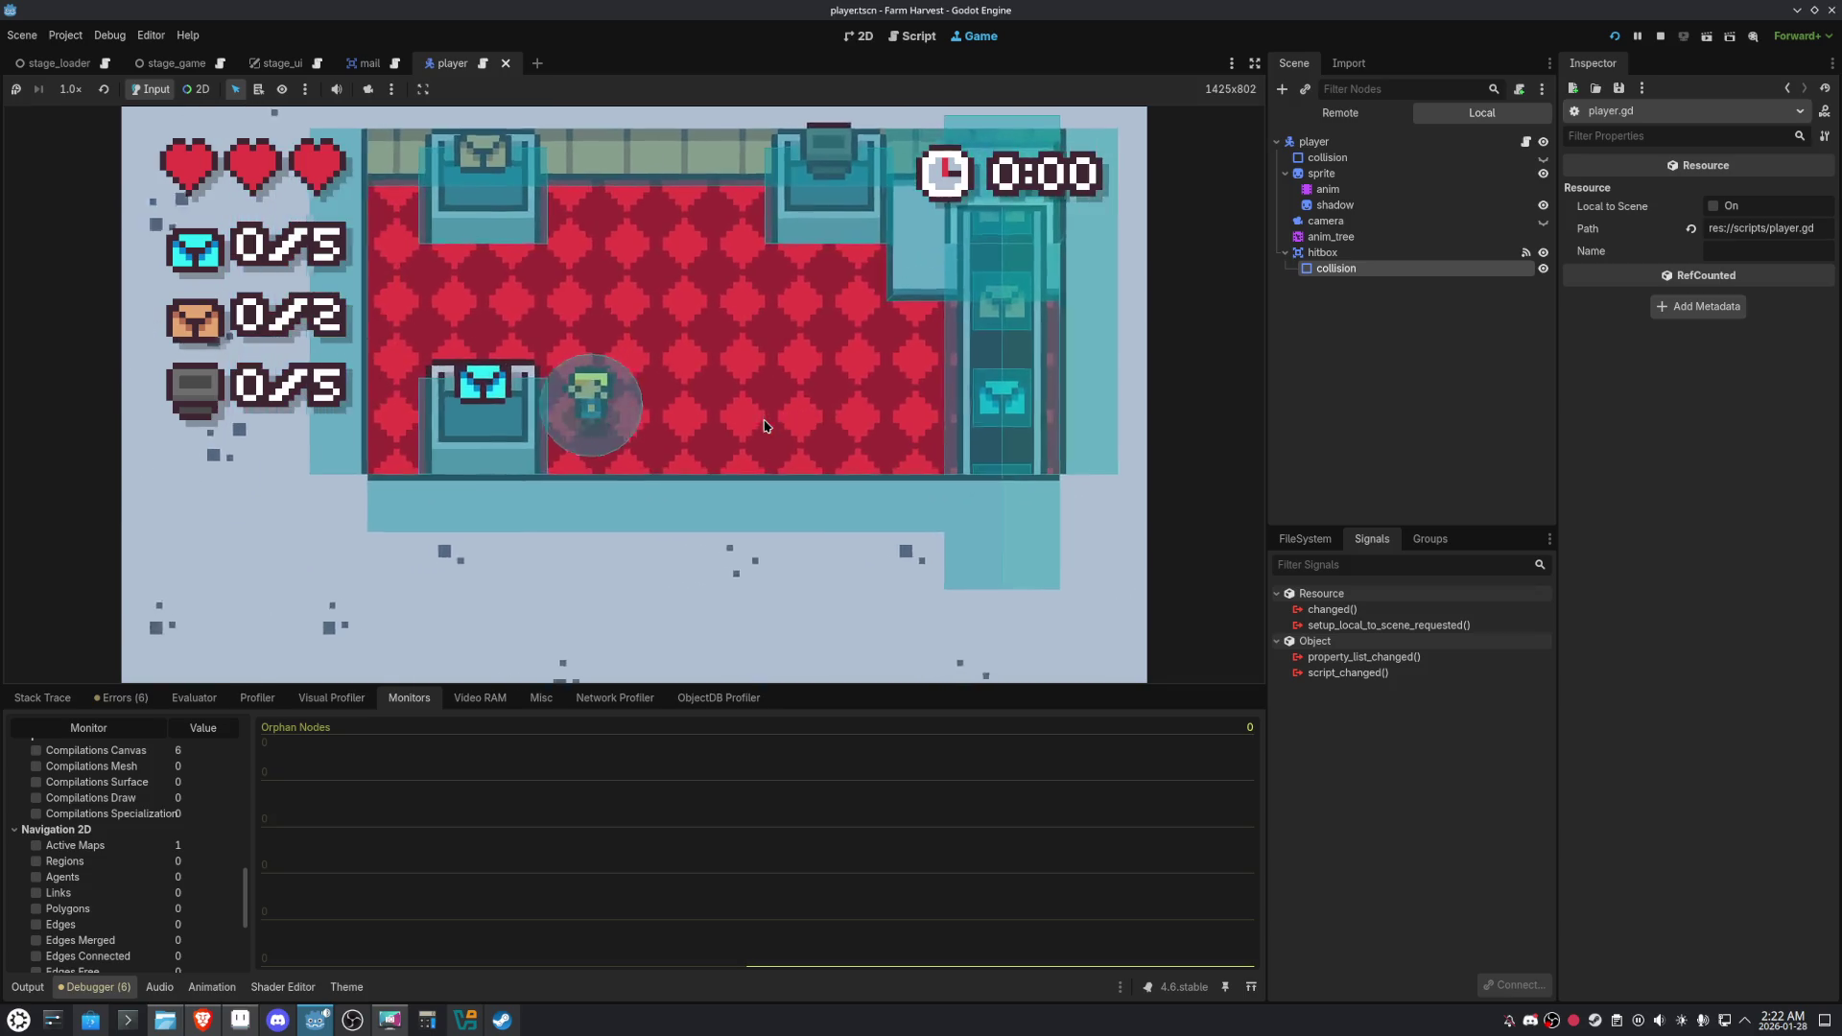
key("Up")
key("Right")
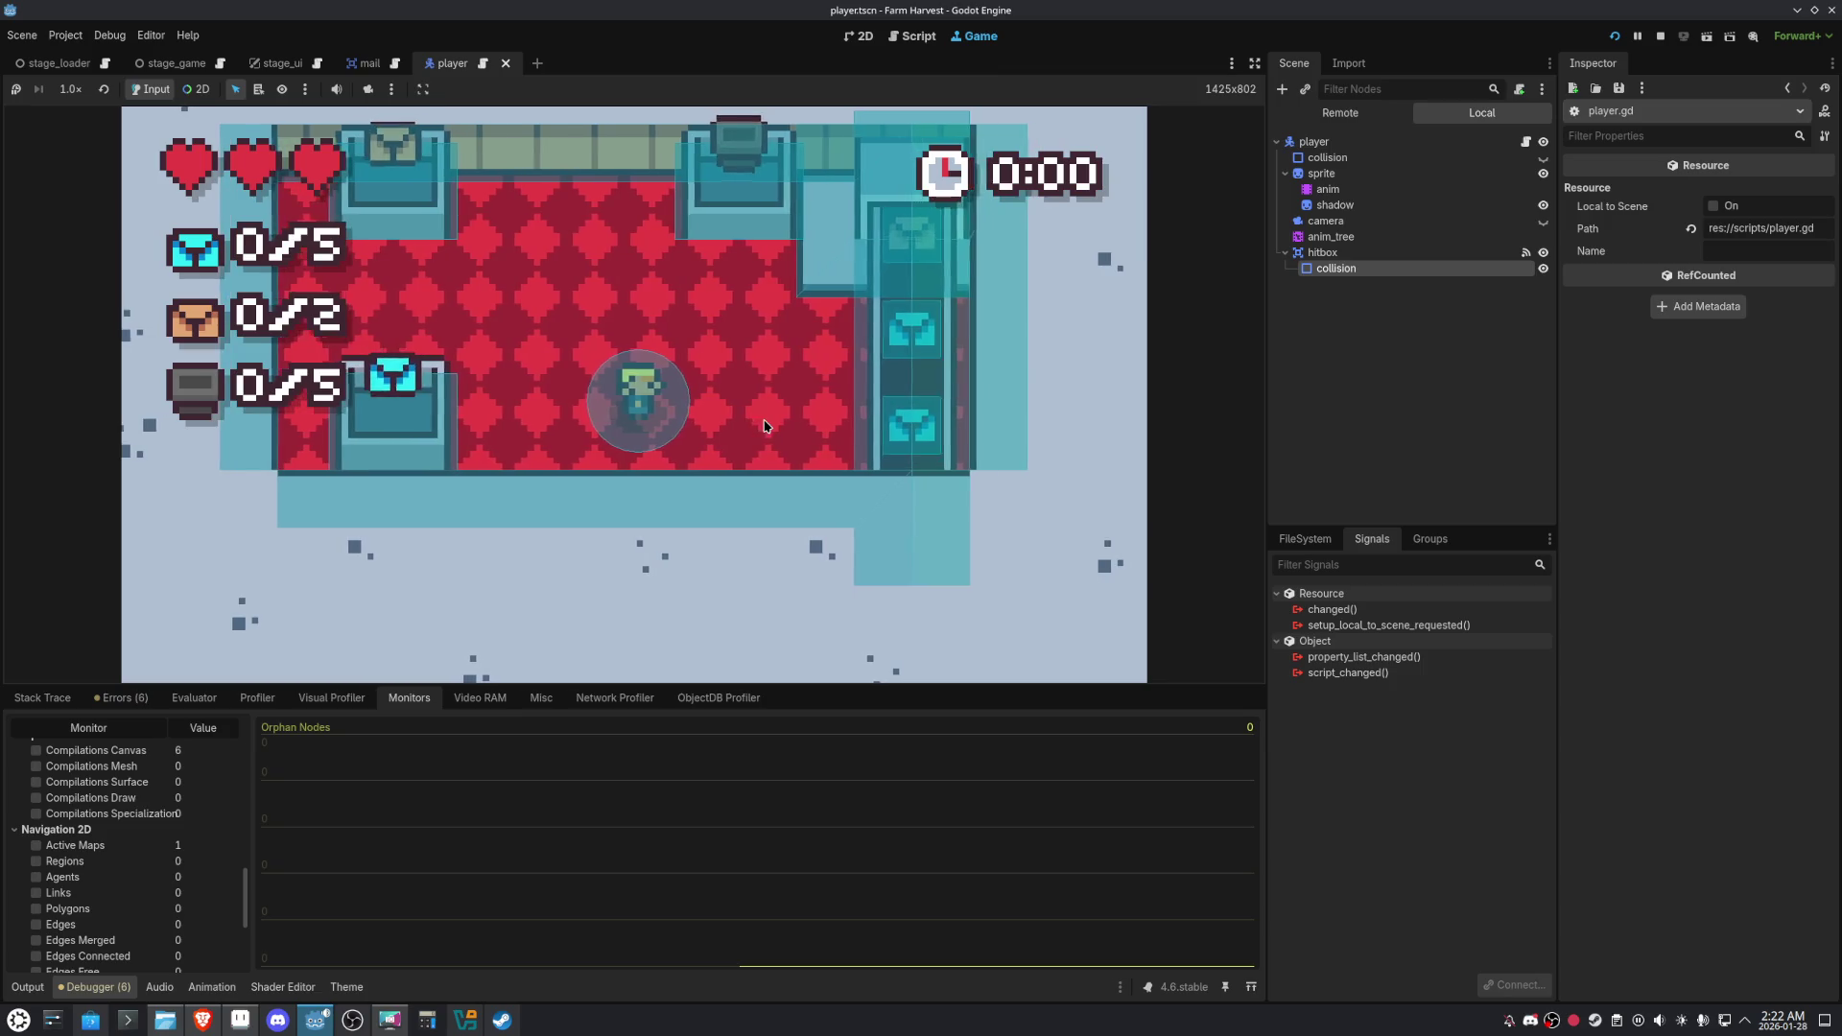
key("Up")
key("Right")
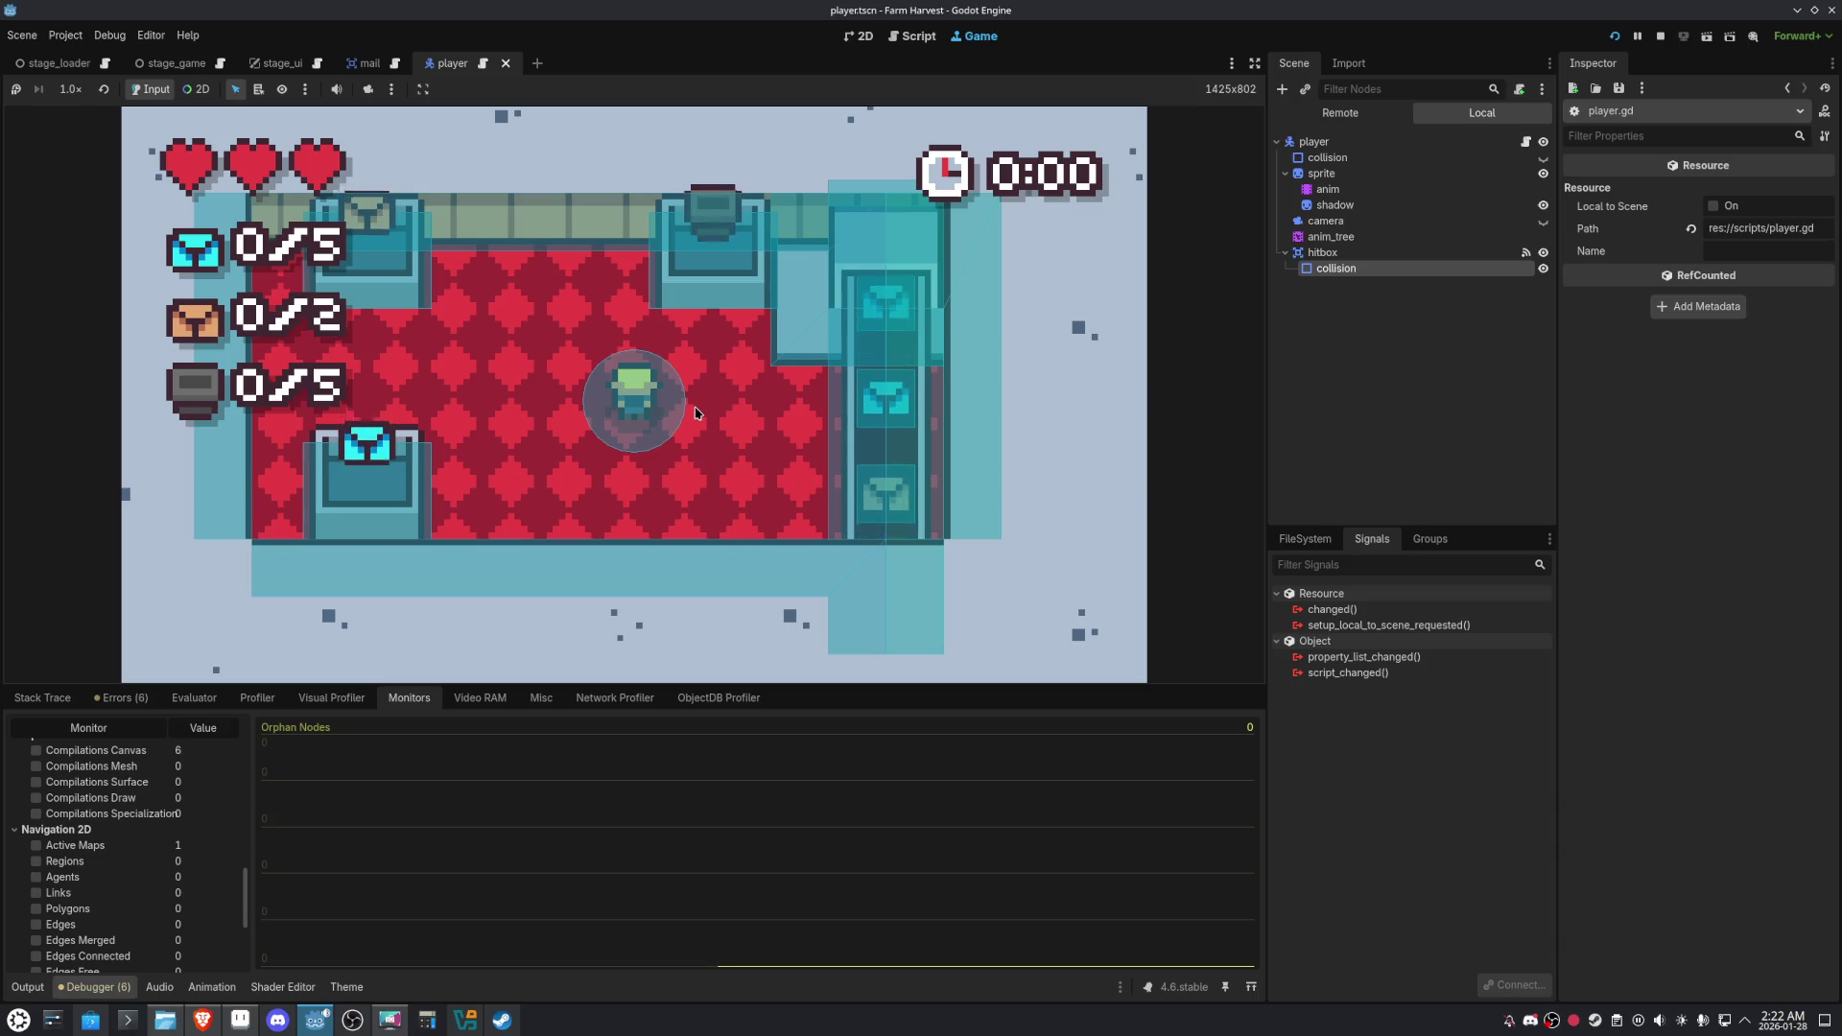
key("Down")
key("Right")
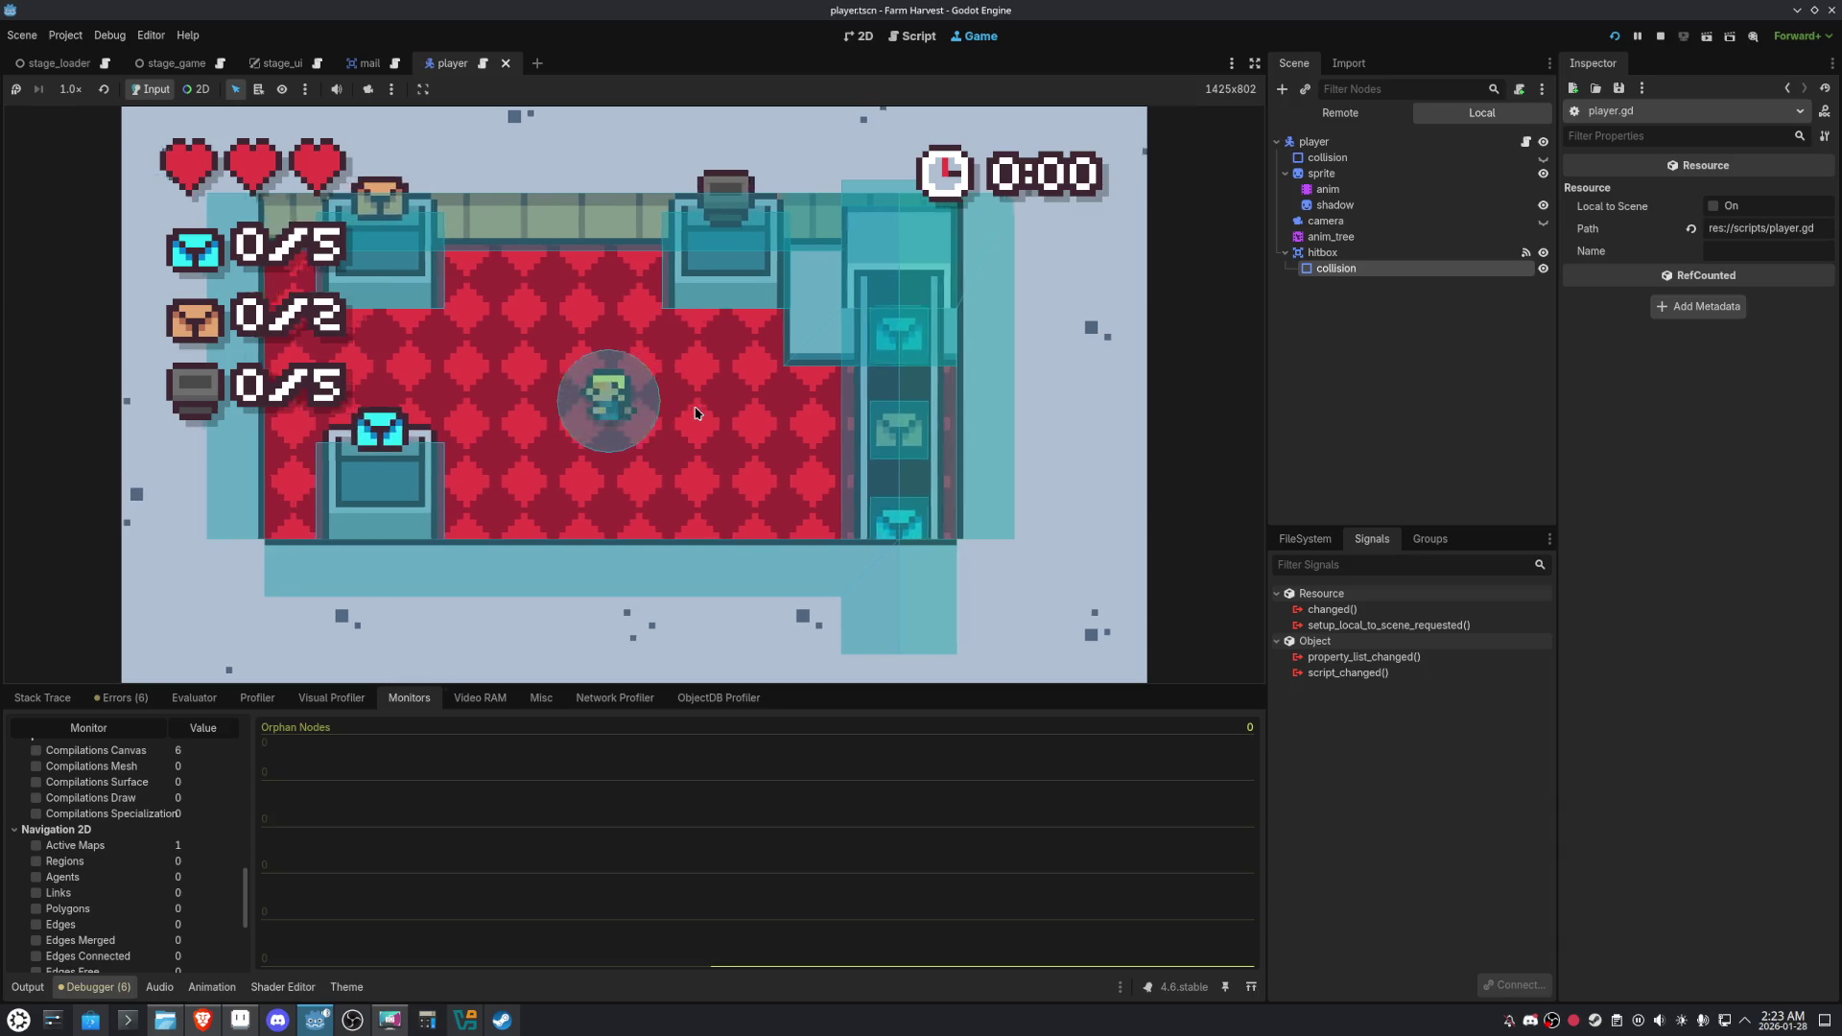
key("Up")
key("Right")
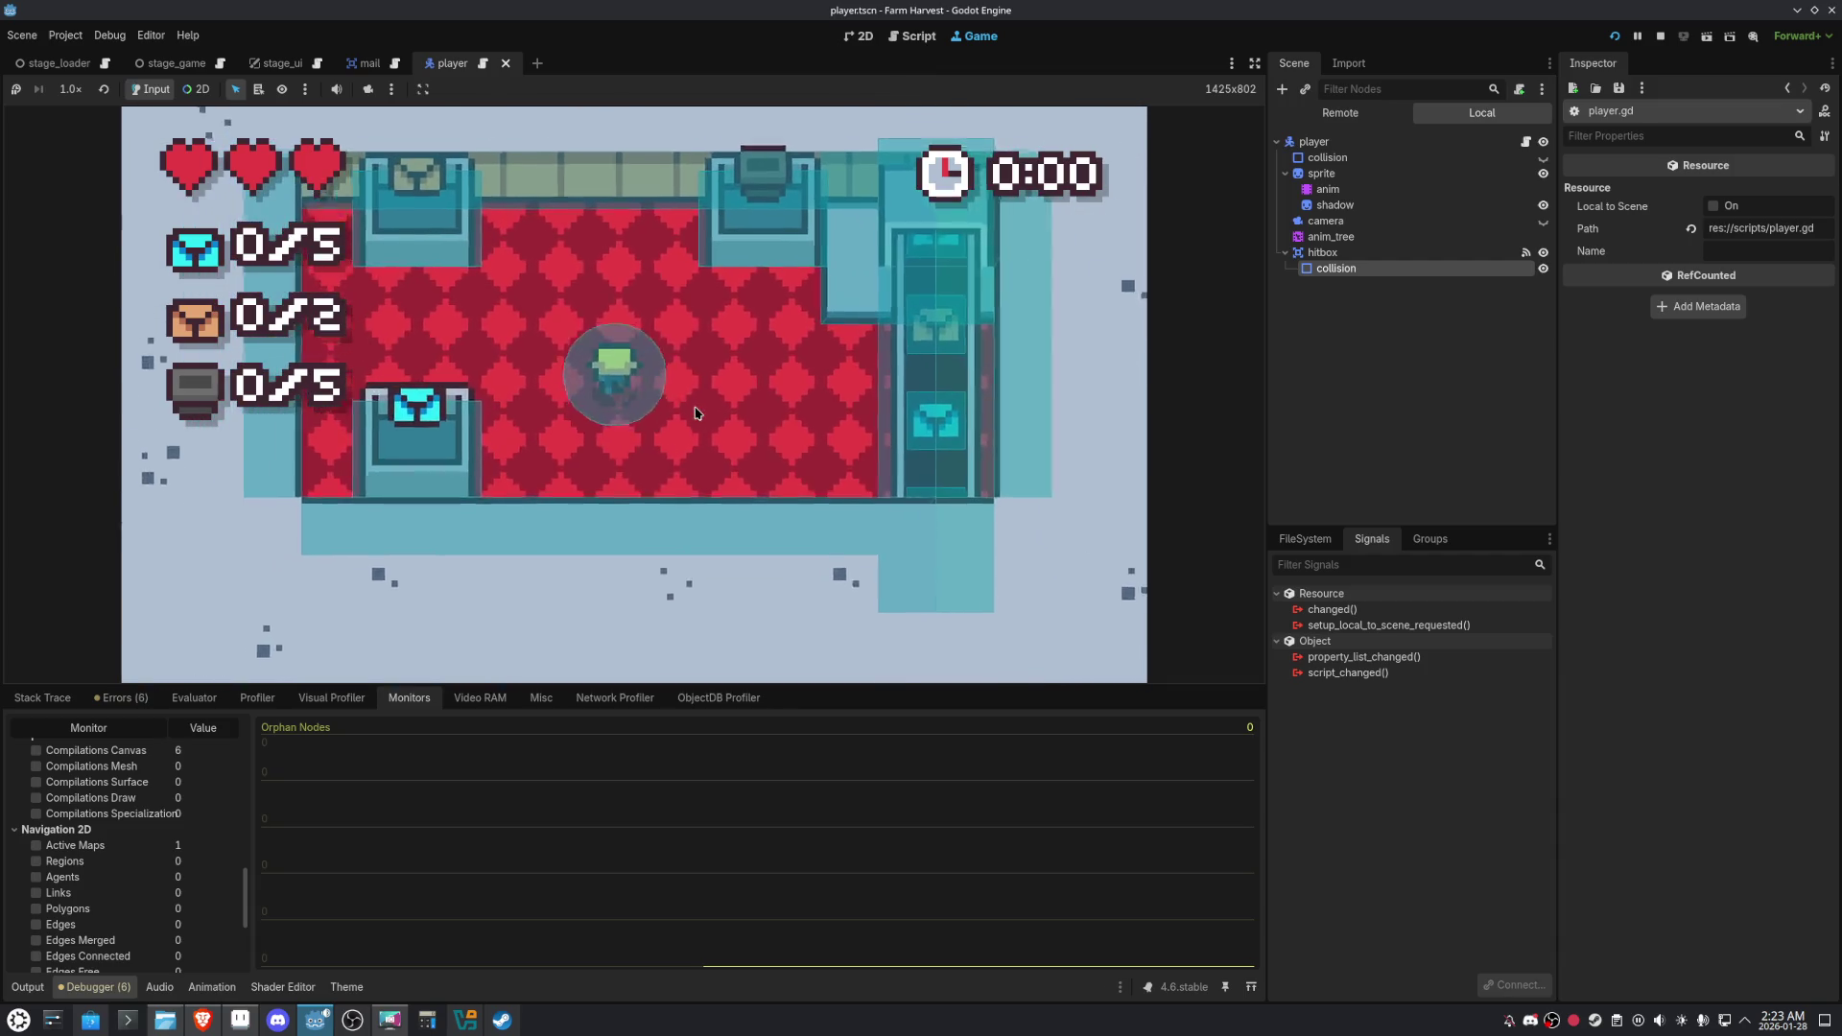
key("Left")
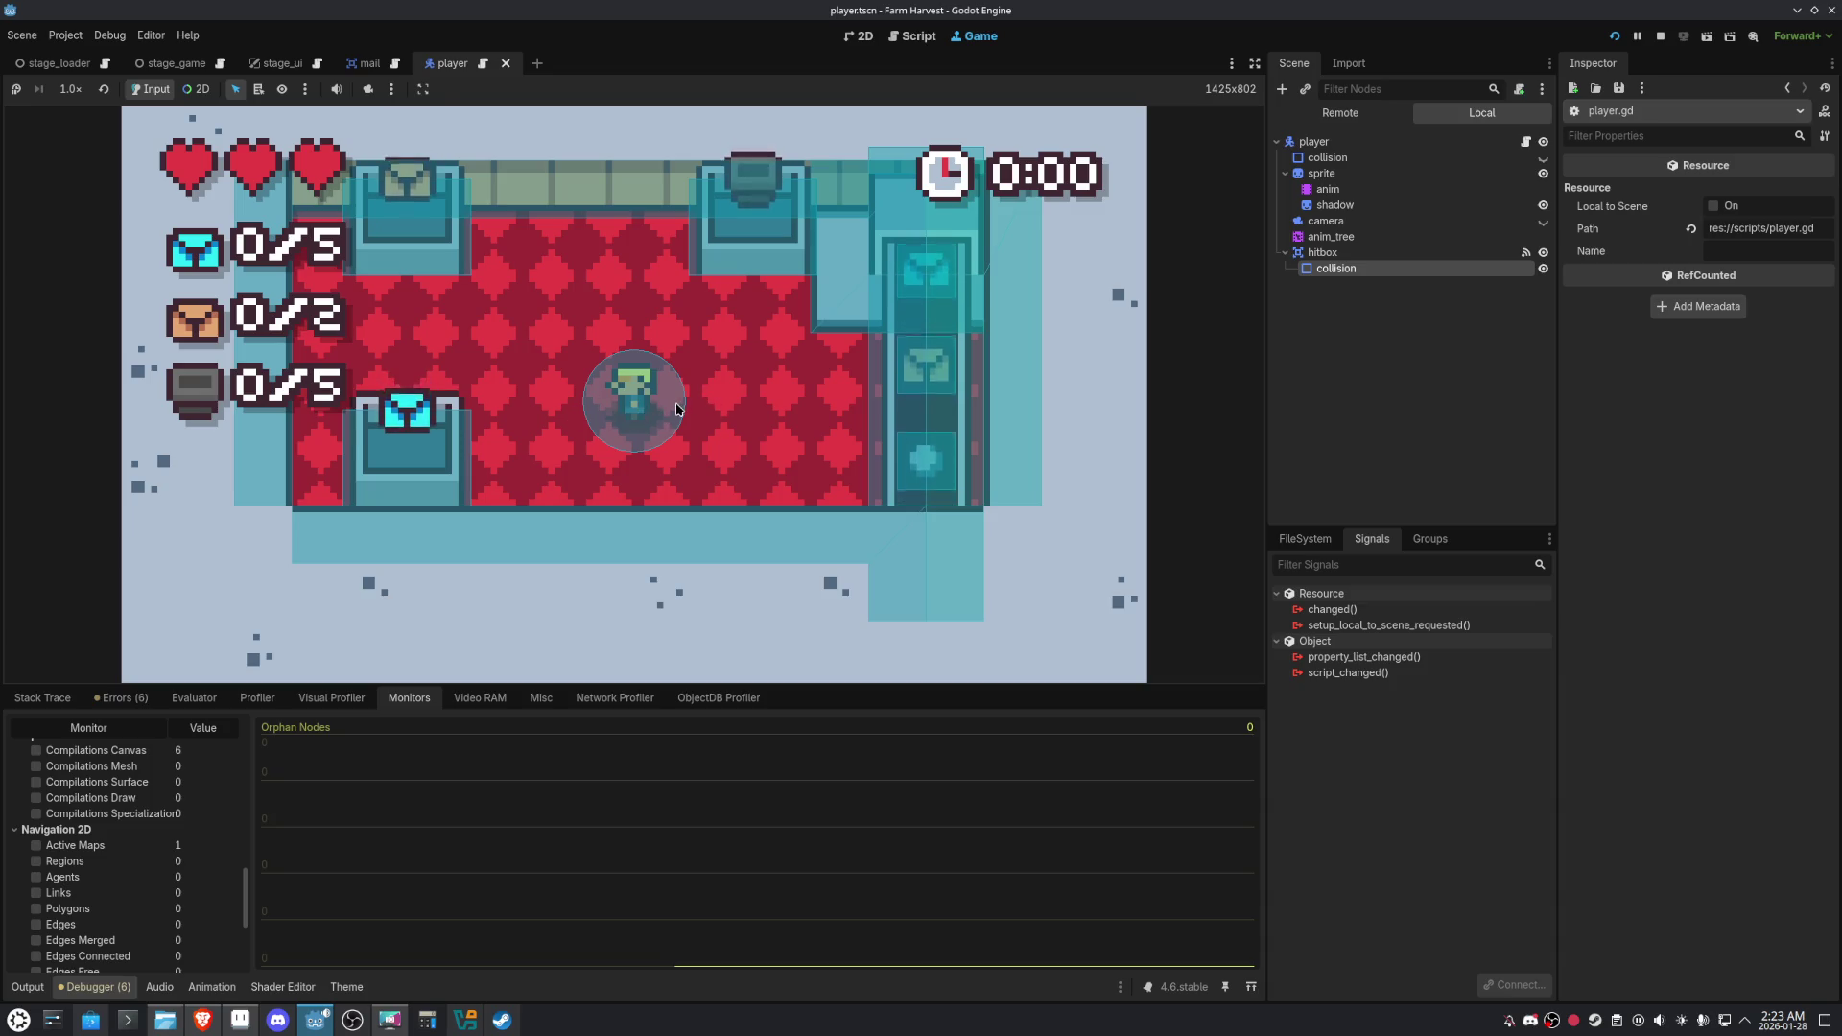
key("Up")
key("Right")
key("Left")
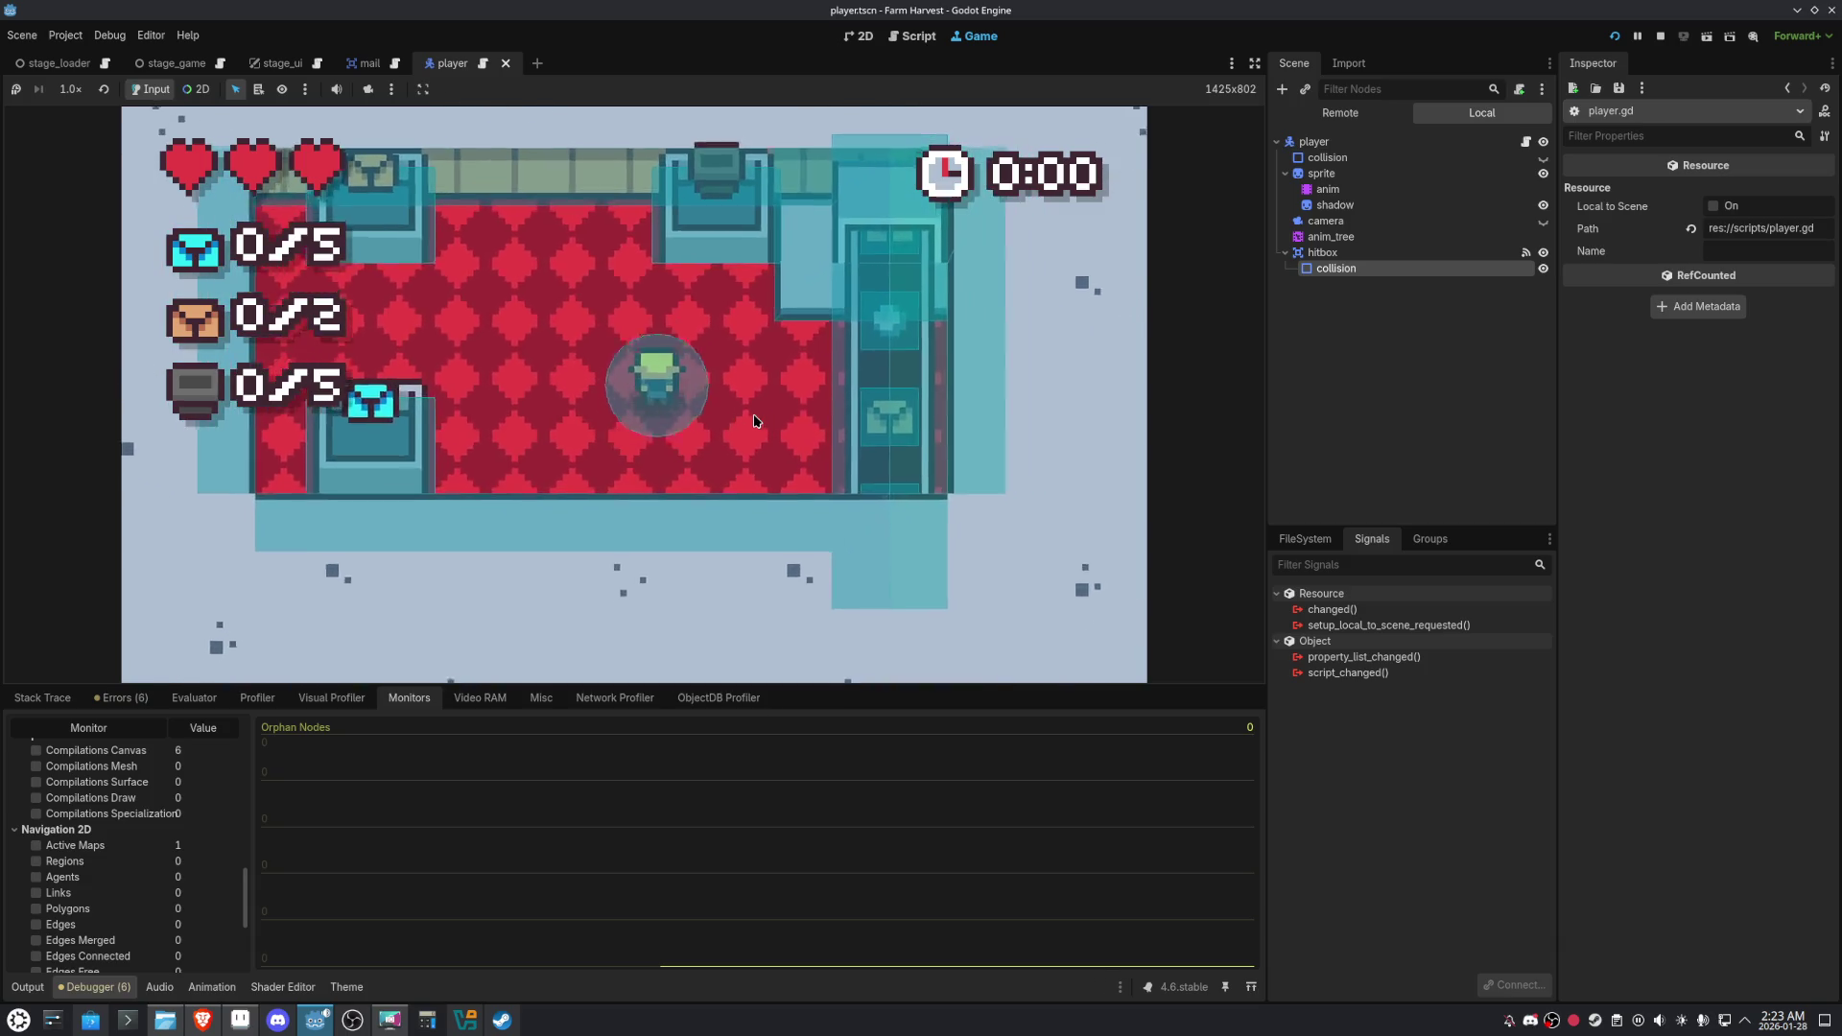
key("Up")
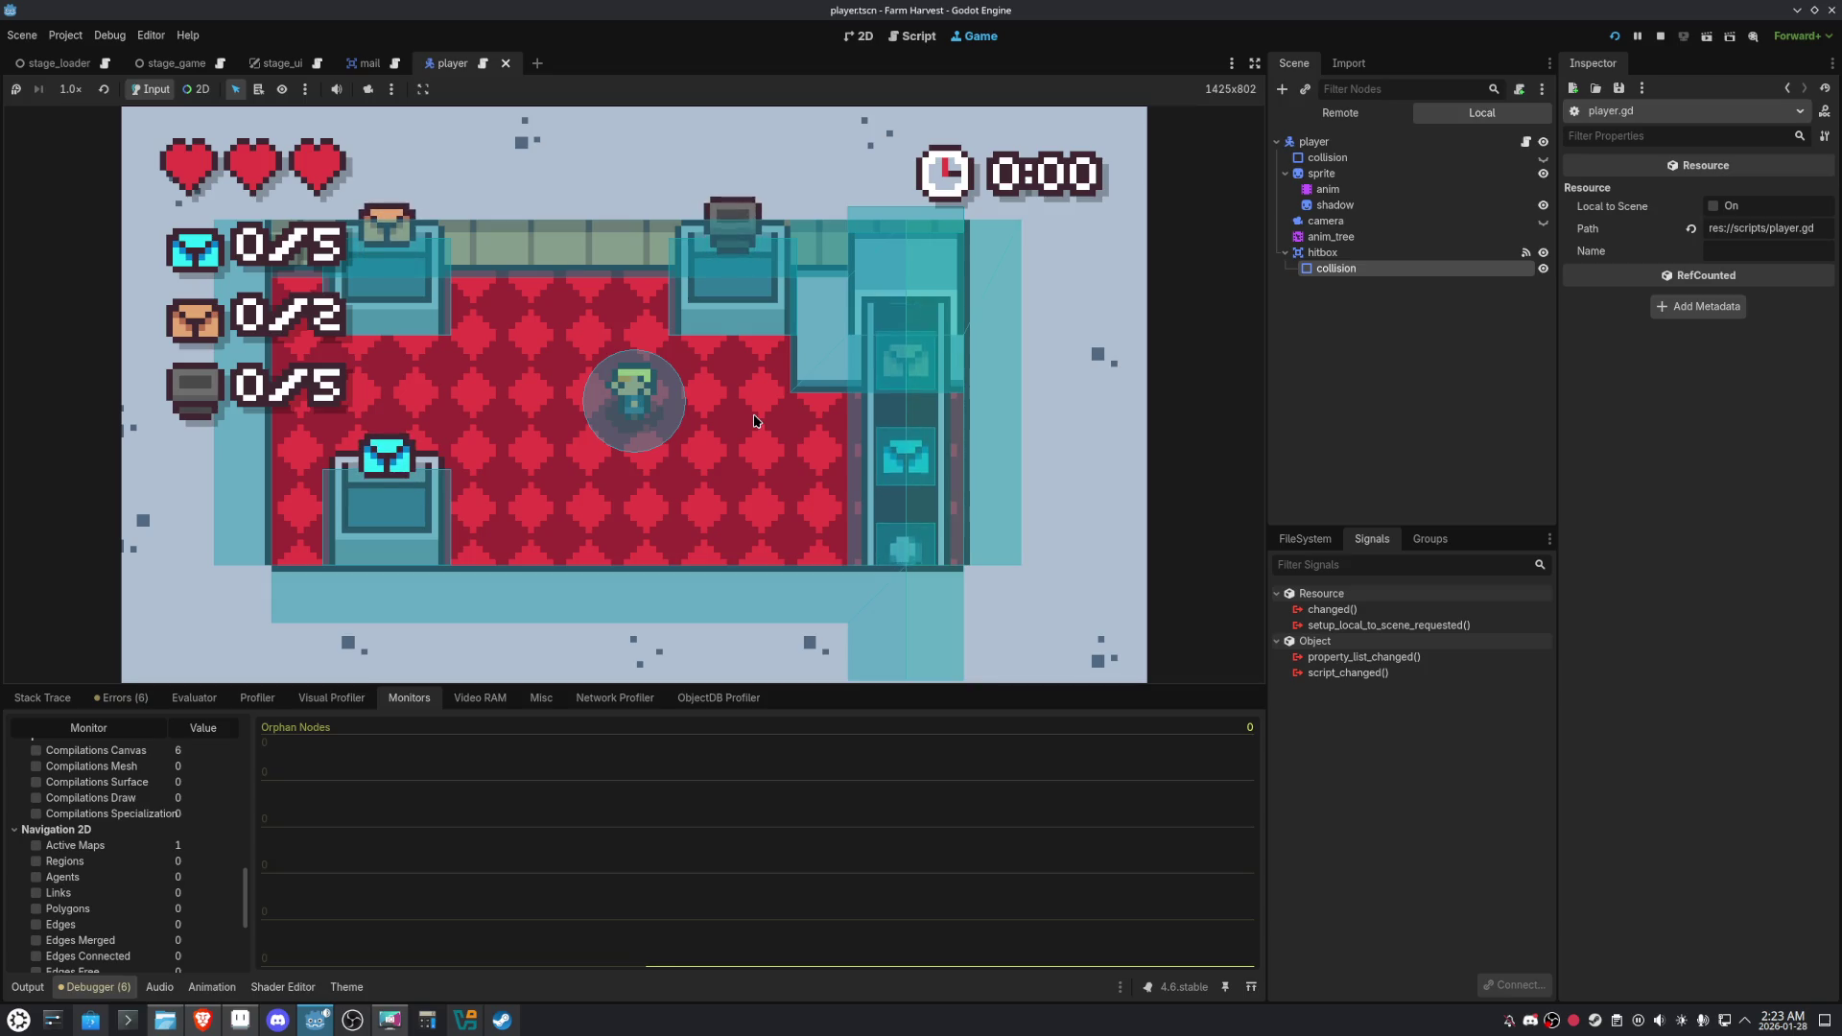
key("Down")
key("Right")
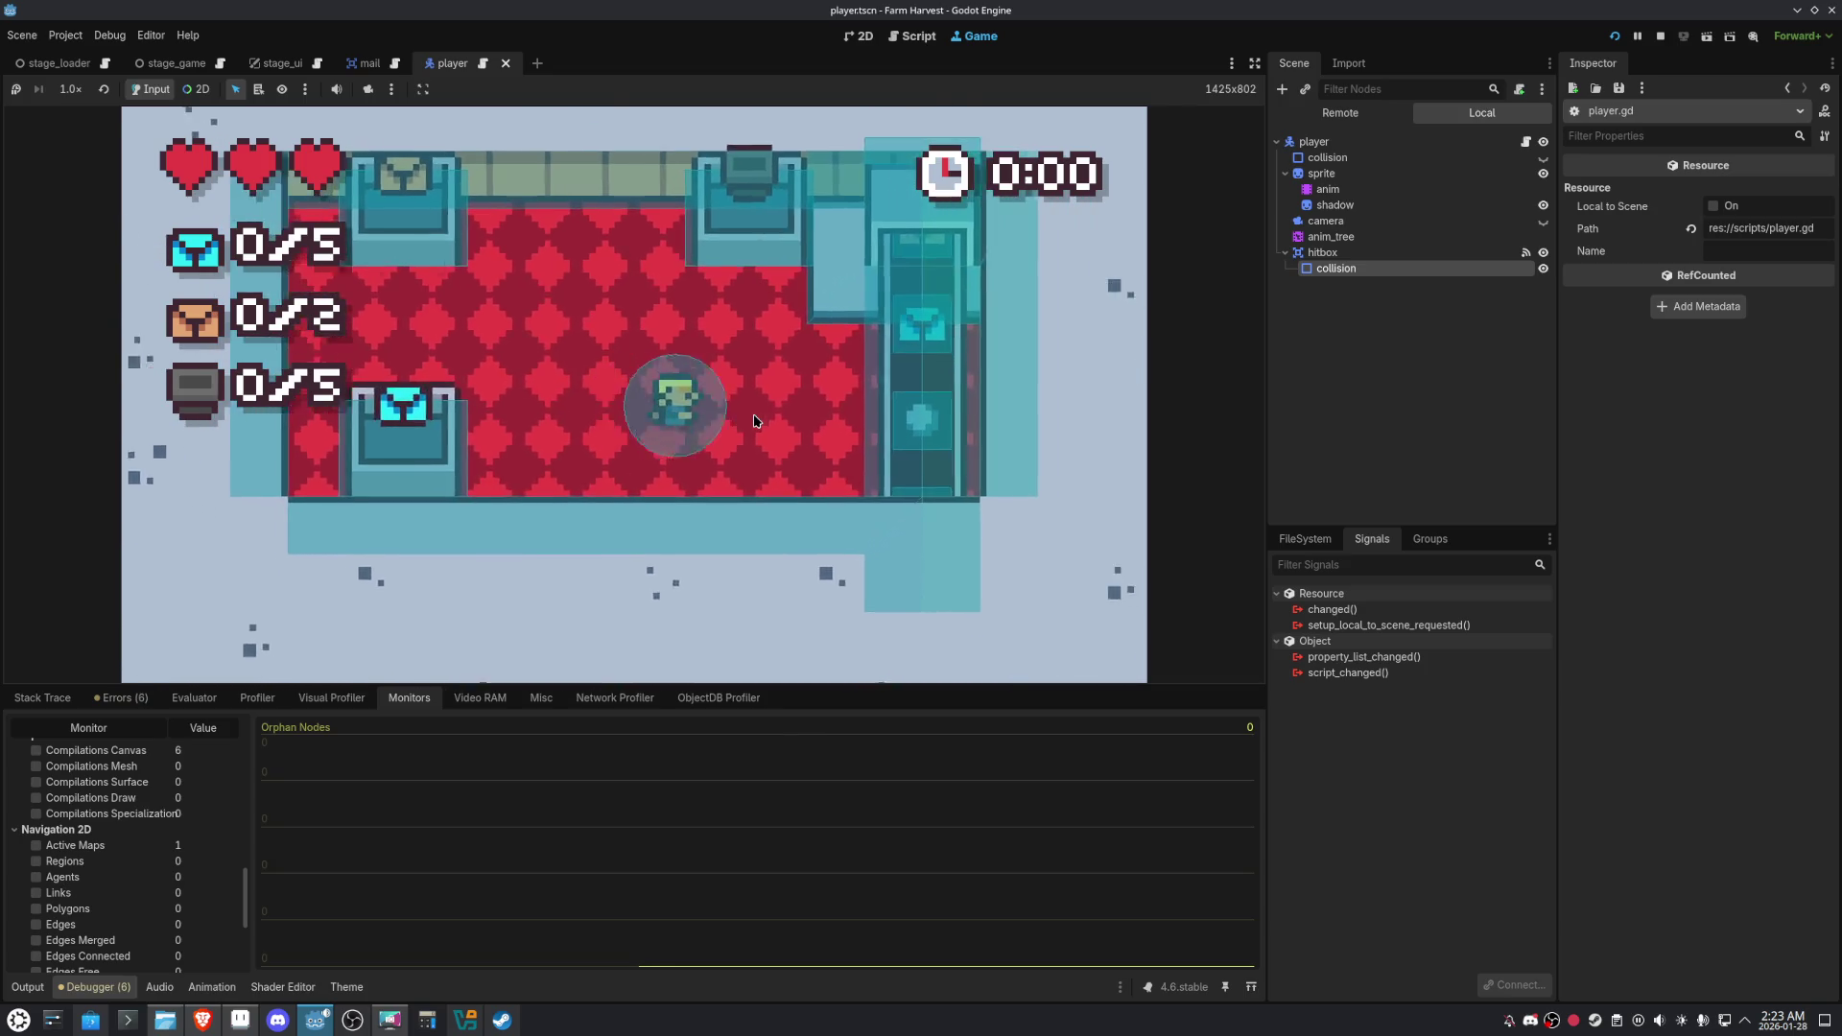
key("Left")
key("Left")
key("Down")
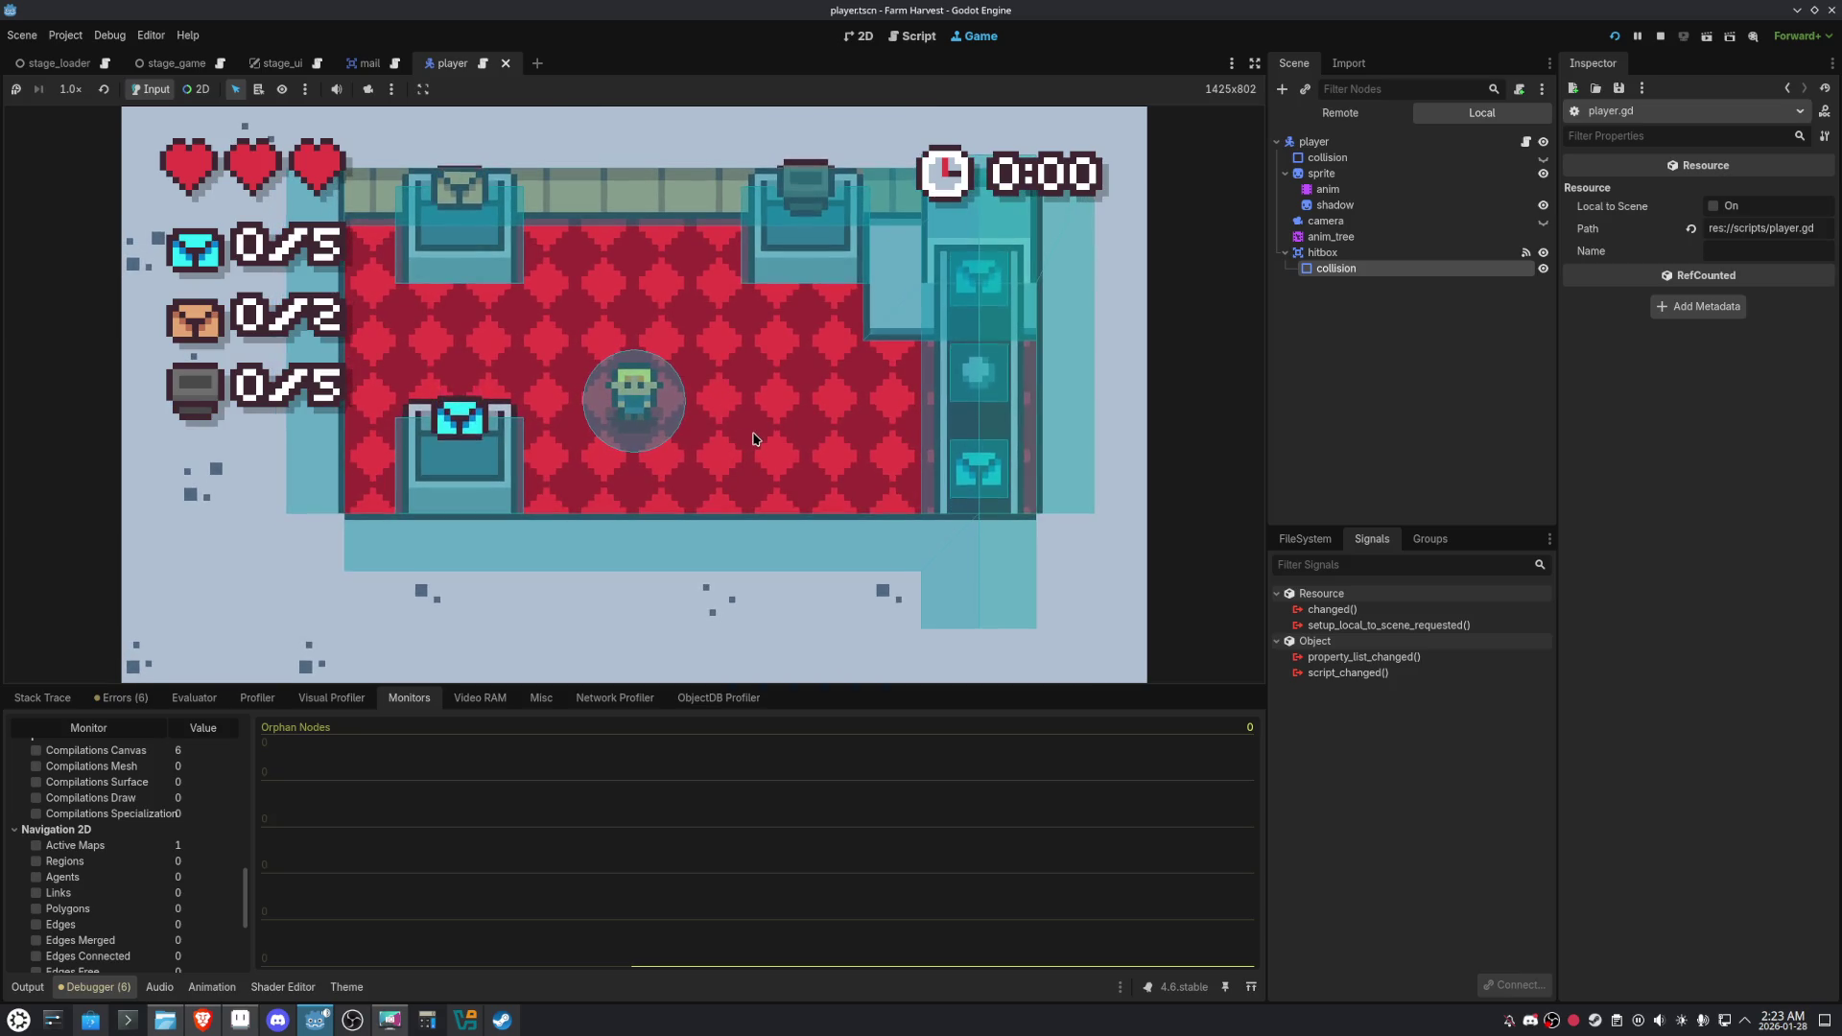
key("Right")
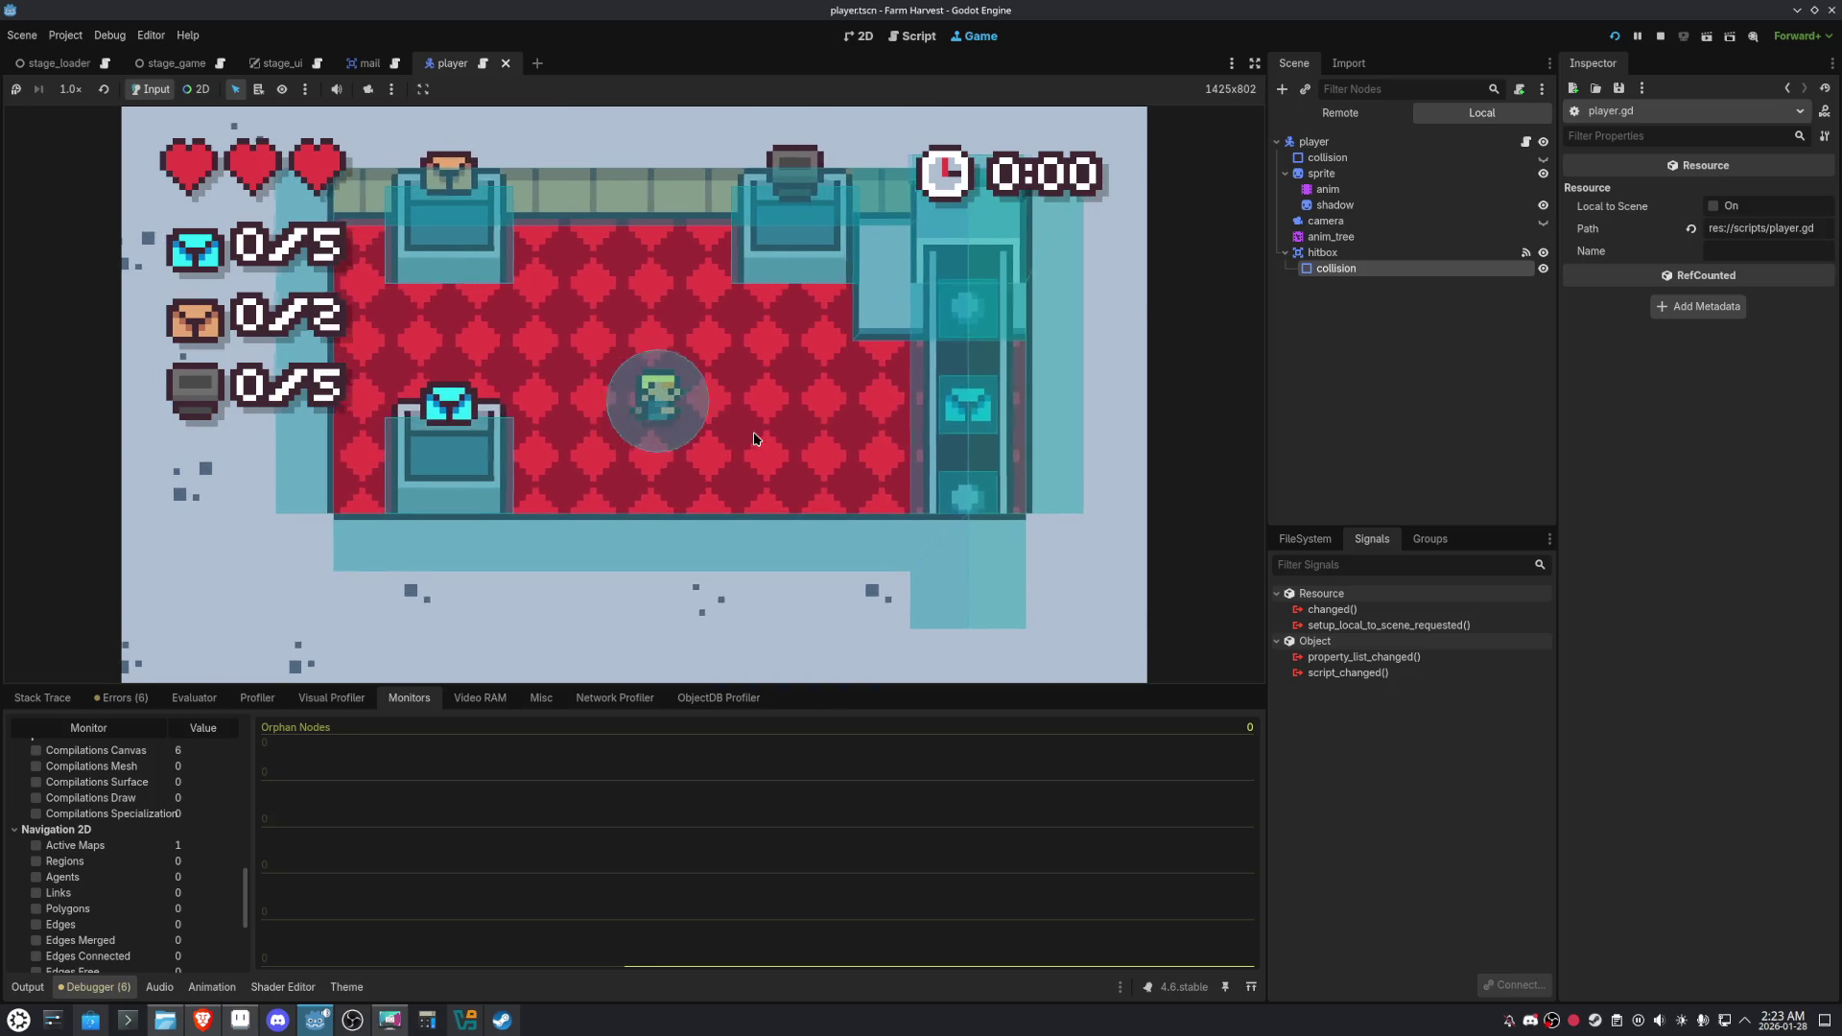
key("Up")
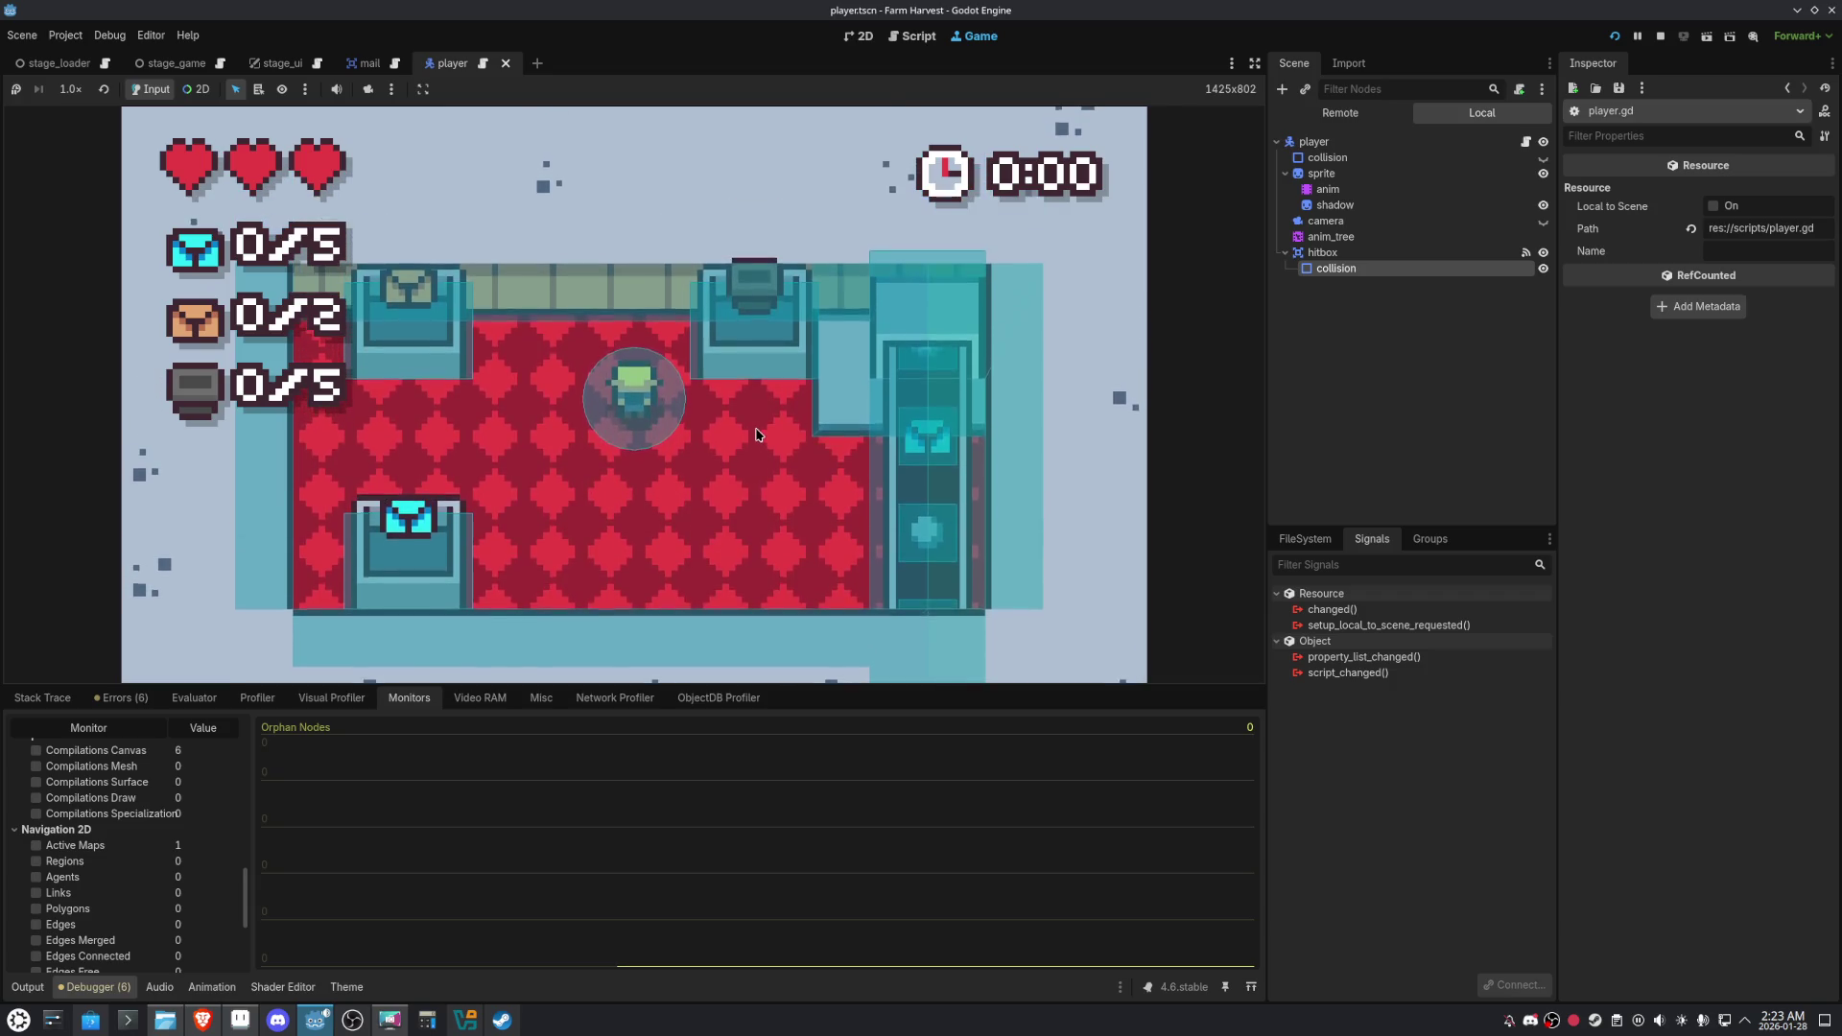
key("Left")
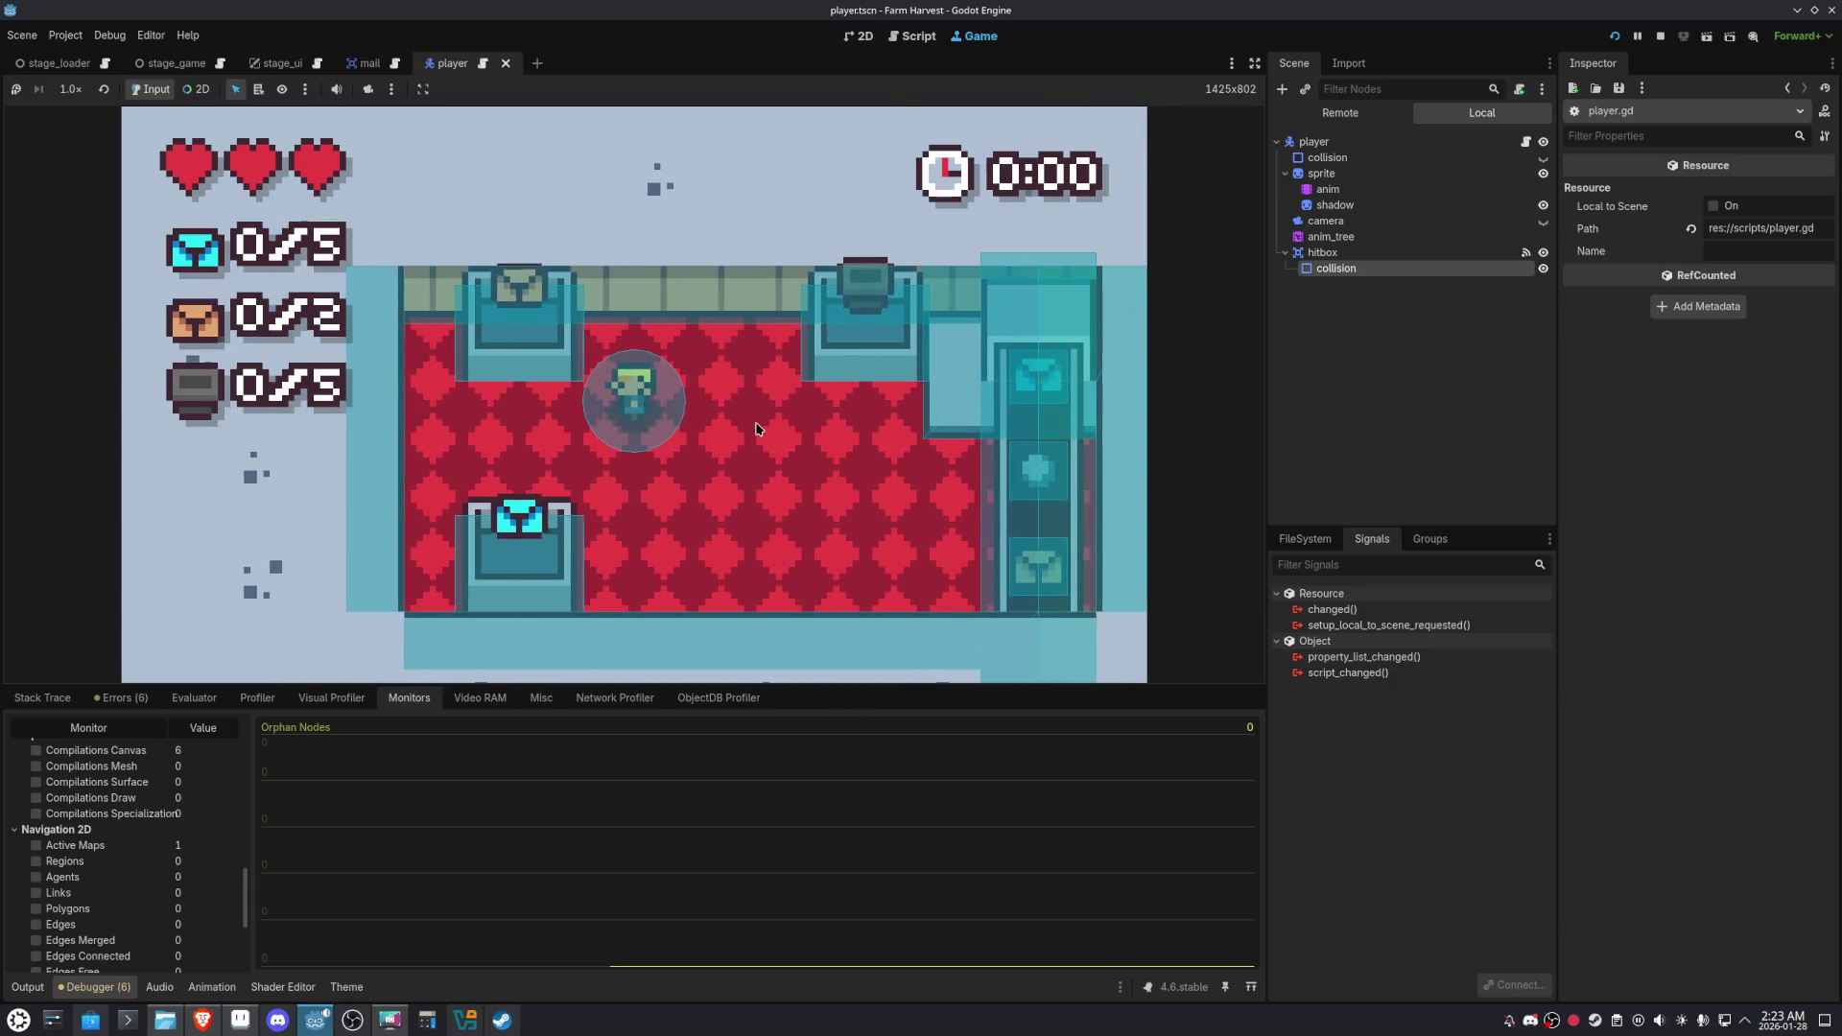
key("Right")
key("Down")
key("Right")
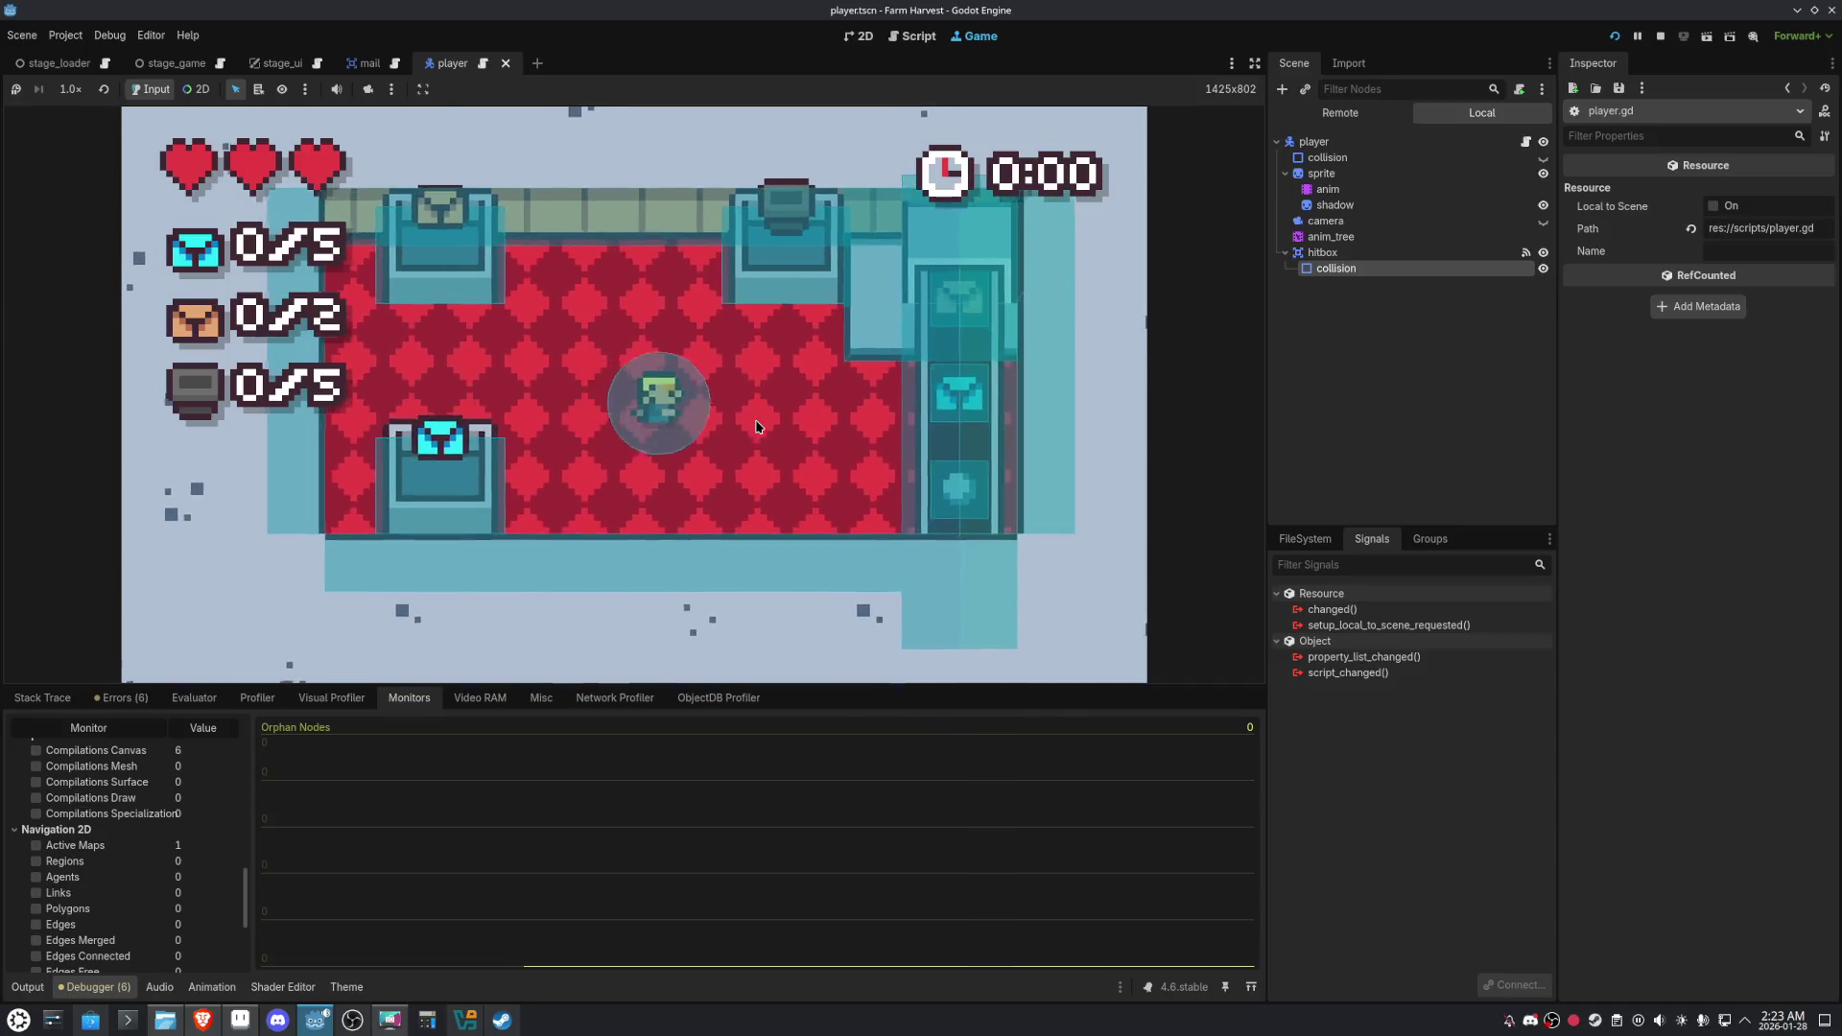
key("Up")
key("Down")
key("Right")
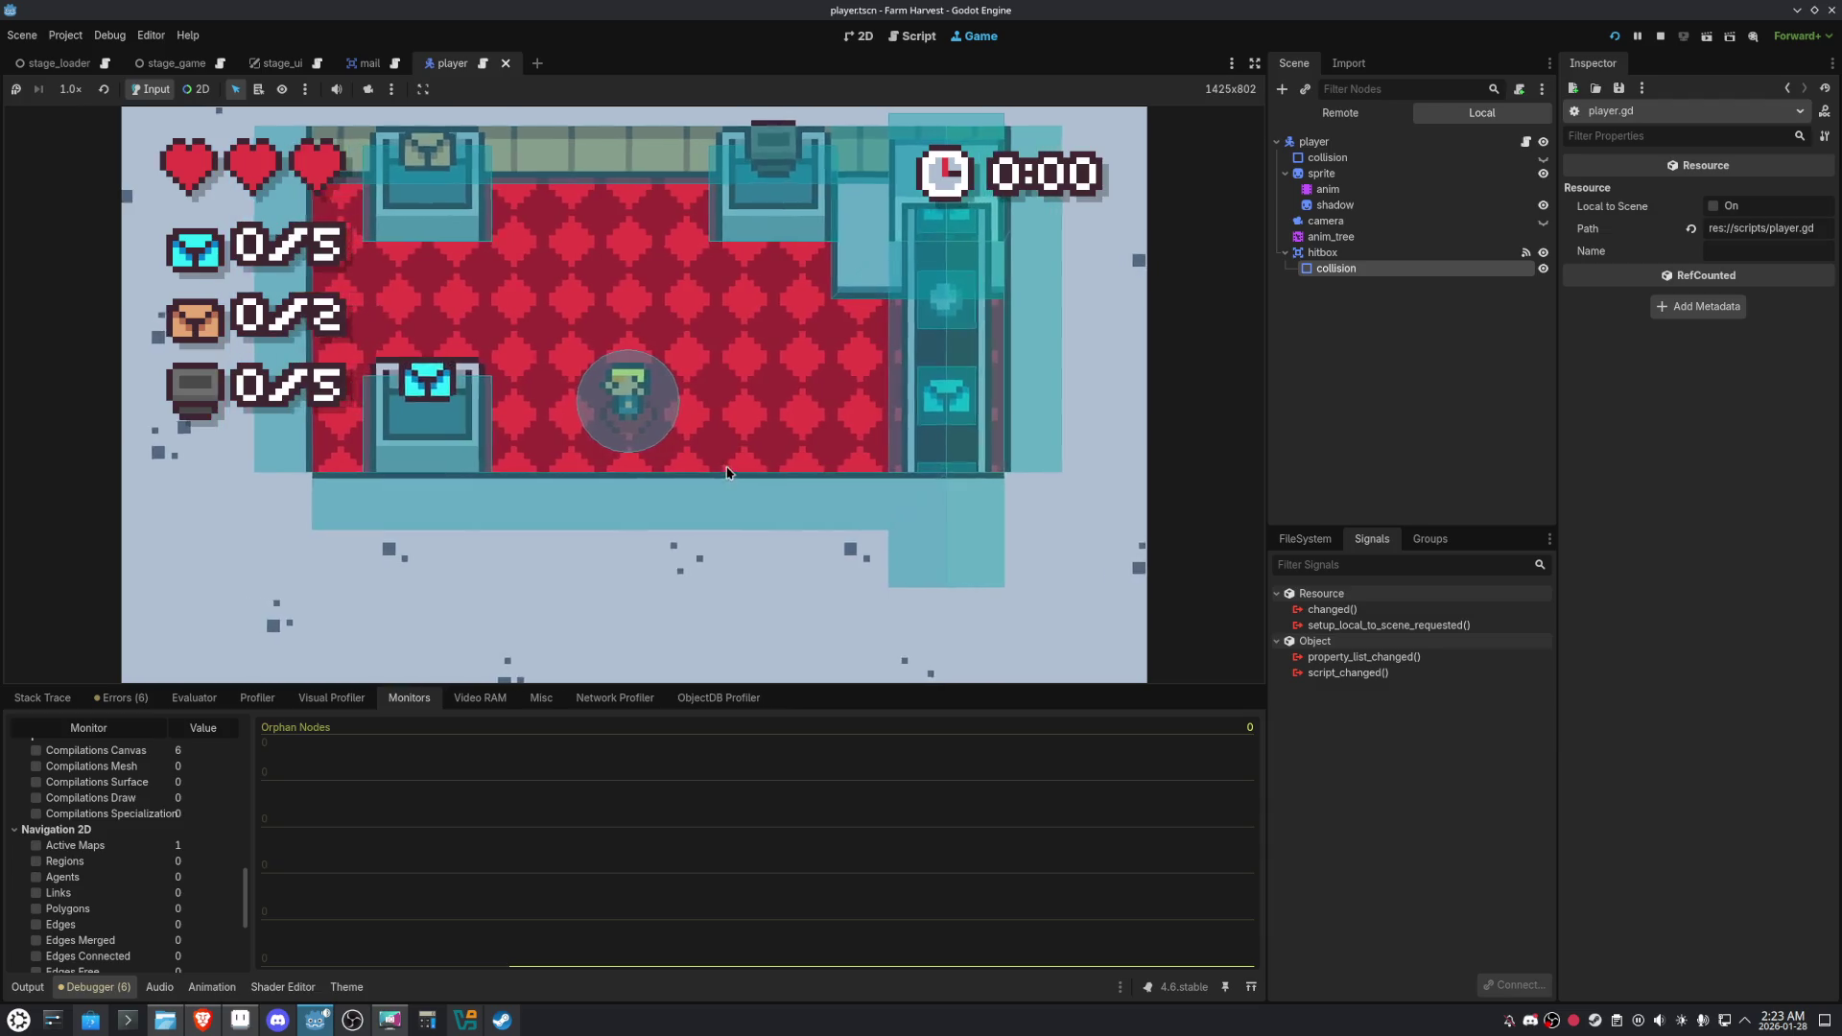
key("Up")
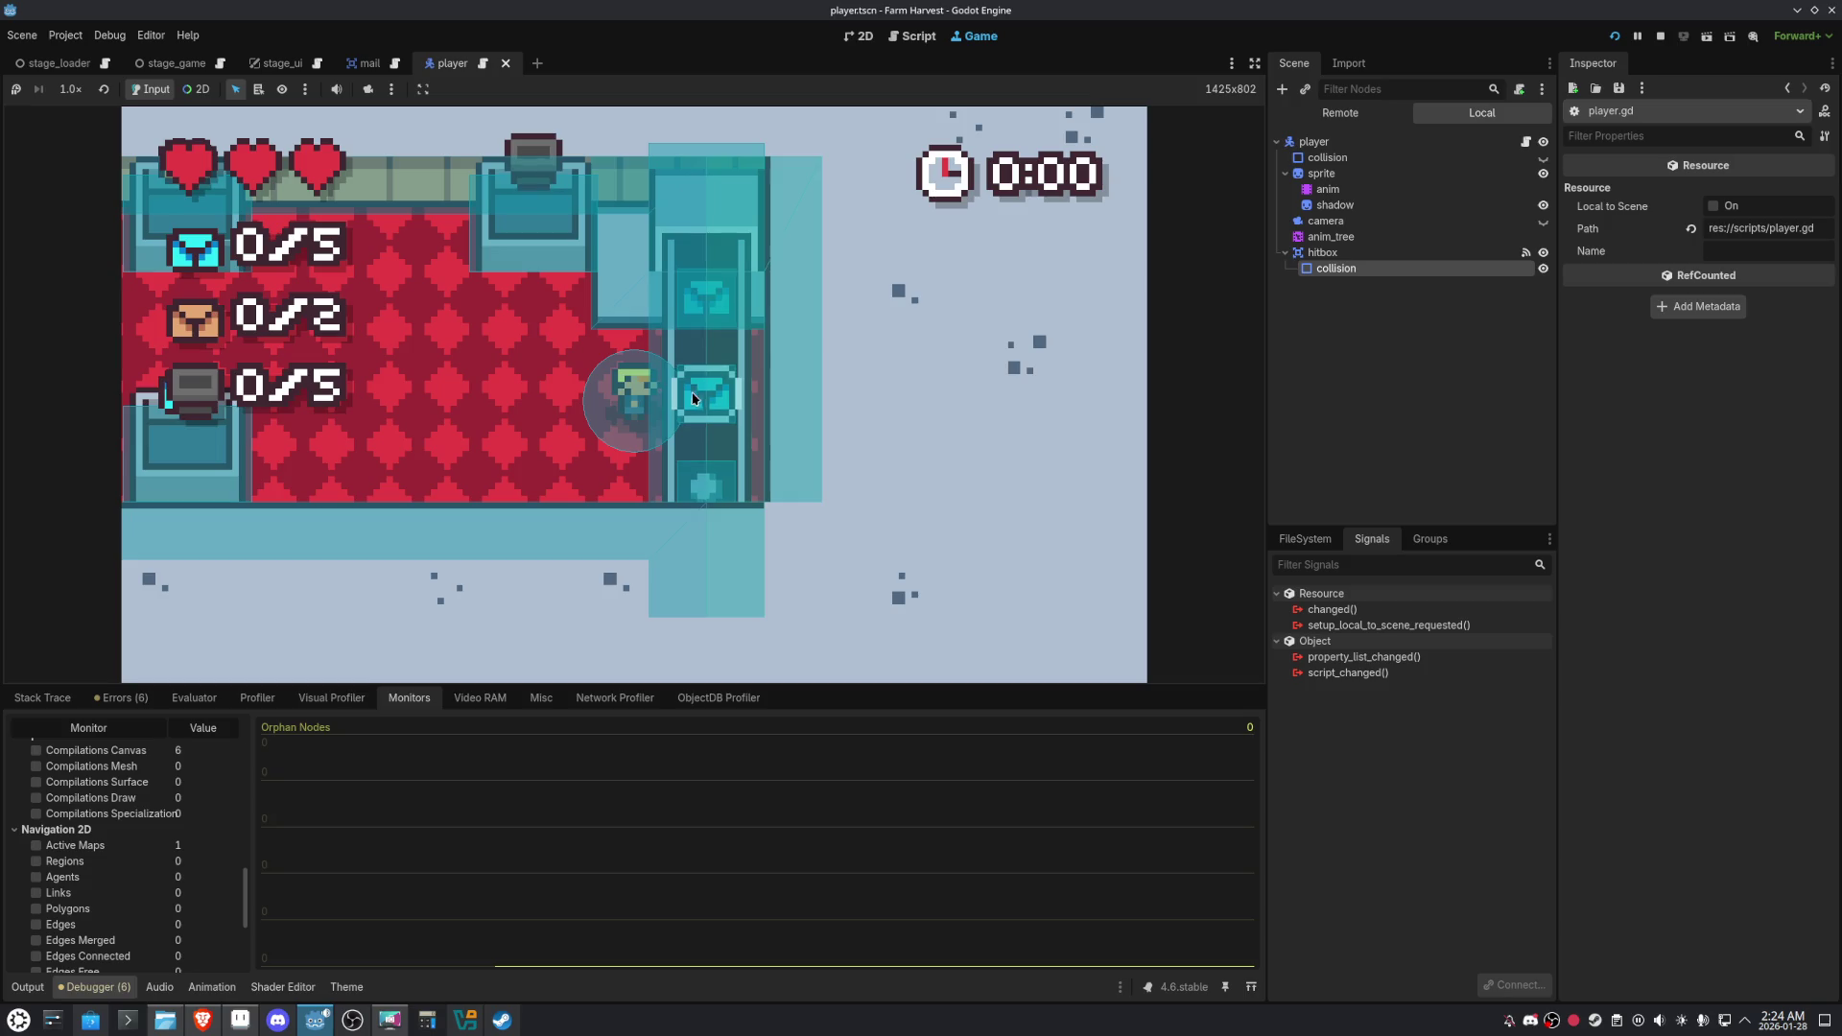
Step: Review the input action mappings in Project Settings, then return to the player.gd script
left_click(65, 35)
left_click(96, 55)
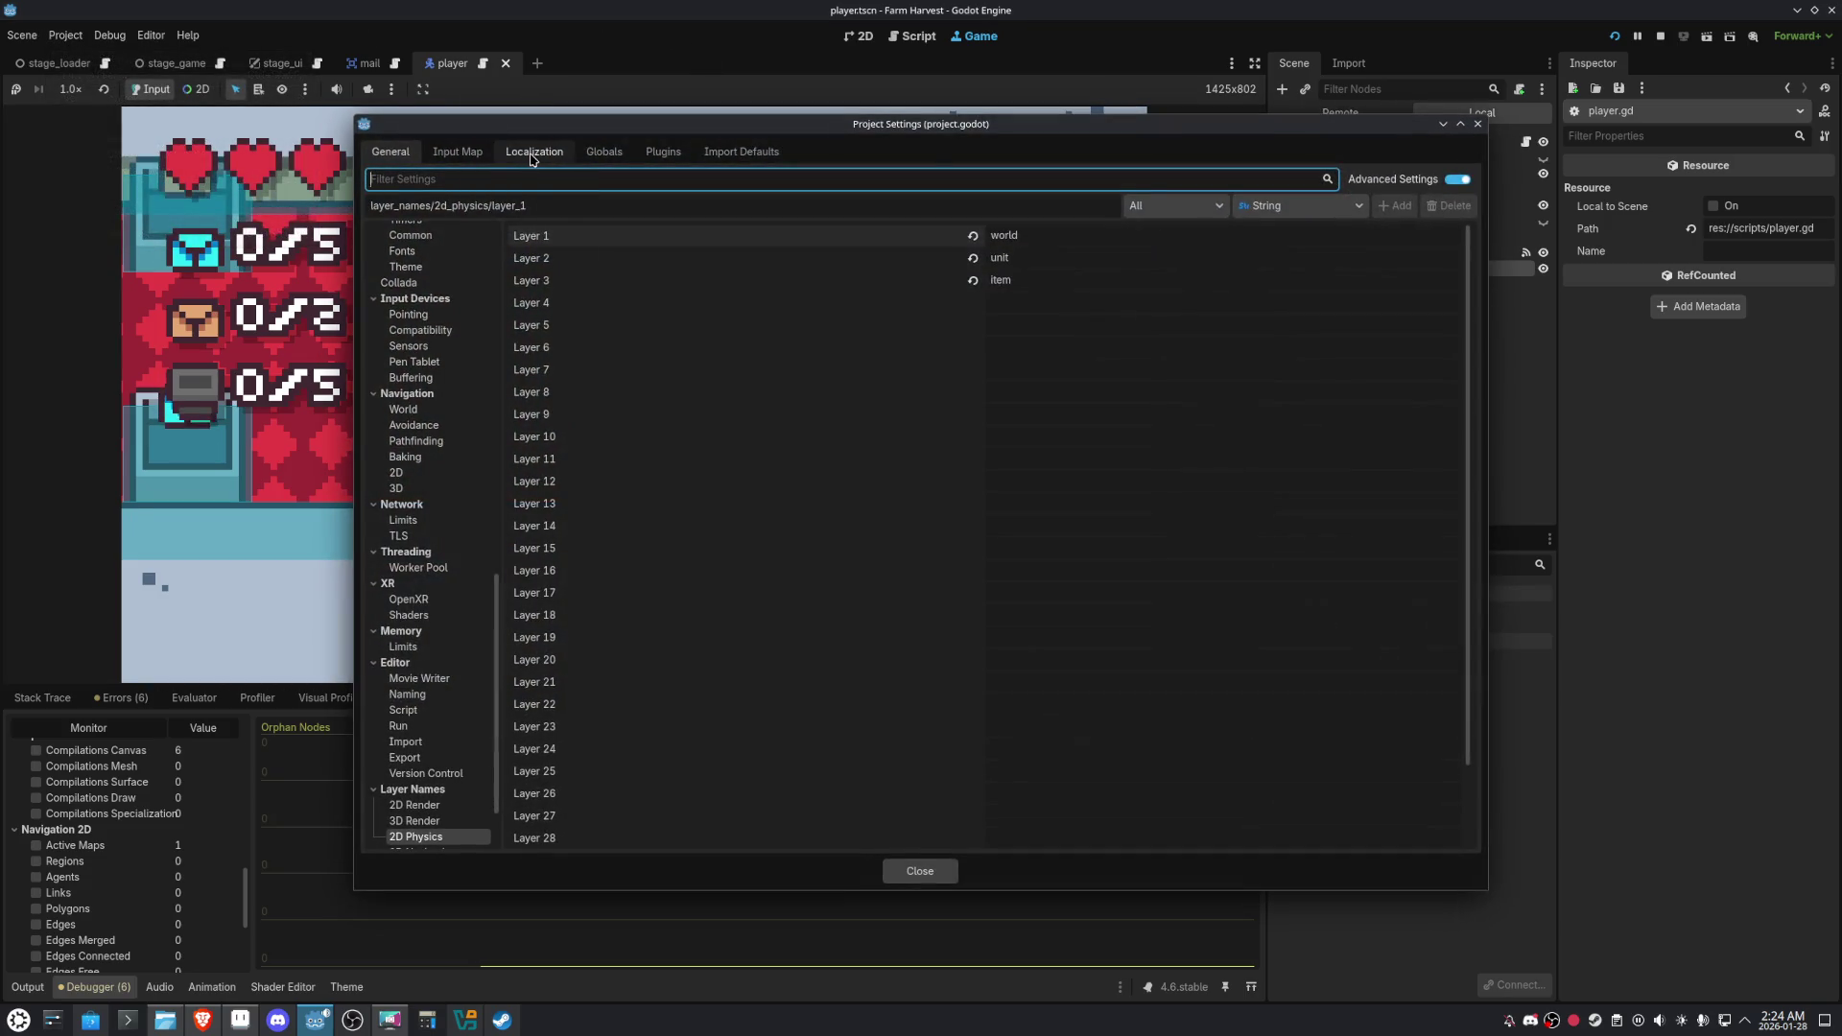
left_click(456, 153)
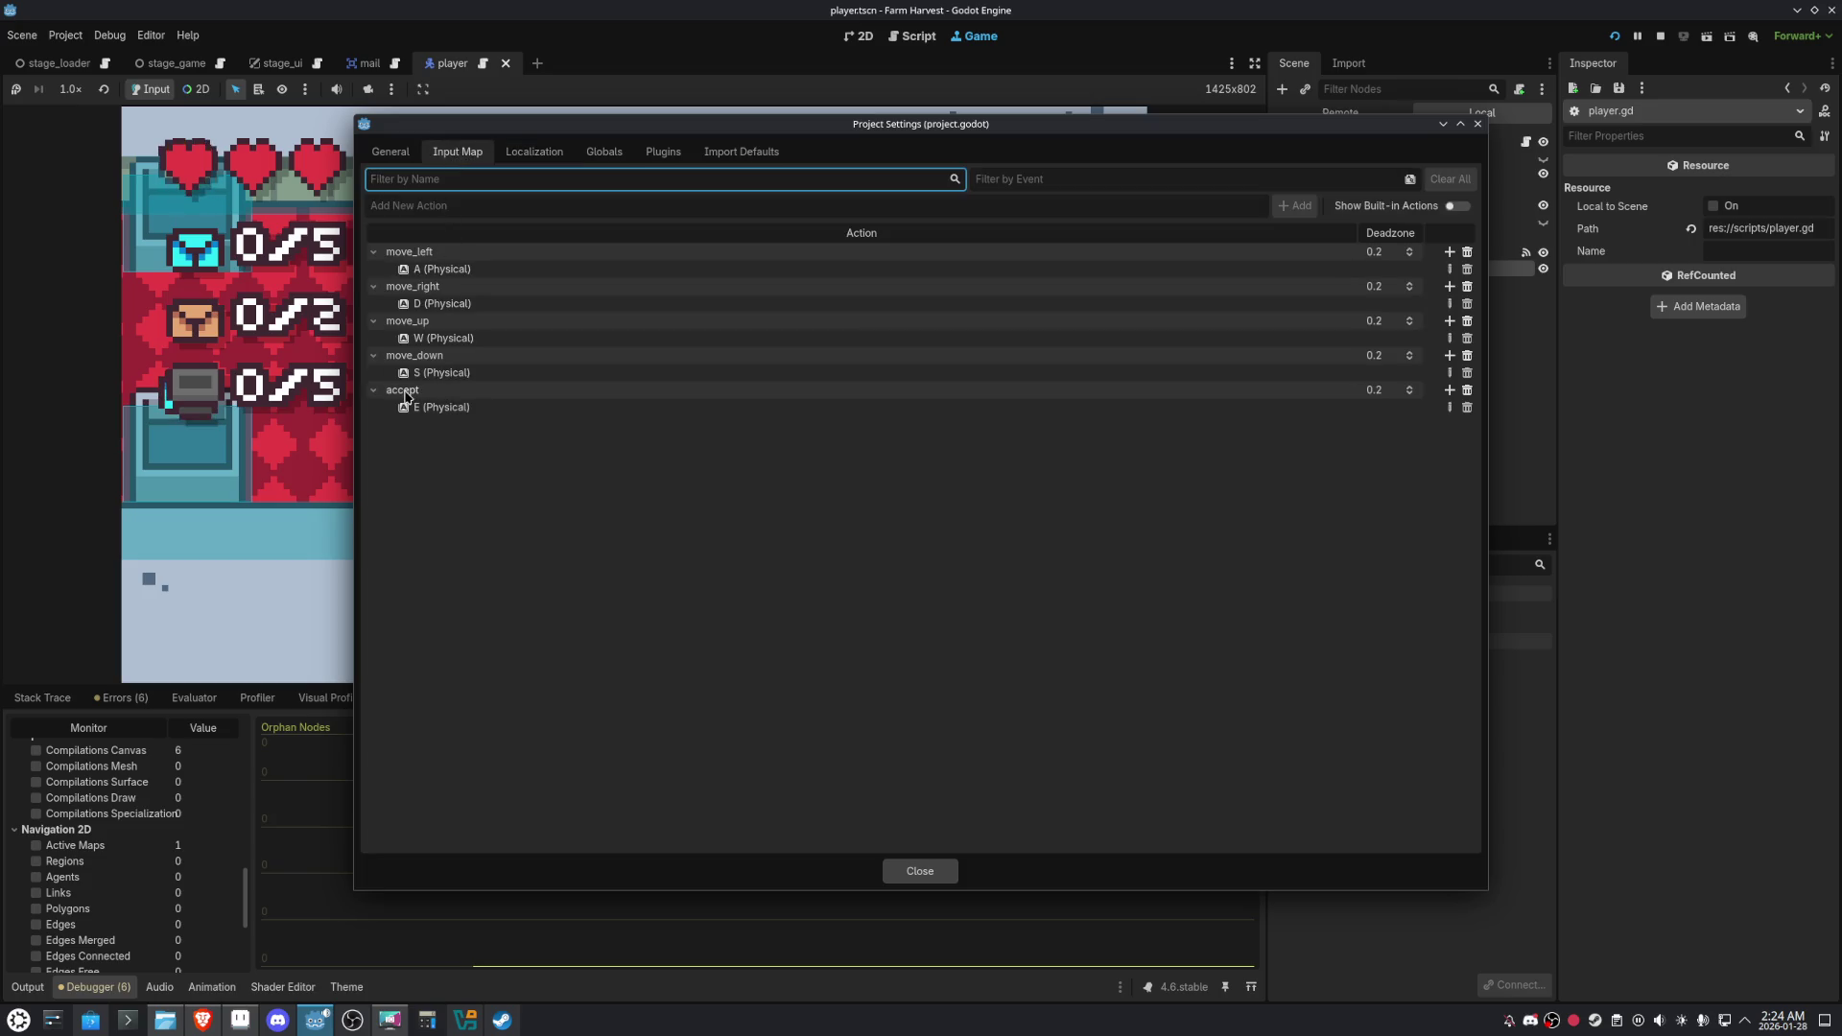
left_click(919, 871)
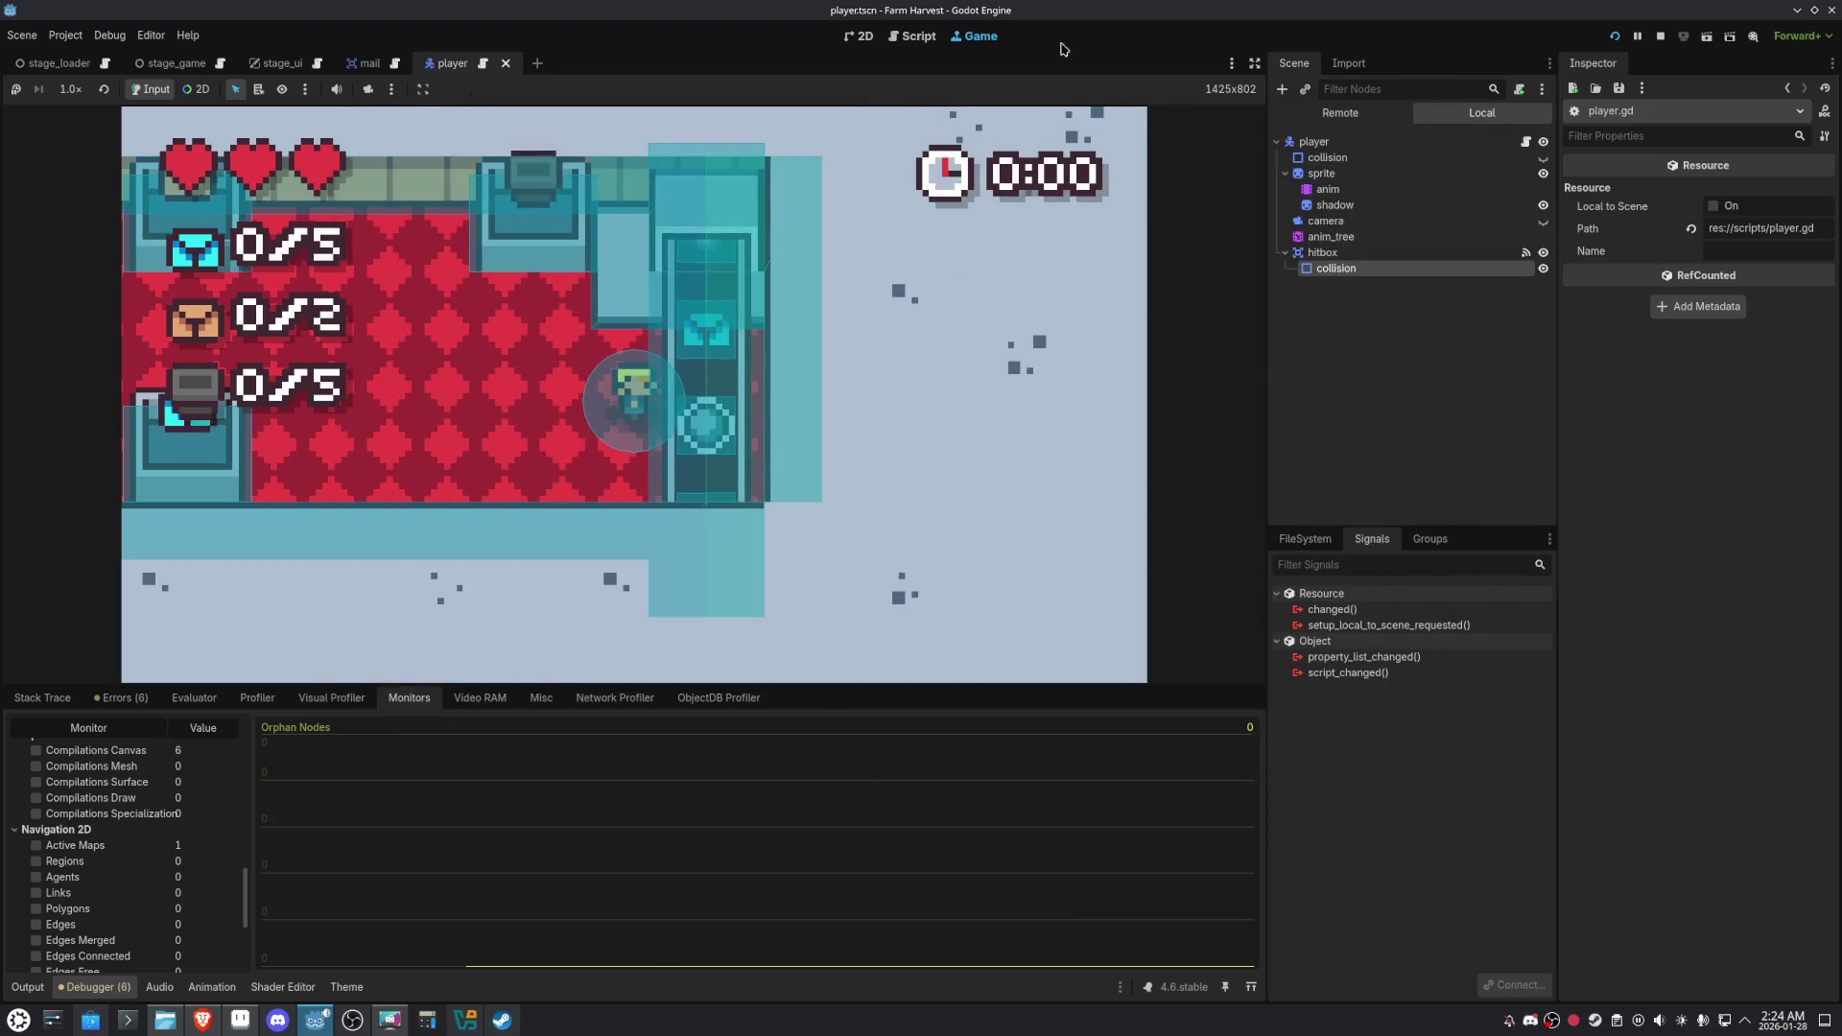
key("ctrl+F3")
Step: Scroll through player.gd and start a new line after the movement code at line 30
scroll(856, 372, "up", 7)
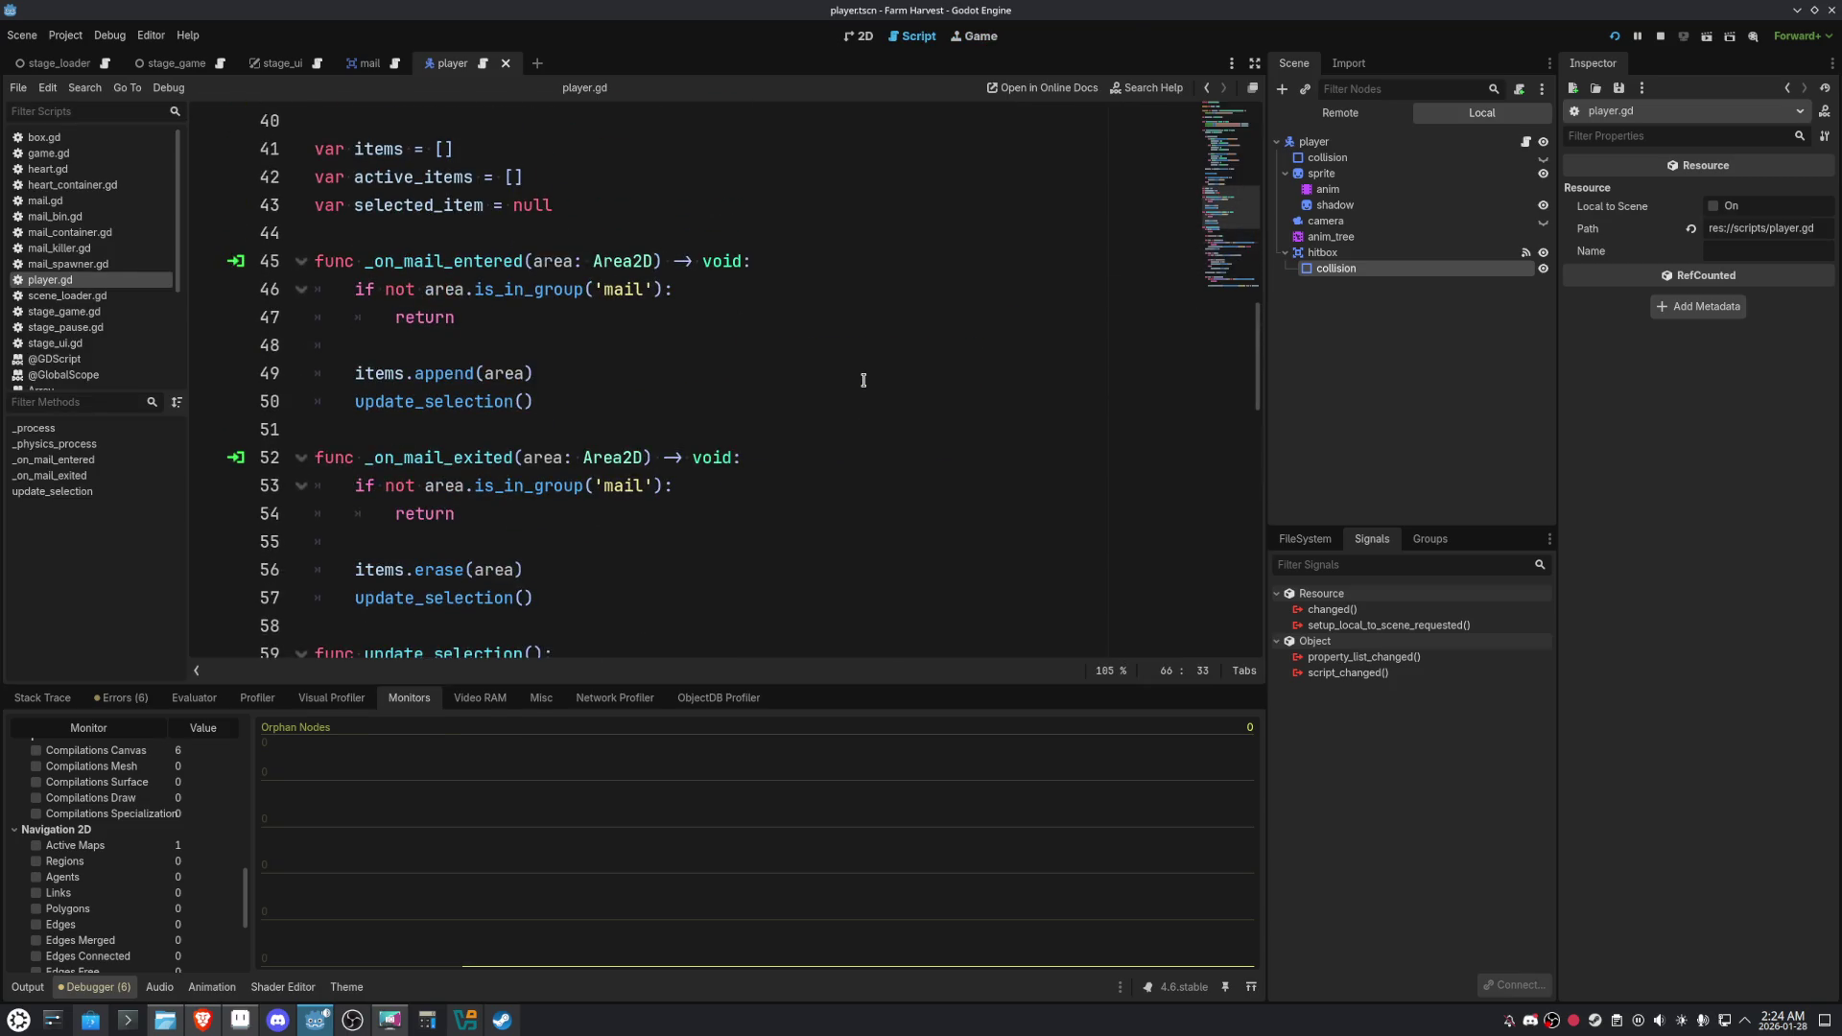
scroll(862, 376, "down", 5)
scroll(864, 380, "down", 6)
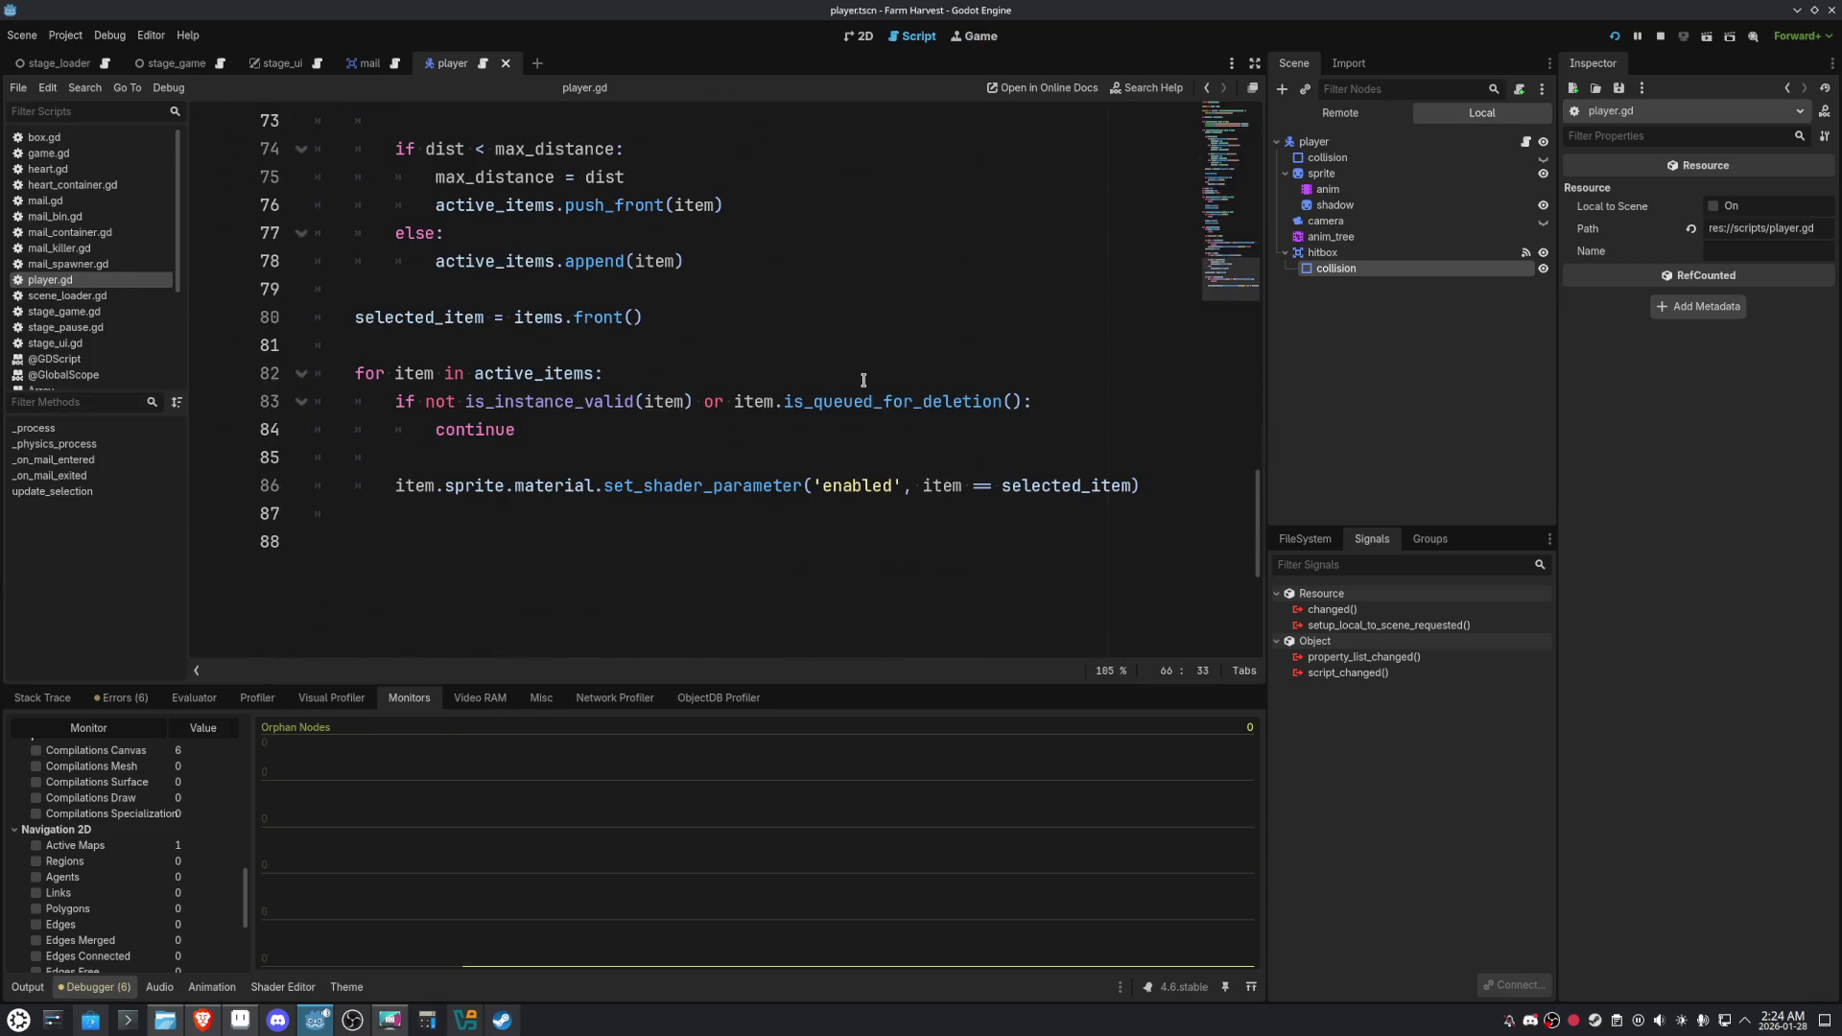
scroll(863, 380, "up", 10)
scroll(857, 367, "up", 5)
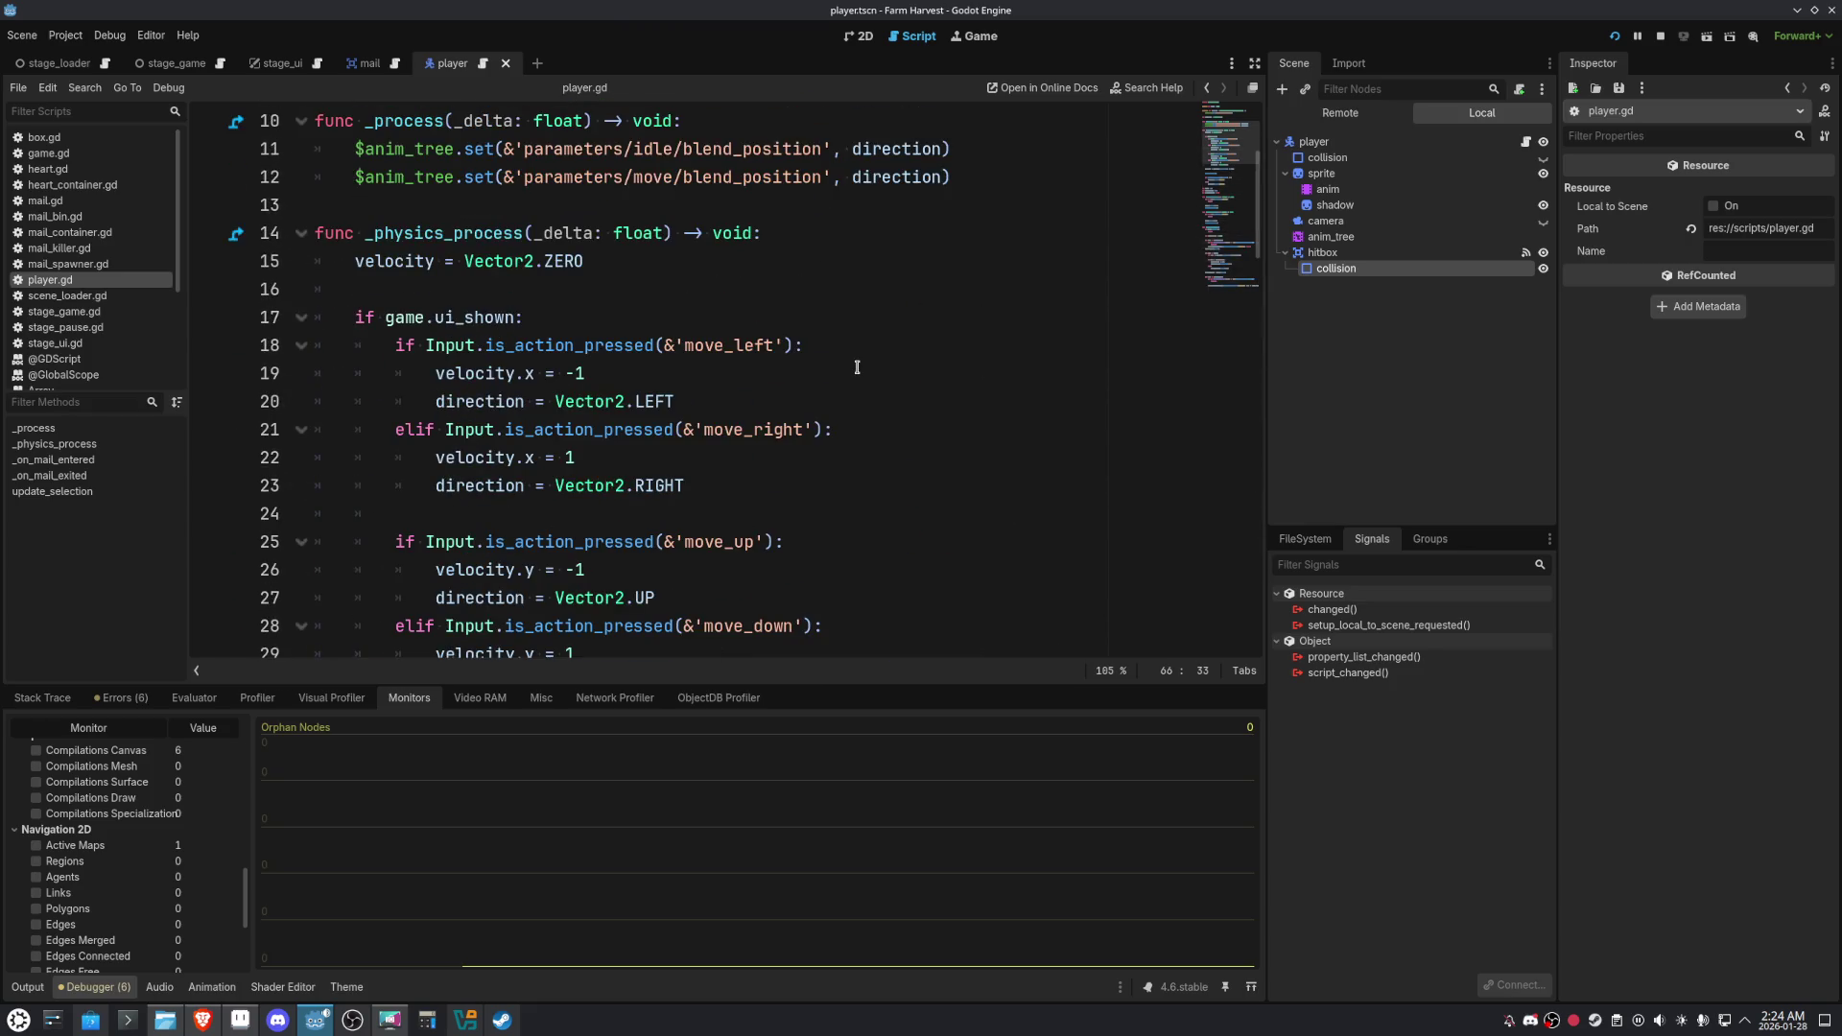
scroll(921, 339, "down", 2)
left_click(732, 514)
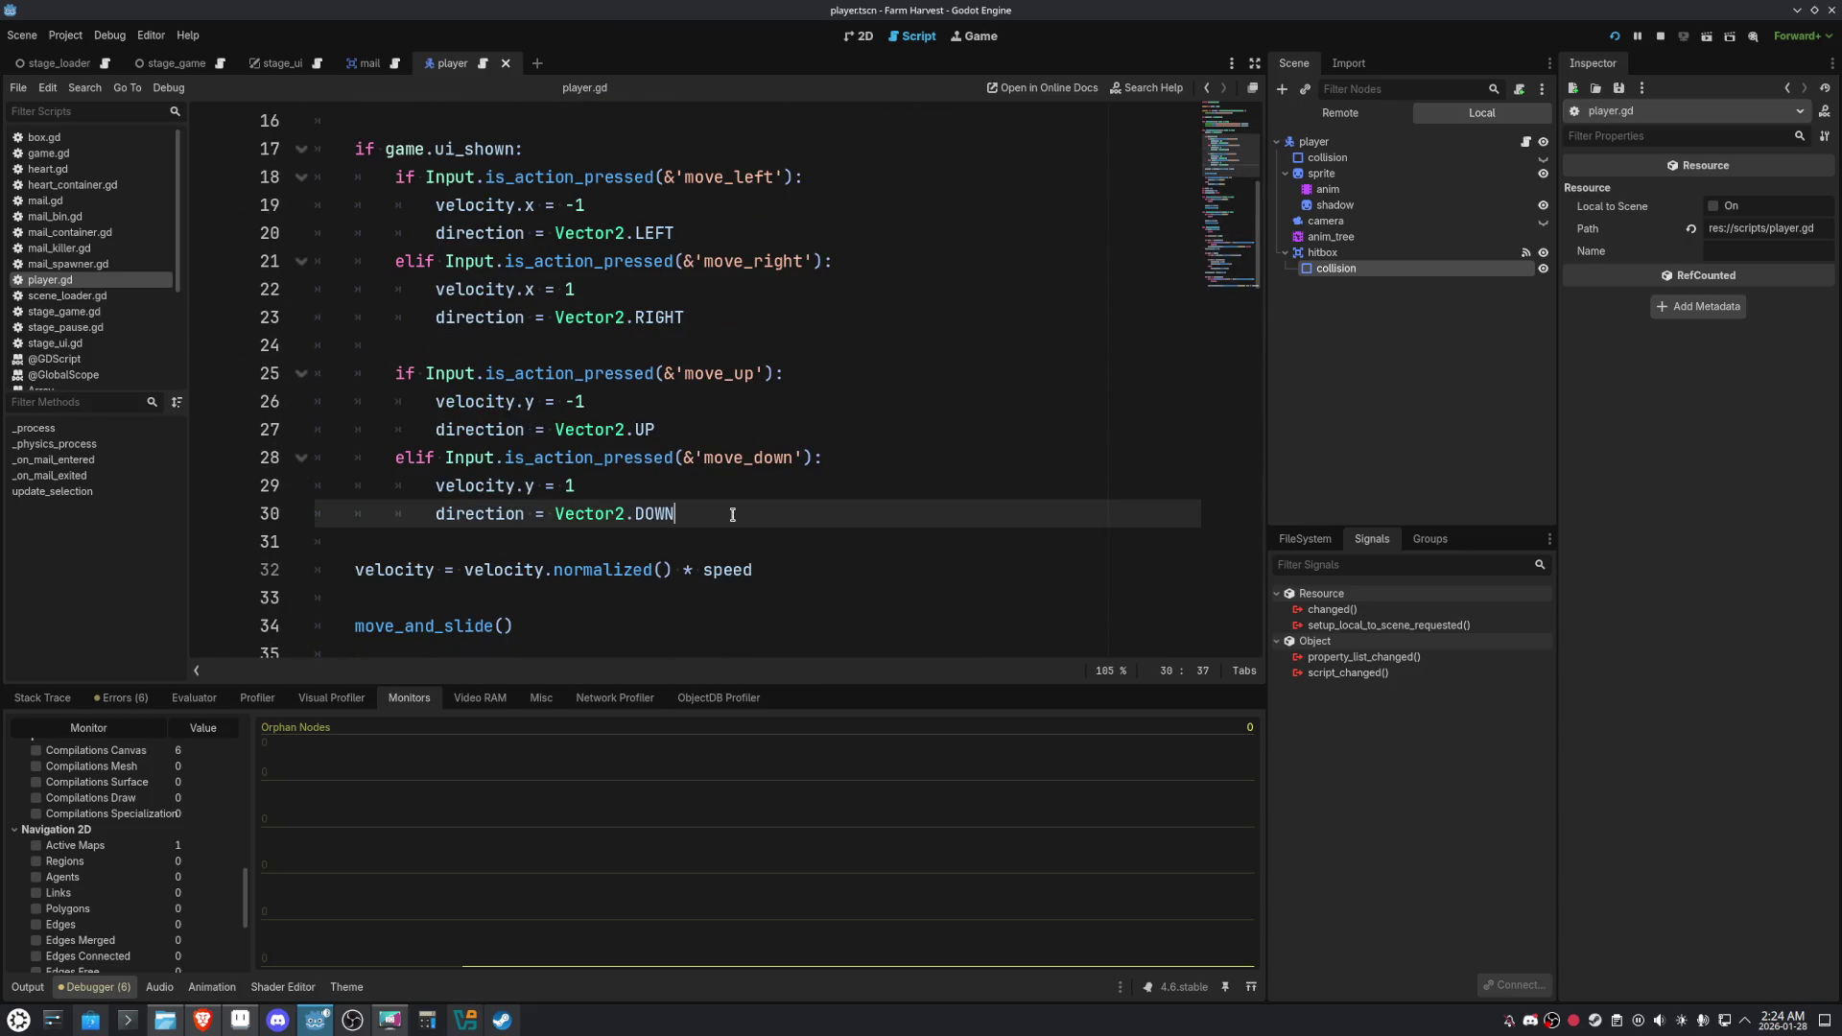
key("Return")
Step: Write 'if Input.is_action_just_pressed(&'ui_accept'):' with a pass placeholder body
key("BackSpace")
key("Return")
type("if in")
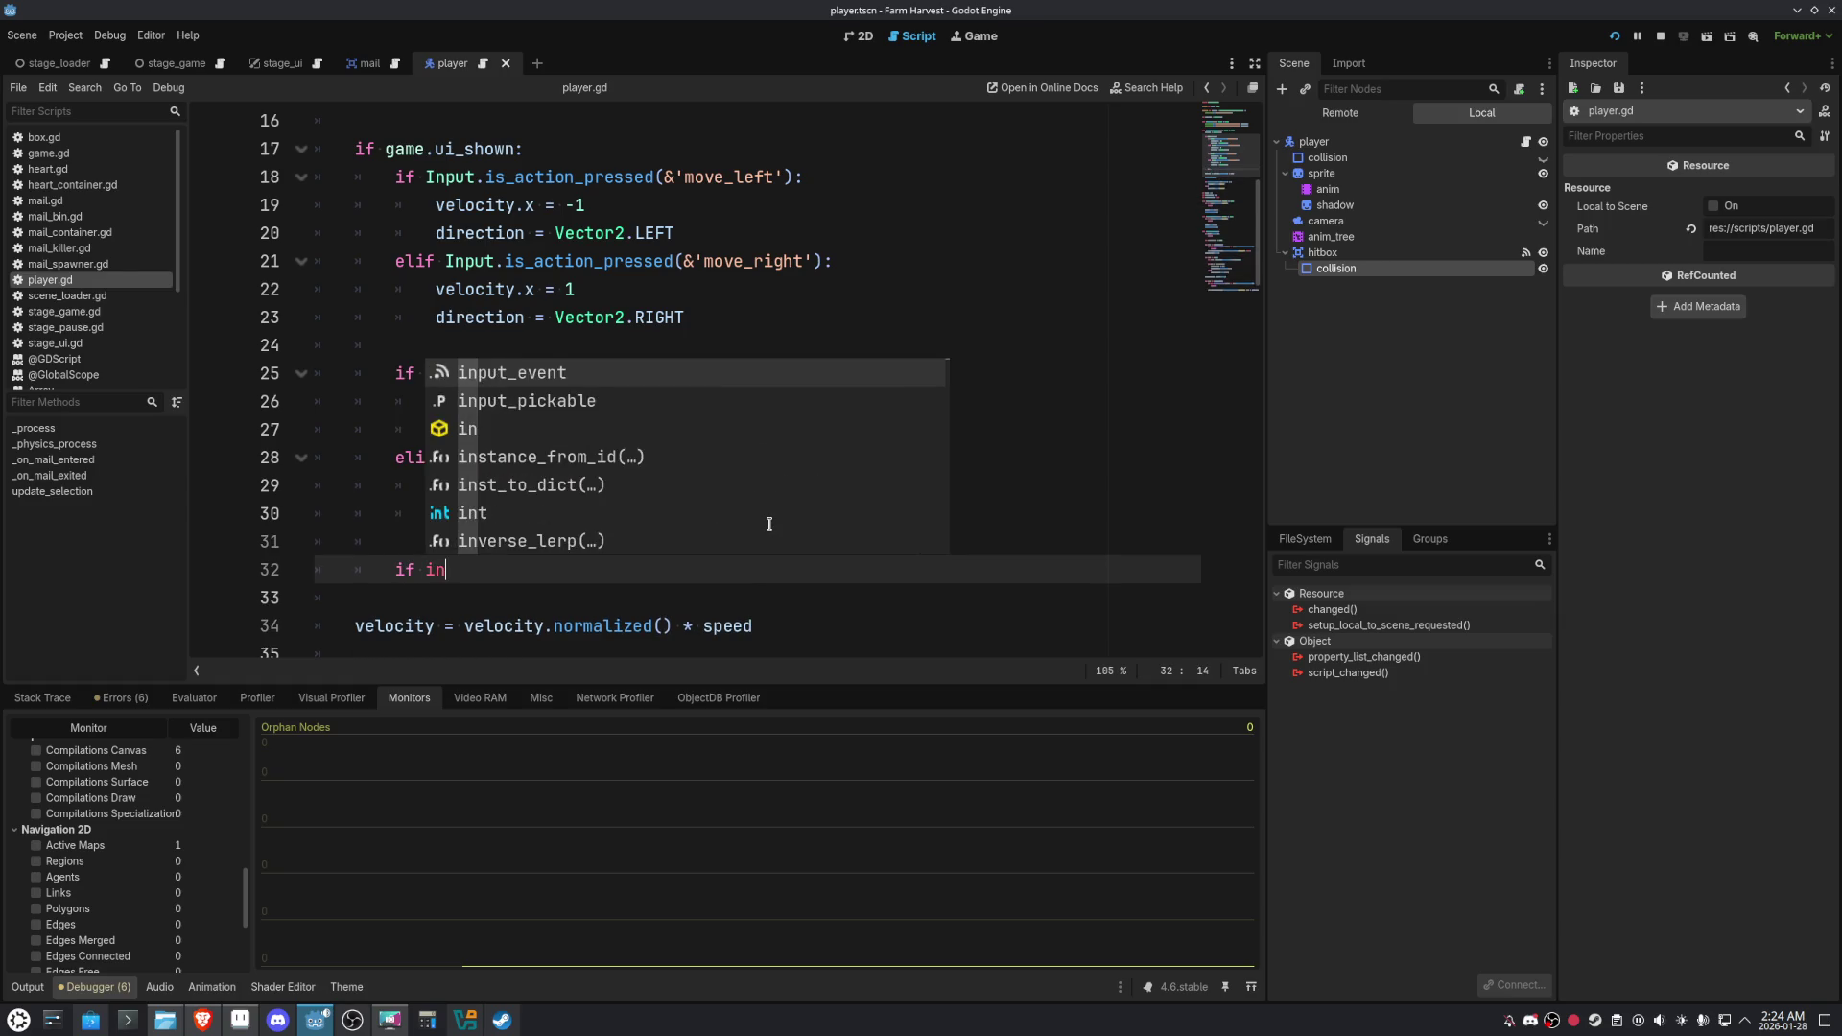
key("BackSpace")
type("Input.is")
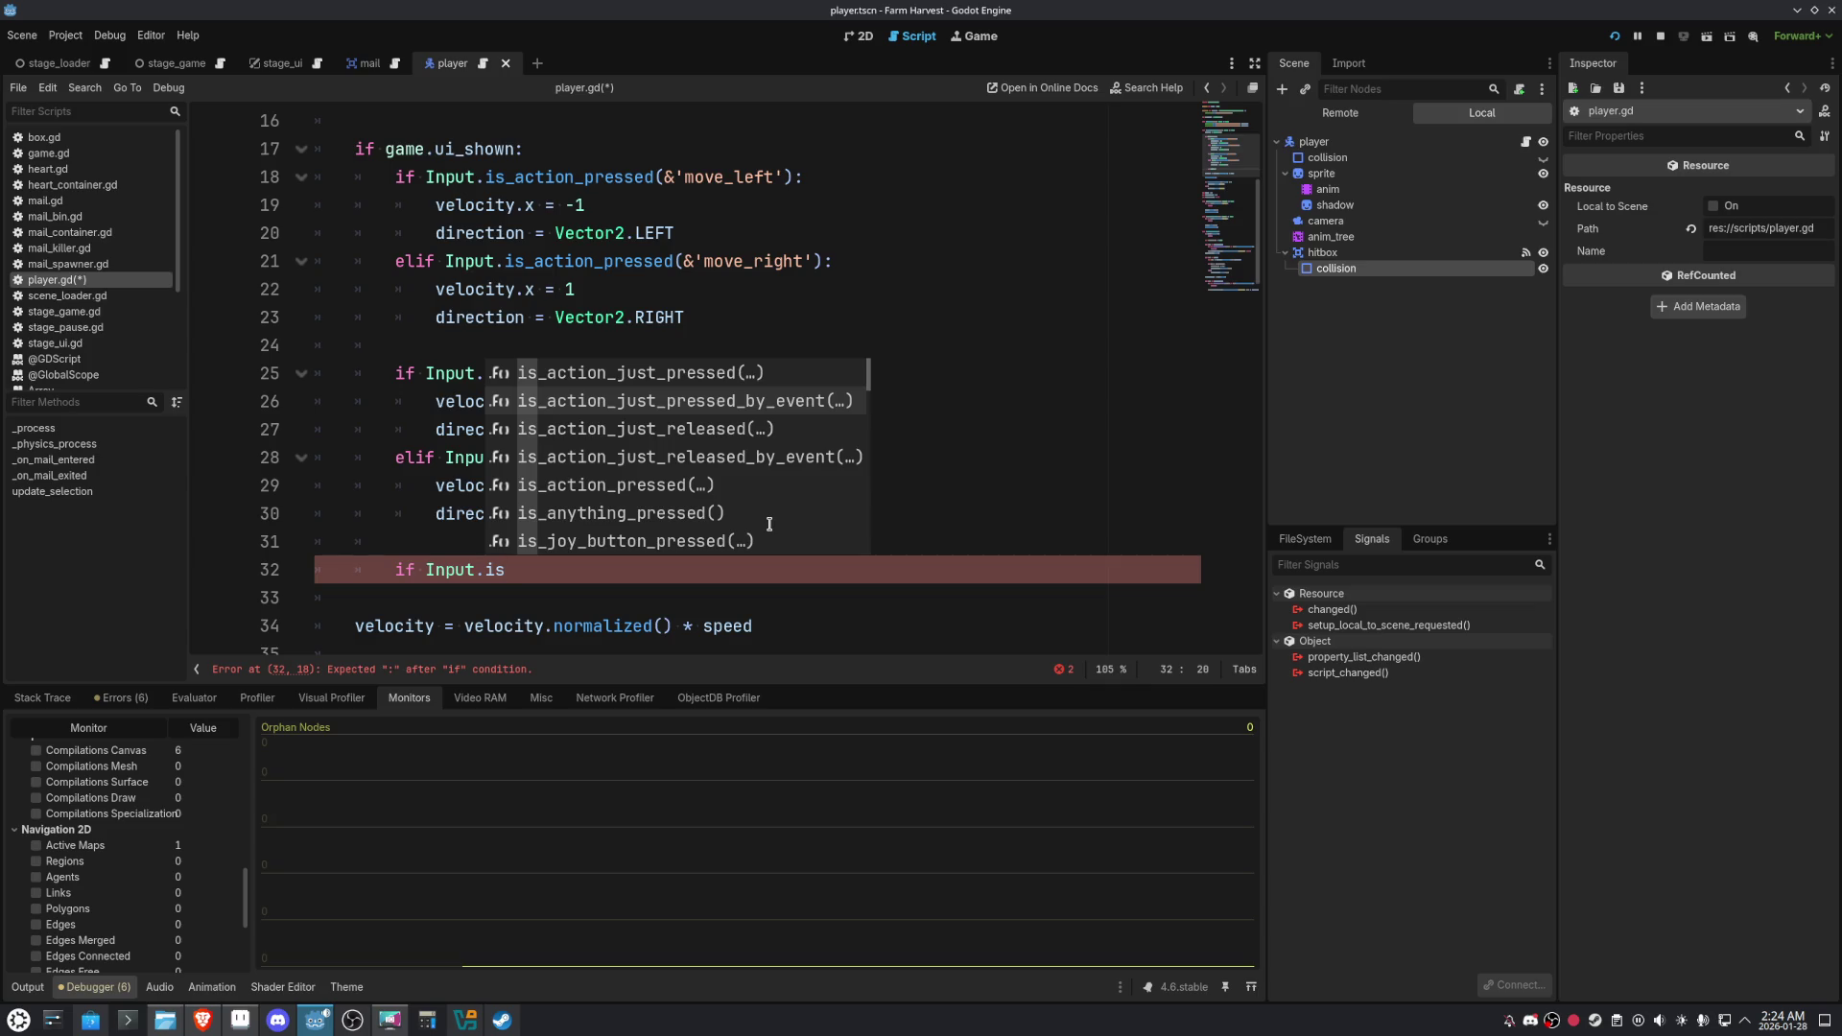
key("Up")
key("Return")
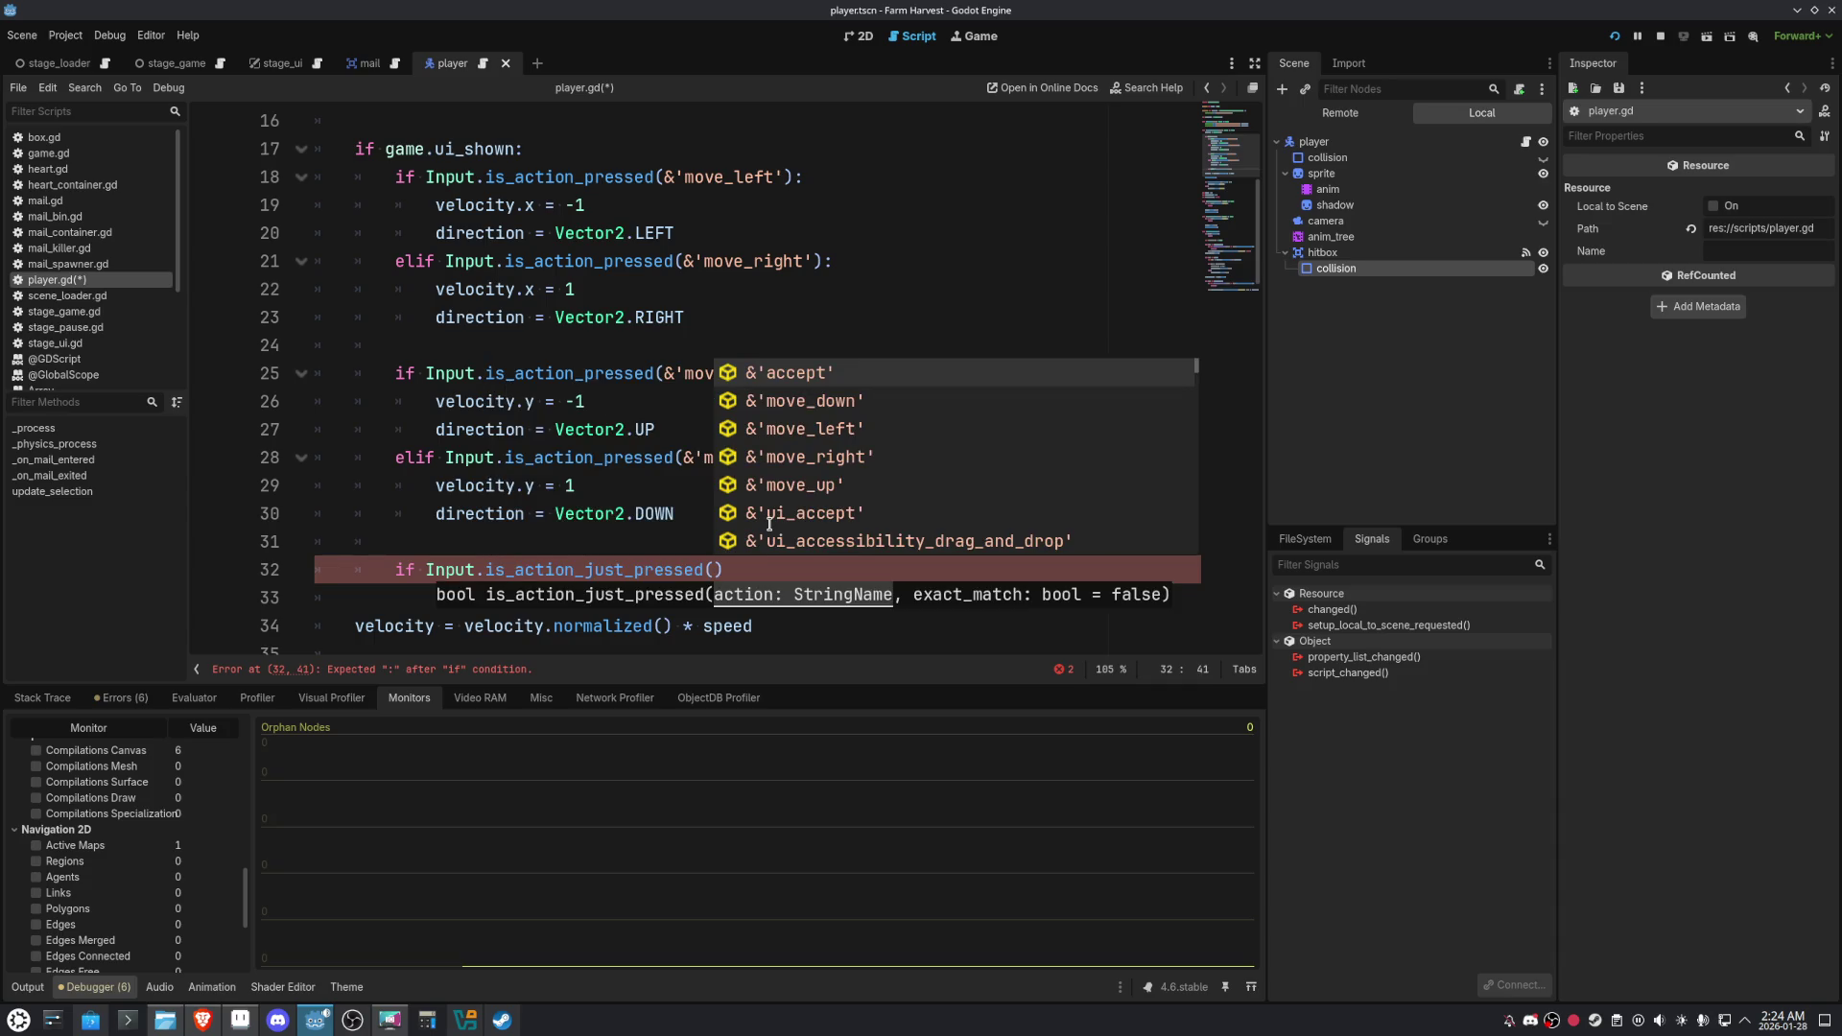
scroll(769, 524, "down", 6)
scroll(769, 524, "up", 1)
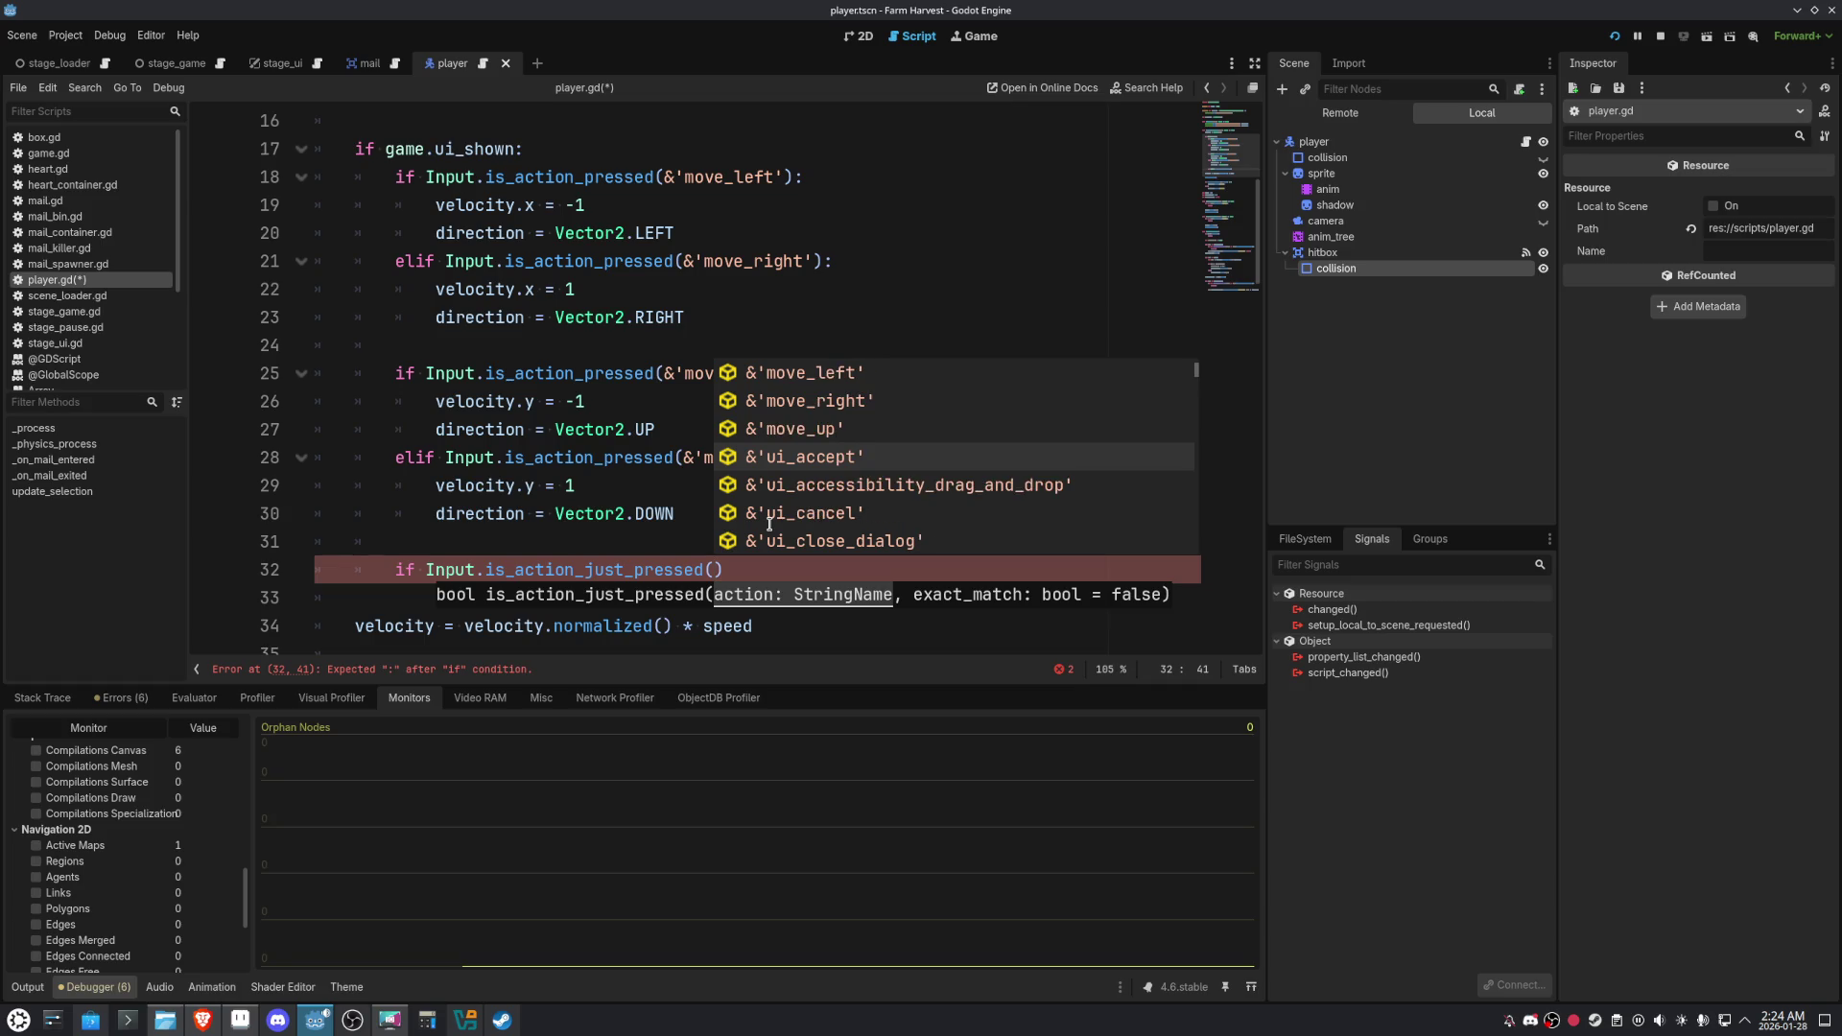
key("Return")
type("):")
key("Return")
type("pass")
key("Up")
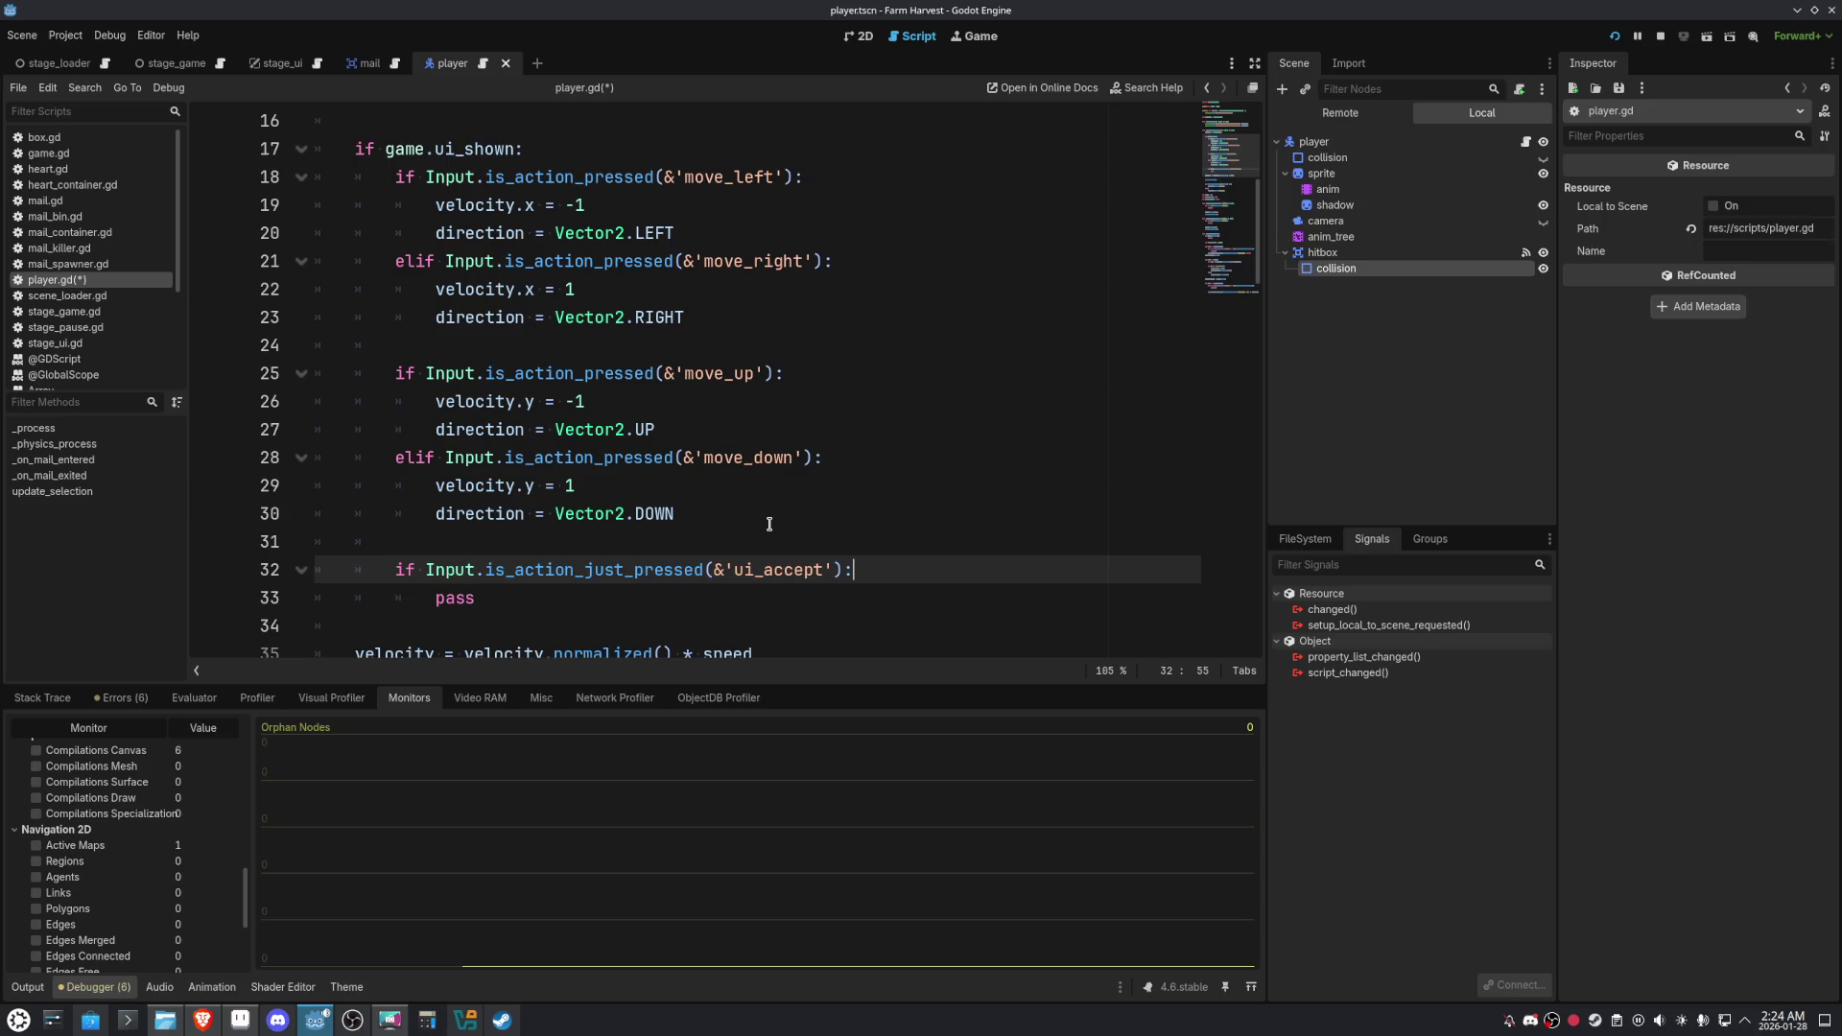
Step: Extend the condition with 'and \ is_instance_id_valid(selected_item)', split across two lines
type("and is")
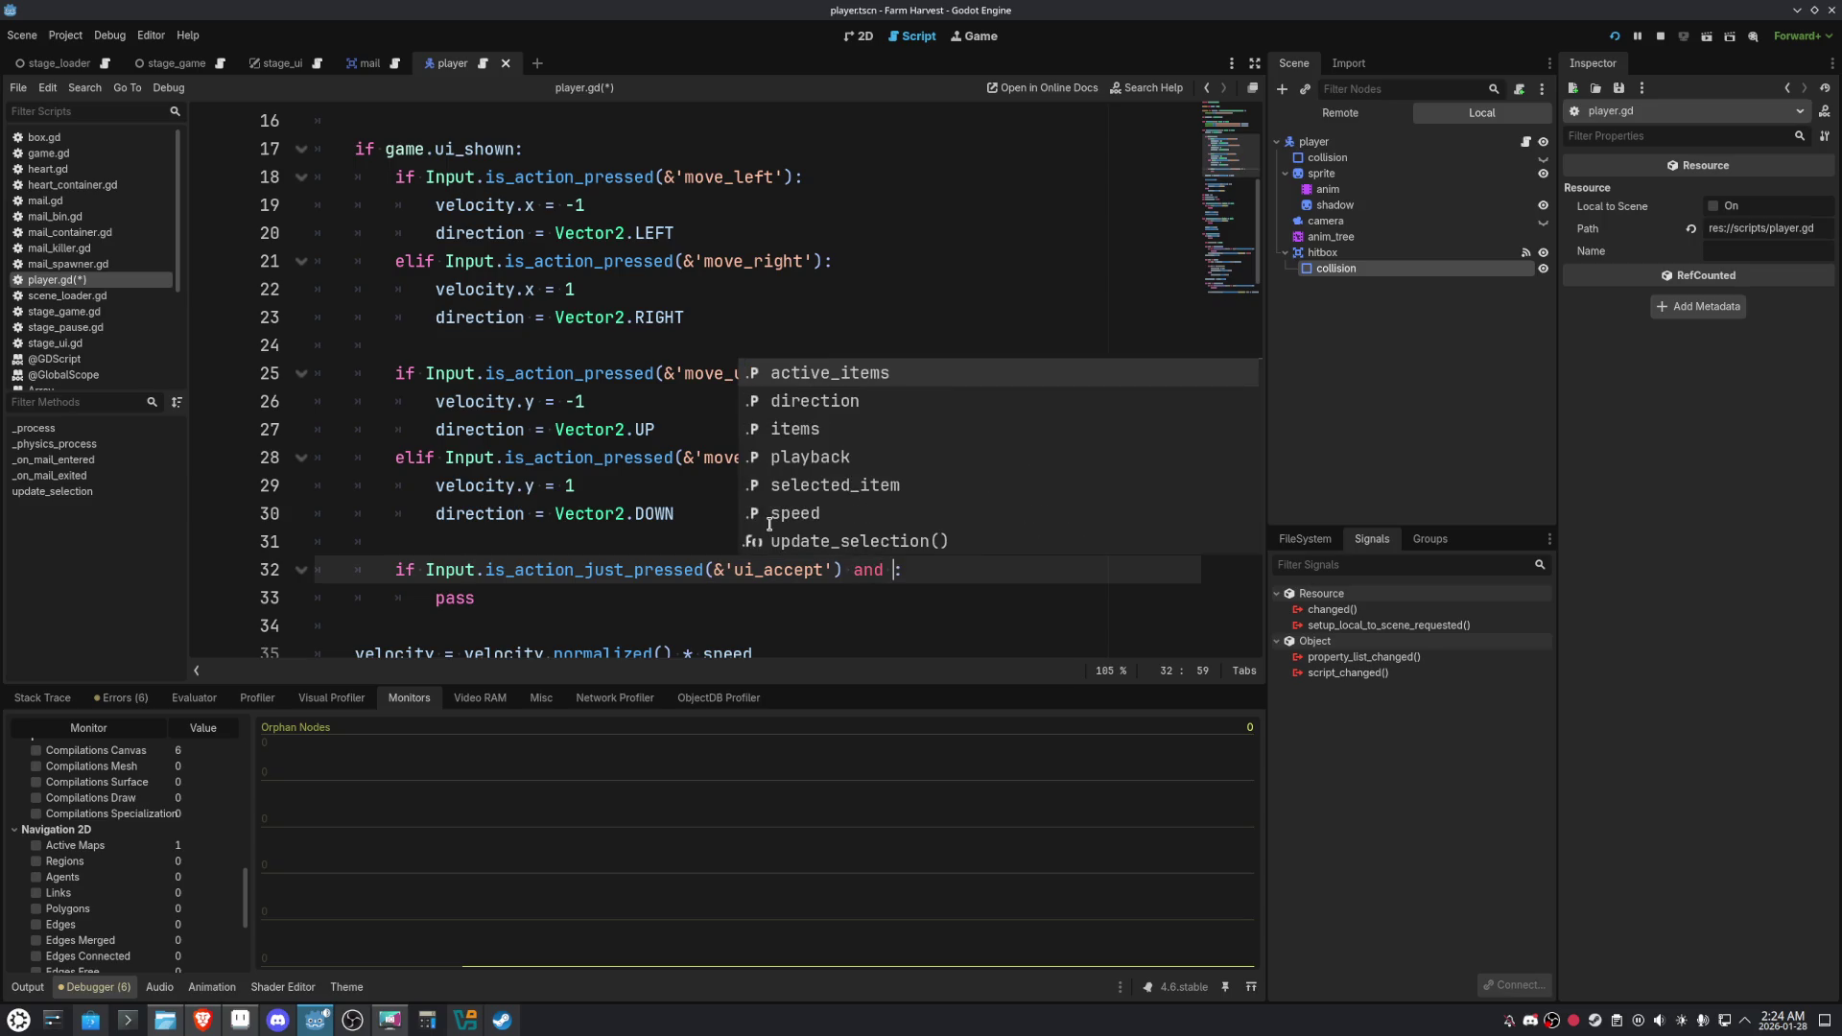
type("_inst")
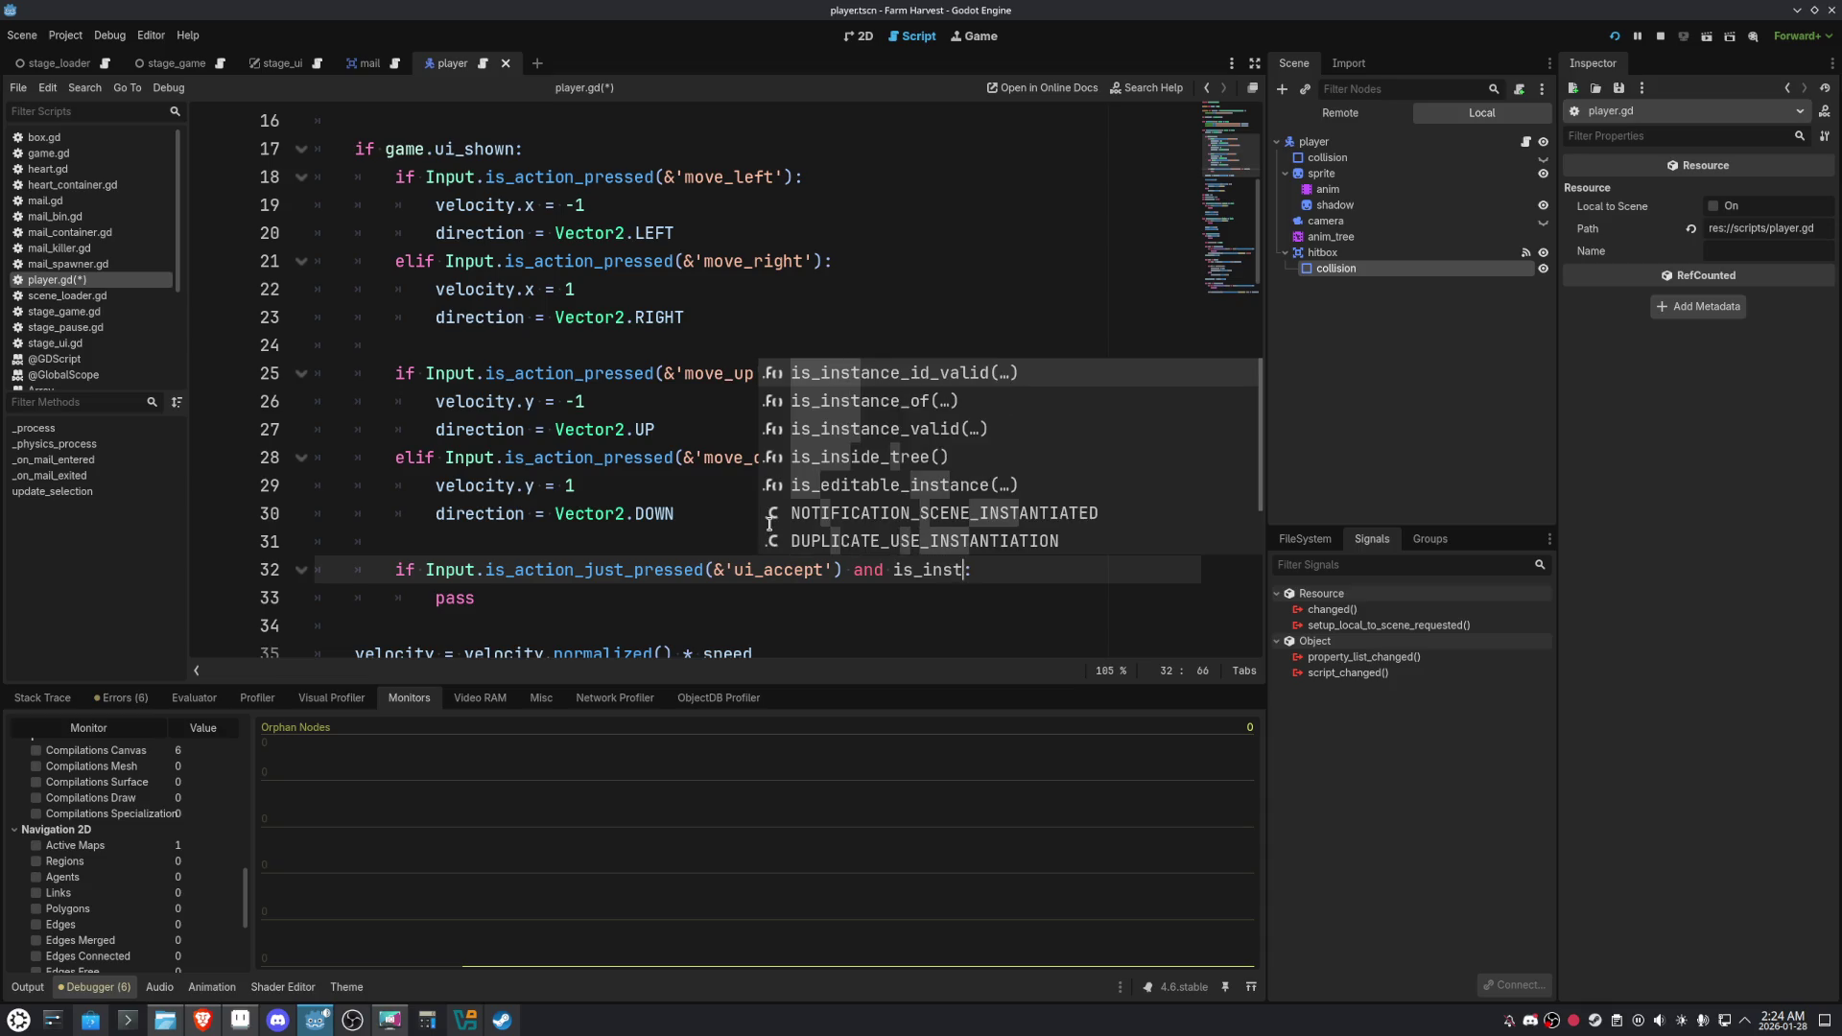
key("Return")
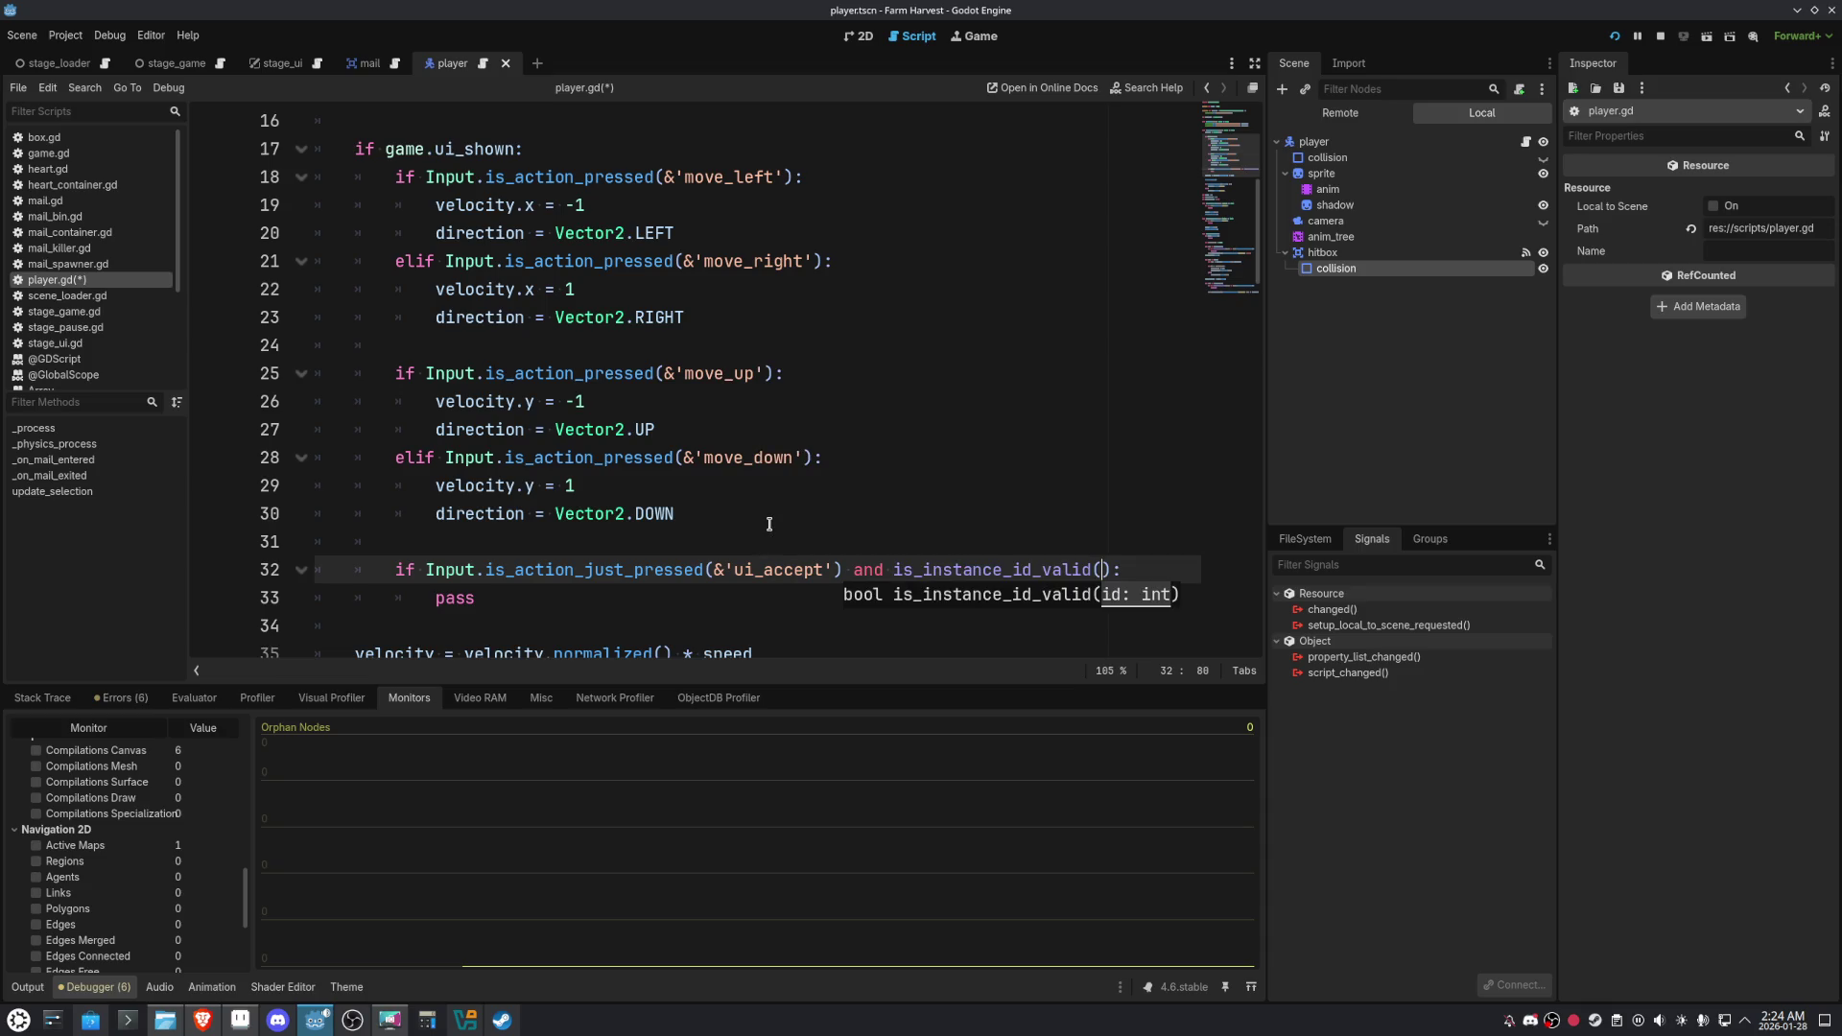
type("sel")
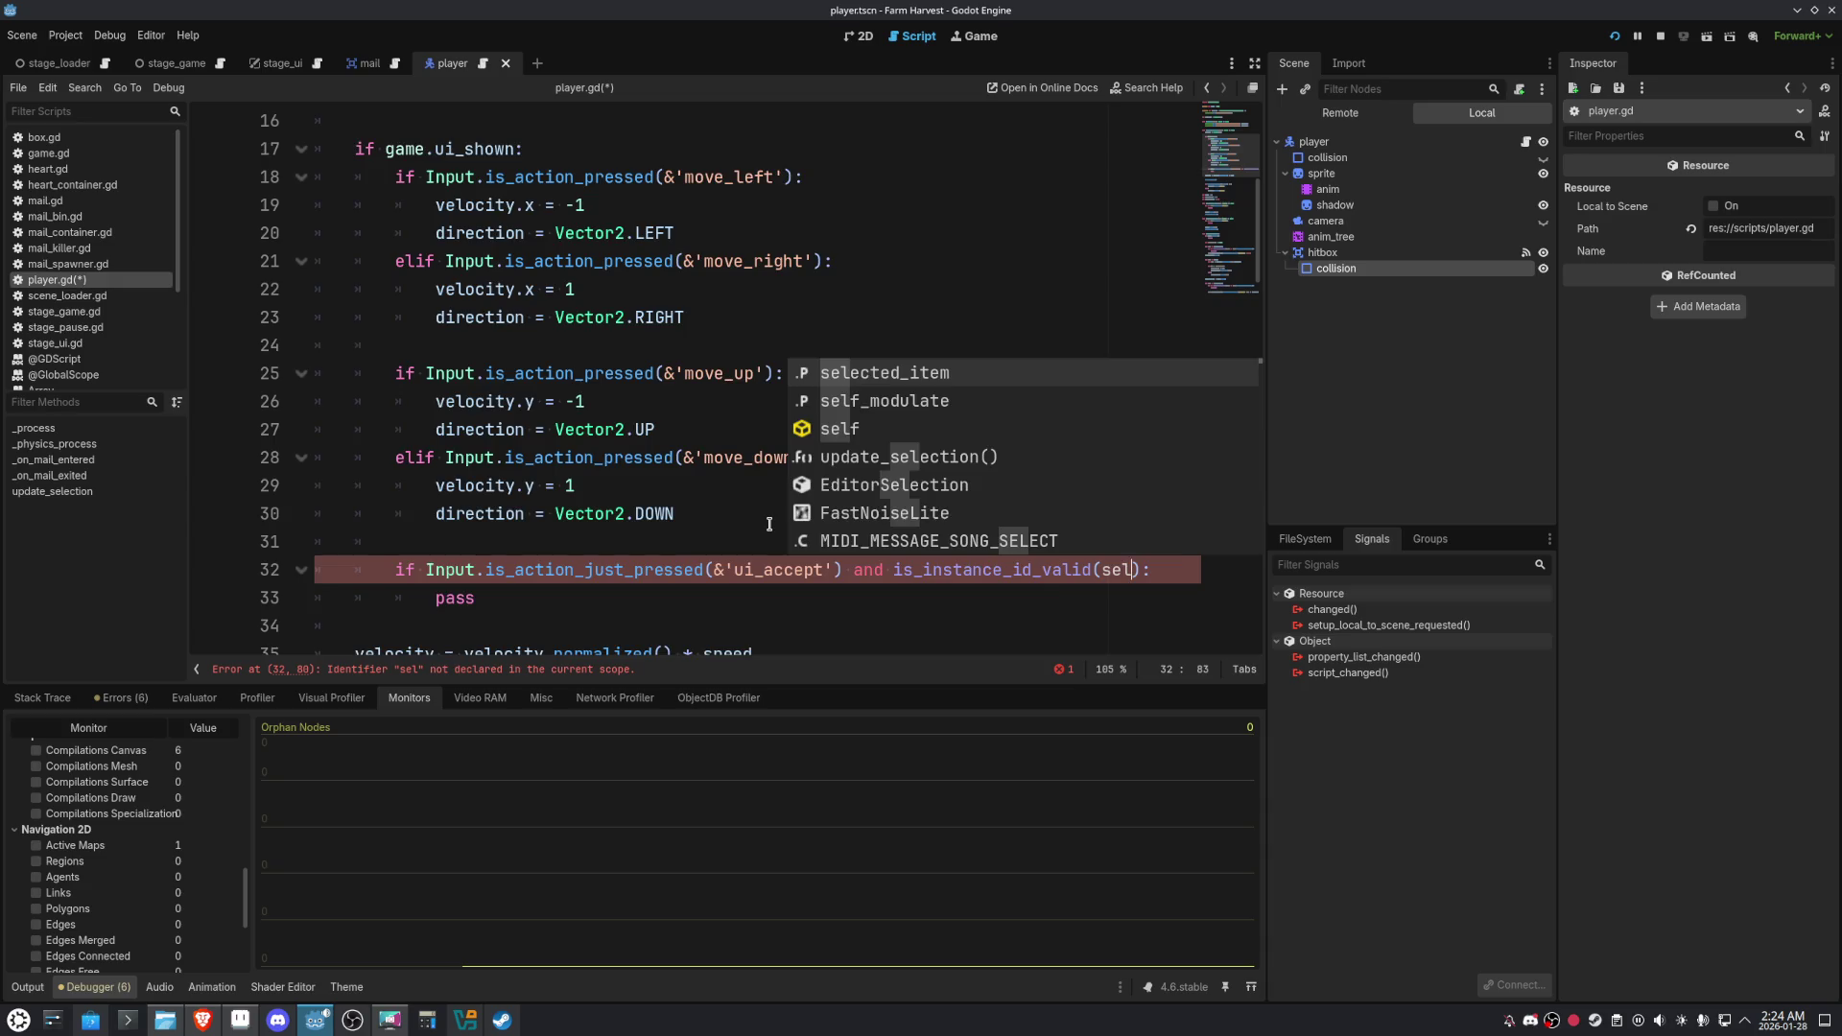
key("Return")
key("ctrl+Left")
key("ctrl+Left")
key("ctrl+Left")
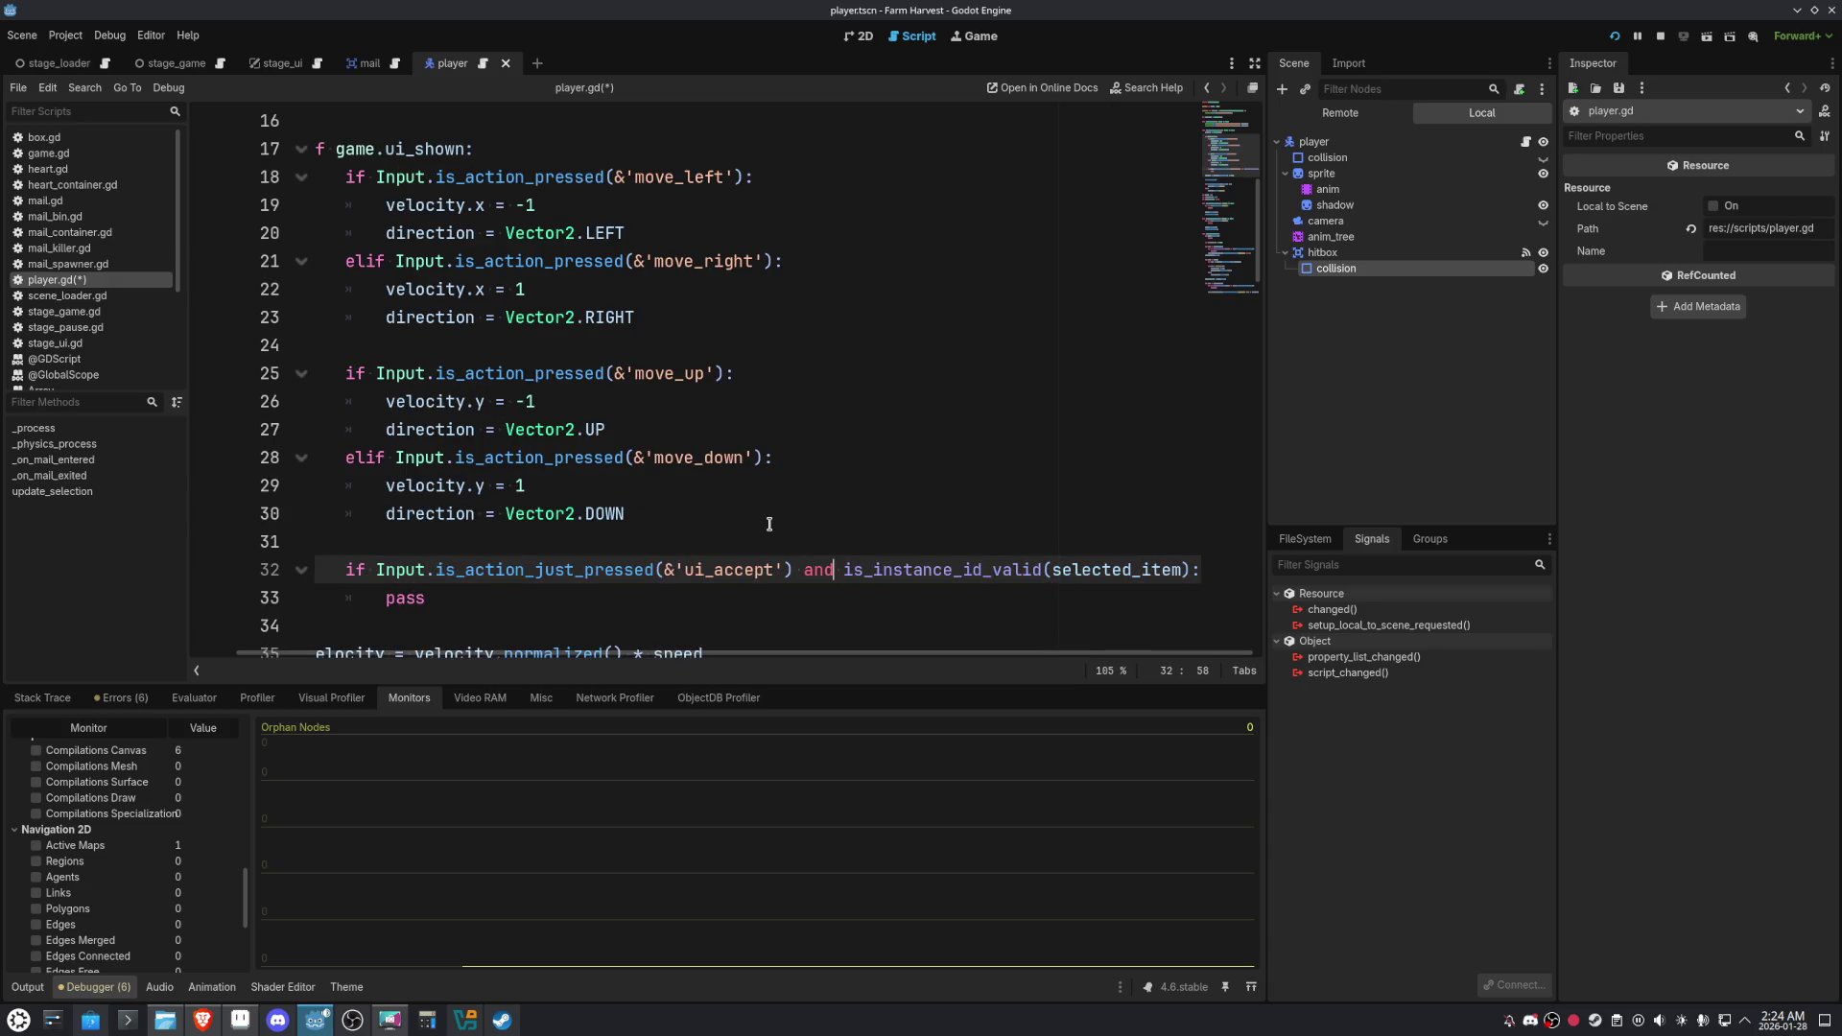
type("\\")
key("Return")
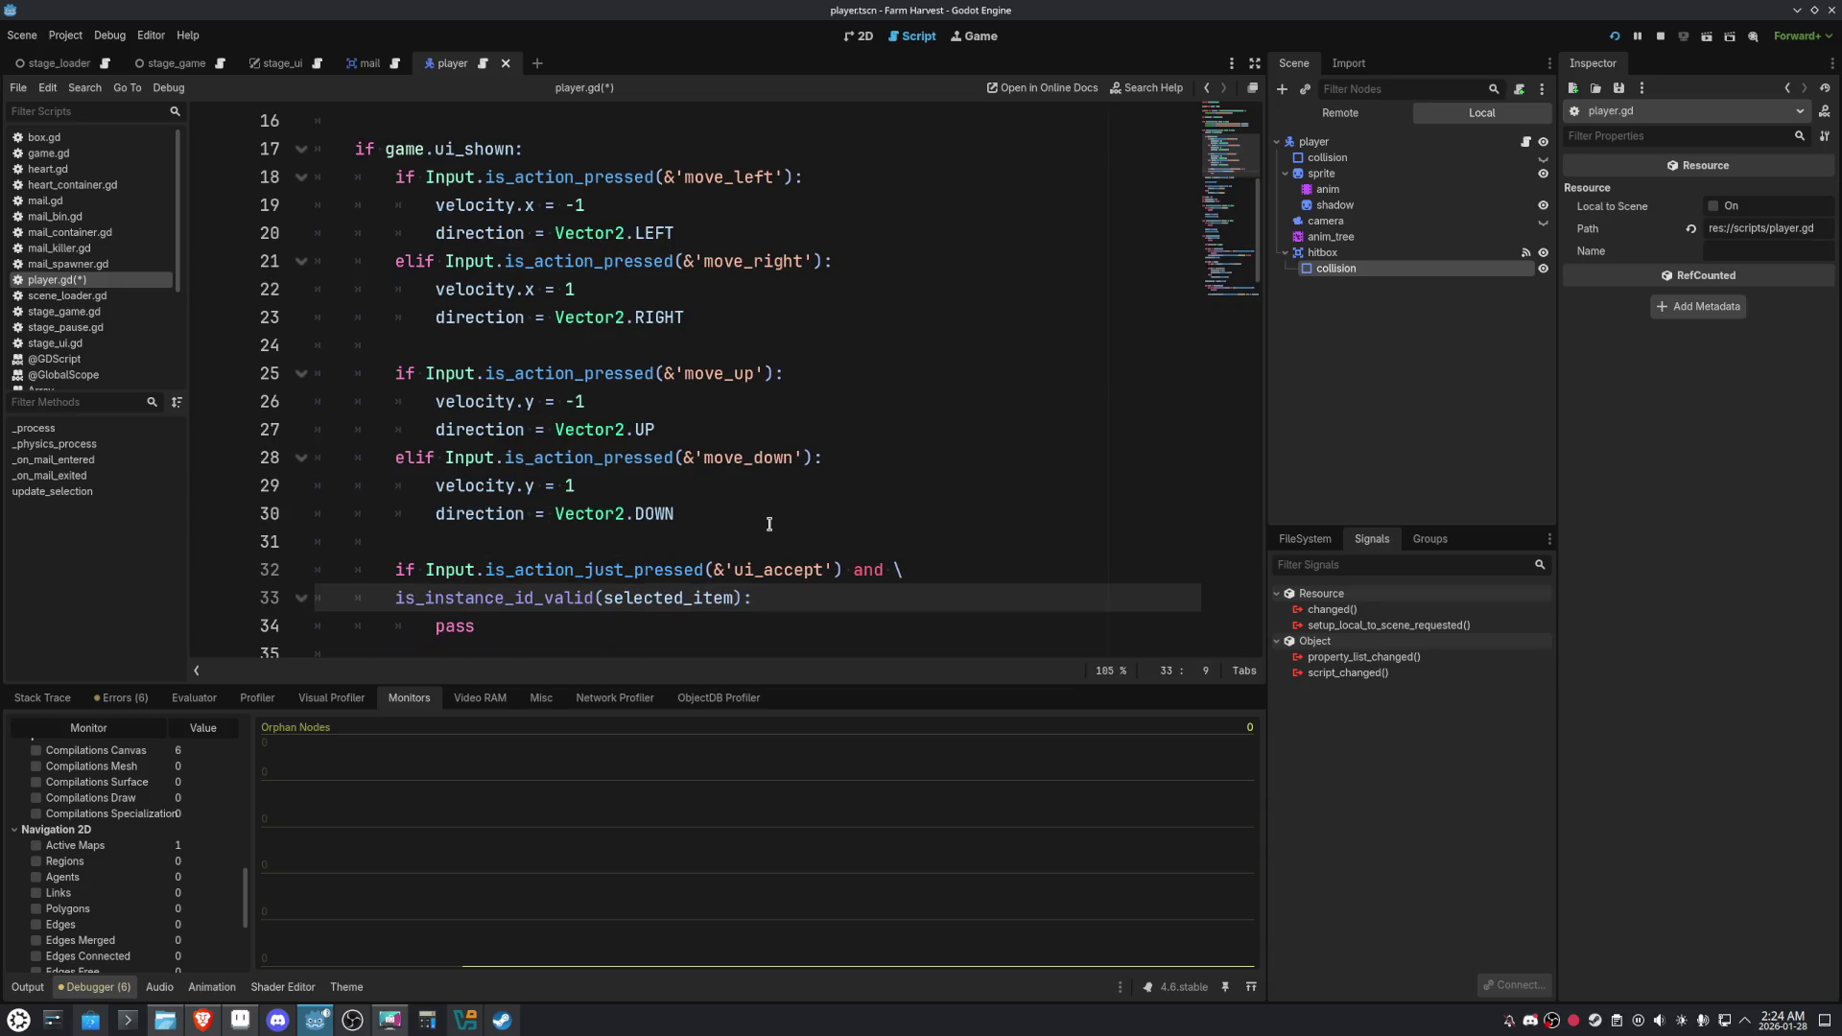
key("End")
key("Return")
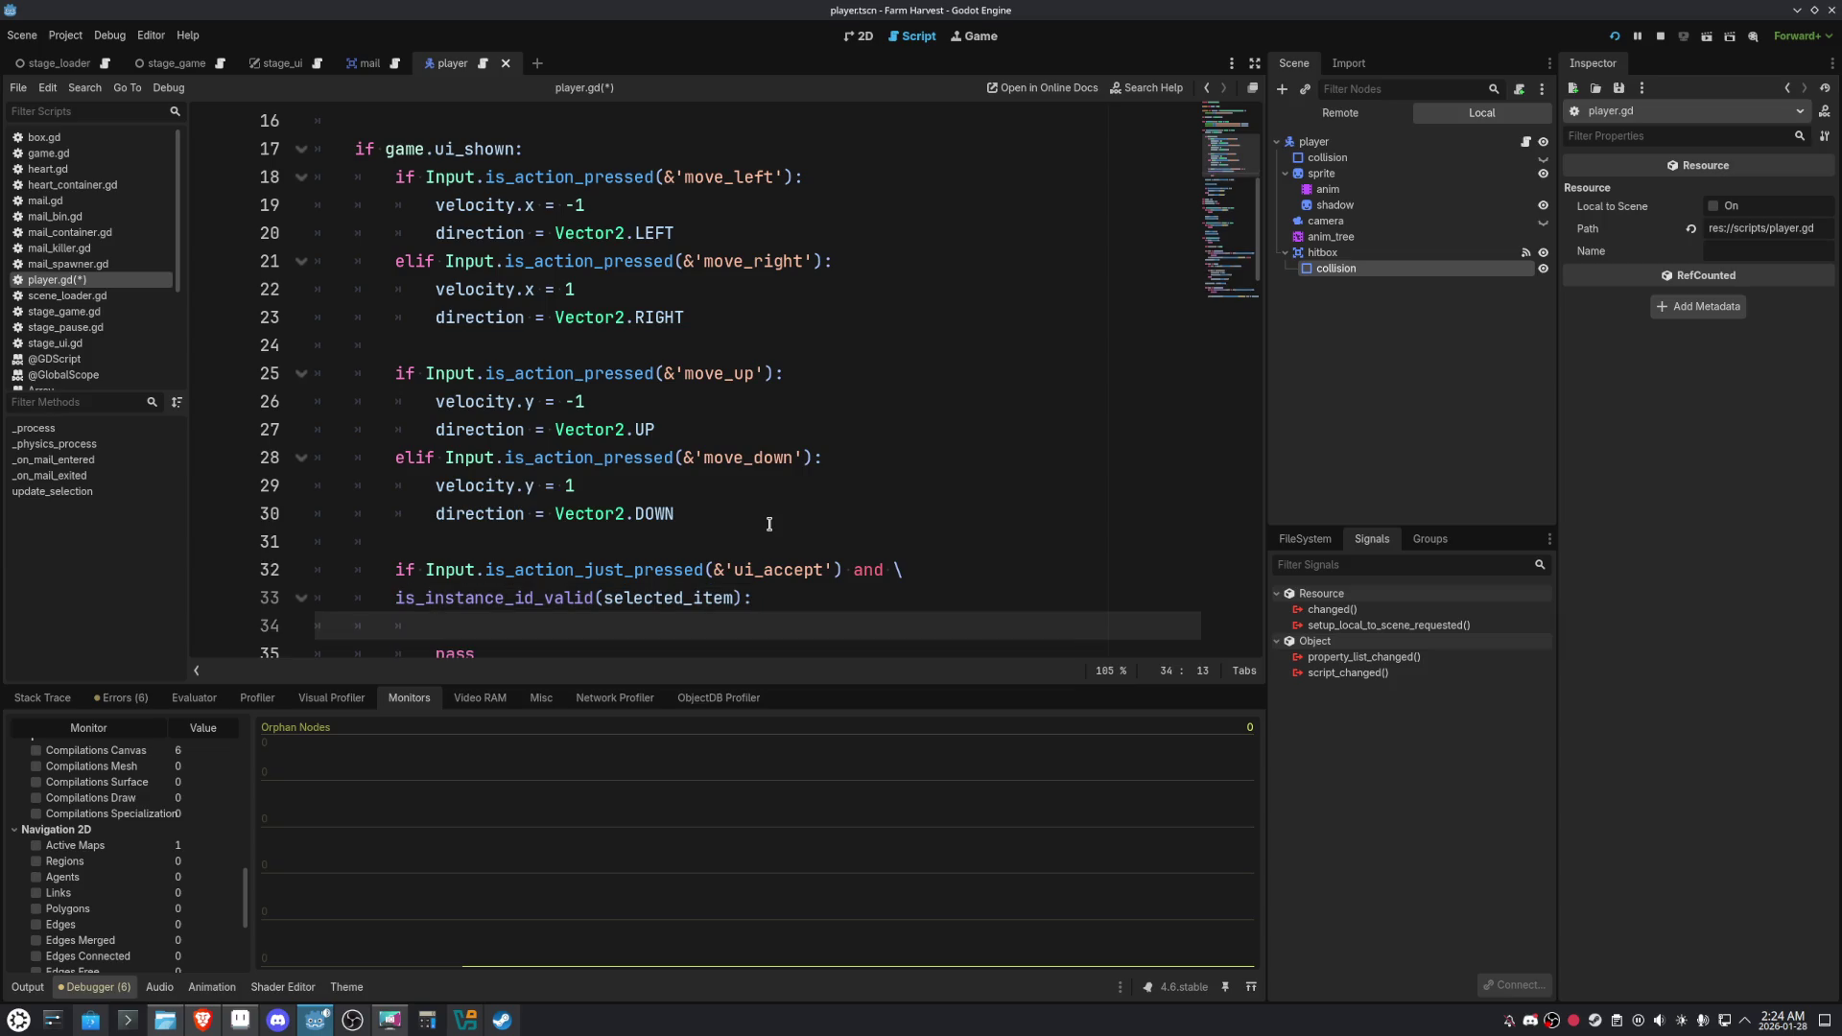
Step: Replace the pass placeholder with selected_item.queue_free() and run the game
scroll(768, 523, "down", 2)
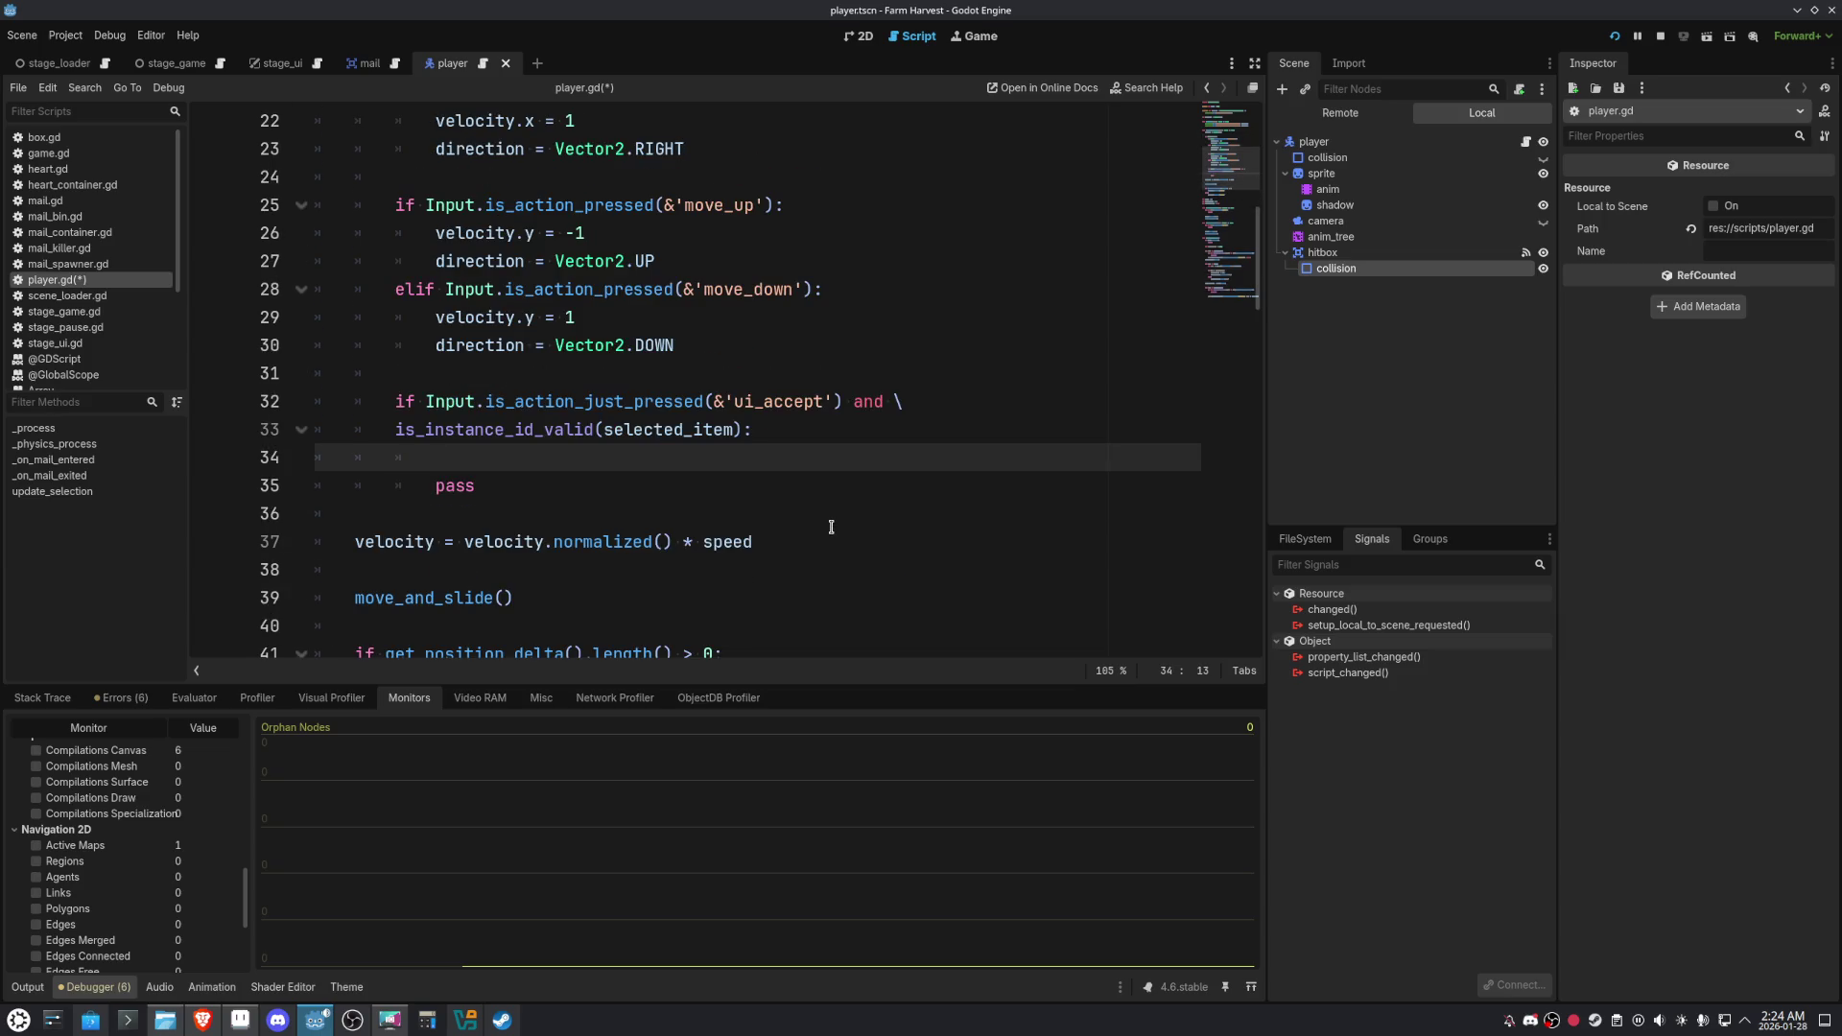
type("sel")
key("Return")
type(".queu")
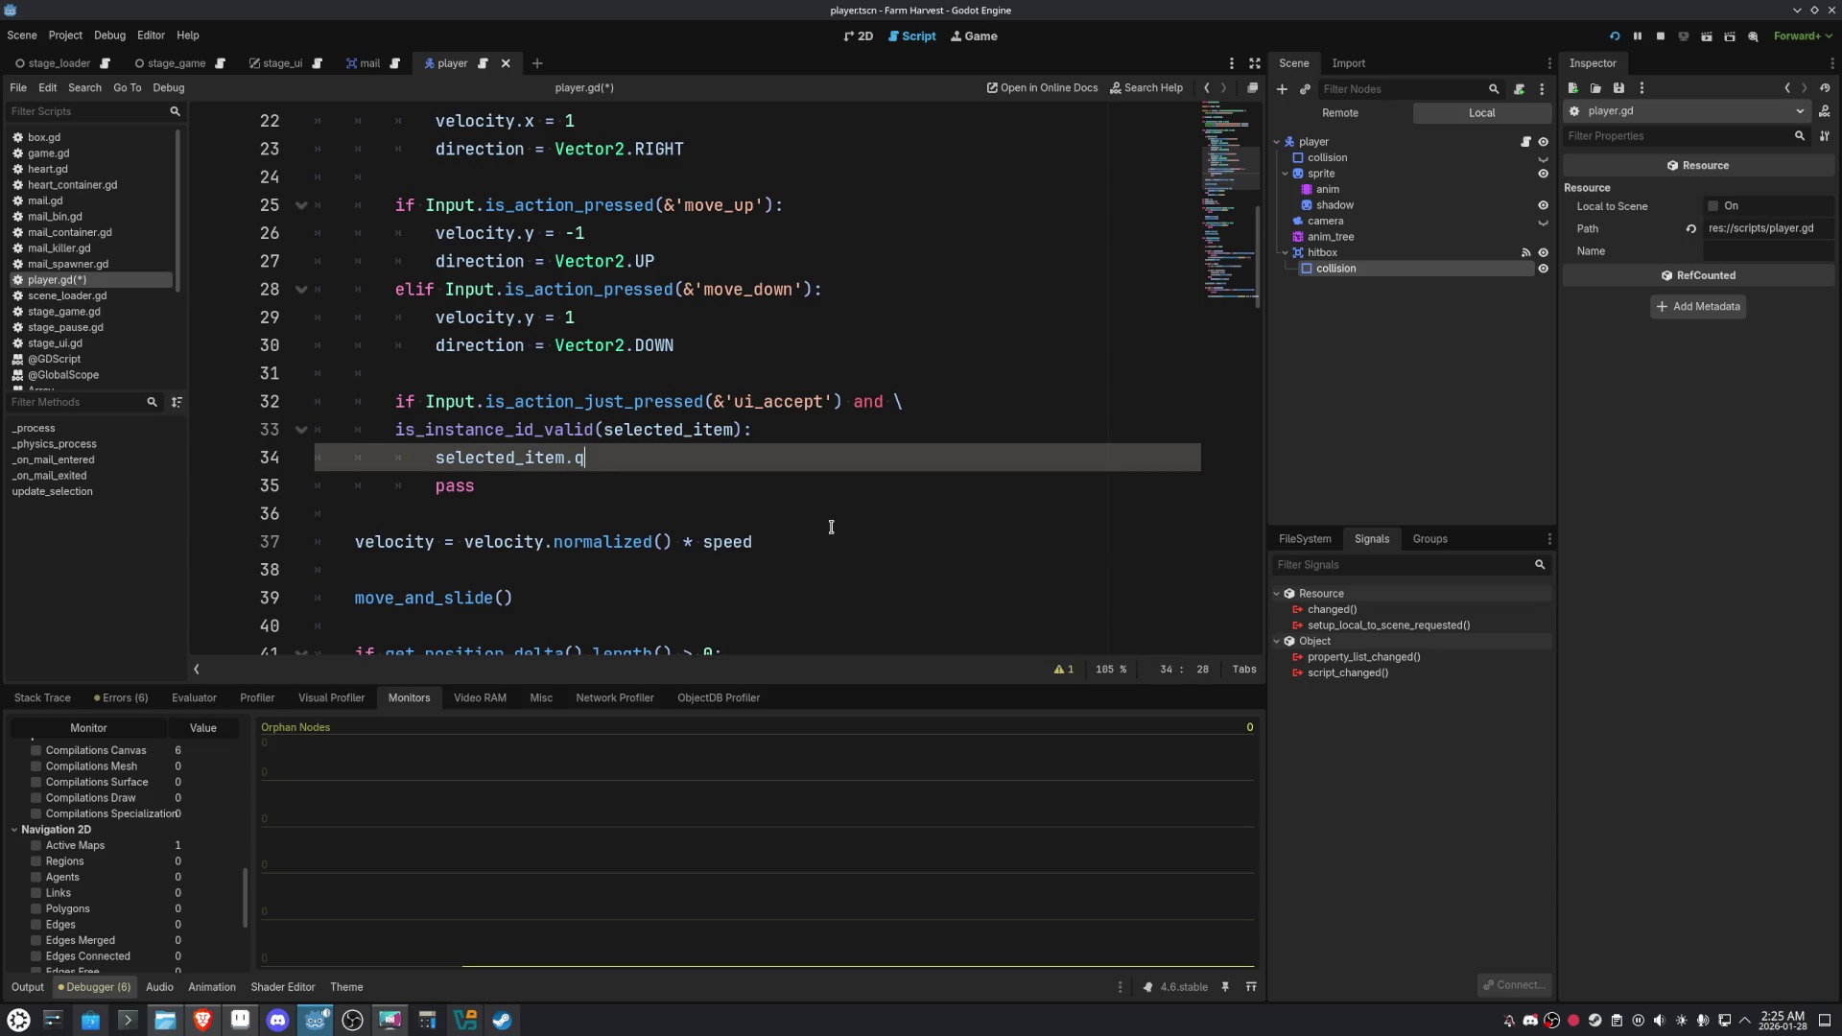
key("BackSpace")
key("BackSpace")
type("ueu")
key("BackSpace")
key("BackSpace")
type("ueue_free(")
left_click(734, 455)
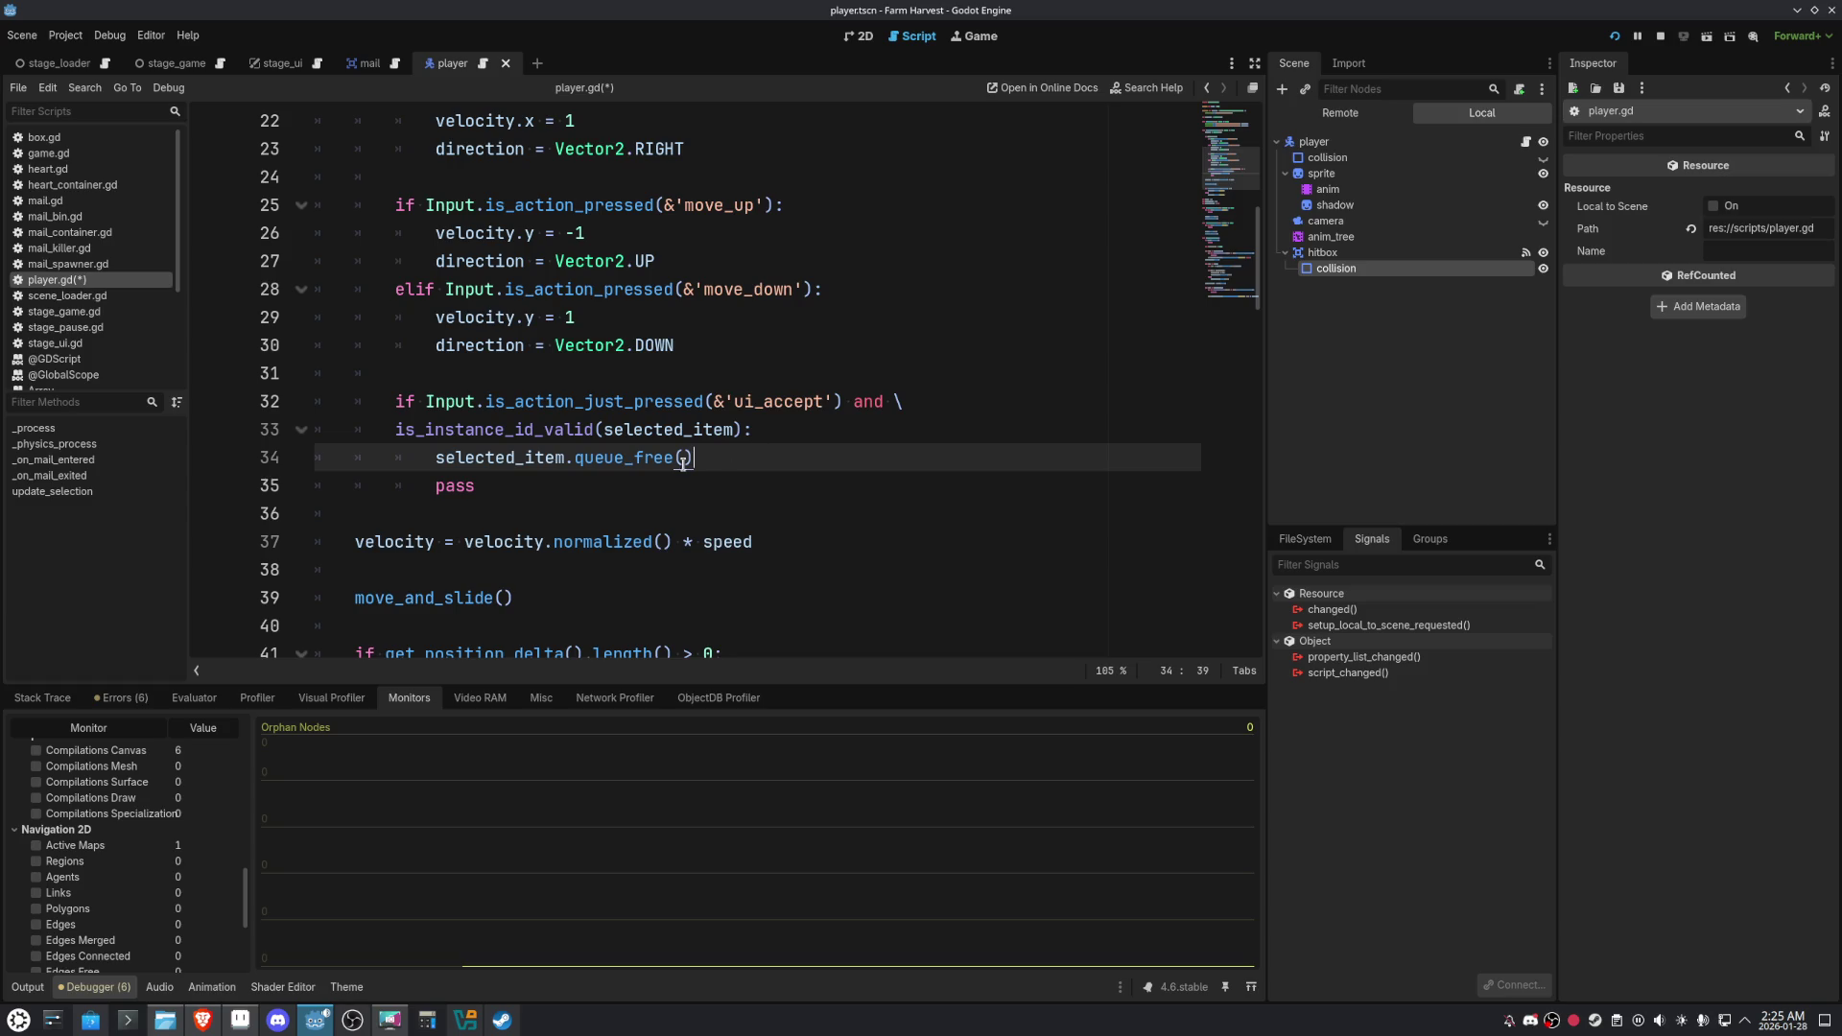
left_click(576, 479)
key("ctrl+shift+k")
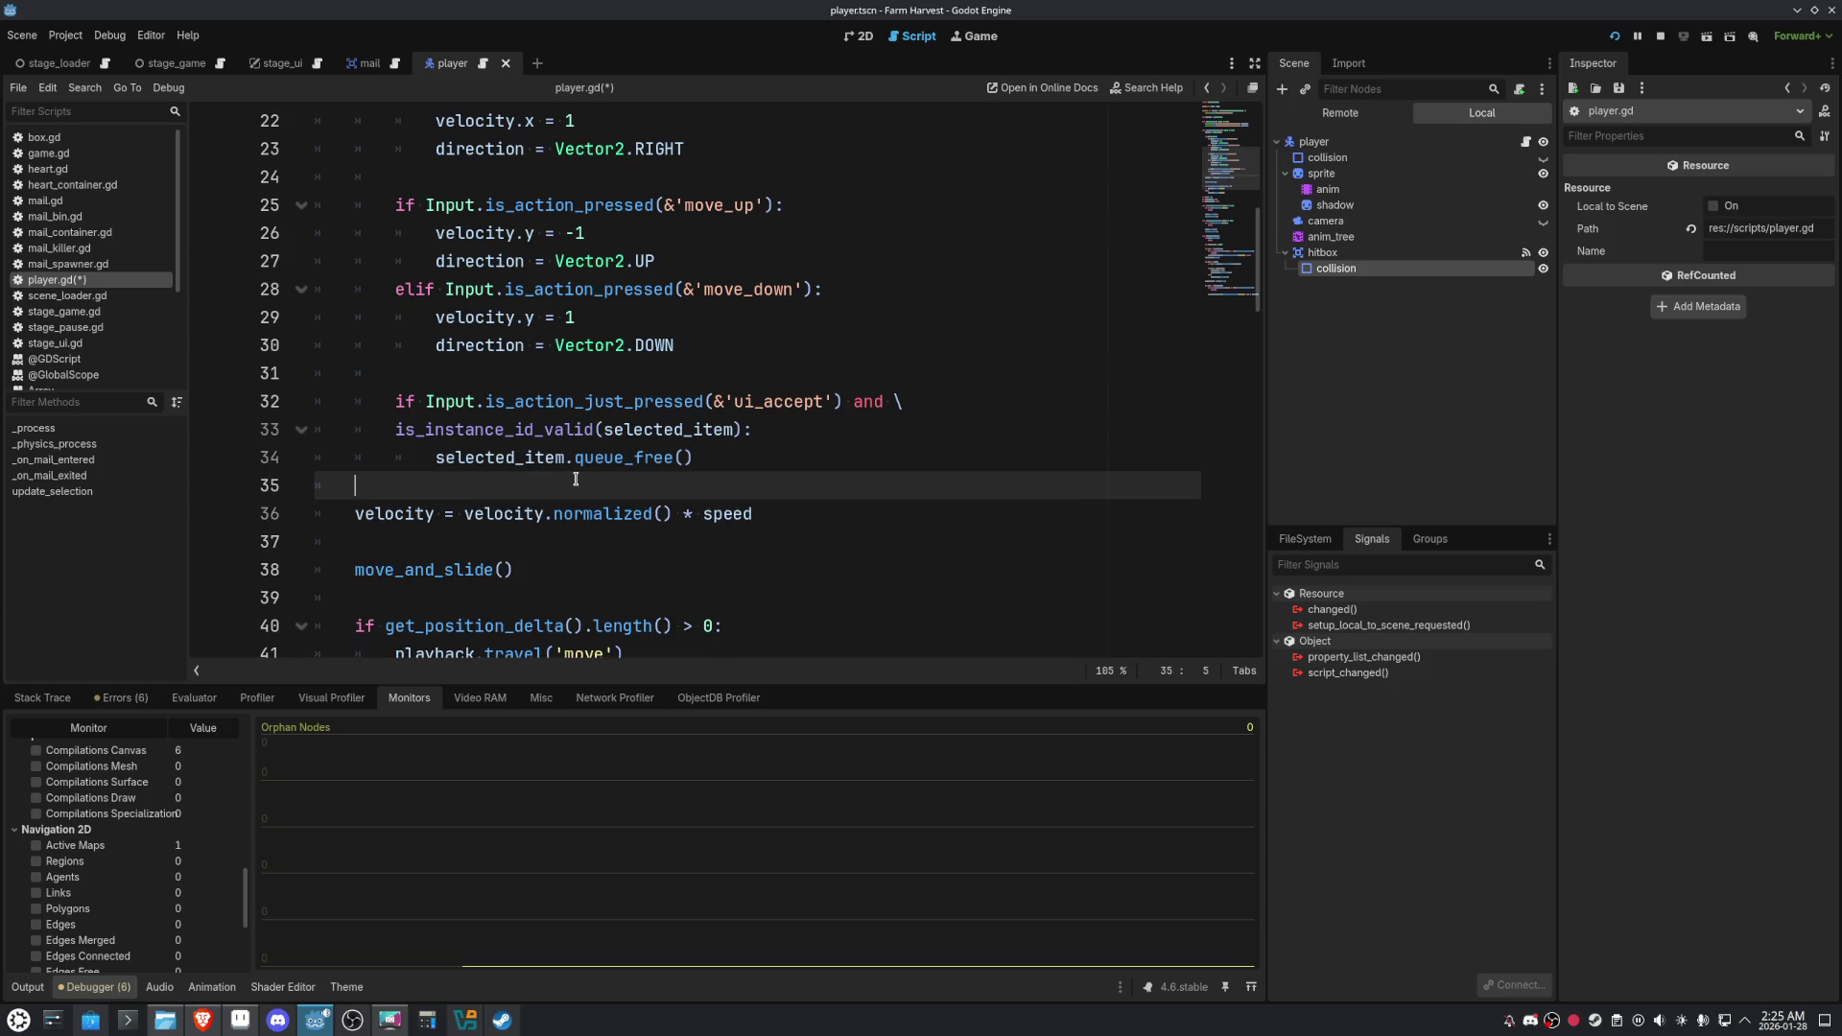
key("Up")
key("Up")
key("Return")
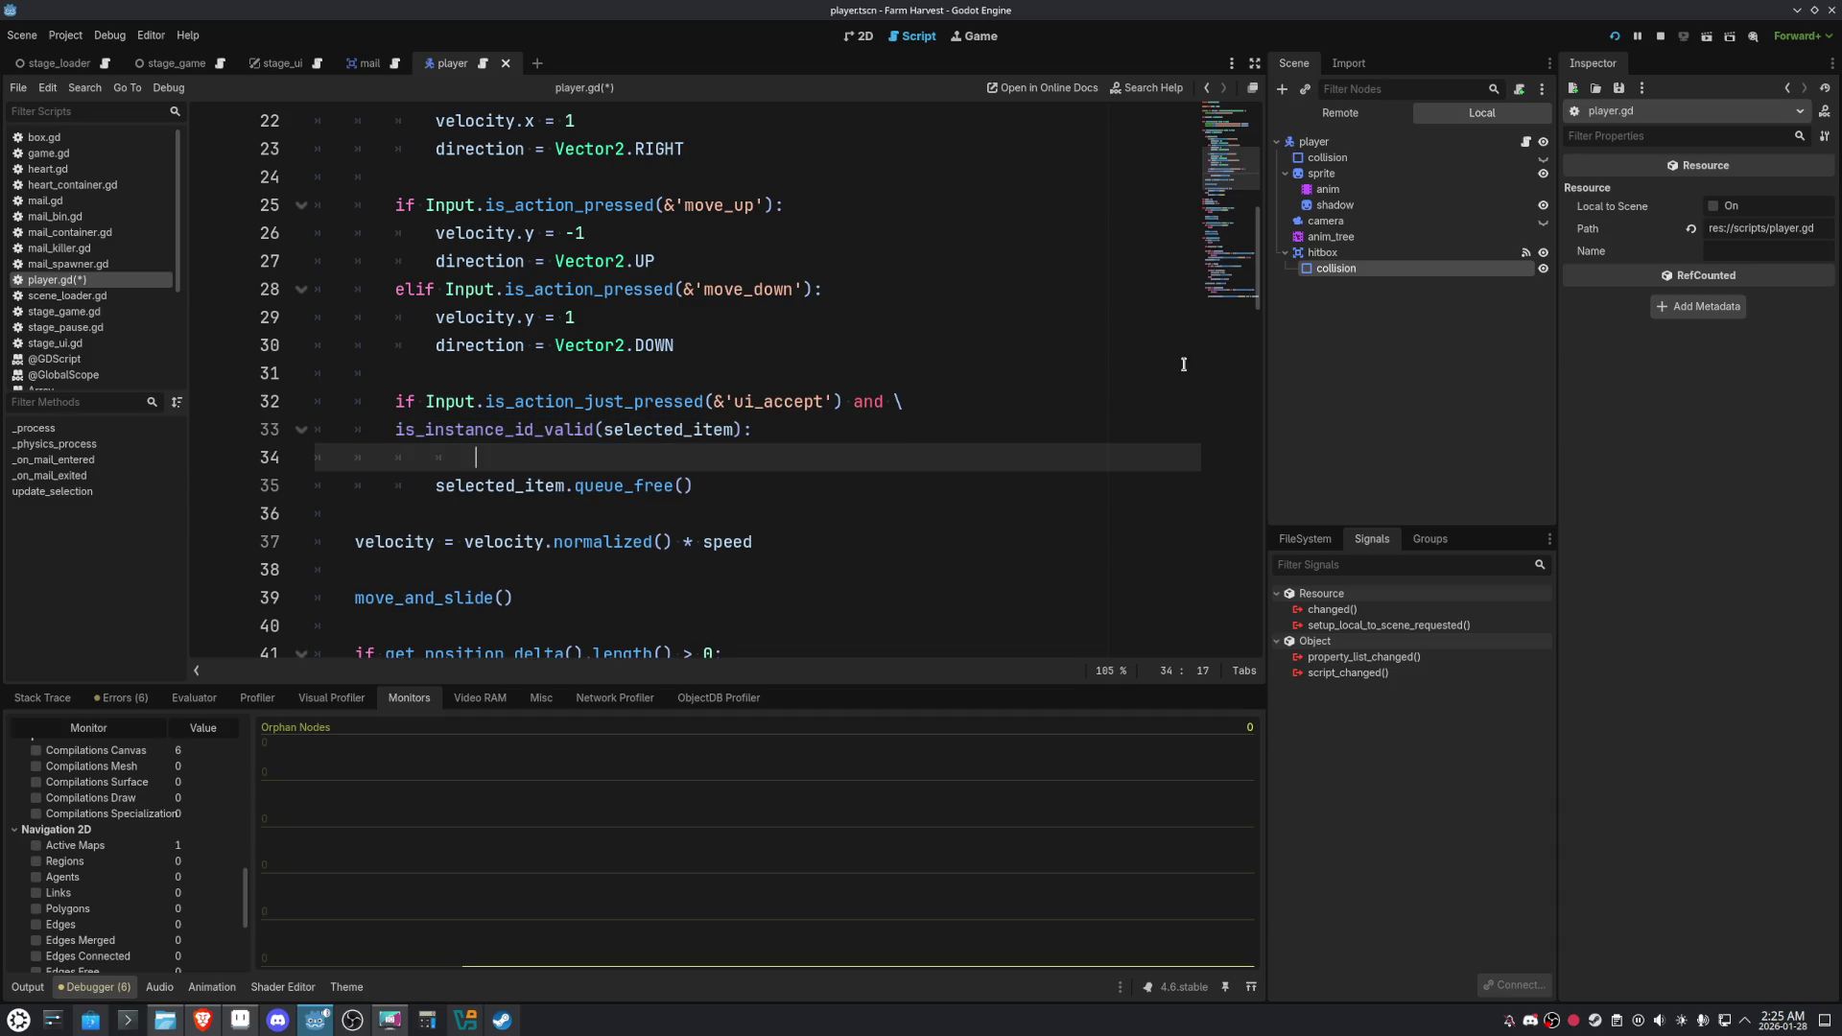
left_click(1615, 36)
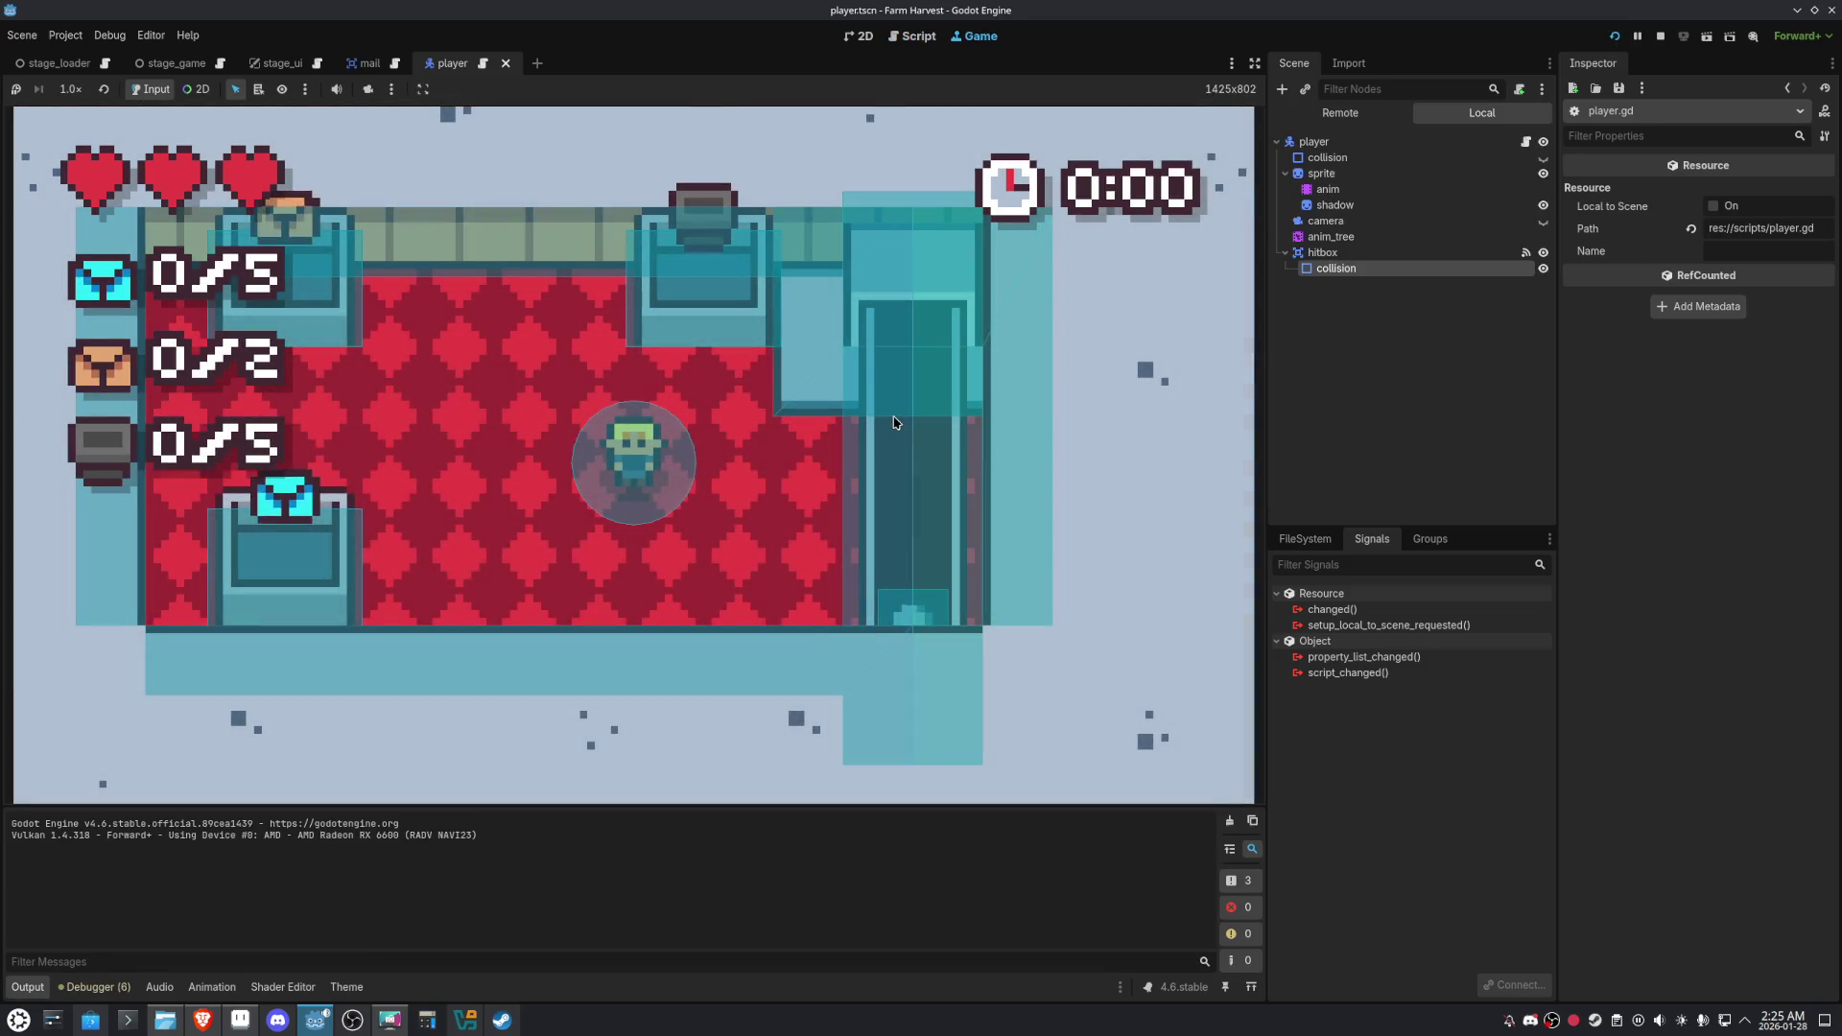
Step: Walk toward the mail, review the Input Map, and return to the ui_accept action name in player.gd
key("Left")
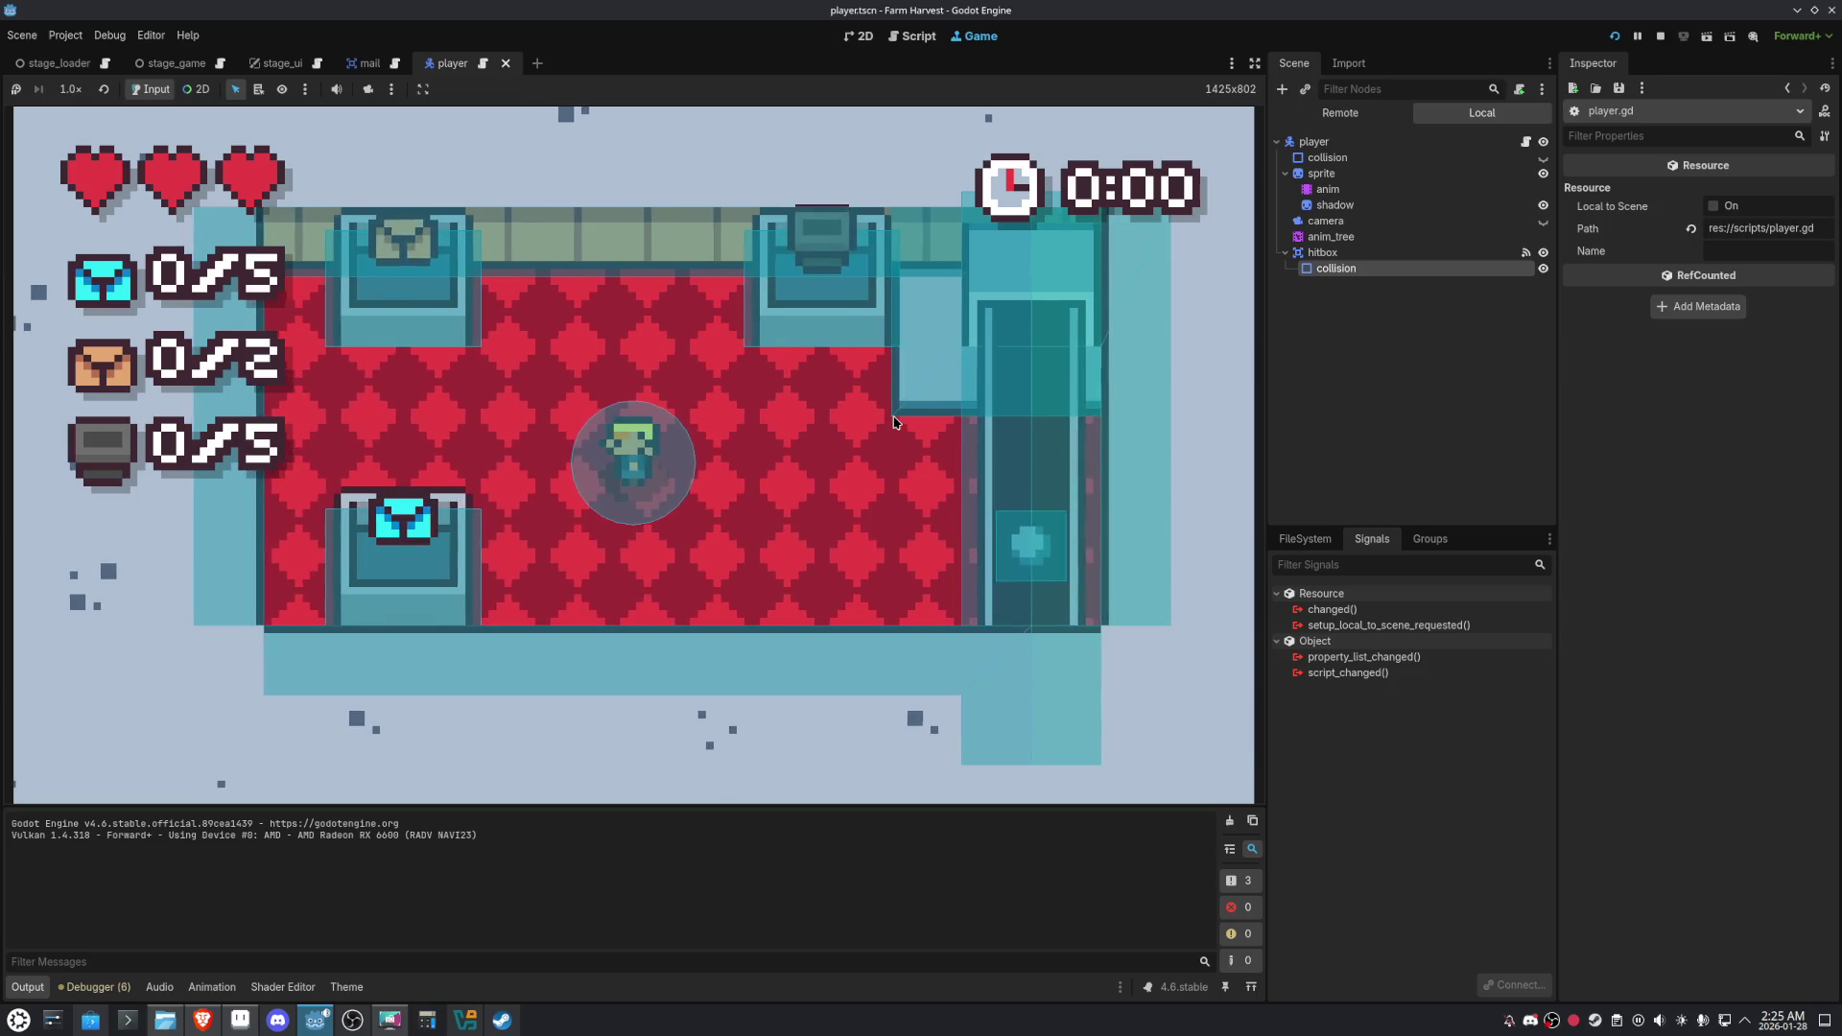
key("Right")
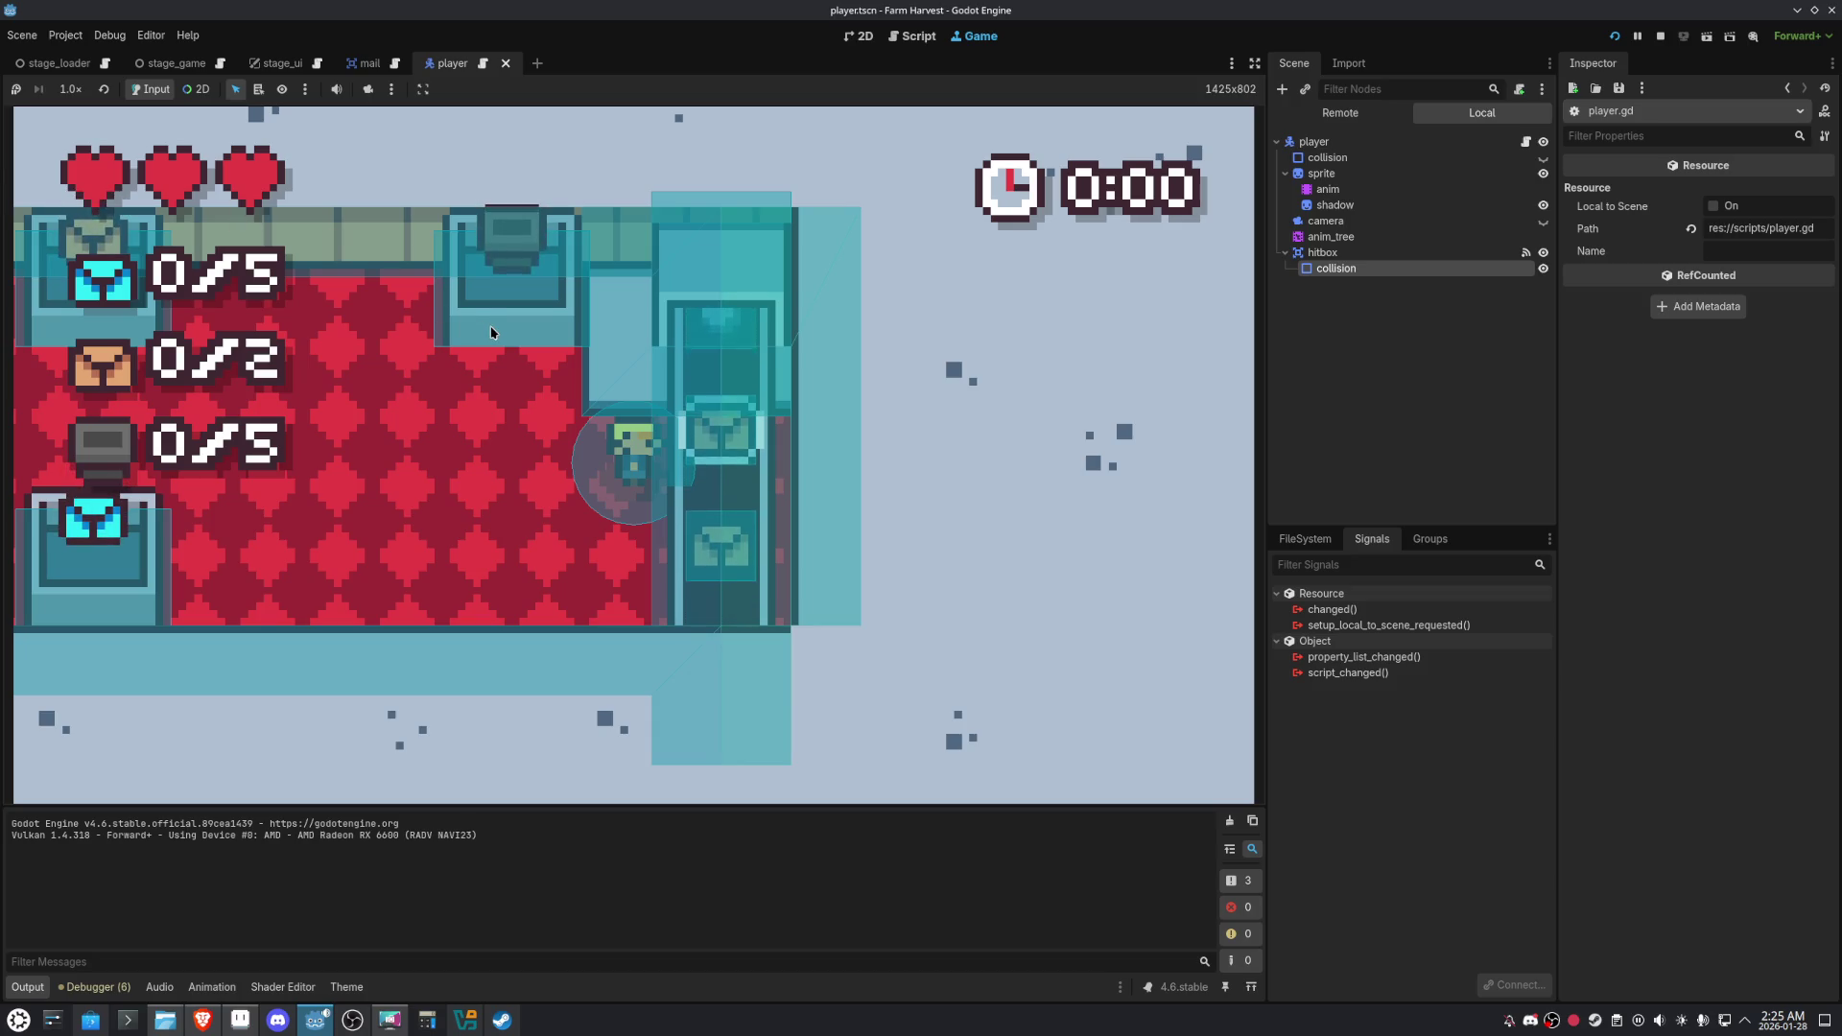
left_click(65, 35)
left_click(96, 57)
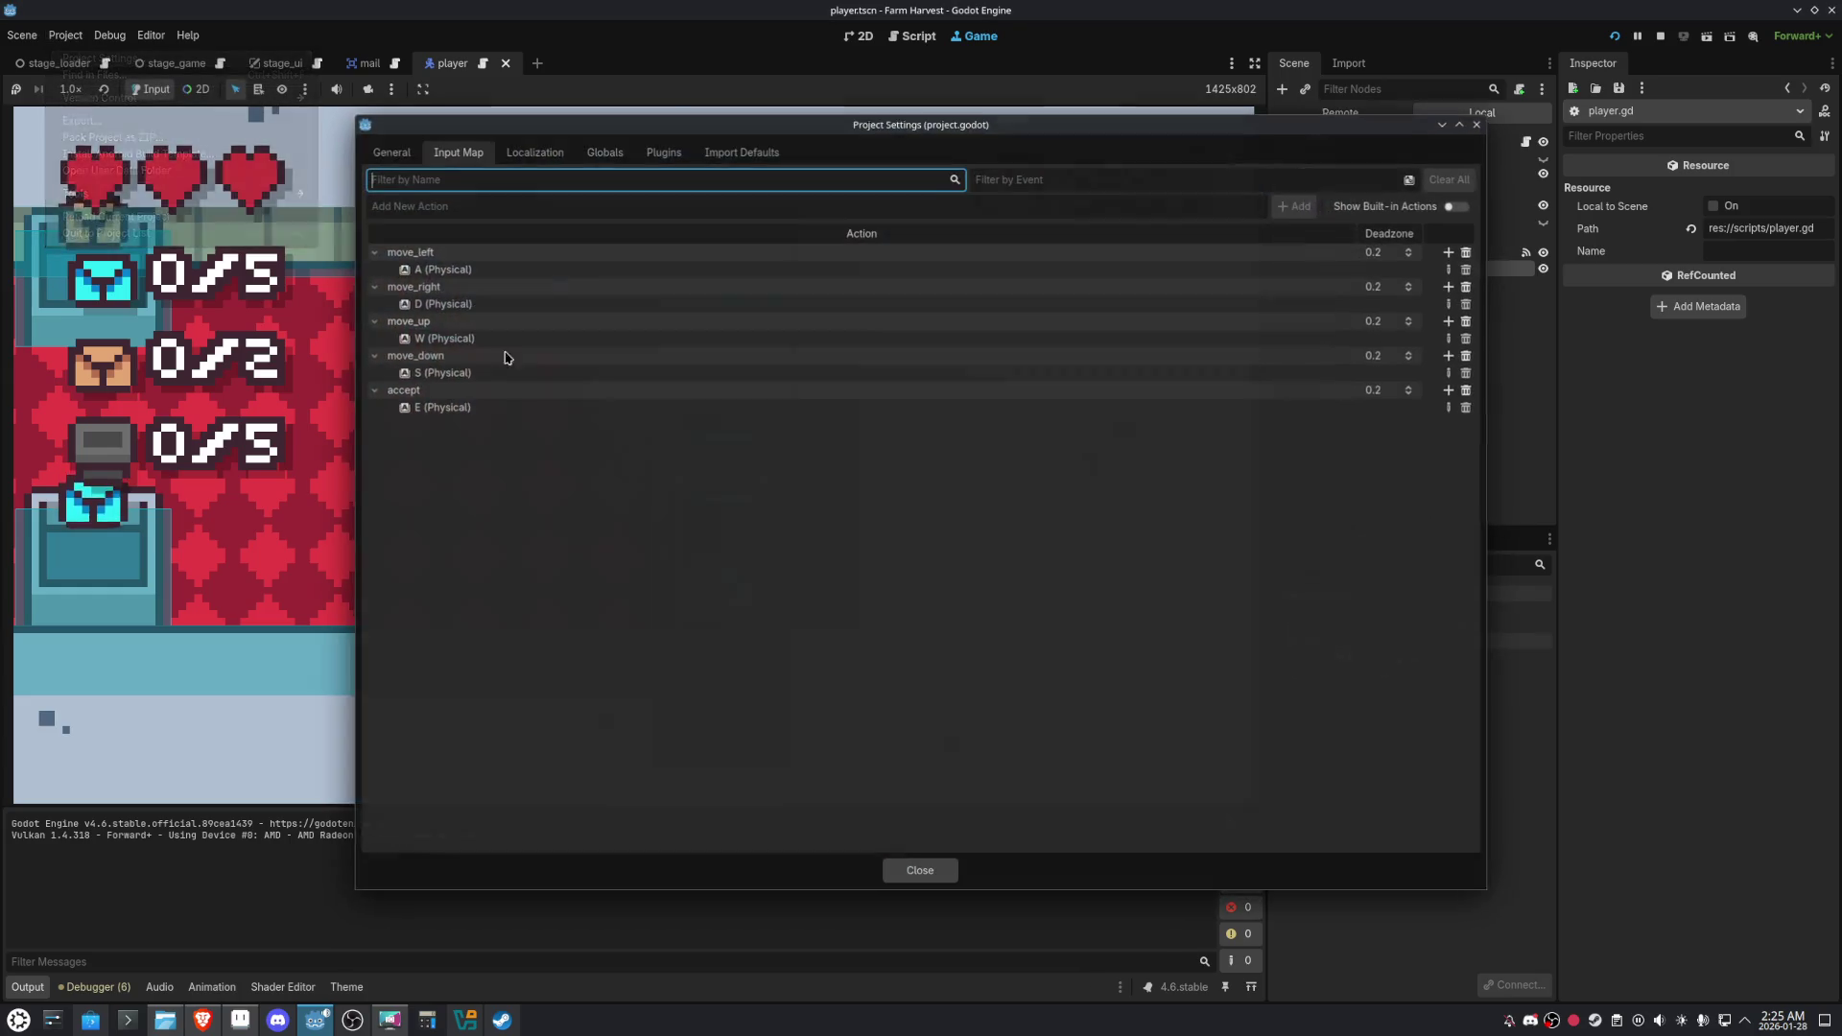
left_click(892, 871)
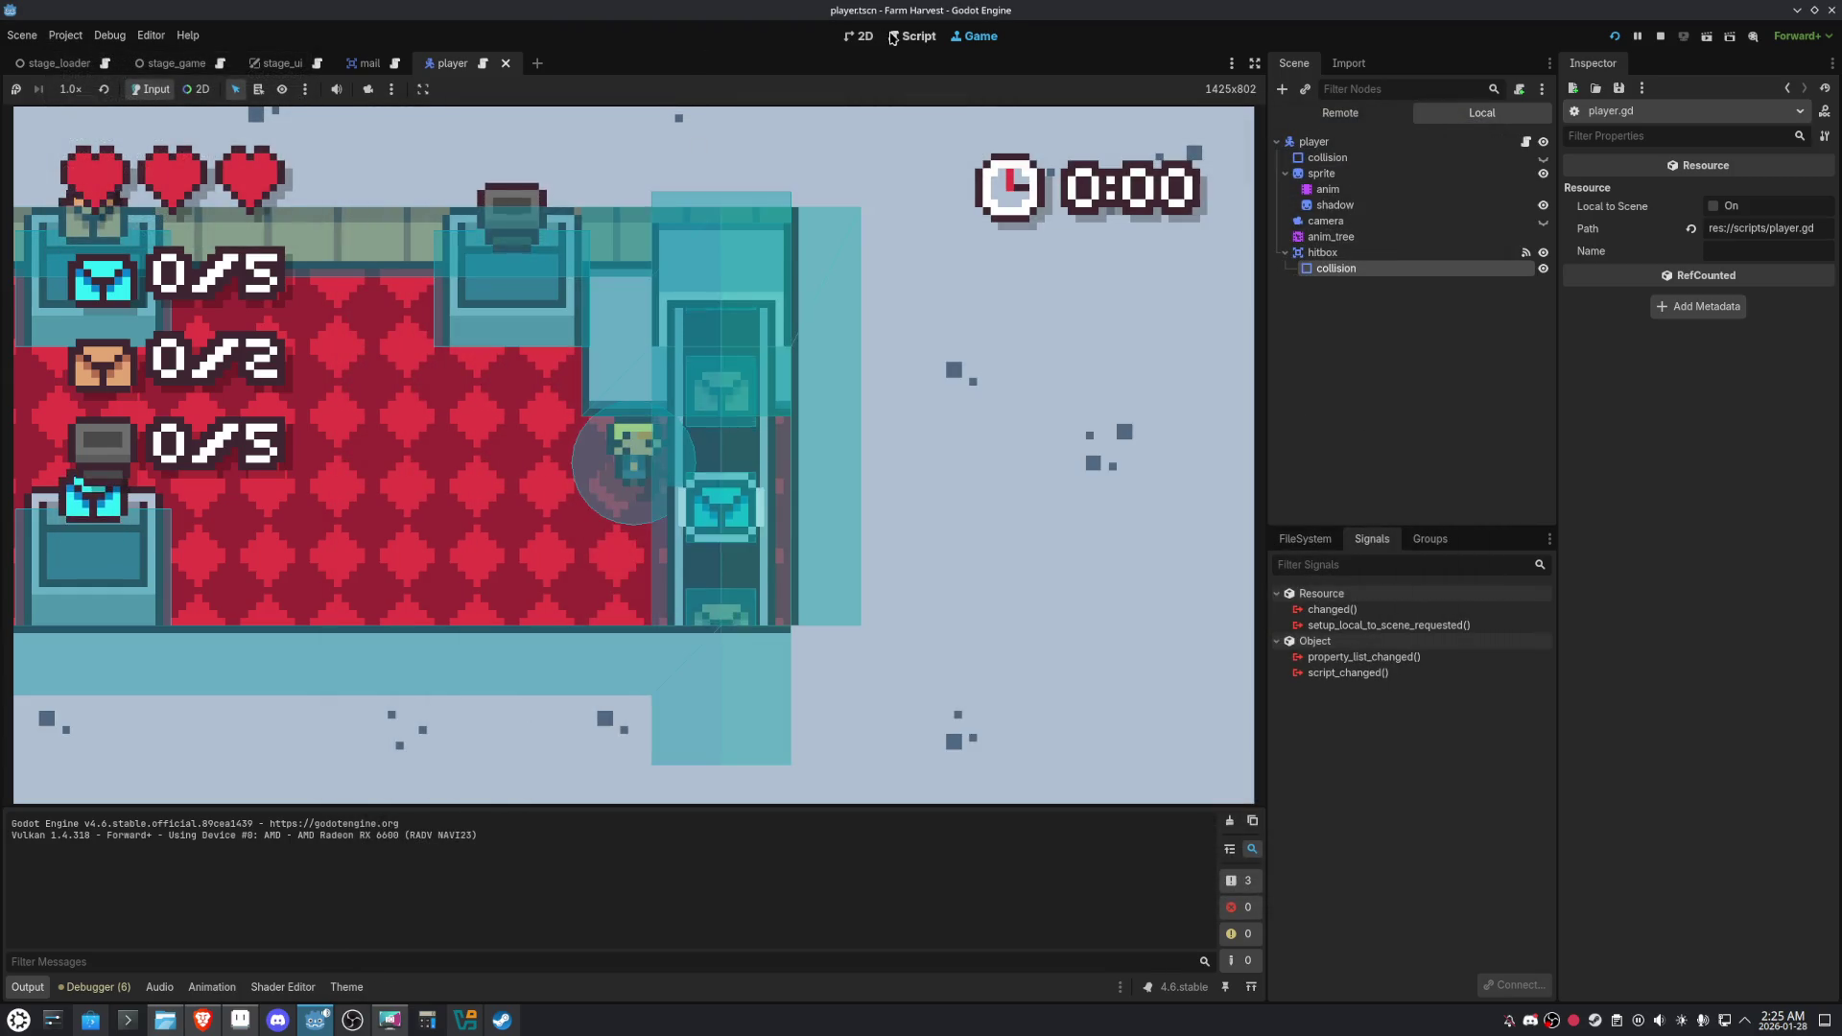
left_click(892, 37)
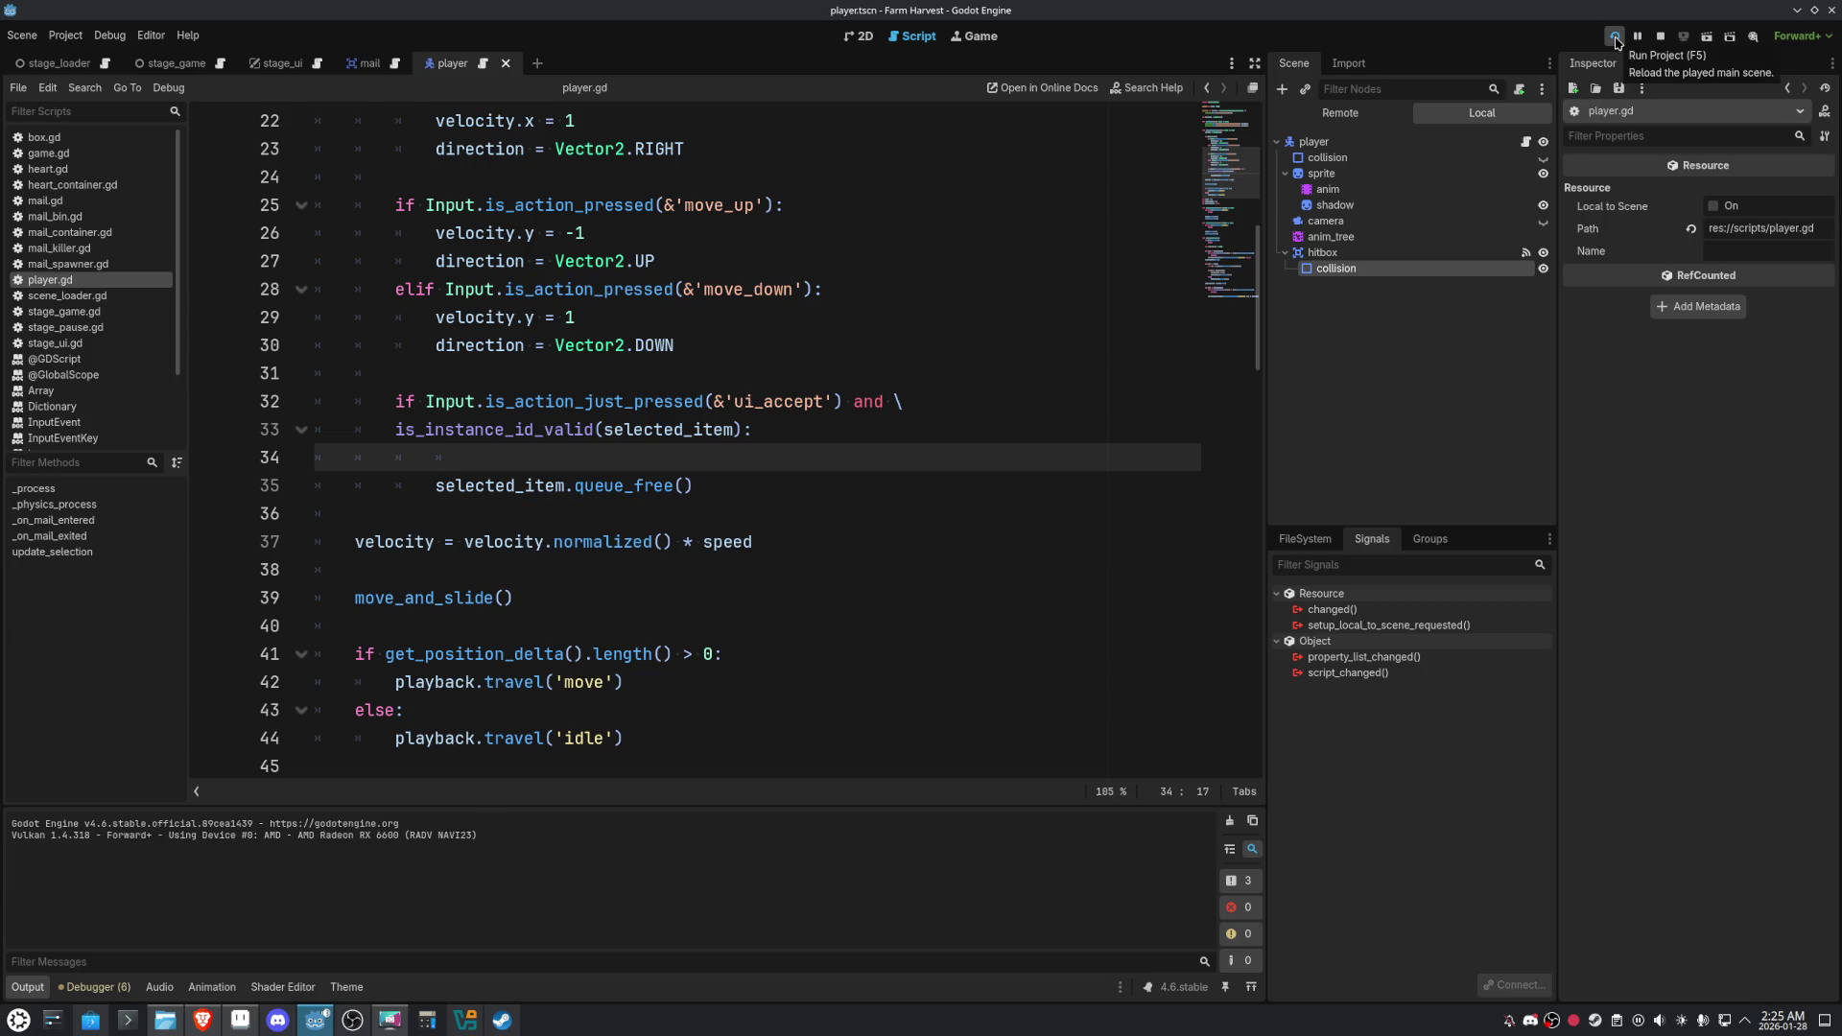
left_click(760, 402)
Step: Change the action to &'accept' and confirm it exists in the Input Map
key("BackSpace")
key("BackSpace")
key("BackSpace")
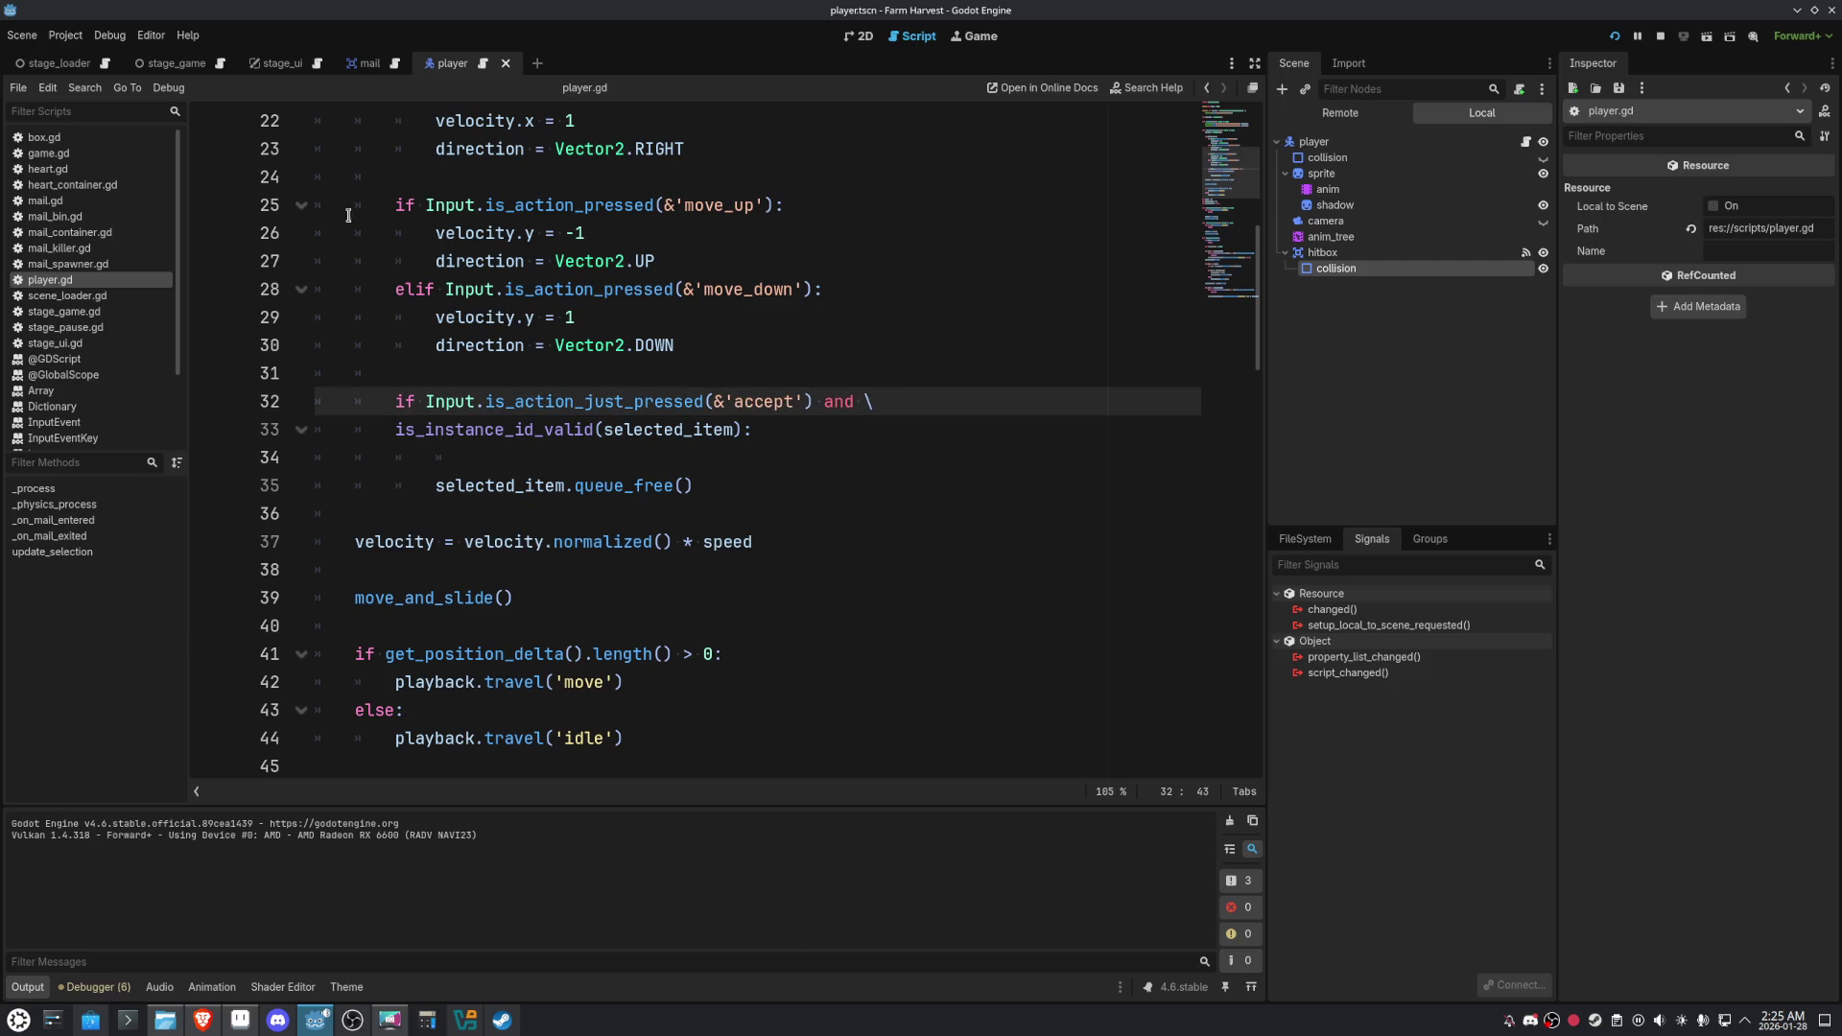
left_click(65, 35)
left_click(97, 60)
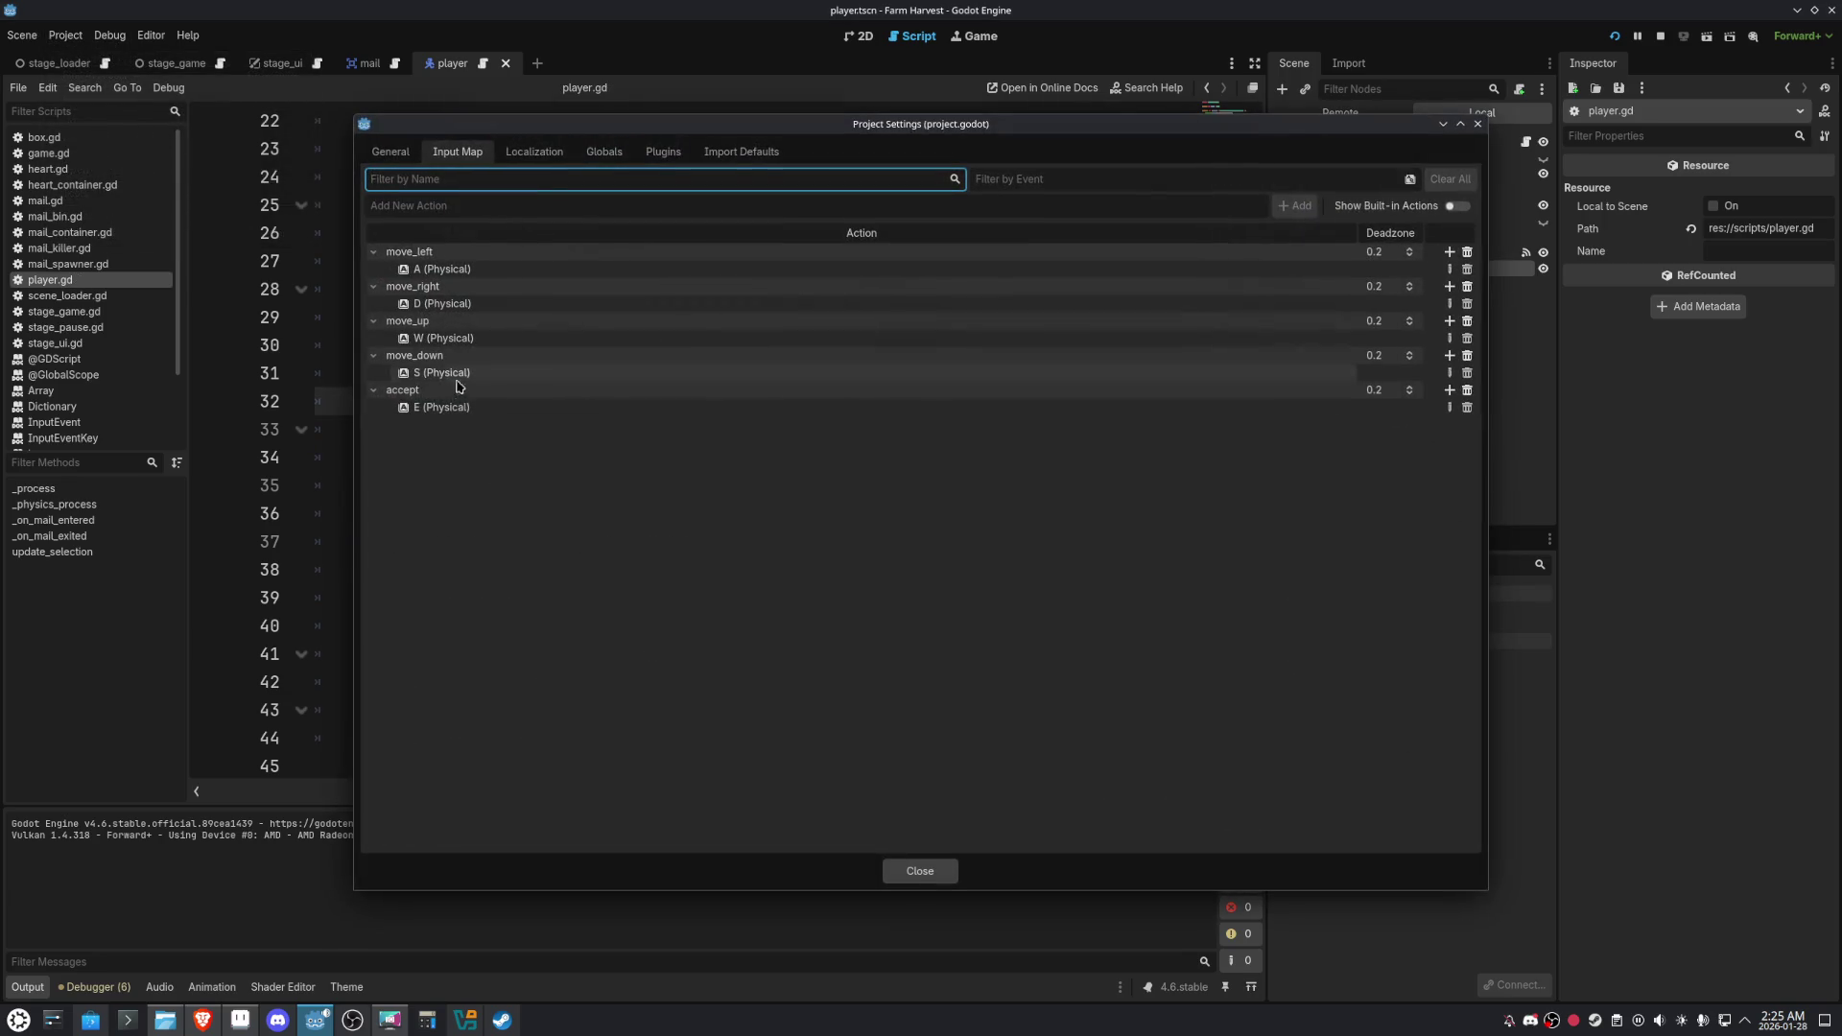
left_click(945, 879)
Step: Run the game and trigger accept by the mail, hitting the line 32 type error
key("F5")
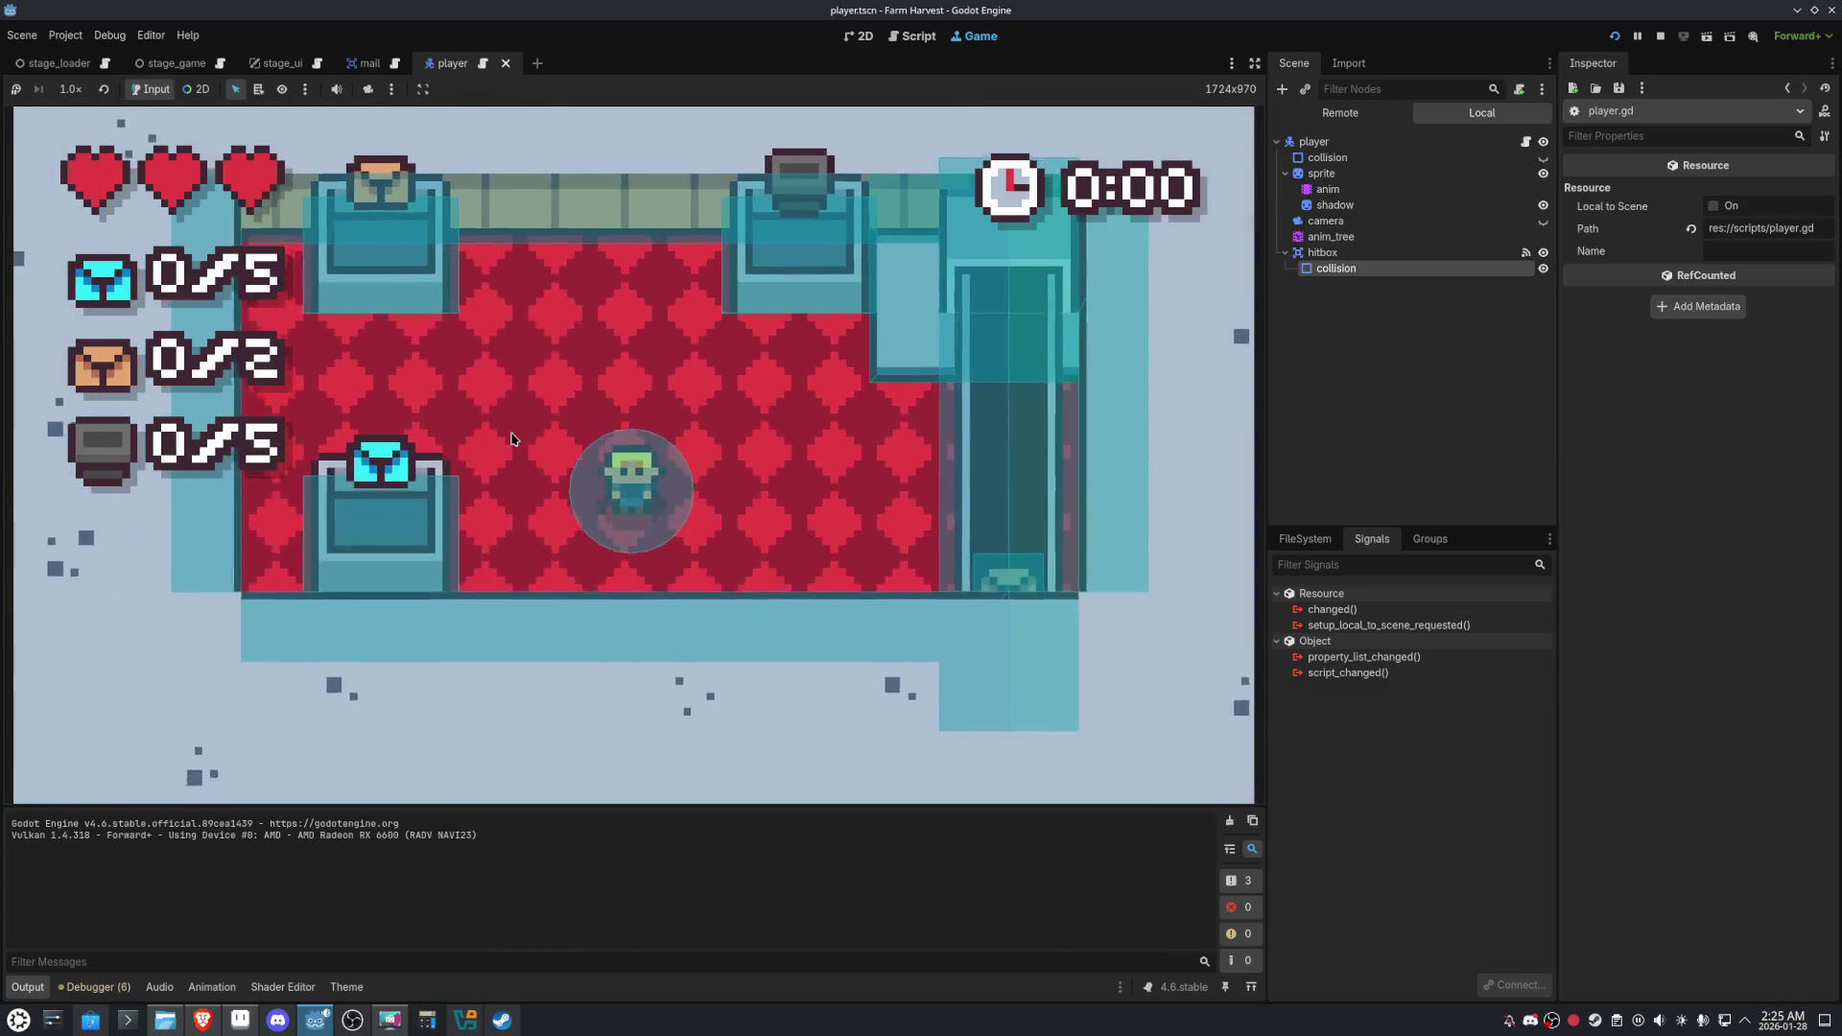
key("Right")
key("space")
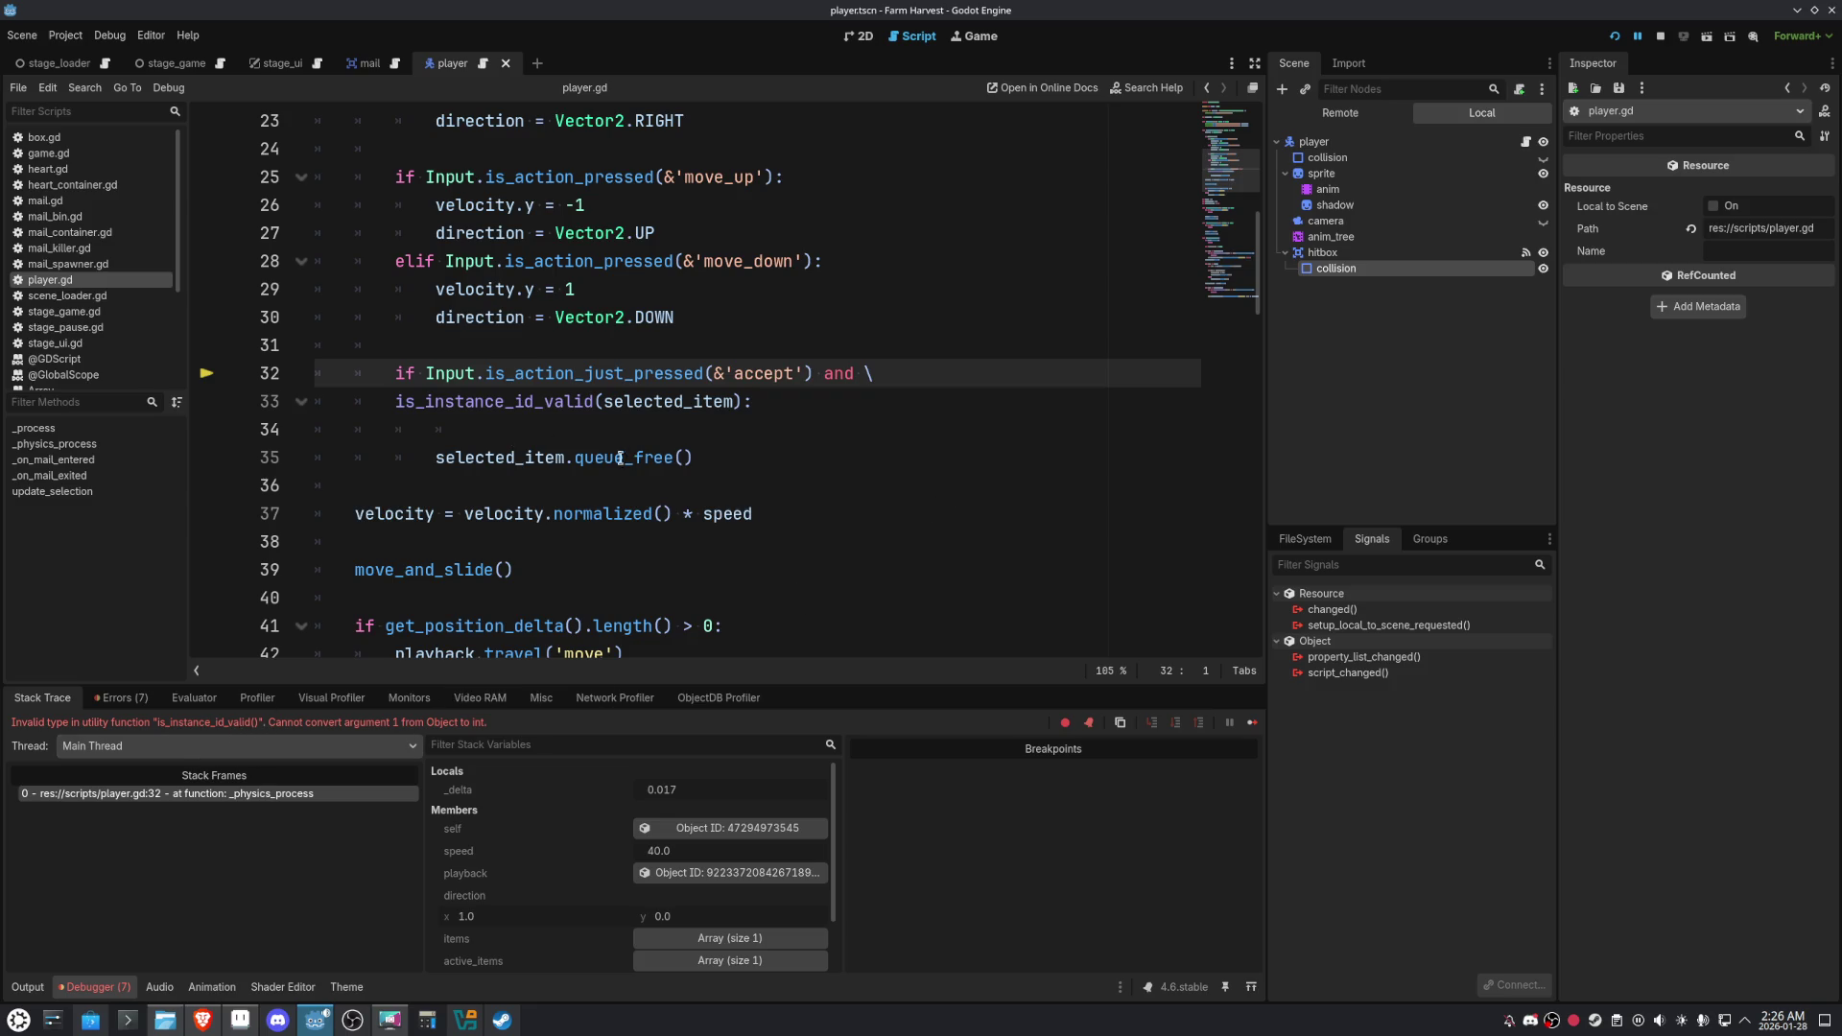
Step: Correct the call to is_instance_valid(selected_item) and playtest by walking the player around
left_click(537, 403)
key("BackSpace")
key("BackSpace")
key("BackSpace")
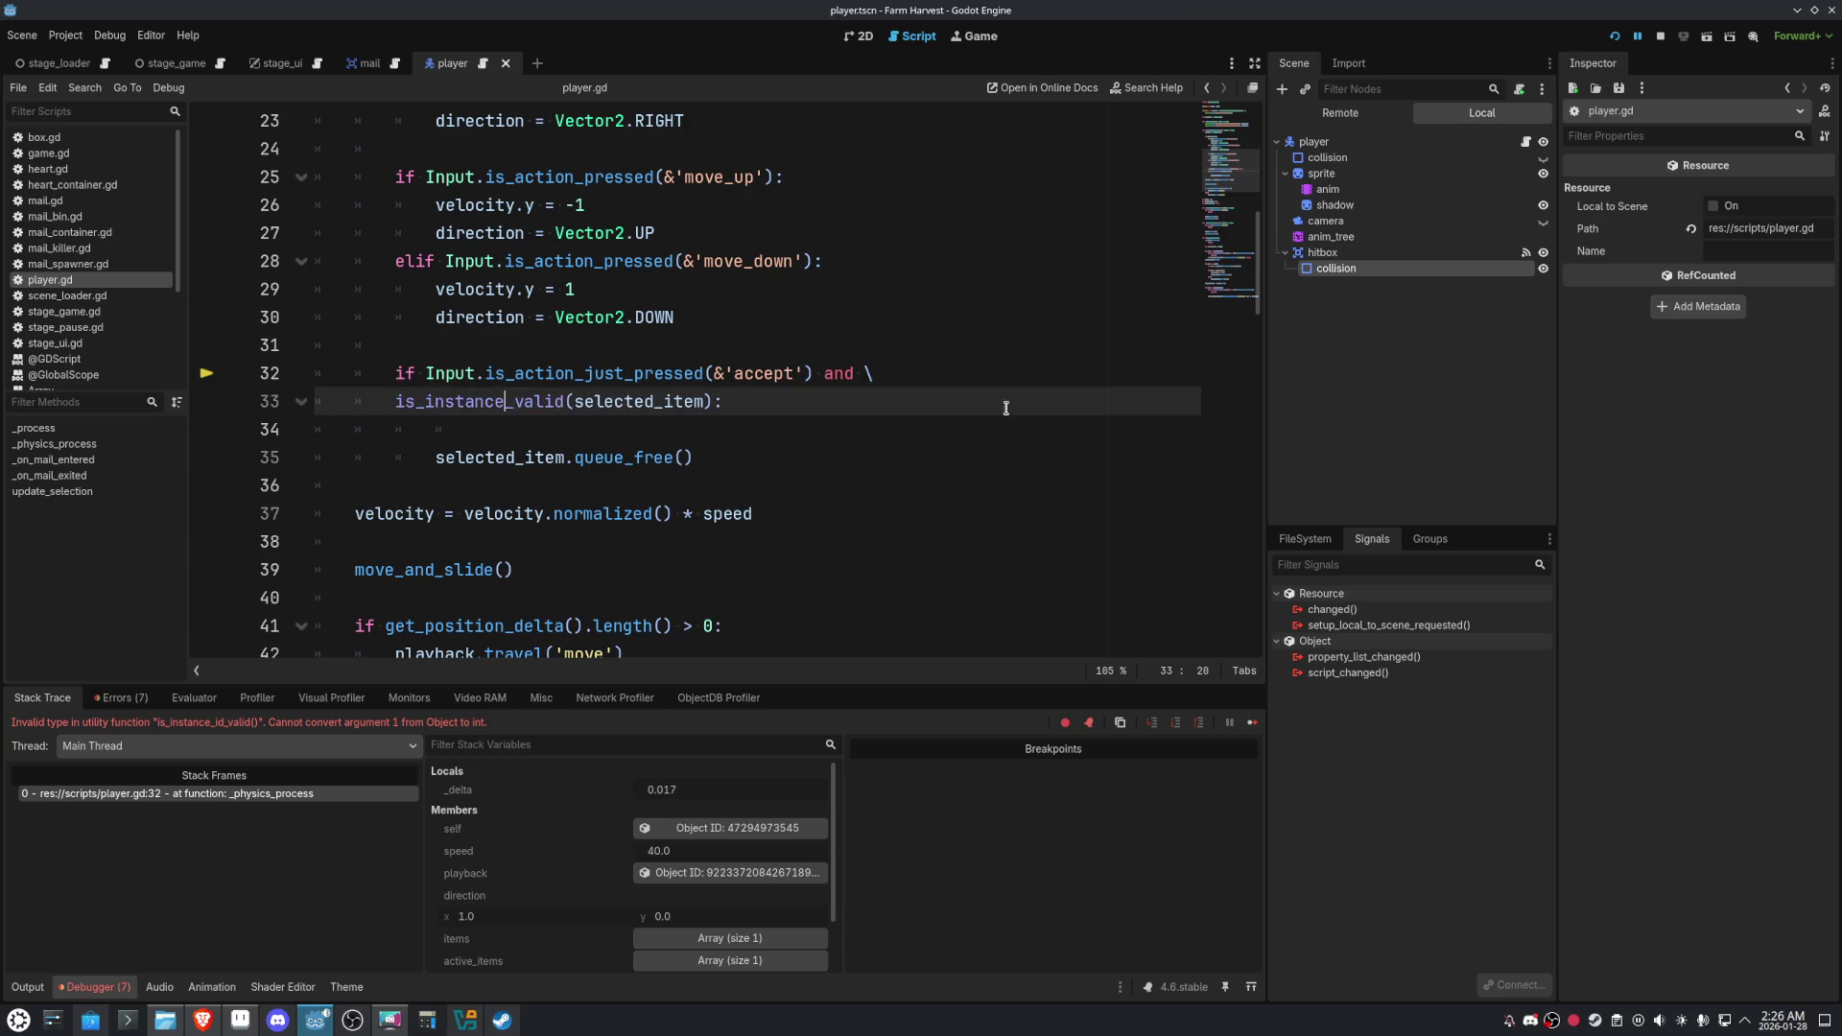
key("F5")
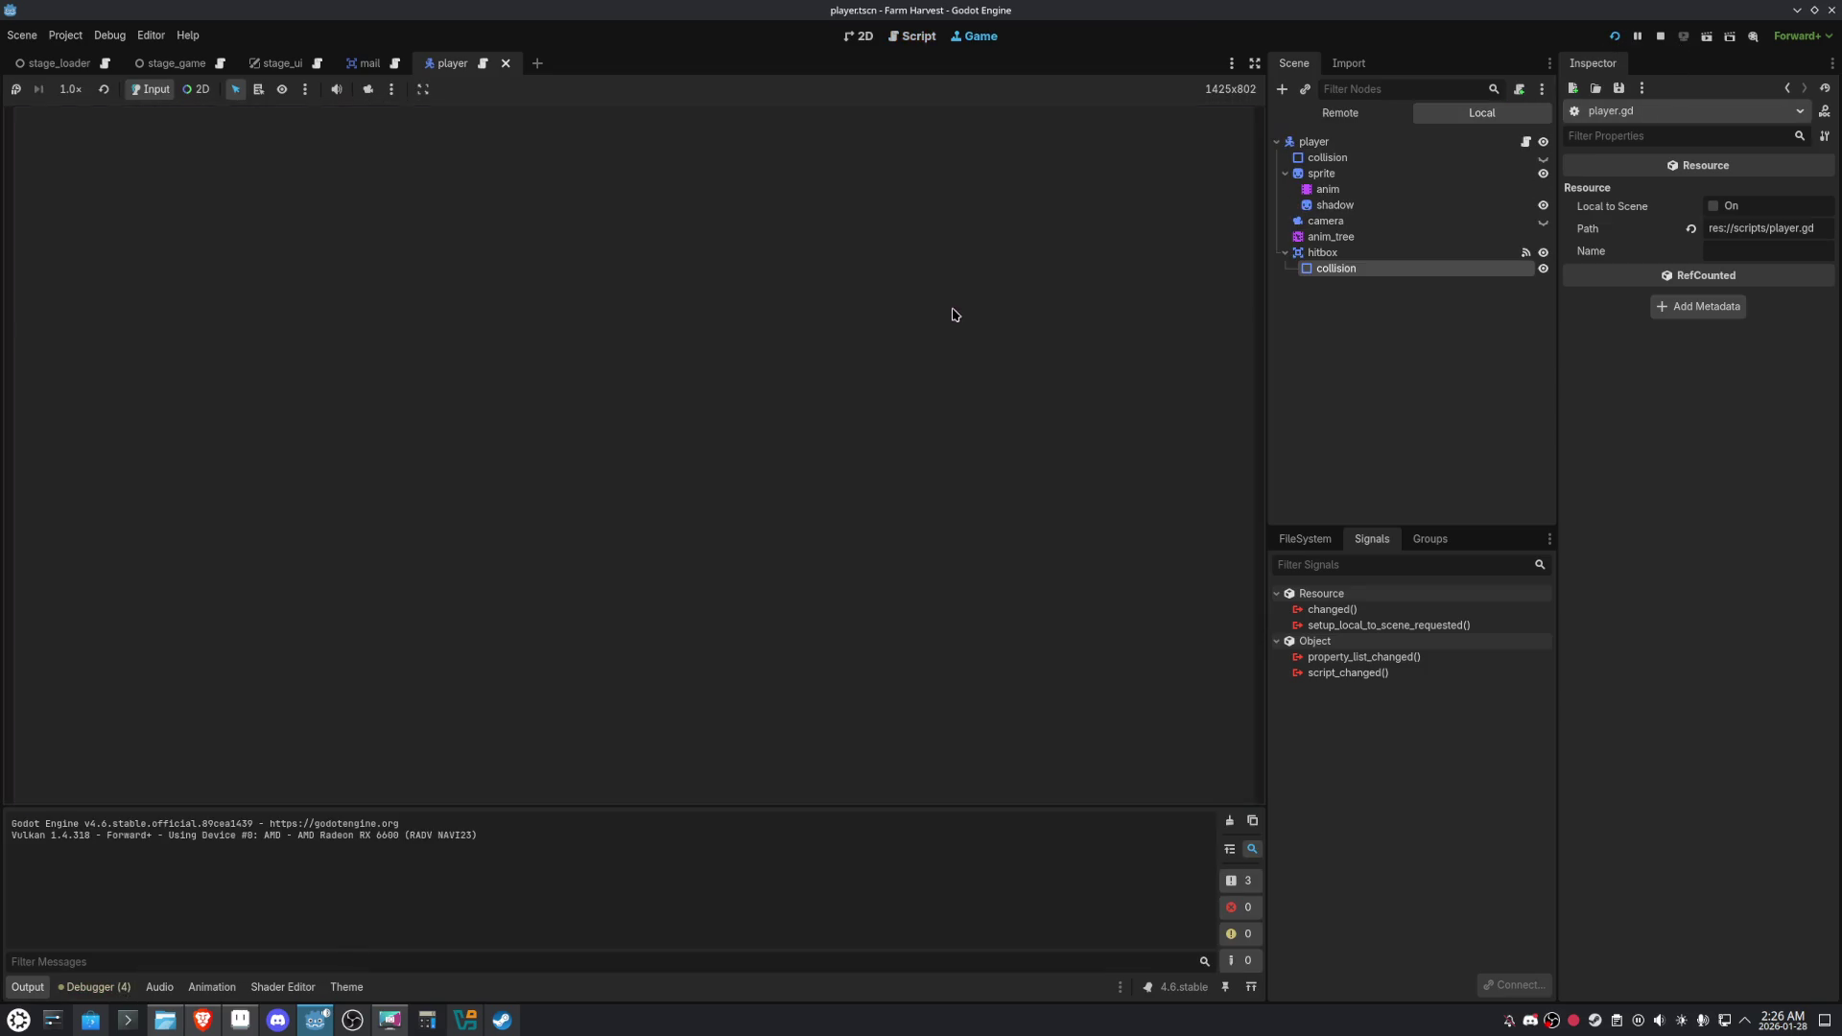
key("Right")
key("Down")
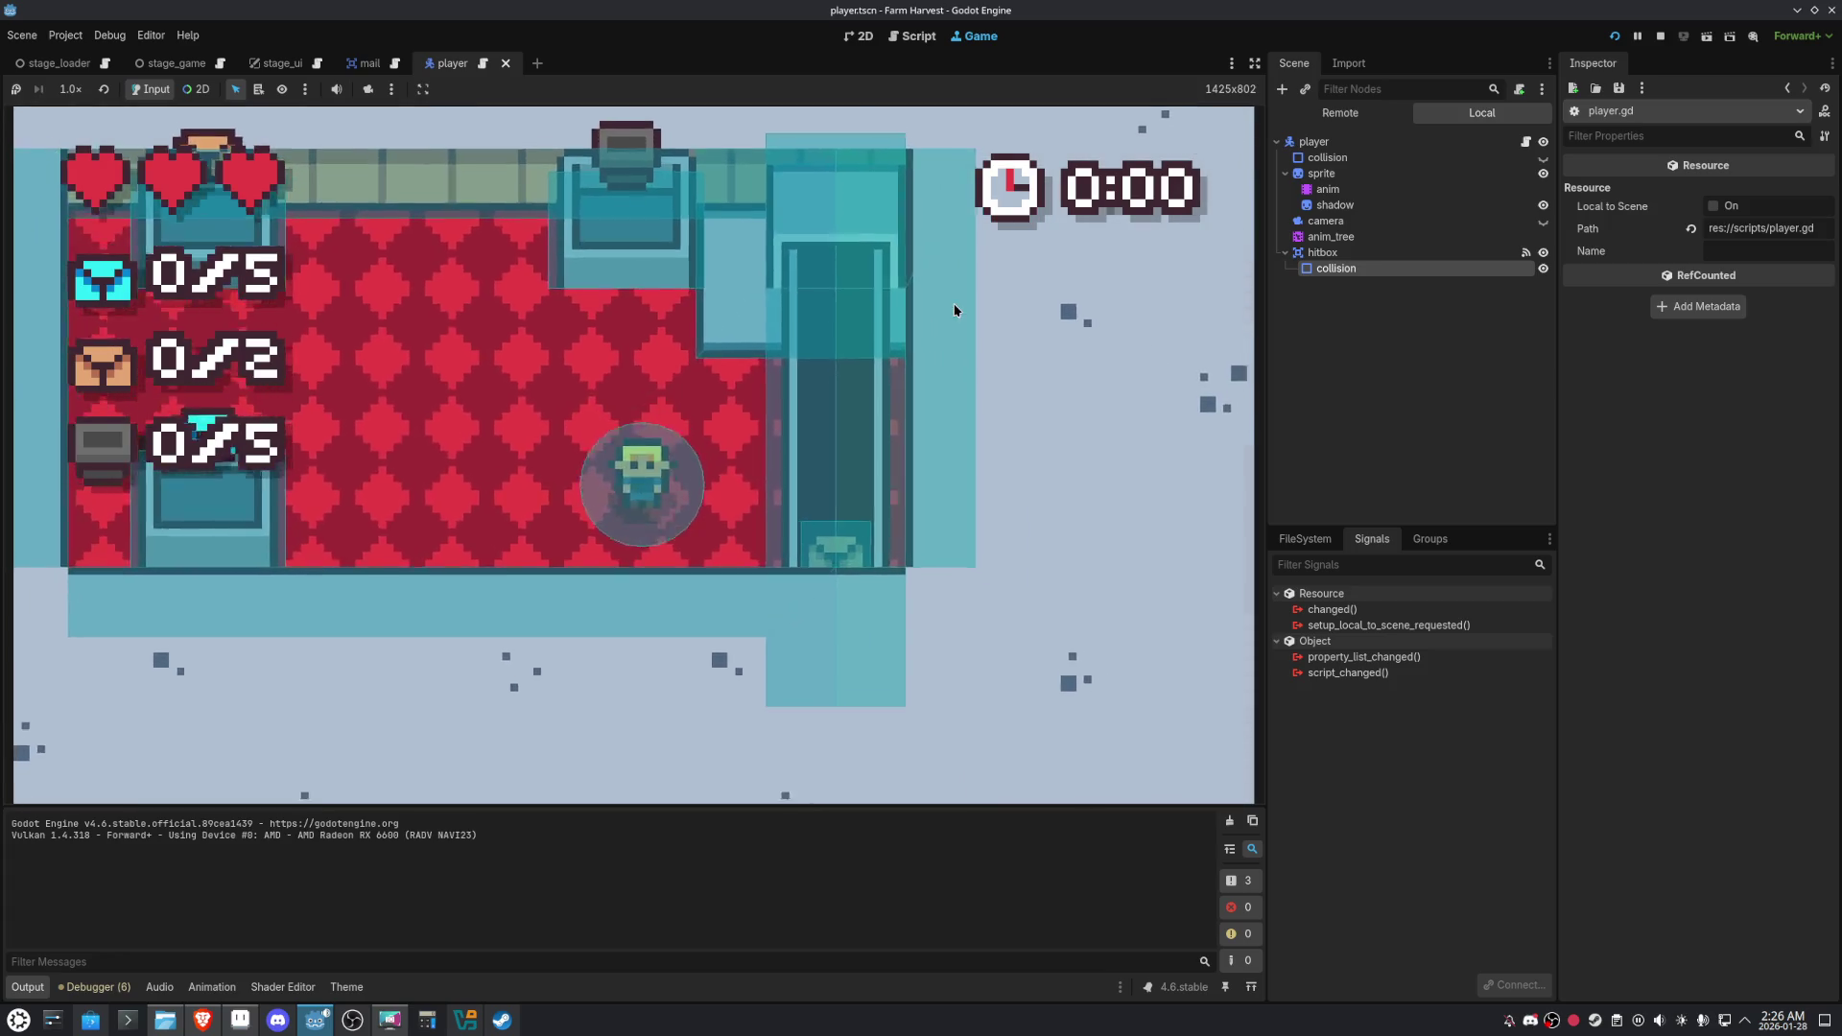
key("Left")
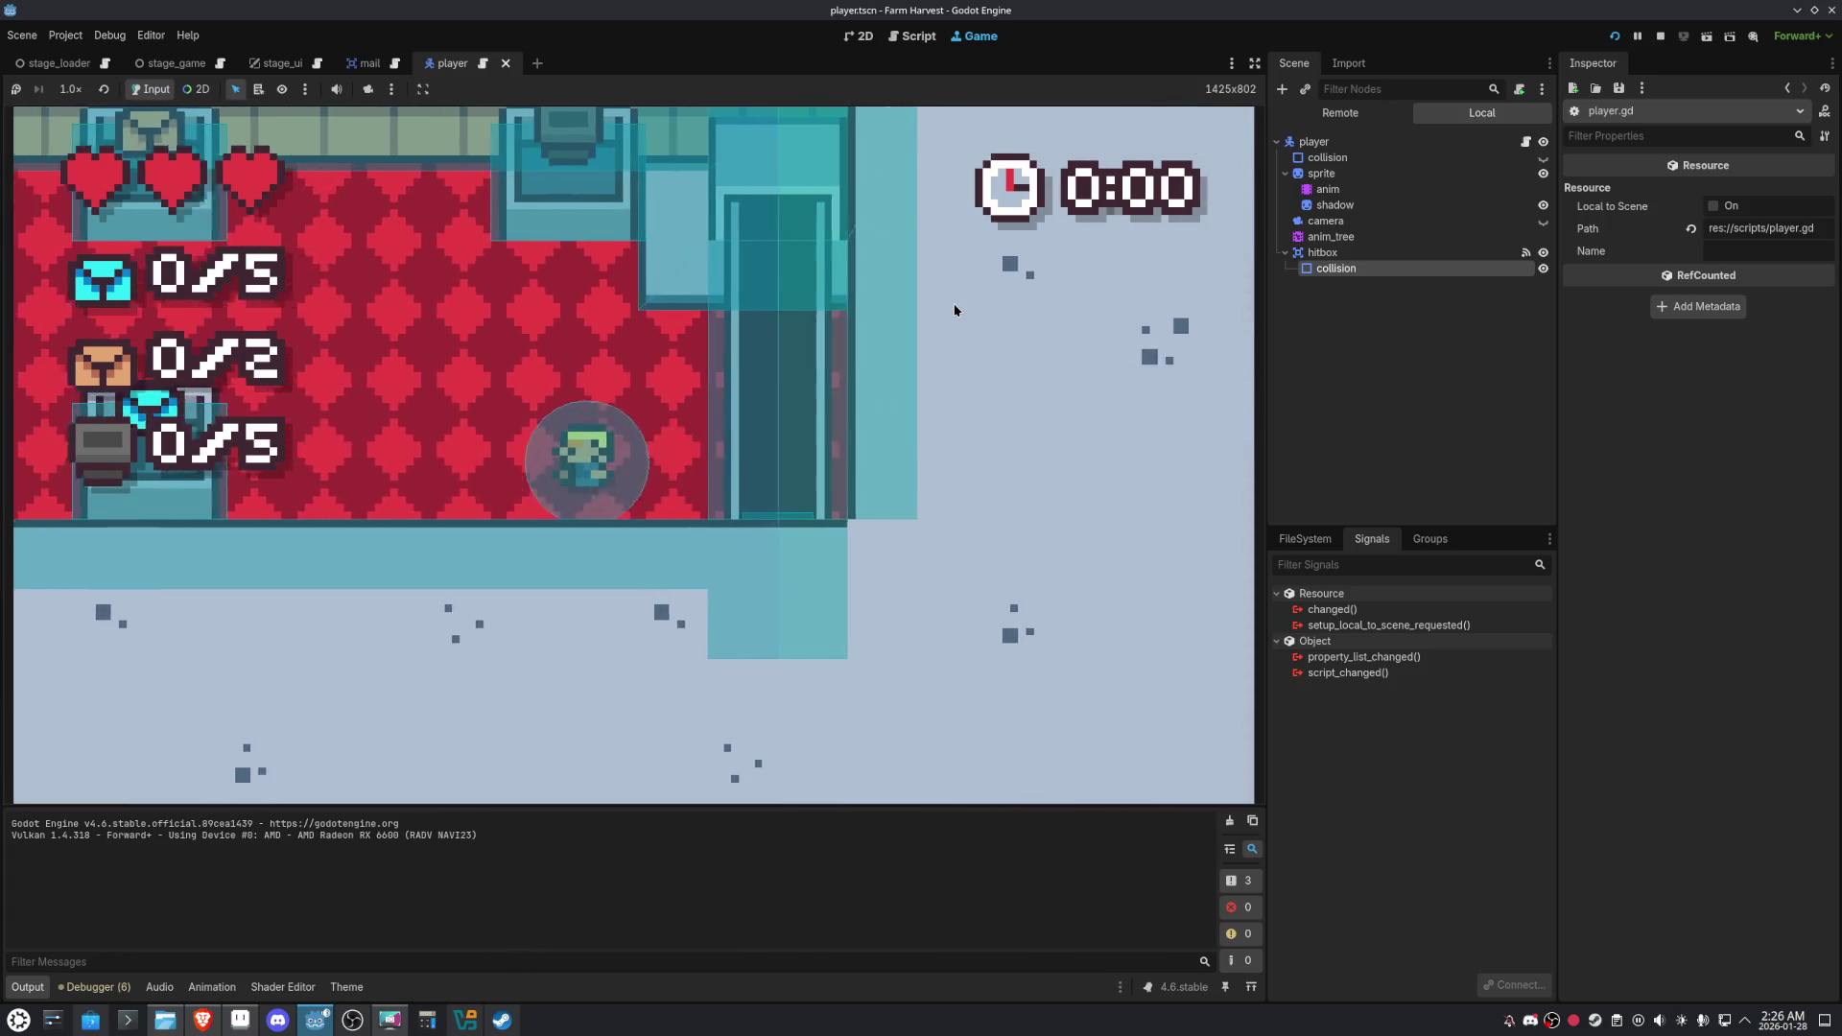
key("Up")
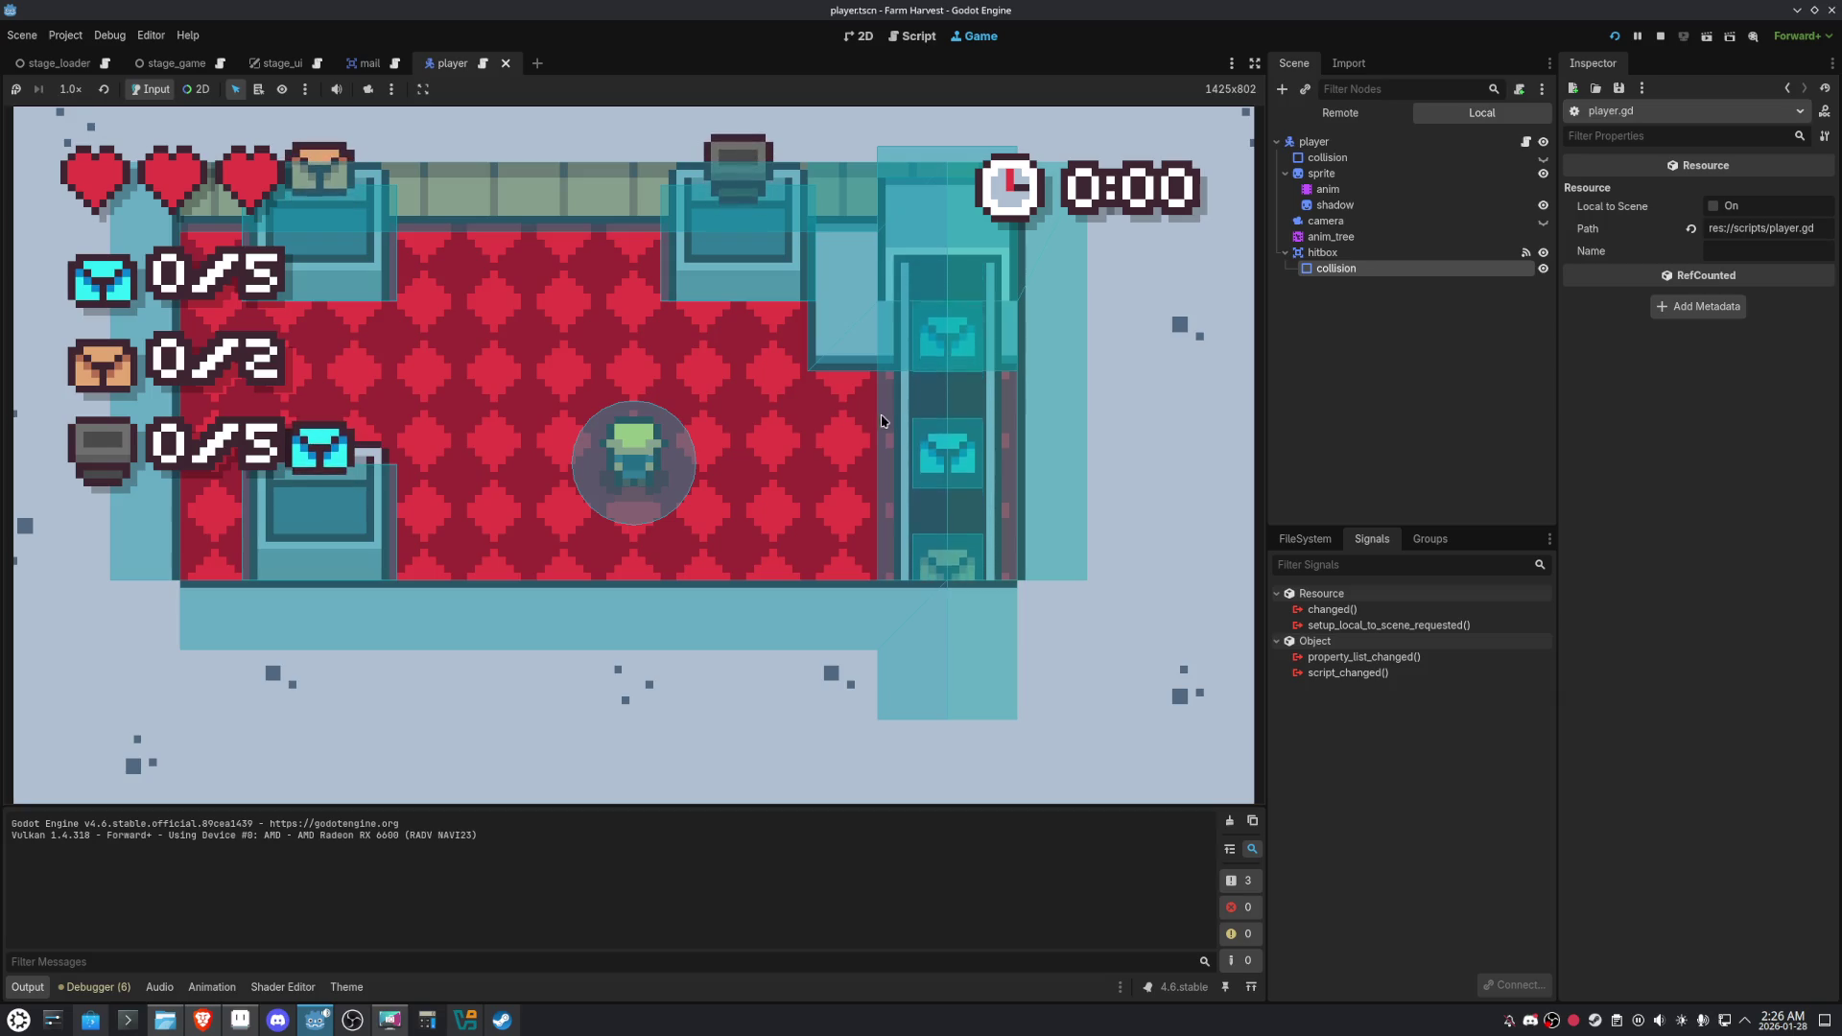
key("Right")
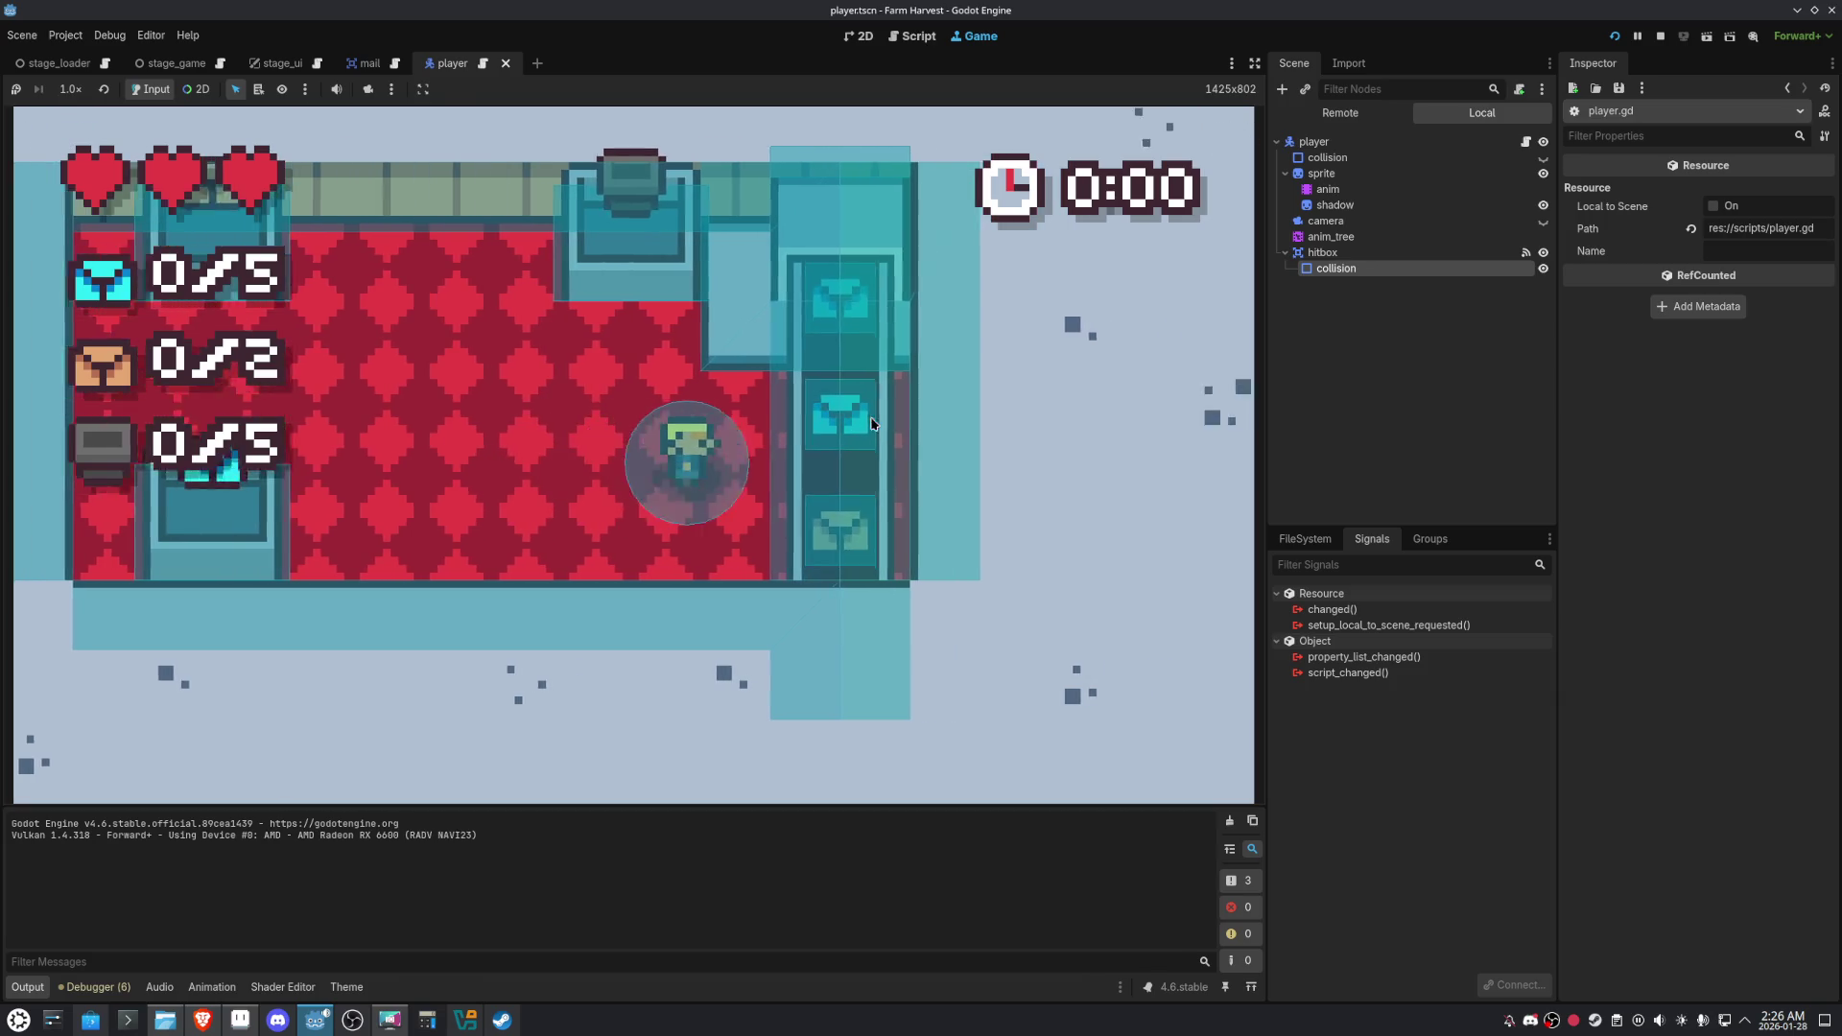
key("Down")
key("Up")
key("Left")
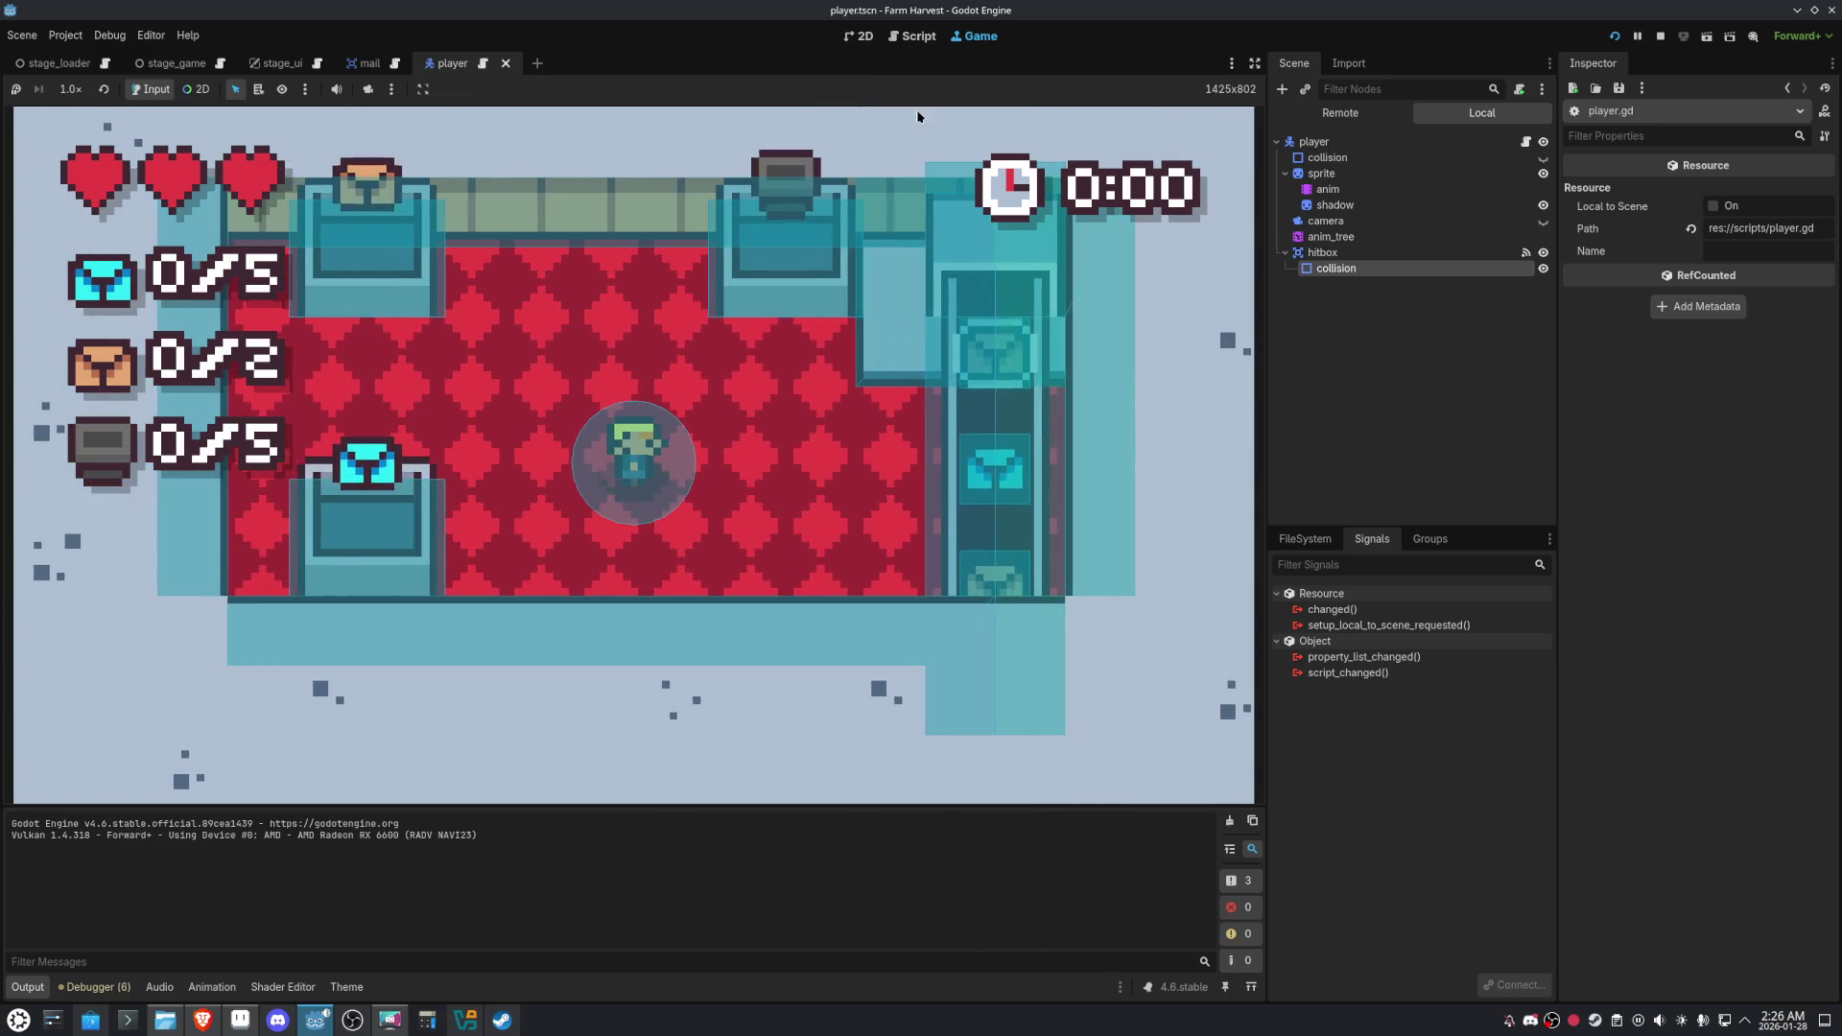
Step: Return to player.gd at line 34, then show the player scene's 2D view
left_click(913, 35)
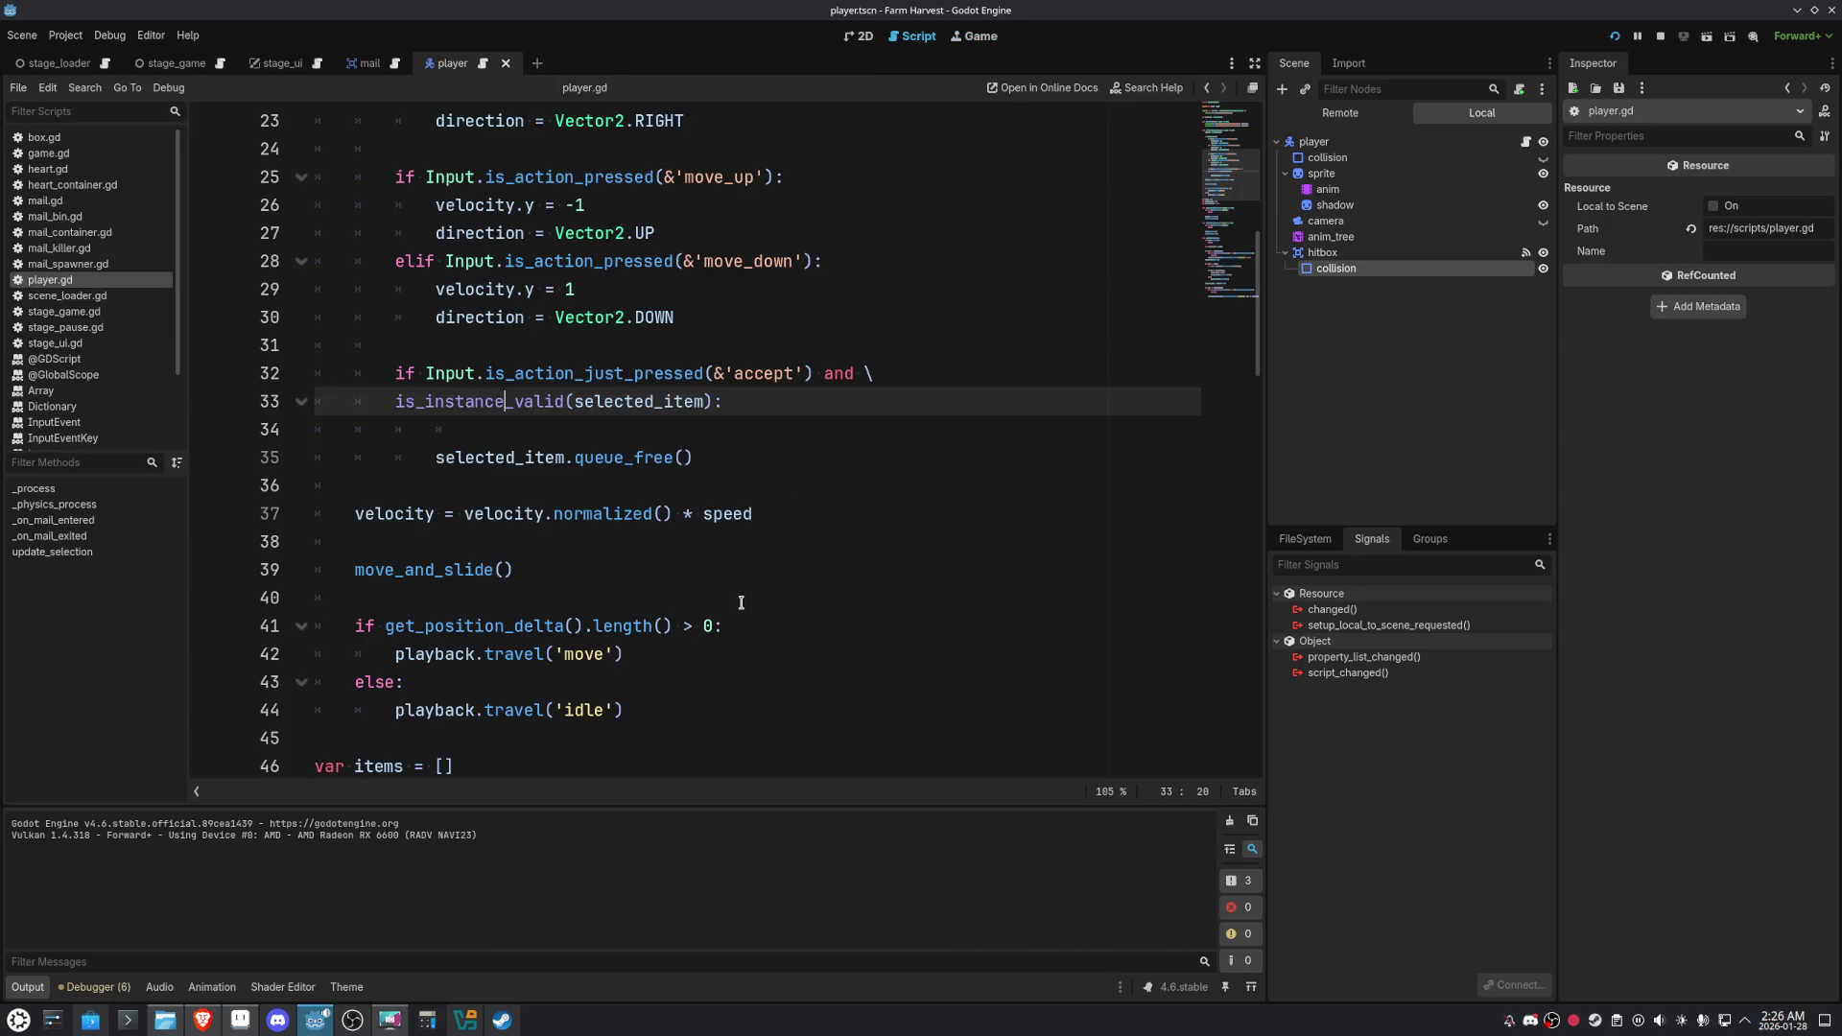
left_click(685, 435)
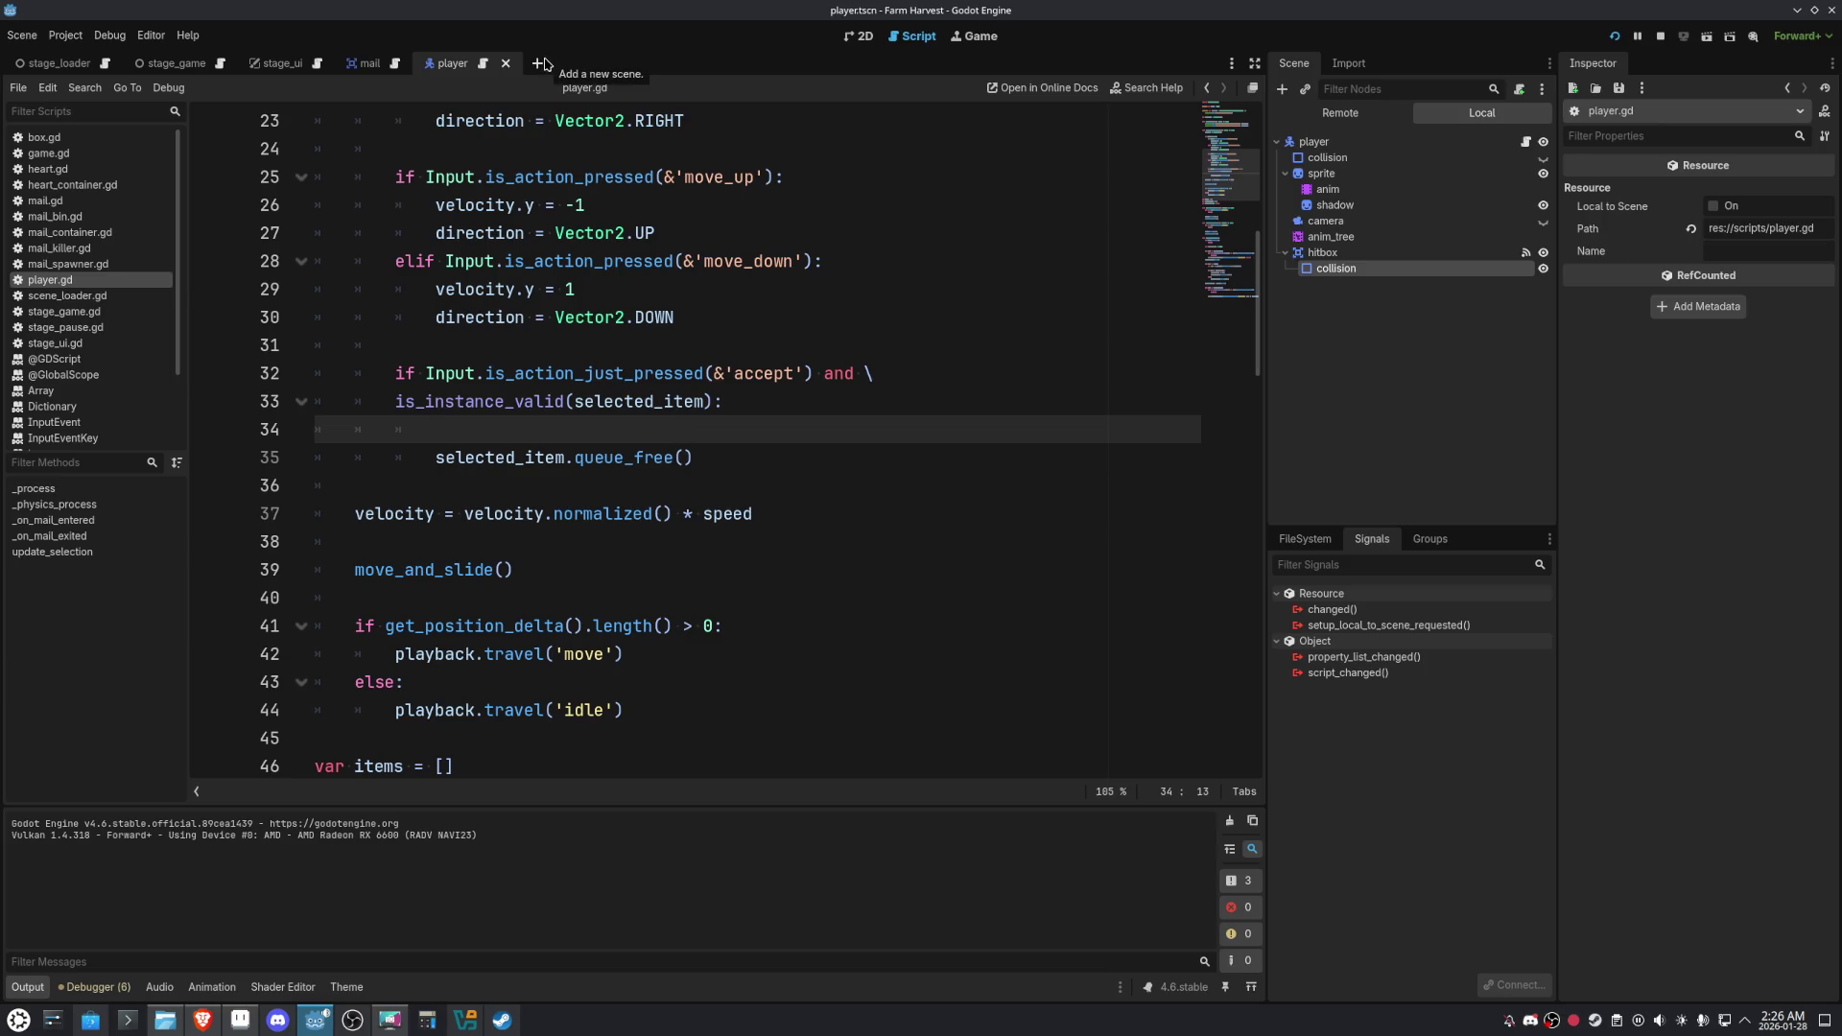
left_click(860, 37)
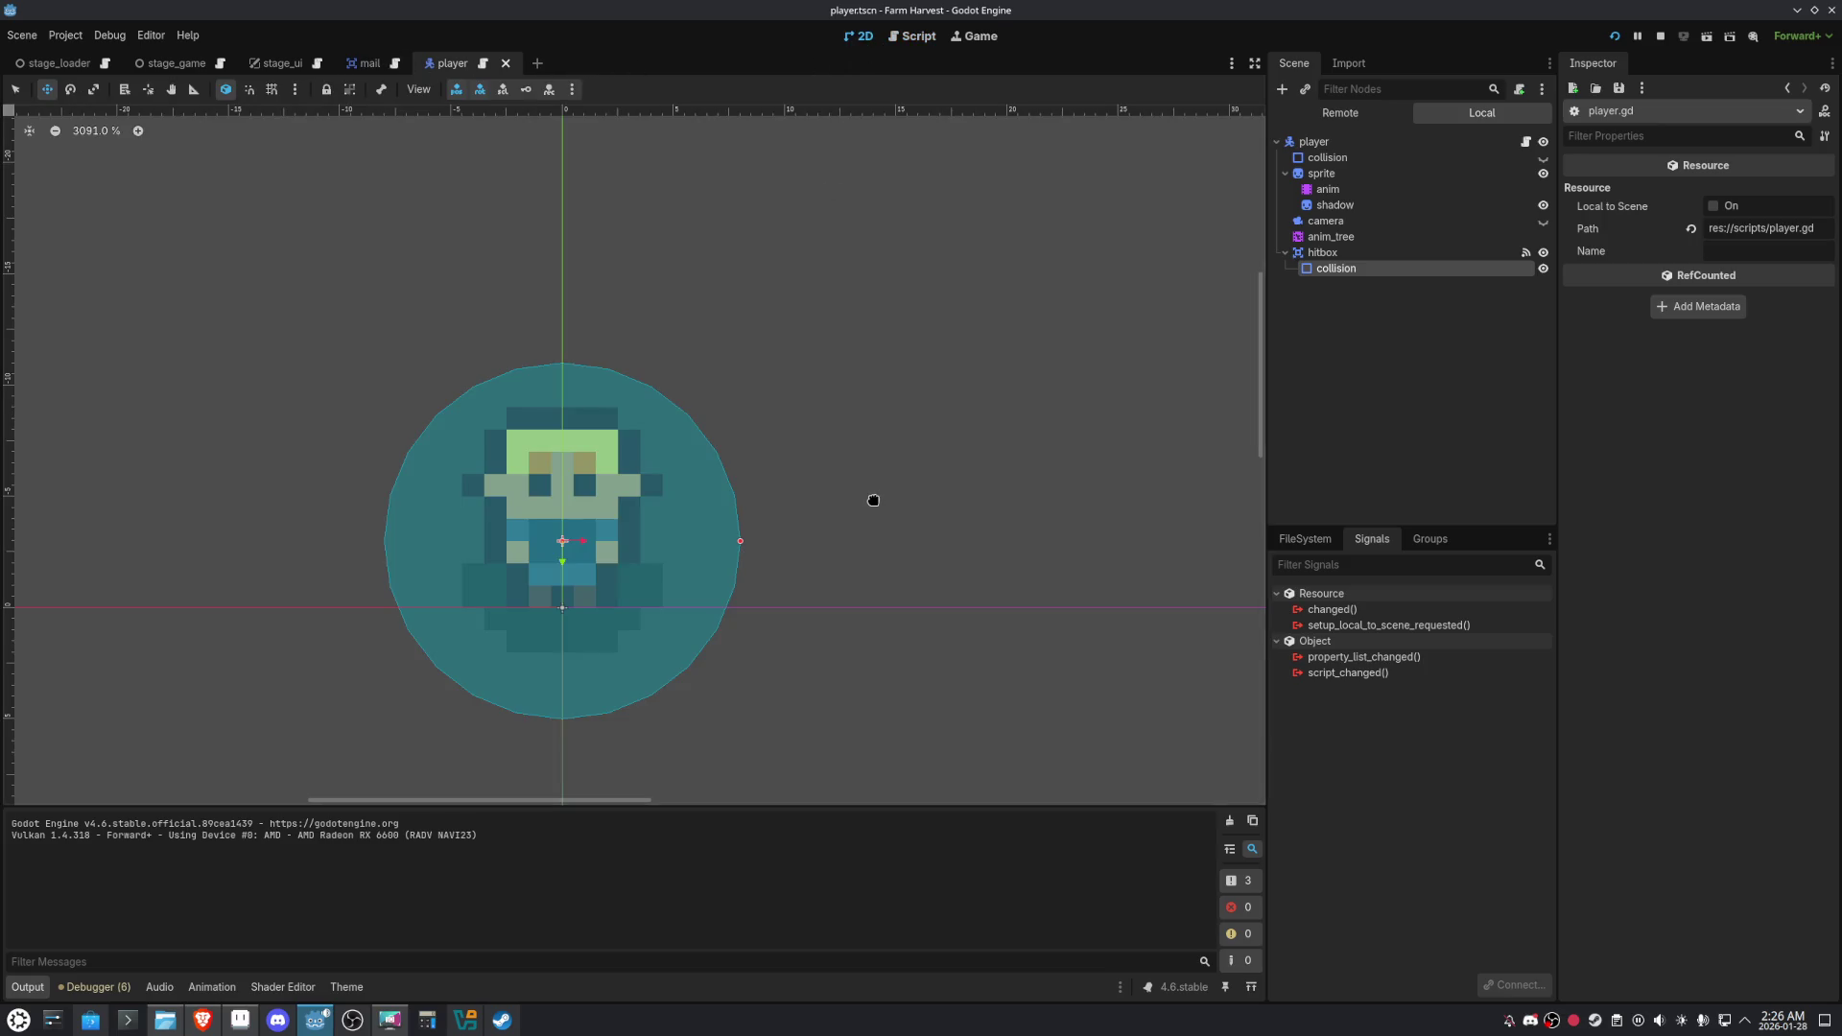
Step: Stop the game and add a Marker2D child node to the player
left_click(1660, 36)
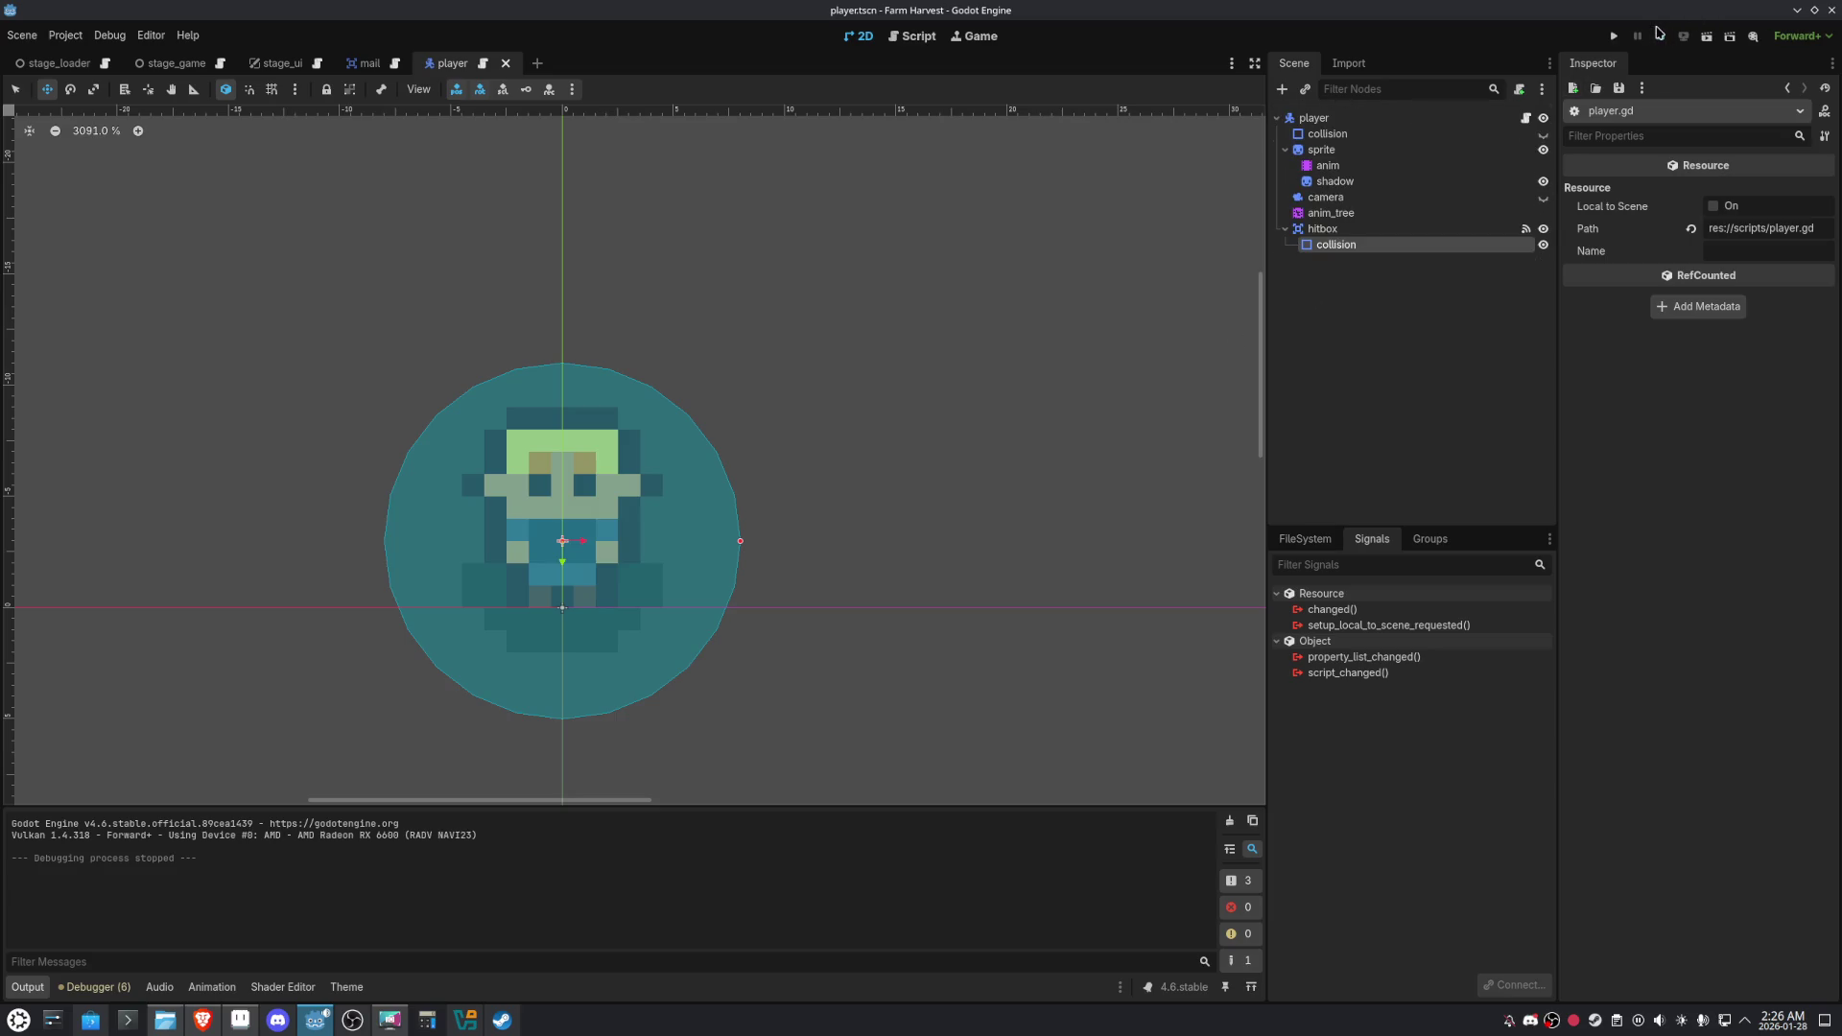
left_click(1314, 118)
left_click(1282, 89)
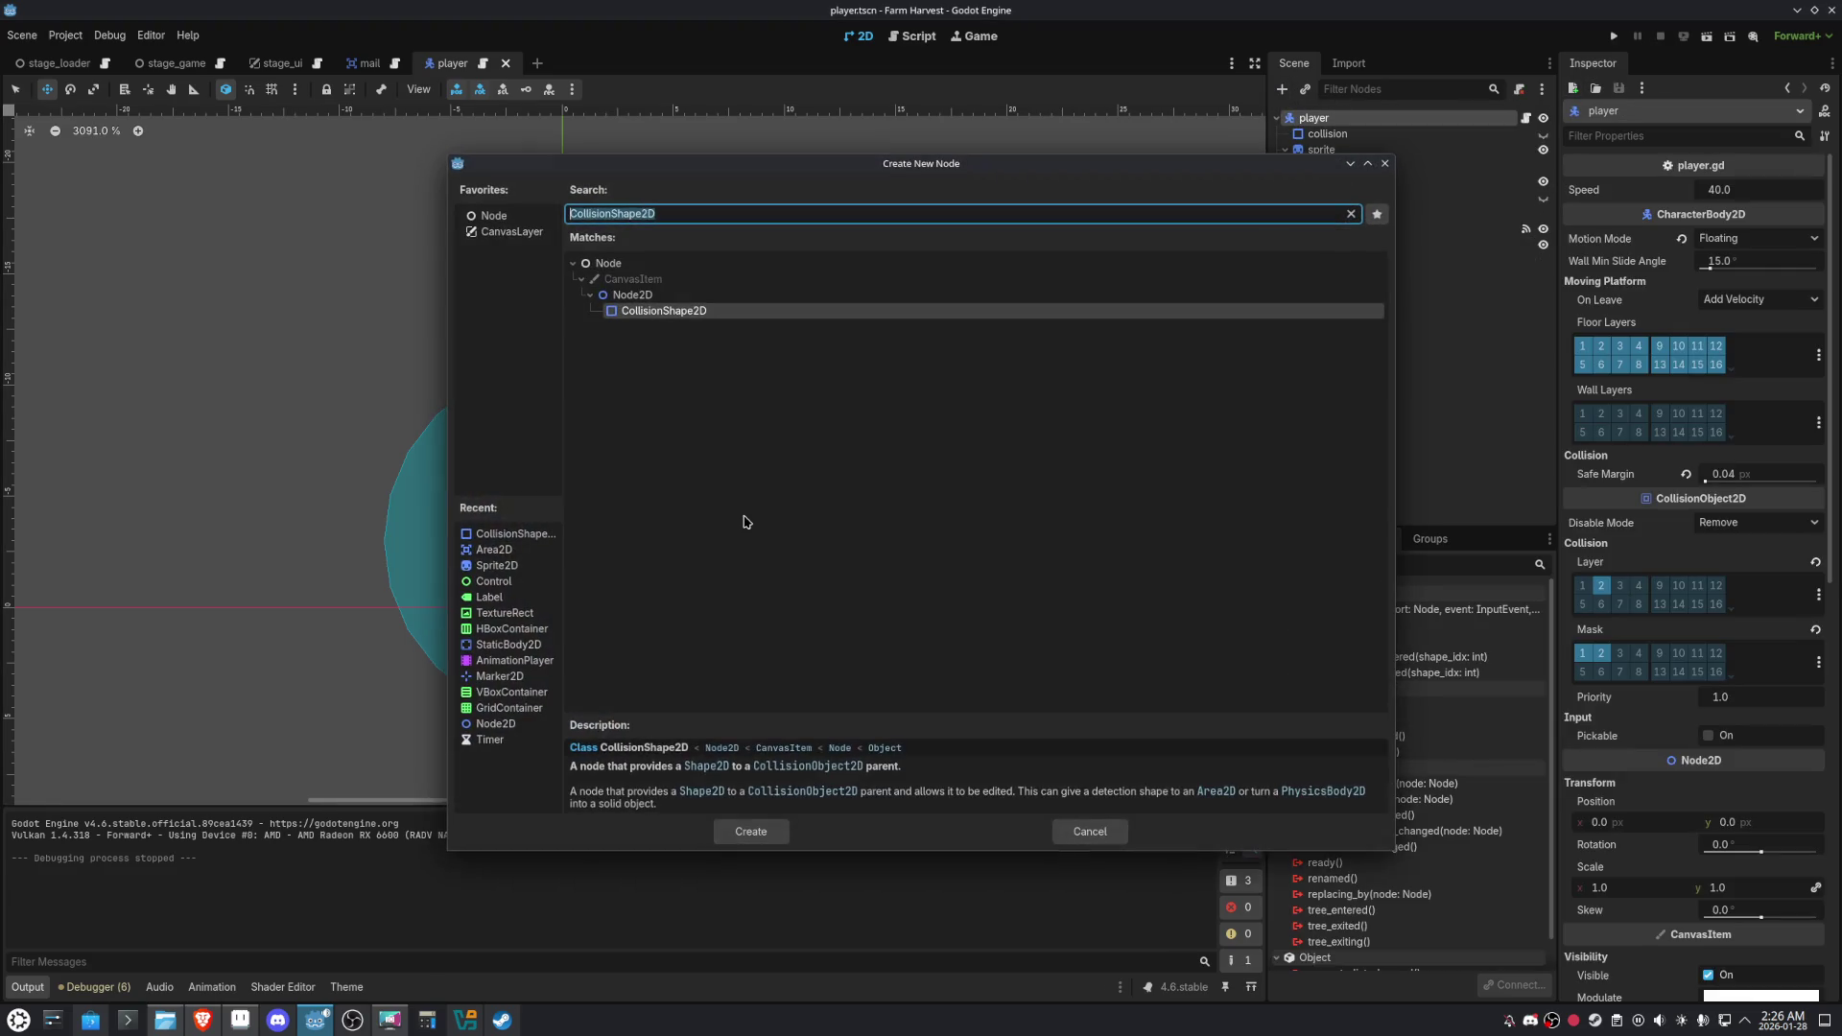
type("mark")
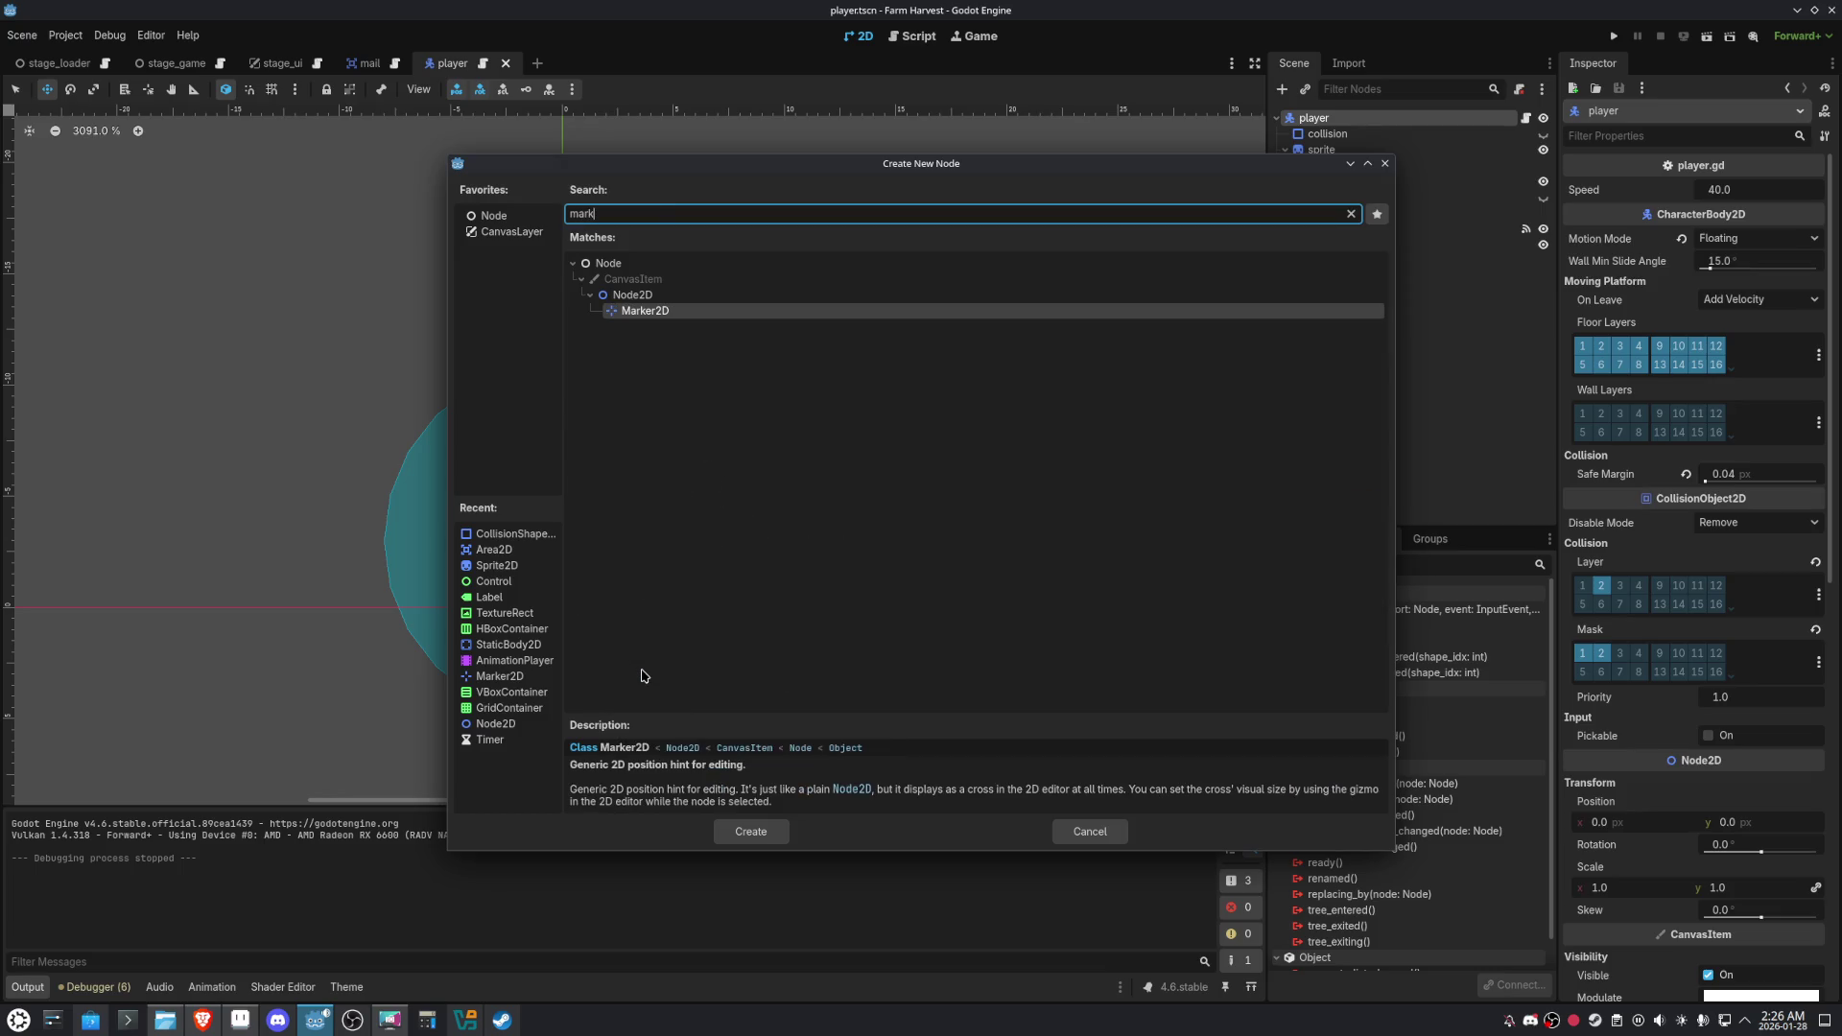
key("Return")
Step: Position the marker at (0, -12) just above the player's head and save the scene
left_click_drag(749, 537, 741, 276)
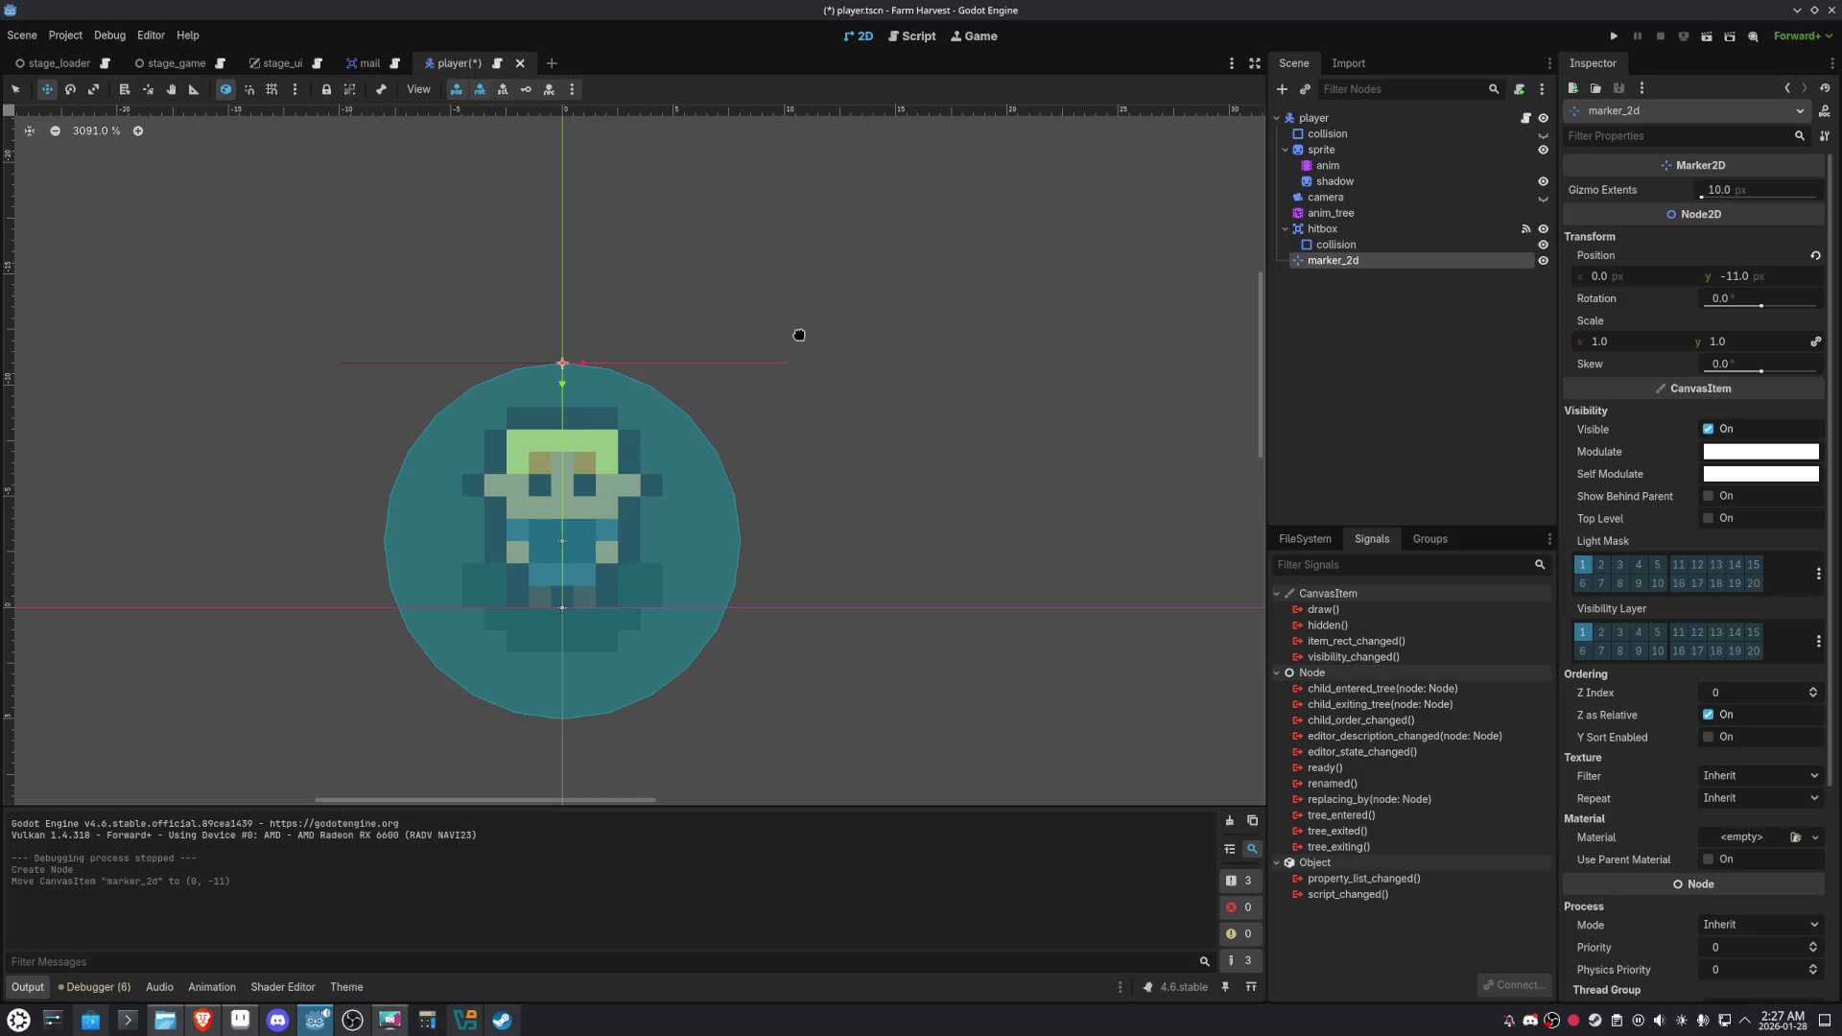
mouse_move(793, 349)
left_mouse_down()
mouse_move(781, 402)
mouse_move(797, 326)
mouse_move(815, 330)
left_mouse_up()
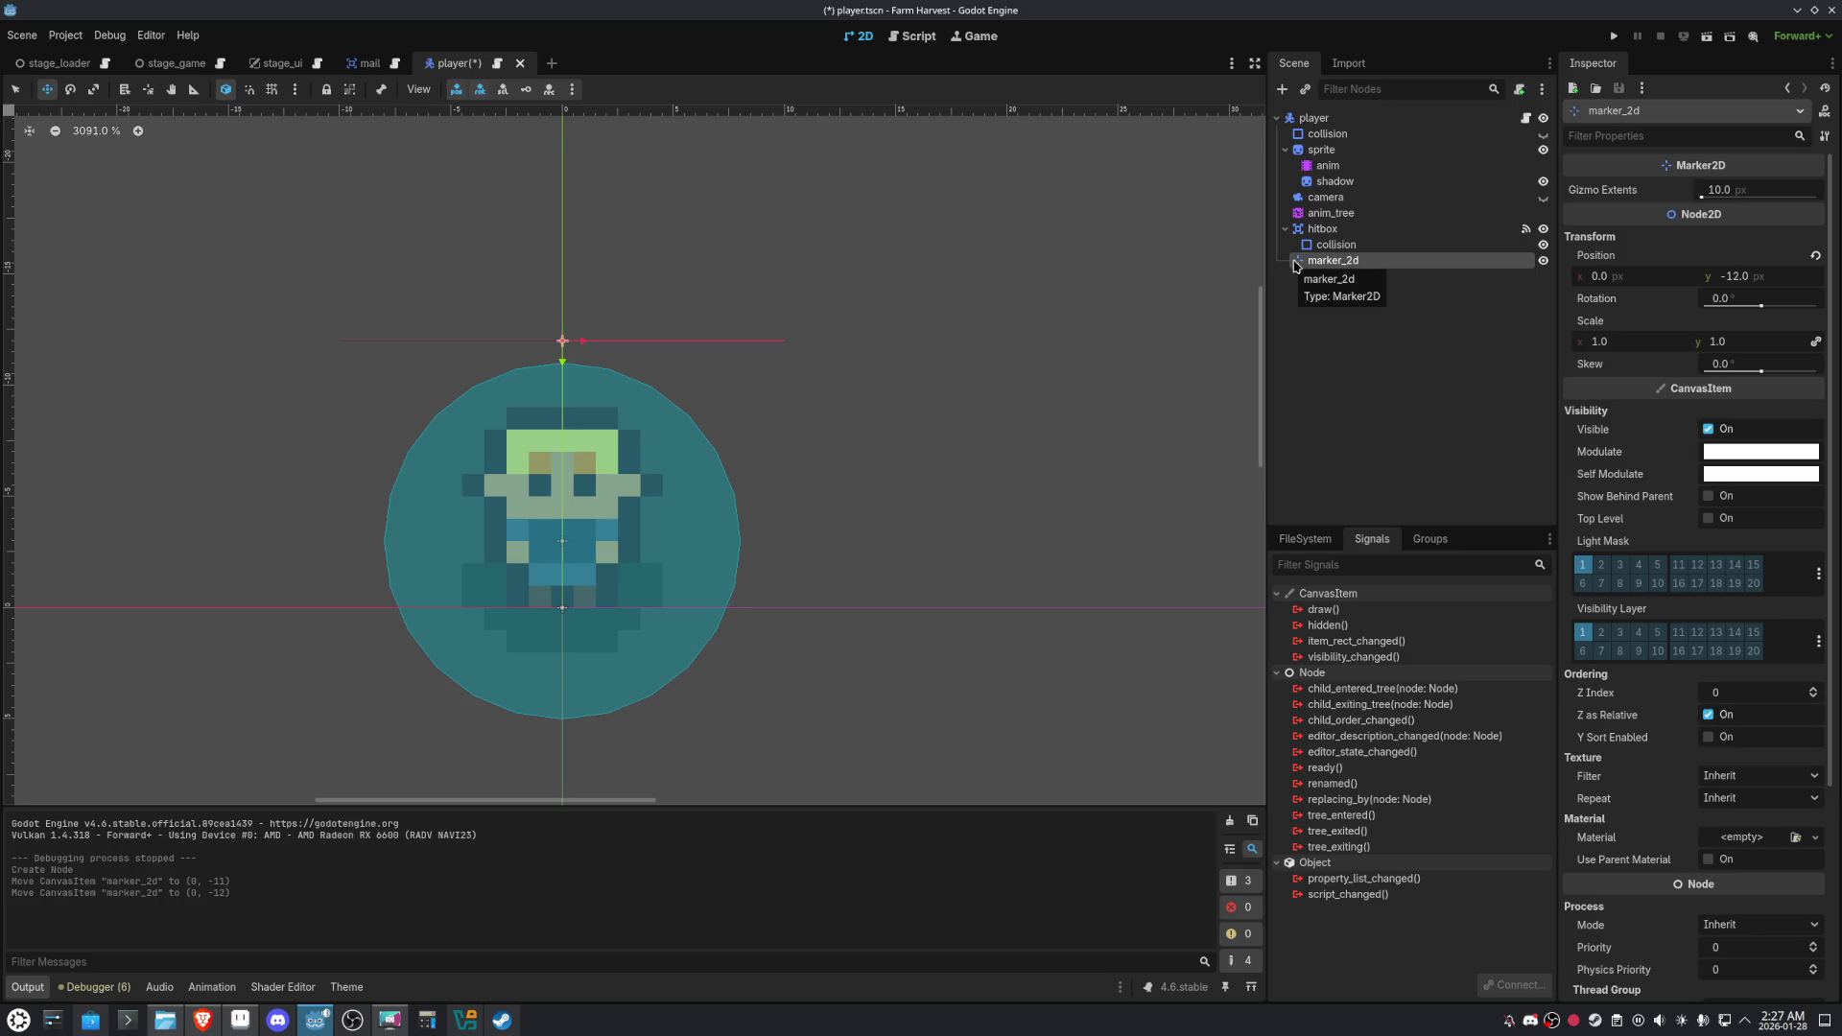
key("ctrl+s")
left_click(1282, 88)
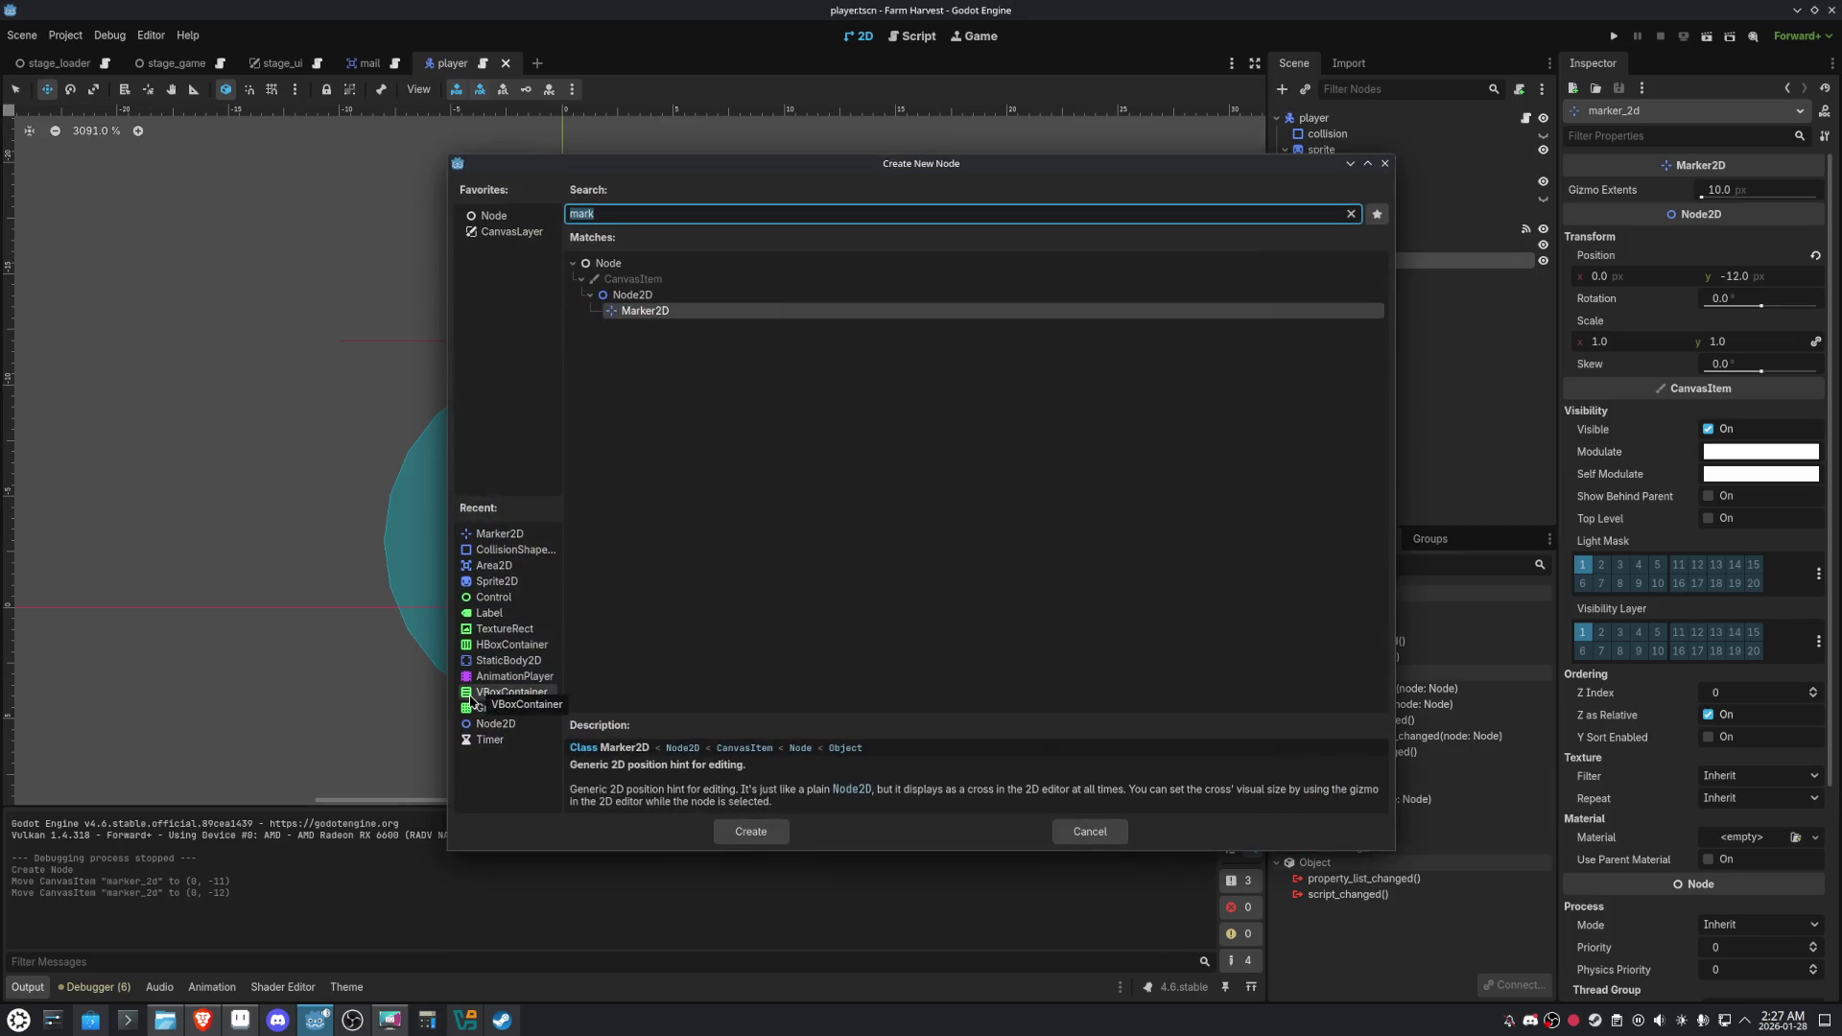
Step: Add a VBoxContainer under marker_2d and move it above the player to (-19, -40)
left_click(476, 699)
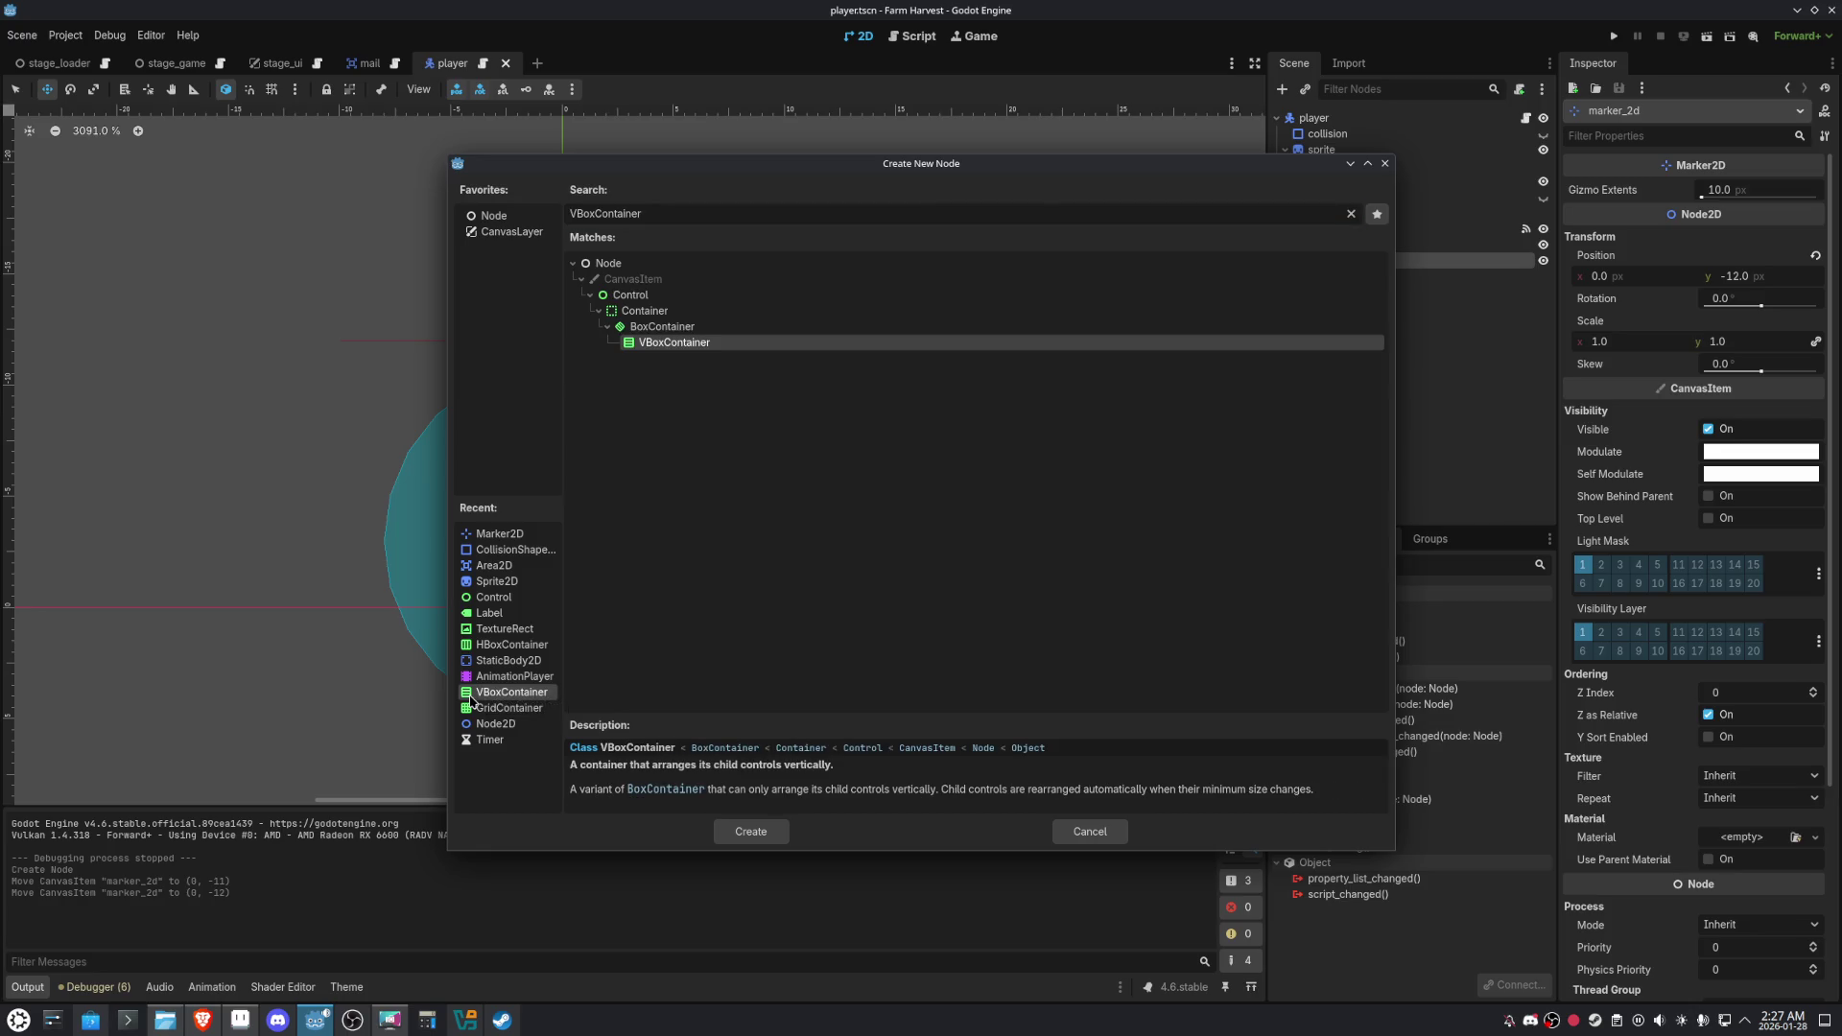
double_click(472, 703)
scroll(705, 376, "down", 9)
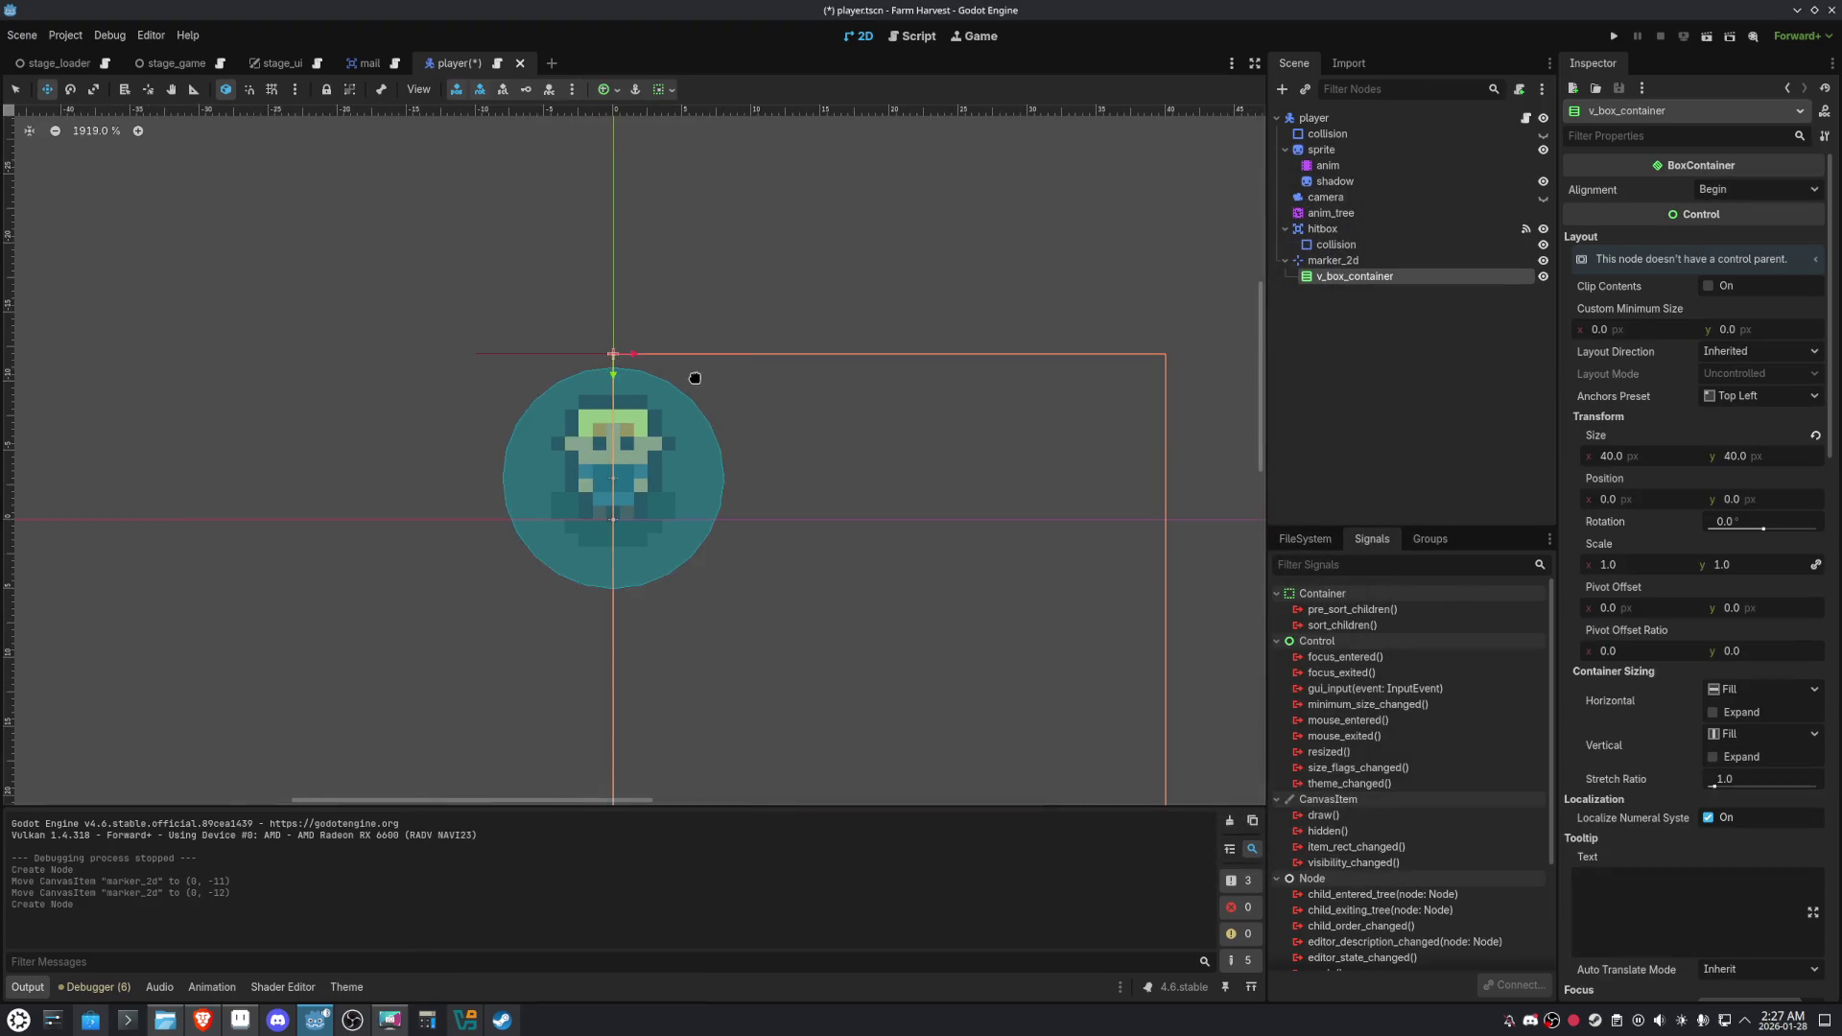
left_click(15, 88)
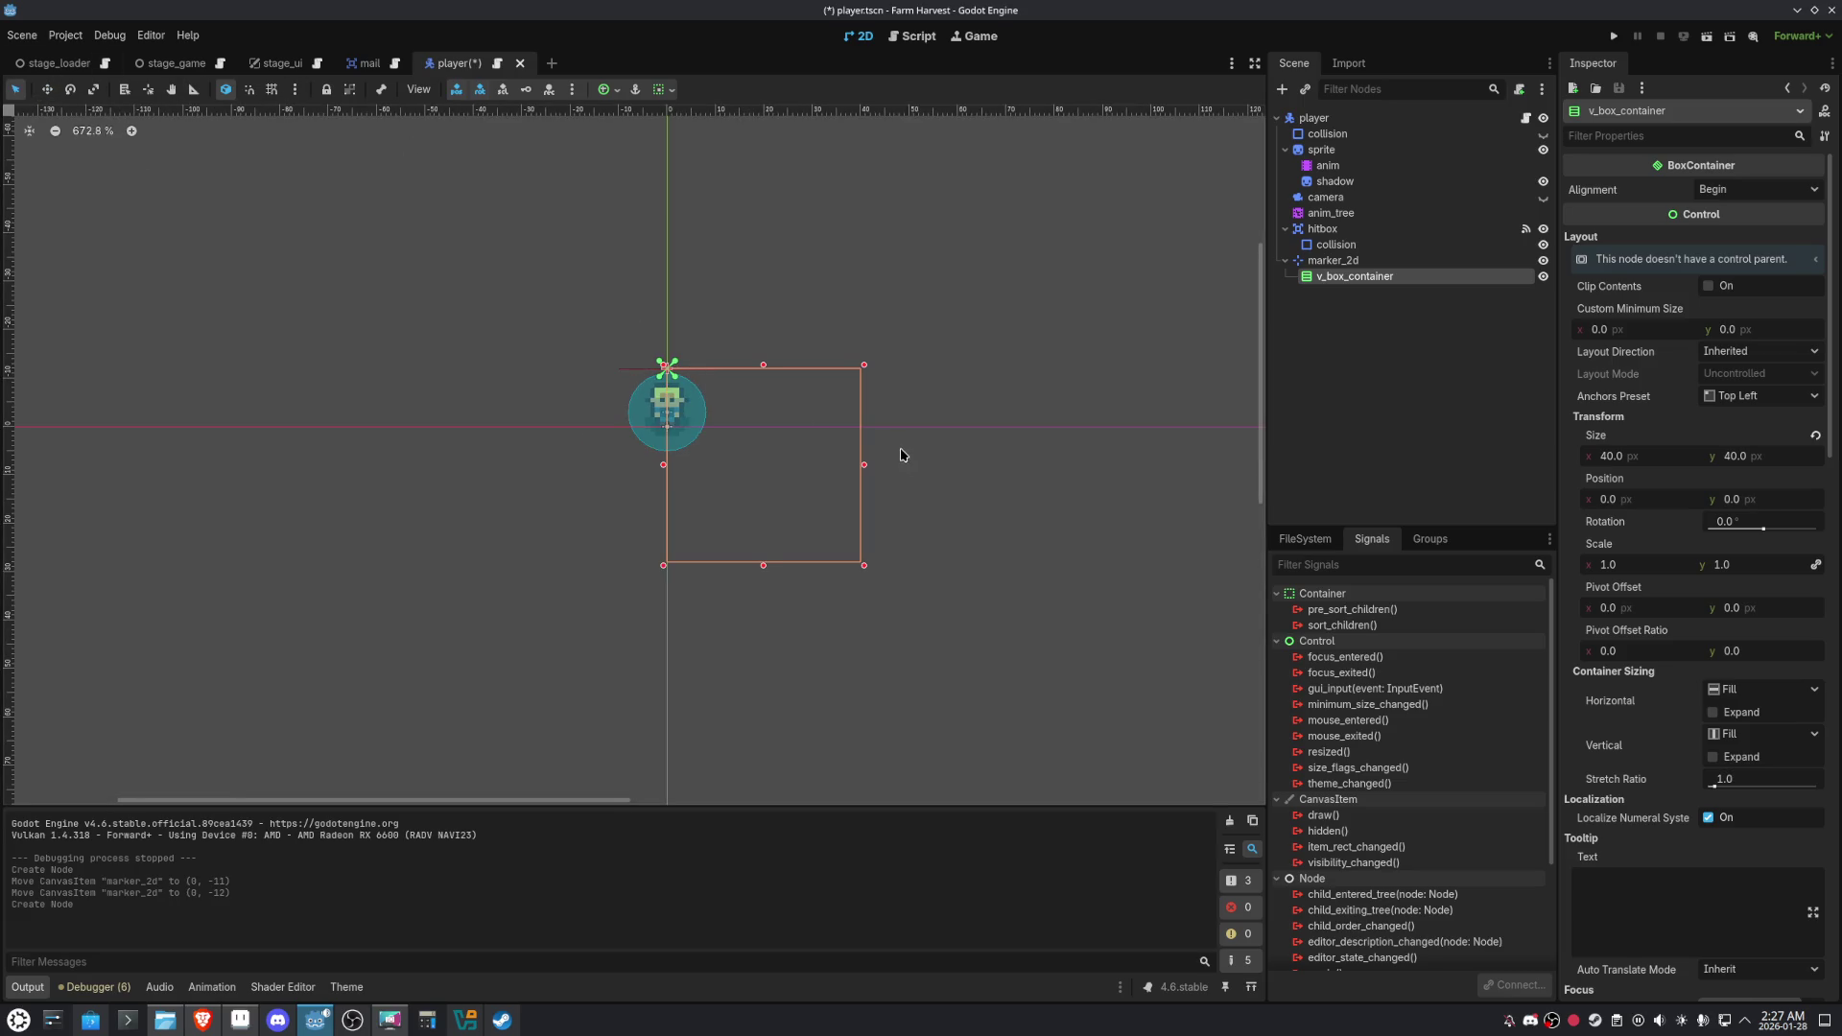
key("w")
mouse_move(950, 621)
left_mouse_down()
mouse_move(843, 394)
mouse_move(861, 432)
left_mouse_up()
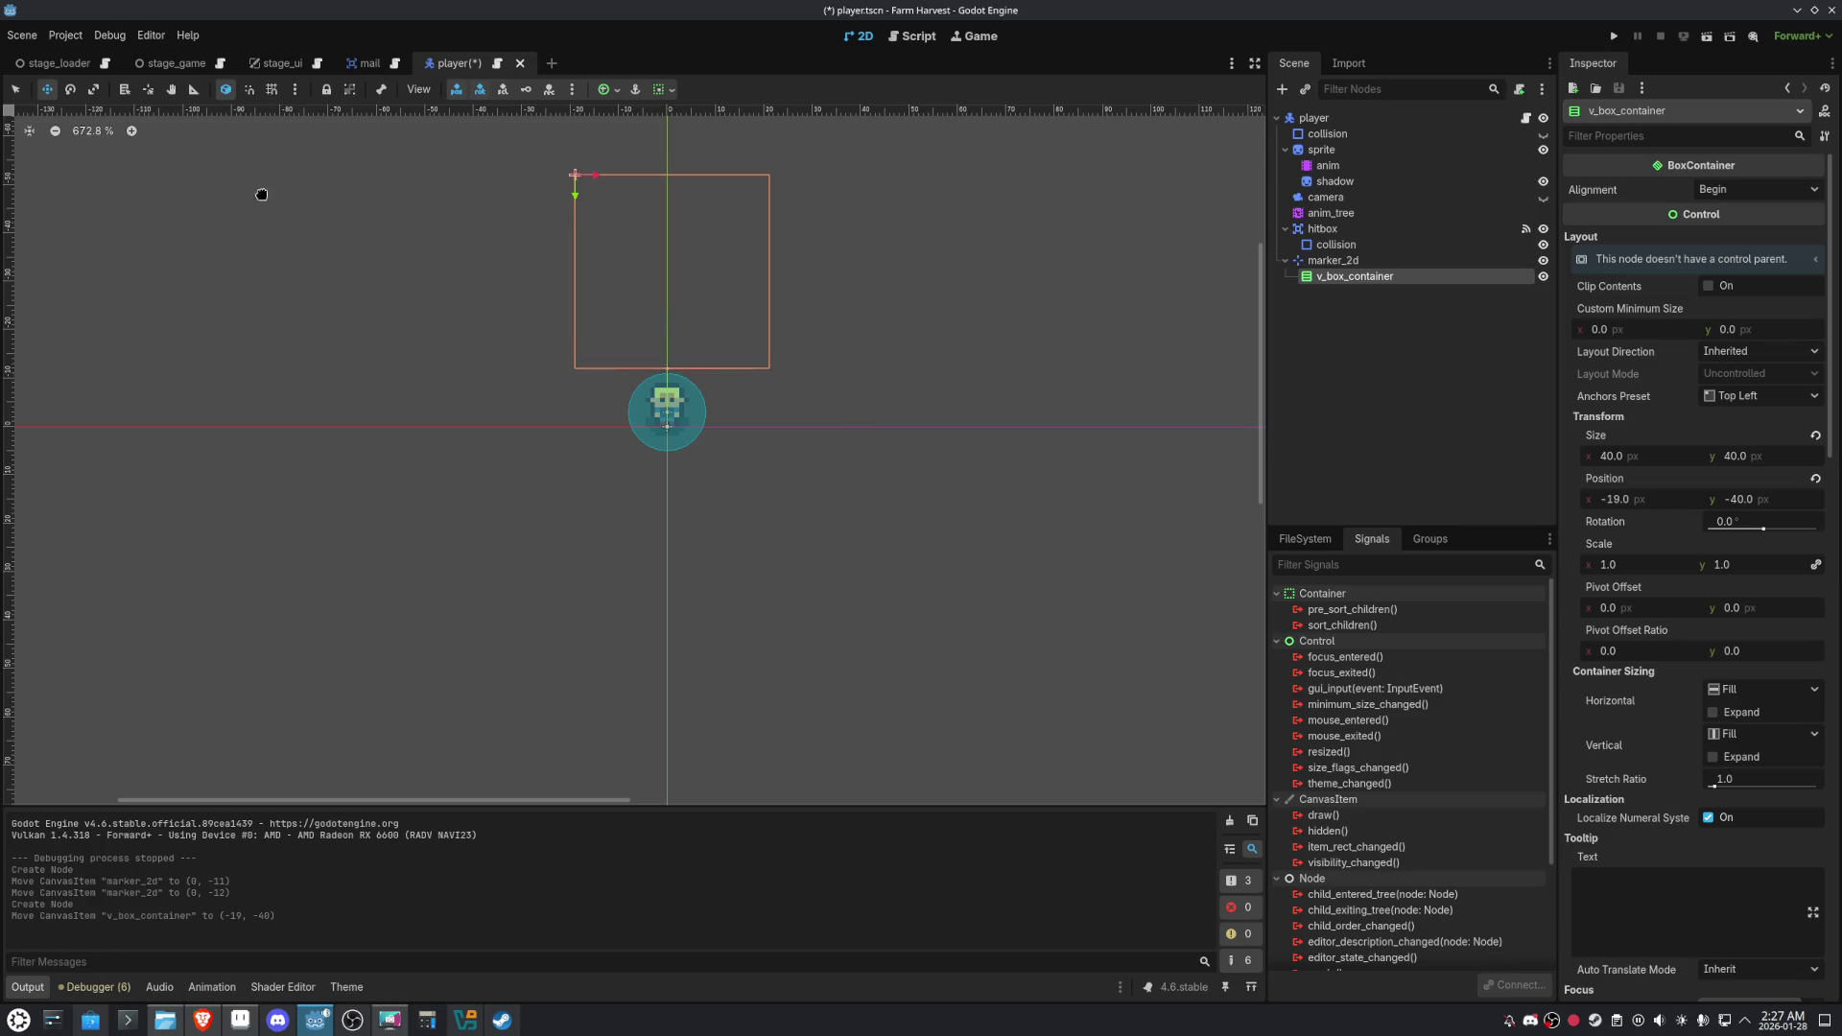
scroll(683, 230, "up", 6)
Step: Review the container's Alignment, Anchors Preset and Layout Direction, keeping Begin, Top Left and Inherited
left_click(1725, 189)
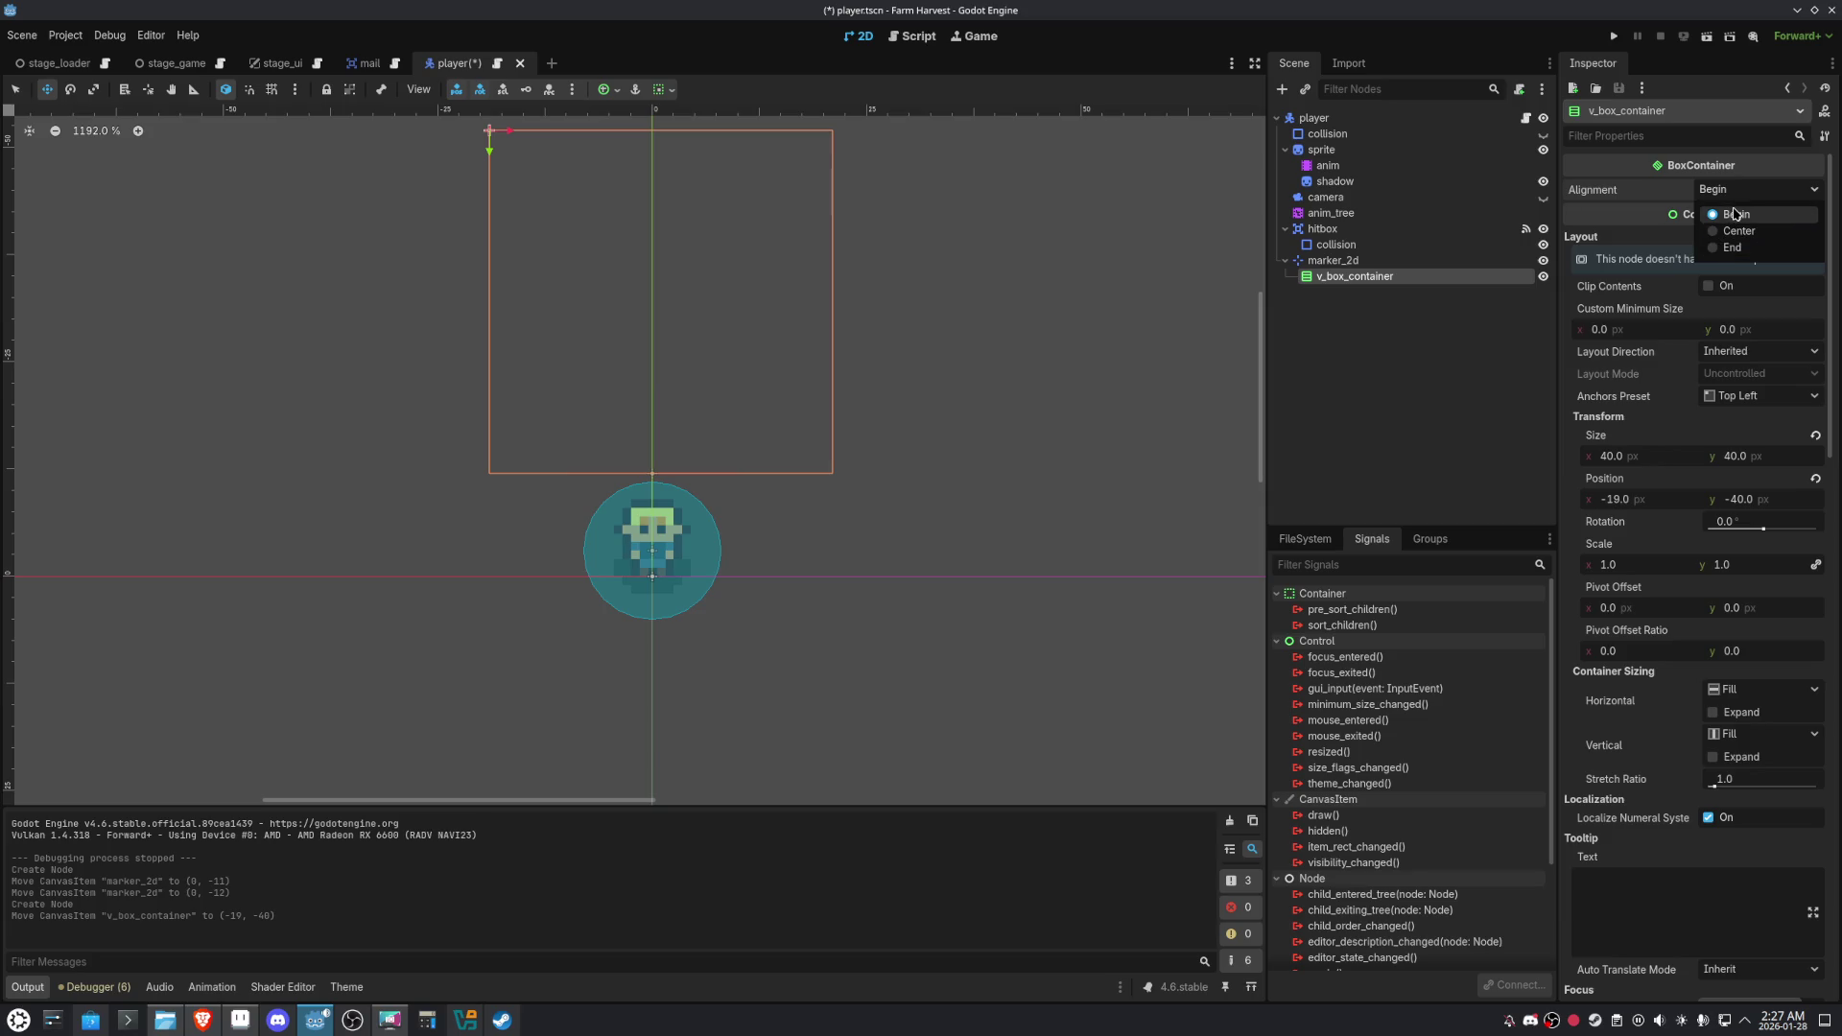
left_click(1738, 190)
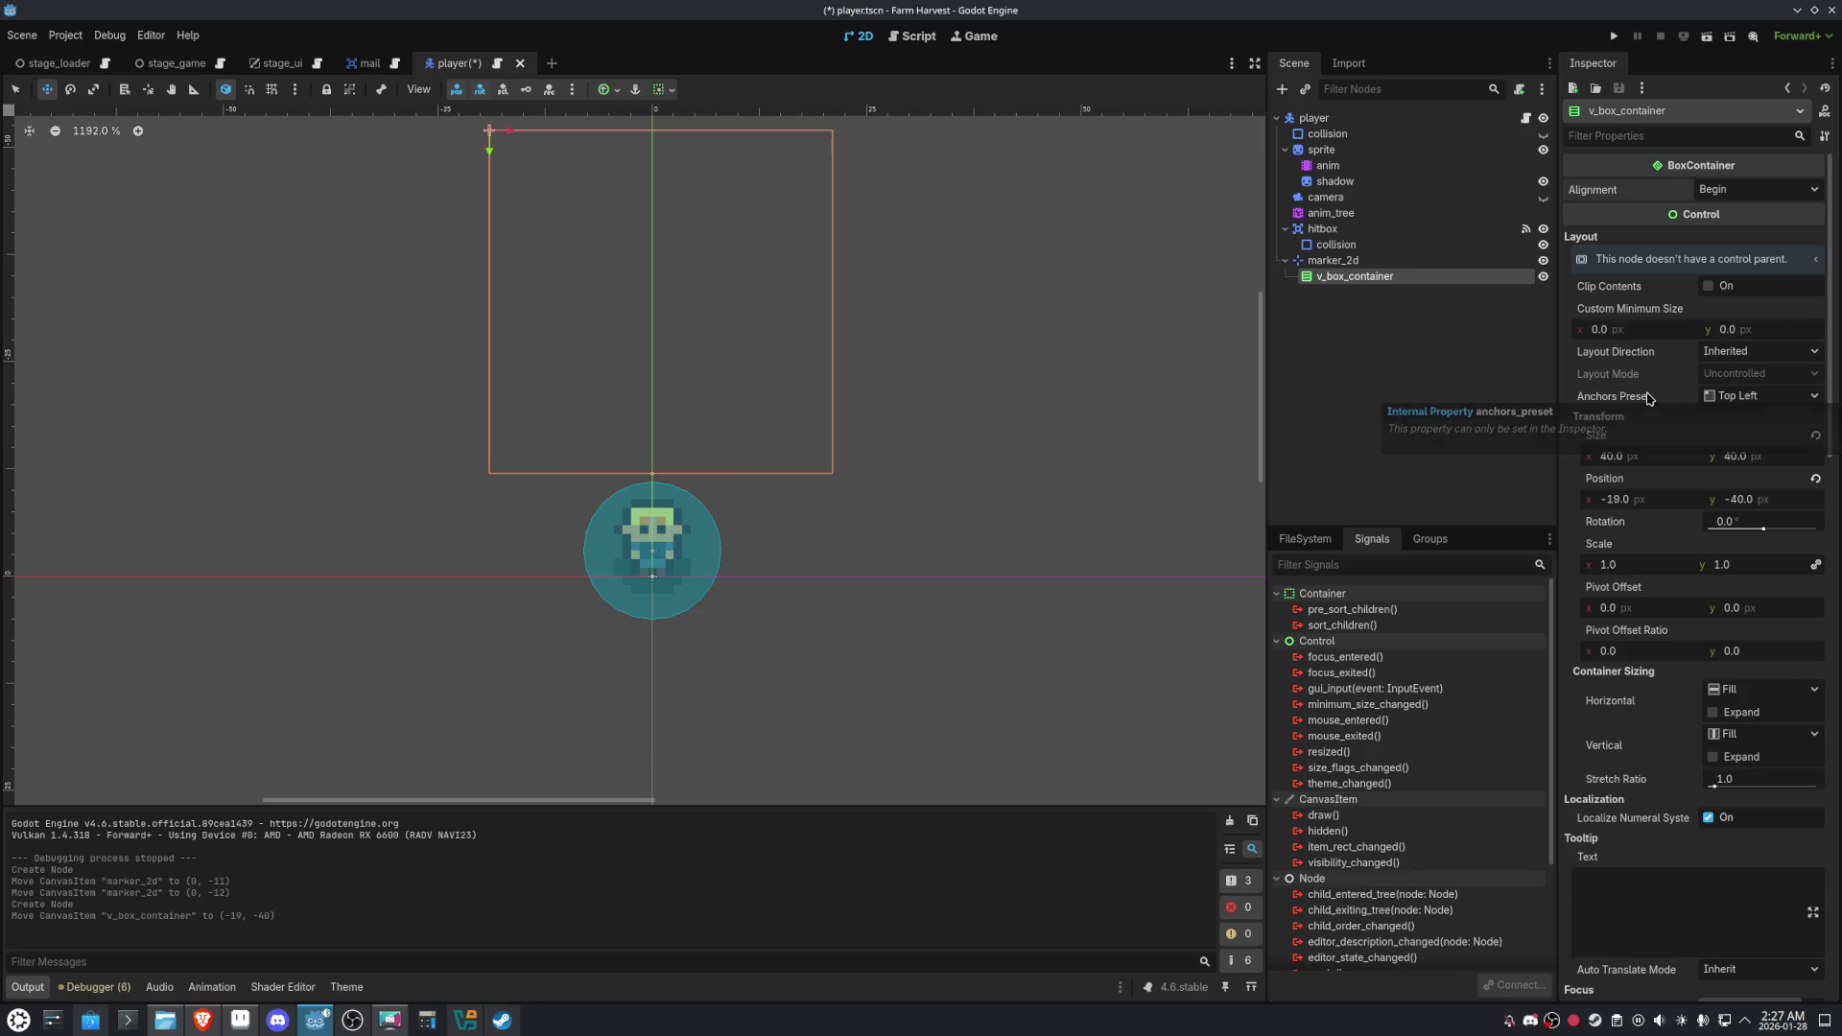
left_click(1754, 191)
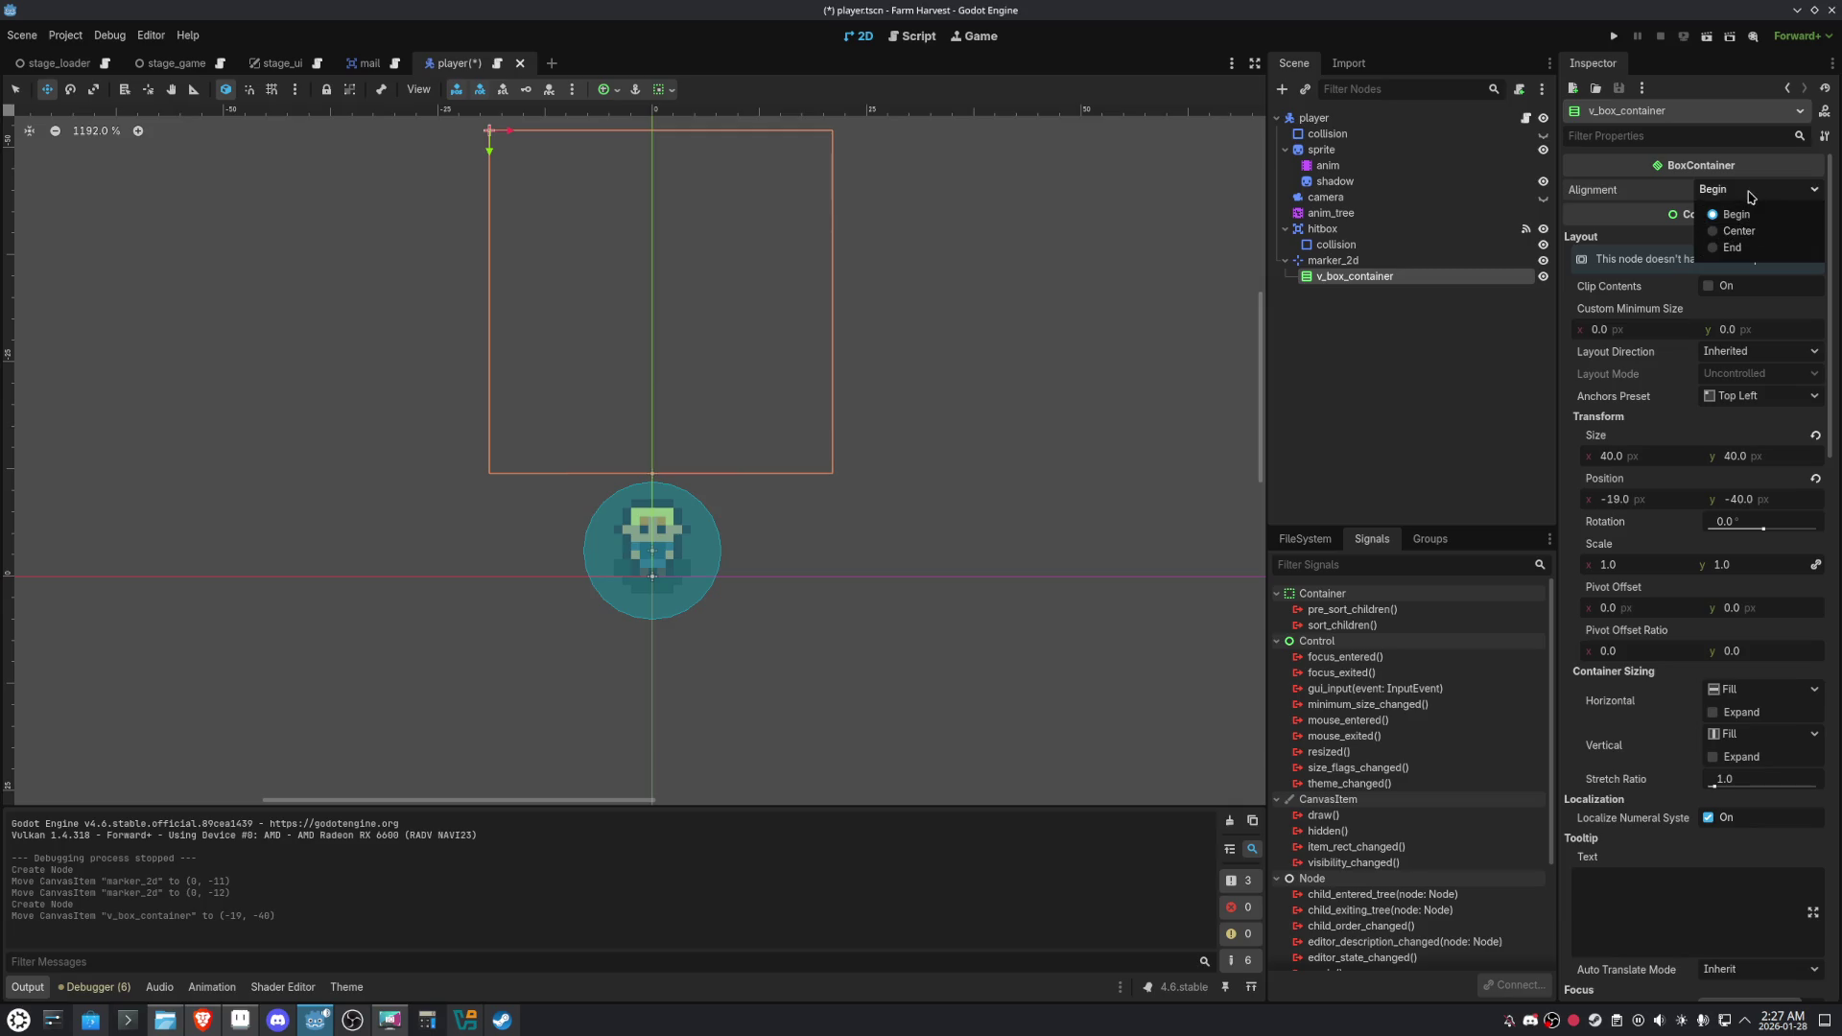
left_click(1751, 196)
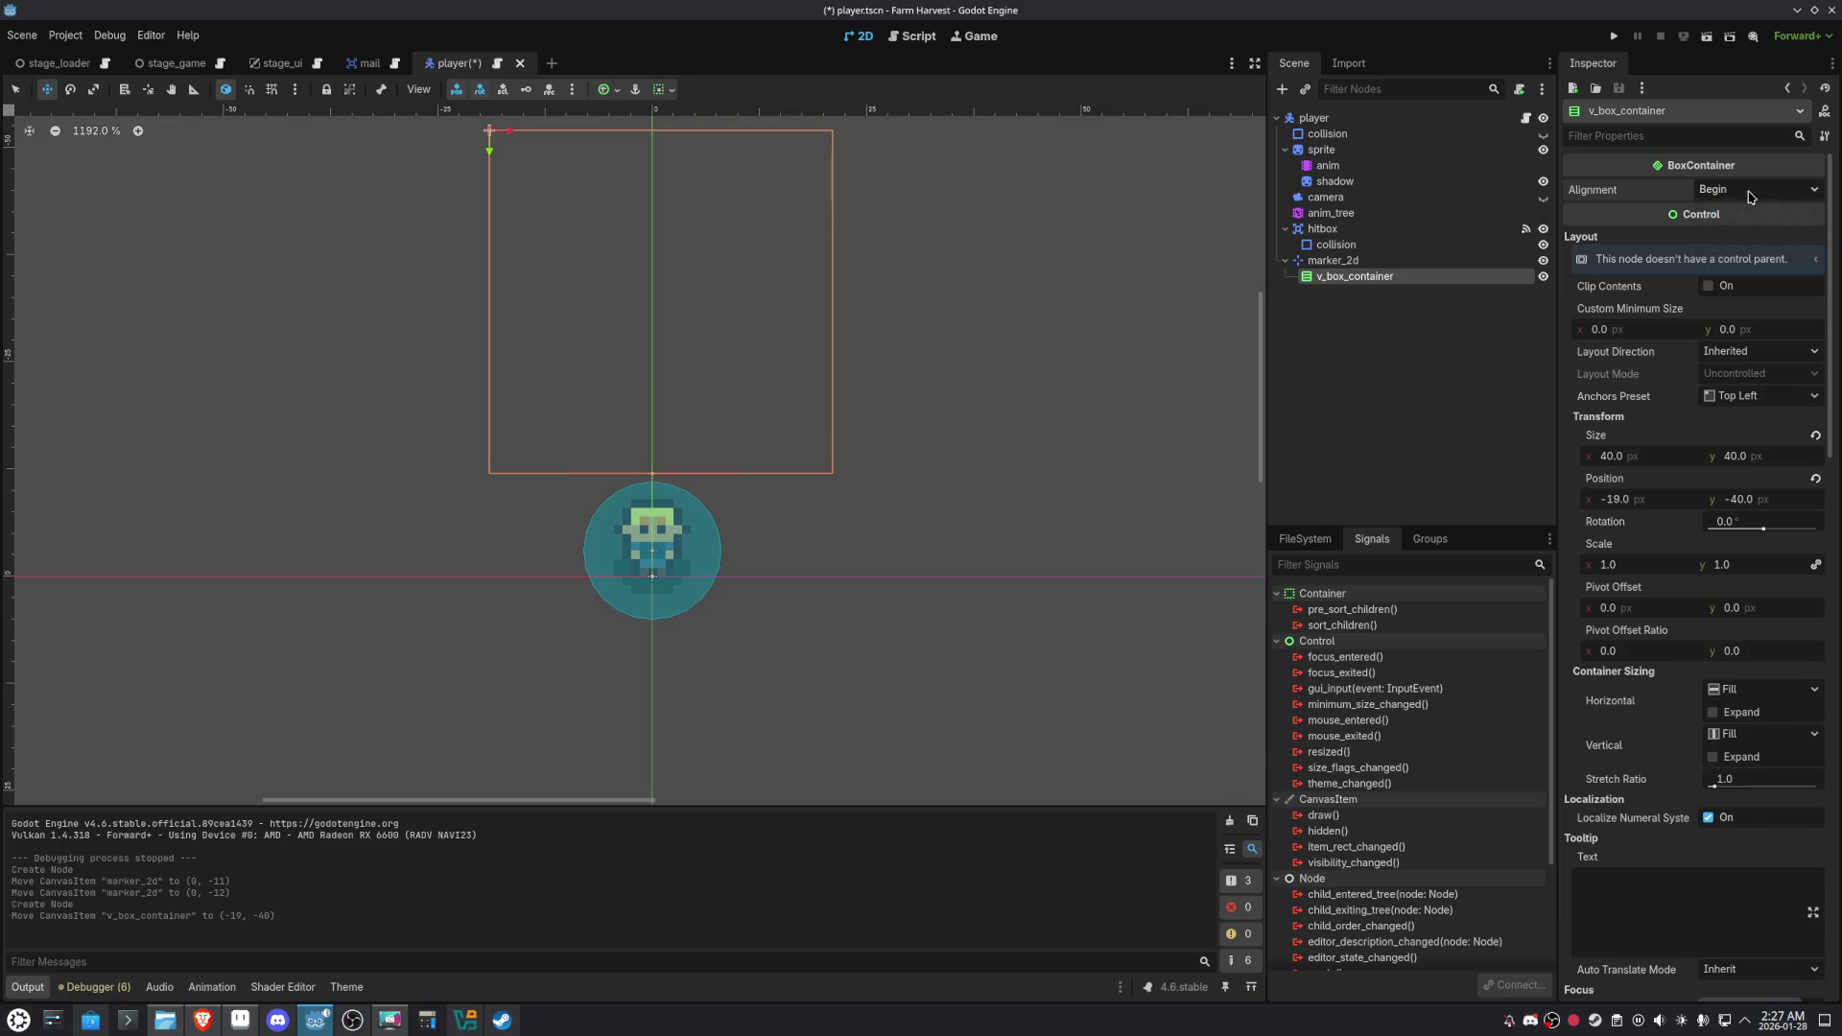
left_click(1745, 397)
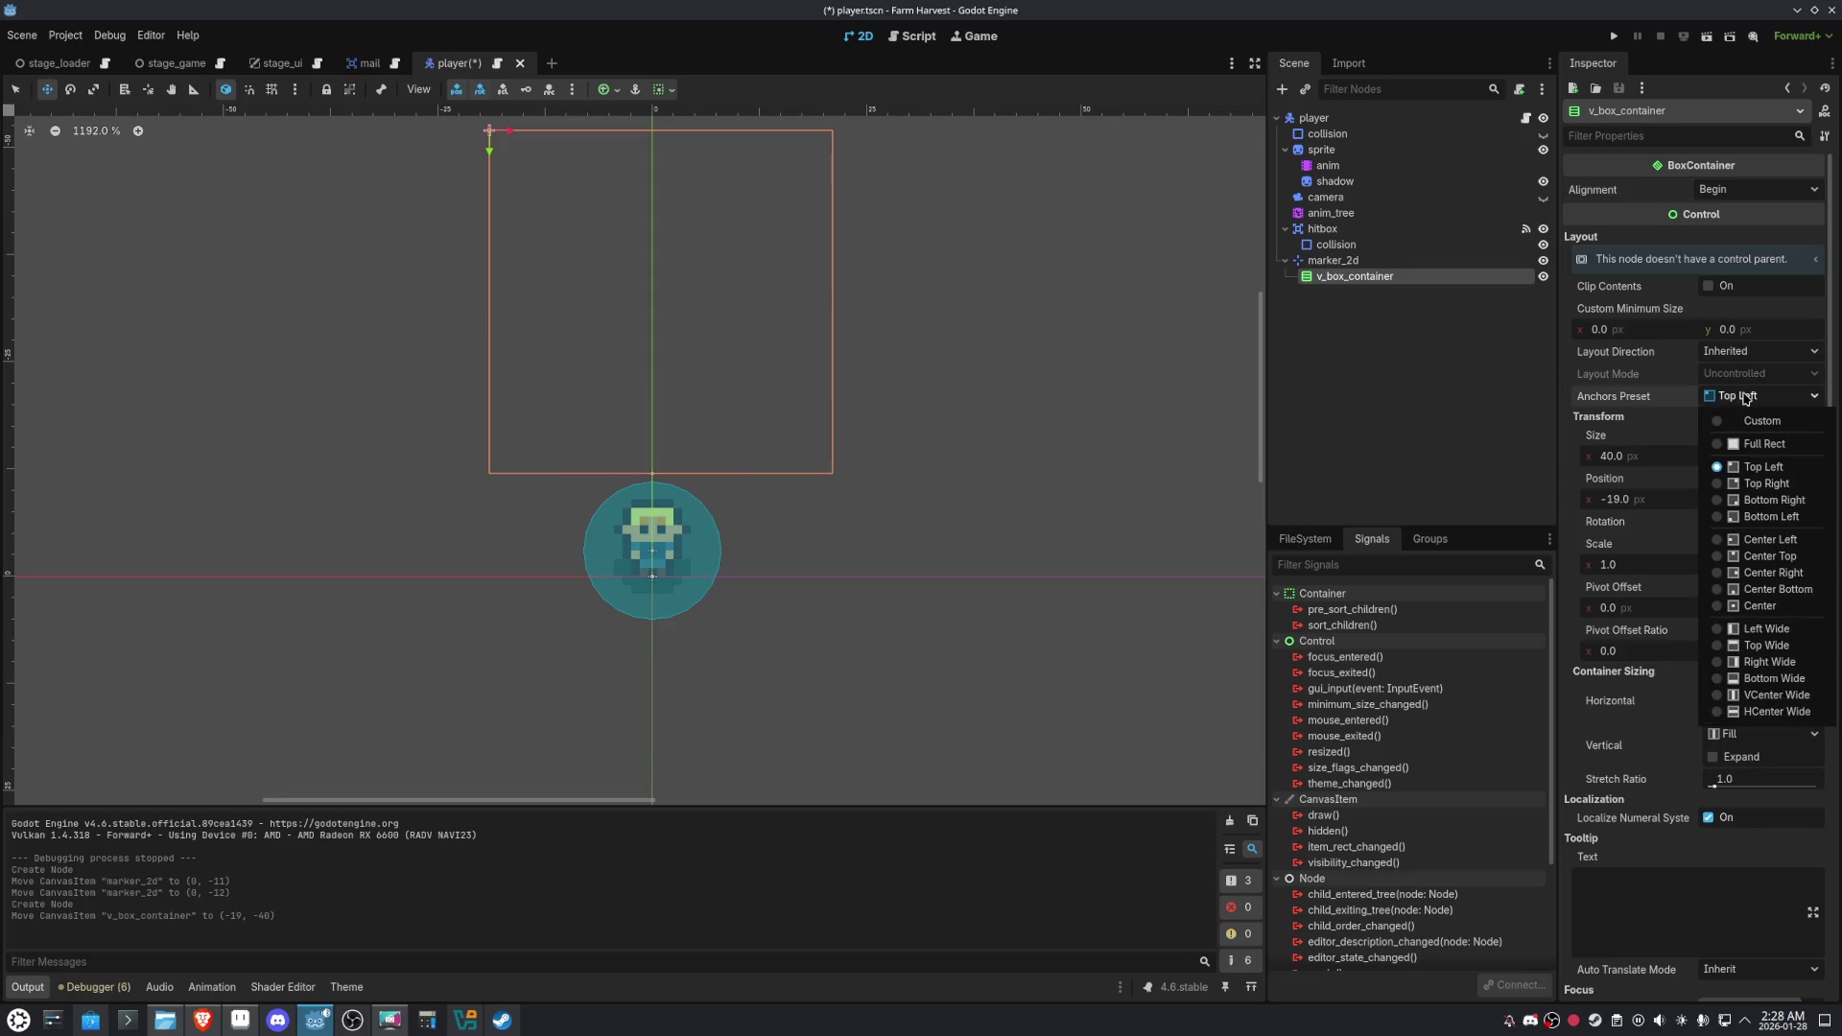
left_click(1745, 396)
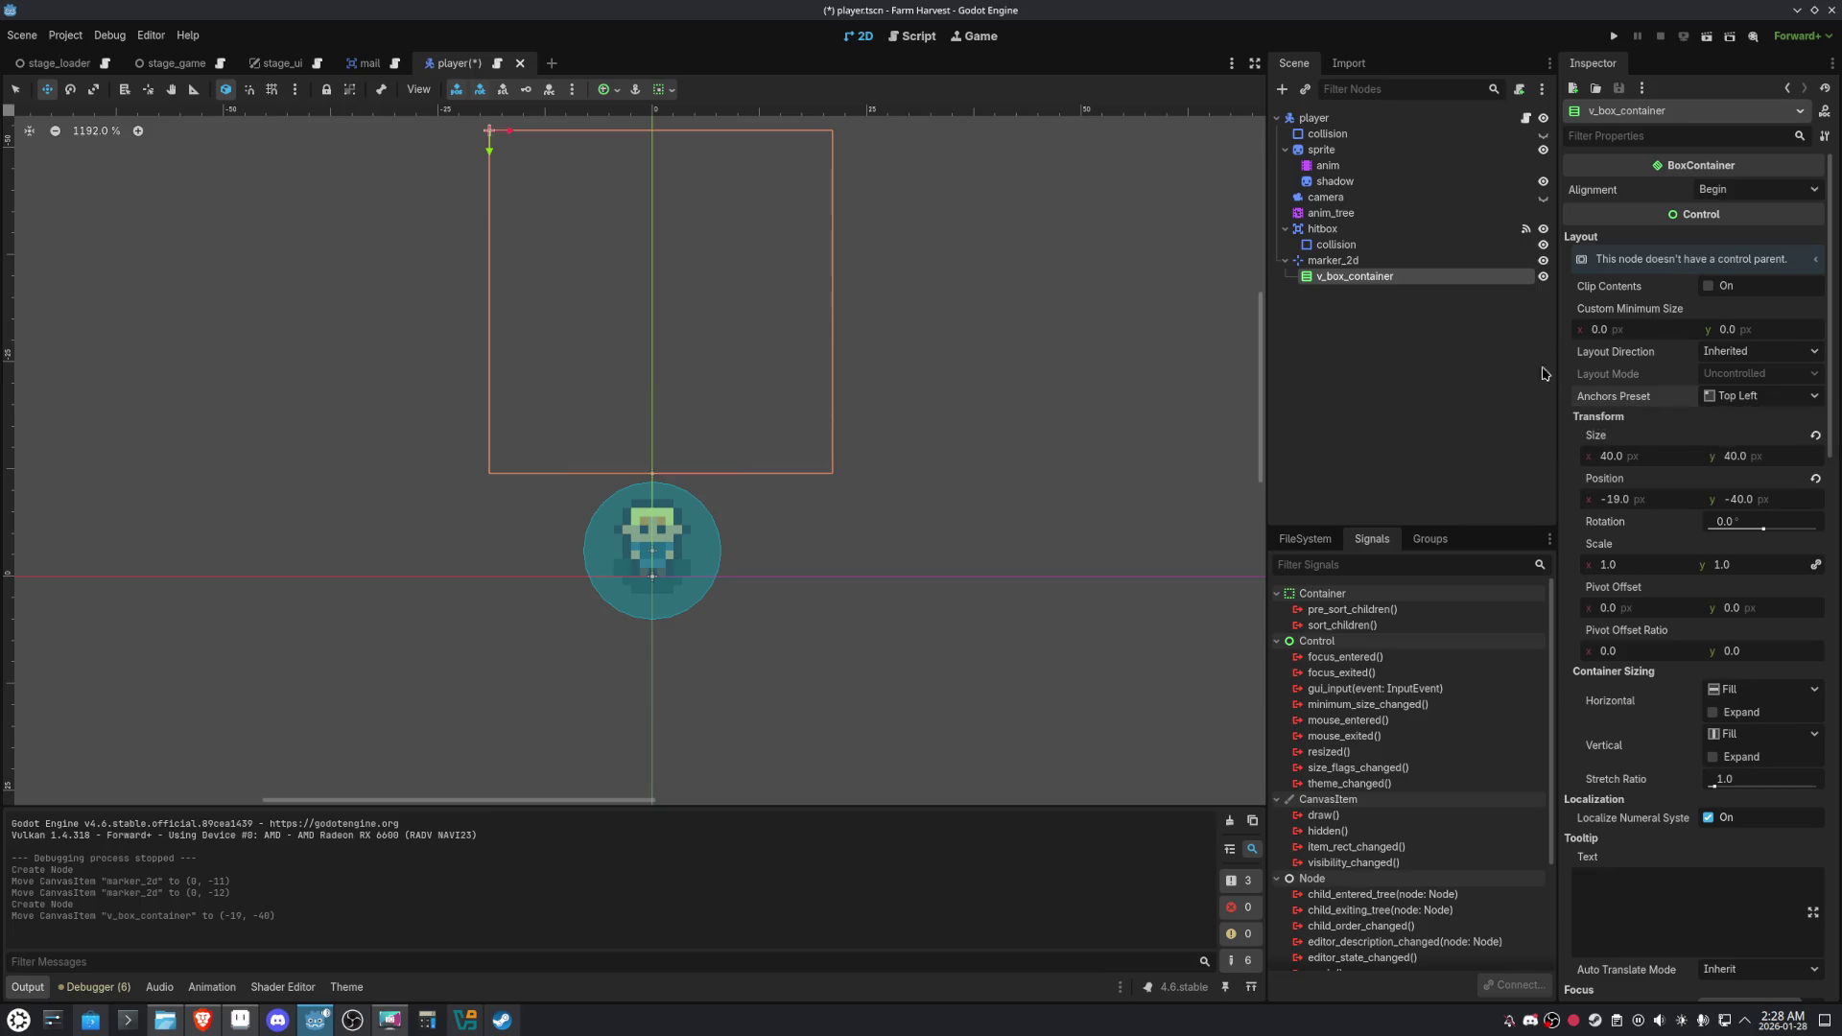
mouse_move(1652, 354)
left_click(1732, 352)
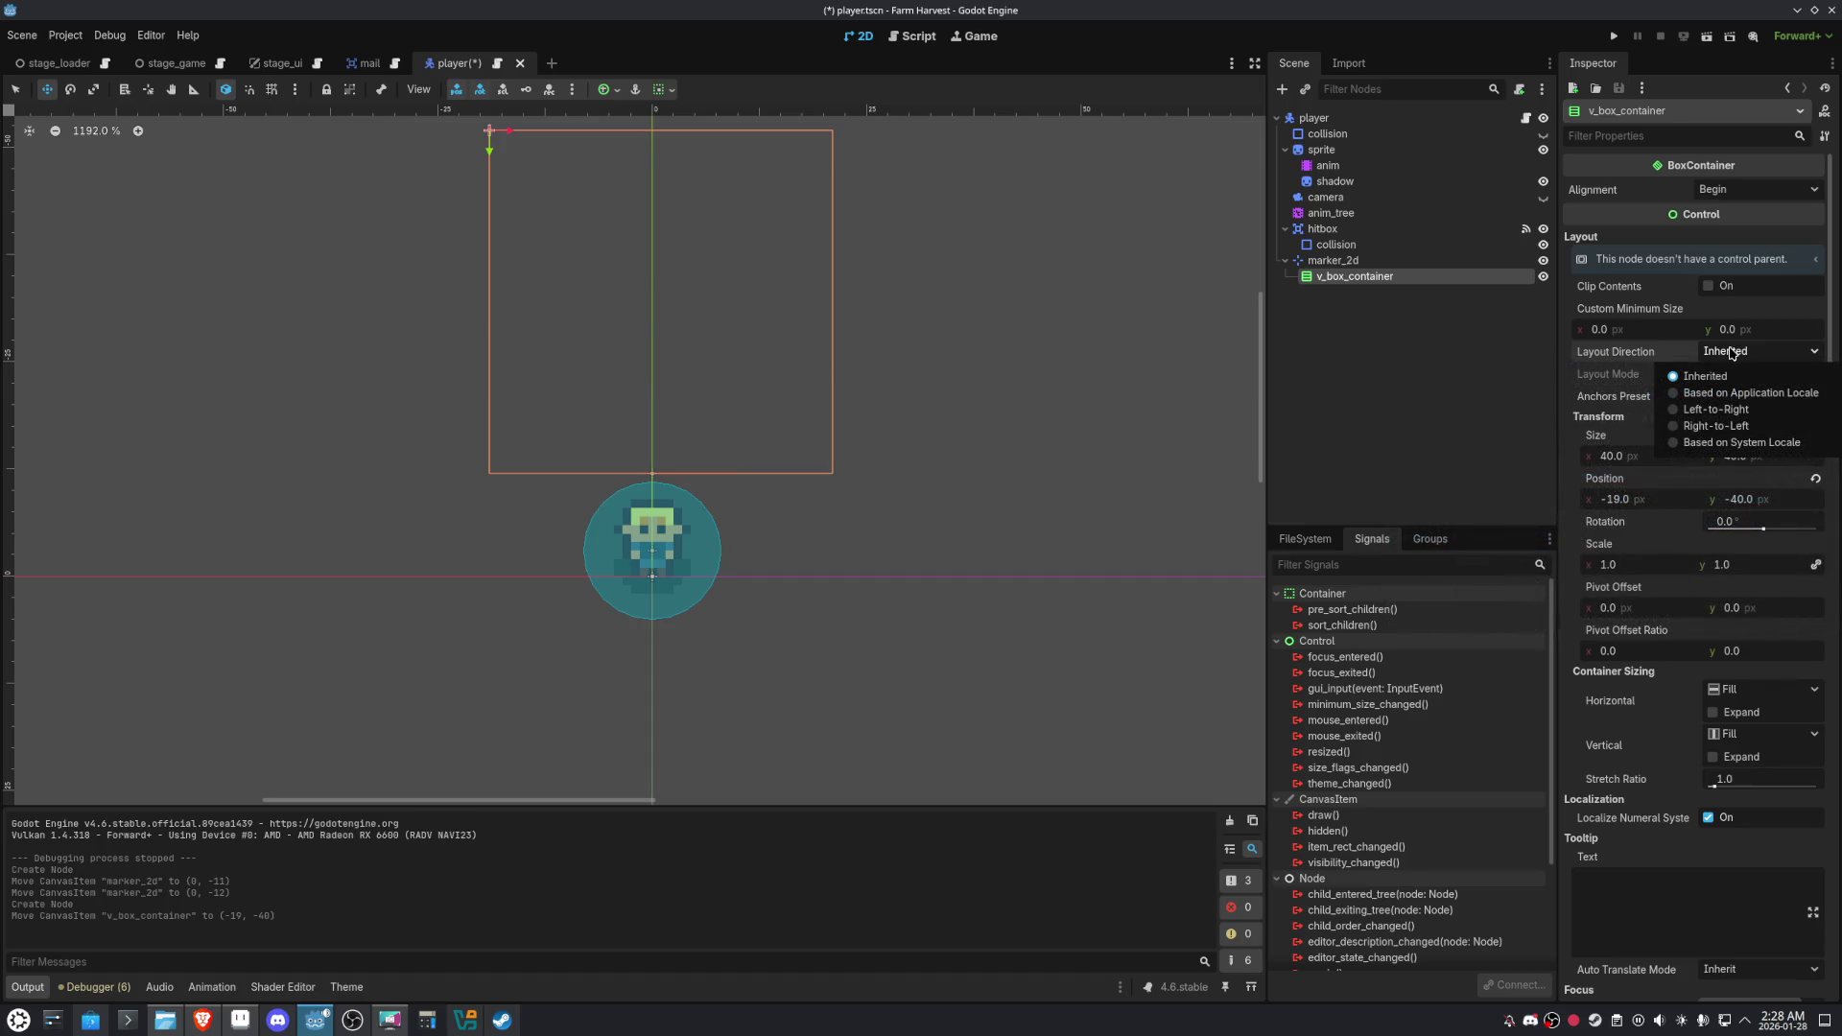
left_click(1732, 352)
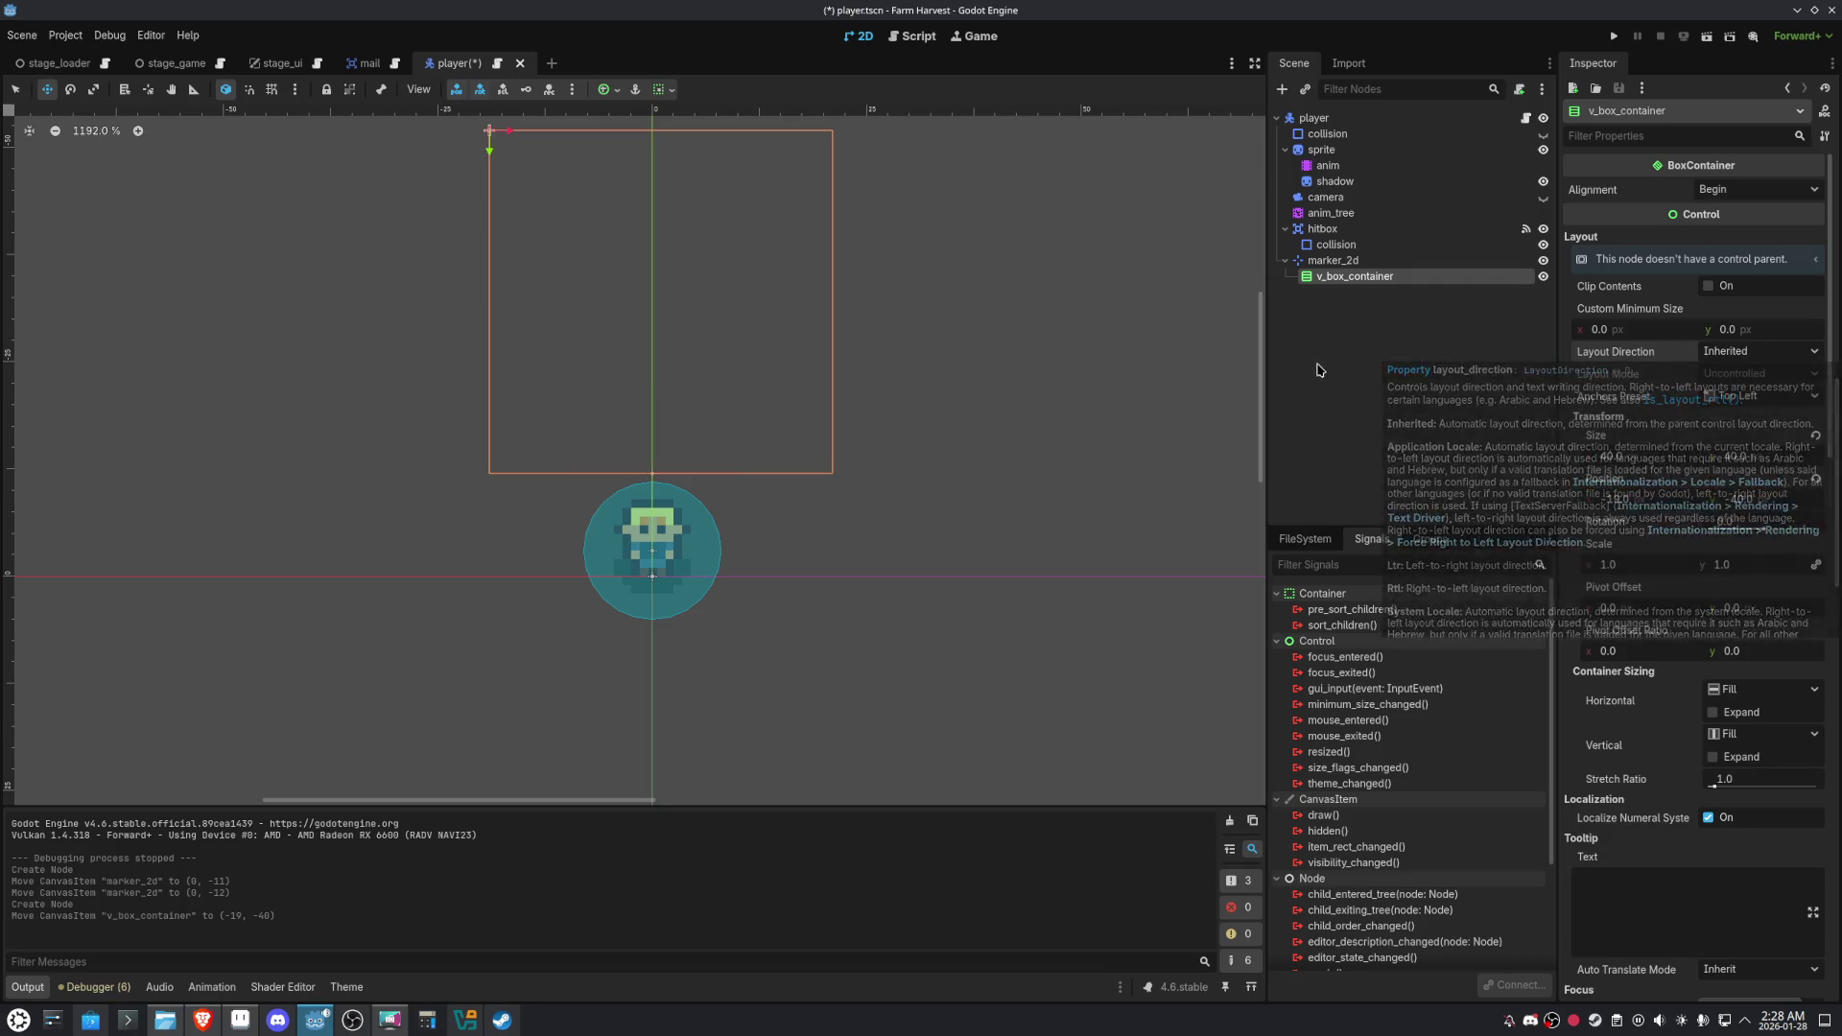
Step: Browse down the v_box_container's Inspector properties, reselect the node, and return to the top
mouse_move(1627, 708)
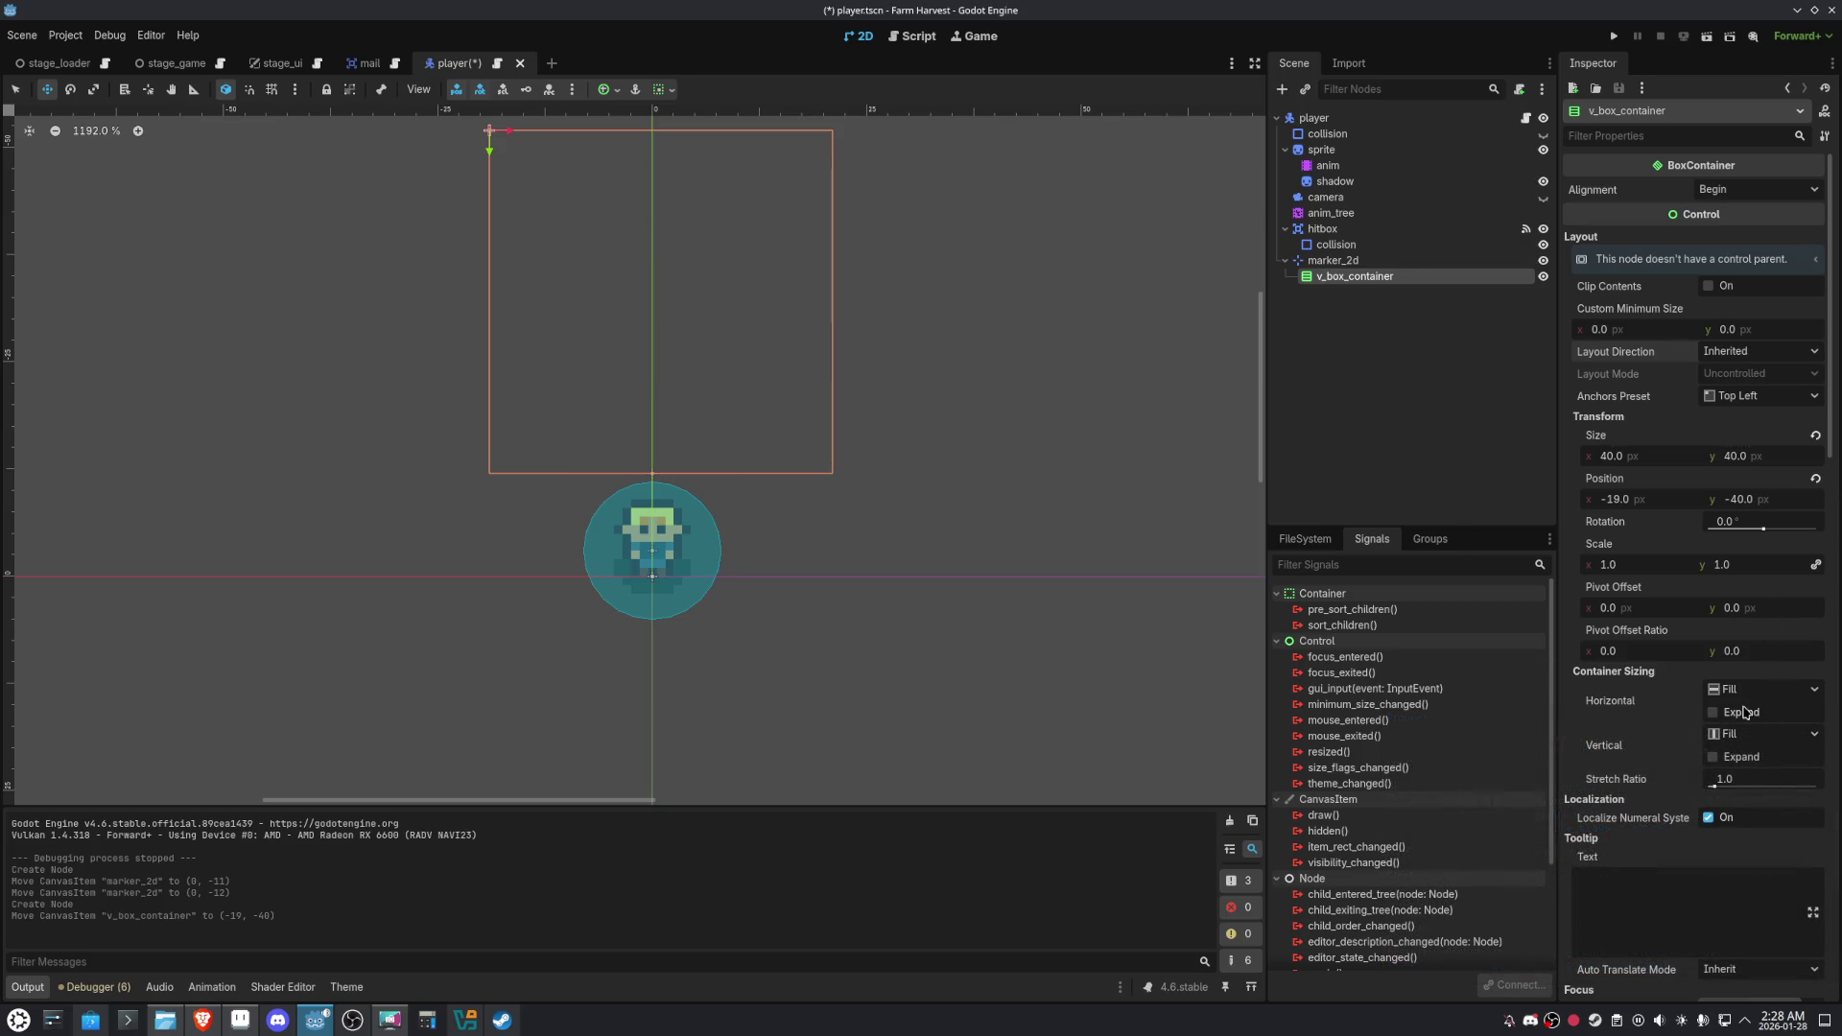
scroll(1704, 587, "down", 5)
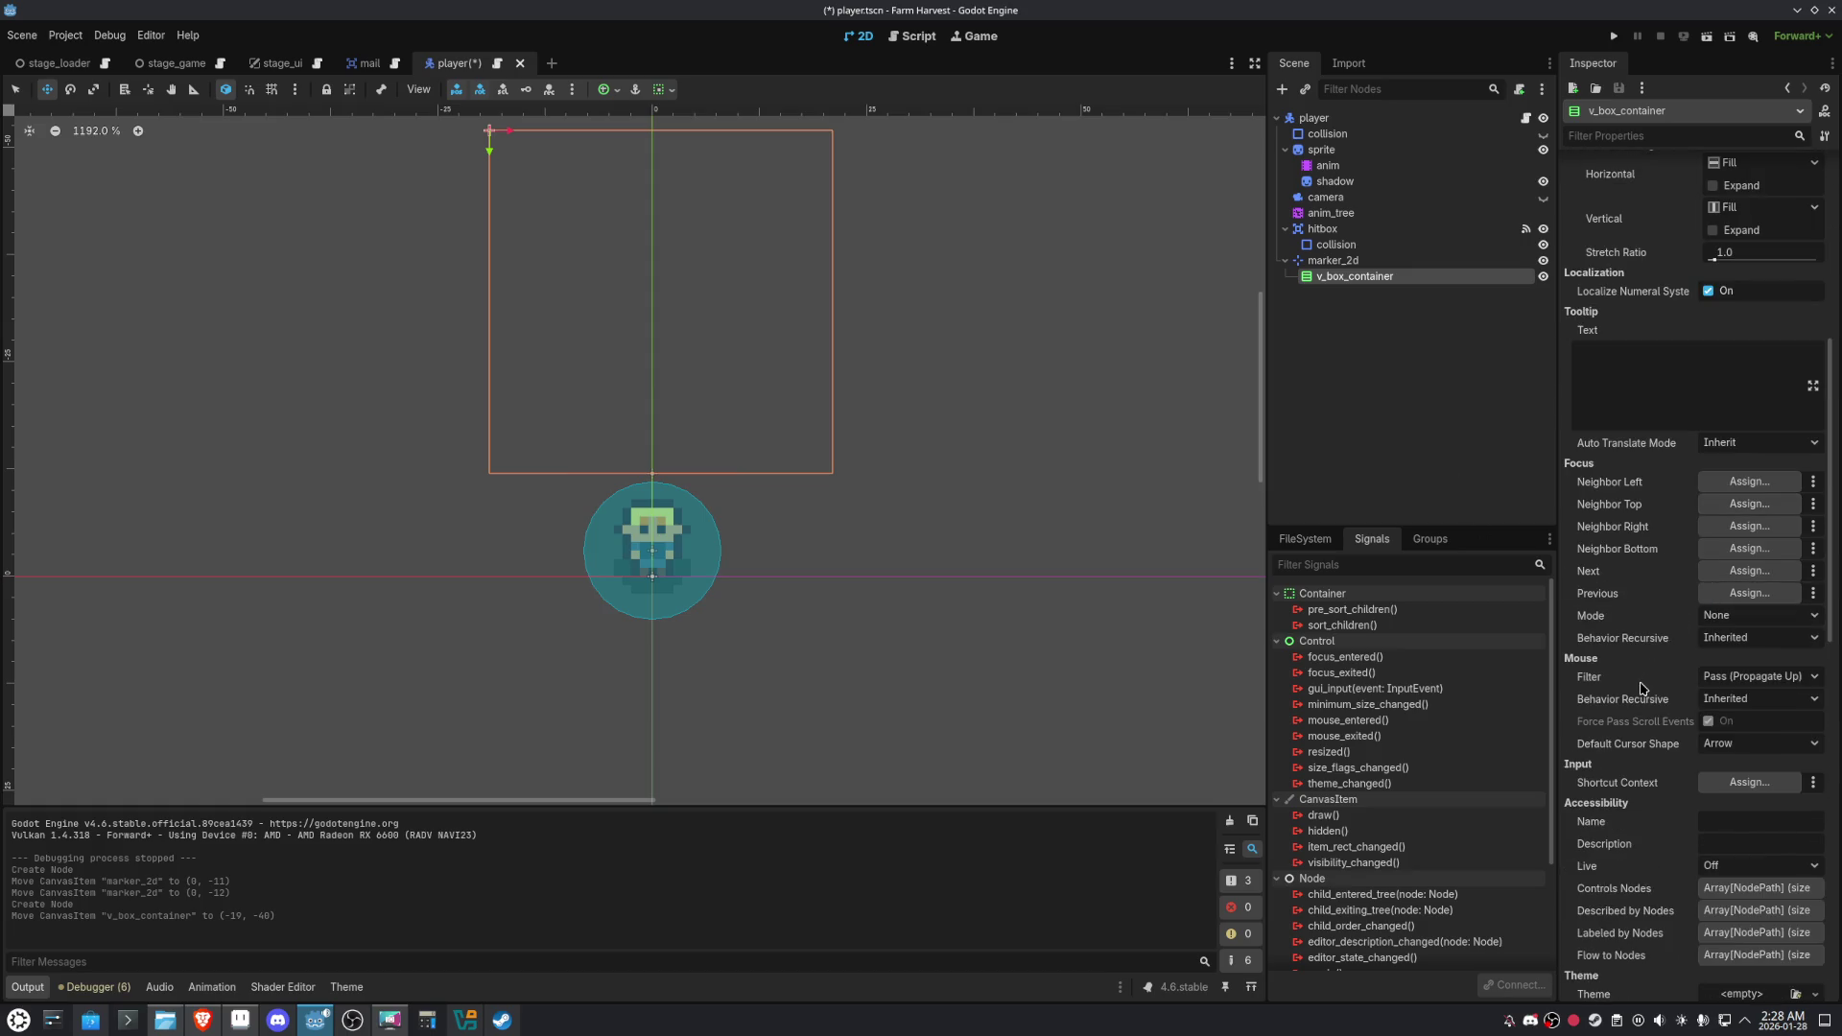
scroll(1643, 689, "down", 3)
scroll(1658, 825, "down", 2)
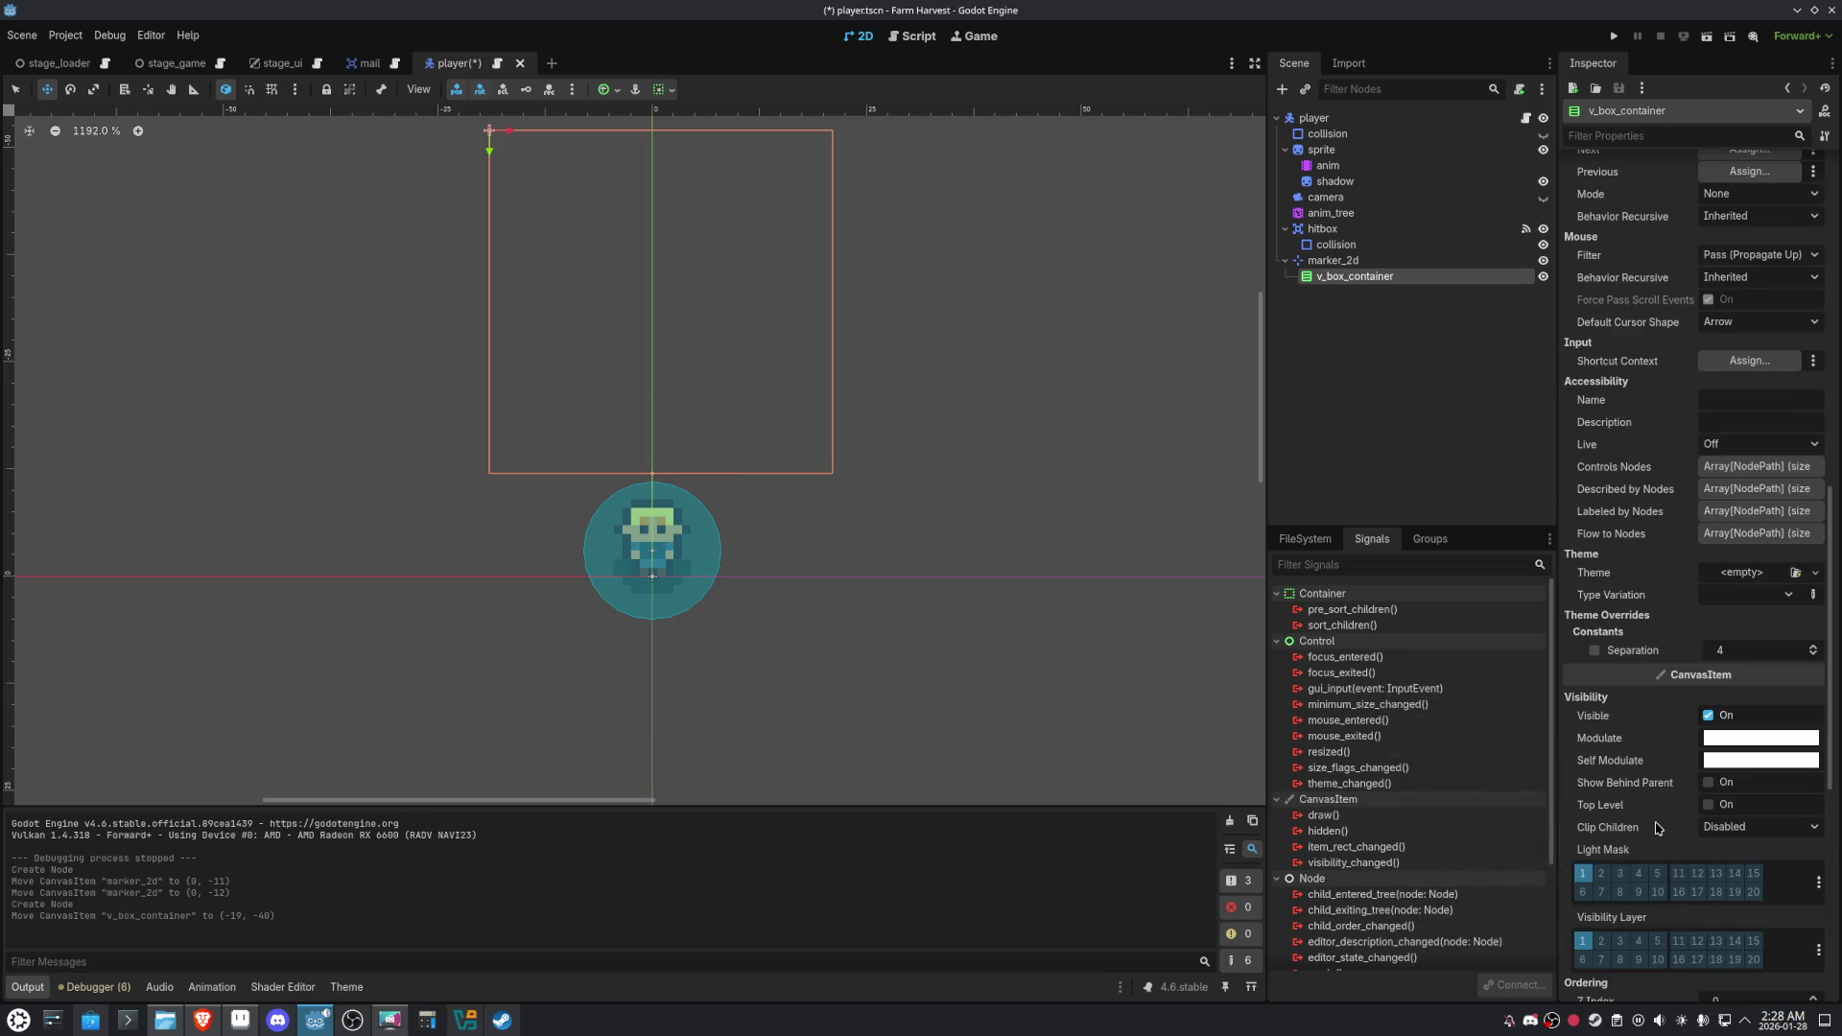
scroll(1656, 827, "down", 6)
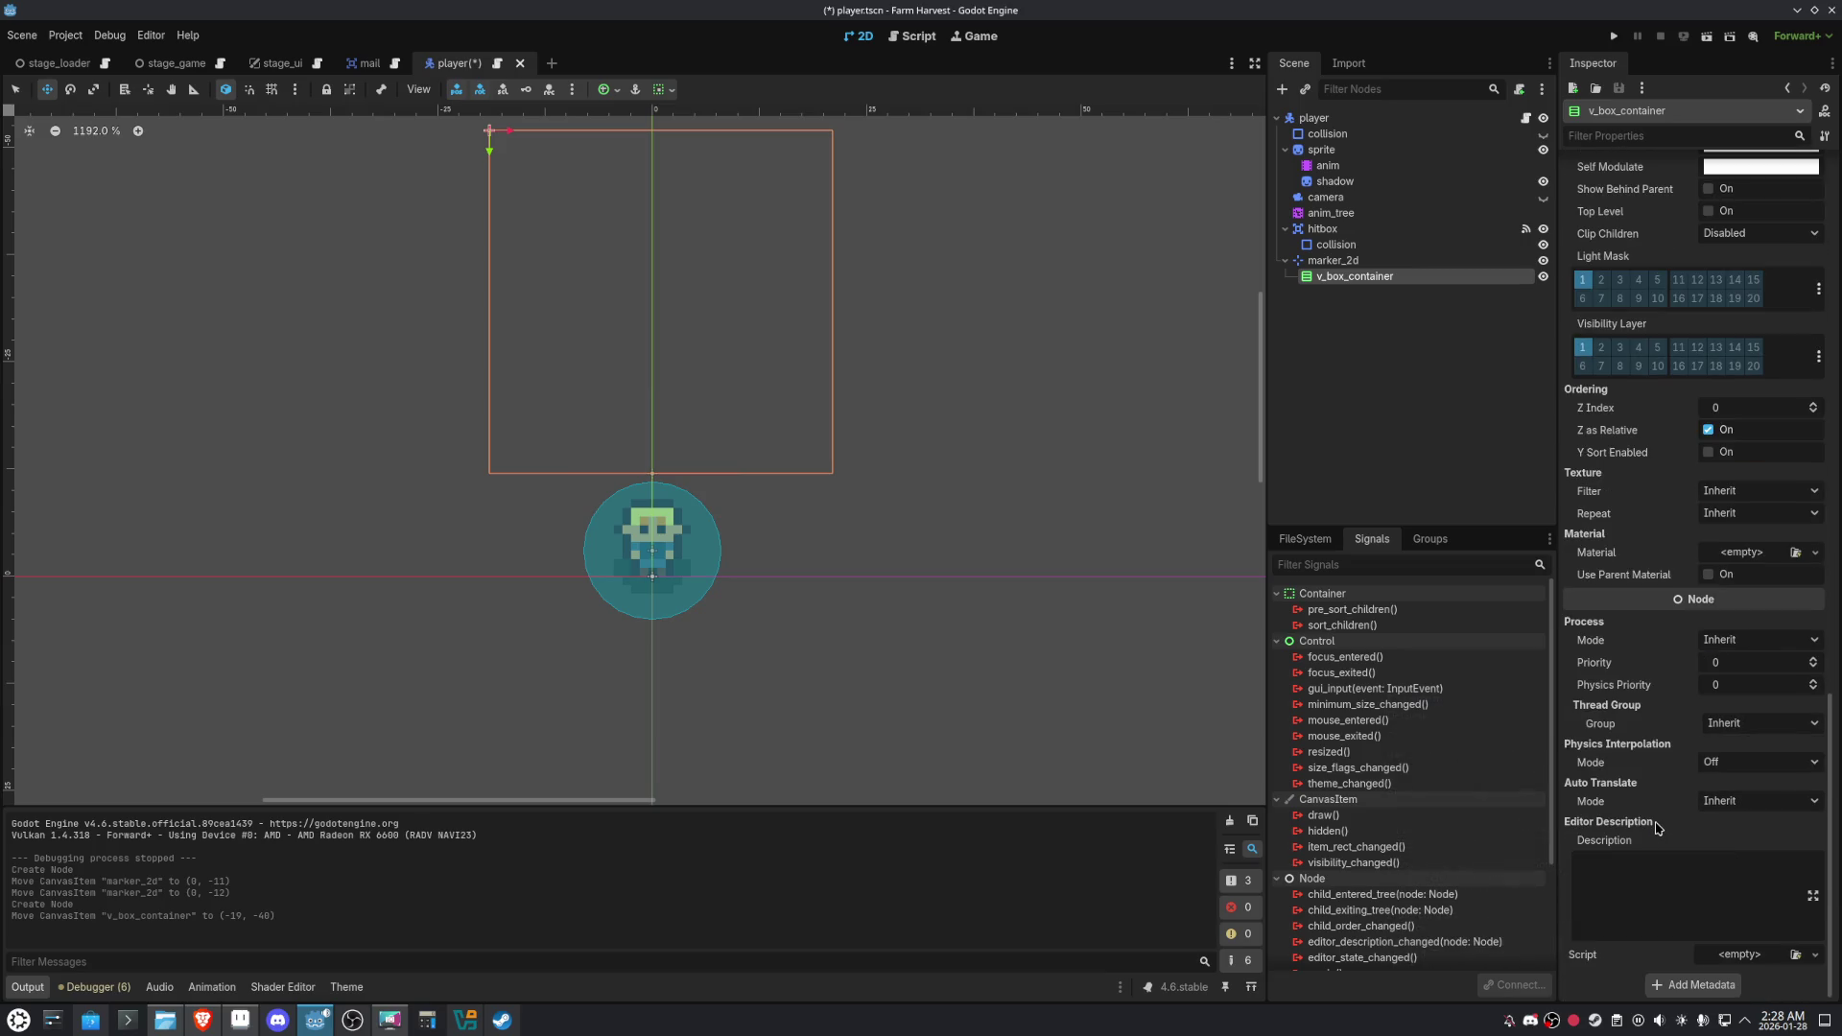
left_click(1333, 260)
left_click(1354, 276)
scroll(1649, 869, "up", 5)
scroll(1648, 869, "up", 3)
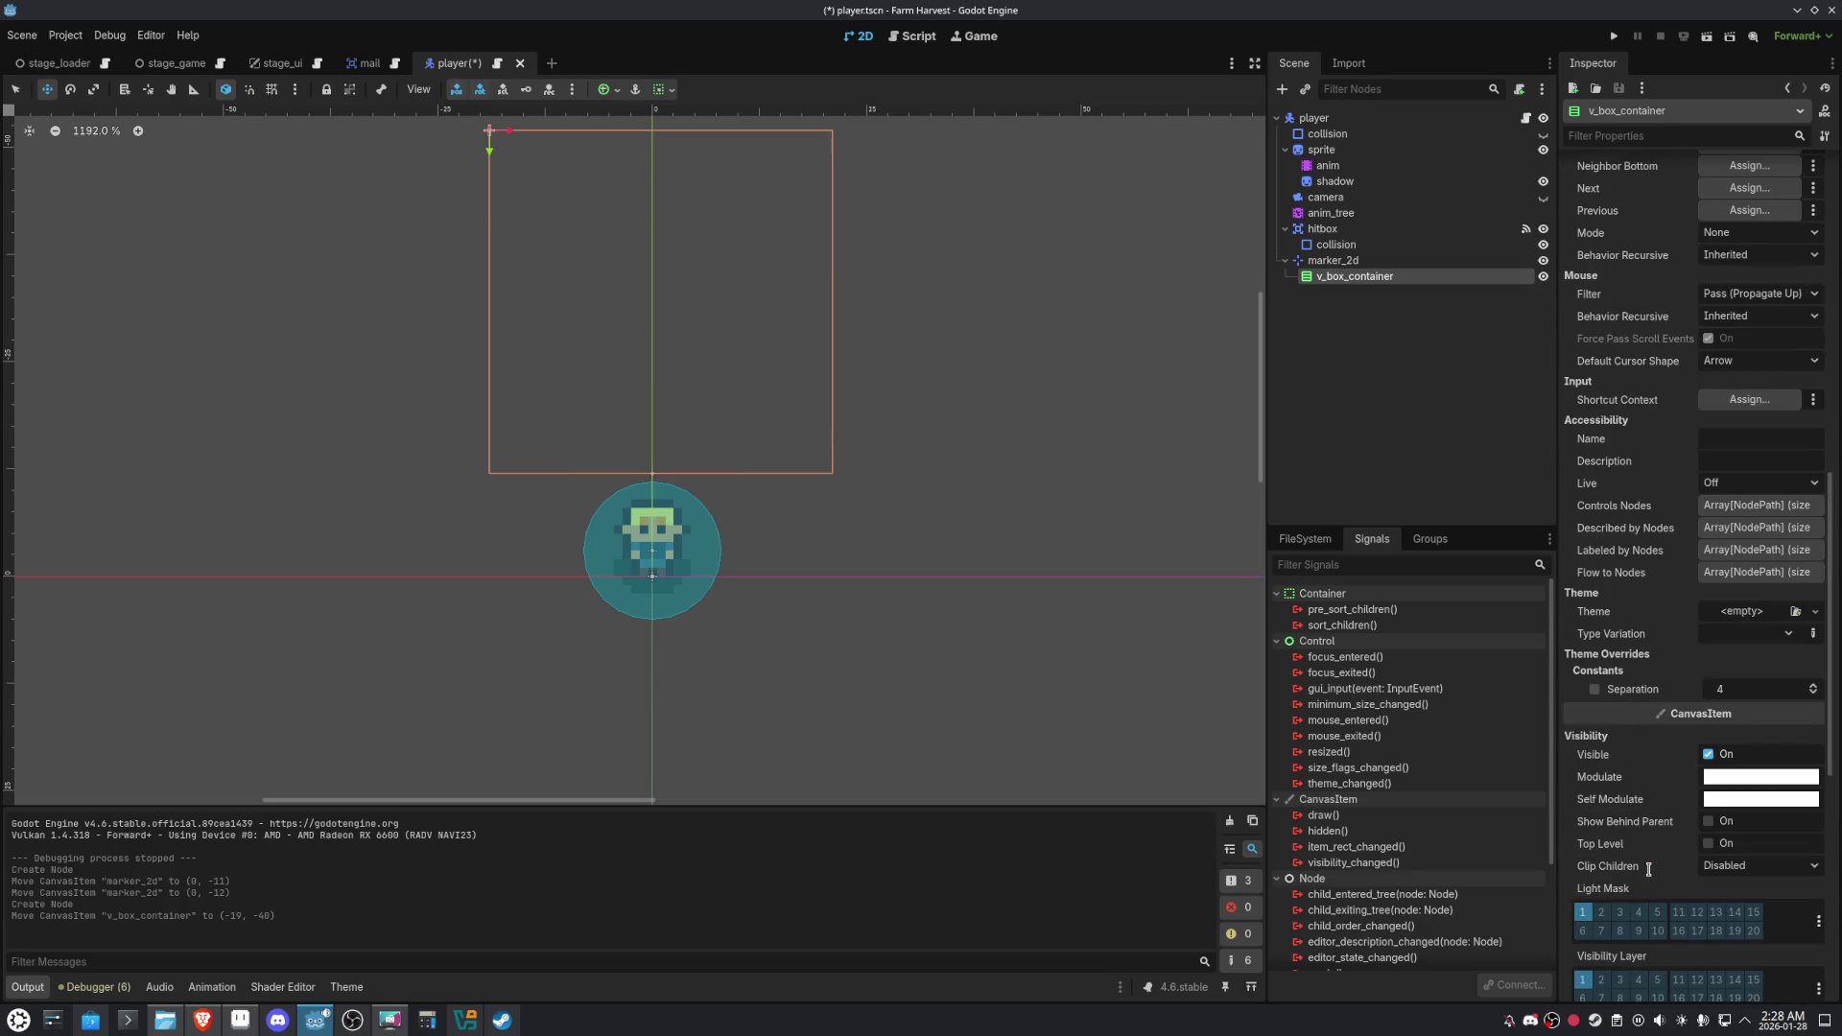
scroll(1648, 869, "up", 1)
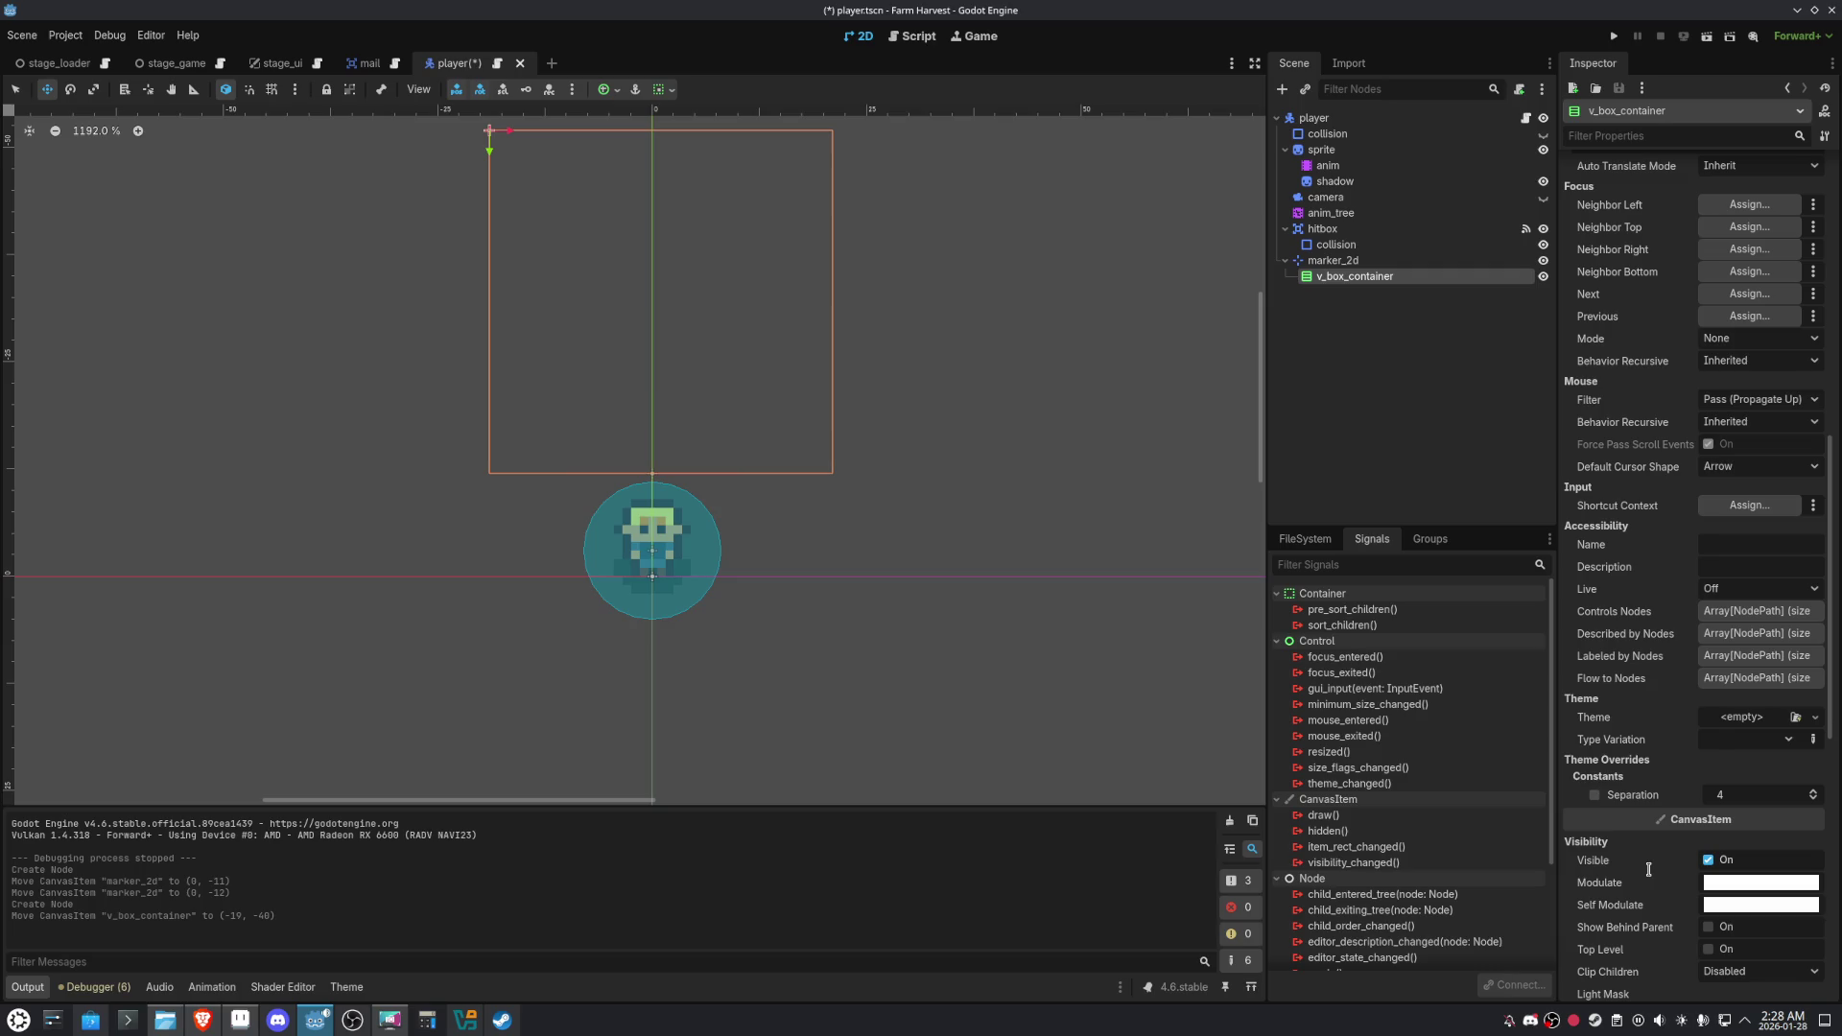
scroll(1649, 869, "up", 2)
scroll(1649, 869, "up", 2)
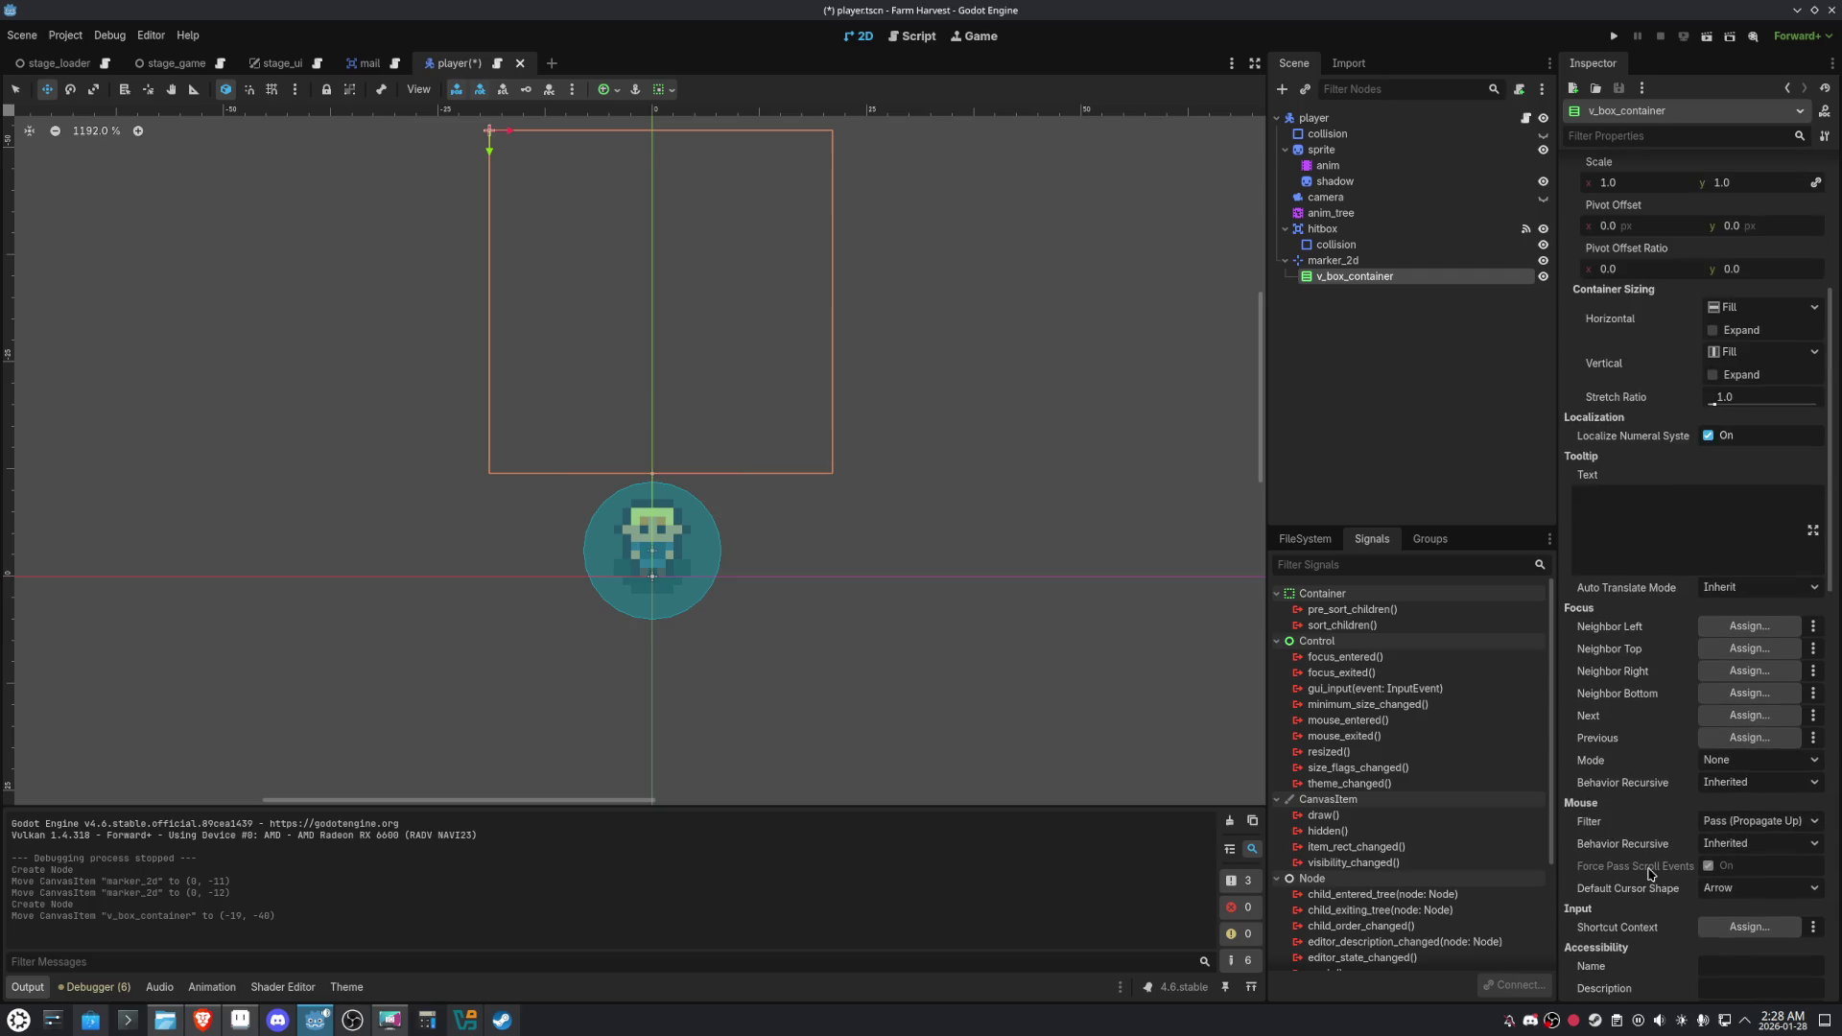
scroll(1650, 873, "up", 1)
scroll(1649, 873, "down", 10)
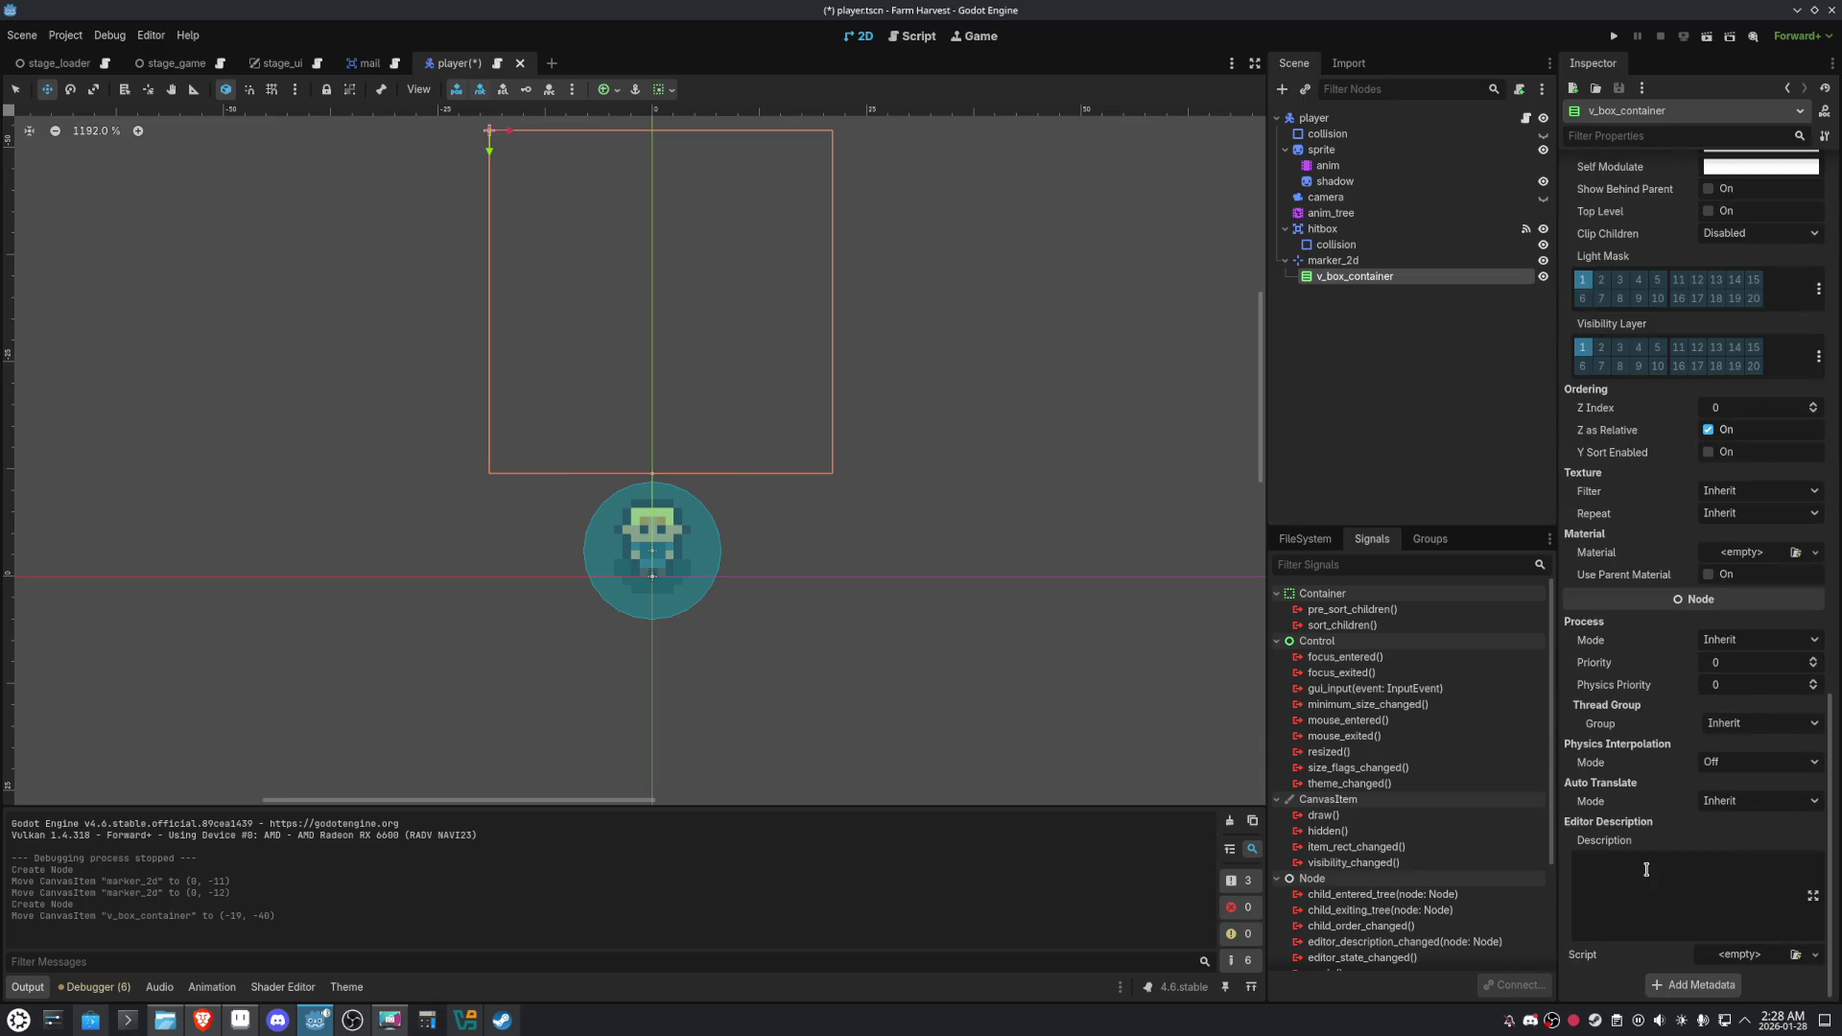
scroll(1646, 869, "up", 10)
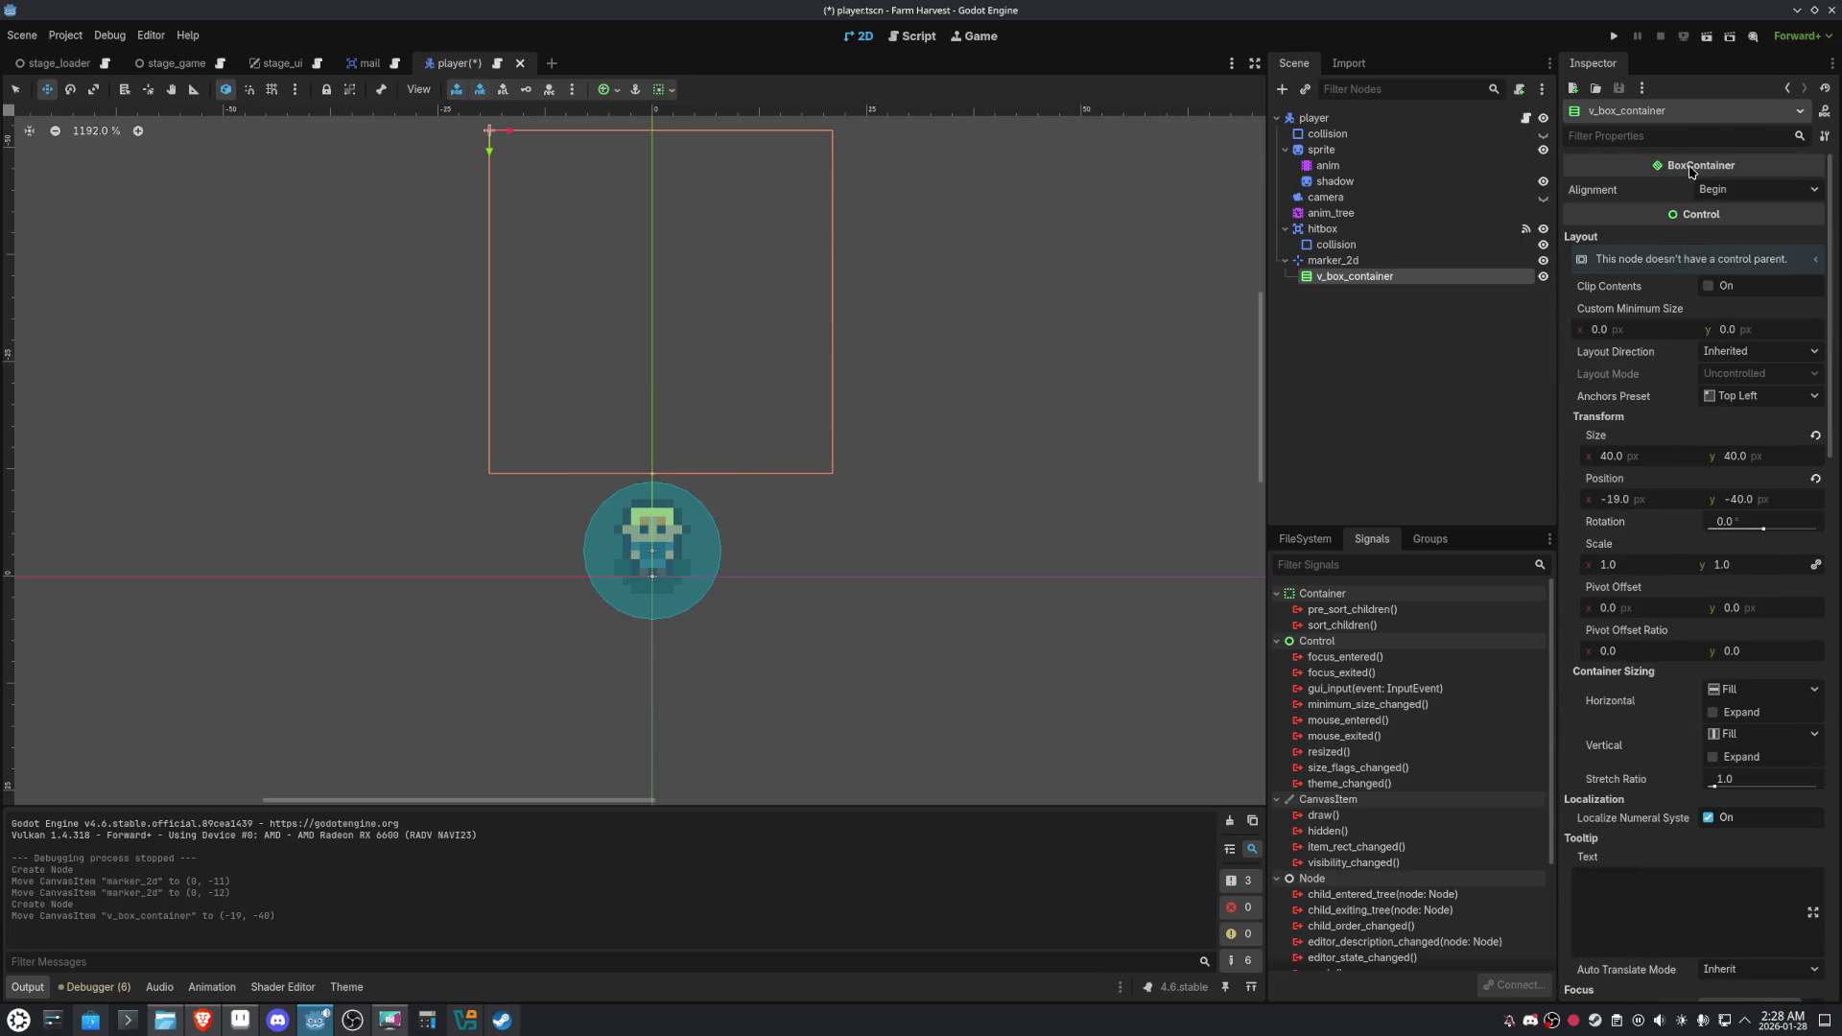
mouse_move(1692, 172)
Step: Anchor the v_box_container Bottom Left, reposition it at (0, -40), and start creating a child node
left_click(1750, 401)
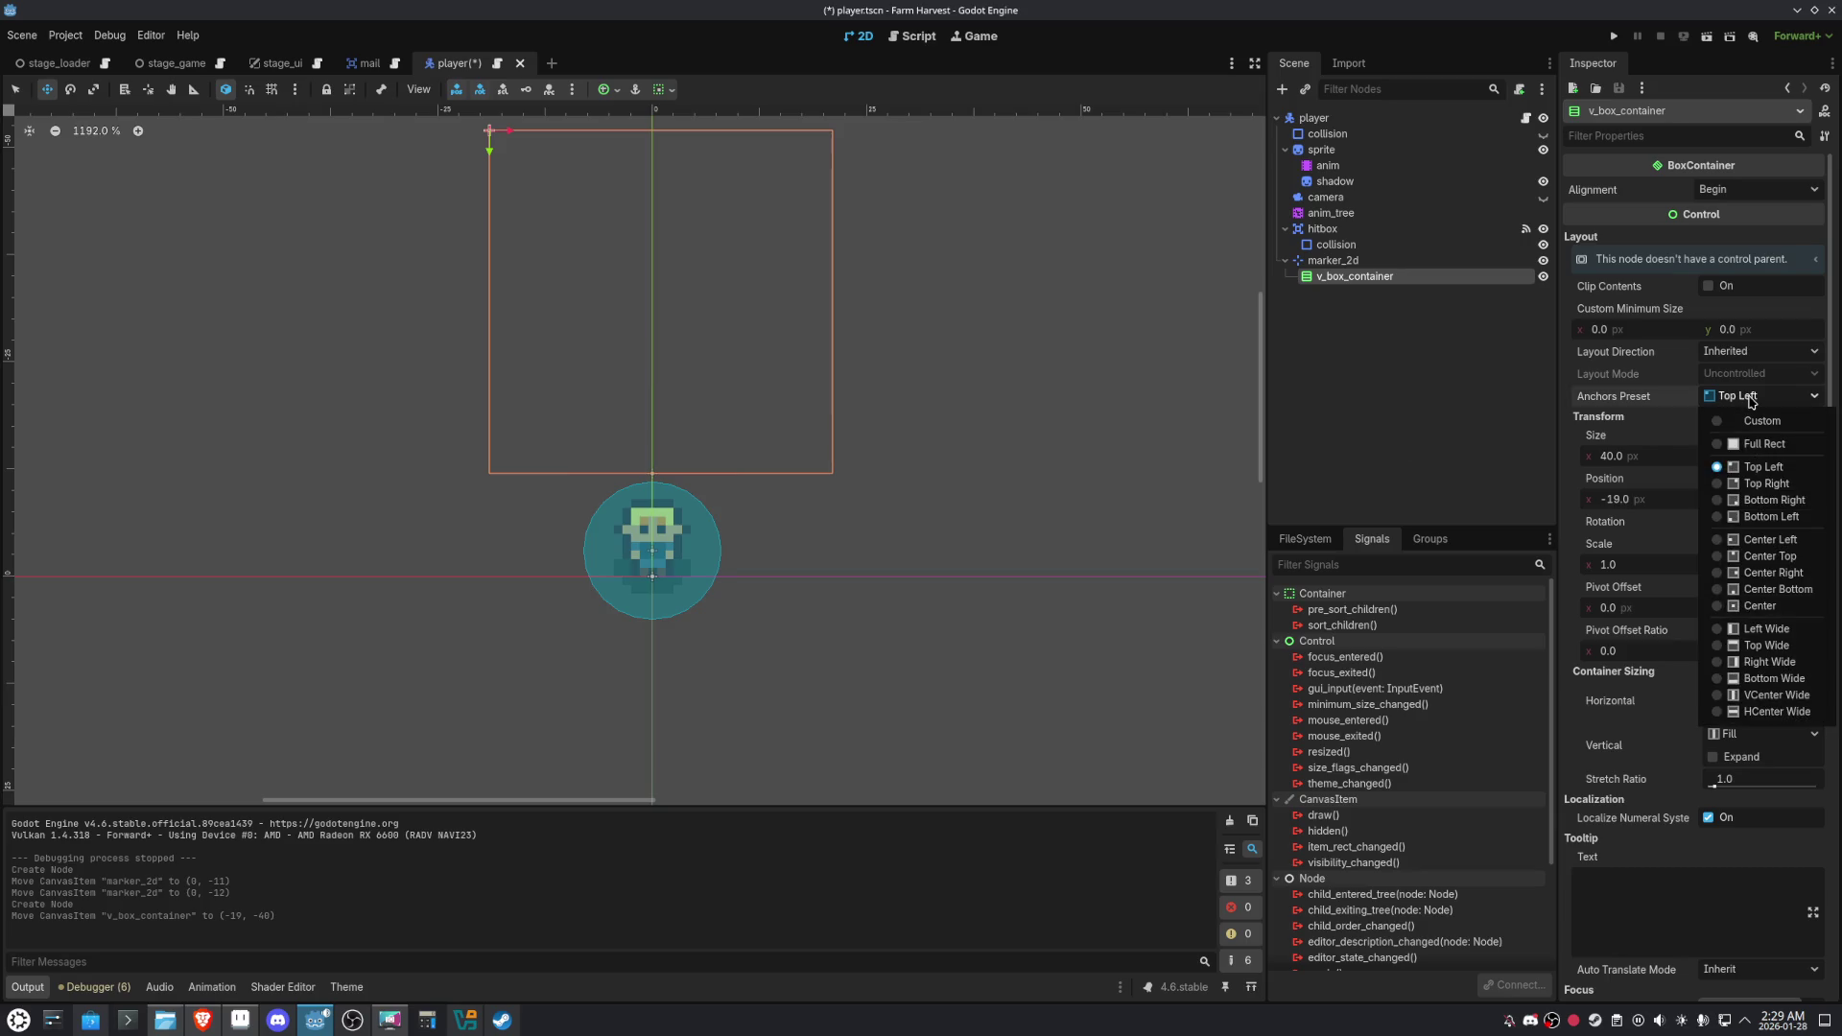
left_click(1768, 518)
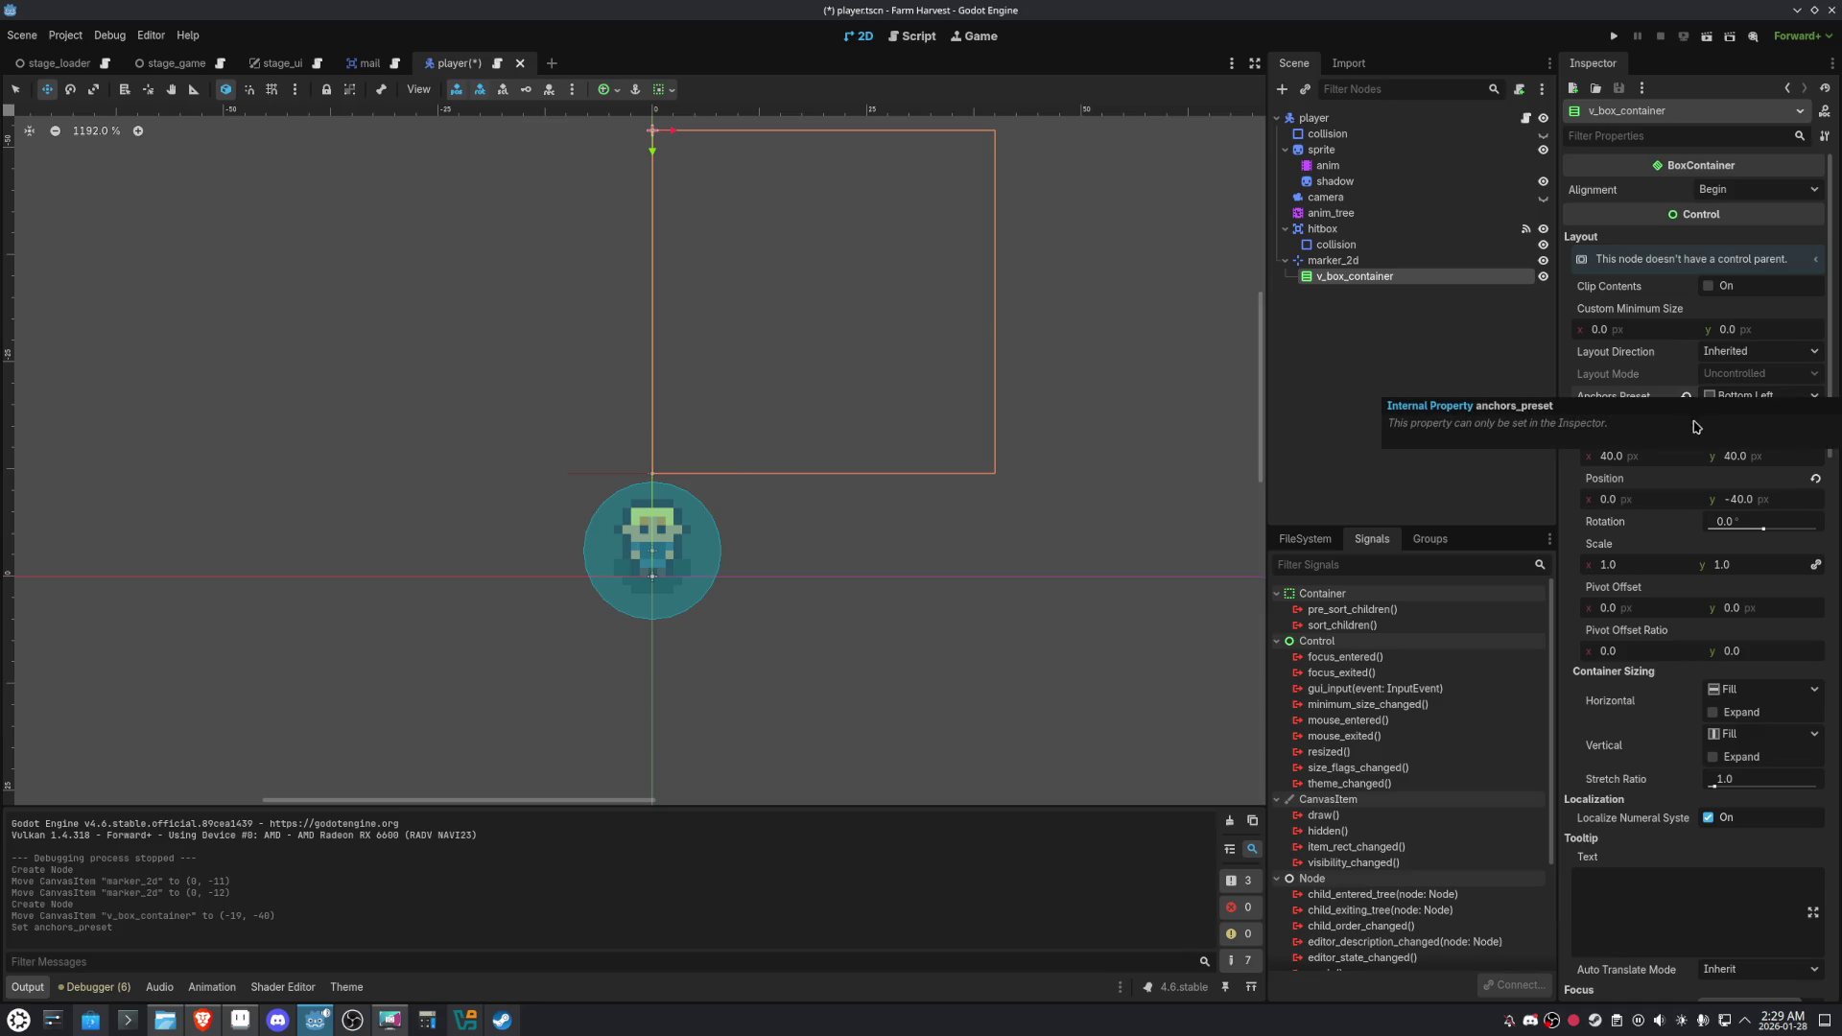
mouse_move(848, 192)
left_mouse_down()
mouse_move(876, 476)
mouse_move(845, 536)
left_mouse_up()
scroll(846, 537, "down", 3)
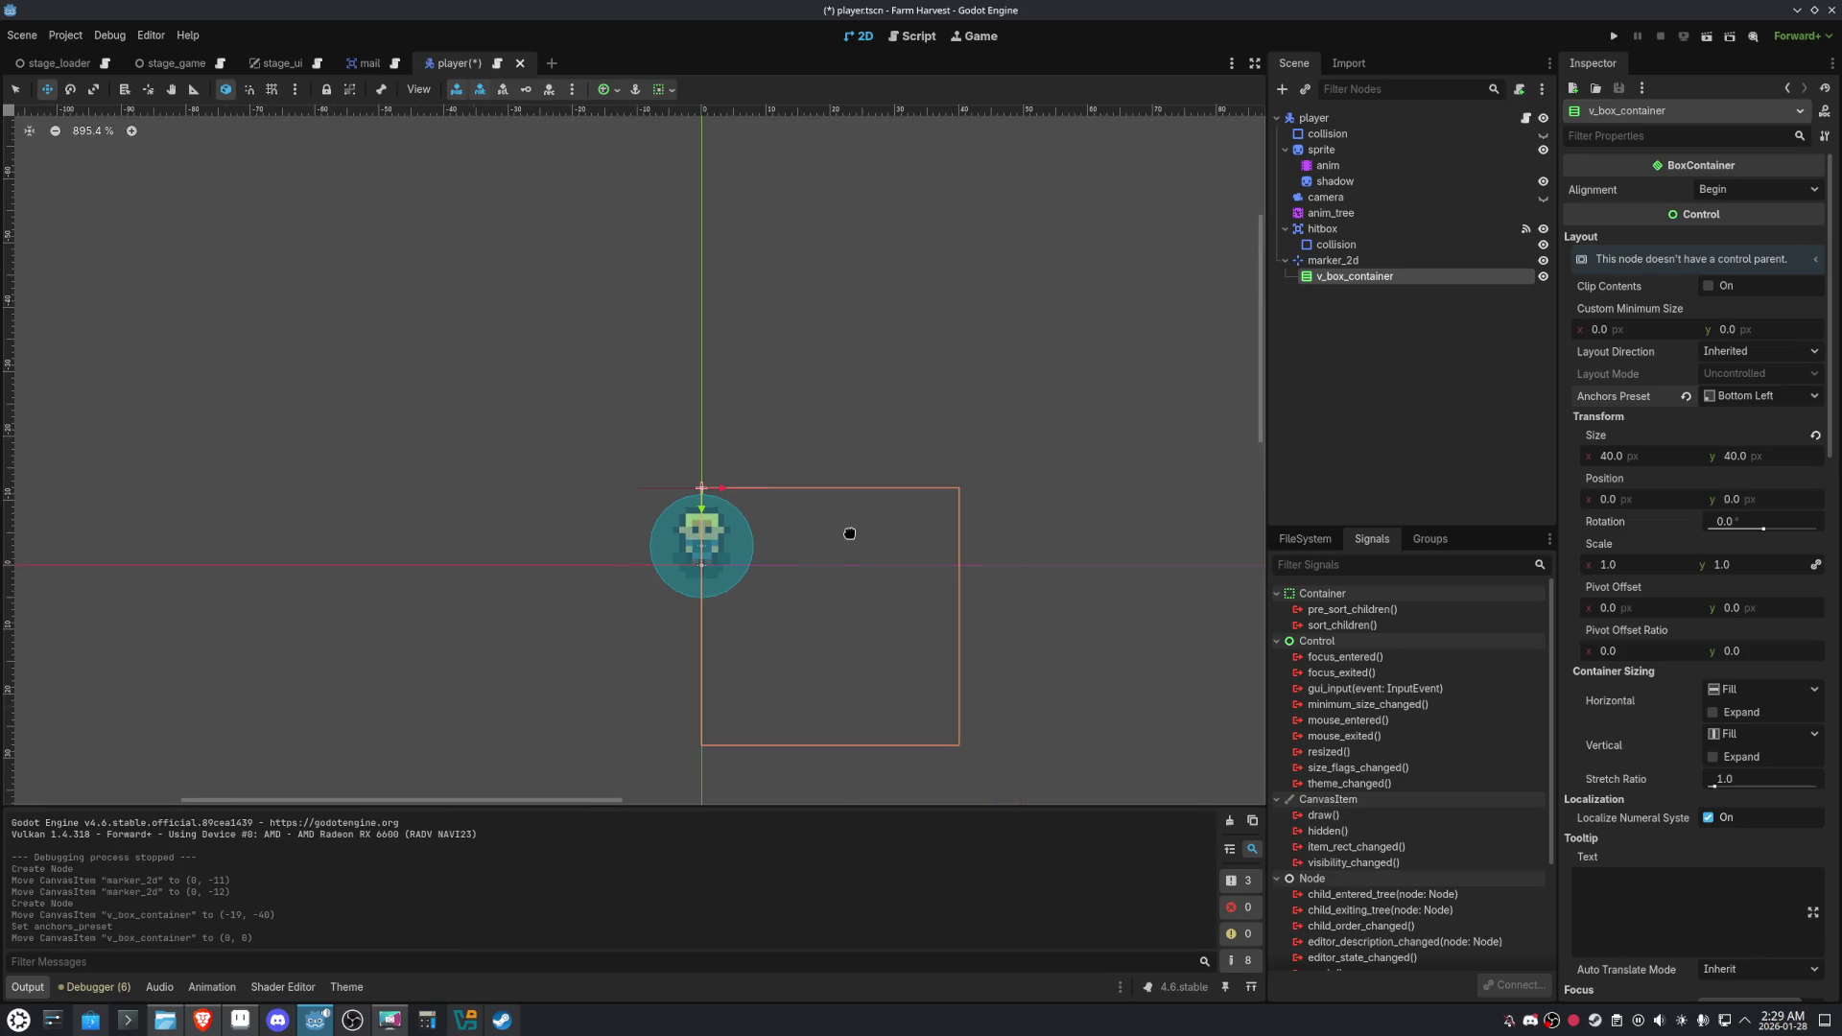
mouse_move(768, 625)
left_mouse_down()
mouse_move(794, 345)
mouse_move(740, 337)
mouse_move(758, 341)
left_mouse_up()
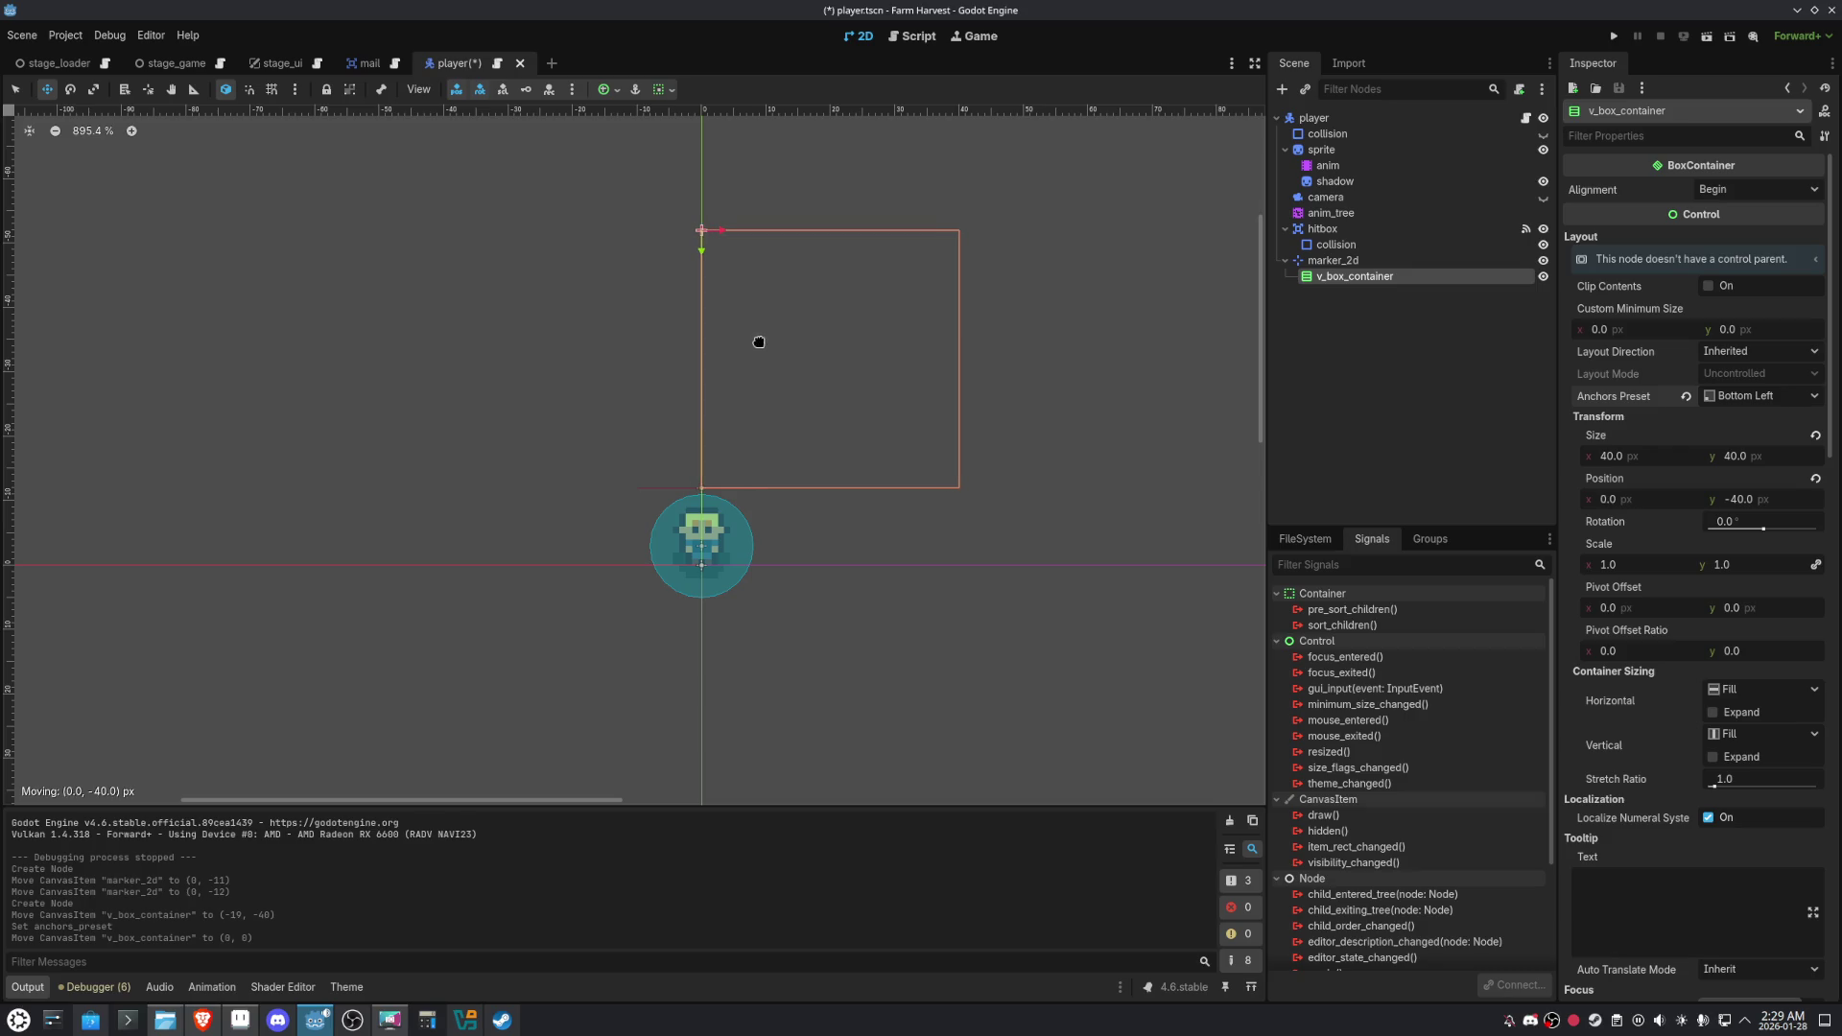
key("ctrl+s")
left_click(1286, 88)
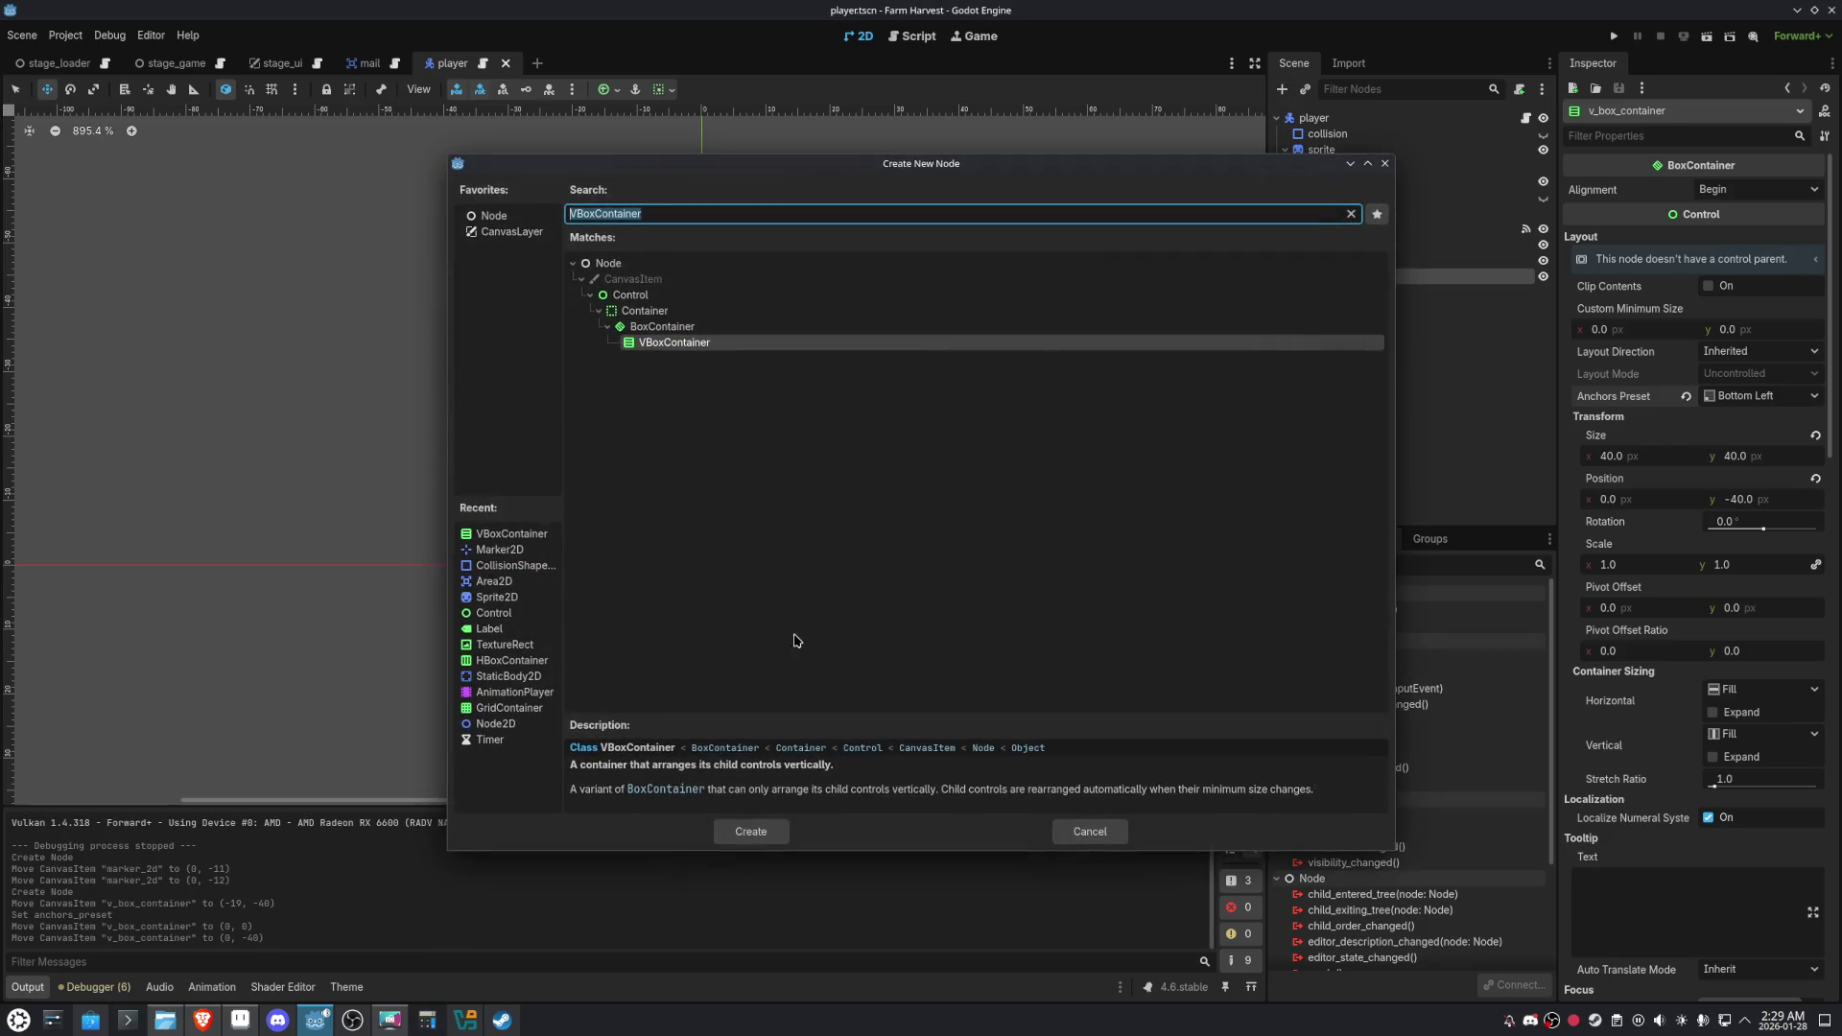
Step: Create a ColorRect with Custom Minimum Size y of 5 and duplicate it into three bars
type("color")
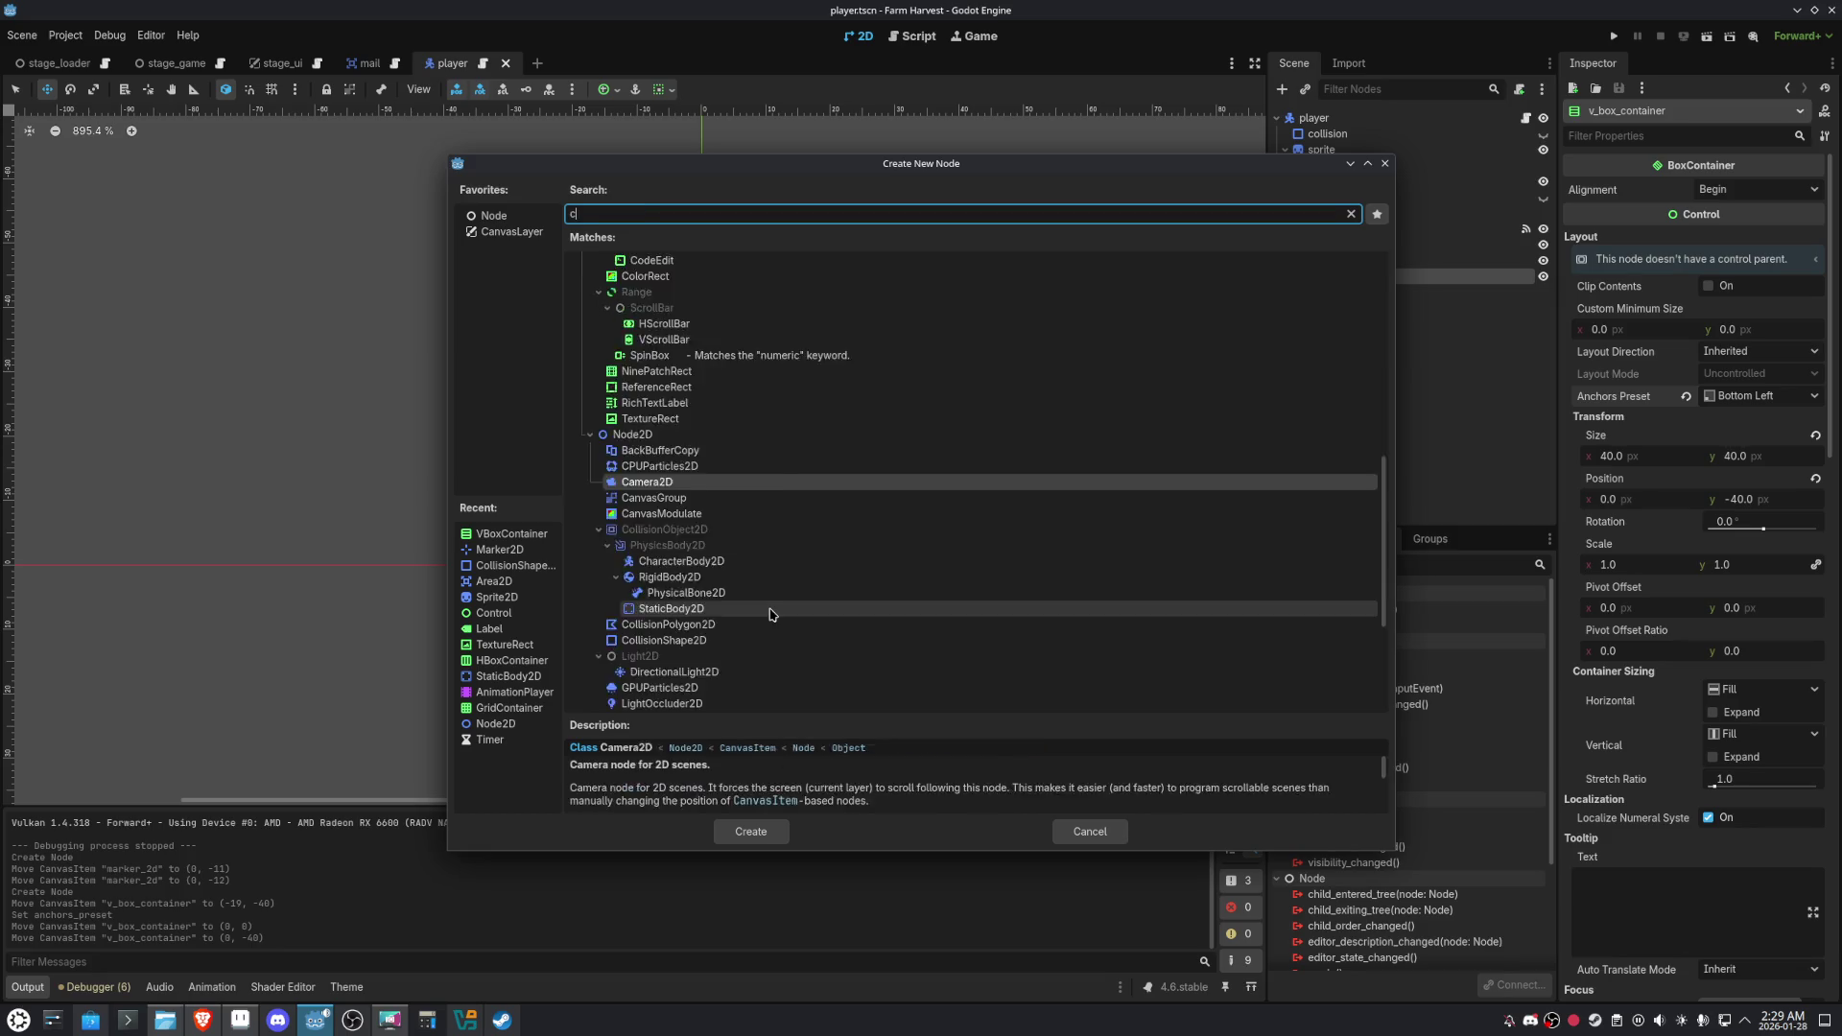
key("Return")
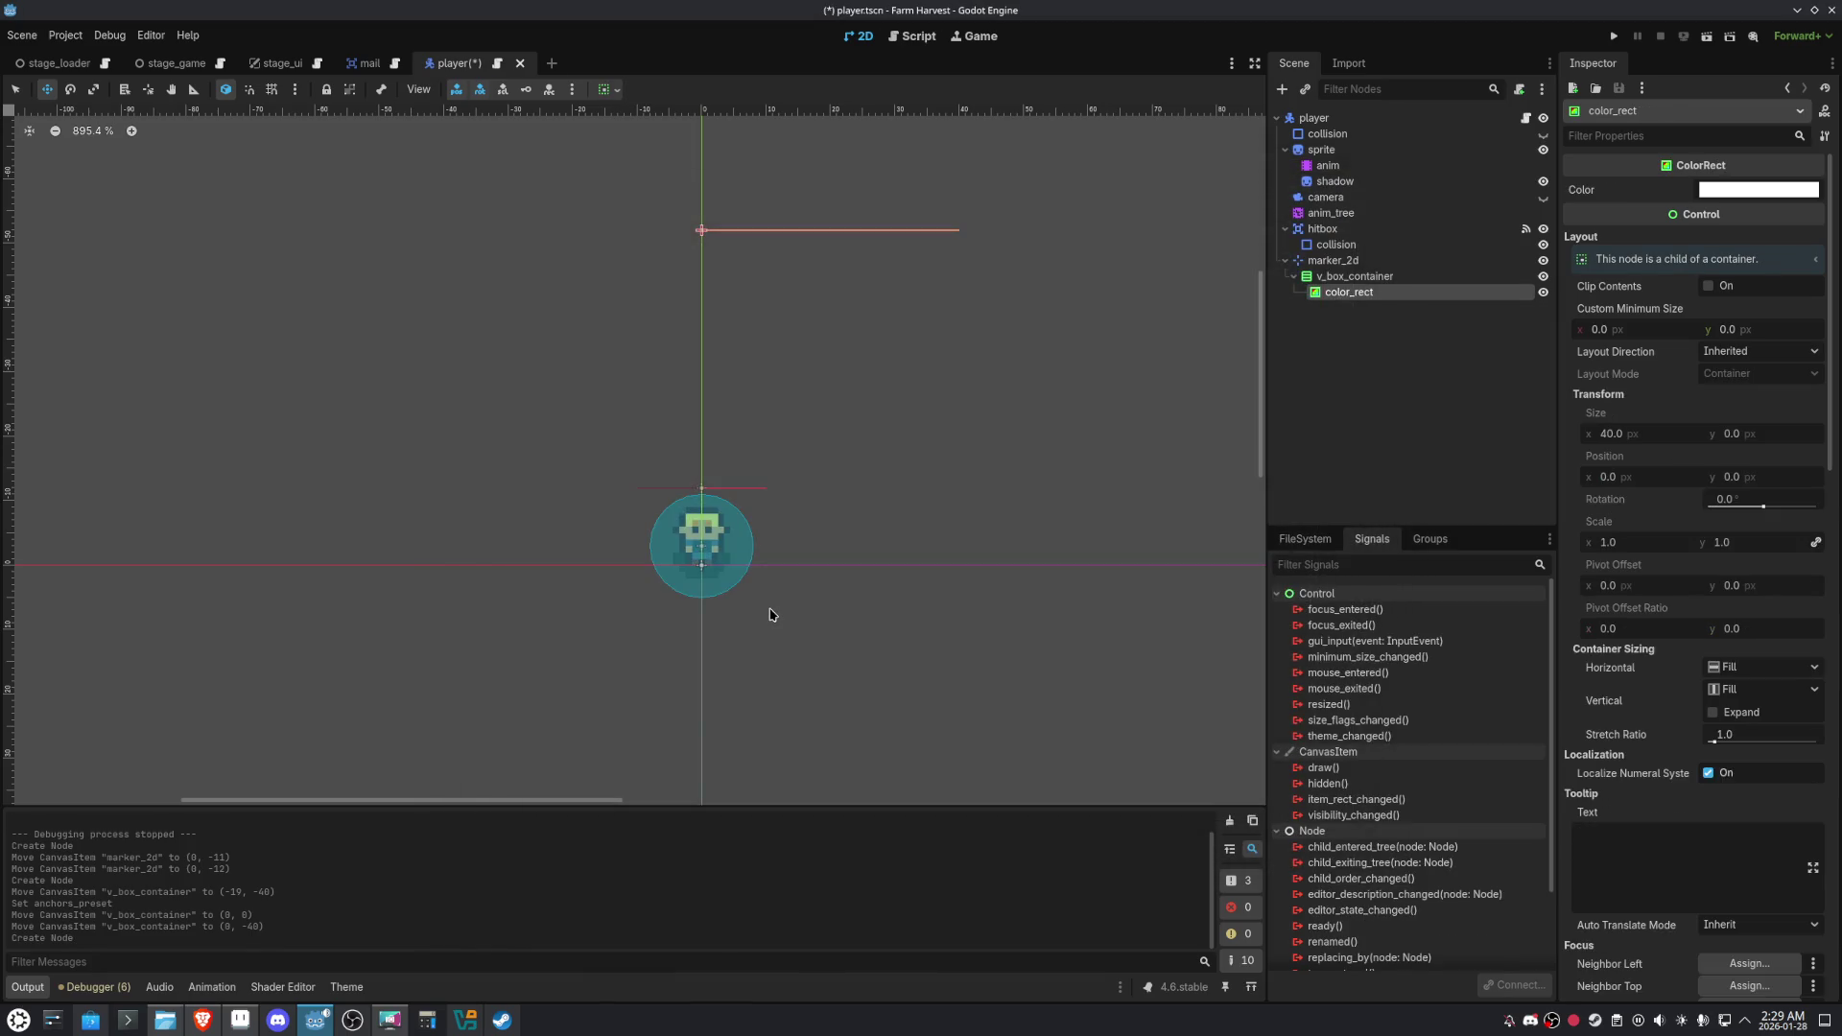
left_click(1762, 327)
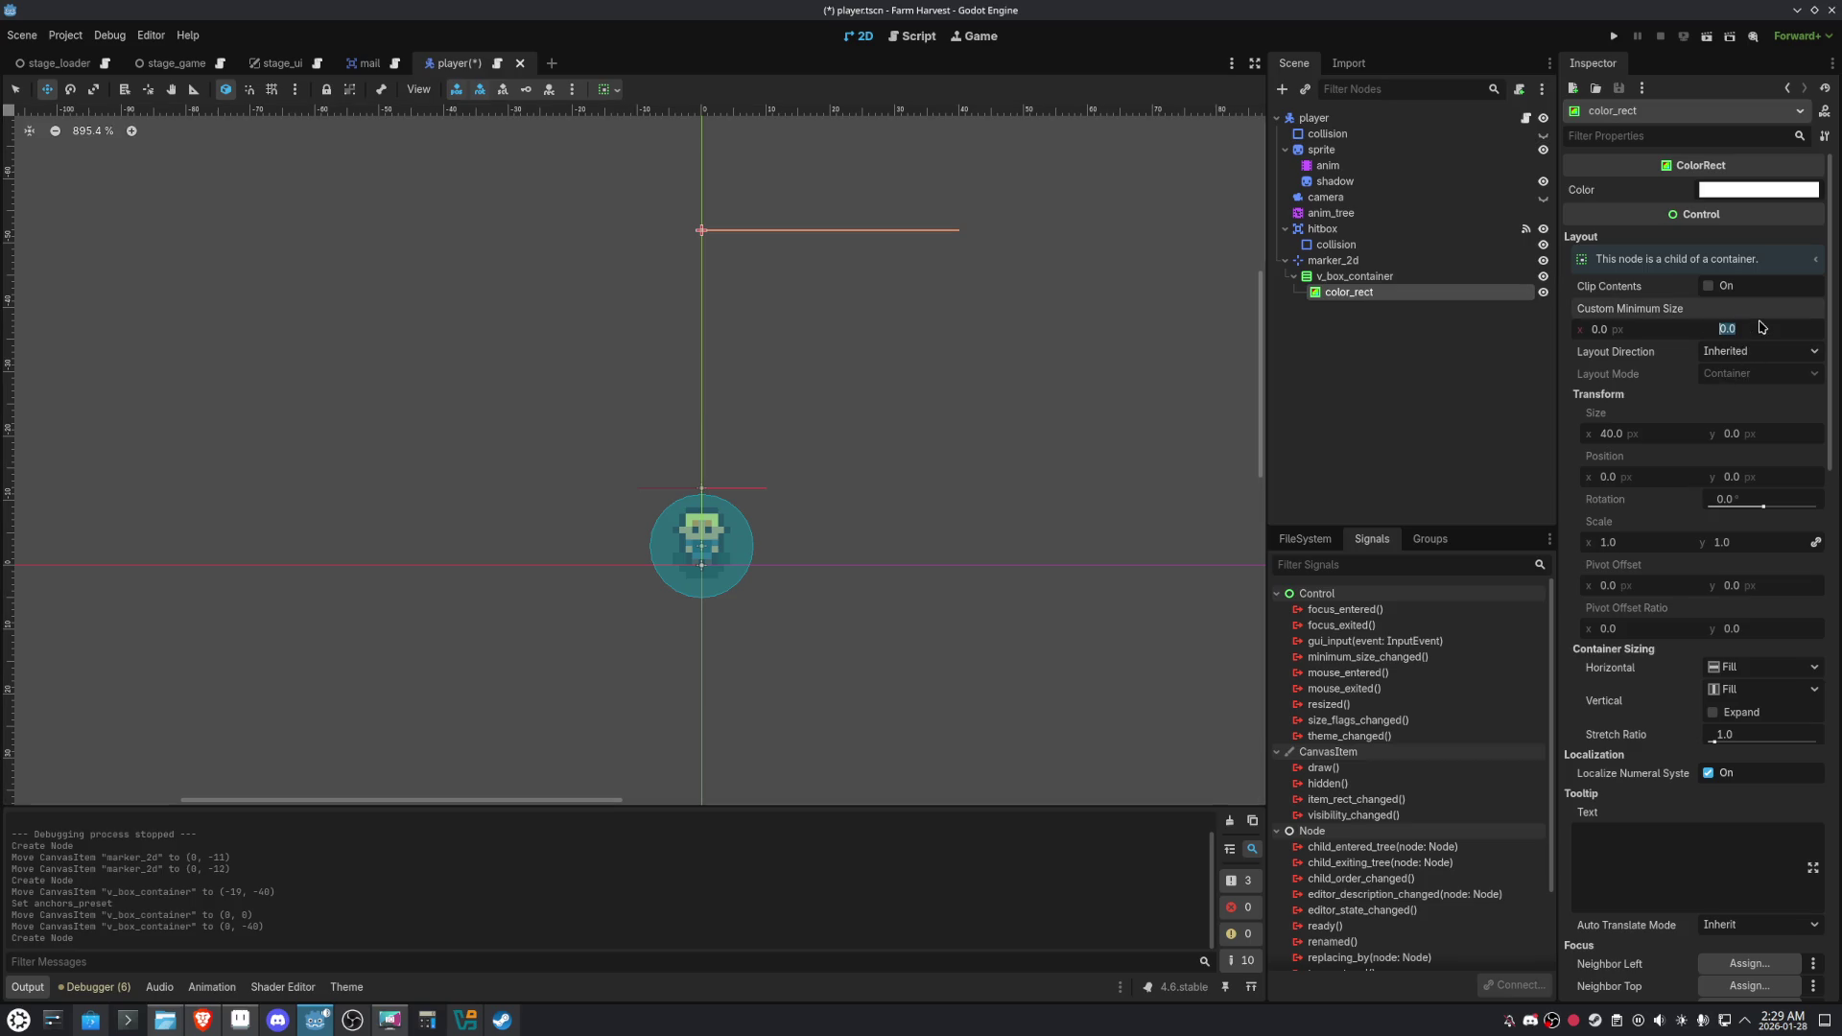
type("5")
key("Return")
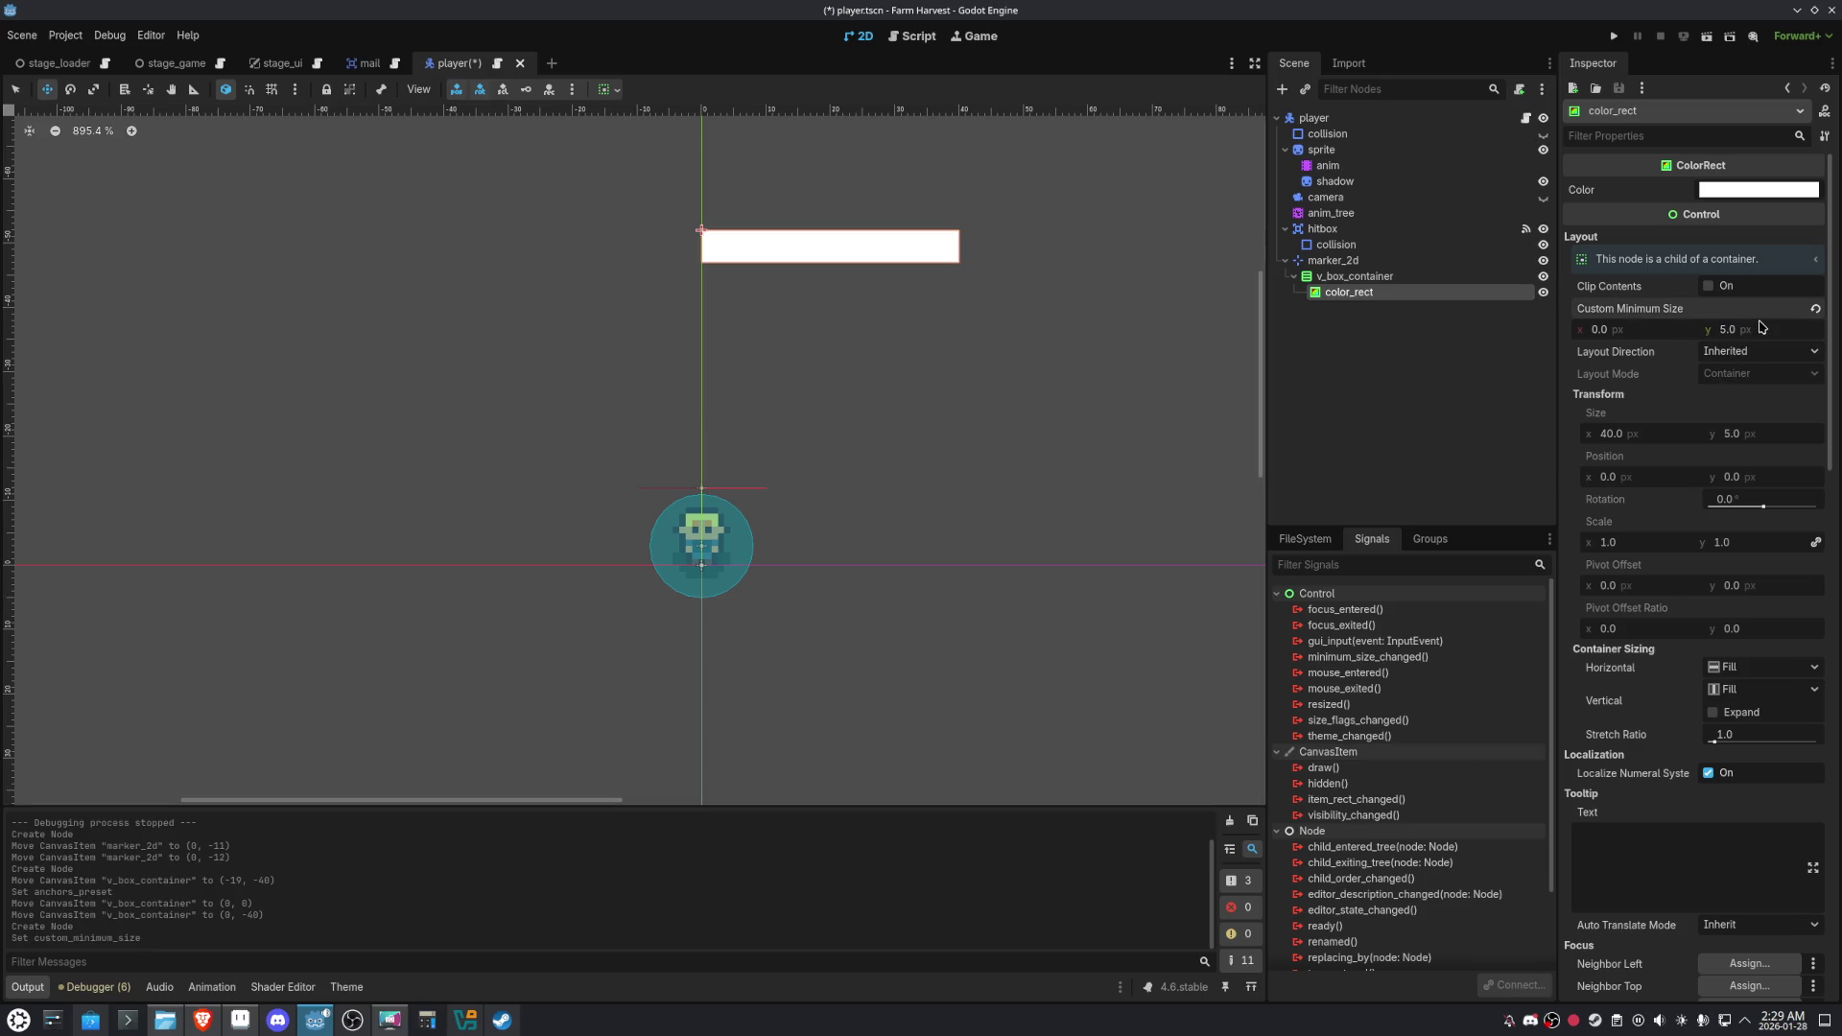
left_click(1331, 293)
key("ctrl+d")
key("ctrl+d")
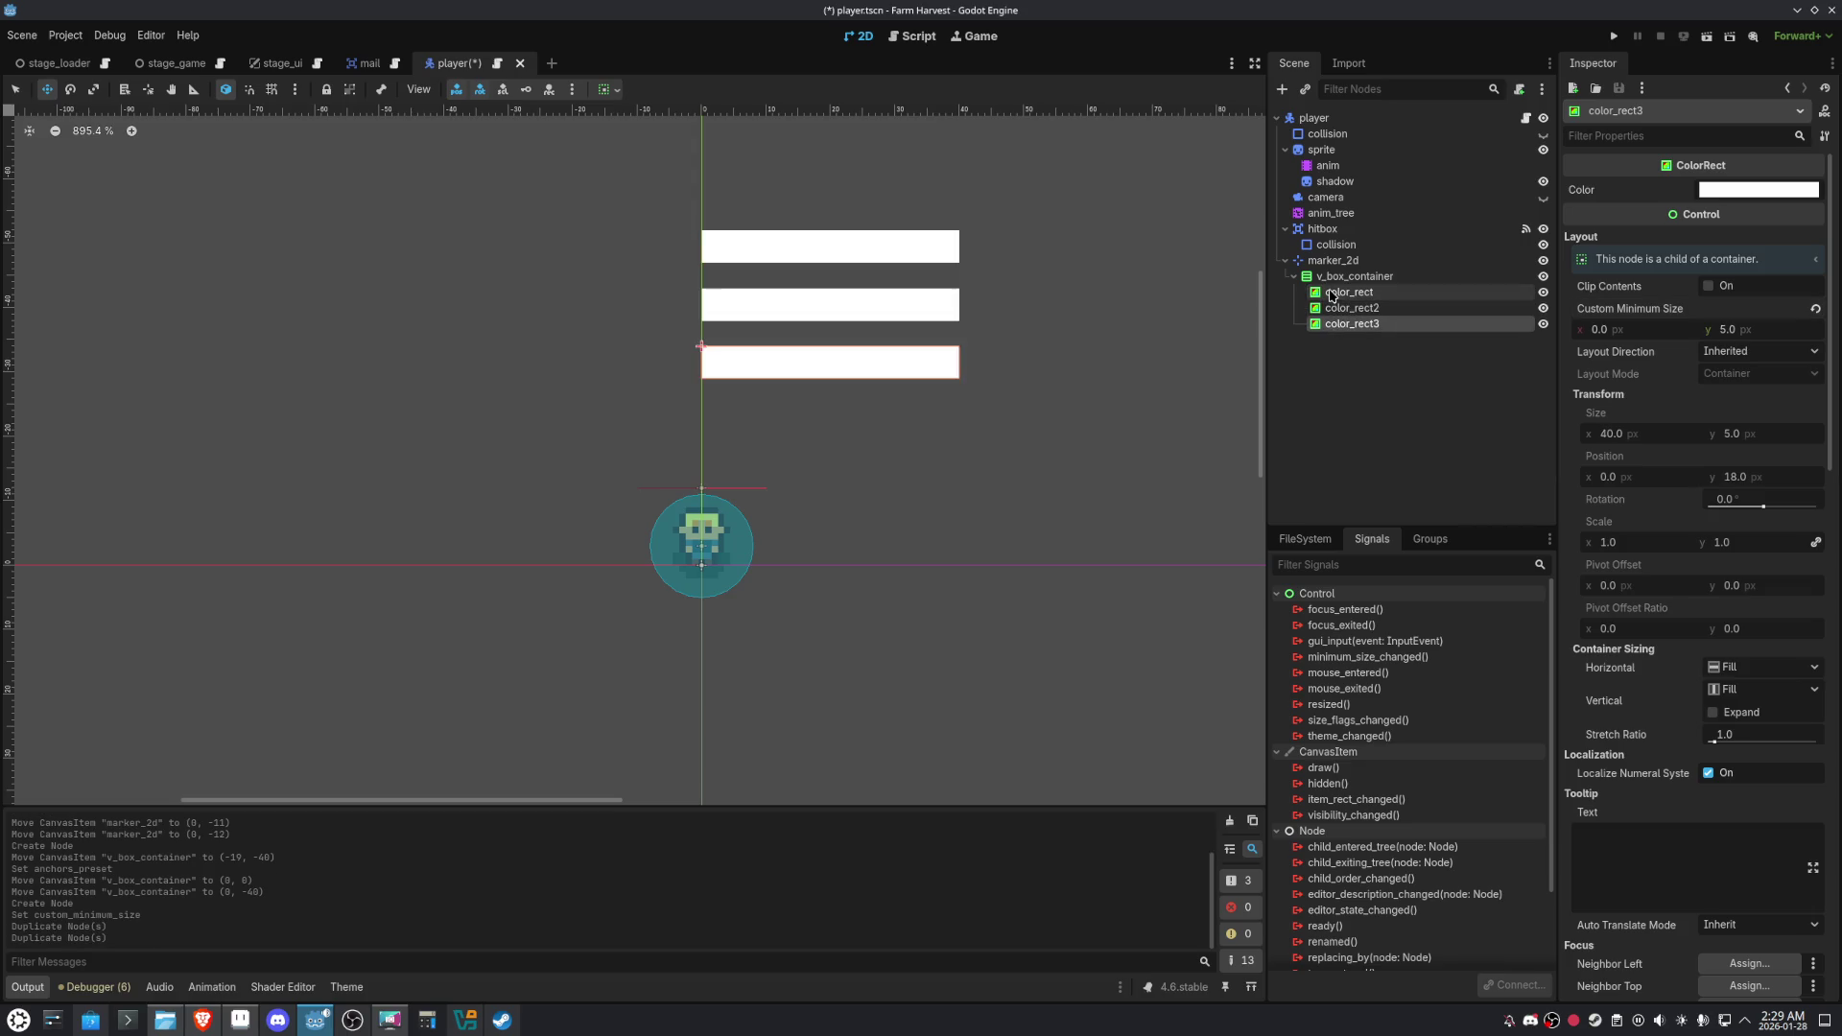
Step: Set the container's Alignment to End, resize it to 40×79, and move it to (-19, -80)
left_click(1336, 277)
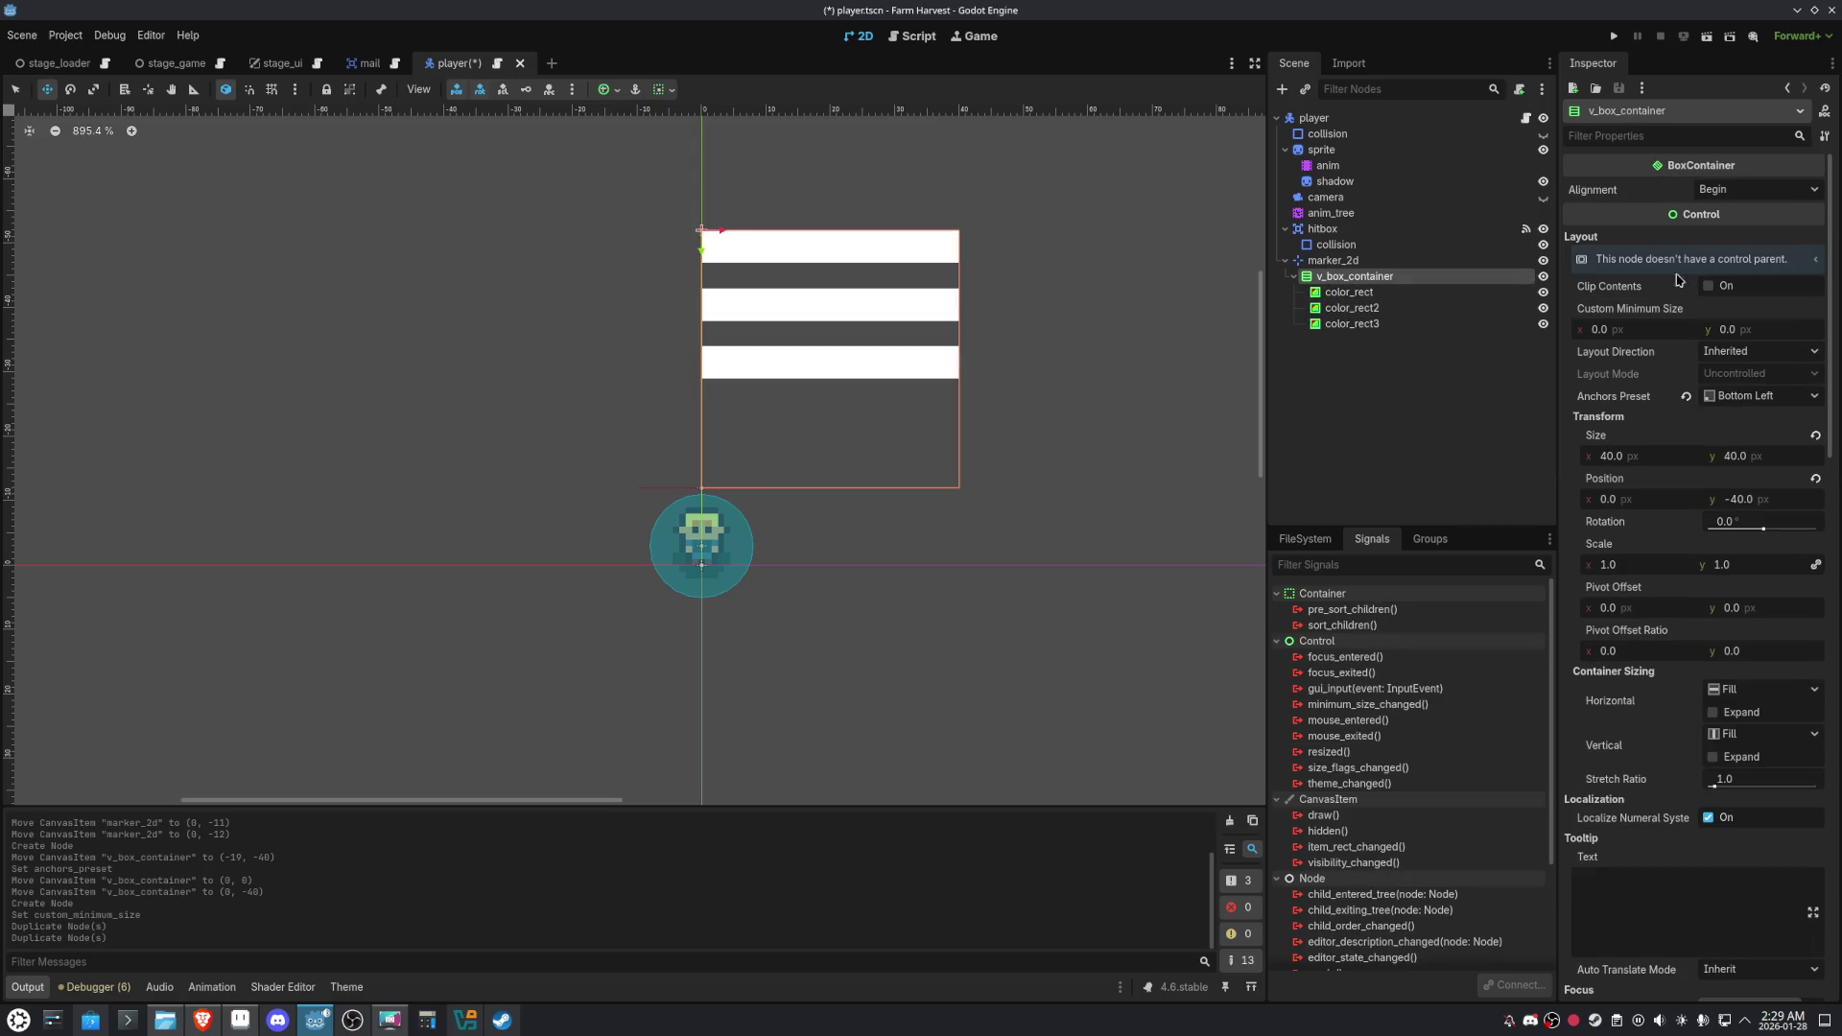
left_click(1754, 191)
left_click(1731, 248)
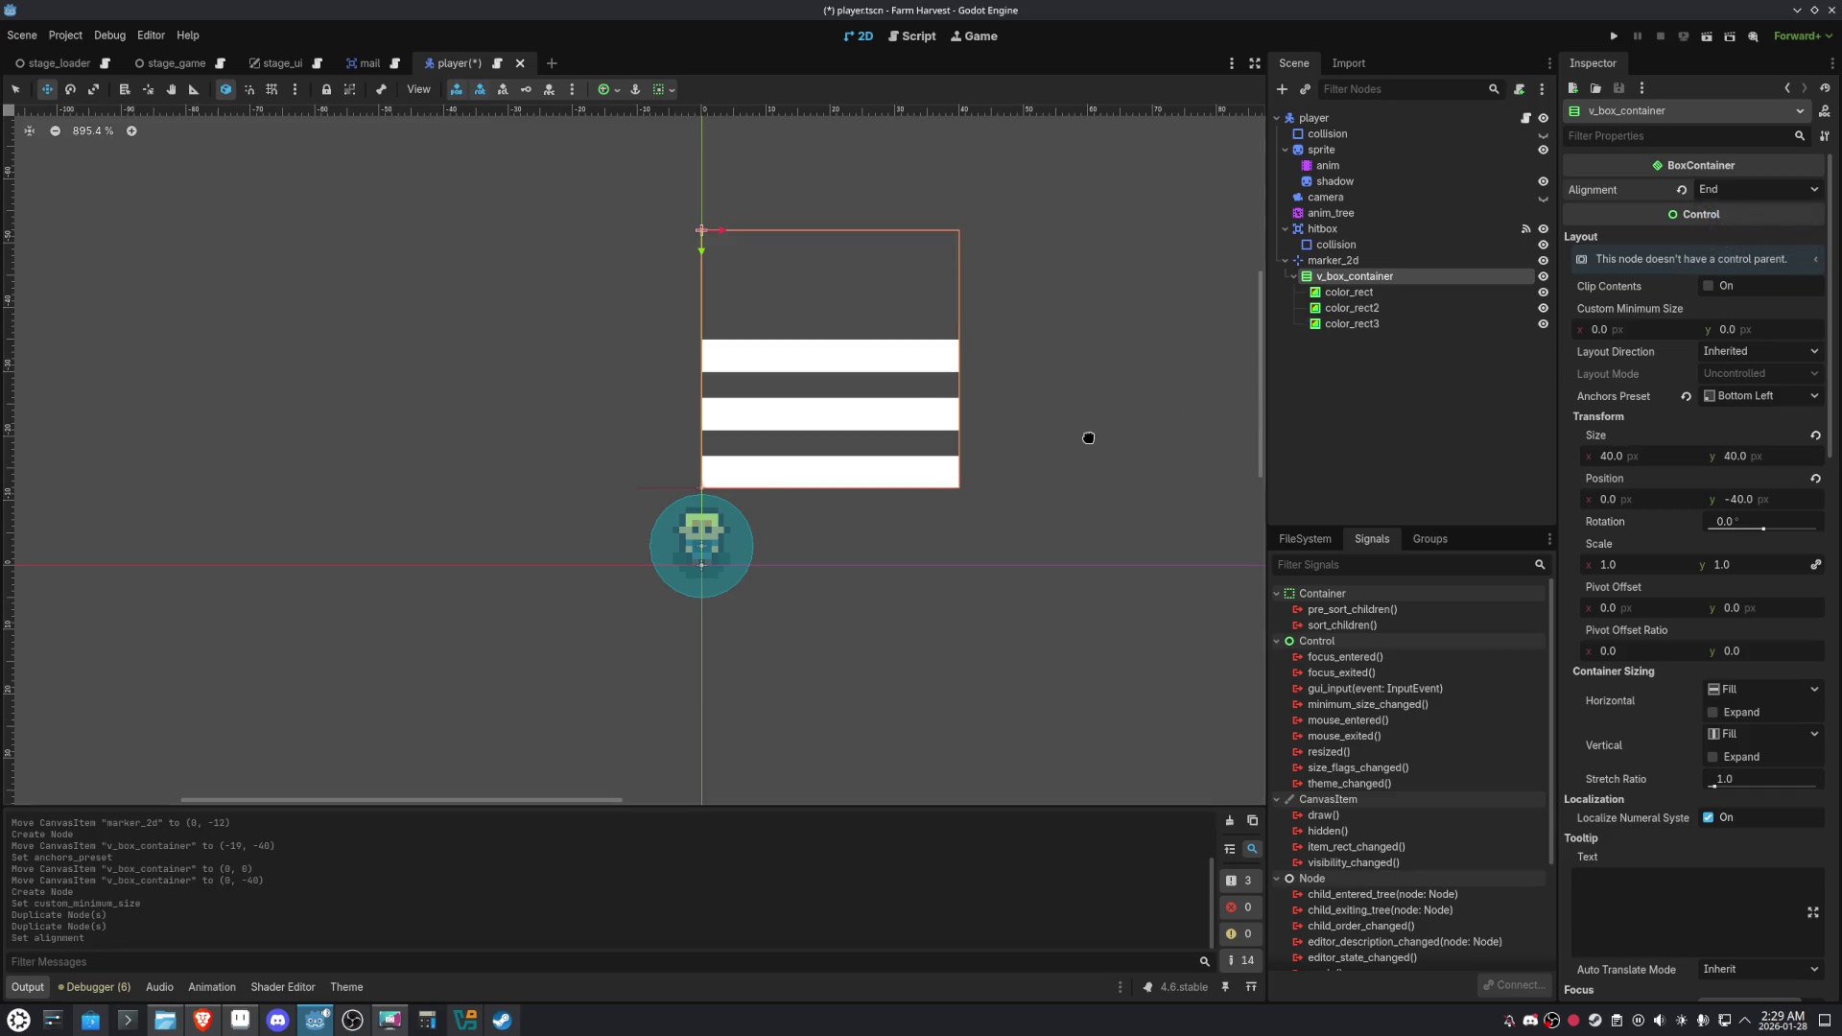
left_click(16, 89)
scroll(693, 477, "down", 3)
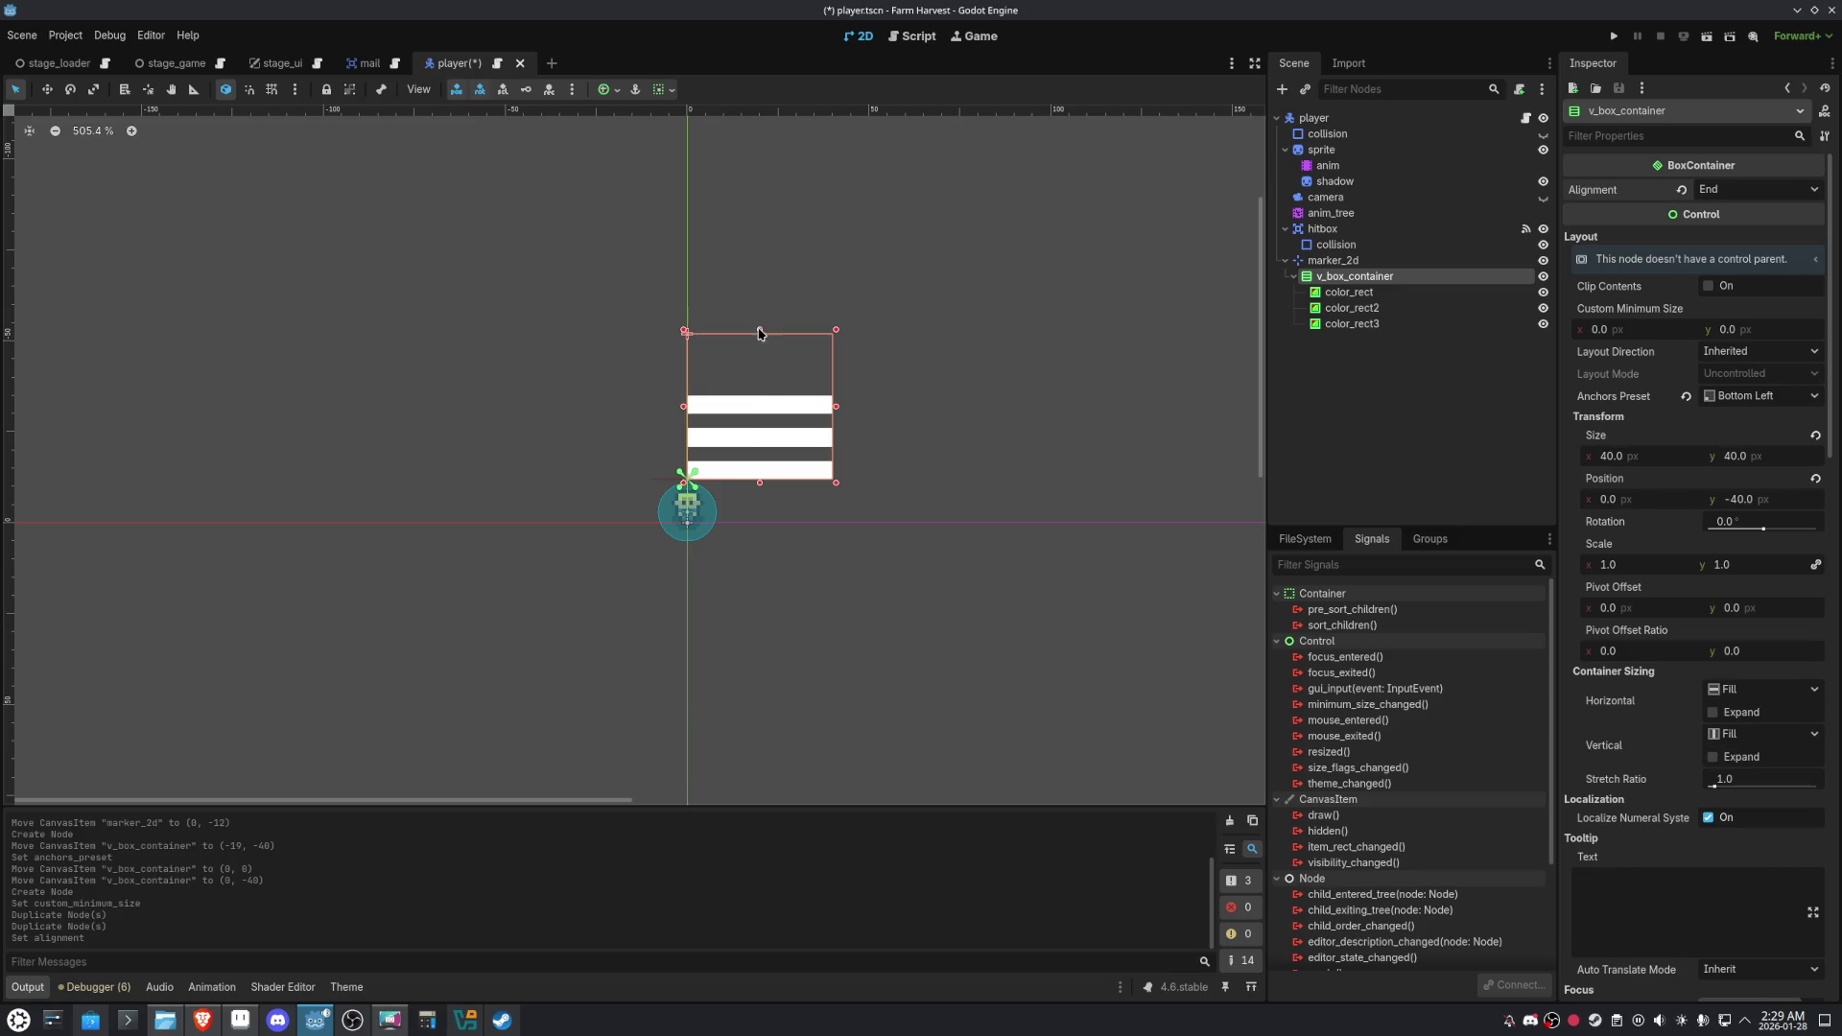
left_click_drag(759, 333, 763, 189)
left_click(46, 89)
left_click_drag(1069, 376, 1001, 374)
scroll(963, 395, "up", 3)
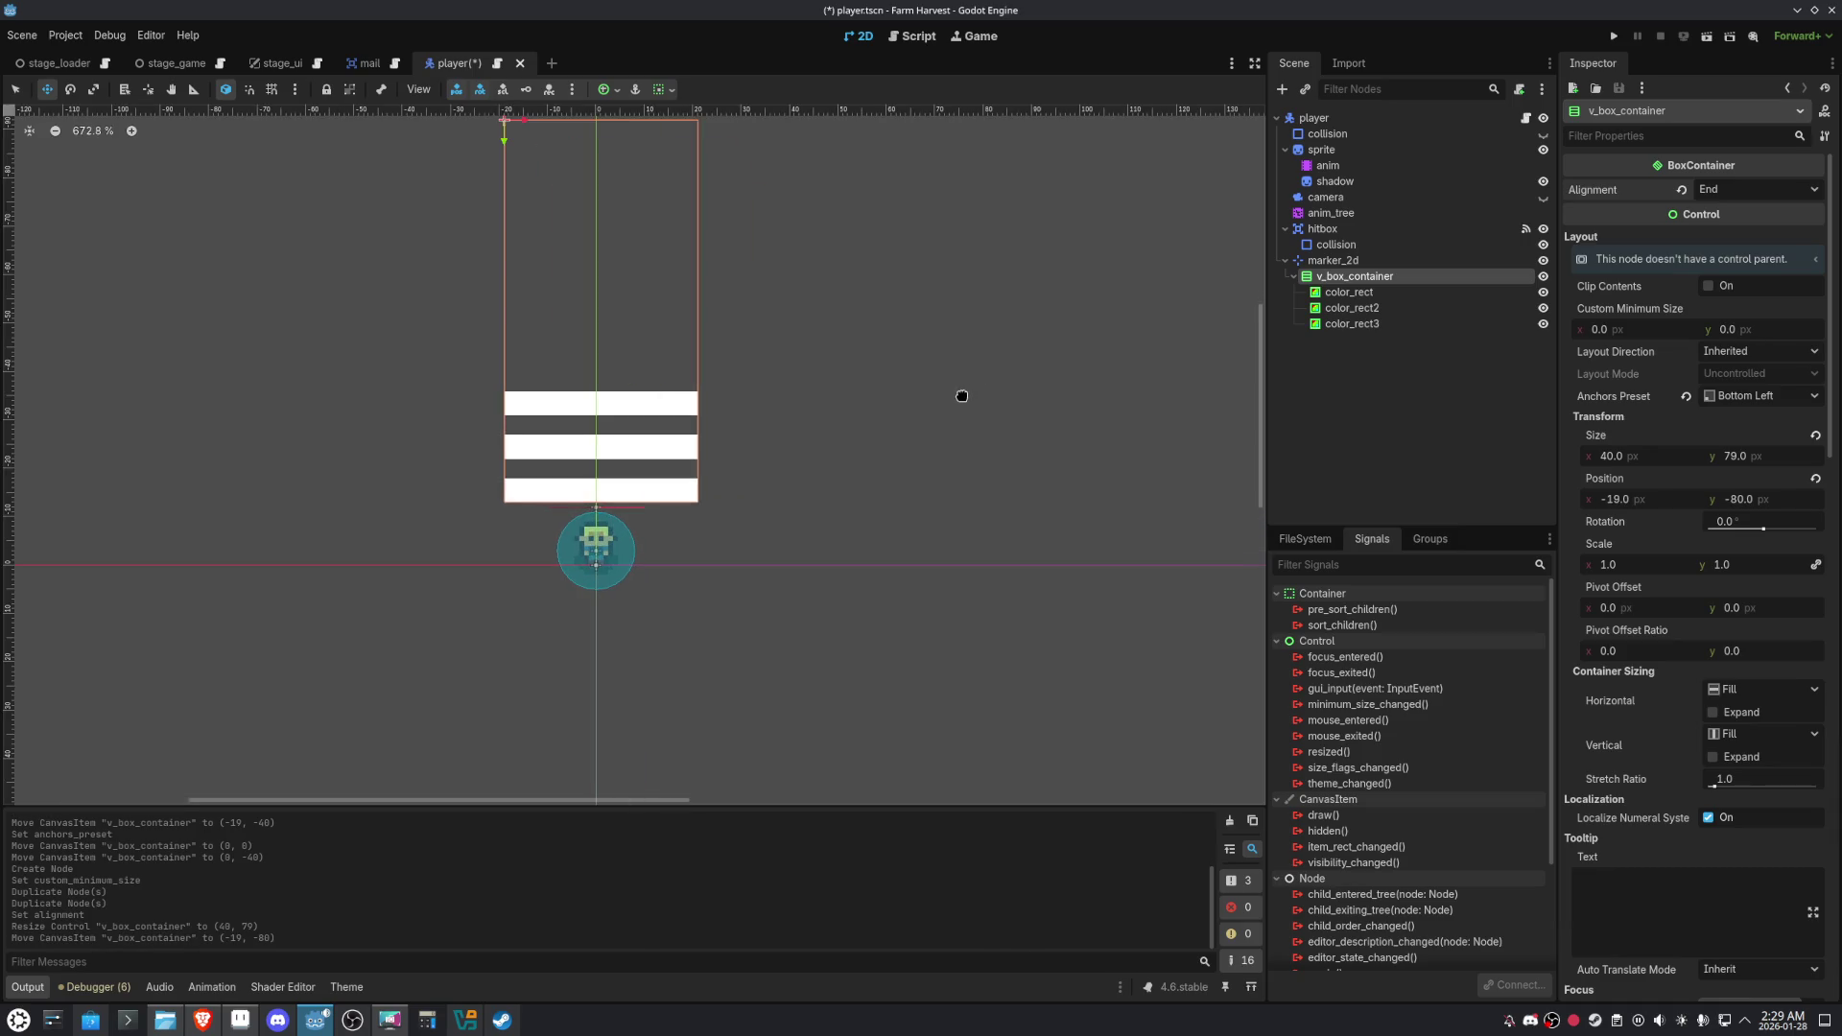
left_click(1353, 324)
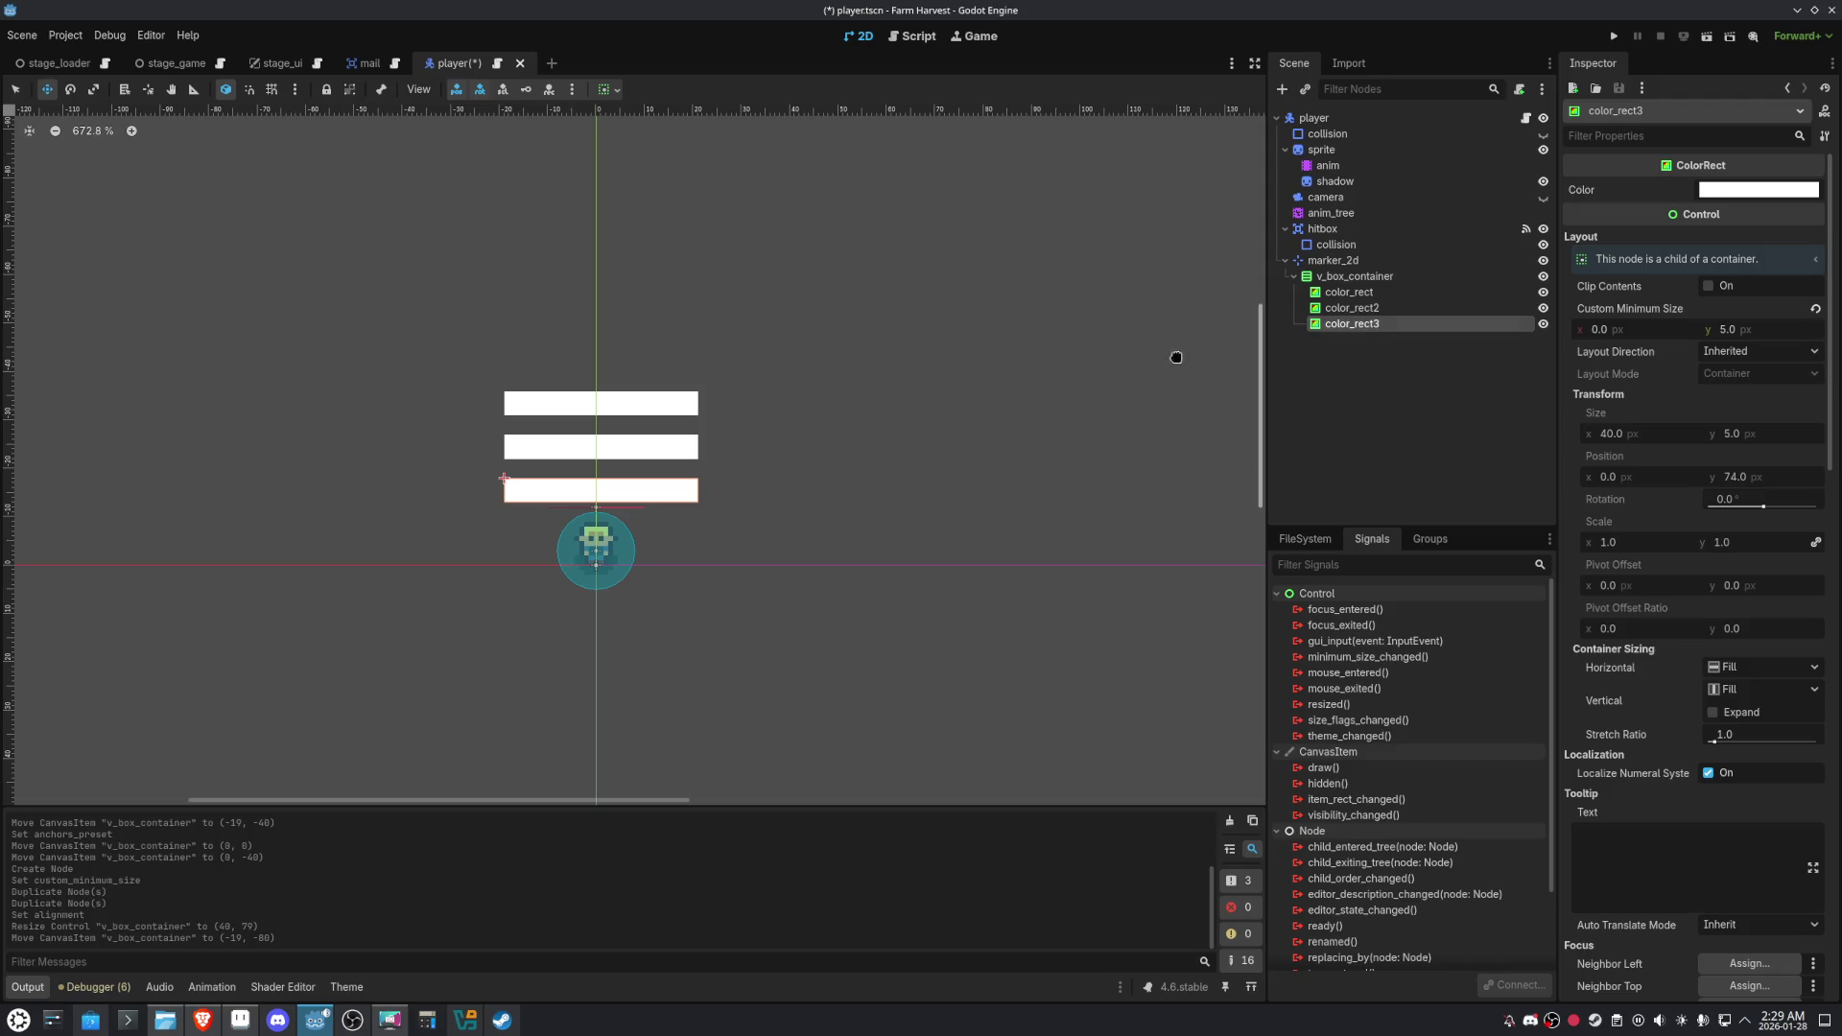
Step: Duplicate the bottom bar into a fourth and colour the top color_rect magenta
key("ctrl+d")
left_click(1372, 297)
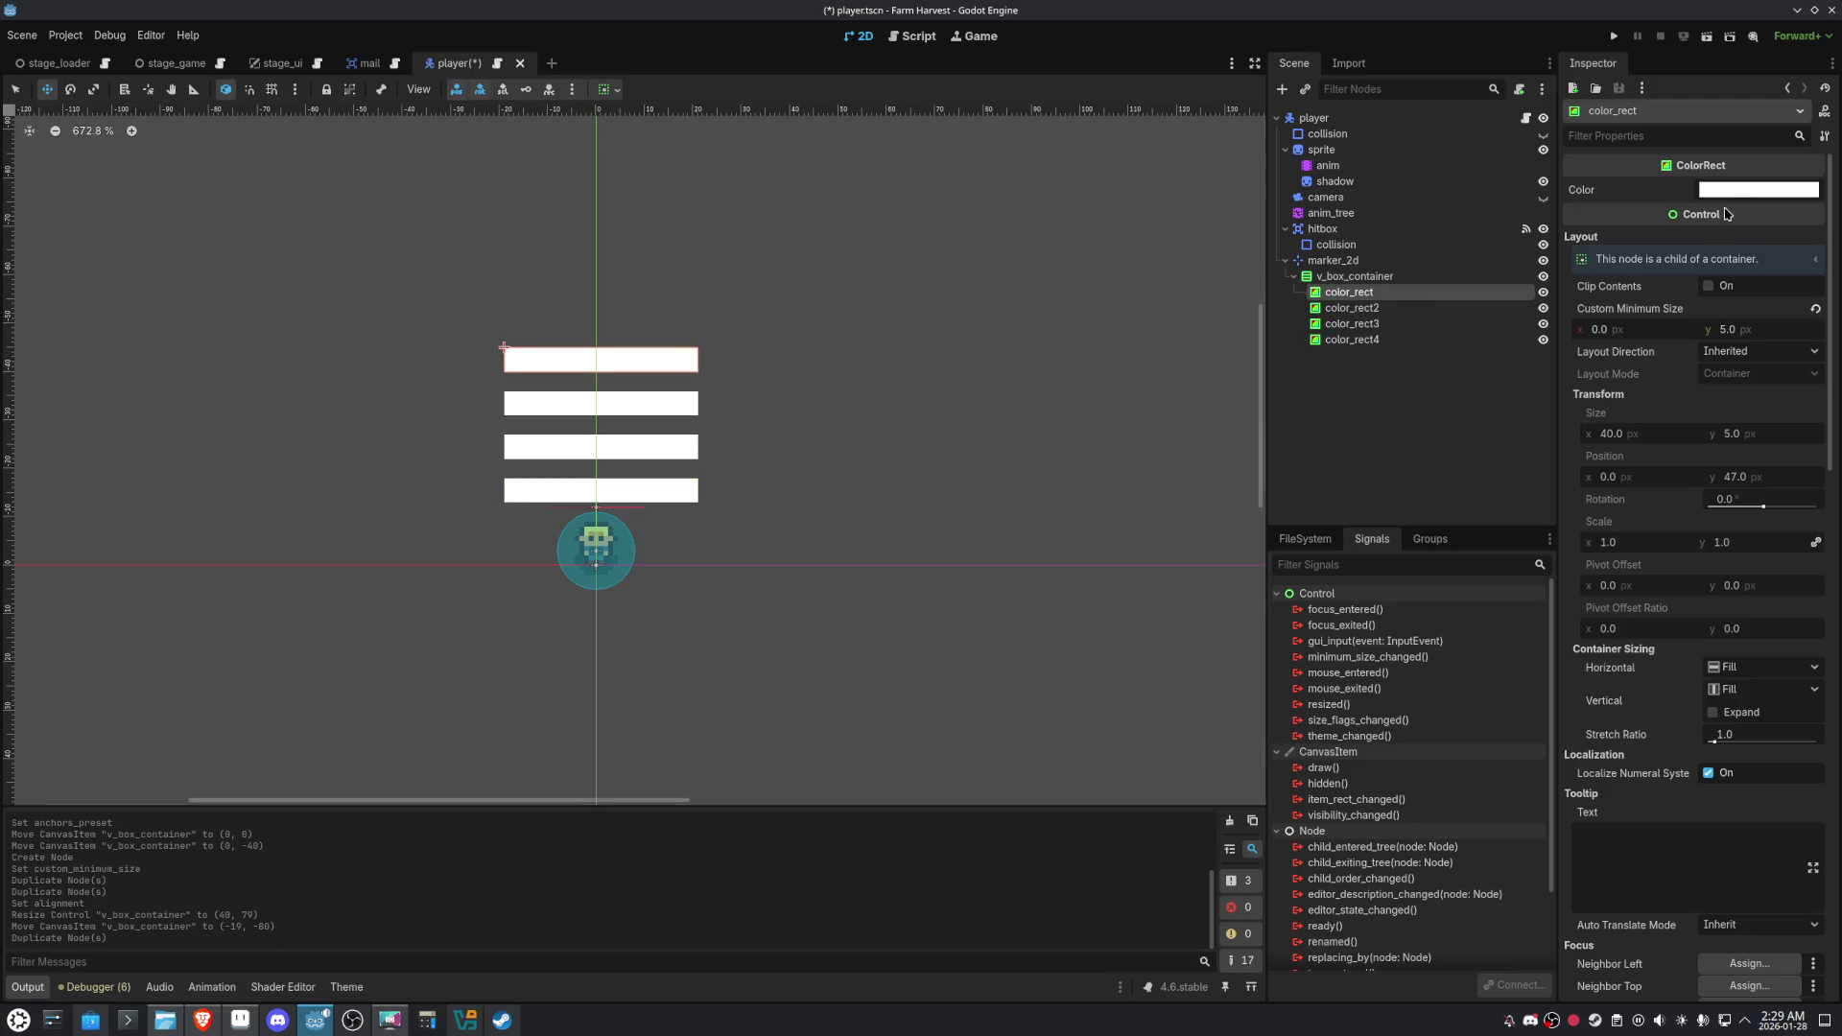
left_click(1730, 189)
left_click_drag(1664, 486, 1639, 483)
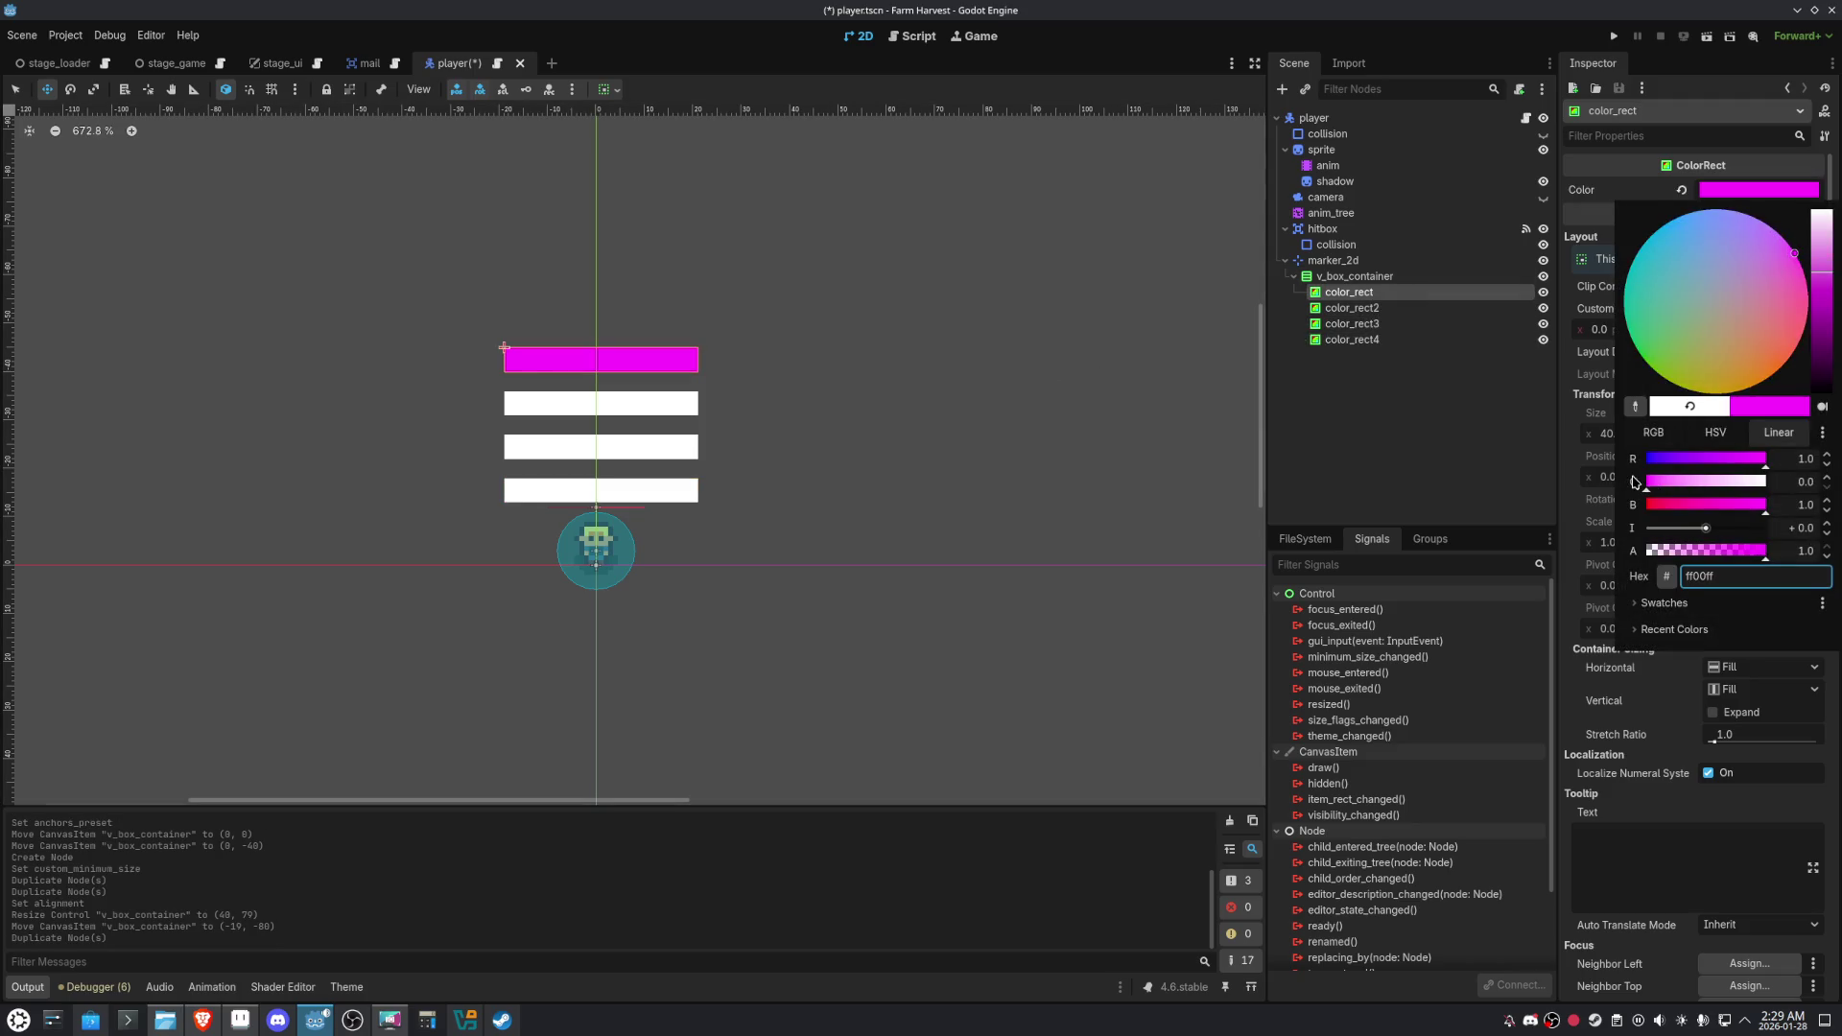
left_click(1360, 342)
Step: Duplicate color_rect4 into a fifth bar and check the container's Layout Direction, leaving it unchanged
left_click(1361, 342)
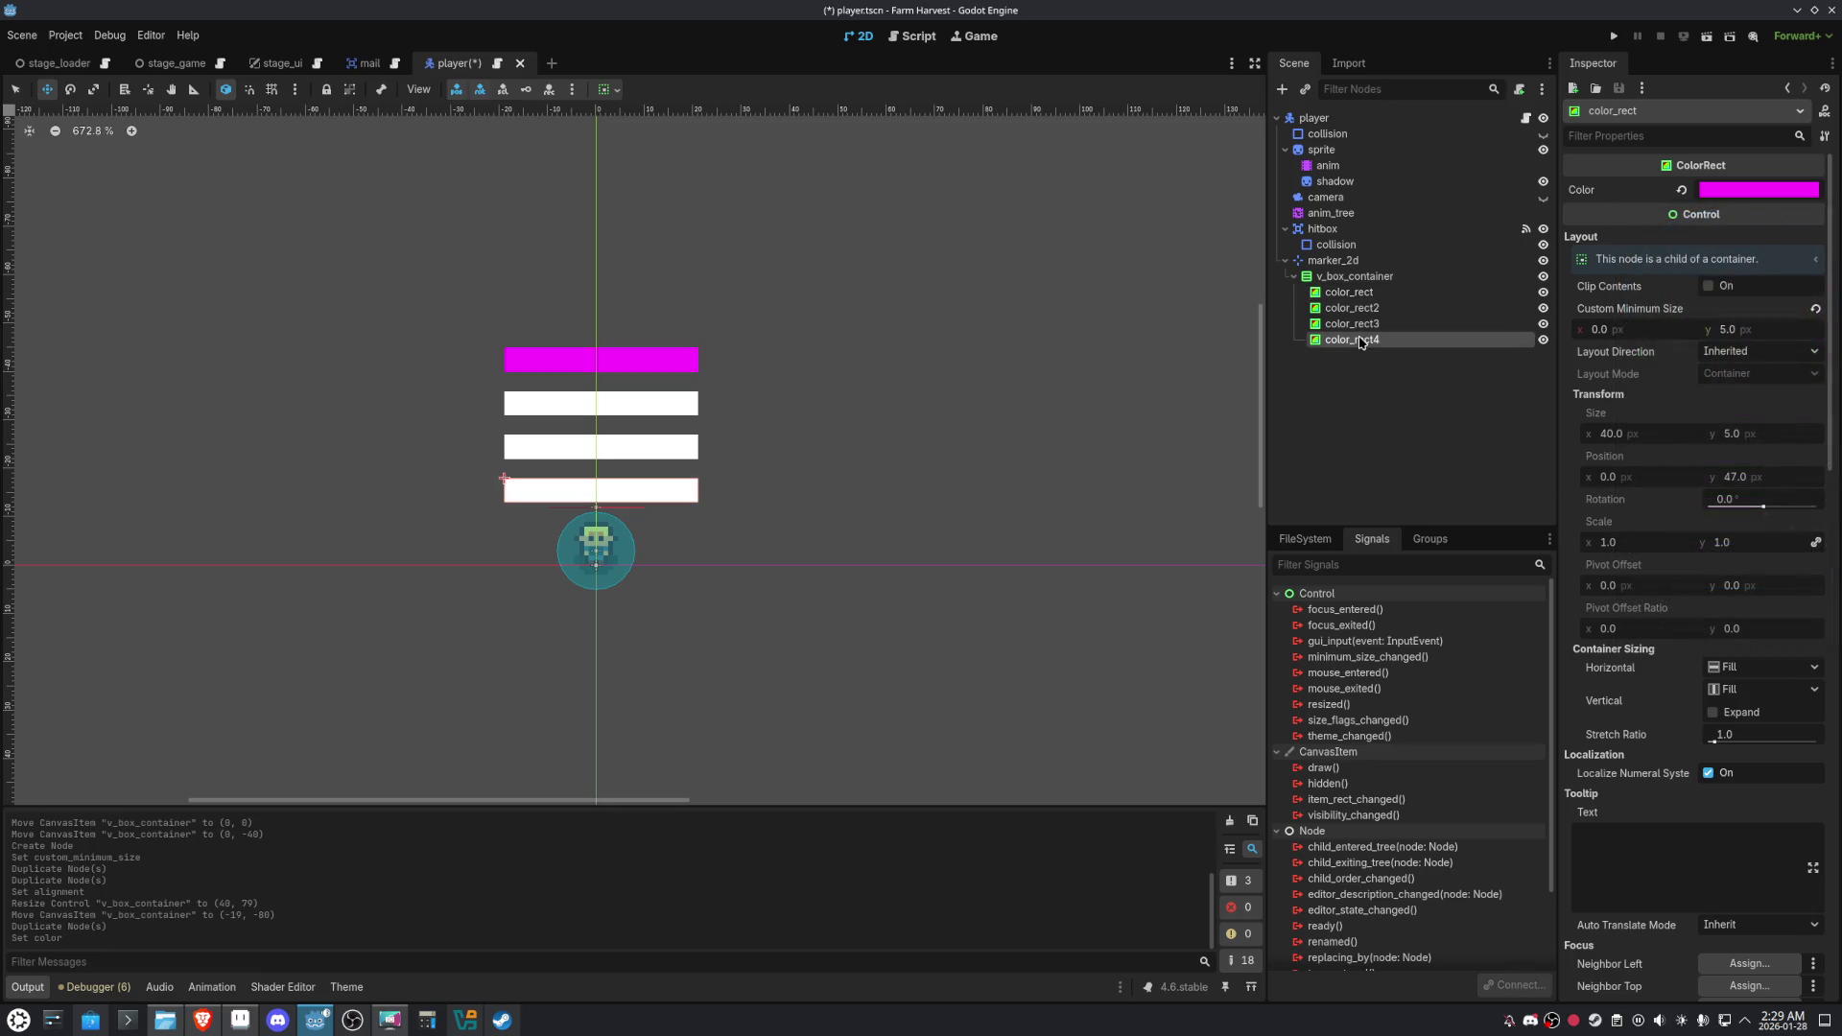
key("ctrl+d")
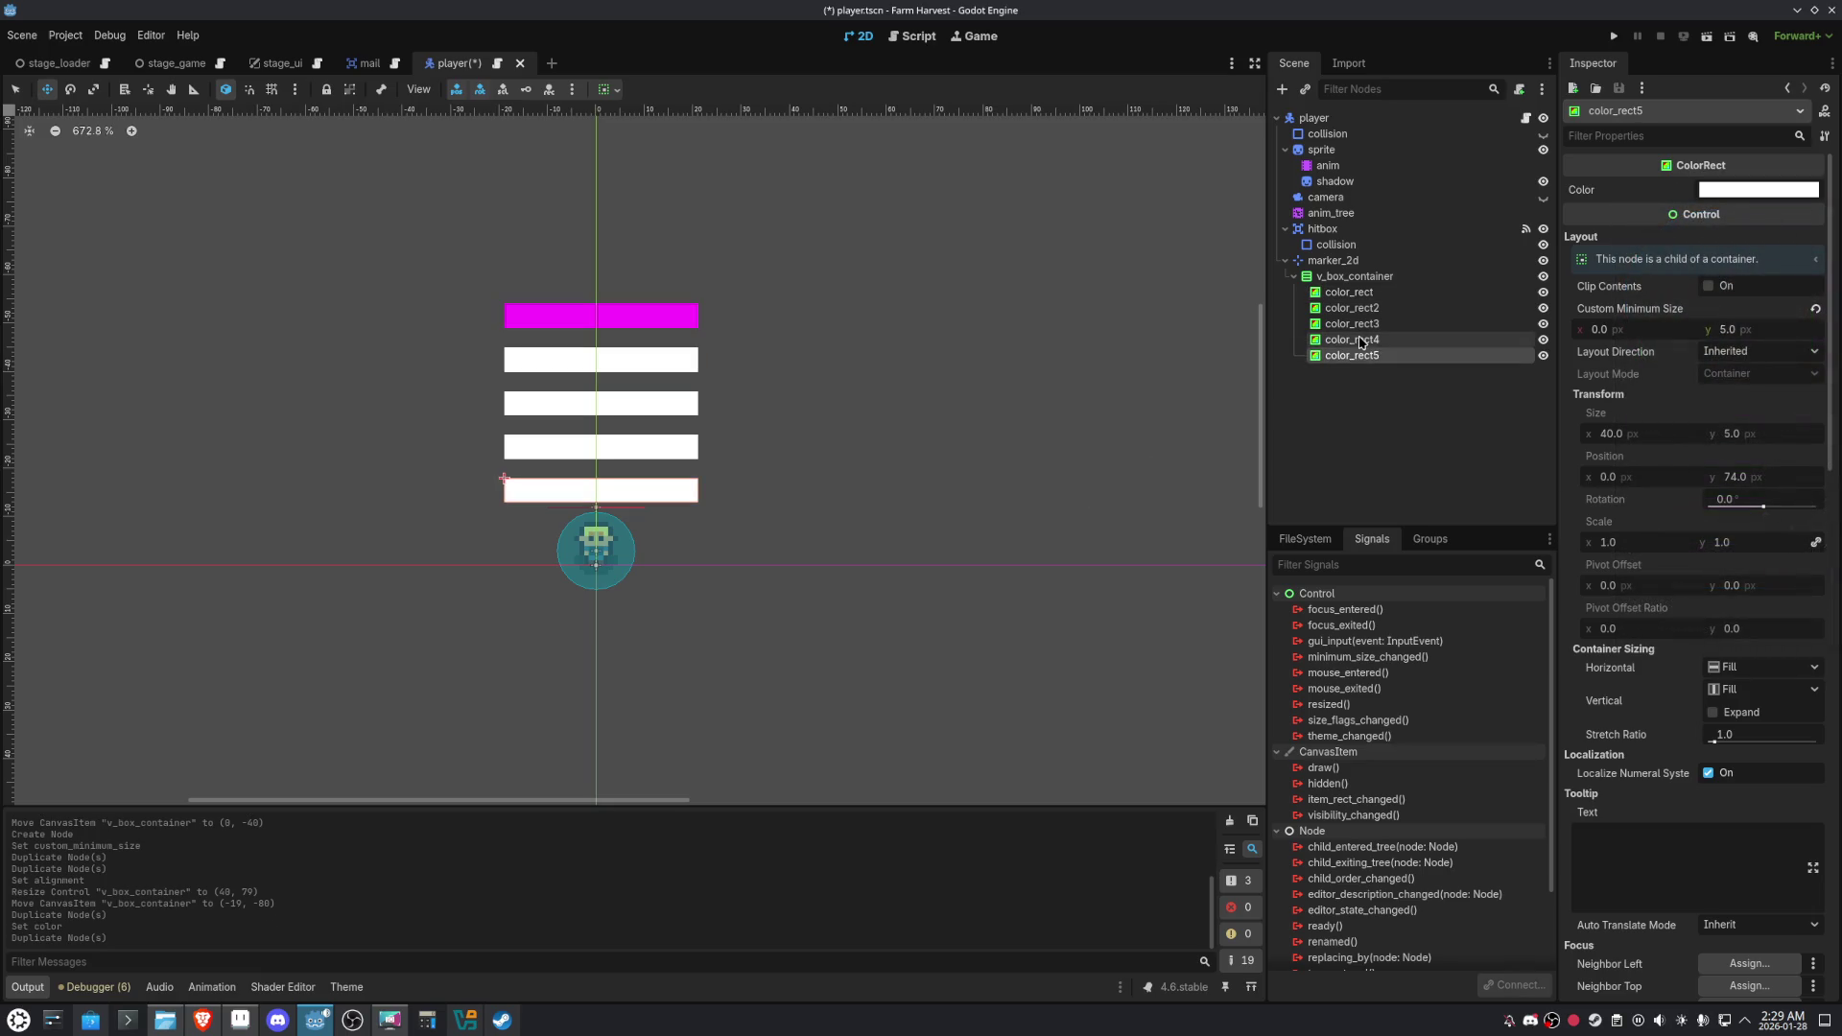
left_click(1343, 278)
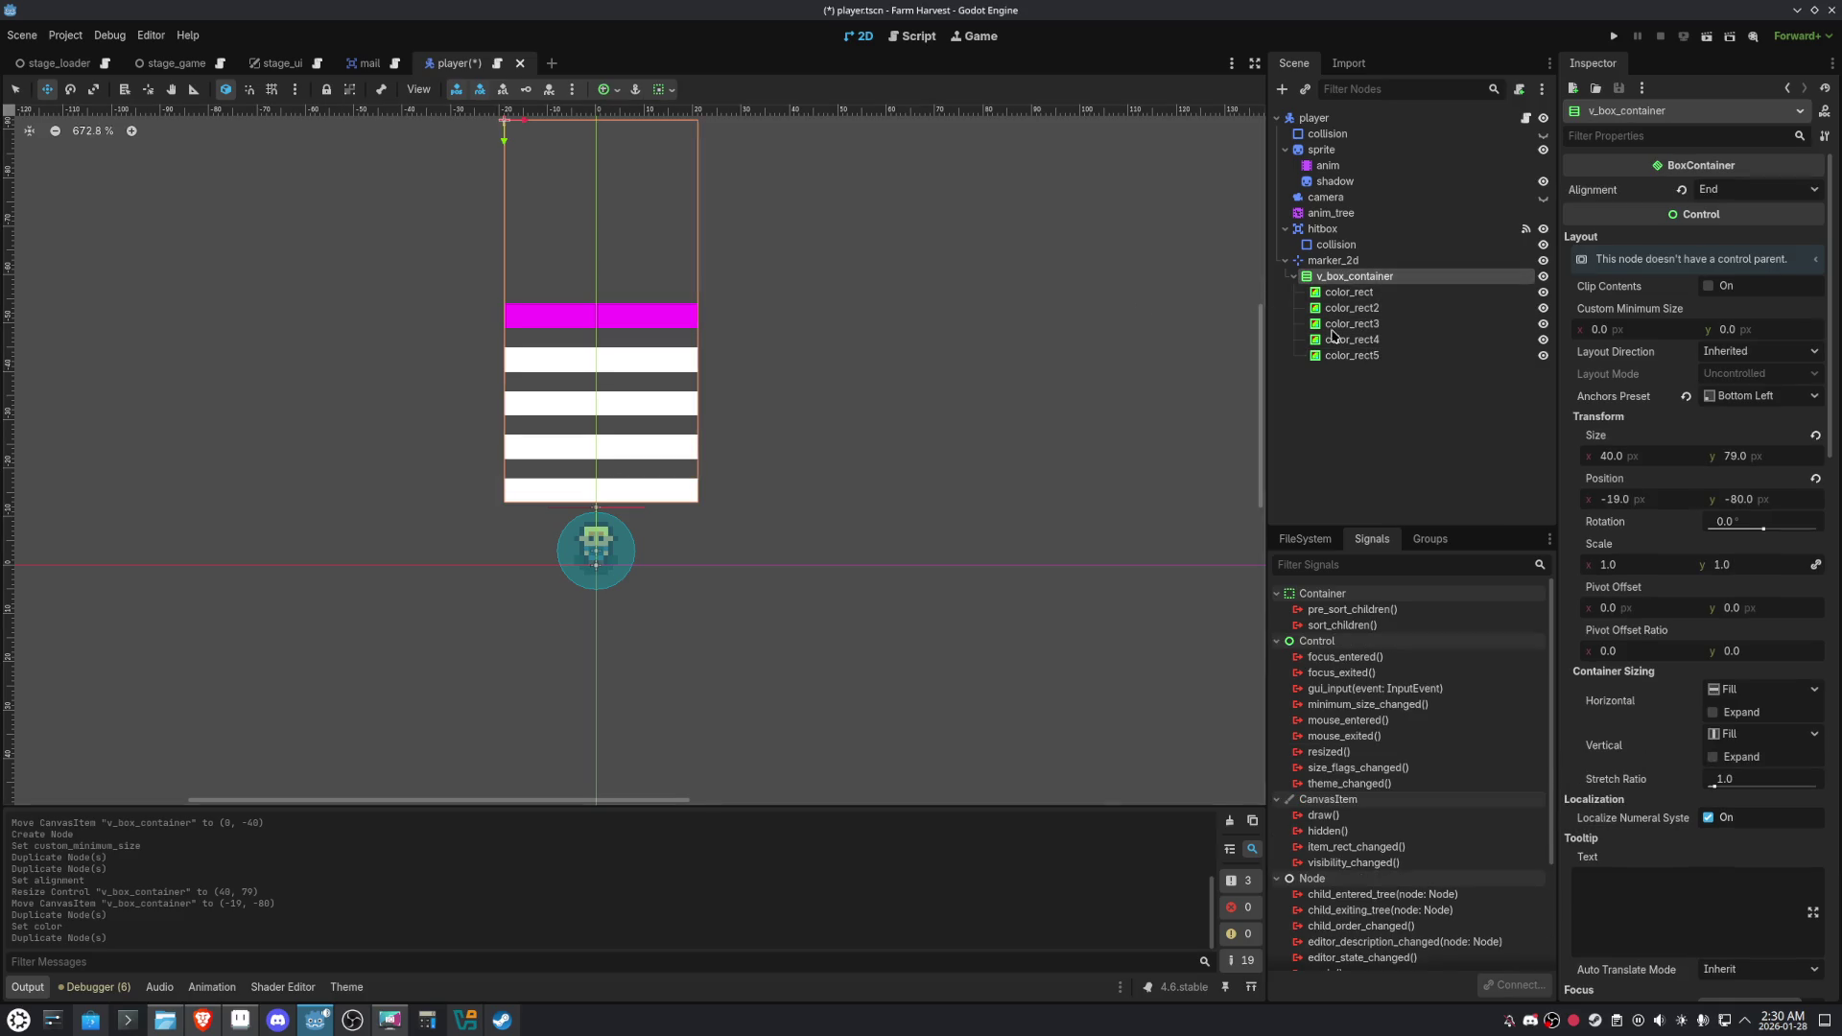
left_click(1747, 355)
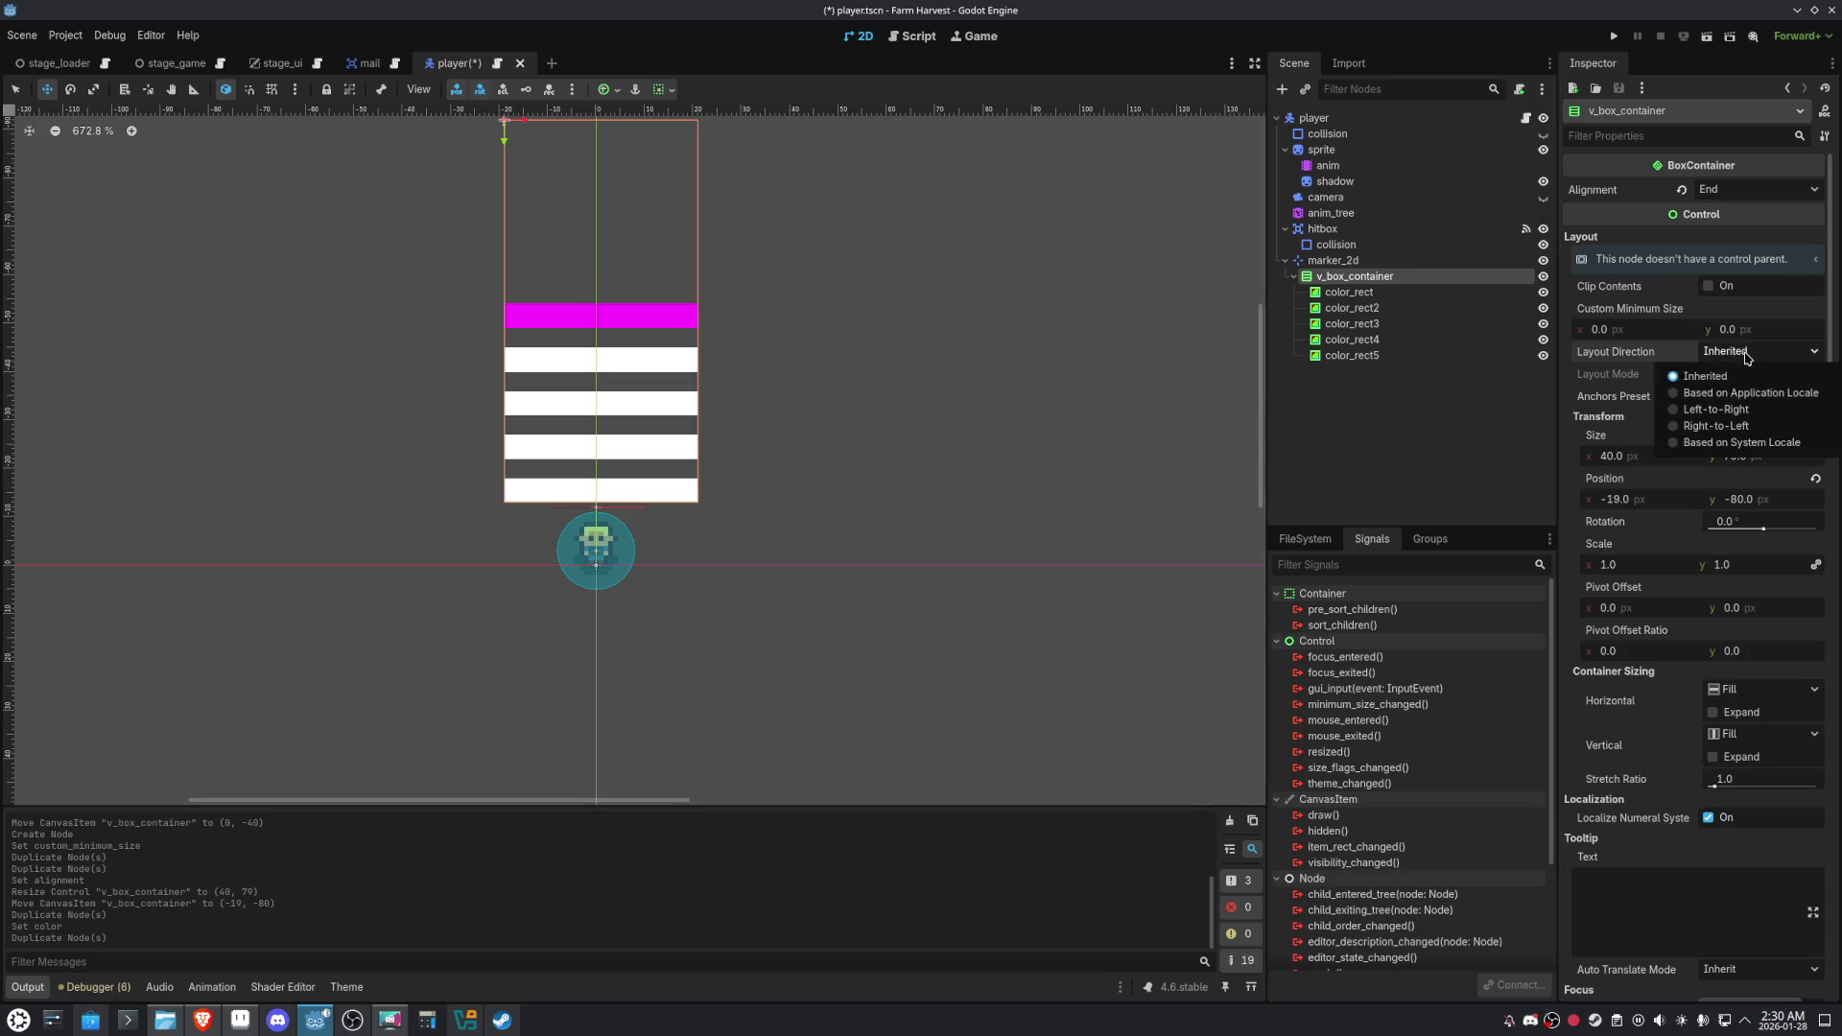
left_click(1746, 357)
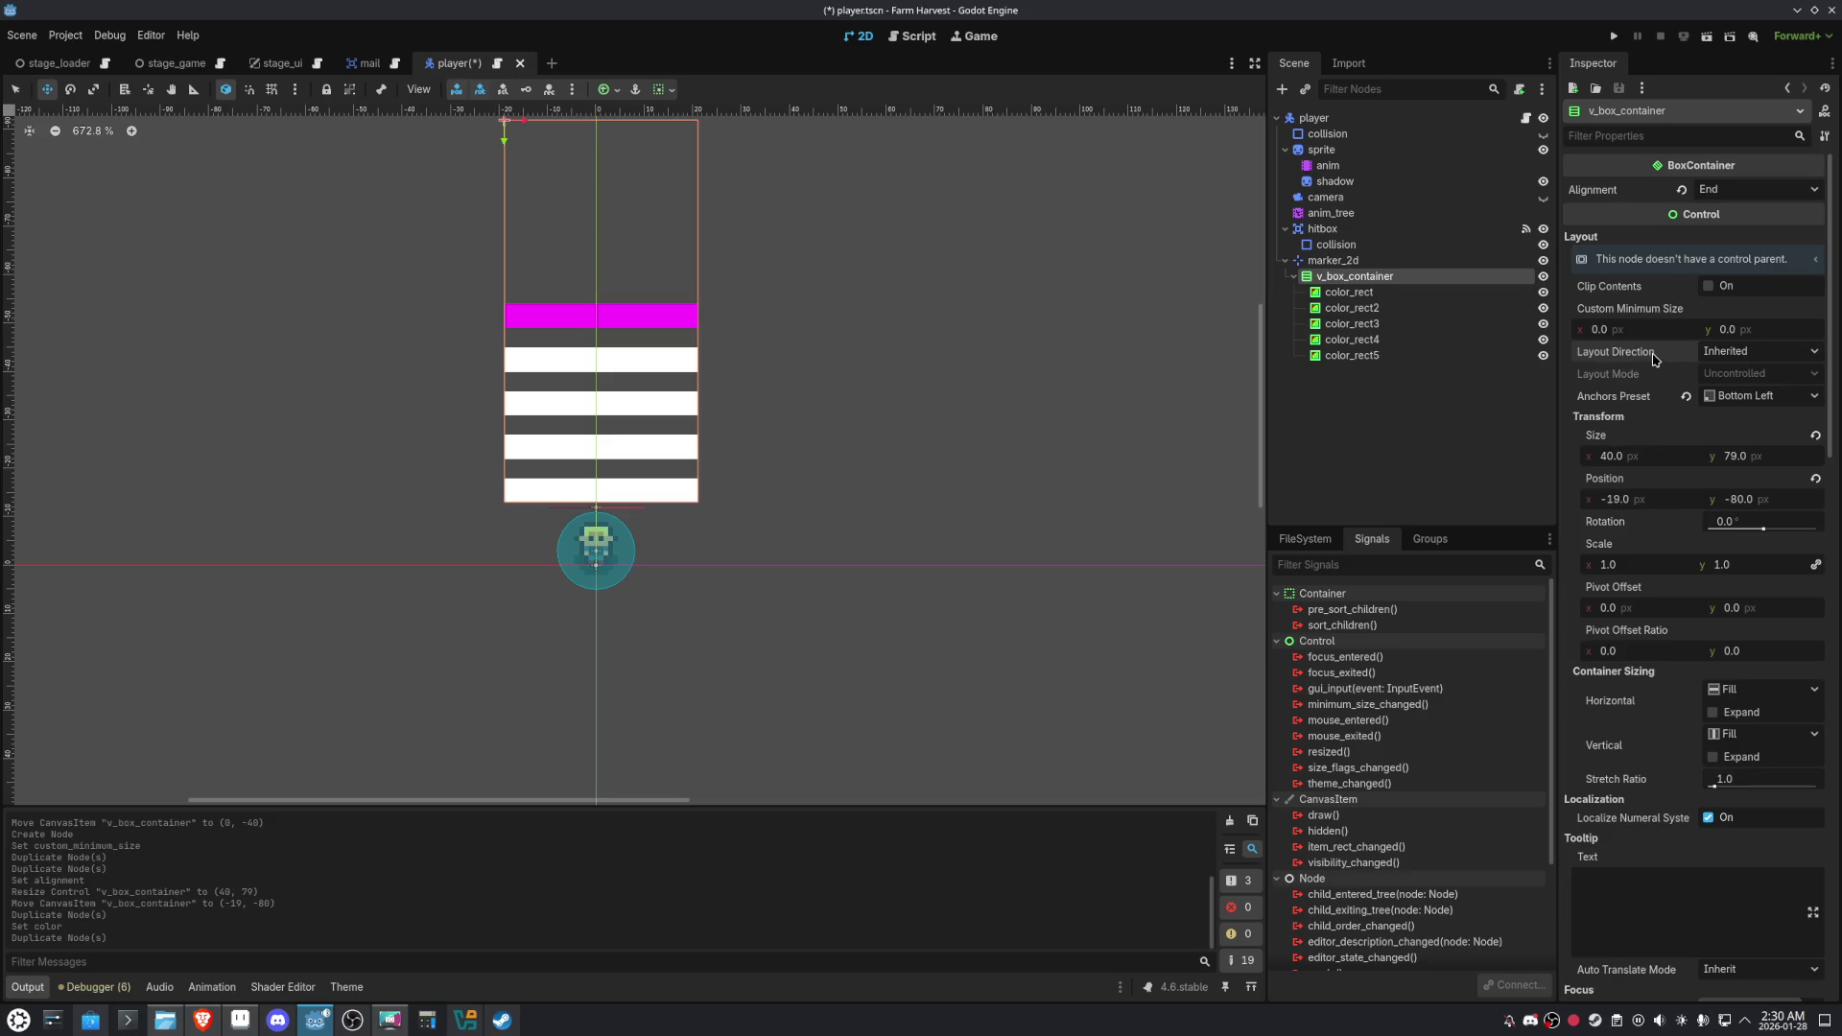
mouse_move(1654, 359)
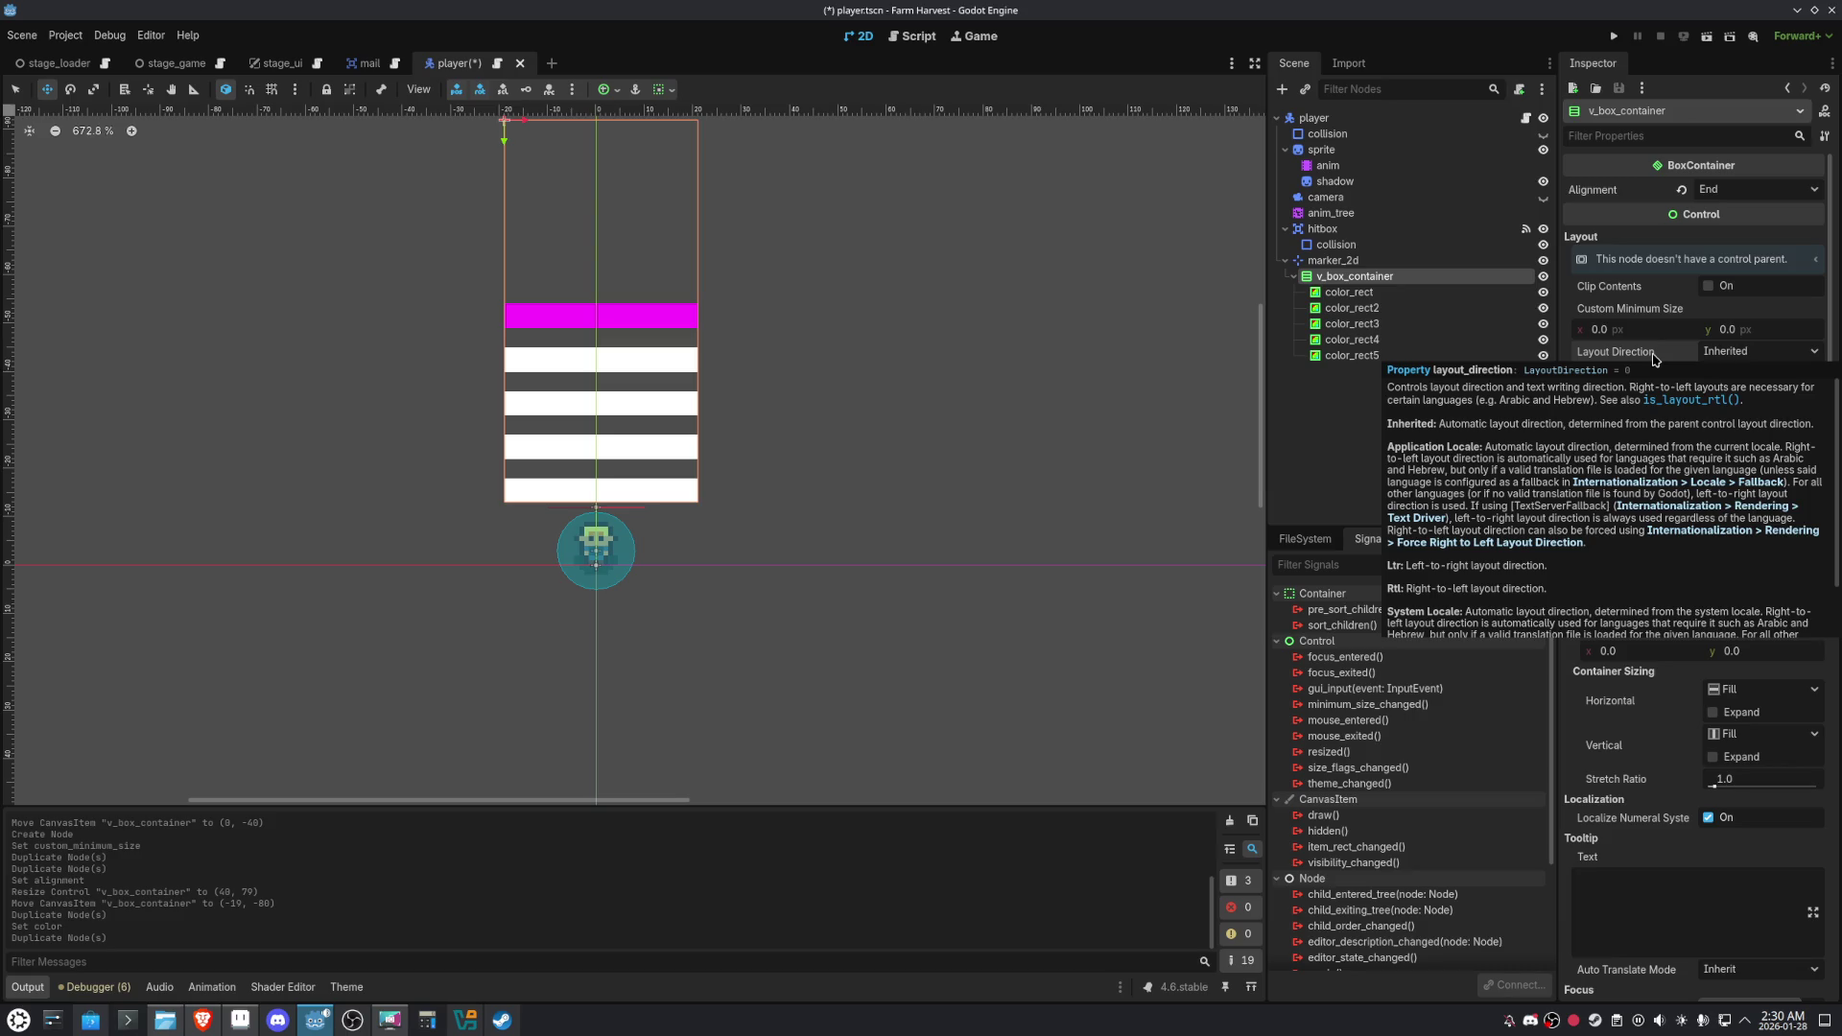
left_click(1330, 432)
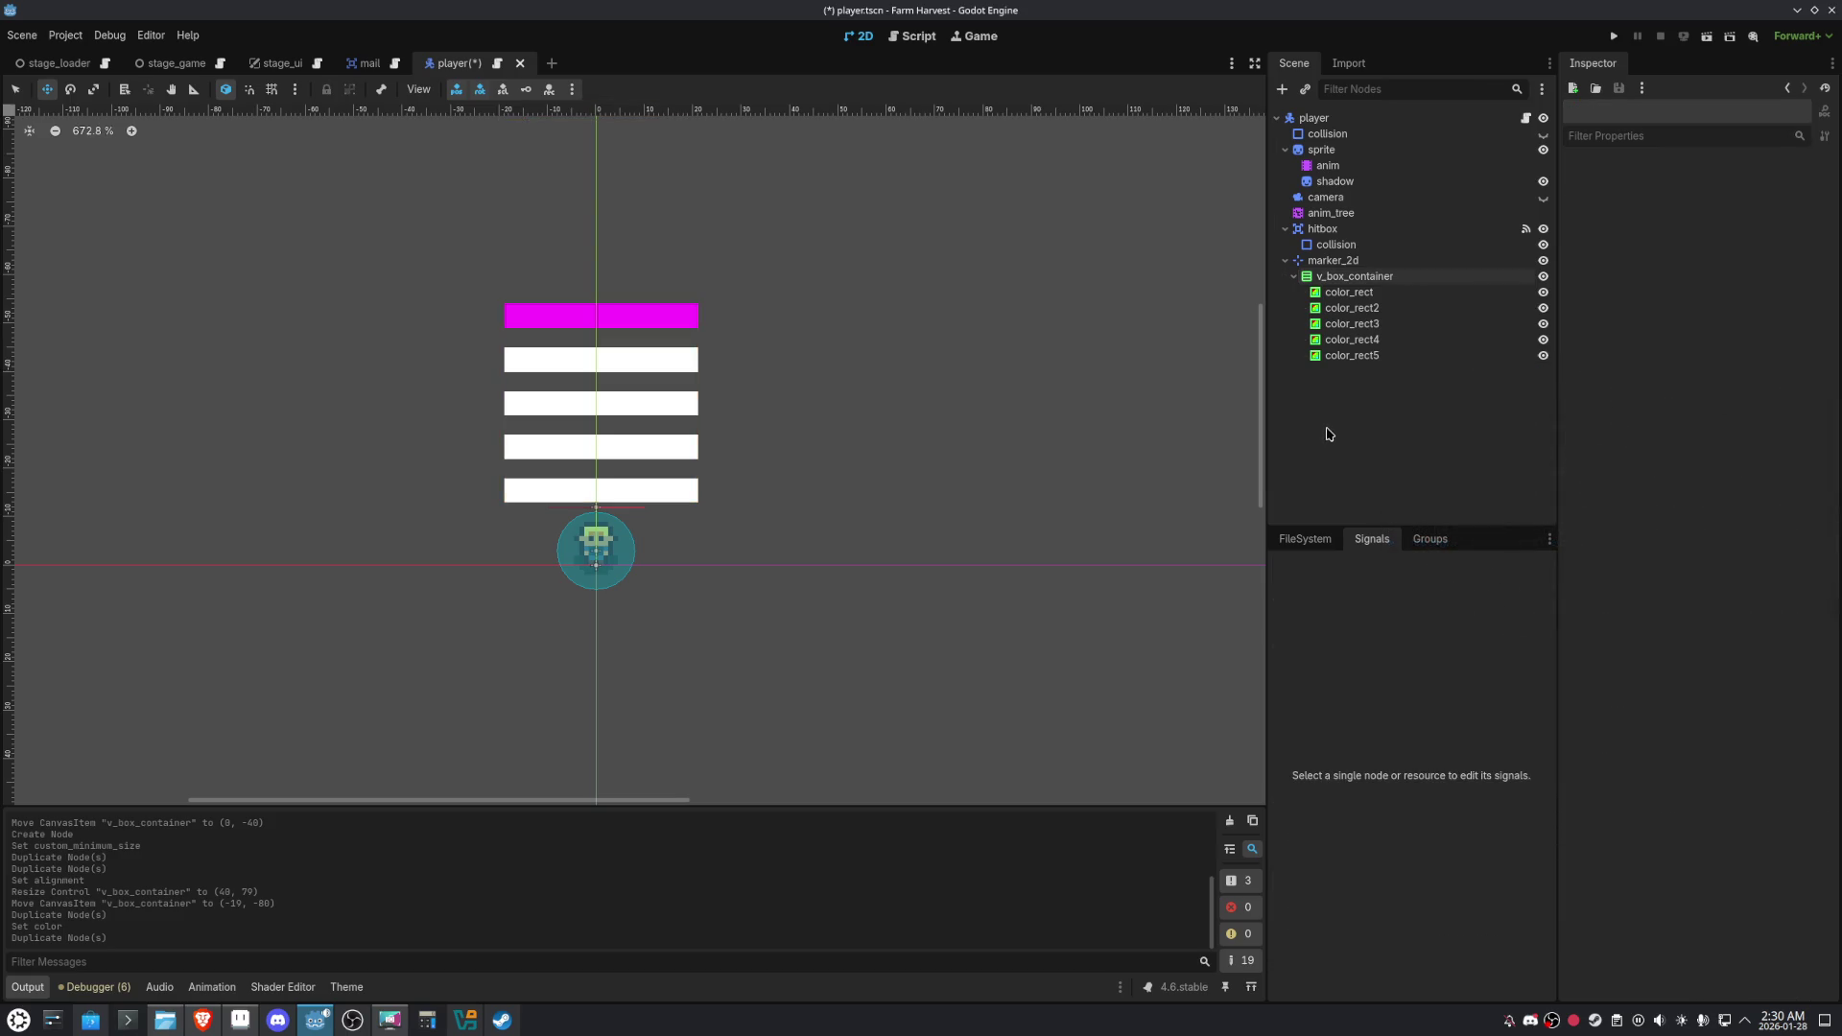
left_click(1348, 278)
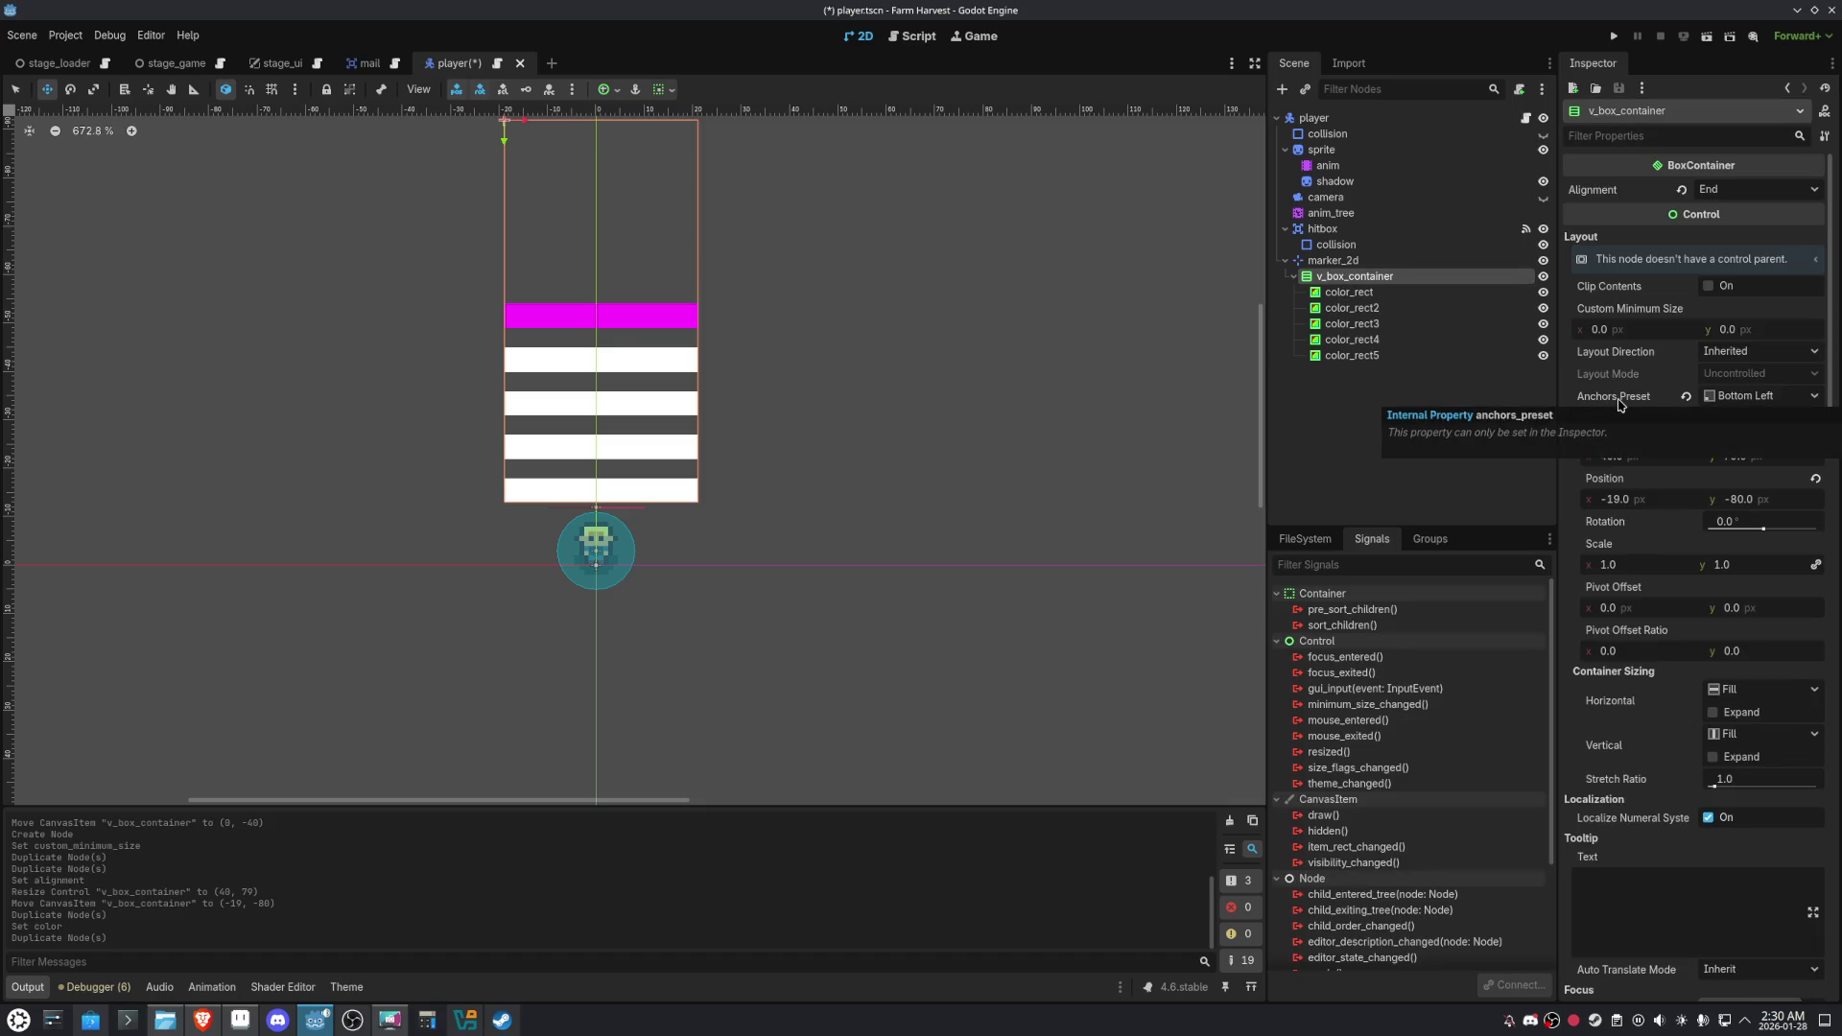
left_click(1761, 357)
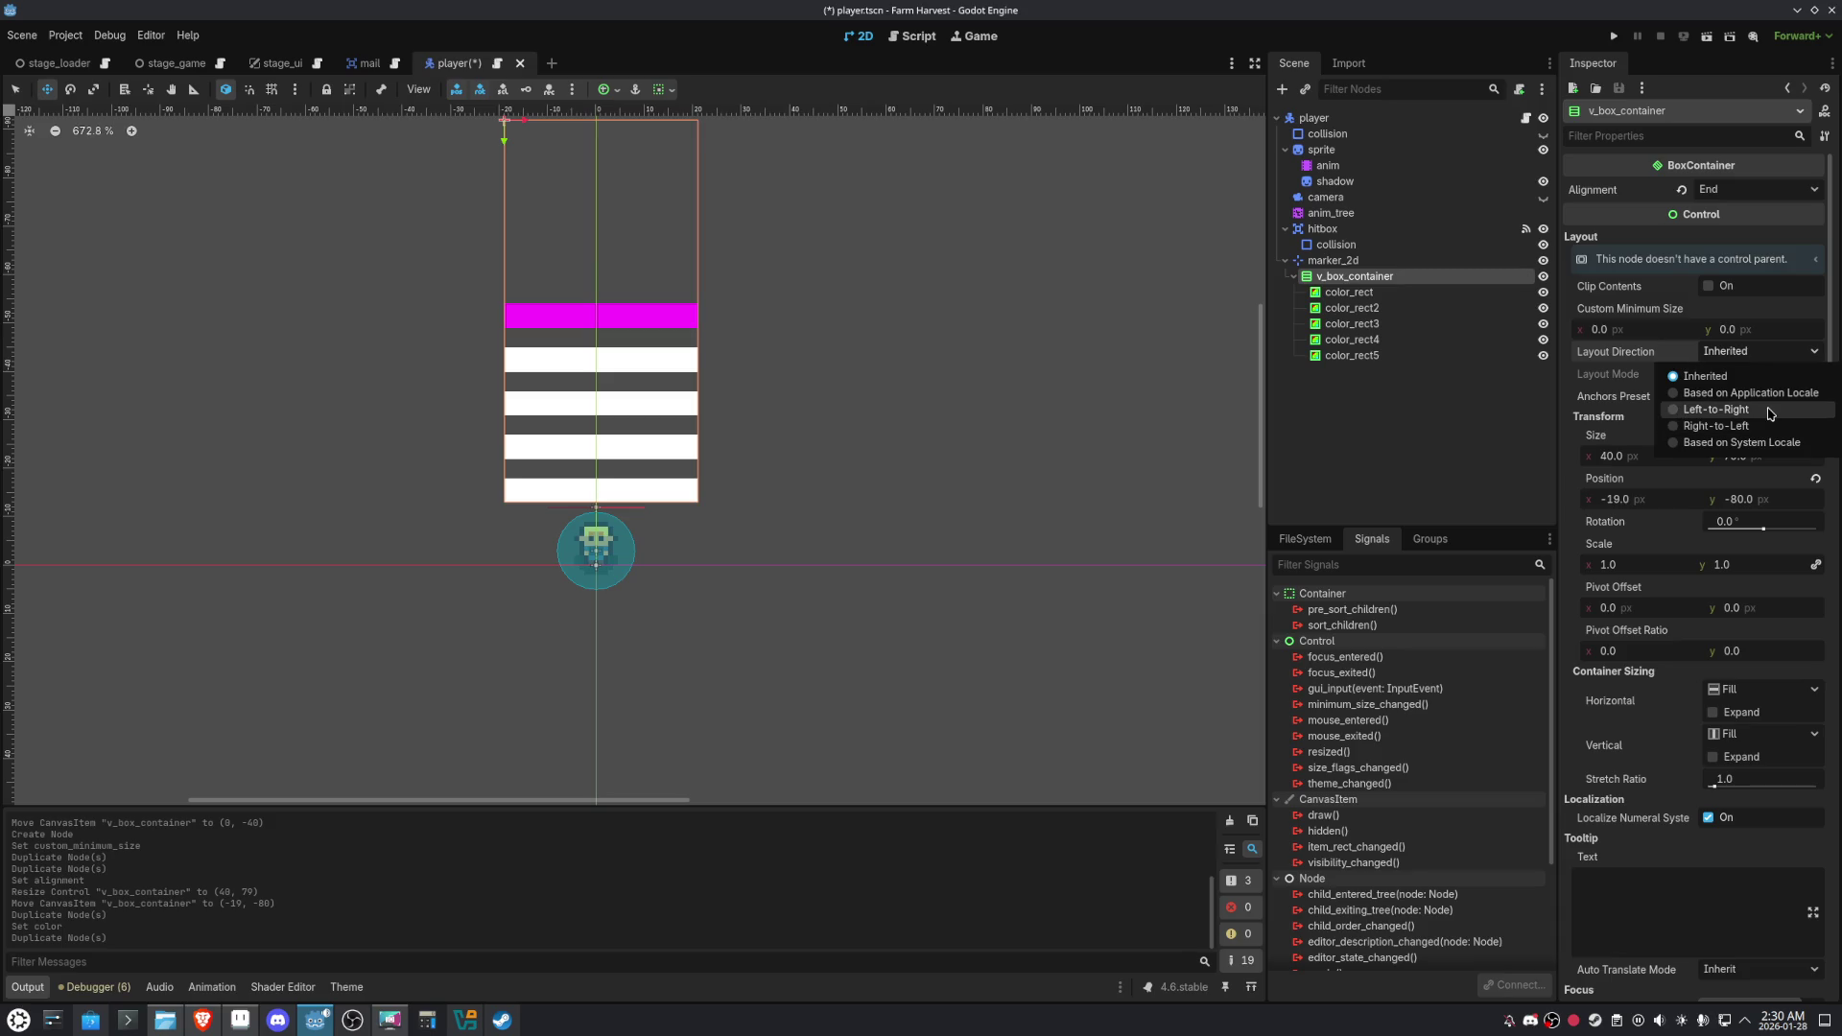
left_click(1456, 408)
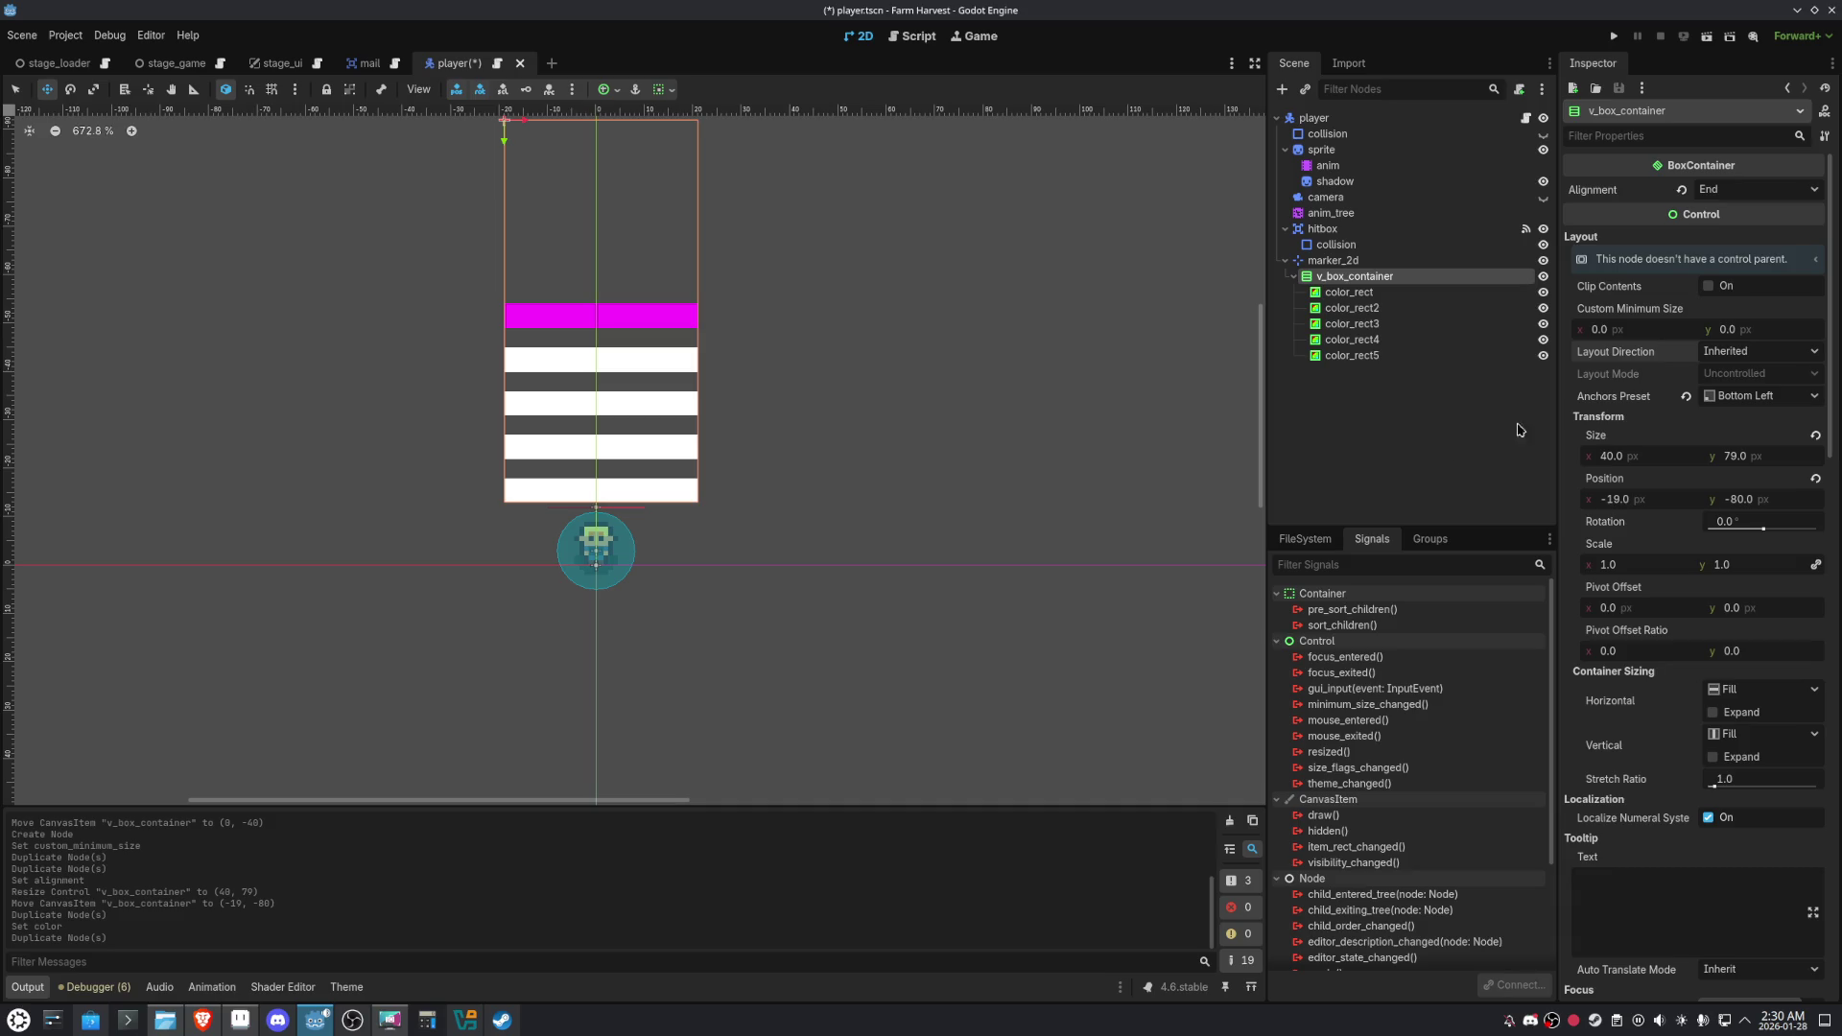
mouse_move(1650, 380)
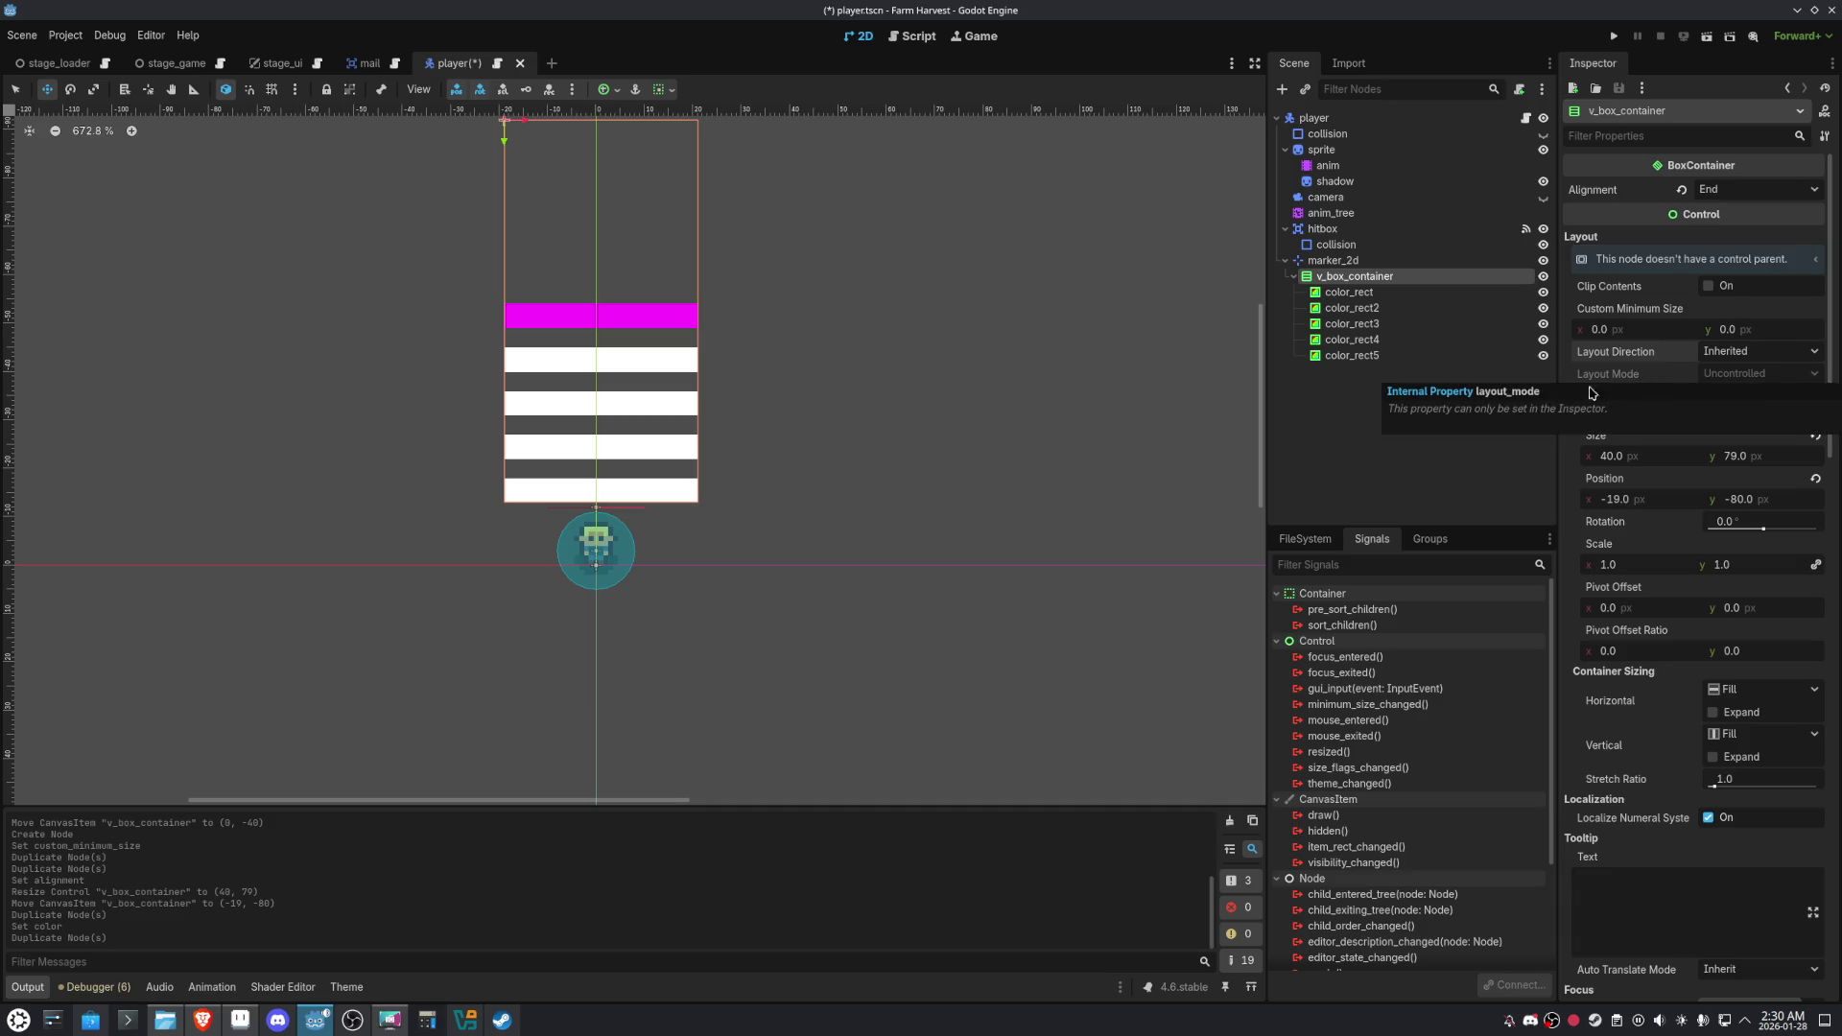
left_click(1758, 351)
left_click(1754, 408)
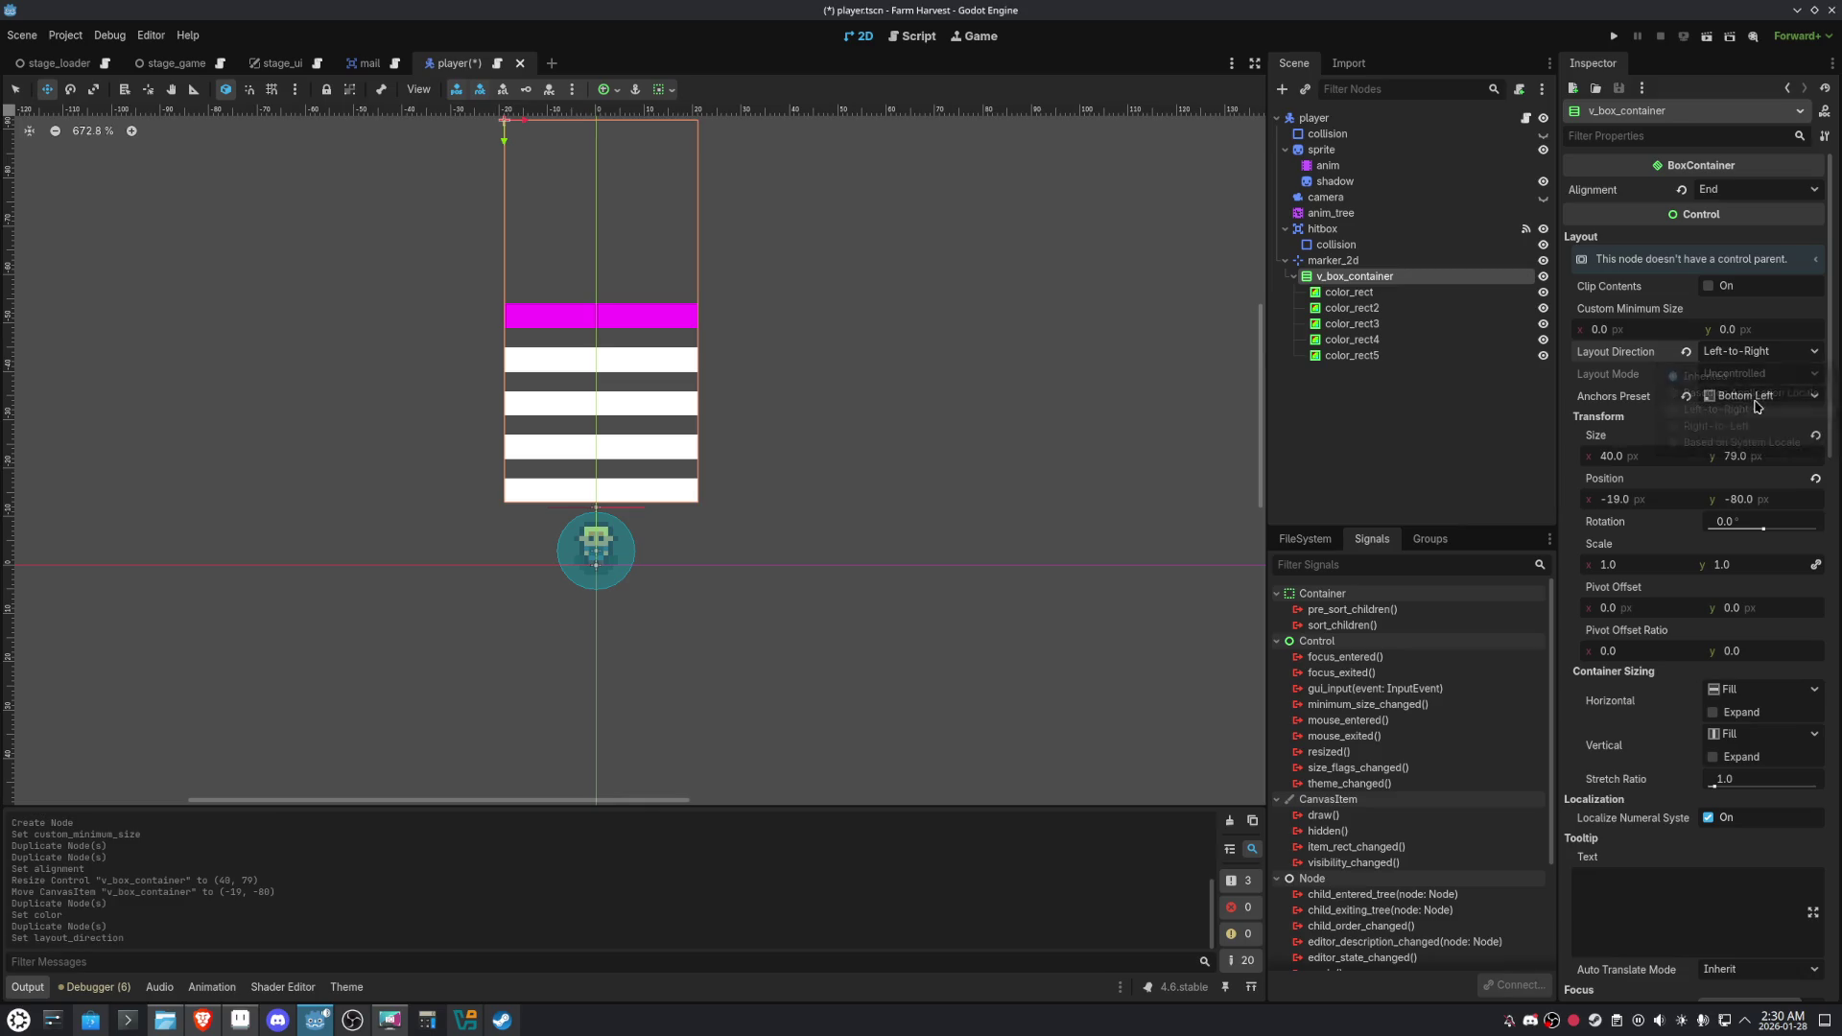
left_click(1758, 352)
left_click(1727, 425)
left_click(1775, 353)
left_click(1773, 393)
left_click(1775, 353)
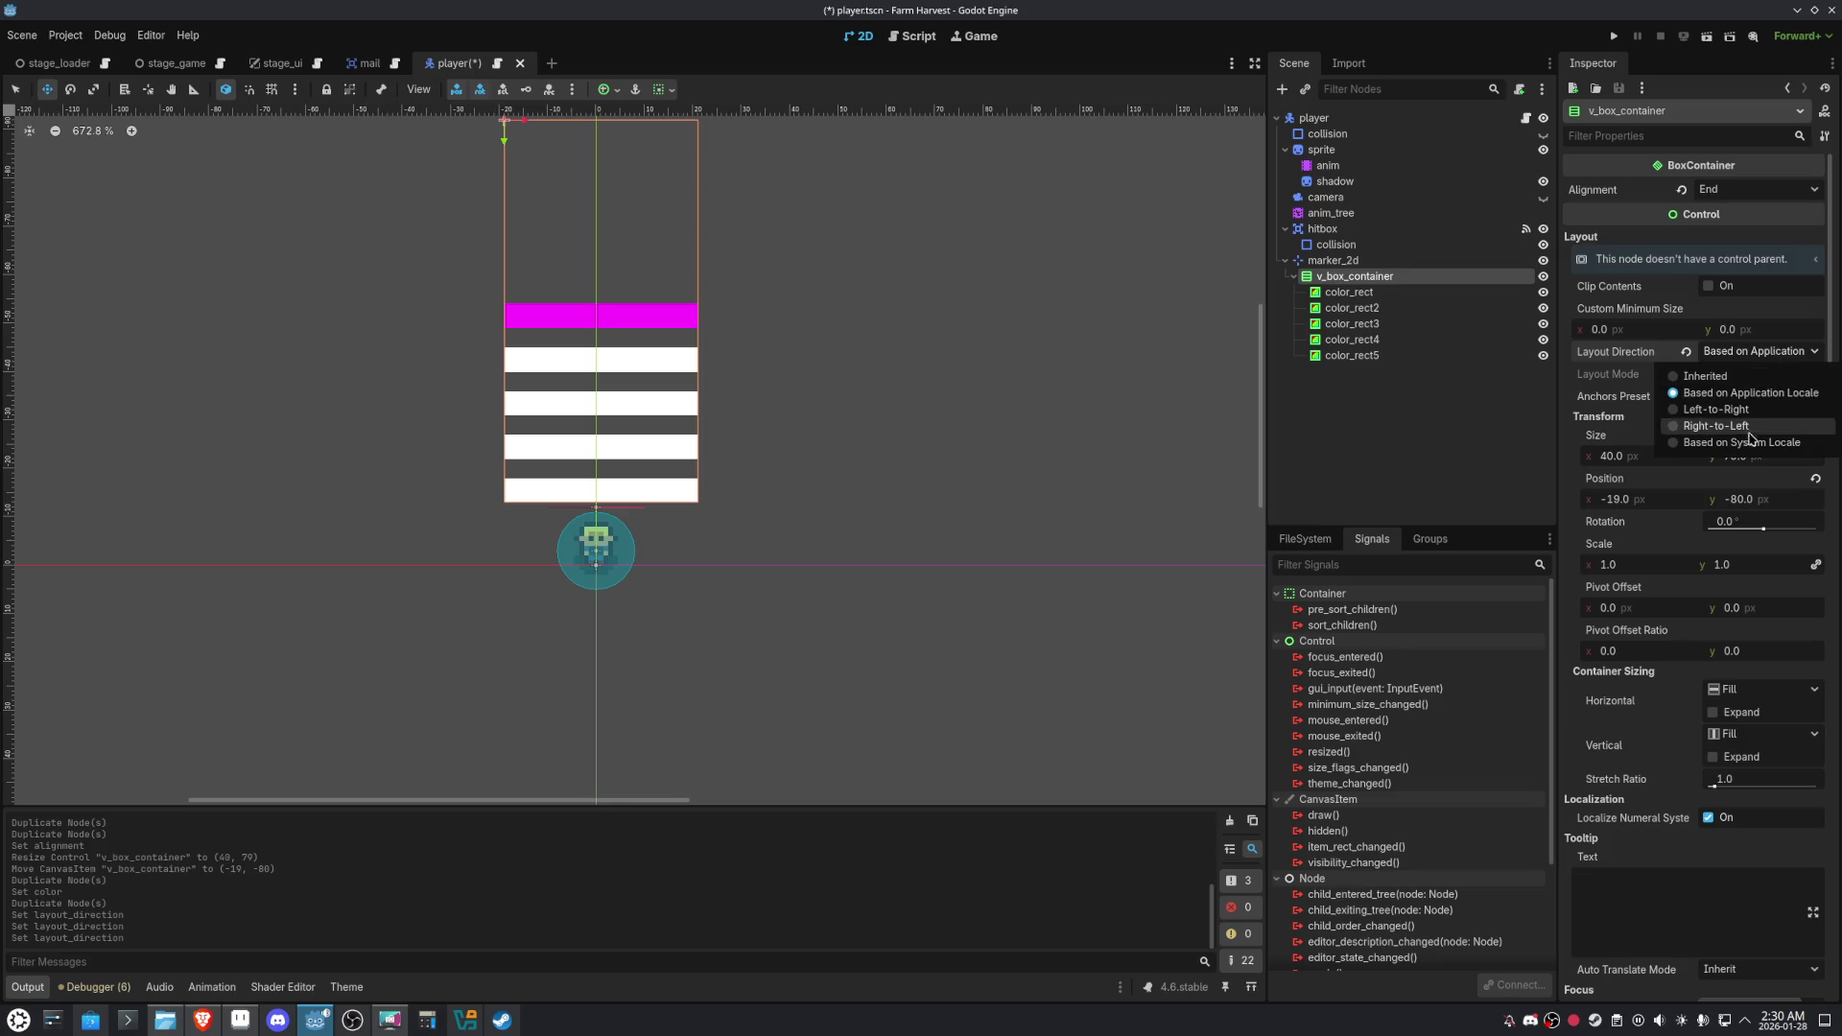
left_click(1770, 441)
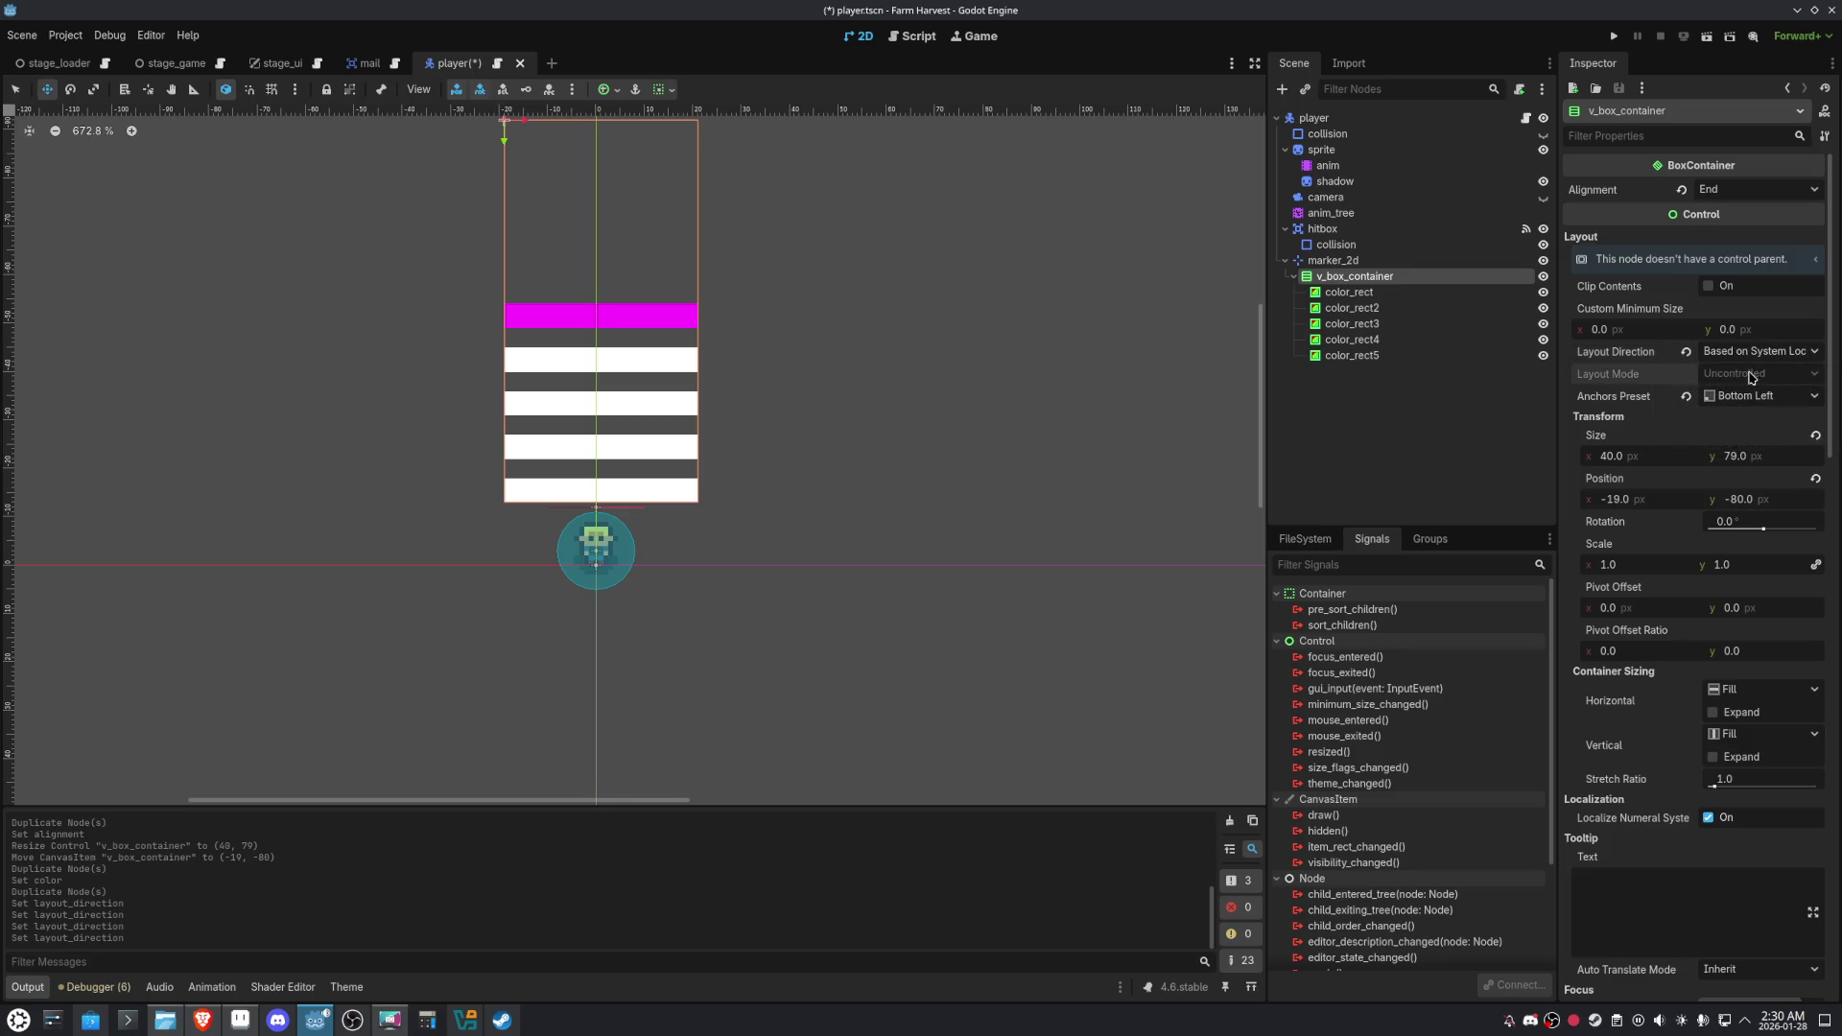
left_click(1766, 353)
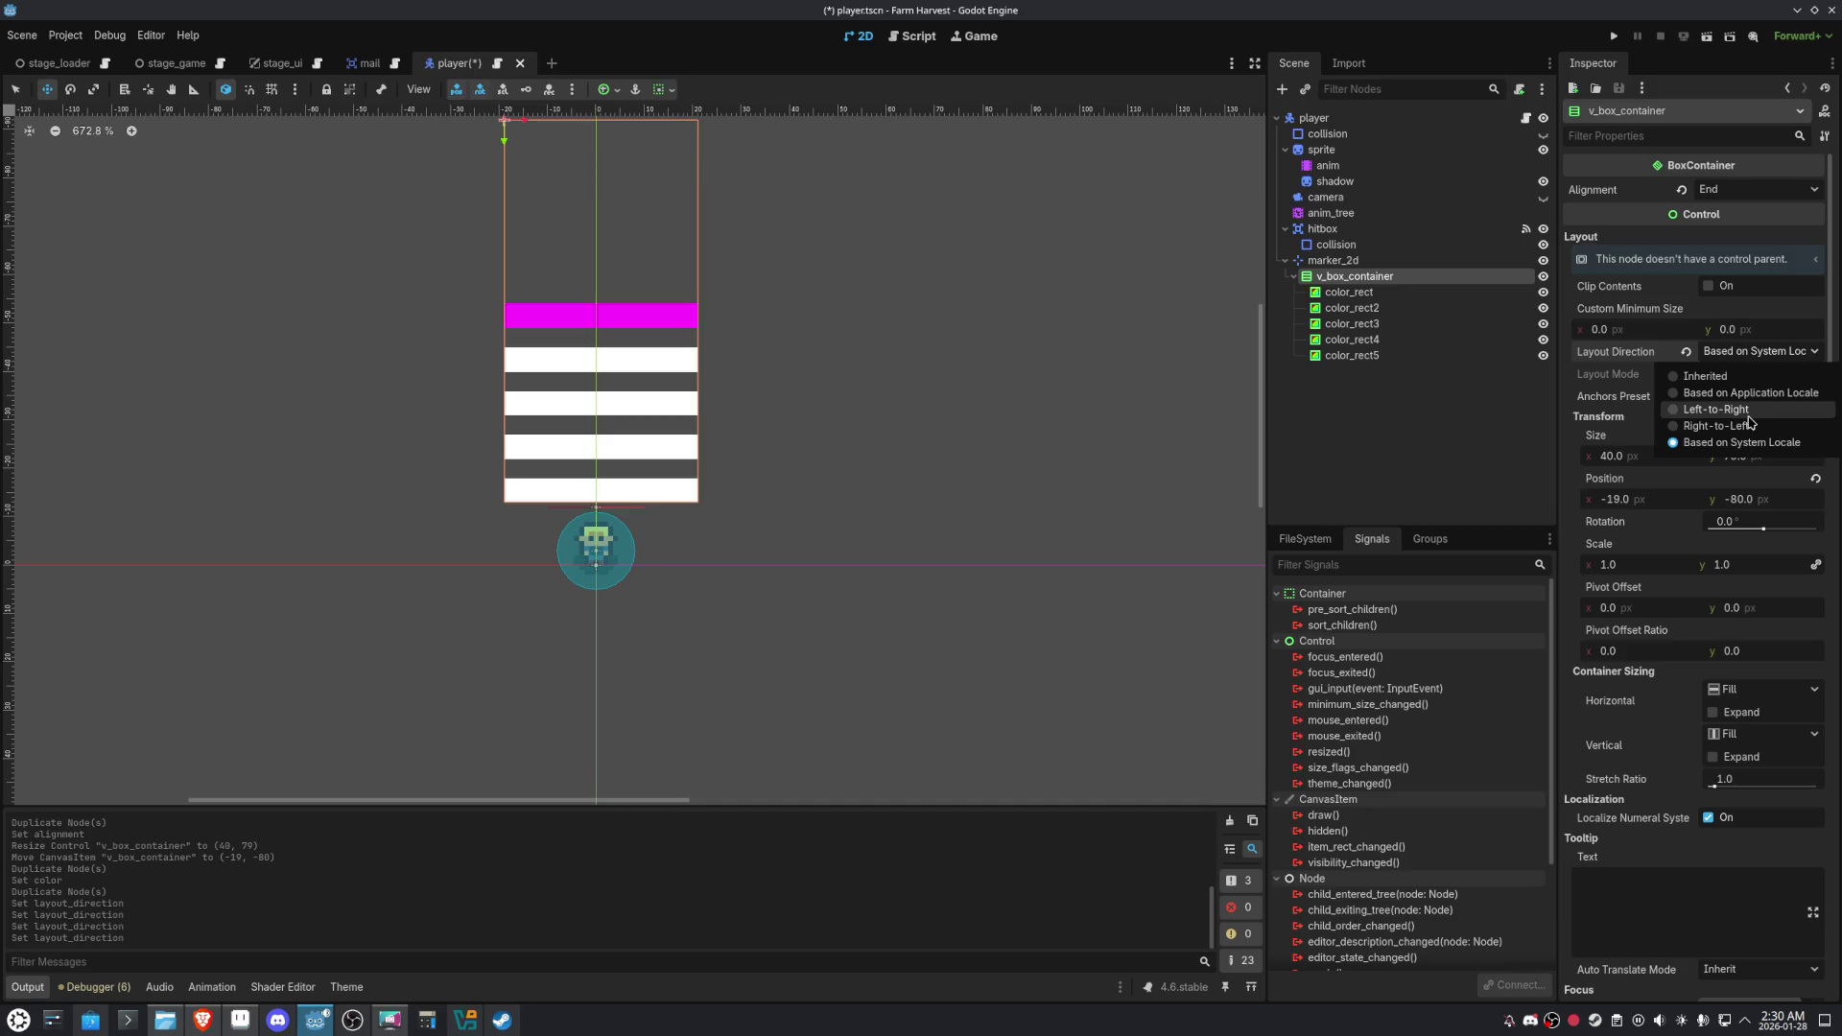
left_click(1718, 425)
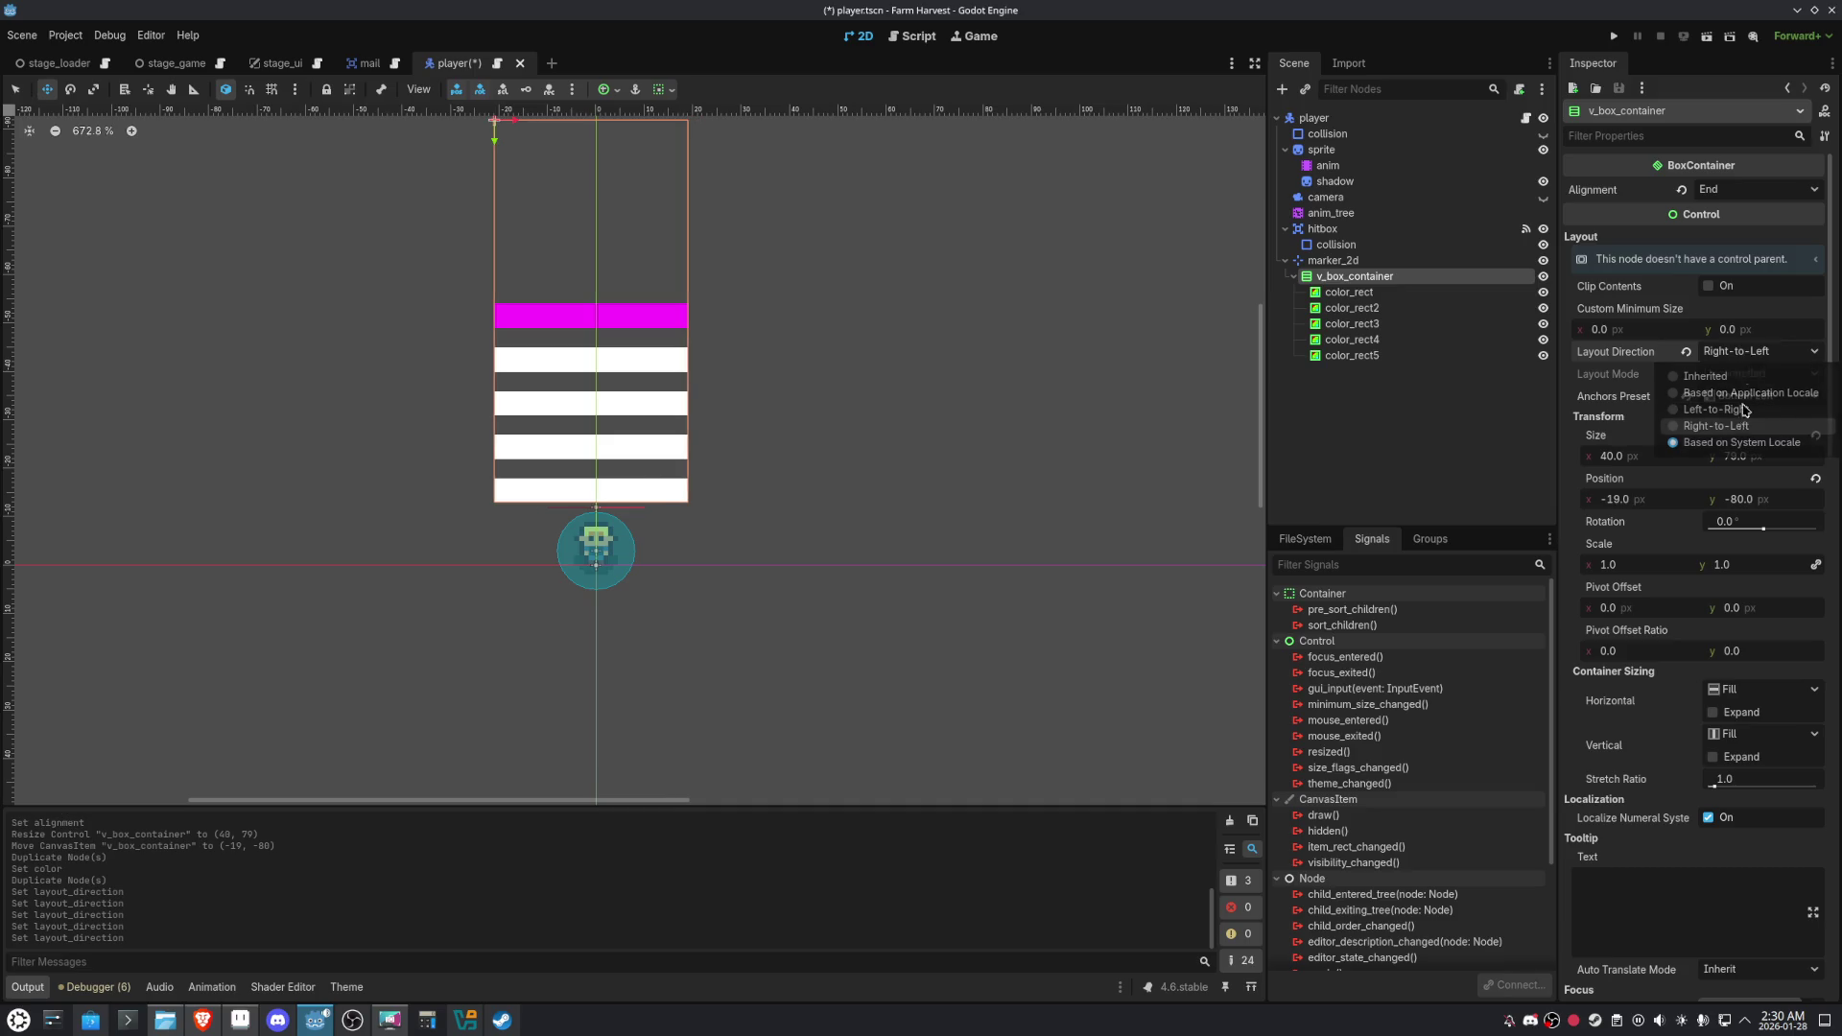
left_click(1754, 353)
left_click(1756, 412)
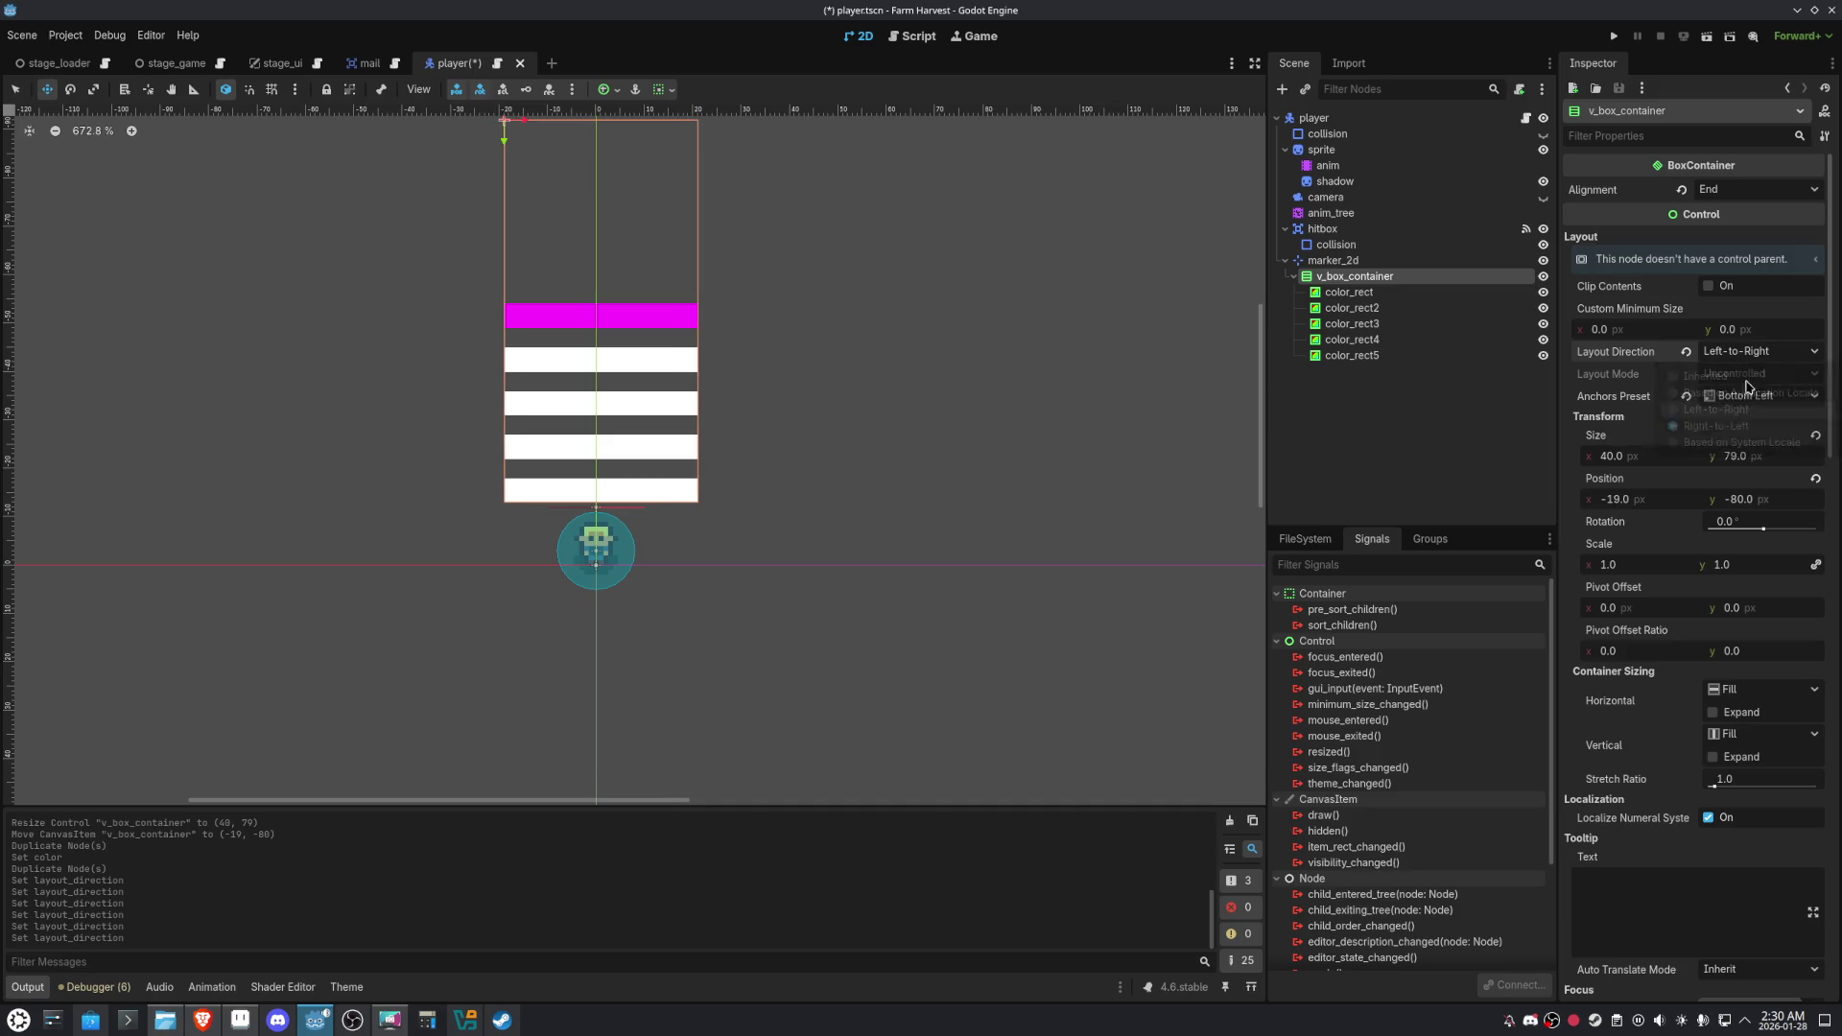
left_click(1757, 359)
left_click(1746, 392)
left_click(1758, 354)
left_click(1706, 376)
left_click(1765, 396)
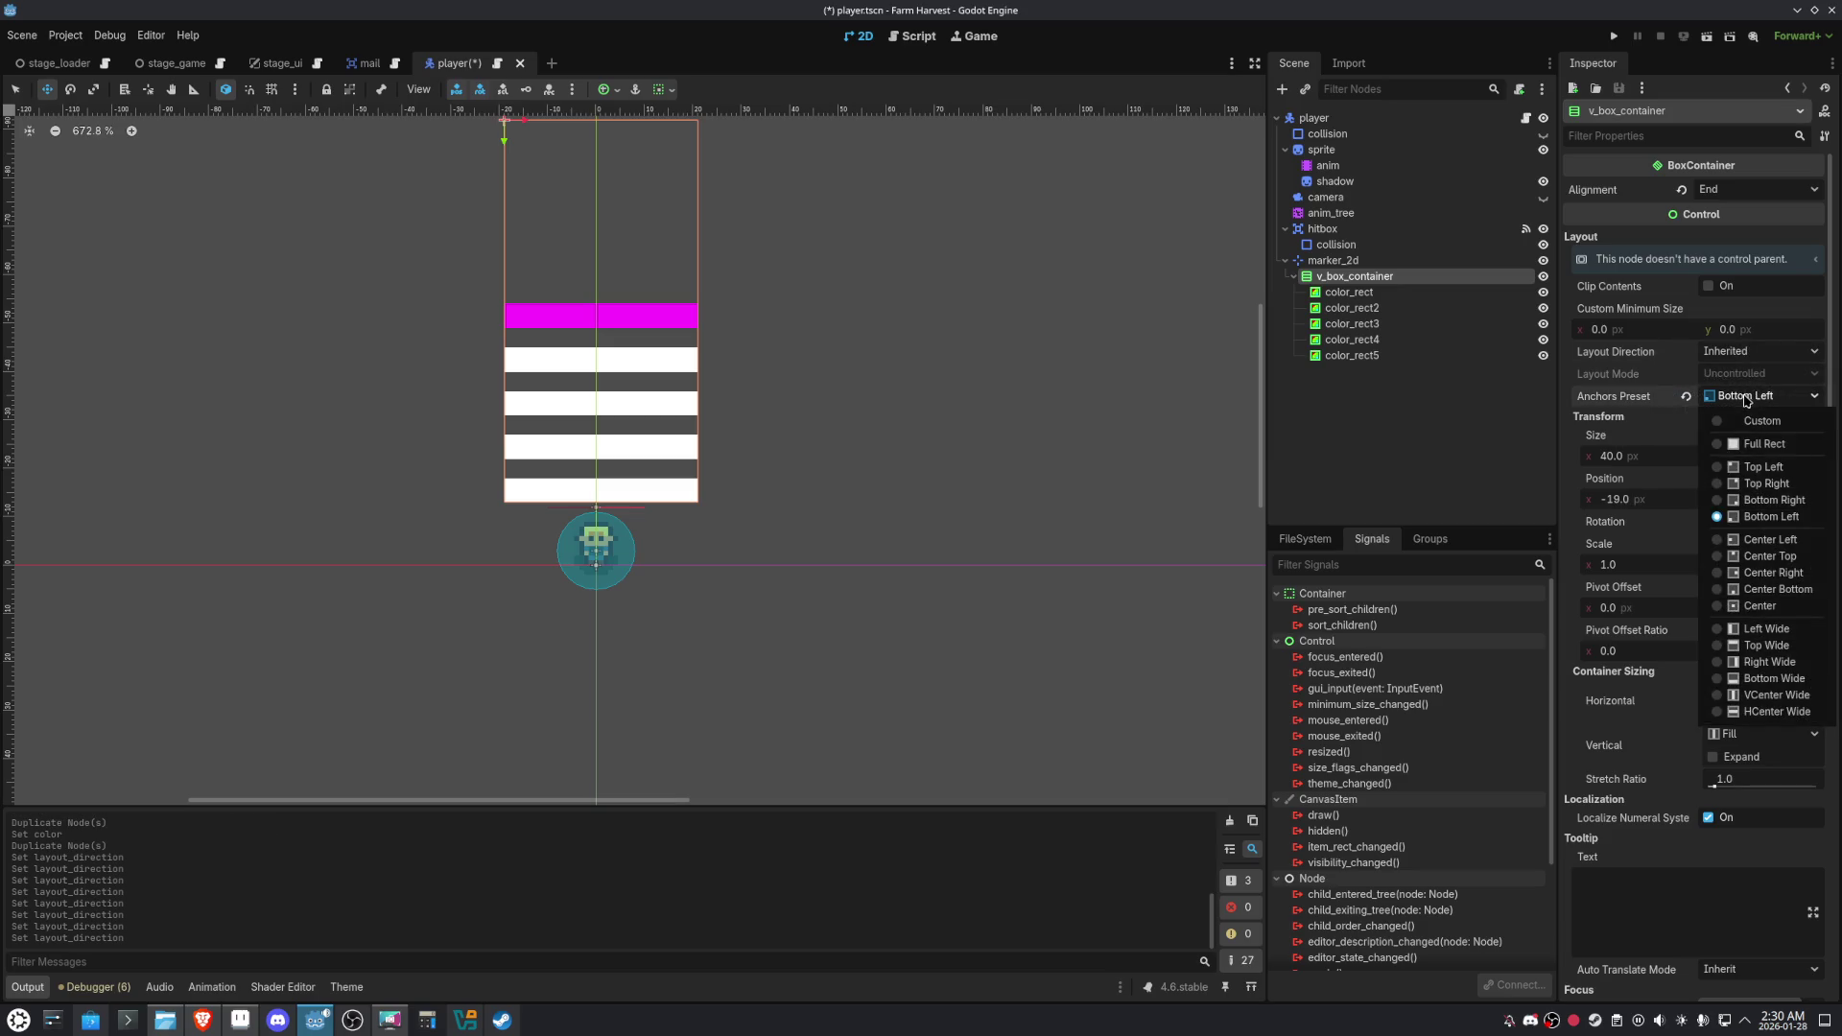
Step: Switch the v_box_container's Anchors Preset to Custom and set its vertical Grow Direction to Both
left_click(1780, 447)
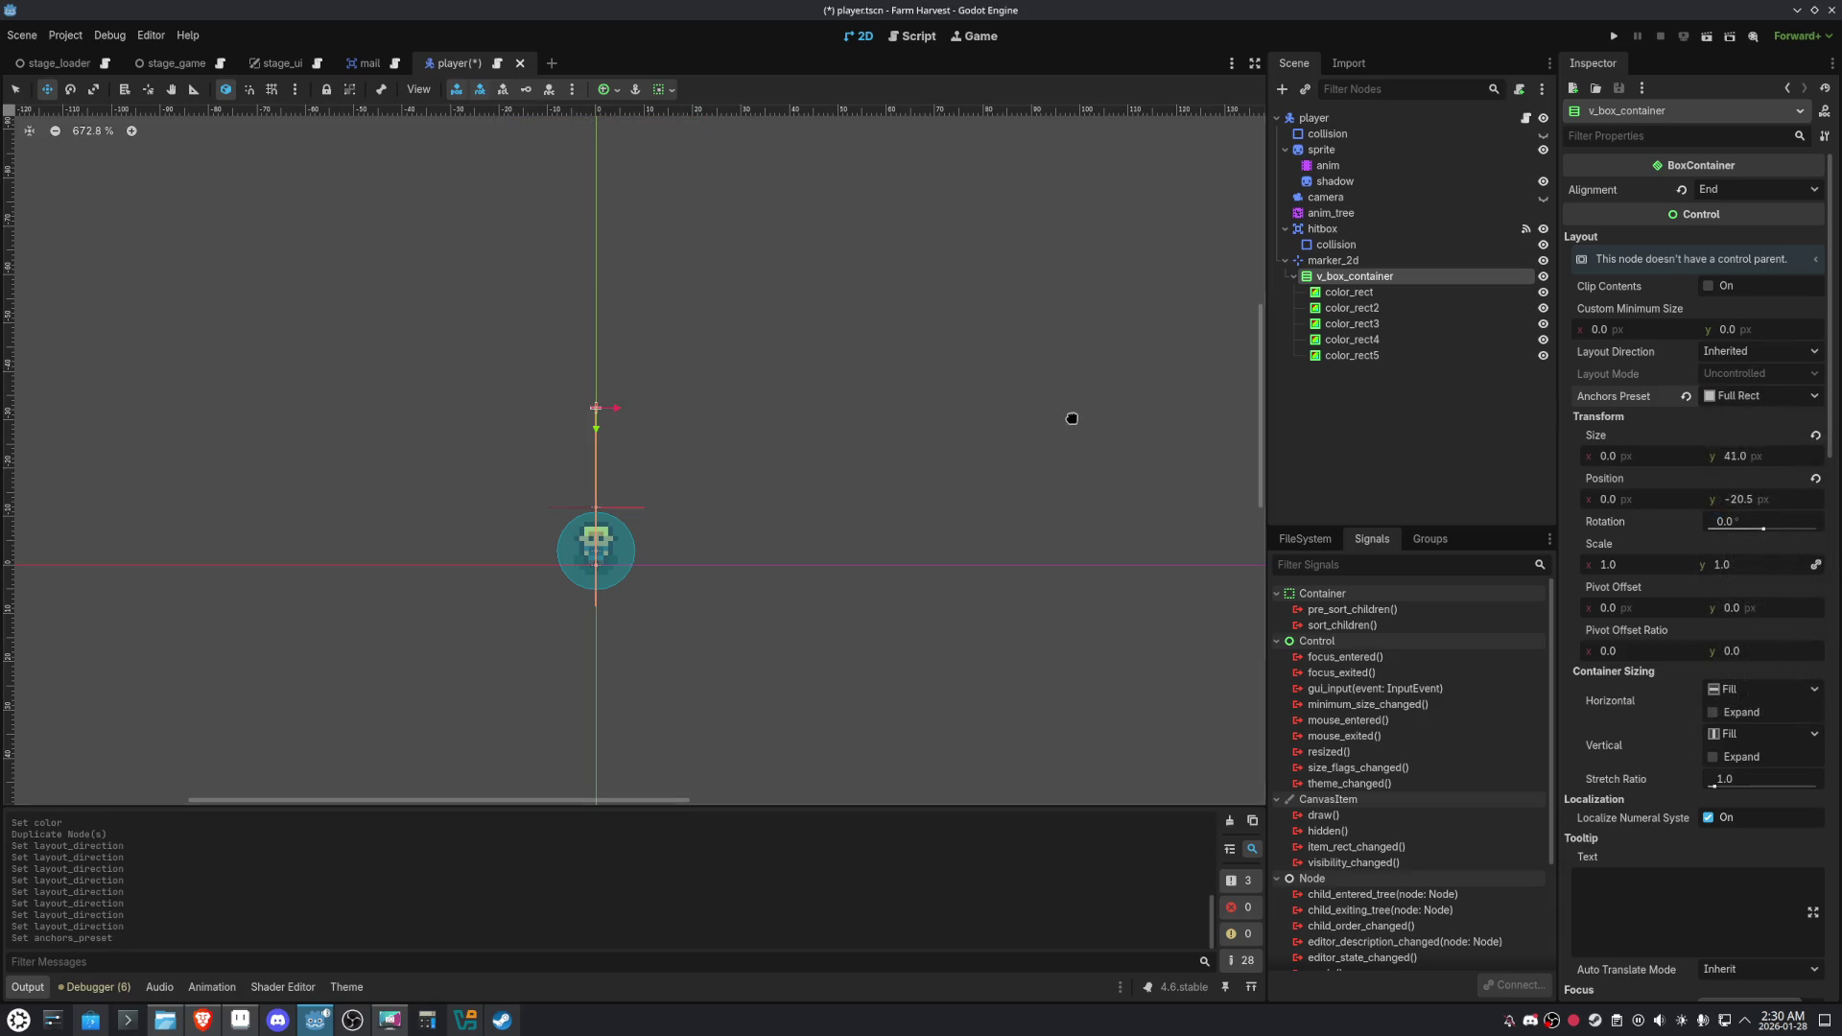
key("ctrl+z")
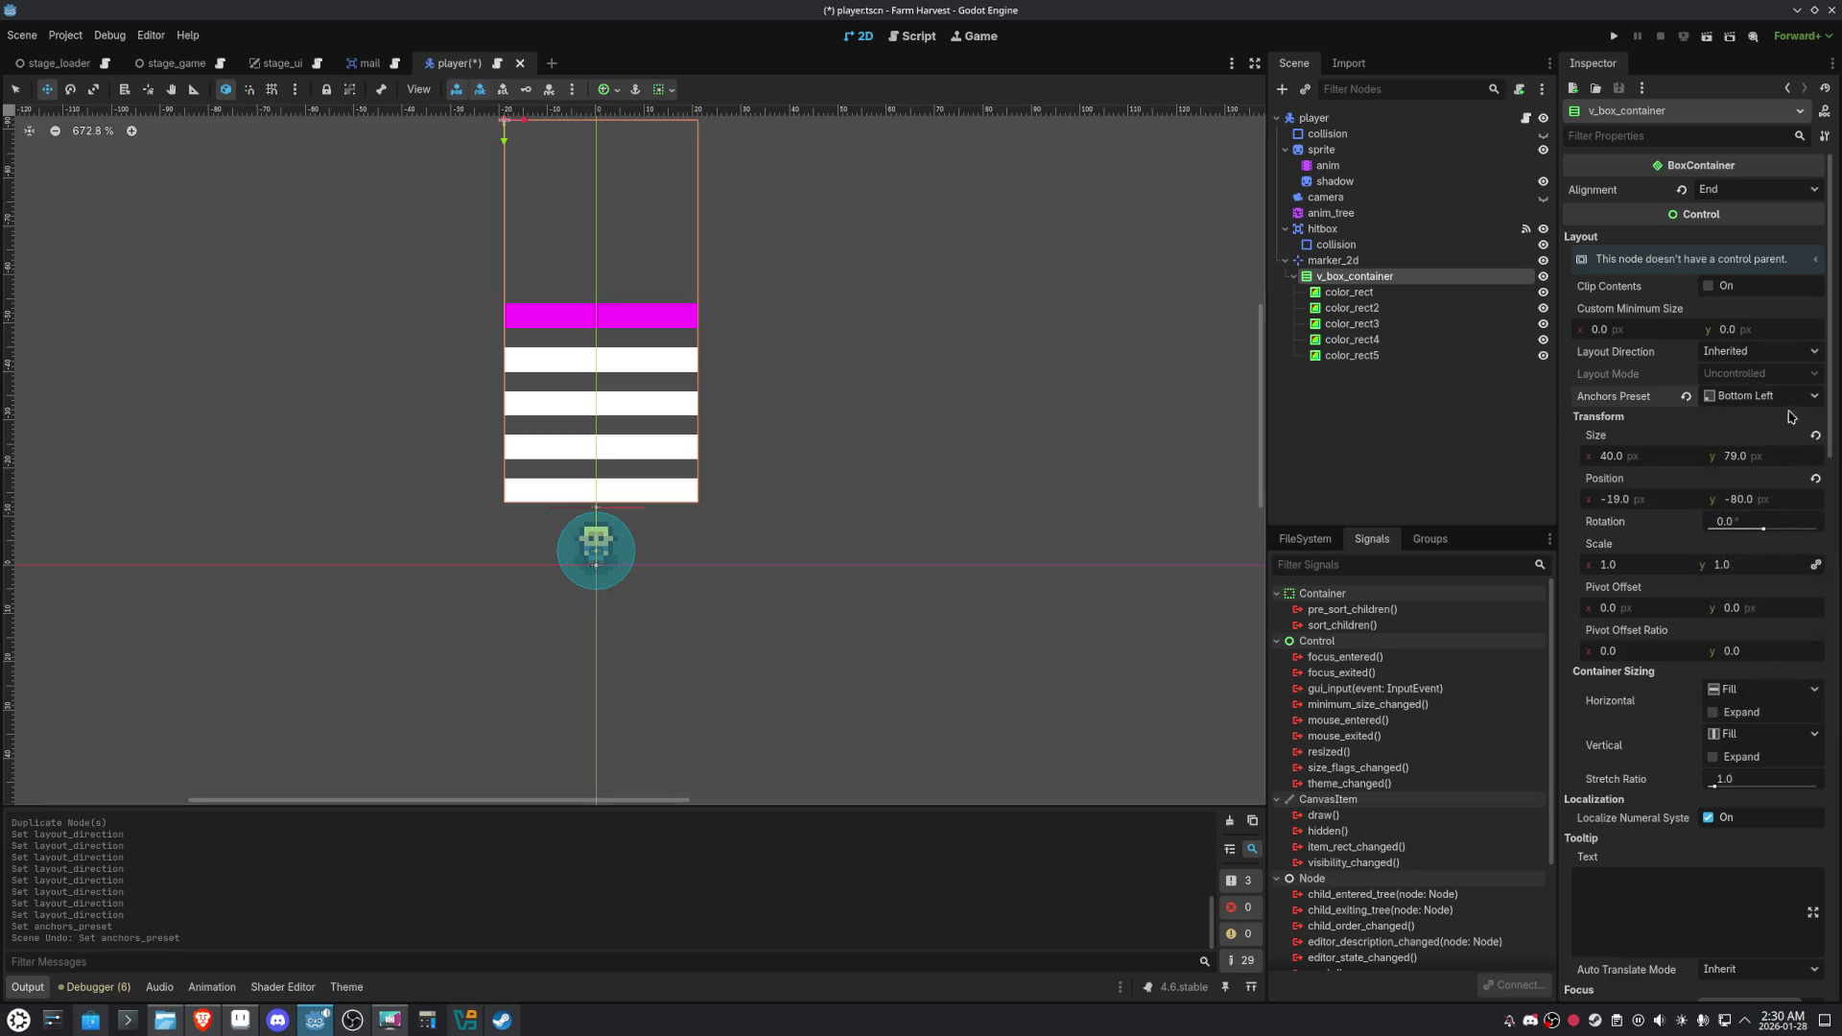
left_click(1763, 397)
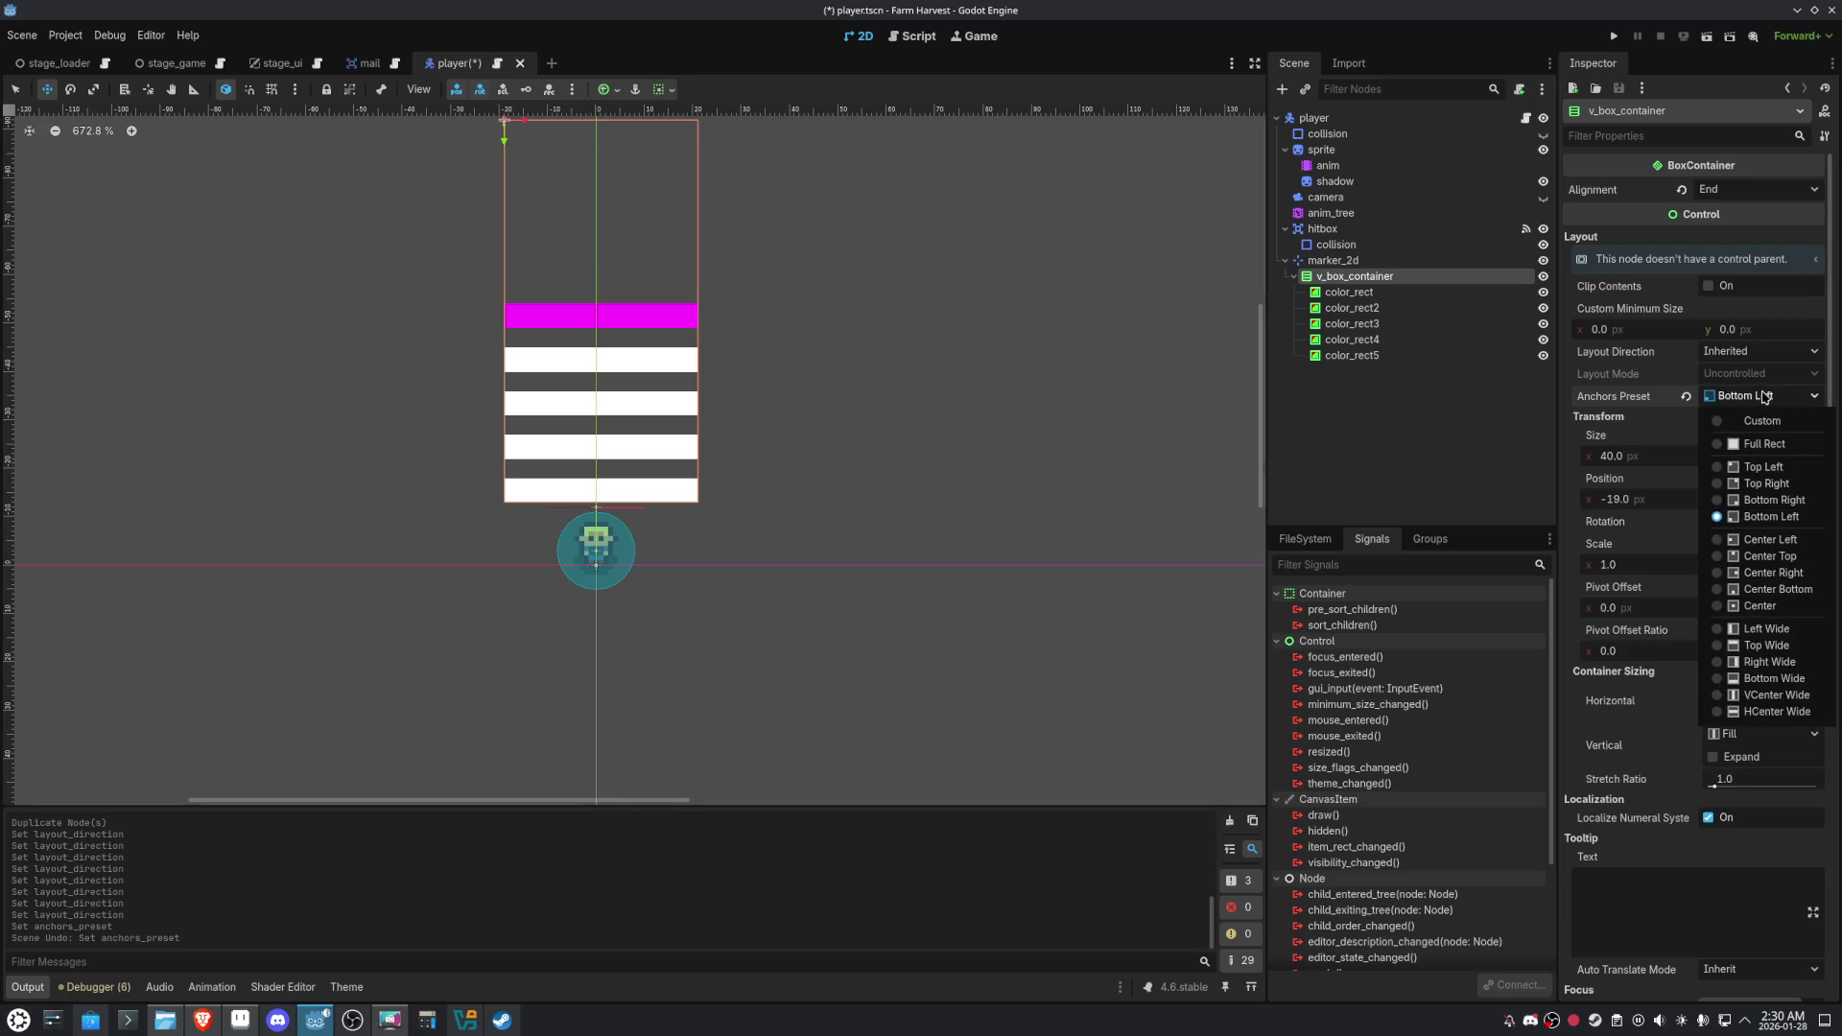
left_click(1762, 420)
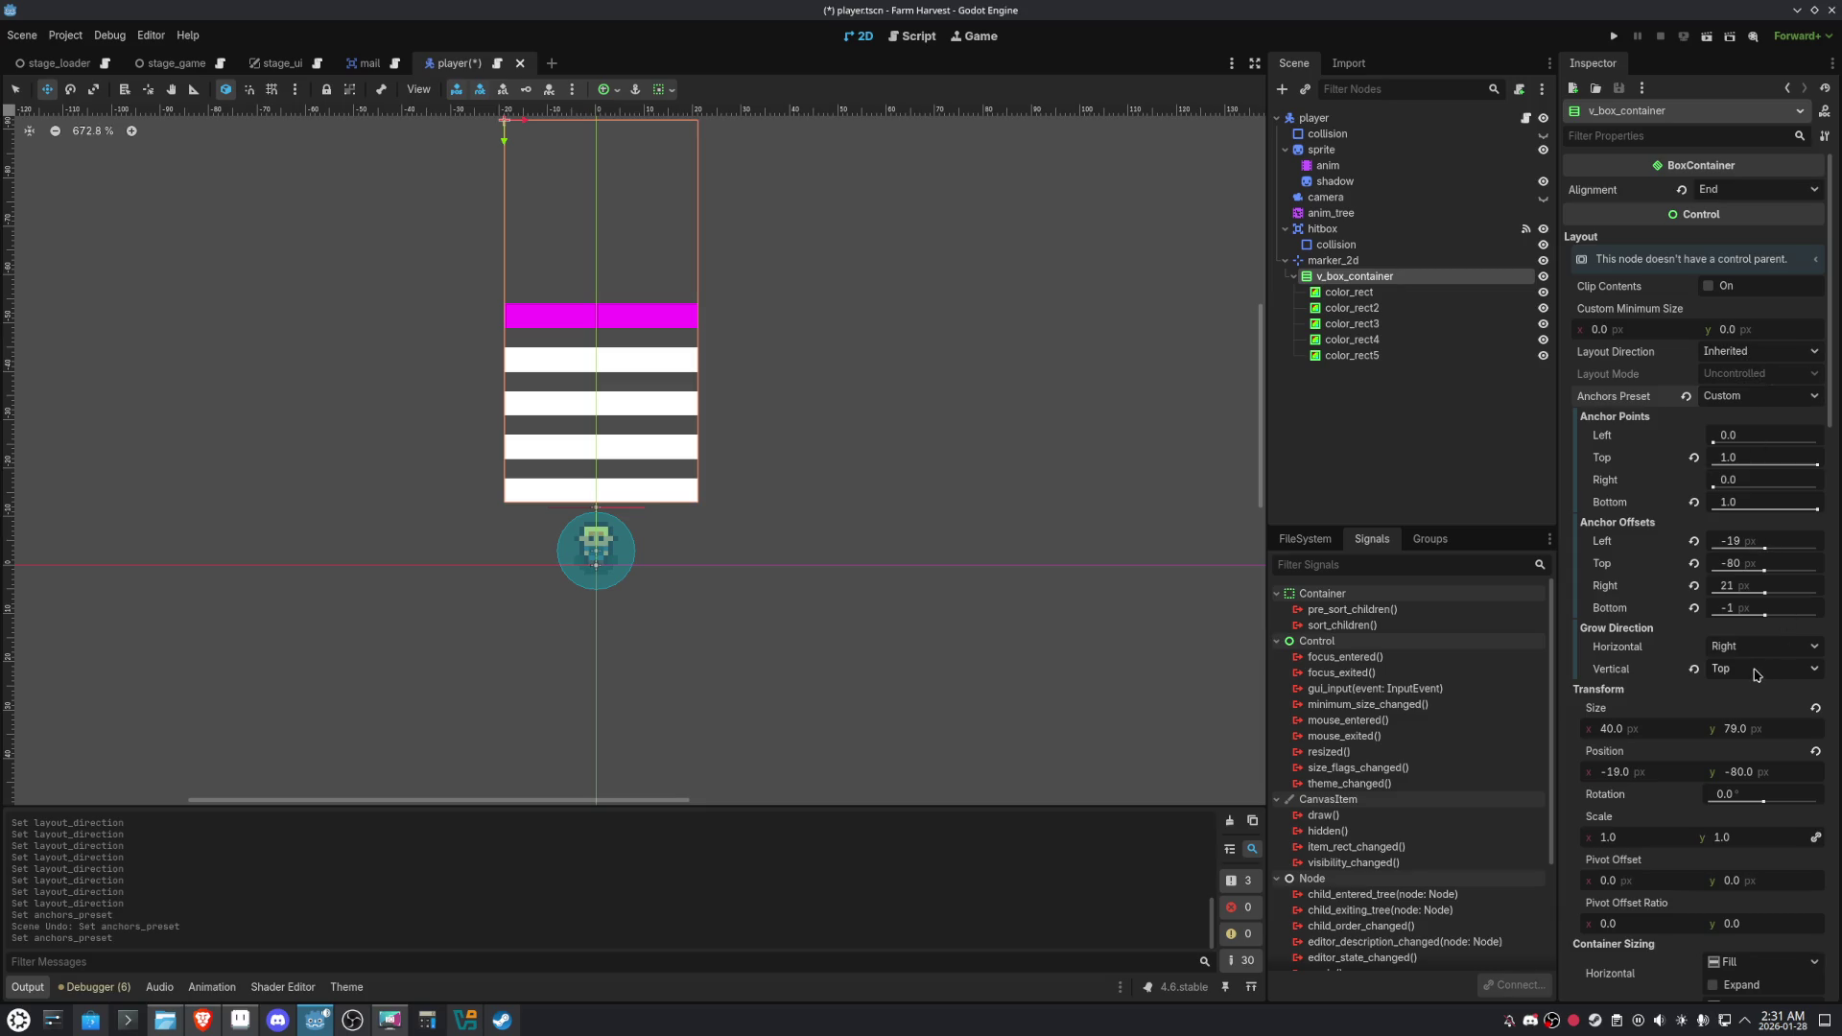
left_click(1757, 674)
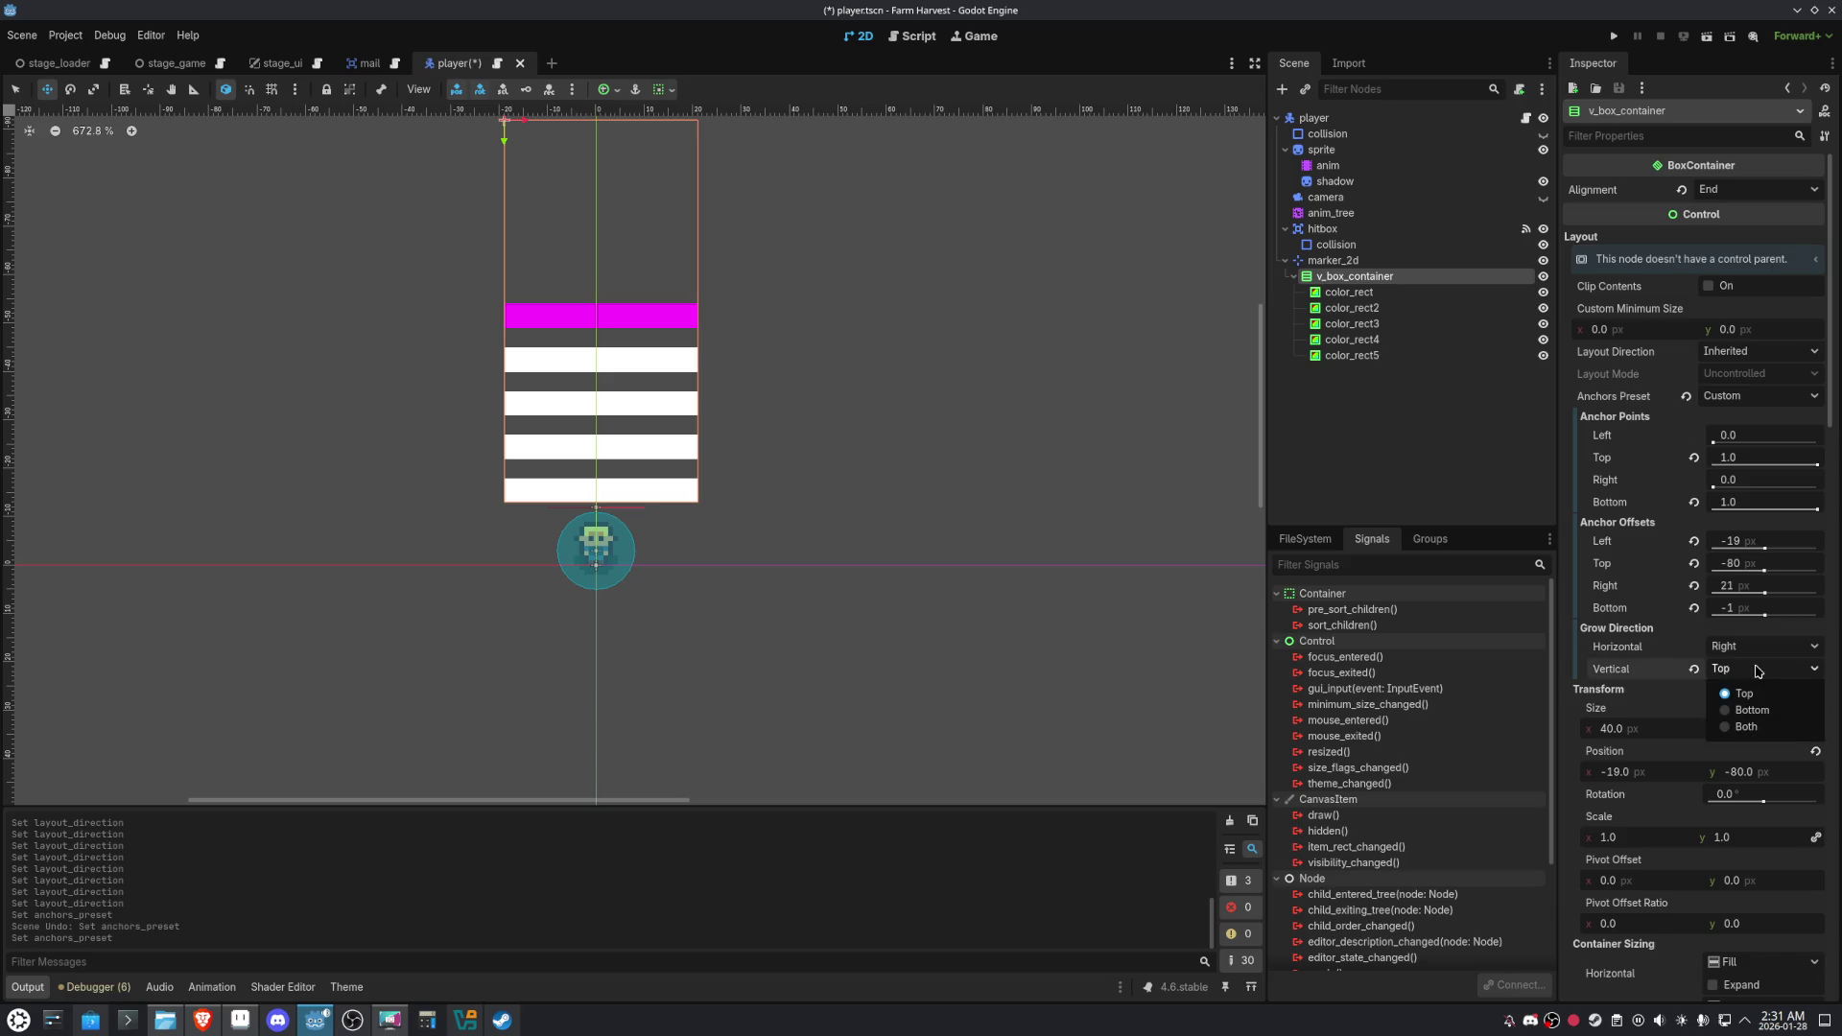
left_click(1757, 671)
left_click(1760, 654)
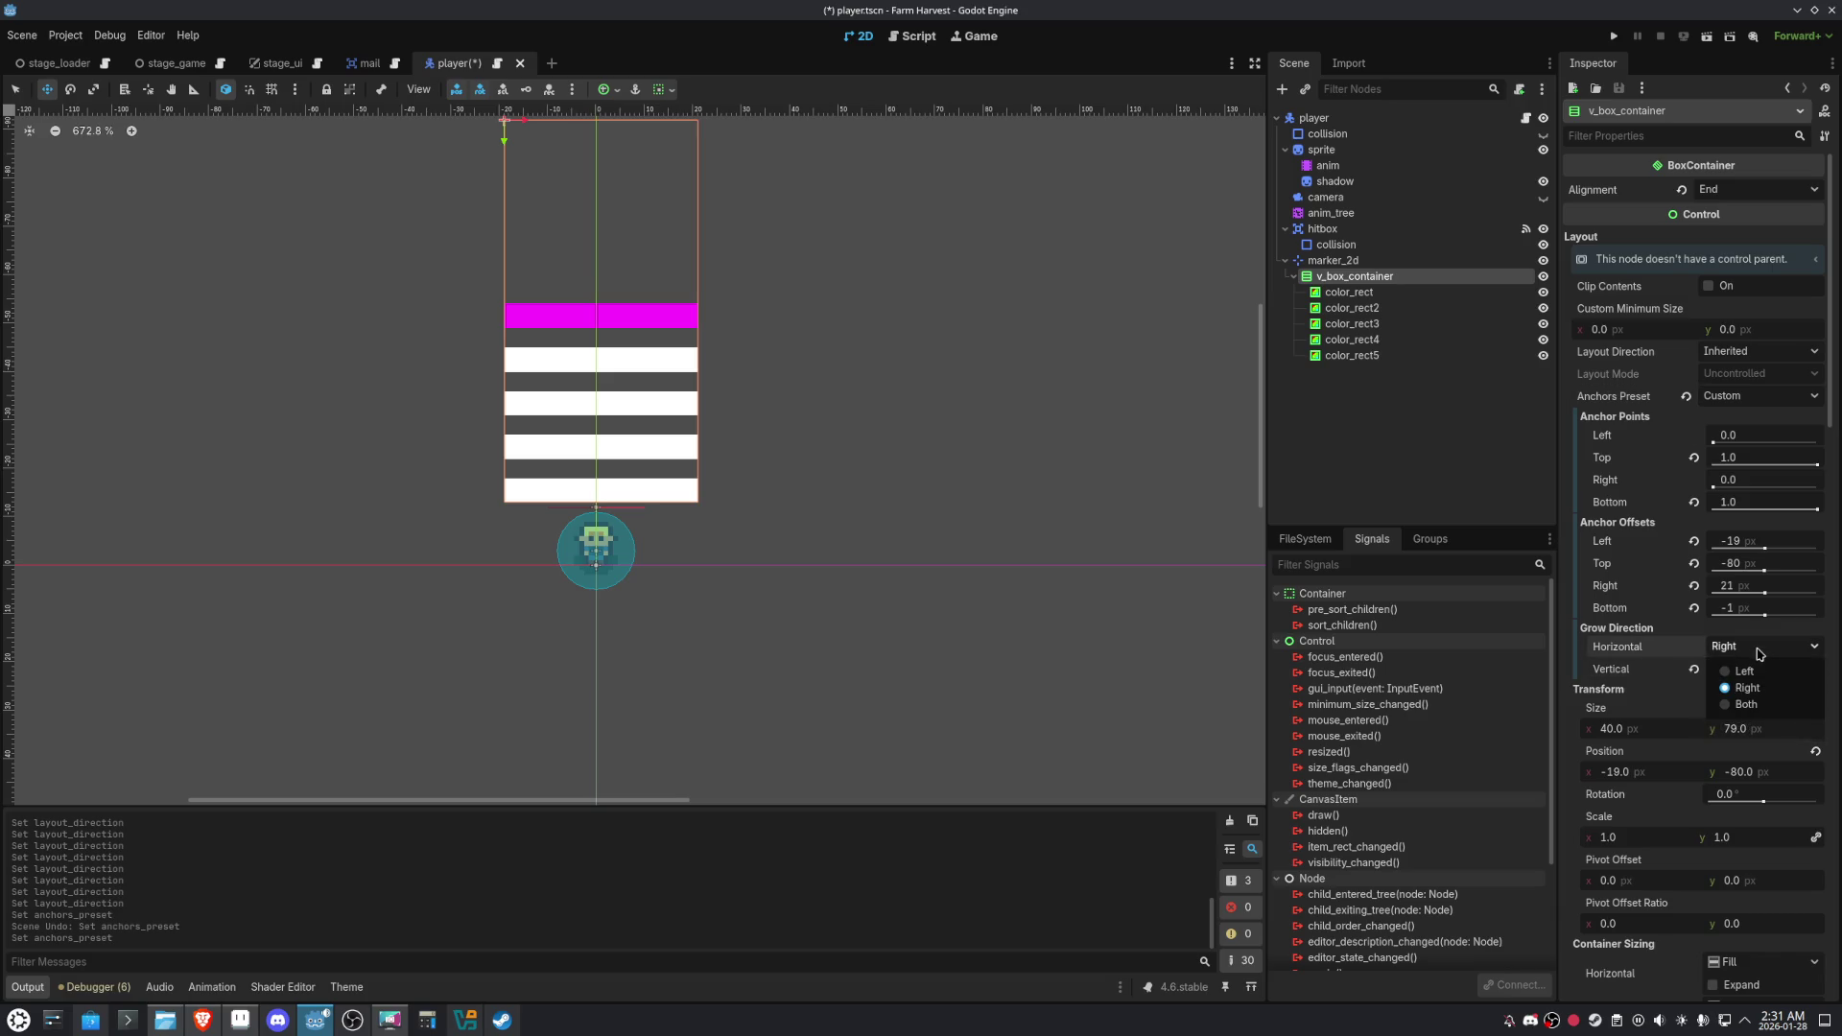
left_click(1762, 650)
left_click(1760, 669)
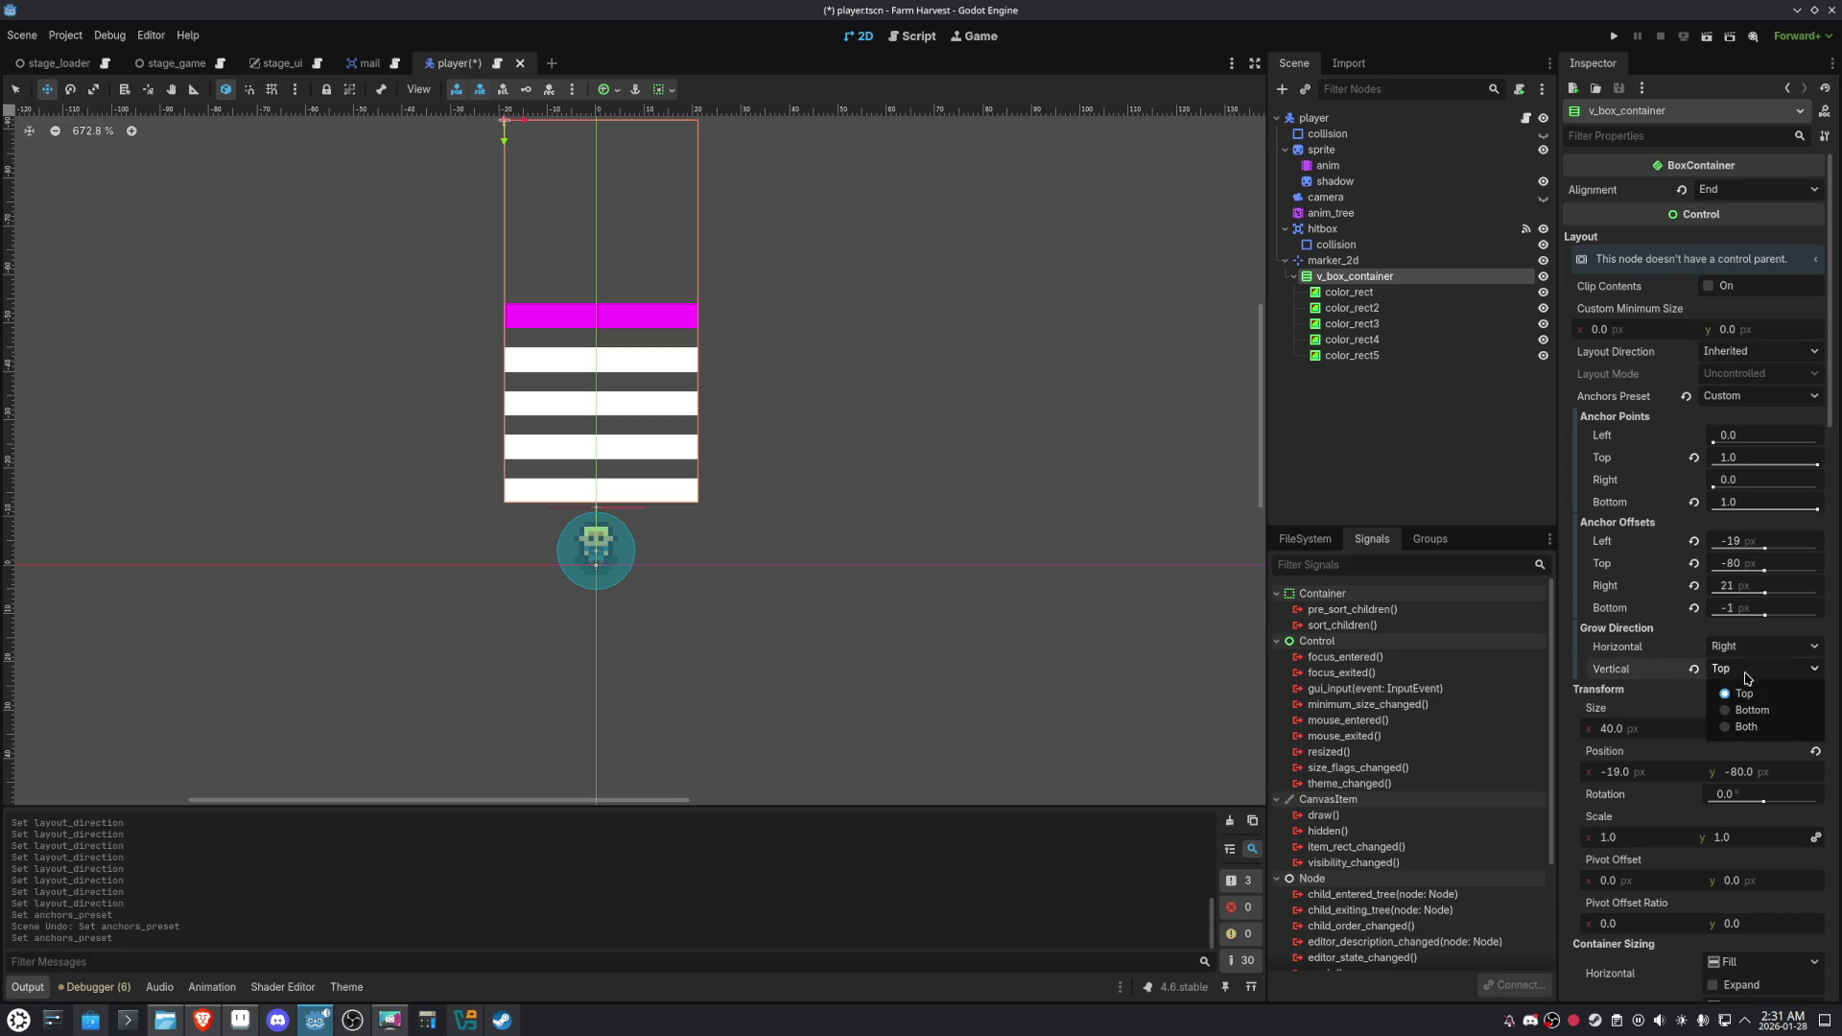
left_click(1728, 731)
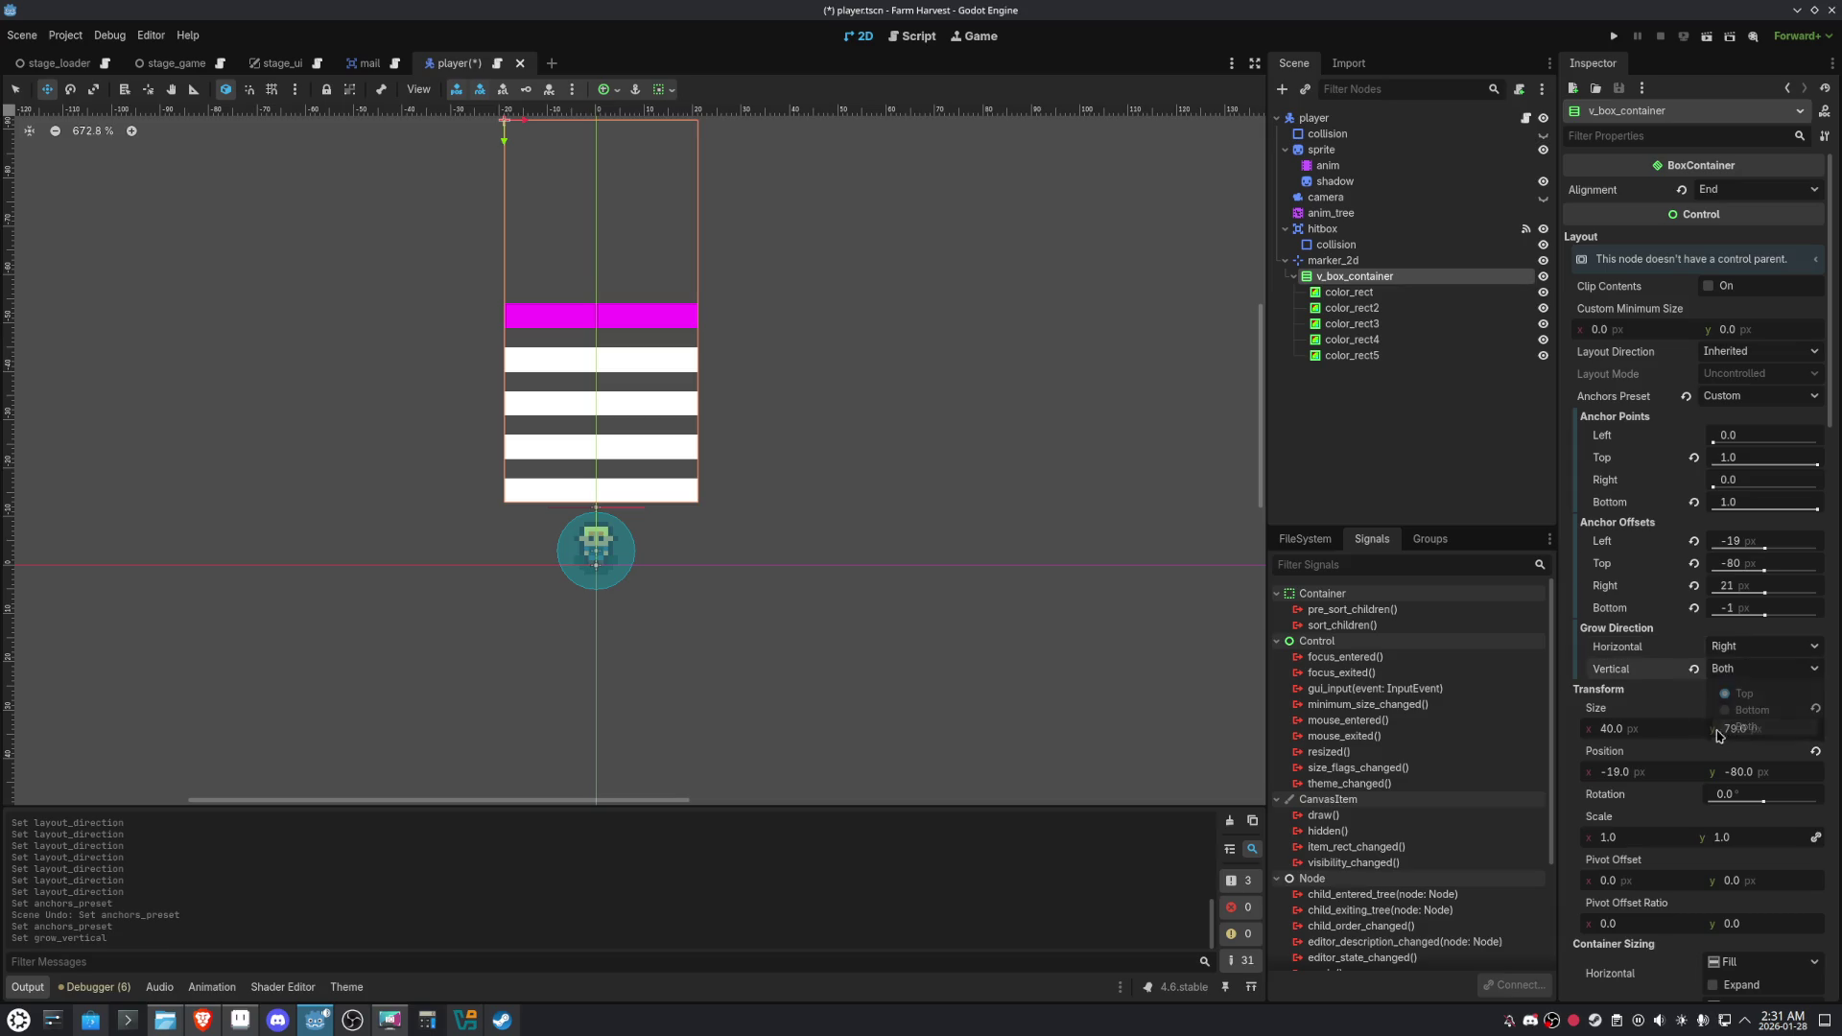
Step: Duplicate color_rect5 into a sixth bar and set the container's vertical Grow Direction to Bottom
left_click(1334, 359)
key("ctrl+d")
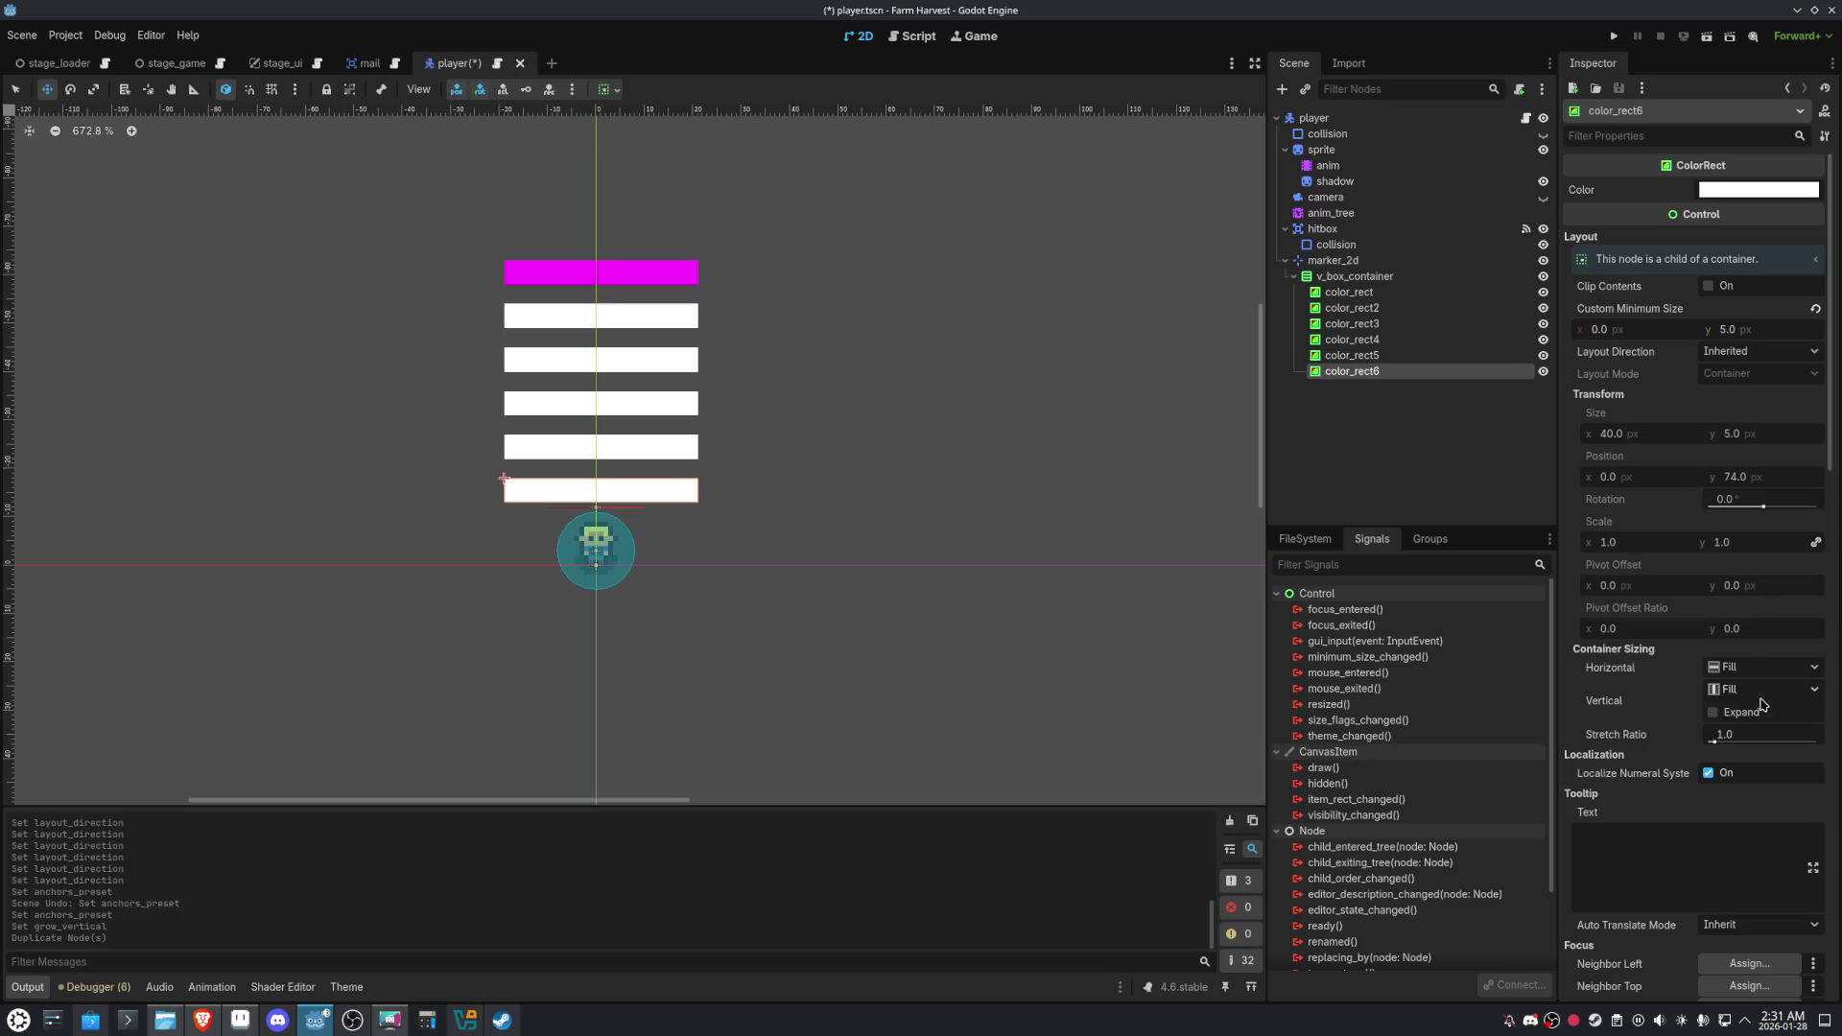
left_click(1354, 276)
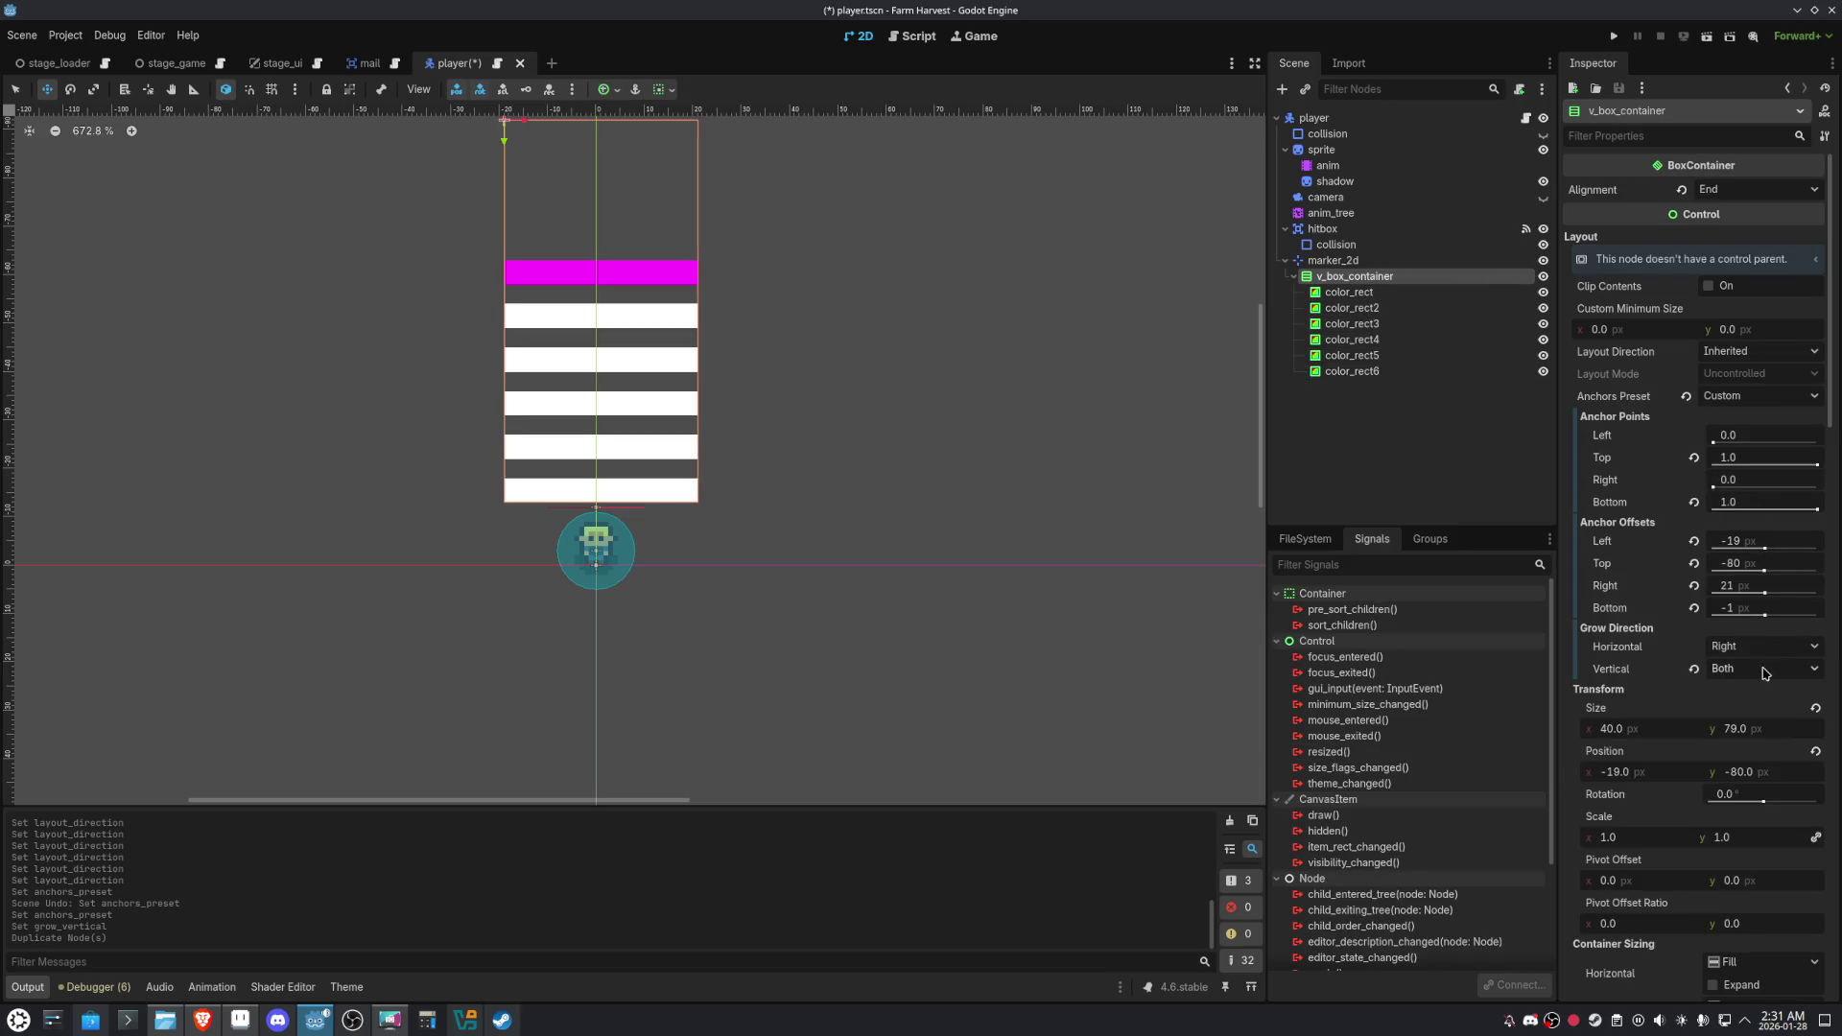
left_click(1763, 673)
left_click(1755, 712)
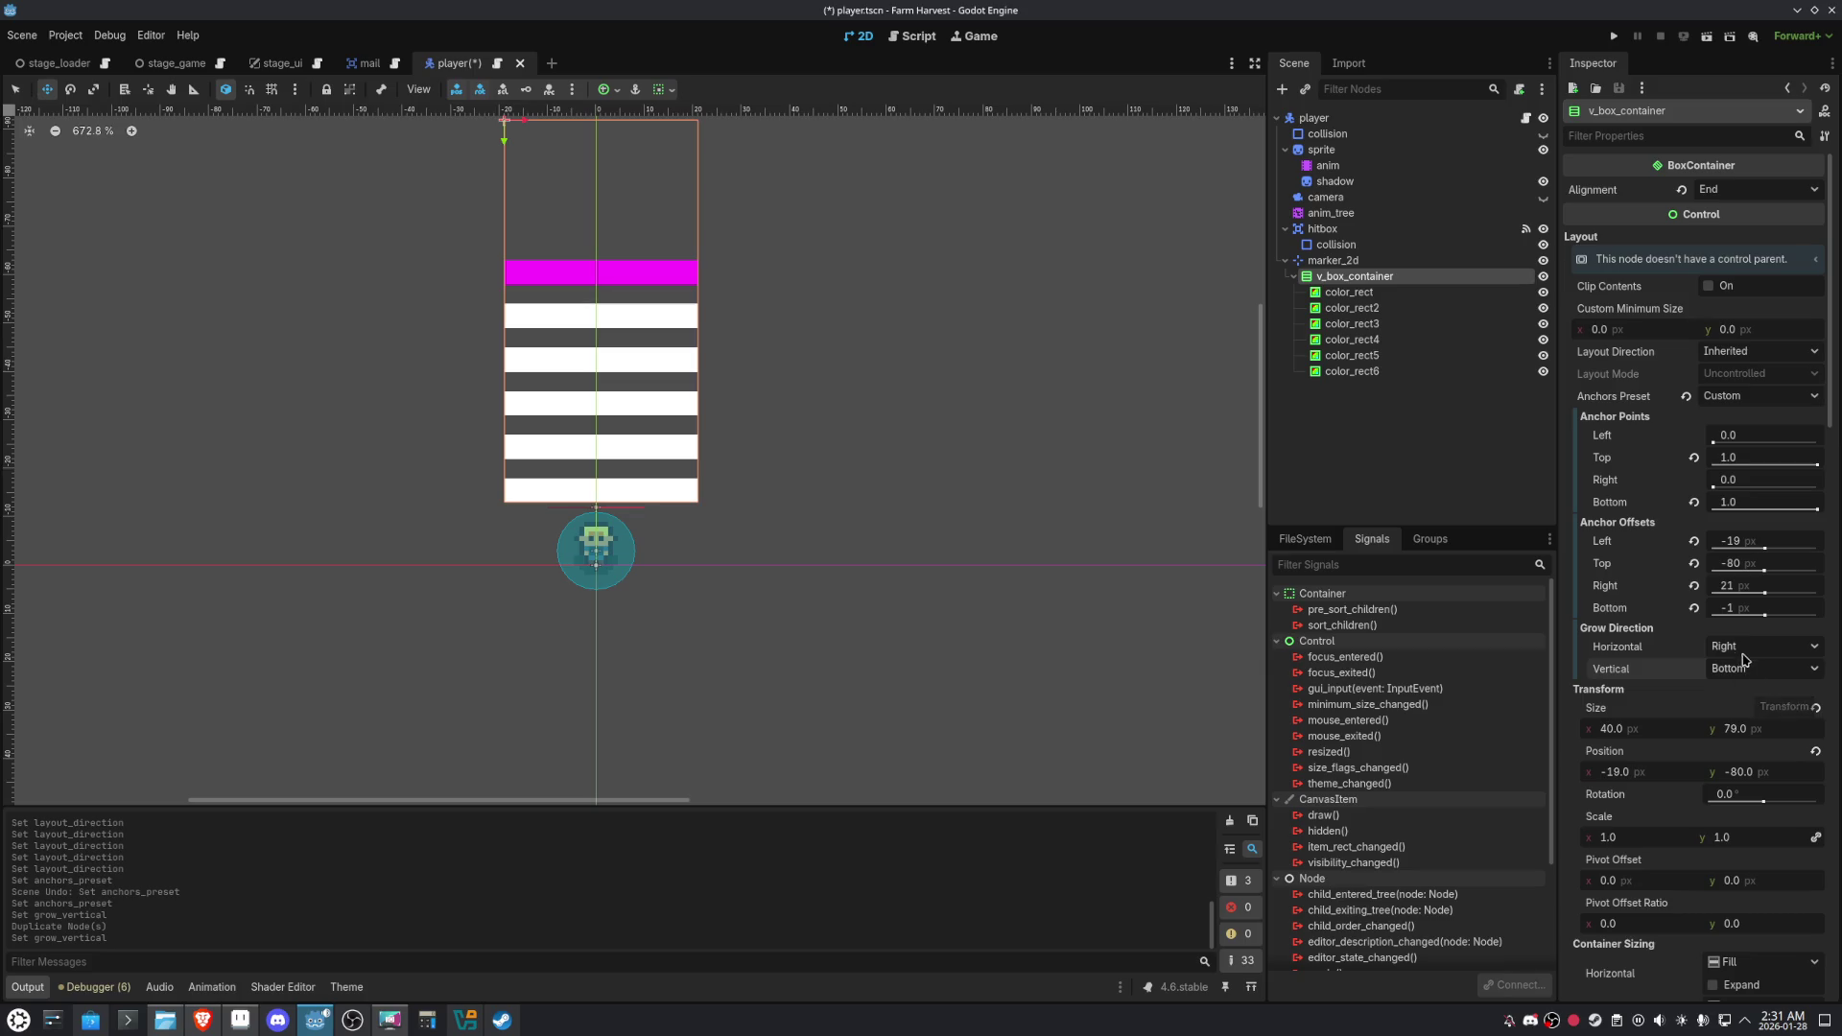
Step: Keep horizontal growth to the right and reset Anchor Points Top and Bottom to 0
left_click(1744, 648)
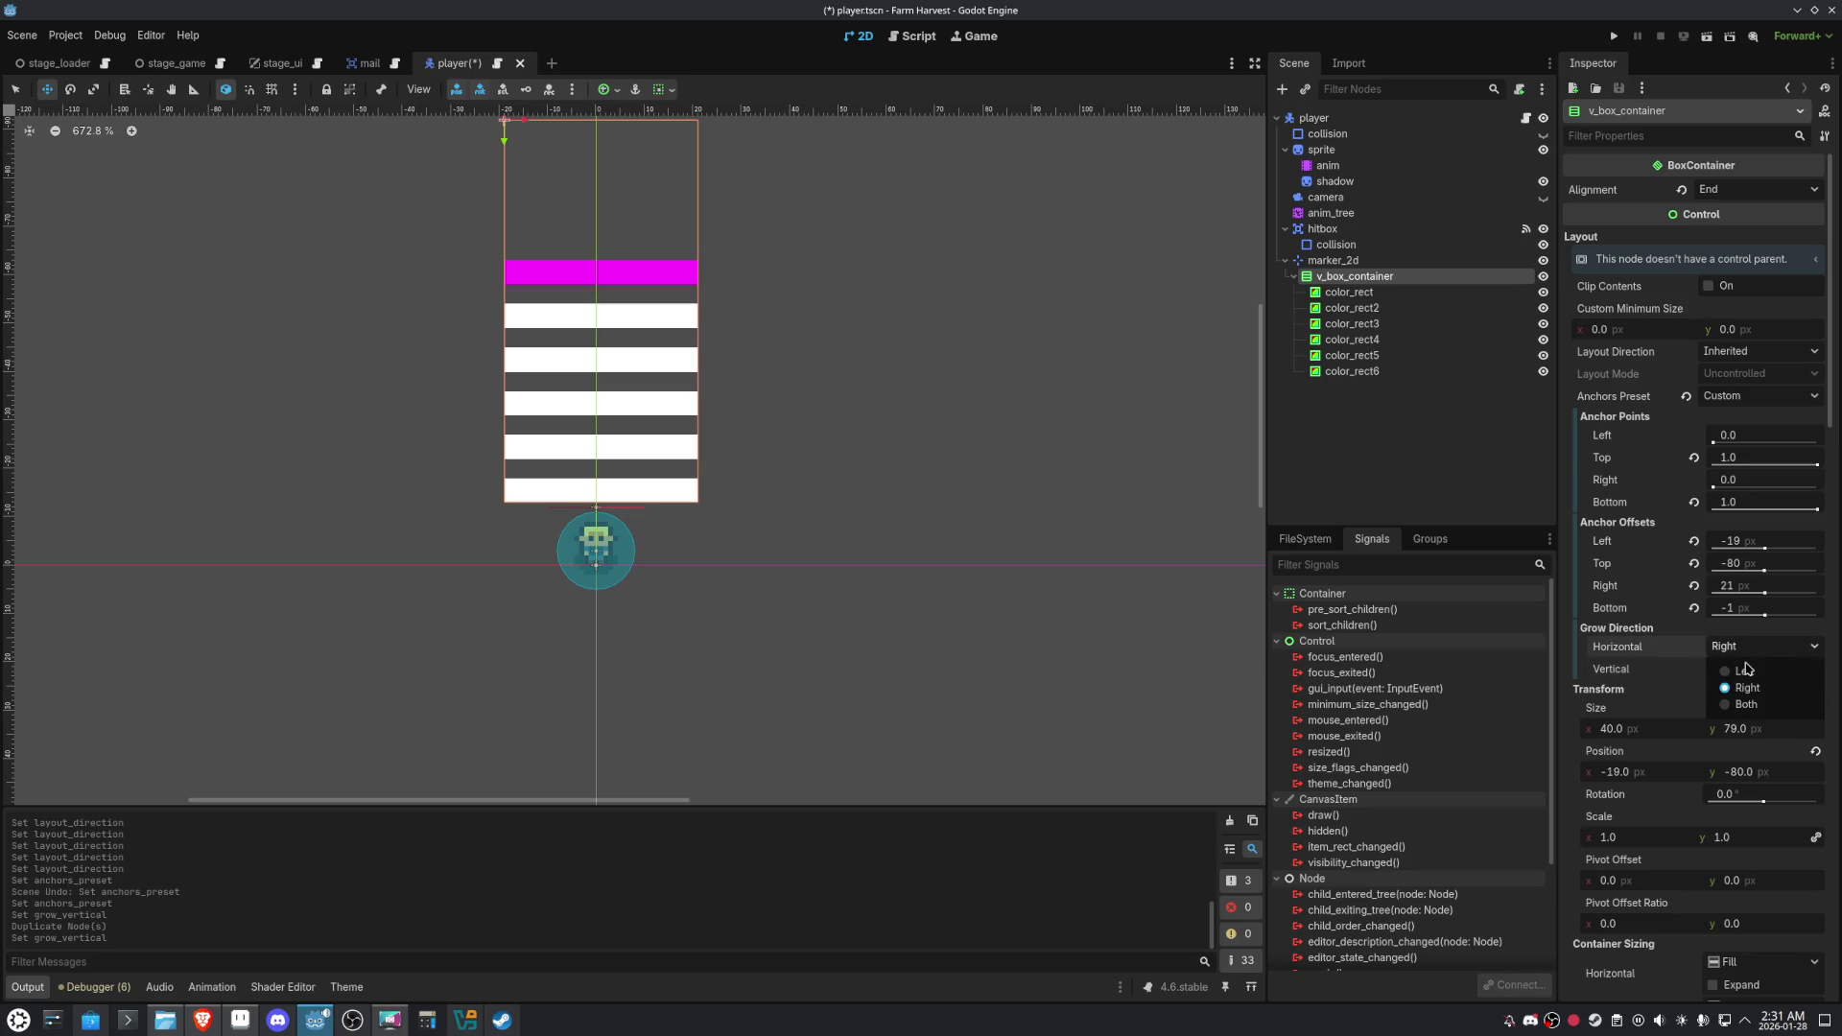
left_click(1745, 705)
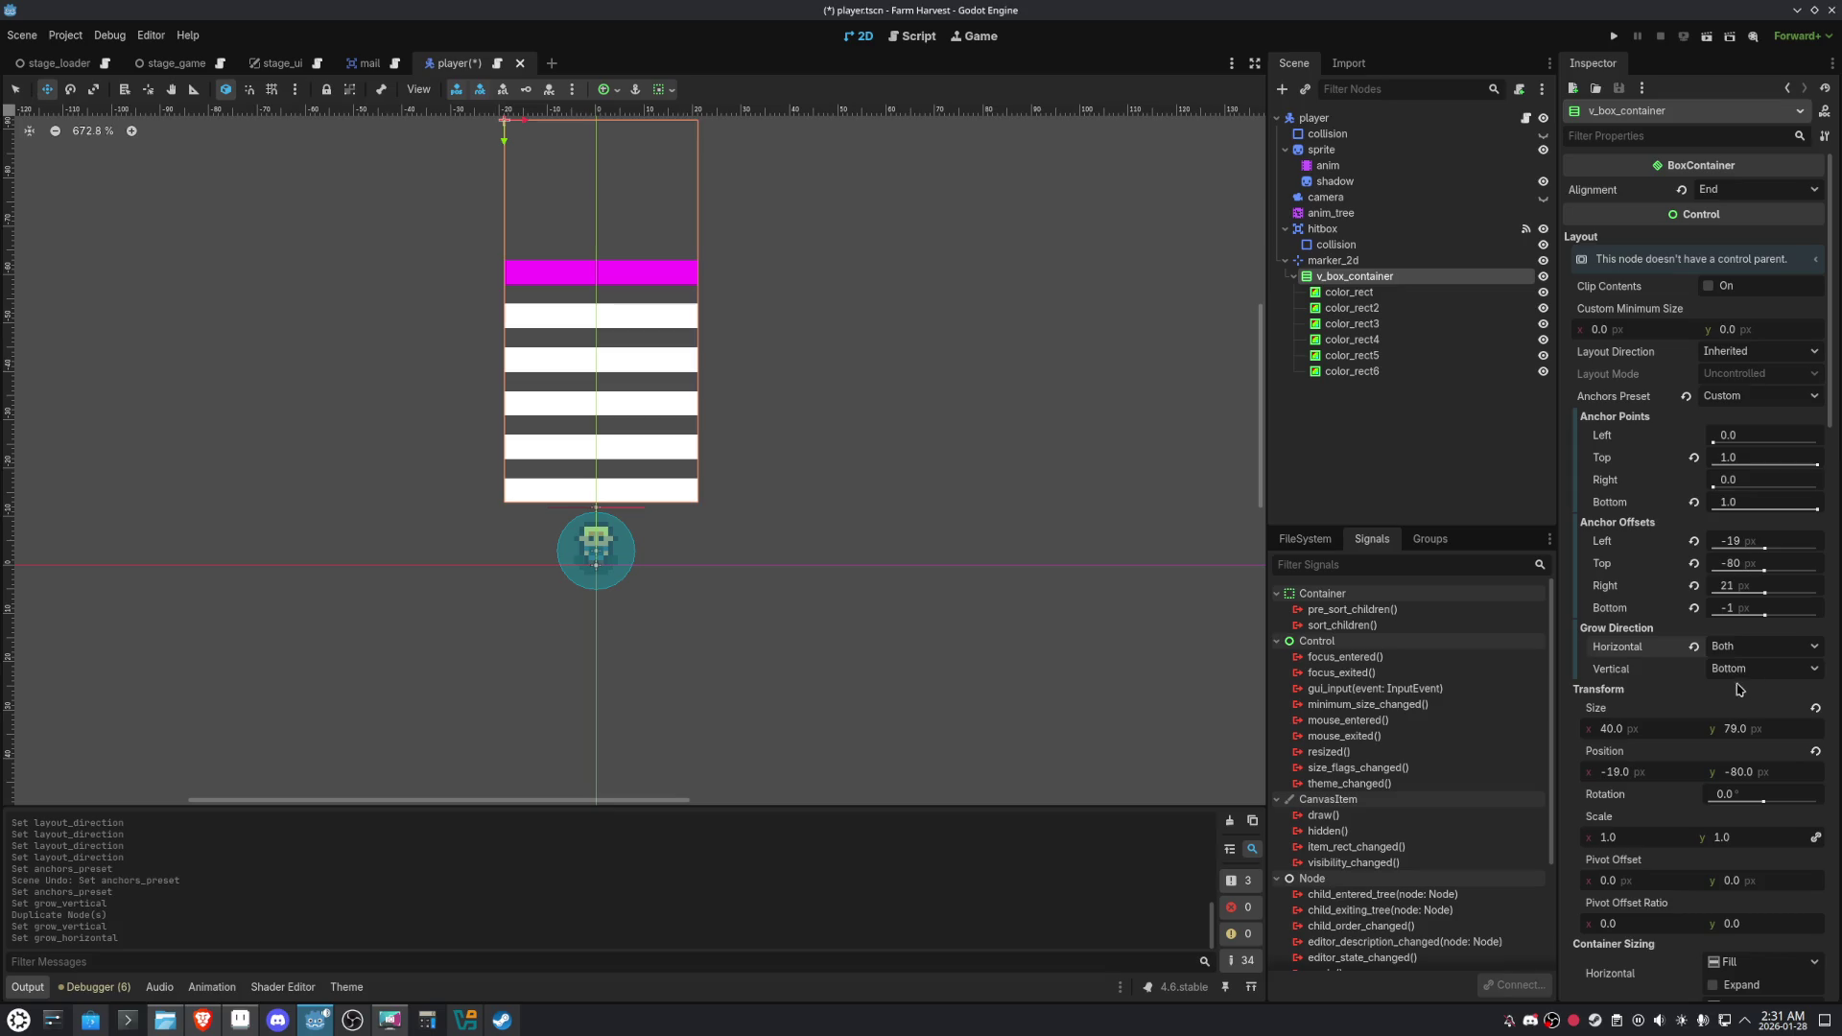
left_click(1694, 647)
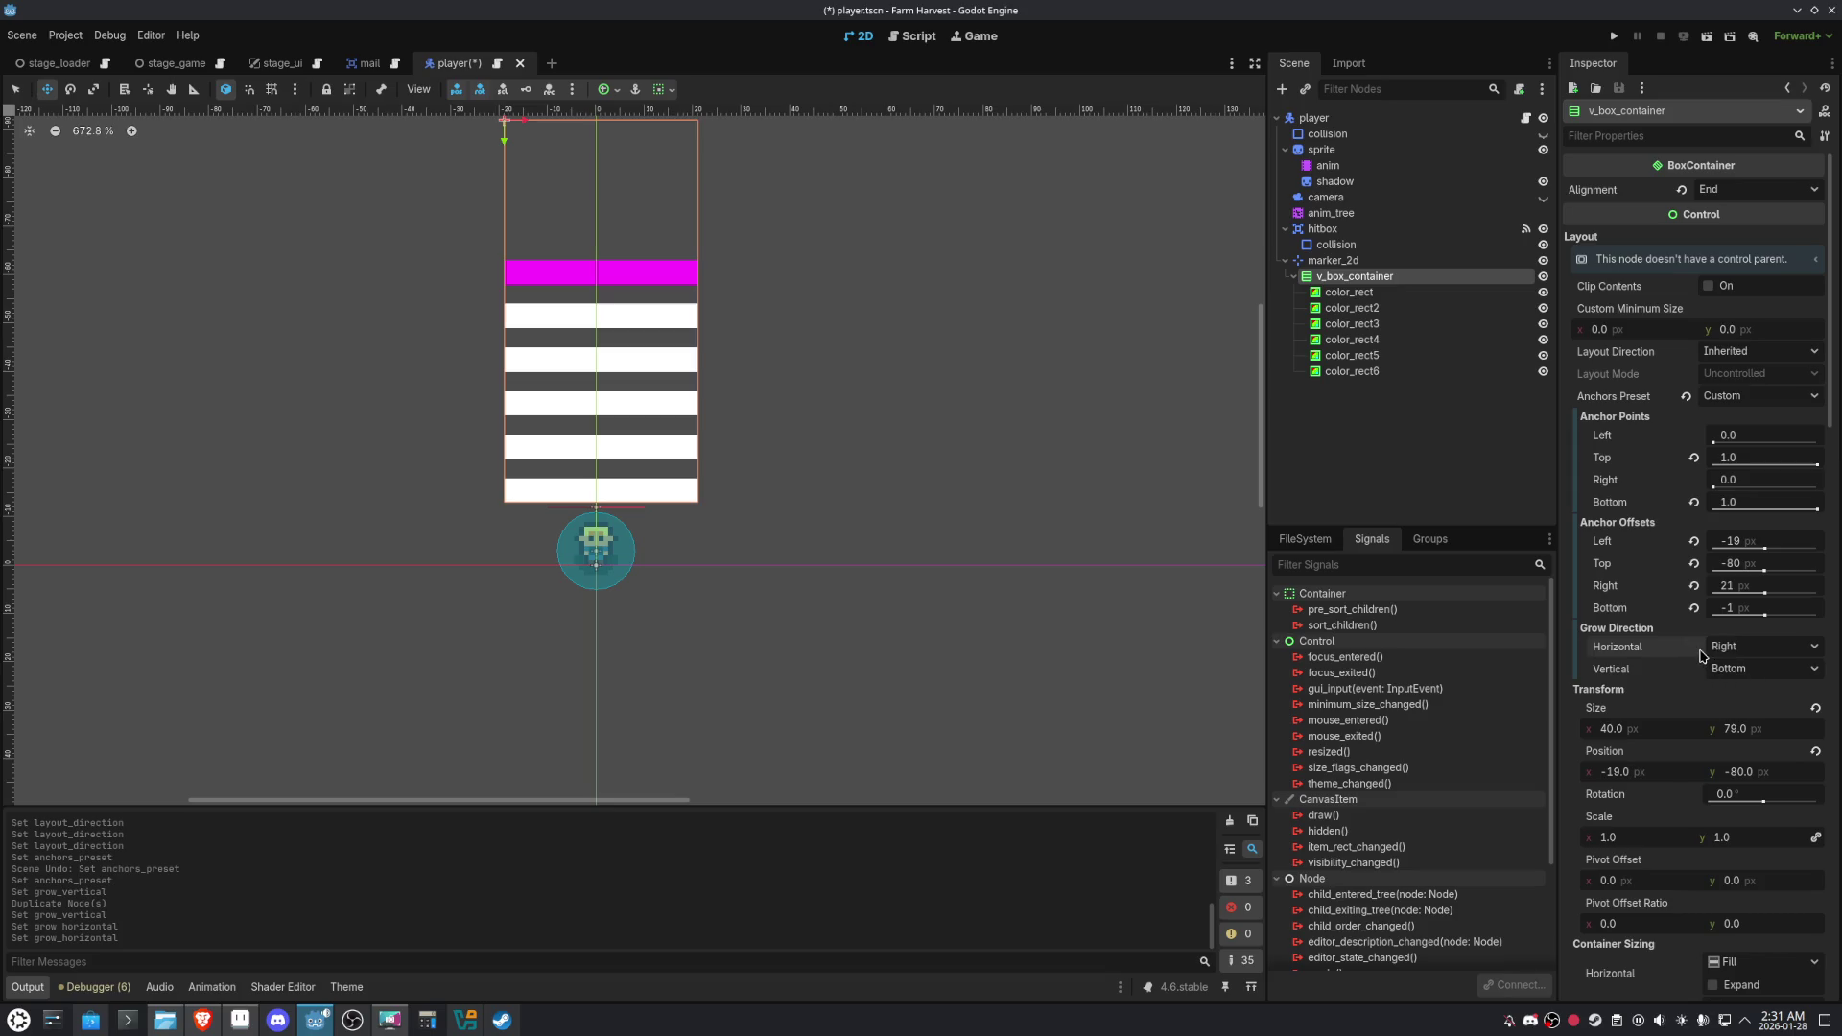
left_click(1695, 543)
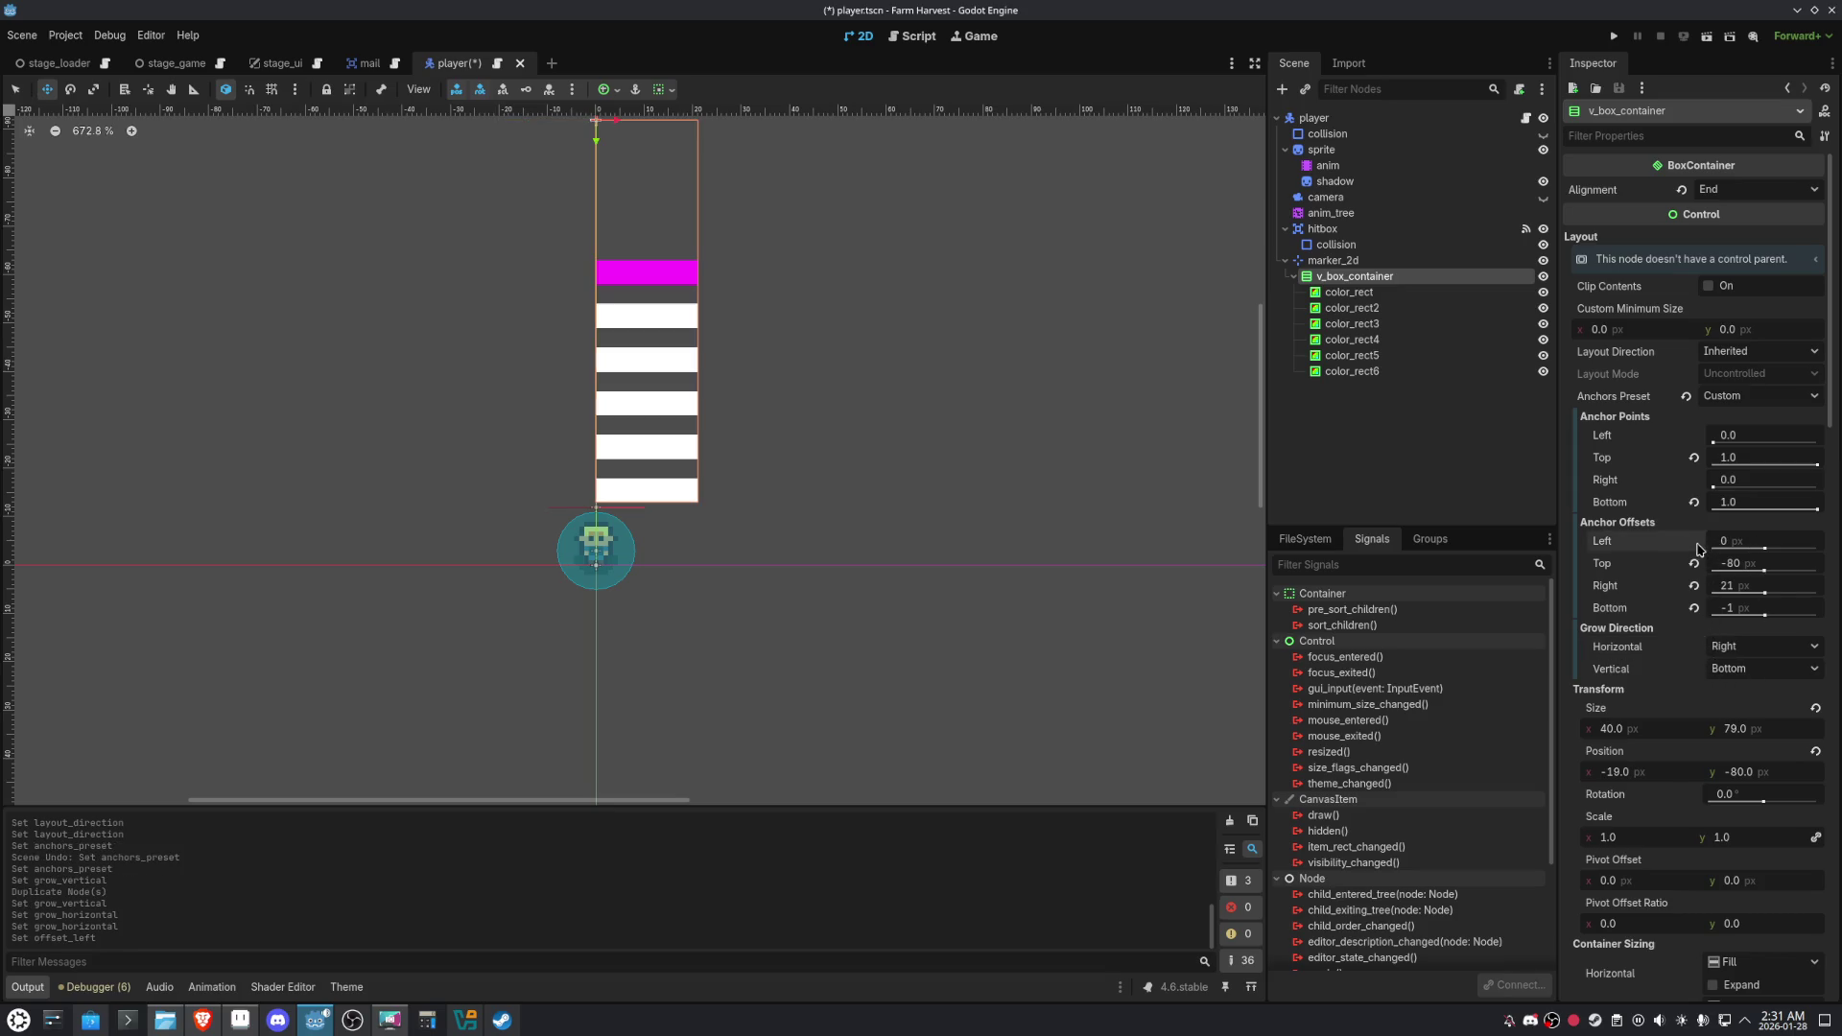
left_click(1694, 563)
left_click(1695, 586)
key("ctrl+z")
key("ctrl+z")
key("ctrl+z")
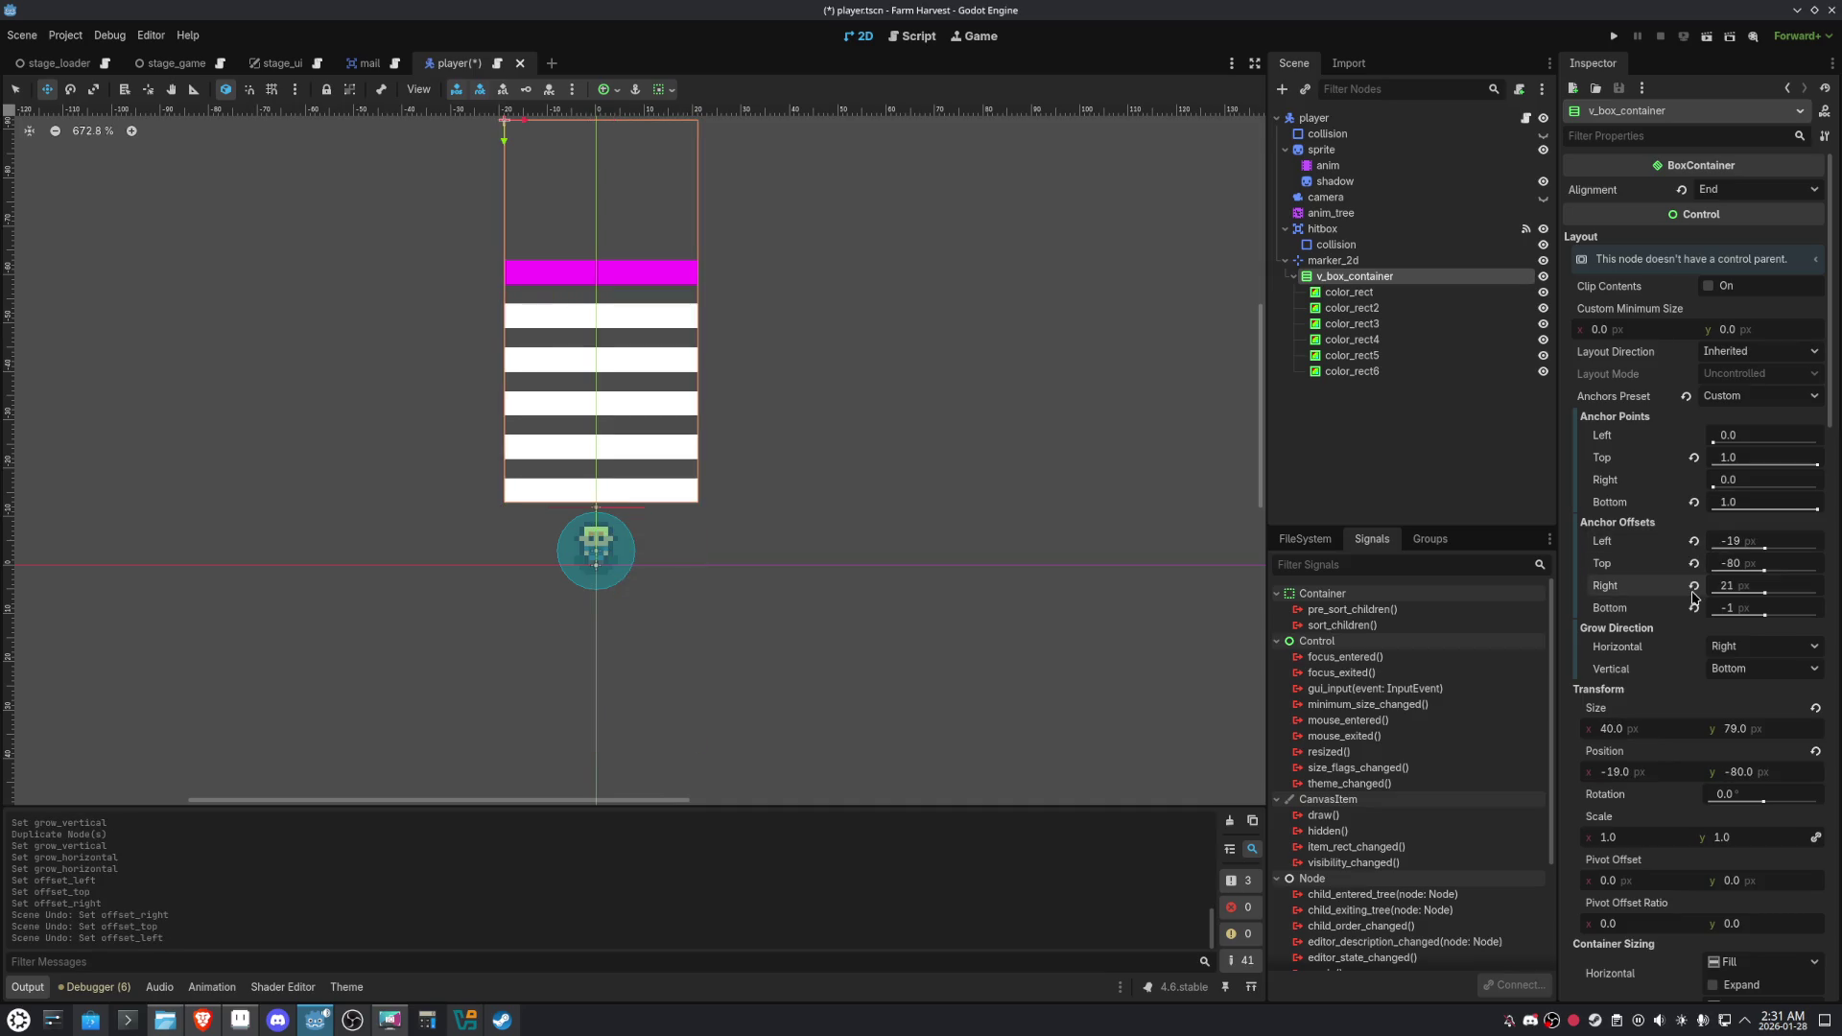
left_click(1695, 457)
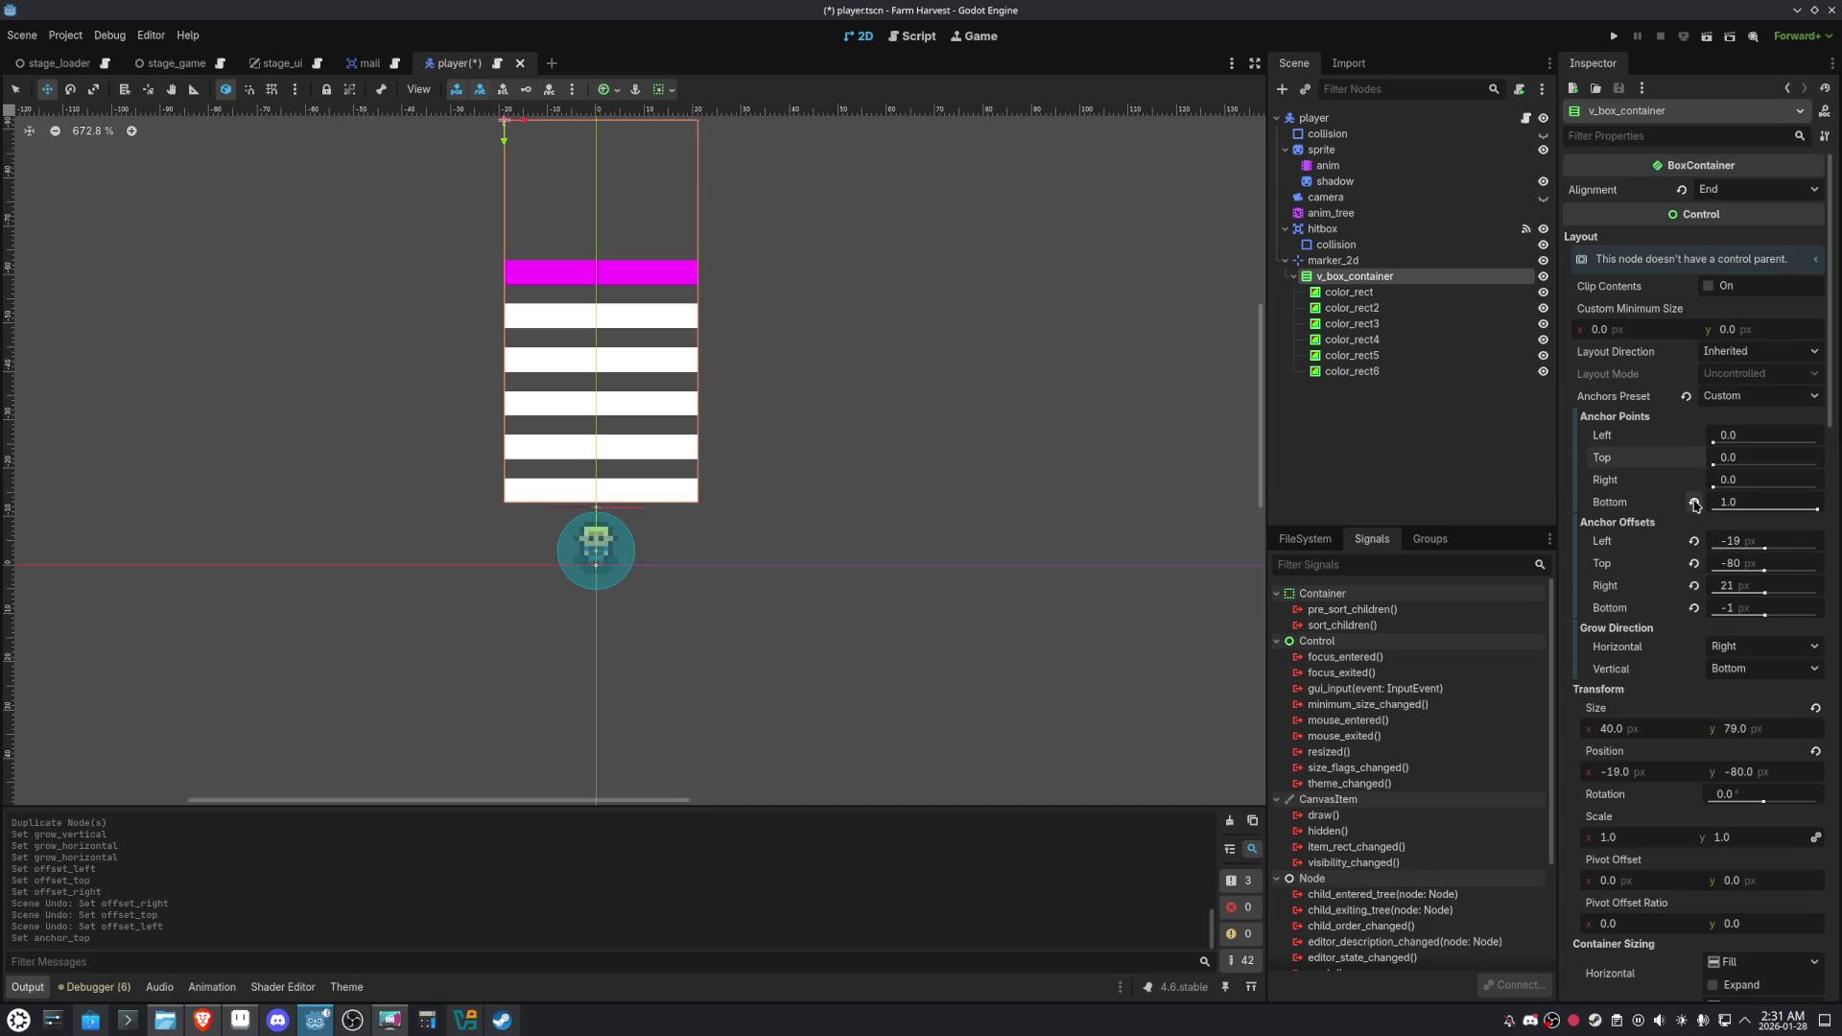
left_click(1694, 503)
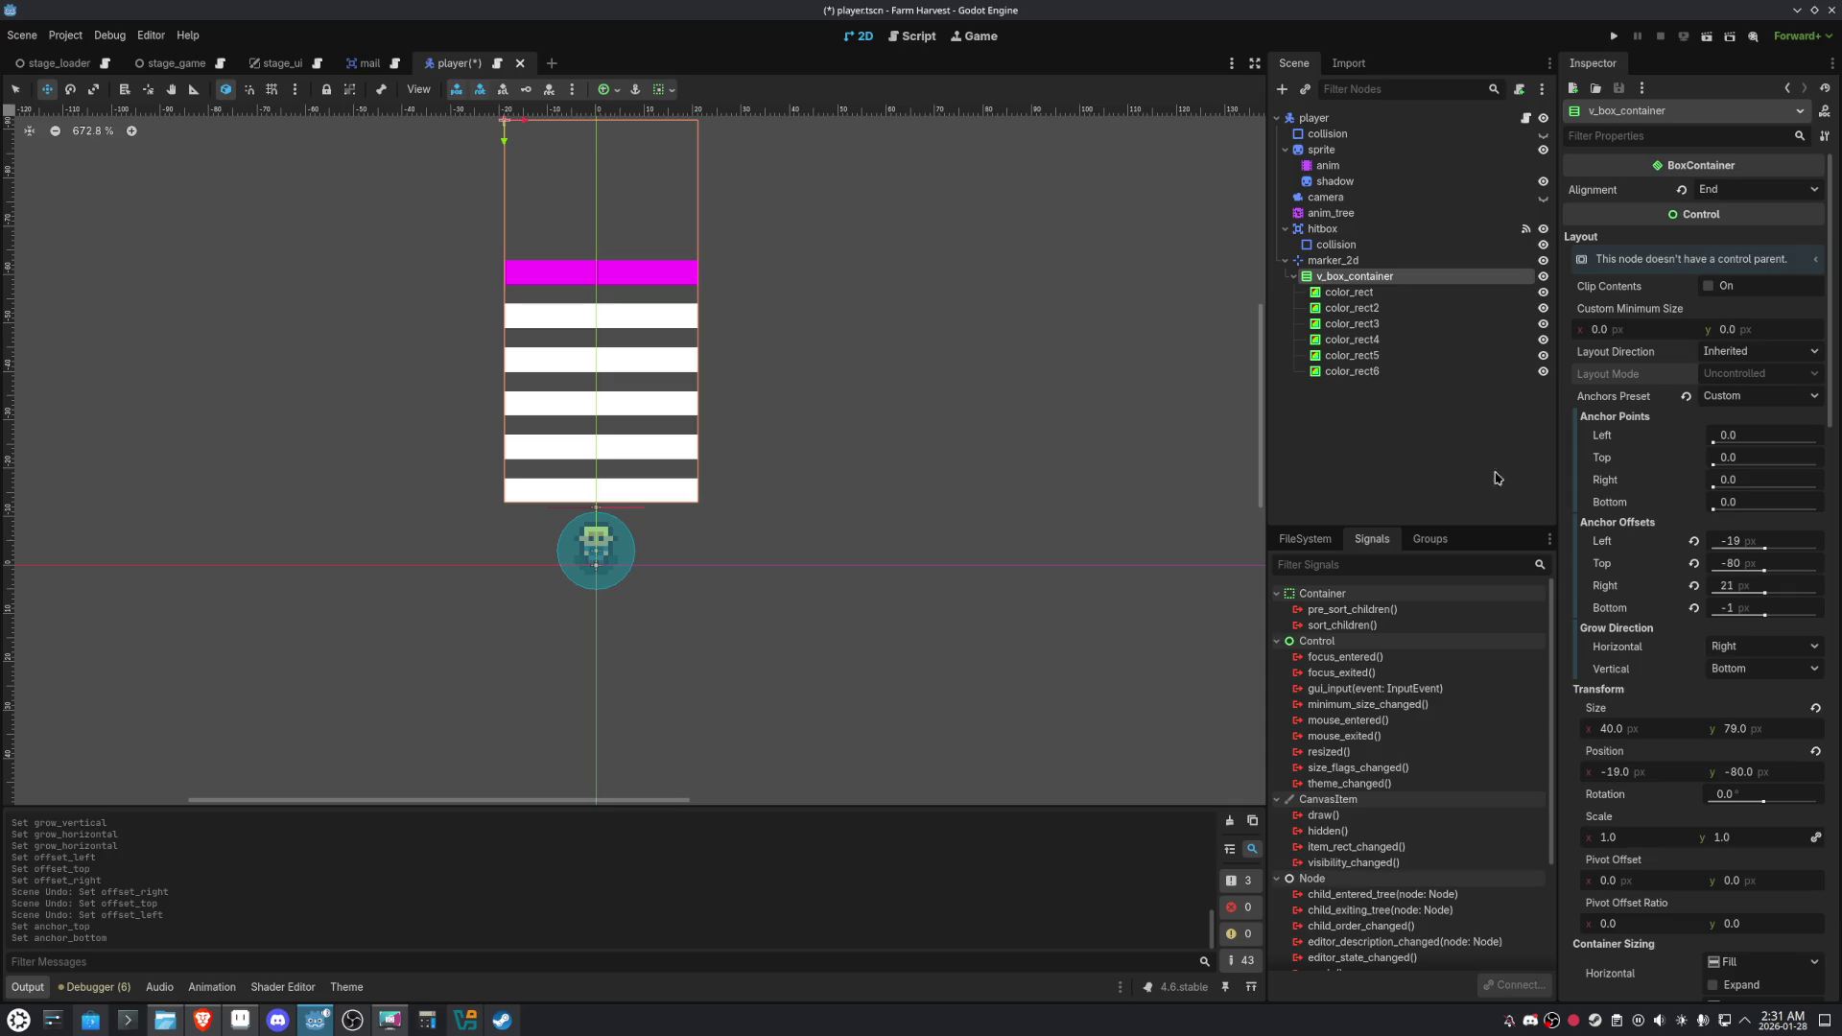
left_click(1760, 398)
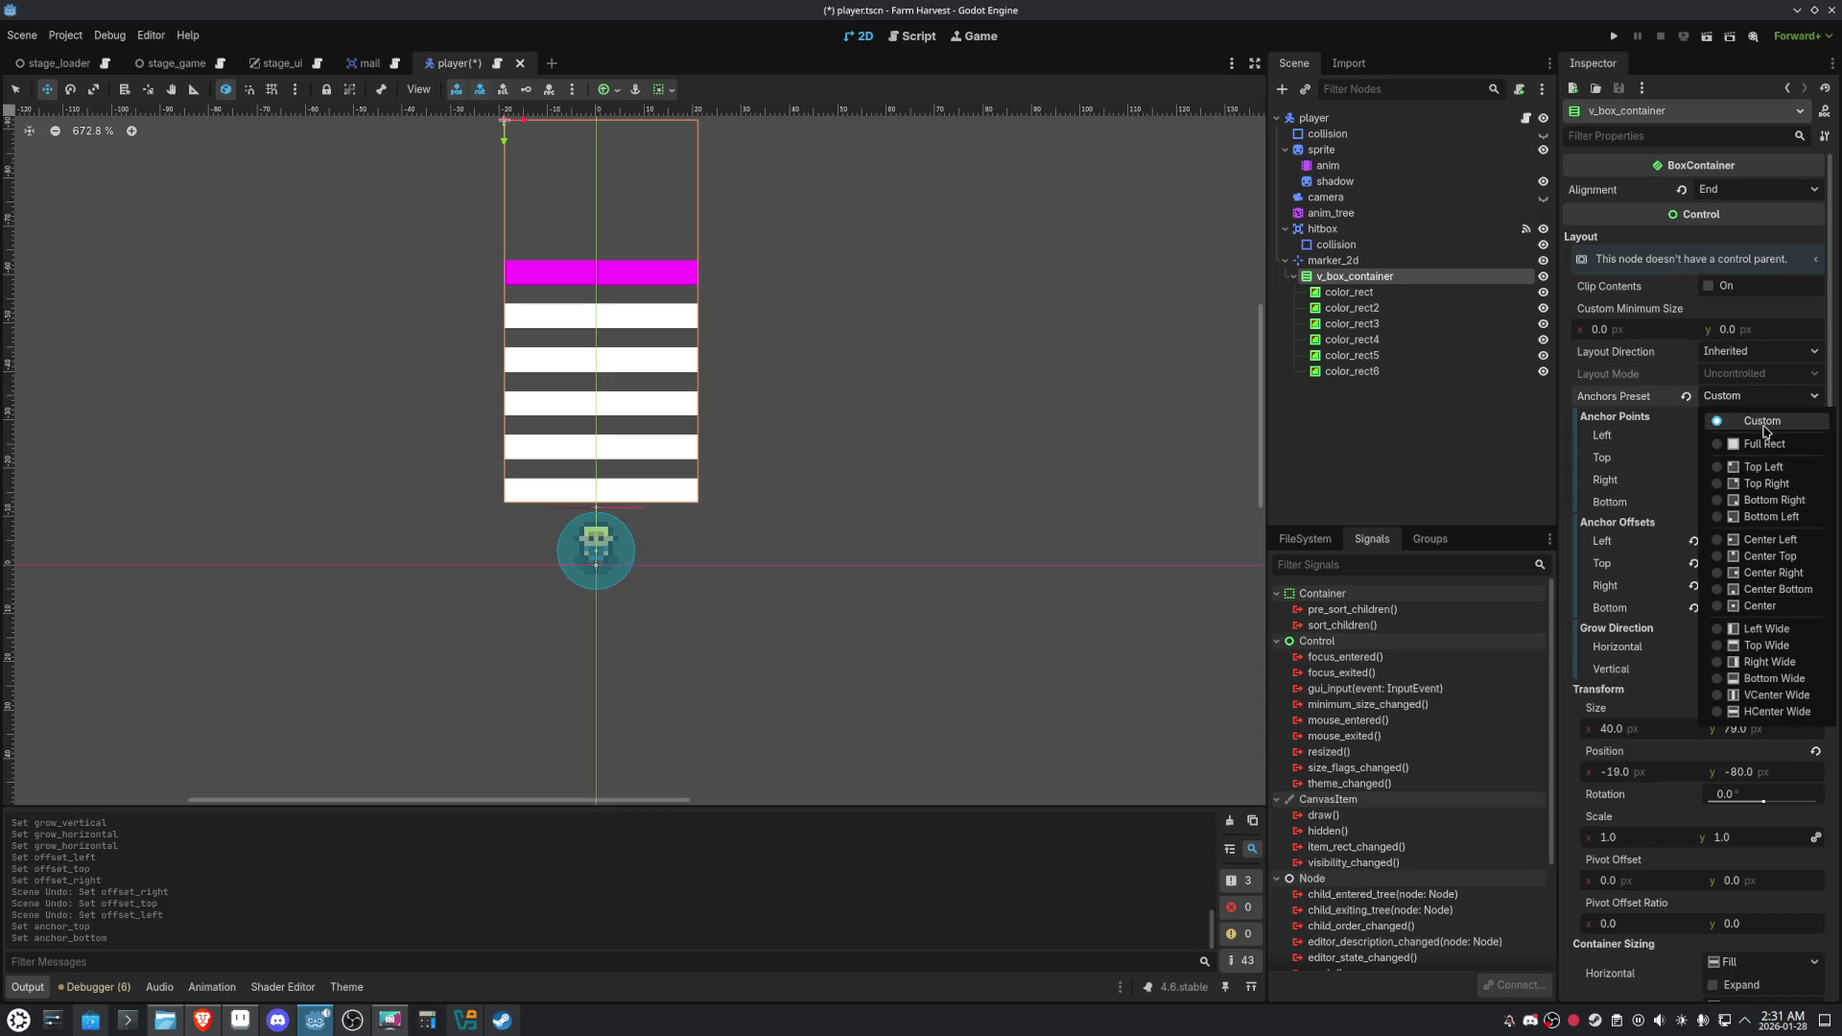
Step: Anchor the v_box_container at Center Bottom so it measures 40 × 136 px above the player
left_click(1788, 453)
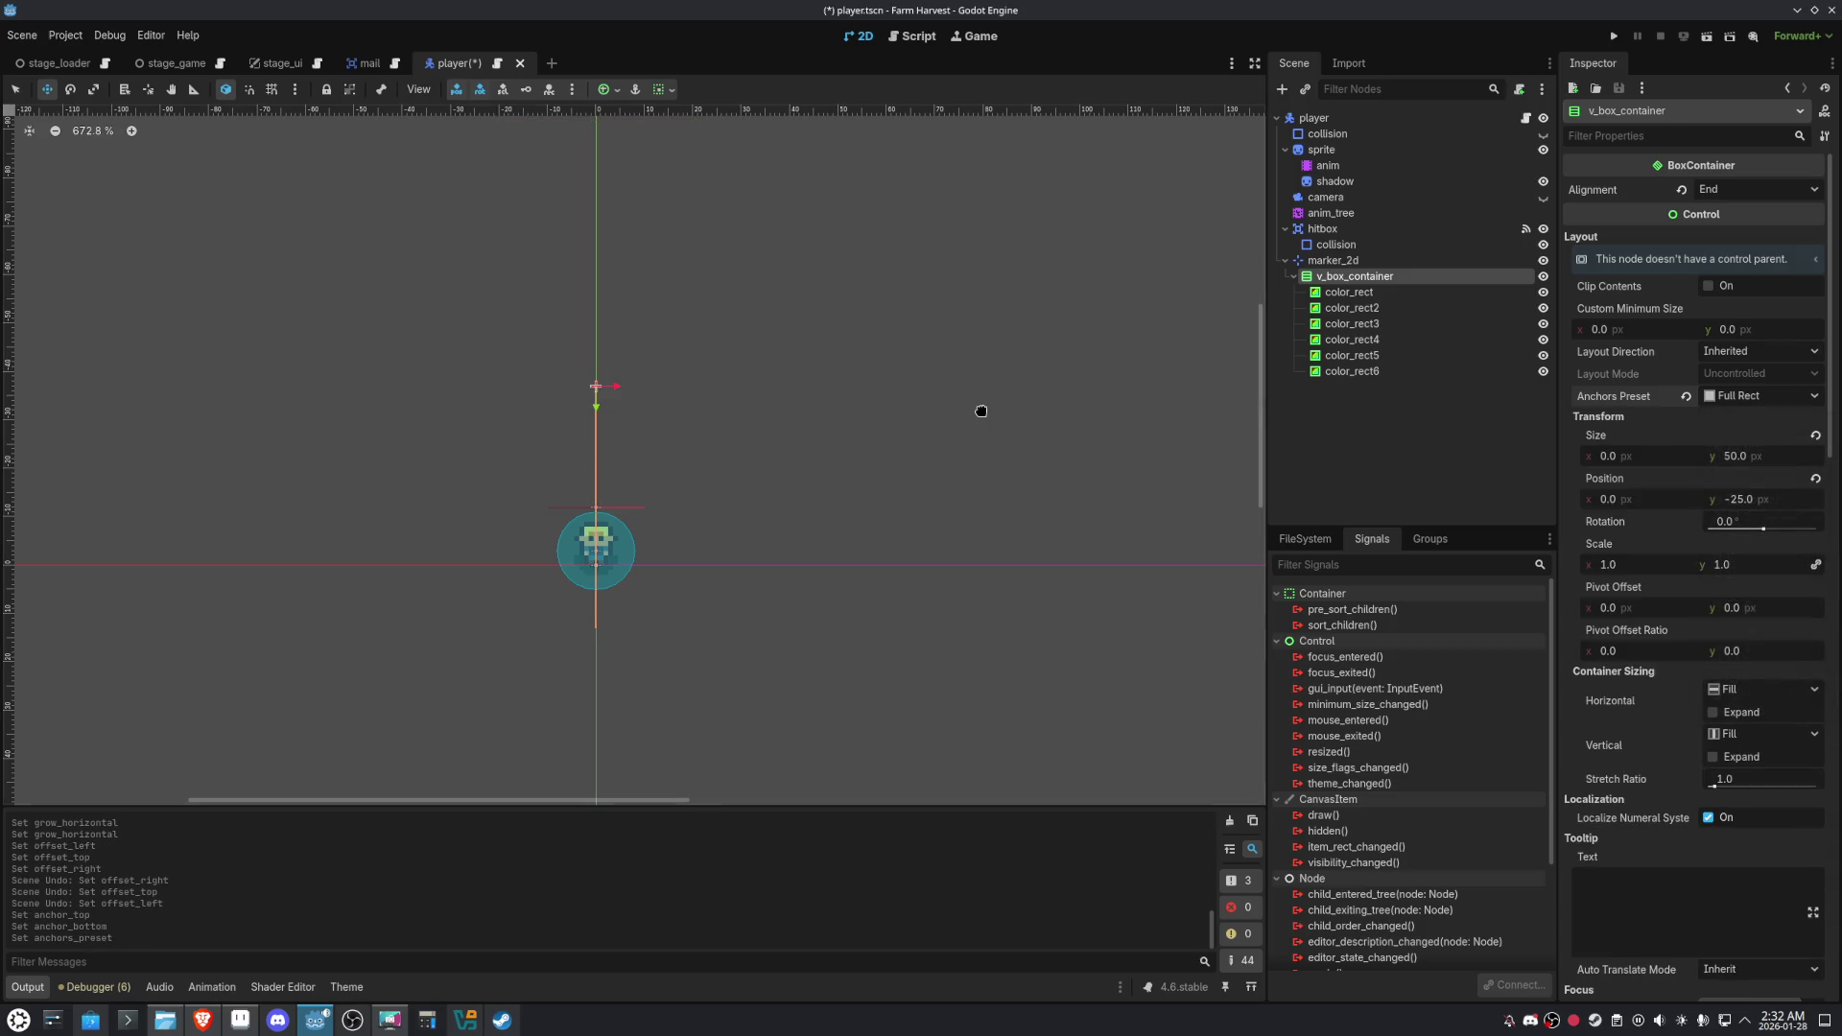
key("ctrl+z")
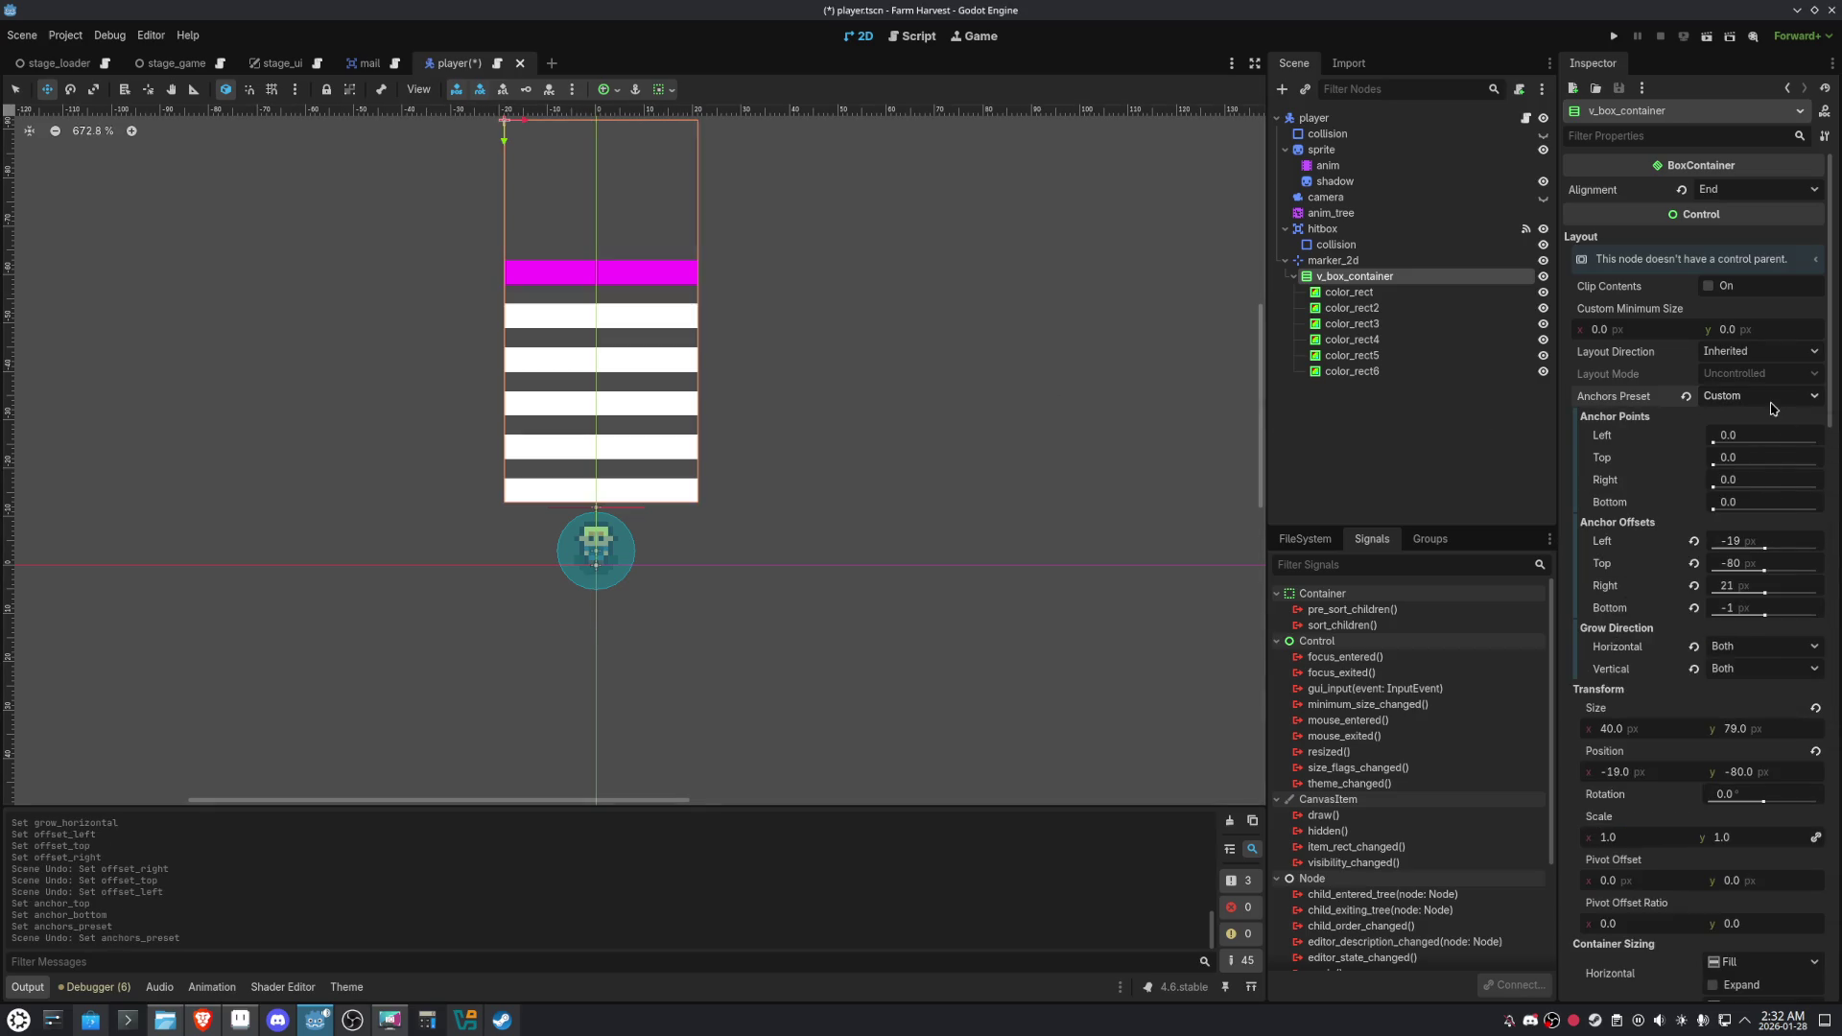
left_click(1775, 399)
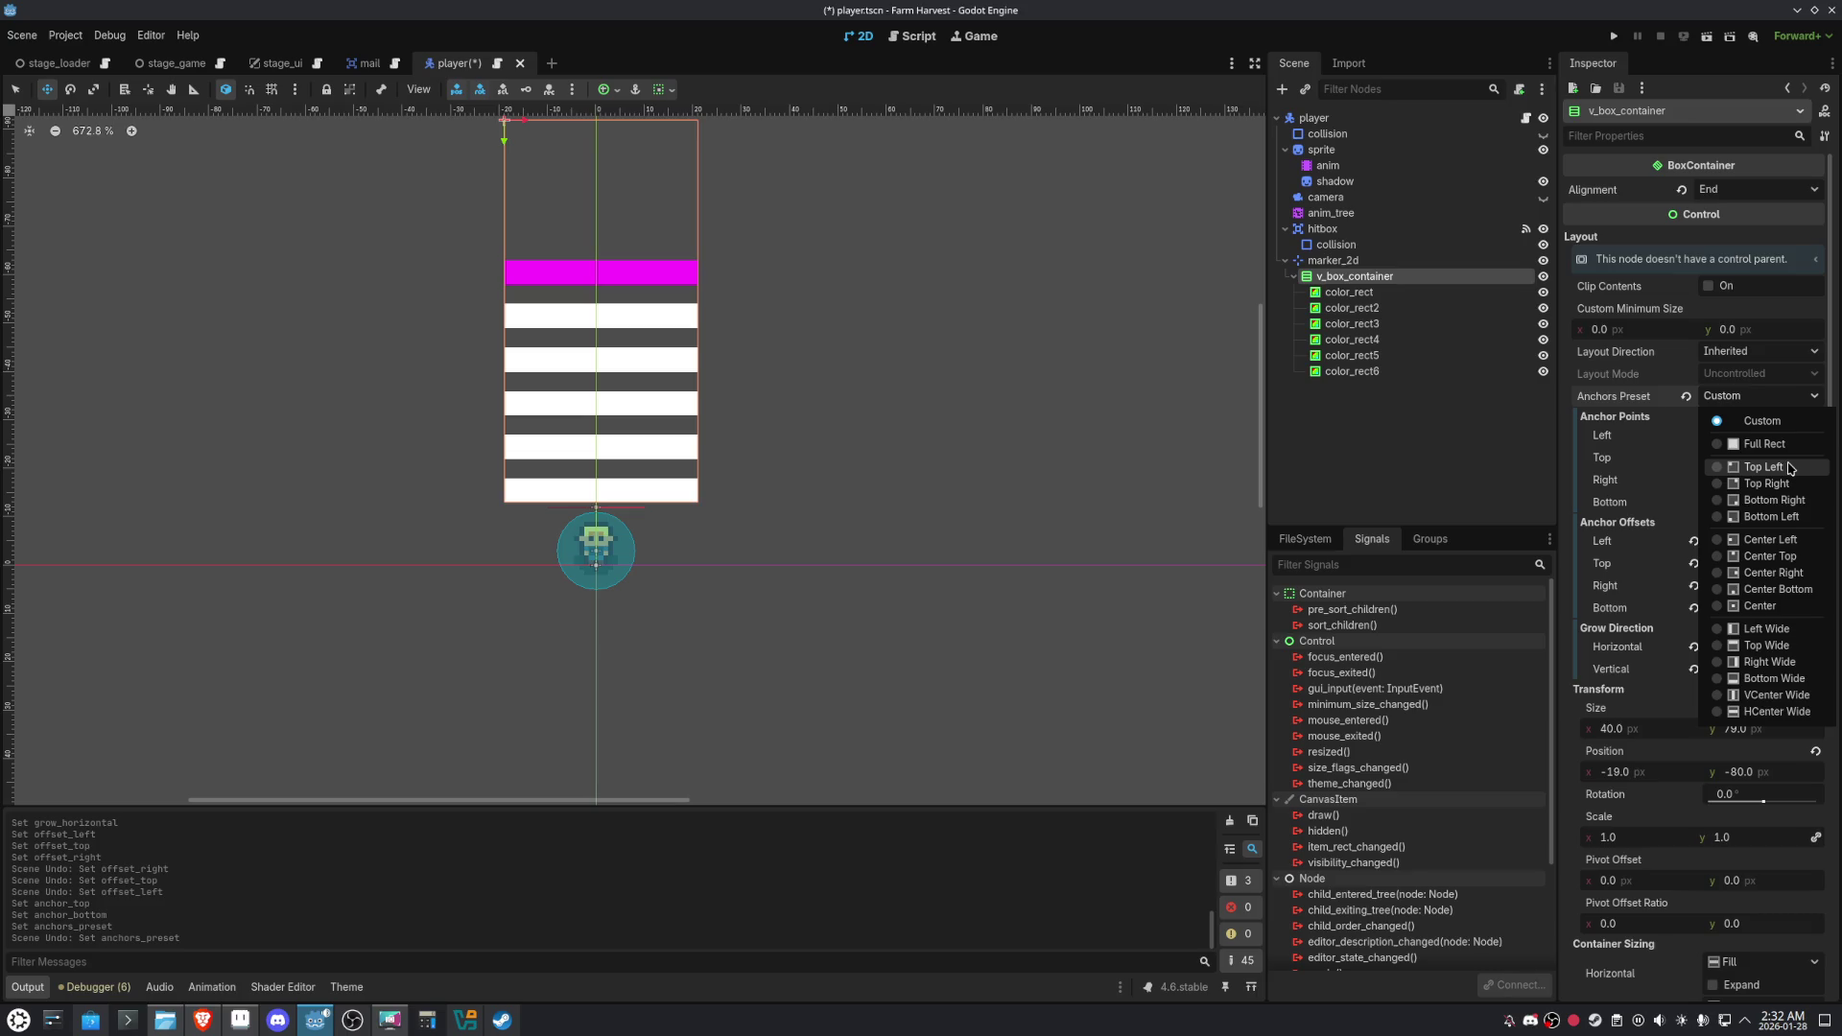
left_click(1751, 520)
left_click(1761, 395)
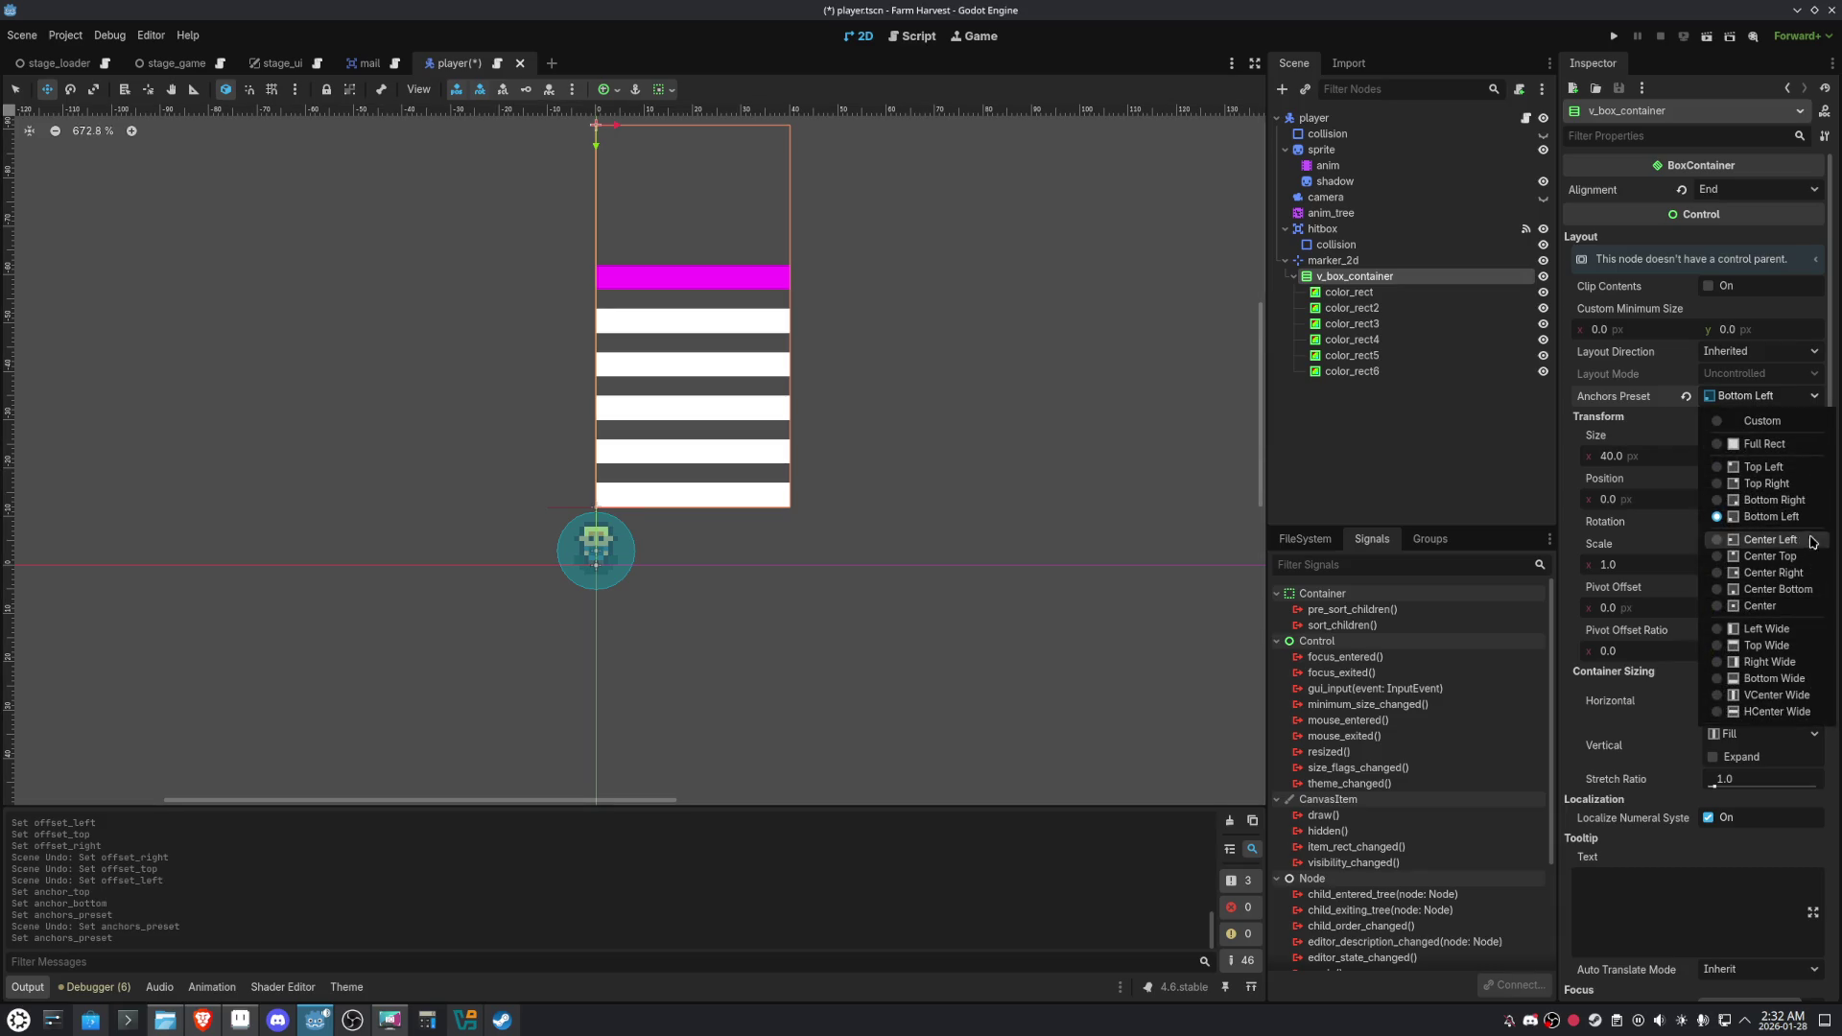
left_click(1802, 589)
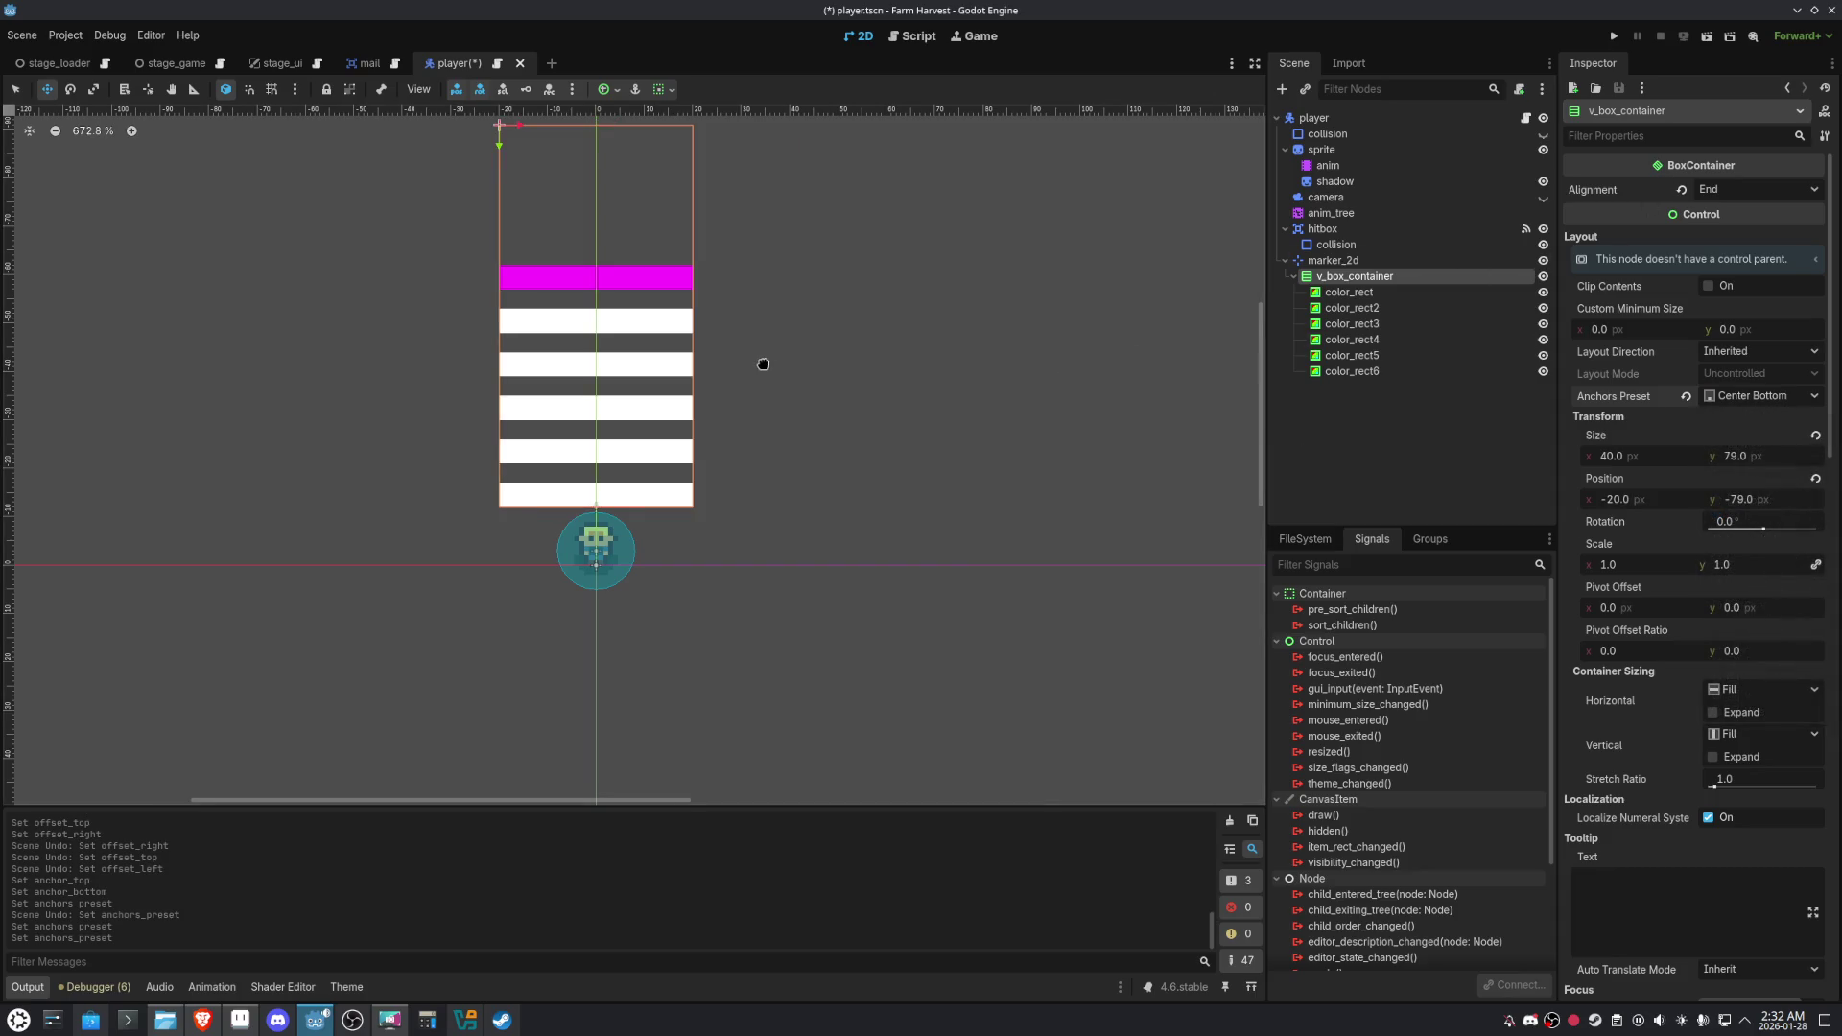
scroll(761, 362, "down", 3)
scroll(192, 269, "down", 2)
key("q")
mouse_move(479, 247)
left_mouse_down()
mouse_move(718, 460)
mouse_move(721, 382)
mouse_move(812, 370)
left_mouse_up()
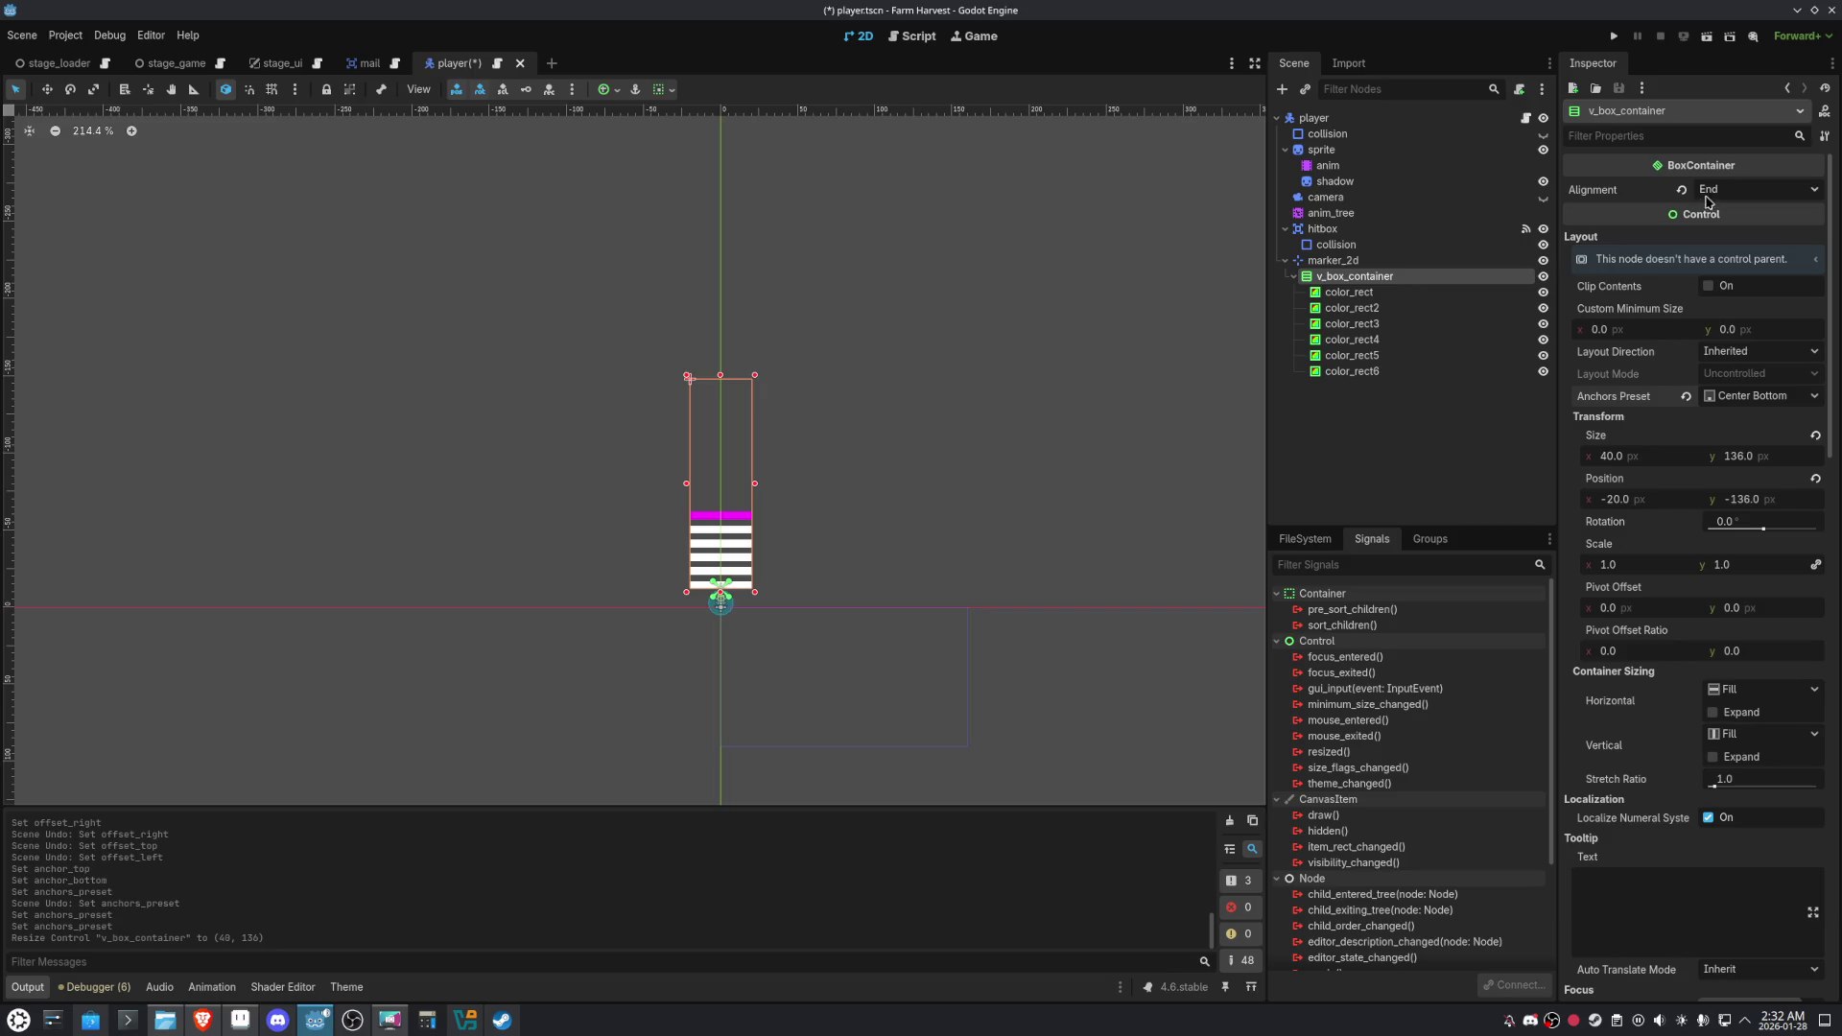
left_click(1352, 371)
scroll(760, 612, "up", 4)
Step: Copy color_rect6 three times and move color_rect through color_rect6 below color_rect9 in the Scene tree
key("ctrl+d")
key("ctrl+d")
key("ctrl+d")
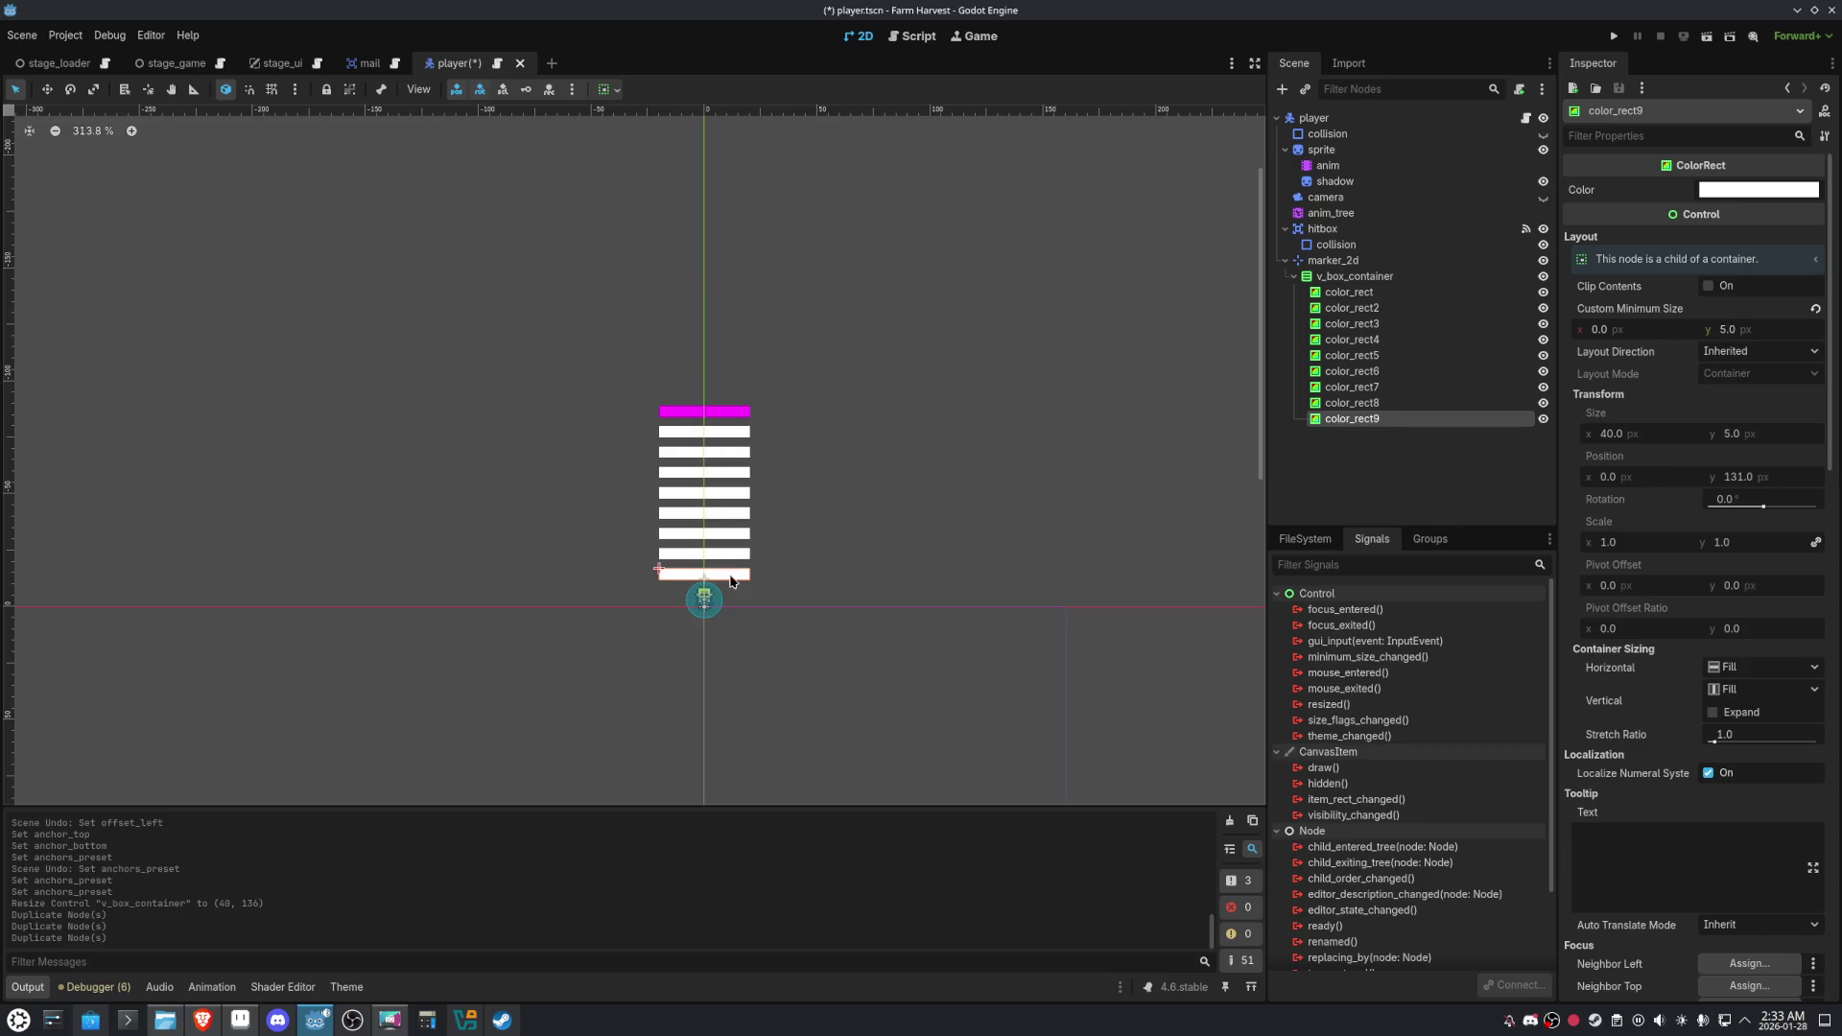
scroll(730, 581, "up", 3)
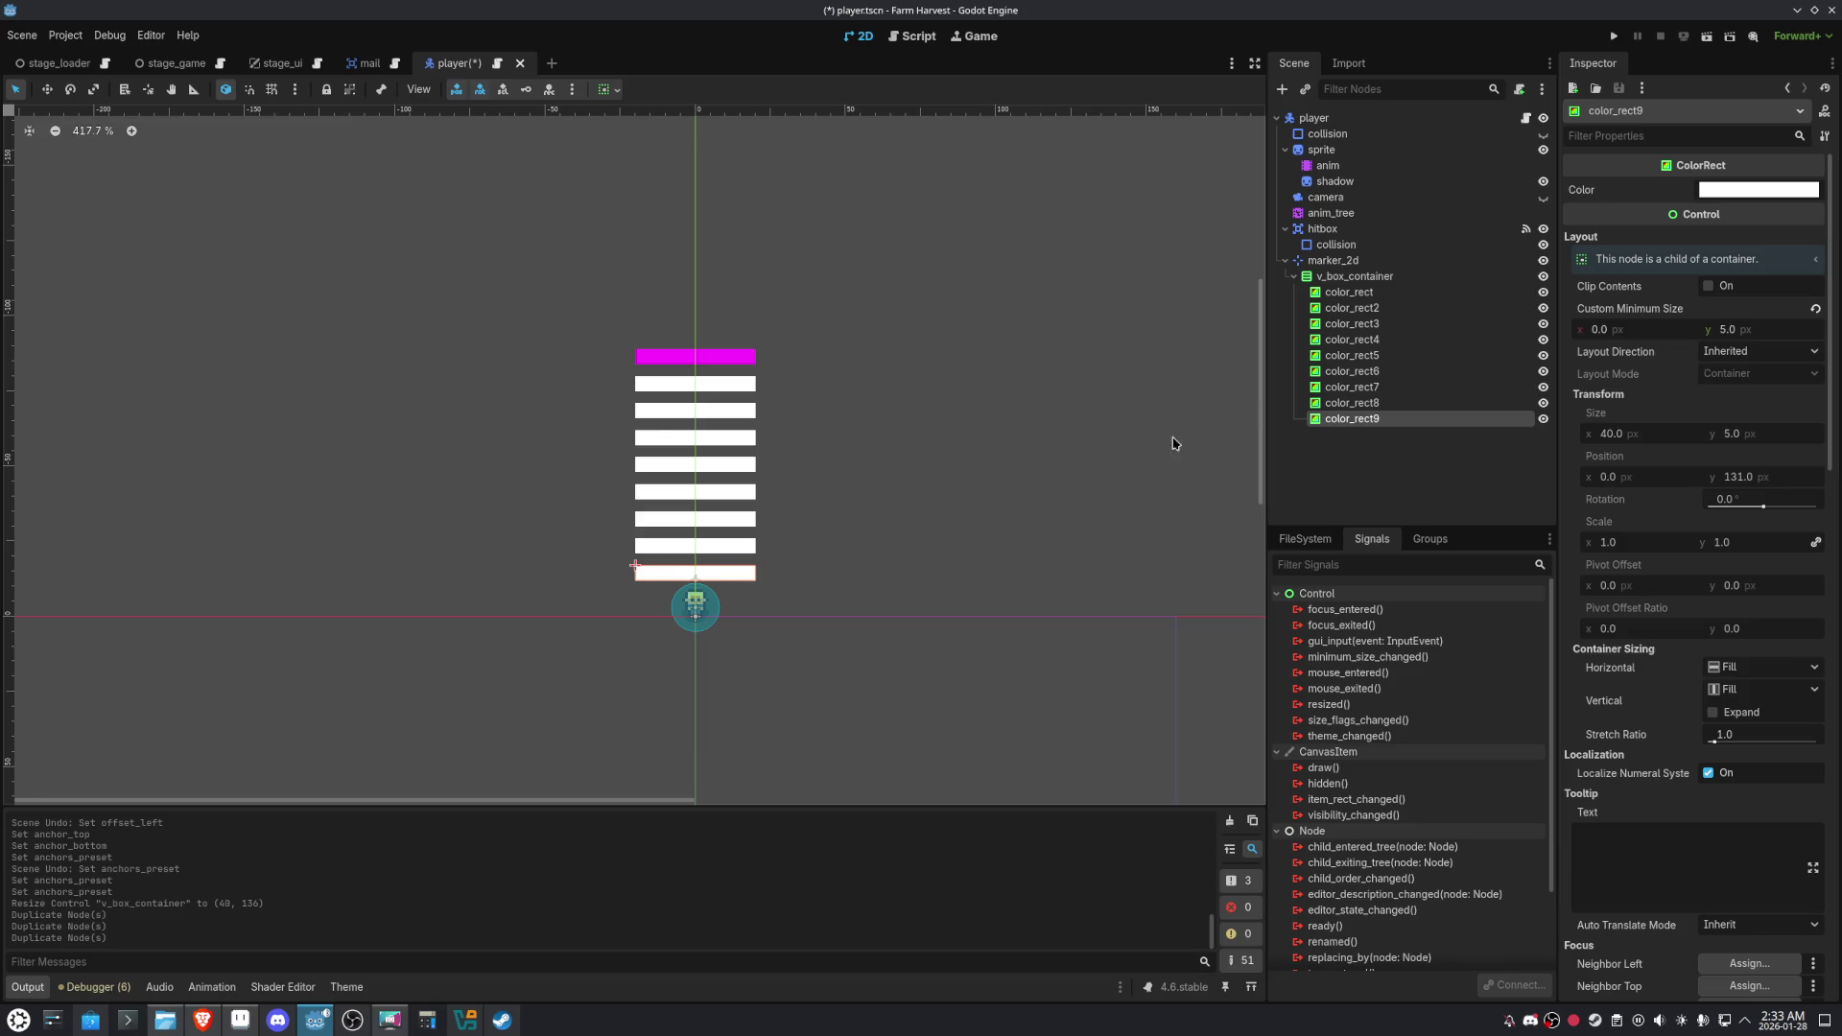
left_click(1325, 294)
mouse_move(1325, 297)
left_mouse_down()
mouse_move(1319, 451)
mouse_move(1314, 429)
left_mouse_up()
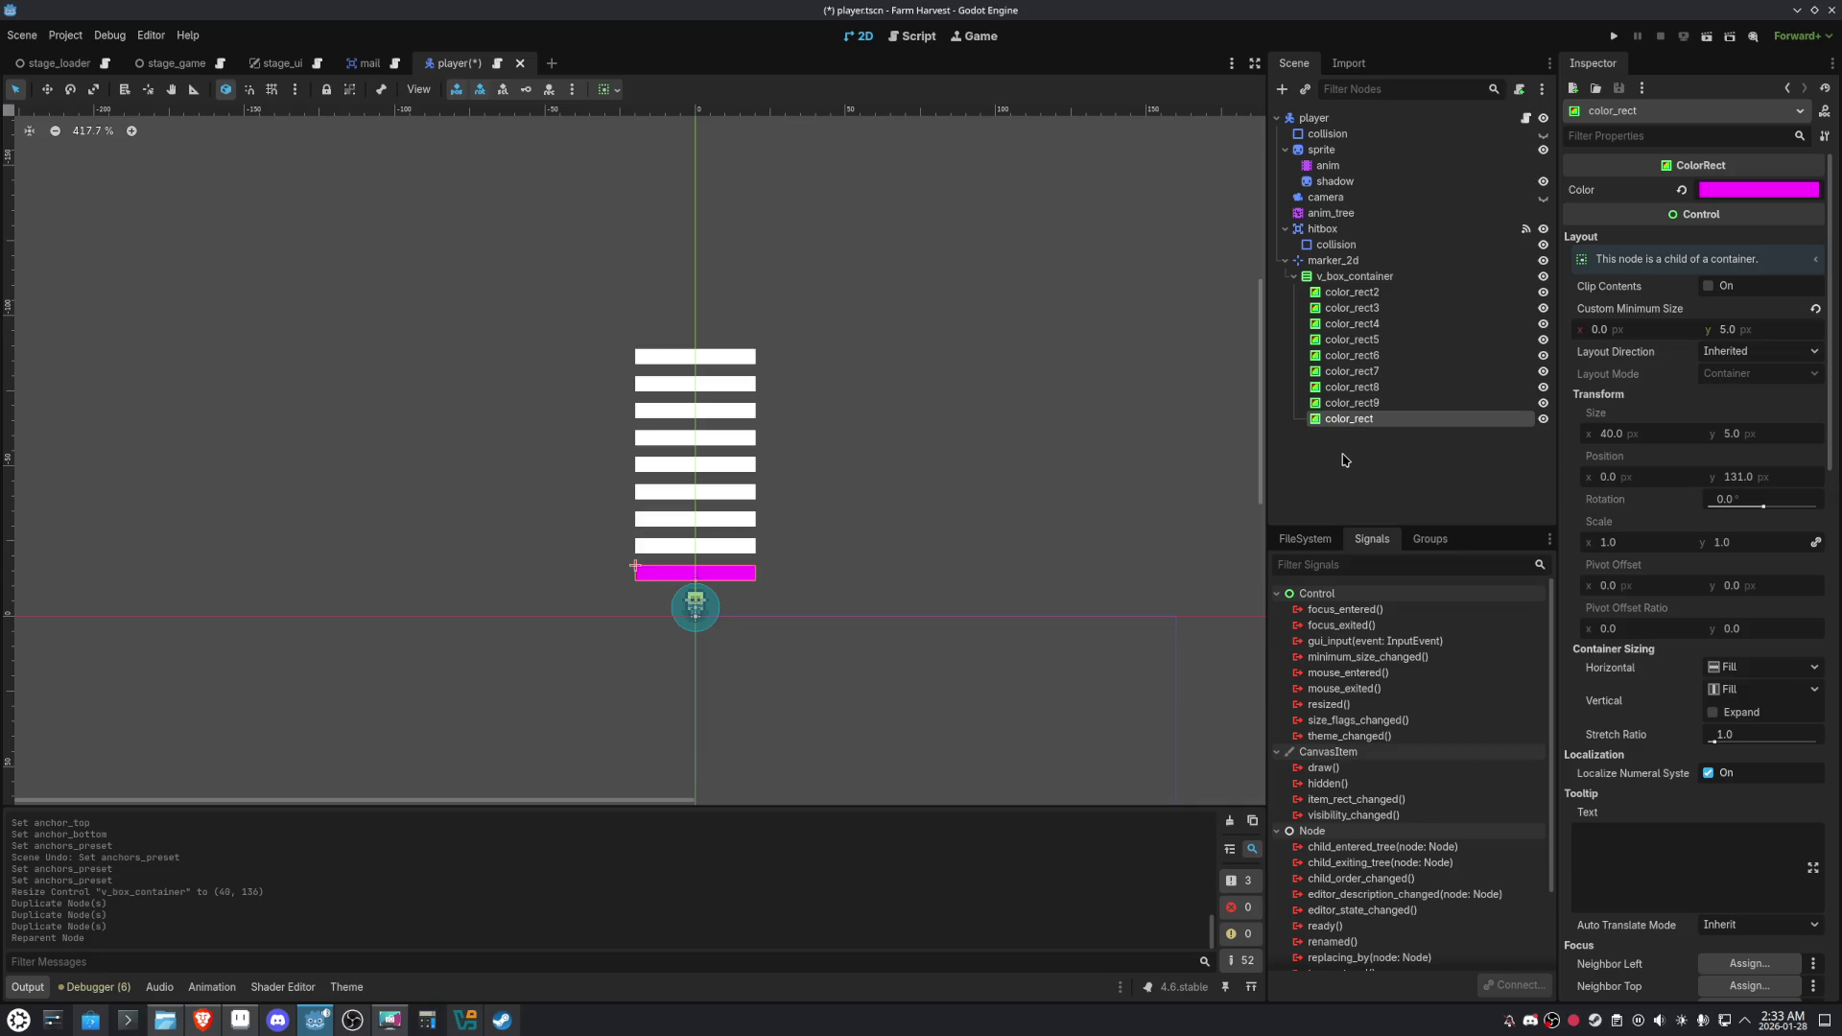
left_click_drag(1338, 293, 1339, 425)
left_click_drag(1343, 292, 1332, 426)
left_click_drag(1343, 293, 1340, 439)
left_click_drag(1343, 292, 1337, 431)
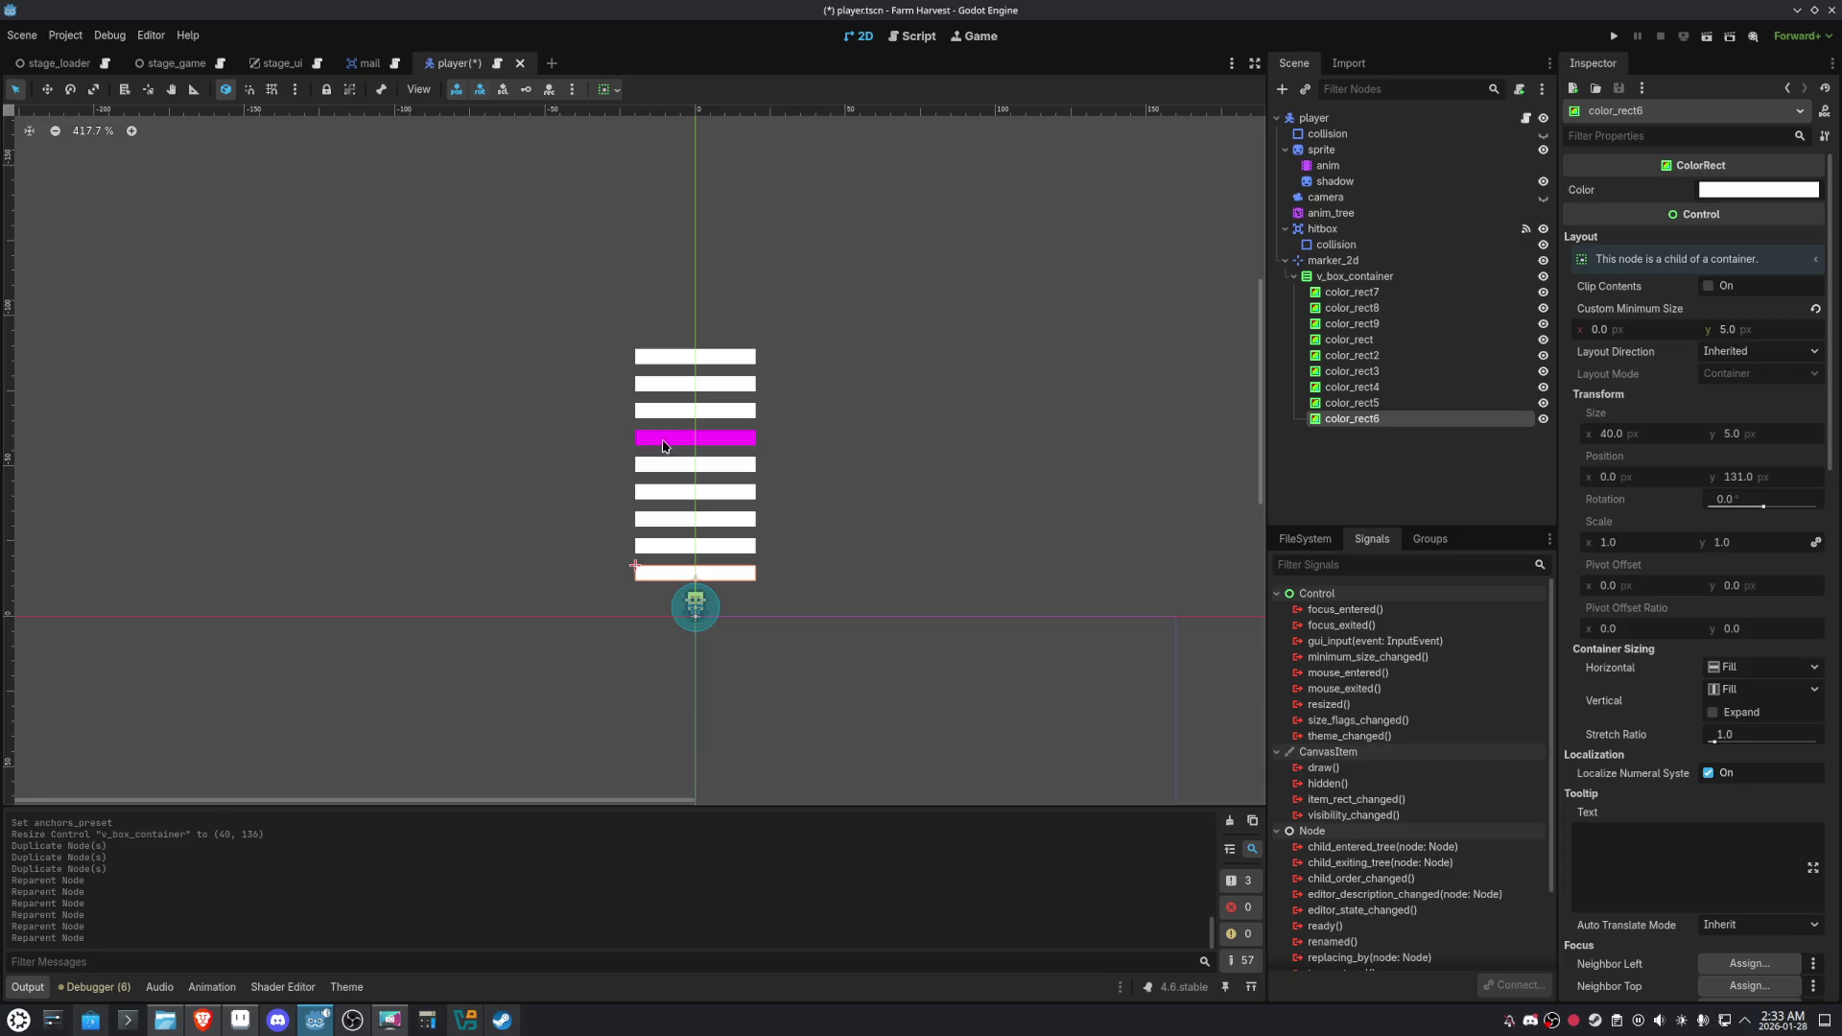
left_click(1354, 277)
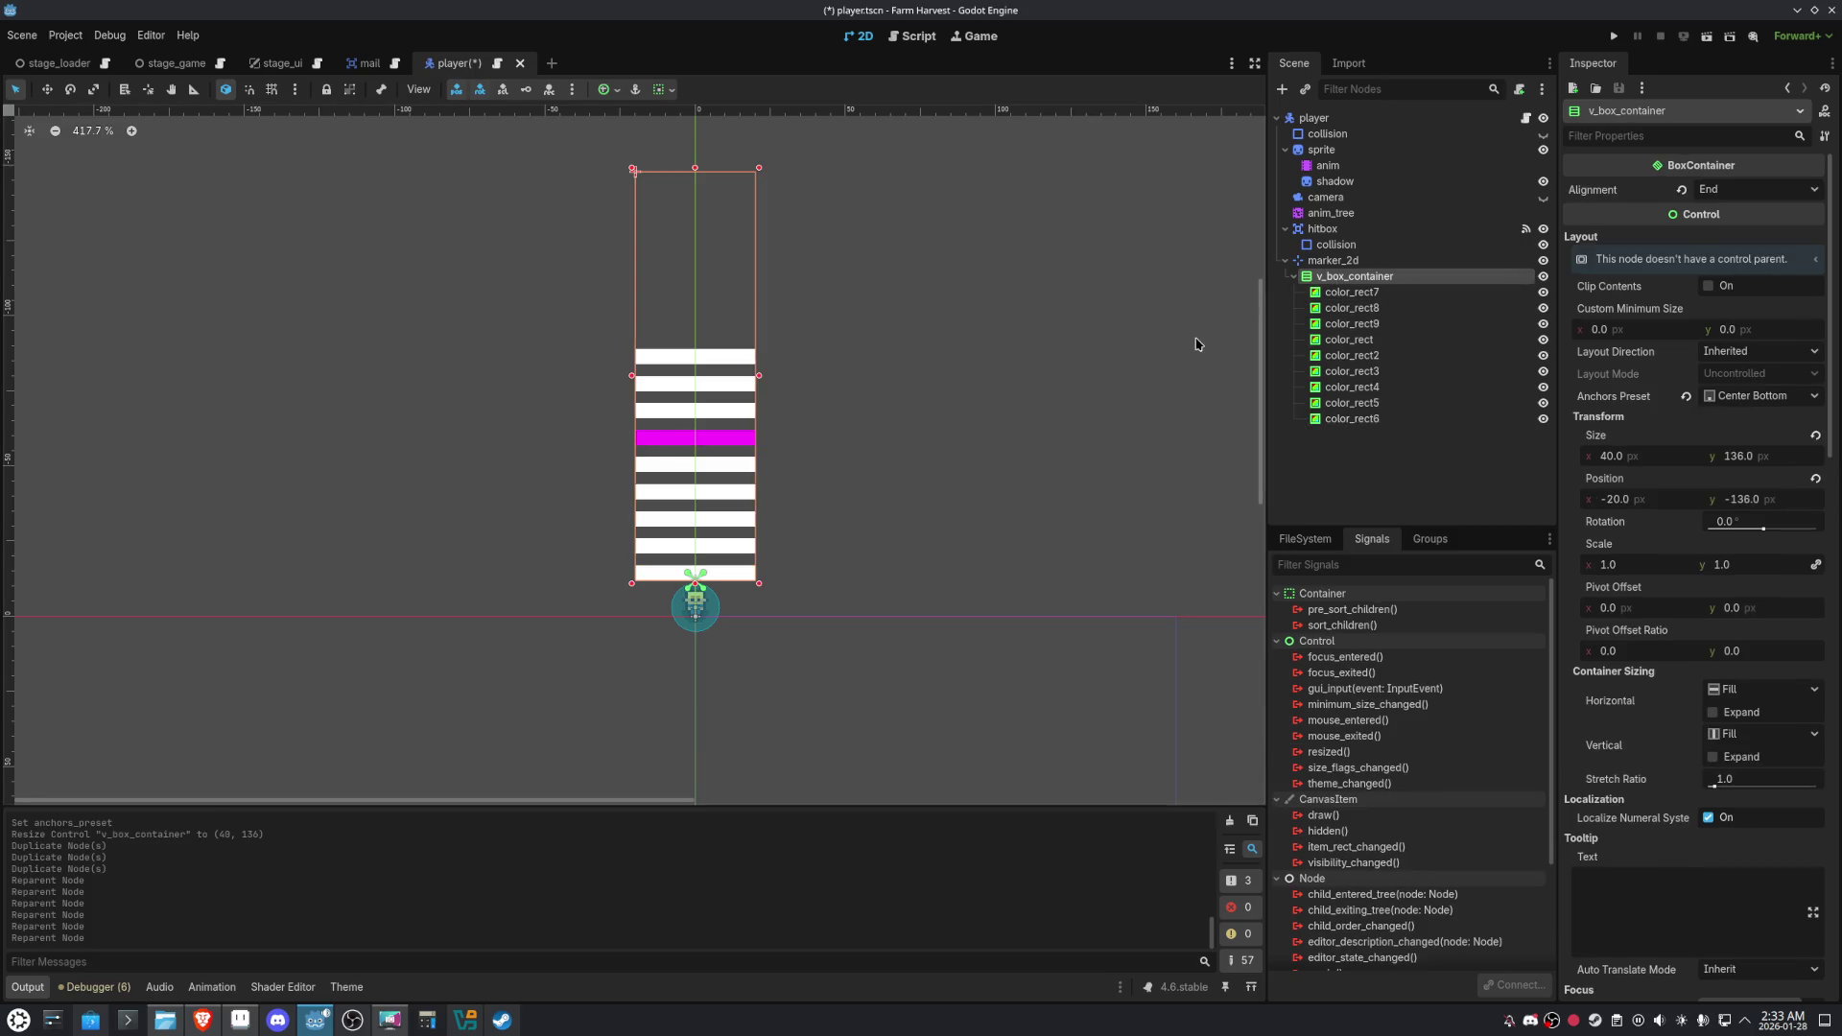
Step: Enable the container's Separation theme override and lower it to -2 so the strips overlap
scroll(1759, 661, "down", 5)
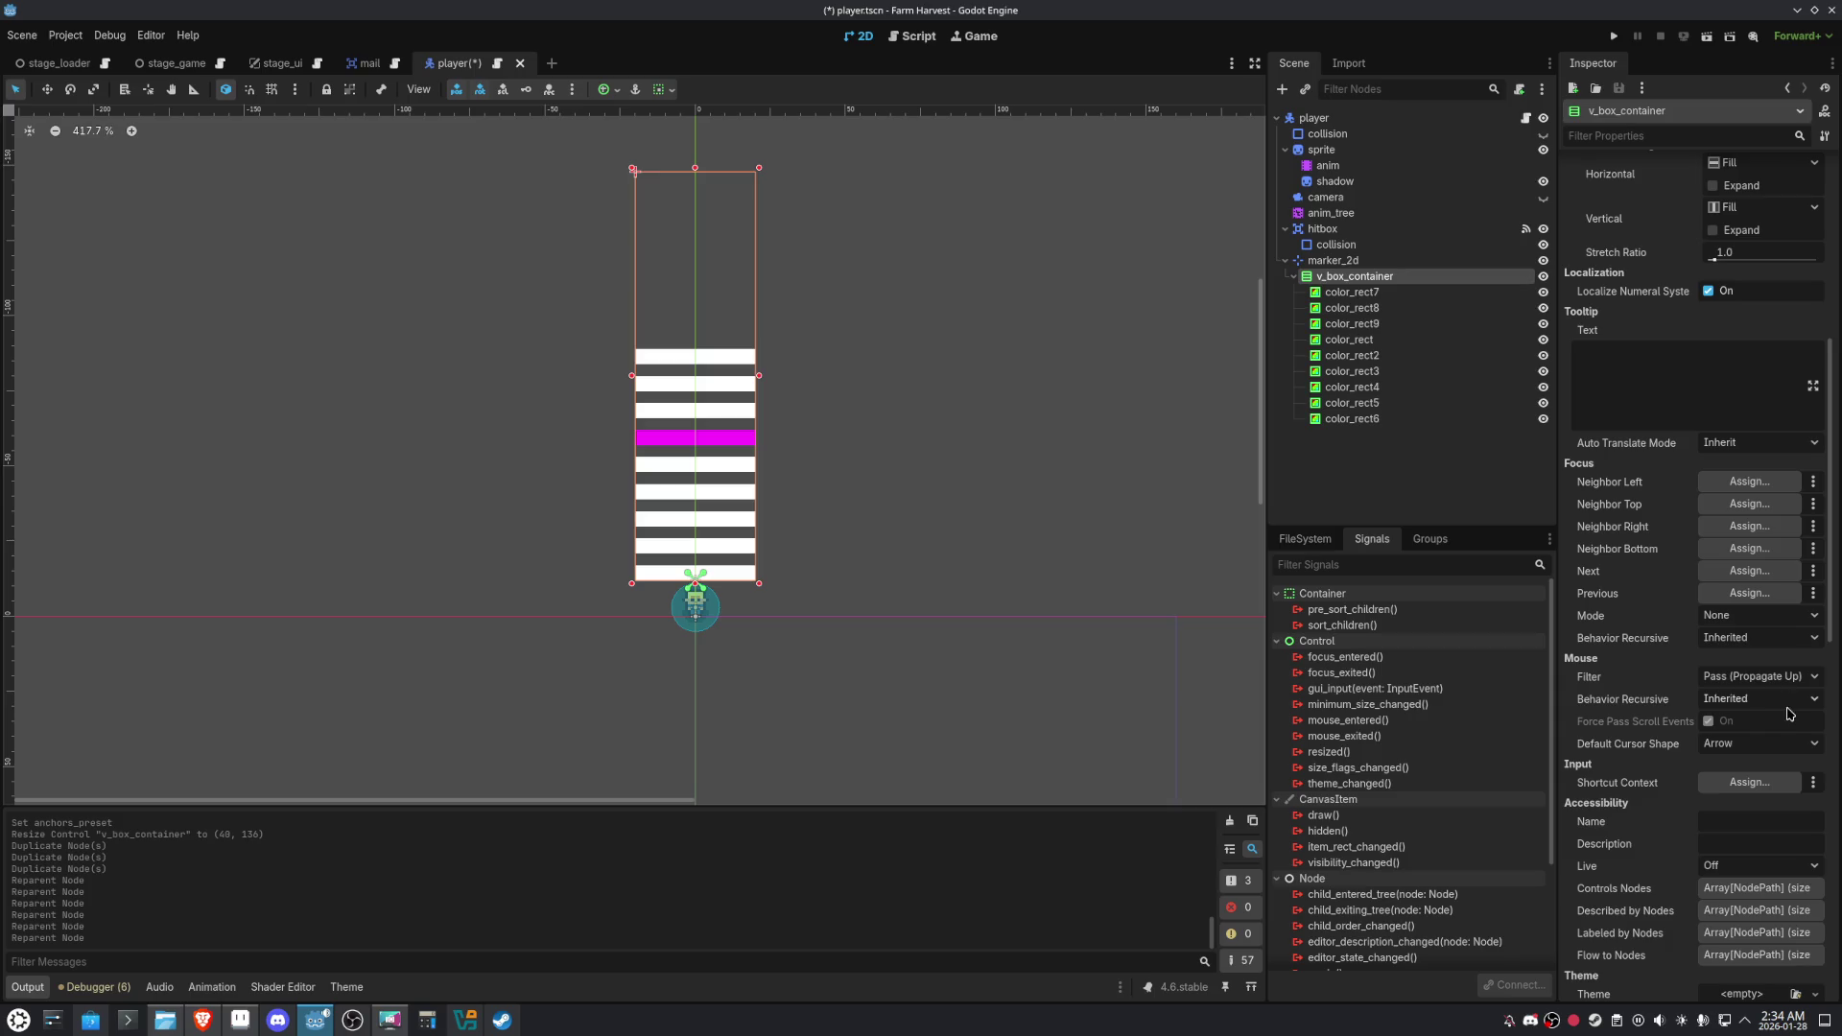
scroll(1819, 673, "down", 4)
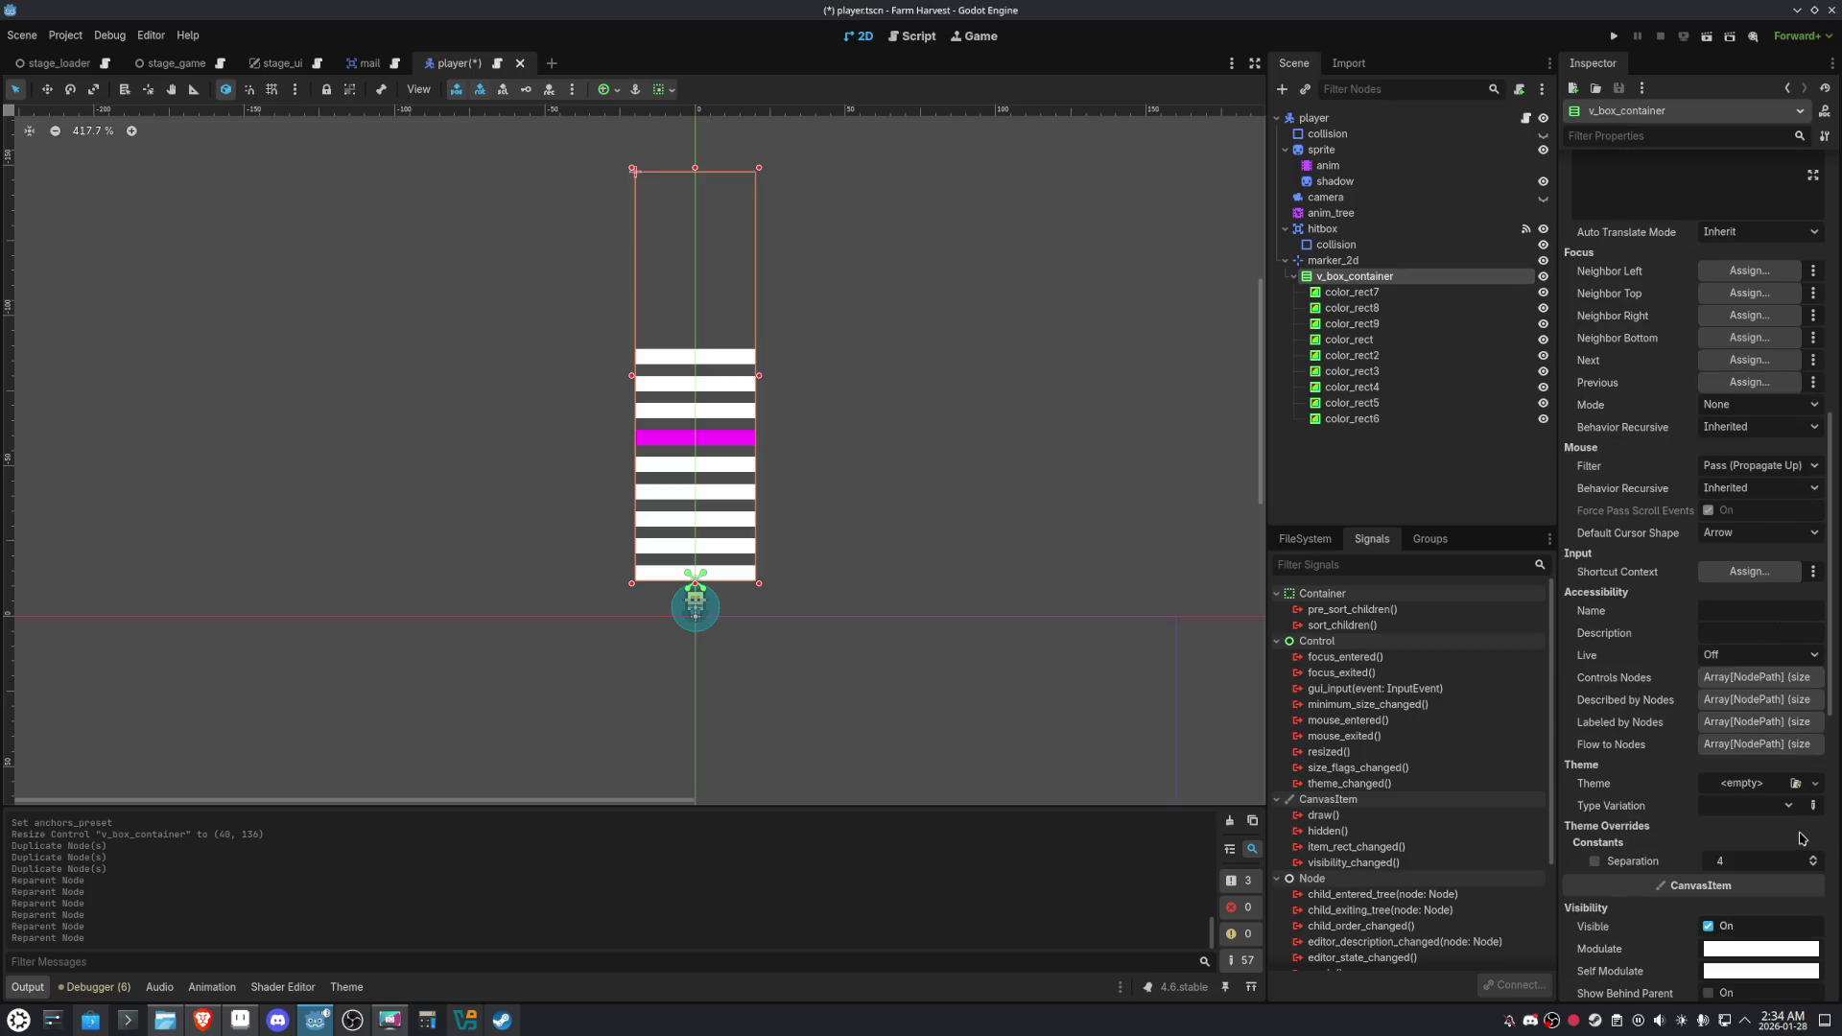
left_click(1815, 868)
left_click(1815, 868)
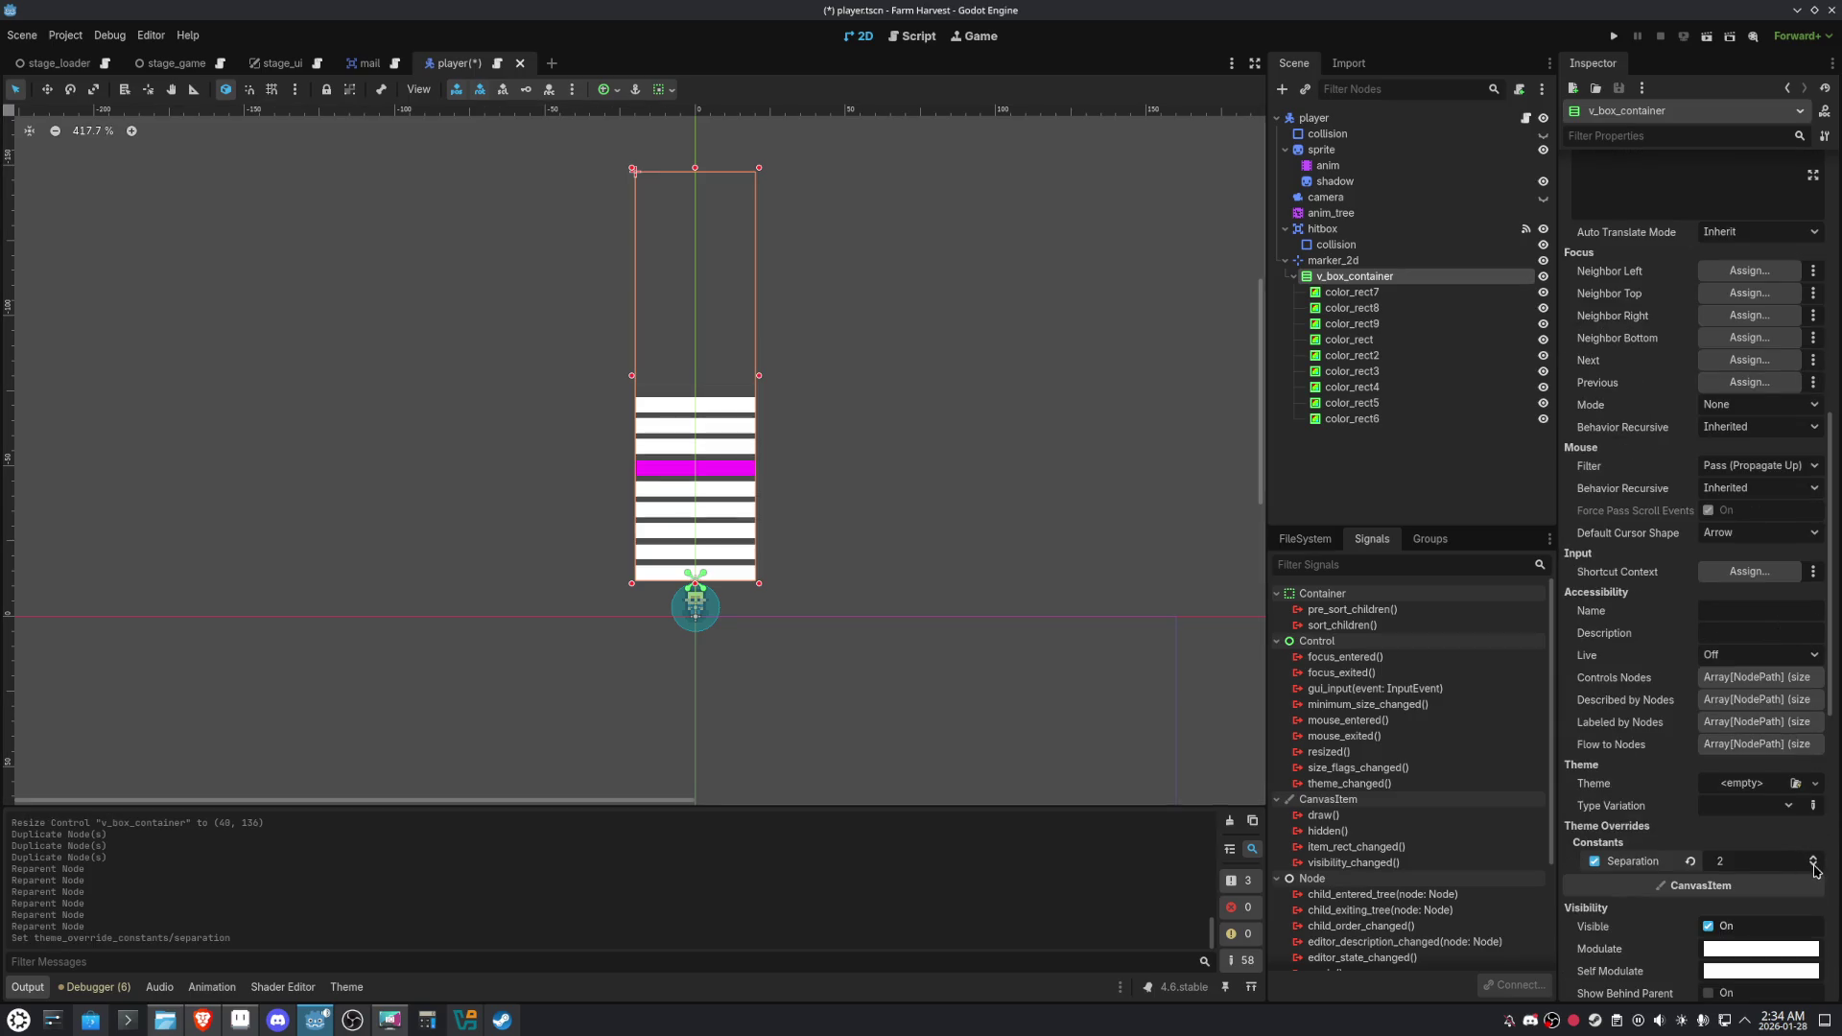
left_click(1816, 868)
left_click(1816, 868)
left_click(1816, 869)
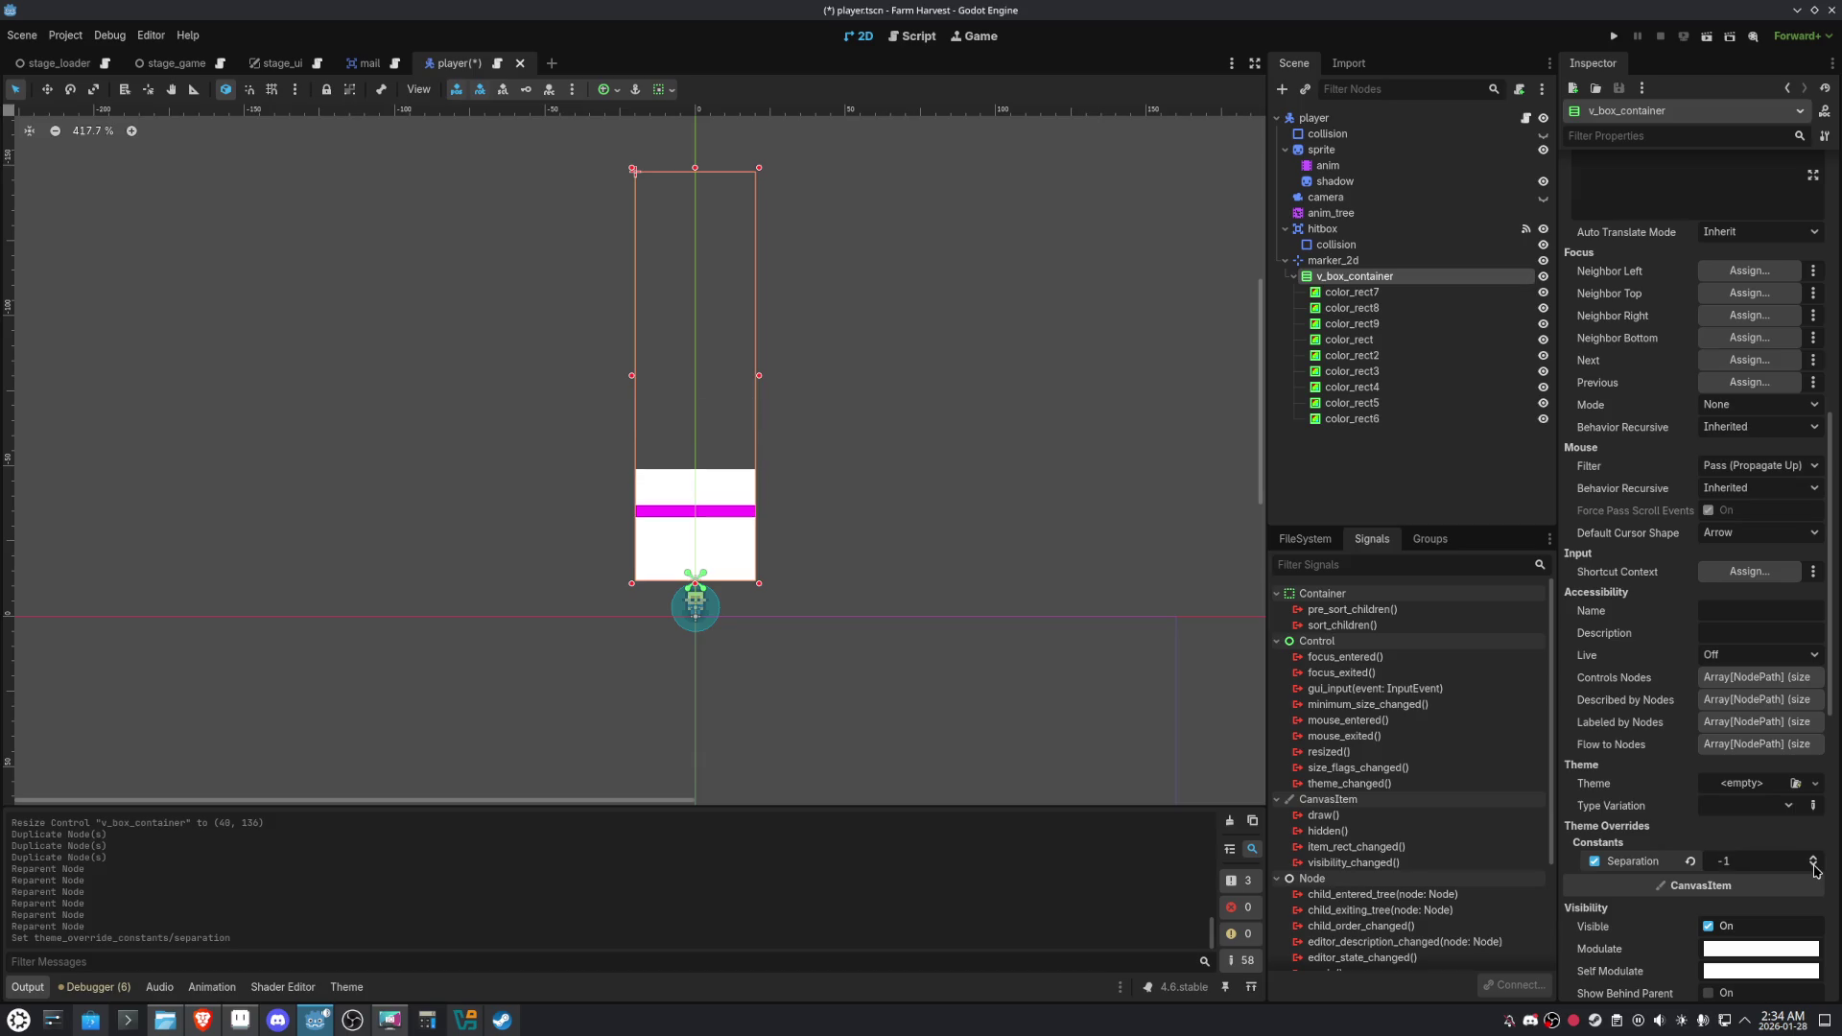
left_click(1815, 868)
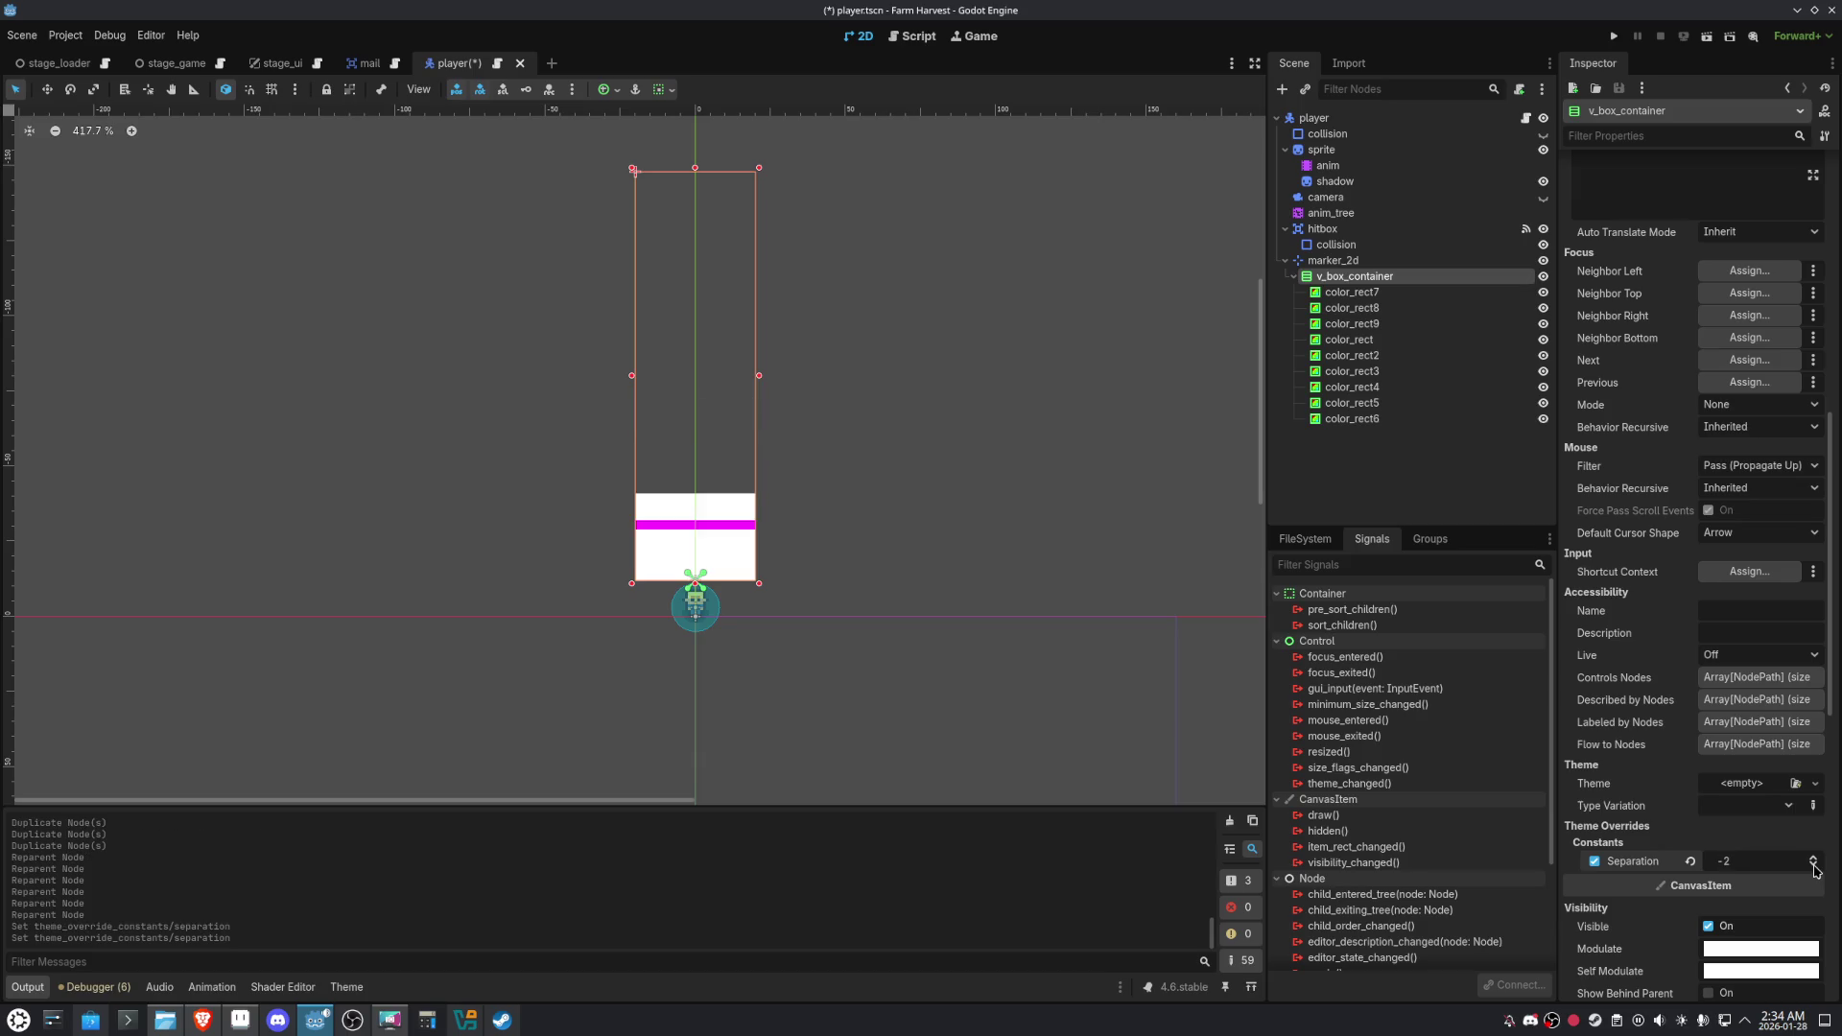
Step: Select all nine strips from color_rect7 to color_rect6 and delete them
left_click(1352, 291)
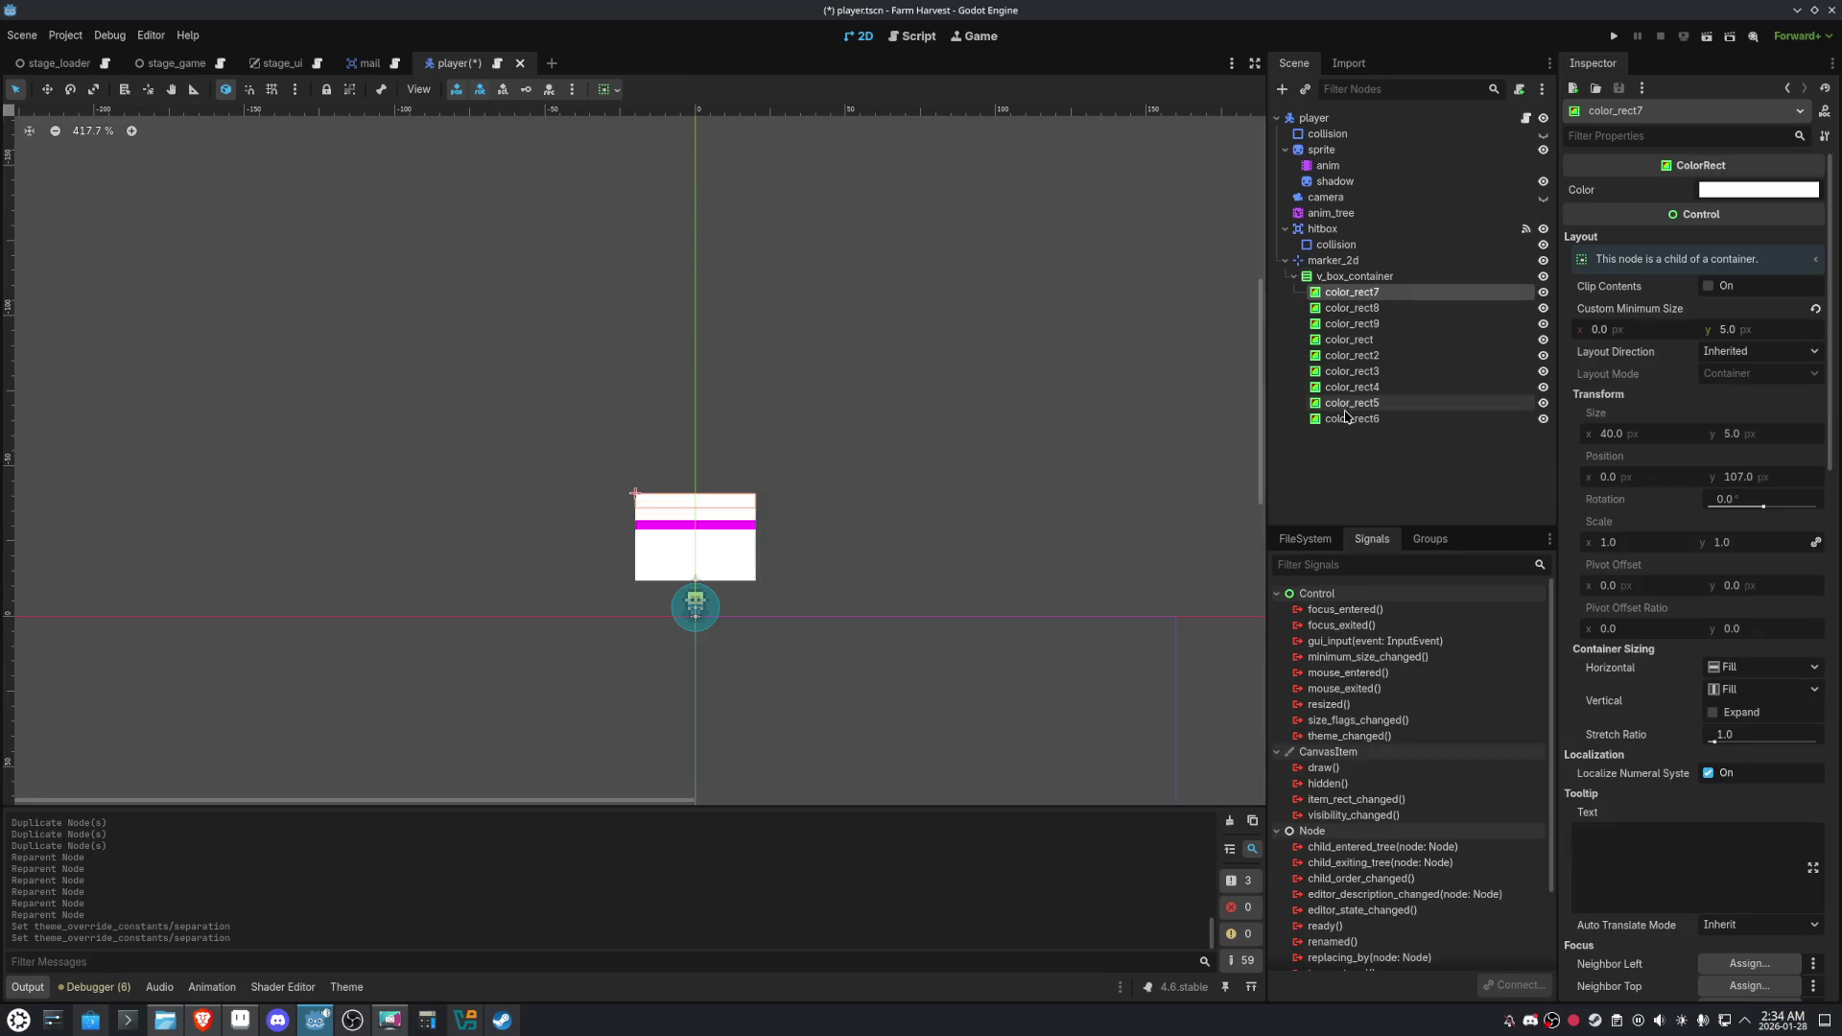
left_click(1346, 417, "shift")
key("Delete")
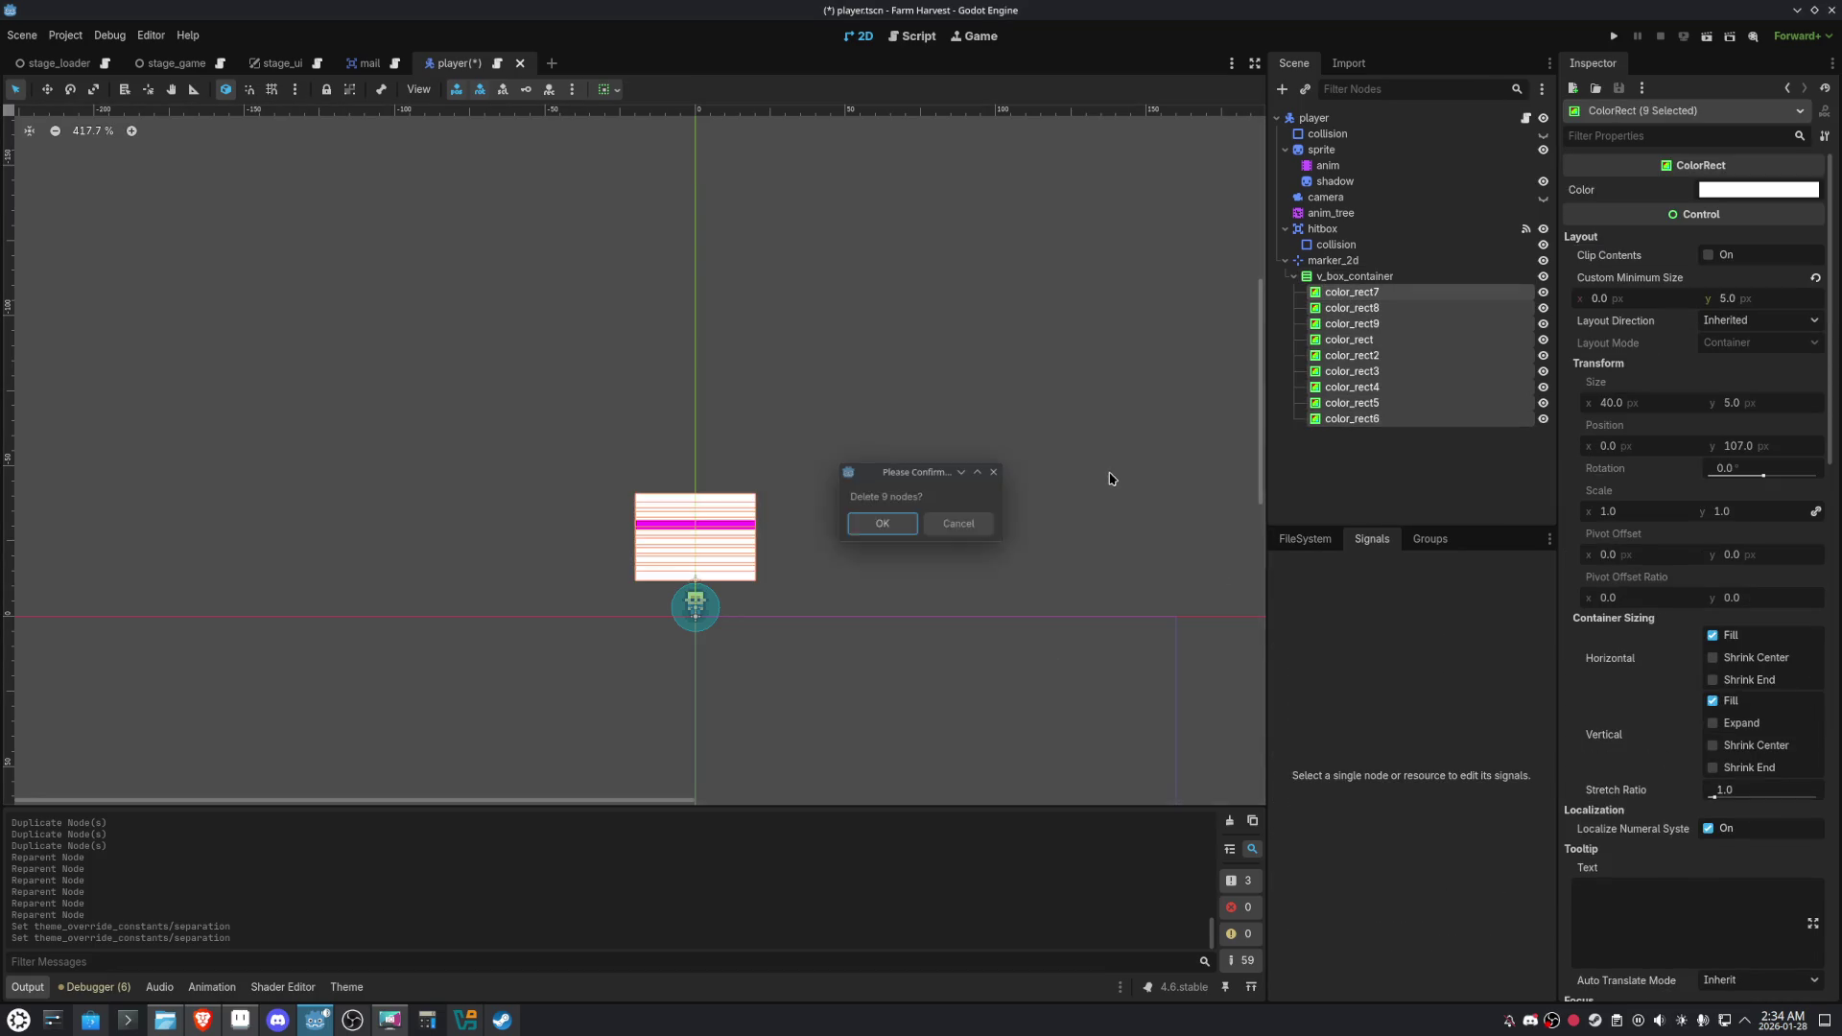
Step: Delete the nine colour strips, save the scene, and instance mail.tscn under v_box_container
key("Return")
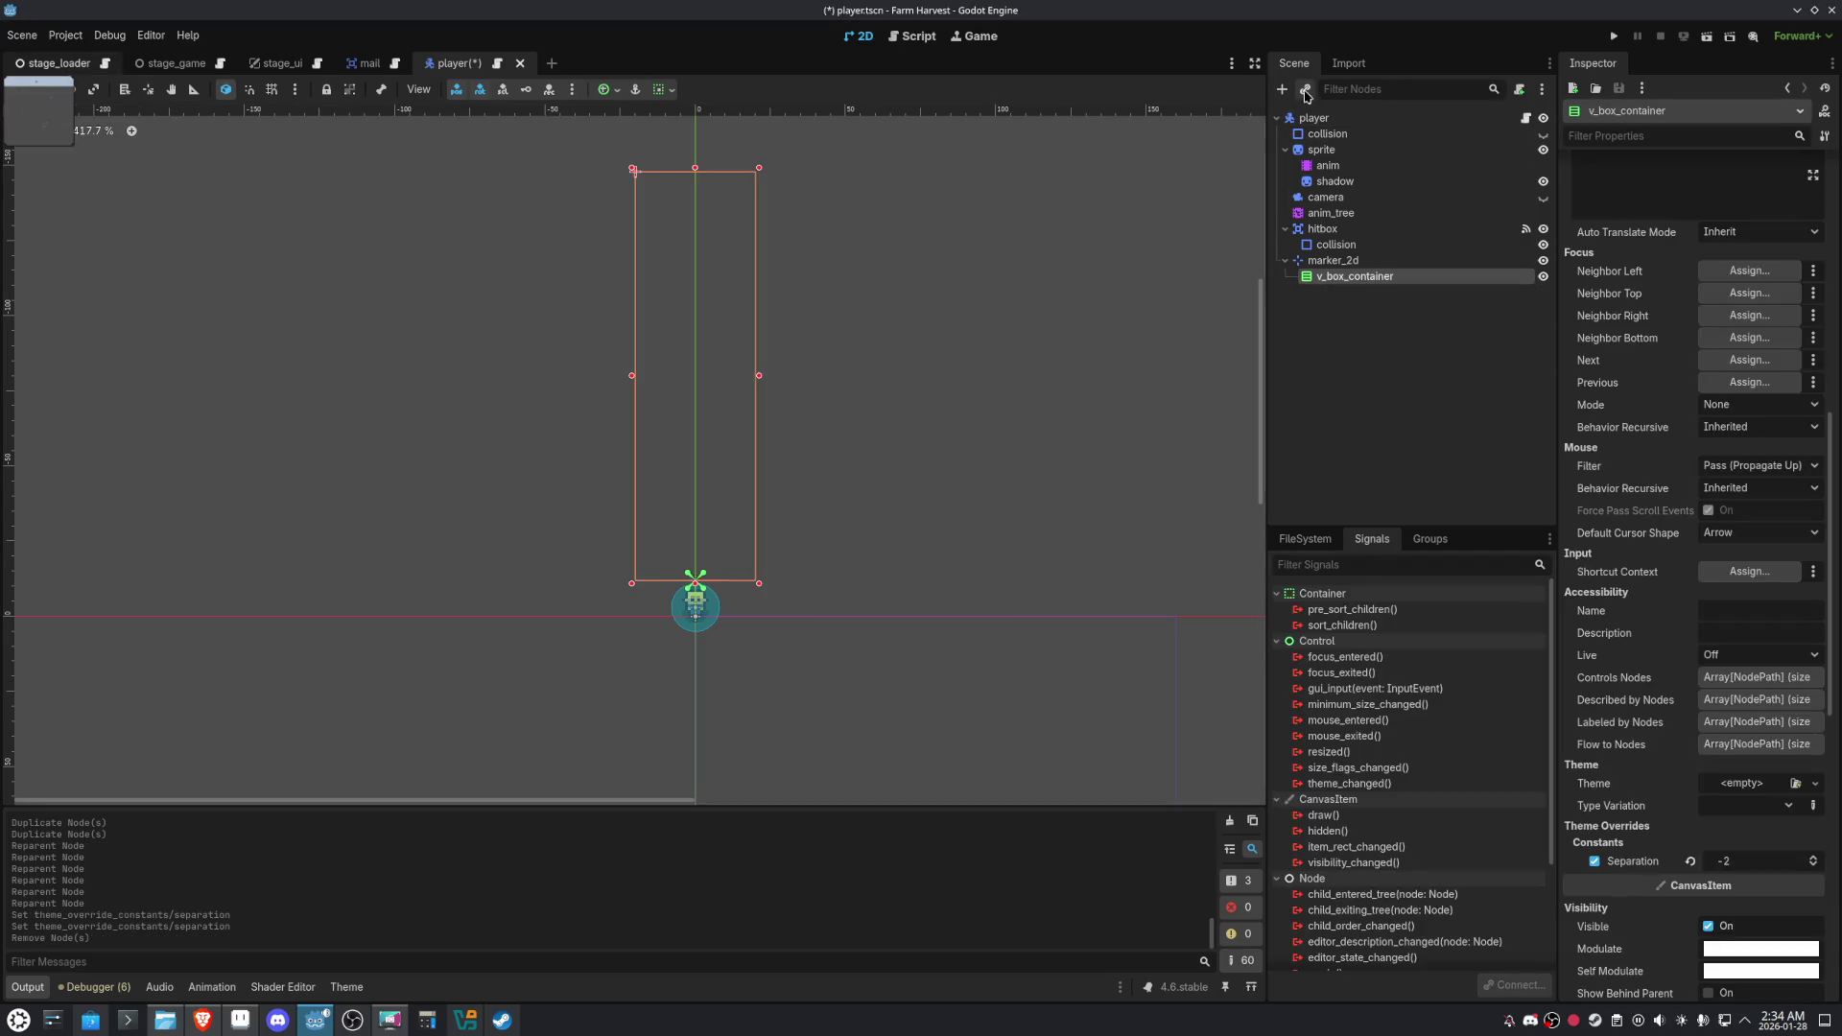
key("ctrl+s")
left_click(1305, 88)
type("p")
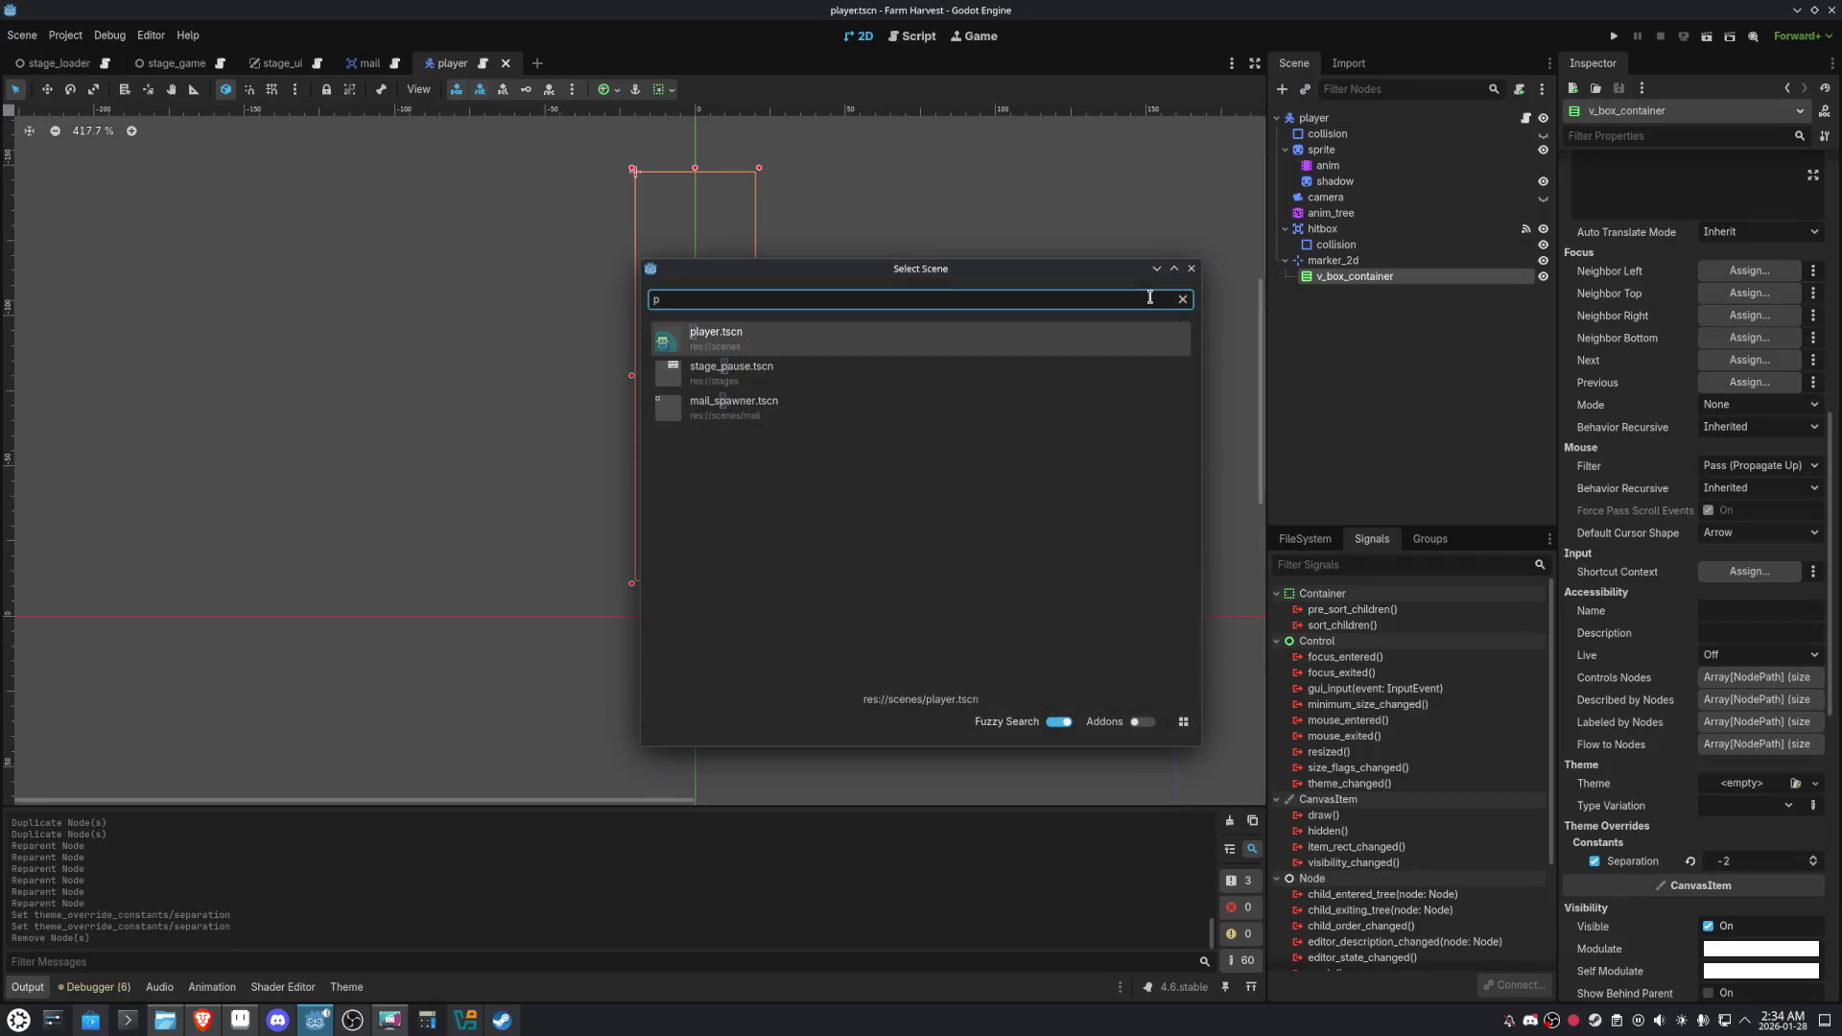
key("BackSpace")
type("mail")
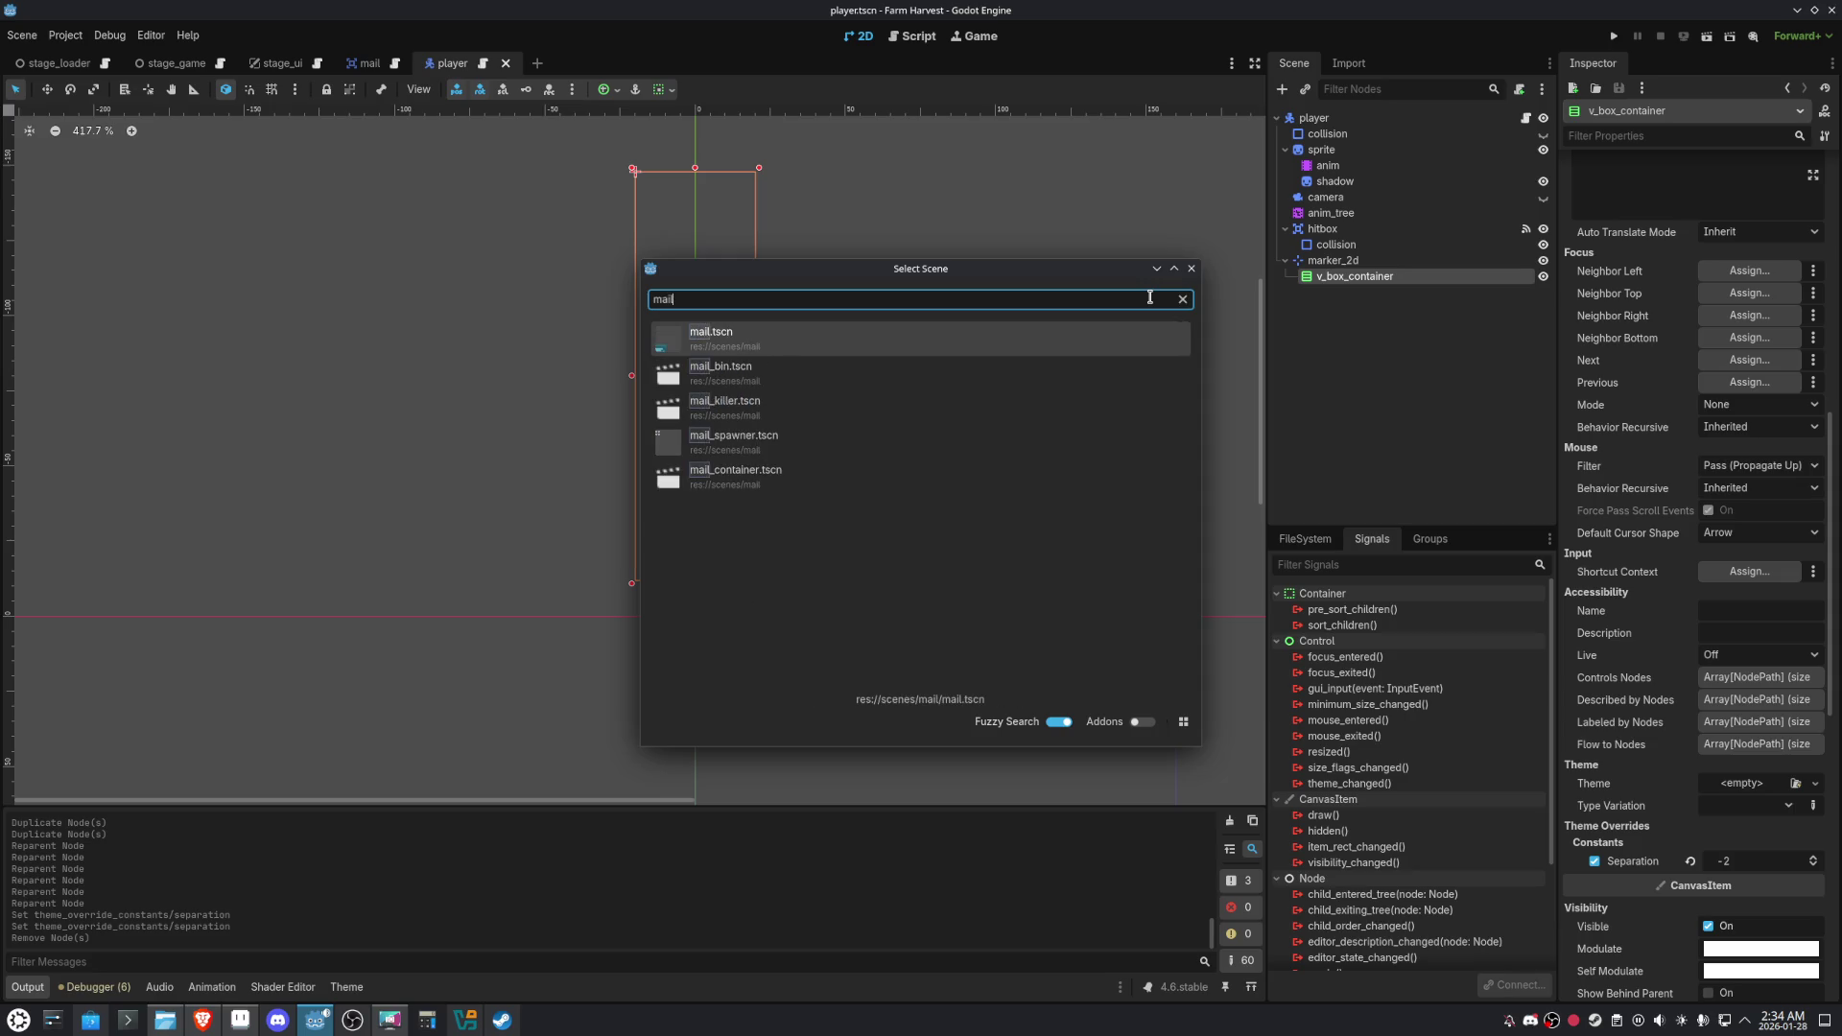
double_click(712, 323)
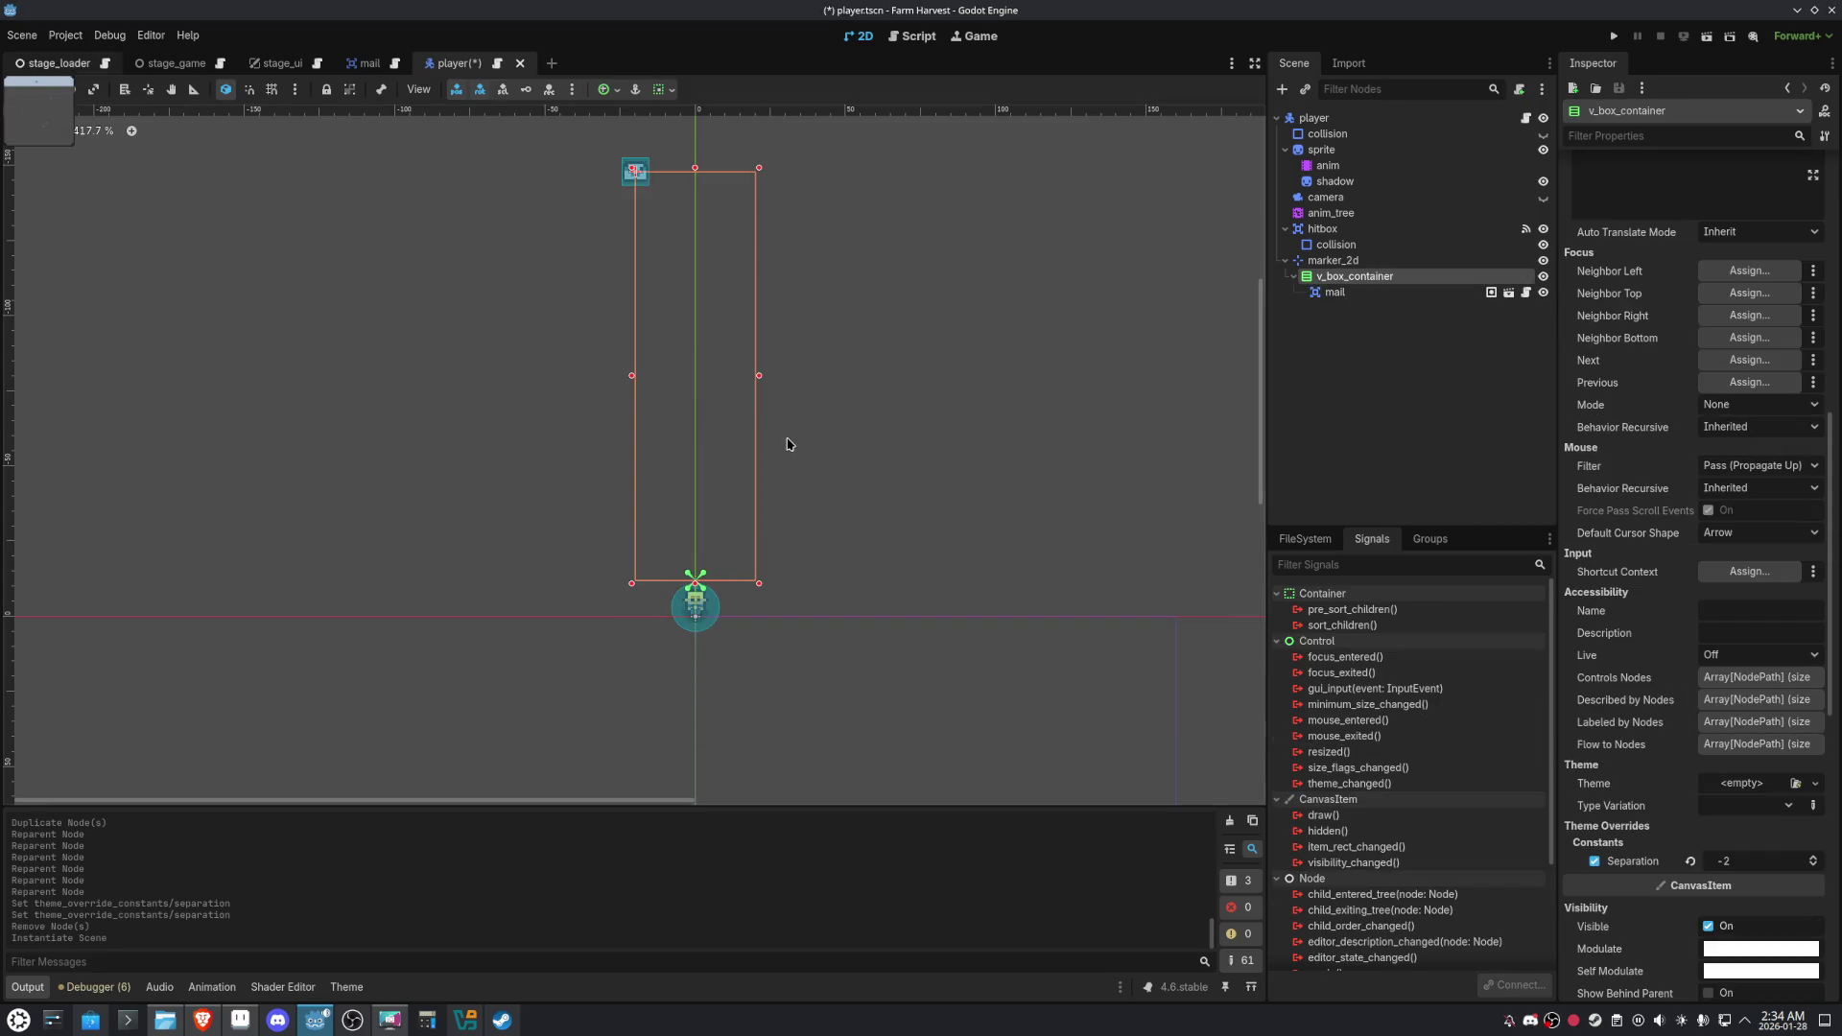
Step: Try resizing and centring v_box_container and duplicating the mail instance, then undo to an empty container
left_click(1324, 293)
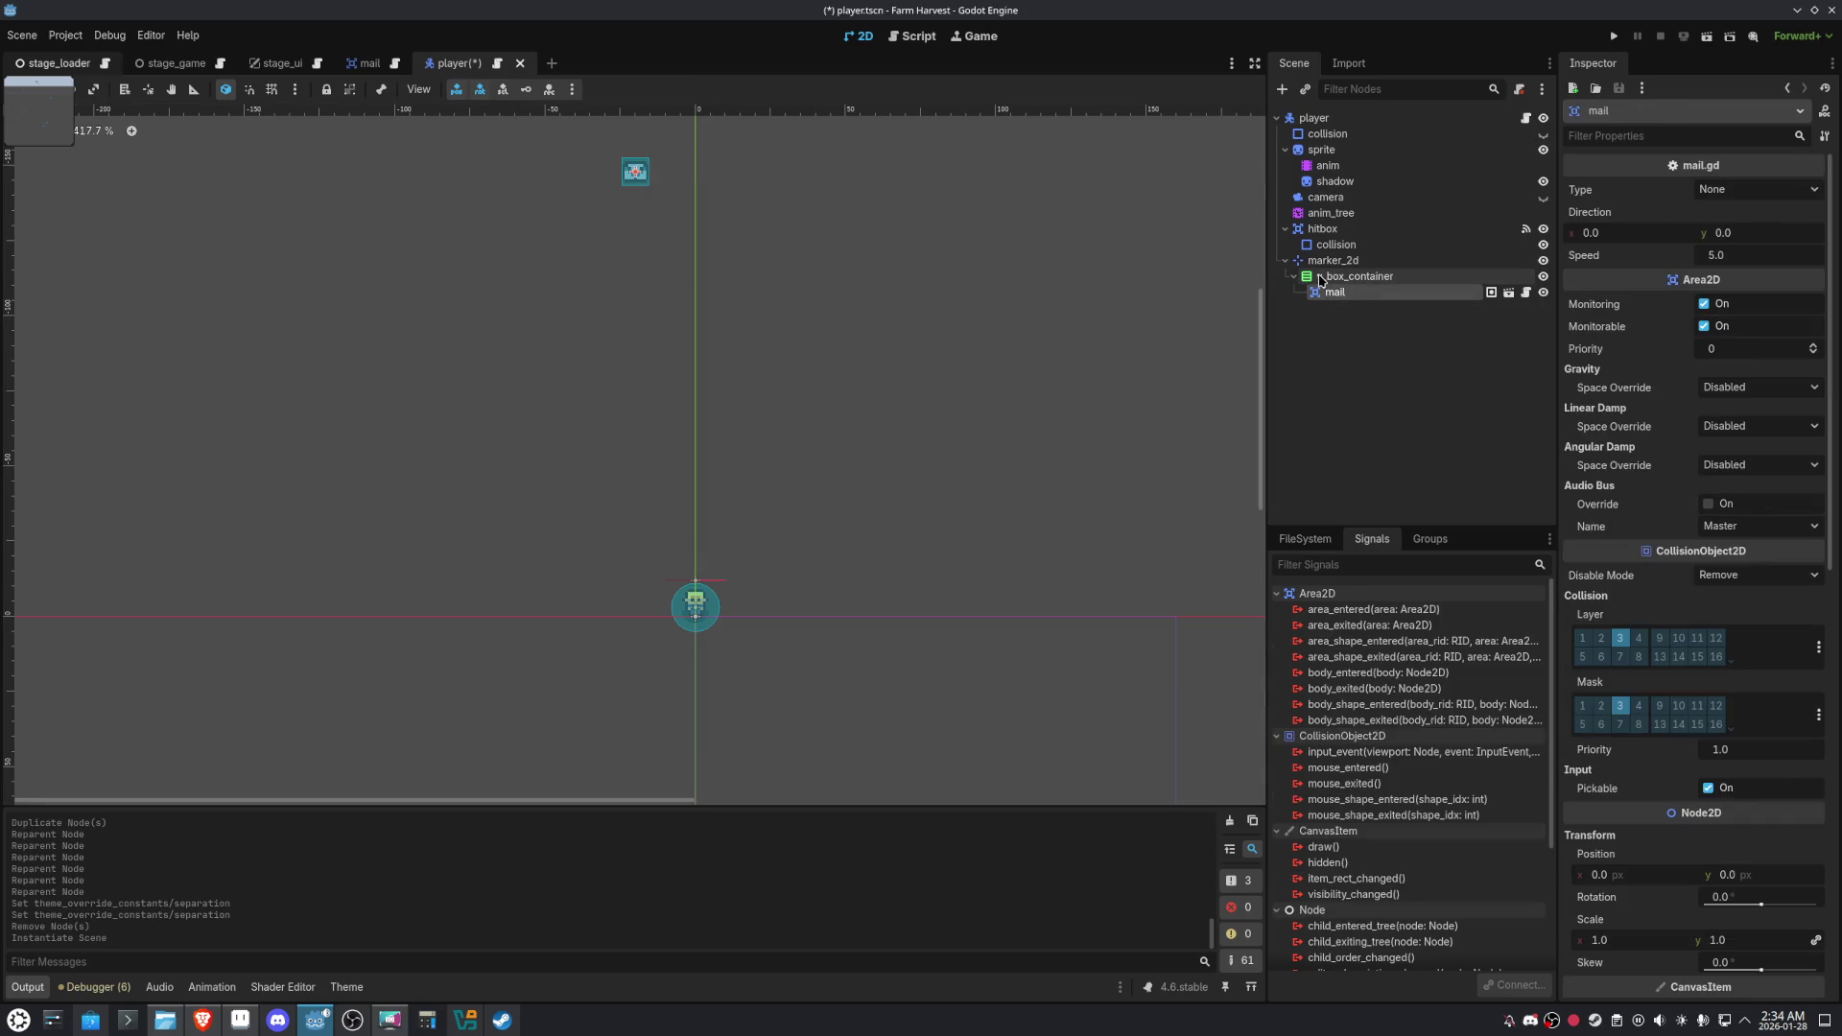
left_click(1326, 277)
left_click_drag(633, 383, 755, 382)
left_click(49, 90)
left_click_drag(905, 342, 842, 344)
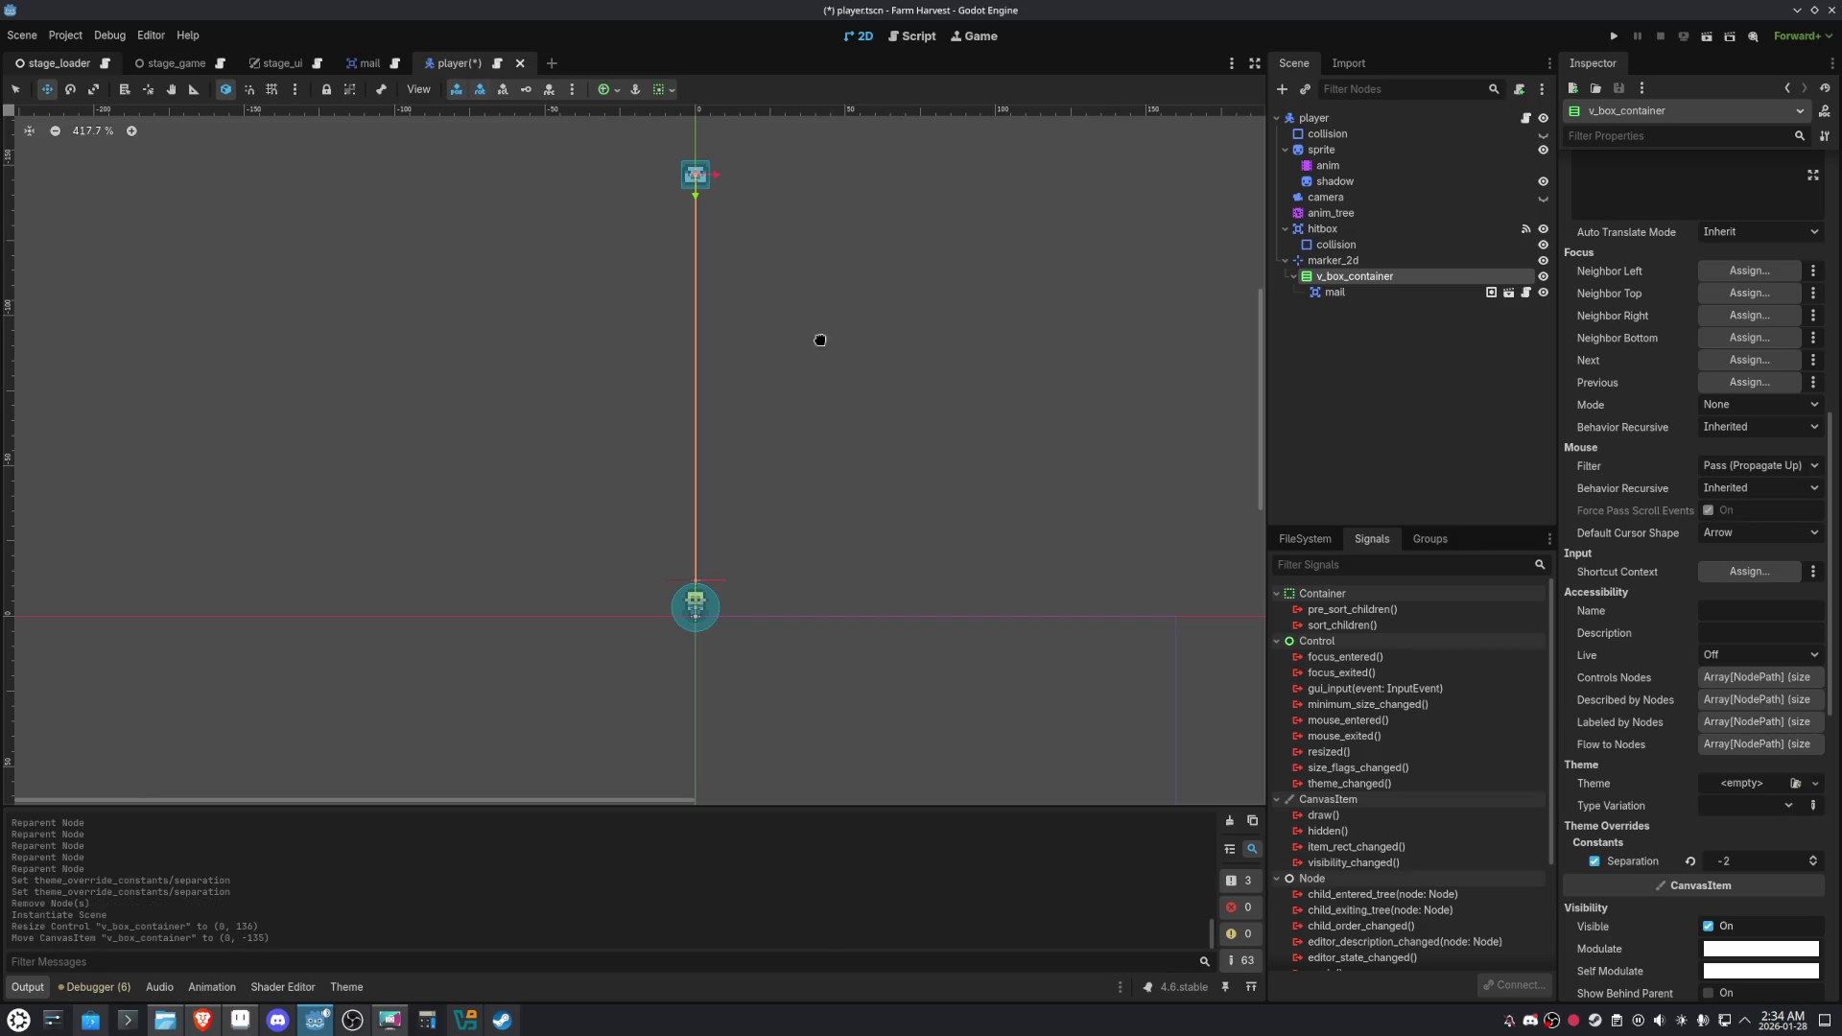
left_click(1329, 292)
key("ctrl+d")
key("ctrl+d")
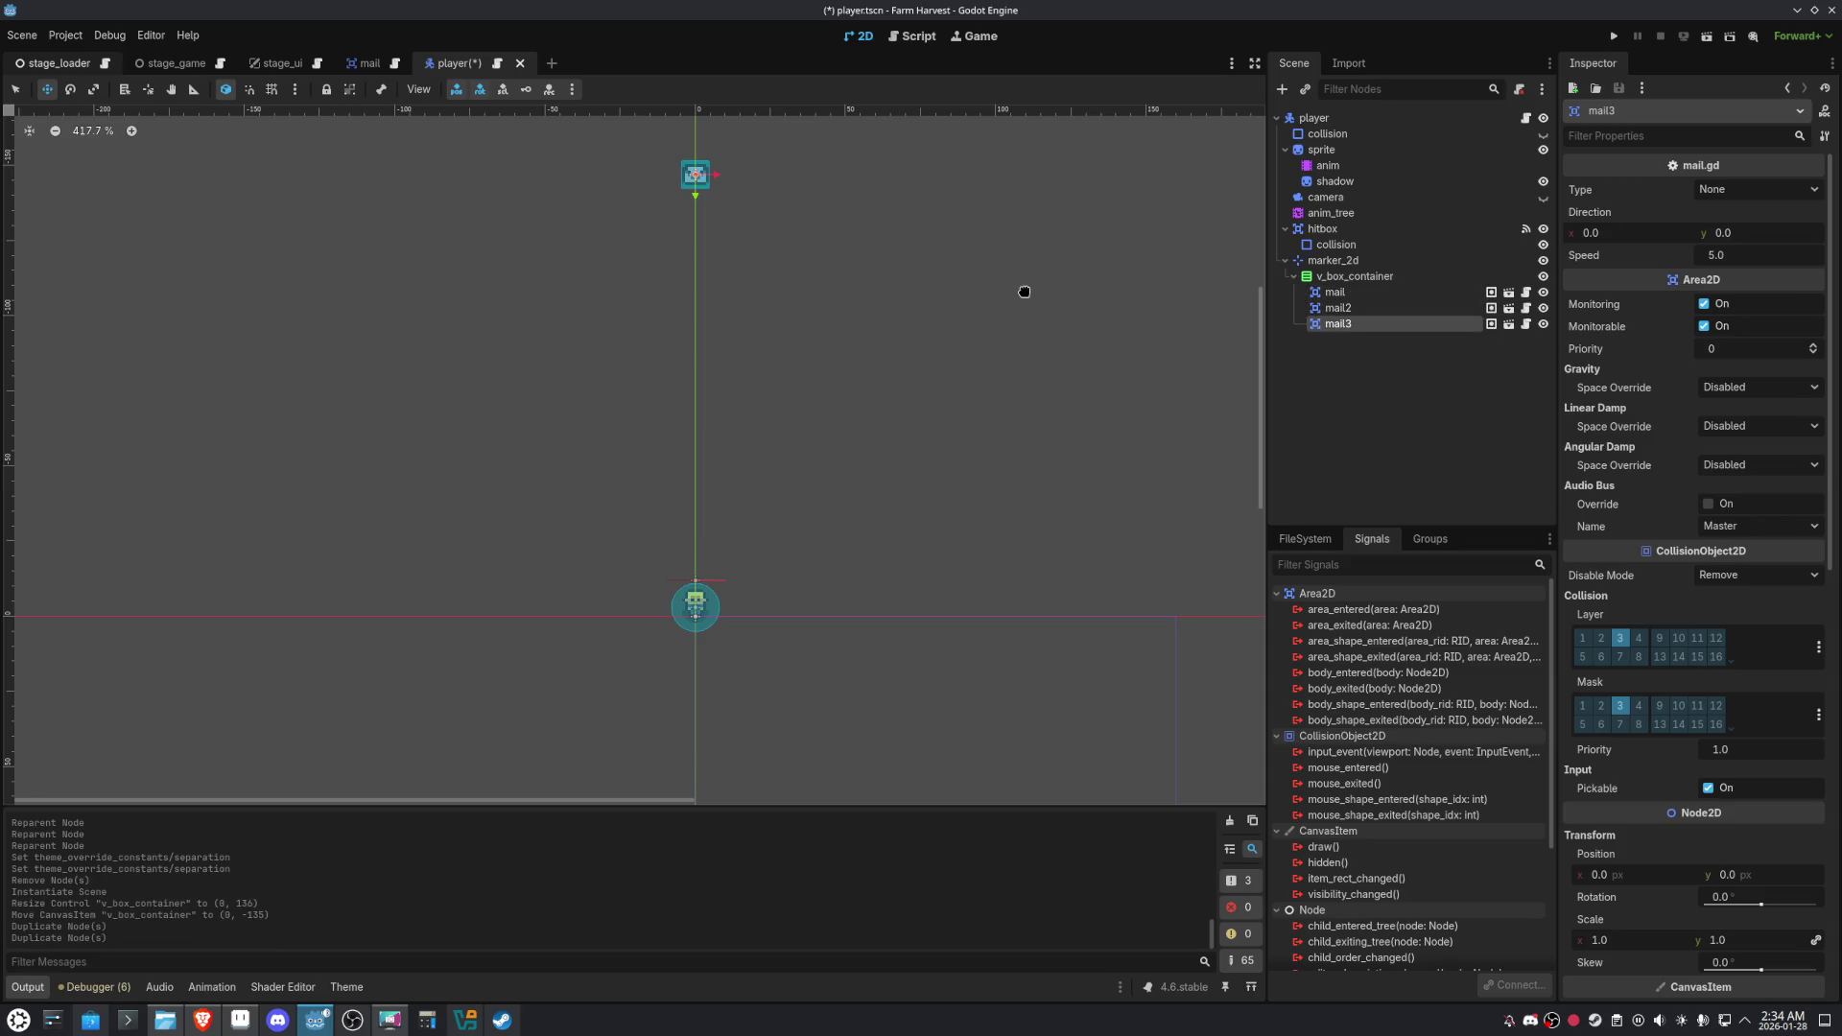
key("ctrl+z")
key("ctrl+z")
key("ctrl+z")
key("ctrl+z")
key("ctrl+z")
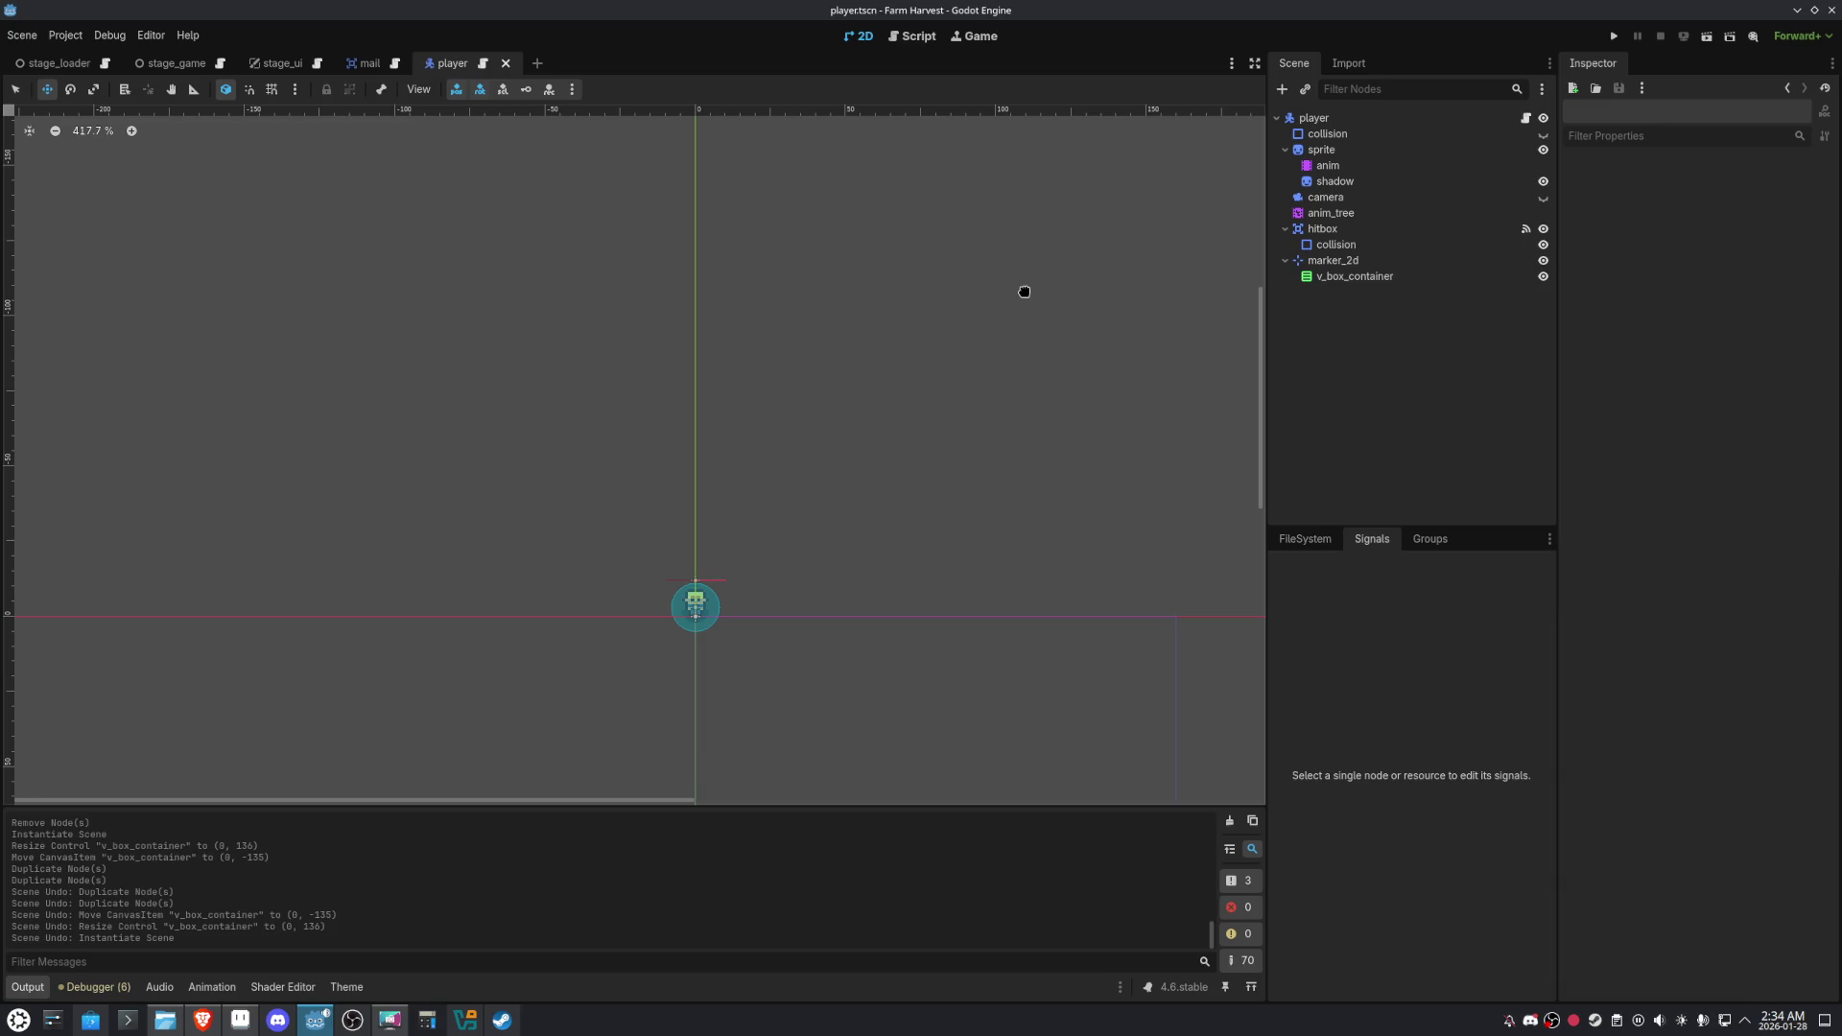
scroll(787, 503, "up", 4)
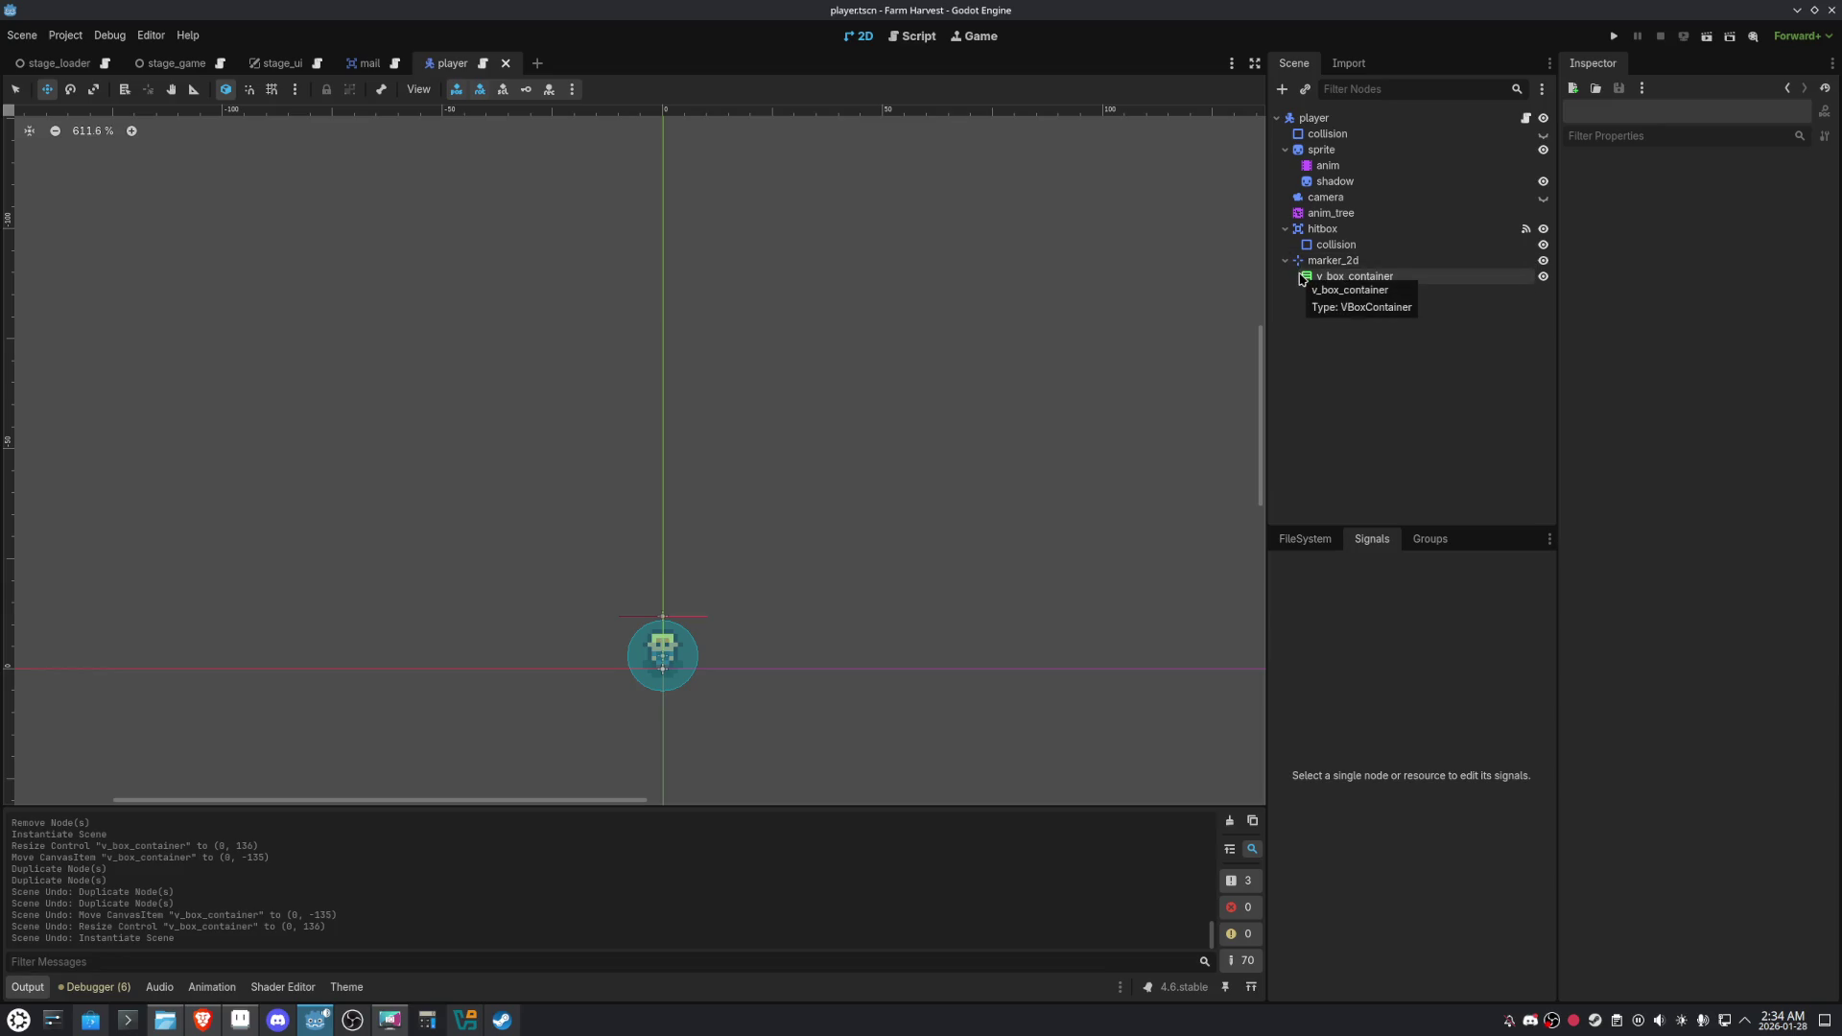
left_click(916, 37)
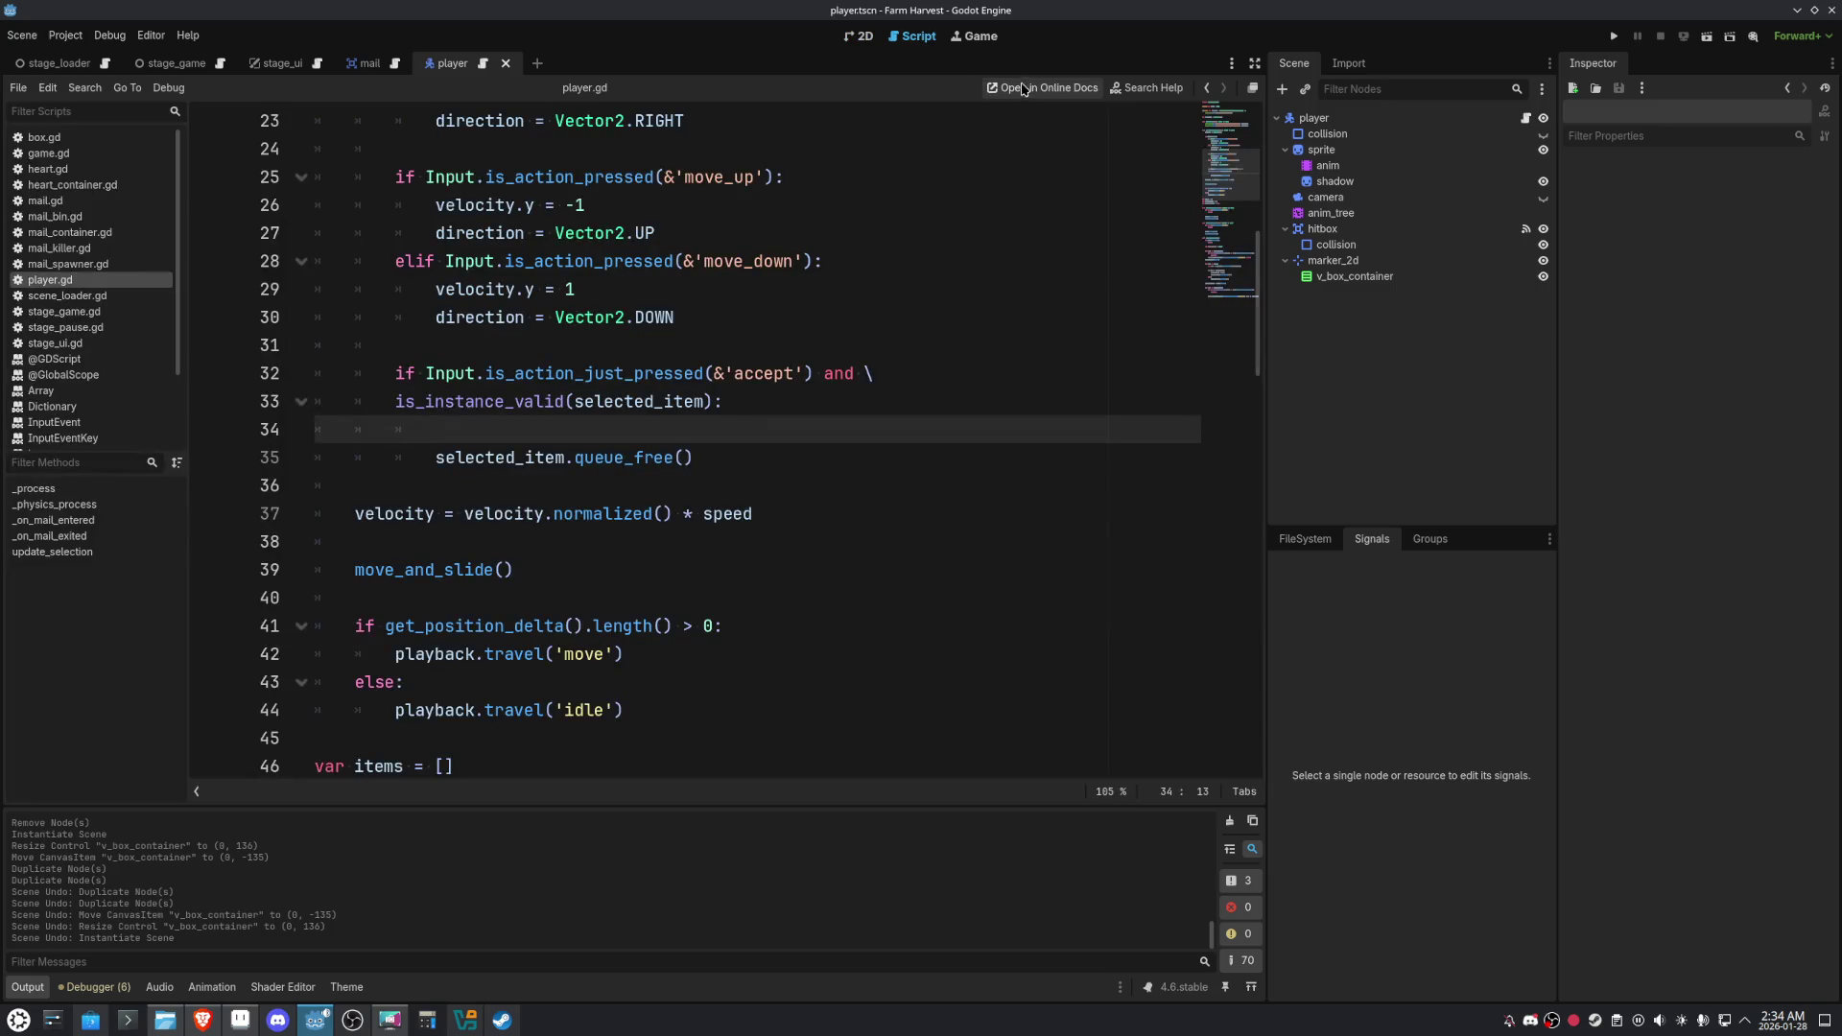
Step: Look up the RigidBody2D documentation page, then return to player.gd
left_click(1137, 89)
type("rigi")
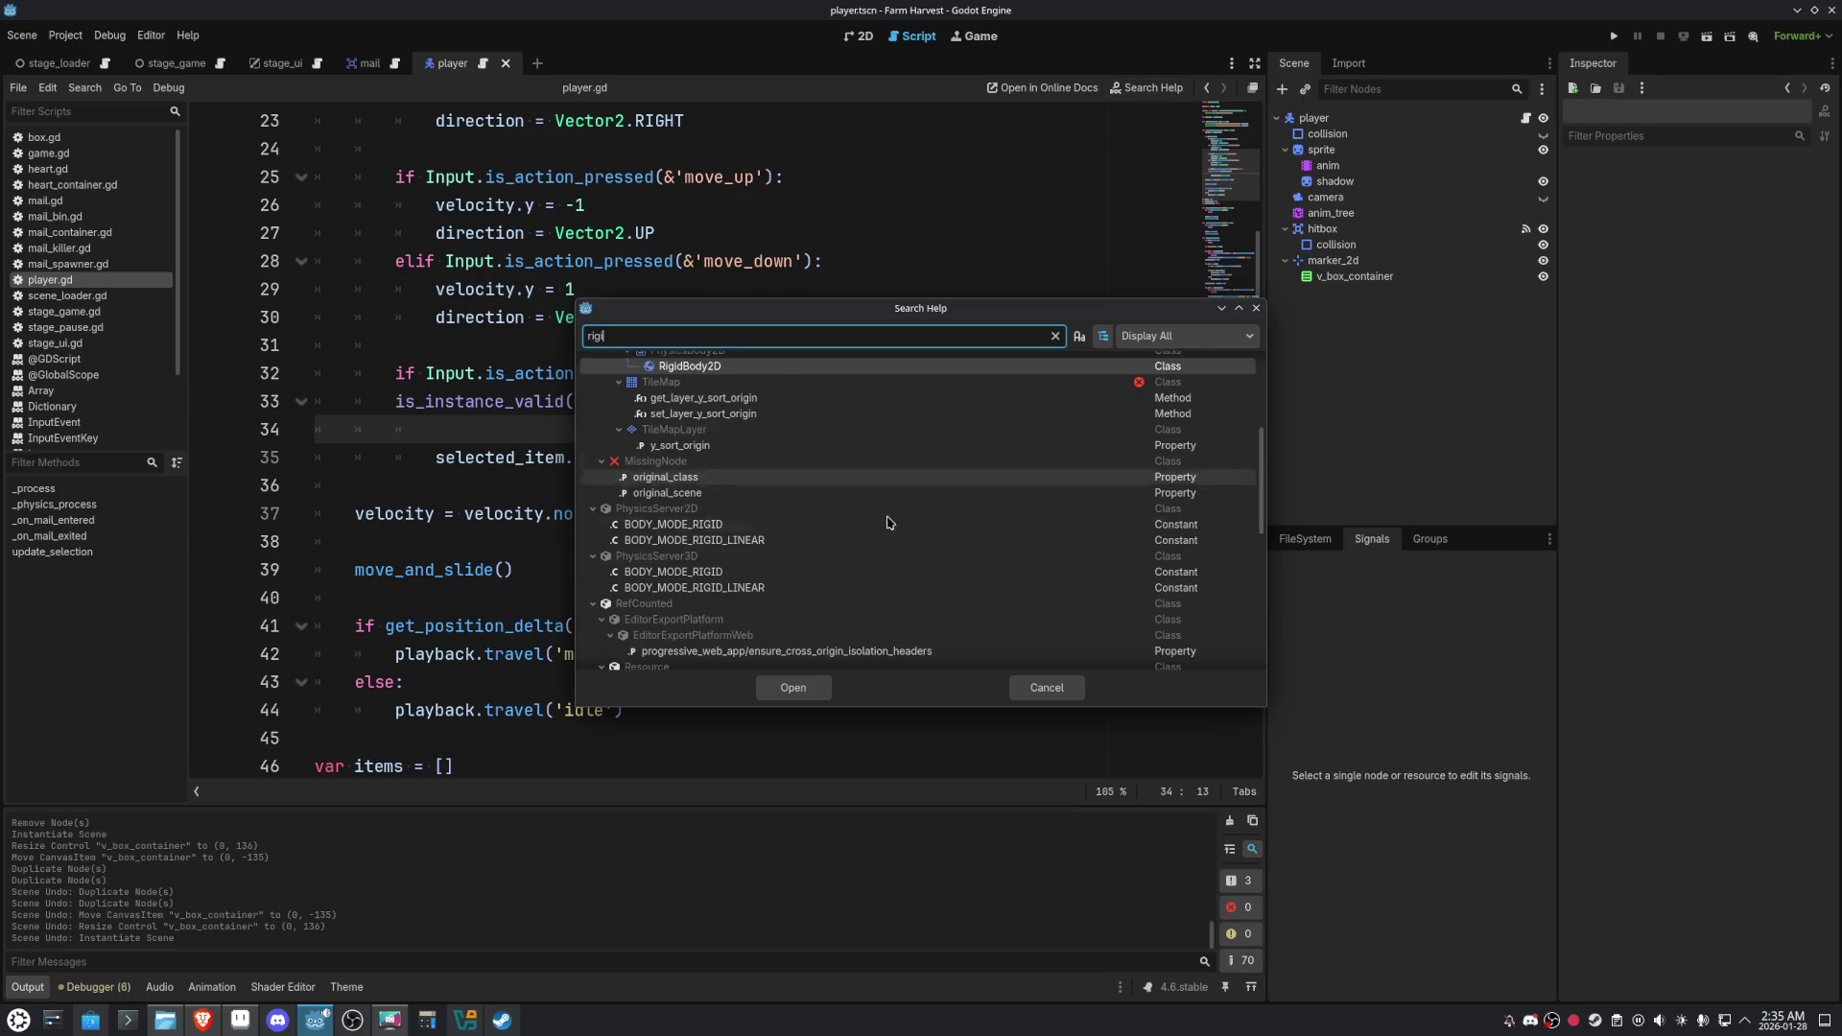
double_click(723, 374)
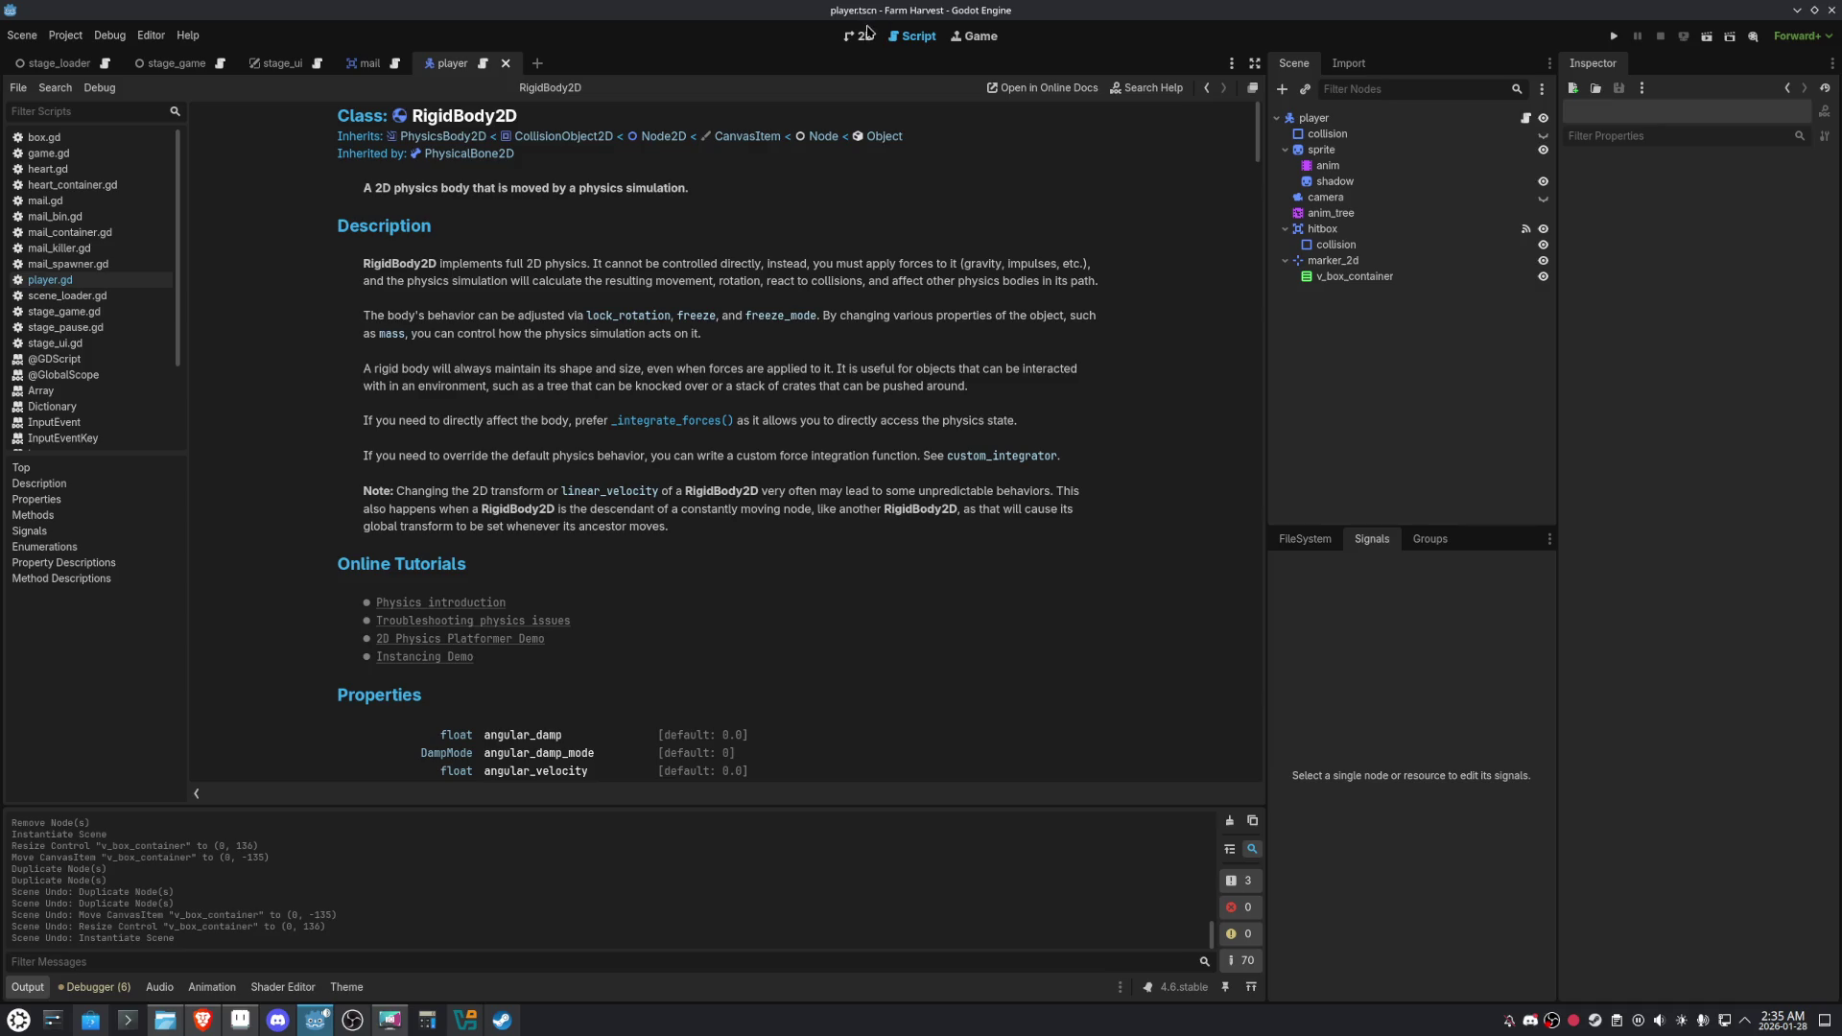
left_click(860, 35)
left_click(916, 36)
scroll(1056, 428, "down", 6)
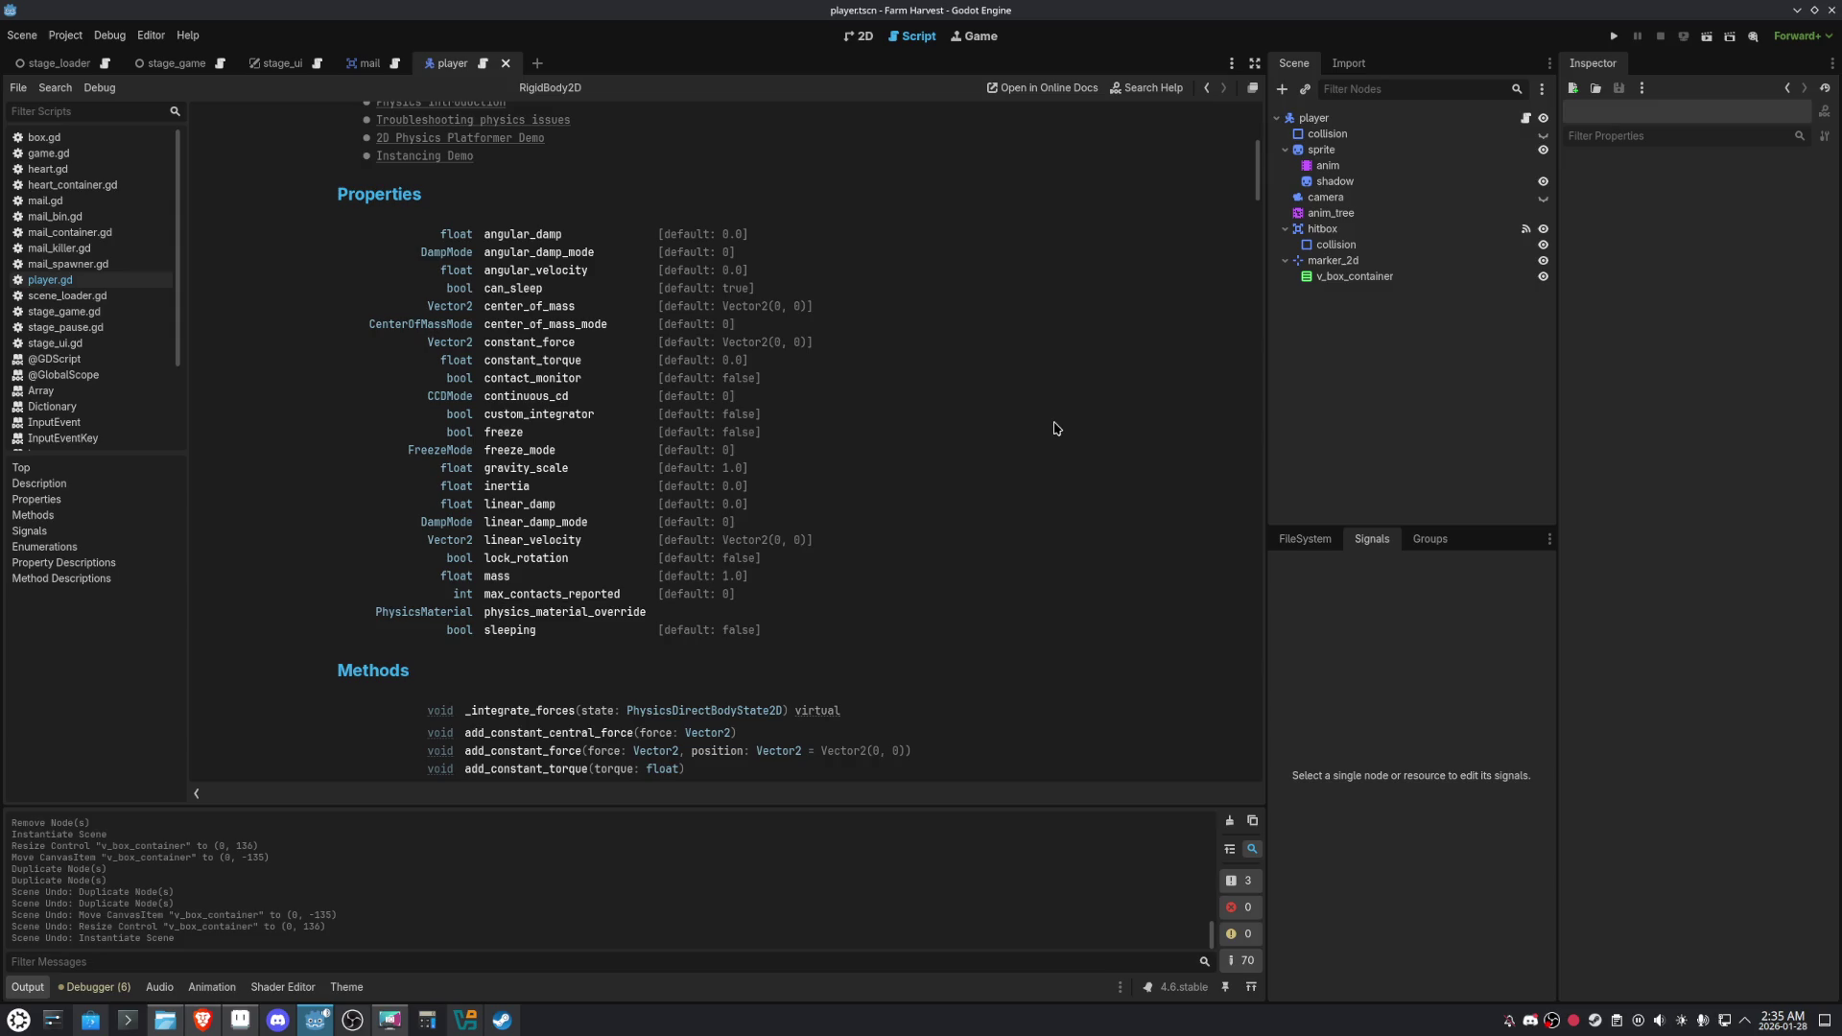
left_click(875, 35)
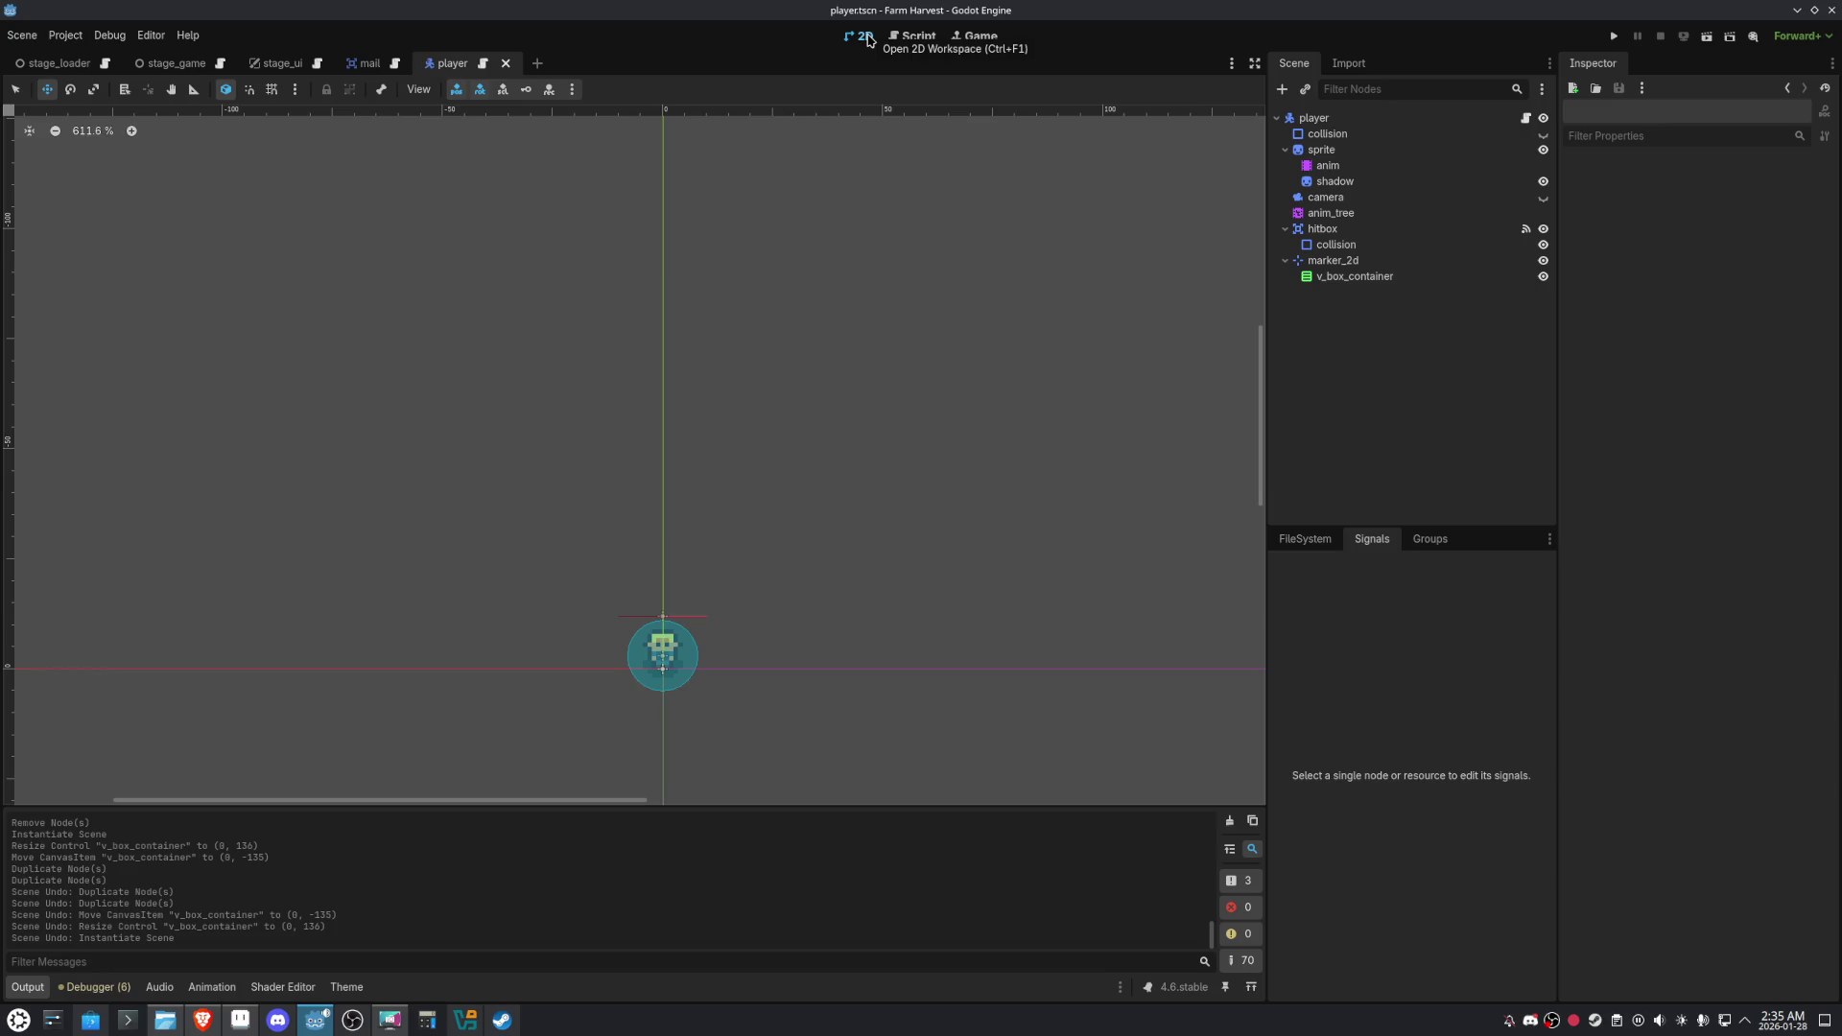
left_click(914, 37)
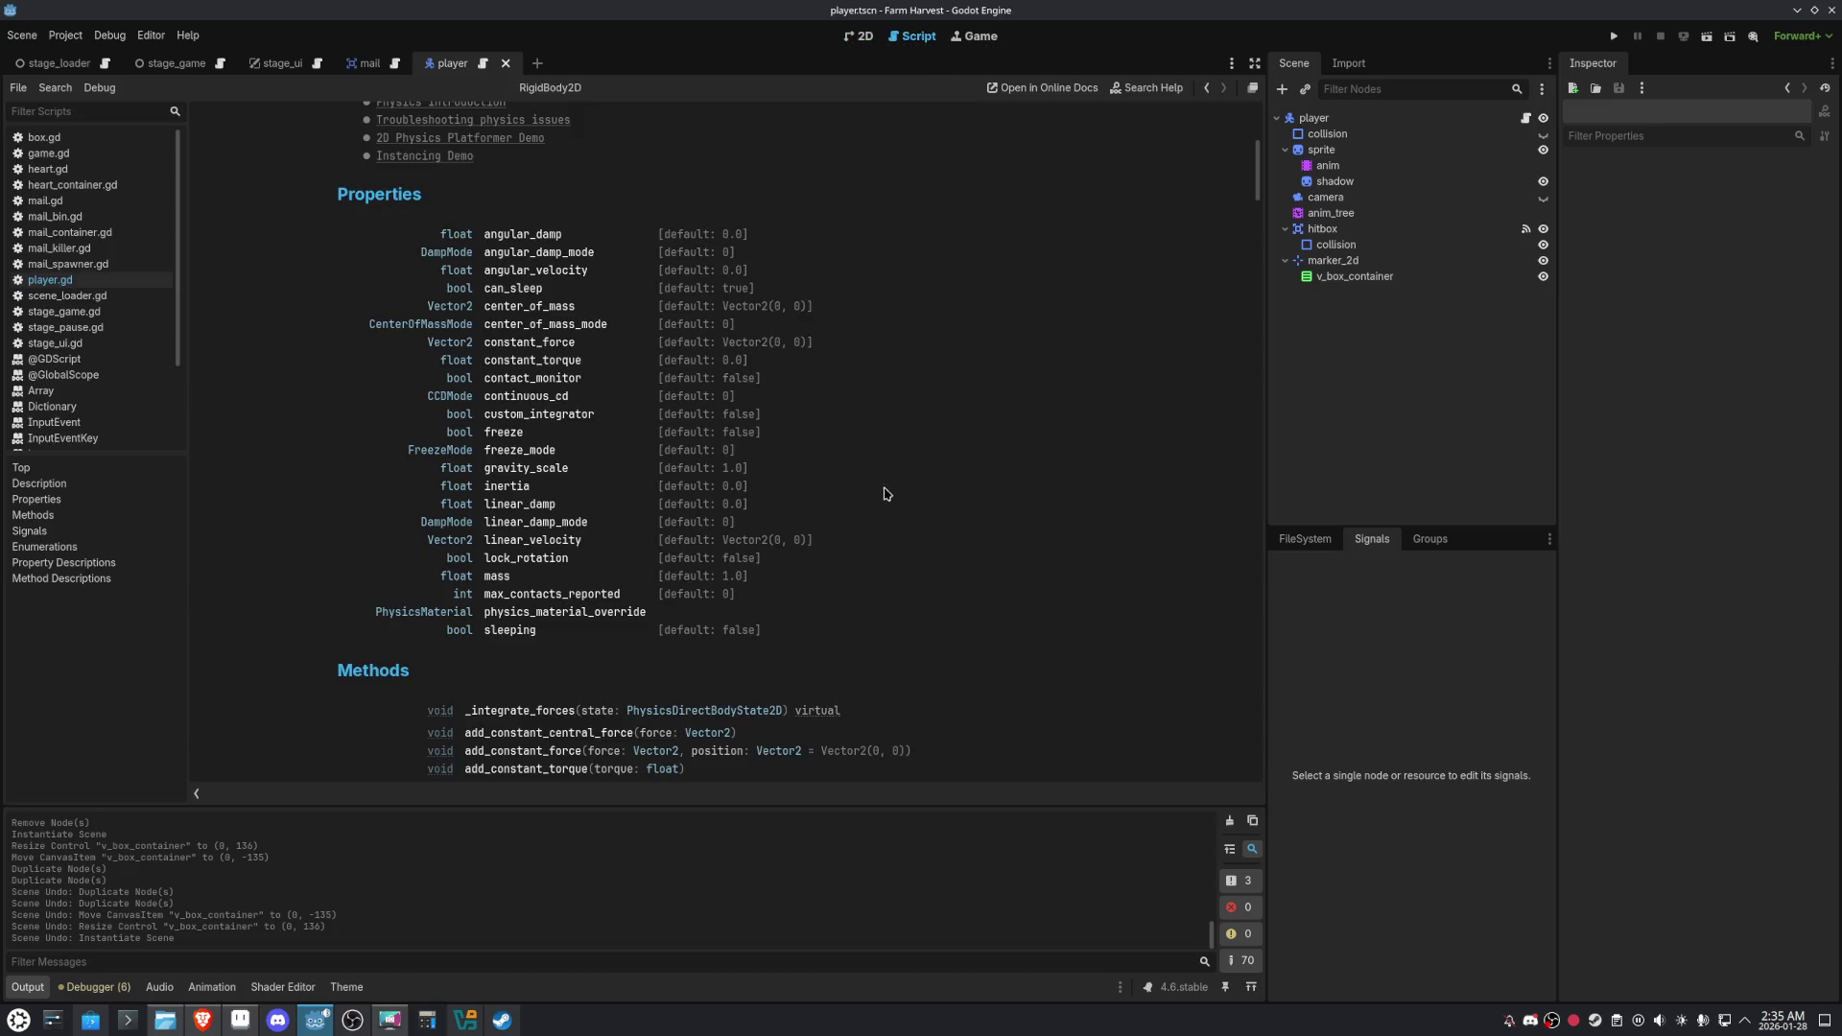
left_click(1207, 88)
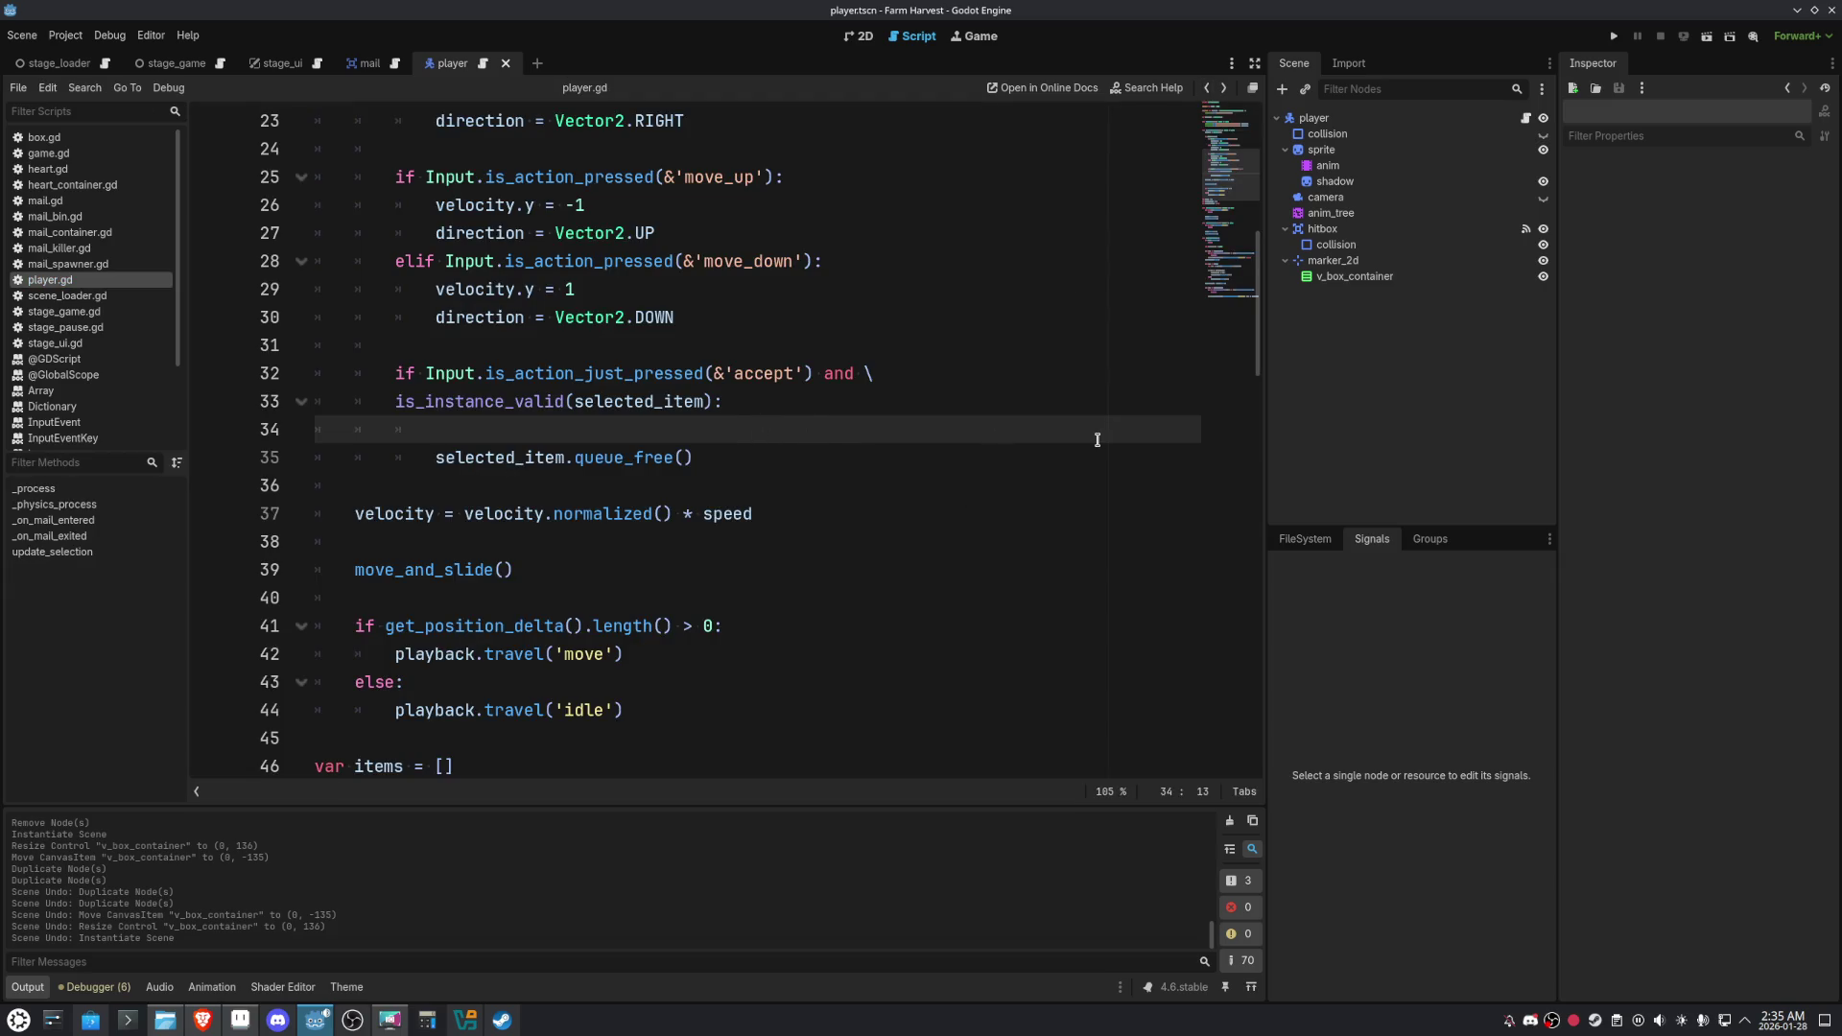
Step: Indent queue_free() under a new 'if selected_item is Area2D:' check
key("Return")
key("Up")
type("selected")
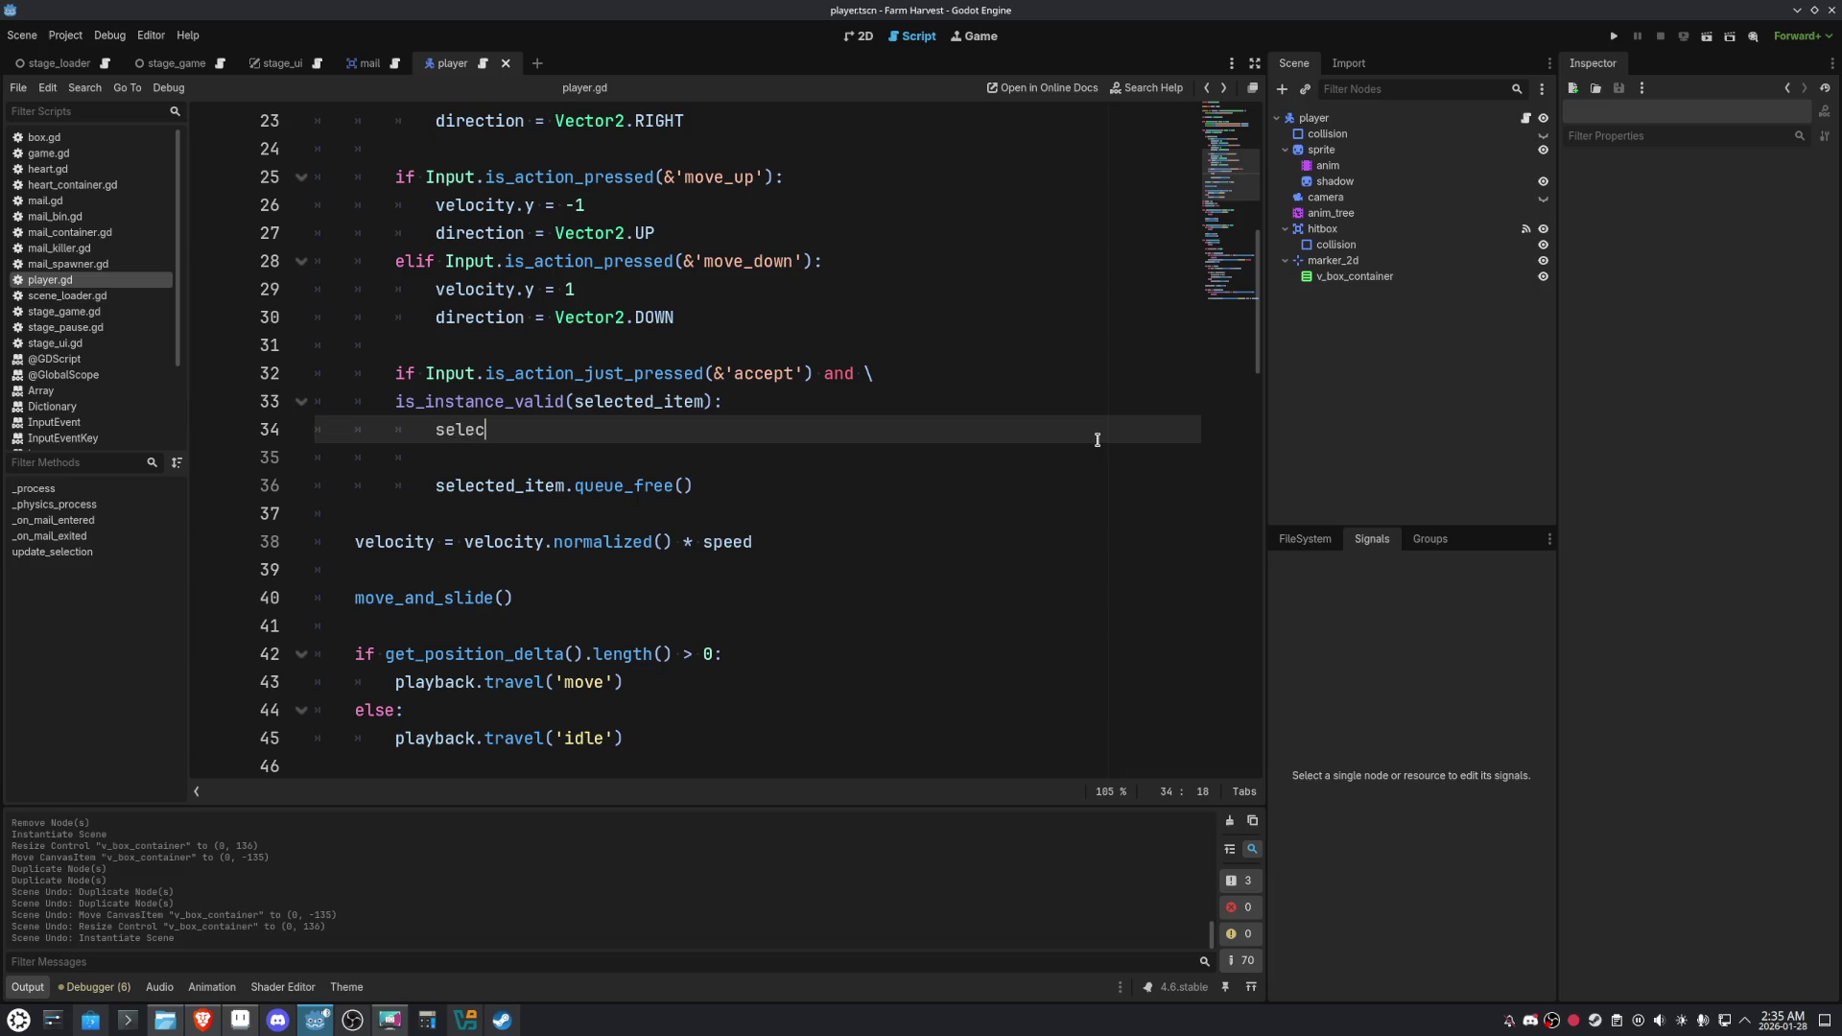
type("_item")
key("Home")
type("if selected_item")
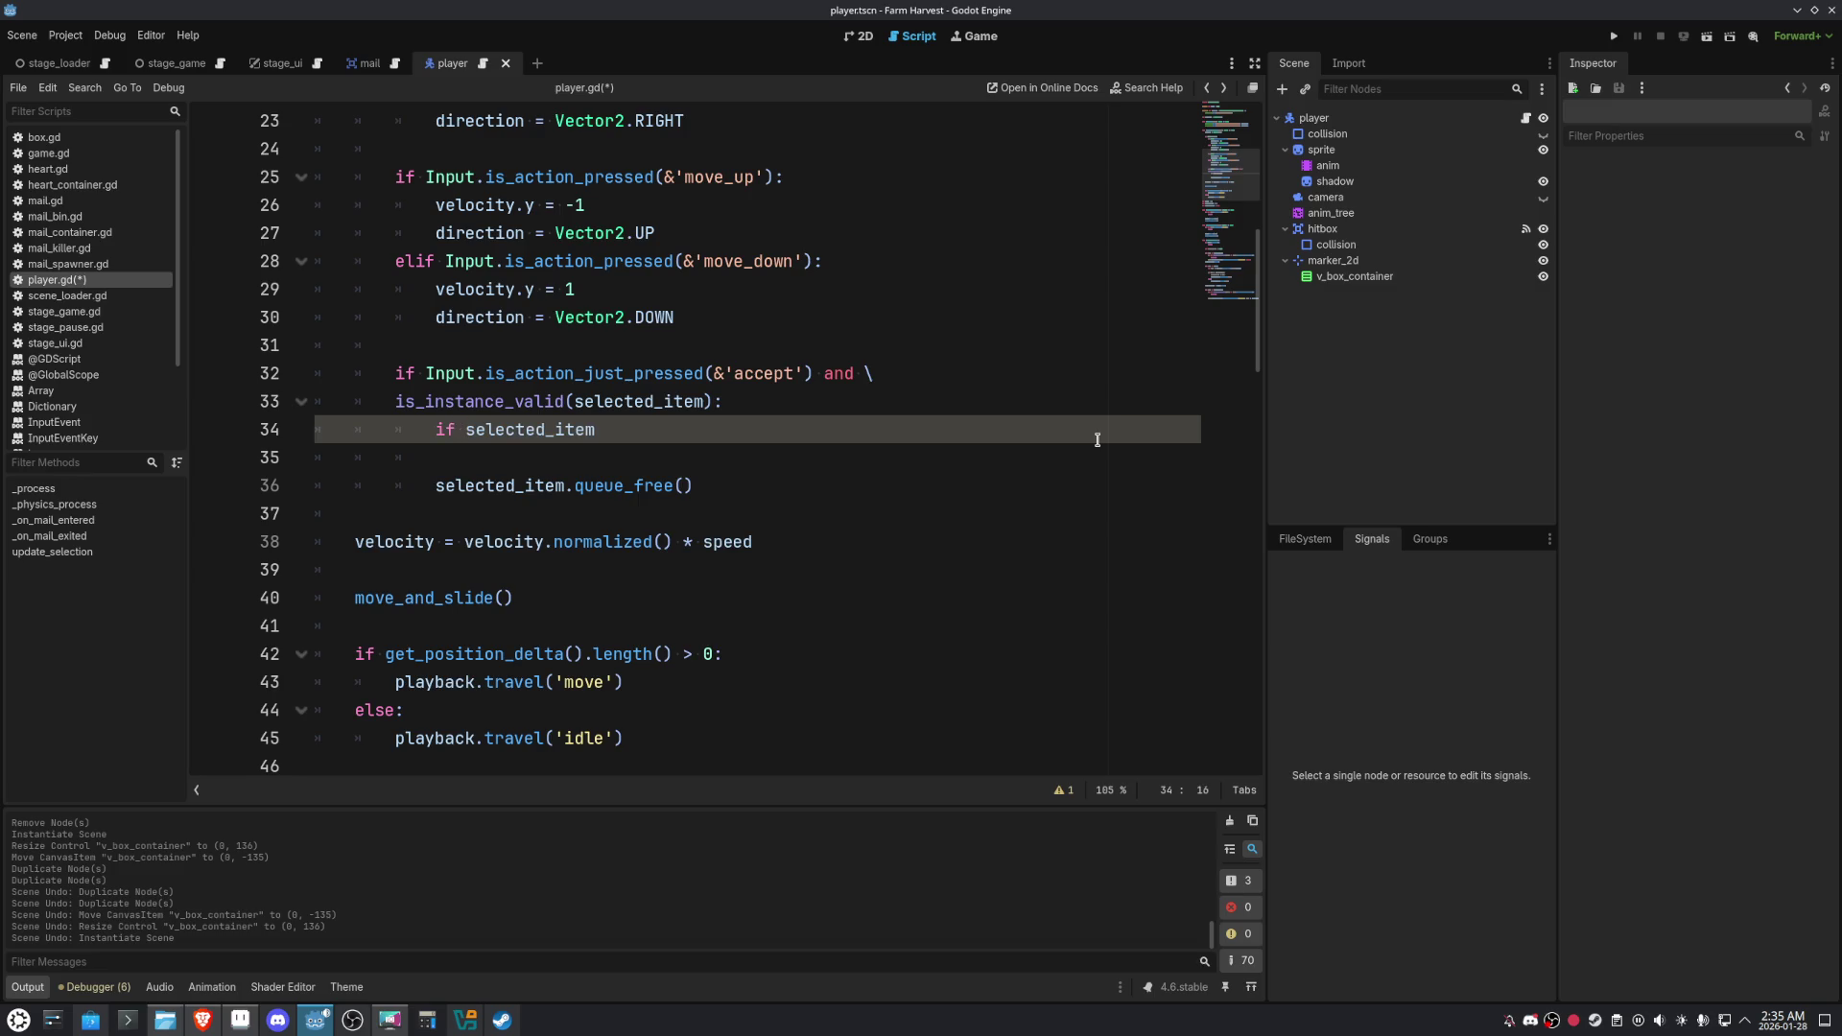
type(" is ")
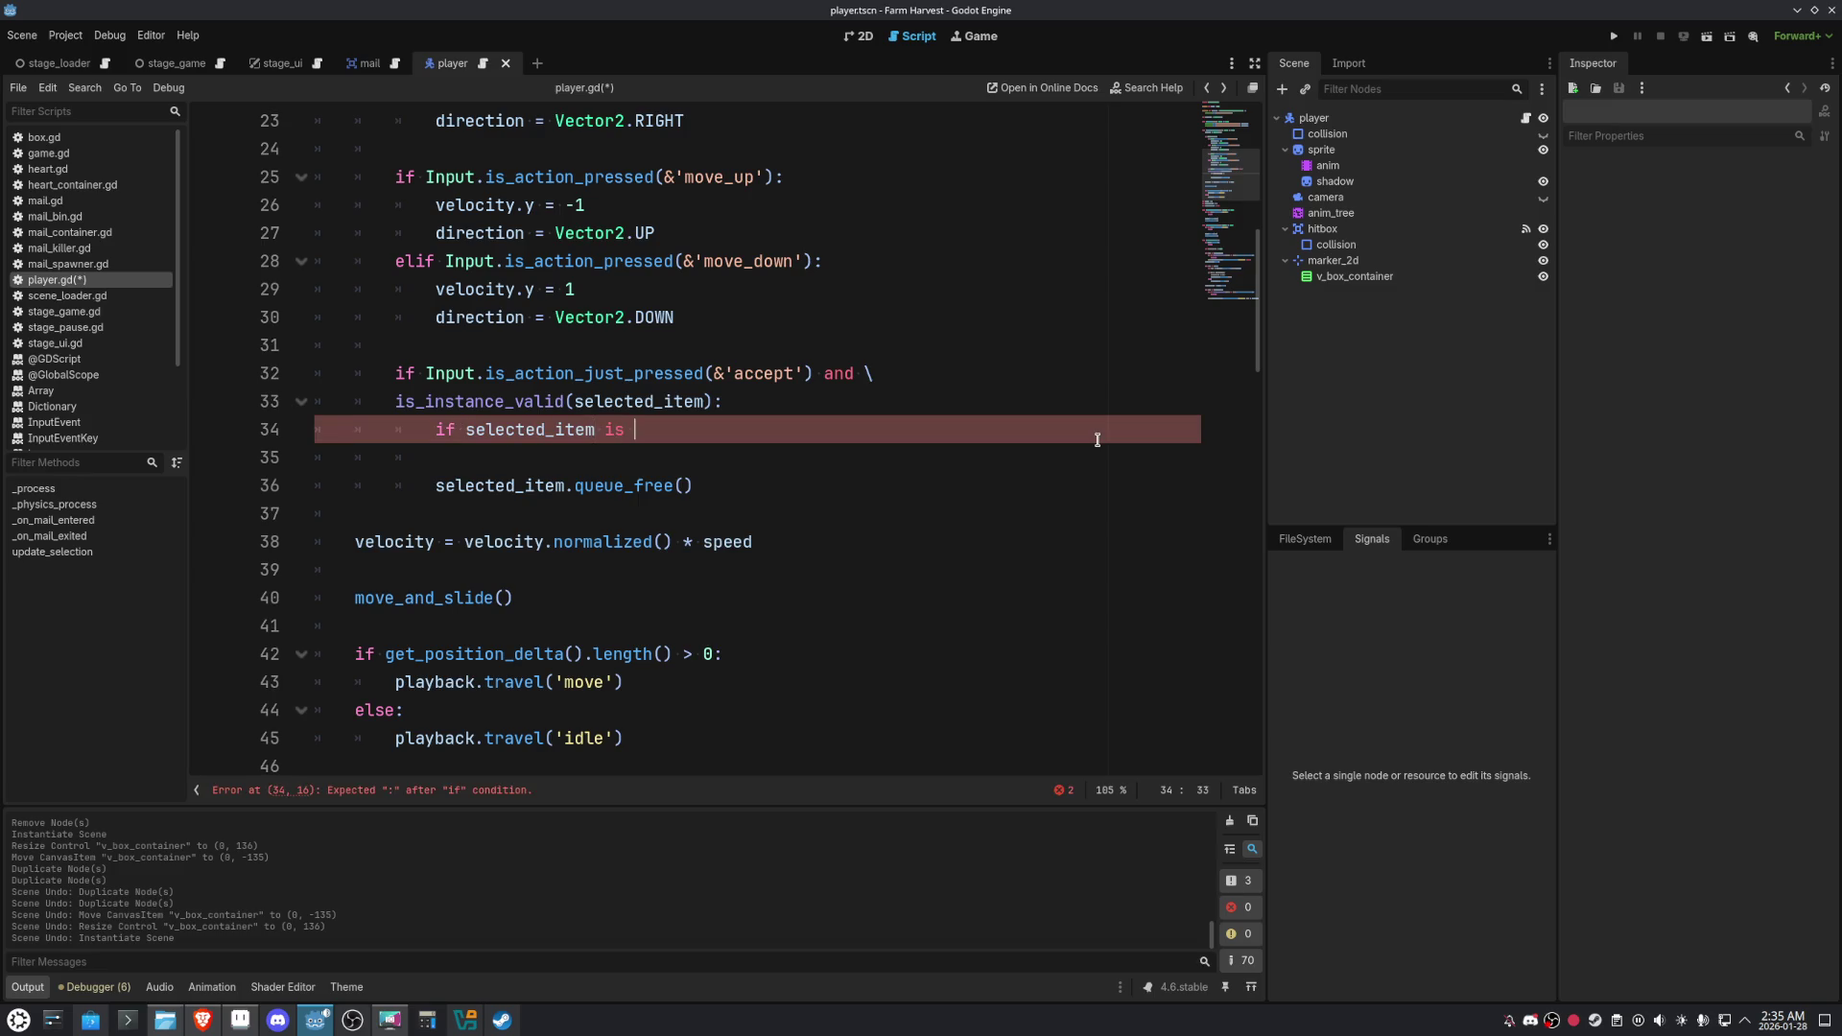
type("Area2D:")
key("Down")
key("Down")
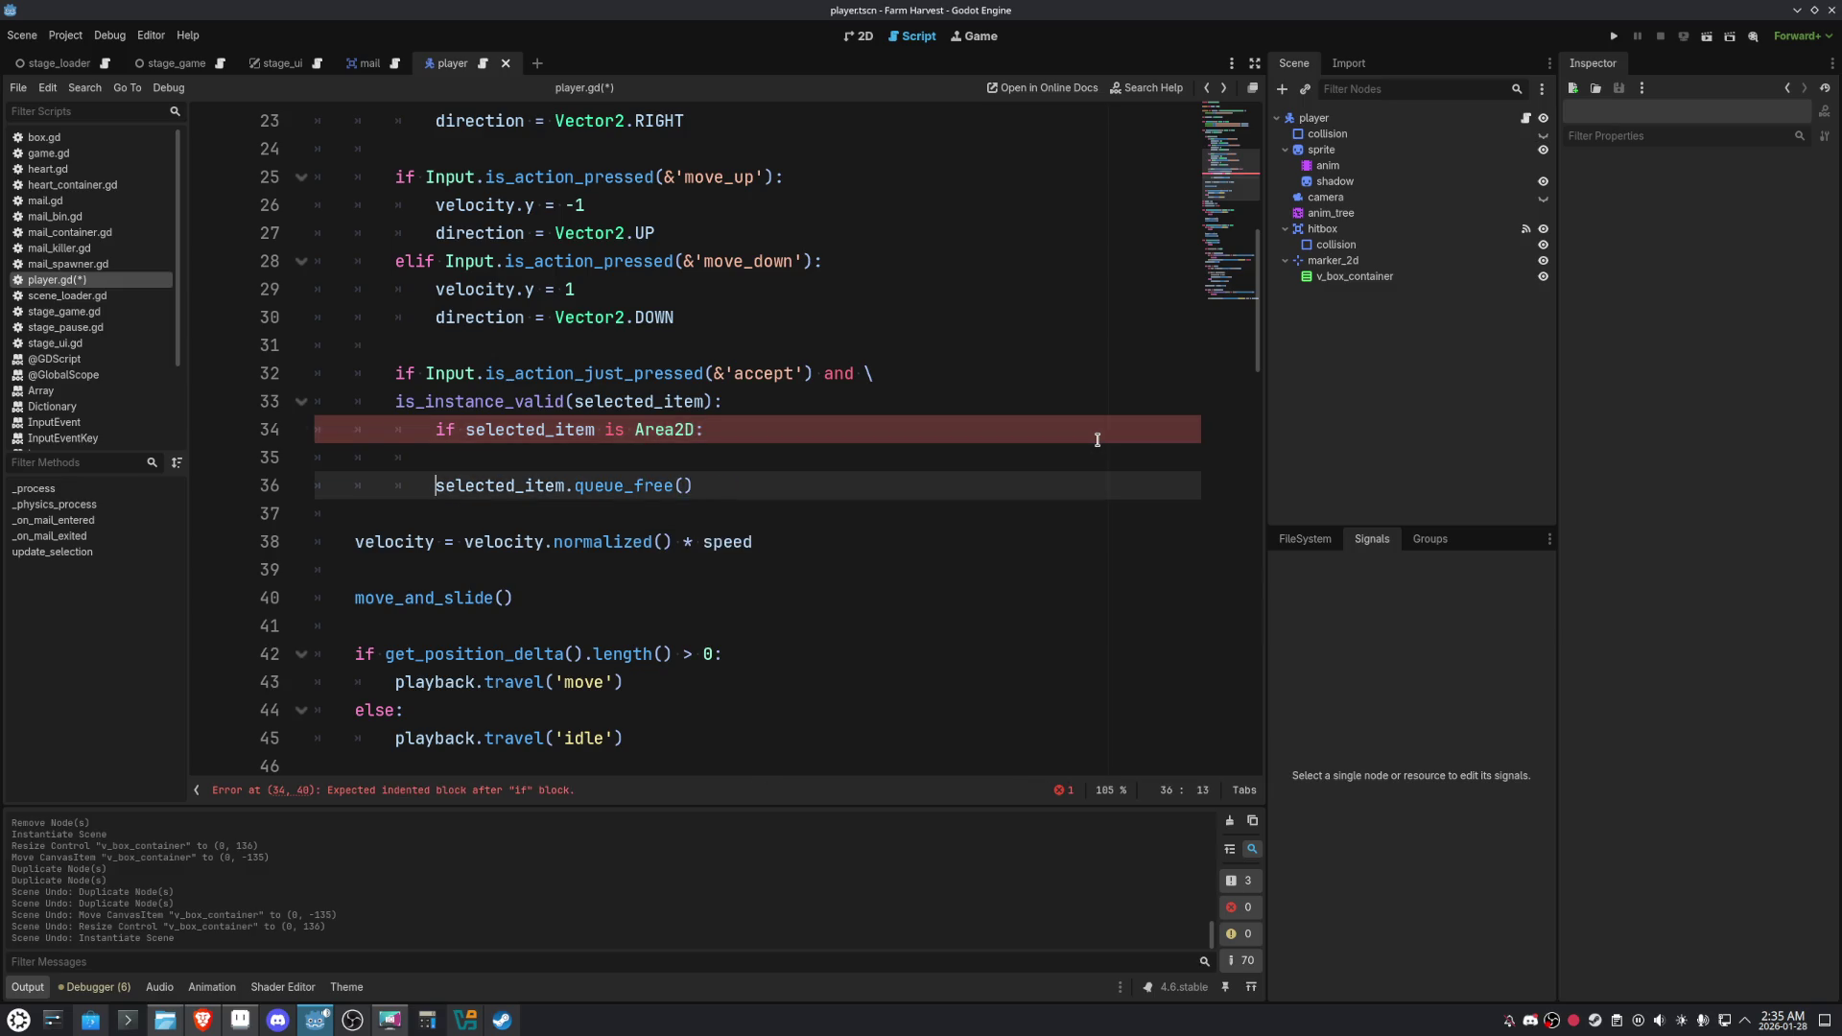
key("Home")
key("Tab")
key("Up")
key("alt+Down")
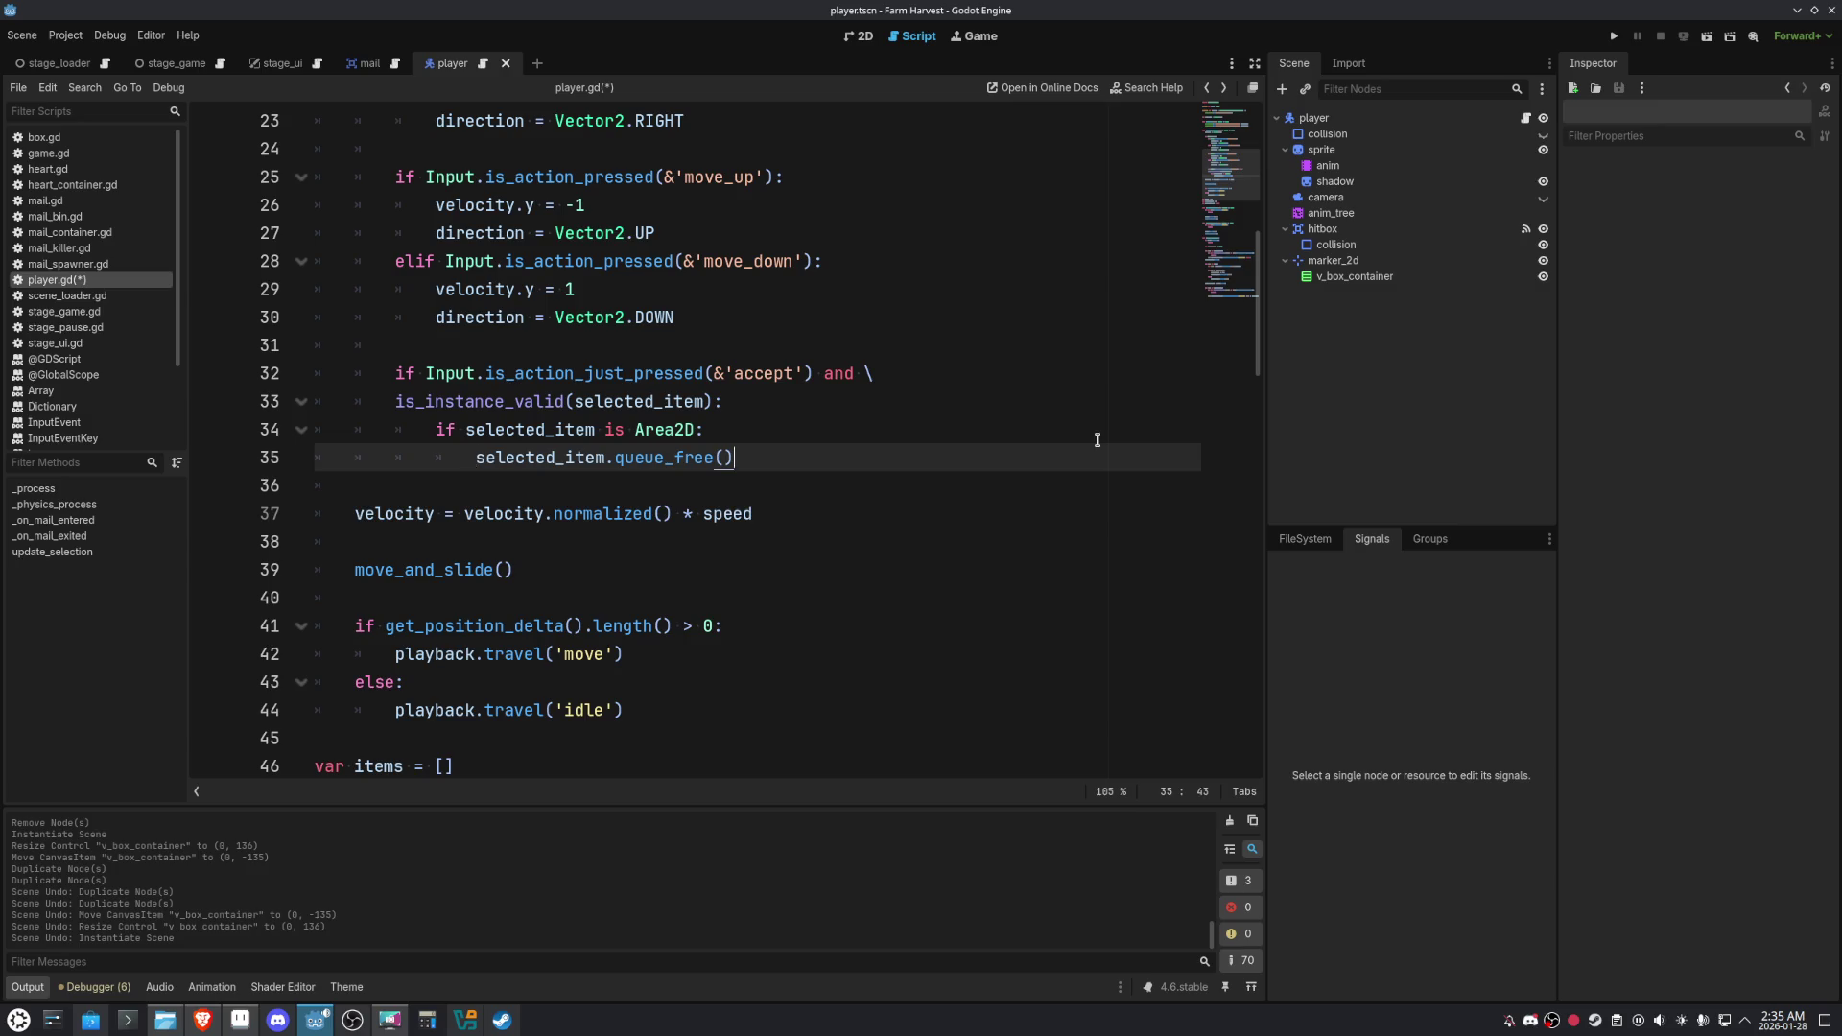
Step: Add an 'elif selected_item is RigidBody2D:' branch containing pass, and run the project
type("elif ")
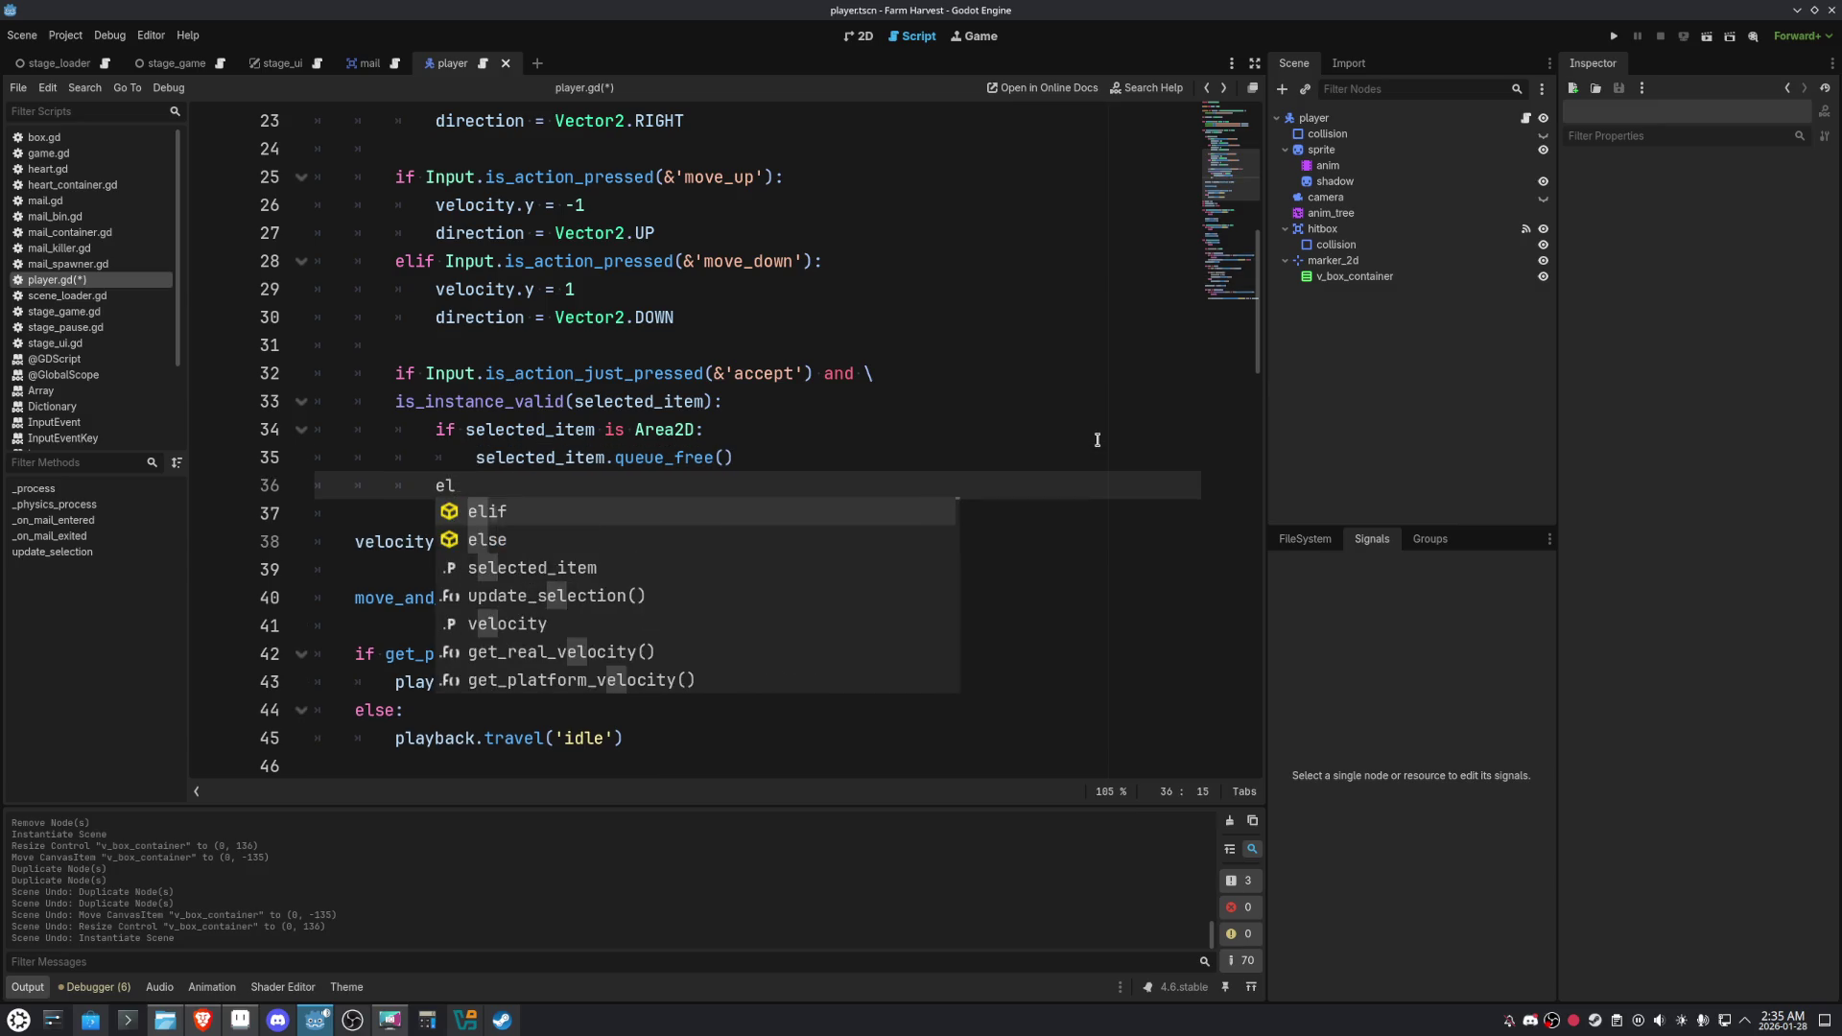
type("selc")
key("Return")
type("is ")
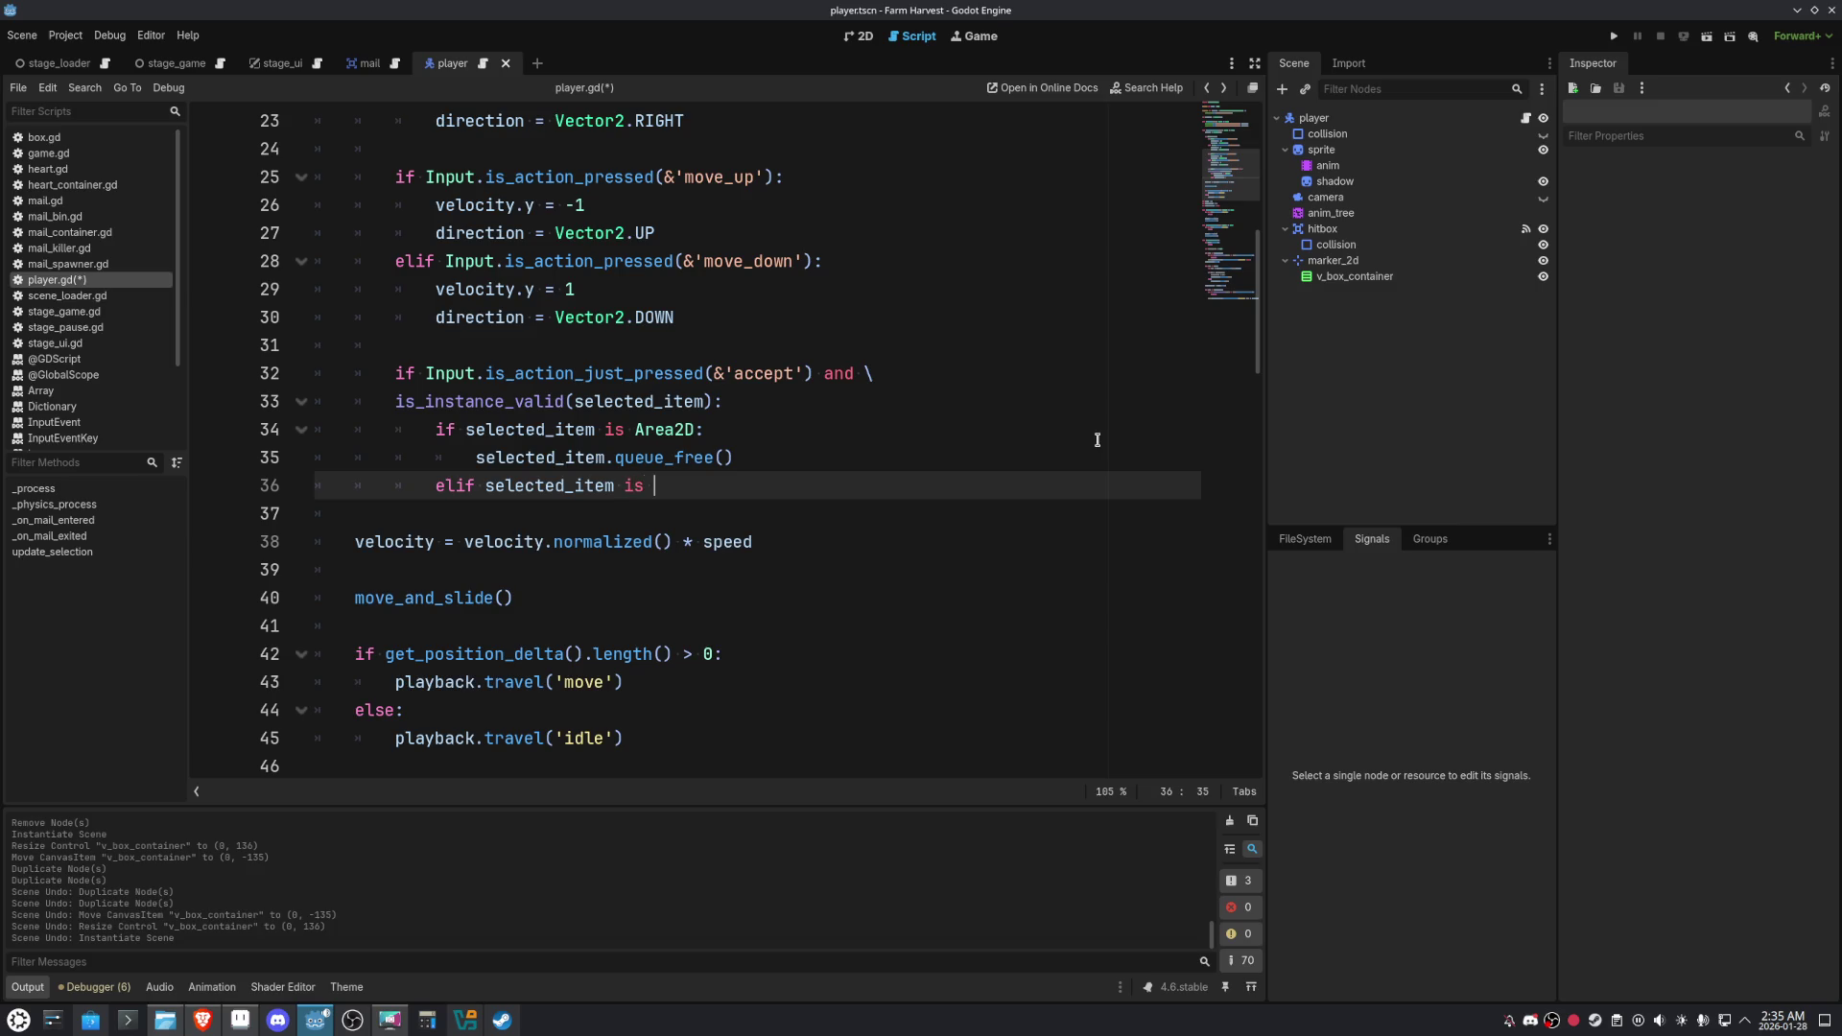
type("Rig")
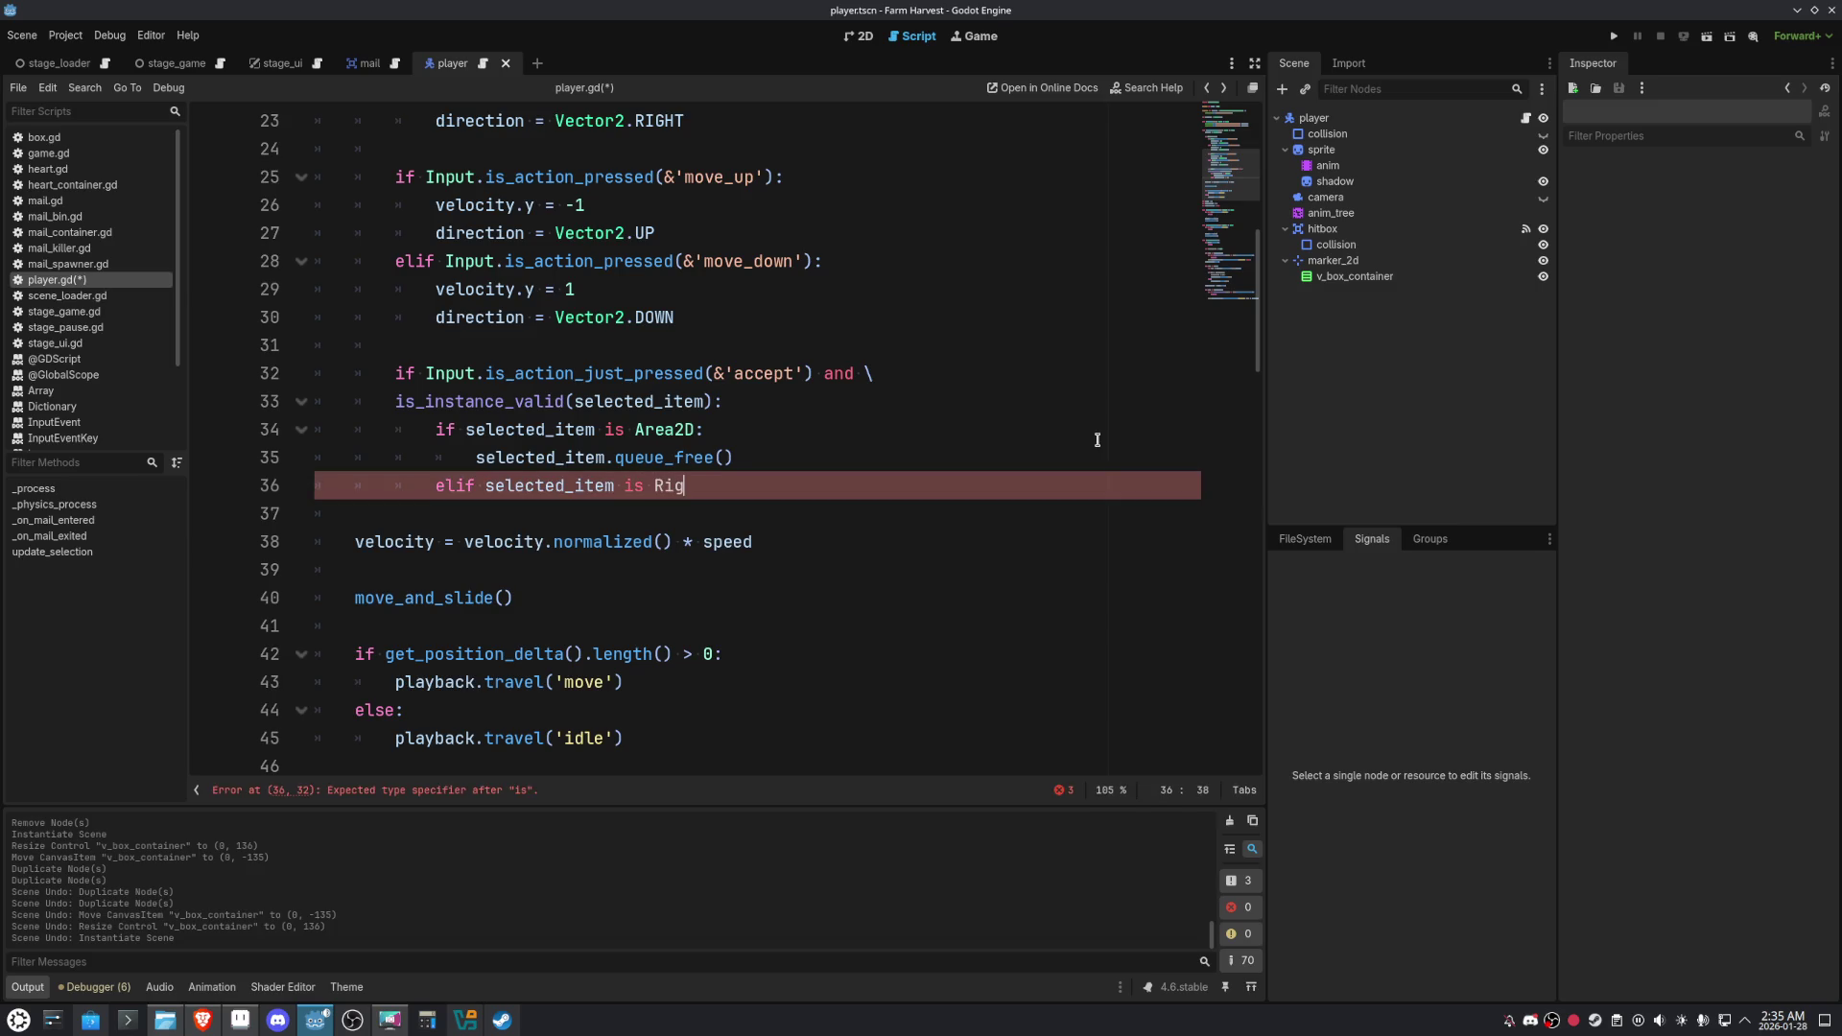
key("Return")
type(":")
key("Return")
type("pass")
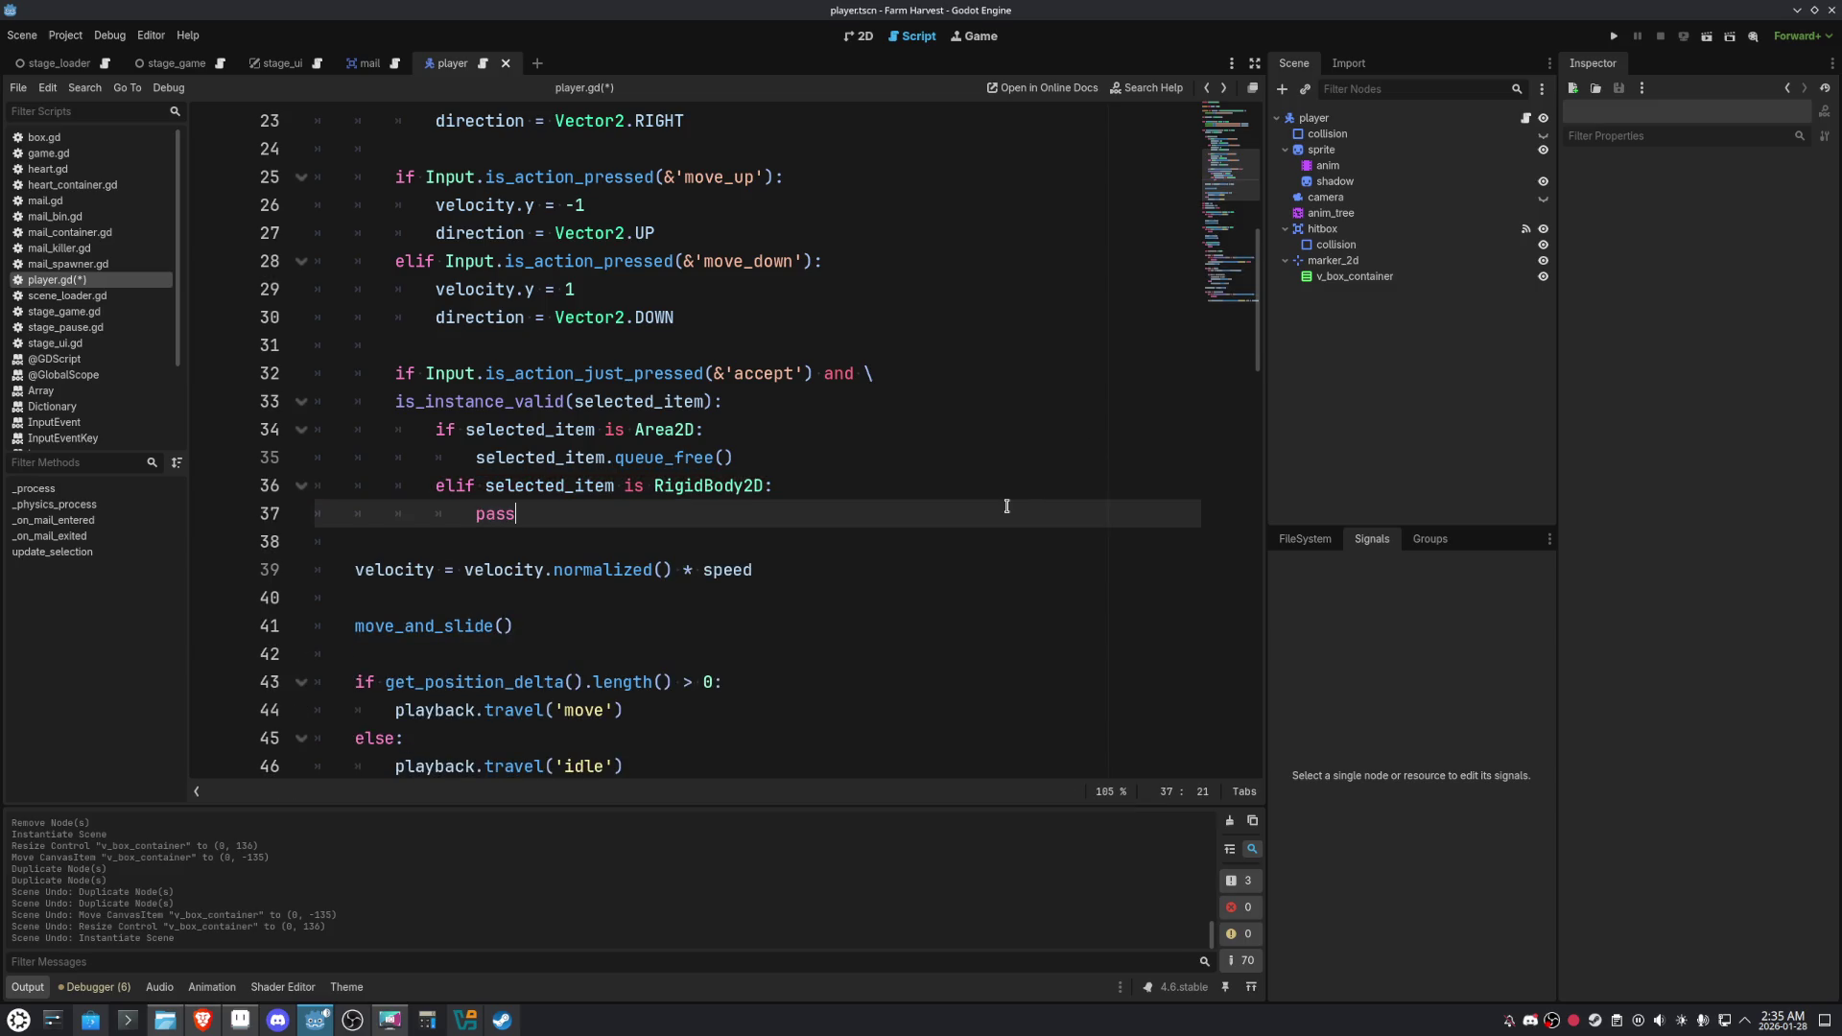
left_click(1616, 38)
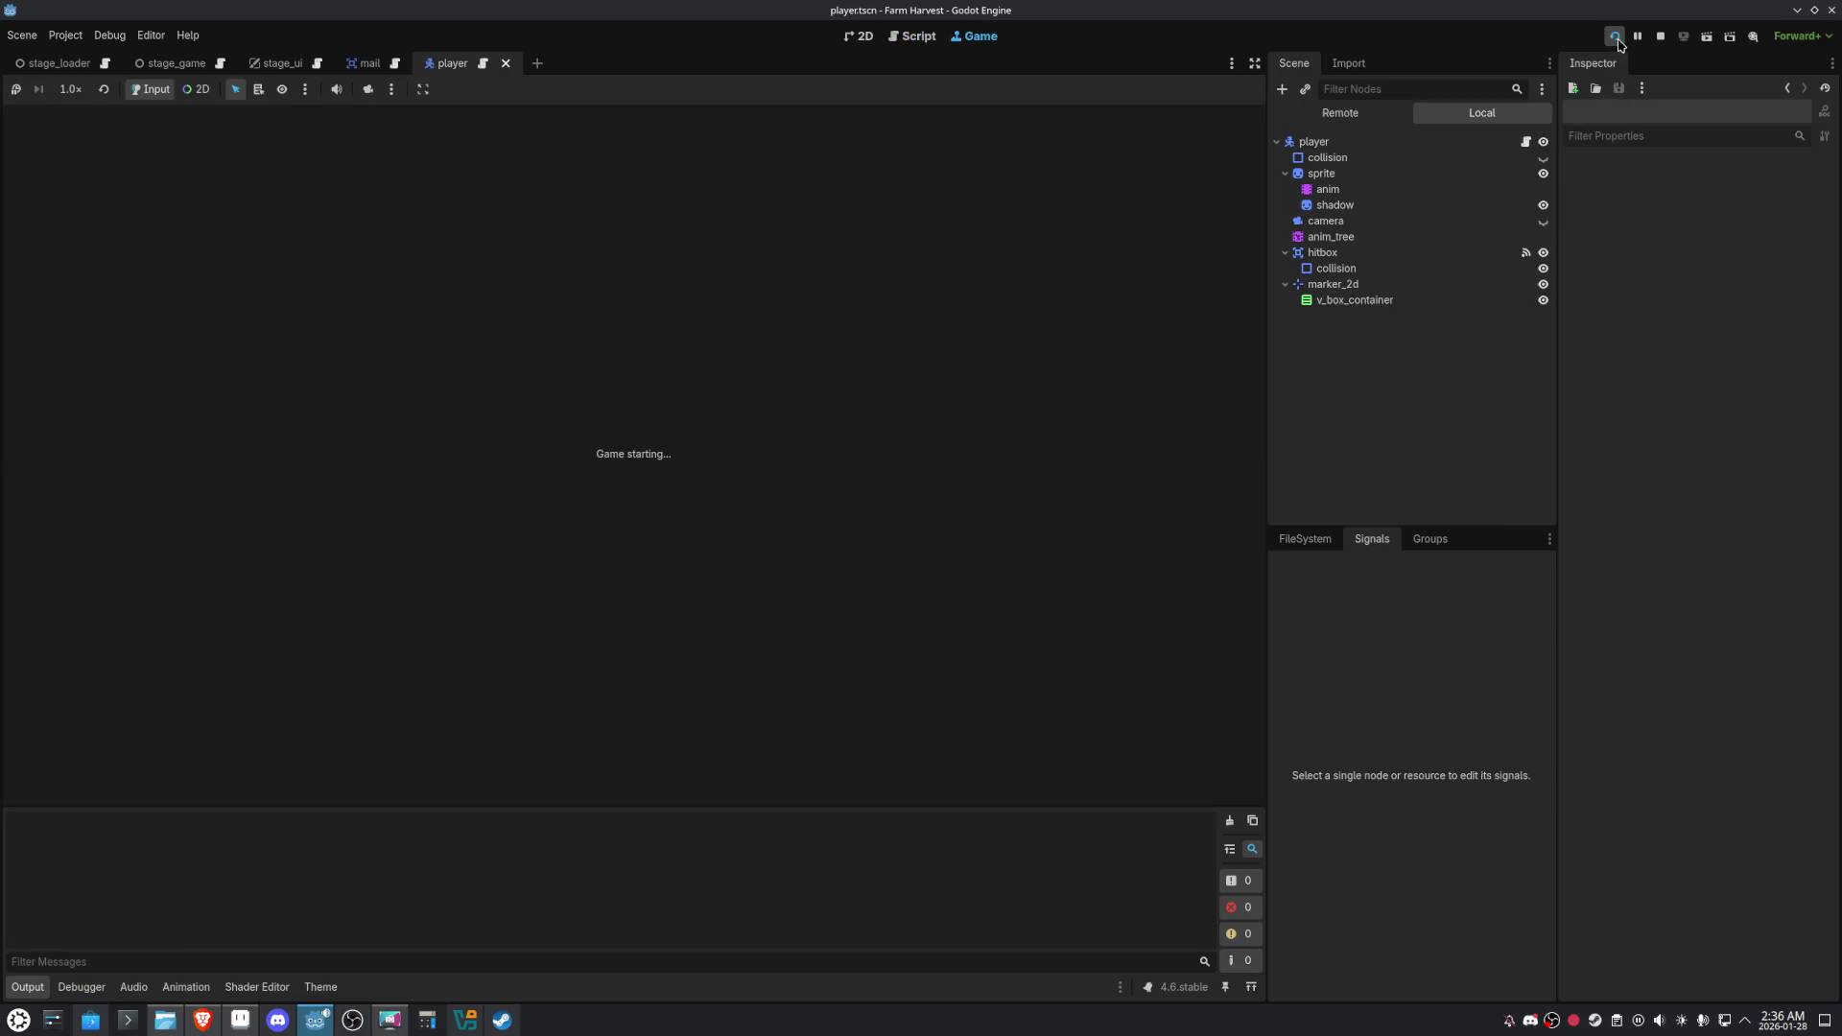
Step: Walk the player right, down and back left, then stop the running game
key("Right")
key("Down")
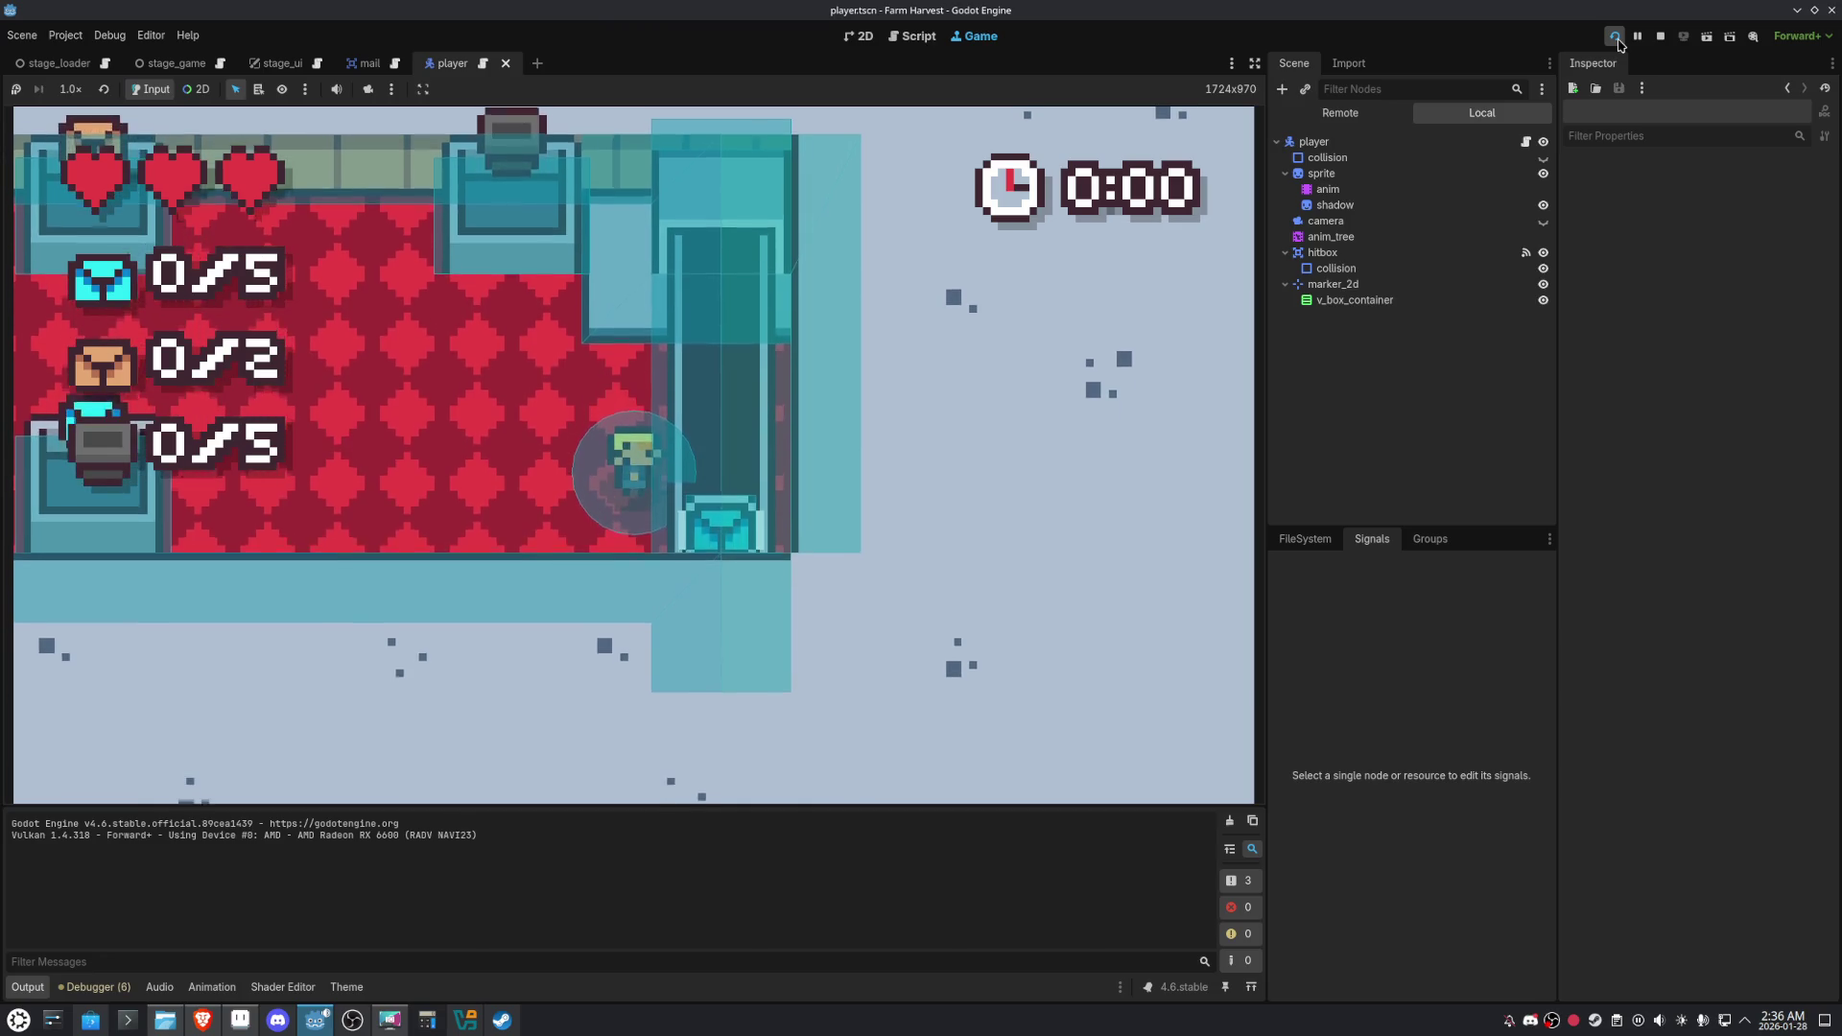
key("Left")
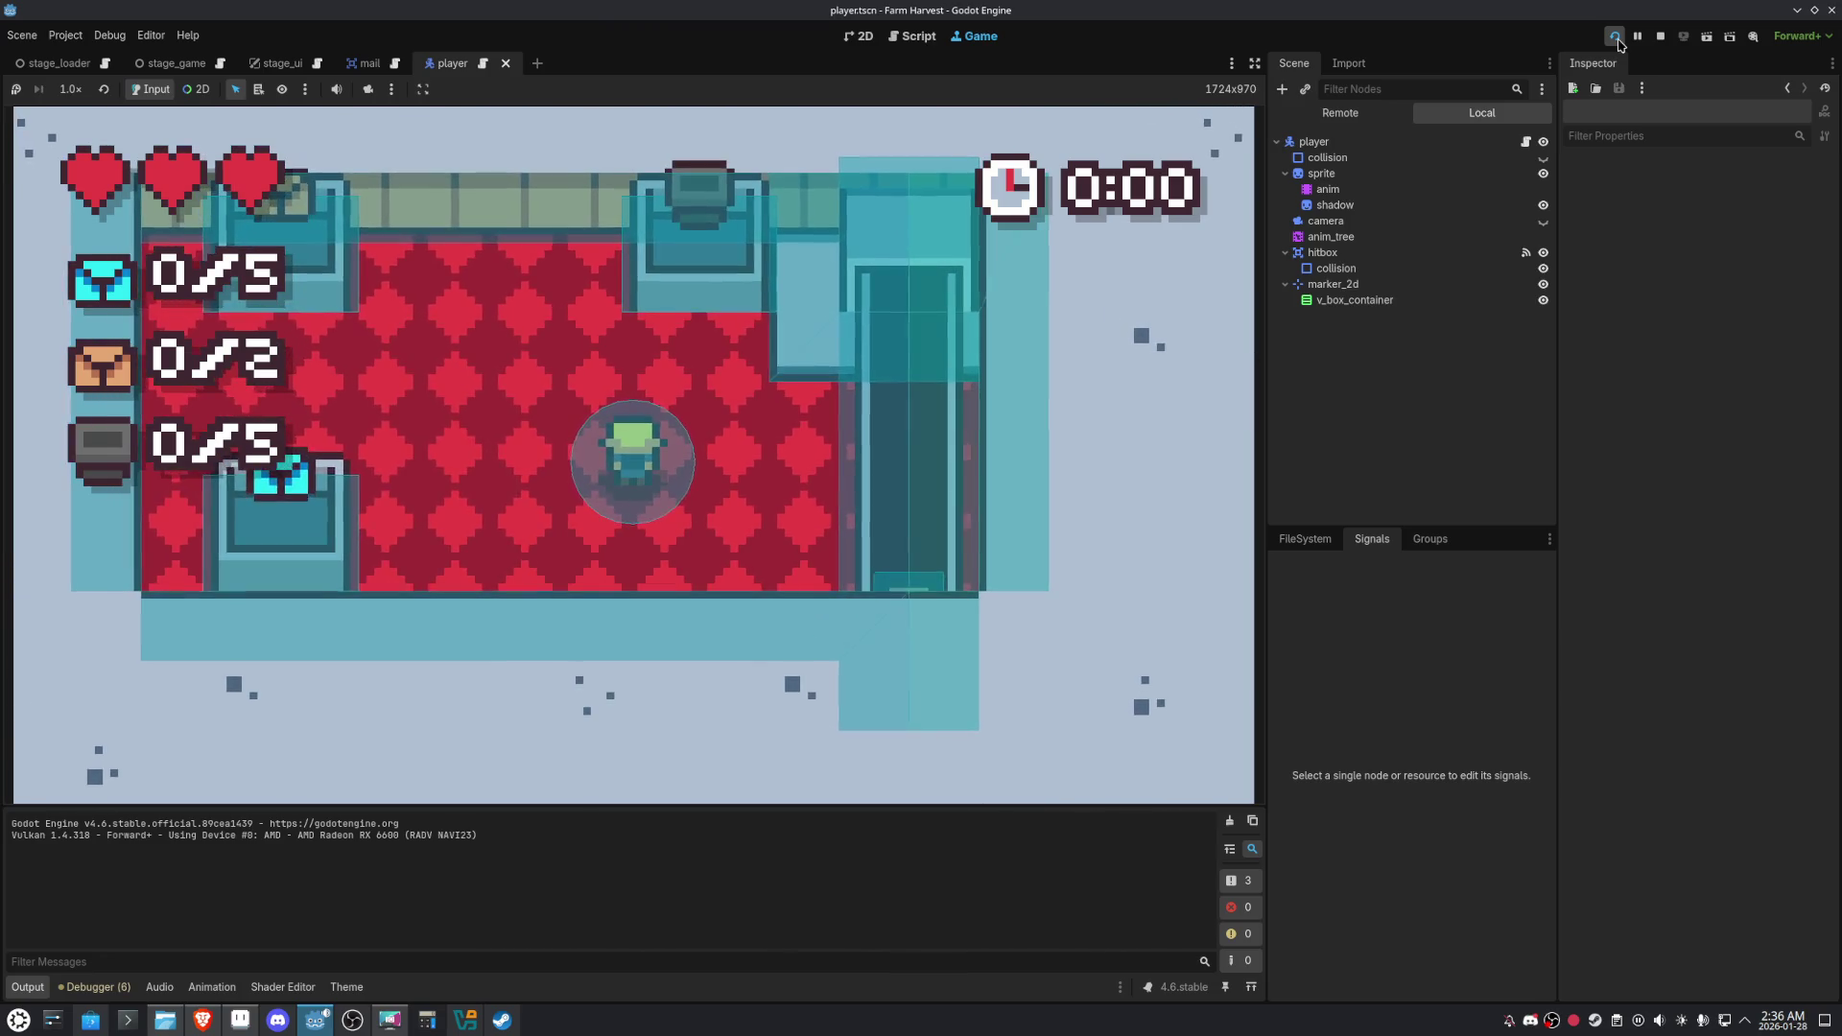
left_click(1660, 36)
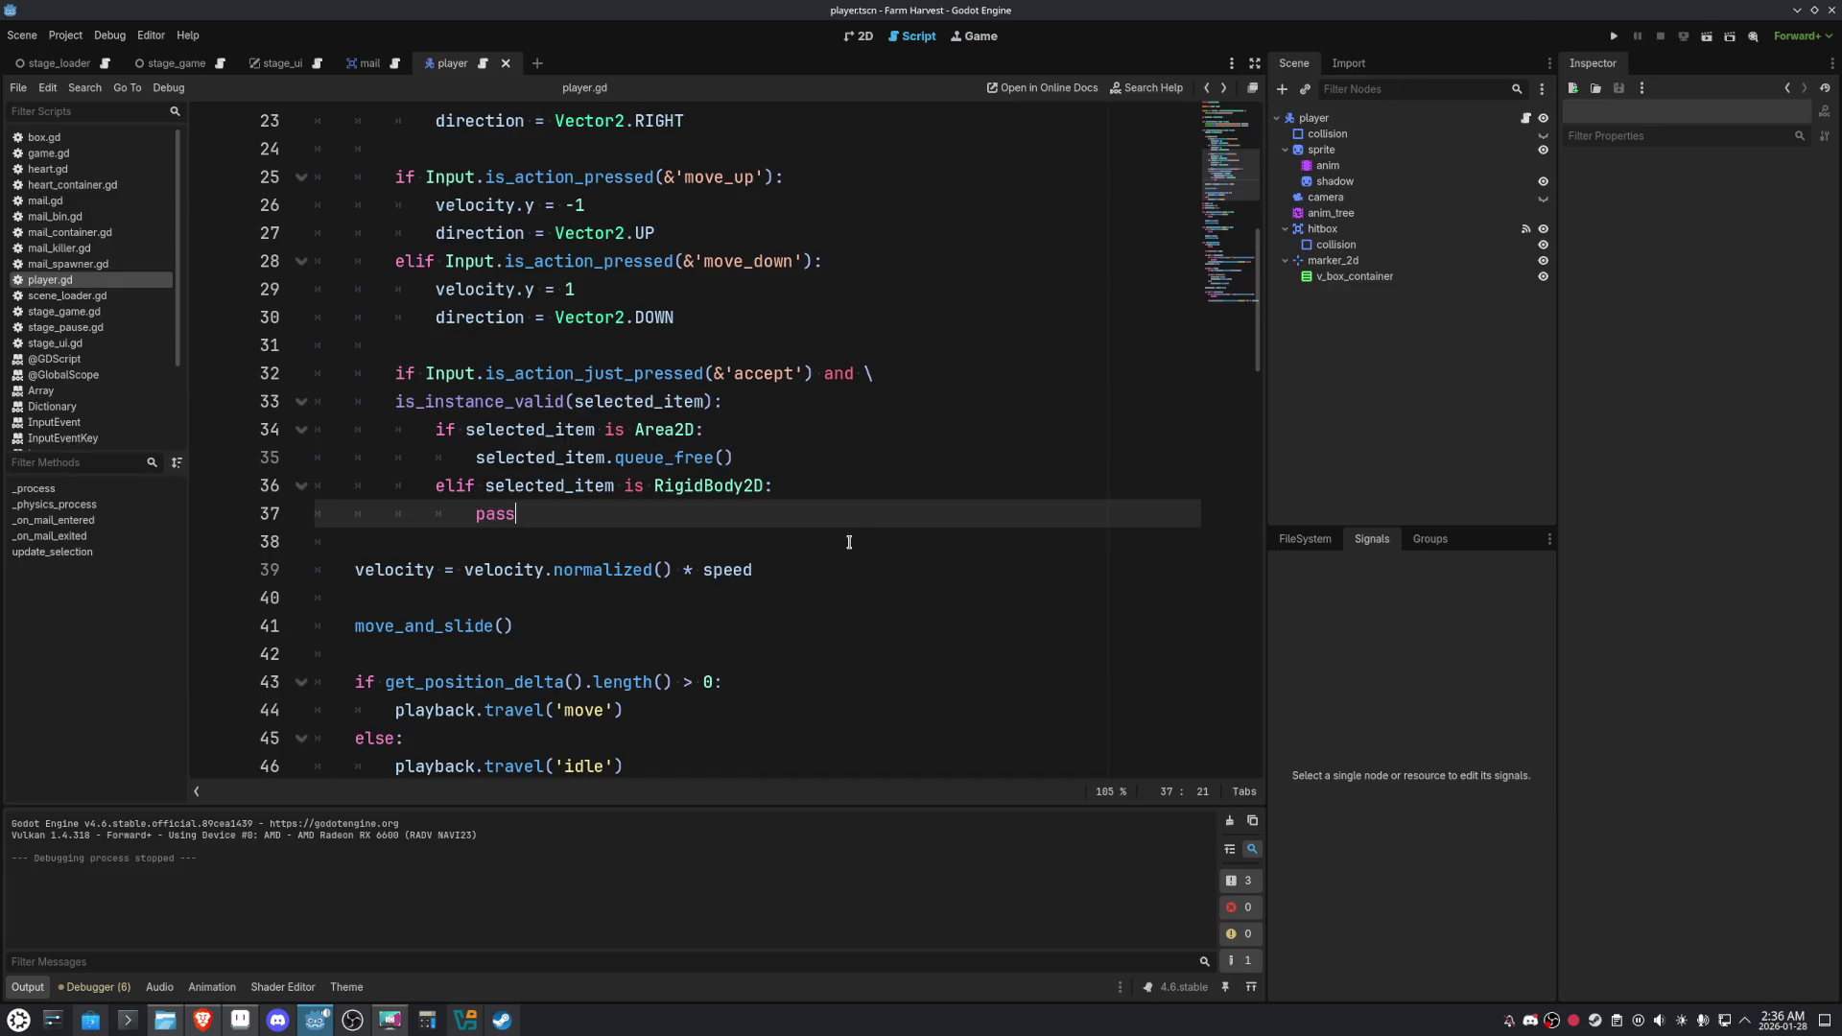
Step: Review the pass and queue_free lines, then select v_box_container in the player scene's 2D view
left_click_drag(518, 514, 474, 515)
left_click_drag(734, 458, 479, 458)
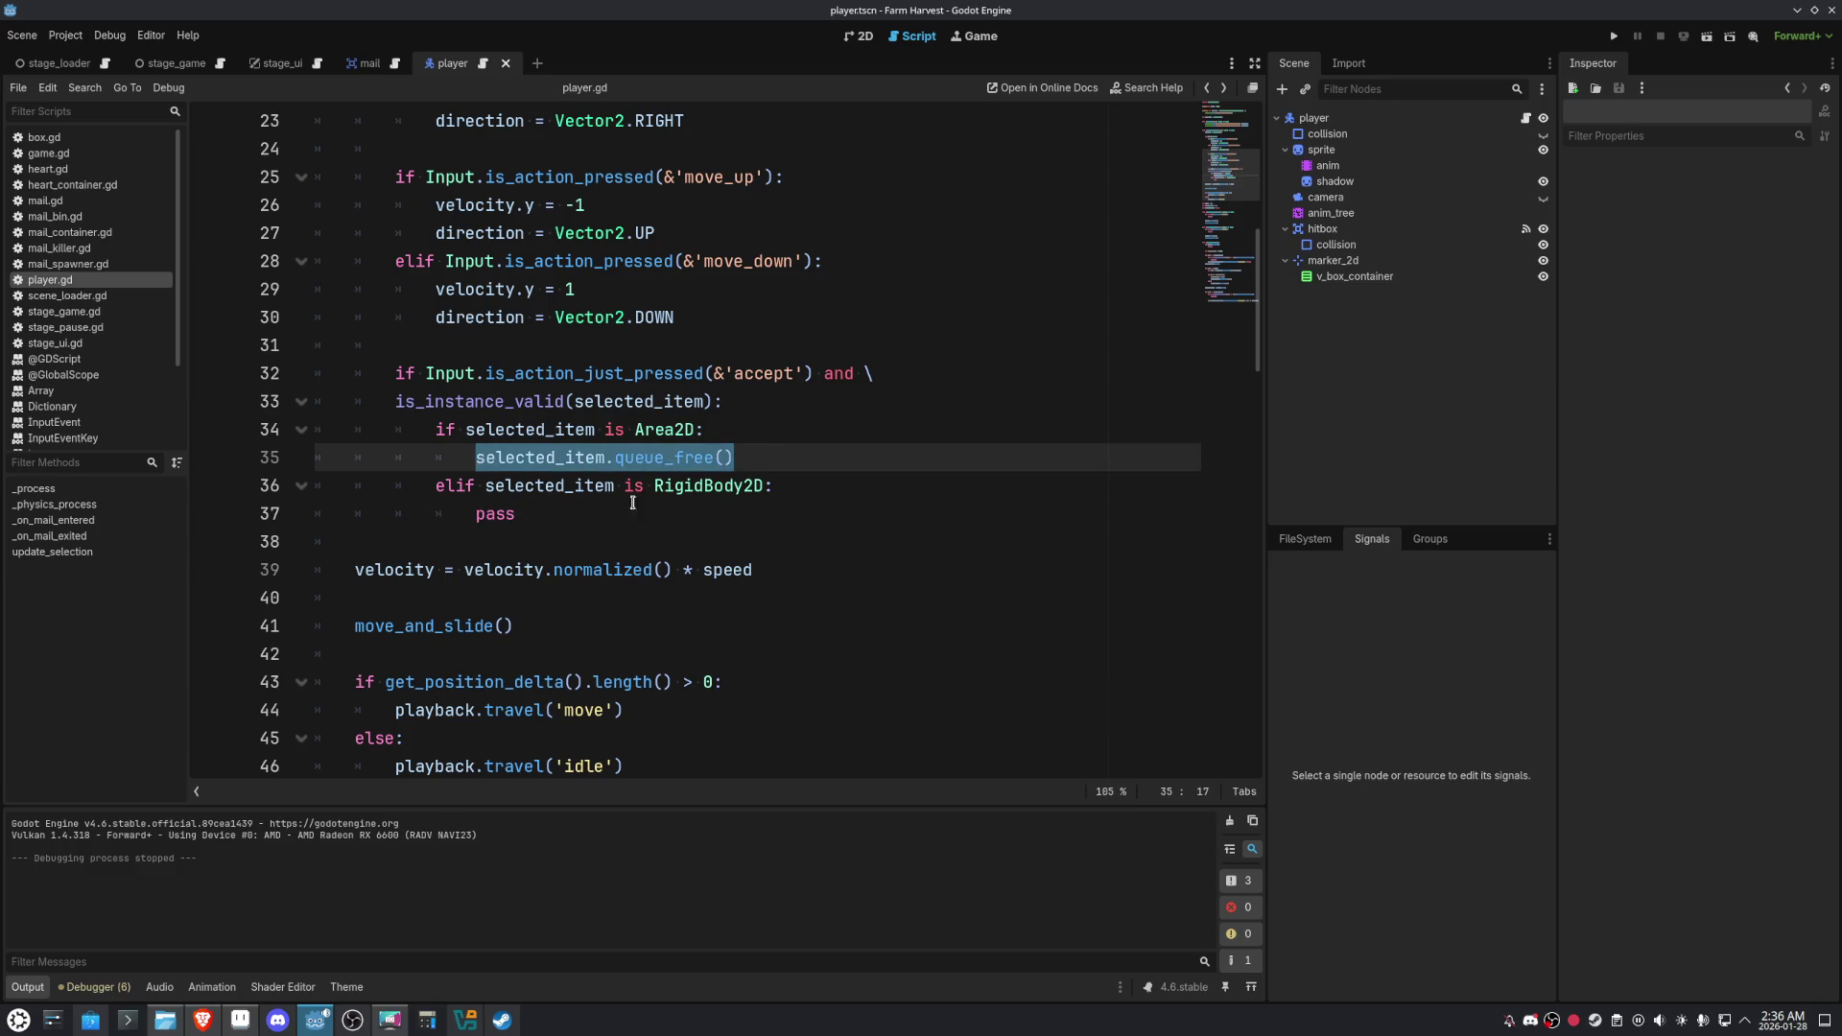
left_click_drag(527, 514, 474, 513)
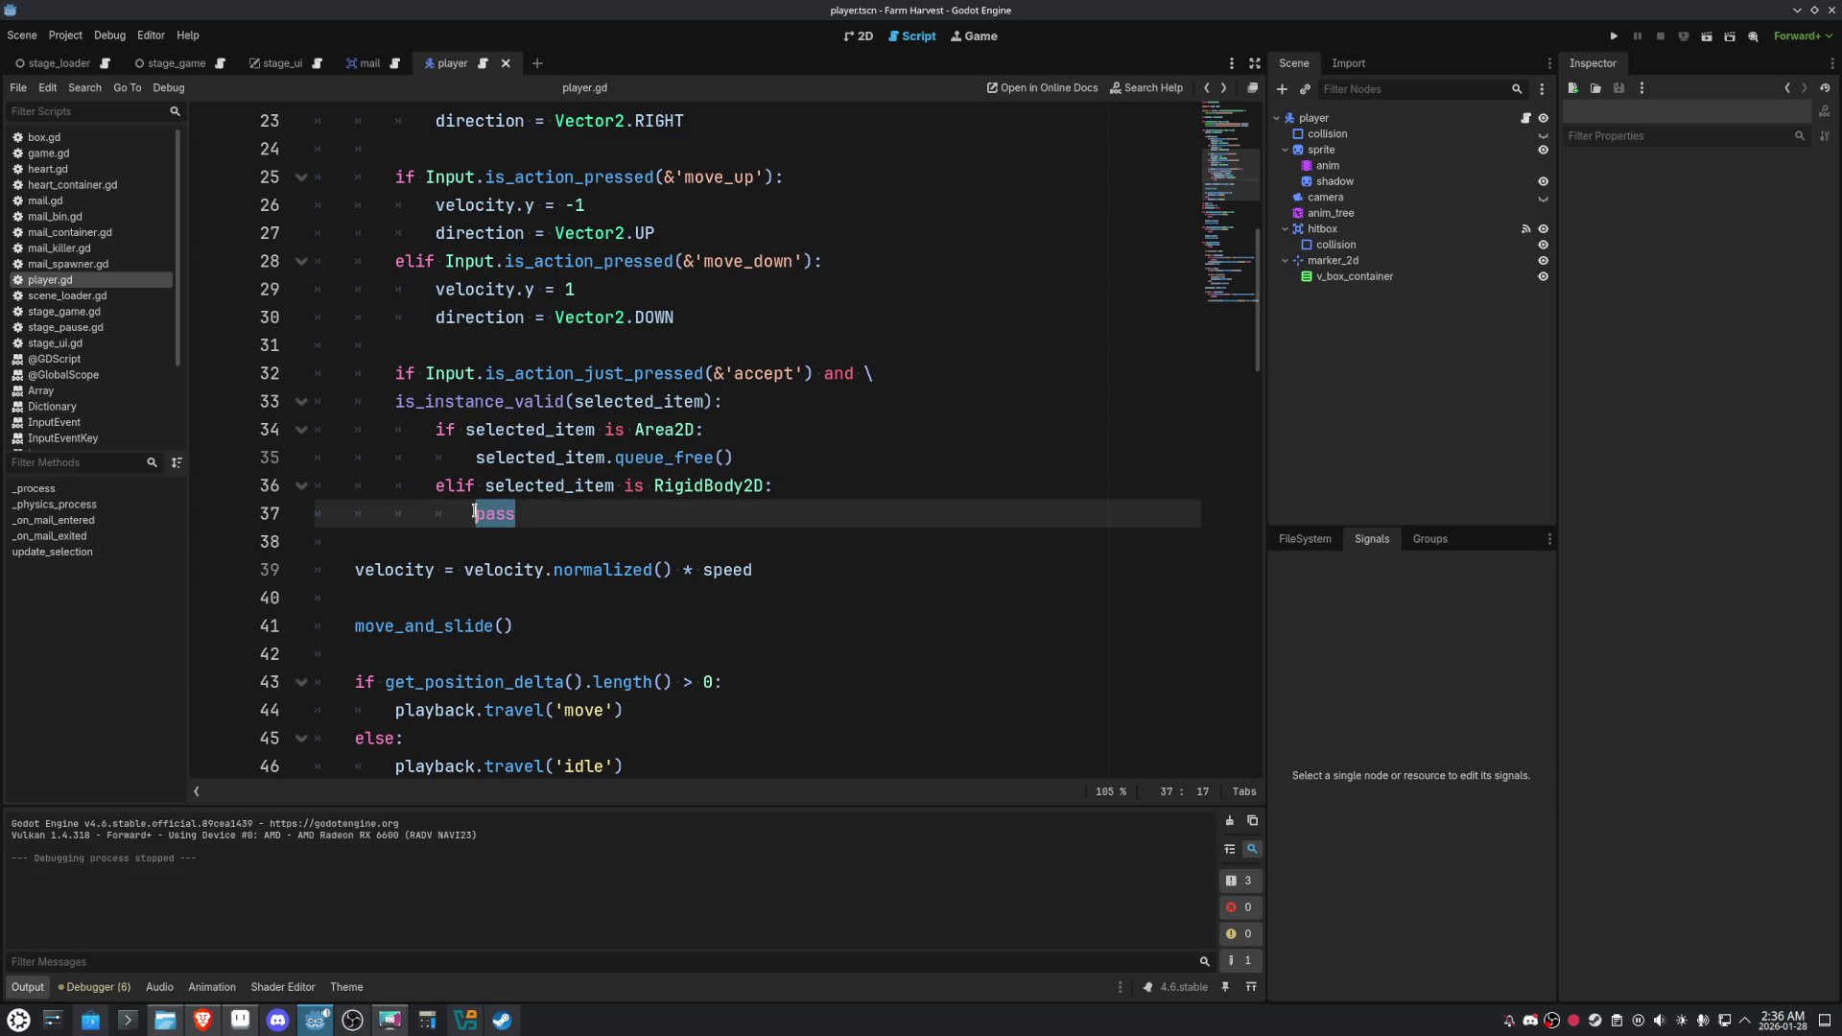
left_click(863, 36)
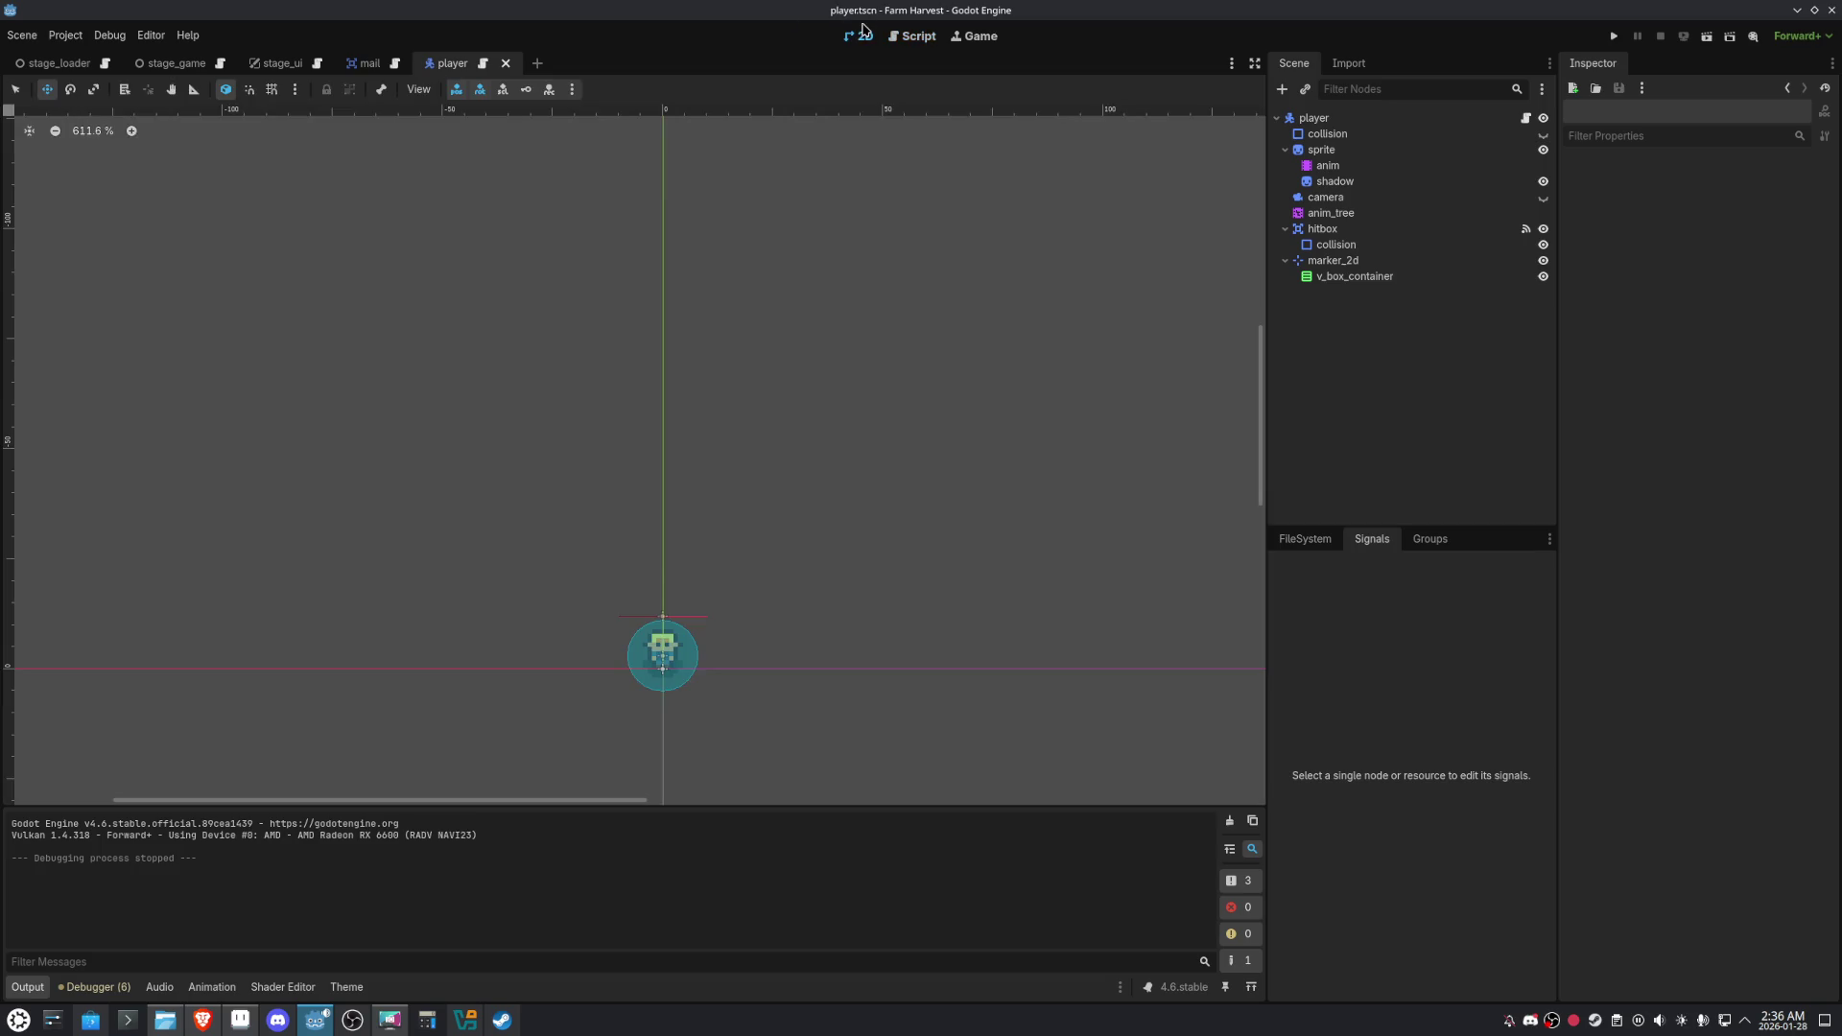
left_click(1354, 277)
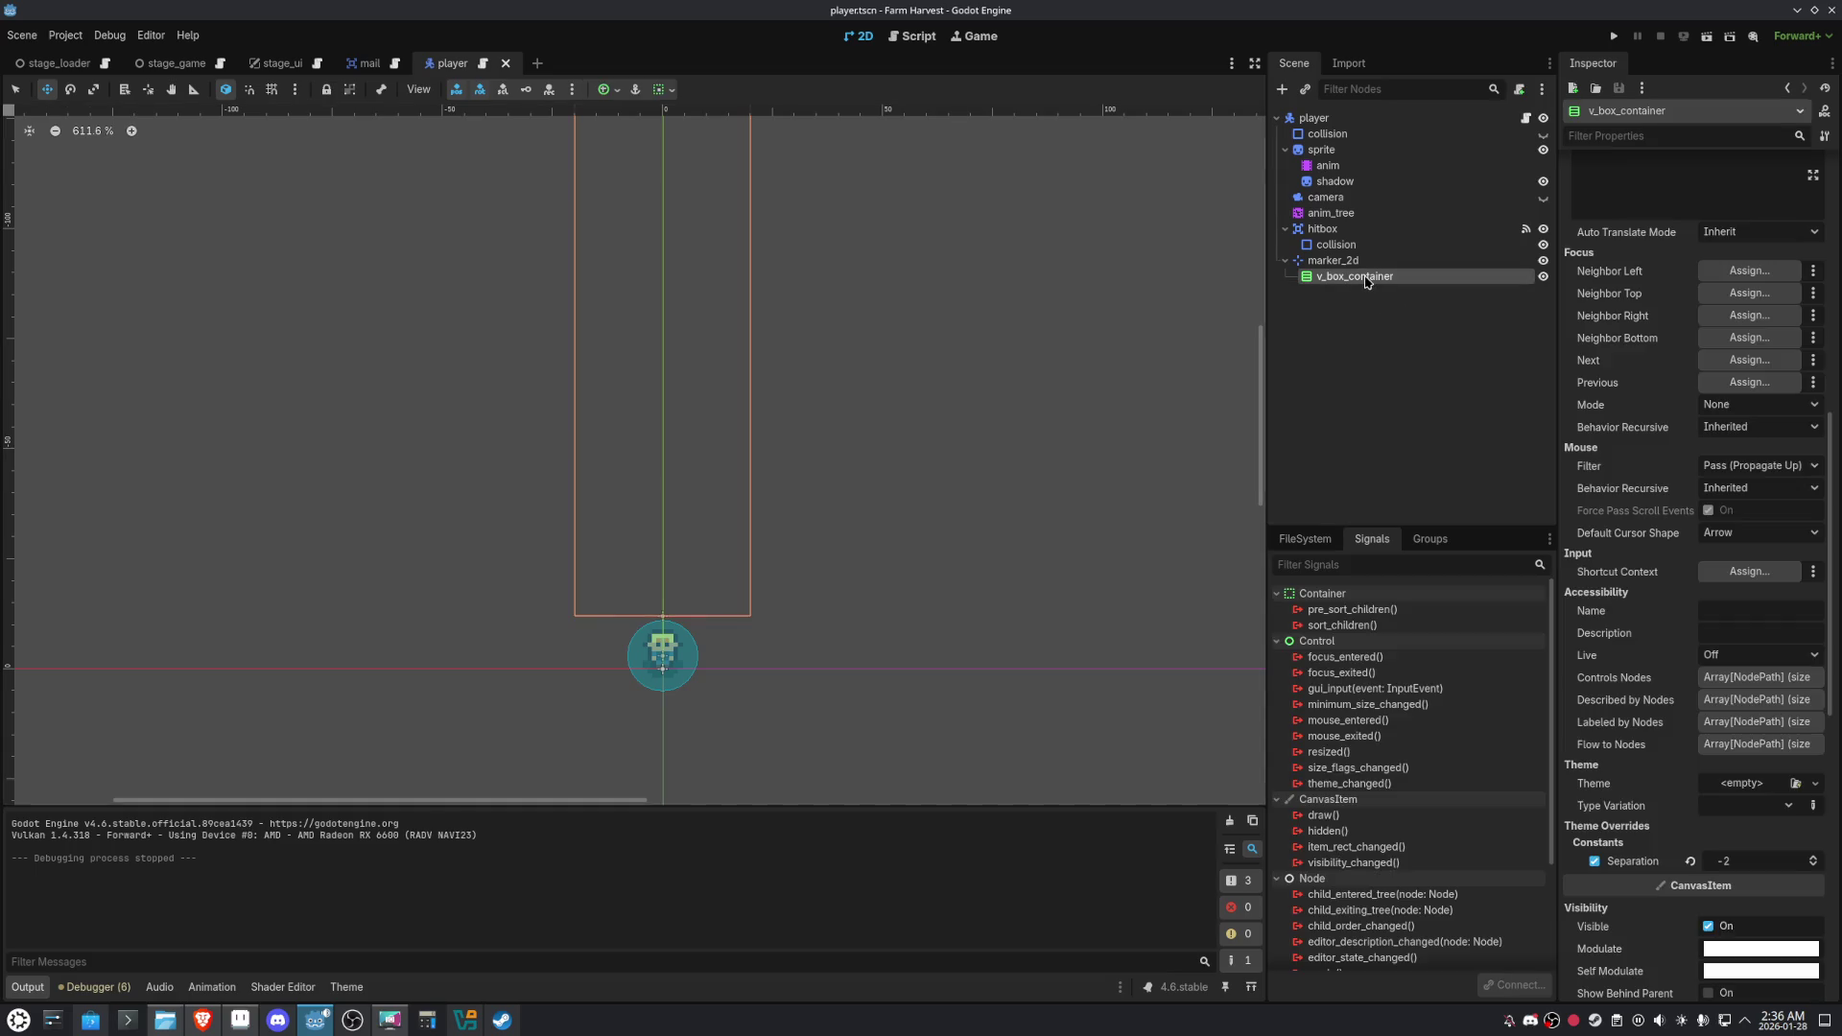
scroll(803, 384, "down", 3)
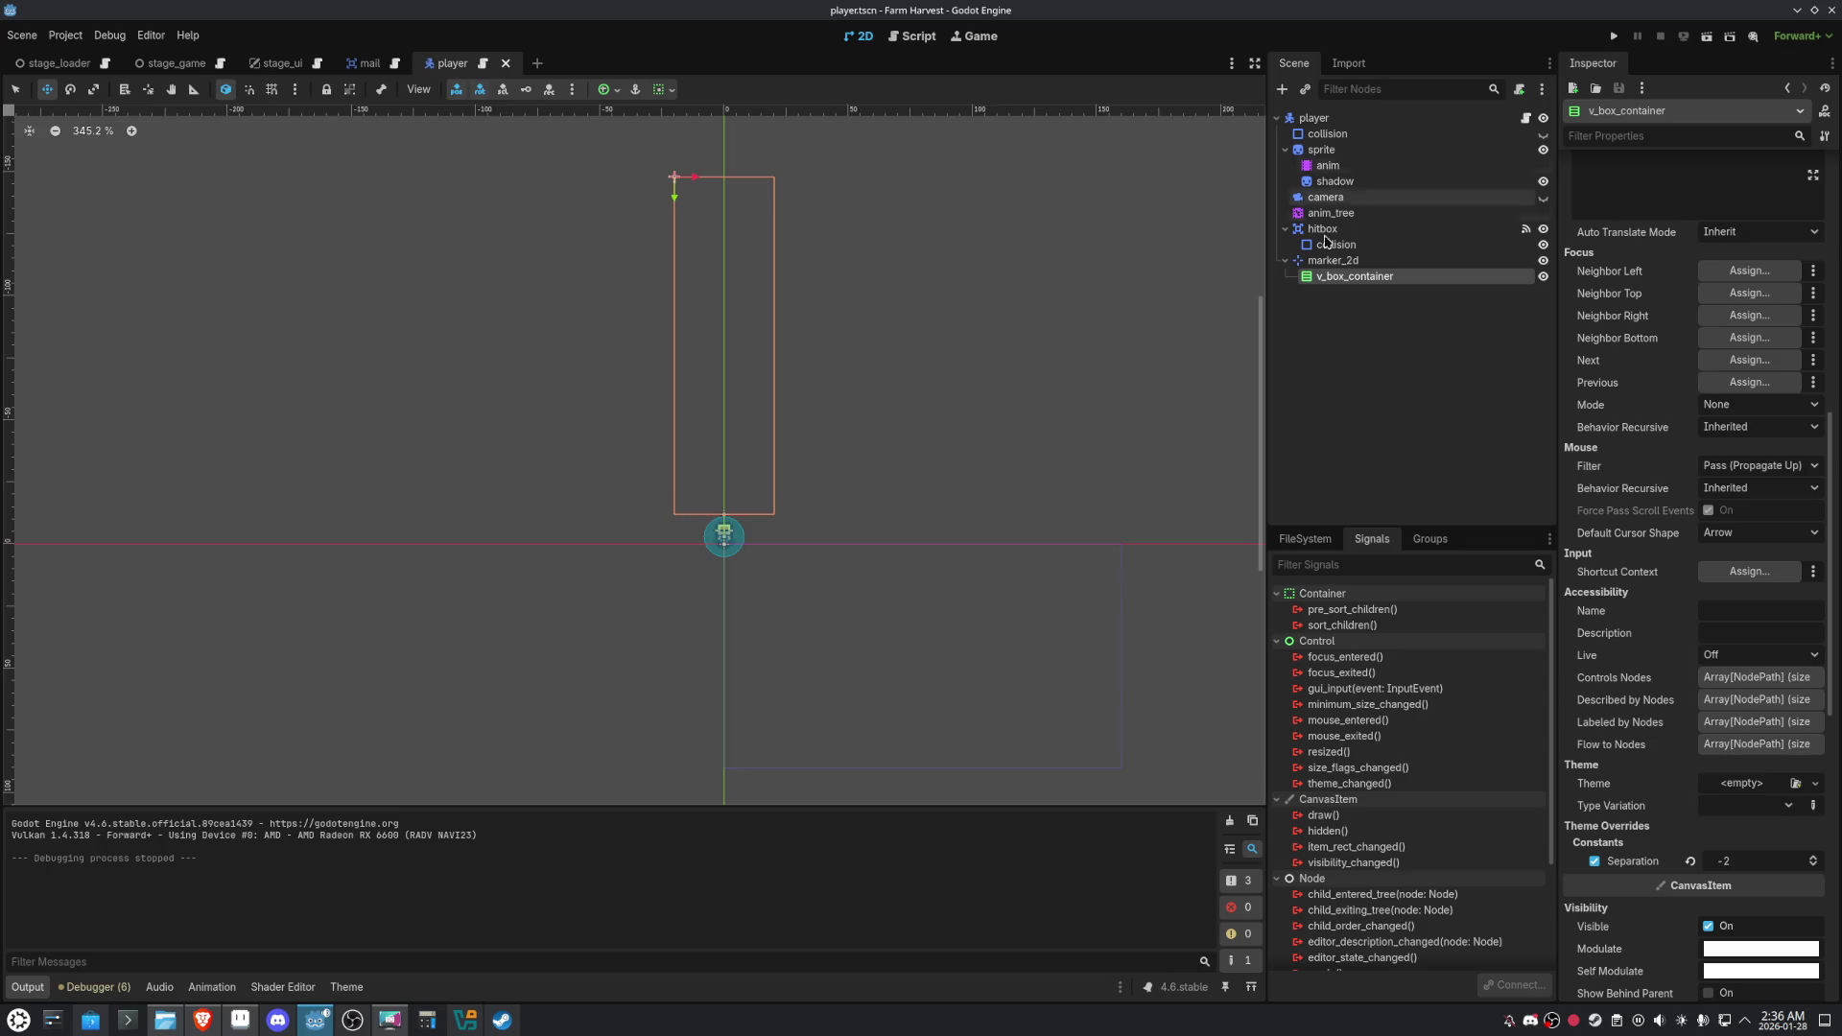
Step: Add a Control node under v_box_container with custom minimum size 11 × 11 px
left_click(1281, 89)
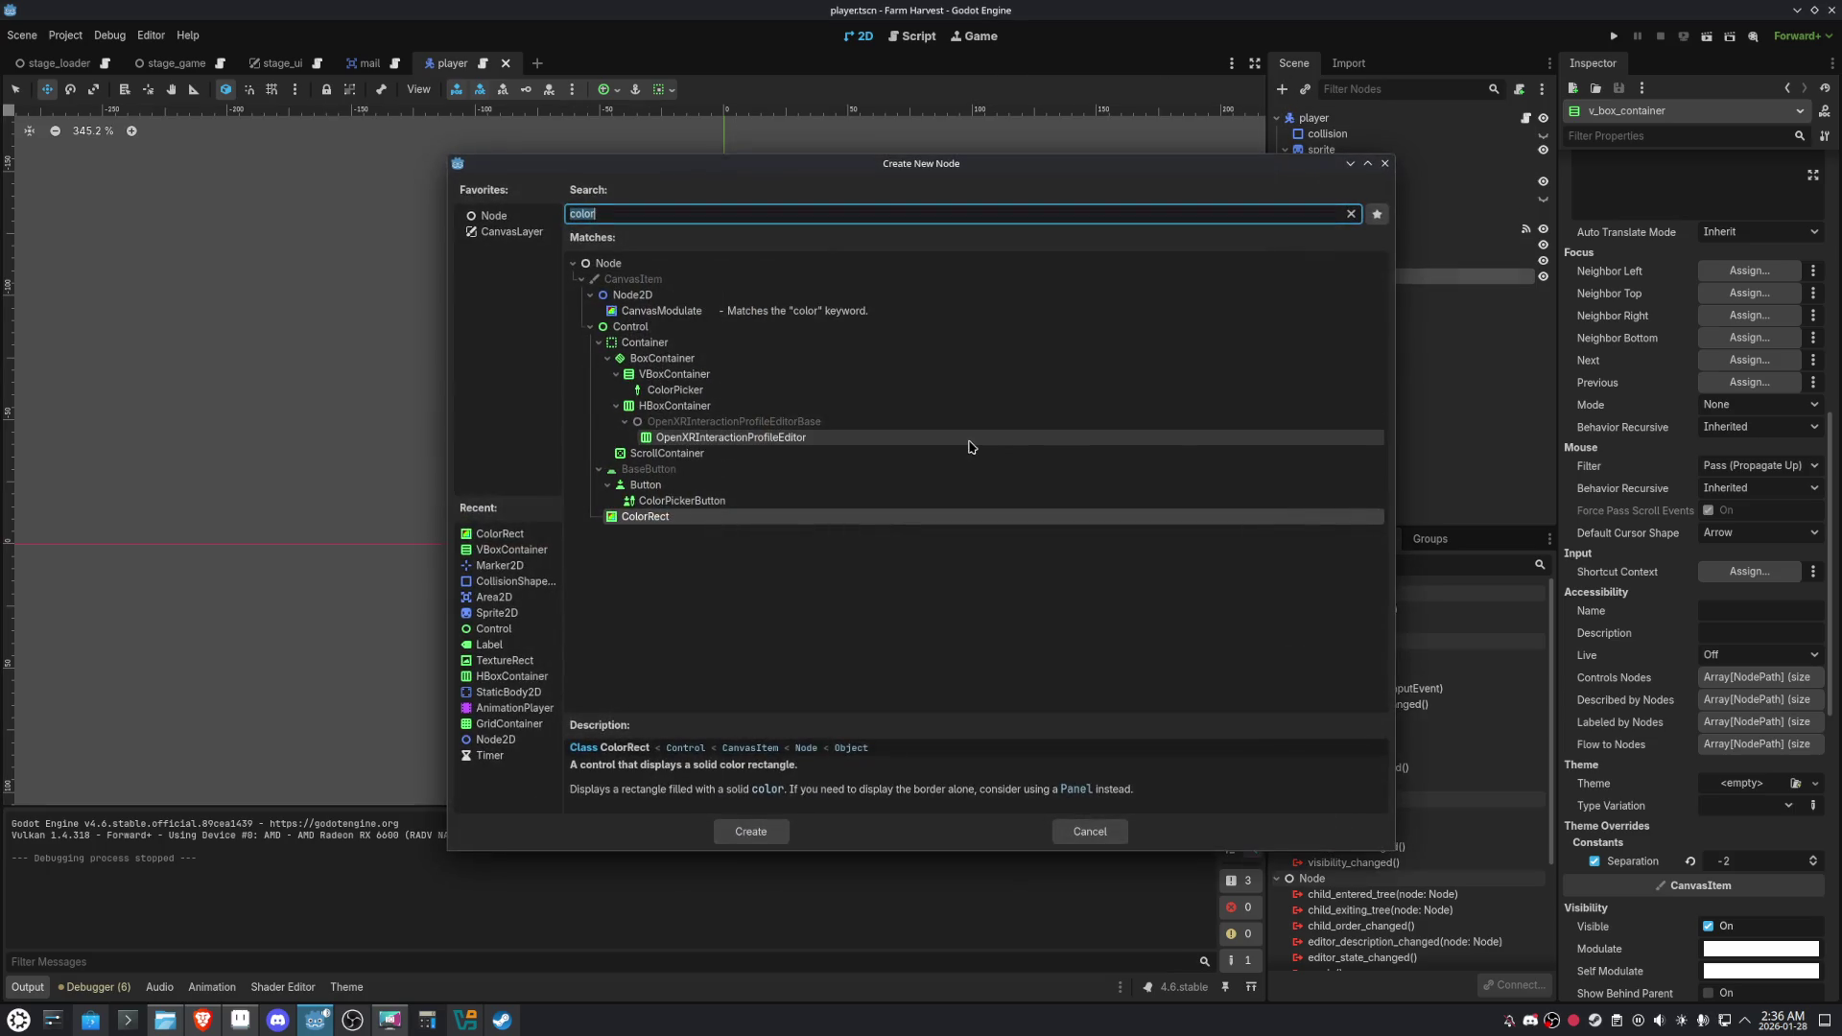
type("texture")
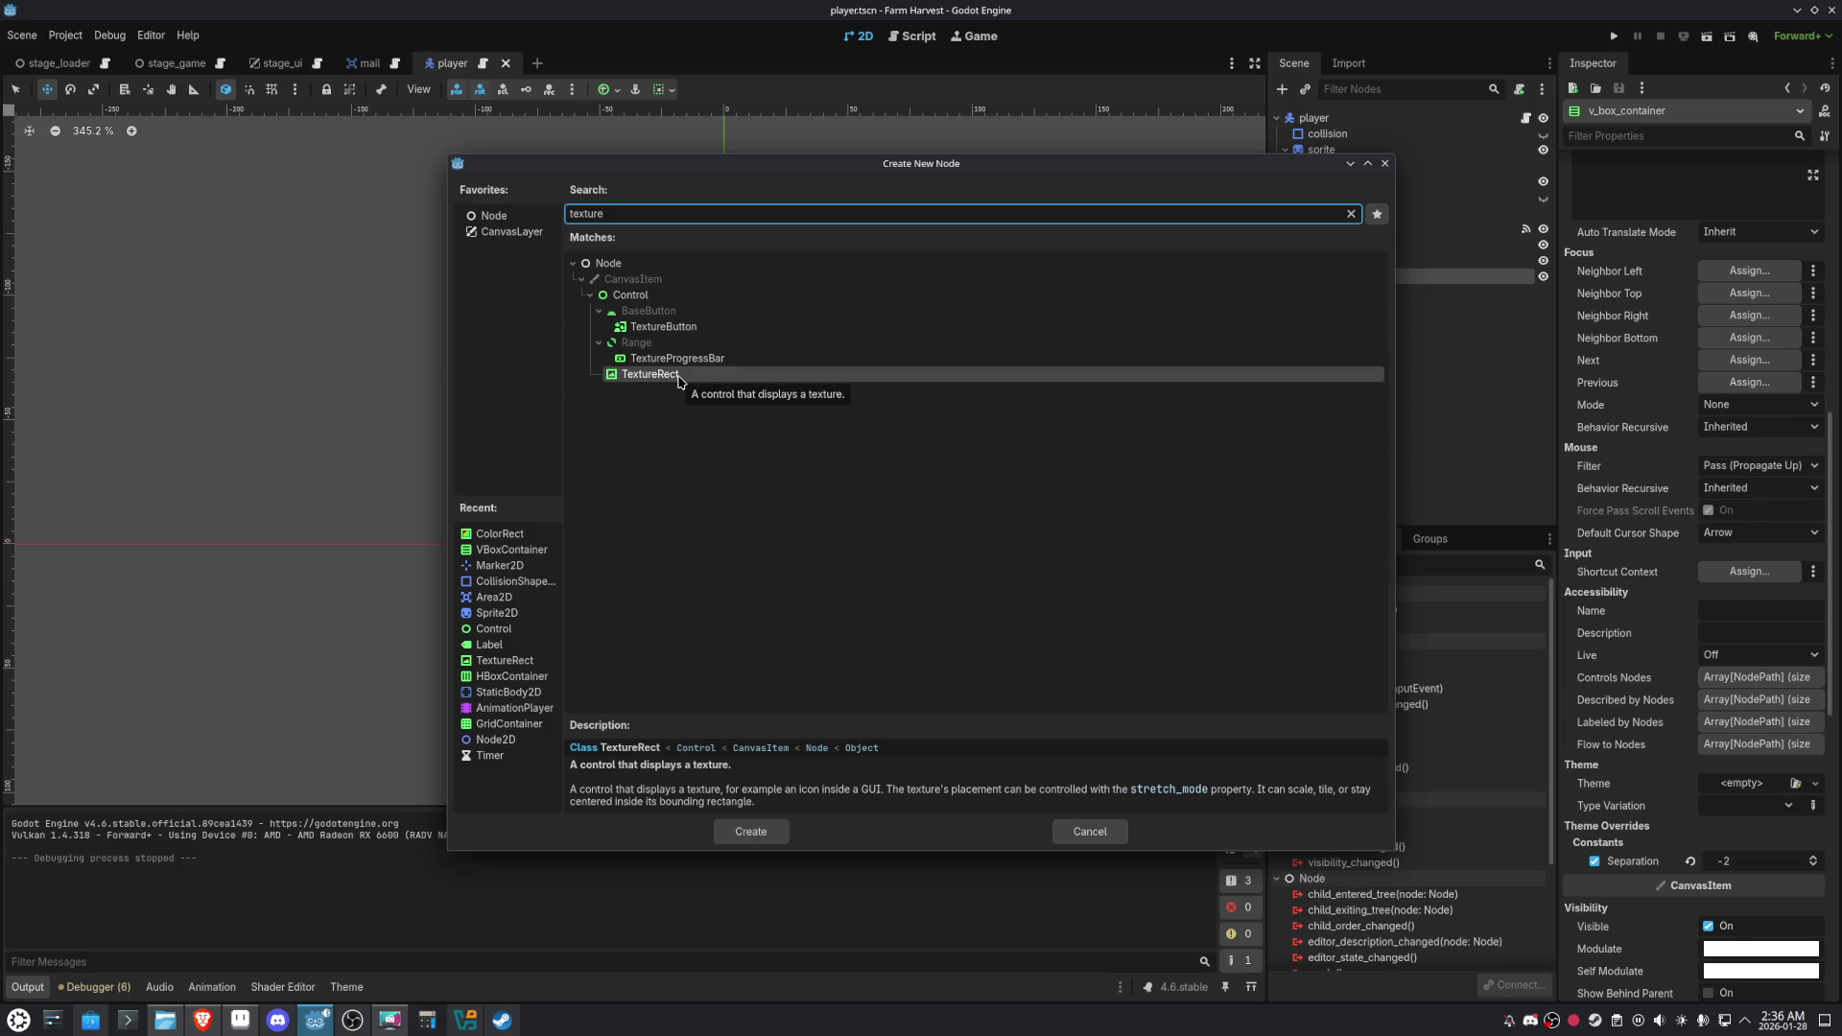
double_click(630, 294)
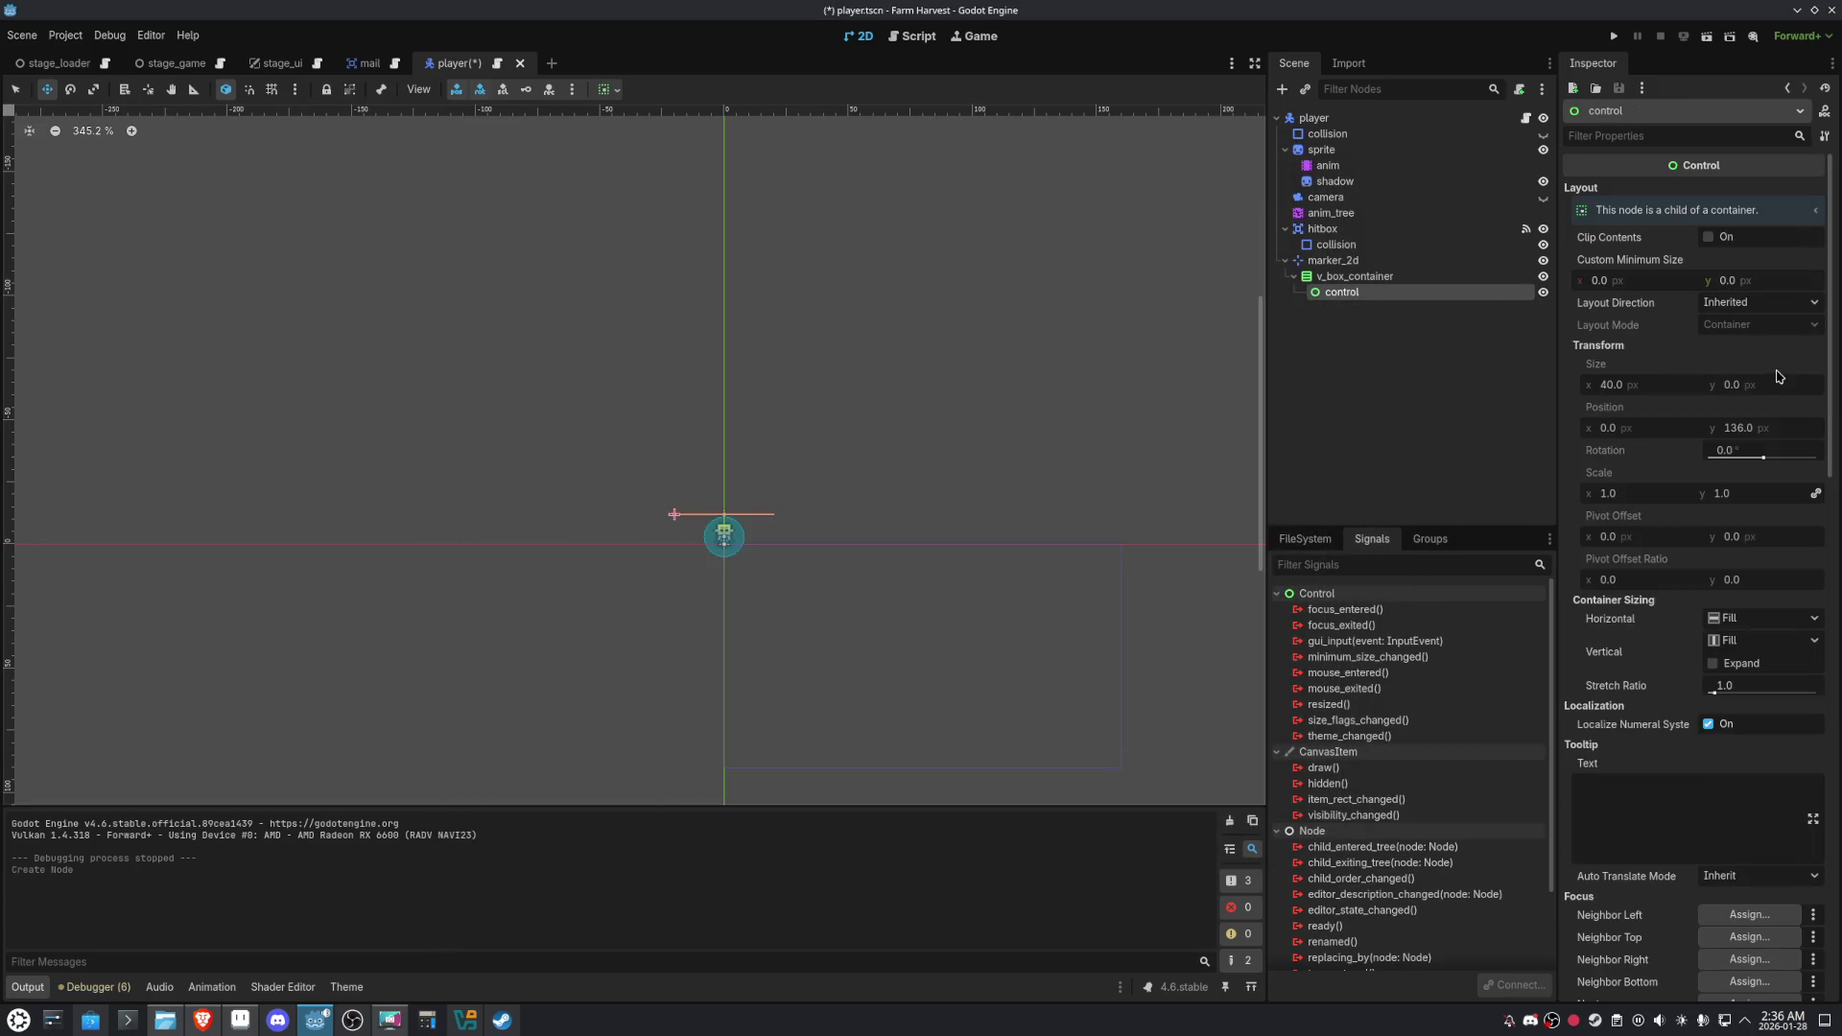
left_click(1775, 280)
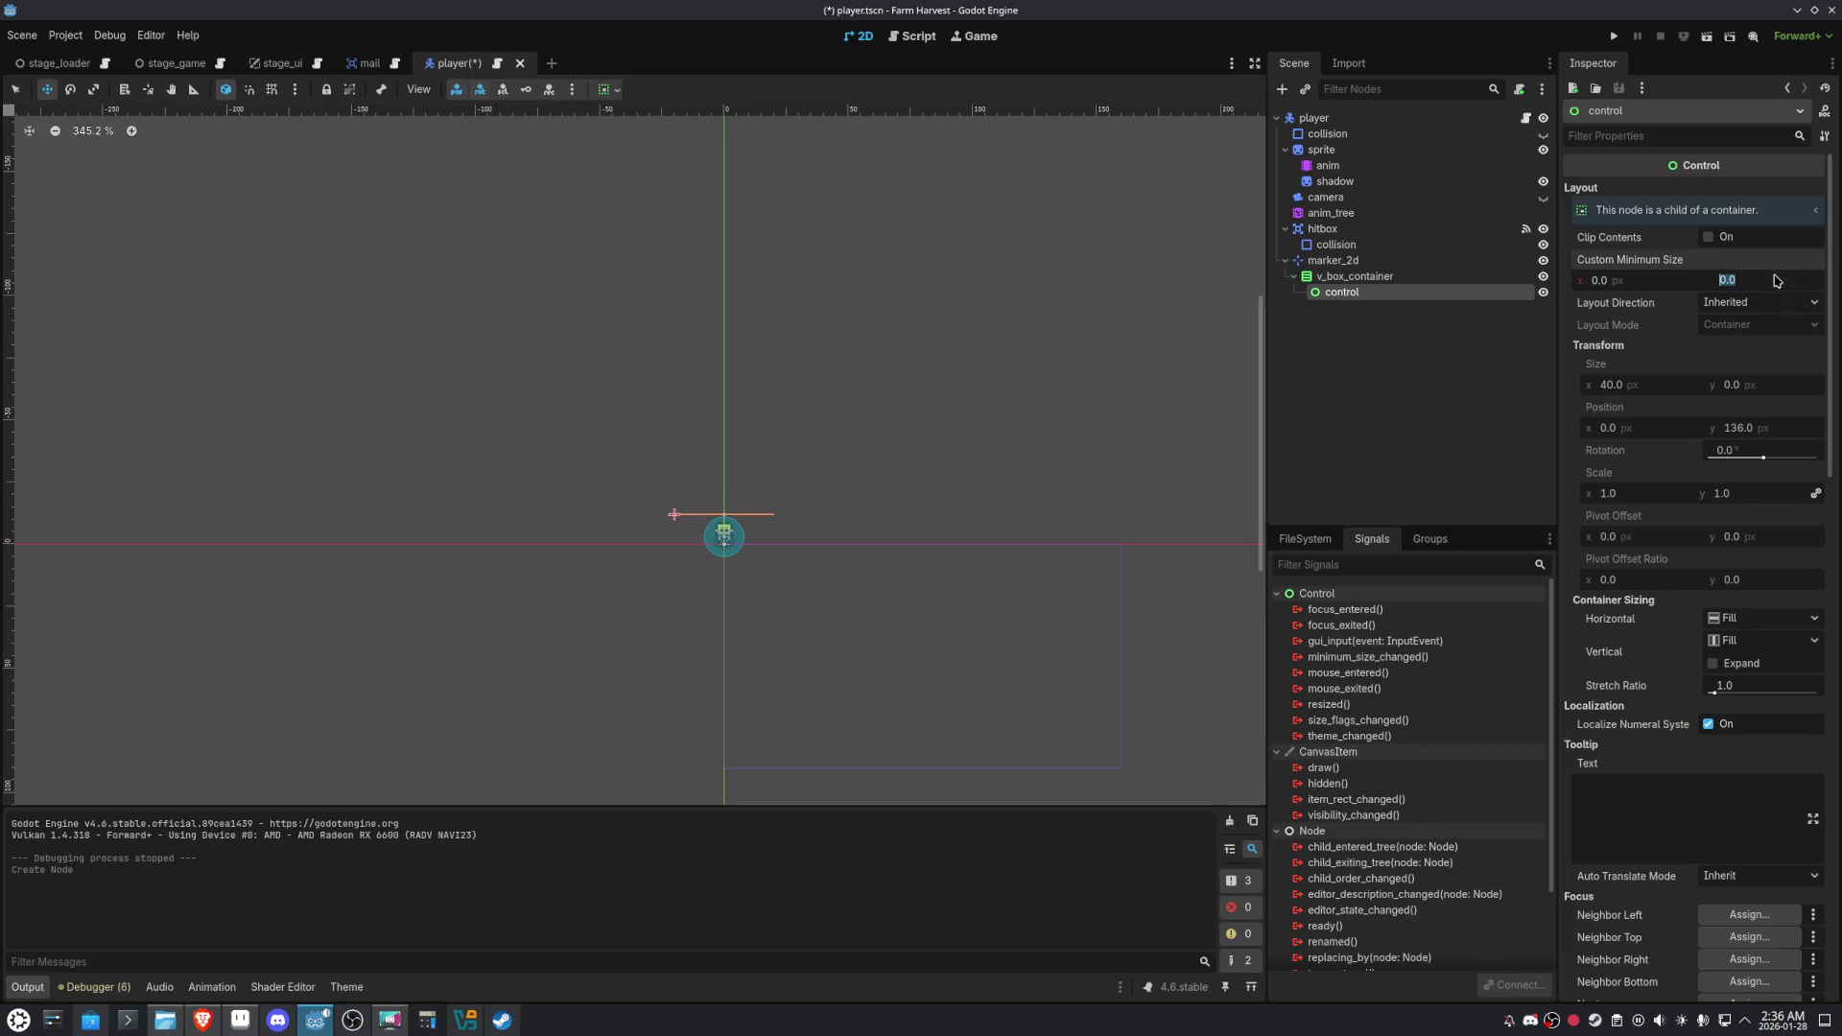
type("11")
key("shift+Tab")
type("11")
key("Return")
scroll(794, 531, "up", 3)
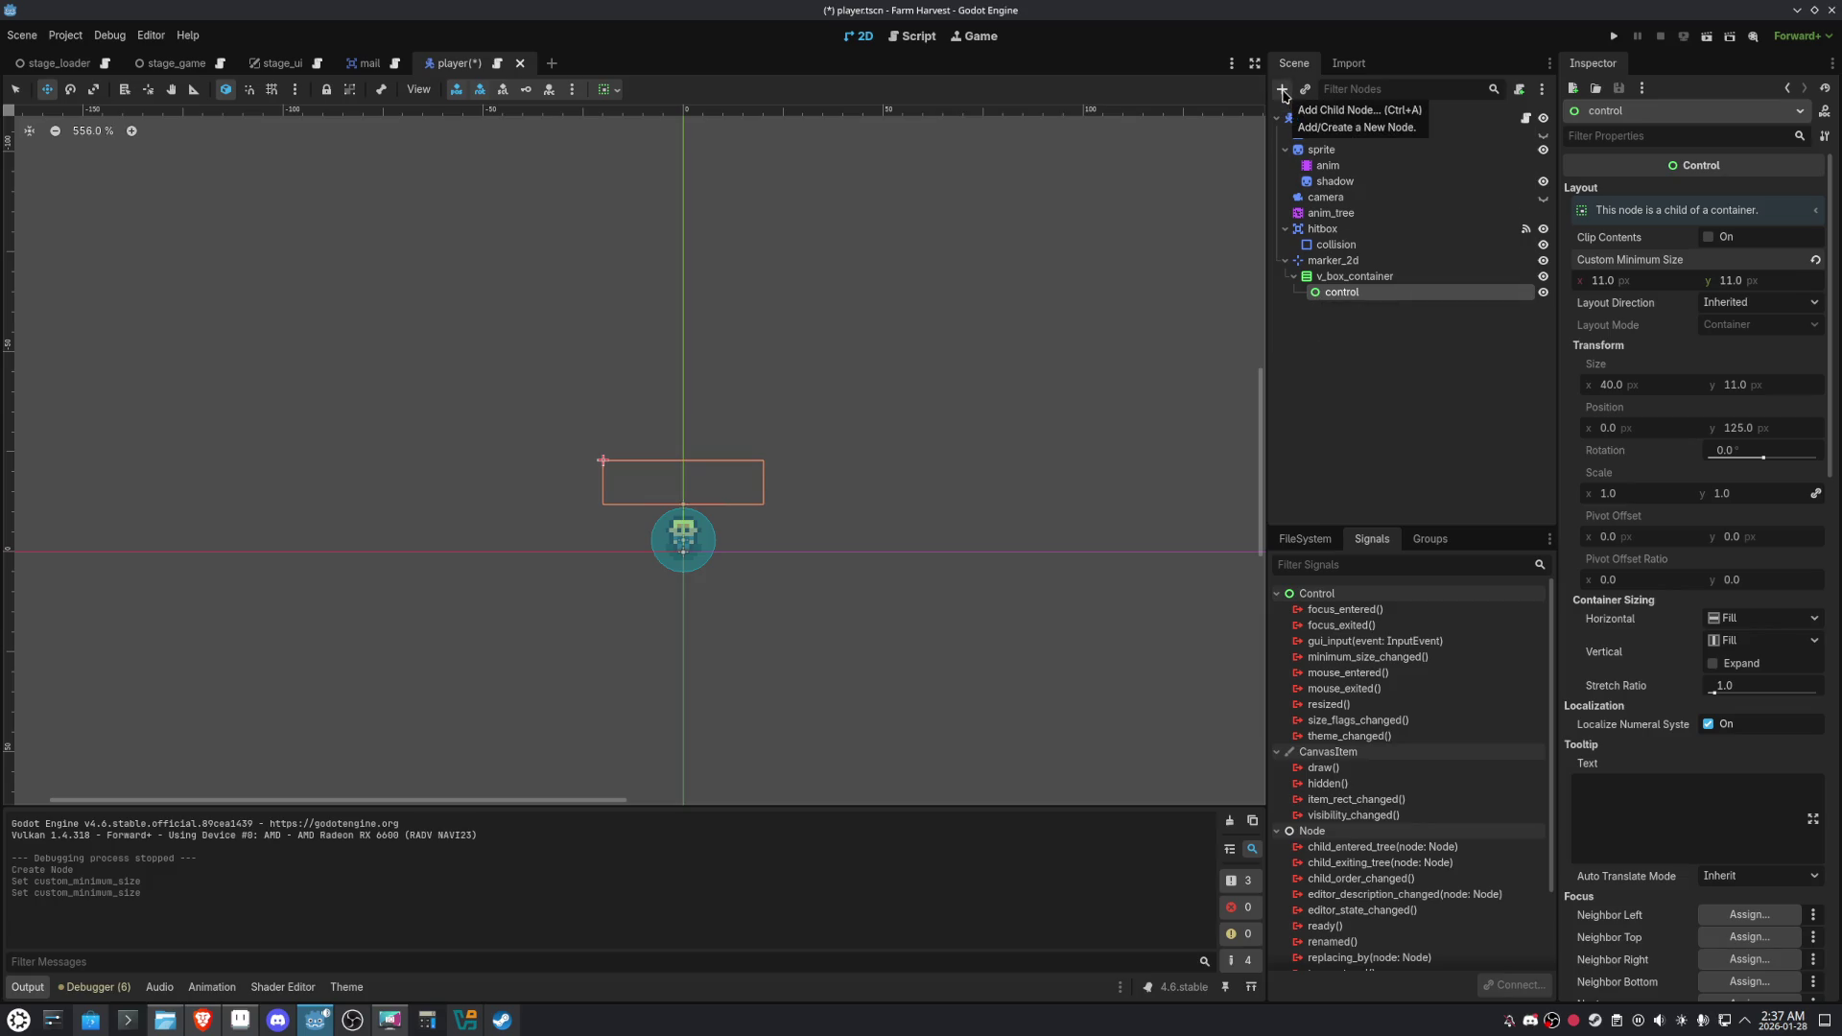
left_click(1321, 307)
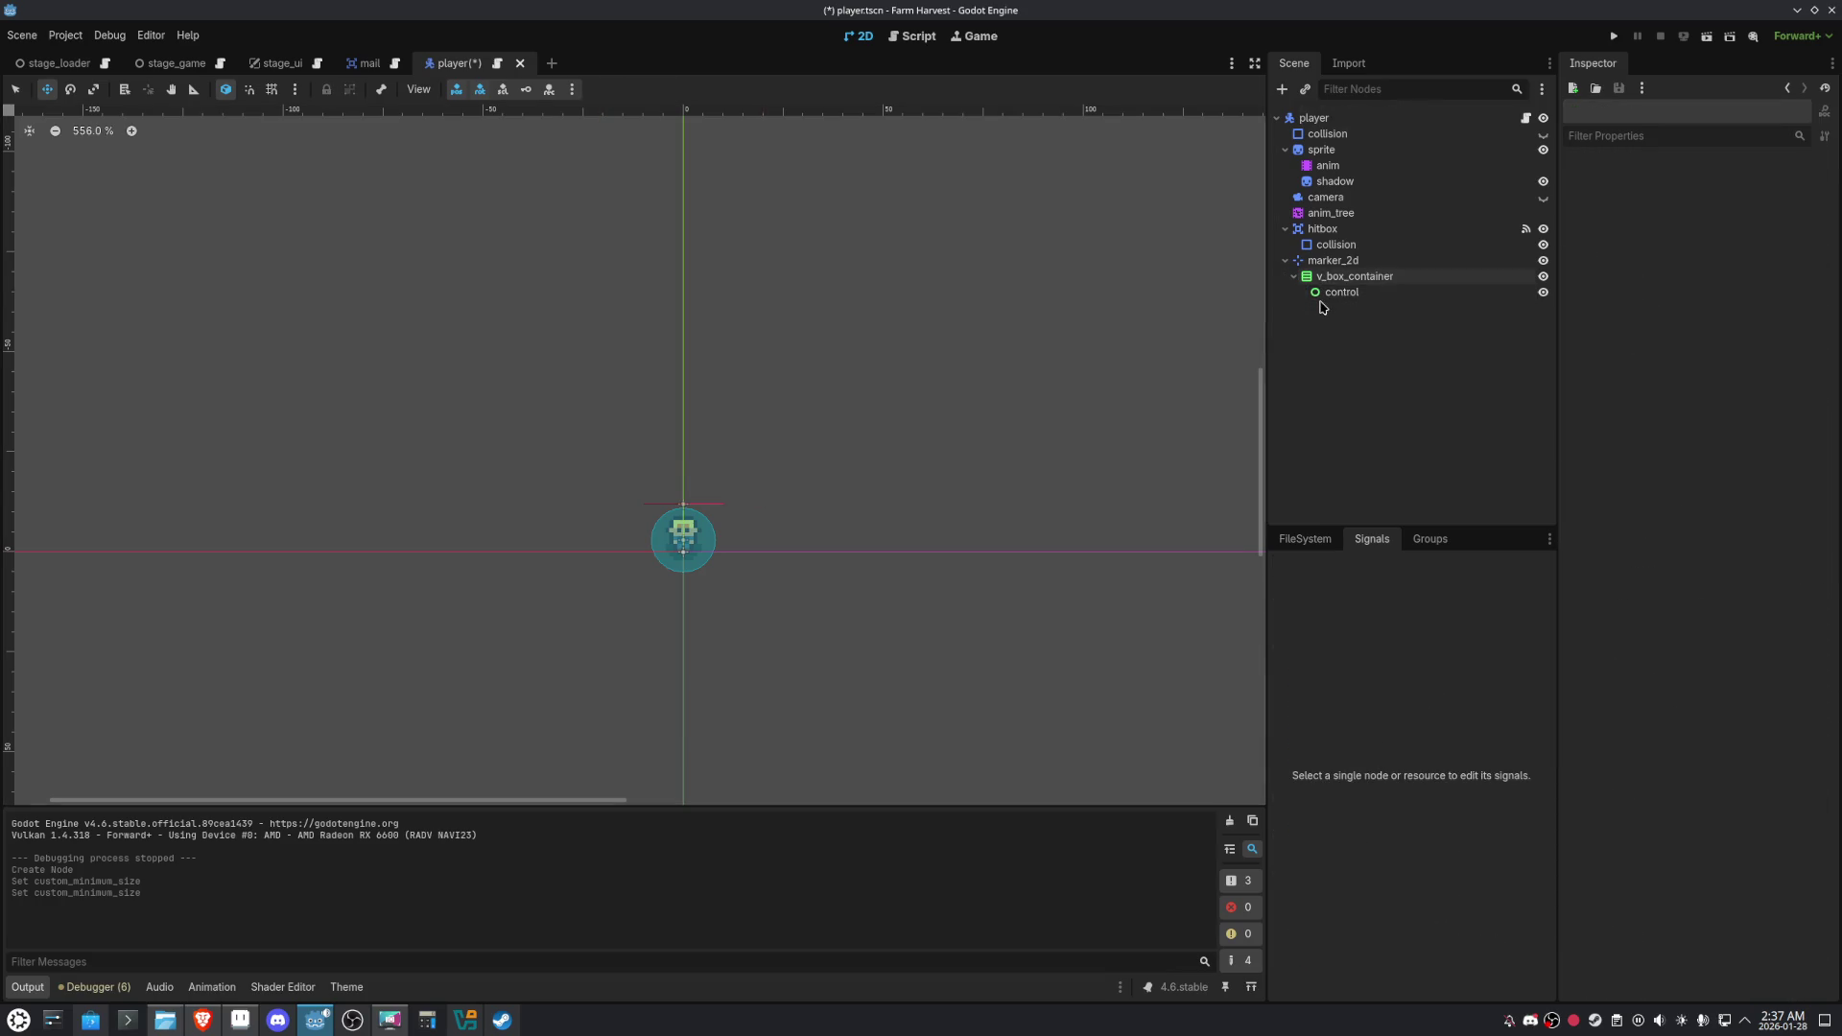
left_click(1323, 294)
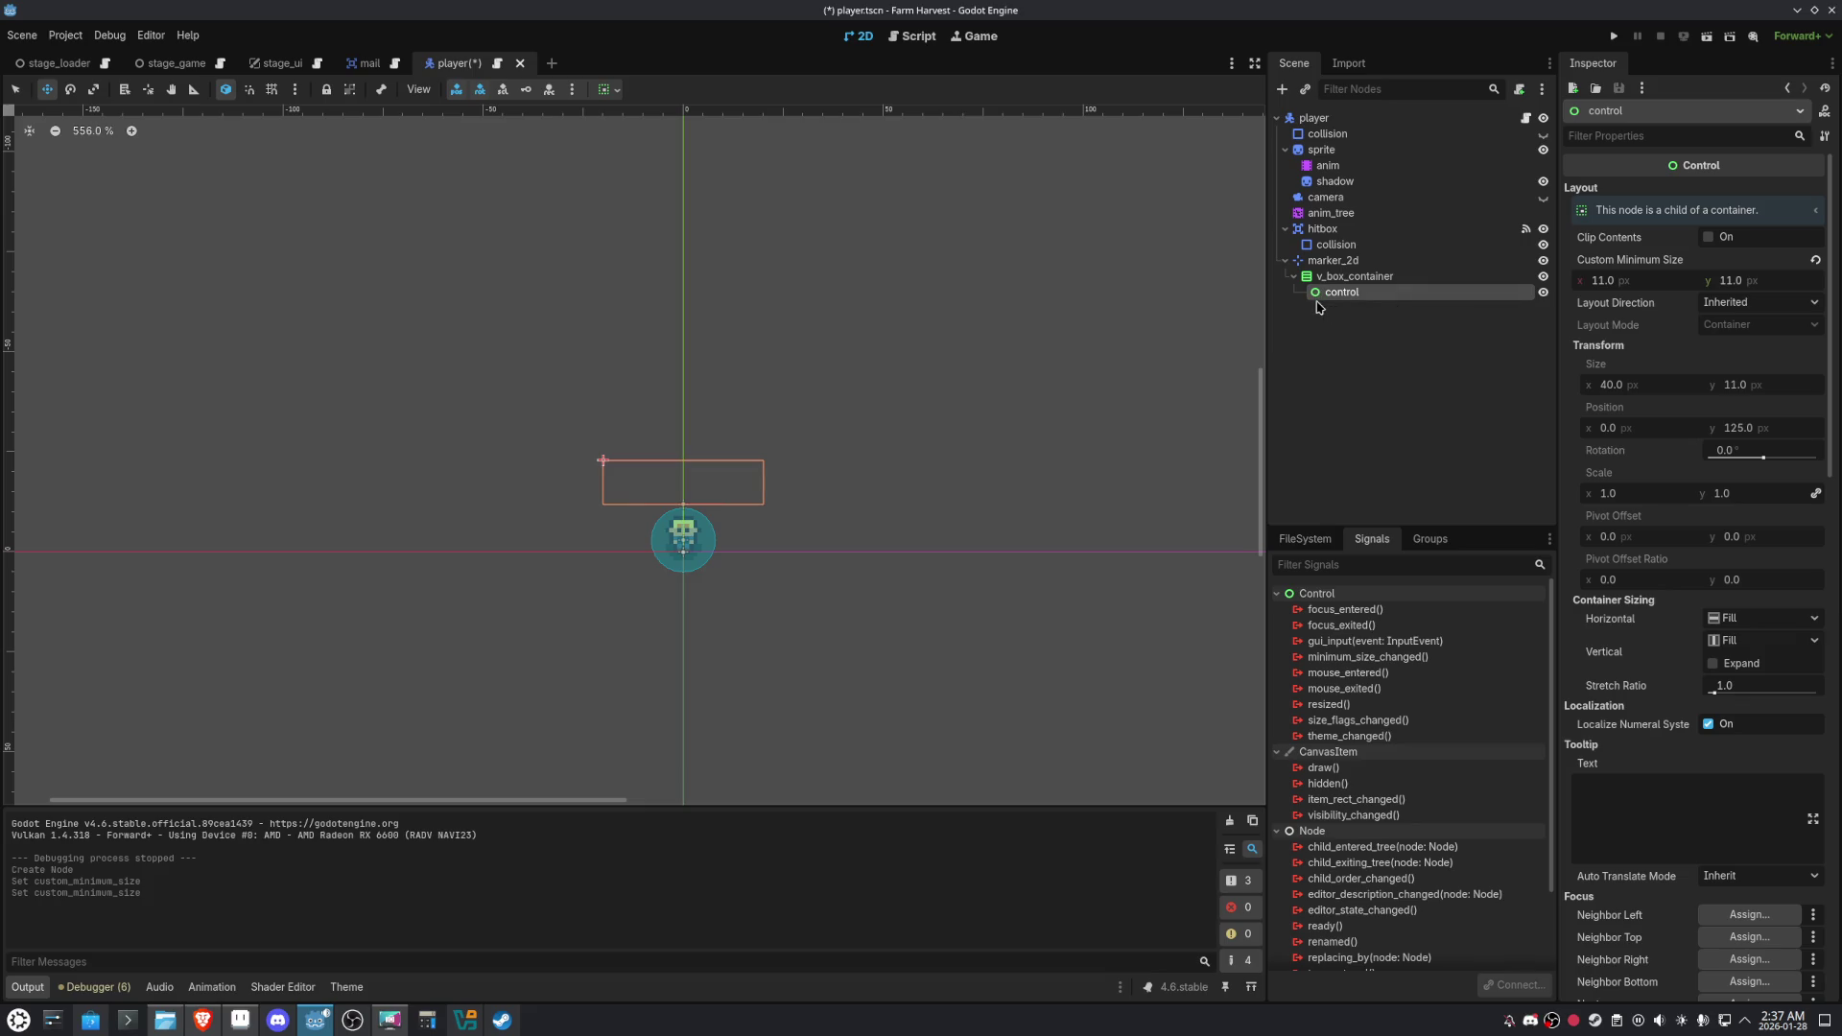
right_click(1319, 300)
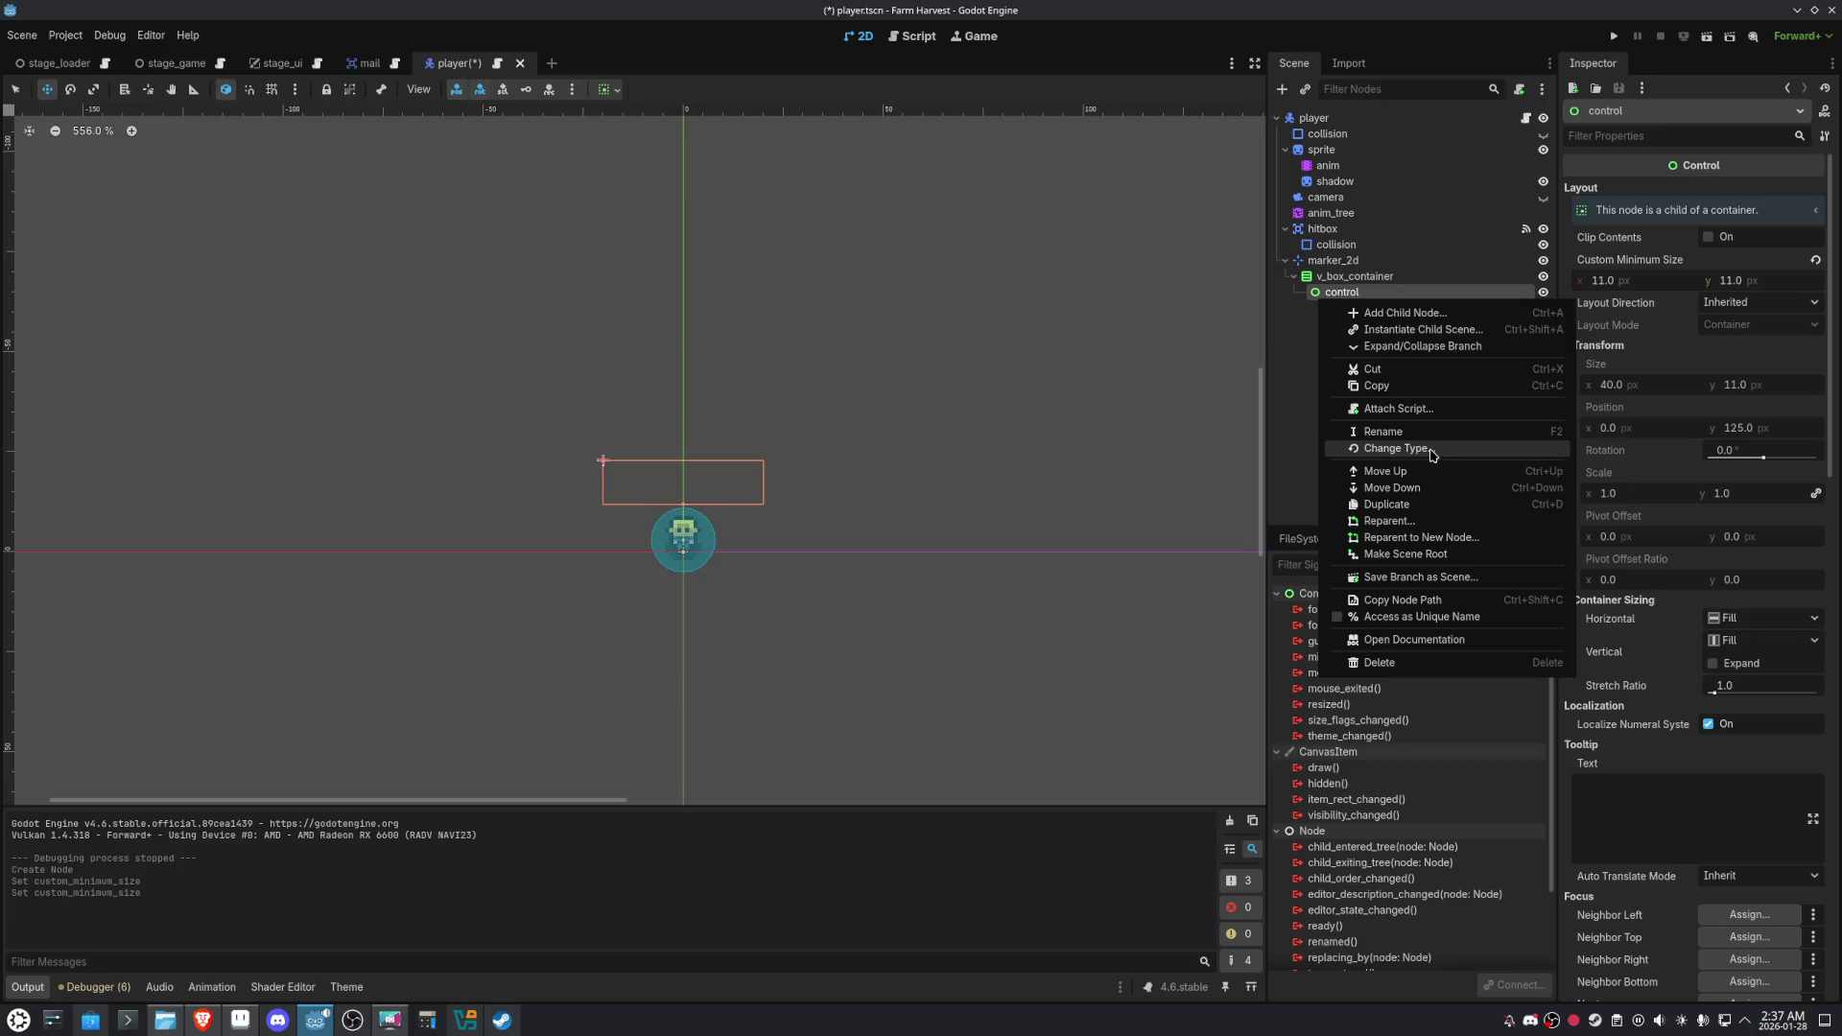
Step: Change the control node's type to CenterContainer
left_click(1431, 449)
type("cen")
key("Return")
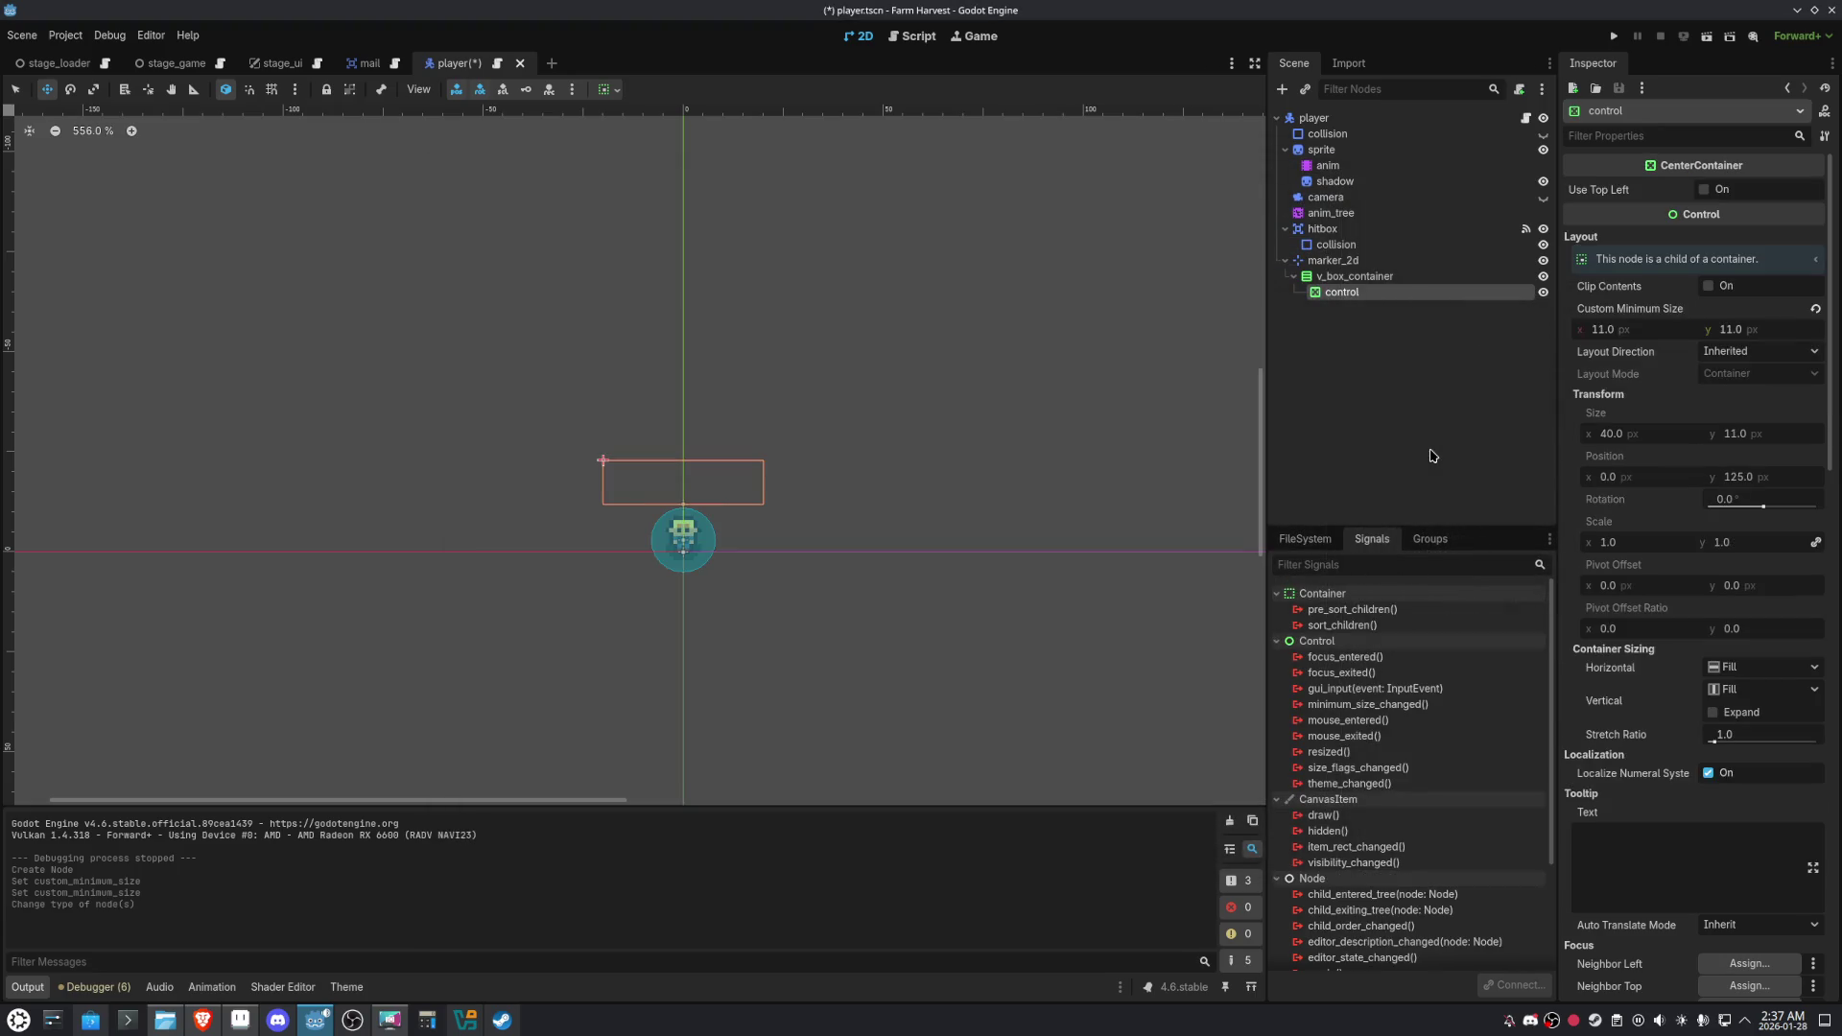
key("ctrl+s")
Step: Add a Control child to the CenterContainer with custom minimum size 11 × 11
left_click(1282, 88)
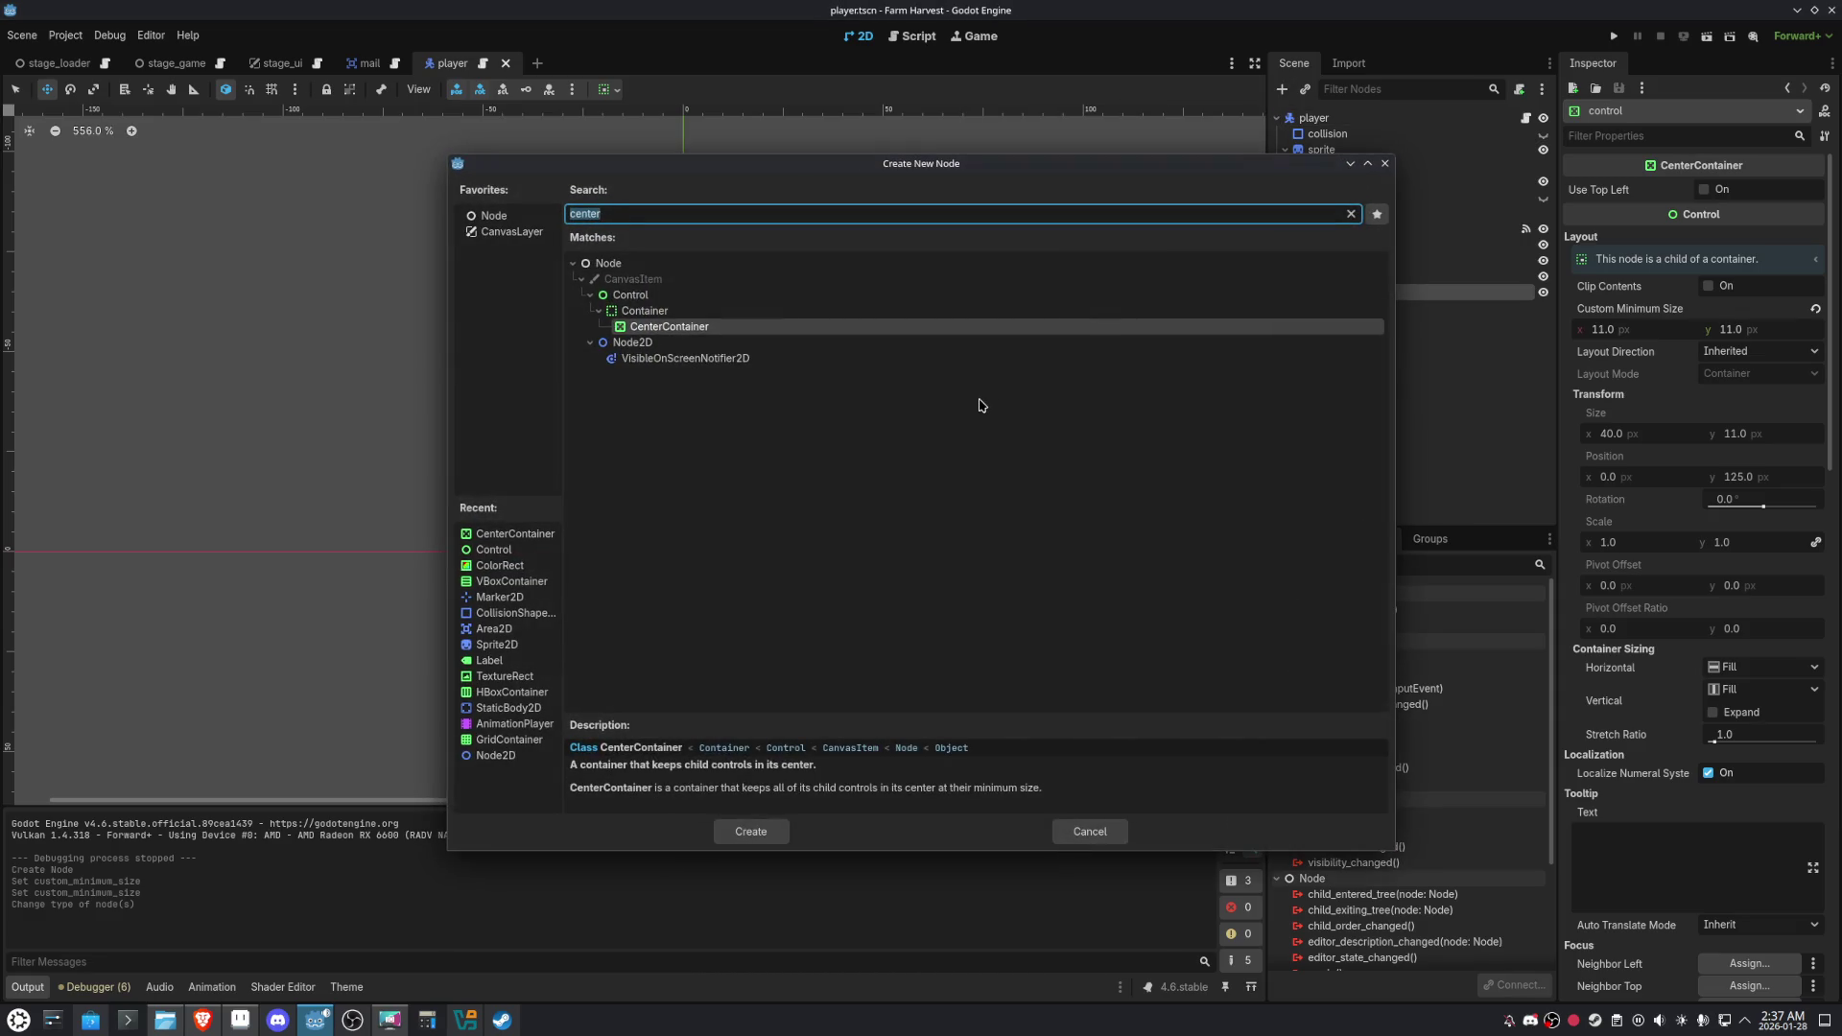
type("control")
key("Return")
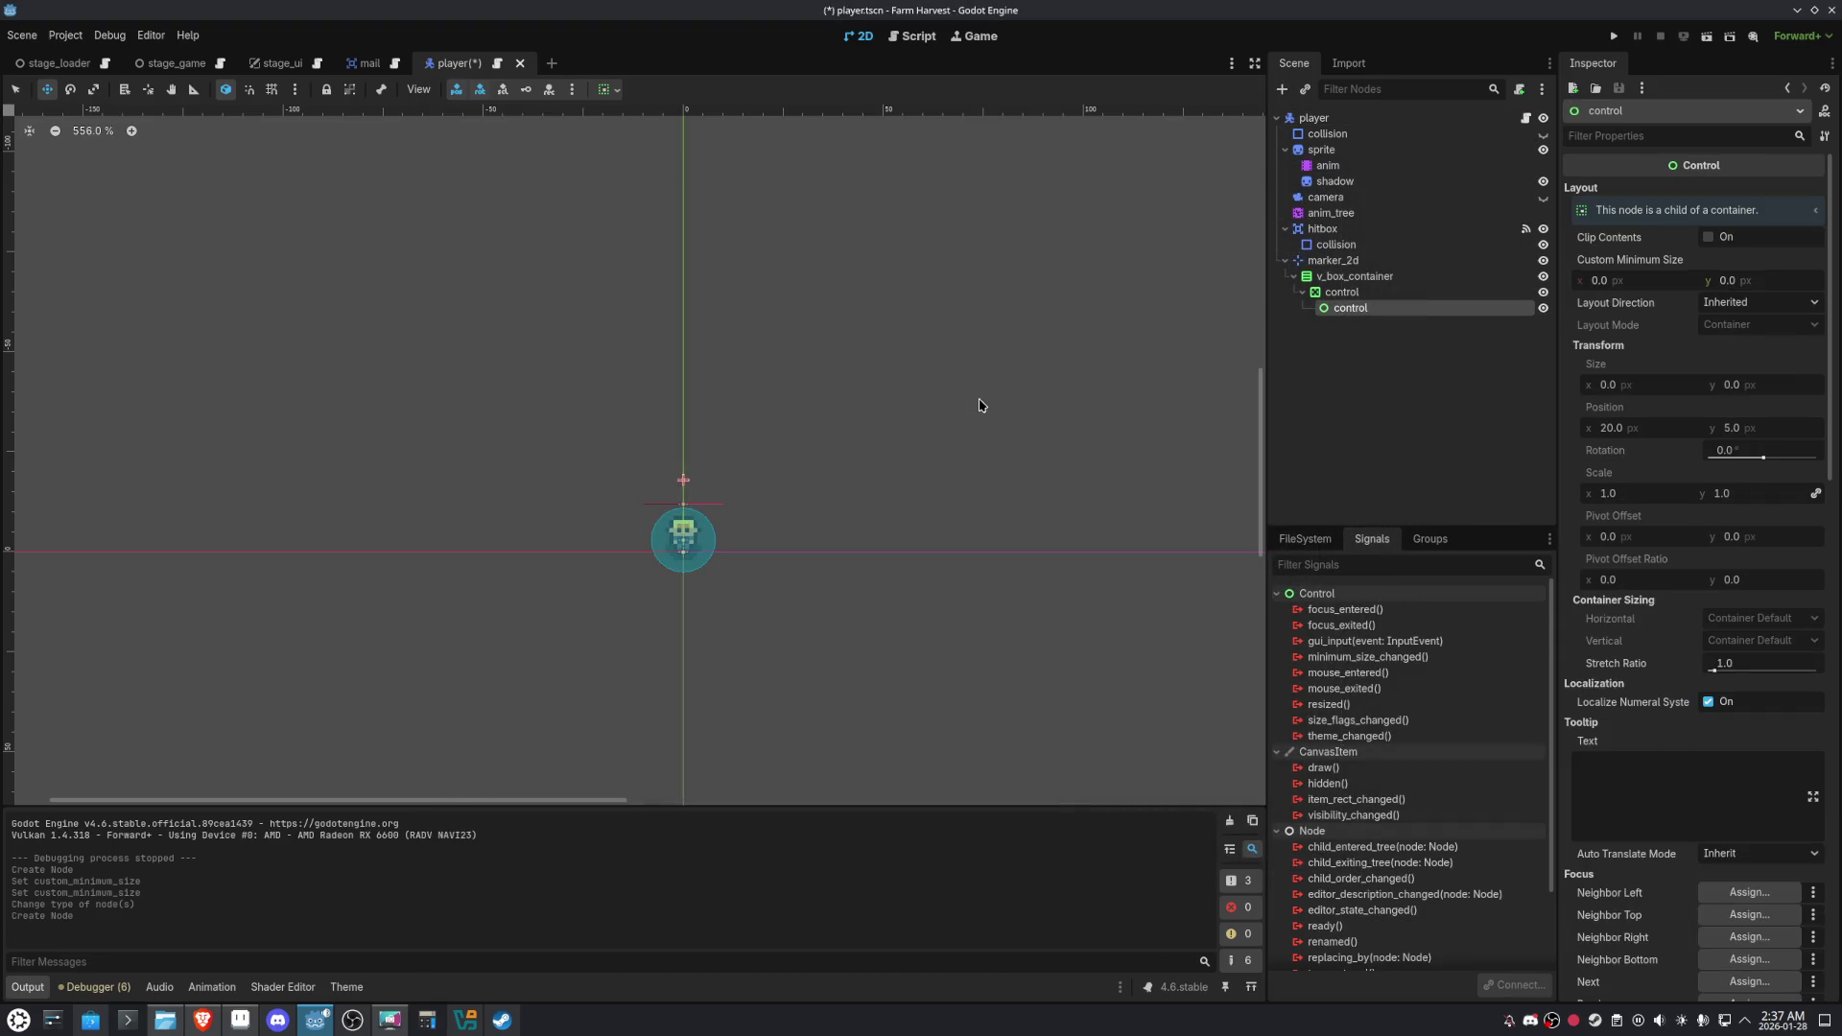
left_click(1762, 284)
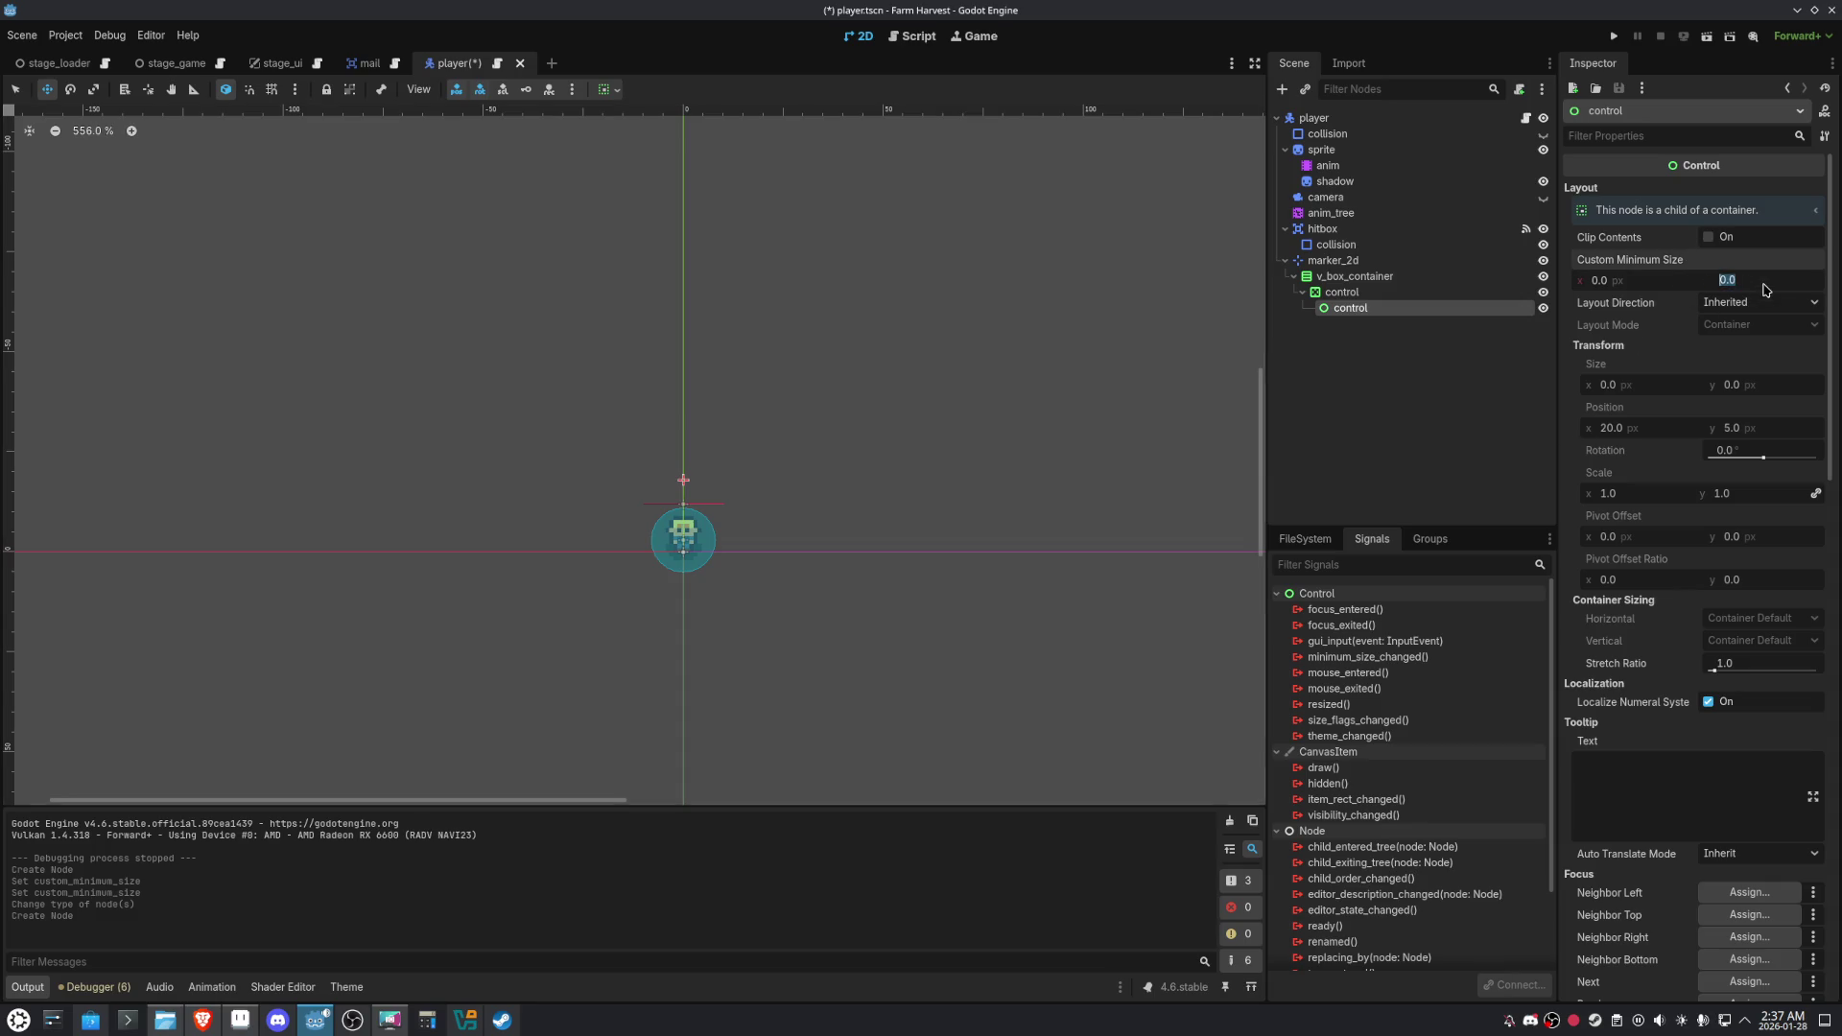
type("11")
left_click(1659, 285)
type("11")
key("Return")
Step: Select the inner Control under the CenterContainer
left_click(1350, 295)
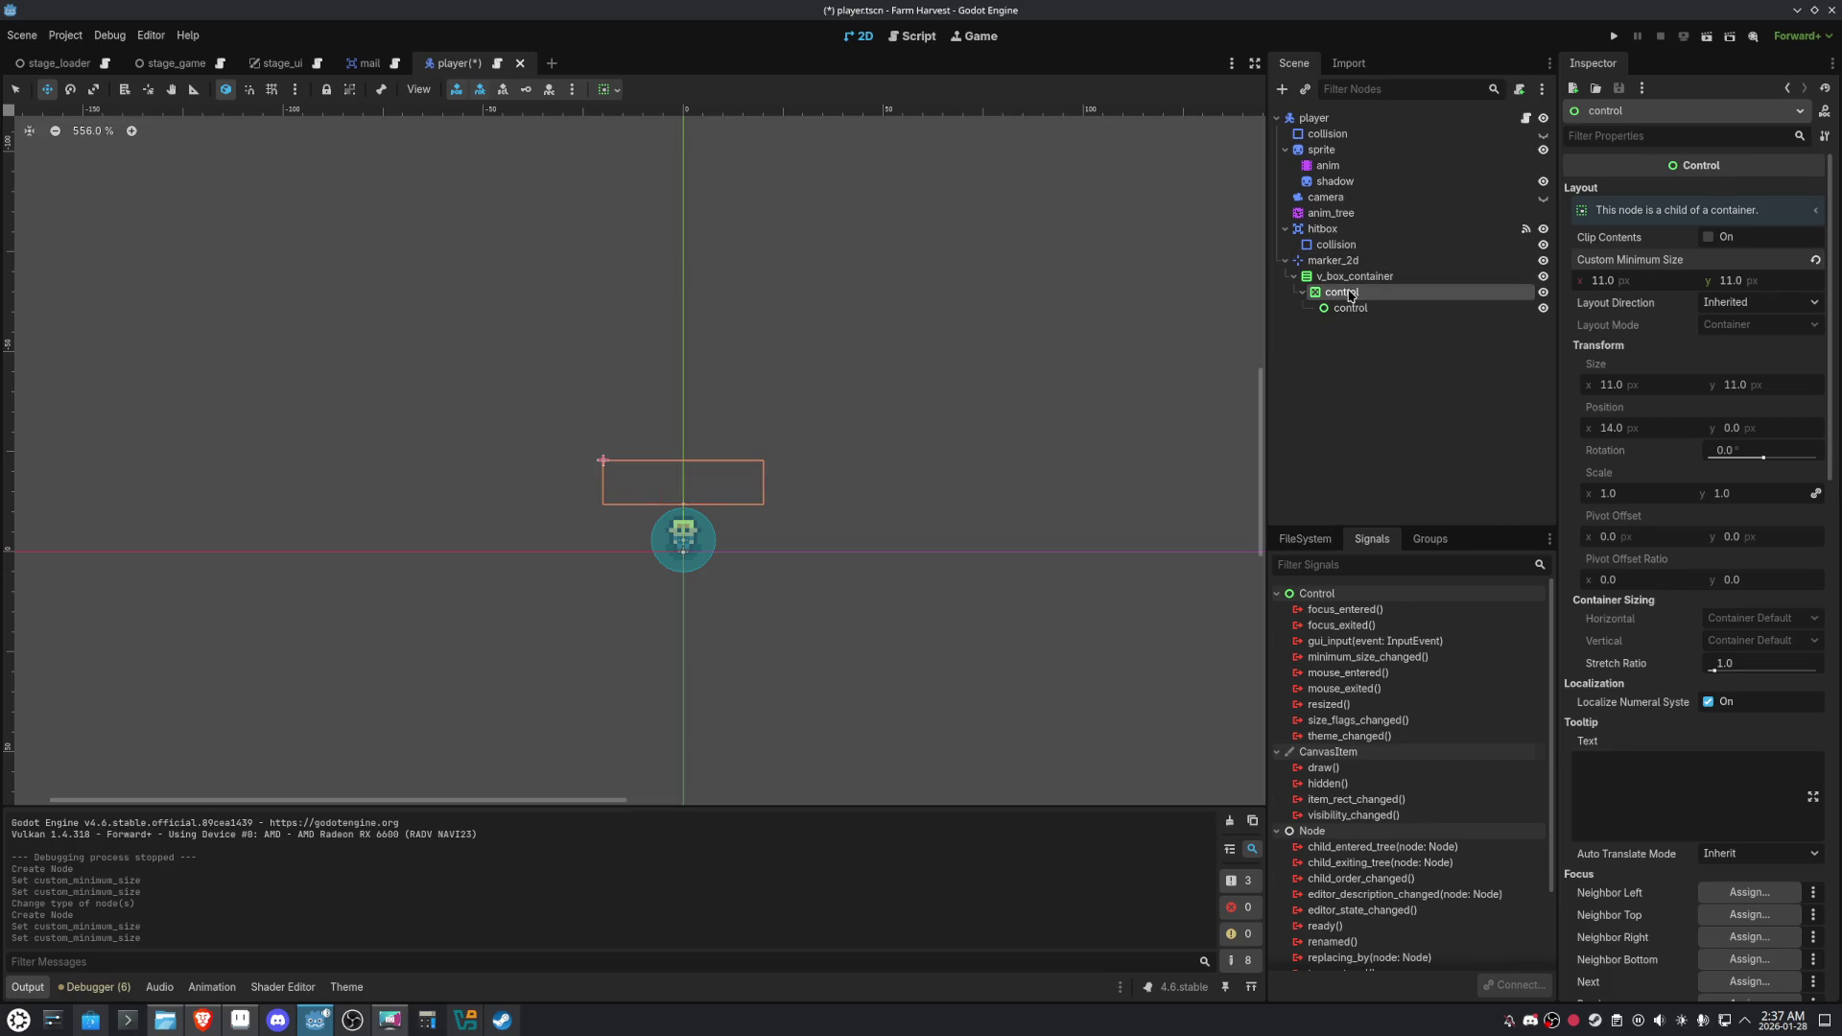
left_click(1363, 326)
left_click(1344, 292)
left_click(1351, 309, "ctrl")
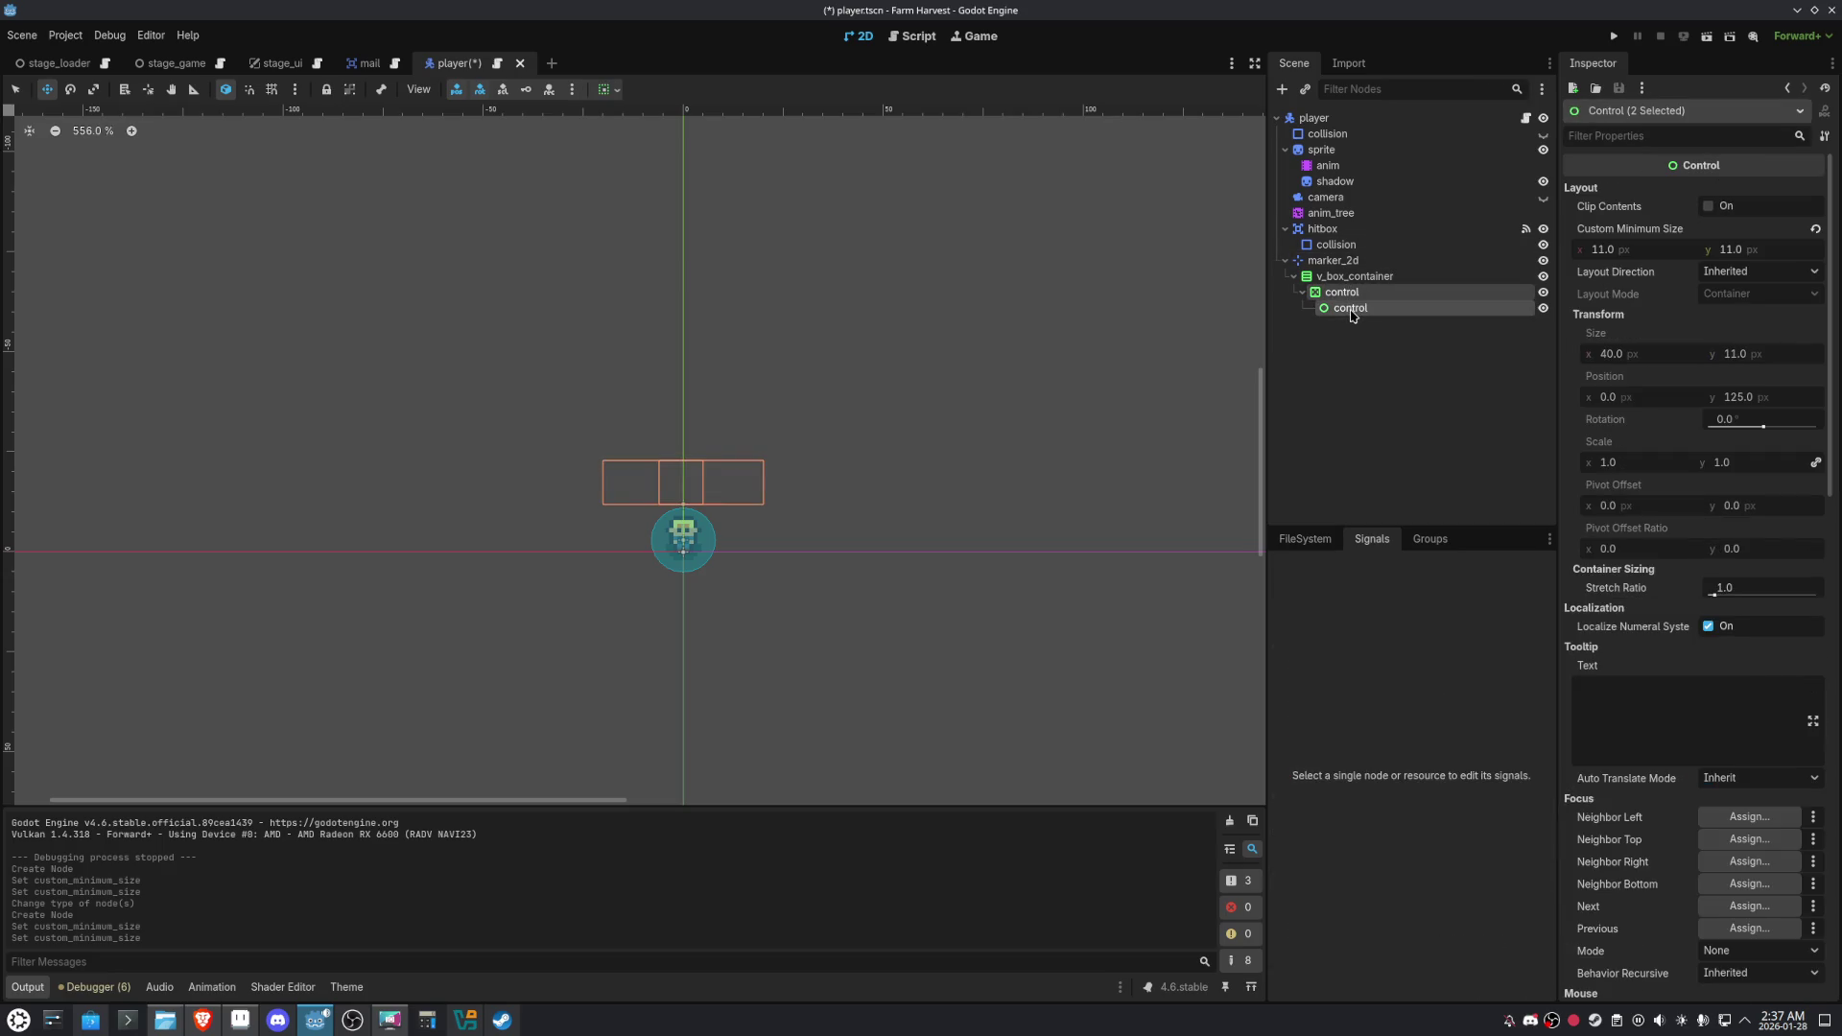
left_click(1348, 309)
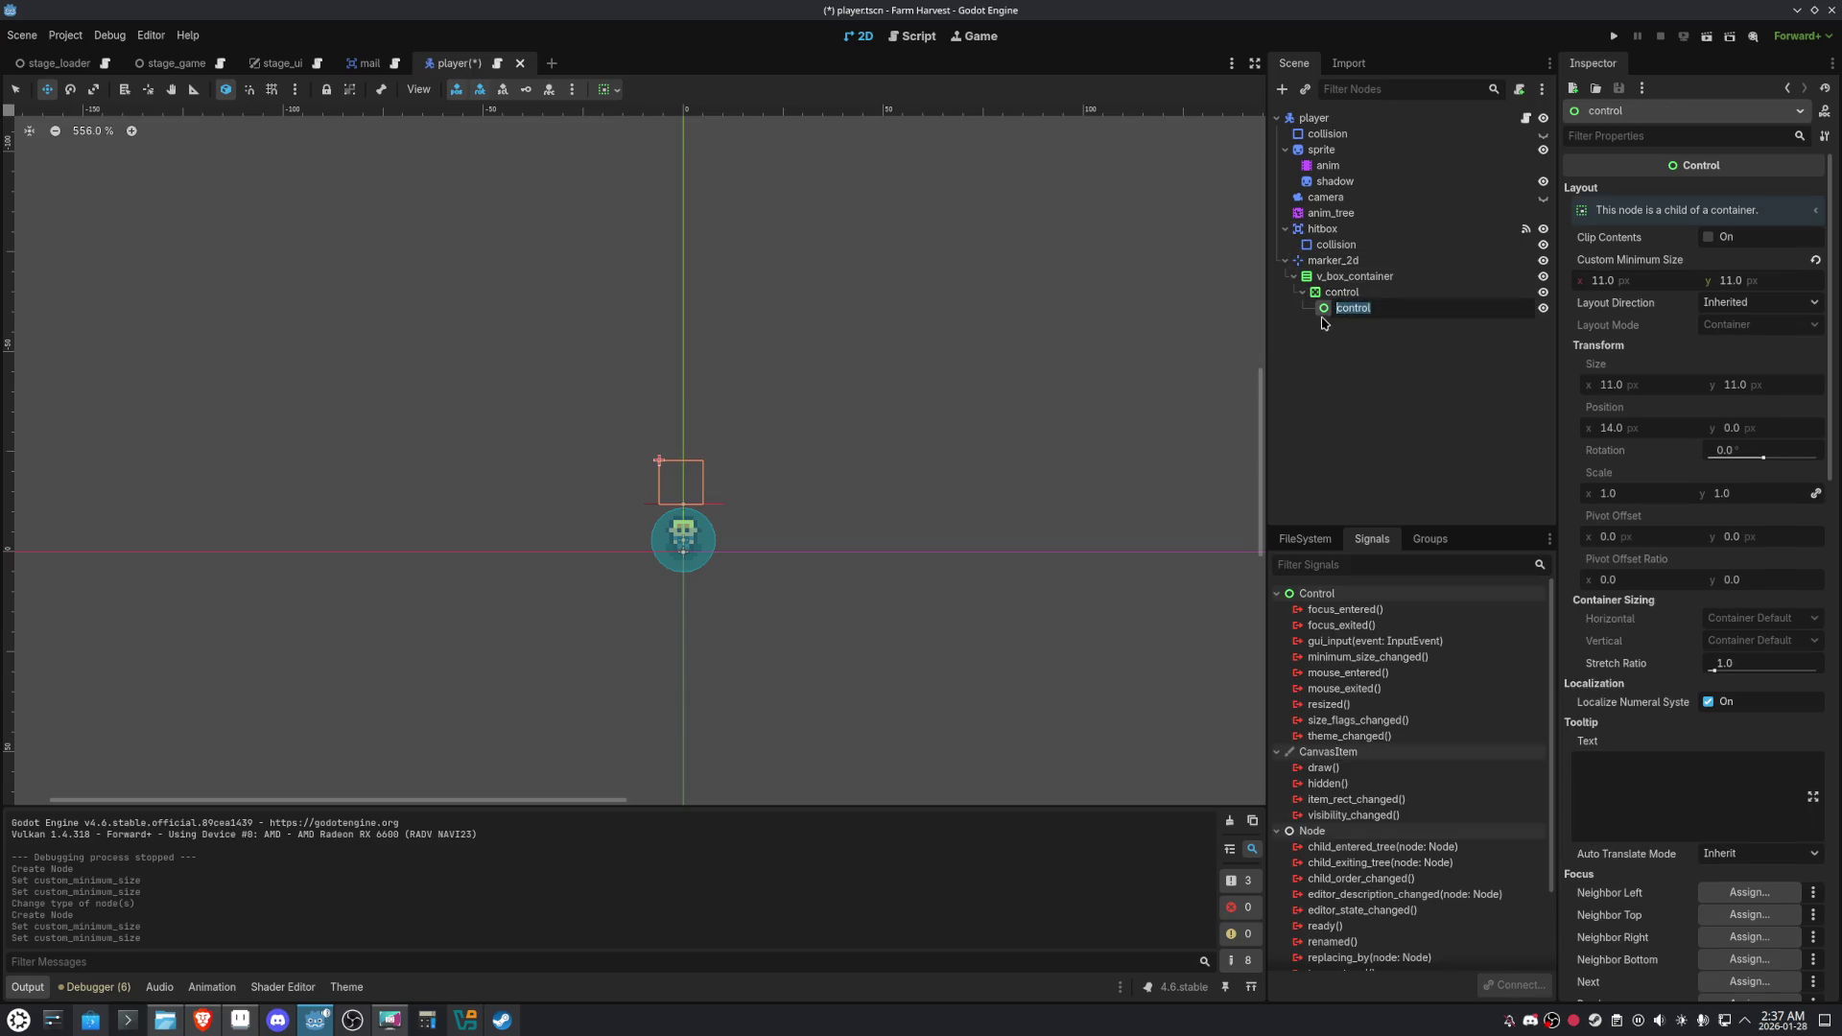
left_click(1281, 91)
Step: Add a Sprite2D under the inner control with Centered turned off
type("sprite")
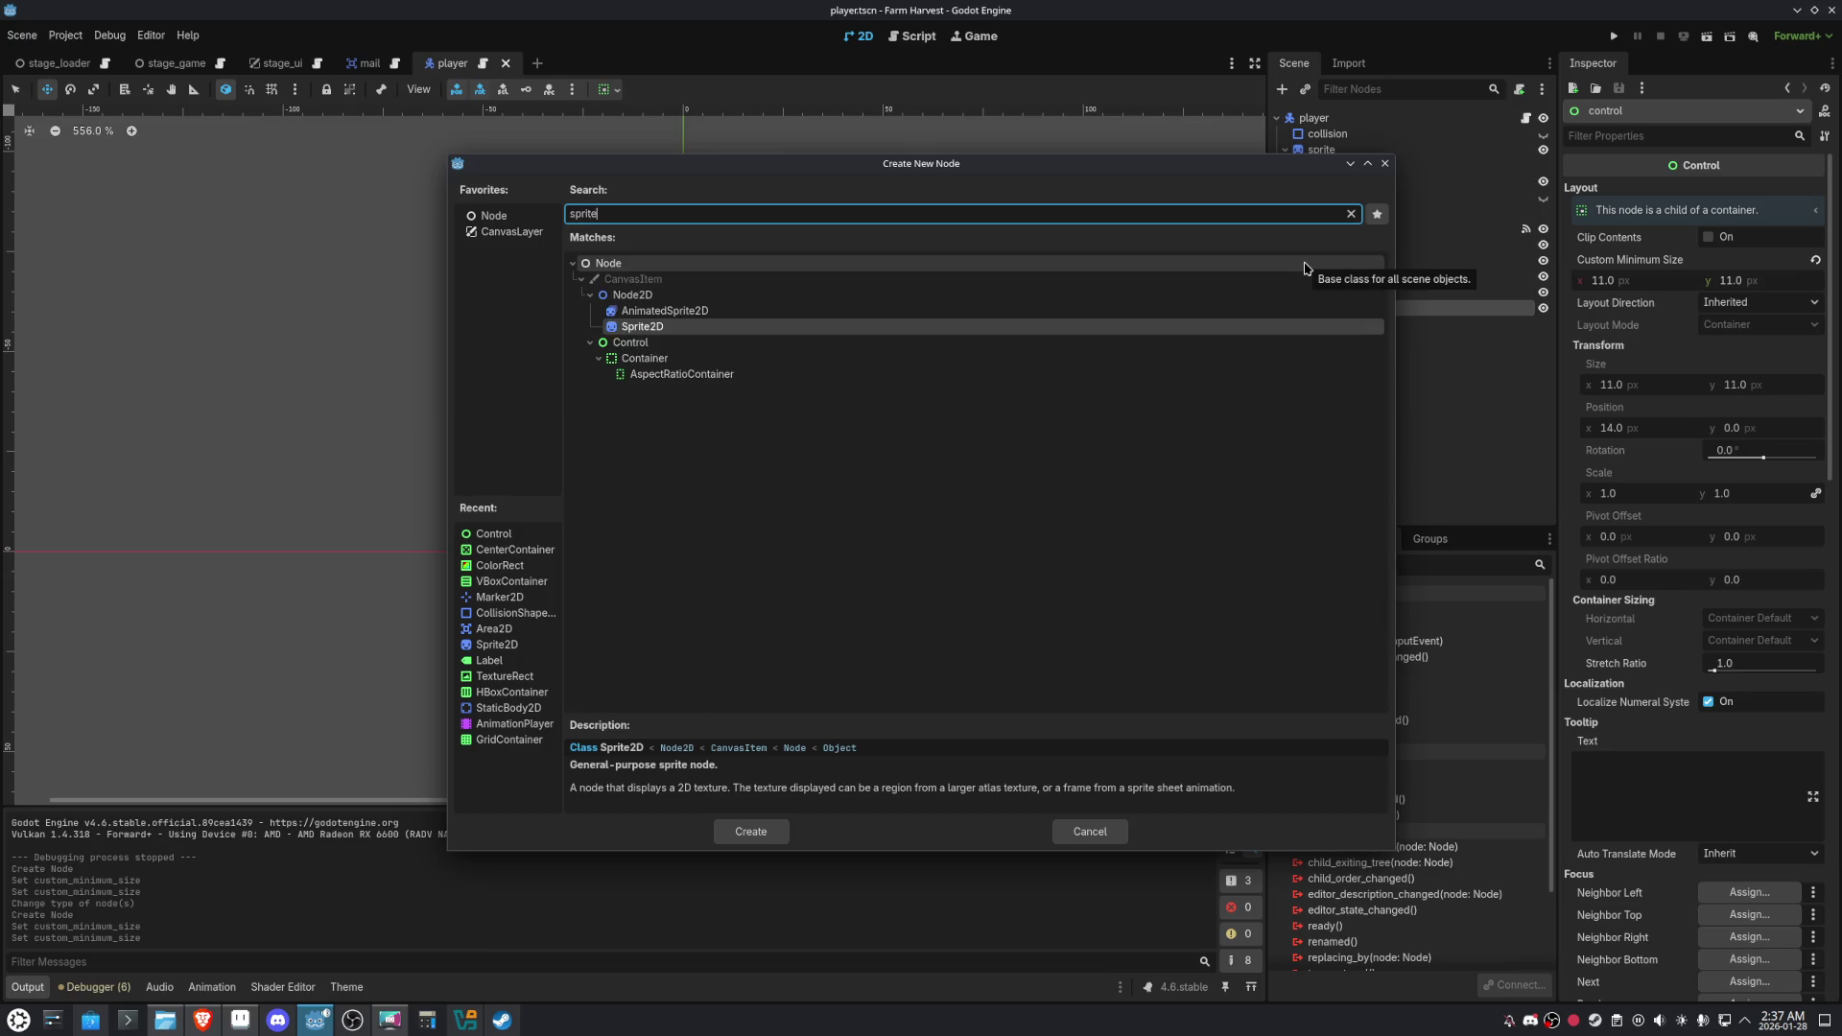
key("Return")
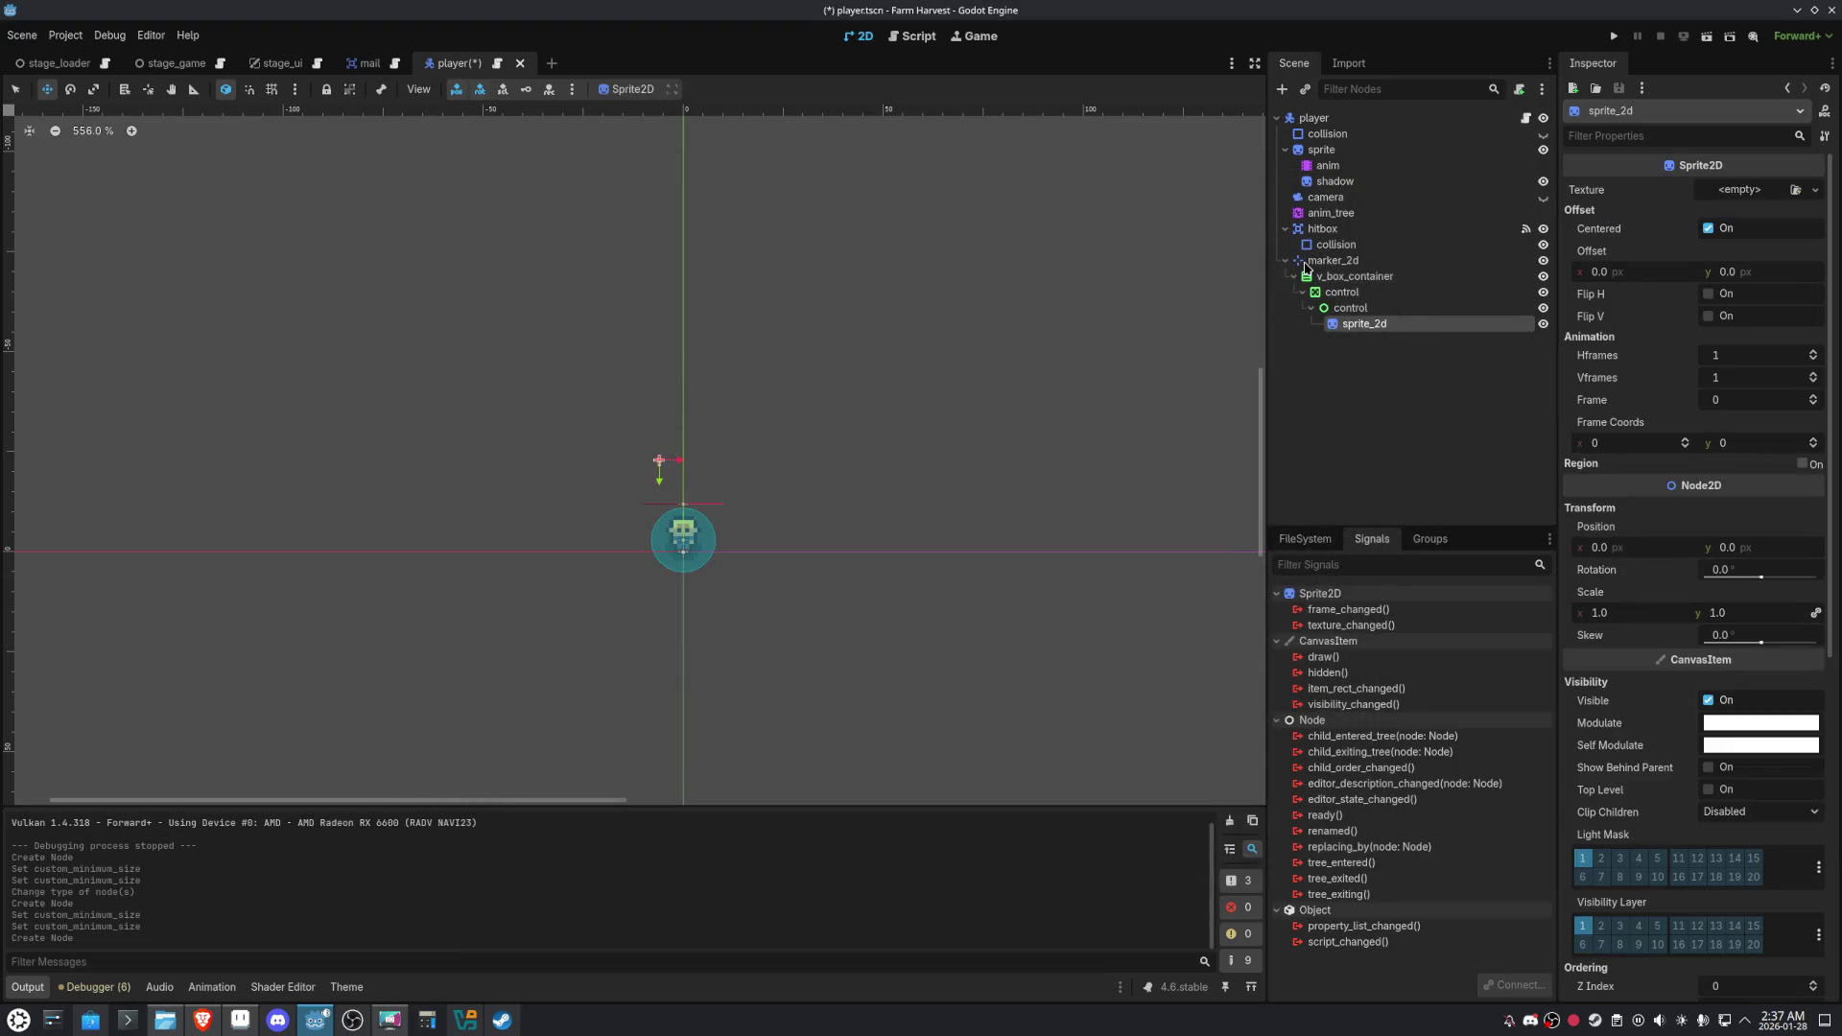
scroll(712, 459, "up", 5)
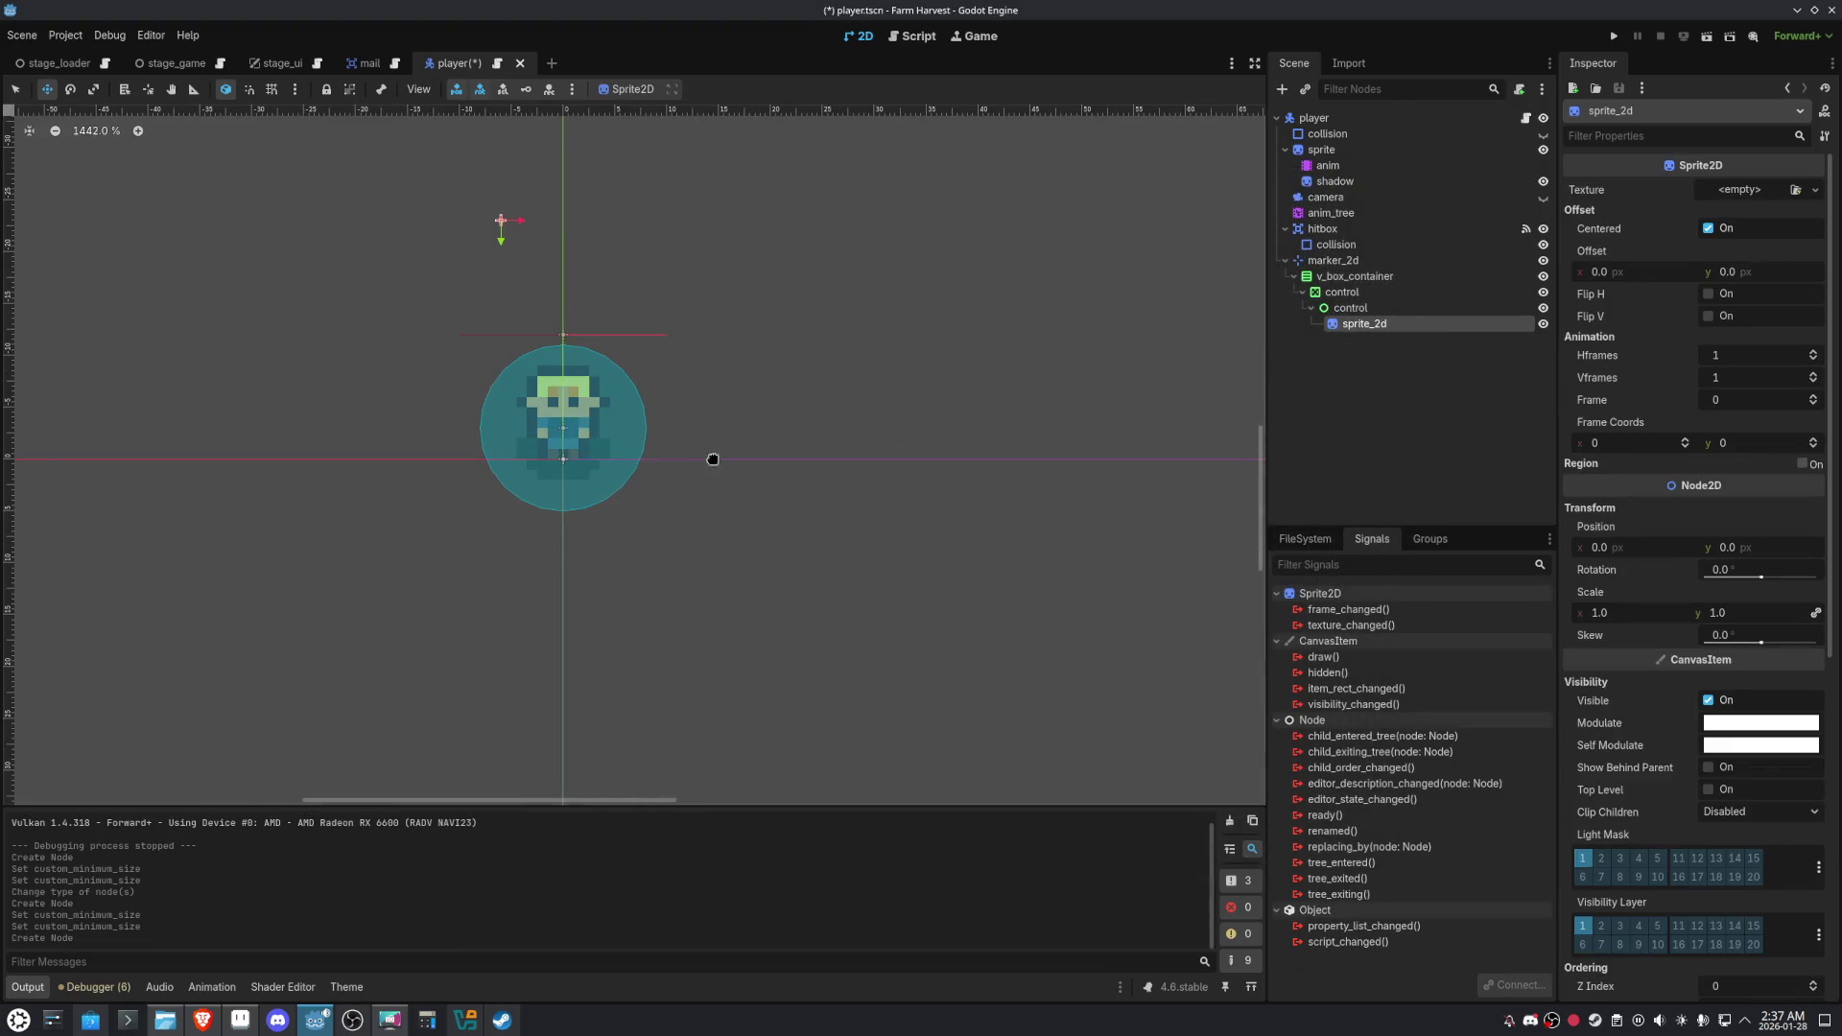
left_click(1709, 228)
left_click(1360, 357)
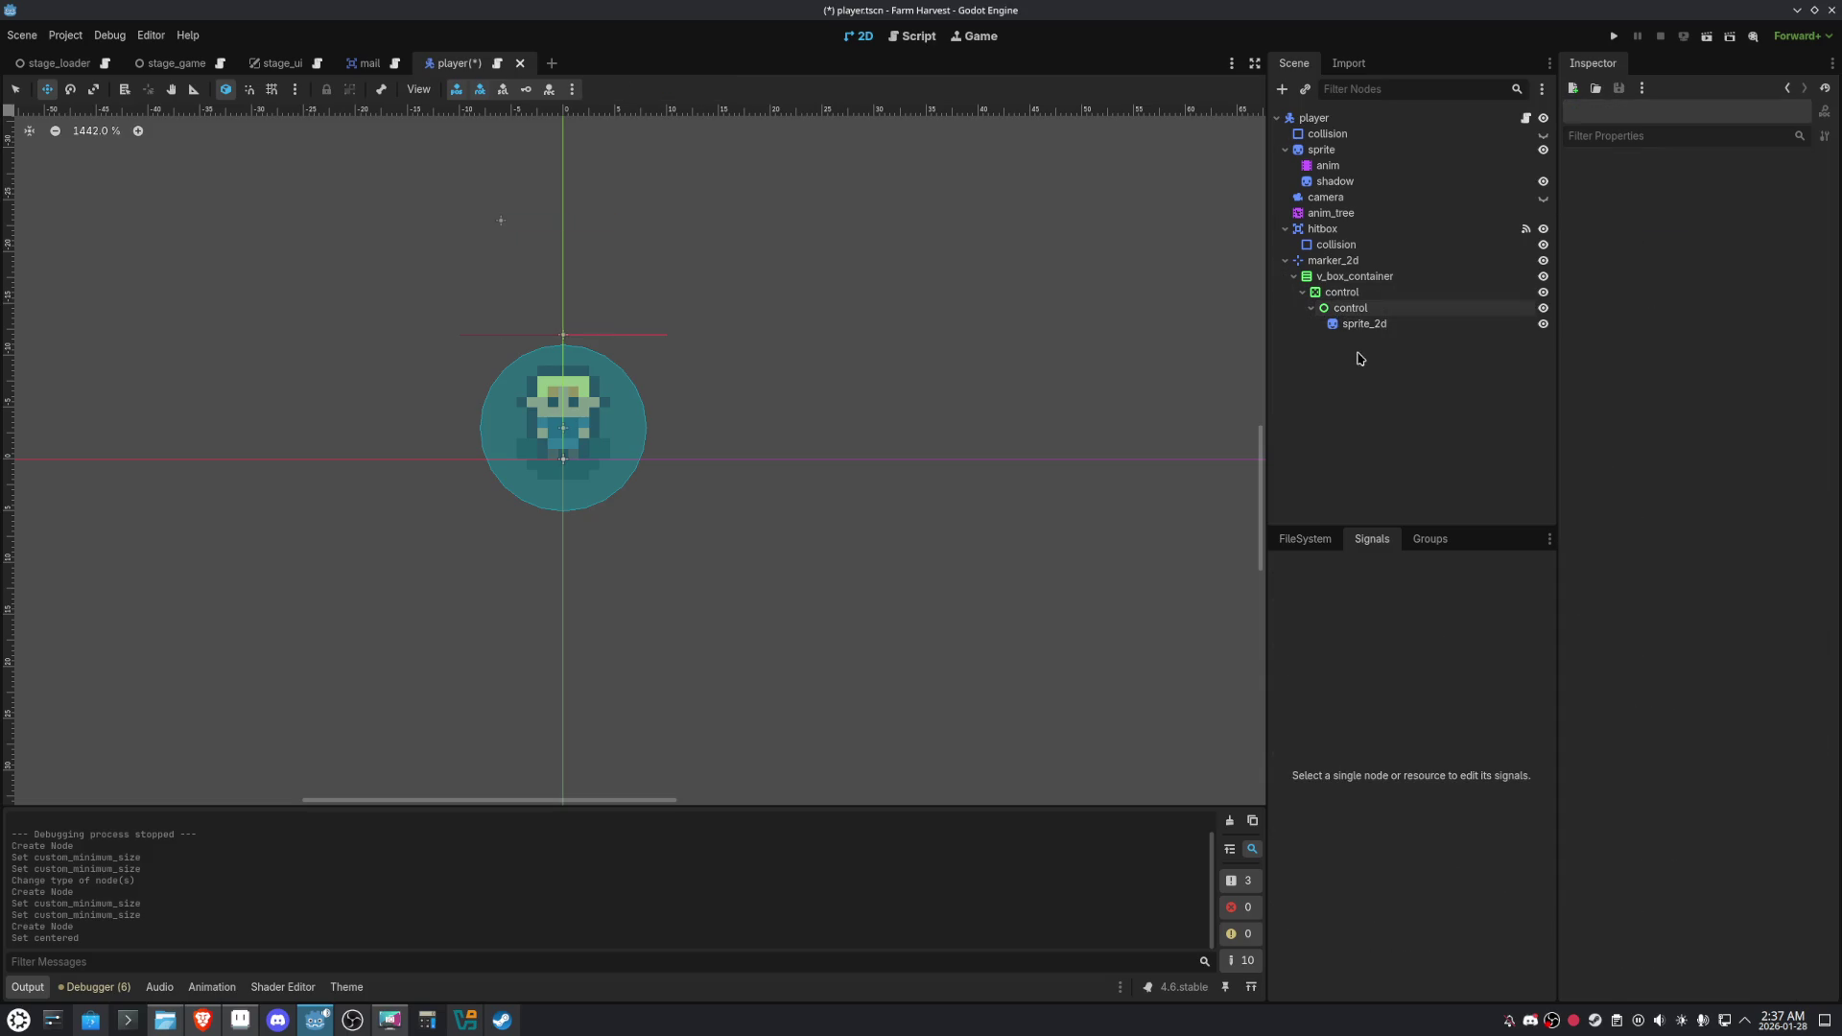
left_click(1362, 324)
left_click(1350, 308)
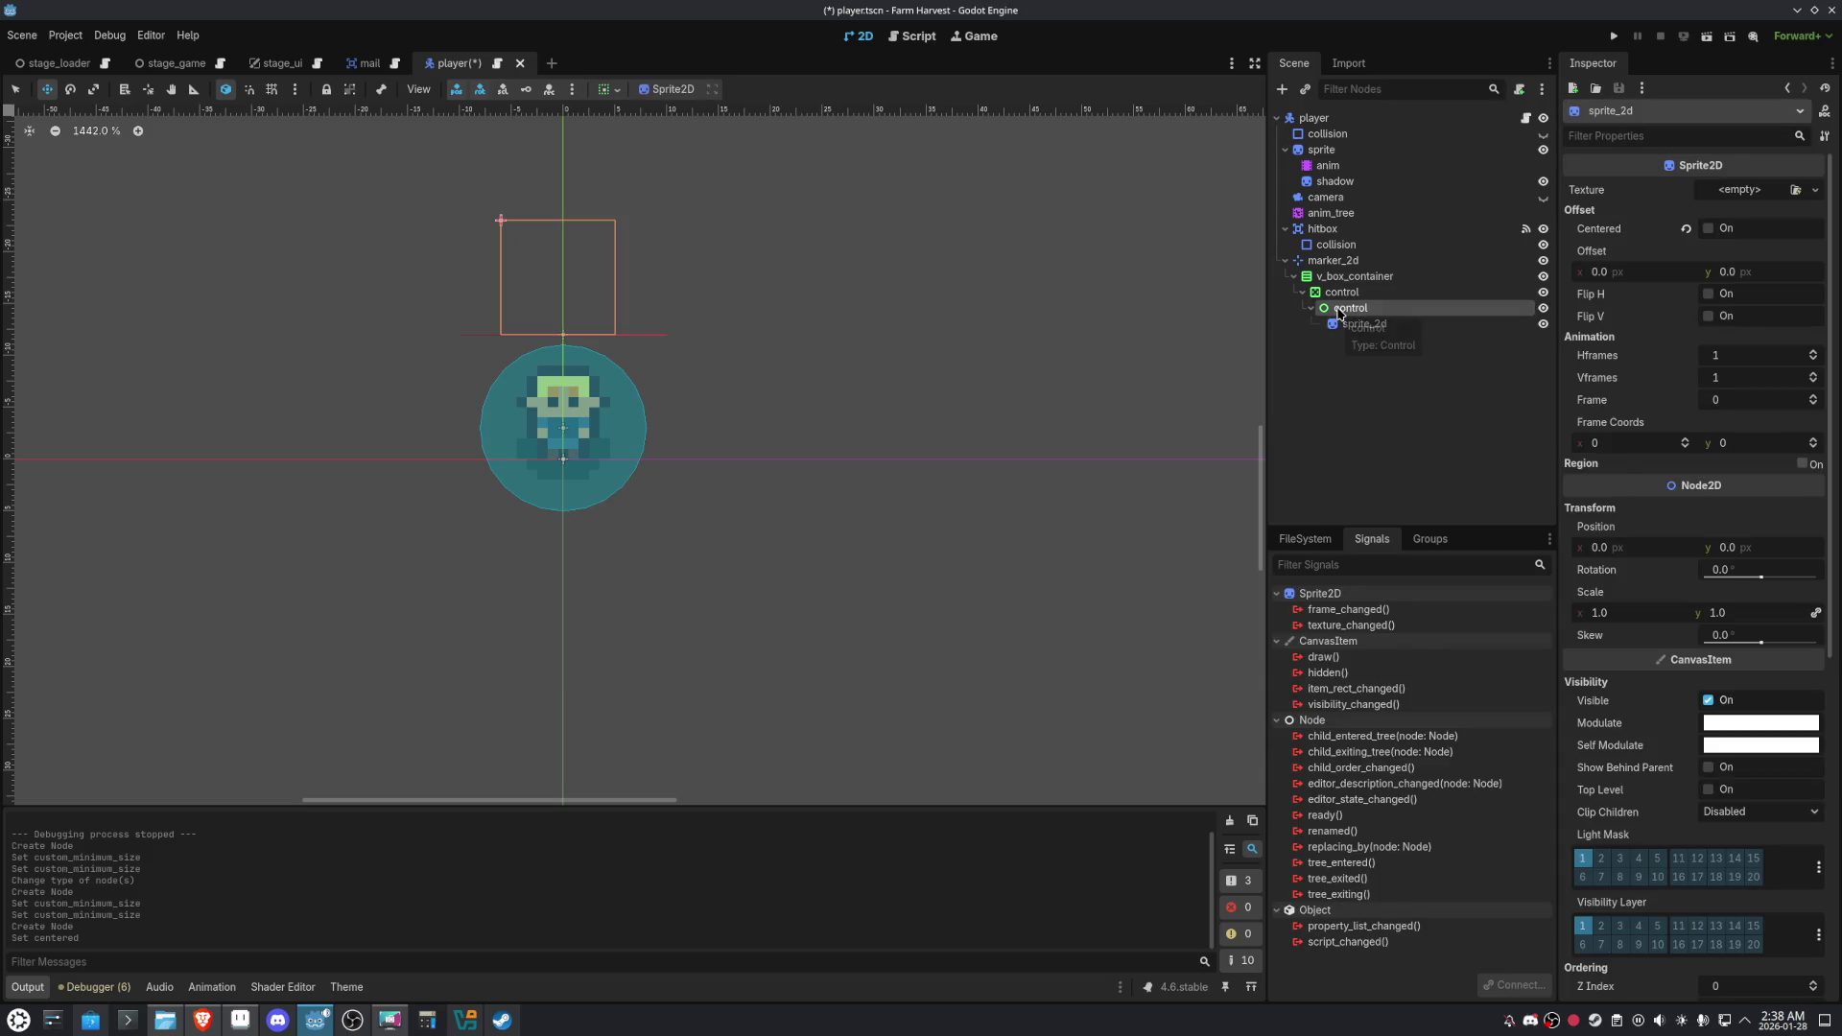
left_click(1362, 324, "ctrl")
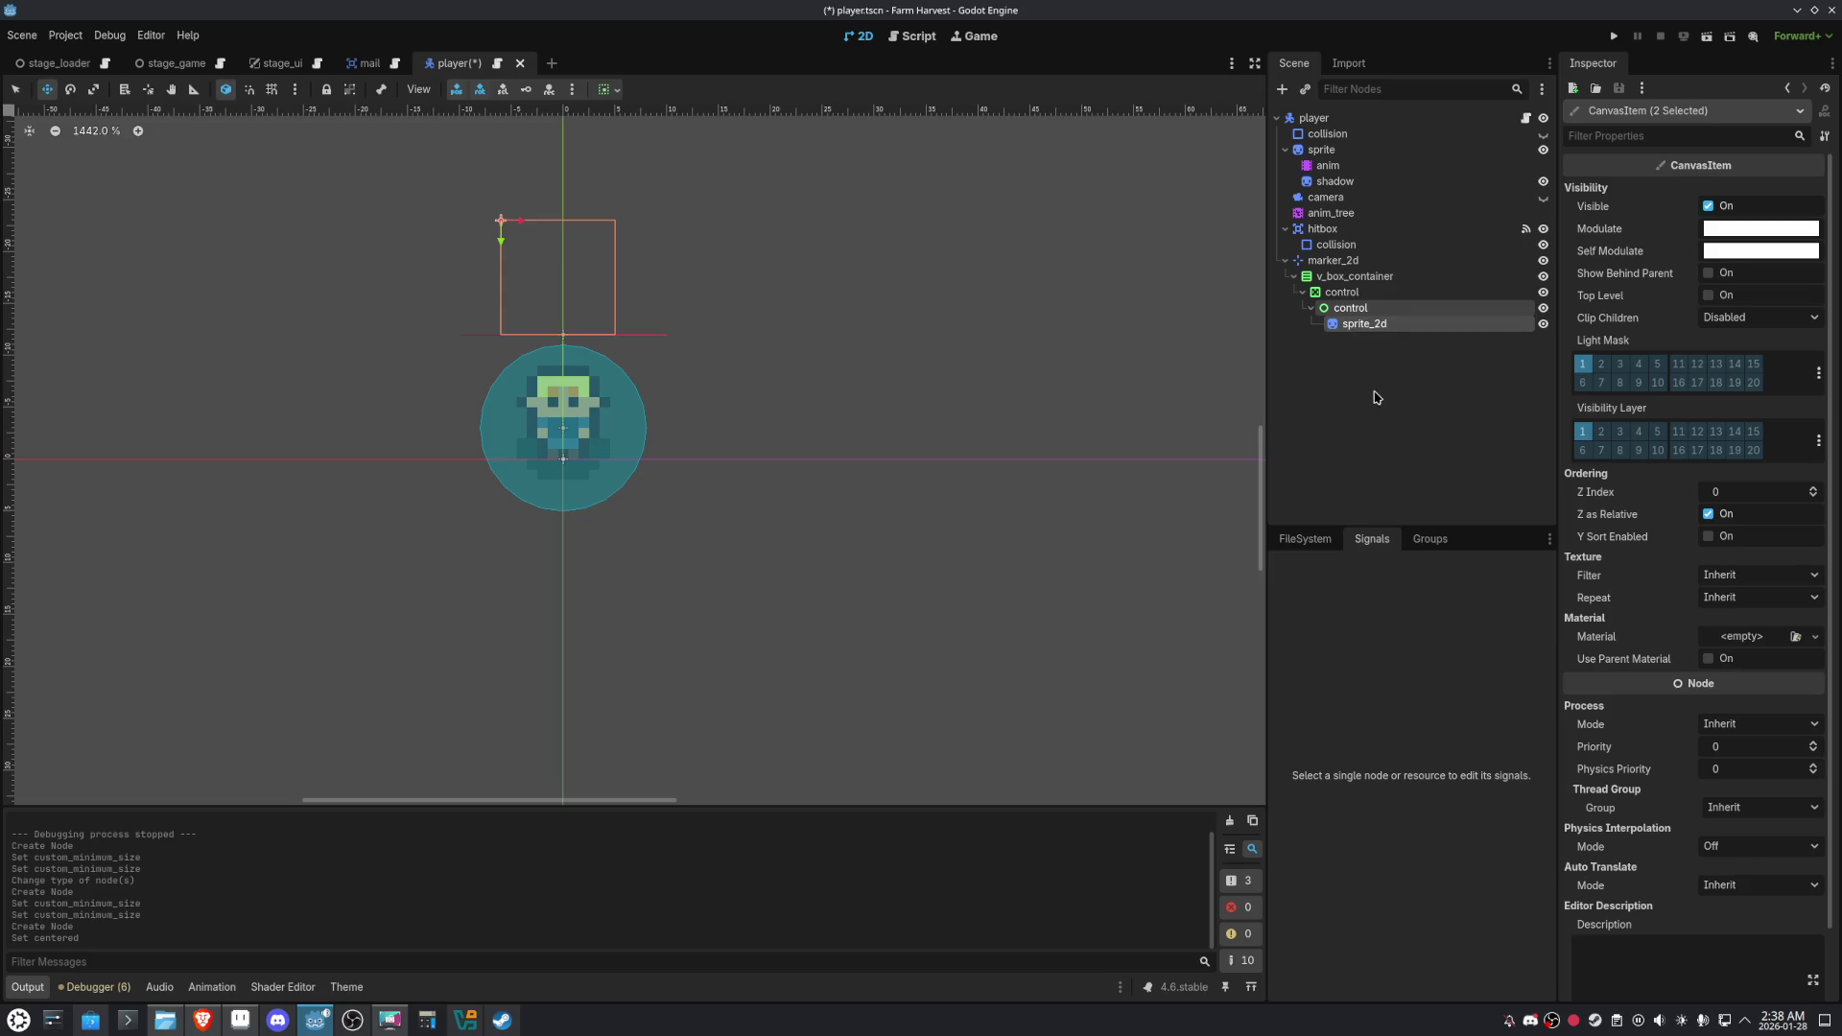
left_click(1343, 327)
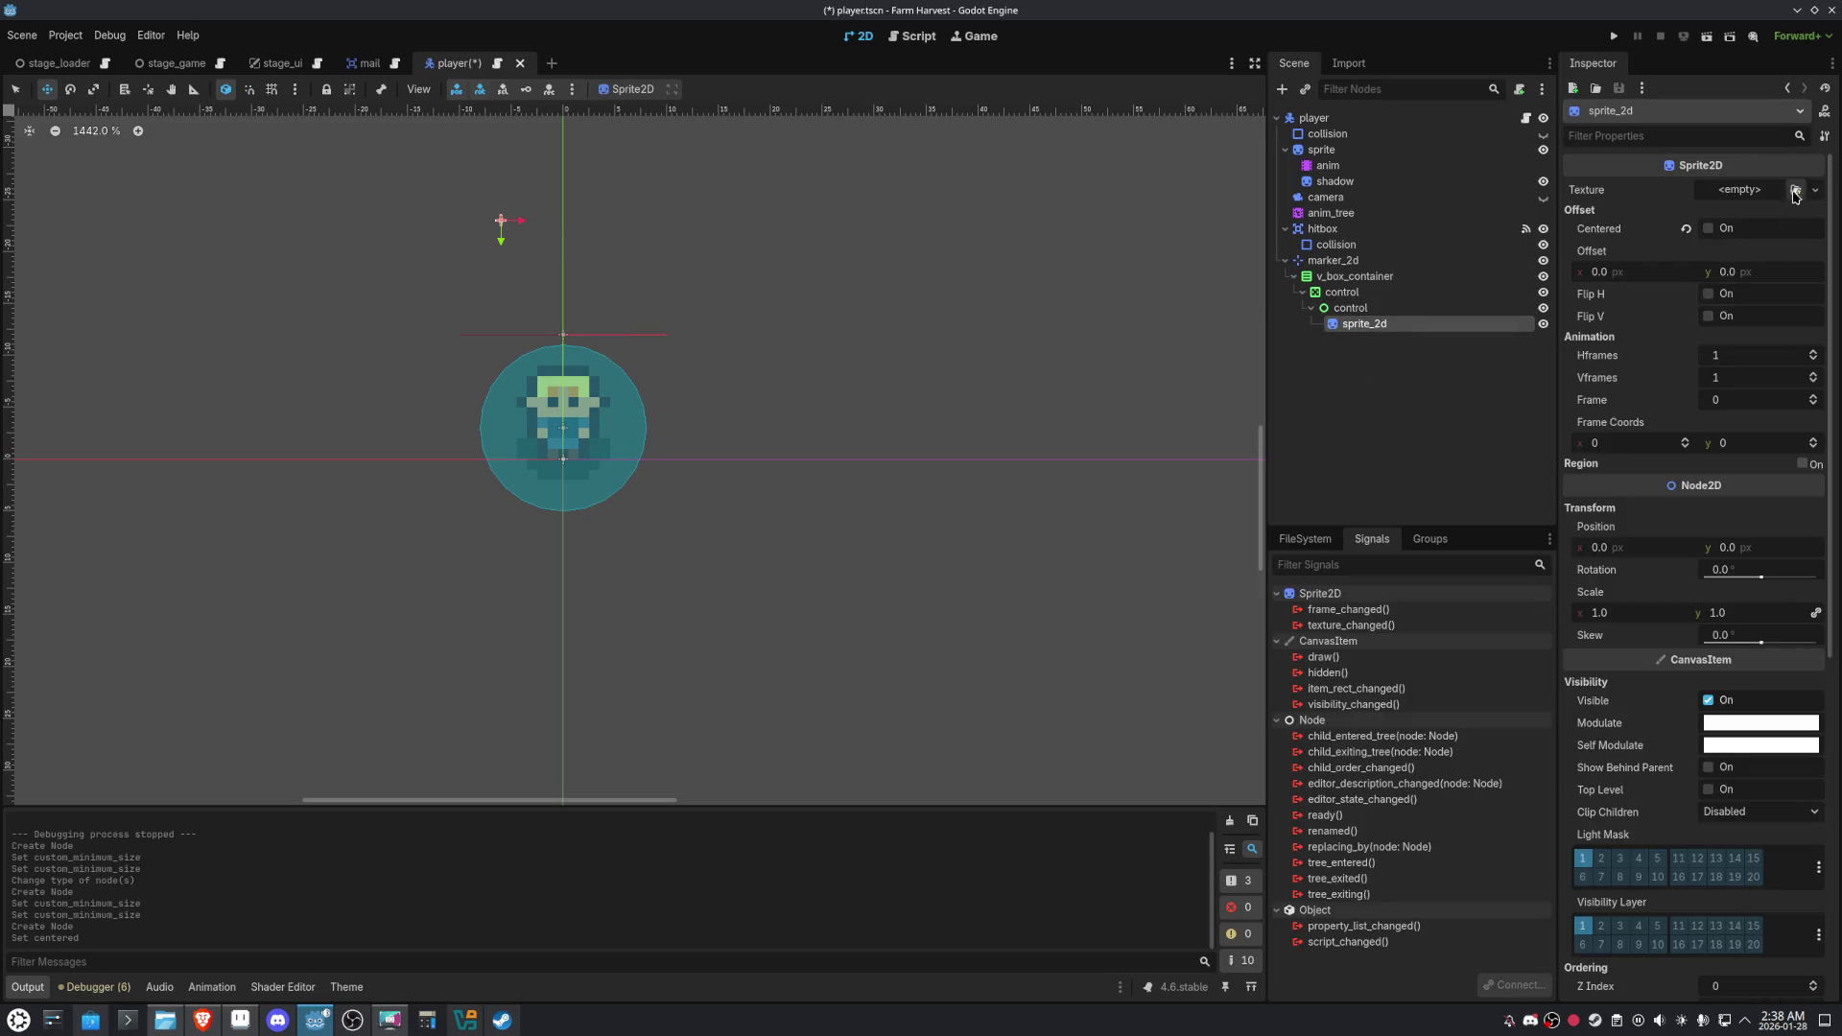
Step: Give the sprite the mail.png texture with Hframes and Vframes set to 5
left_click(1795, 191)
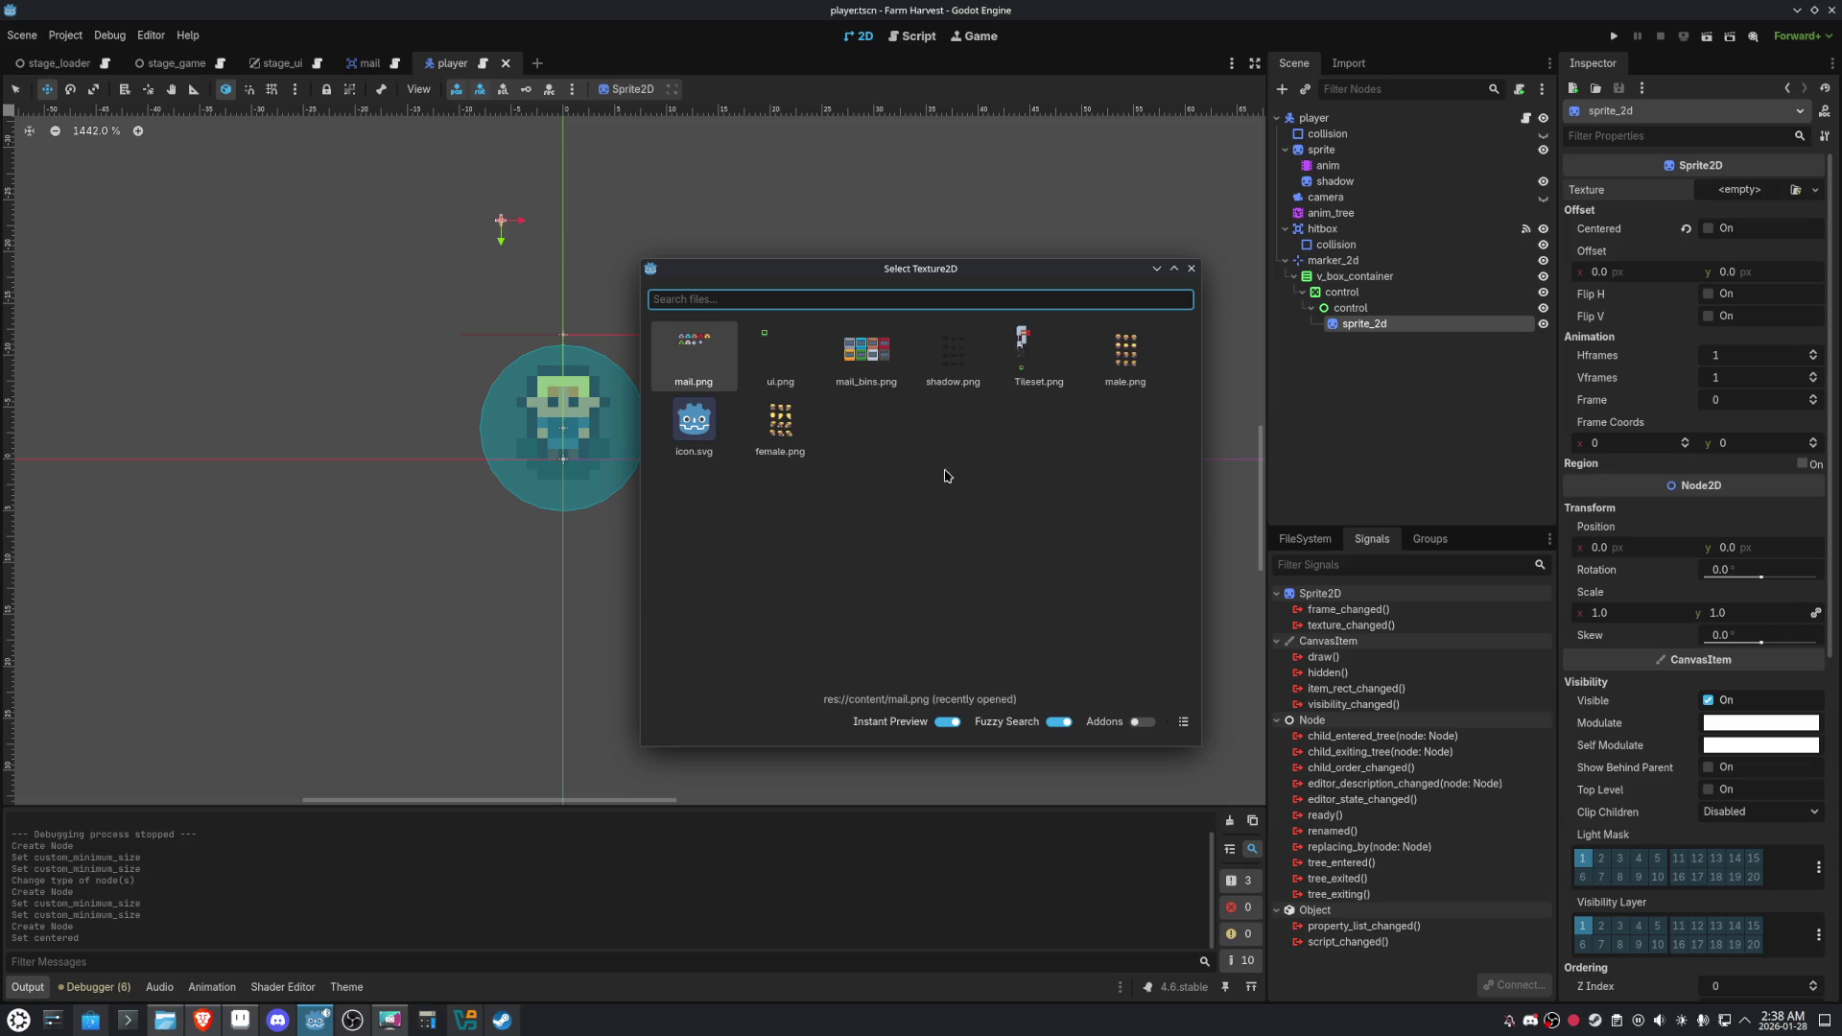
left_click(697, 358)
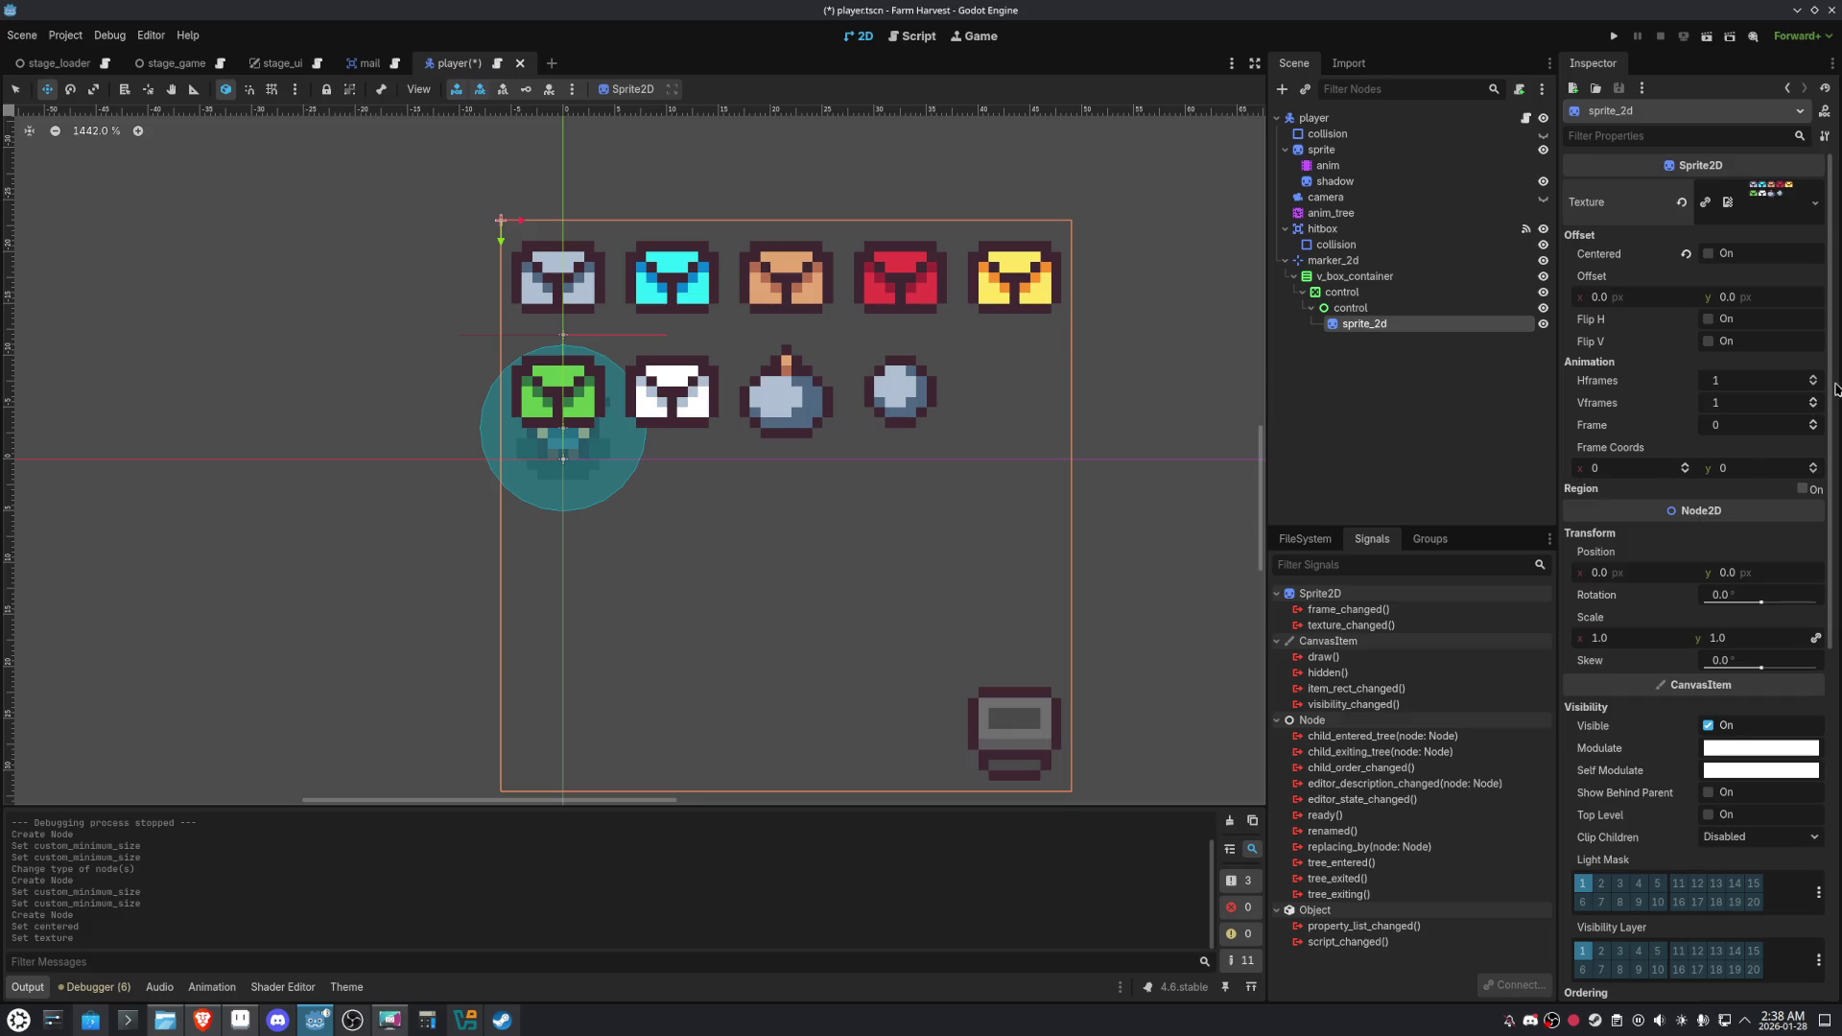
double_click(1812, 376)
double_click(1812, 377)
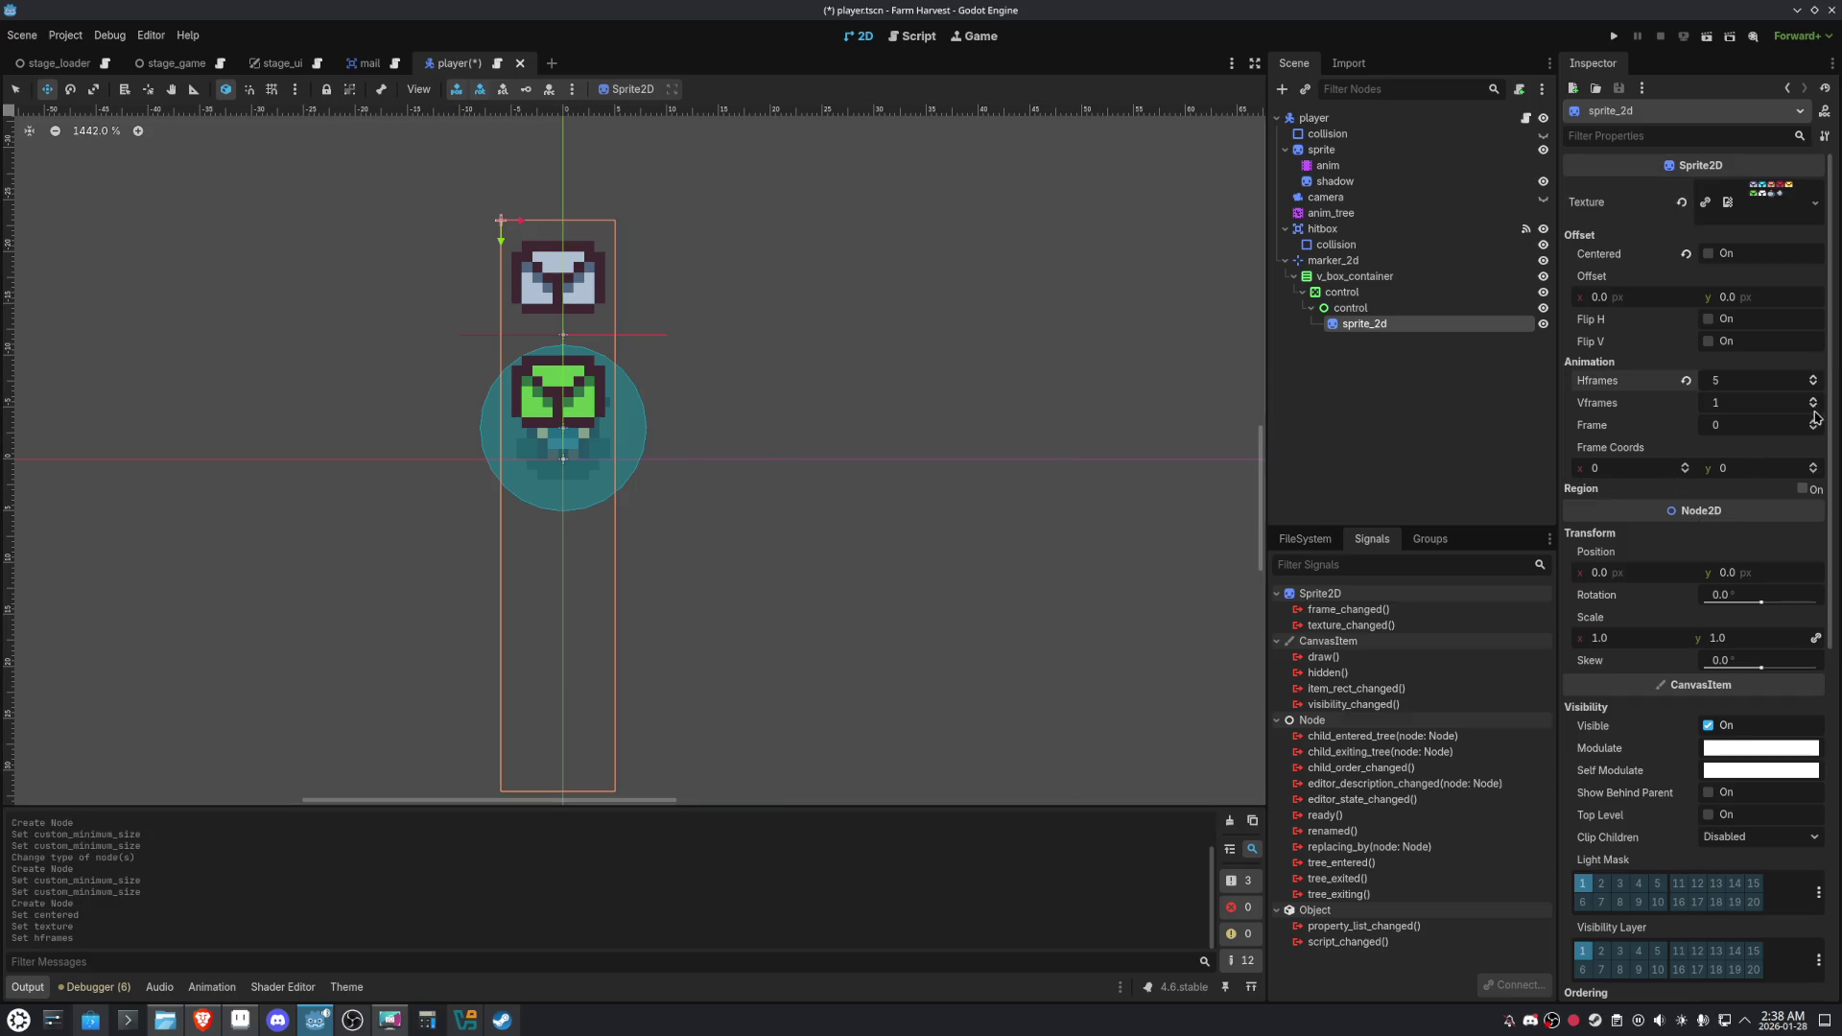
triple_click(1814, 400)
left_click(1814, 401)
left_click(1814, 401)
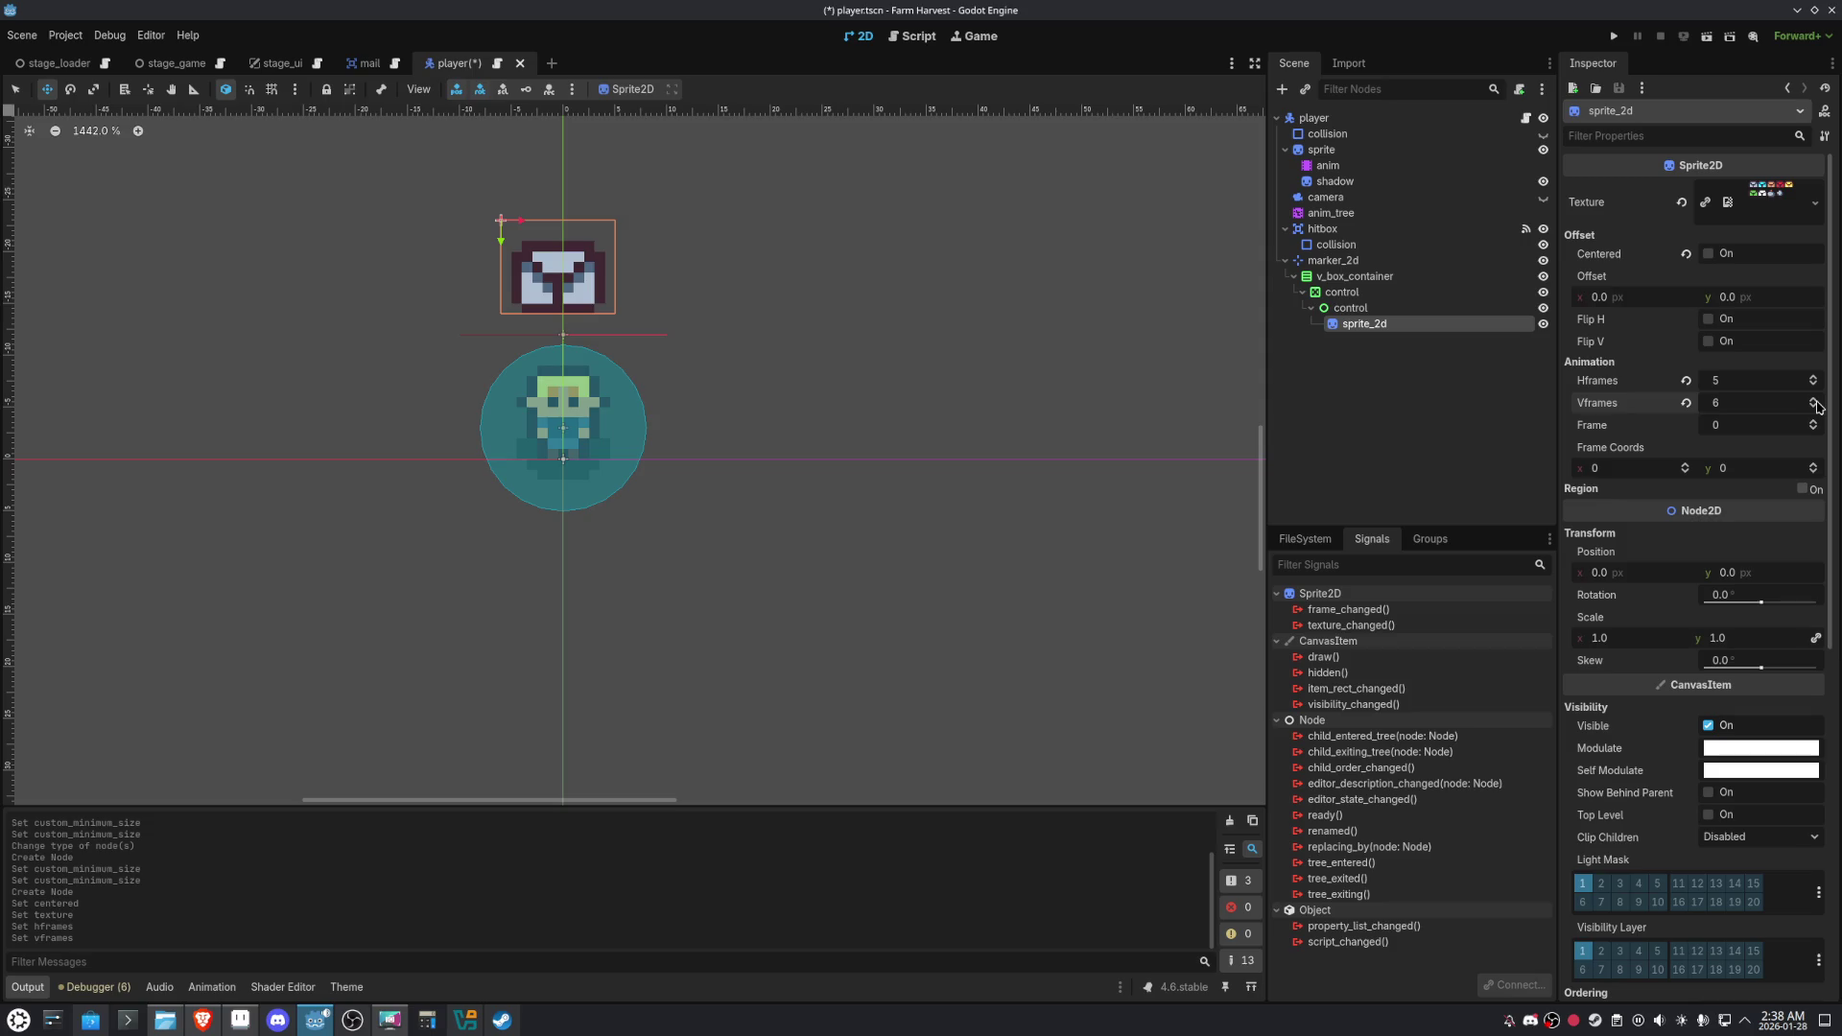
left_click(1814, 408)
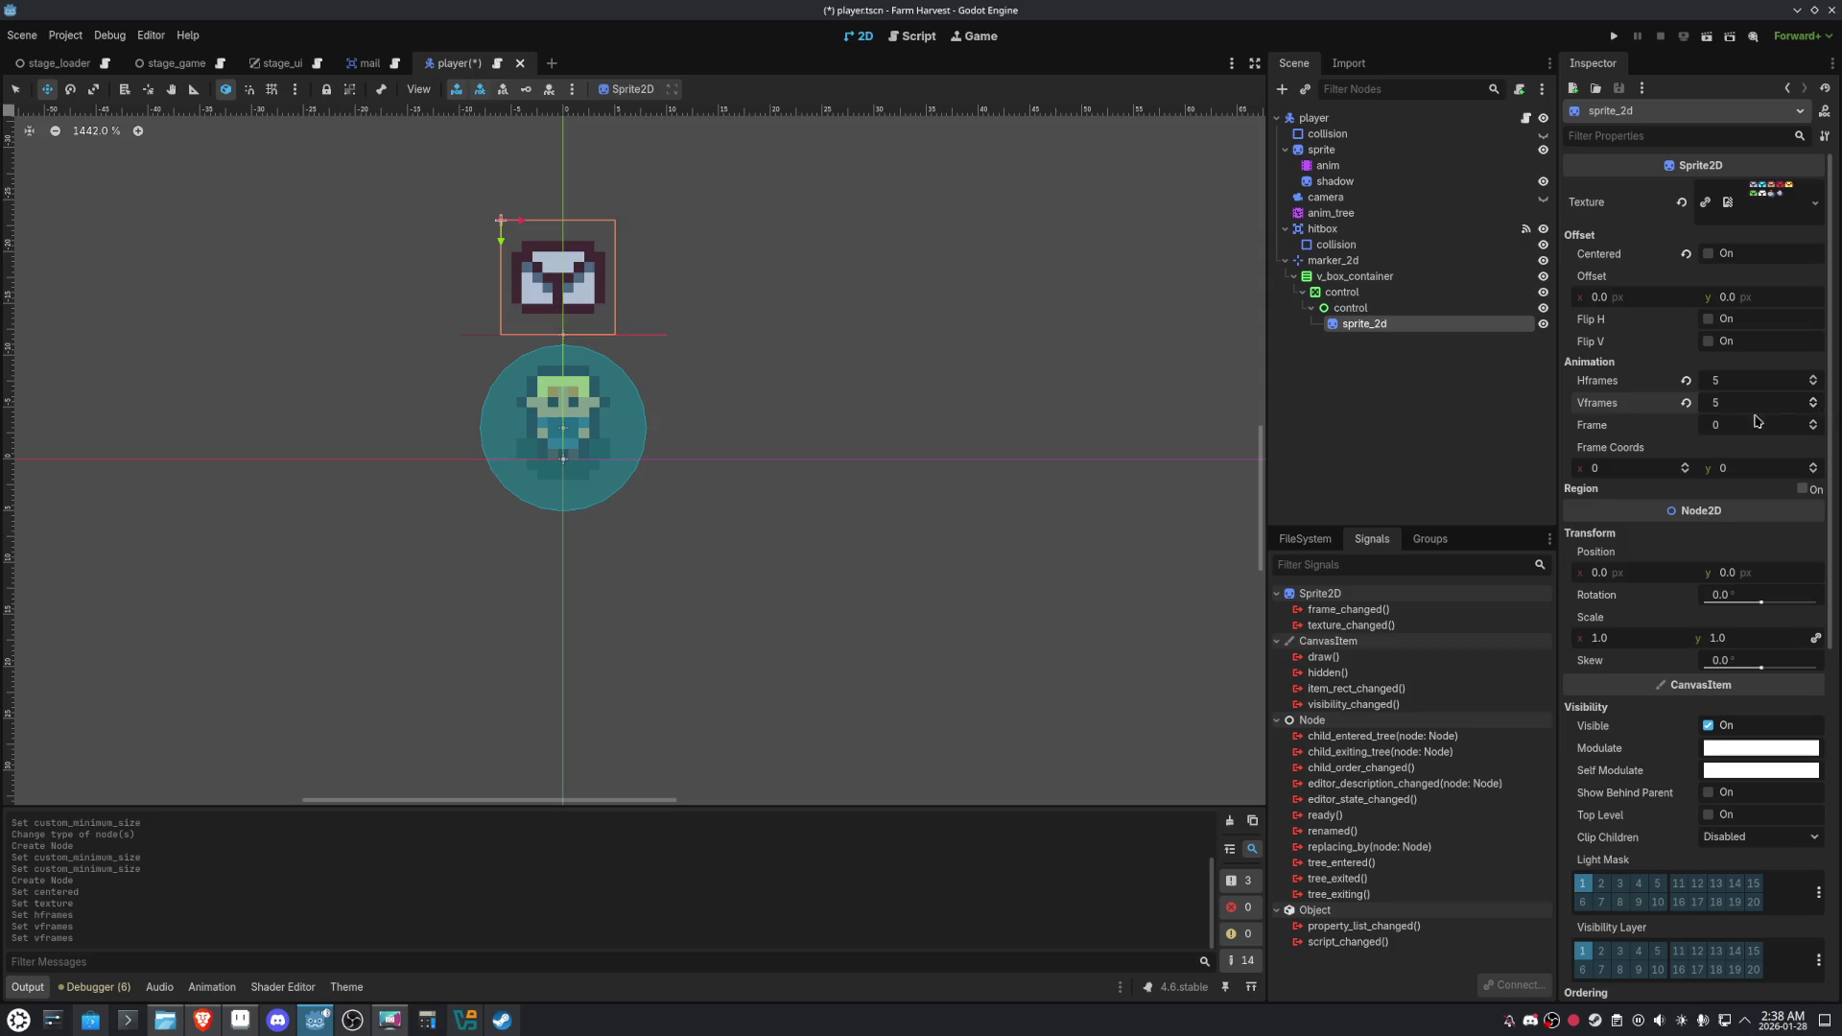
Step: Select the outer slot control and group its children
left_click(1334, 308, "ctrl")
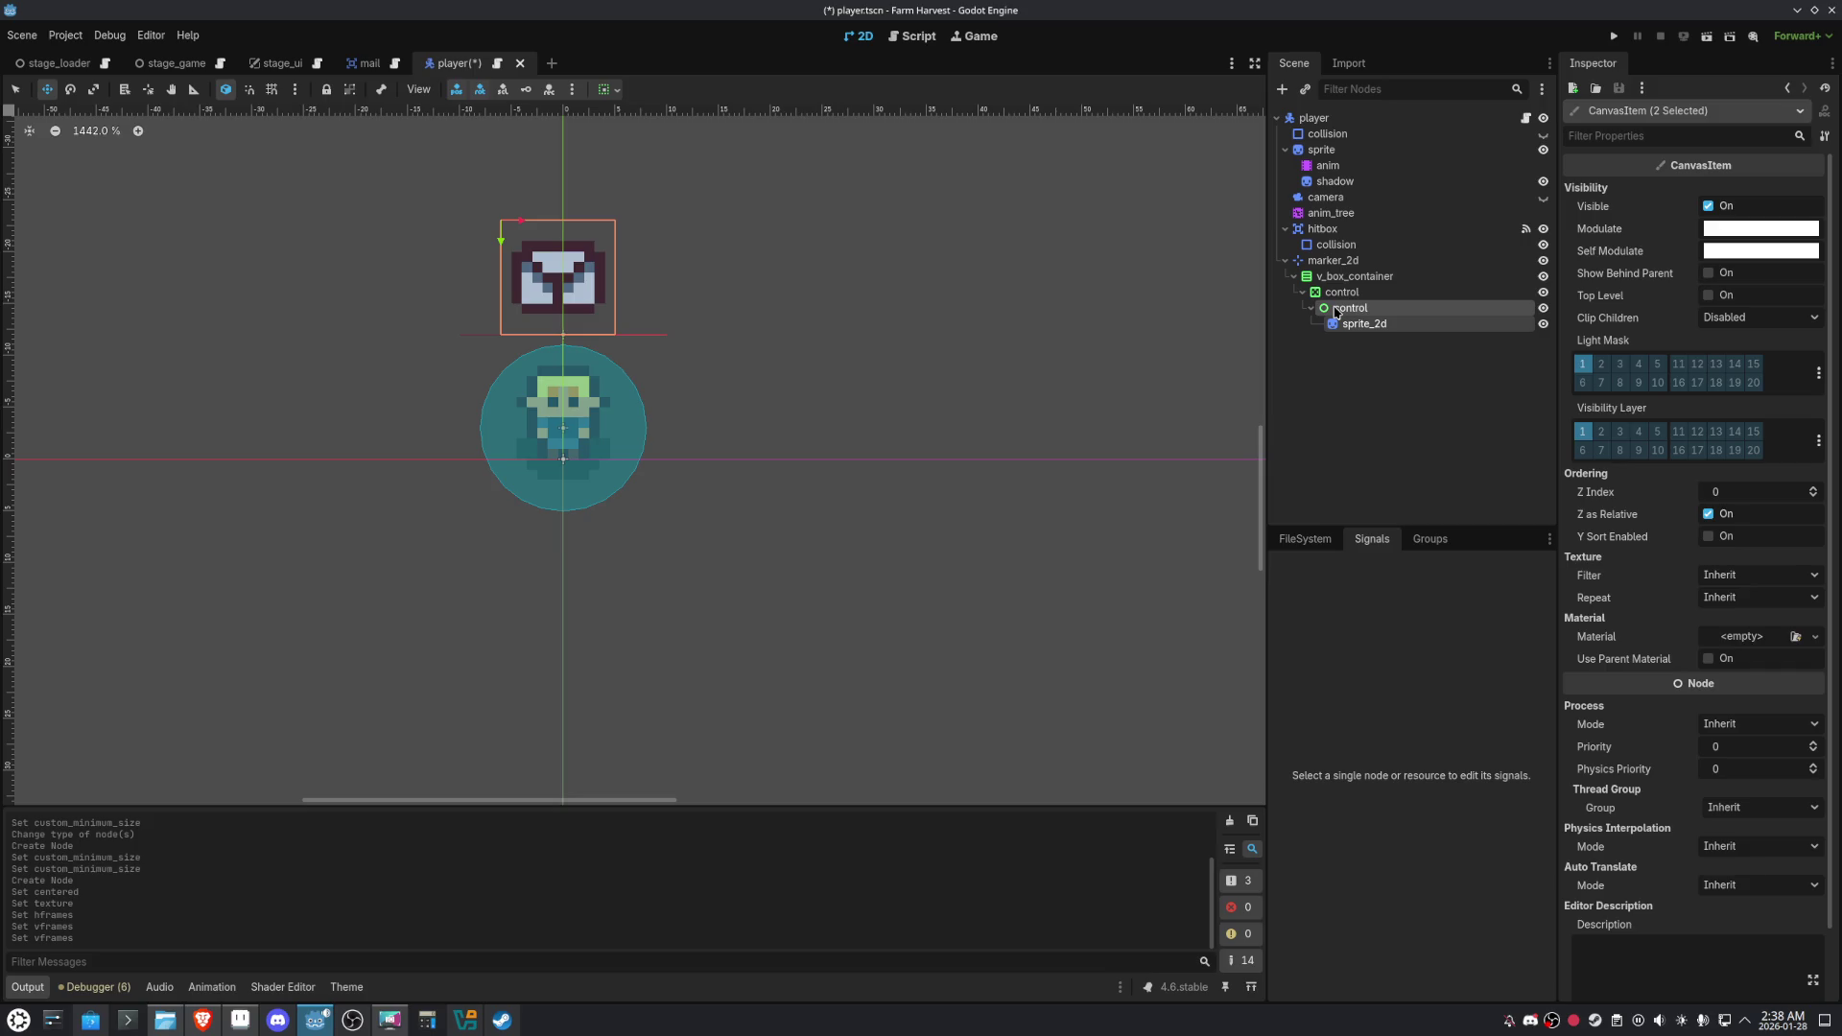
left_click(1342, 294, "ctrl")
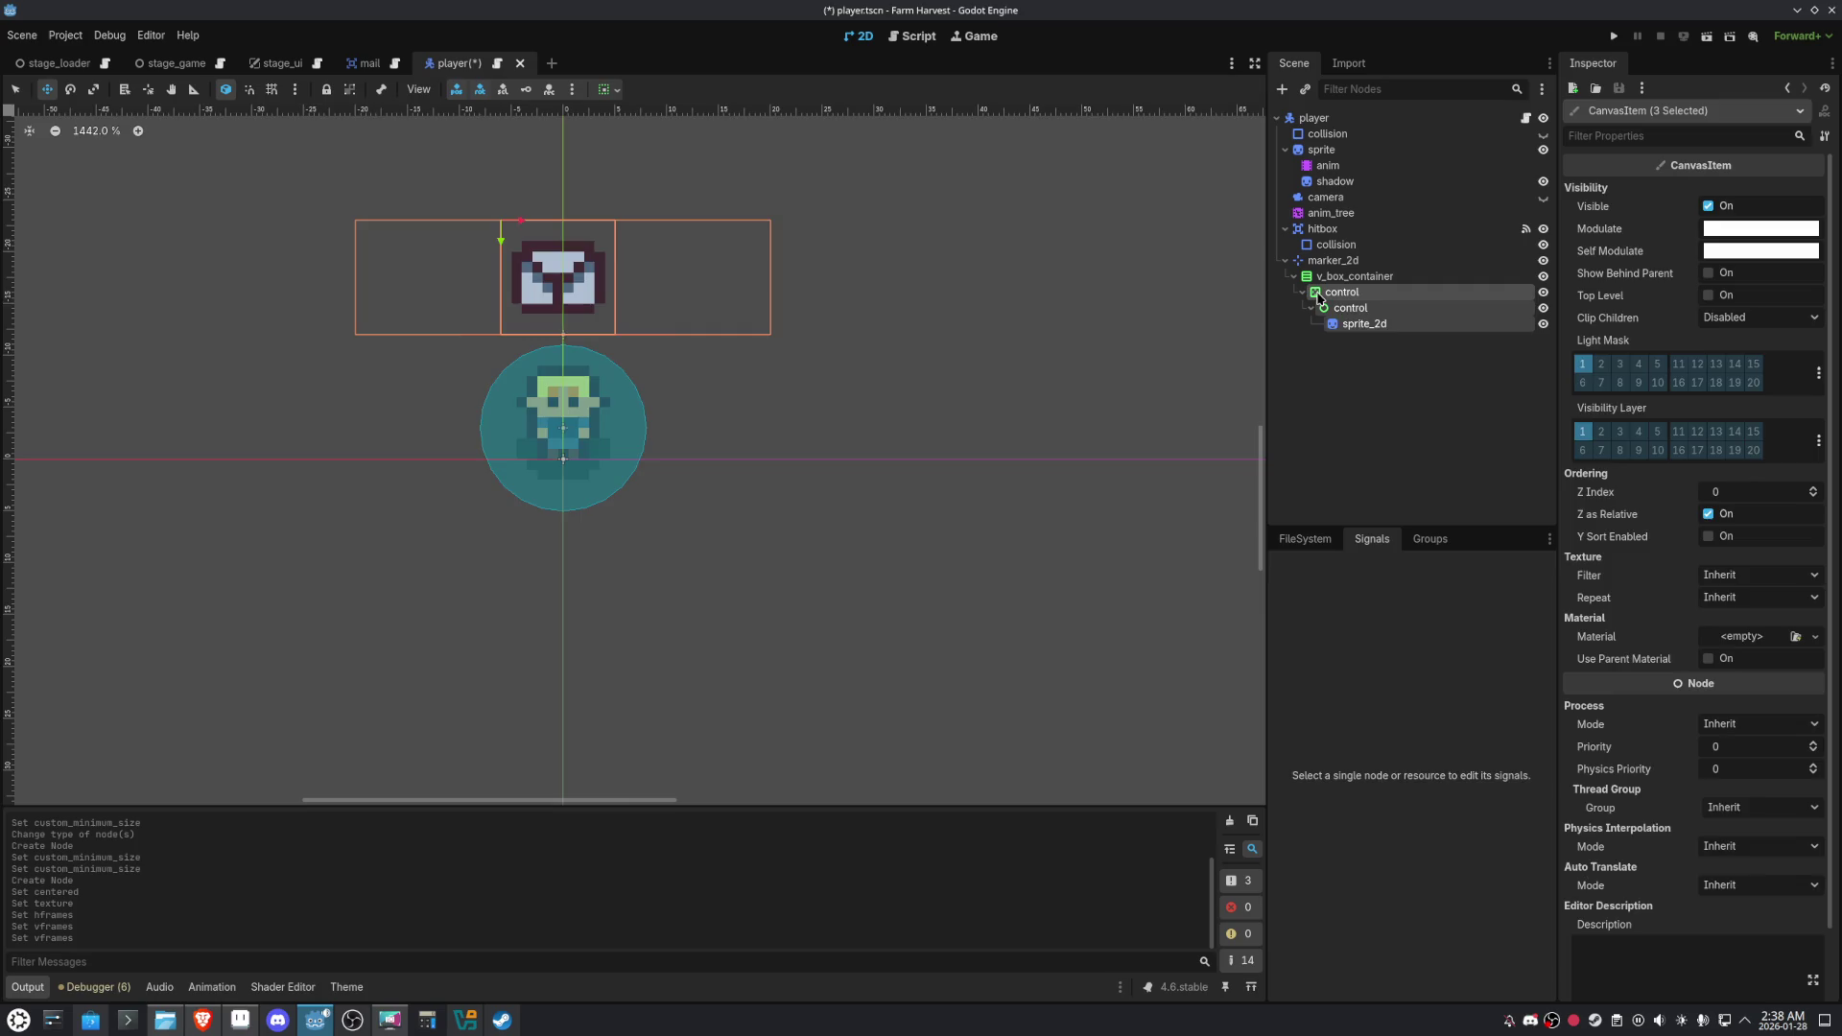
left_click(1345, 309)
left_click(1345, 327)
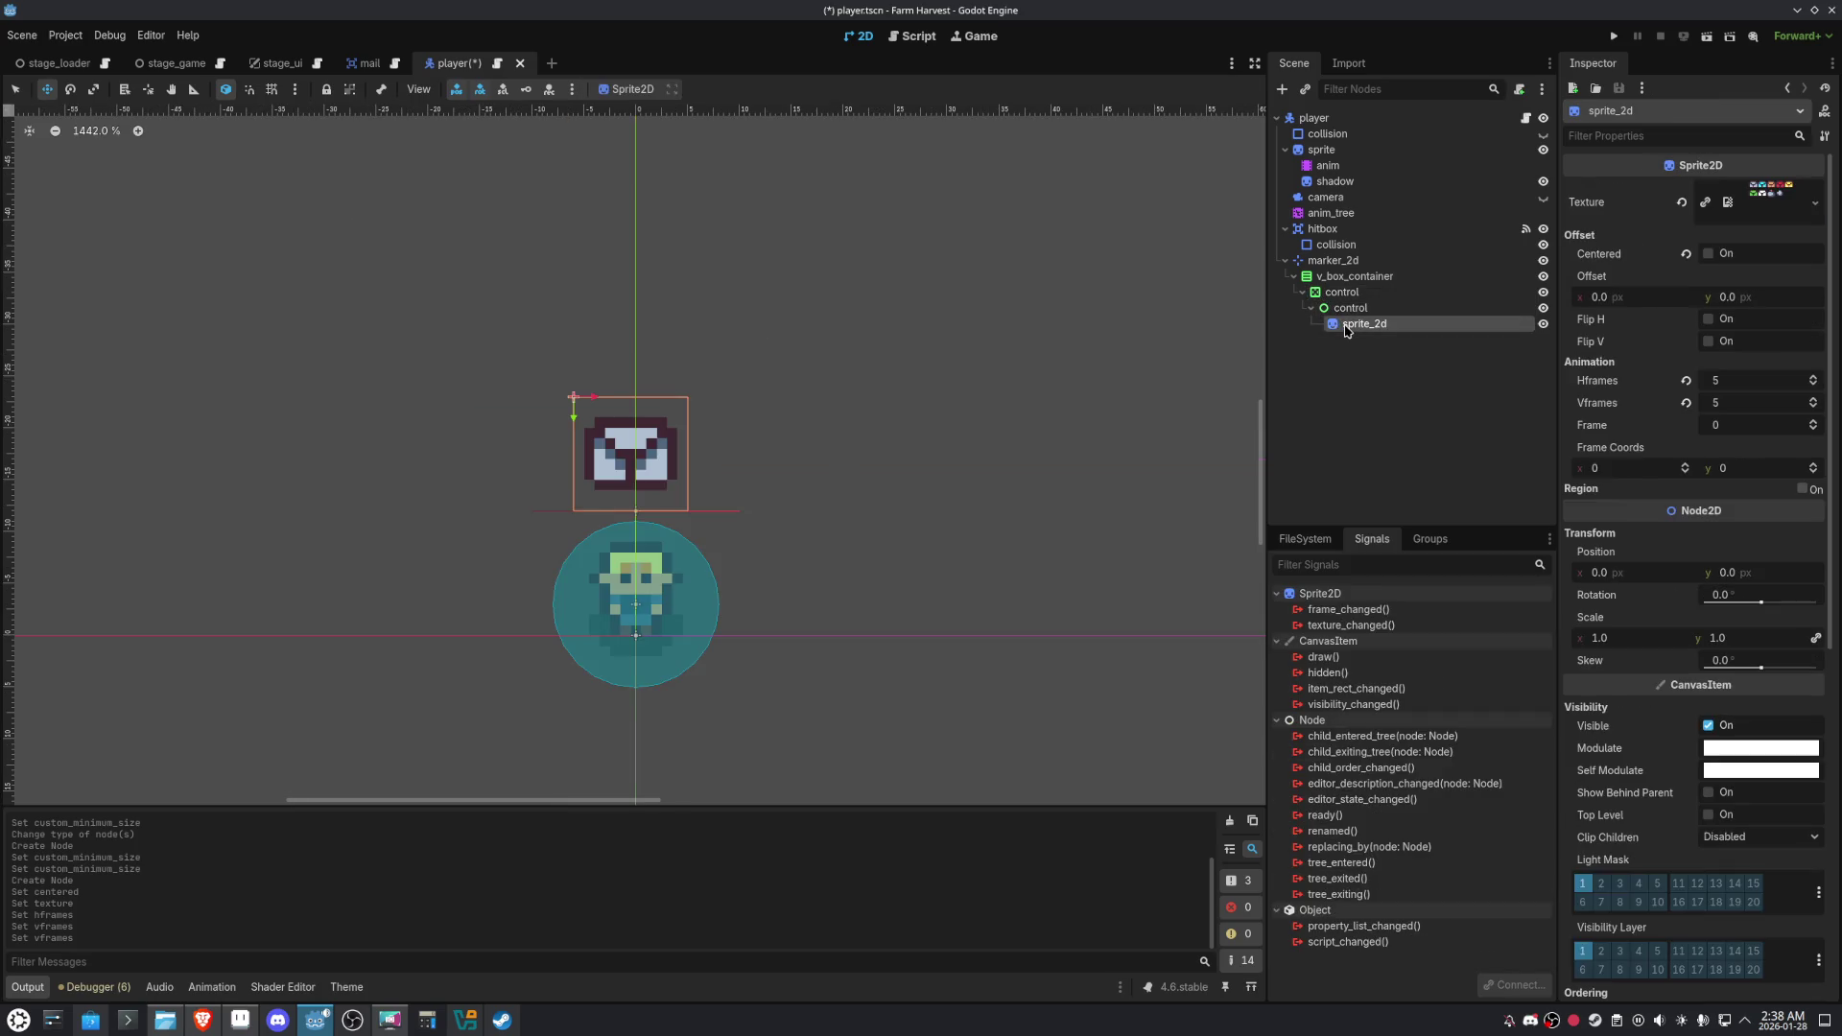
left_click(1302, 292)
left_click(1342, 293)
left_click(351, 89)
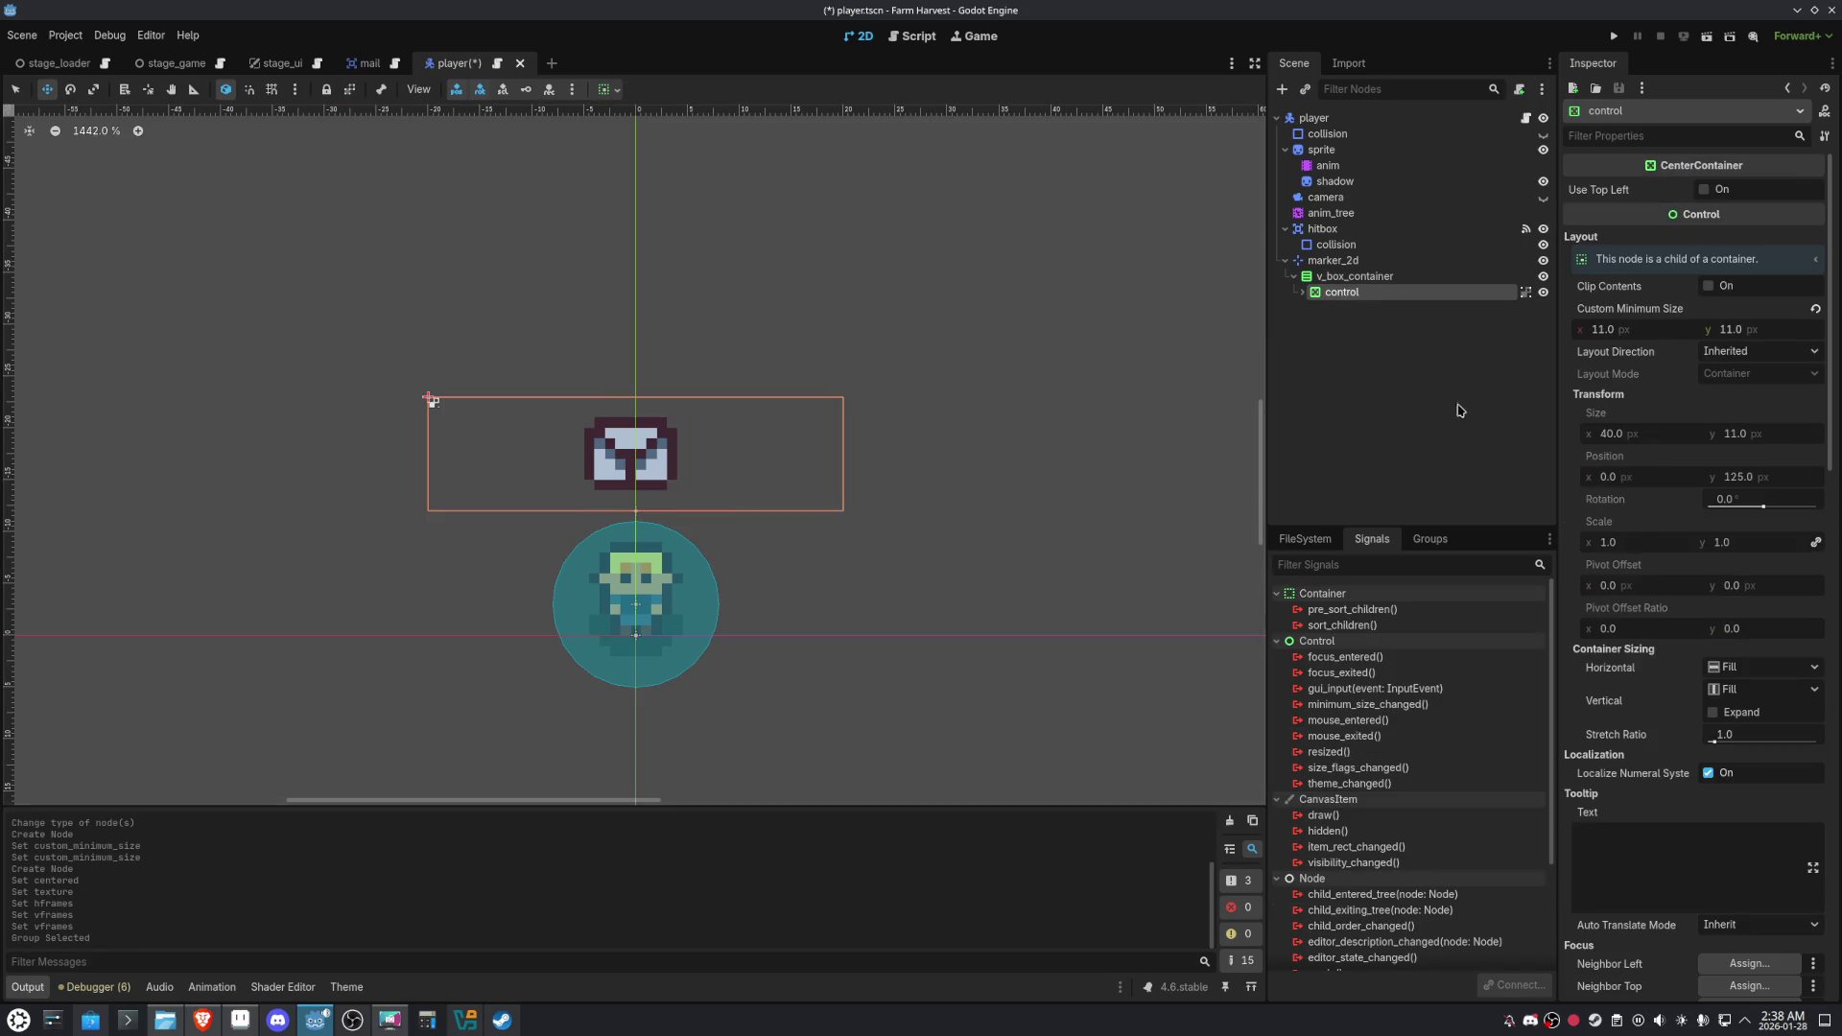
Step: Duplicate the mail slot control so the container holds control through control4
key("ctrl+d")
key("ctrl+d")
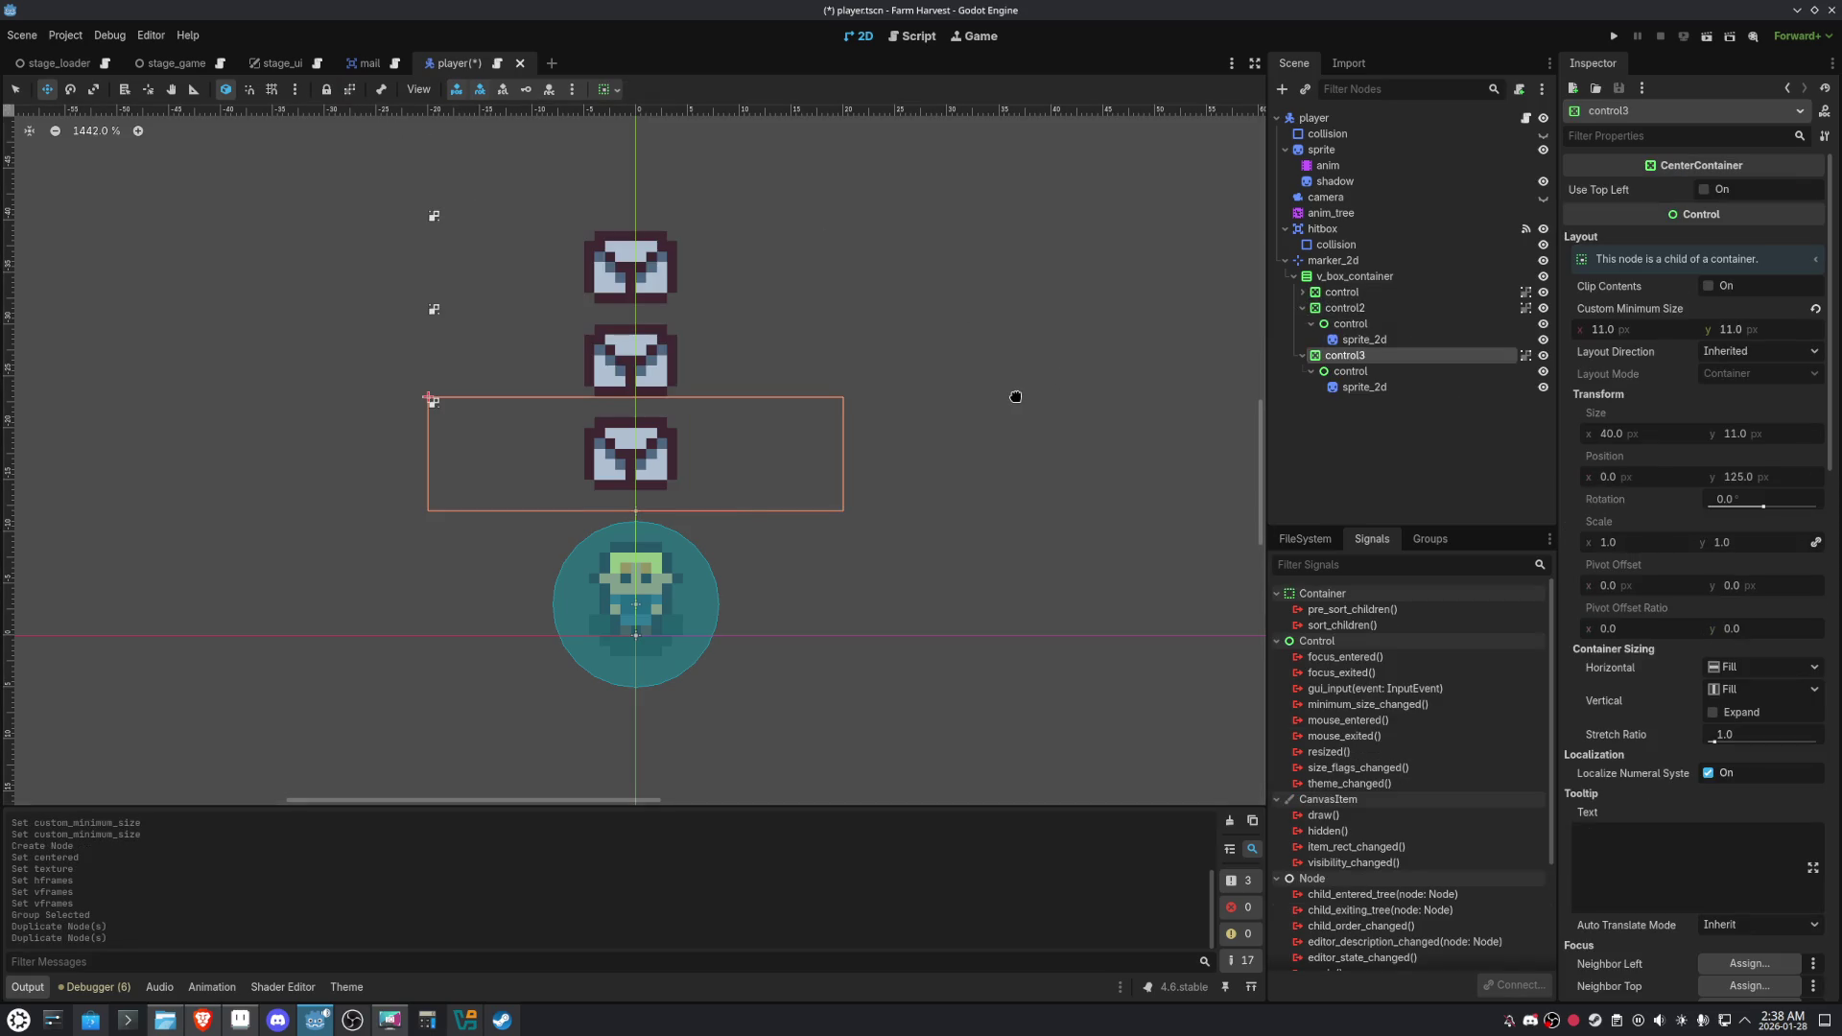
key("ctrl+d")
scroll(1016, 397, "down", 3)
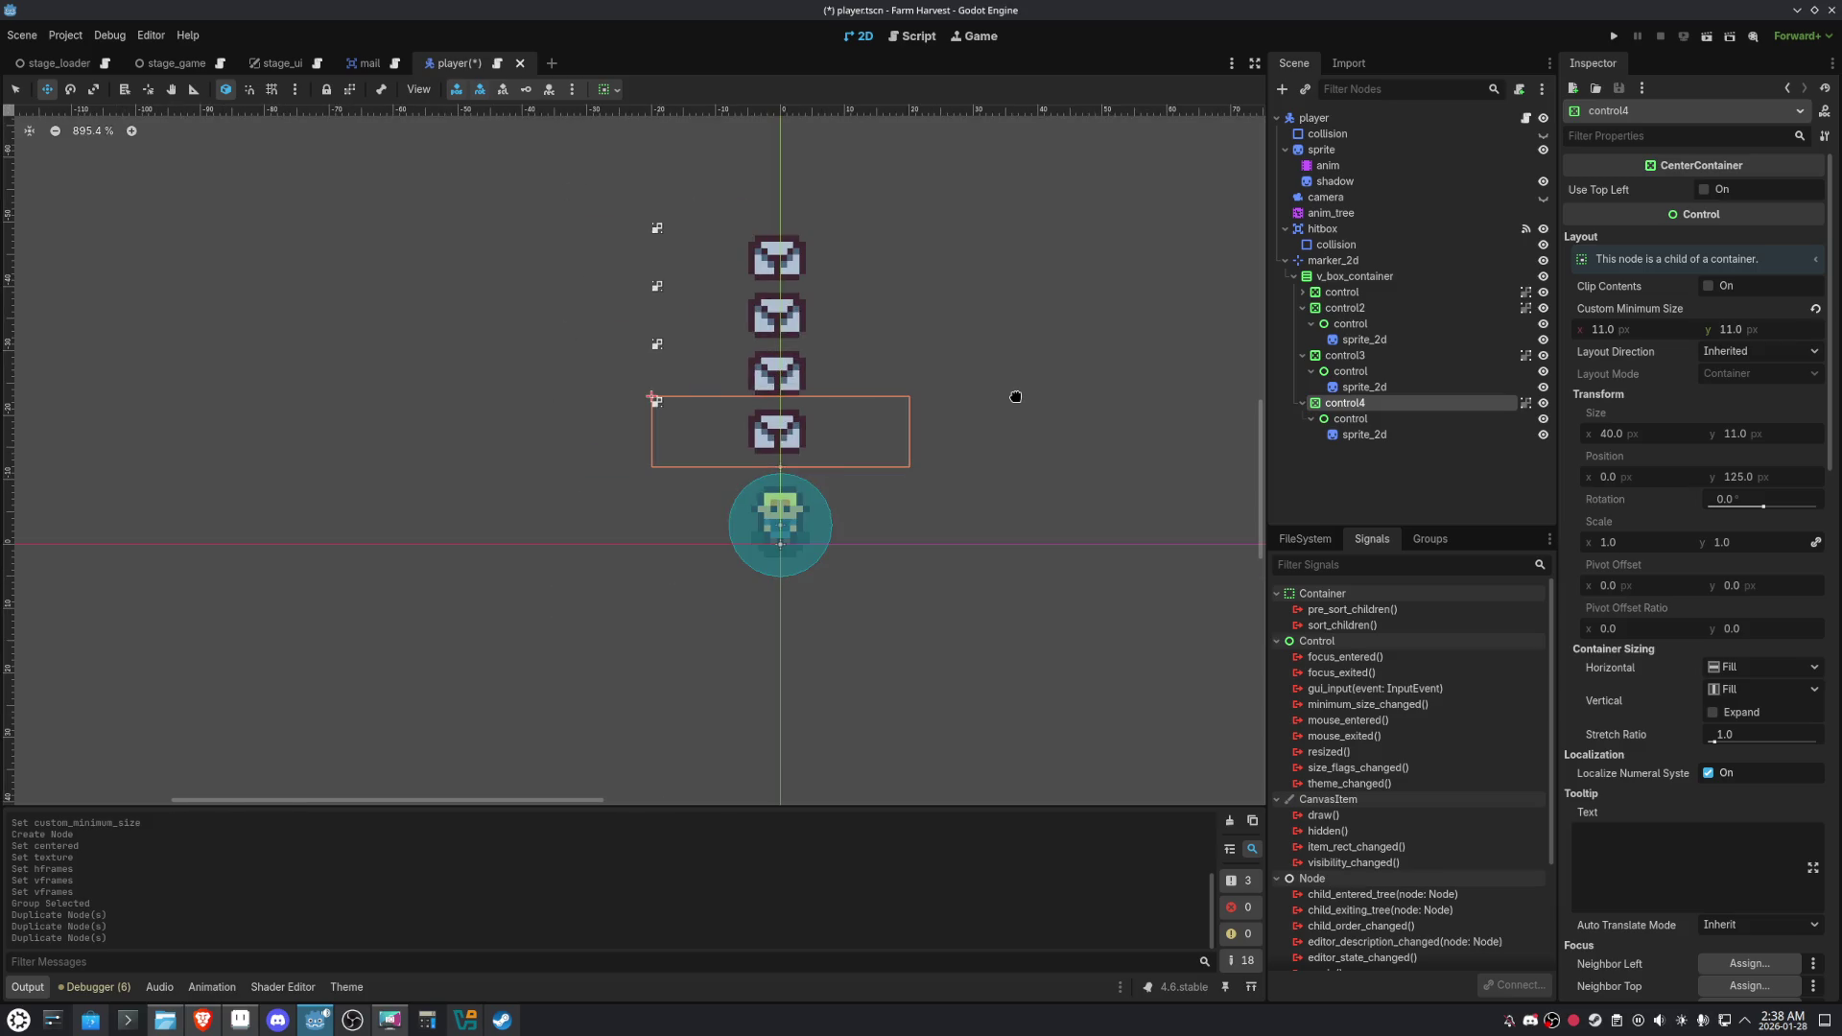
Step: Lower v_box_container's separation override to -8 and collapse control2–control4 in the tree
left_click(1353, 276)
scroll(1727, 767, "down", 10)
left_click(1813, 866)
left_click(1814, 866)
left_click(1814, 868)
left_click(1814, 869)
left_click(1814, 868)
left_click(1814, 869)
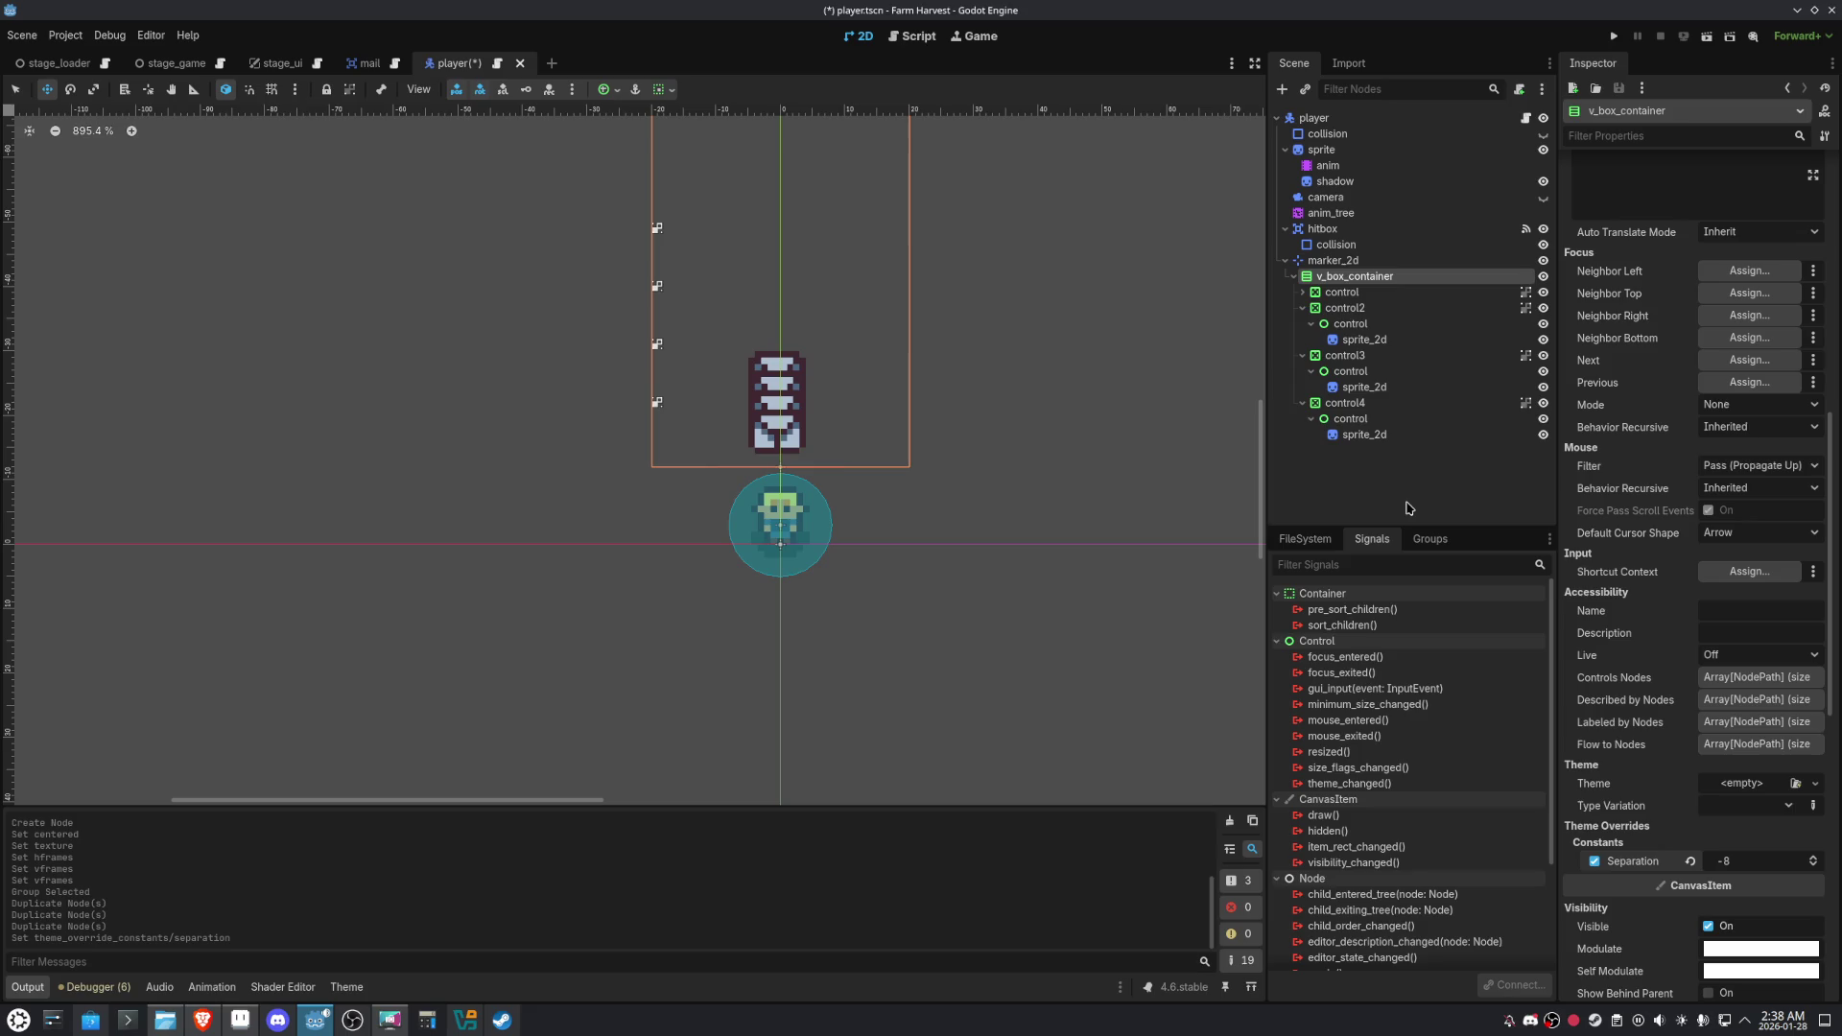
left_click(1302, 308)
left_click(1302, 323)
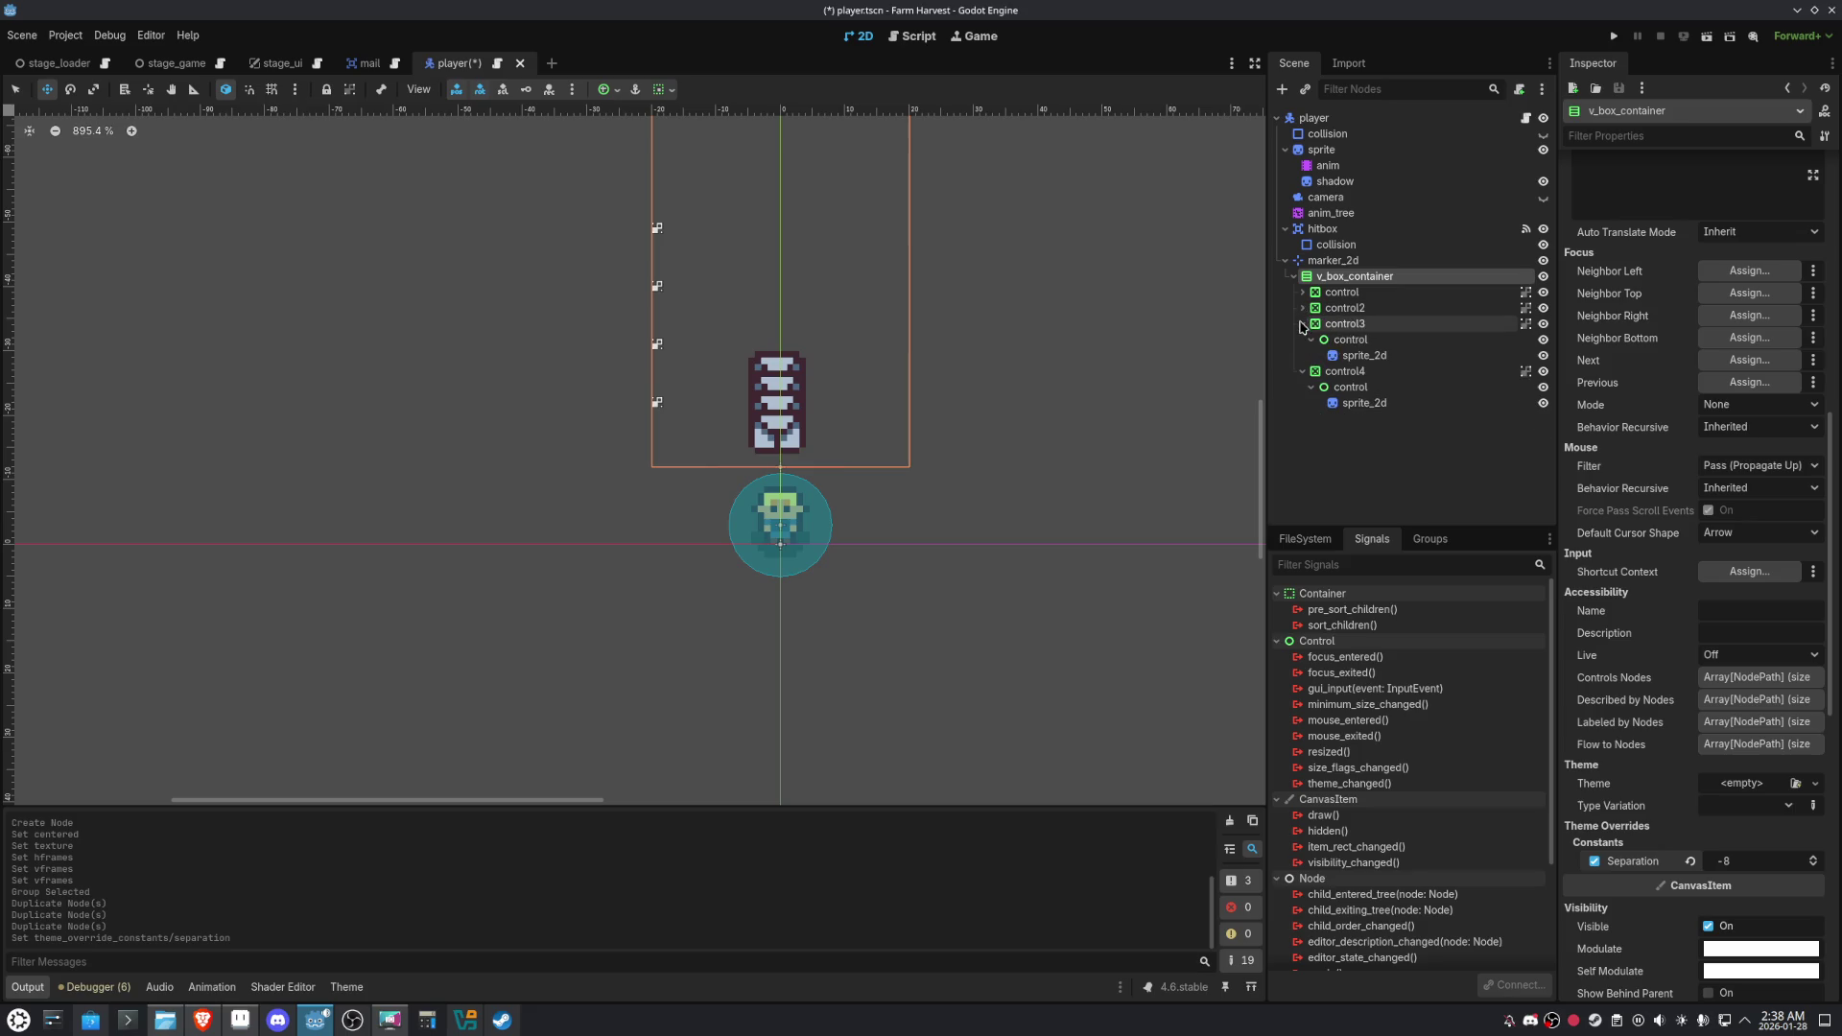
left_click(1301, 340)
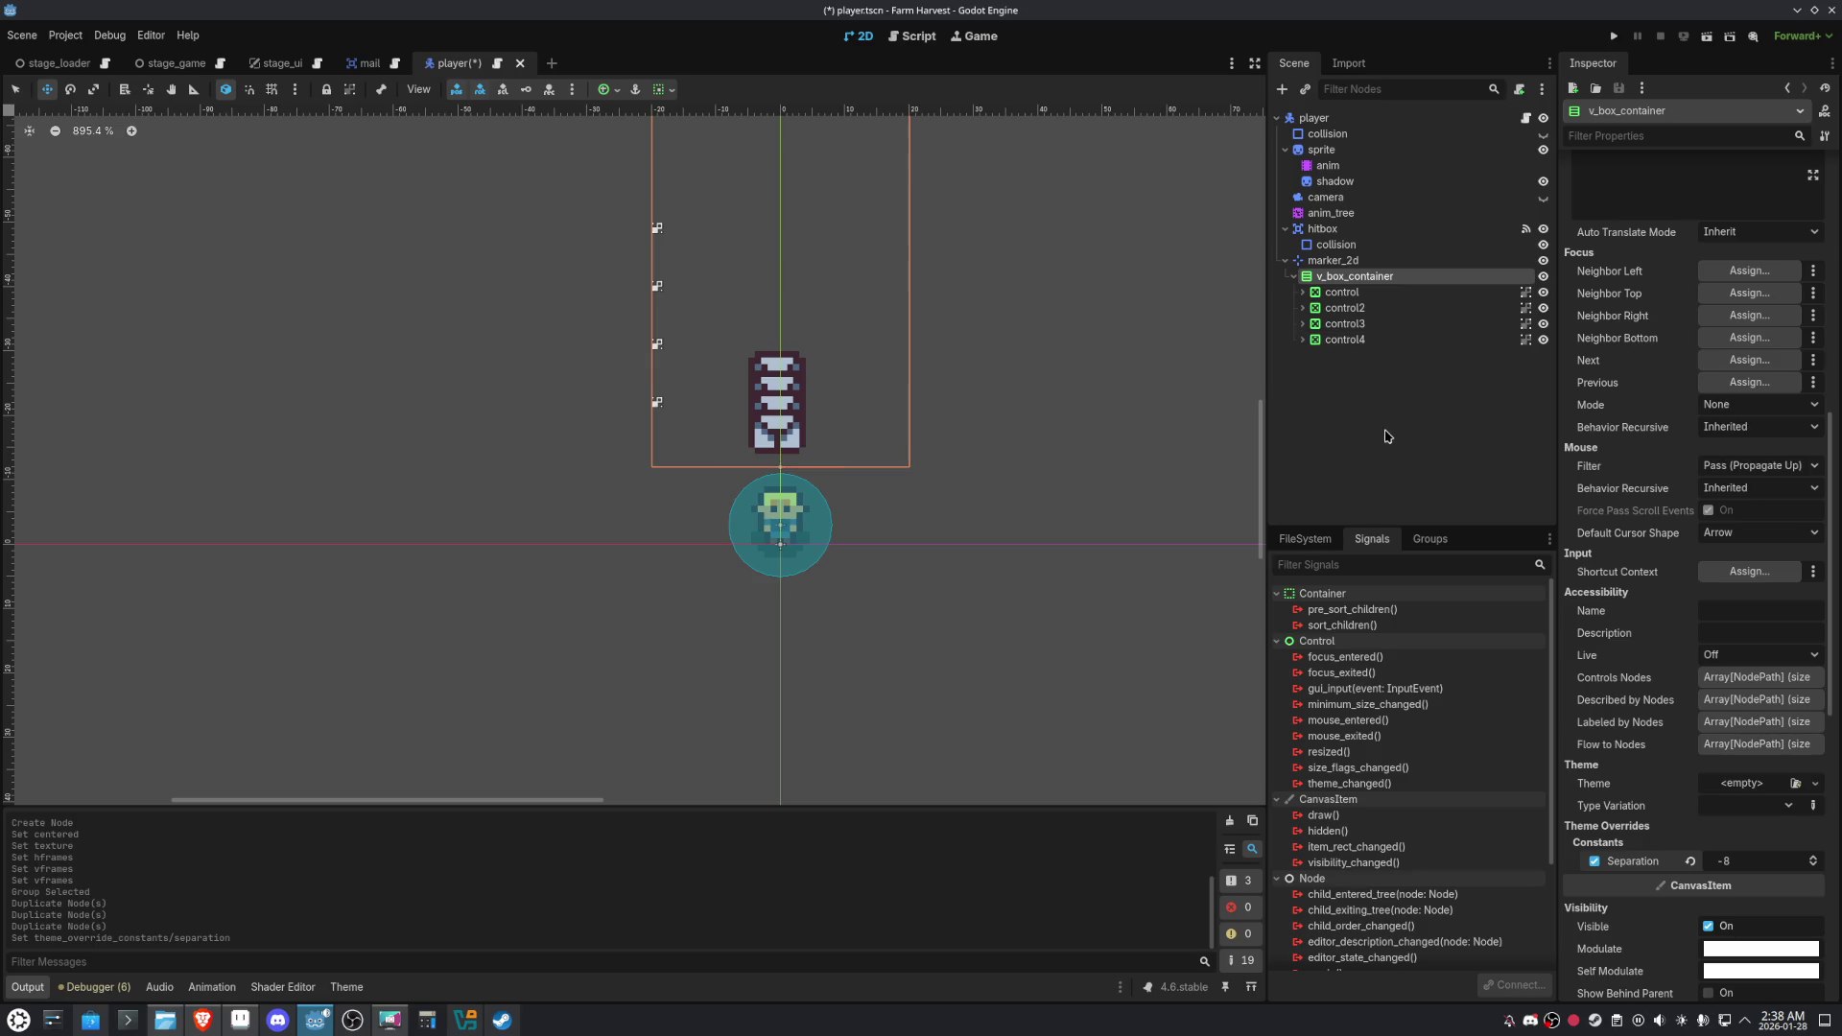
scroll(874, 462, "up", 3)
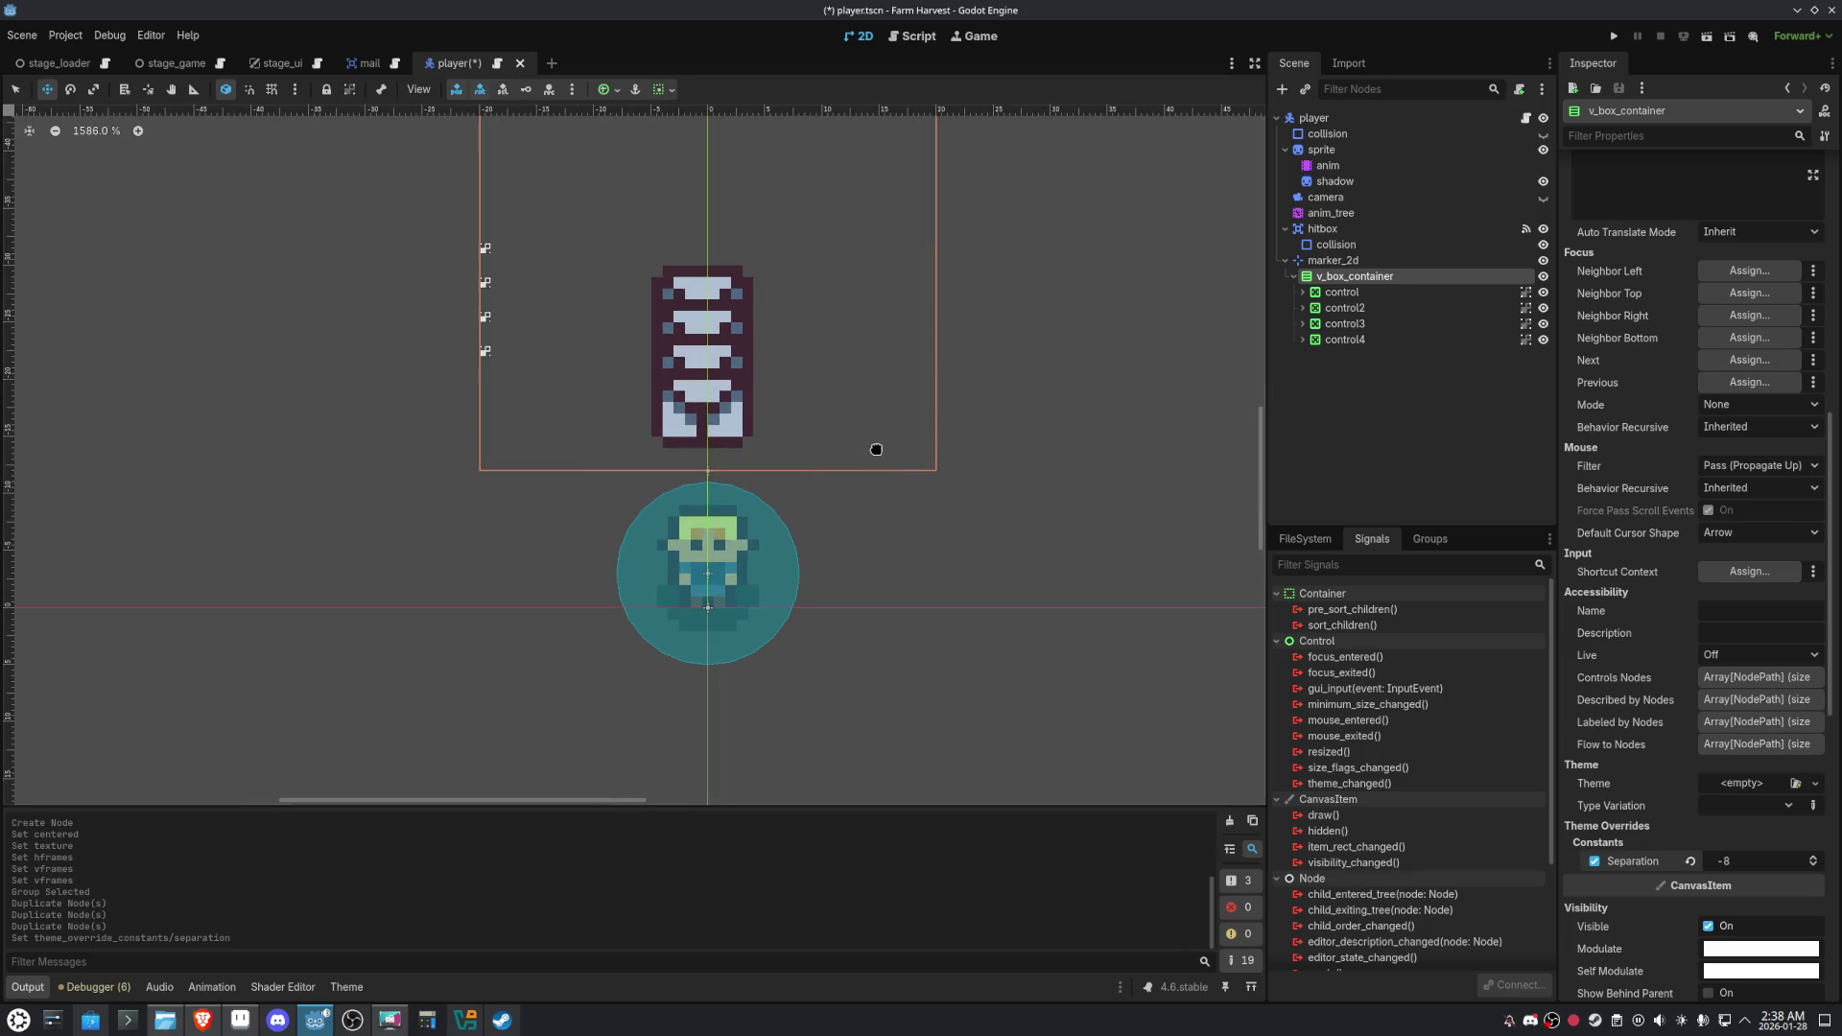
Step: Try Show Behind Parent on control4 and all four slots, revert it, and save
left_click(1312, 294)
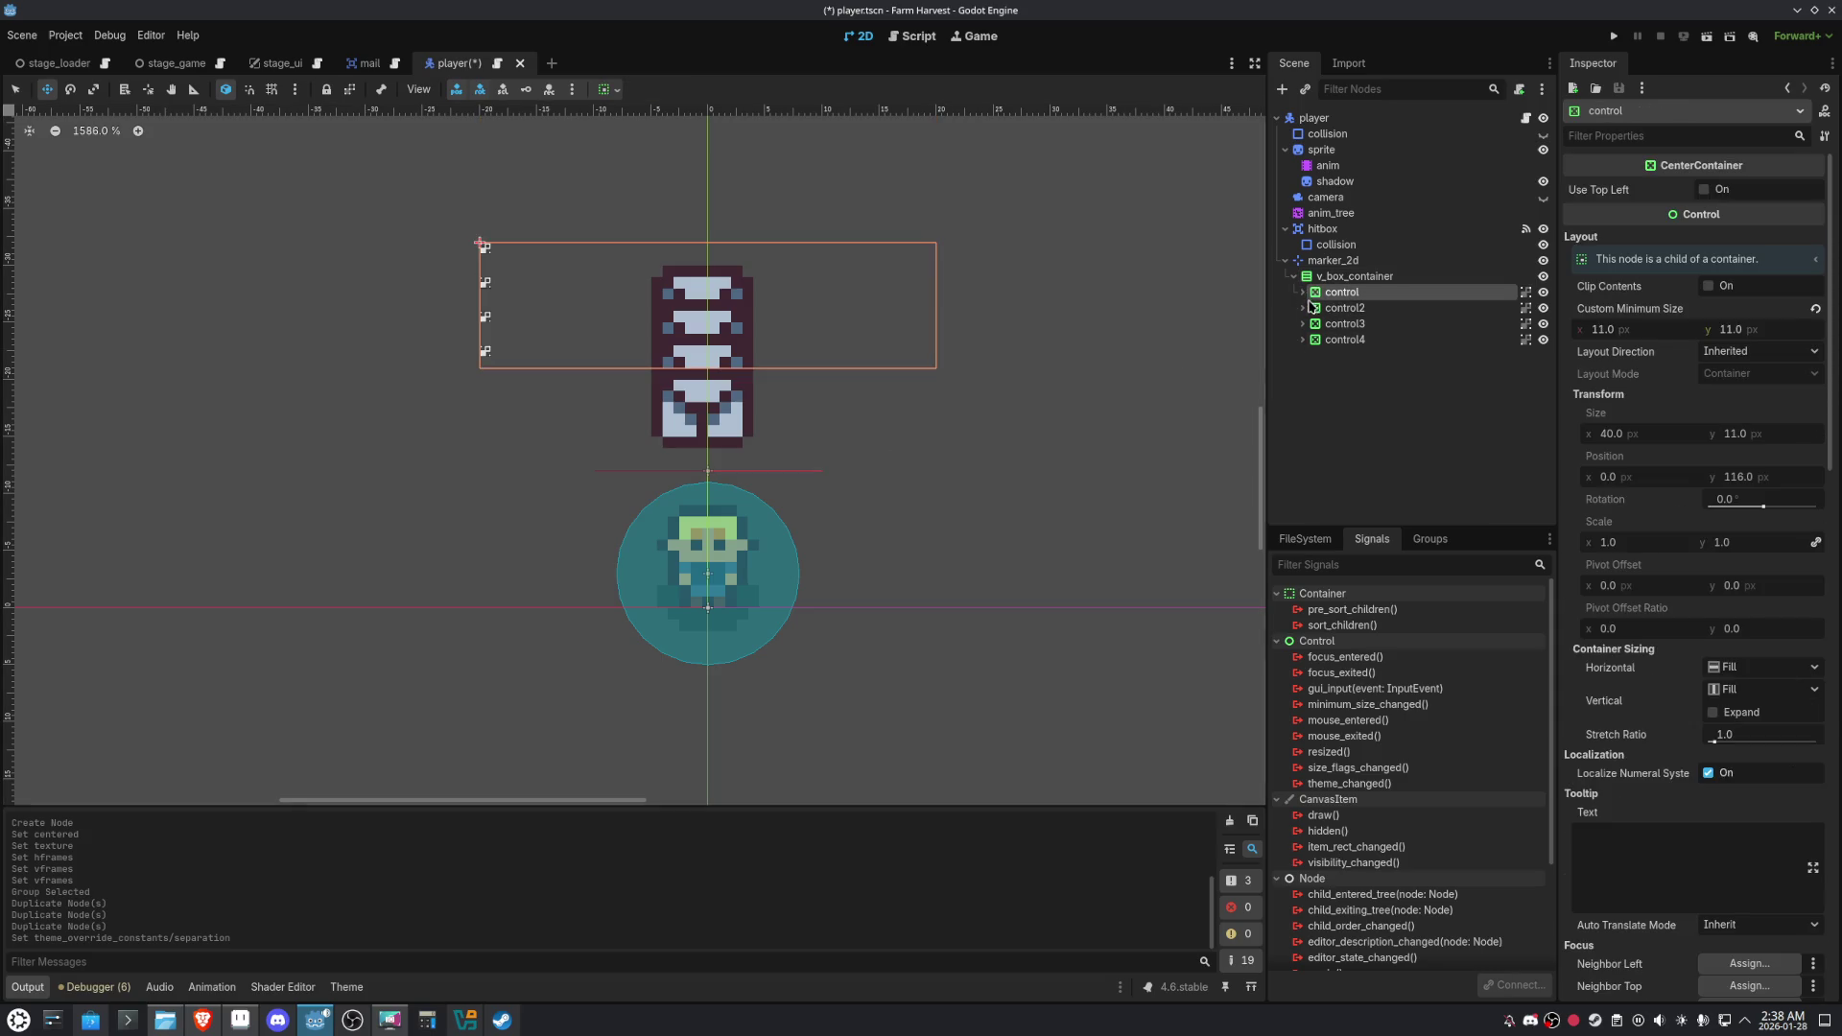
left_click(1313, 308)
left_click(1315, 340)
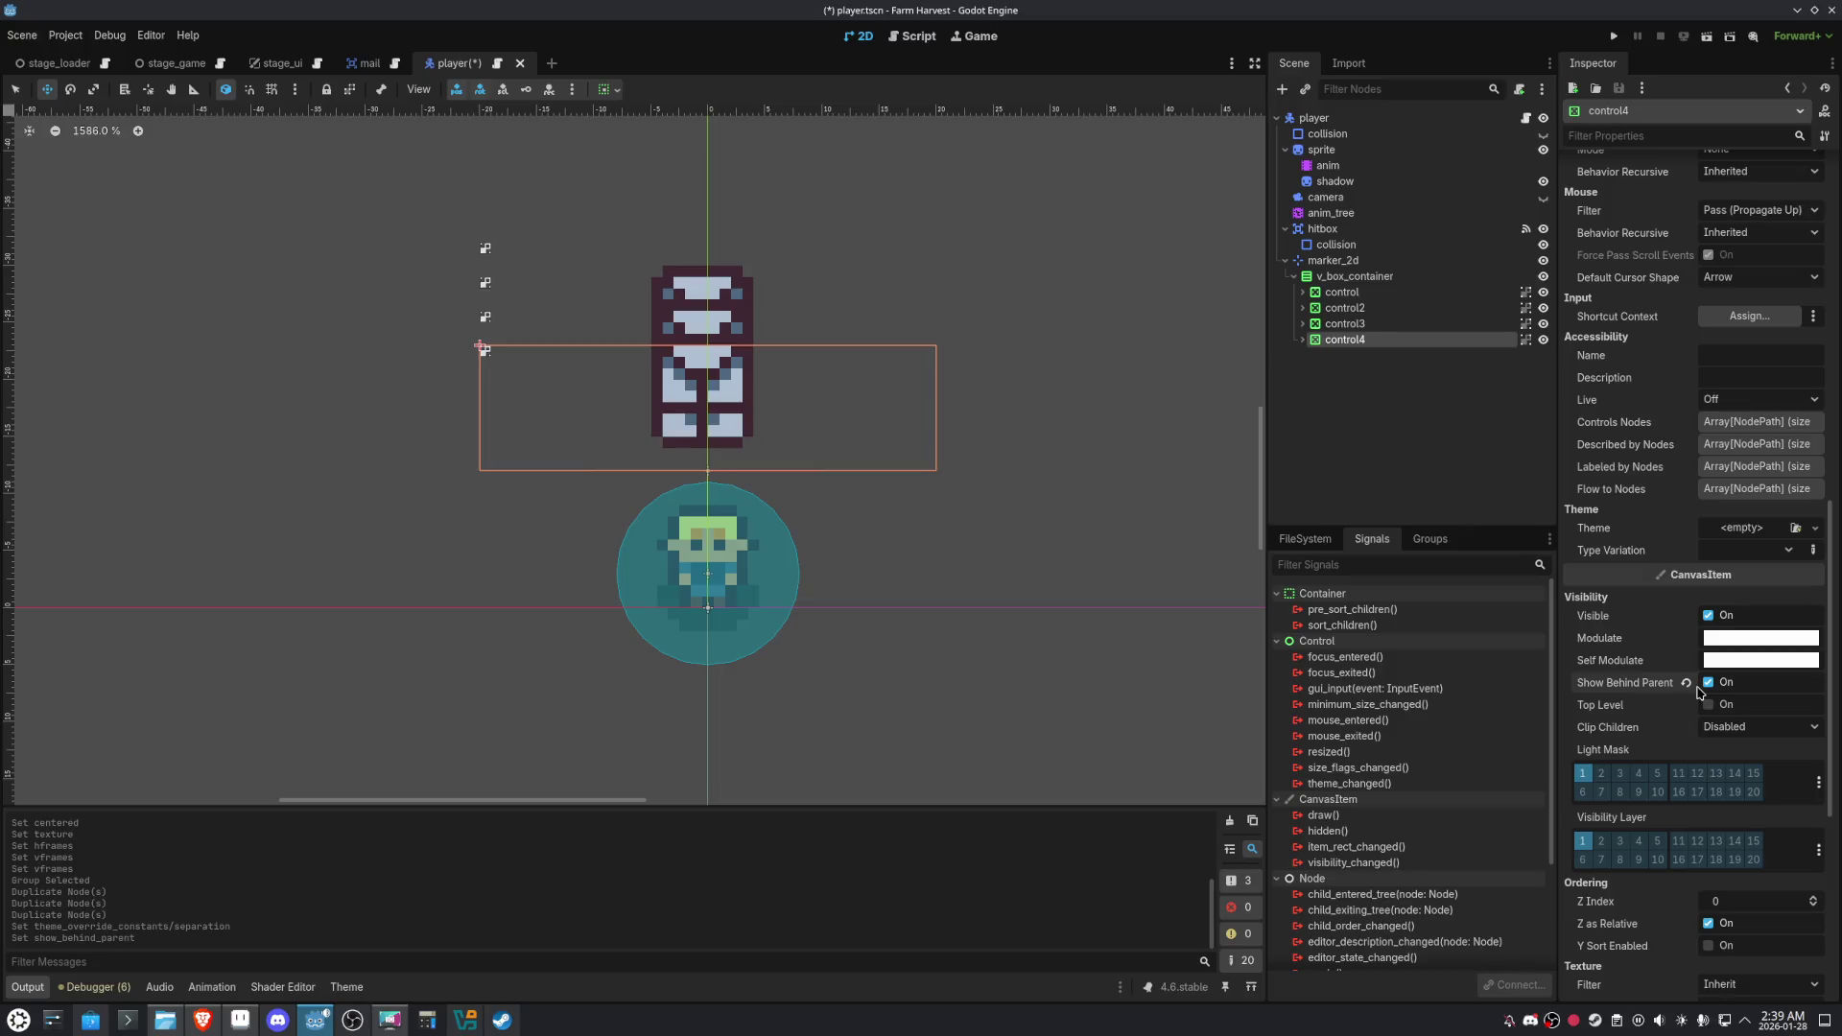
left_click(1709, 683)
left_click(1709, 682)
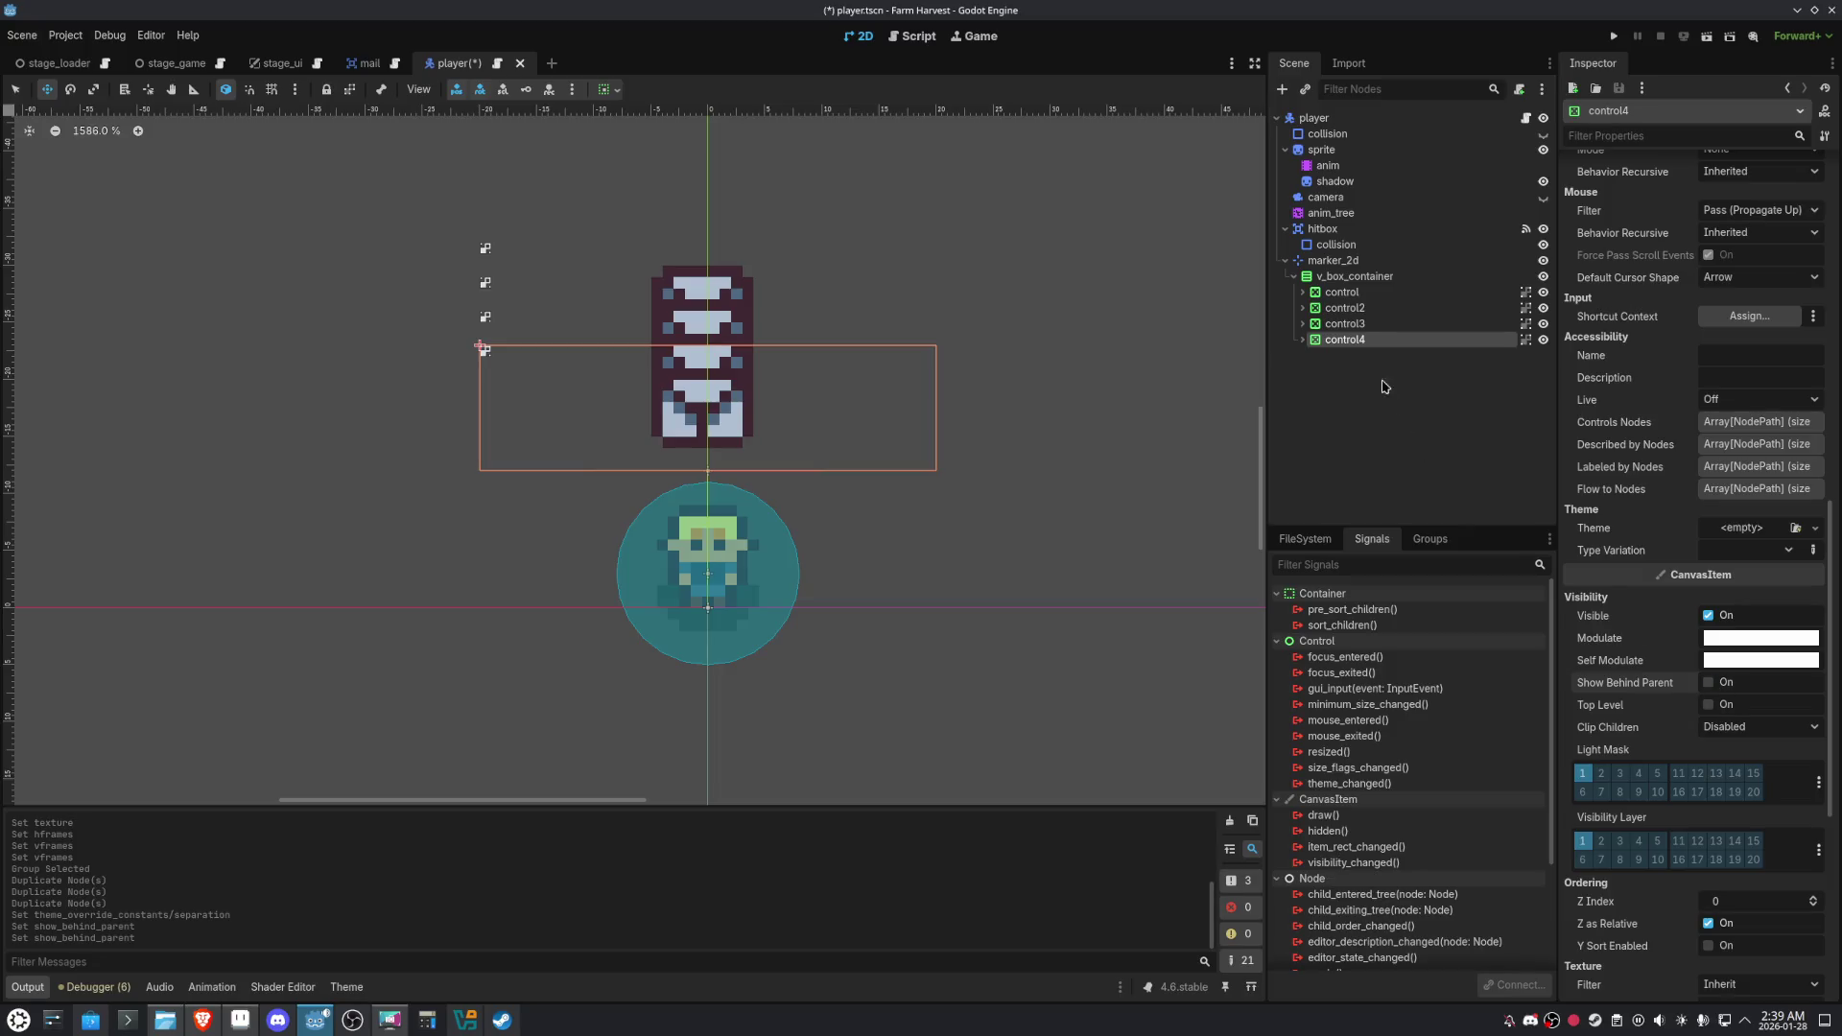
left_click(1342, 291, "shift")
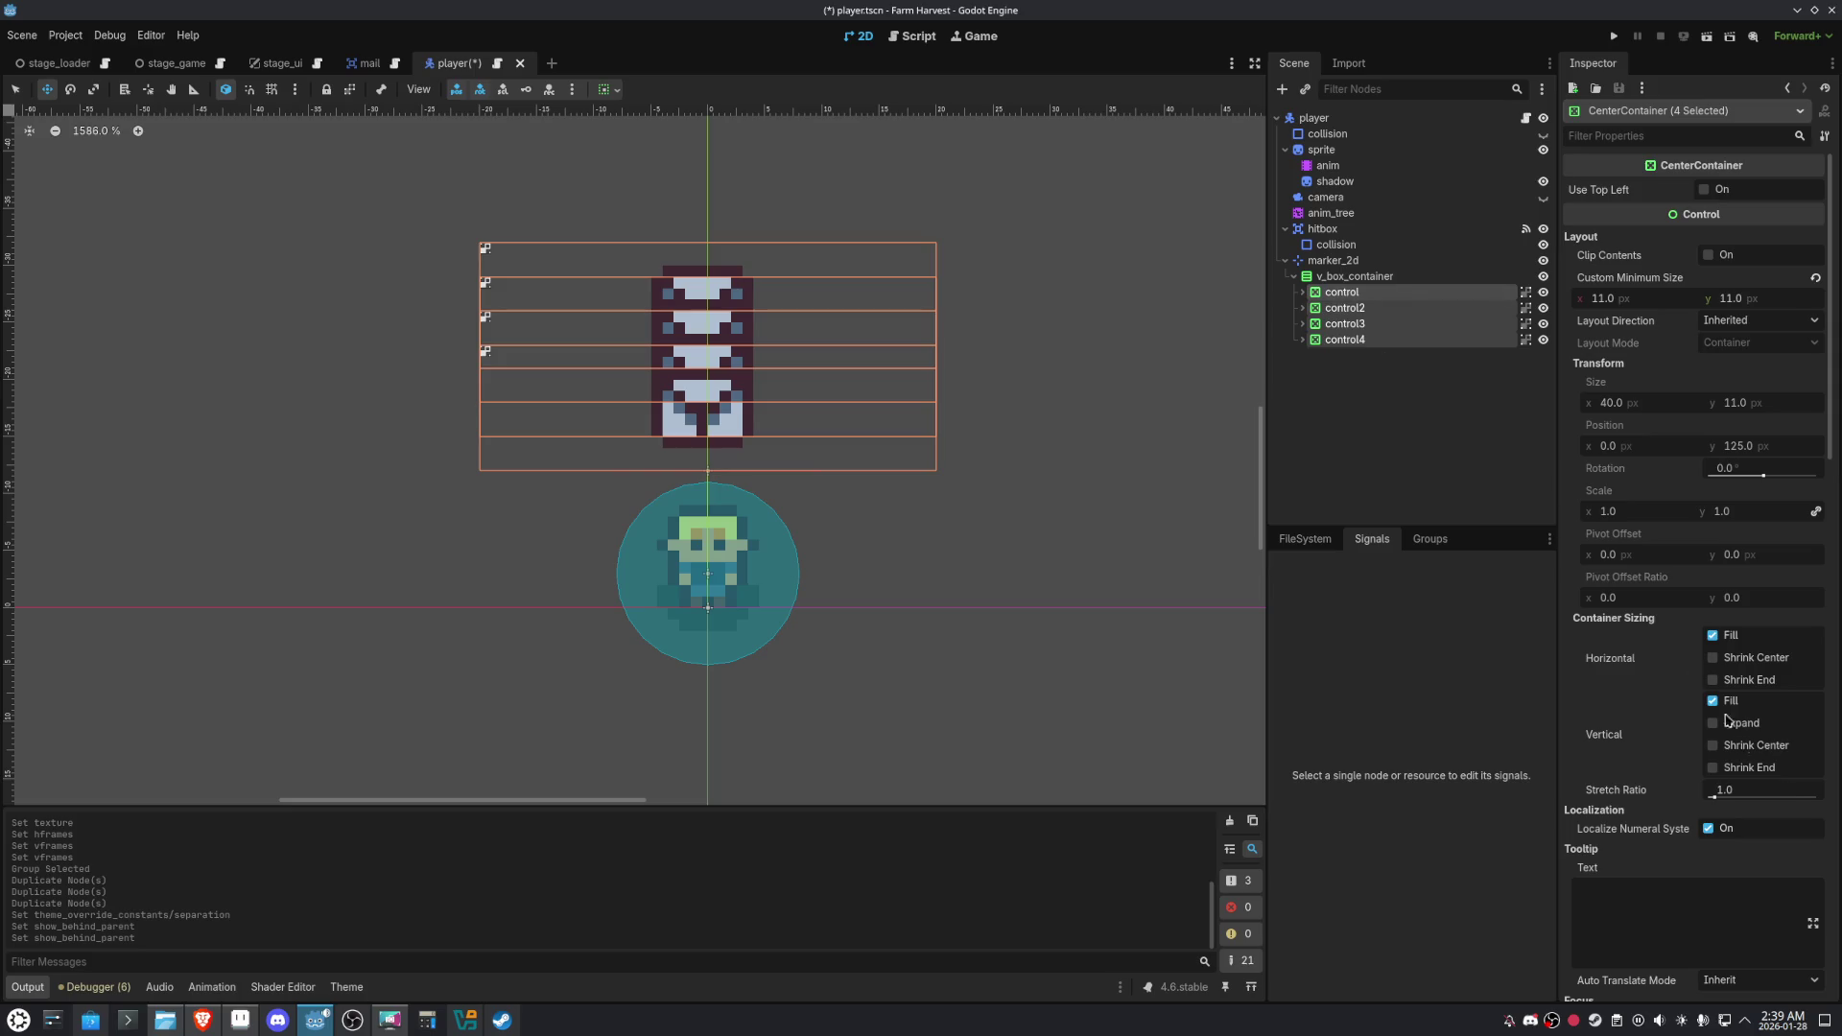
scroll(1790, 793, "down", 6)
scroll(1790, 794, "down", 4)
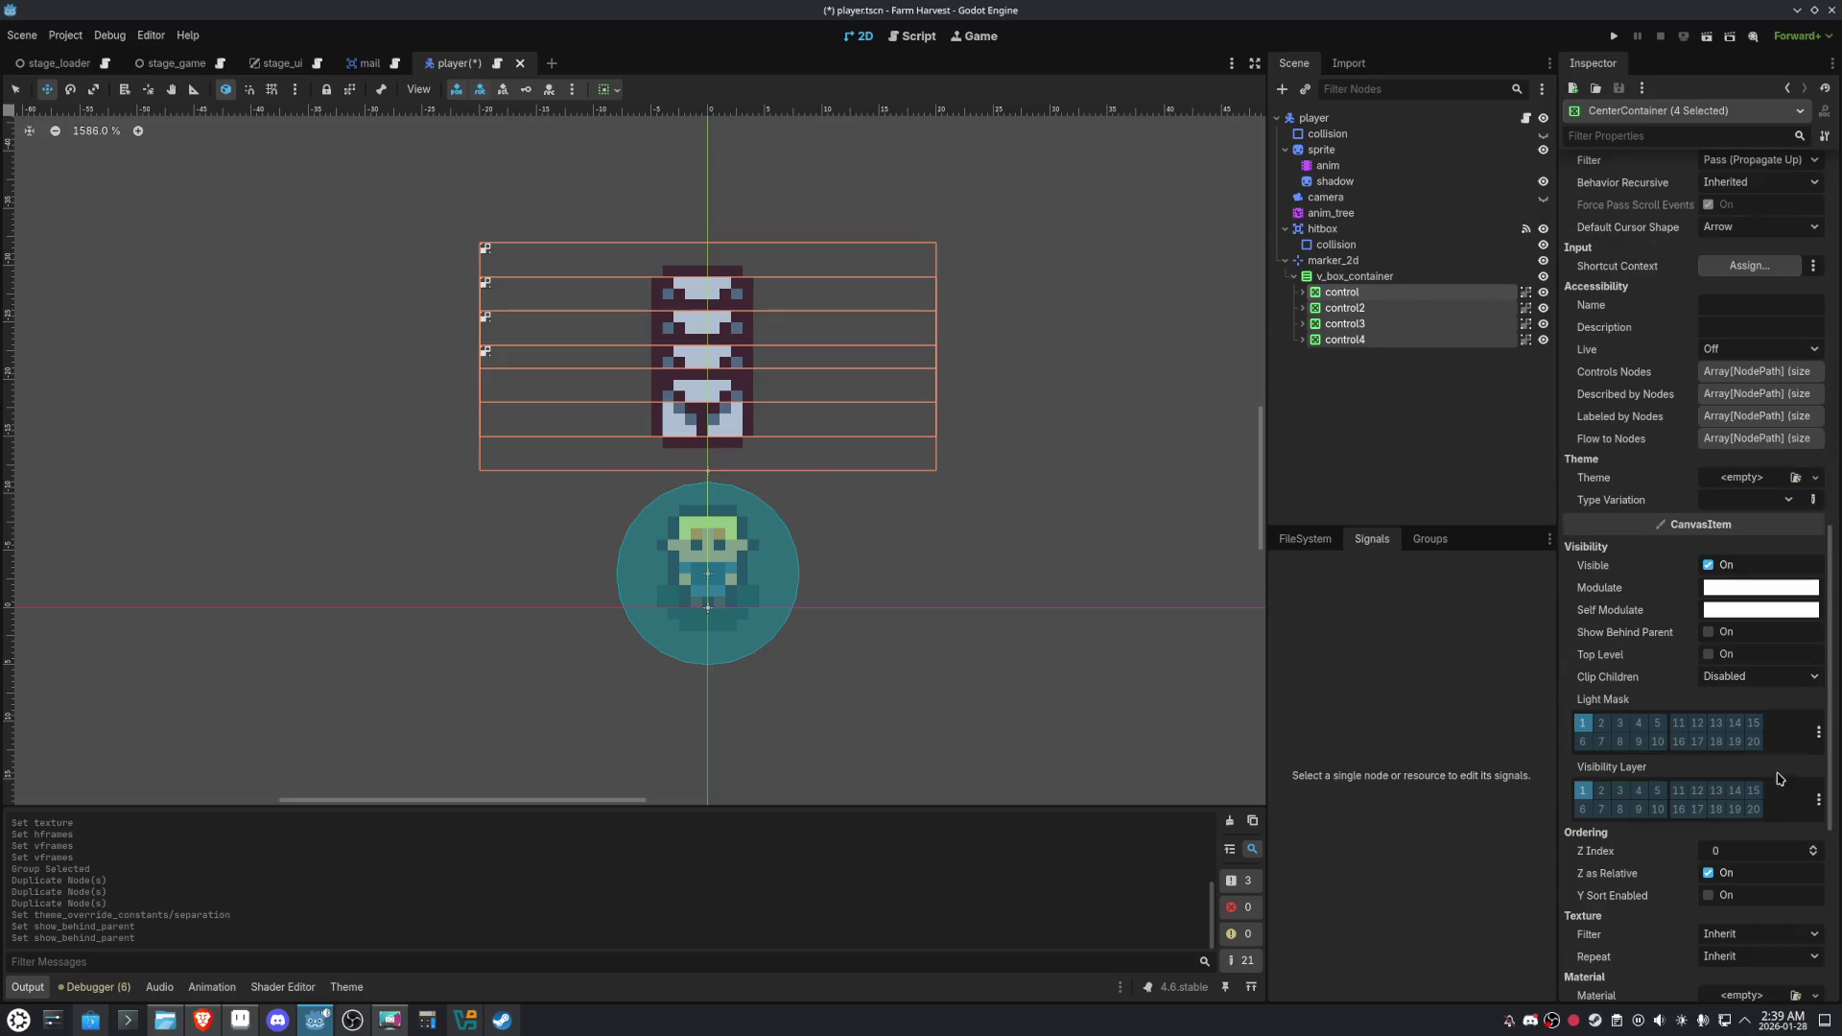
left_click(1710, 634)
left_click(1710, 633)
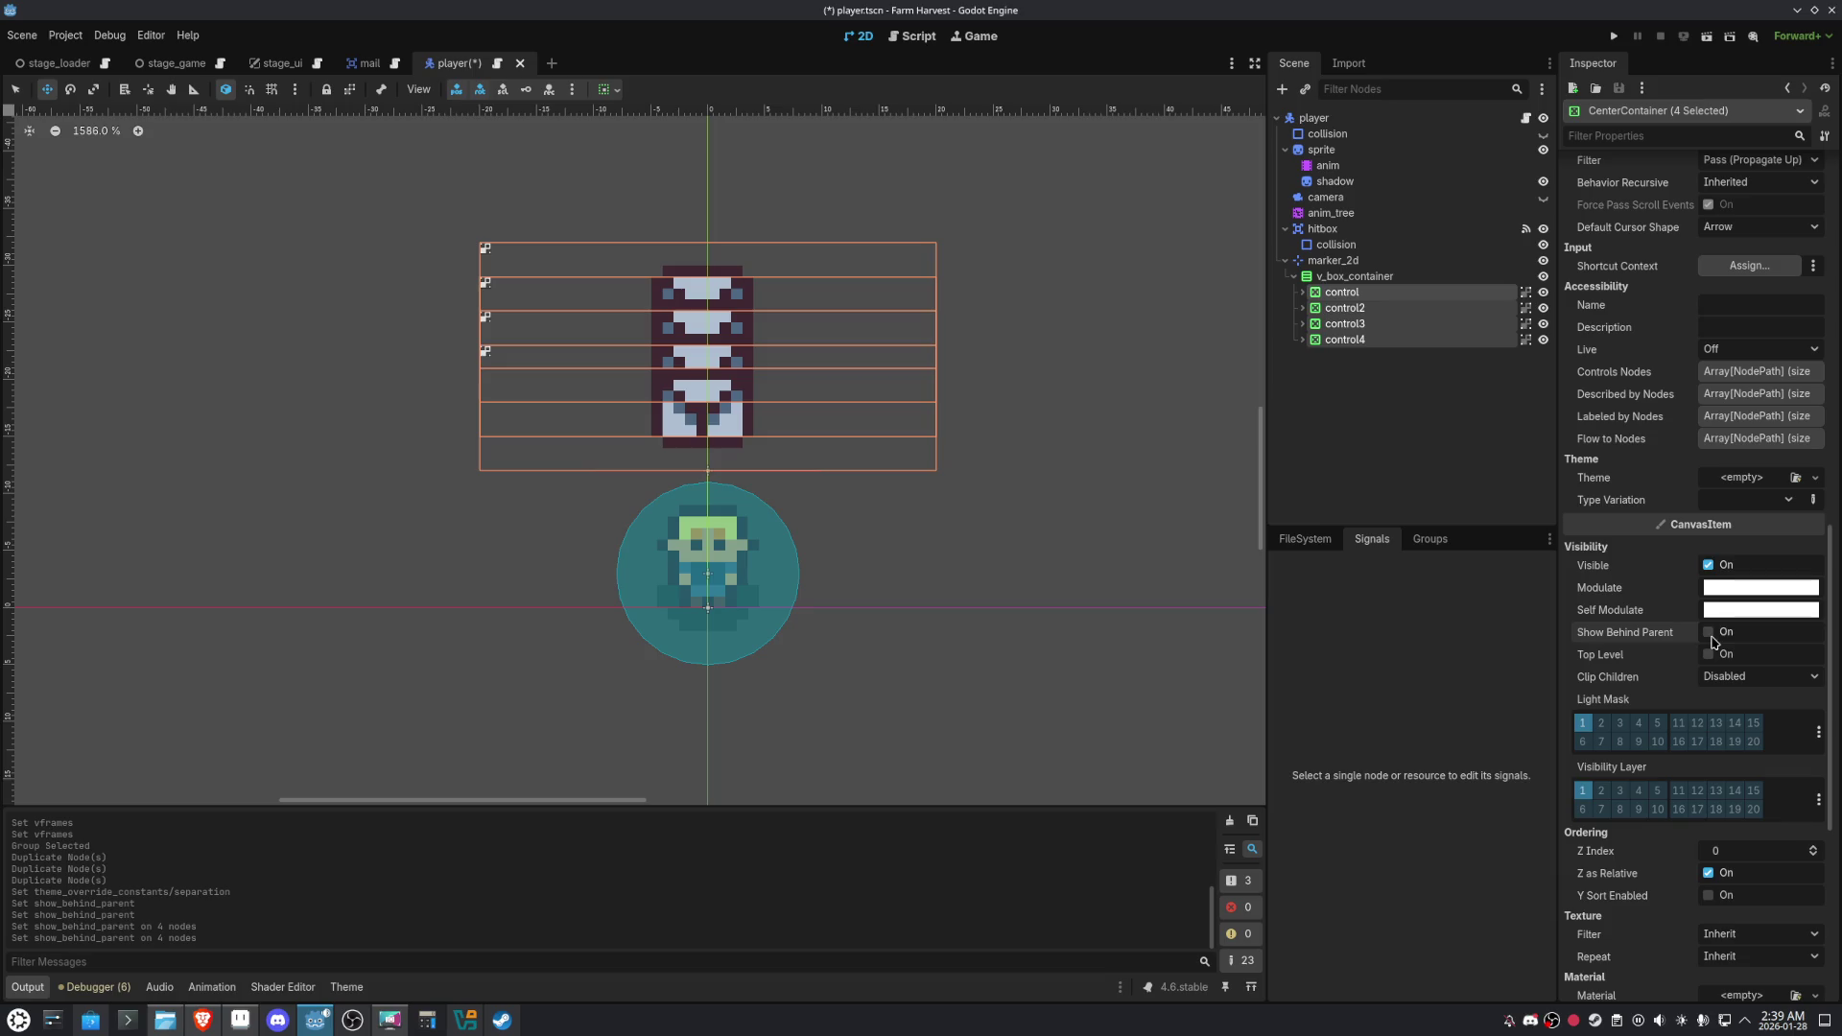
key("ctrl+s")
Step: Toggle Top Level on and off for the slots, then move marker_2d down 4 px
left_click(1710, 656)
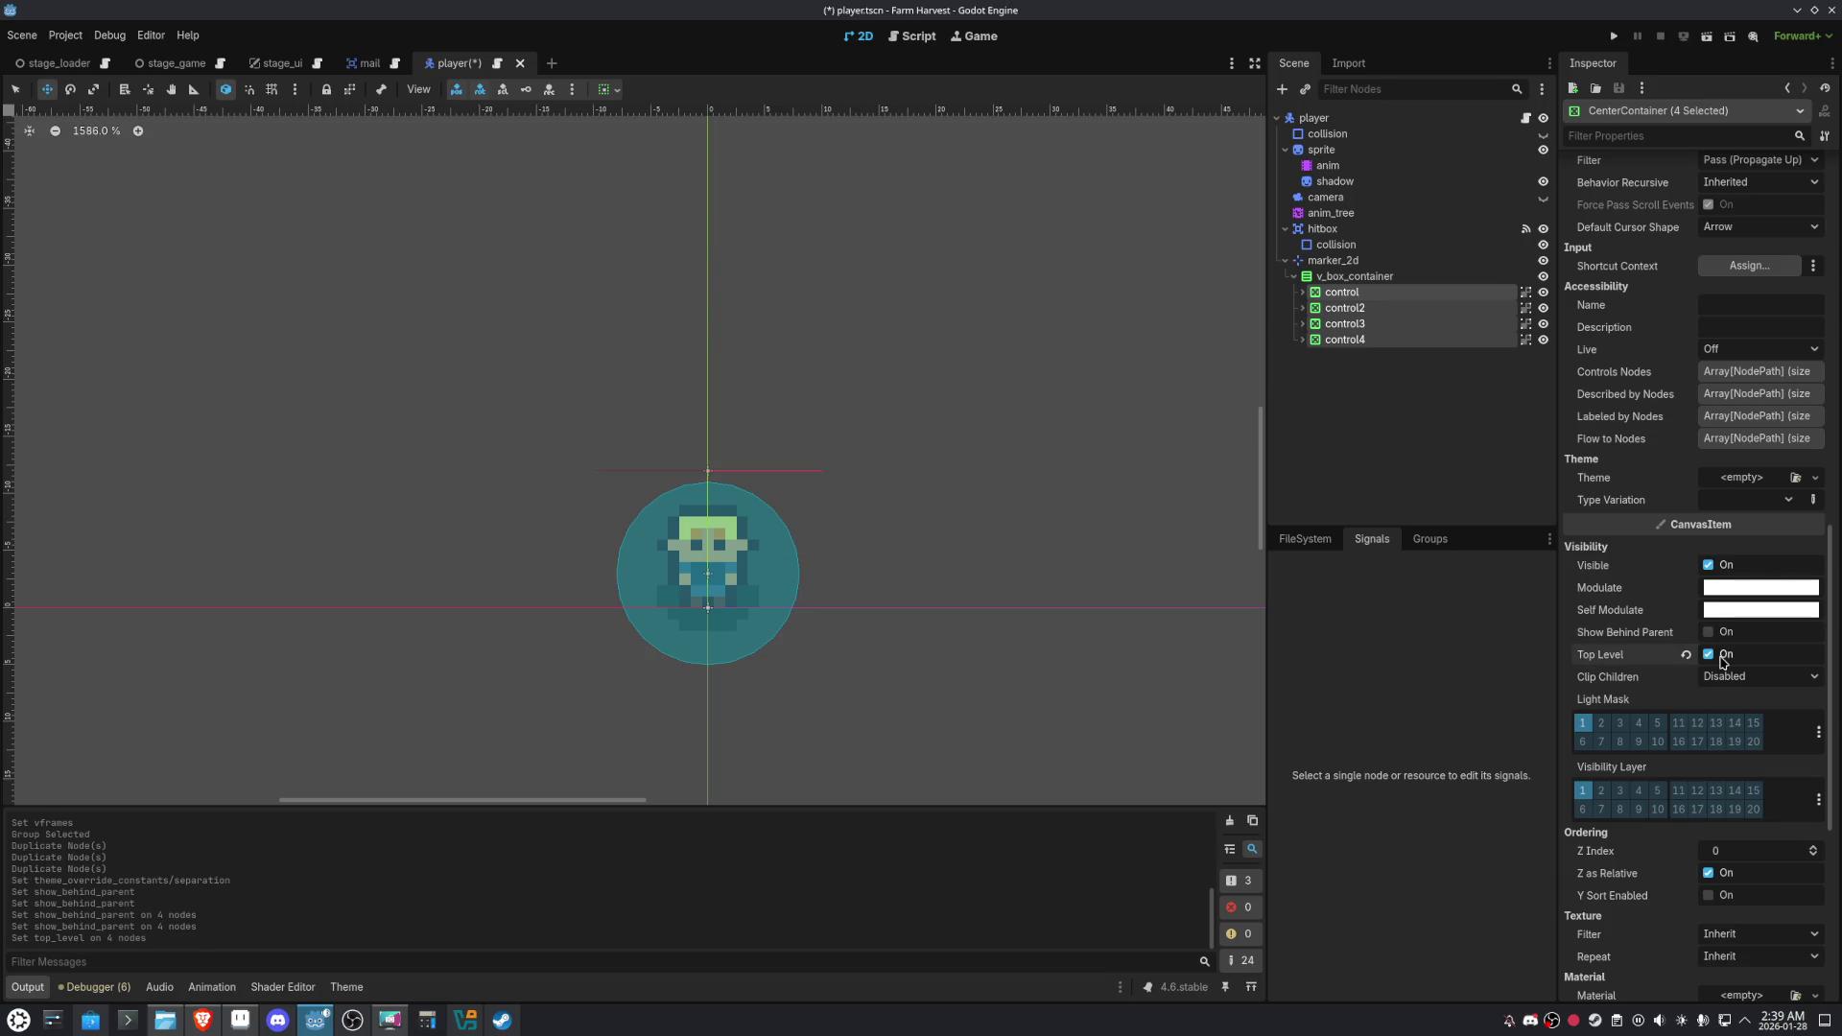
left_click(1722, 659)
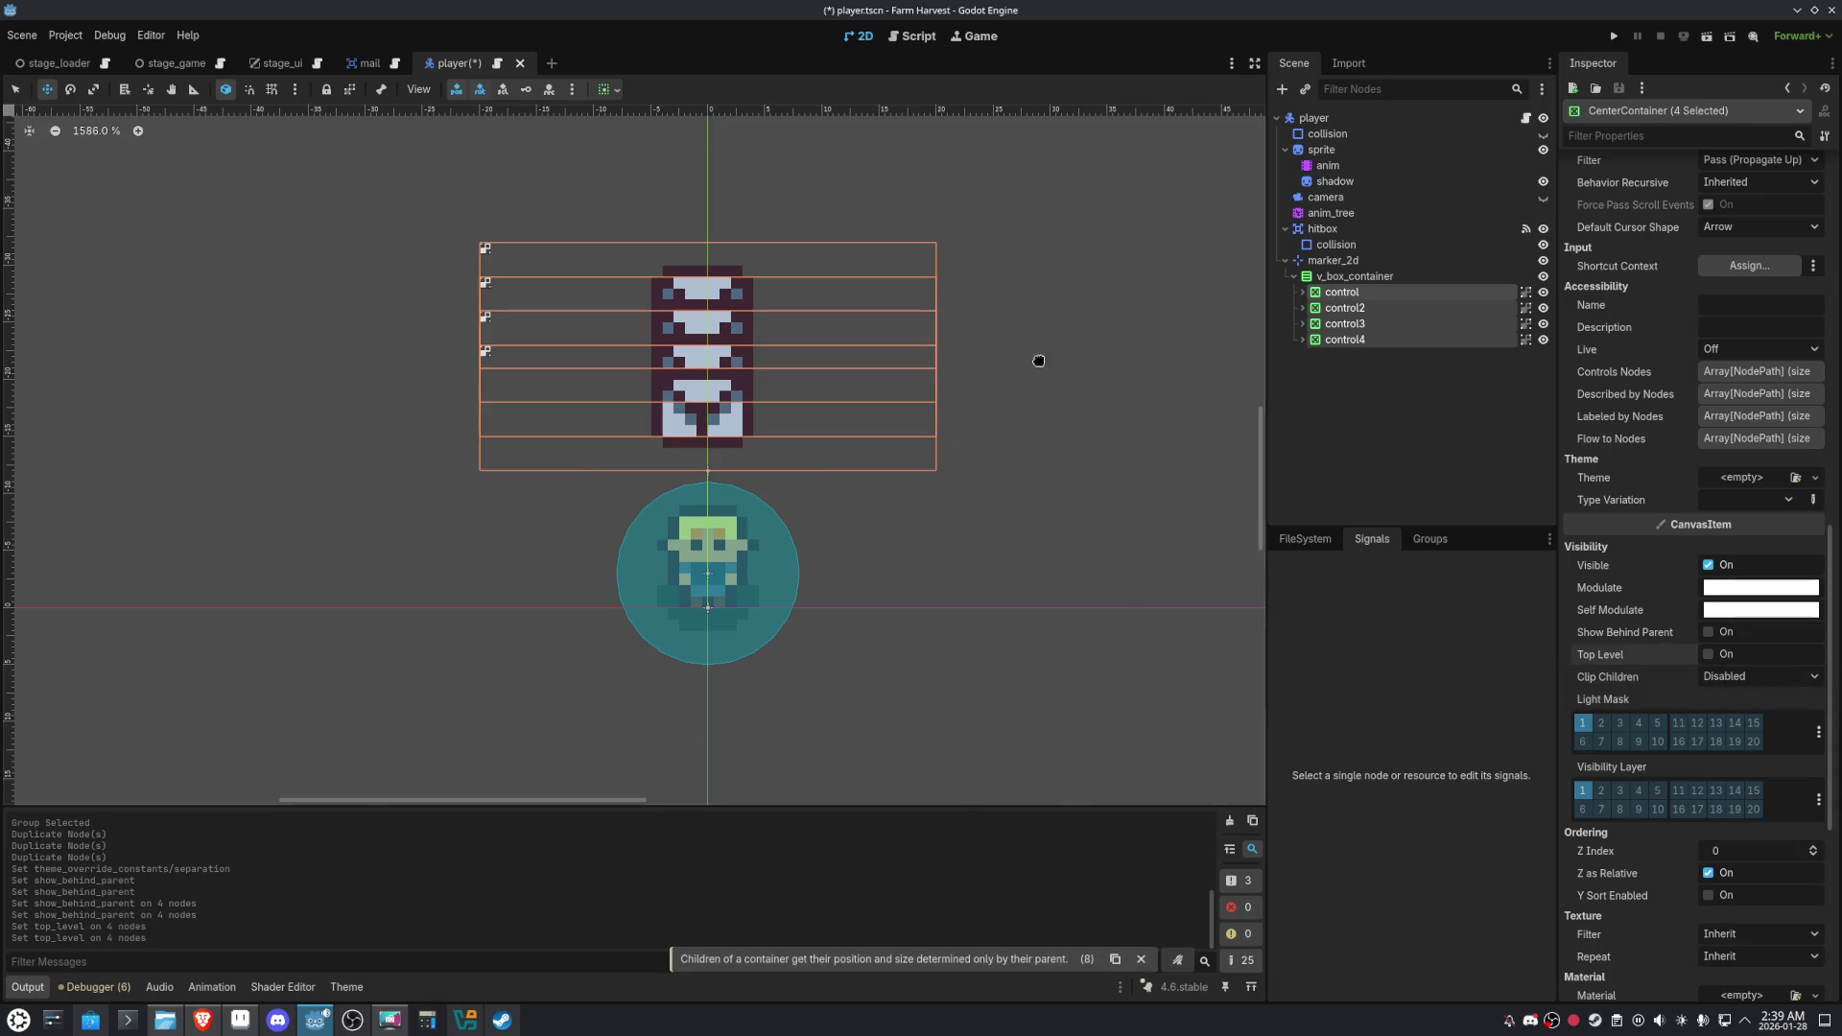
left_click(1323, 295)
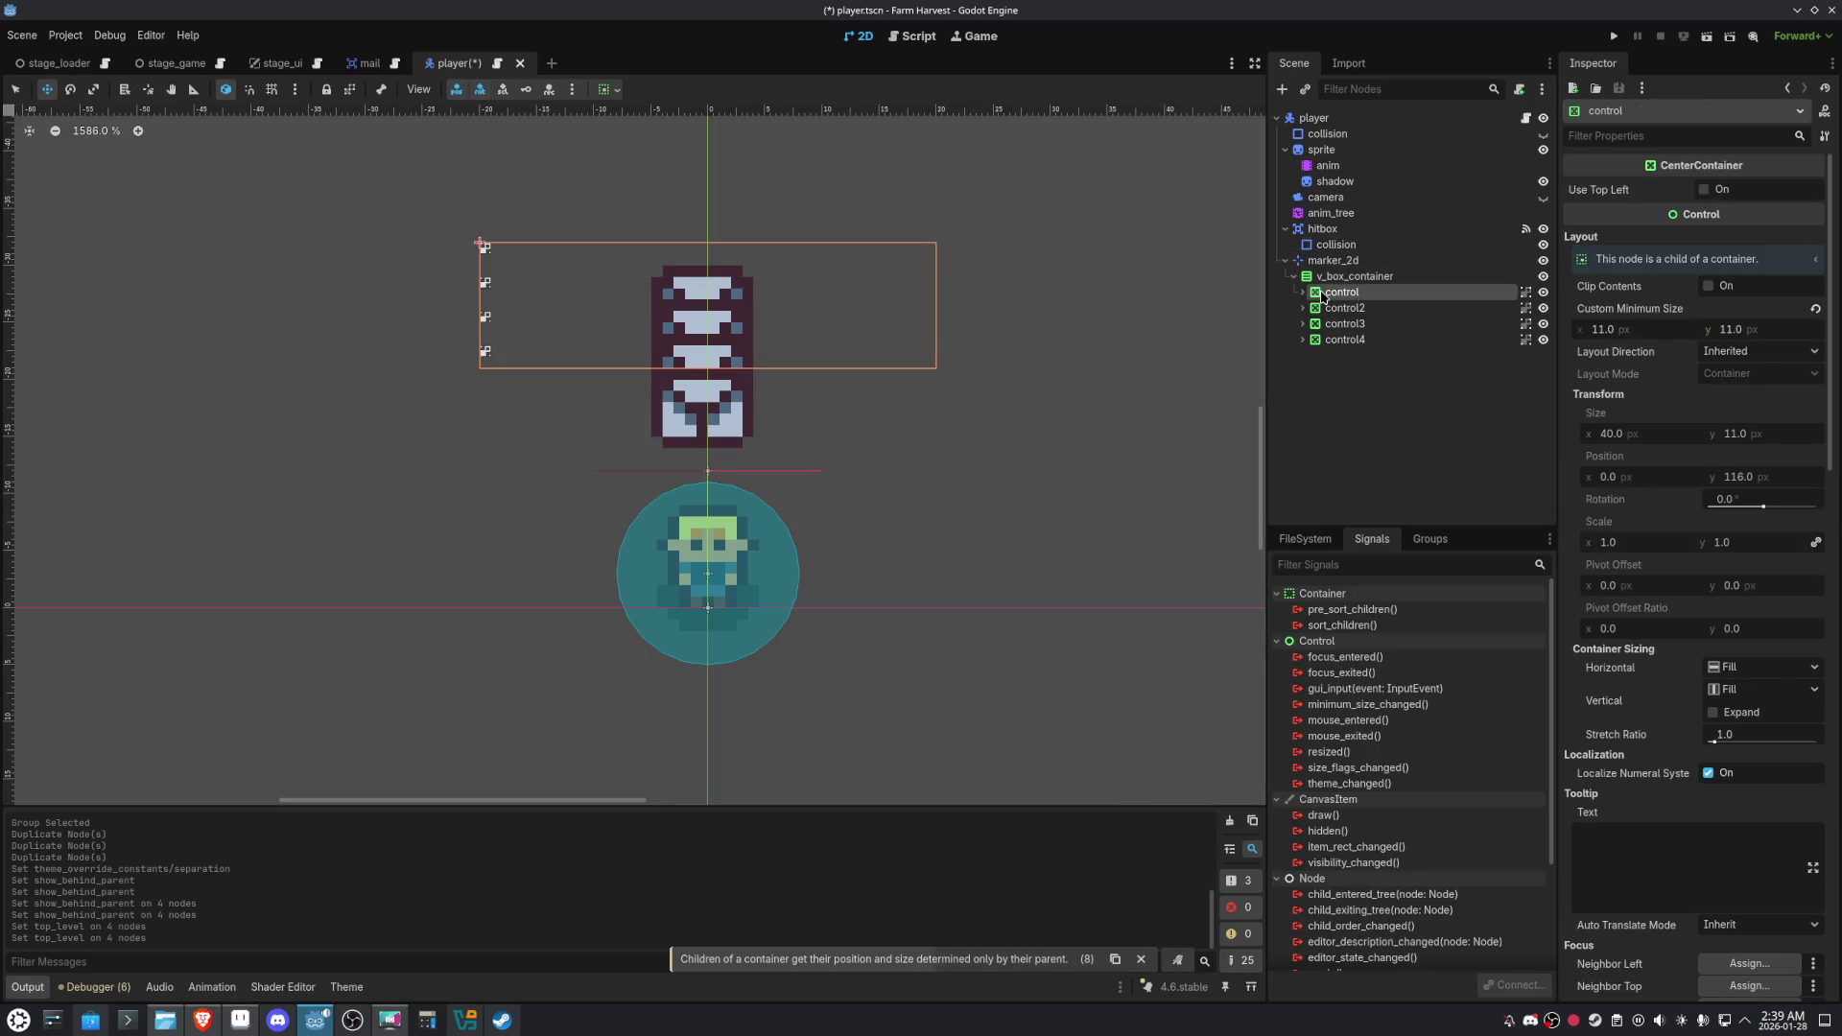
left_click(1318, 355)
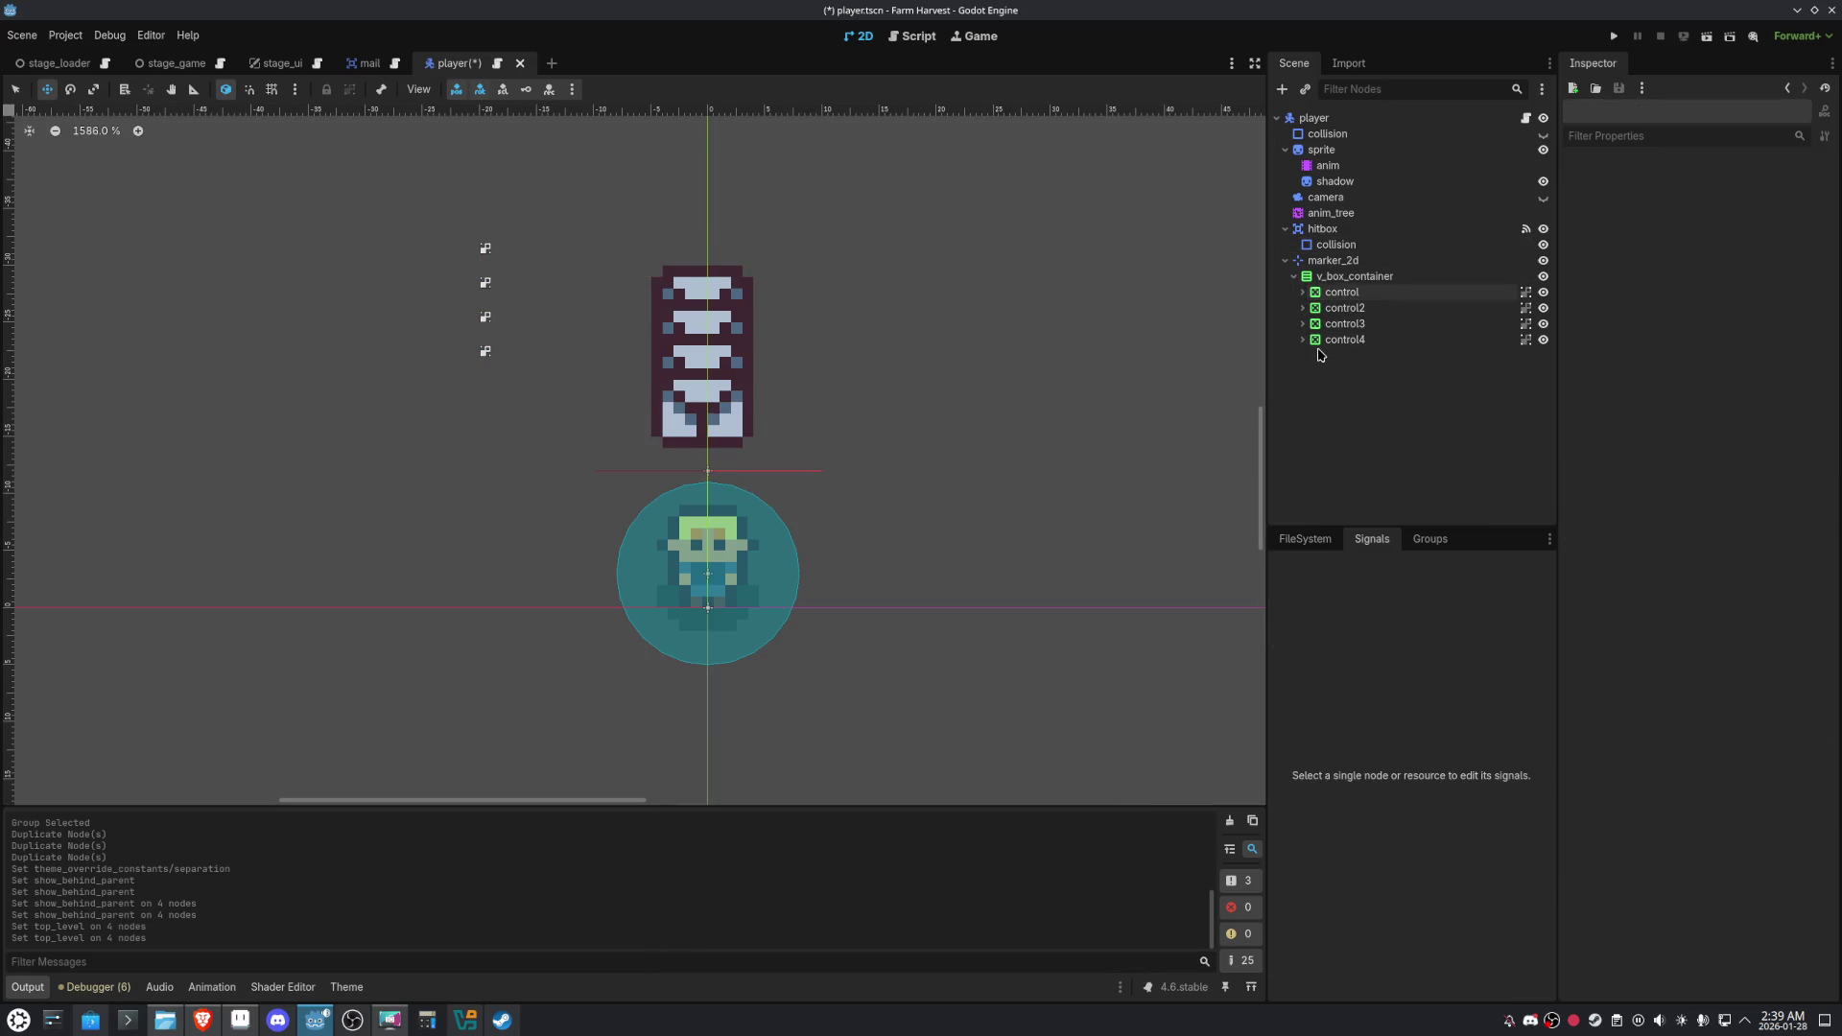
left_click(1320, 341)
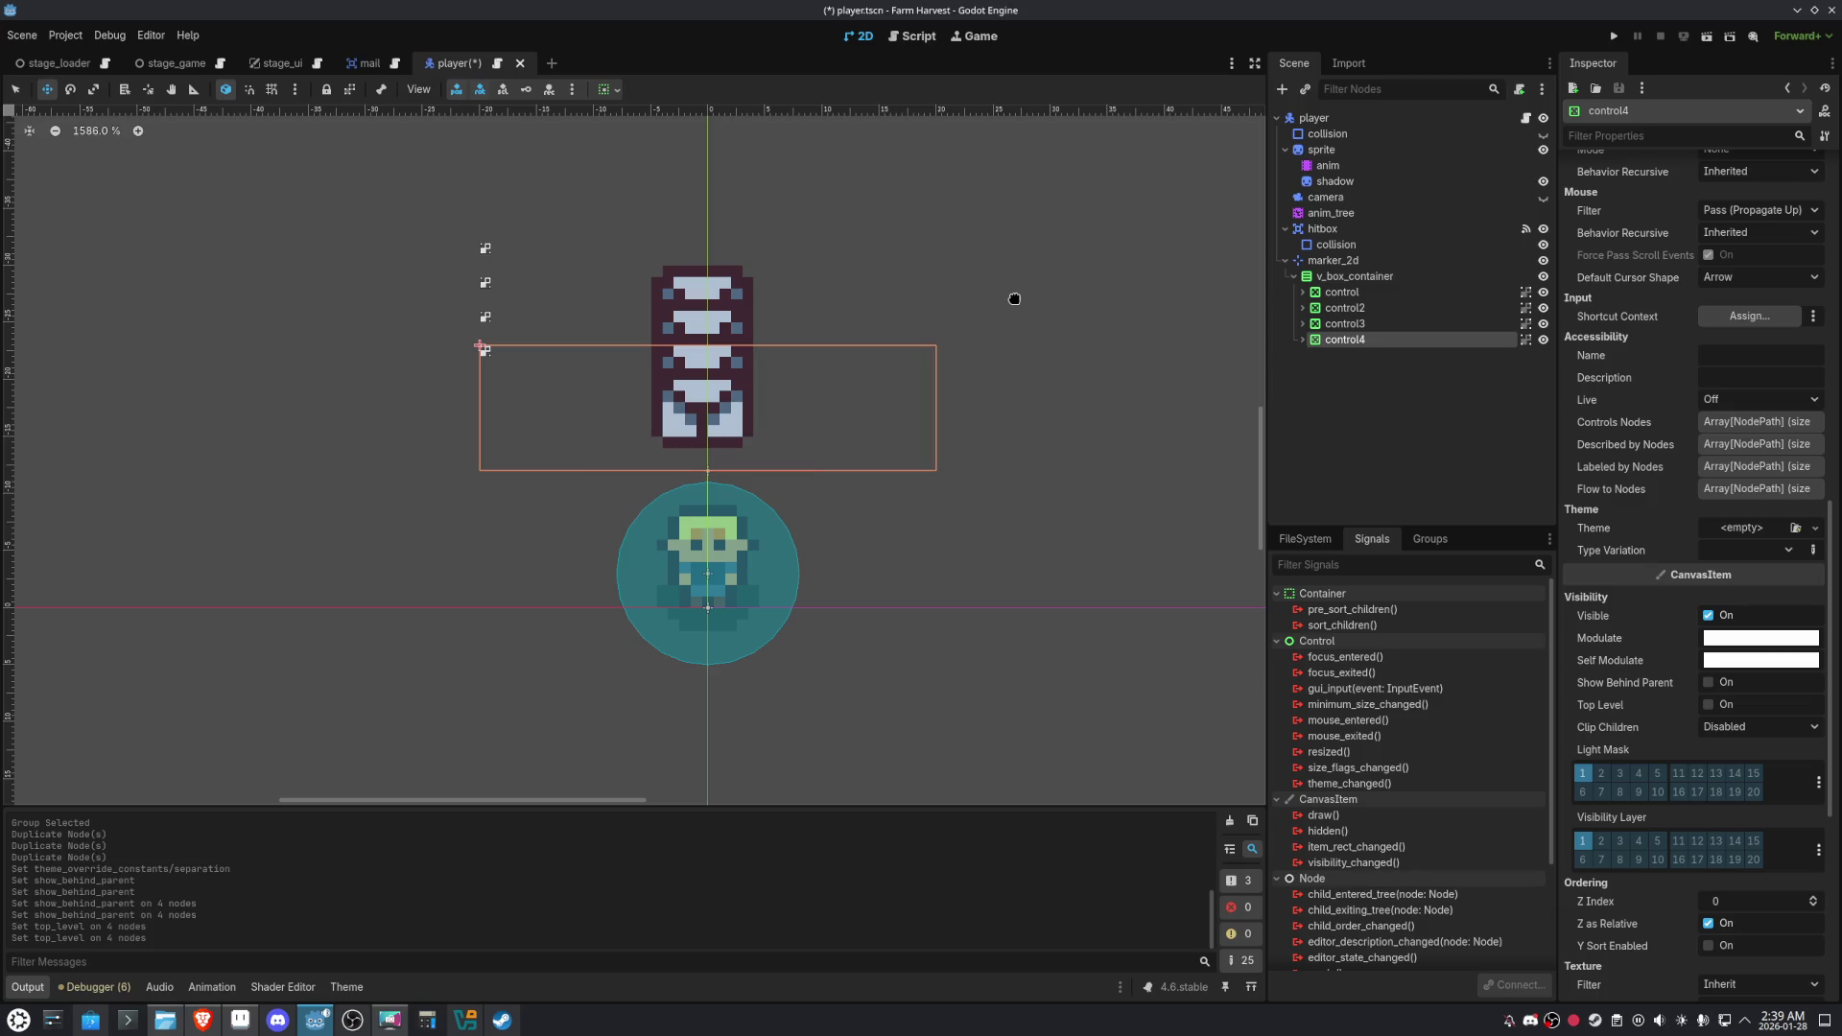
left_click(1334, 260)
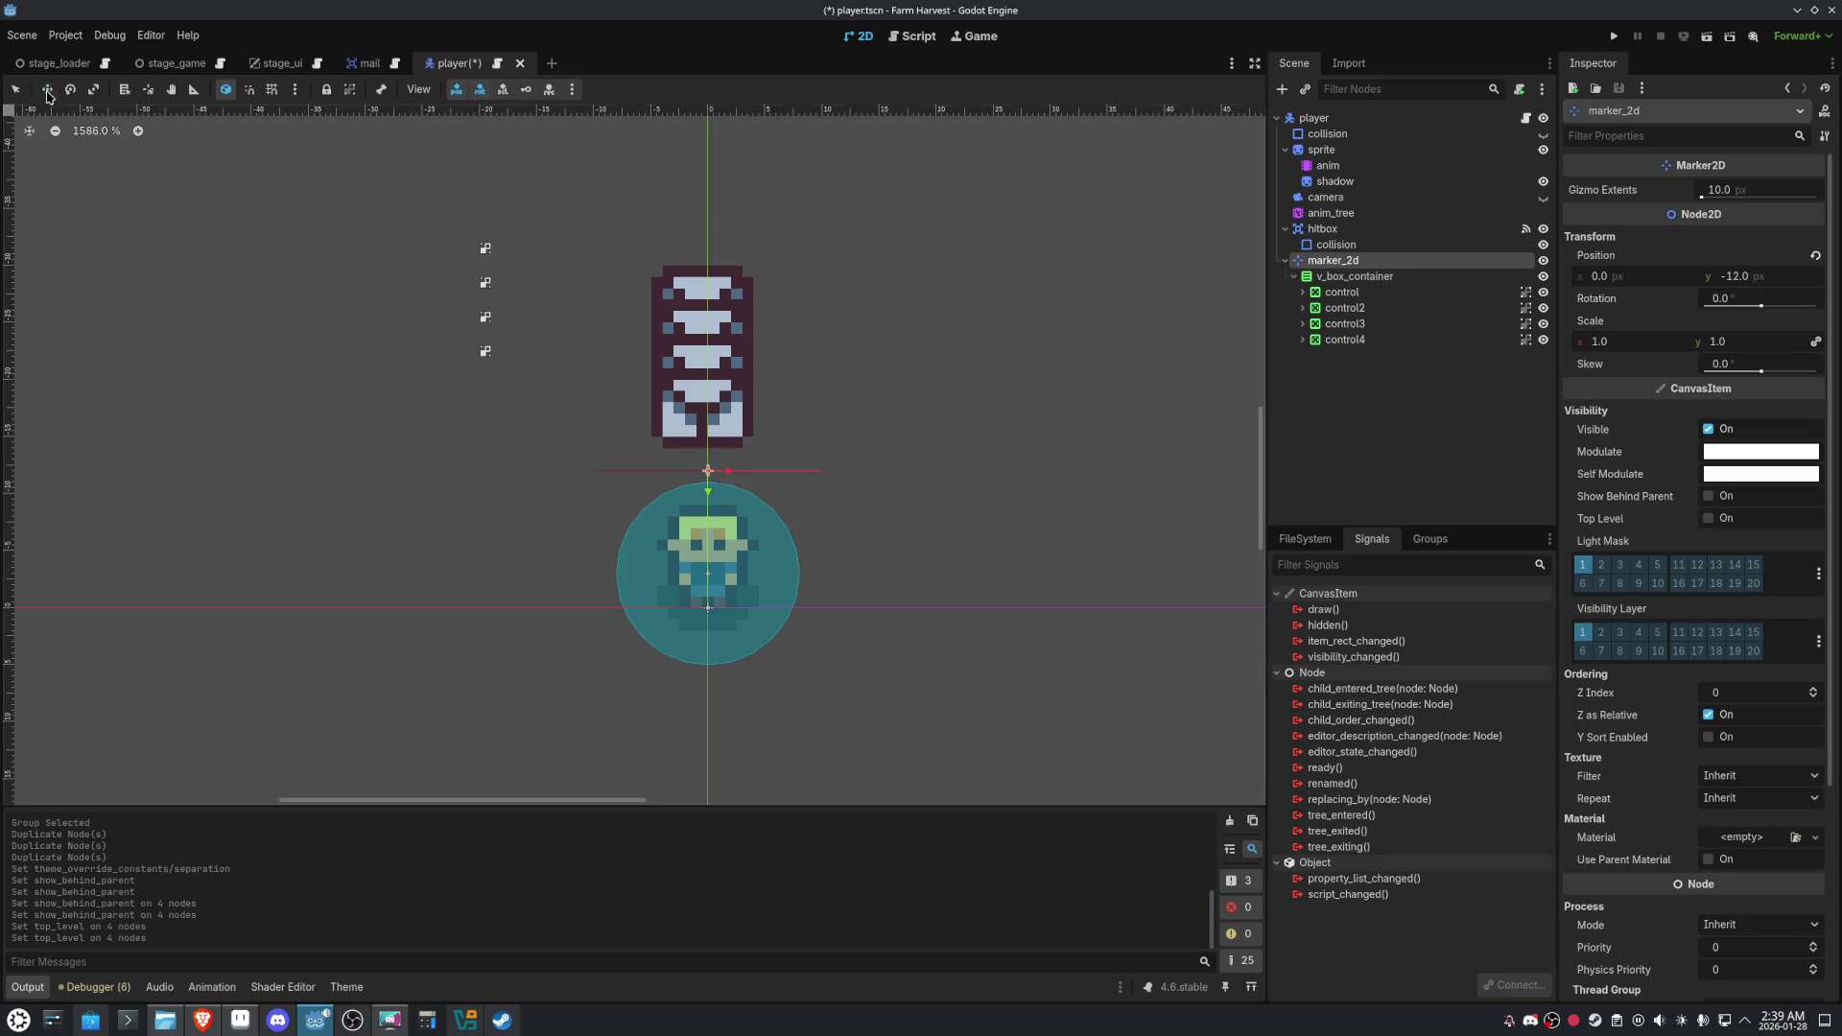
left_click_drag(883, 317, 883, 363)
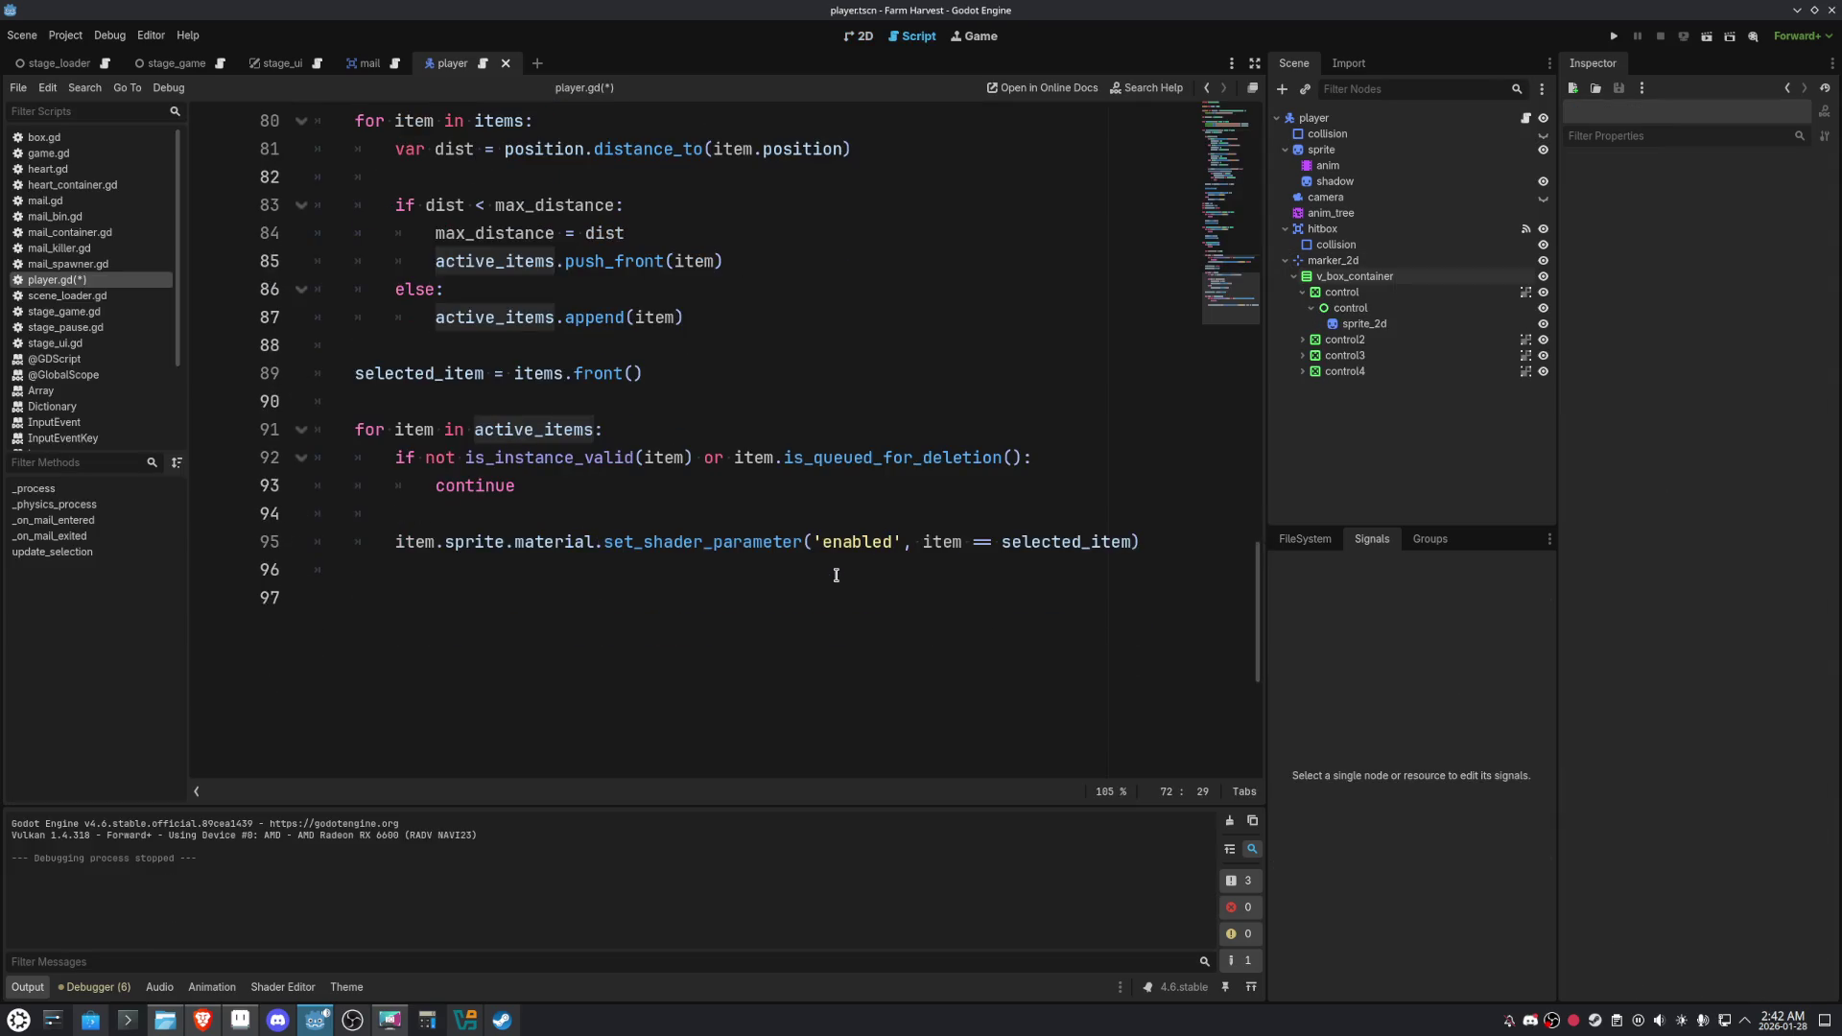
scroll(837, 568, "up", 10)
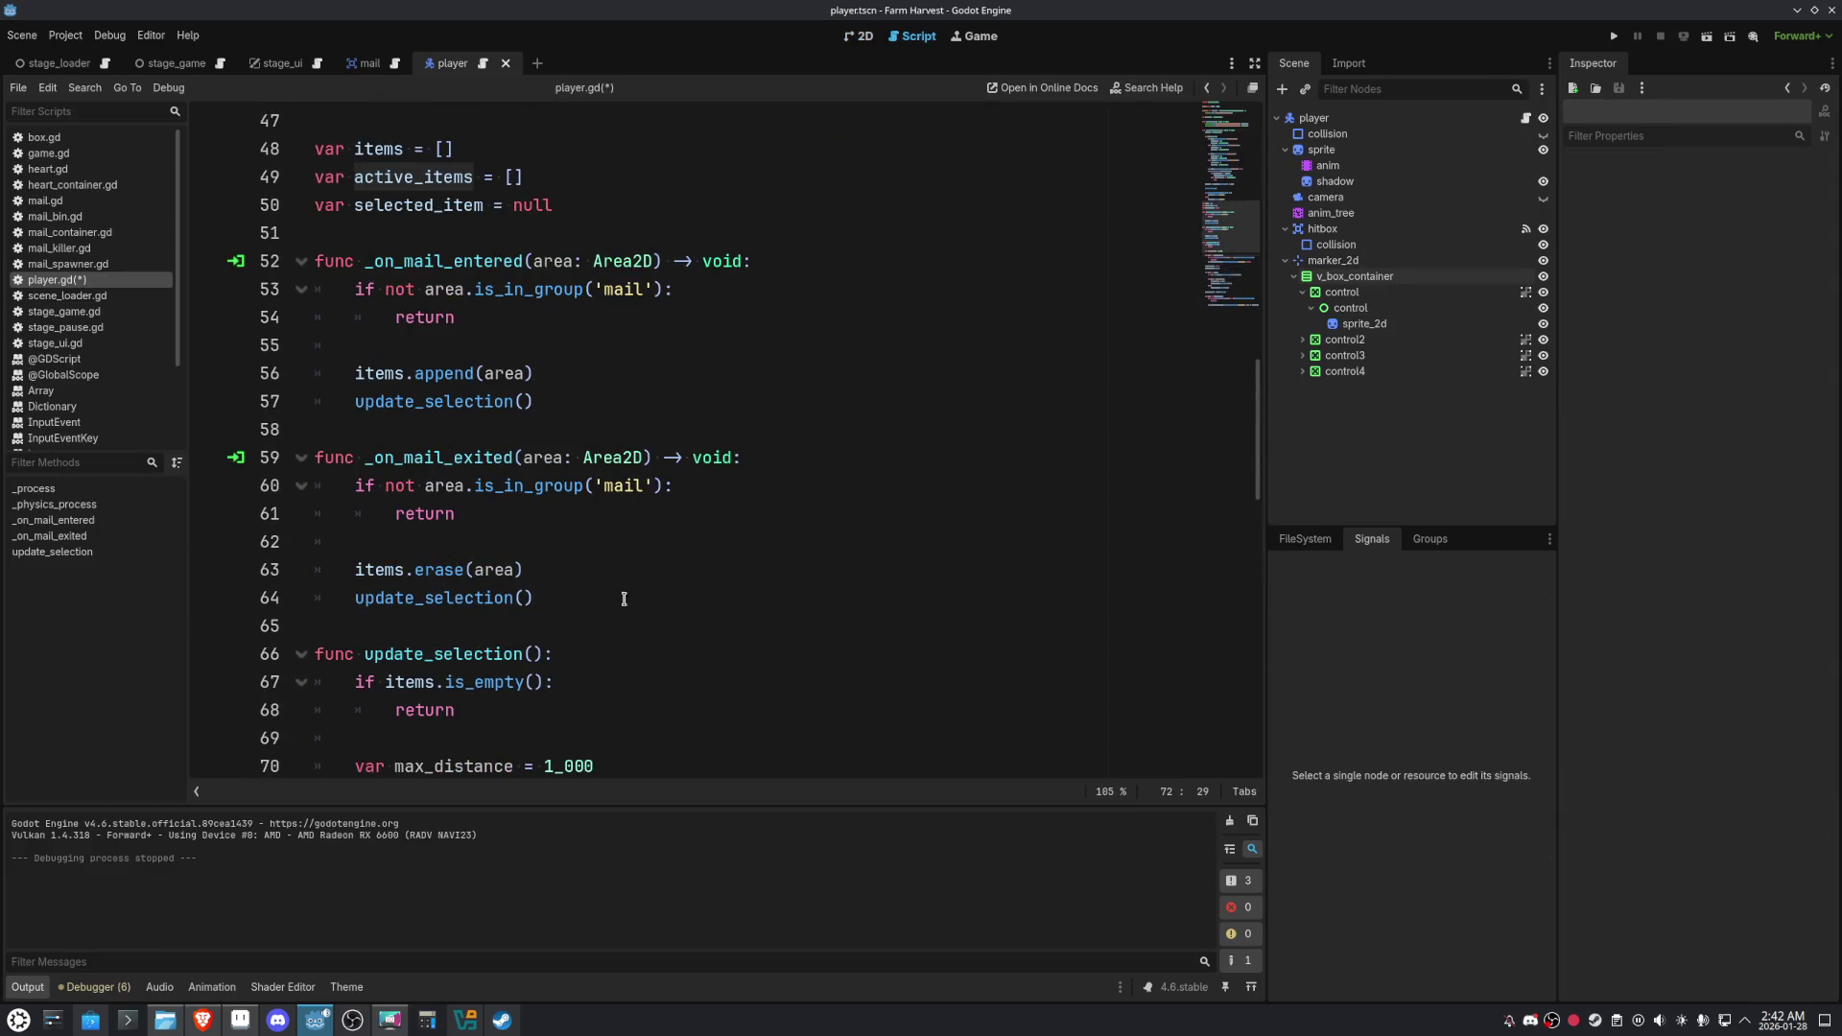
left_click(579, 594)
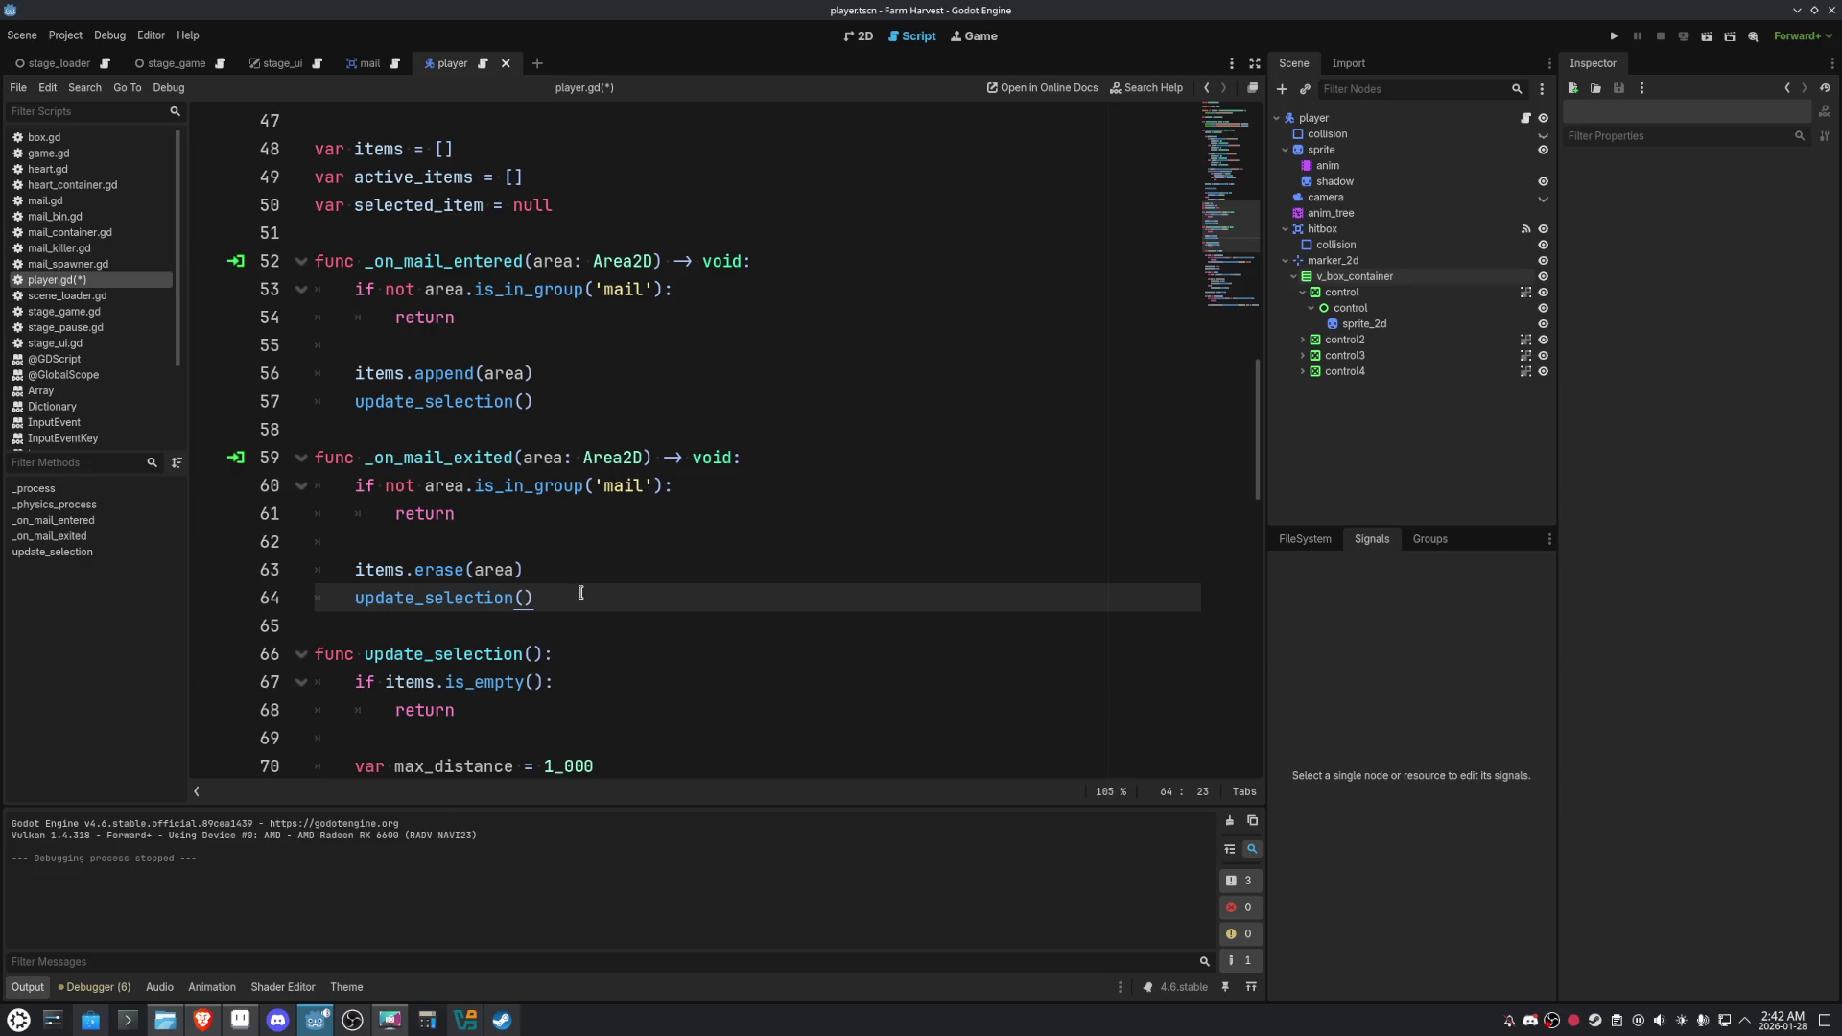
scroll(582, 593, "down", 5)
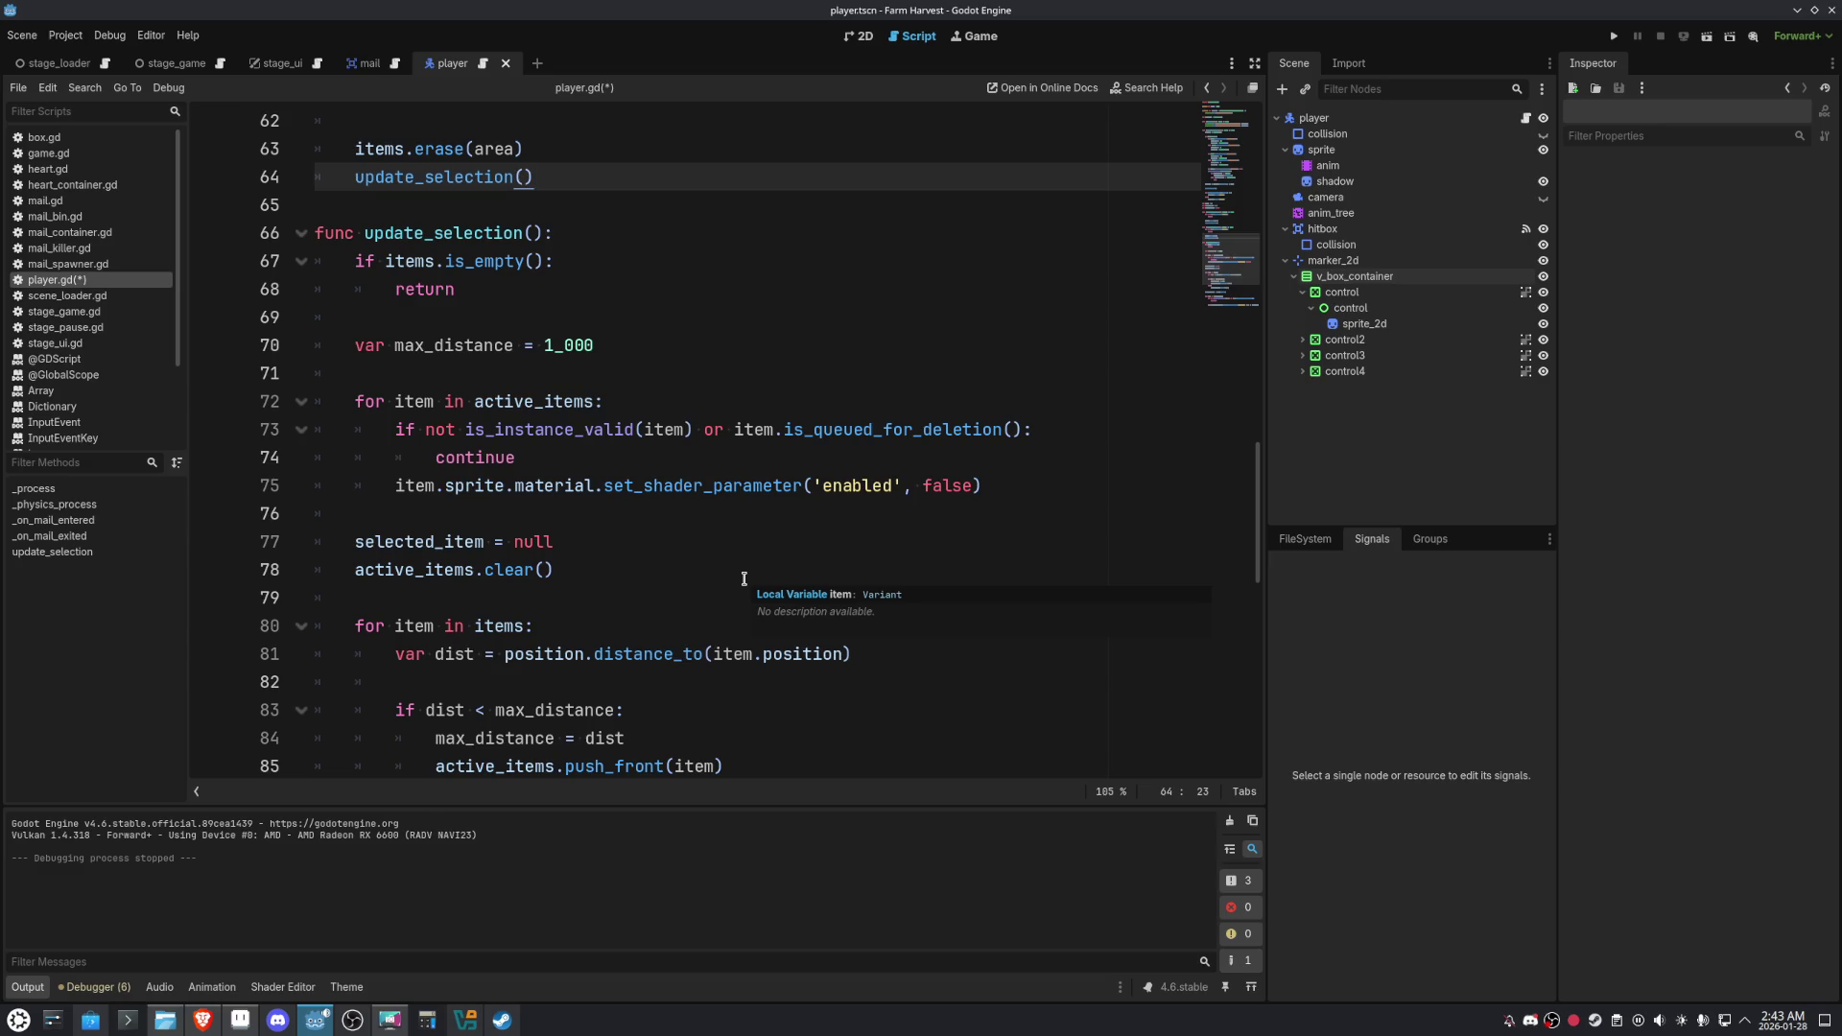
double_click(548, 404)
scroll(821, 390, "up", 5)
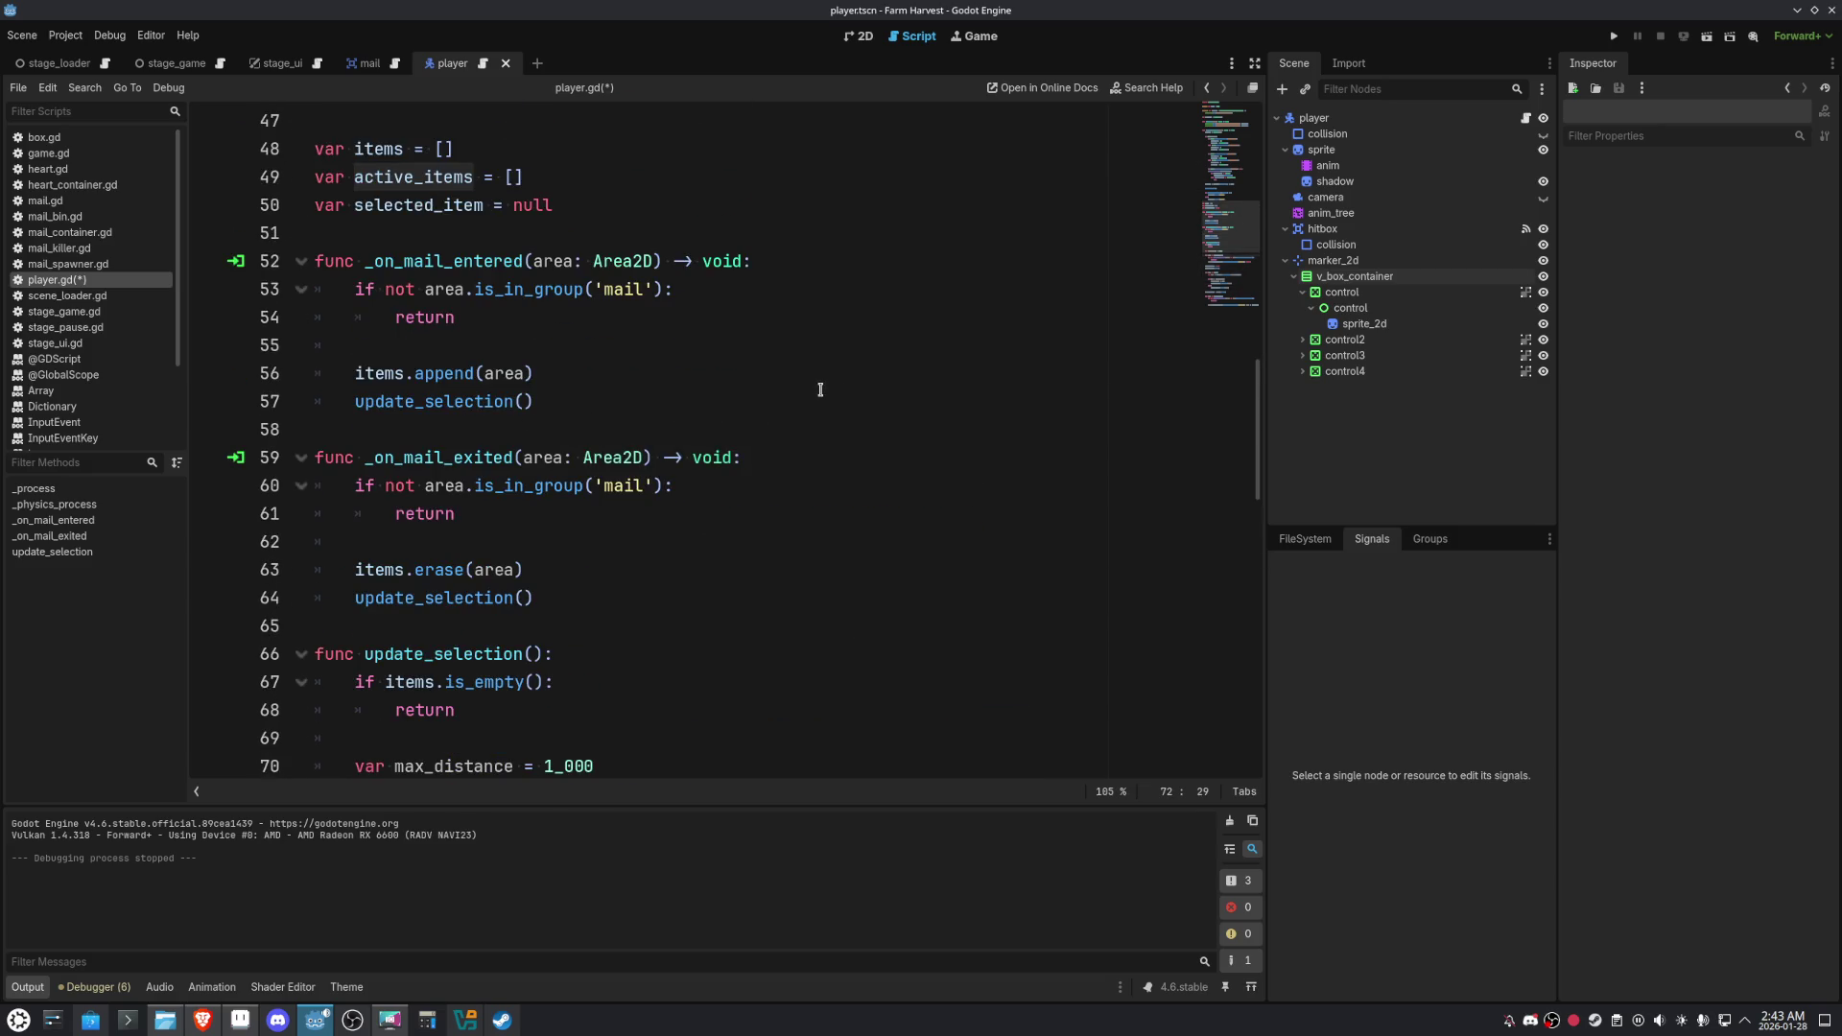
left_click_drag(534, 598, 354, 606)
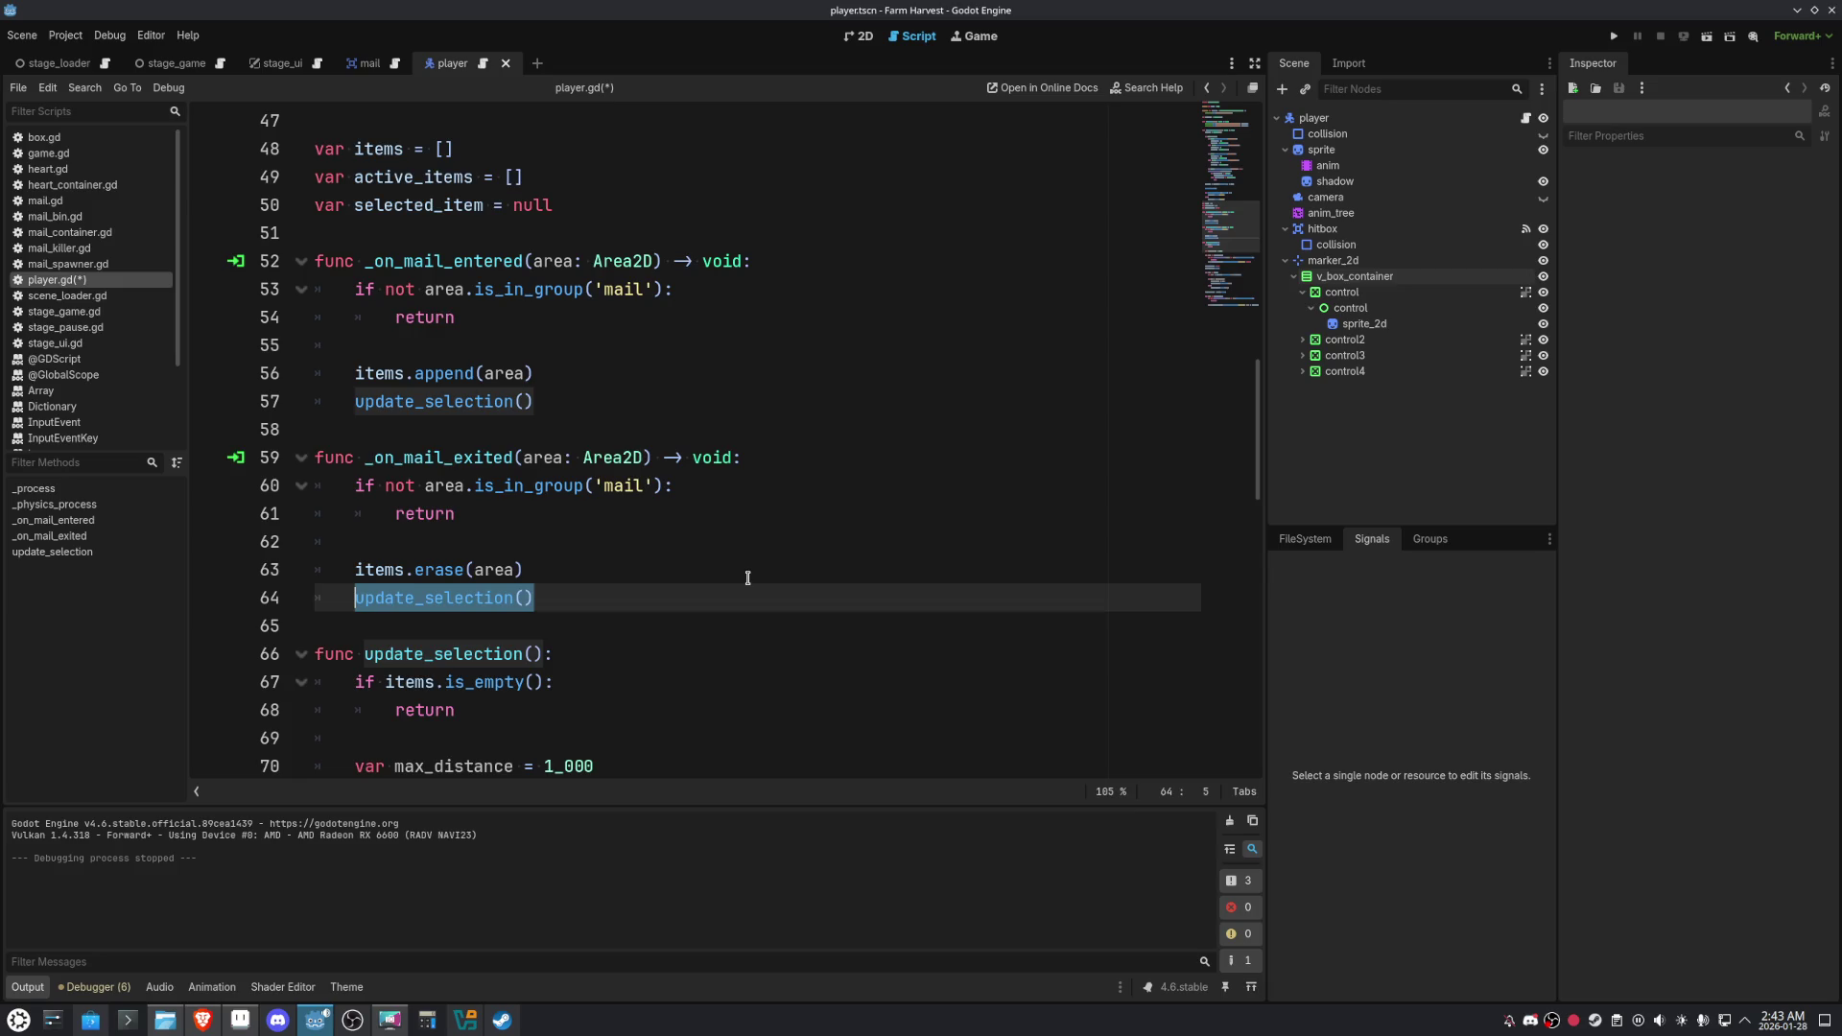
scroll(747, 577, "down", 4)
Step: Add a new func reset_selection(): below the mail exit handler in player.gd
left_click(597, 285)
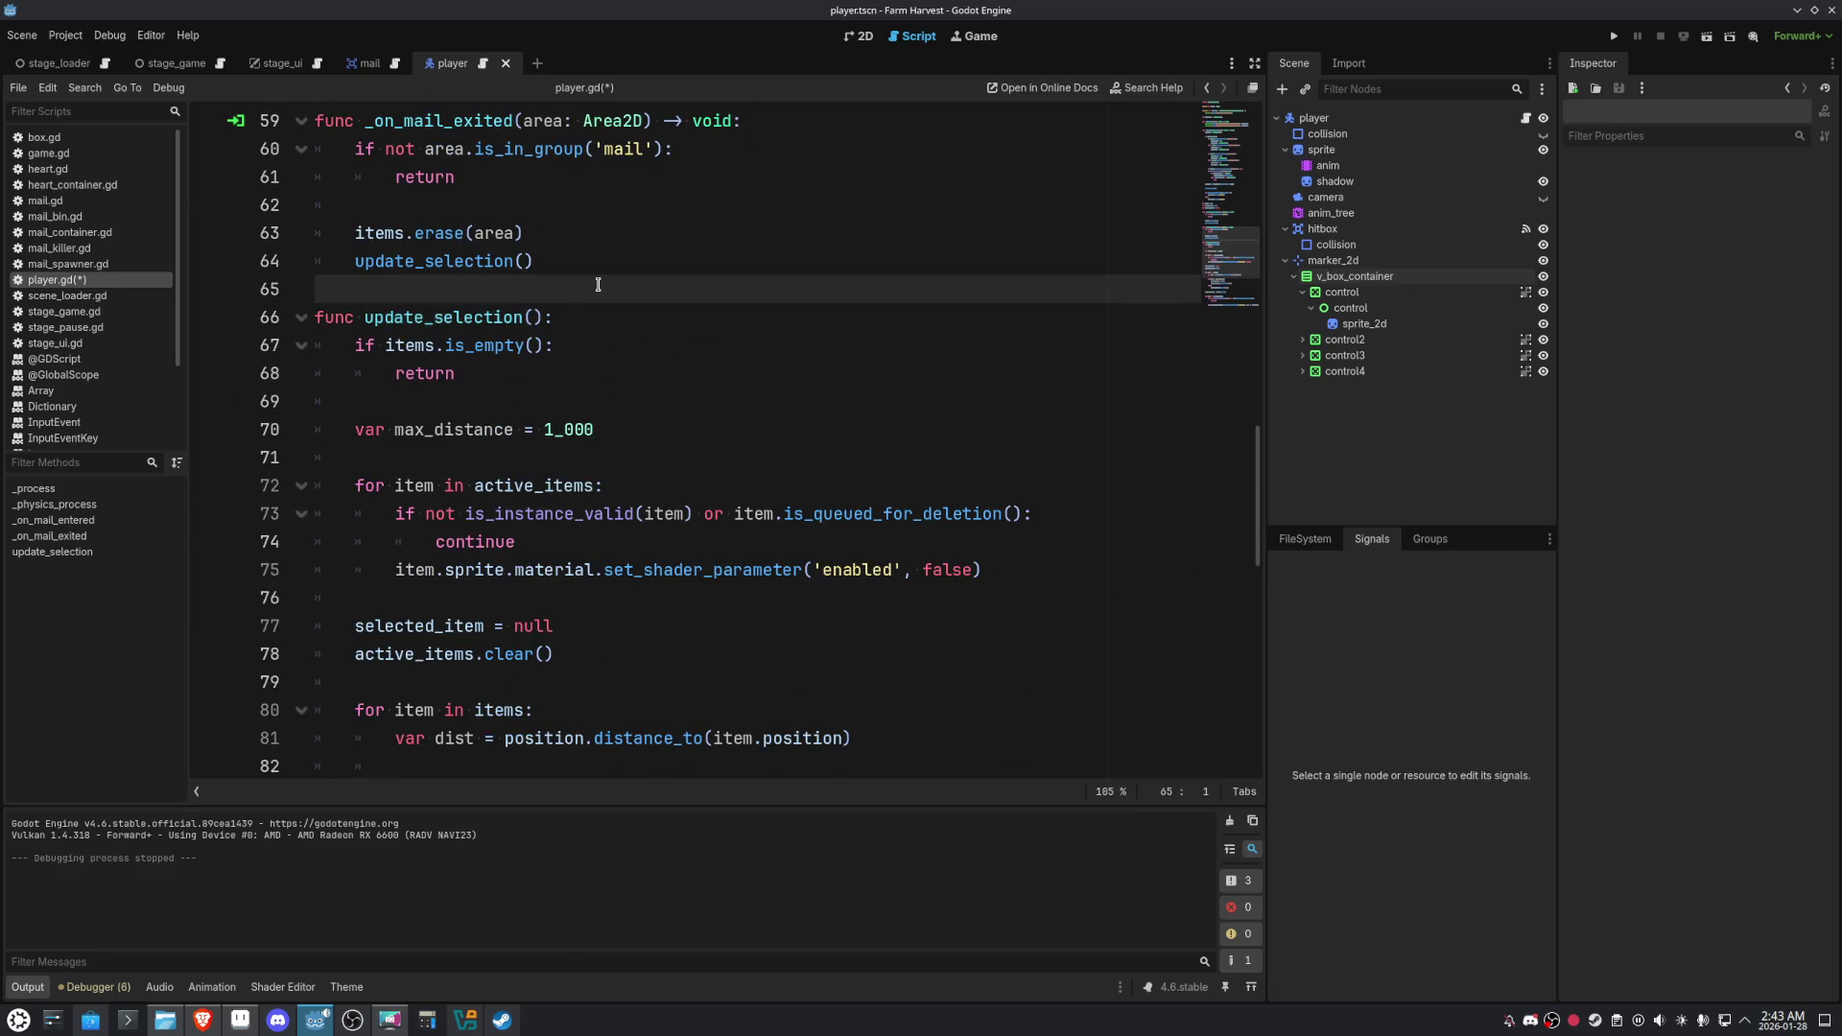
key("Return")
key("Return")
key("Up")
type("fun")
key("BackSpace")
key("BackSpace")
type("unc _")
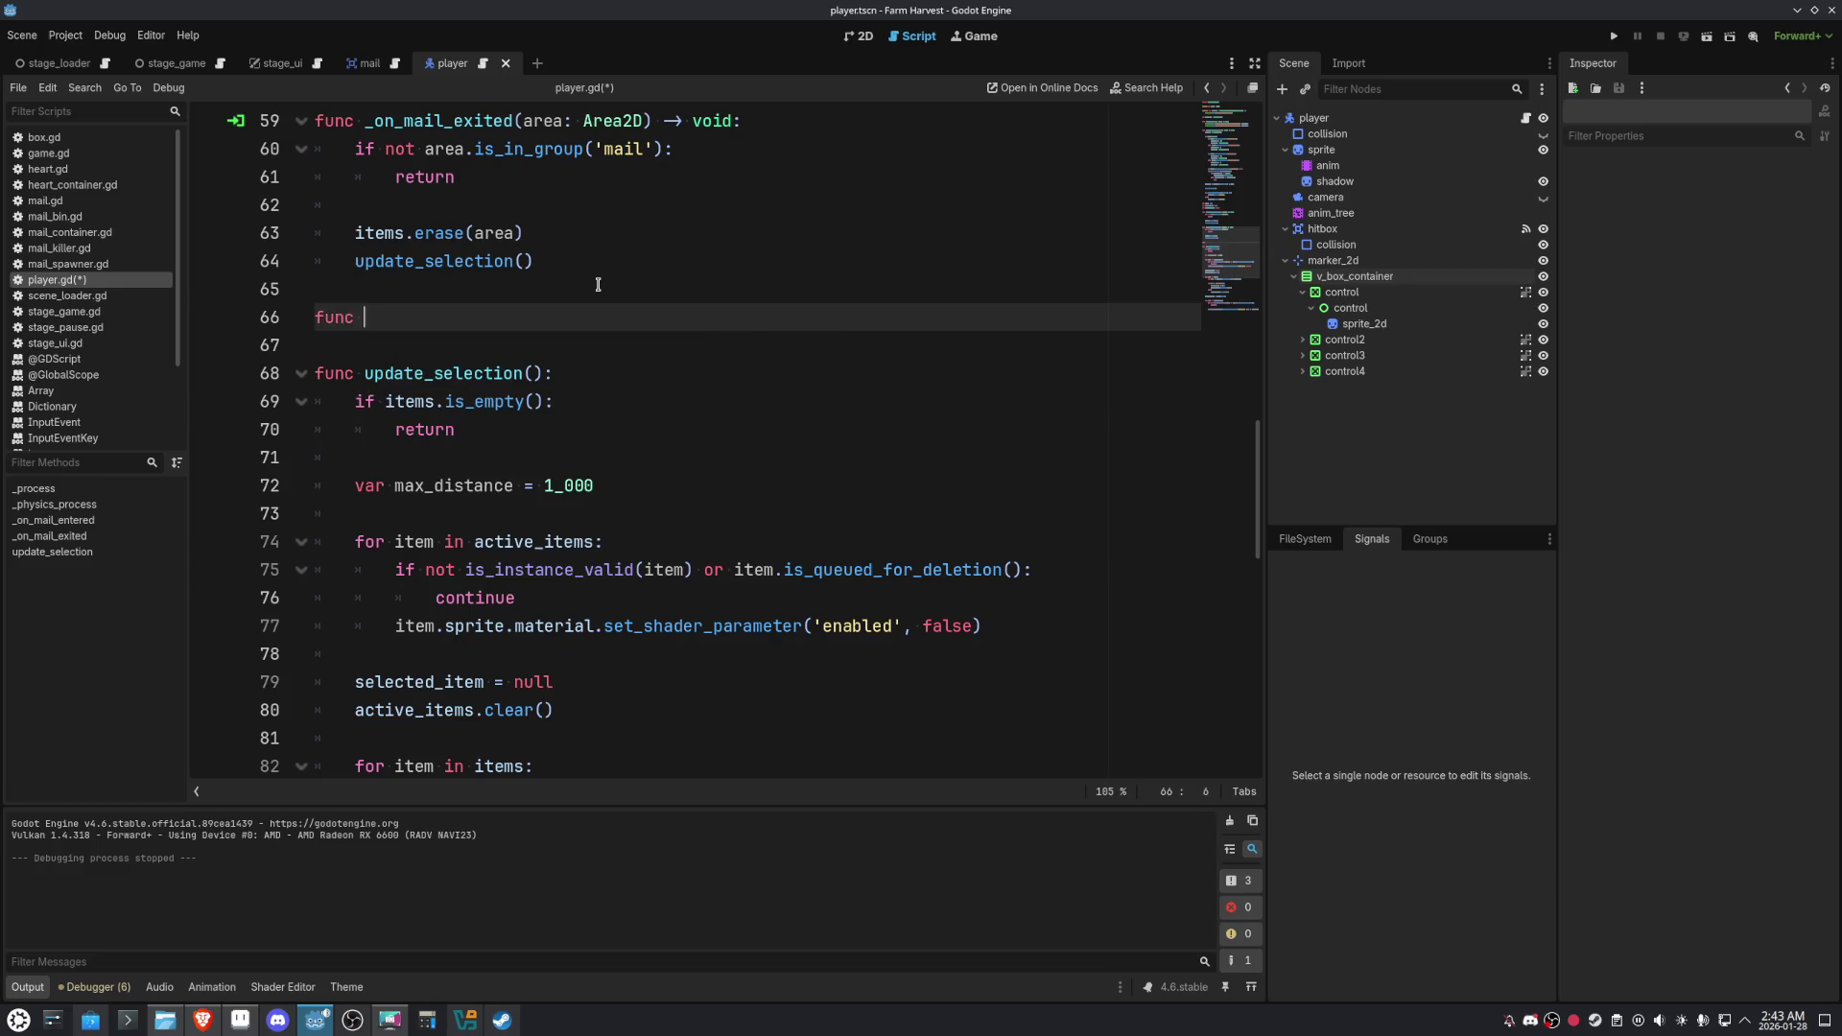
type("reset")
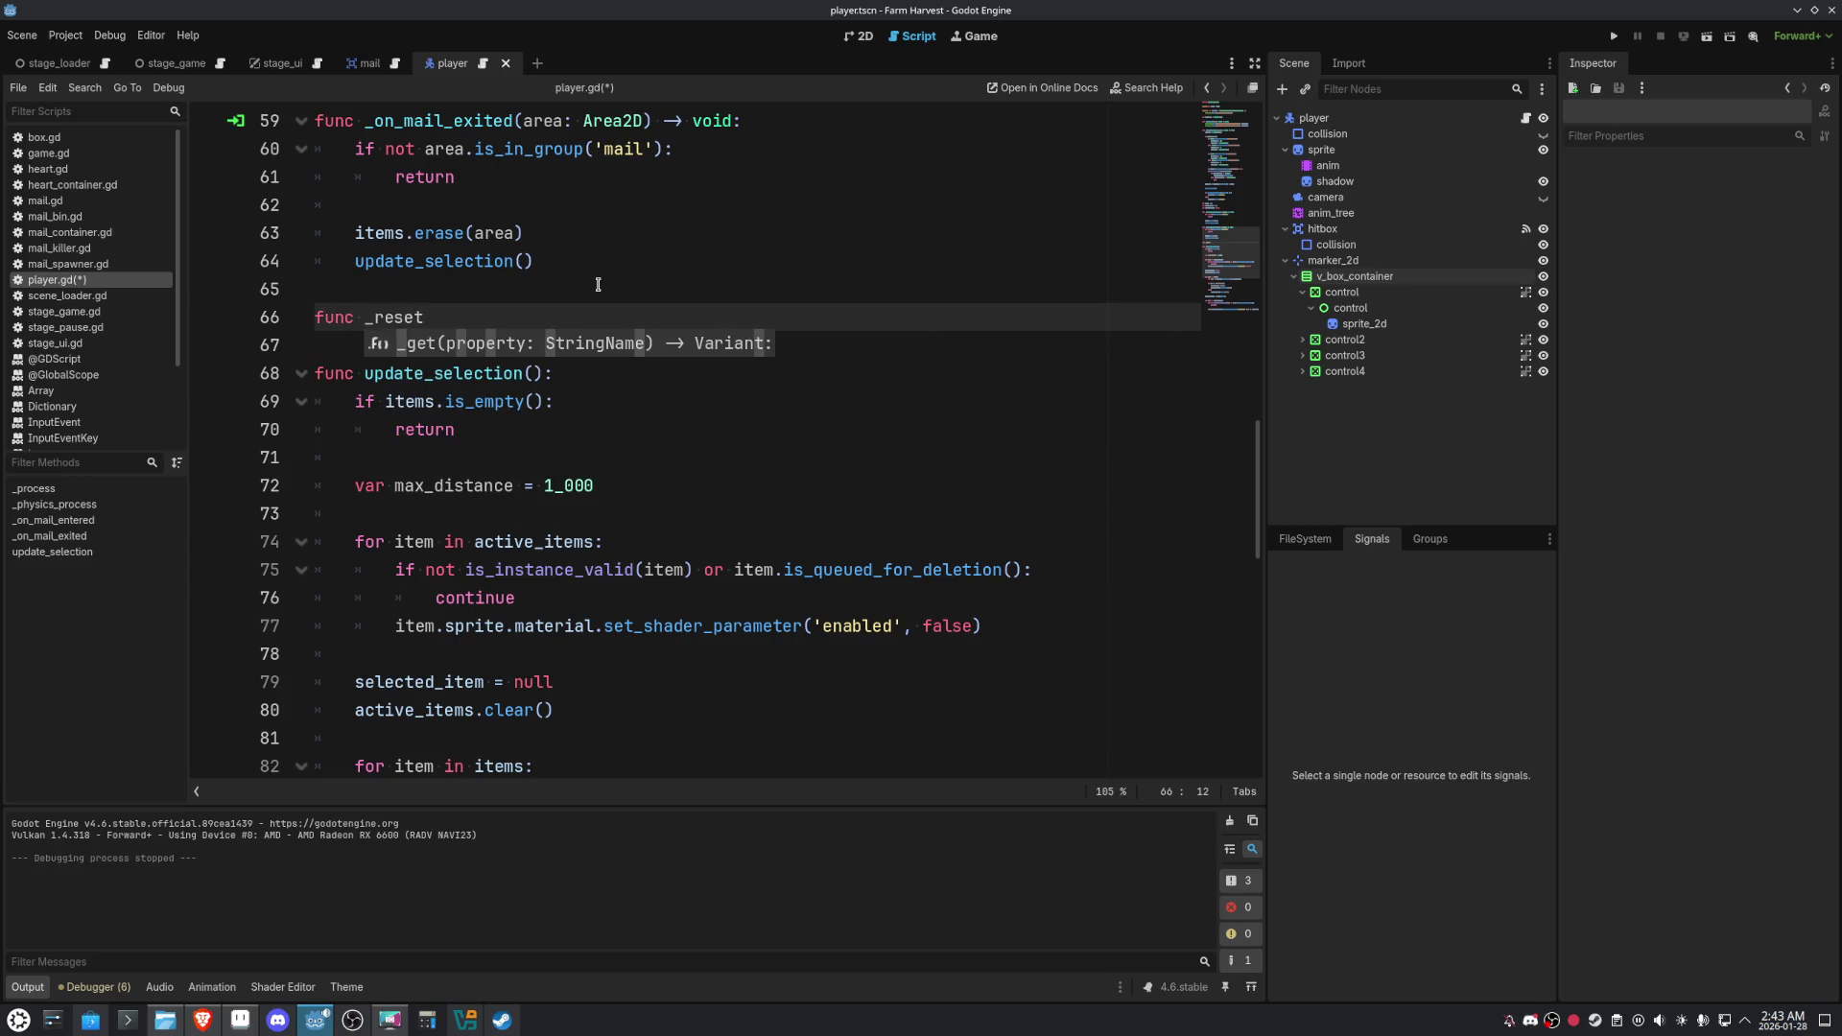
key("BackSpace")
key("BackSpace")
key("BackSpace")
type("reset")
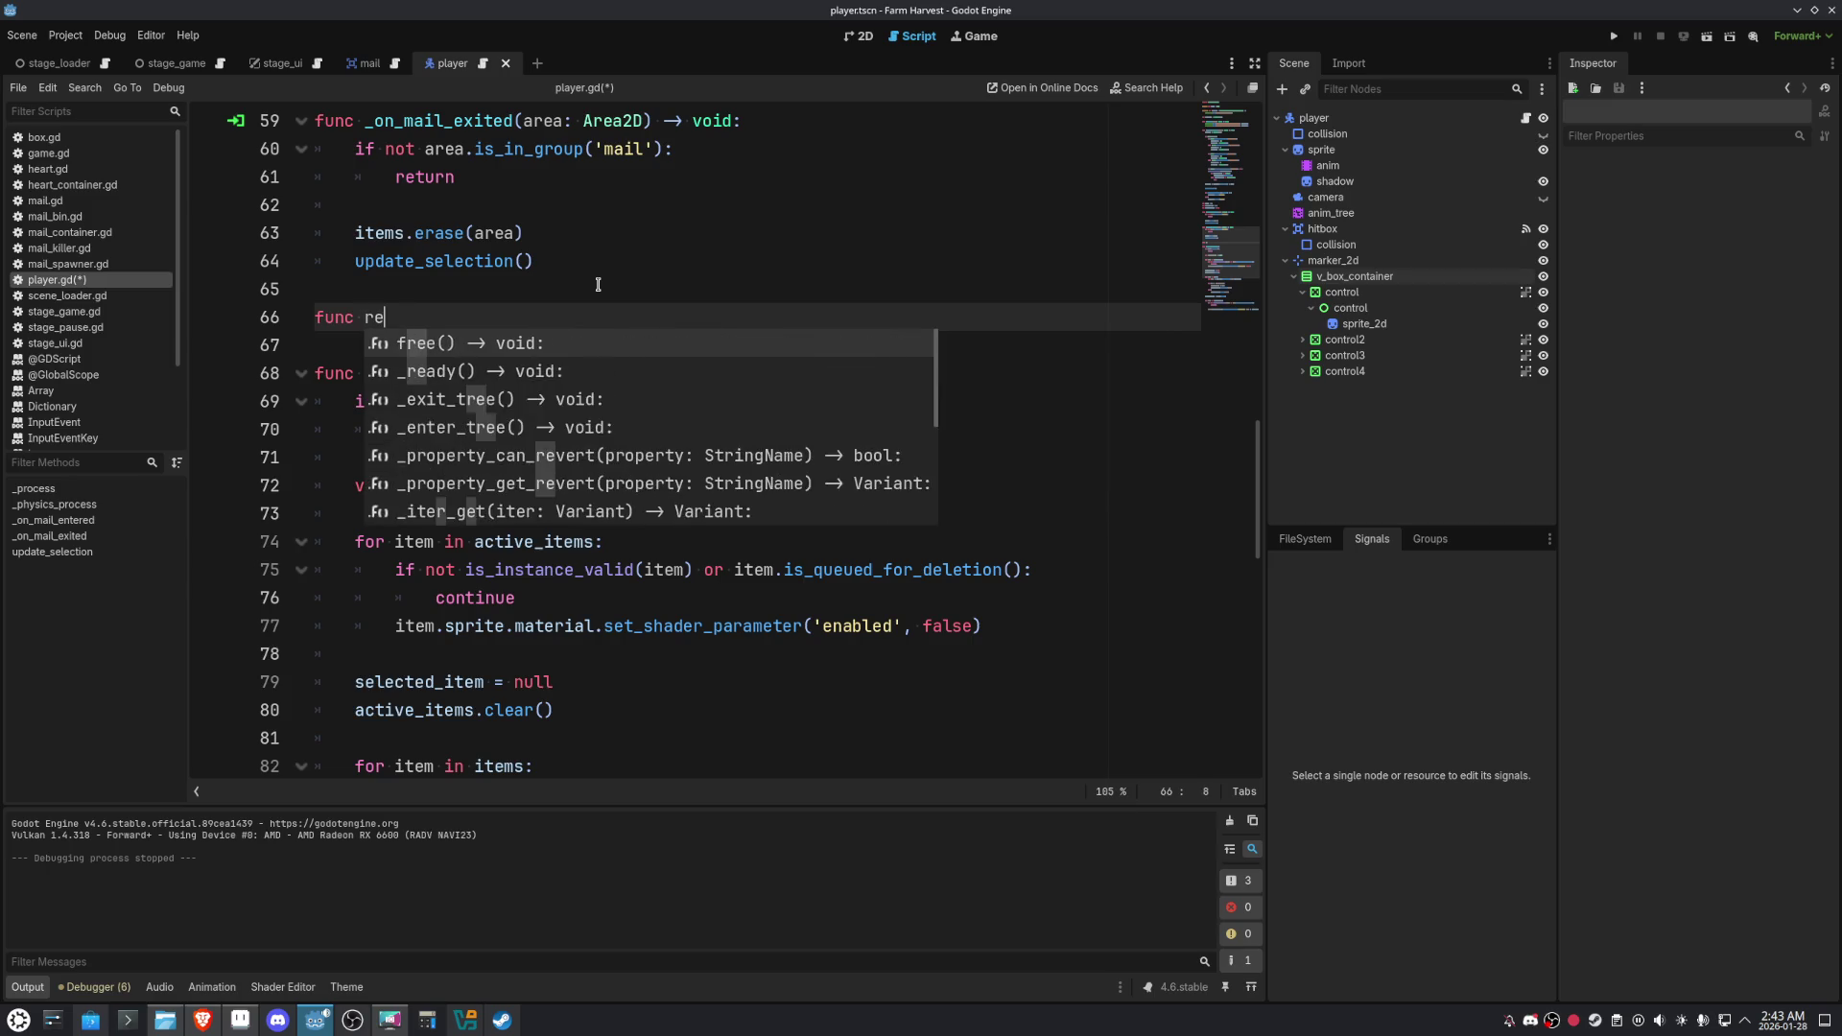
type("_selection()")
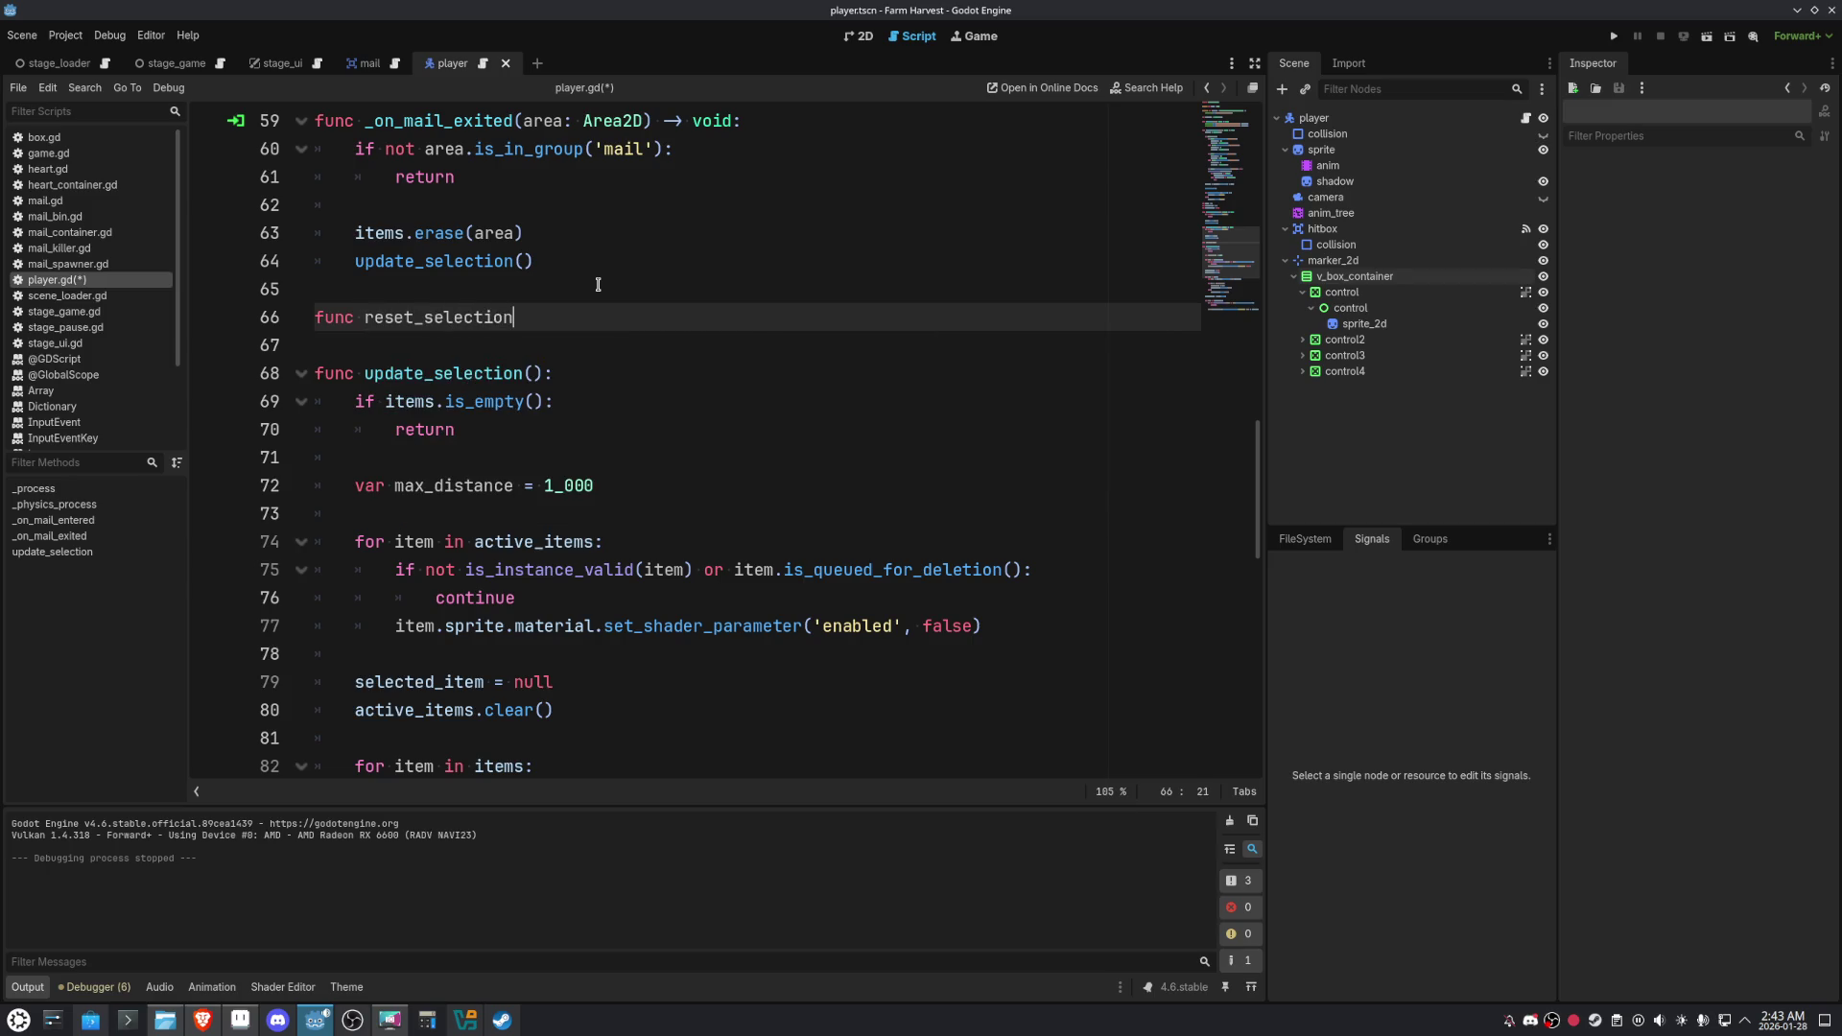
type(":")
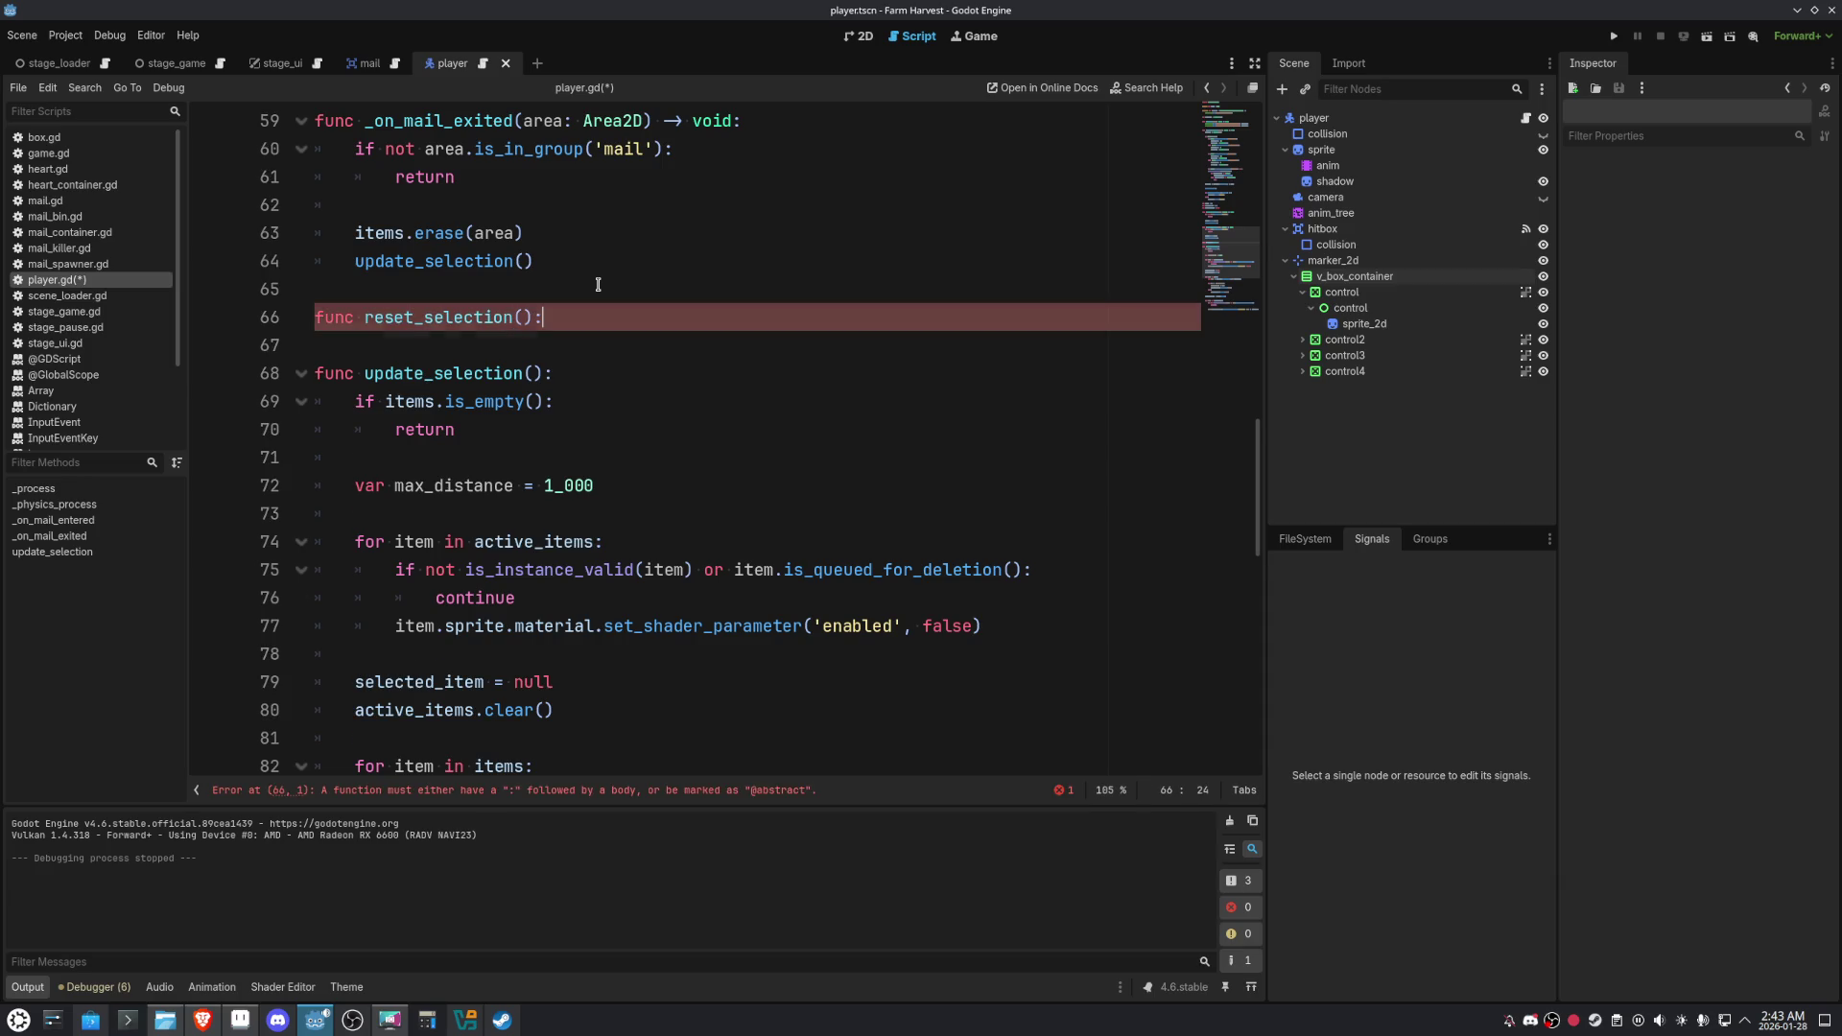
key("Return")
Step: Move the clearing loop and resets from update_selection into reset_selection's body
mouse_move(582, 734)
left_mouse_down()
mouse_move(514, 710)
mouse_move(352, 572)
left_mouse_up()
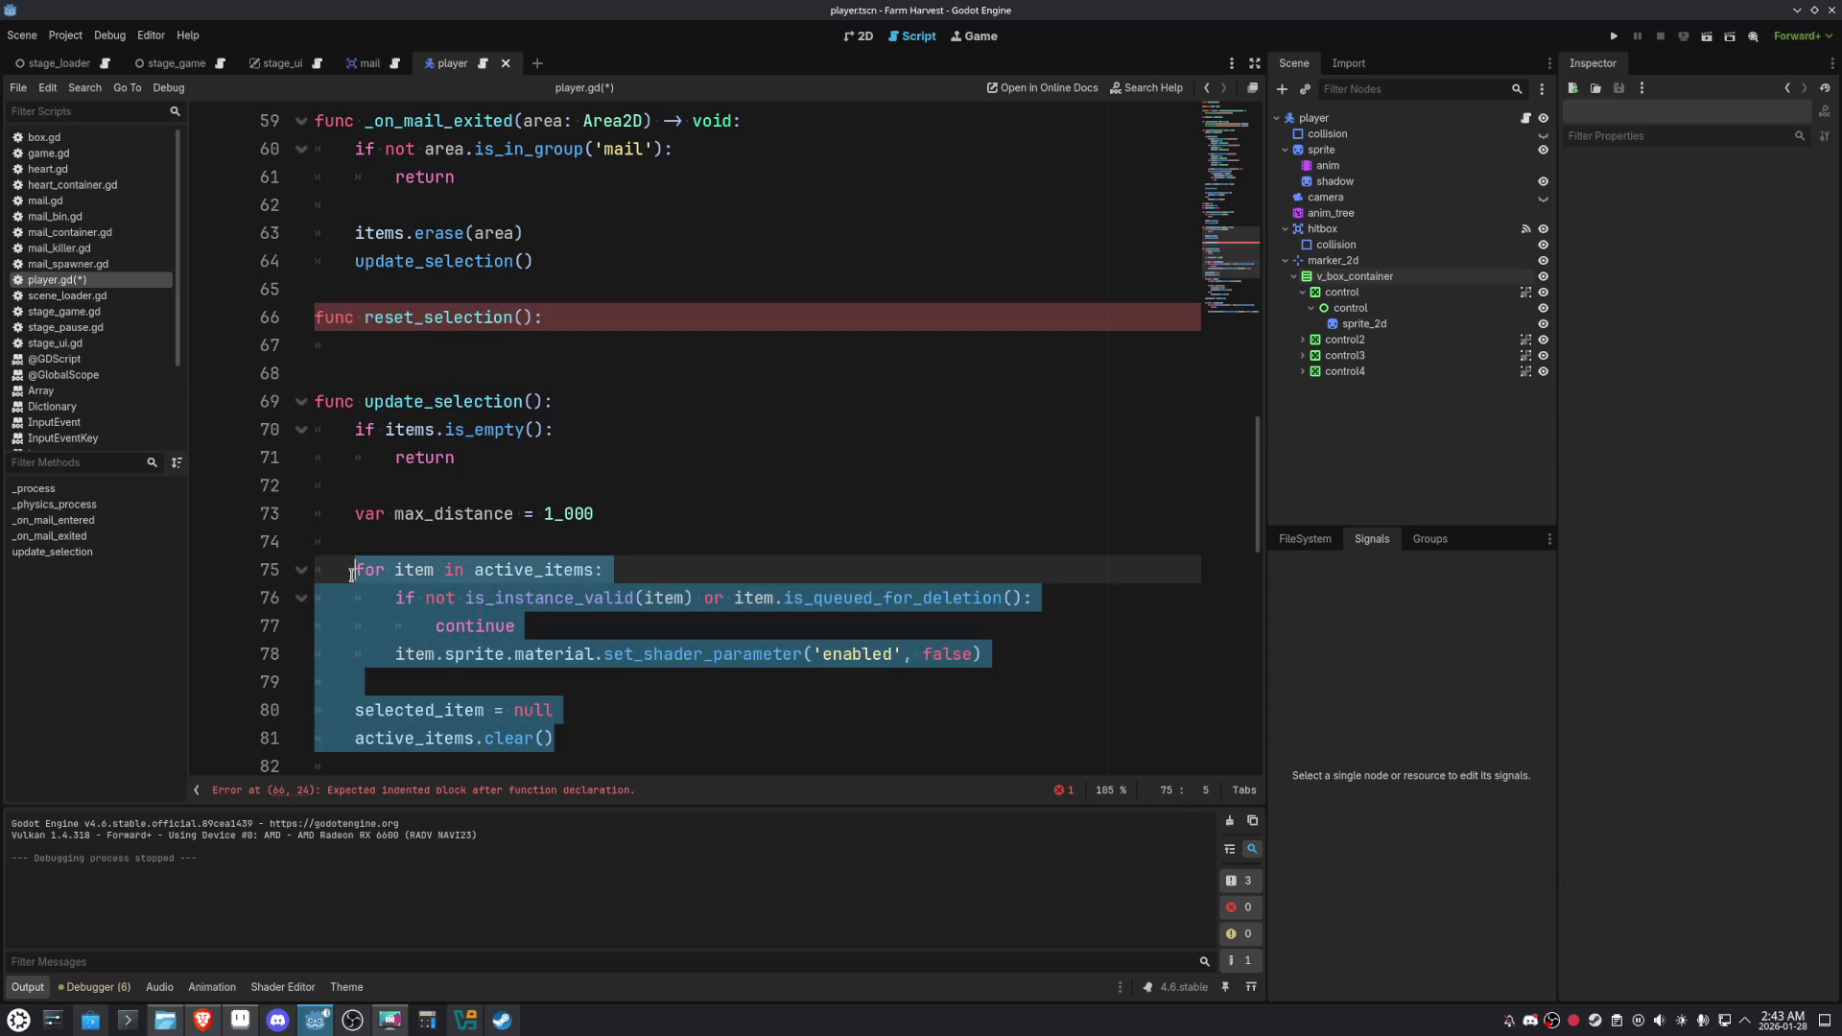
key("ctrl+x")
left_click(581, 353)
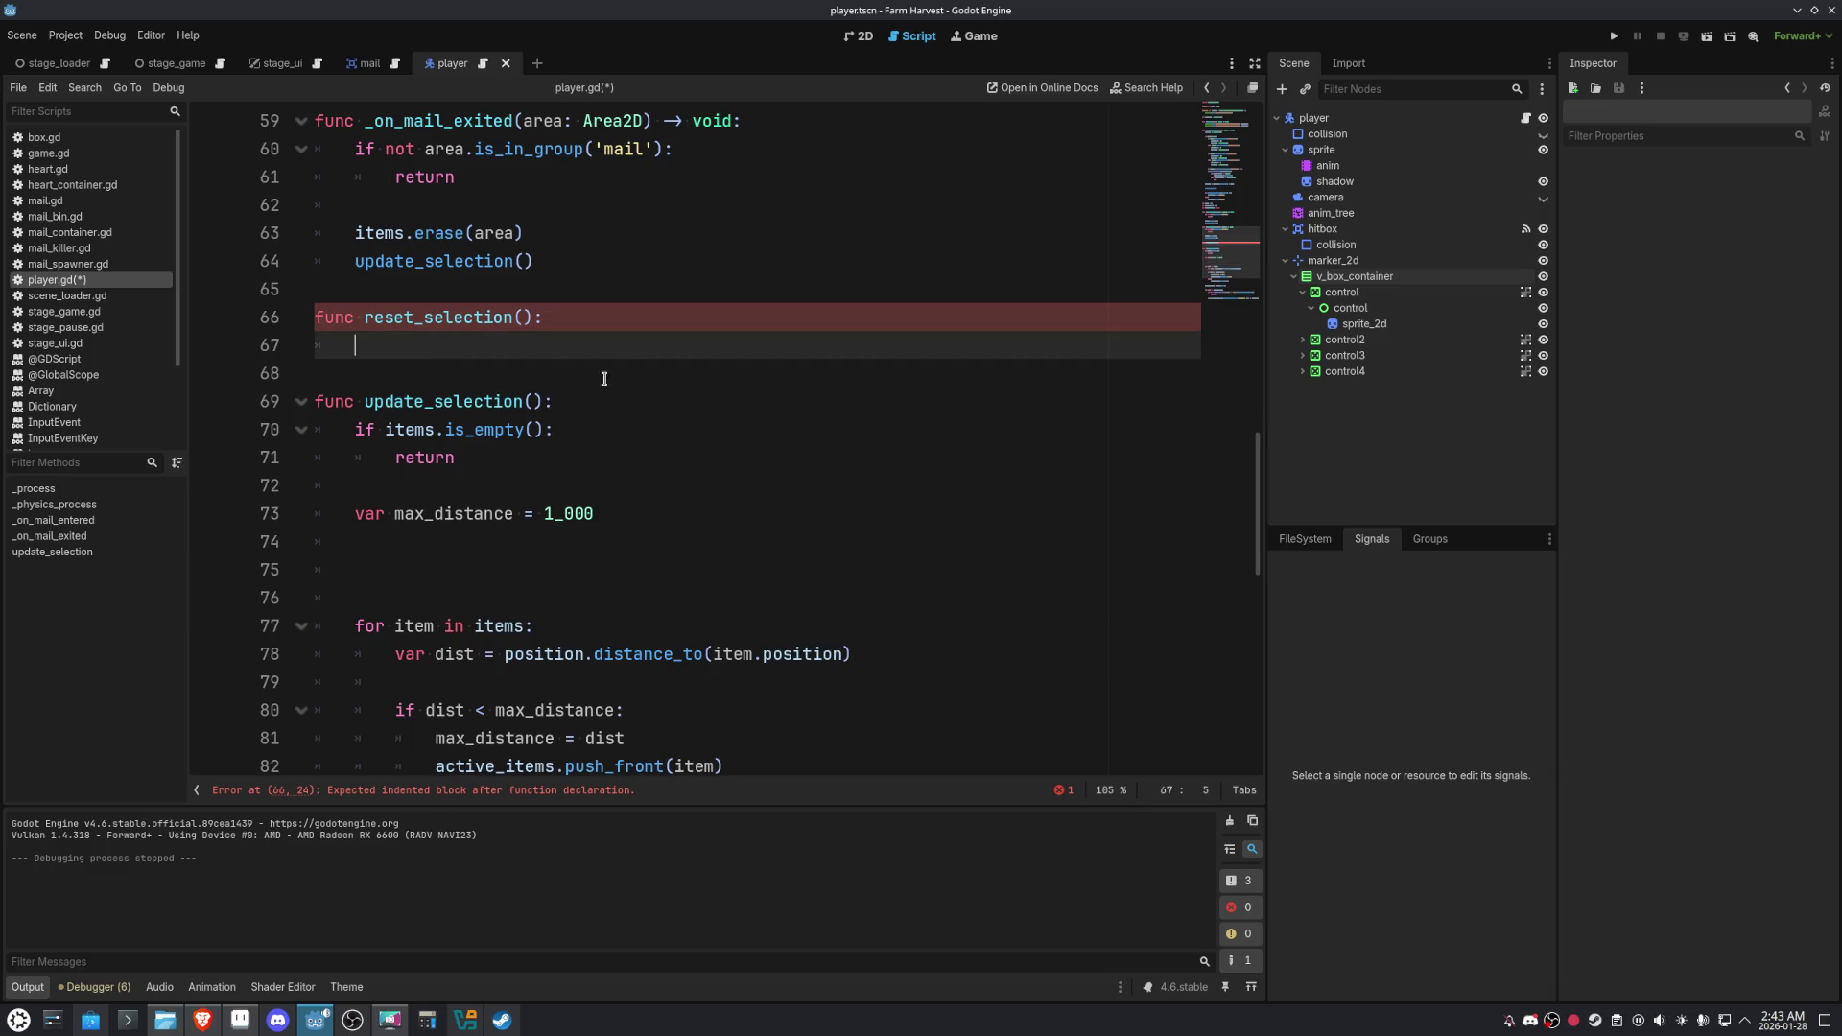
key("ctrl+v")
Step: Call reset_selection() in update_selection where the clearing code used to be
left_click_drag(540, 318, 365, 317)
left_click(450, 717)
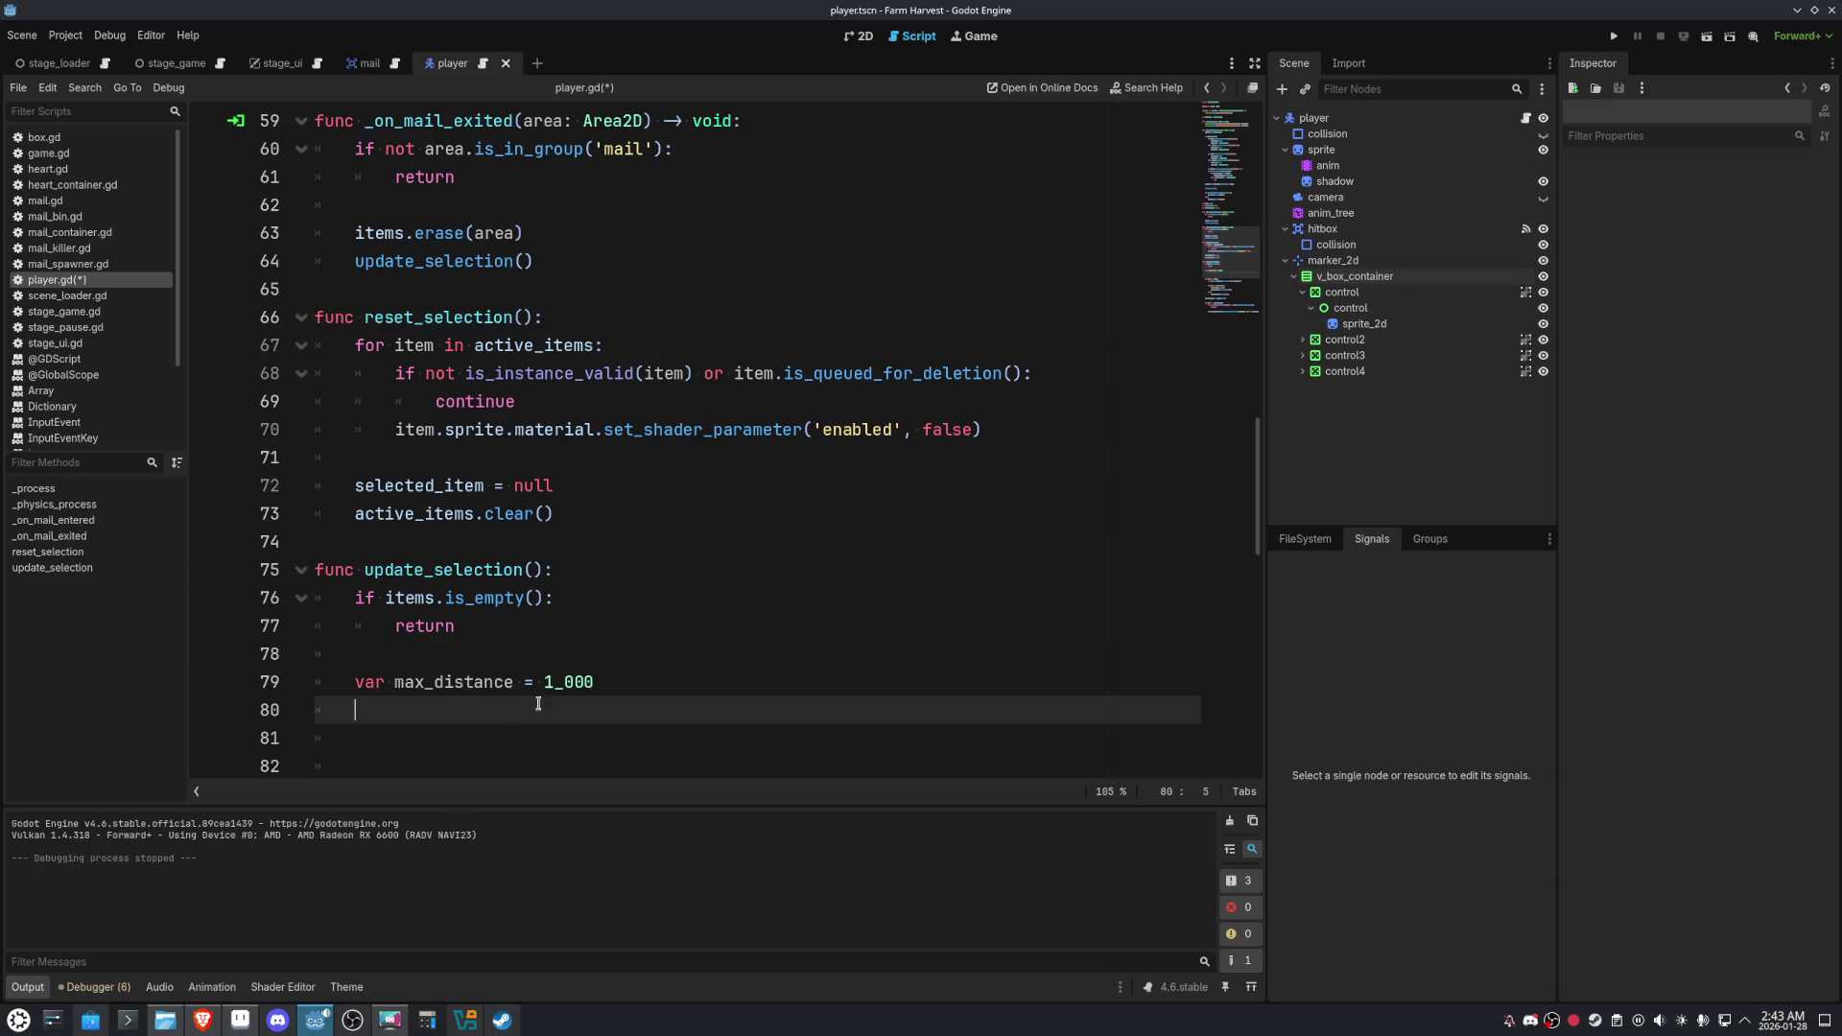
scroll(538, 704, "down", 2)
left_click(465, 567)
type("reset_selection()")
Step: Replace the exit handler's update_selection() call with reset_selection() before items.erase(area)
scroll(802, 576, "up", 4)
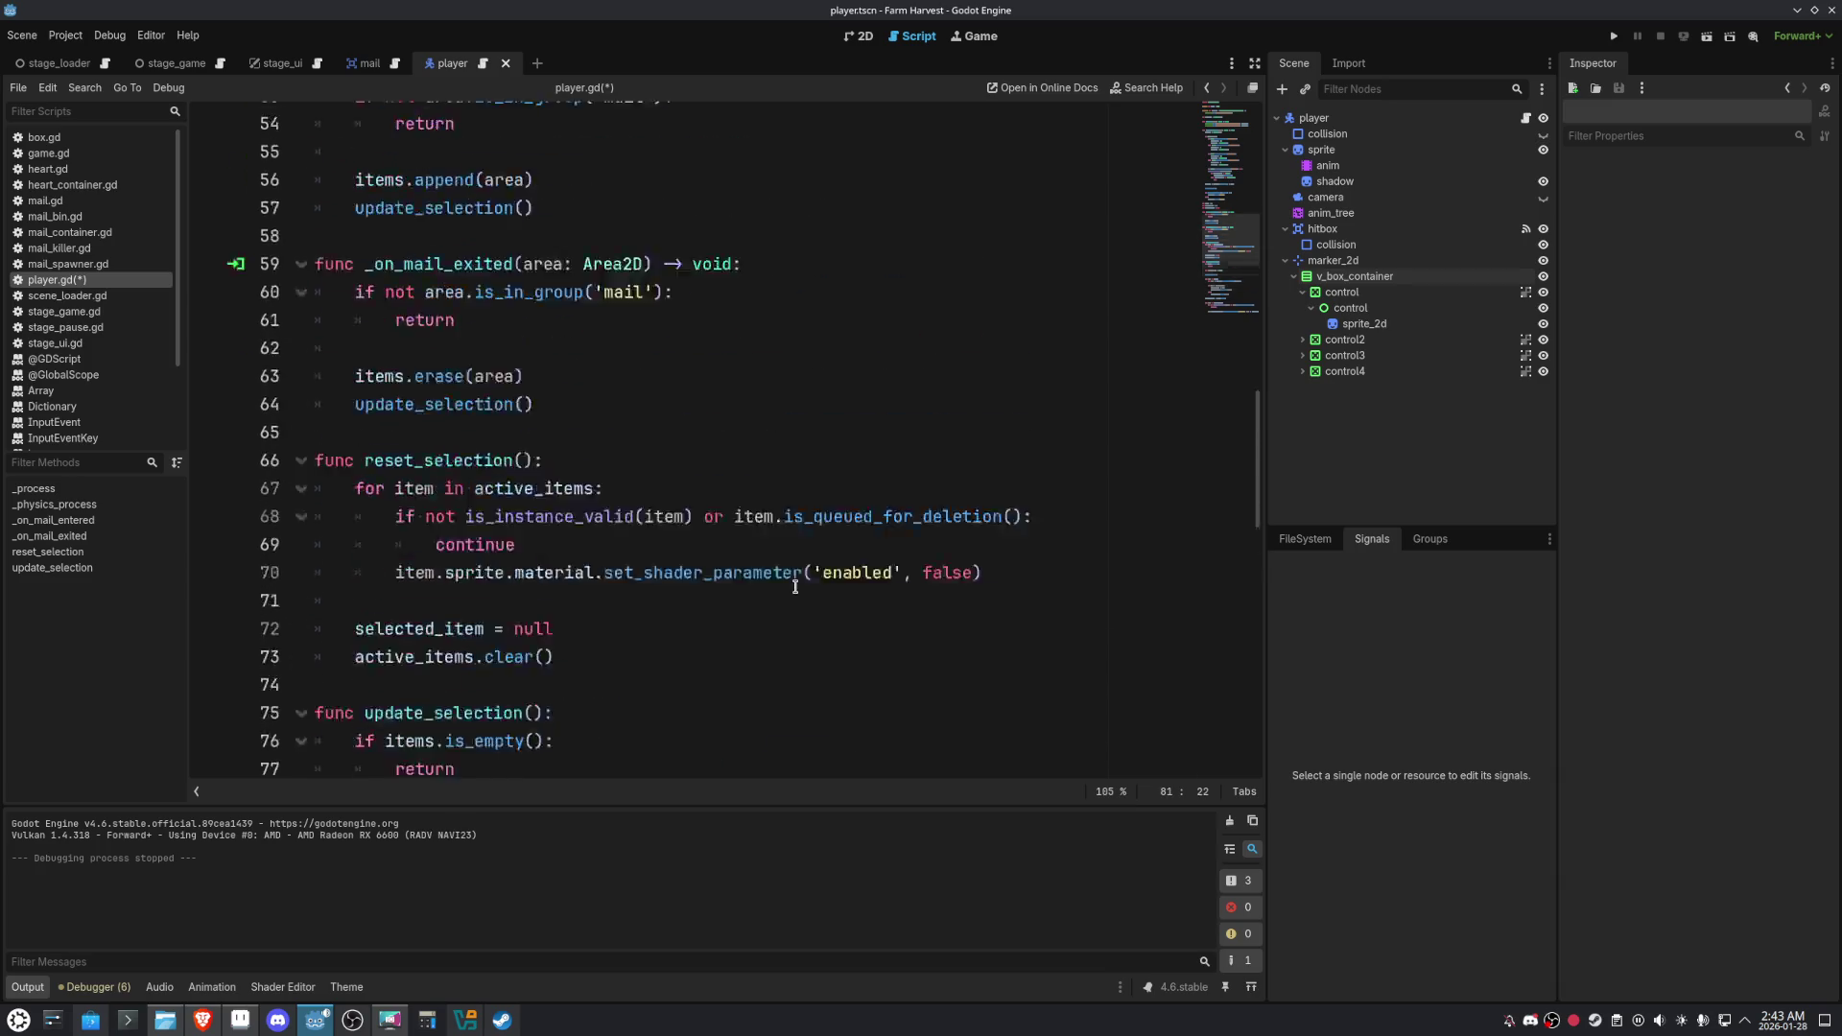
scroll(796, 586, "up", 2)
left_click(515, 459)
key("Return")
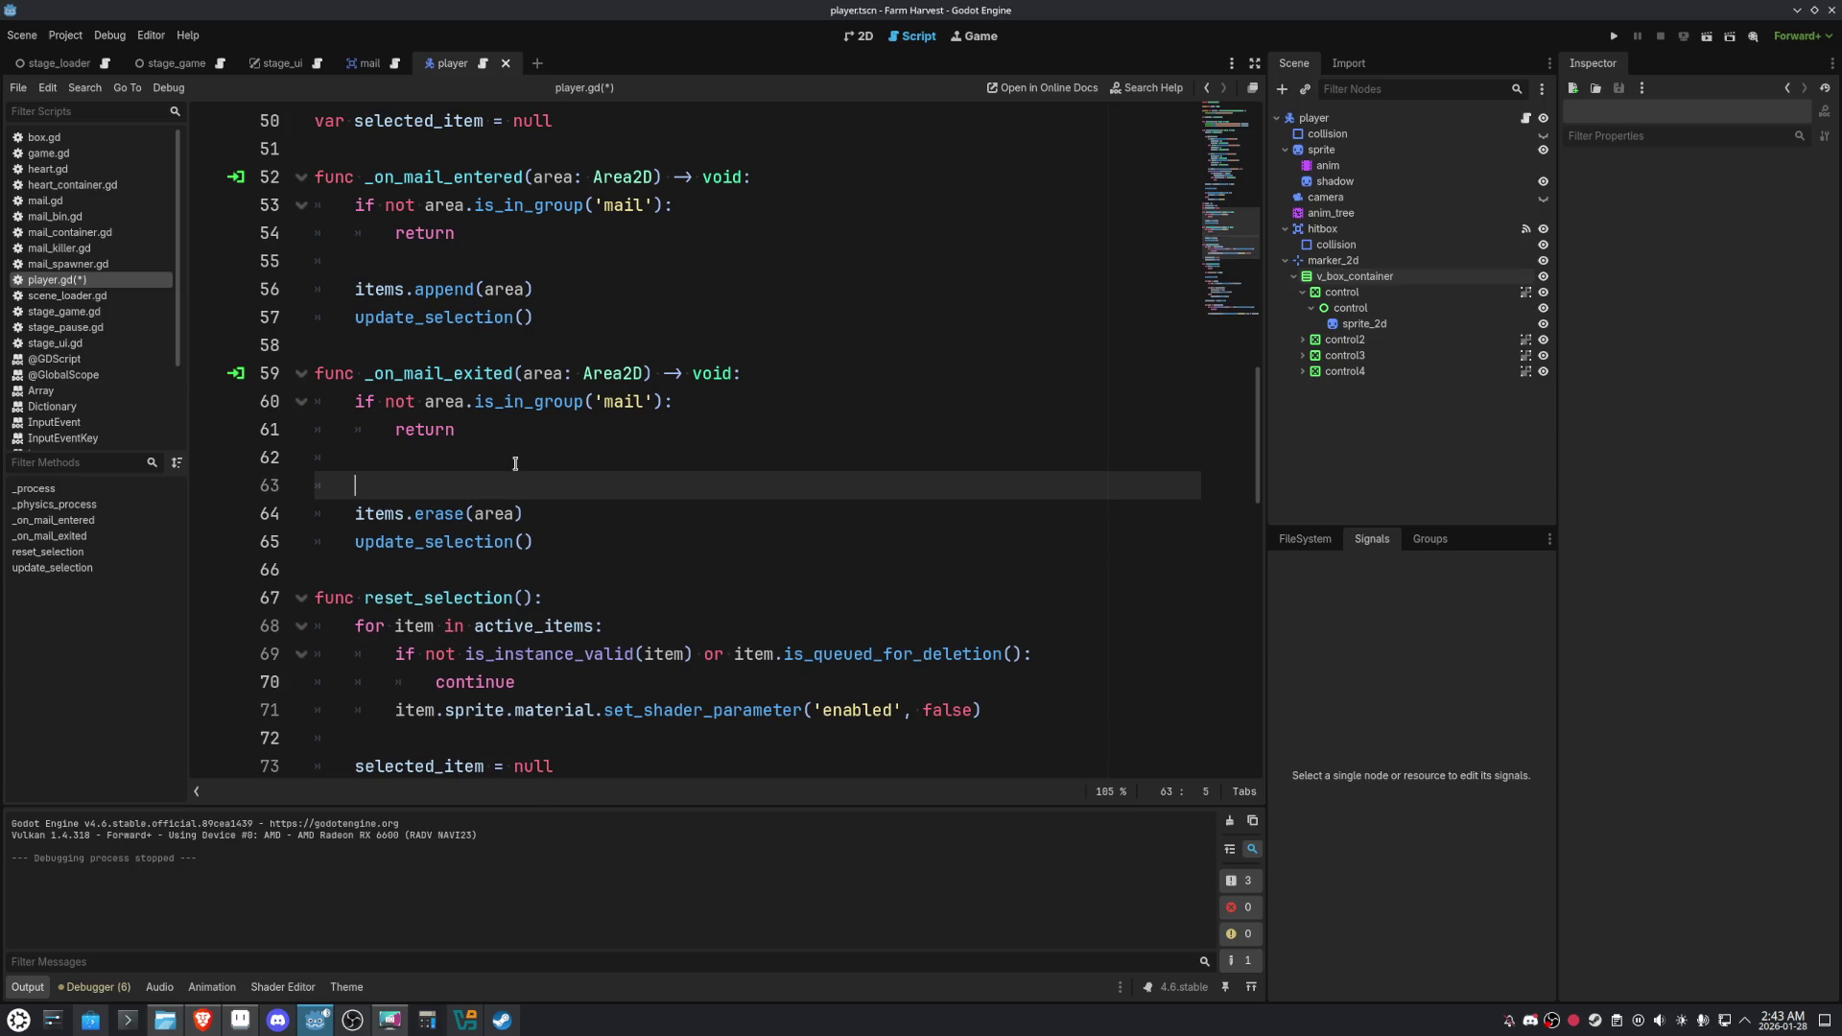
key("Up")
key("Return")
type("reset_selection()")
key("Down")
key("Down")
key("Down")
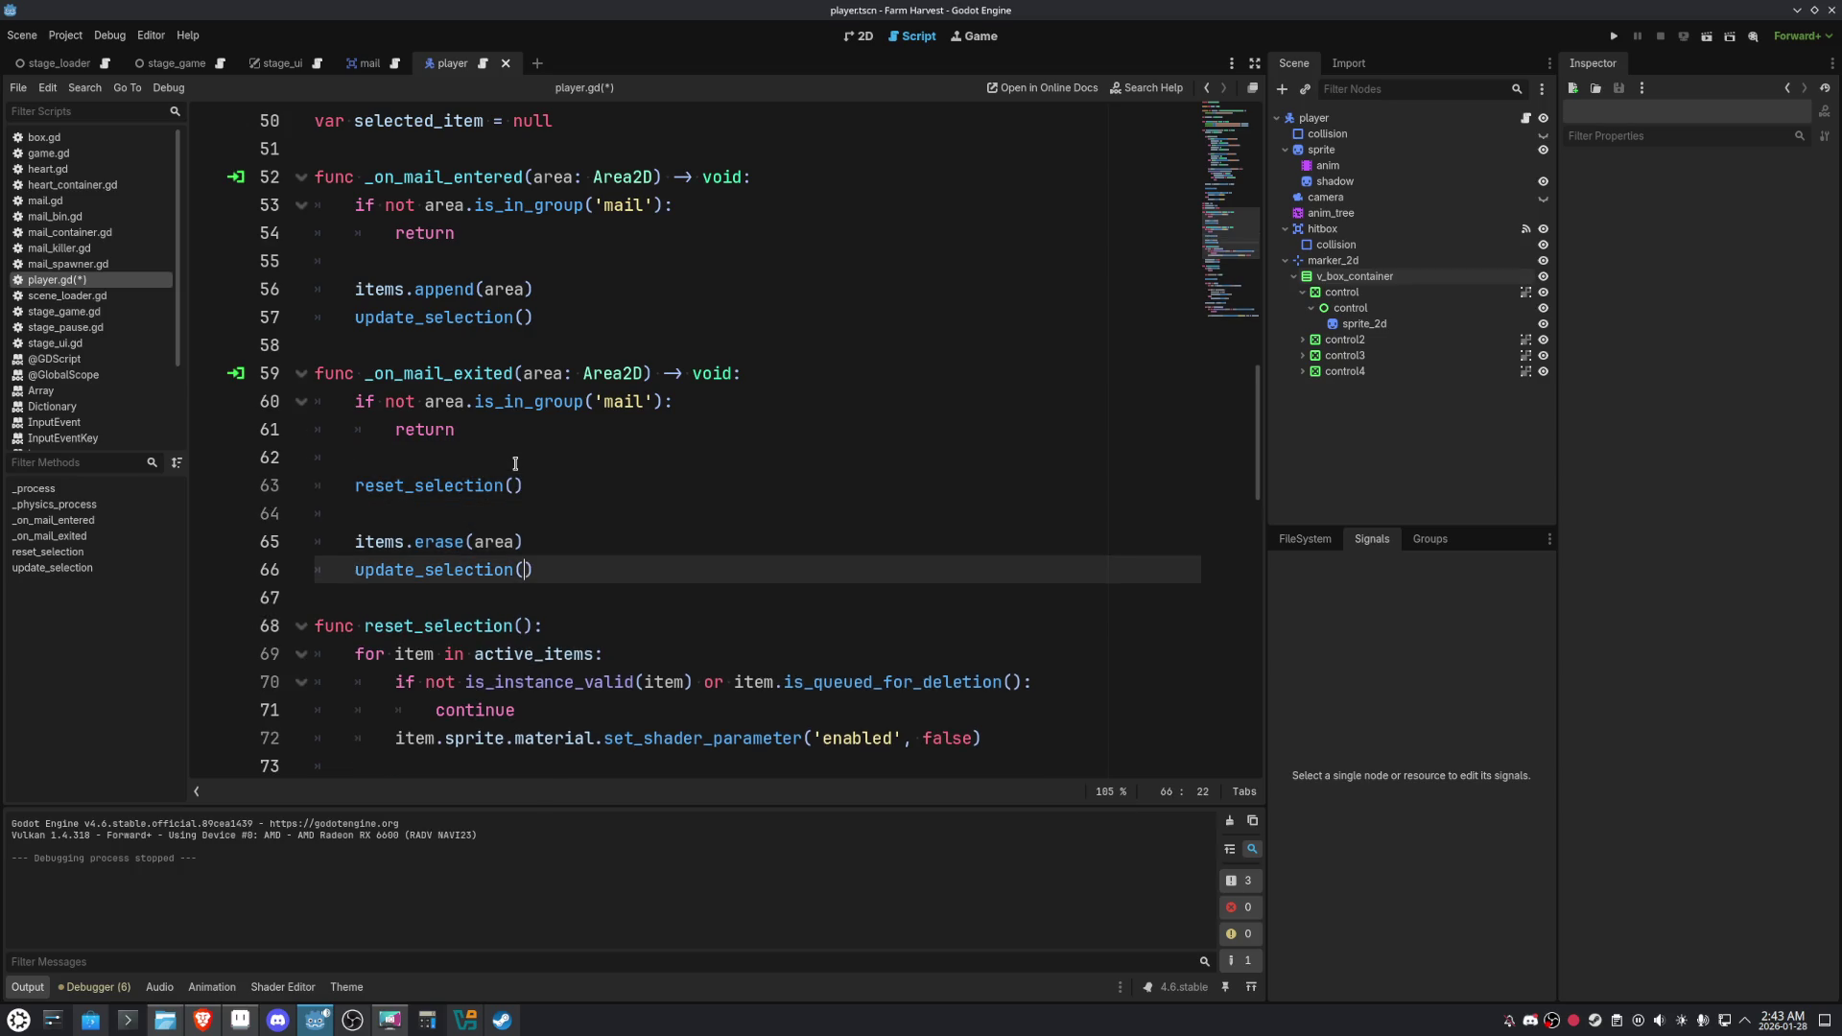
key("ctrl+shift+k")
left_click(561, 506)
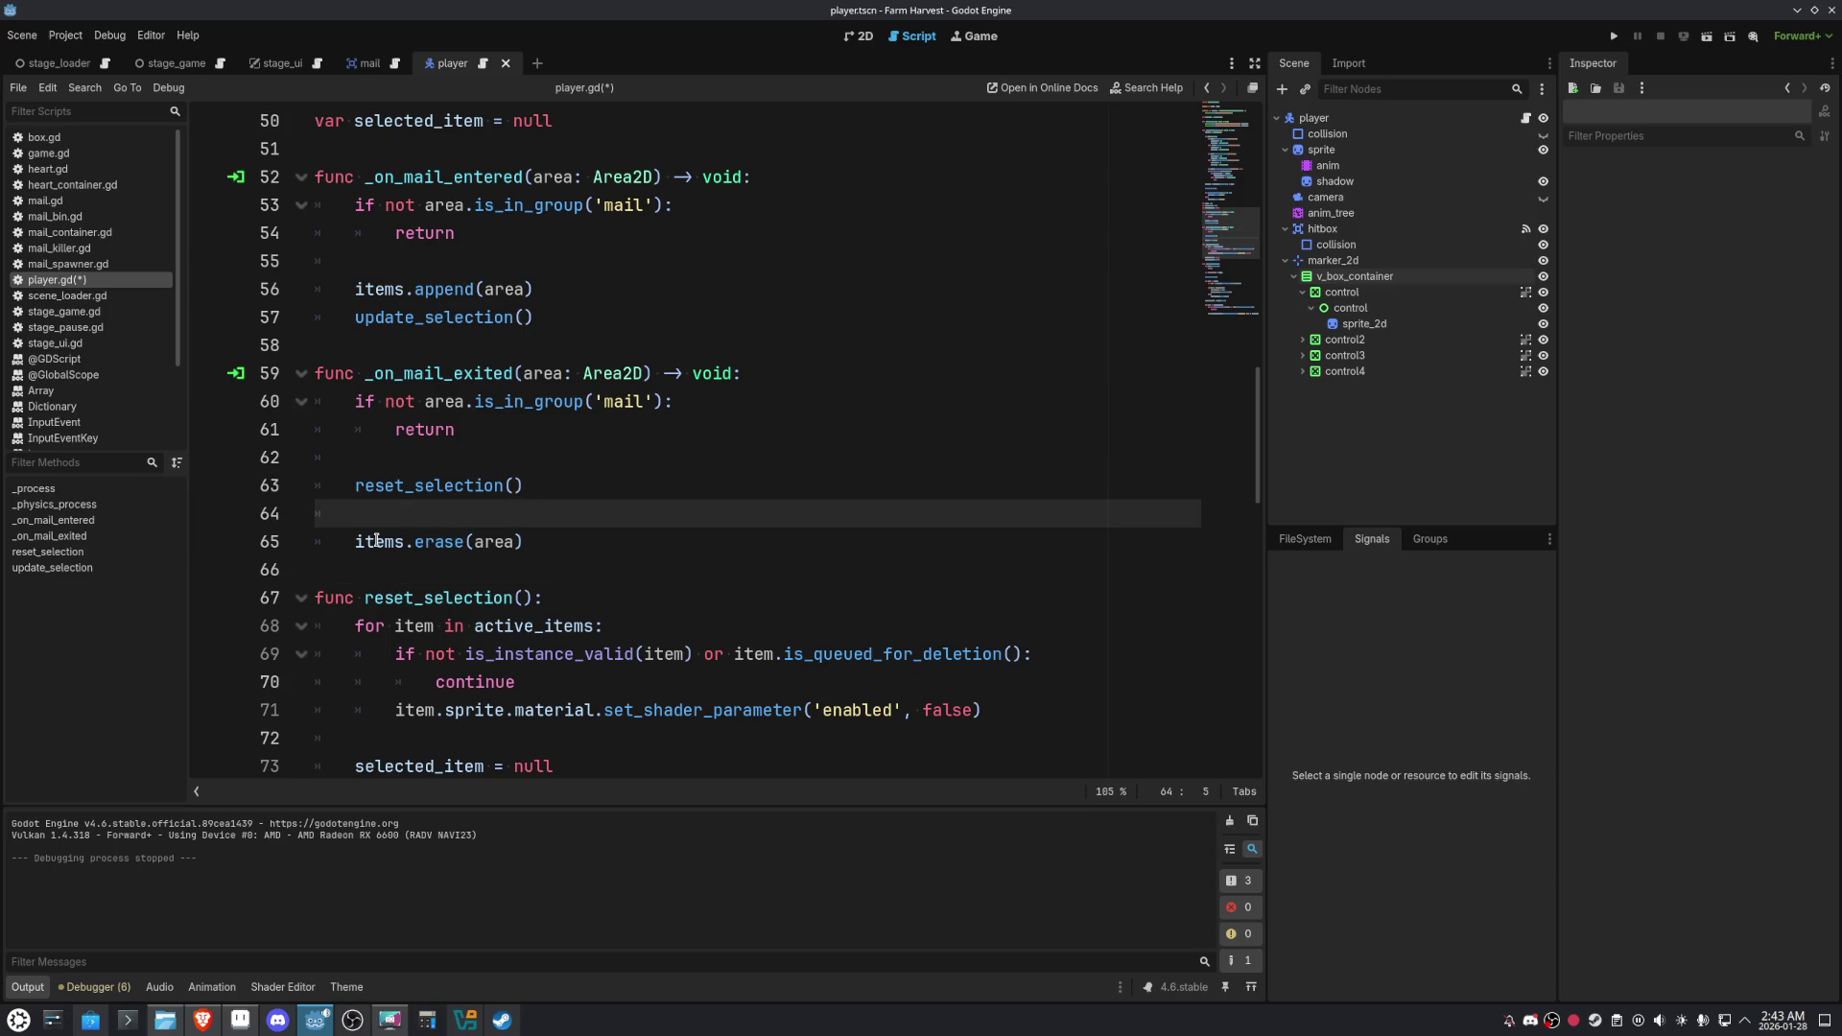
key("BackSpace")
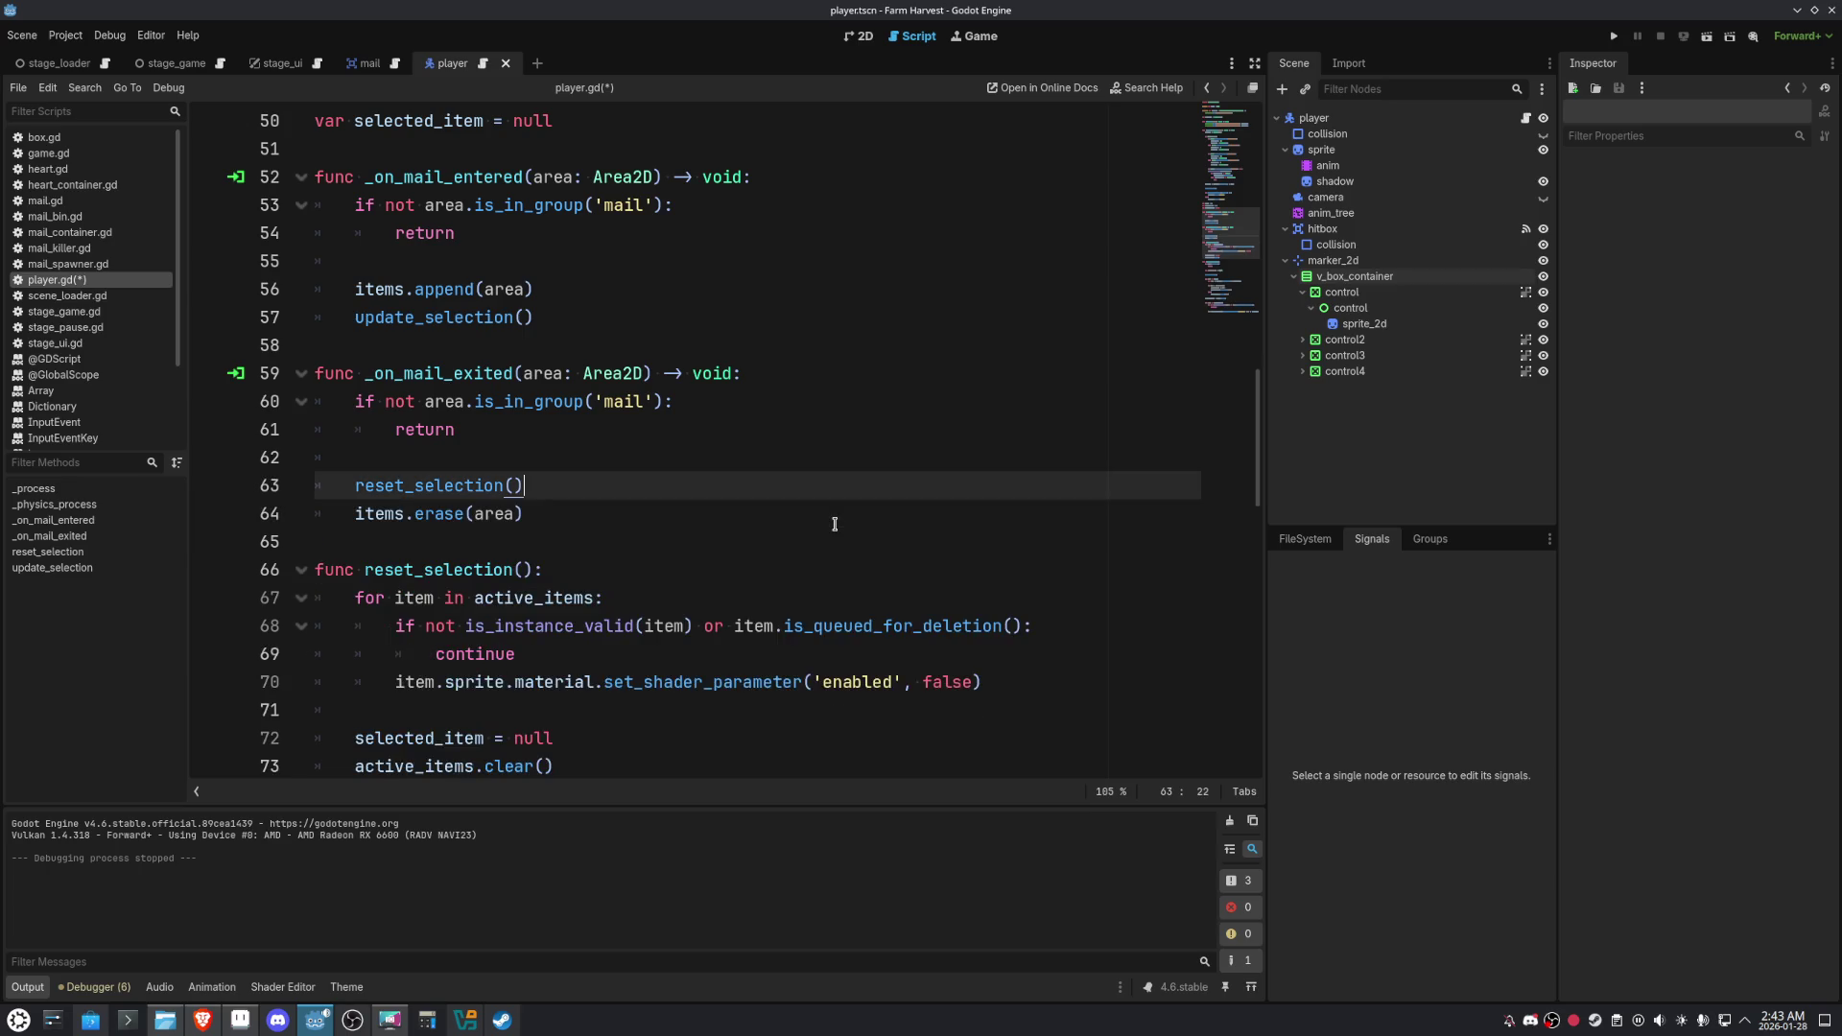
Step: Scroll through player.gd to review the refactored selection code
scroll(834, 523, "down", 3)
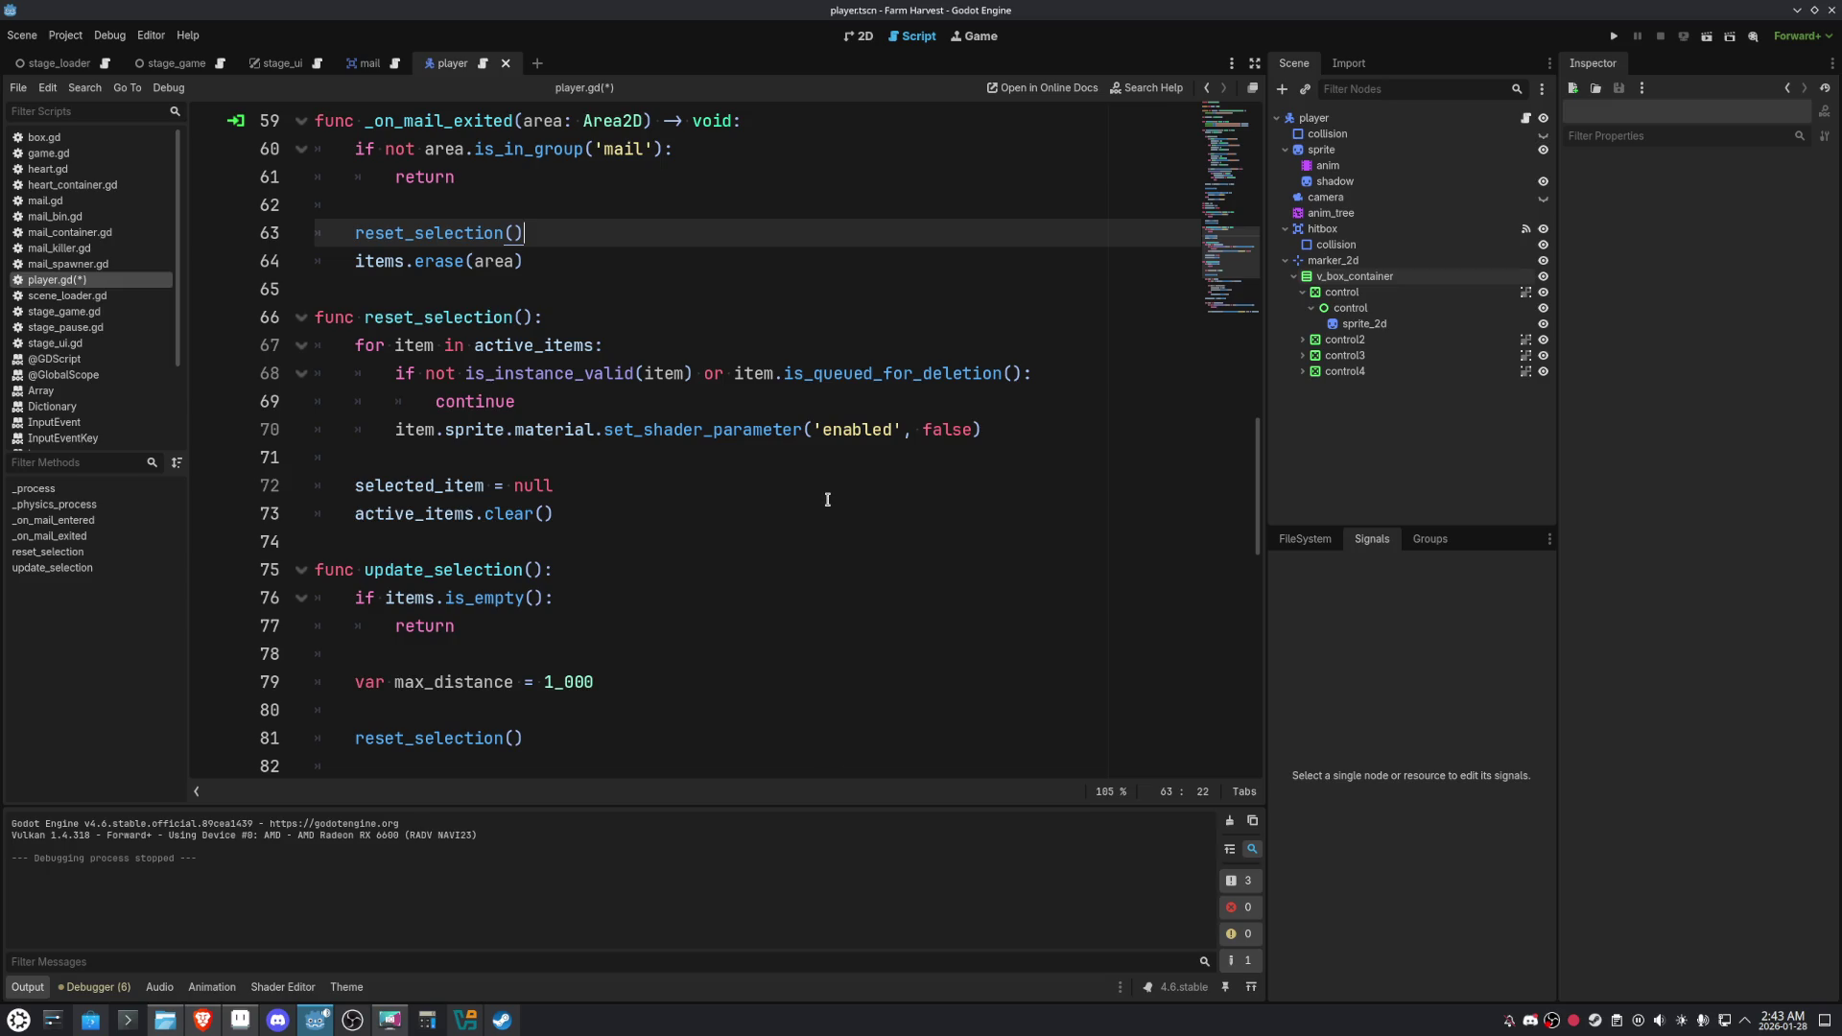
scroll(827, 499, "down", 2)
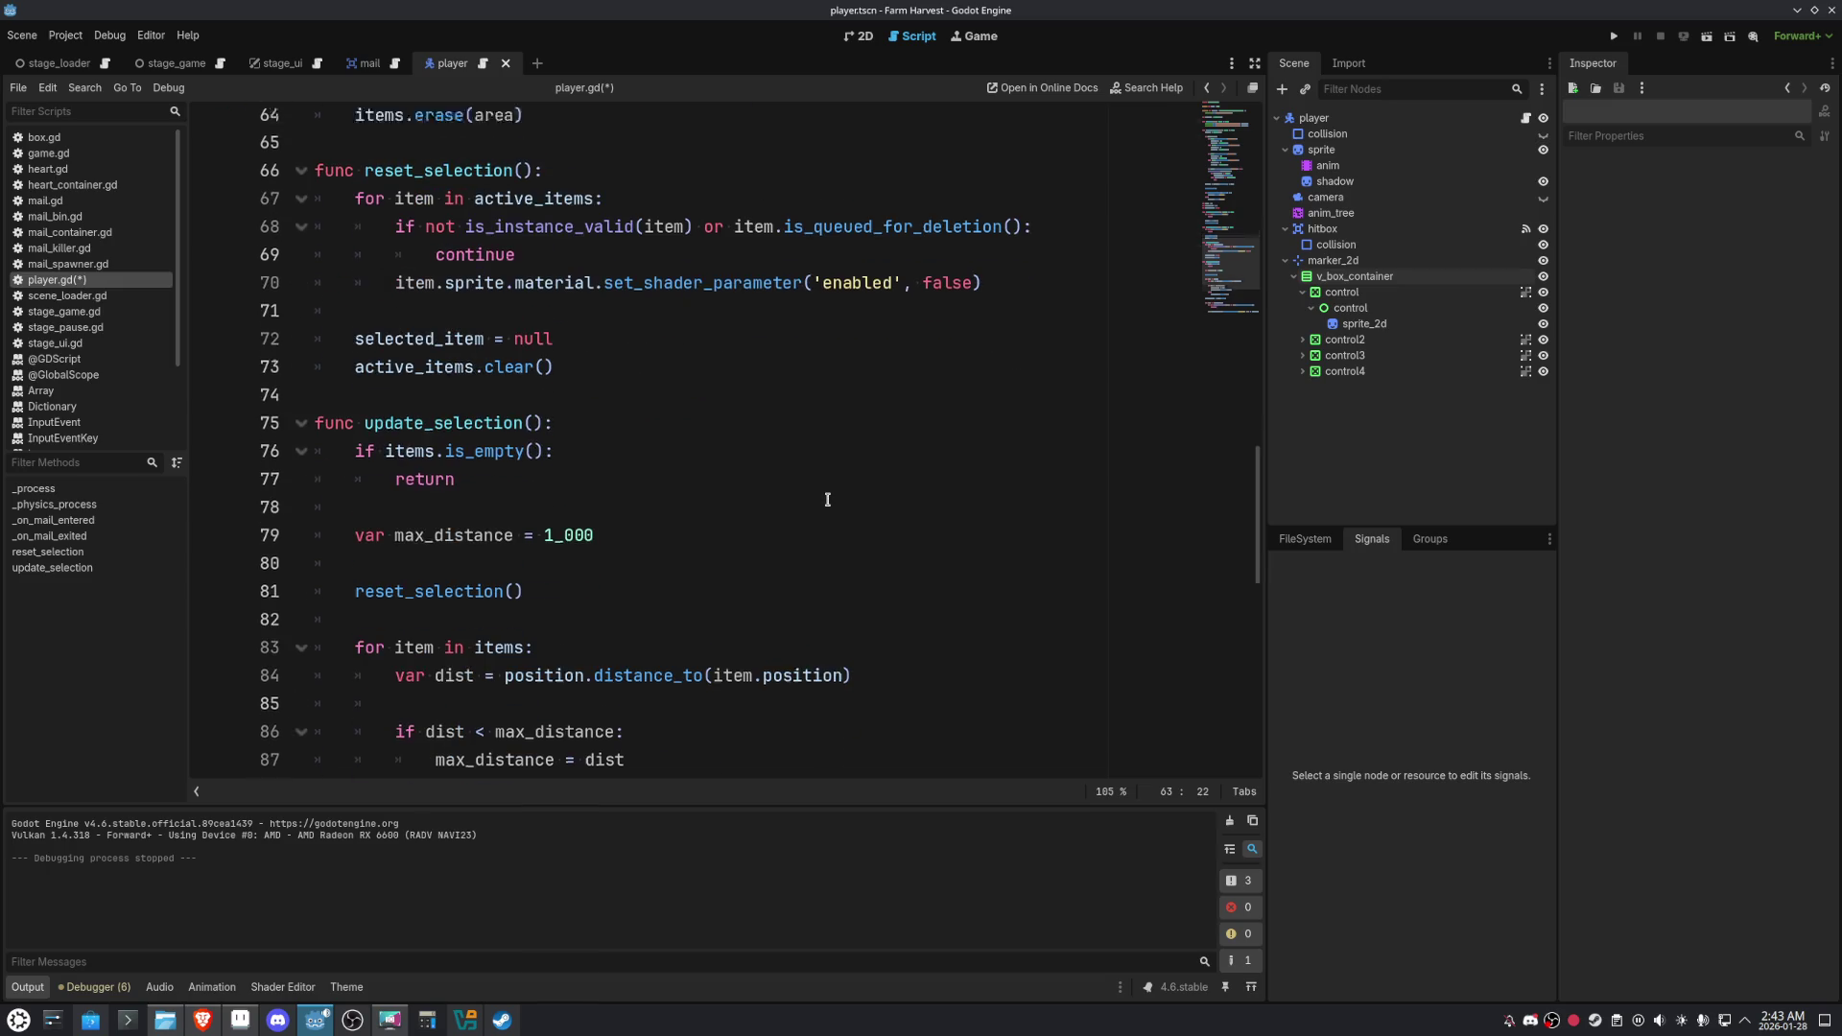
scroll(827, 499, "up", 6)
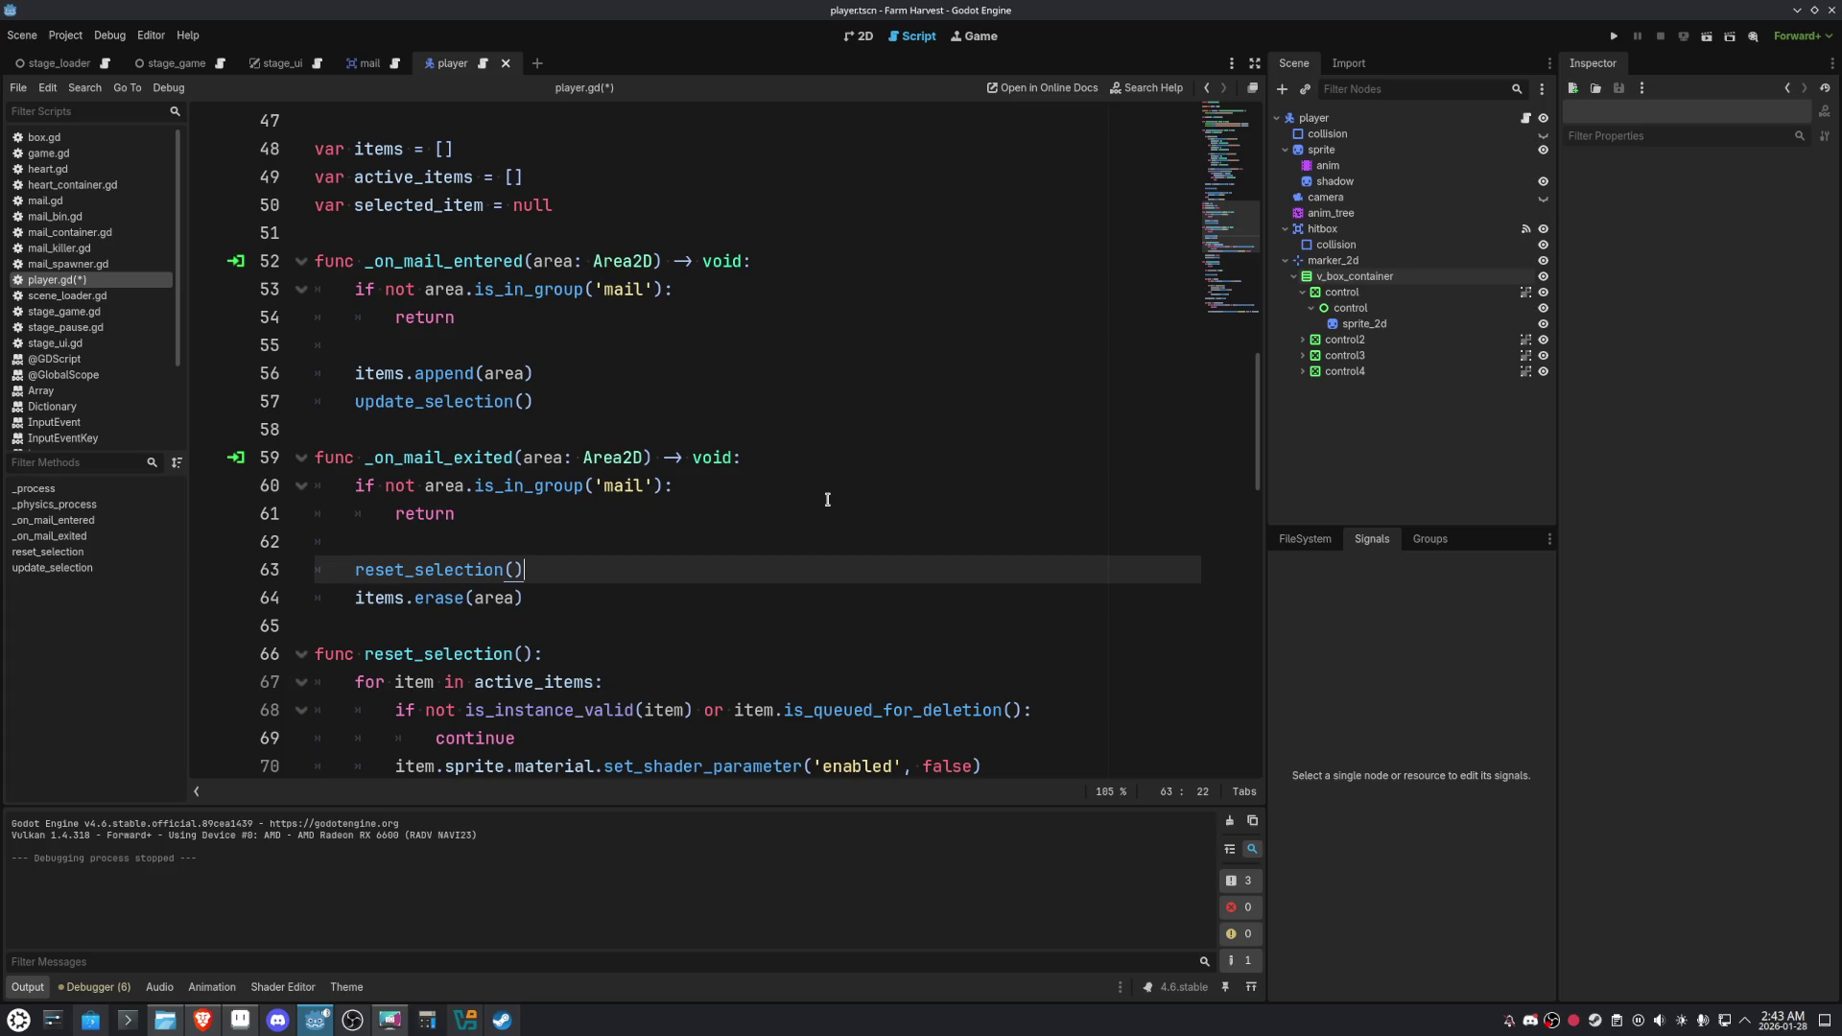
scroll(827, 499, "down", 5)
scroll(633, 475, "up", 1)
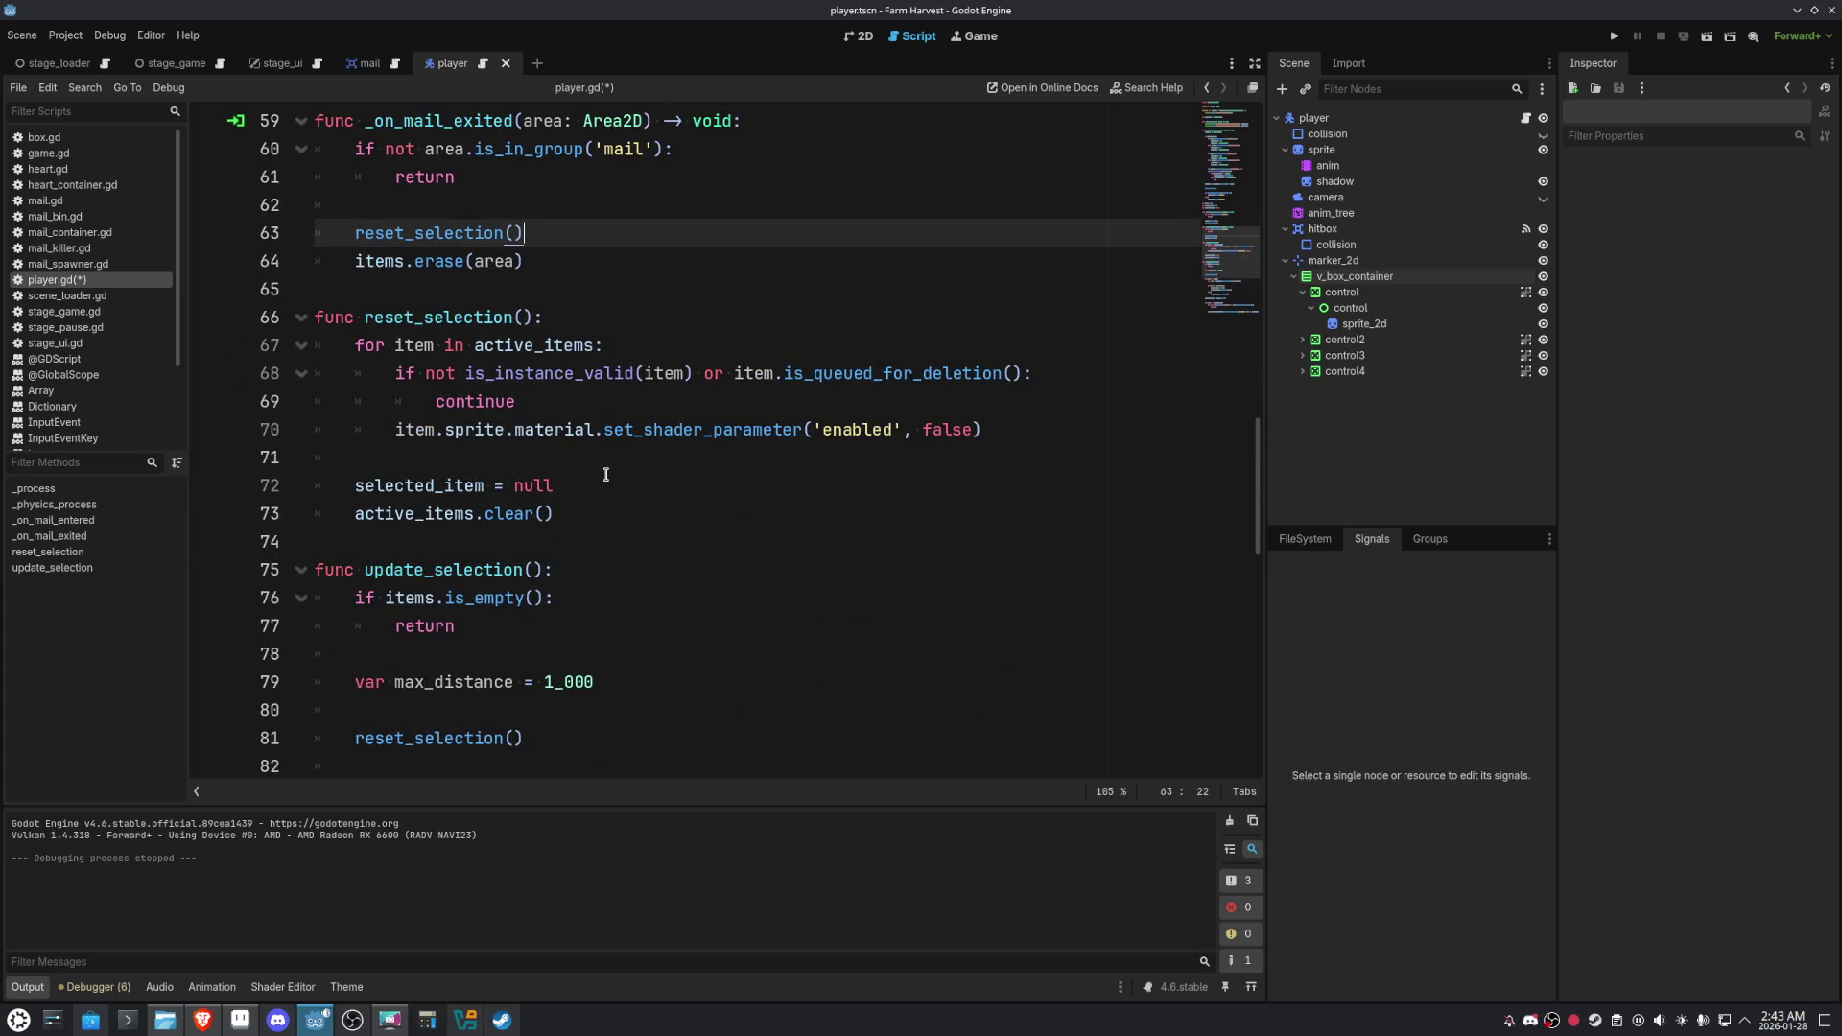
scroll(606, 474, "down", 2)
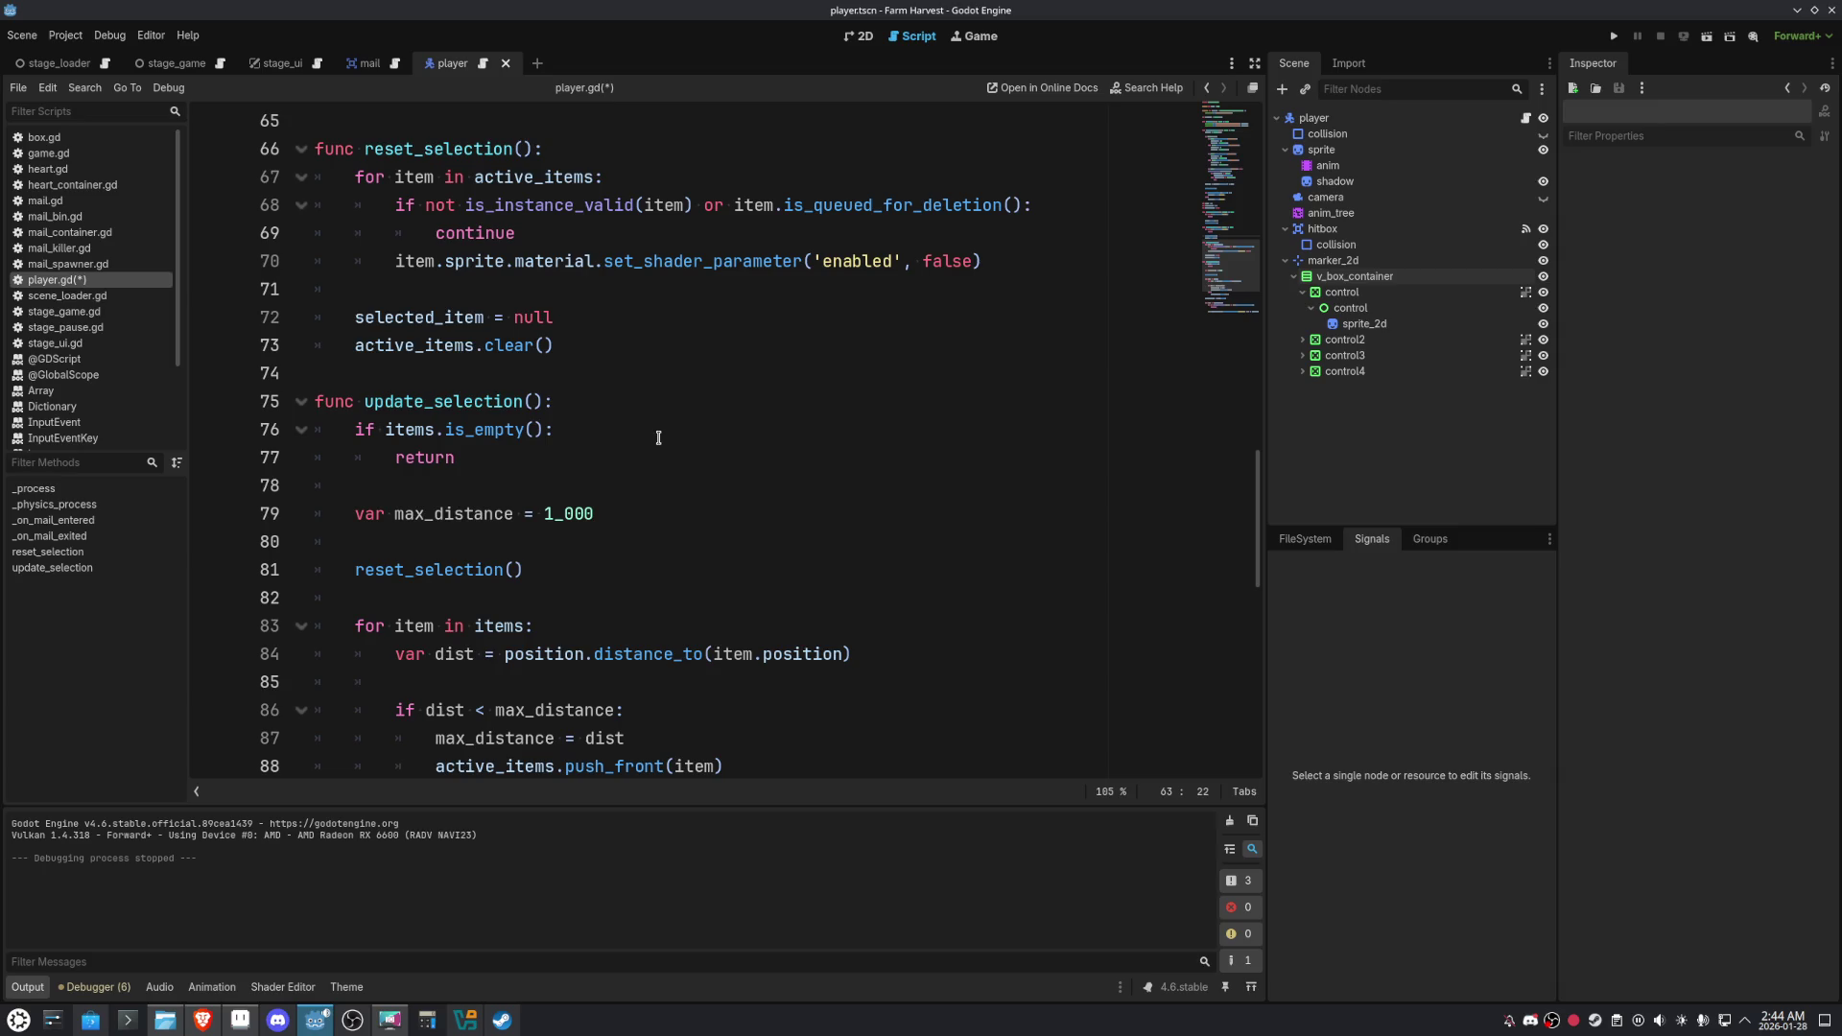
scroll(659, 437, "up", 4)
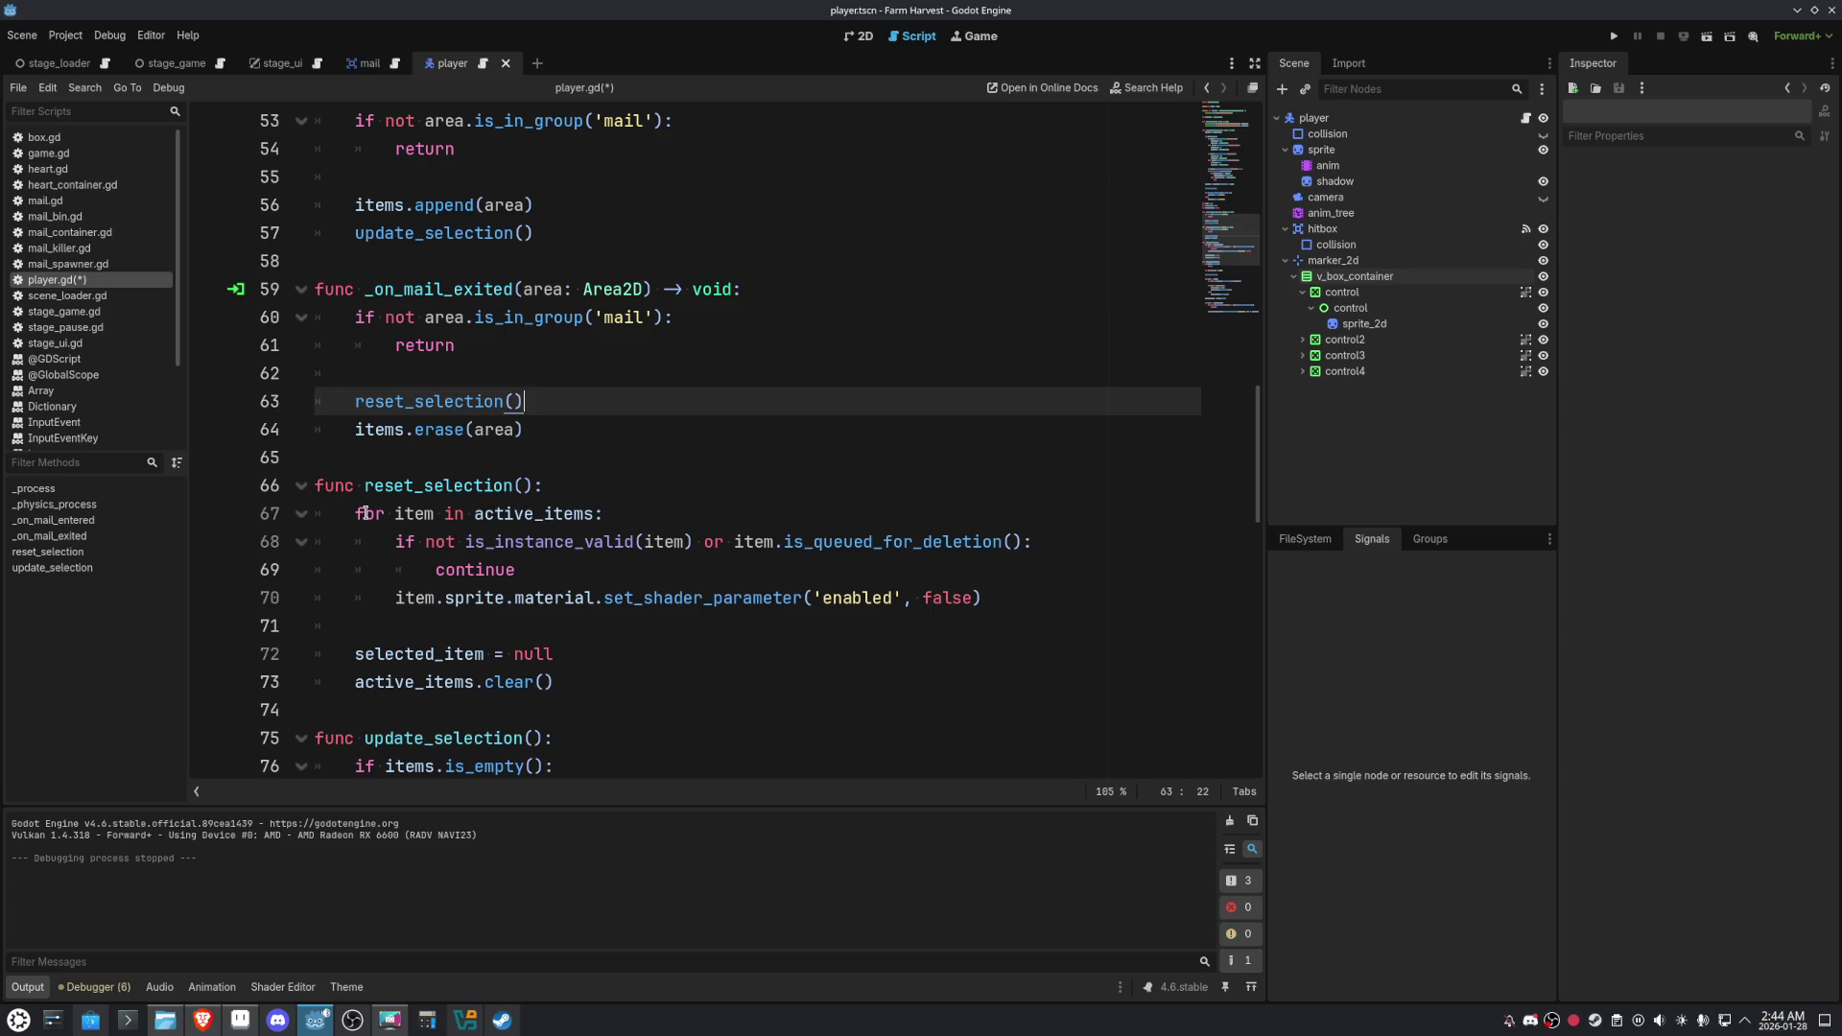
Step: Duplicate the active_items loop in reset_selection directly below itself
left_click_drag(356, 514, 994, 549)
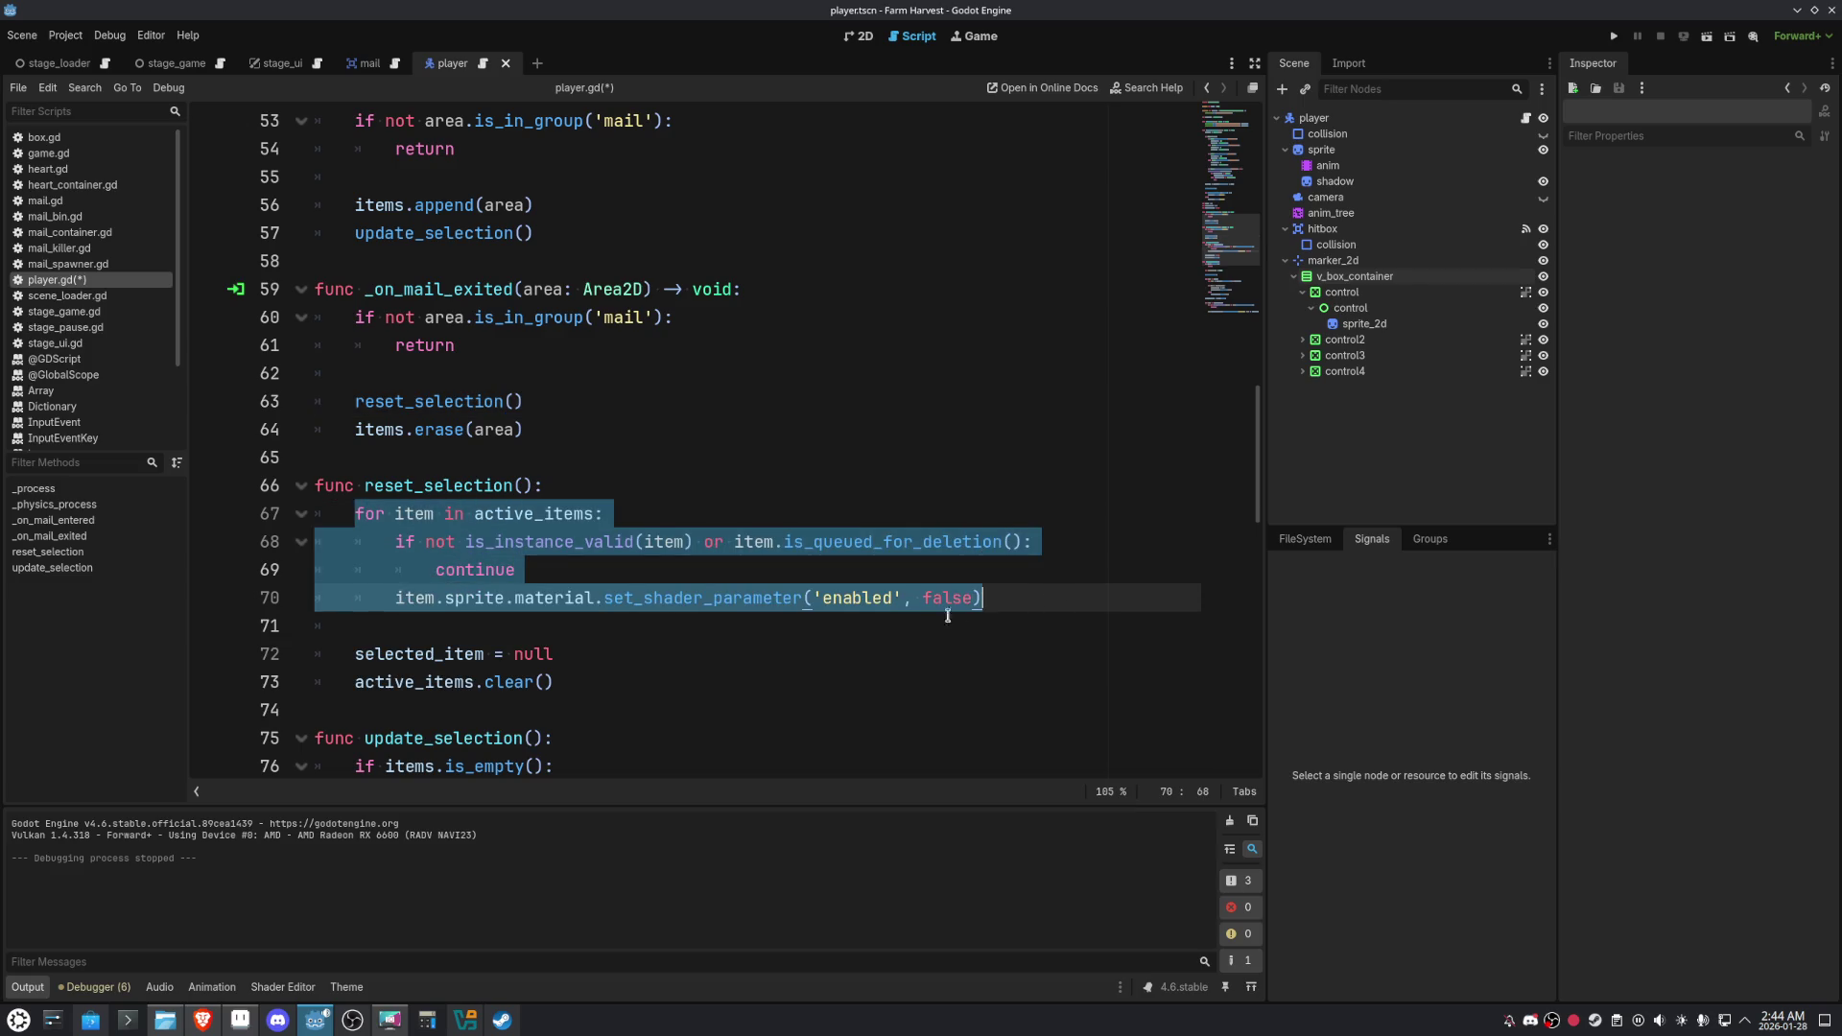
key("ctrl+c")
left_click(897, 625)
key("ctrl+v")
key("Return")
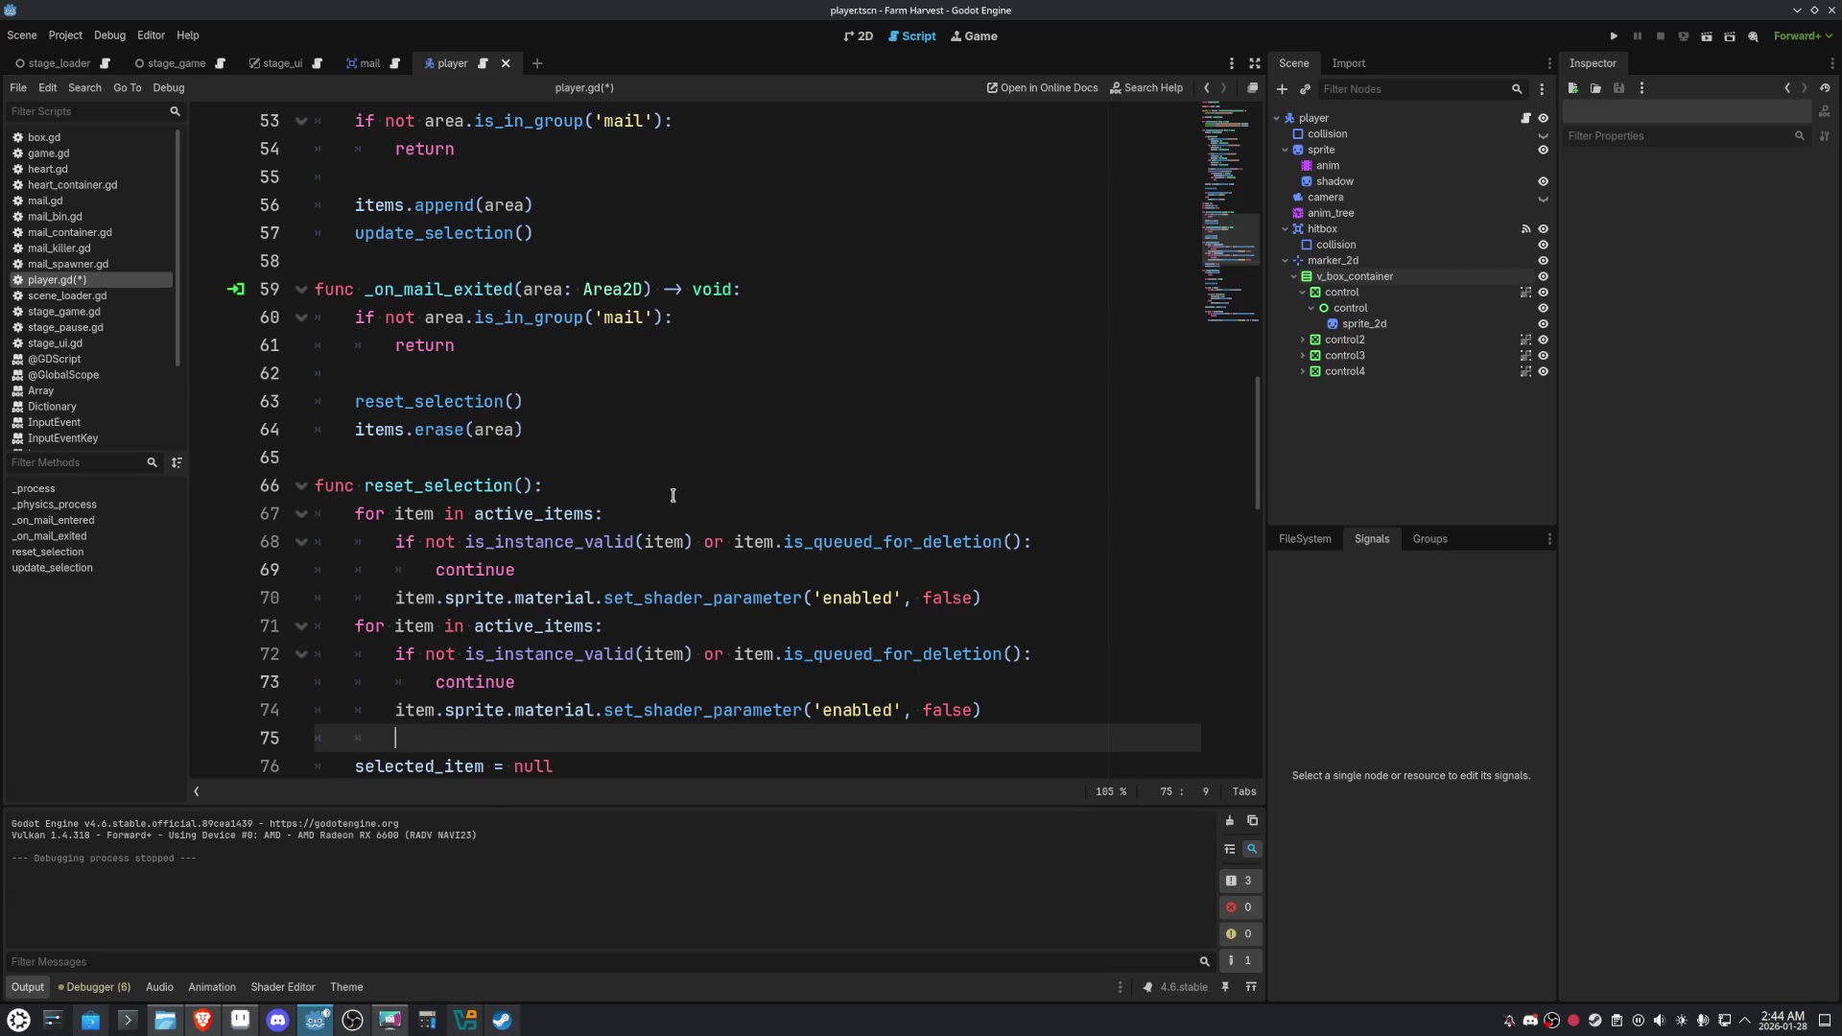
key("BackSpace")
key("BackSpace")
key("ctrl+z")
key("ctrl+z")
key("ctrl+z")
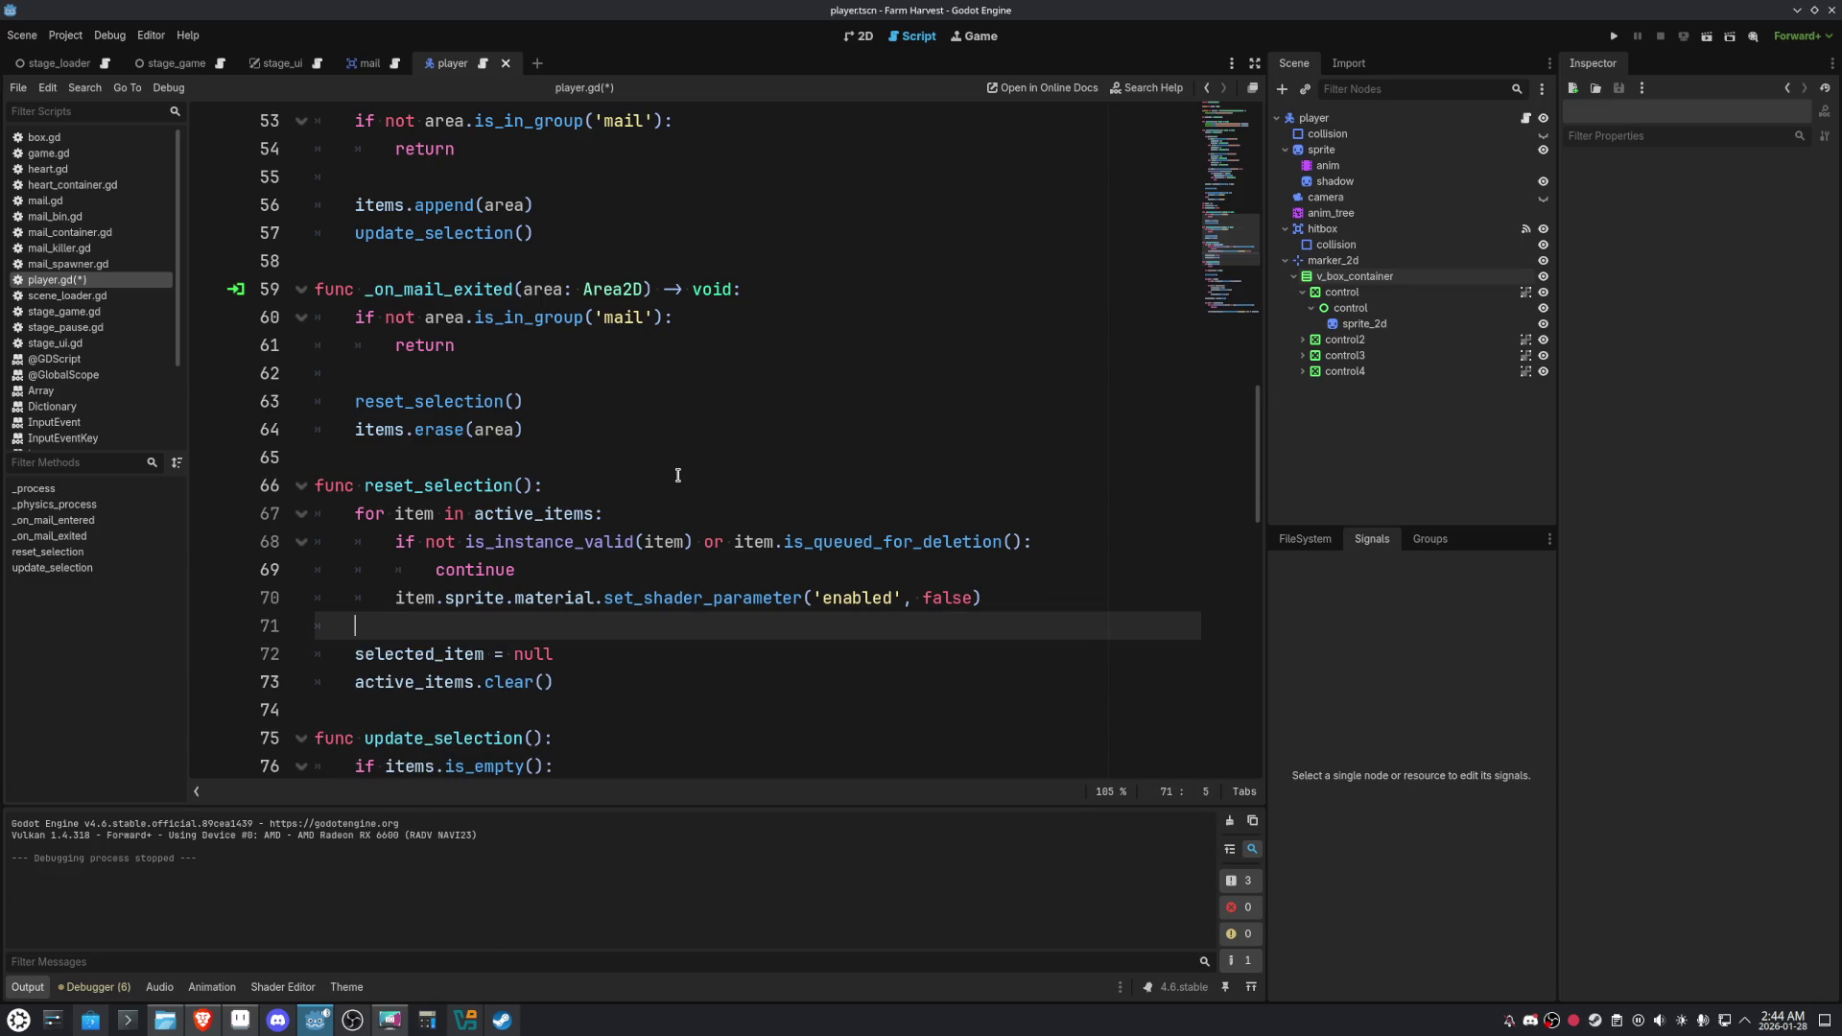
key("ctrl+shift+z")
key("ctrl+shift+z")
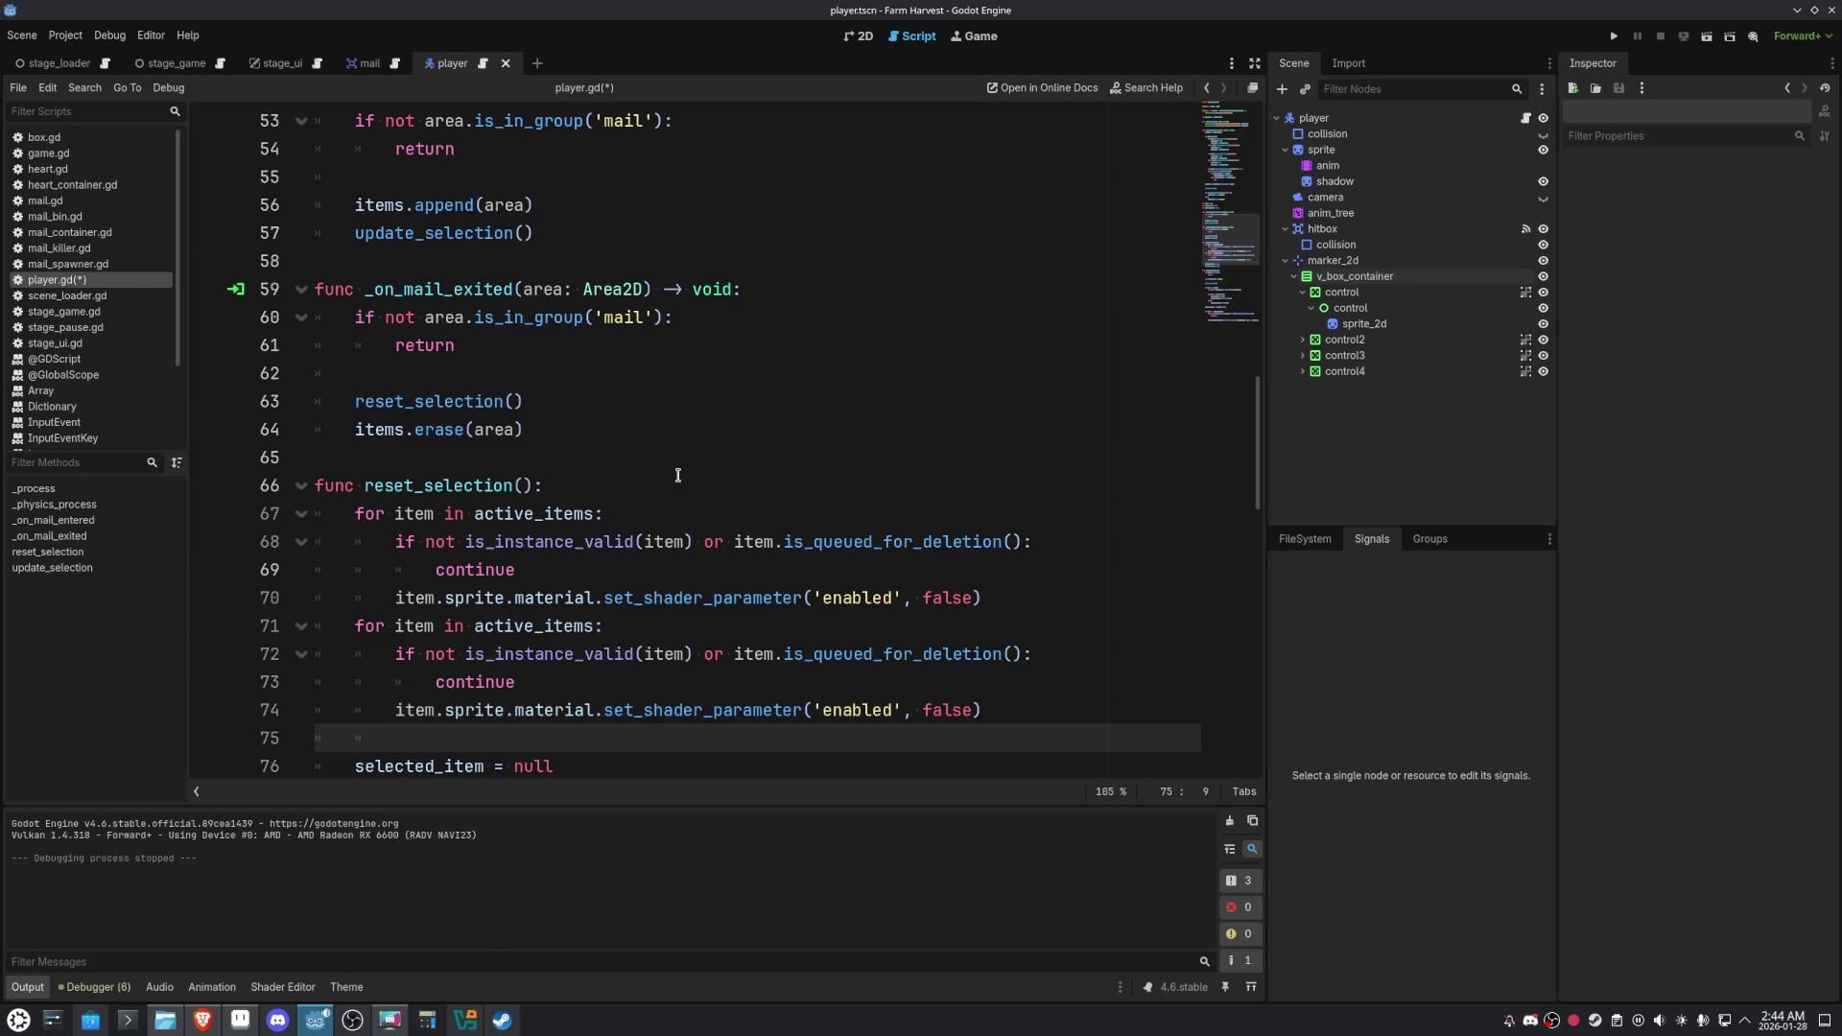
Step: Rename the first loop's collection to items and delete the duplicated active_items loop
double_click(568, 514)
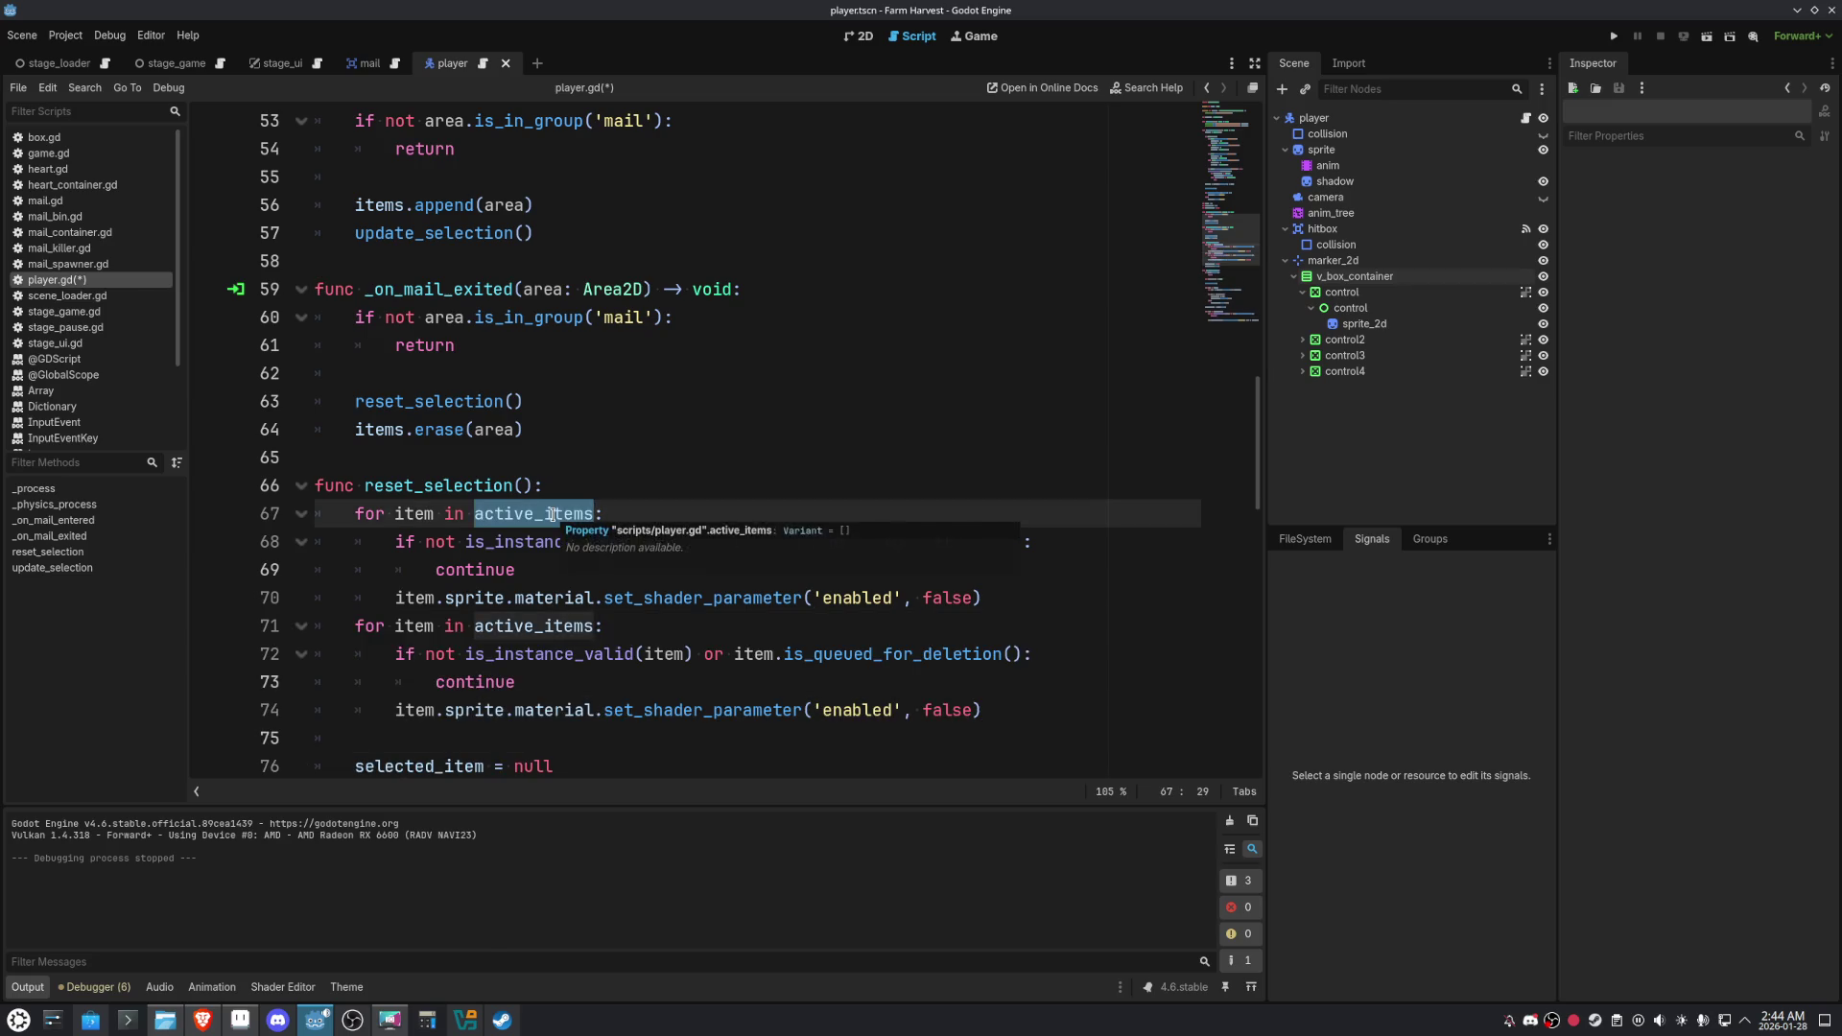
type("items")
key("Escape")
key("Up")
key("Up")
key("Up")
scroll(777, 451, "down", 2)
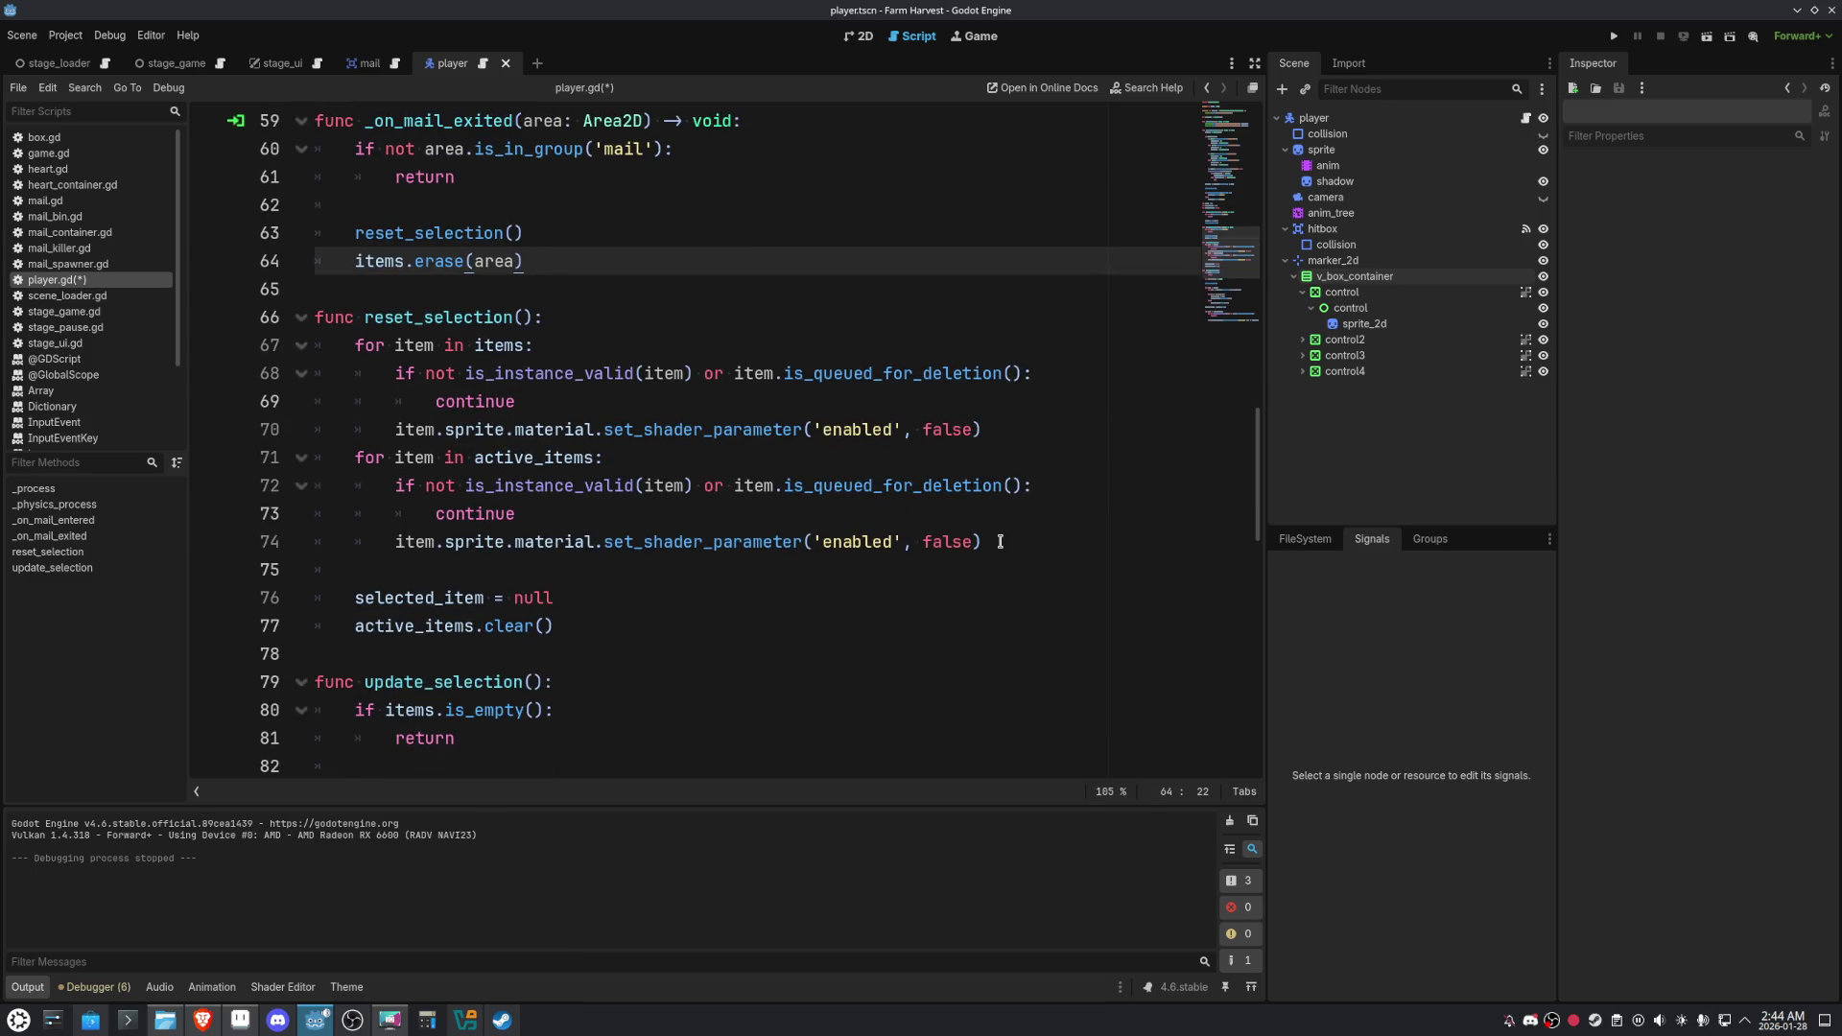
mouse_move(1001, 539)
left_mouse_down()
mouse_move(317, 487)
mouse_move(272, 467)
left_mouse_up()
key("Delete")
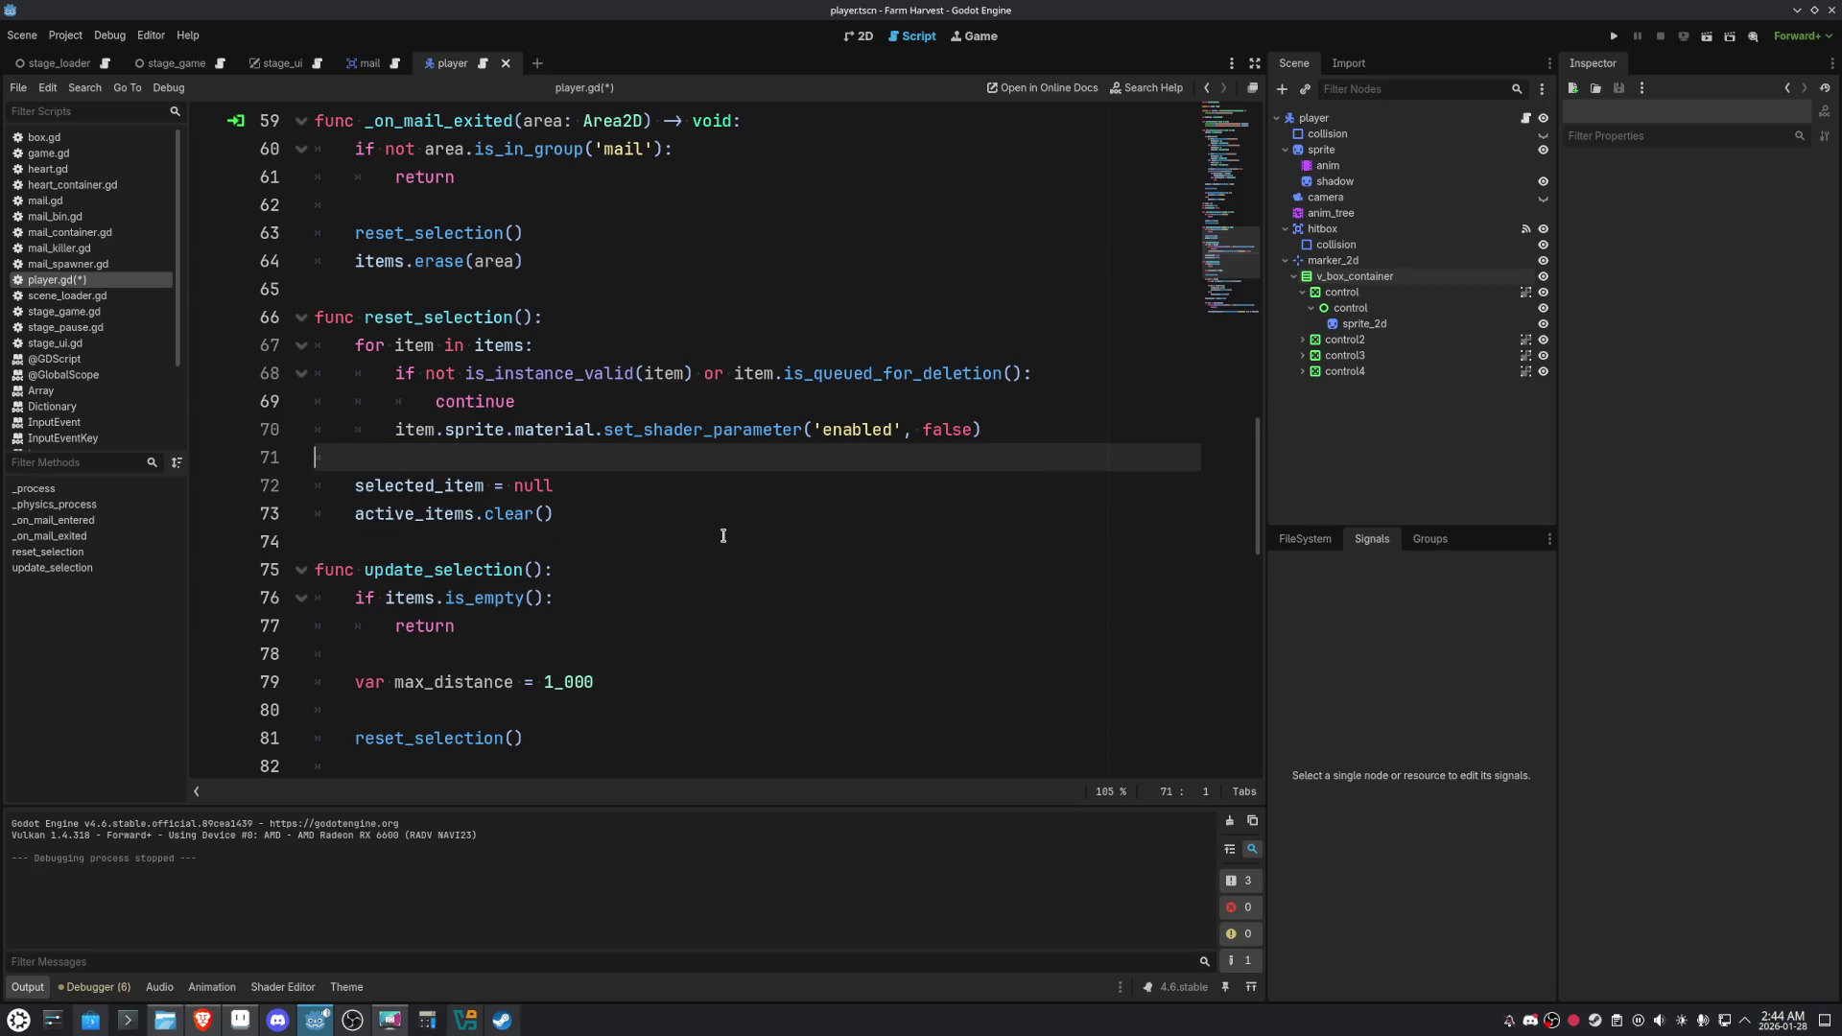
scroll(856, 548, "down", 4)
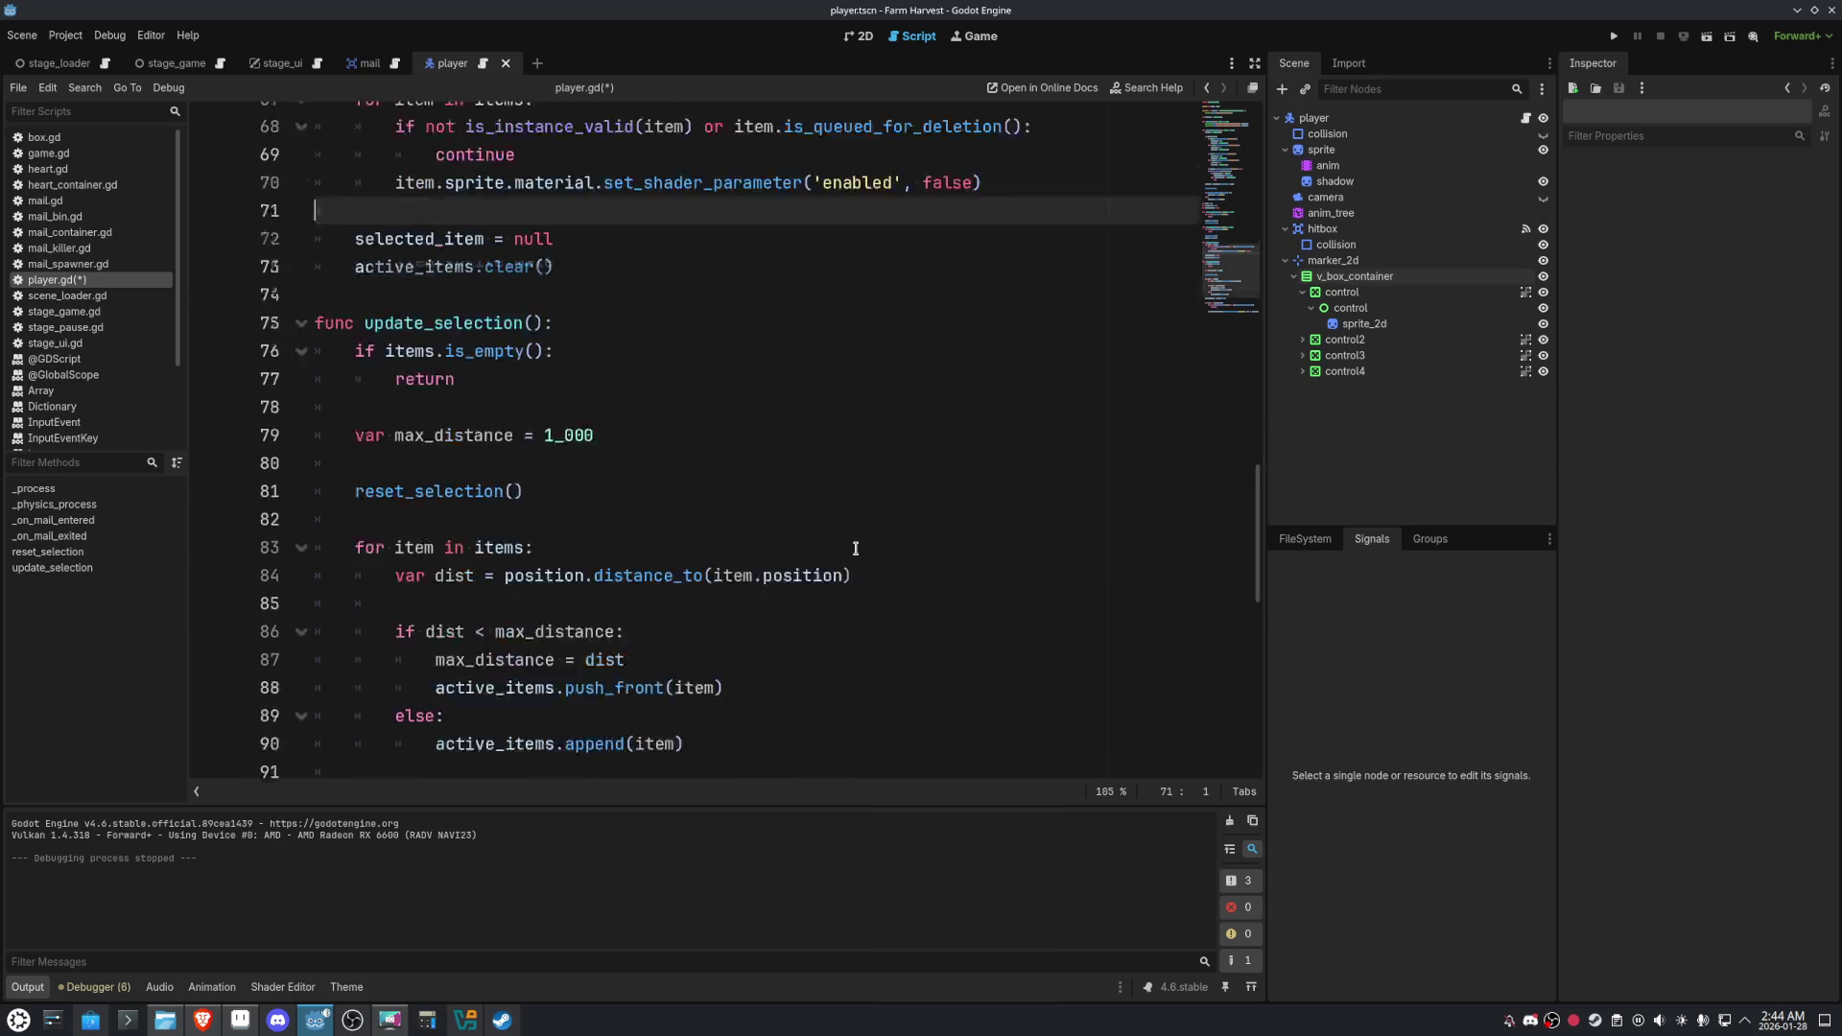
scroll(857, 544, "up", 4)
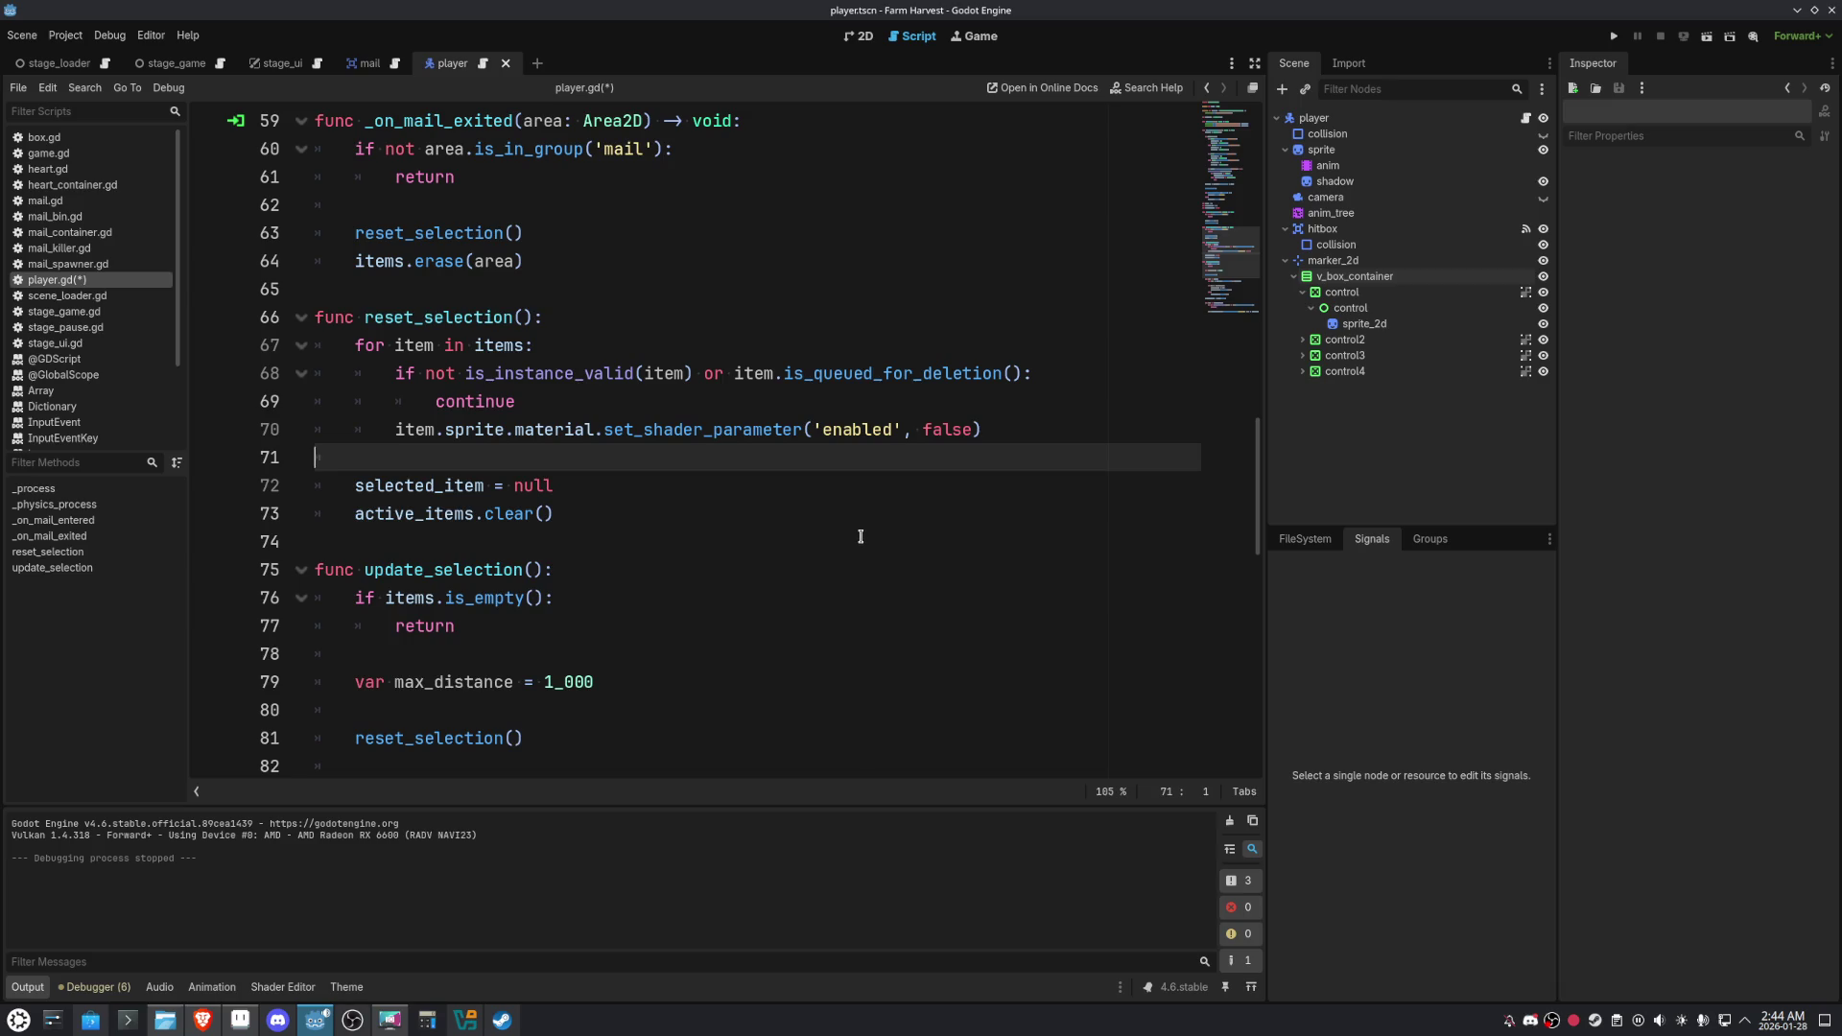
Step: Run the project and walk the player right over to the mail conveyor
left_click(1618, 36)
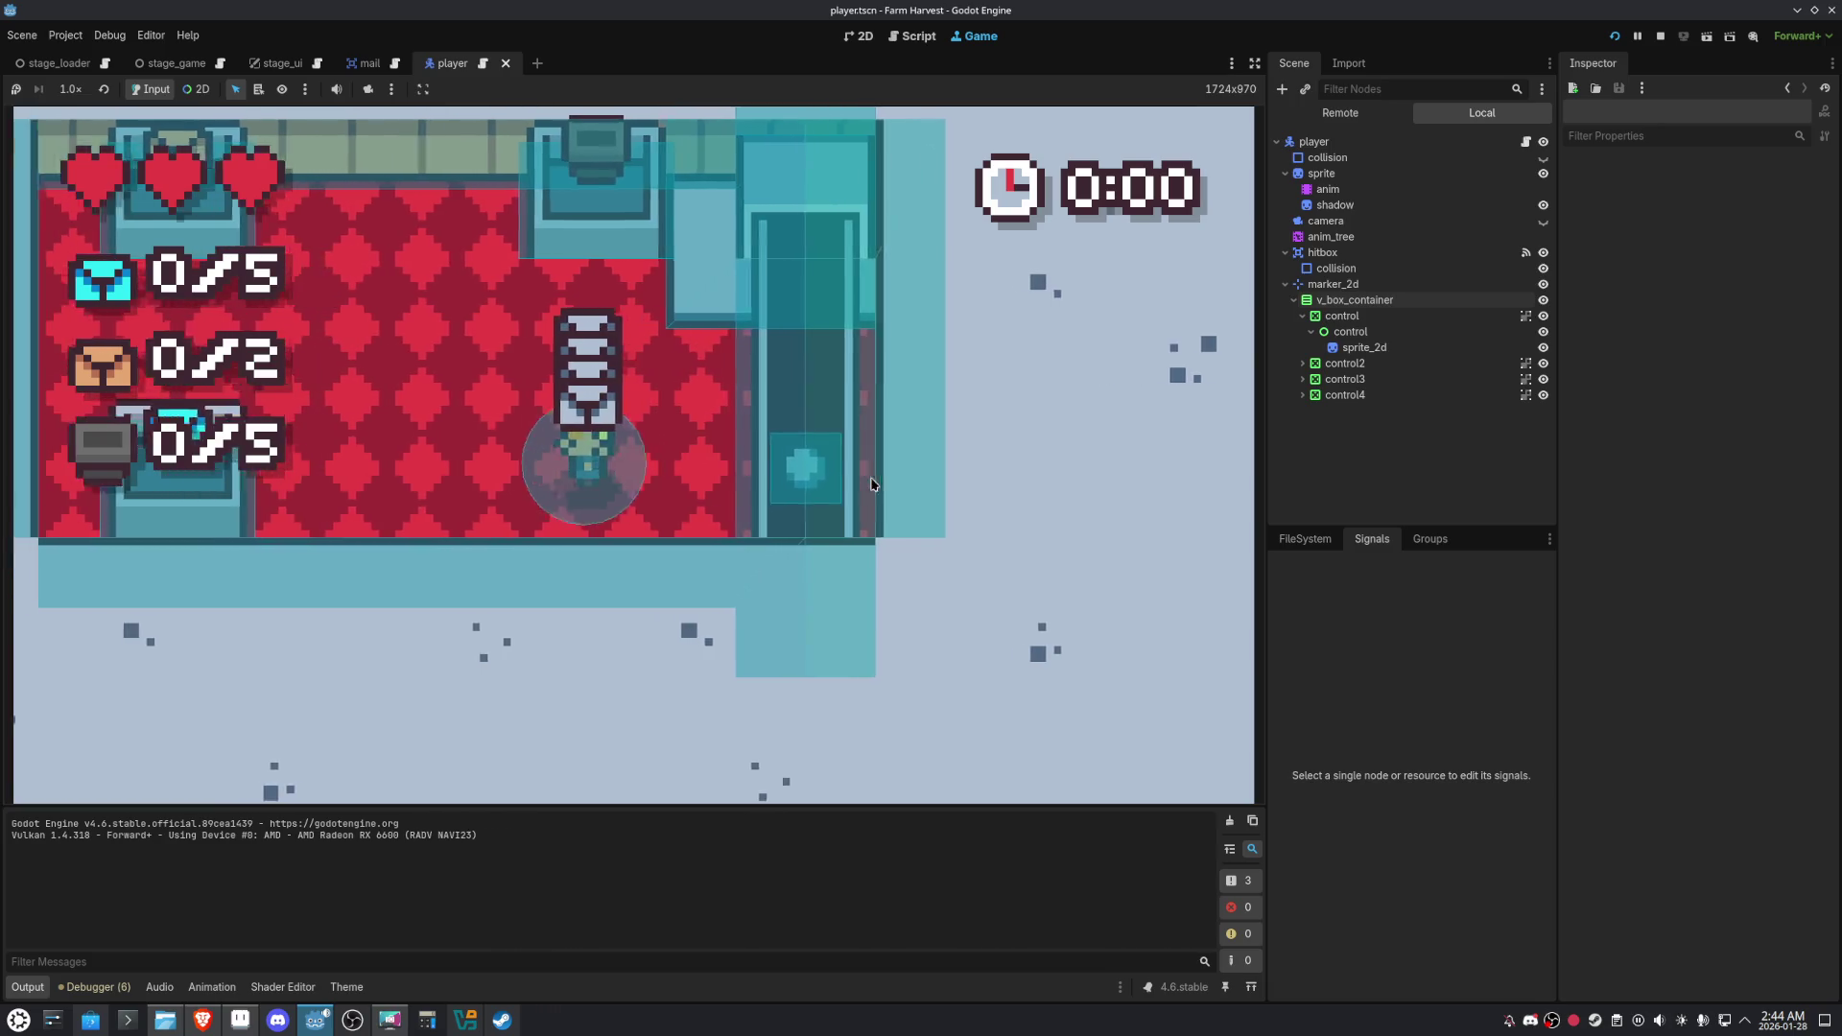
key("Right")
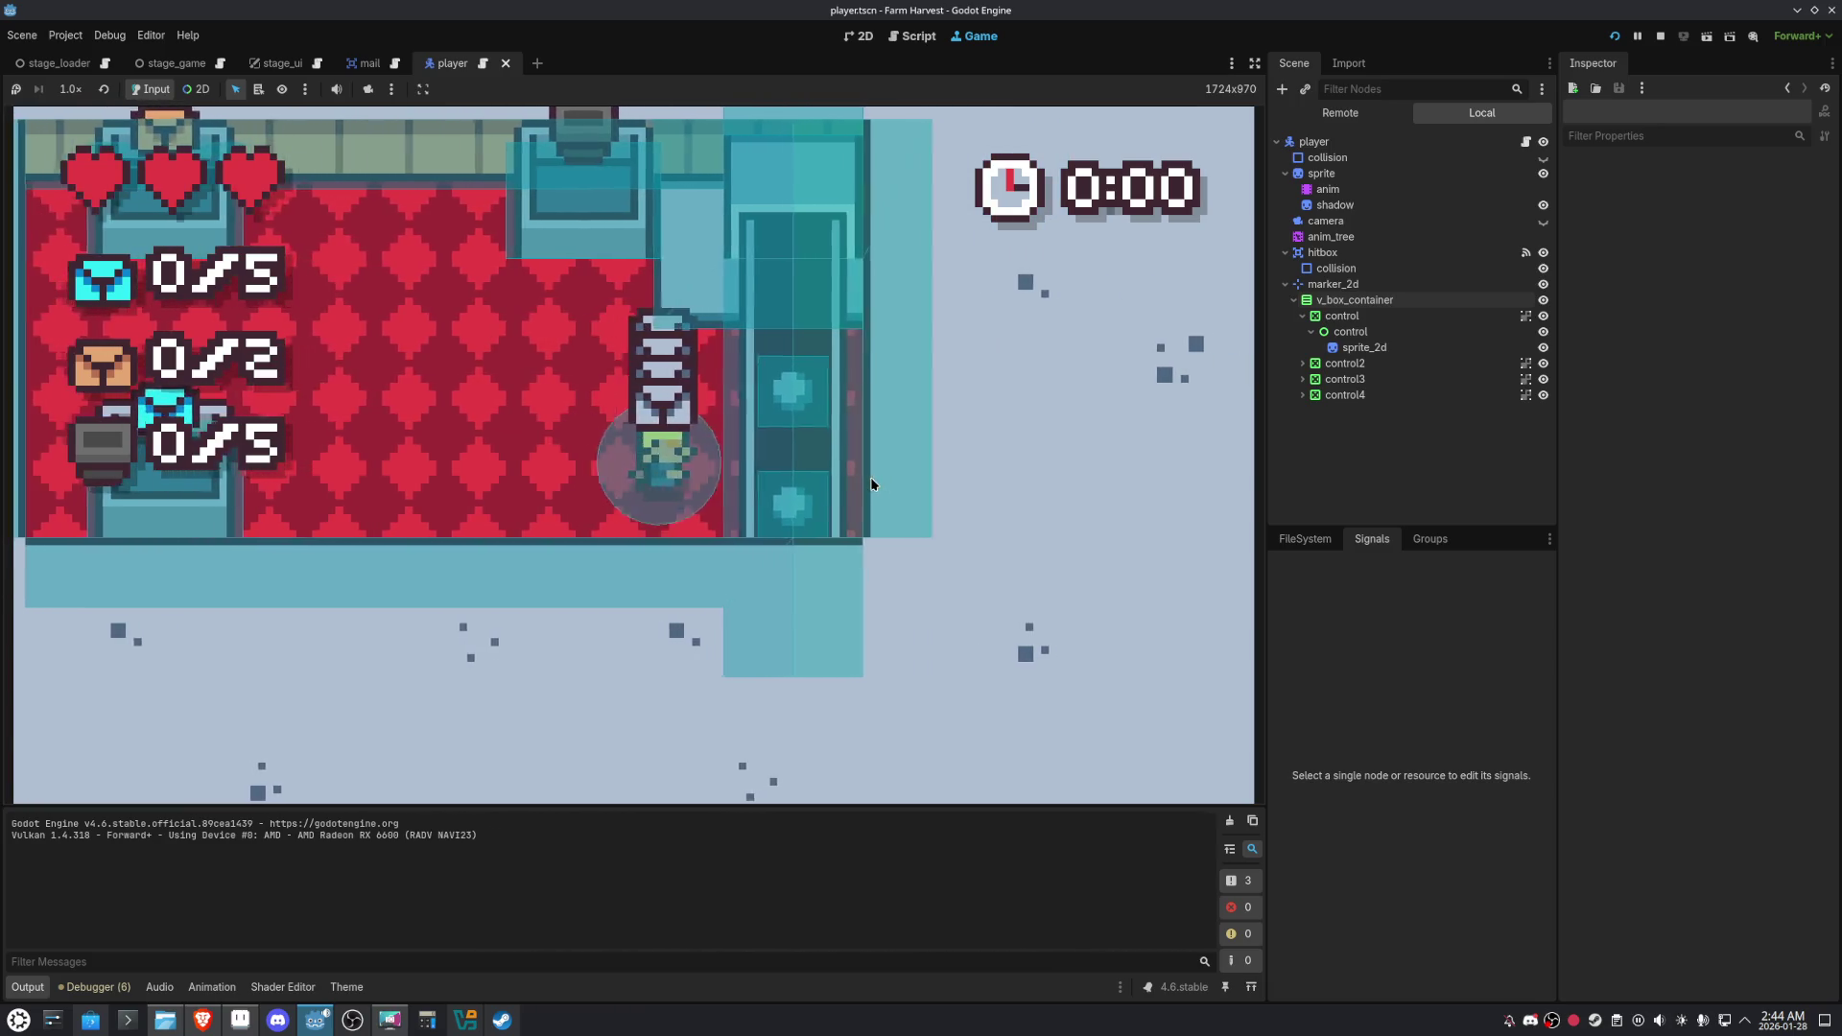
key("Left")
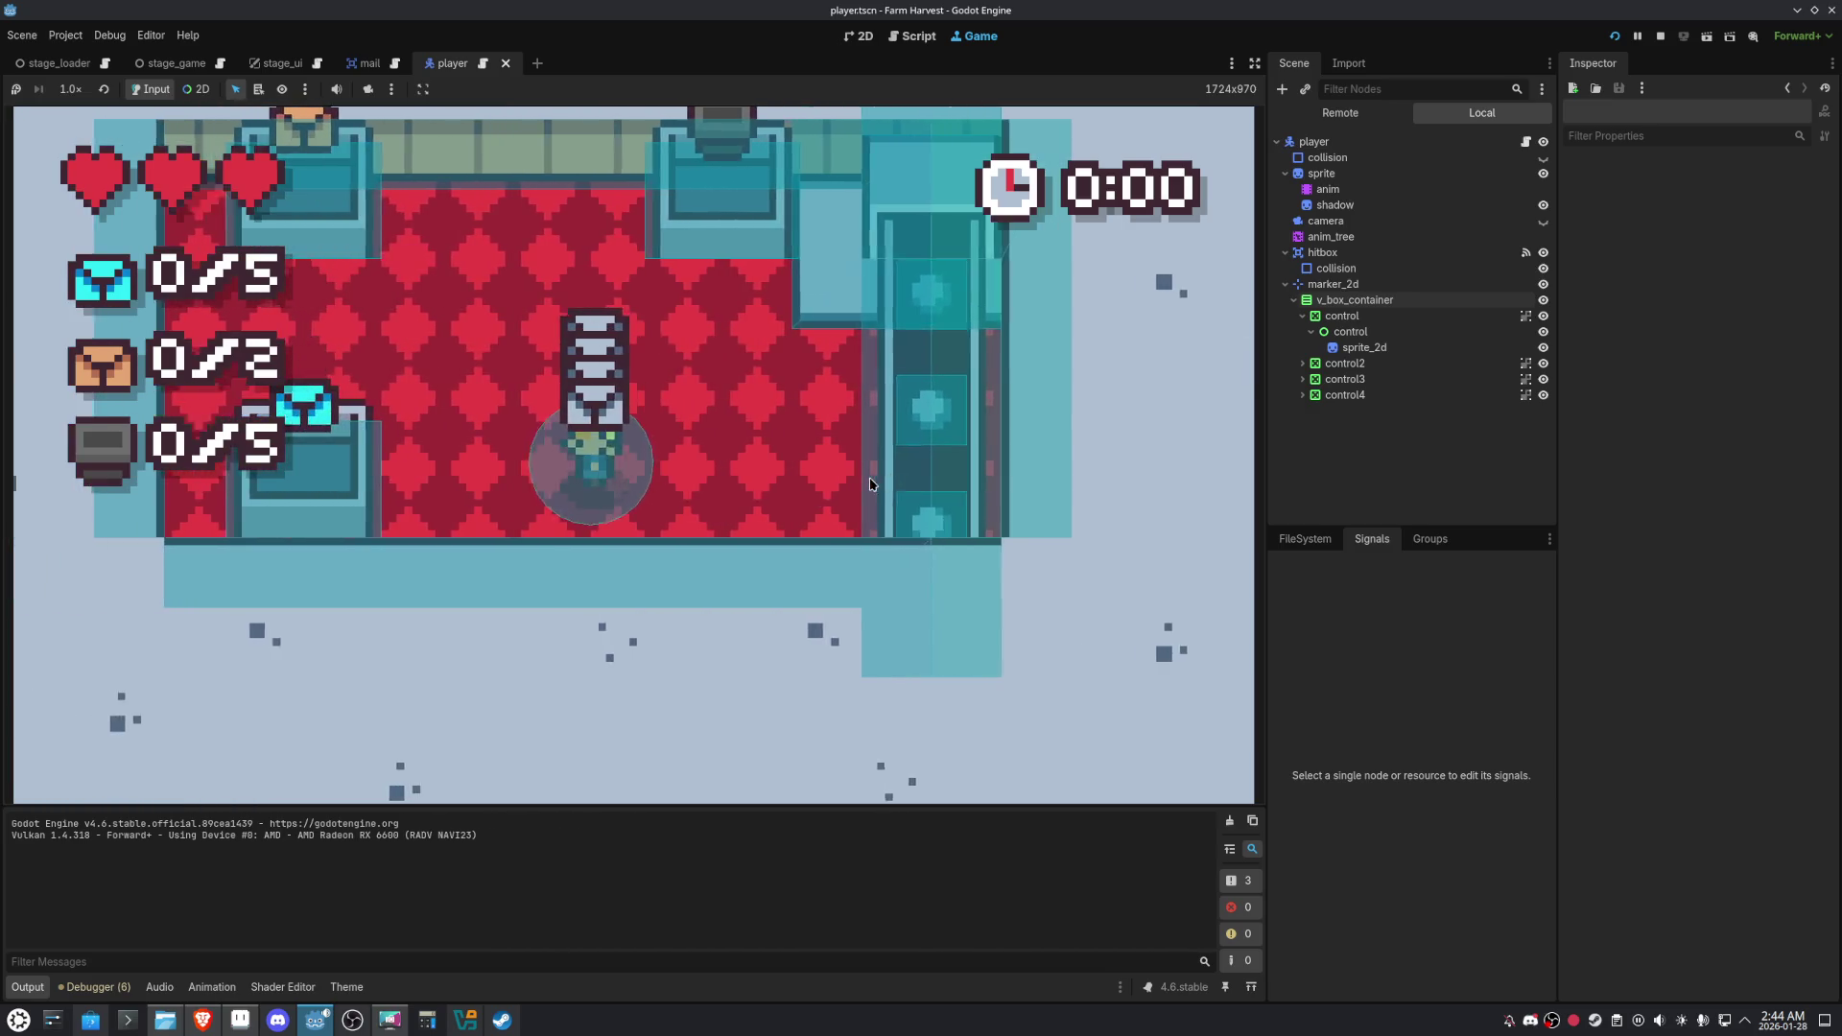
key("Right")
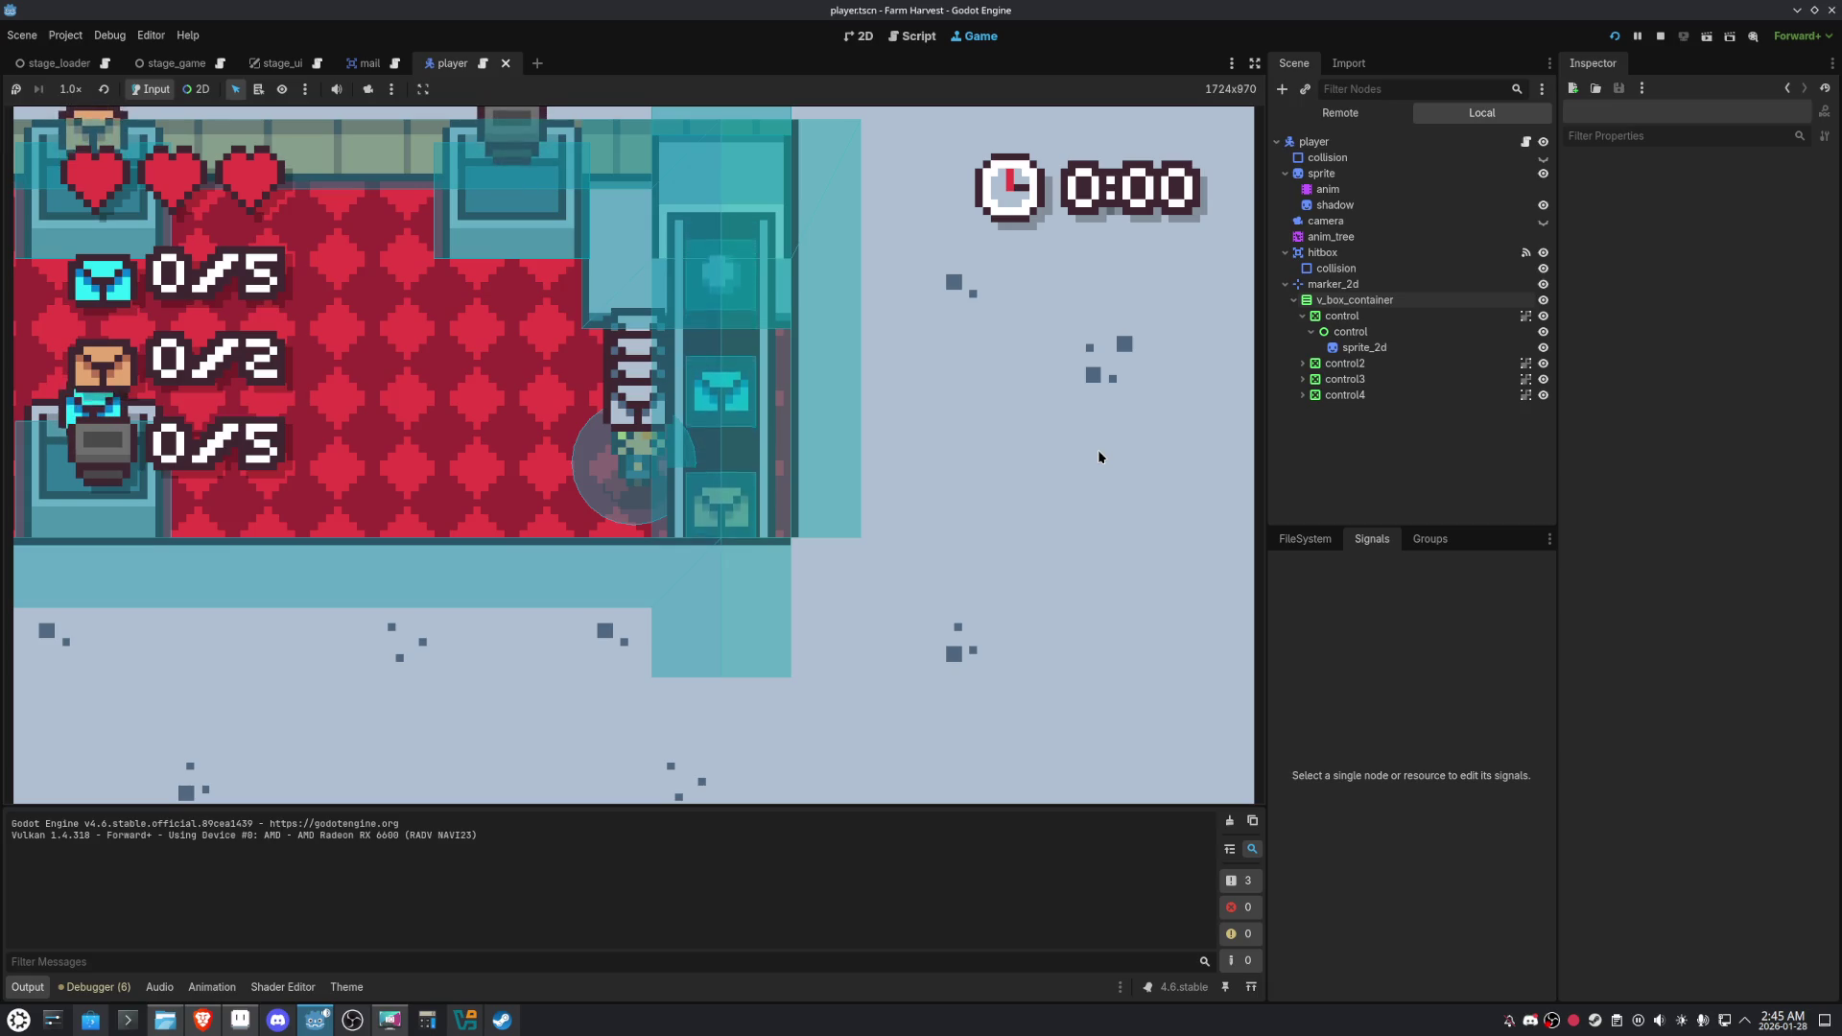
Step: Stop the game and paste reset_selection's loop over the reset_selection() call in update_selection
left_click(1660, 35)
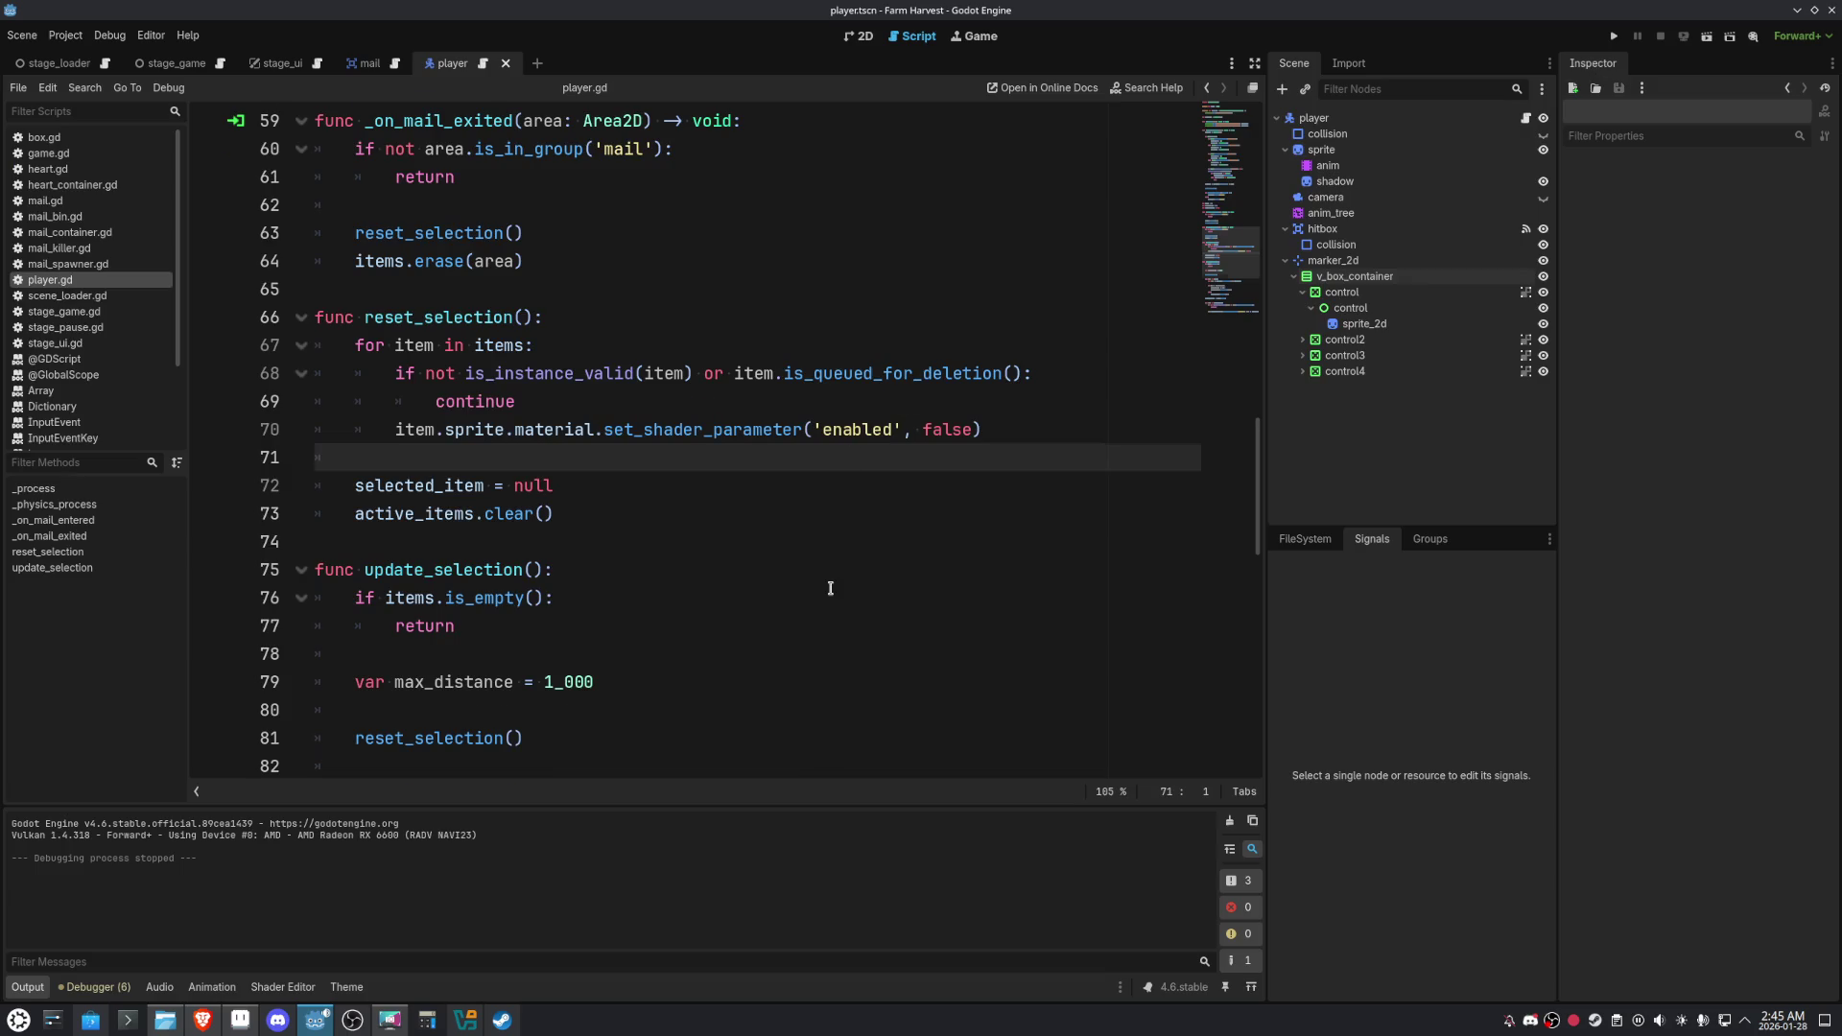
scroll(830, 588, "up", 3)
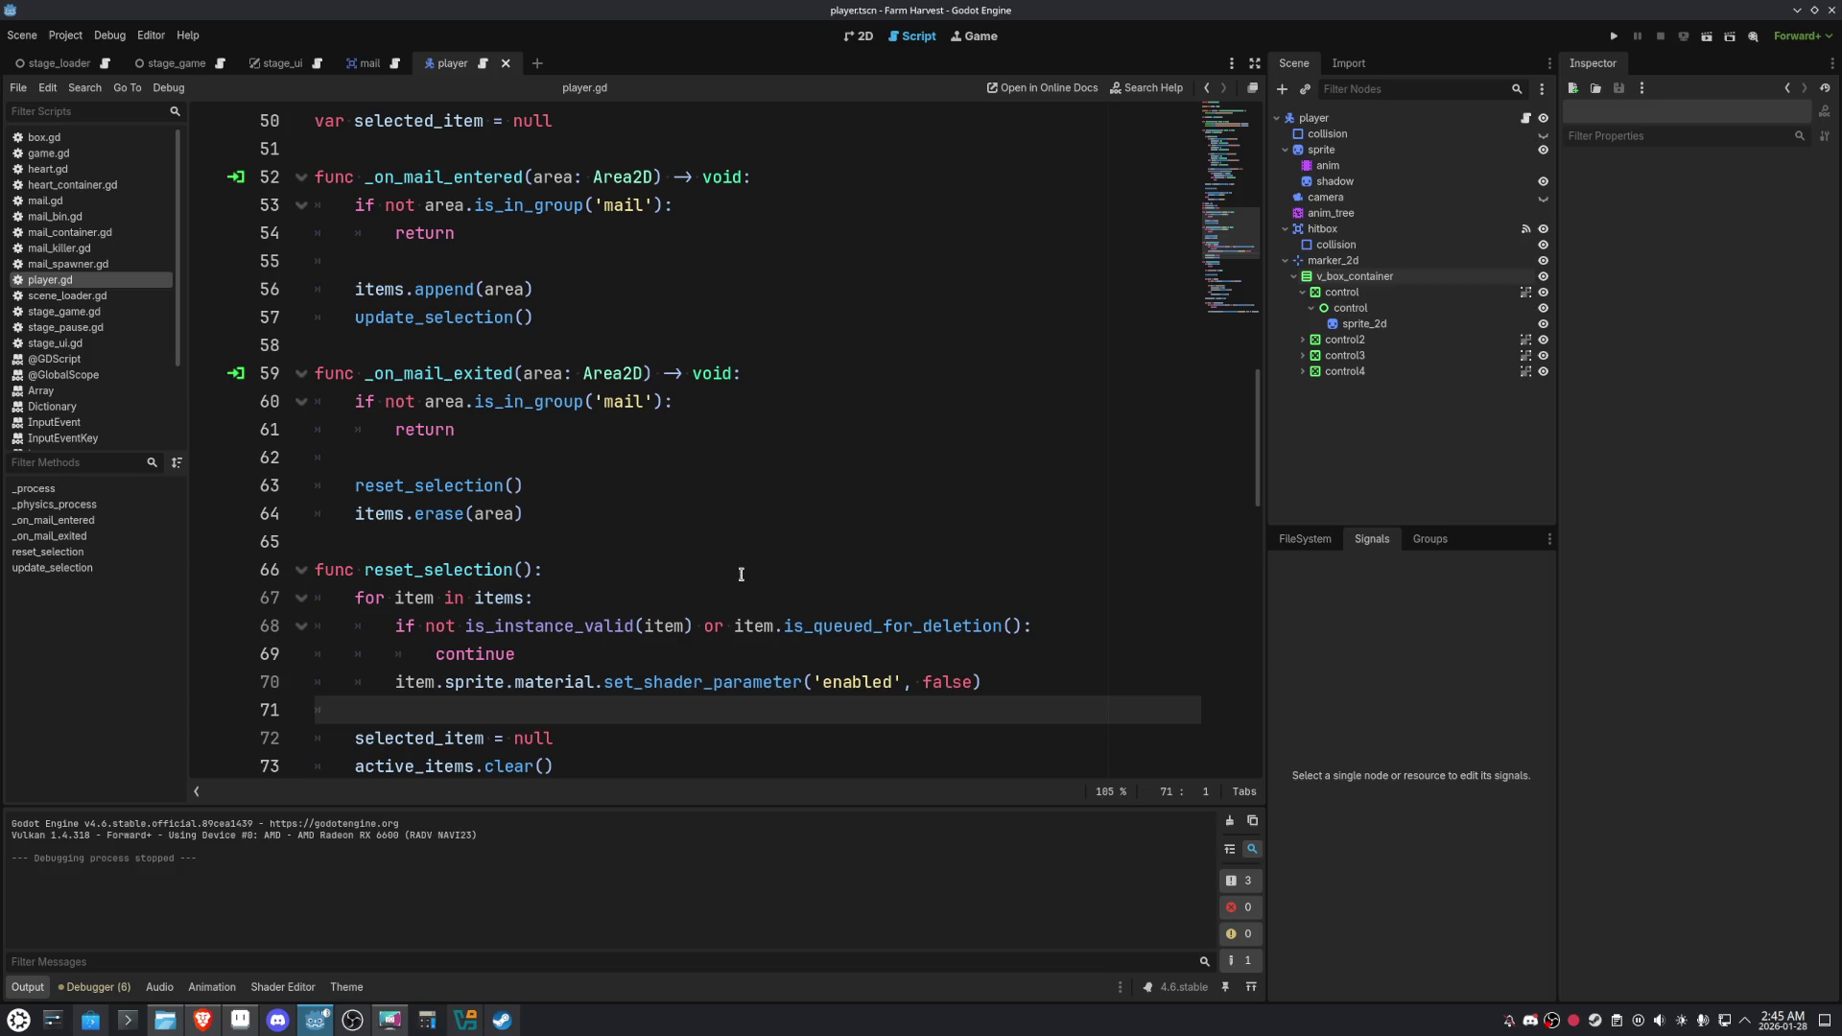
scroll(740, 574, "down", 4)
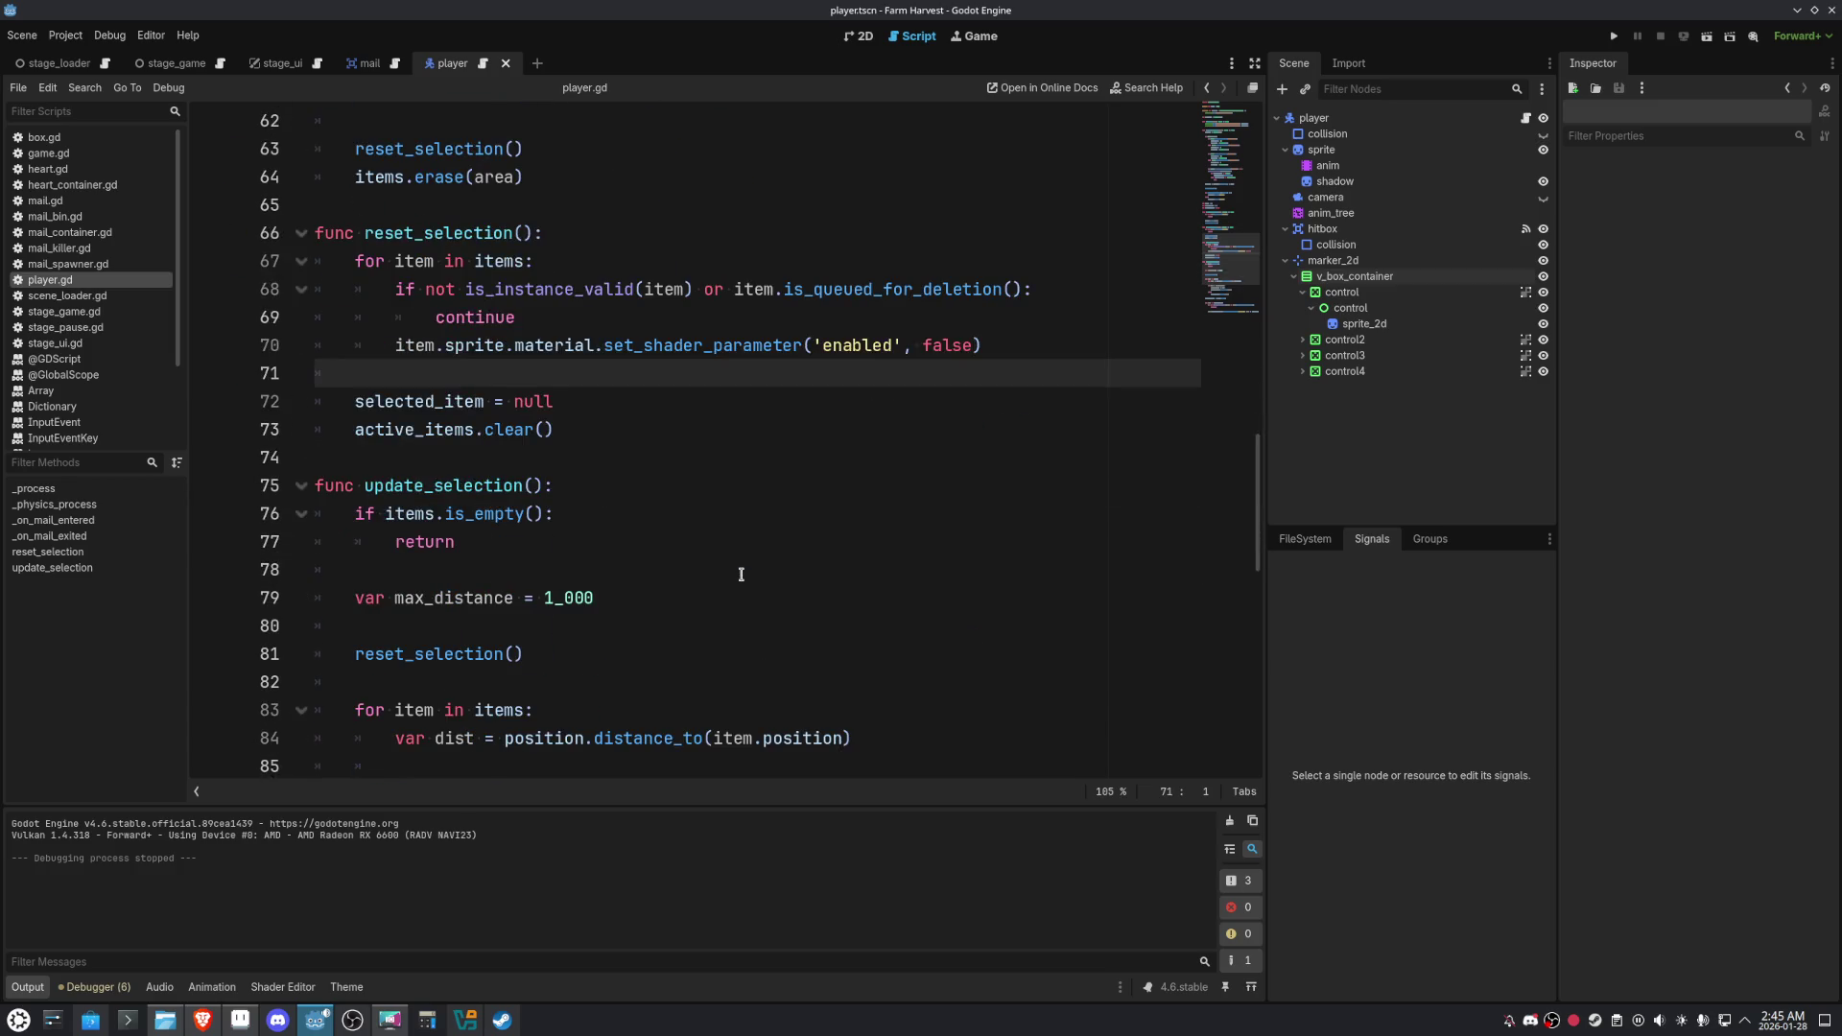
scroll(609, 566, "up", 2)
mouse_move(589, 599)
left_mouse_down()
mouse_move(424, 515)
mouse_move(353, 430)
left_mouse_up()
key("ctrl+c")
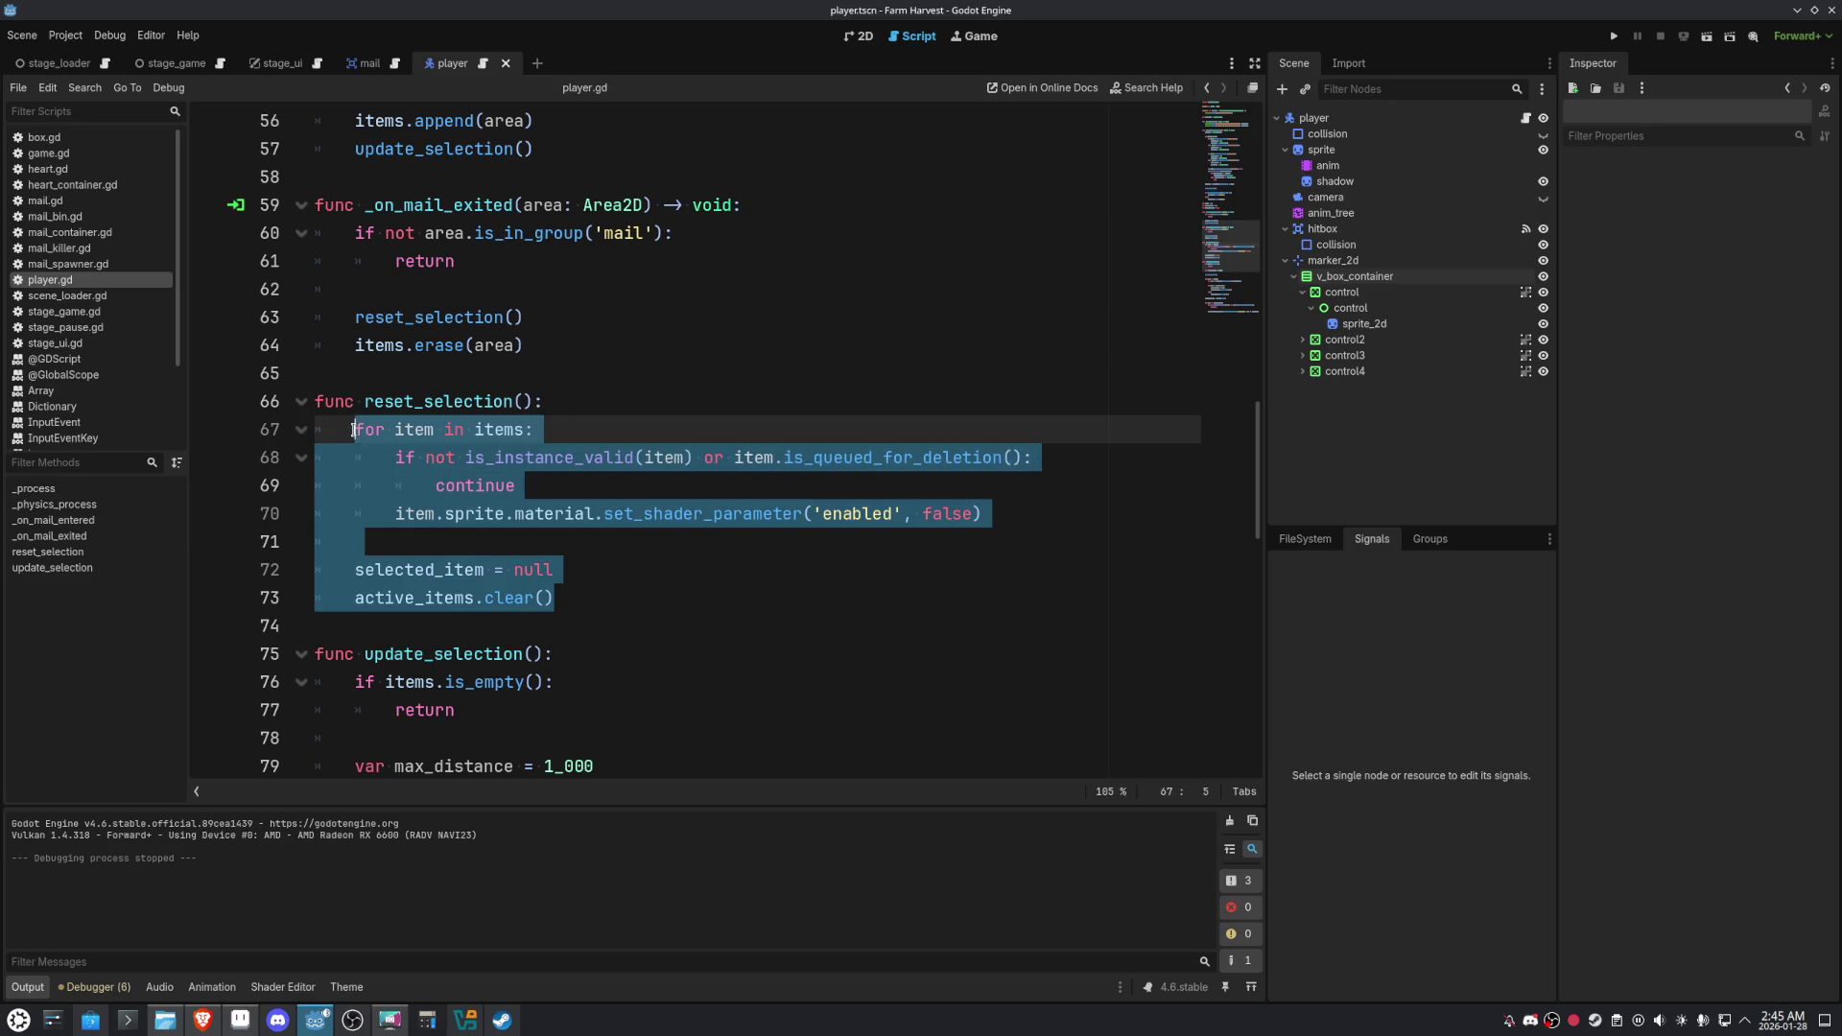
scroll(685, 519, "down", 3)
left_click_drag(563, 570, 353, 572)
key("ctrl+v")
Step: Change the pasted loop in update_selection to iterate over active_items instead of items
scroll(817, 601, "down", 2)
scroll(817, 600, "down", 1)
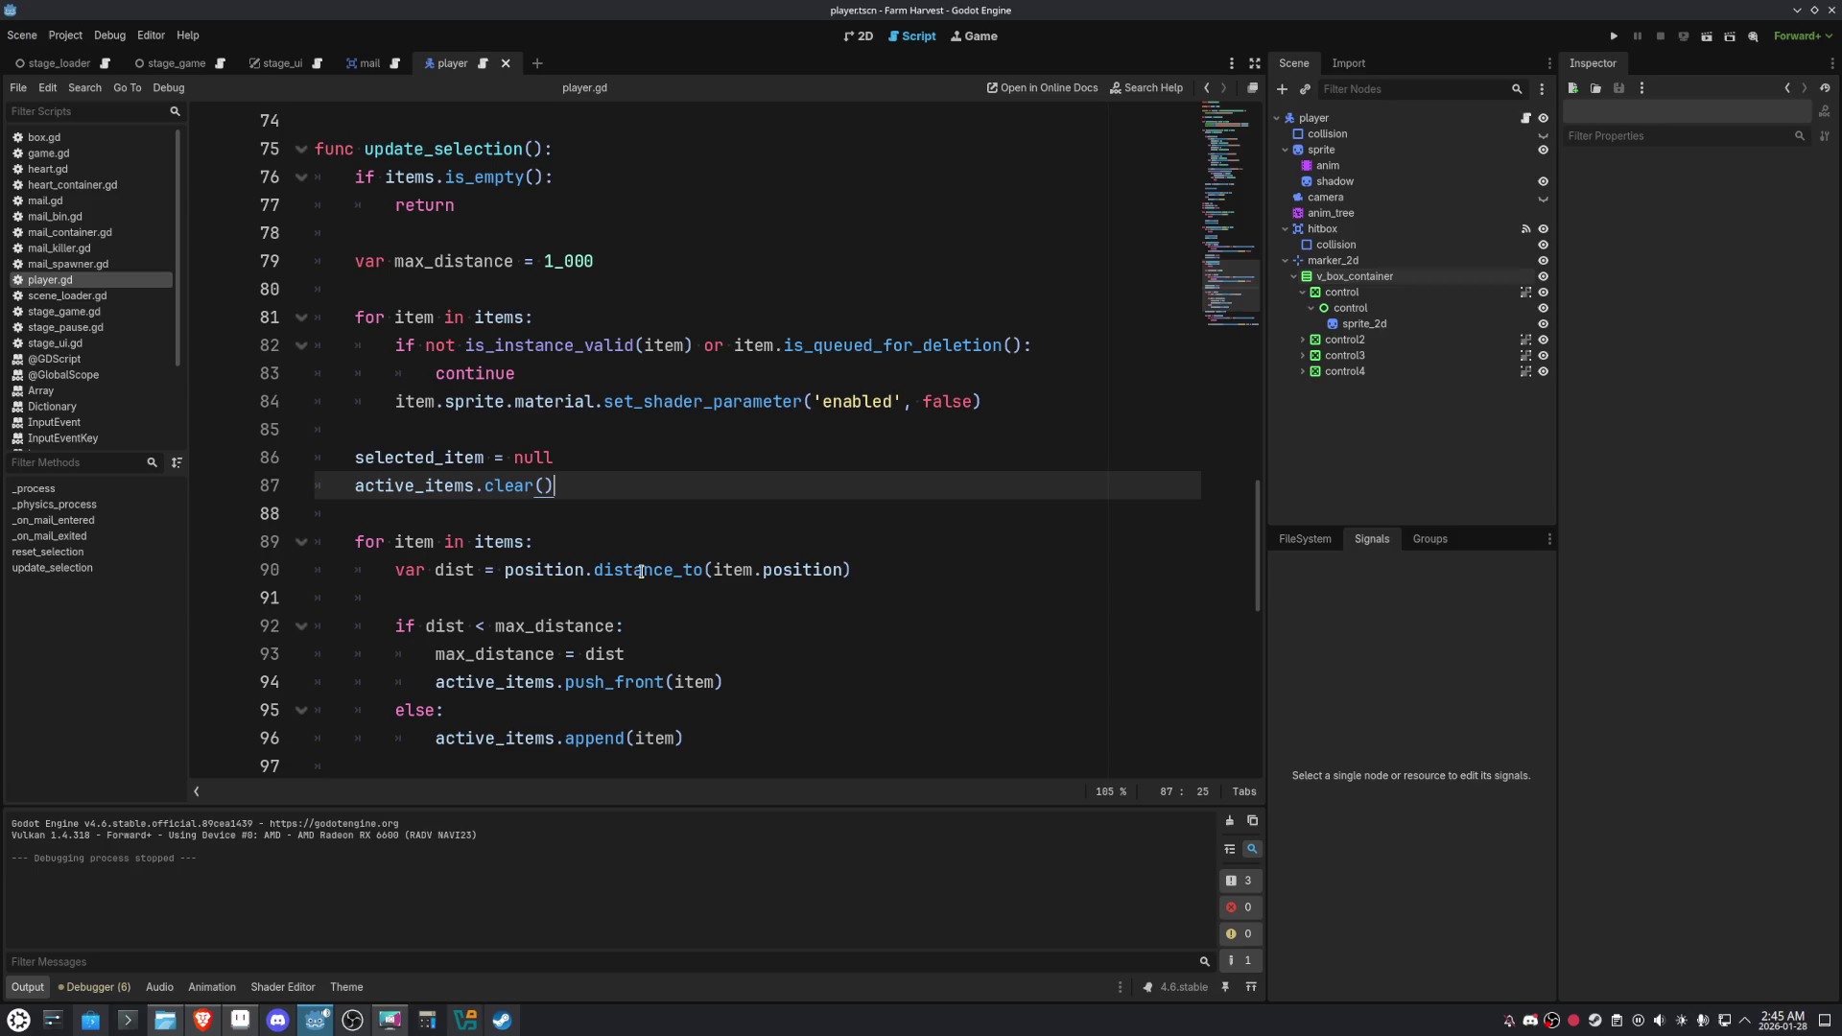
double_click(420, 458)
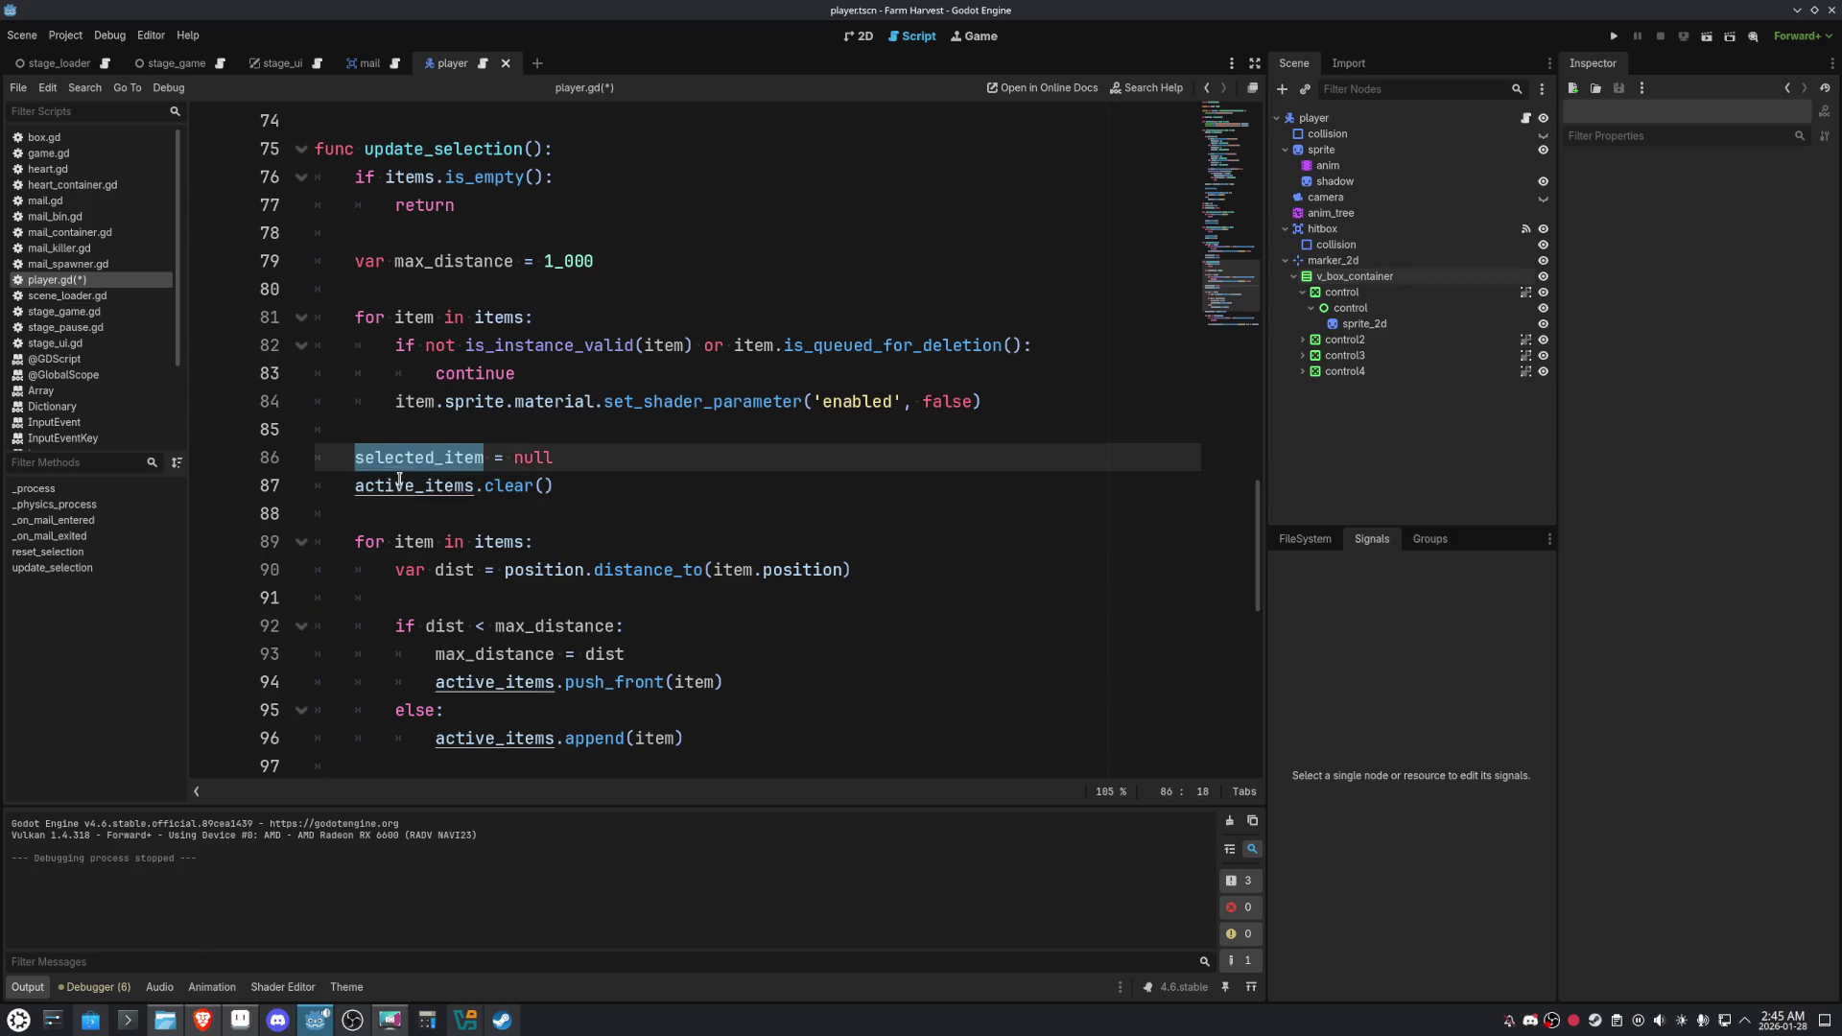
double_click(414, 486)
key("ctrl+c")
left_click(503, 317)
double_click(503, 316)
key("ctrl+v")
left_click(758, 429)
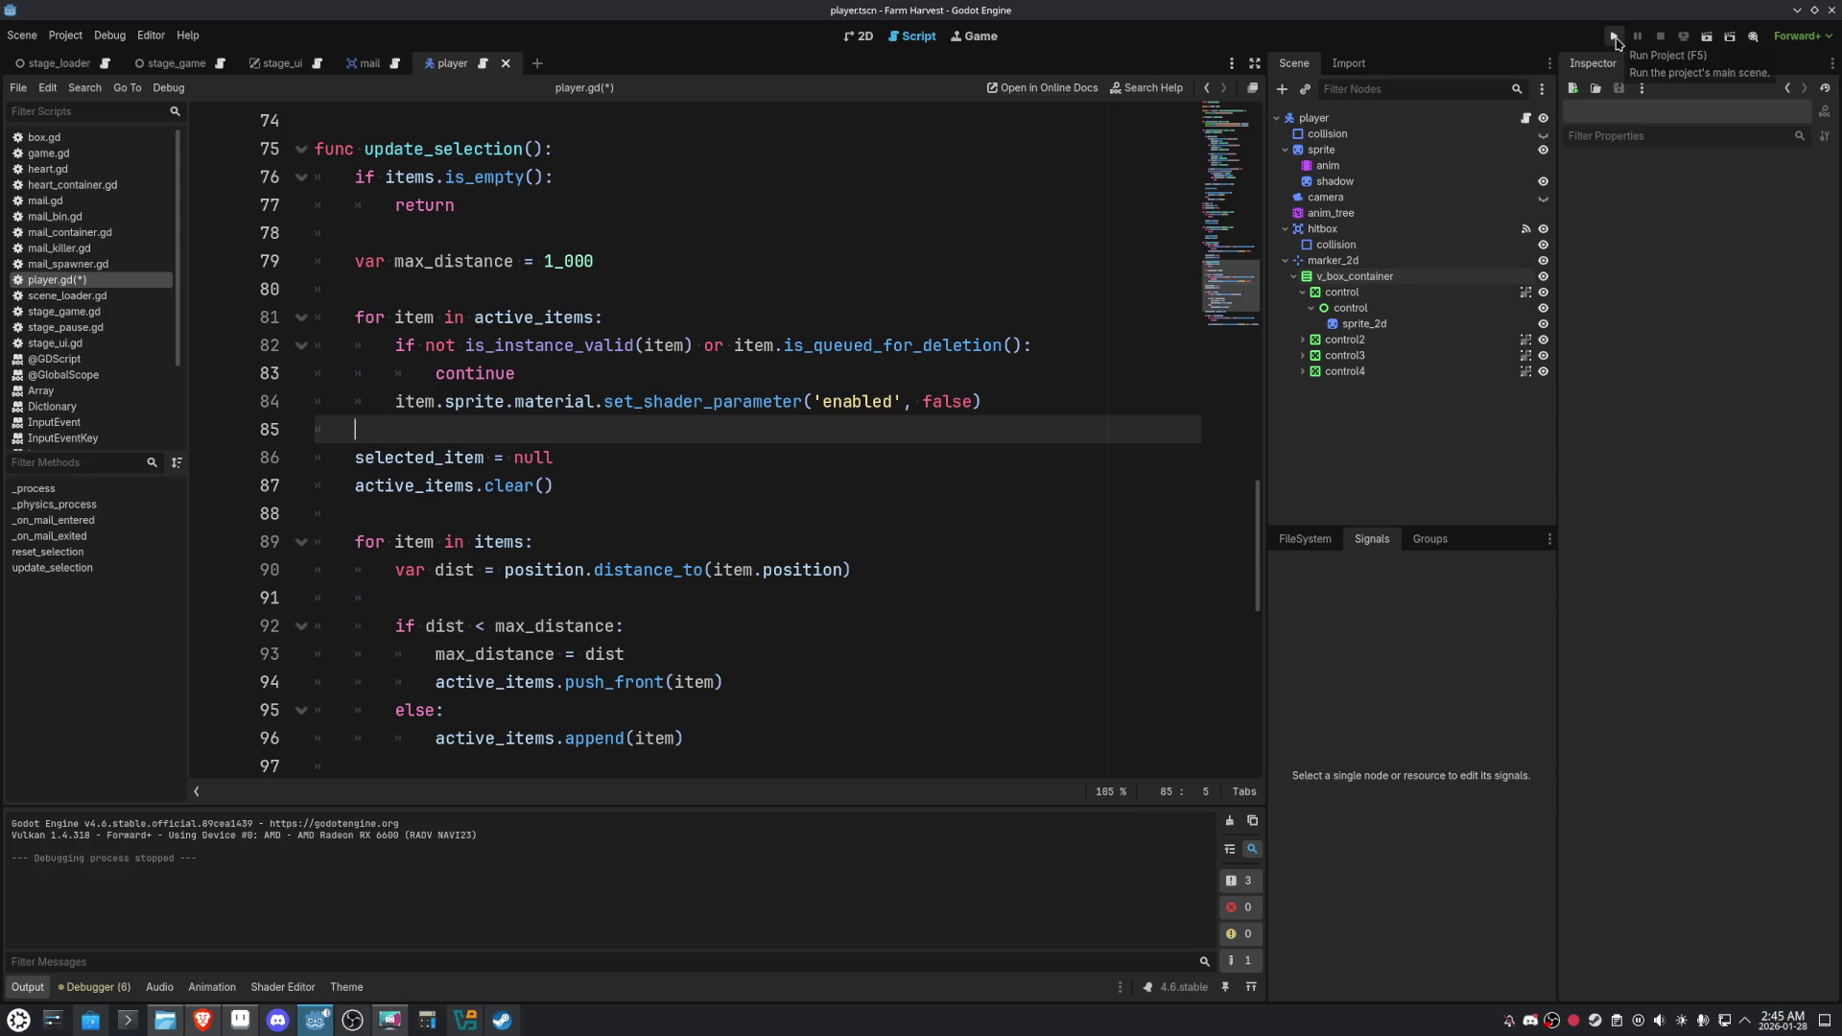
Step: Select the active_items.clear() statement and the reset_selection() call in the exited handler
scroll(510, 369, "up", 5)
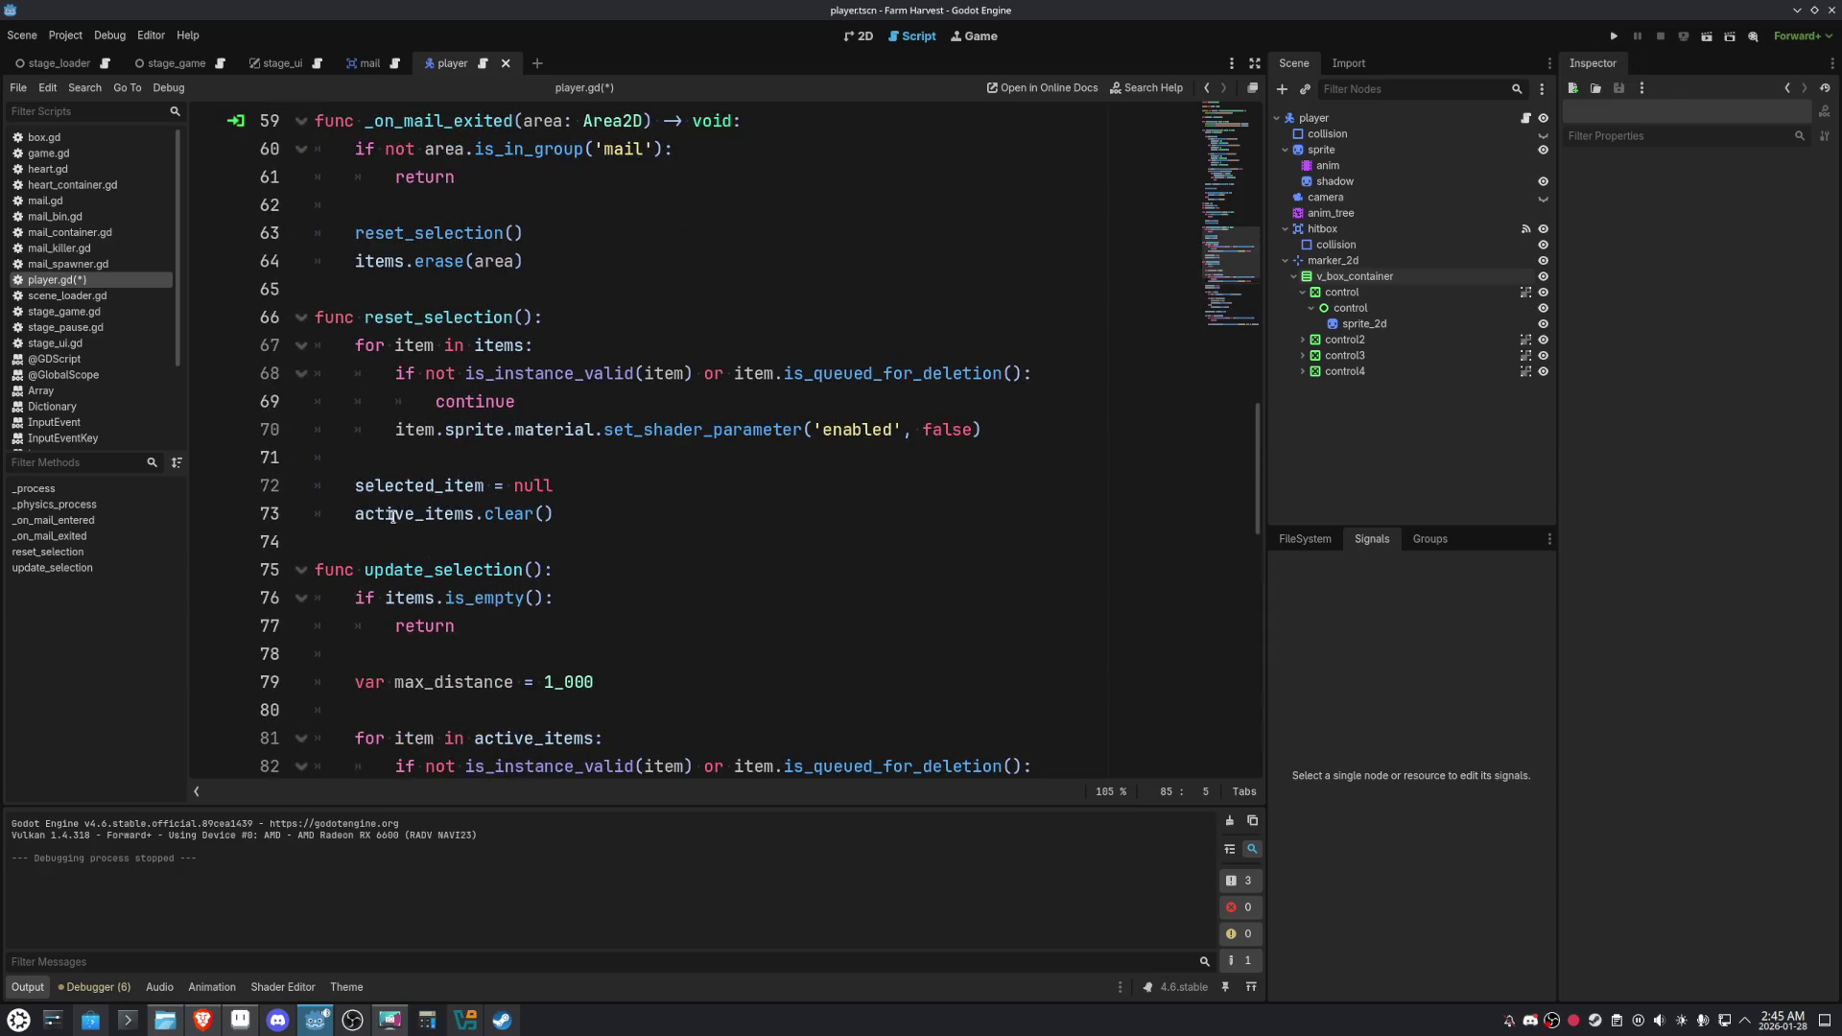
left_click(572, 518)
left_click(355, 523, "shift")
scroll(505, 458, "up", 3)
left_click_drag(566, 486, 347, 489)
scroll(887, 521, "down", 6)
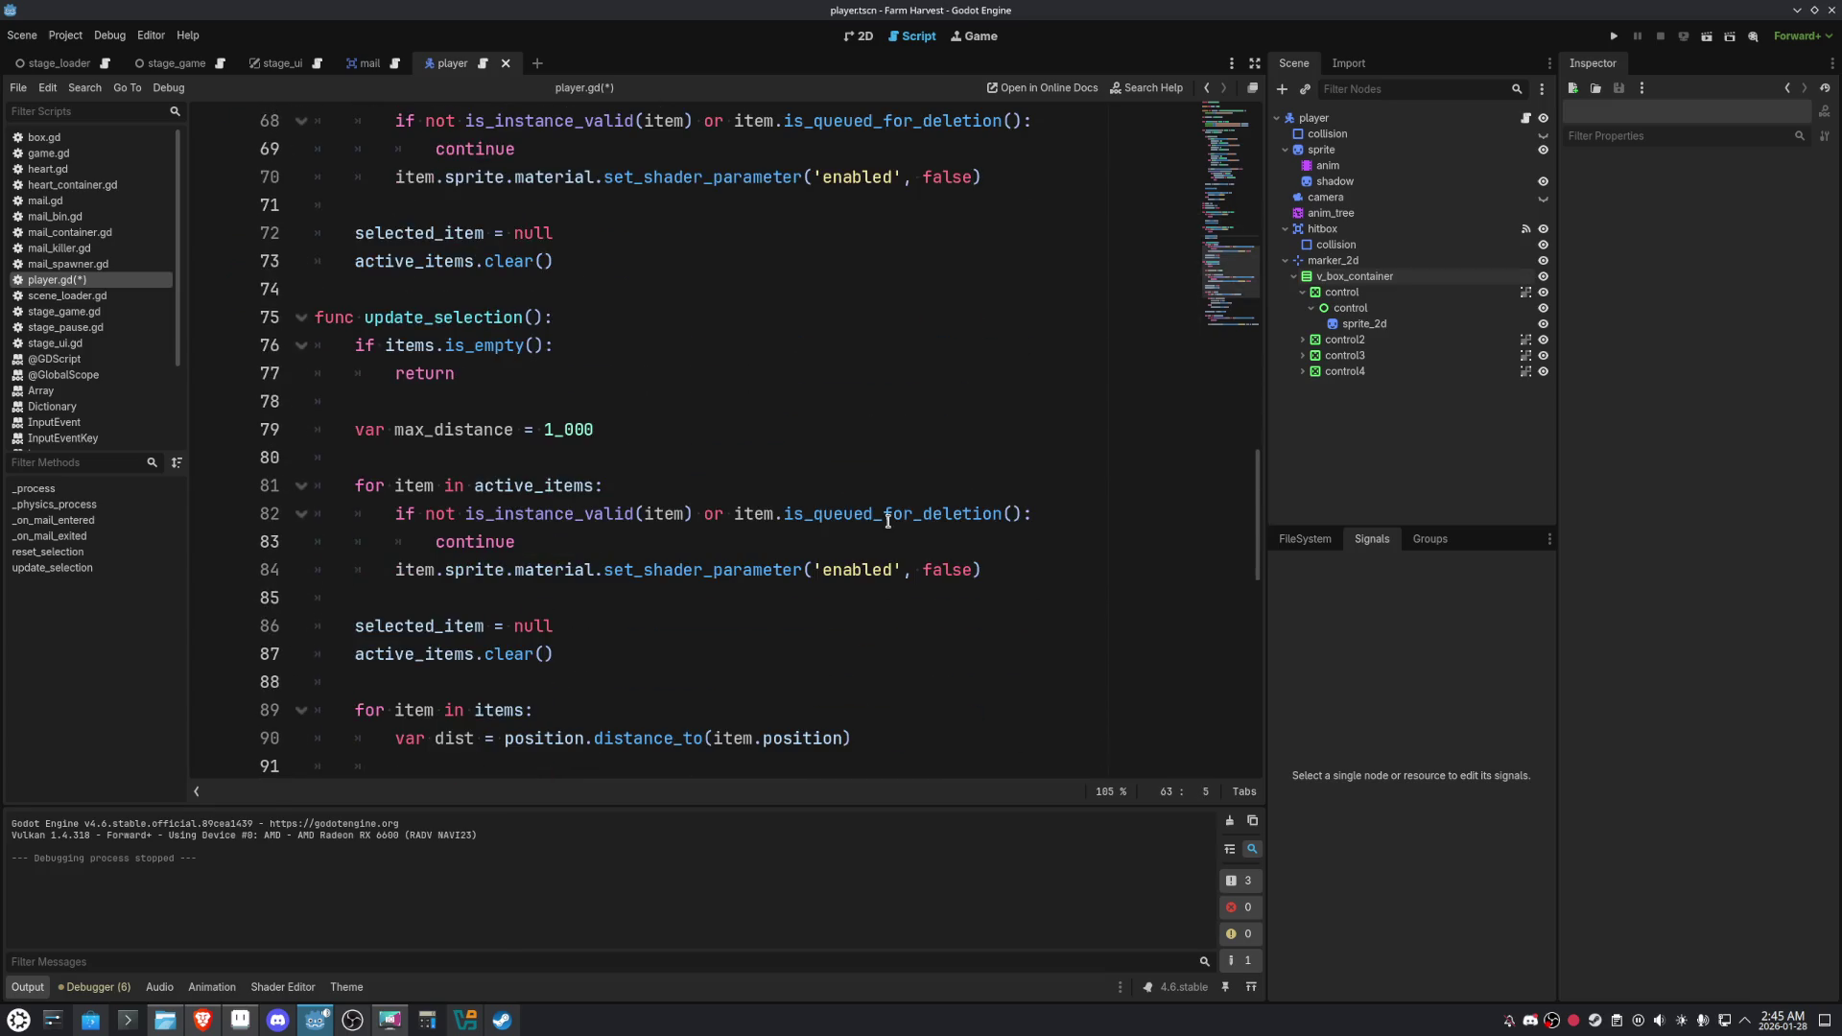
scroll(832, 494, "up", 4)
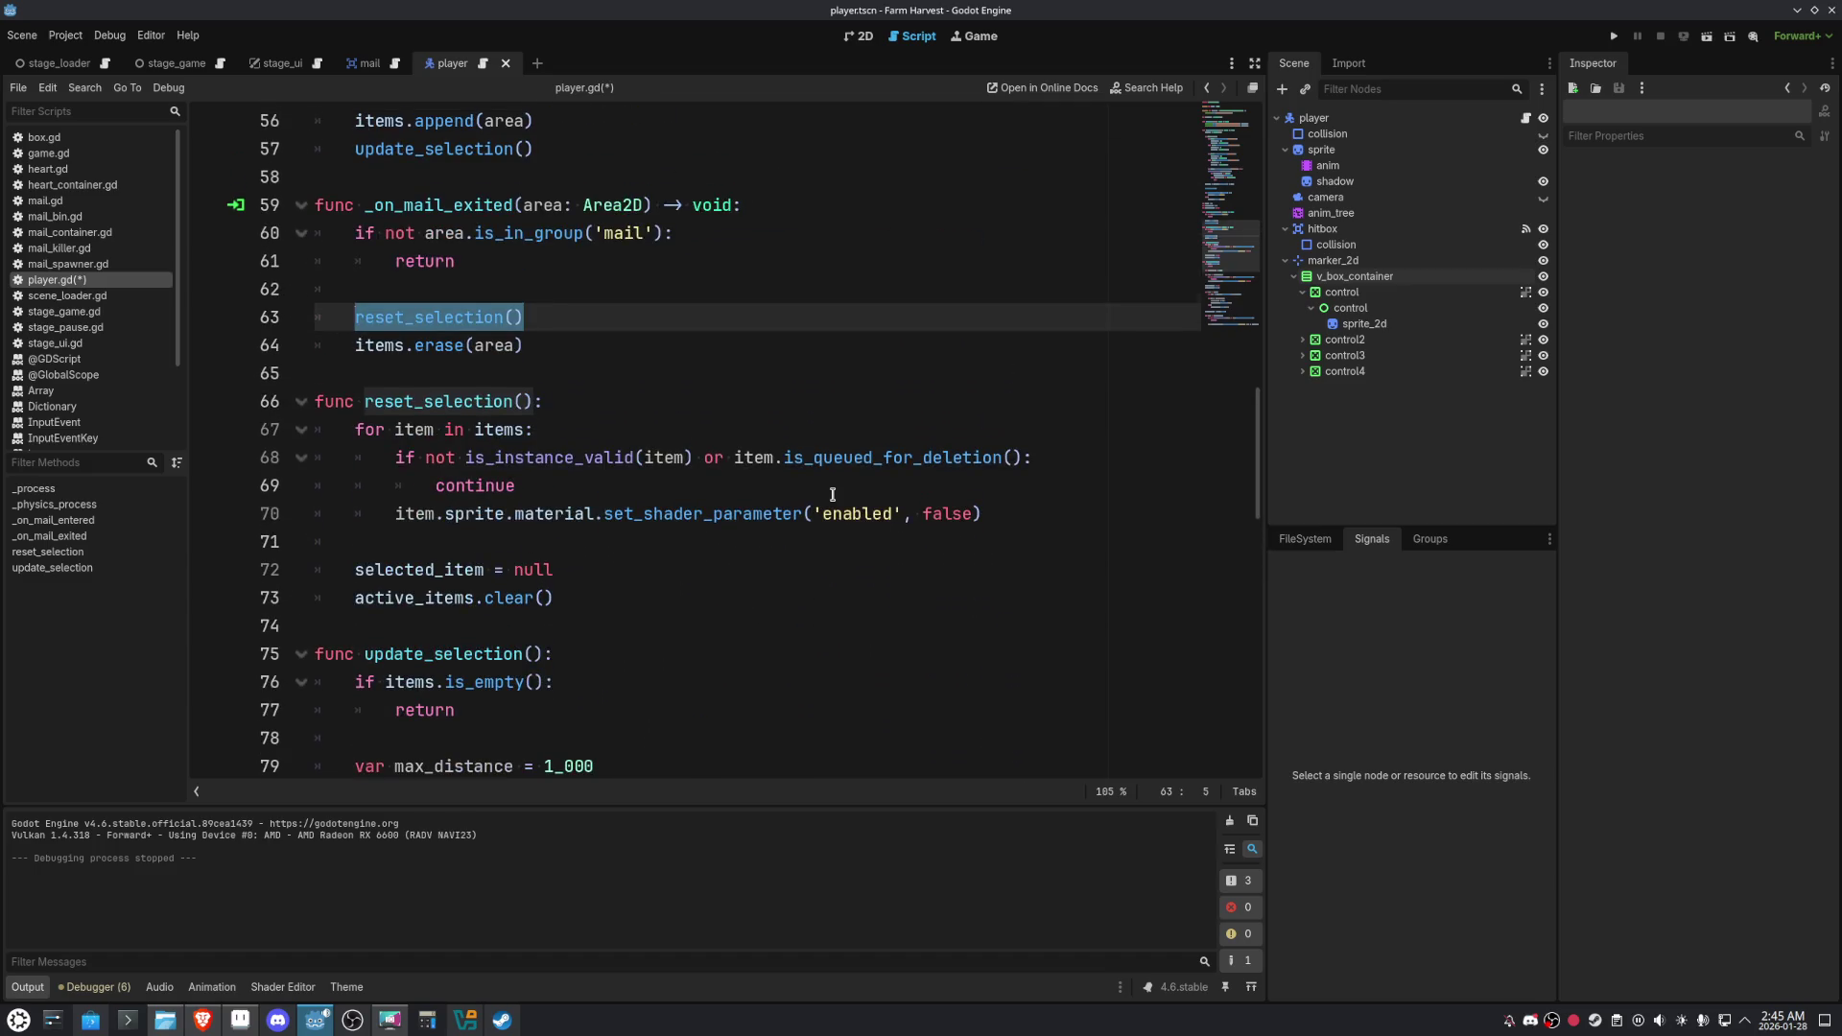
left_click(1611, 37)
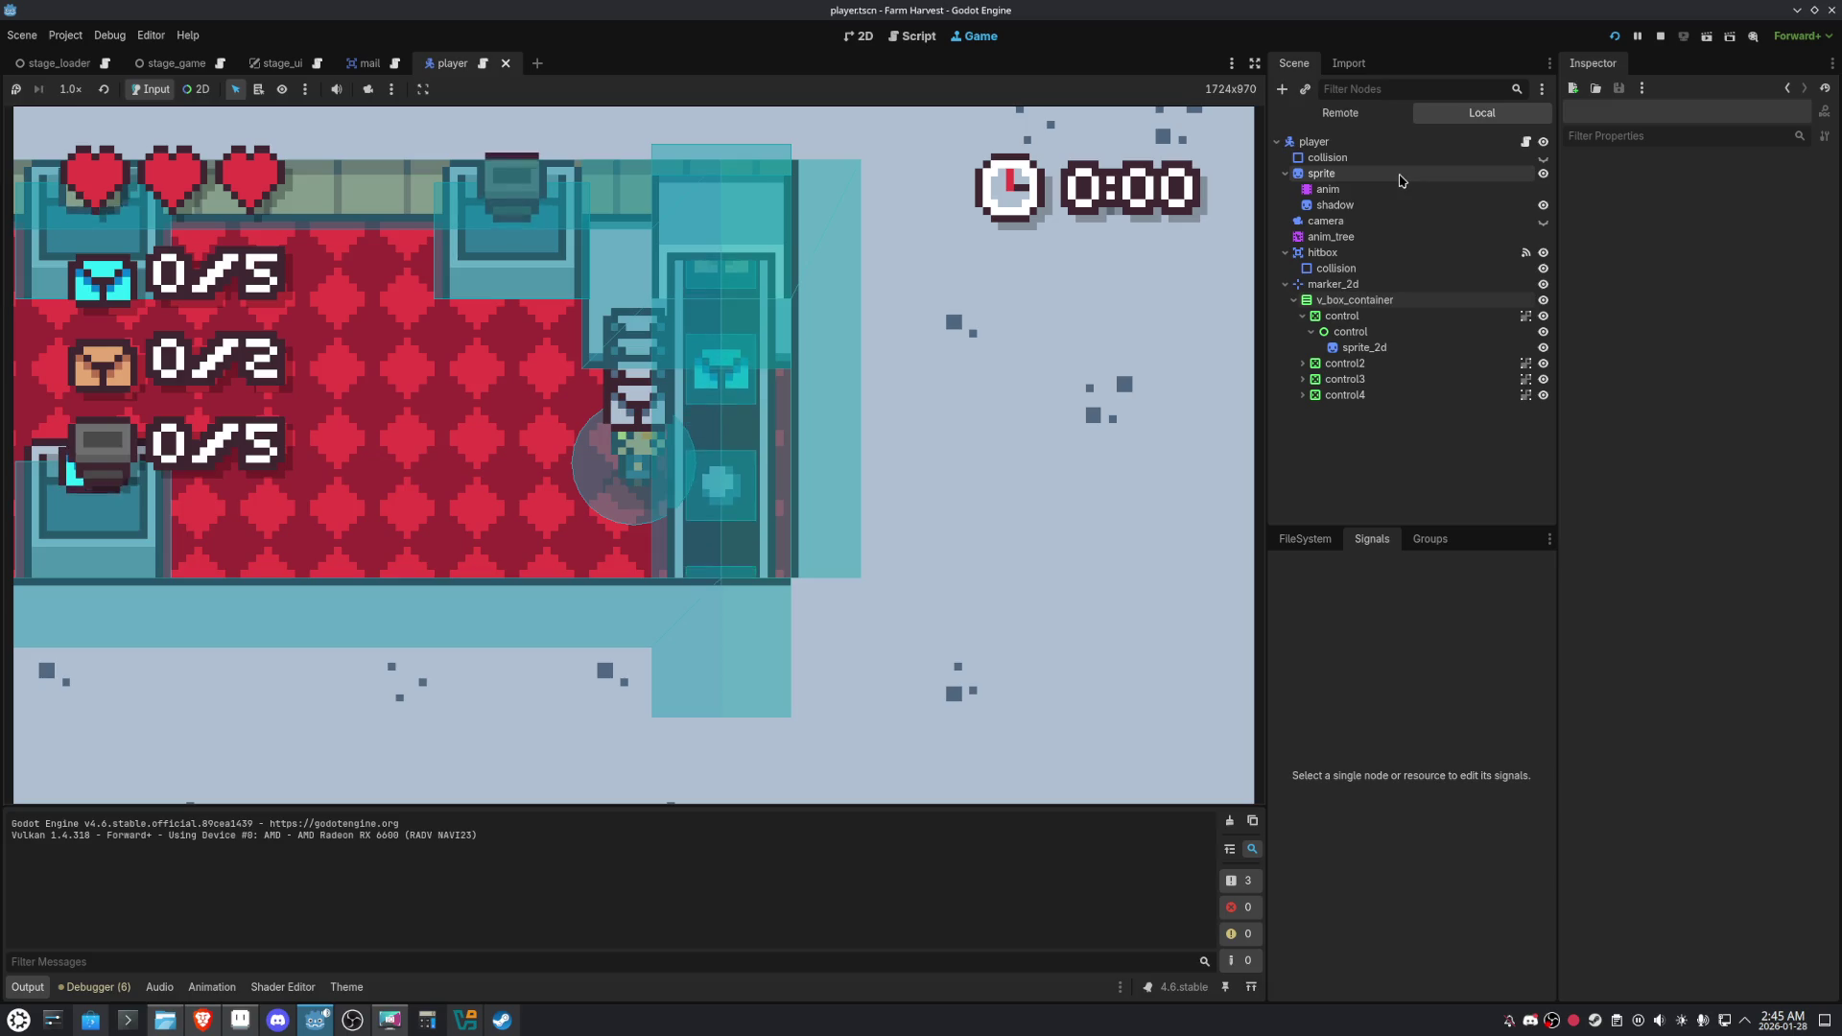
key("F8")
scroll(610, 473, "up", 2)
Step: Move the reset_selection() call below items.erase(area) in the mail-exited handler
left_click(567, 484)
key("alt+Down")
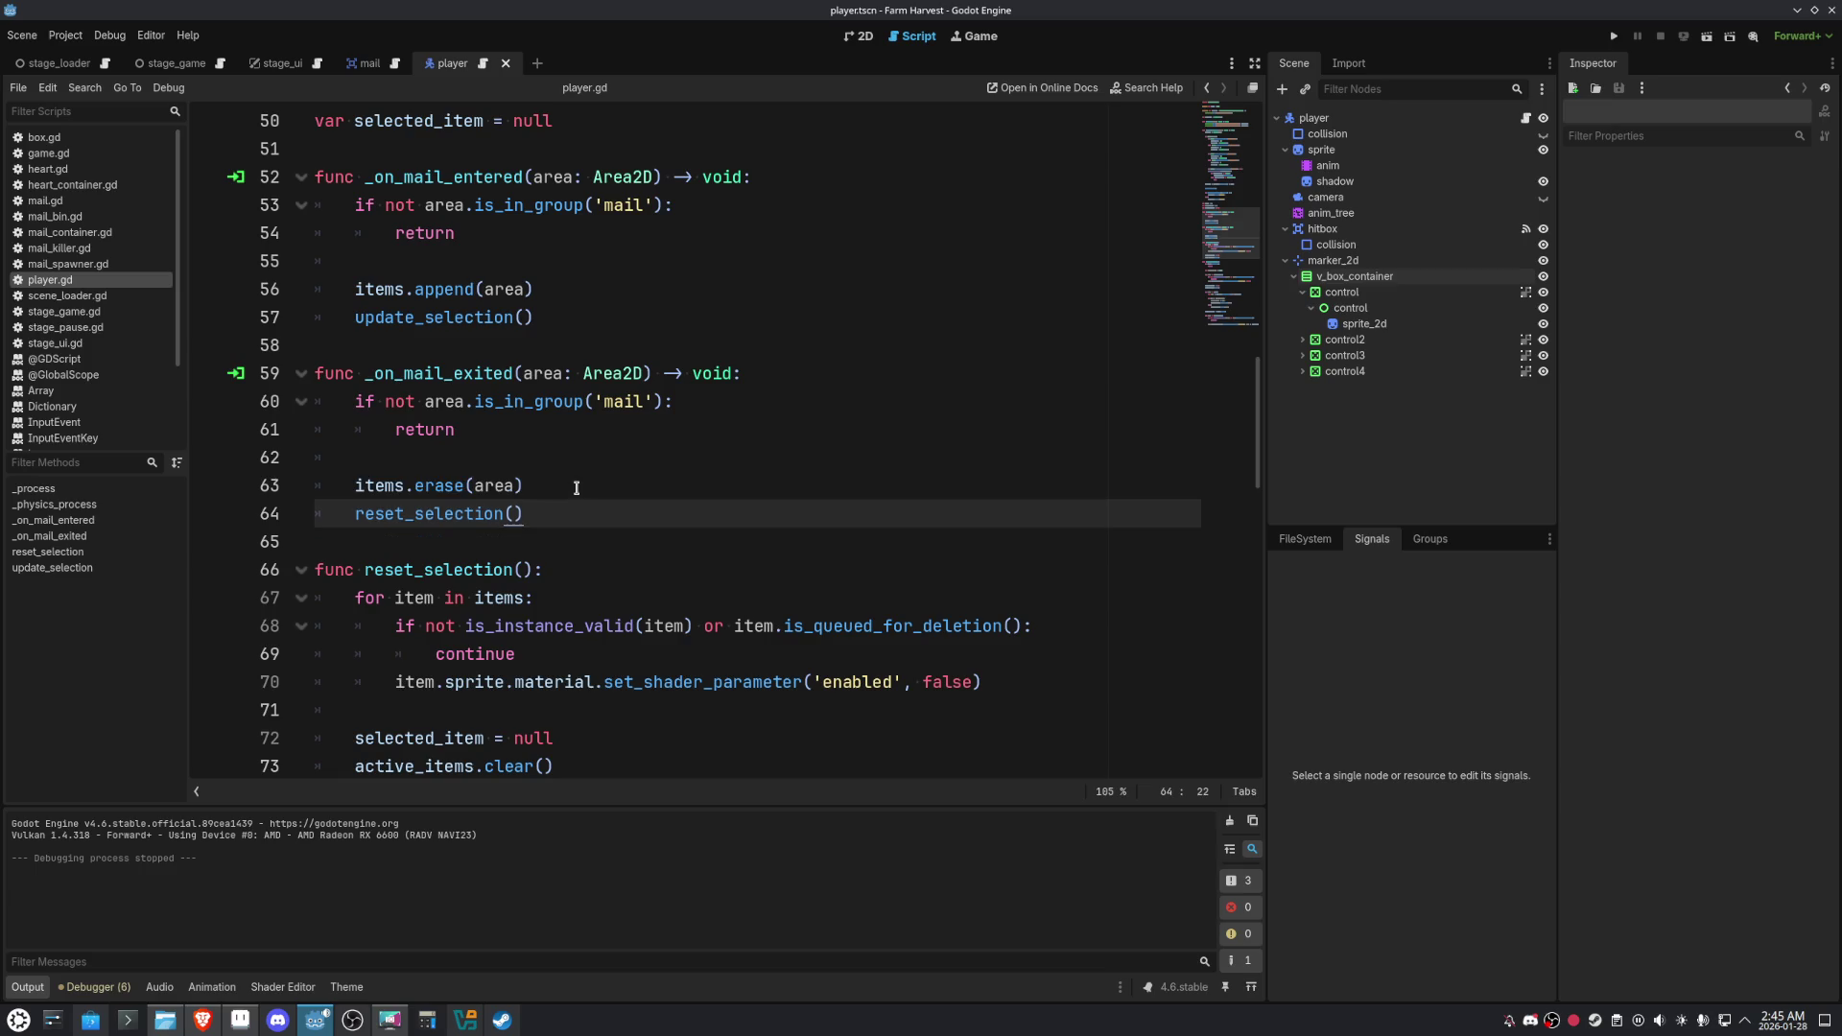
scroll(803, 486, "down", 3)
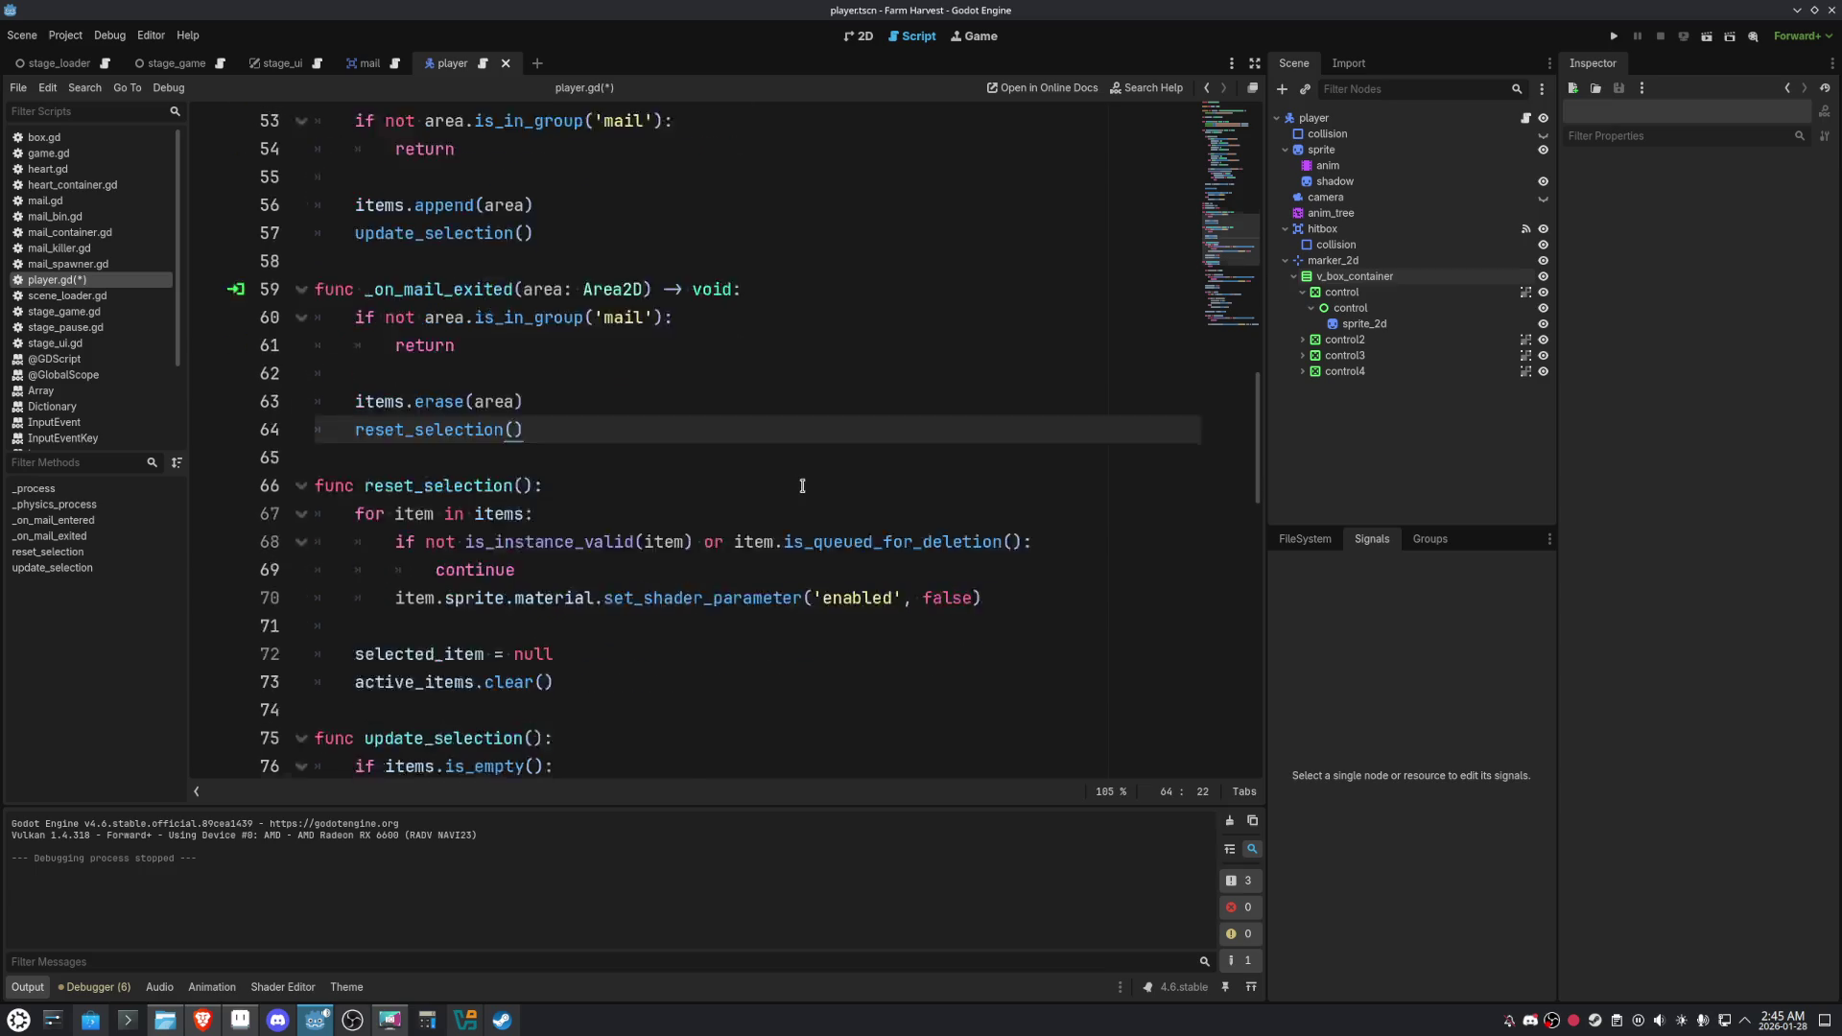
scroll(782, 511, "down", 4)
Step: Make reset_selection loop over active_items again, then run and stop a quick test
double_click(551, 427)
double_click(537, 401)
key("ctrl+c")
scroll(601, 453, "up", 5)
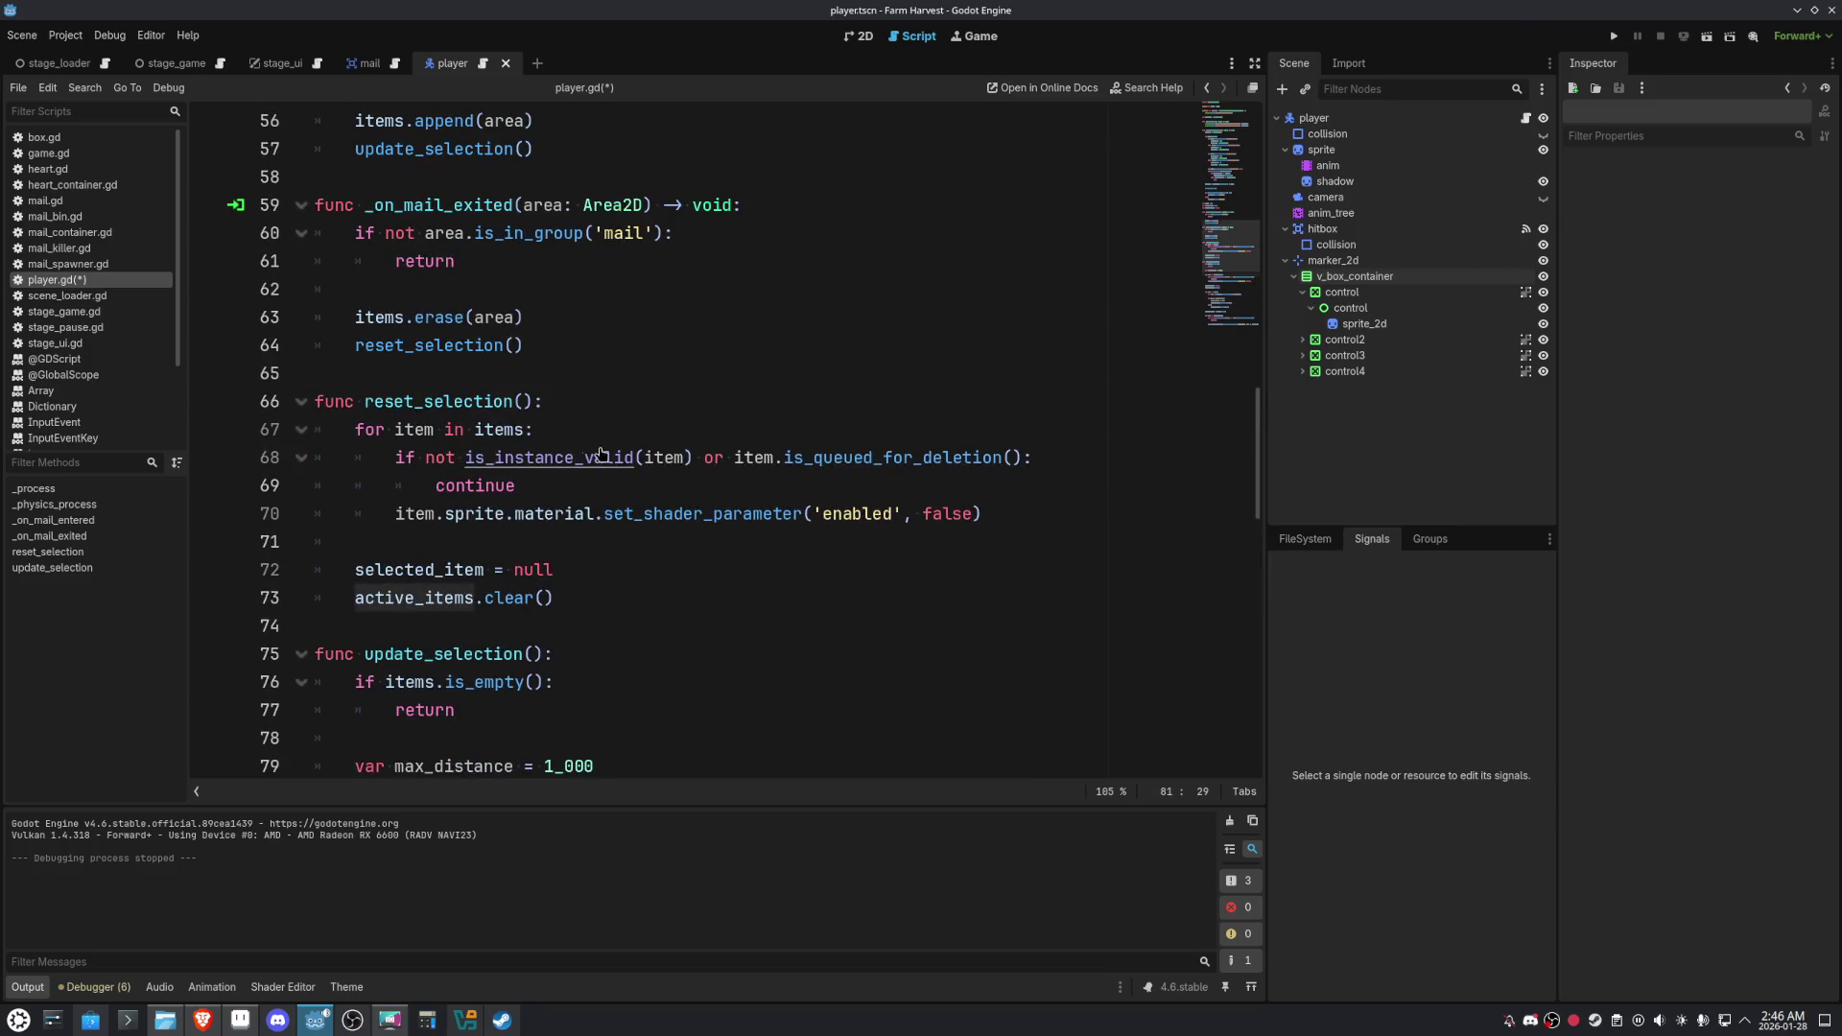
double_click(501, 429)
key("ctrl+v")
left_click(818, 625)
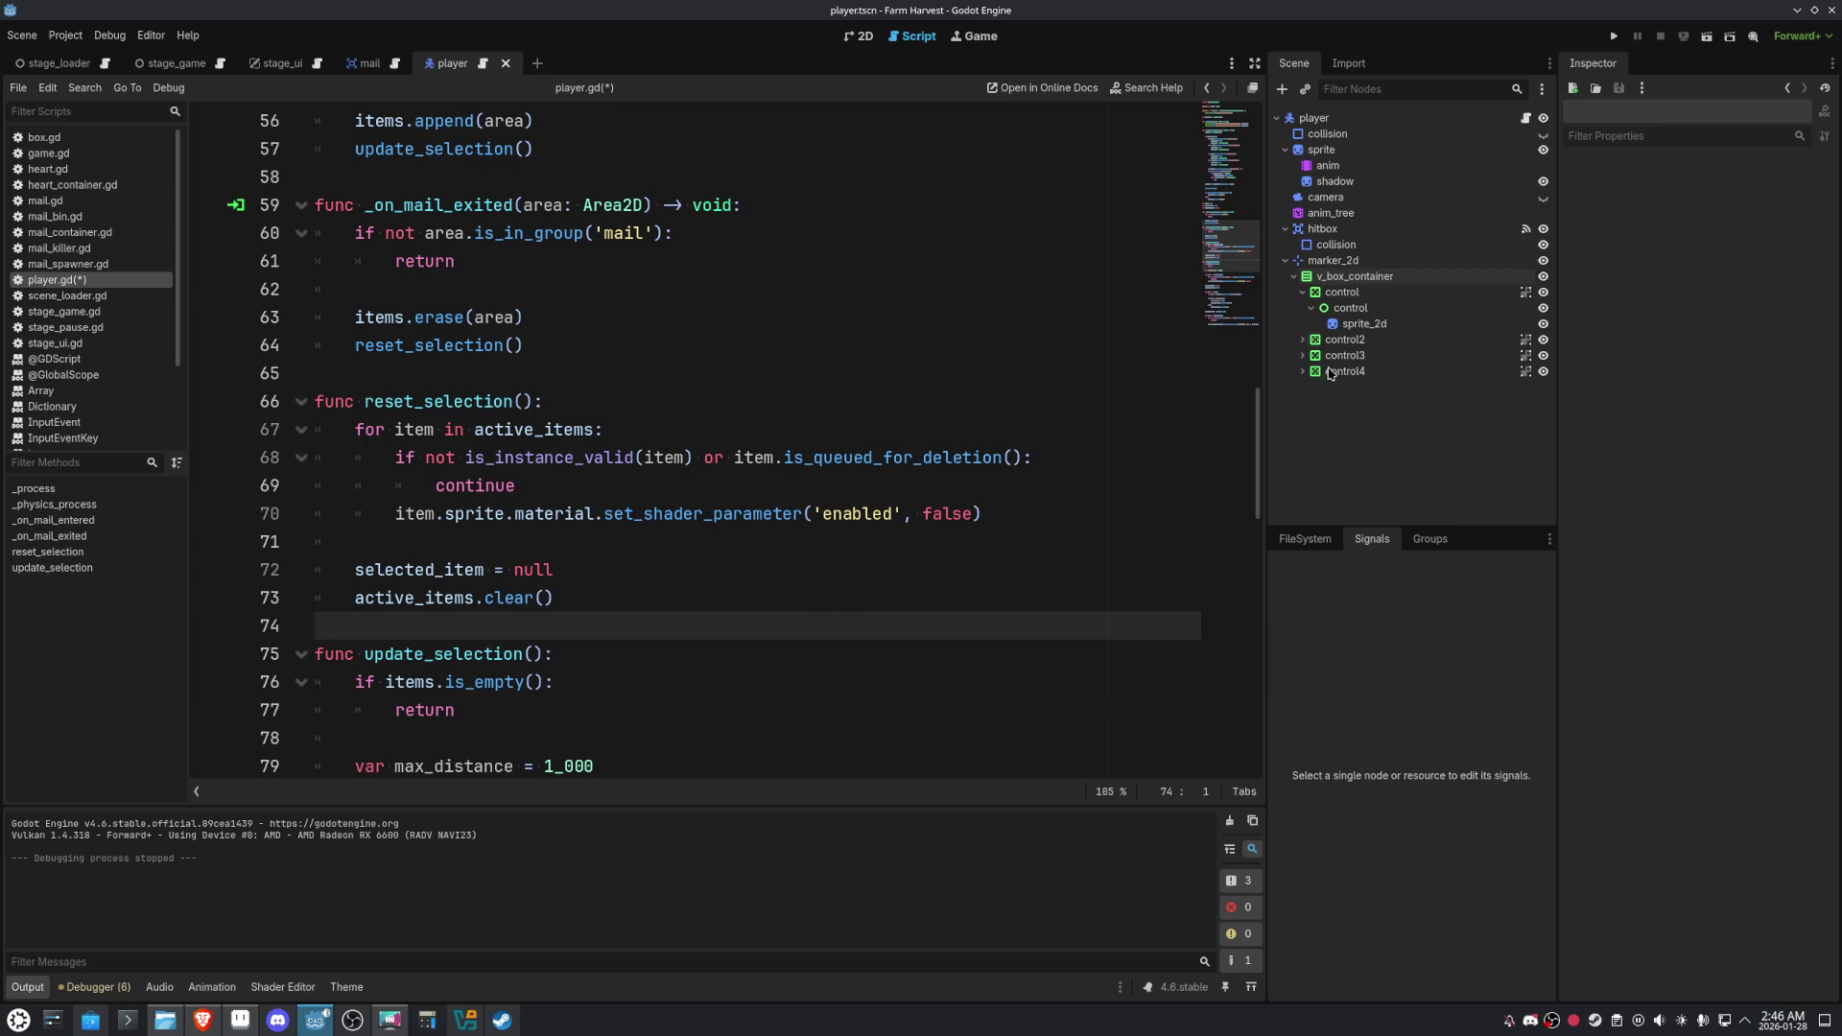
left_click(1615, 35)
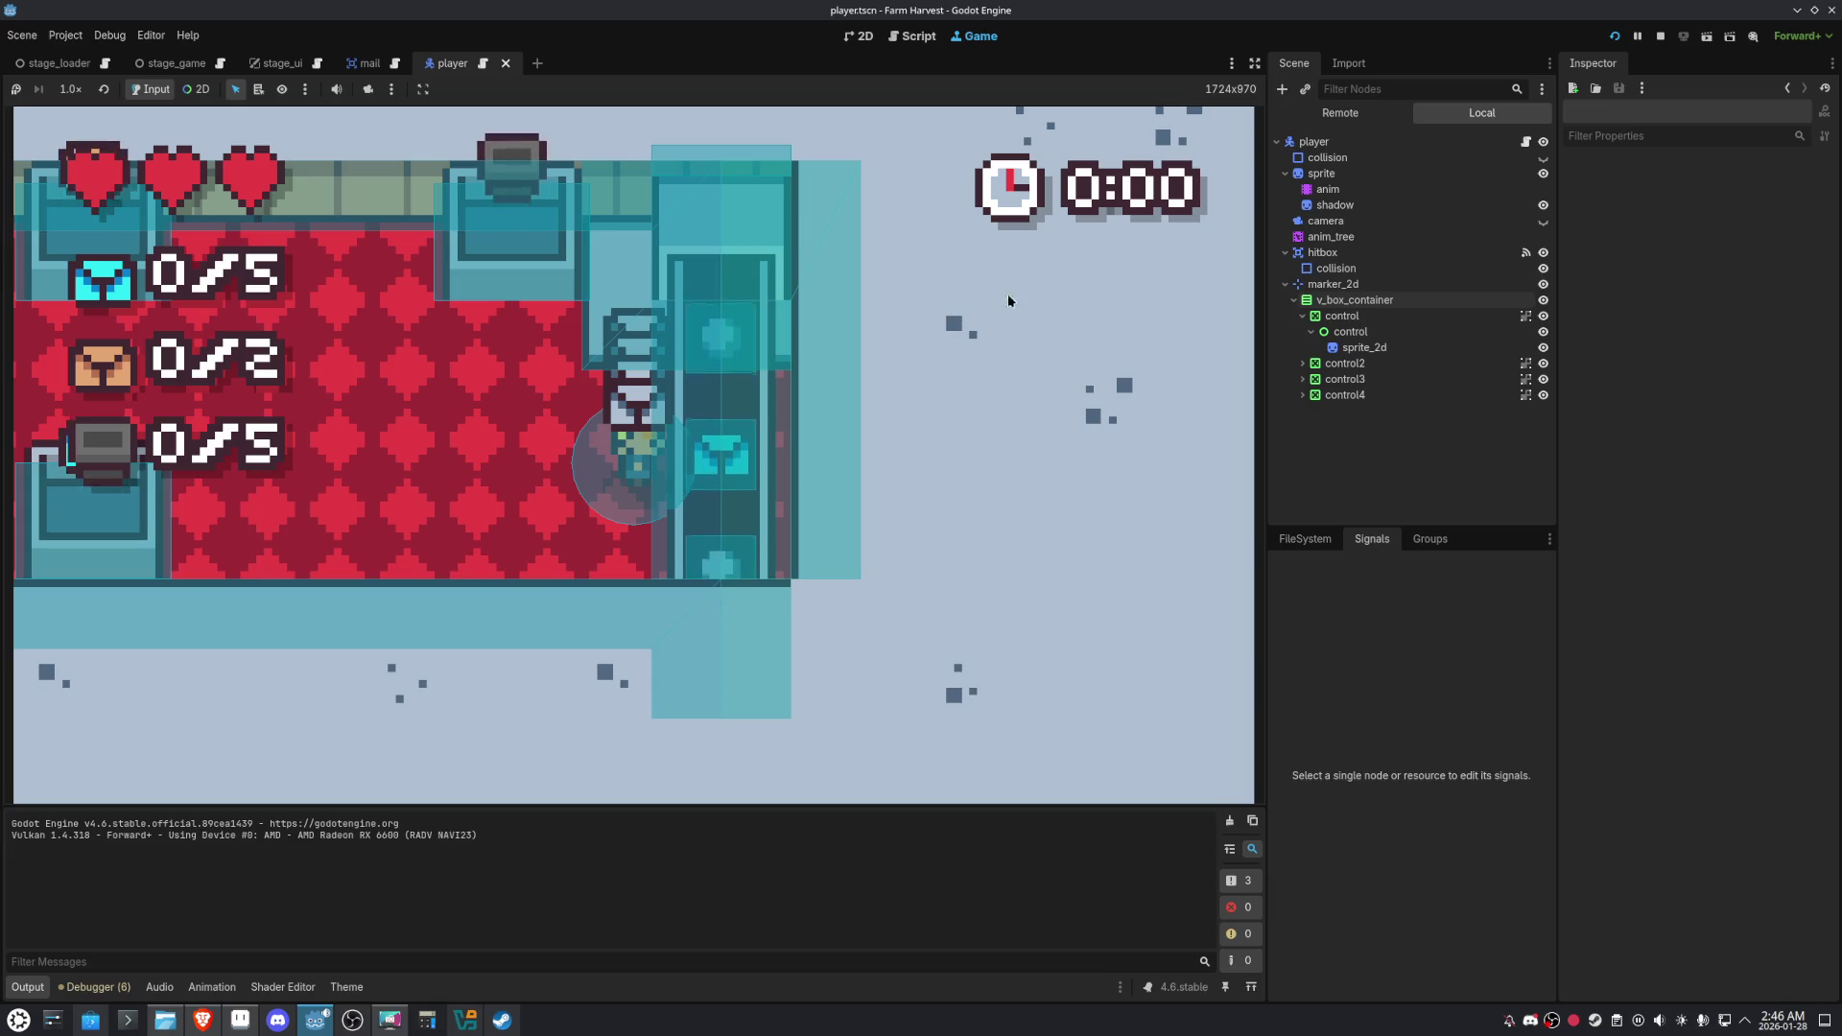
key("F8")
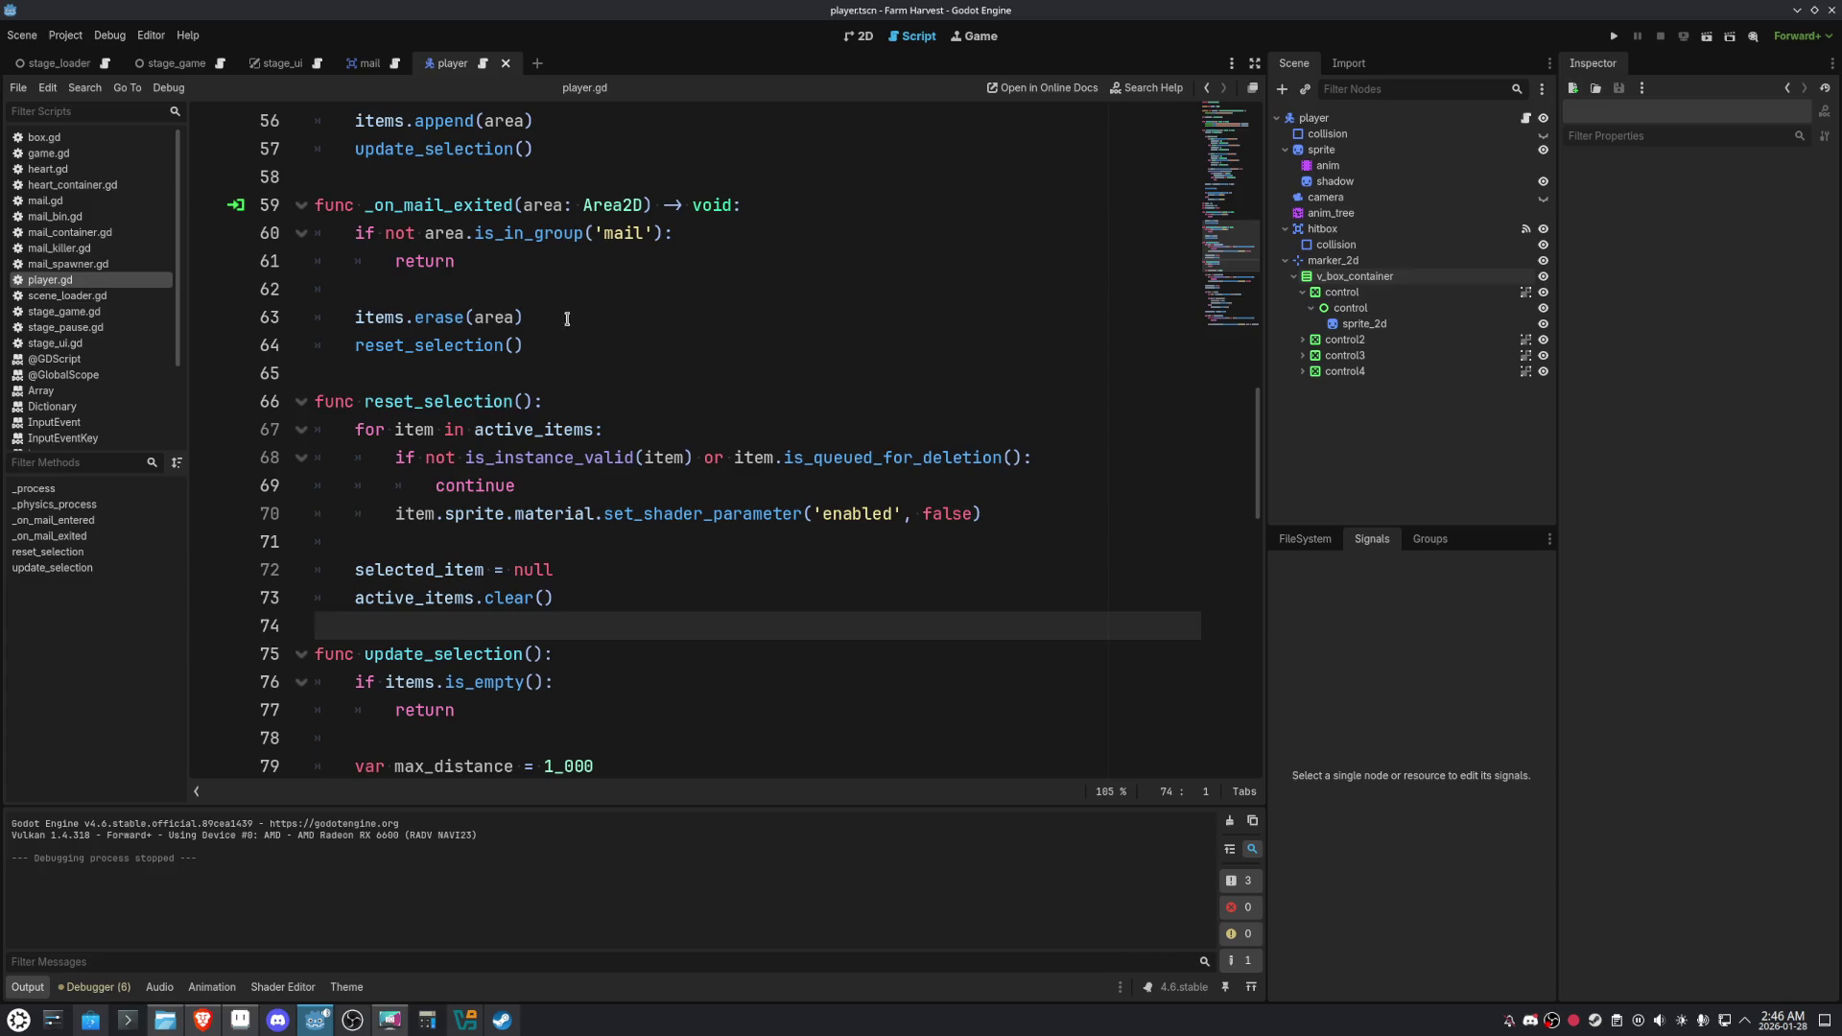
Step: Move reset_selection() back above items.erase(area) in _on_mail_exited, then run and stop the game
left_click(551, 344)
key("alt+Up")
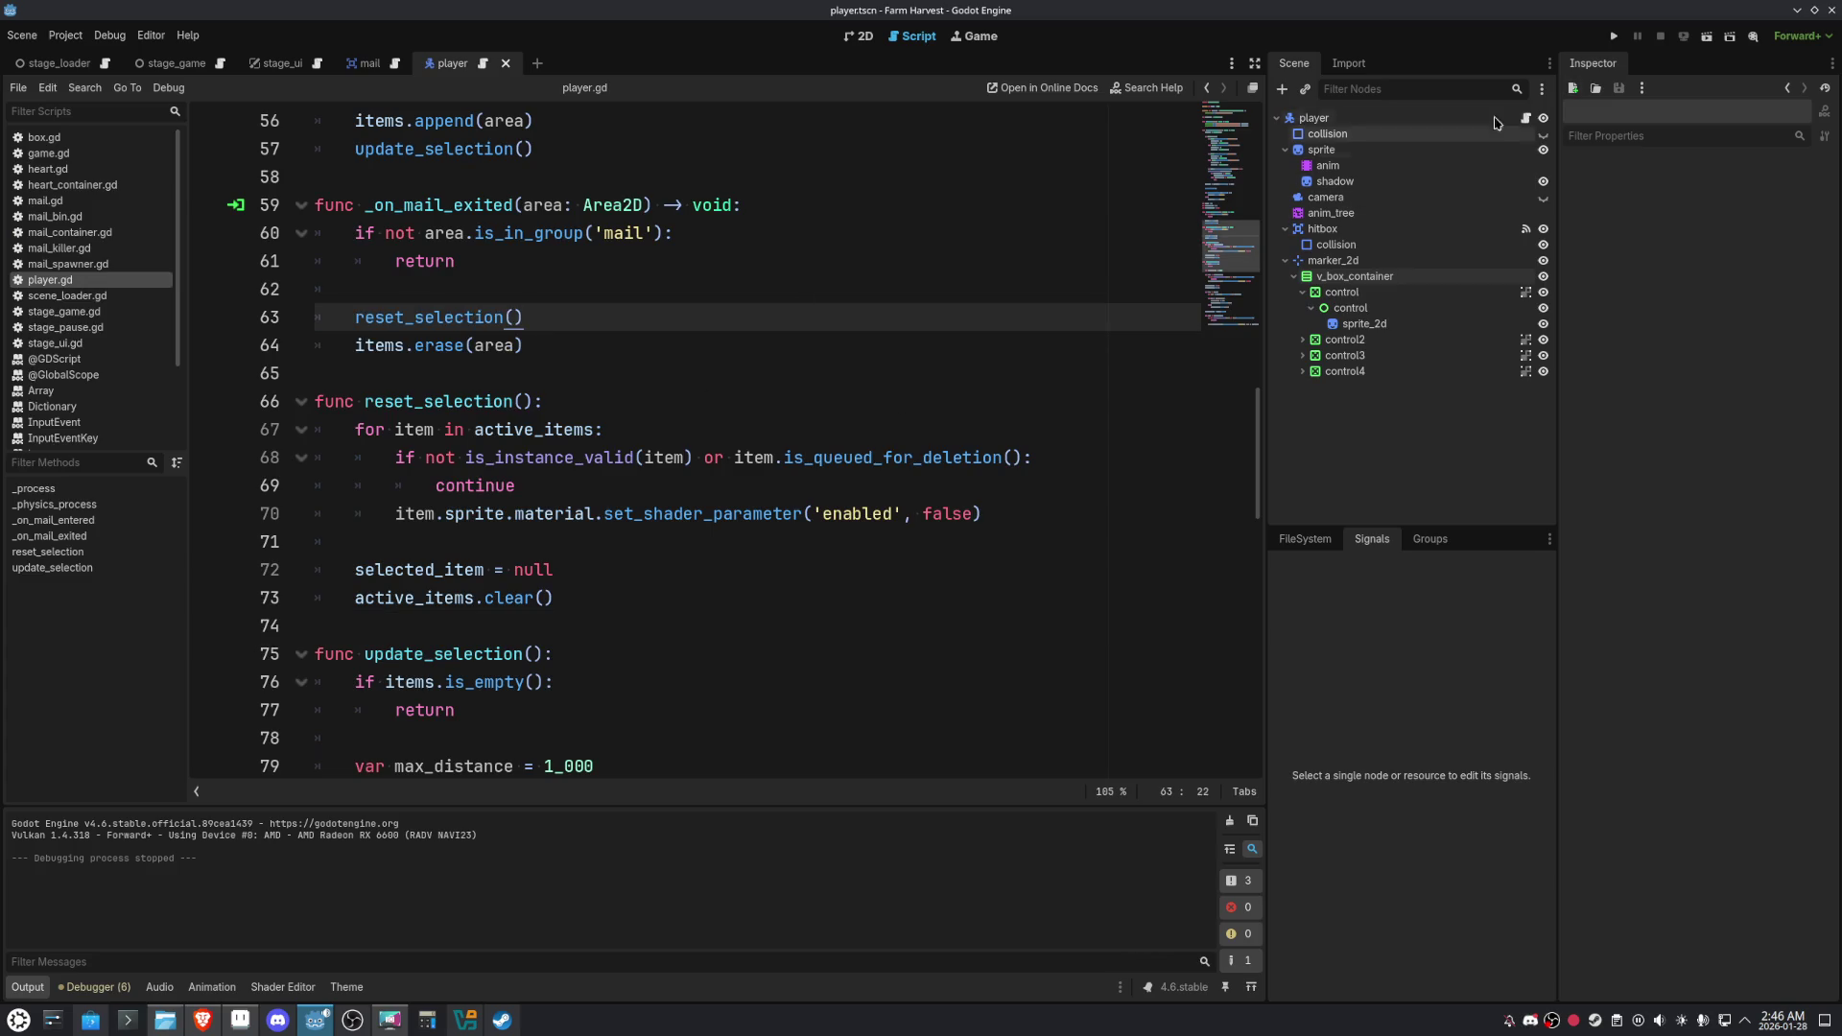
left_click(1611, 37)
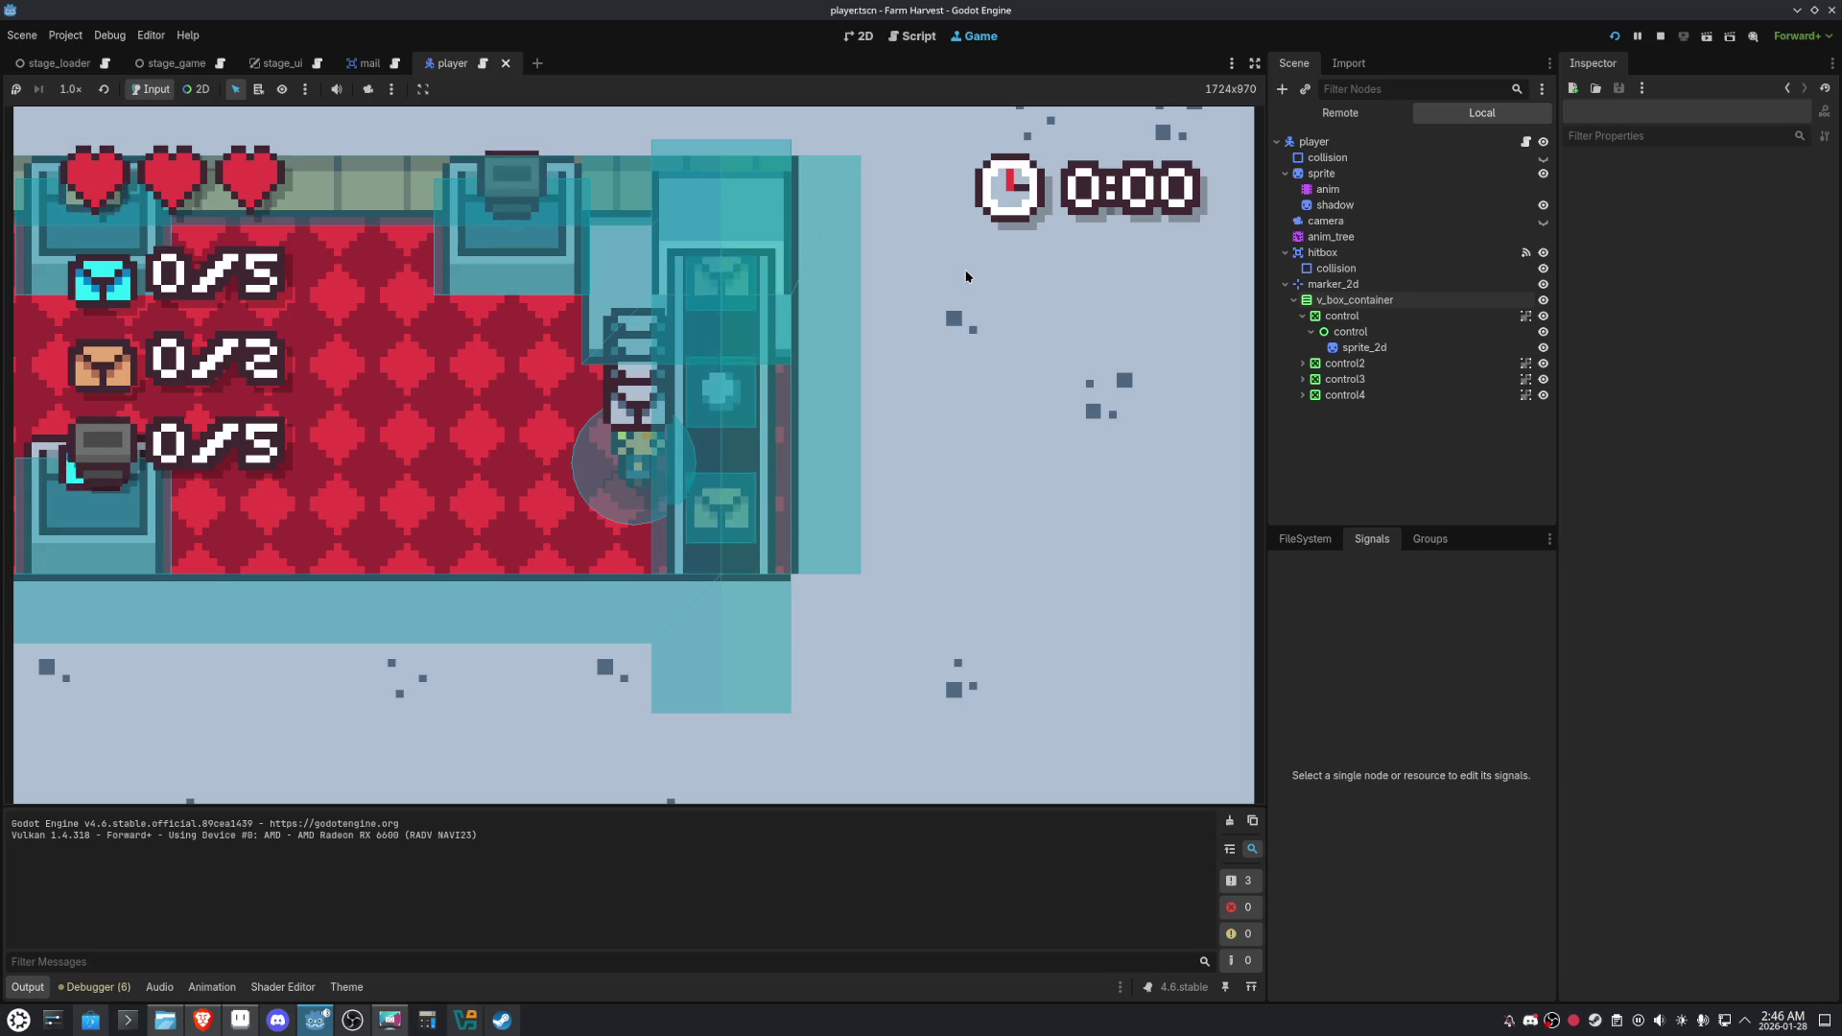
left_click(1652, 36)
Step: Declare var state_dirty = false below the selected_item variable
left_click(605, 563)
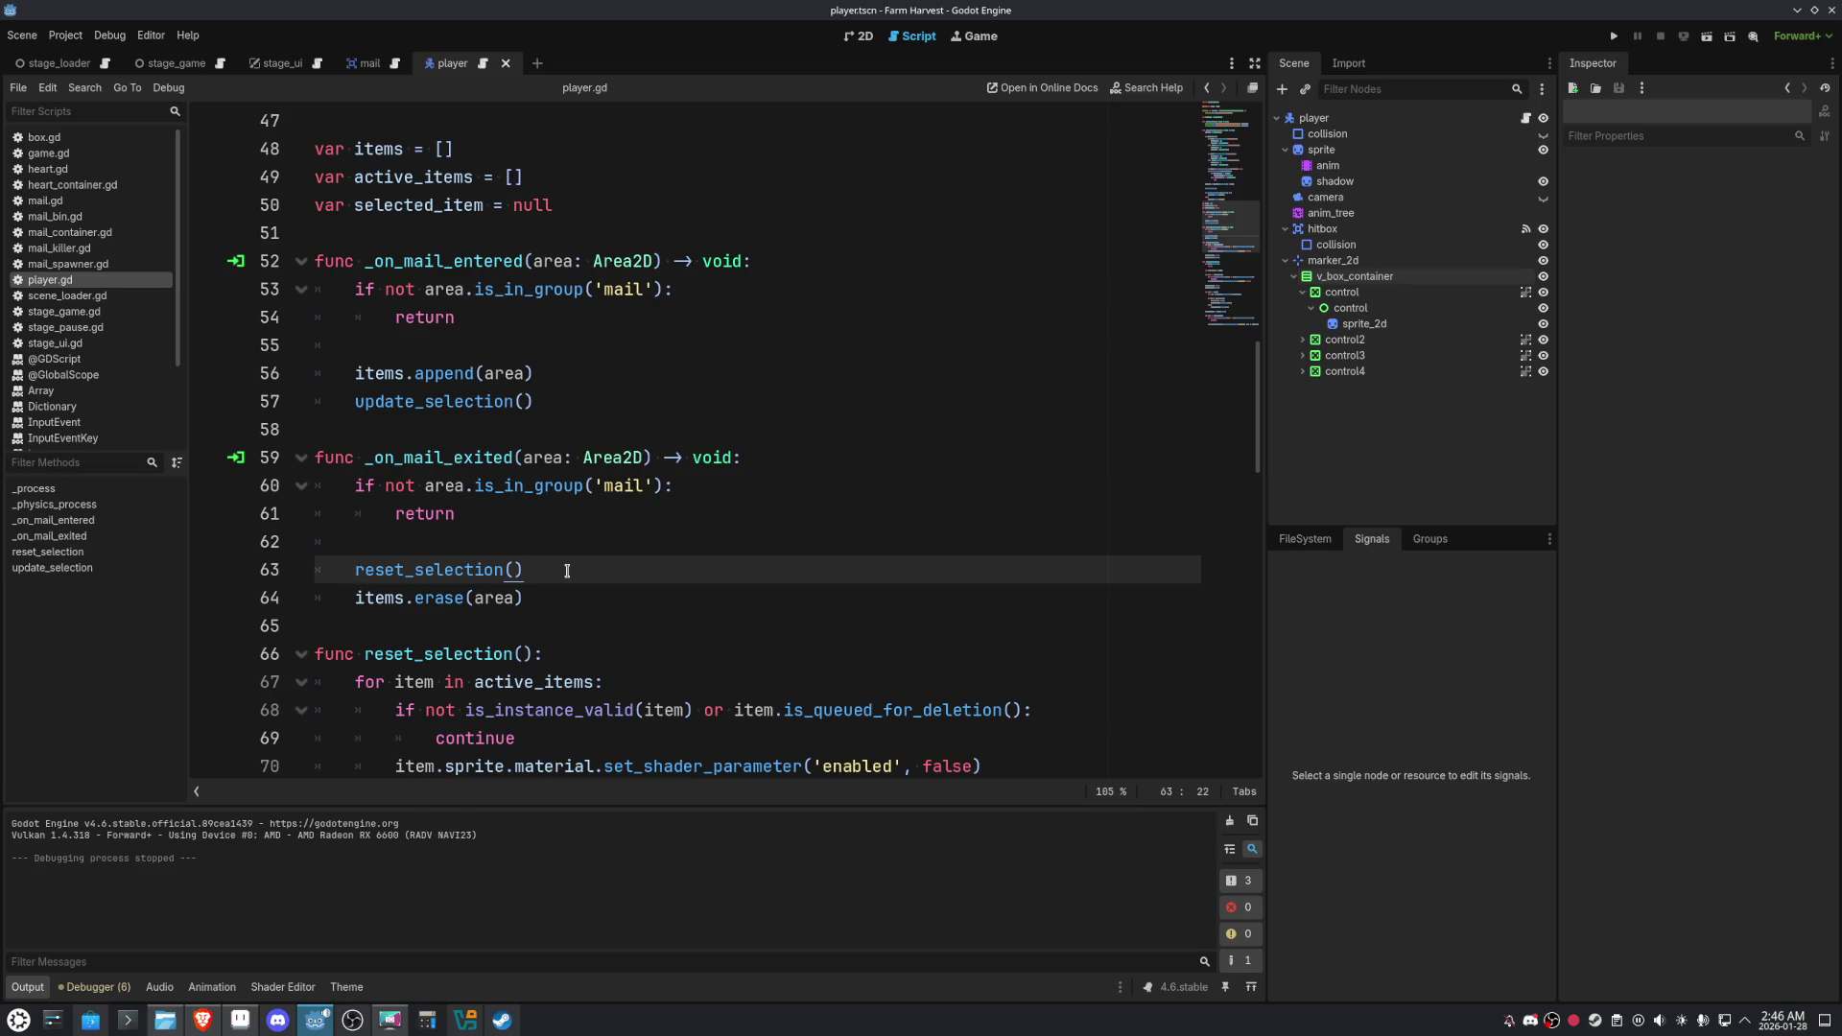
left_click(570, 204)
key("Return")
type("var state_dirty = ")
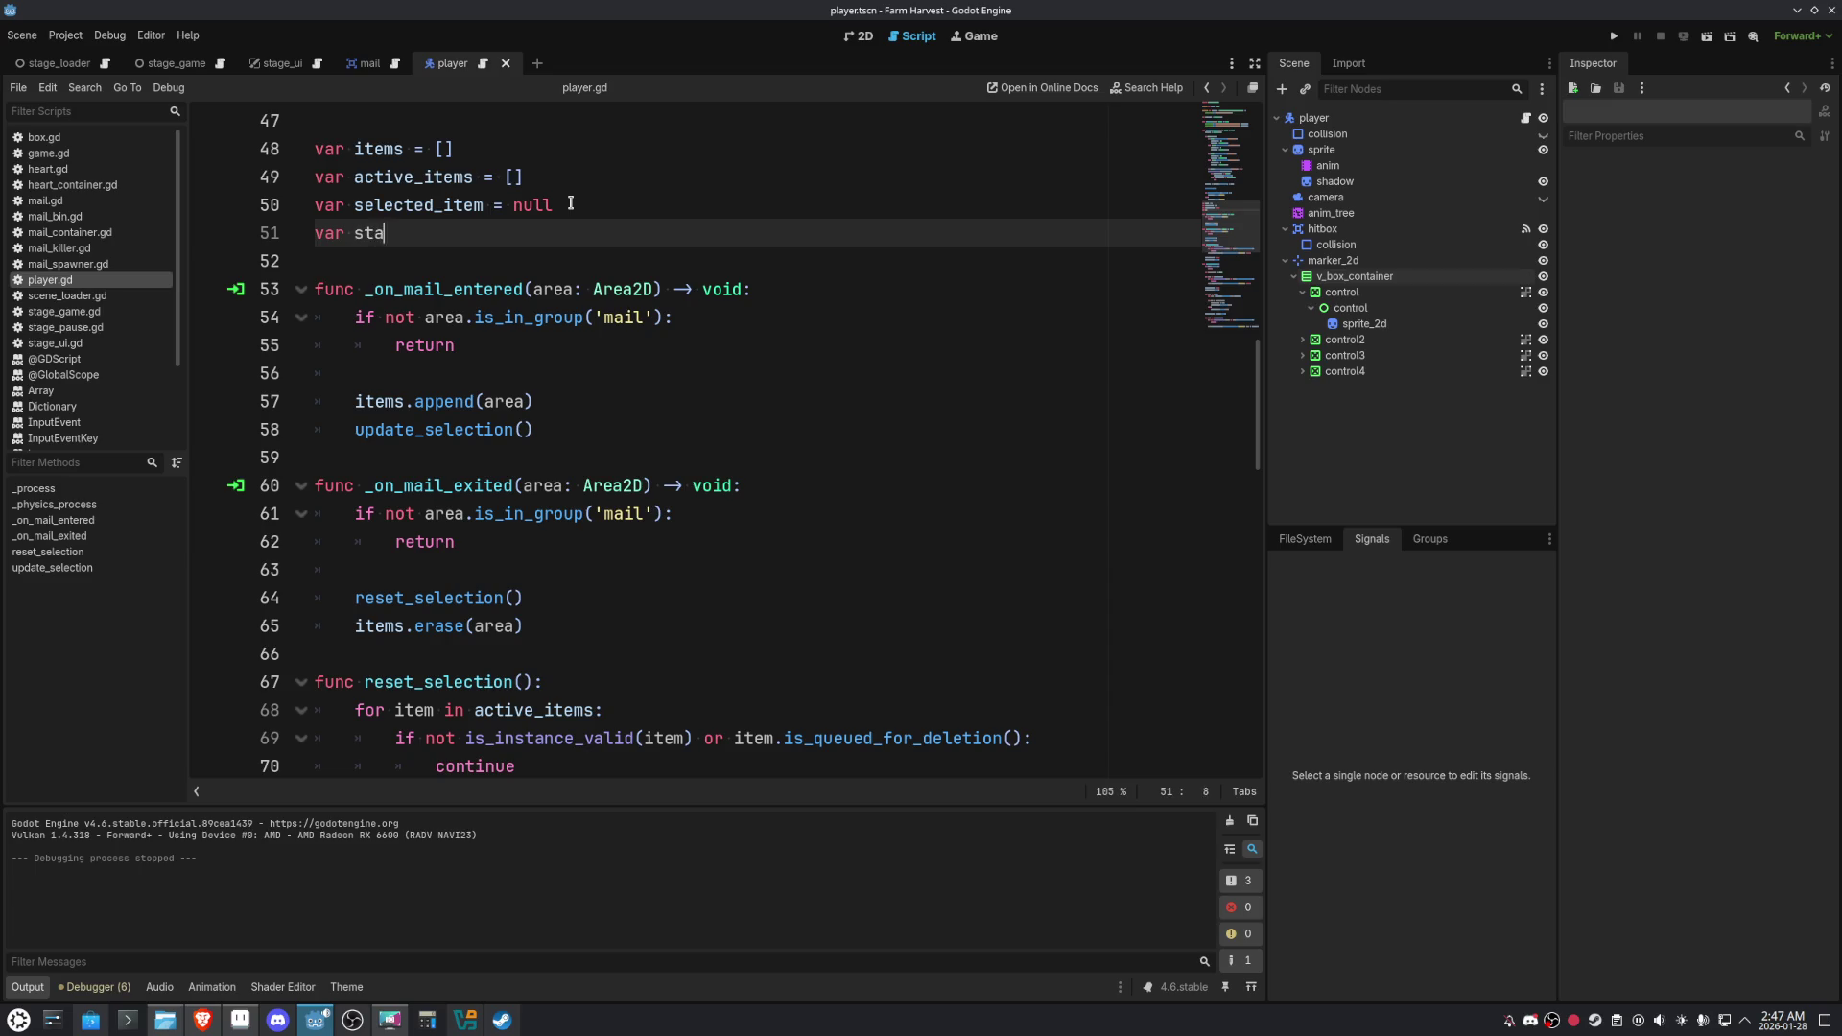
type("fa")
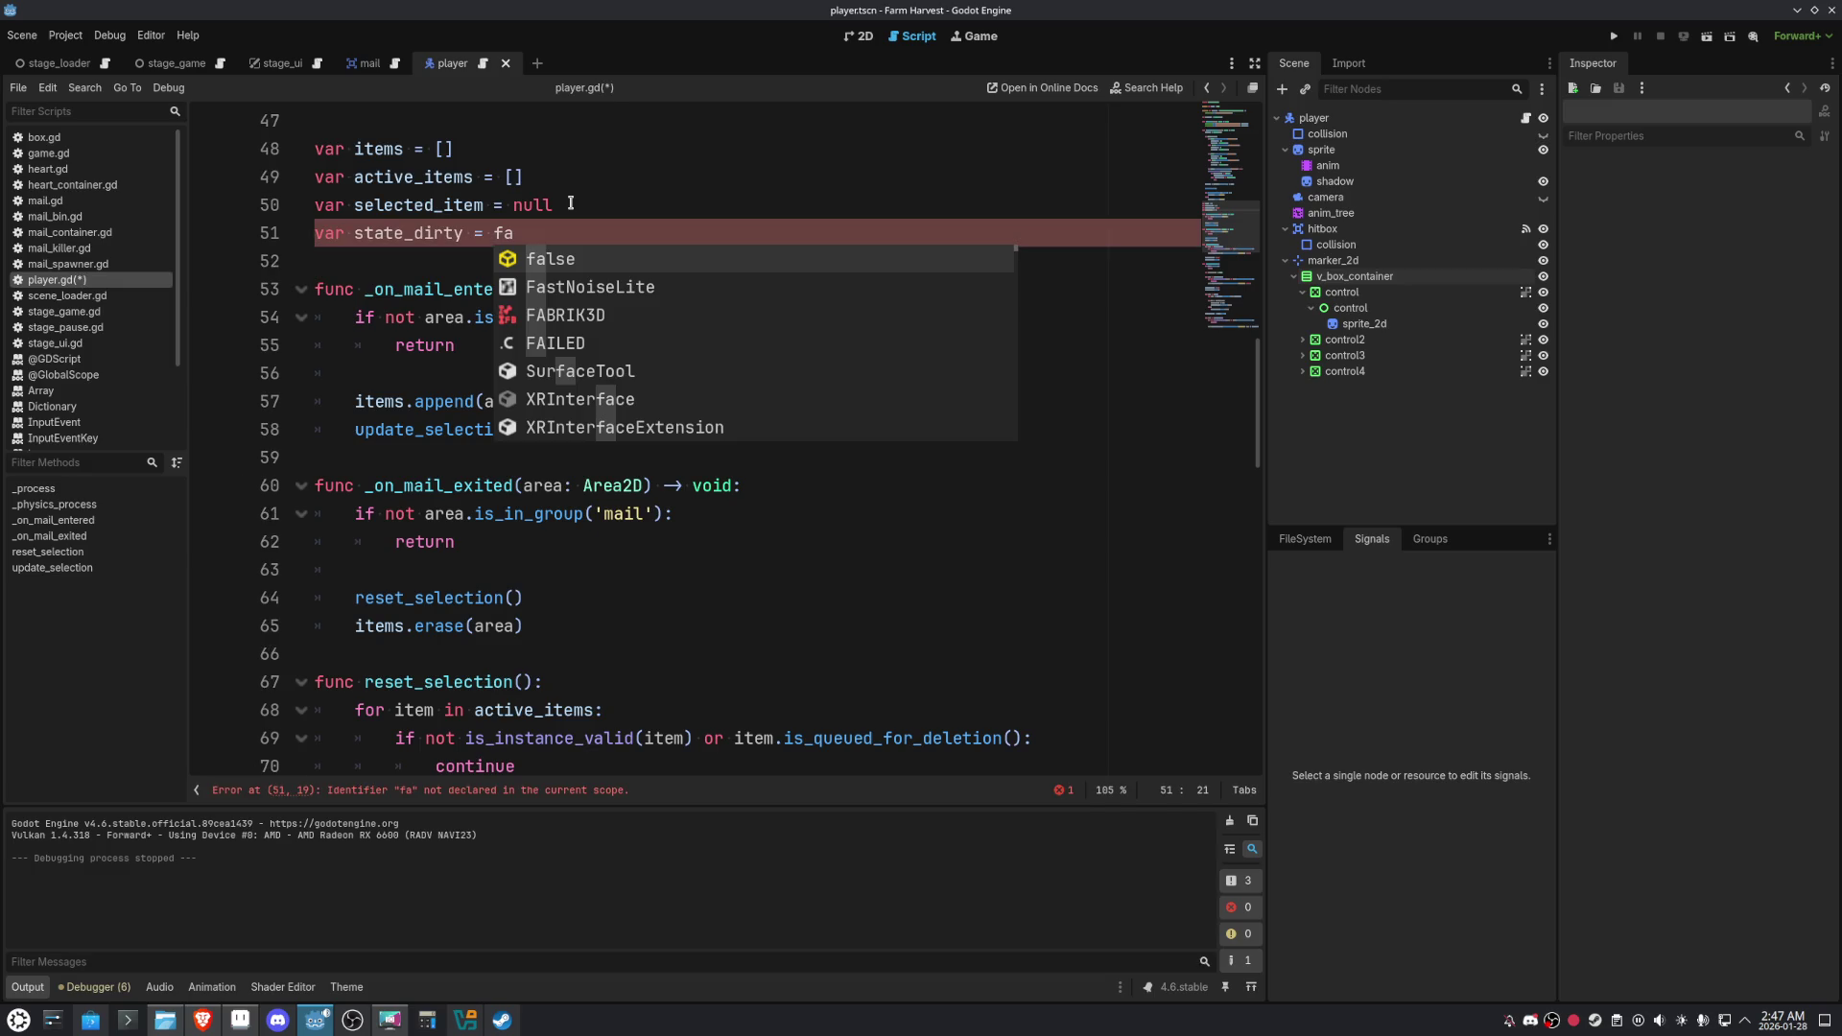
key("Return")
Step: Replace the selection calls in both mail handlers with state_dirty = true
key("Down")
key("Down")
key("Down")
key("Down")
key("Down")
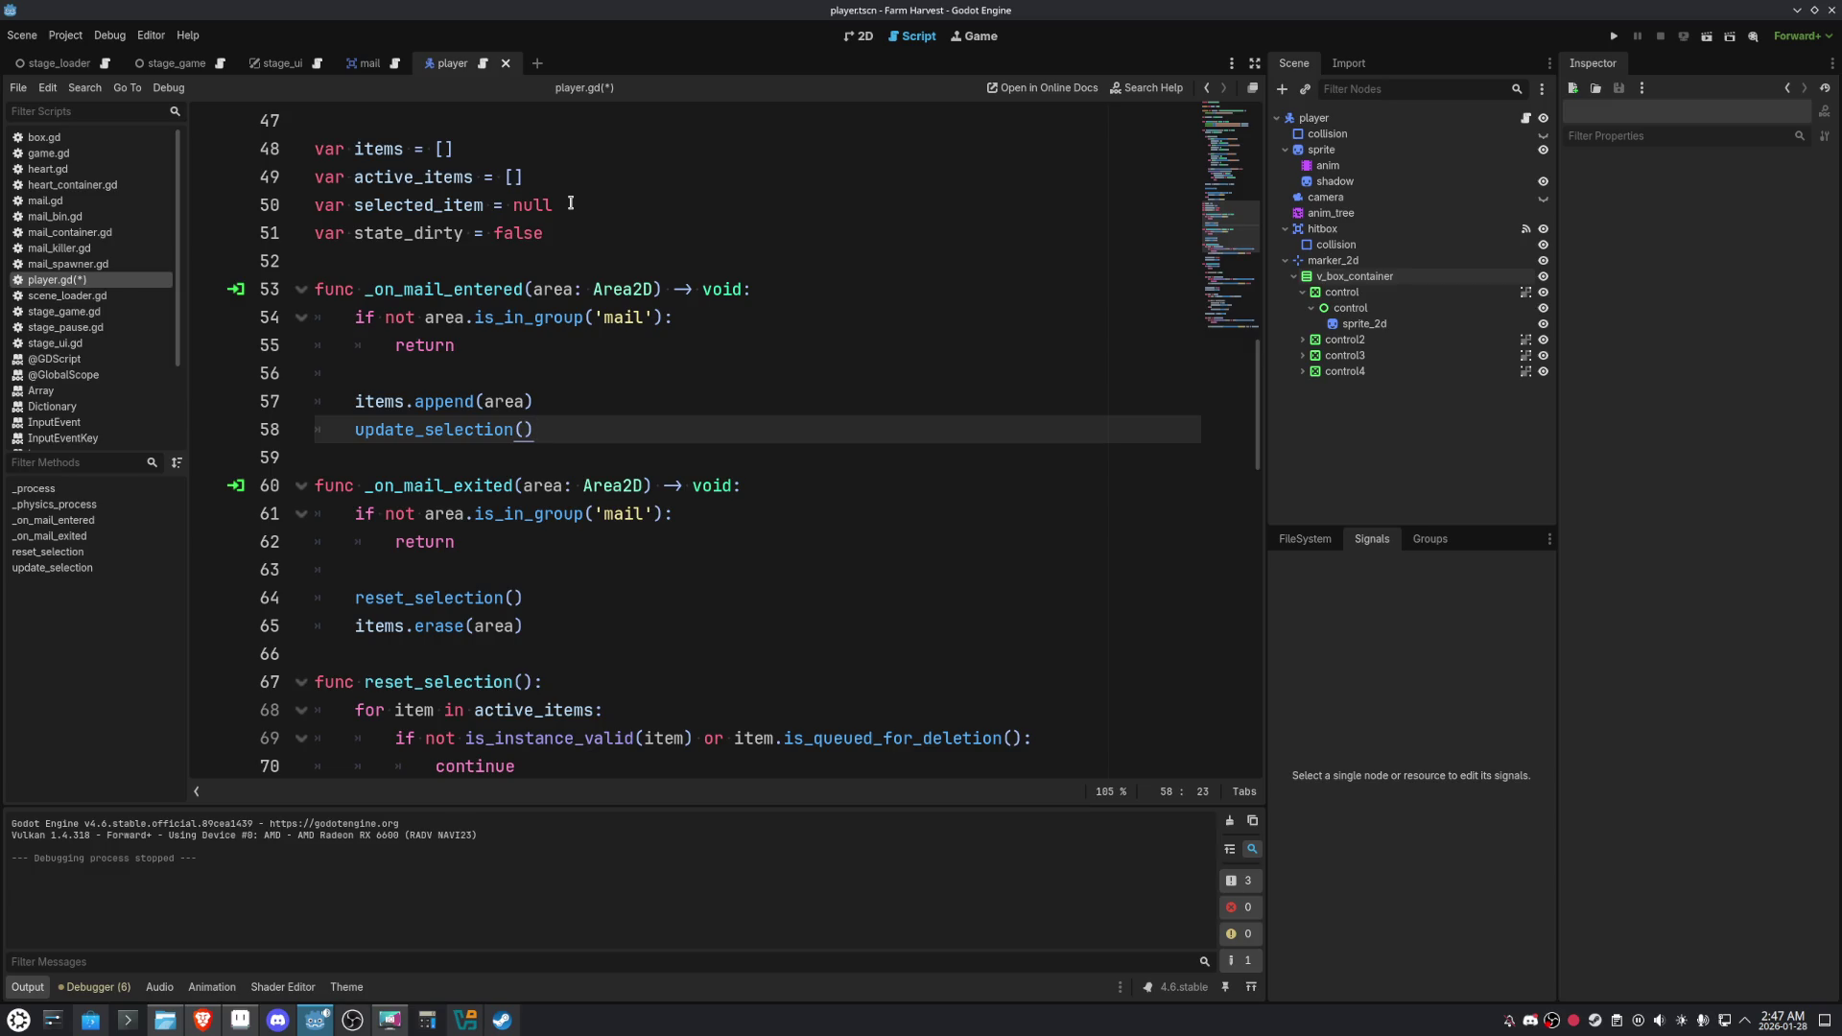
key("ctrl+shift+k")
key("Down")
key("Down")
key("Down")
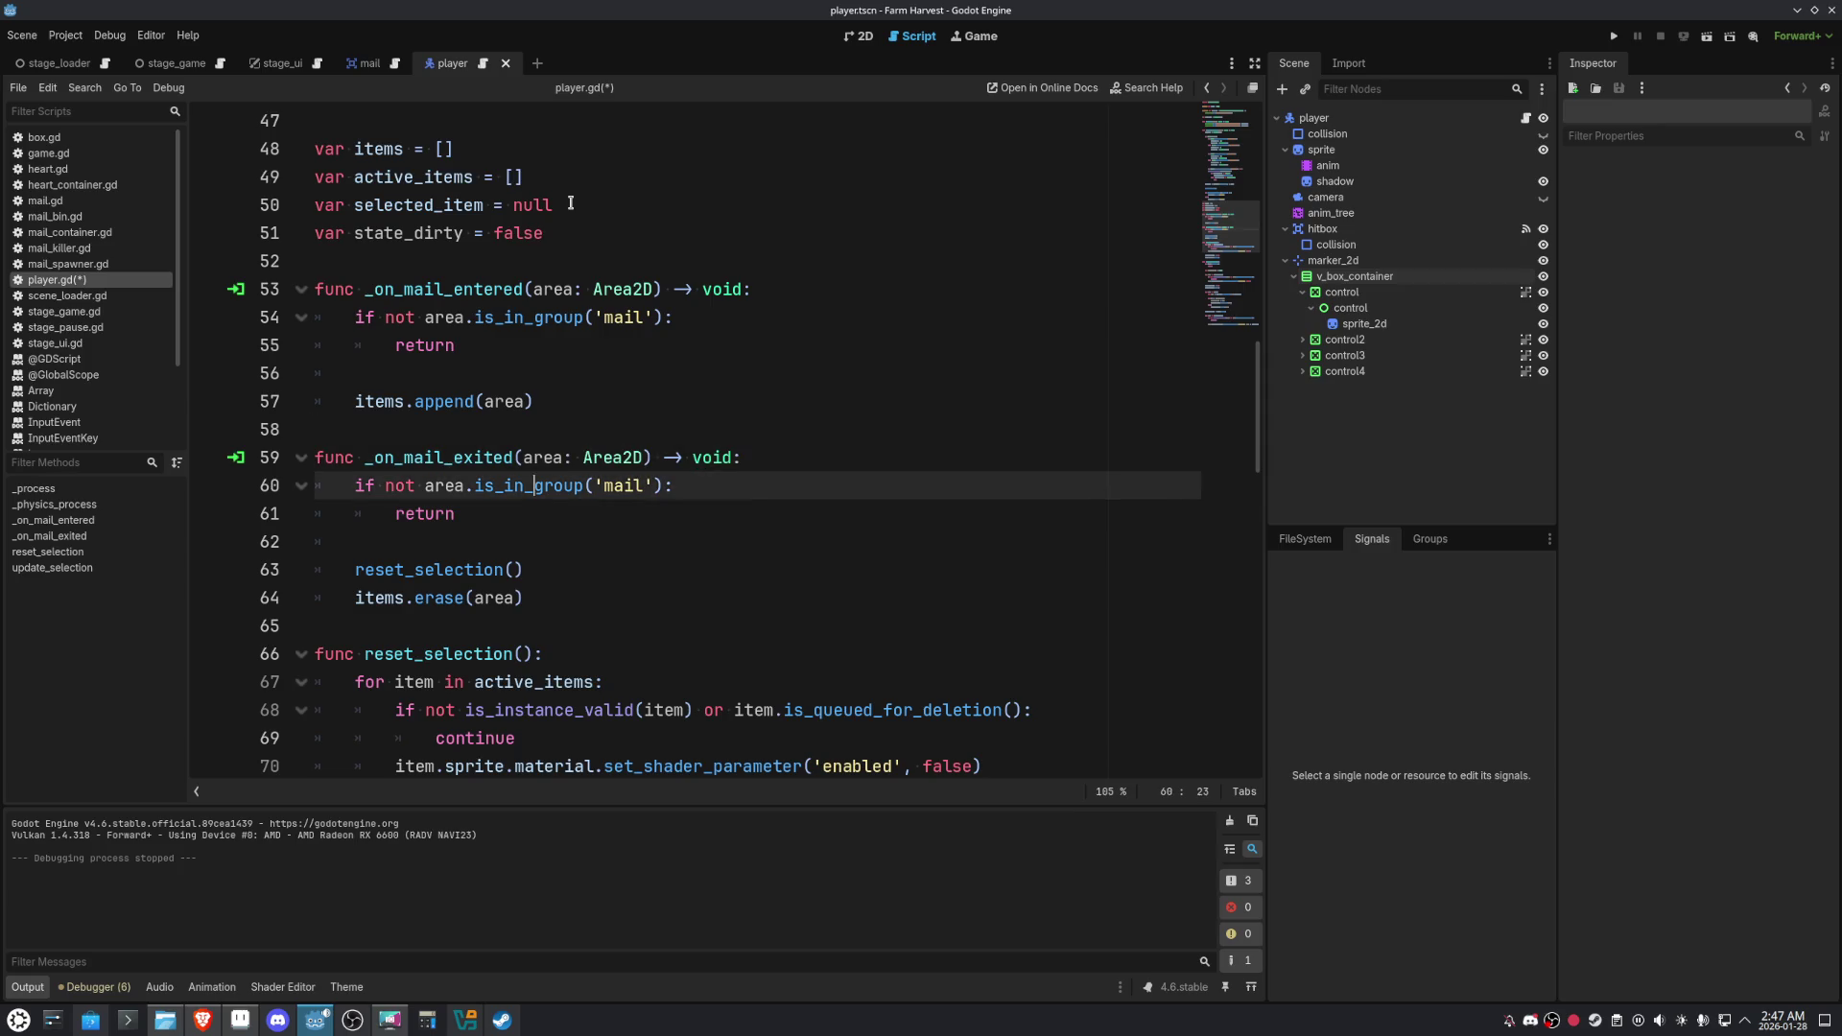
key("ctrl+shift+k")
key("Up")
key("Up")
key("Up")
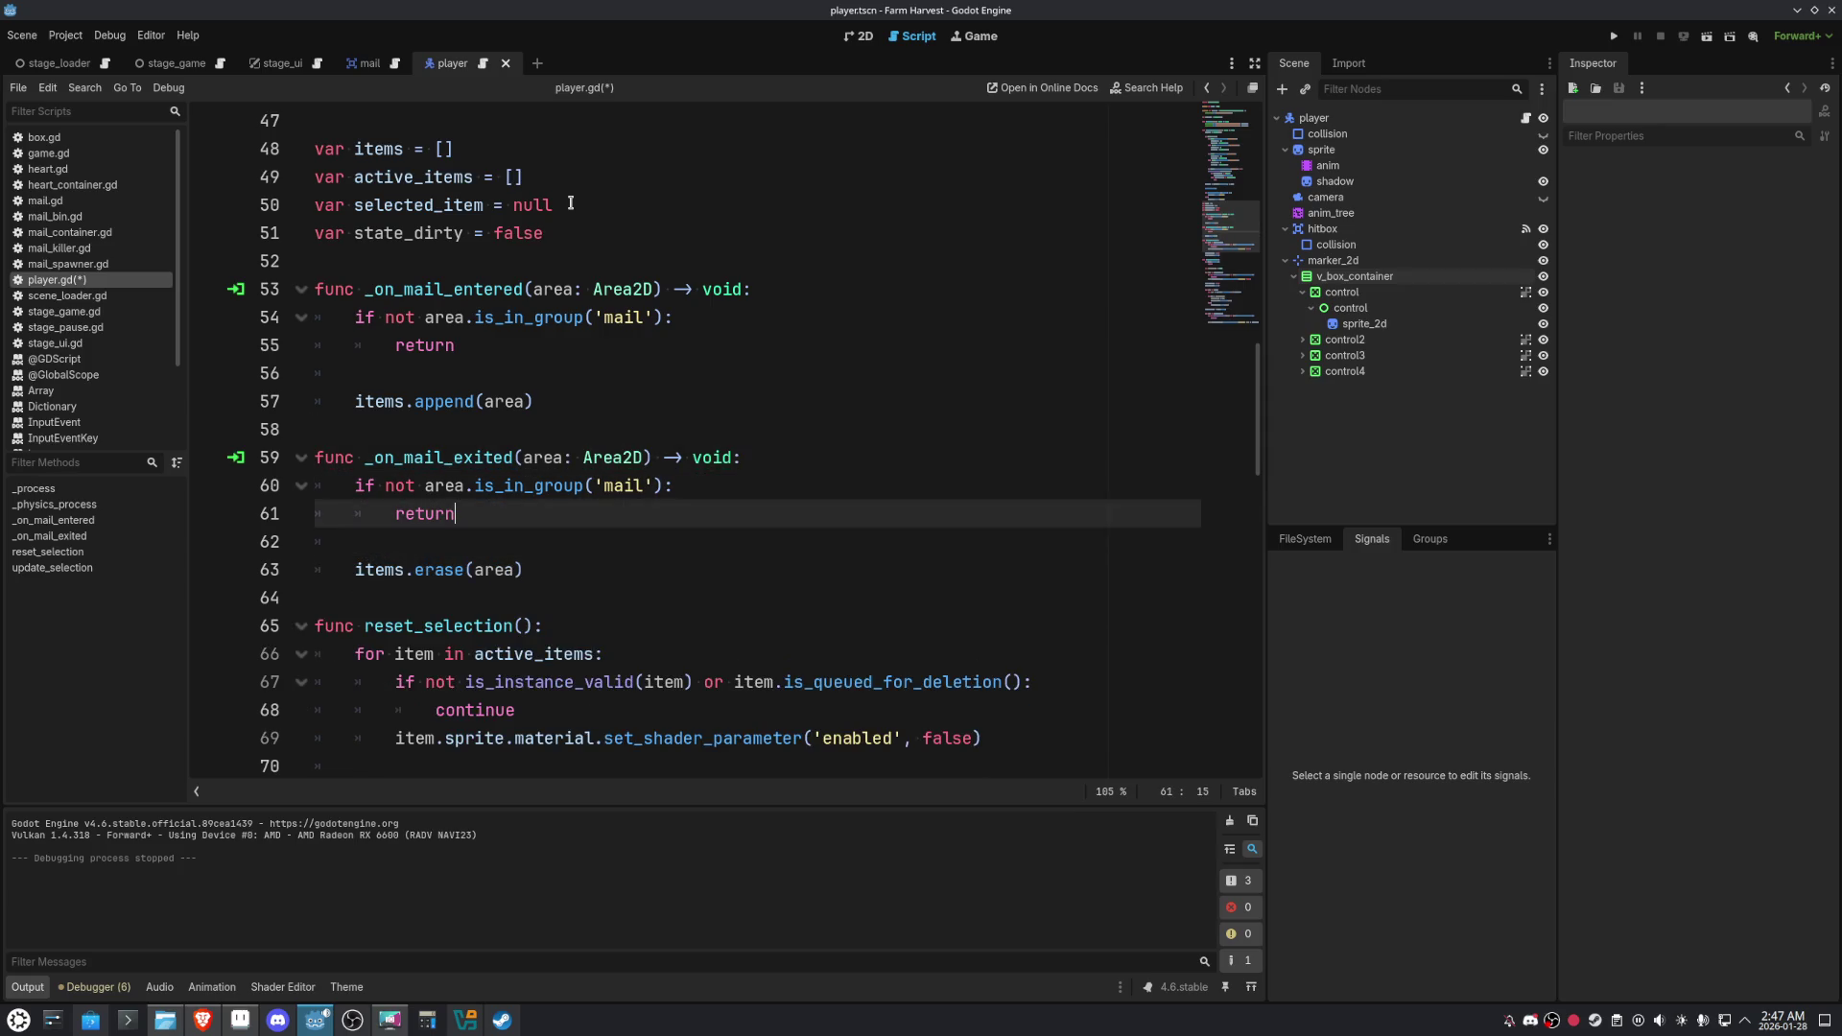
key("Return")
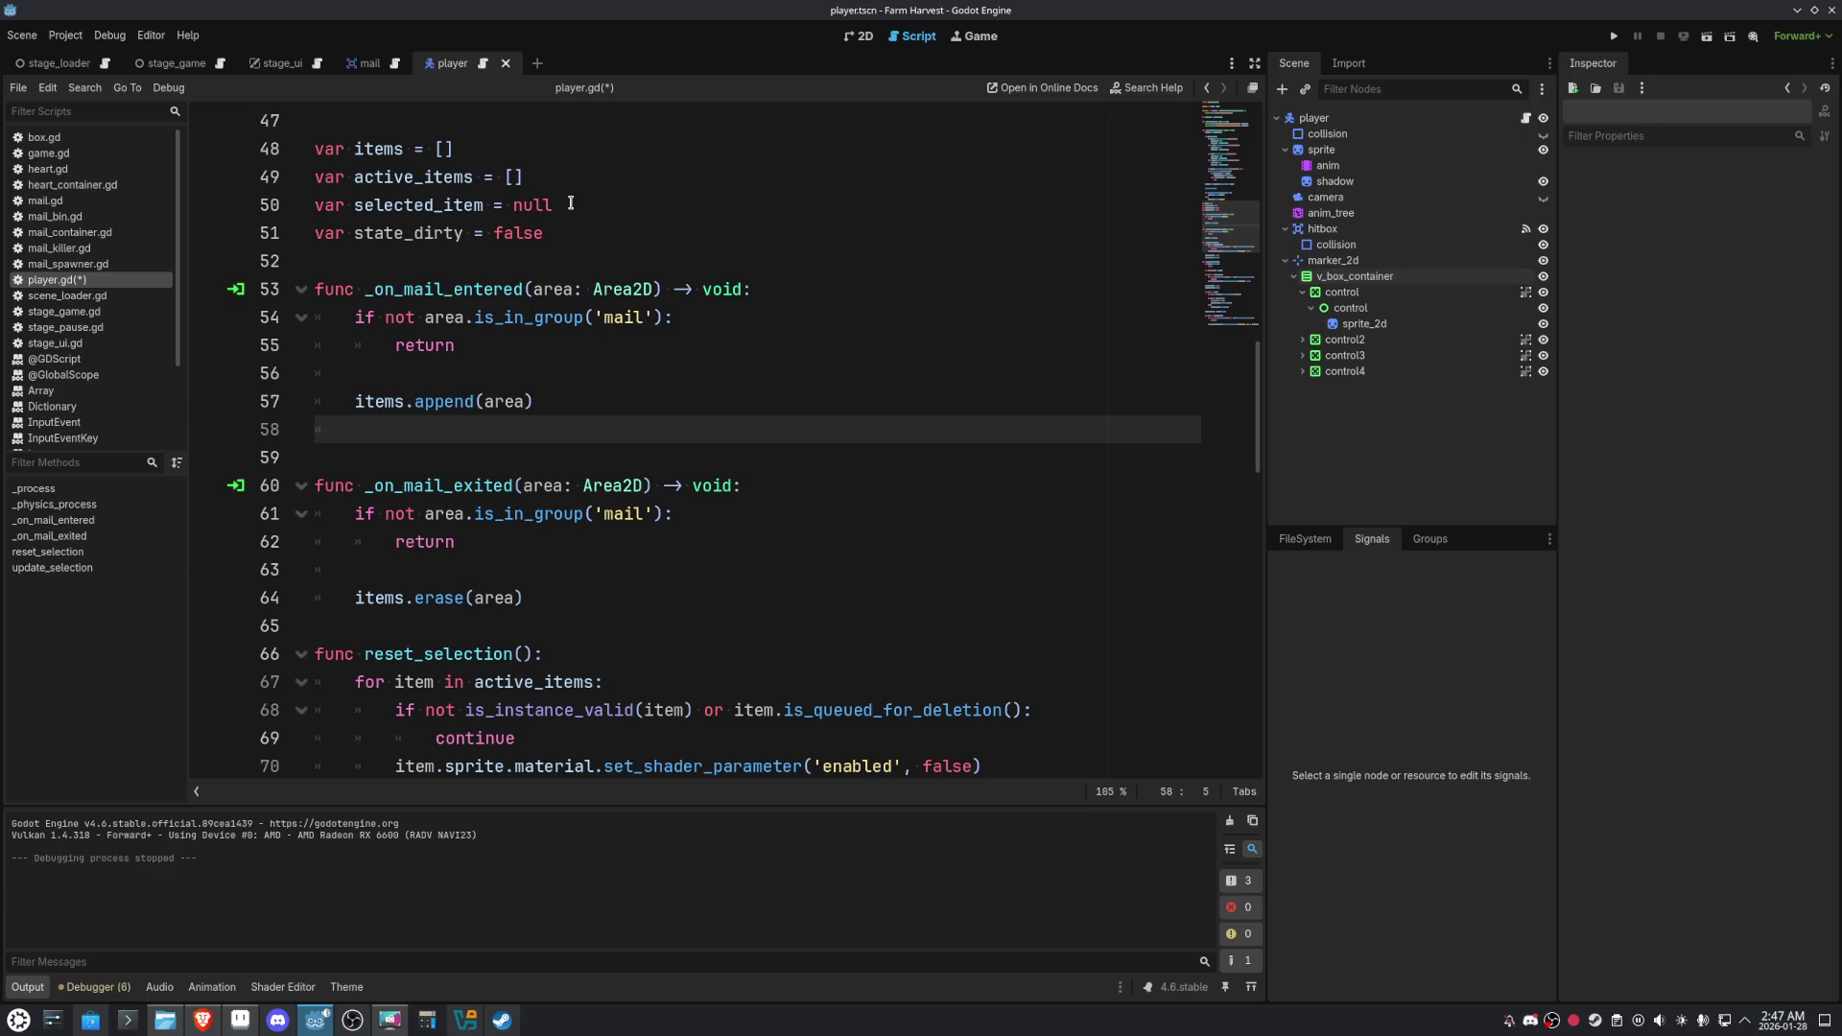
type("state_dirty =")
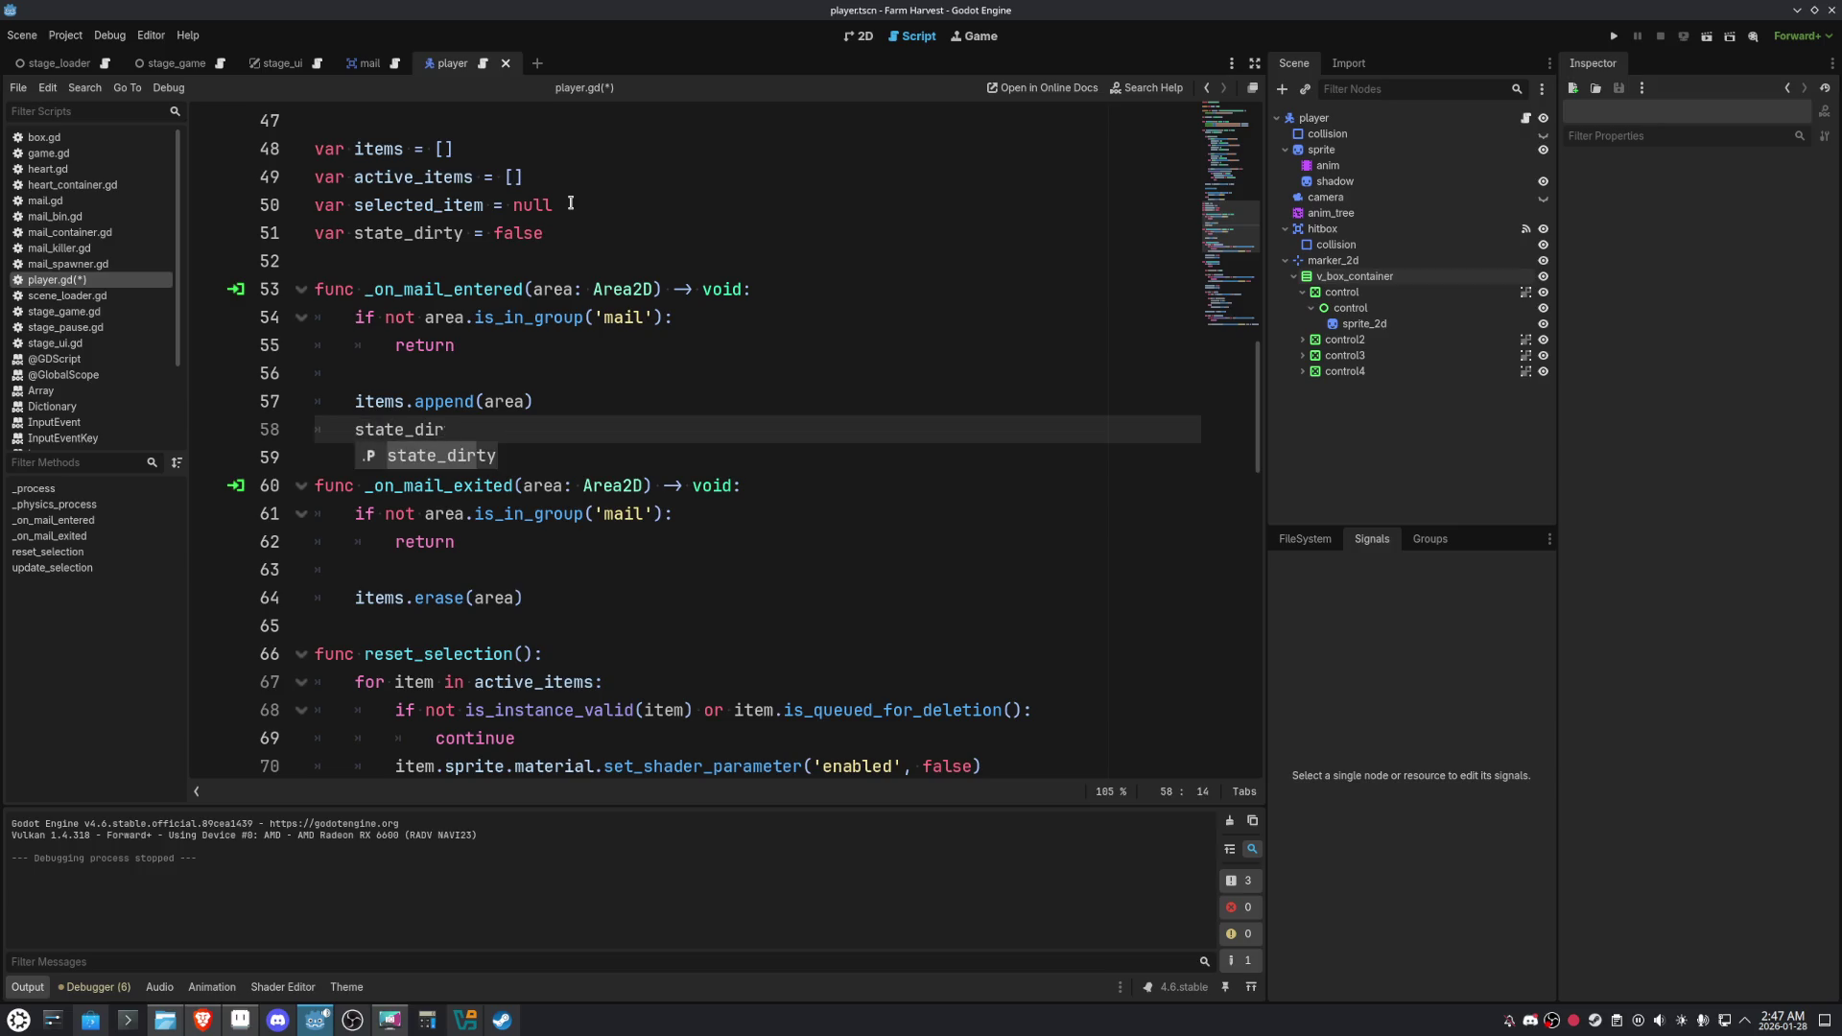
type(" true")
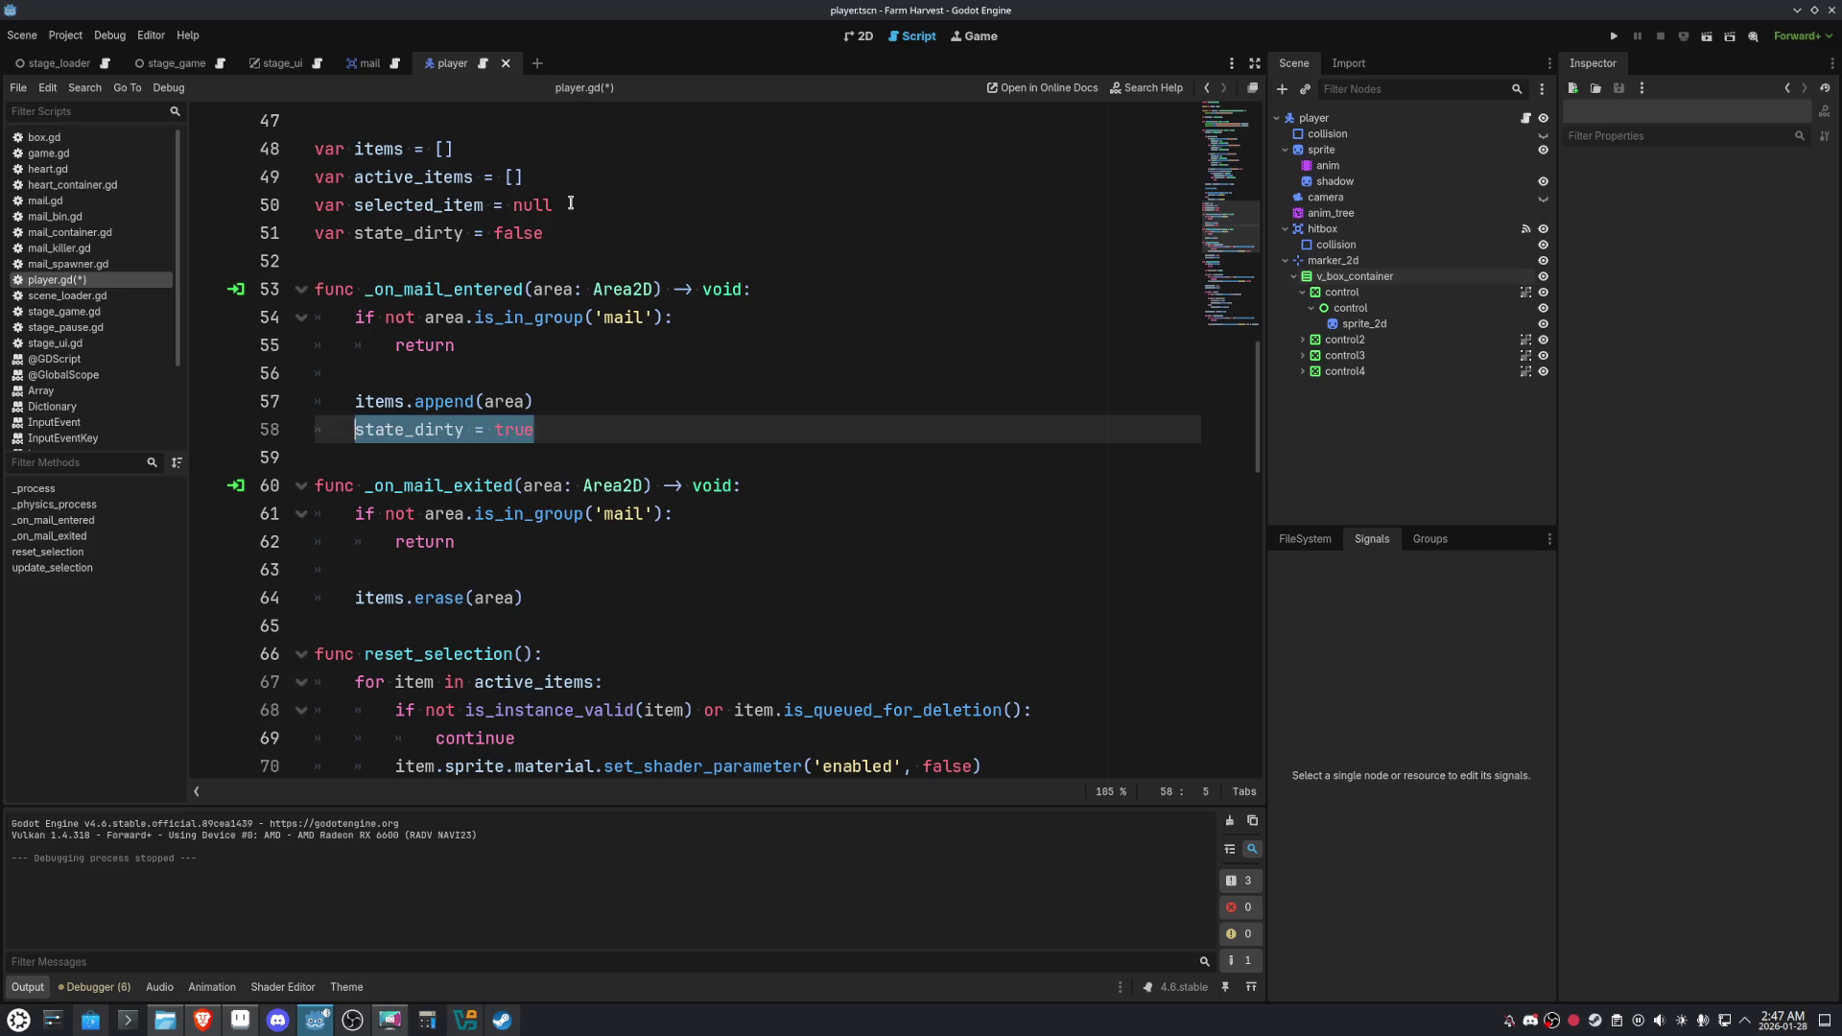
key("Down")
key("Down")
key("Down")
key("Down")
key("Down")
key("Down")
key("End")
key("Return")
type("state_dirty = true")
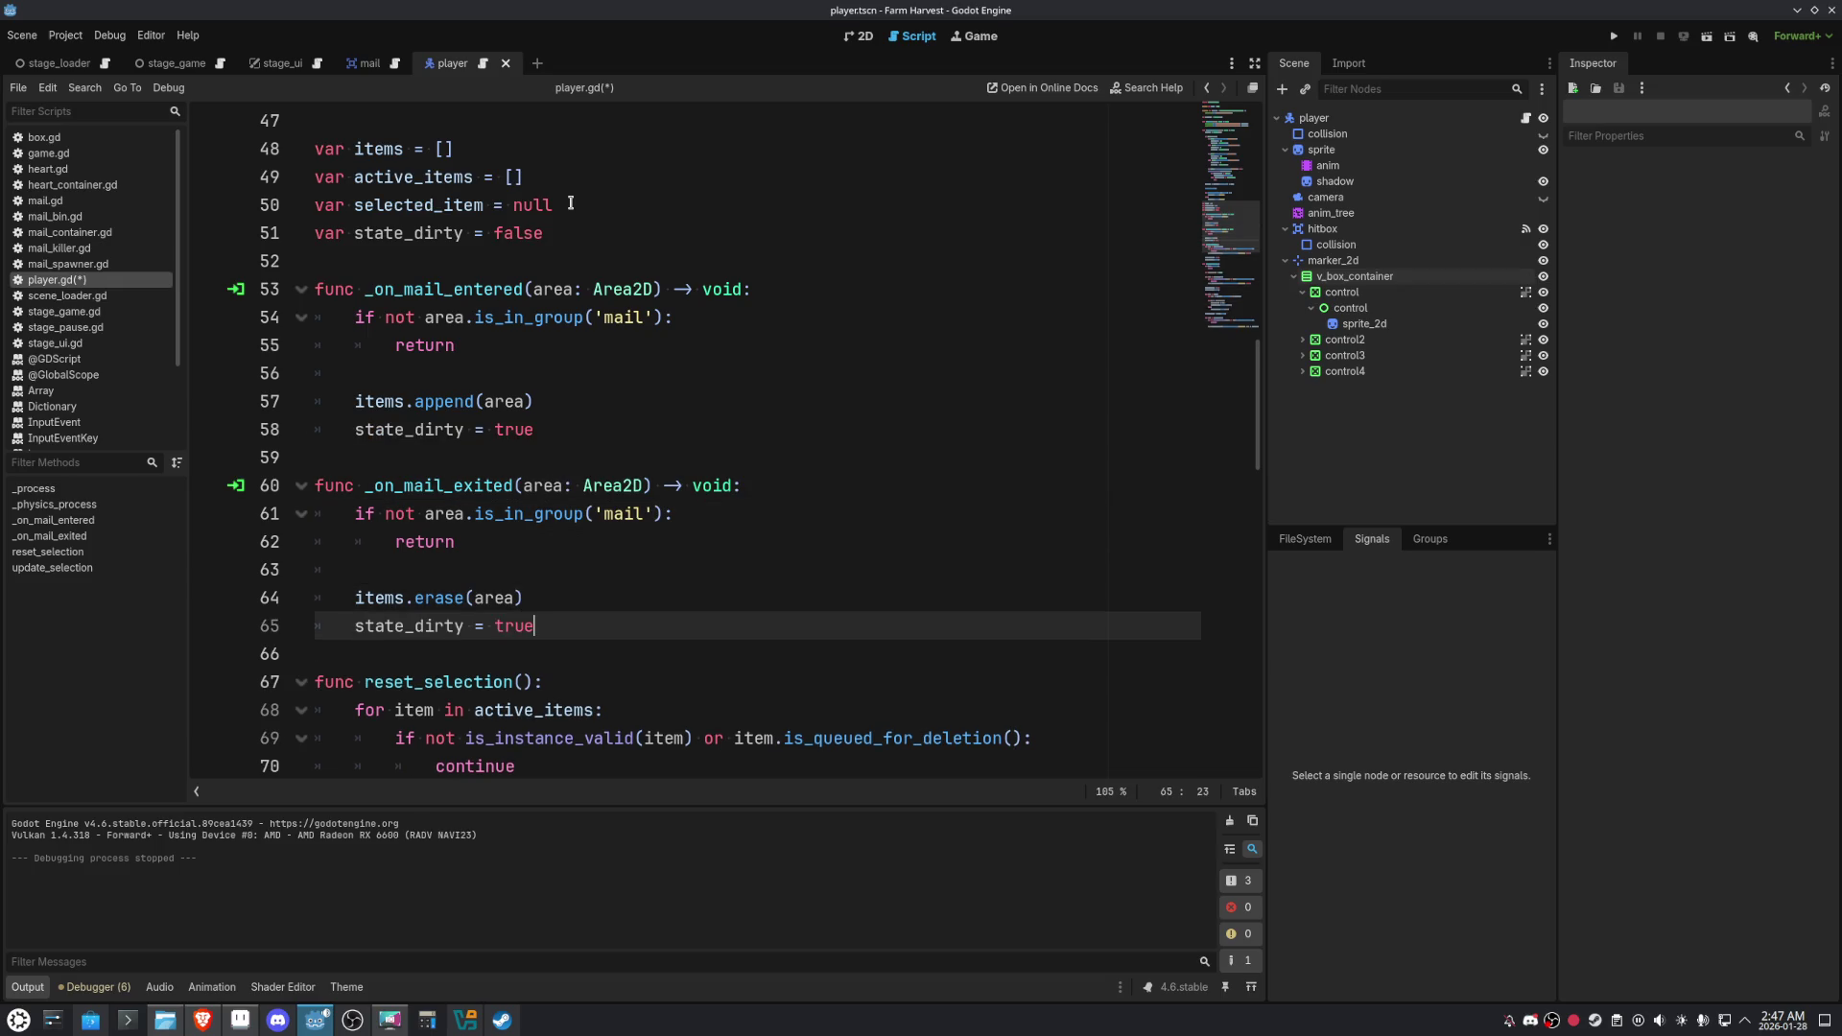
Step: Delete the entire reset_selection function from player.gd
scroll(677, 278, "down", 4)
mouse_move(560, 546)
left_mouse_down()
mouse_move(253, 383)
mouse_move(254, 352)
left_mouse_up()
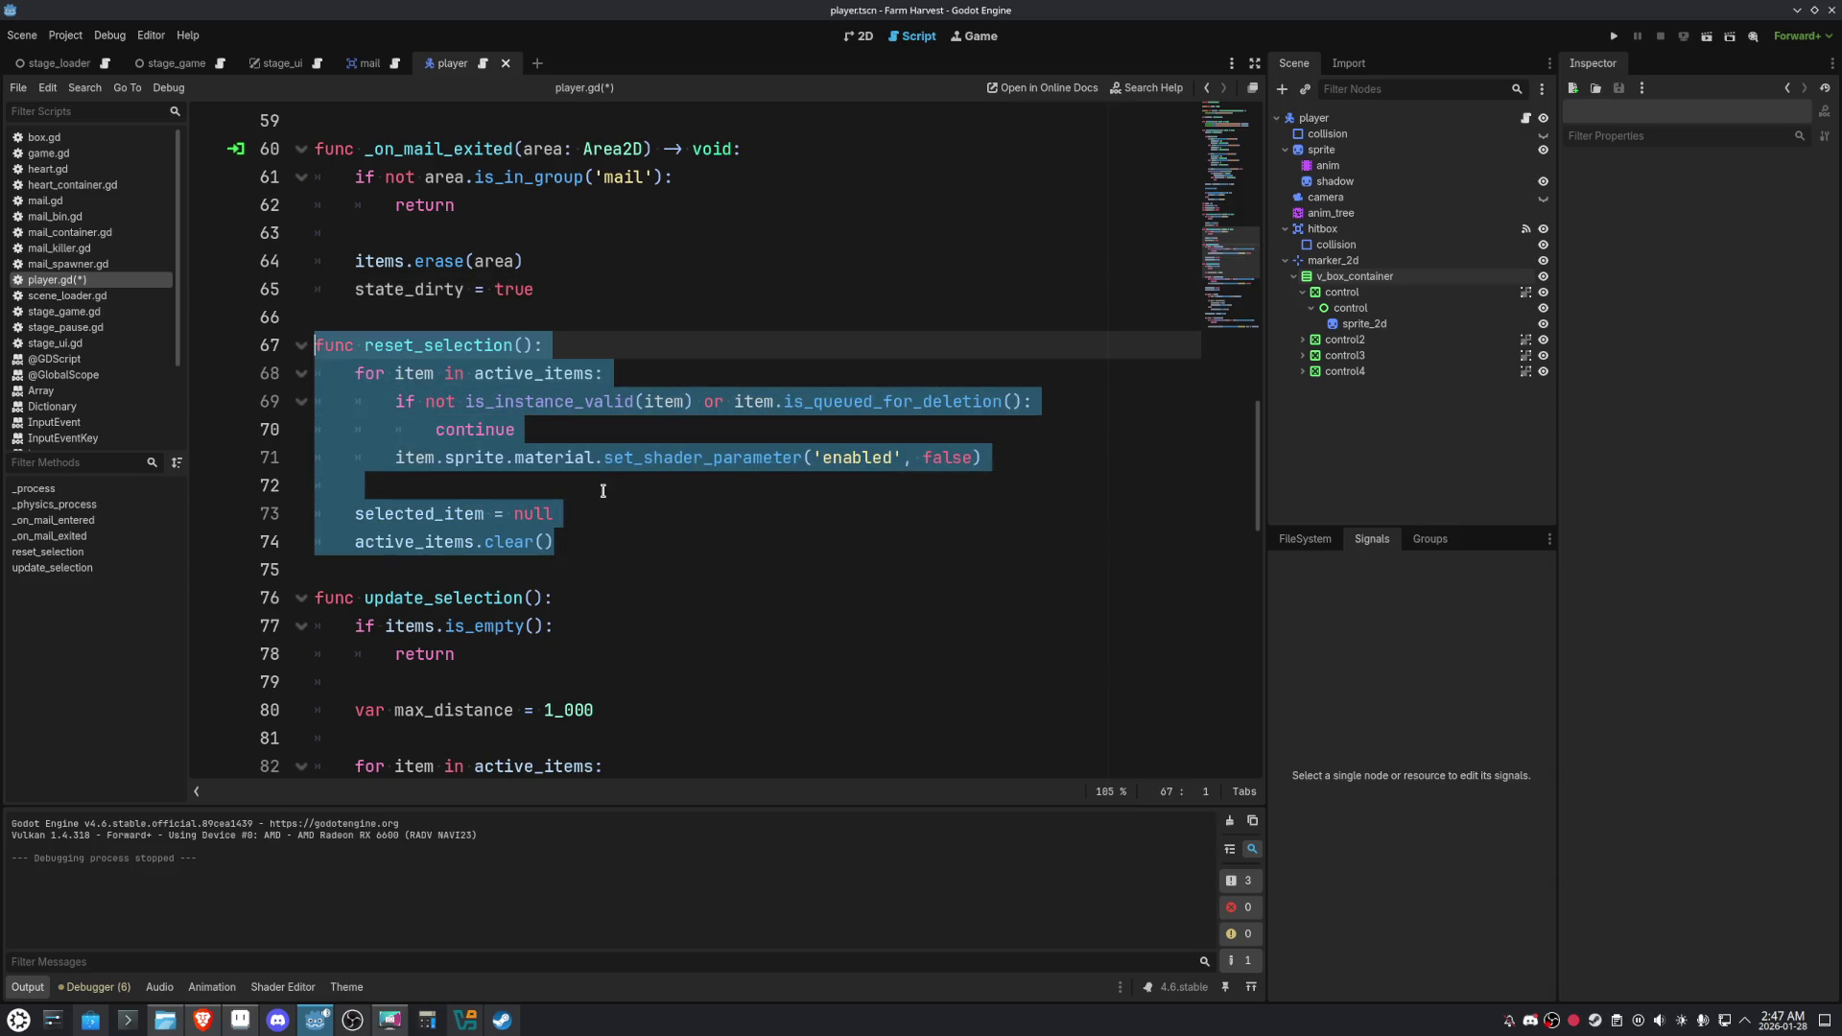
key("Delete")
key("Delete")
key("Delete")
left_click(629, 459)
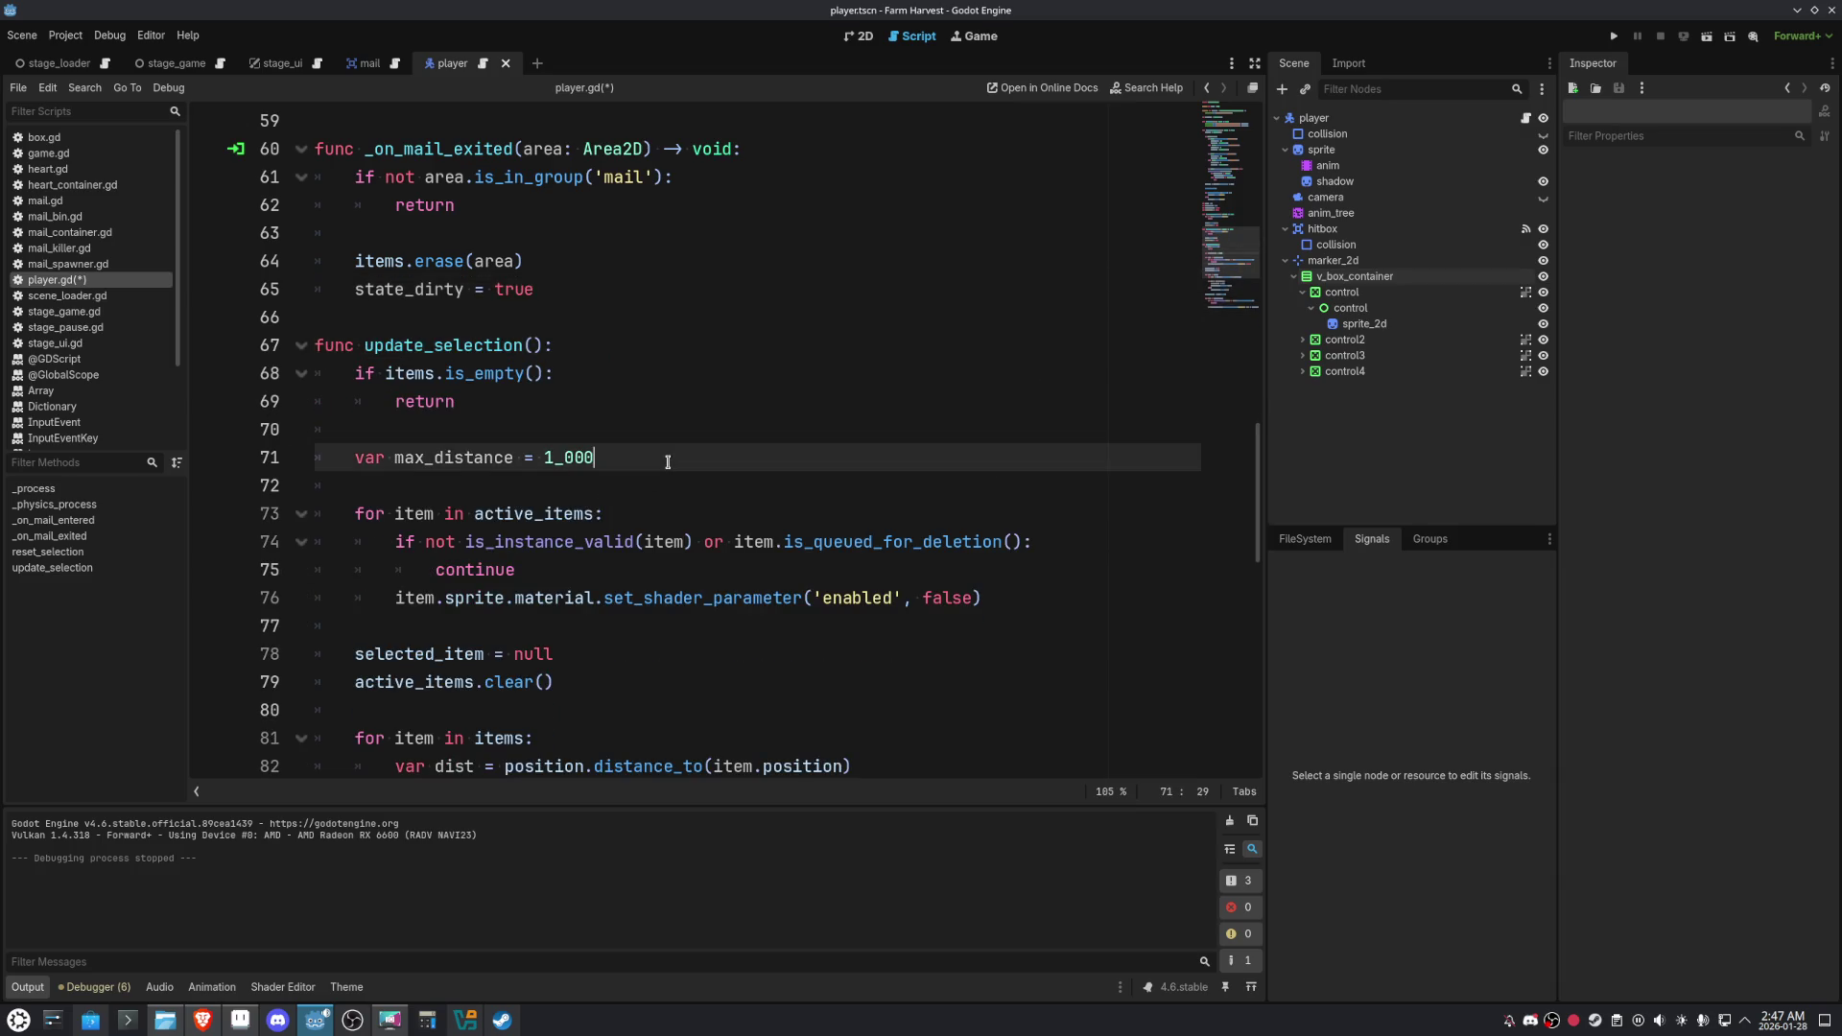
scroll(668, 462, "down", 2)
left_click_drag(596, 289, 349, 281)
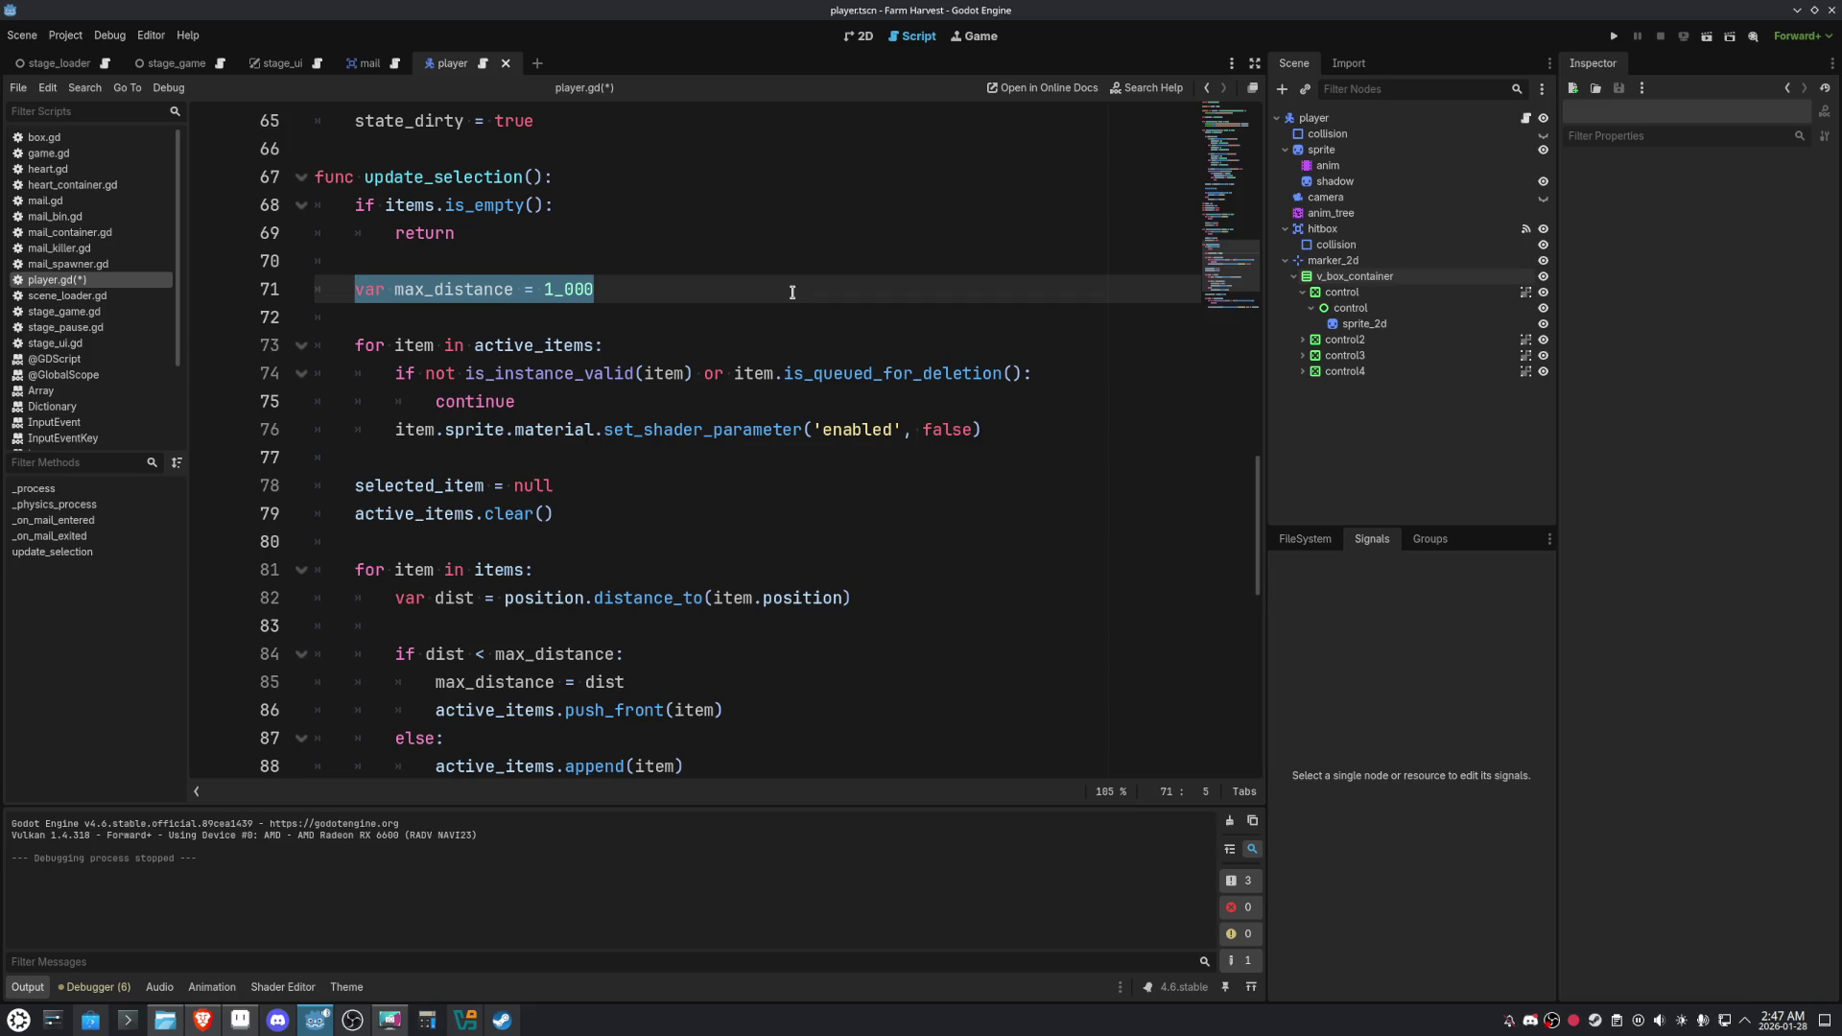
scroll(792, 291, "up", 4)
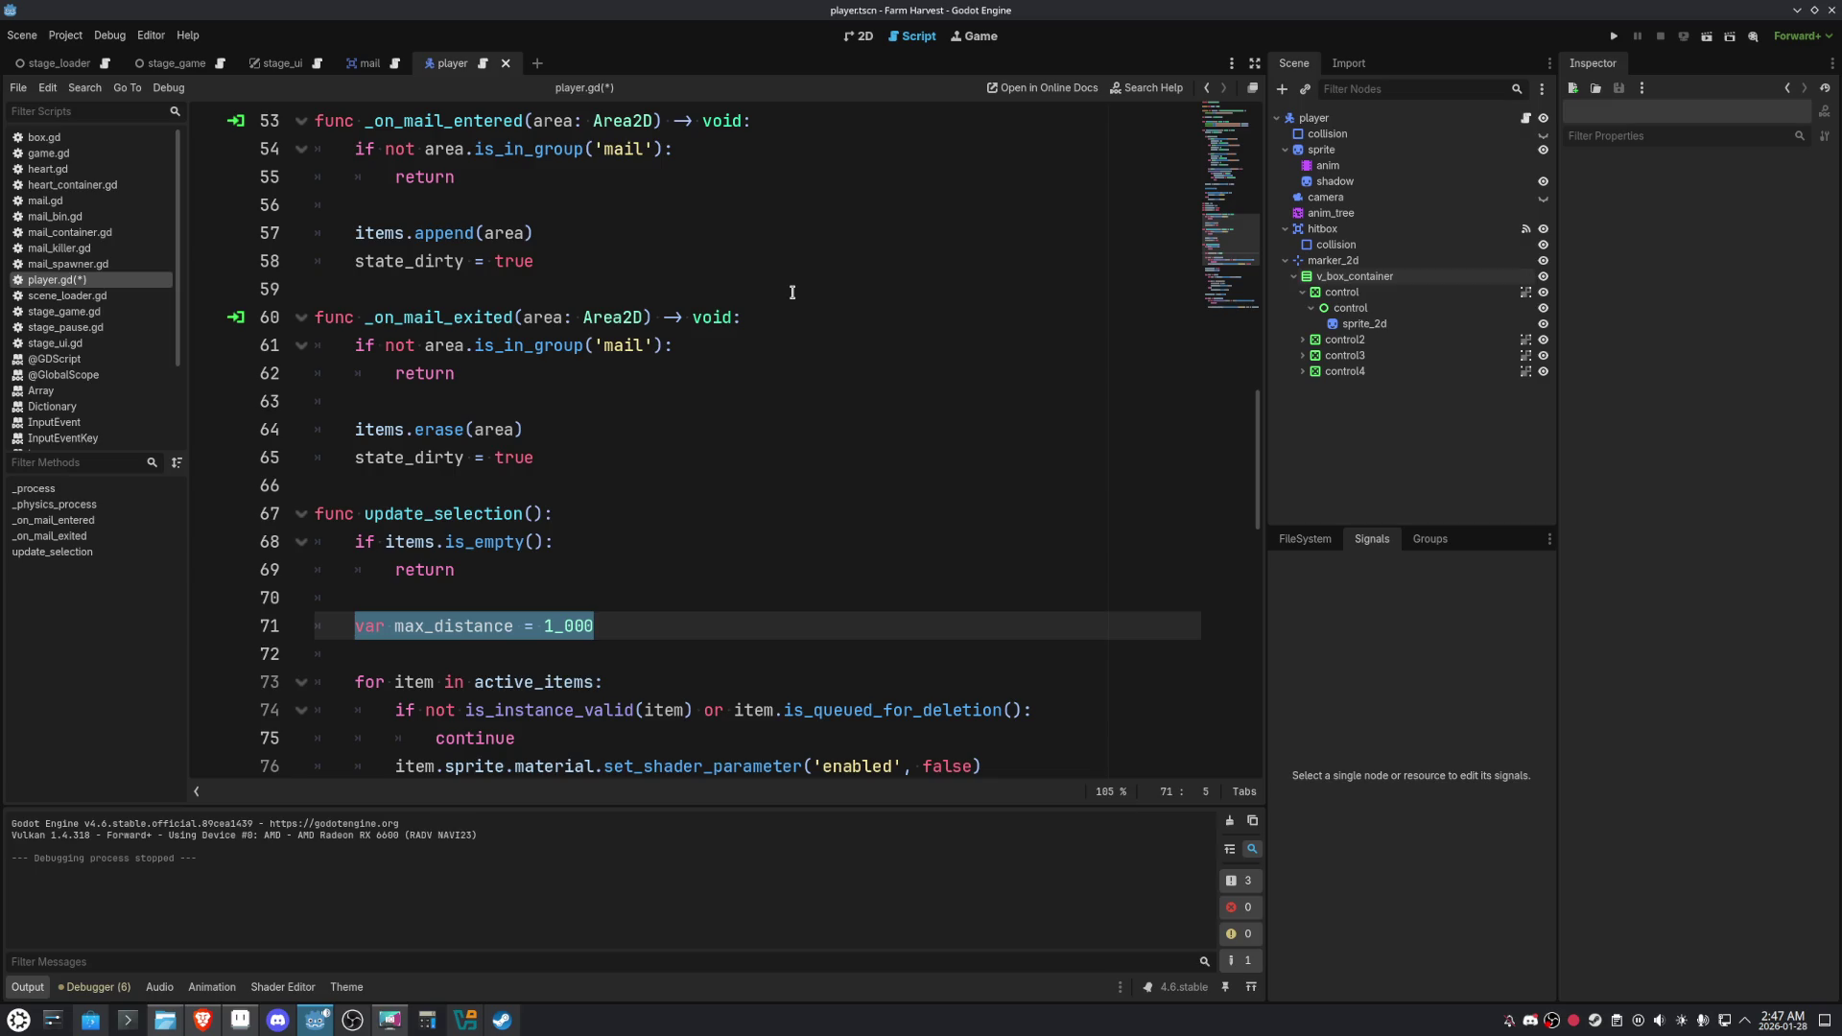
Step: Move the if items.is_empty() return check below active_items.clear()
scroll(793, 292, "down", 3)
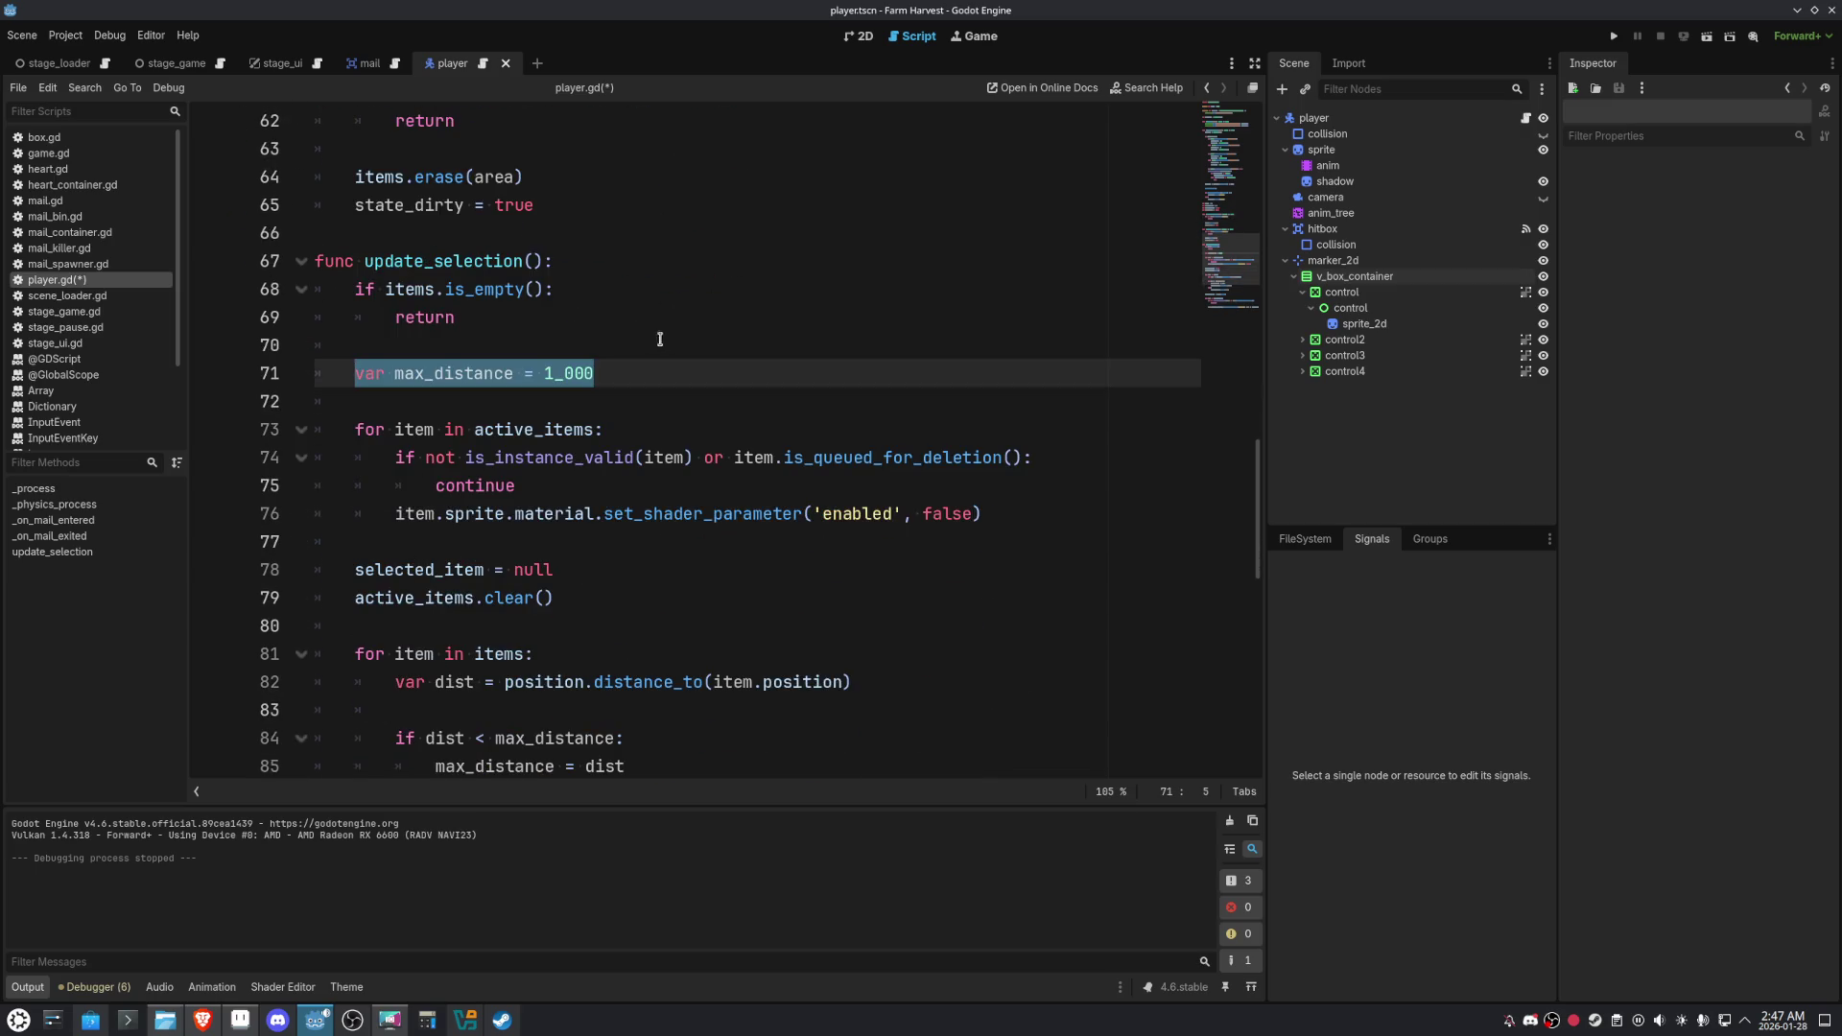
left_click_drag(506, 316, 355, 289)
key("ctrl+c")
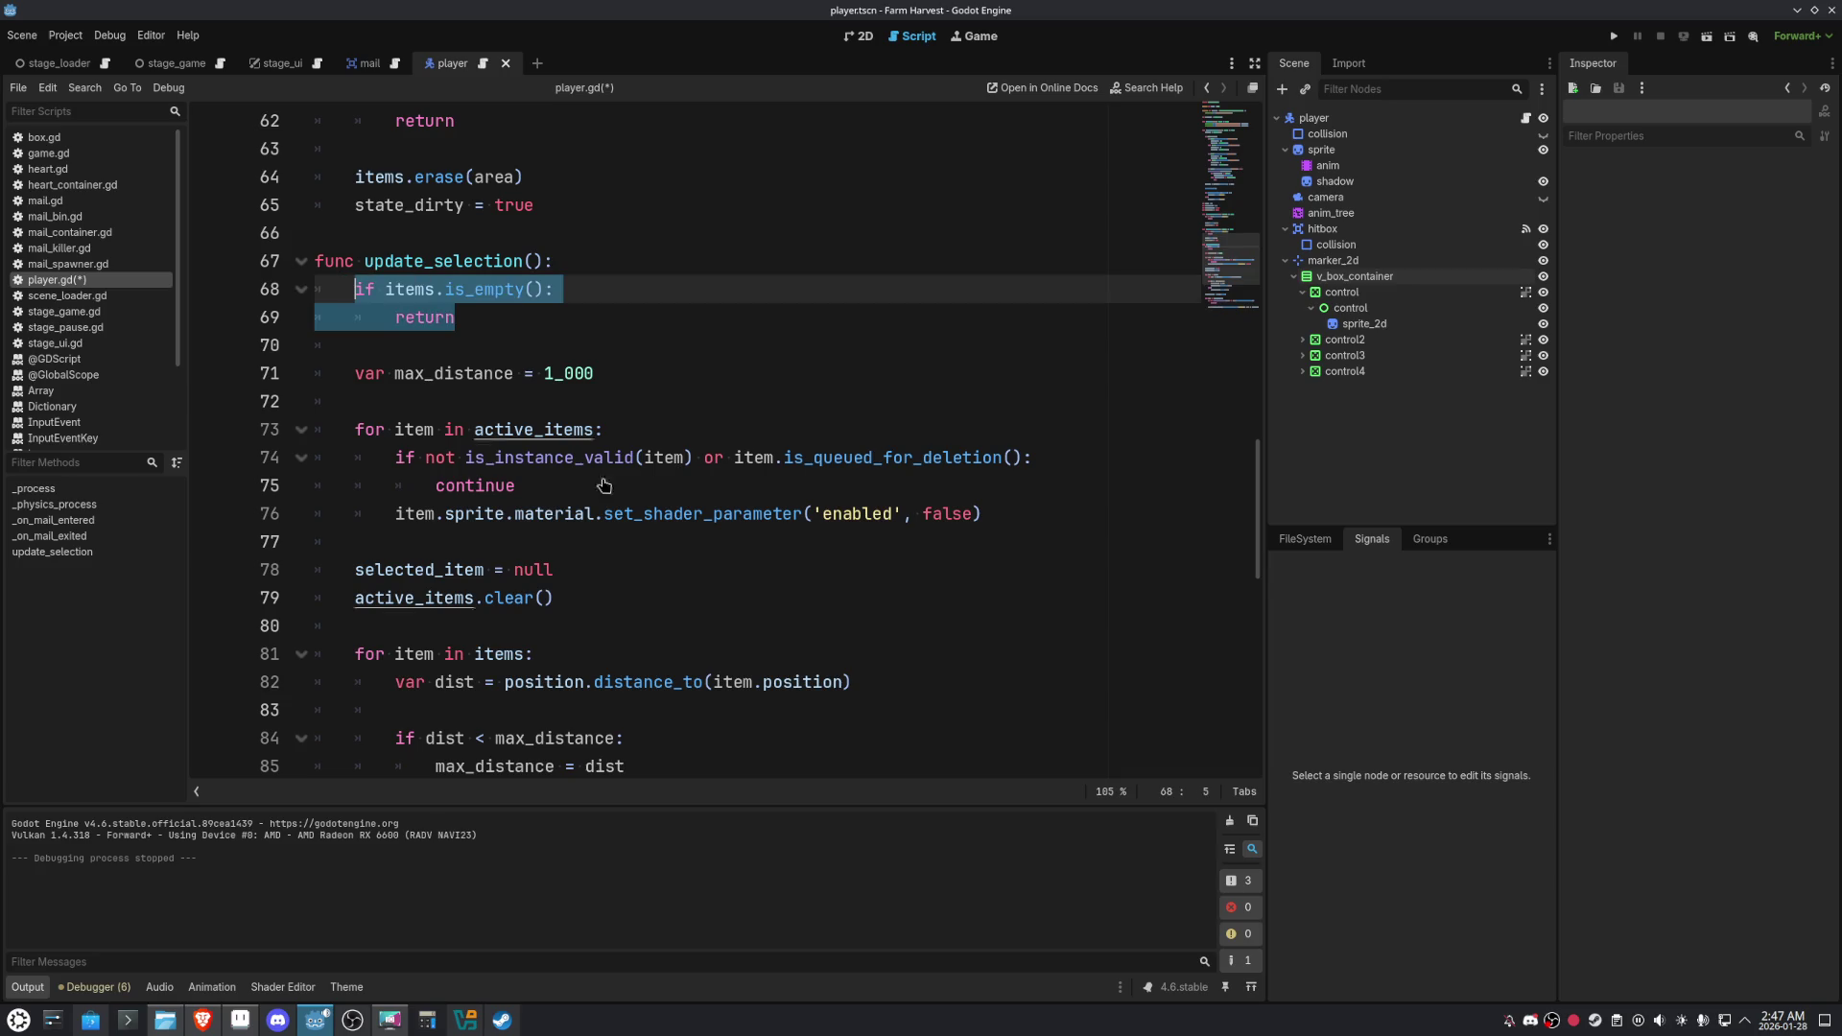
key("Delete")
left_click(580, 569)
key("Return")
key("Return")
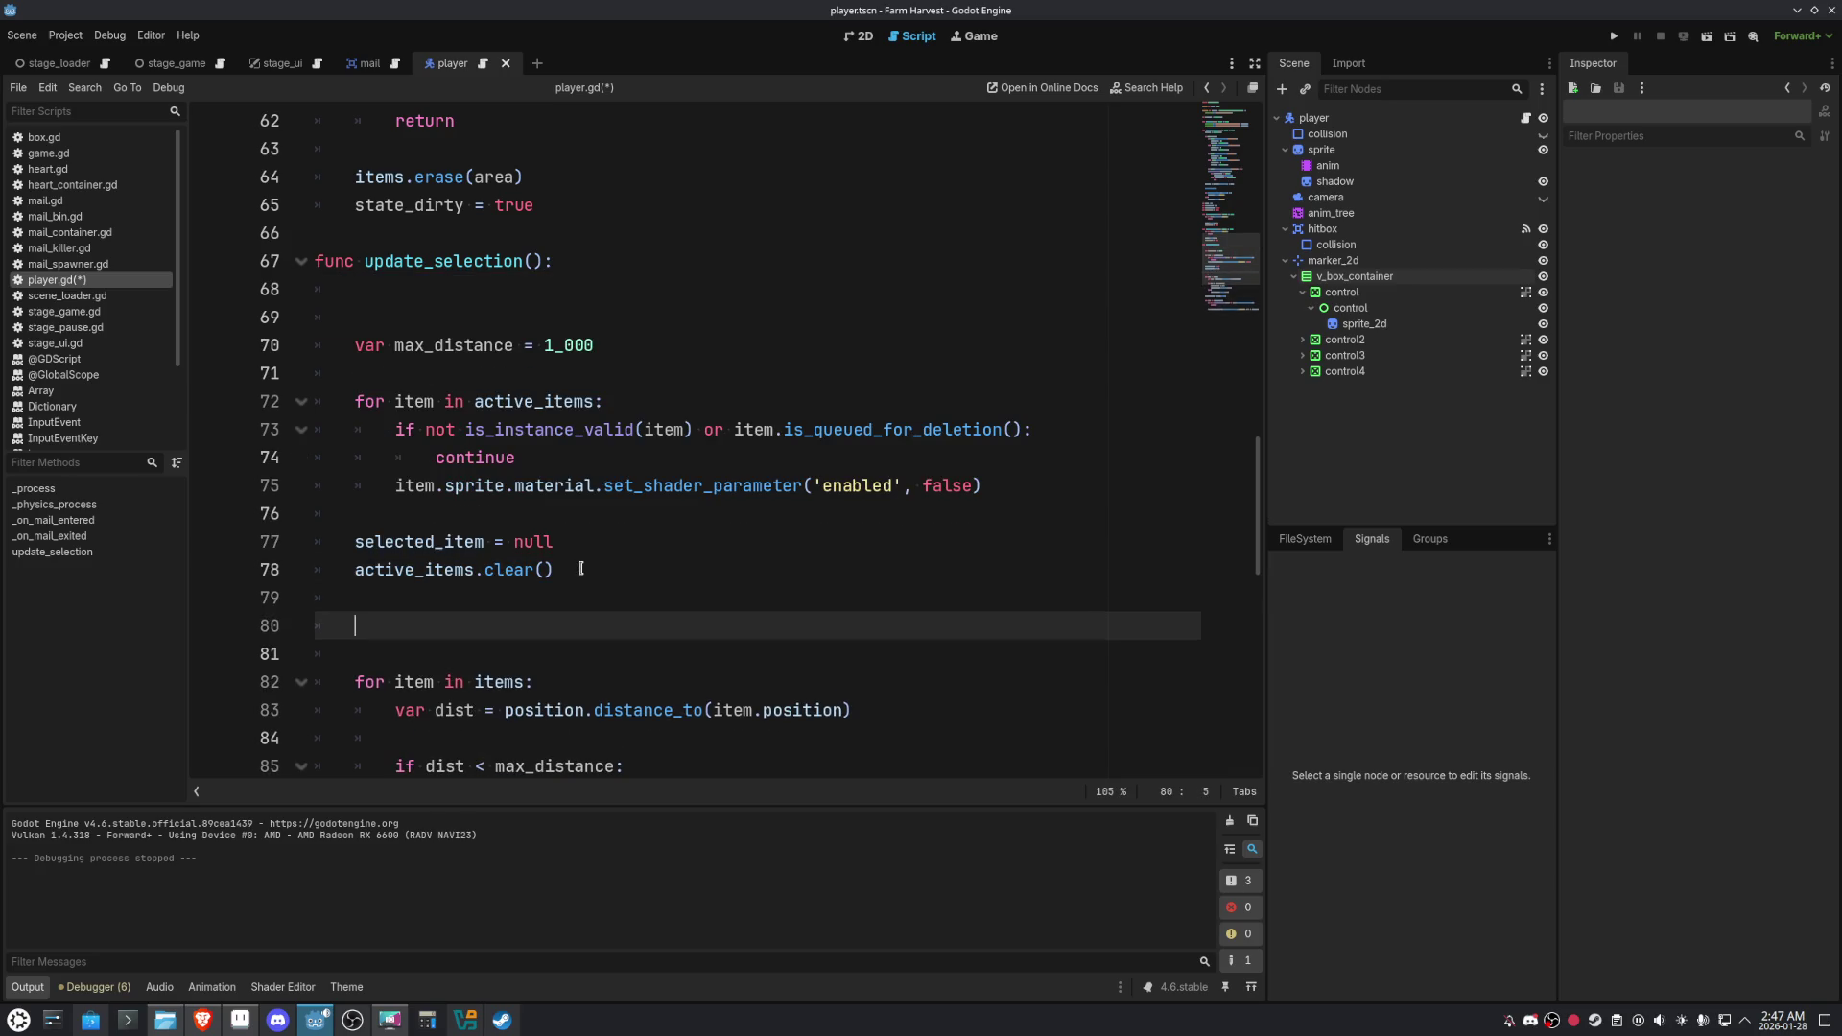
key("ctrl+v")
Step: Move var max_distance = 1_000 below the empty-items check, above the items loop
key("Up")
key("Up")
key("Up")
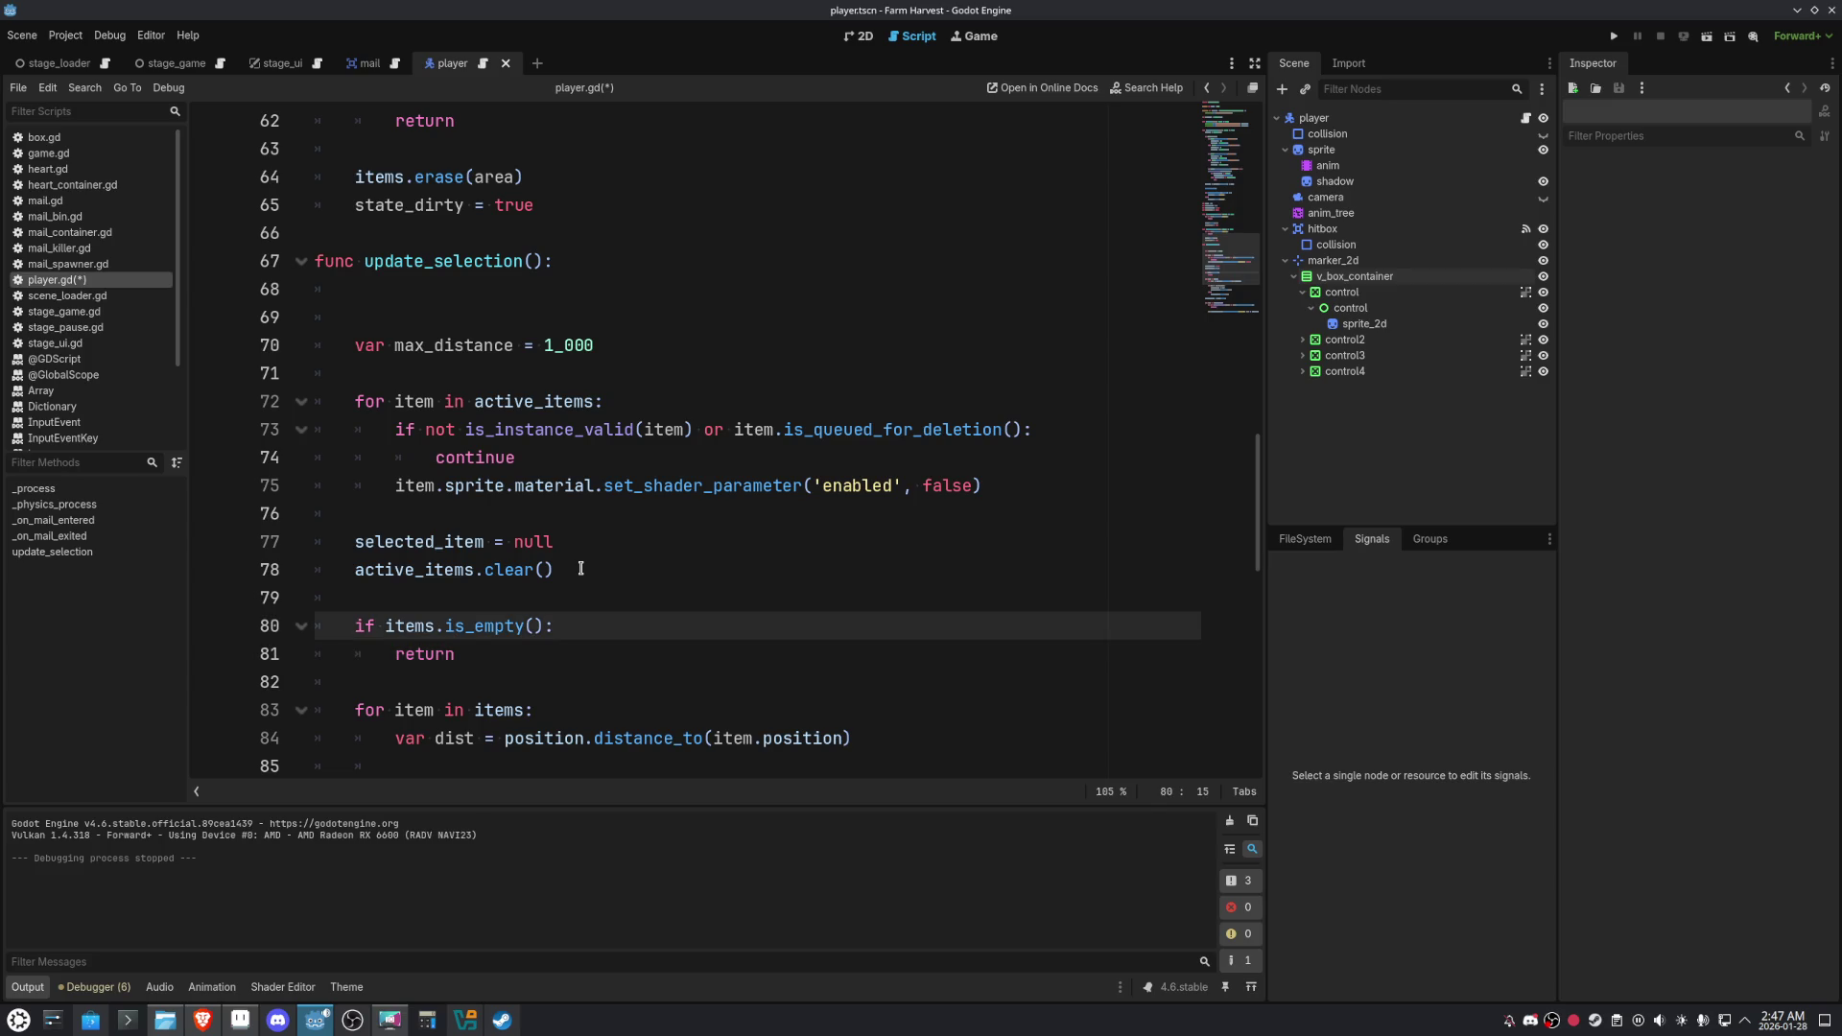
key("Up")
key("Up")
key("Down")
key("Down")
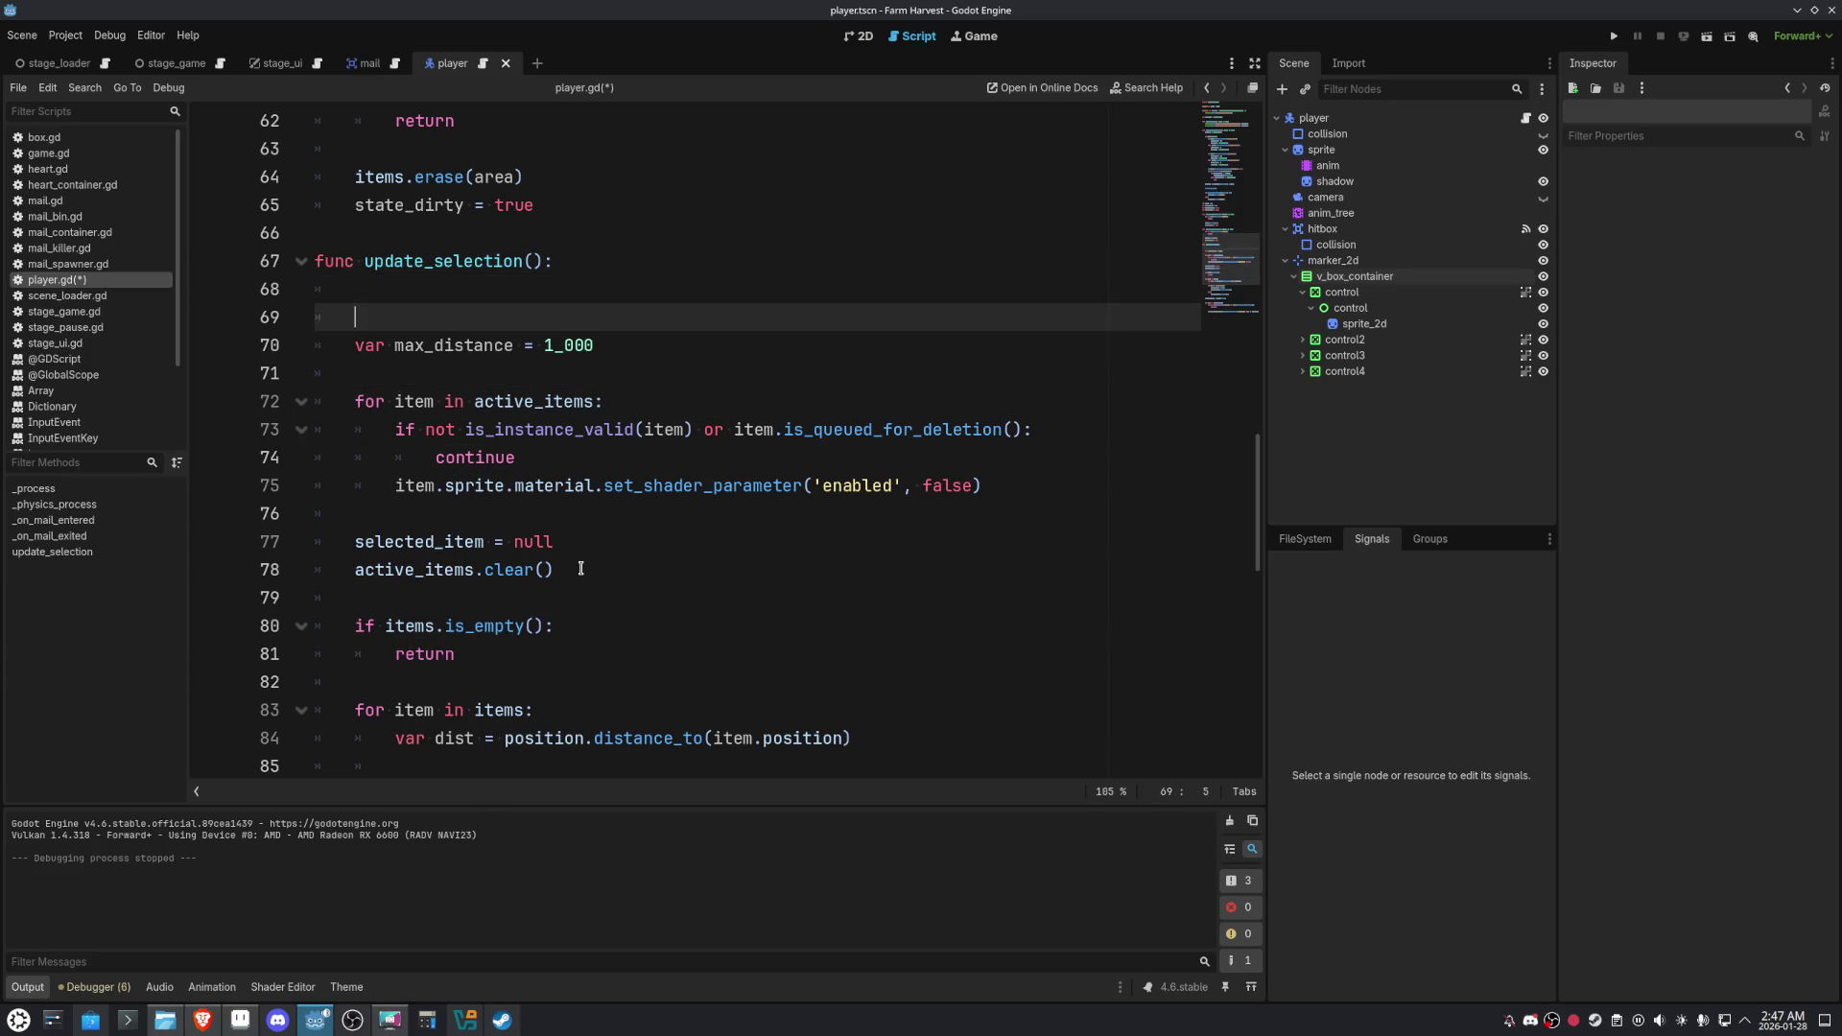
key("Down")
key("End")
key("shift+Home")
key("ctrl+x")
key("Down")
key("Down")
key("Down")
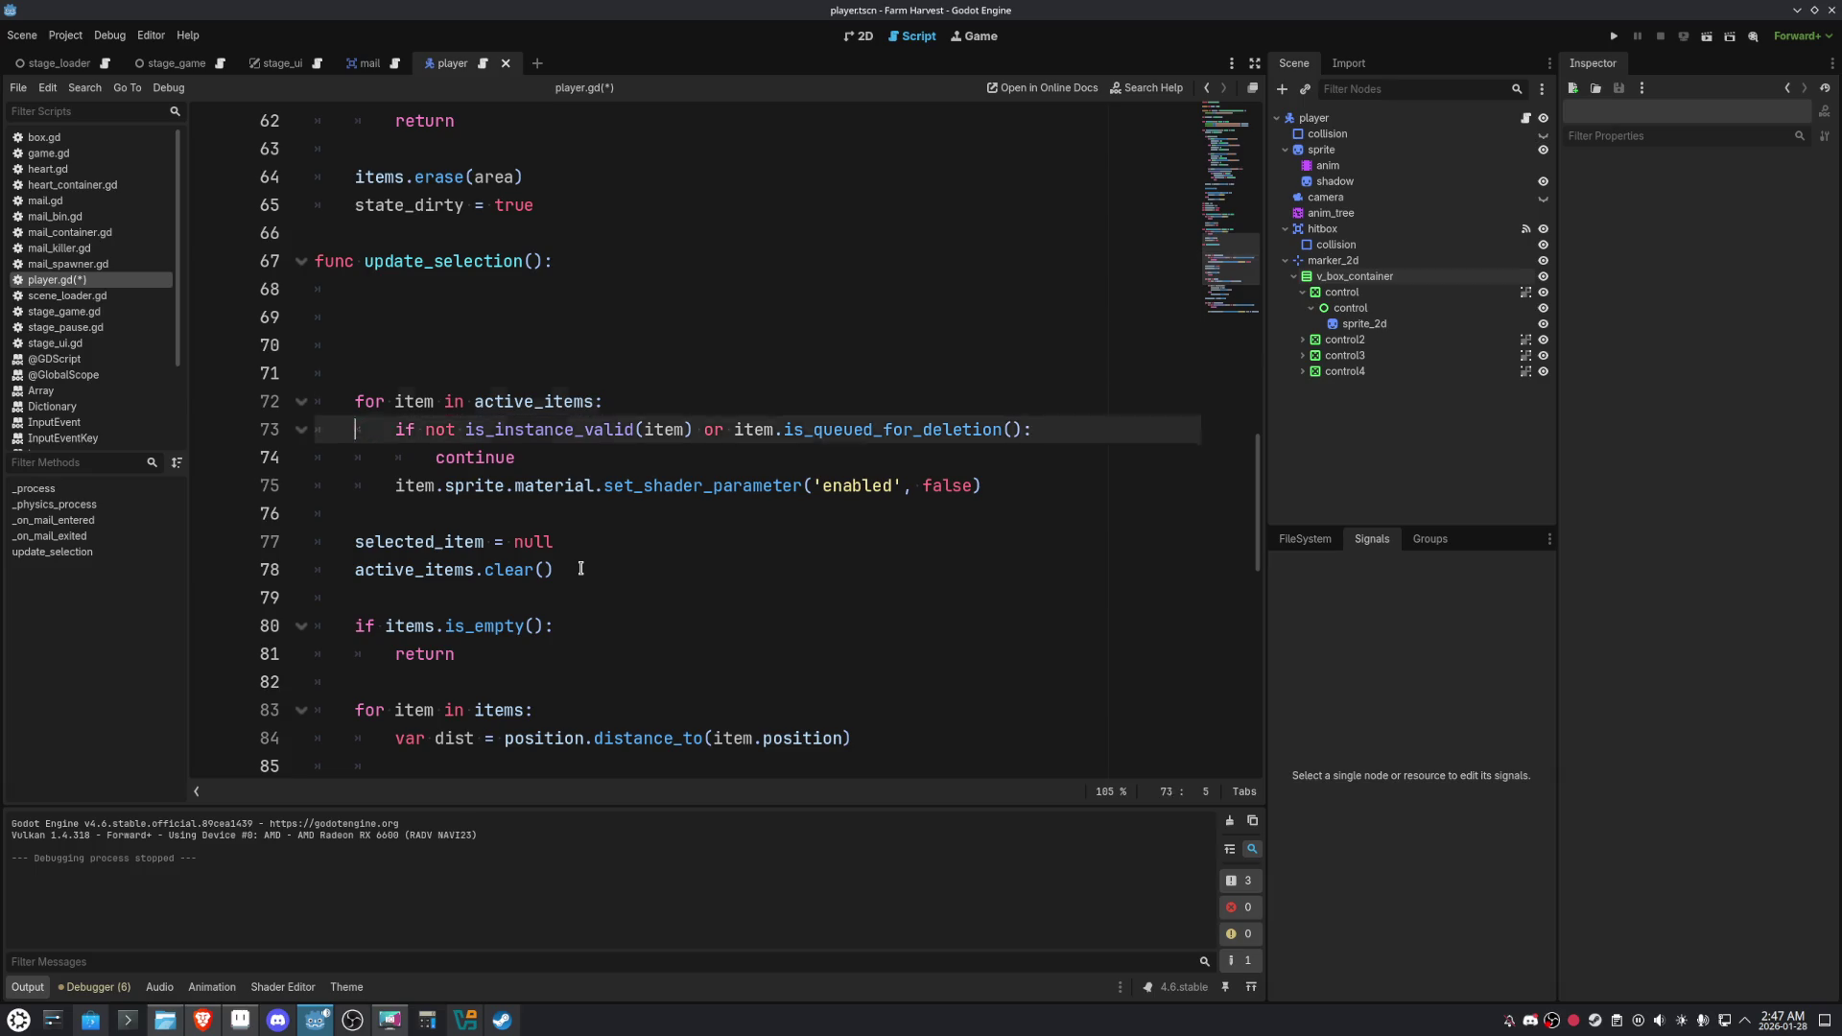
key("Return")
key("Return")
key("Up")
key("ctrl+v")
Step: Remove the leftover blank lines at the top of update_selection
key("Up")
key("Up")
key("Up")
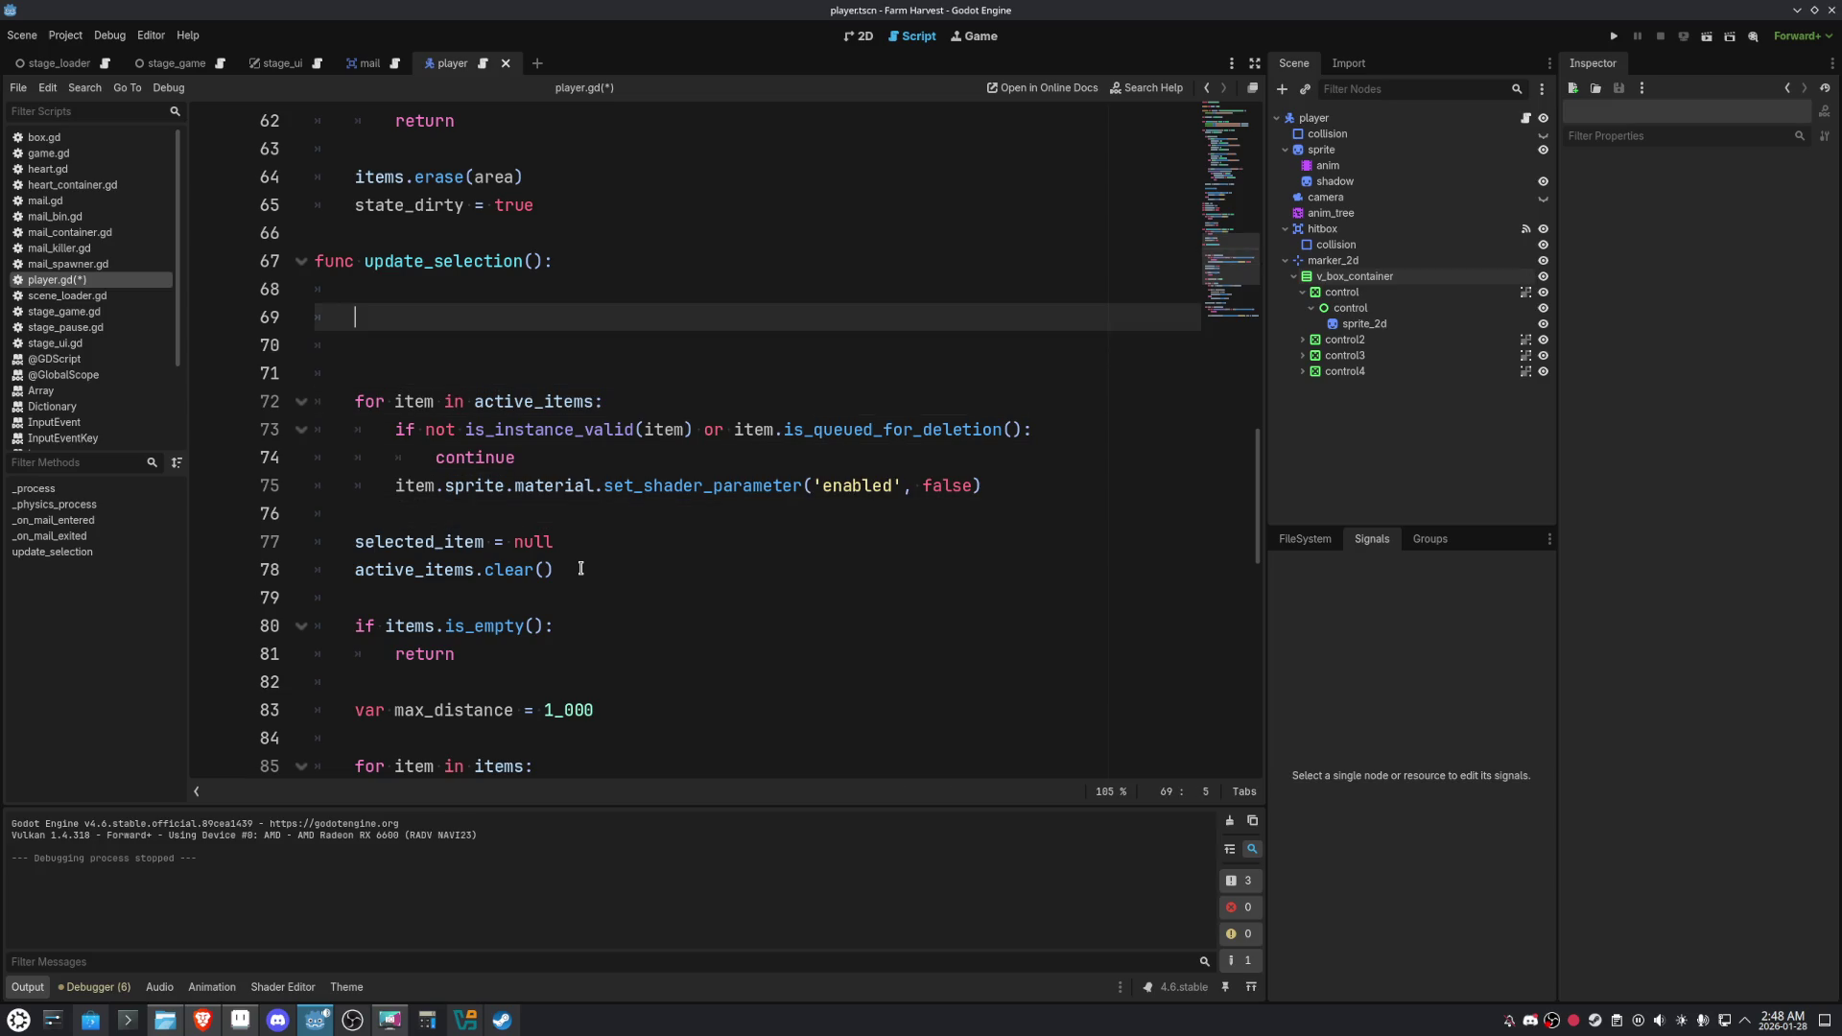
key("Delete")
key("Delete")
key("Delete")
scroll(570, 566, "up", 4)
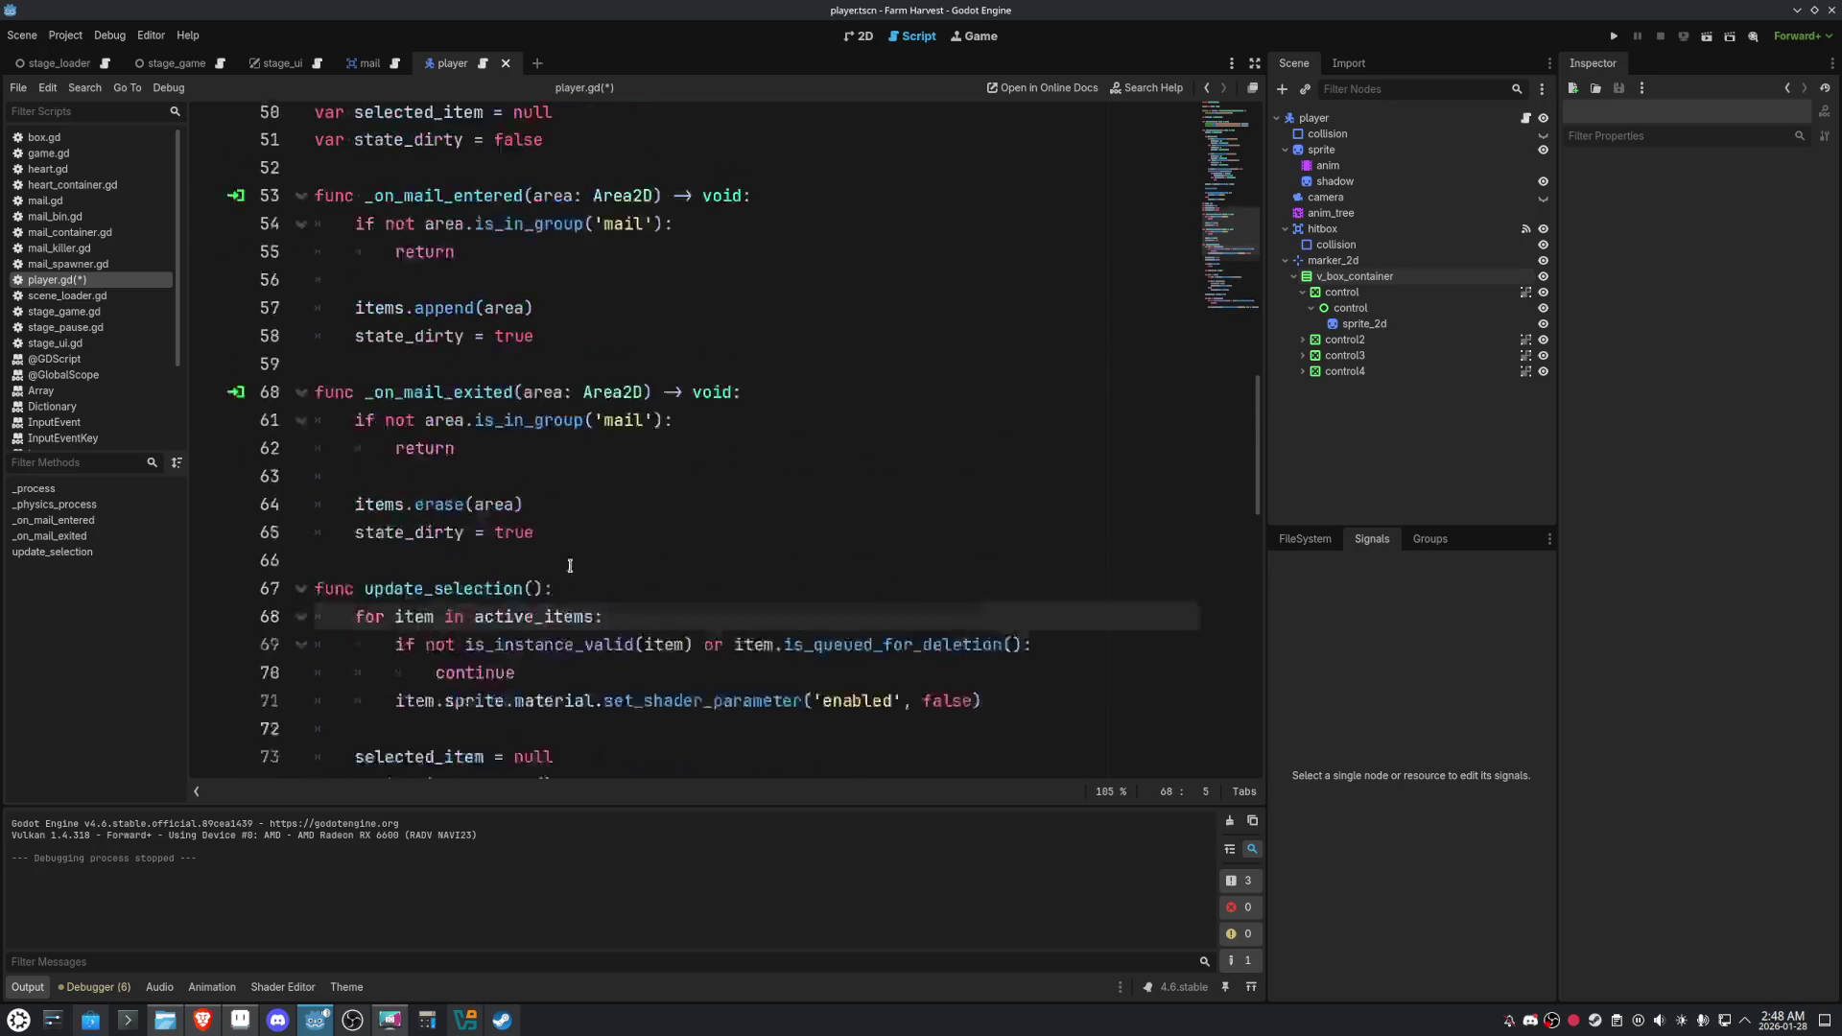
scroll(570, 566, "up", 1)
scroll(636, 600, "up", 7)
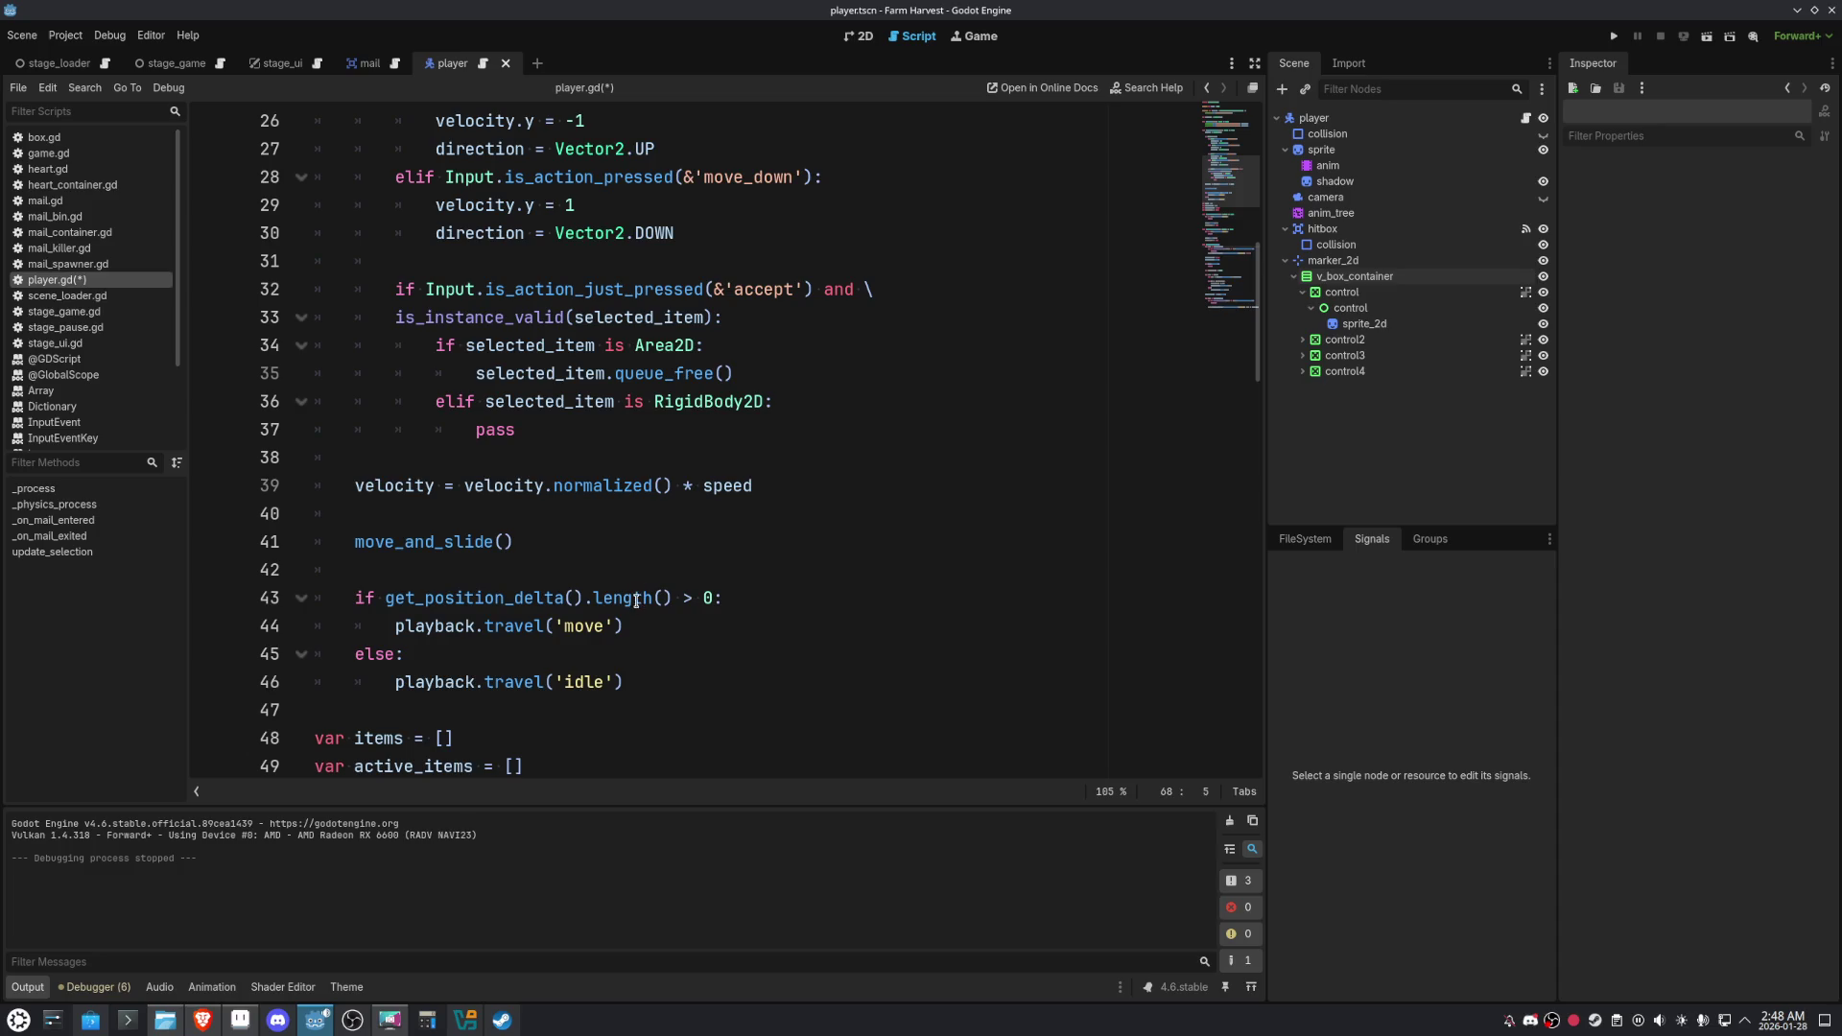
Step: Add an 'if state_dirty:' condition at the top of _process
left_click(475, 685)
scroll(714, 633, "up", 7)
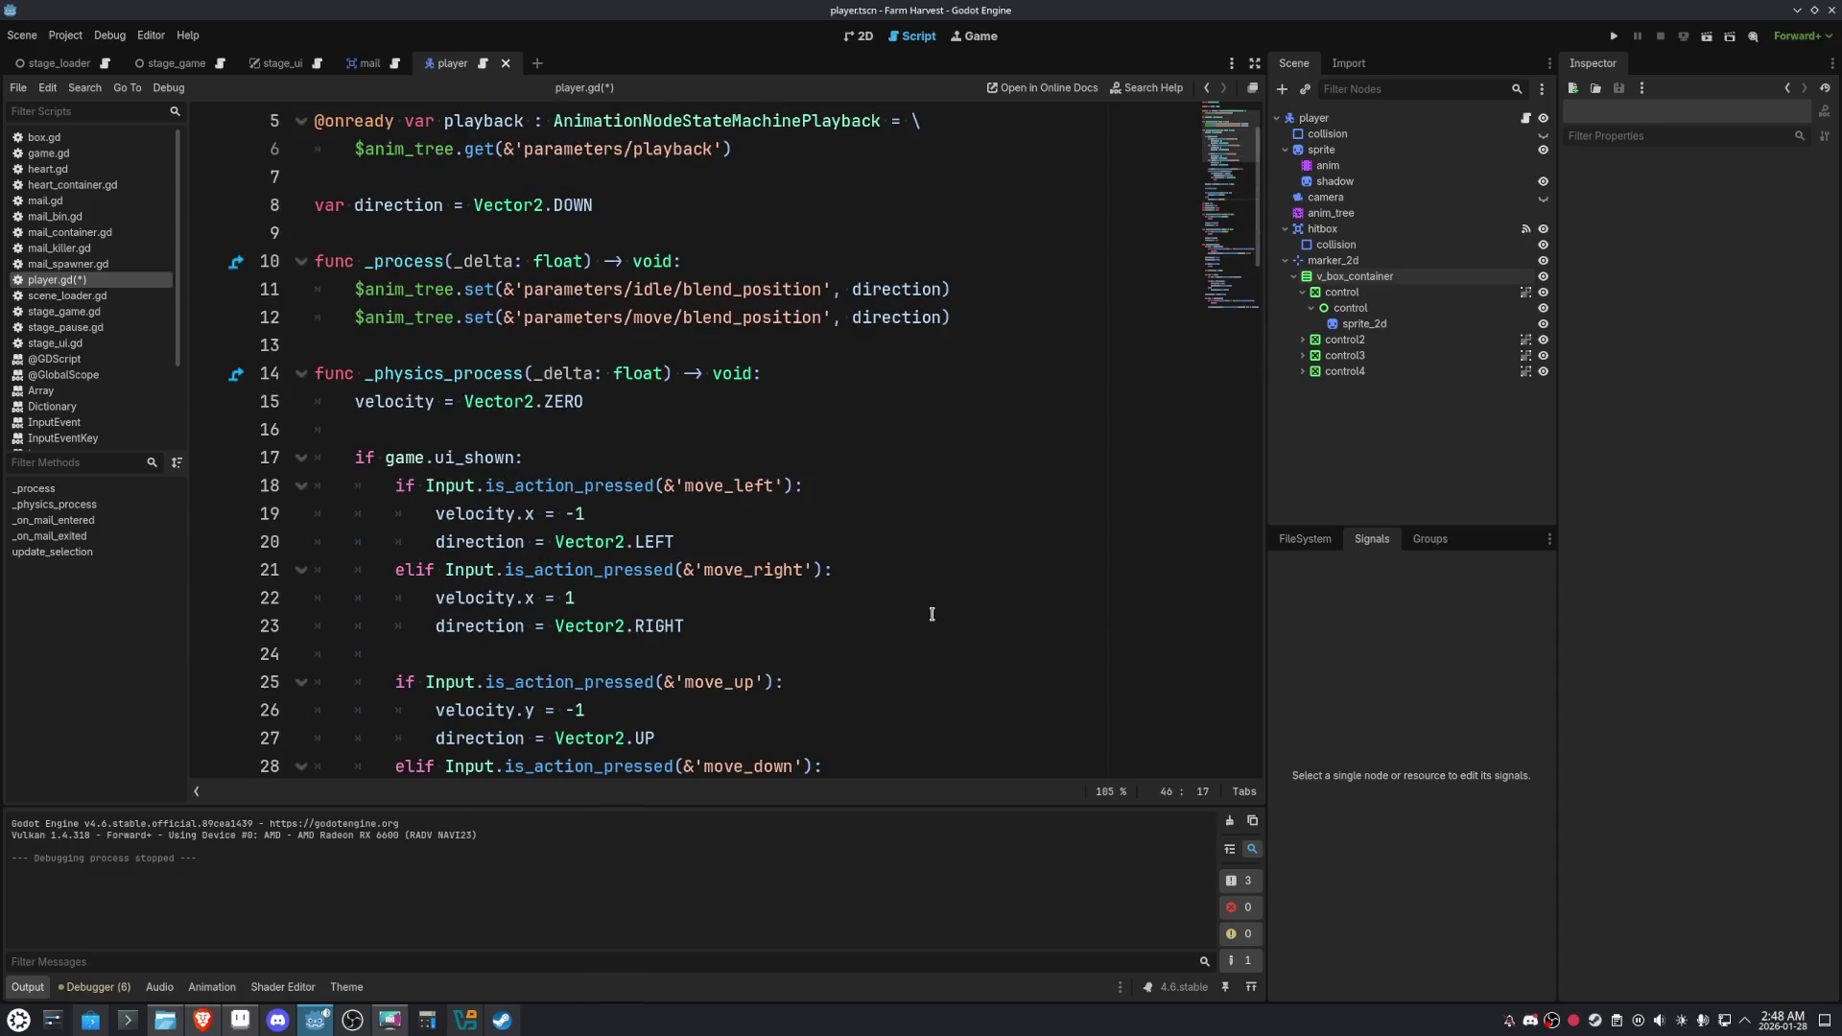
scroll(932, 614, "down", 4)
scroll(940, 595, "up", 5)
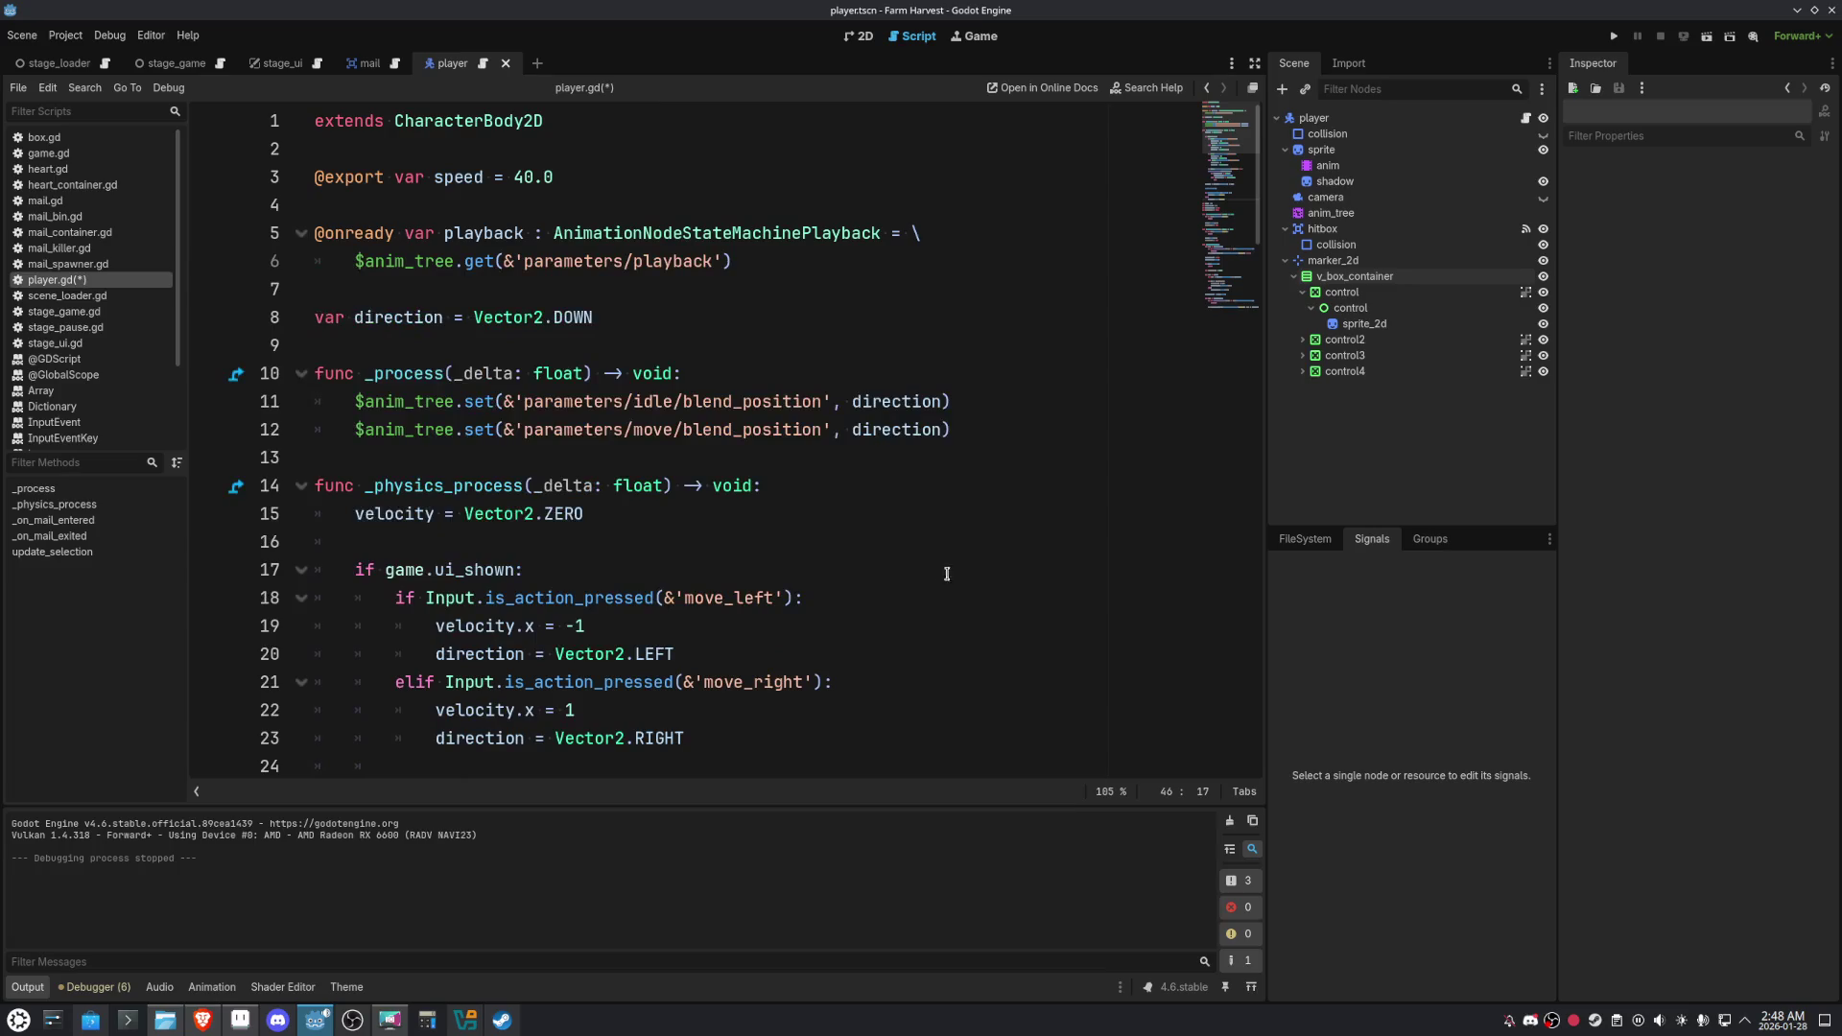
left_click(1020, 428)
key("Up")
key("Up")
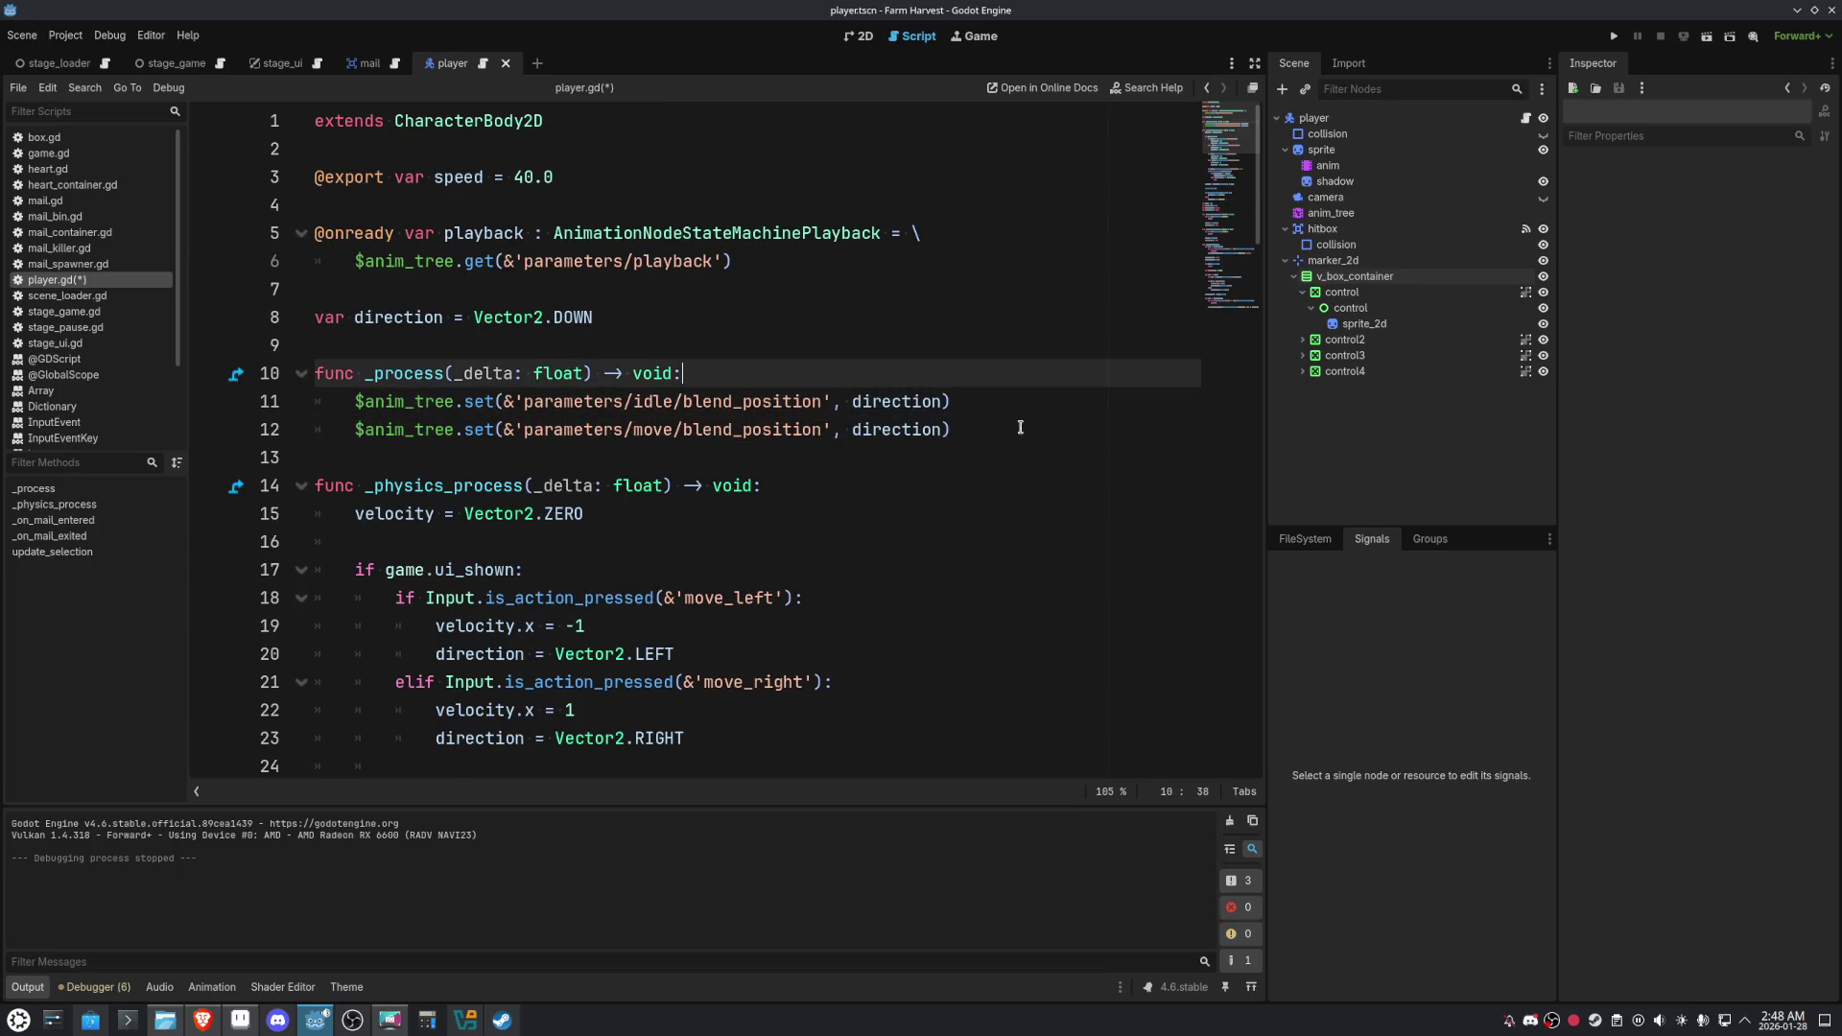
key("Return")
key("Return")
key("Up")
type("if is")
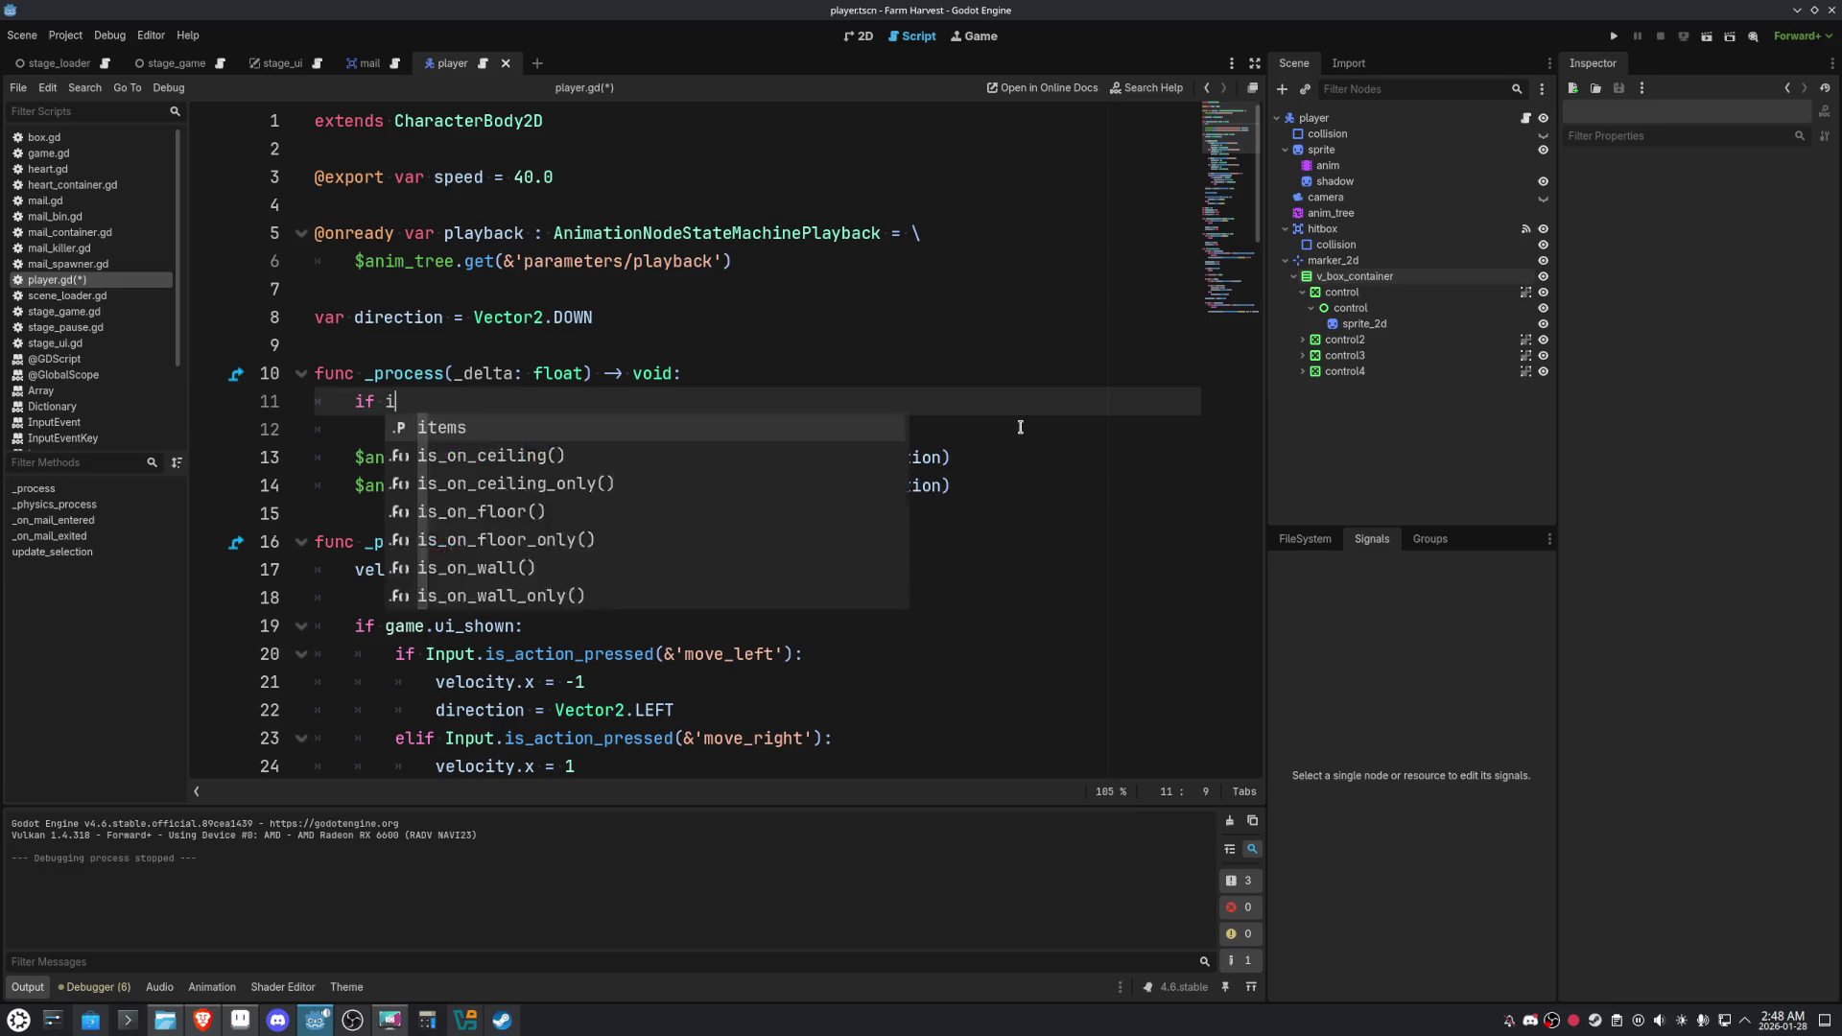
key("BackSpace")
key("BackSpace")
type("state")
key("Return")
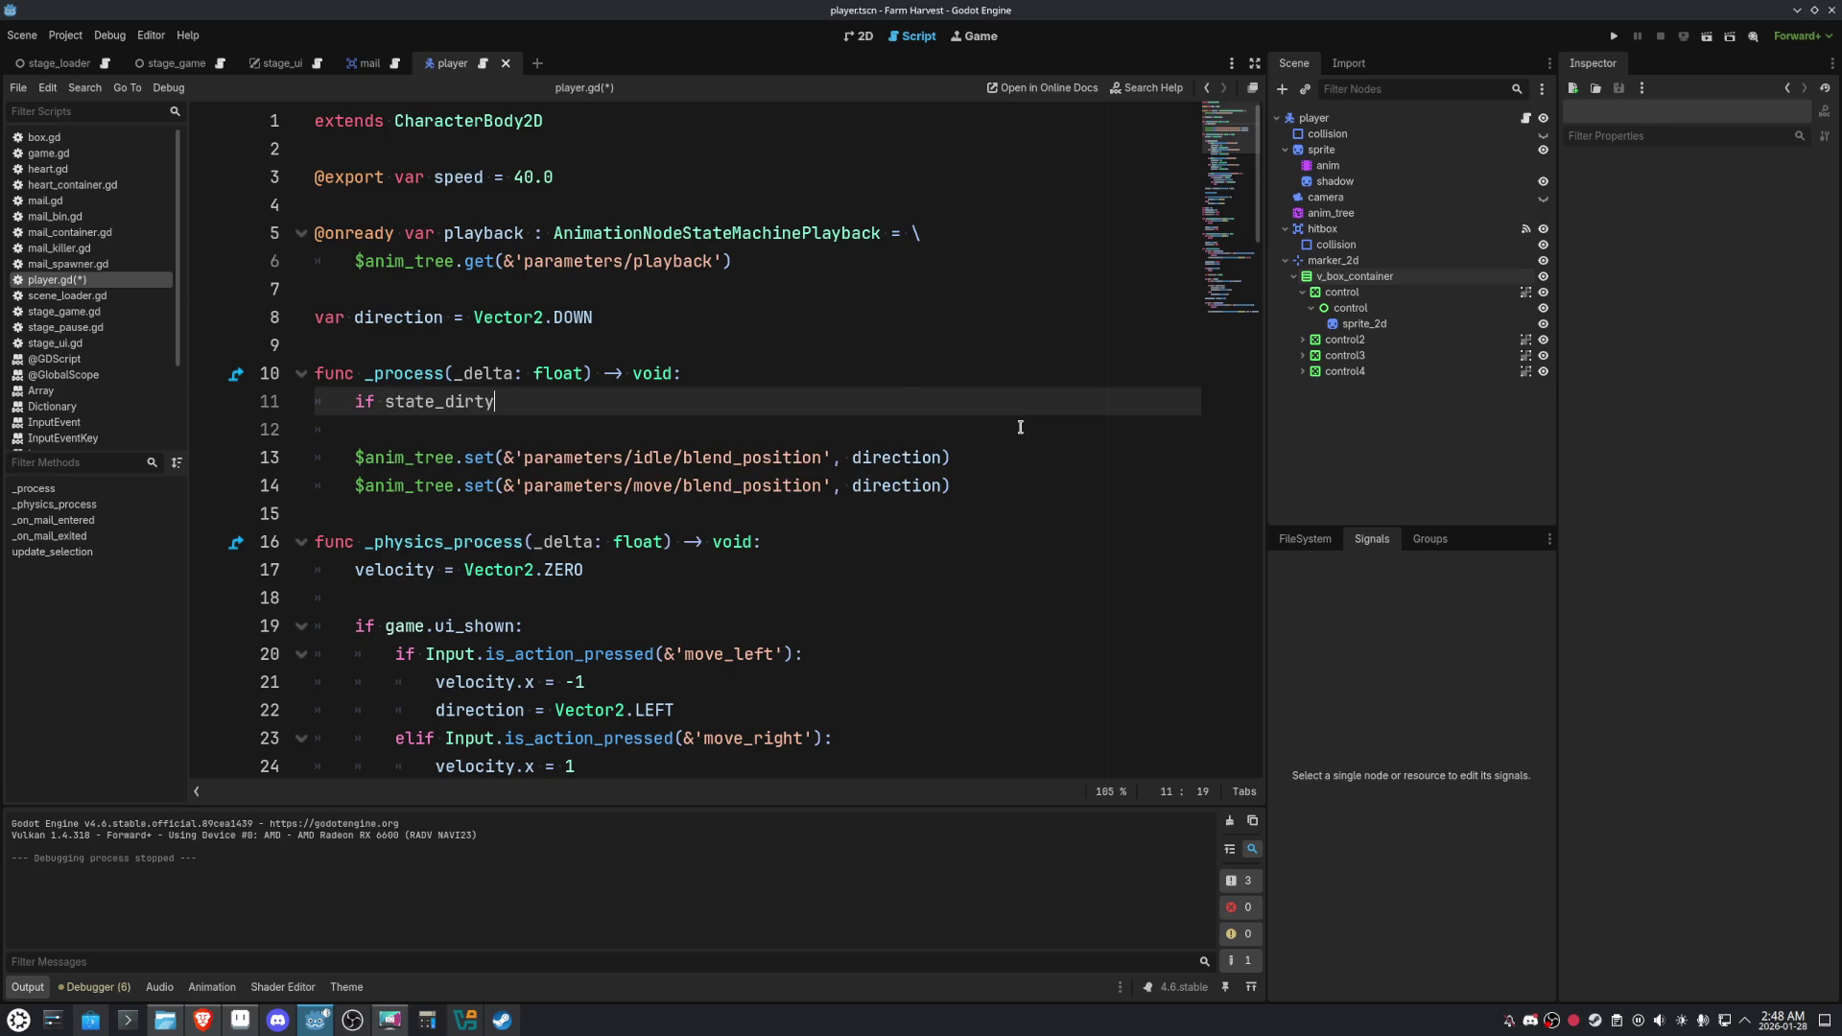
type(":")
Step: Make the if body call update_selection() then set state_dirty = false, and run the game
key("Return")
type("state")
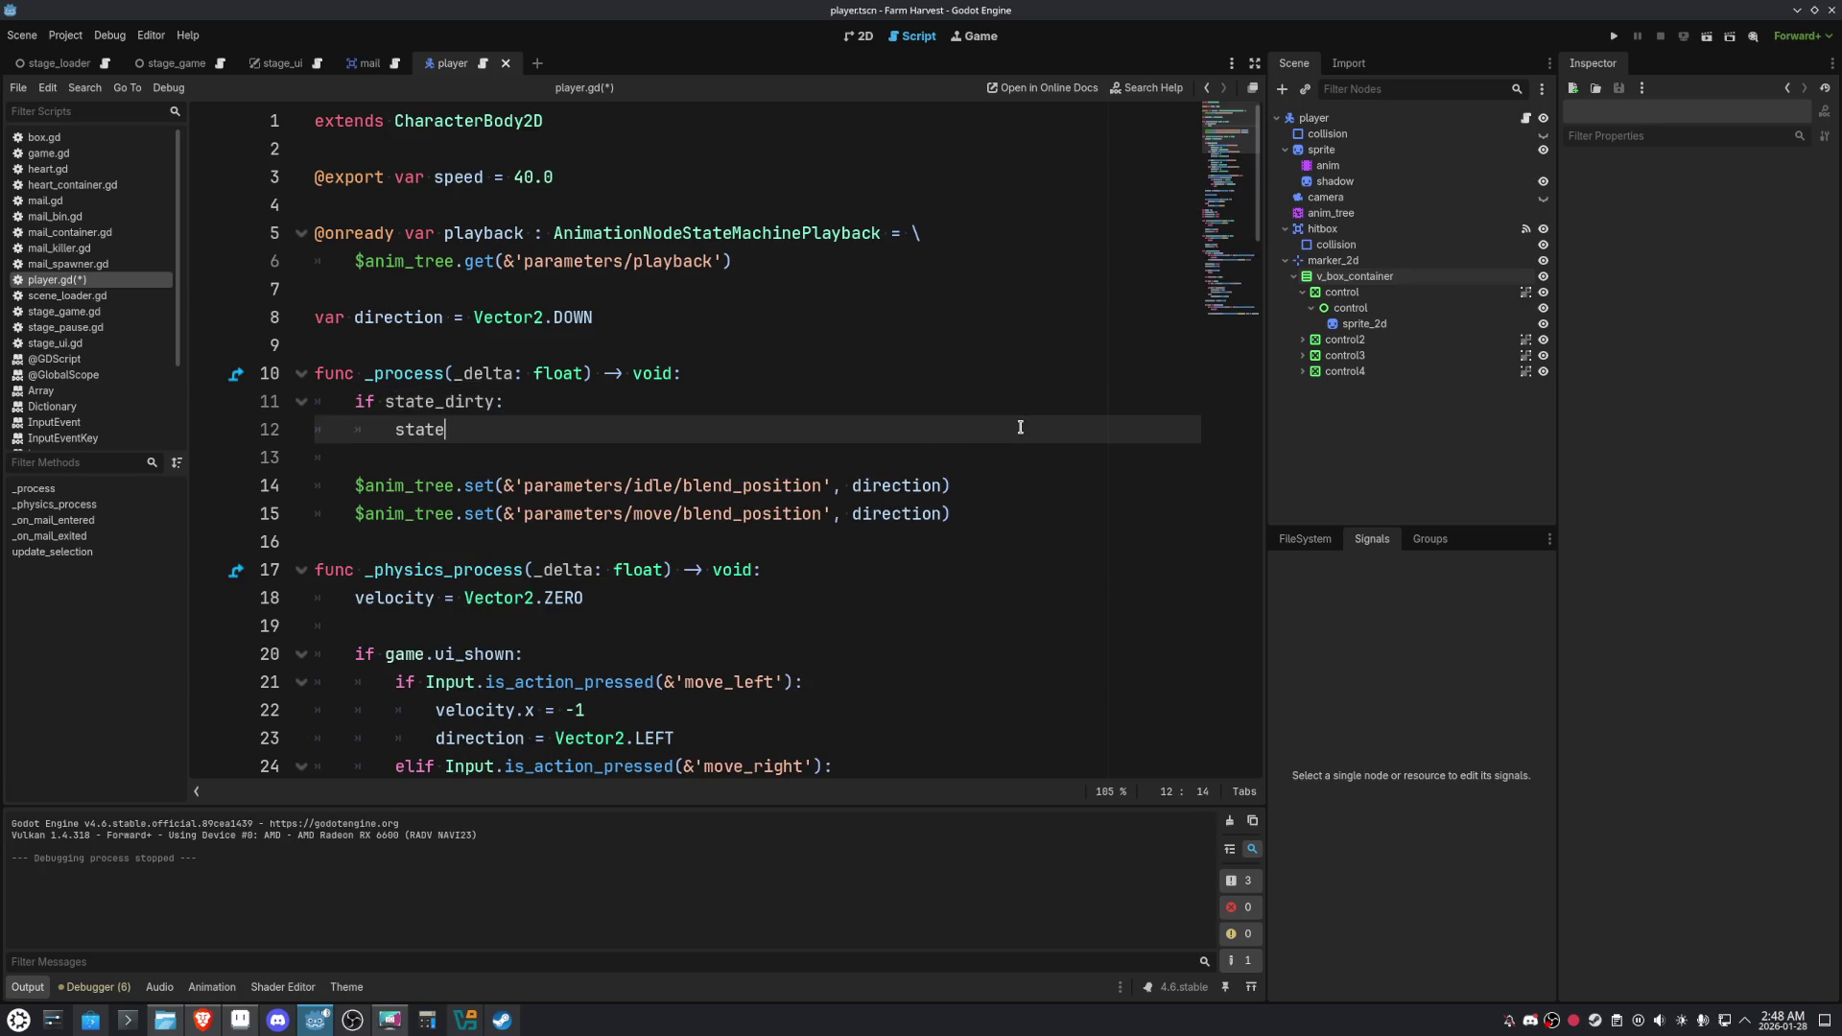
key("Return")
type("= false")
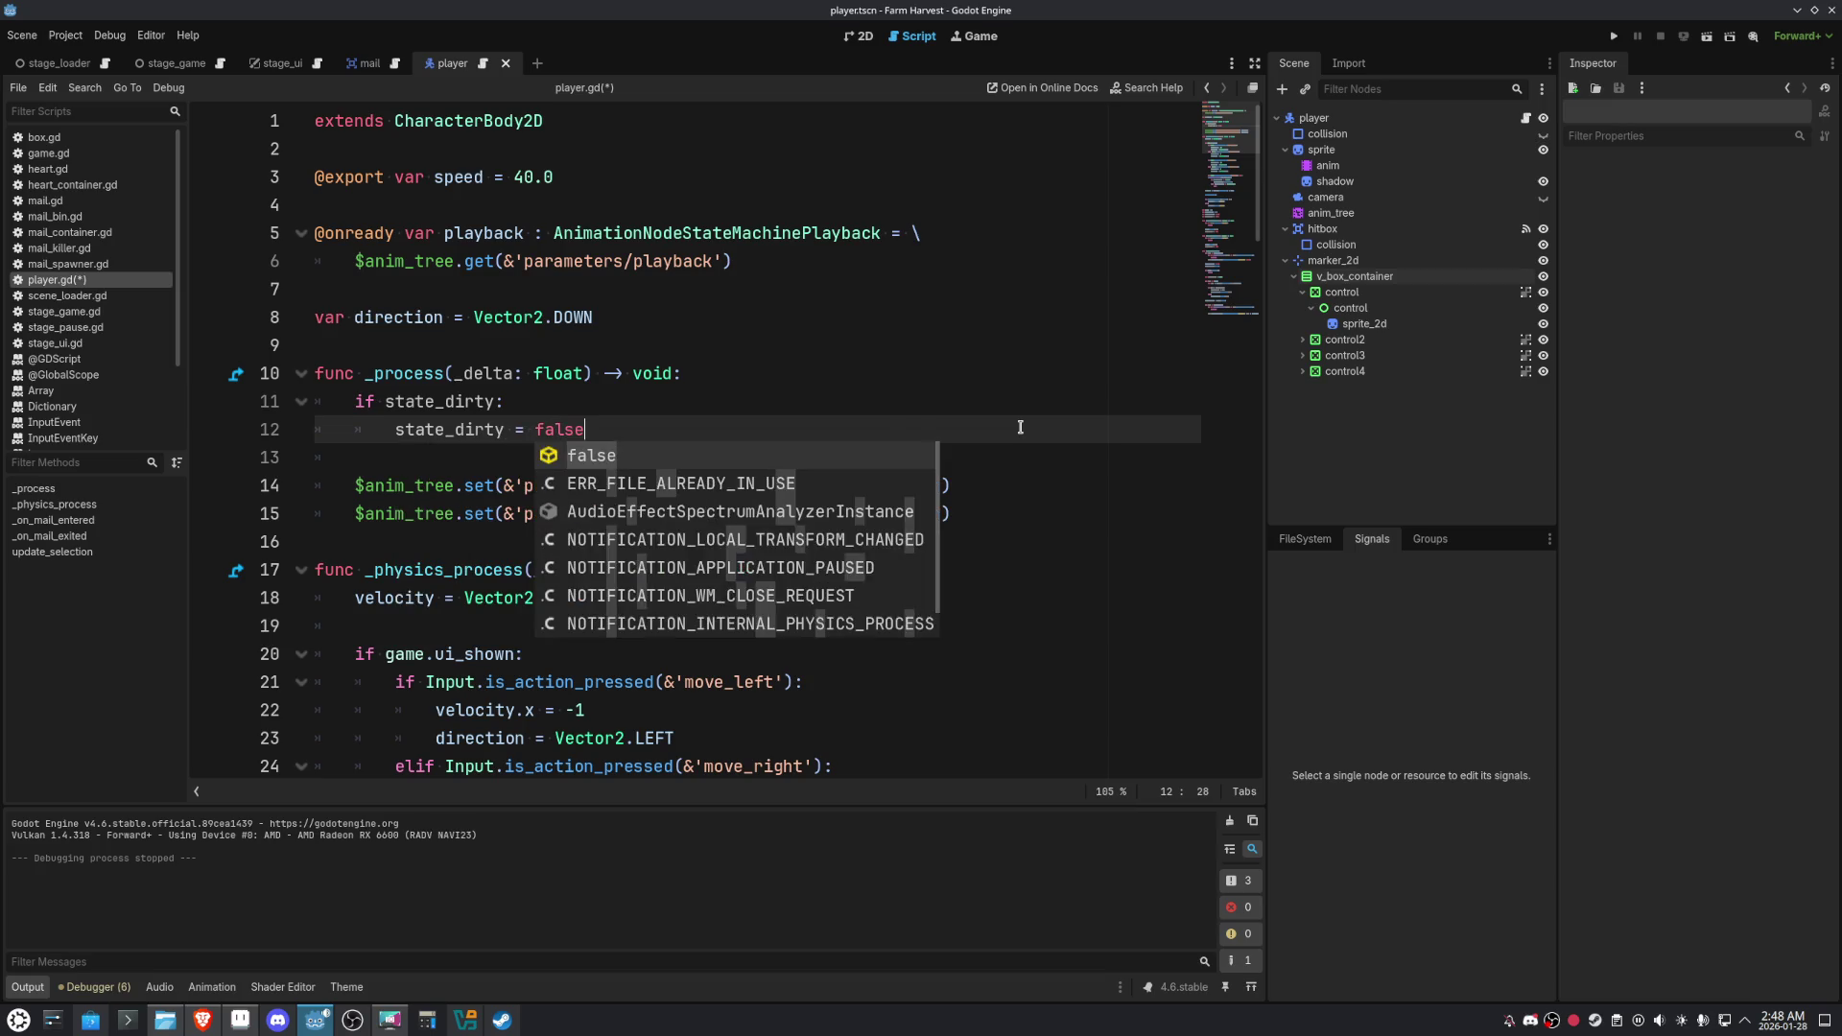
key("ctrl+shift+Return")
type("update")
key("Return")
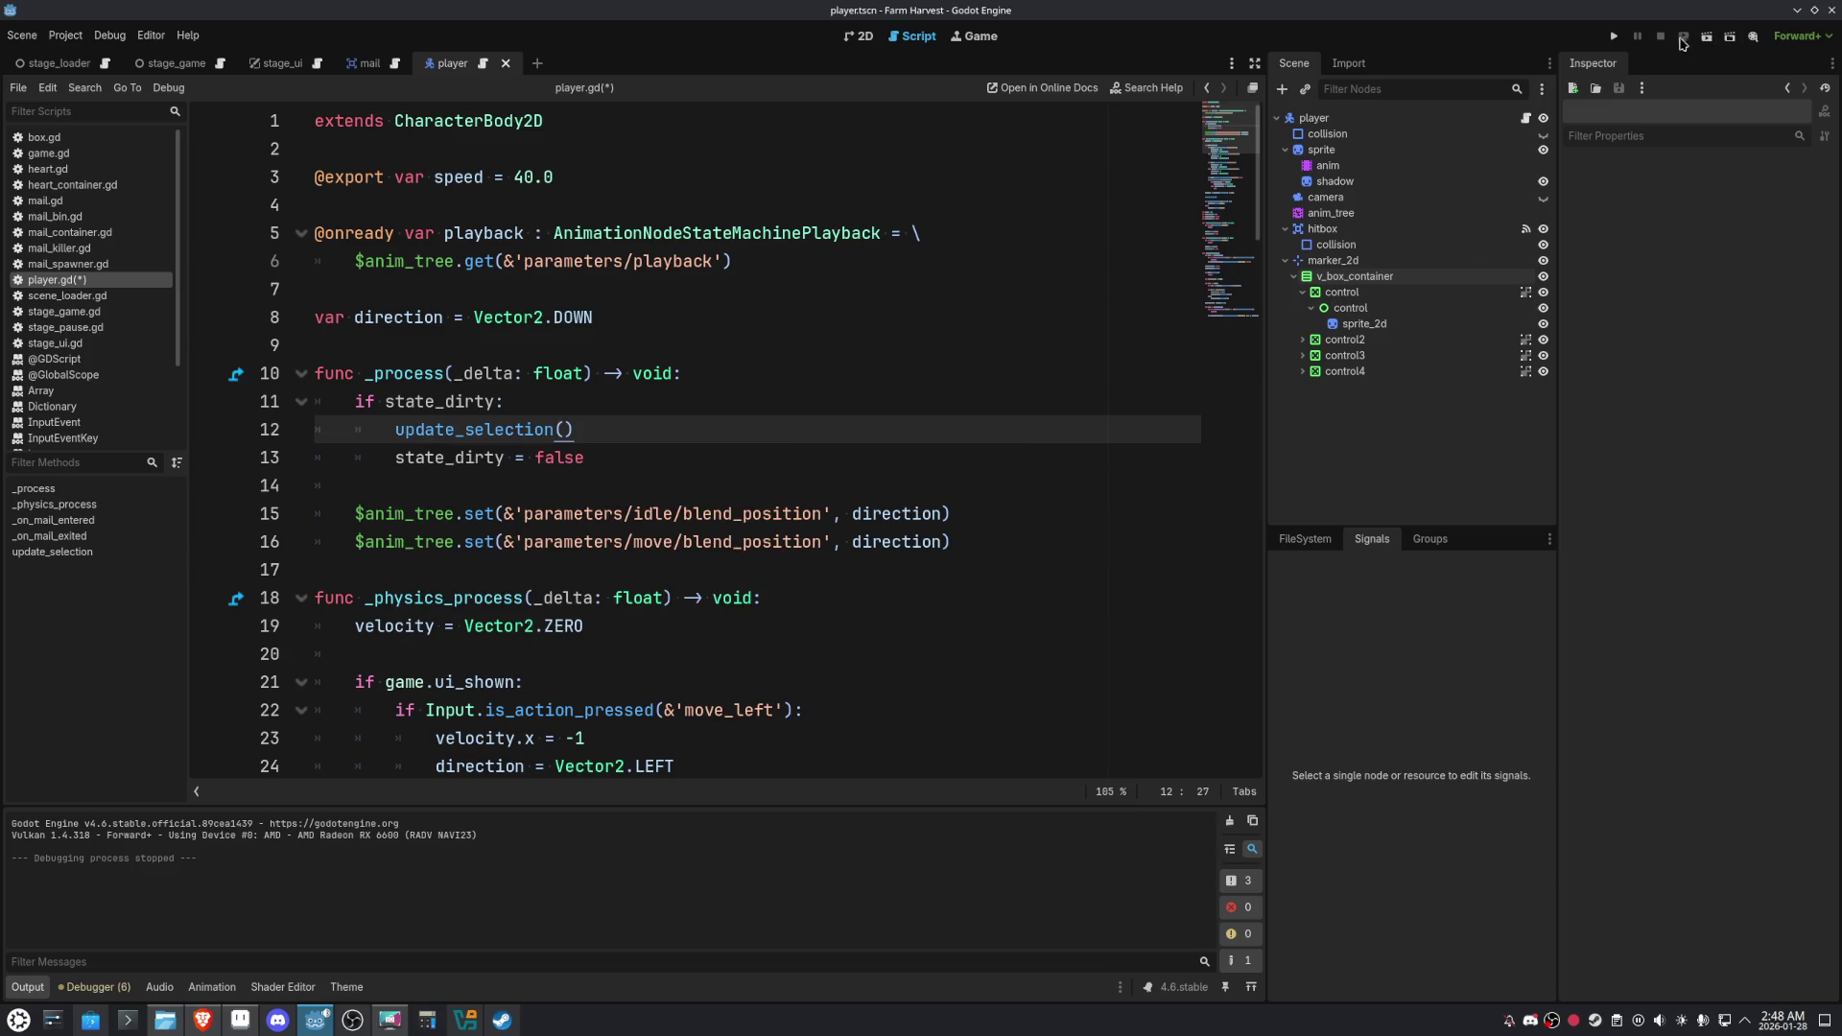
left_click(1609, 36)
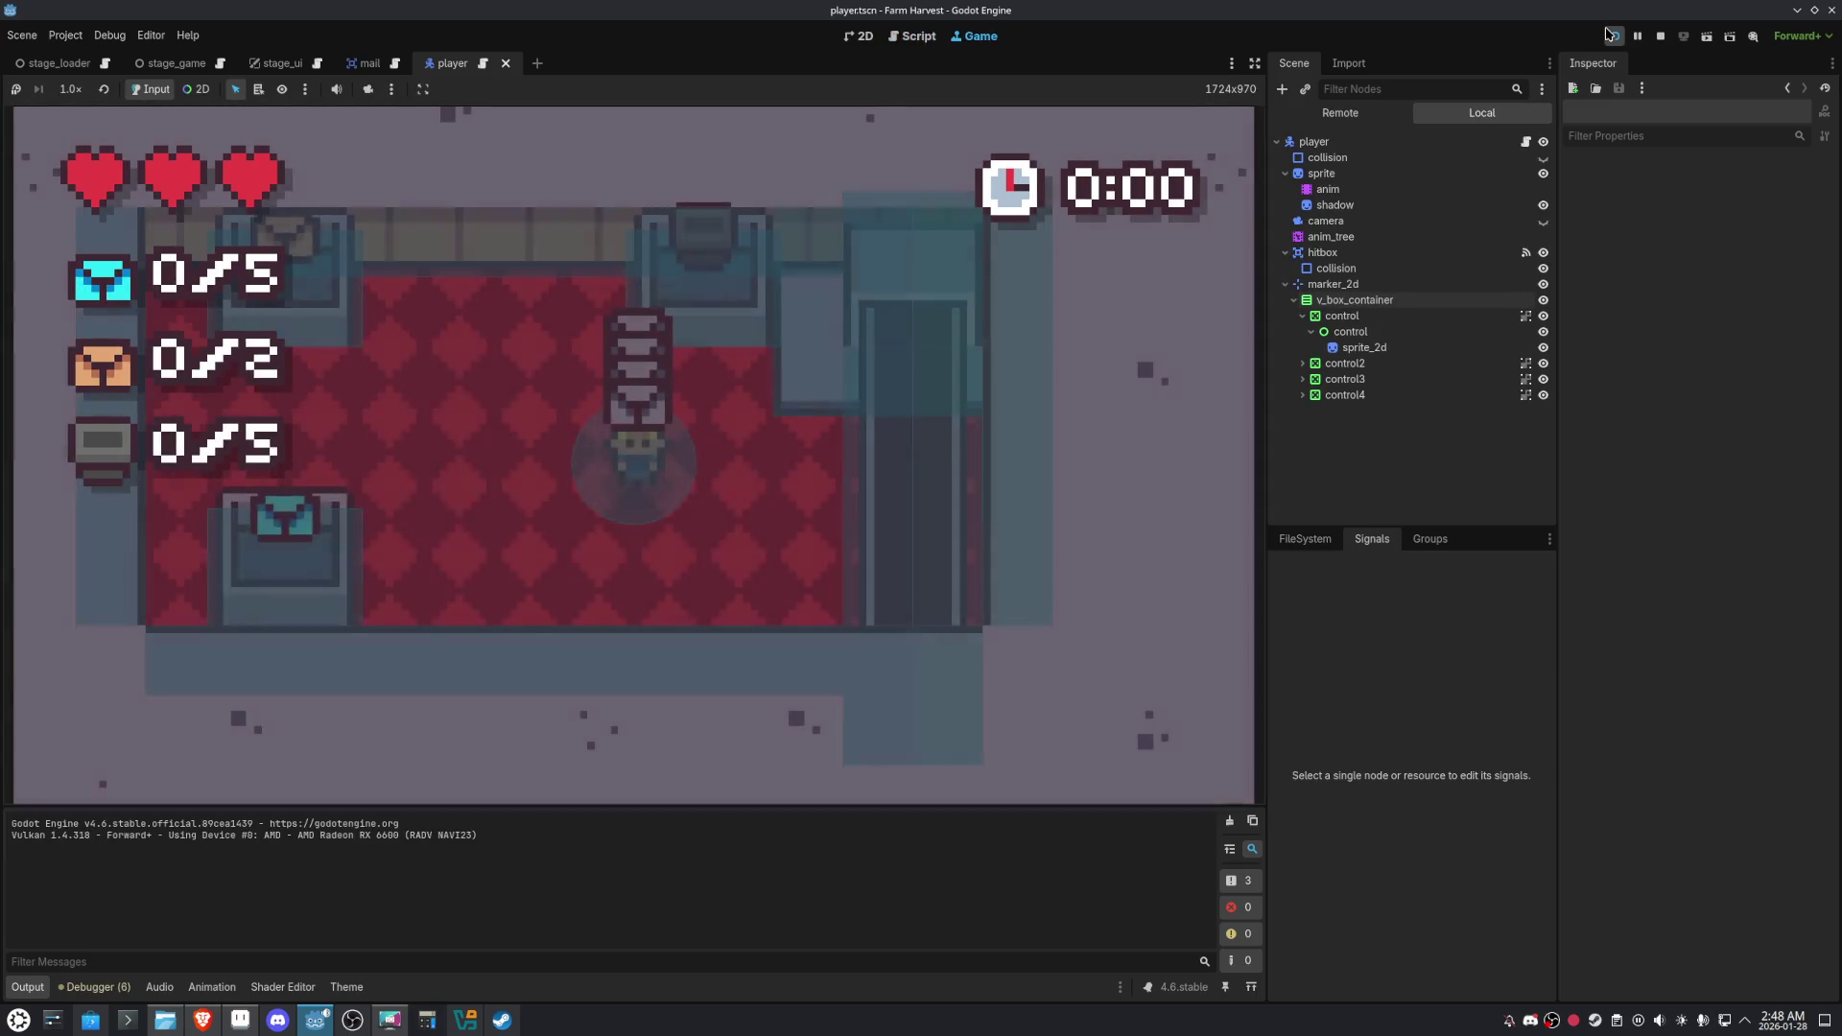
key("Right")
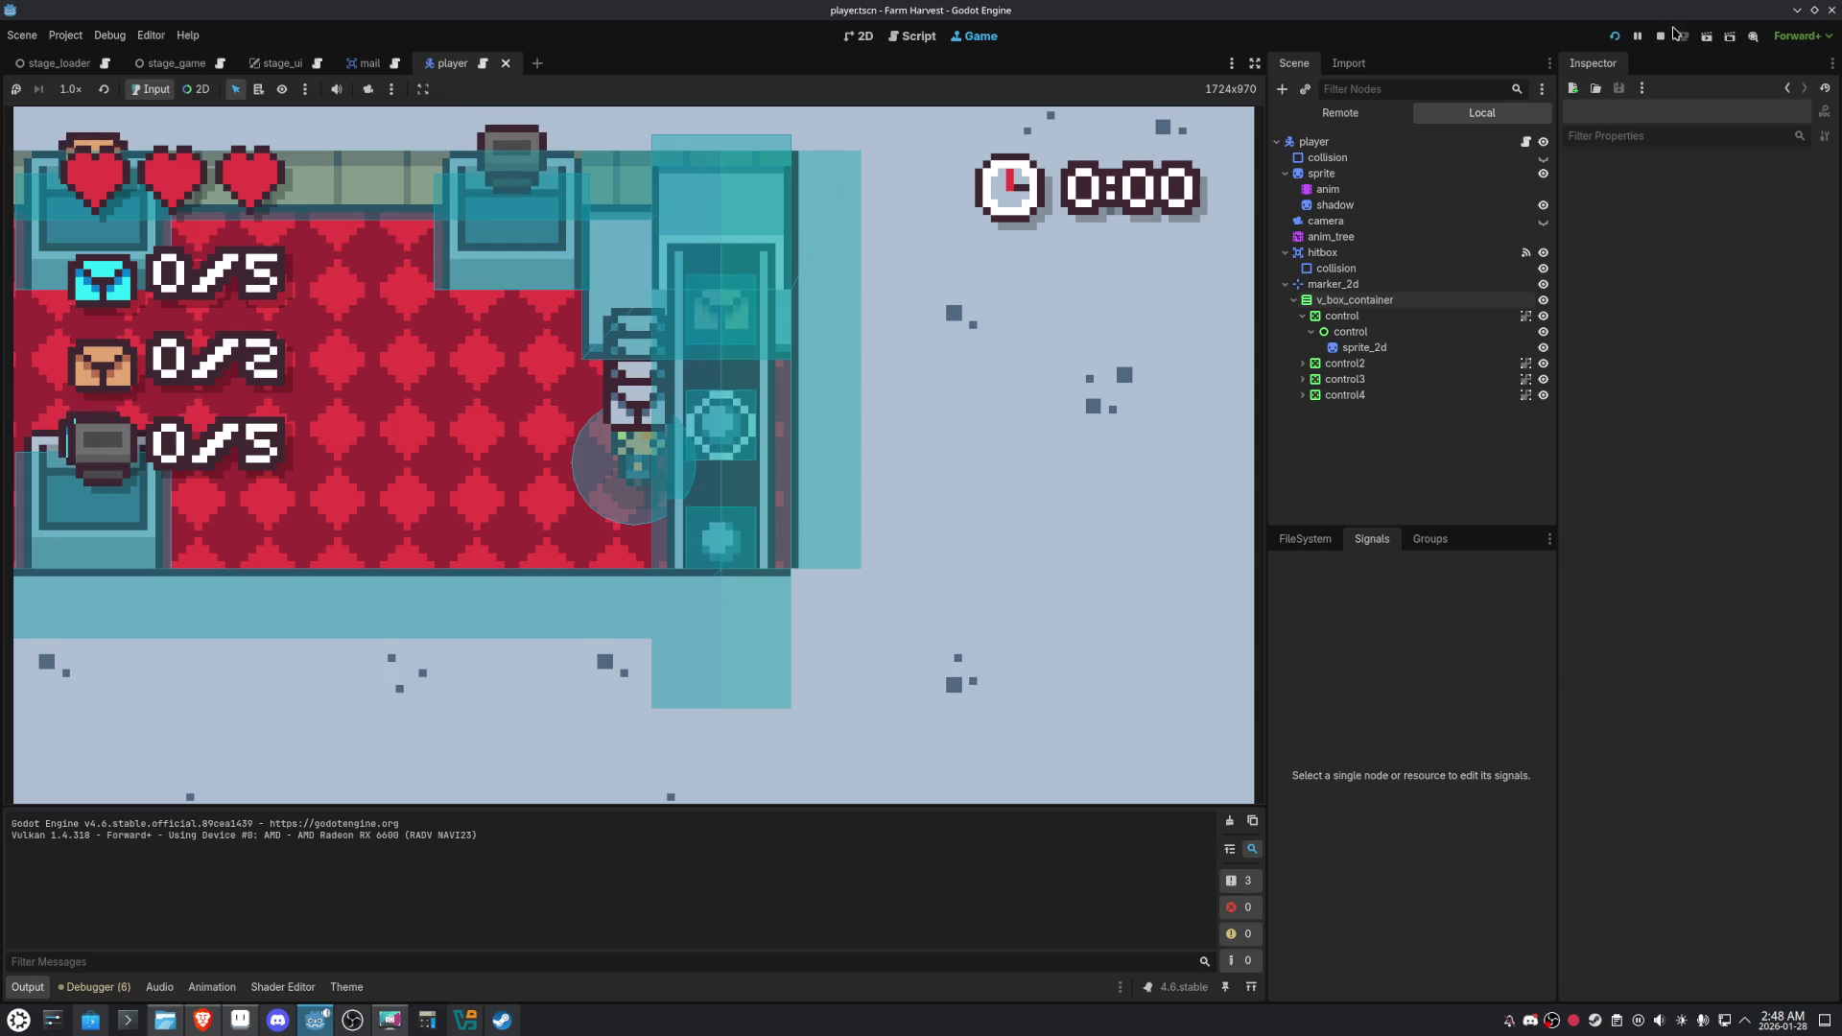
key("F8")
left_click(683, 373)
scroll(671, 373, "down", 15)
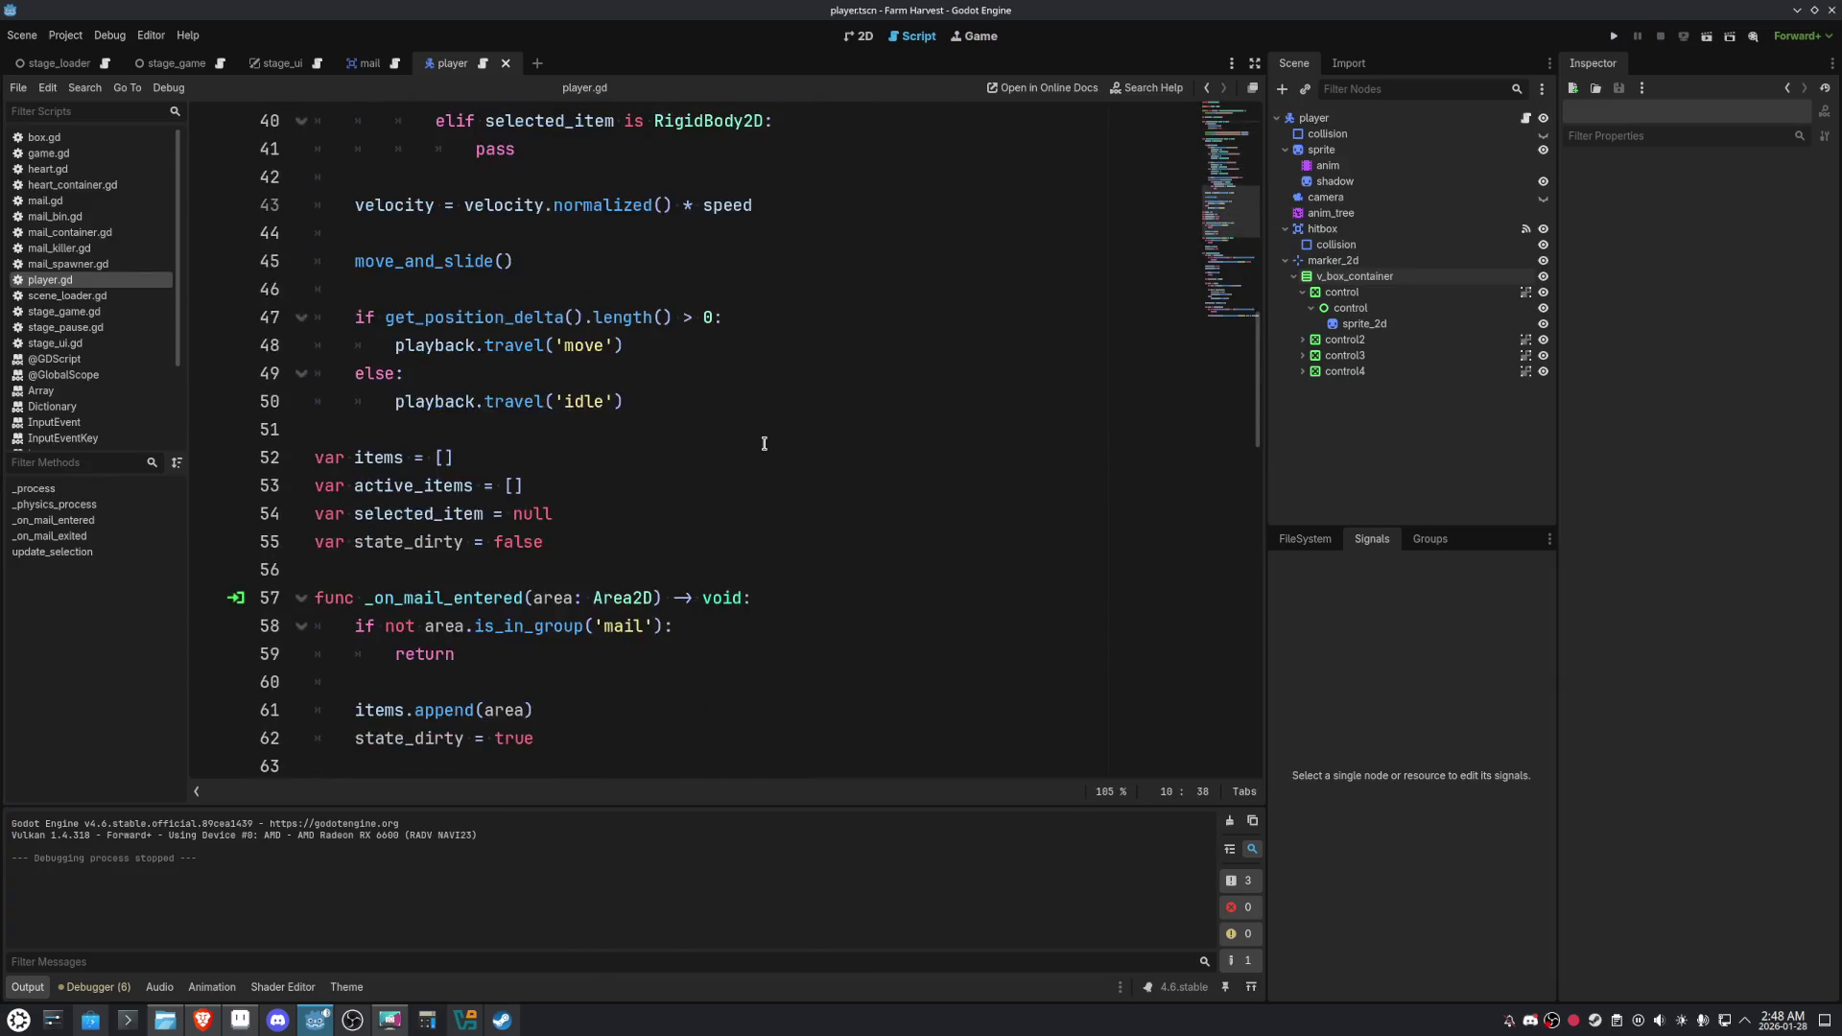
Step: Move the items, active_items, selected_item and state_dirty declarations to just below the direction declaration
mouse_move(588, 373)
left_mouse_down()
mouse_move(266, 317)
mouse_move(251, 290)
left_mouse_up()
key("ctrl+c")
key("Delete")
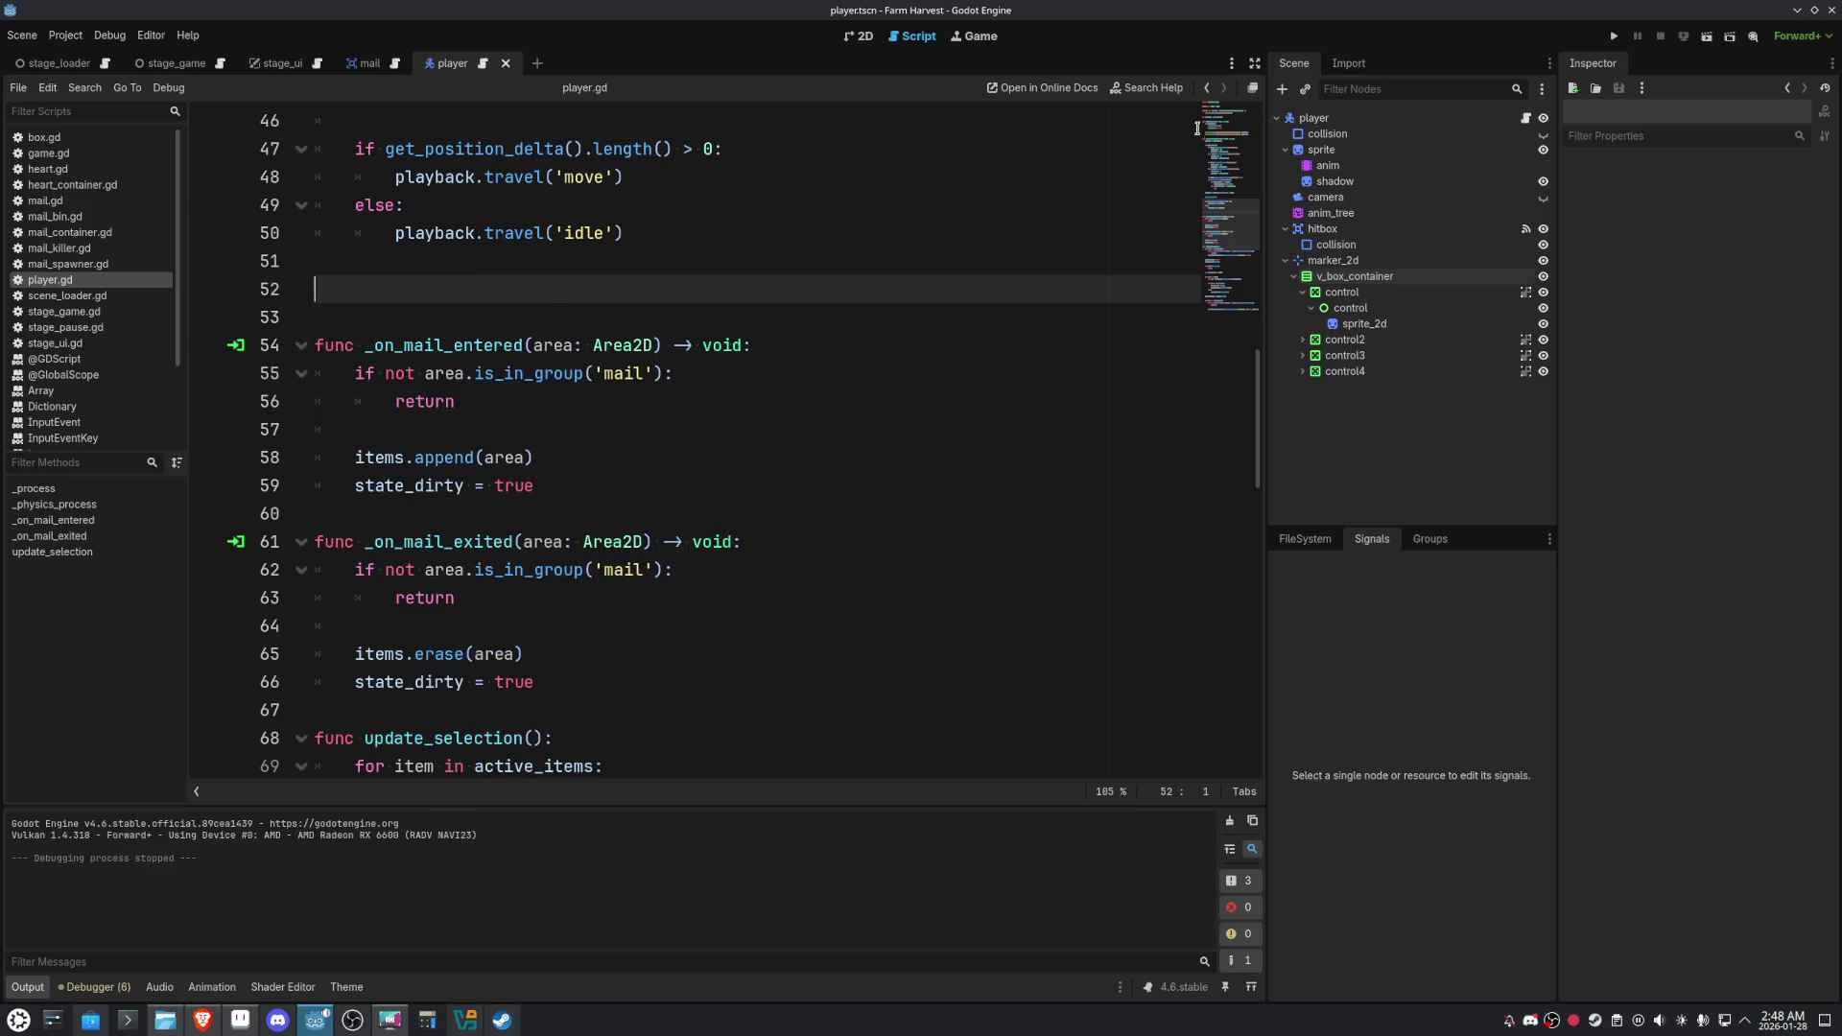
left_click(1216, 127)
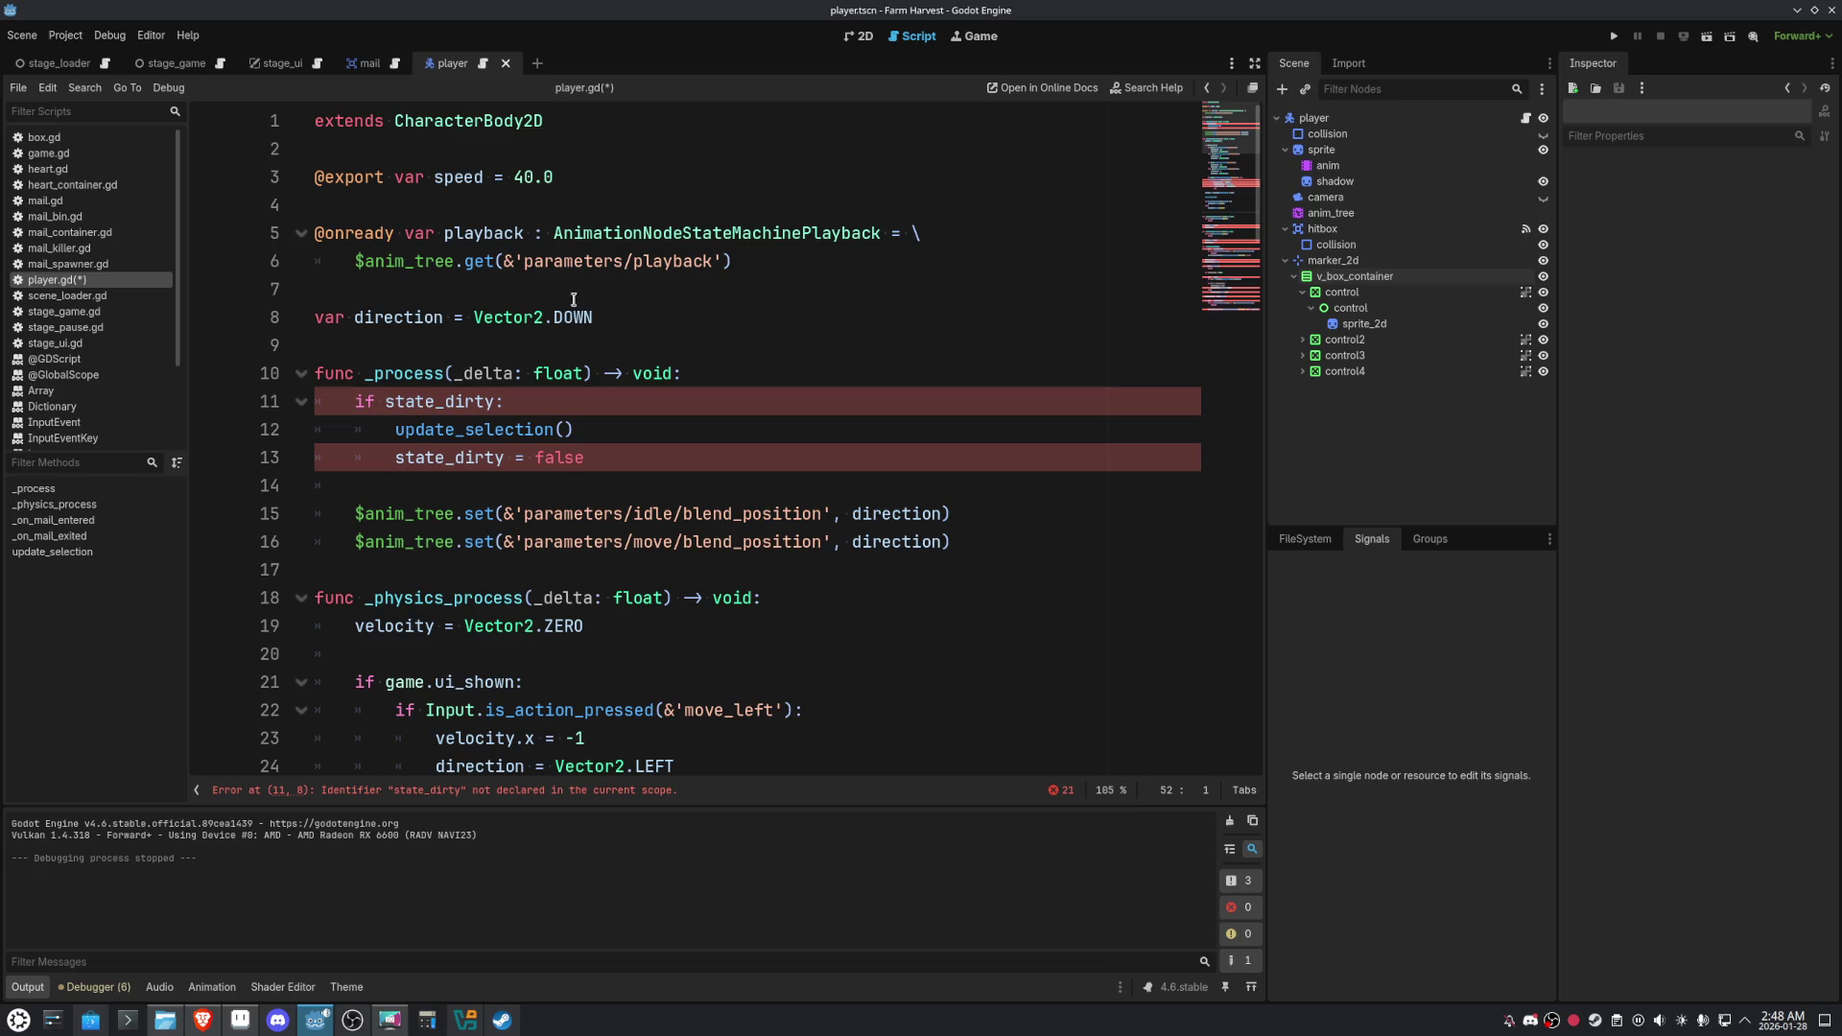
left_click(643, 323)
key("ctrl+v")
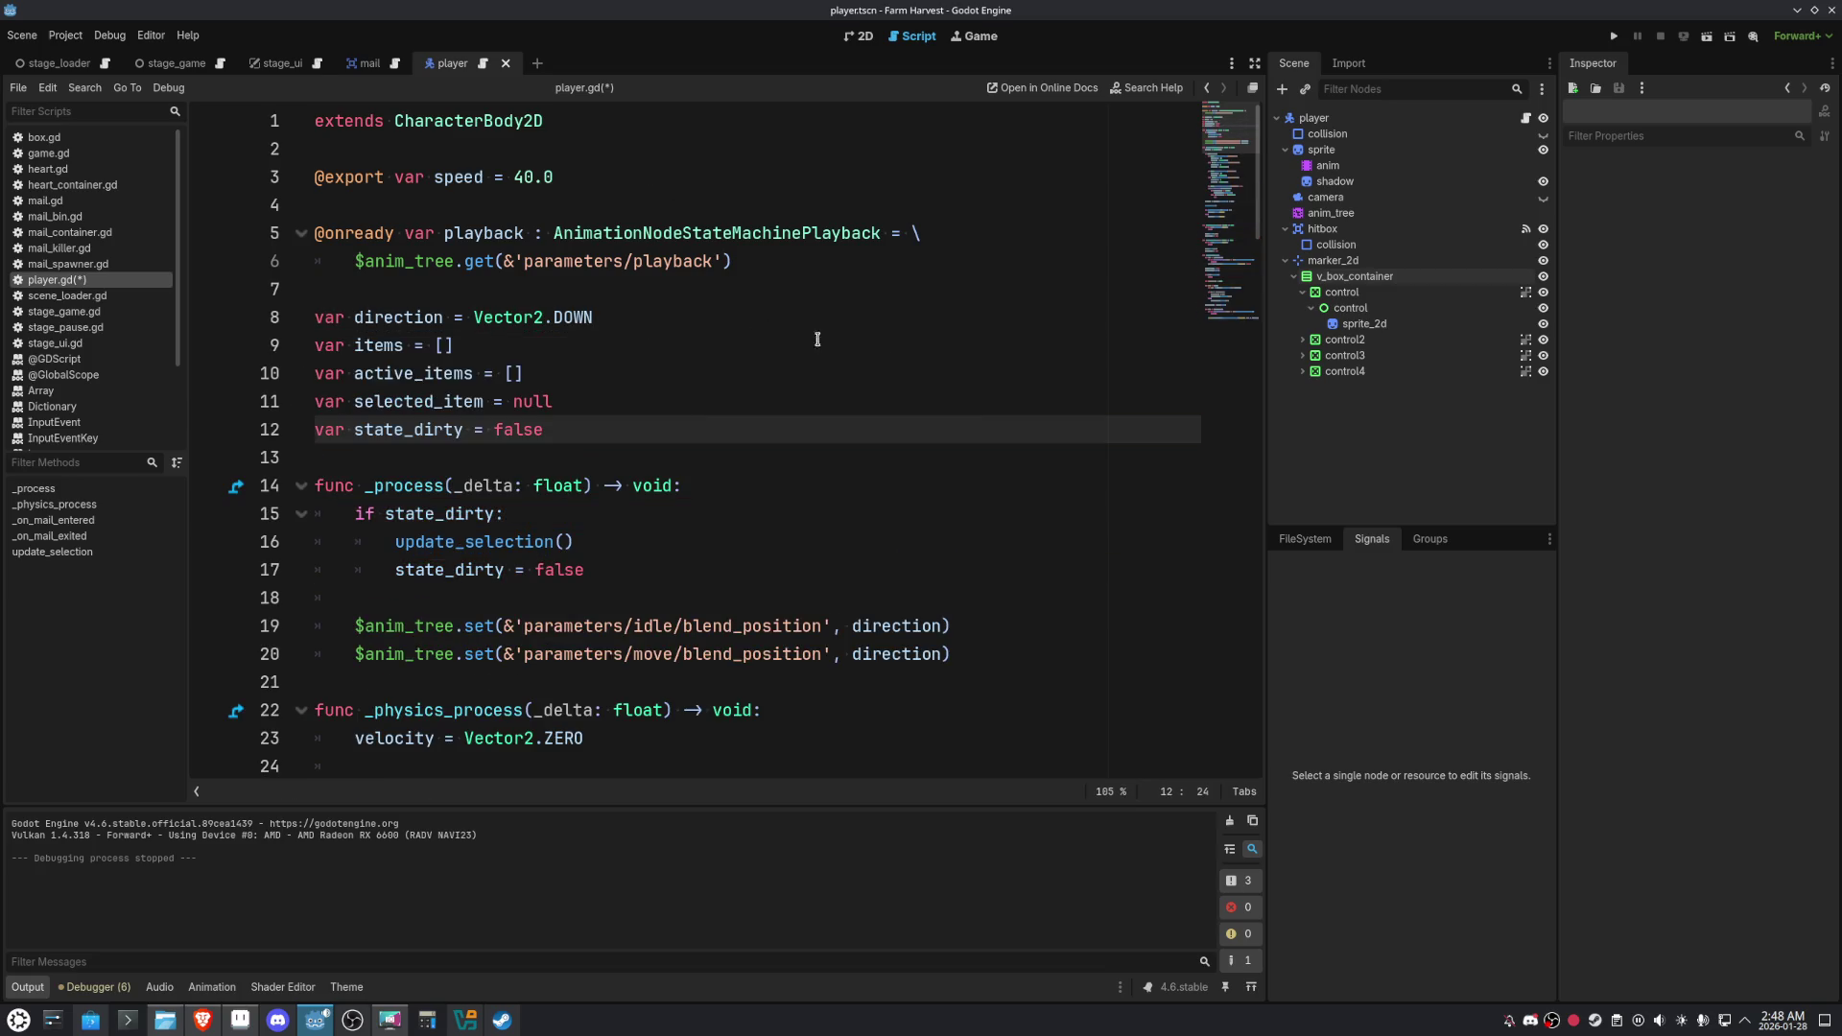
Step: Scroll through player.gd to confirm the moved declarations and that the undeclared-identifier error is cleared
scroll(802, 489, "down", 20)
scroll(797, 494, "up", 10)
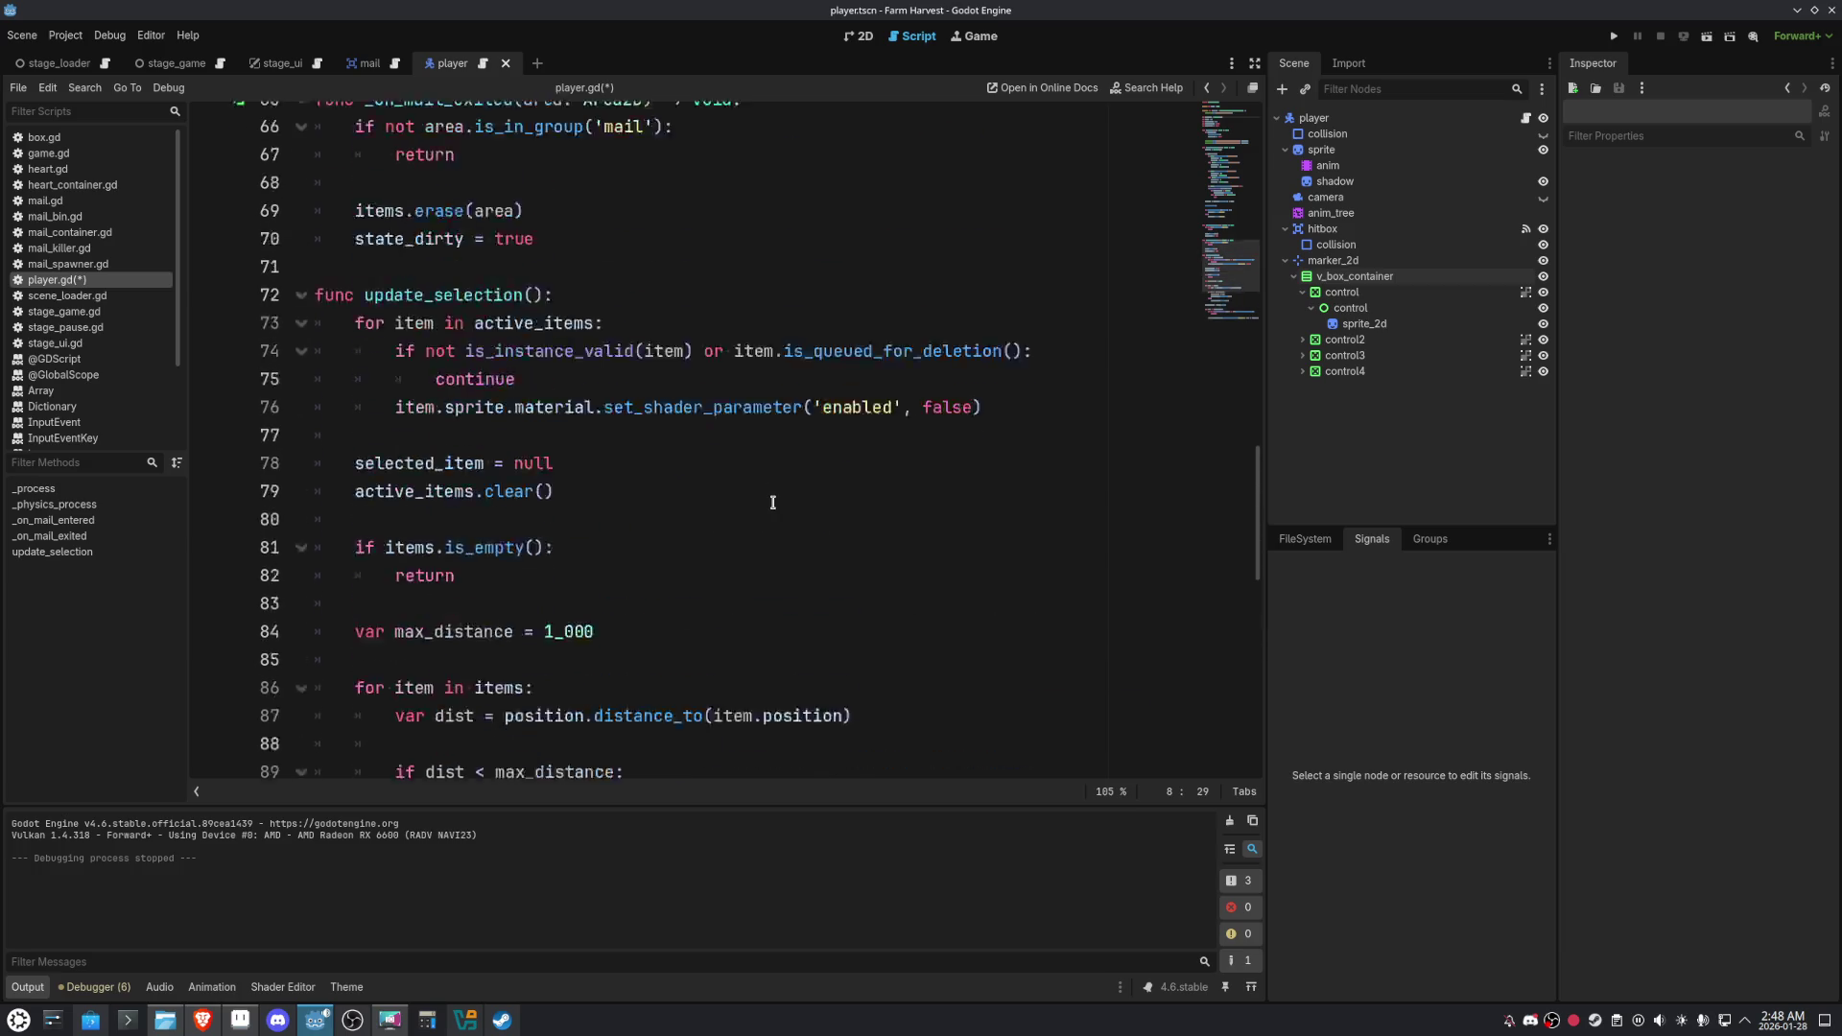
scroll(774, 500, "up", 3)
left_click(863, 460)
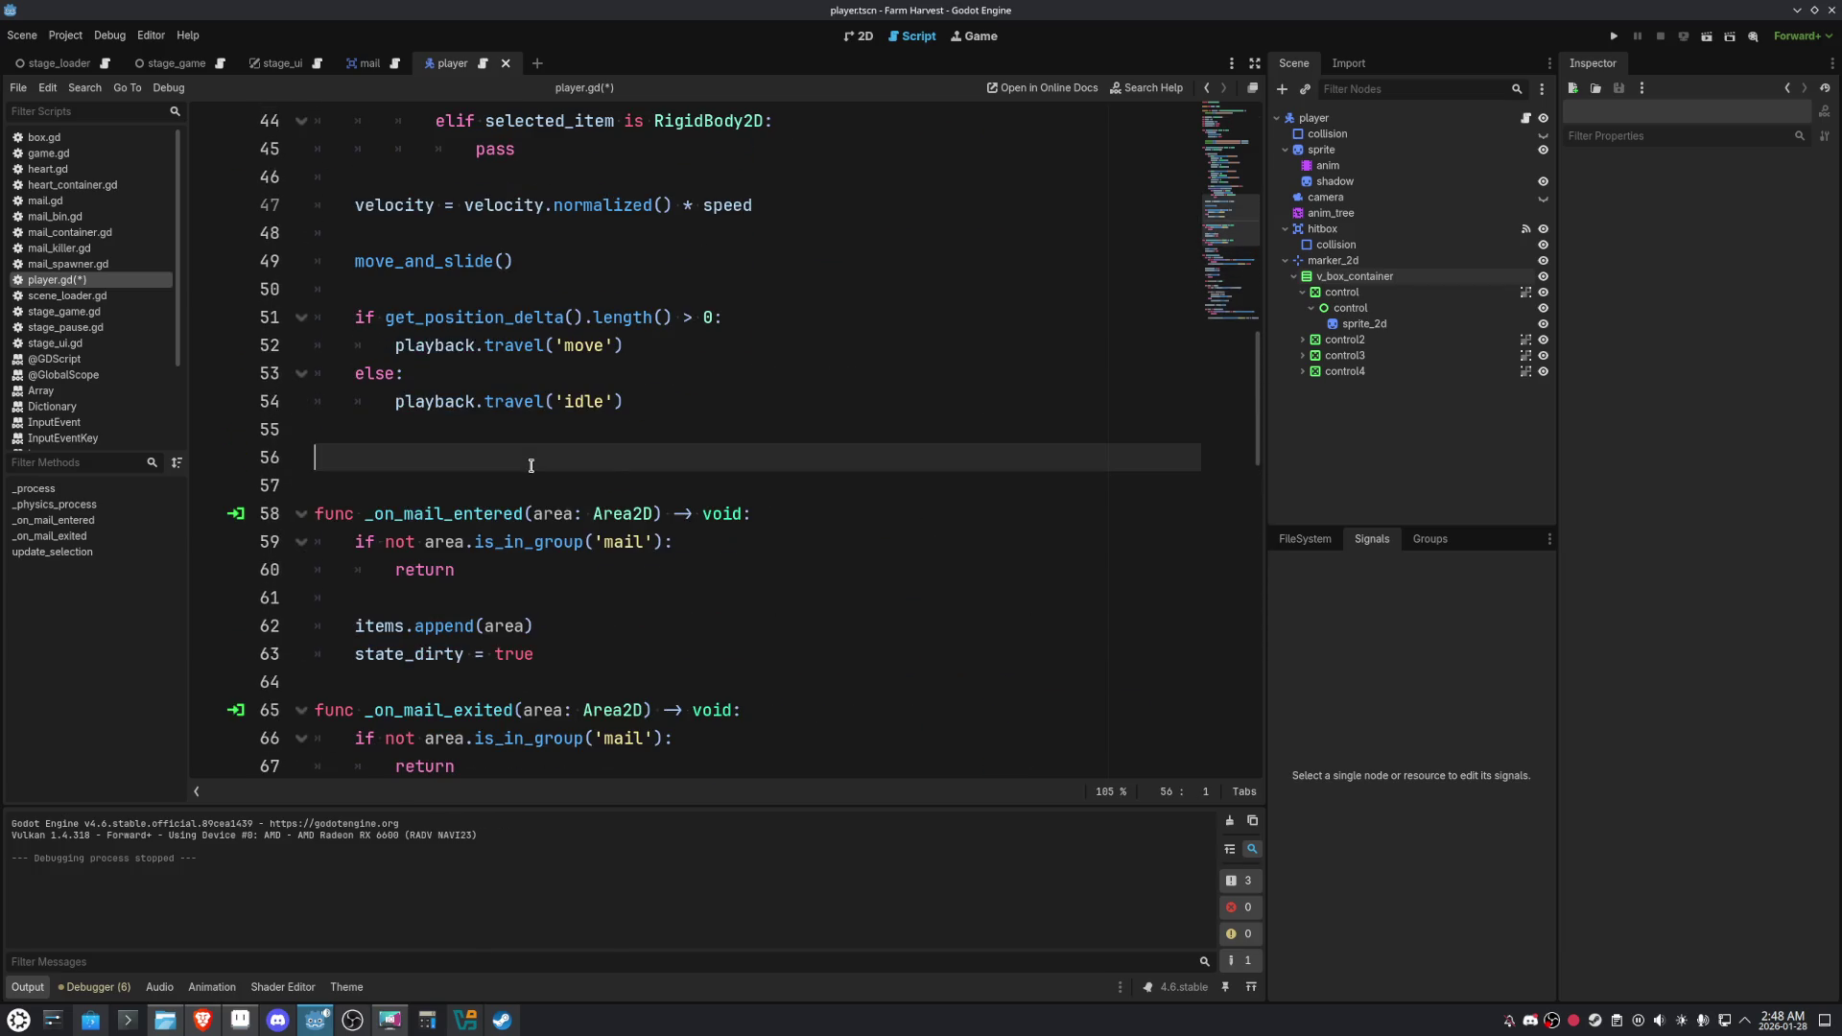
scroll(531, 466, "down", 1)
scroll(531, 466, "down", 8)
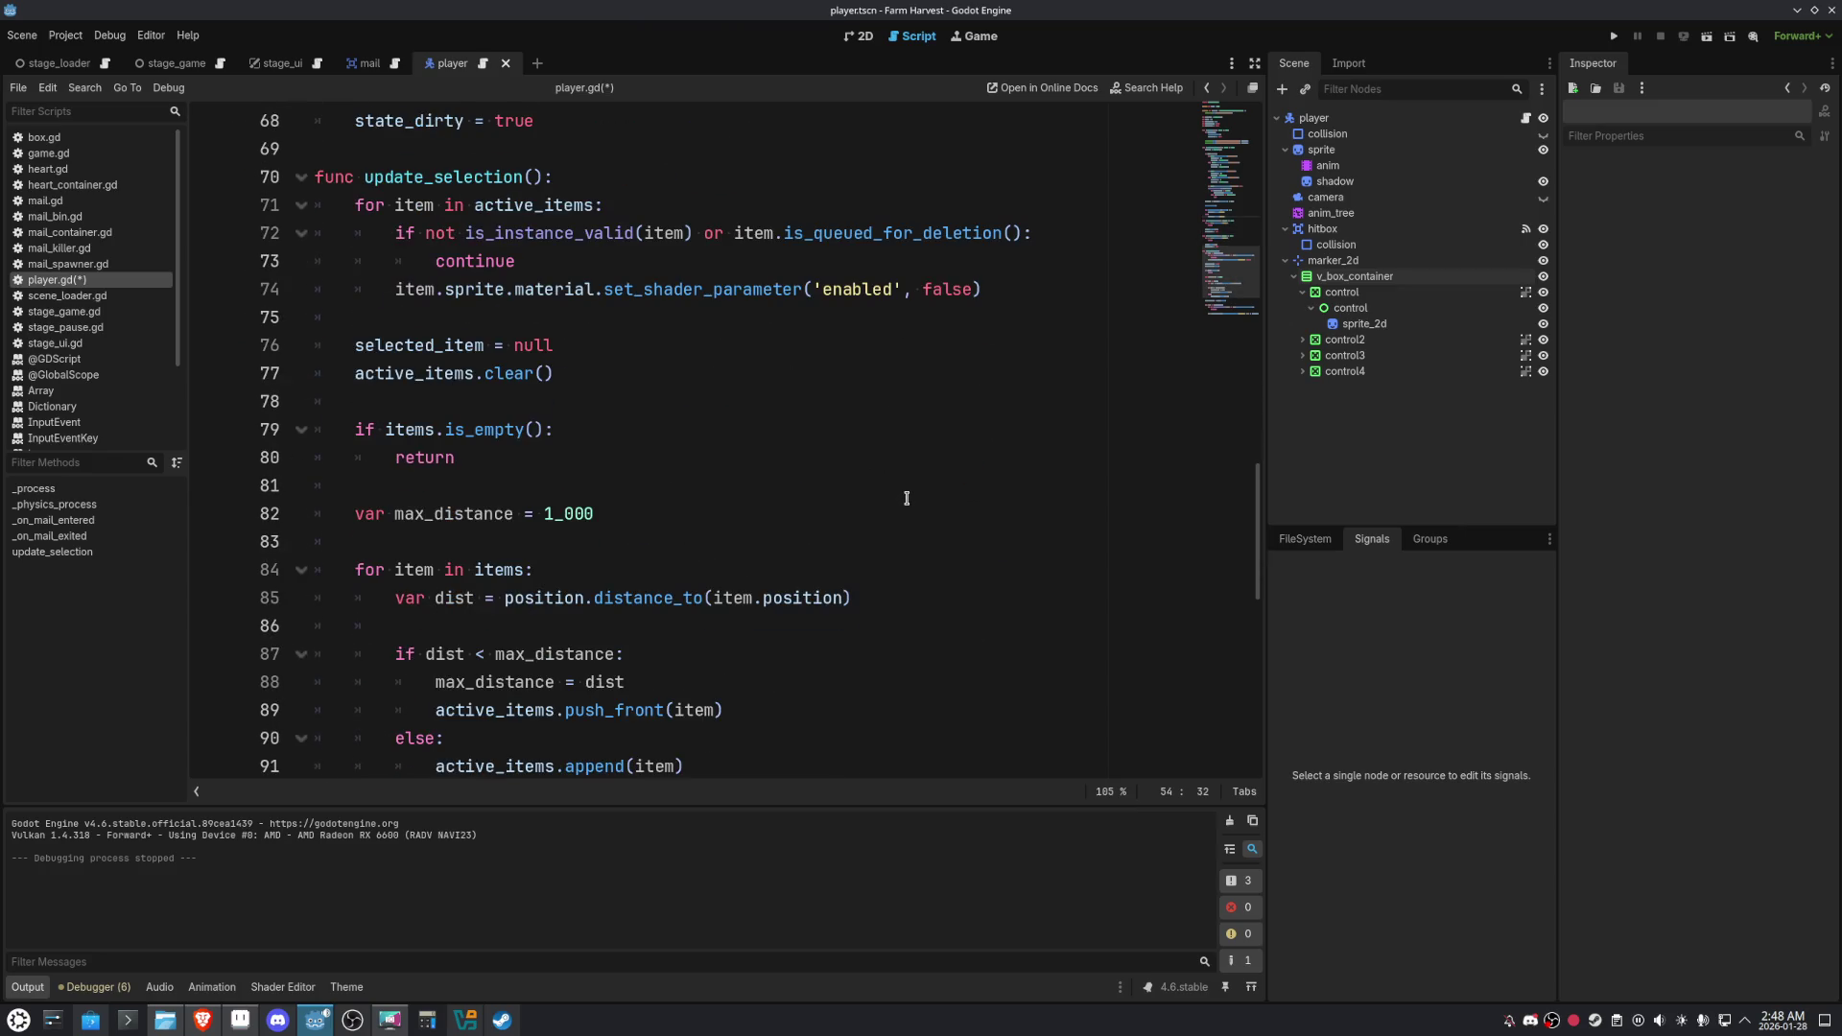
scroll(907, 498, "up", 1)
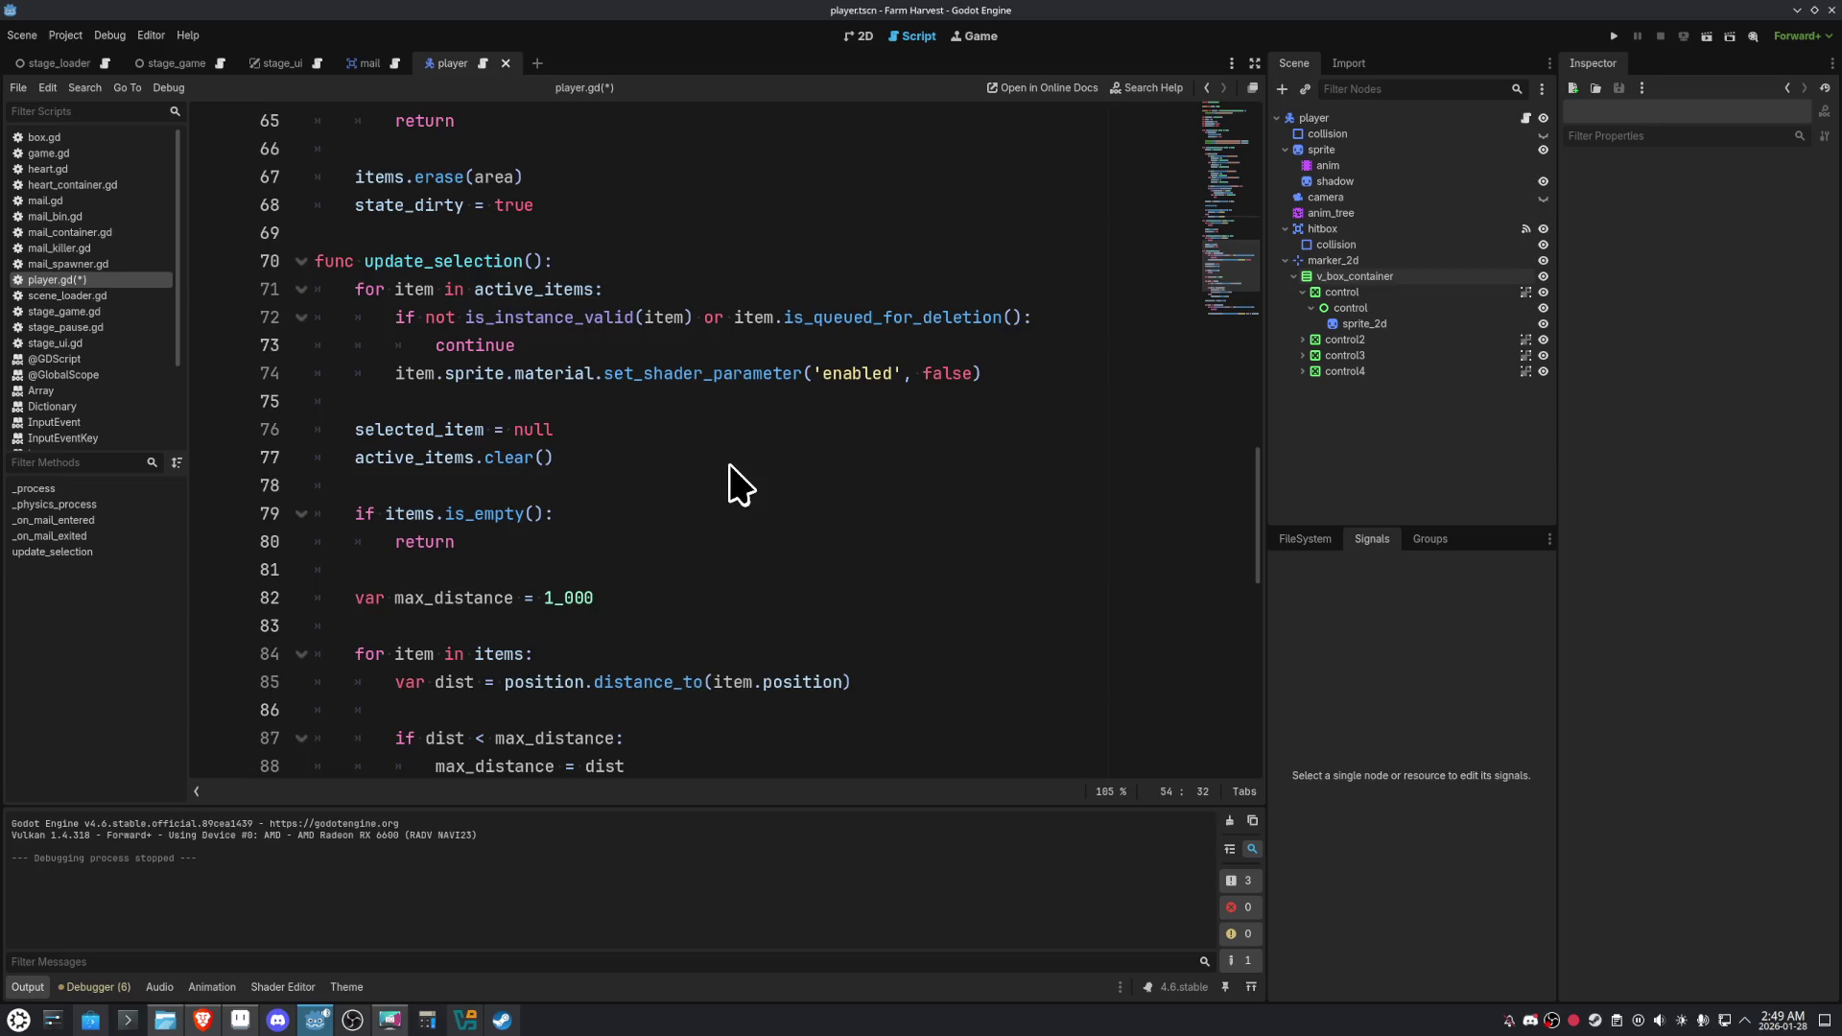
scroll(732, 481, "up", 4)
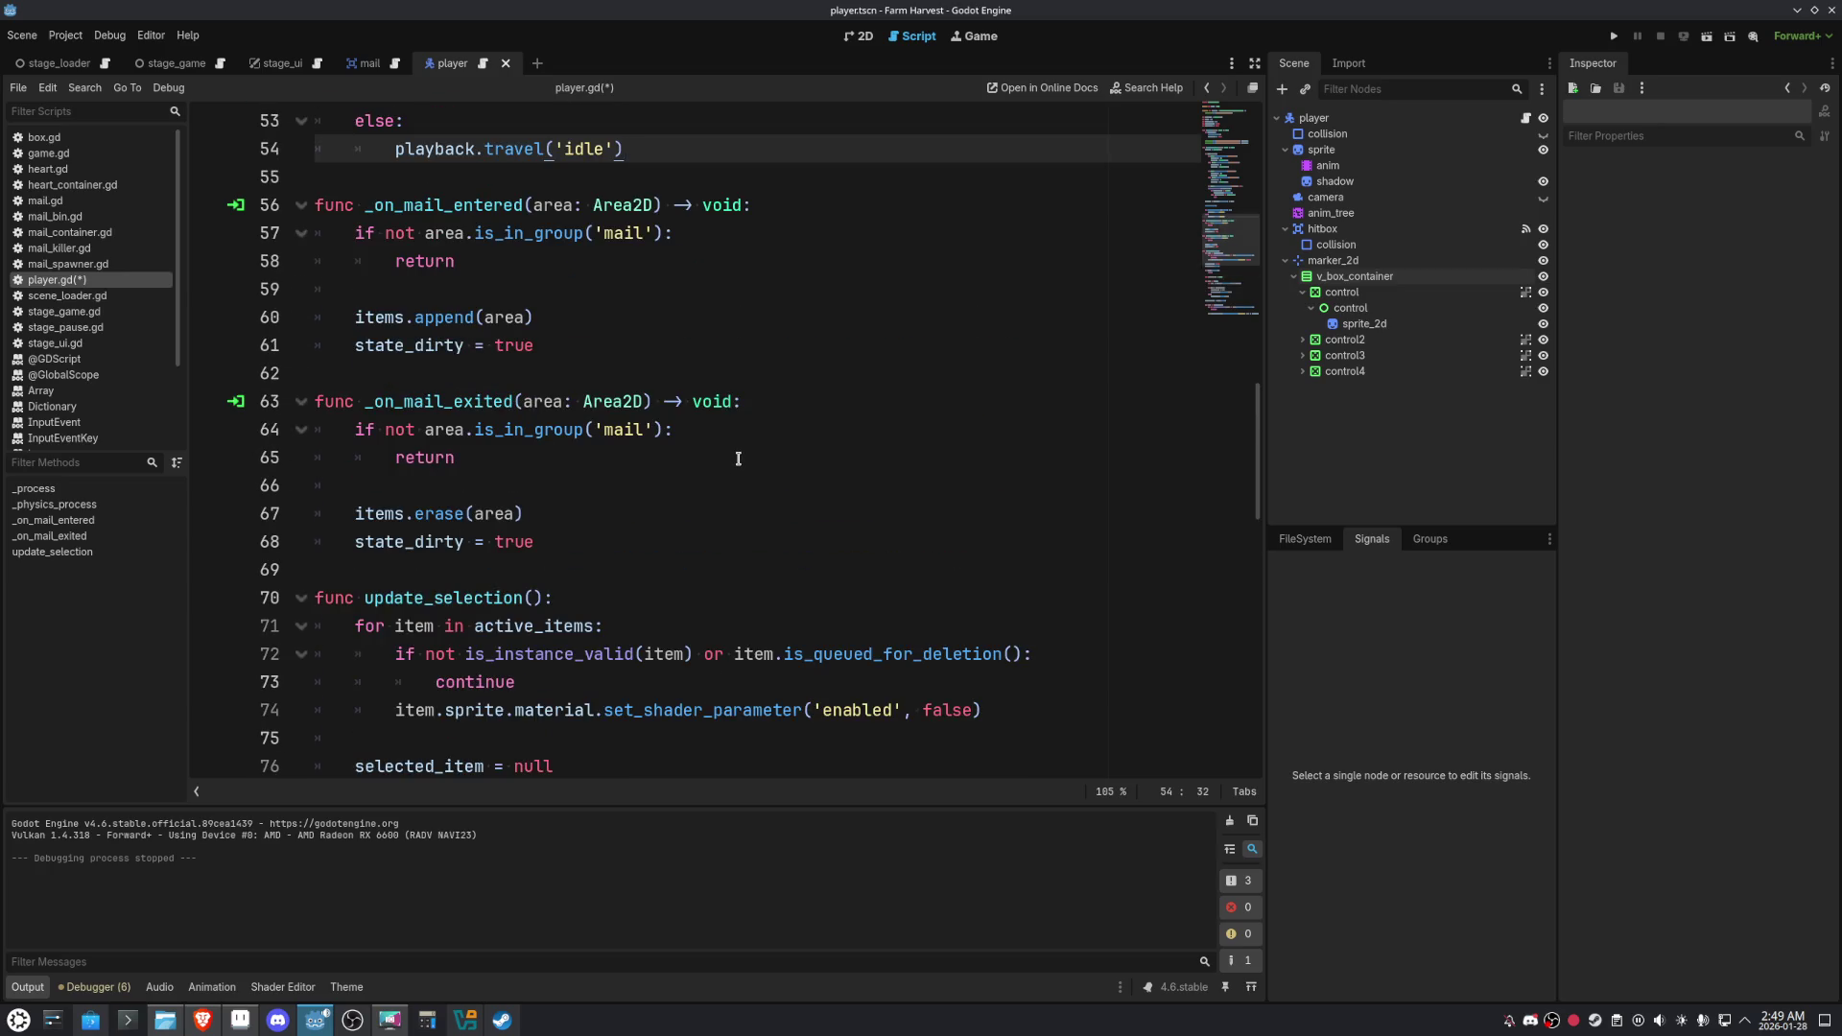
scroll(738, 459, "up", 4)
scroll(778, 449, "up", 5)
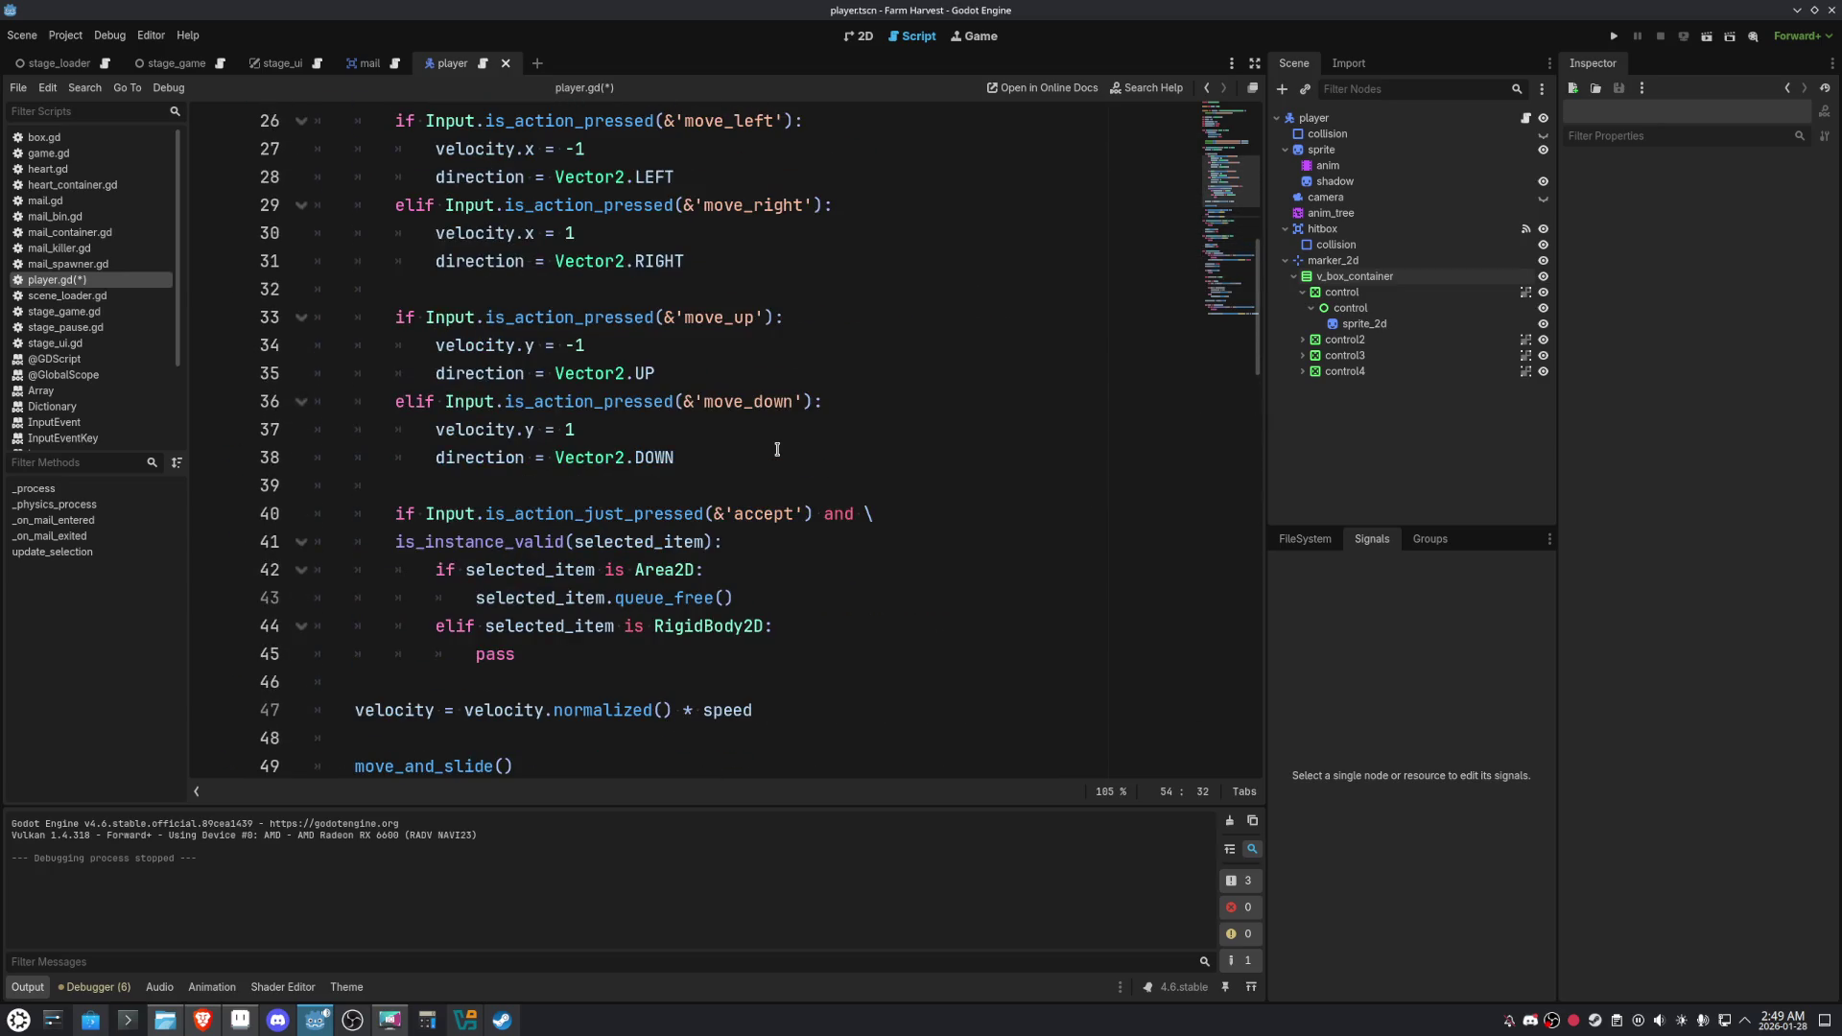
scroll(785, 444, "up", 5)
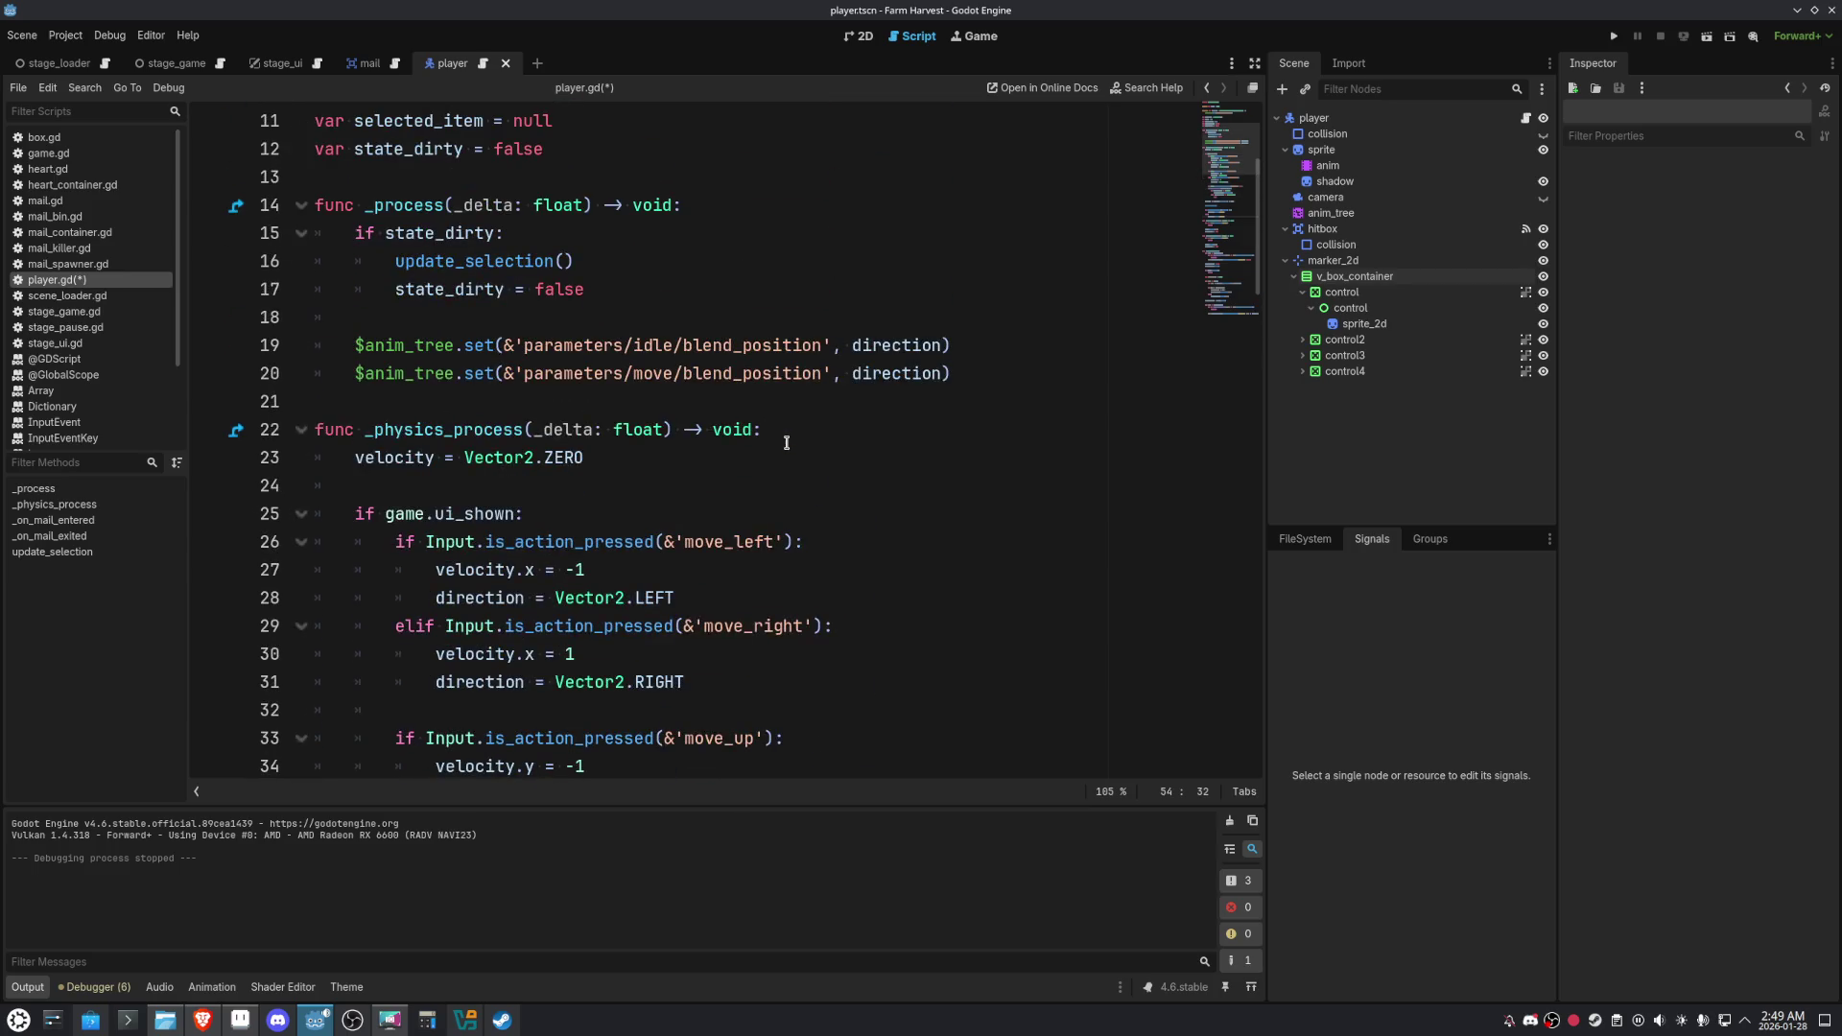
scroll(787, 443, "up", 2)
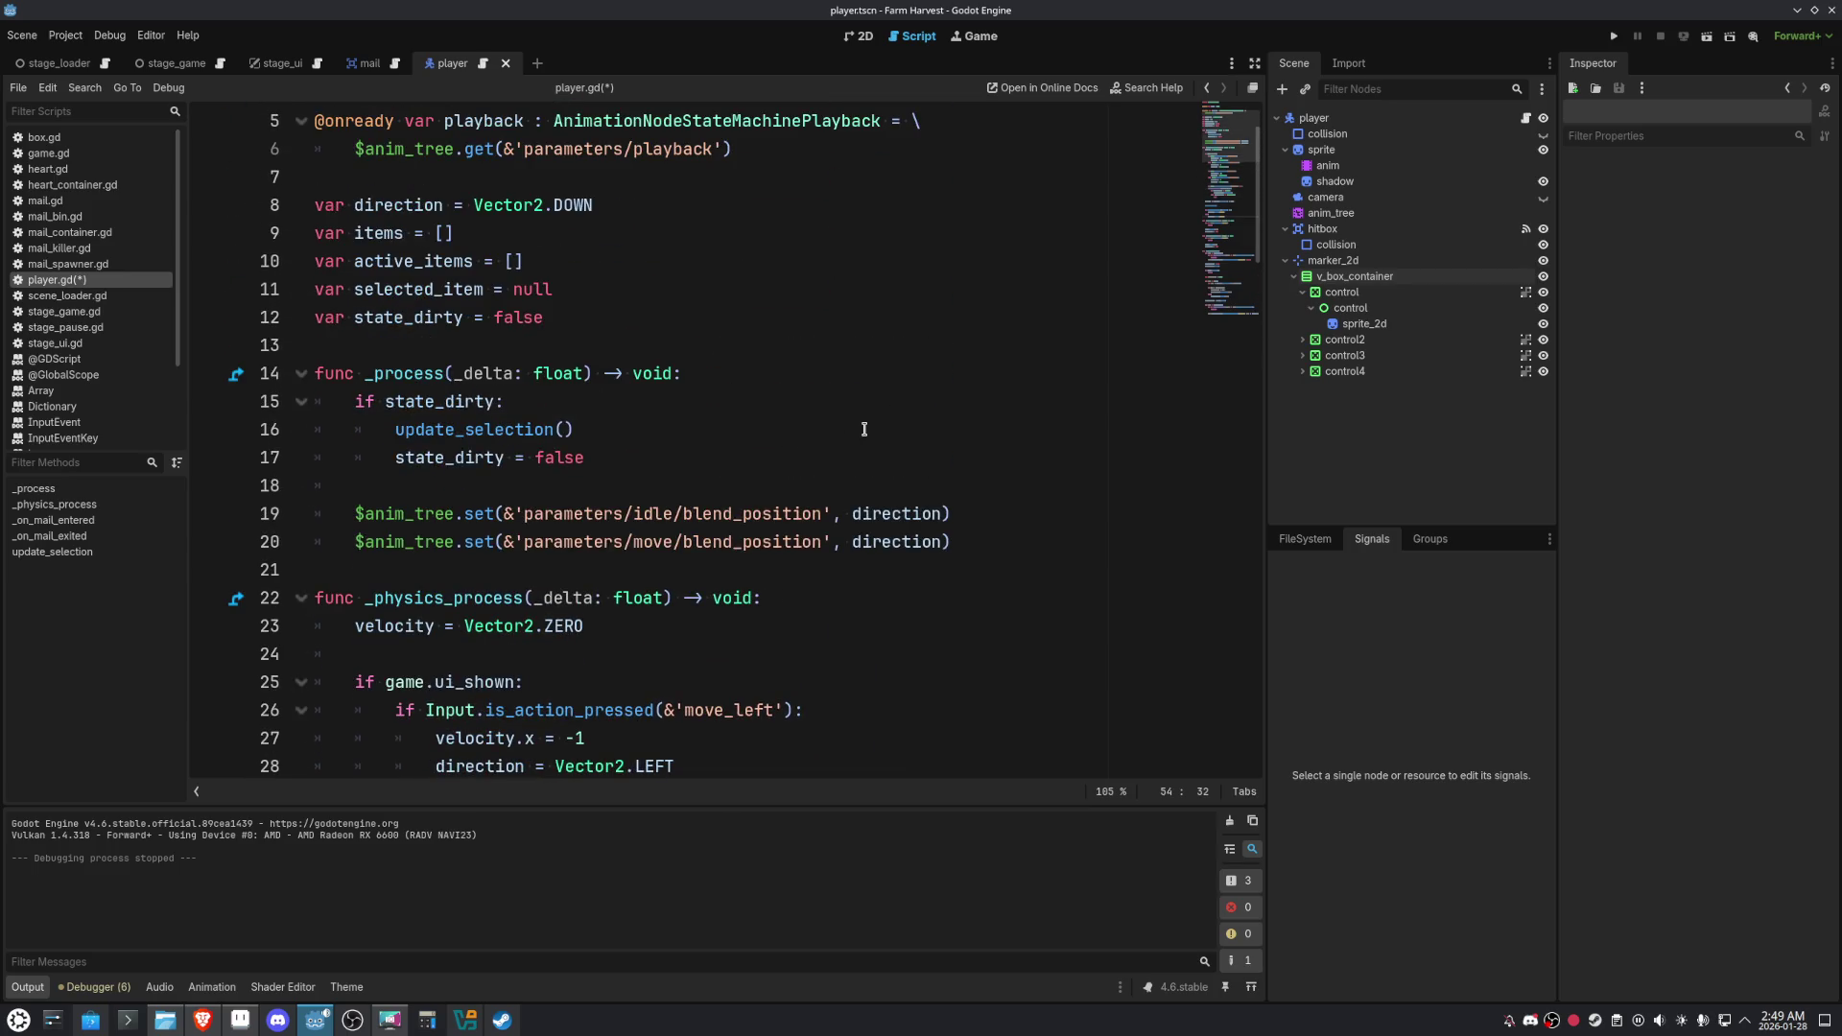
key("F5")
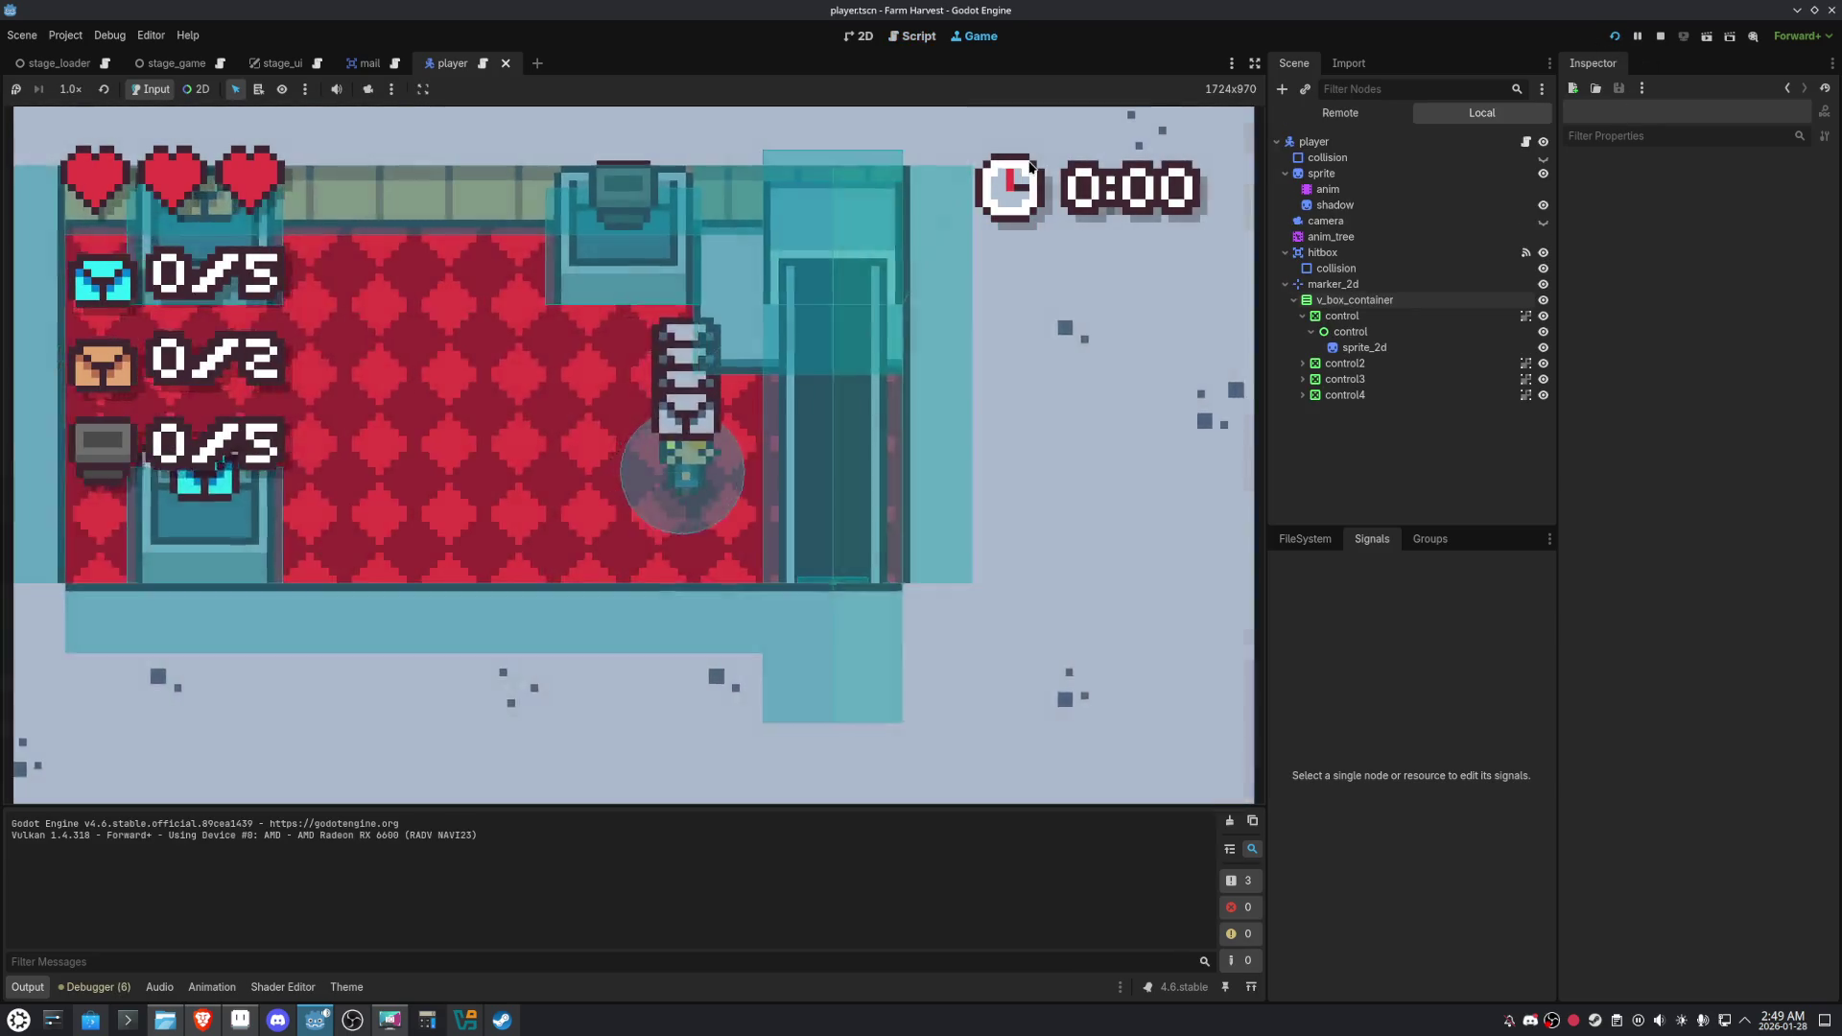
key("Right")
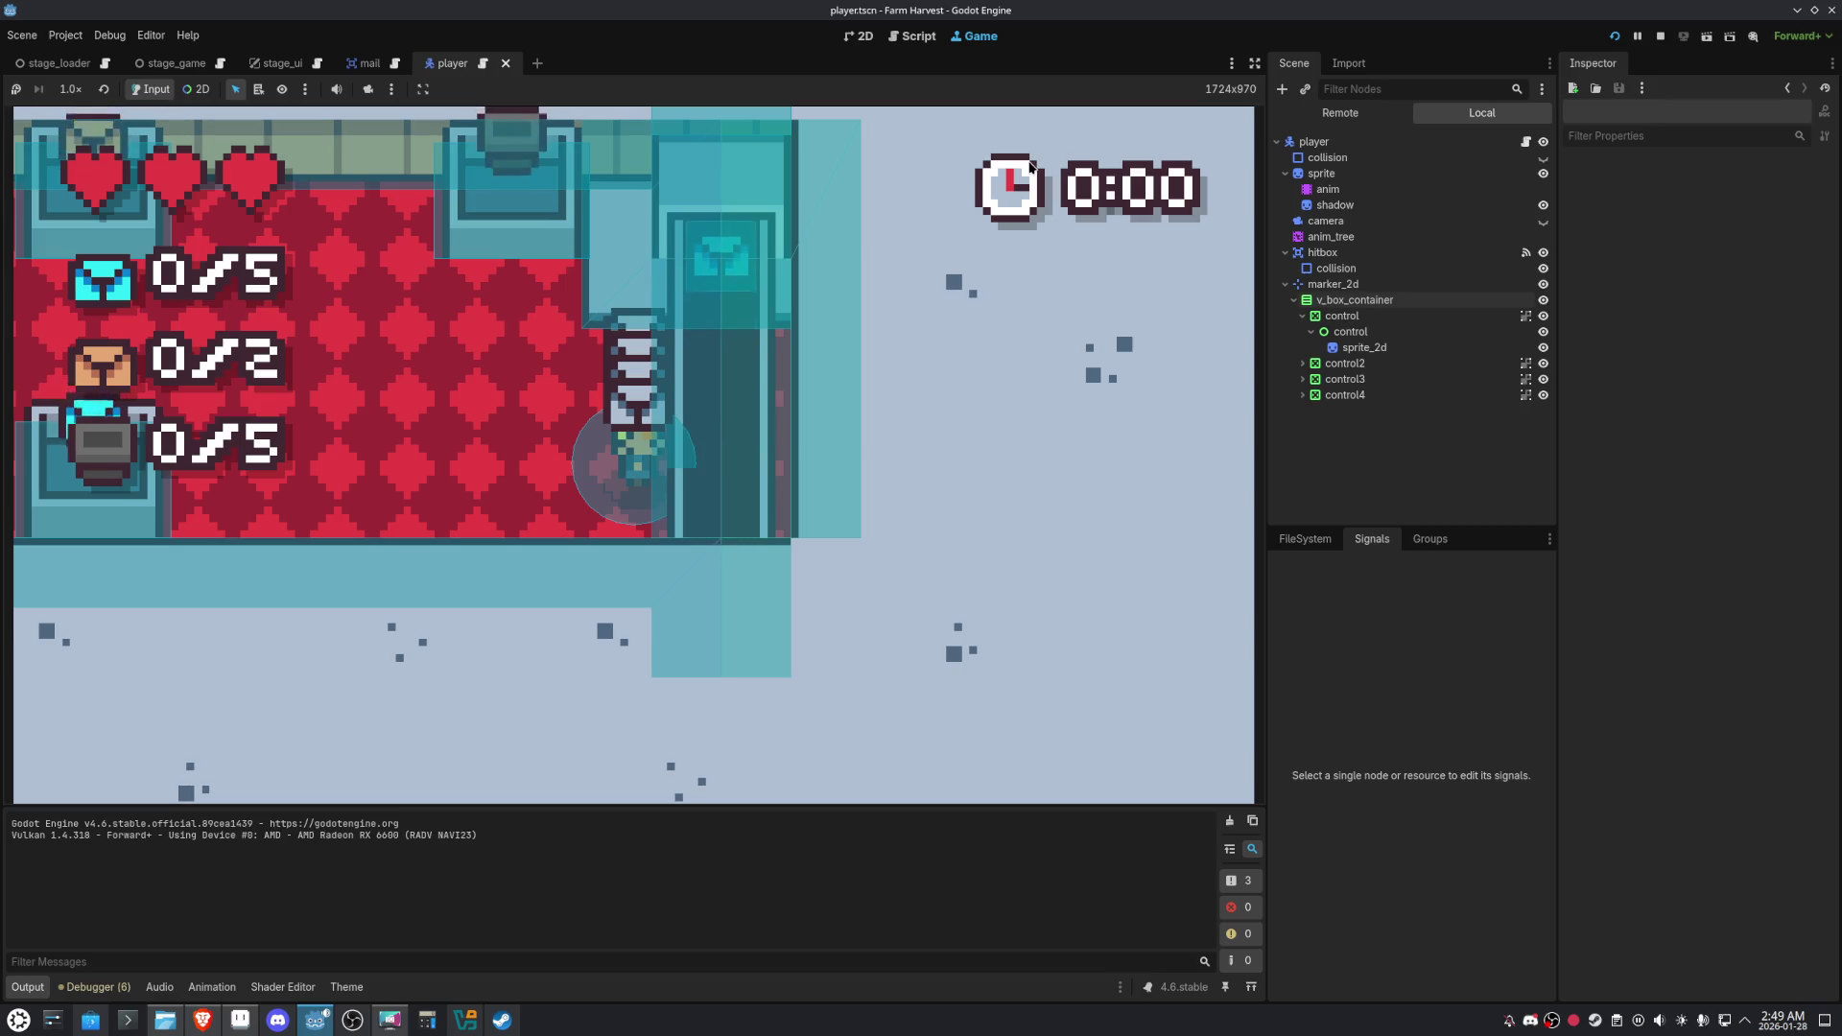
key("Left")
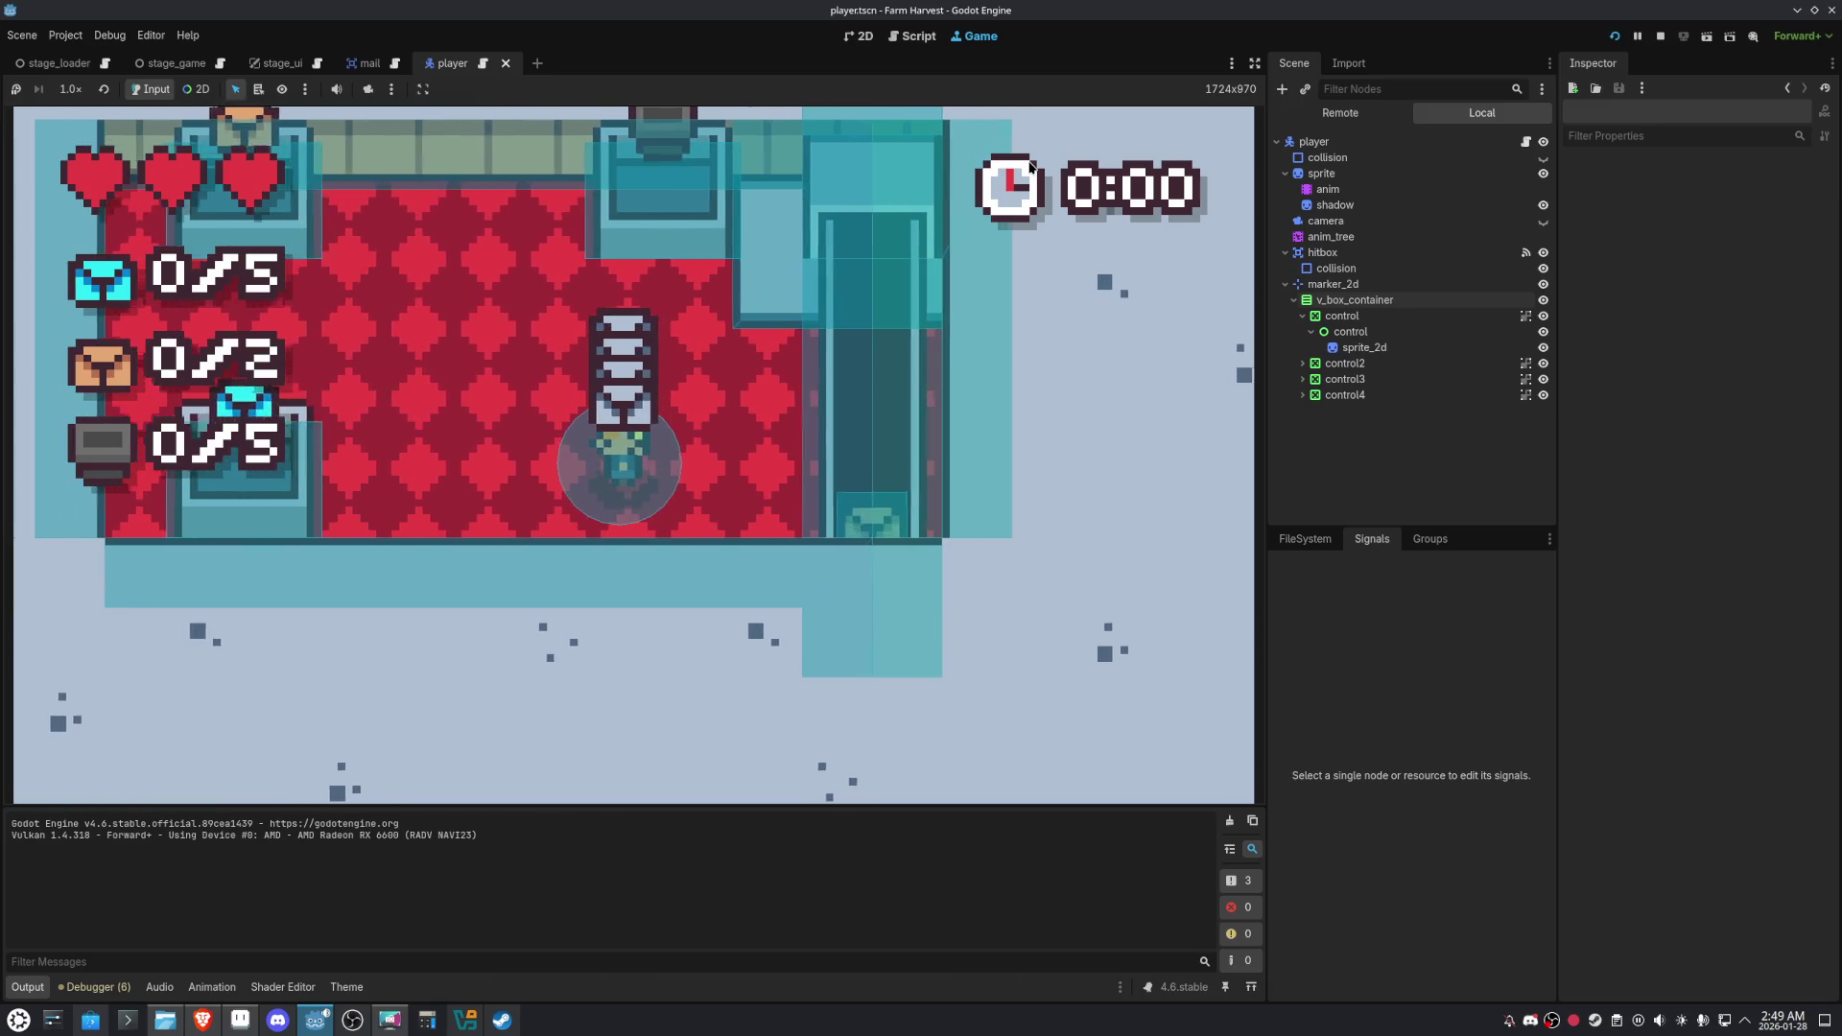
key("F8")
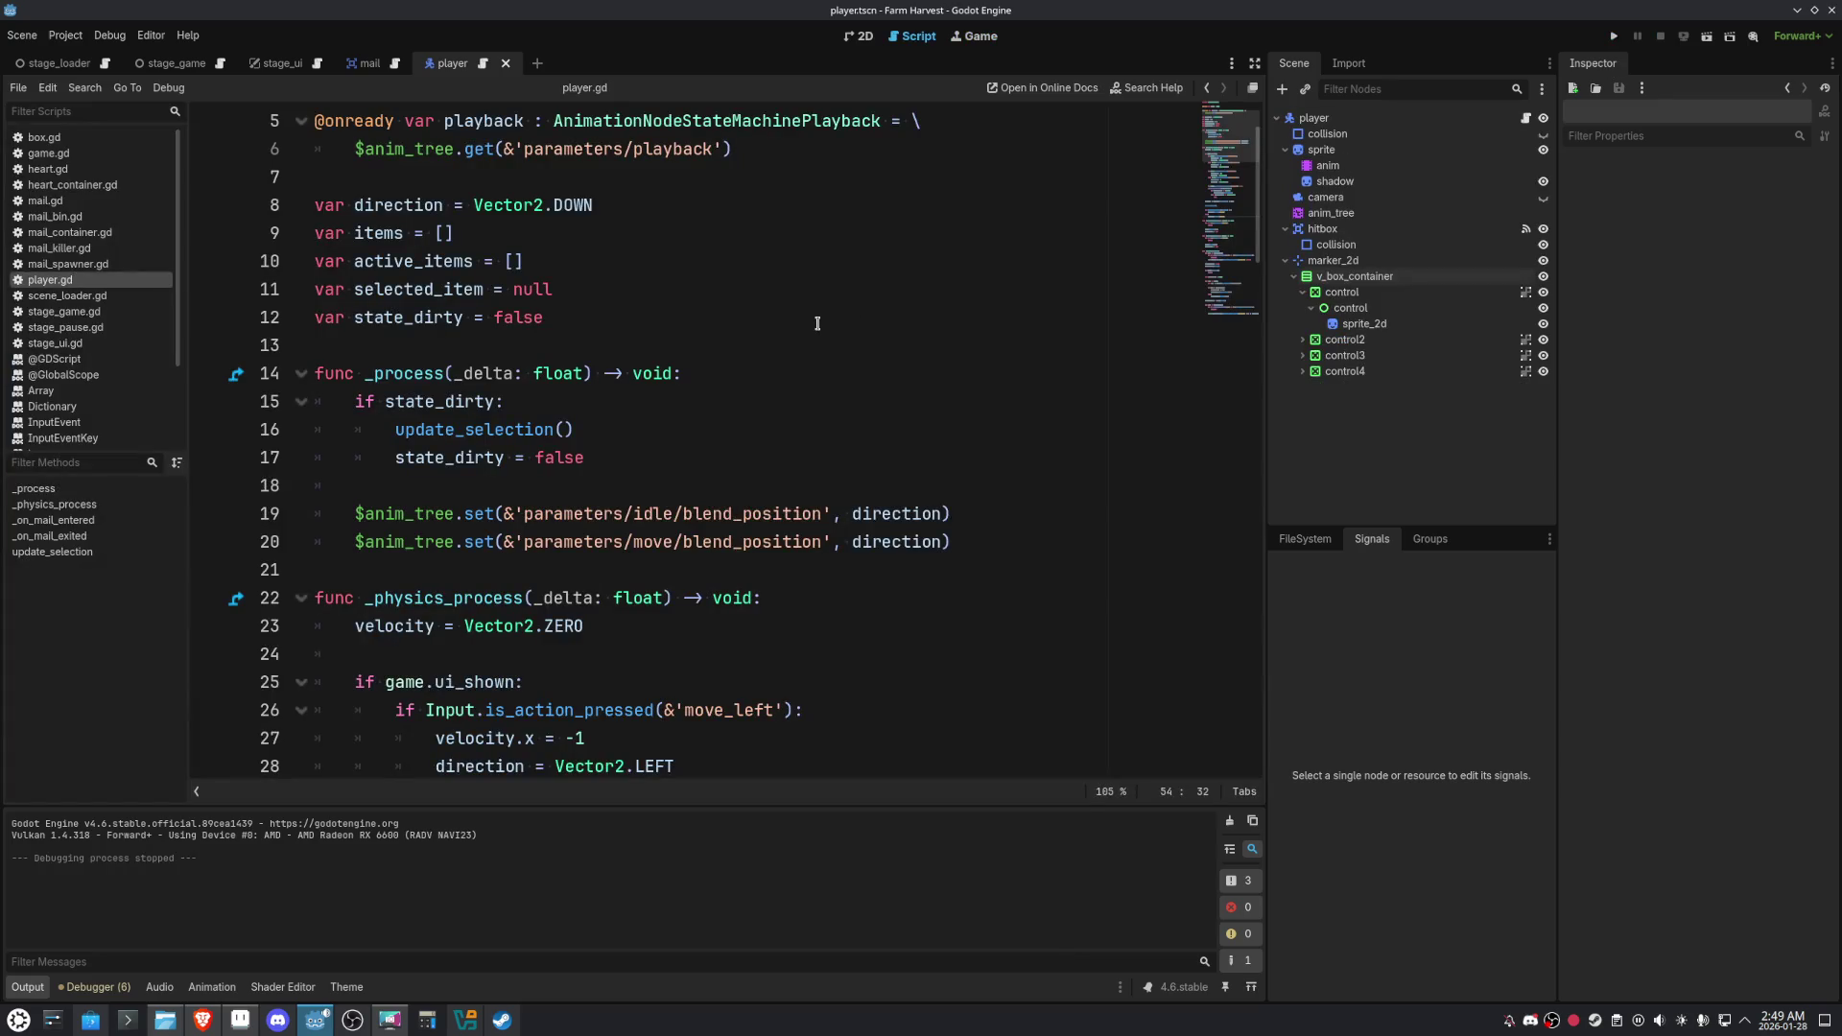
Step: In the player scene, rename the first container under v_box_container to mail_head
left_click(859, 35)
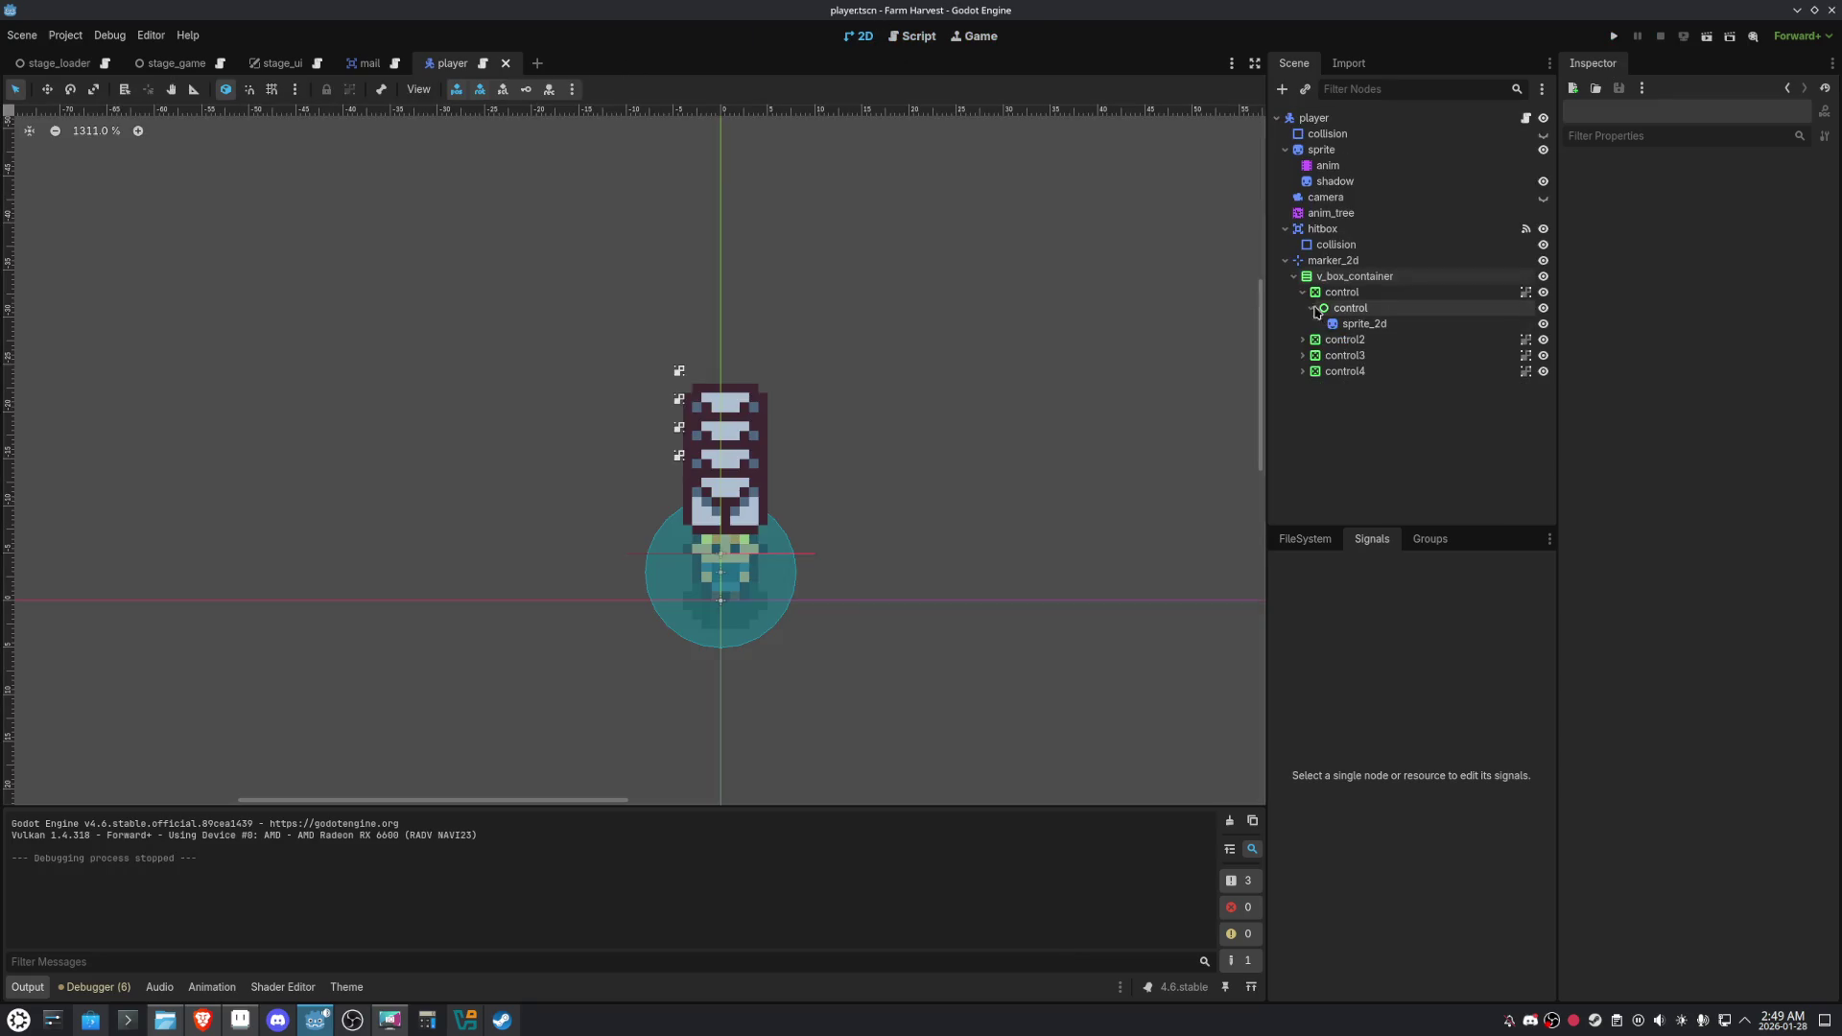
left_click(1305, 293)
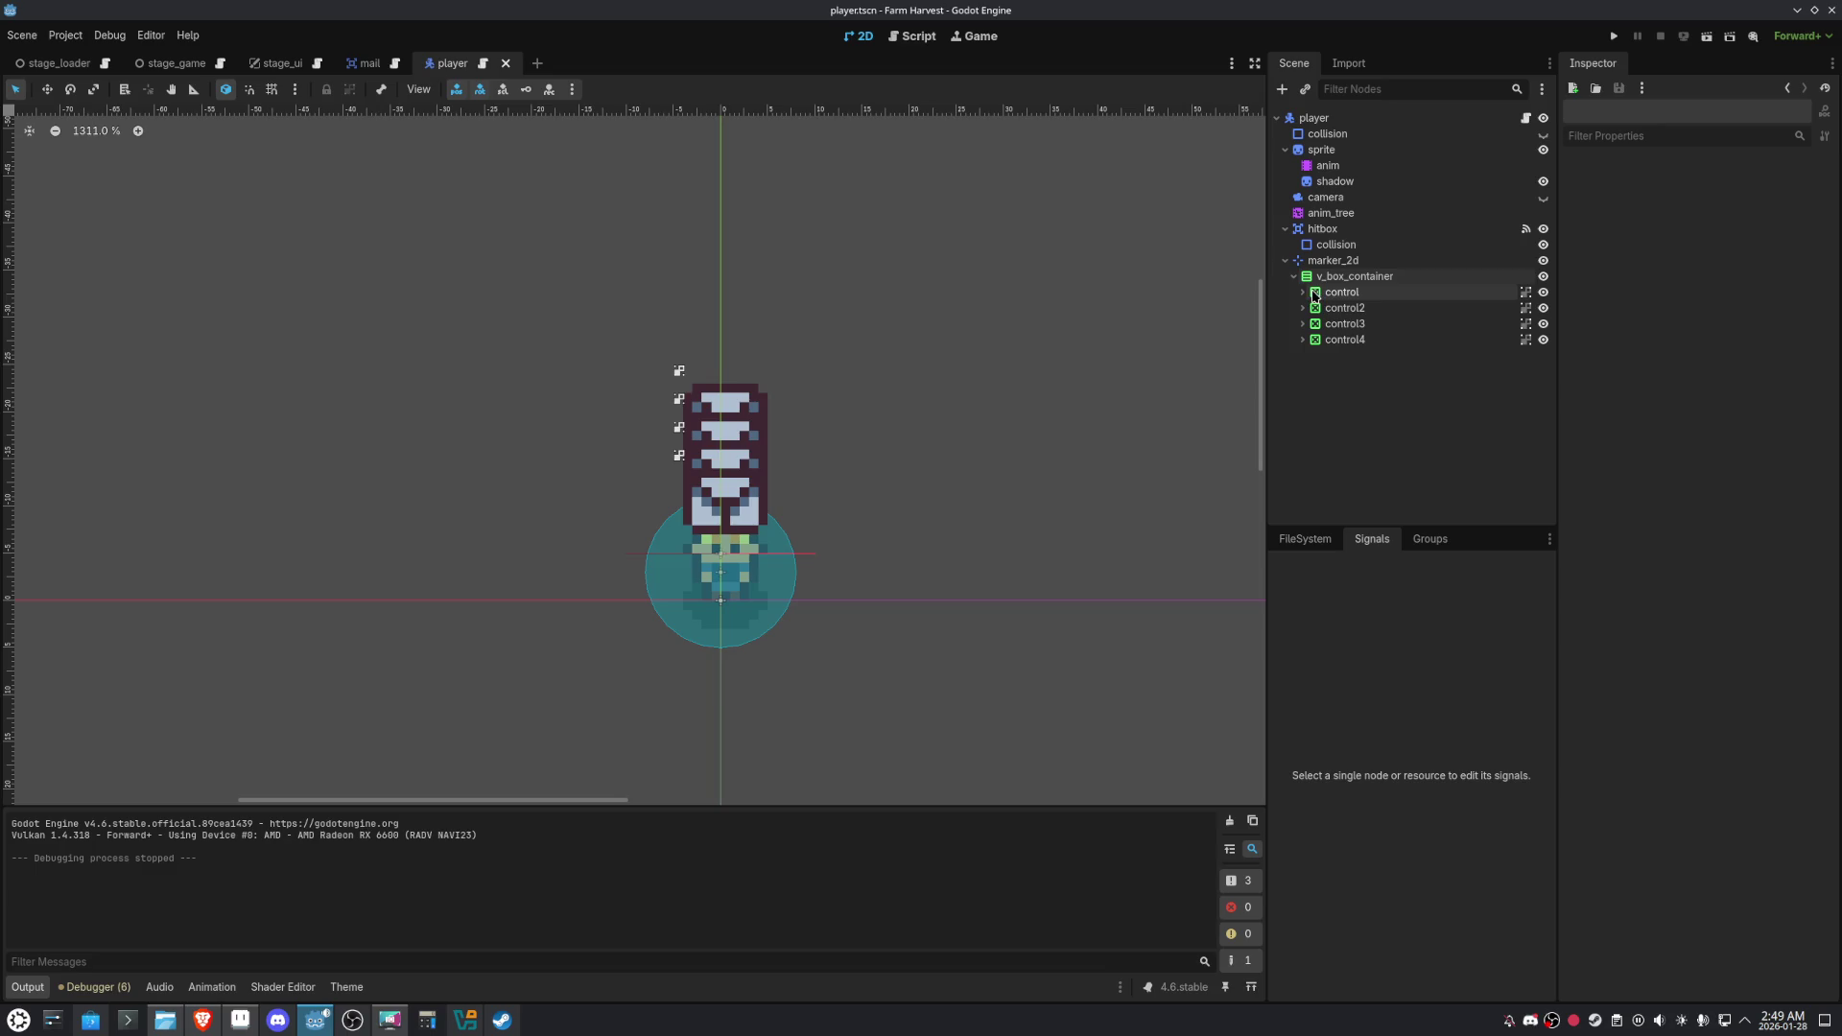
left_click(1316, 293)
scroll(831, 418, "up", 5)
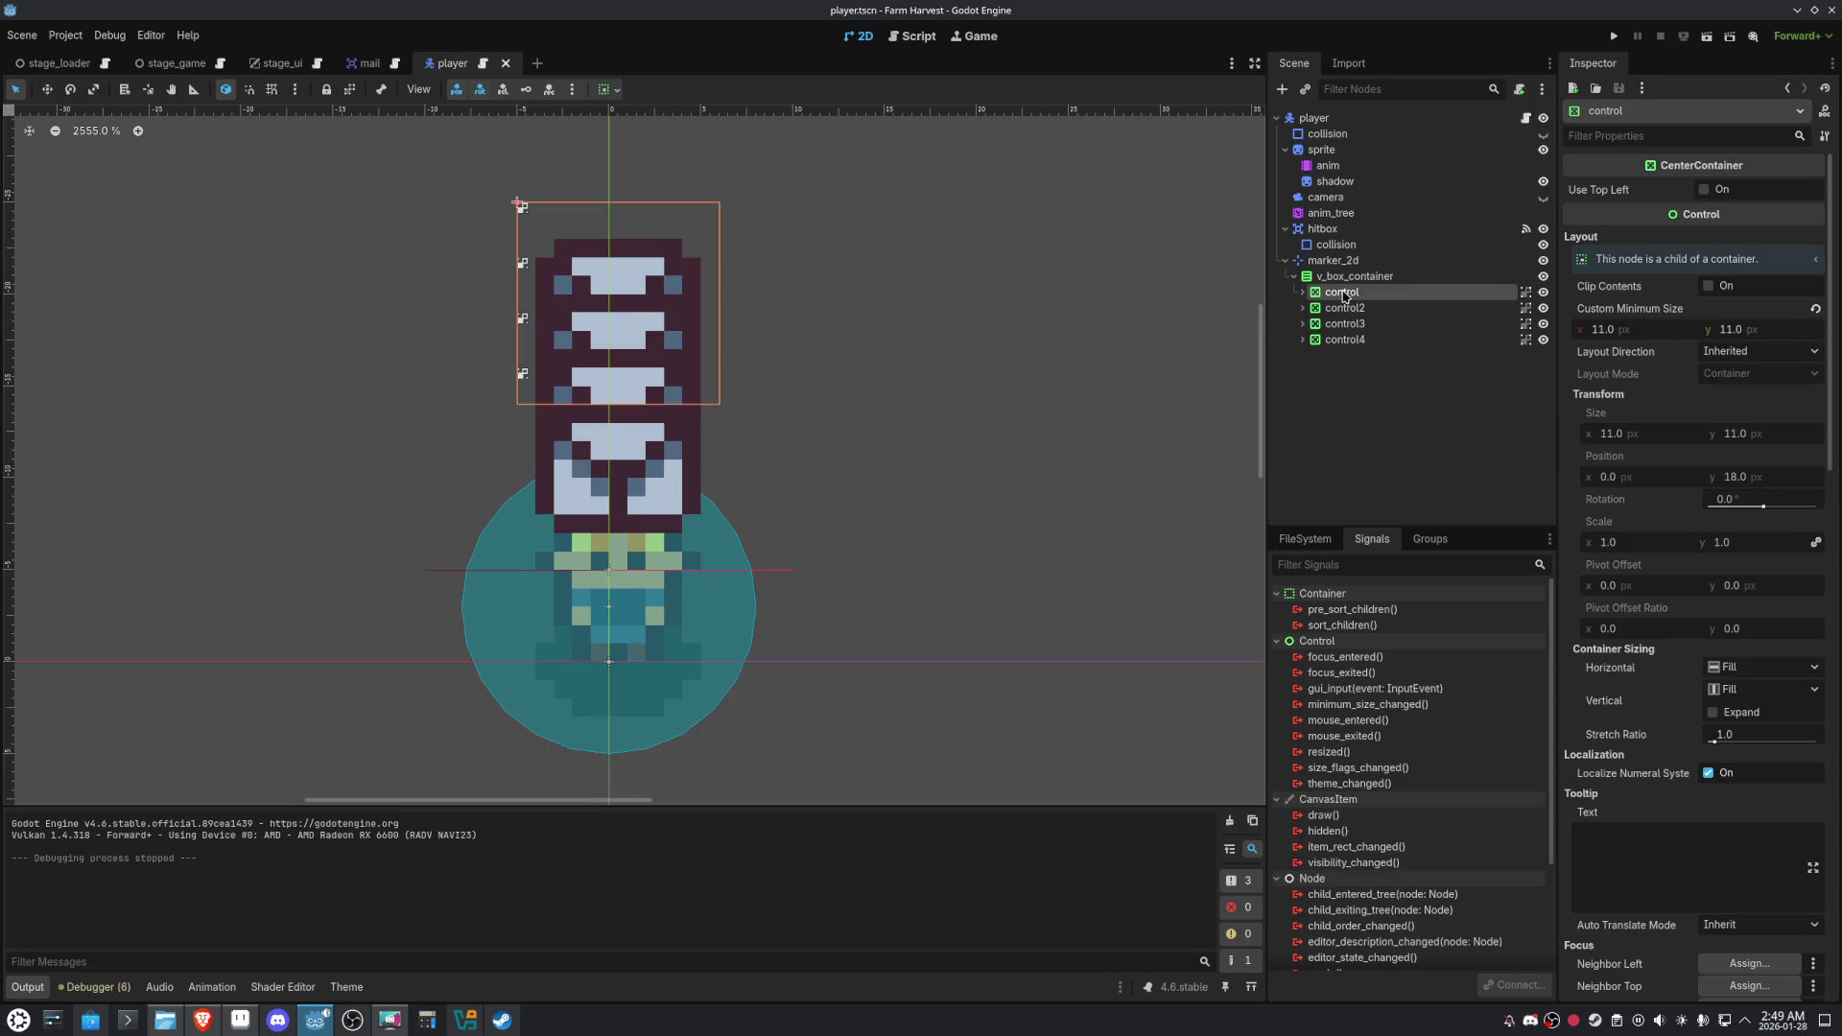
left_click(1343, 294)
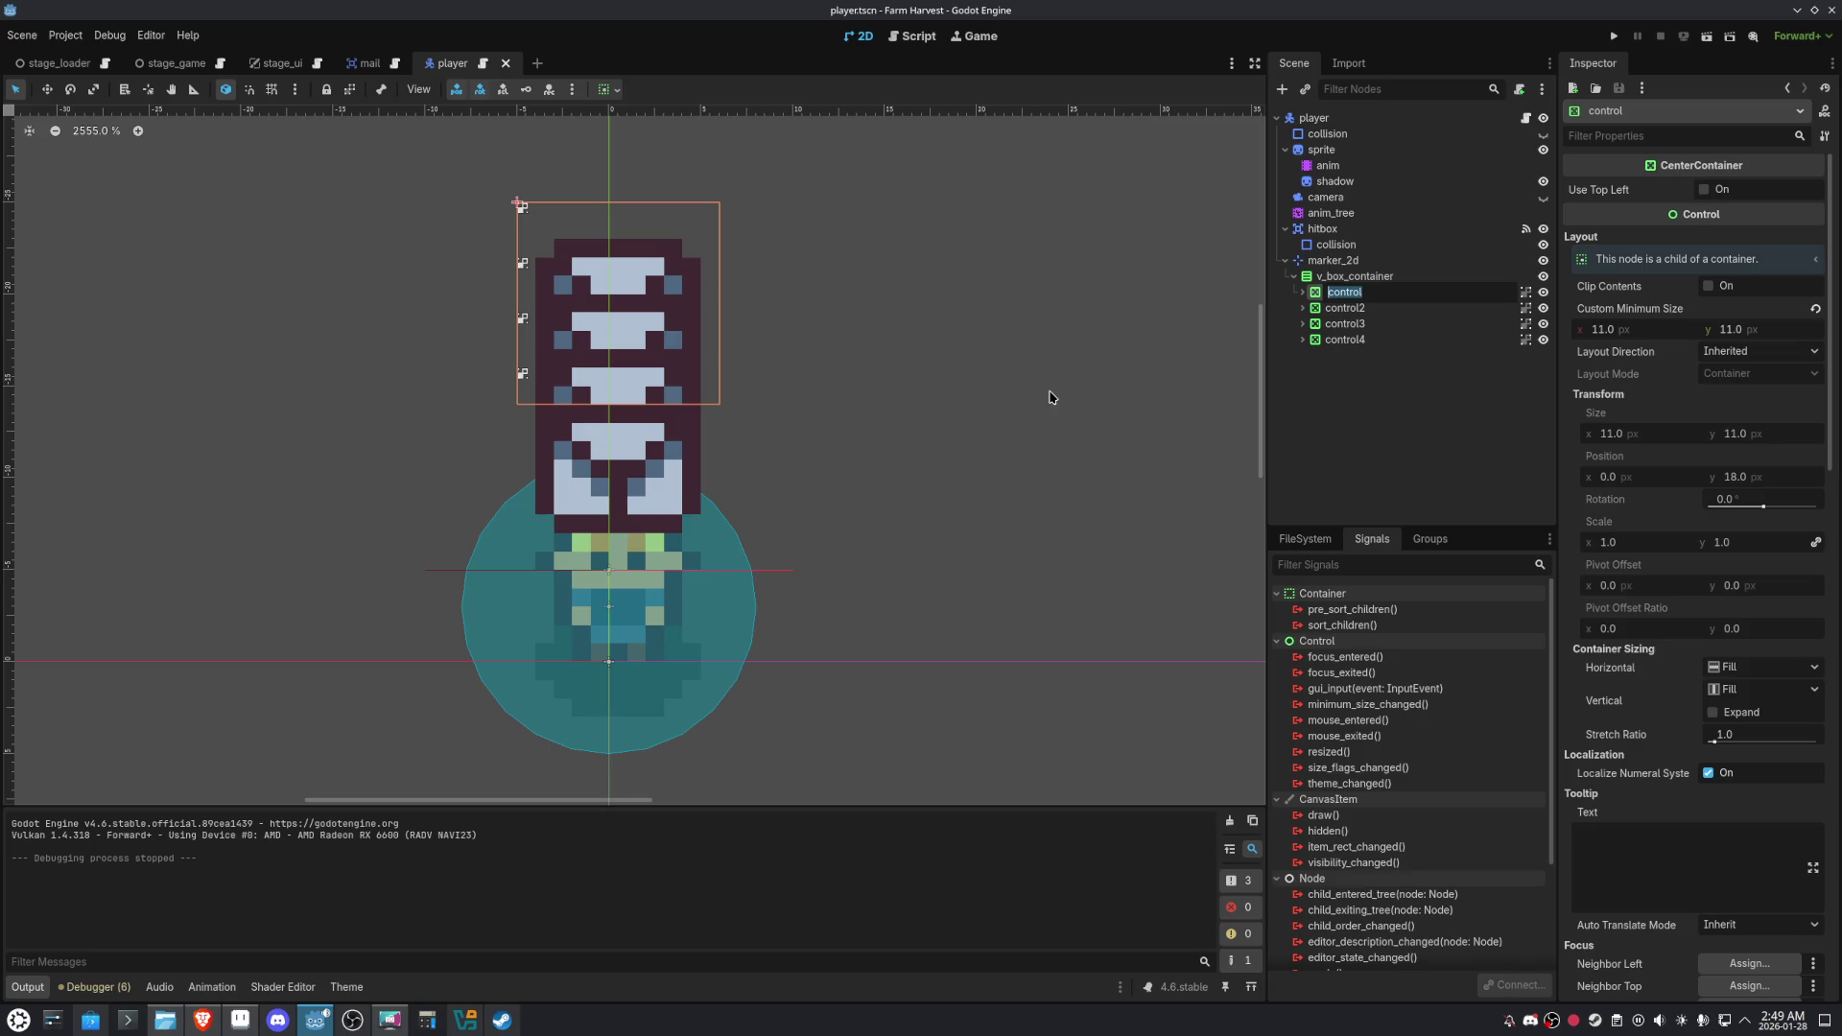
type("mail_head")
key("Return")
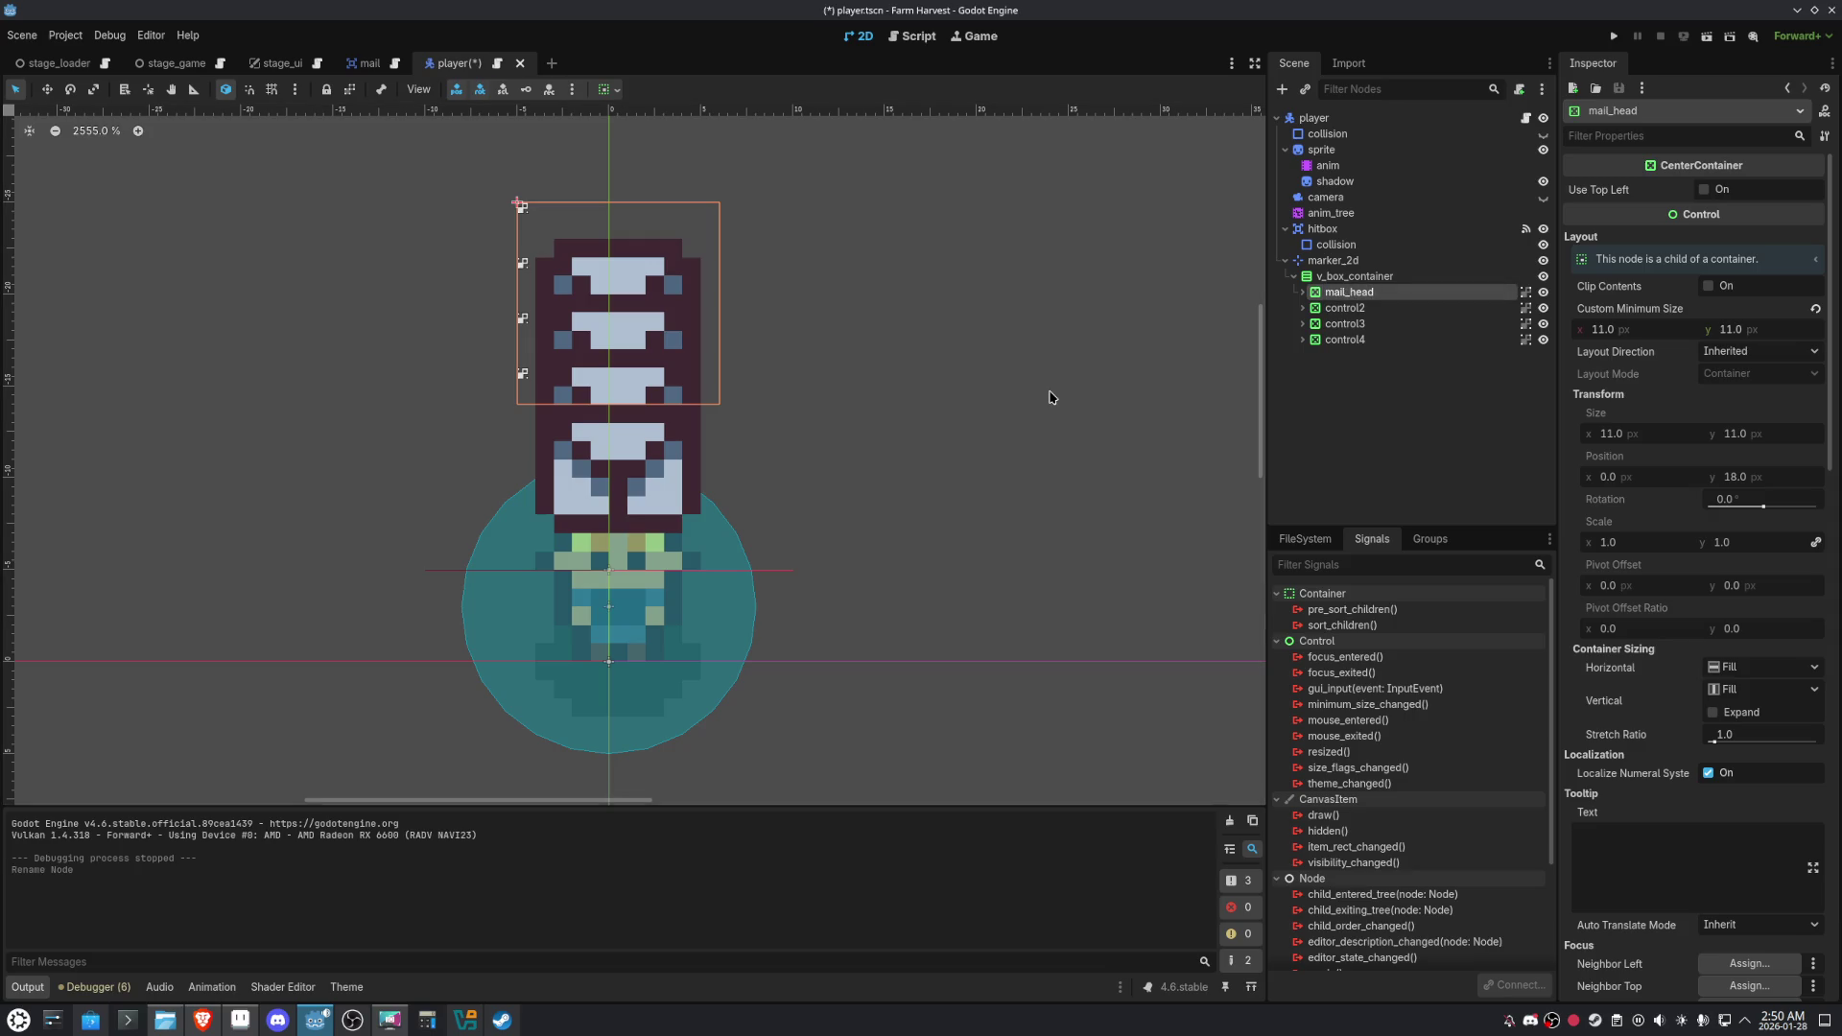
Step: Rename the mail_head node to mail_pickup
key("F2")
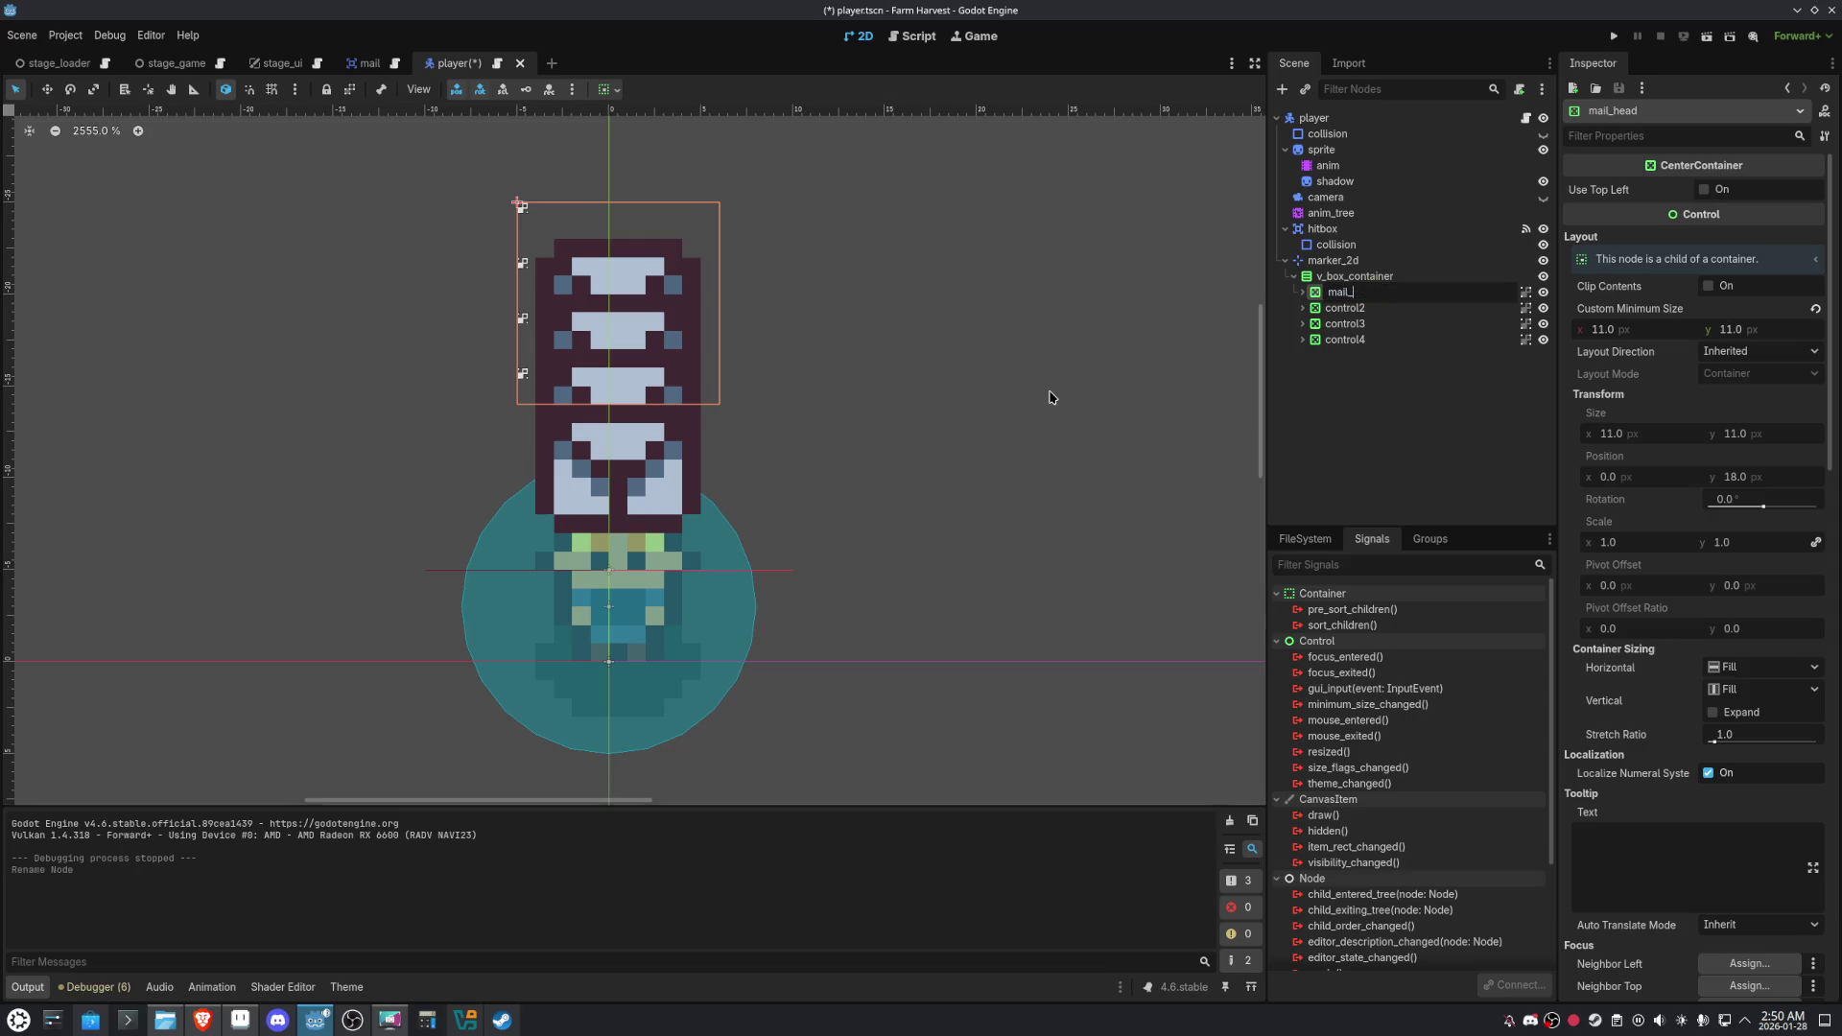
type("hold")
type("hold")
key("Return")
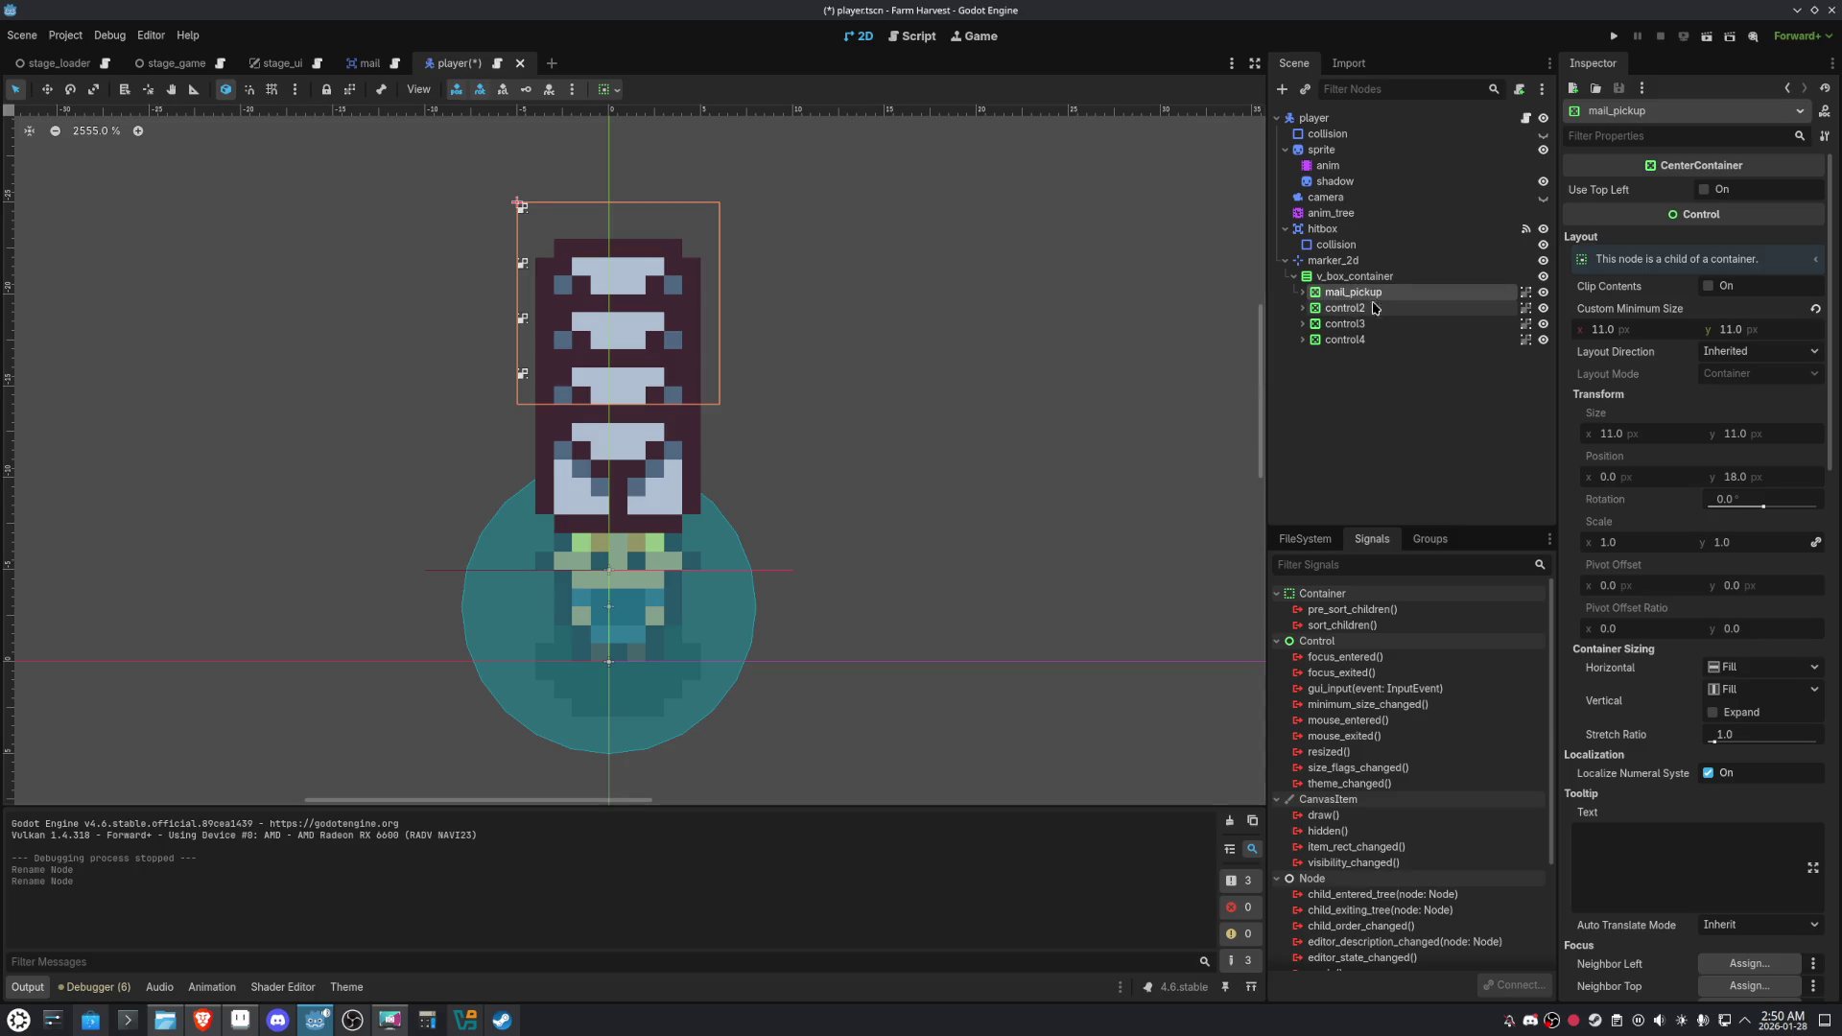
Step: Use Save Branch as Scene on mail_pickup, targeting mail_pickup.tscn in res://scenes
right_click(1381, 294)
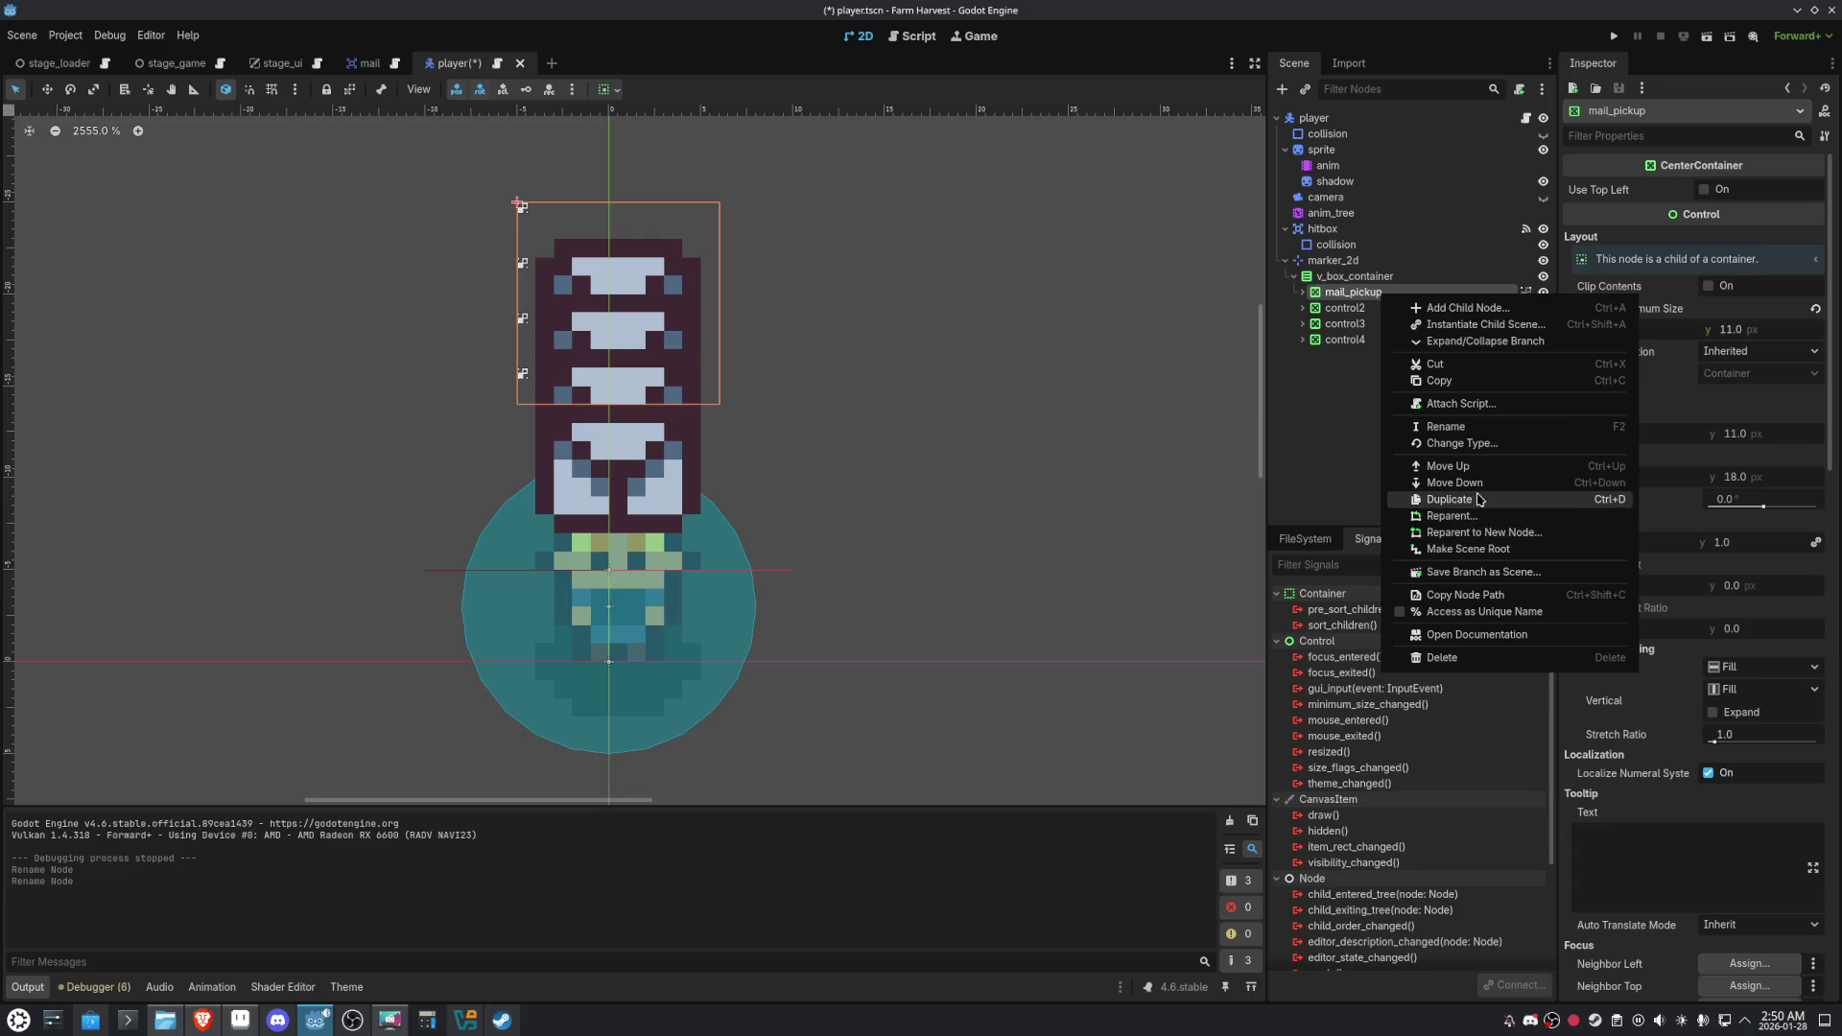
left_click(1485, 572)
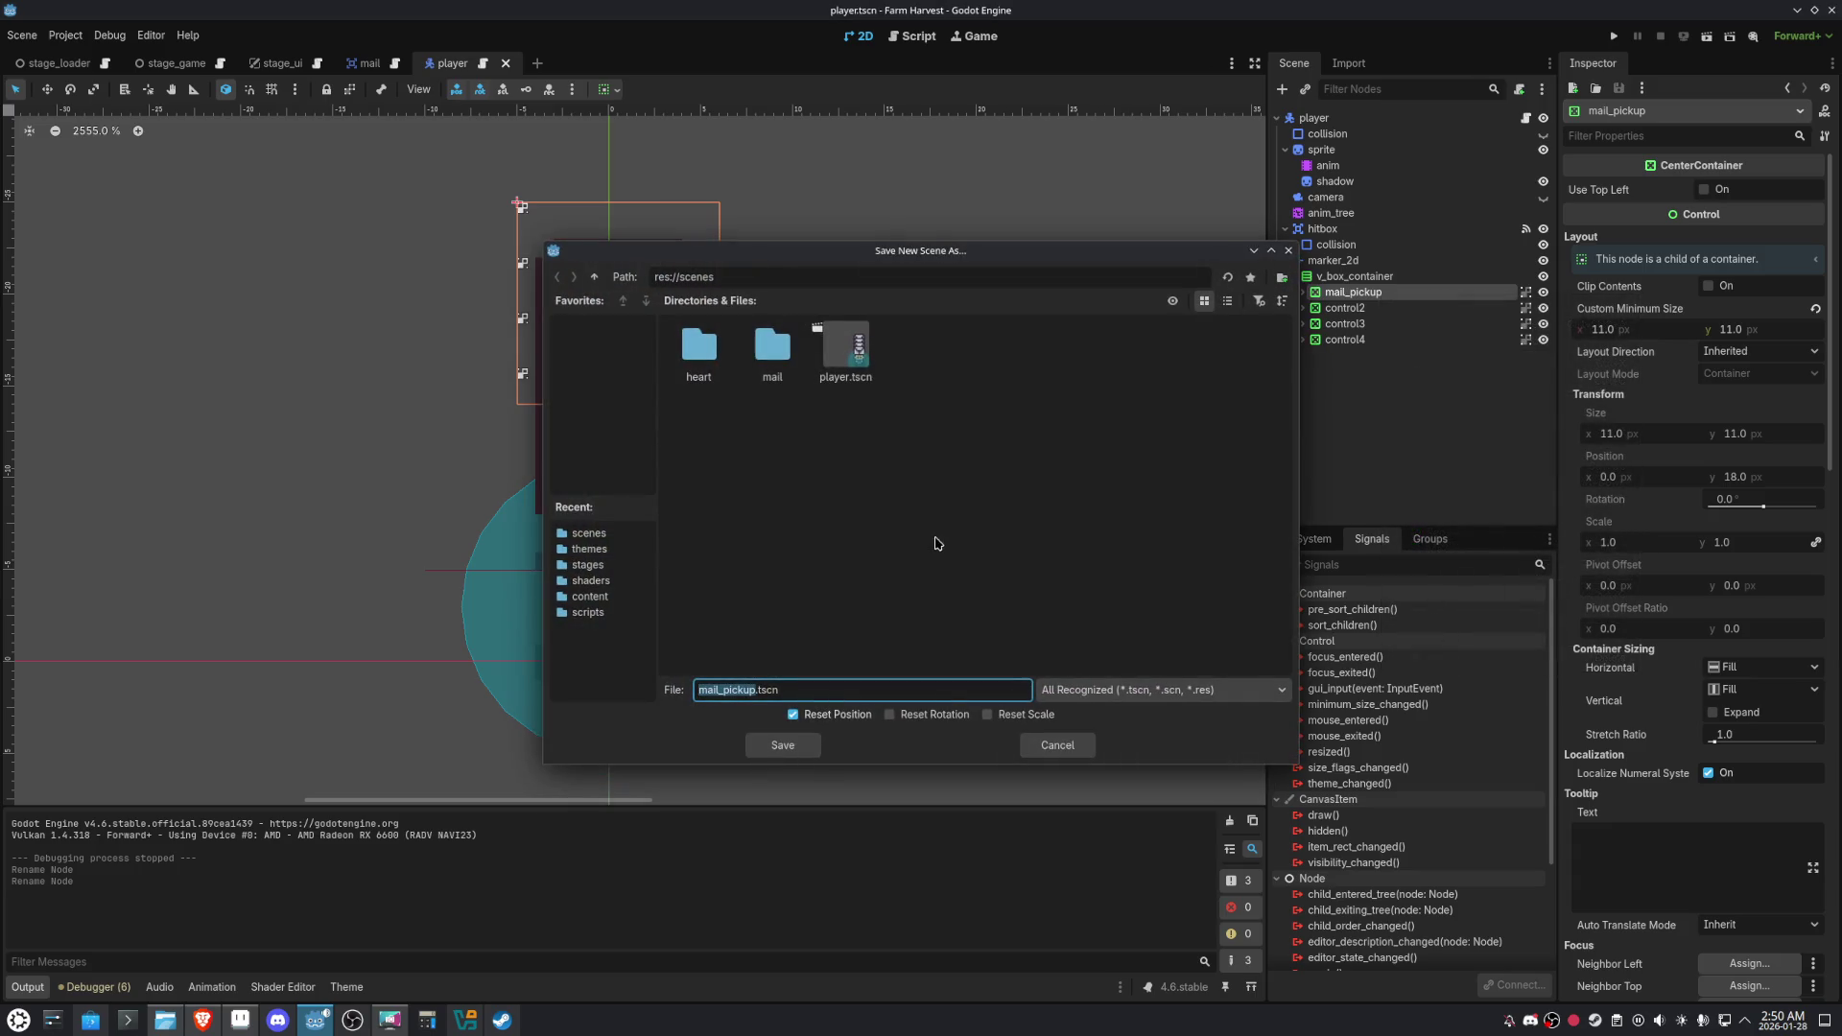
left_click(985, 514)
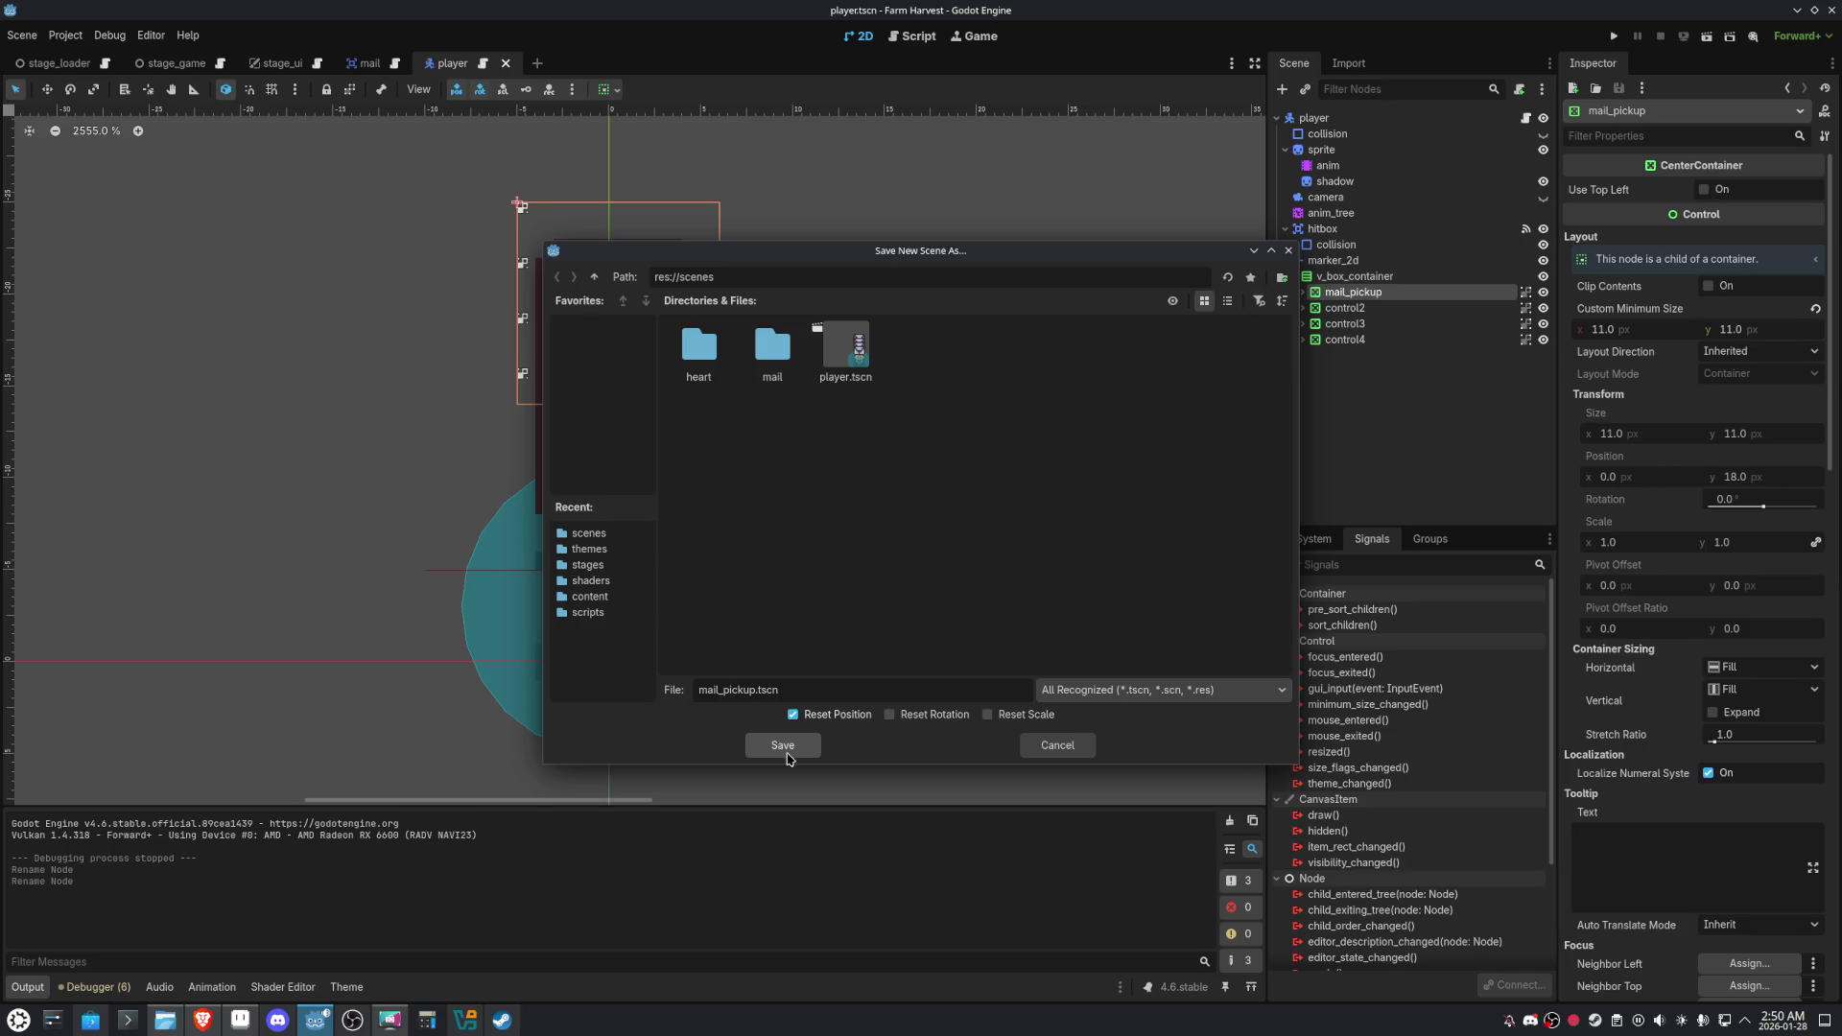
left_click(971, 717)
Step: Save the mail_pickup branch scene, delete control2–control4, and save the player scene
left_click(783, 746)
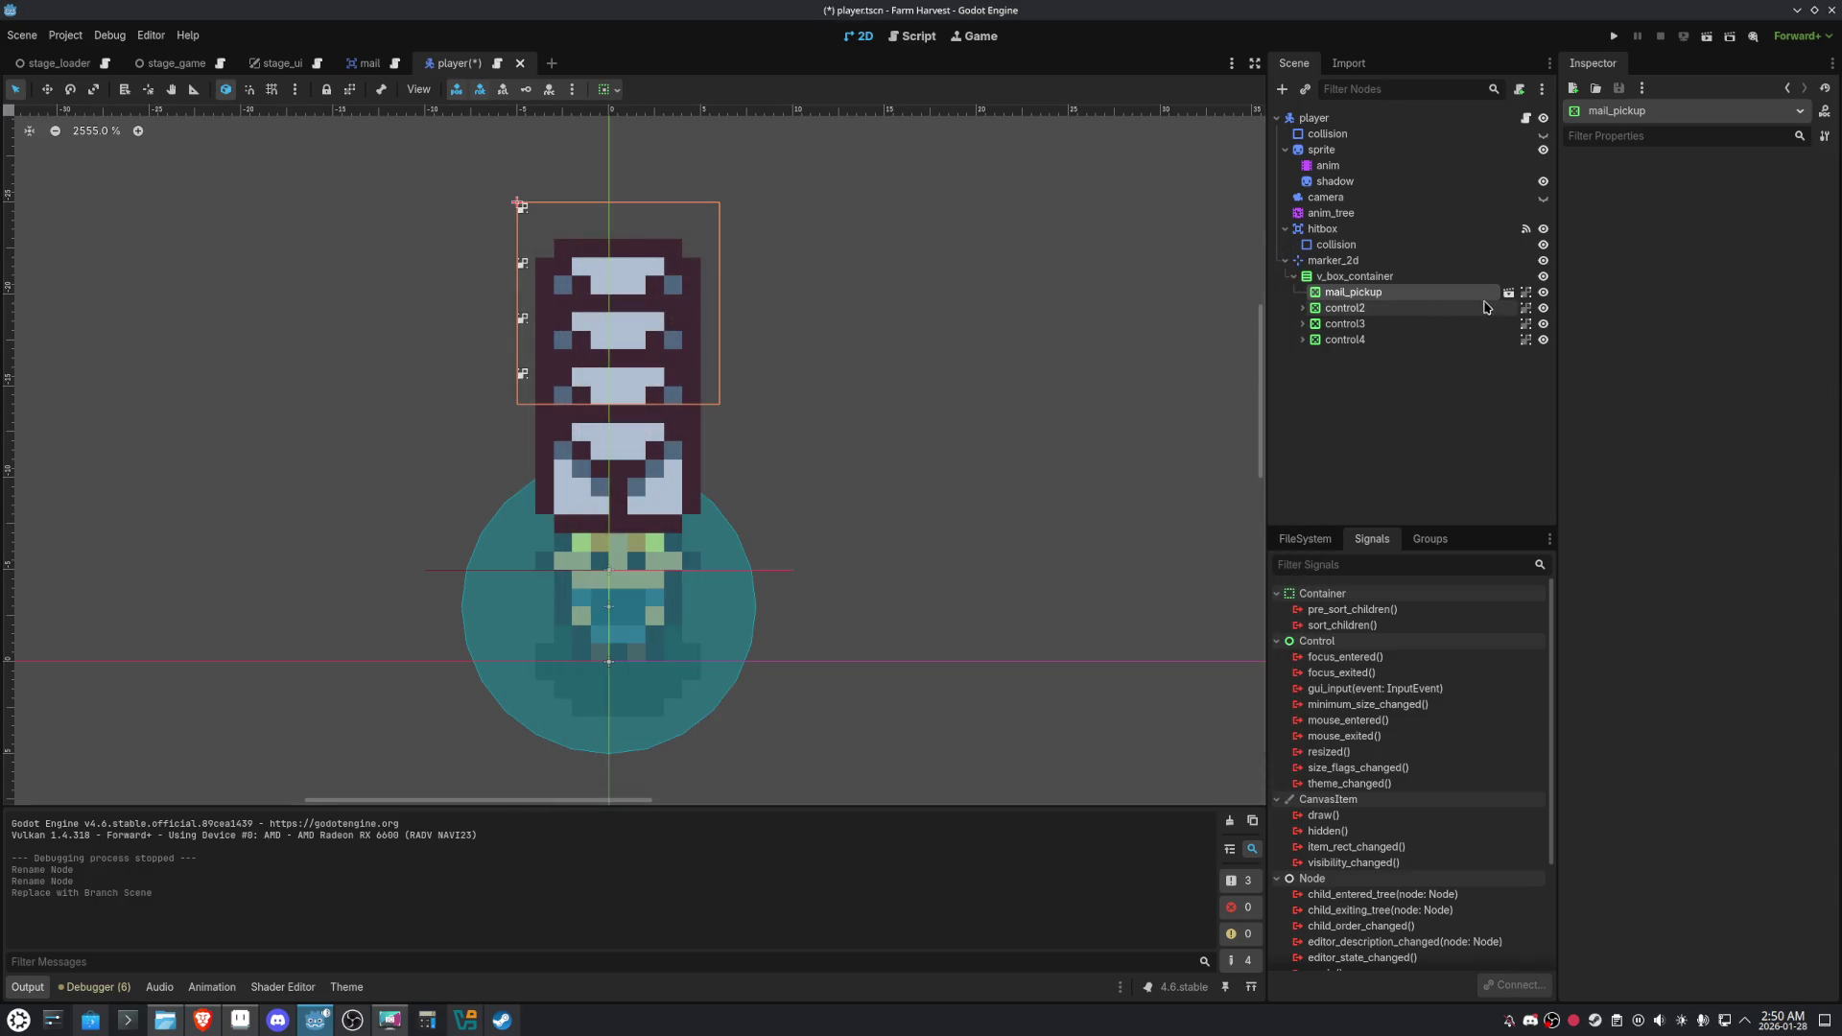
left_click(1439, 308)
left_click(1359, 340, "shift")
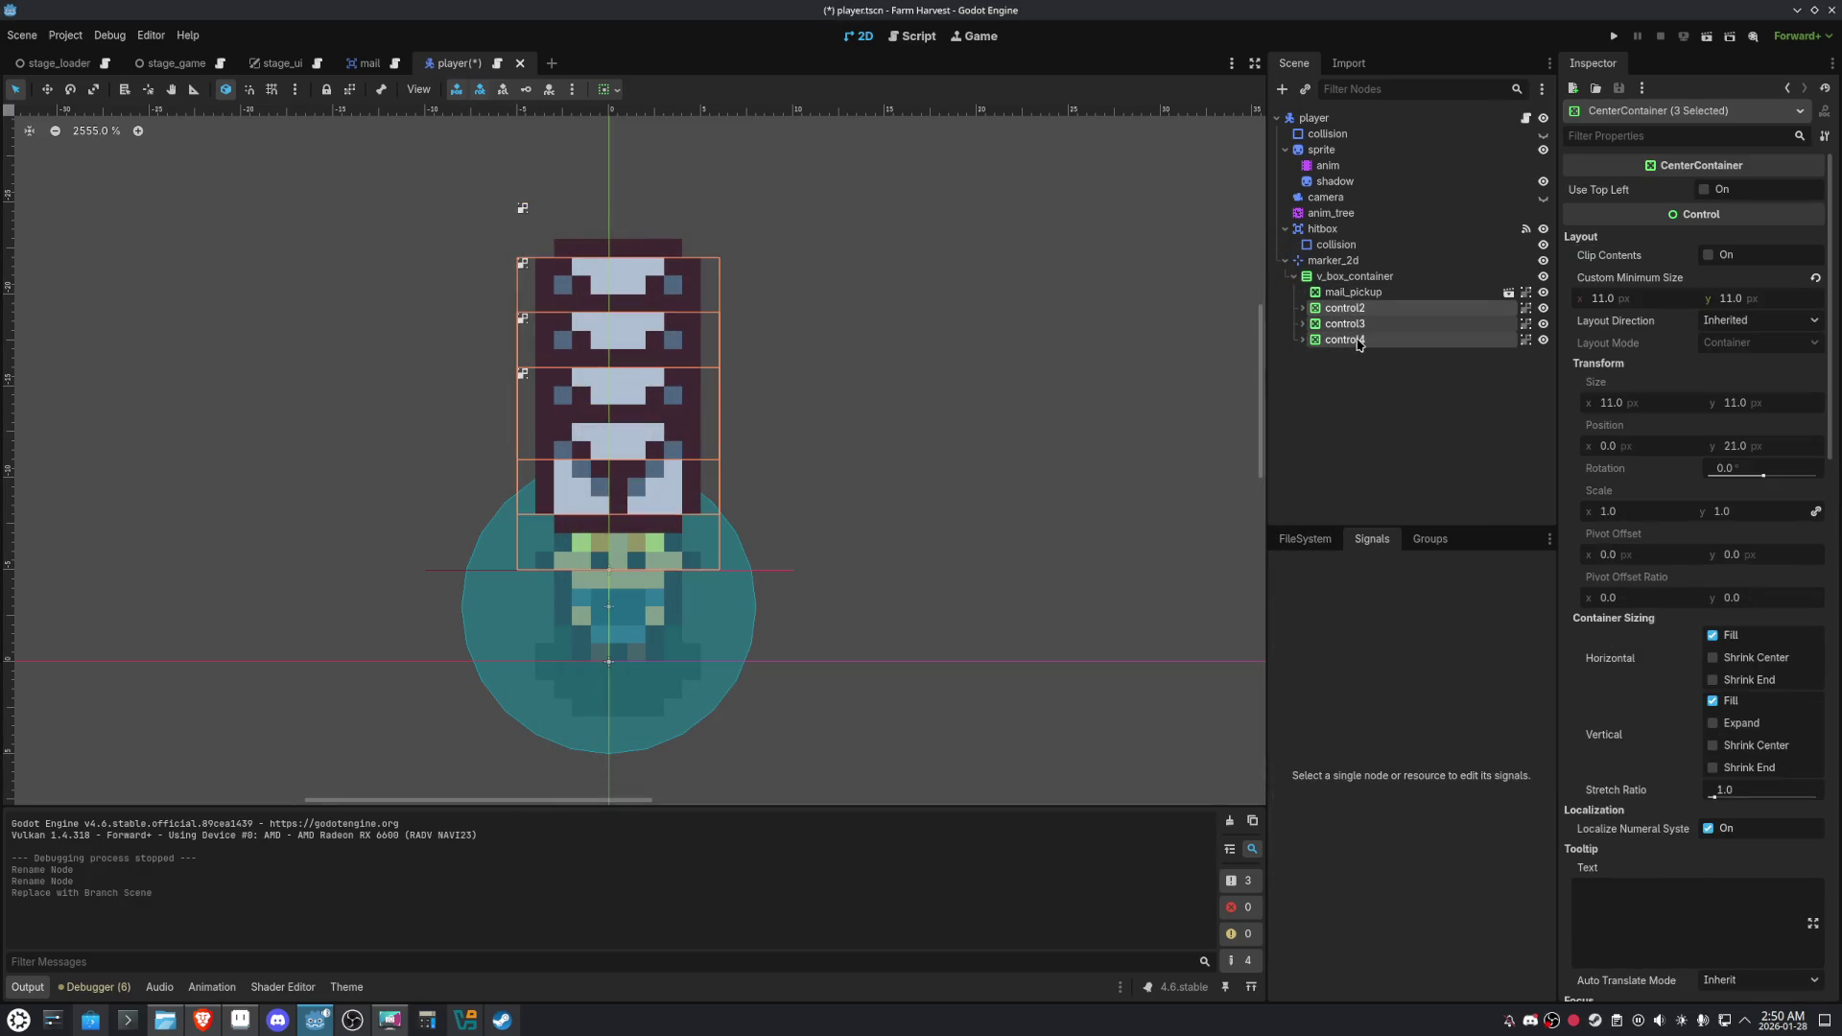
key("Delete")
key("Return")
key("ctrl+s")
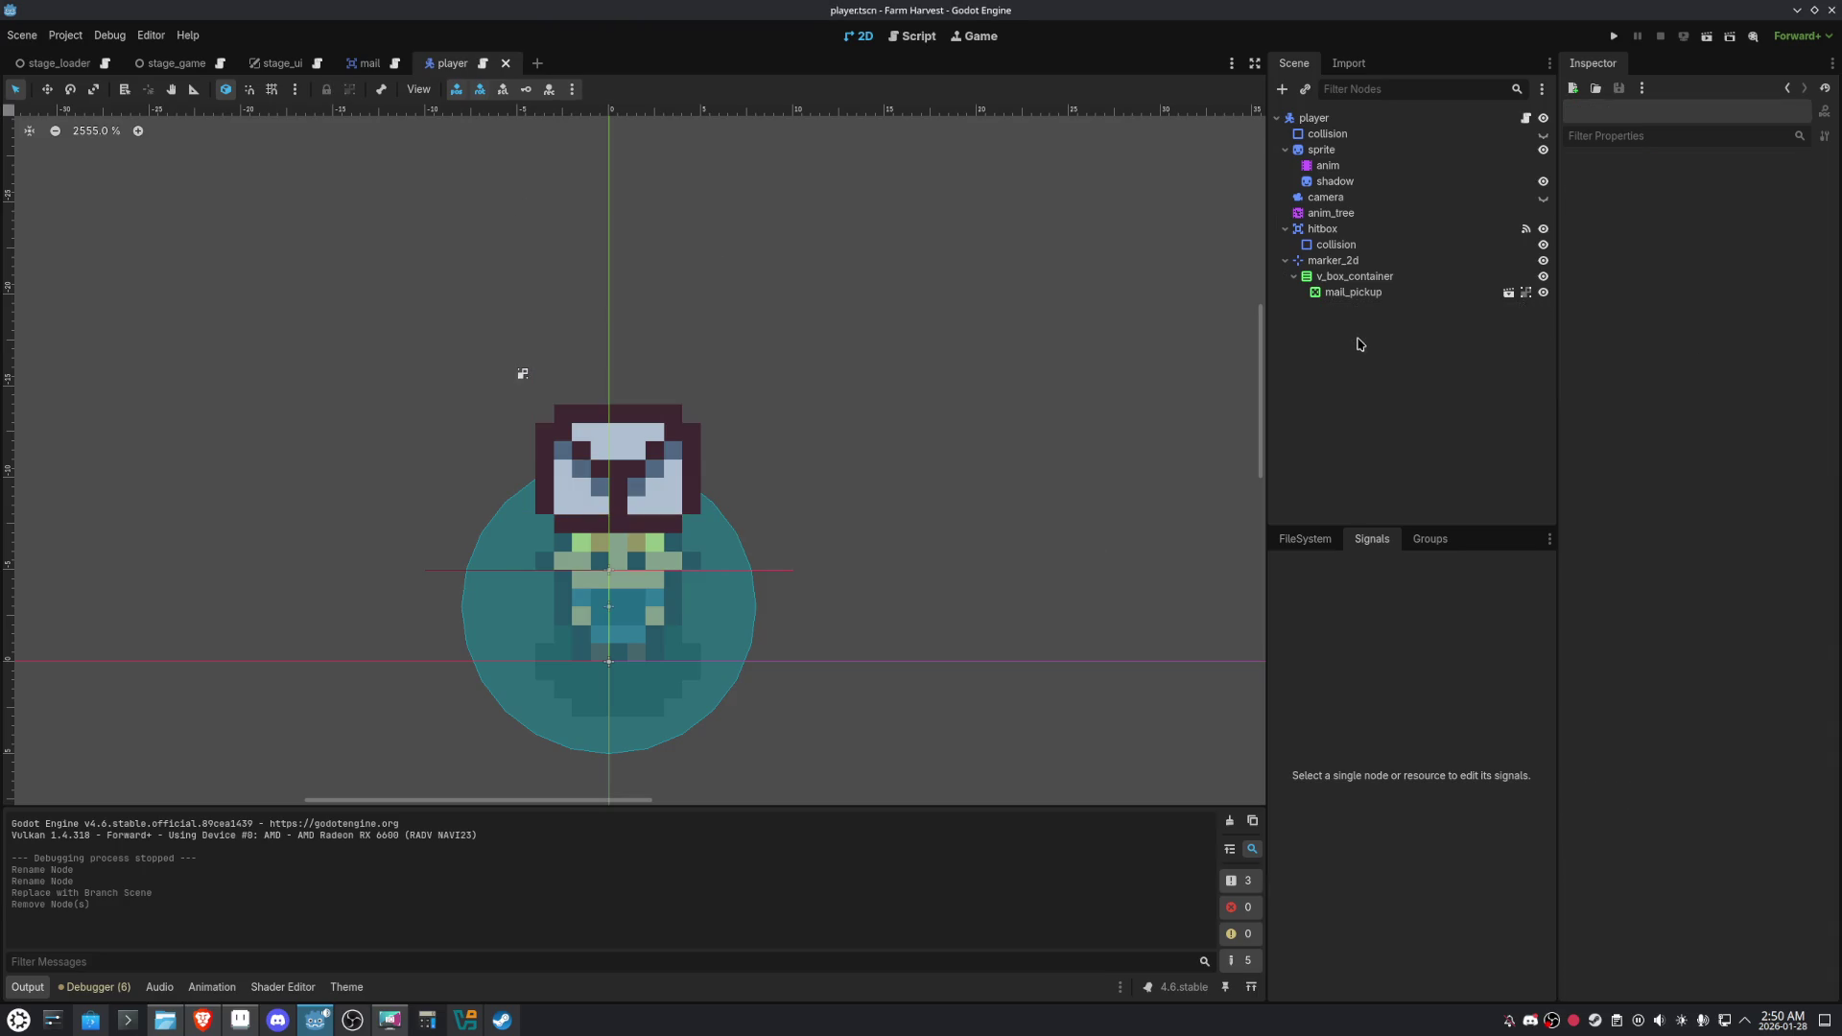
Step: Open the mail_pickup scene, frame the mail sprite, and save it
left_click(1362, 290)
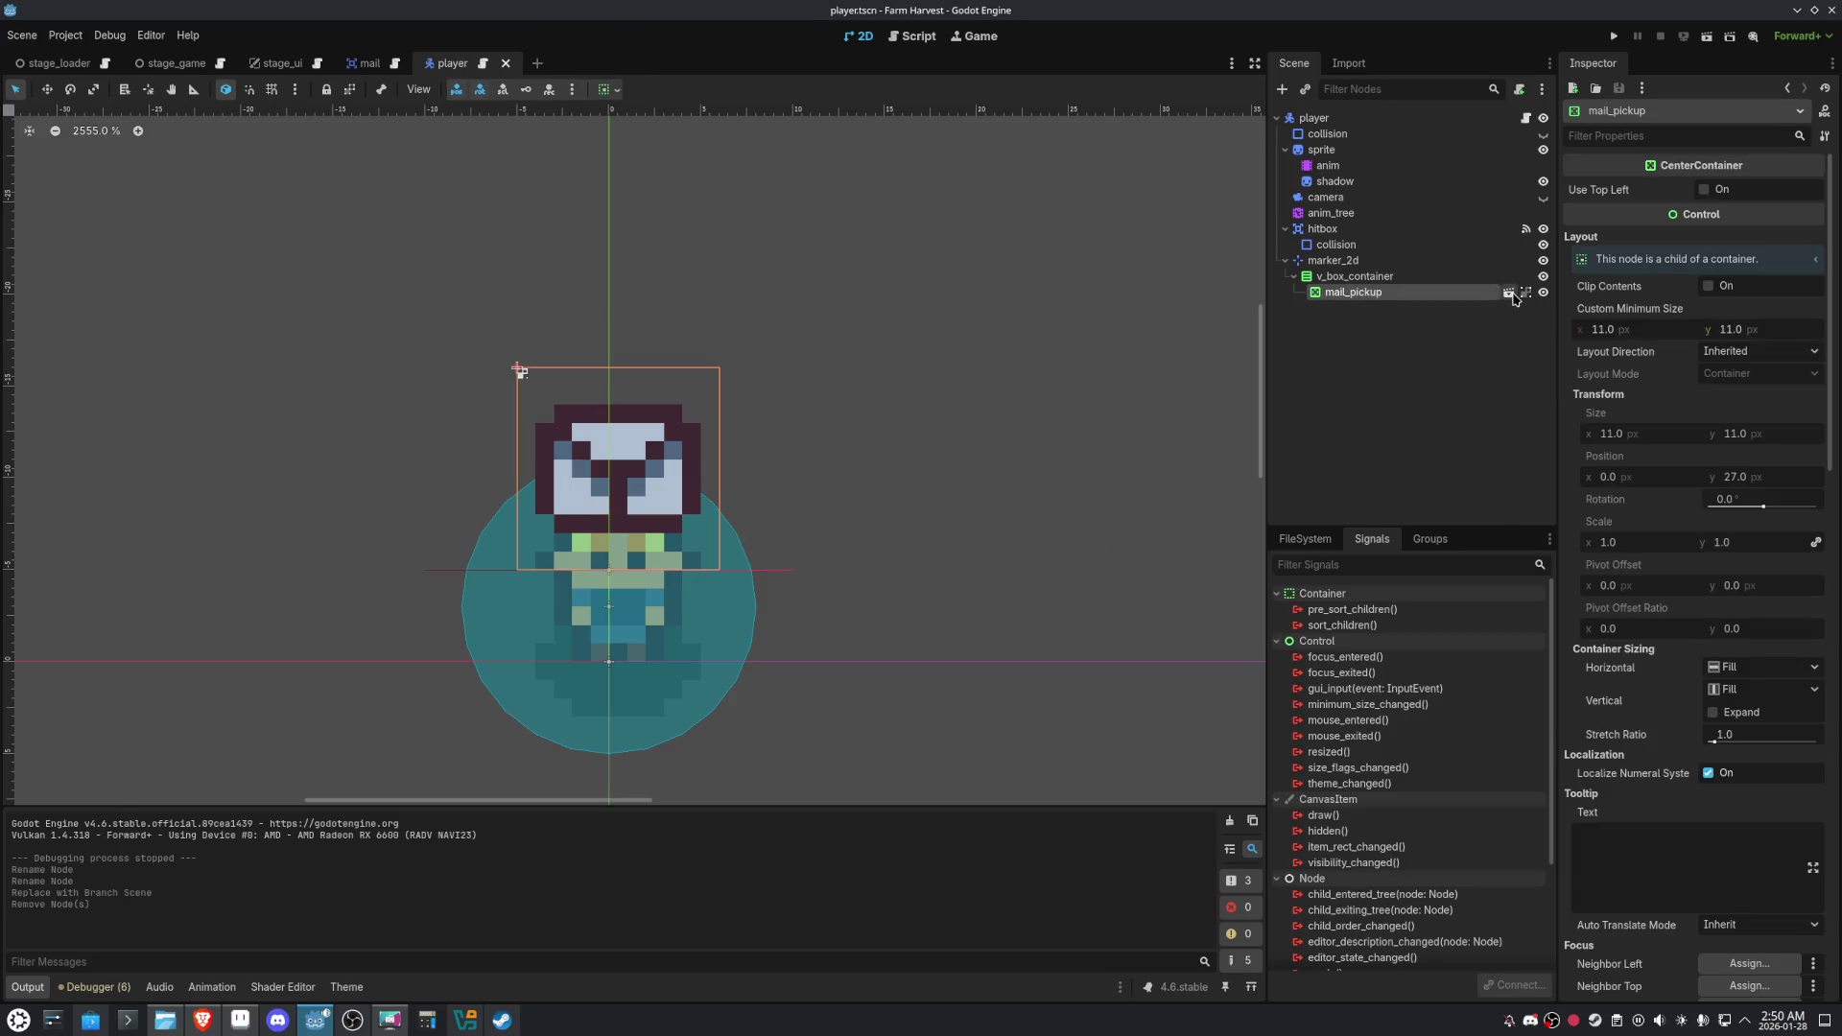
left_click(1508, 292)
key("shift+f")
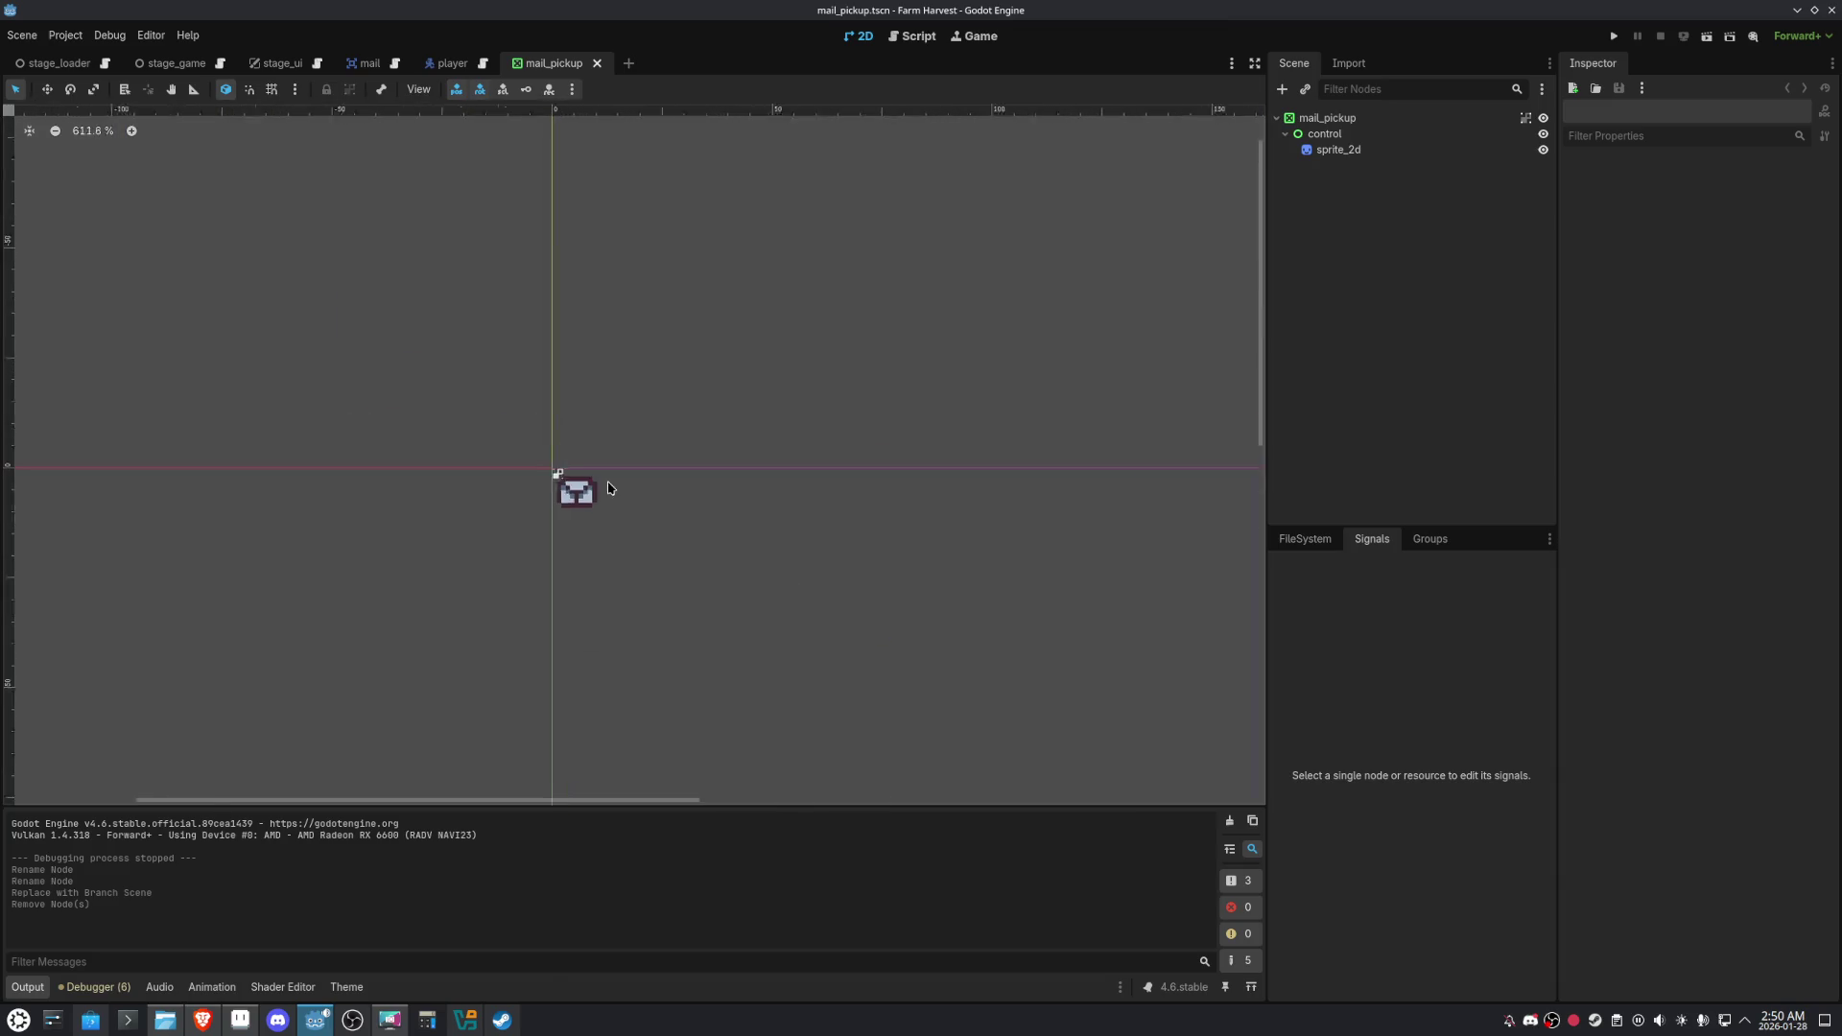
key("ctrl+s")
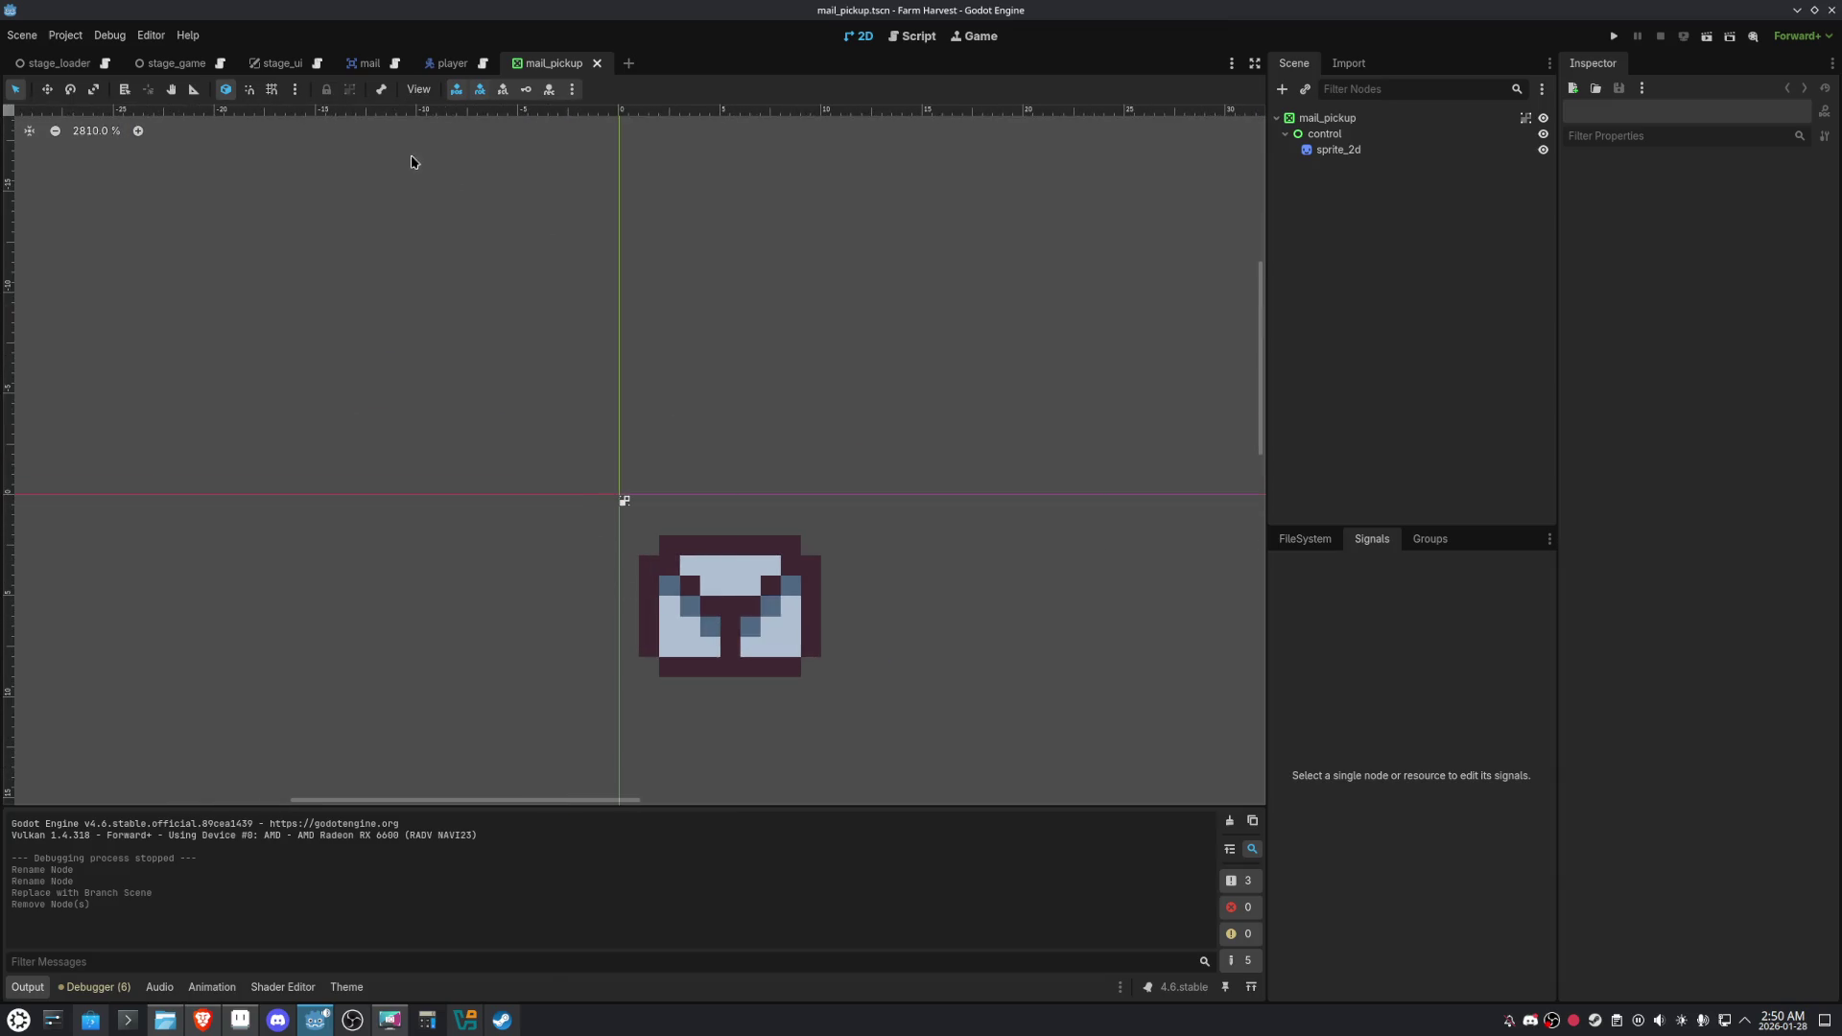
Step: Back in the player scene, rename v_box_container to pickup_container
left_click(450, 63)
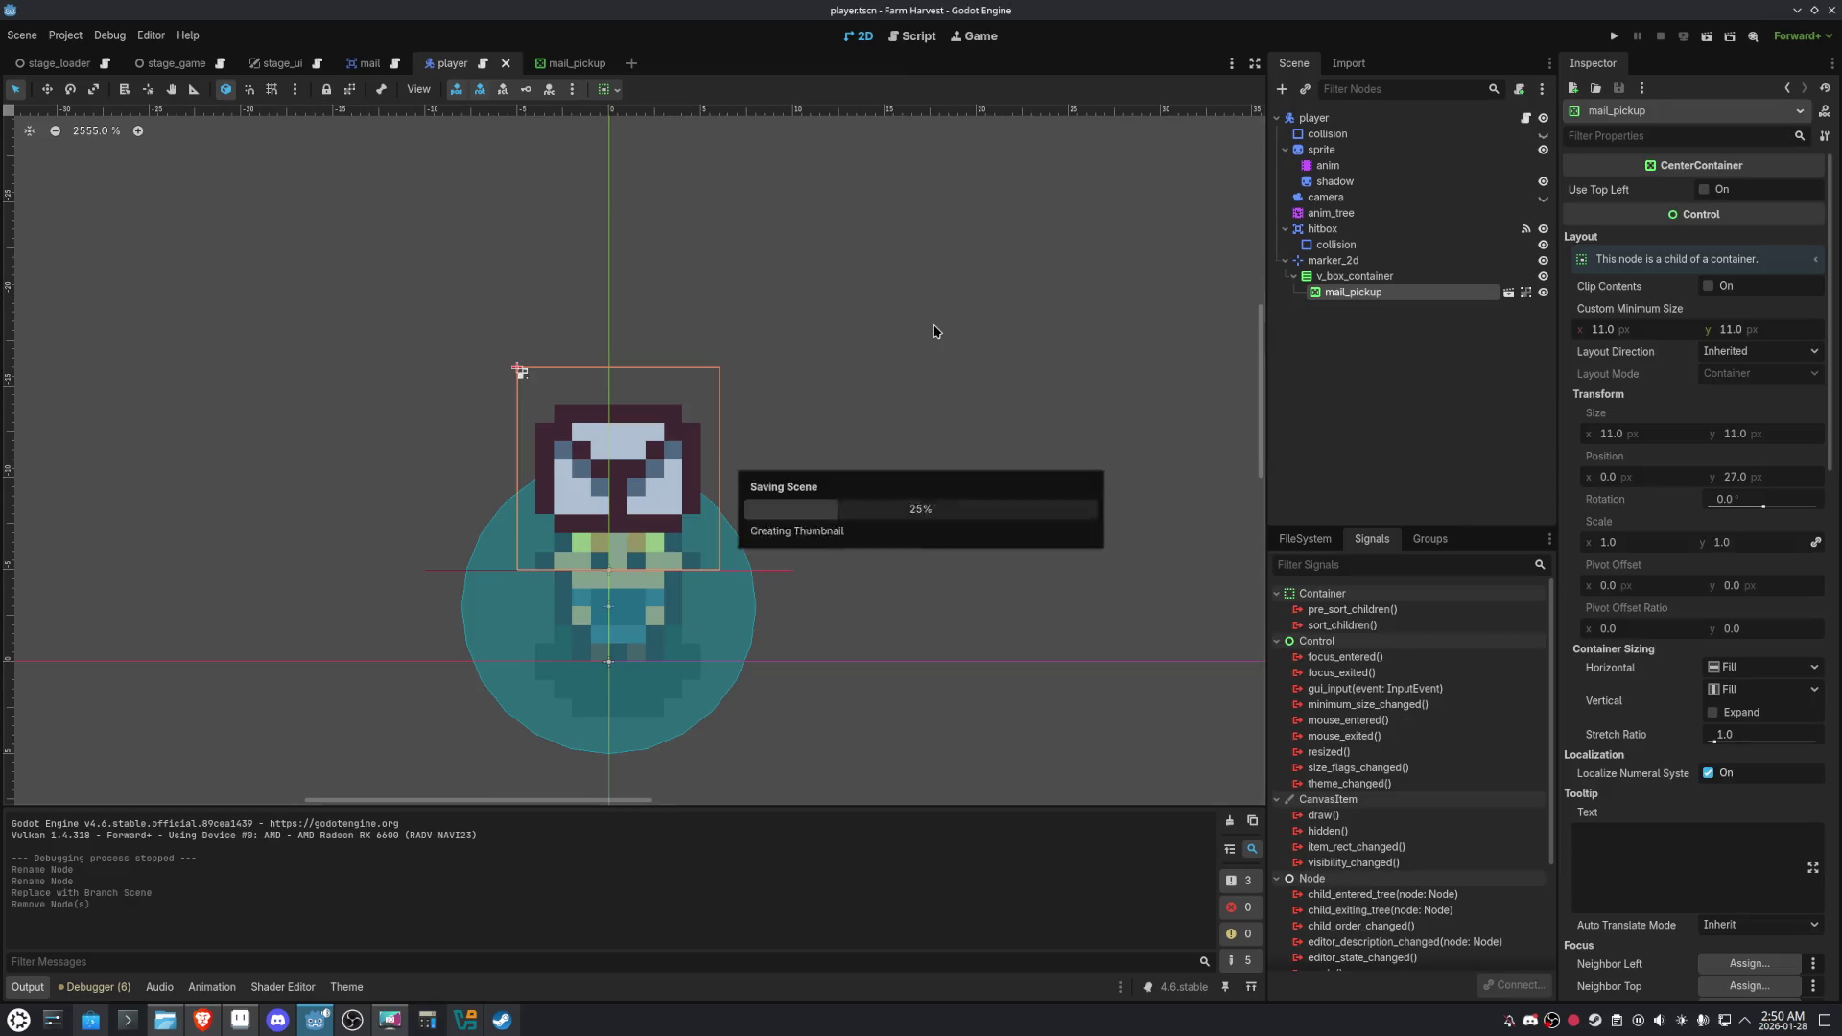
left_click(1349, 277)
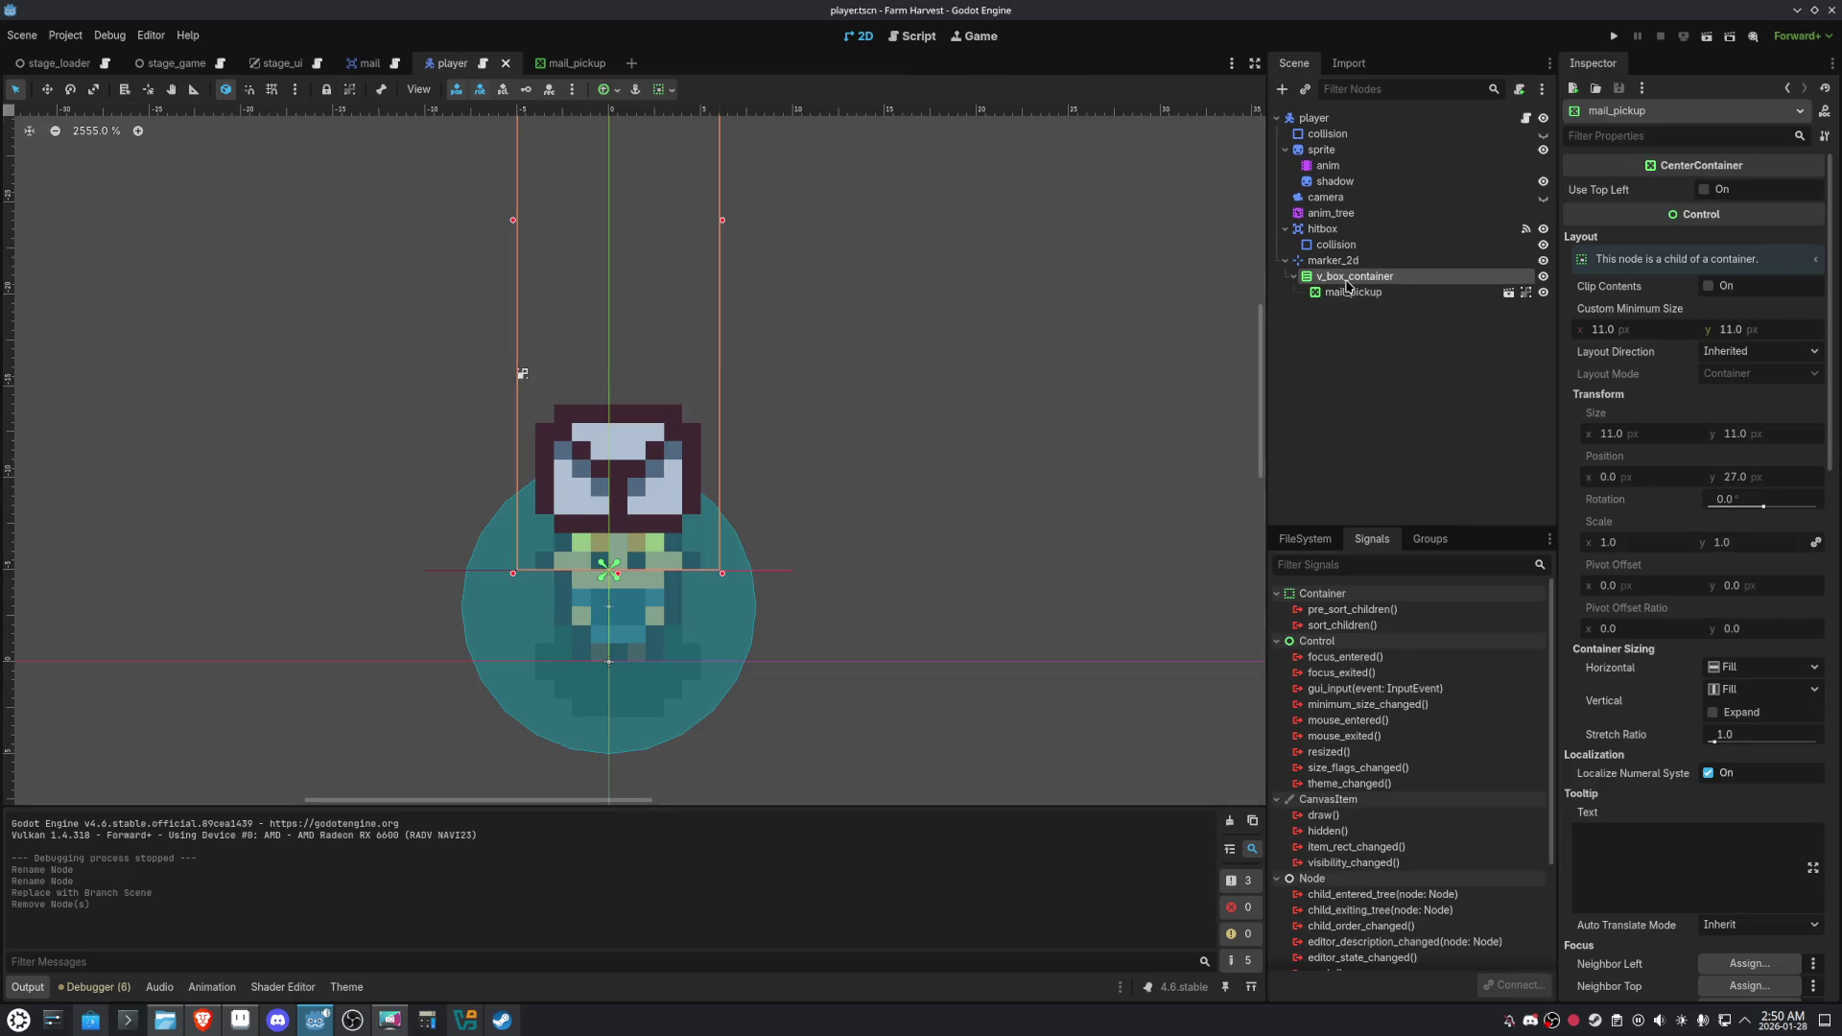
key("BackSpace")
key("BackSpace")
key("BackSpace")
type("pickup")
key("Return")
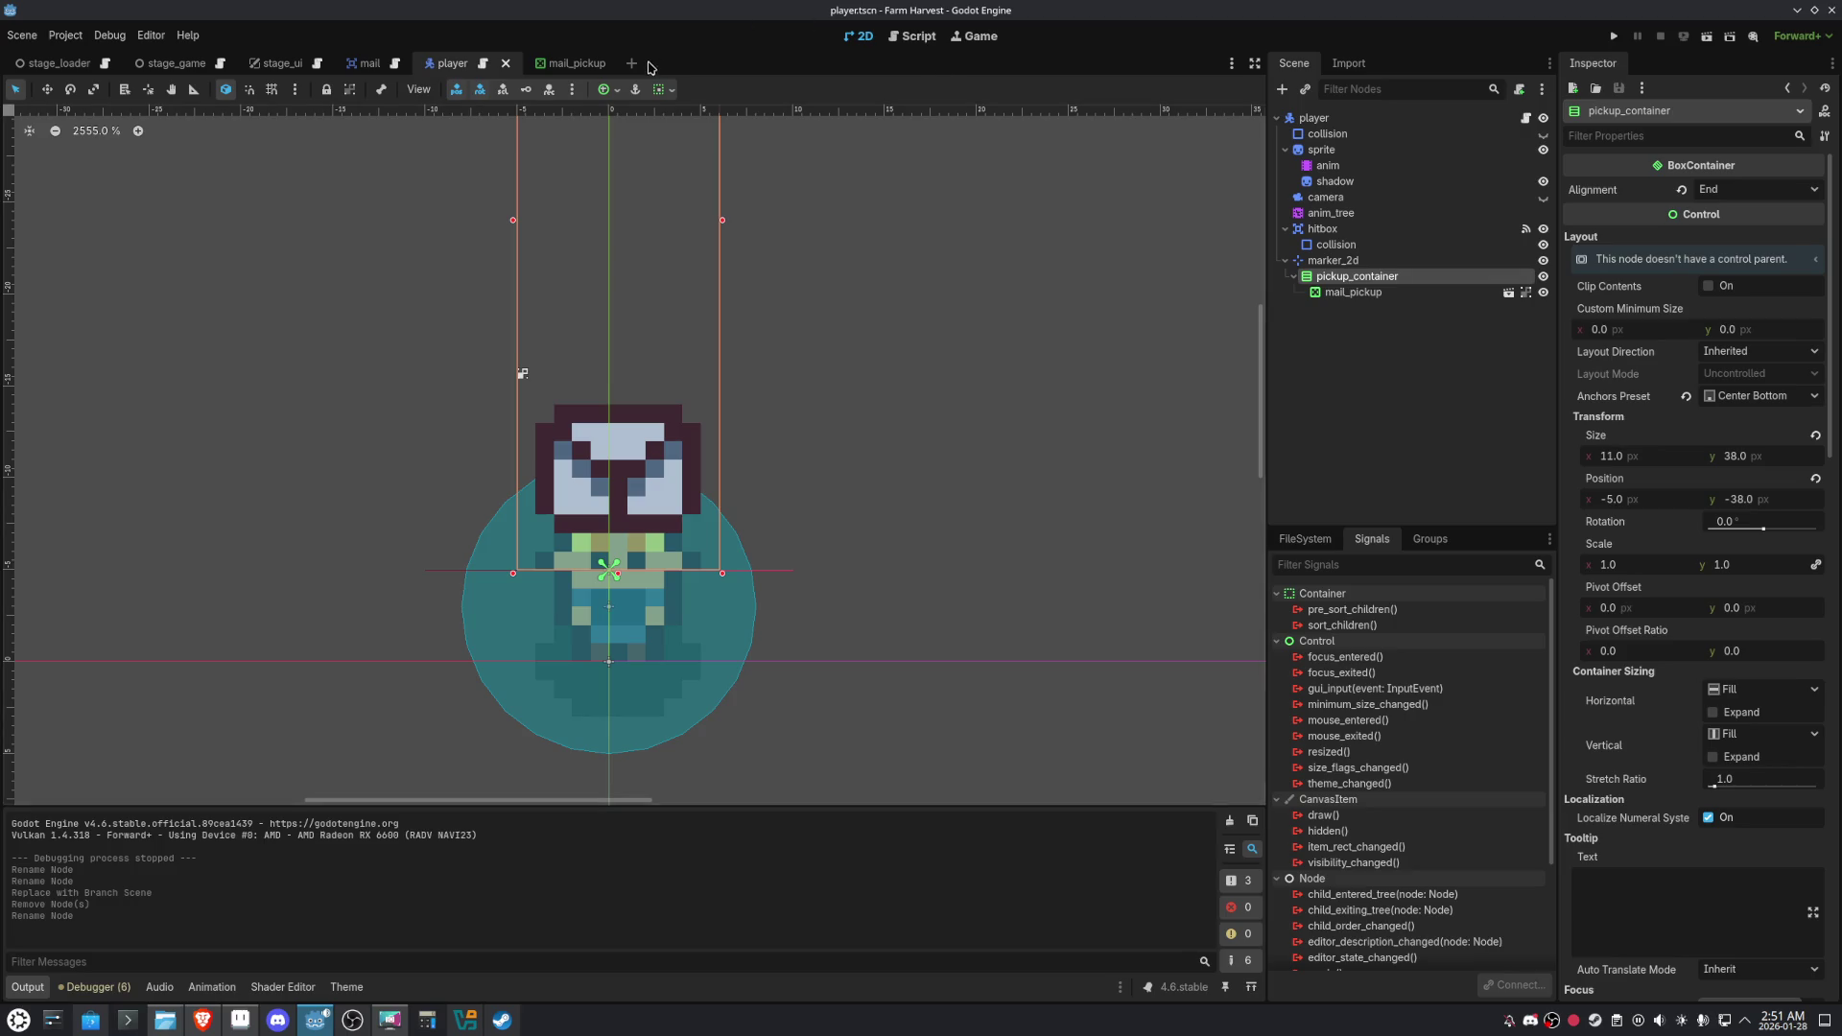
Step: Create a new scene with a RigidBody2D root and set its Gravity Scale to 0
left_click(631, 62)
left_click(1285, 192)
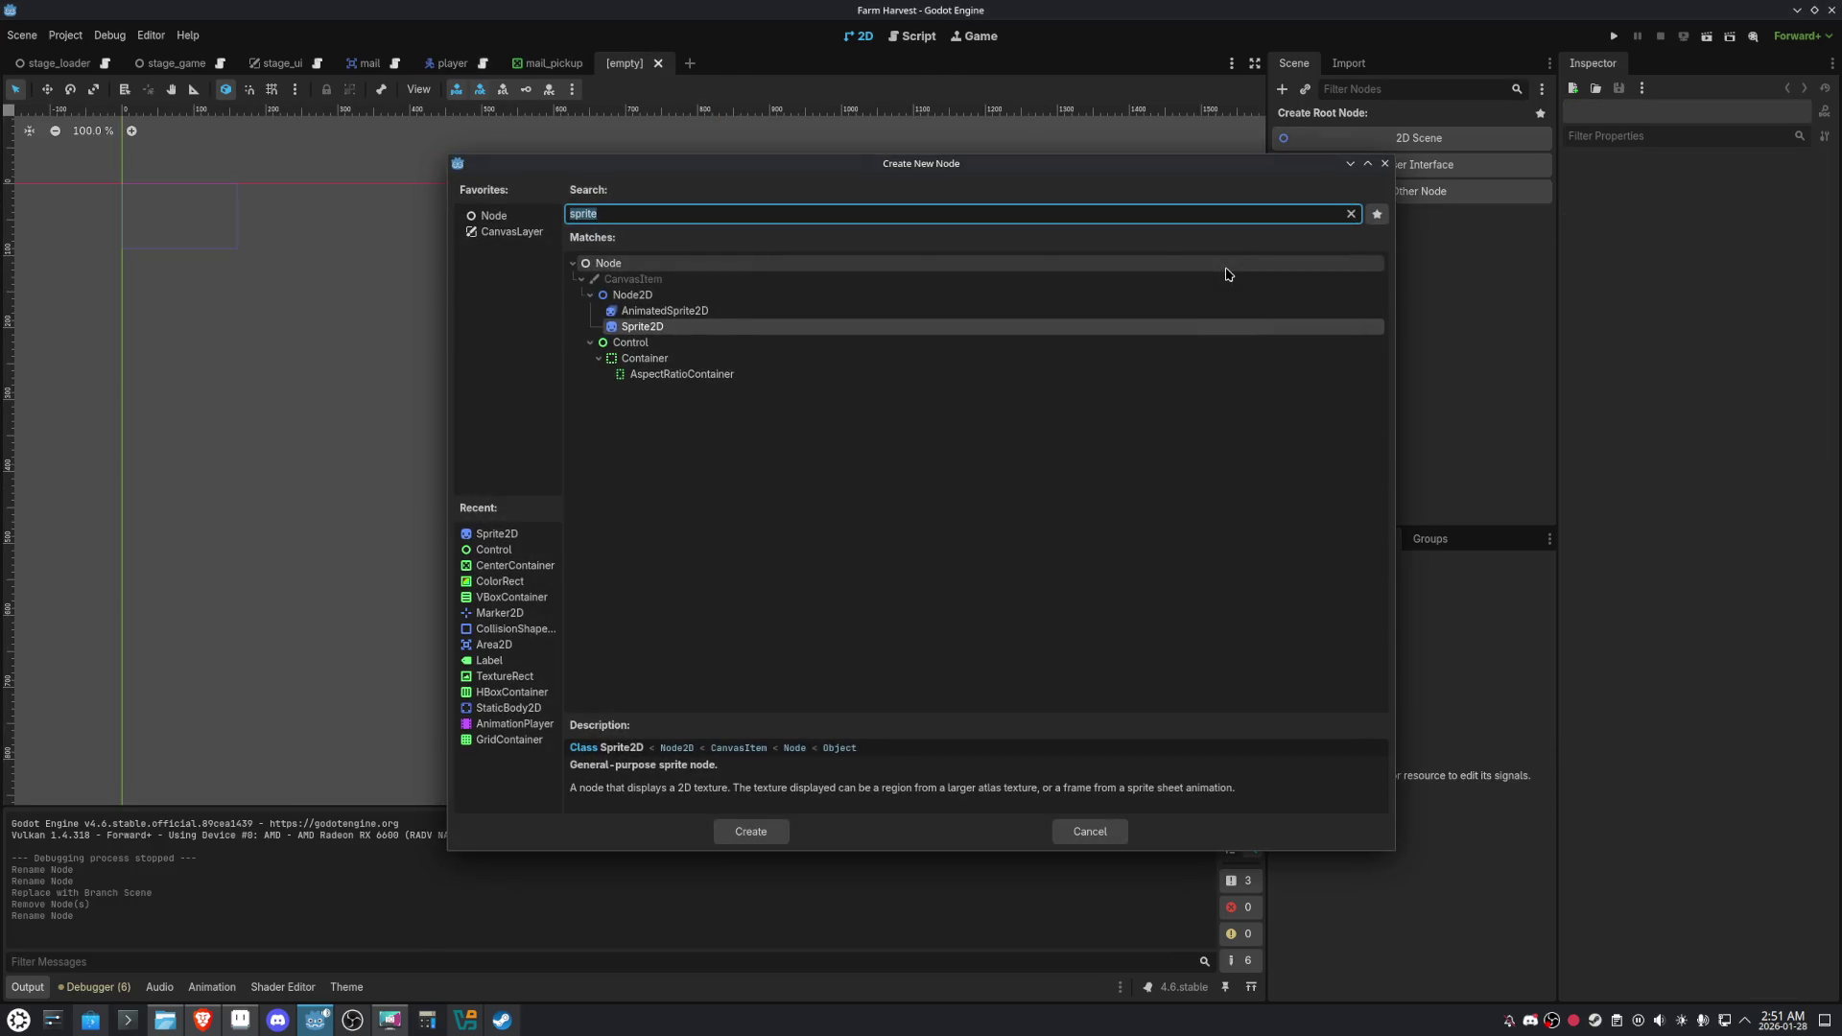
type("rigi")
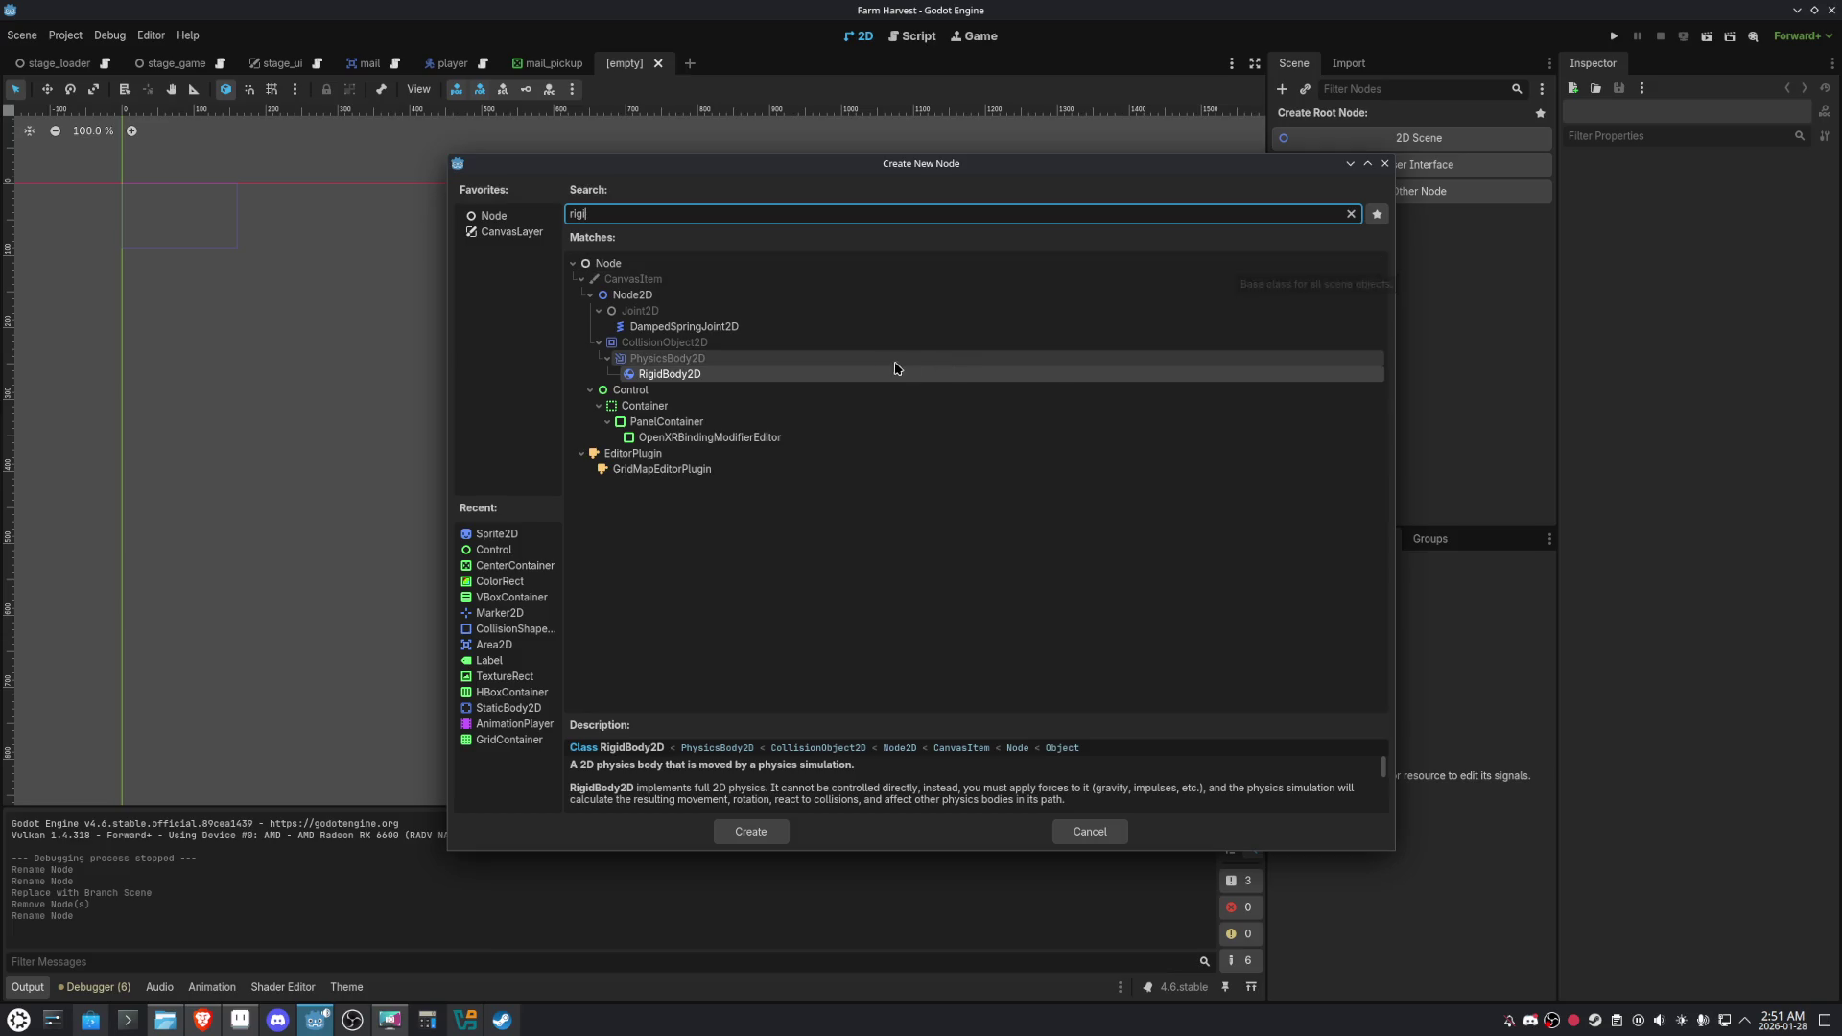
double_click(896, 375)
scroll(704, 328, "up", 10)
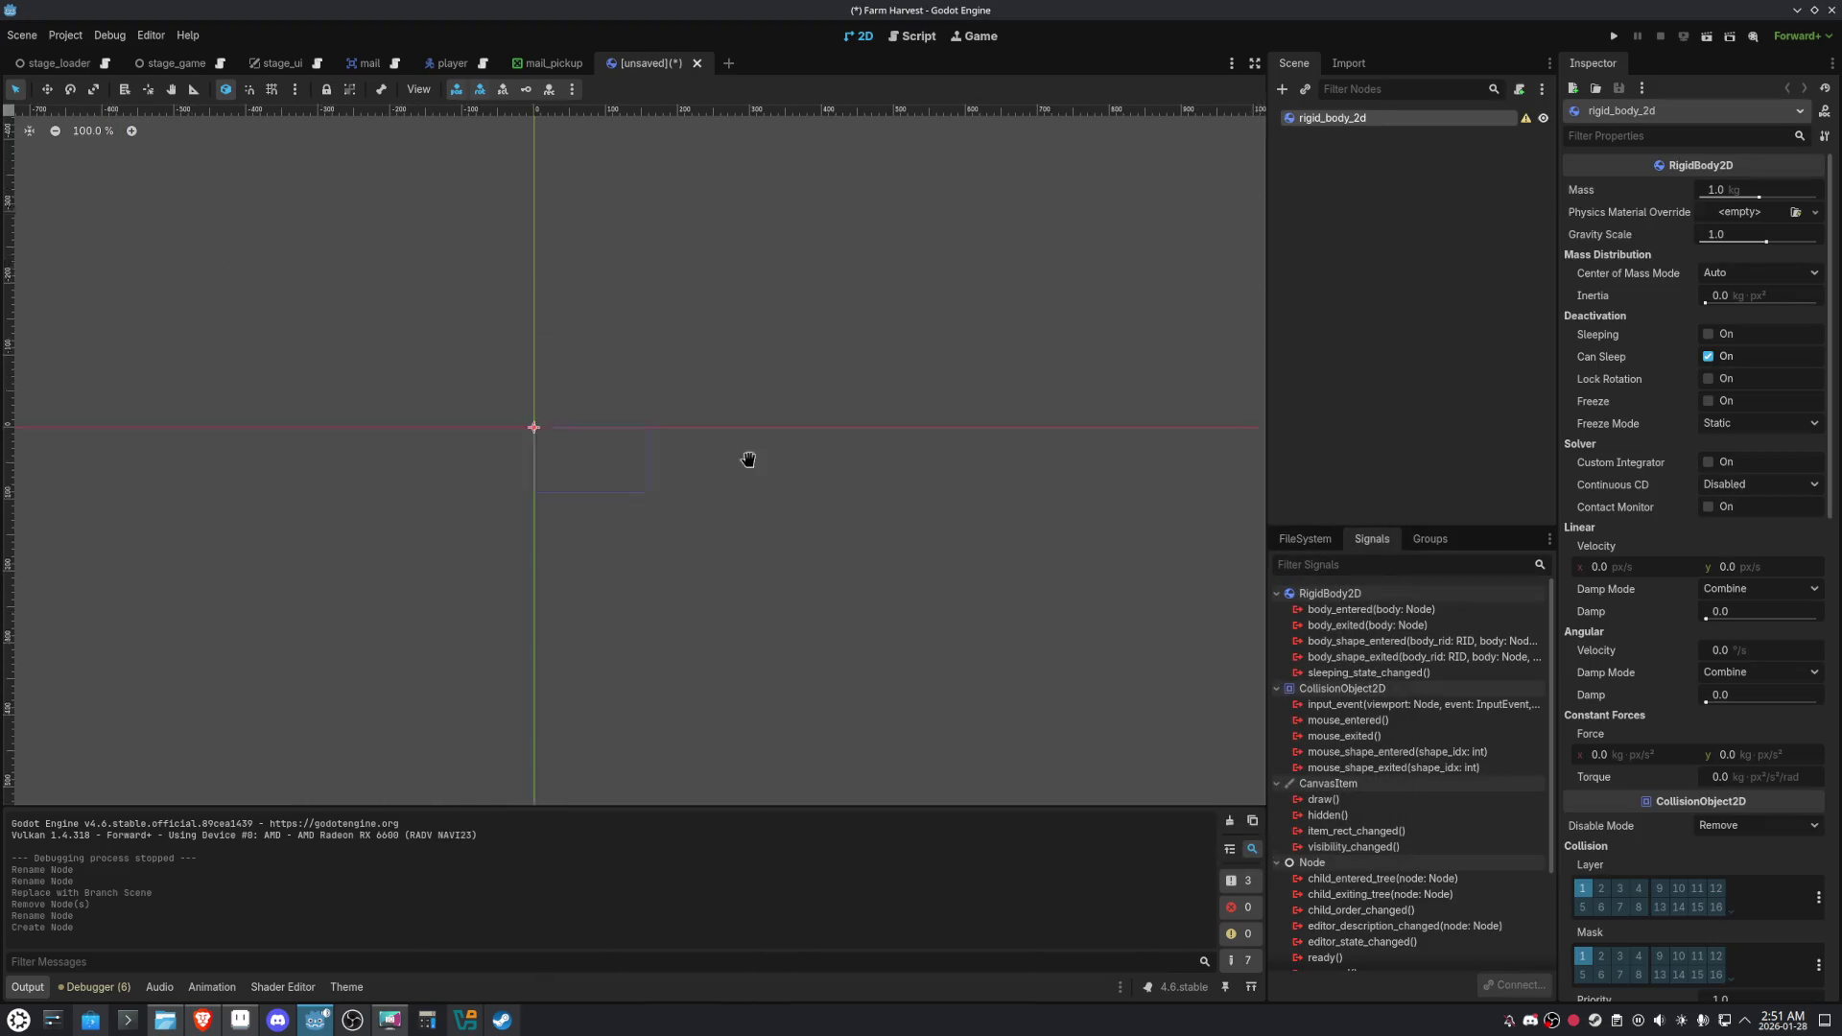
scroll(661, 430, "up", 1)
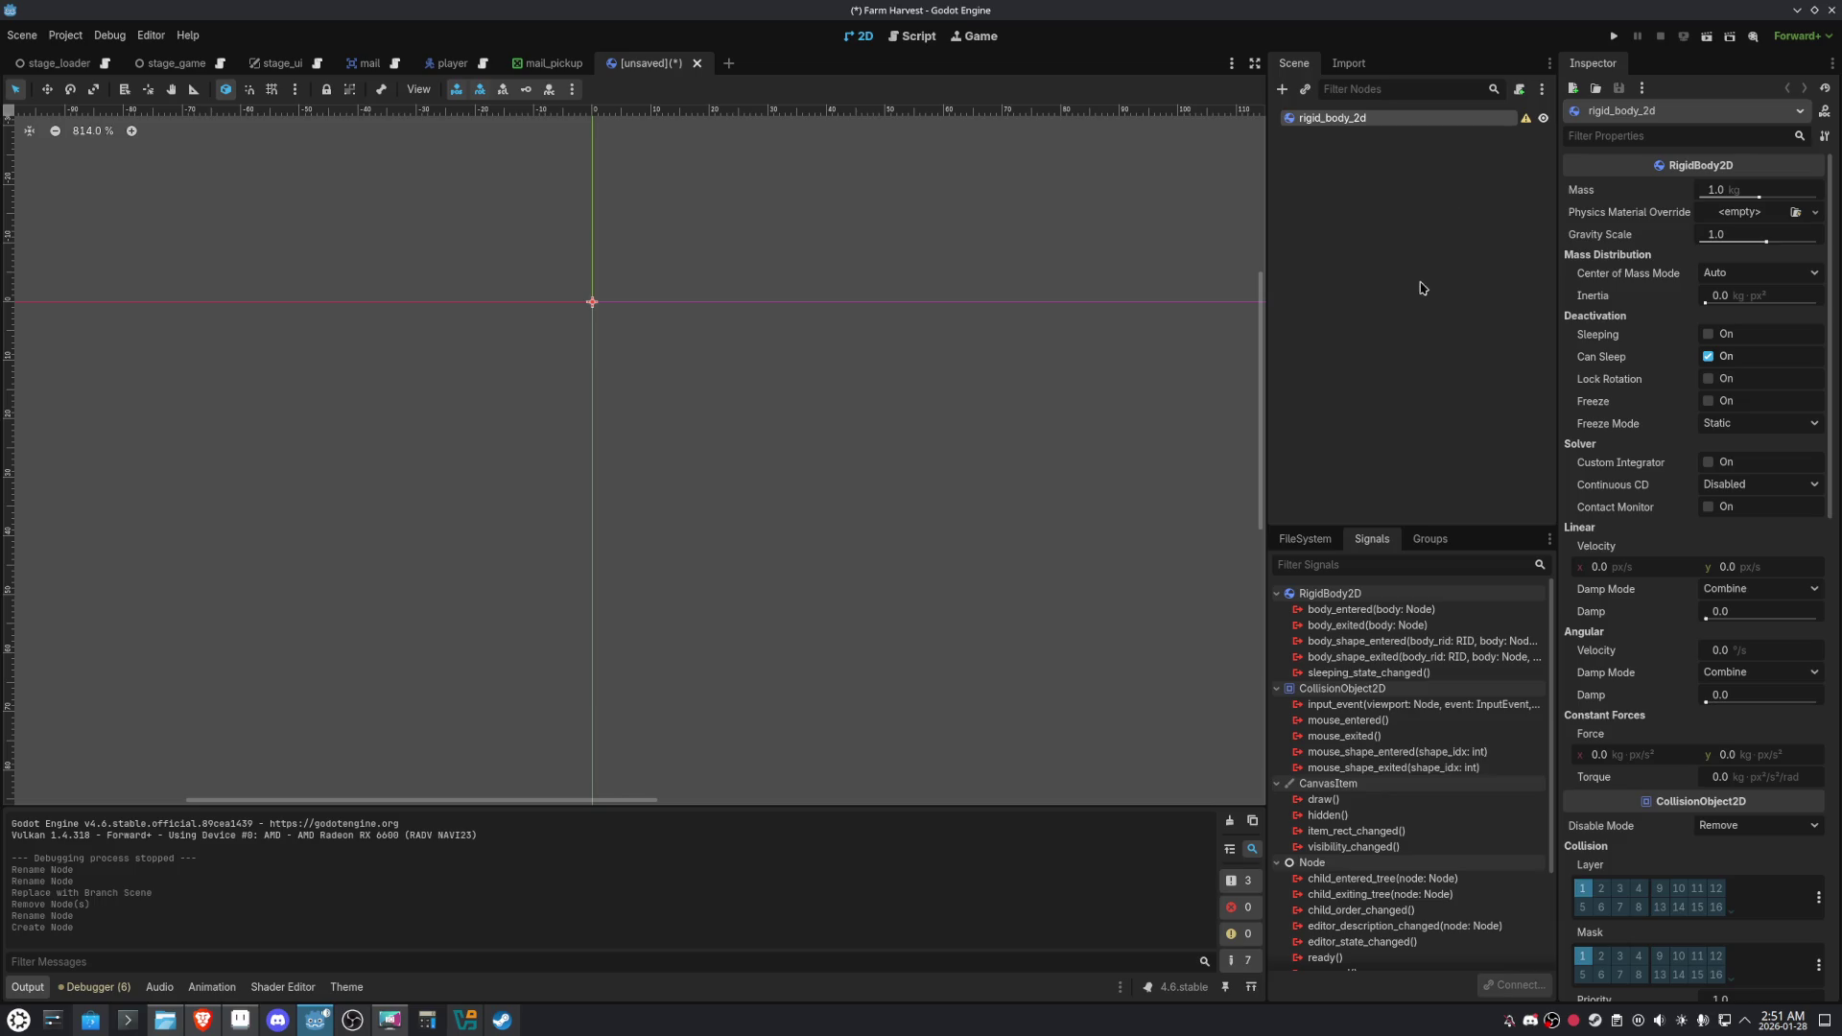
left_click(1718, 238)
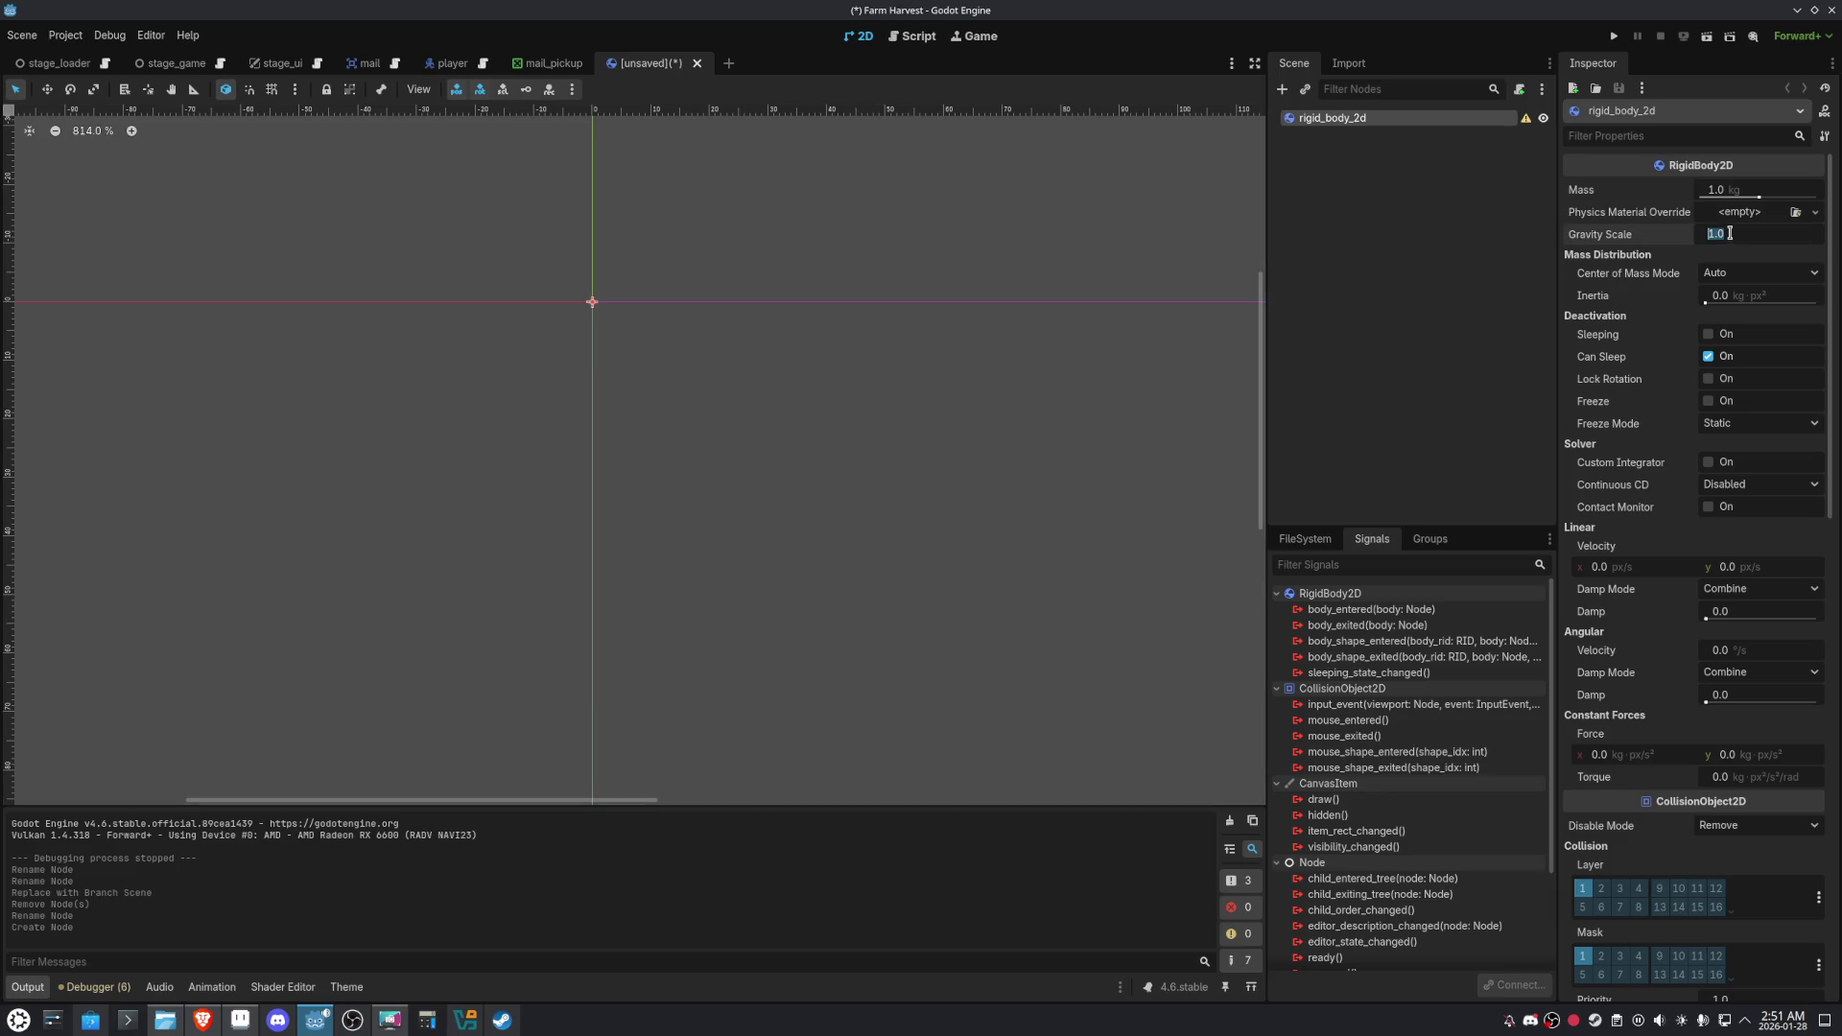
type("0")
key("Return")
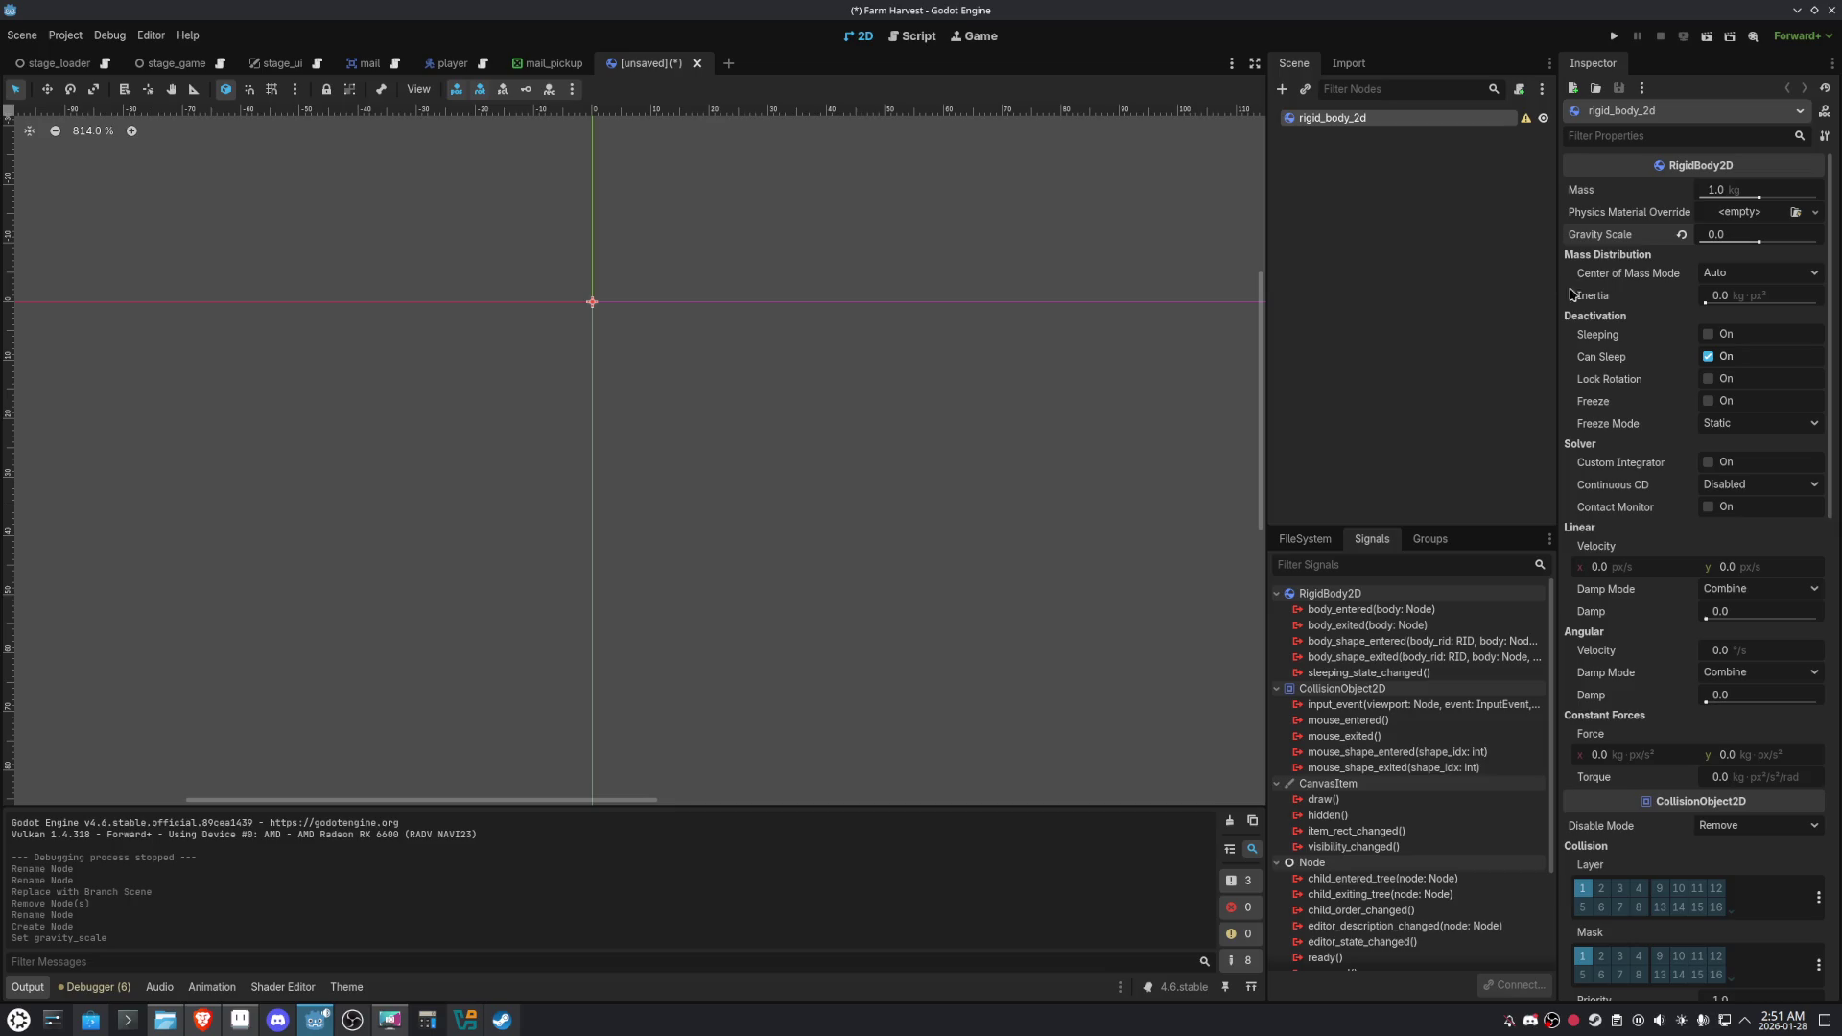
Step: Rename the root to mail_item and save the scene as mail_item.tscn
key("ctrl+s")
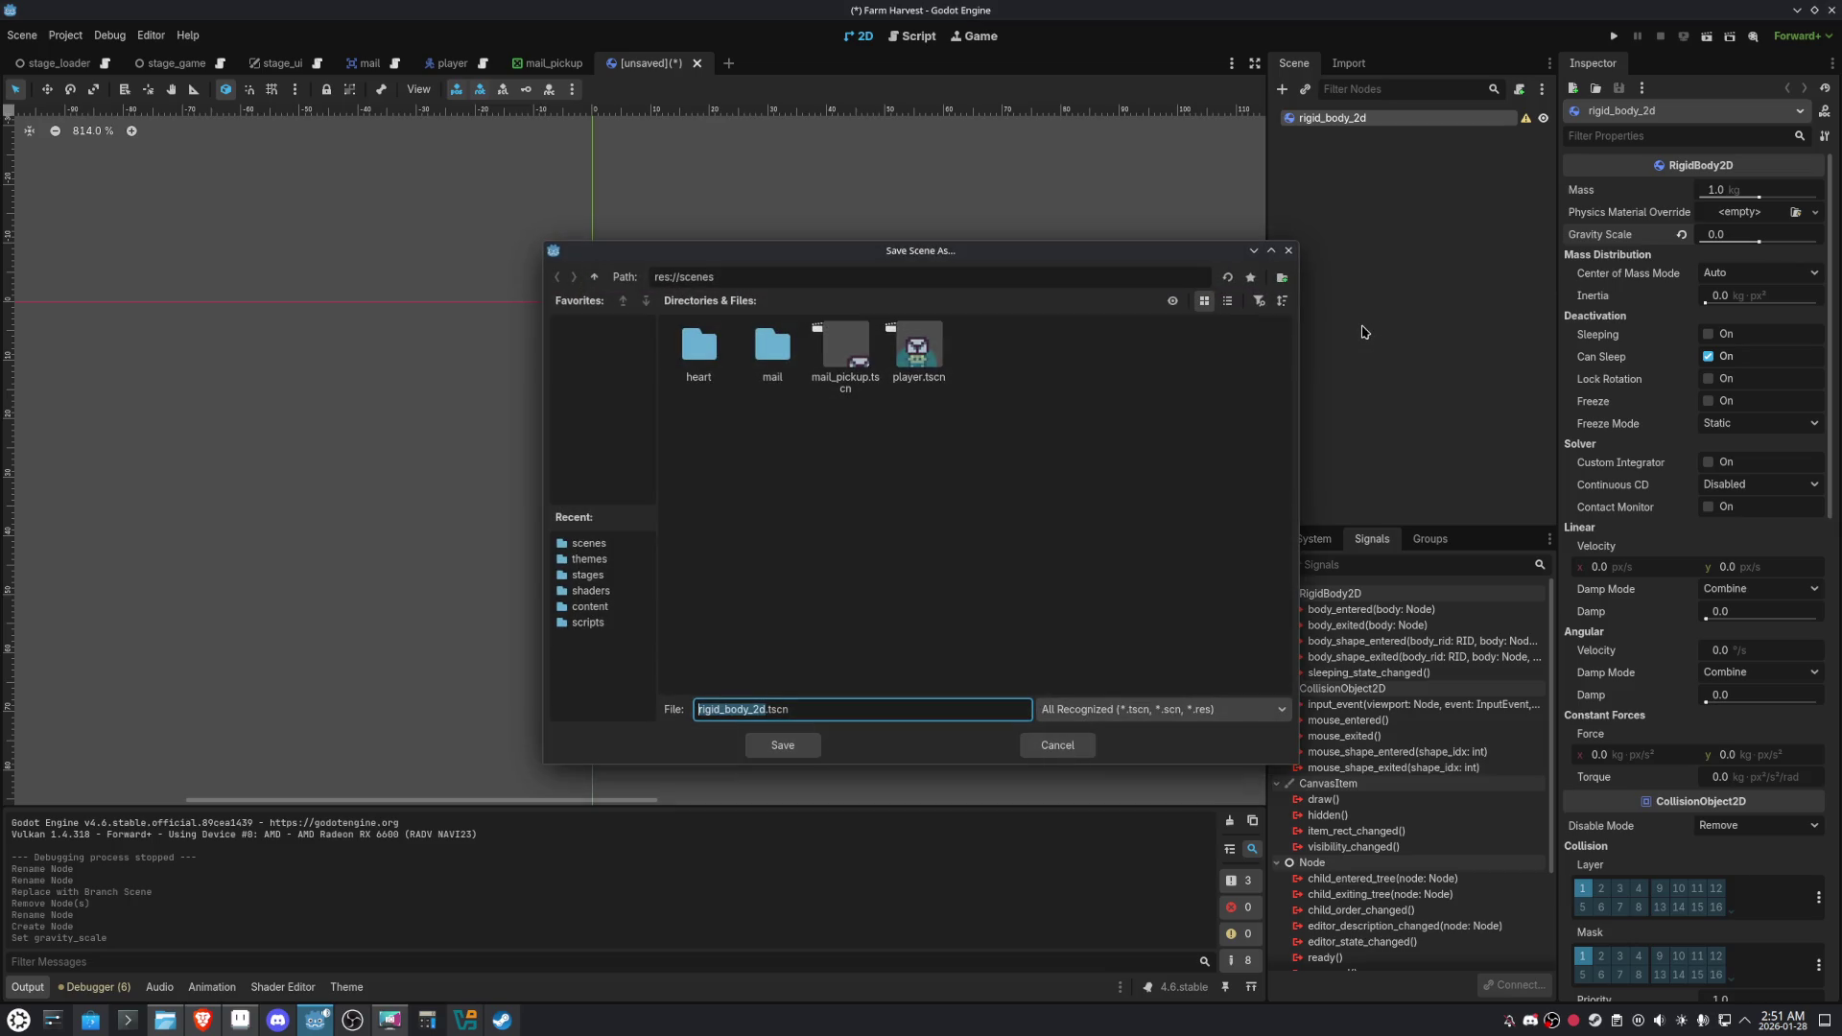
left_click(1057, 745)
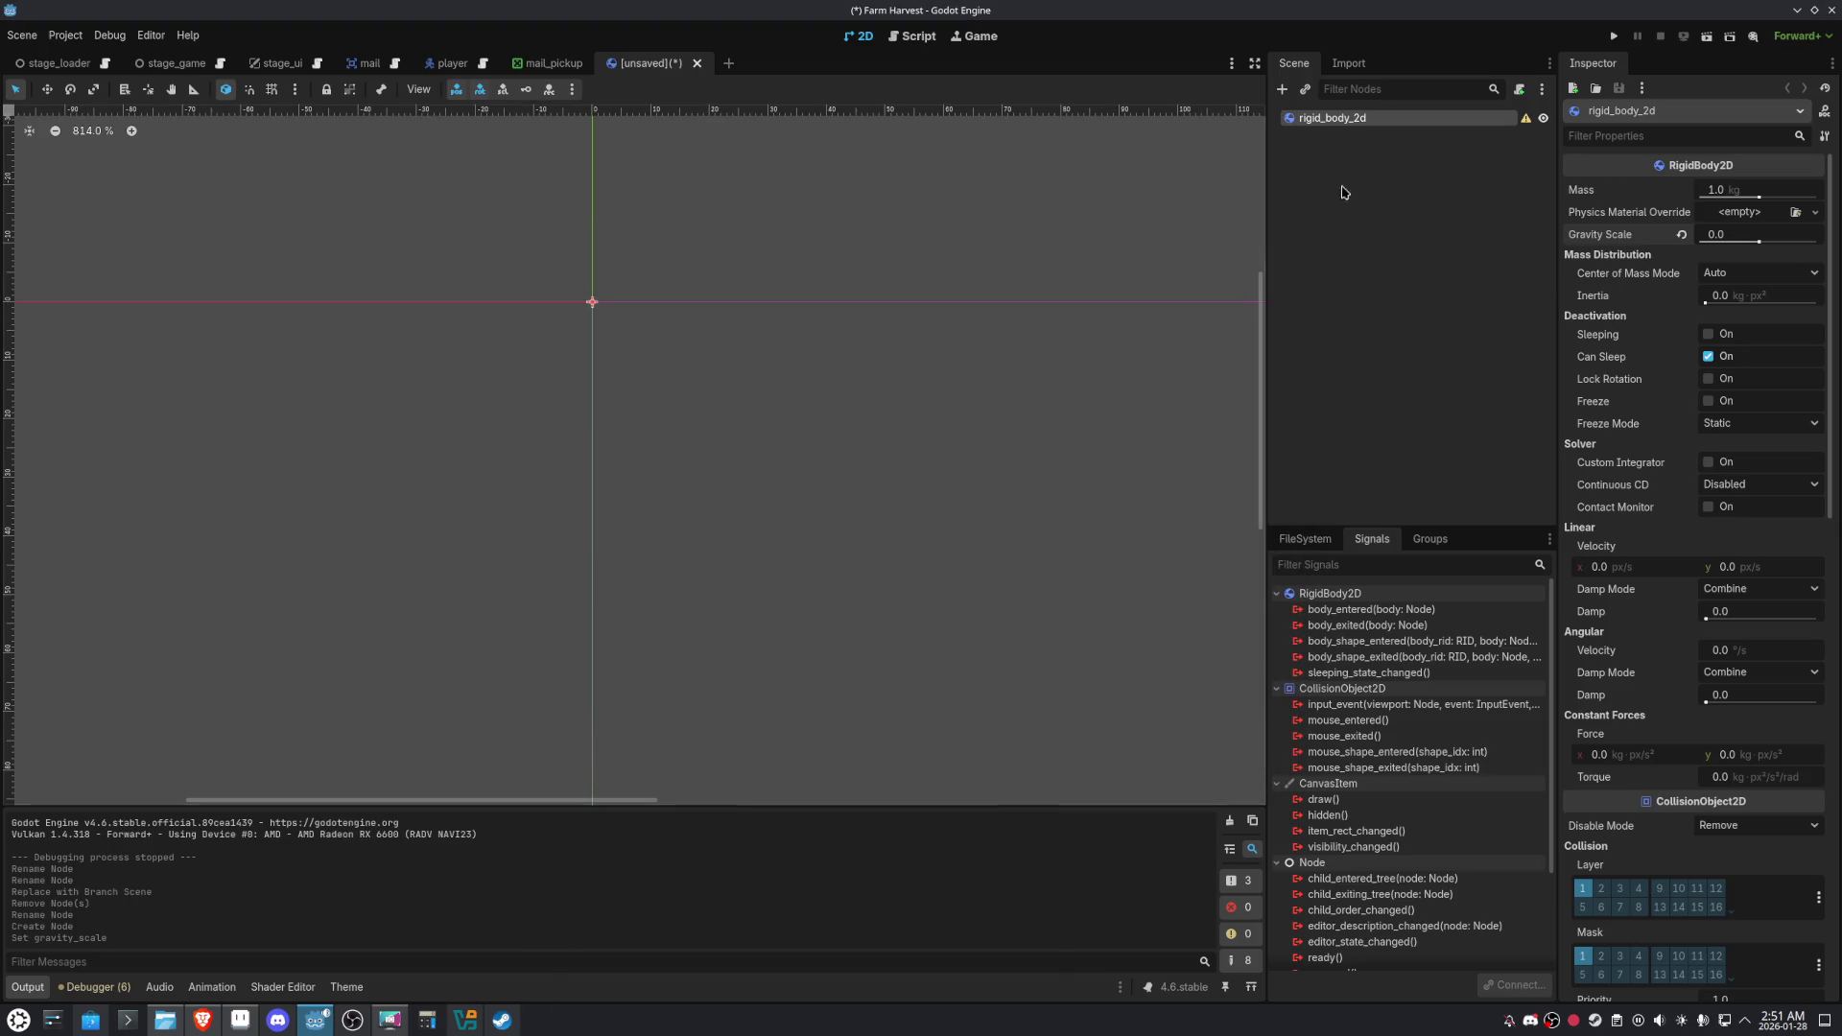
double_click(1361, 119)
type("mail_item")
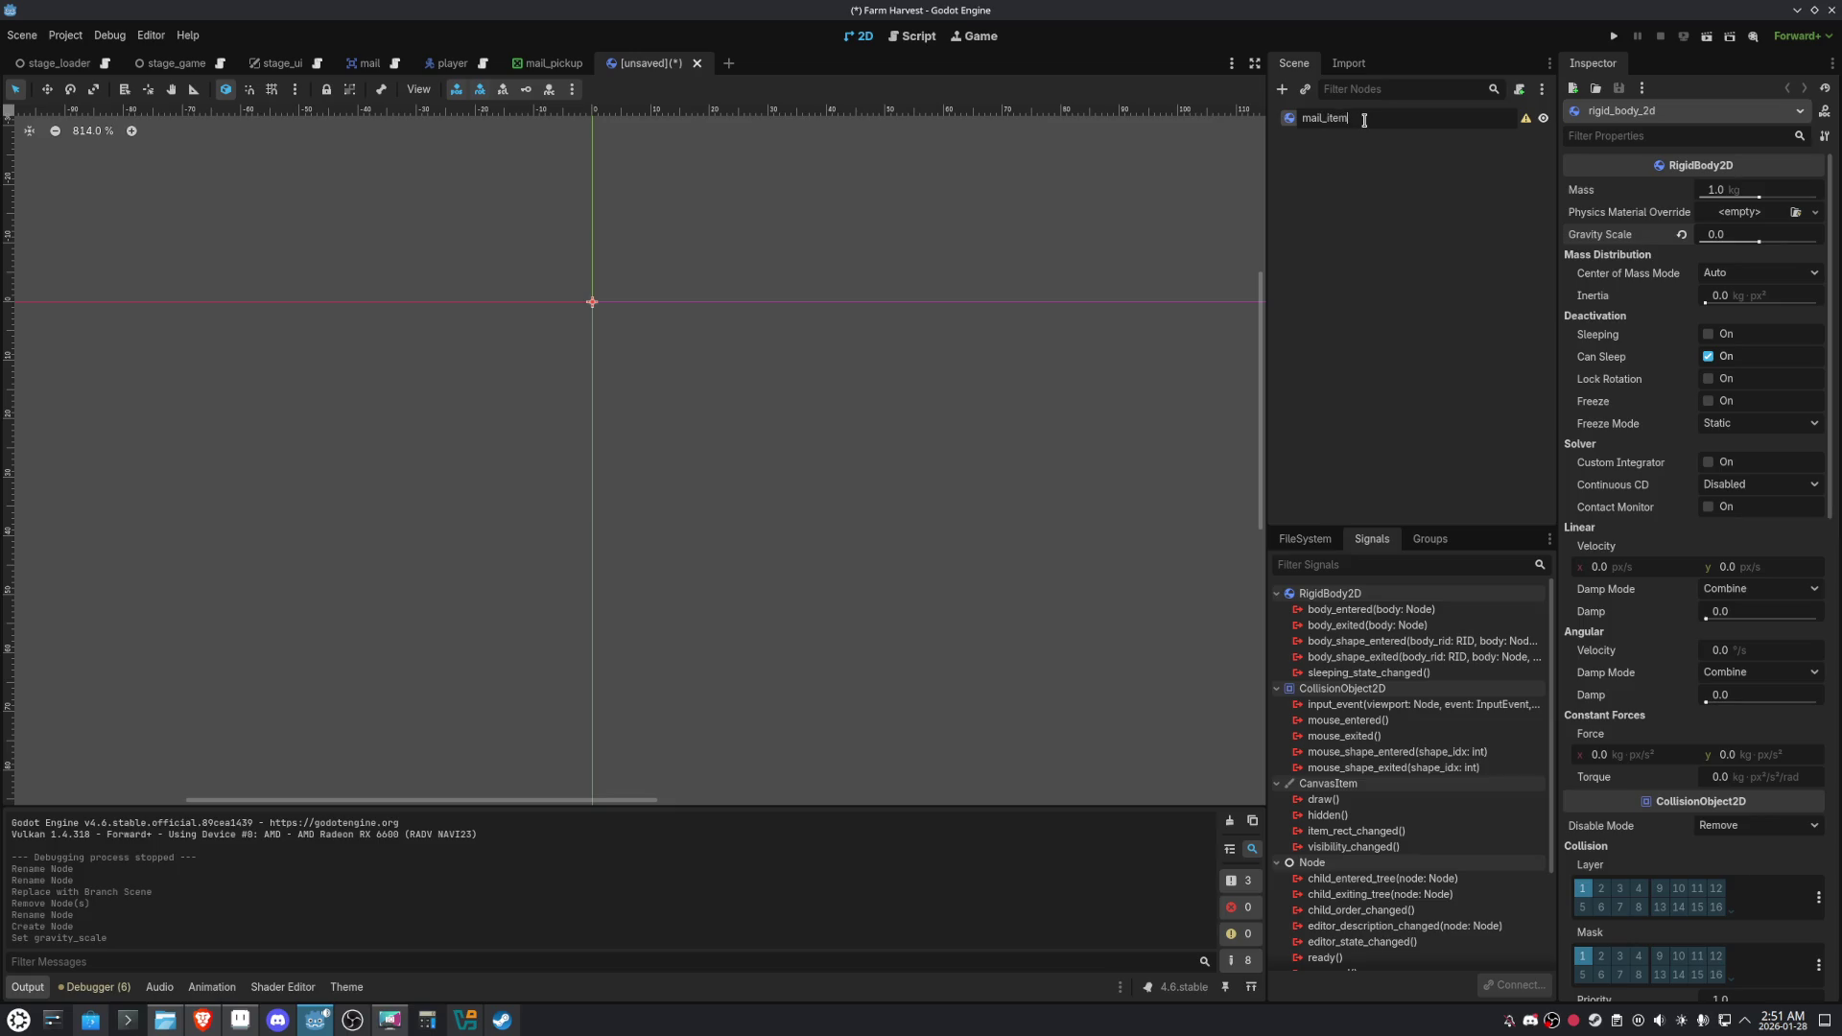
key("Return")
key("ctrl+s")
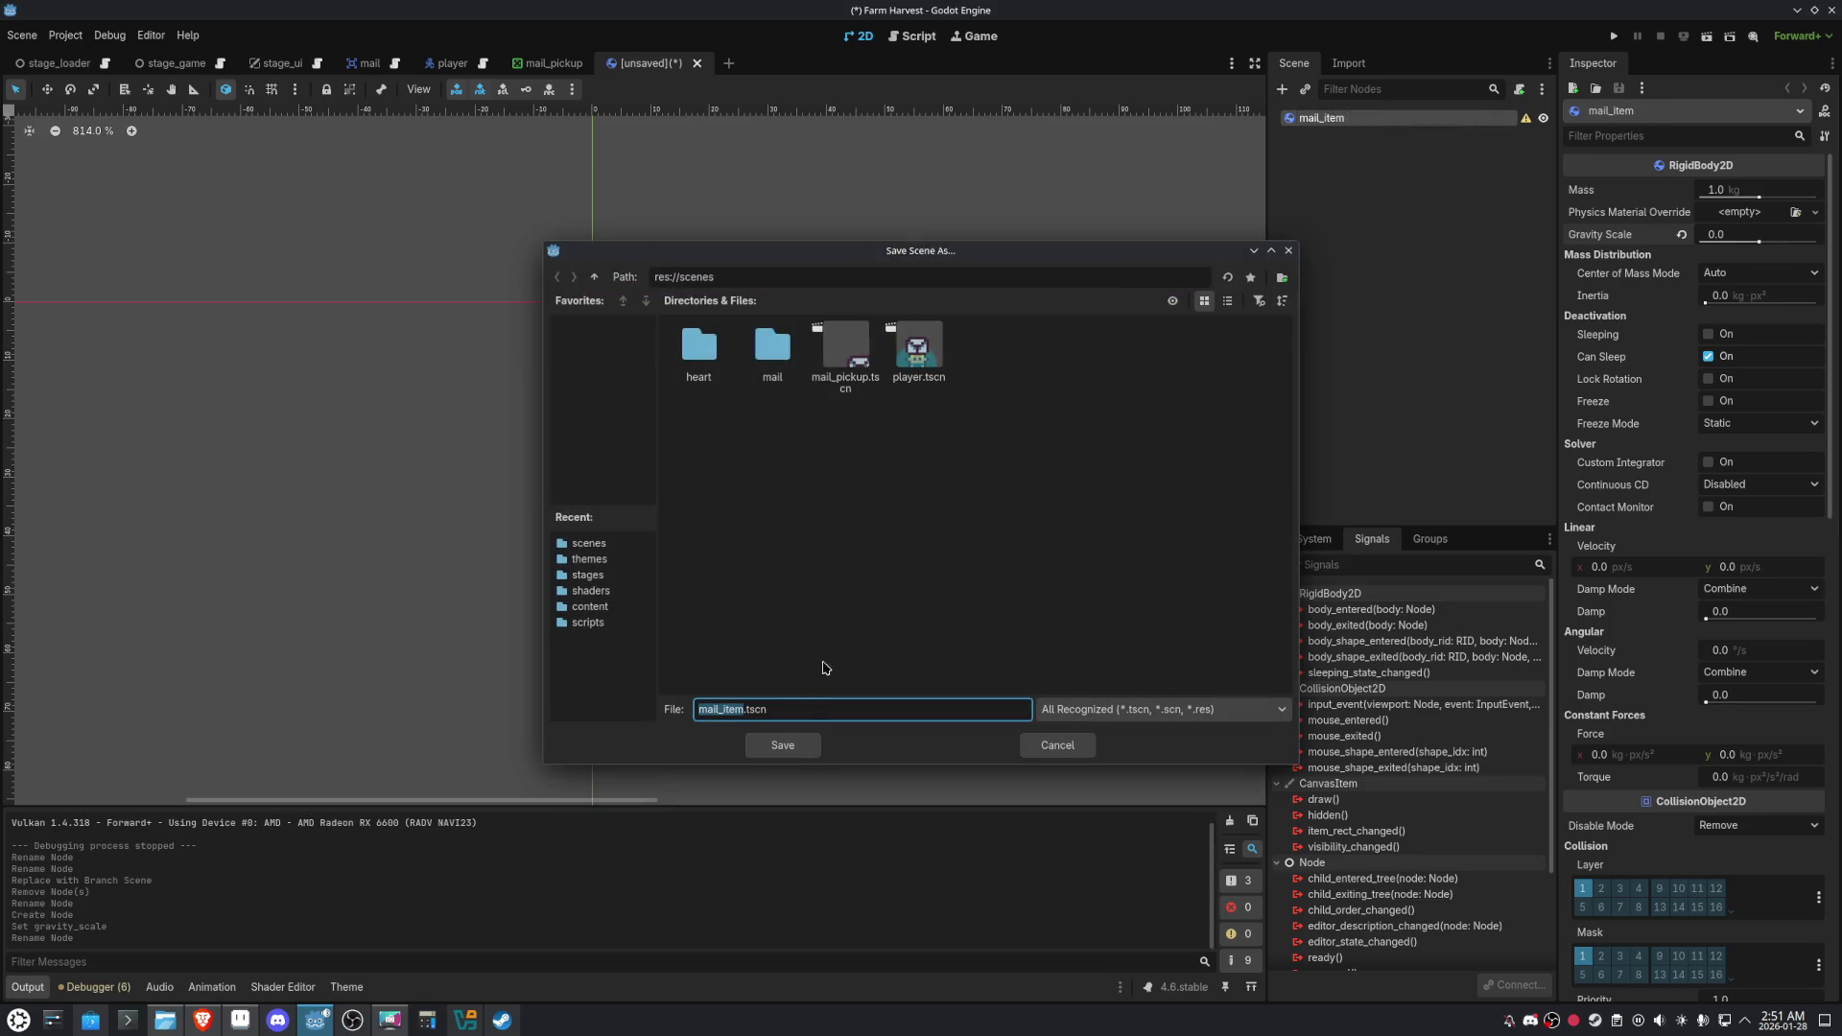
left_click(782, 746)
left_click(1282, 89)
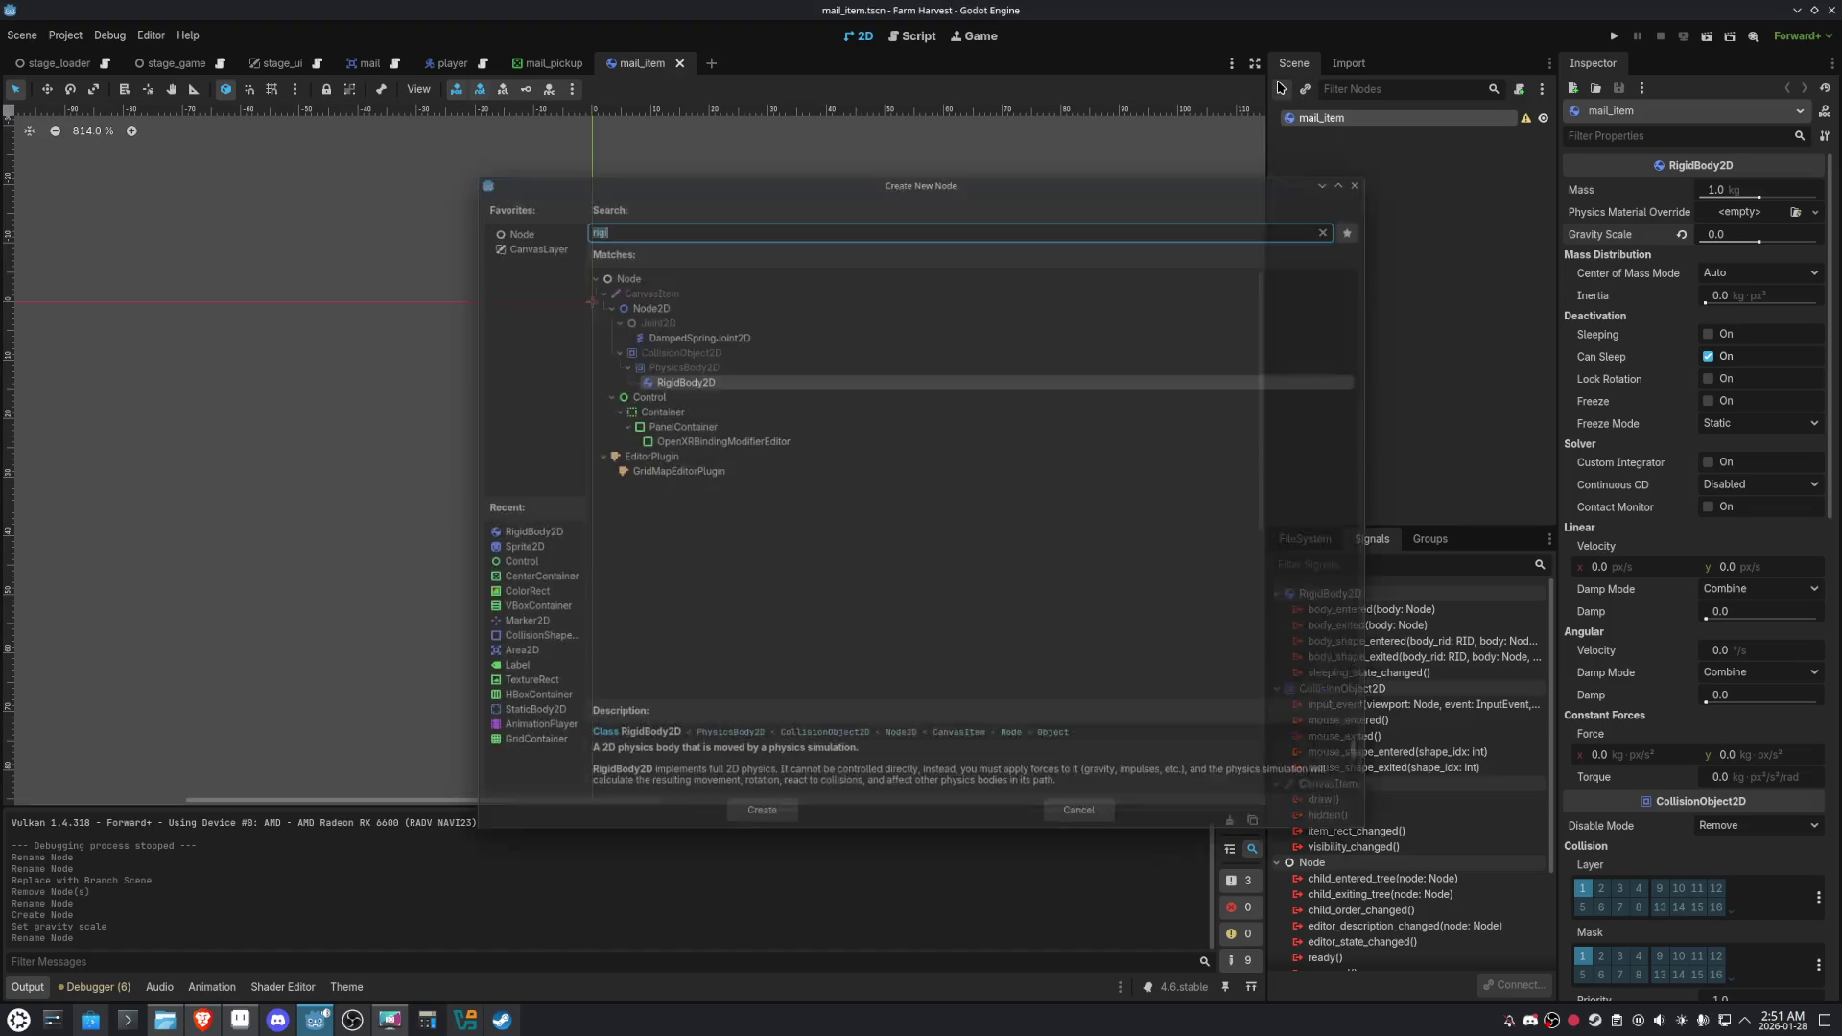
Step: Add a Sprite2D child using mail.png as its texture, with Hframes 5 and Vframes 5
type("sprite")
key("Return")
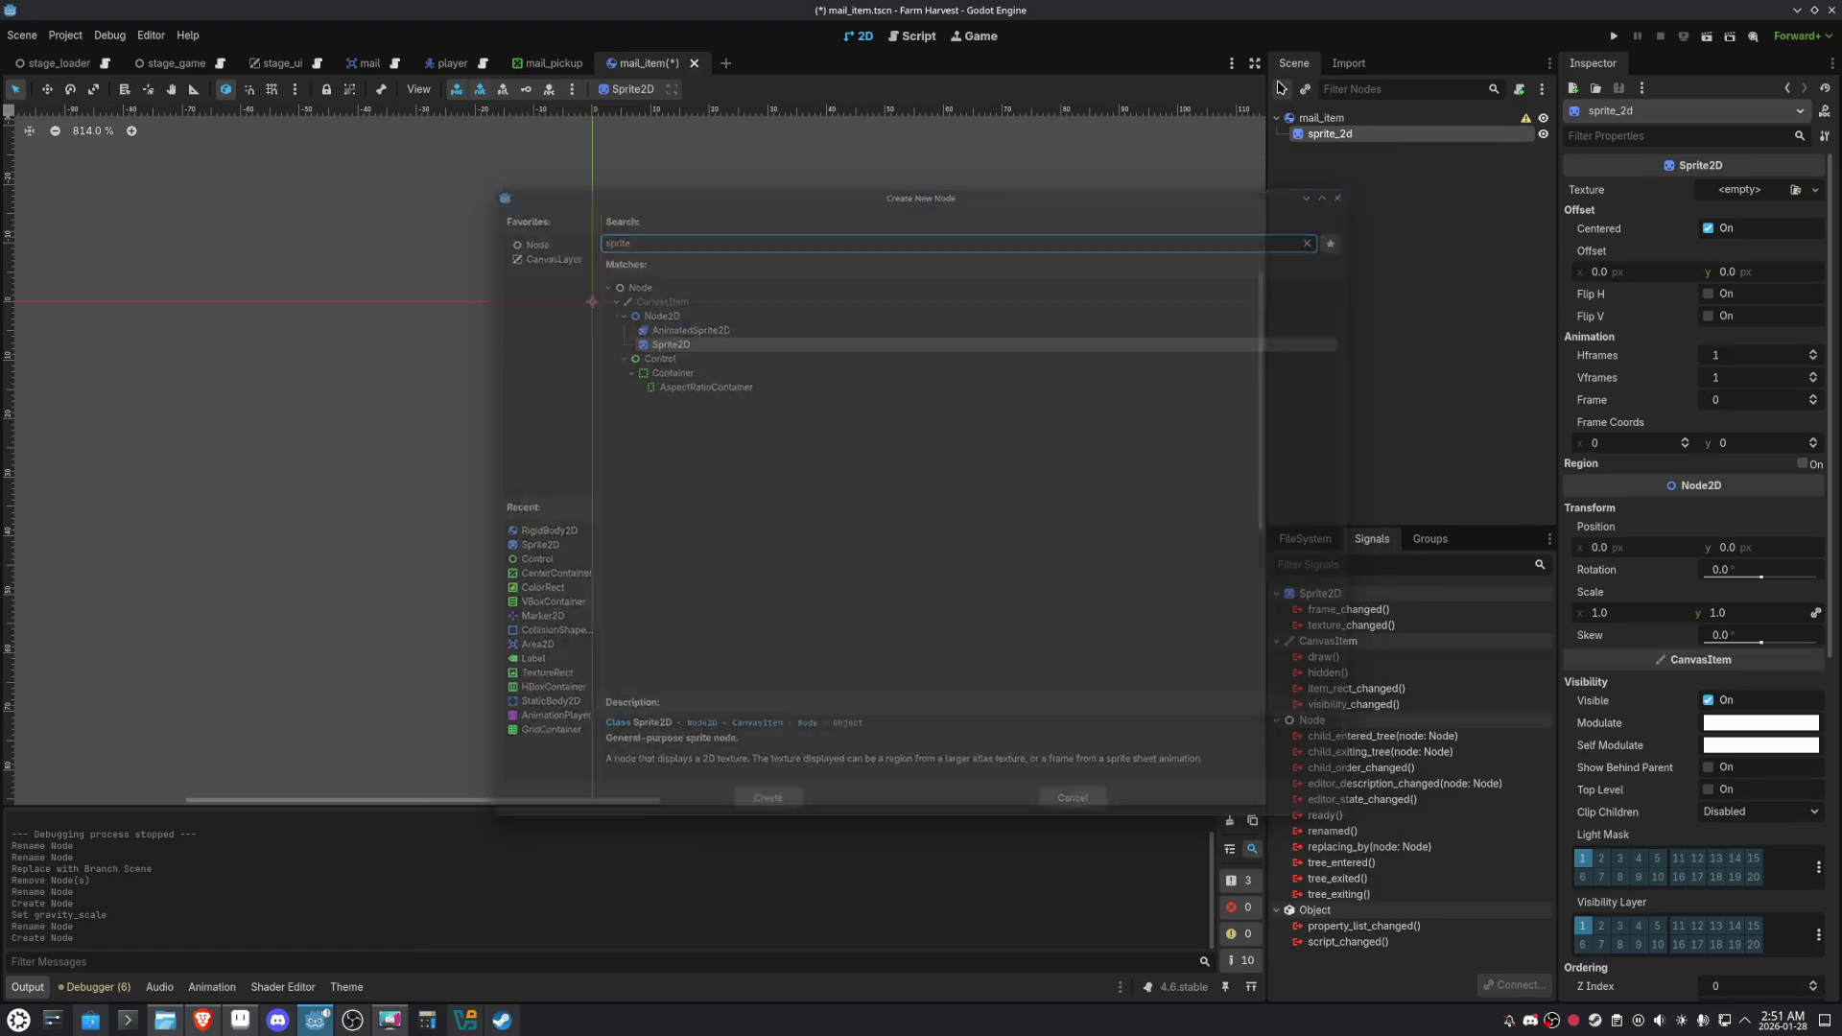
left_click(1798, 190)
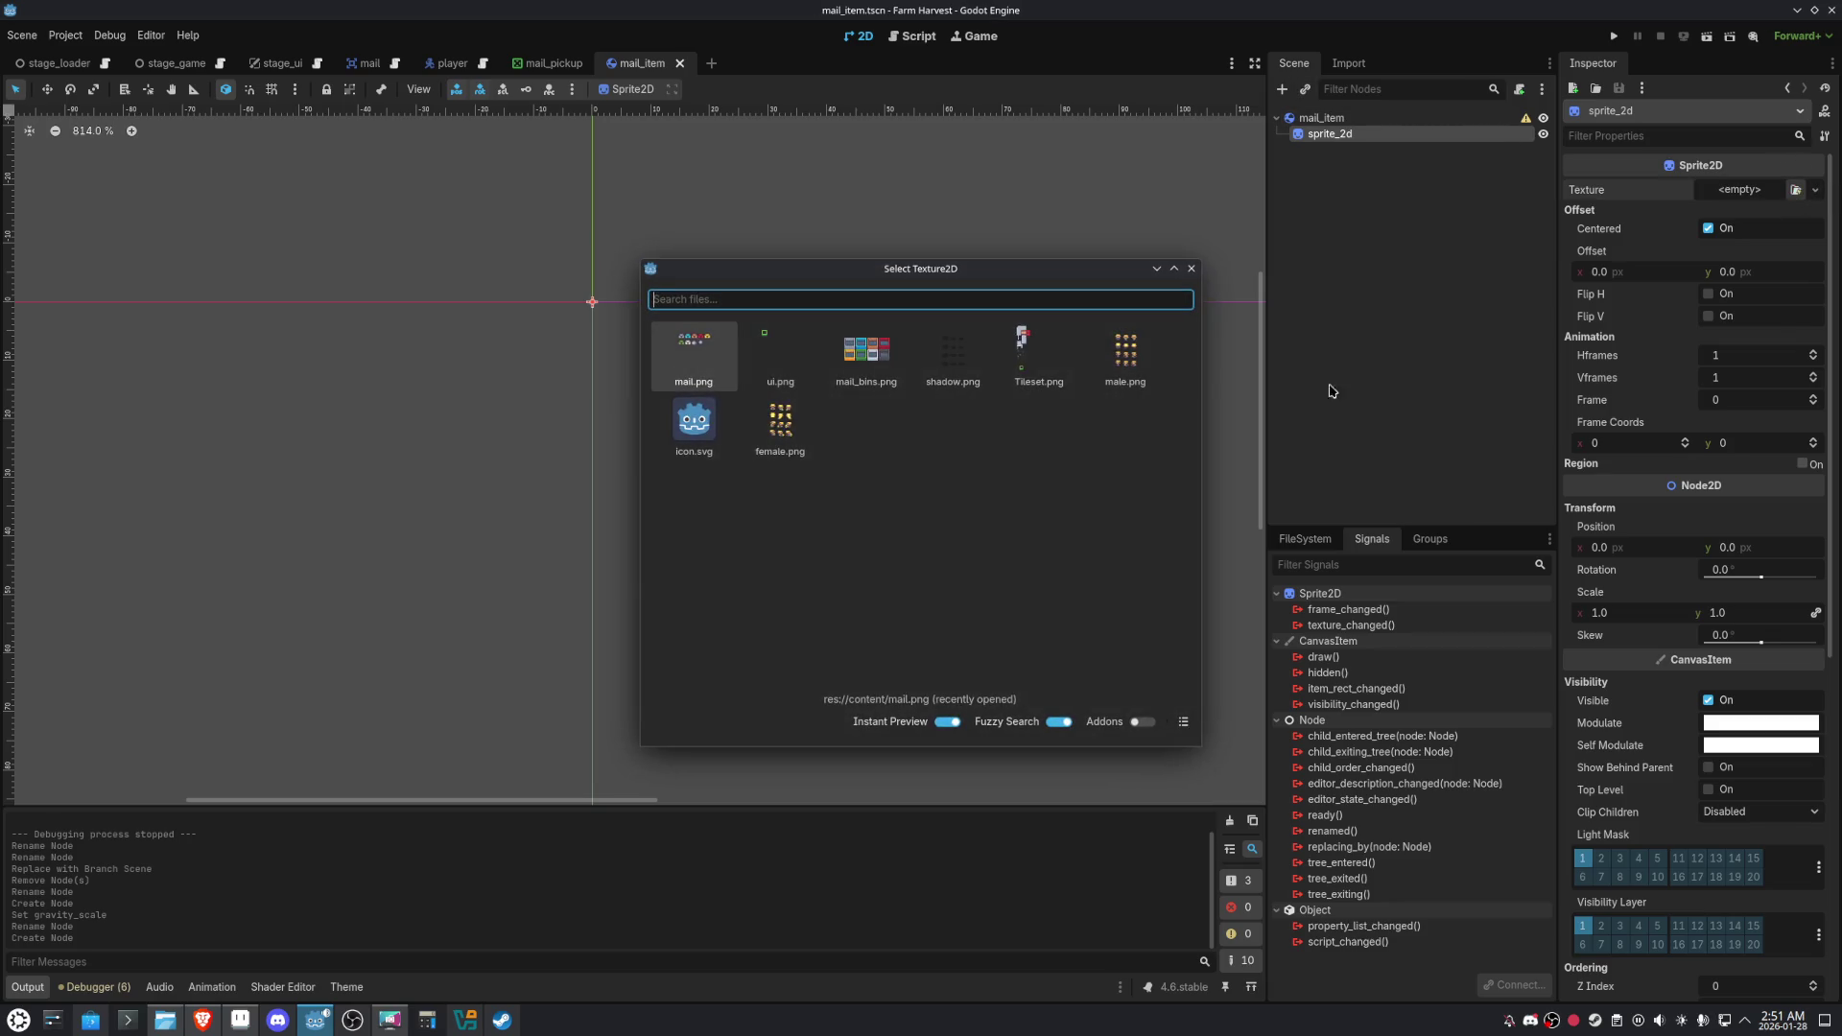
double_click(680, 353)
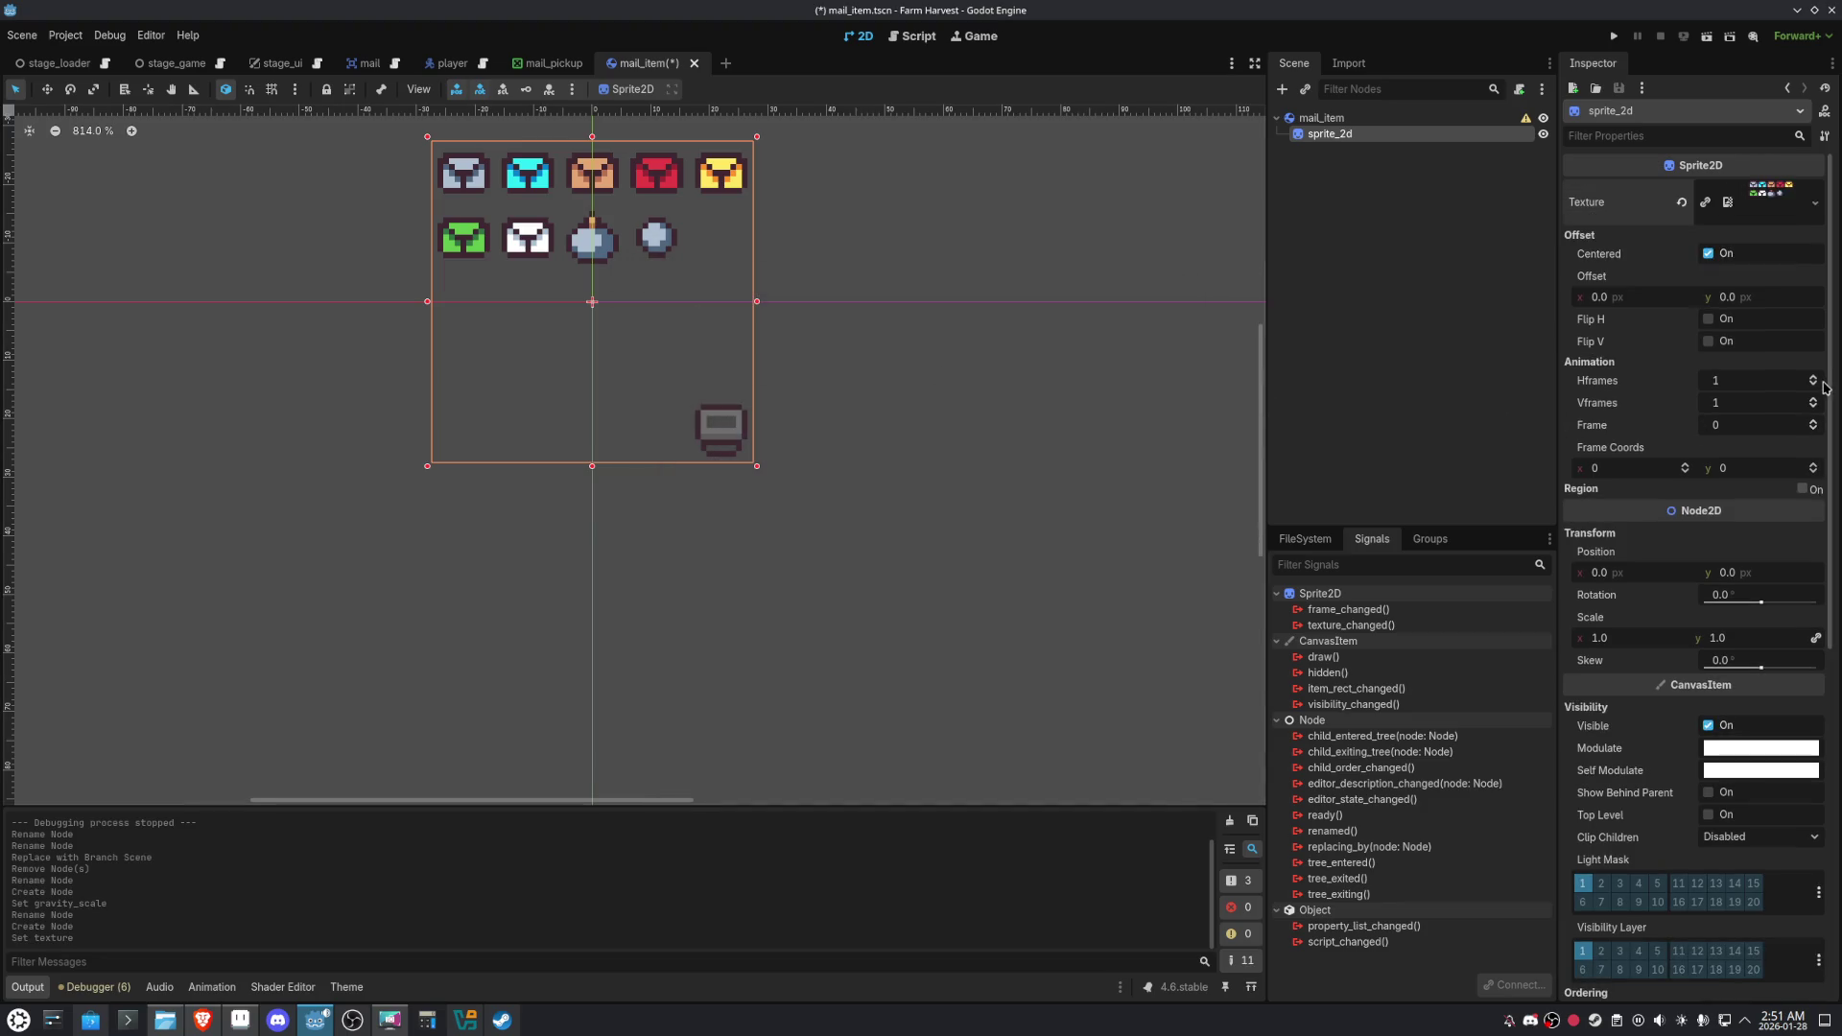
left_click(1812, 378)
left_click(1812, 378)
left_click(1813, 378)
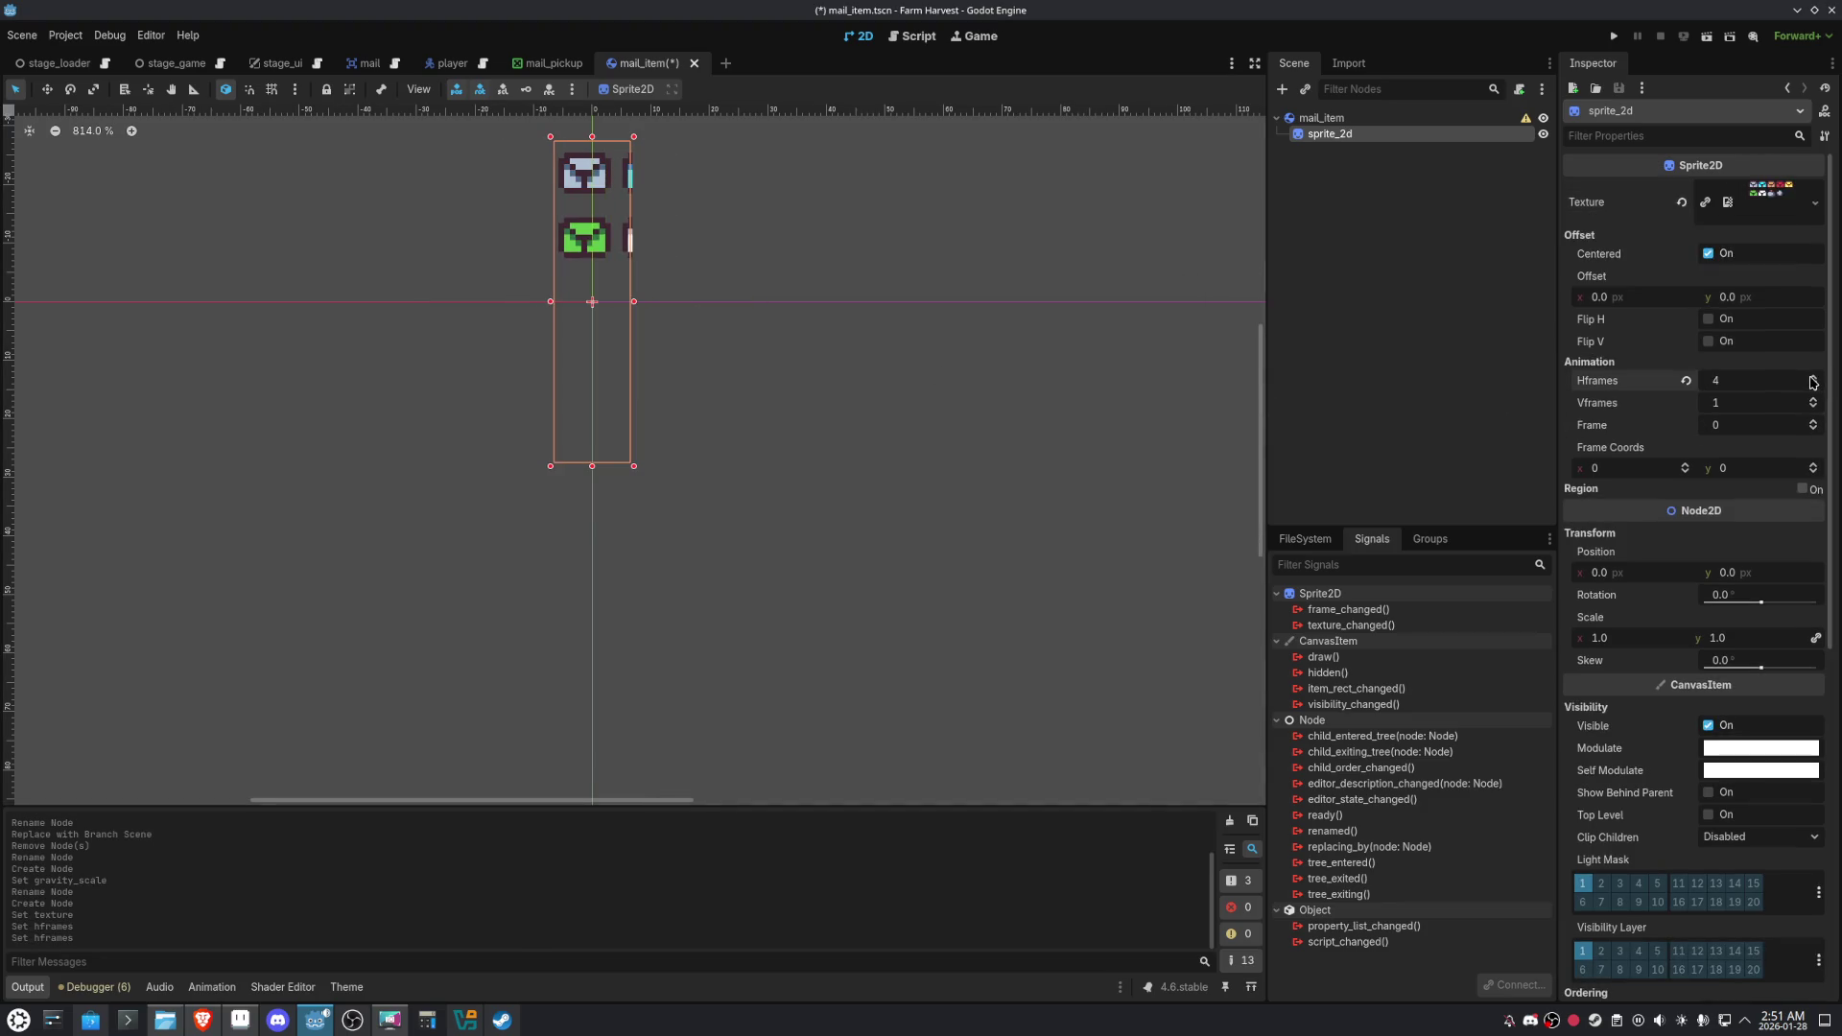
left_click(1812, 378)
left_click_drag(1816, 405, 1816, 384)
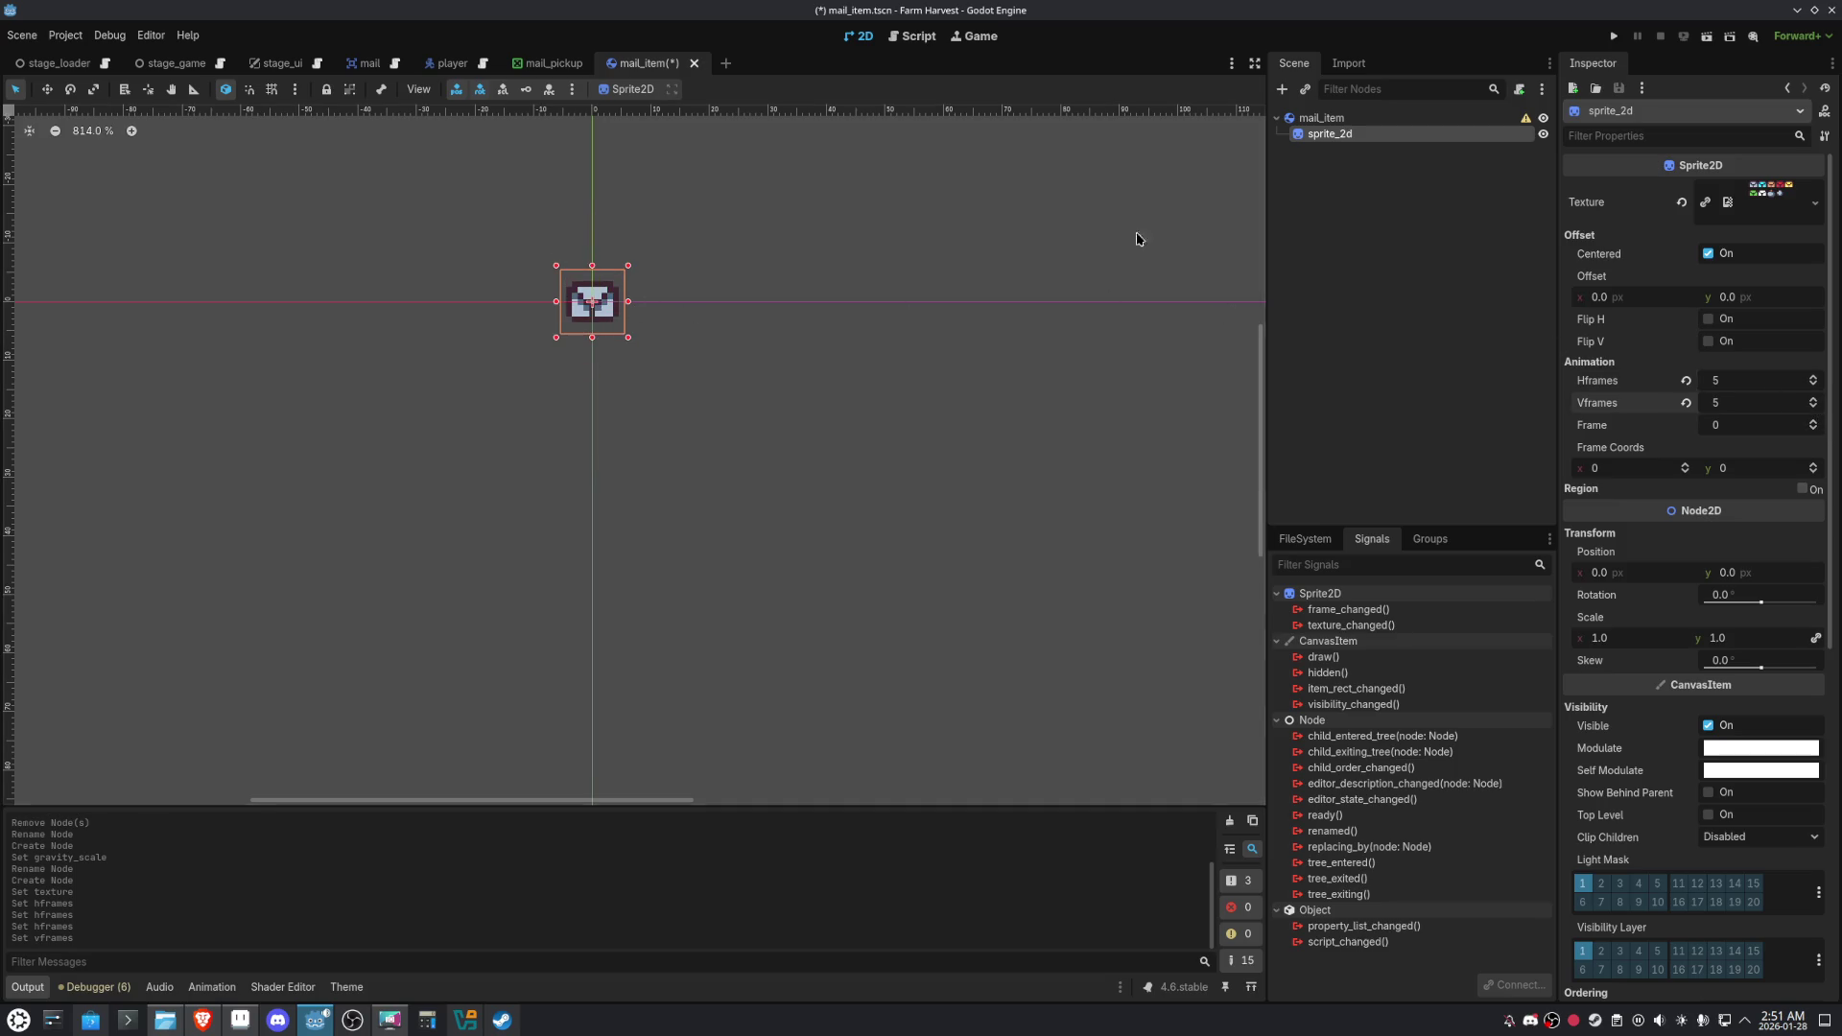
Step: Give the sprite a new ShaderMaterial and save the mail_item scene
scroll(1727, 739, "down", 5)
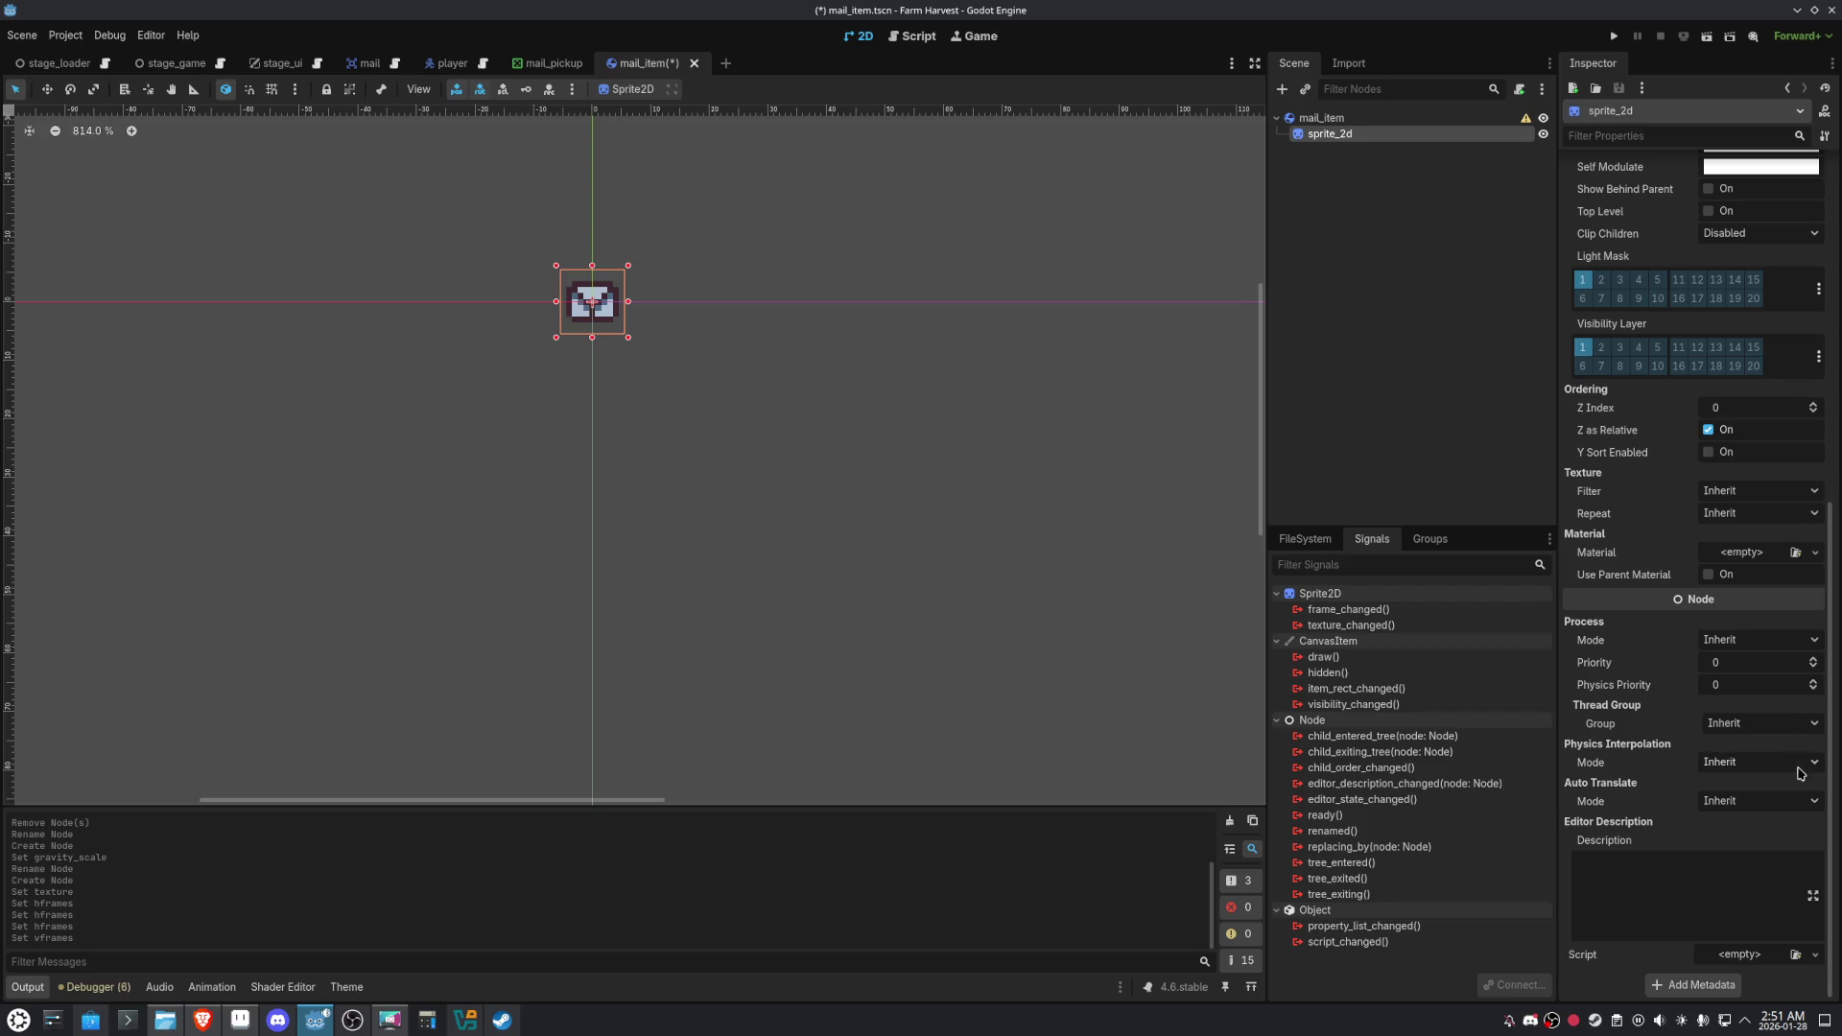
left_click(1764, 557)
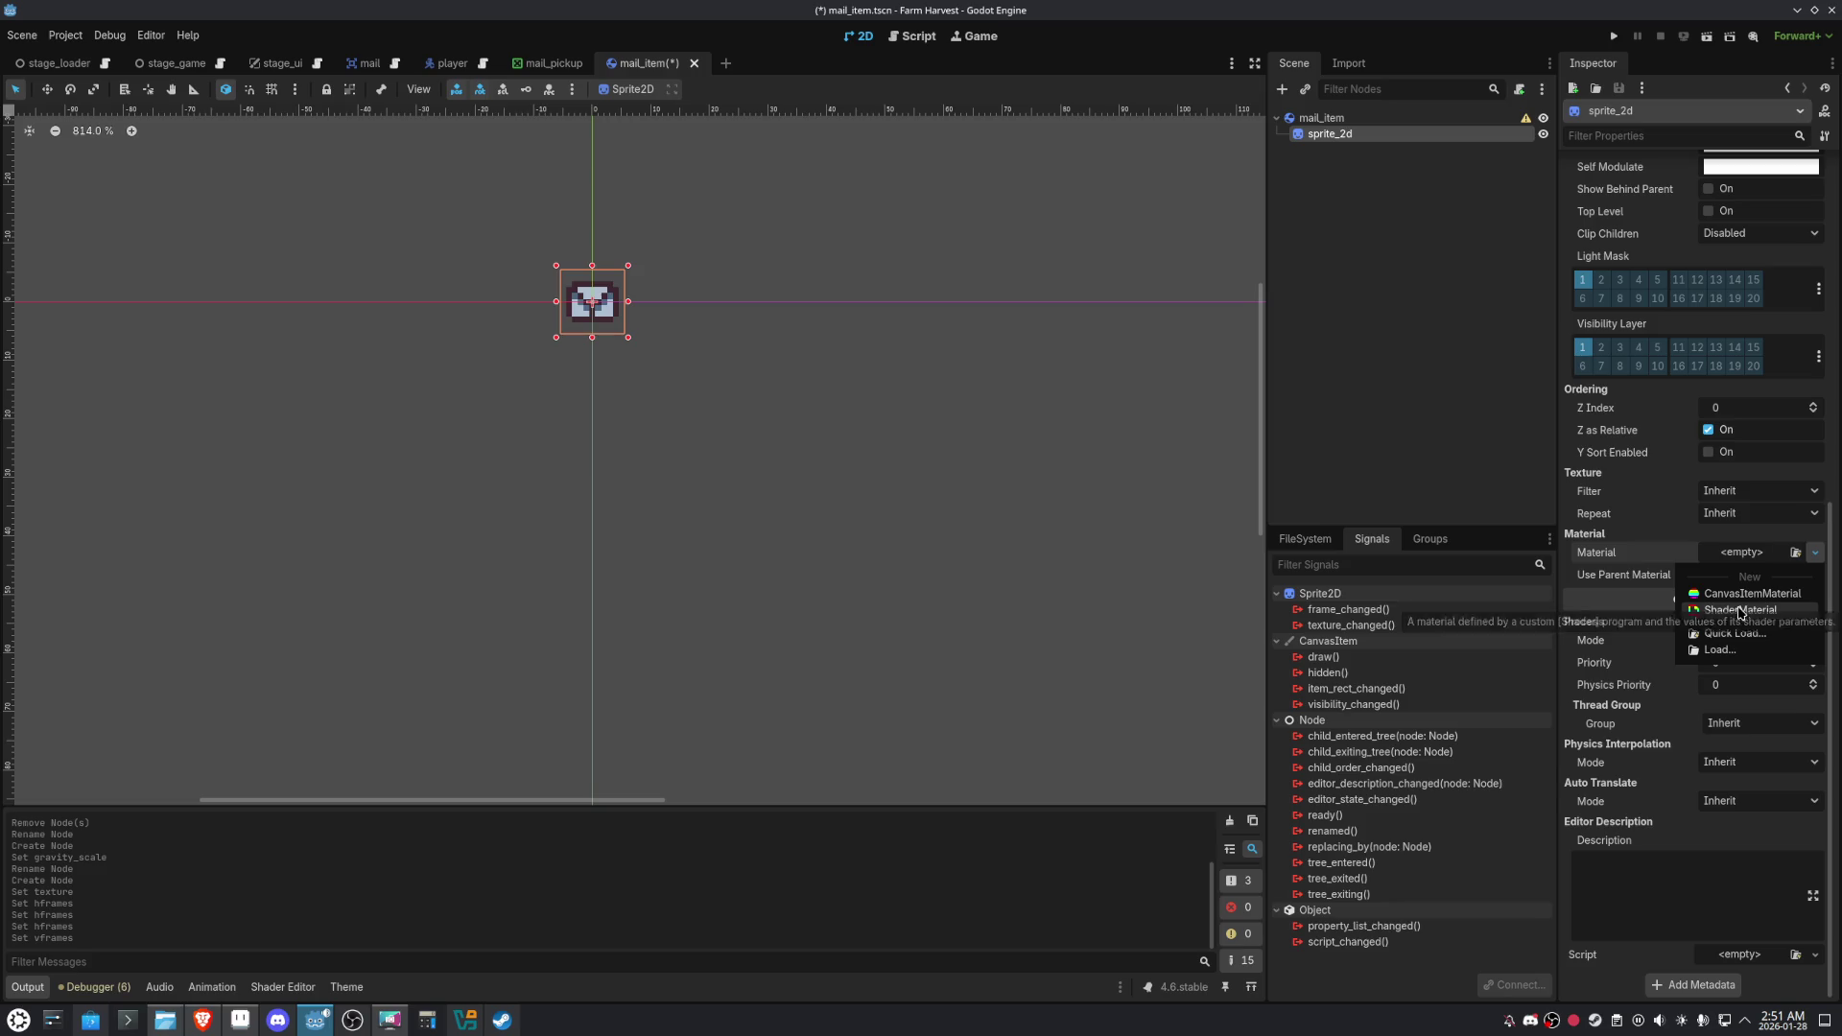
left_click(1739, 611)
key("ctrl+s")
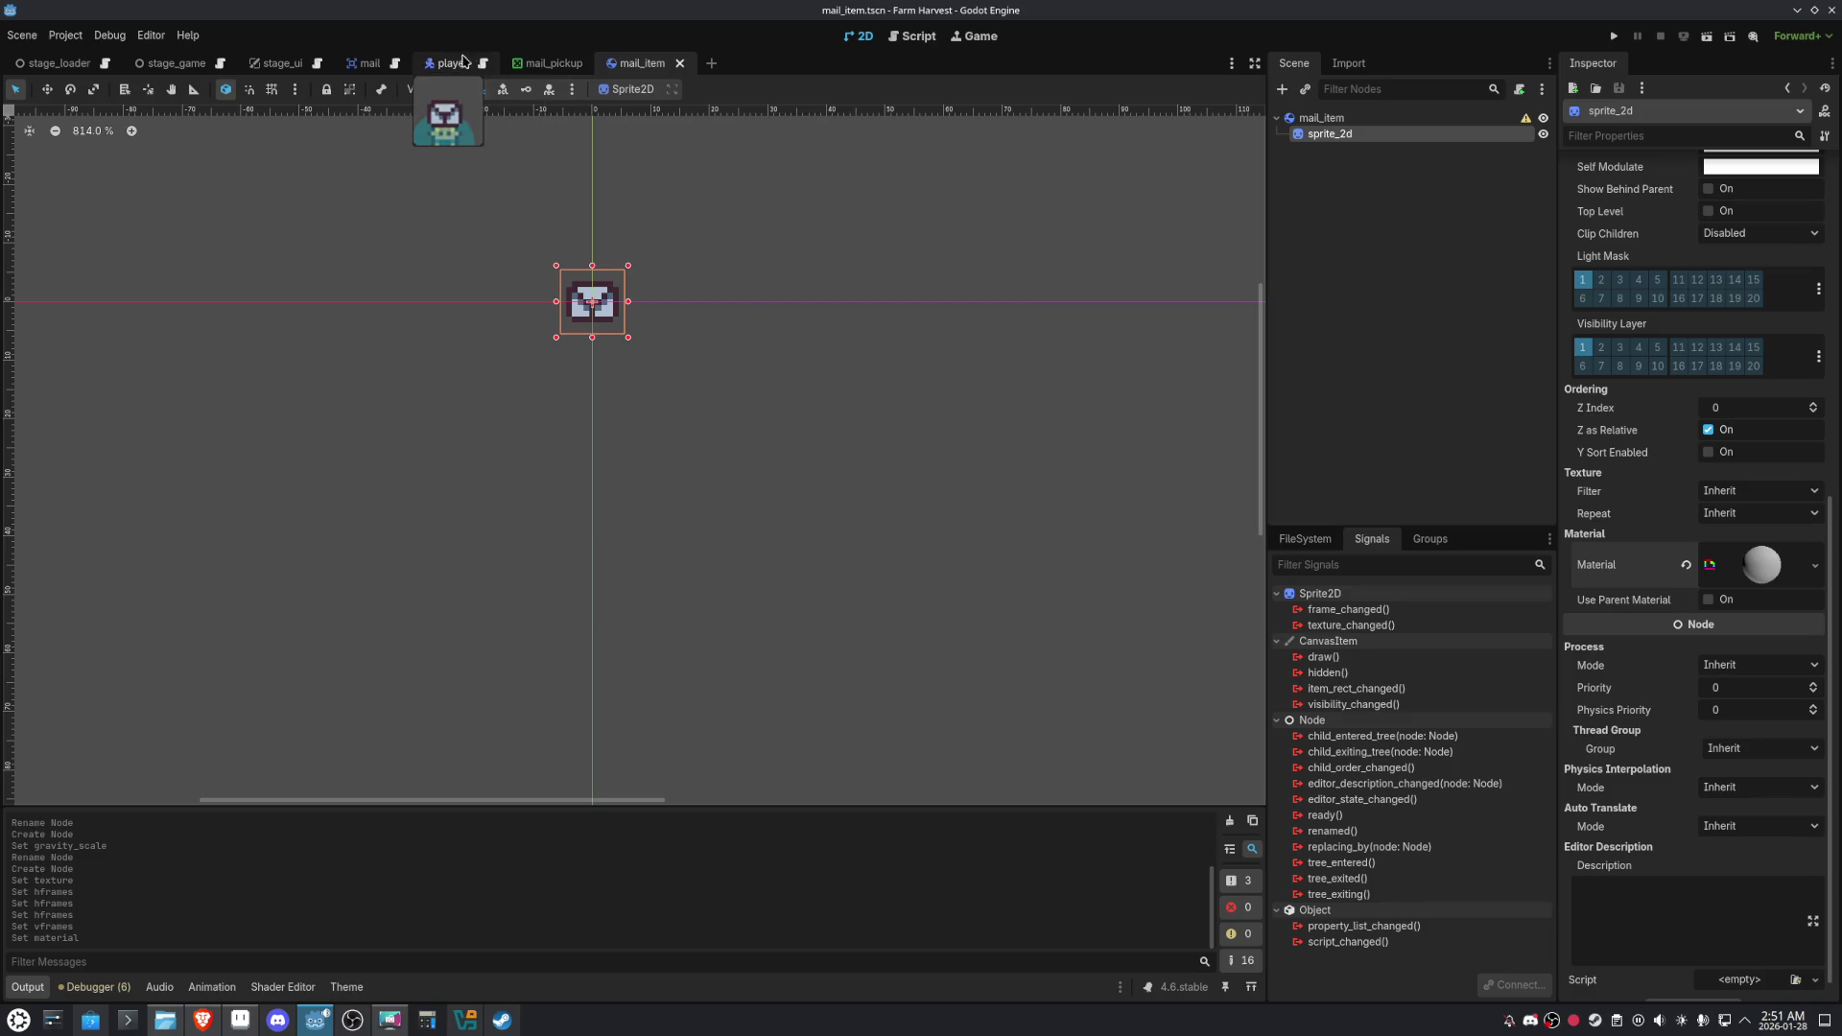
left_click(369, 63)
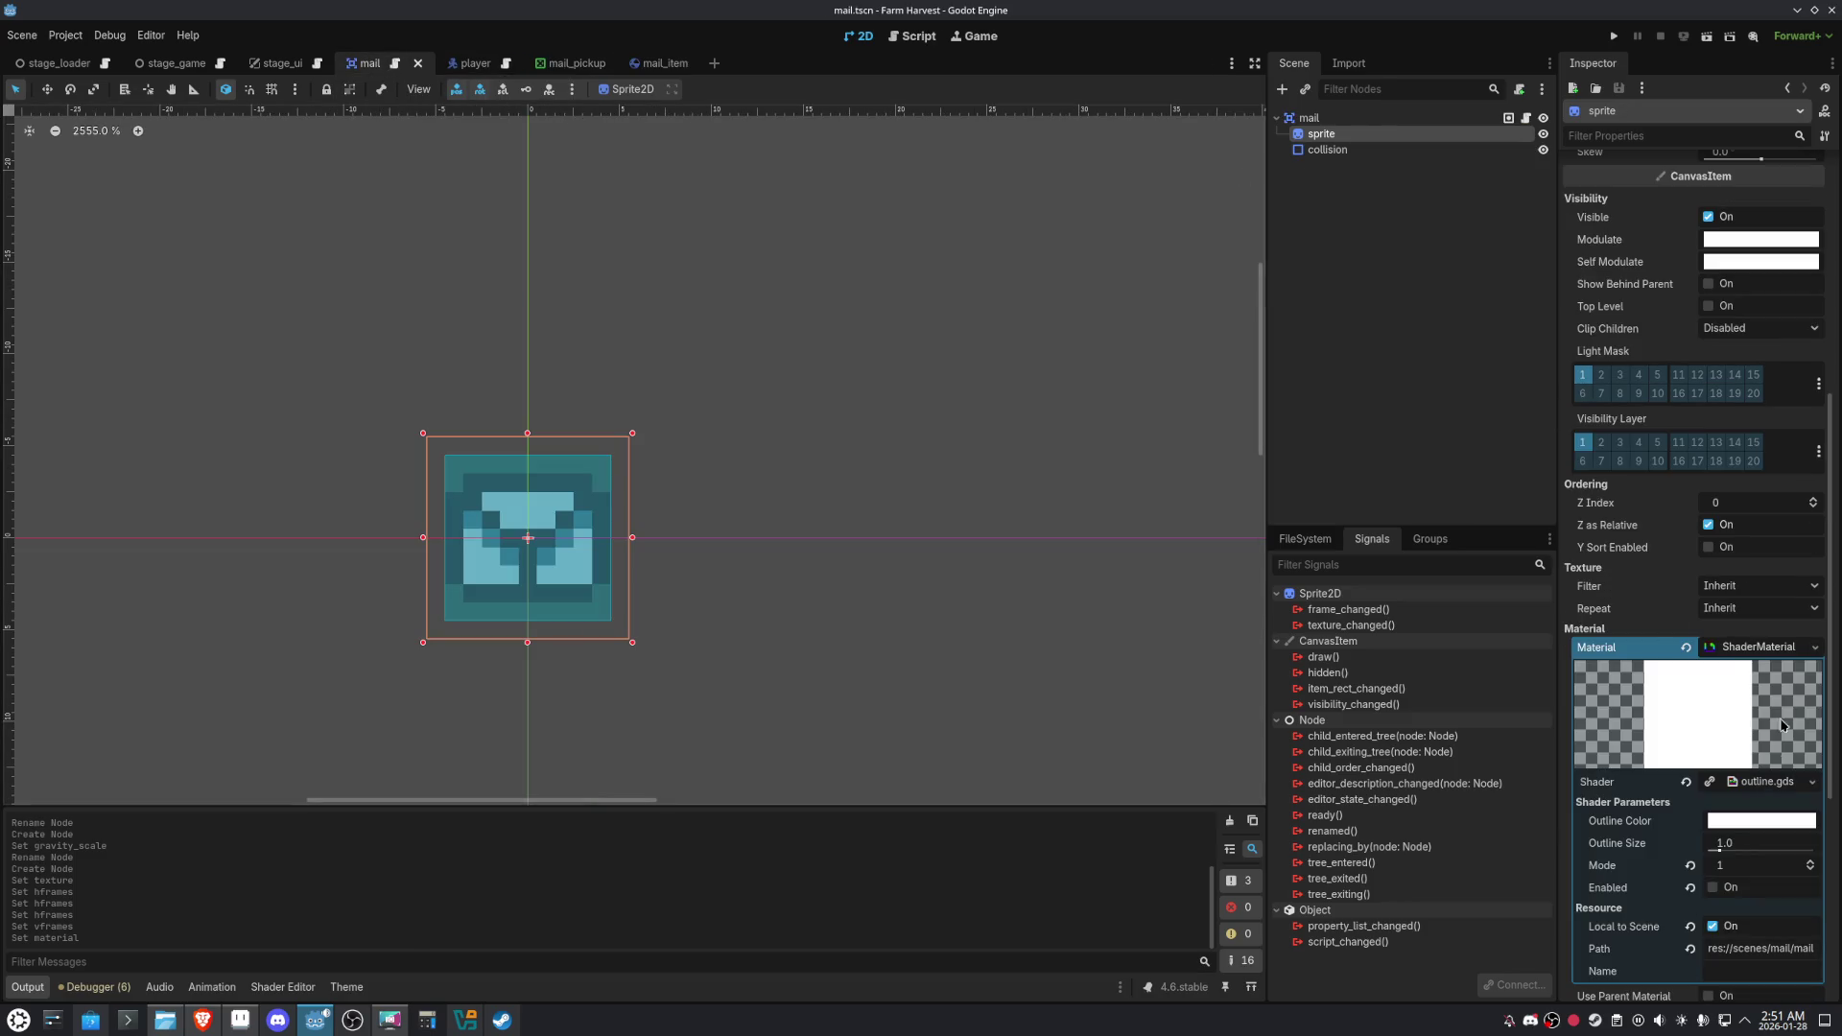
Step: Collapse the mail sprite's shader material and bring up its resource options menu
left_click(1762, 648)
left_click(1811, 648)
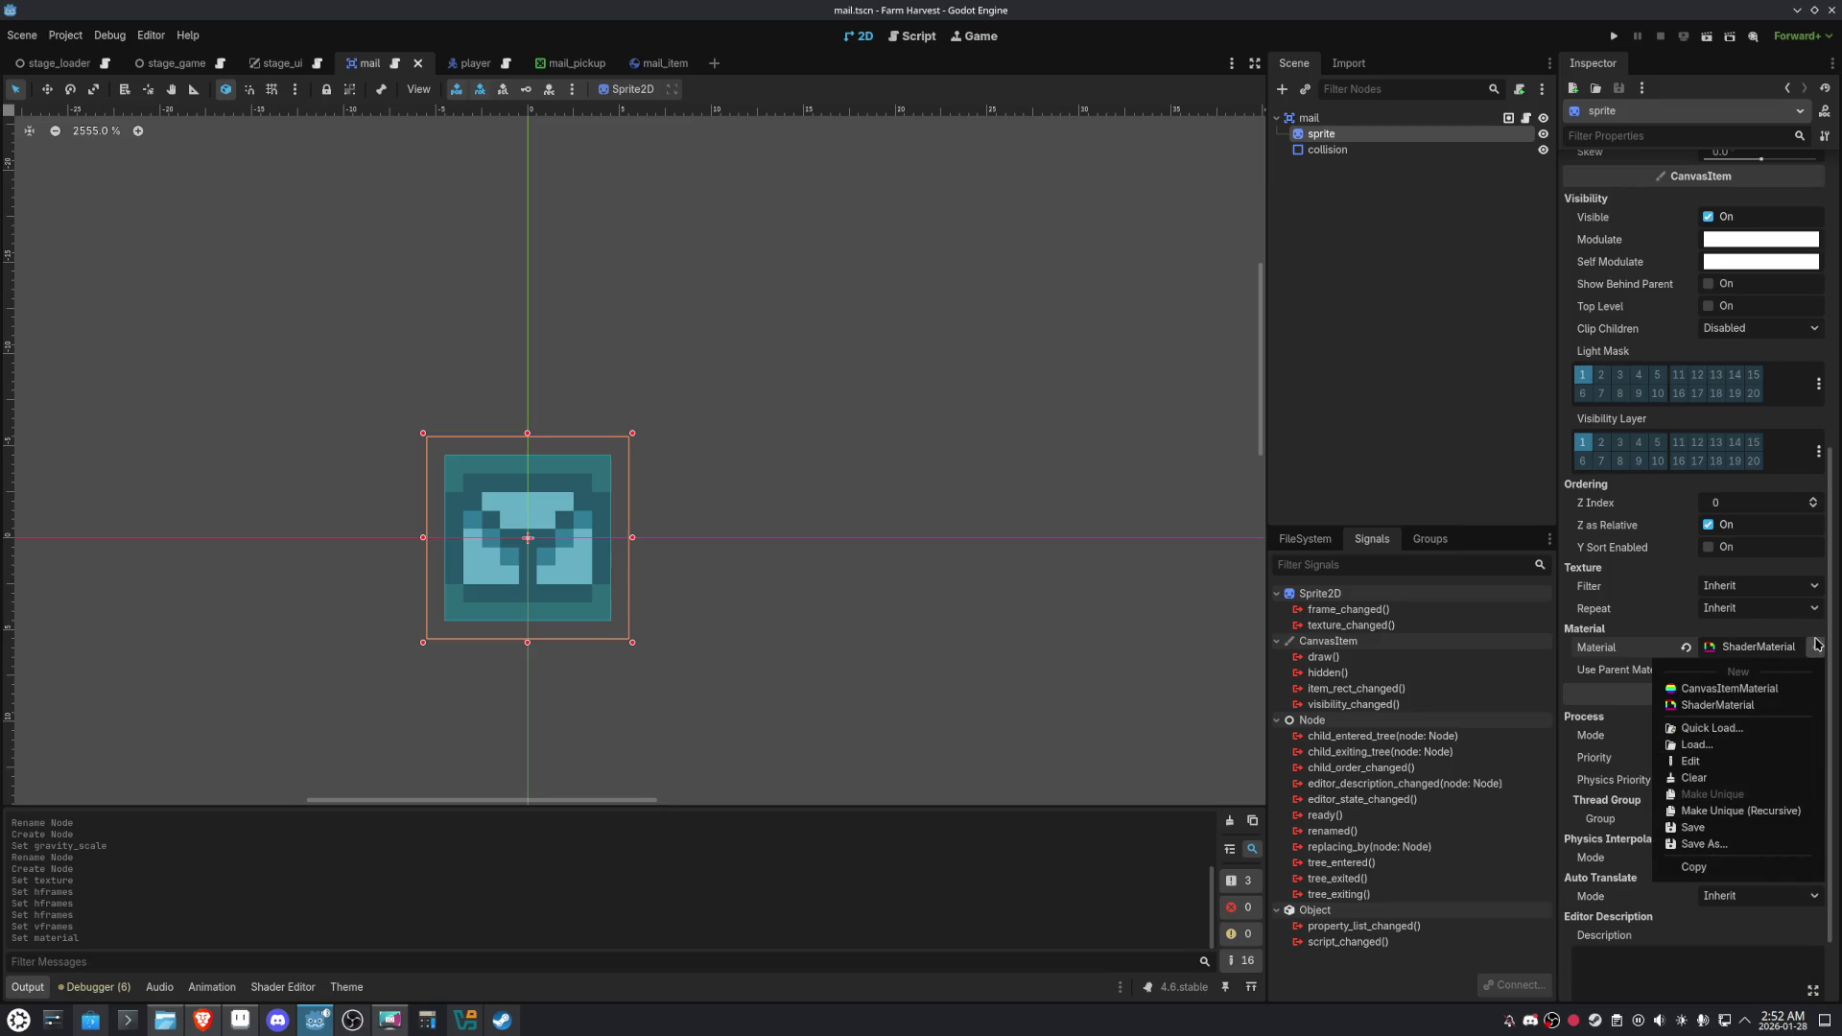
left_click(1816, 647)
left_click(1815, 647)
left_click(1815, 647)
left_click(1698, 814)
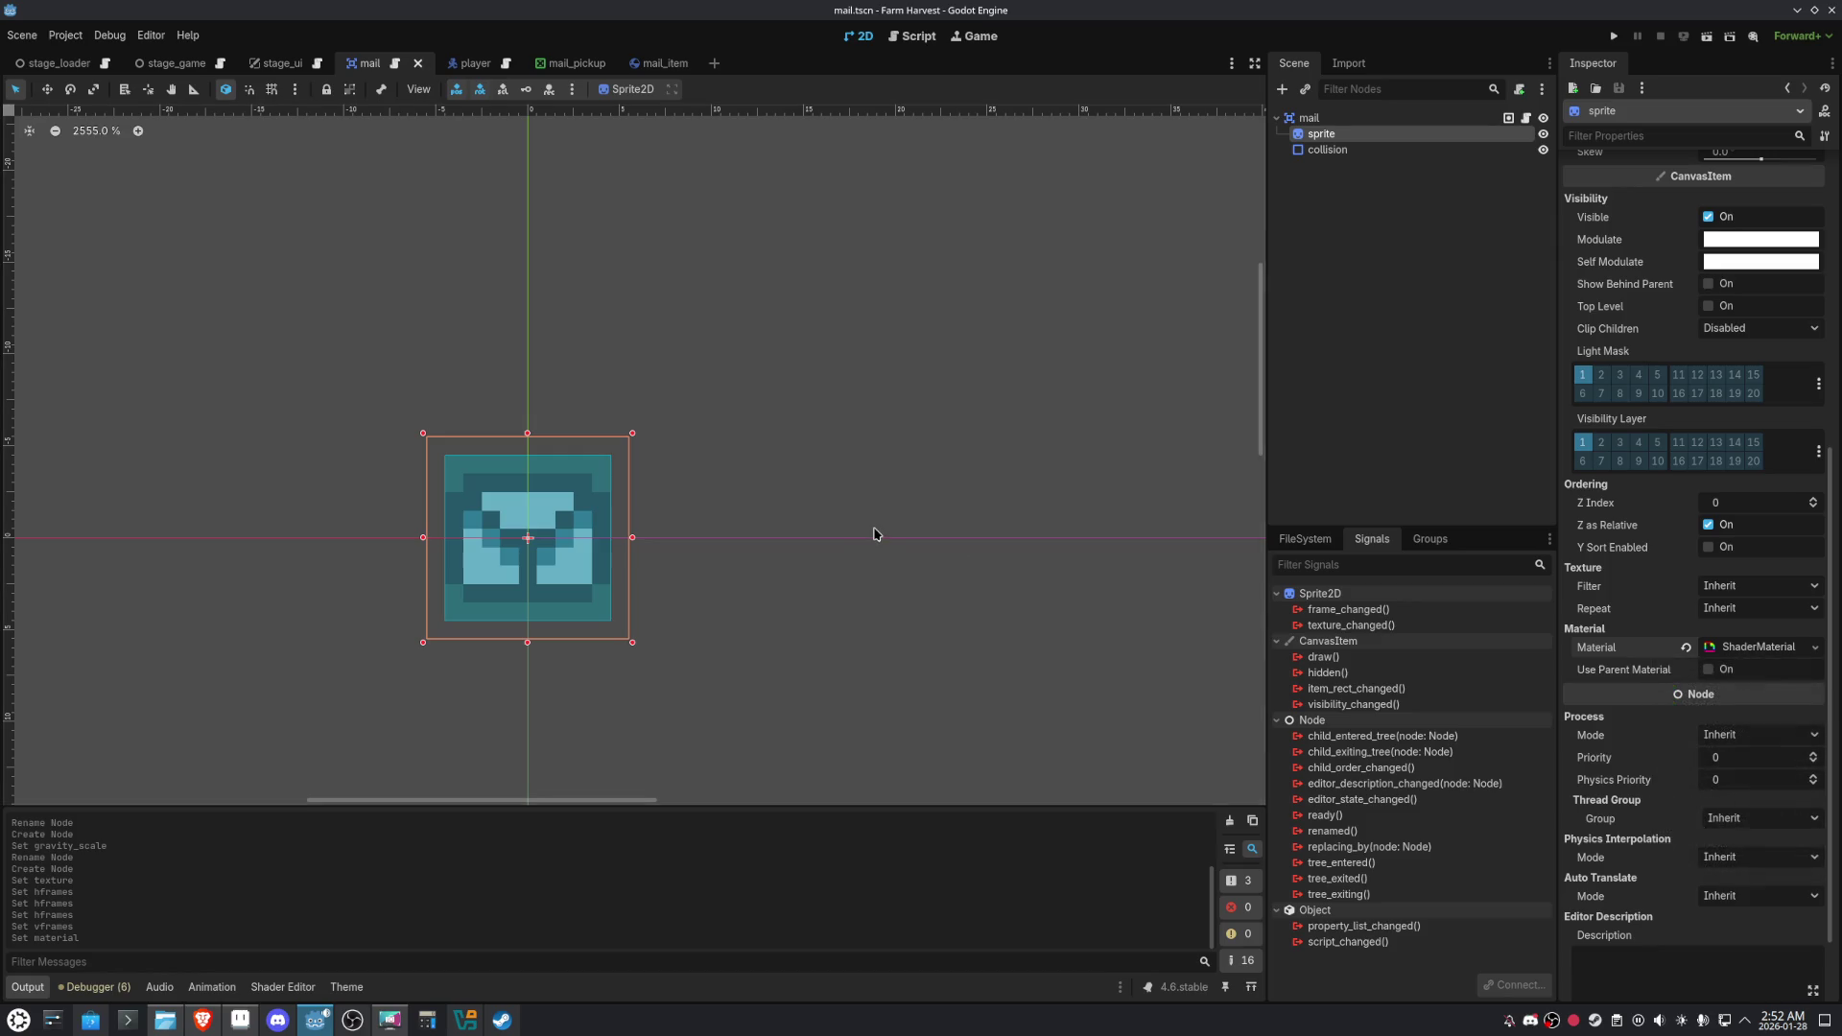
left_click(1809, 649)
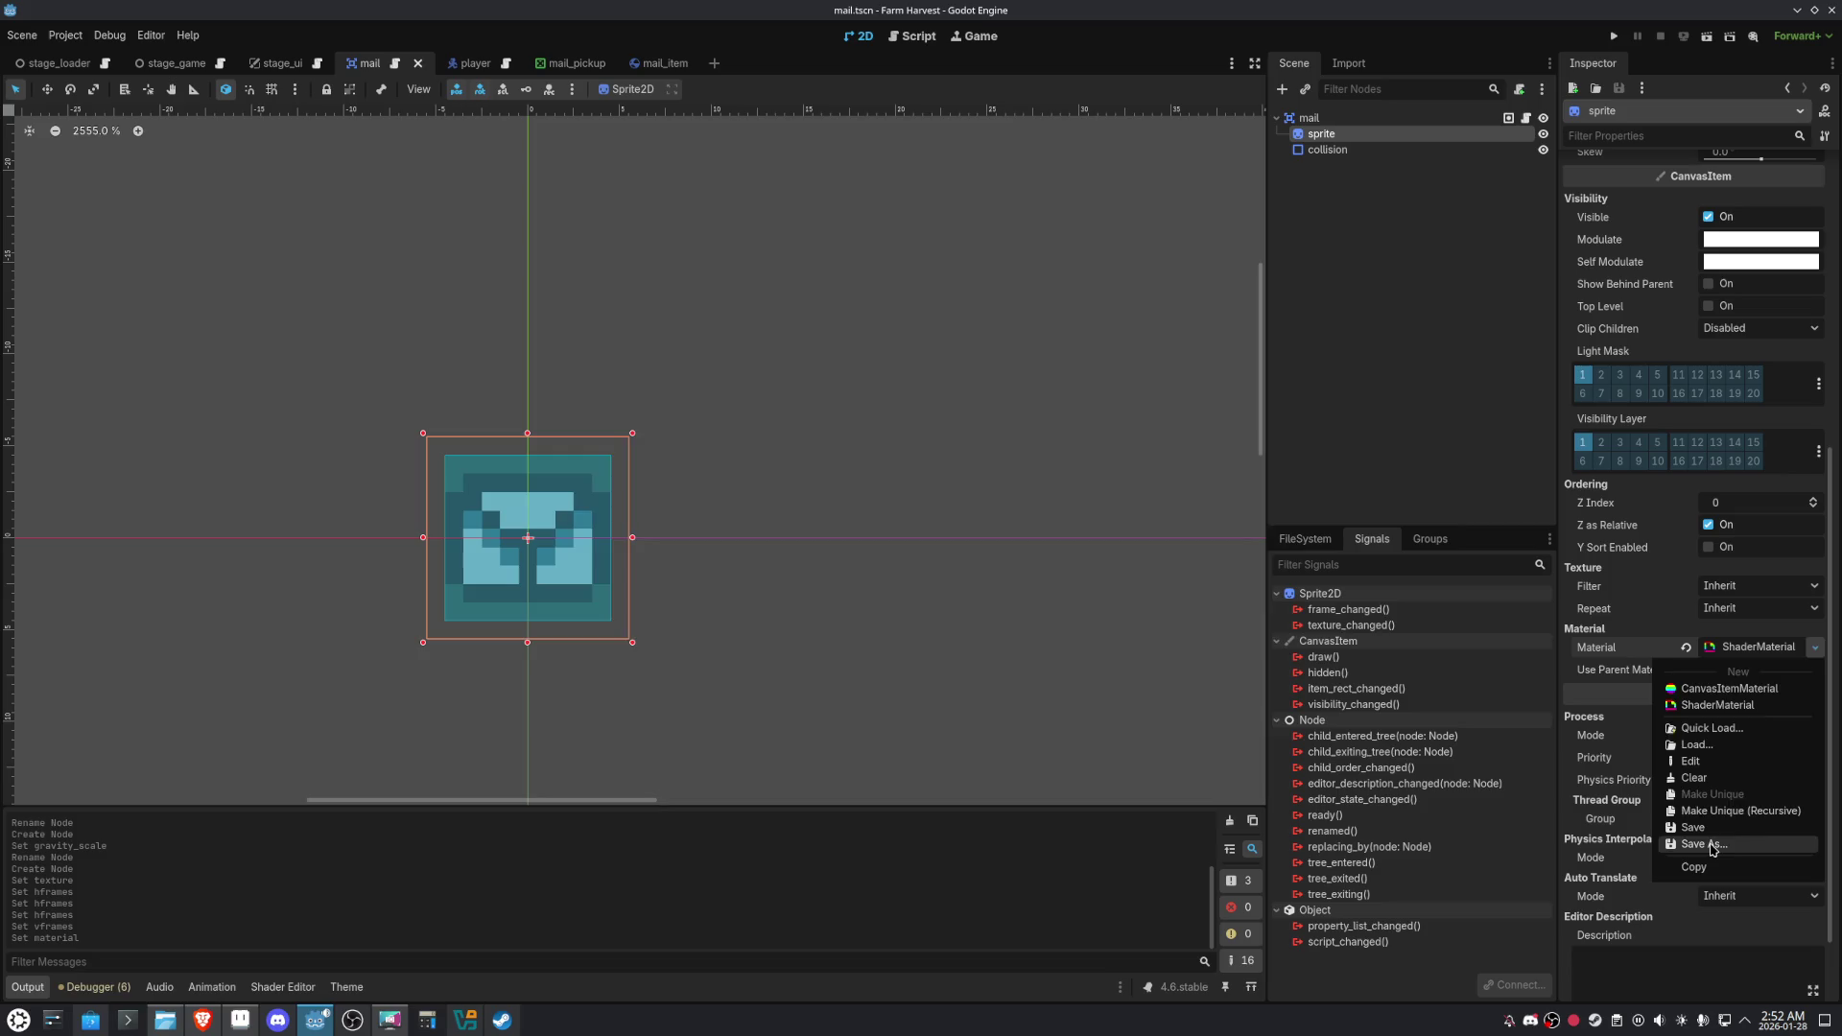
Step: Save the material as mail_shader.tres in res://themes, then save the mail scene
left_click(1727, 842)
left_click(593, 276)
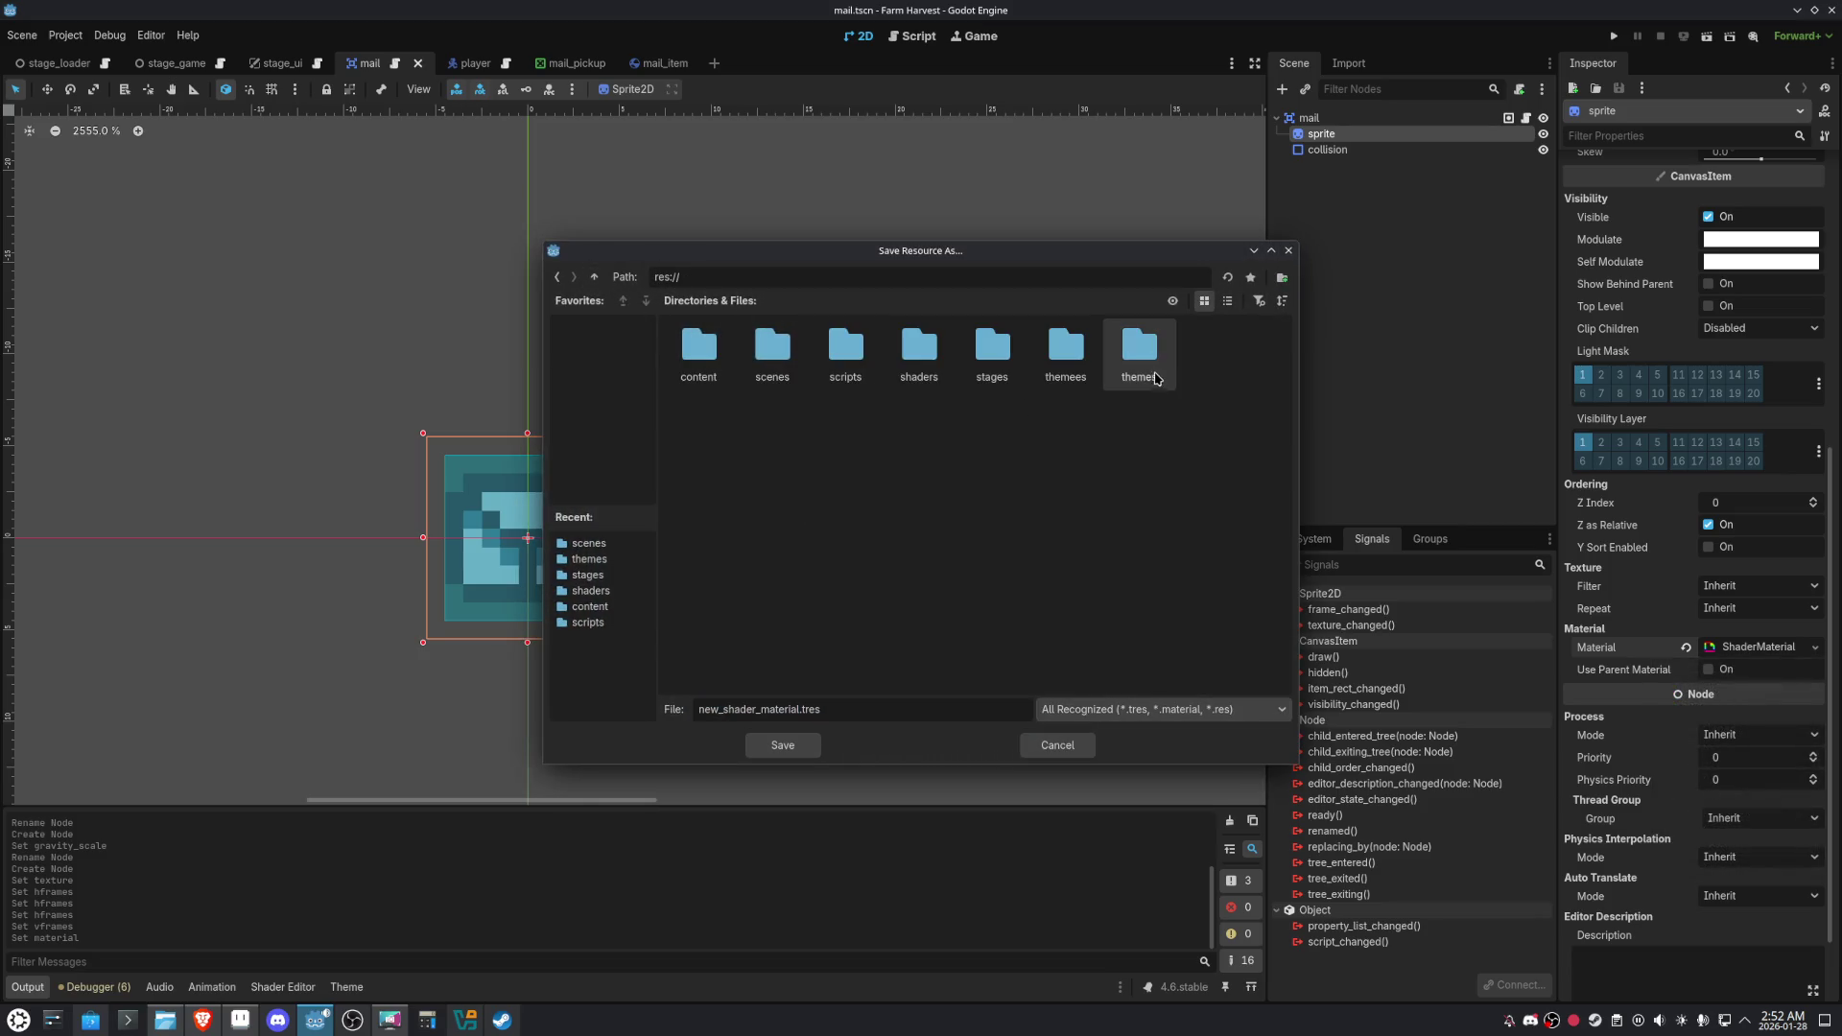
double_click(1140, 350)
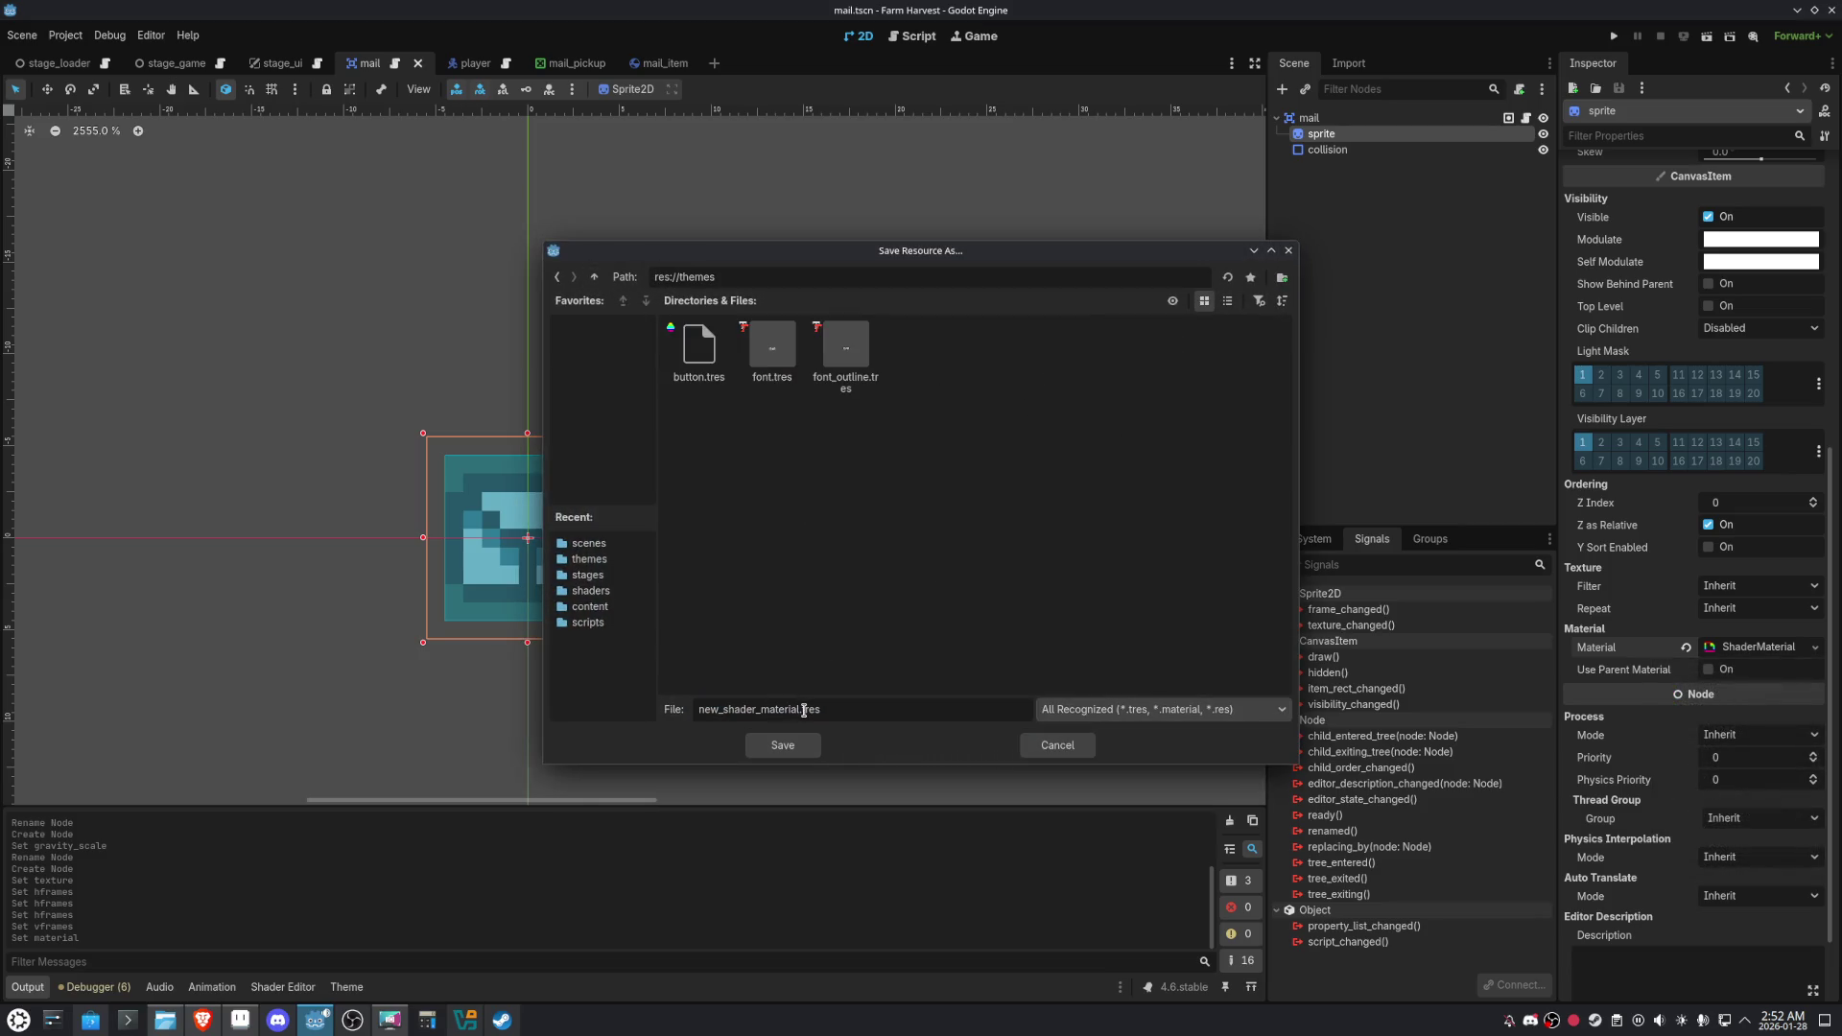
left_click_drag(798, 708, 614, 706)
type("mail_shader")
key("Return")
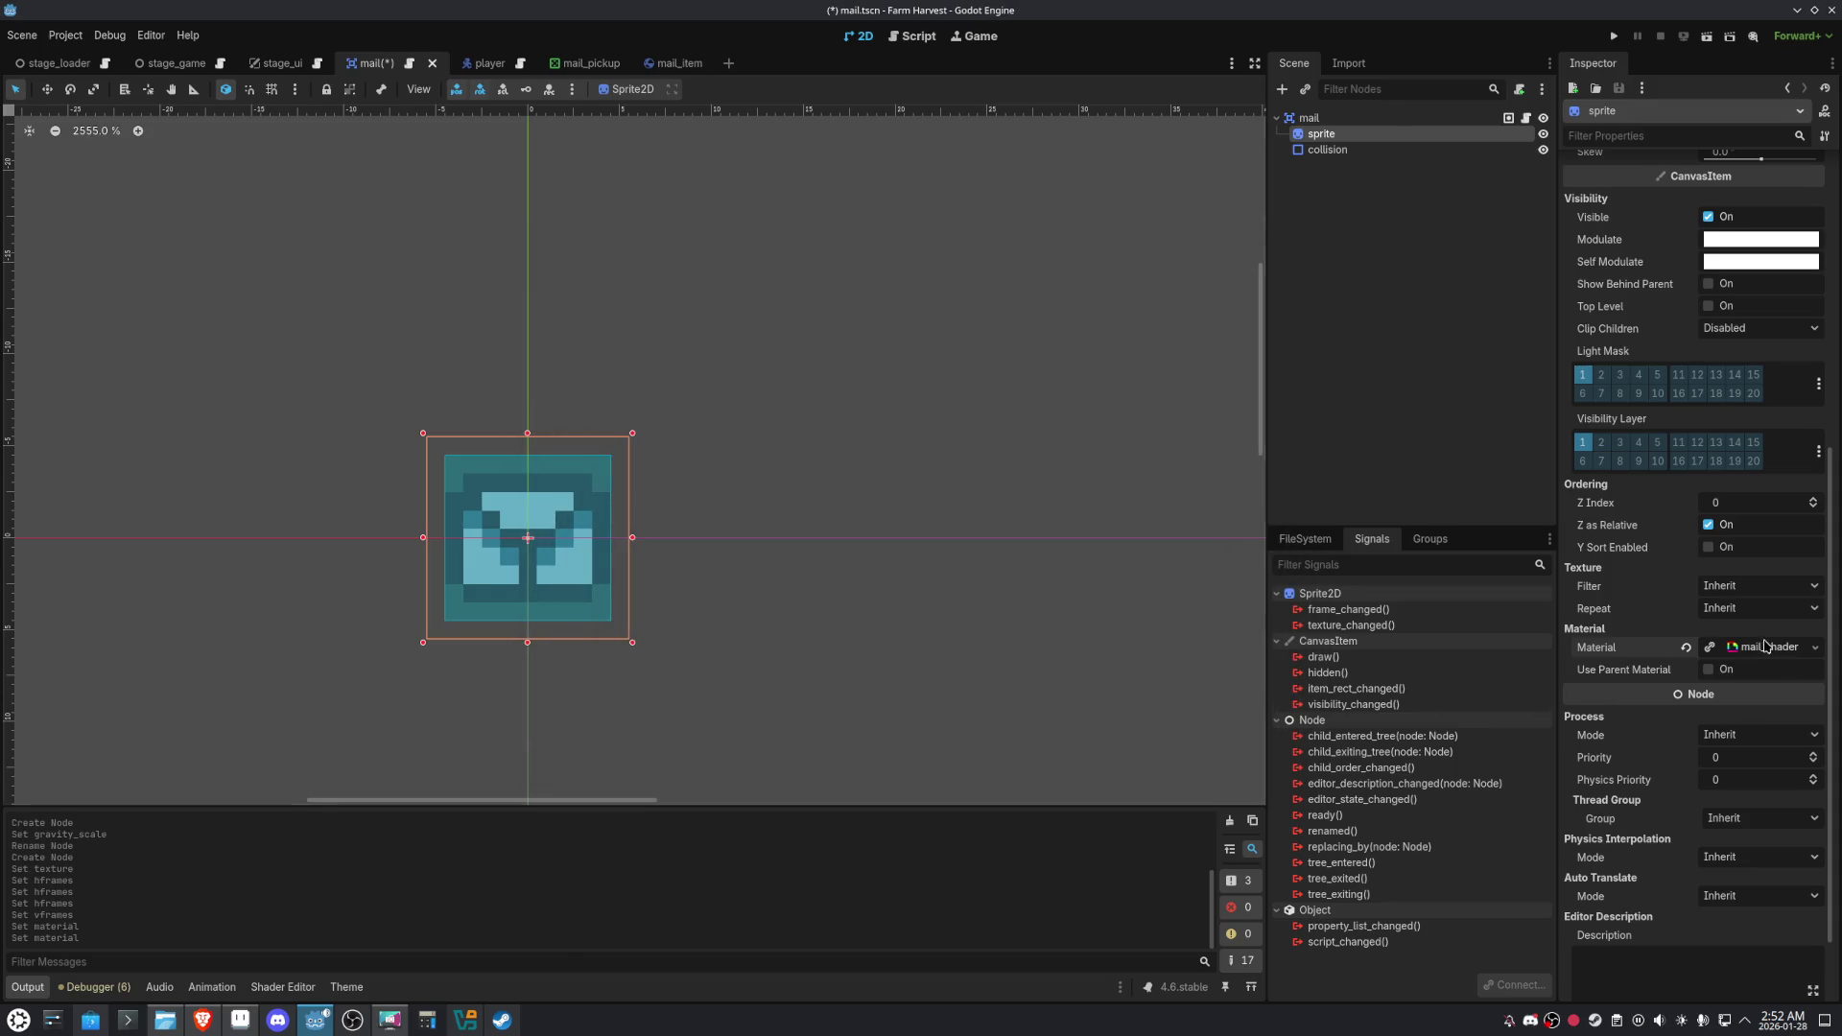
left_click(1768, 648)
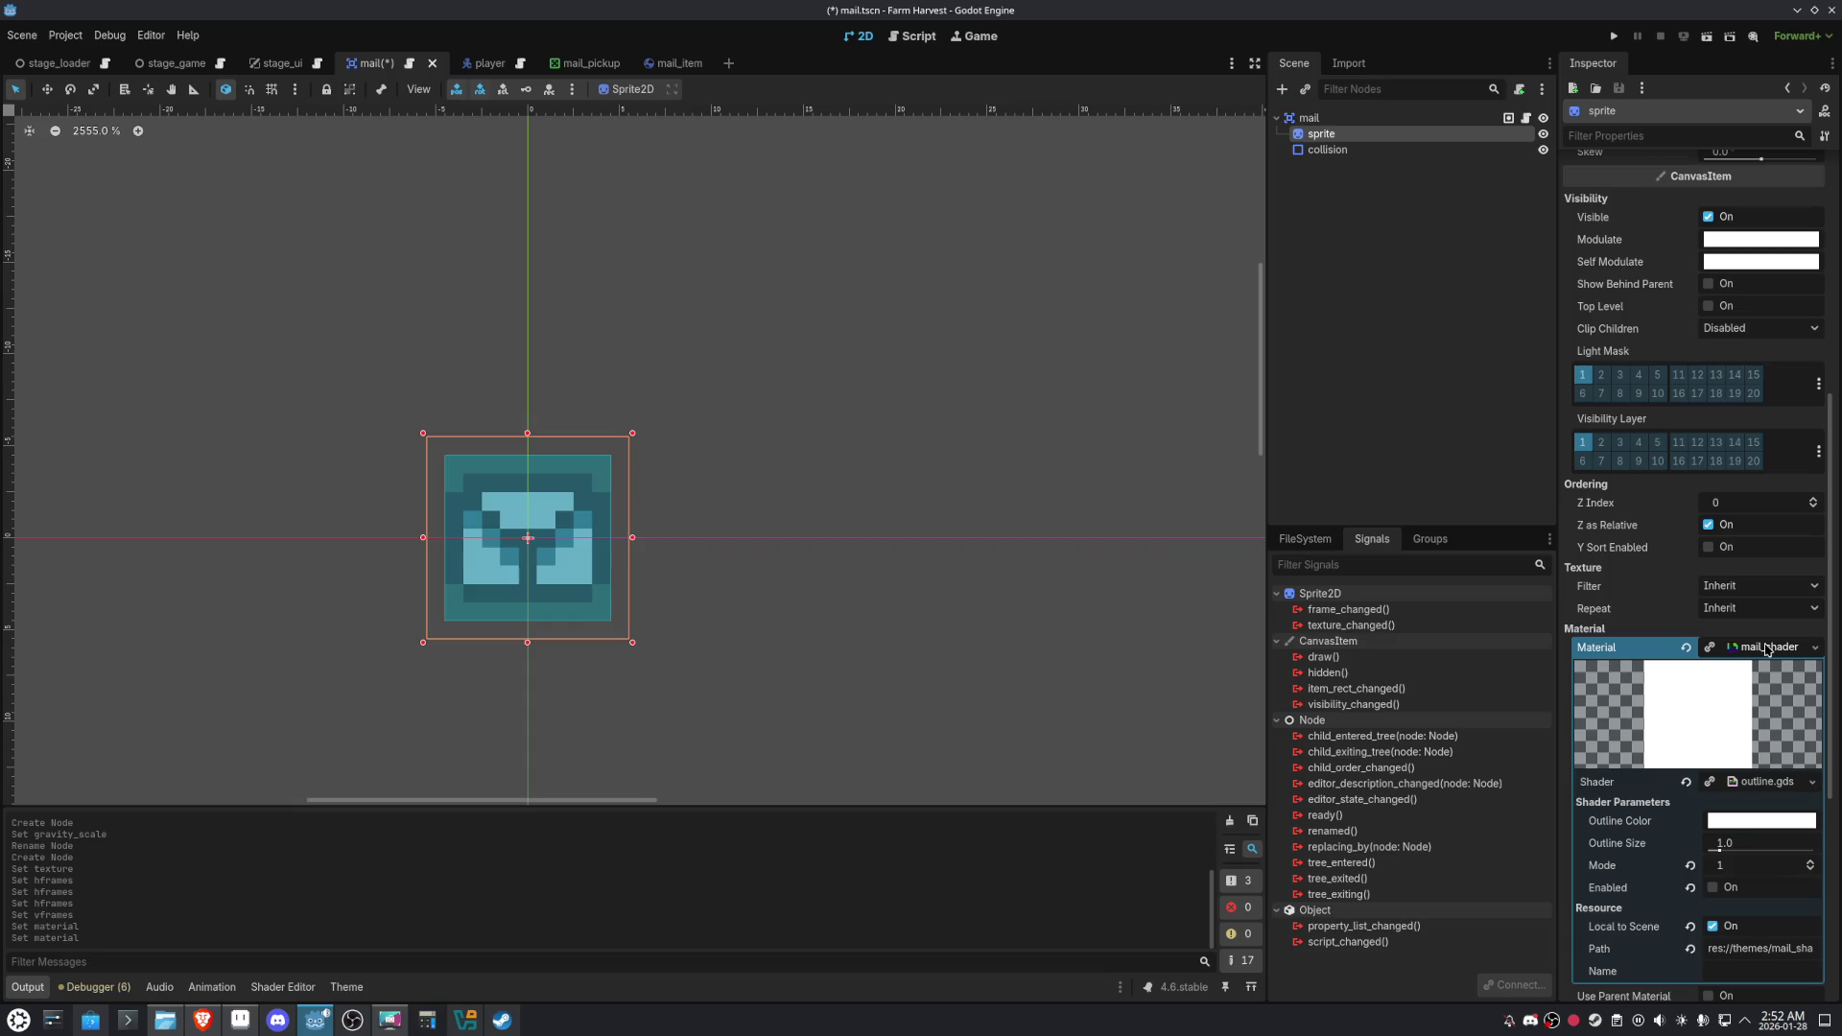
key("ctrl+s")
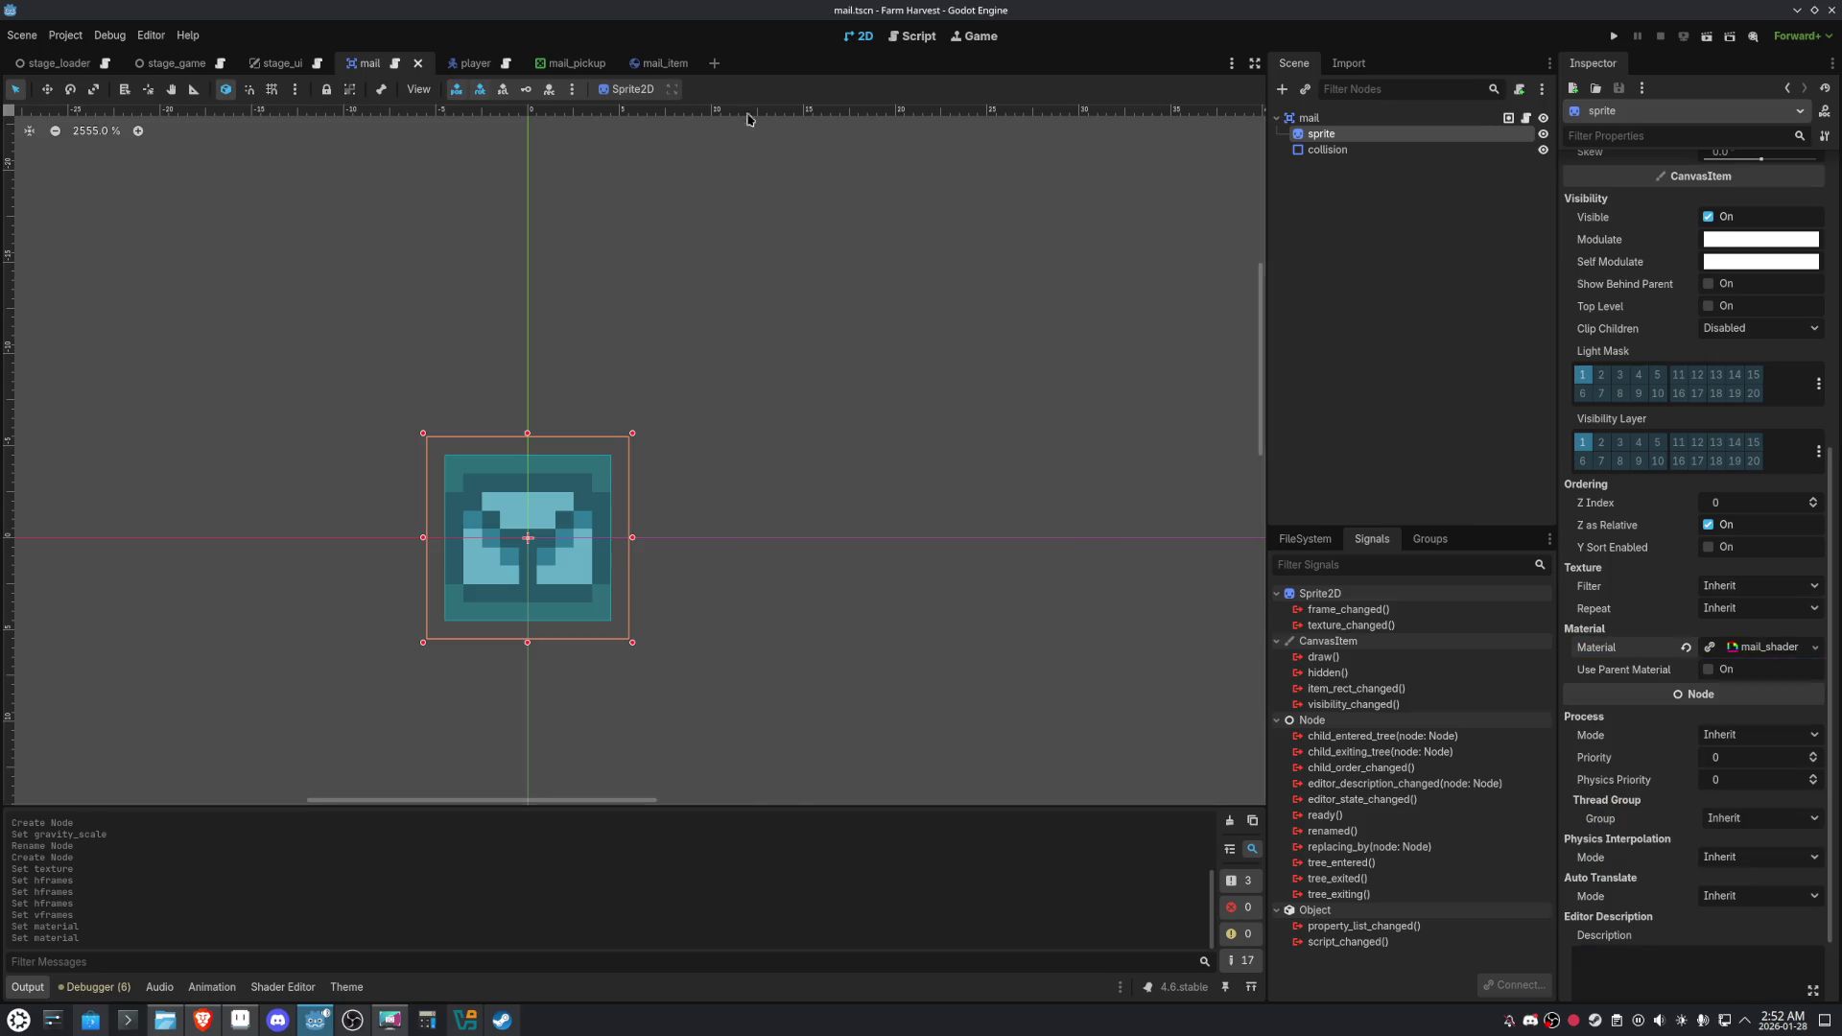
left_click(642, 61)
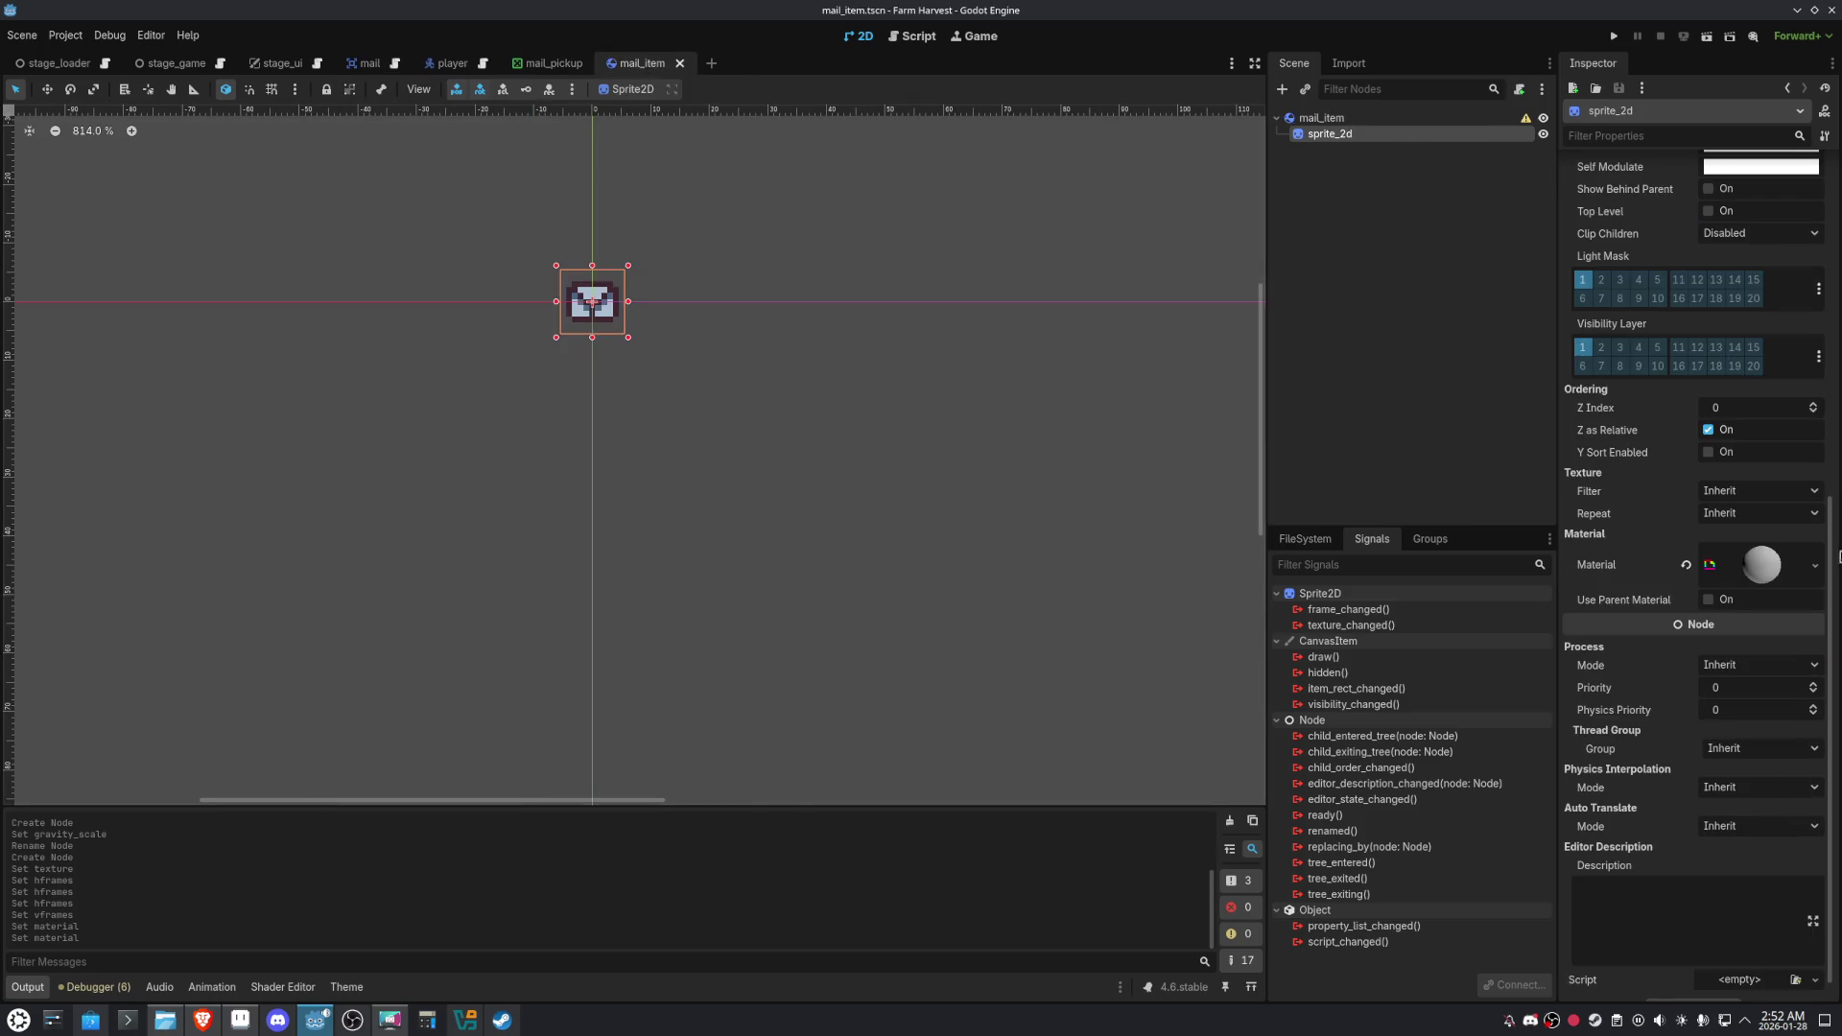
Step: Quick-load mail_shader.tres as the sprite's material, toggle its outline Enabled parameter, and save
left_click(1809, 578)
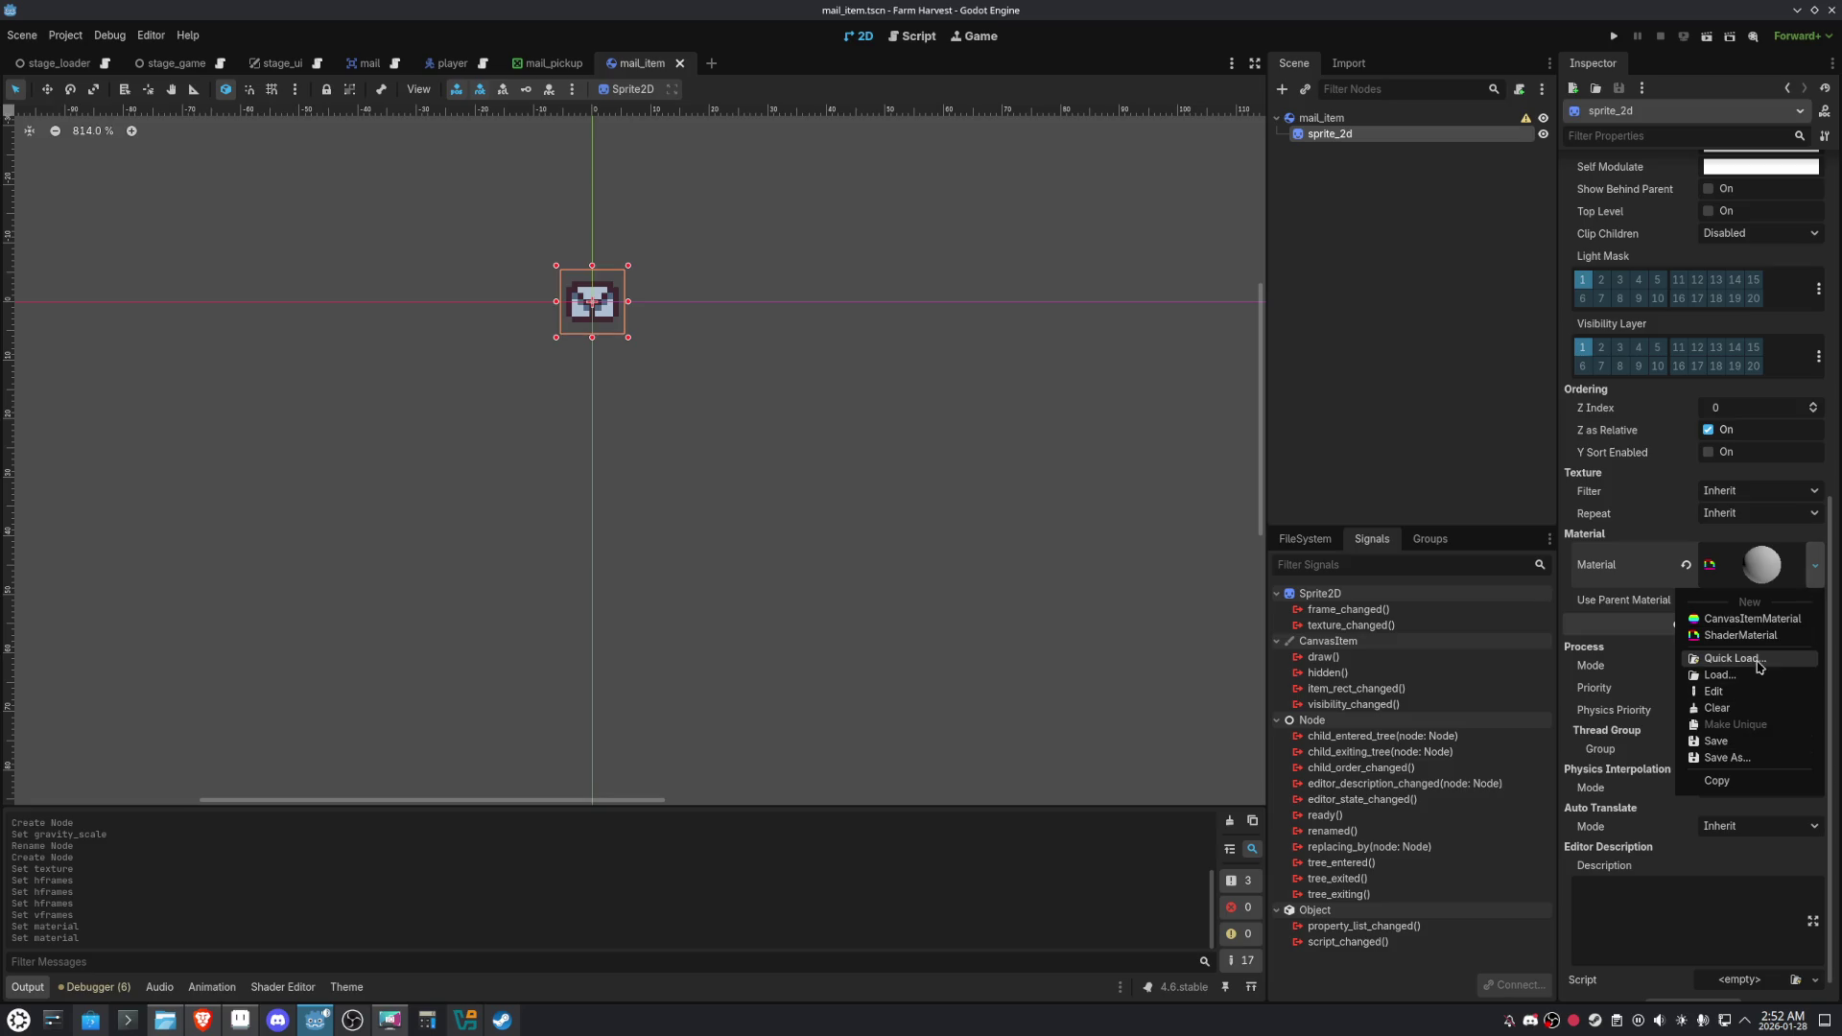
left_click(1727, 660)
double_click(703, 356)
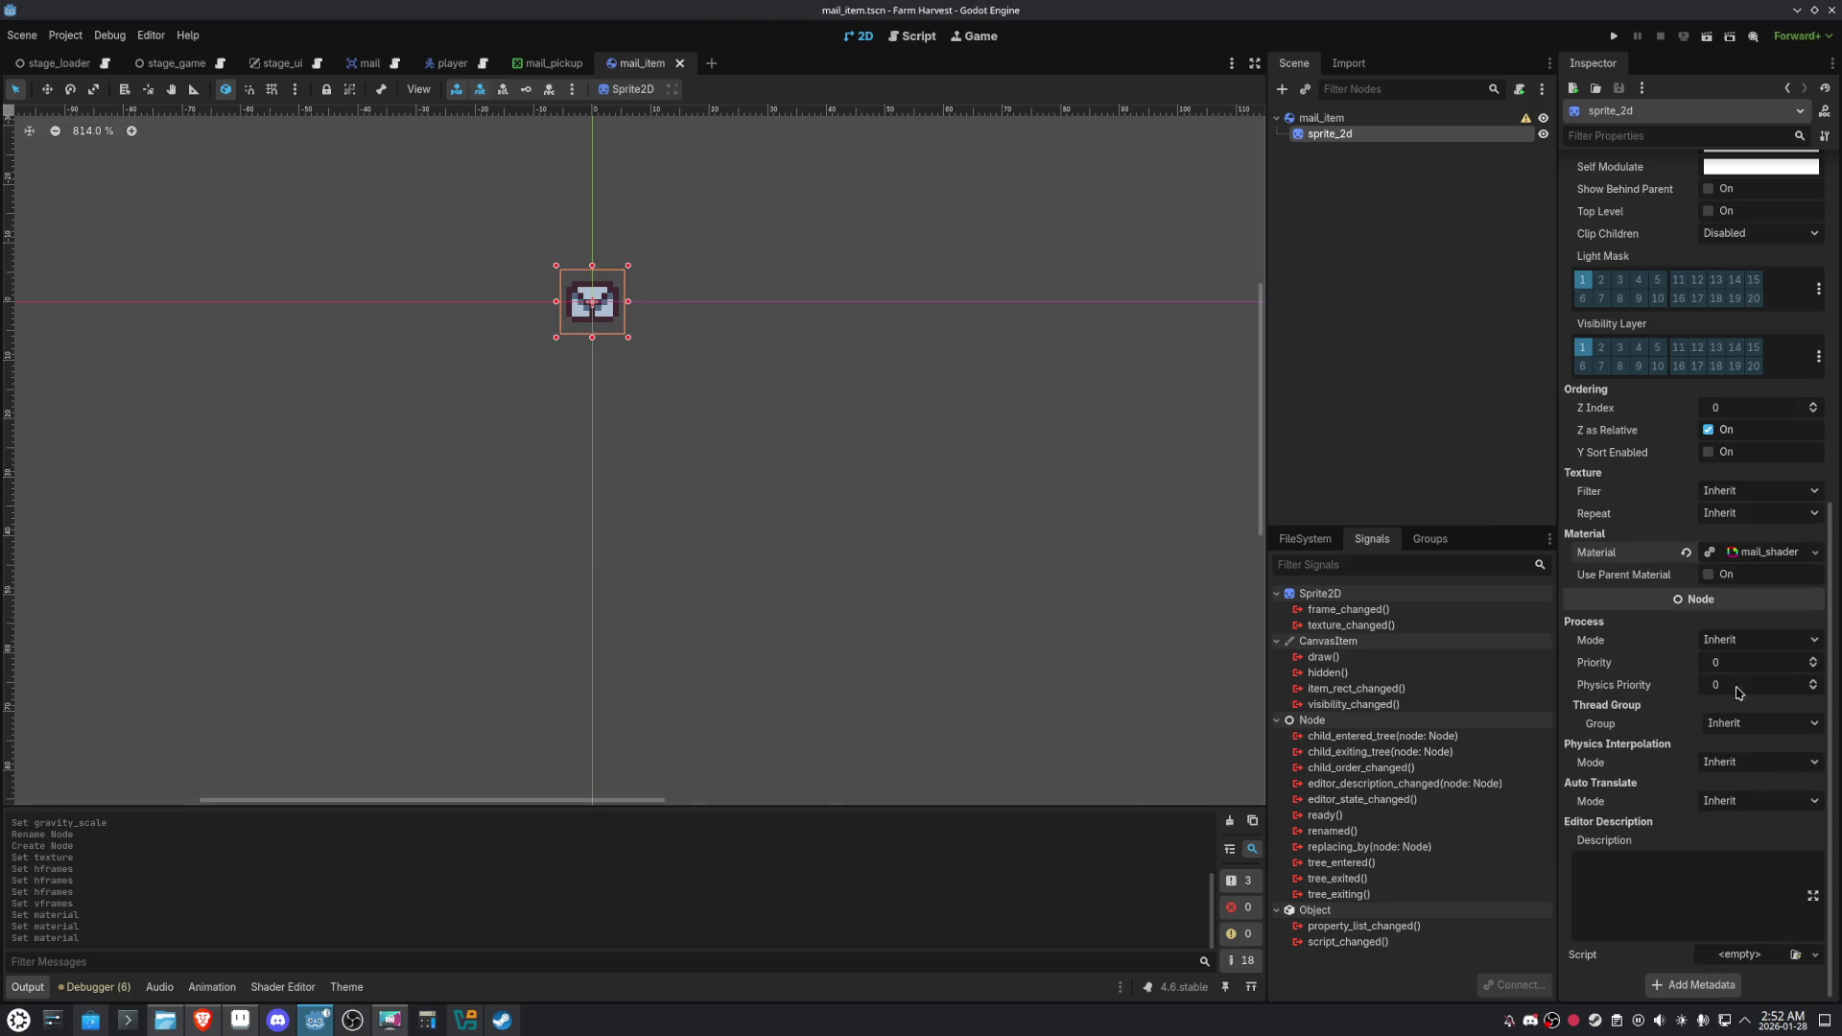
left_click(1756, 555)
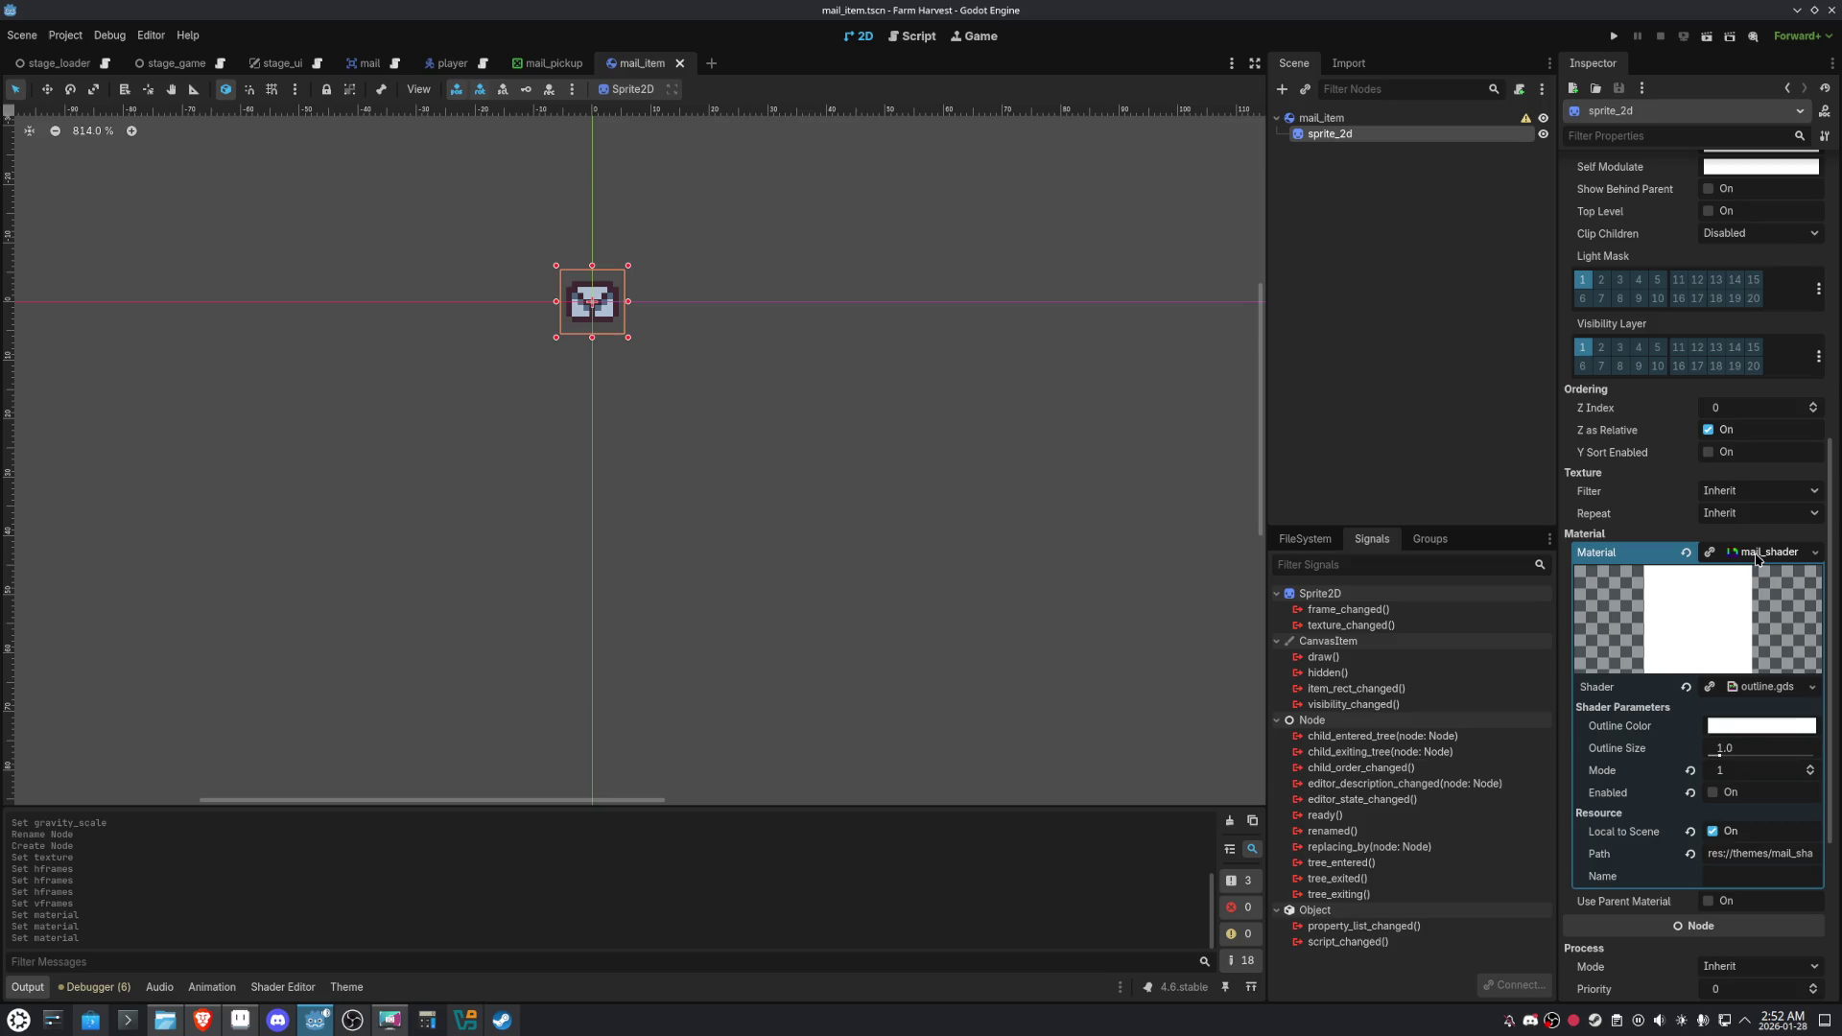
left_click(1691, 794)
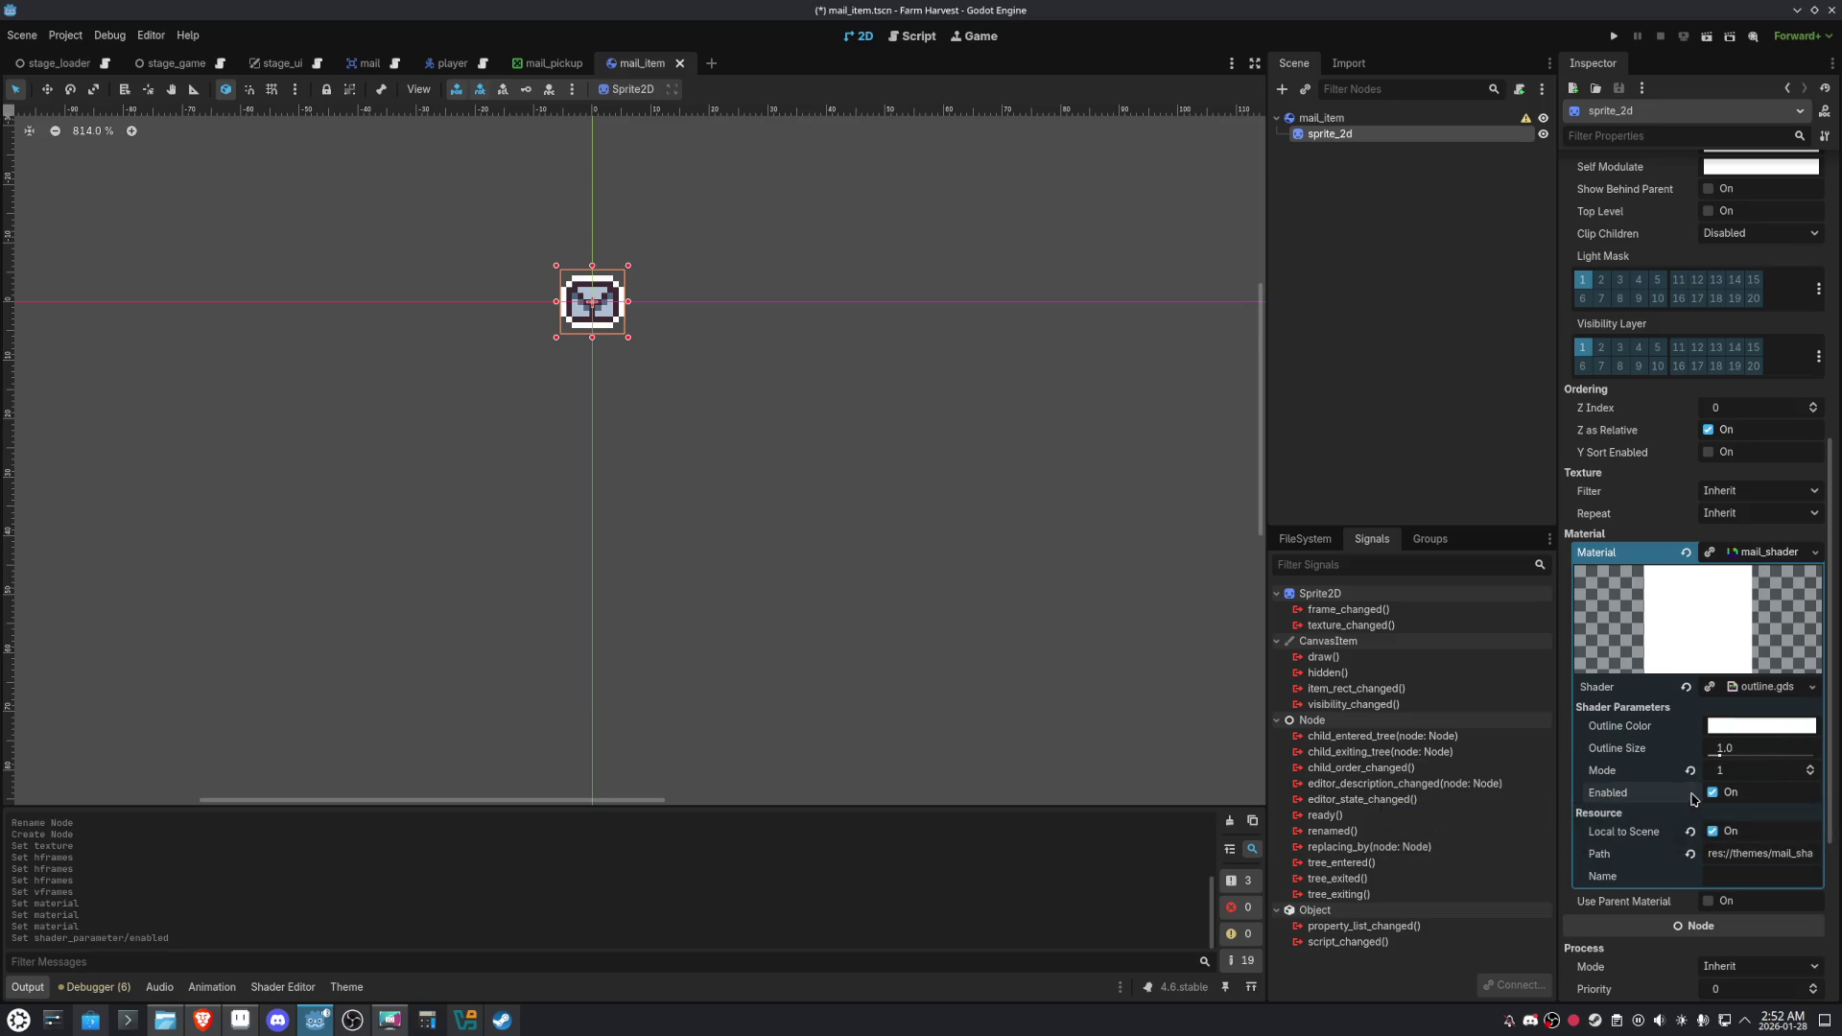
left_click(1712, 795)
left_click(1712, 794)
key("ctrl+s")
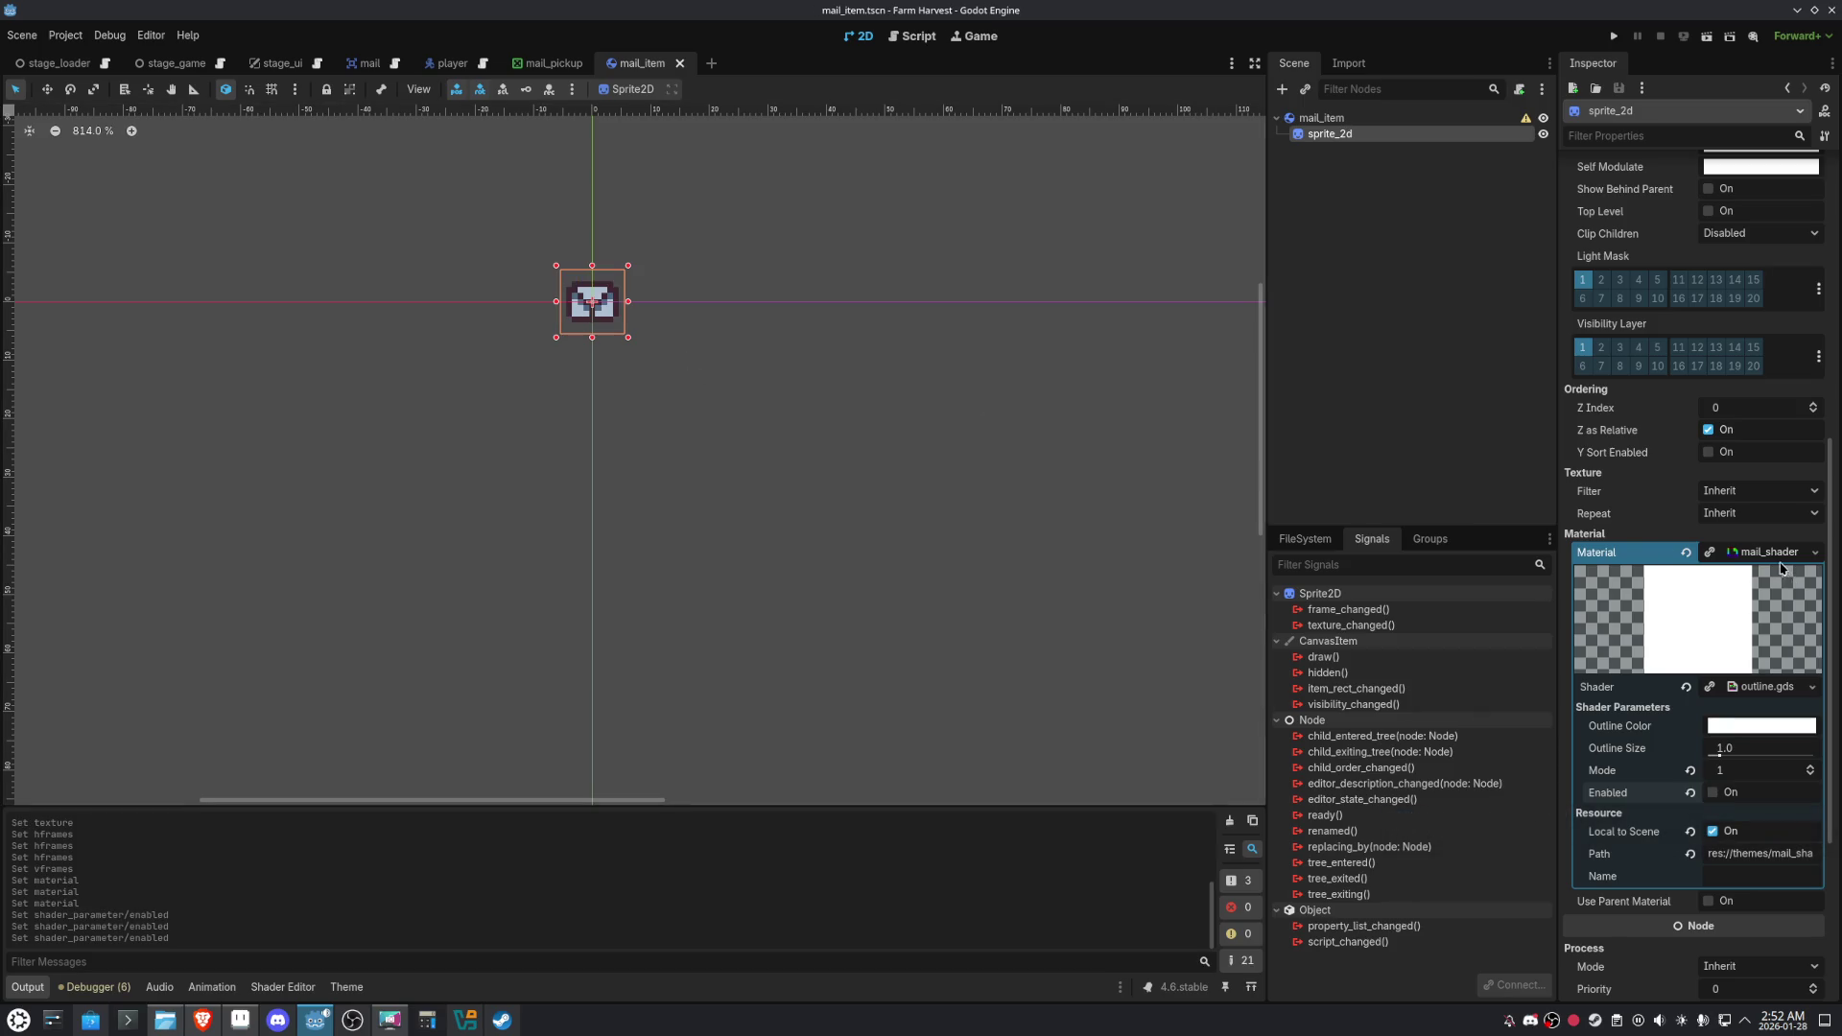
Step: Collapse the material, recentre the view on the mail sprite, and select the mail_item root
left_click(1781, 566)
left_click_drag(581, 334, 823, 566)
scroll(941, 522, "up", 6)
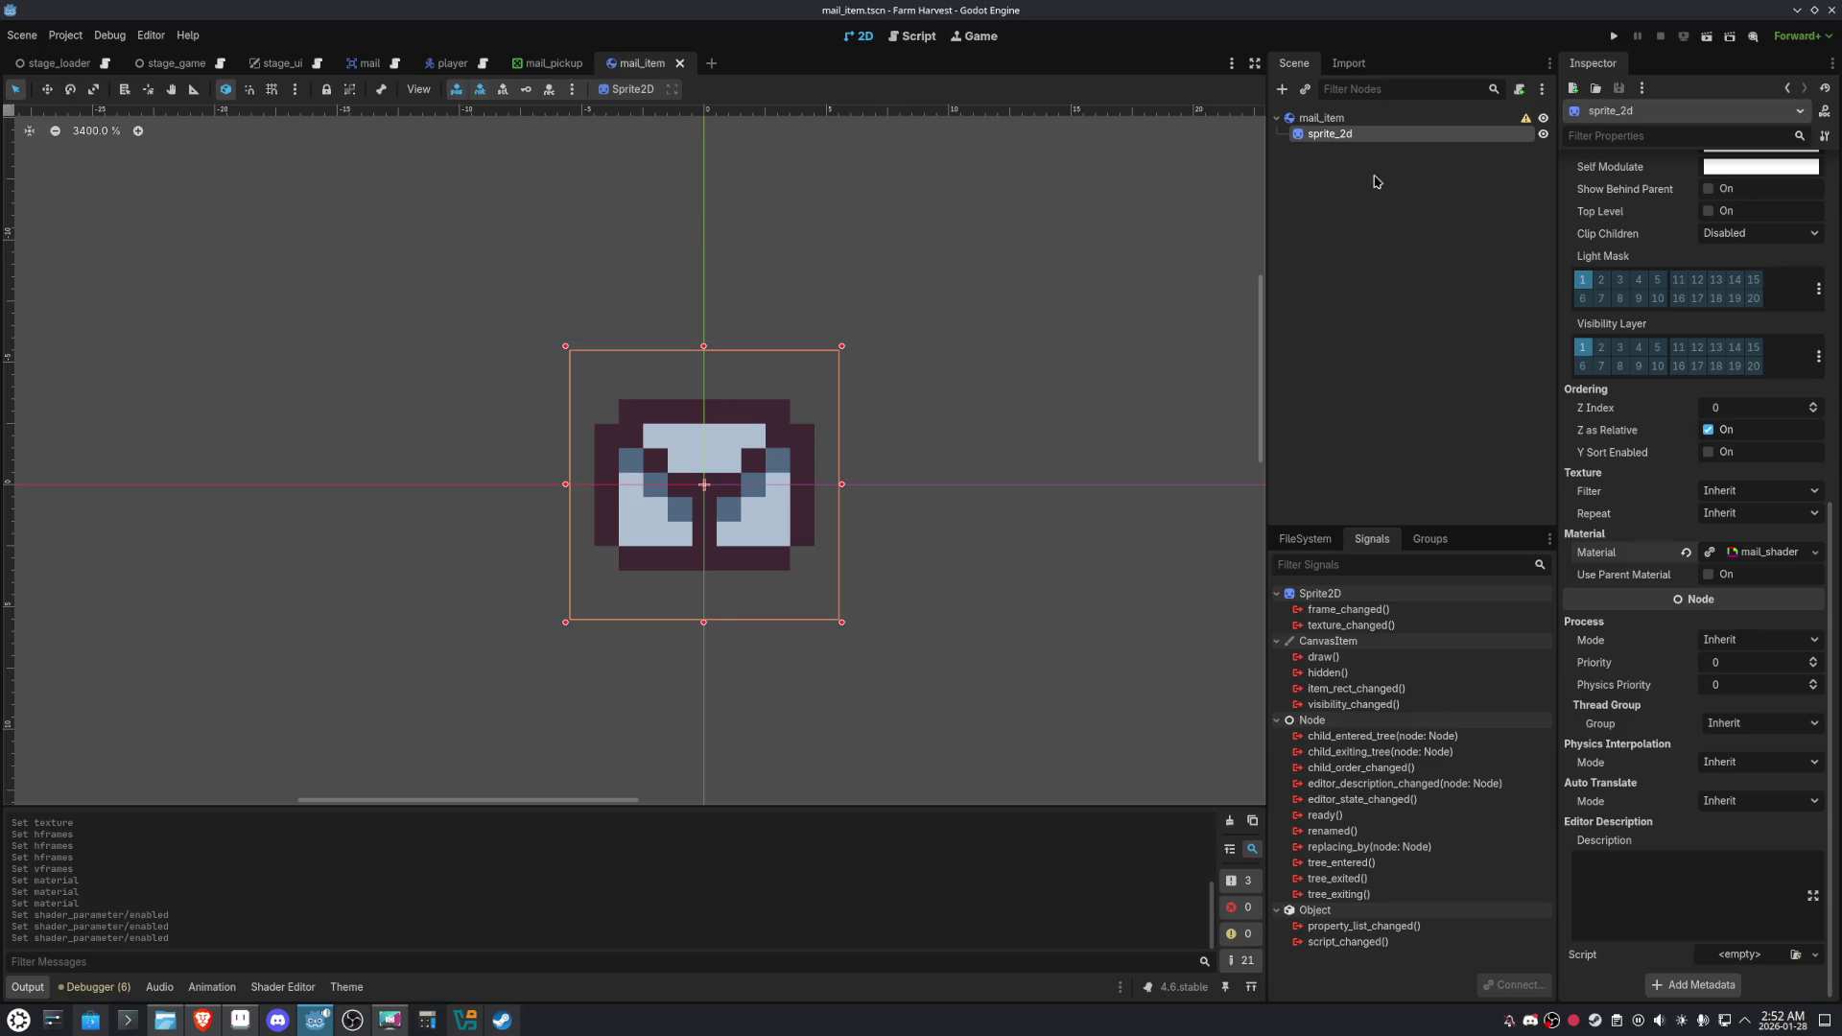
left_click(1329, 118)
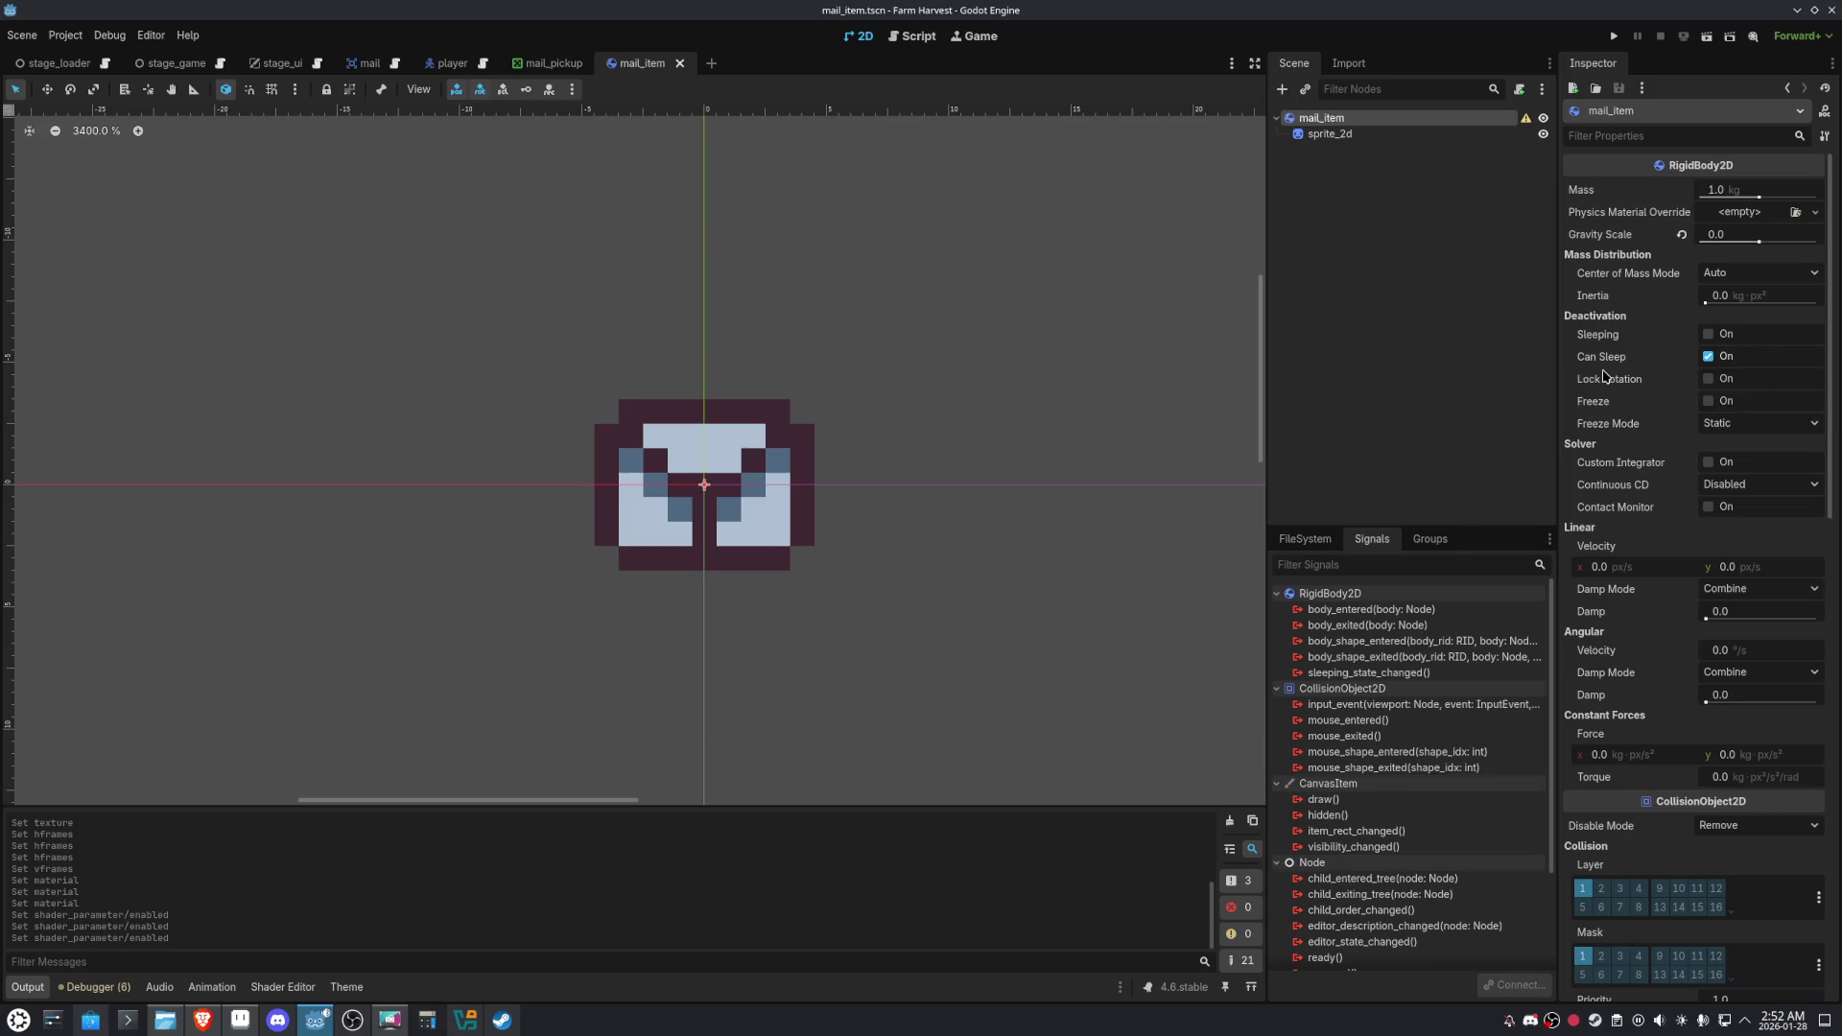
Step: Enable Lock Rotation on the mail_item body, set linear Damp to 1.0, and save
left_click(1708, 379)
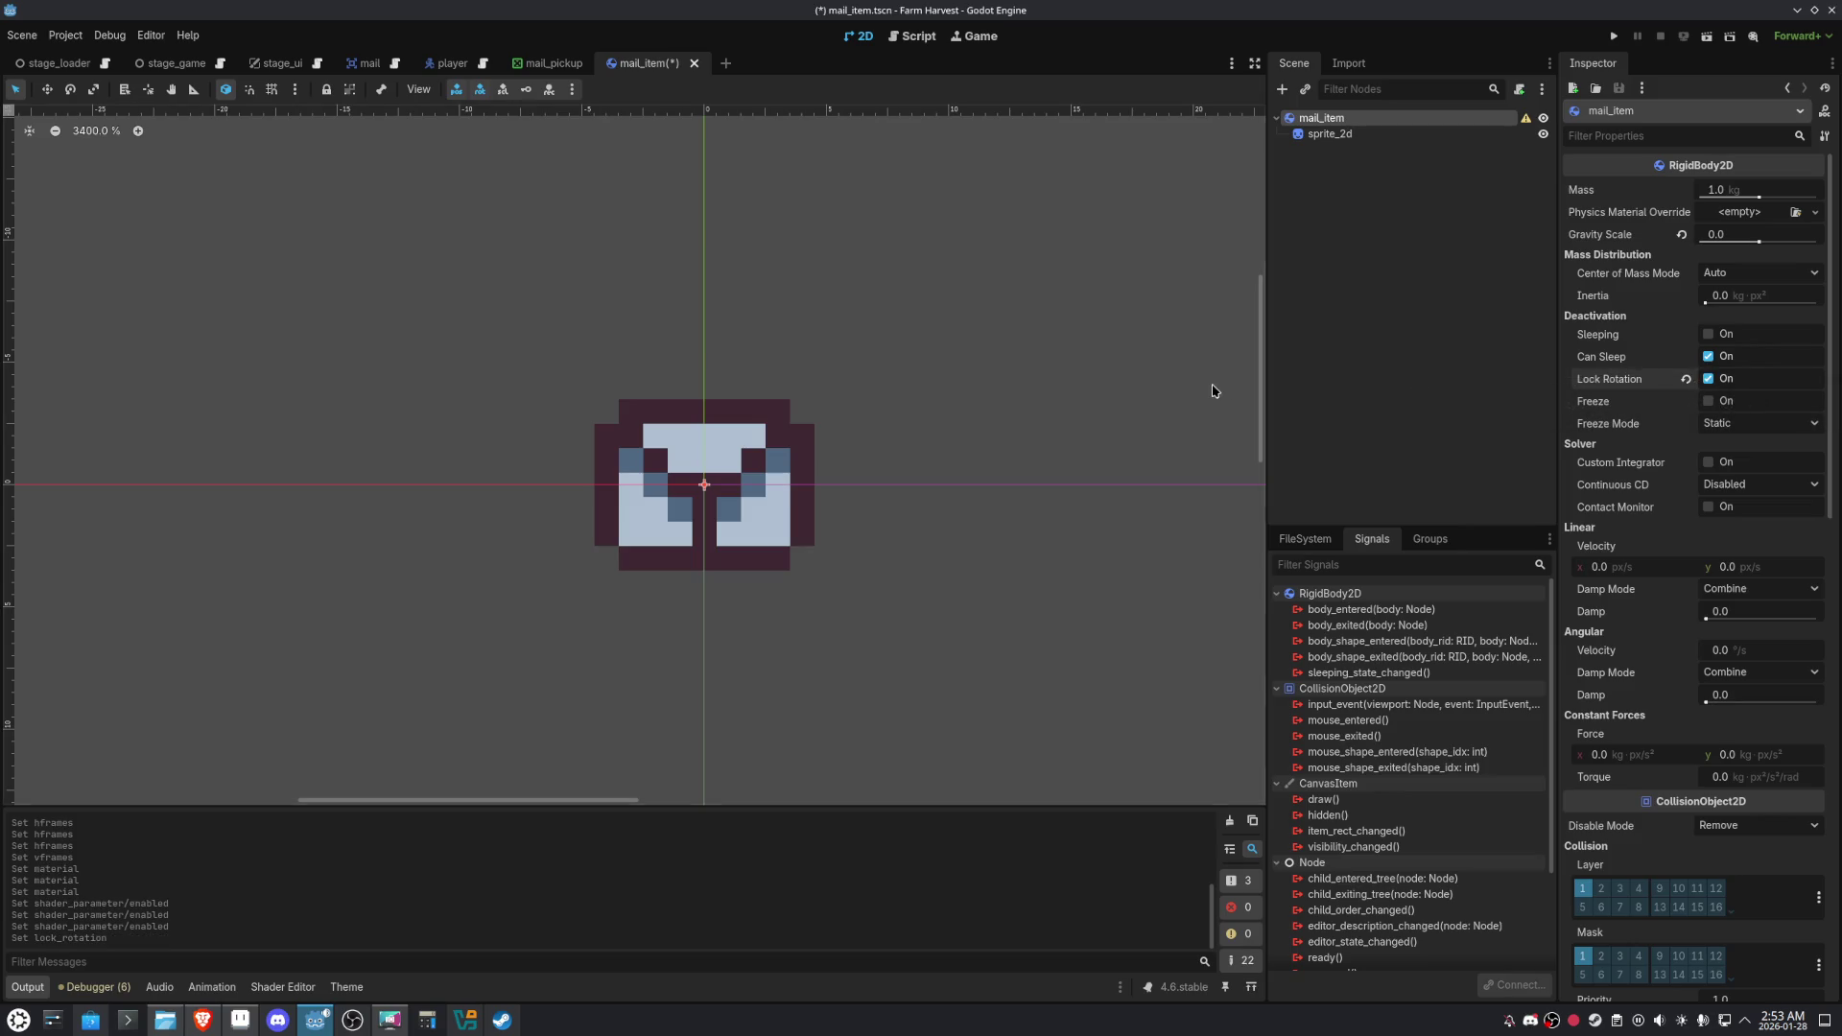
mouse_move(1596, 410)
left_click(1758, 620)
type("1")
key("Return")
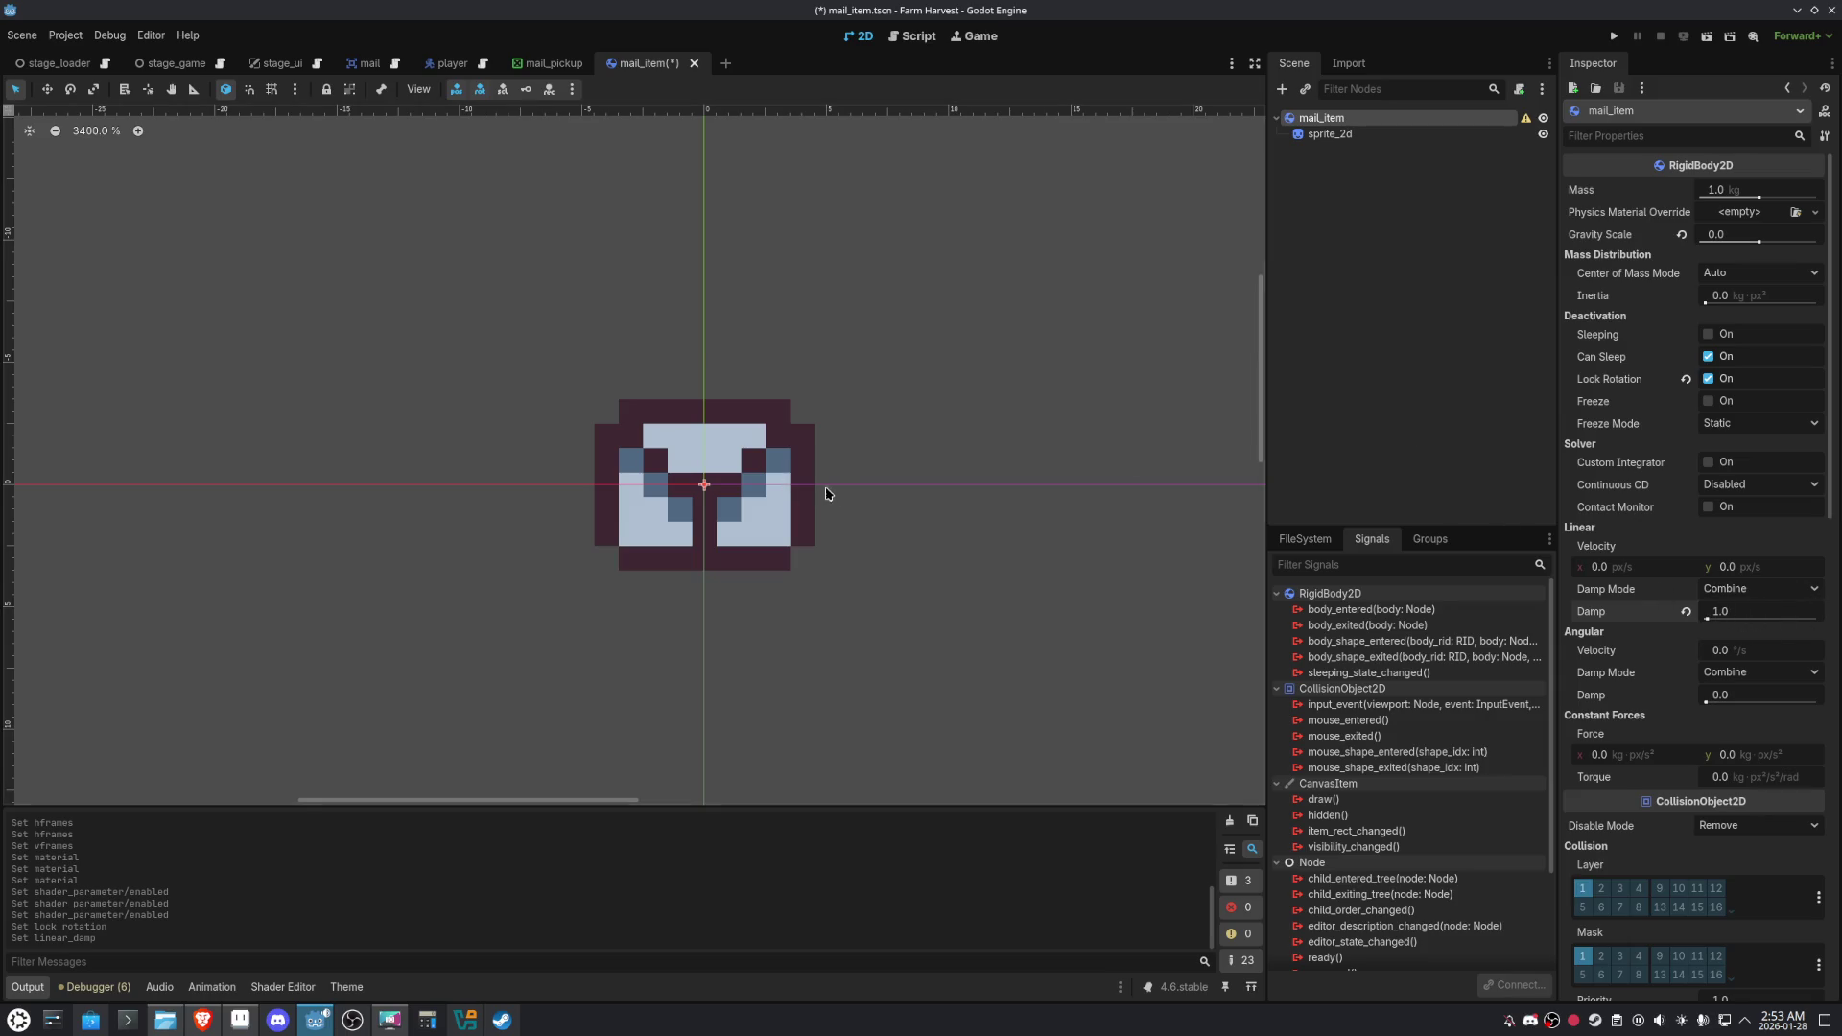
key("ctrl+s")
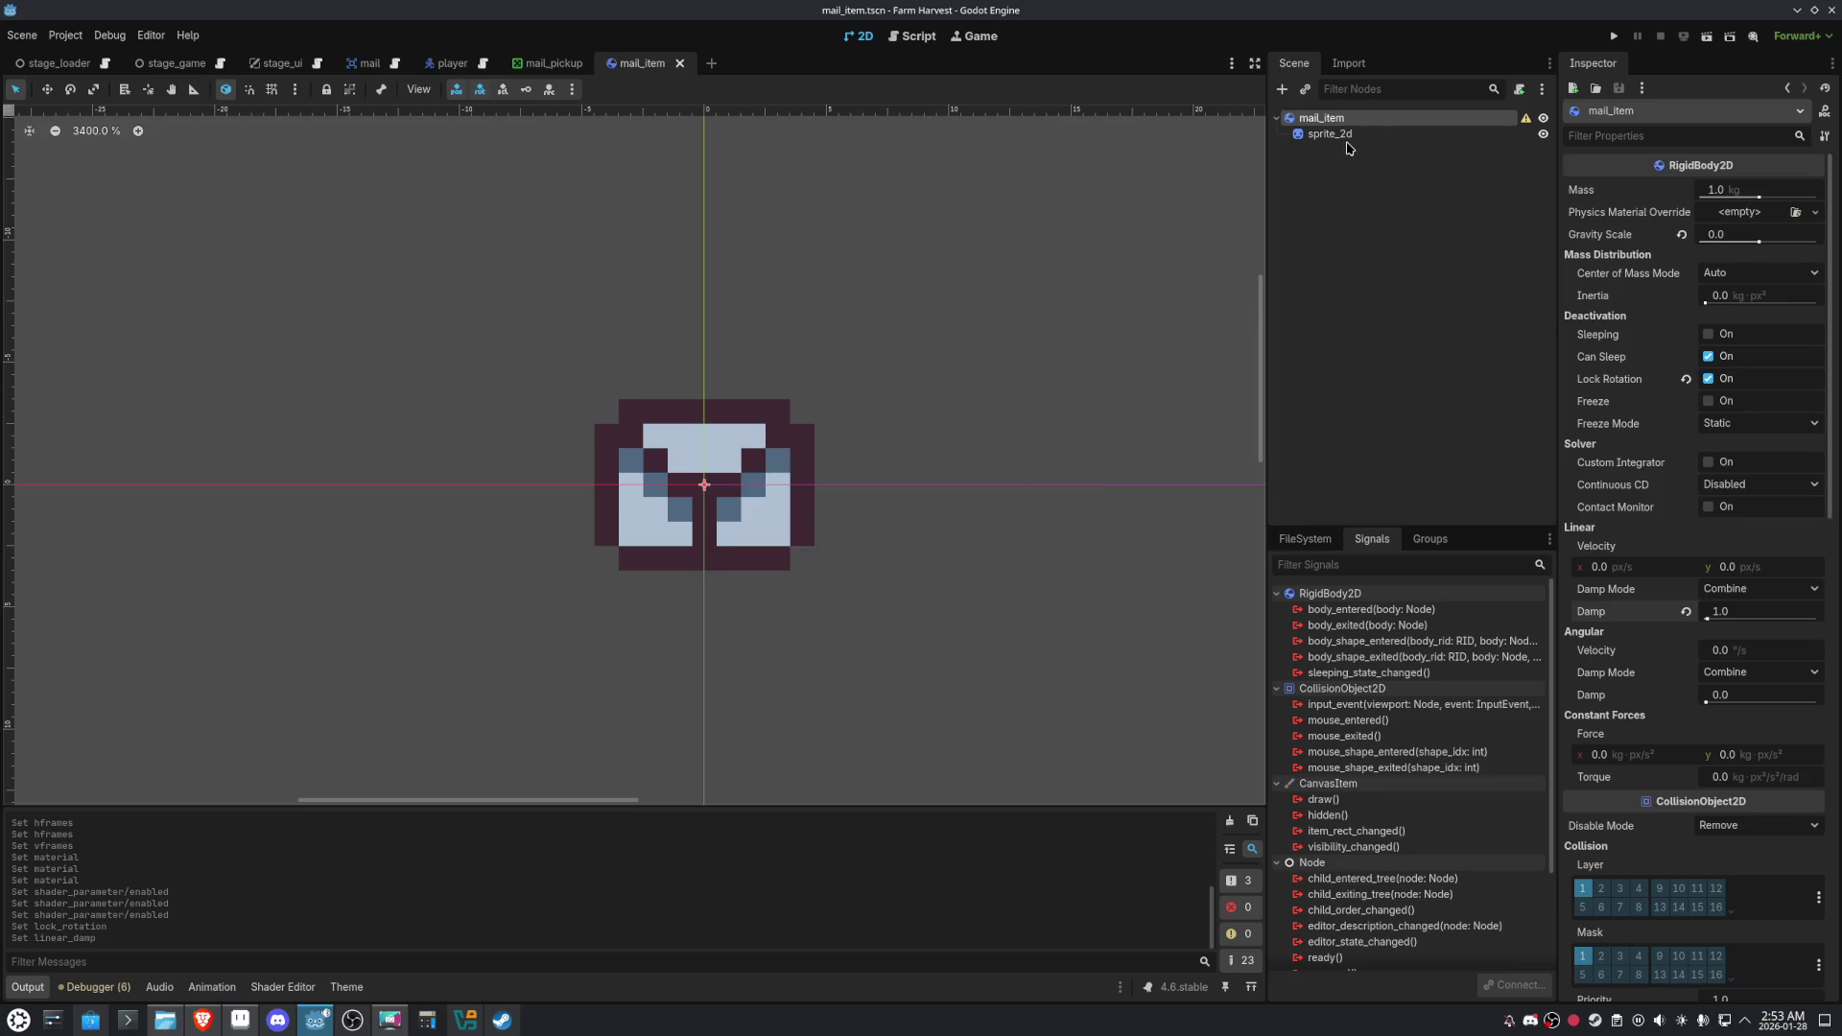
Step: Rename the sprite_2d node to sprite and save
double_click(1353, 135)
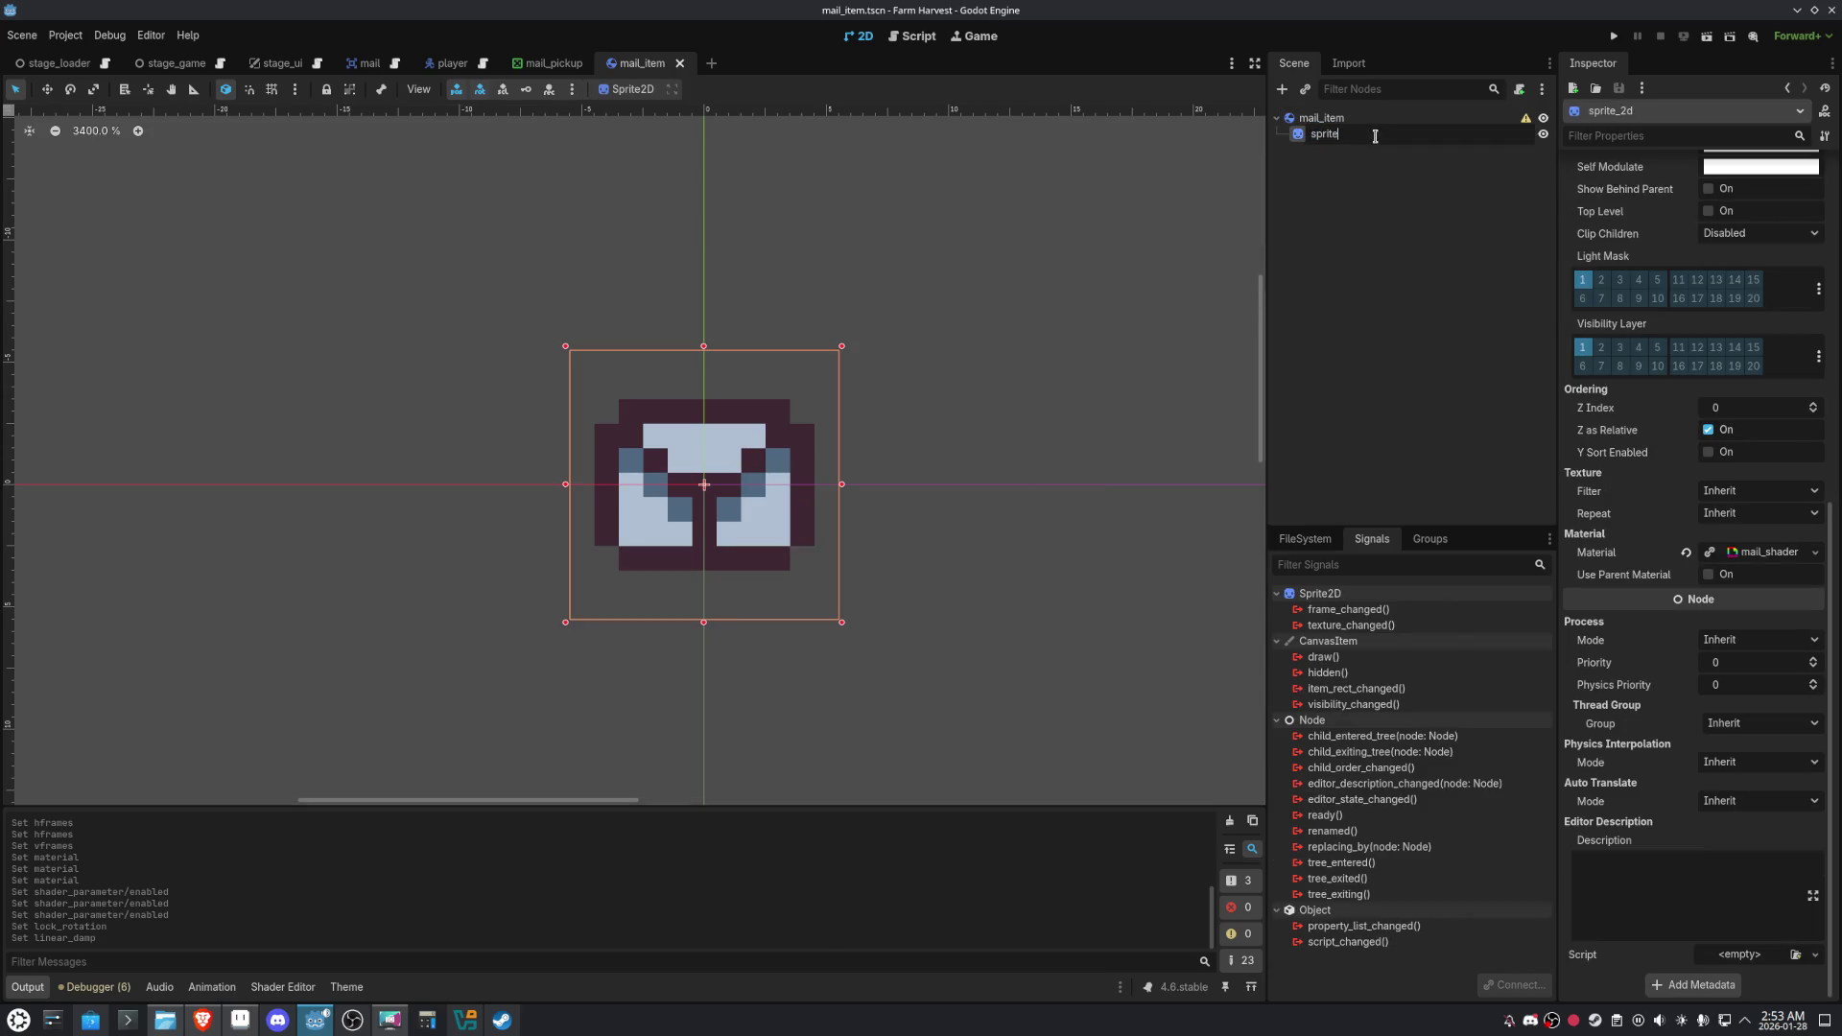
key("Return")
key("ctrl+s")
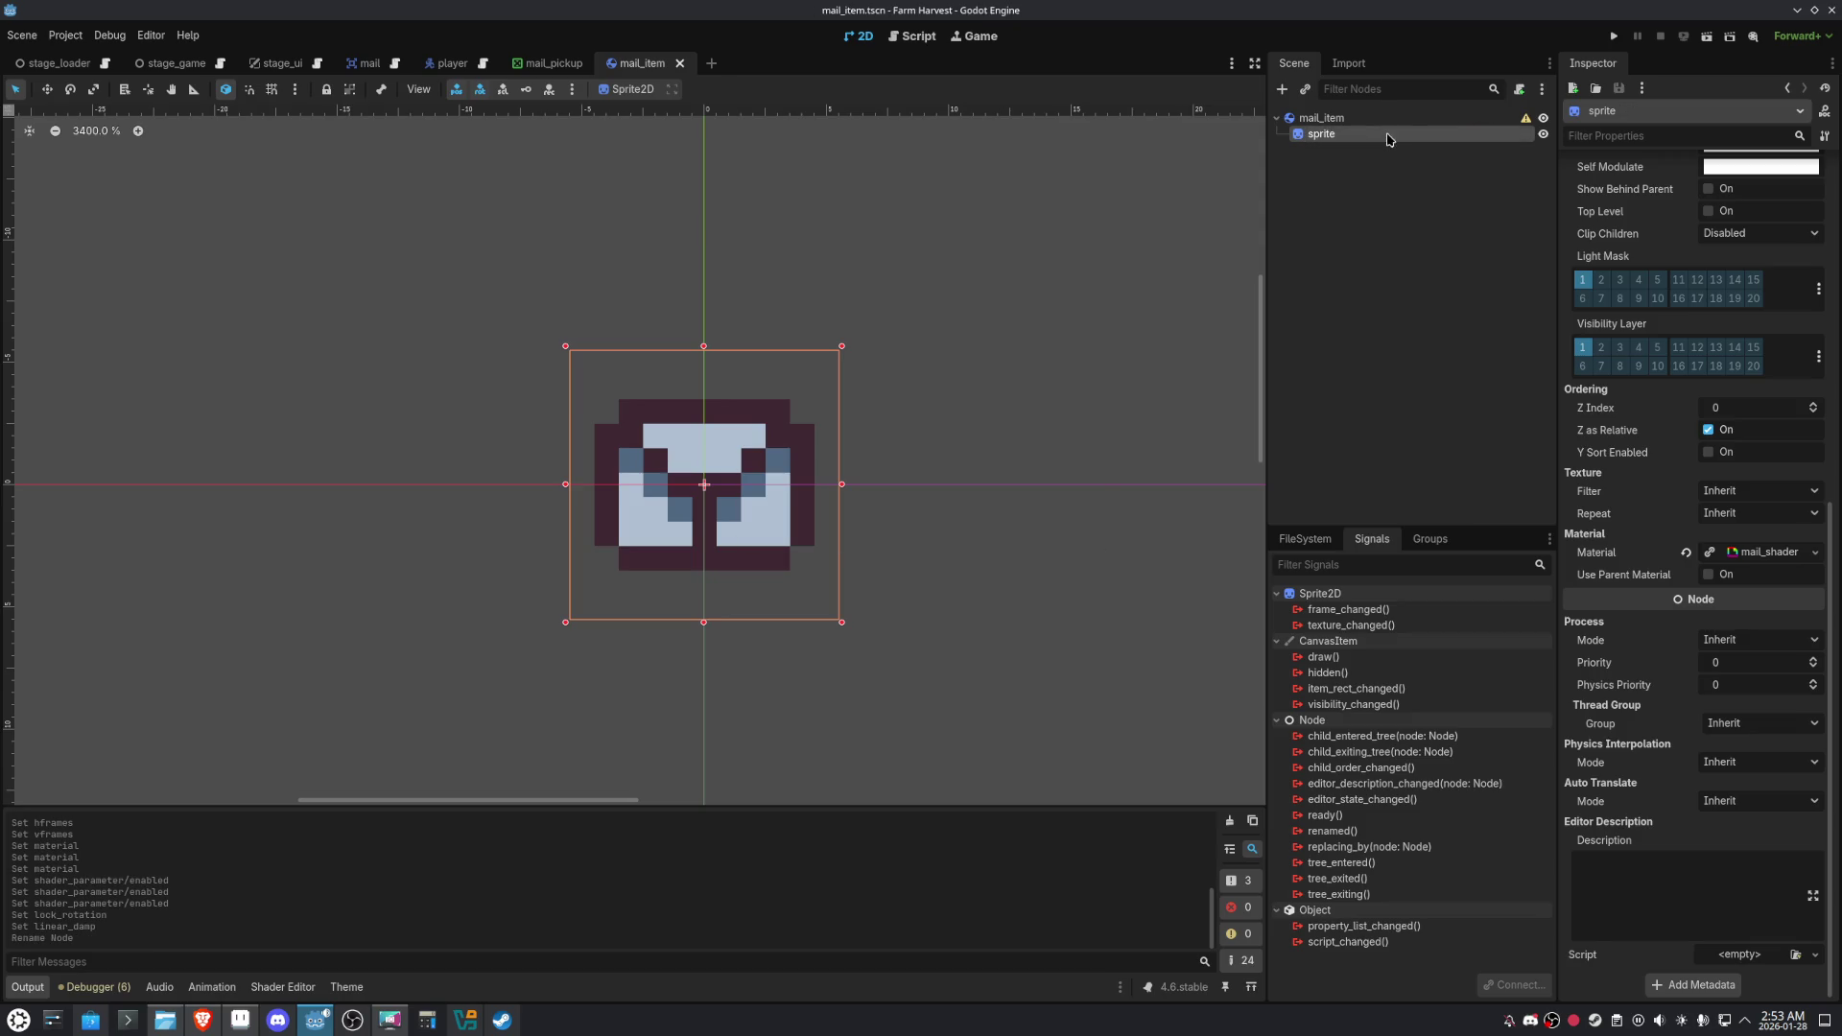
Step: Add a CollisionShape2D under mail_item with a circle shape shrunk to the envelope, then save
left_click(1441, 119)
left_click(1282, 89)
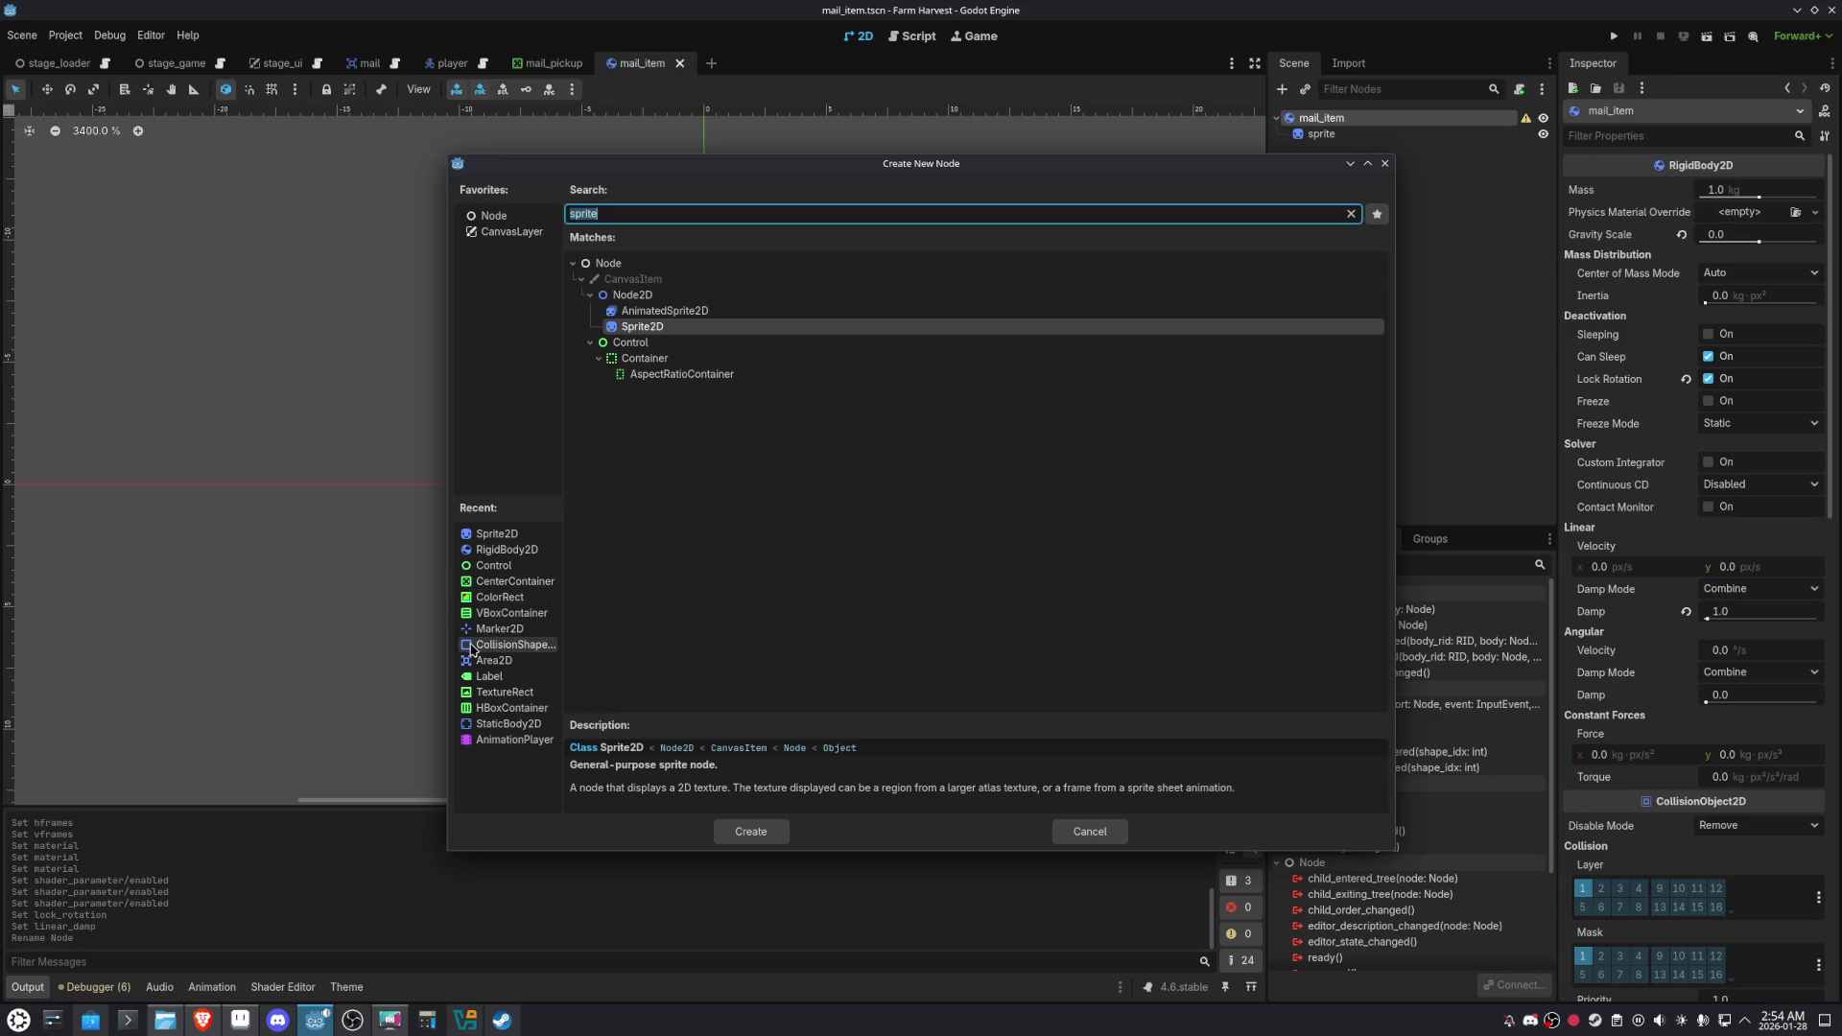
double_click(508, 643)
left_click(1815, 190)
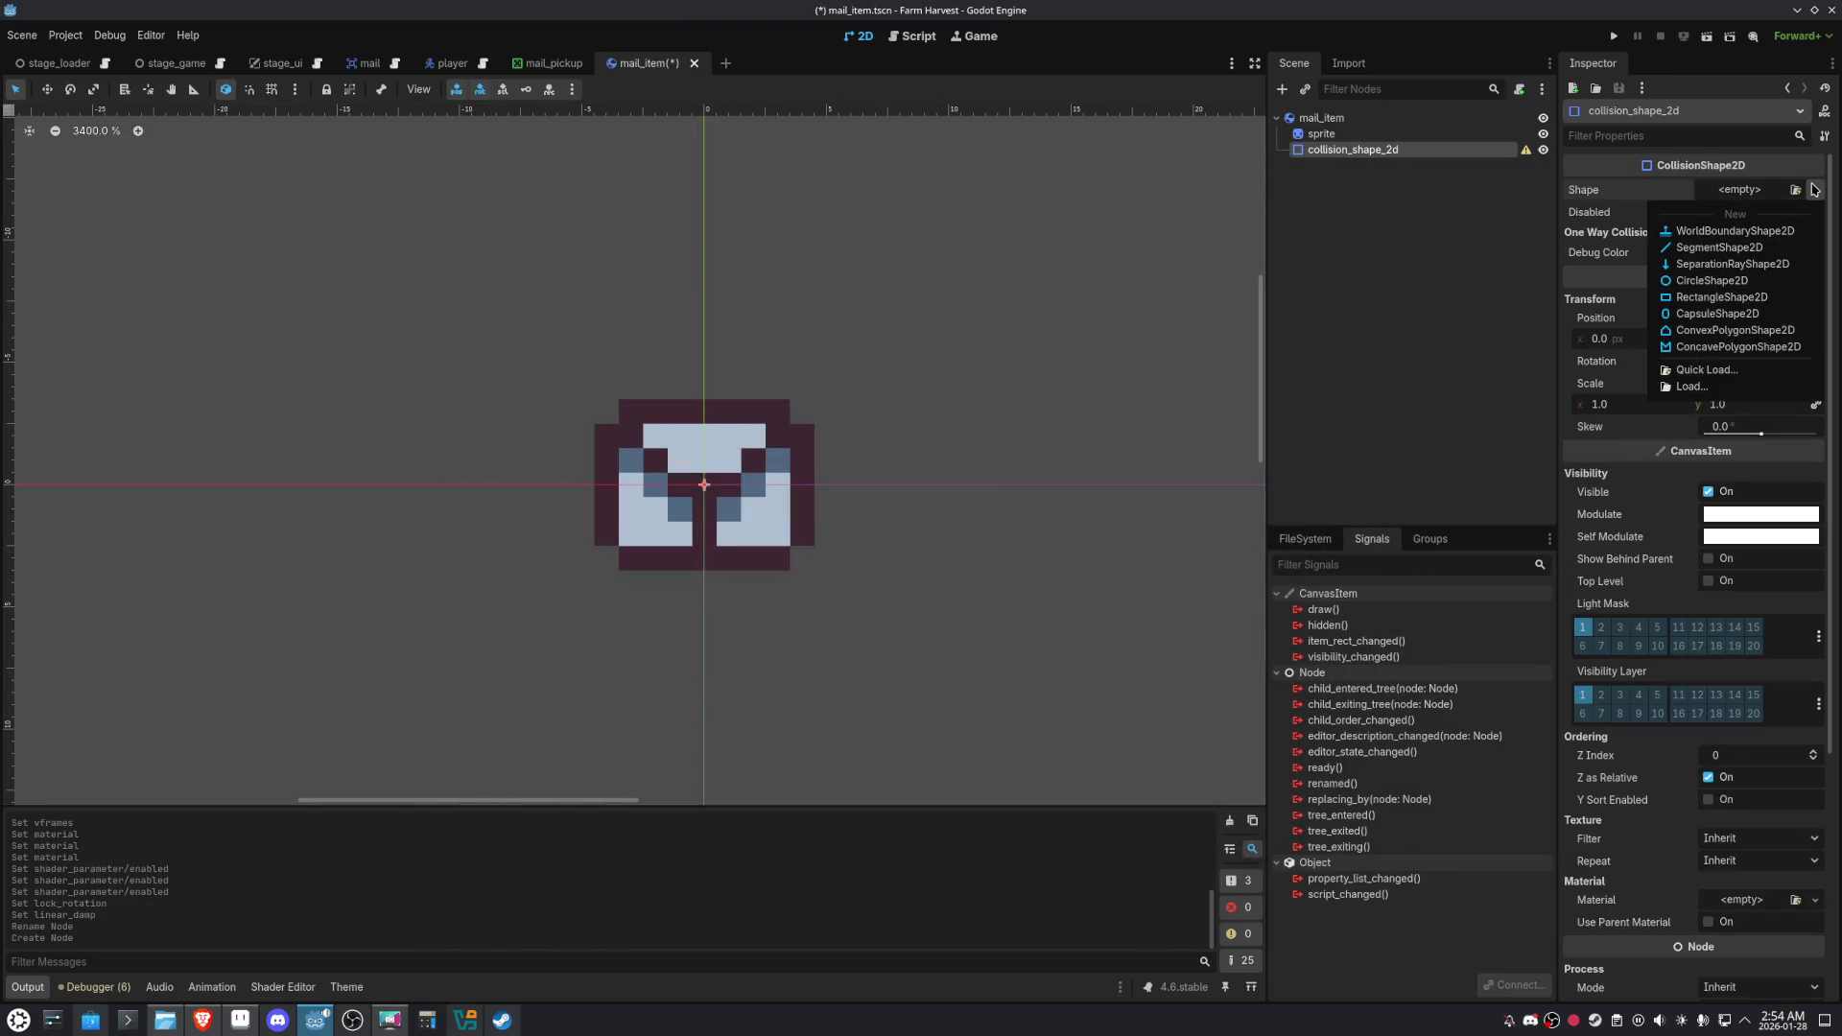
left_click(1708, 280)
left_click_drag(950, 486, 826, 486)
key("ctrl+s")
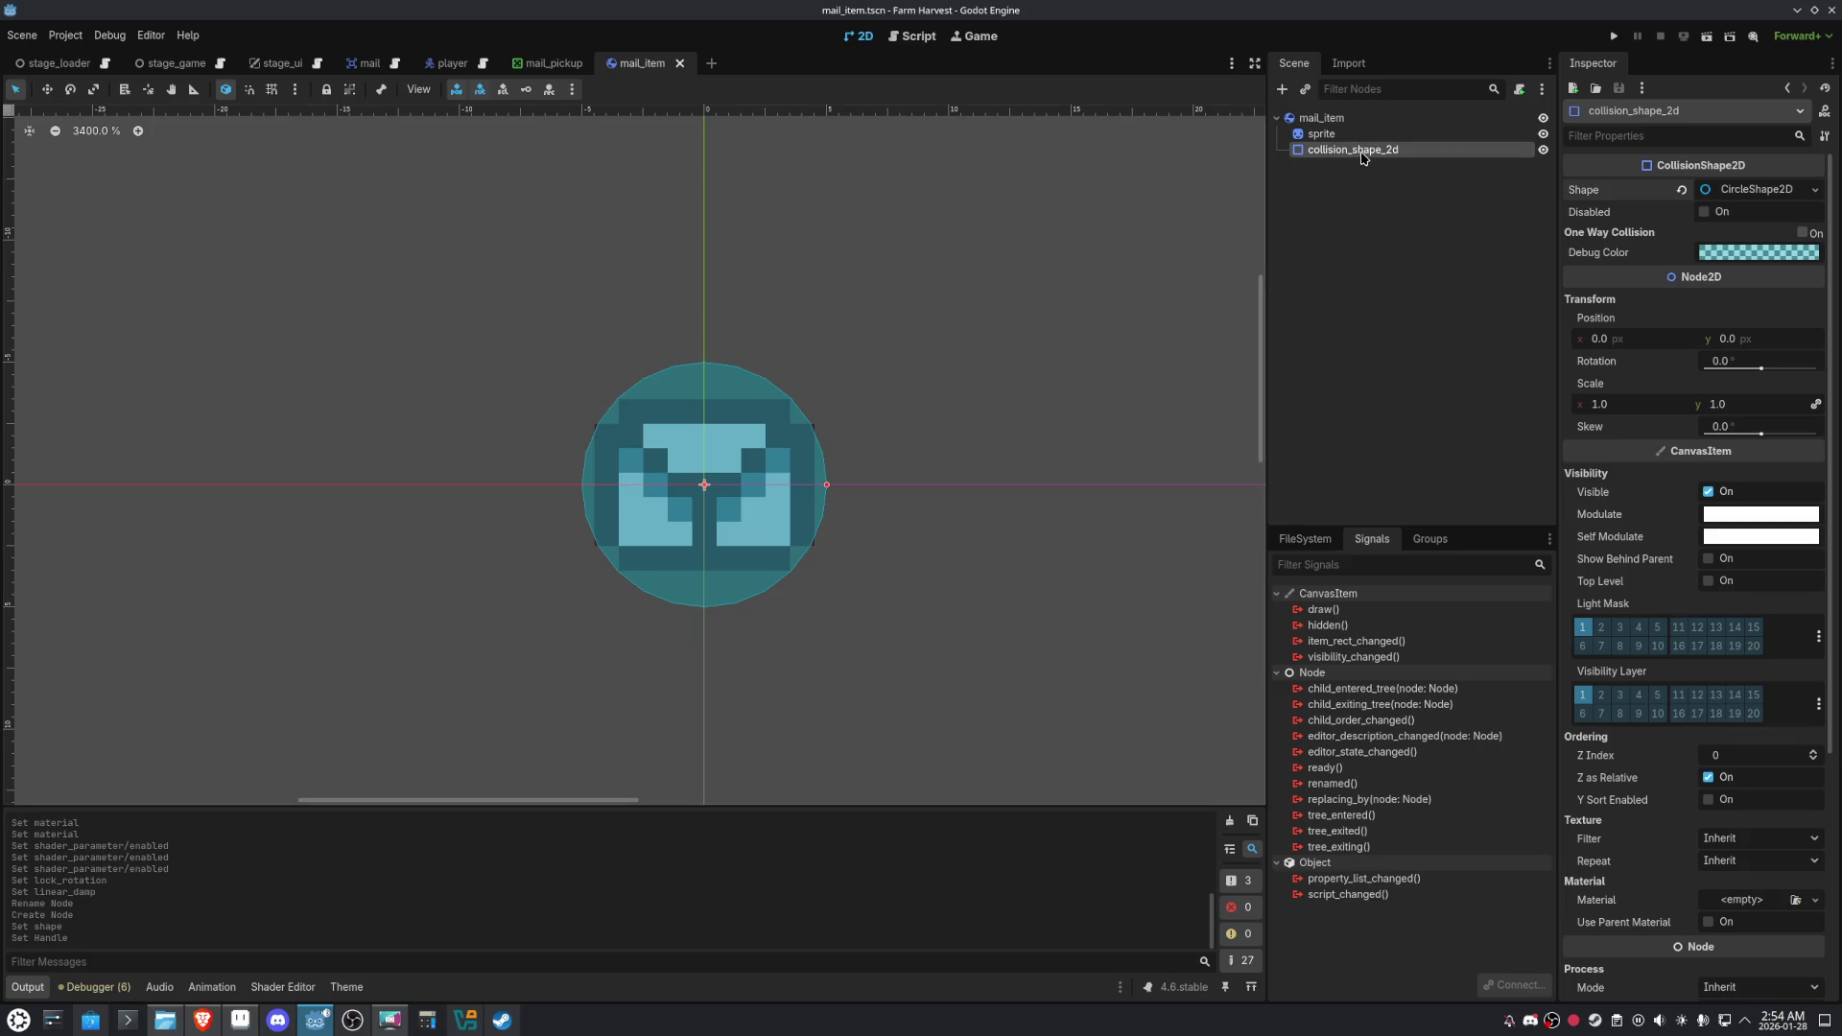
Step: Rename the collision shape node to collision, shrink the circle further, and save
double_click(1361, 151)
left_click_drag(1355, 152, 1410, 151)
key("BackSpace")
key("Return")
key("ctrl+s")
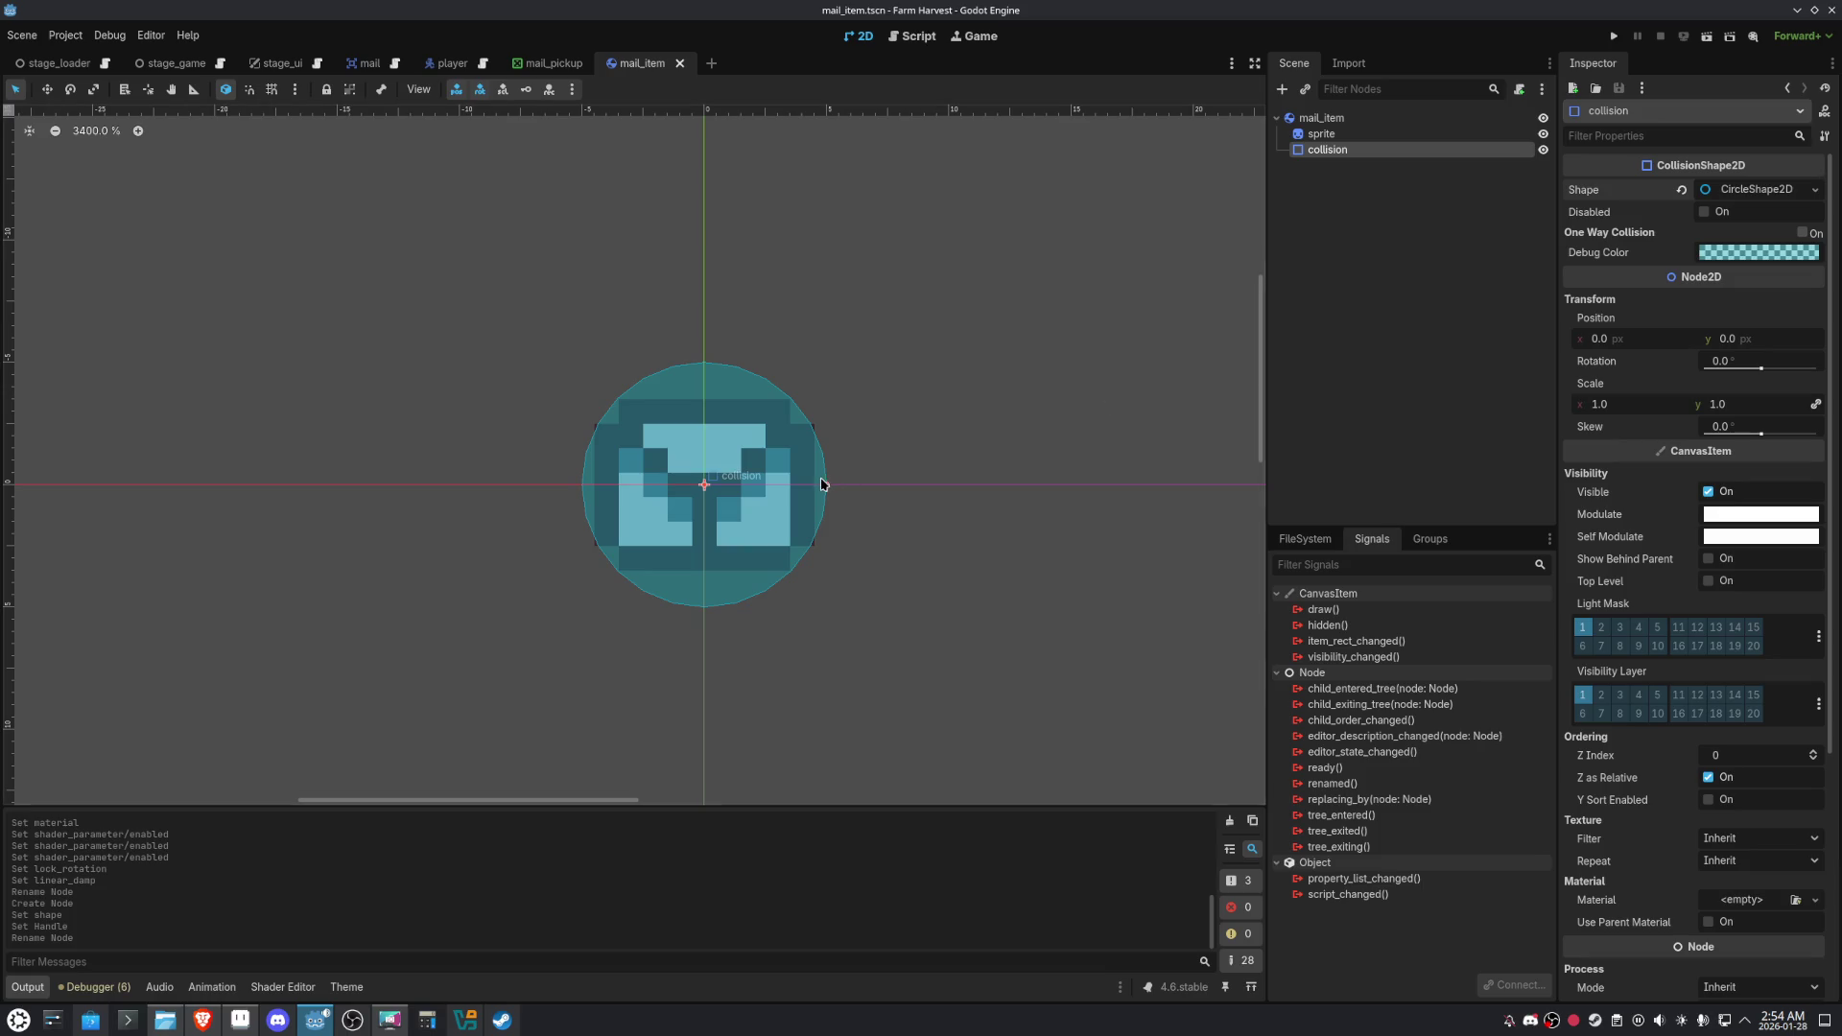
left_click_drag(827, 484, 802, 487)
key("ctrl+s")
left_click(1355, 118)
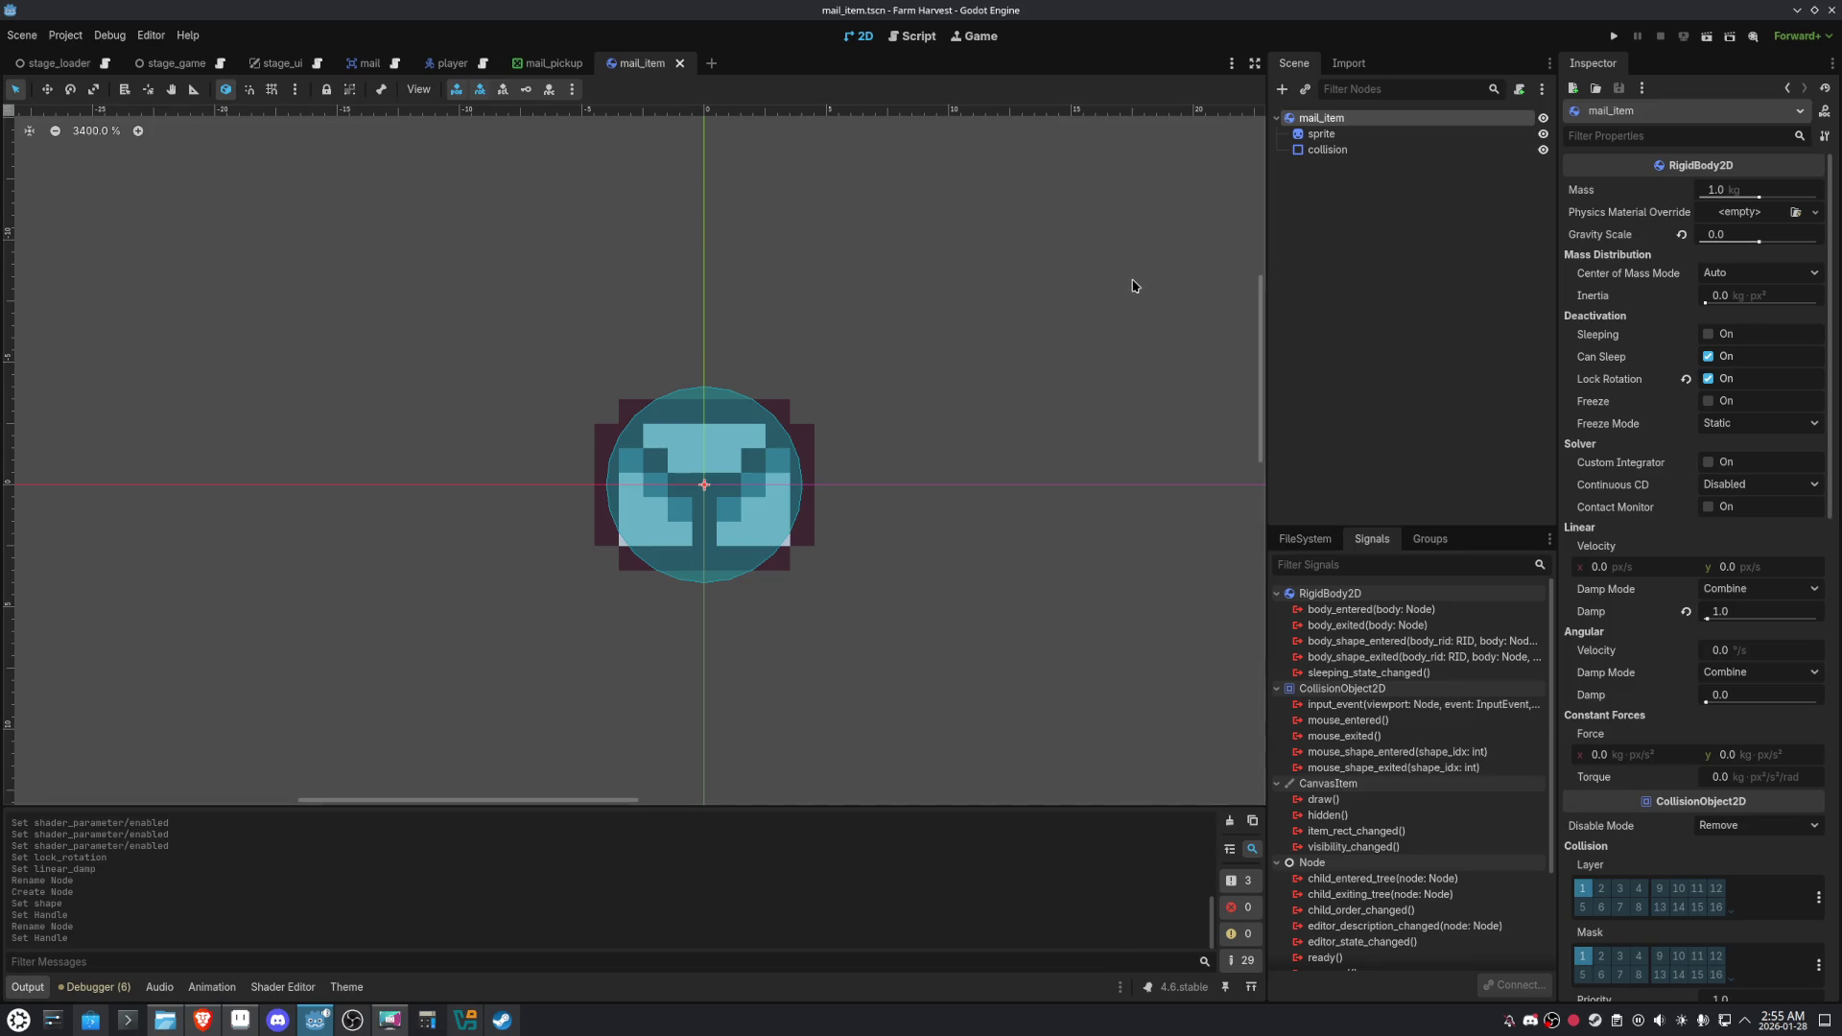
Step: Open the Attach Script dialog for the mail_item root, defaulting to res://scenes/mail_item.gd
left_click(1520, 89)
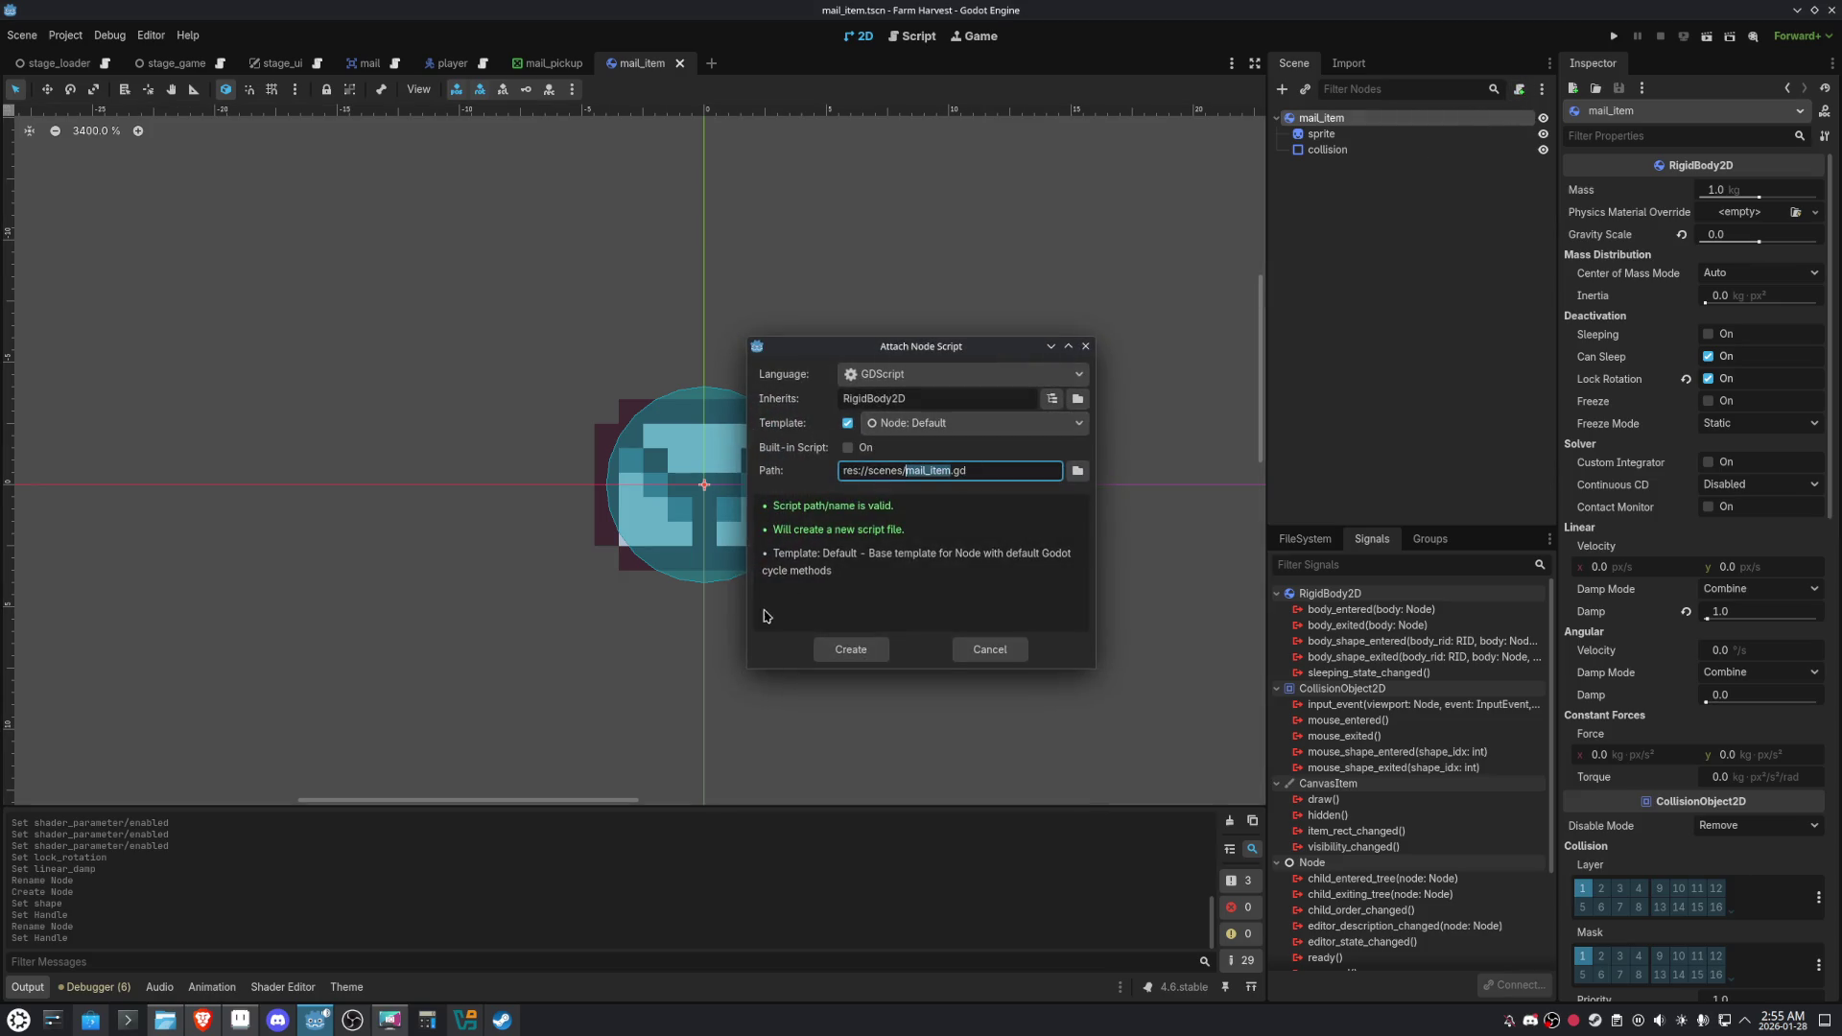
double_click(885, 470)
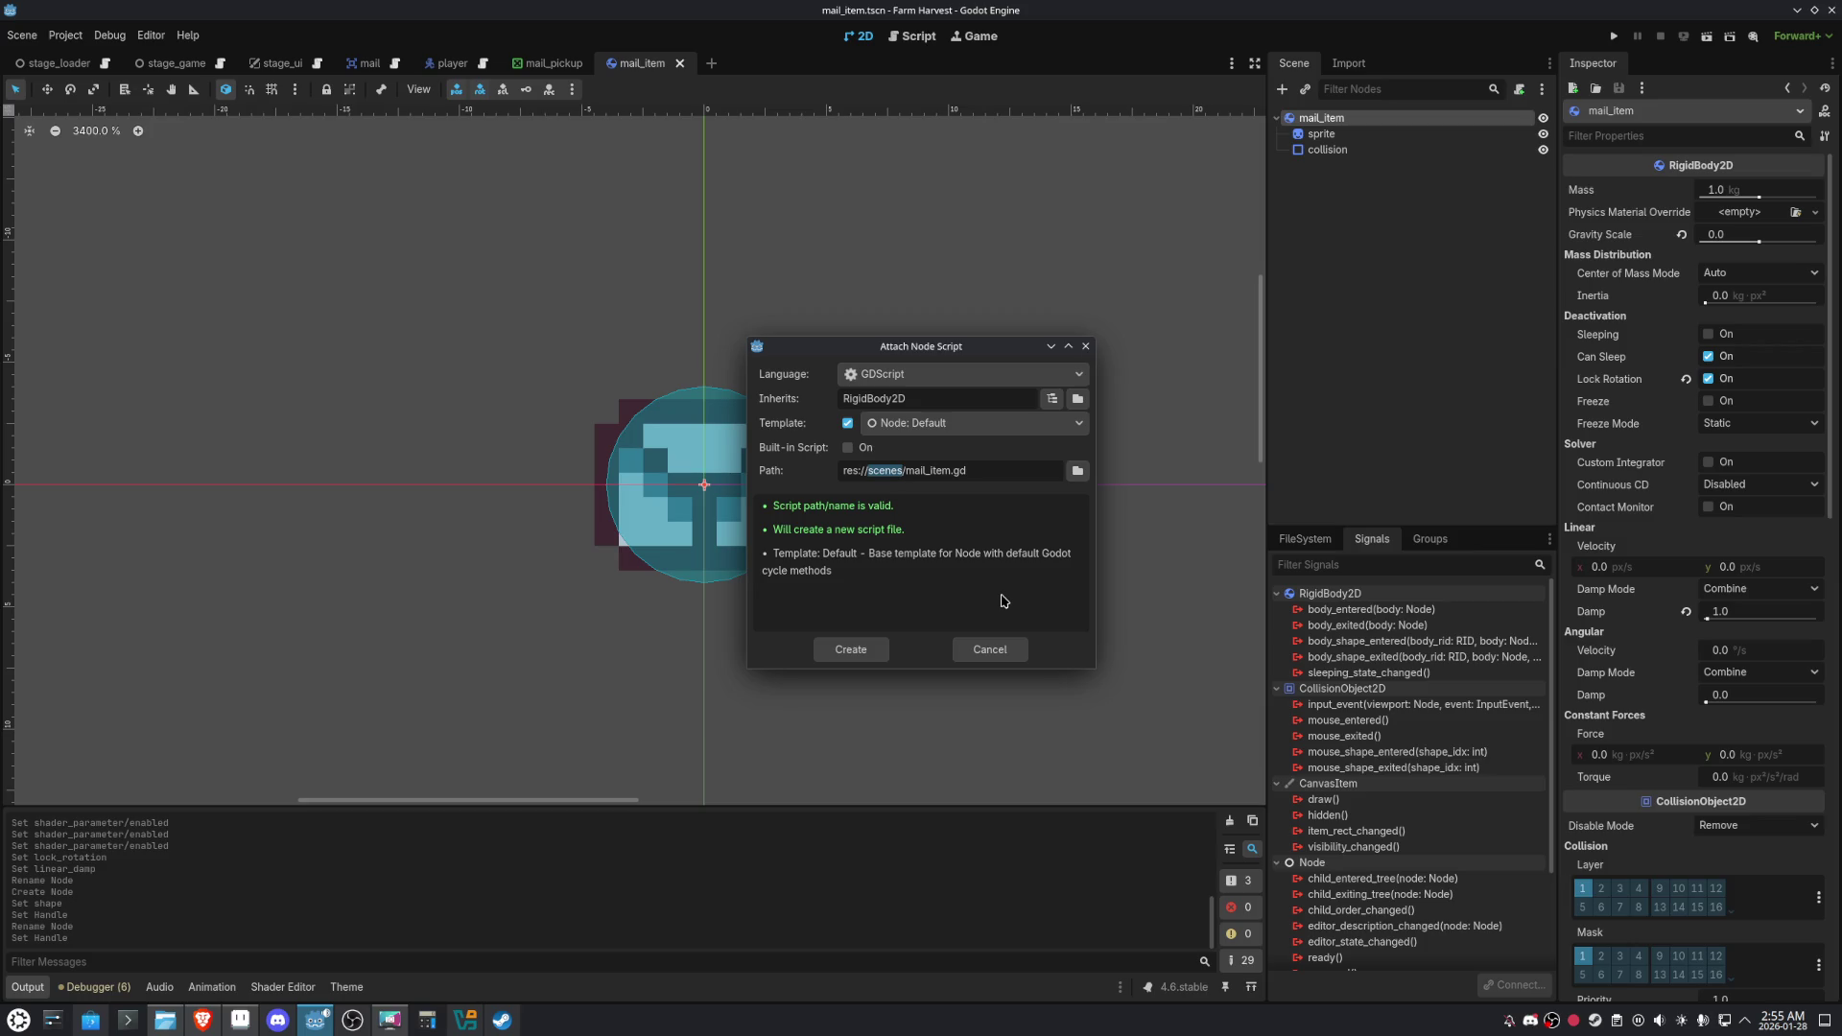
left_click(972, 656)
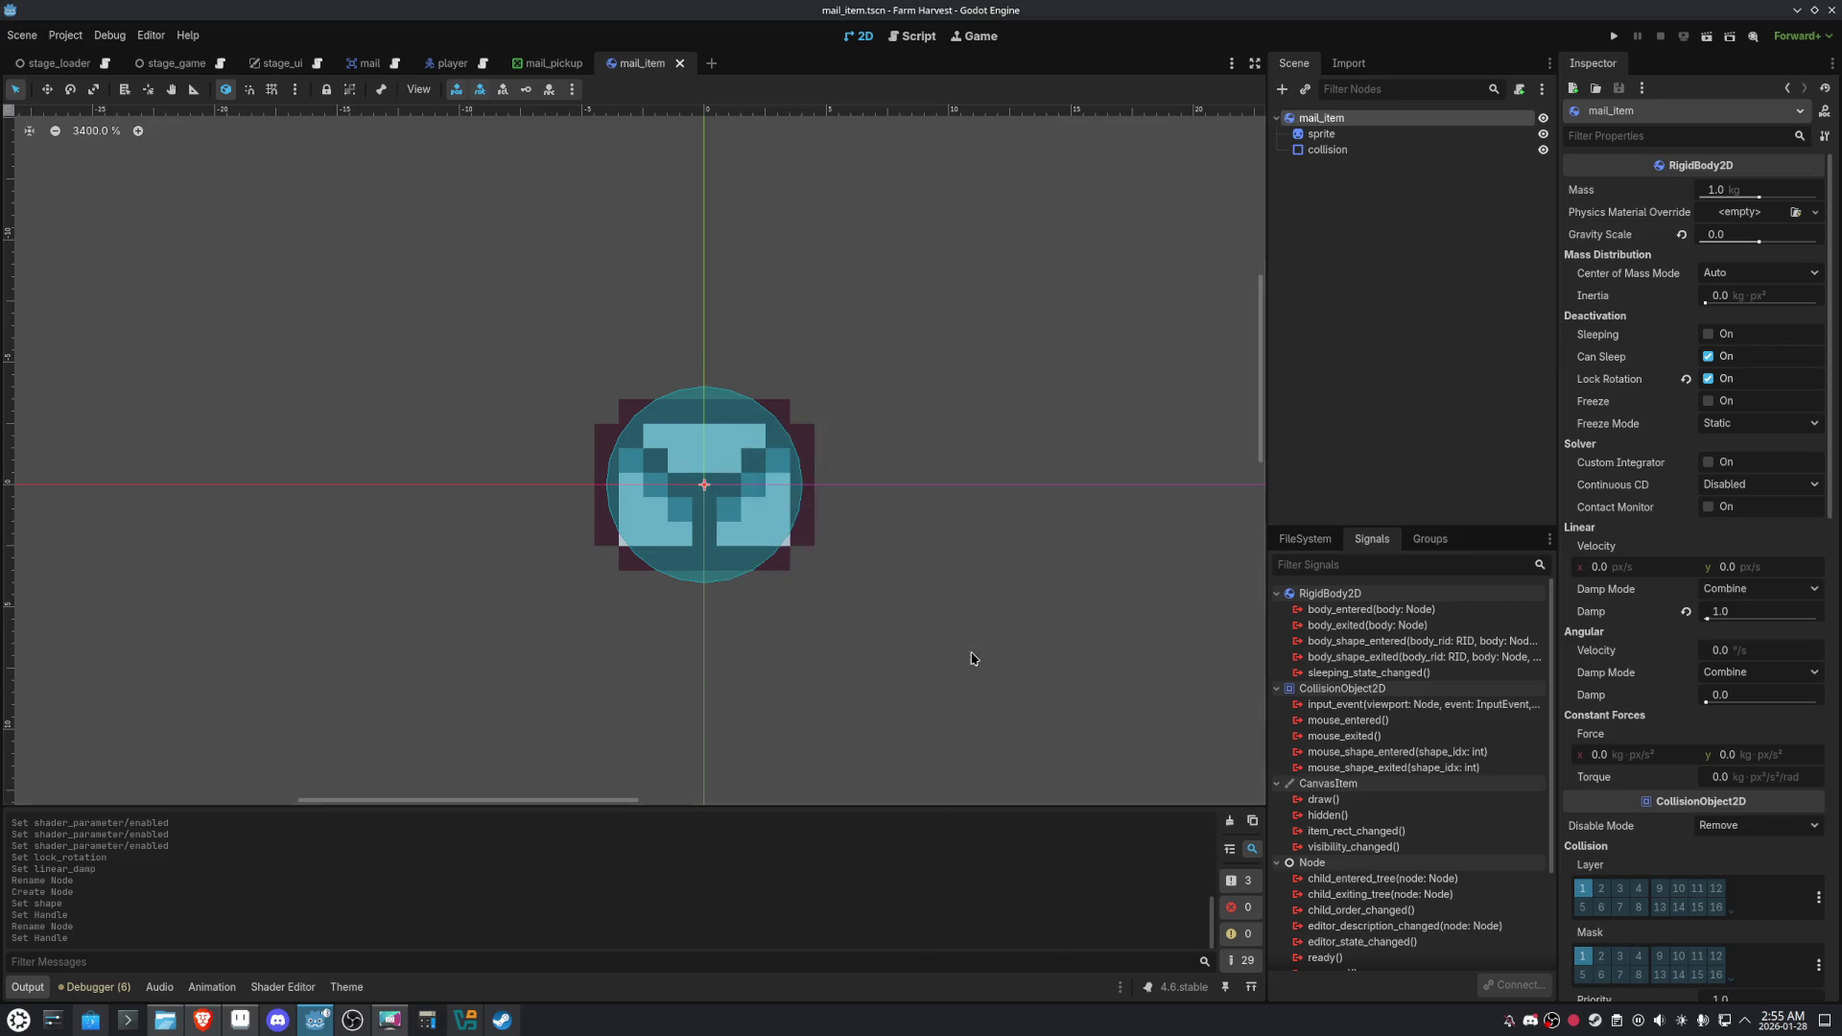
left_click(918, 478)
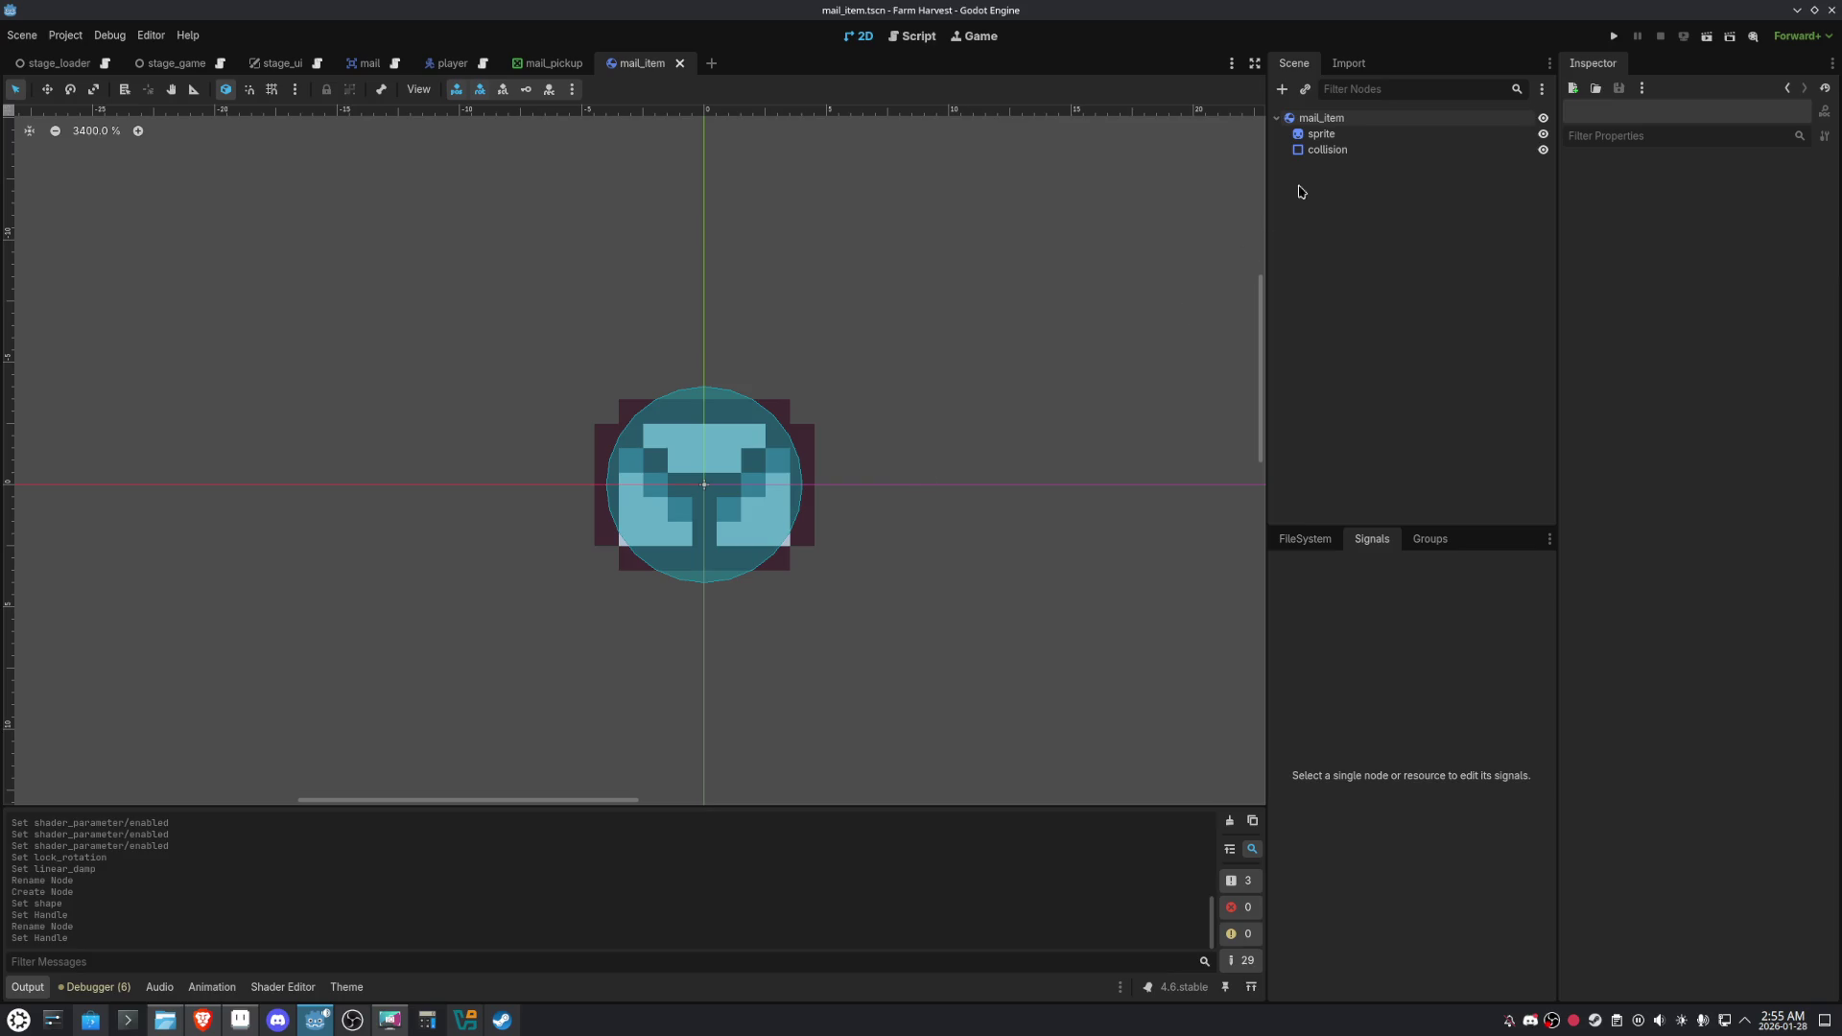
left_click(1325, 120)
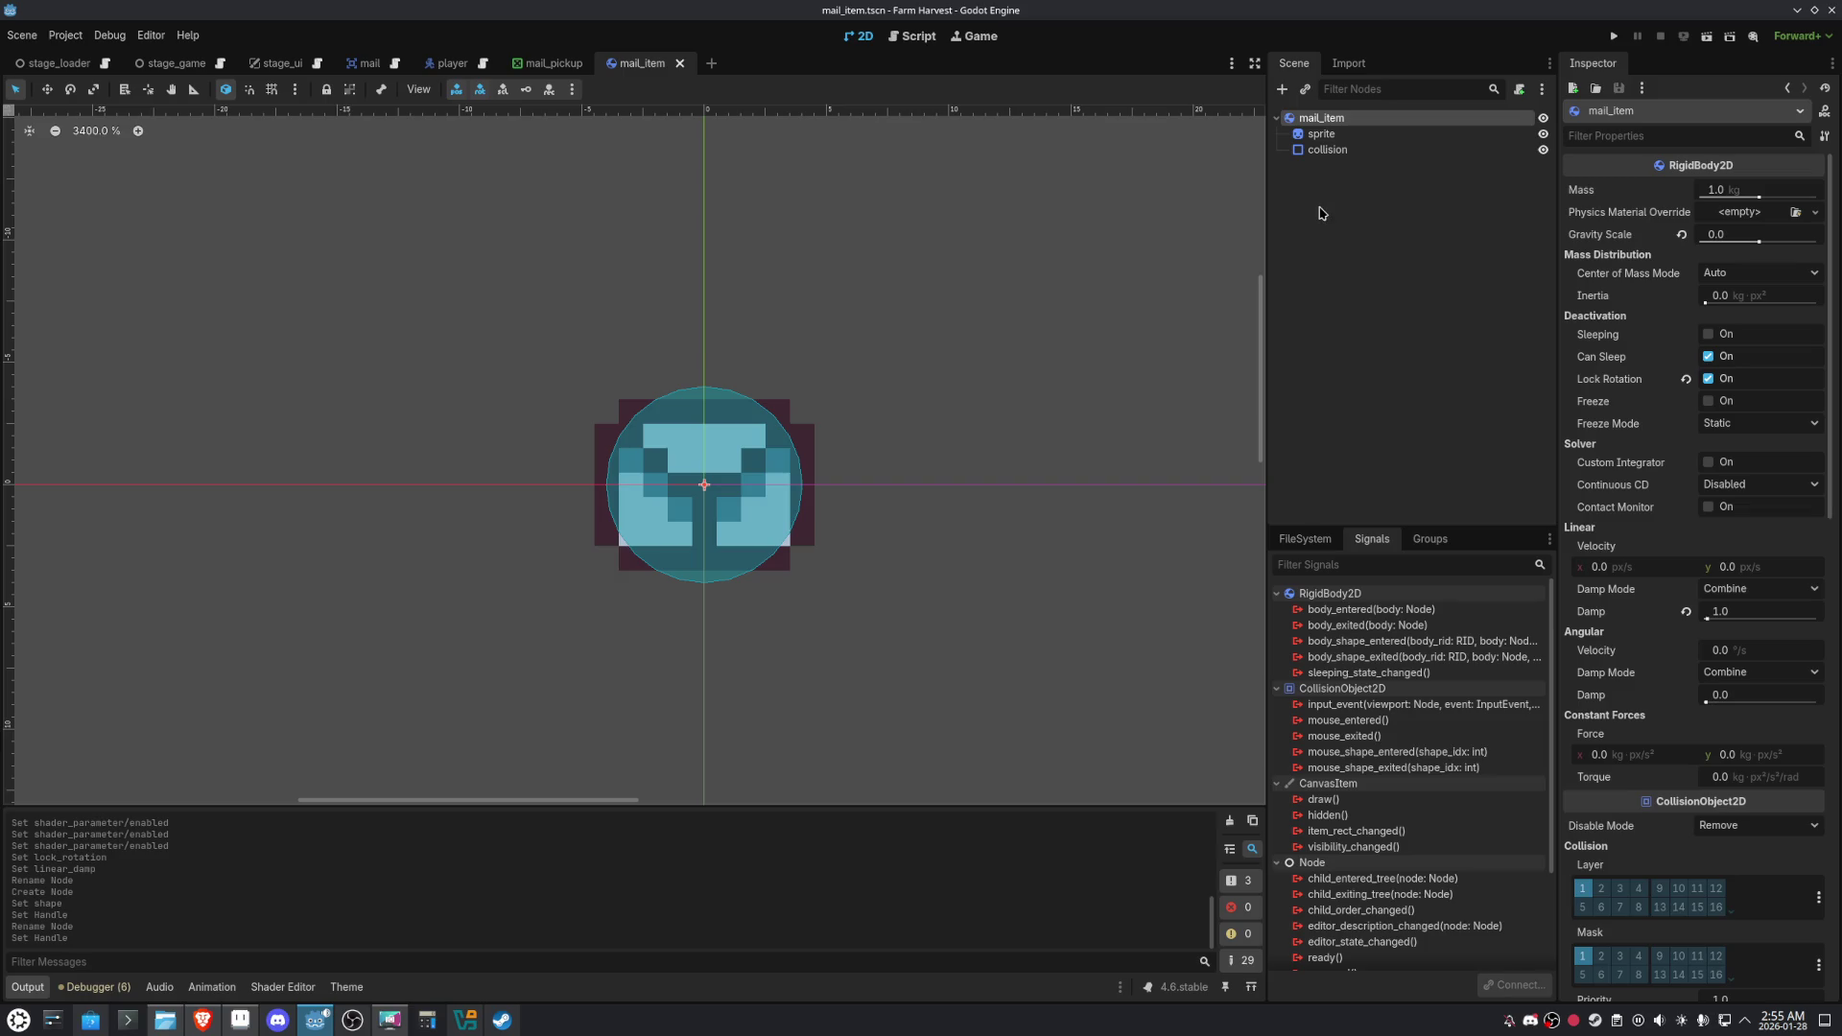
mouse_move(1600, 554)
mouse_move(1597, 595)
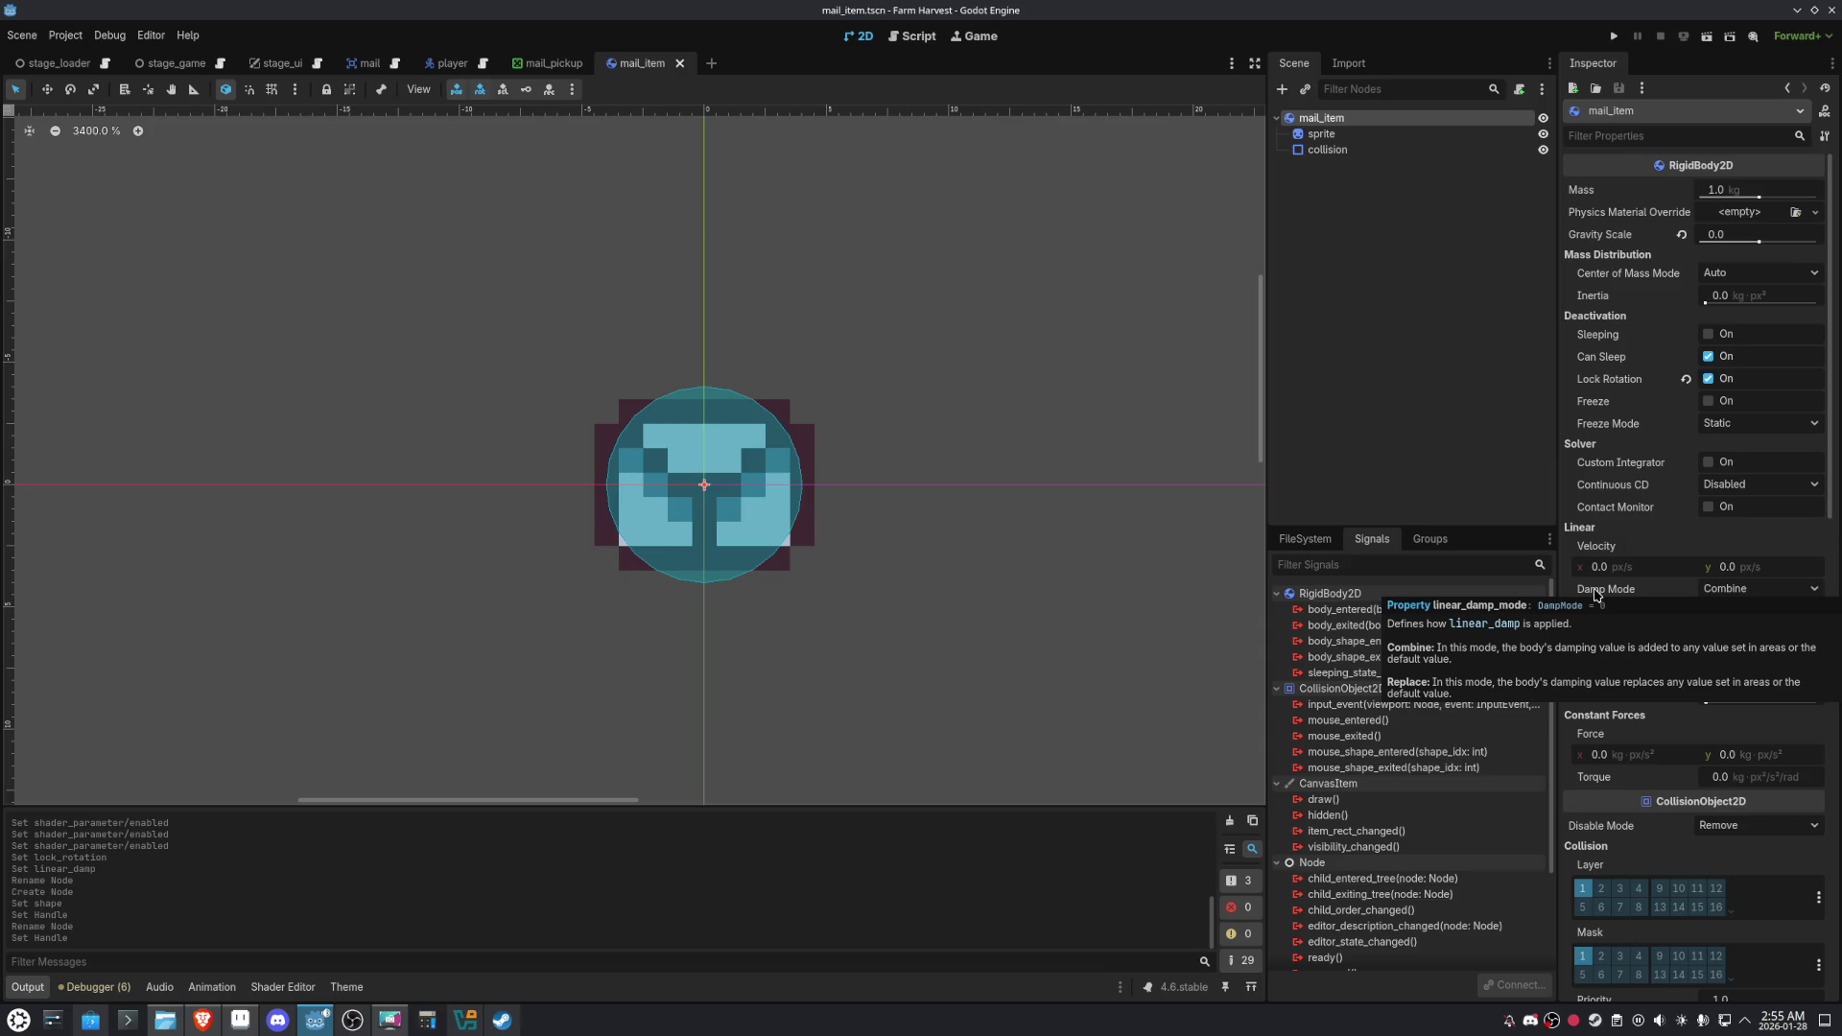
left_click(1448, 411)
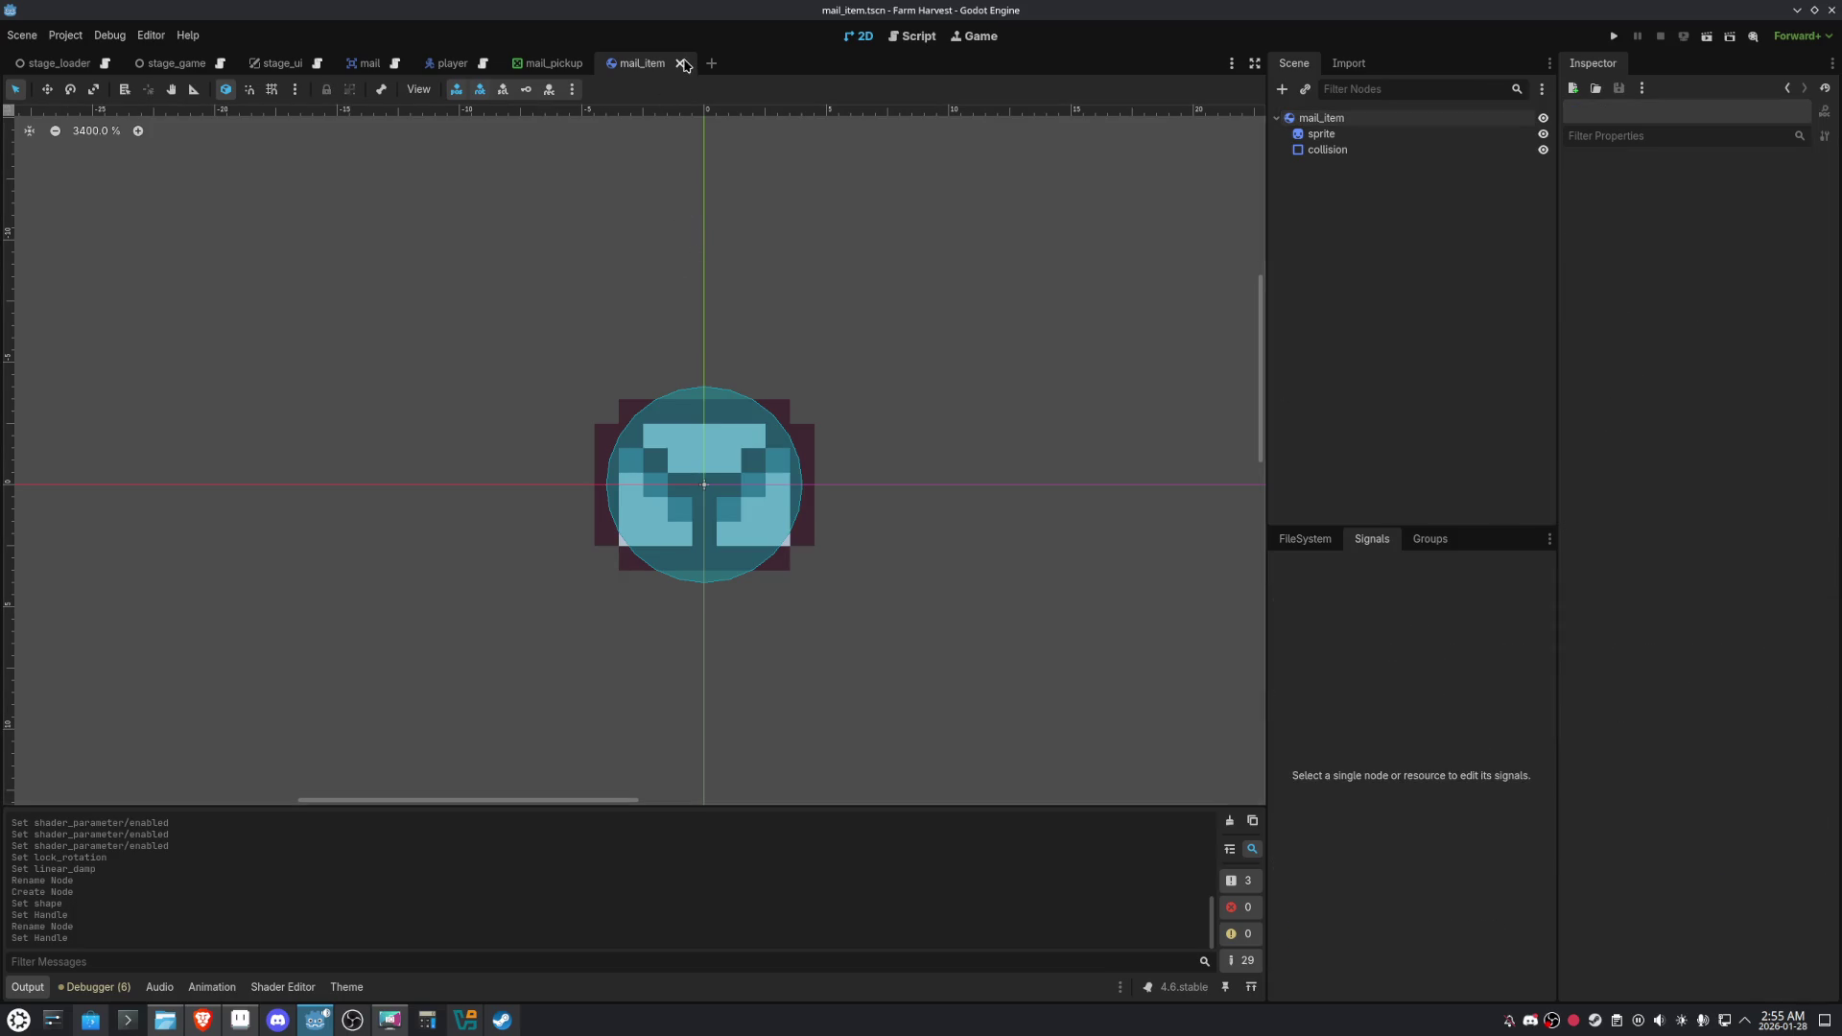
Step: Attach a new res://scripts/mail_item.gd to mail_item using the Object: Empty template
left_click(1342, 120)
left_click(1524, 89)
double_click(882, 471)
type("script")
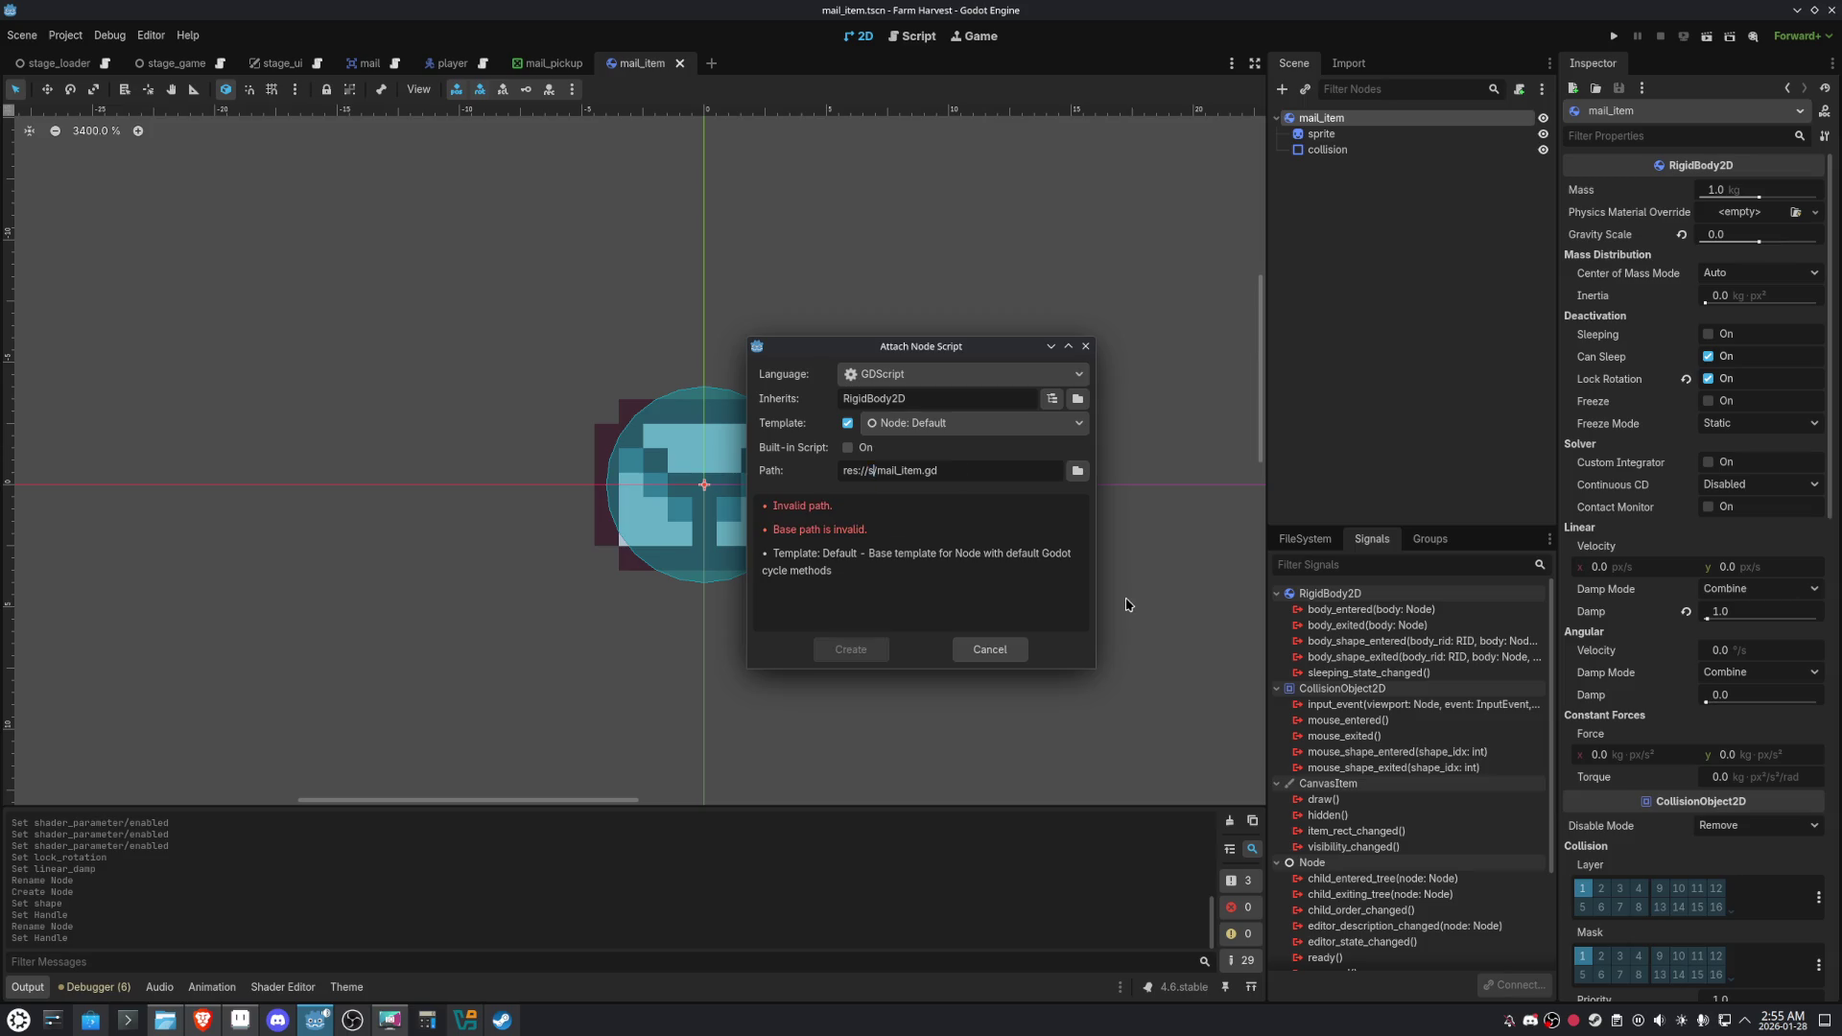
type("s")
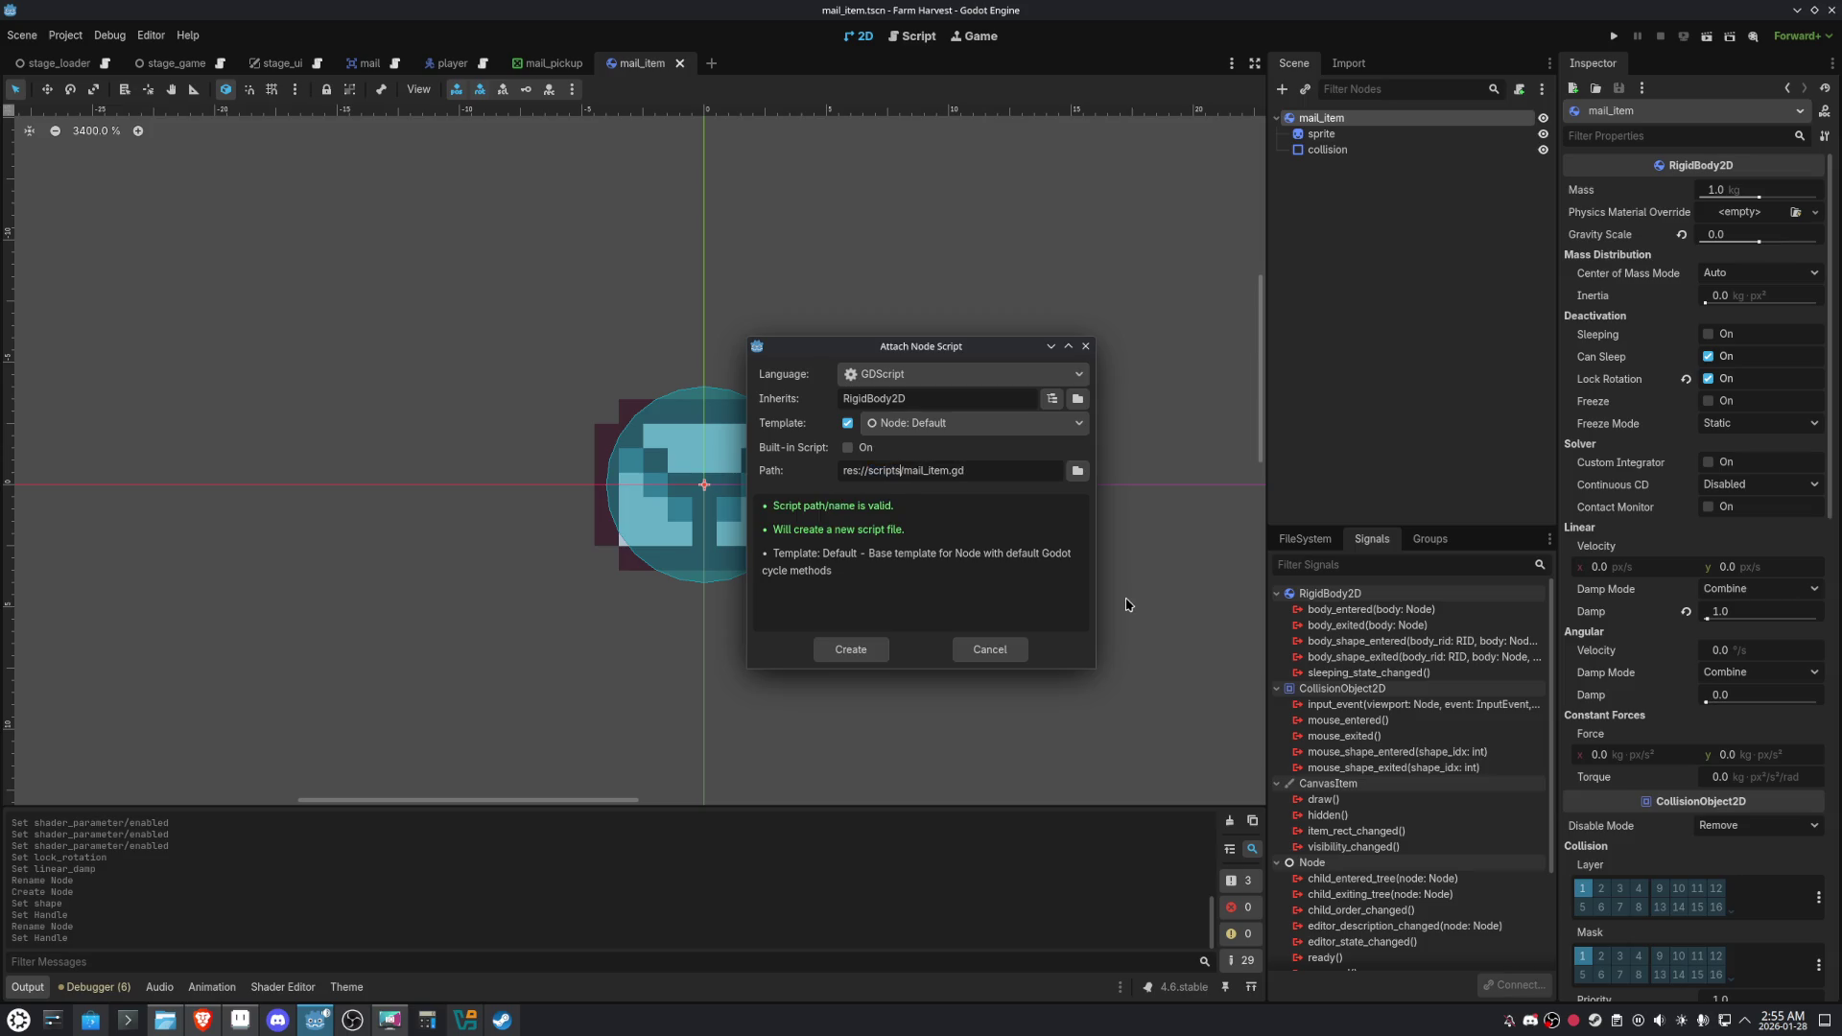
left_click(929, 423)
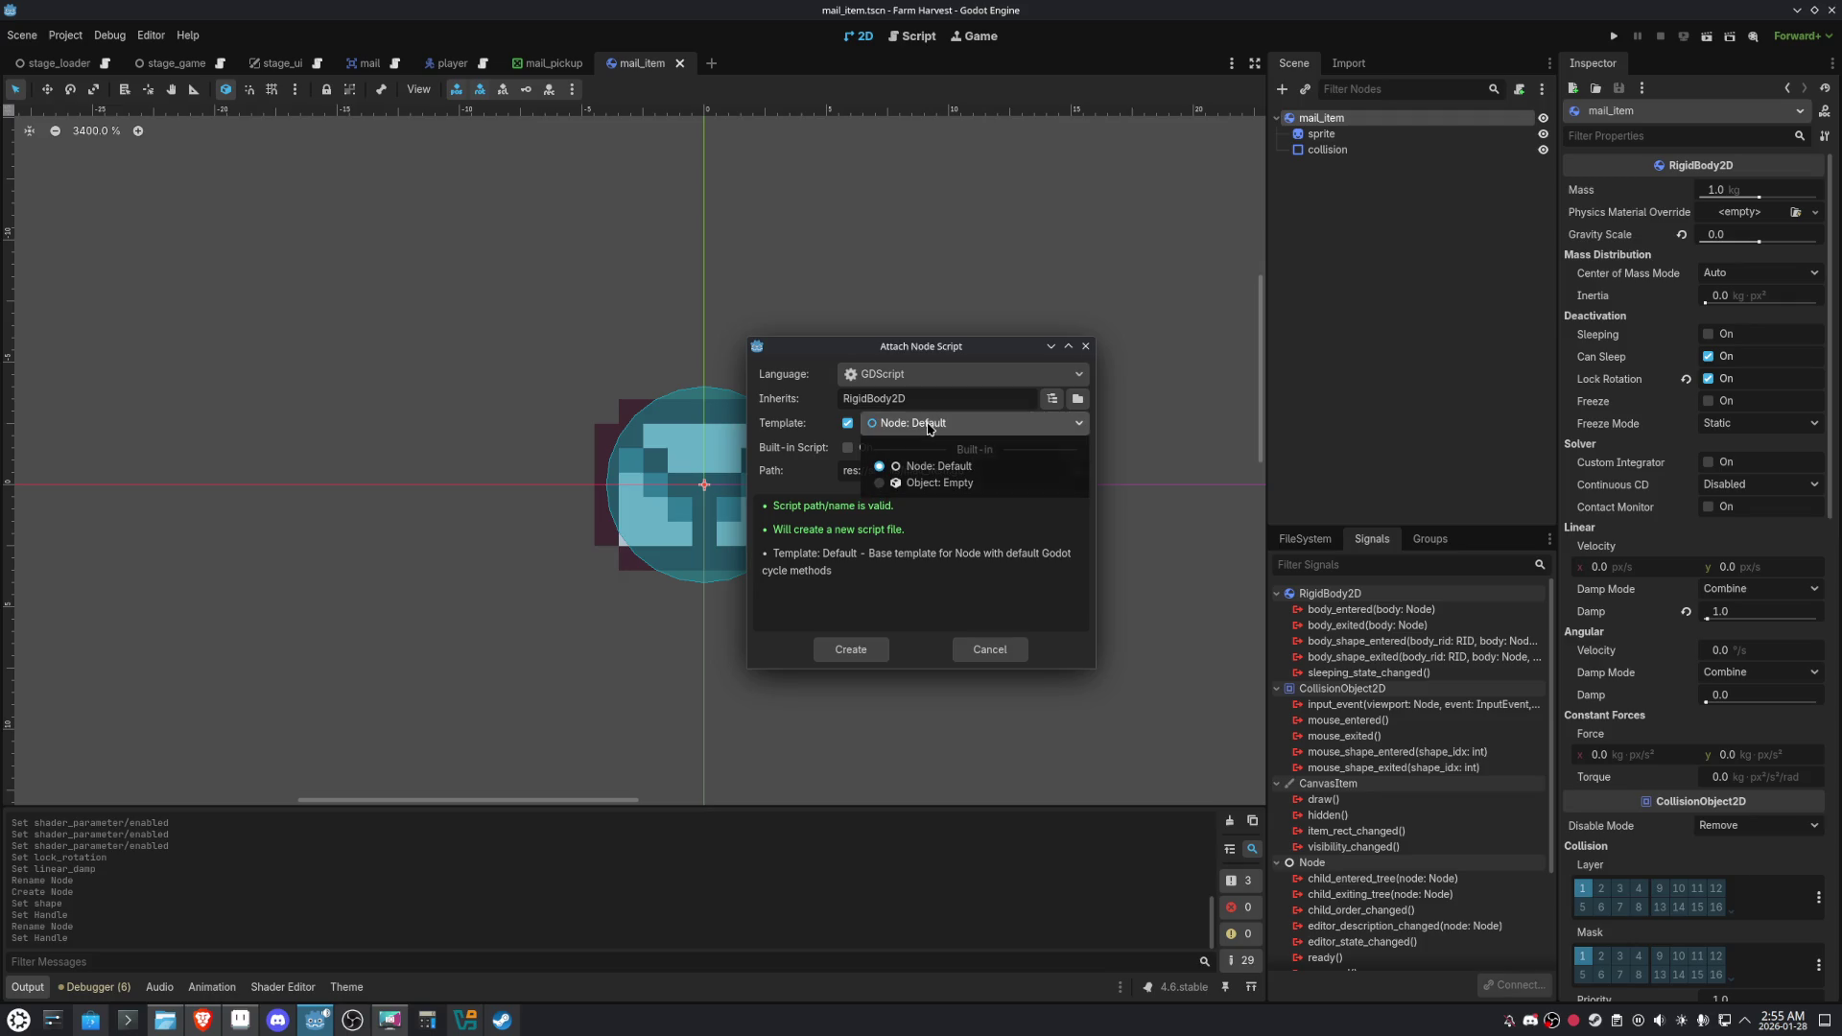
left_click(955, 486)
left_click(851, 652)
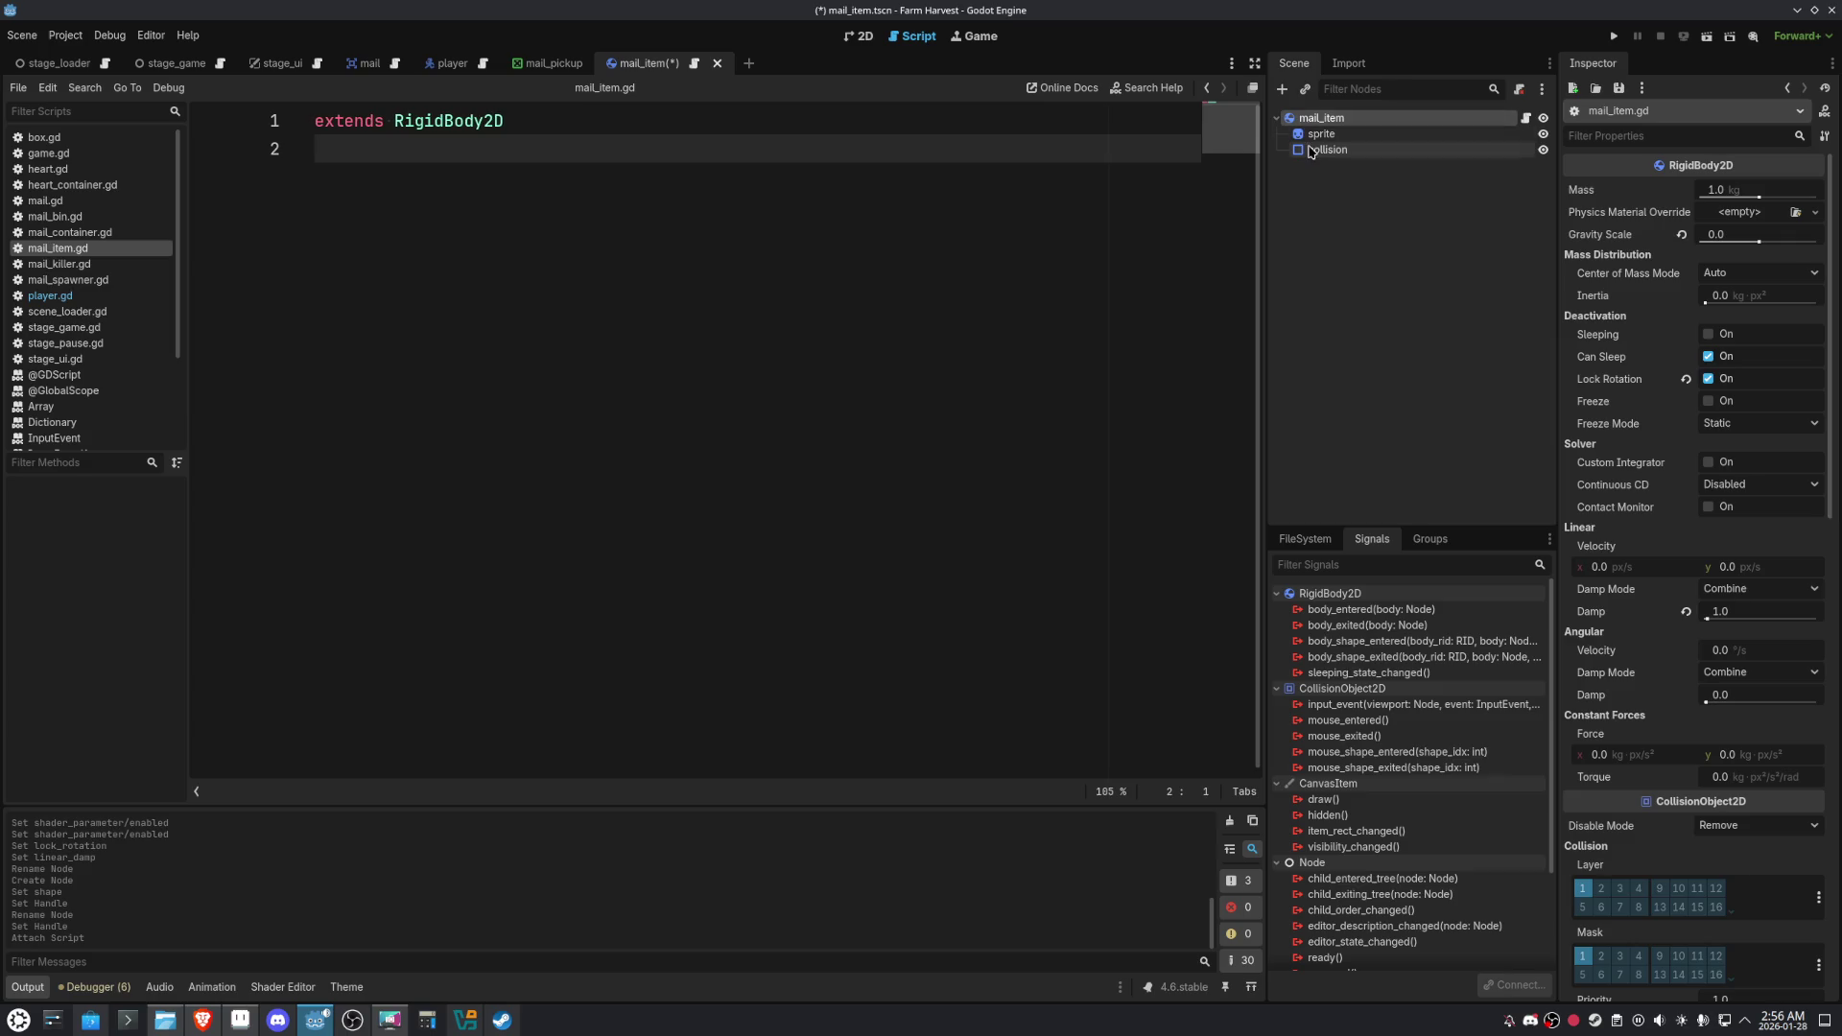
Step: Write an empty func _ready() containing pass in mail_item.gd and save
key("Return")
key("Return")
type("func _ready() -> void:")
key("Return")
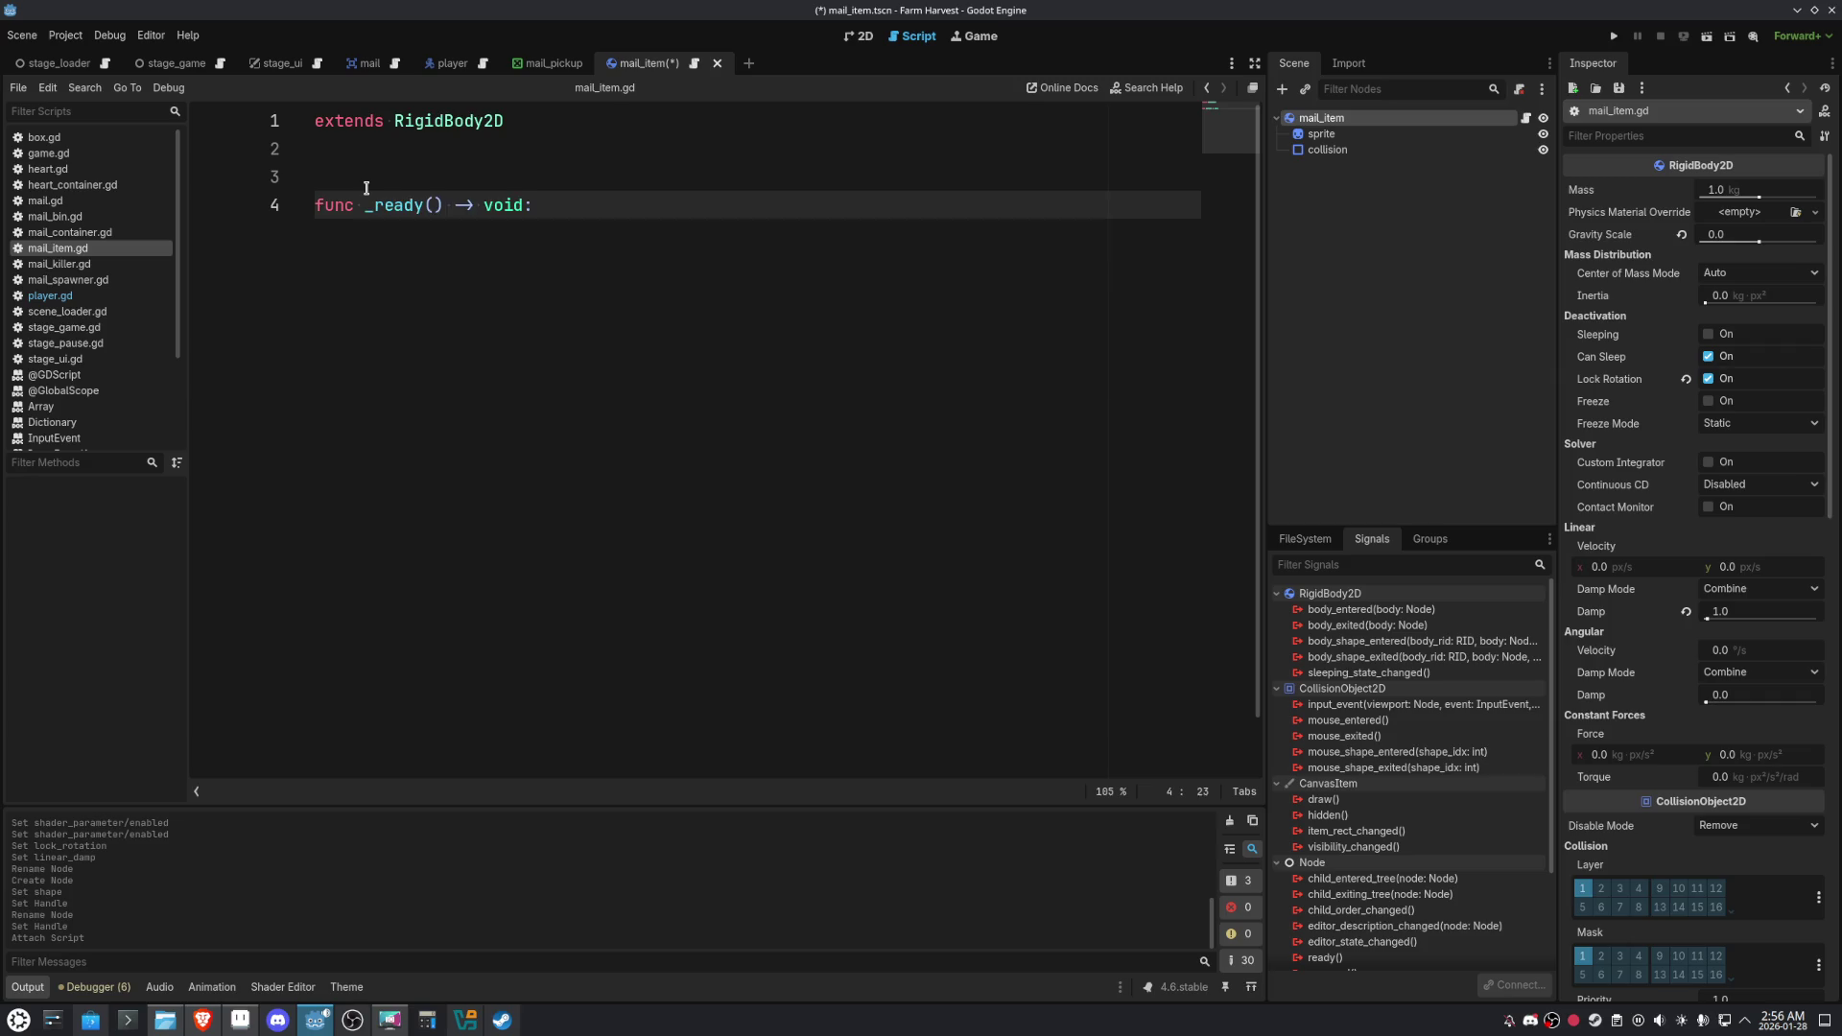
key("Return")
type("pass")
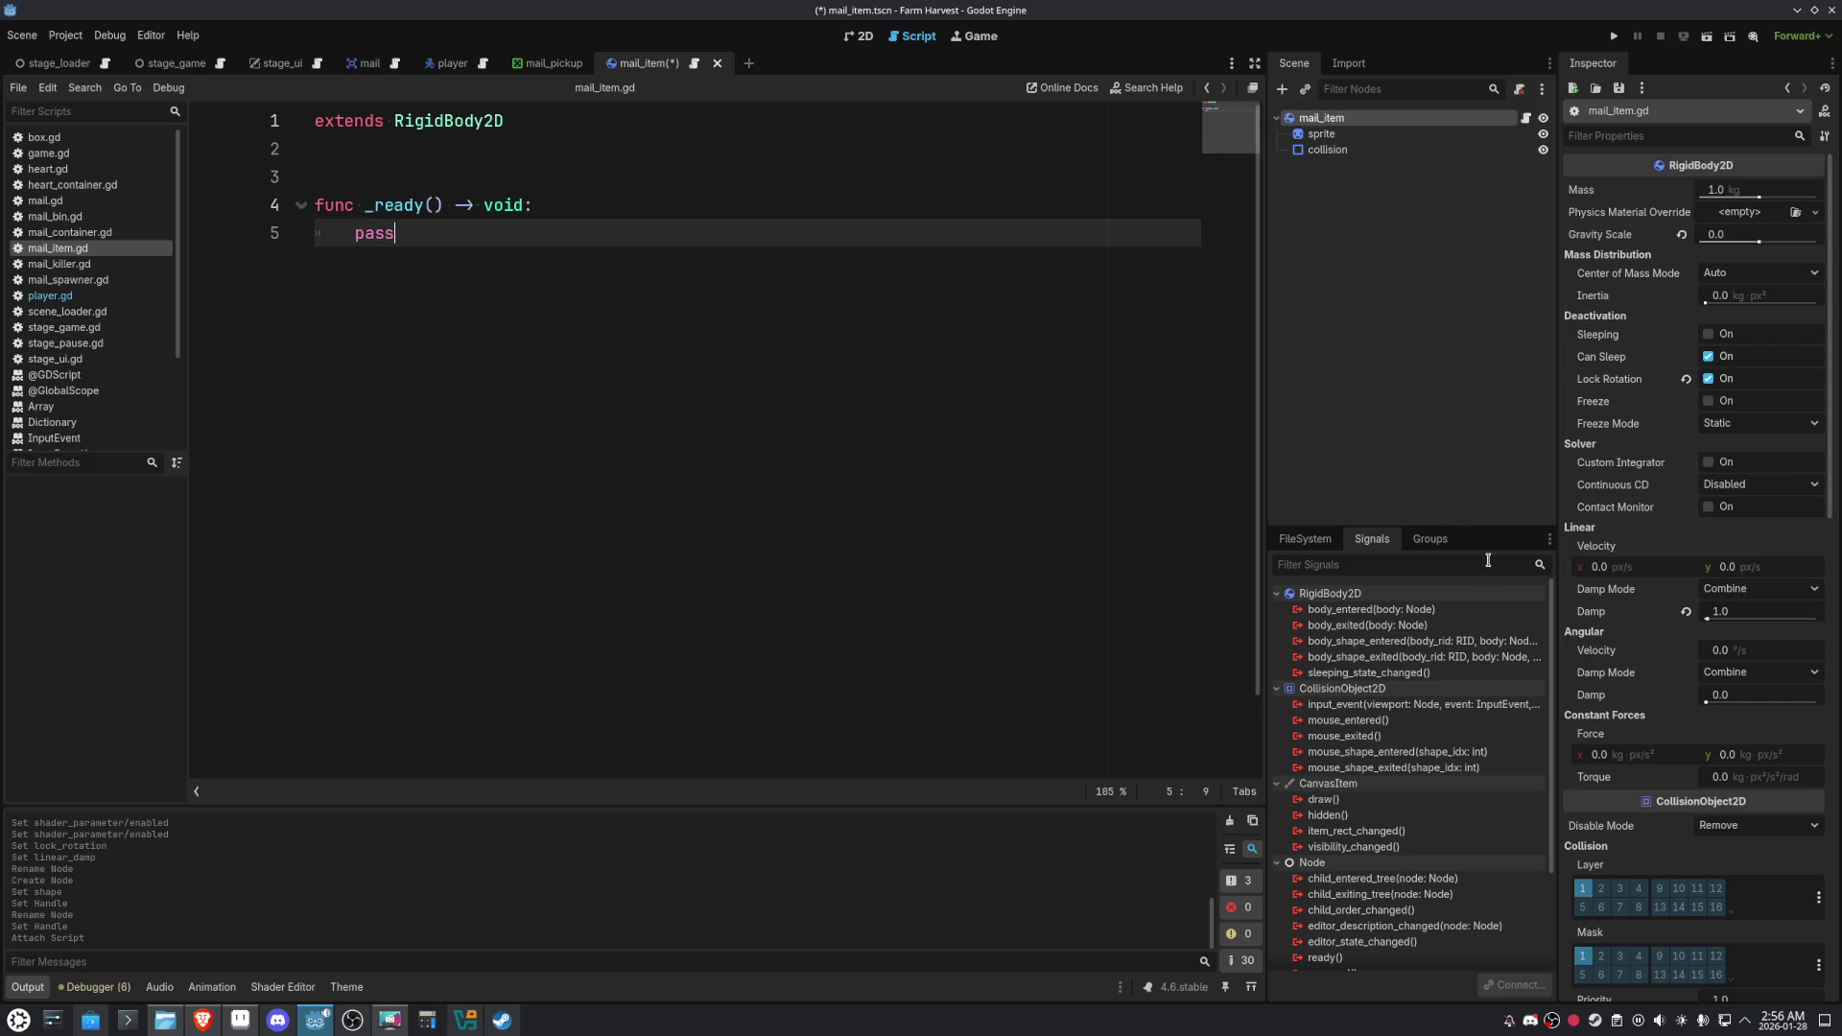
left_click(1430, 539)
left_click(1385, 540)
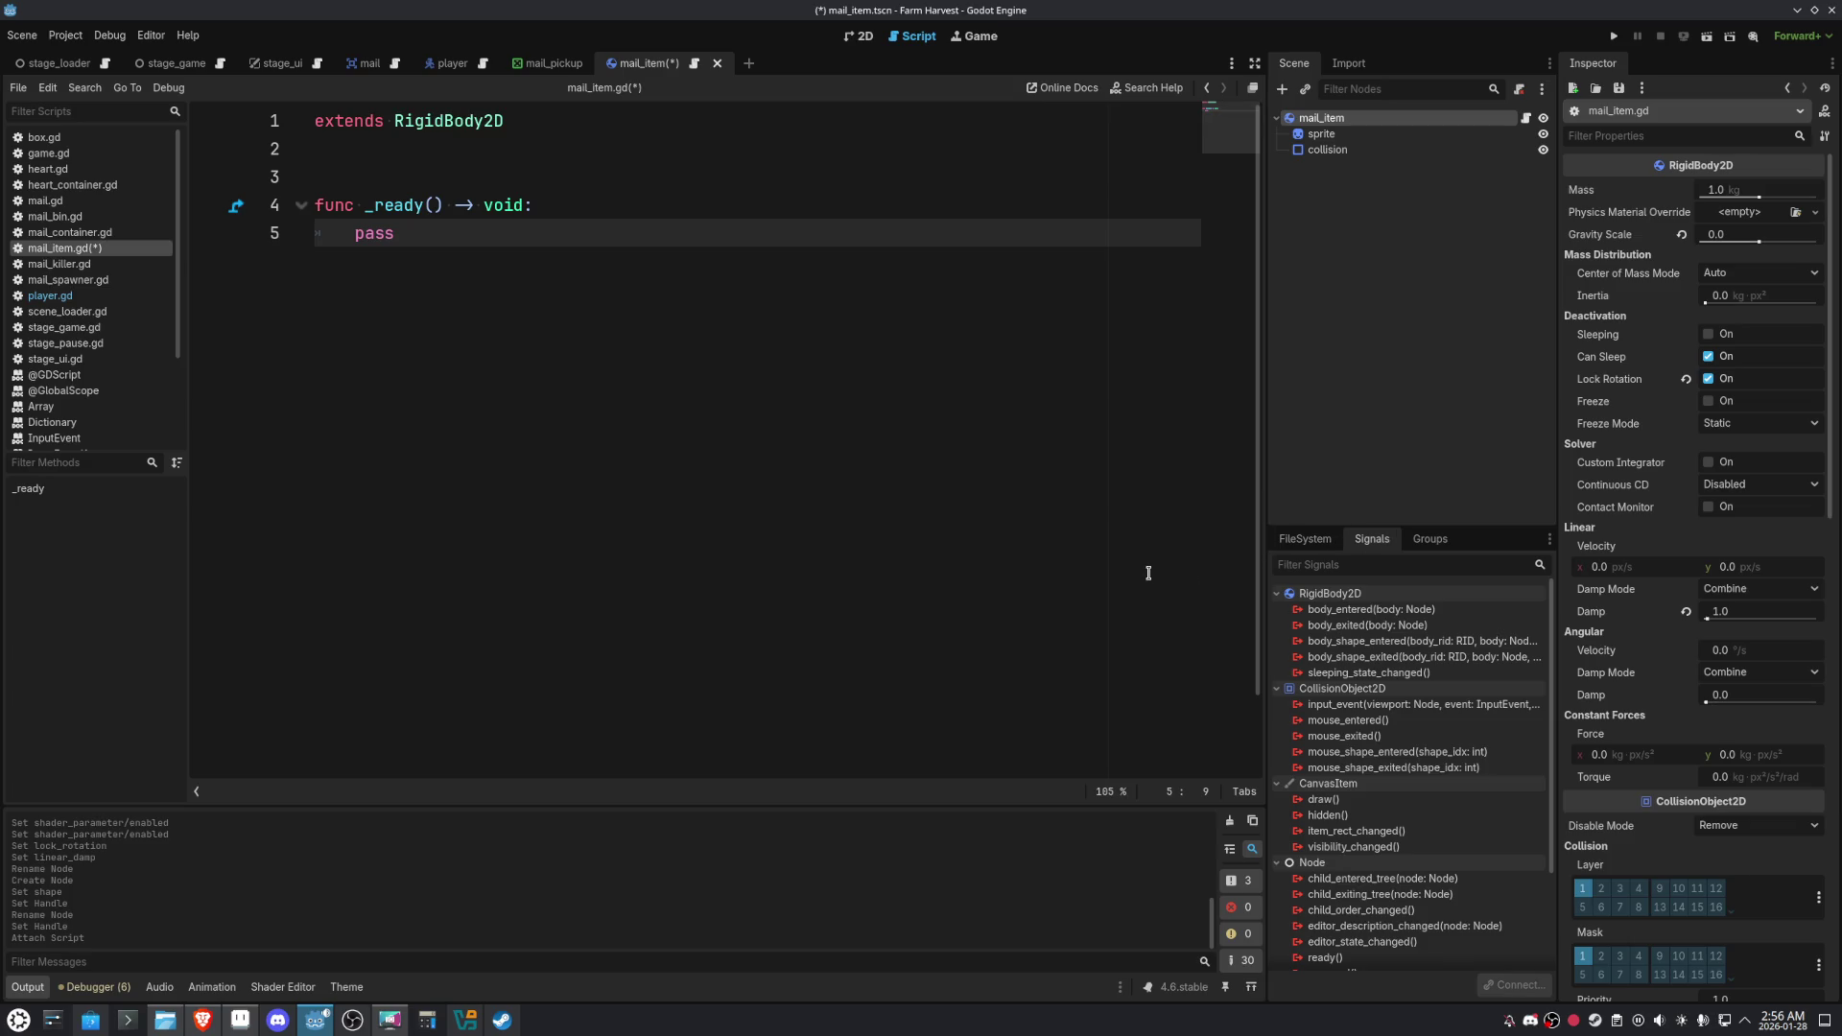
key("ctrl+s")
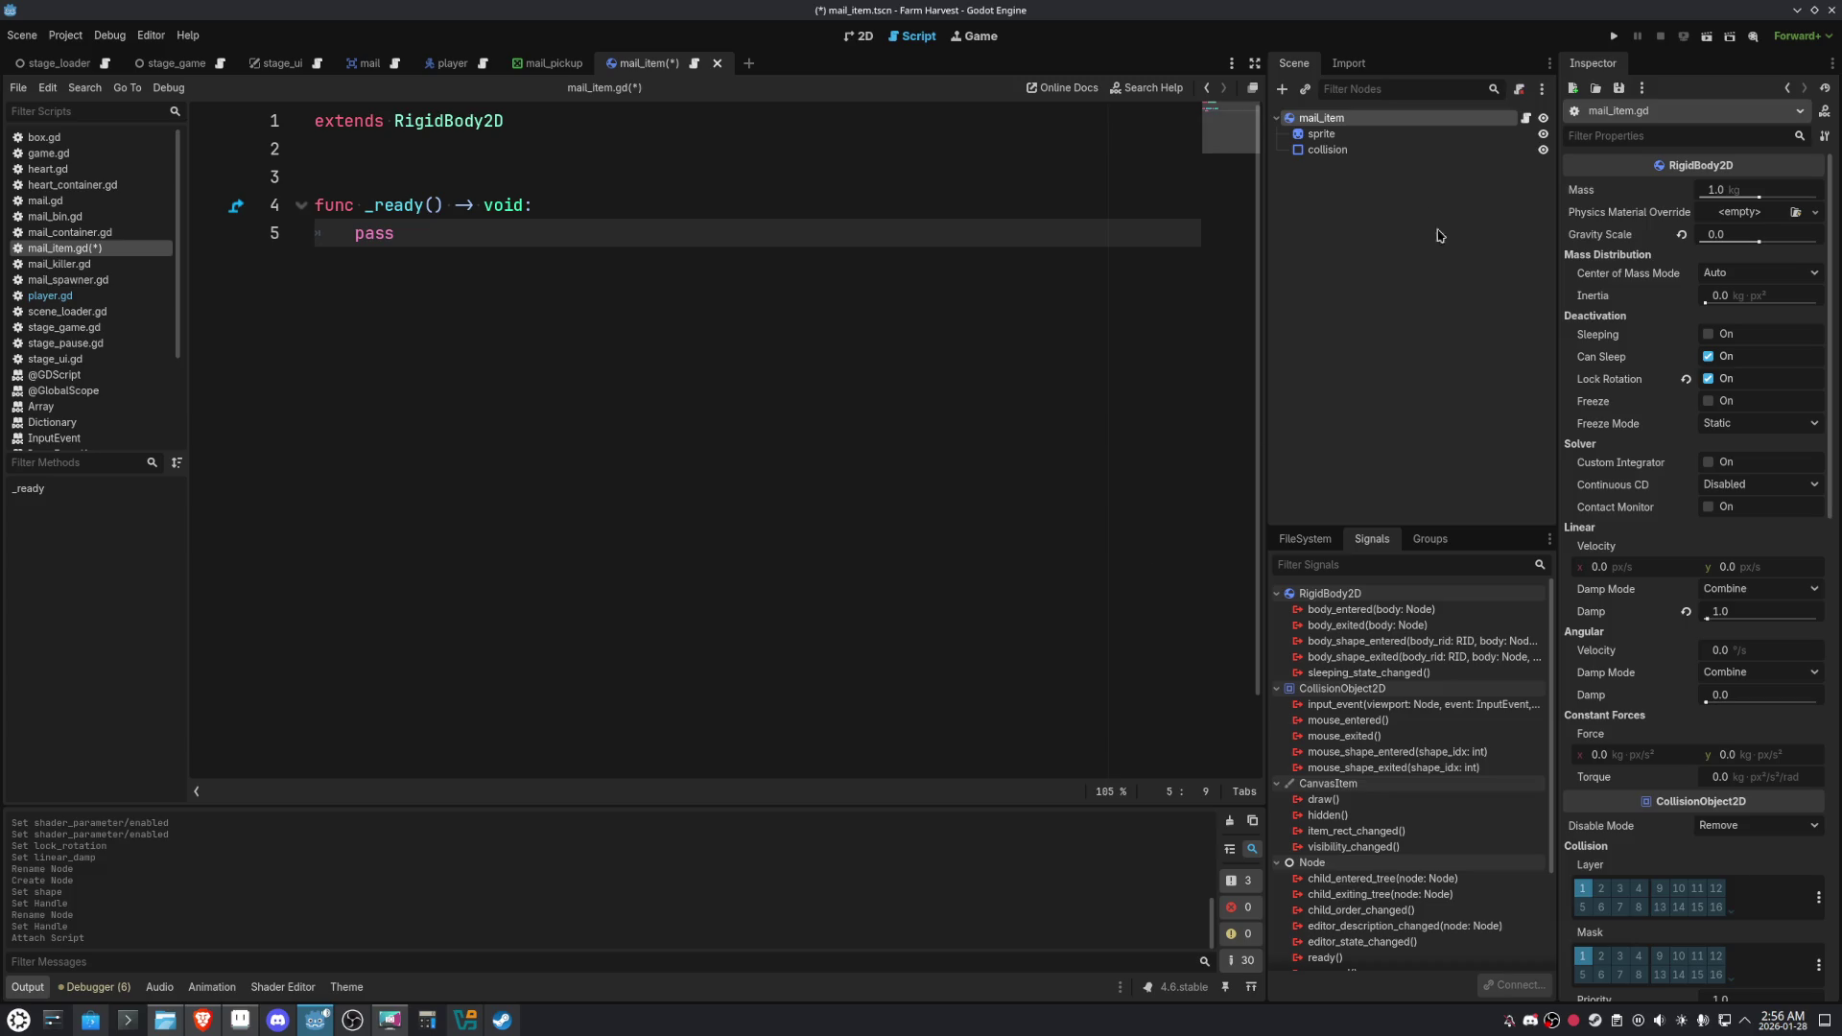
left_click(1281, 89)
Step: Add an Area2D child named area_body under mail_item and save the scene
type("area")
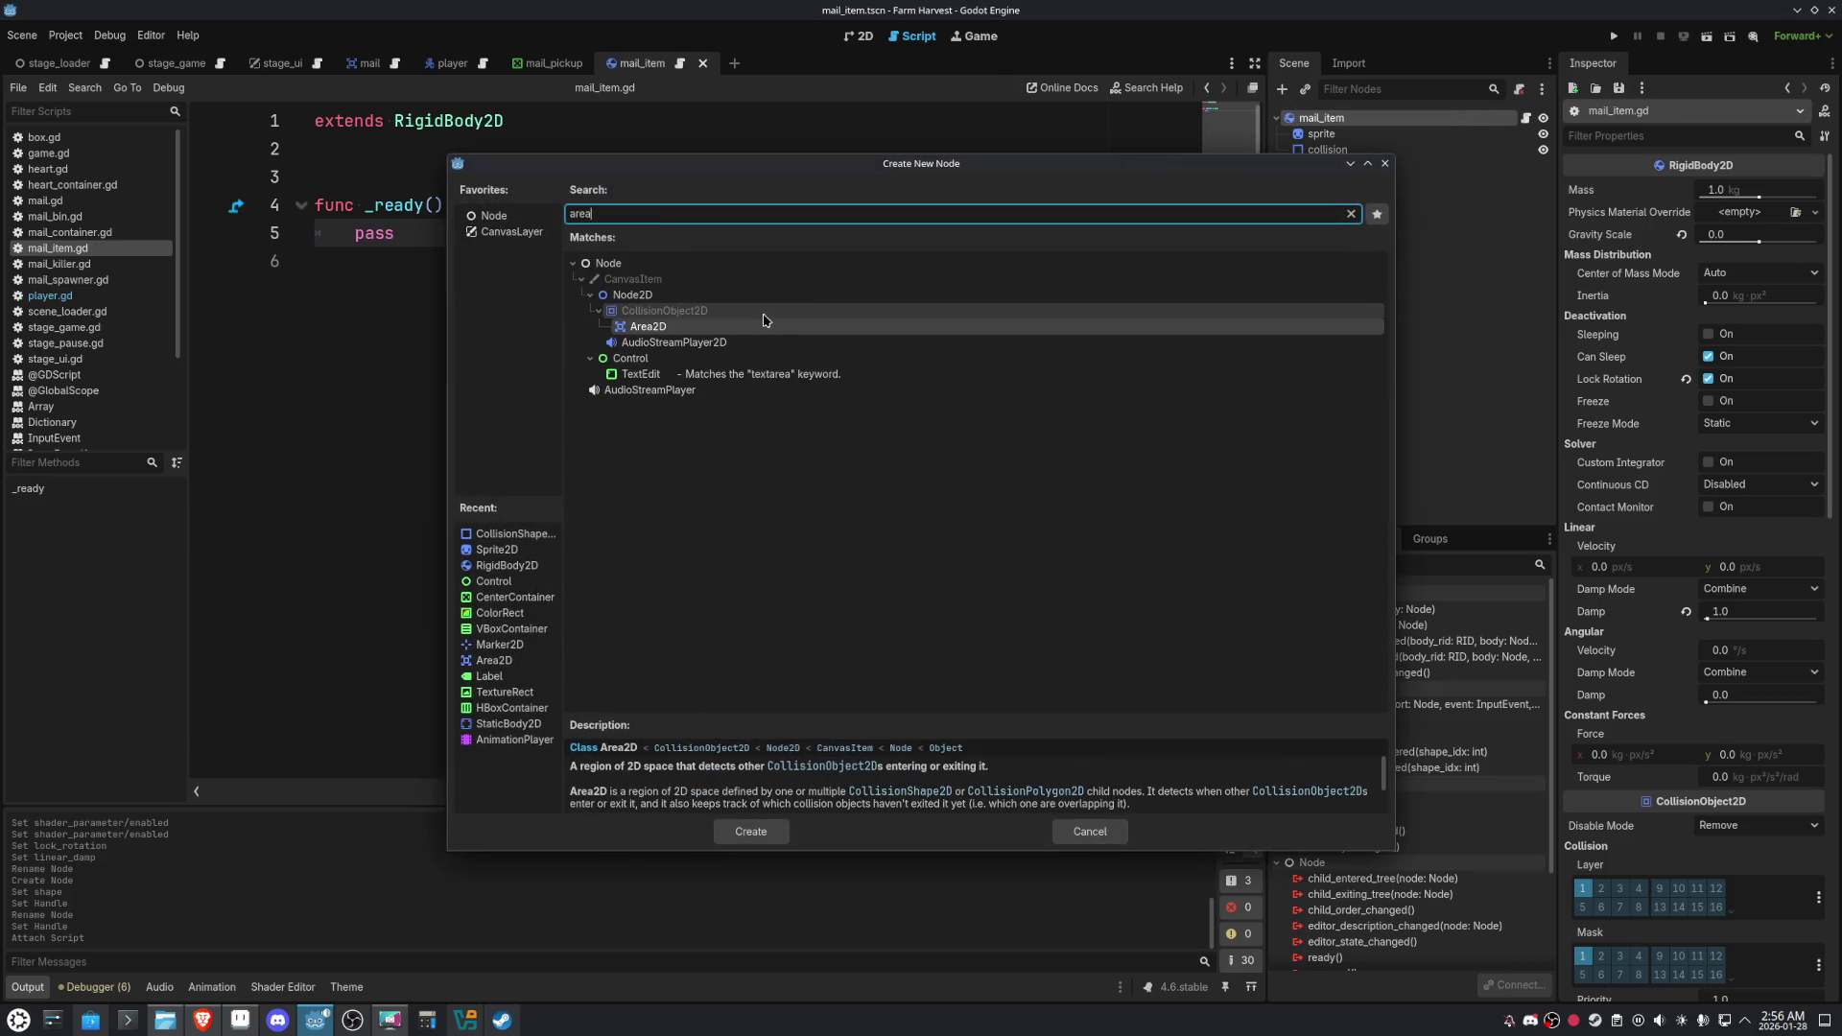
double_click(641, 331)
double_click(1335, 170)
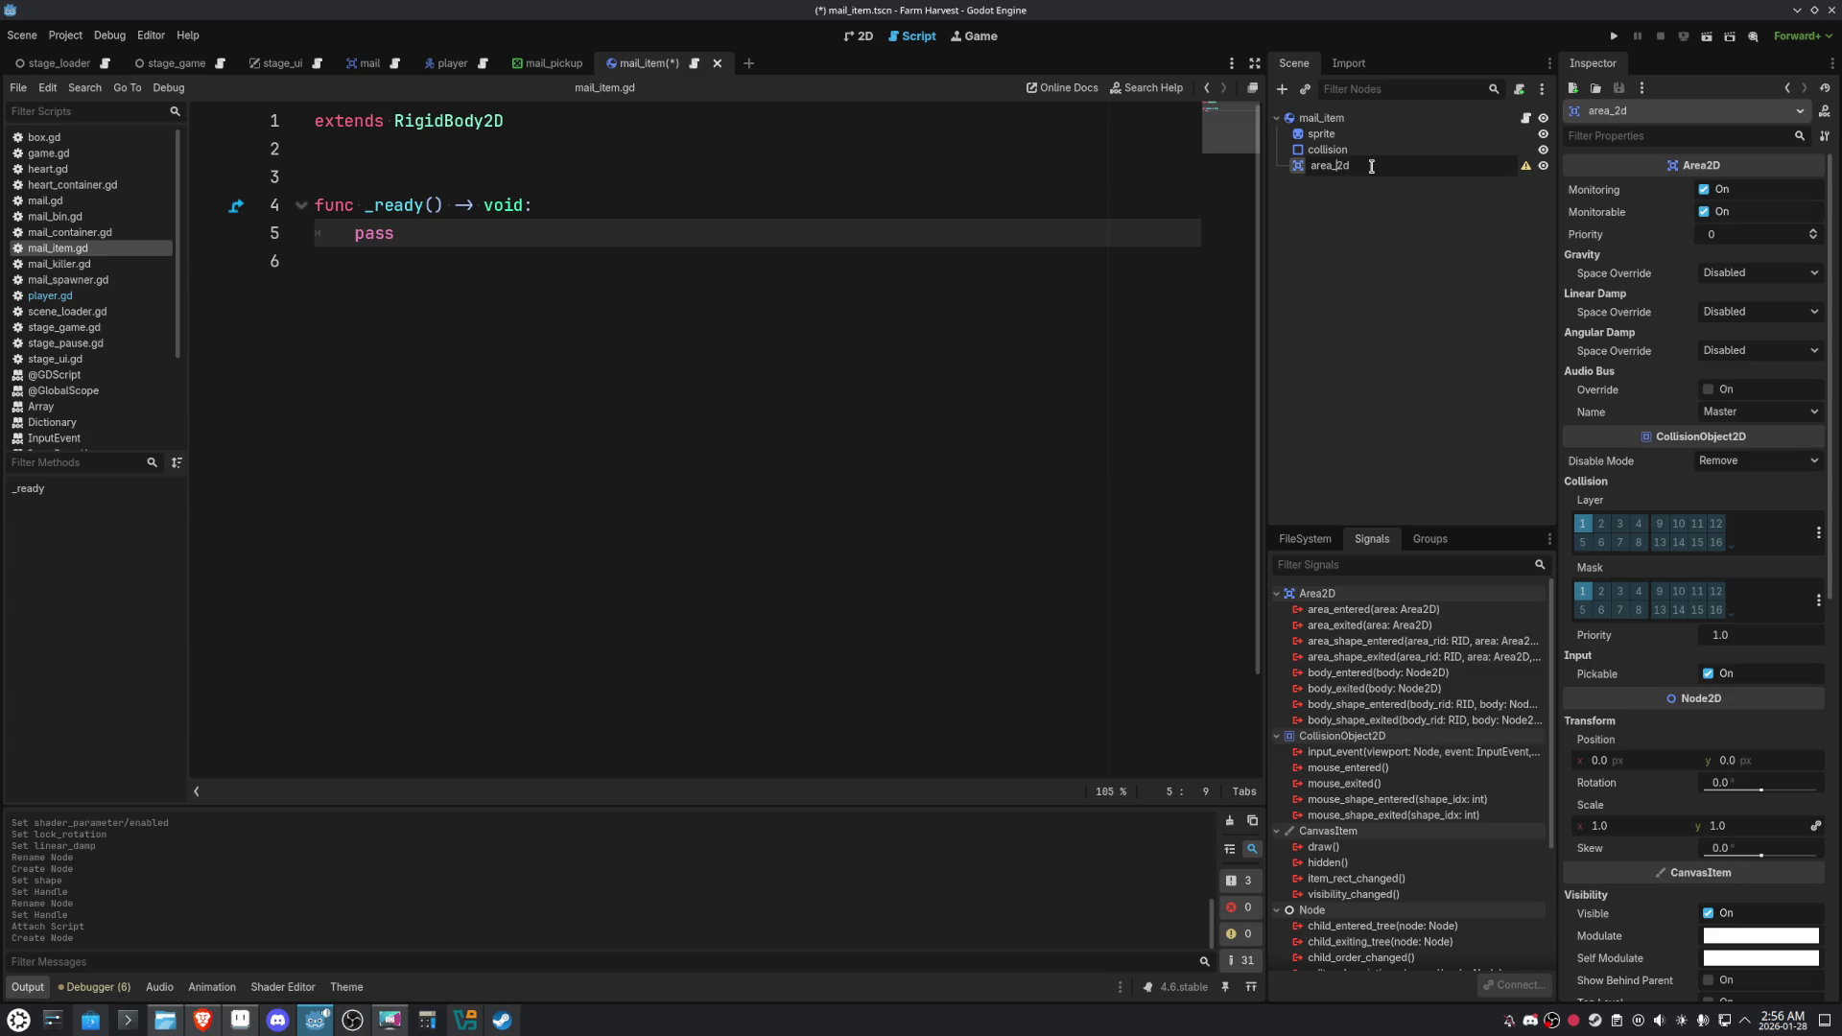
type("ody")
key("Return")
key("ctrl+s")
Step: Put mail_item on collision layer 3 with mask layers 1–3 and save
left_click(859, 36)
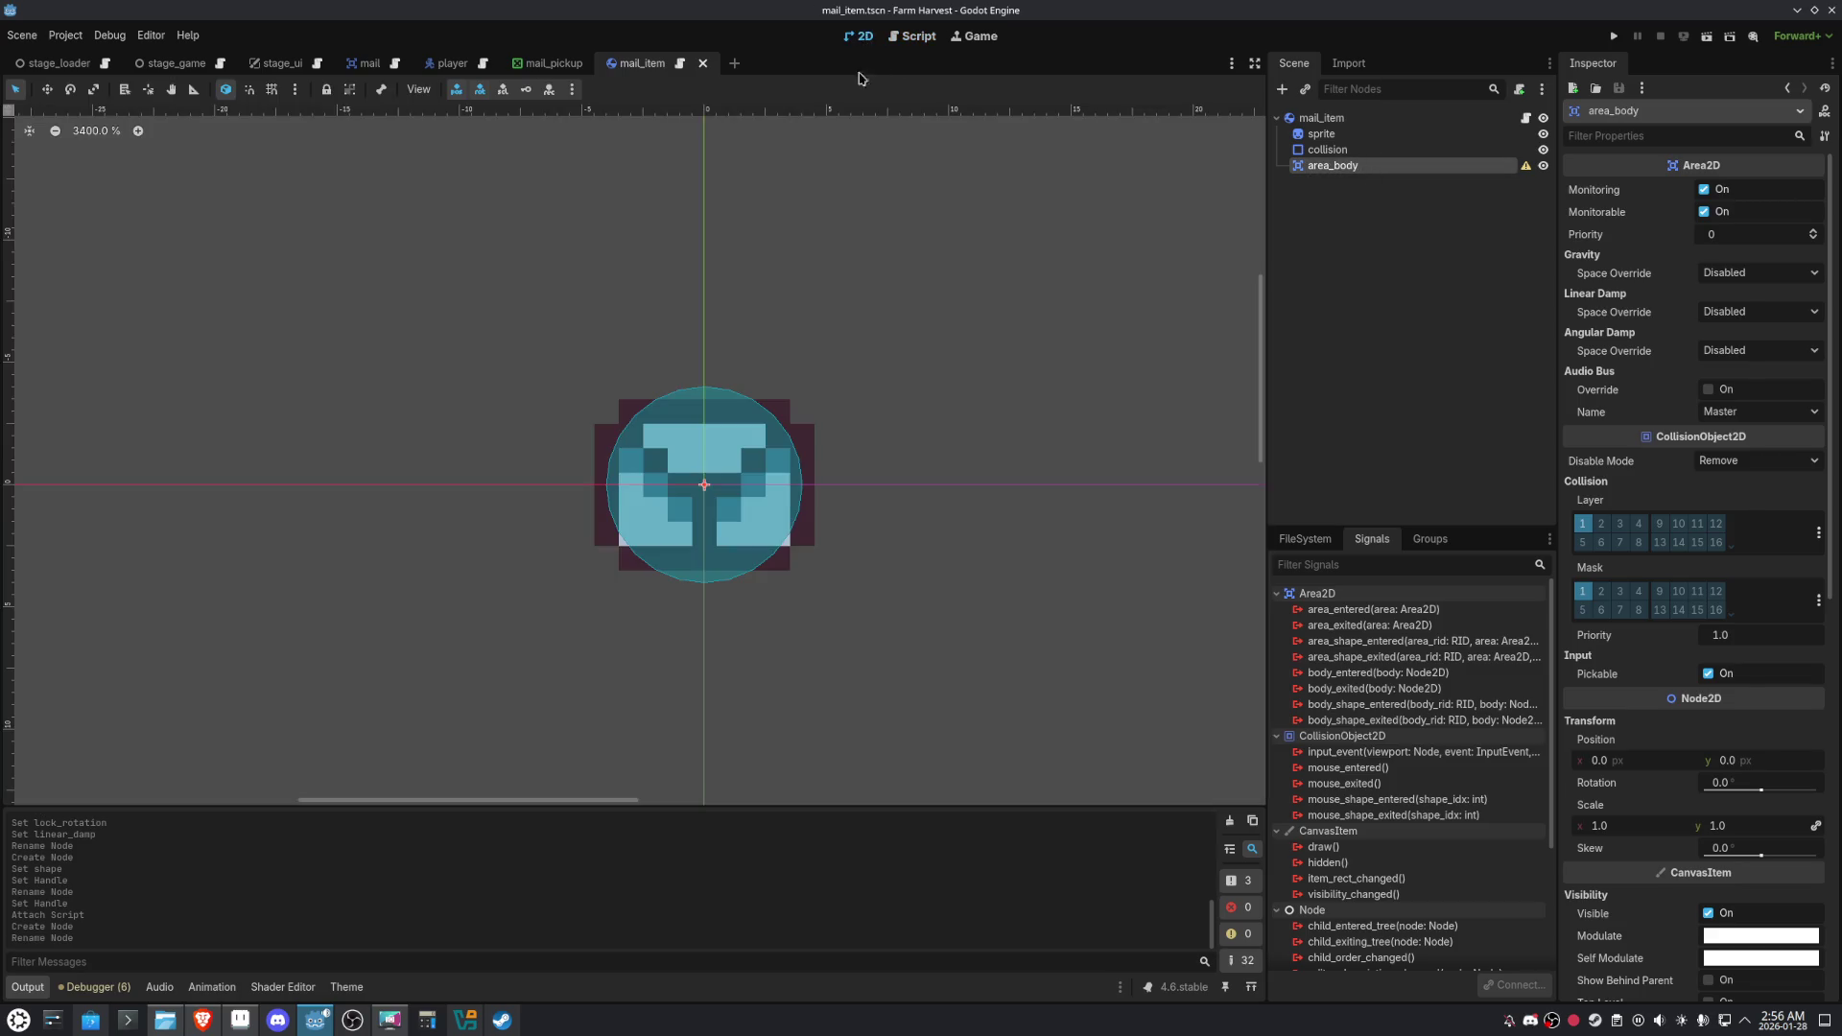
left_click(1321, 117)
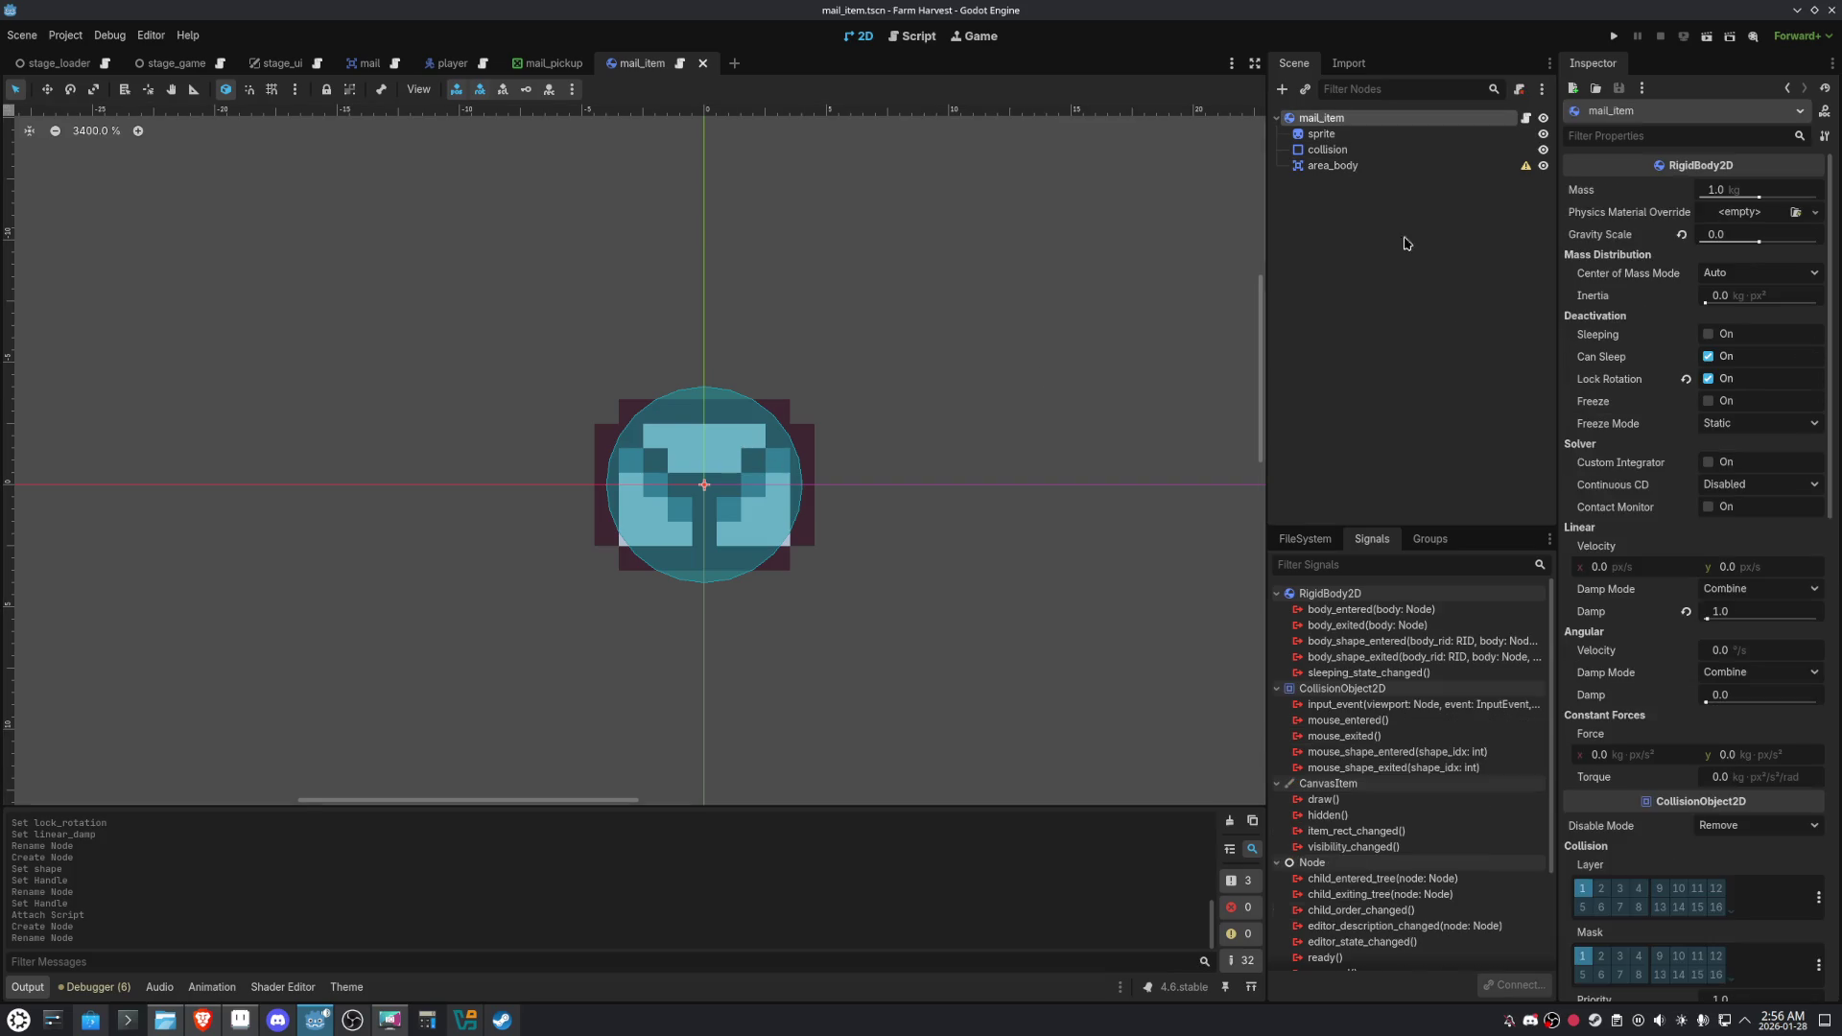
left_click(1584, 888)
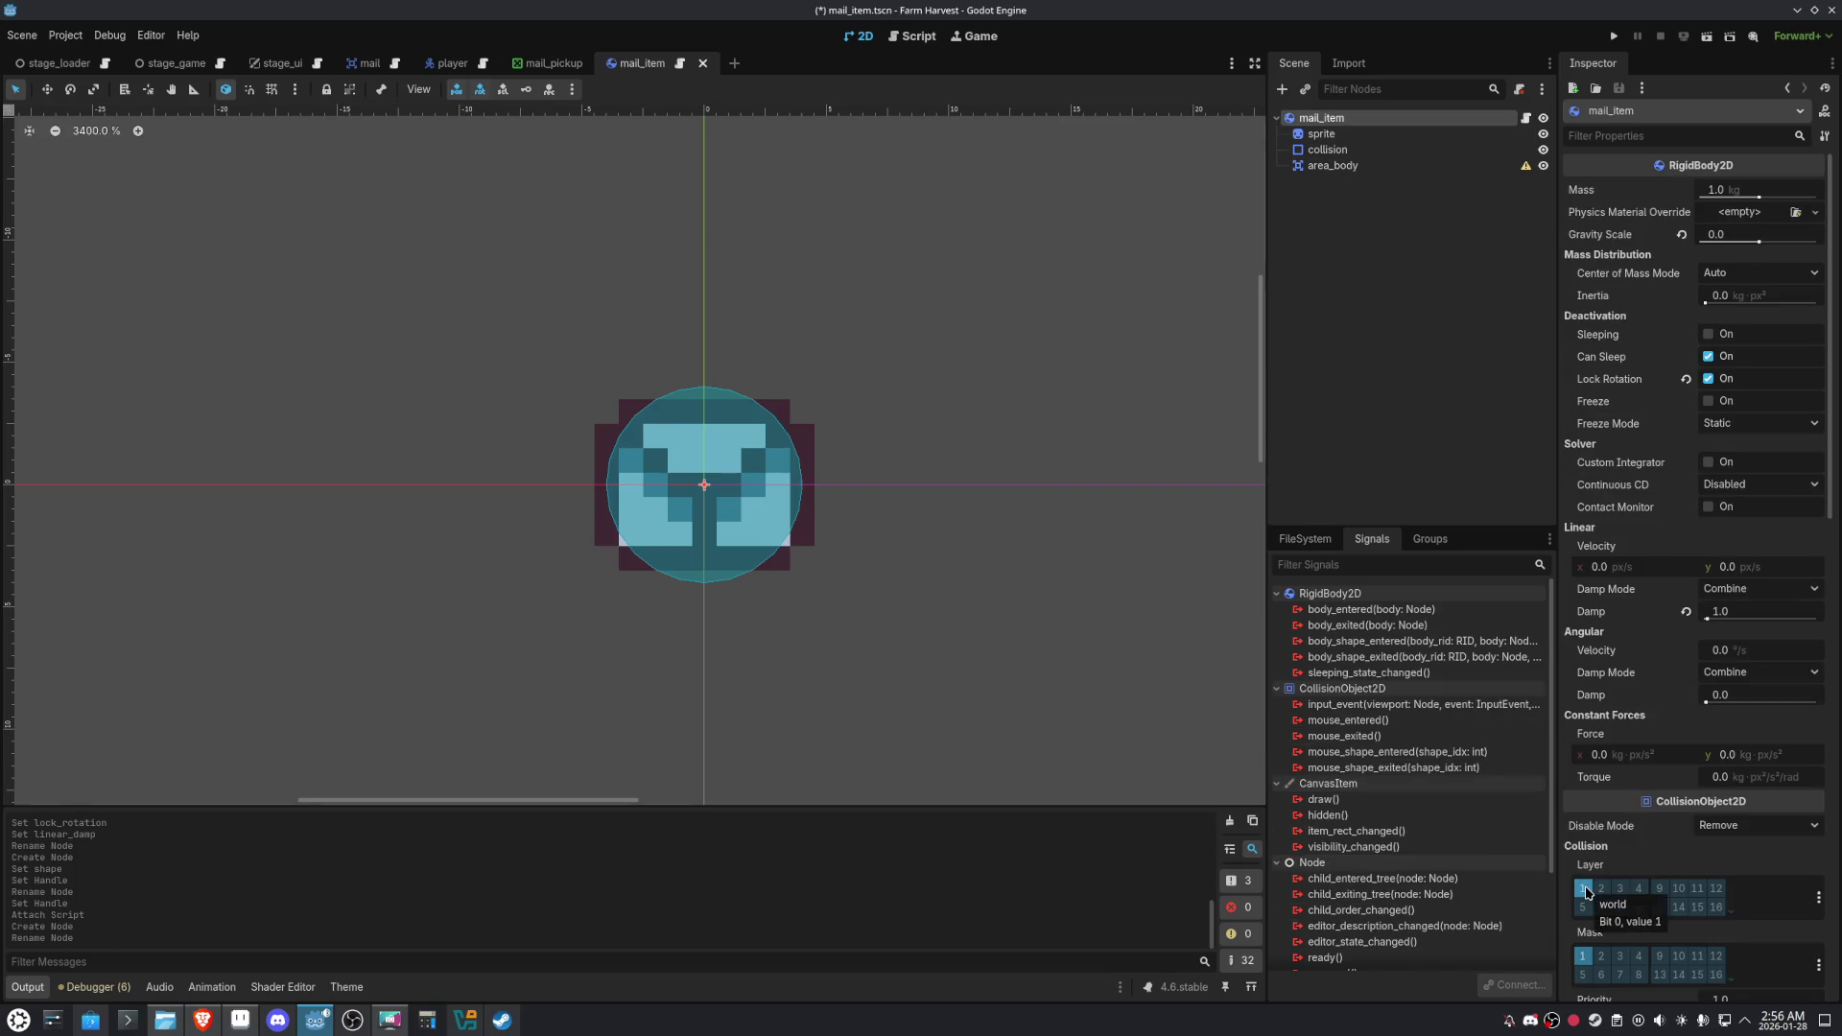
left_click(1619, 892)
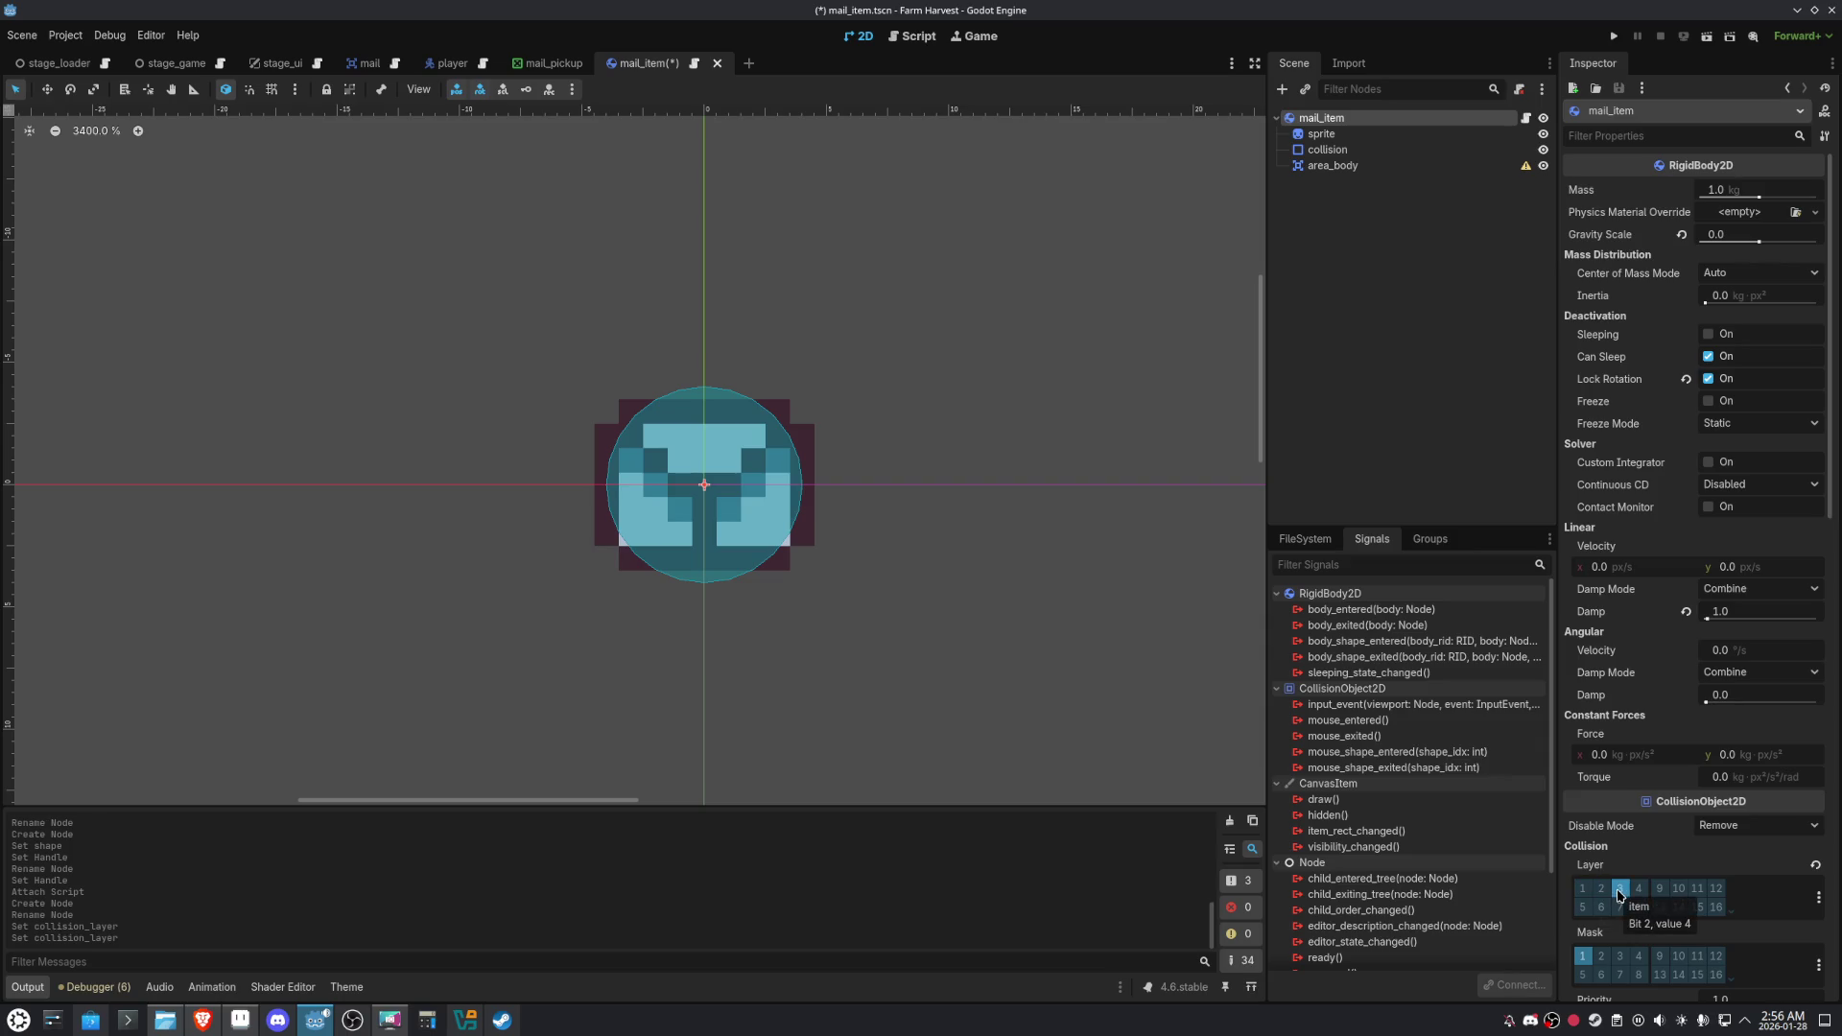
left_click(1601, 959)
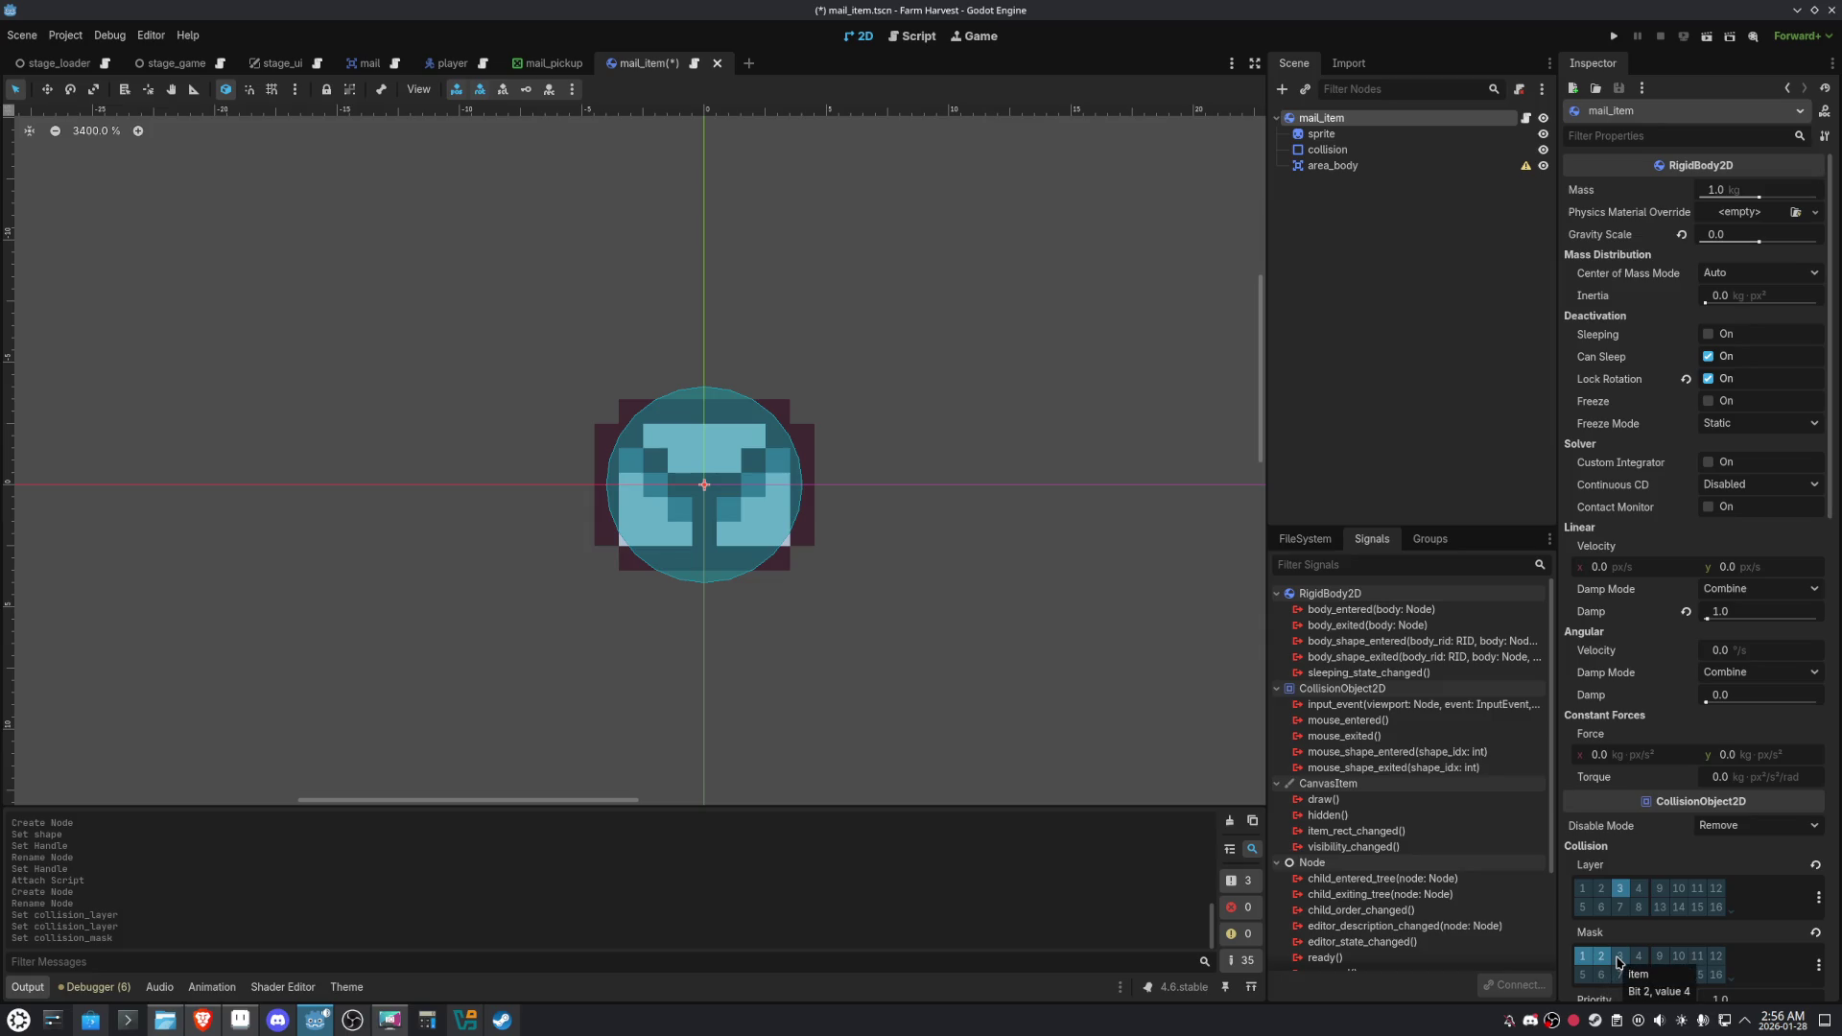
left_click(1619, 958)
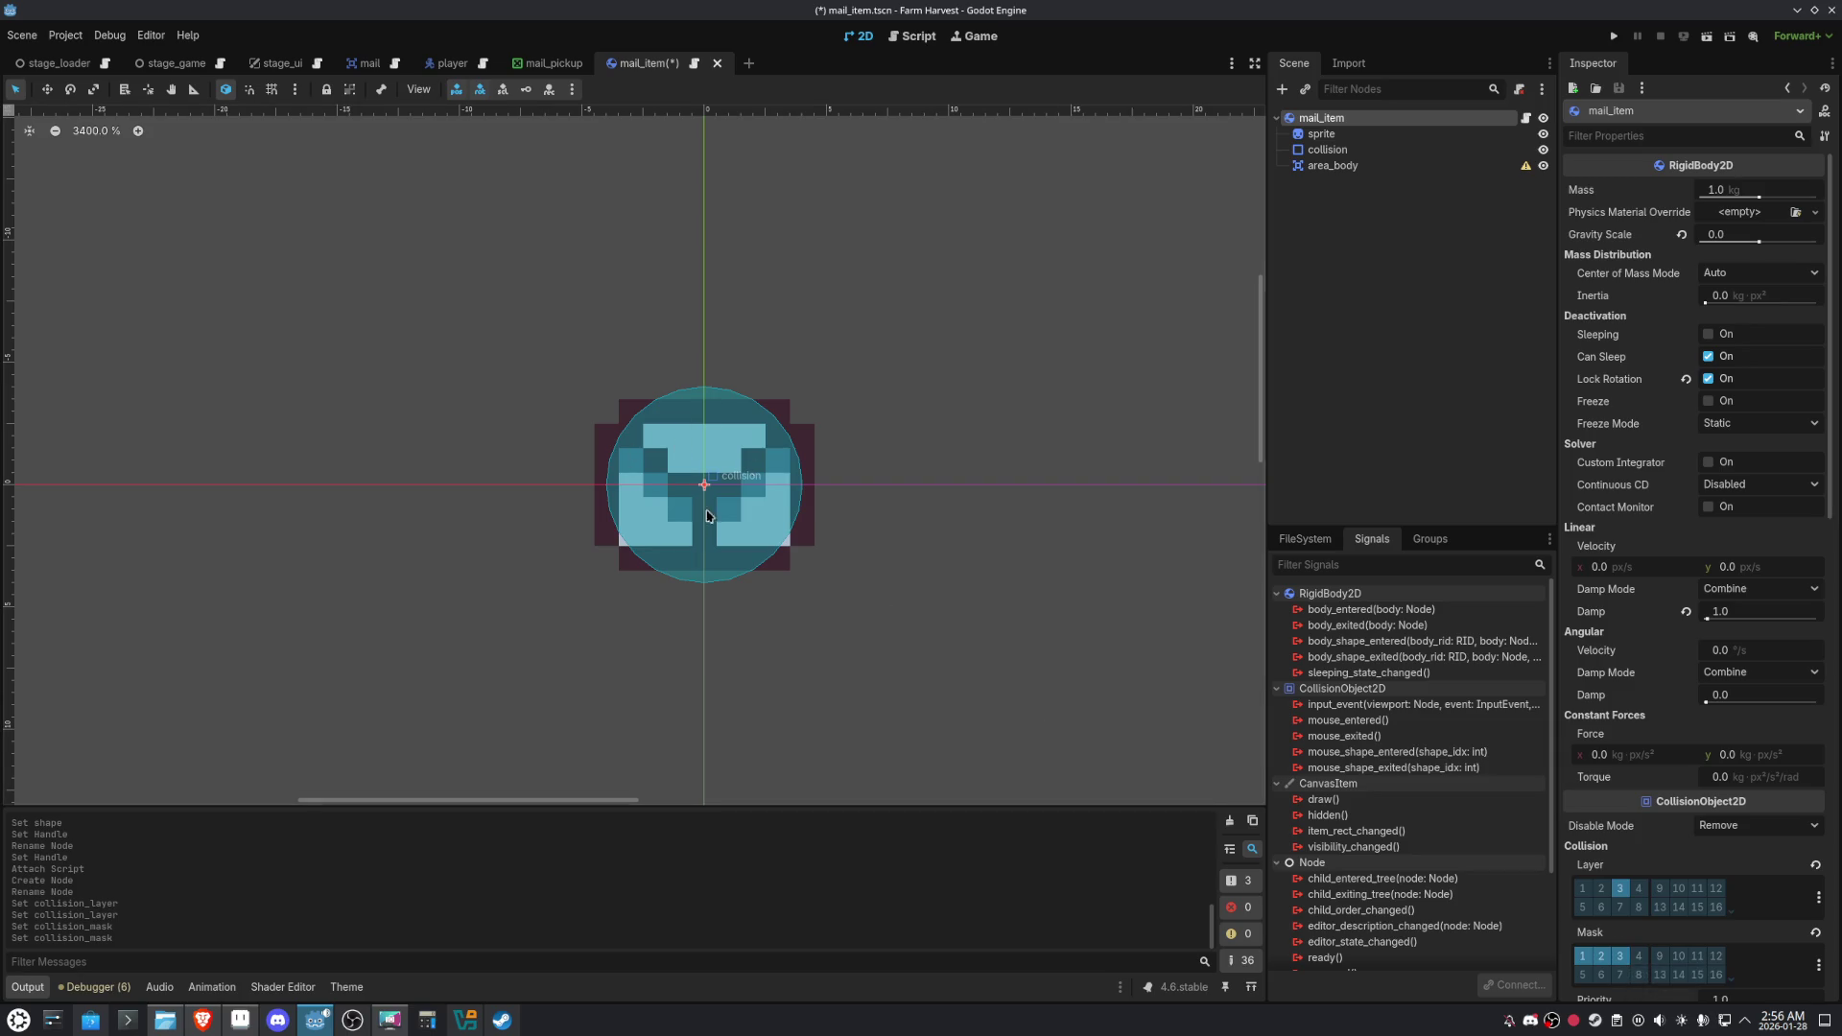
key("ctrl+s")
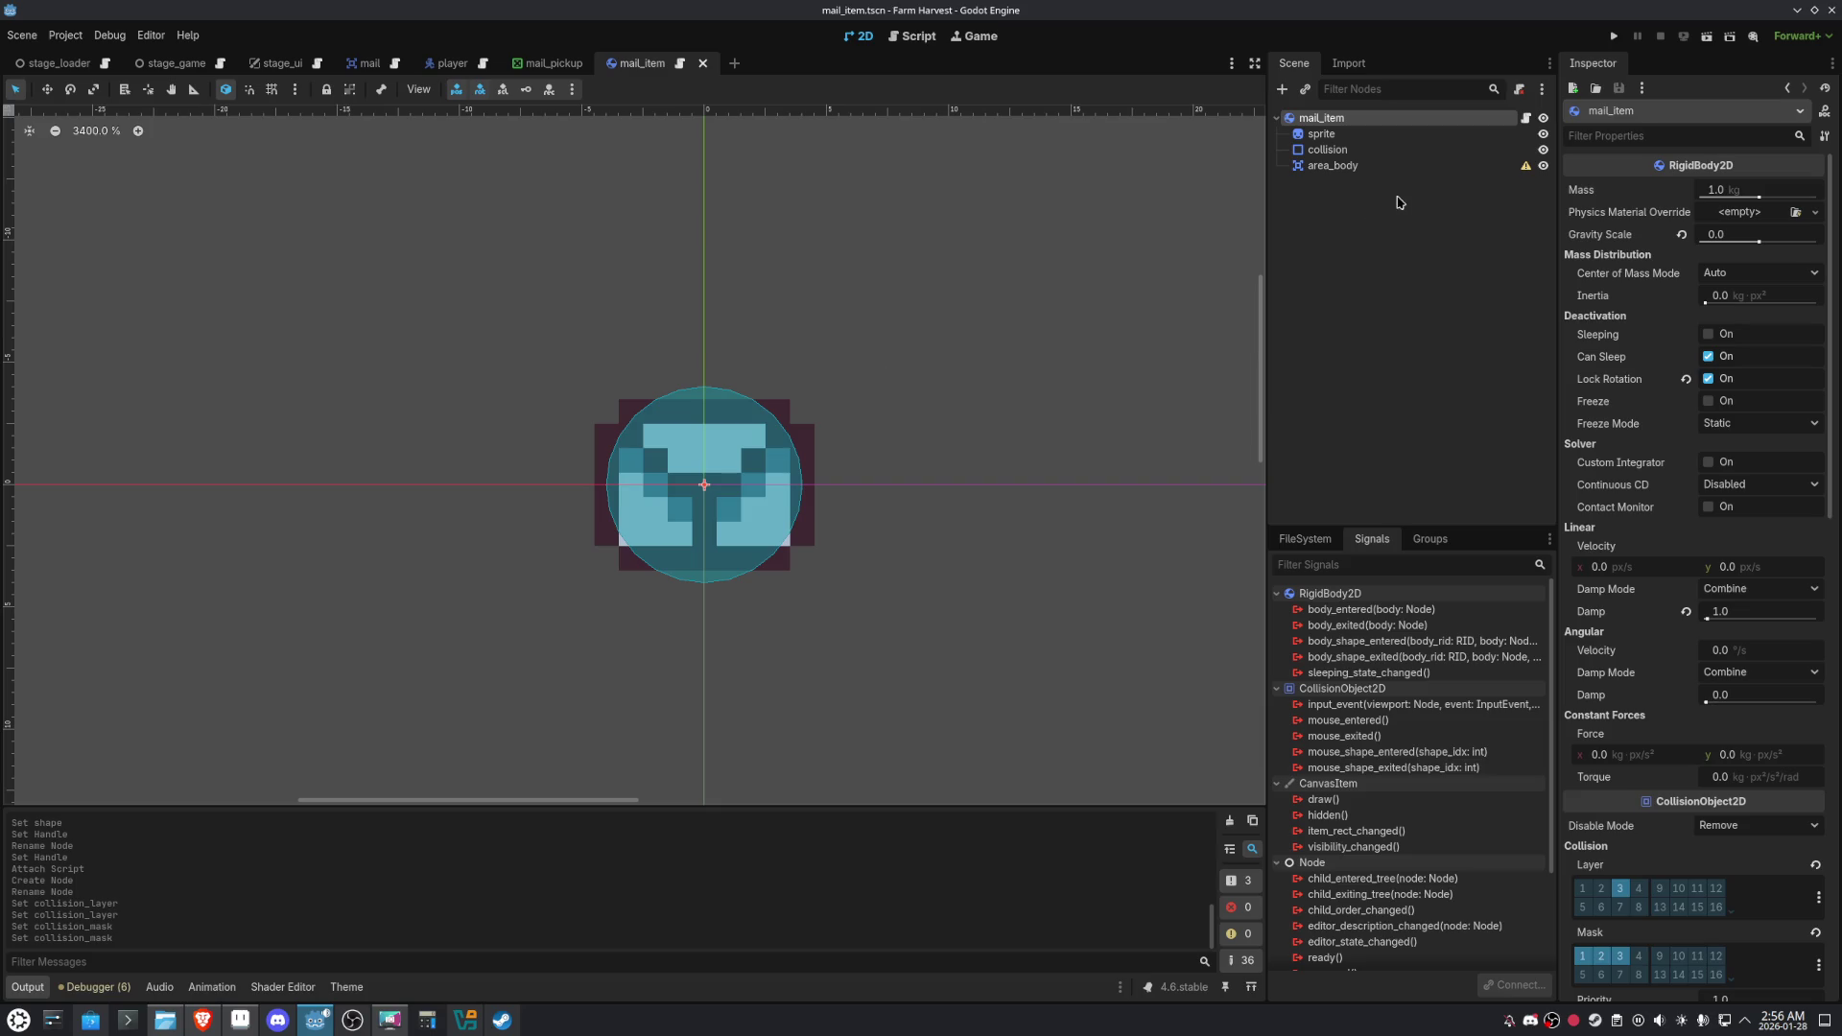
left_click(1333, 165)
left_click(1281, 88)
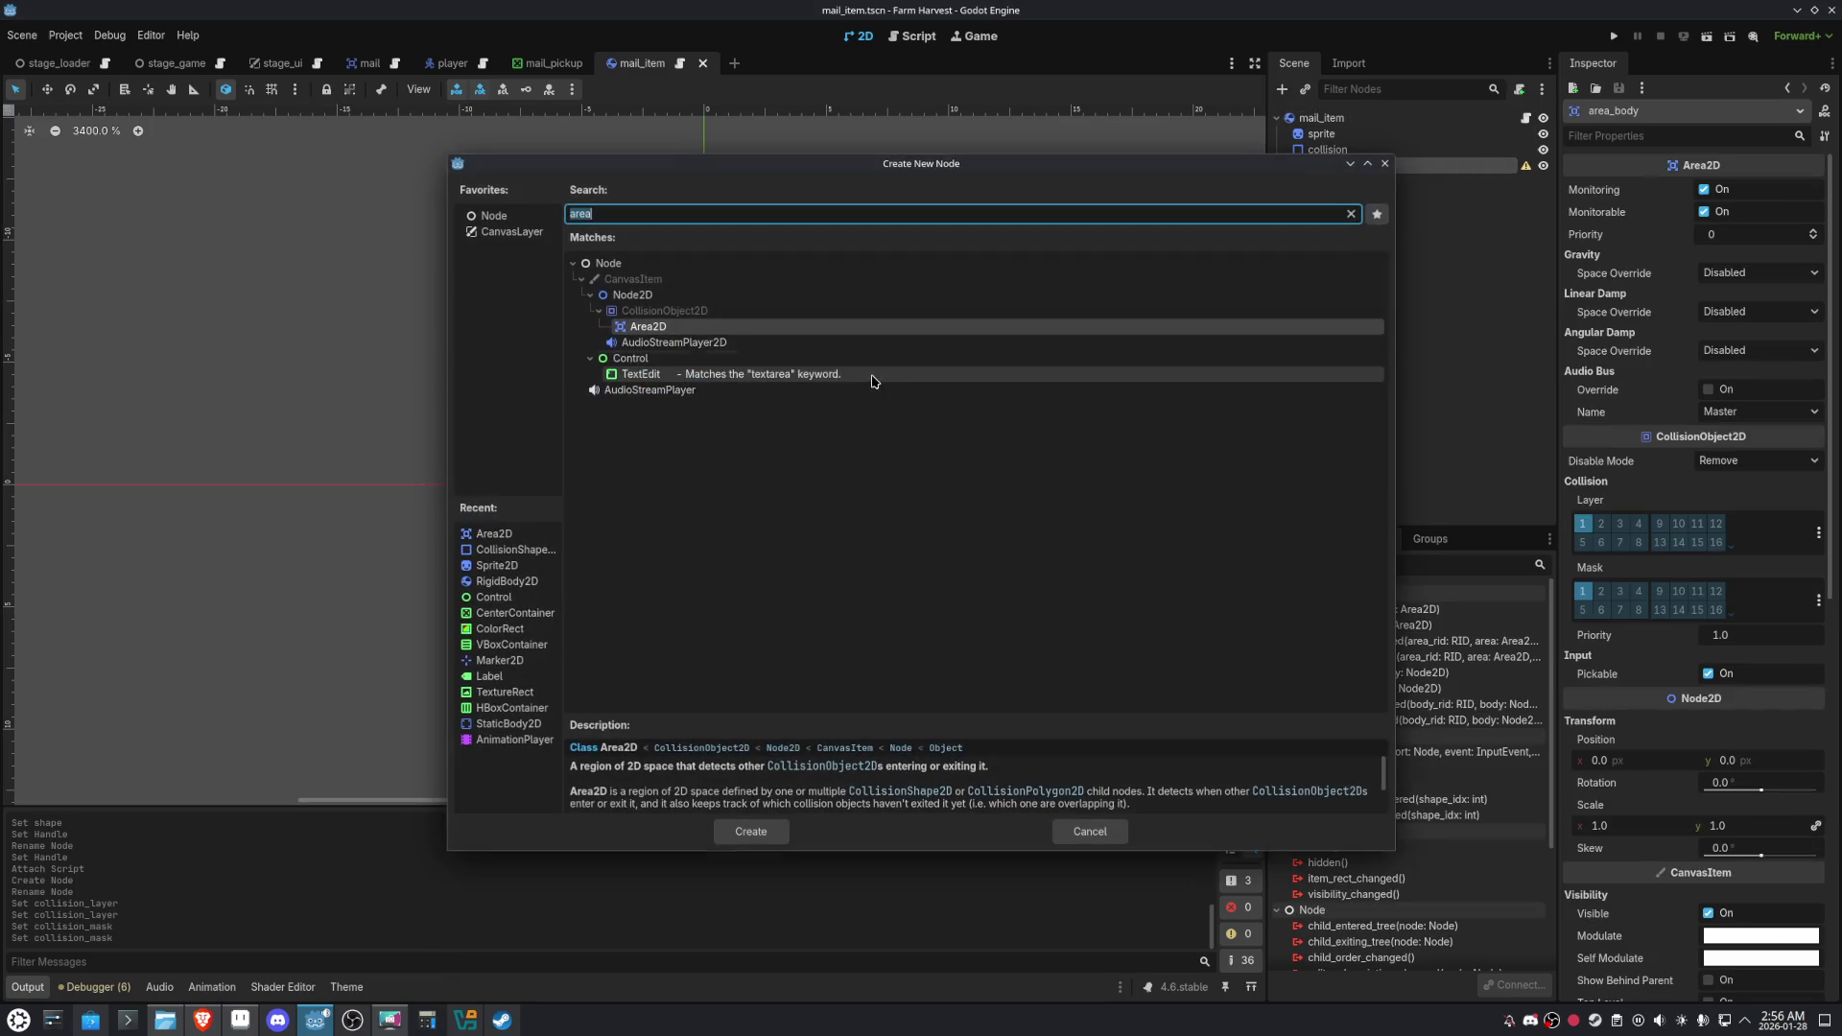
Step: Add a CollisionShape2D with a circle shape under area_body, sized around the envelope
double_click(479, 550)
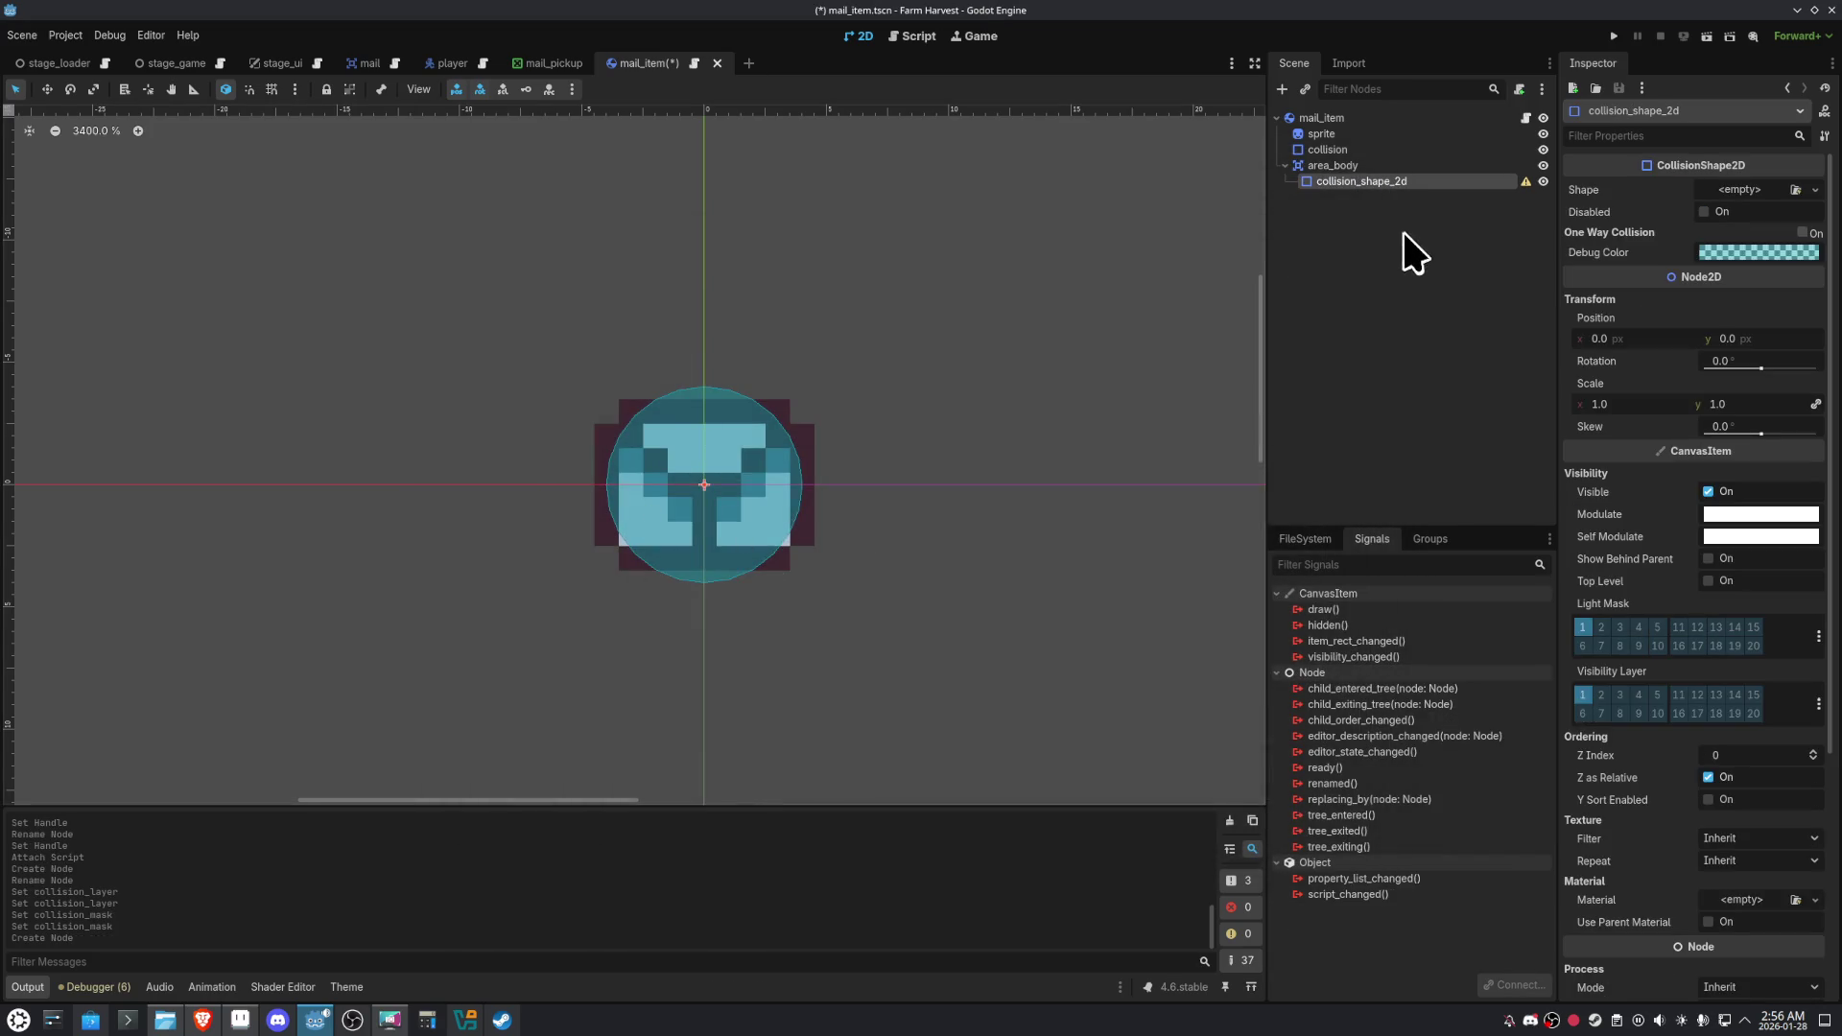
left_click(1815, 189)
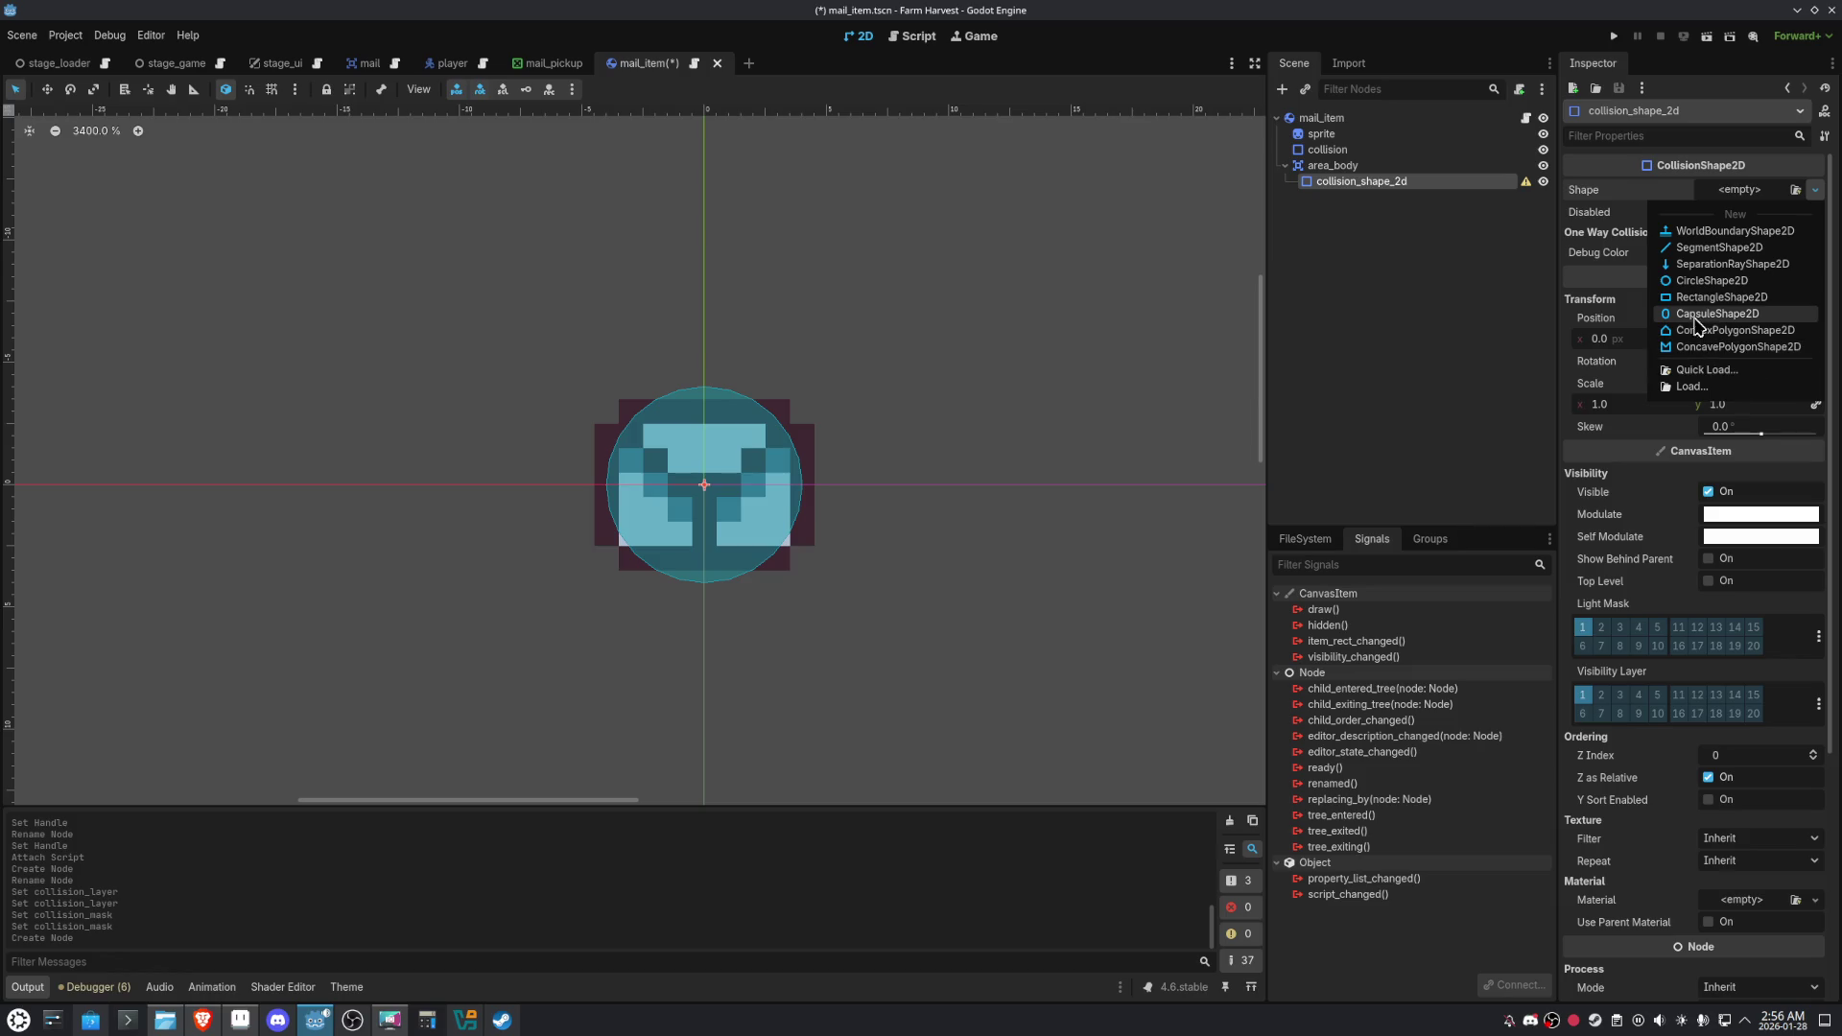
left_click(1708, 280)
mouse_move(937, 492)
left_mouse_down()
mouse_move(906, 494)
mouse_move(922, 493)
left_mouse_up()
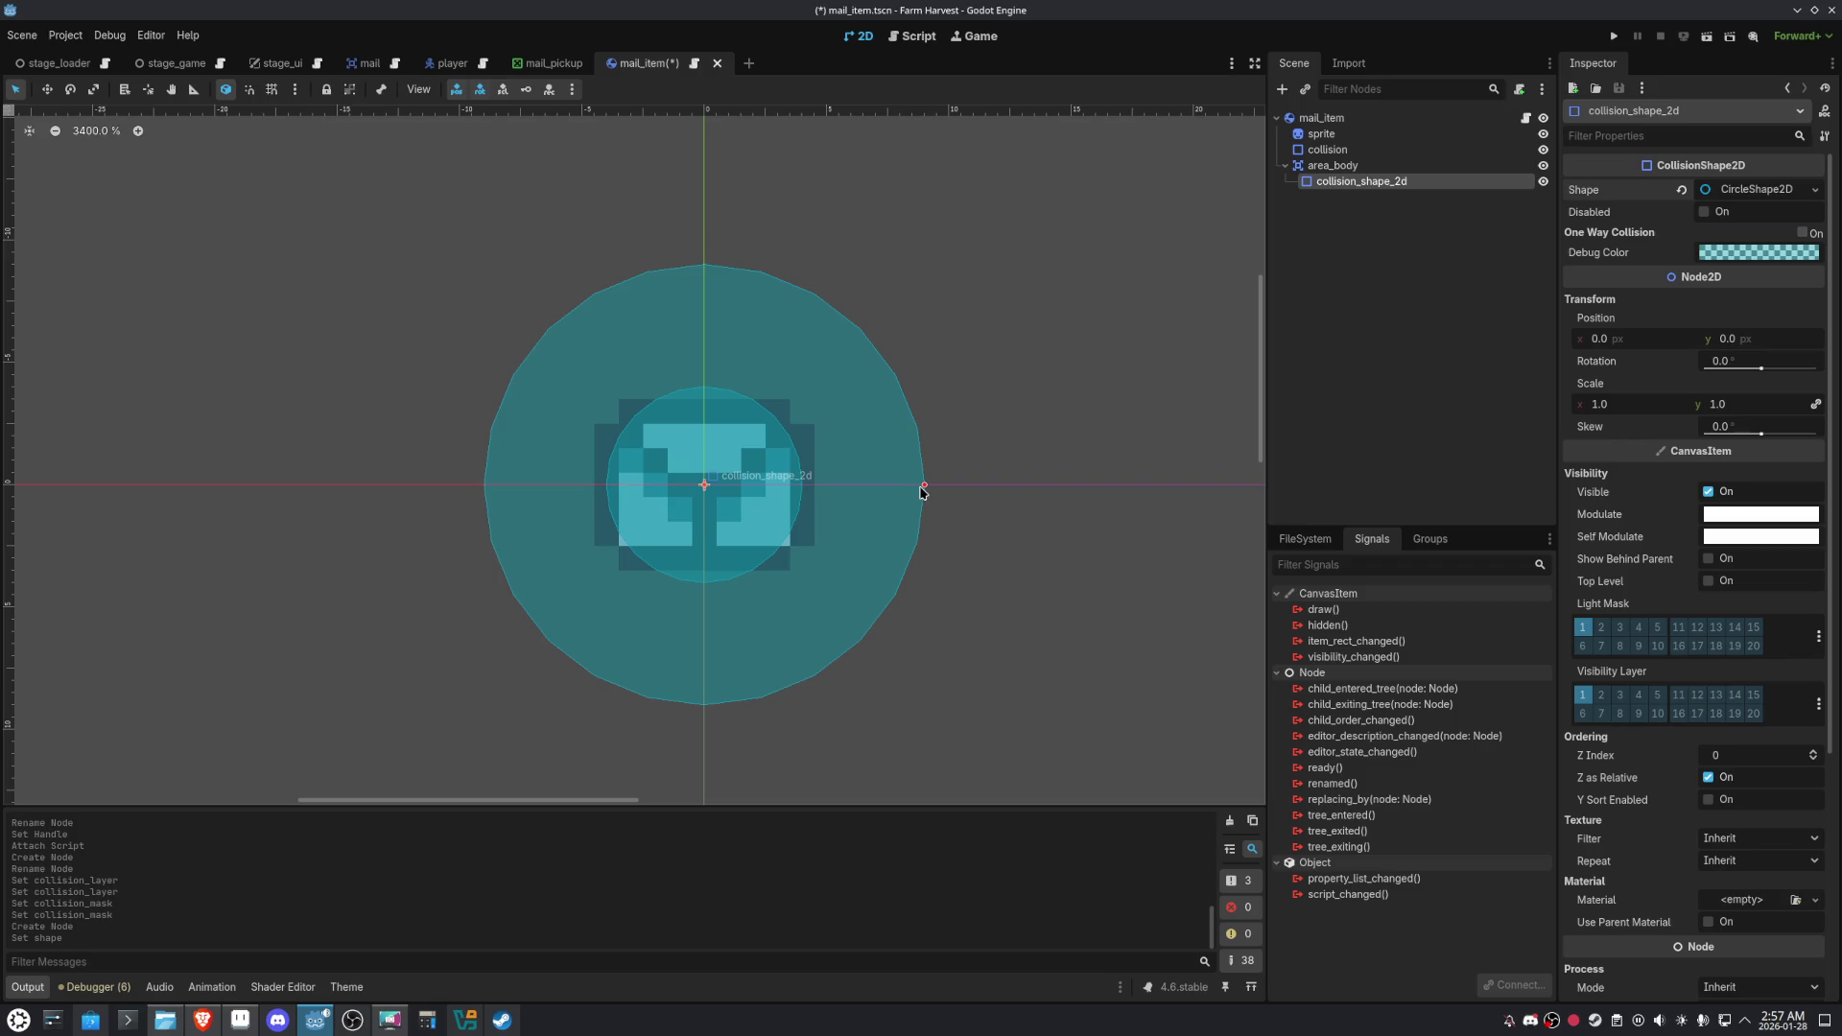
Step: Clear the shape's light mask bit 1 and move it from visibility layer 1 to 2
left_click(1582, 626)
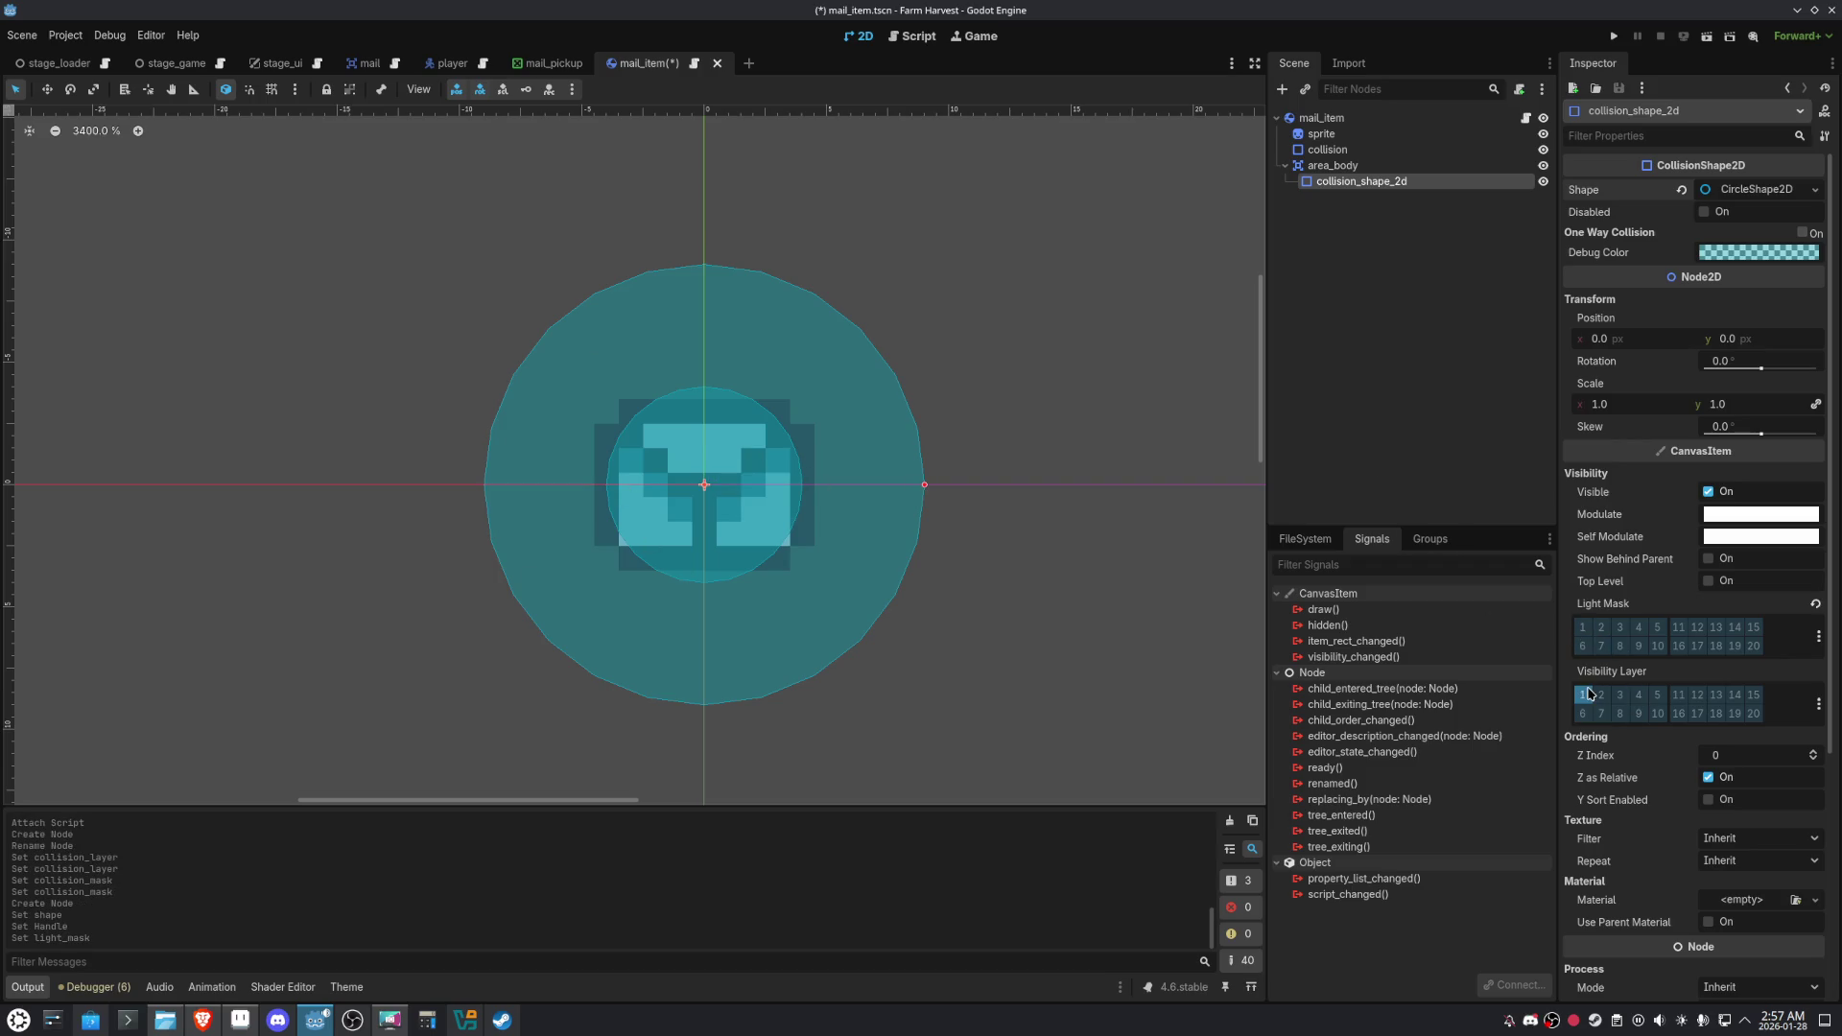
left_click(1585, 694)
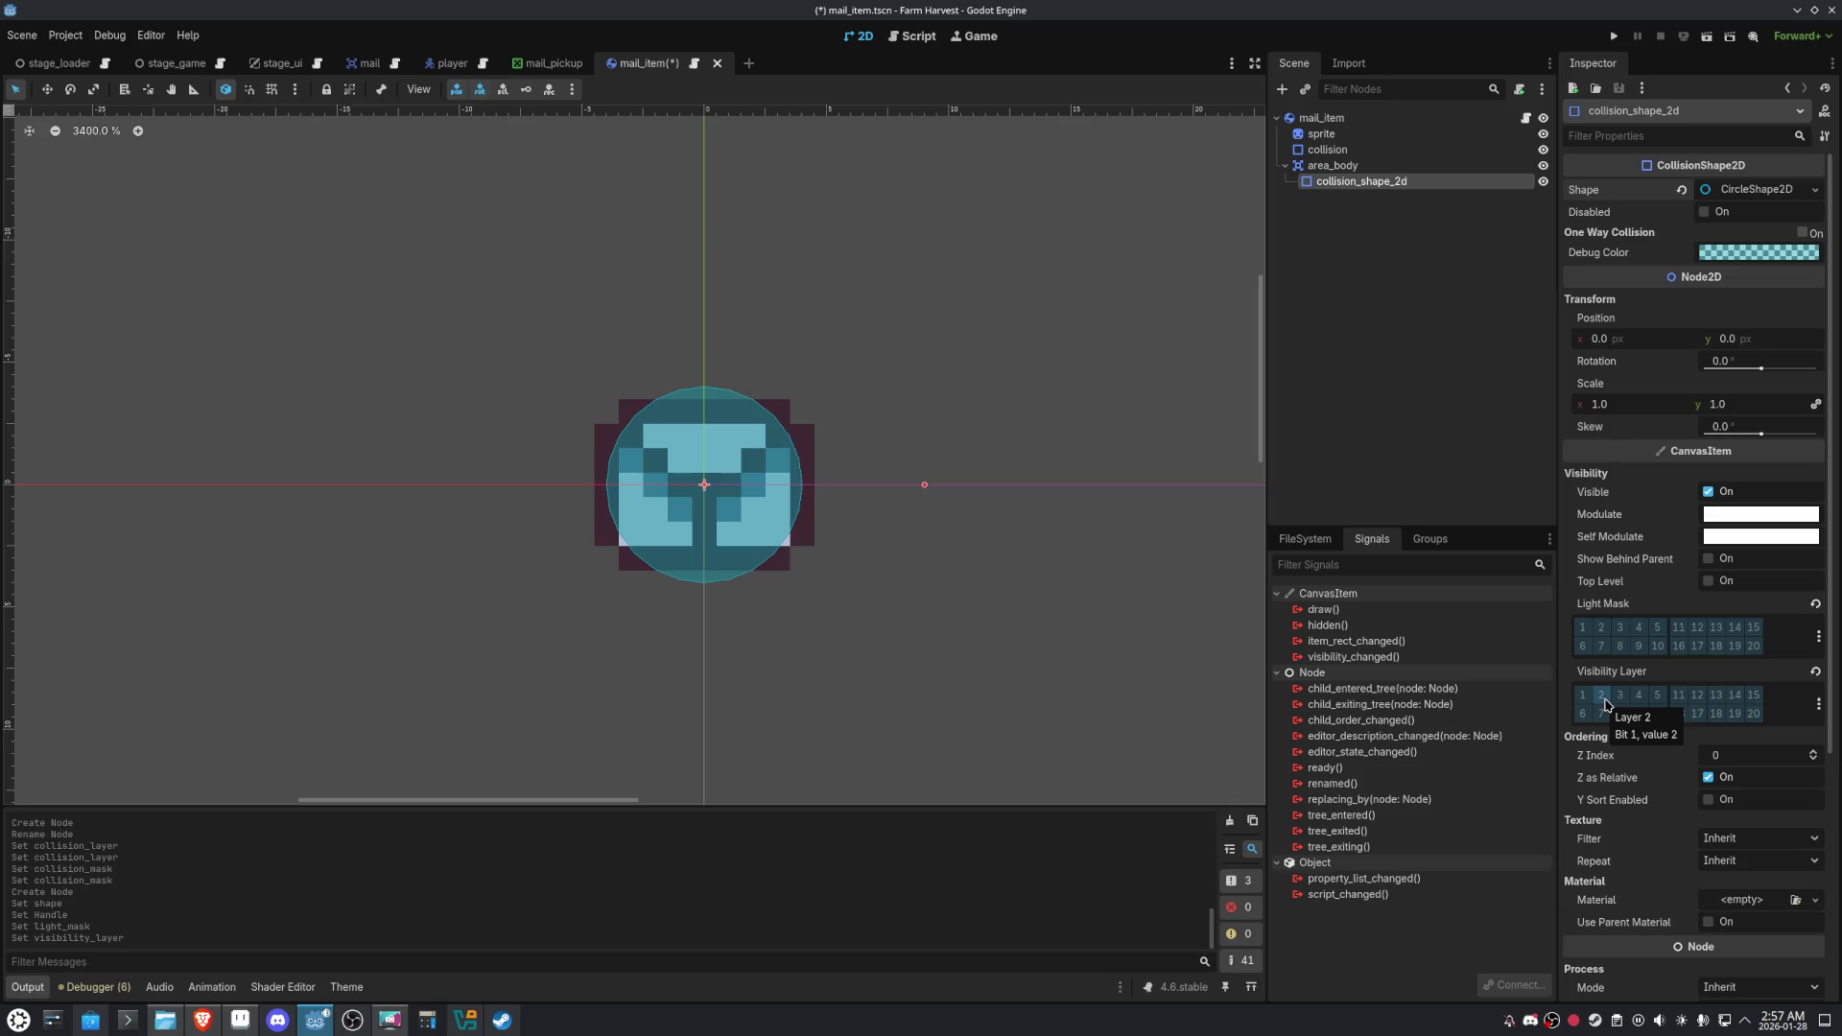
left_click(1605, 700)
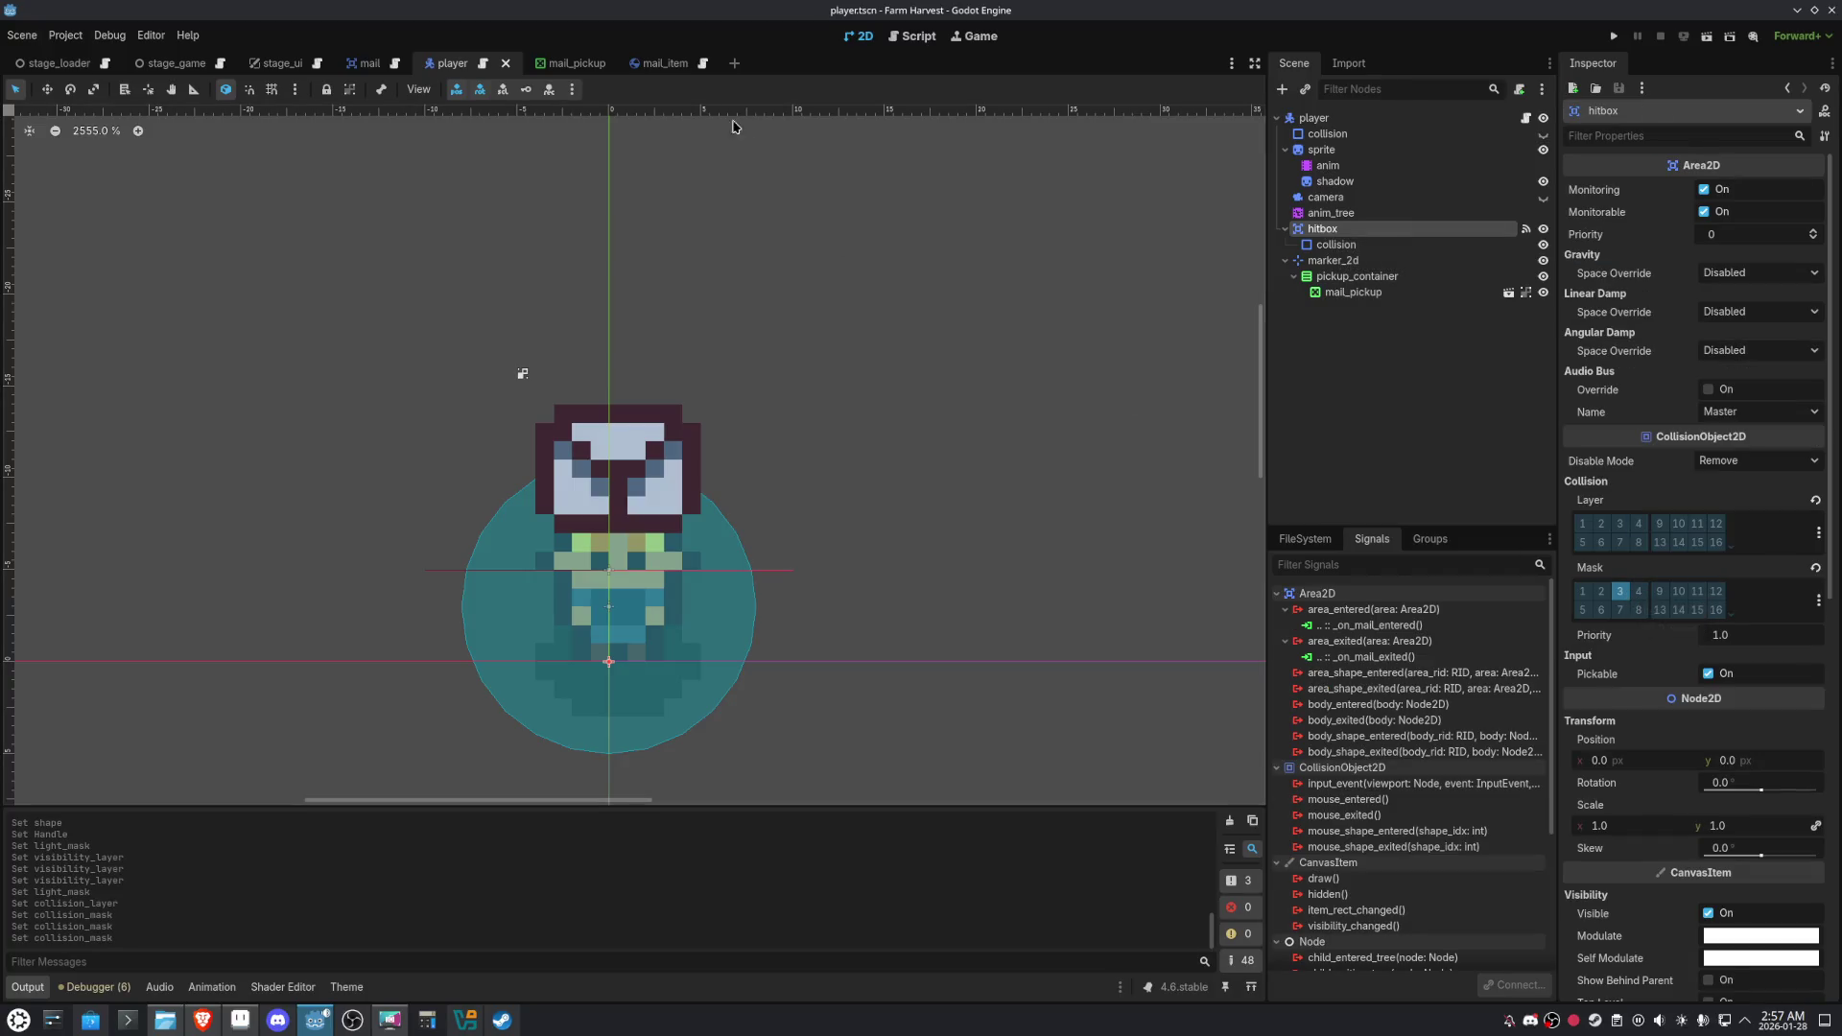
Step: In the mail_item scene, turn off the root body's collision layer 3 (Item) and save
left_click(664, 62)
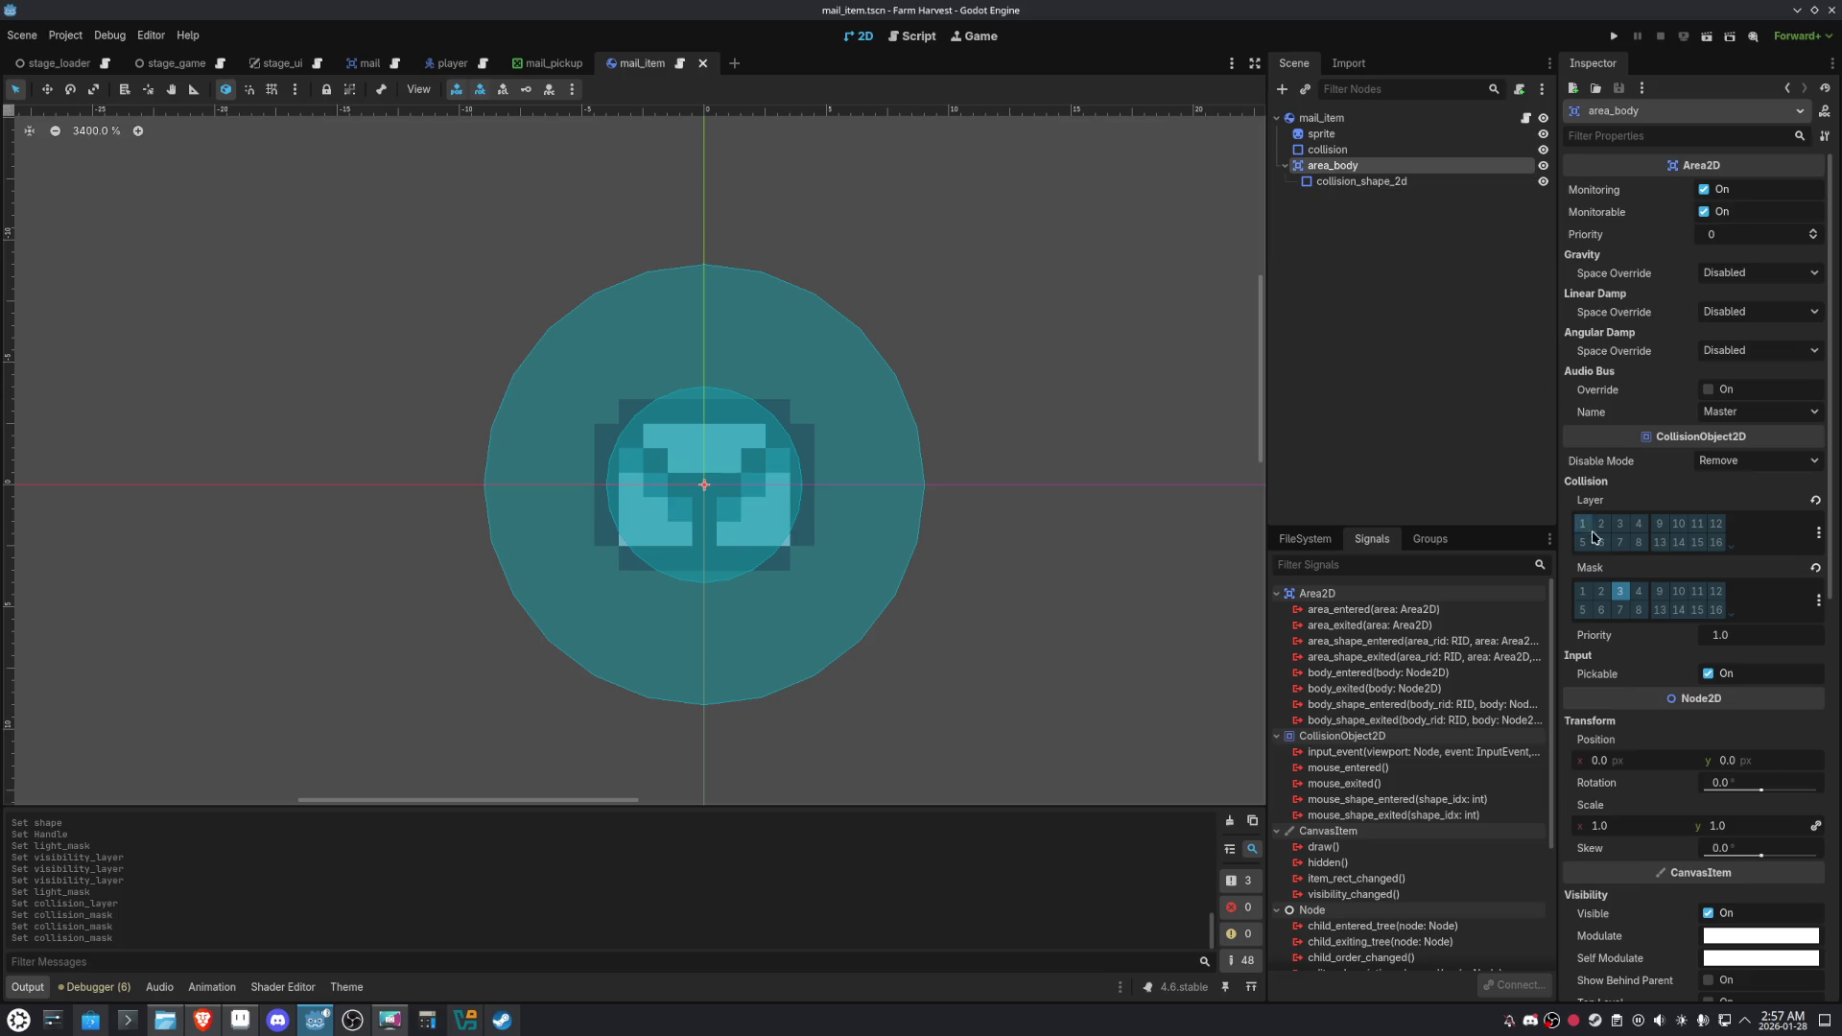
left_click(1322, 117)
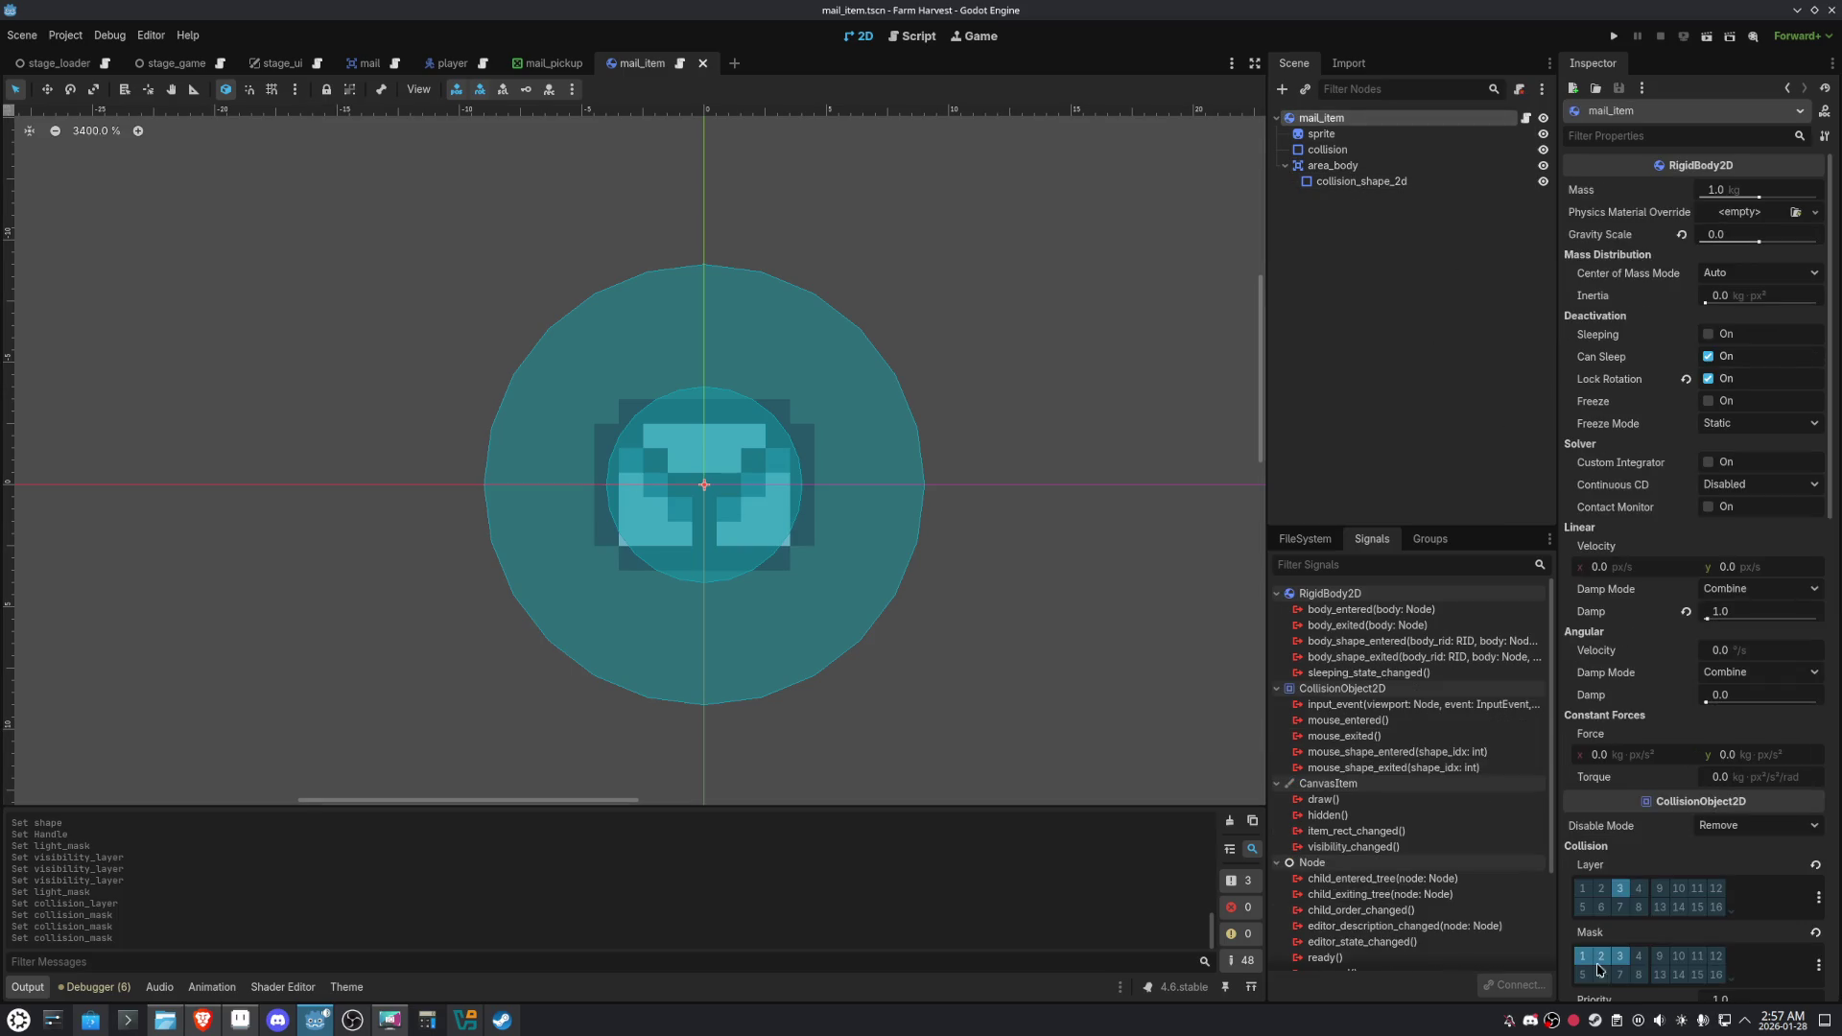
left_click(1332, 165)
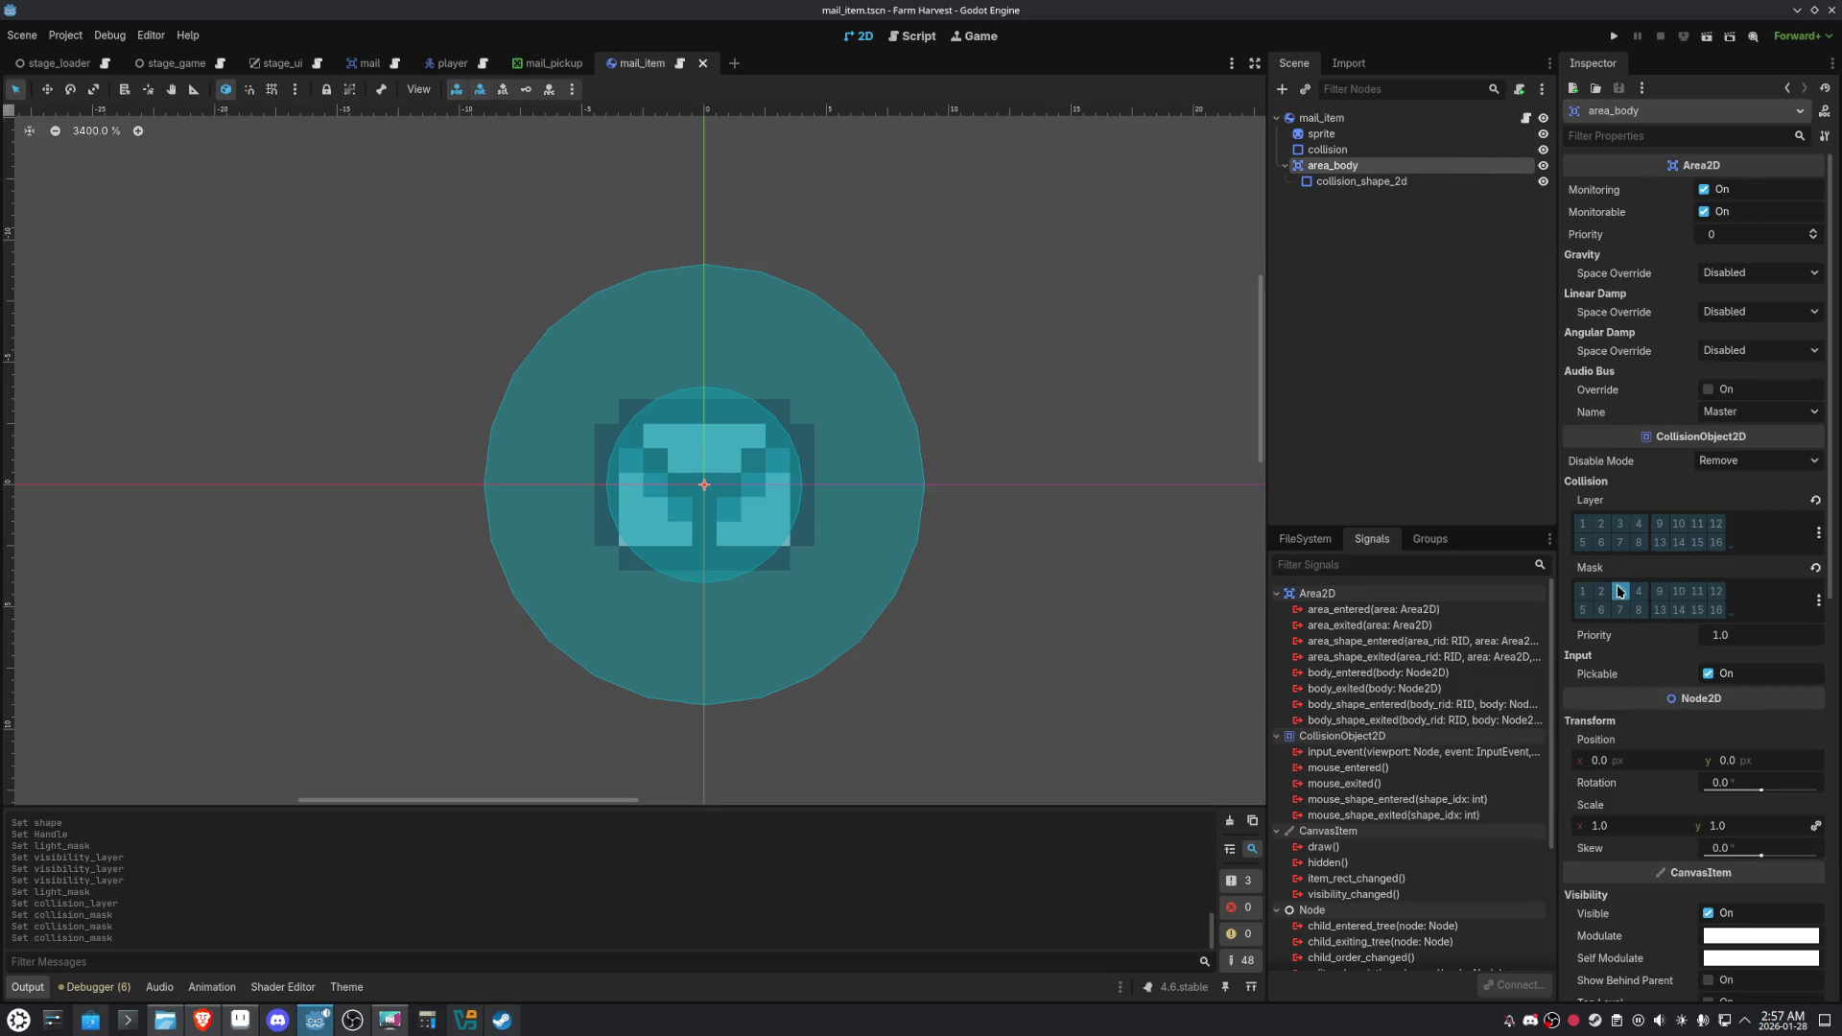
left_click(1322, 117)
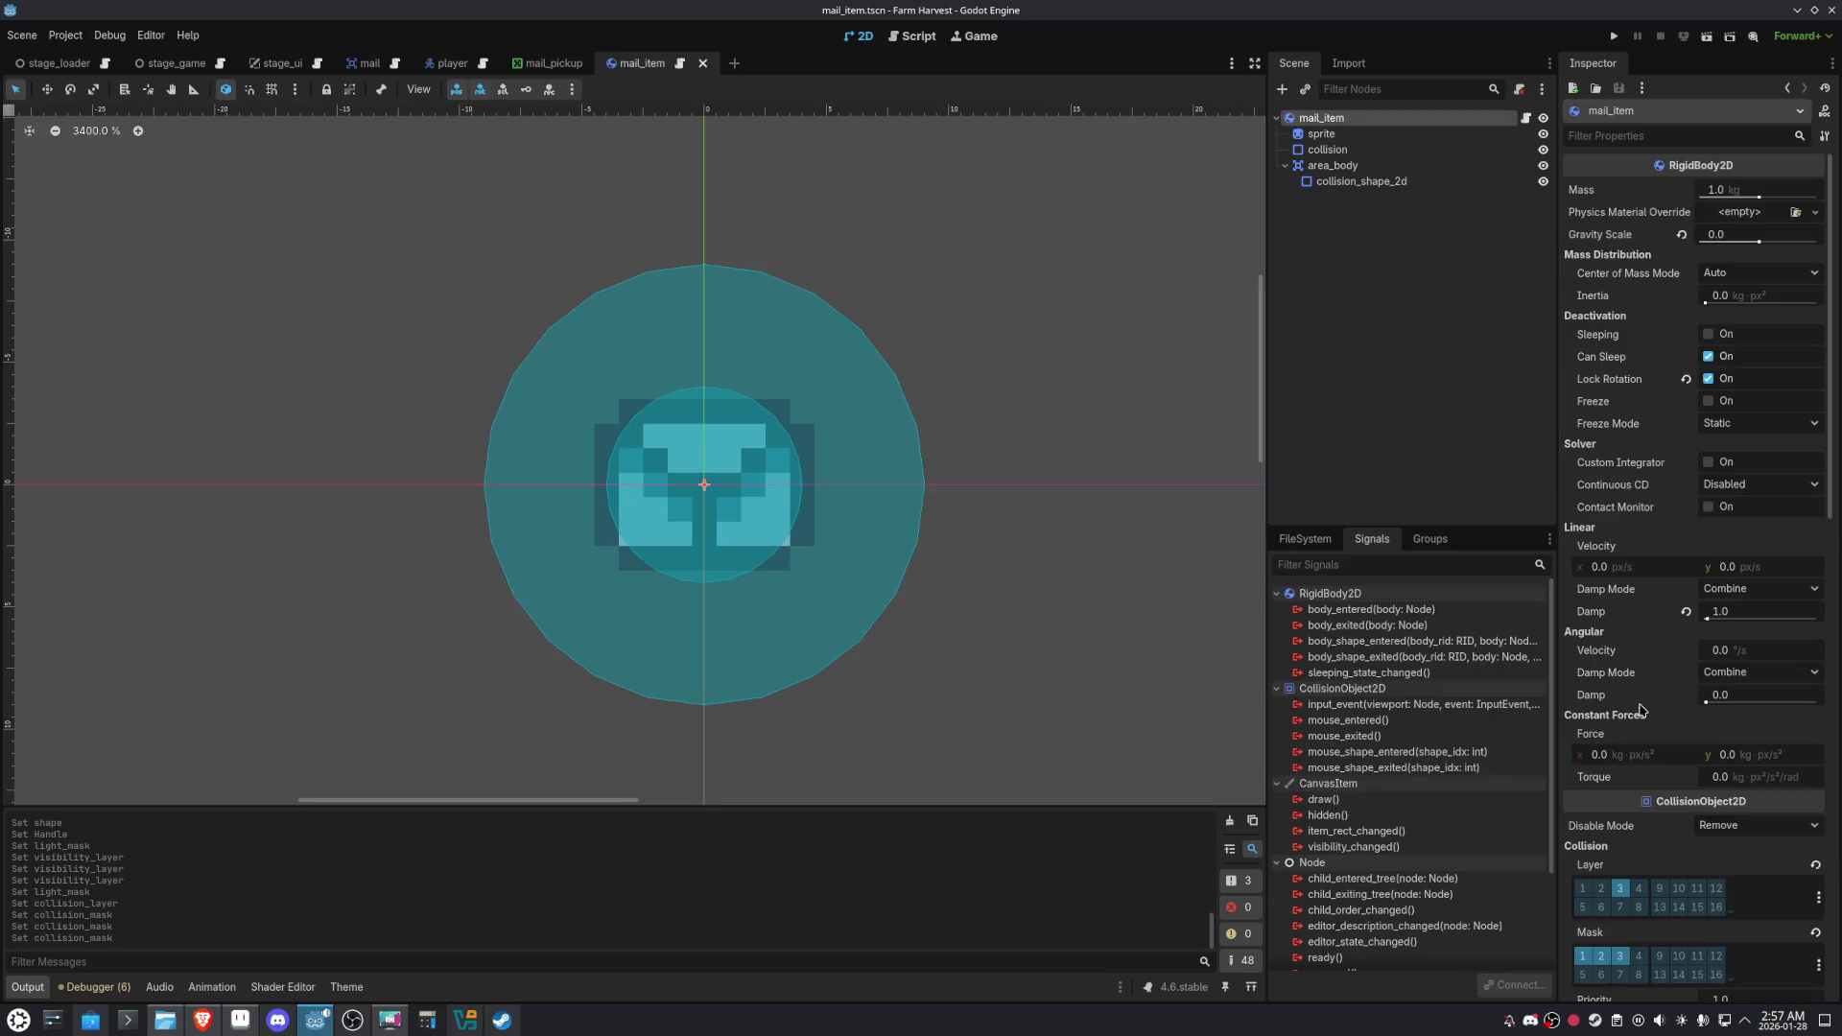
left_click(1620, 891)
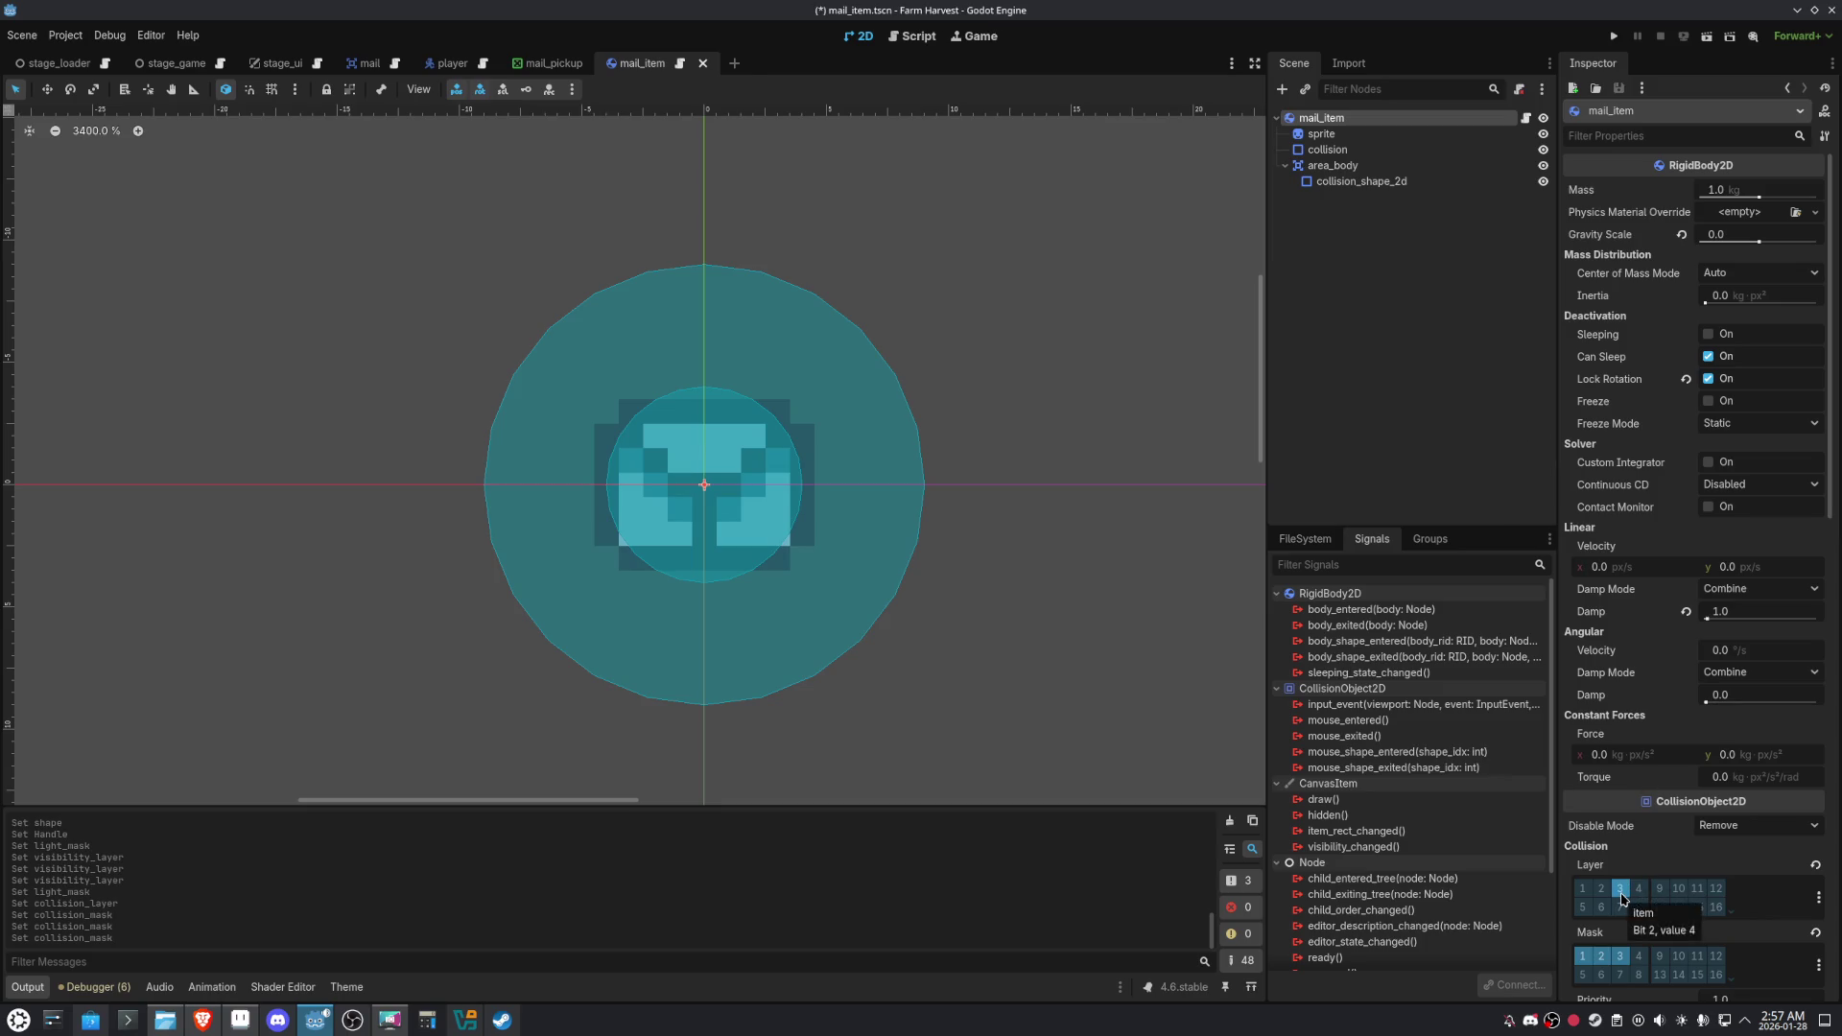
left_click(1332, 165)
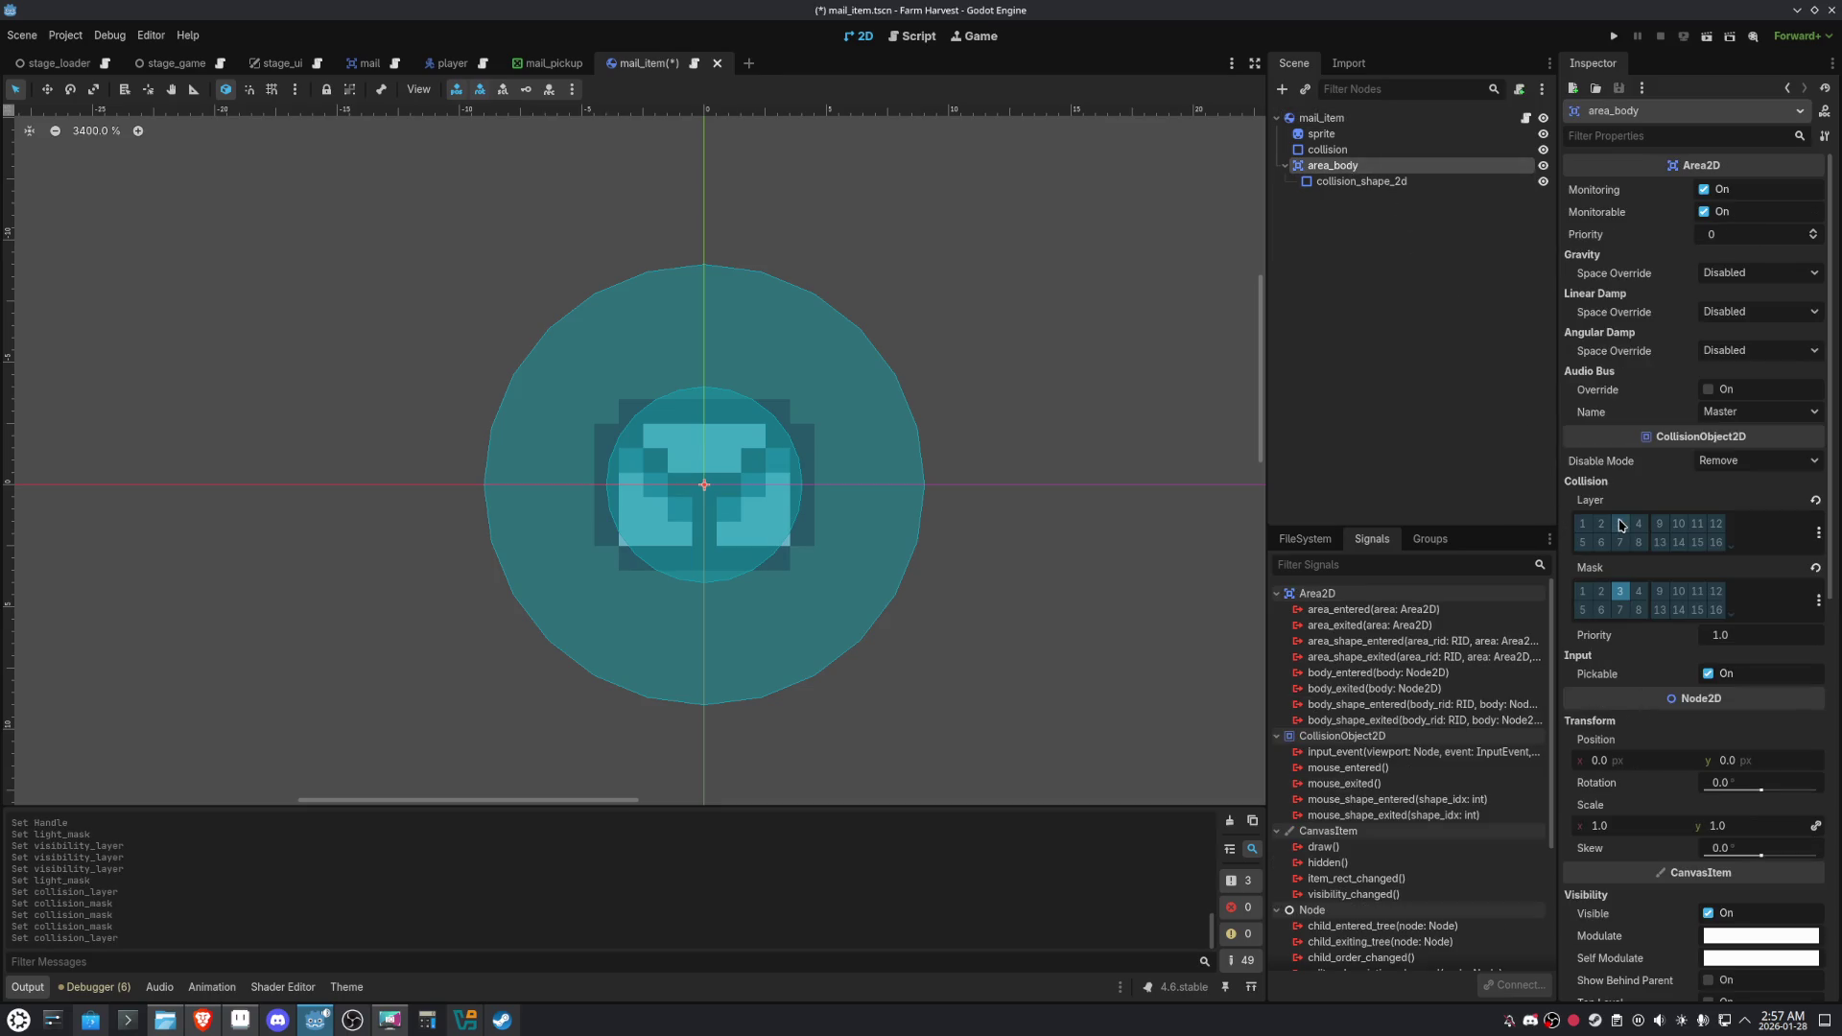
left_click(1314, 133)
left_click(1321, 117)
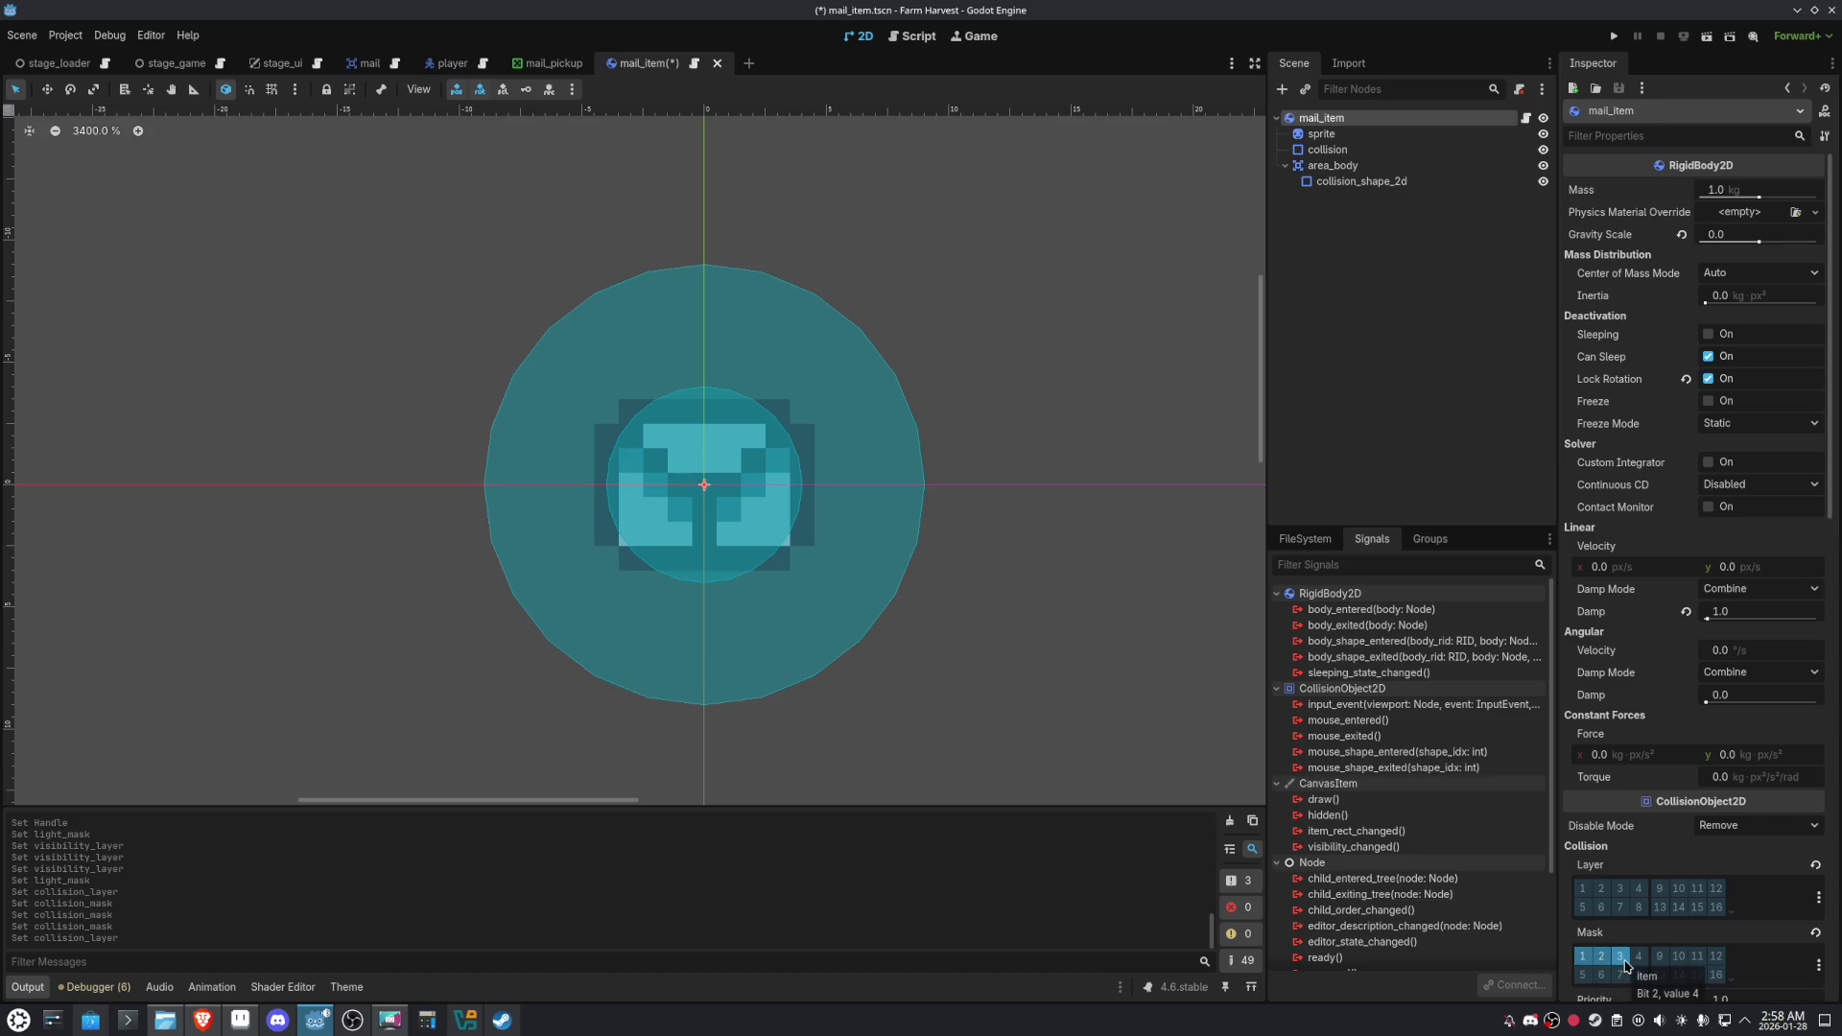
left_click(1347, 167)
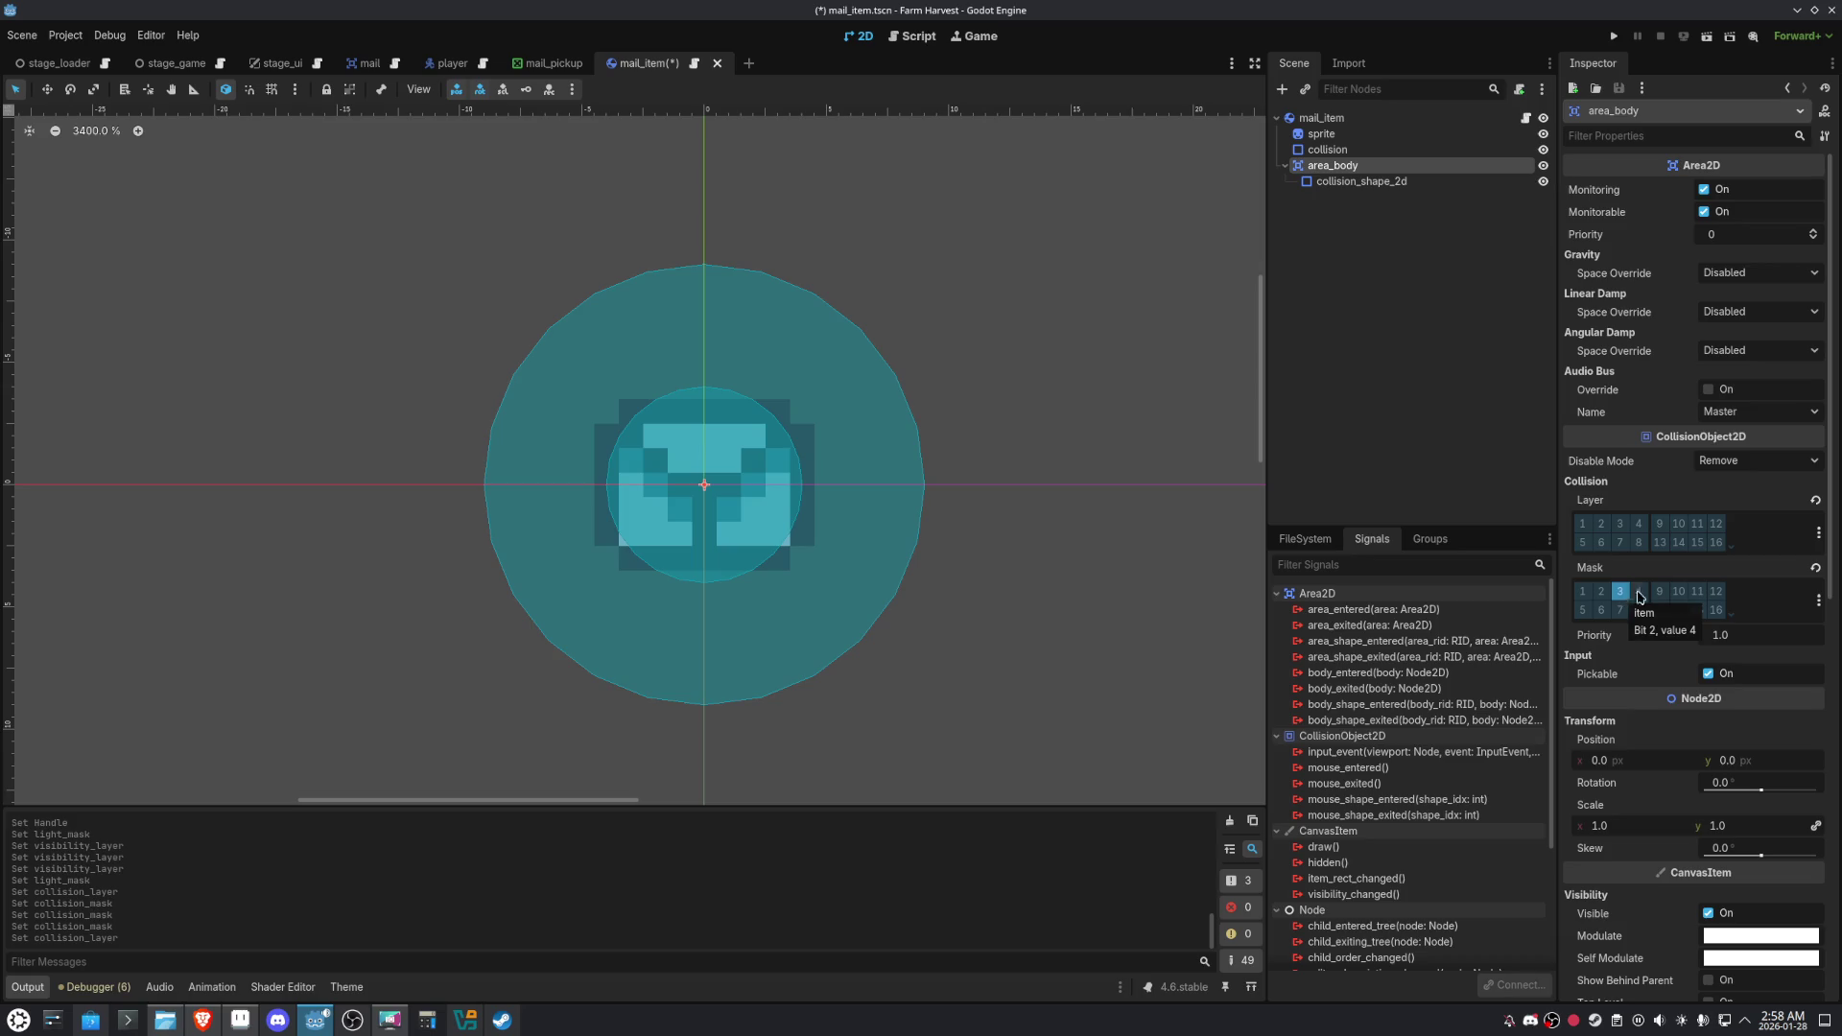
key("ctrl+s")
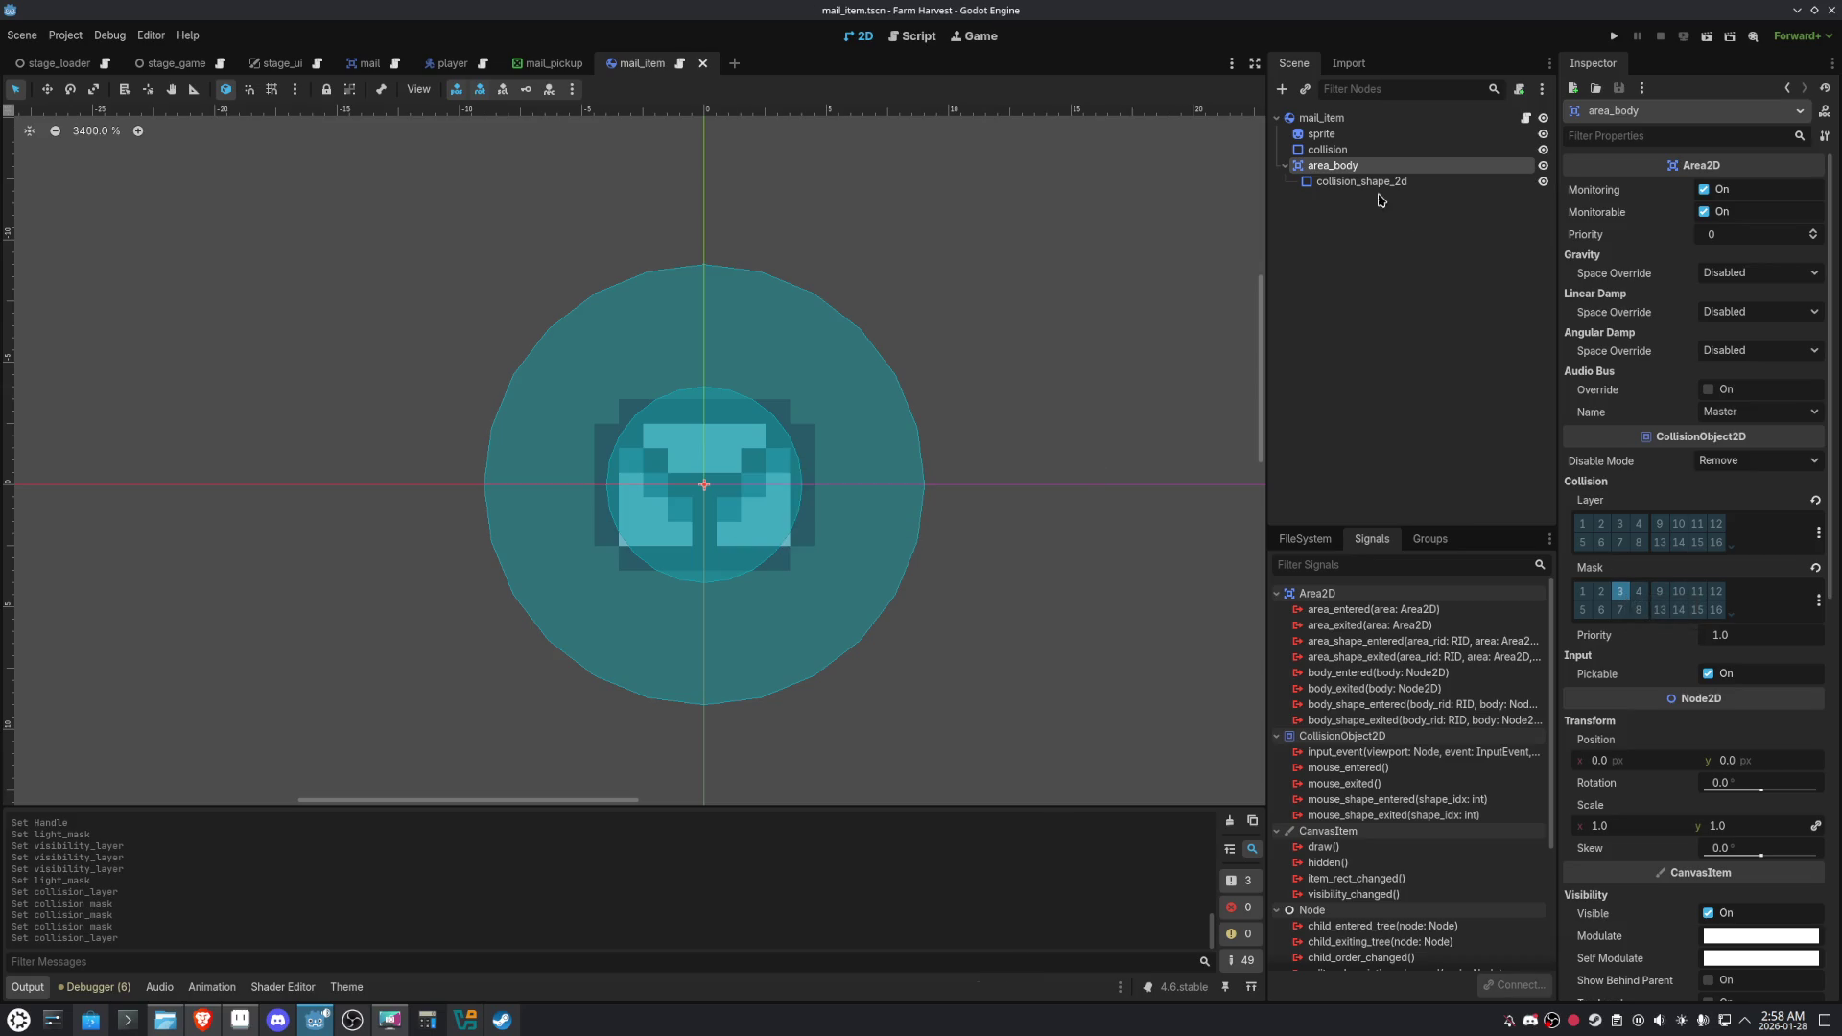
left_click(1366, 182)
double_click(1366, 182)
Step: Rename the shape node to collision and area_body to hitbox, save, then leave Godot
key("BackSpace")
key("Return")
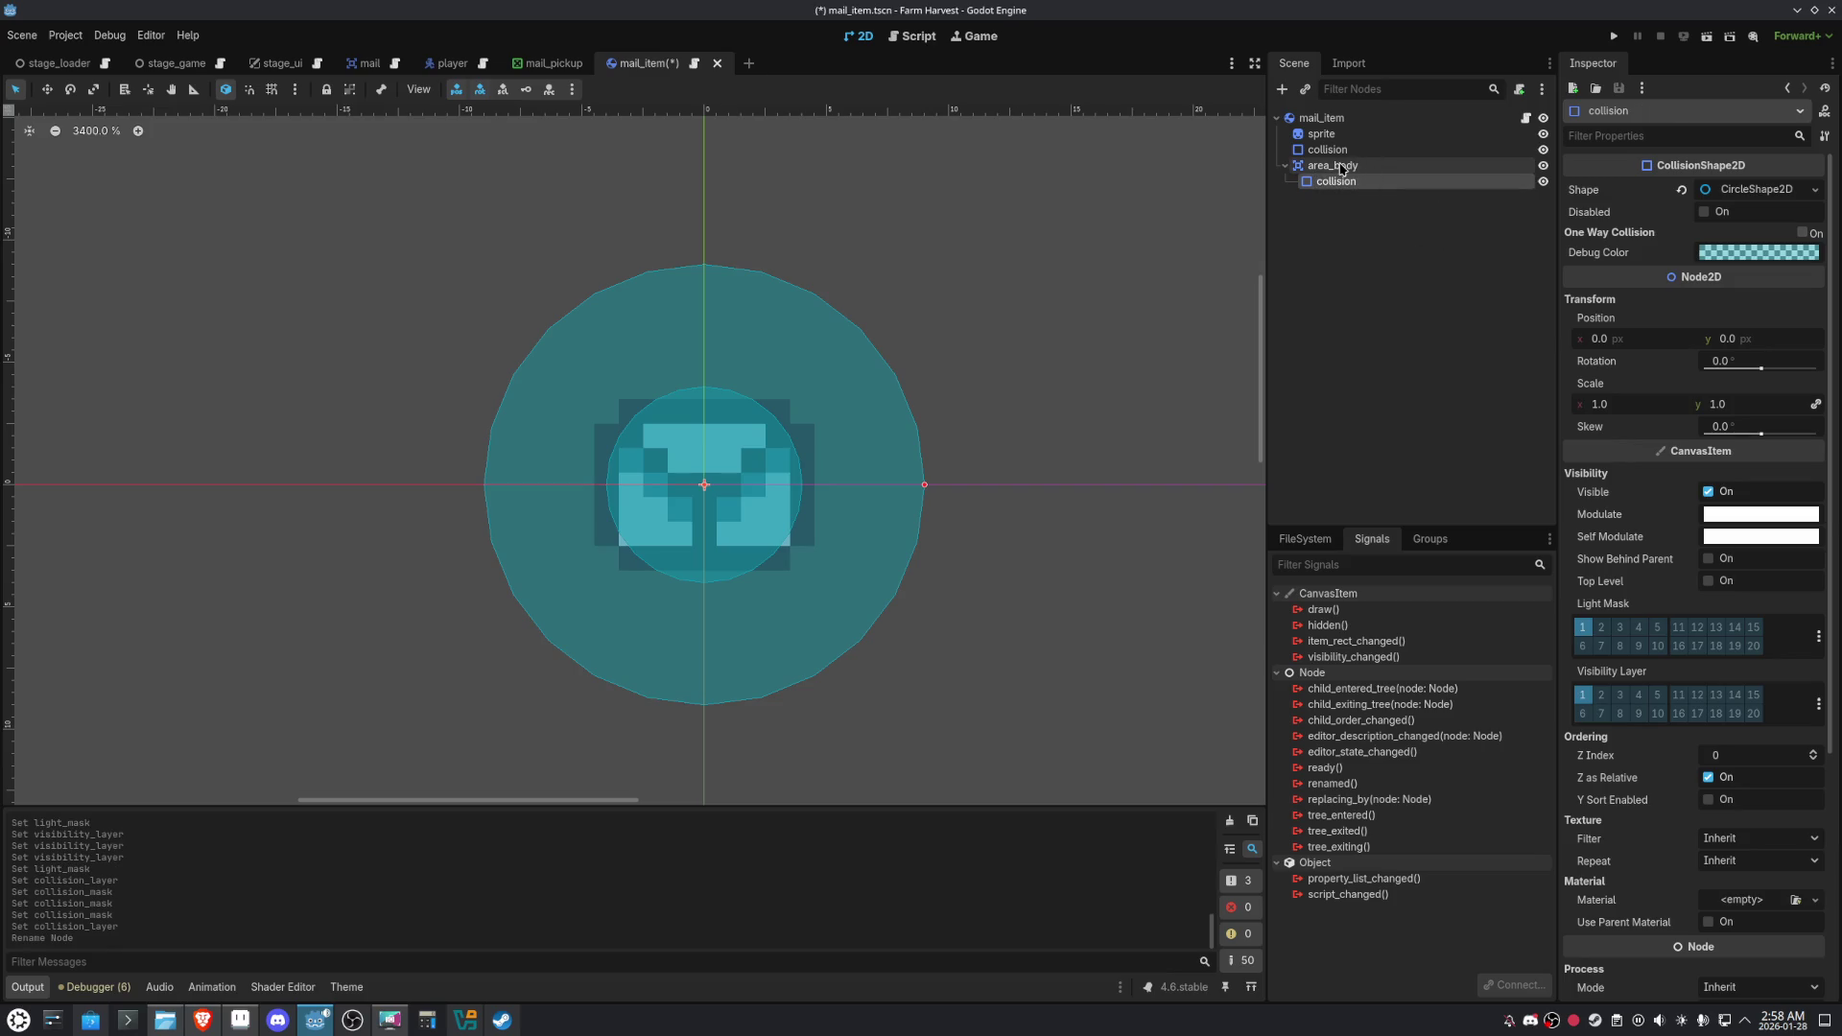
double_click(1388, 165)
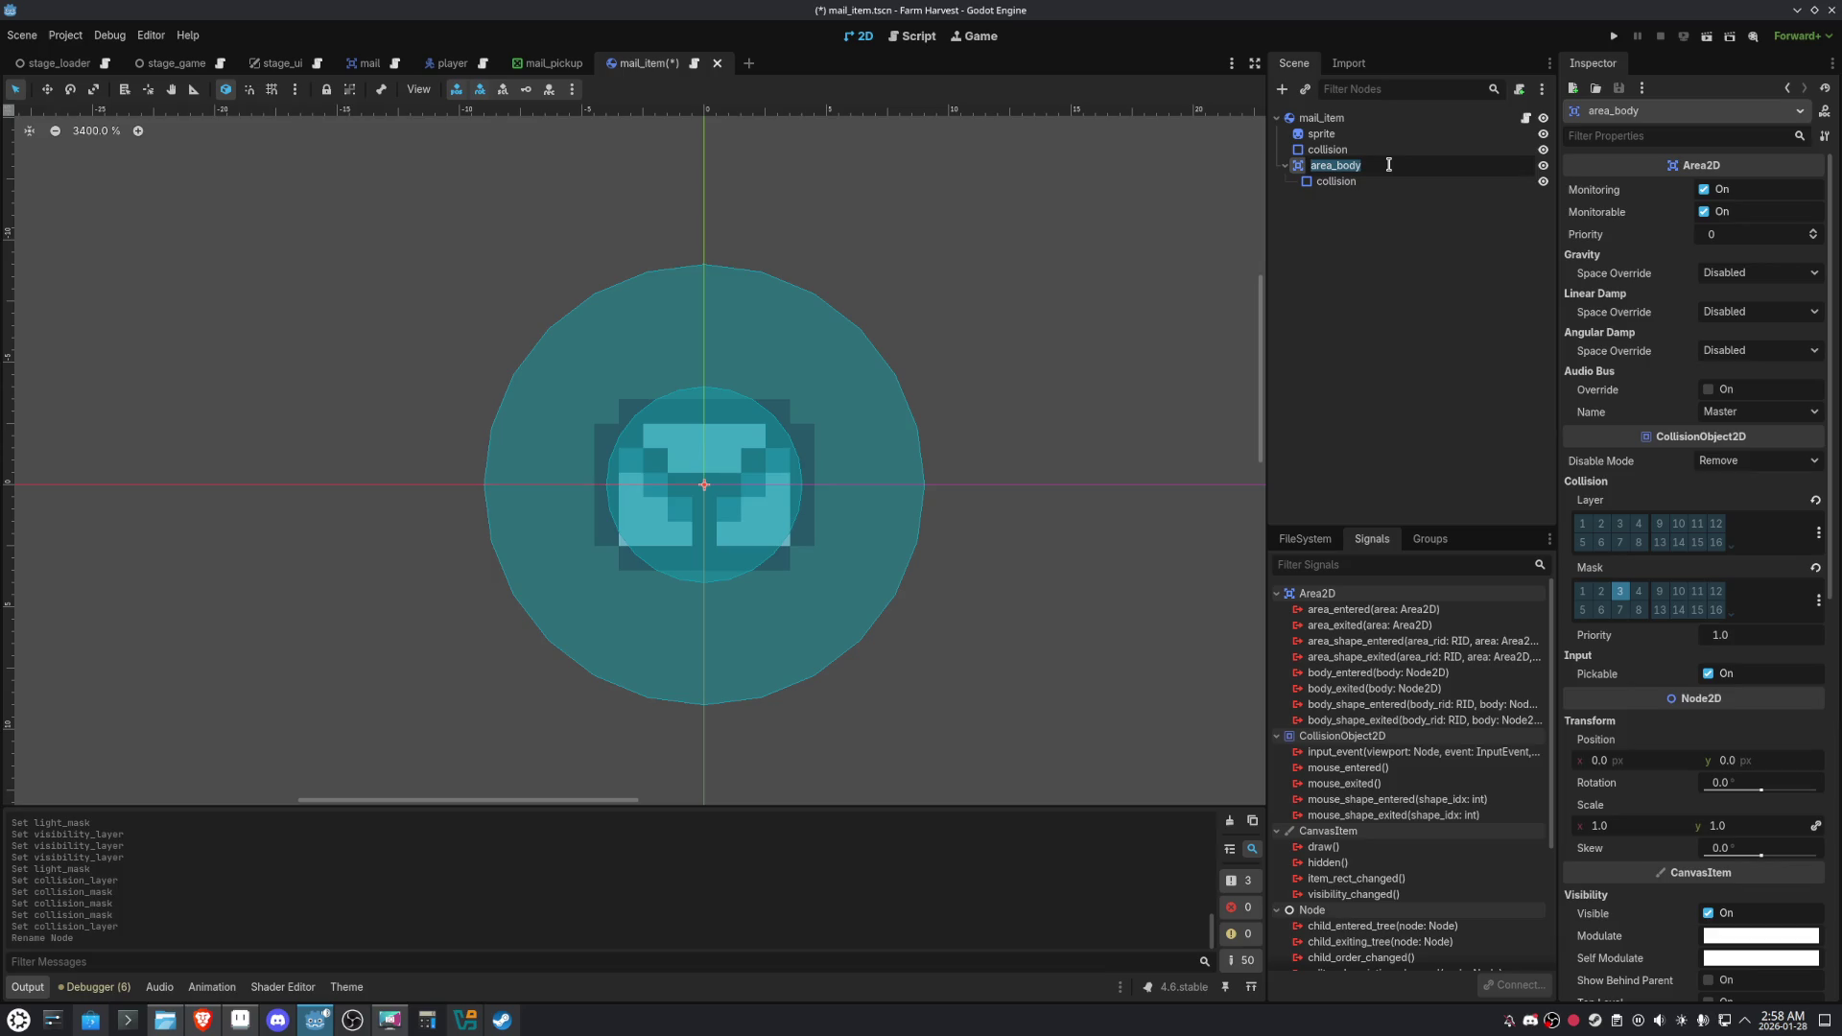
type("hitno")
type("no")
key("BackSpace")
type("box")
key("Return")
key("ctrl+s")
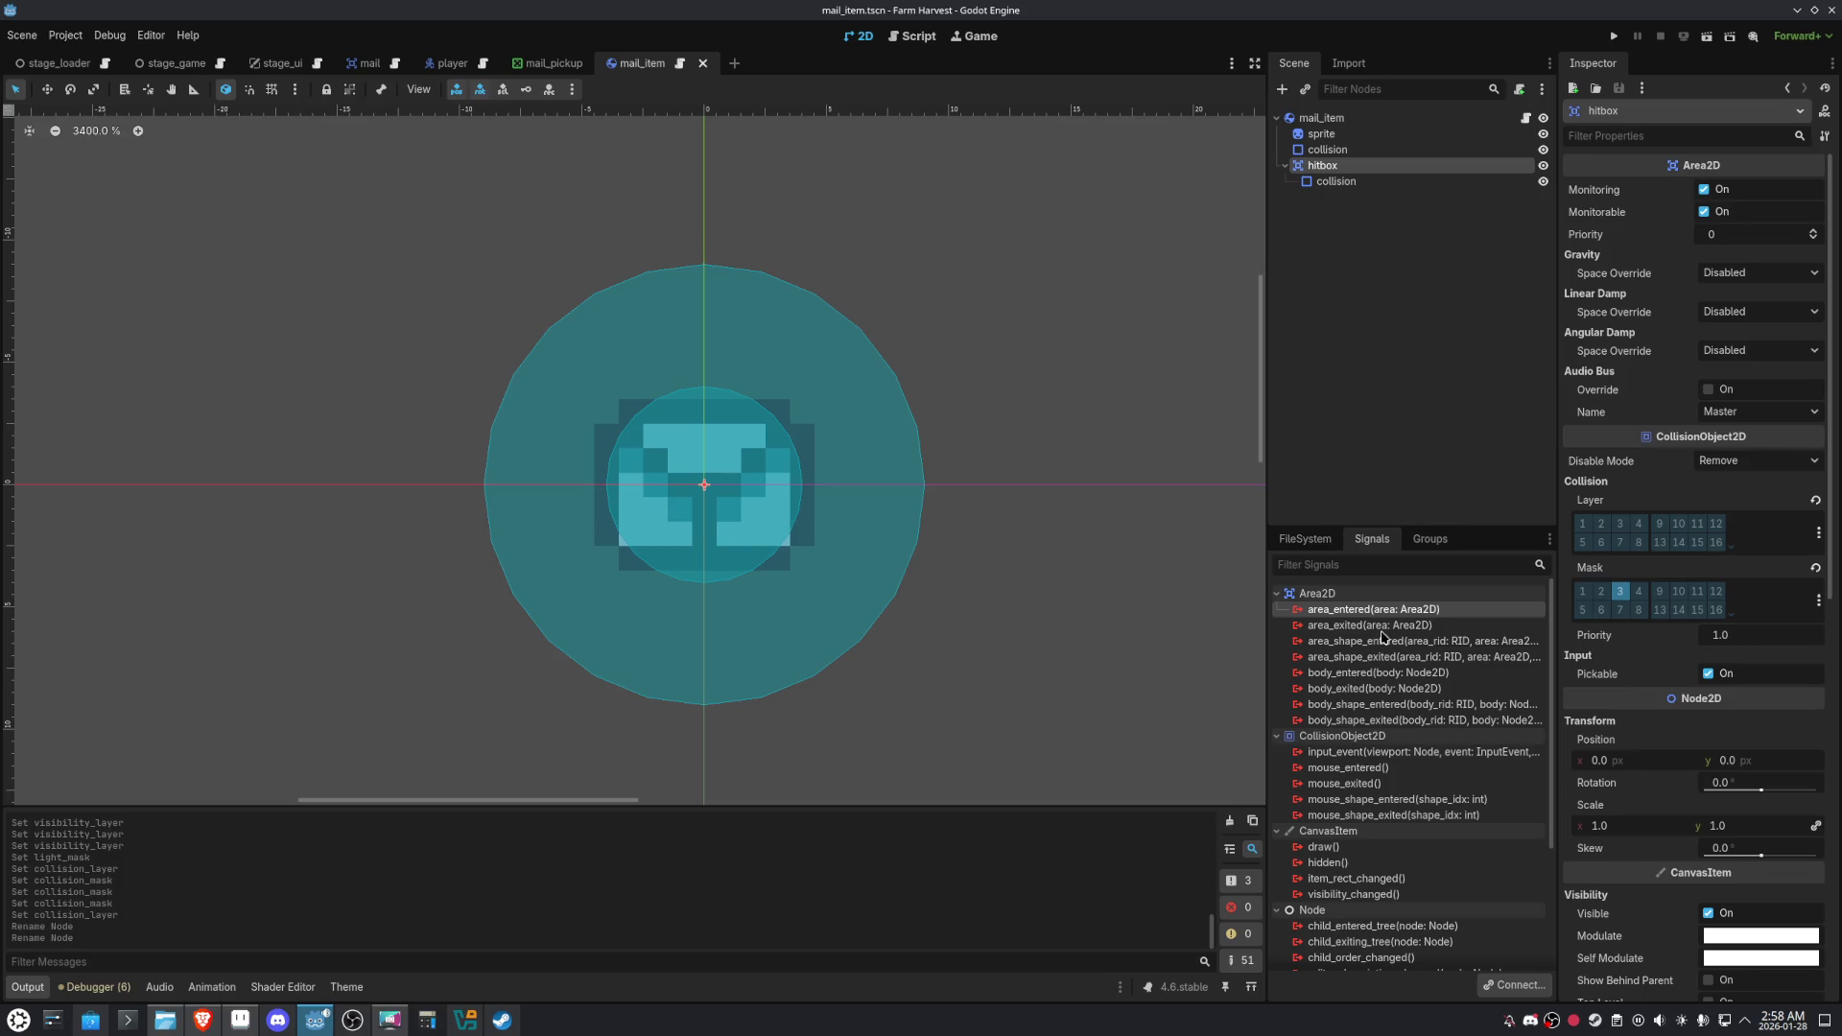
key("alt+Tab")
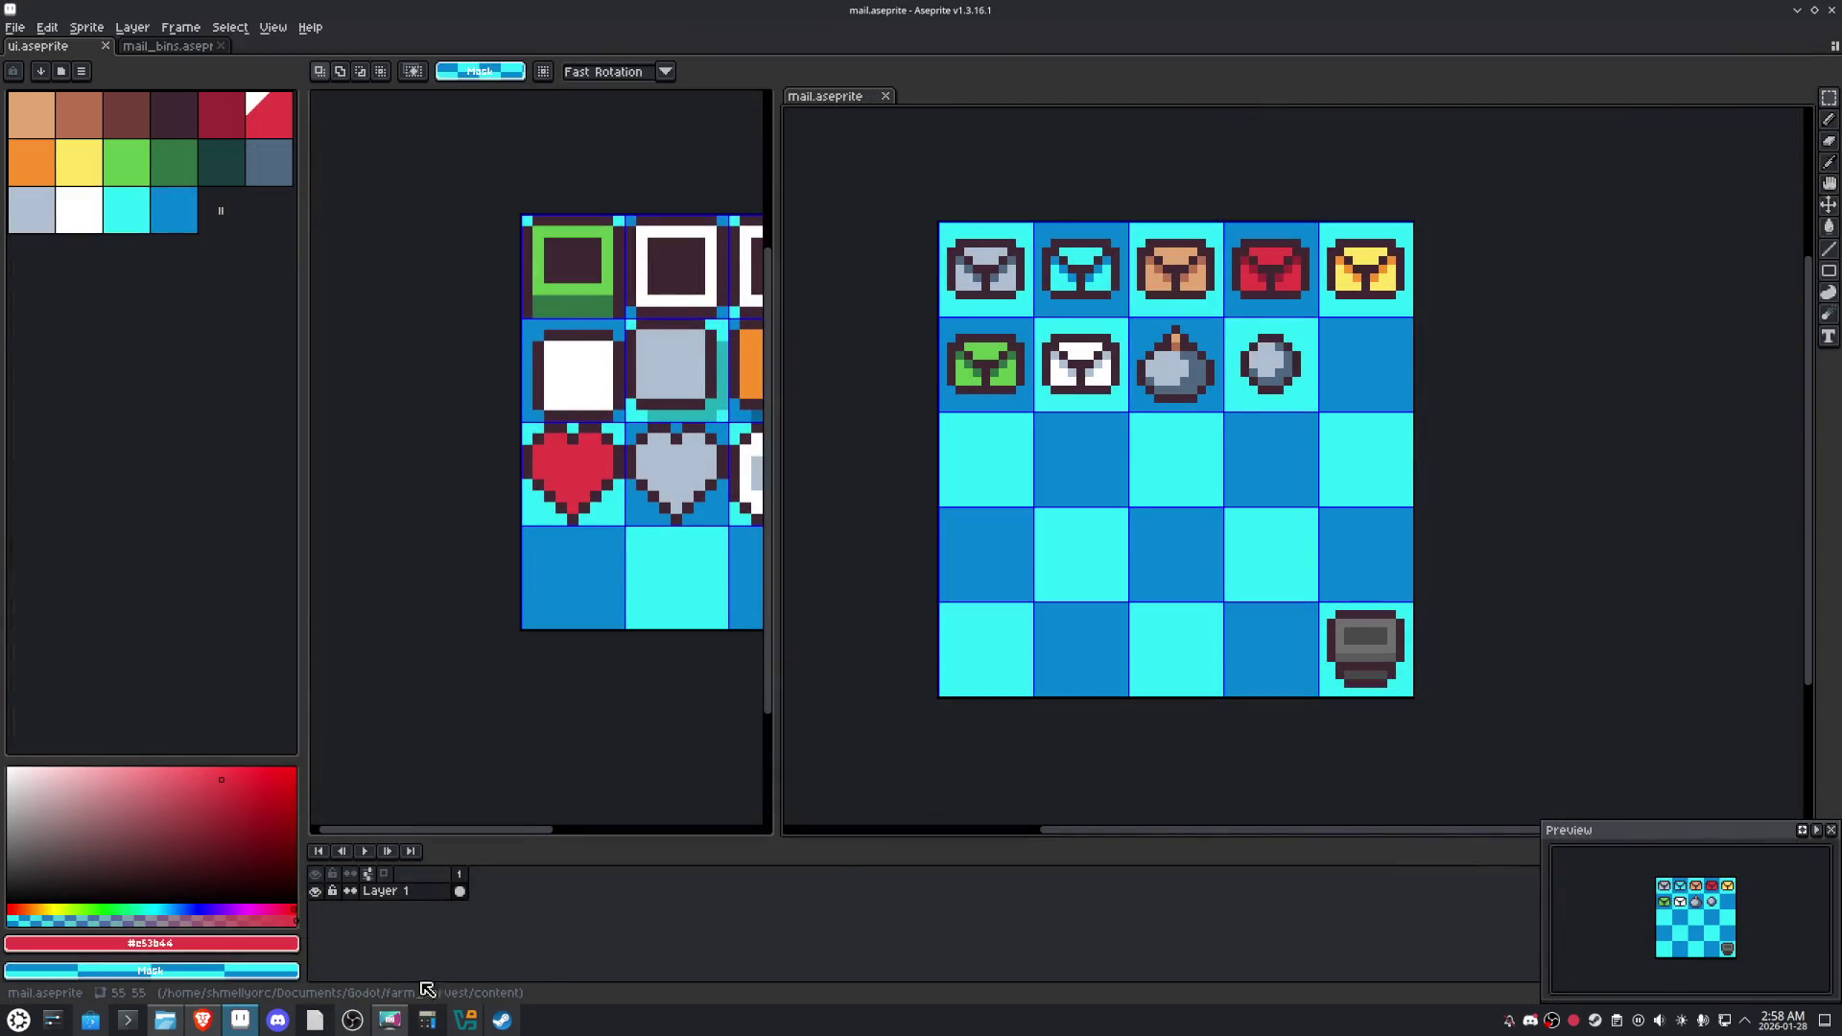
Step: Relaunch Godot, open the Farm Harvest project, and start connecting hitbox's area_entered signal
left_click(320, 1022)
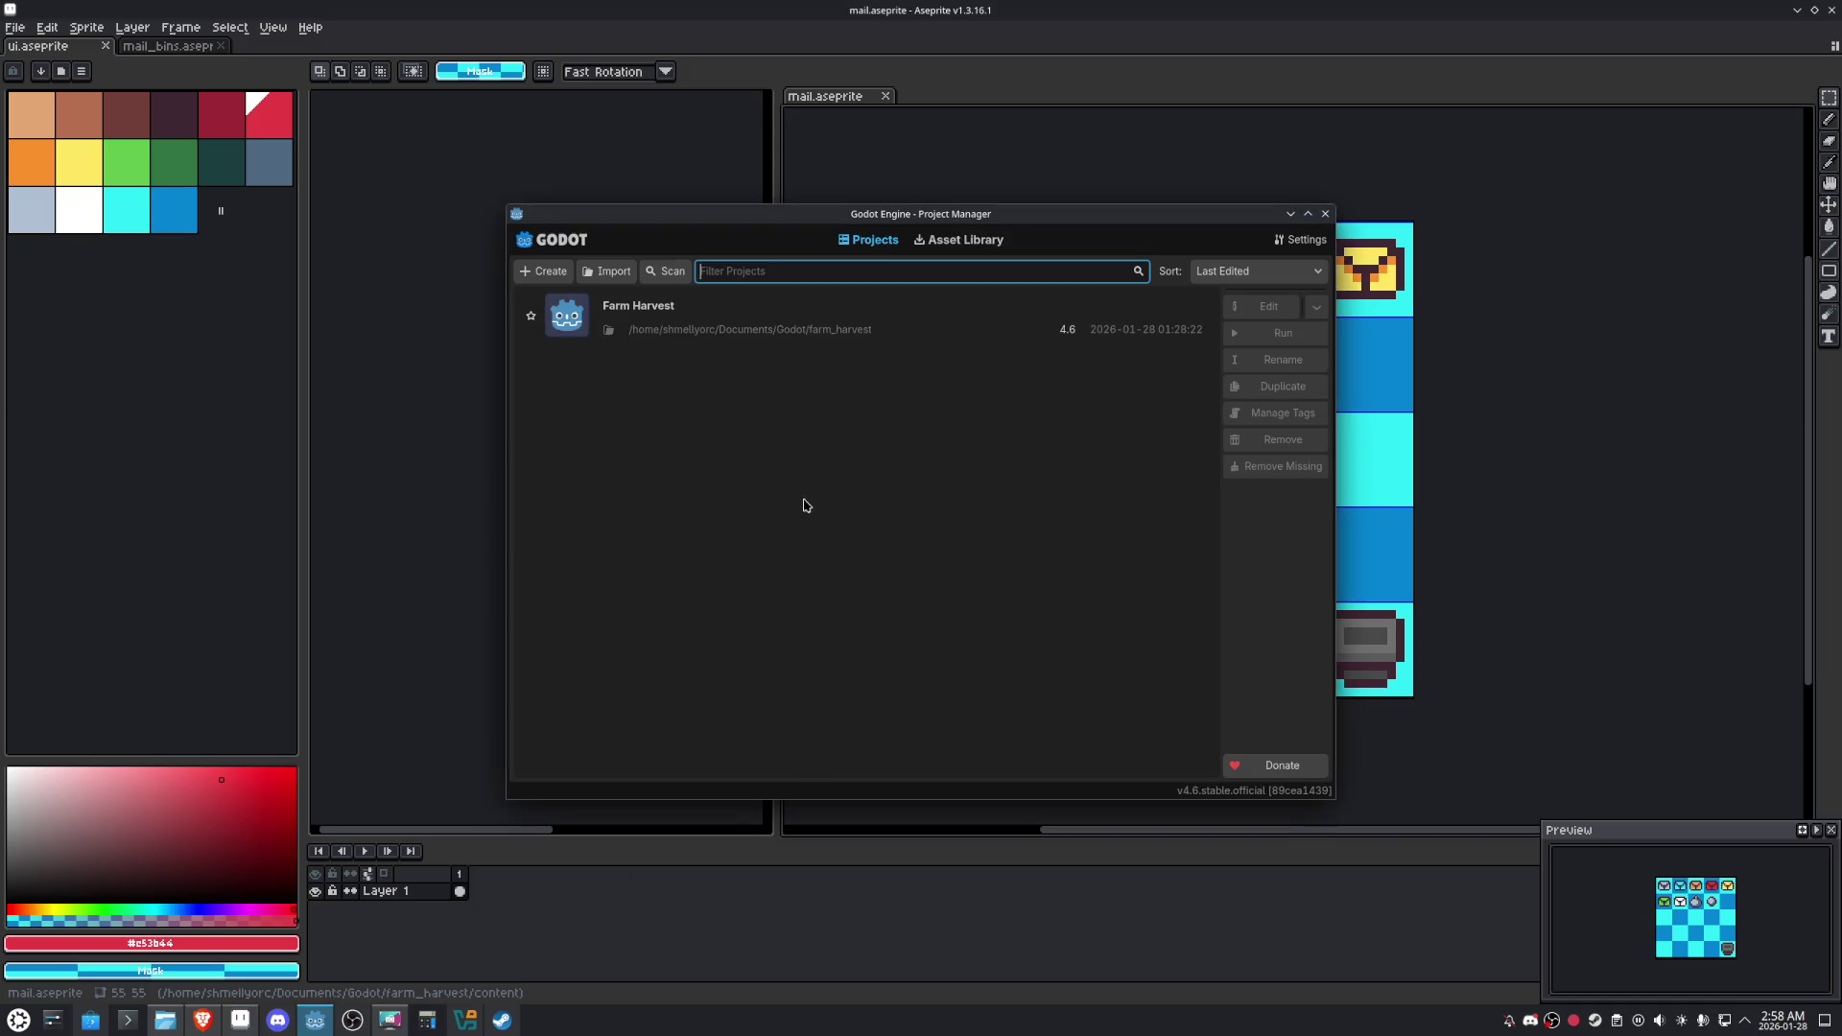
double_click(666, 309)
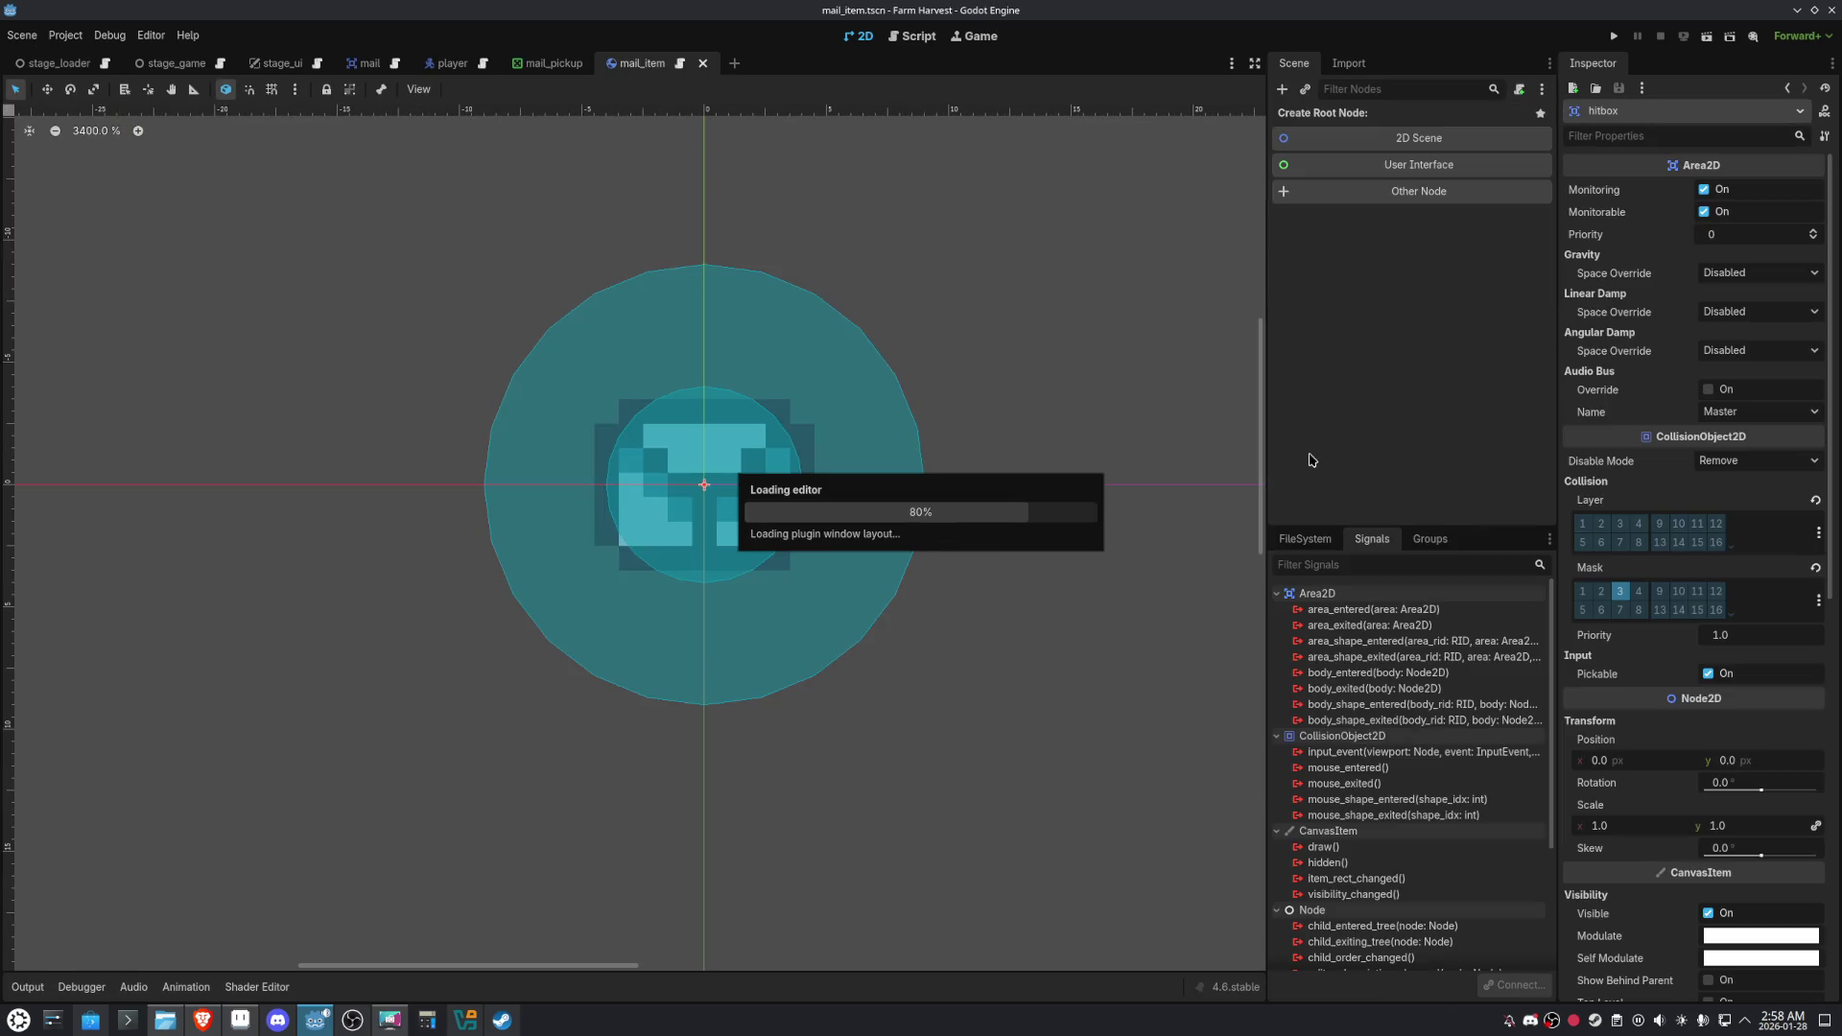
left_click(1332, 182)
left_click(1325, 168)
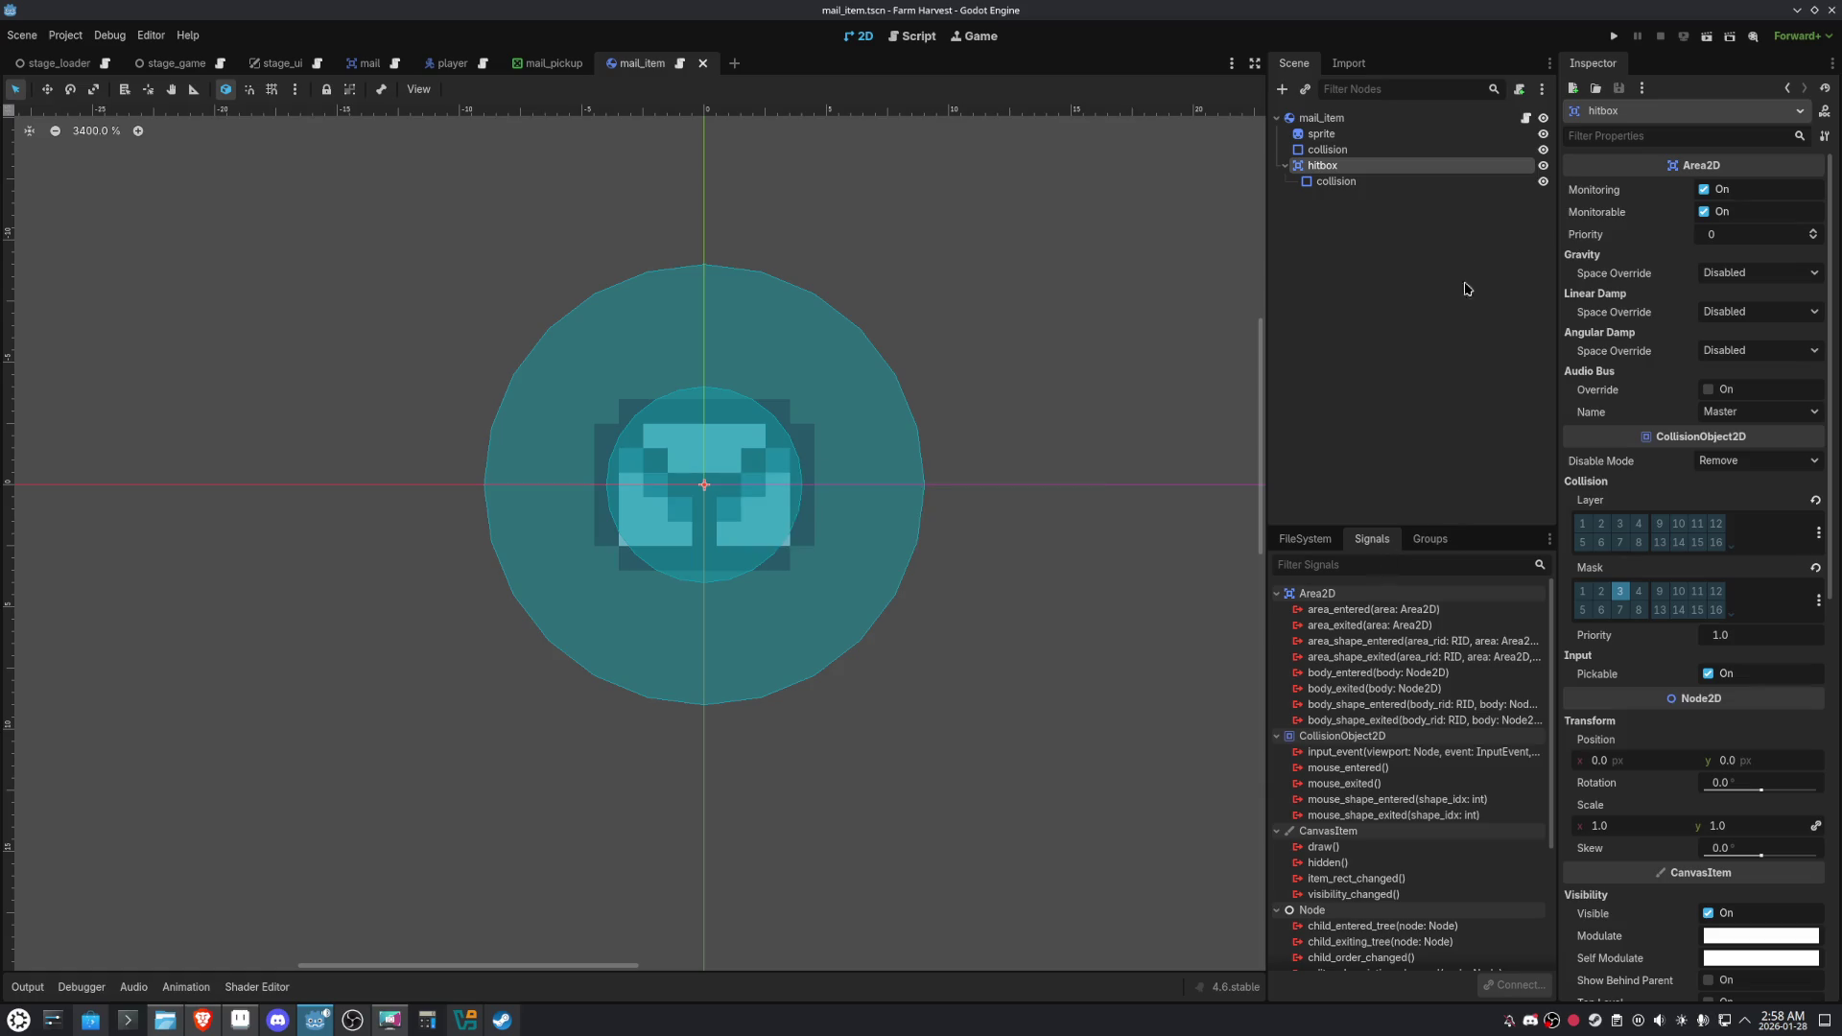
double_click(1372, 609)
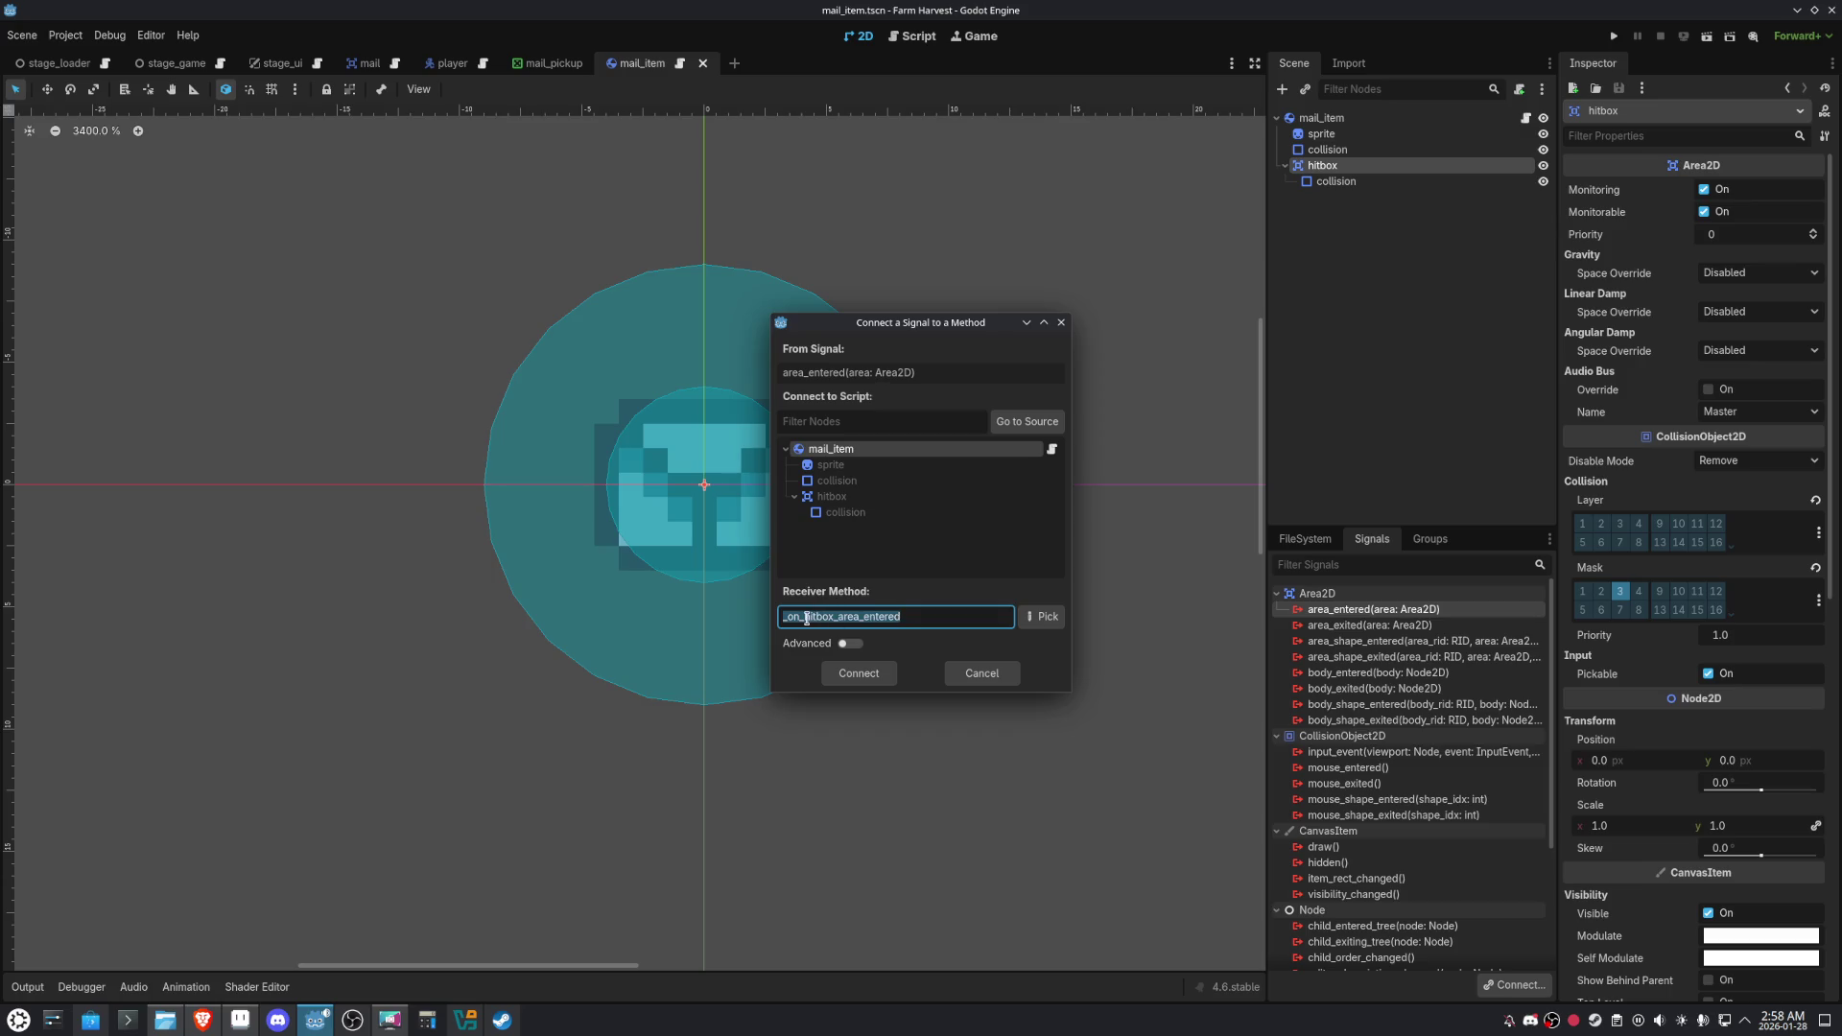
Step: Connect hitbox's area_entered signal to a new _on_player_entered function and save
left_click(805, 617)
key("shift+Right")
key("shift+Right")
key("shift+Right")
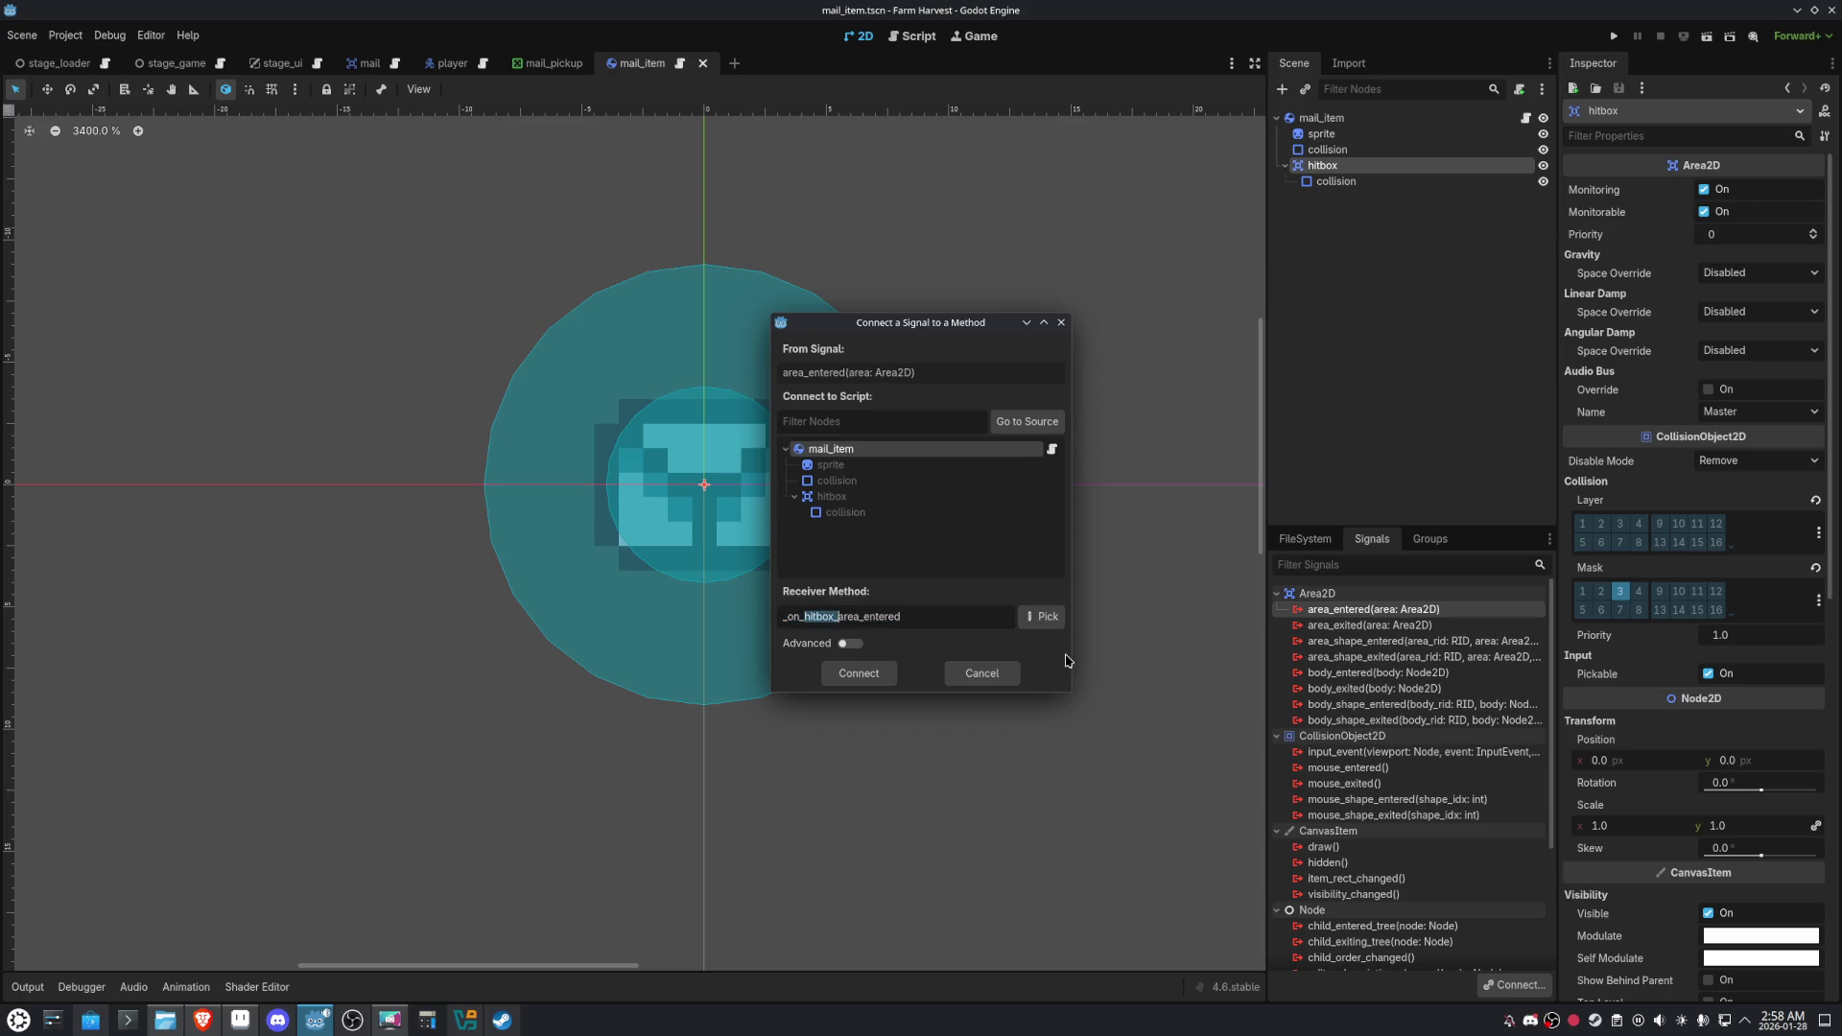
type("player")
left_click(859, 672)
key("ctrl+s")
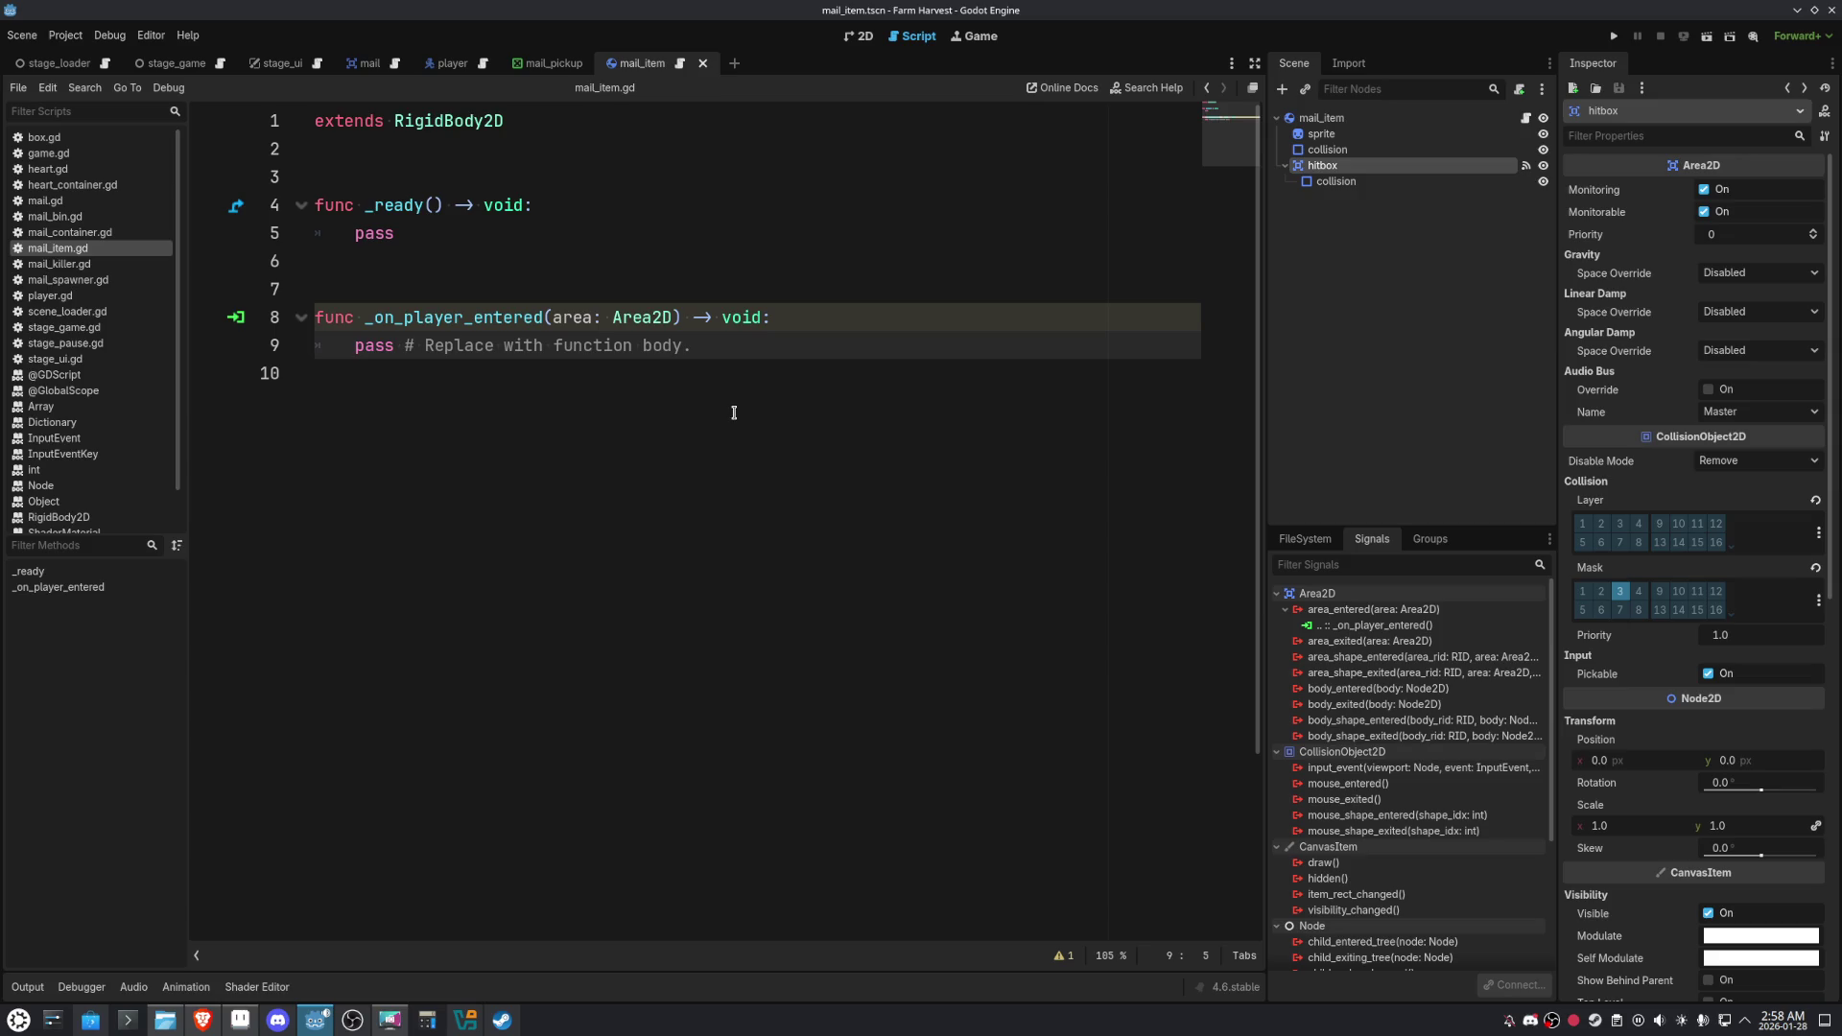
Step: Connect hitbox's area_exited signal to a new _on_player_exited function
double_click(1346, 642)
left_click(805, 617)
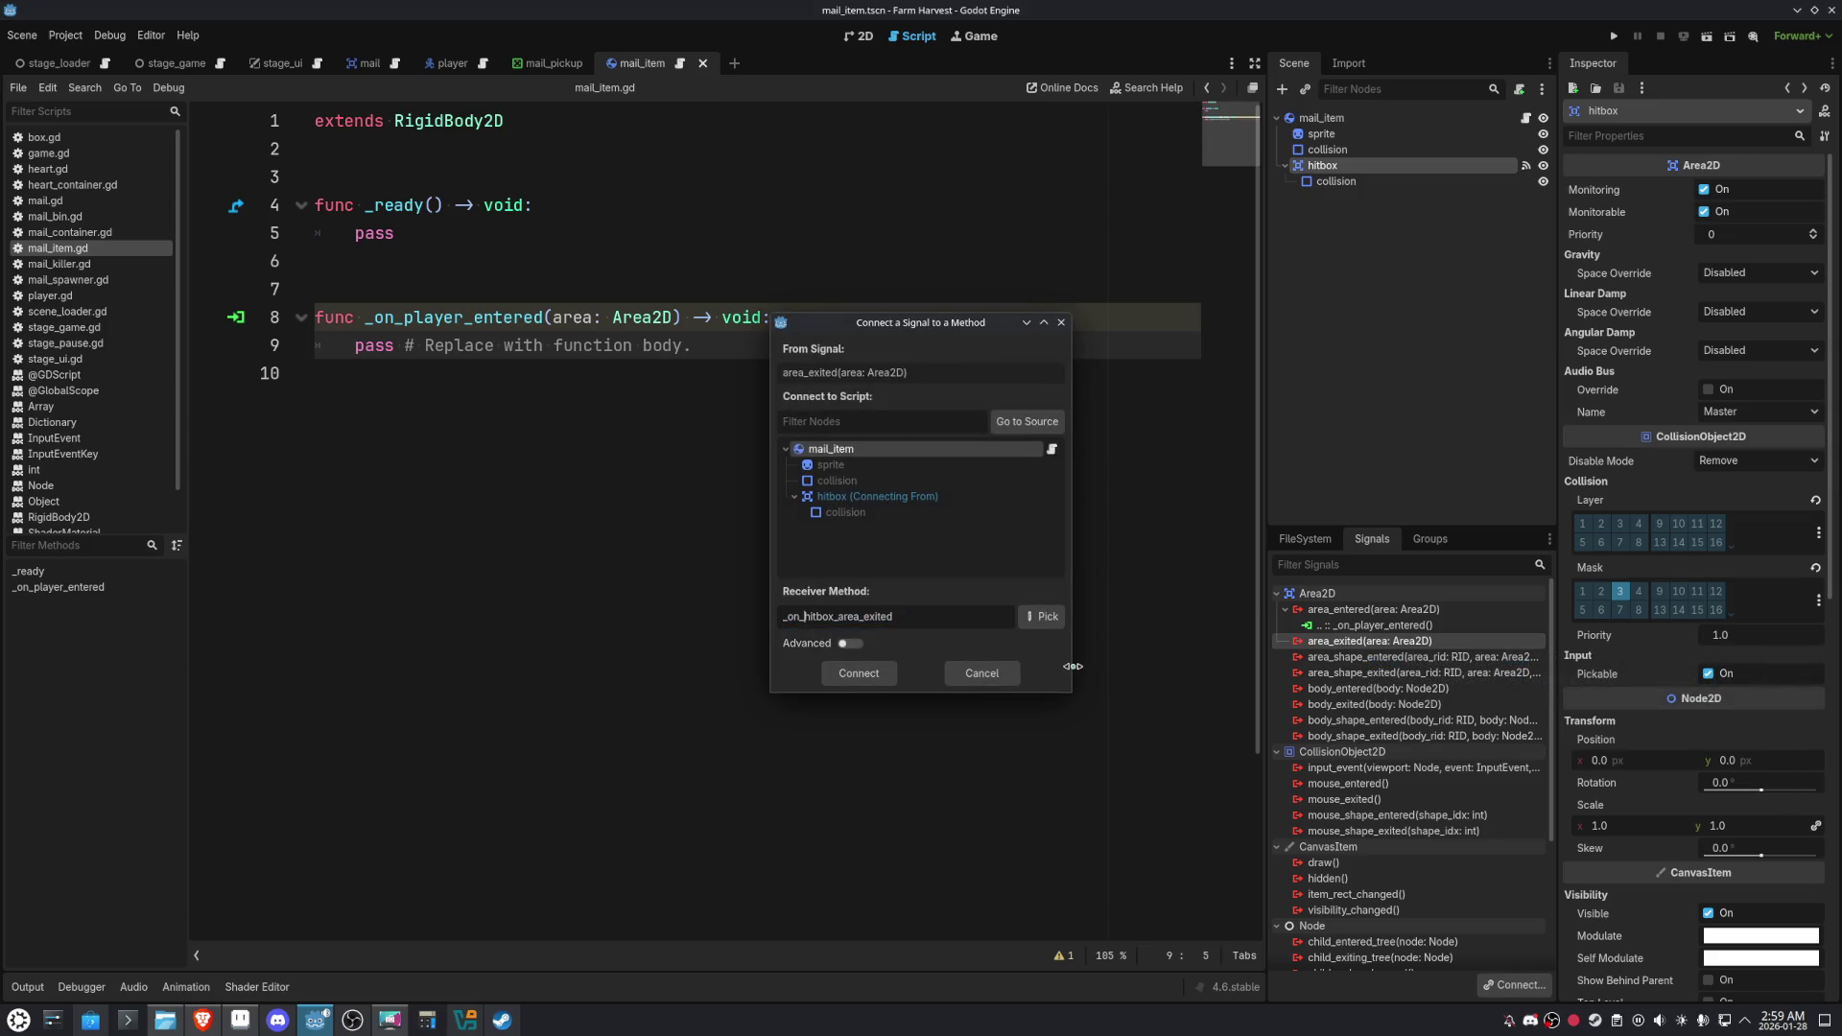
key("shift+Right")
key("shift+Right")
key("shift+Right")
key("shift+Right")
type("player")
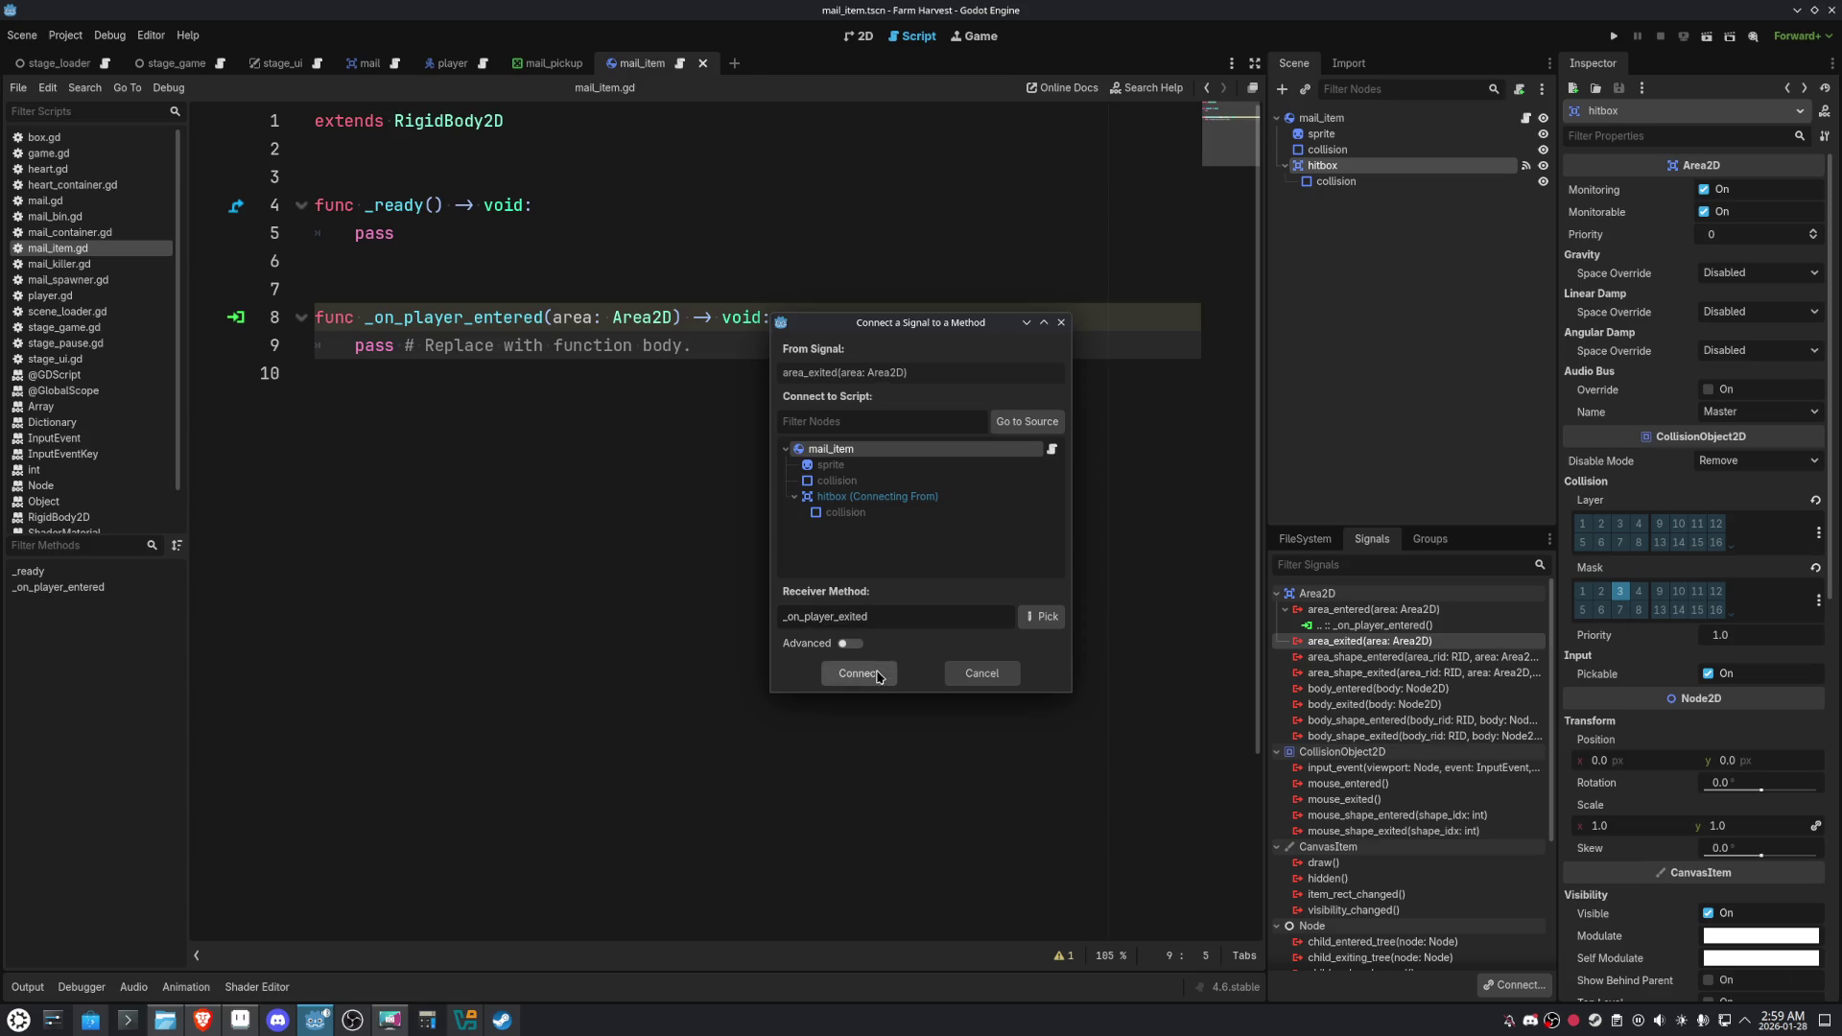
left_click(877, 676)
Step: Delete the extra blank lines around the new functions in mail_item.gd
left_click(424, 396)
key("BackSpace")
key("Up")
key("Up")
key("Up")
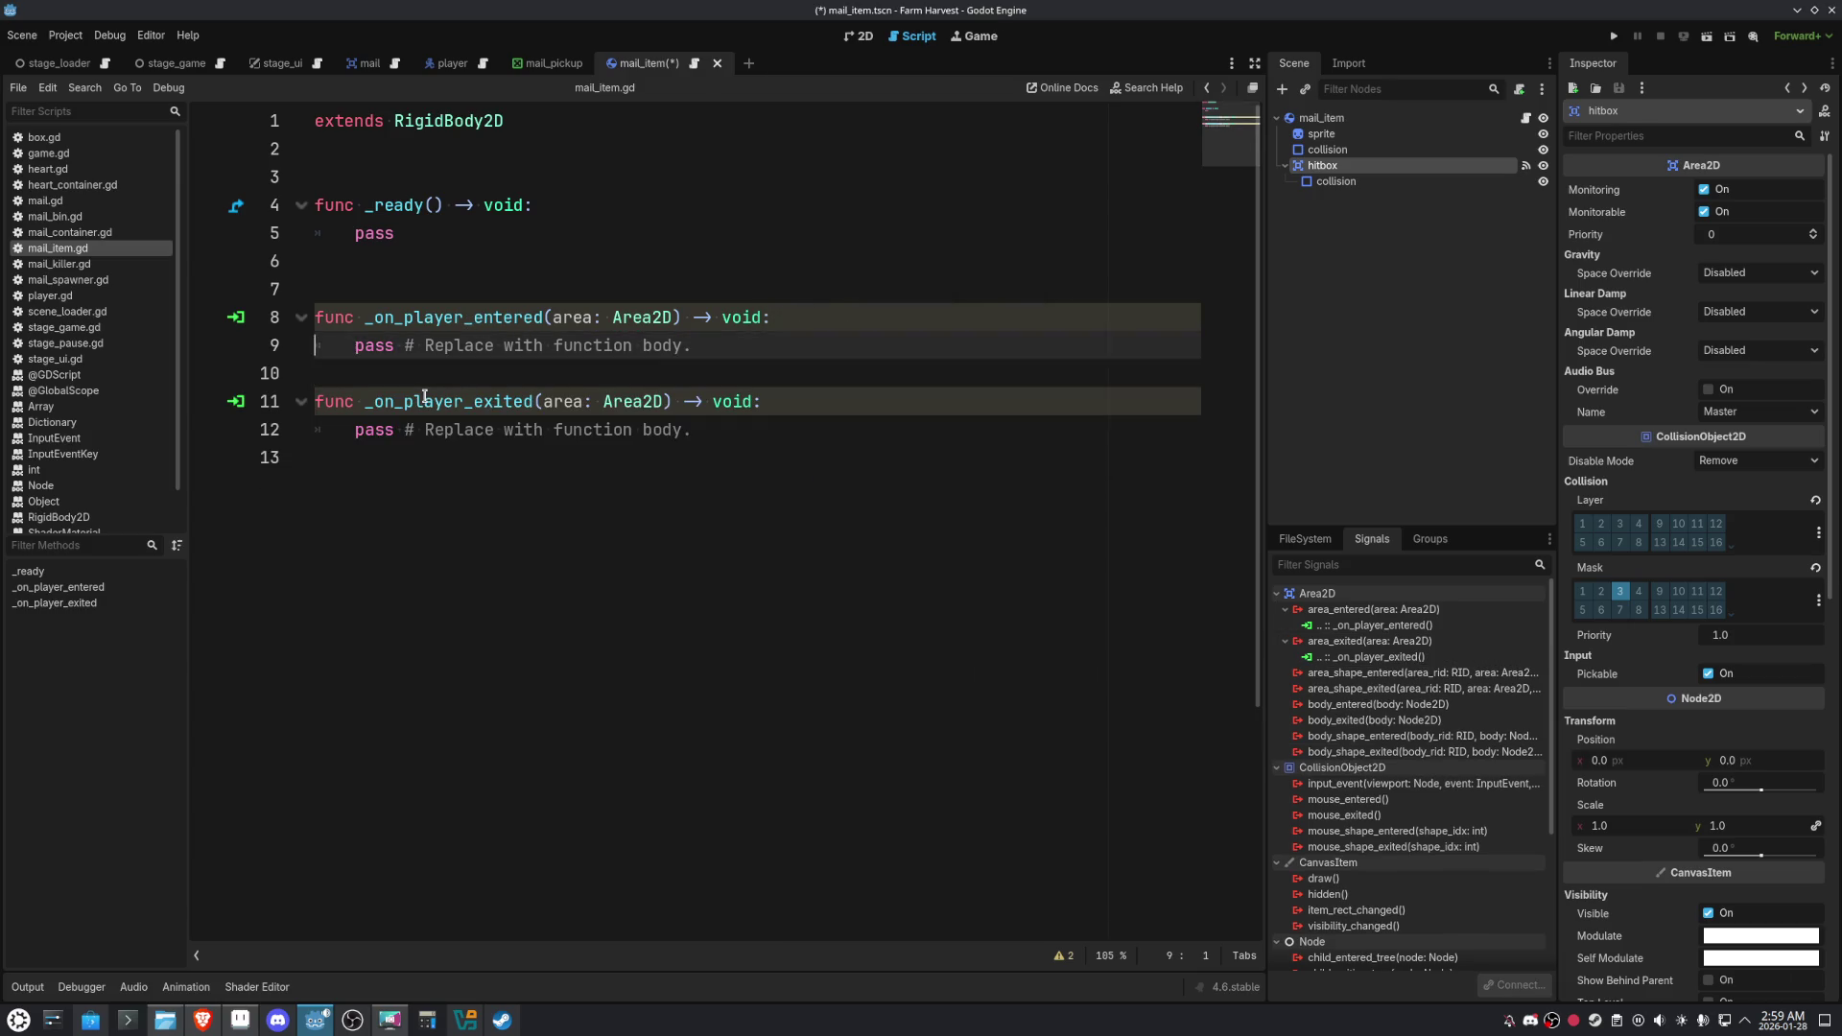
key("BackSpace")
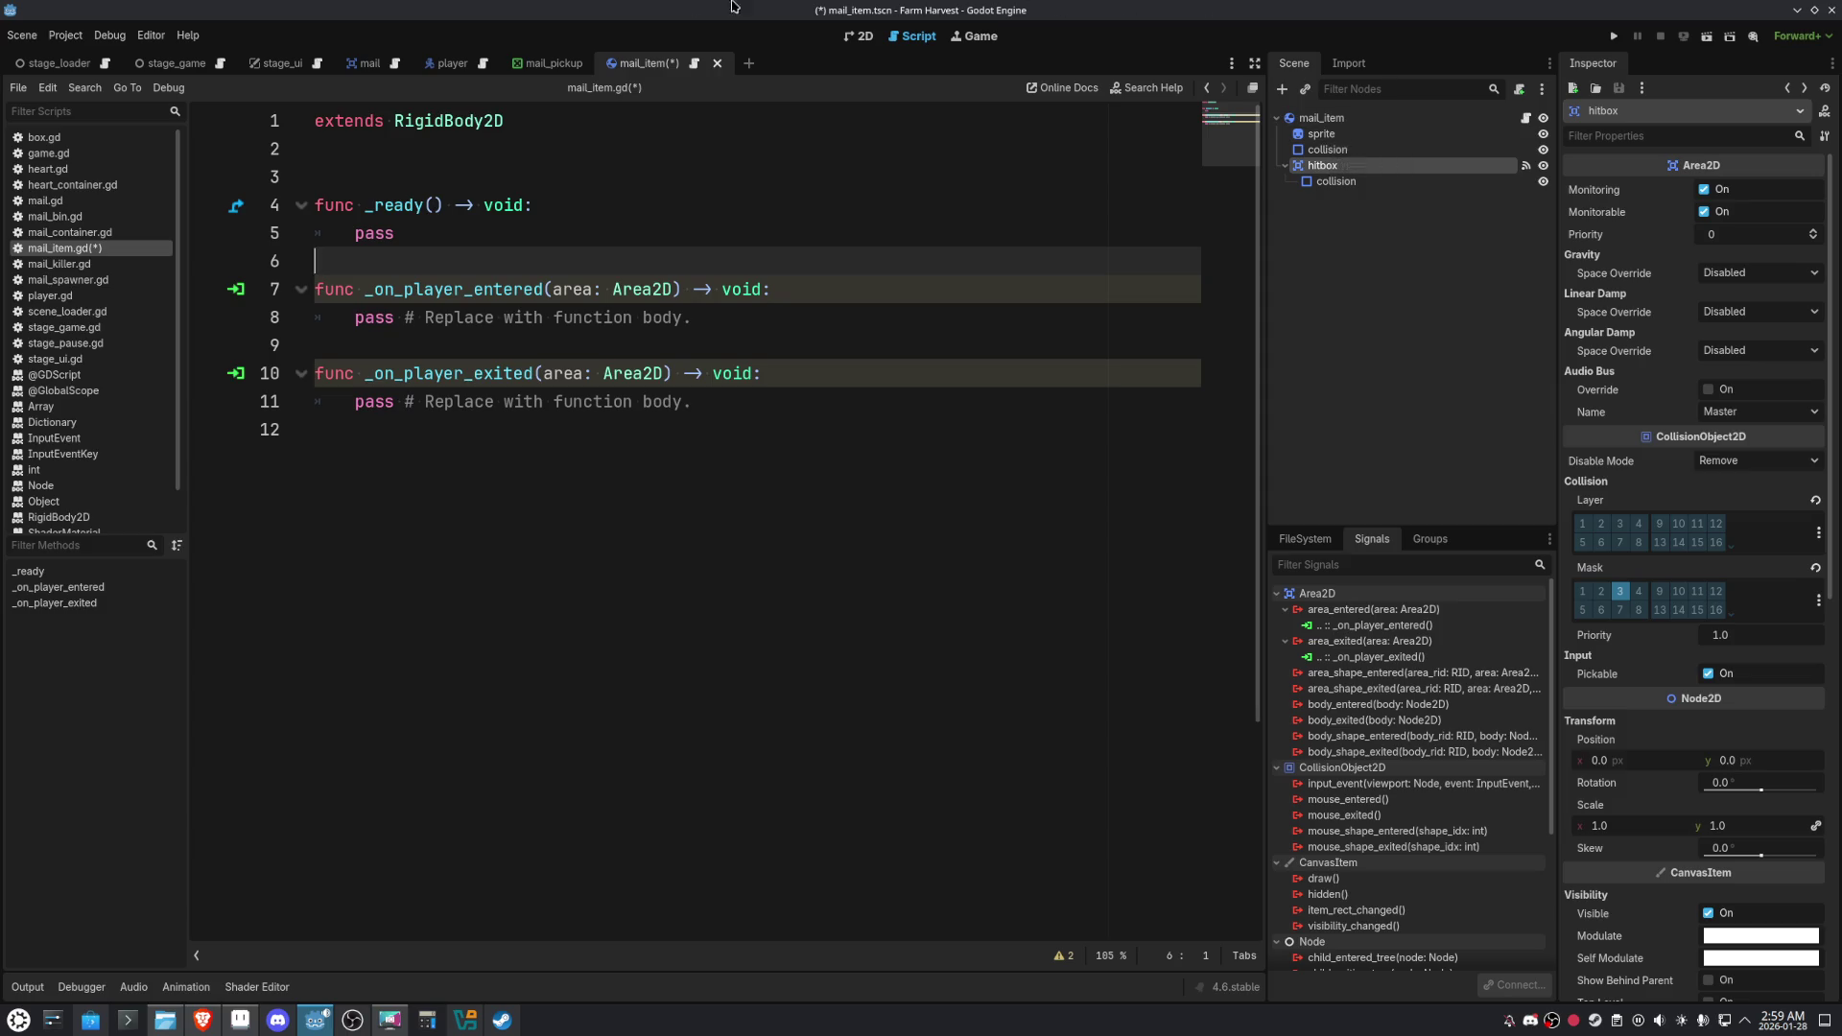
Step: Switch to the player scene to view player.gd's movement and pick-up code
left_click(428, 64)
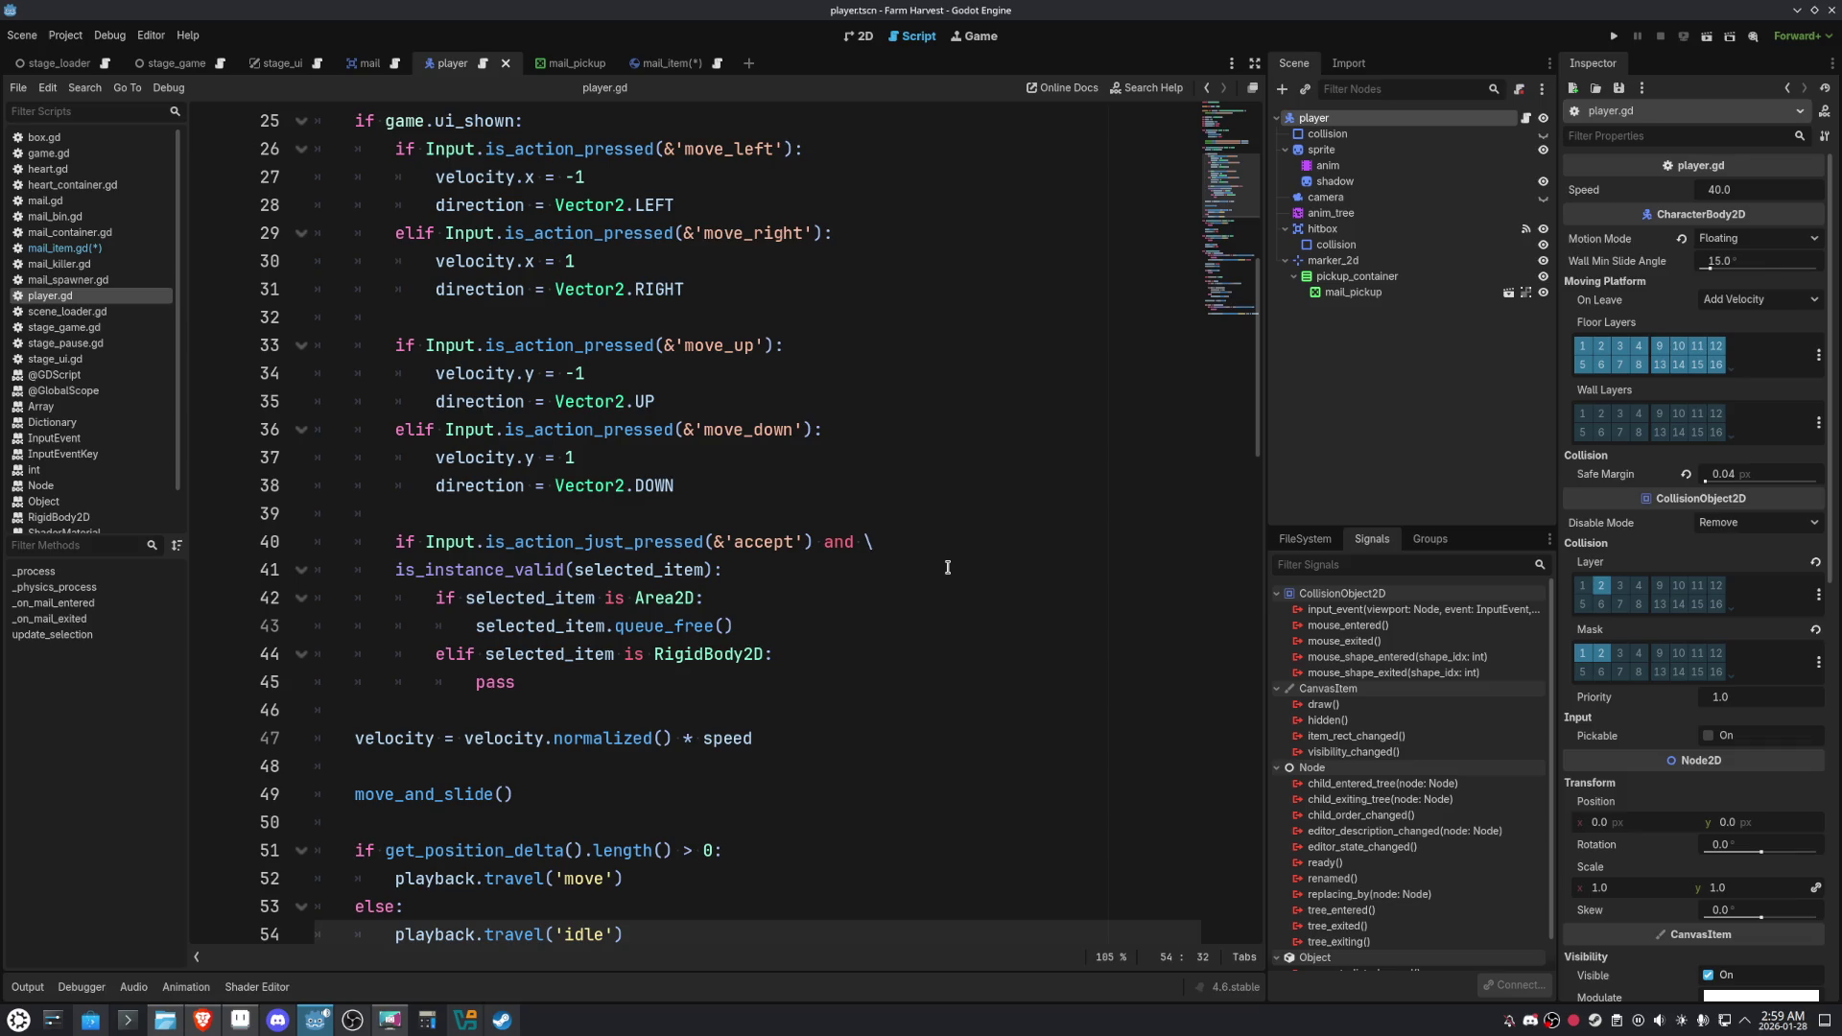
Step: Review player.gd's accept branch ending in pass, save the scripts, and return to mail_item
double_click(782, 544)
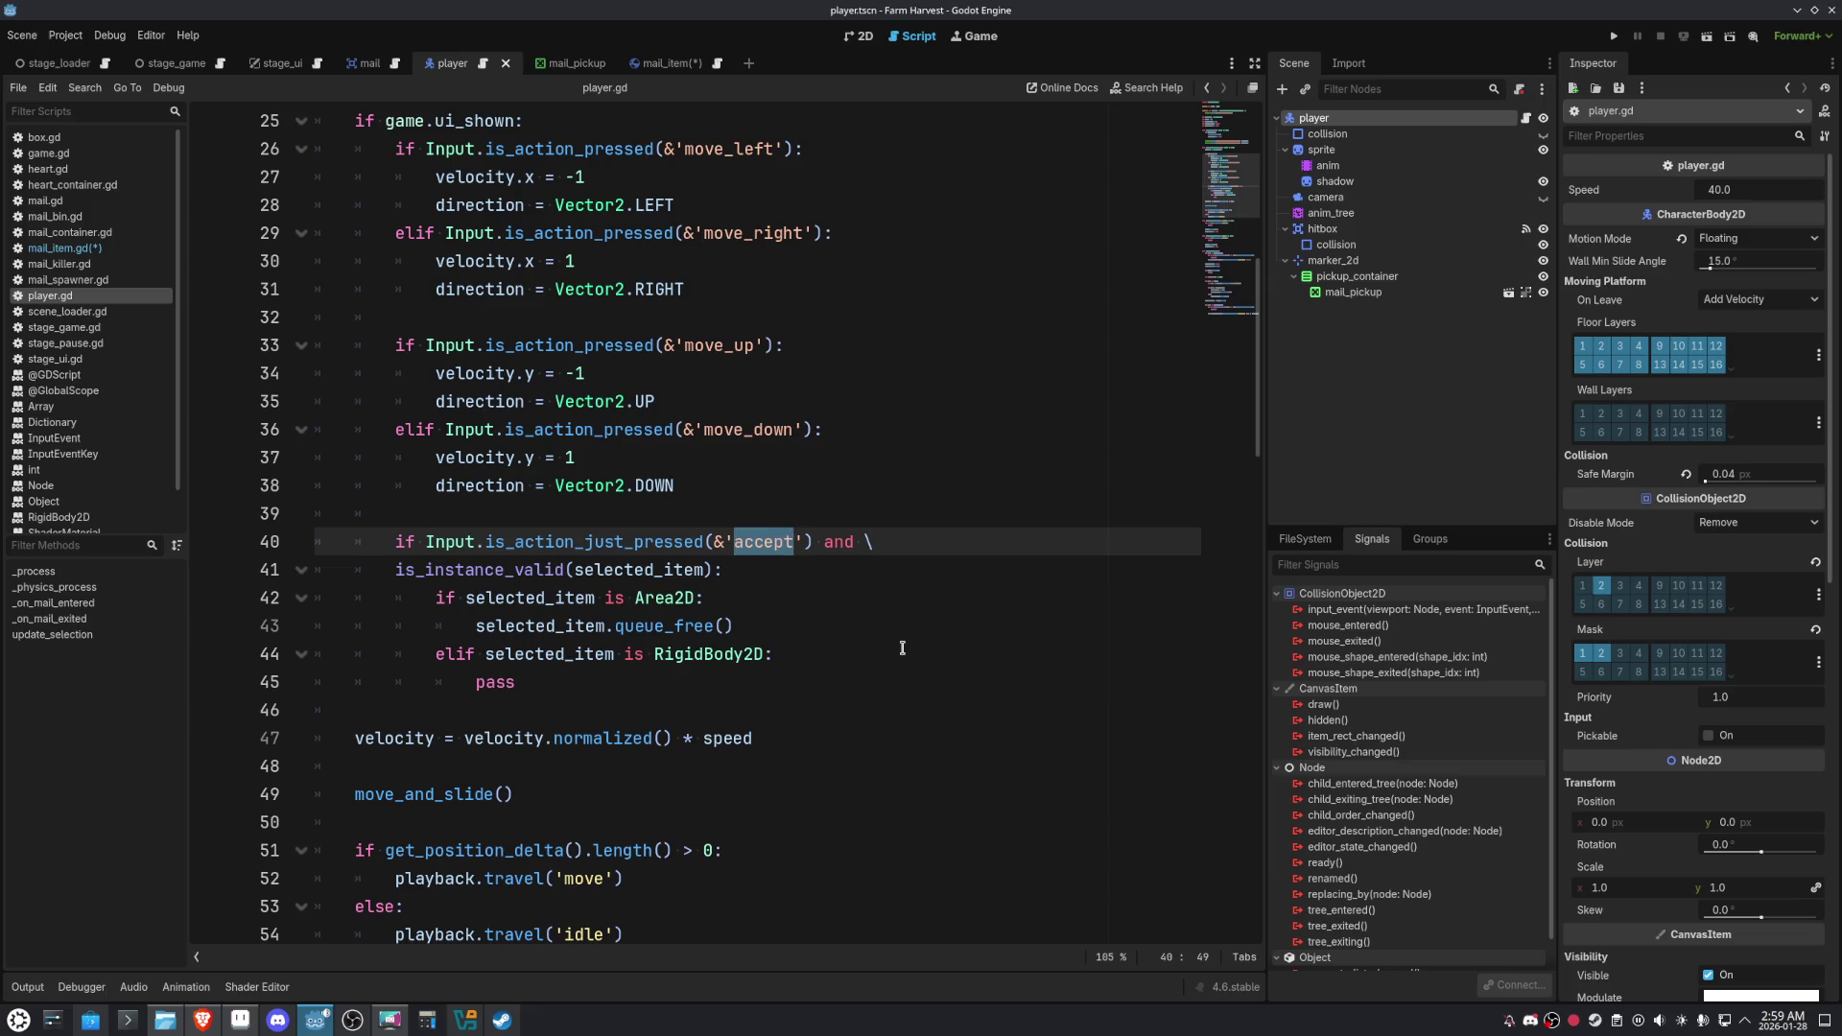
left_click(519, 679)
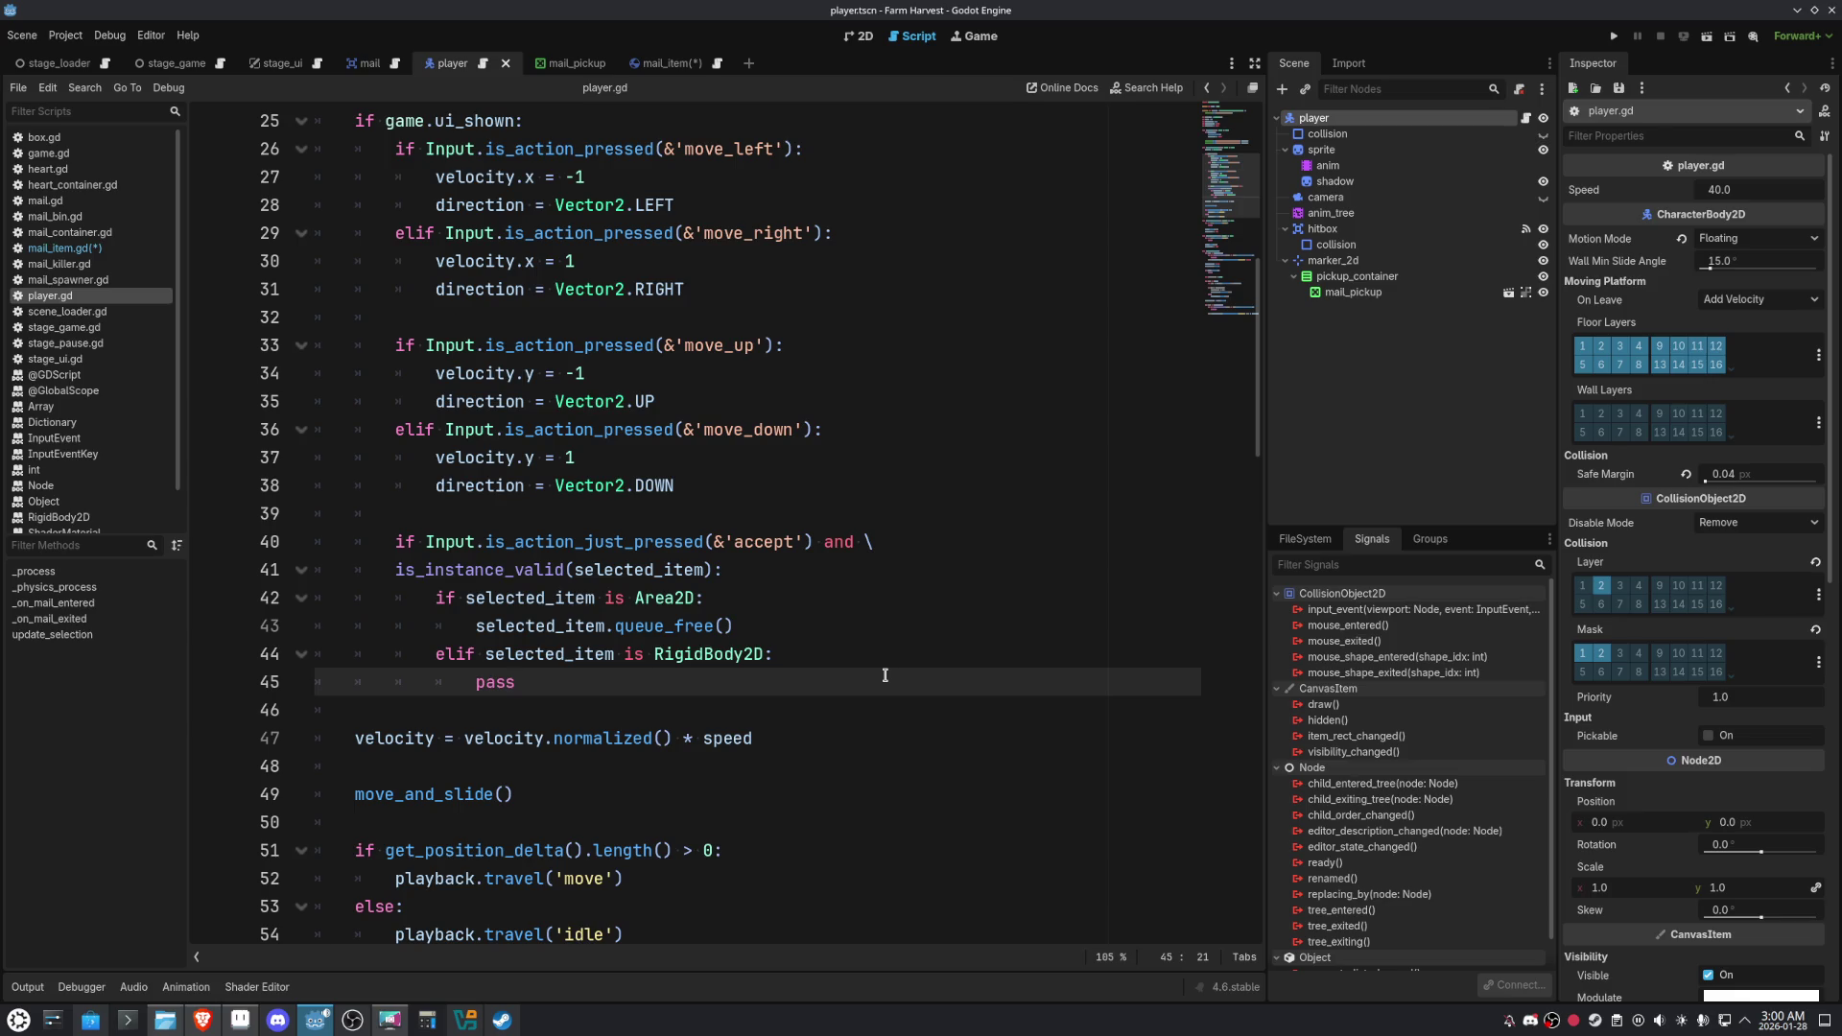
key("ctrl+s")
left_click(670, 63)
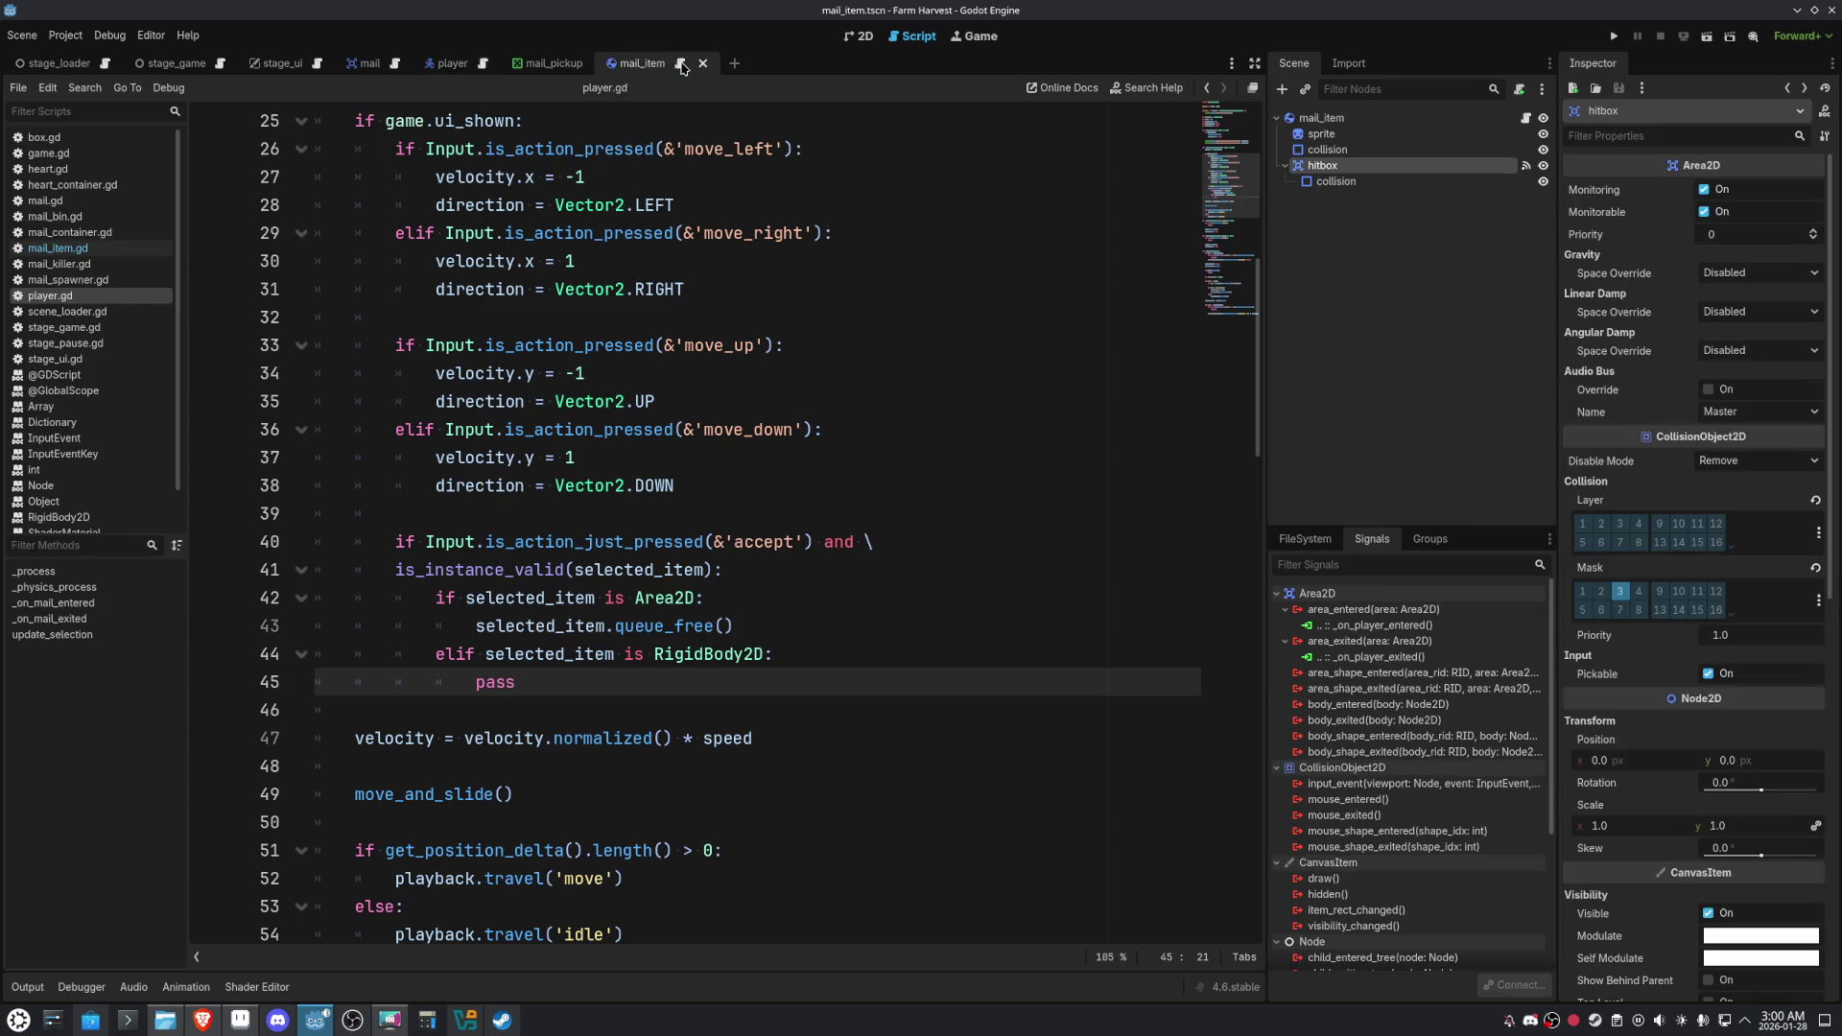
Step: Compare the mail_item, mail and player scenes in 2D, then bring up the stage_game level
left_click(859, 39)
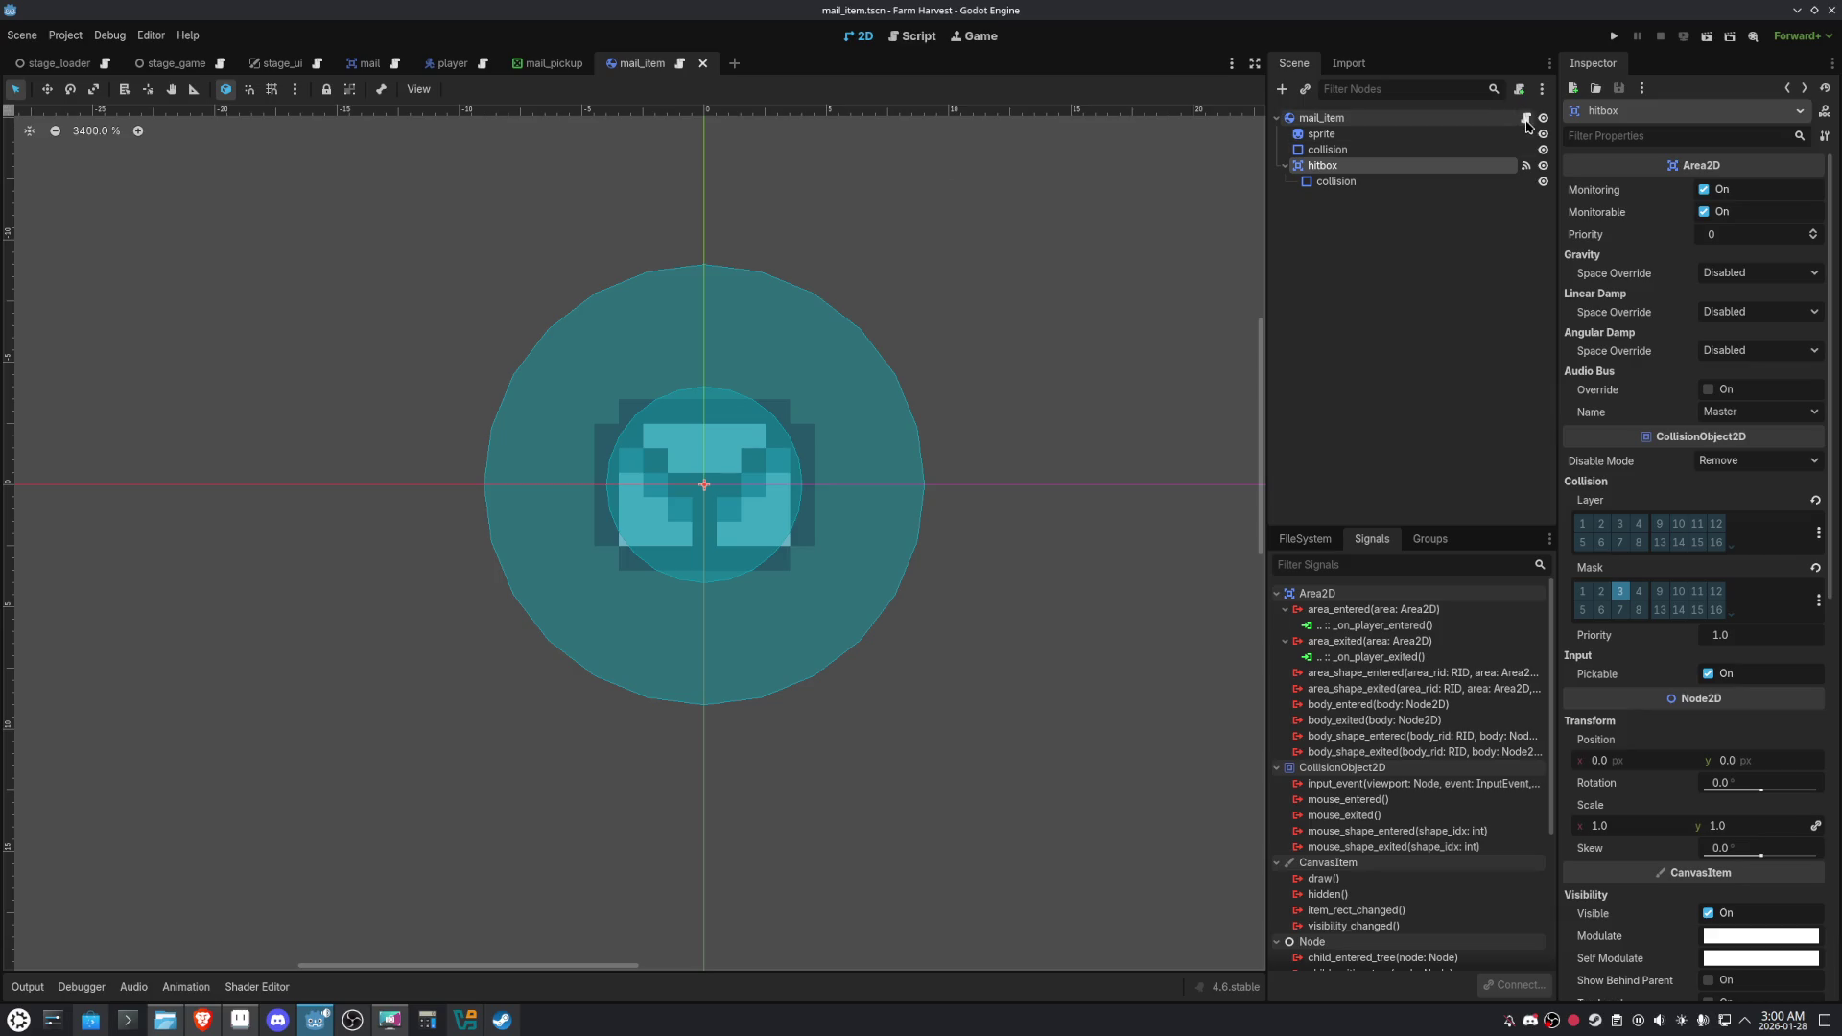
left_click(370, 62)
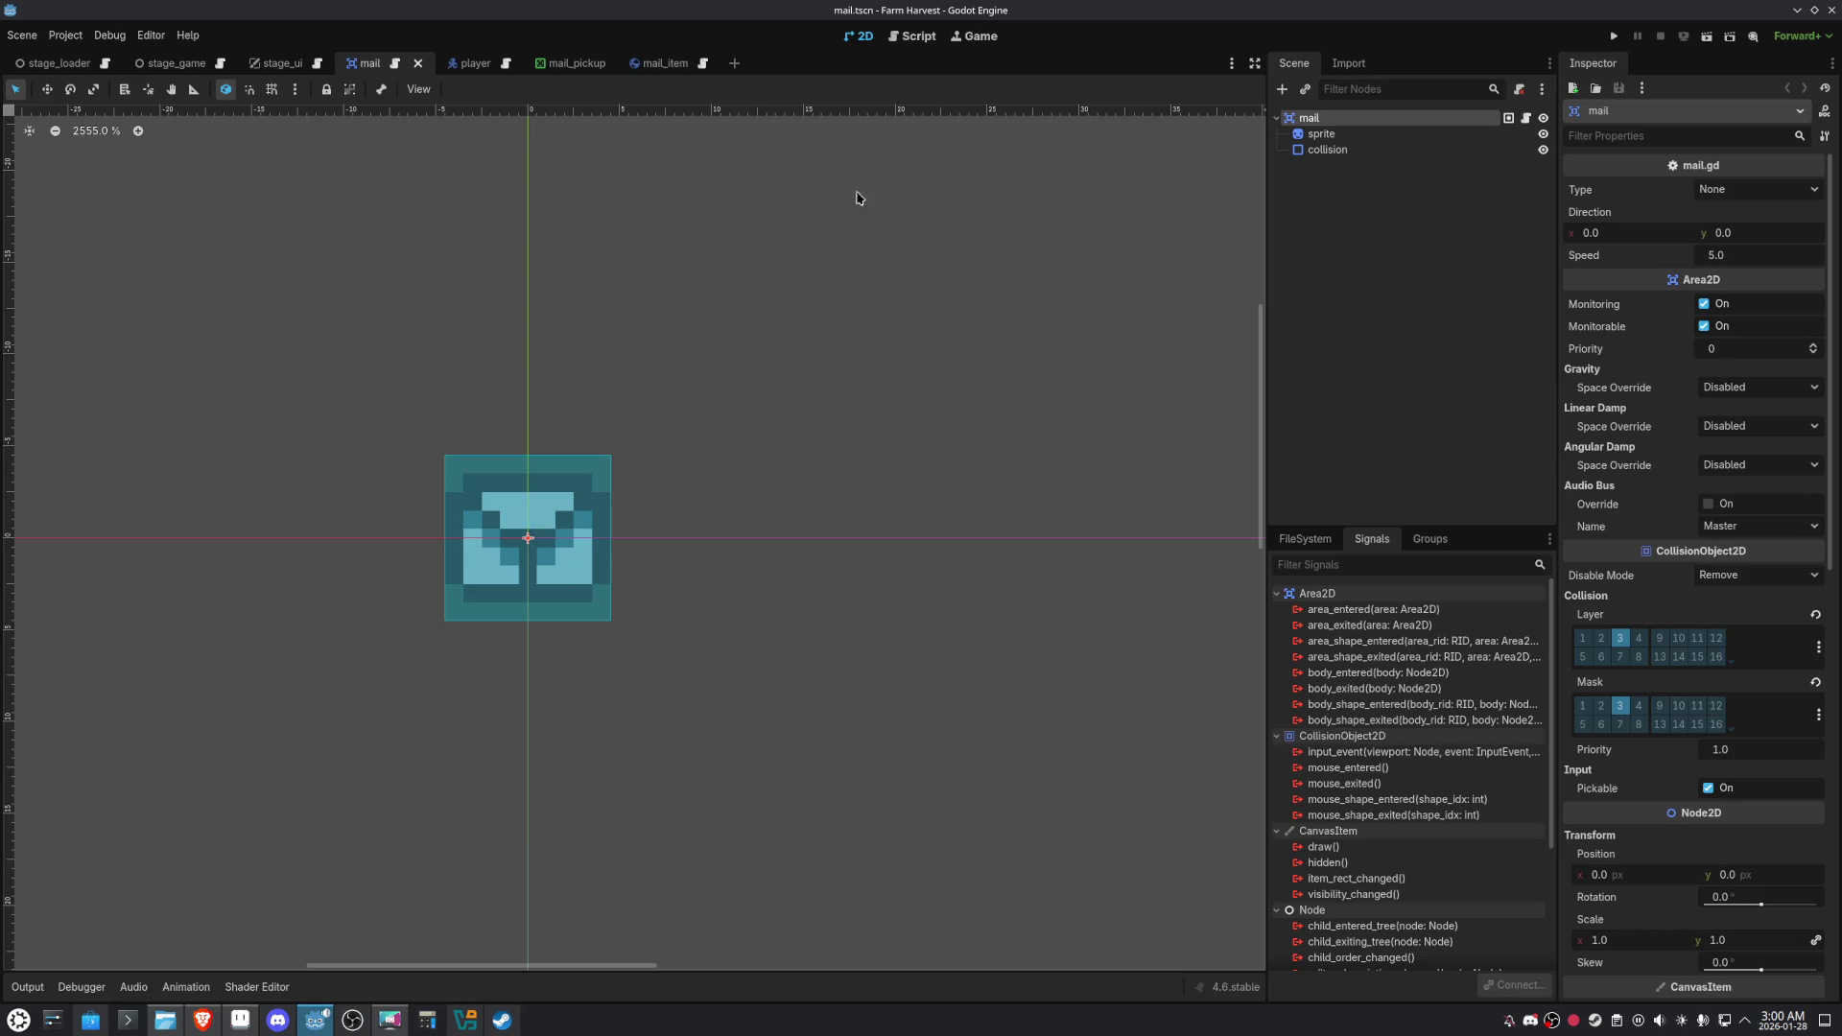
left_click(657, 63)
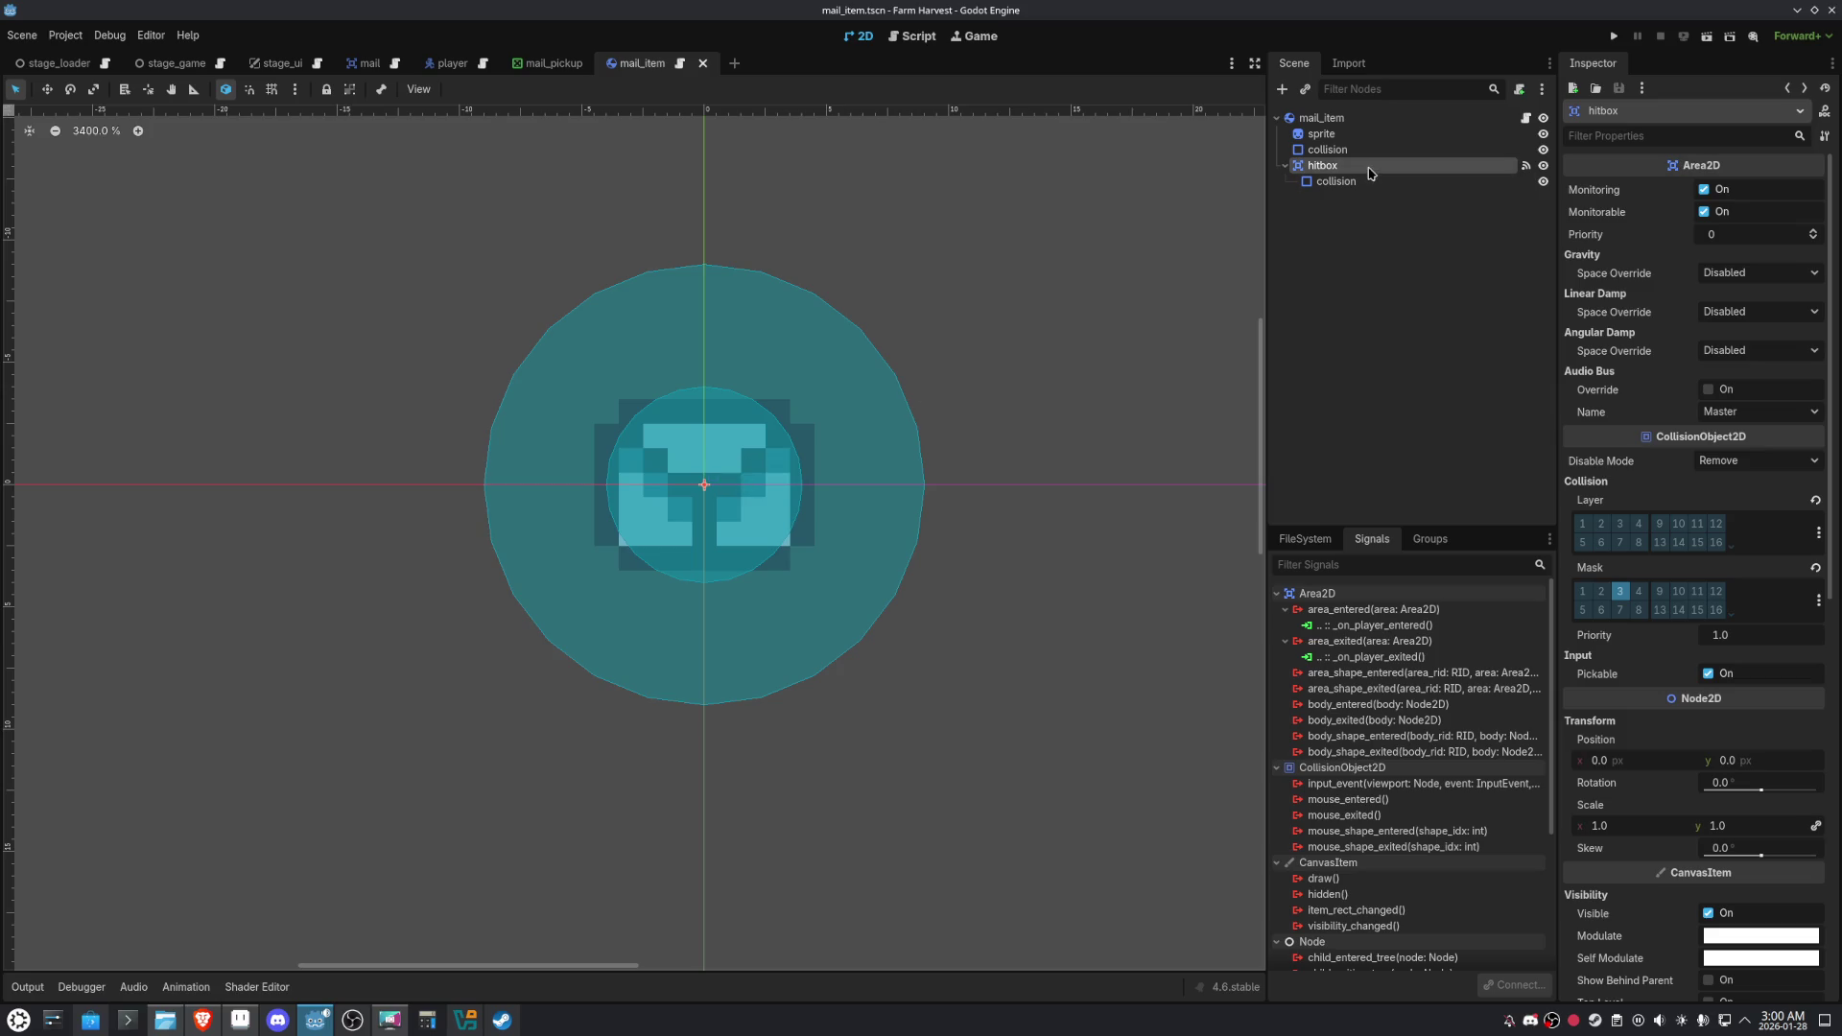
left_click(449, 64)
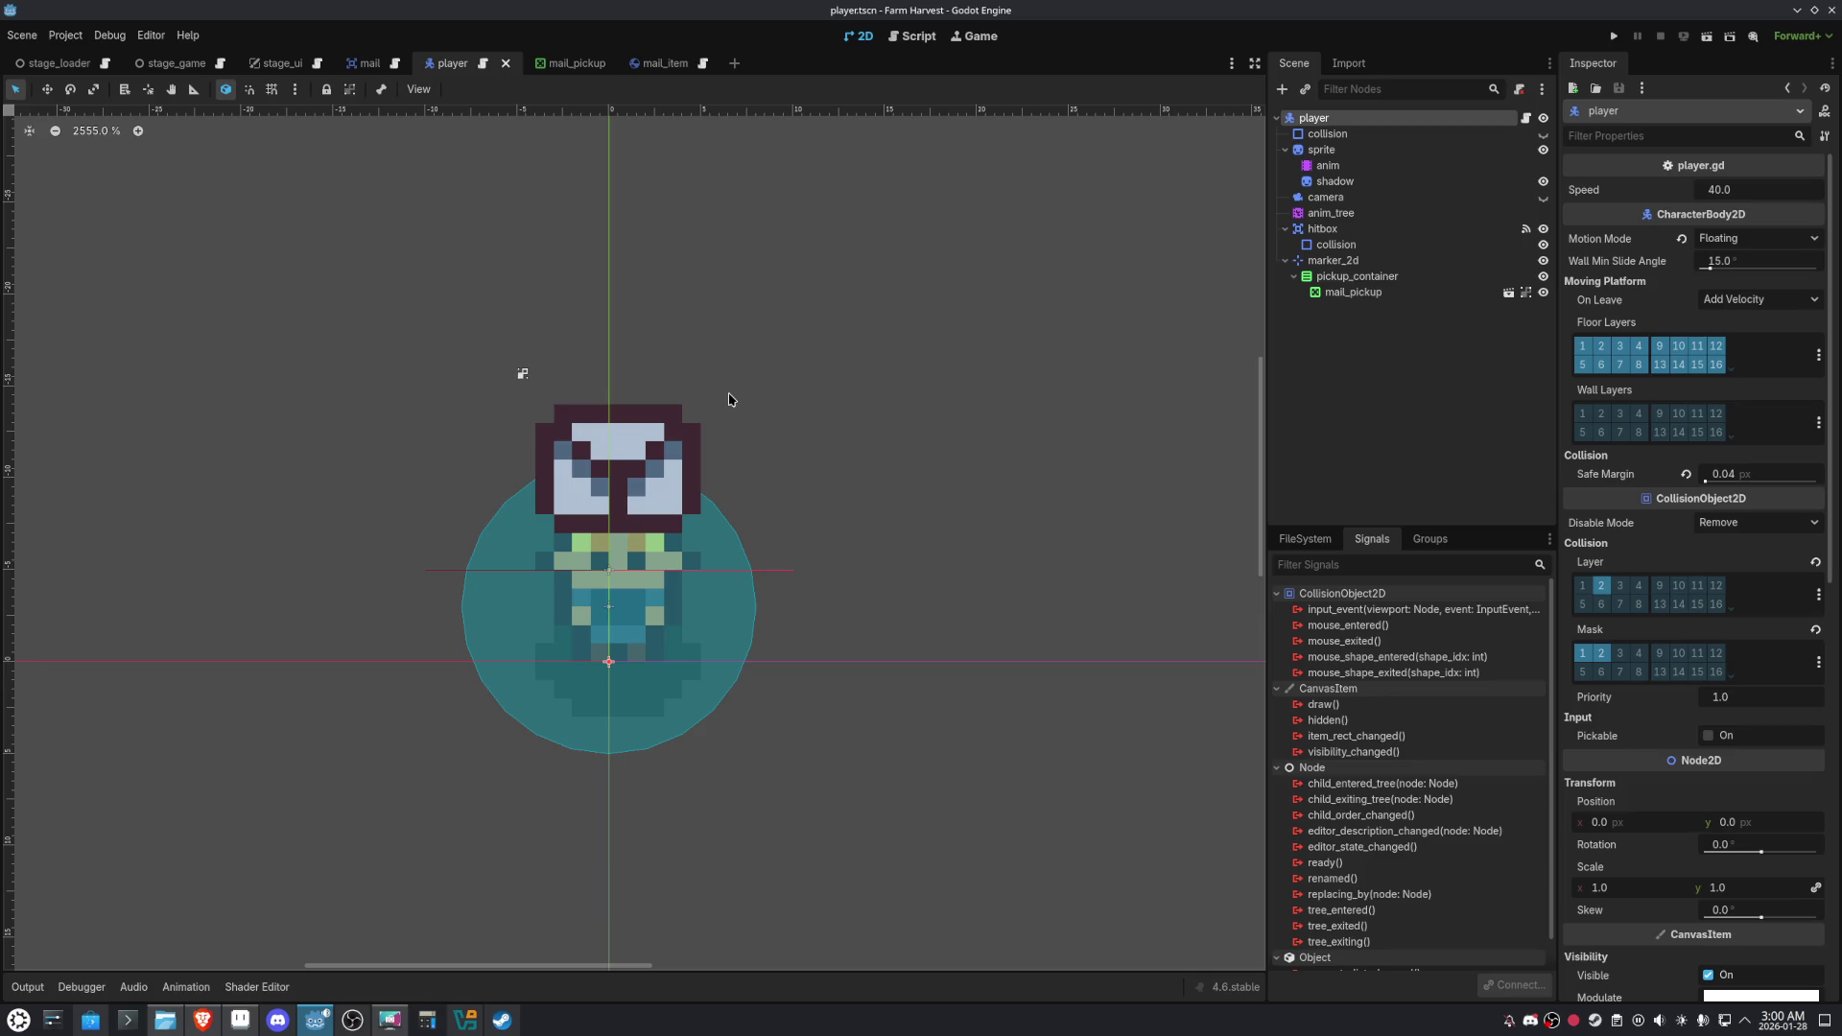
left_click(172, 64)
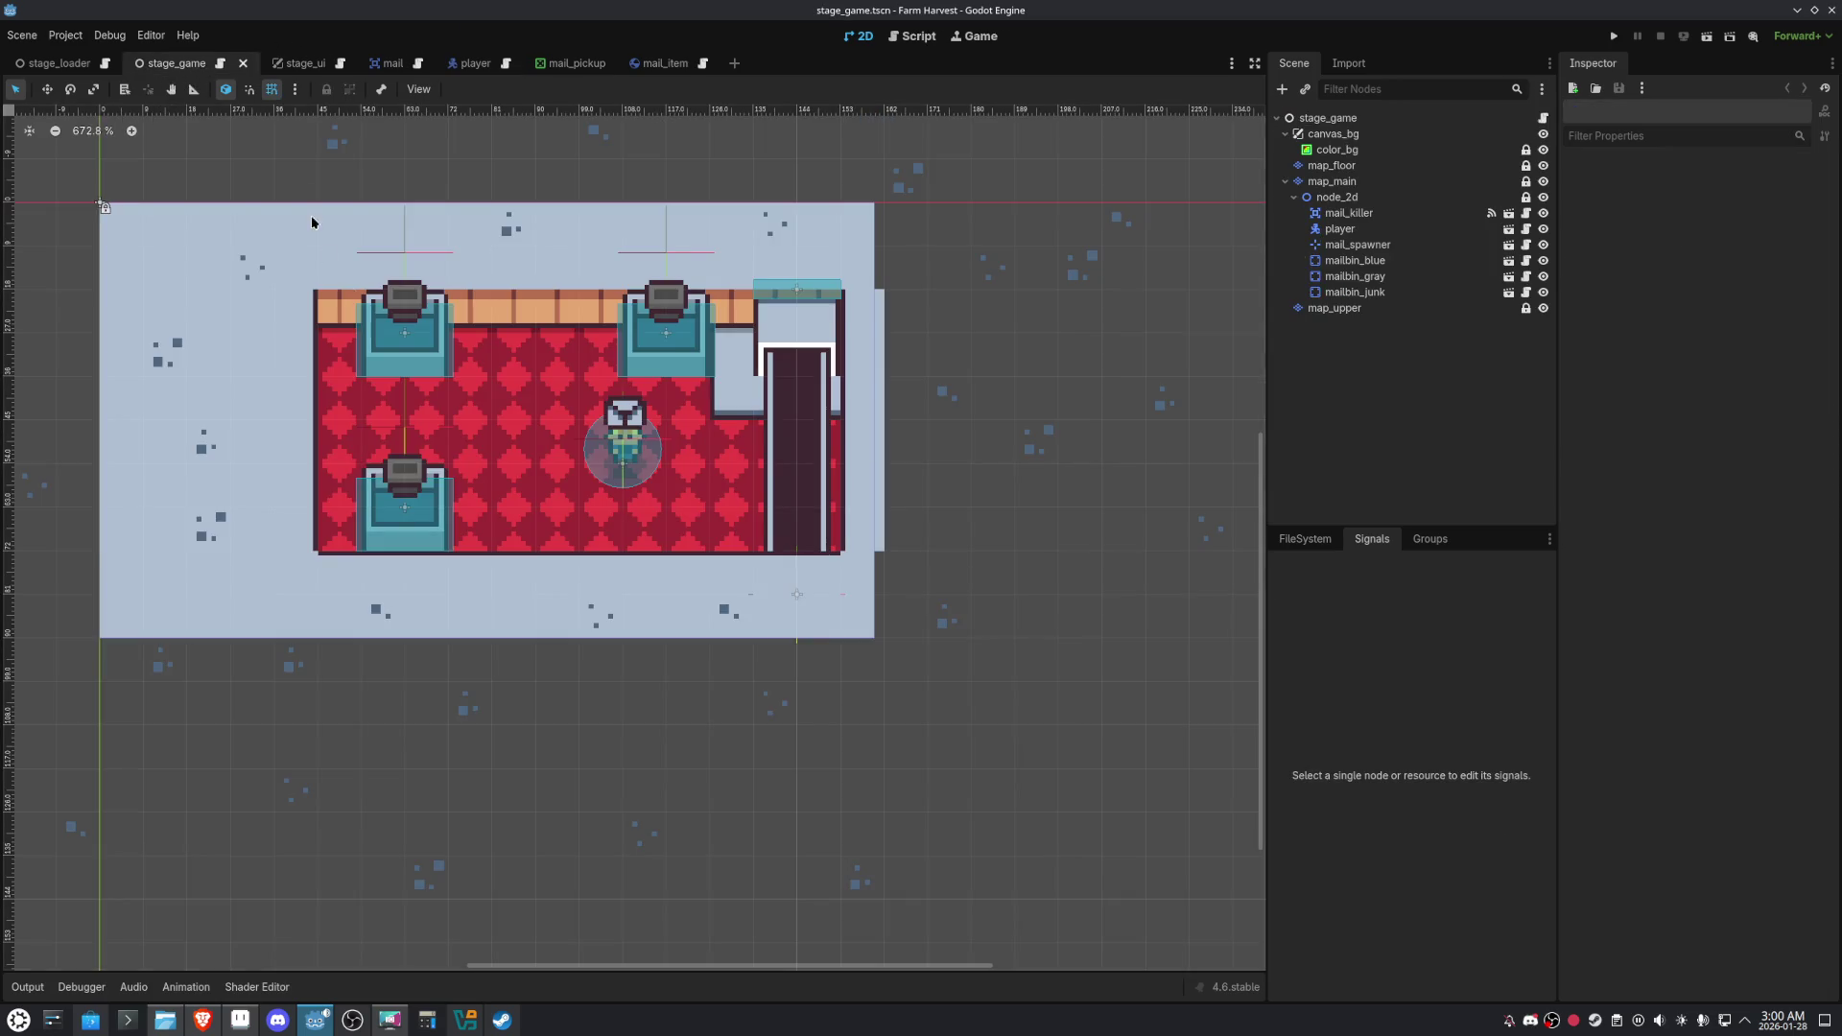
Step: Nudge the player slightly right, select node_2d and save stage_game
left_click_drag(623, 449, 667, 449)
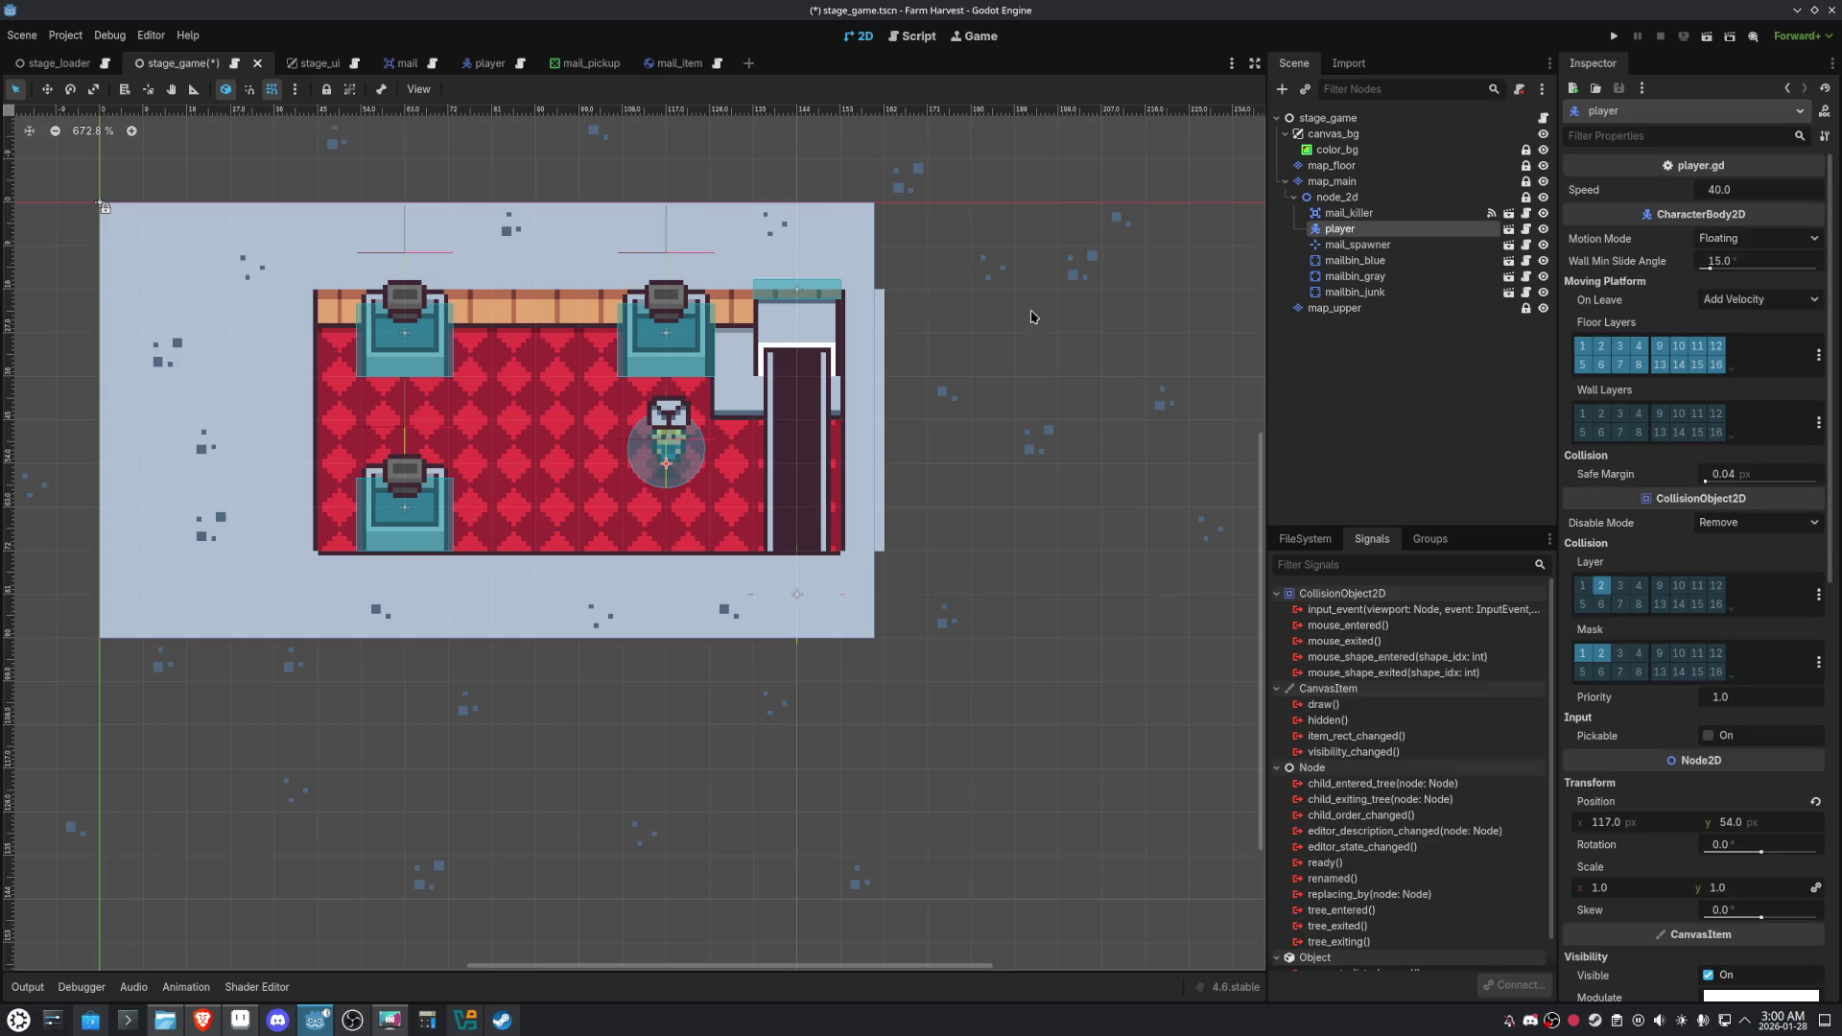
left_click(1341, 196)
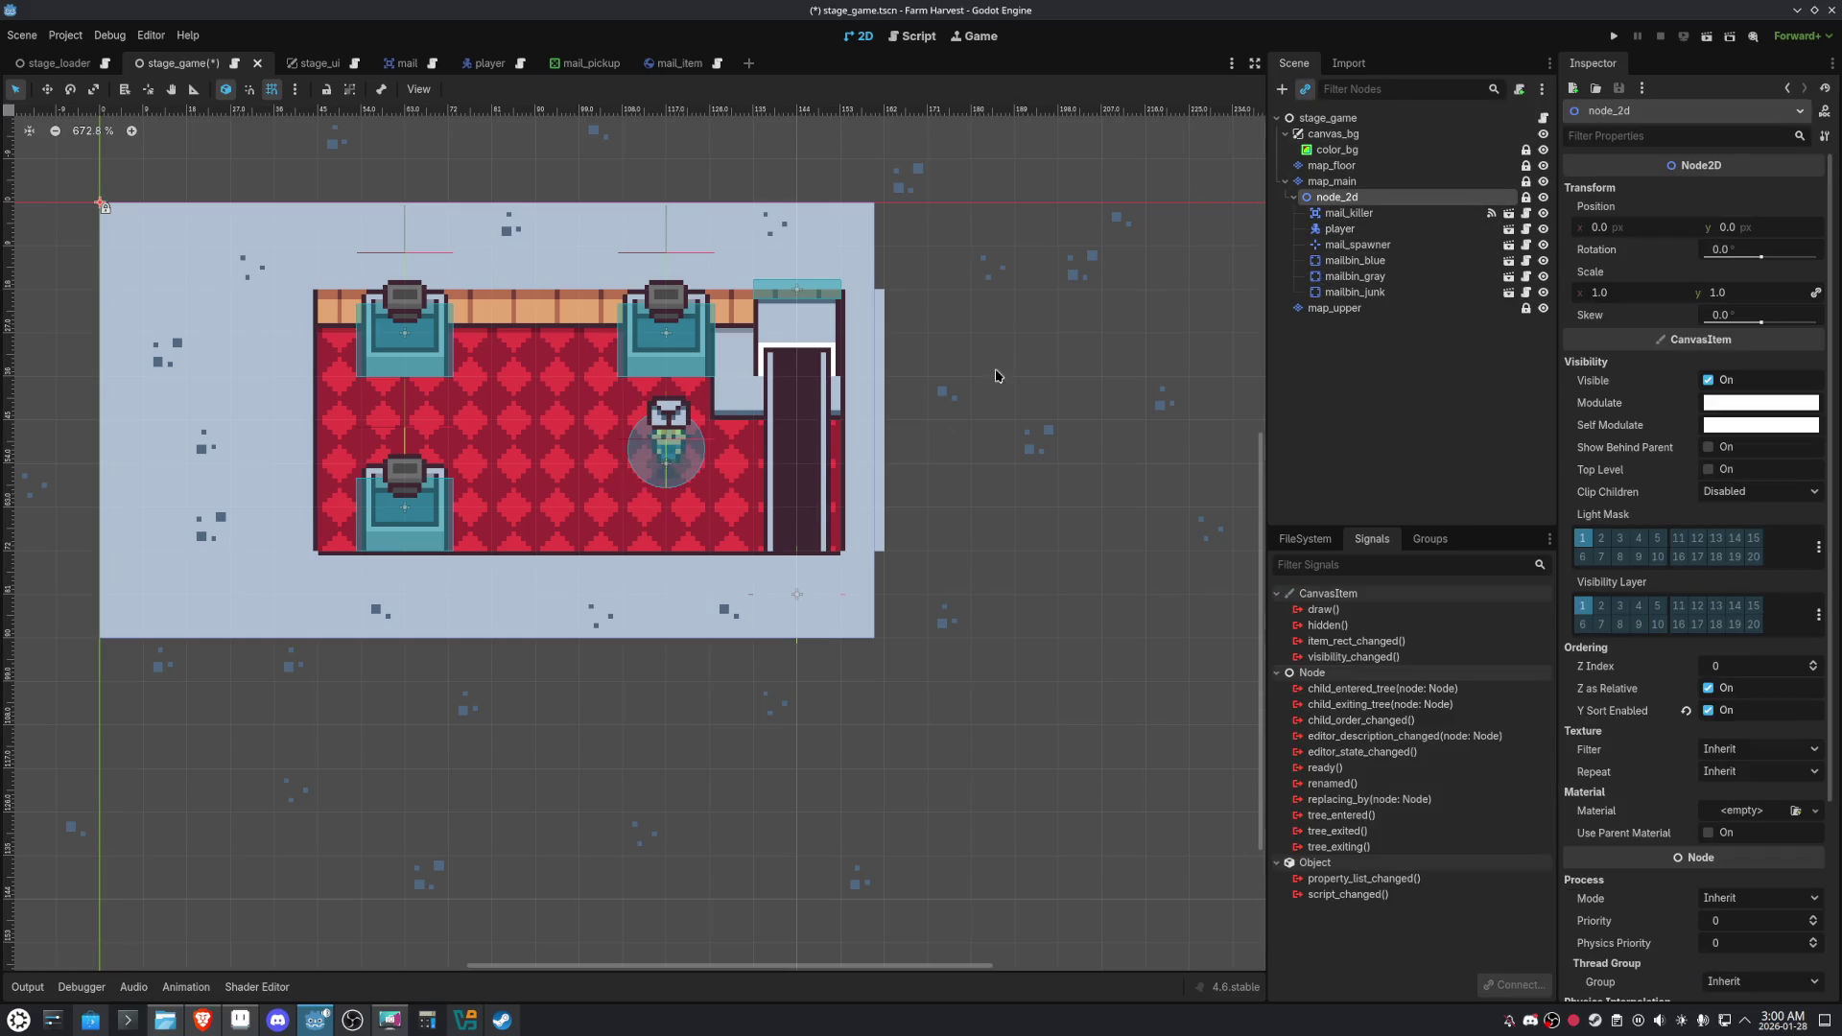
key("ctrl+s")
Step: Instance mail_item.tscn onto the red floor left of the player and run the game
key("ctrl+shift+o")
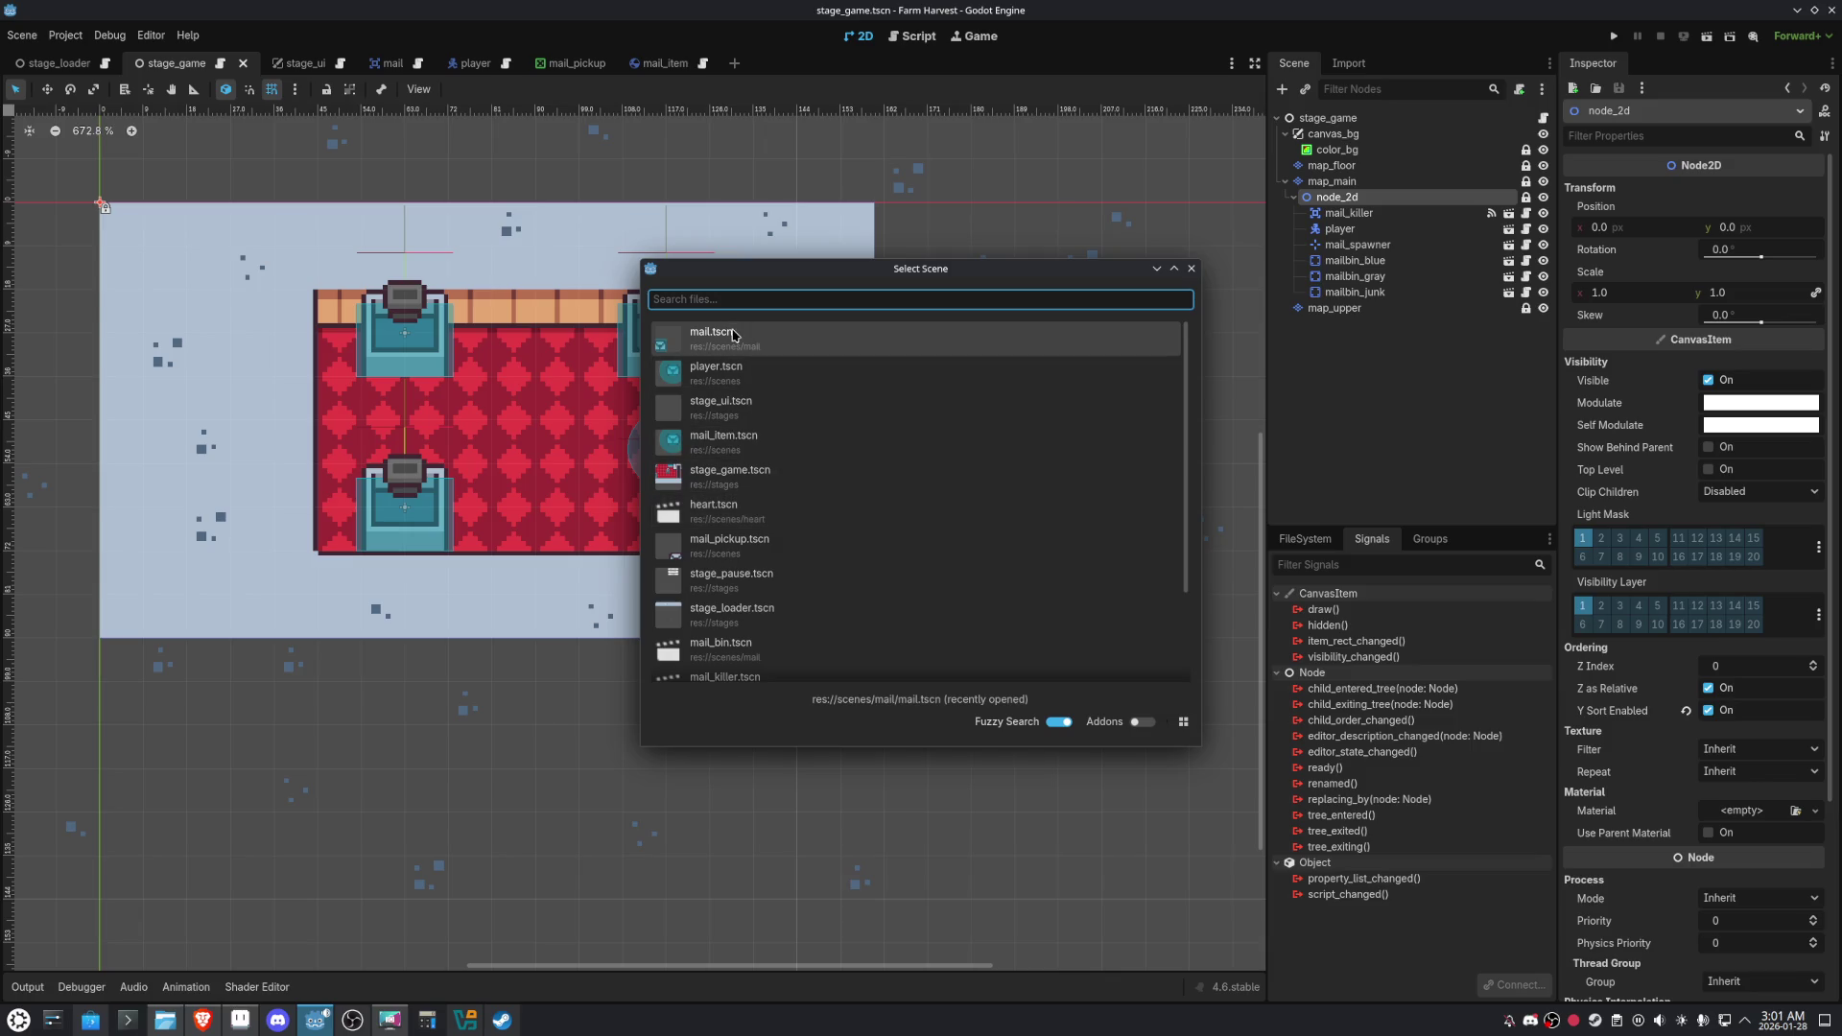
left_click(762, 438)
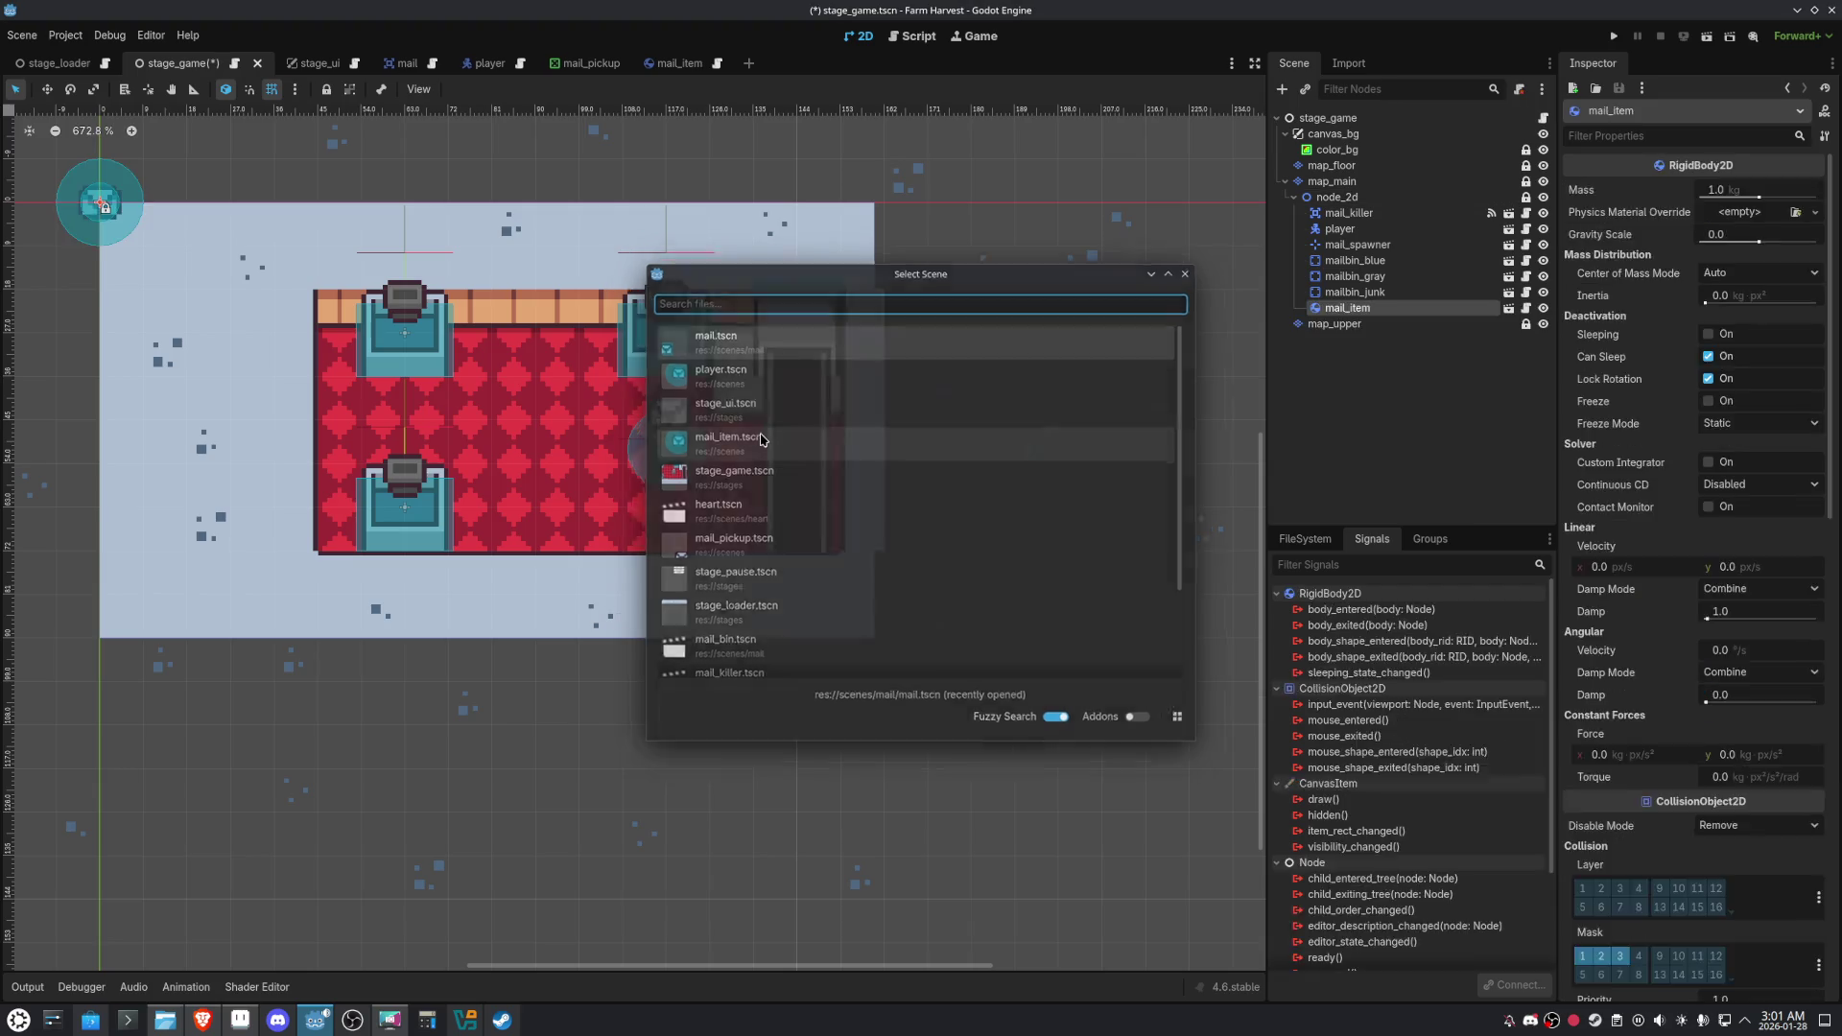
mouse_move(96, 201)
left_mouse_down()
mouse_move(148, 203)
mouse_move(531, 464)
left_mouse_up()
key("F5")
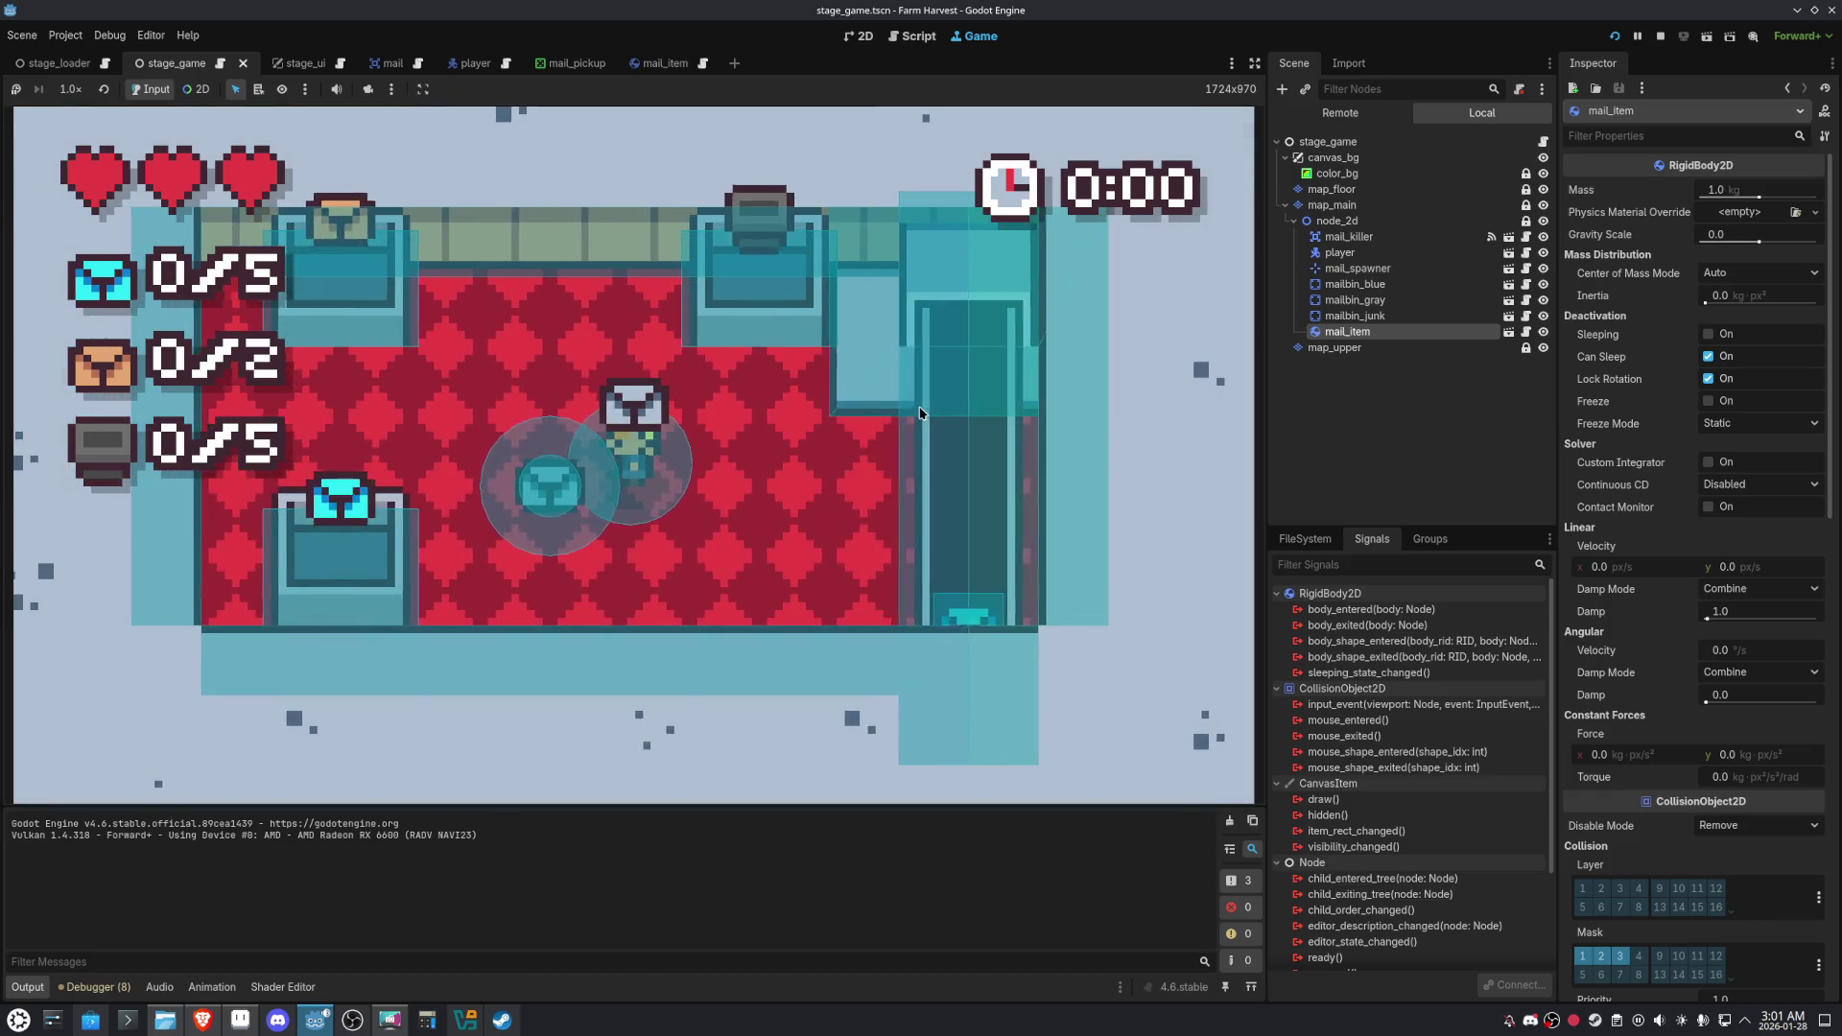
Step: Walk the player around the mail item with the arrow keys to test collisions
key("Left")
key("Up")
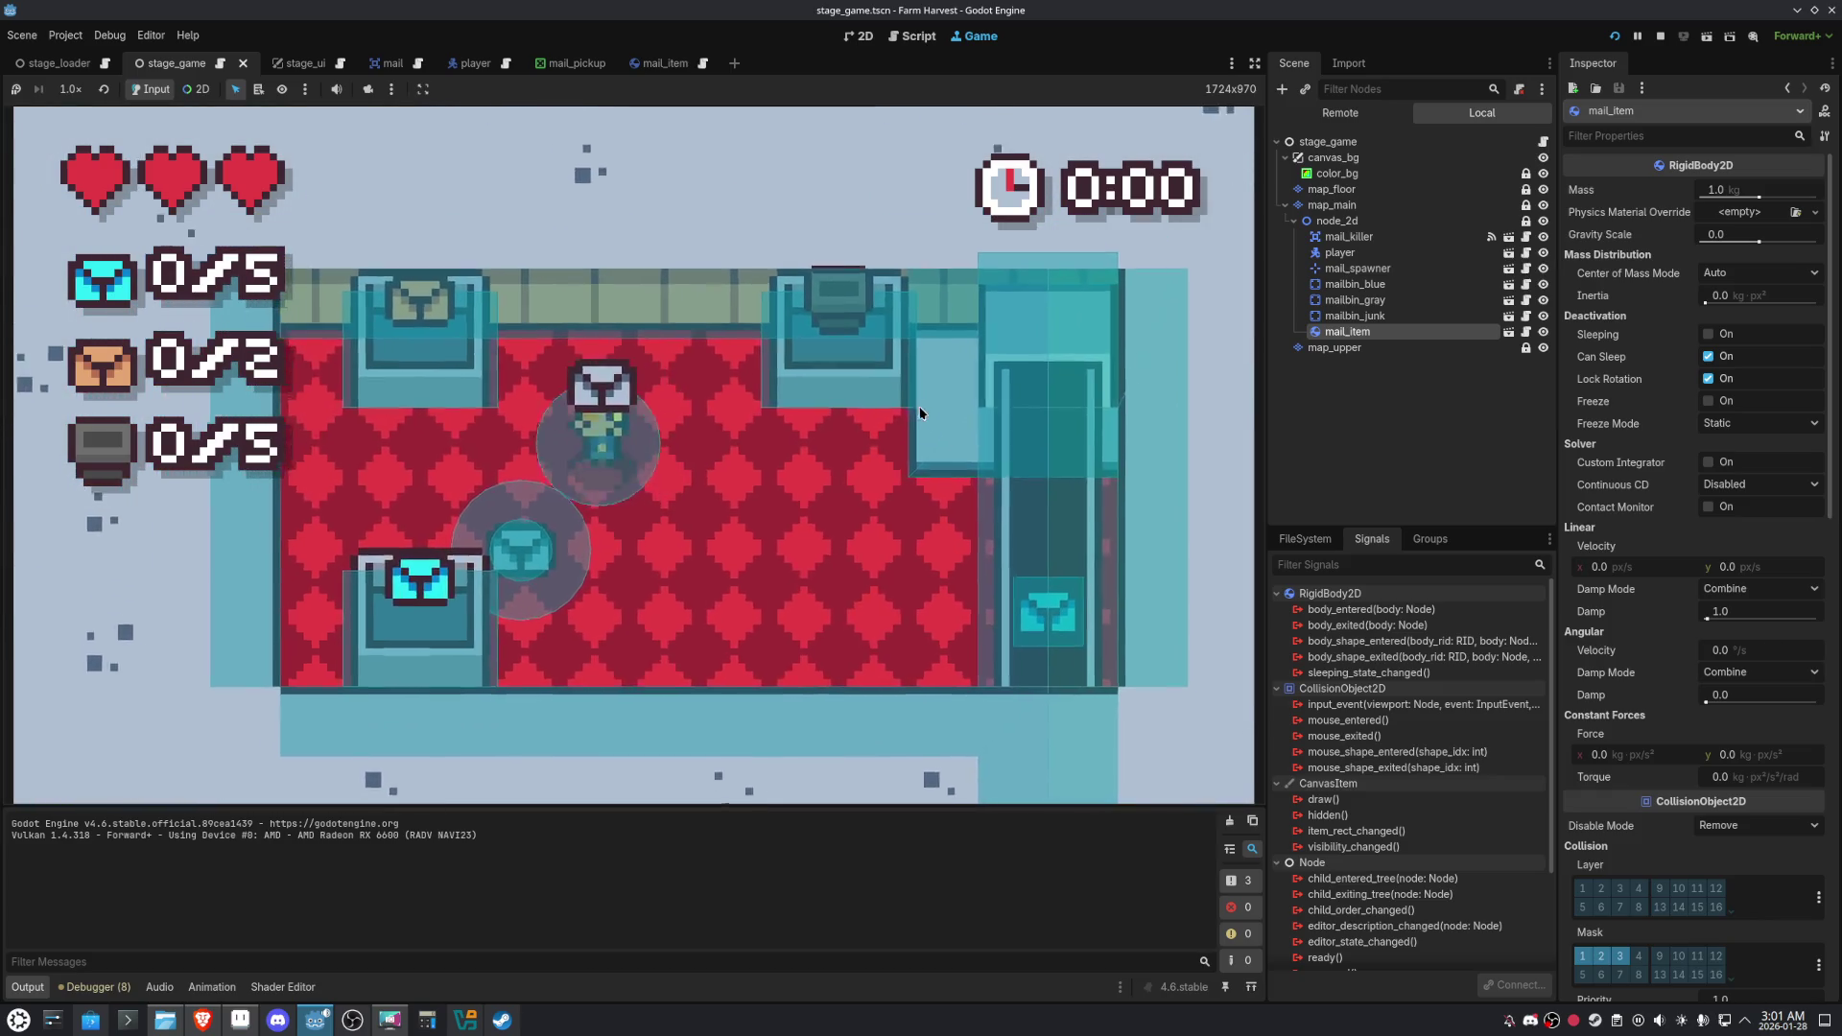
key("Left")
key("Down")
key("Left")
key("Up")
key("Right")
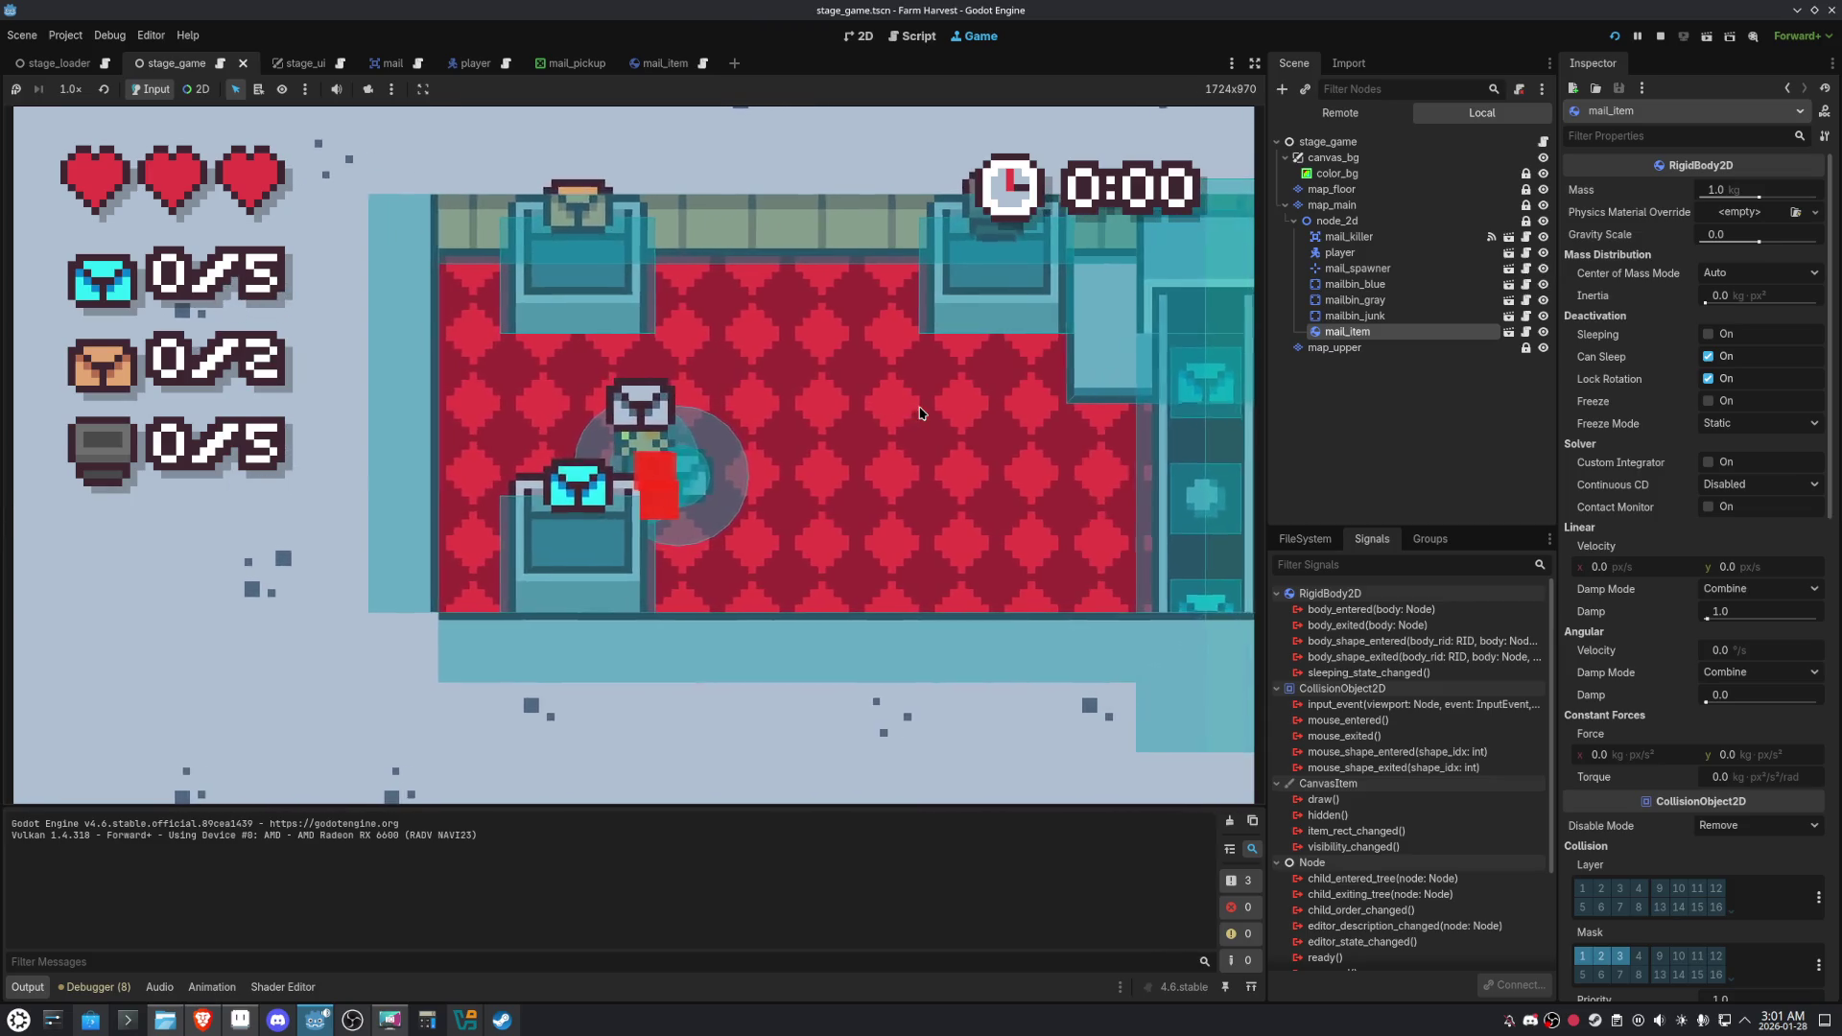
key("Right")
key("Up")
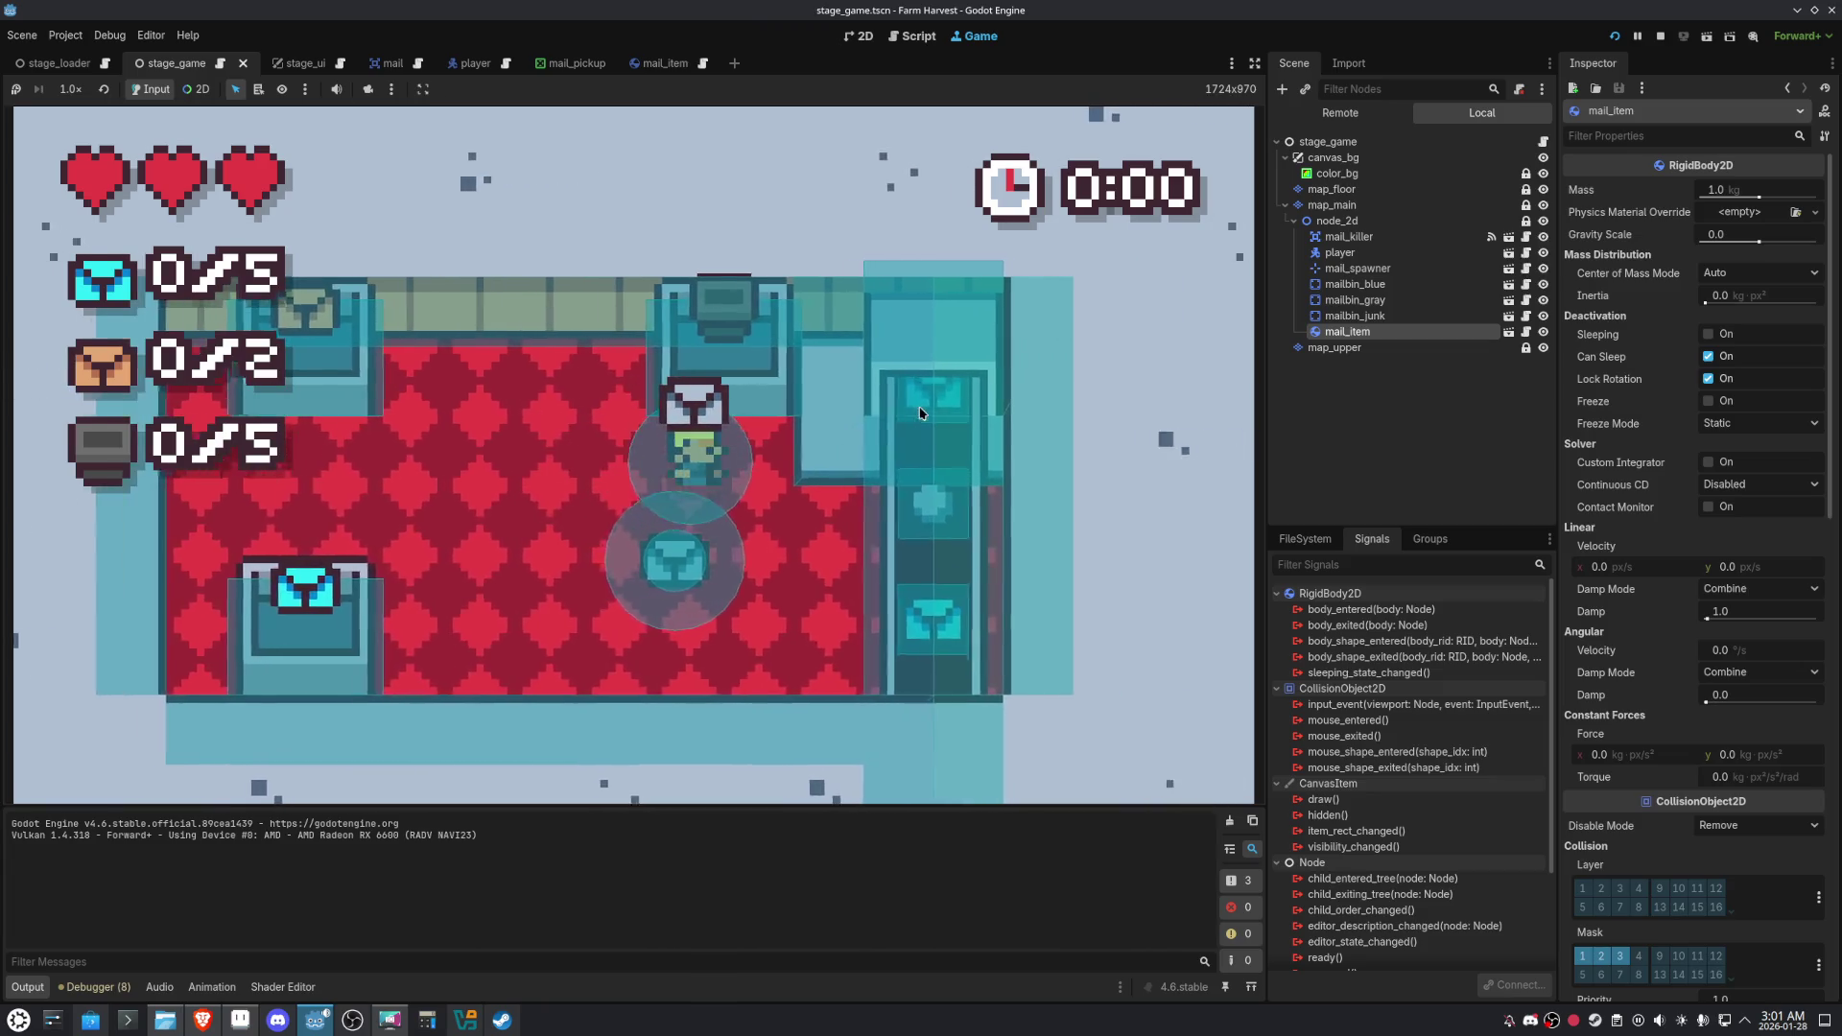
key("Down")
key("Left")
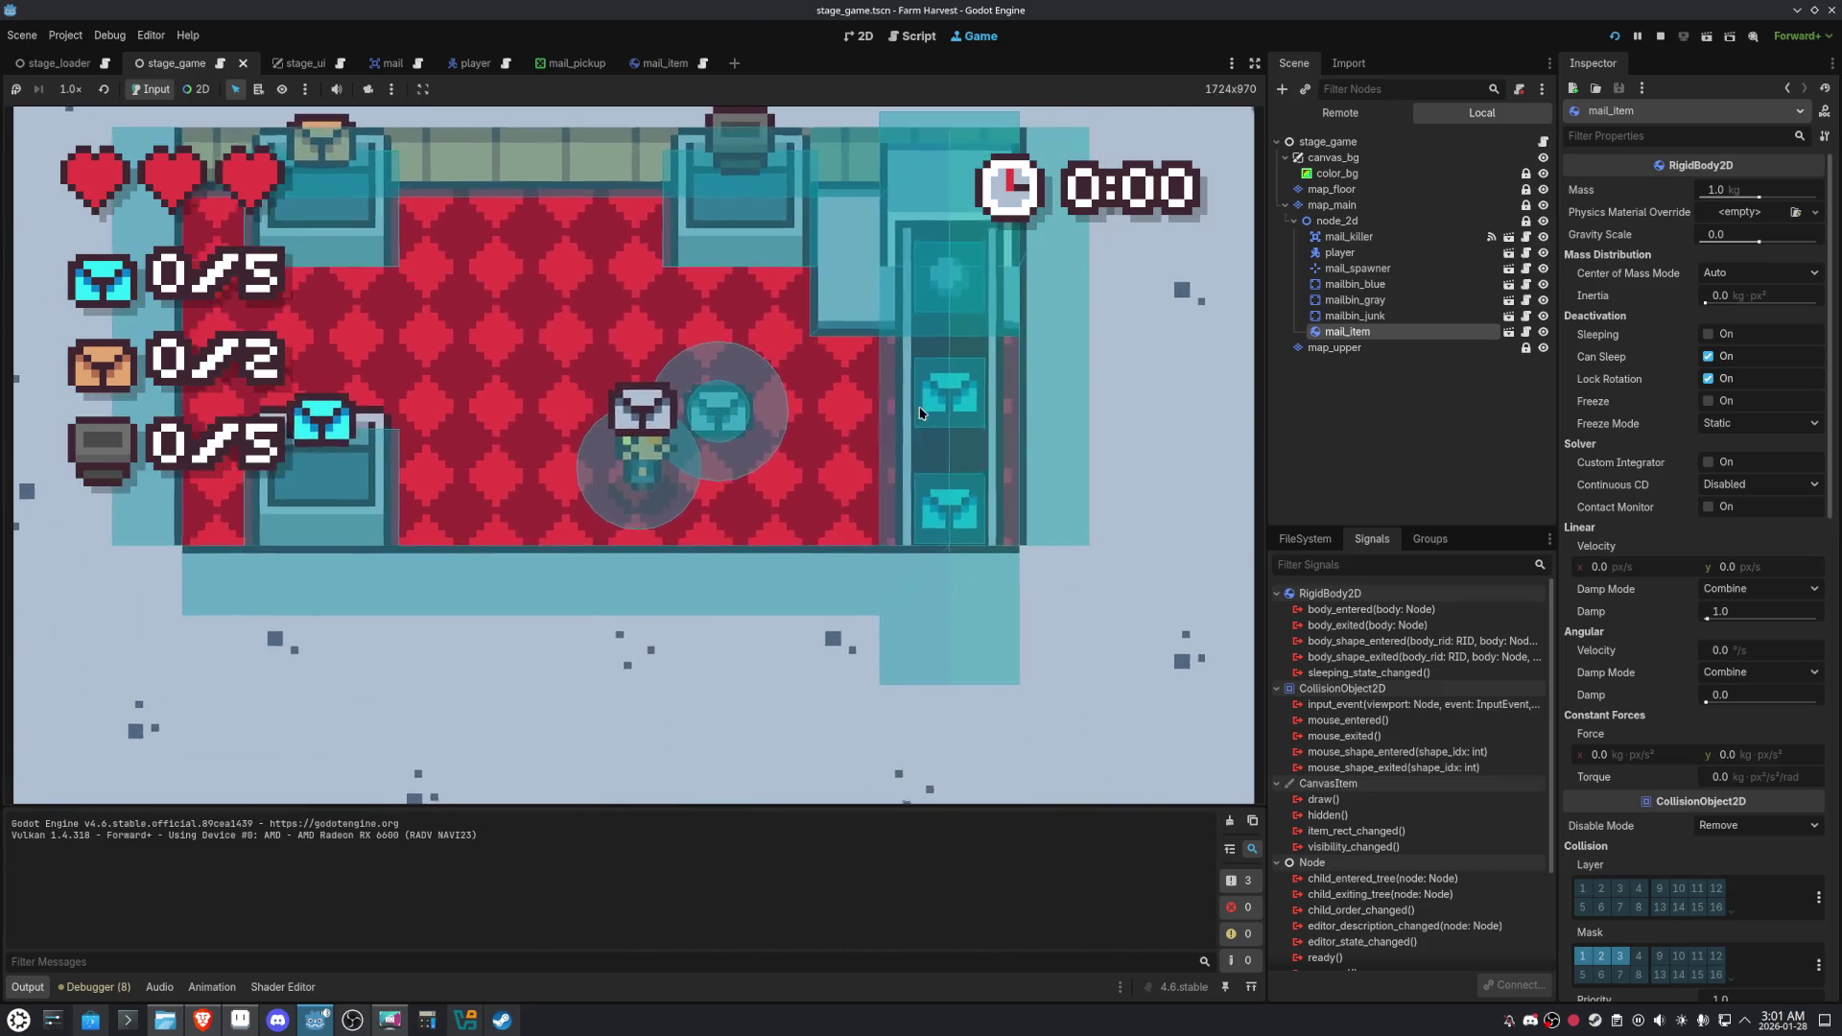
key("Up")
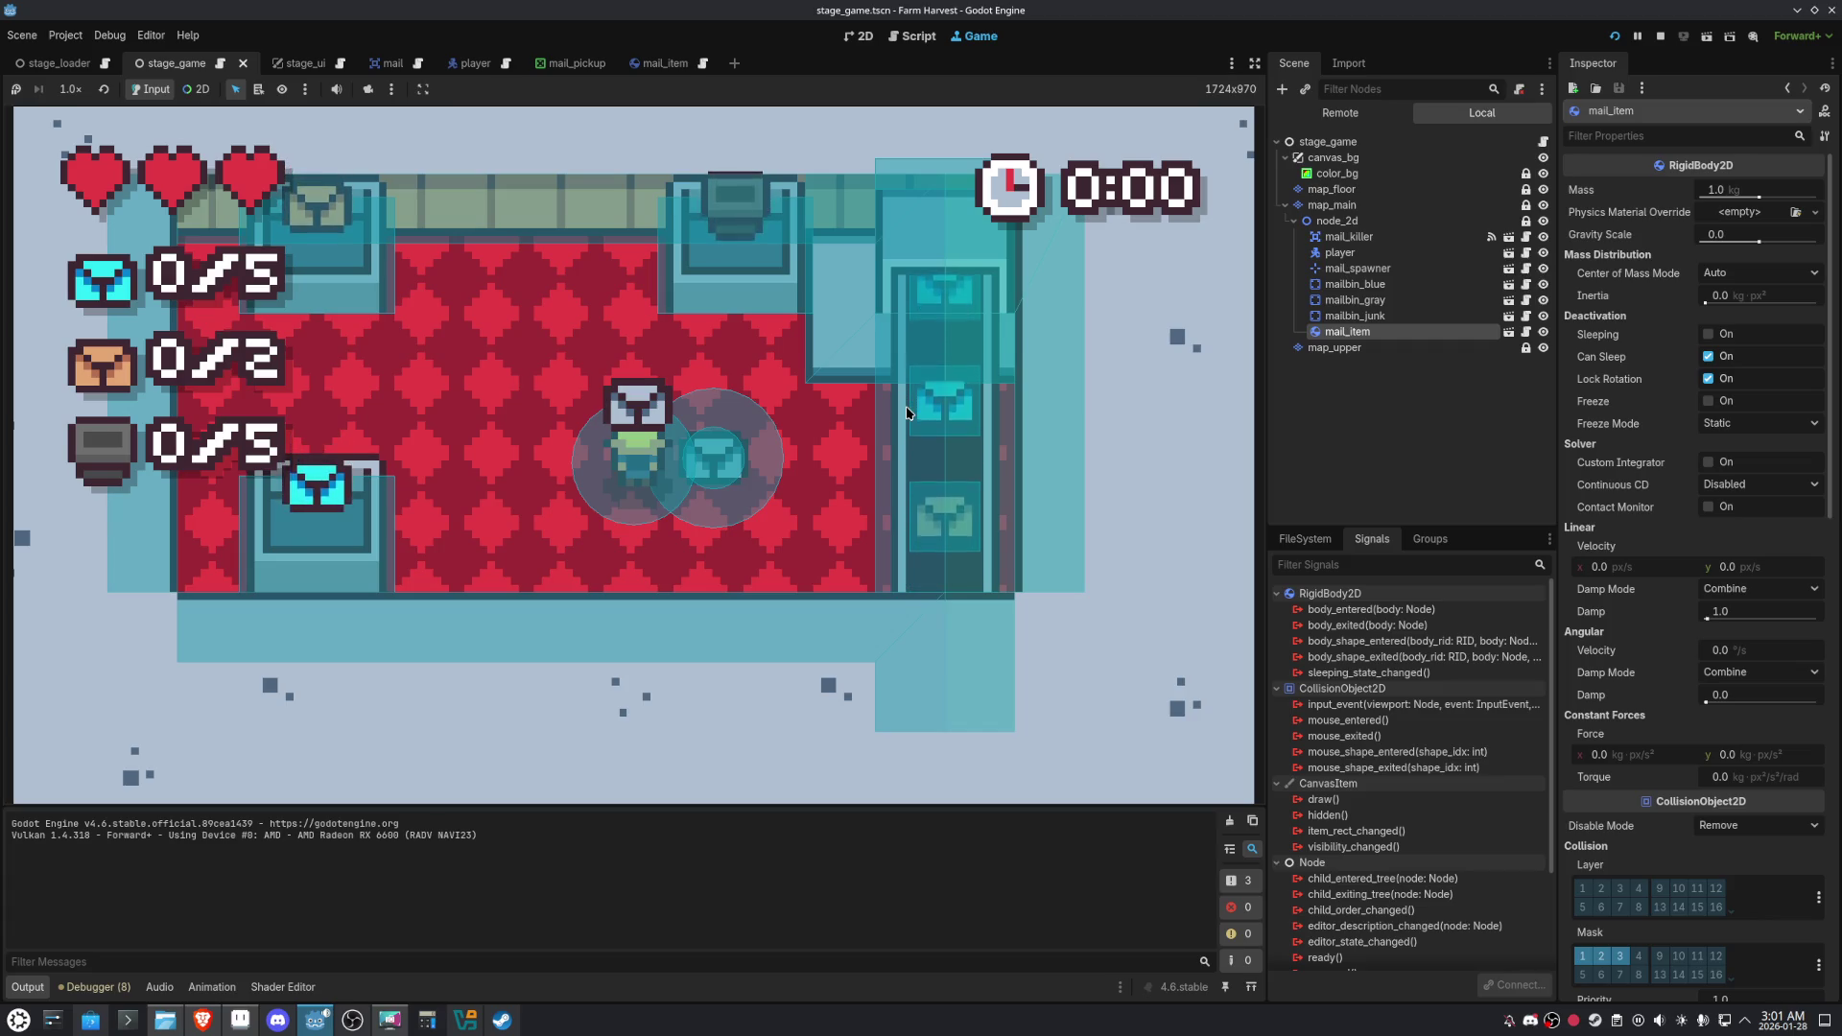
Step: Stop the game and put the mail_item hitbox on collision layer 3
left_click(1661, 38)
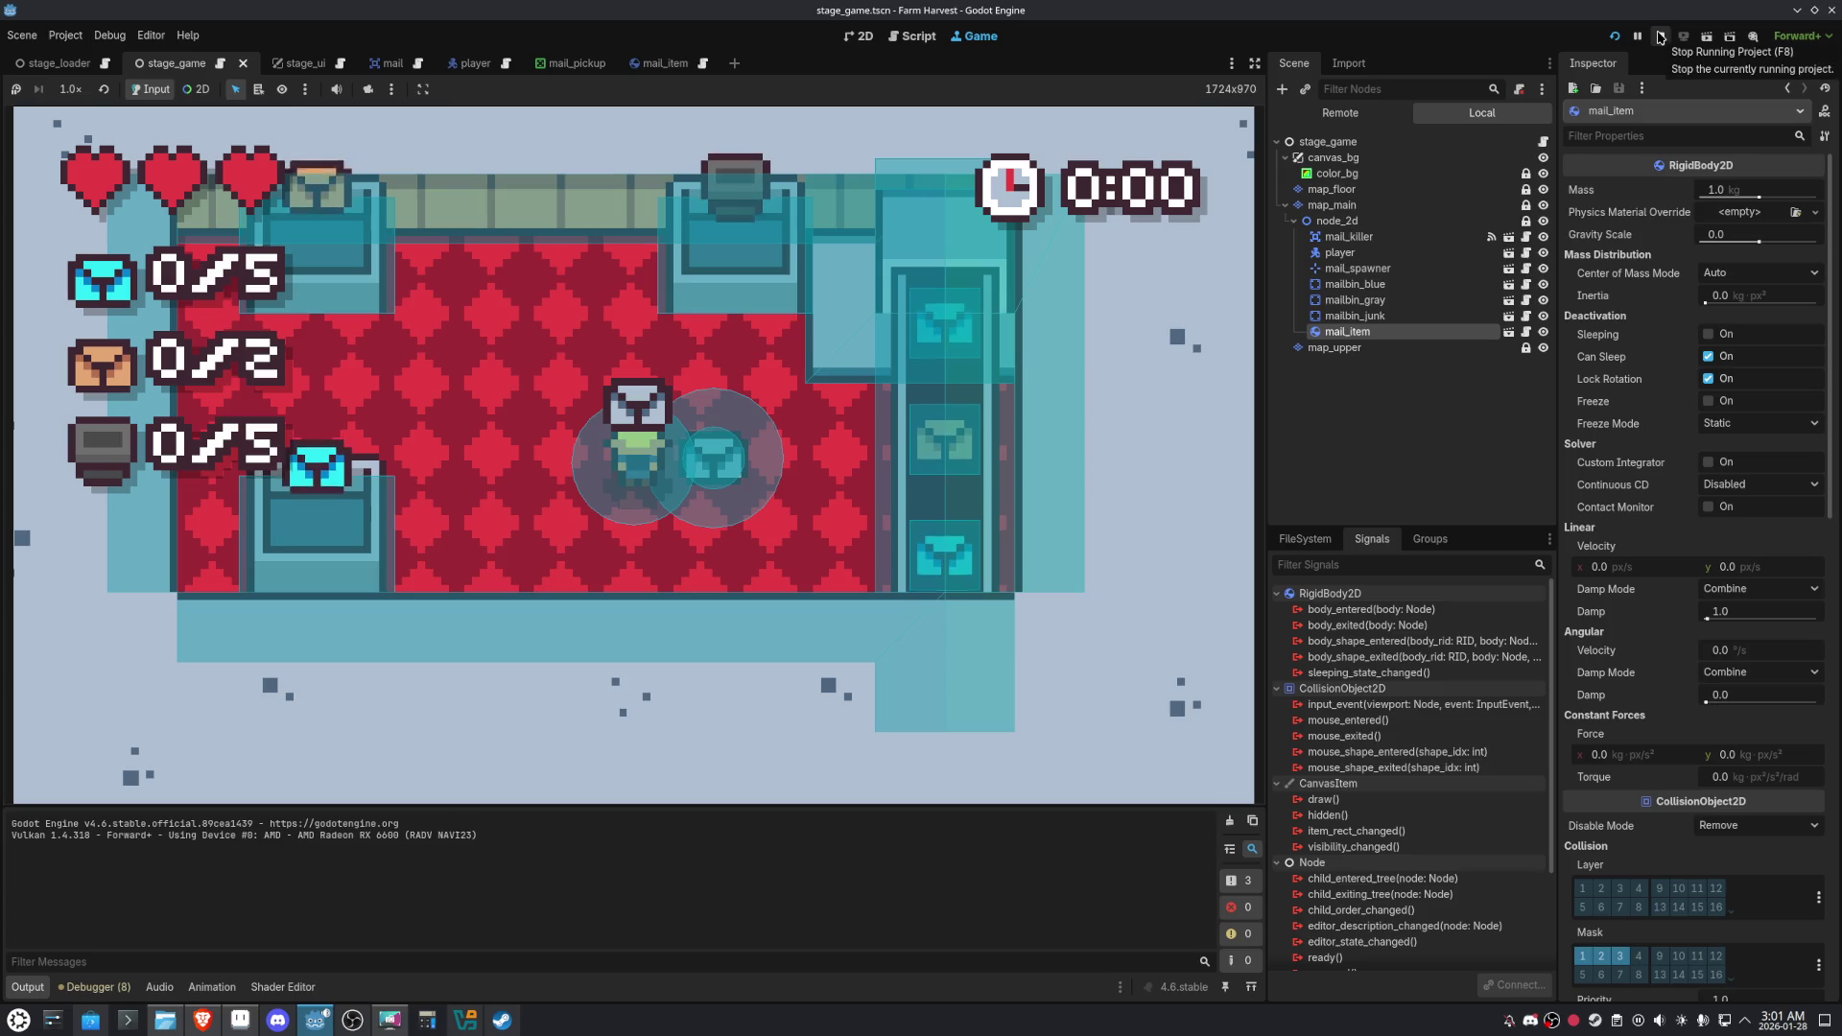
left_click(474, 63)
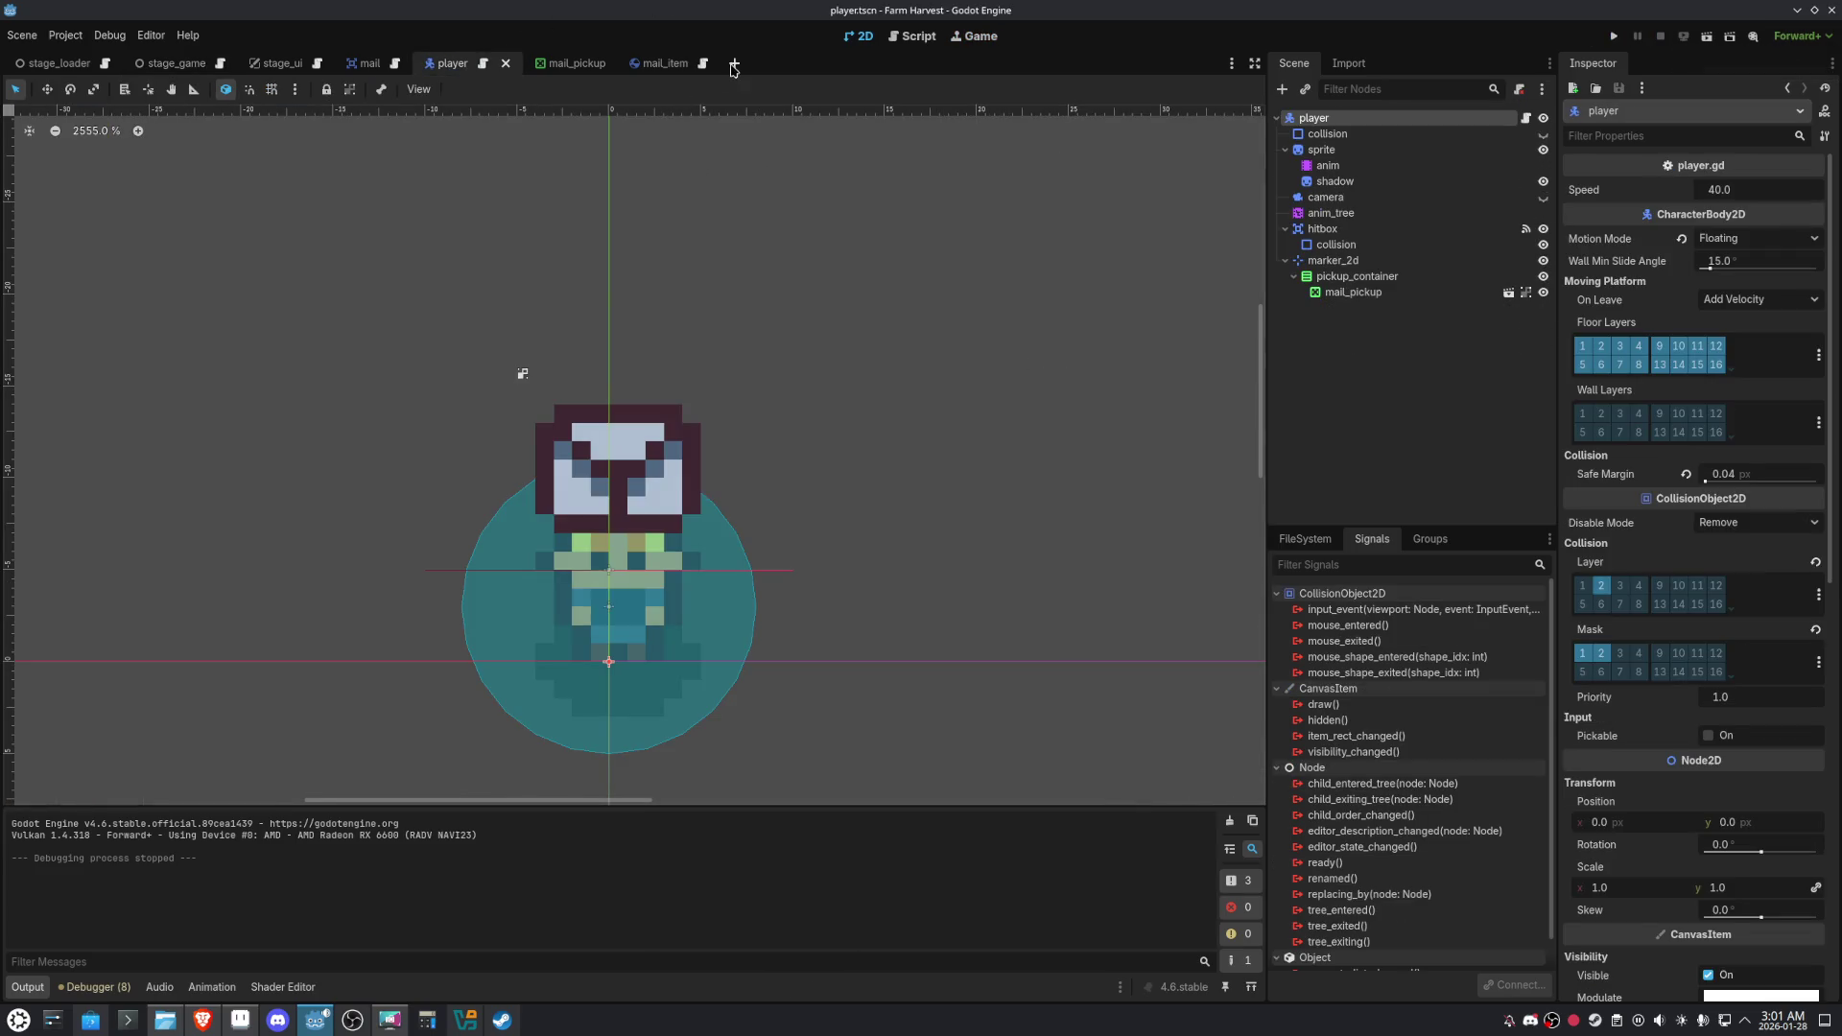
left_click(676, 62)
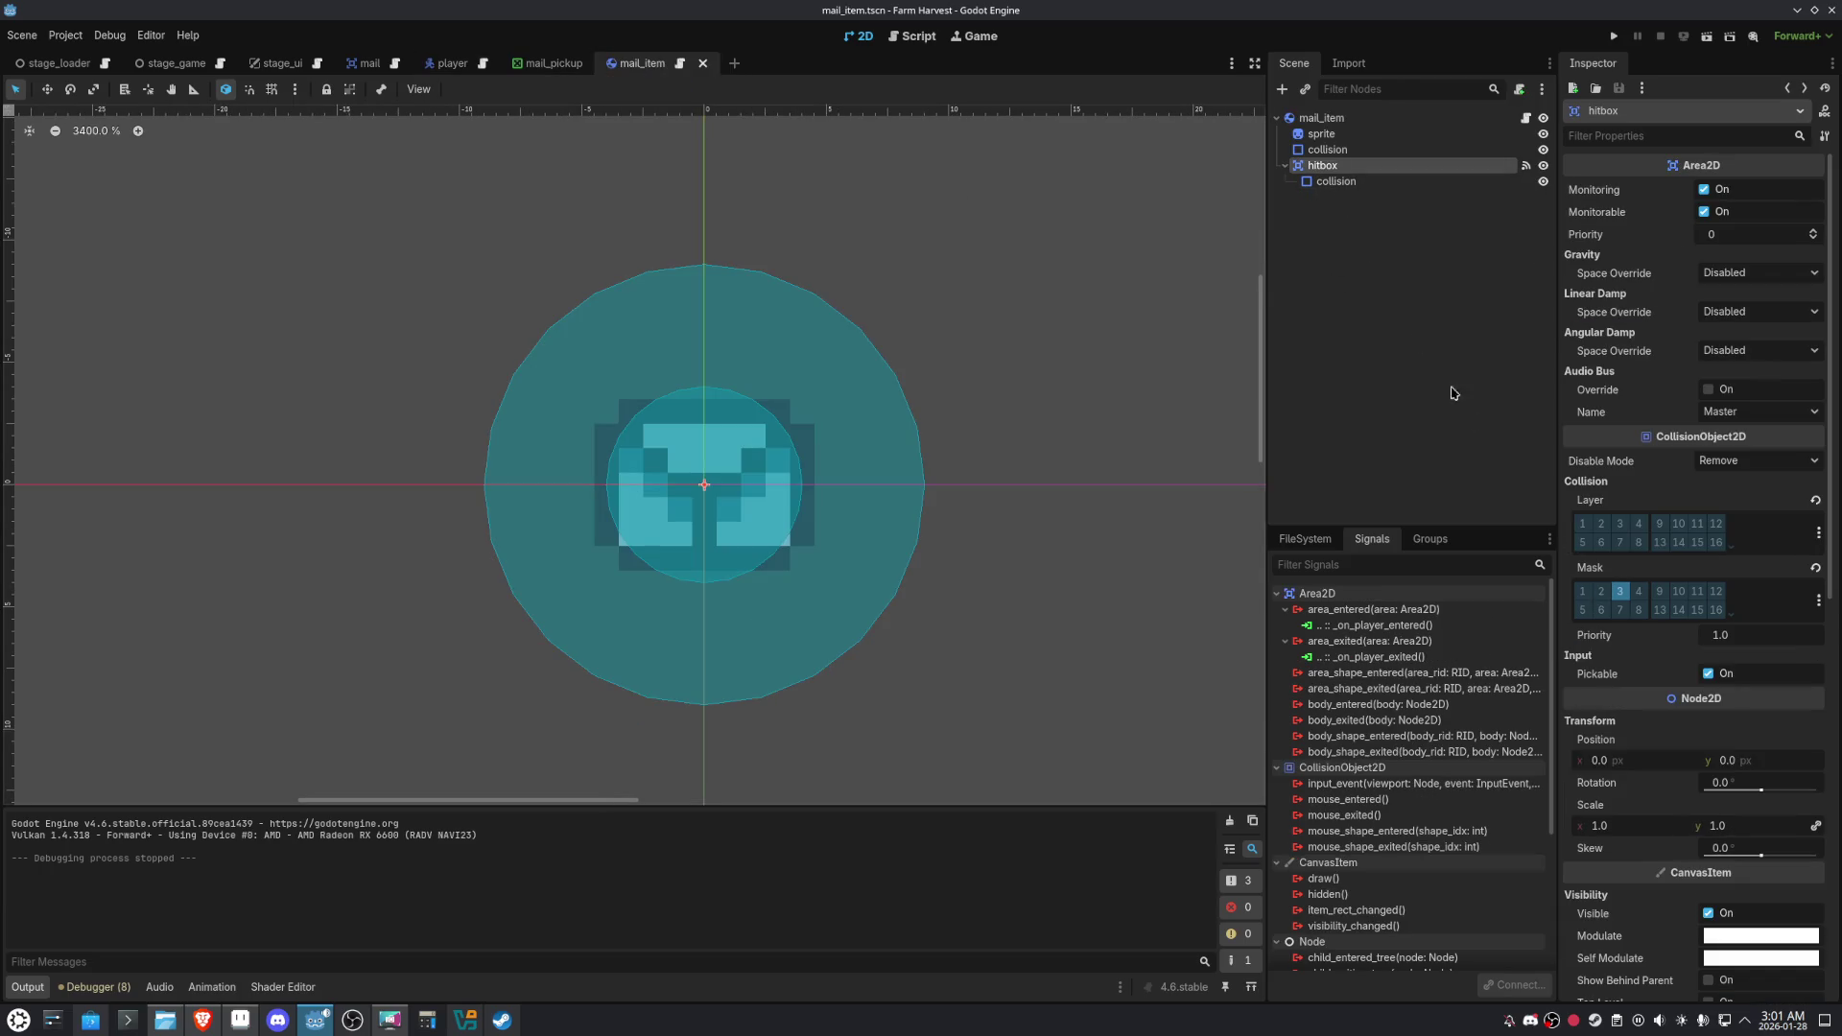
left_click(1619, 524)
Step: Rerun the game and walk the player past and onto the mail item
left_click(1614, 35)
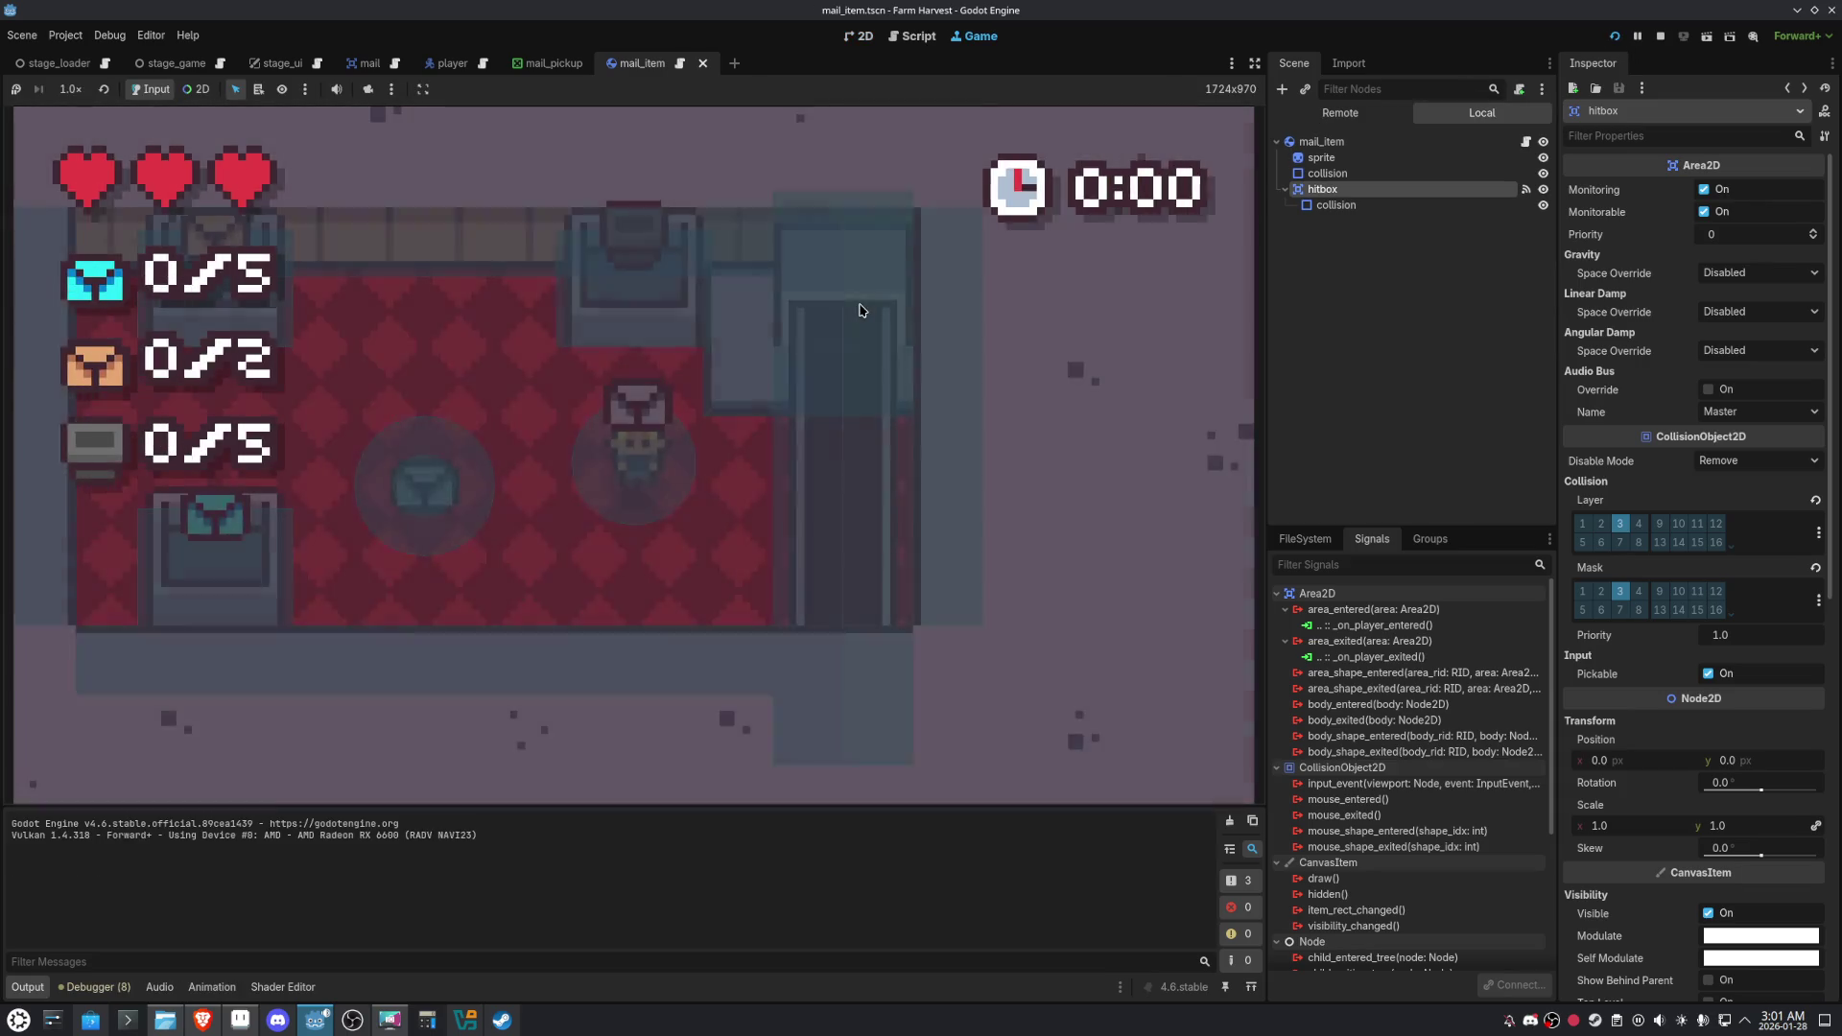
key("Down")
key("Up")
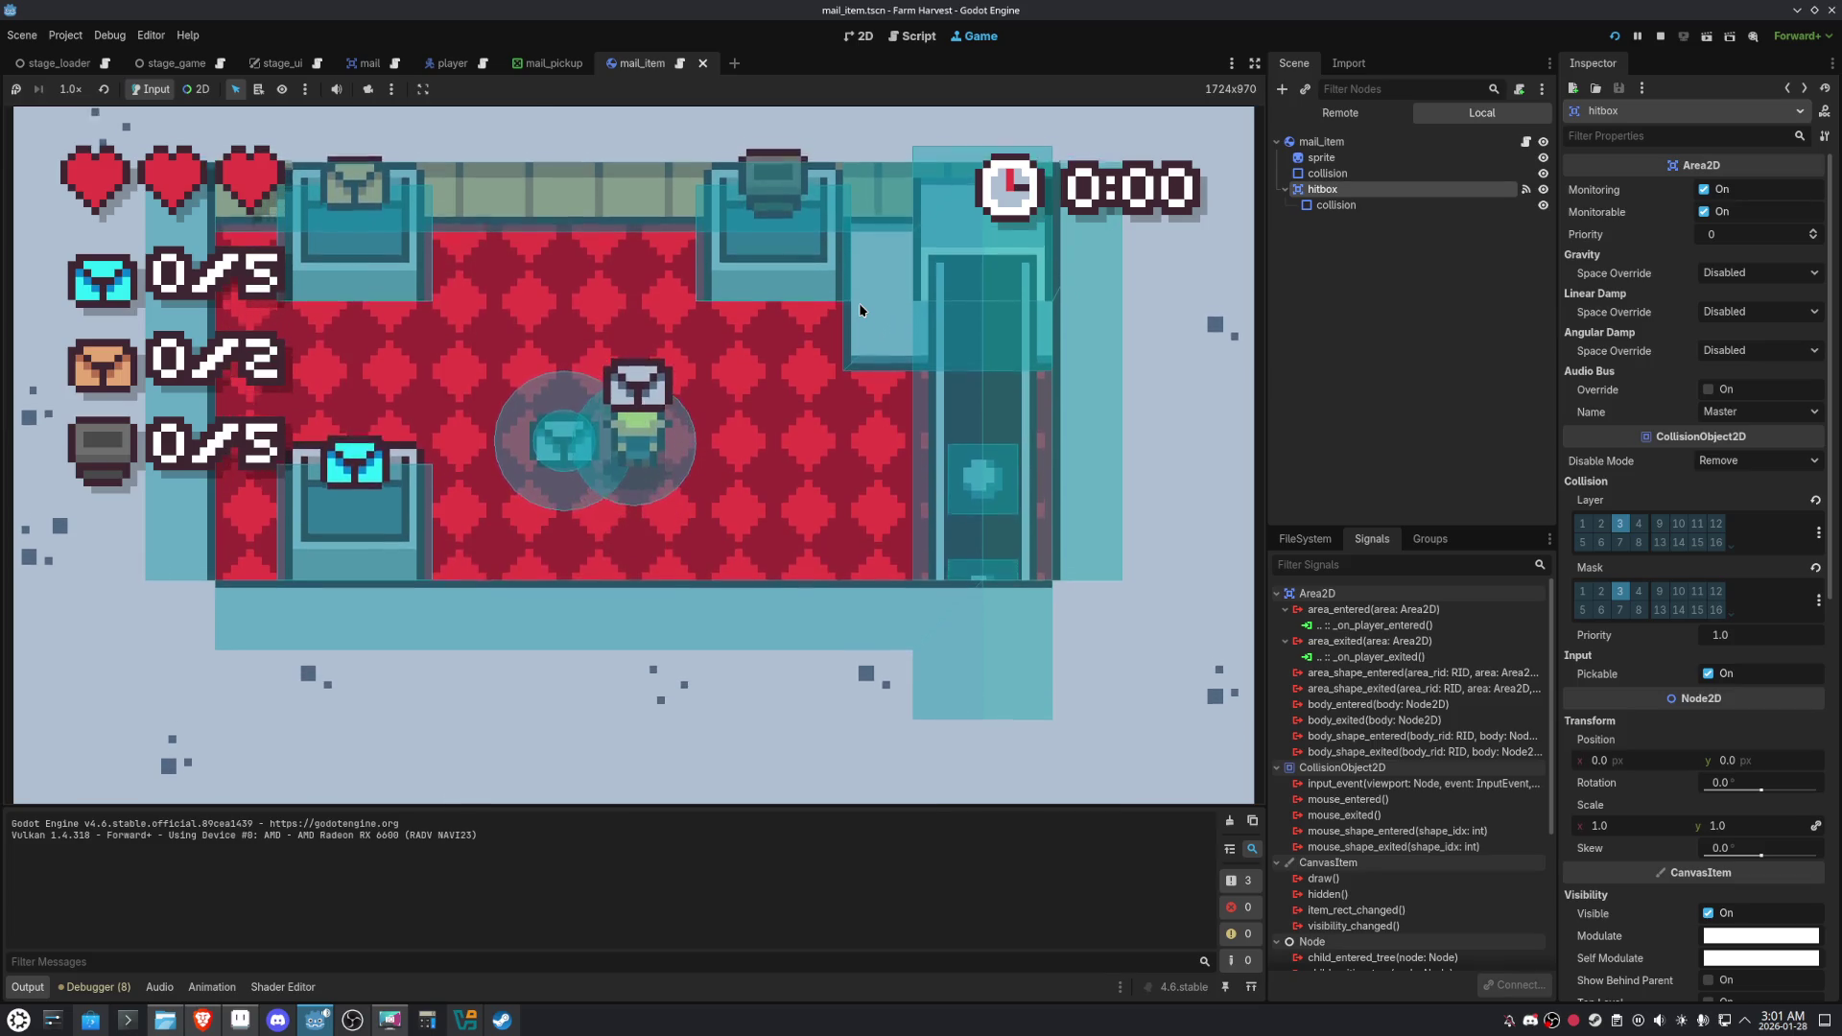
key("Right")
key("Left")
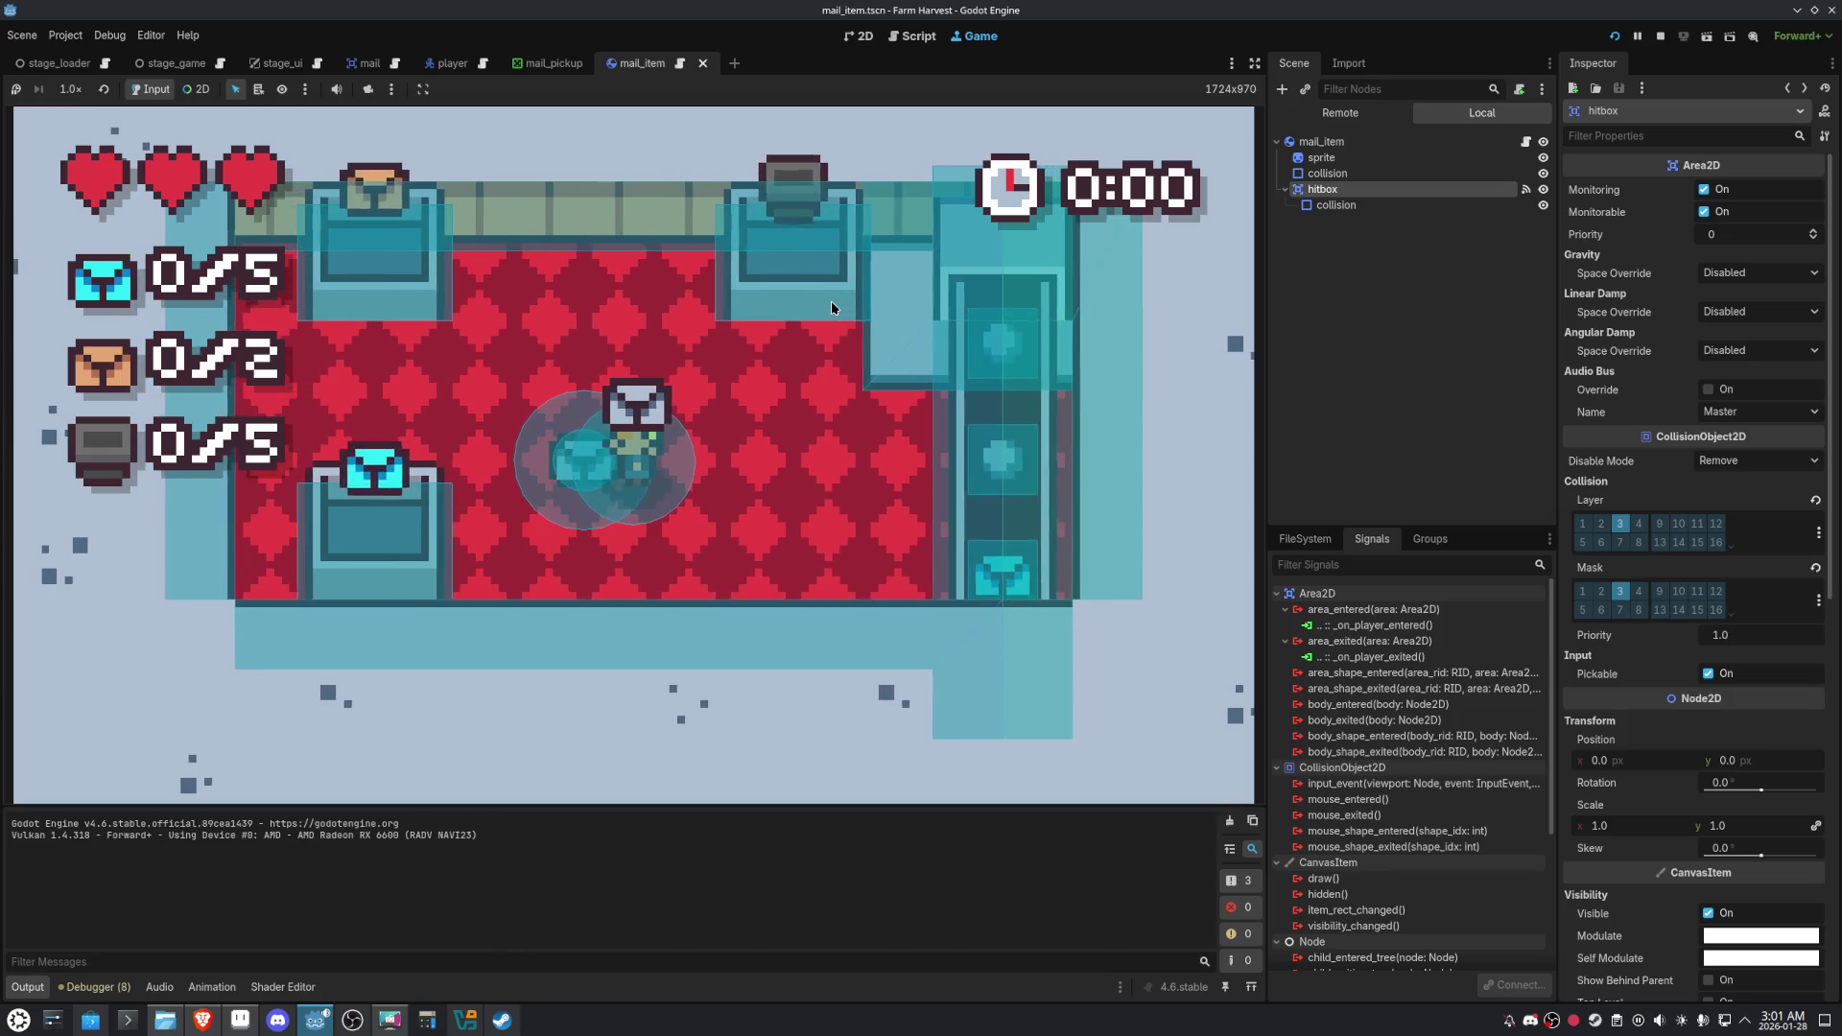
key("Right")
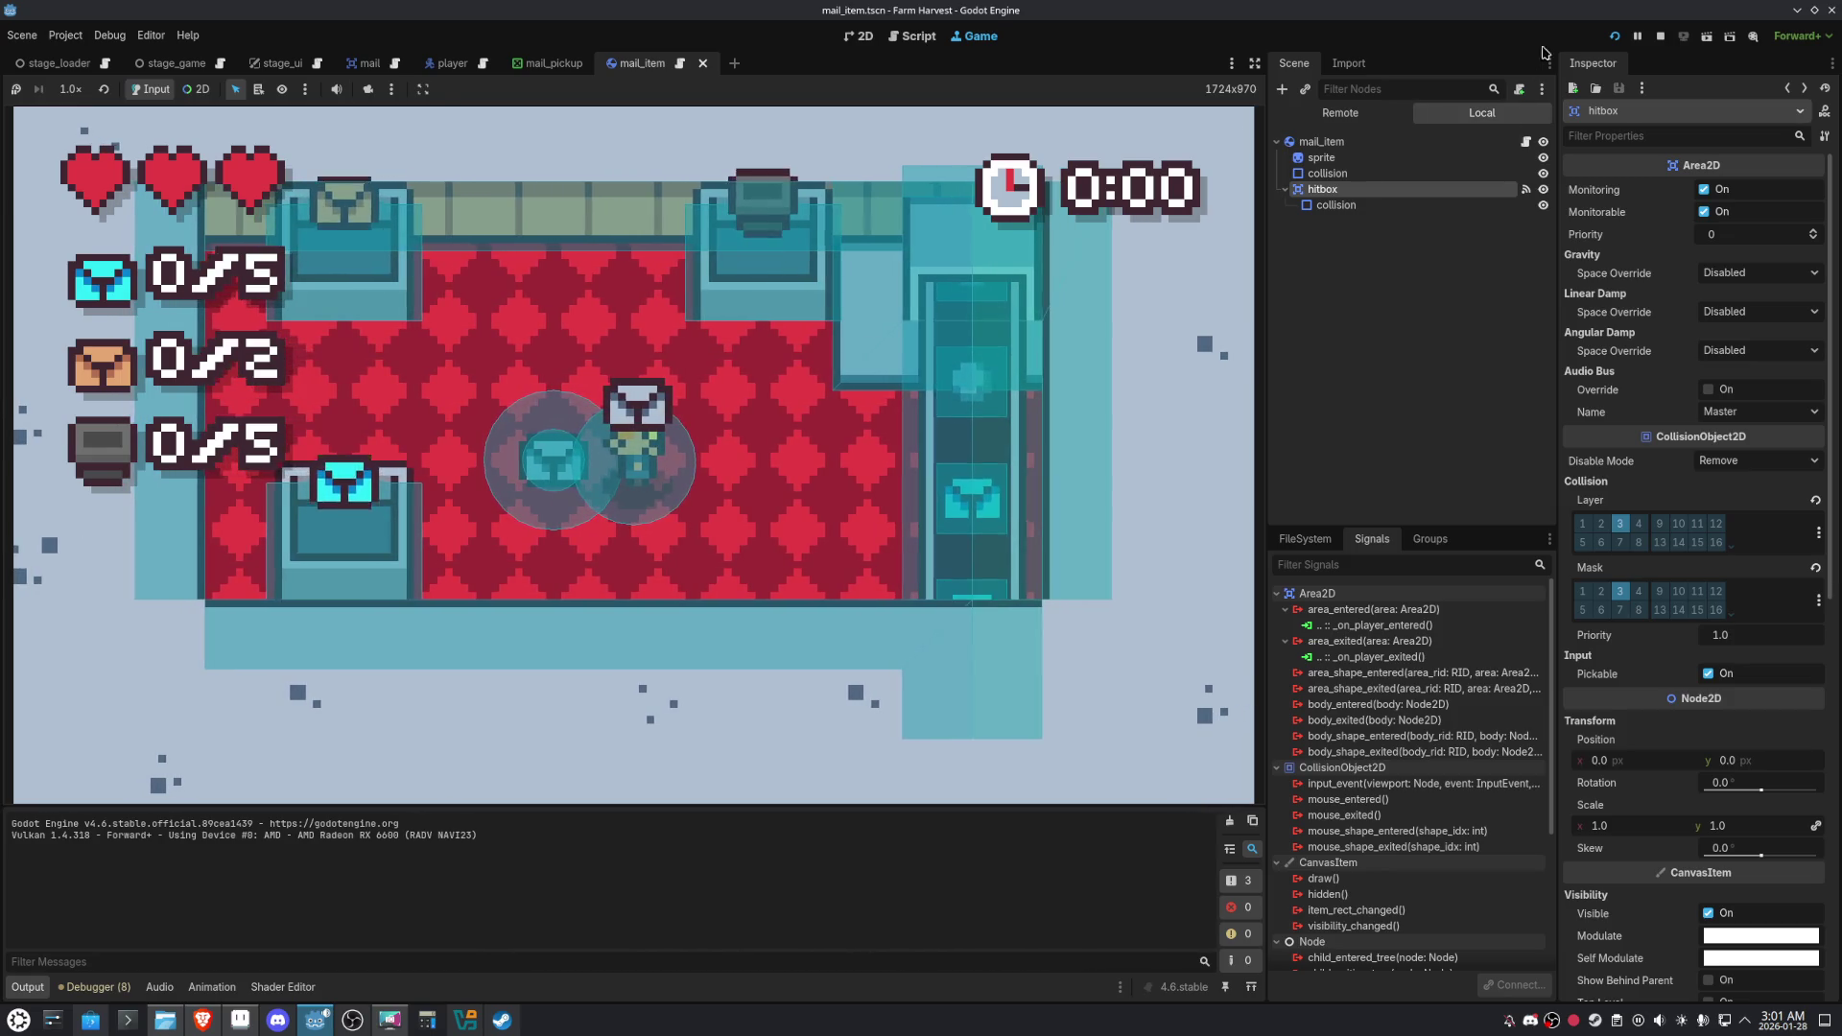
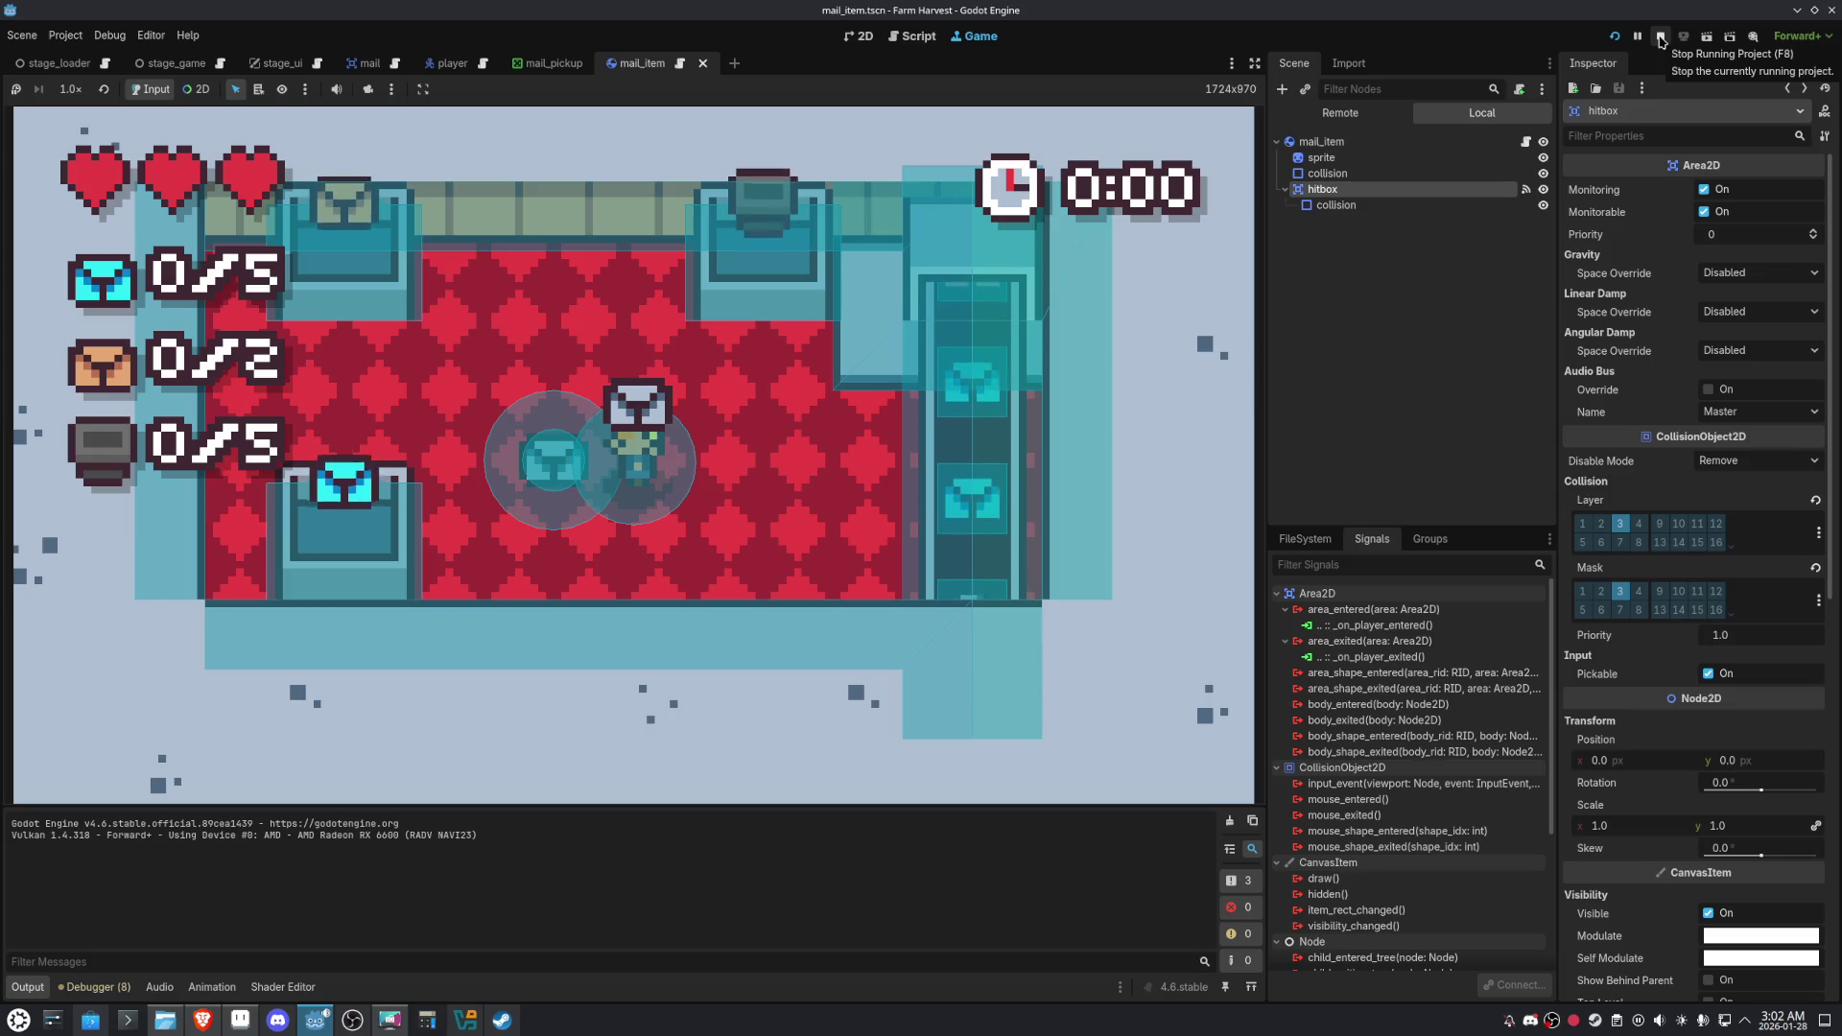
Step: Stop the game and put the mail_item rigid body on collision layer 3
left_click(1661, 40)
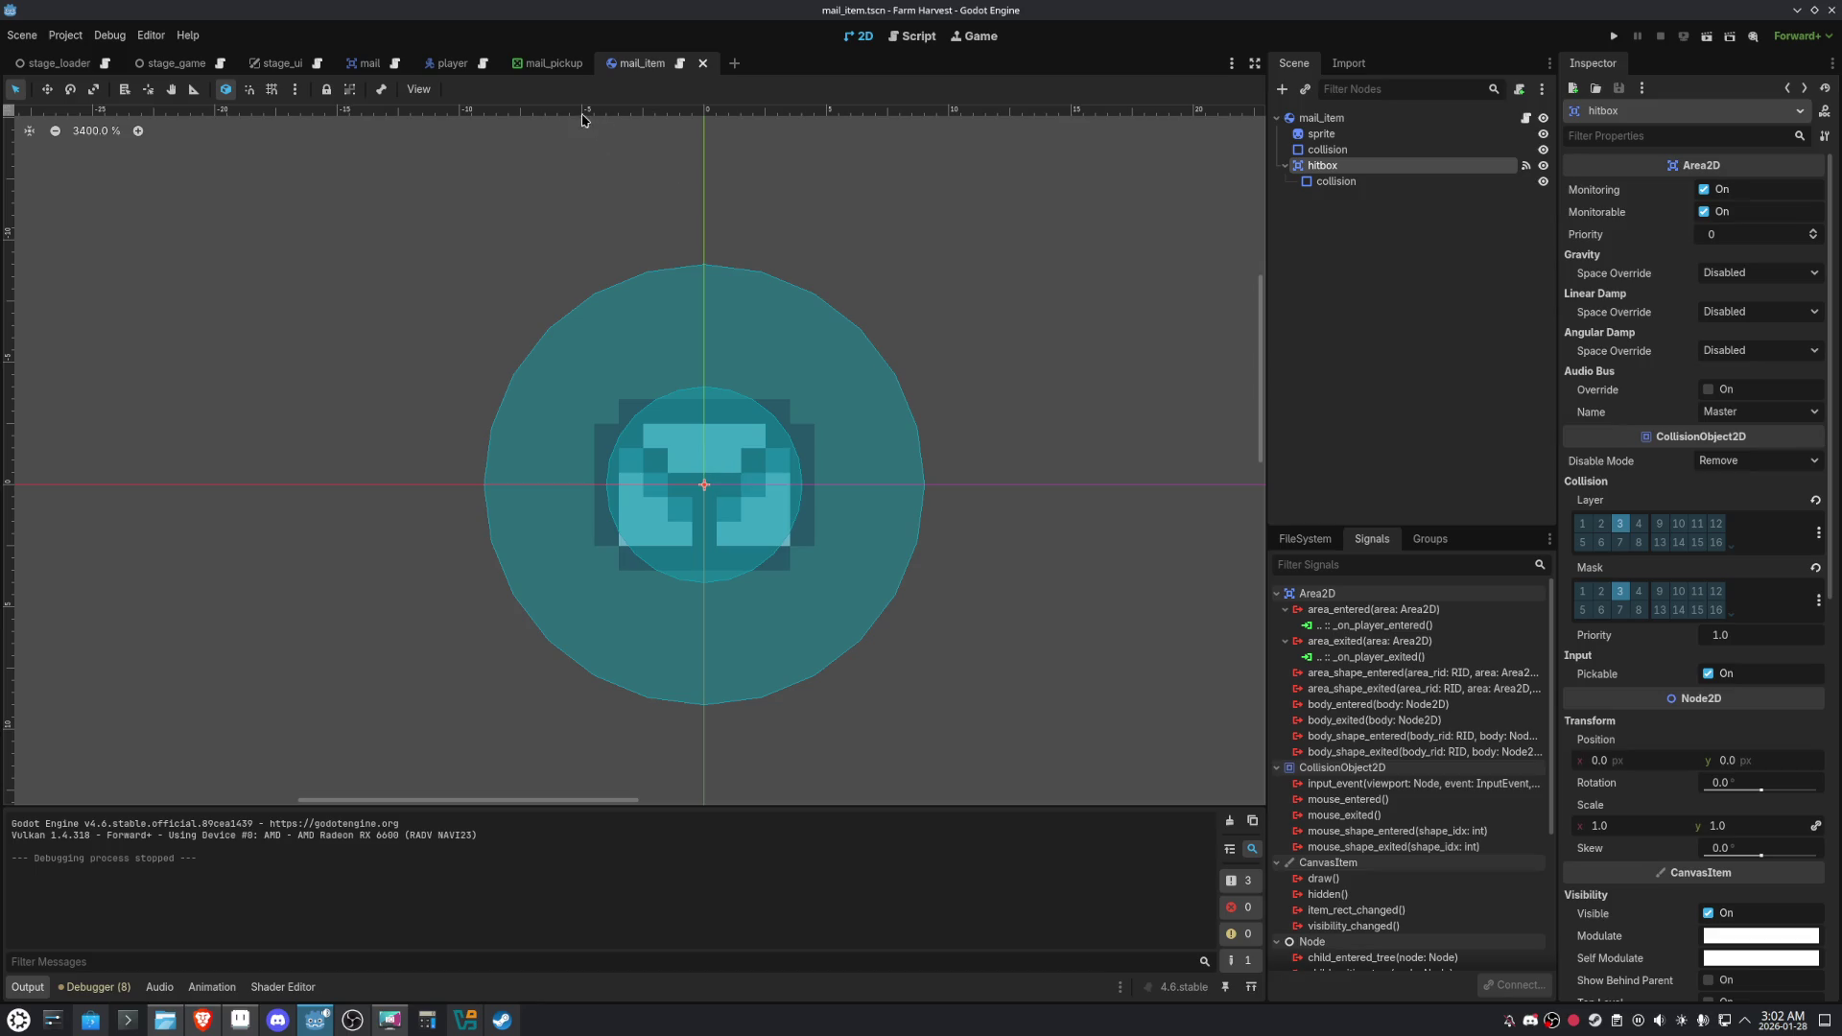
left_click(1321, 119)
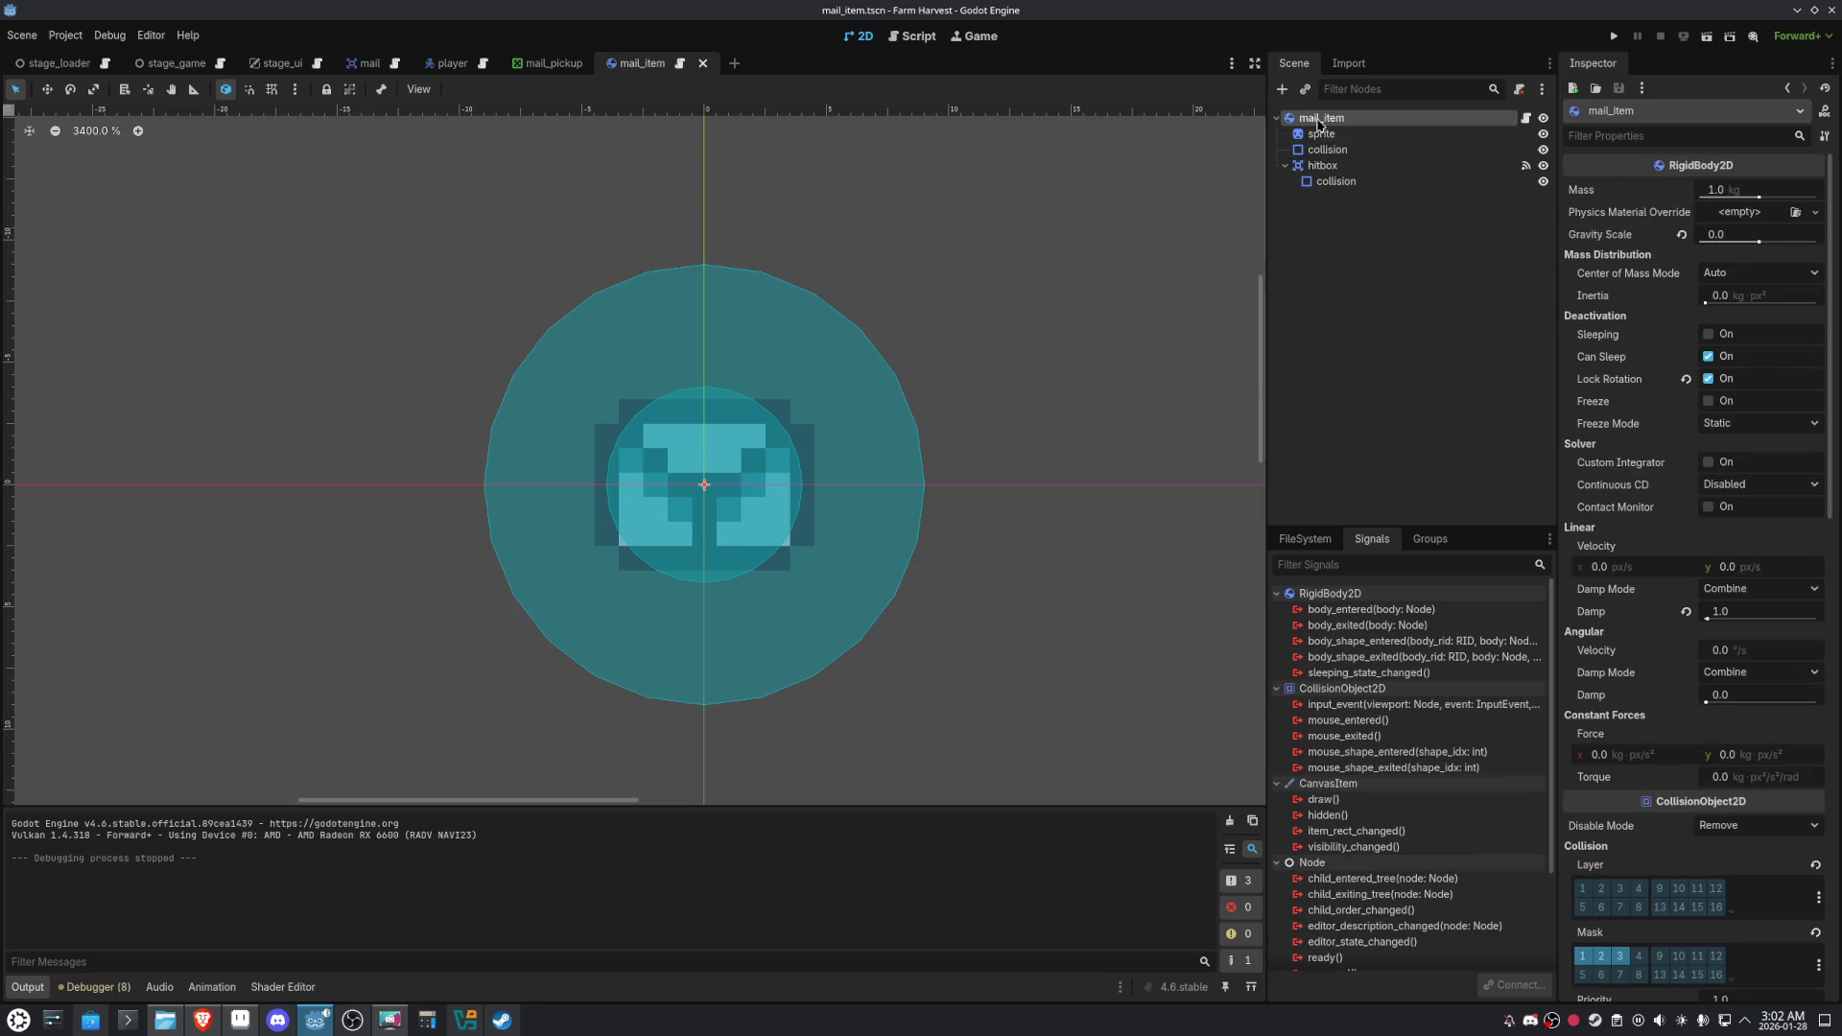
scroll(1684, 709, "down", 3)
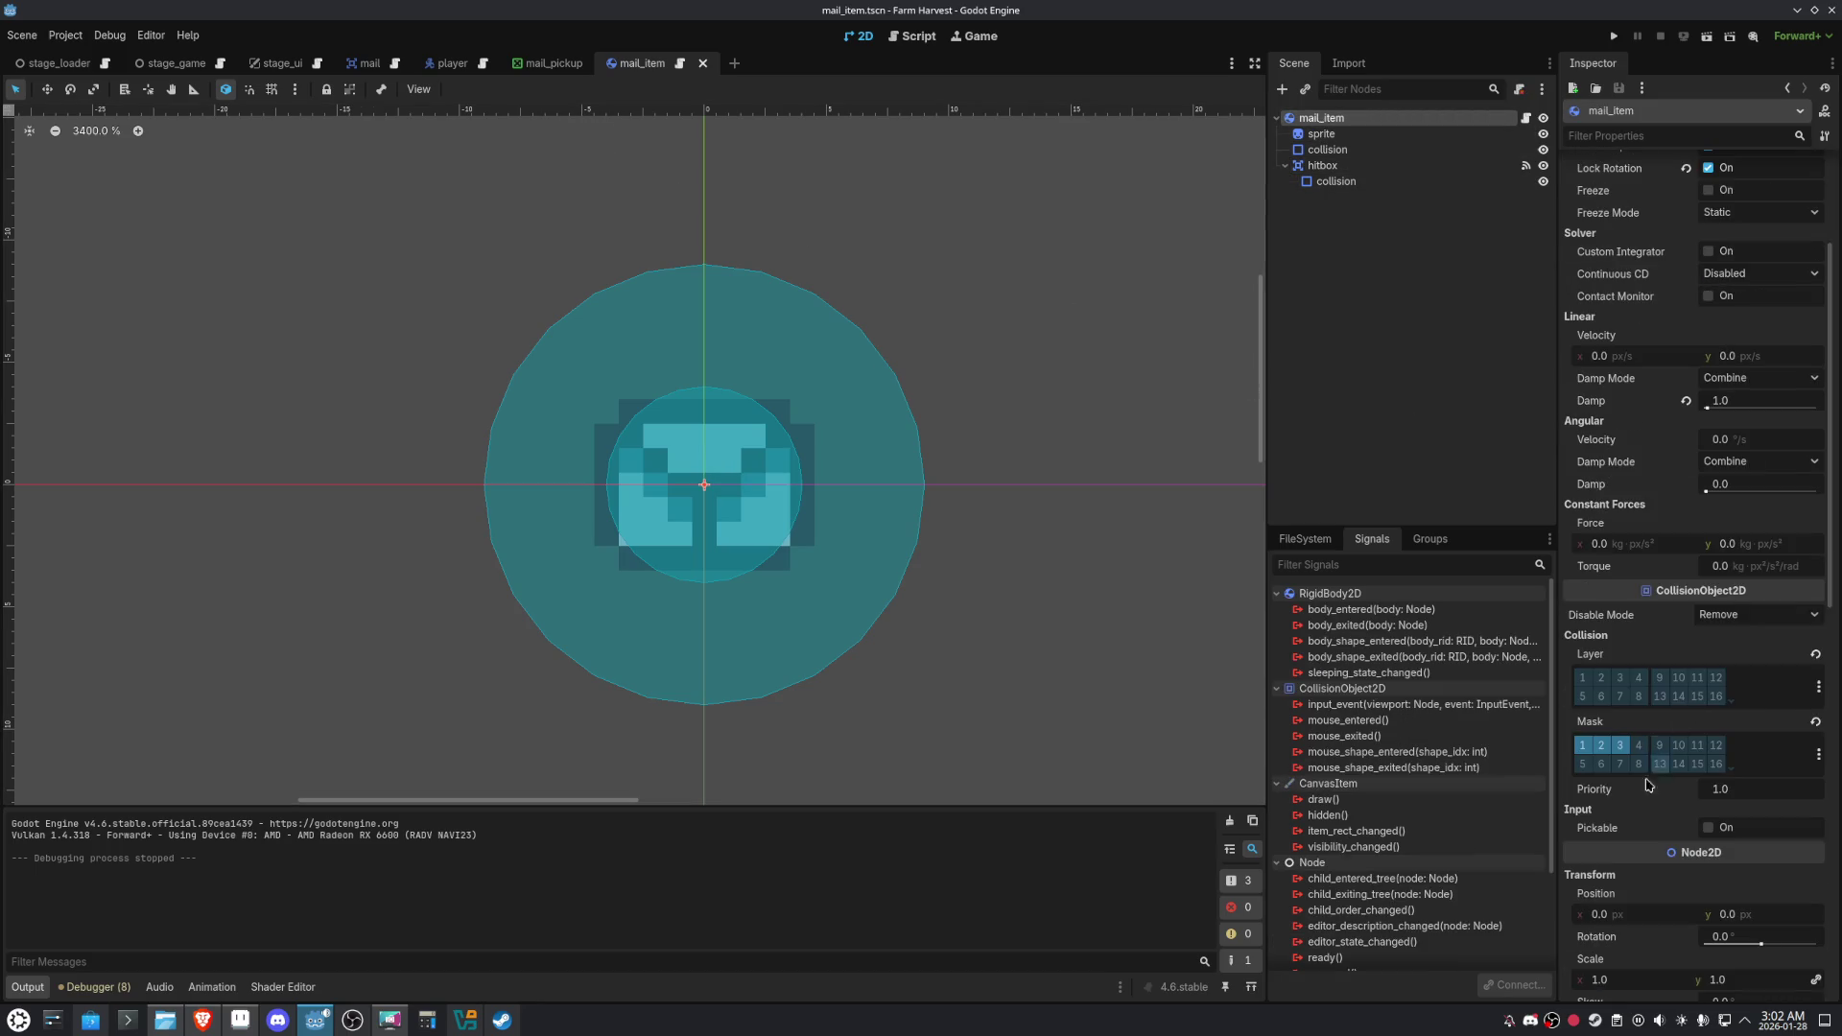
left_click(1622, 678)
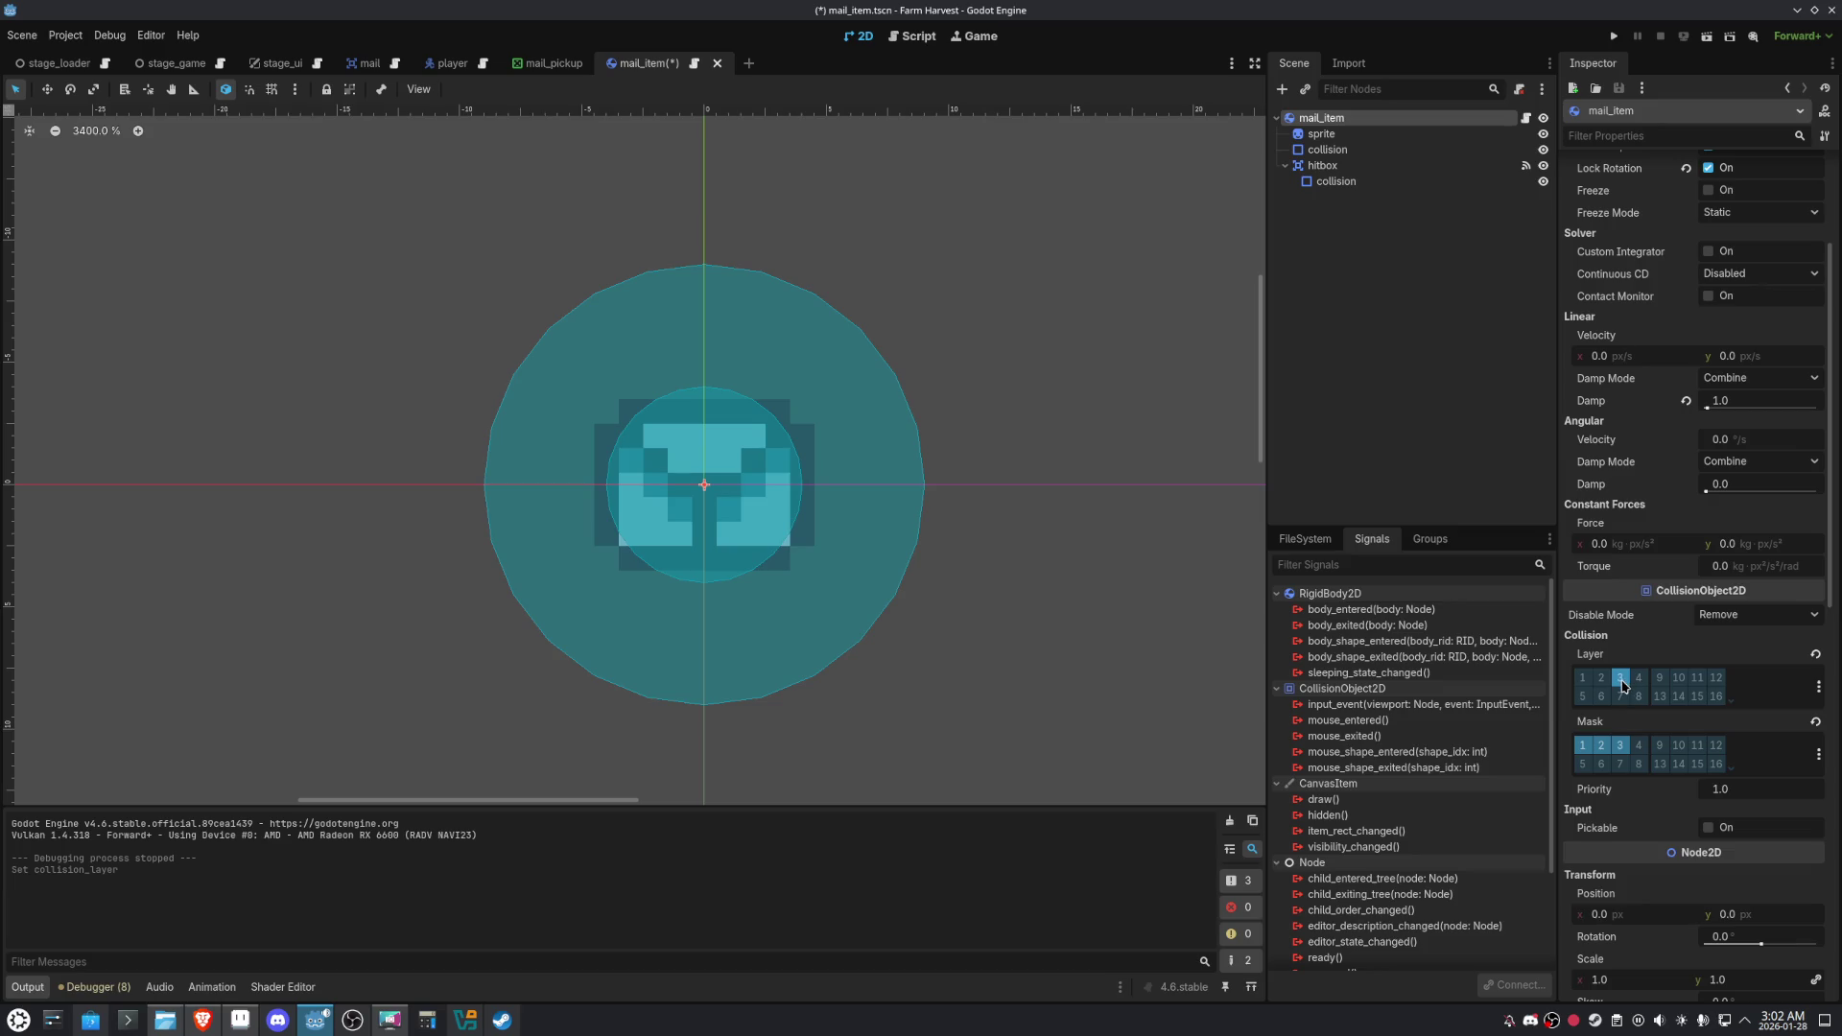
scroll(1631, 671, "up", 3)
left_click(1321, 166)
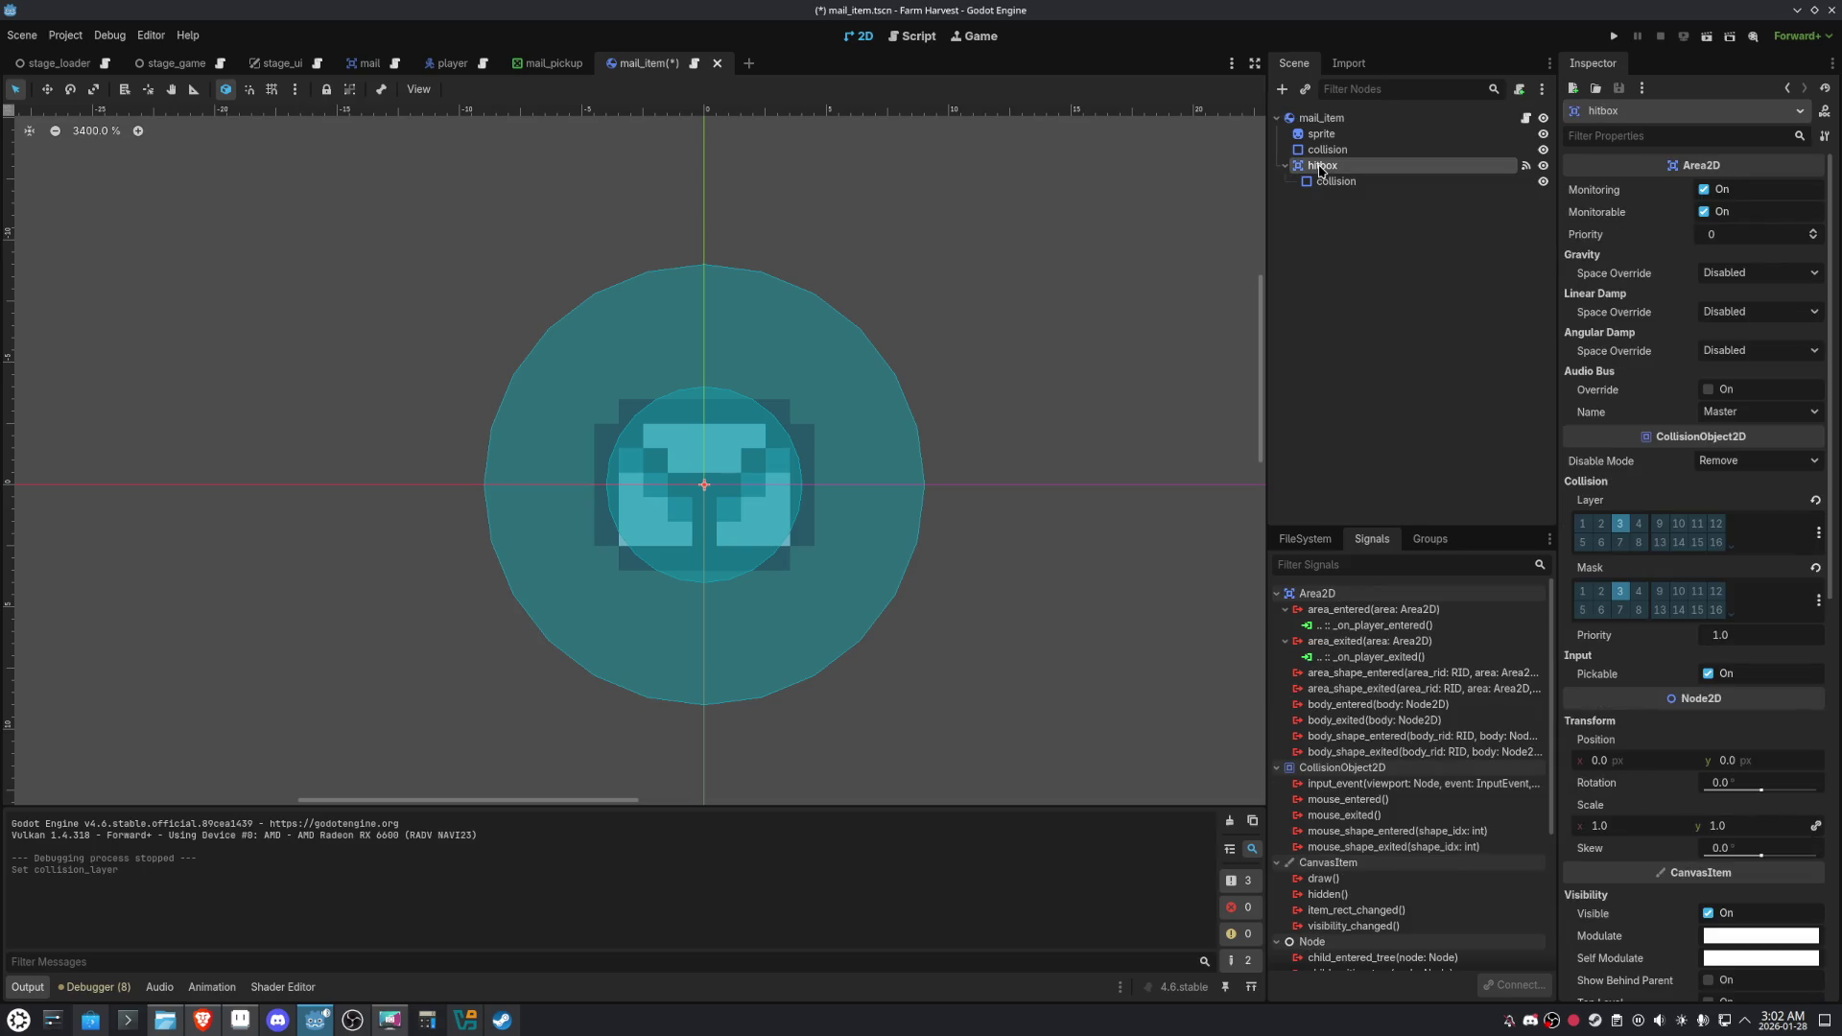
Step: Delete the hitbox Area2D node and its children from mail_item, confirming the prompt
key("Delete")
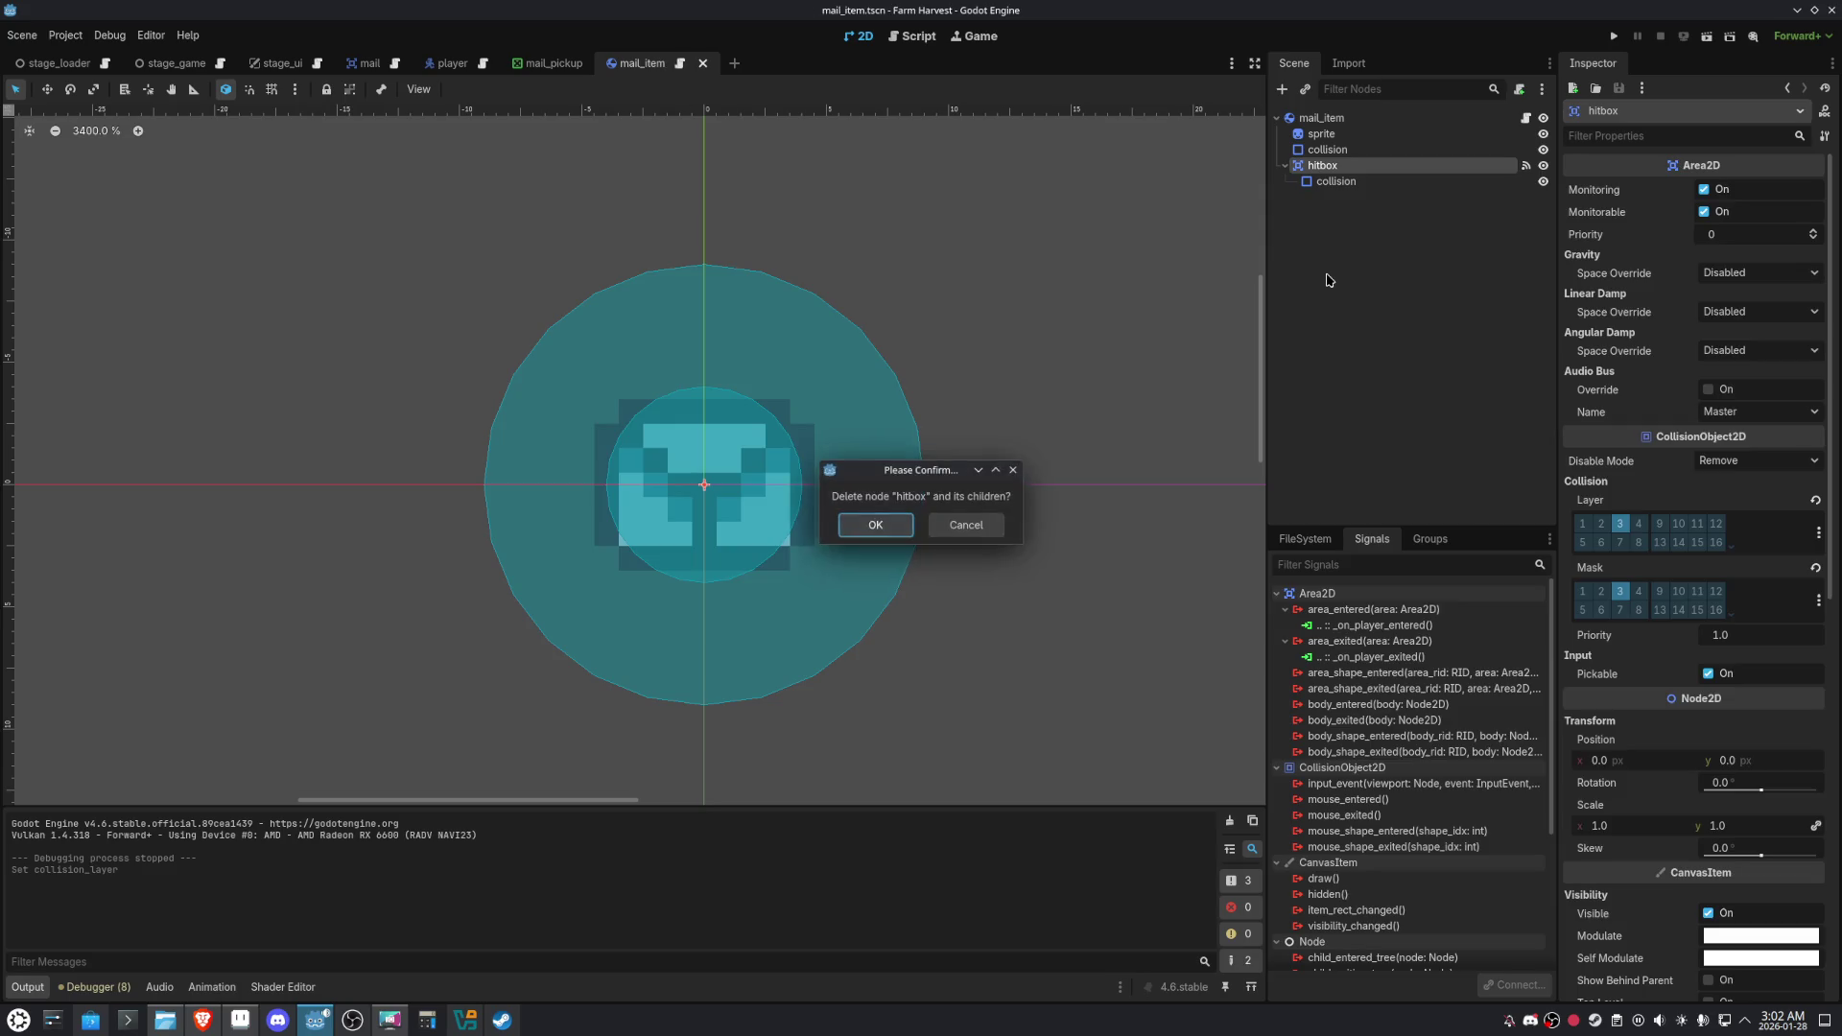
key("Return")
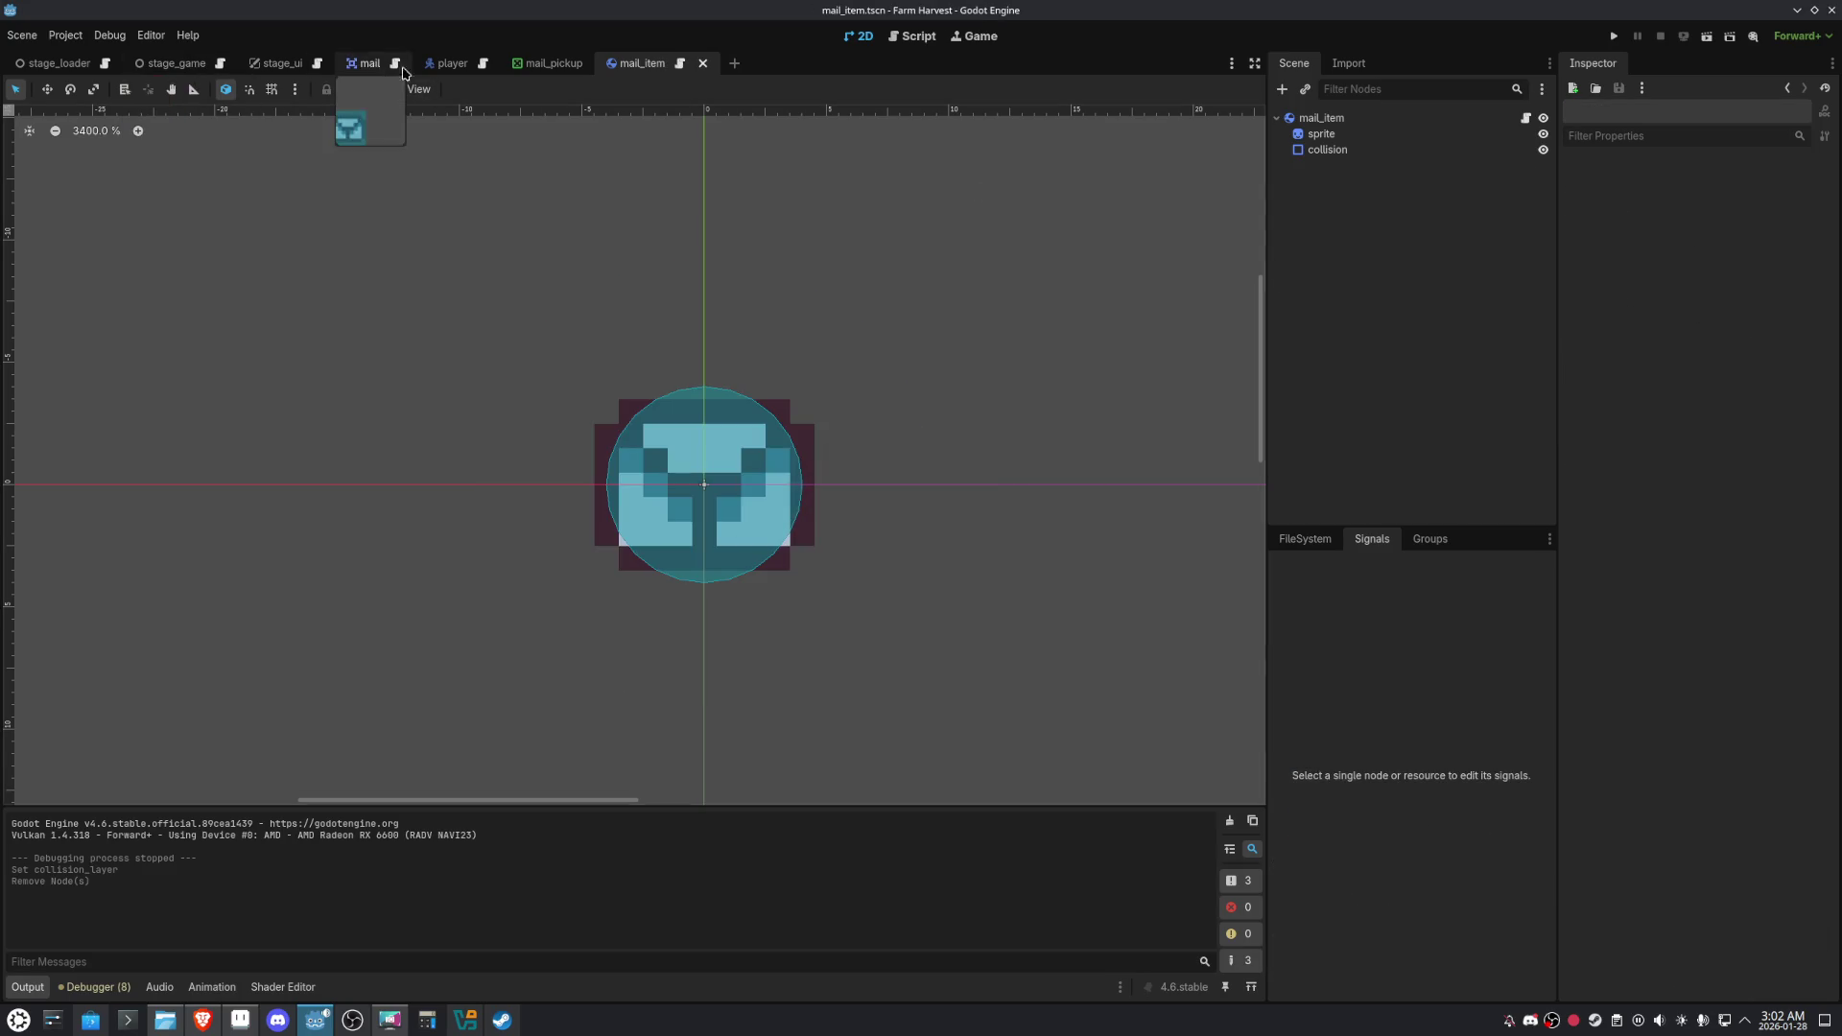
left_click(449, 63)
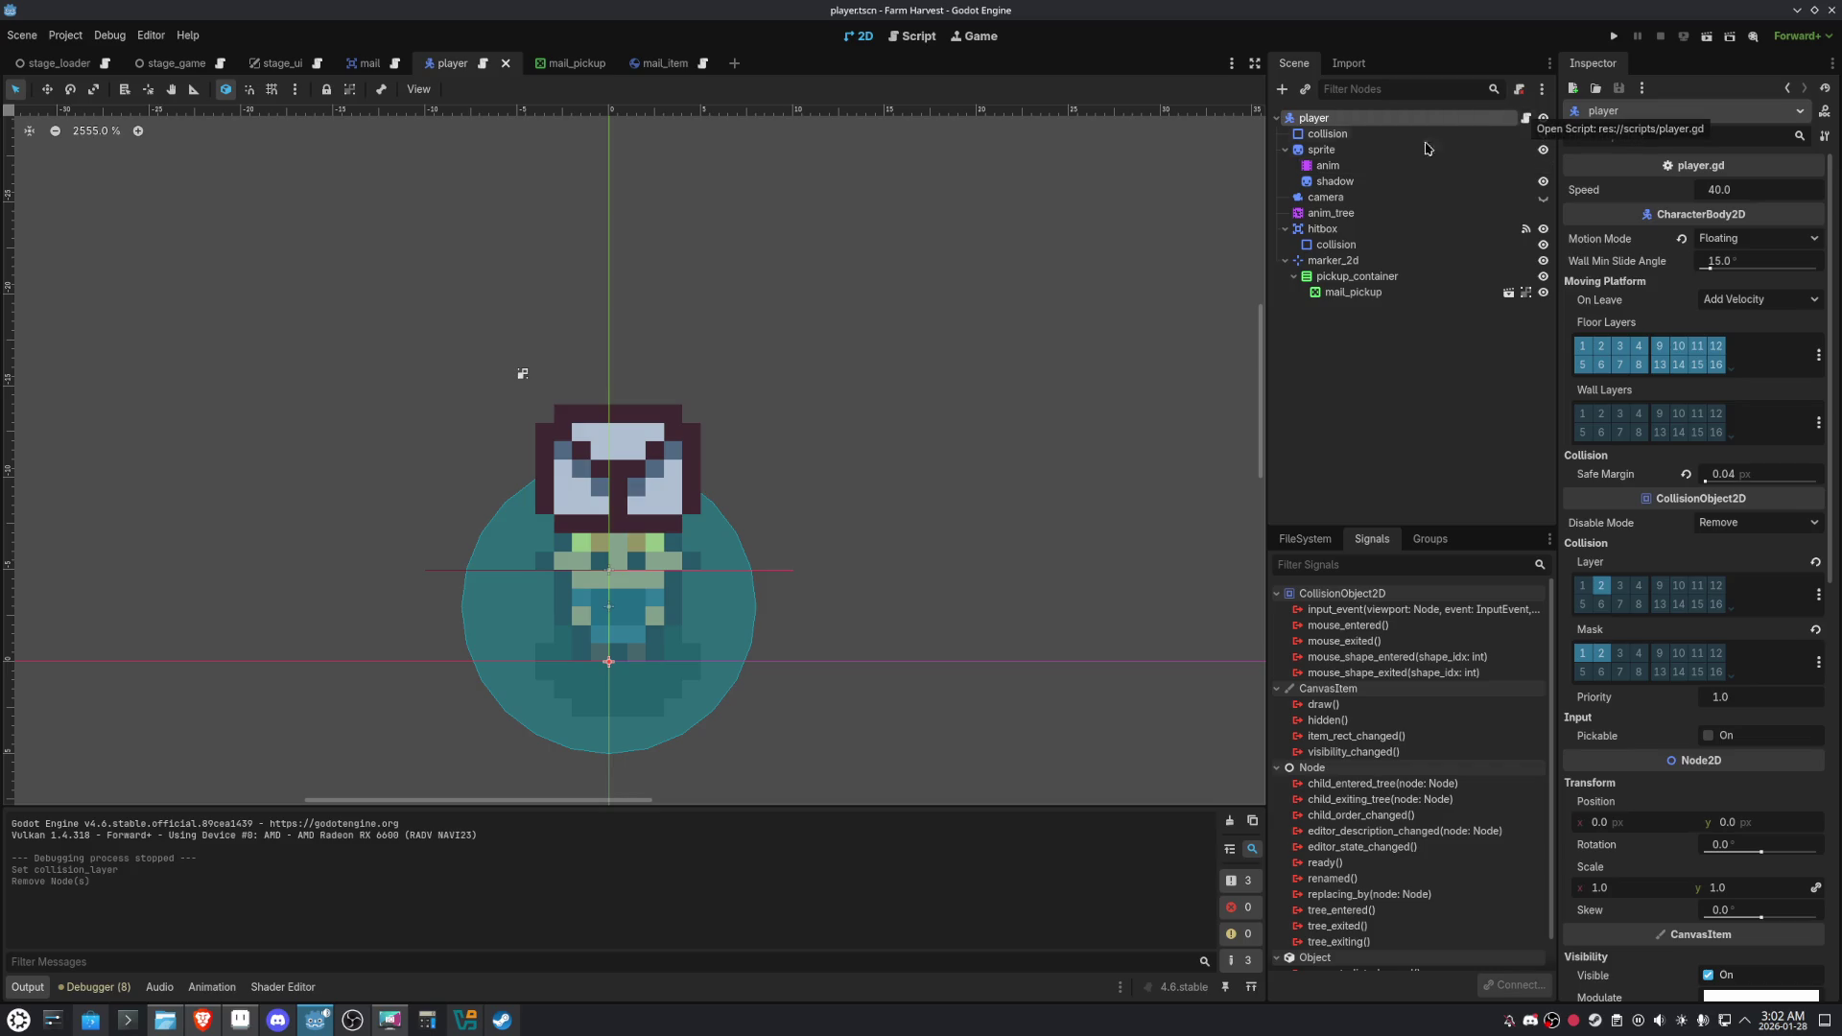
left_click(668, 66)
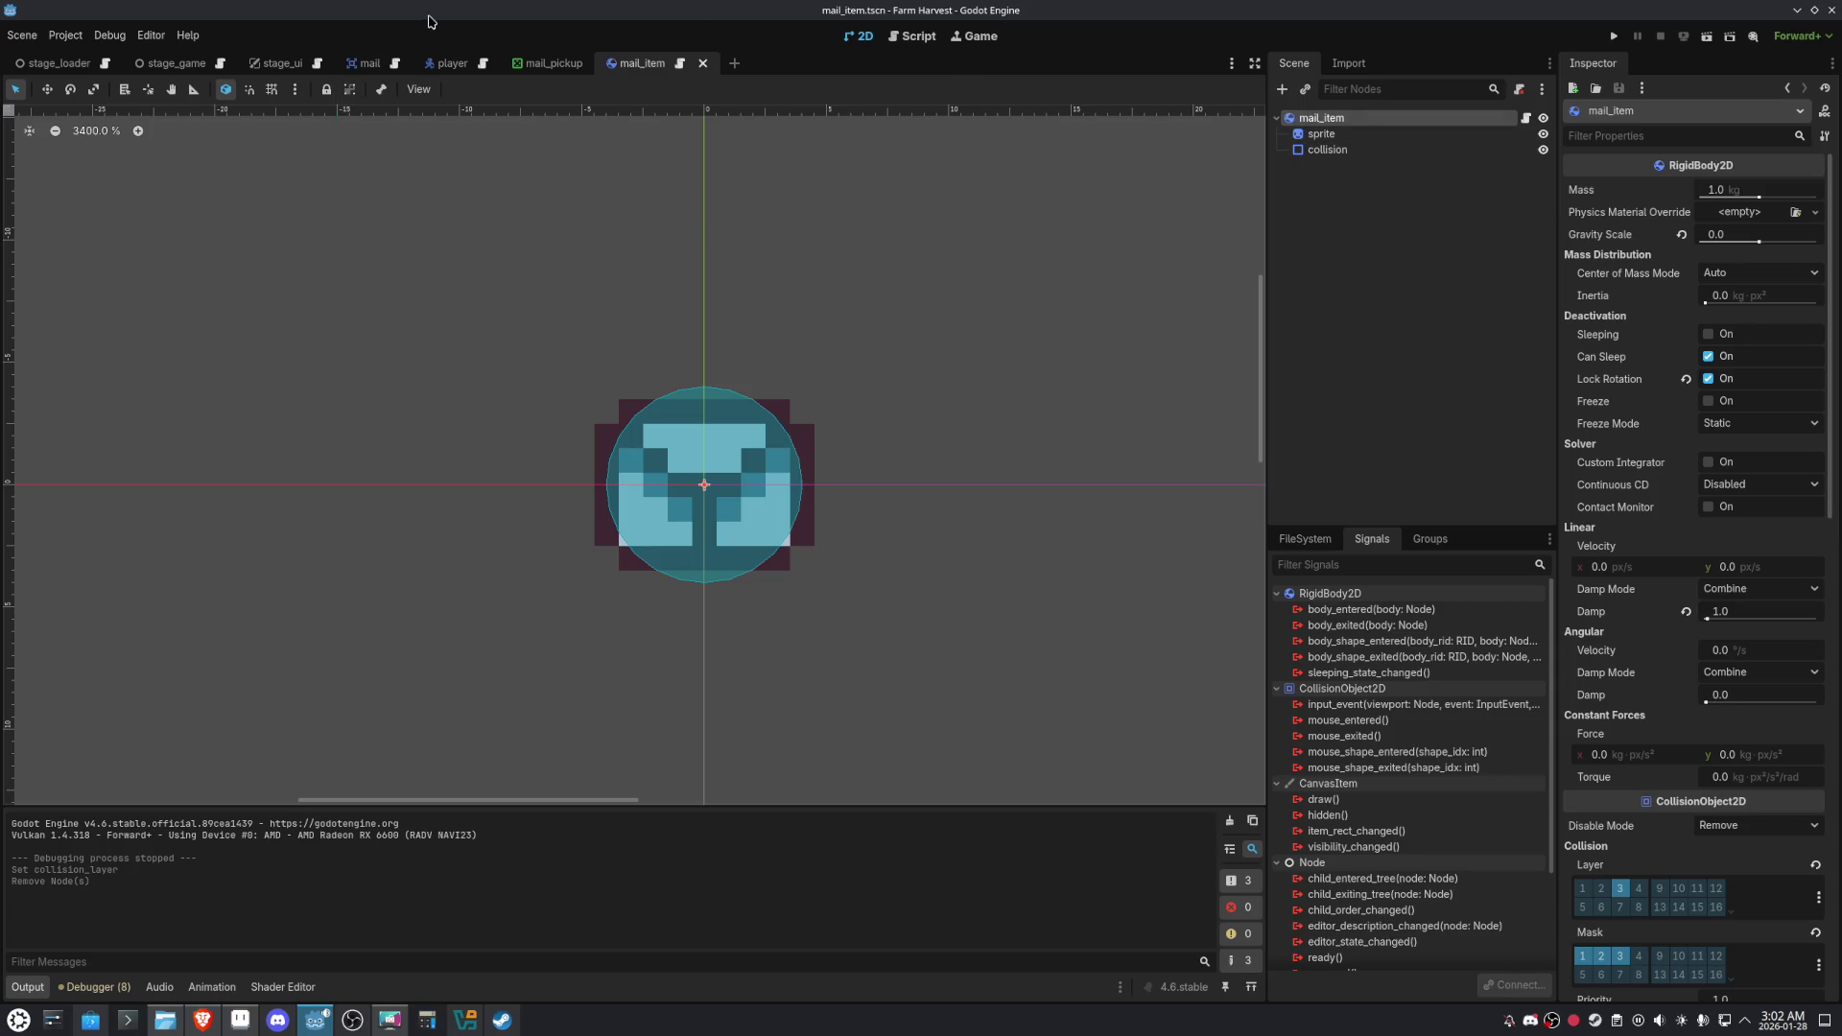
Step: Inspect the mail_item sprite's properties, then bring up the player scene's player.gd script
left_click(364, 56)
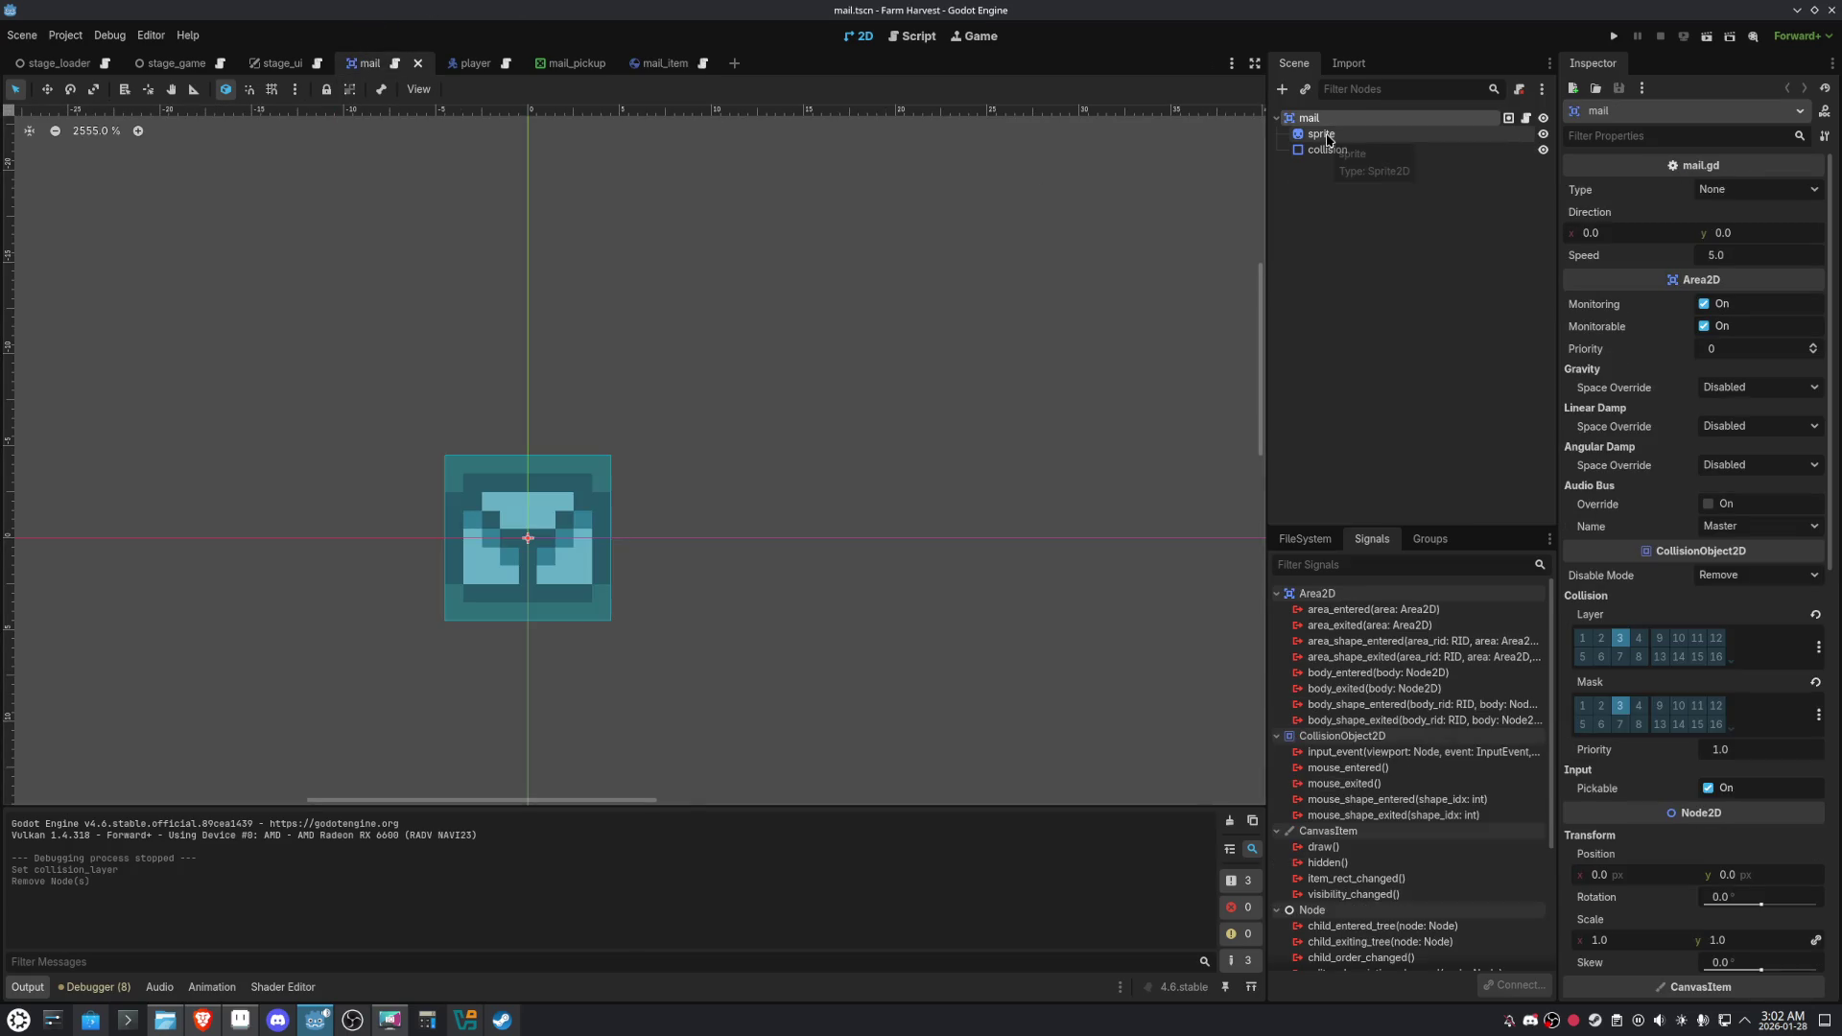
left_click(663, 63)
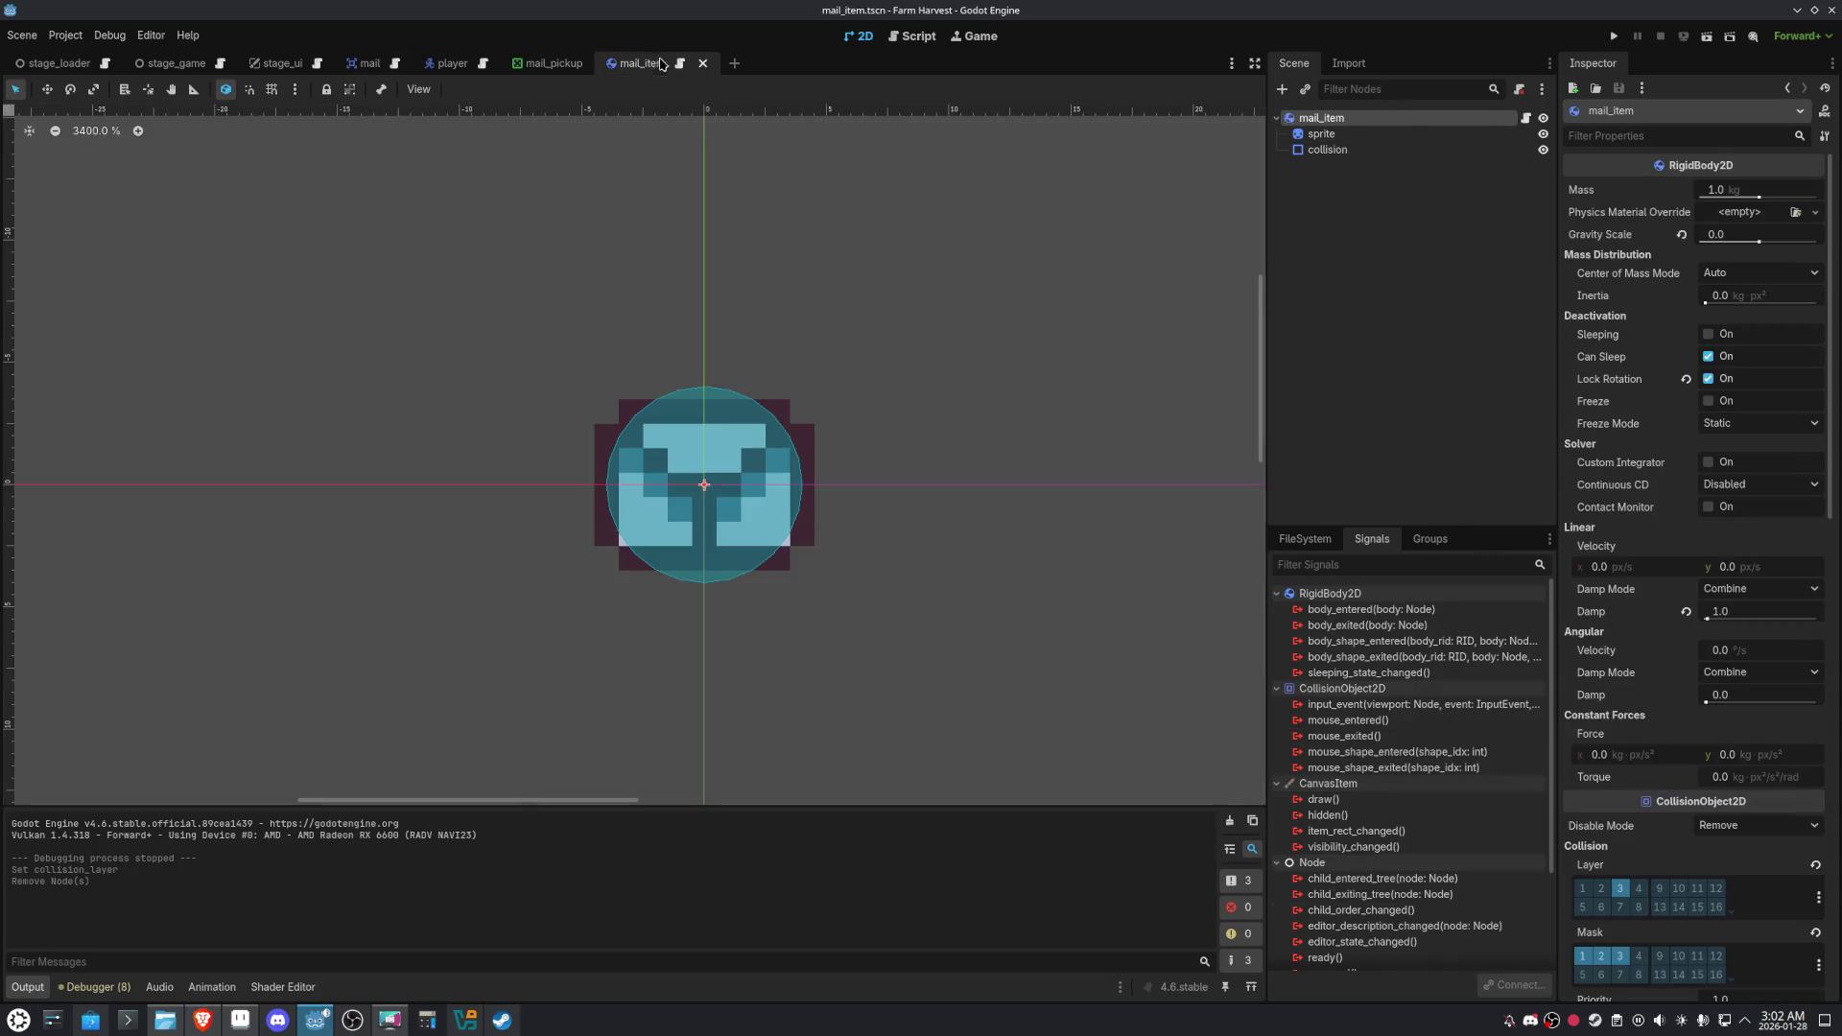
left_click(1307, 136)
scroll(1754, 686, "down", 5)
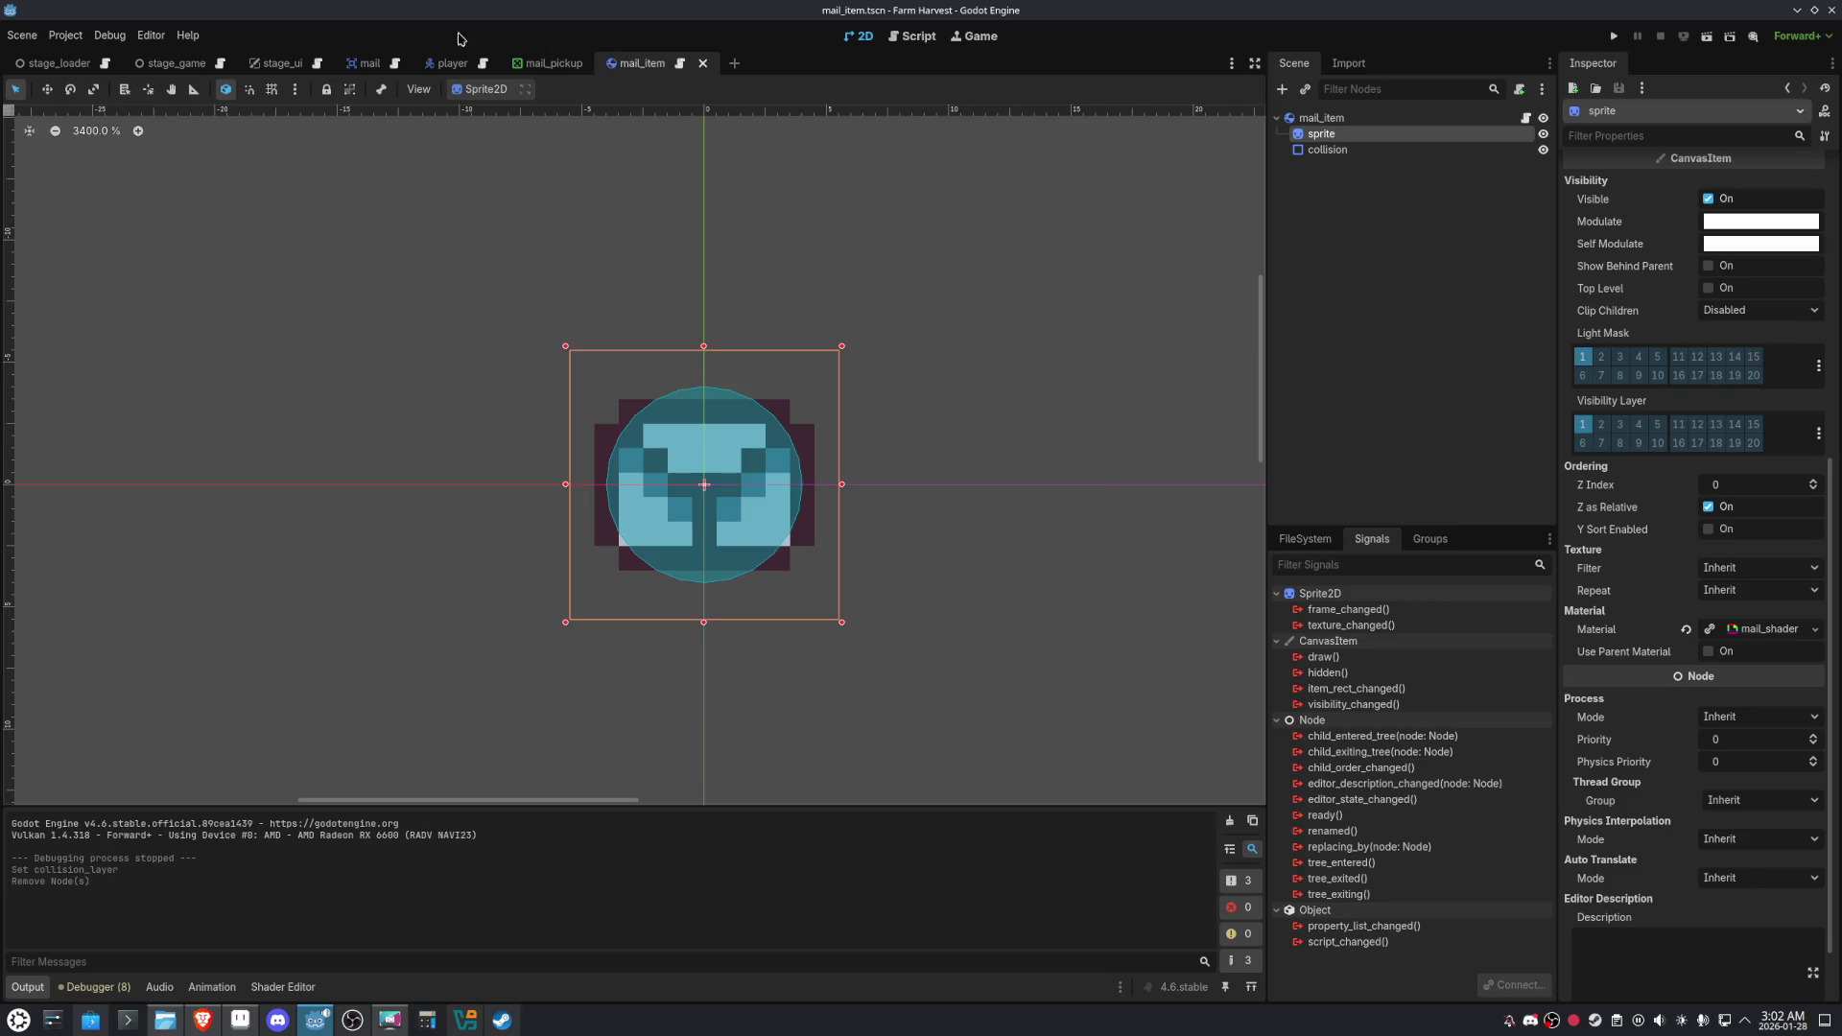
left_click(450, 64)
left_click(917, 36)
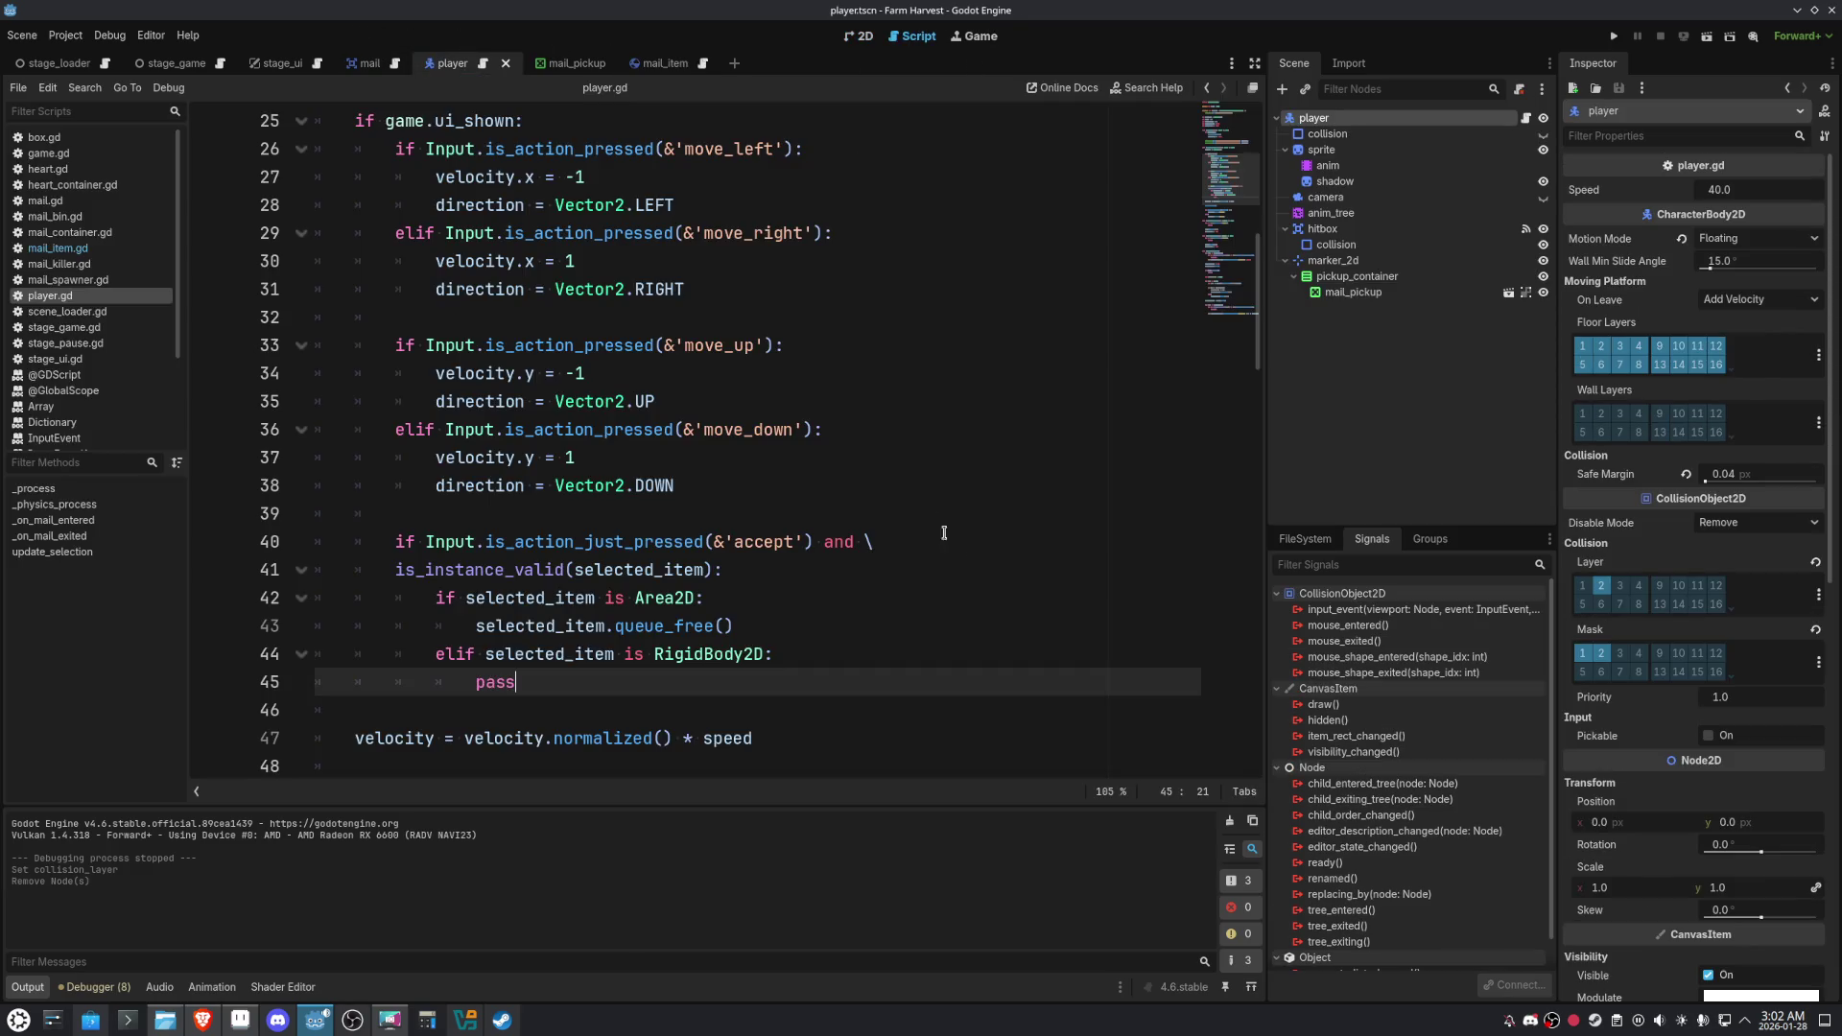
Step: Review how _on_mail_entered handles items around lines 67–68 of player.gd
scroll(960, 553, "up", 5)
scroll(921, 556, "down", 15)
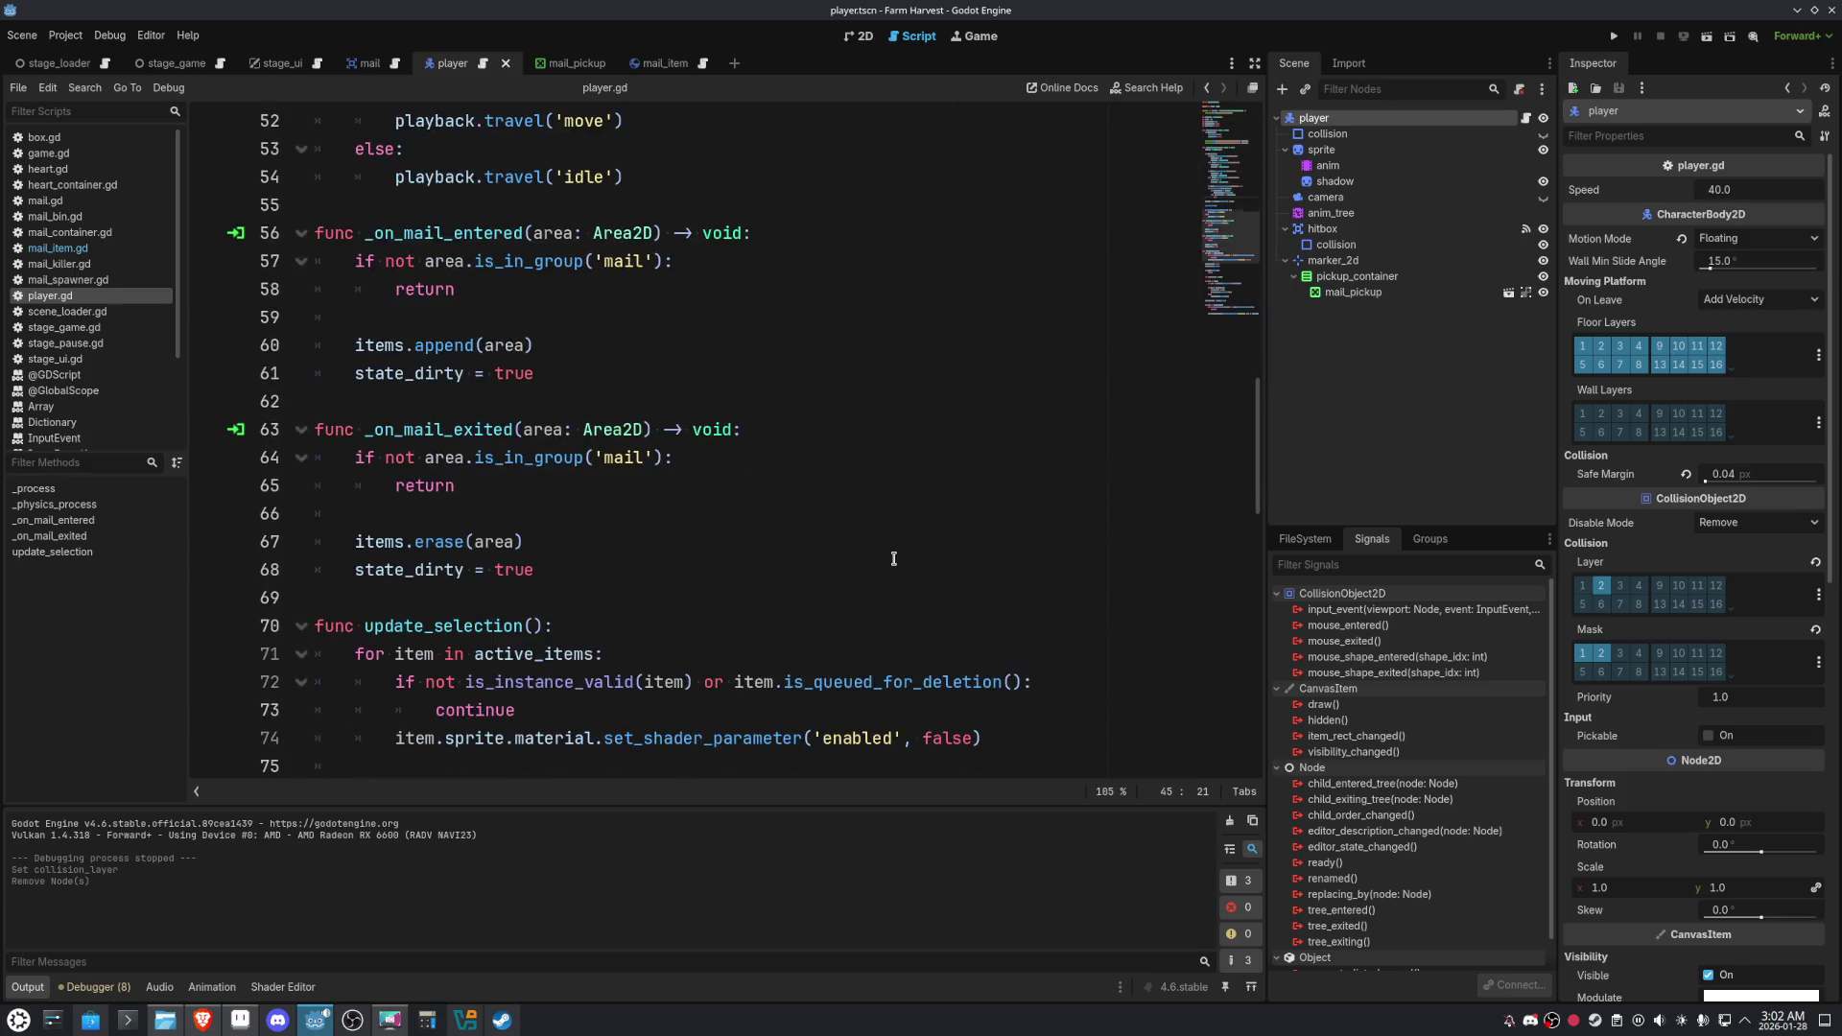
left_click(621, 563)
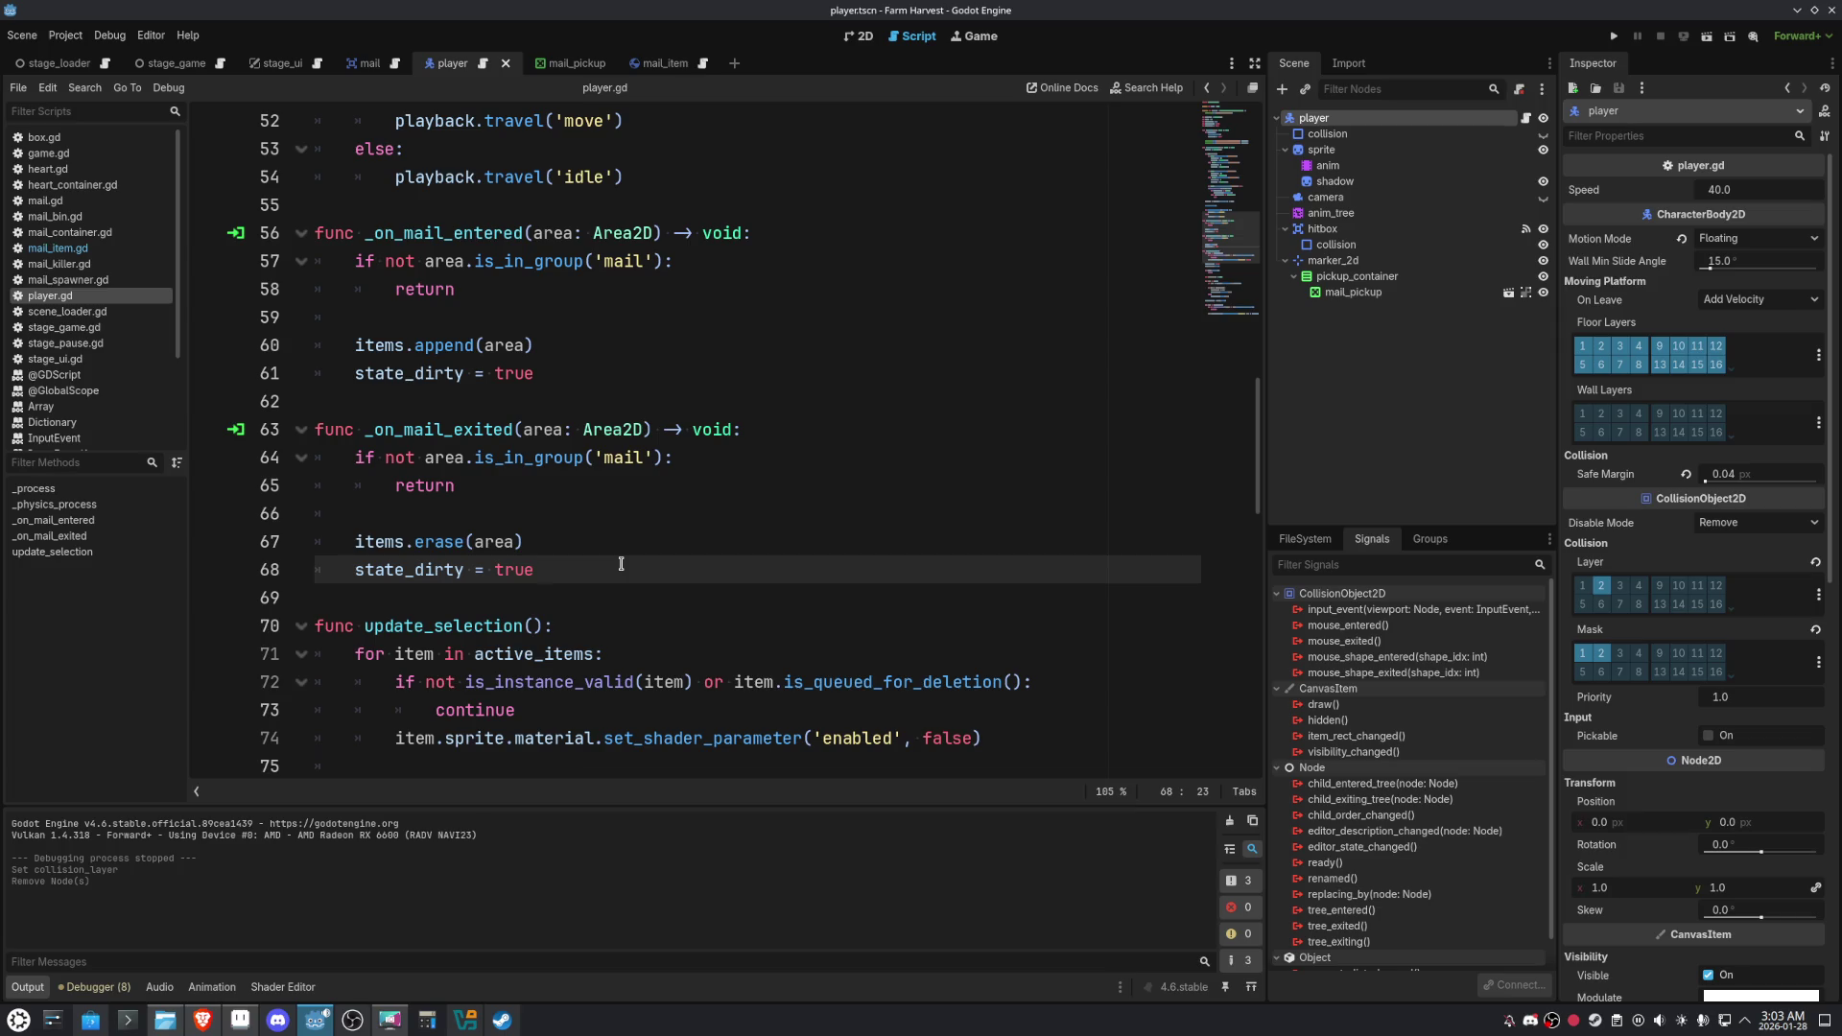
double_click(369, 535)
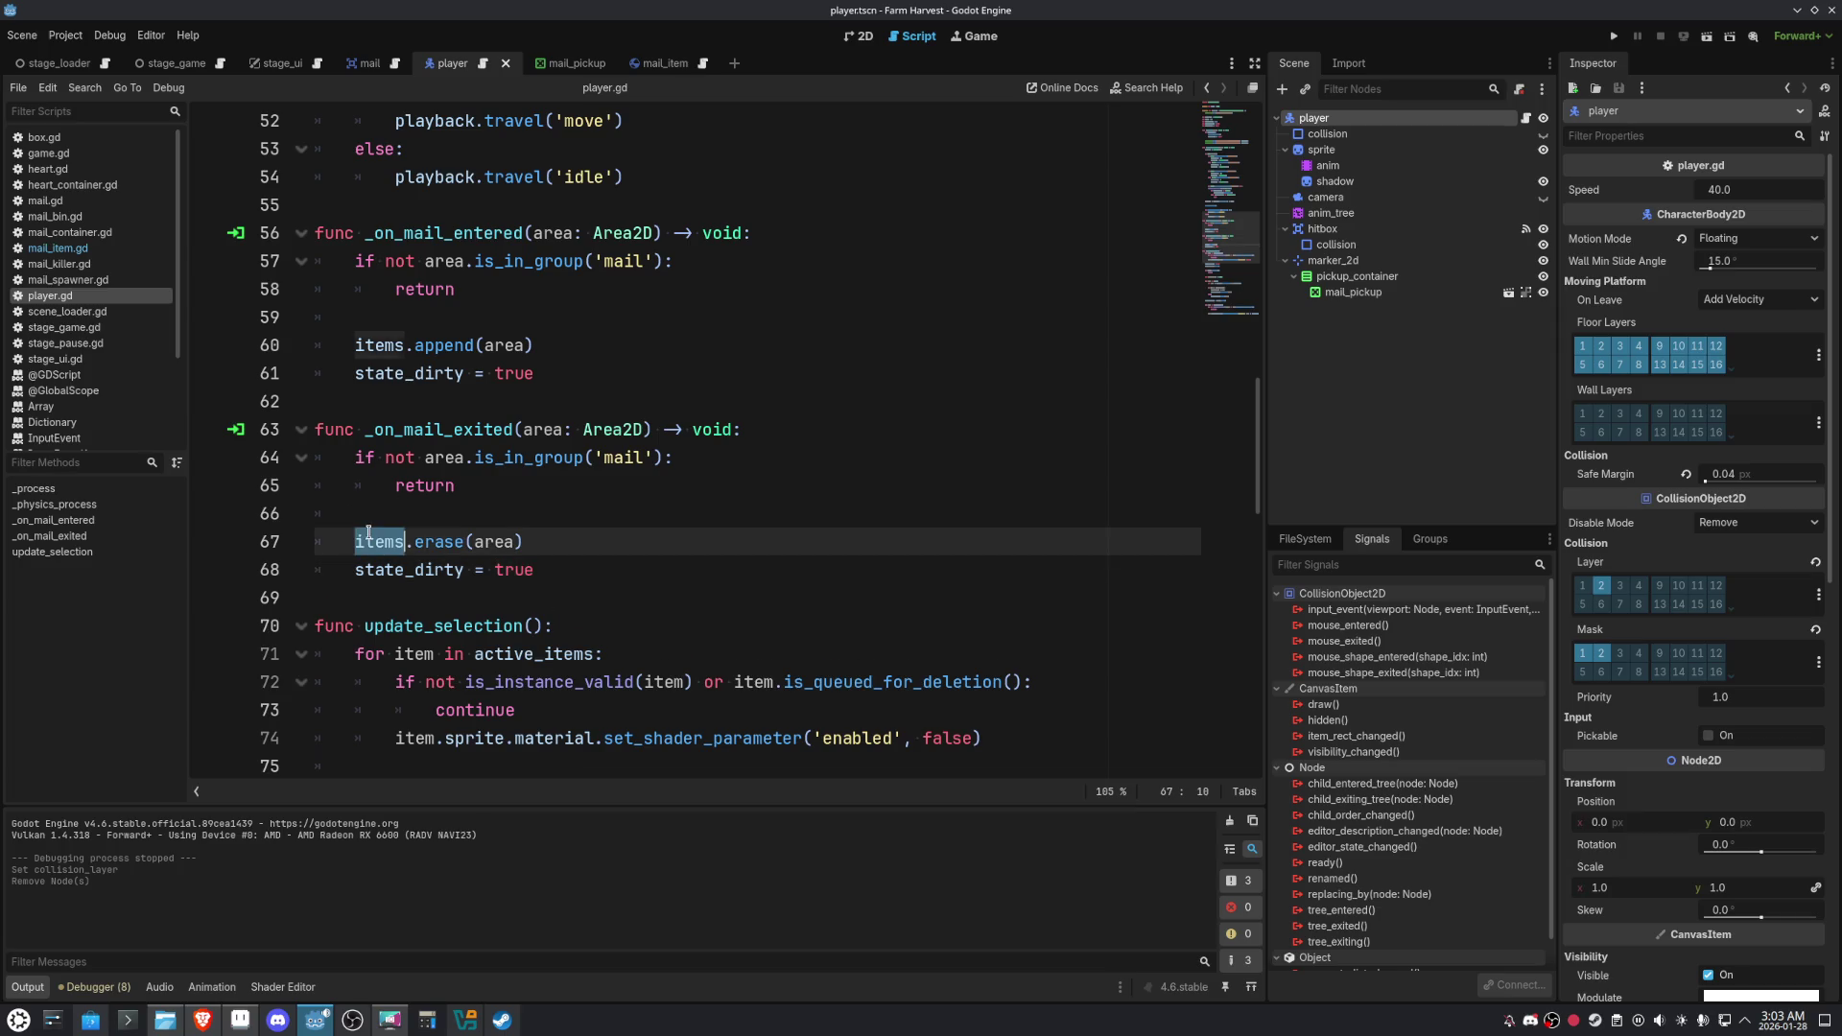
left_click(652, 571)
scroll(648, 547, "up", 5)
scroll(645, 529, "down", 5)
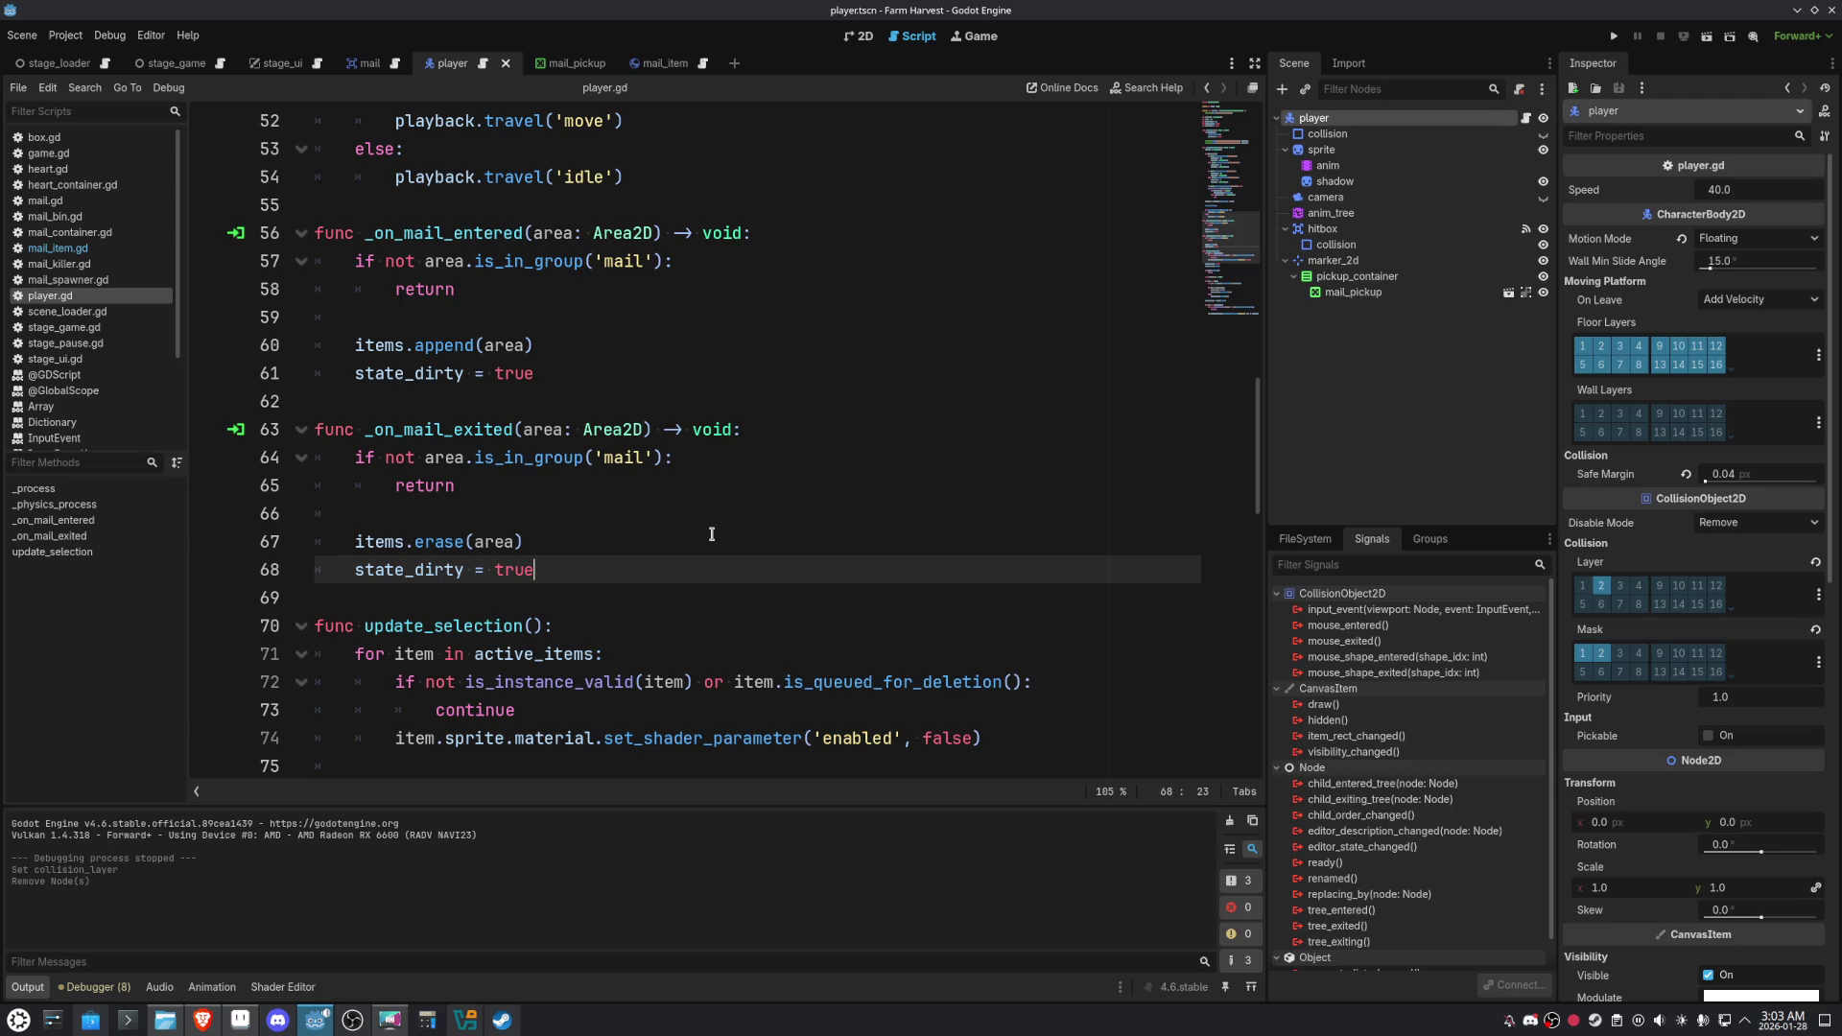
Step: Review _on_mail_exited, then select the player's hitbox node to see its signals
scroll(705, 615, "down", 5)
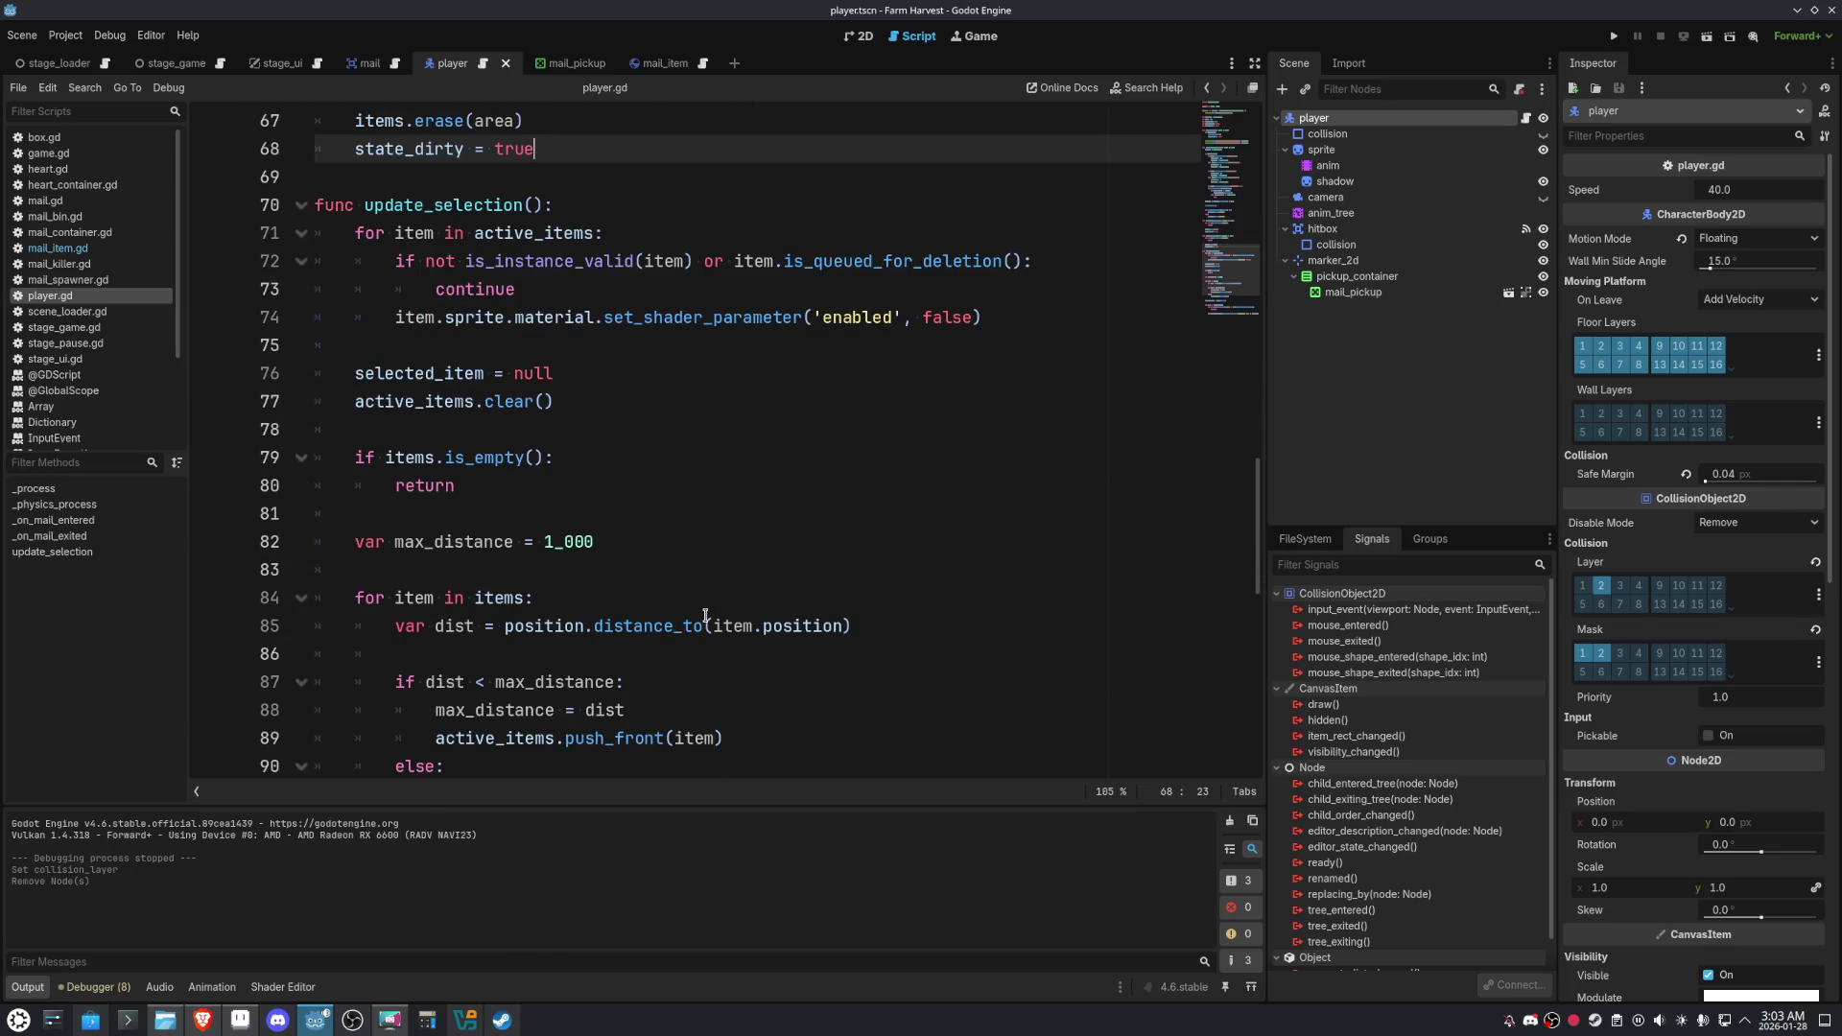
scroll(705, 615, "up", 1)
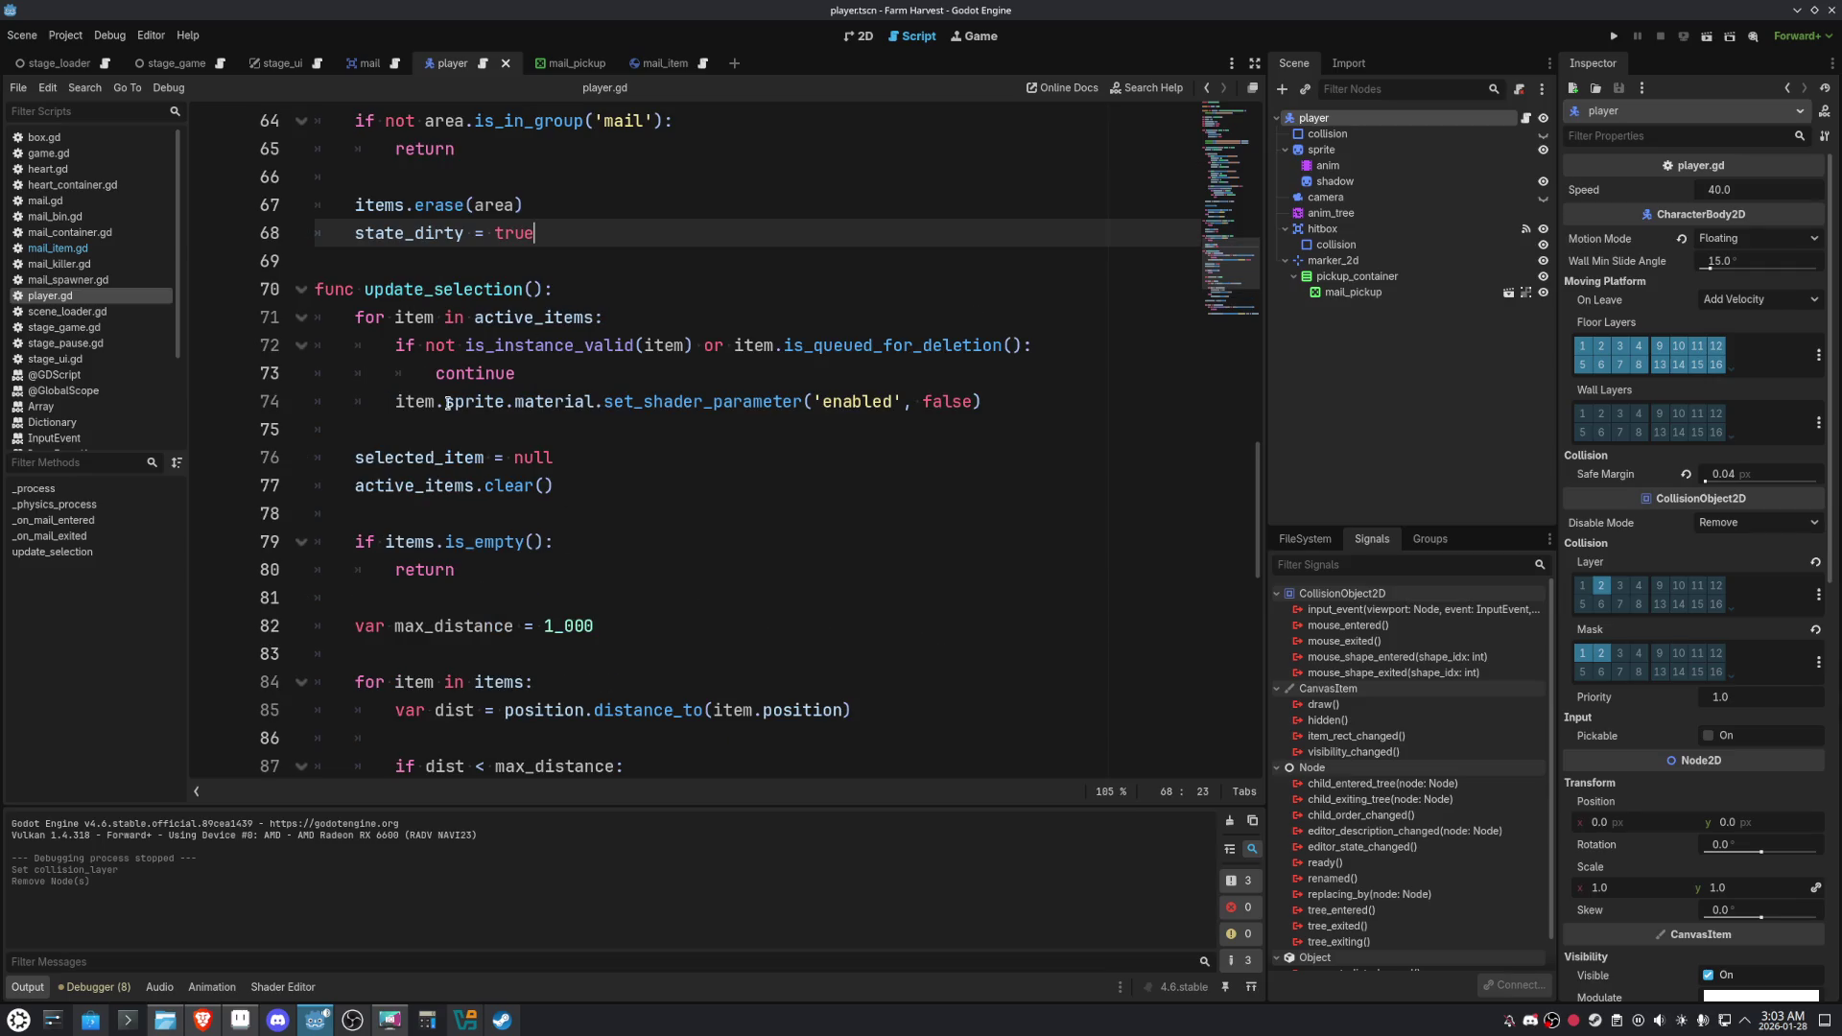
scroll(735, 517, "down", 8)
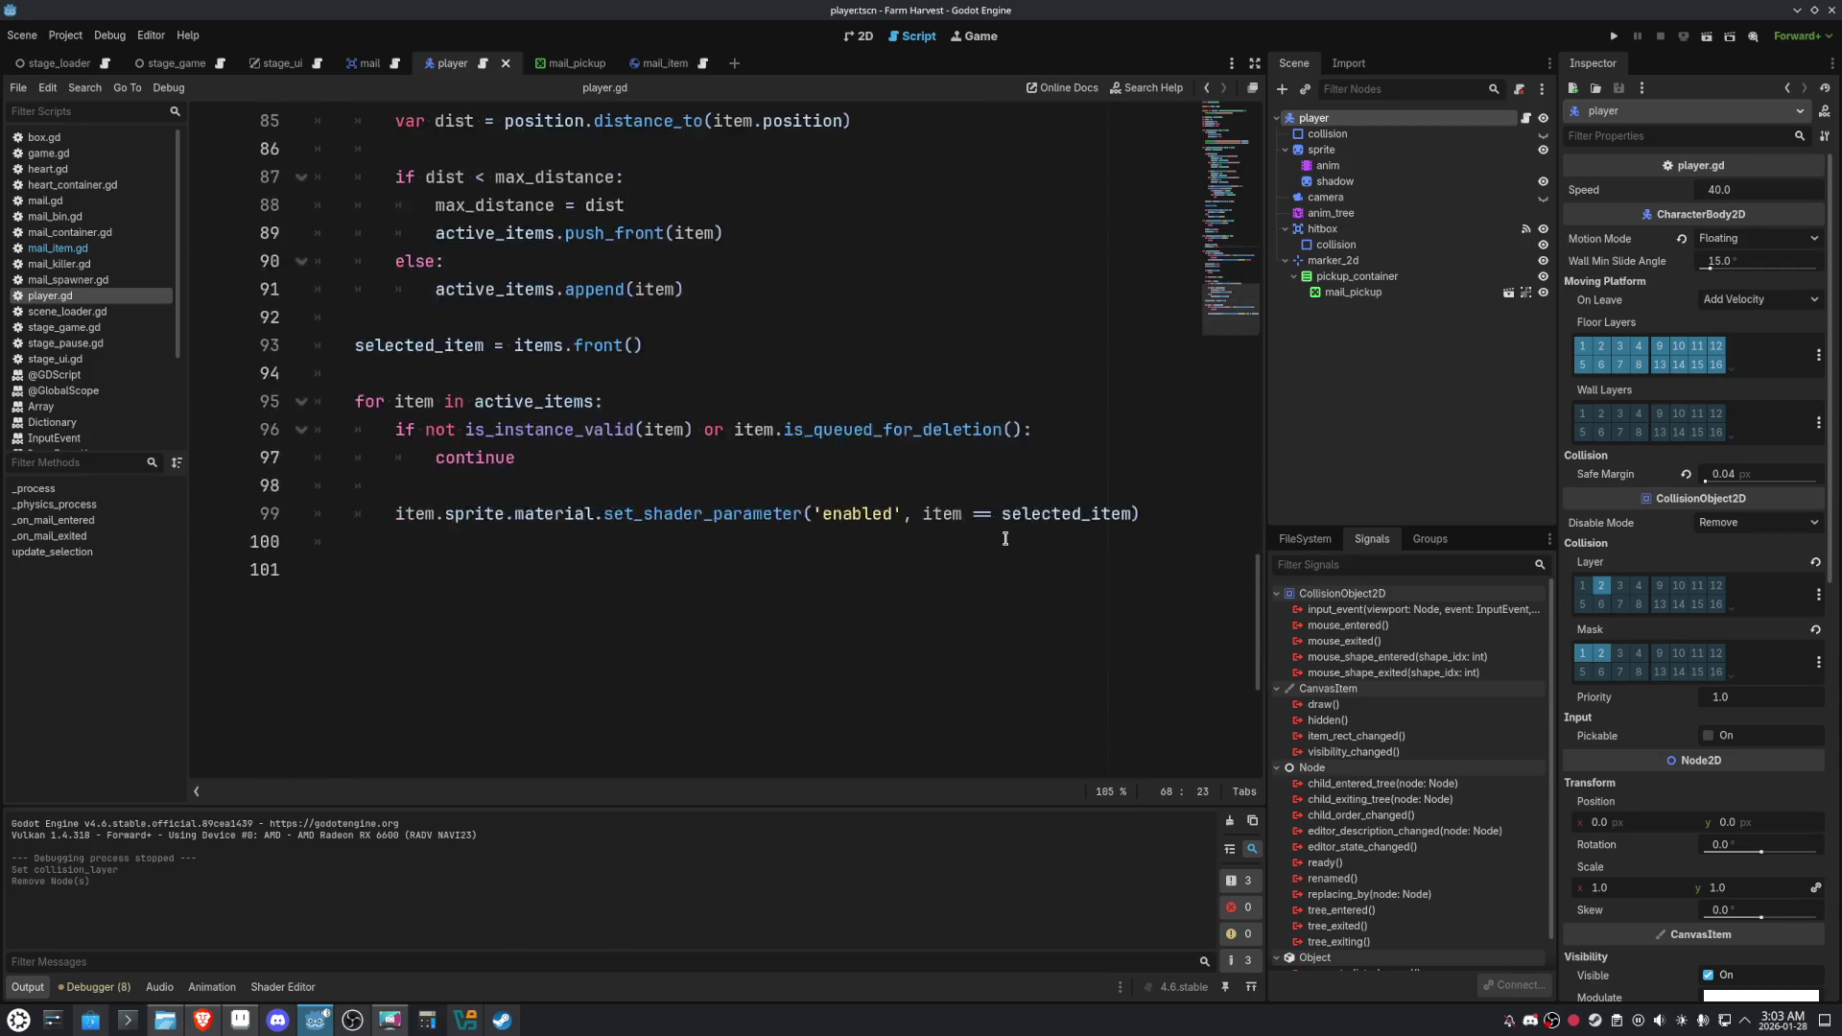
scroll(712, 237, "up", 4)
scroll(900, 481, "up", 8)
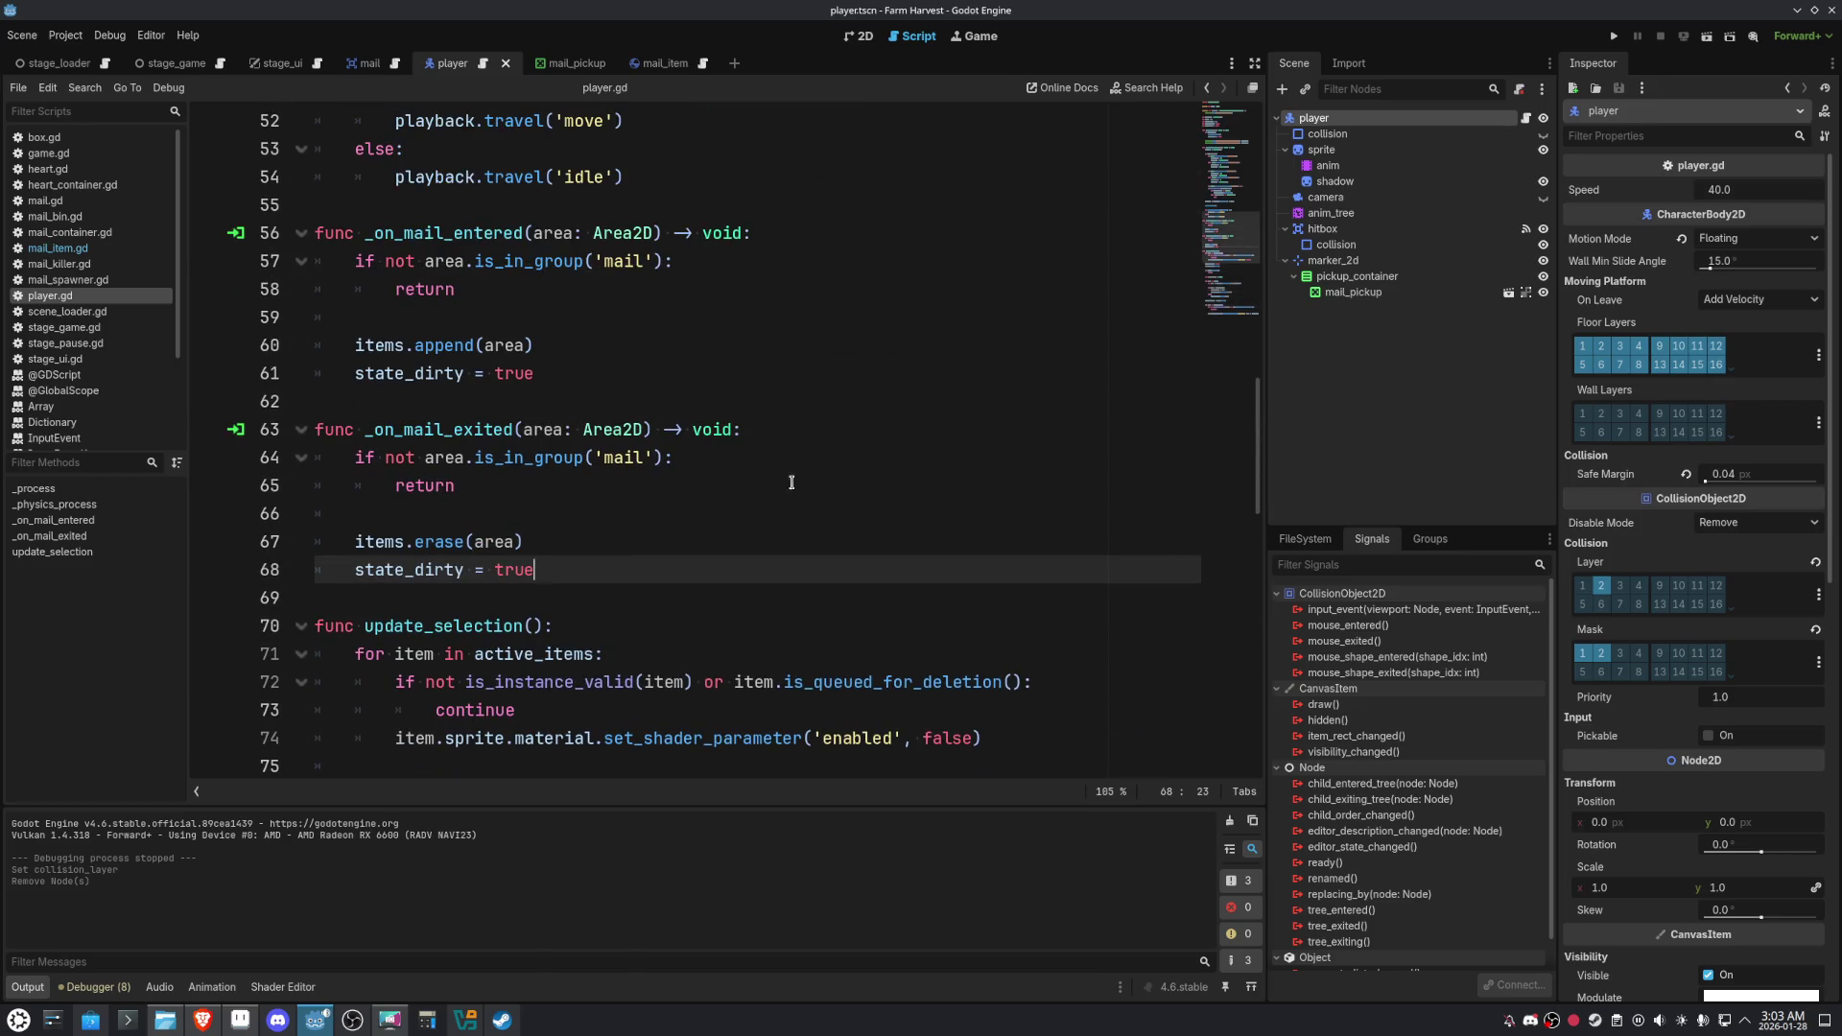
double_click(422, 431)
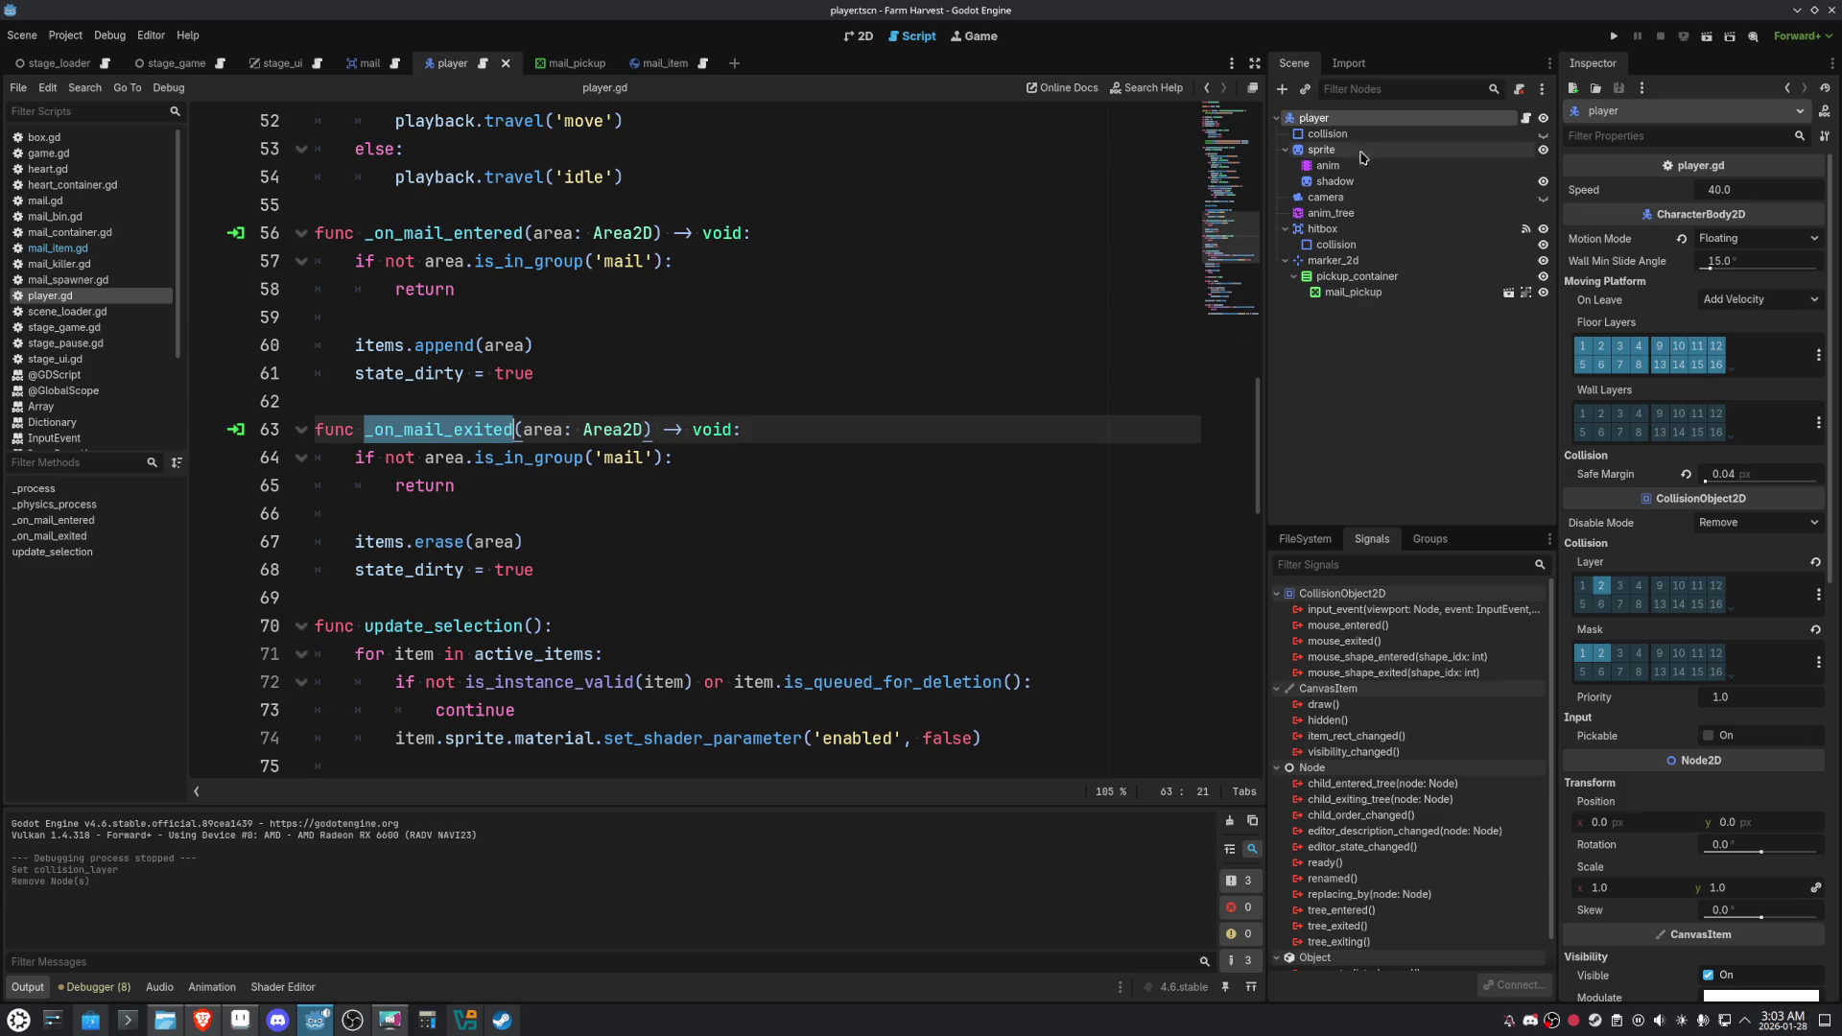
left_click(1328, 230)
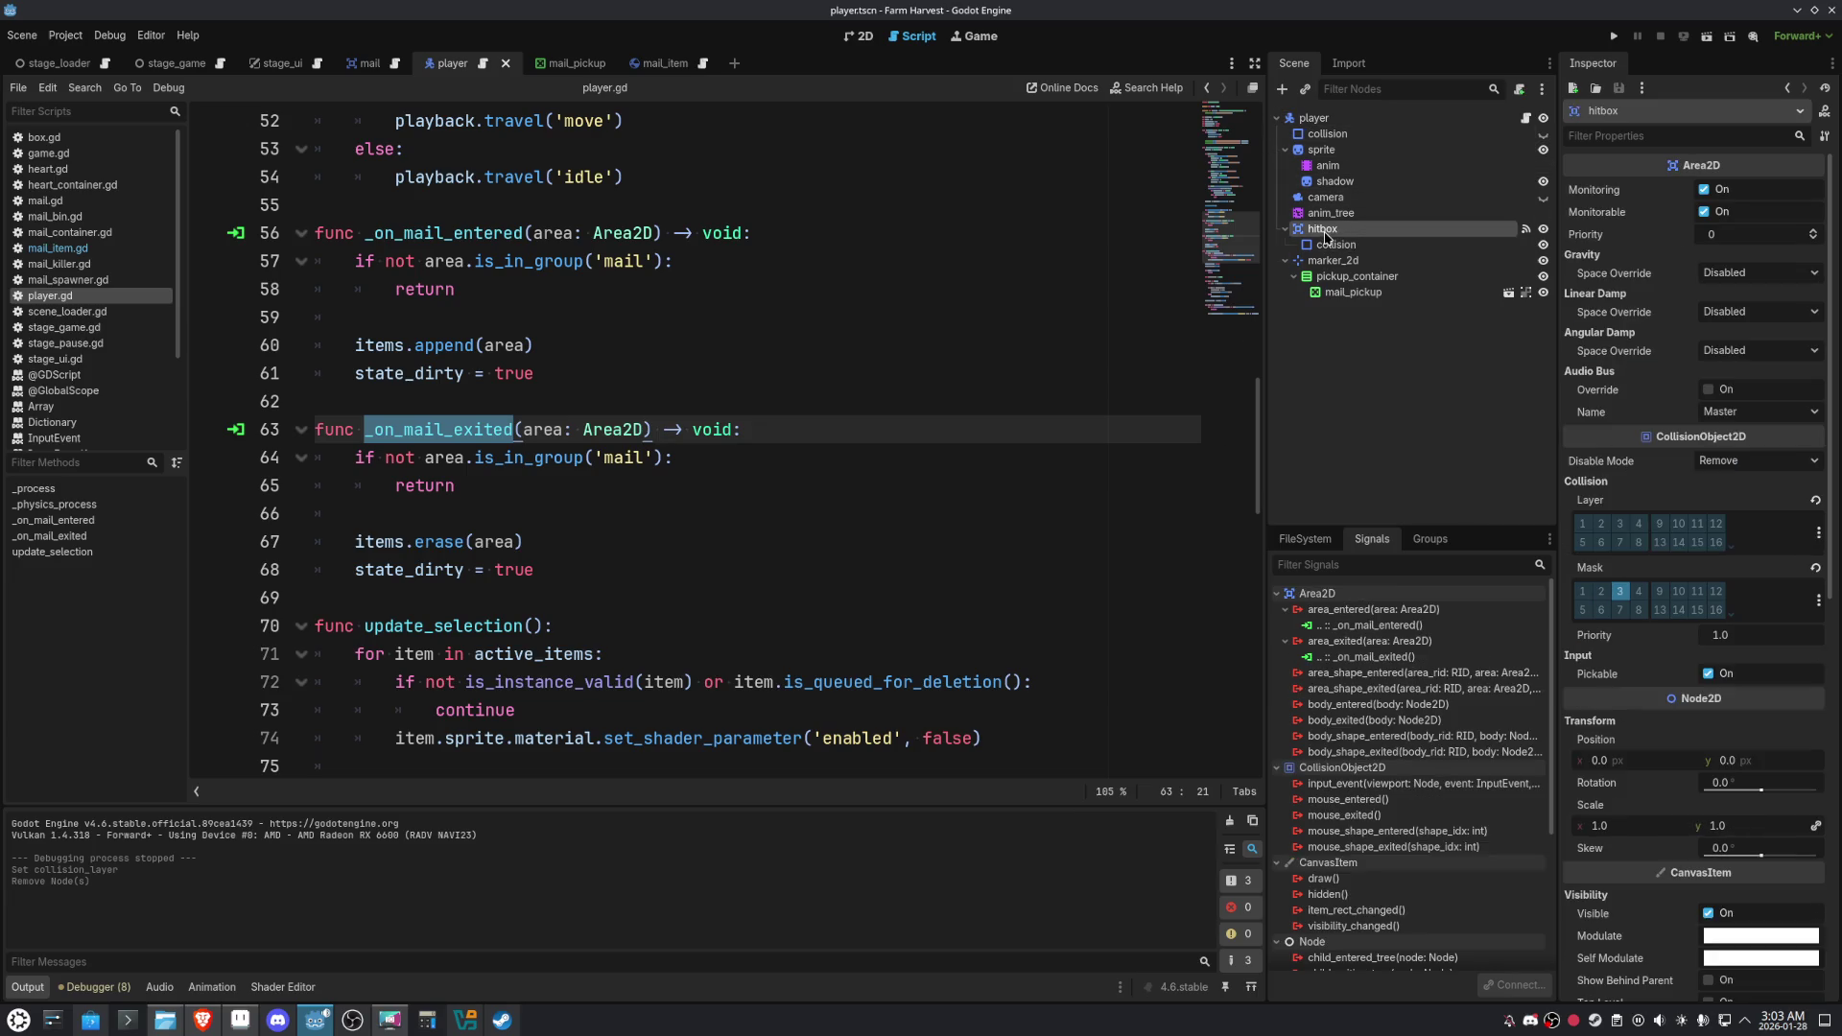
Step: Connect hitbox body_entered and body_exited to _on_mail_rigidbody_entered and _on_mail_rigidbody_exited
double_click(1362, 706)
left_click(826, 615)
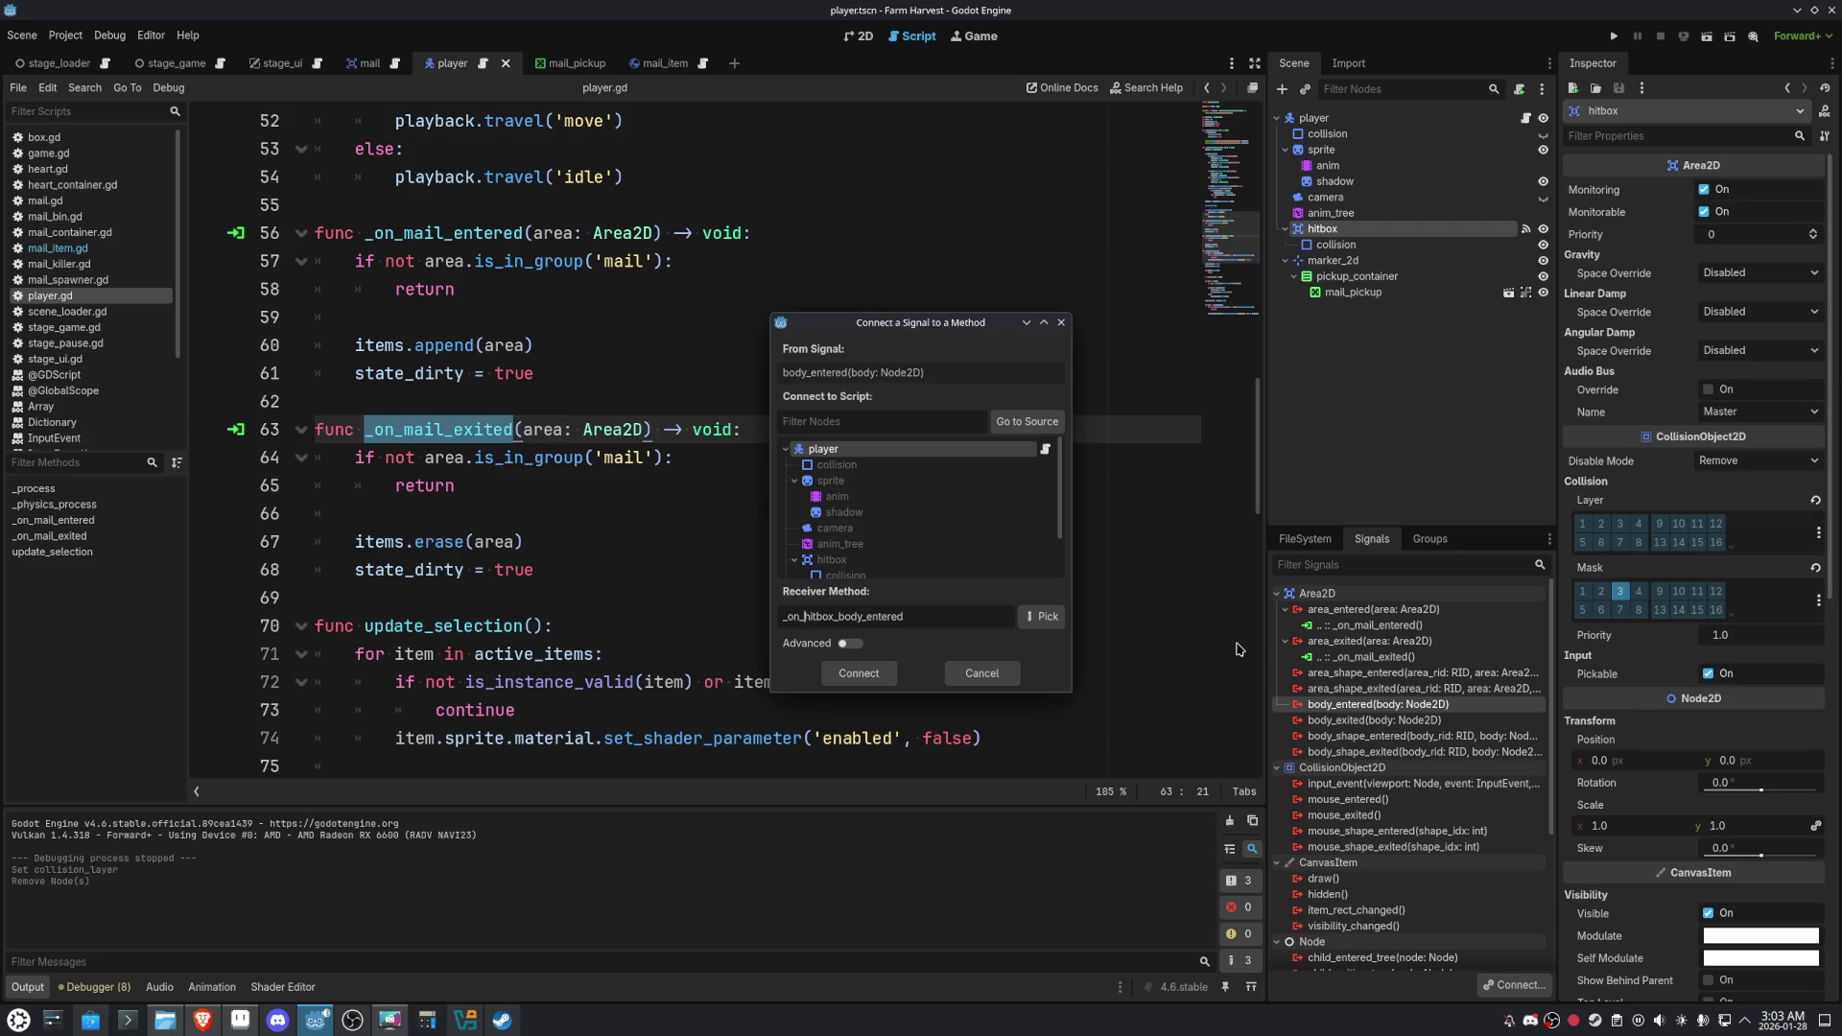
type("mail_")
type("rigid")
left_click_drag(876, 617, 683, 620)
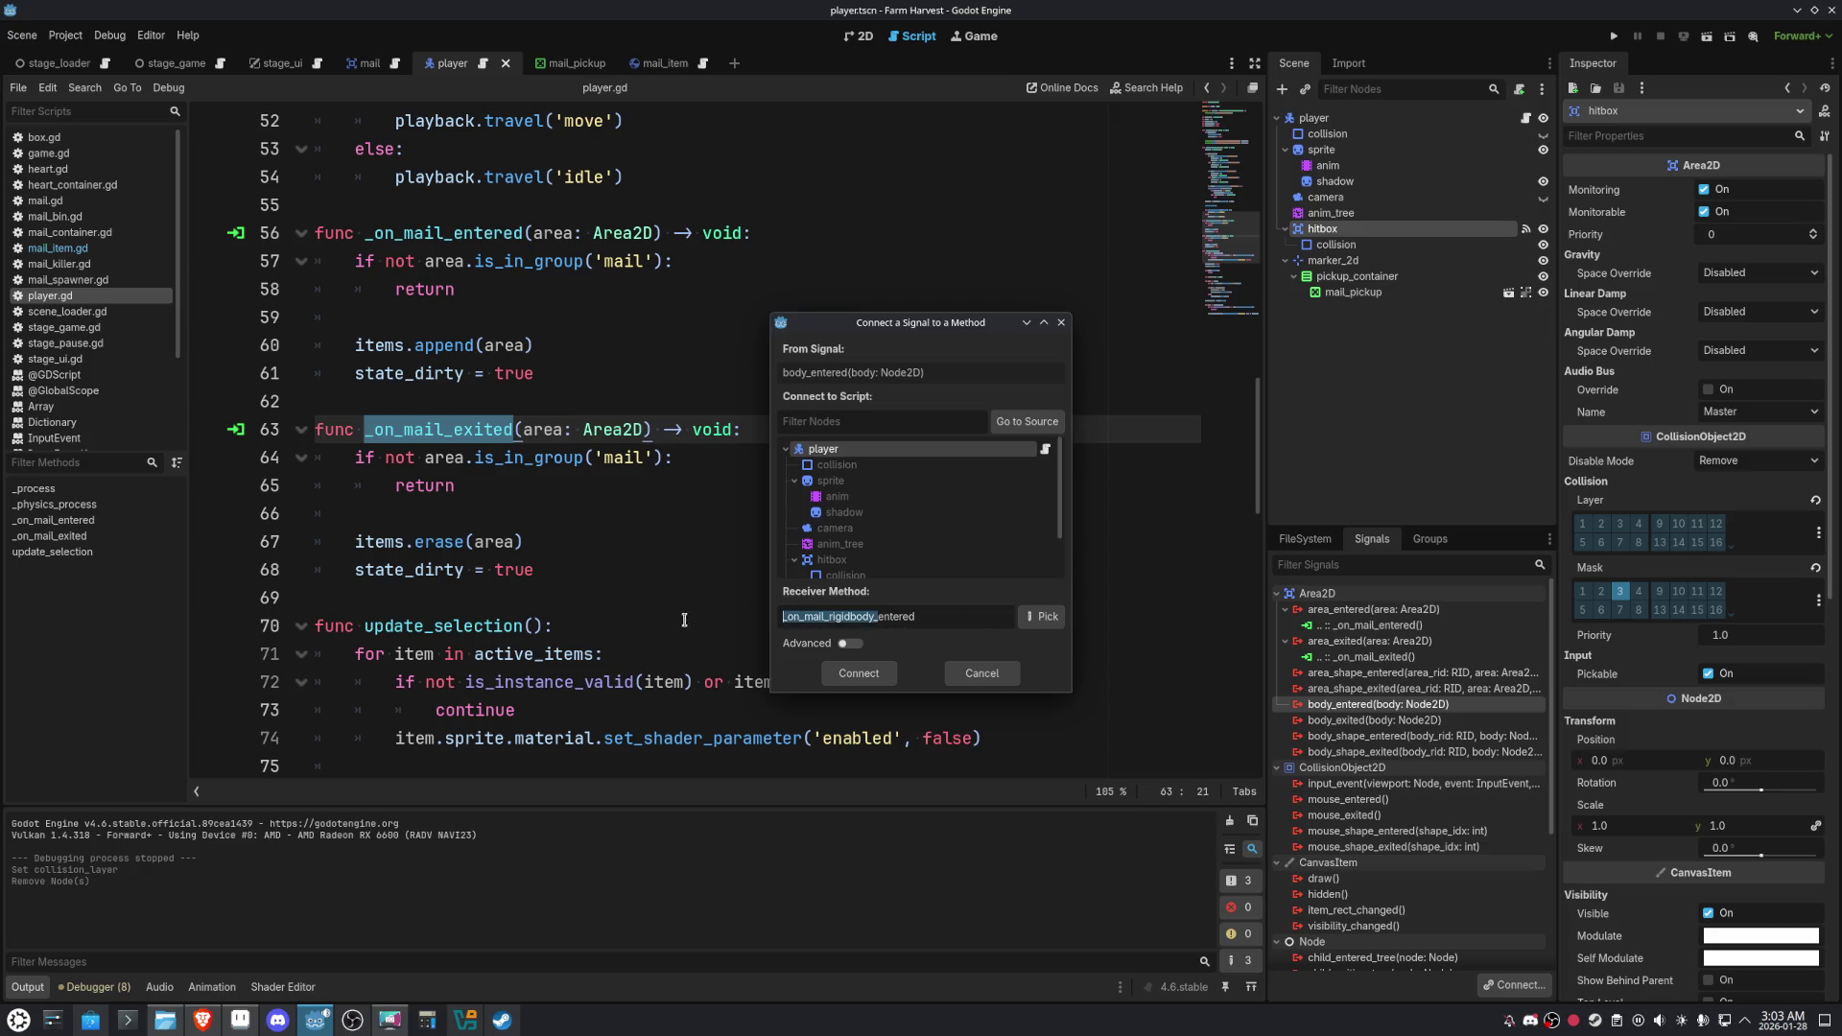
left_click(874, 674)
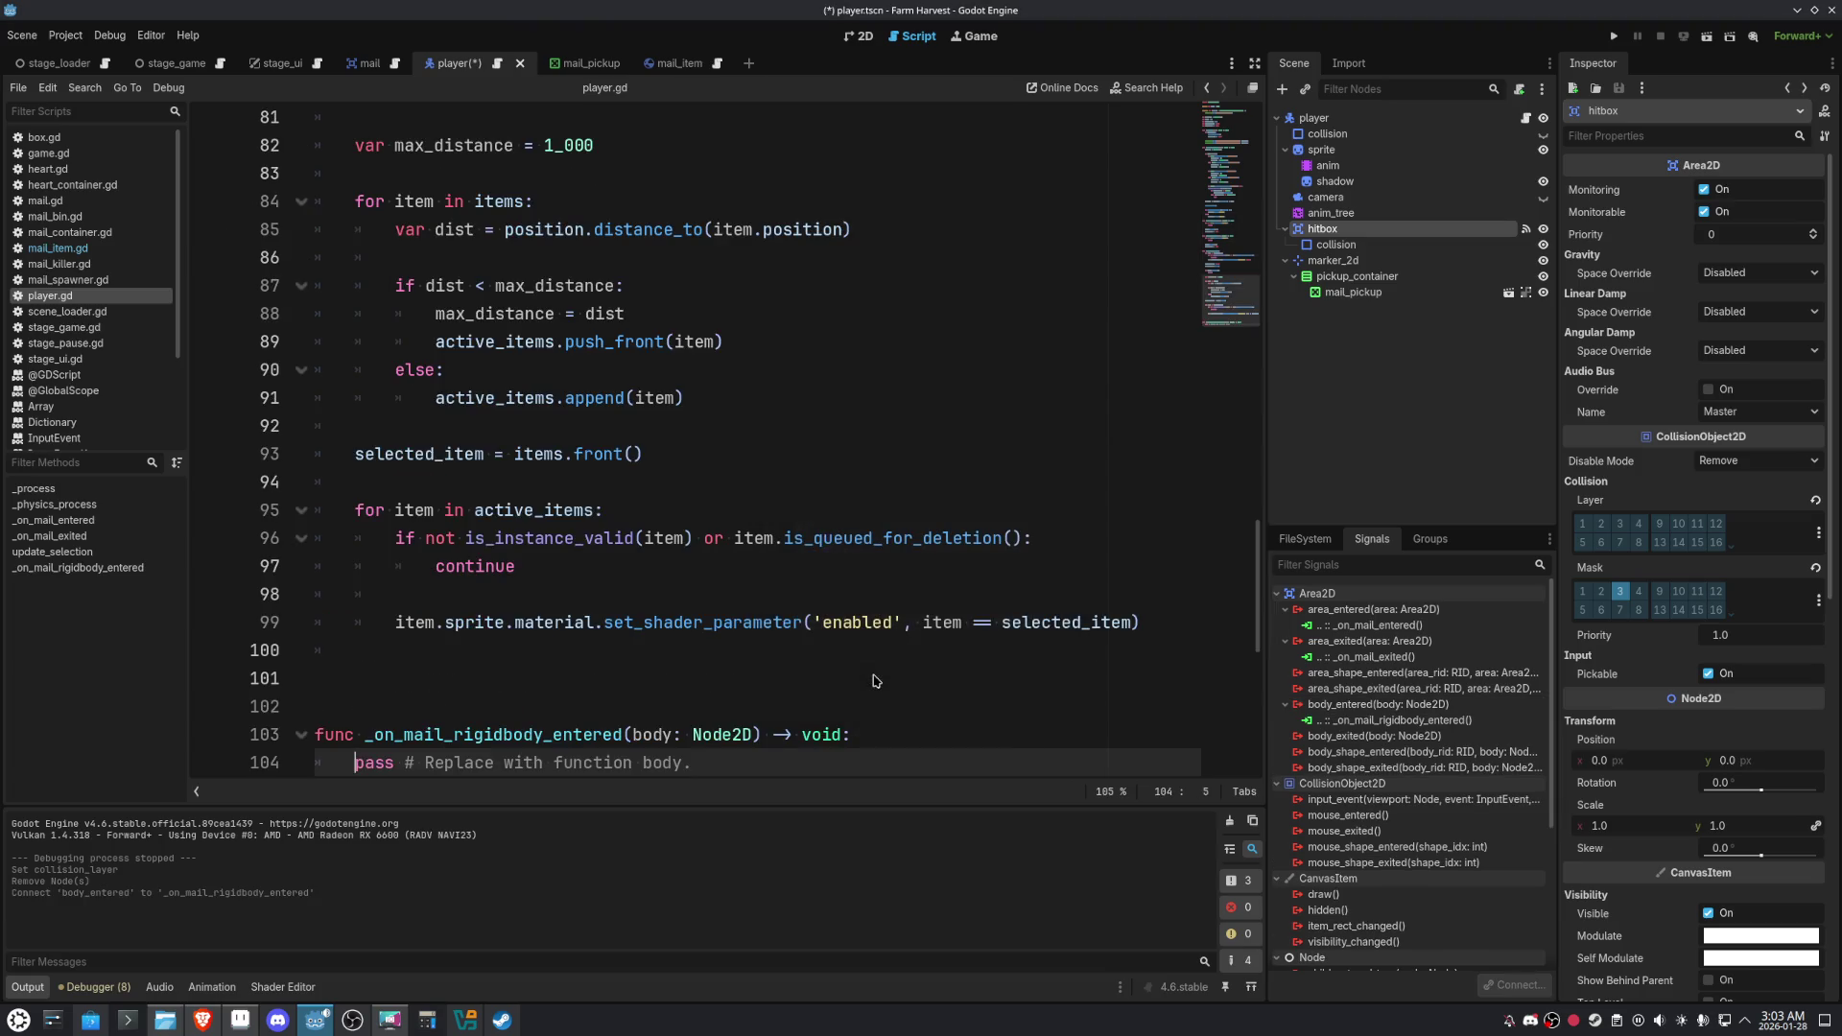
double_click(1362, 736)
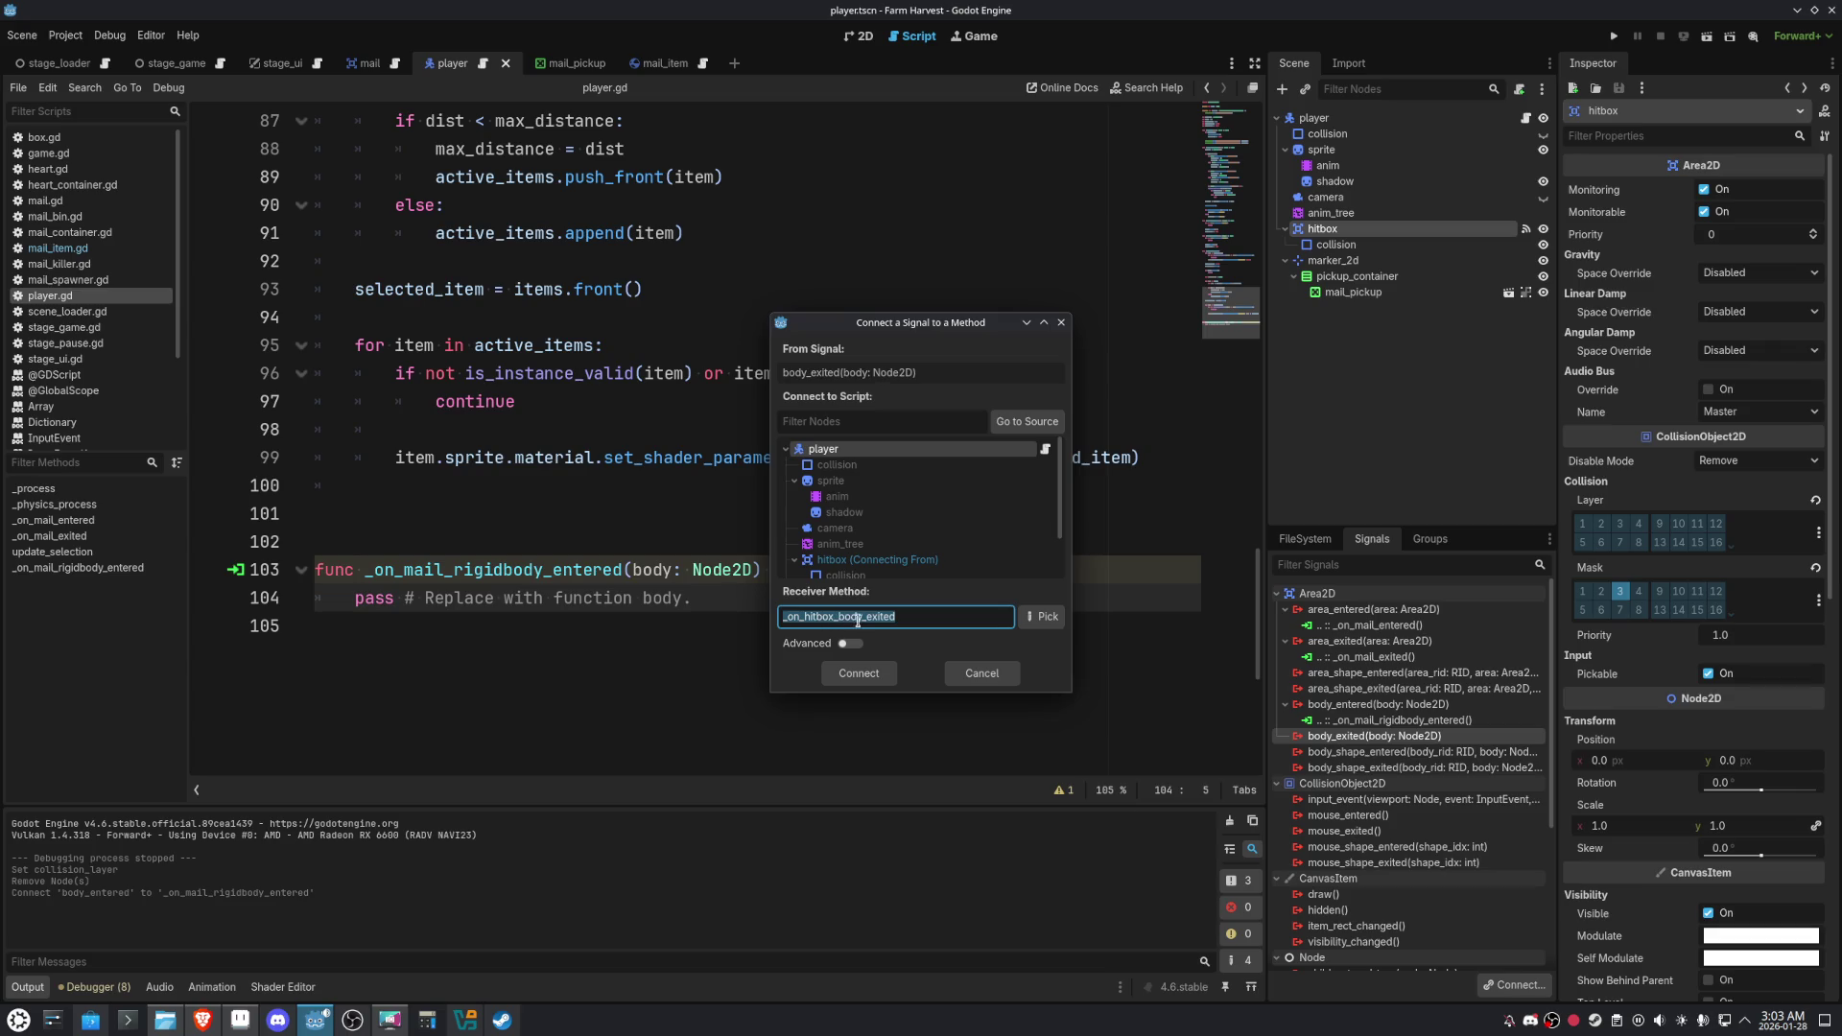
left_click(869, 616)
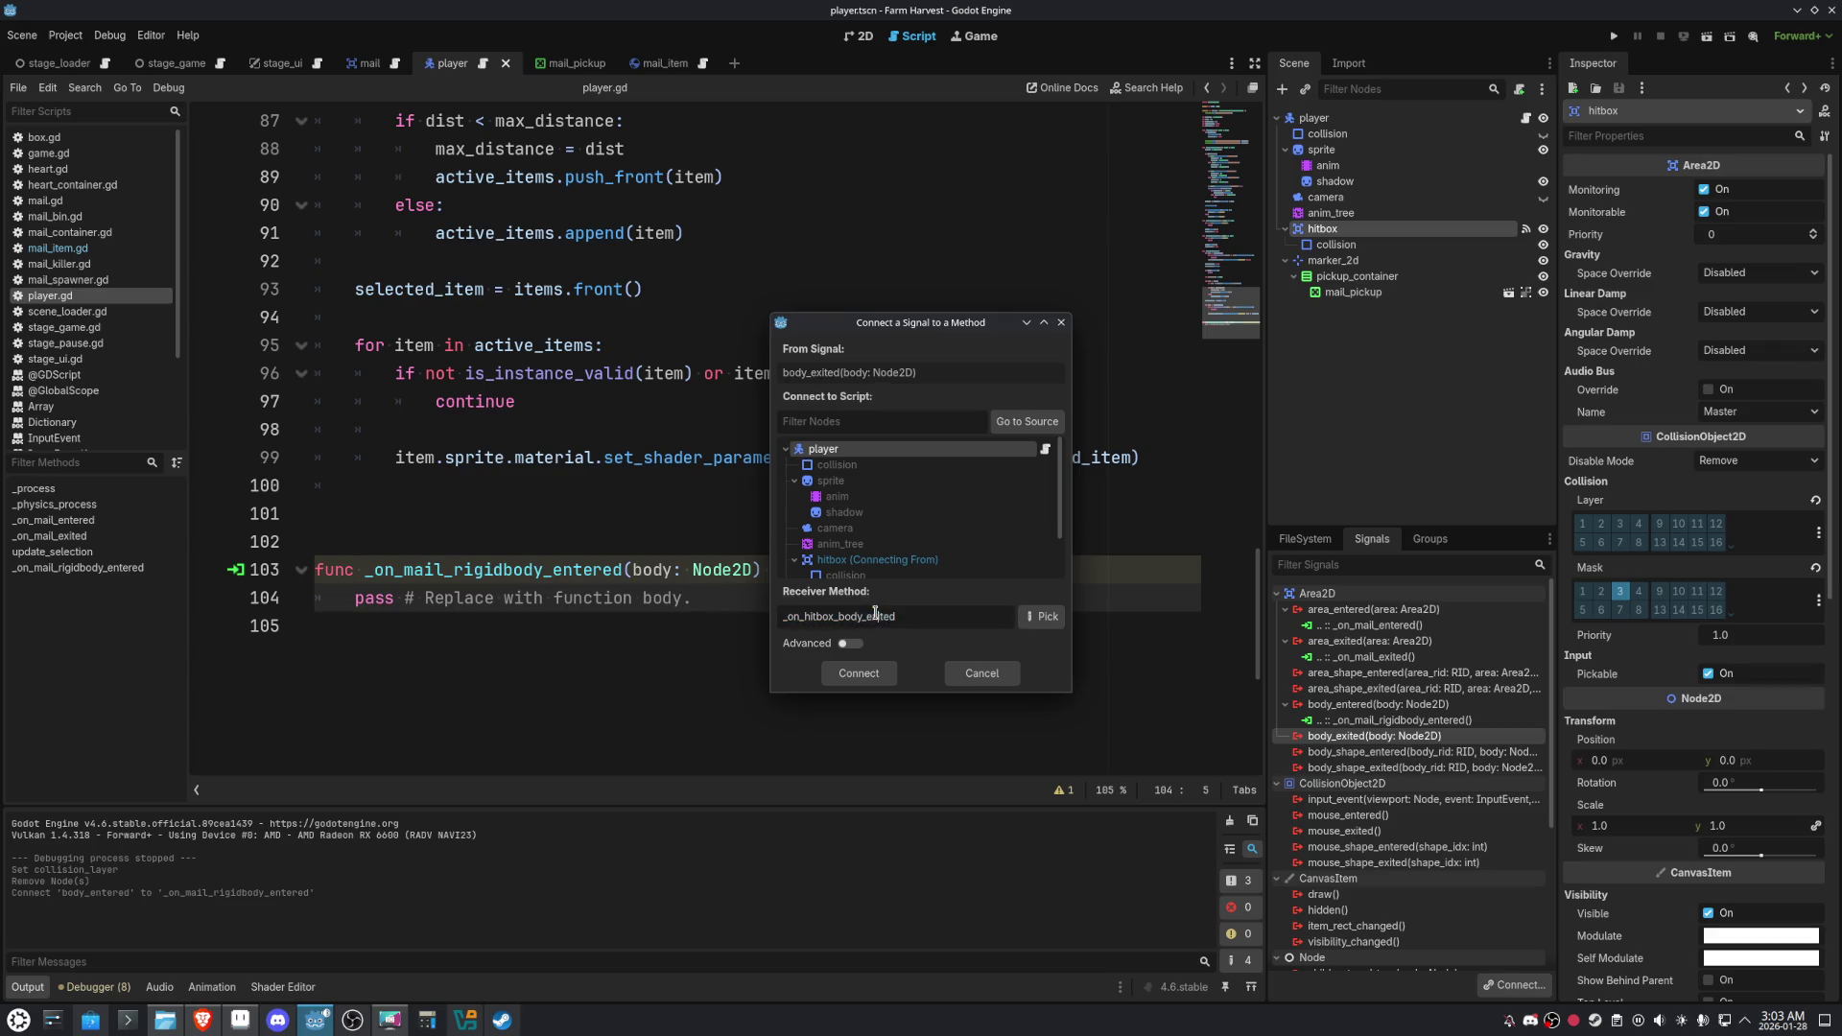
key("BackSpace")
key("BackSpace")
key("BackSpace")
type("mail_rigidbody_")
left_click(858, 674)
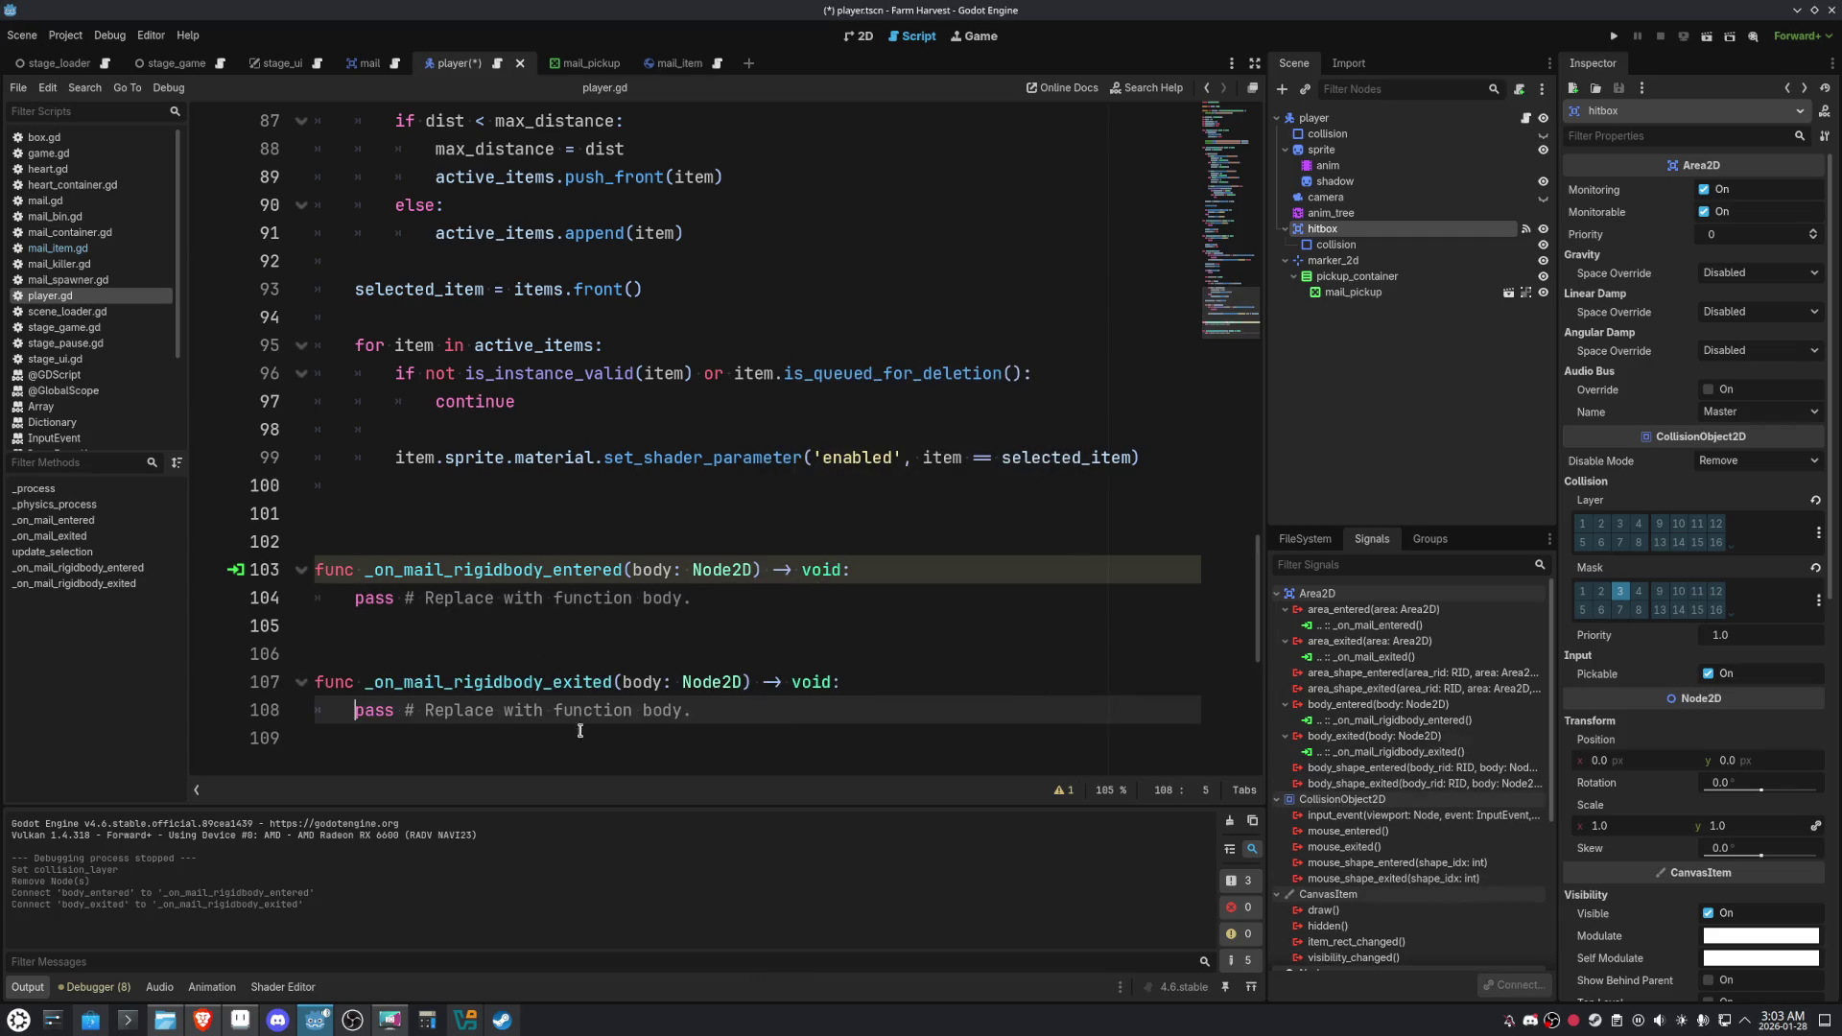
Step: Cut the two generated rigidbody handler stubs from the end of player.gd
mouse_move(690, 716)
left_mouse_down()
mouse_move(321, 626)
mouse_move(316, 569)
left_mouse_up()
key("ctrl+c")
key("BackSpace")
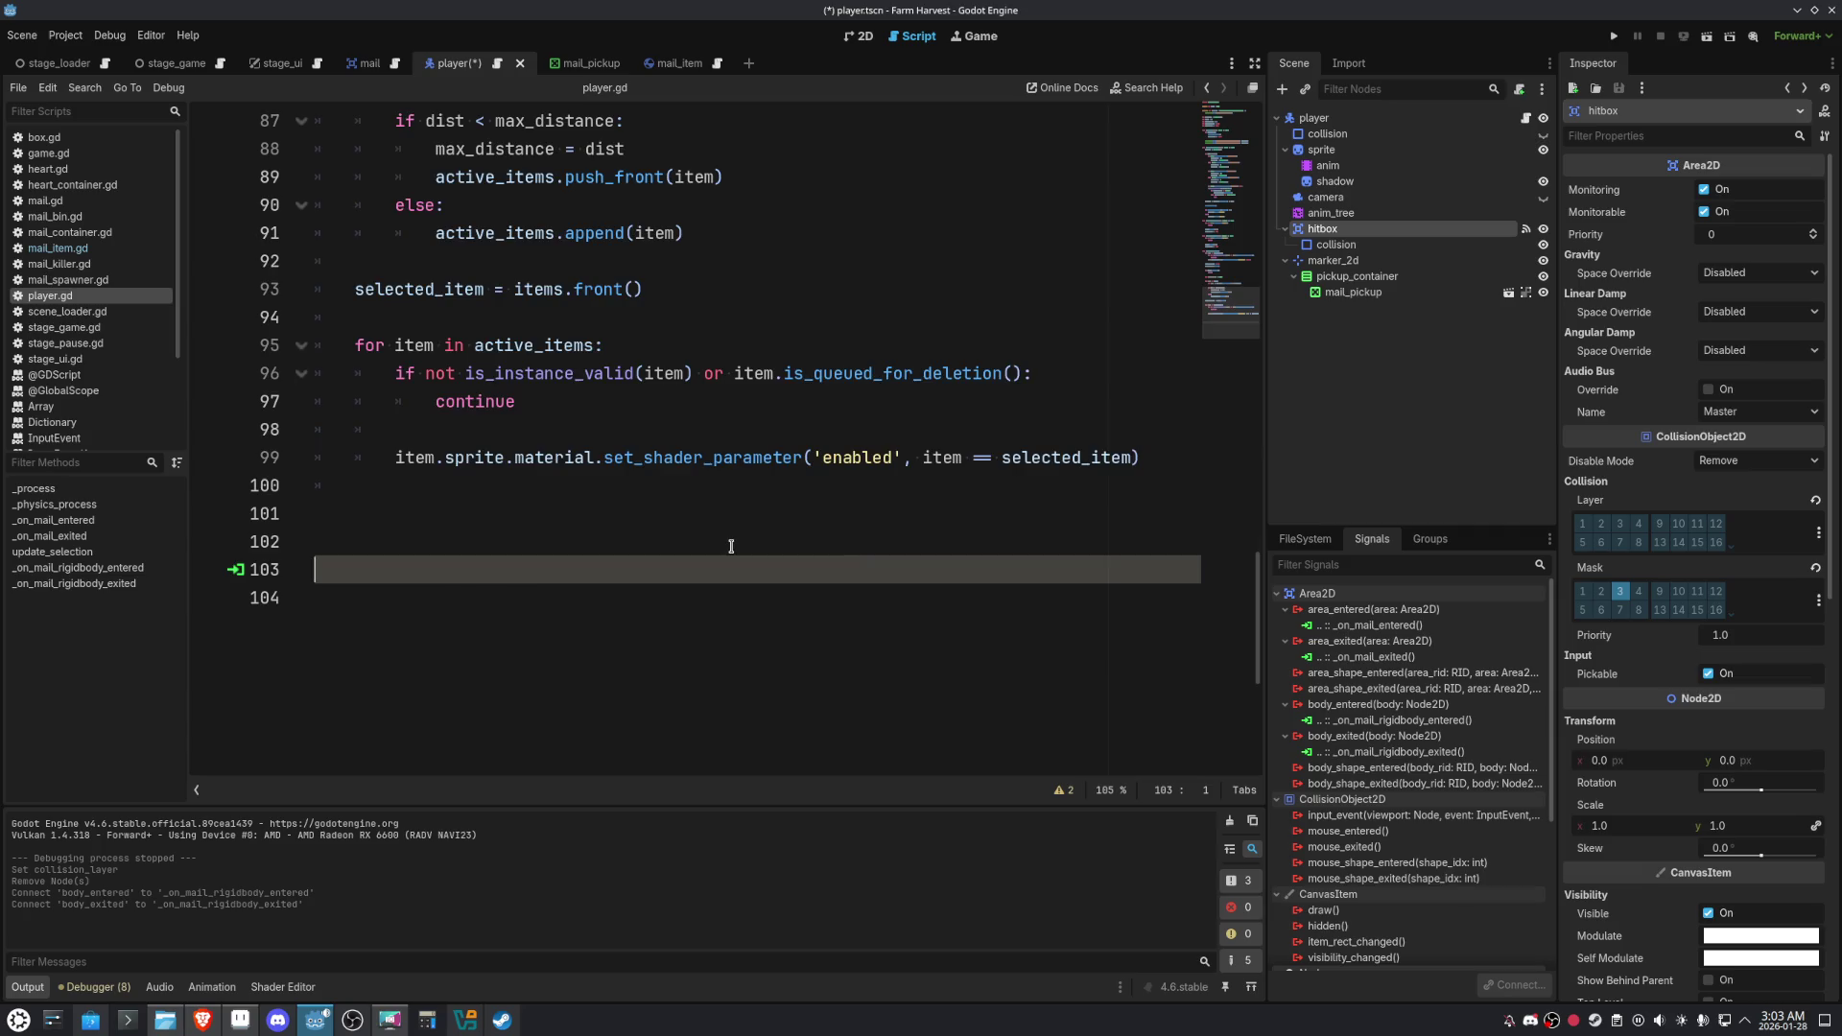
scroll(729, 545, "up", 8)
scroll(731, 546, "up", 6)
scroll(726, 554, "down", 3)
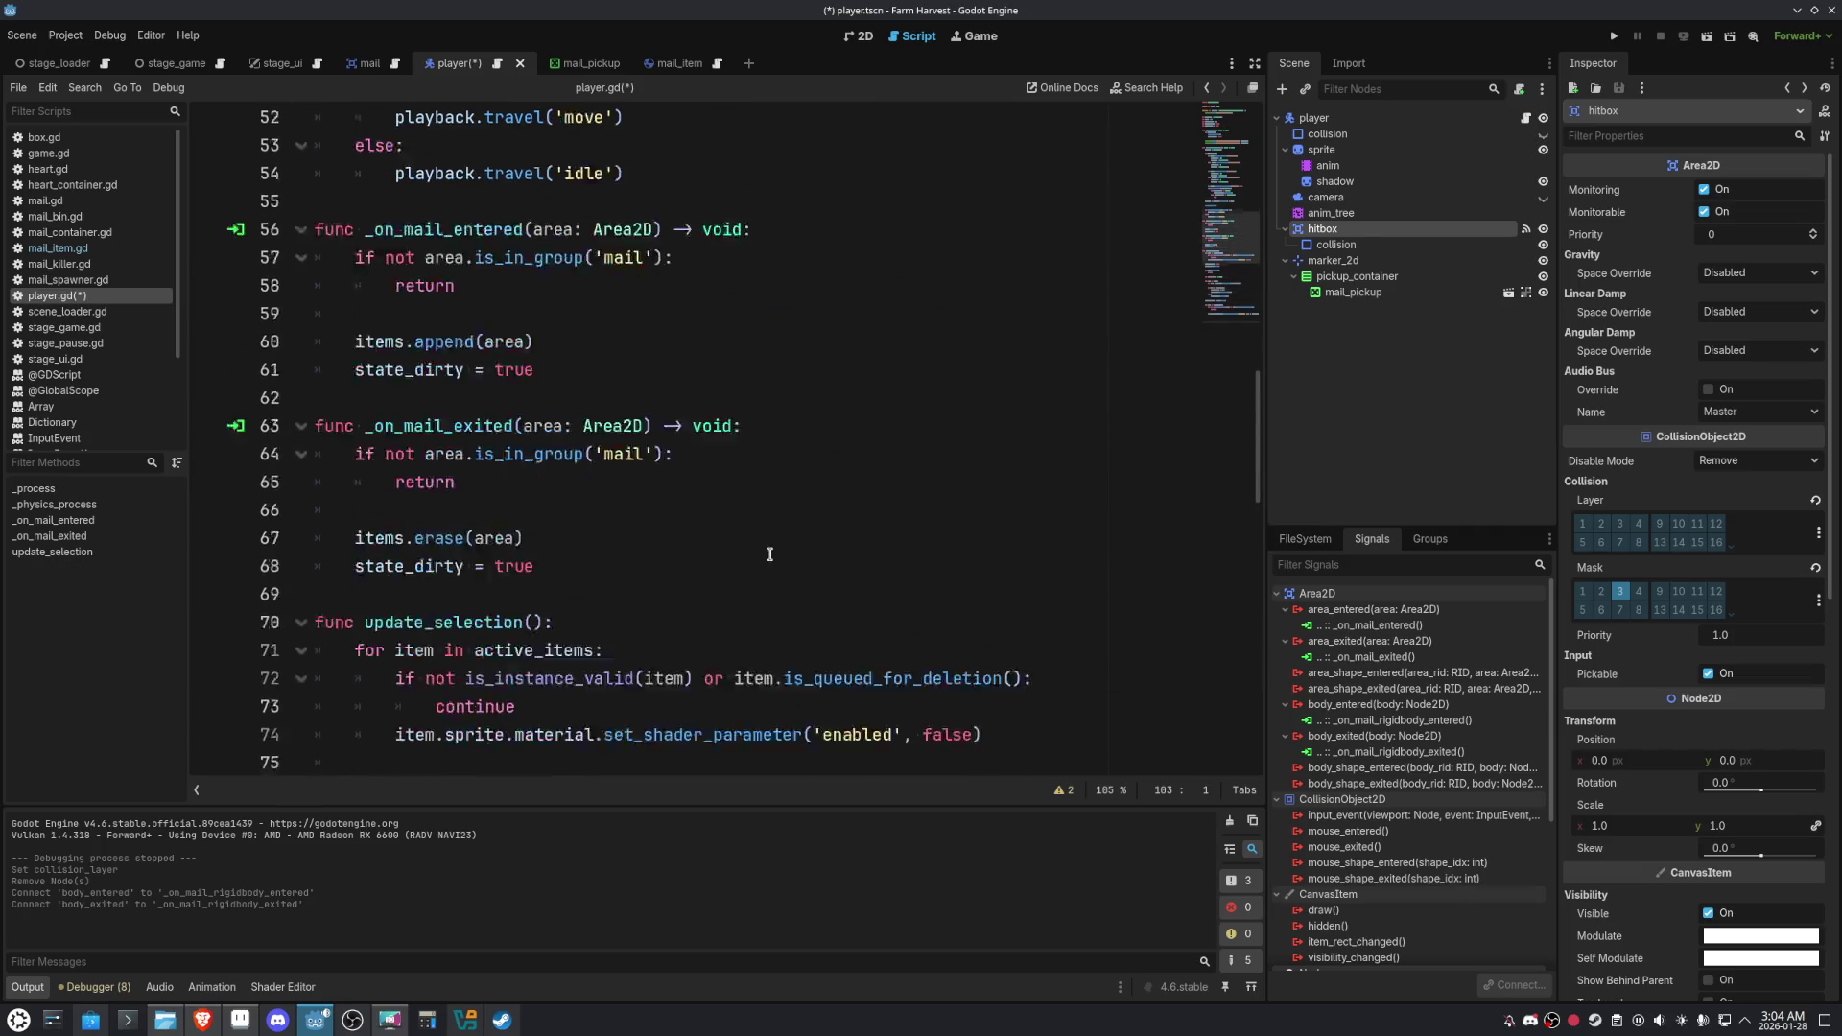
Step: Paste the two rigidbody handler functions above update_selection
left_click(725, 539)
key("Return")
key("Return")
key("Up")
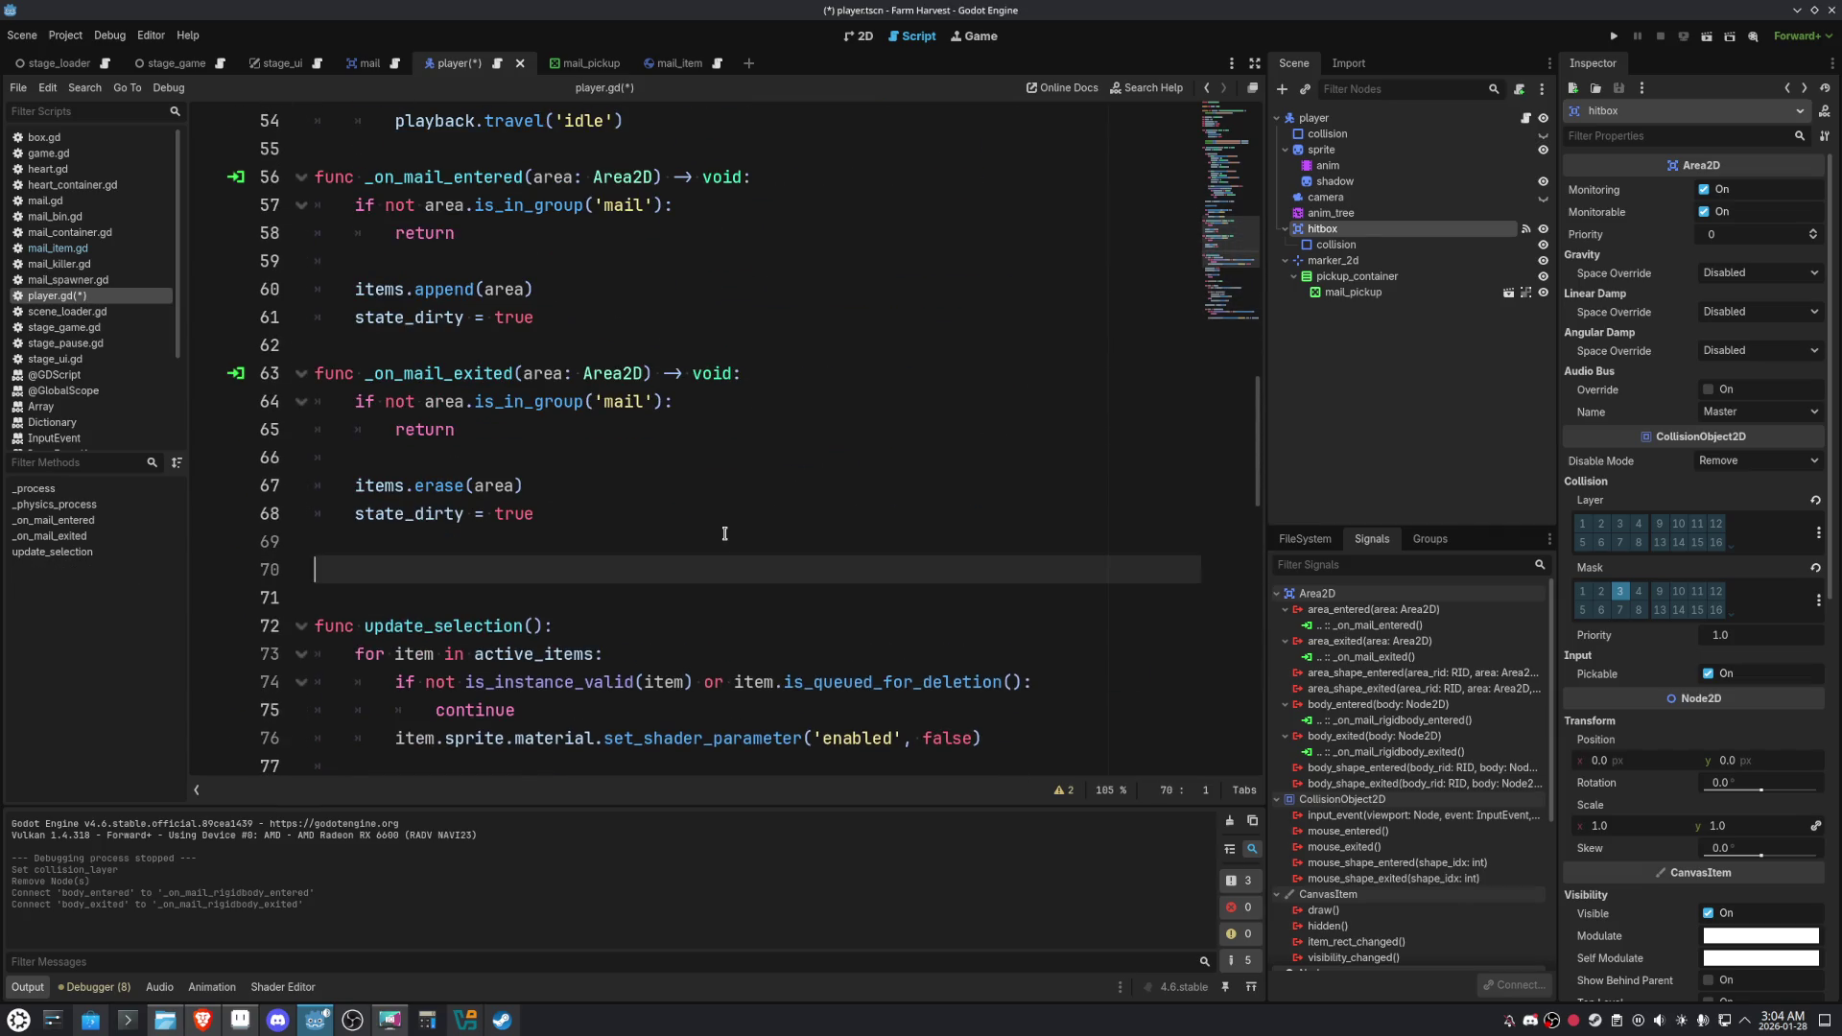
key("ctrl+v")
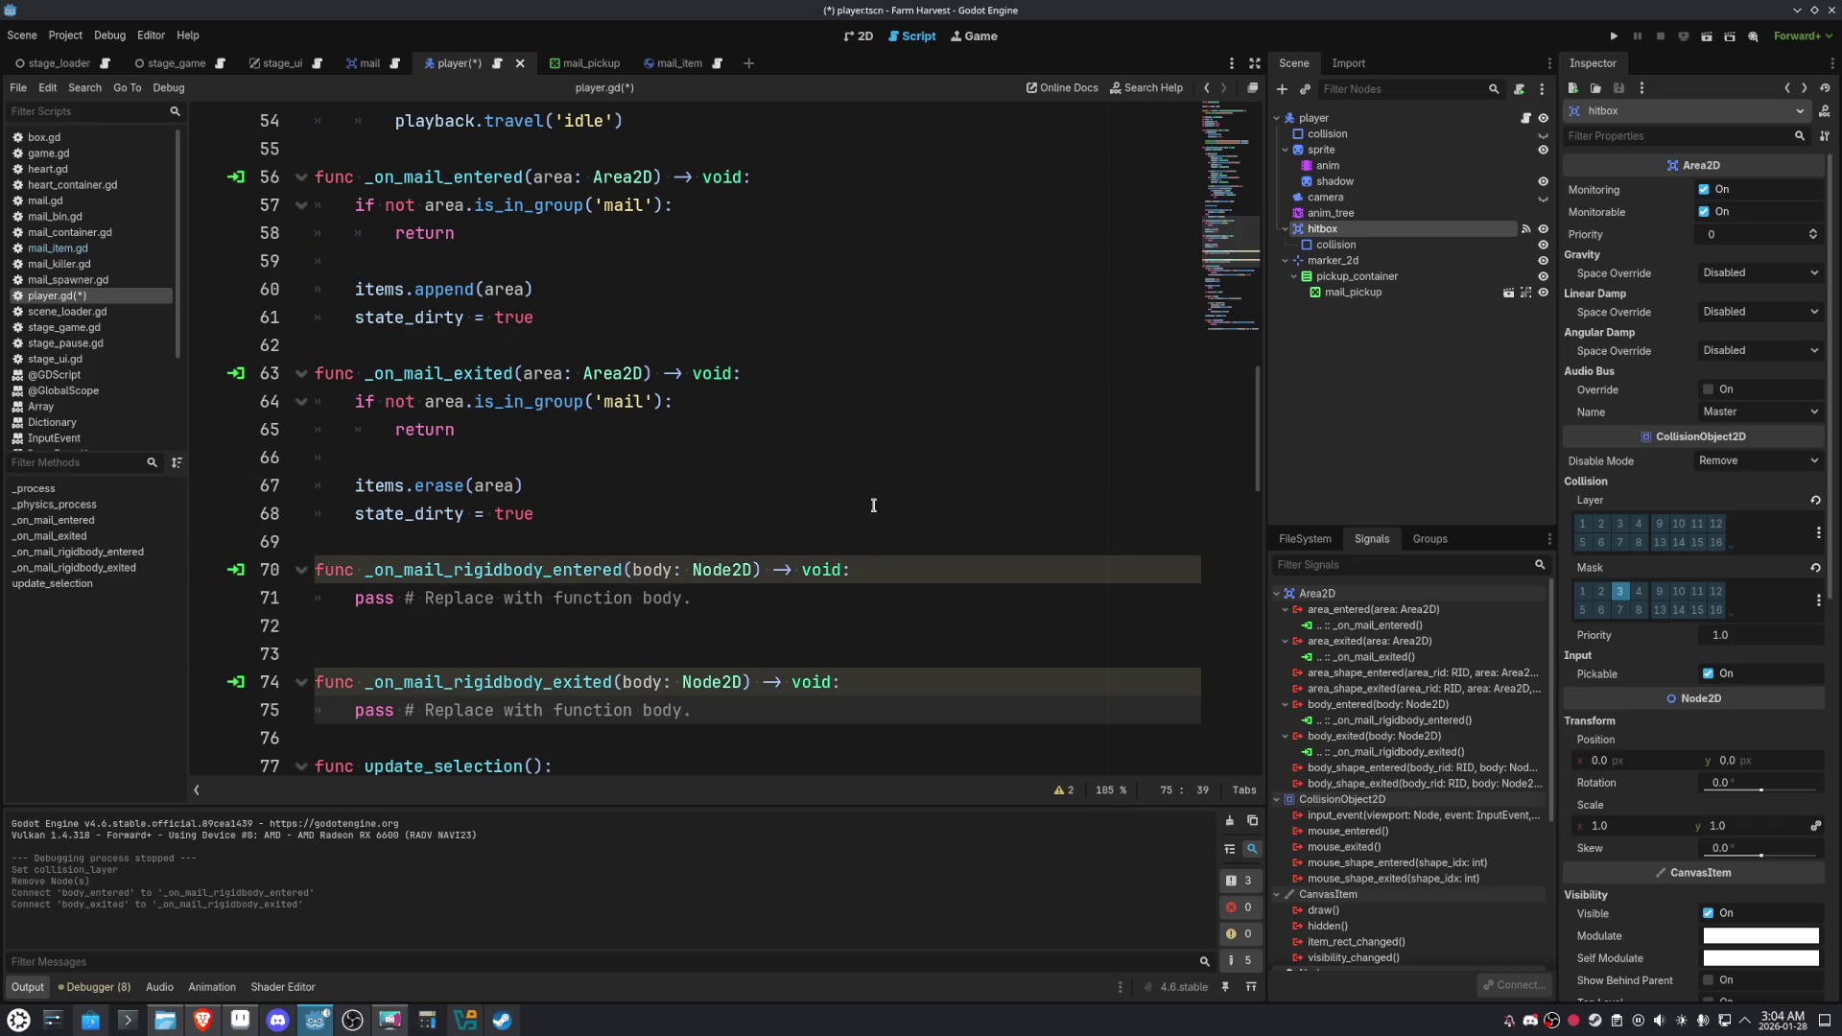
Step: Replace both handlers' pass lines with the mail group check copied from _on_mail_exited
left_click_drag(457, 430, 340, 398)
key("ctrl+c")
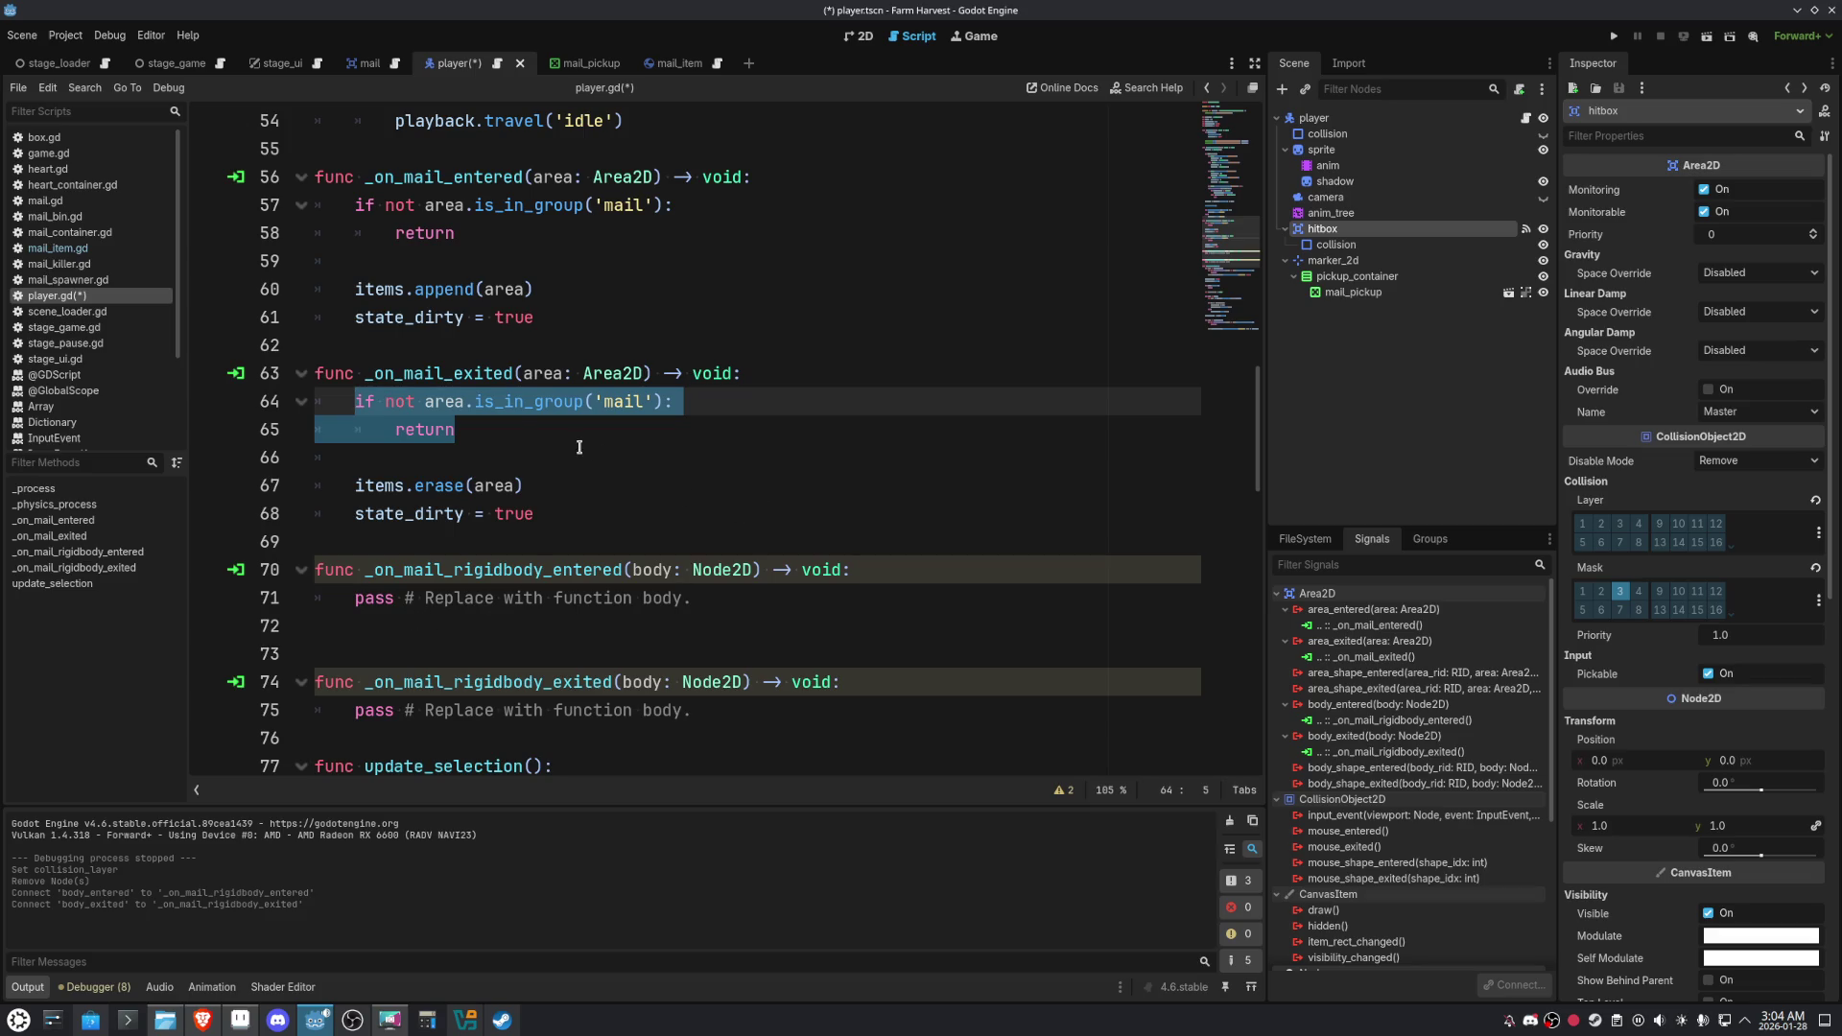
left_click_drag(456, 428, 348, 412)
left_click_drag(359, 599, 729, 605)
key("ctrl+v")
left_click_drag(699, 737, 356, 734)
key("ctrl+v")
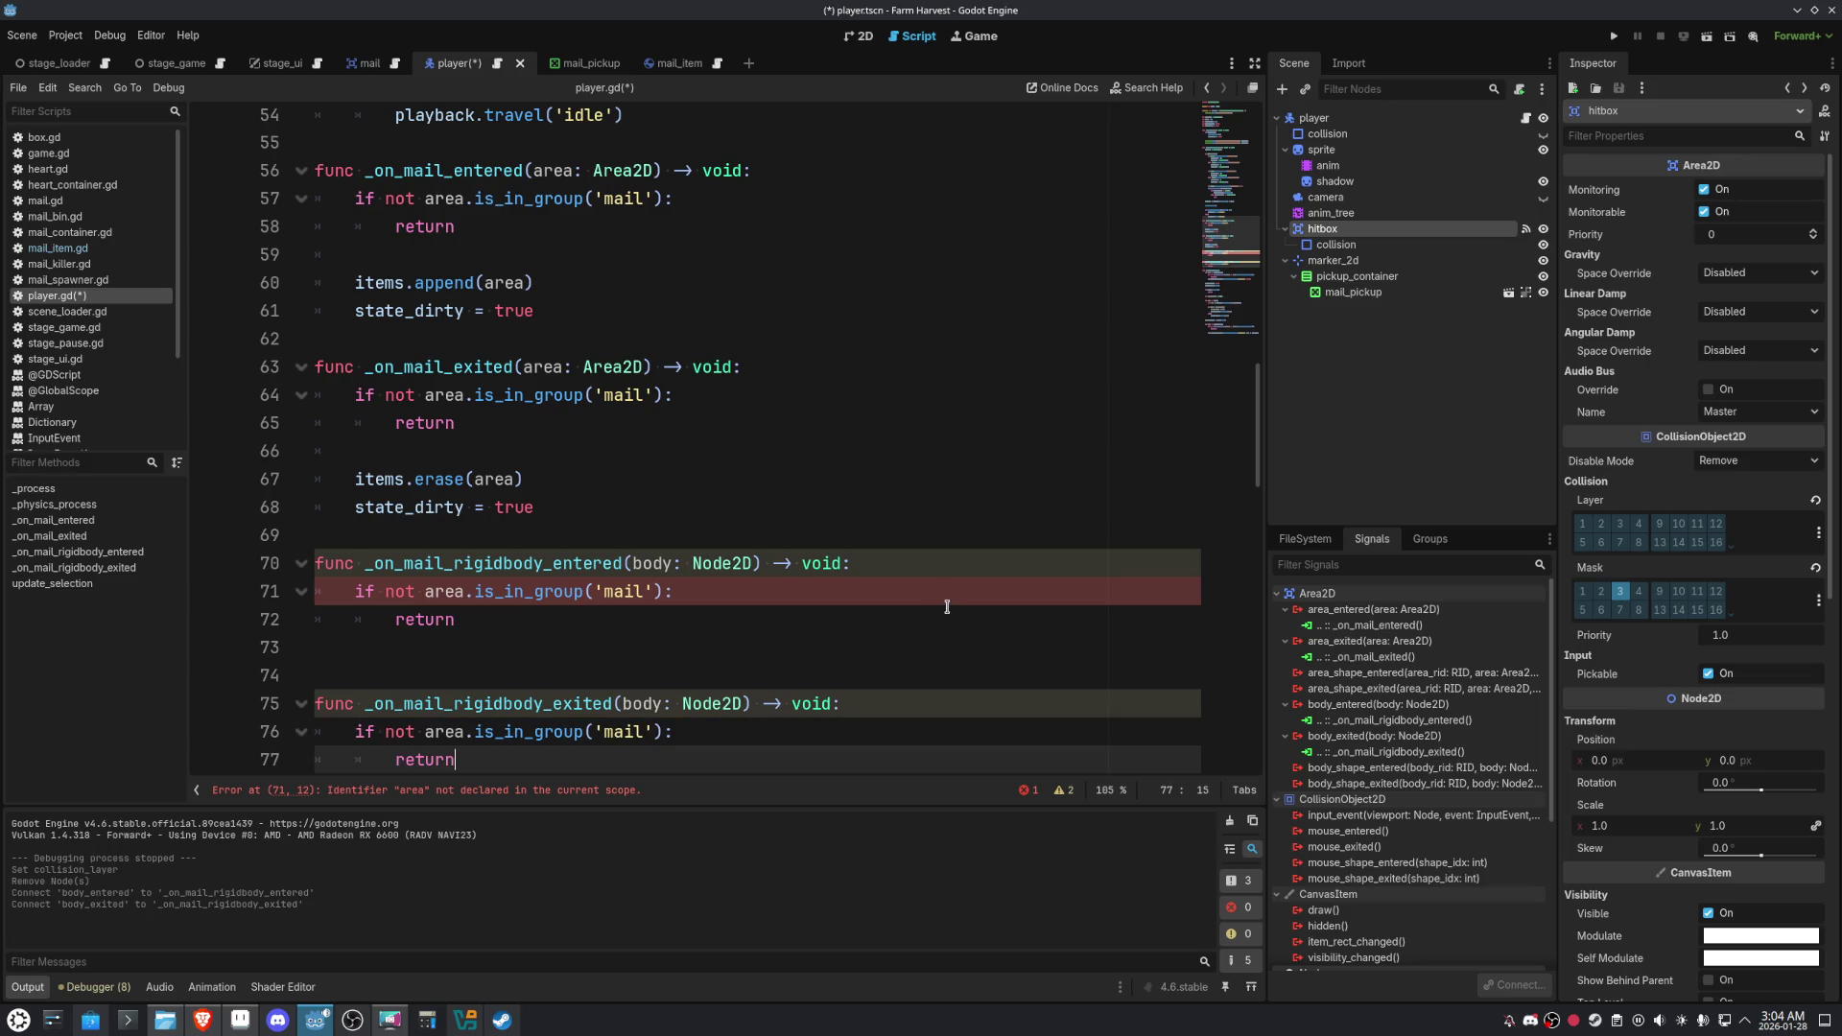
Step: Change area to body in both handlers' group checks on lines 71 and 76
scroll(947, 606, "down", 1)
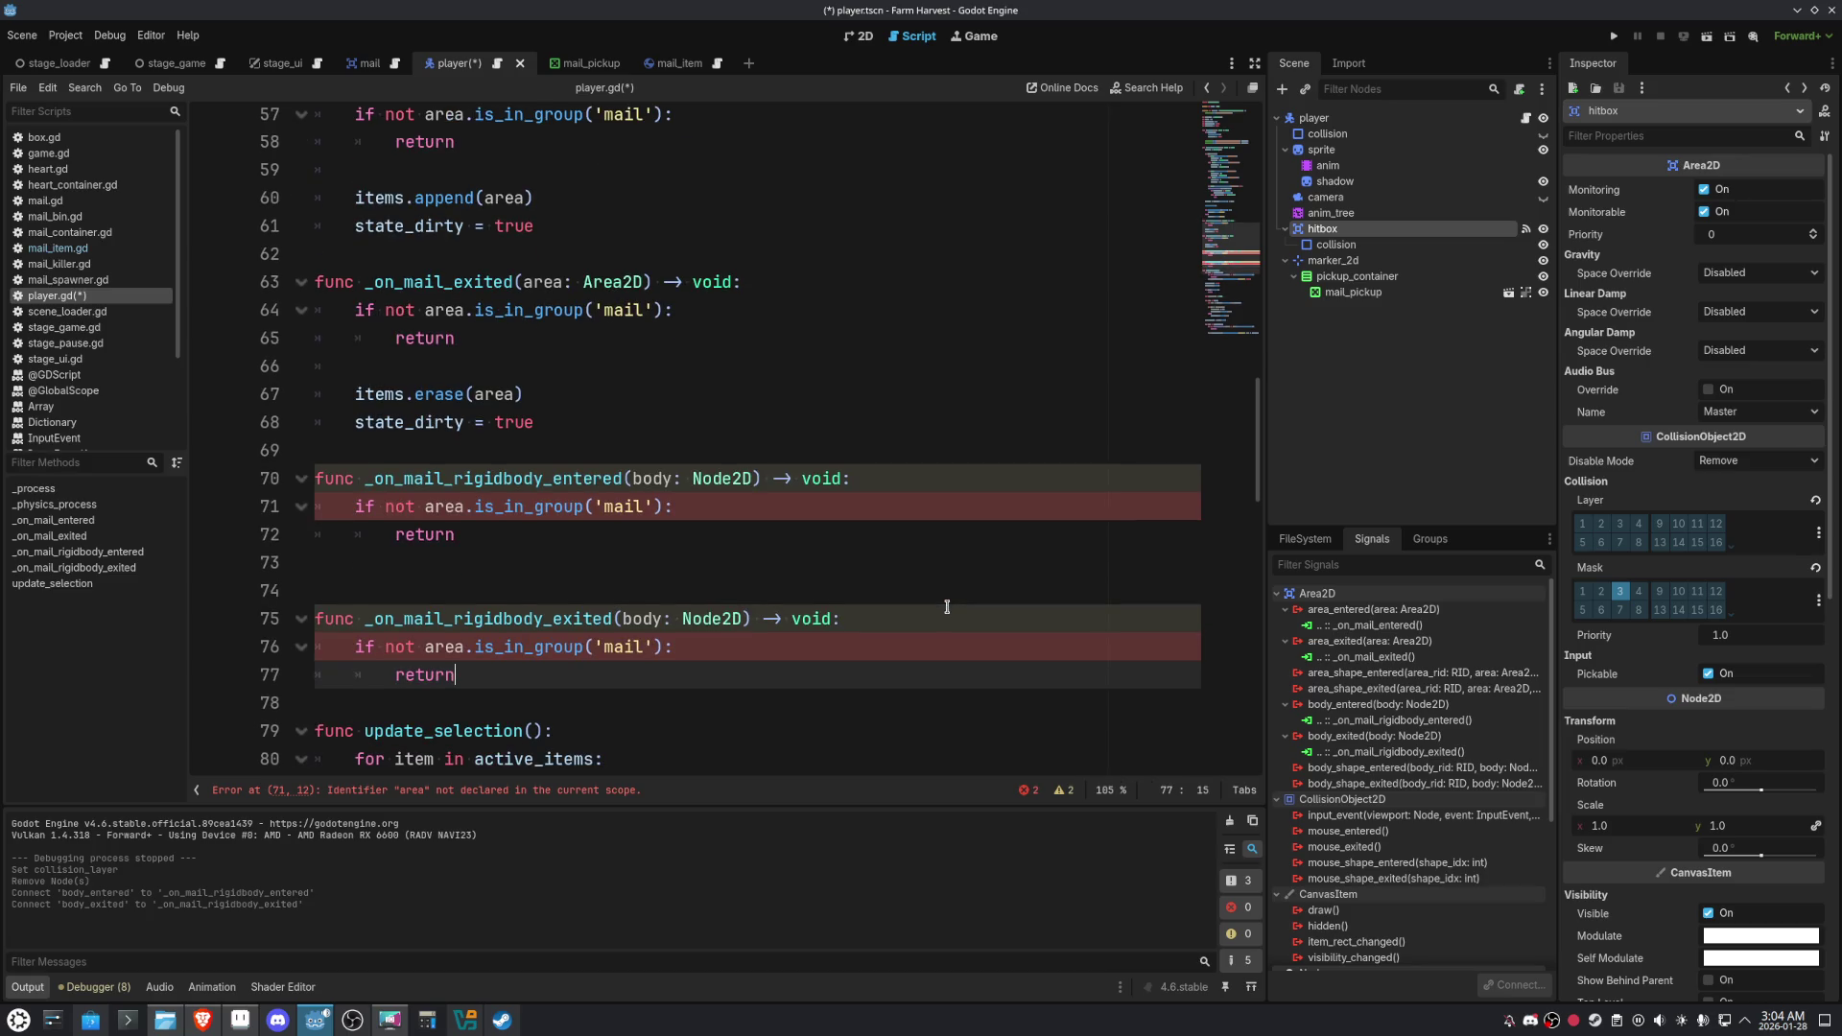
left_click(480, 546)
left_click(672, 480)
double_click(656, 477)
key("ctrl+c")
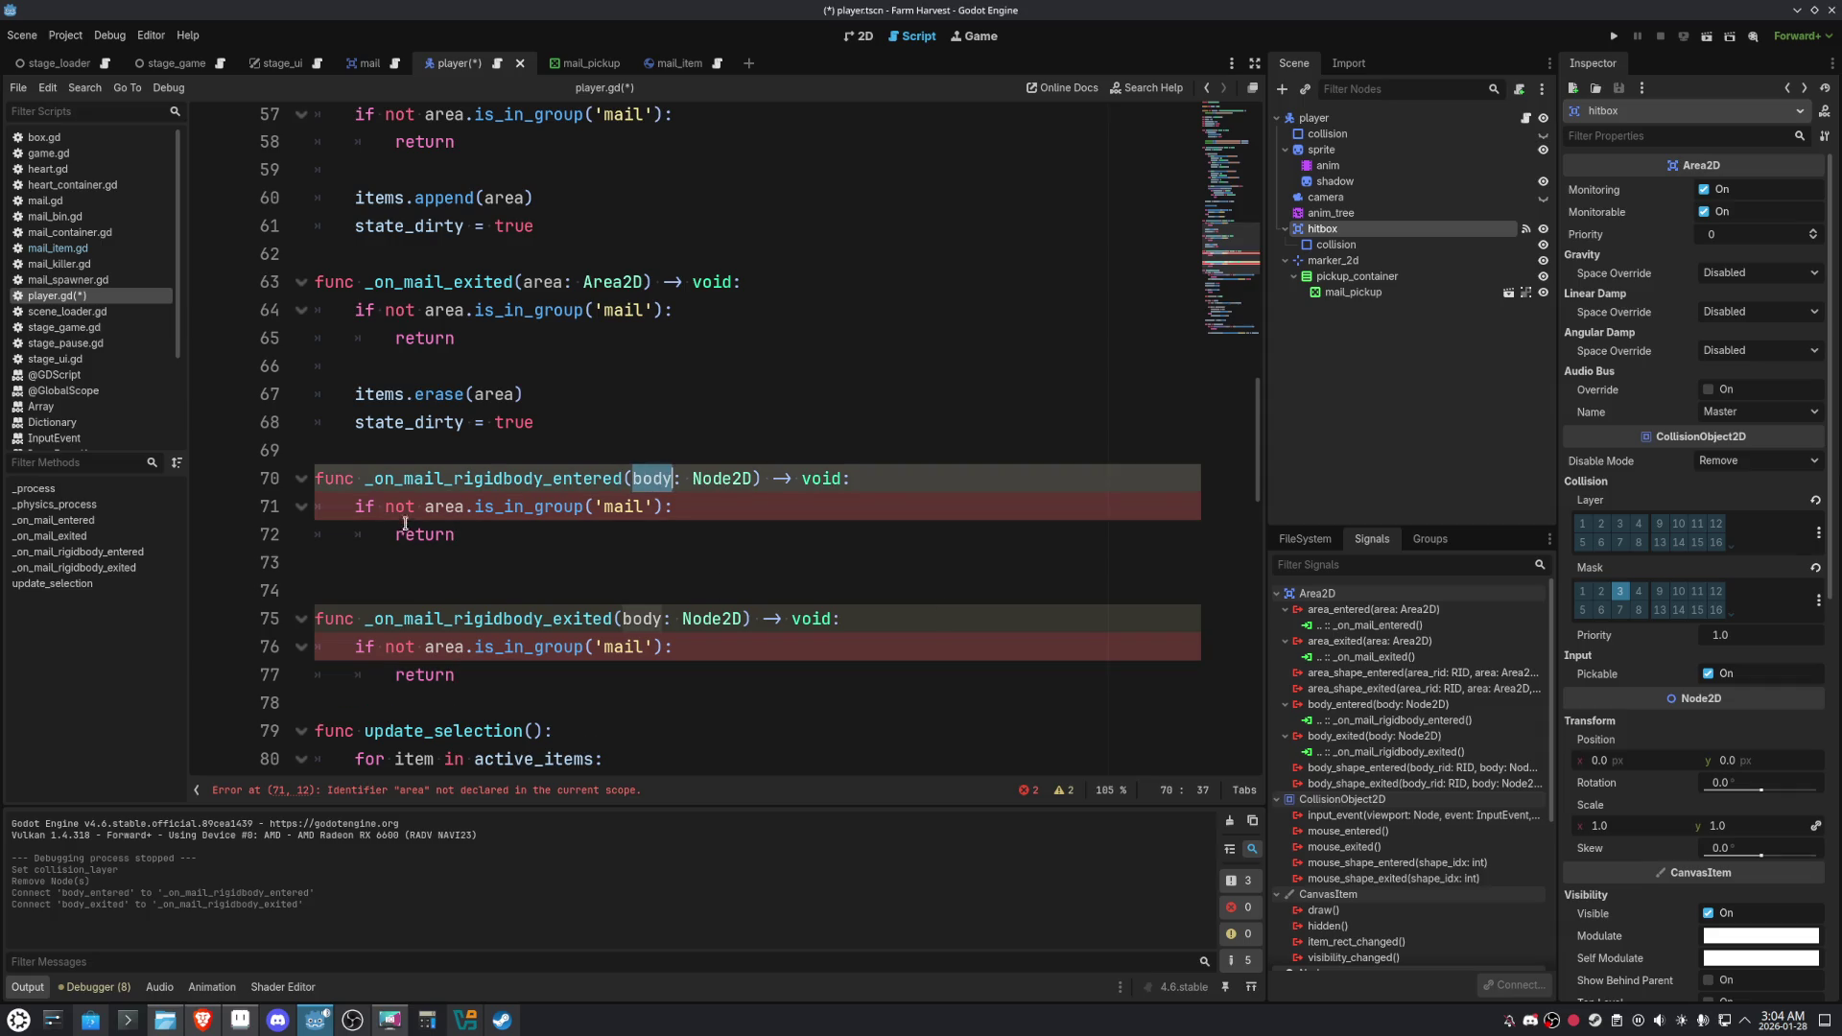
double_click(444, 507)
key("ctrl+v")
double_click(444, 648)
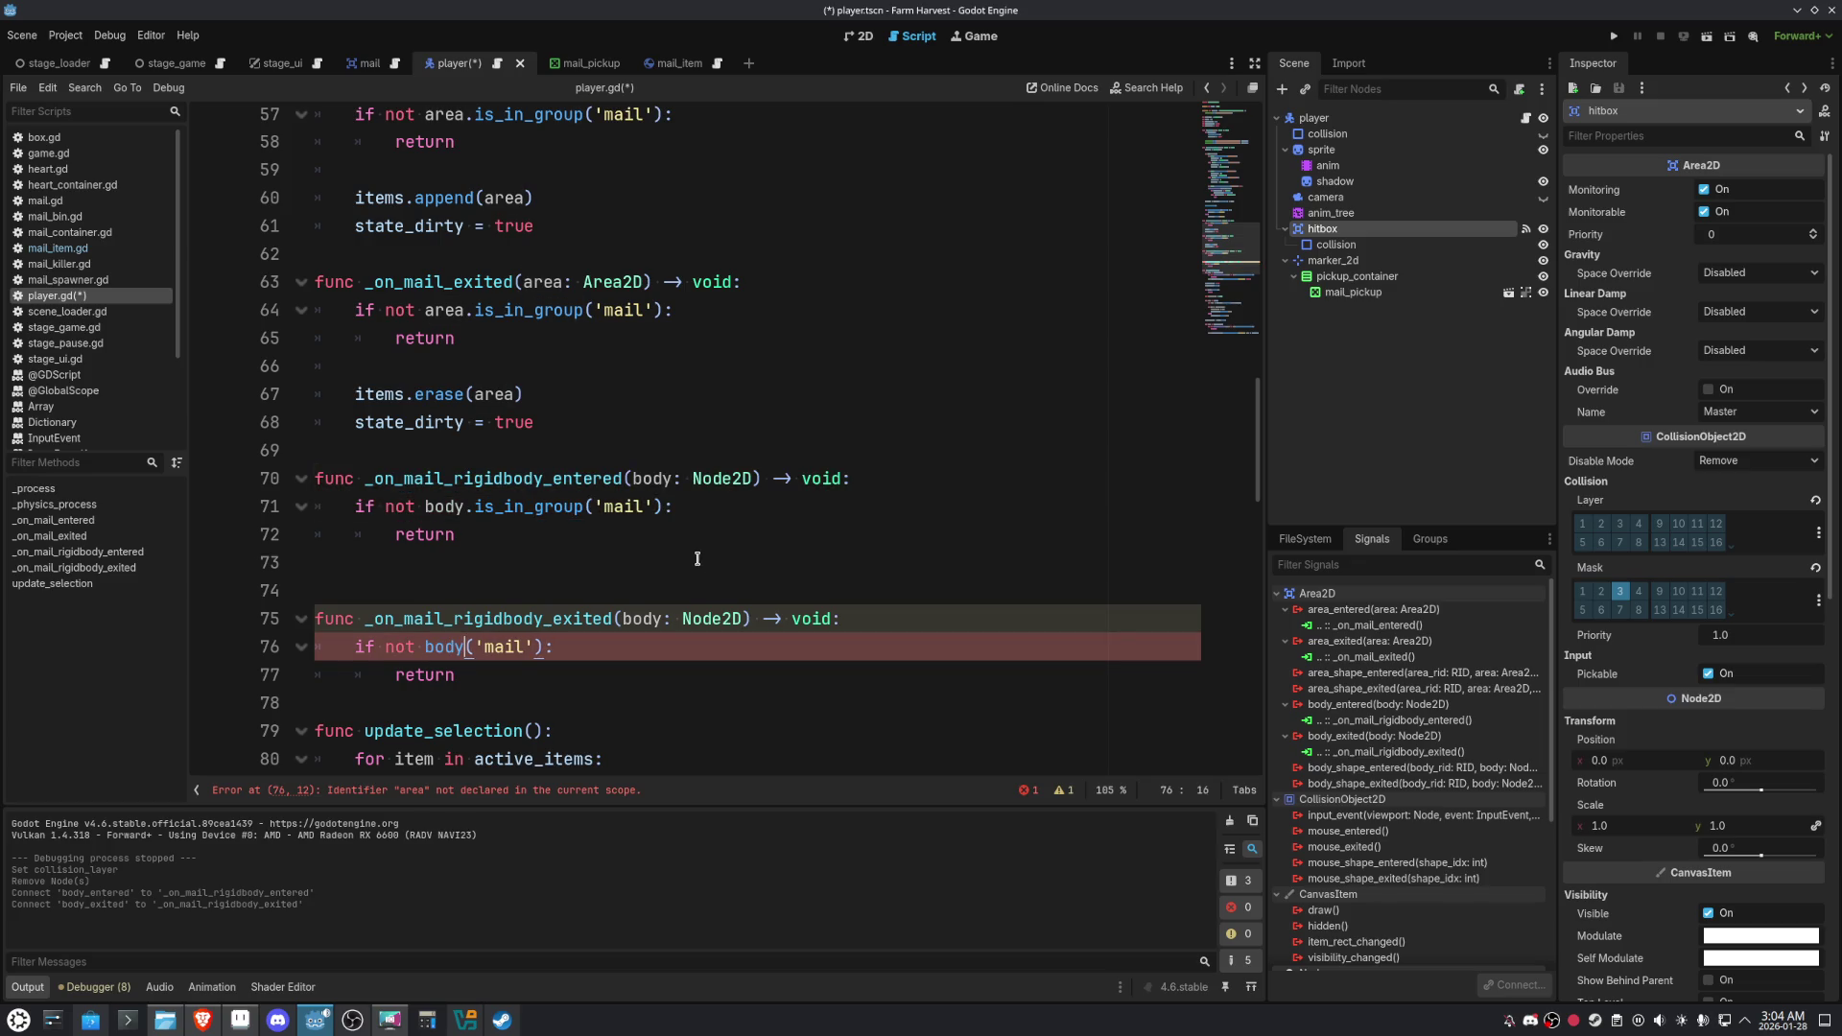
key("ctrl+shift+Right")
double_click(450, 654)
key("ctrl+v")
Step: Rename the checked group to 'rigidbody_mail' in both rigidbody handlers
left_click(602, 514)
type("rgid")
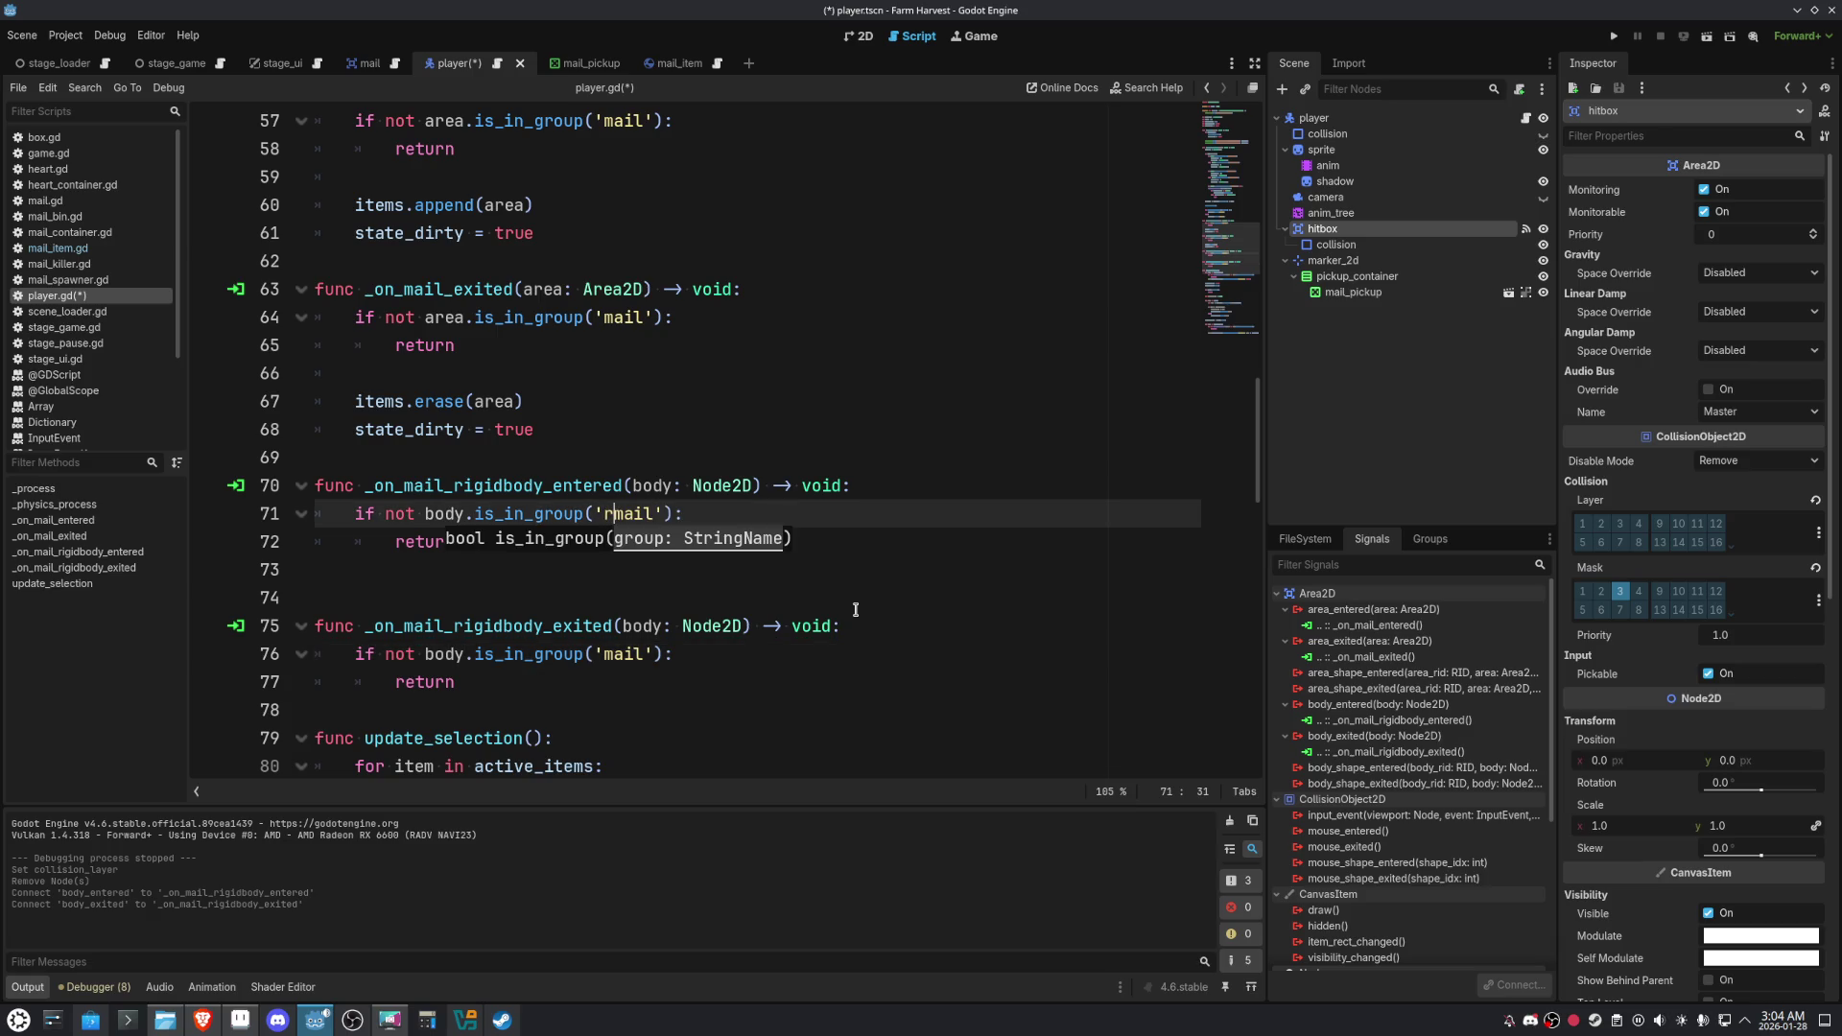
key("BackSpace")
key("BackSpace")
key("BackSpace")
type("igidb")
type("ody_")
double_click(682, 516)
key("ctrl+c")
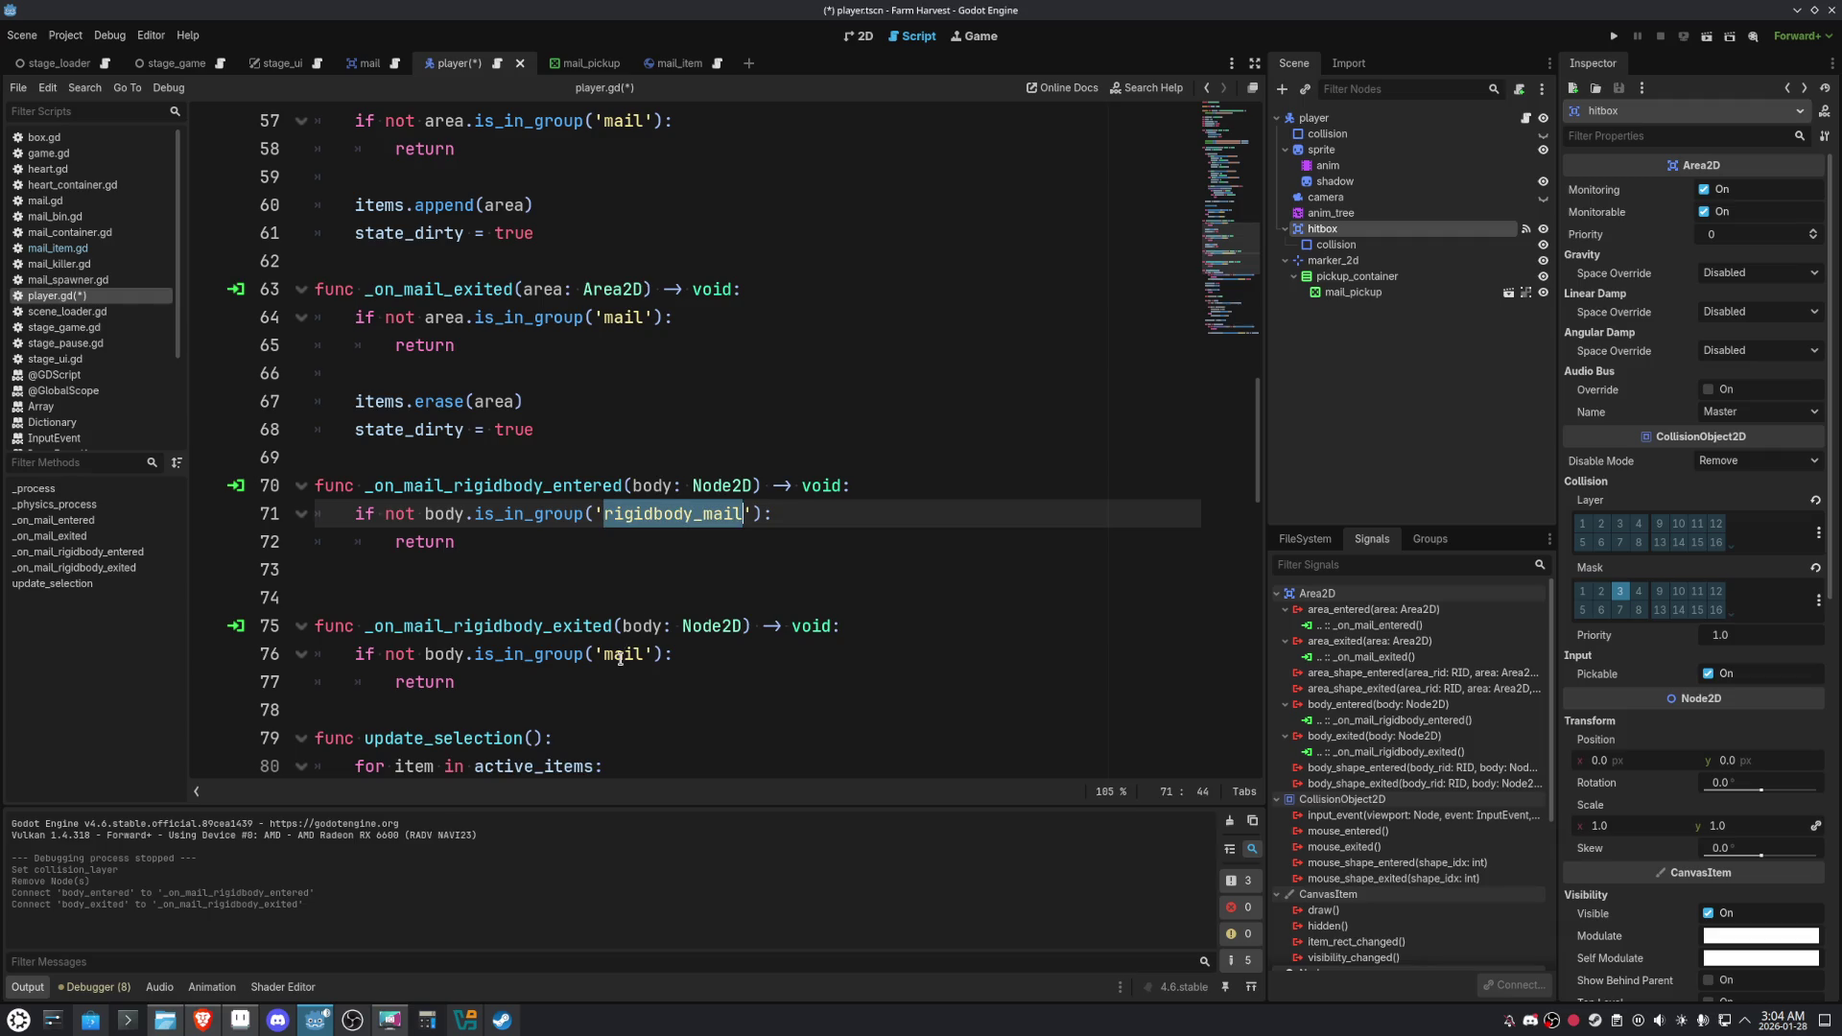
double_click(620, 657)
key("ctrl+v")
left_click(955, 497)
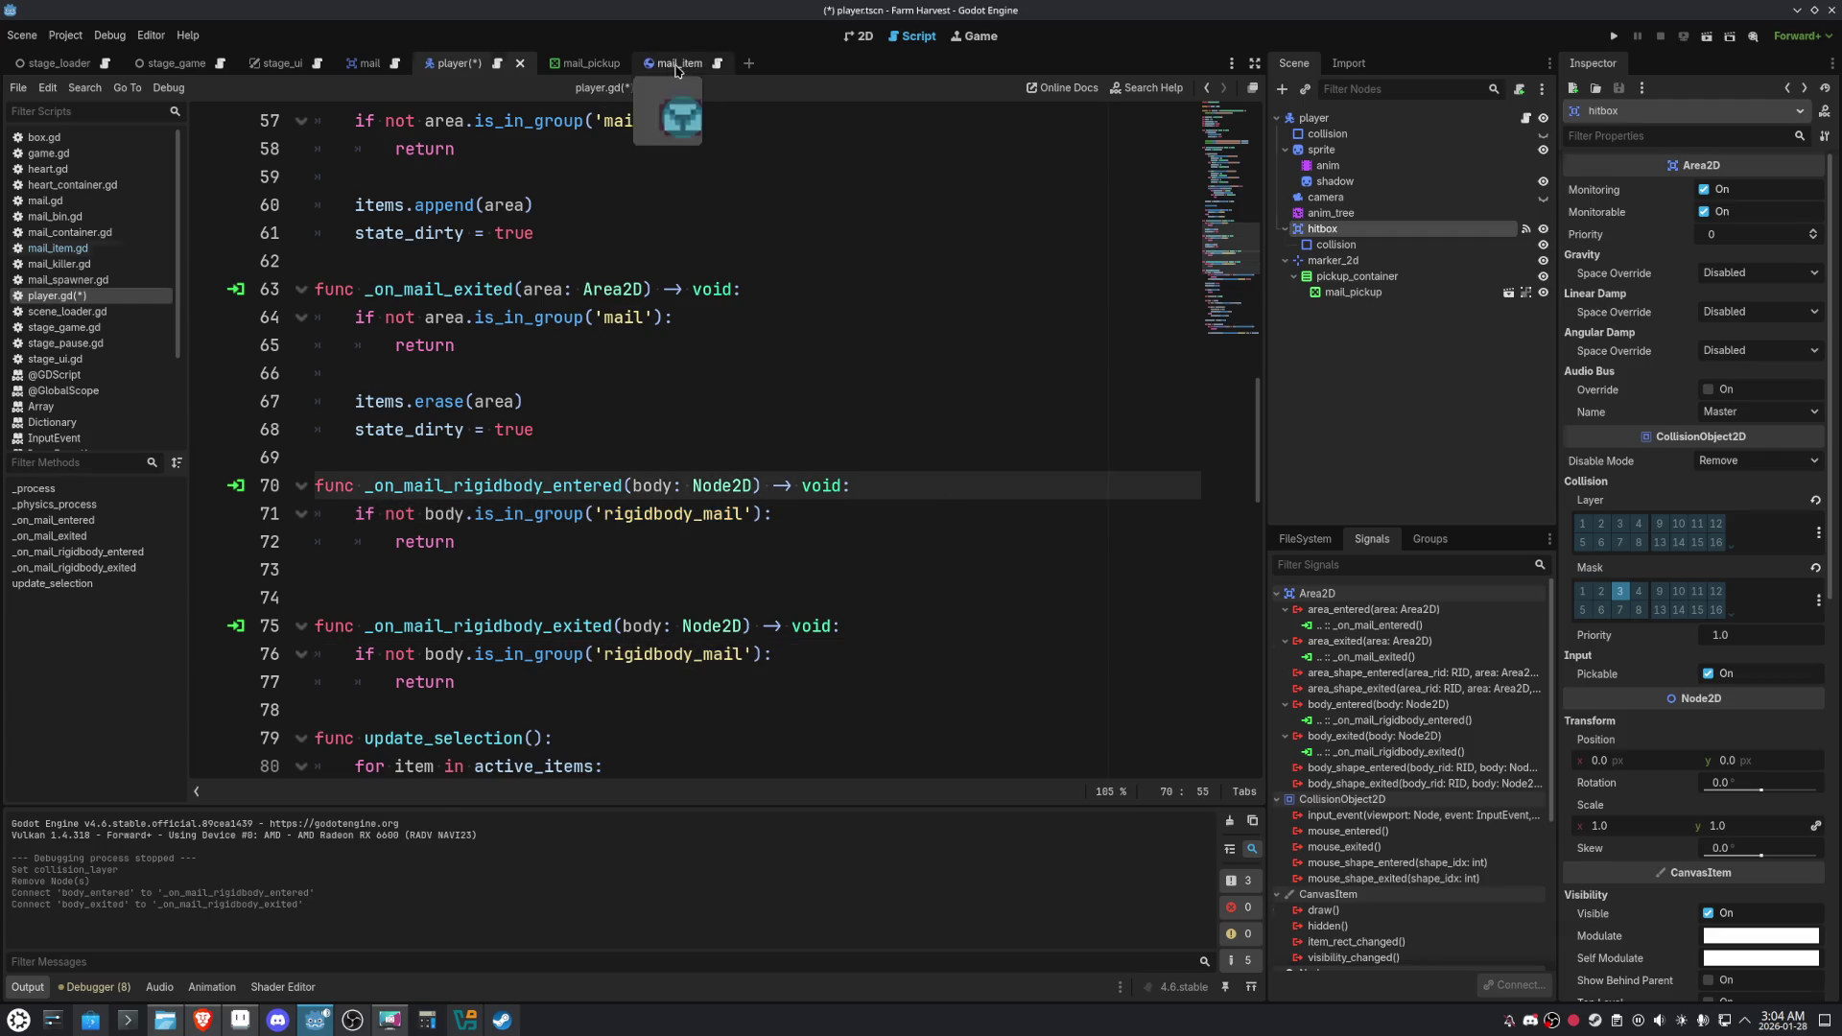
Step: Start a new rigidbody_mail group on the mail_item node via Node > Groups
left_click(671, 64)
left_click(1438, 541)
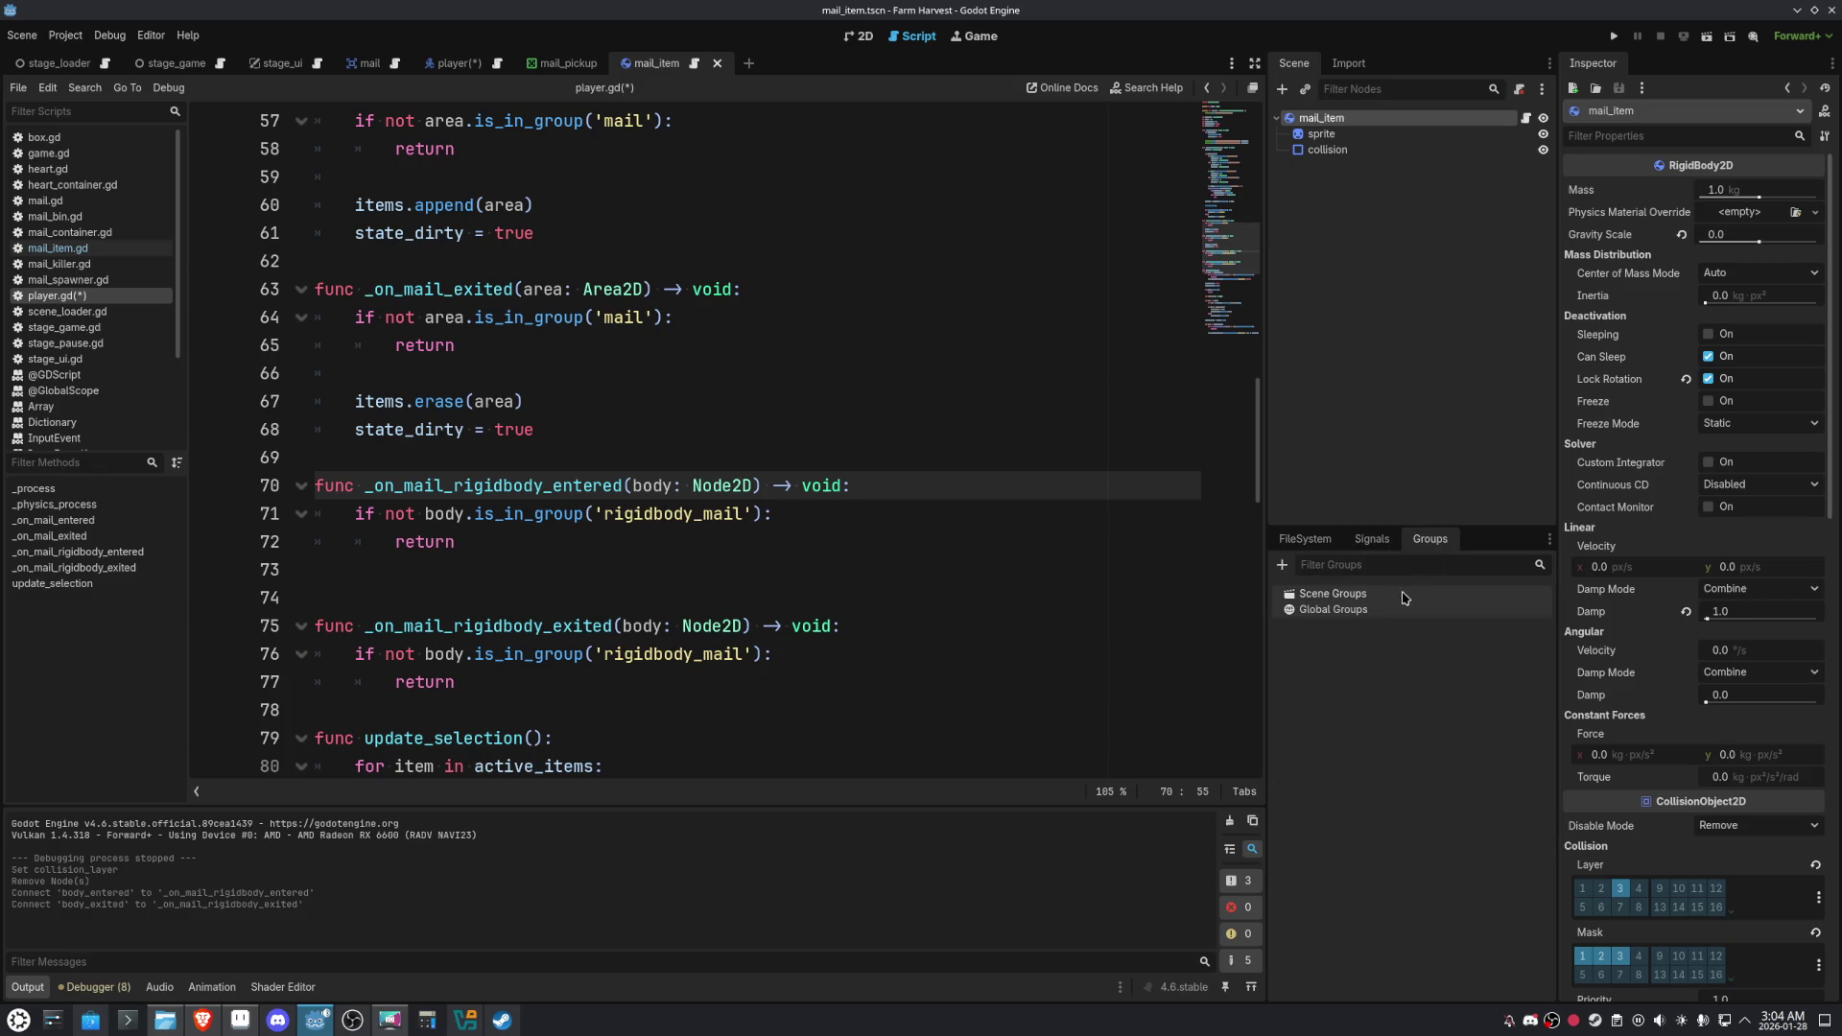
left_click(1282, 565)
key("ctrl+v")
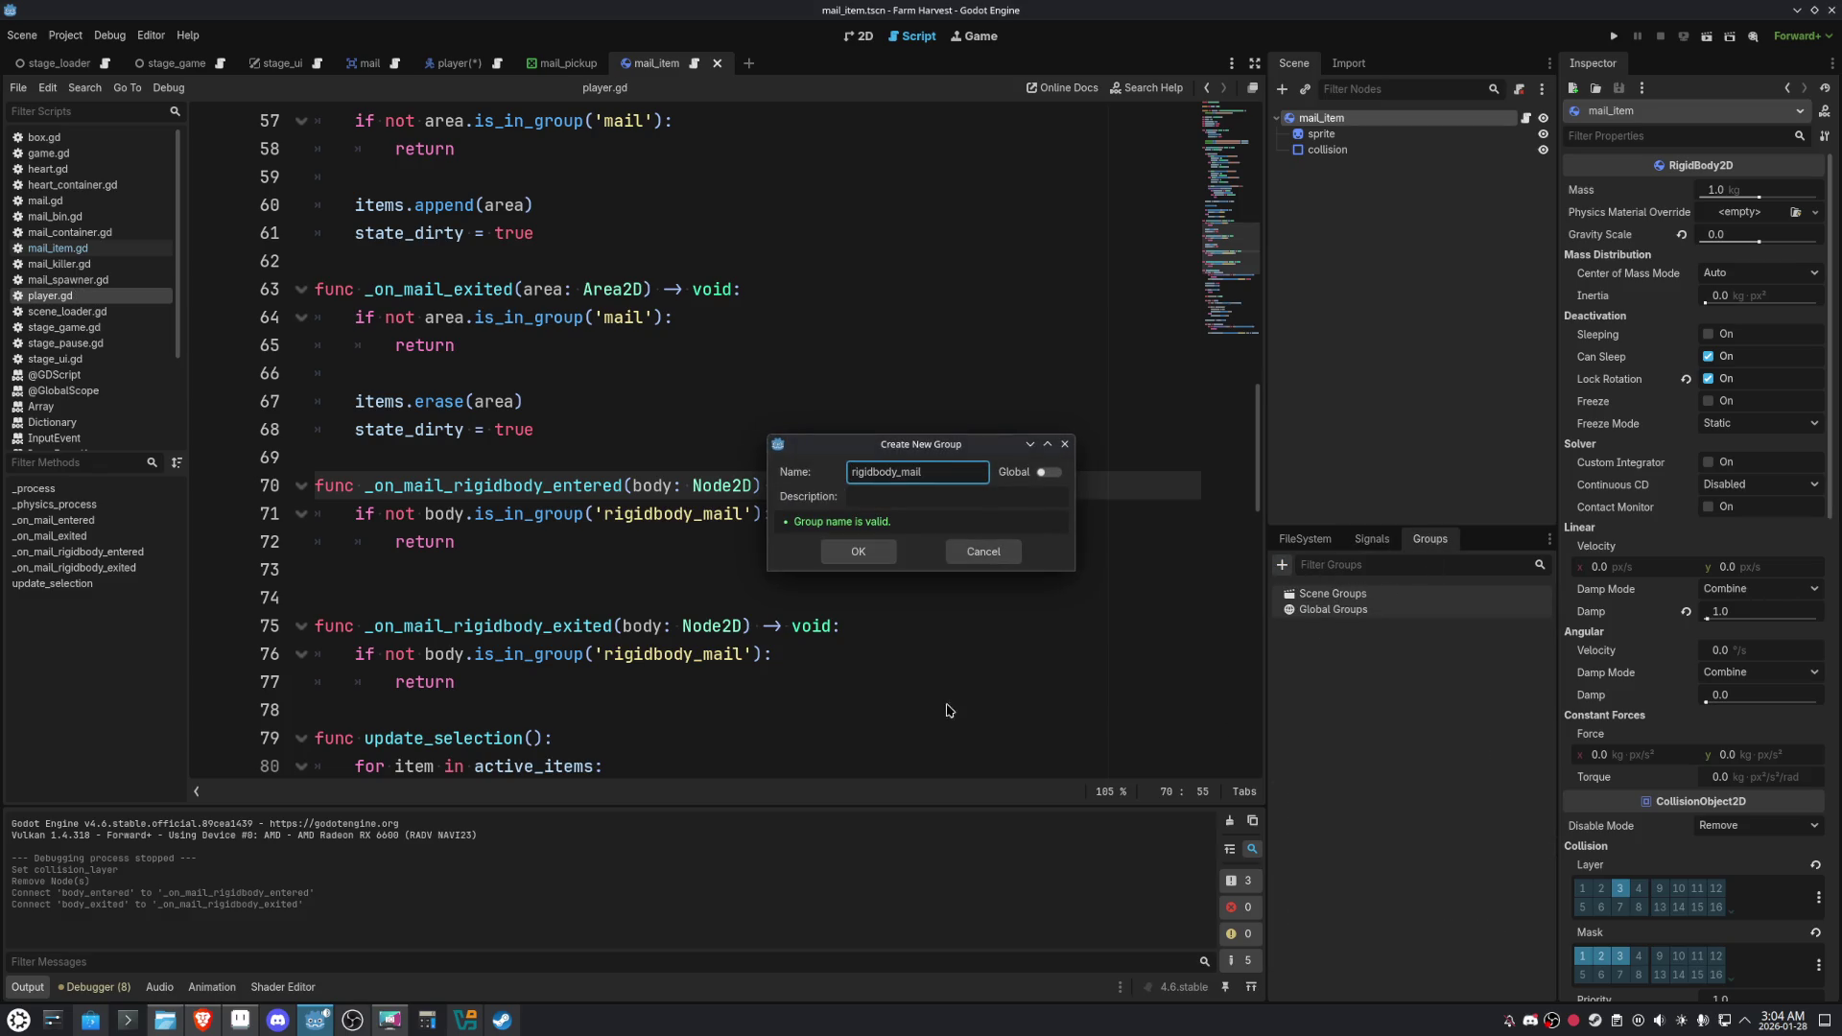
Step: Confirm the group, then paste the items erase/append and state_dirty lines into both handlers
key("ctrl+s")
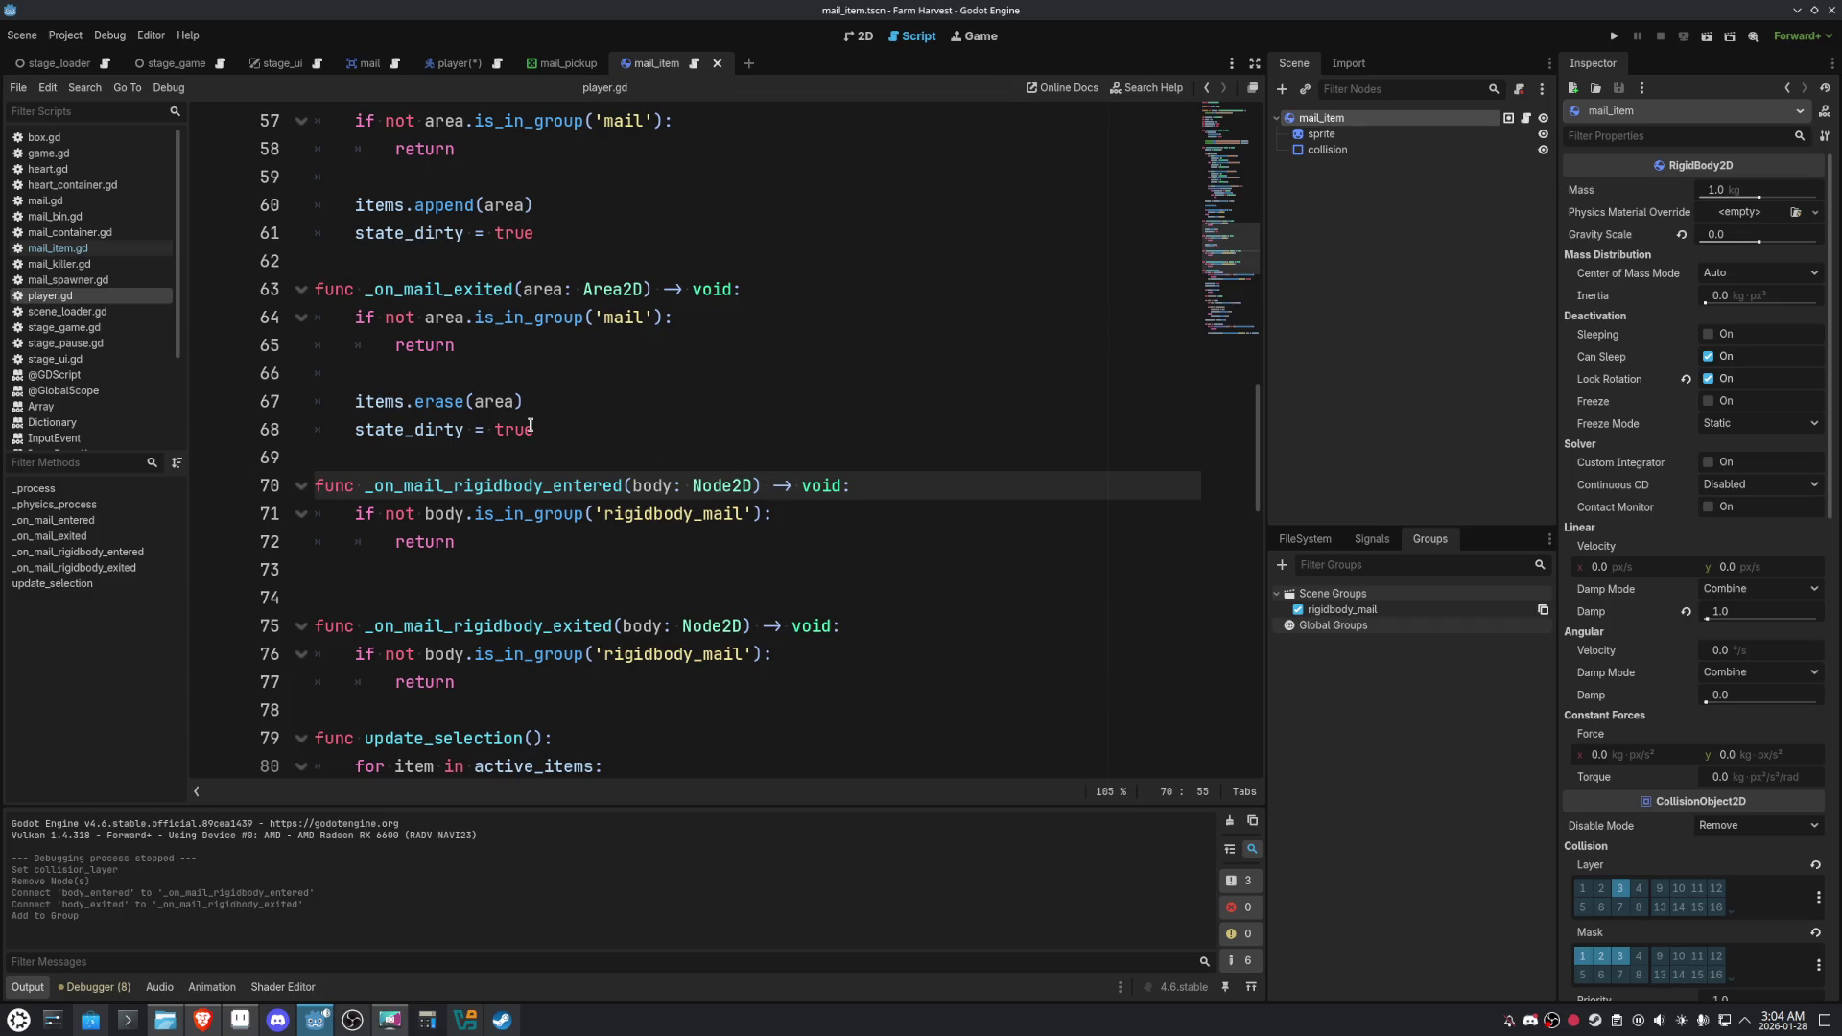
left_click_drag(541, 430, 321, 401)
key("ctrl+c")
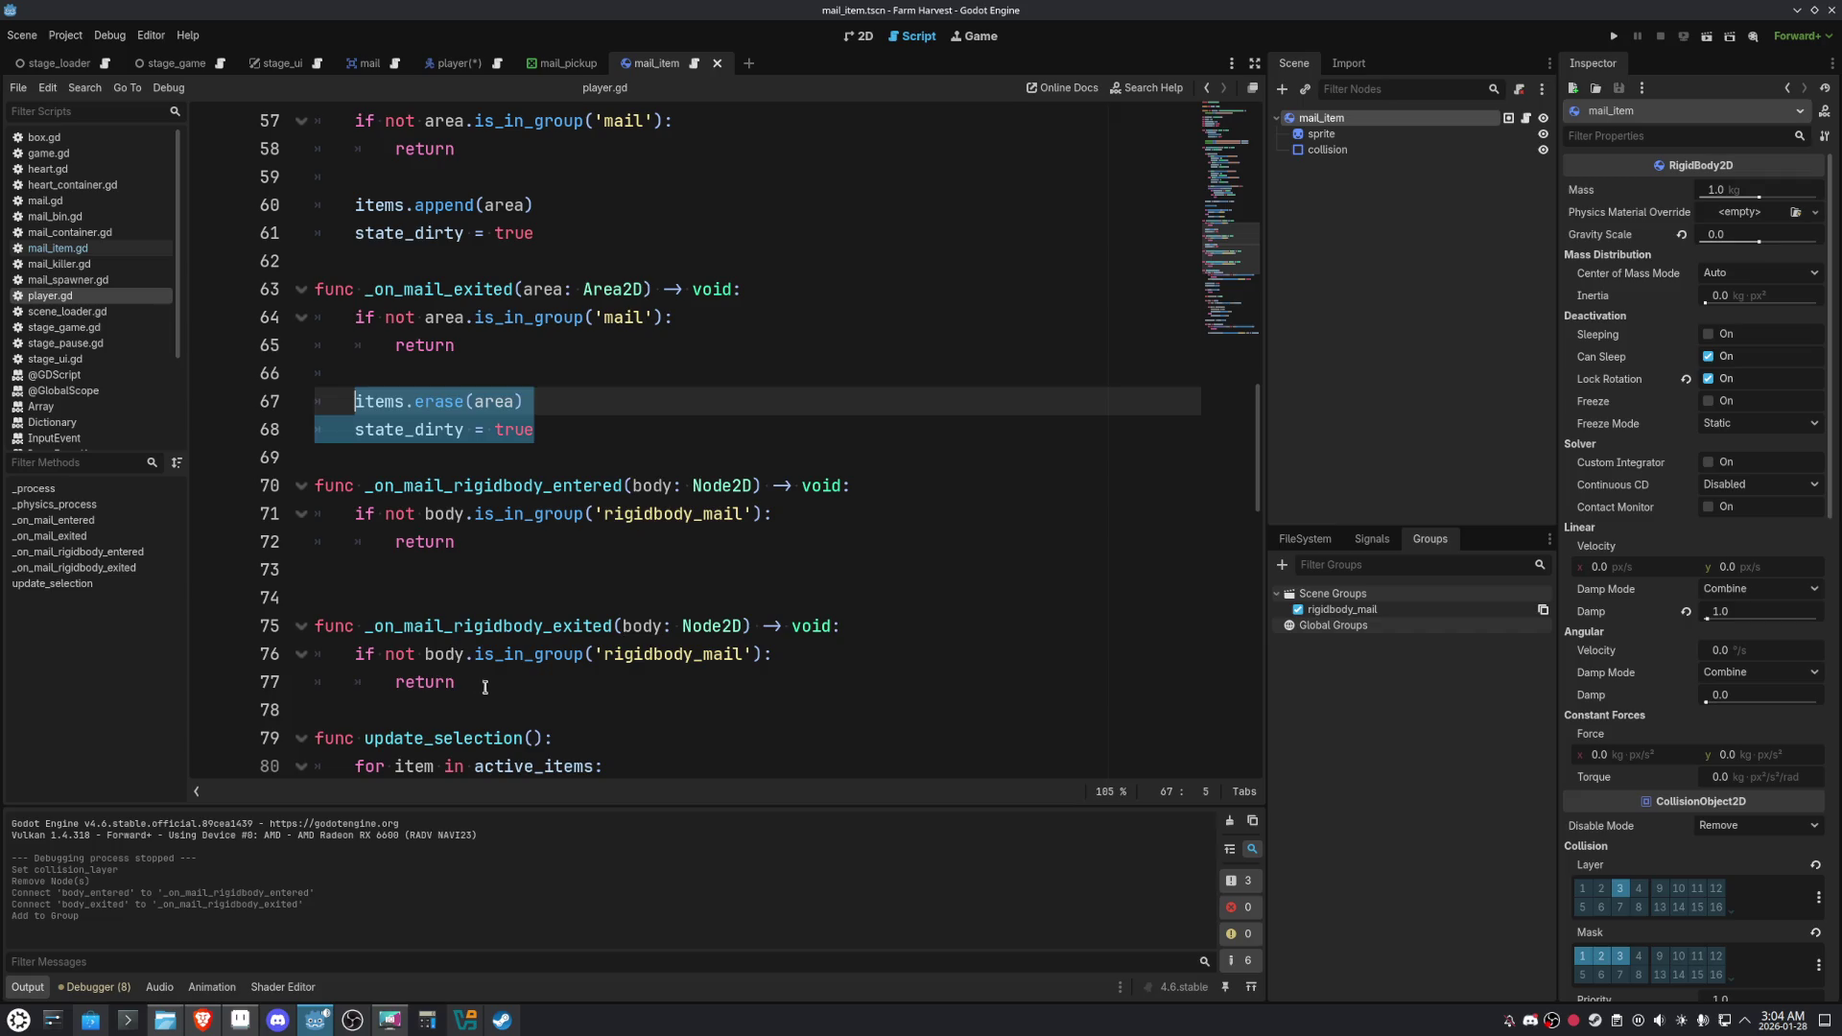
left_click(489, 684)
key("Return")
key("Return")
key("ctrl+v")
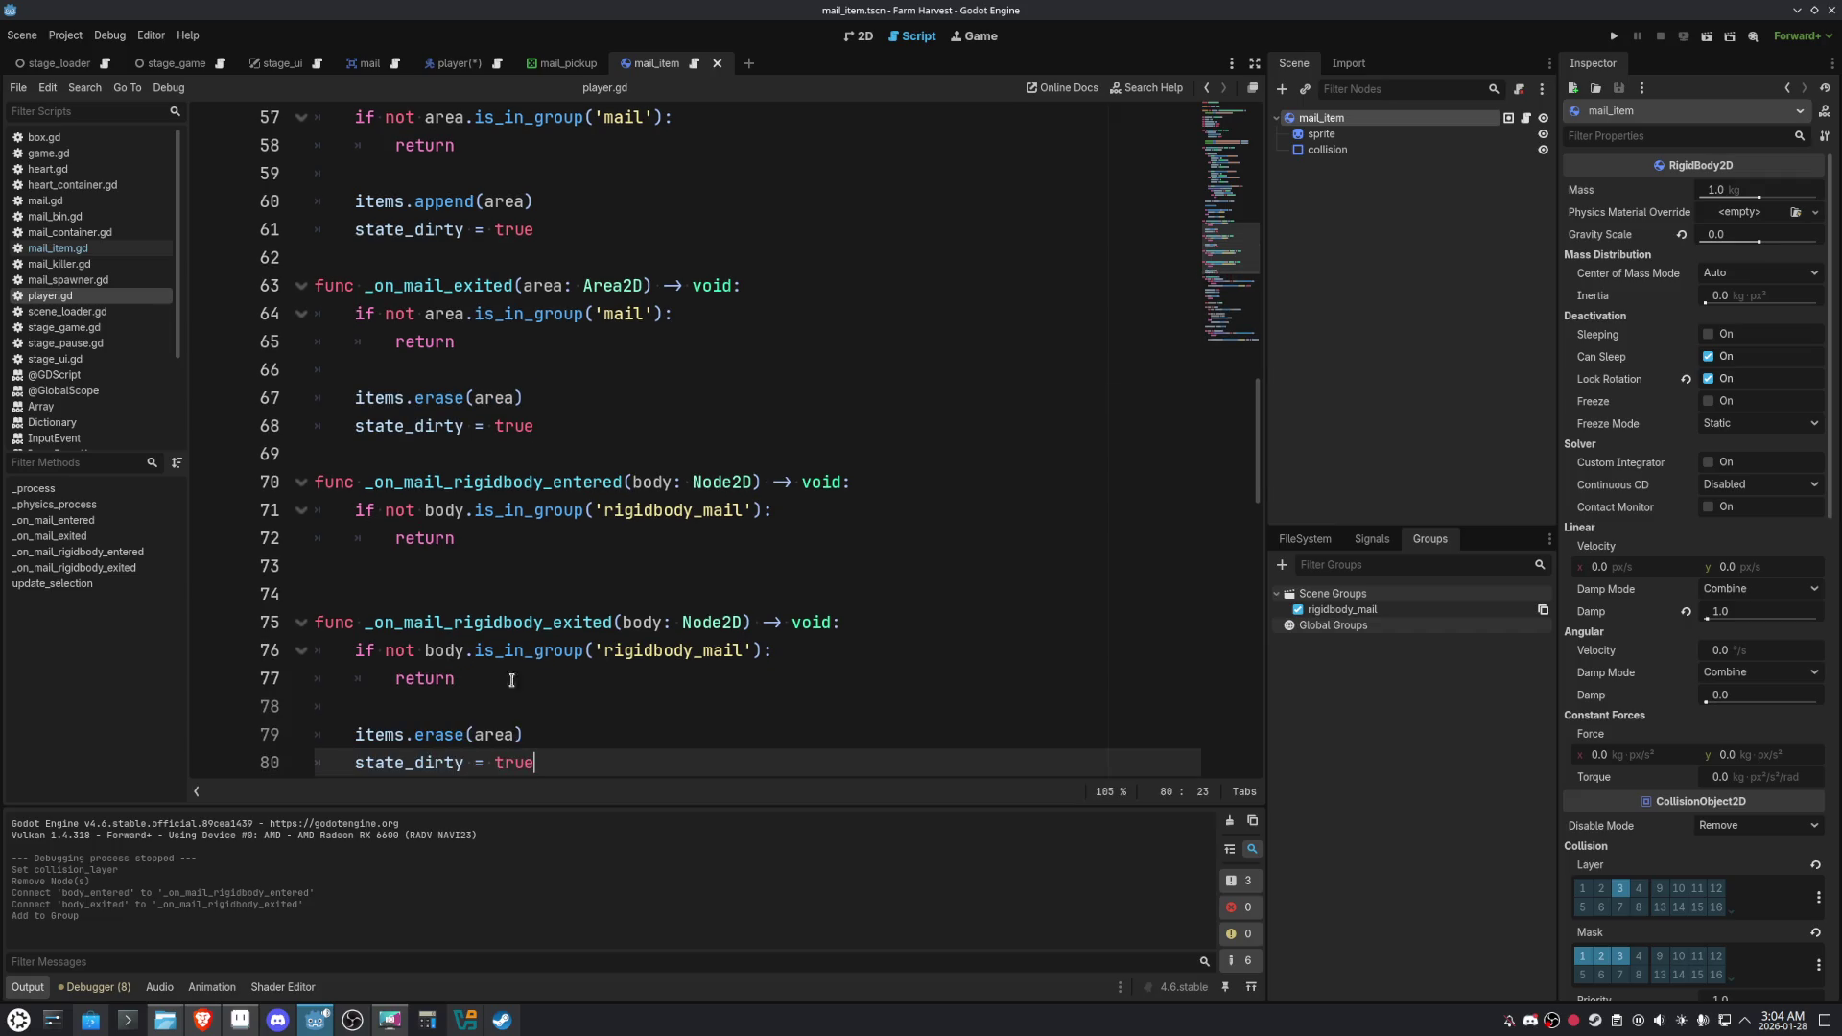
scroll(578, 419, "up", 2)
left_click_drag(535, 403, 353, 381)
scroll(777, 509, "down", 5)
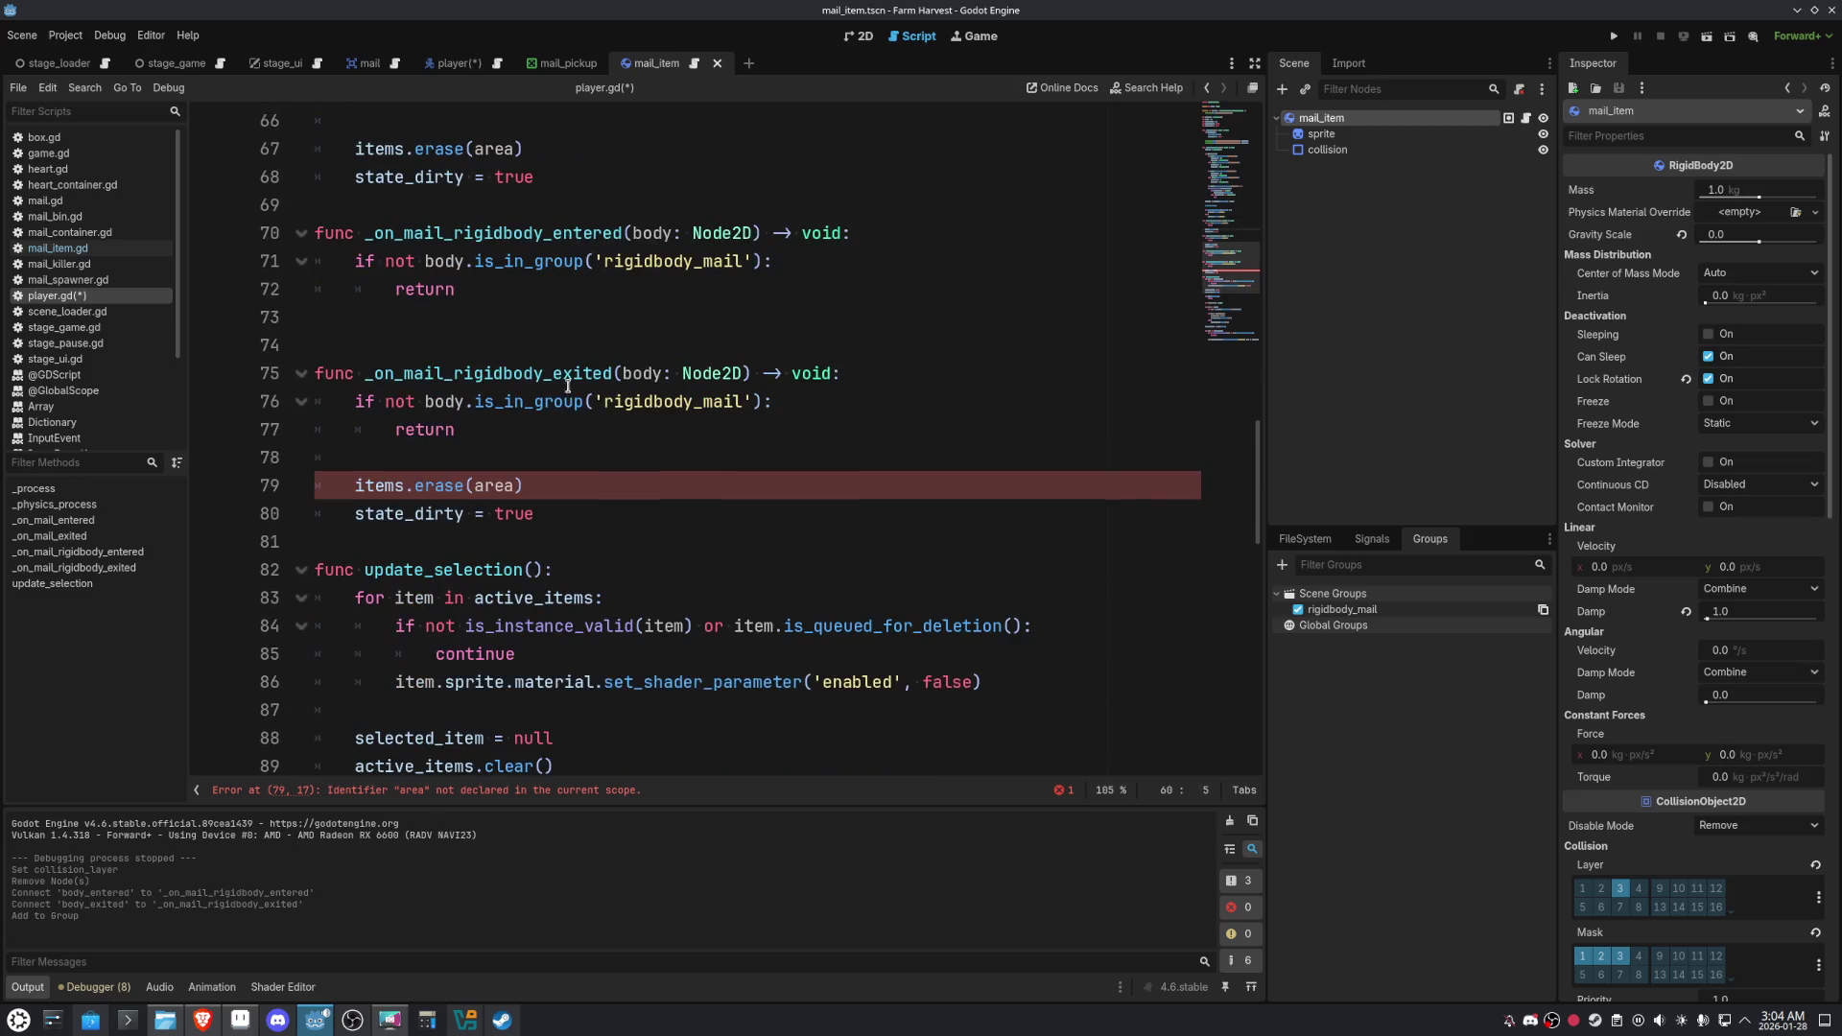
left_click(438, 329)
key("ctrl+v")
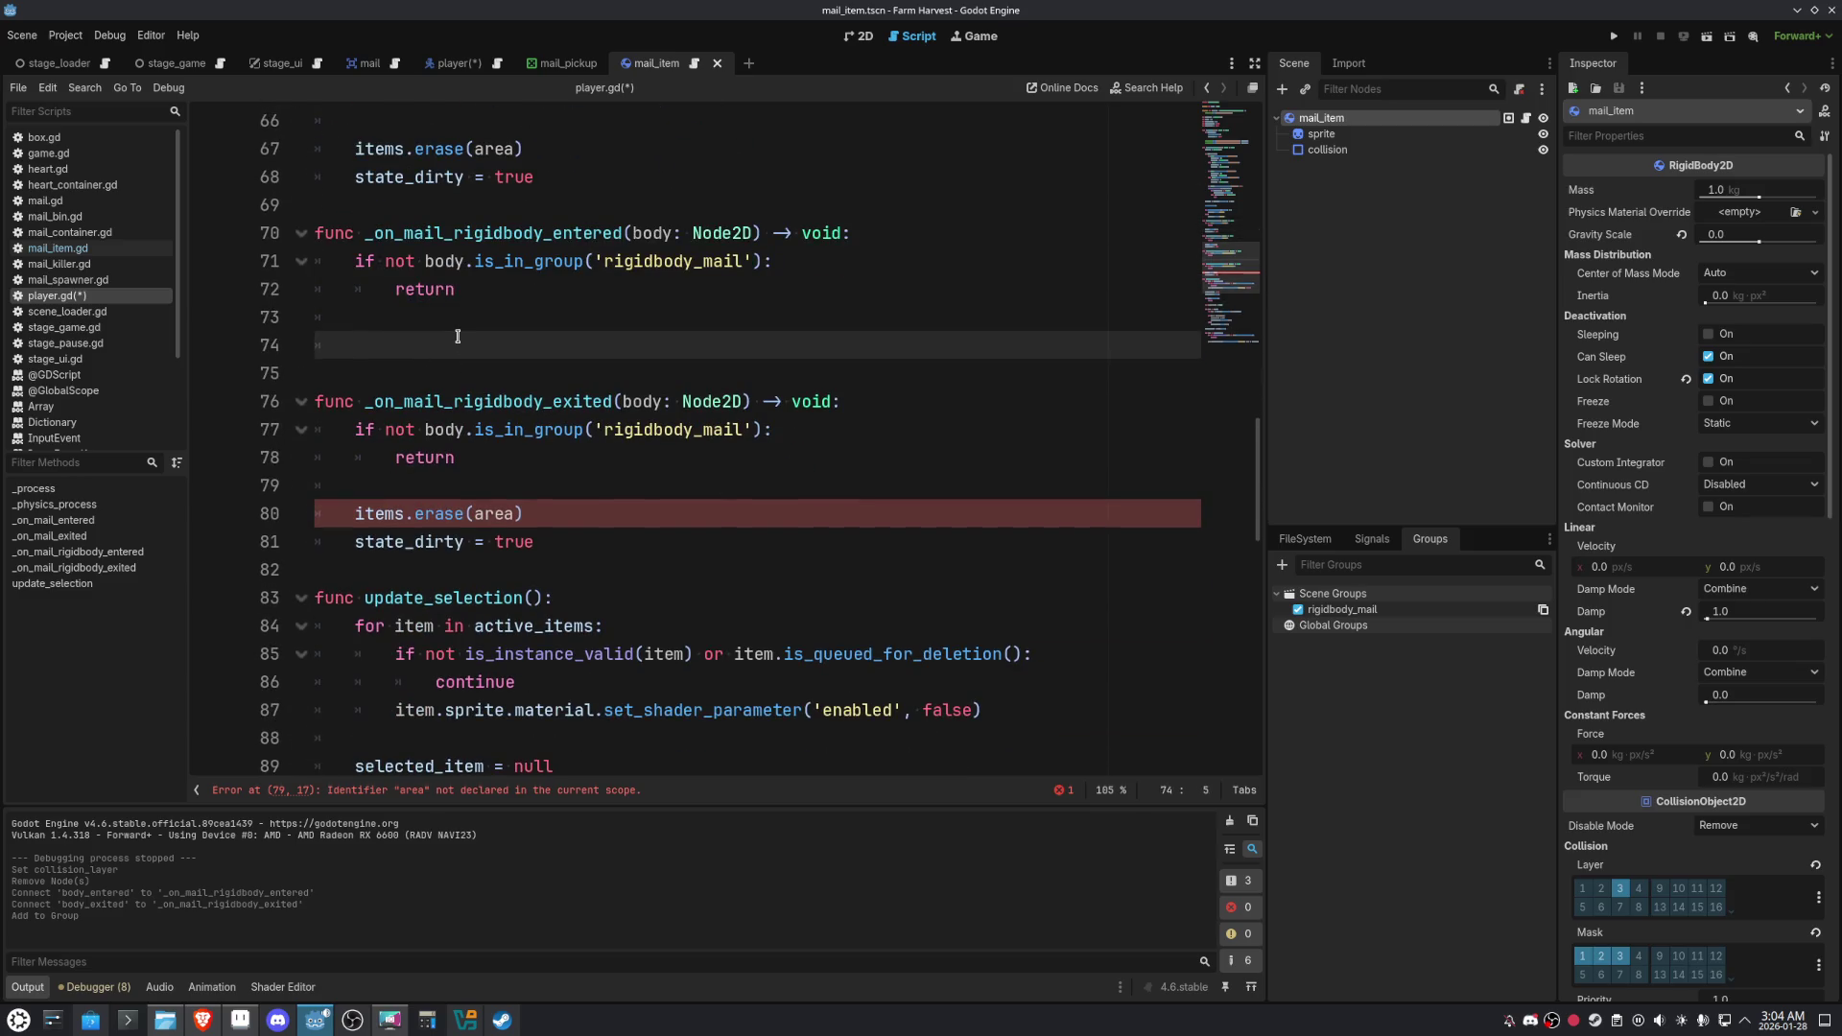
Step: Change area to body in the append and erase calls and save player.gd
left_click(772, 339)
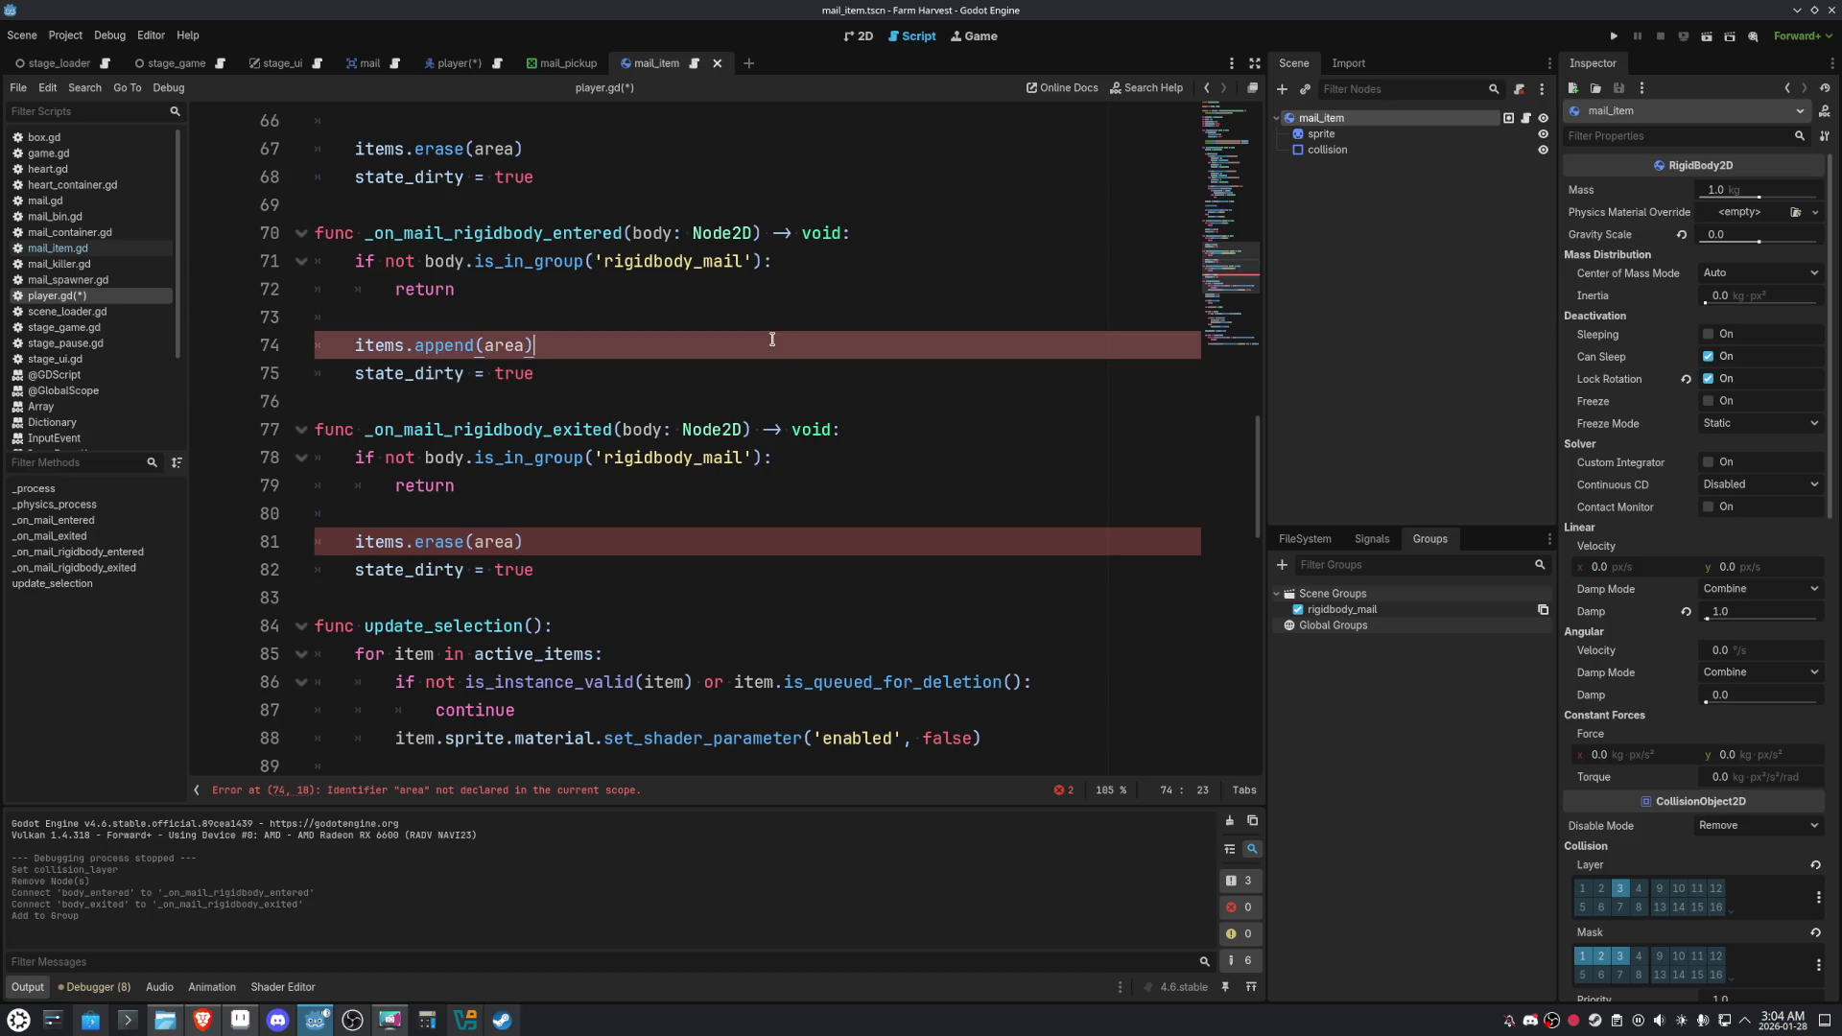
left_click(626, 233)
left_click(490, 540)
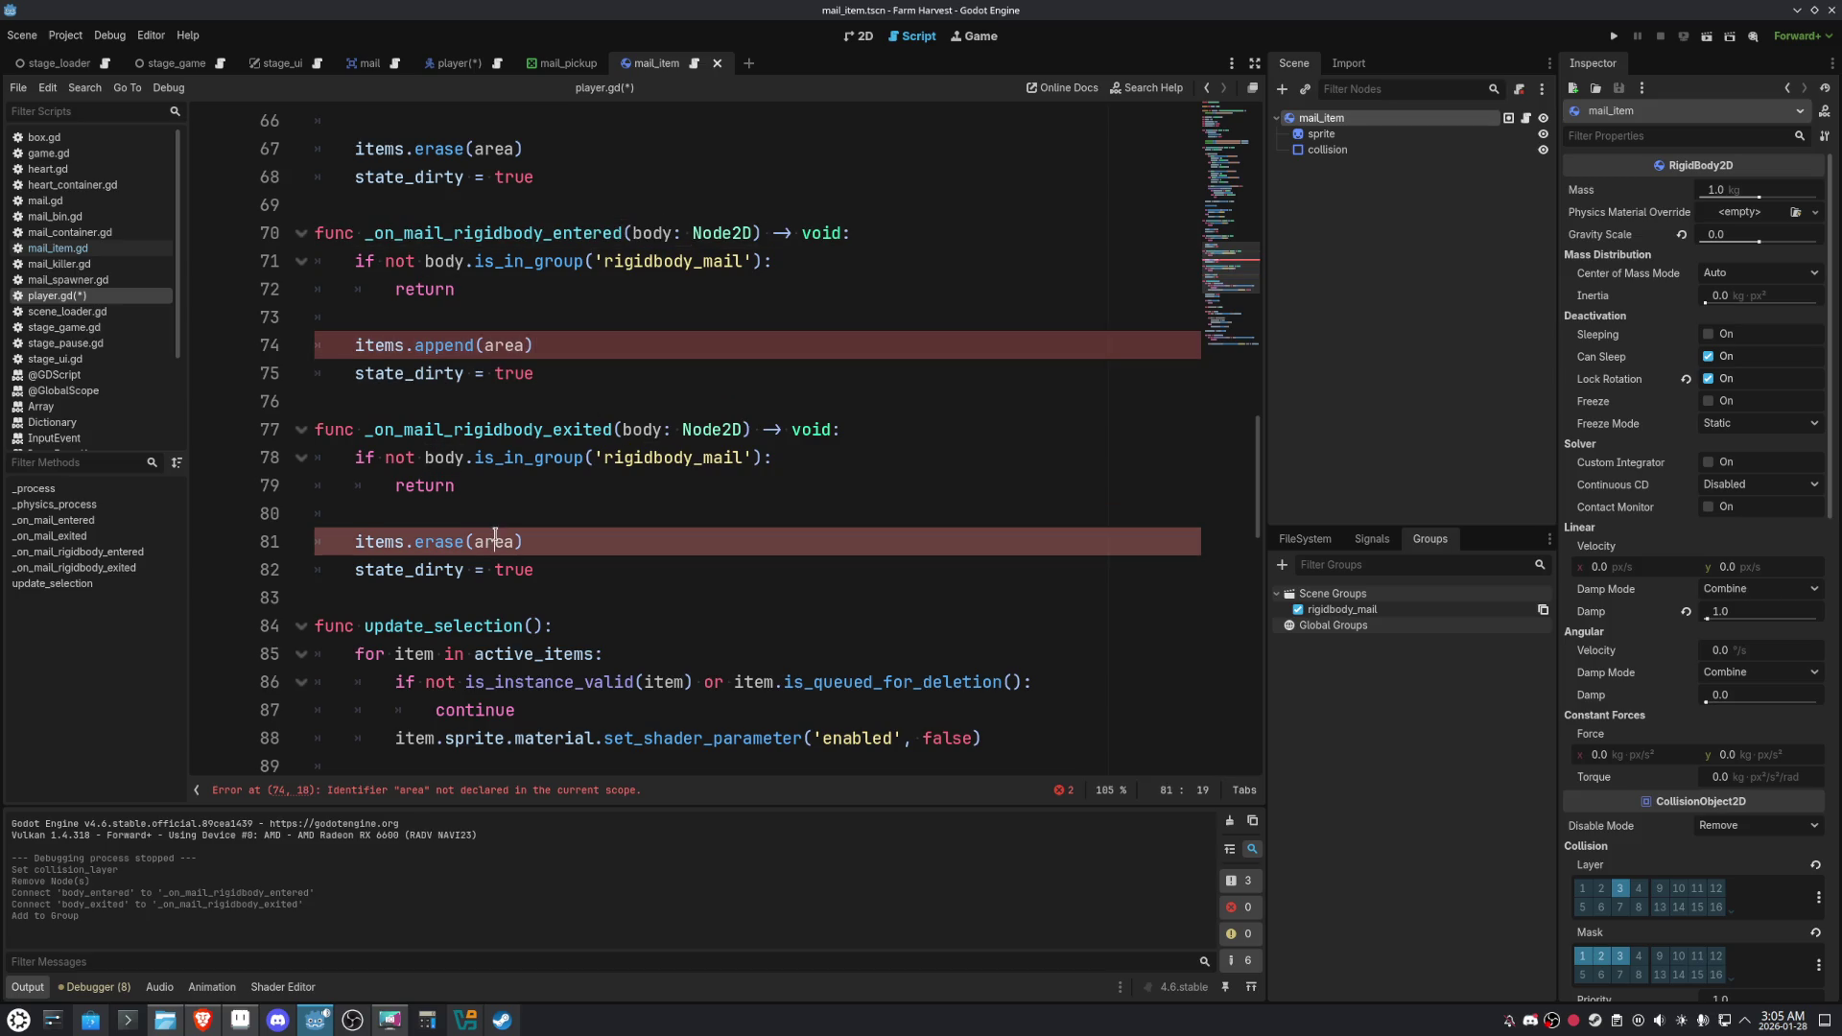
double_click(495, 541)
type("body")
left_click(500, 348)
double_click(500, 347)
type("body")
left_click(786, 542)
key("ctrl+s")
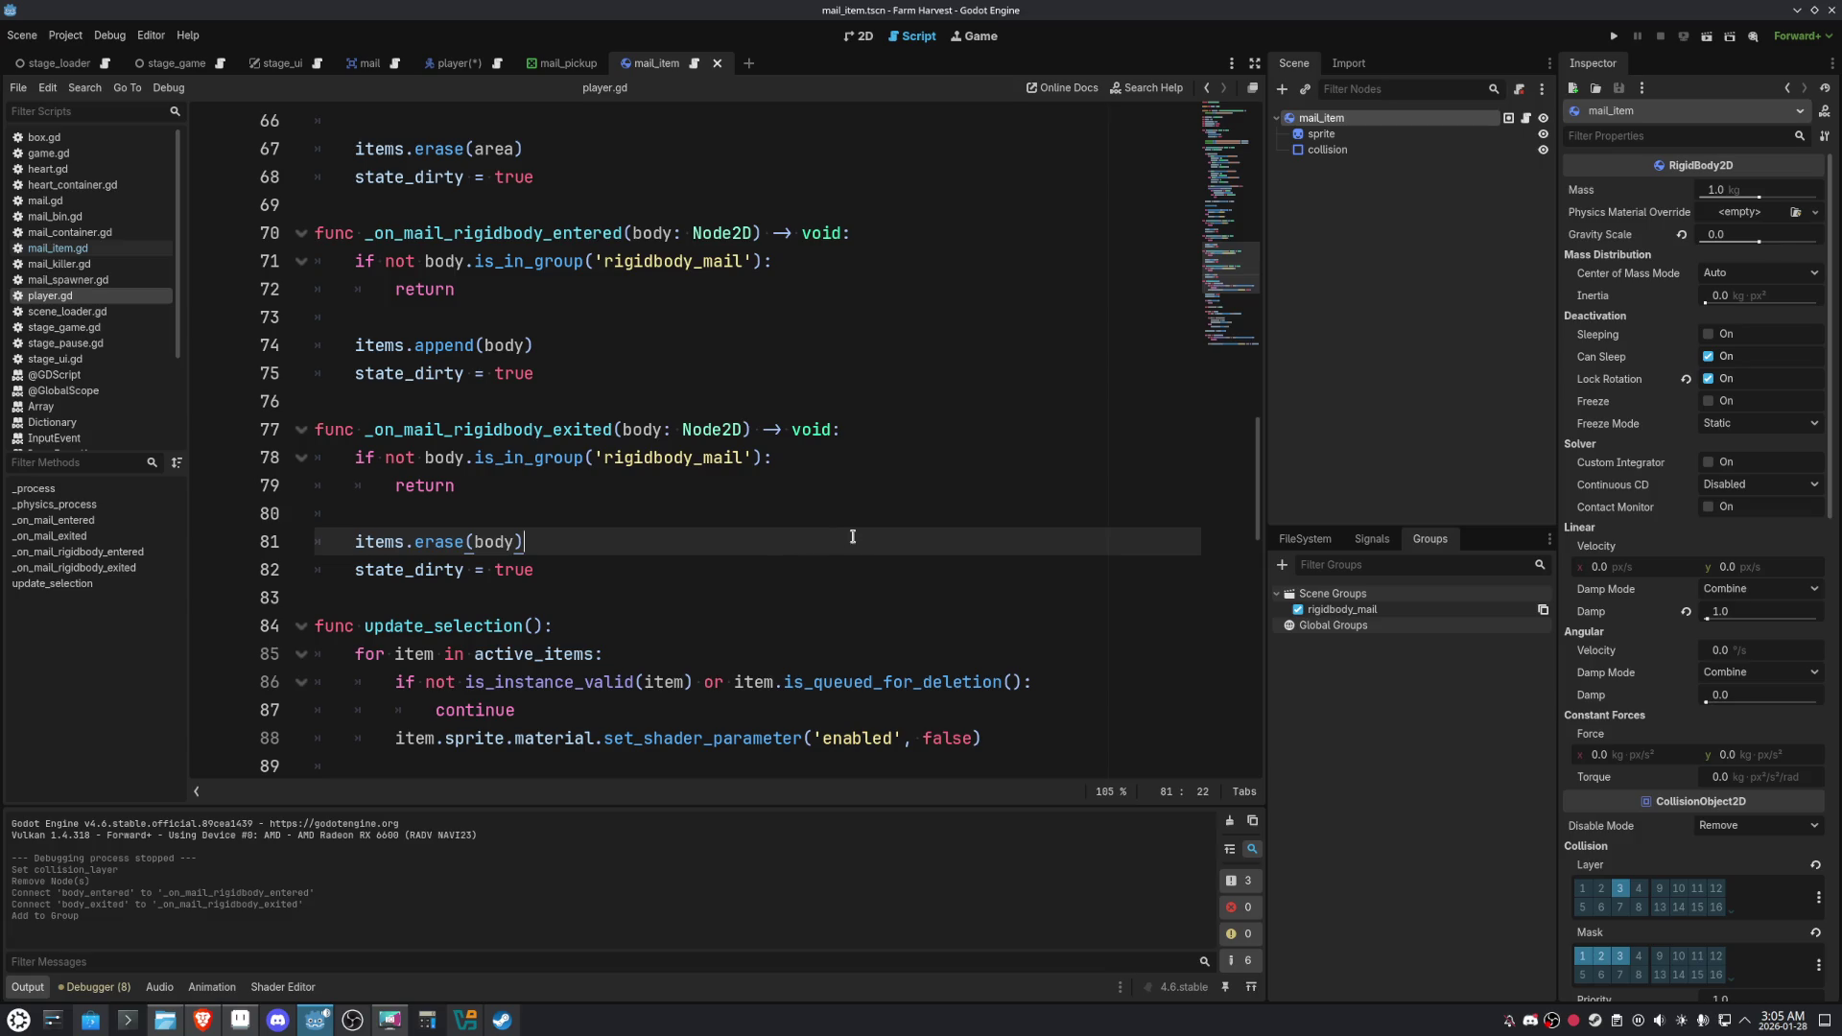
Step: Run the game to test picking up the mail
scroll(868, 532, "up", 4)
scroll(868, 532, "down", 3)
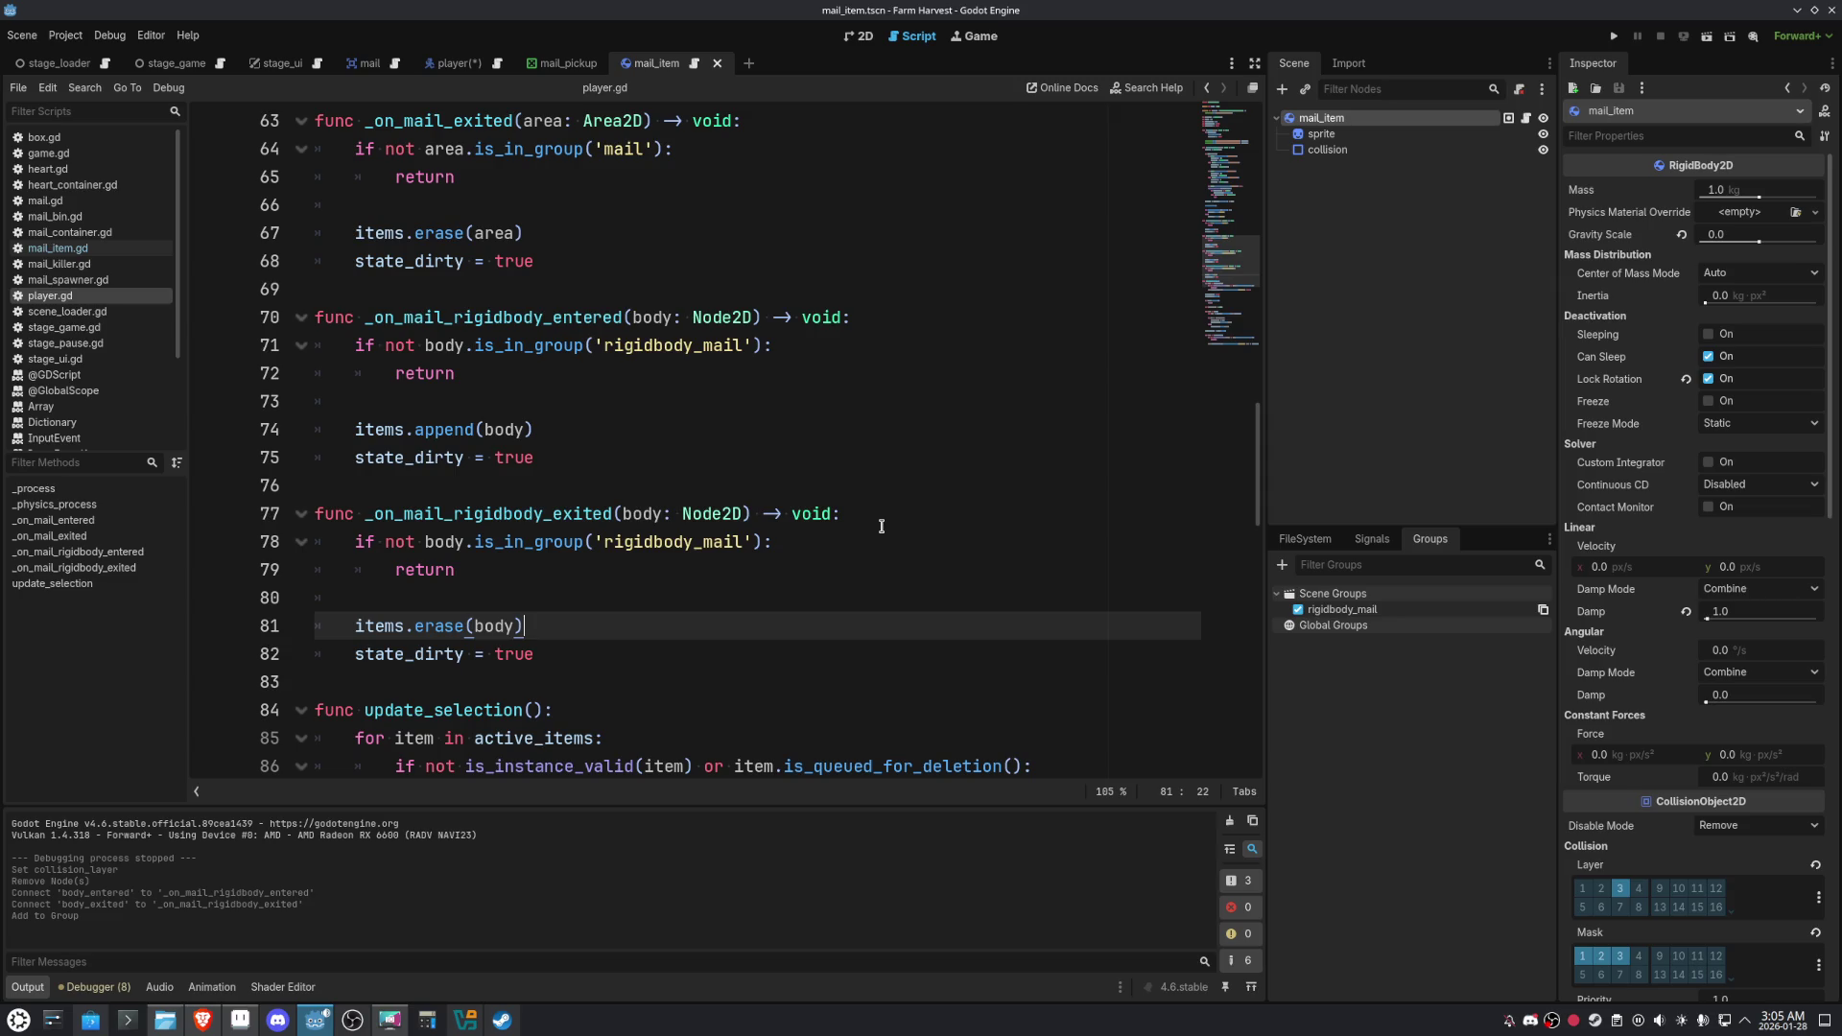
left_click(1613, 36)
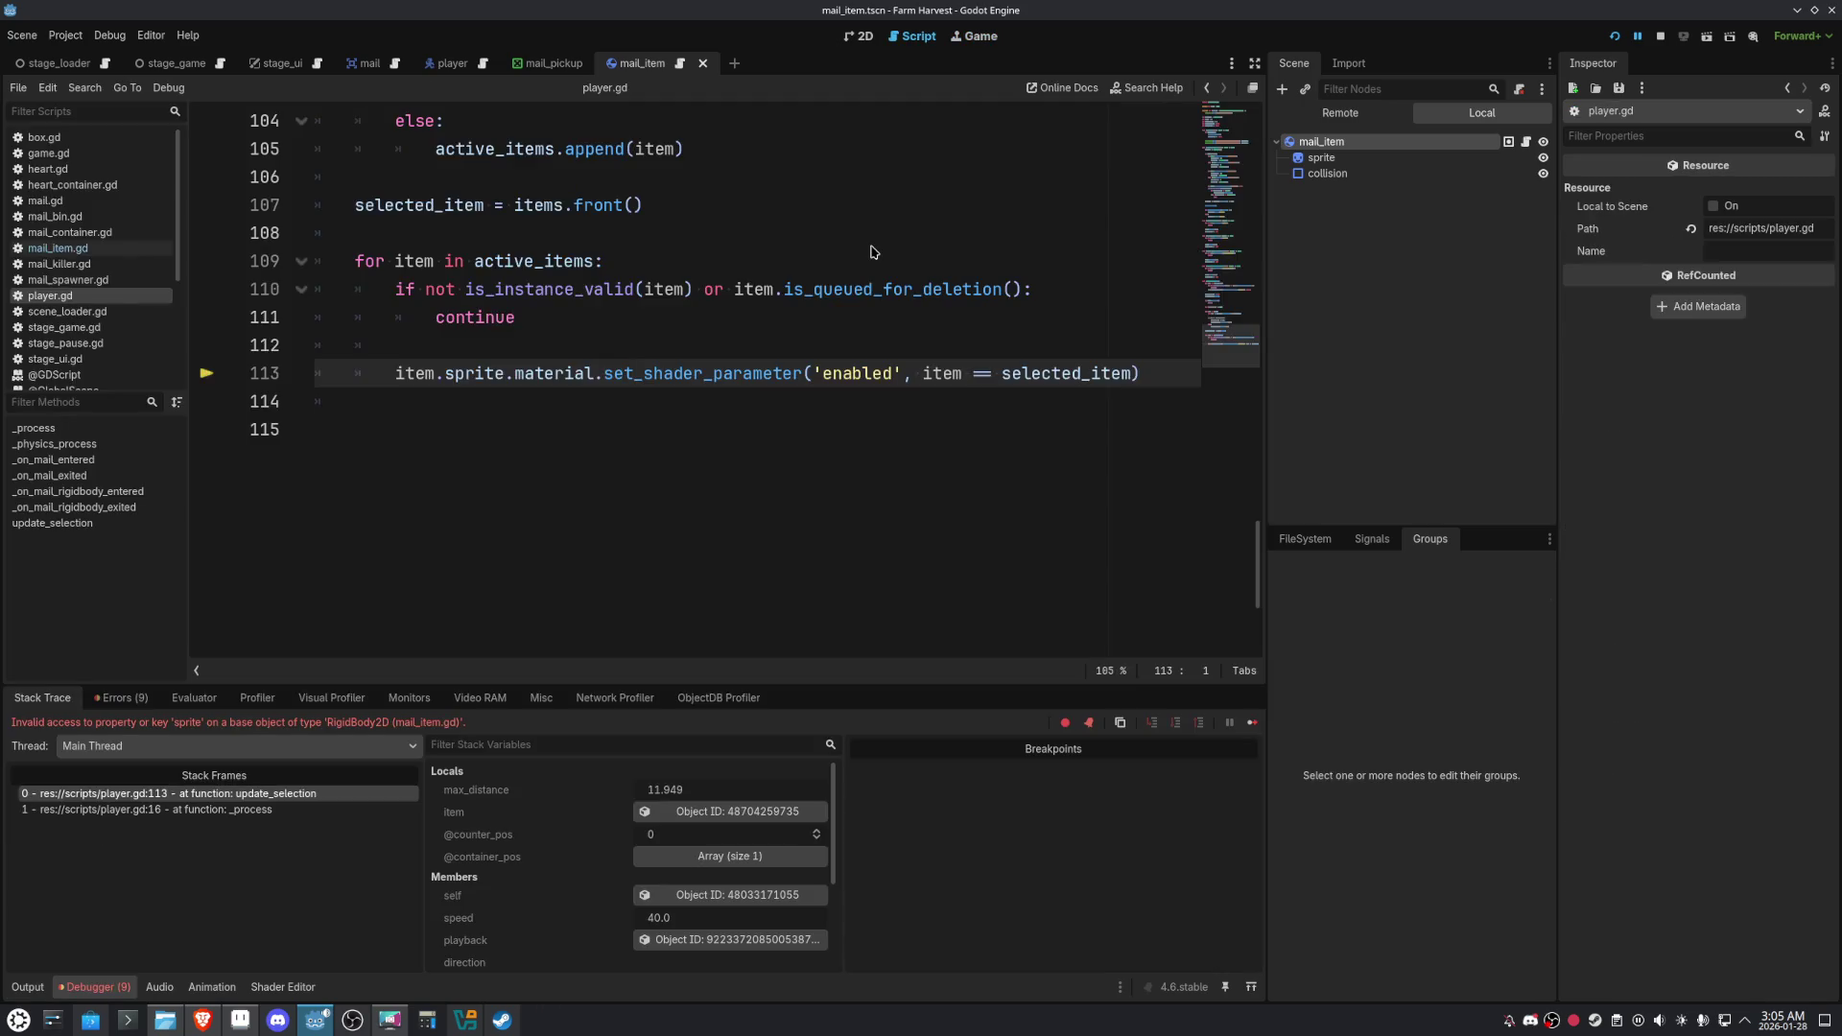
Step: Inspect the invalid 'sprite' access error at player.gd line 113, then stop the game
scroll(650, 480, "up", 2)
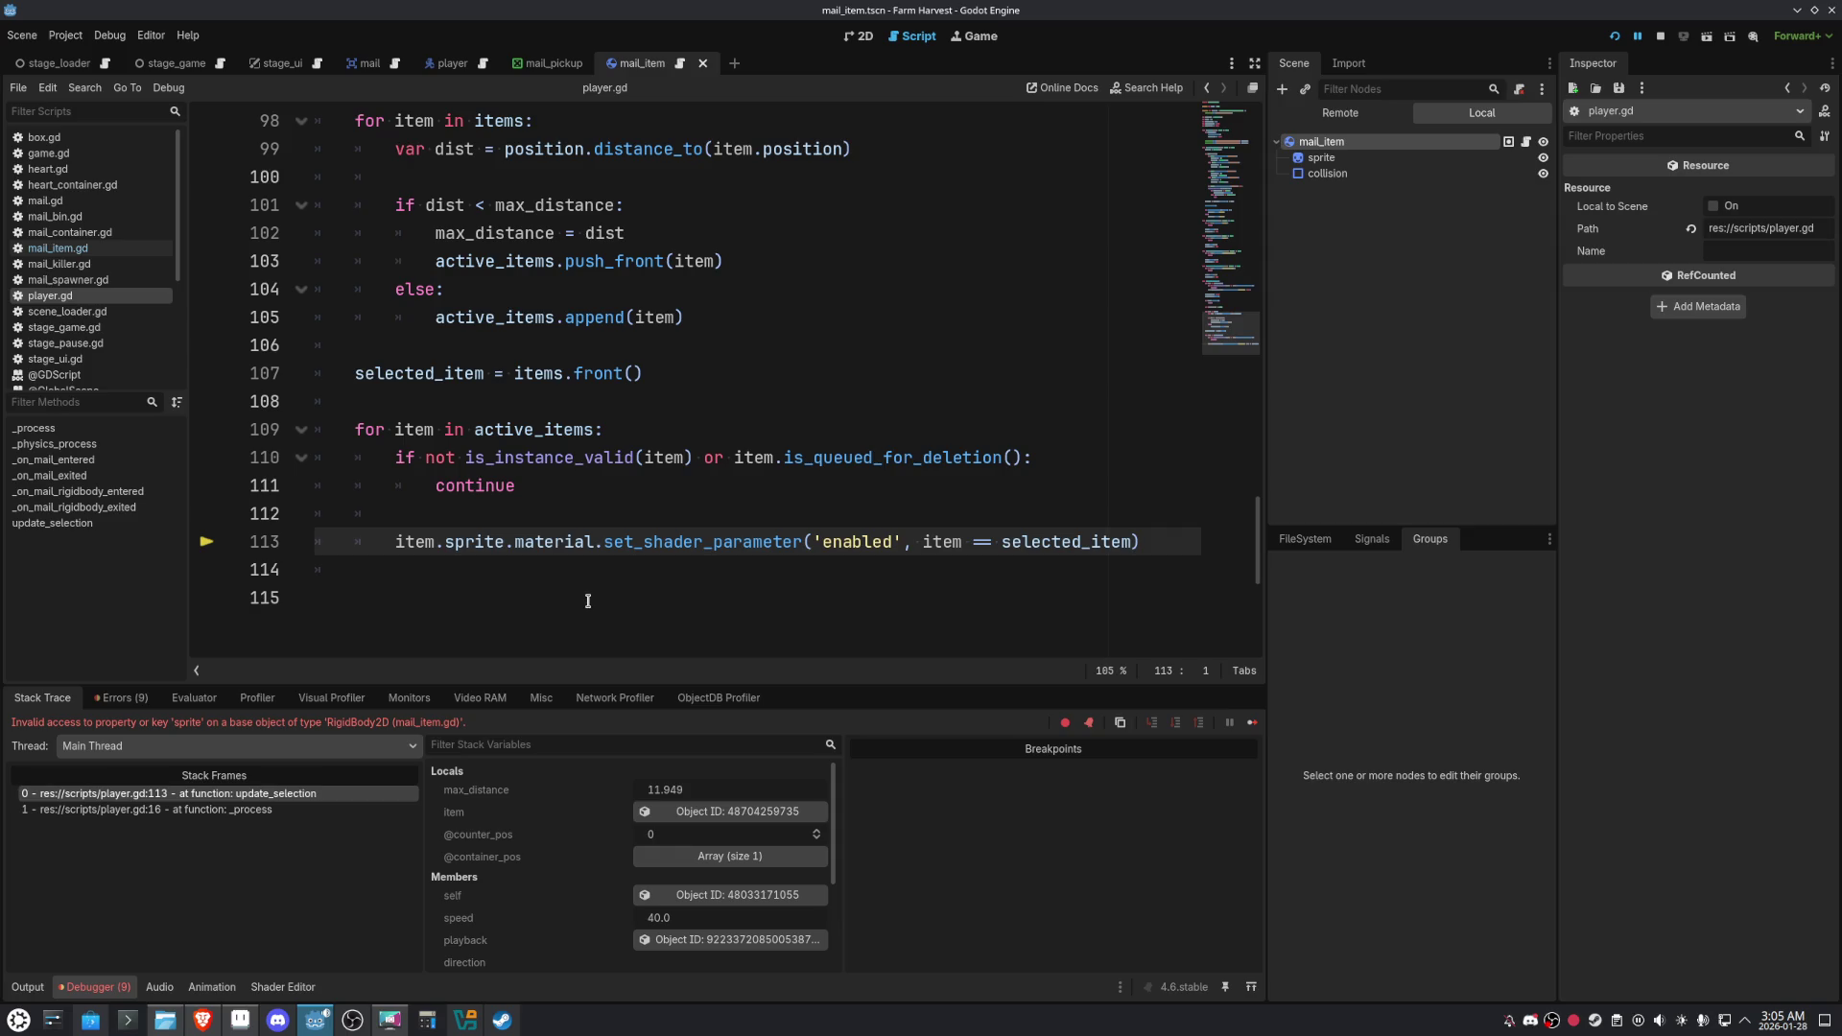
mouse_move(937, 543)
left_click(1662, 38)
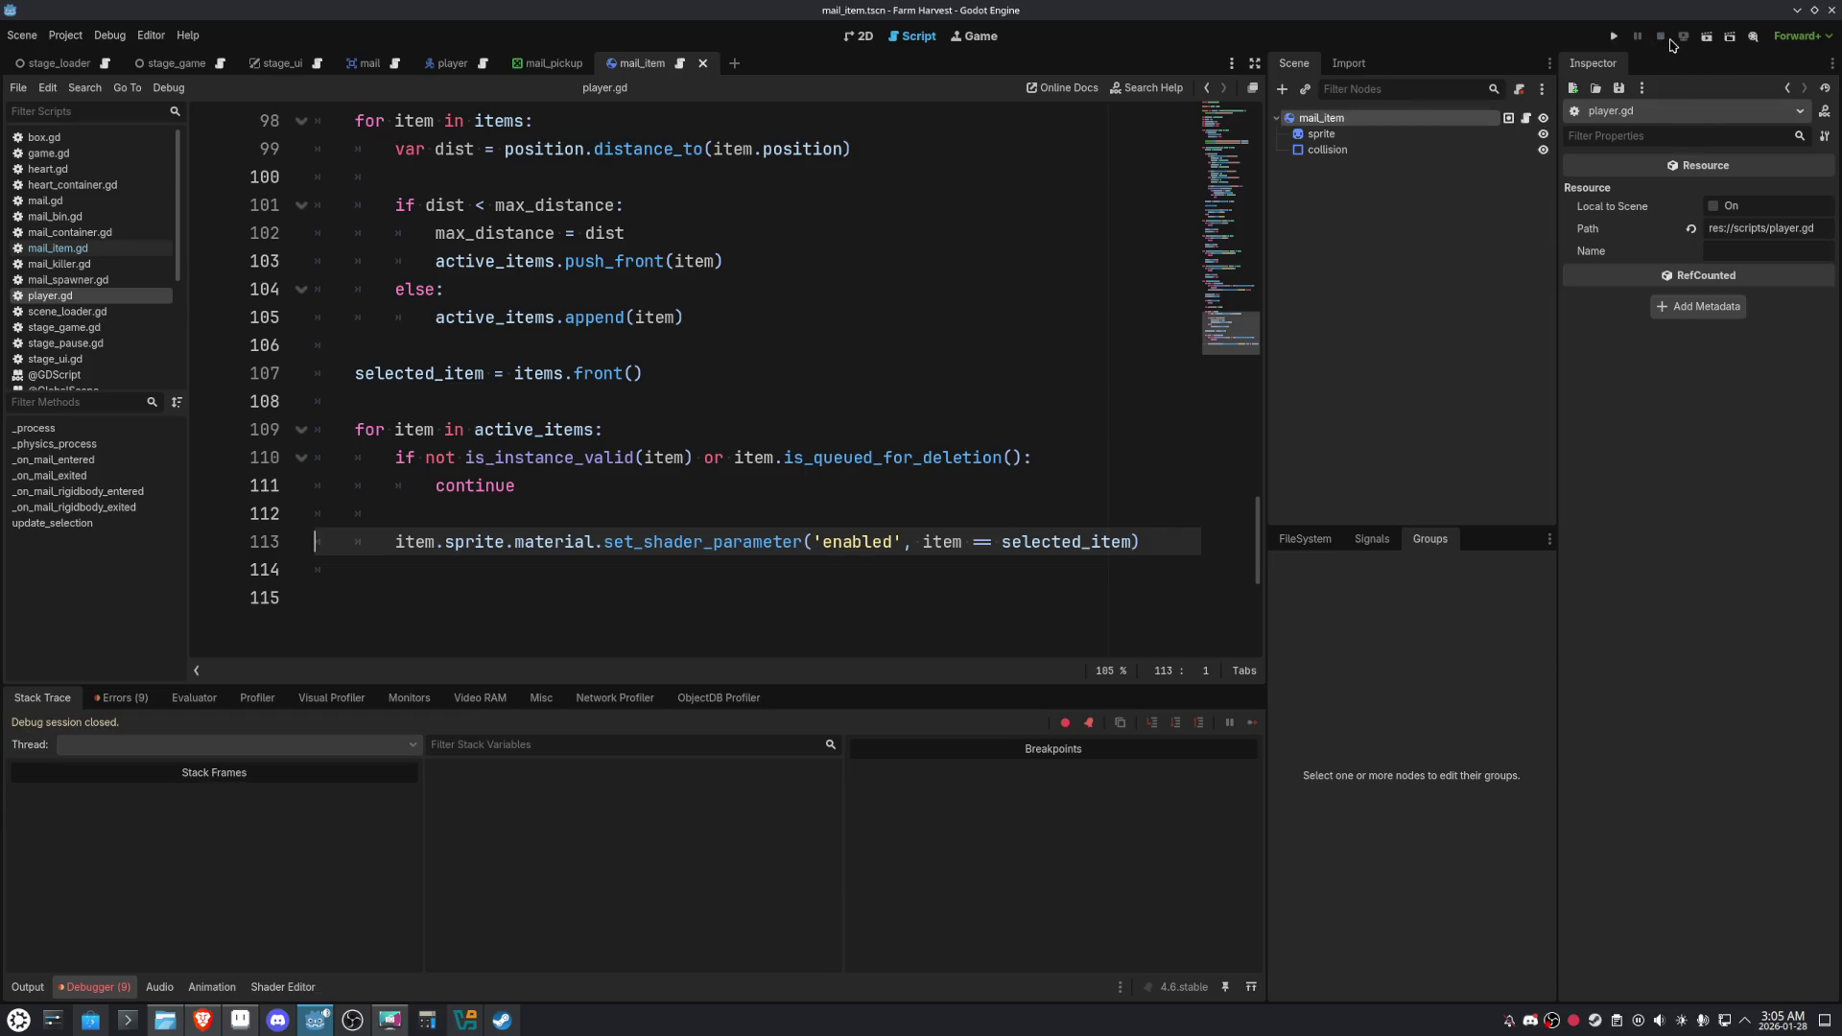
left_click(1526, 117)
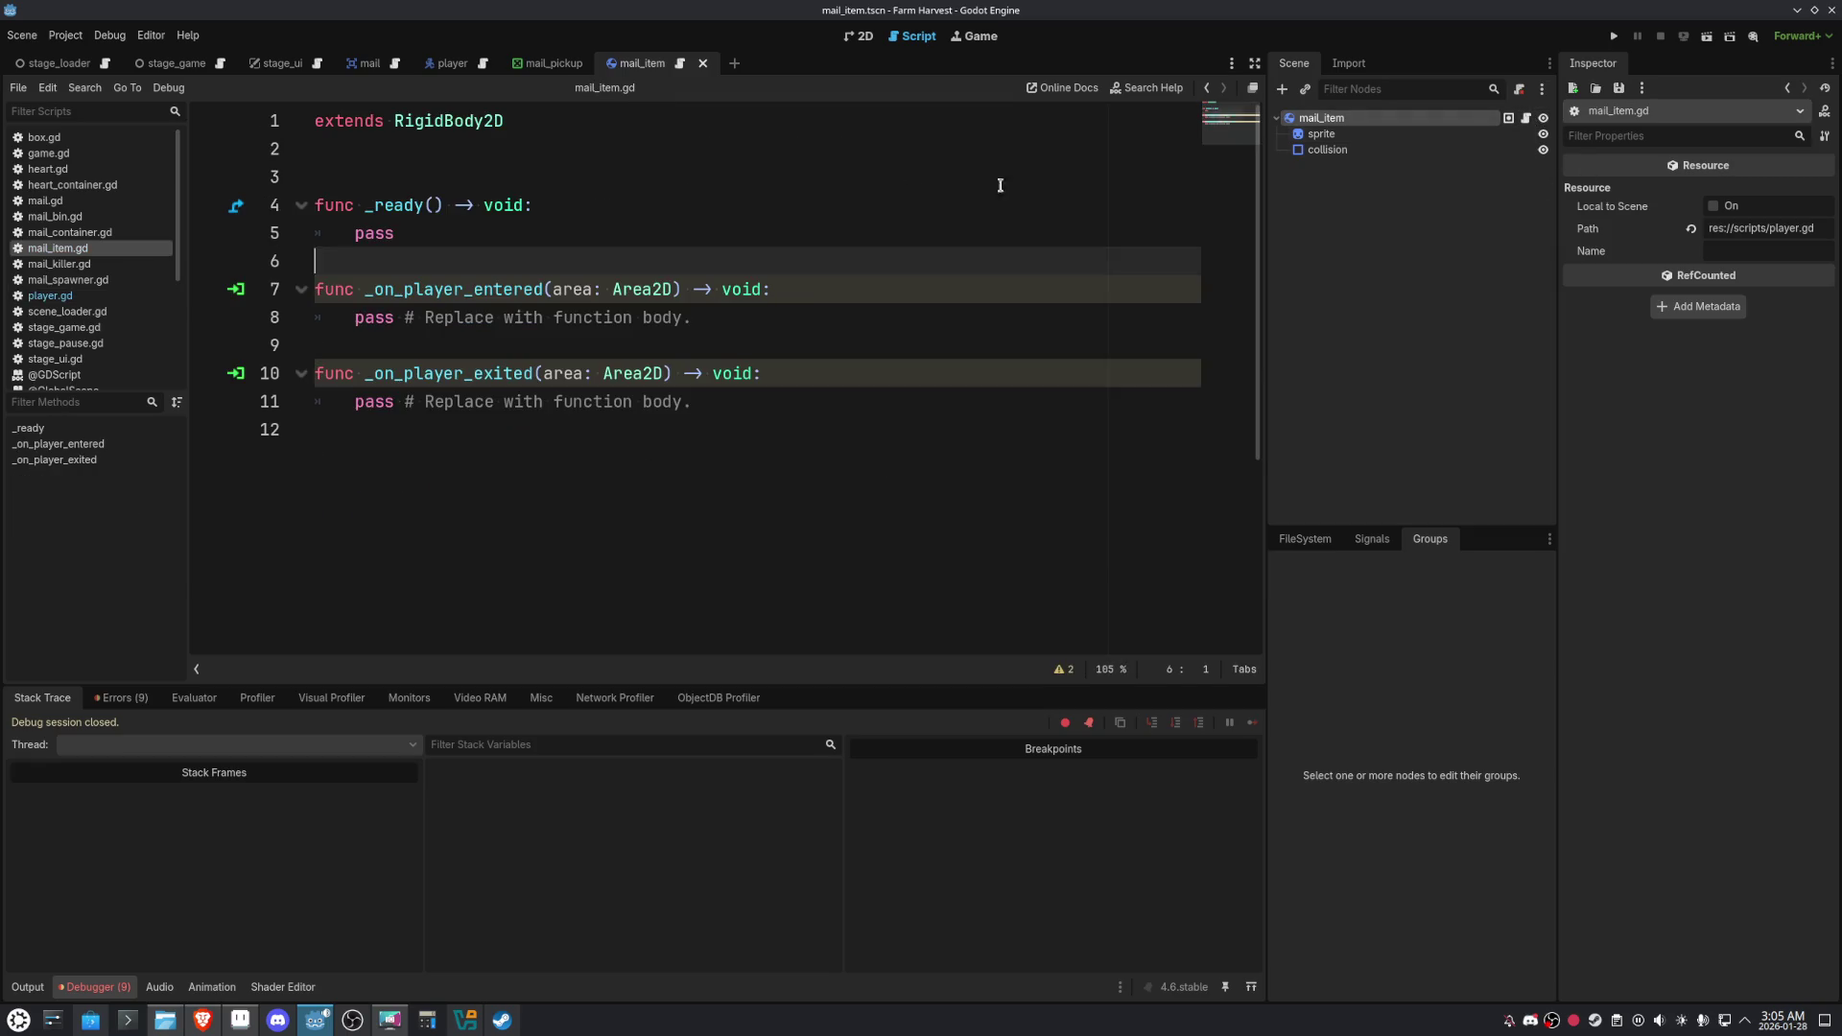
left_click(522, 152)
key("Return")
type("@onready")
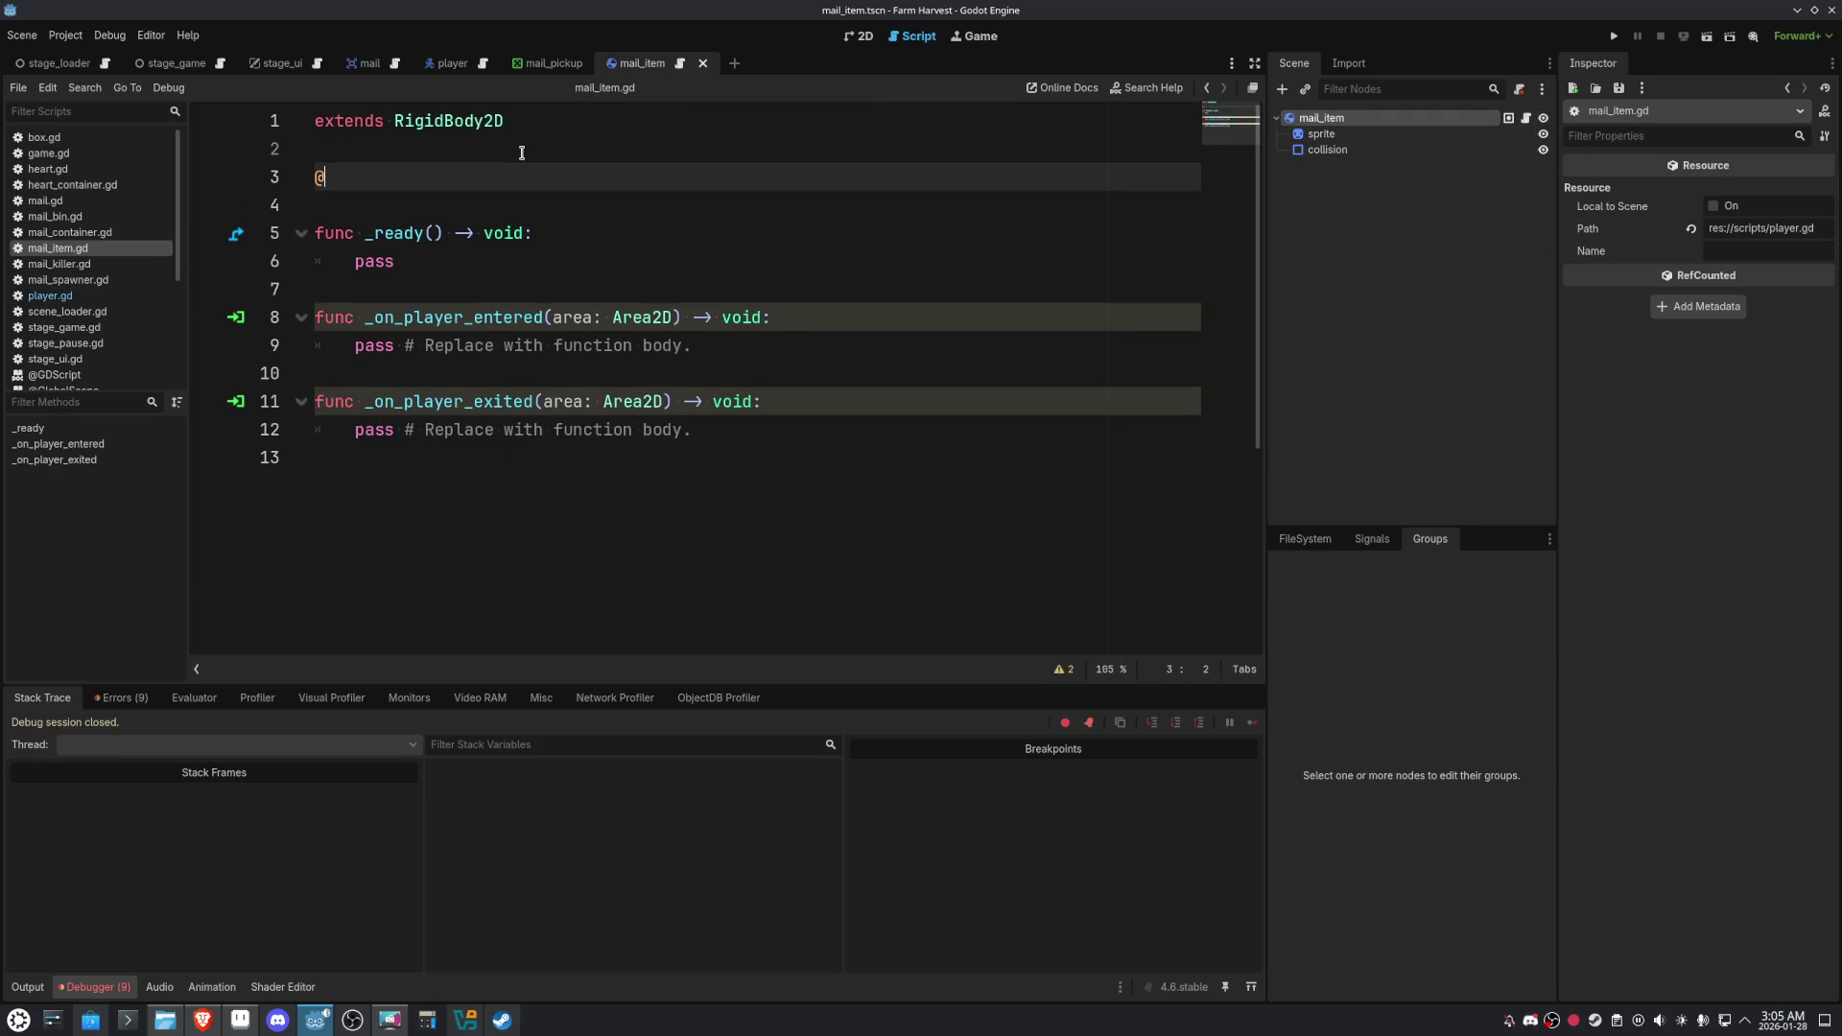
type(" var sprite = $")
type("spr")
type("ite")
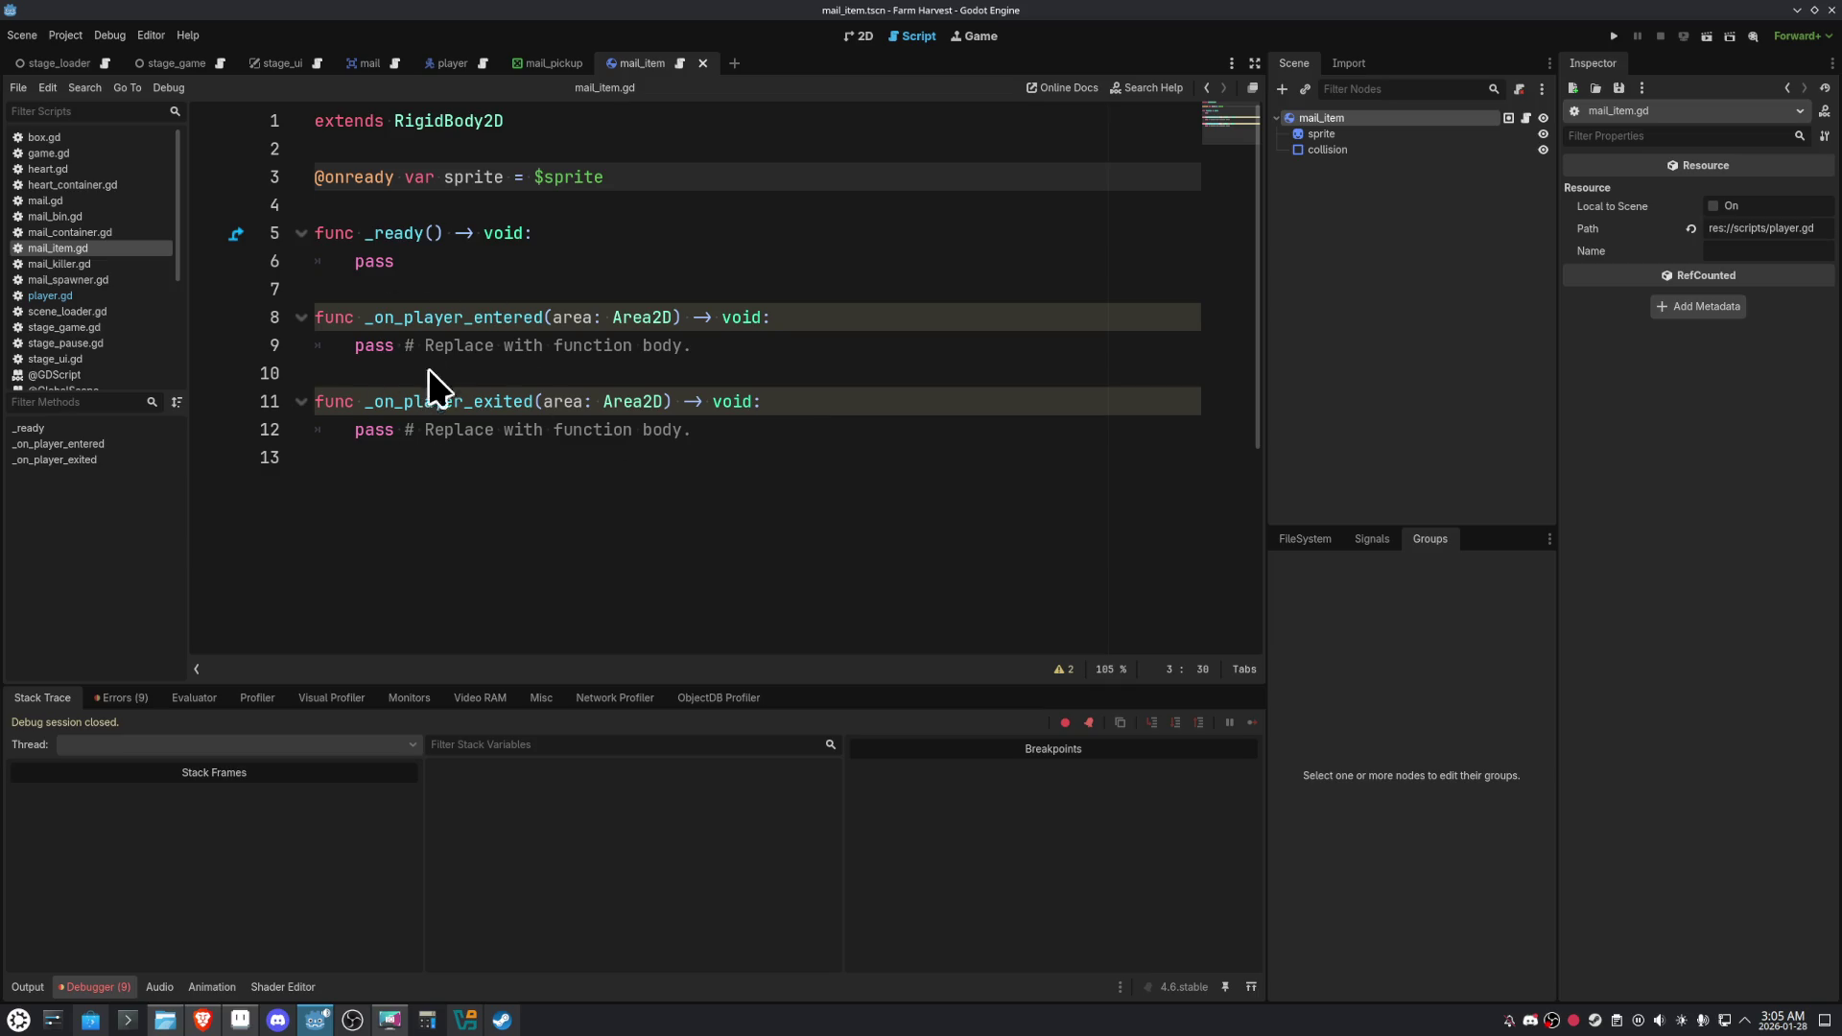
left_click(1614, 35)
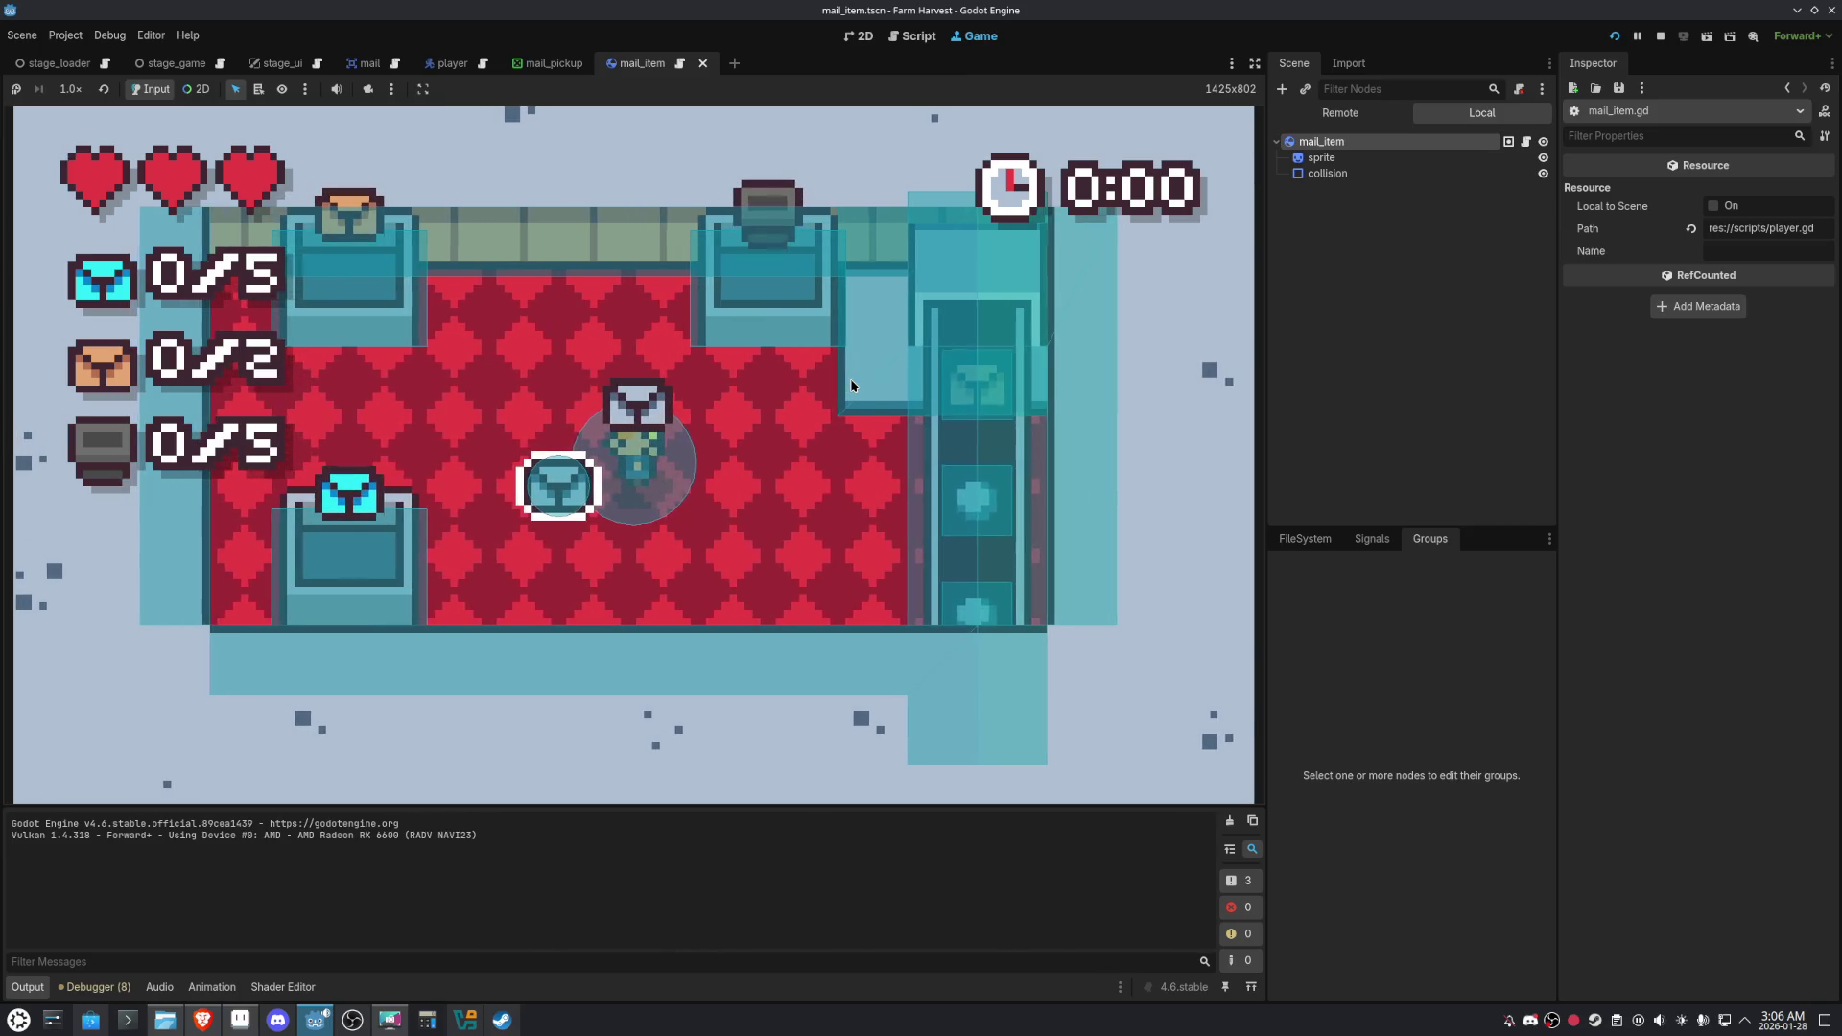
Step: Stop the game and delete the _on_player_entered and _on_player_exited stubs plus the blank line
left_click(1659, 44)
left_click(447, 63)
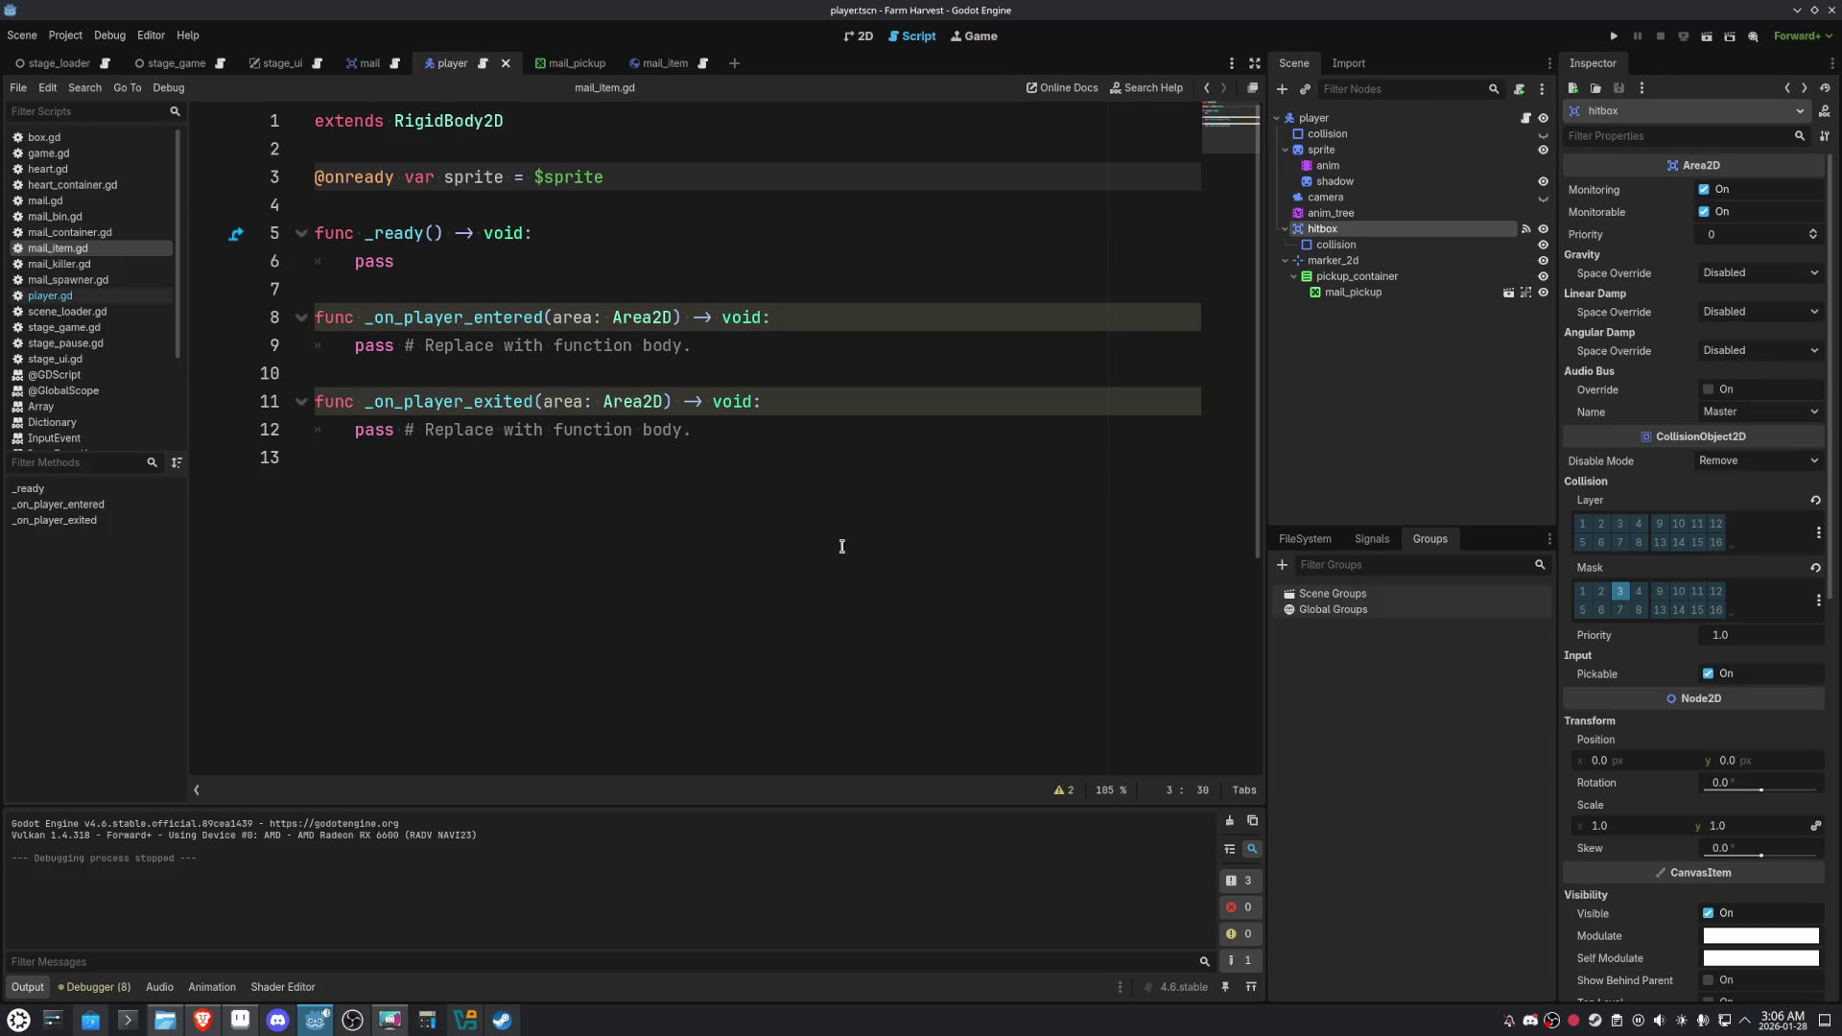
left_click(740, 430)
key("shift+Up")
key("shift+Up")
key("shift+Up")
key("BackSpace")
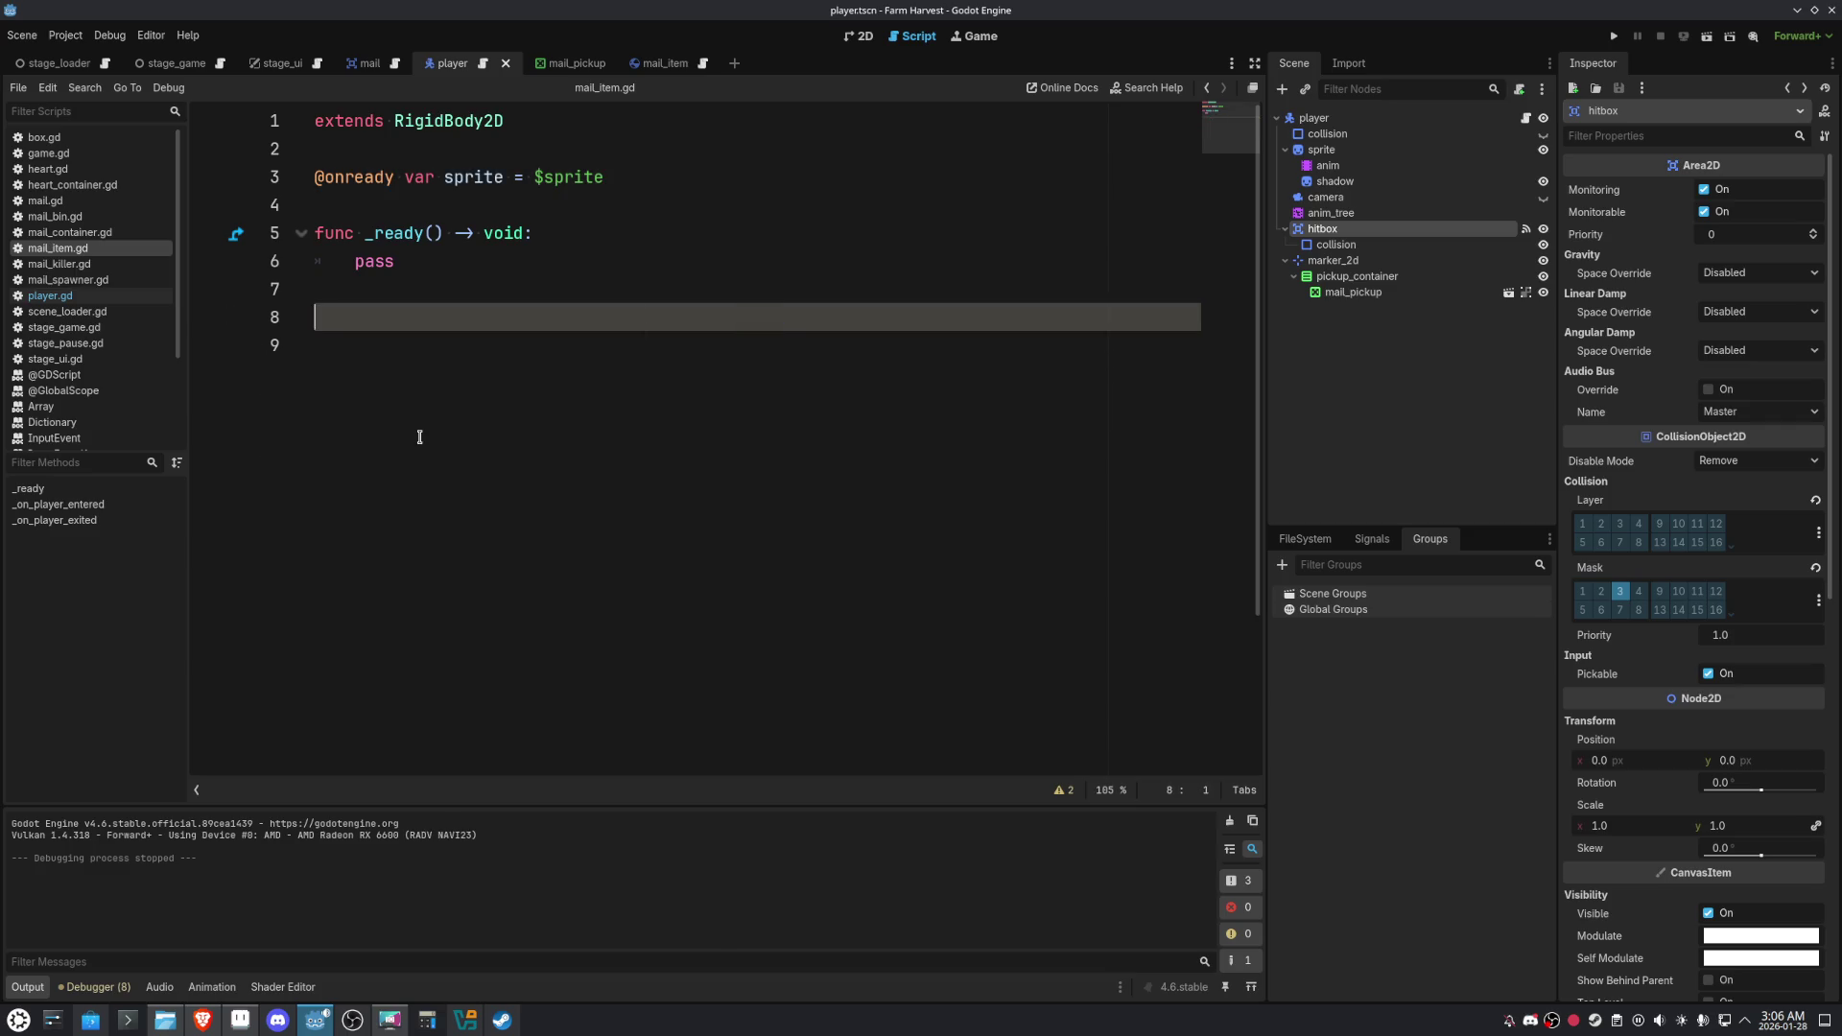
key("BackSpace")
Step: Check mail_item's signals and sprite node, then save mail_item.gd
left_click(638, 63)
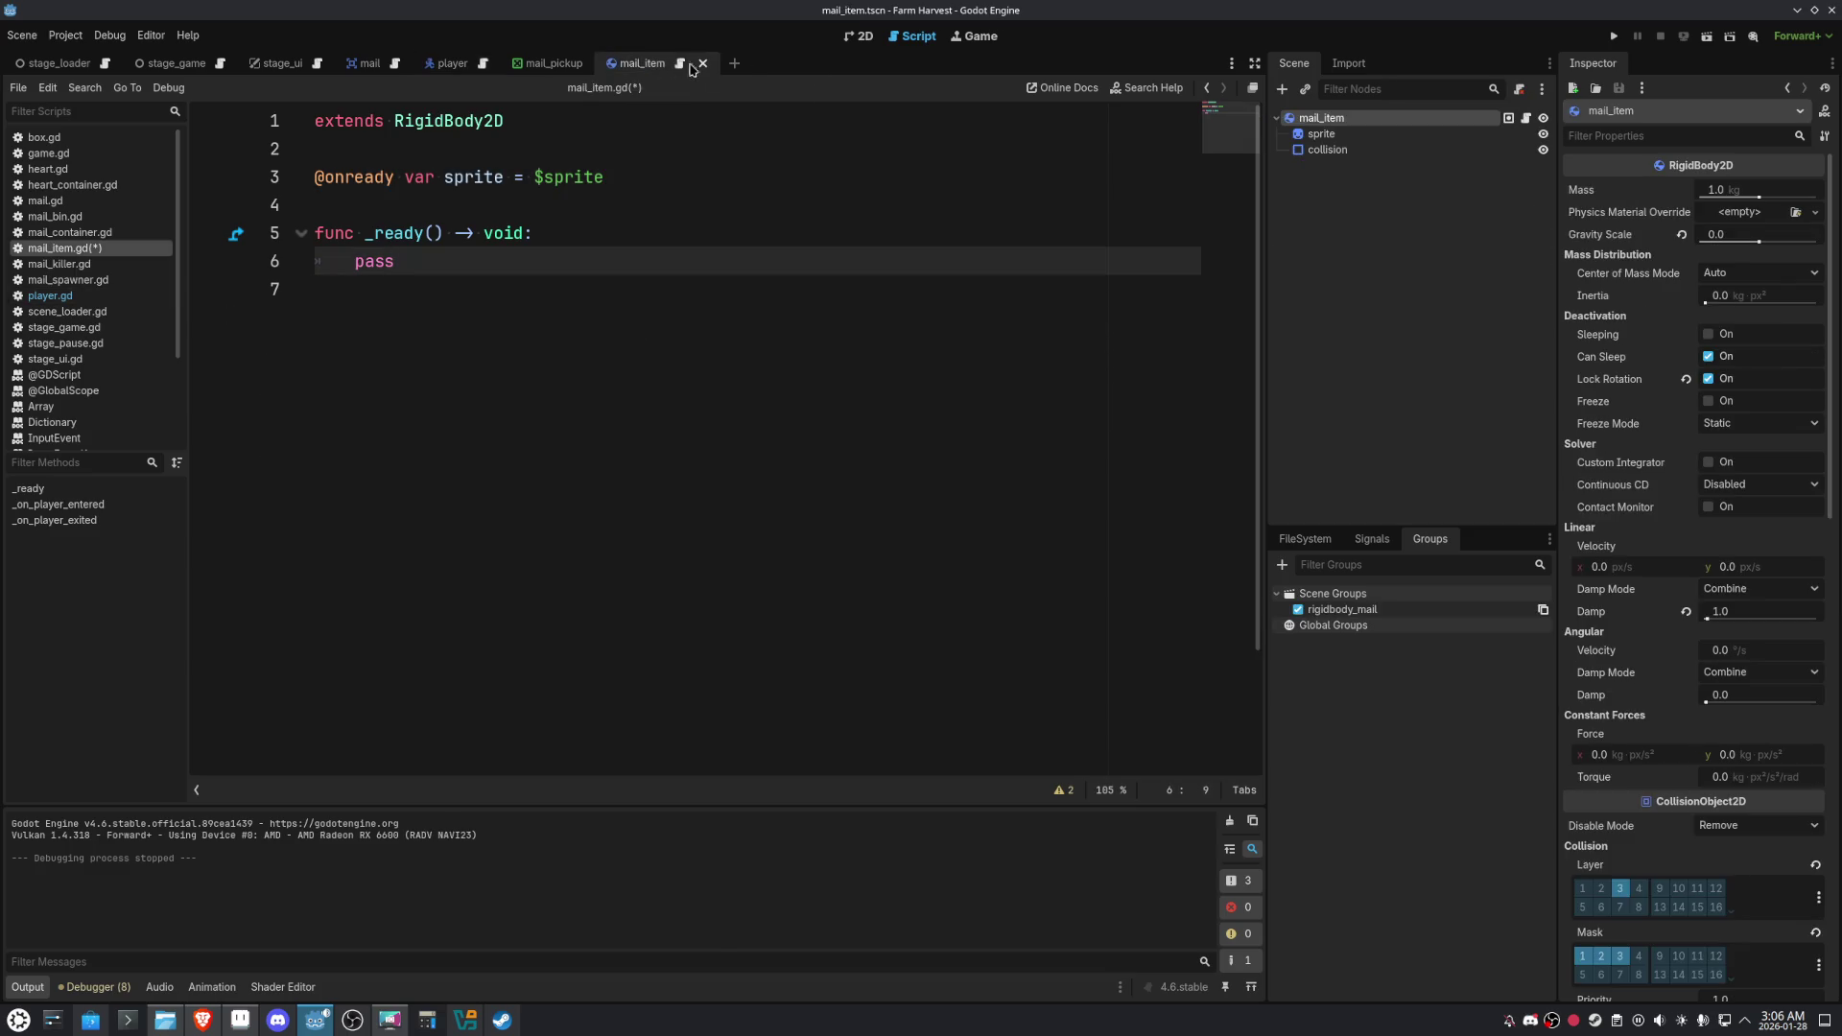
left_click(1372, 540)
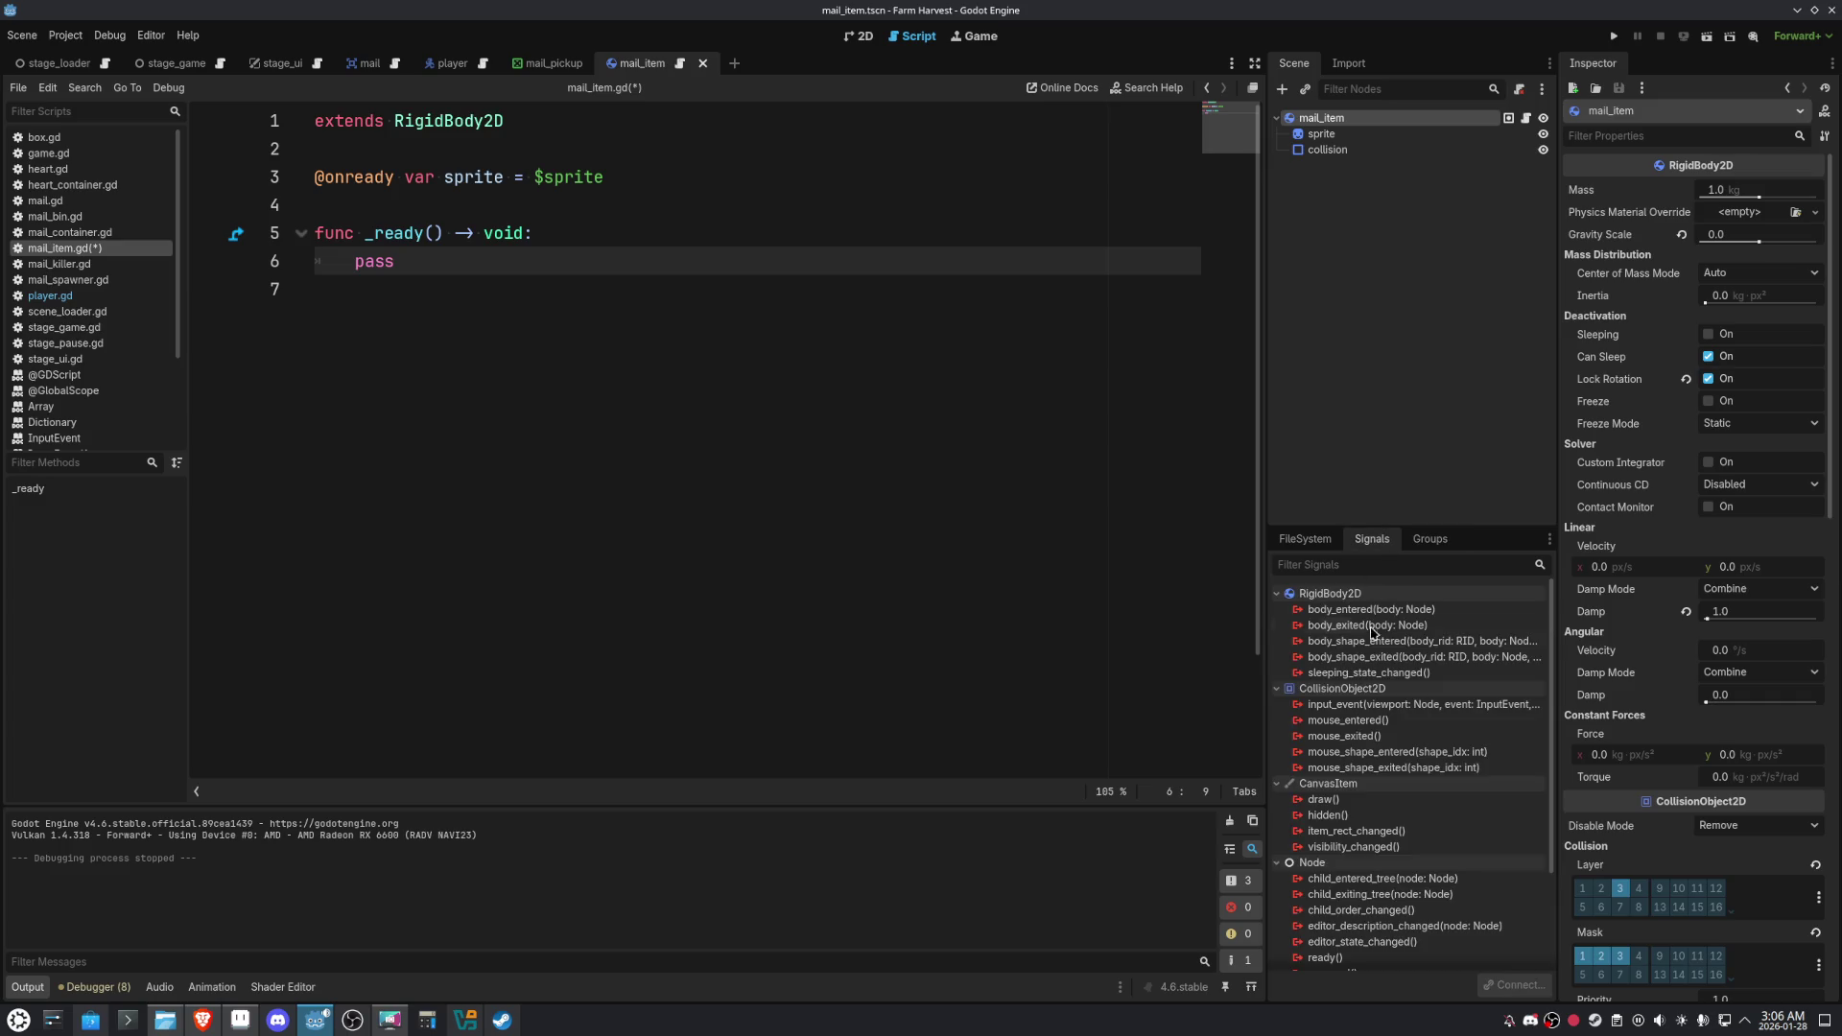
left_click(1321, 135)
left_click(1322, 117)
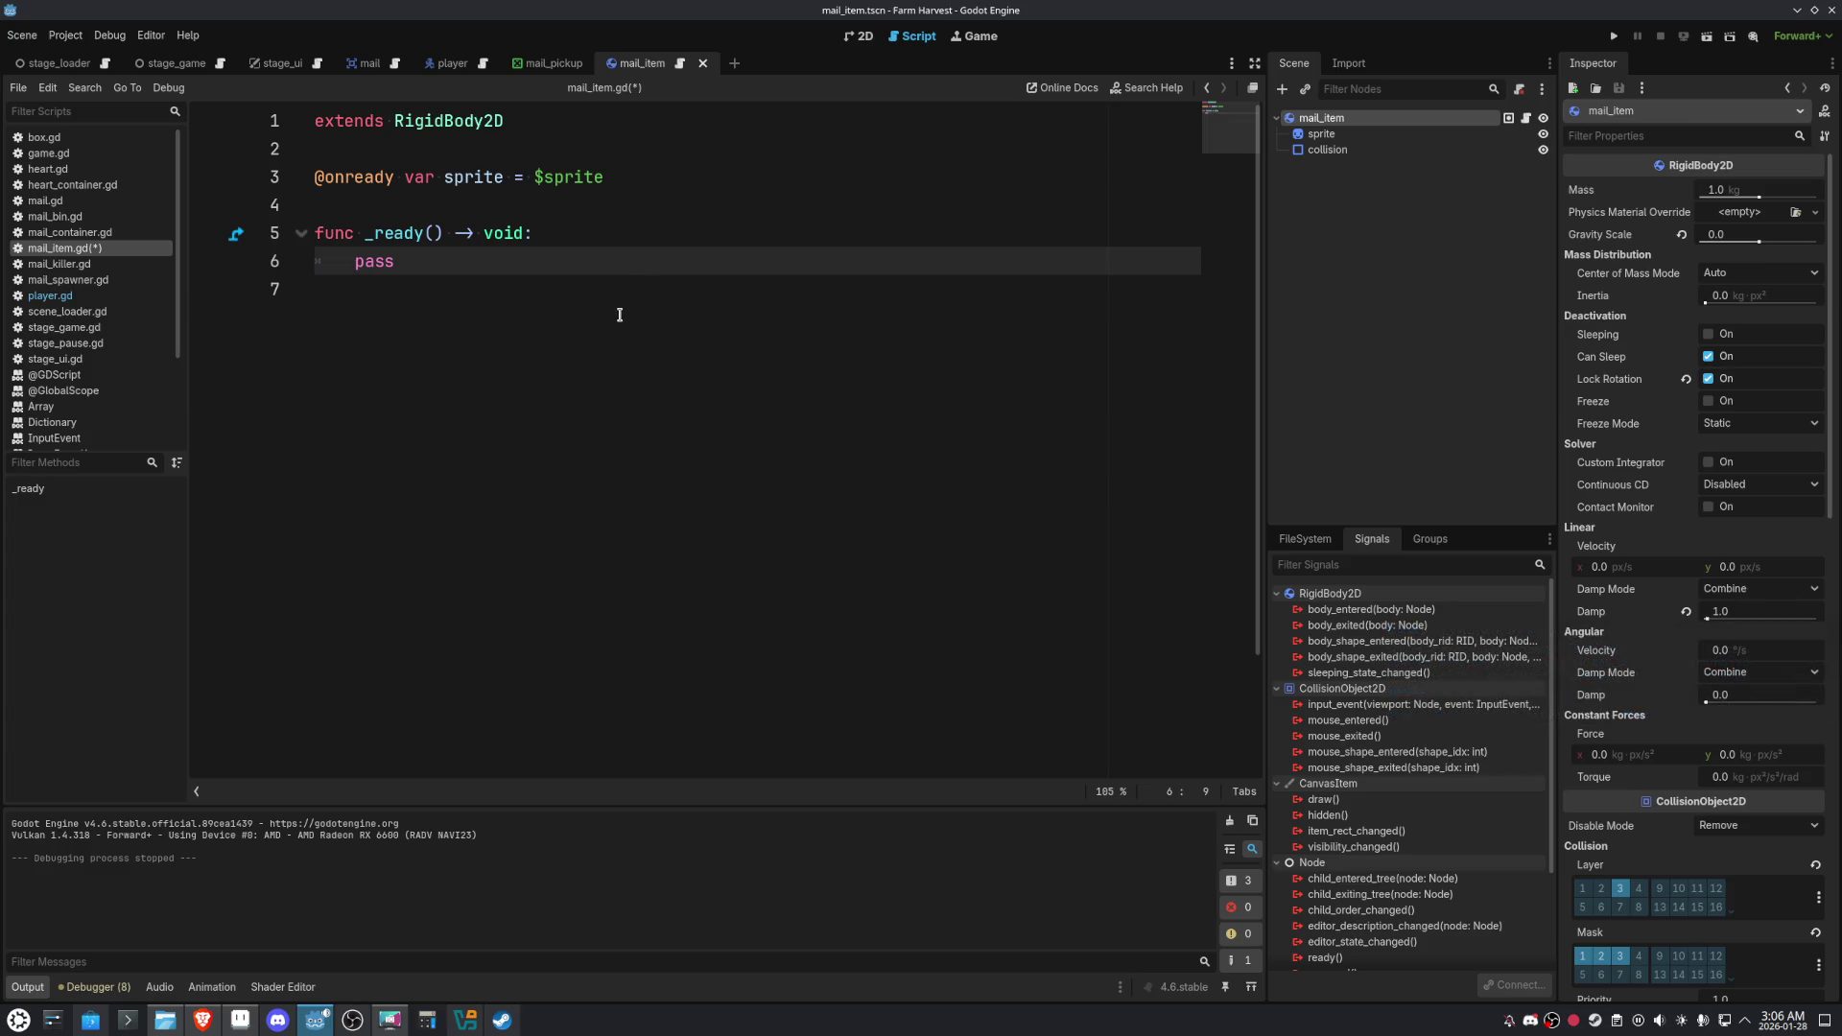
key("ctrl+s")
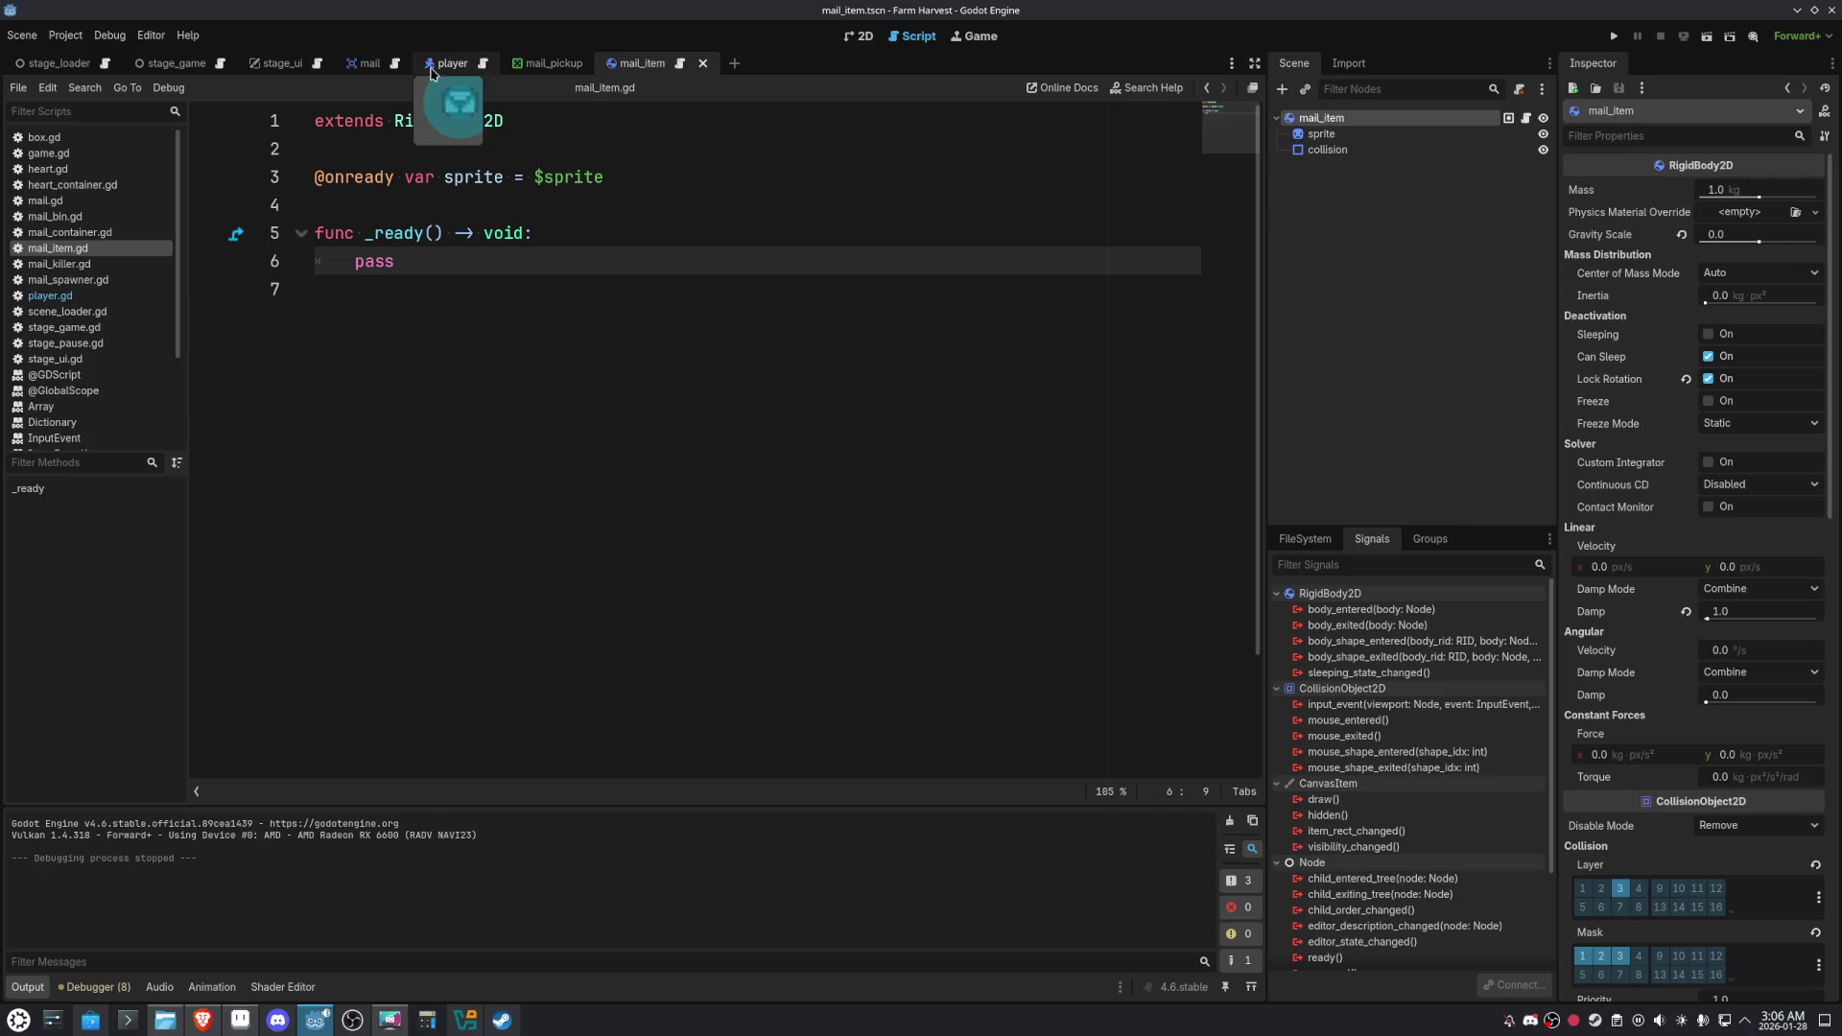
Step: Open the player scene's player.gd script and scroll to the item-accept code
left_click(437, 64)
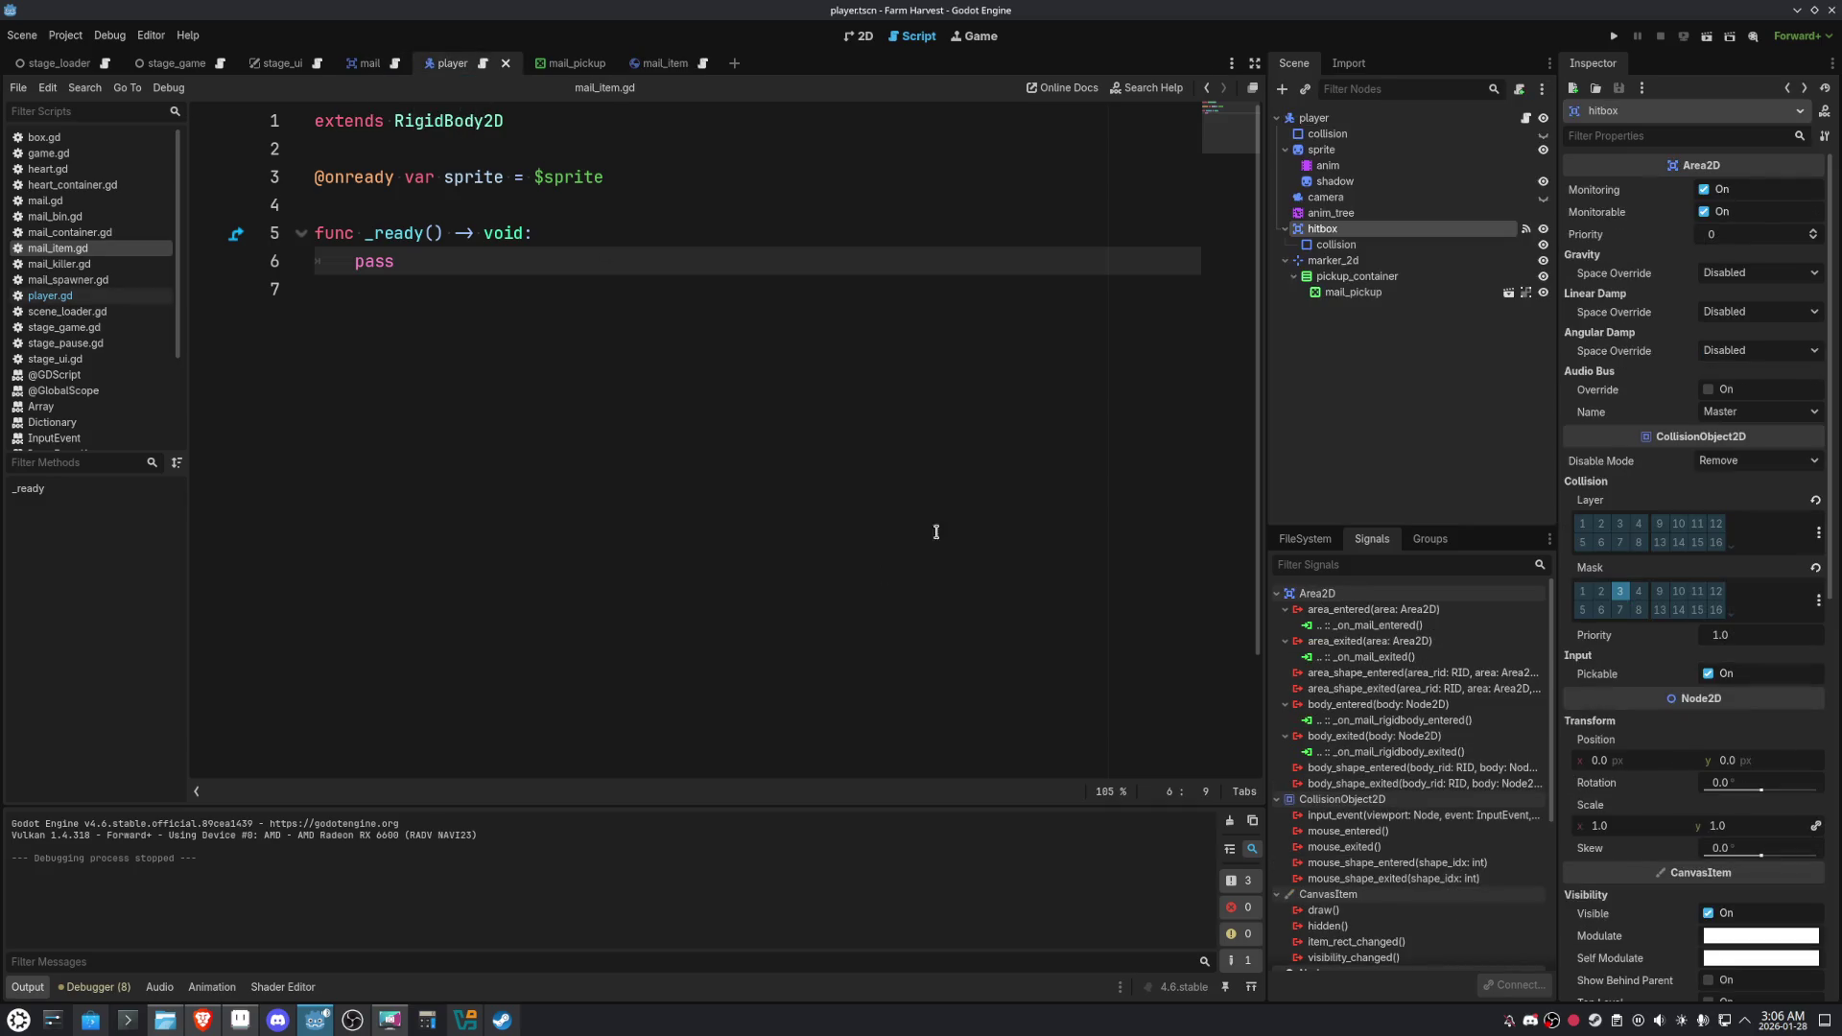
left_click(1526, 117)
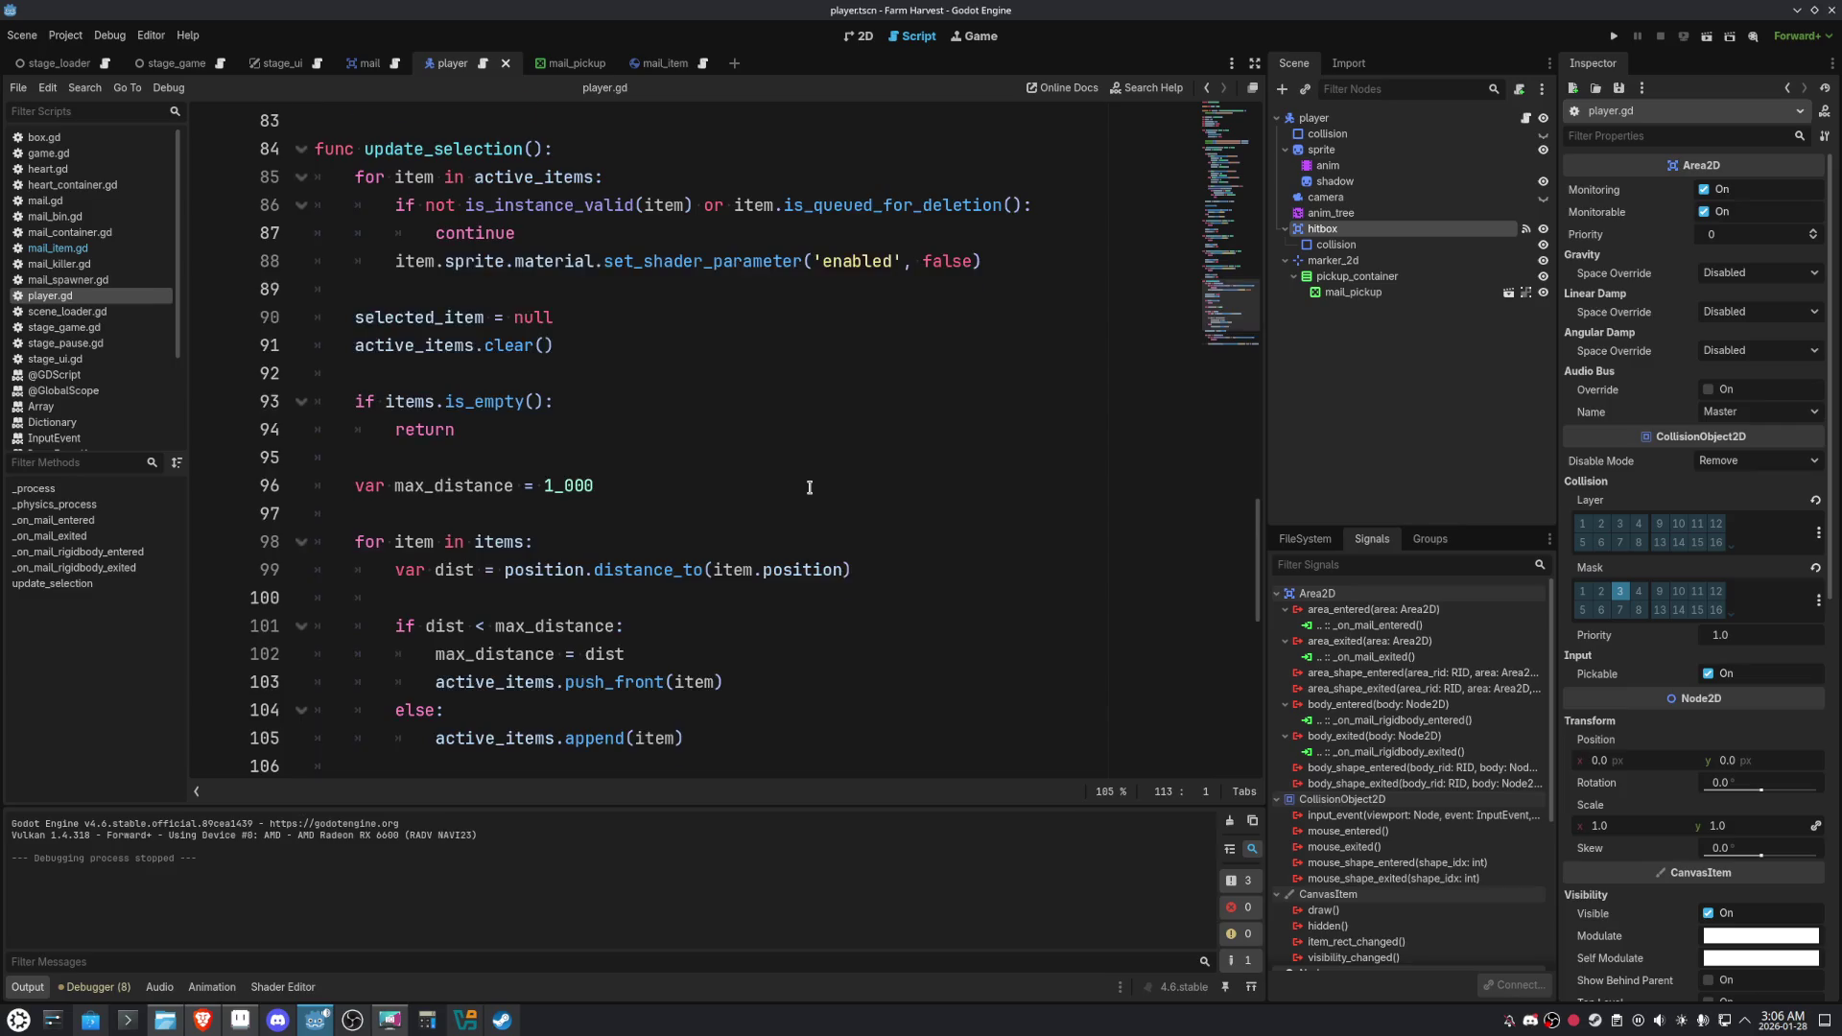
scroll(809, 487, "up", 5)
scroll(809, 488, "down", 2)
scroll(928, 508, "up", 6)
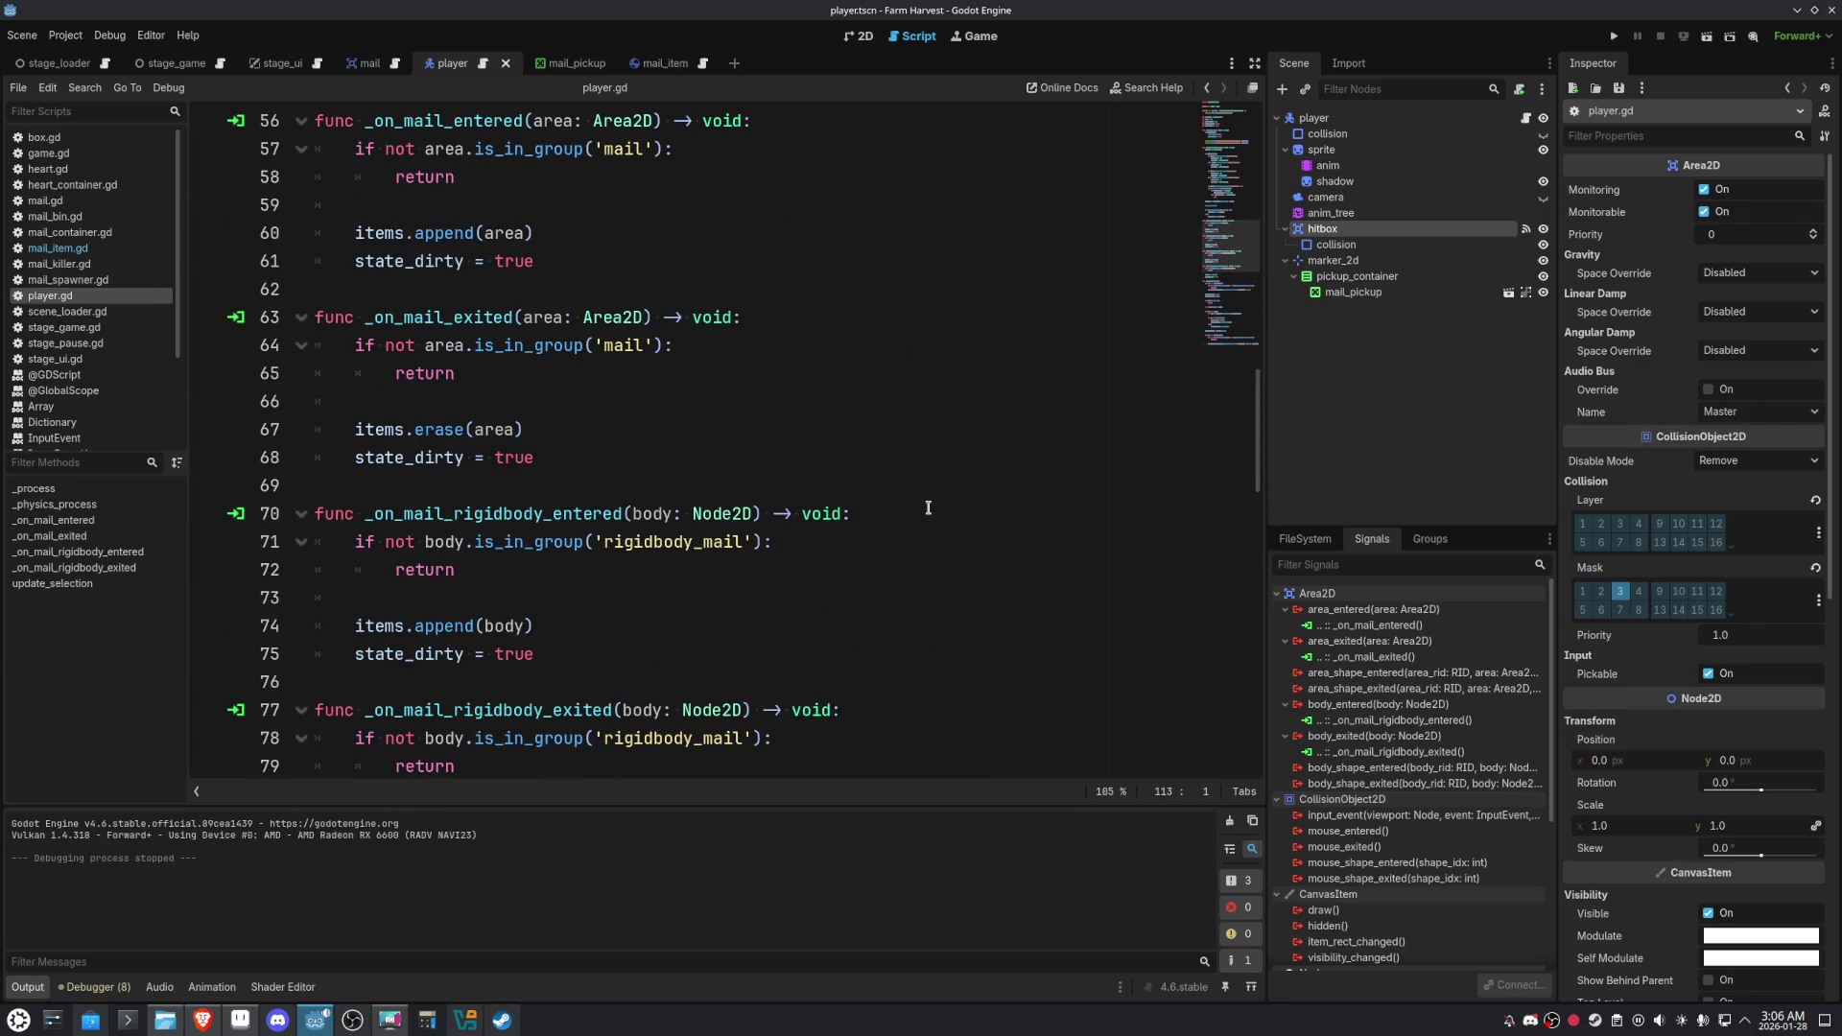
scroll(928, 508, "up", 10)
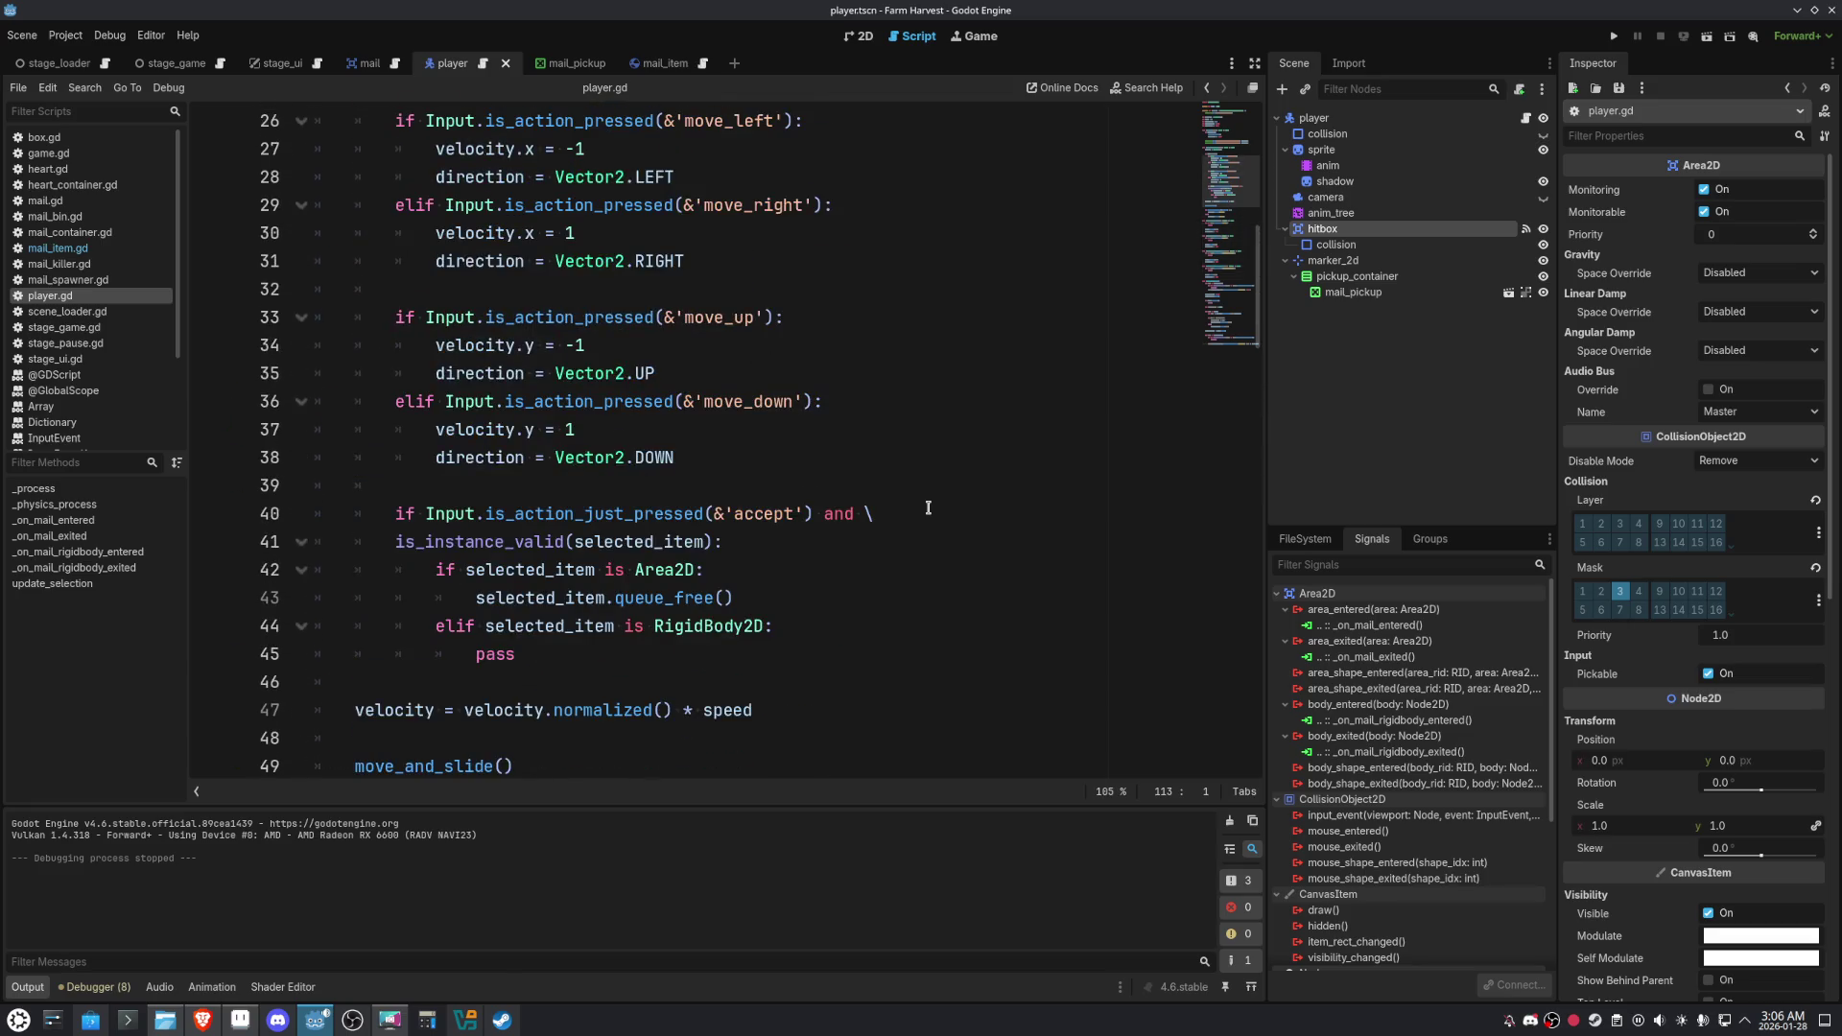
Step: Replace pass on line 45 with selected_item.queue_free() copied from line 43, then run the game
left_click_drag(764, 598, 476, 597)
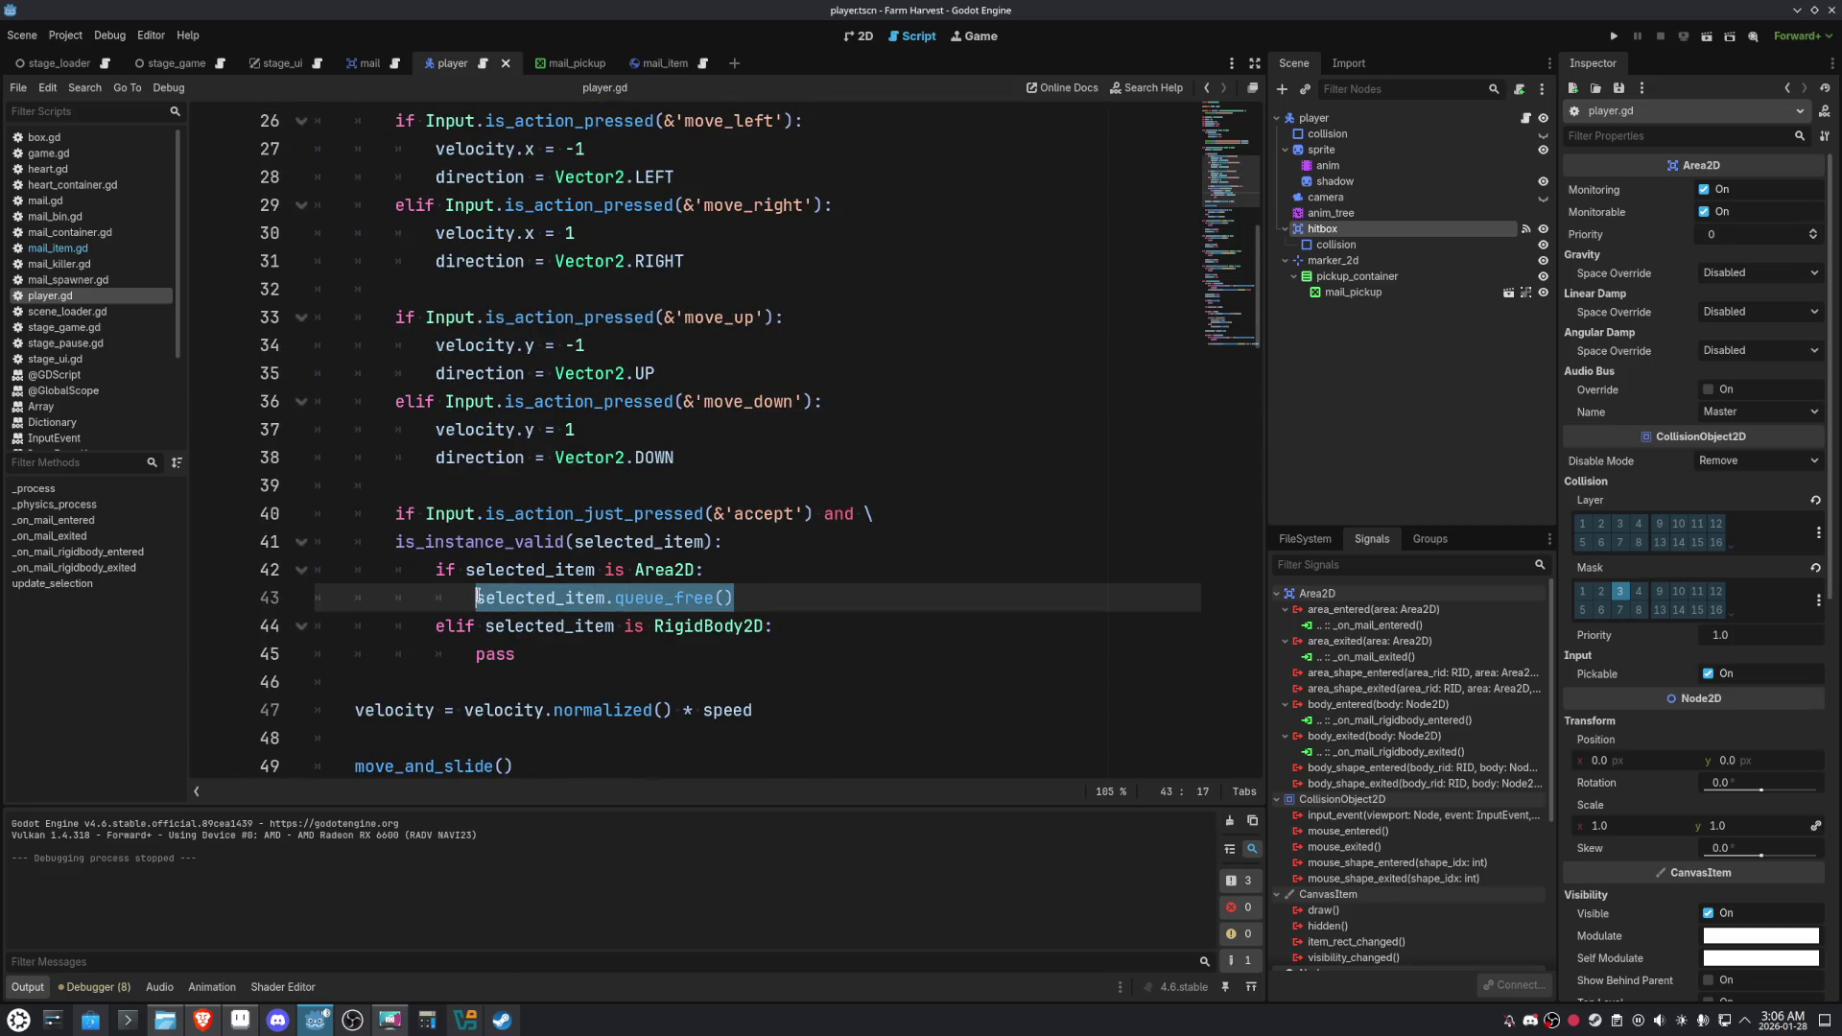
key("ctrl+c")
double_click(486, 656)
key("ctrl+v")
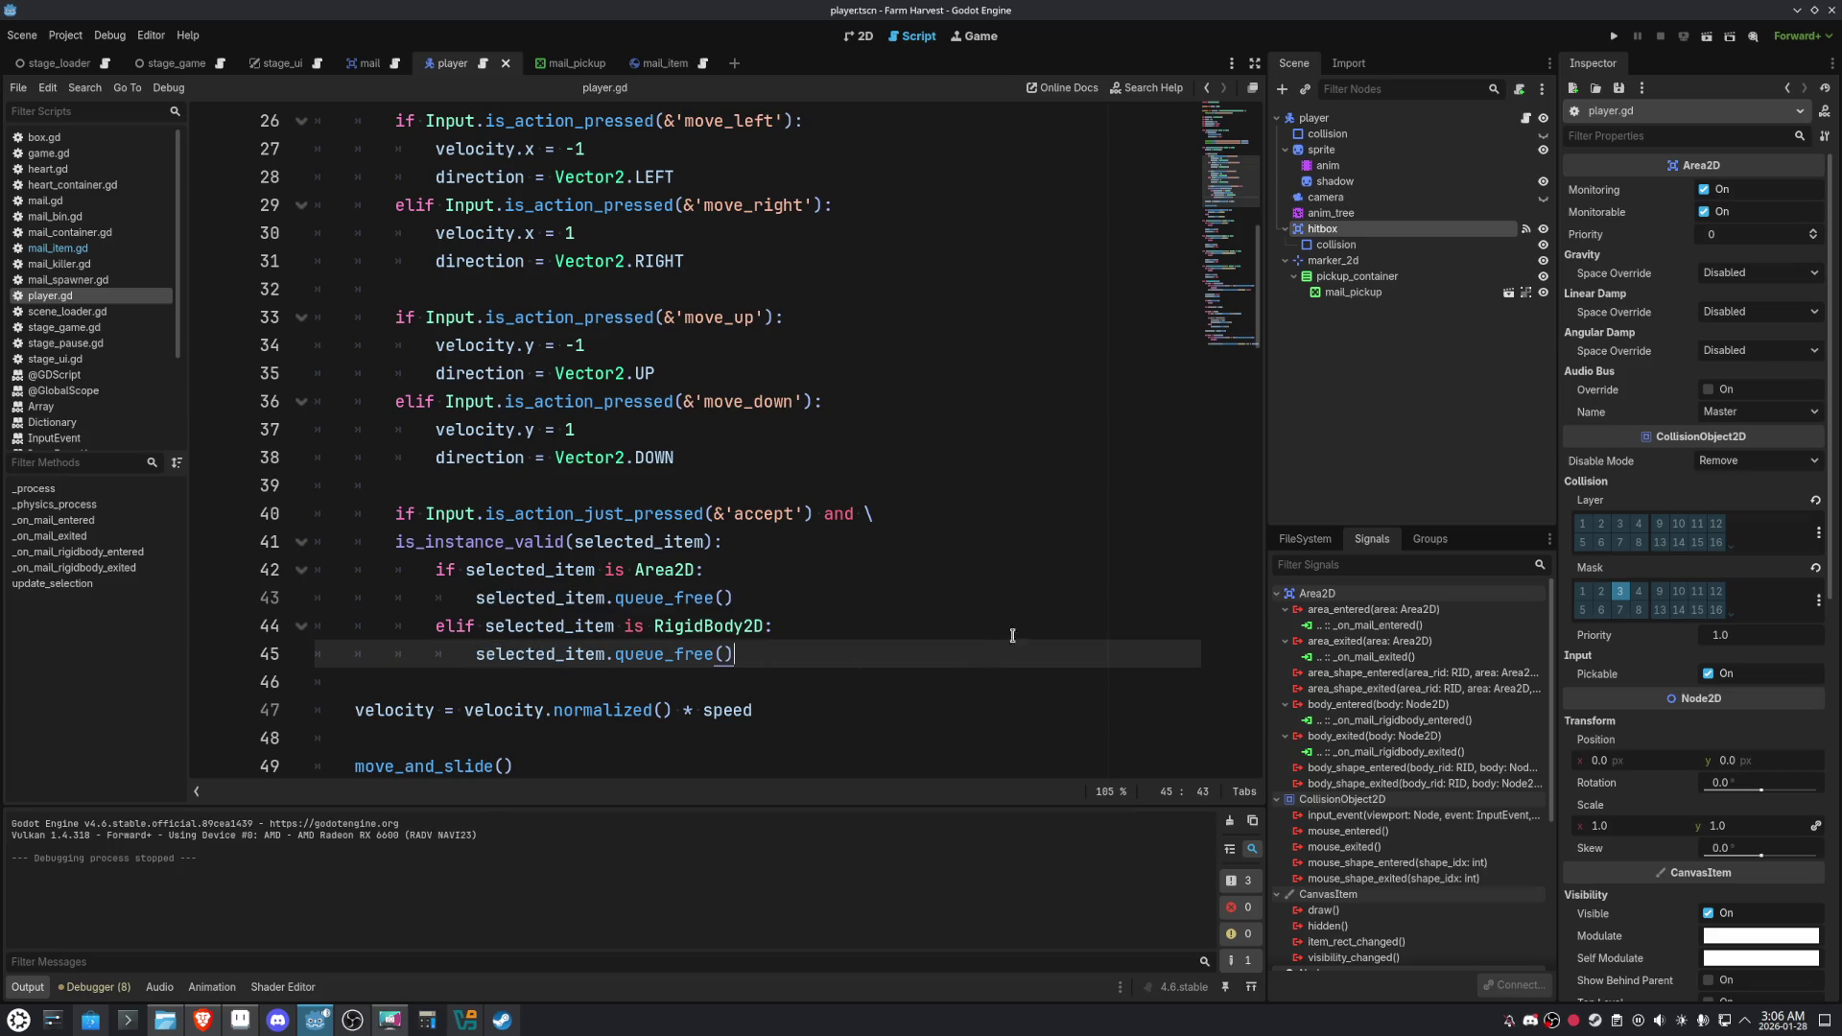
left_click(1614, 36)
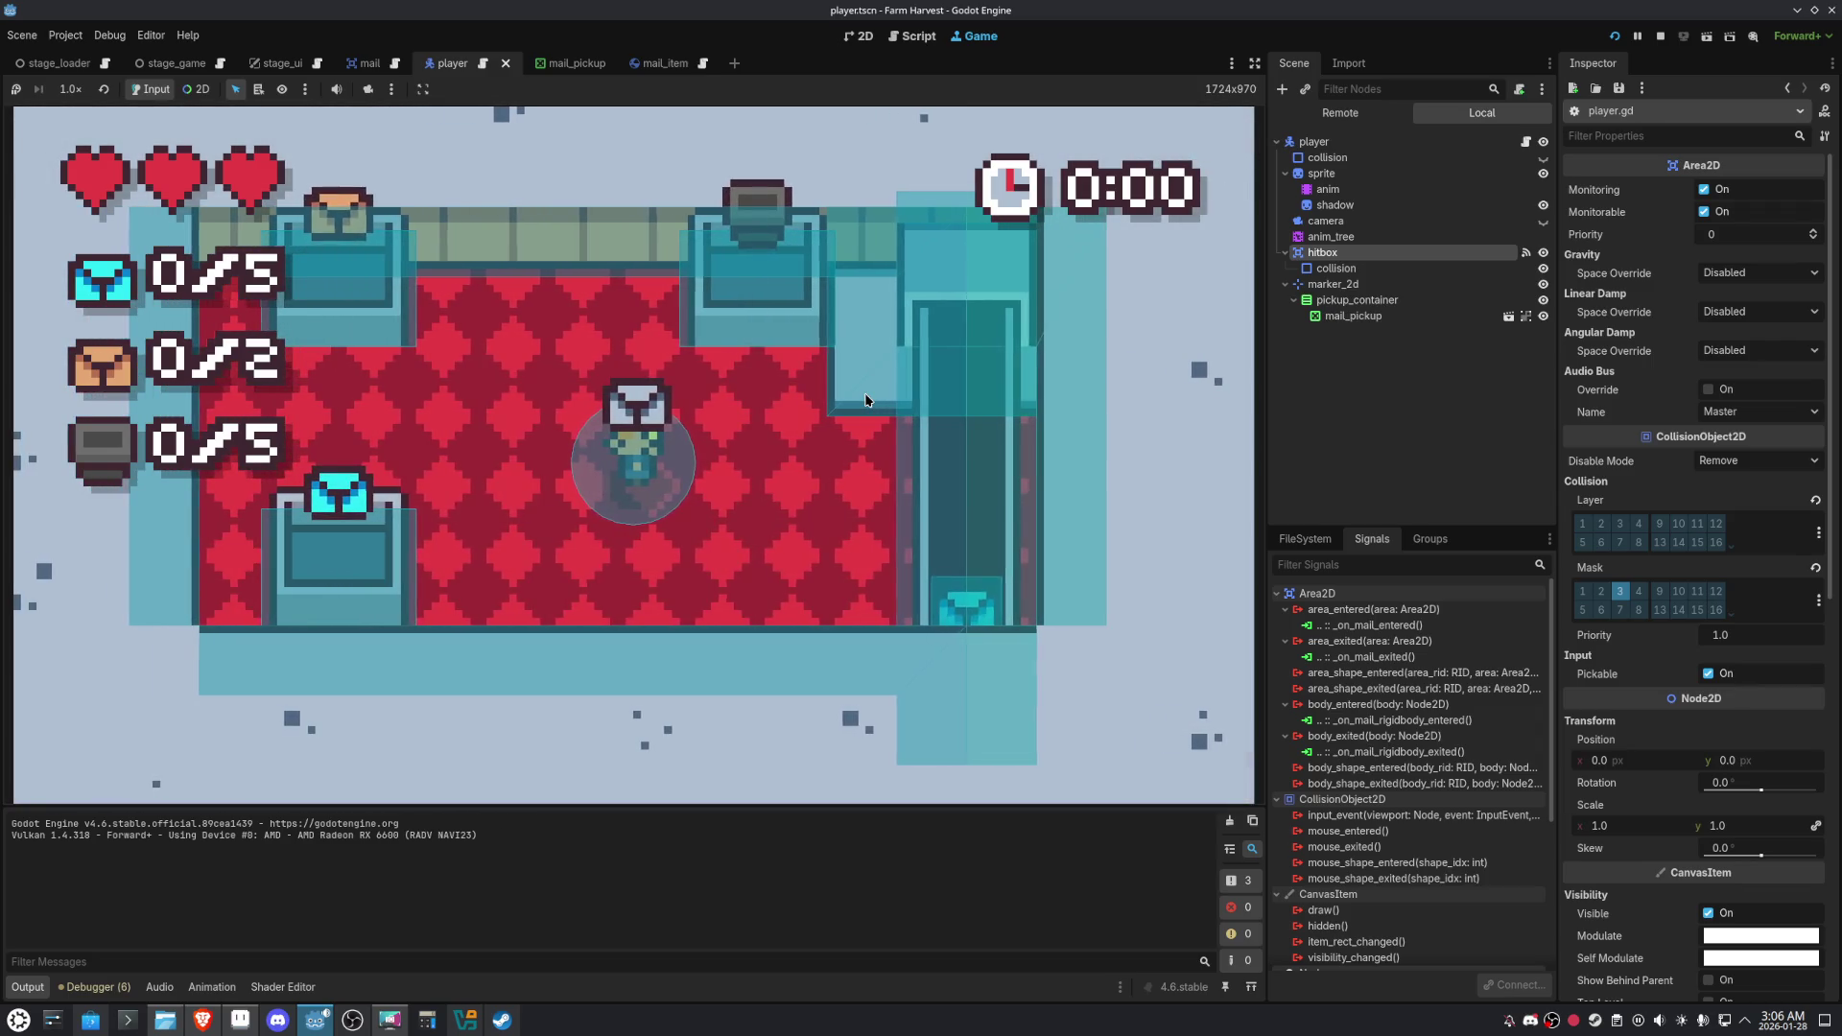
Step: Walk the player left, right and up around the room, then stop the game
key("Left")
key("Right")
key("Up")
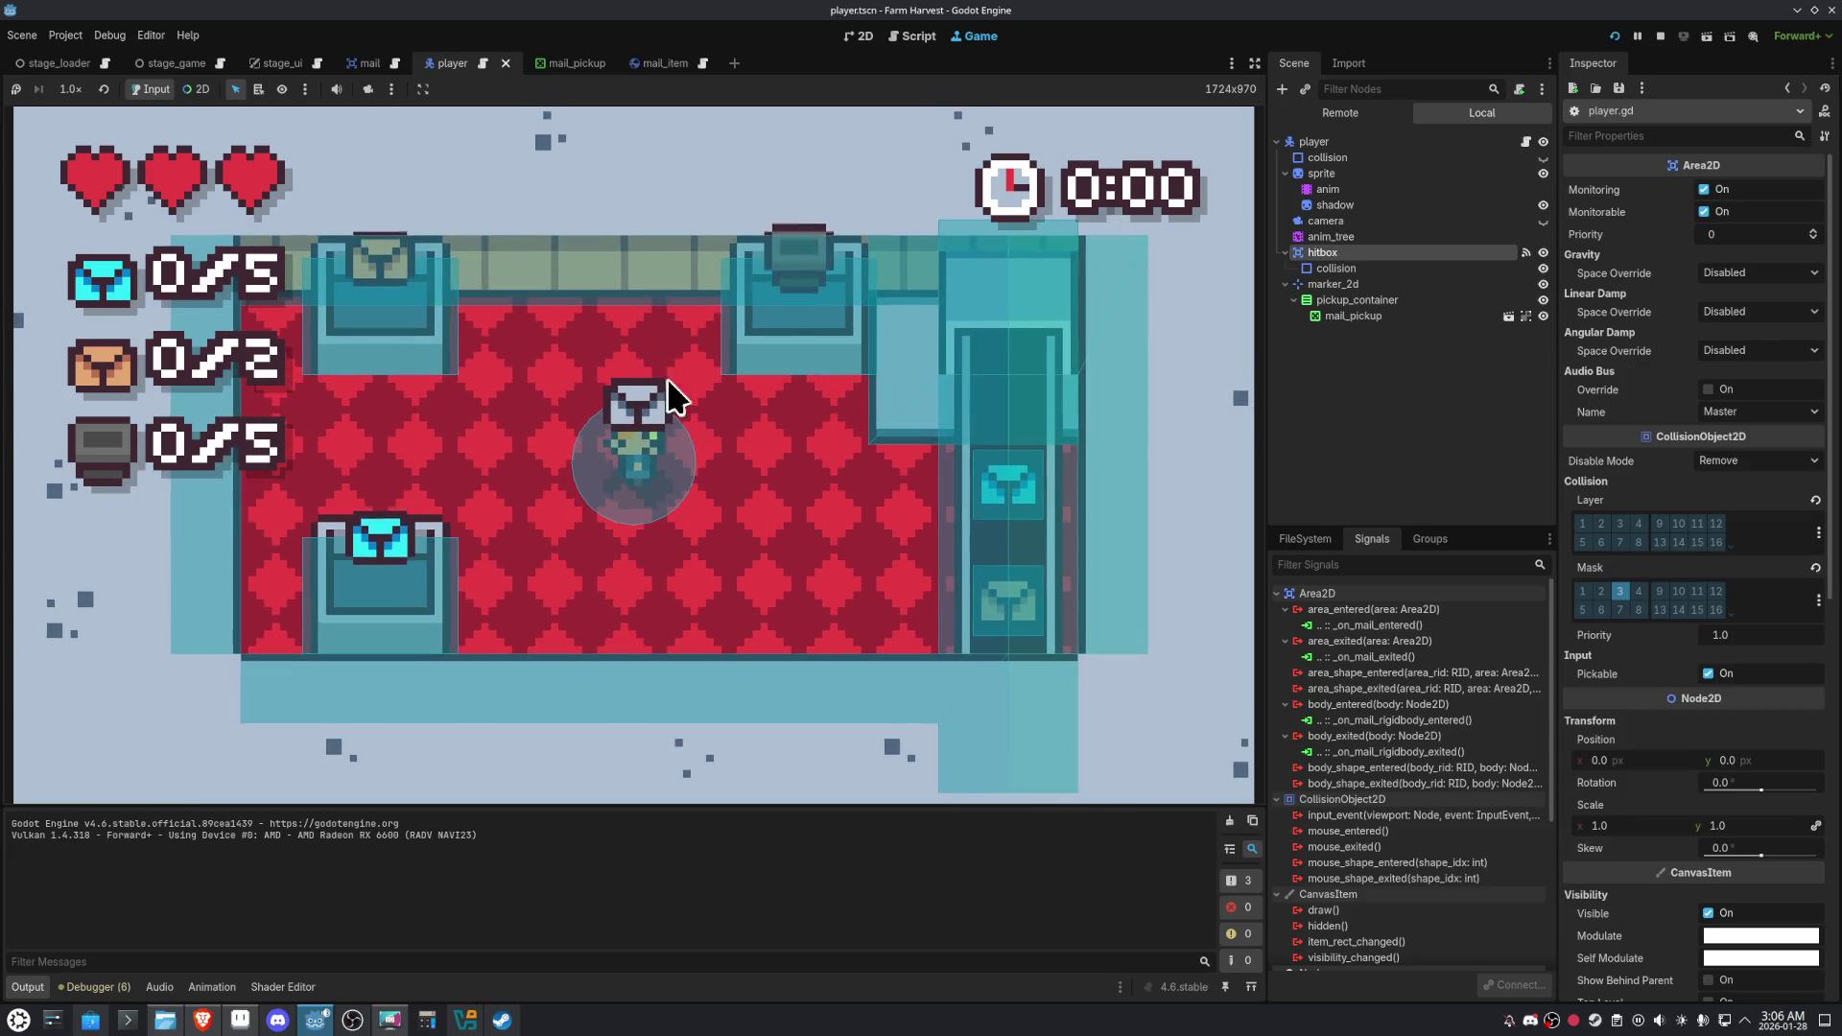
left_click(1665, 39)
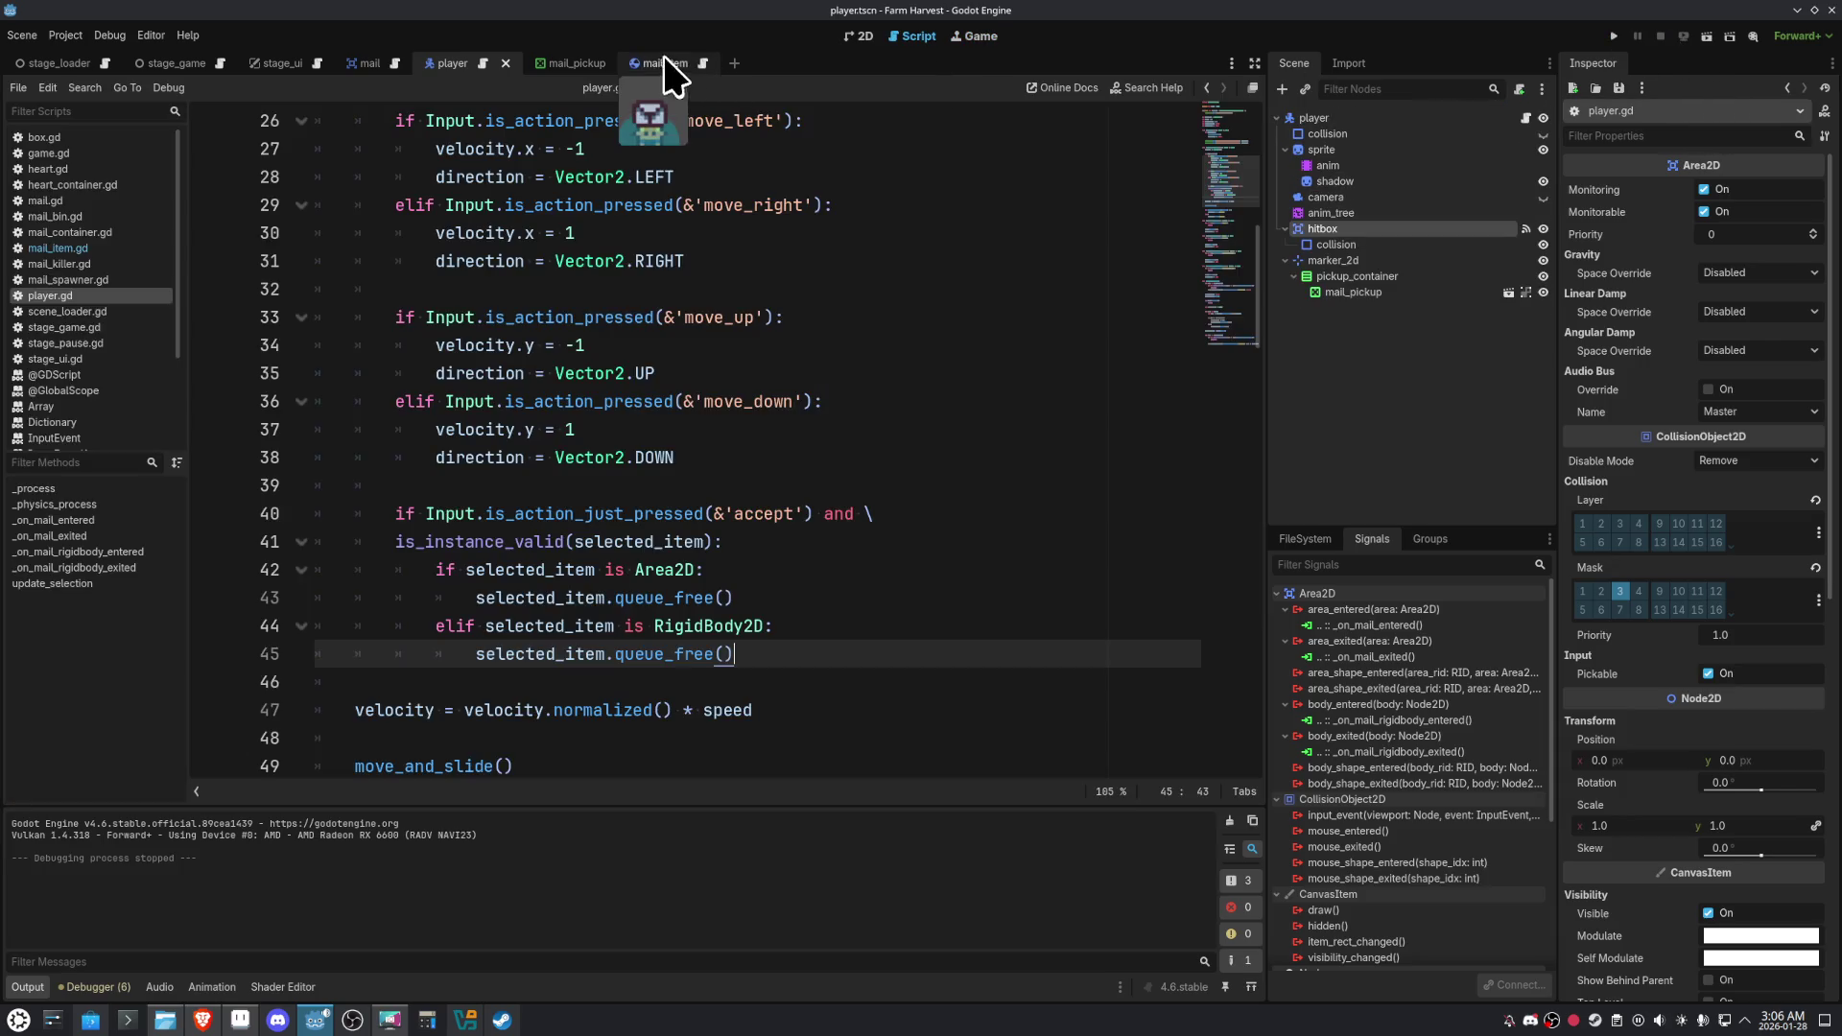
Step: Open the mail_item scene's mail_item.gd script in the code editor
left_click(662, 63)
left_click(862, 36)
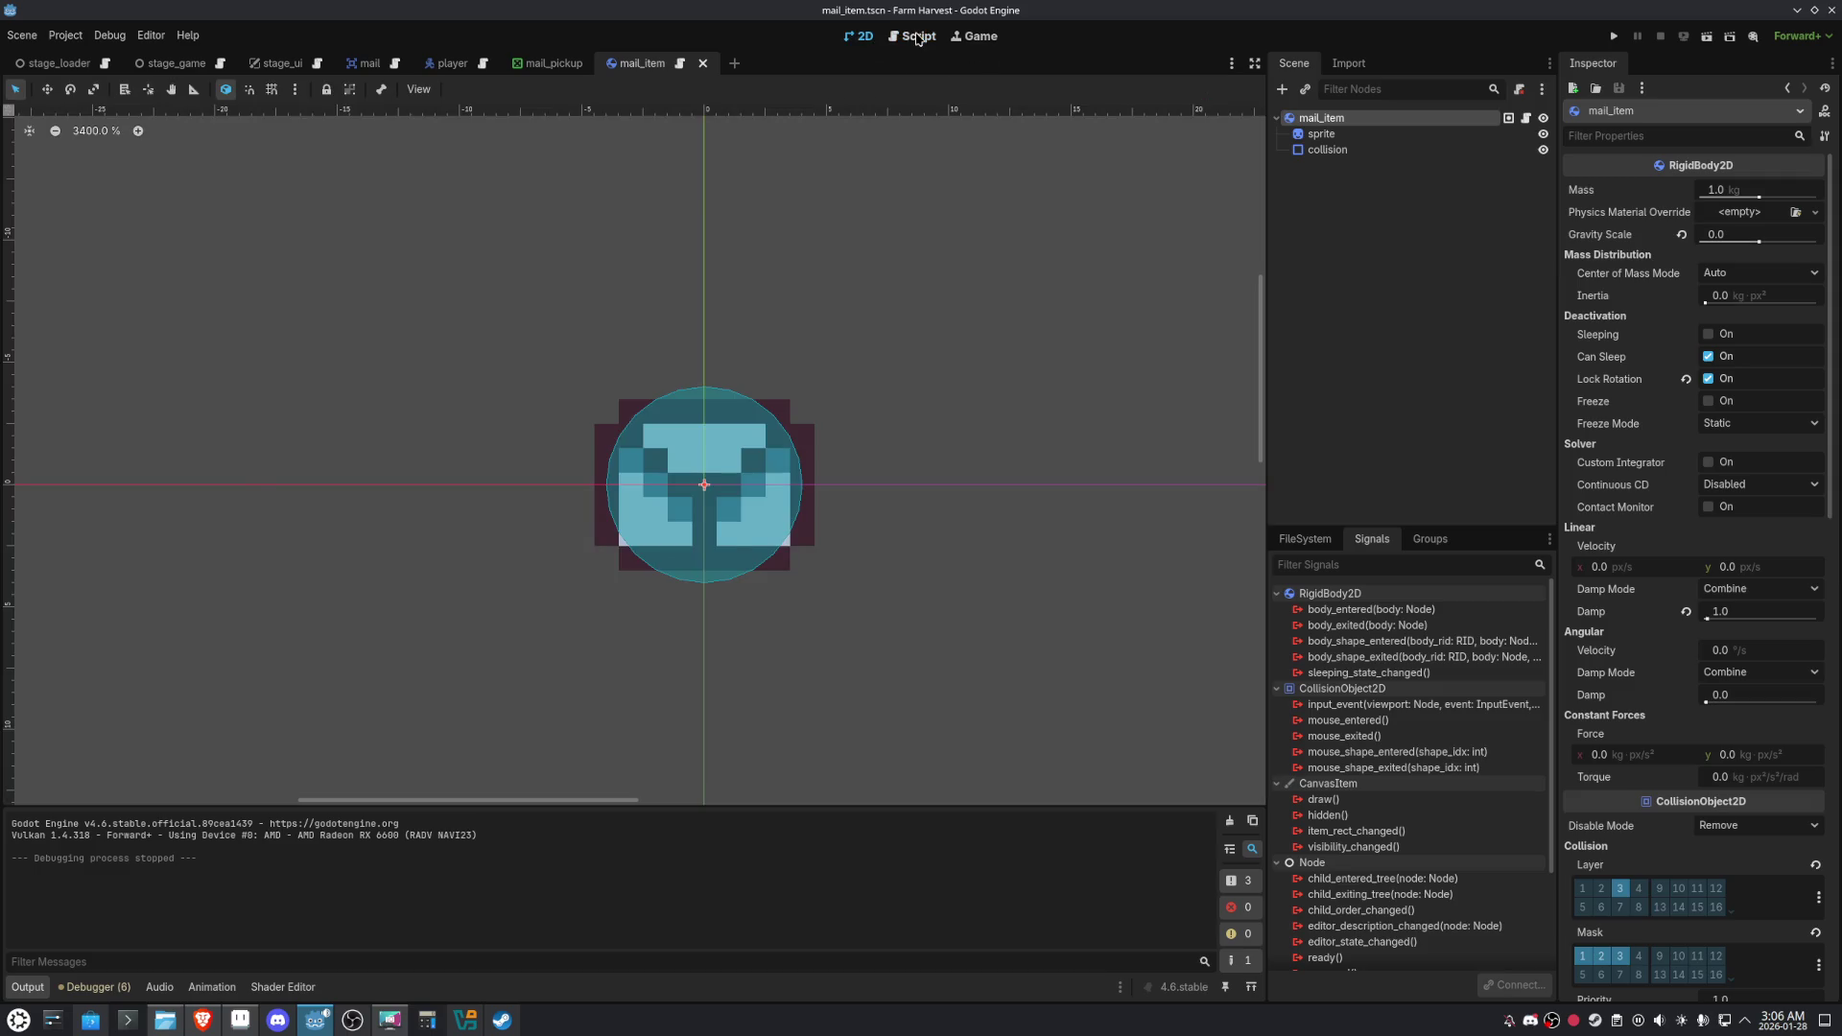
left_click(918, 38)
scroll(784, 464, "up", 7)
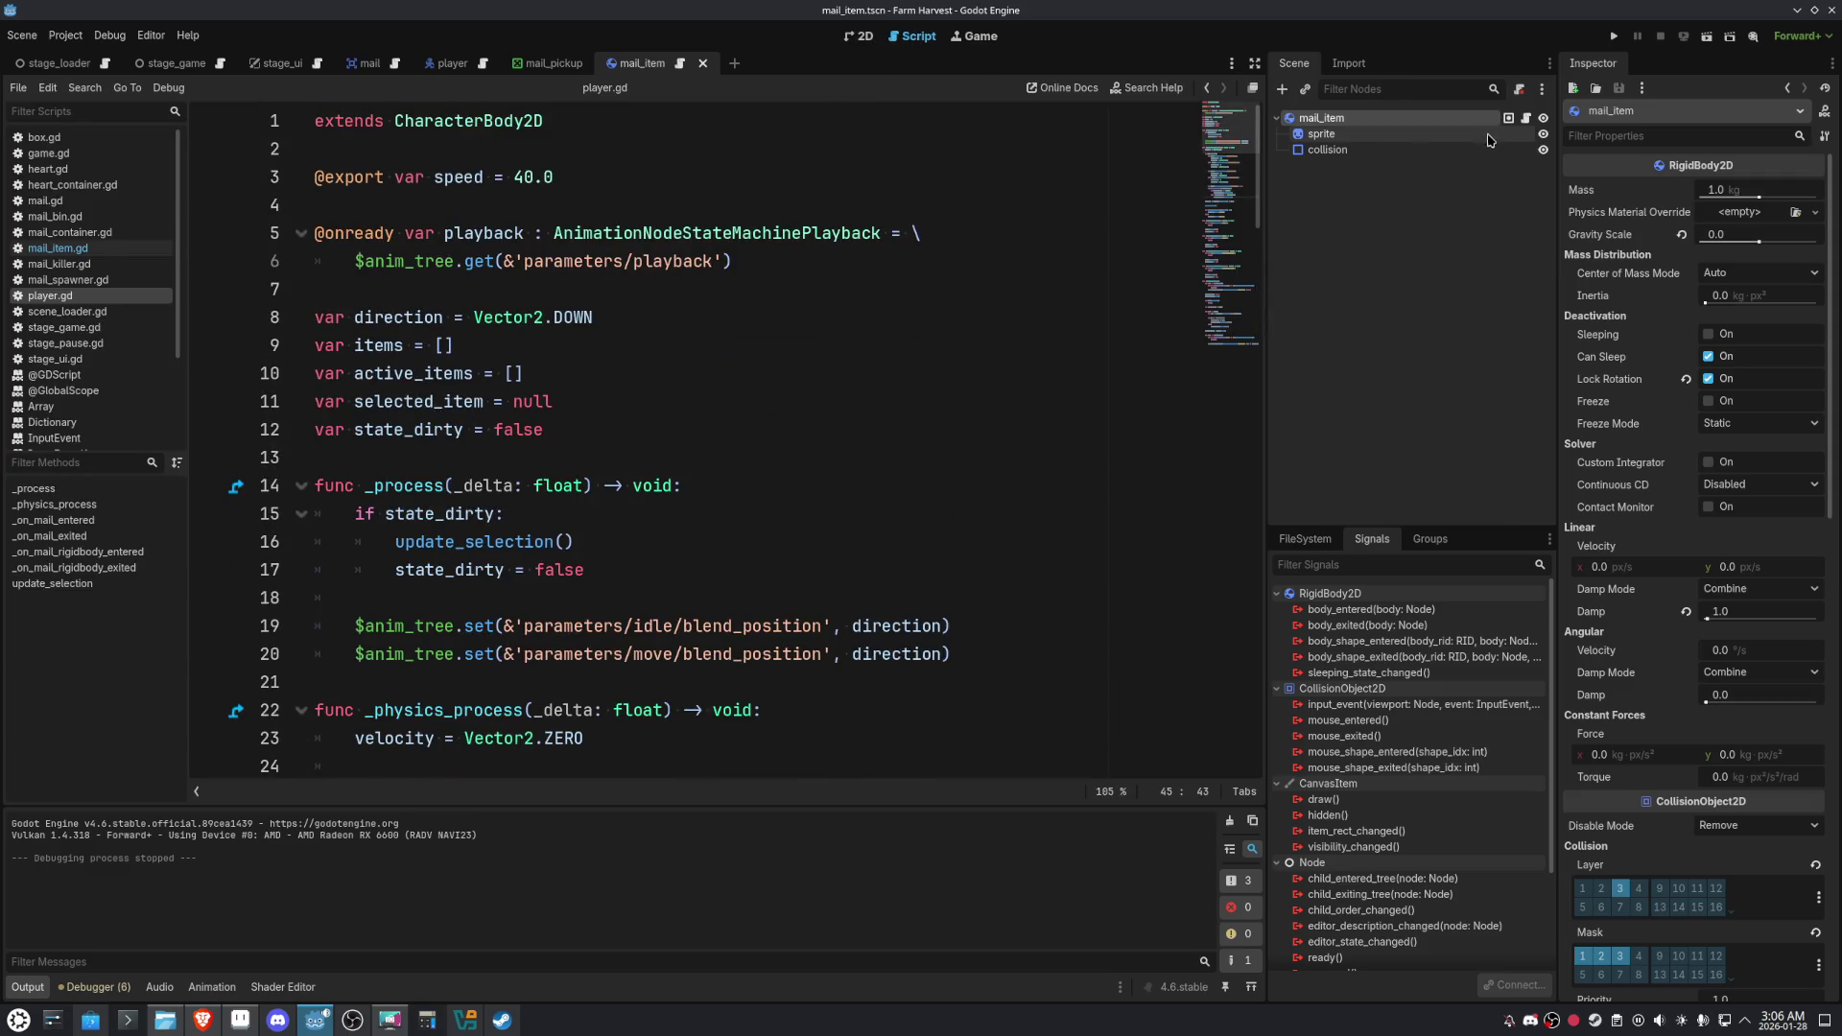
left_click(1527, 117)
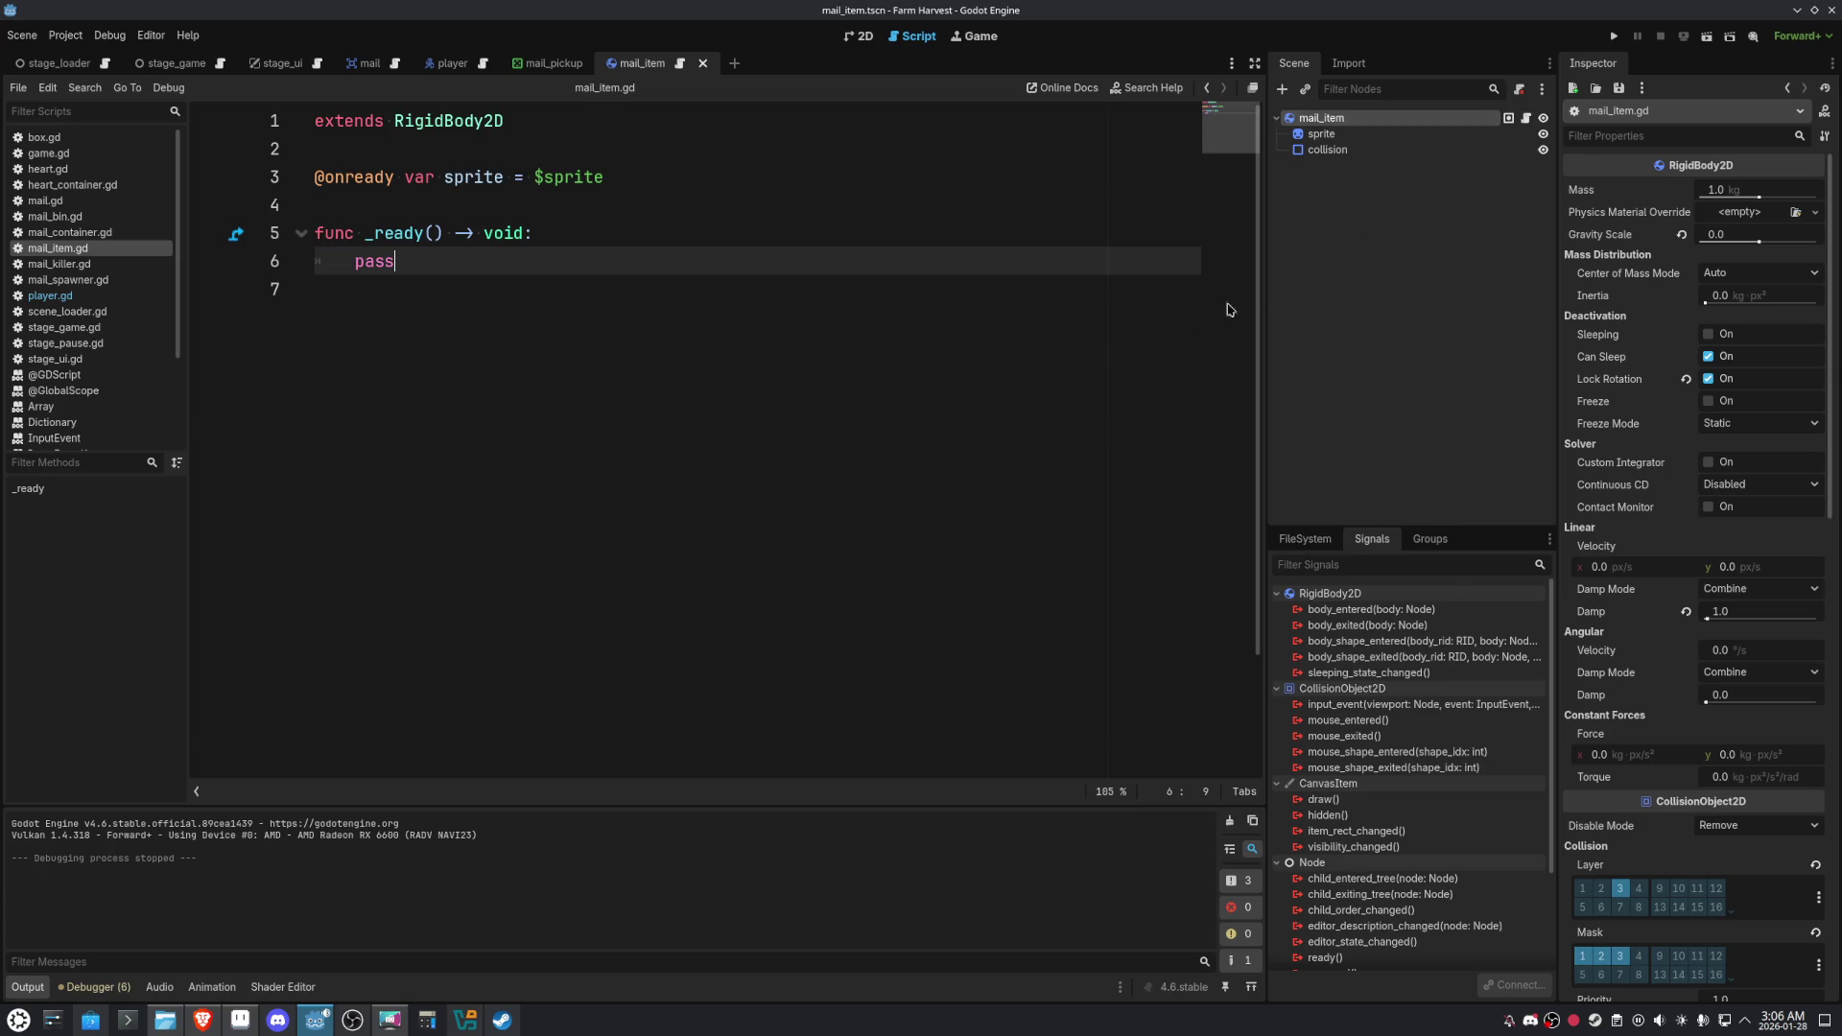
left_click(681, 175)
key("Up")
key("Return")
key("Return")
key("Up")
type("@o")
key("BackSpace")
type("export")
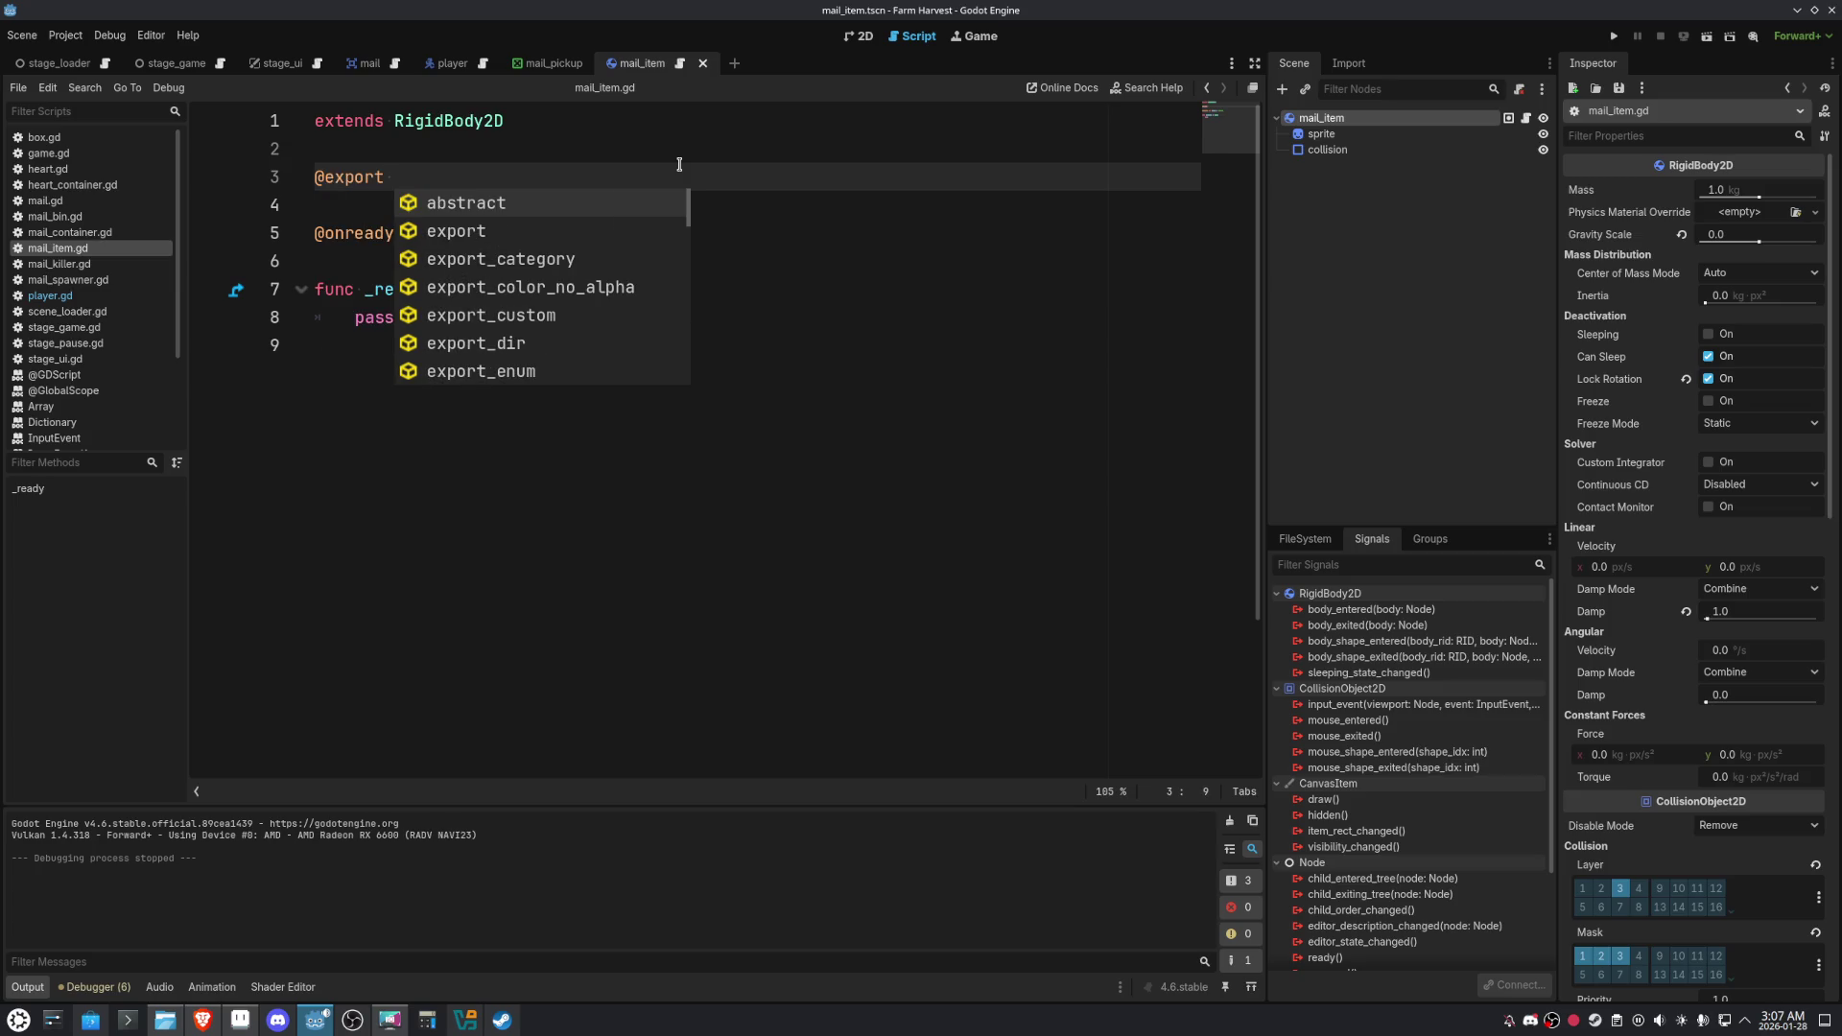
type(" var mail_type")
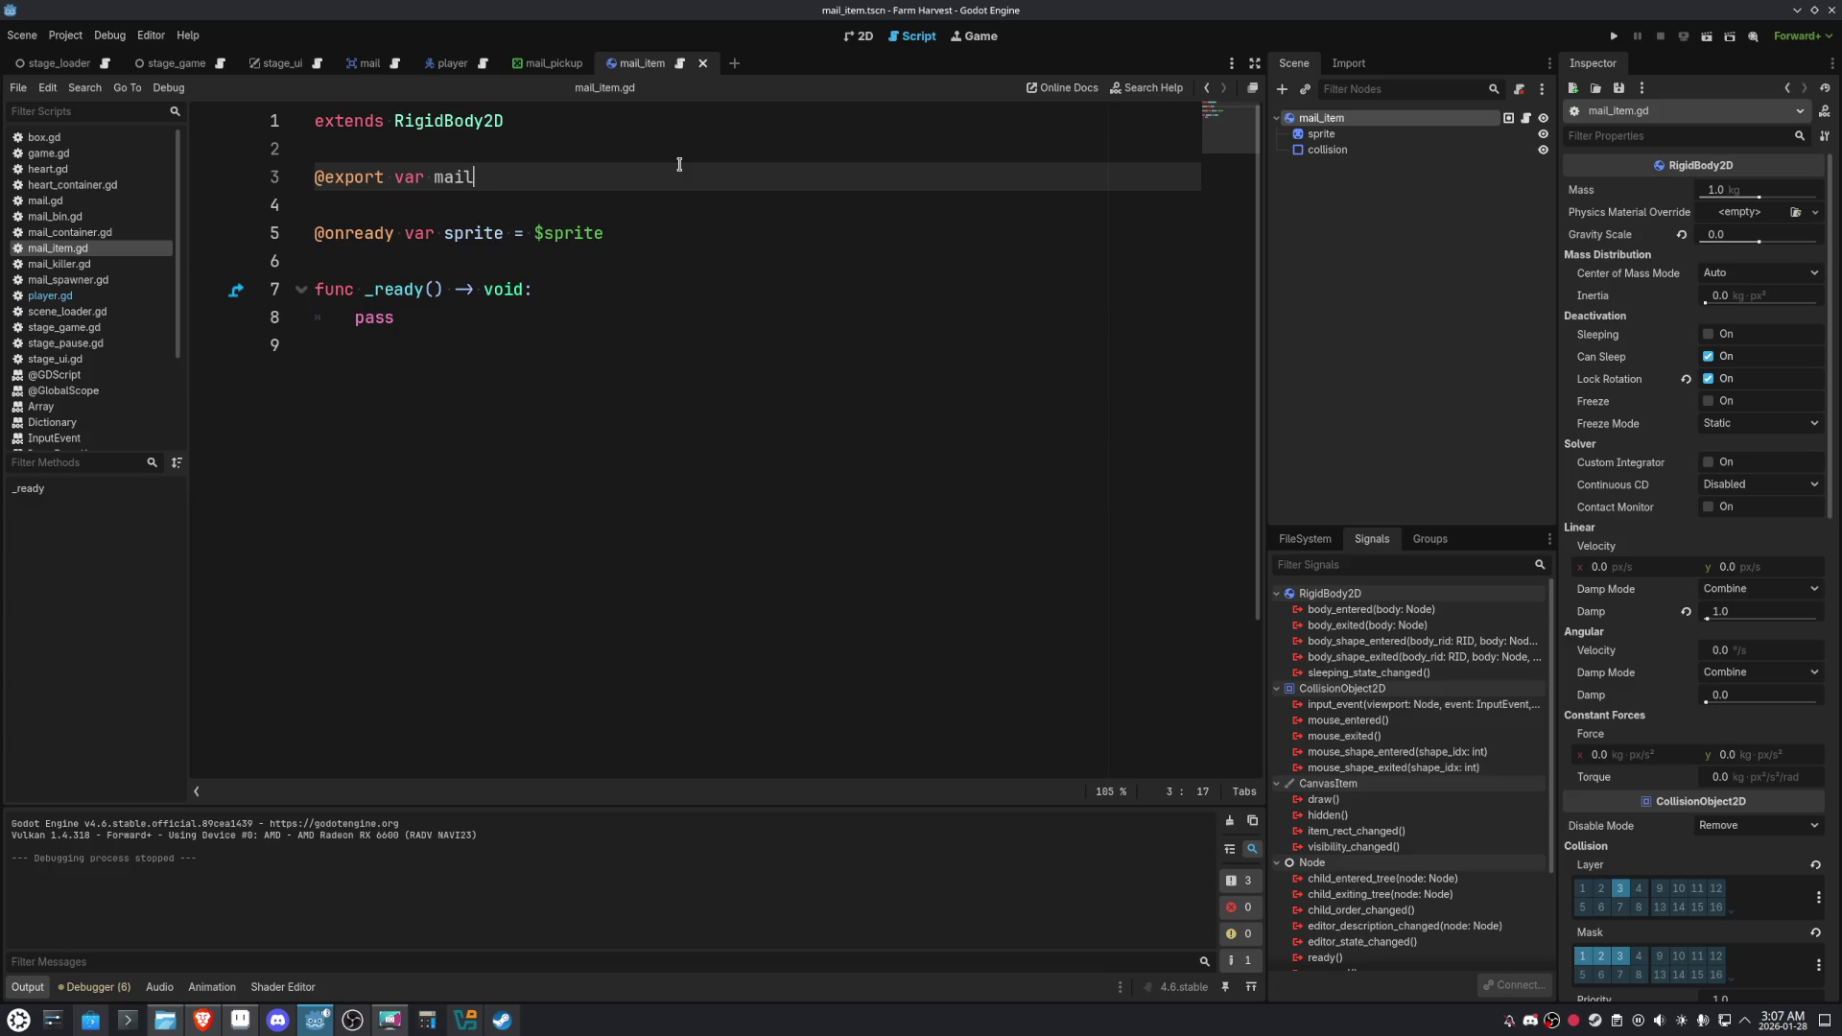
type(" : ")
type("game.mai")
key("Return")
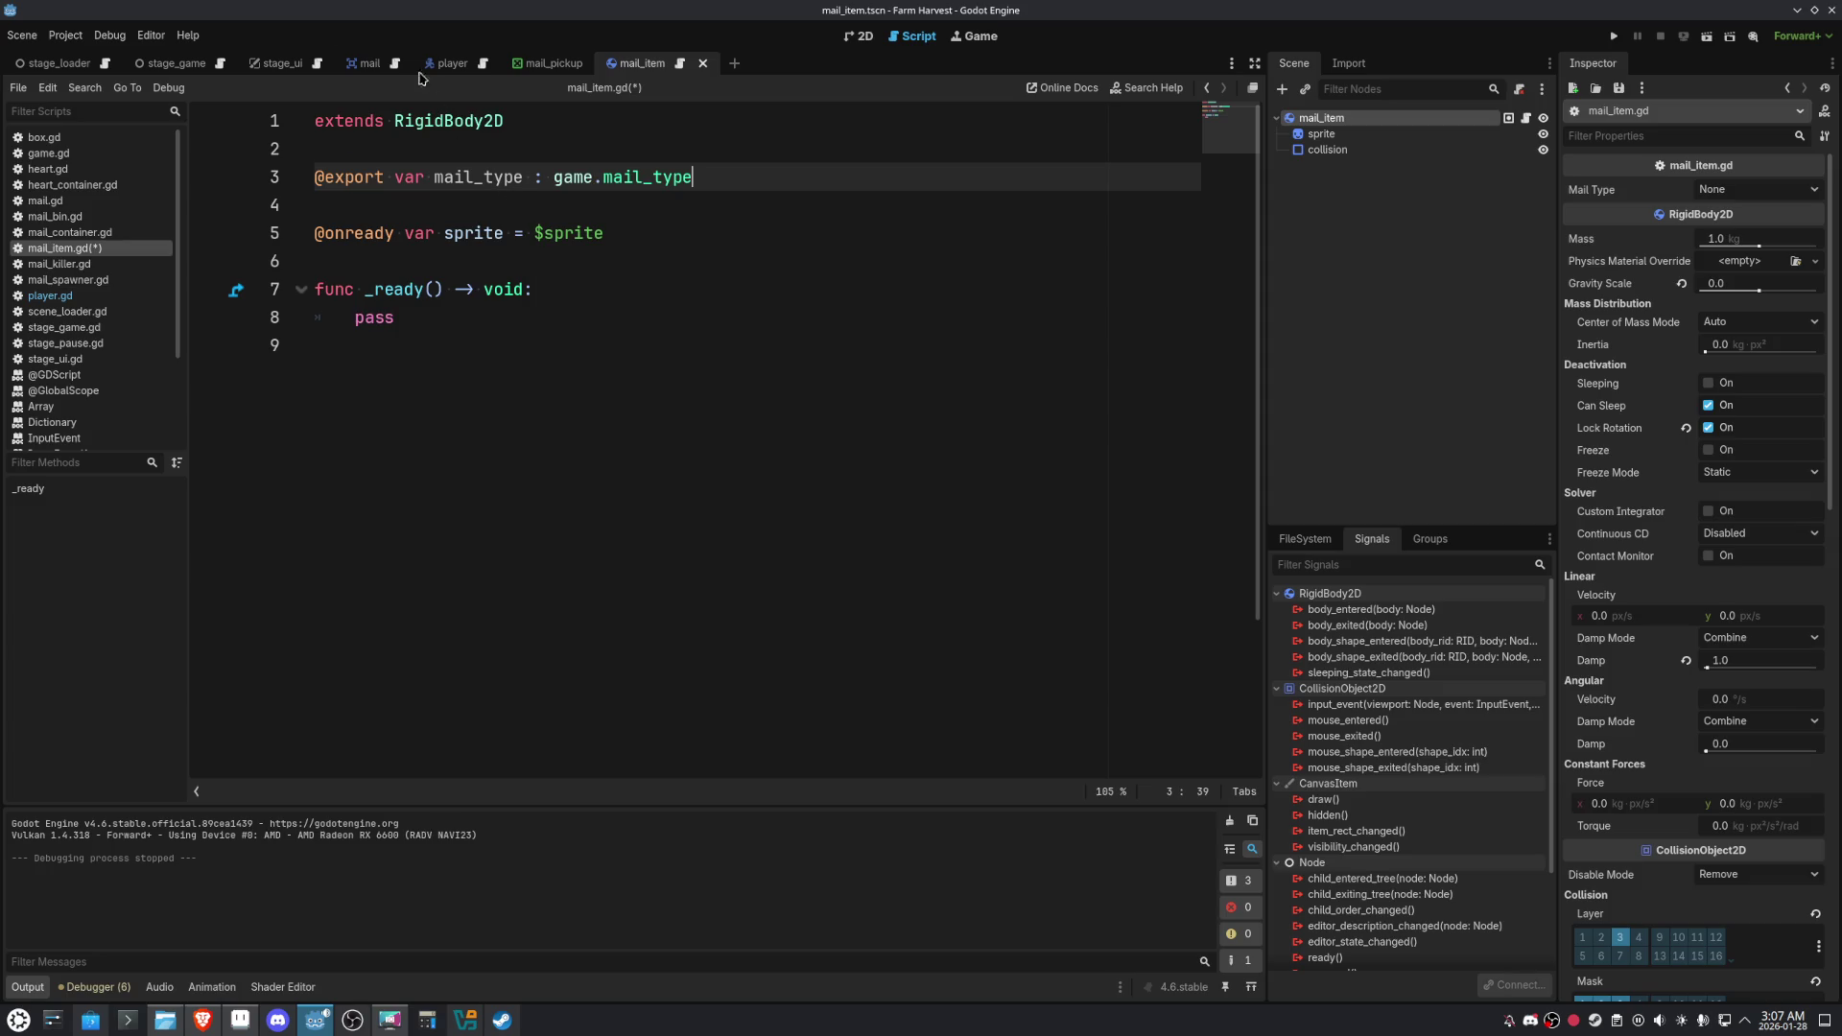
left_click(350, 59)
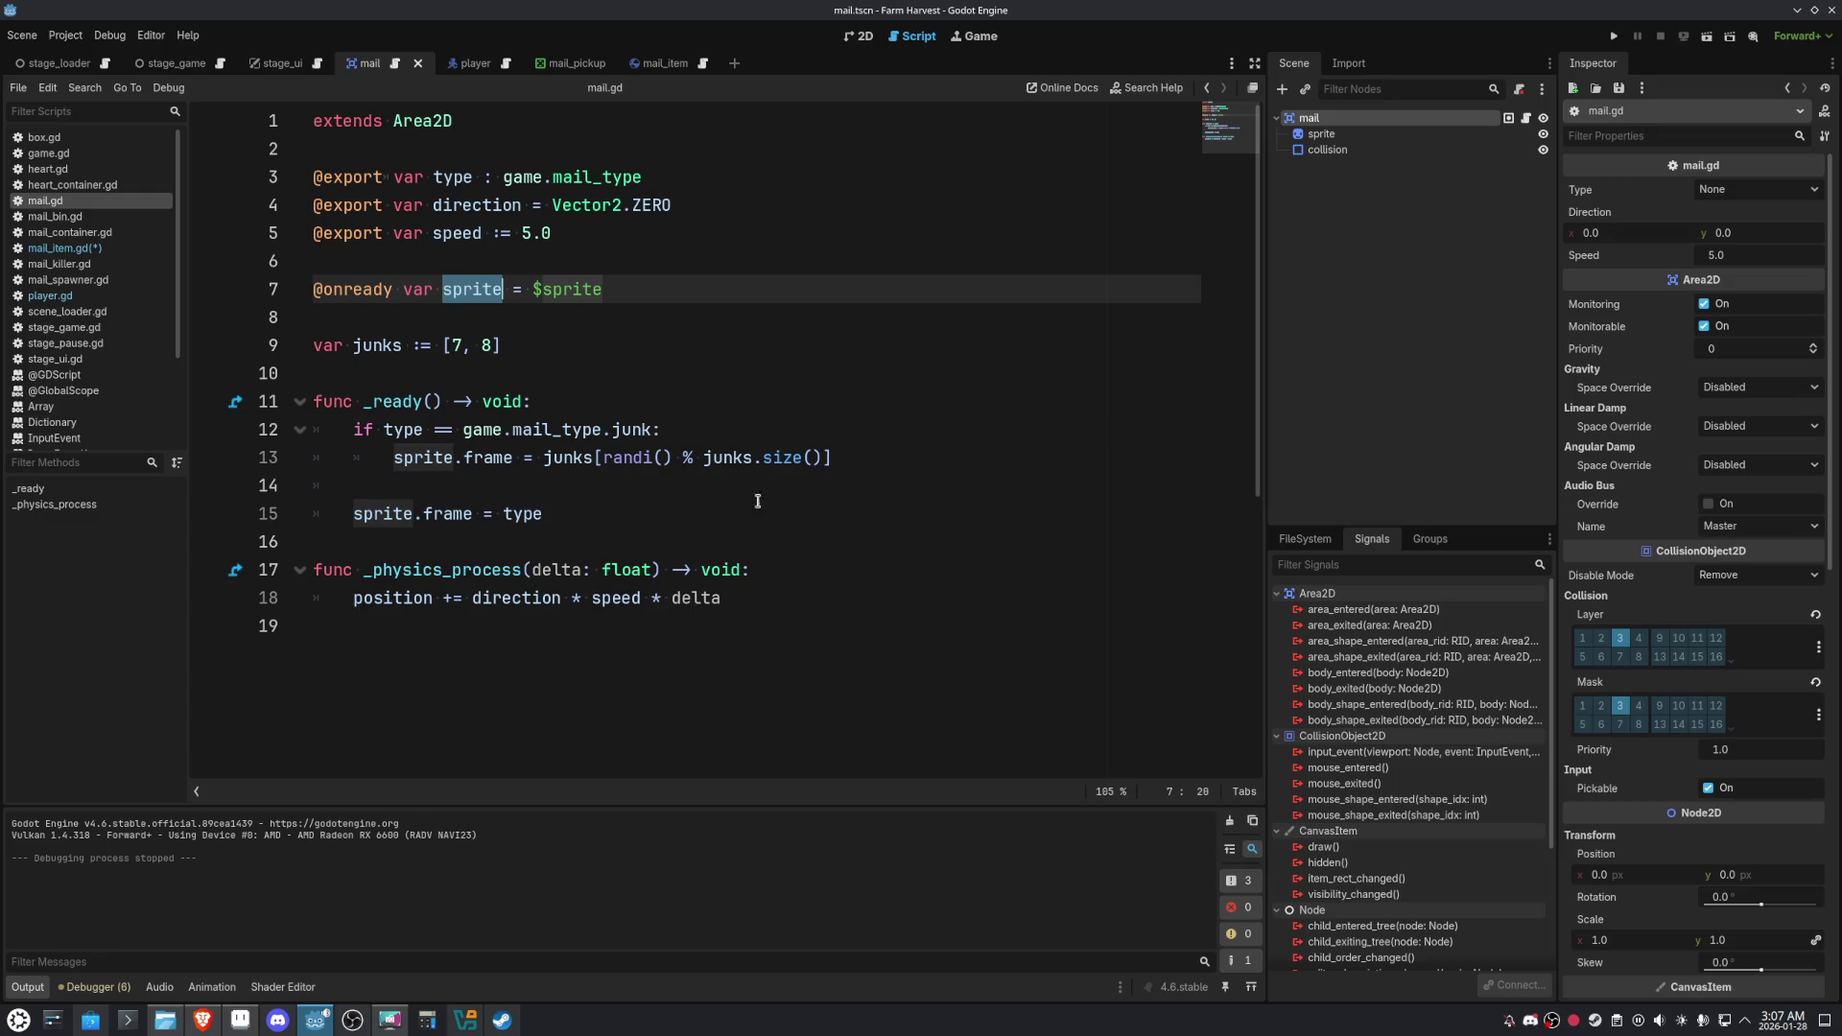
Step: Review mail.gd's junk frame list [7, 8] and sprite.frame = type line, then select pass in mail_item's _ready
mouse_move(545, 513)
left_mouse_down()
mouse_move(388, 456)
mouse_move(301, 343)
left_mouse_up()
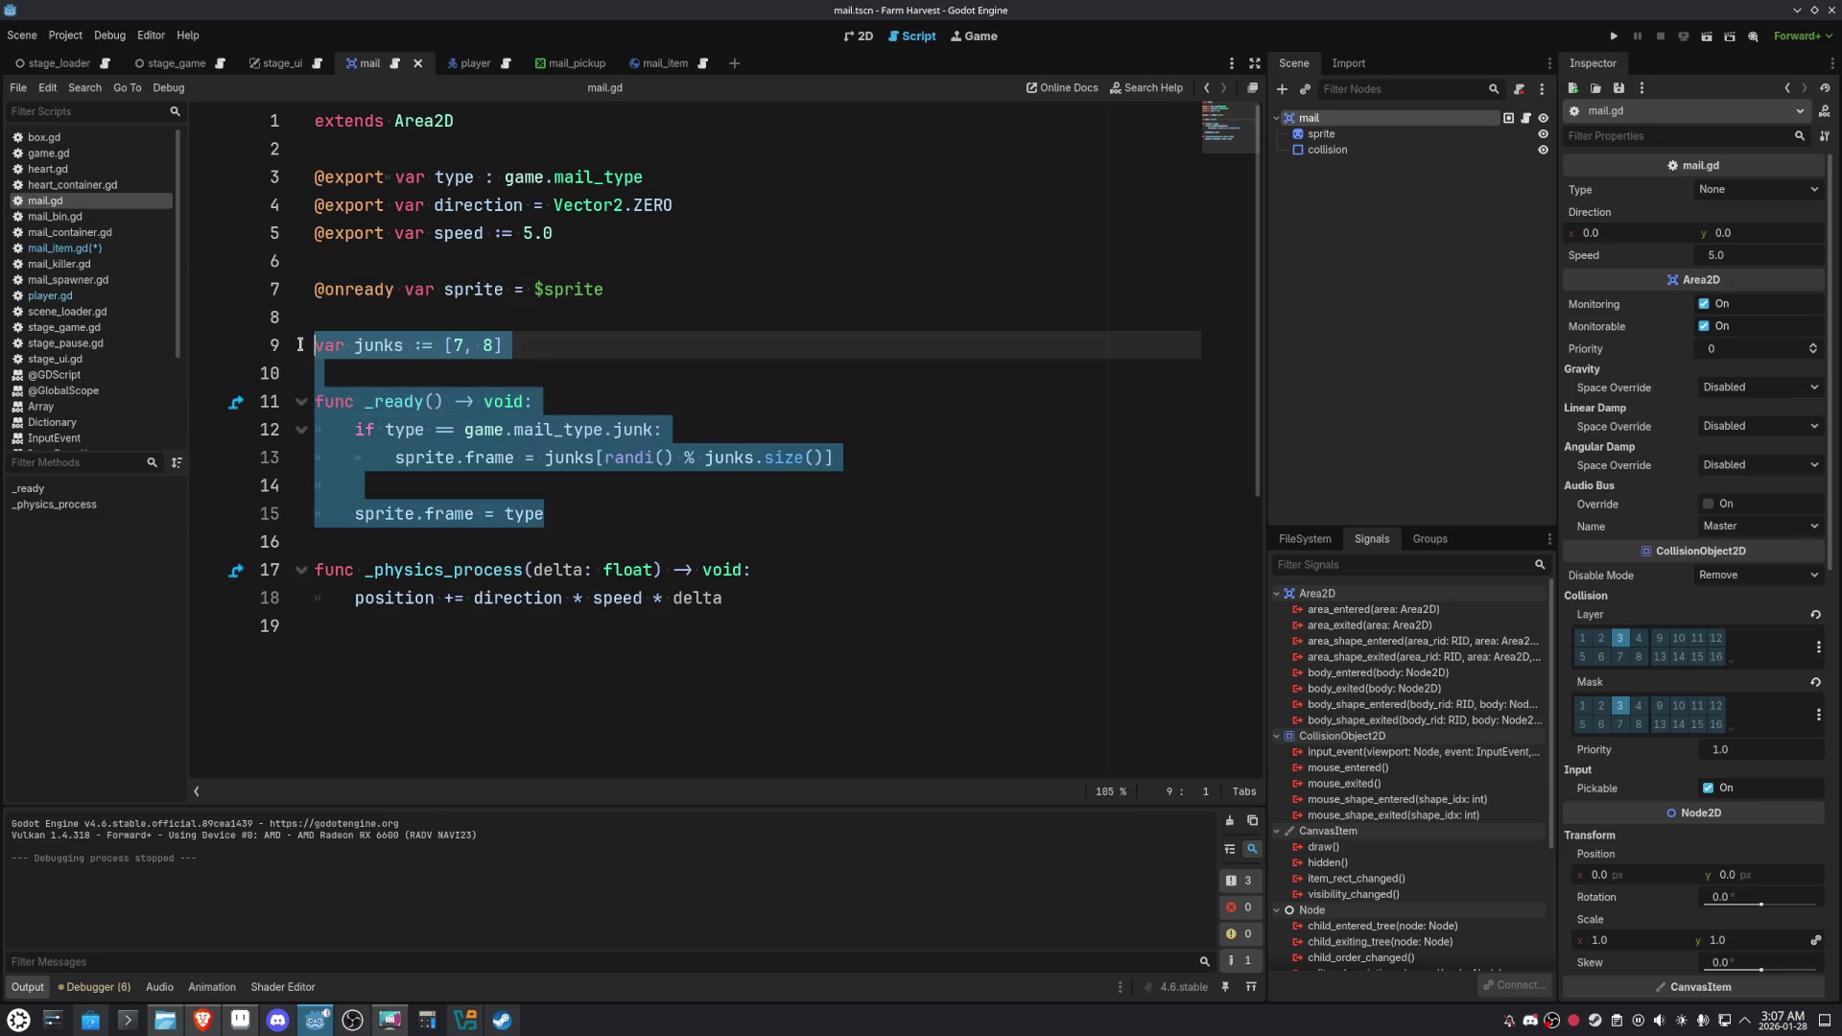
left_click(557, 344)
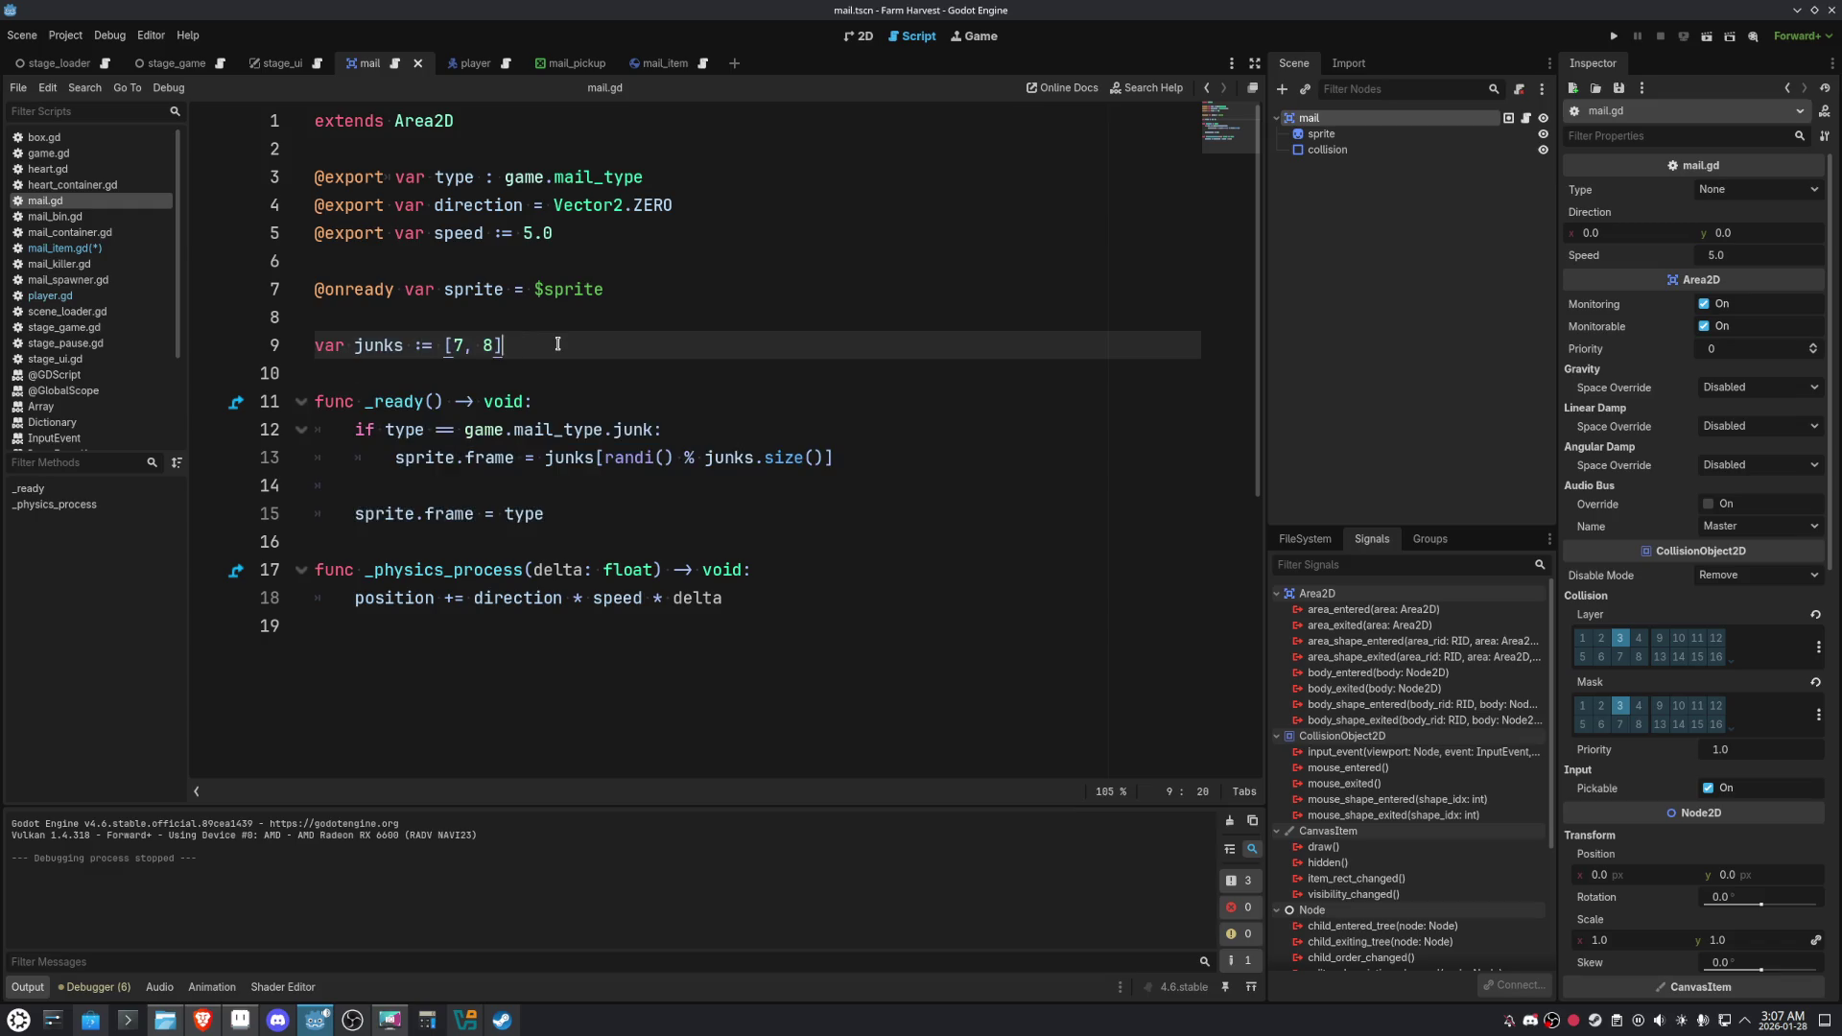
left_click_drag(495, 345, 441, 346)
left_click_drag(561, 511, 348, 516)
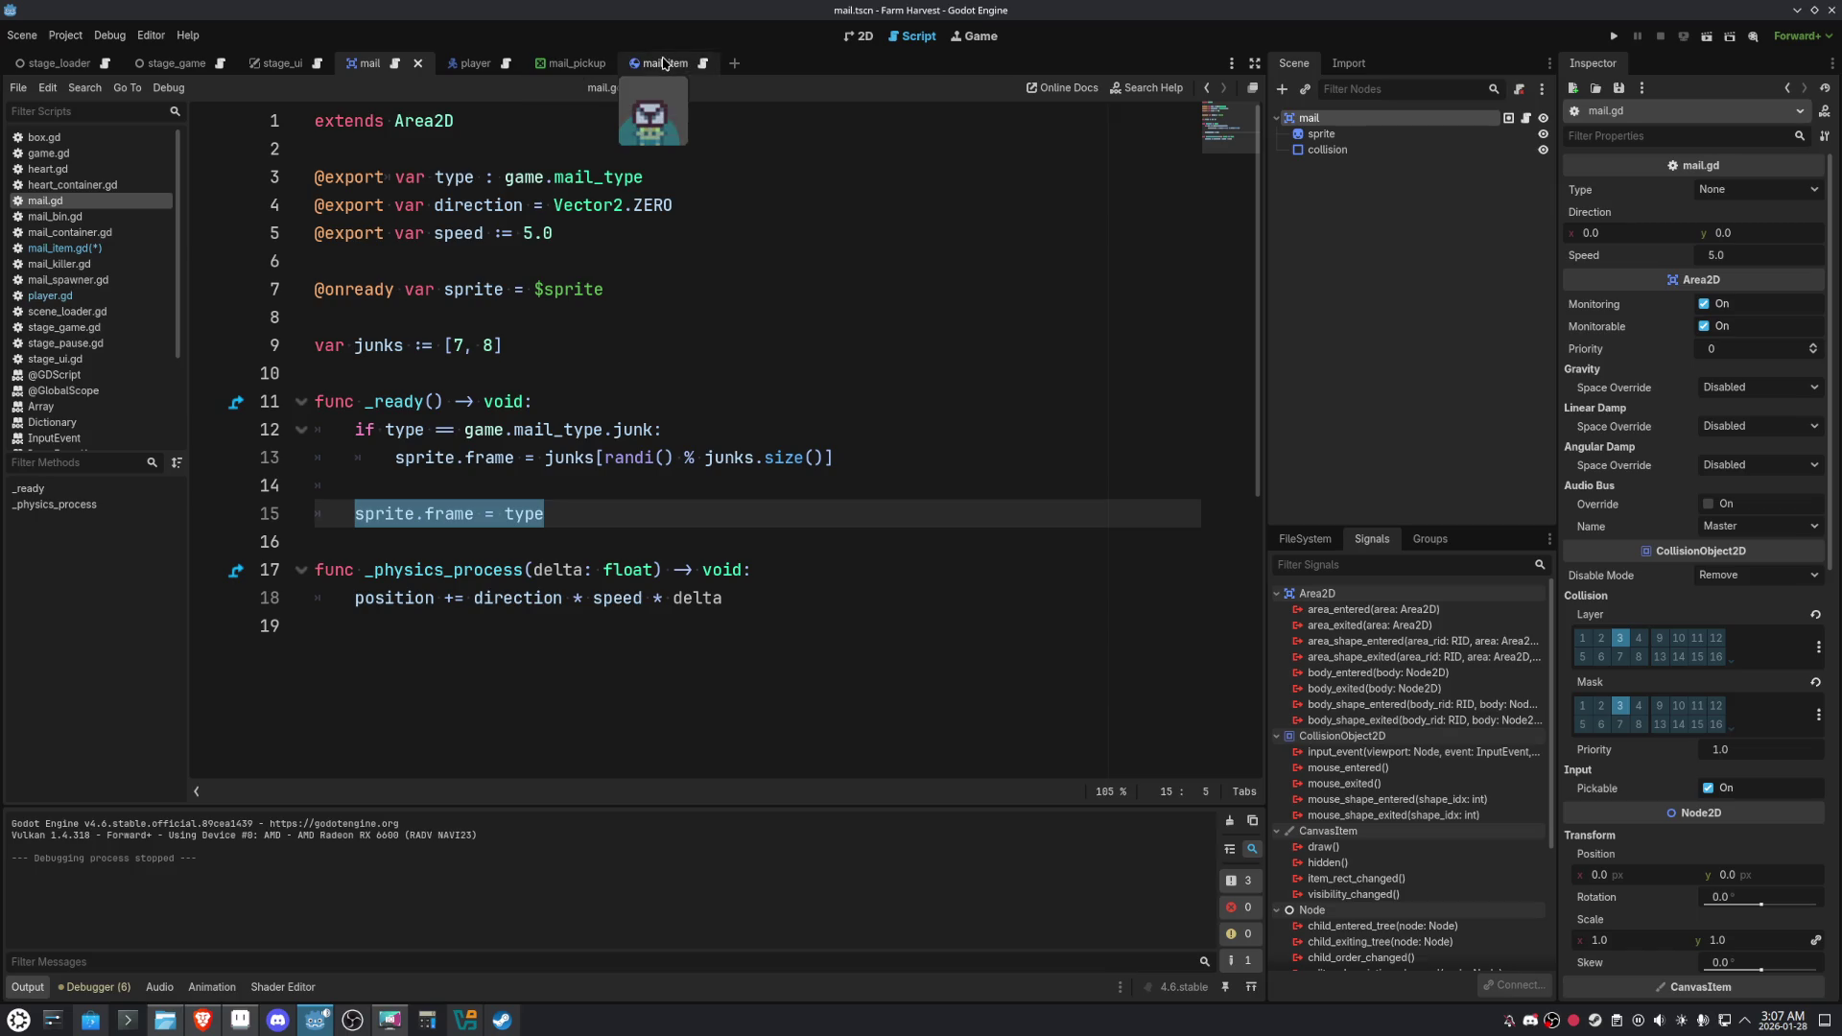
left_click(662, 65)
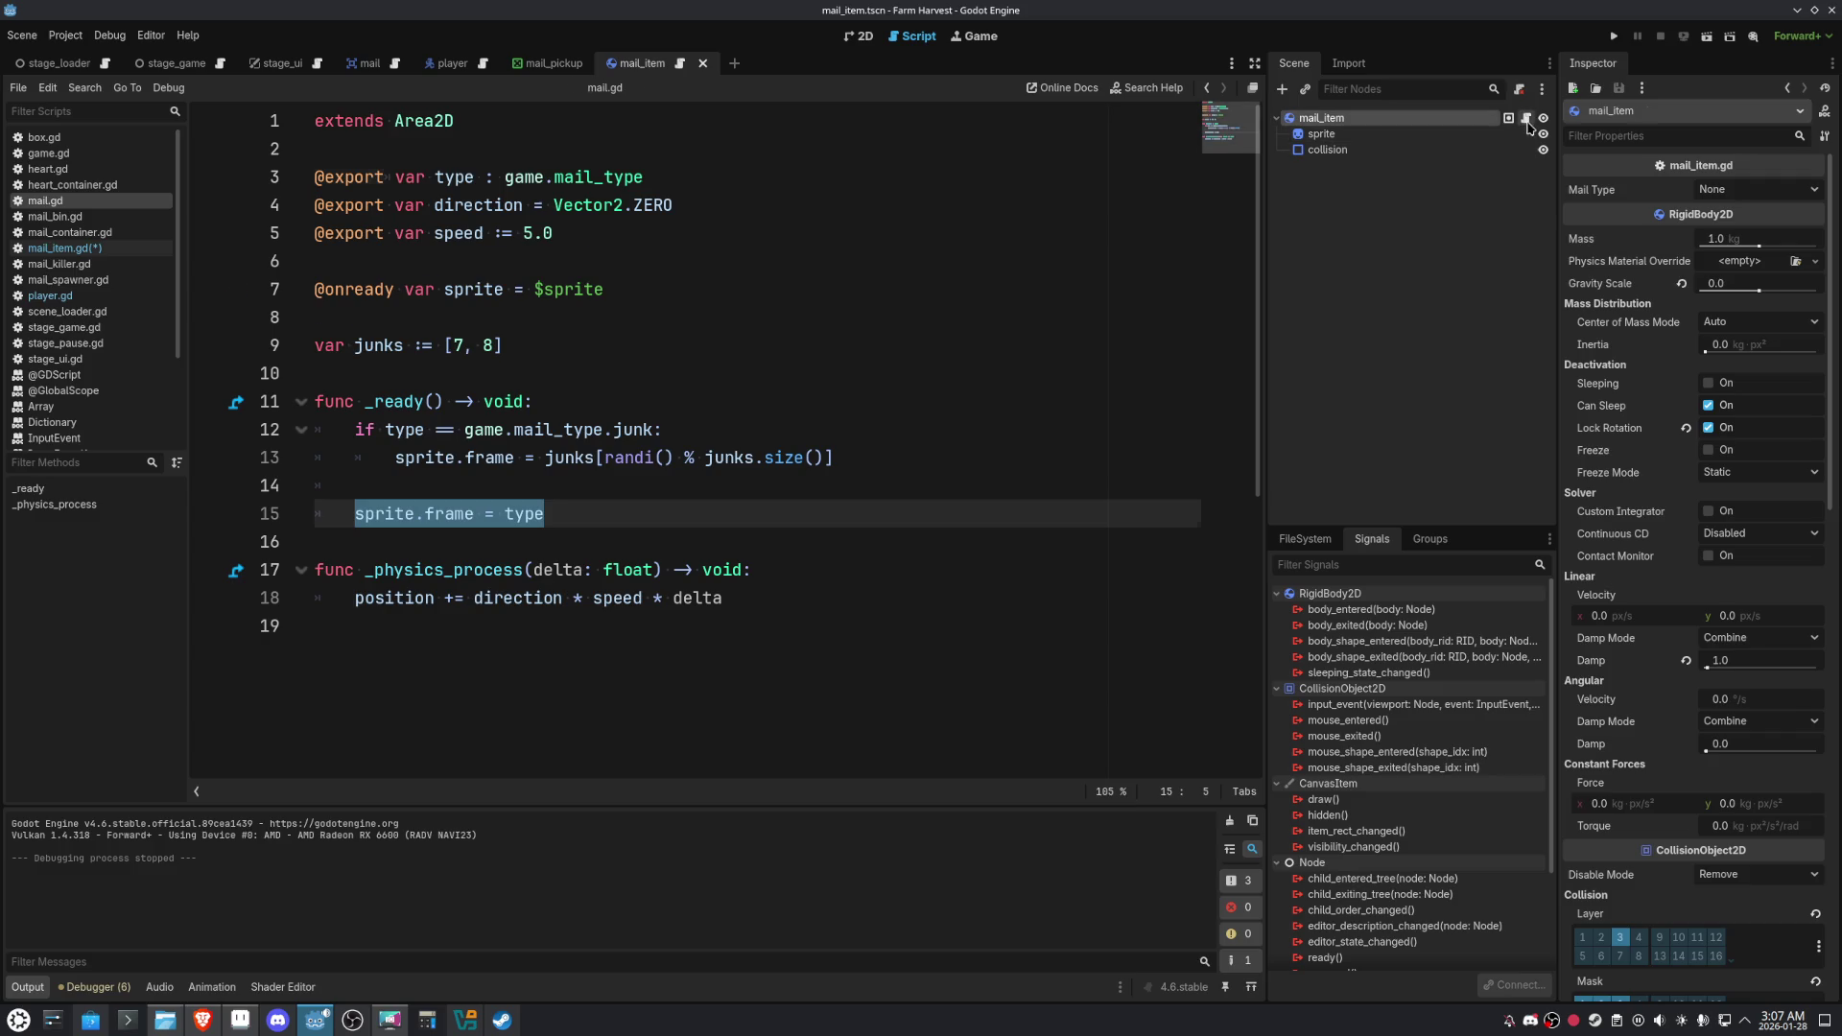
double_click(383, 318)
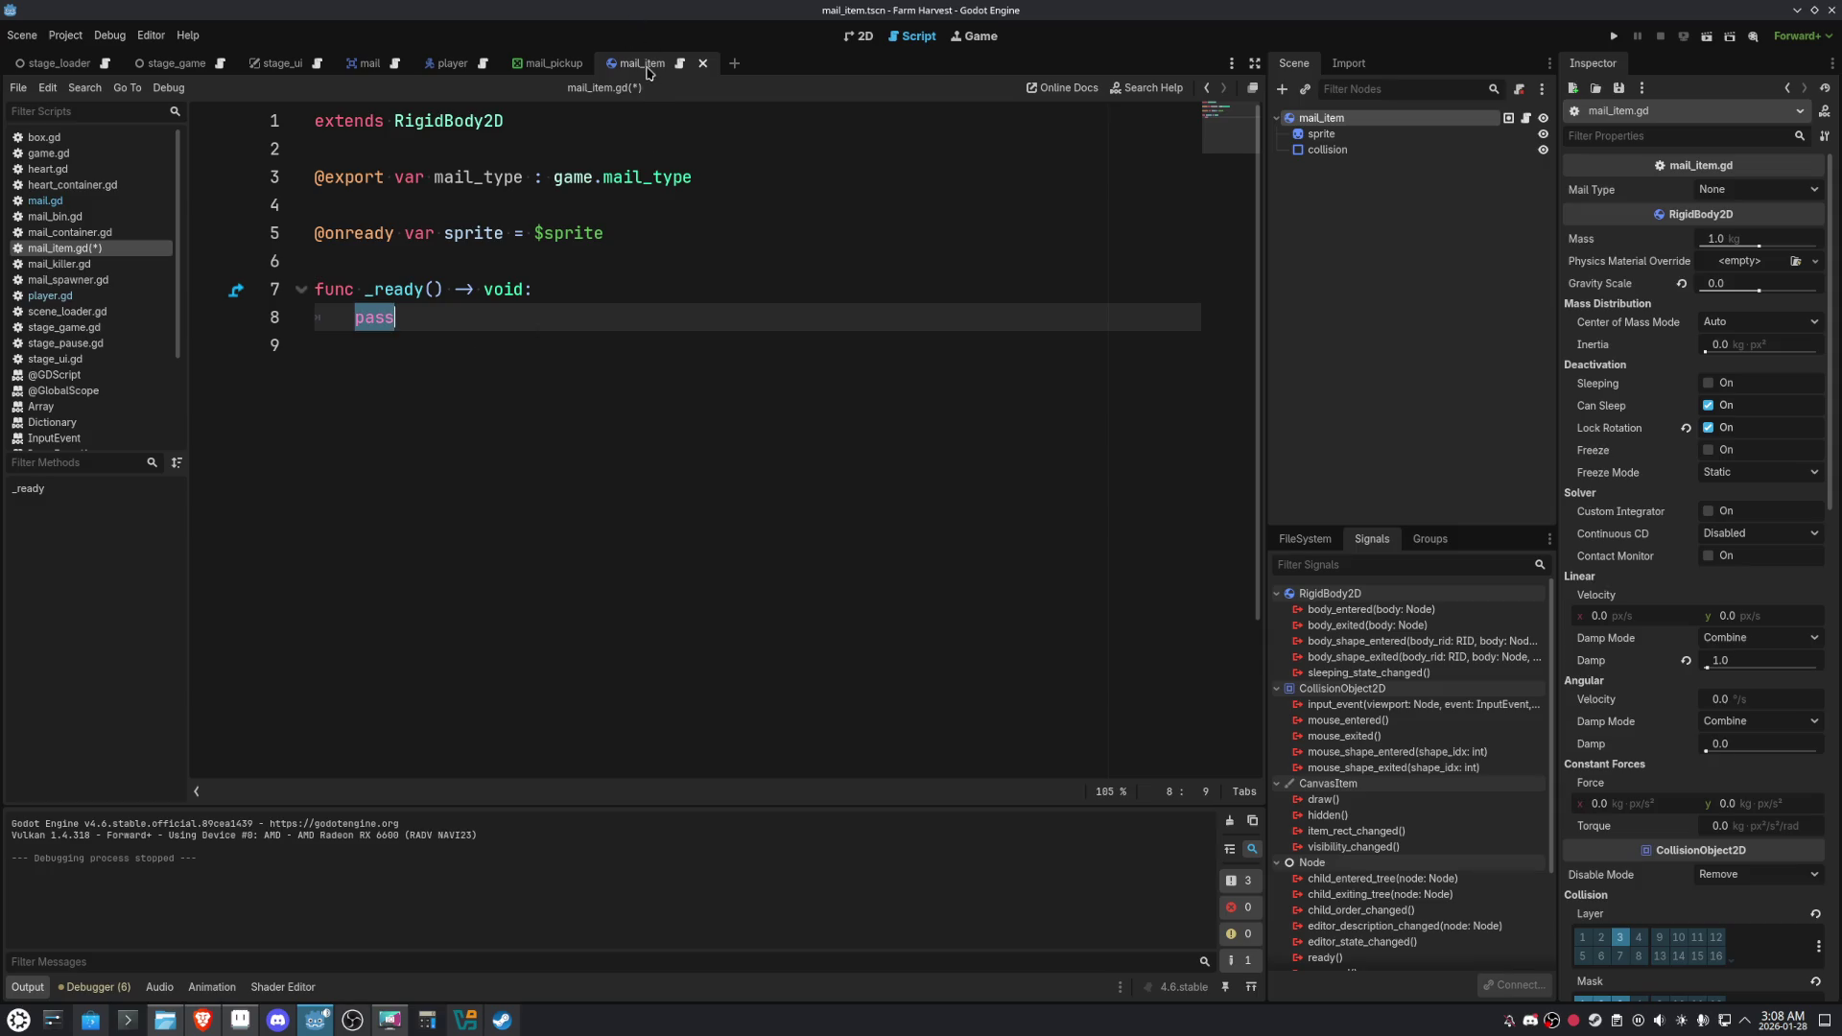
Step: Switch to the player scene and open its player.gd in the Script workspace
left_click(860, 37)
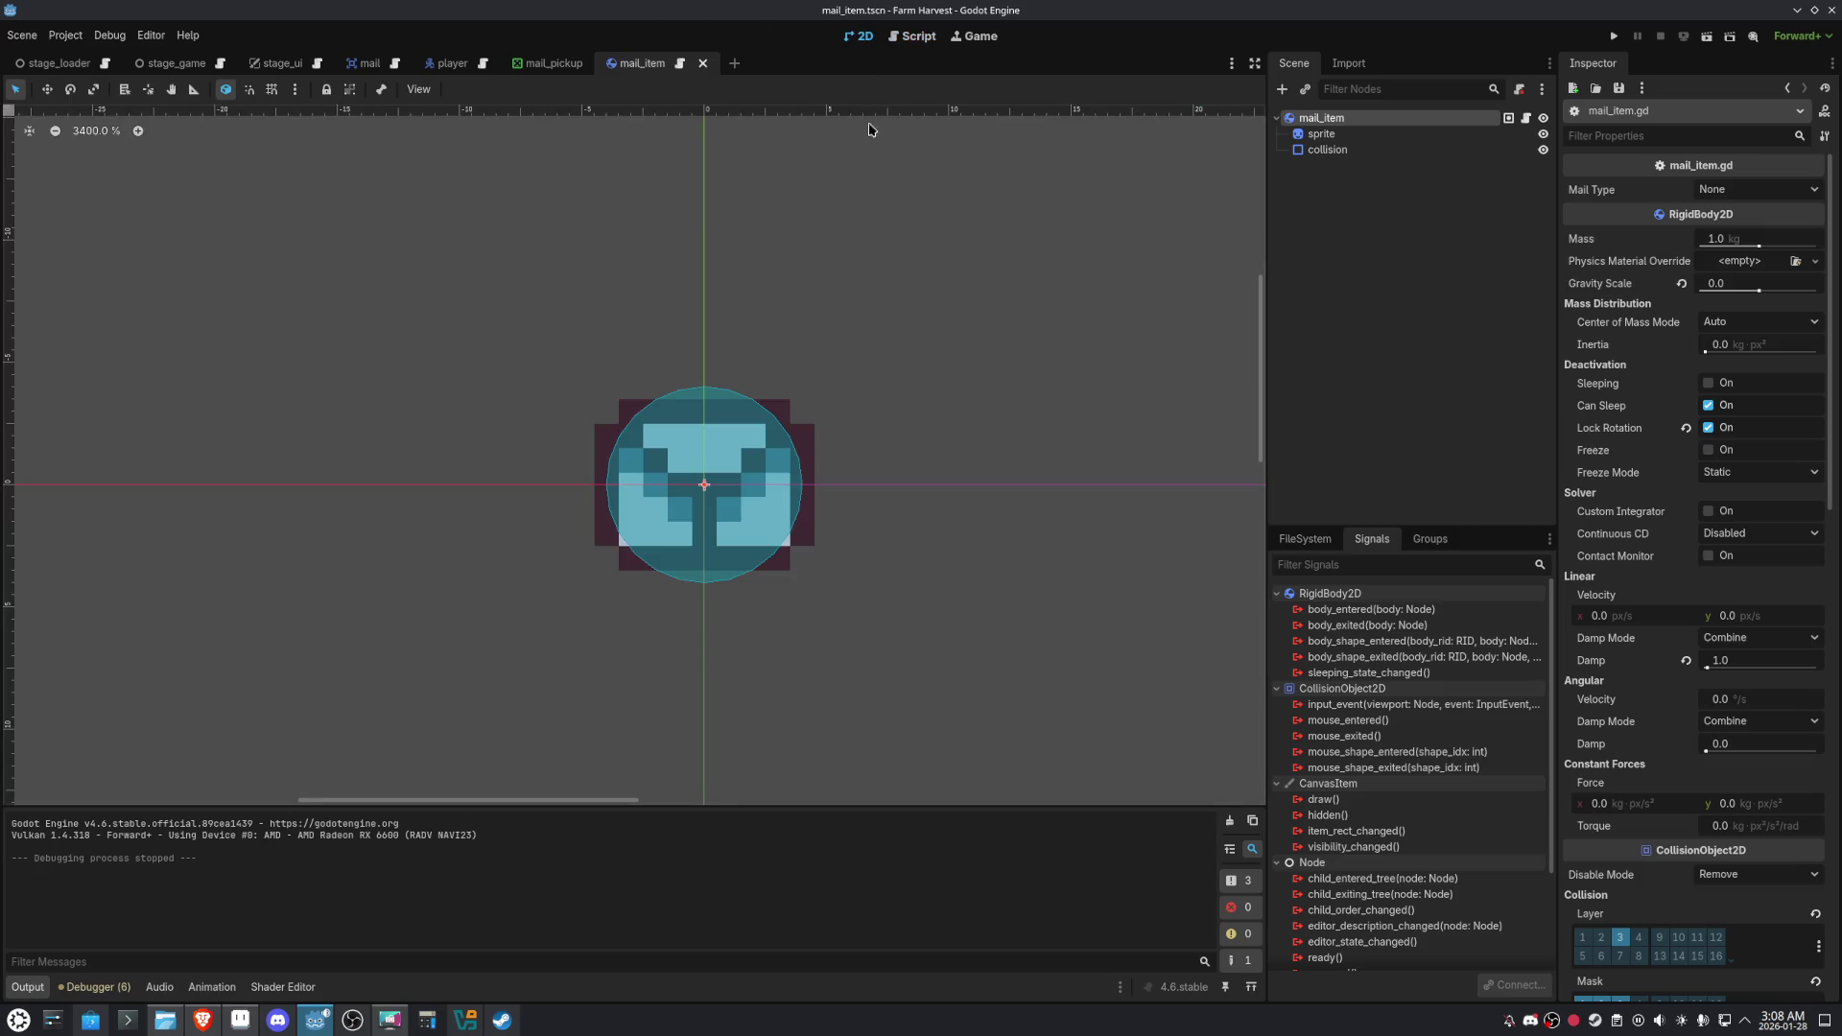
mouse_move(370, 65)
left_click(447, 64)
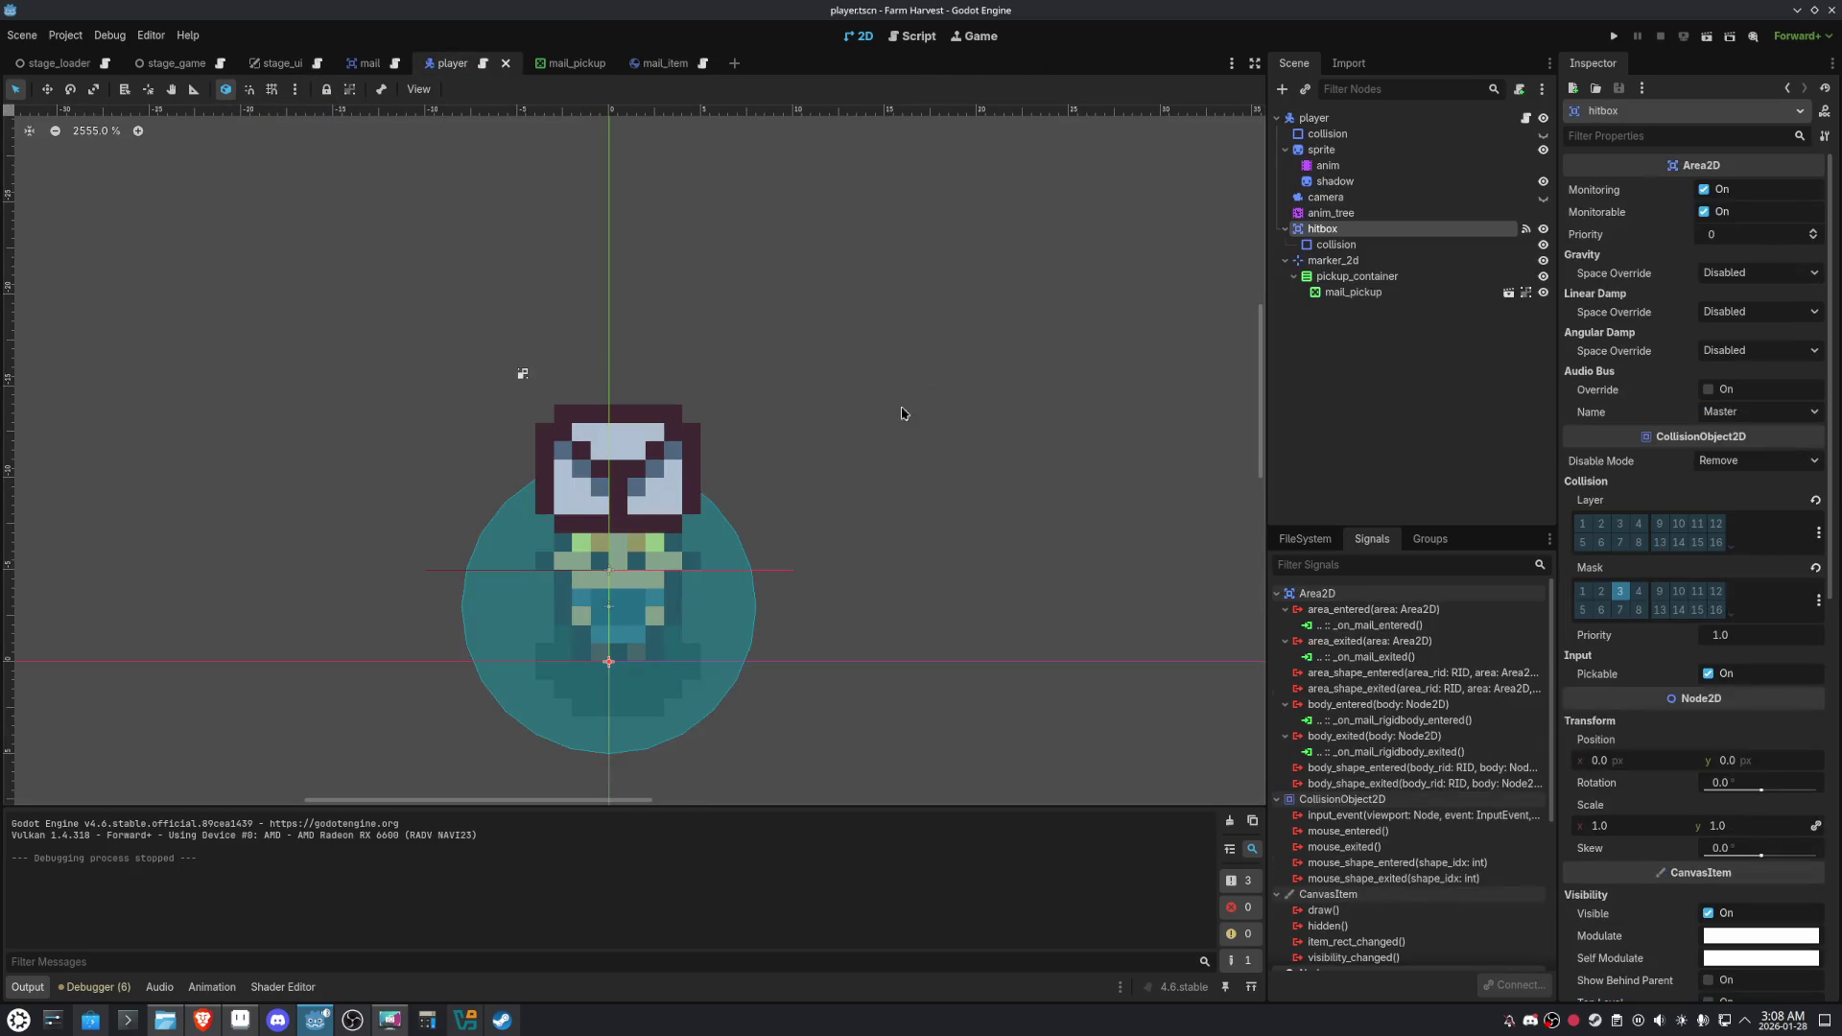
left_click(923, 46)
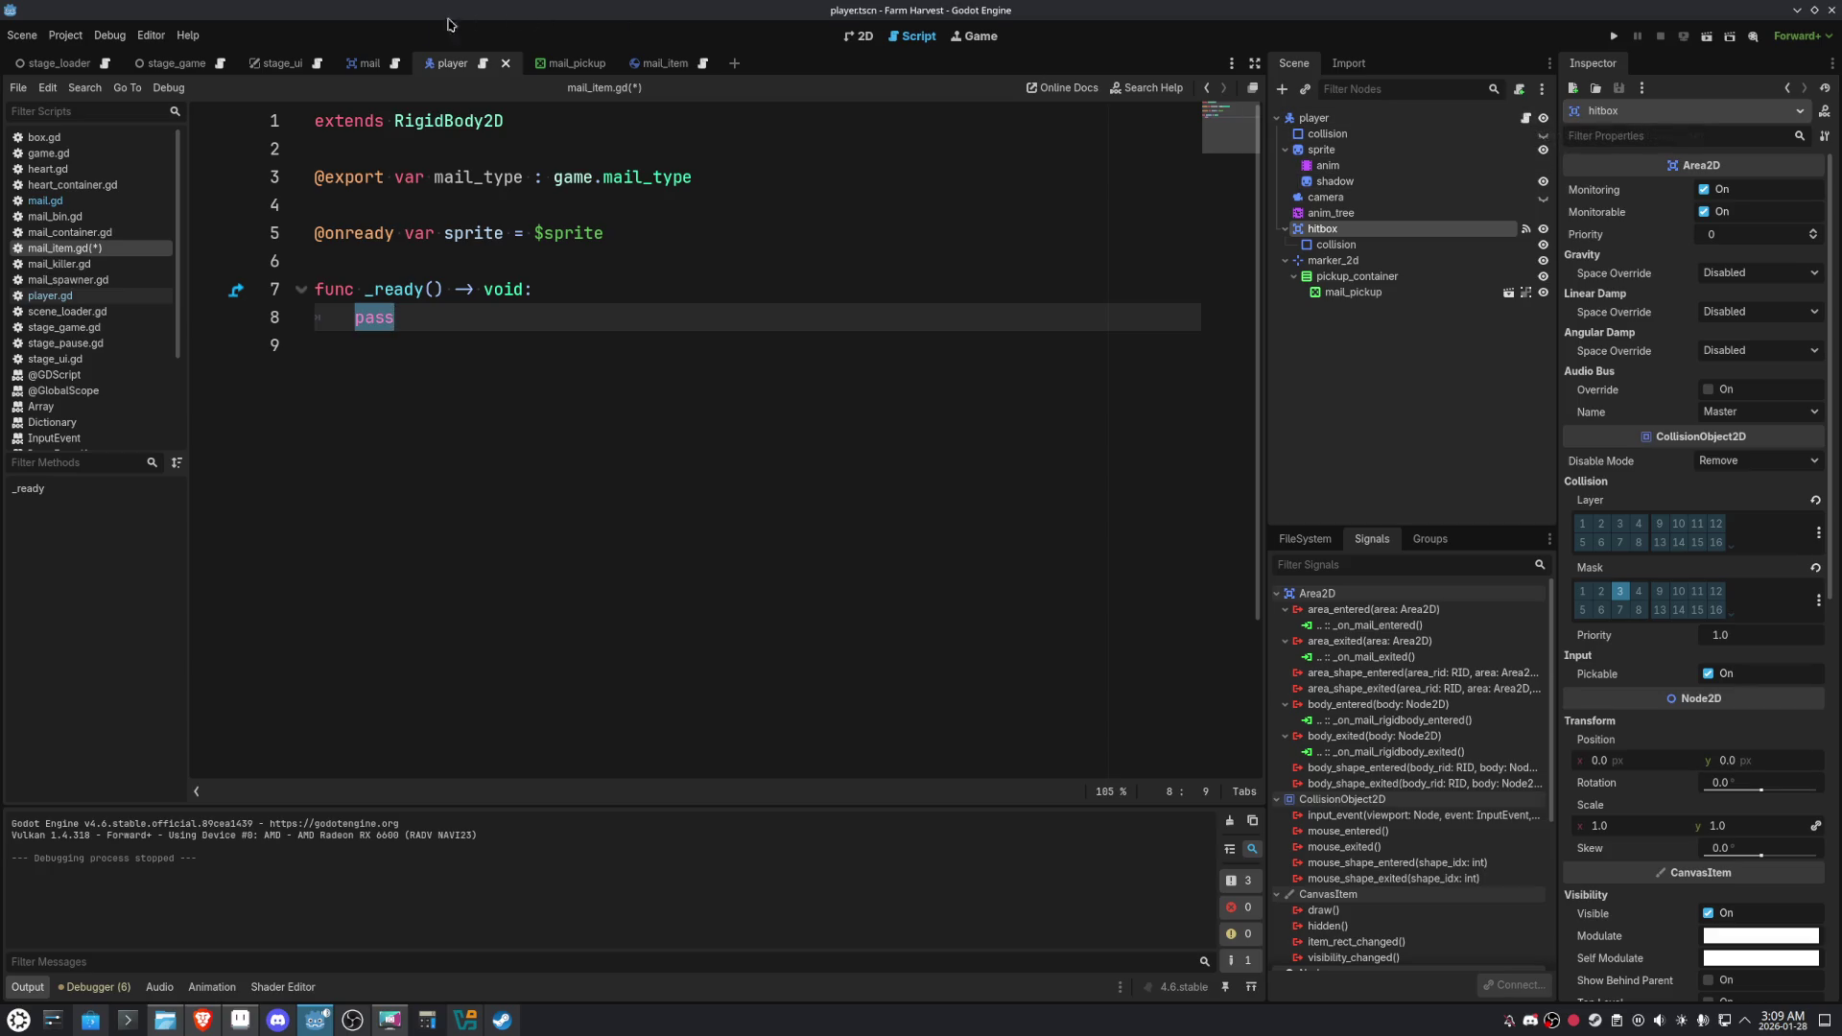
left_click(1524, 118)
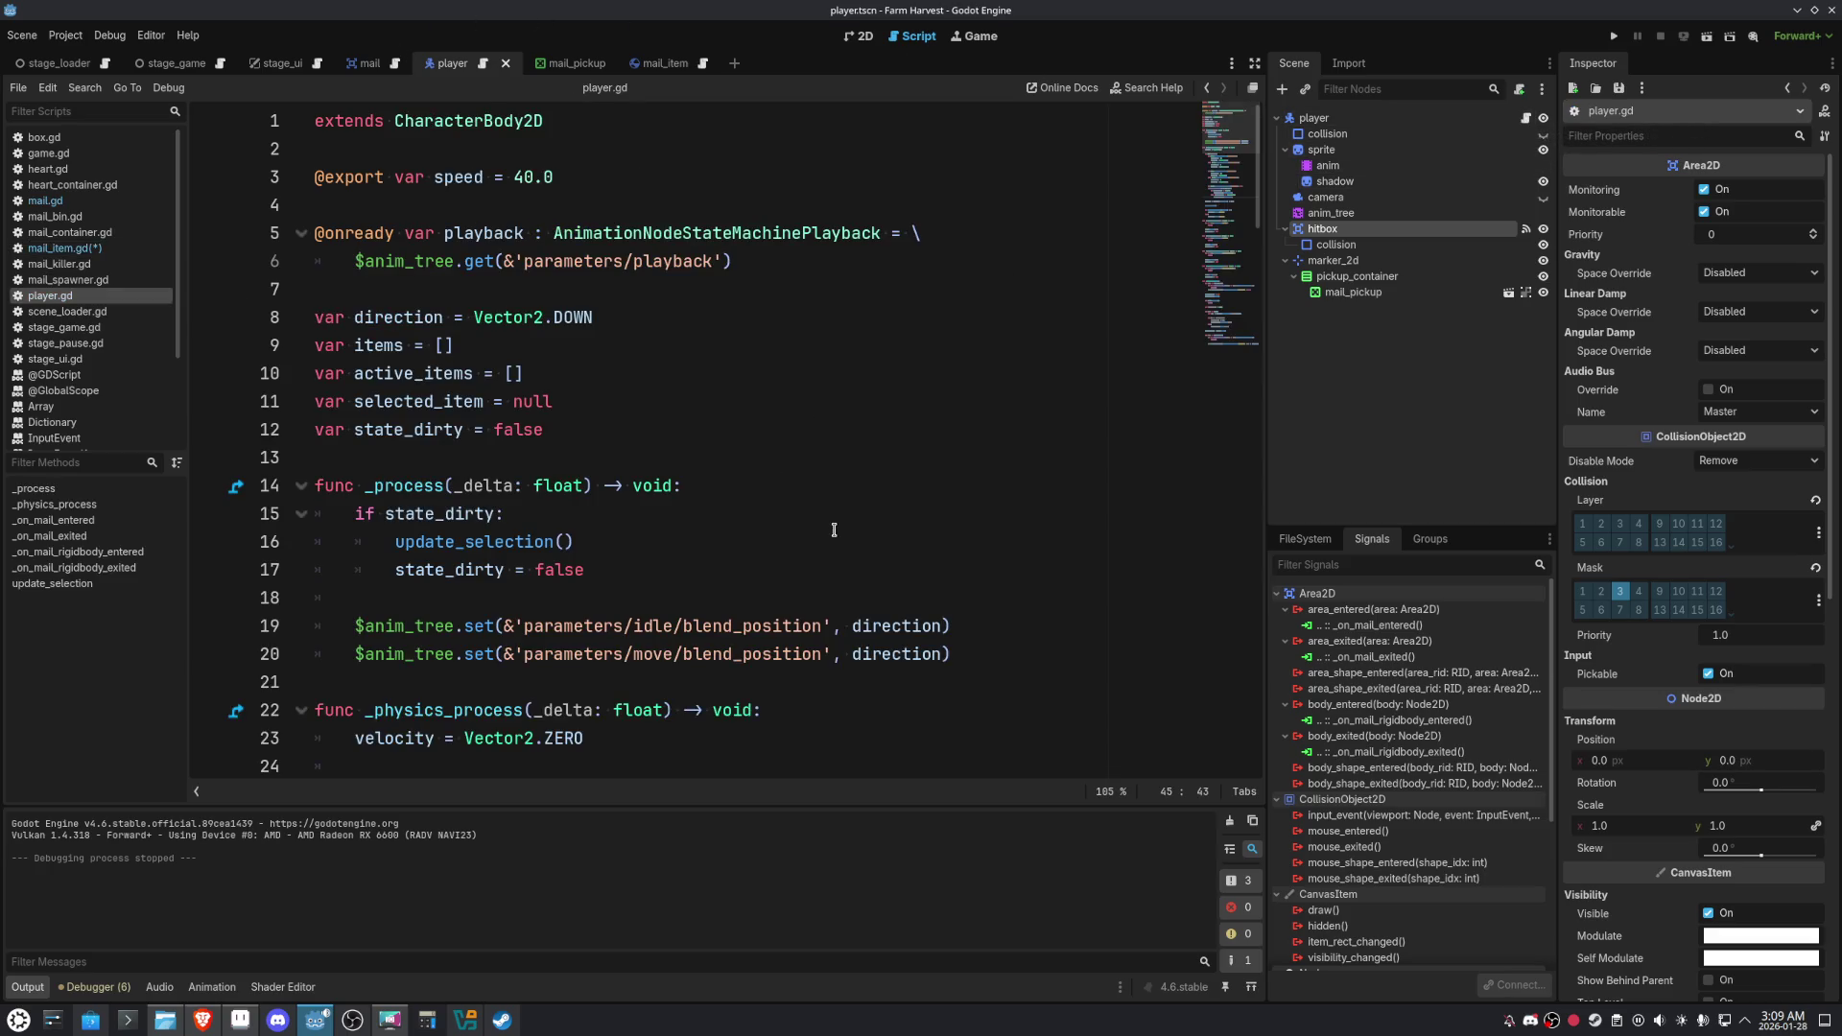
Step: Cut the old combined accept condition block and paste it back below the accept check
scroll(834, 529, "down", 12)
scroll(796, 523, "up", 3)
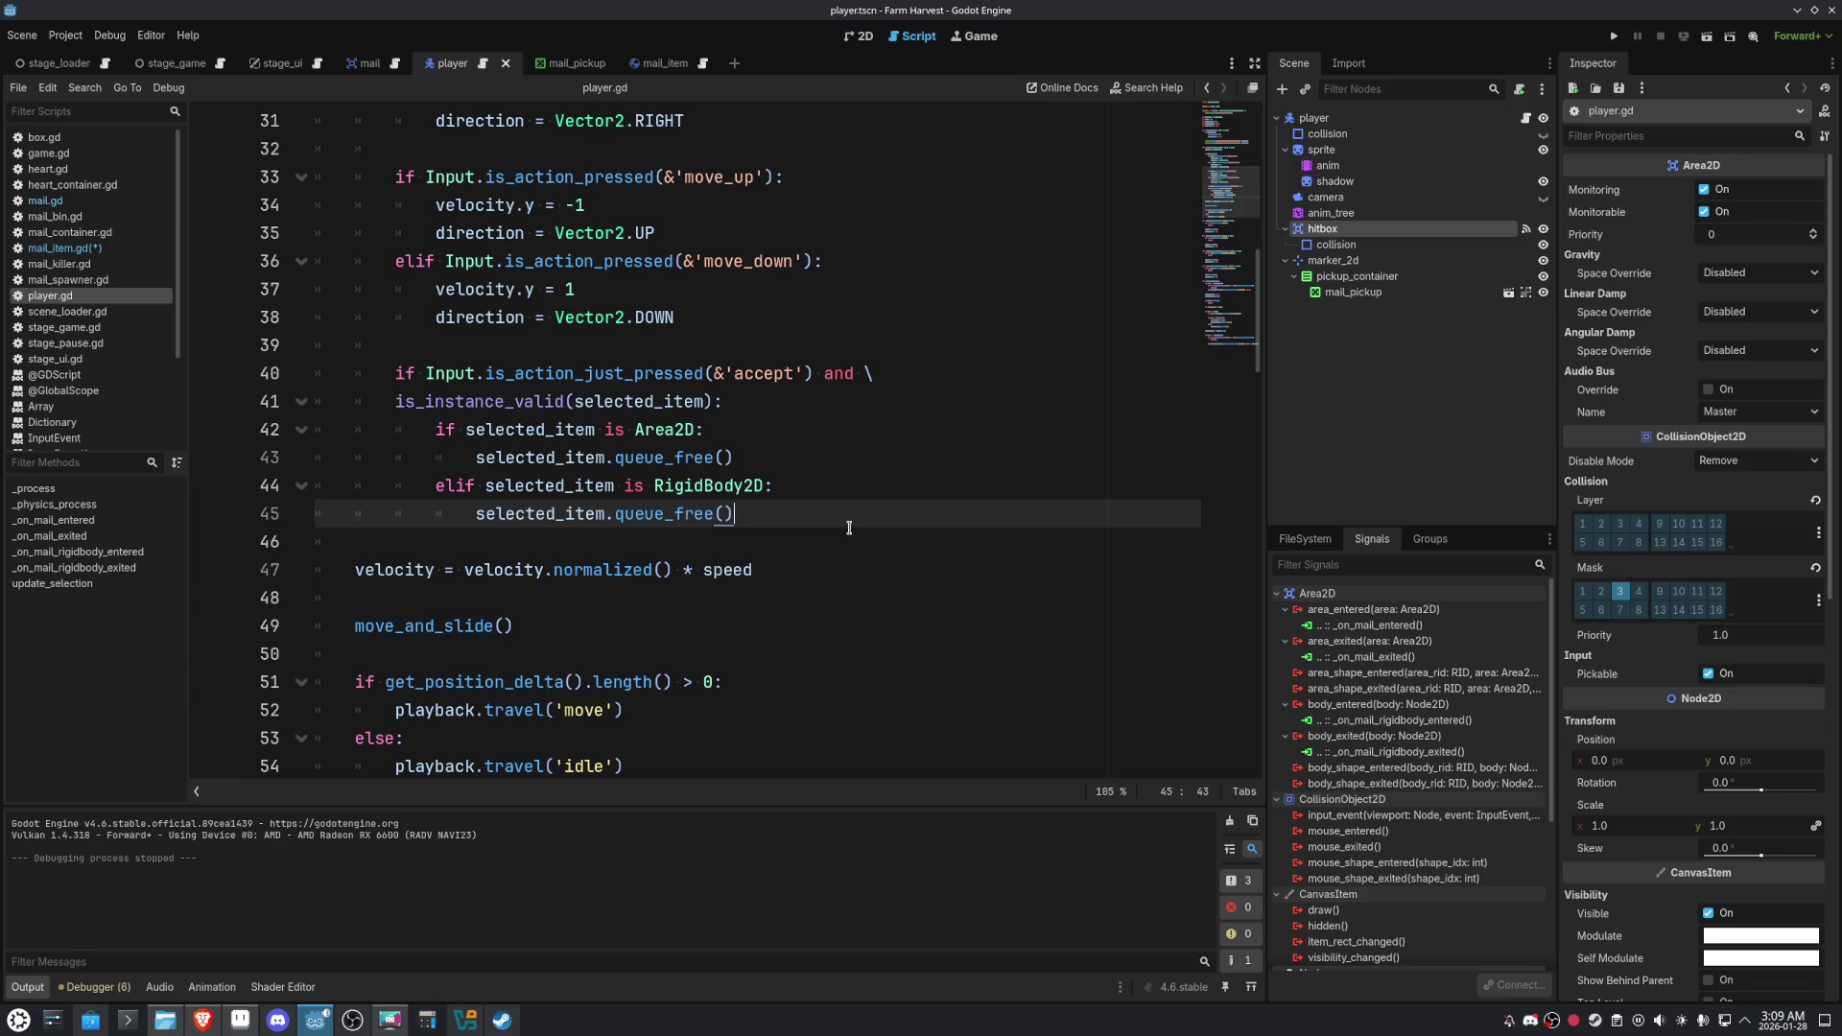
left_click_drag(823, 374, 833, 510)
key("BackSpace")
type(":")
key("Return")
key("Return")
key("Return")
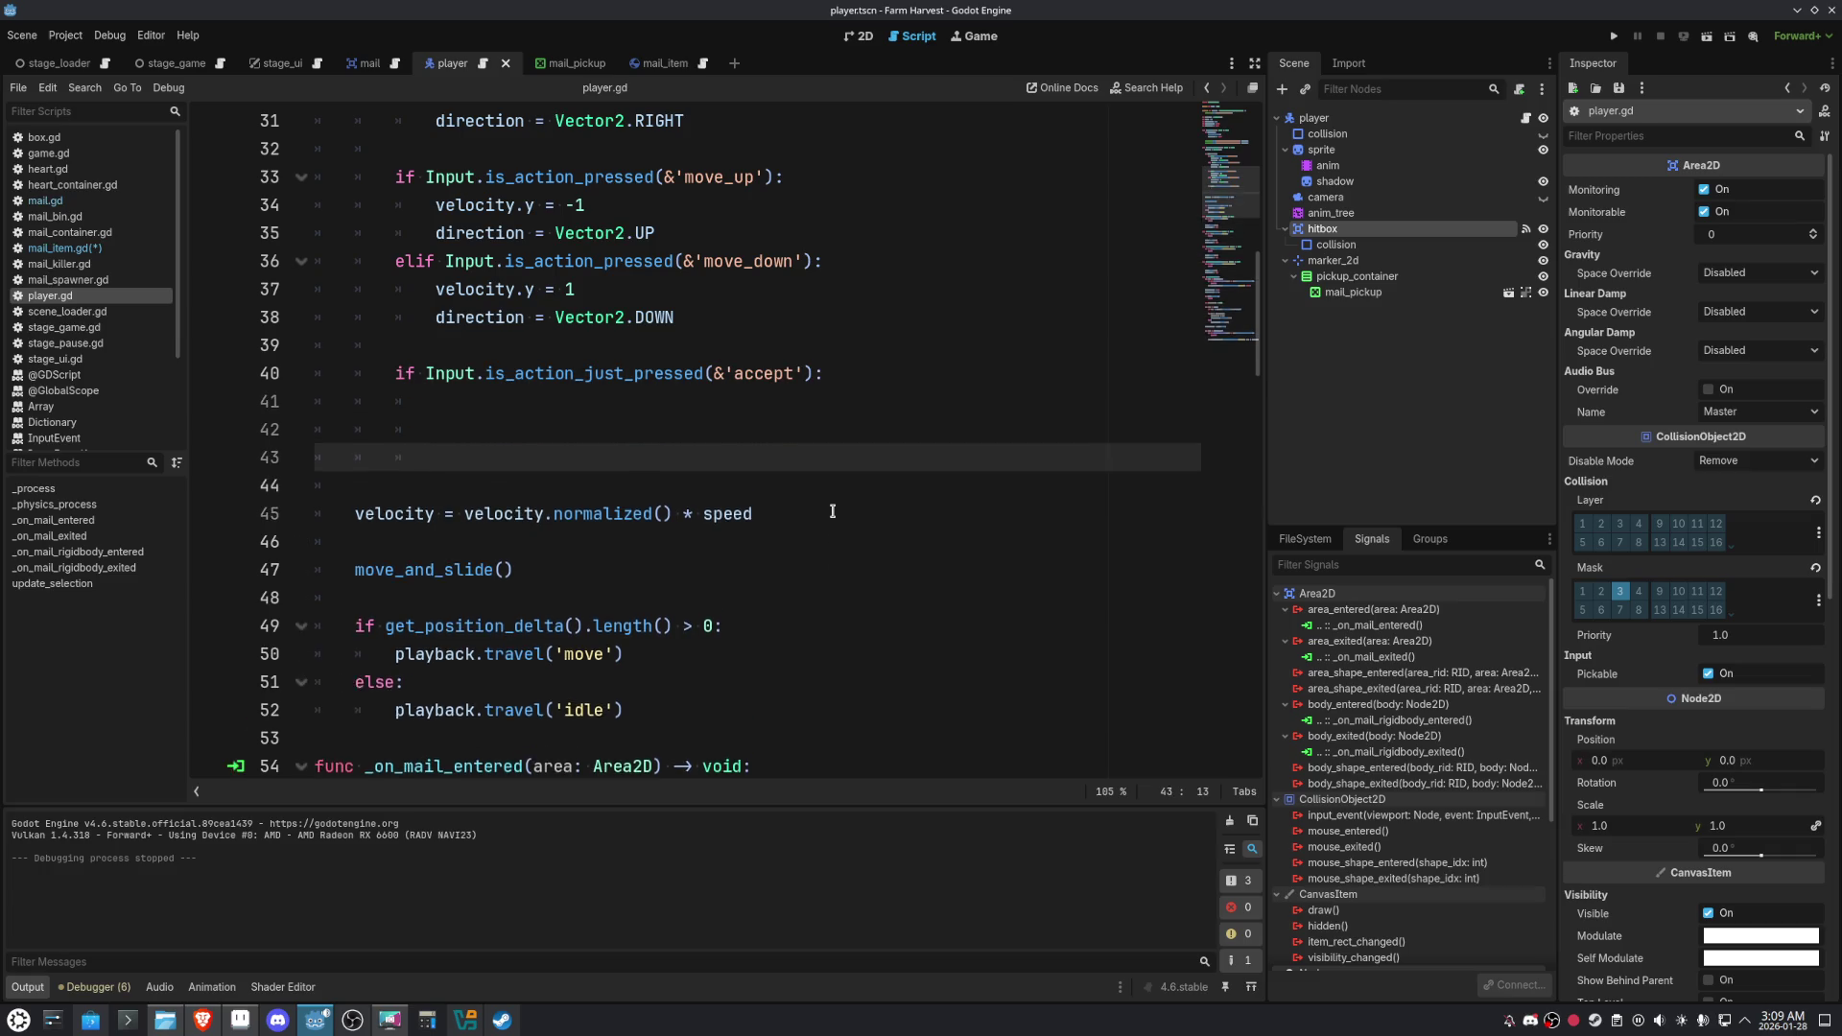
type("and \\ \t\tis_instance_valid(selected_item): \t\t\tif selected_item is Area2D: \t\t\t\tselected_item.queue_free() \t\t\telif selected_item is RigidBody2D: \t\t\t\tselected_item.queue_free()")
left_click(572, 411)
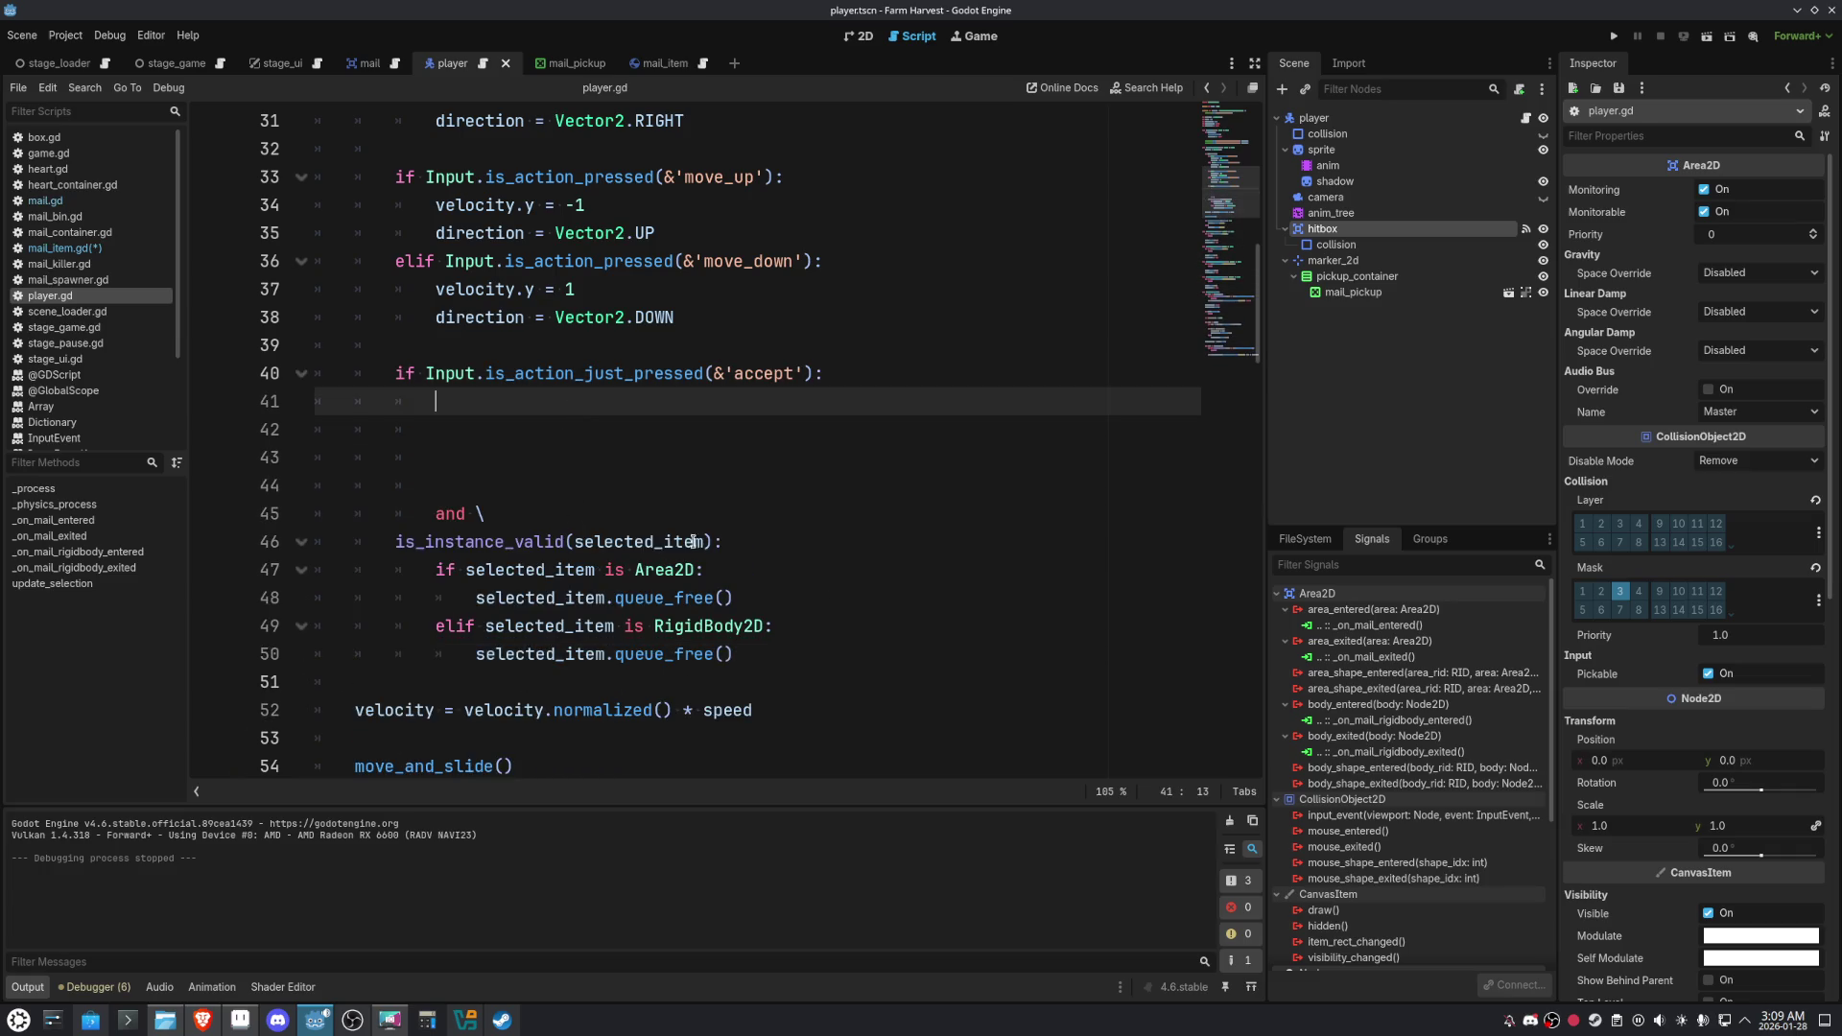
key("BackSpace")
Step: Add 'if is_instance_valid(selected_item):' with a placeholder pass under the accept check
left_click(713, 542)
left_click_drag(713, 542, 396, 543)
key("ctrl+c")
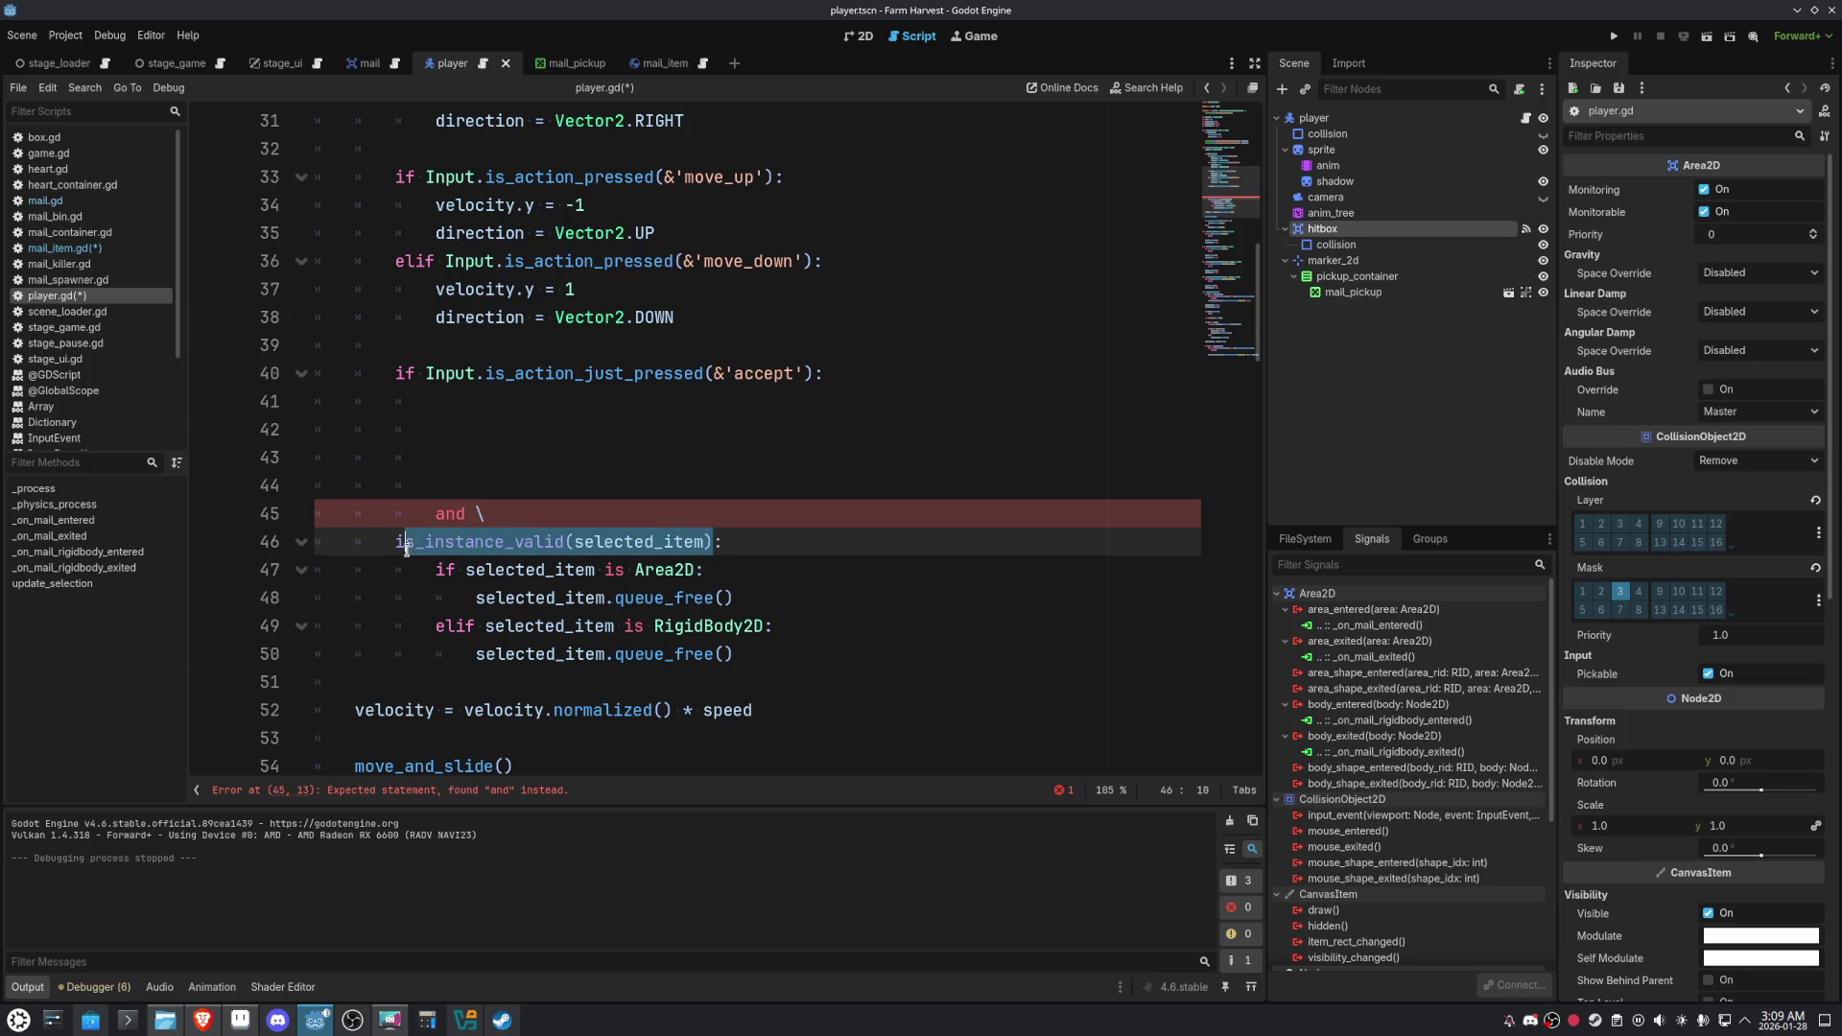
left_click(552, 401)
type("if")
key("ctrl+v")
type(":")
key("Return")
type("pass")
Step: Move the Area2D/RigidBody2D type checks into the new if in place of pass, indenting the elif
scroll(567, 405, "down", 2)
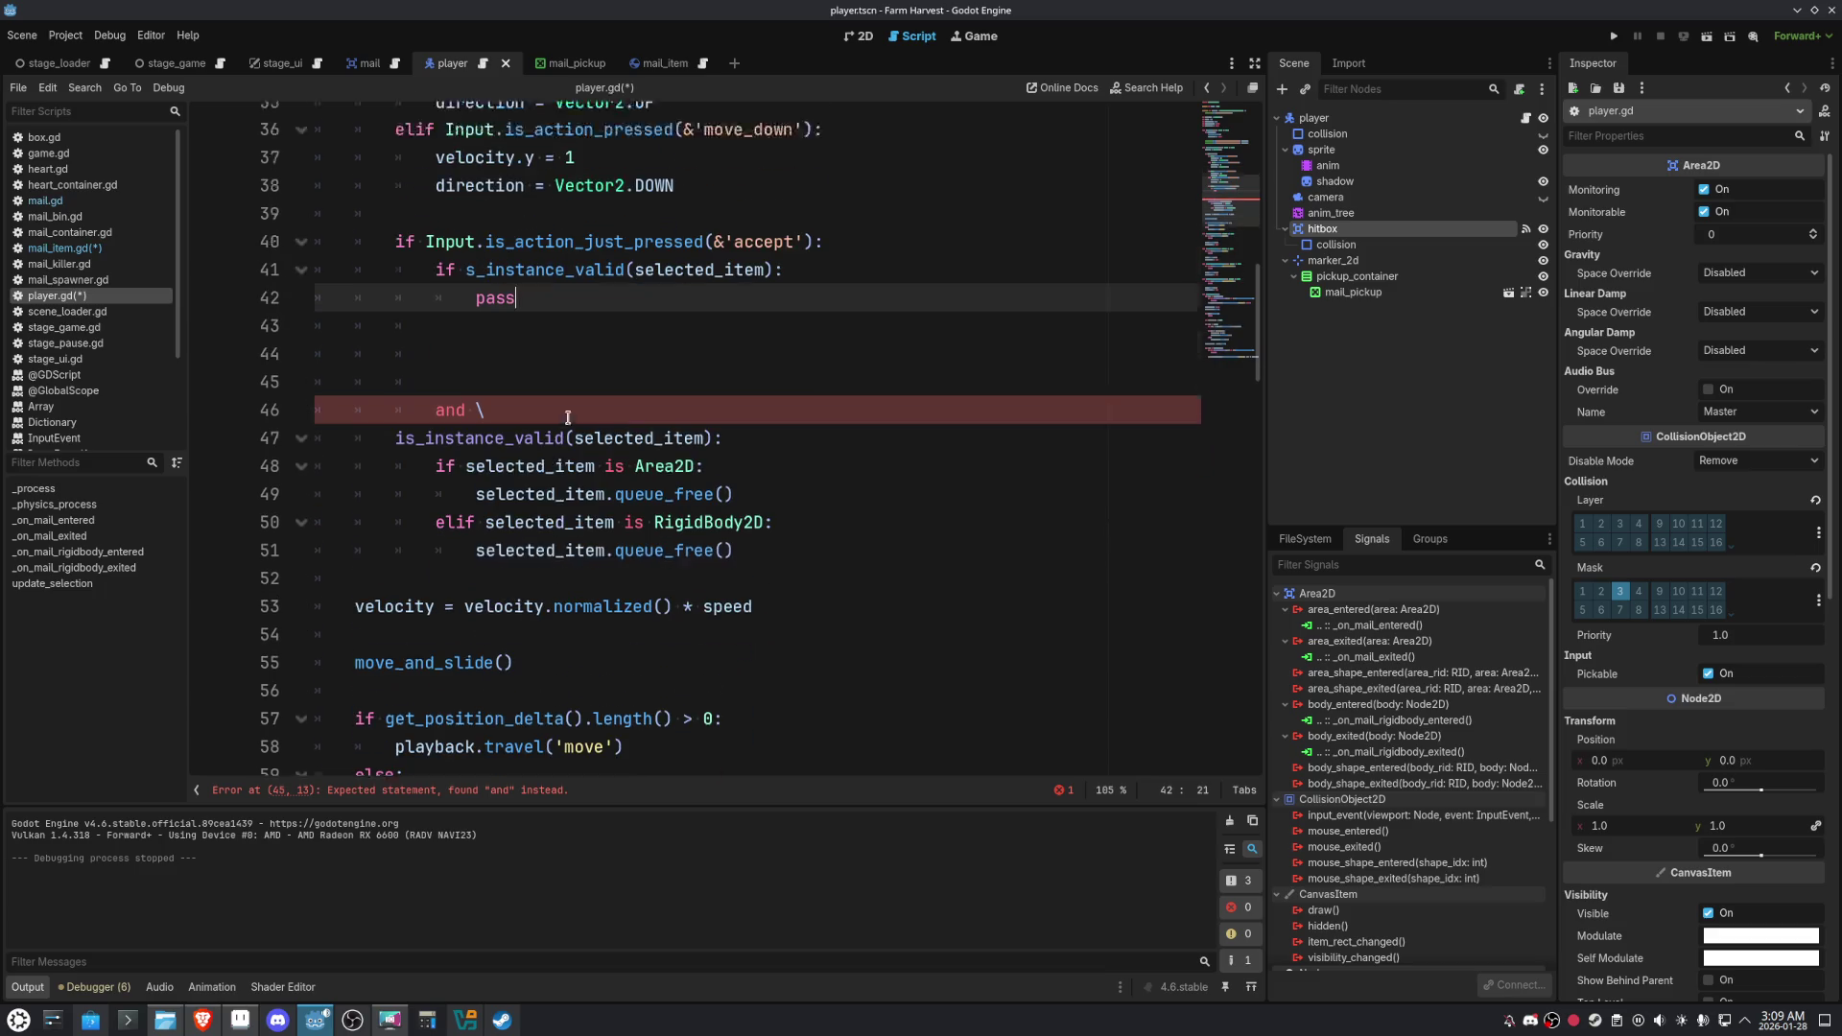
mouse_move(436, 429)
left_mouse_down()
mouse_move(757, 490)
mouse_move(735, 514)
left_mouse_up()
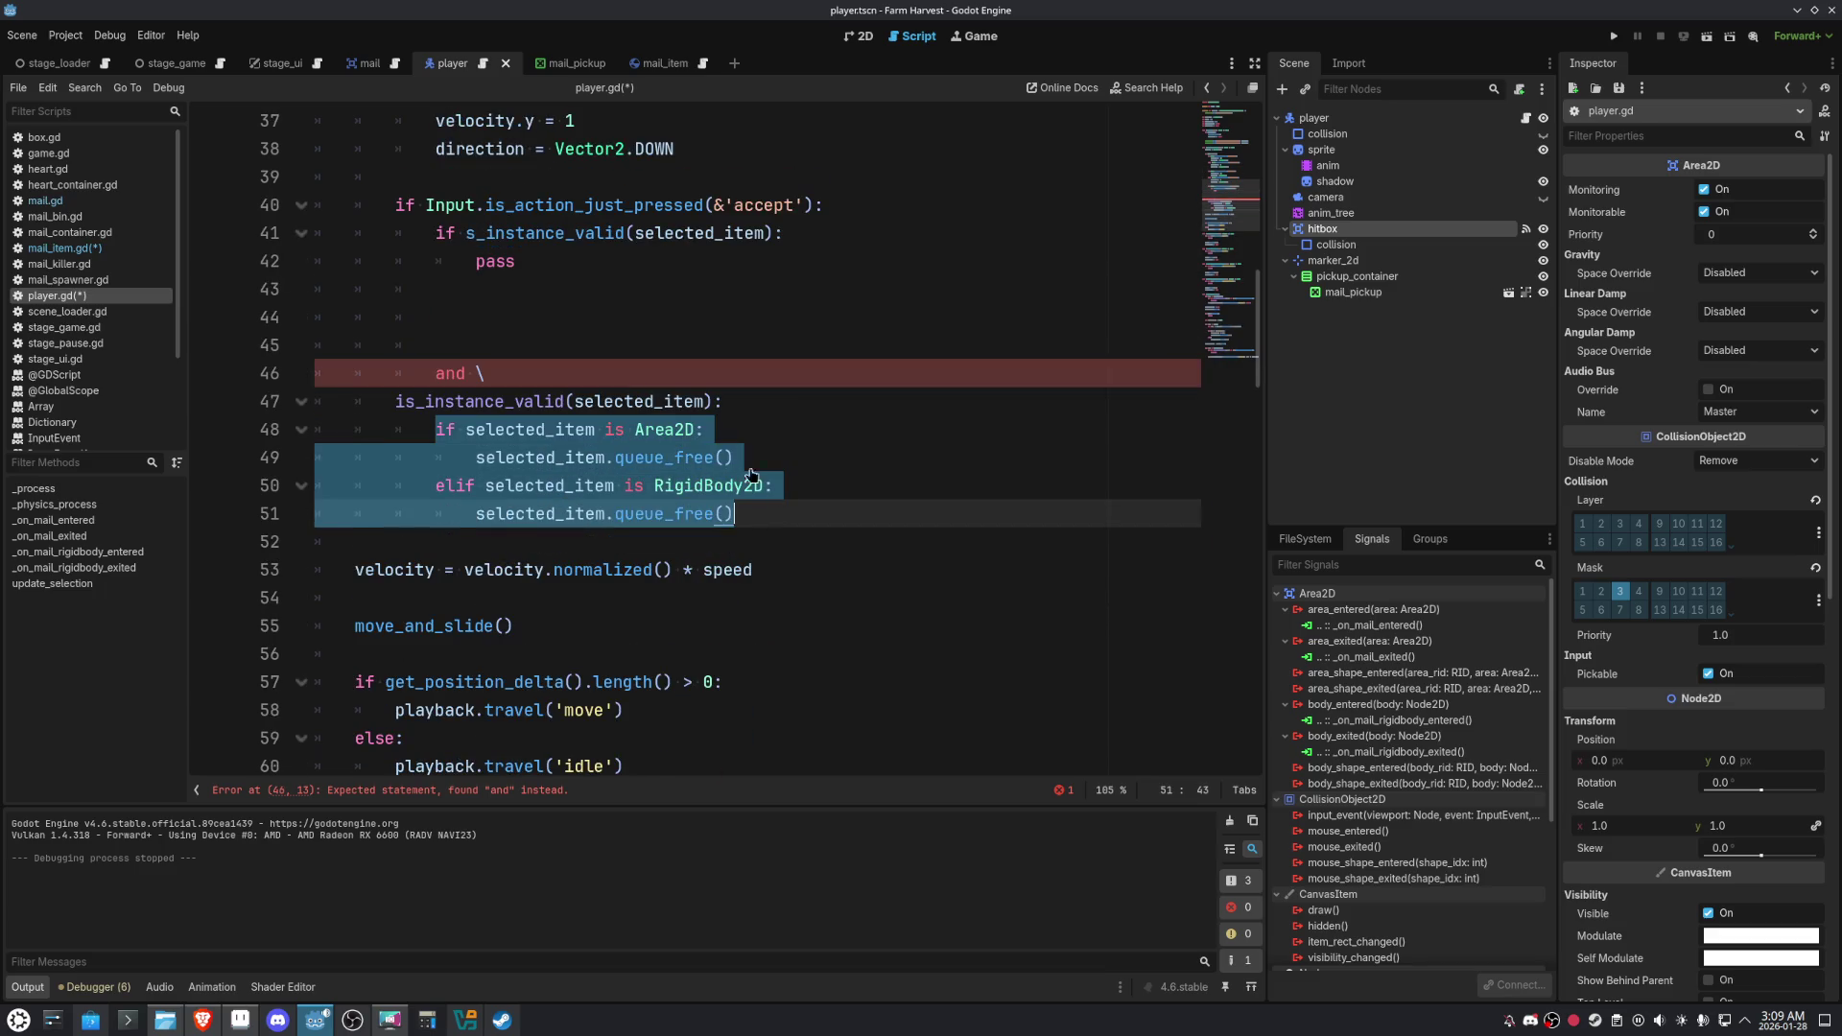
key("ctrl+x")
double_click(495, 261)
key("ctrl+v")
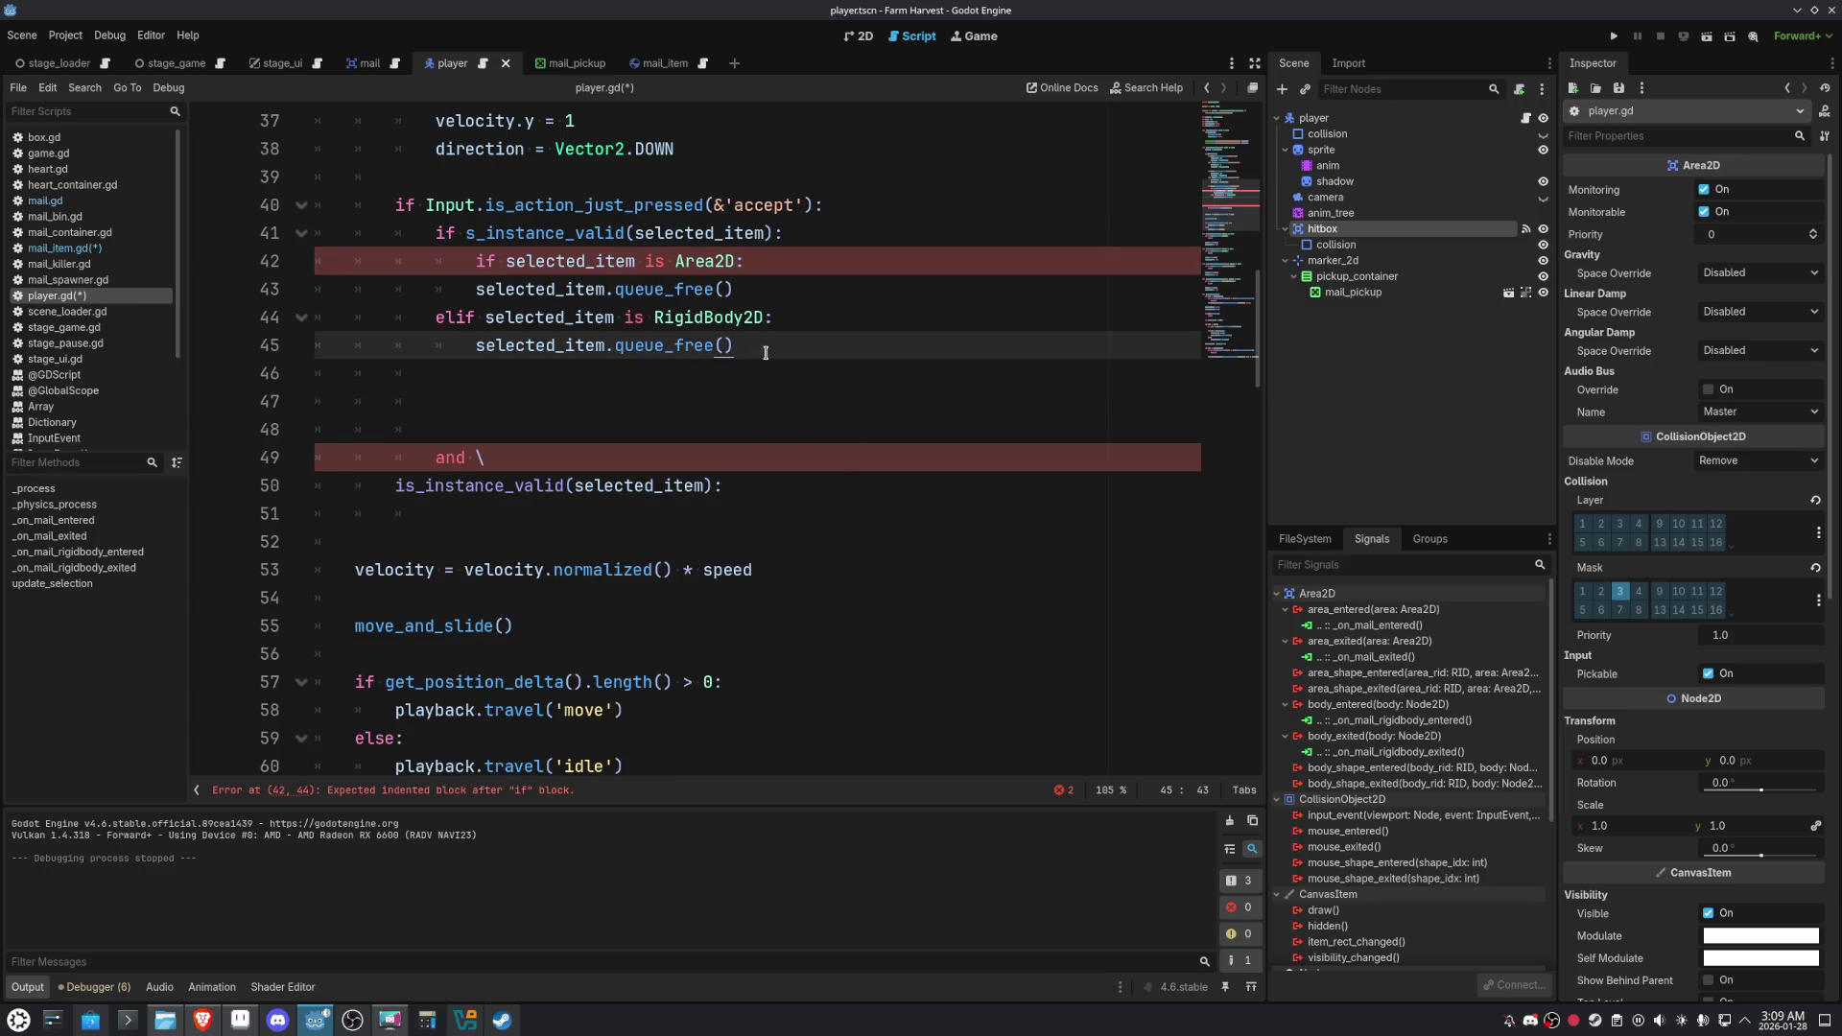
key("shift+Up")
key("Tab")
Step: Add an 'else: pass' branch and delete the leftover old condition lines
left_click(902, 484)
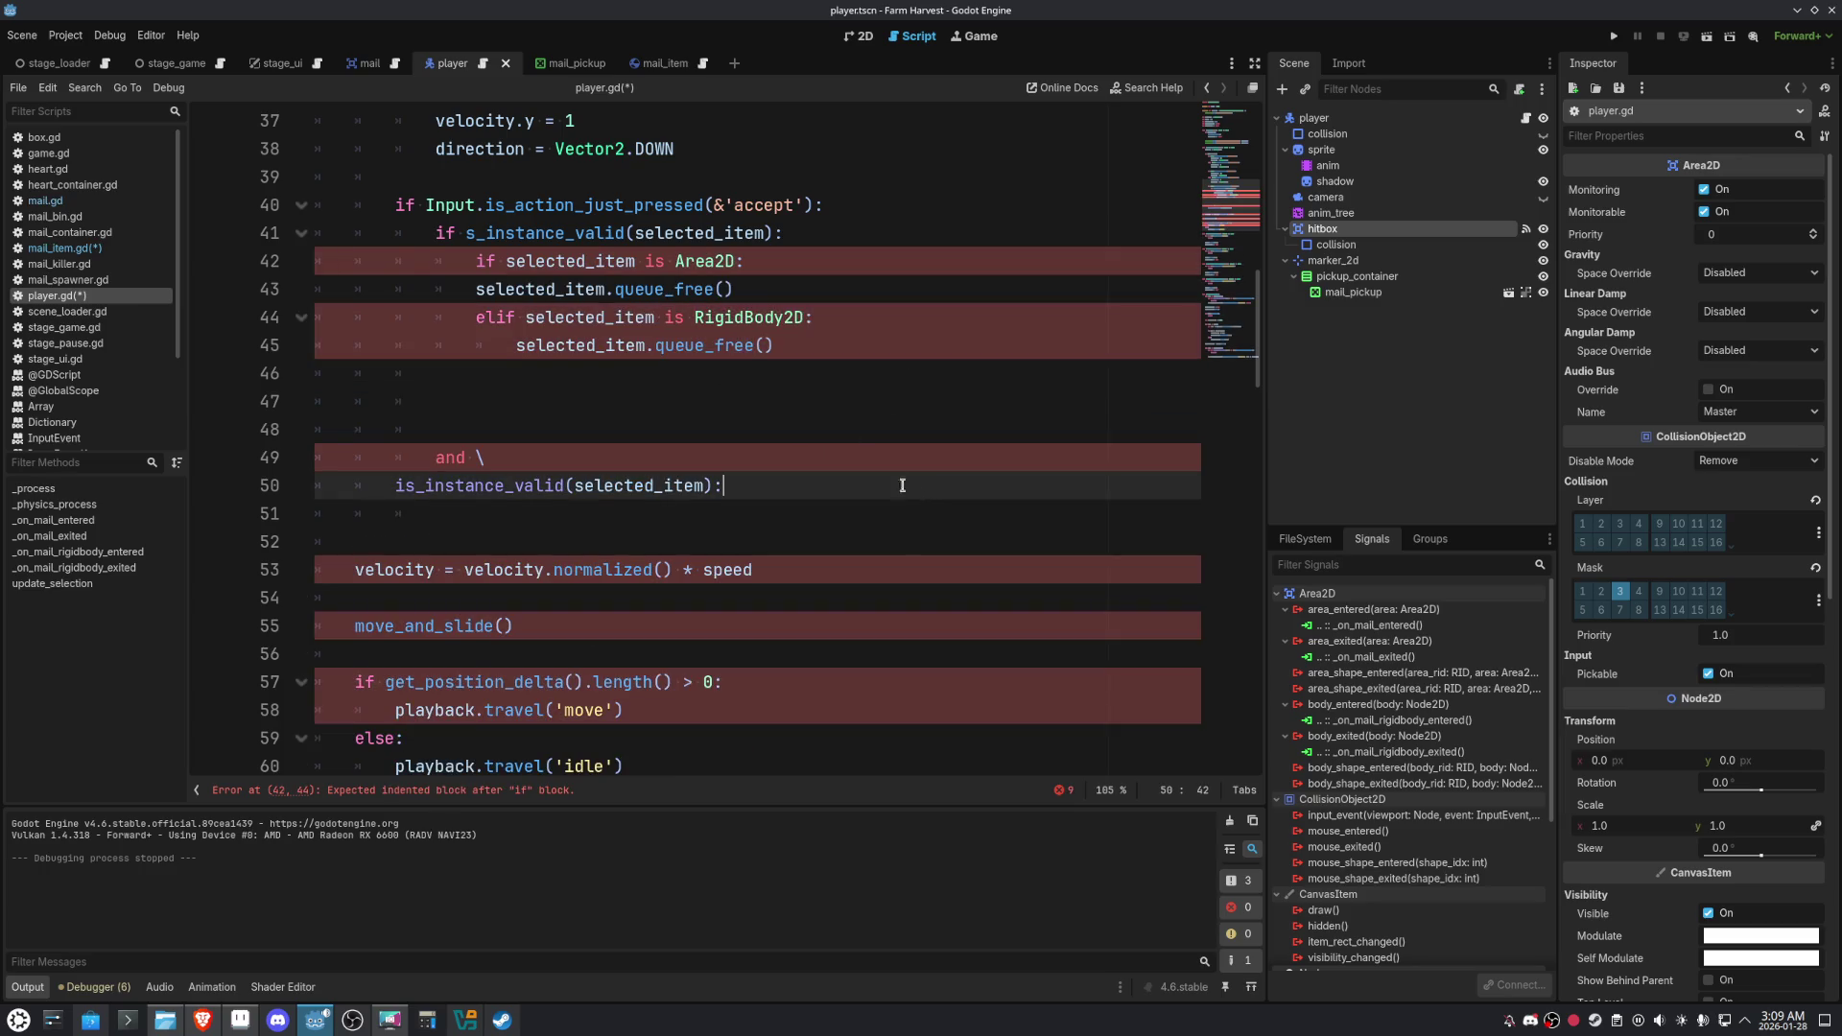
left_click(781, 378)
type("else:")
key("Return")
type("pass")
left_click(717, 513)
left_click_drag(717, 516, 213, 470)
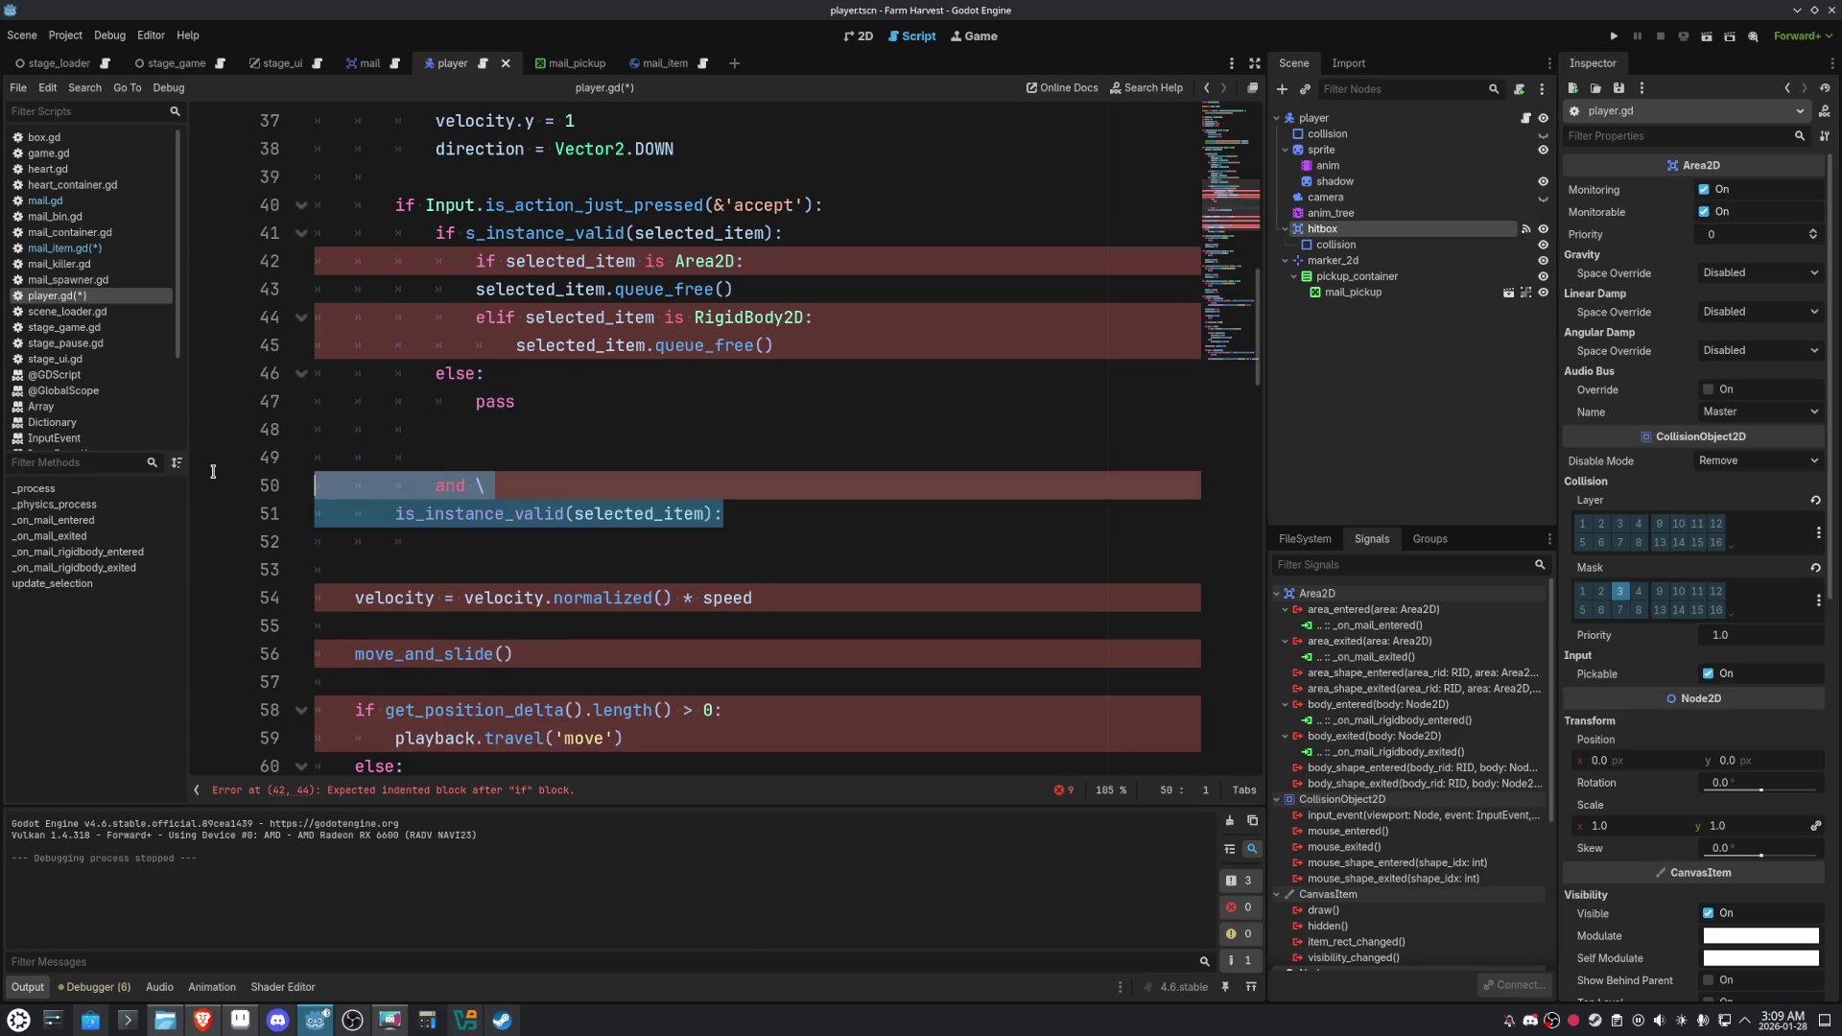
key("BackSpace")
key("BackSpace")
key("BackSpace")
key("BackSpace")
key("BackSpace")
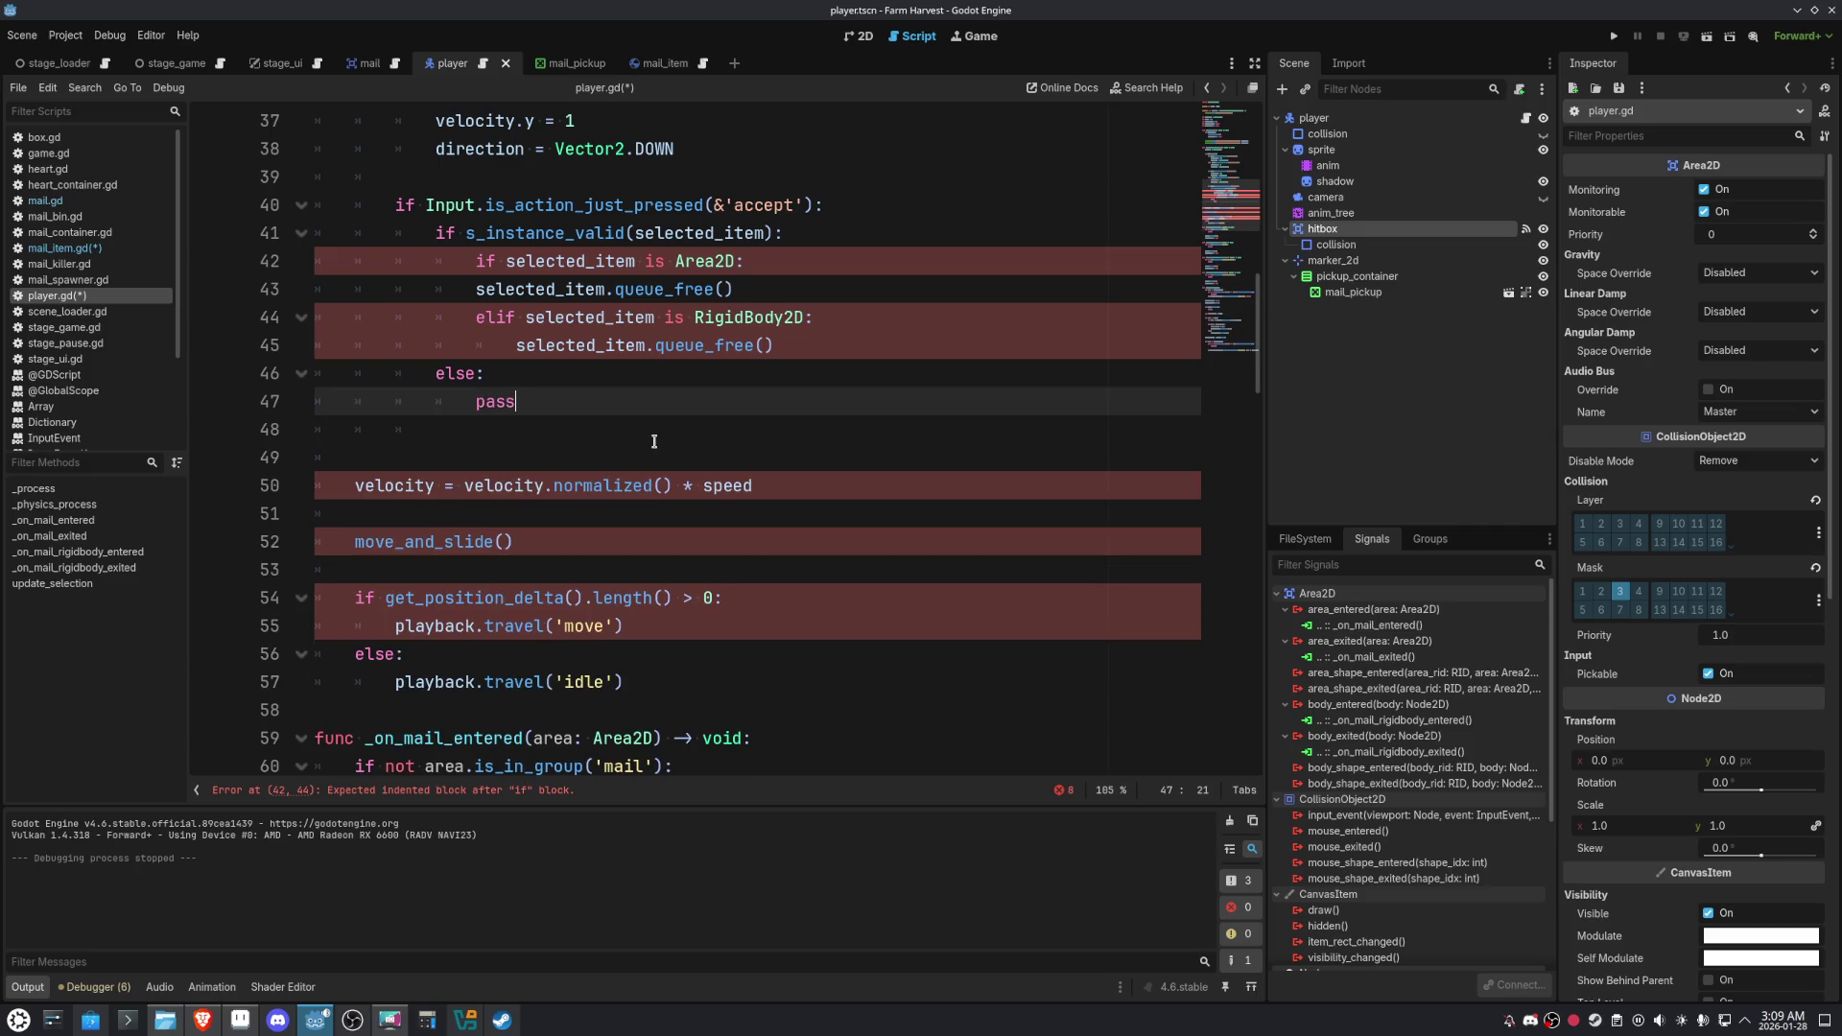
Step: Indent the Area2D queue_free call one level and check the else and RigidBody2D lines
scroll(654, 441, "up", 1)
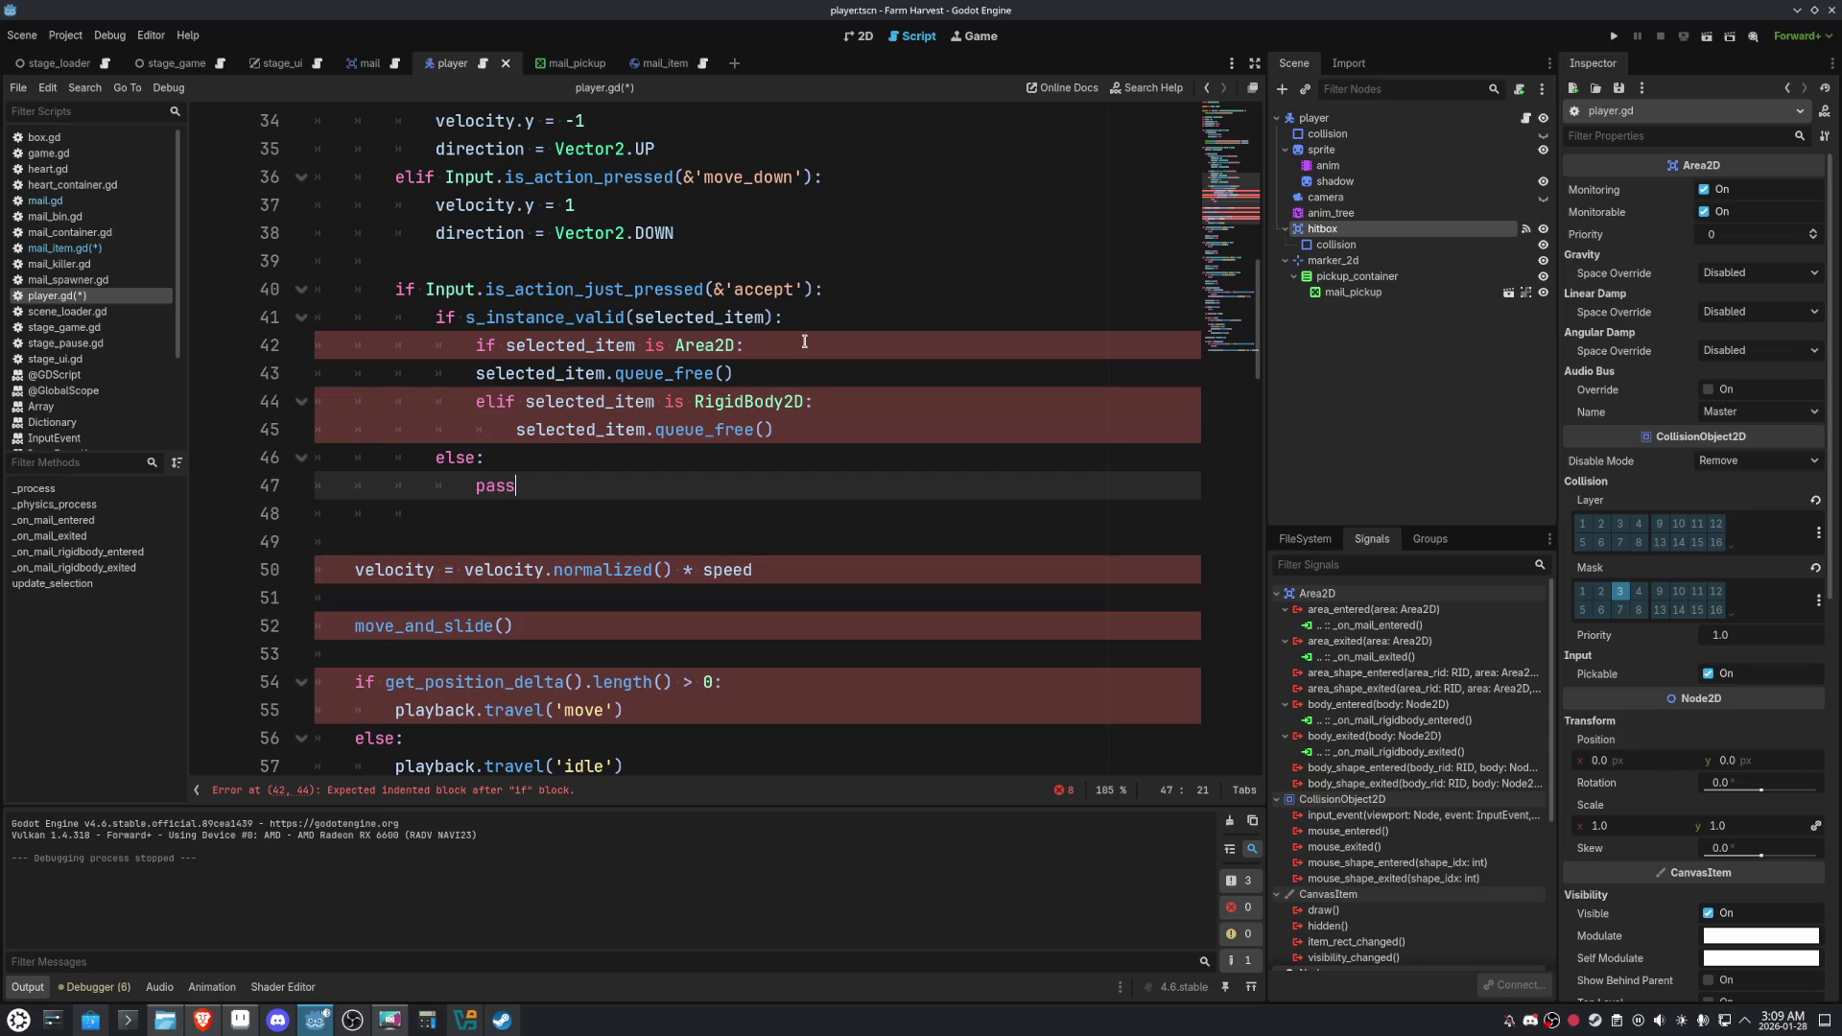
left_click(477, 374)
key("Tab")
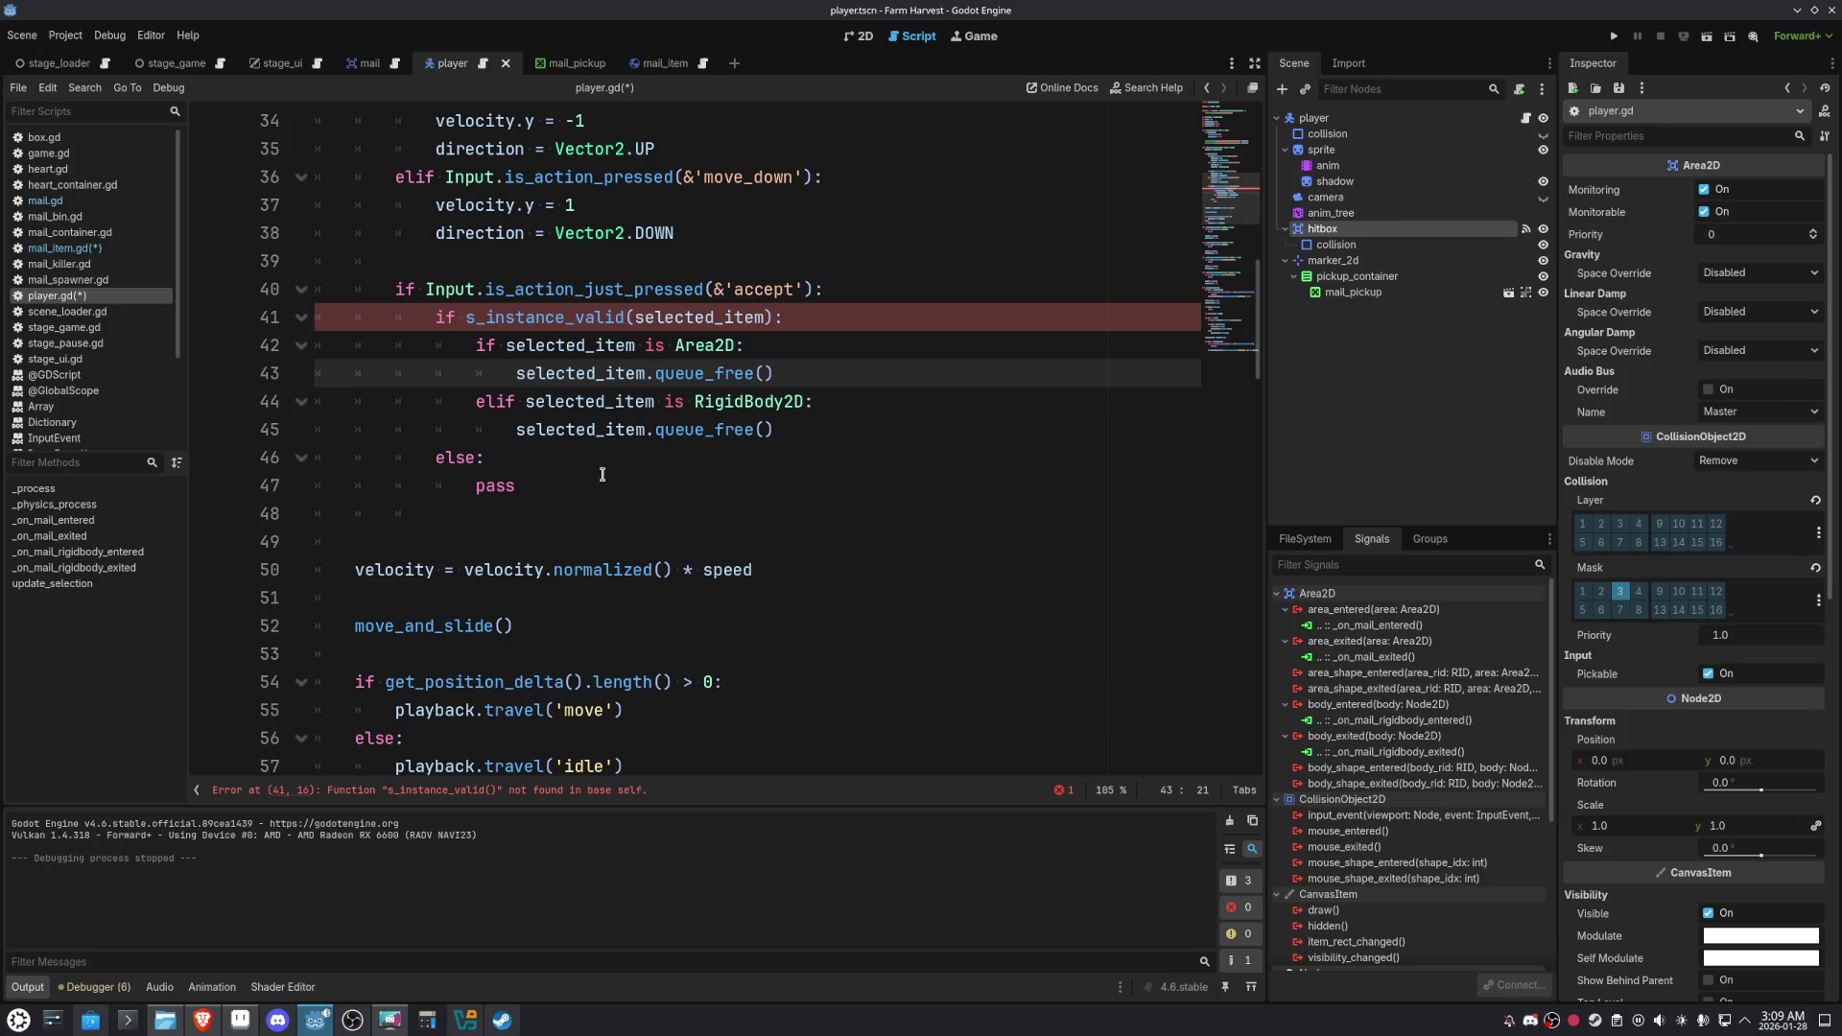
double_click(495, 486)
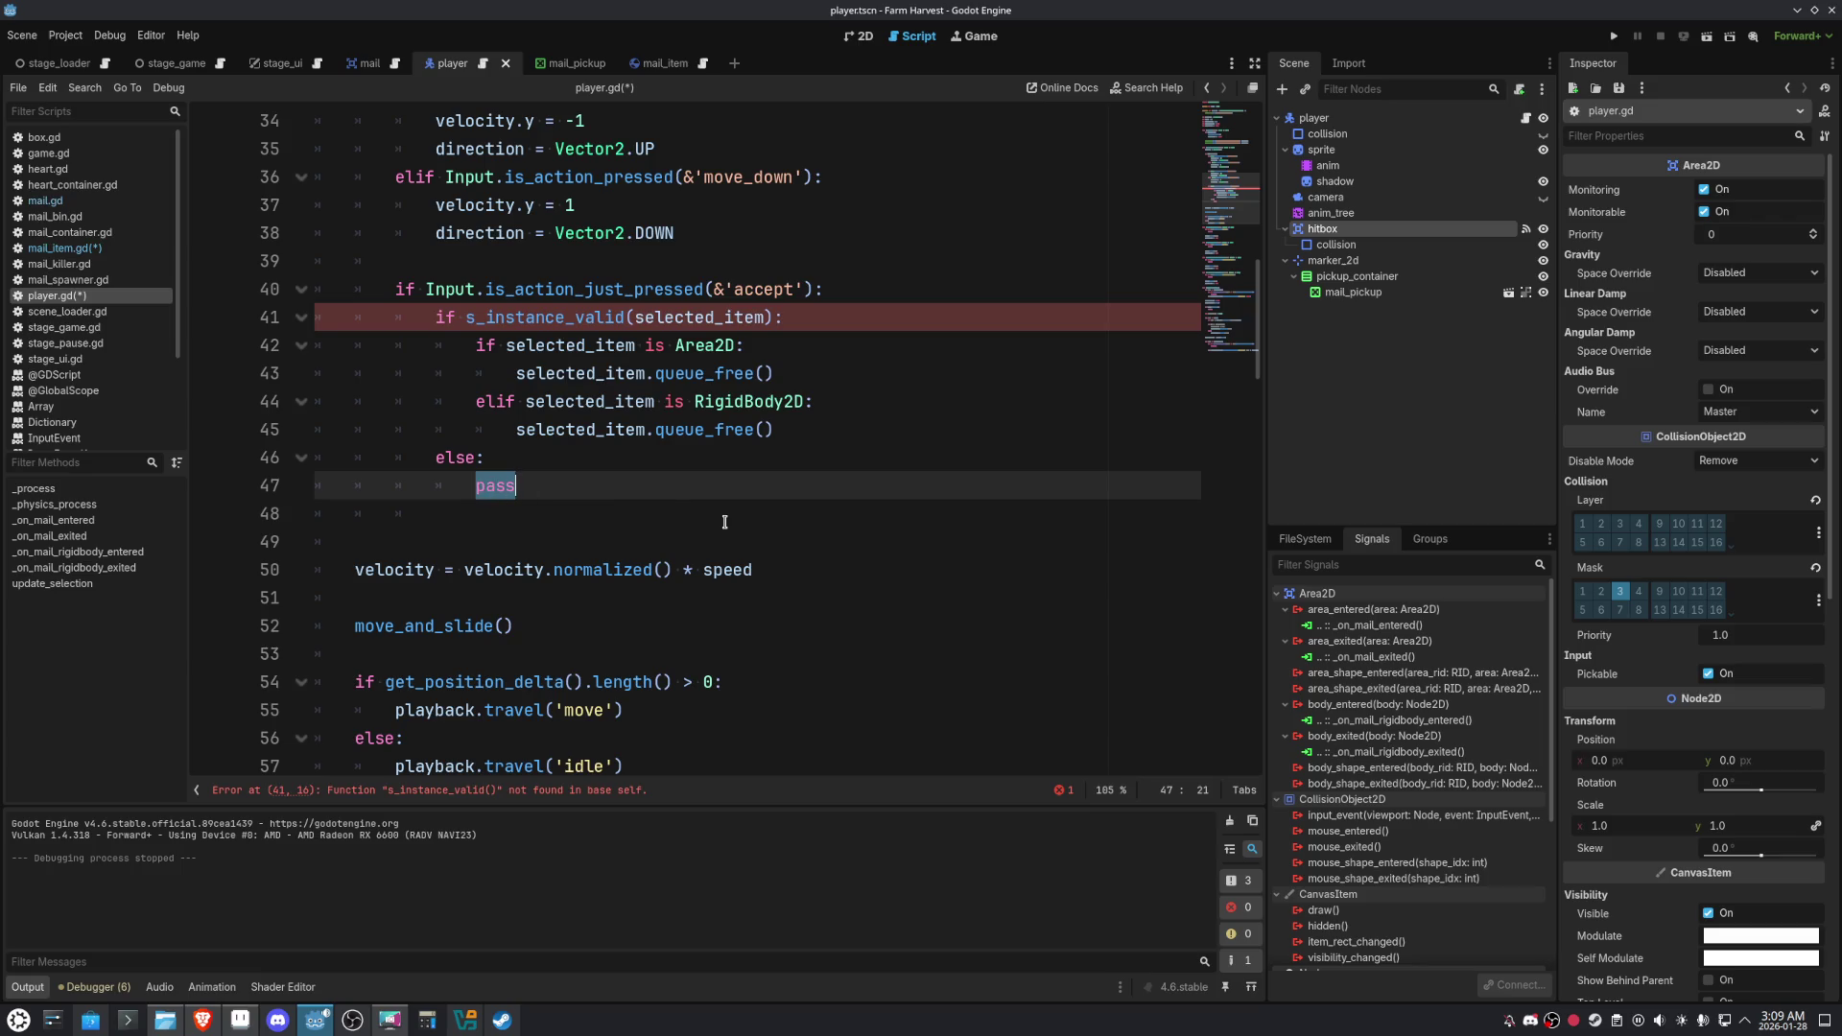
mouse_move(774, 374)
left_mouse_down()
mouse_move(509, 371)
mouse_move(777, 428)
left_mouse_up()
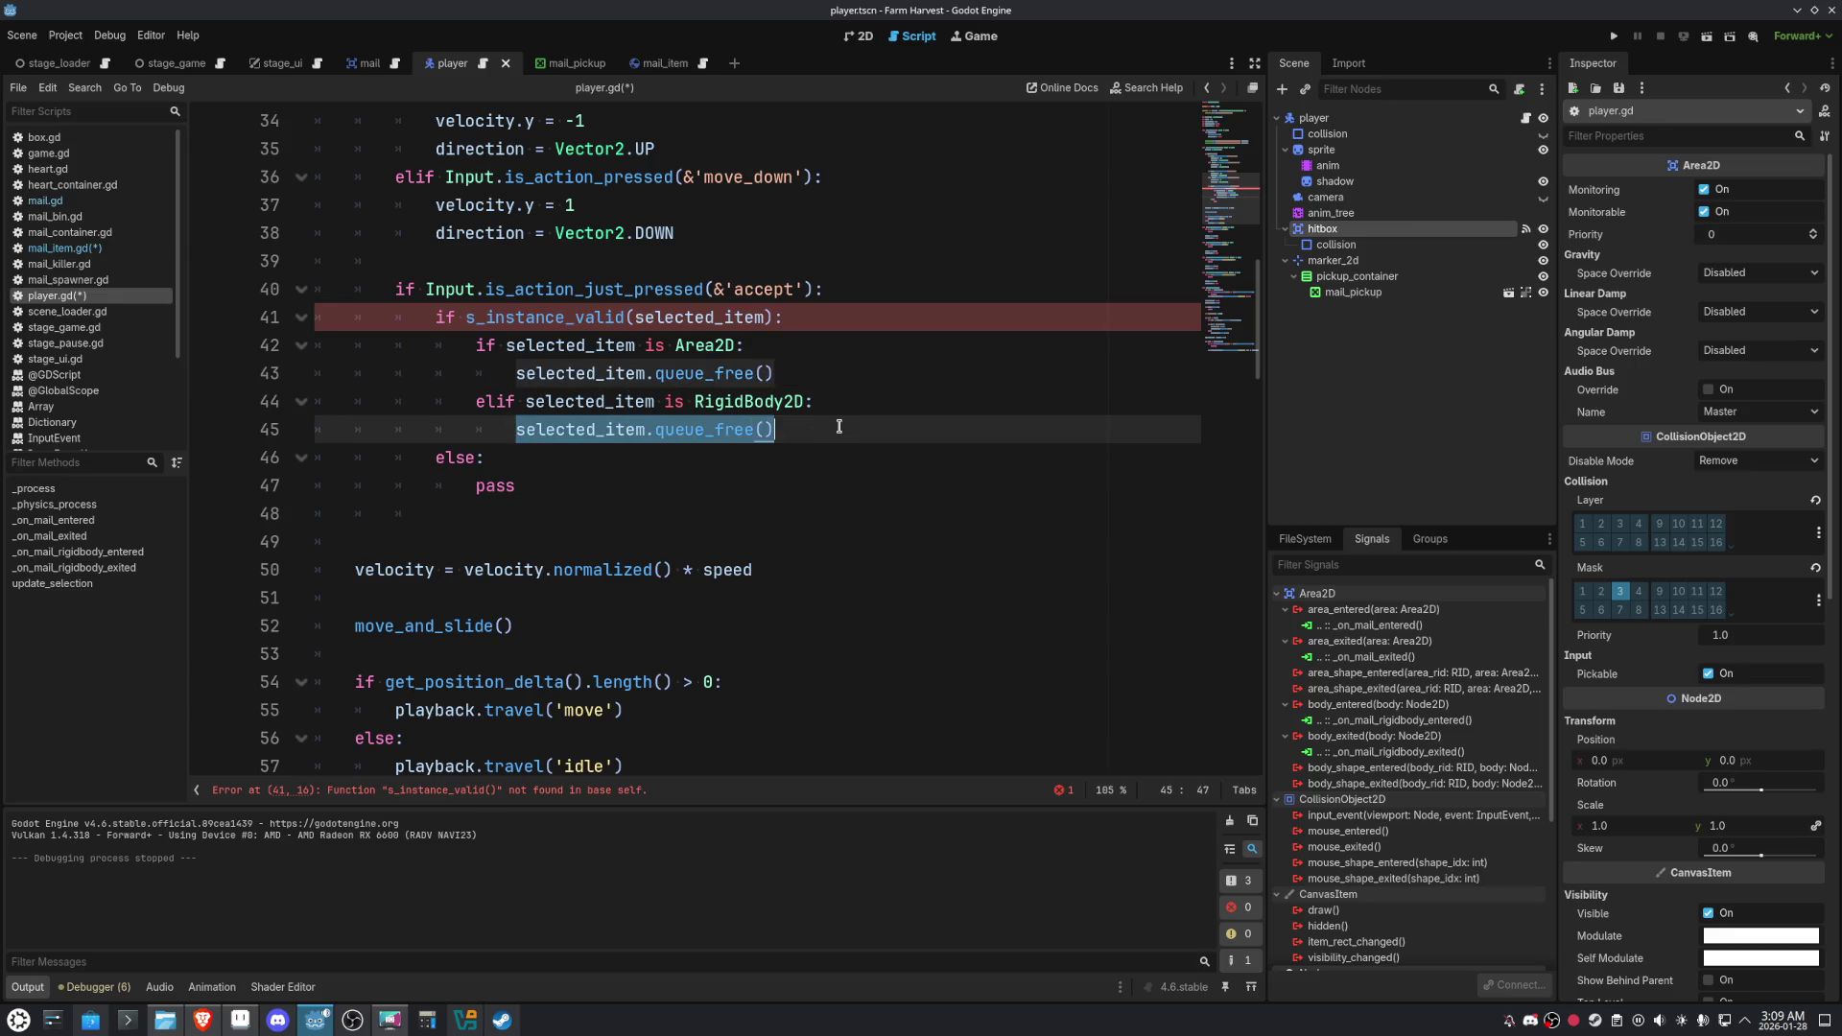
left_click(1355, 293)
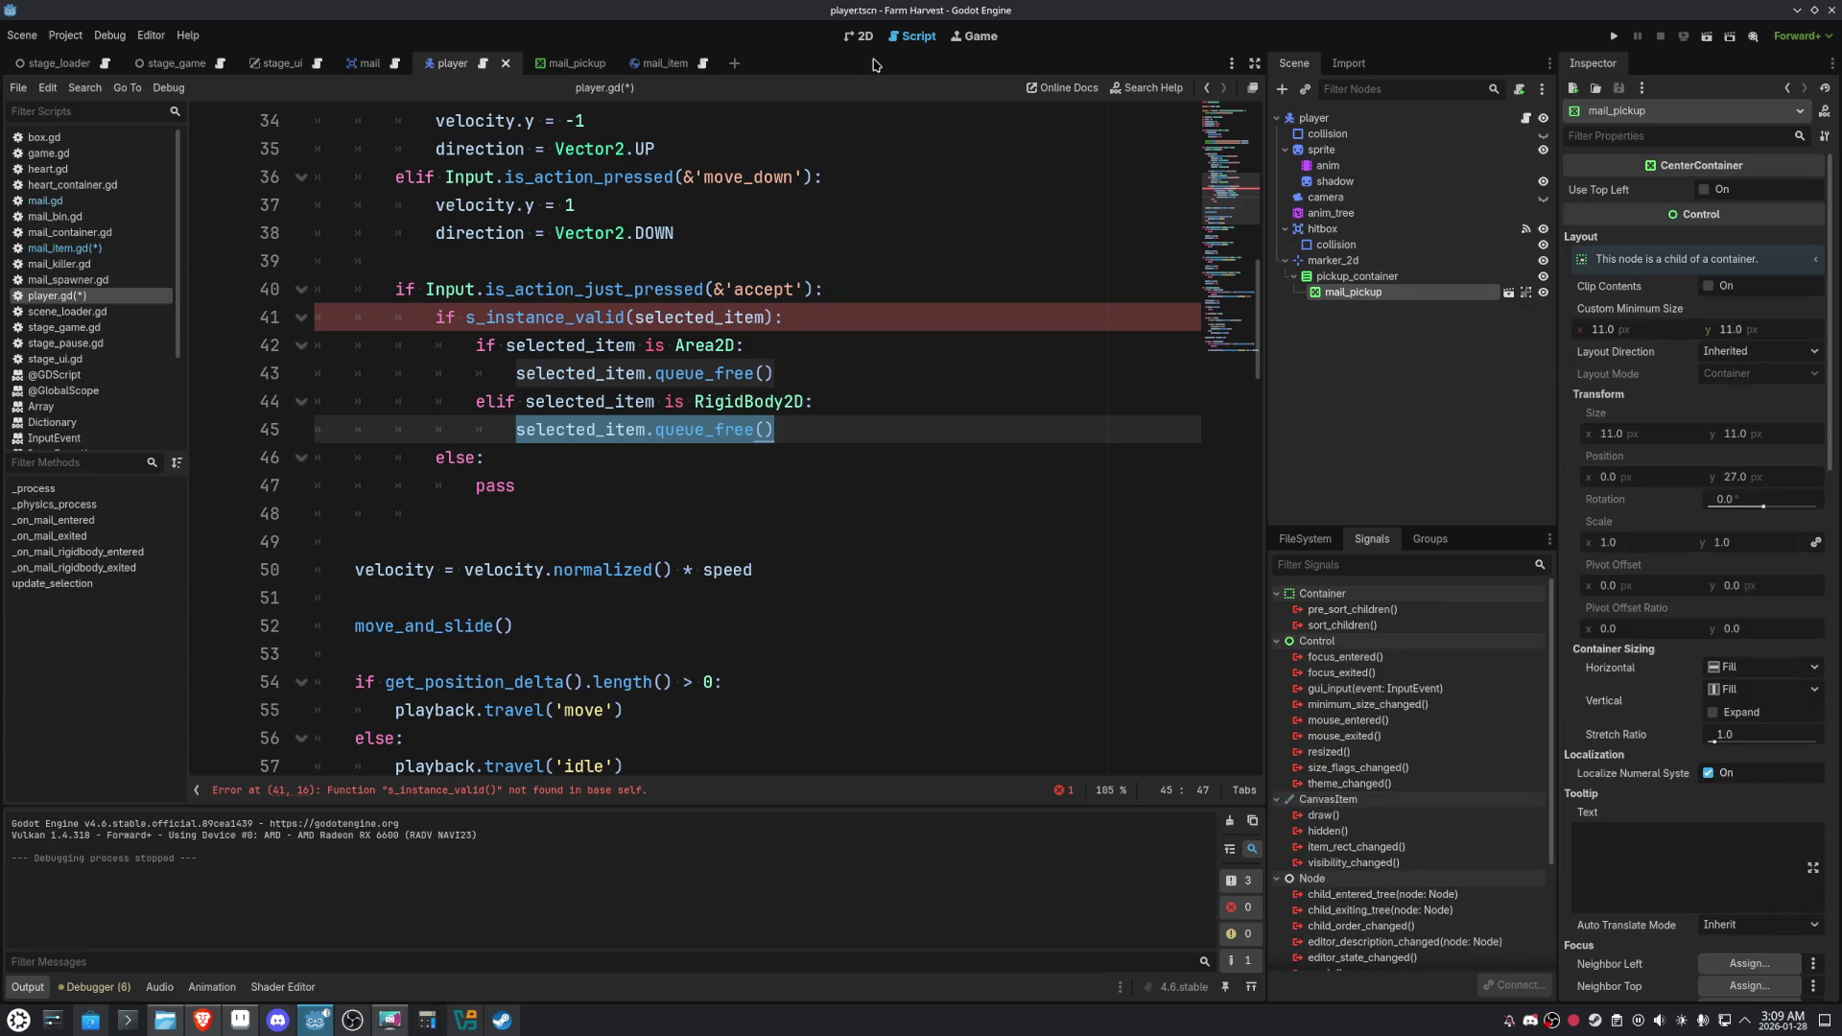
Step: Return to player.gd and start a new line 7 below the existing variables
left_click(860, 37)
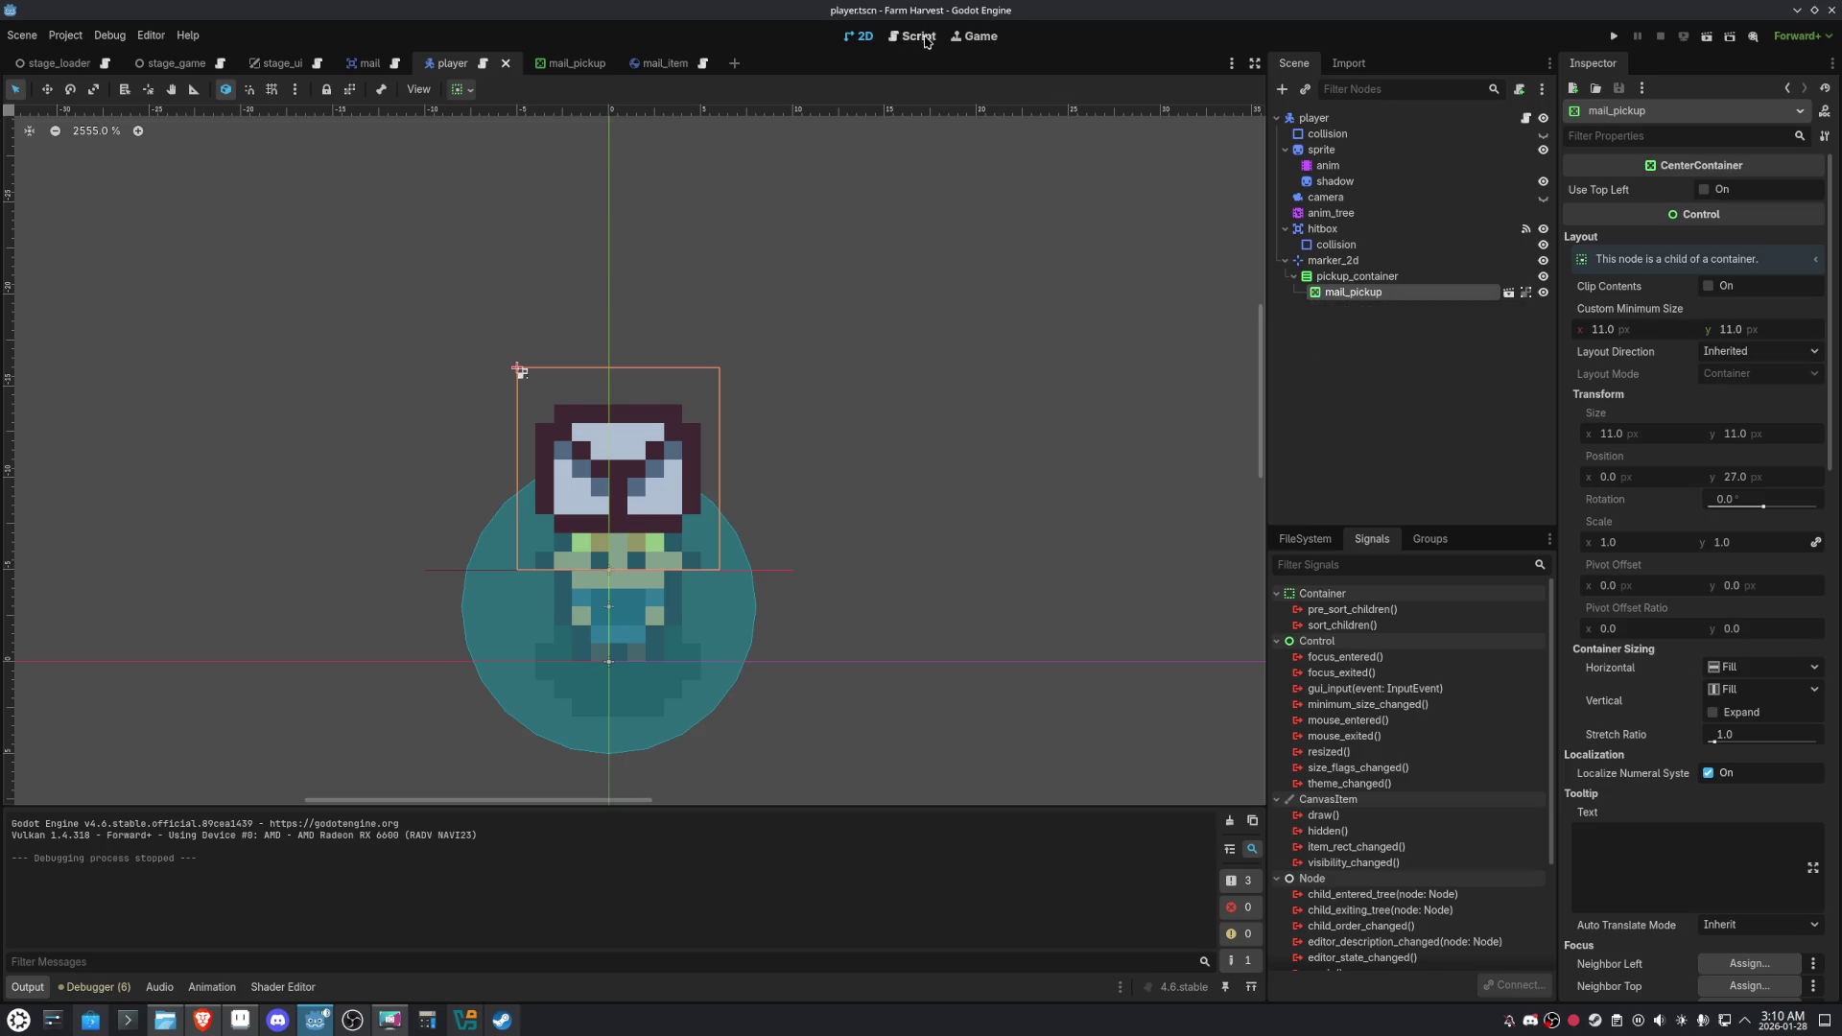
left_click(907, 41)
scroll(891, 257, "up", 10)
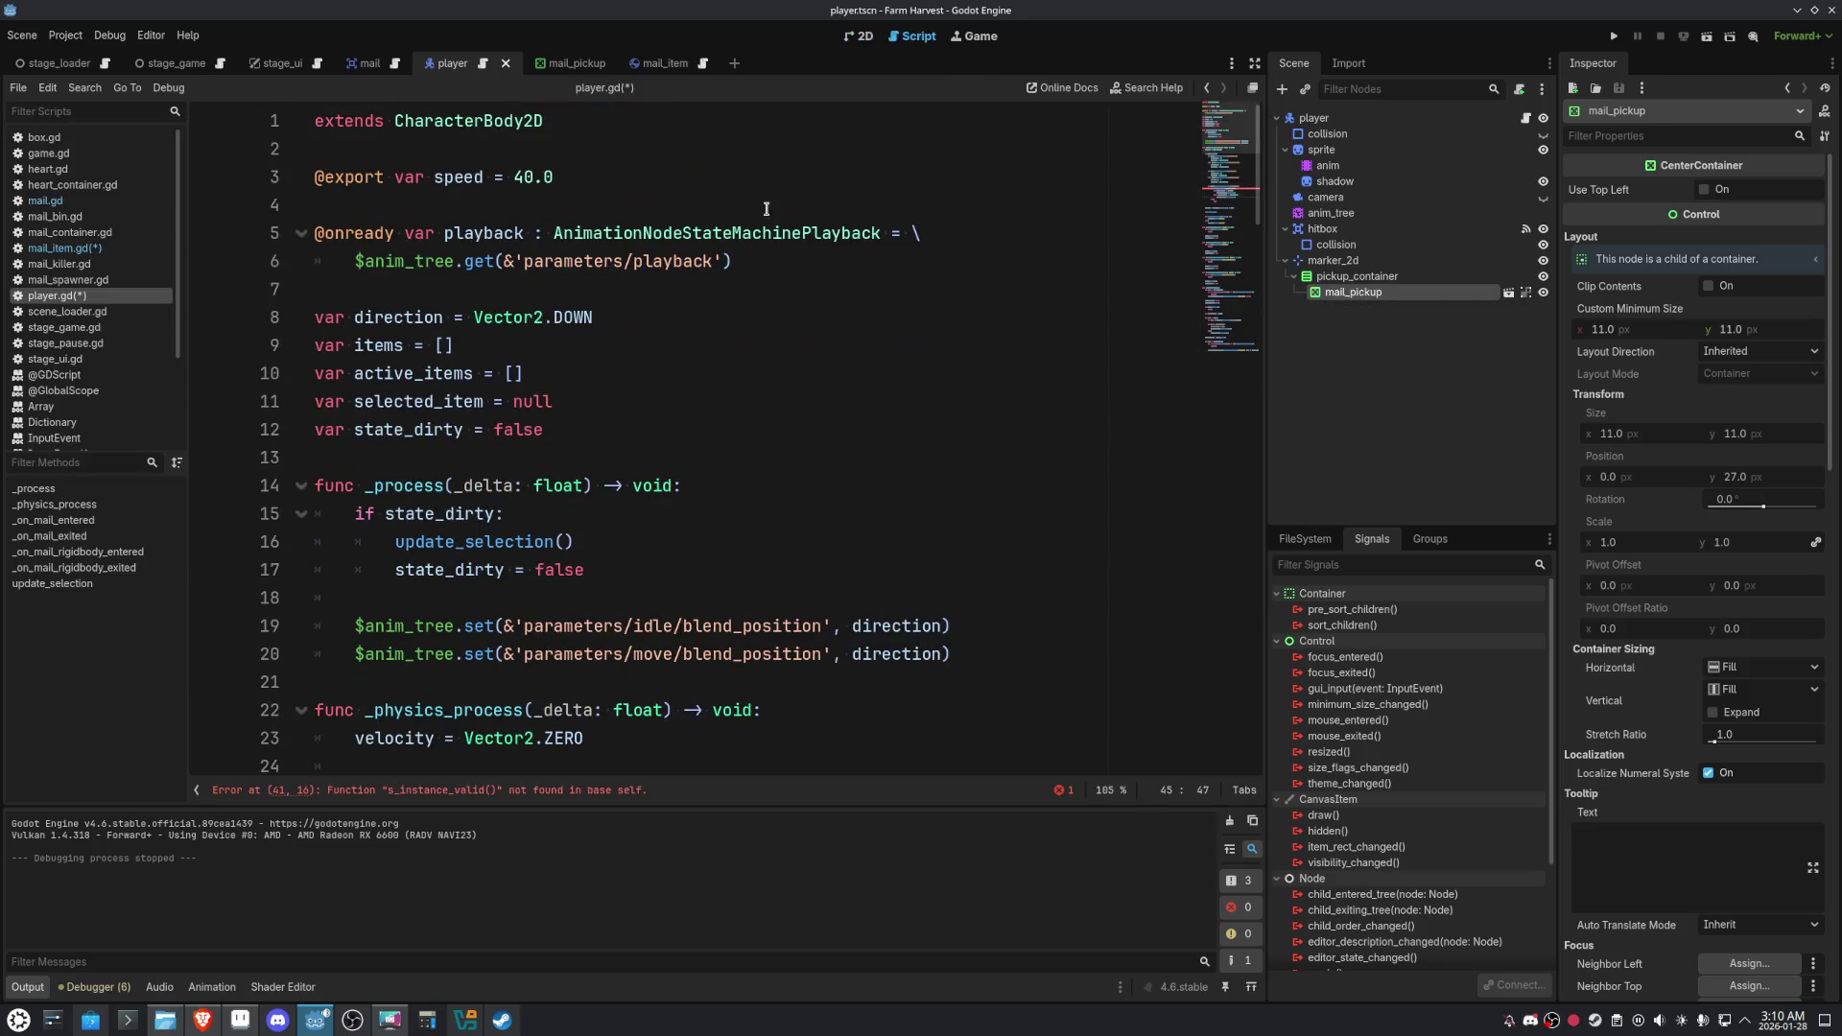
left_click(797, 259)
key("Return")
type("@onreadt")
key("BackSpace")
key("BackSpace")
type("y var mail_pickup = ")
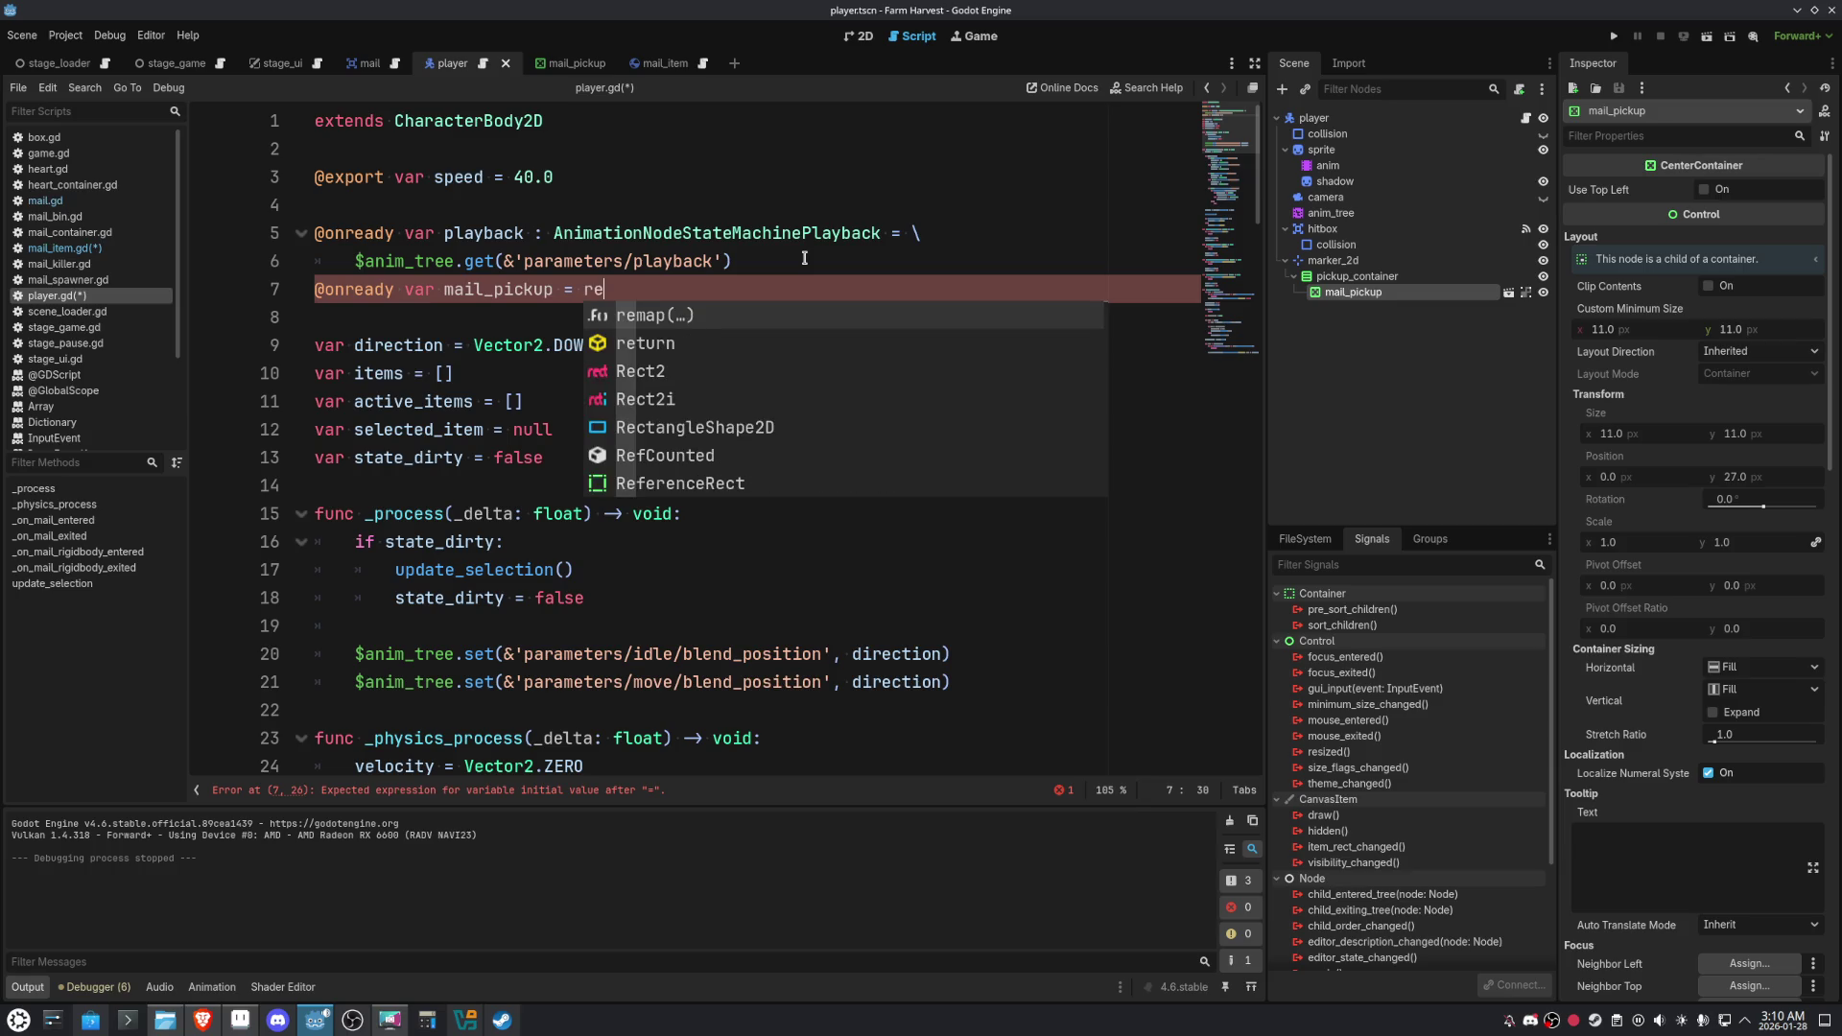
type("prel")
key("Return")
type("mail")
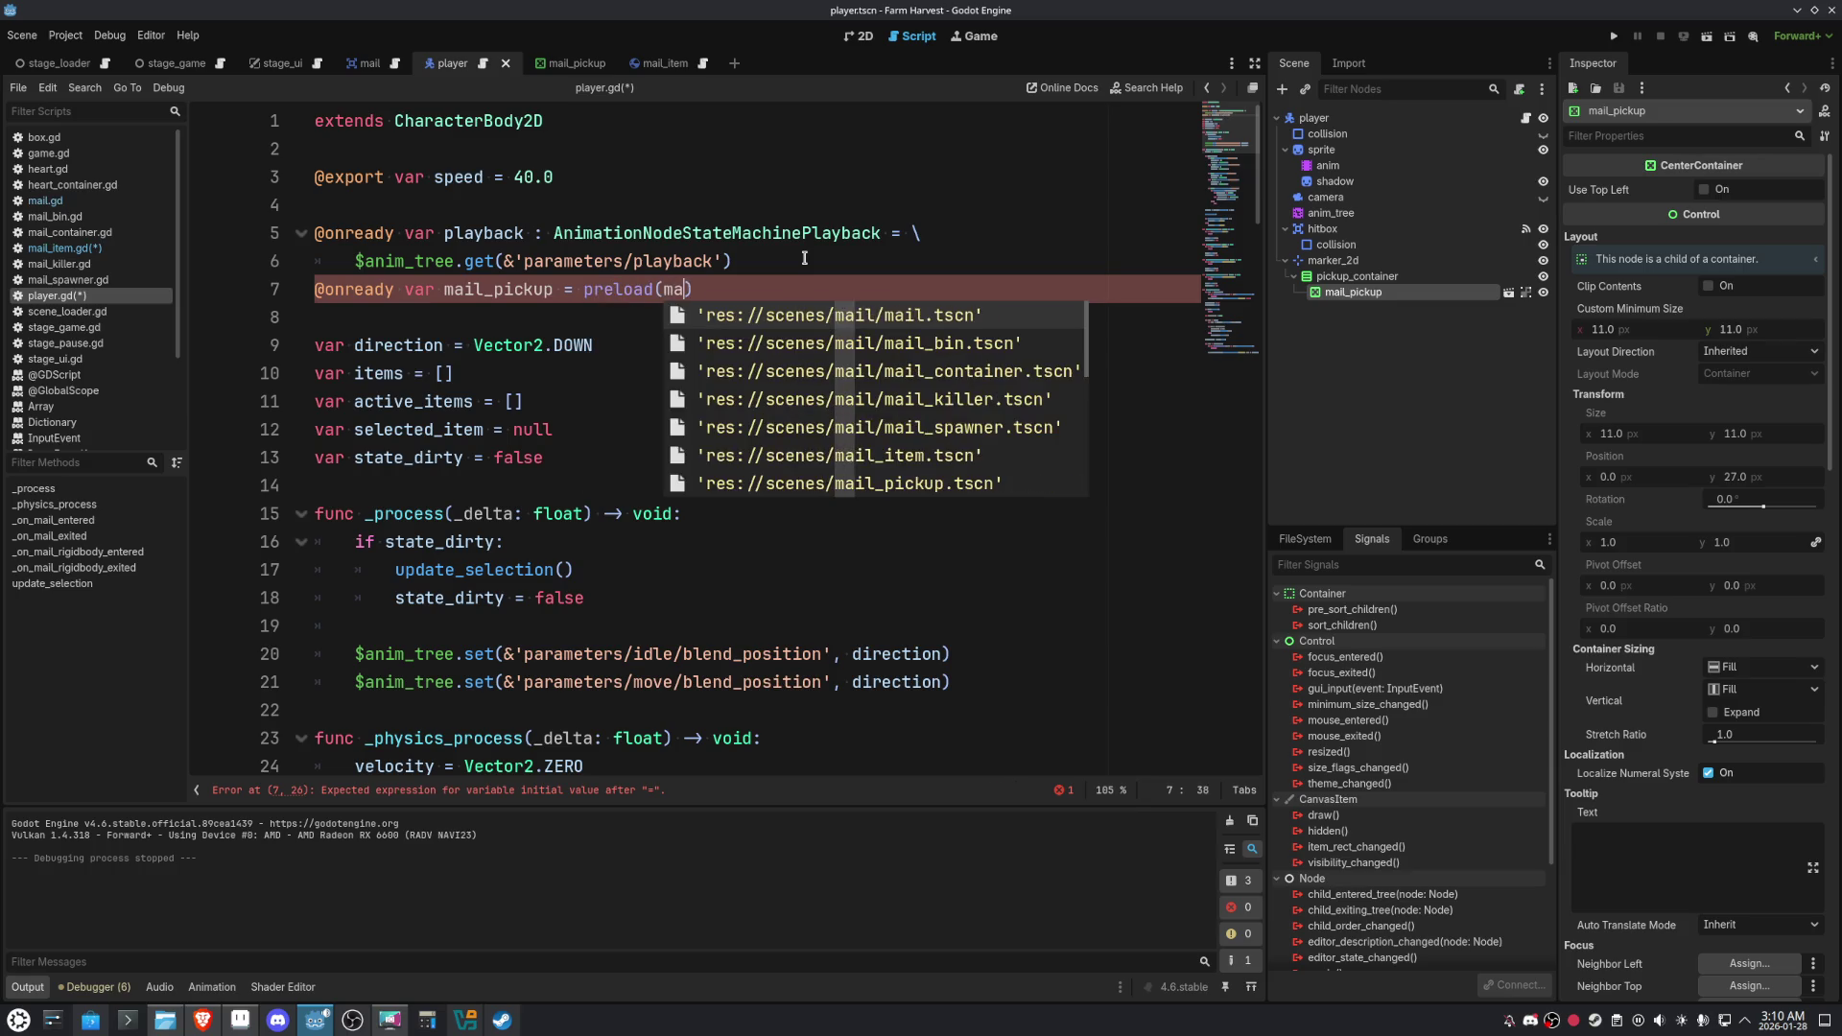
key("Down")
key("Down")
key("Down")
key("Down")
key("Down")
key("Down")
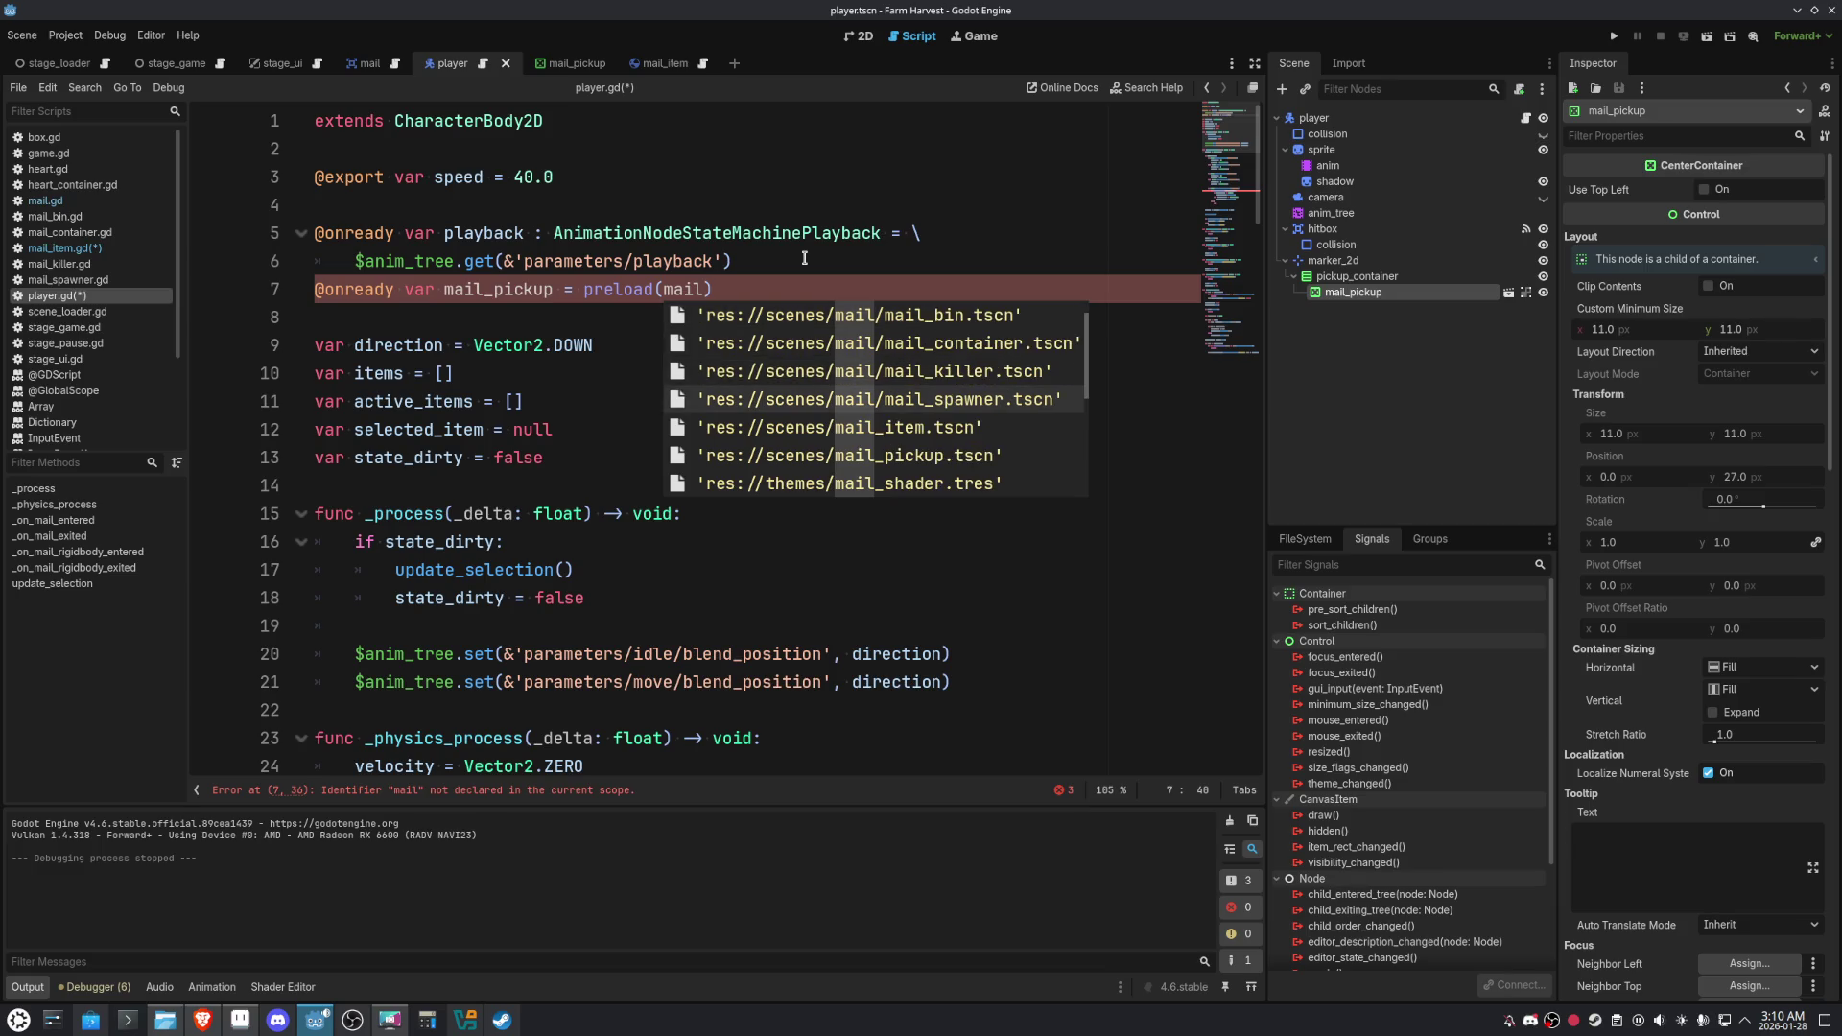
key("Return")
key("Right")
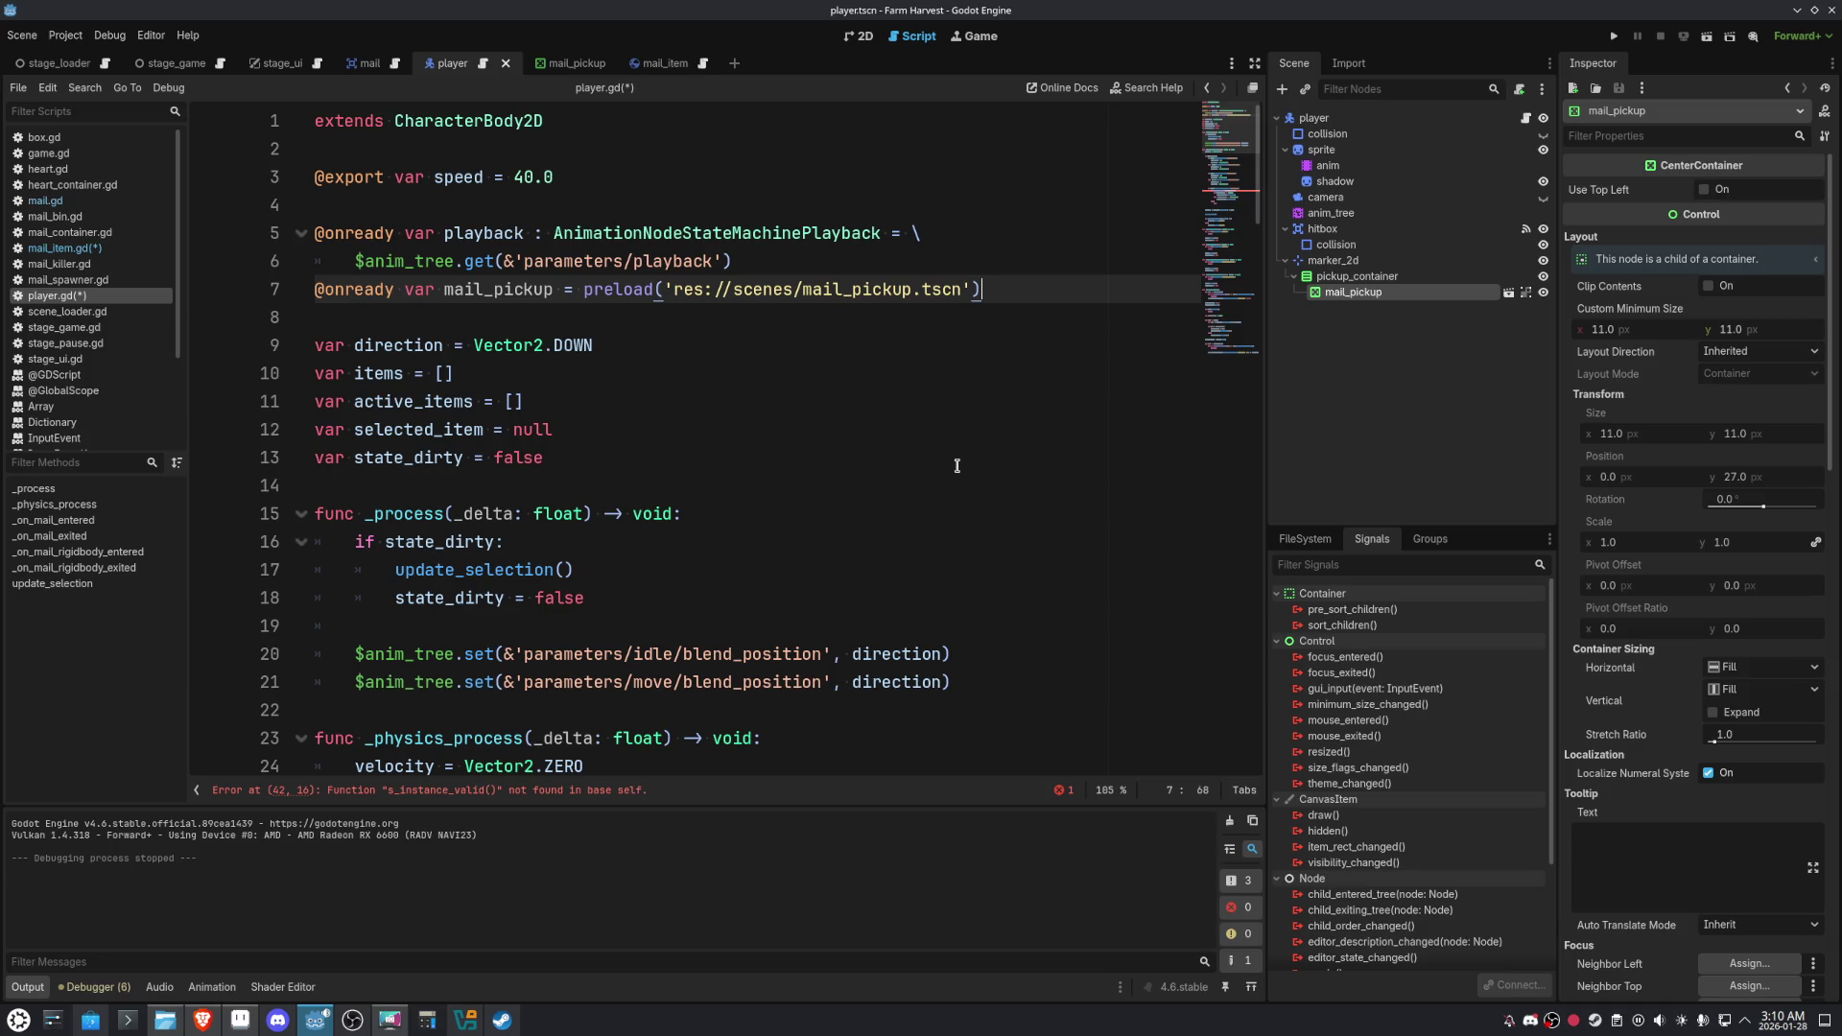
scroll(957, 465, "down", 10)
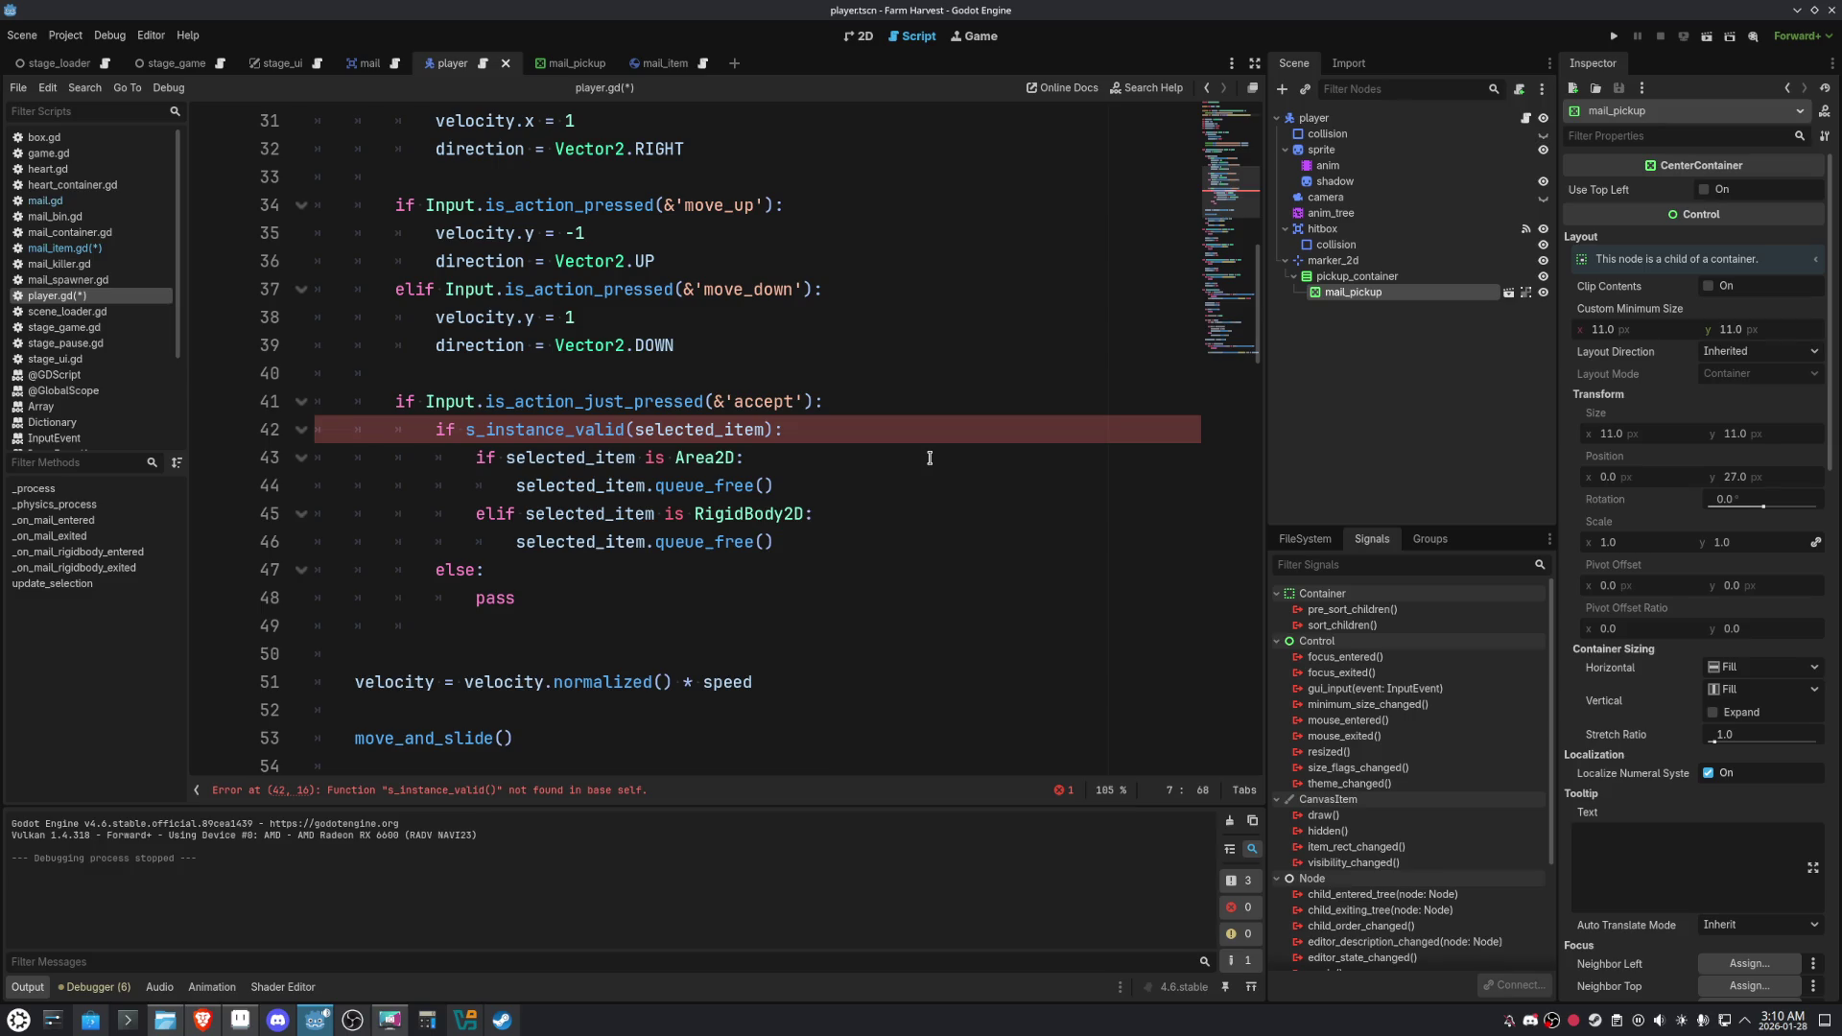
Step: Fix the is_instance_valid typo, add a '# throwing' comment under else, and save player.gd
left_click(467, 429)
type("i")
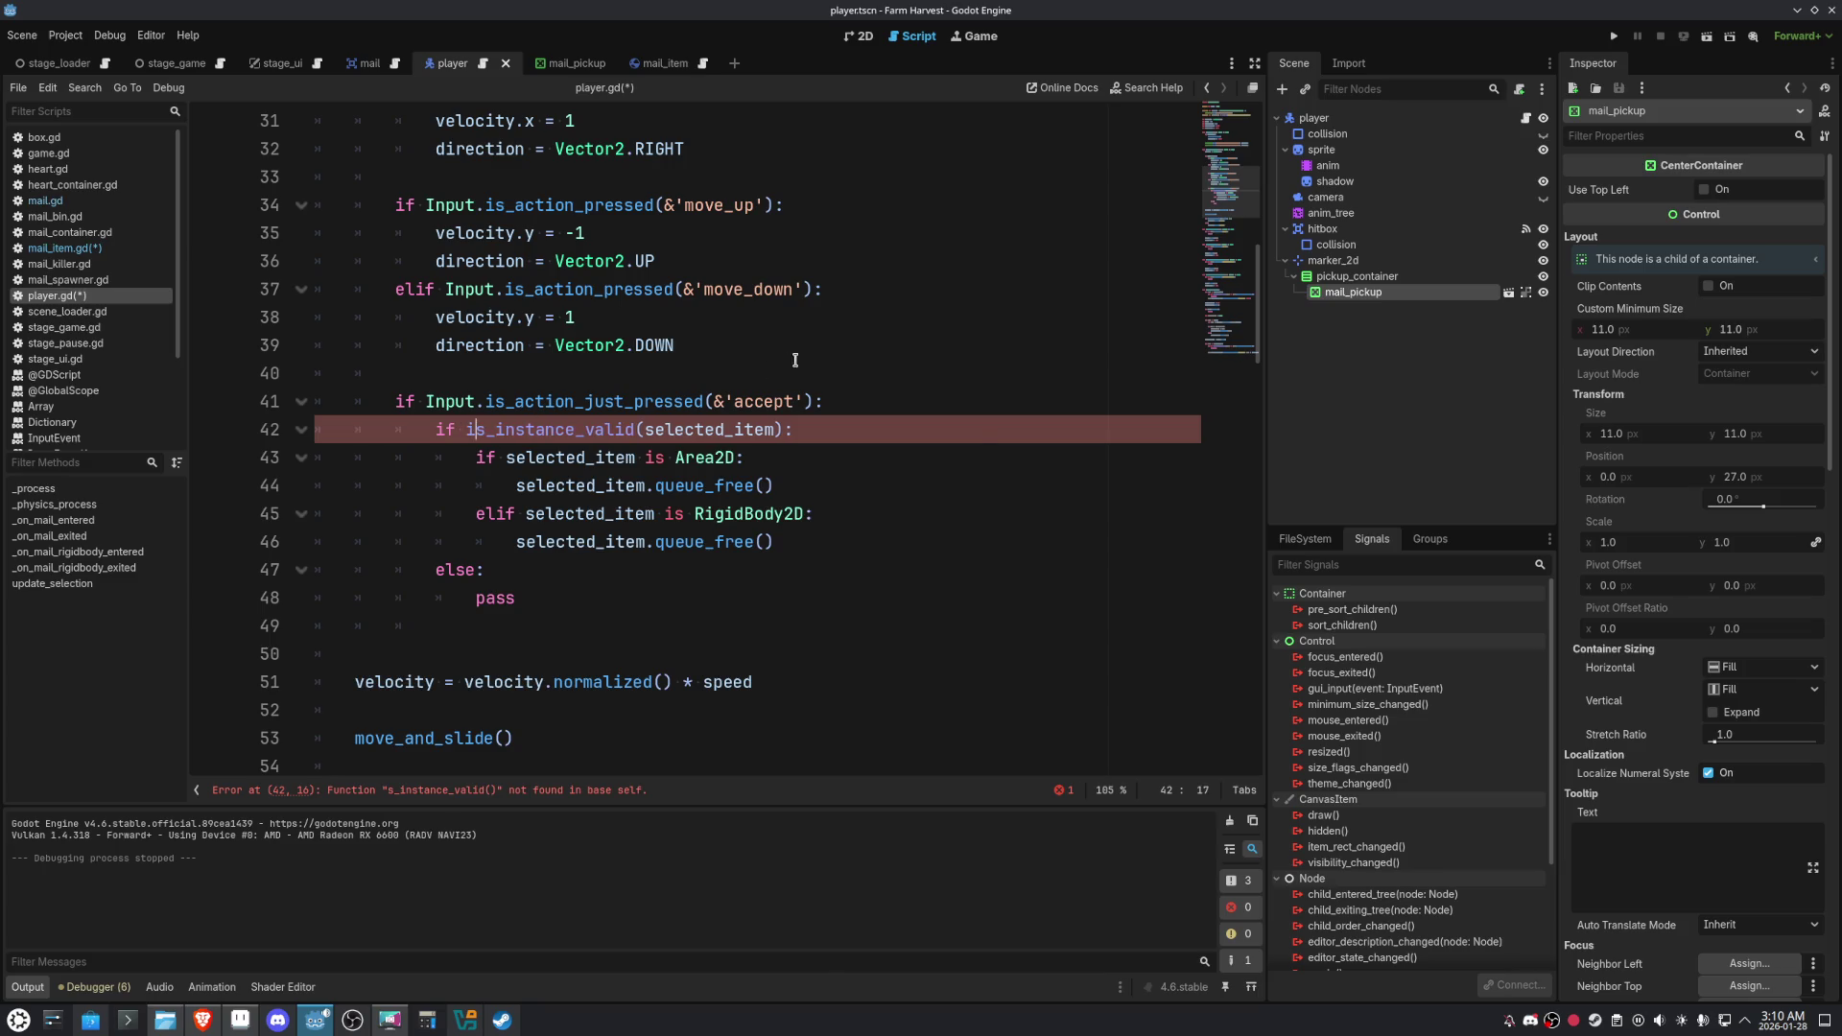
left_click(1049, 329)
left_click(565, 602)
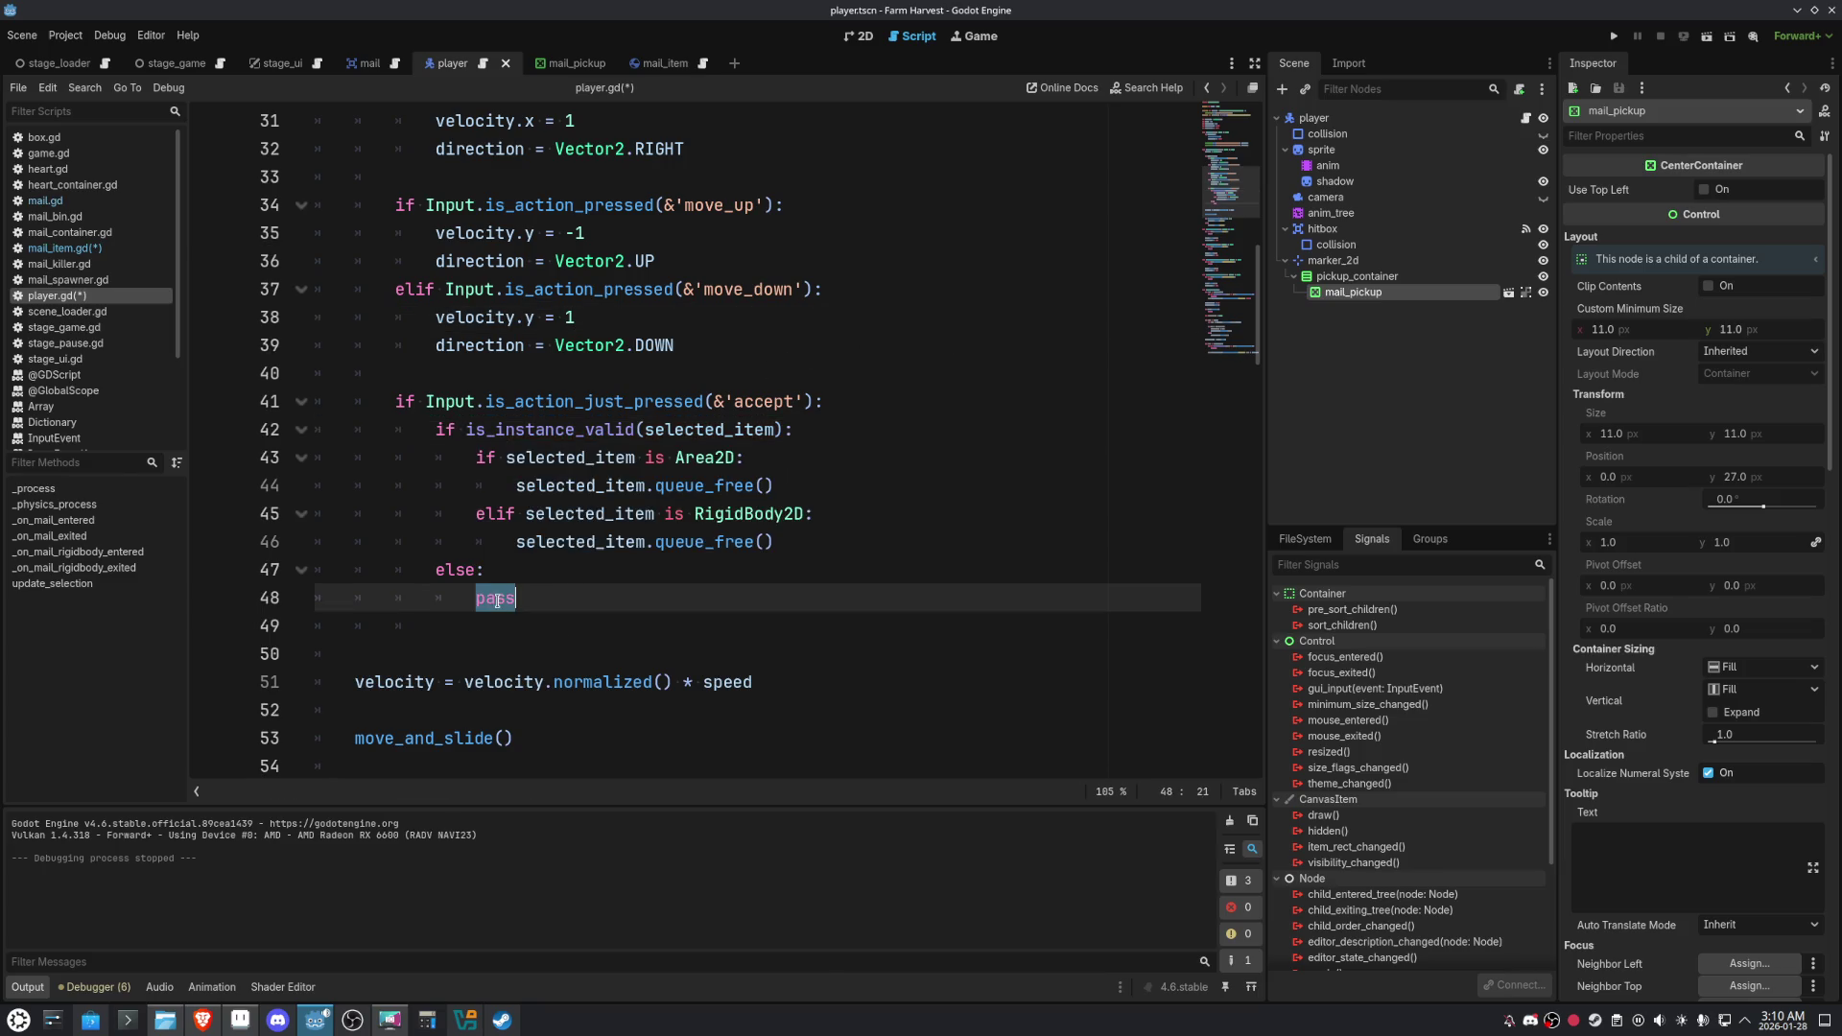
key("ctrl+shift+Return")
type("# throwing")
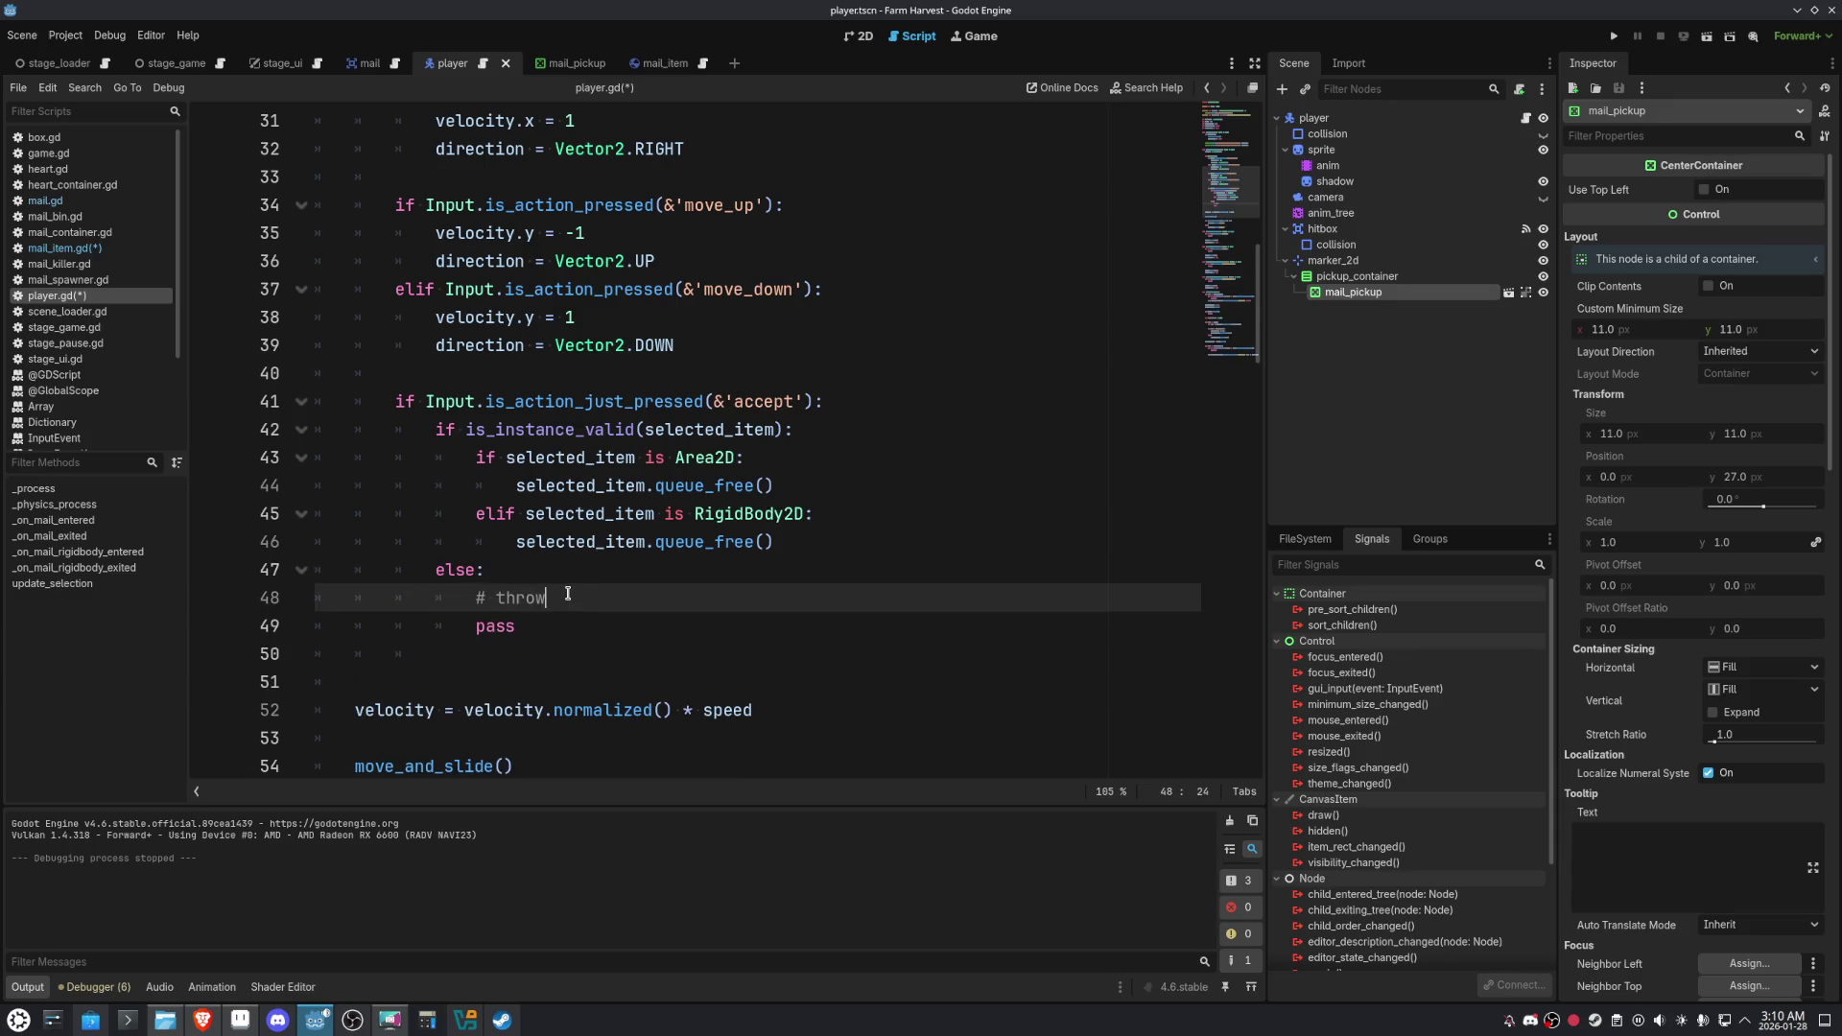
key("Down")
key("Down")
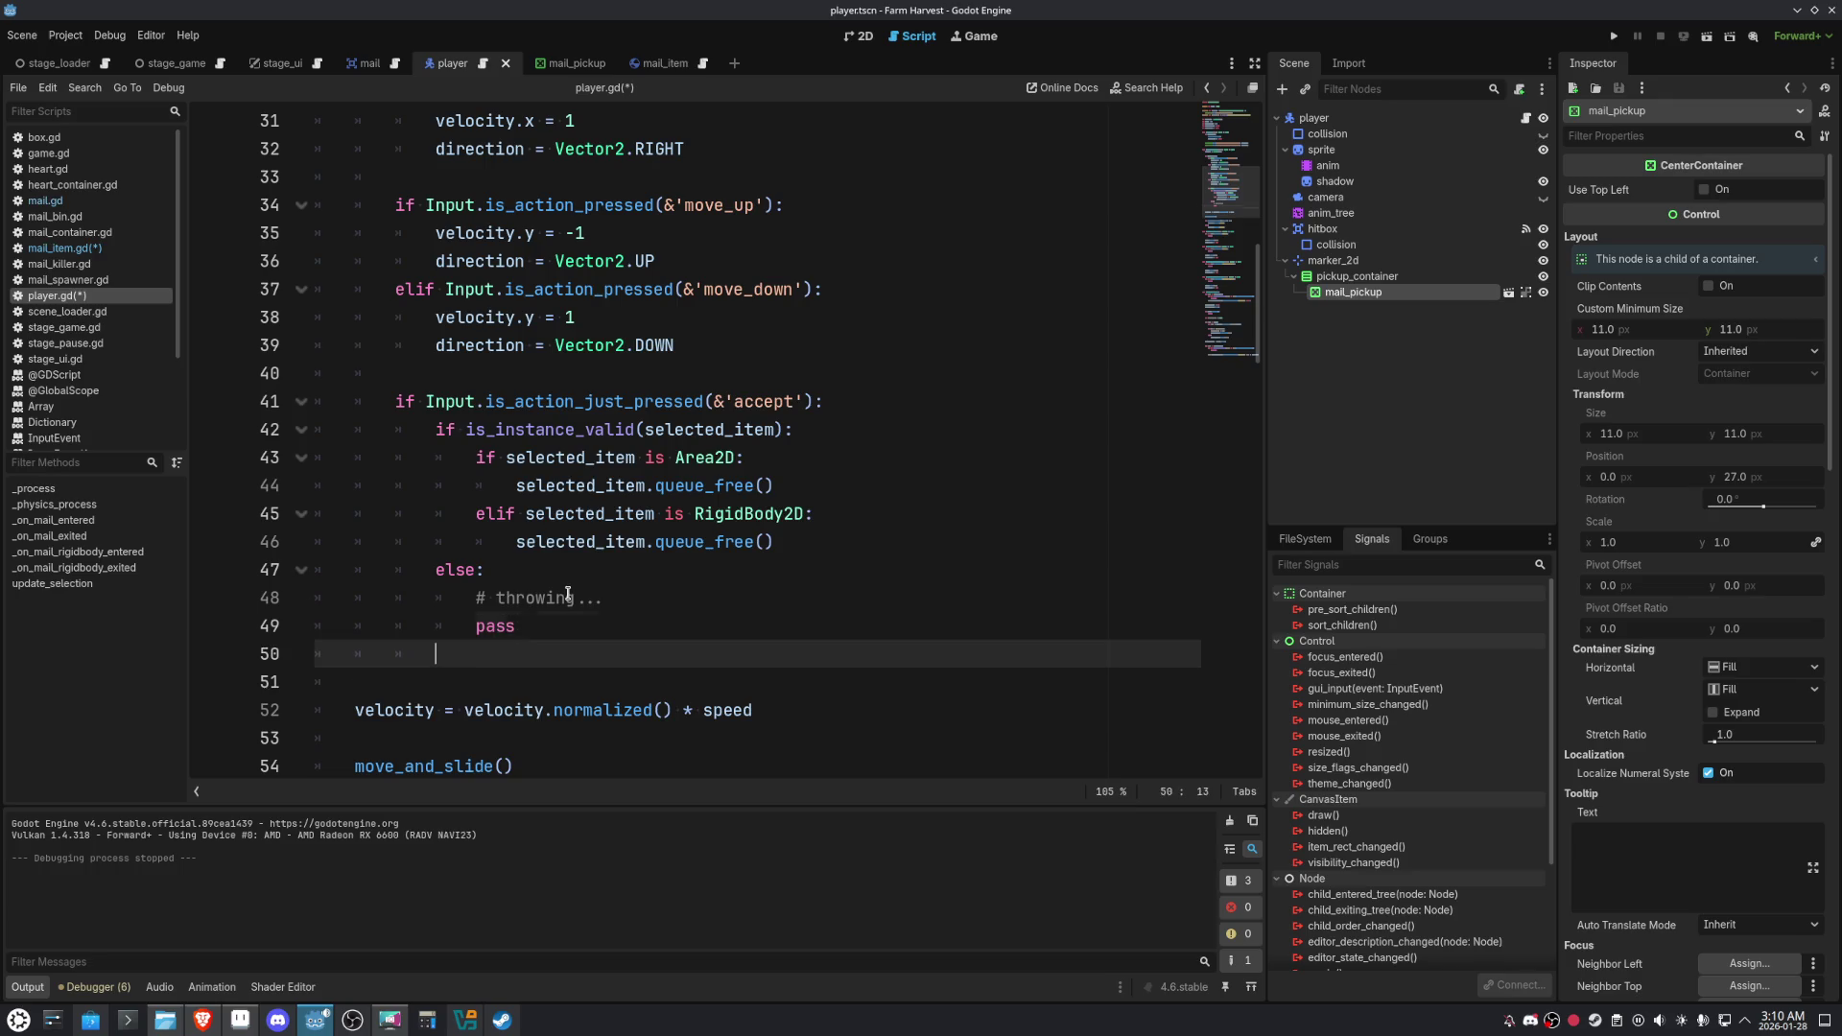
key("BackSpace")
key("ctrl+s")
Step: Insert a new func pickup_item(): with a pass body above _on_mail_entered
left_click_drag(476, 458, 902, 545)
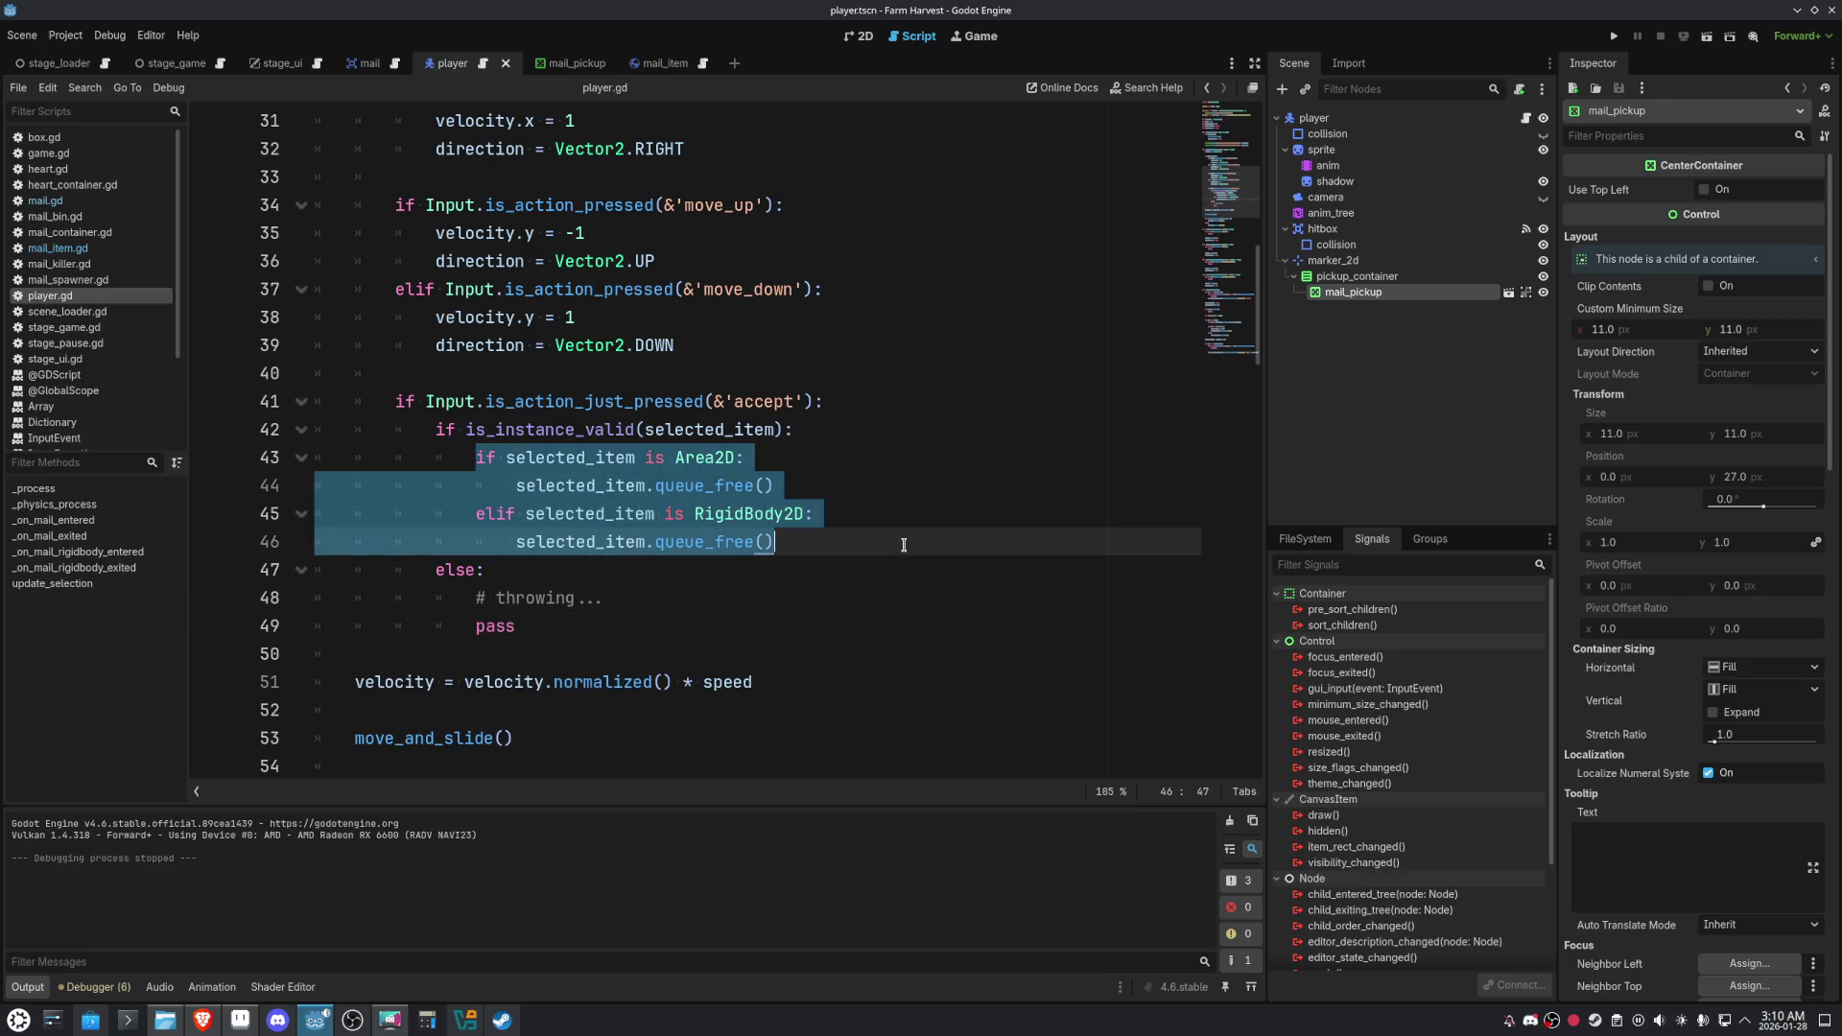
scroll(903, 545, "down", 2)
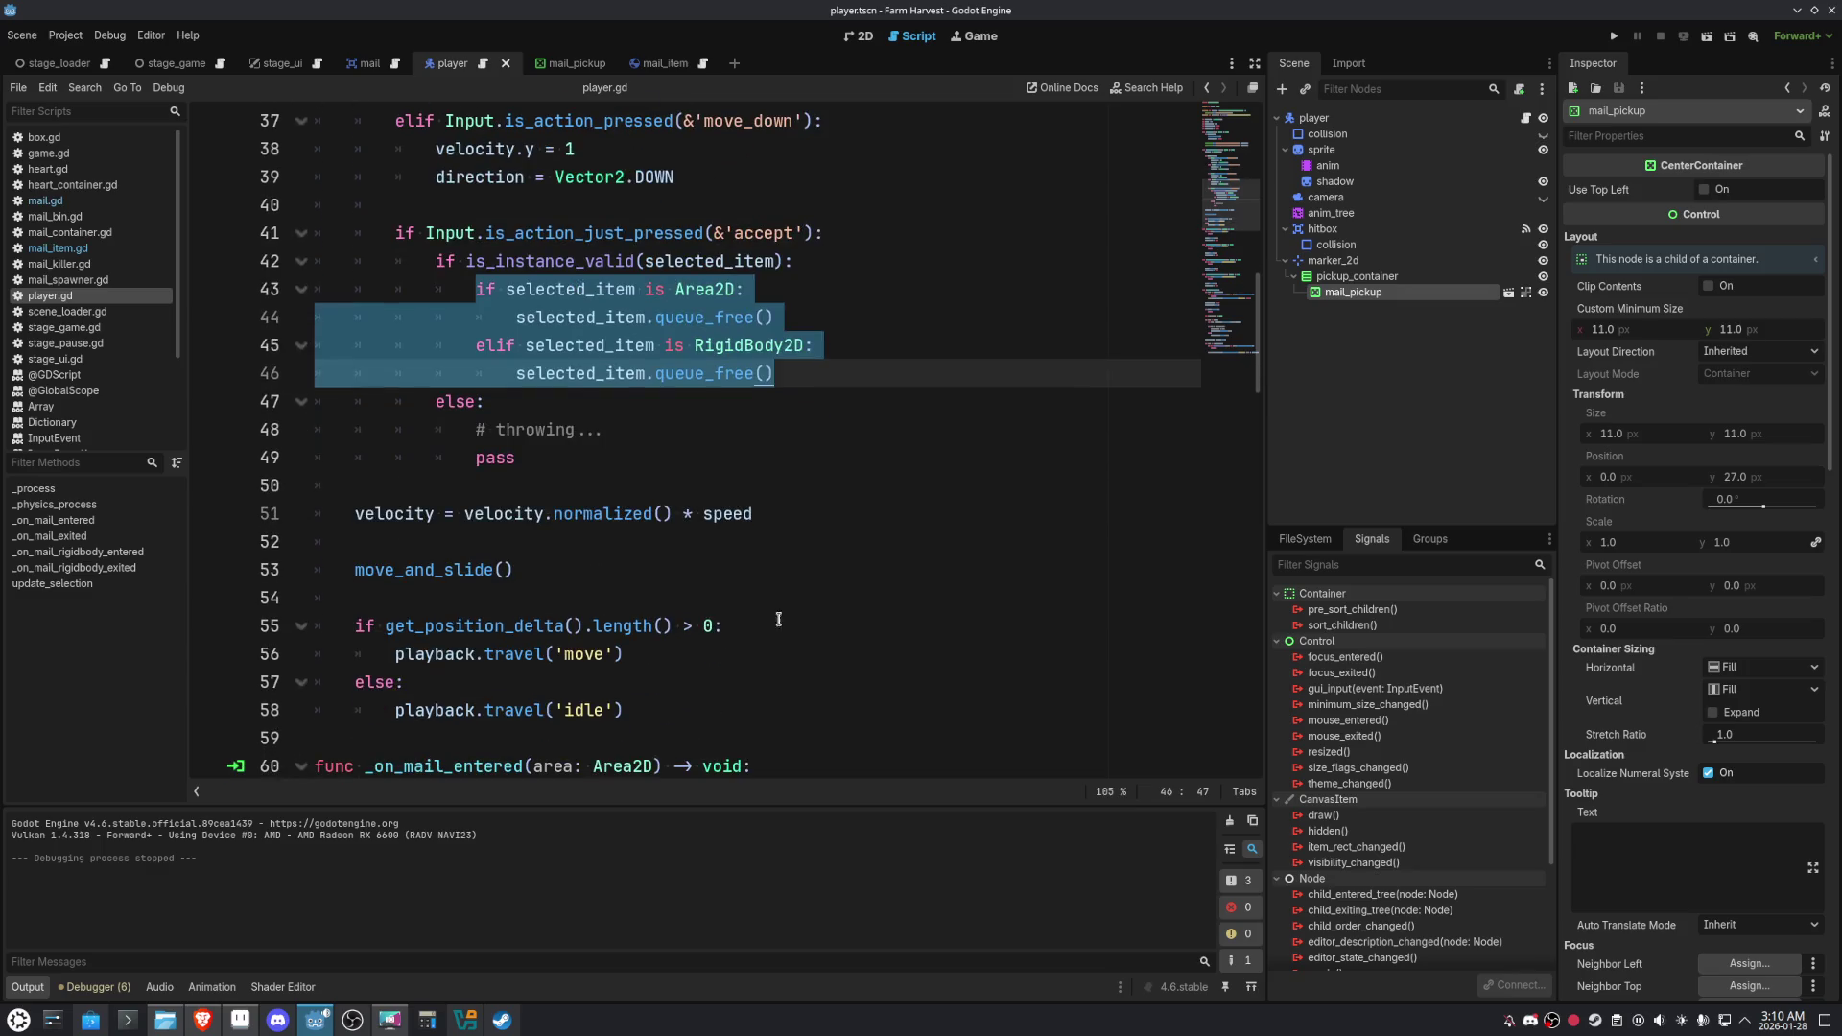
scroll(779, 619, "down", 5)
left_click(501, 333)
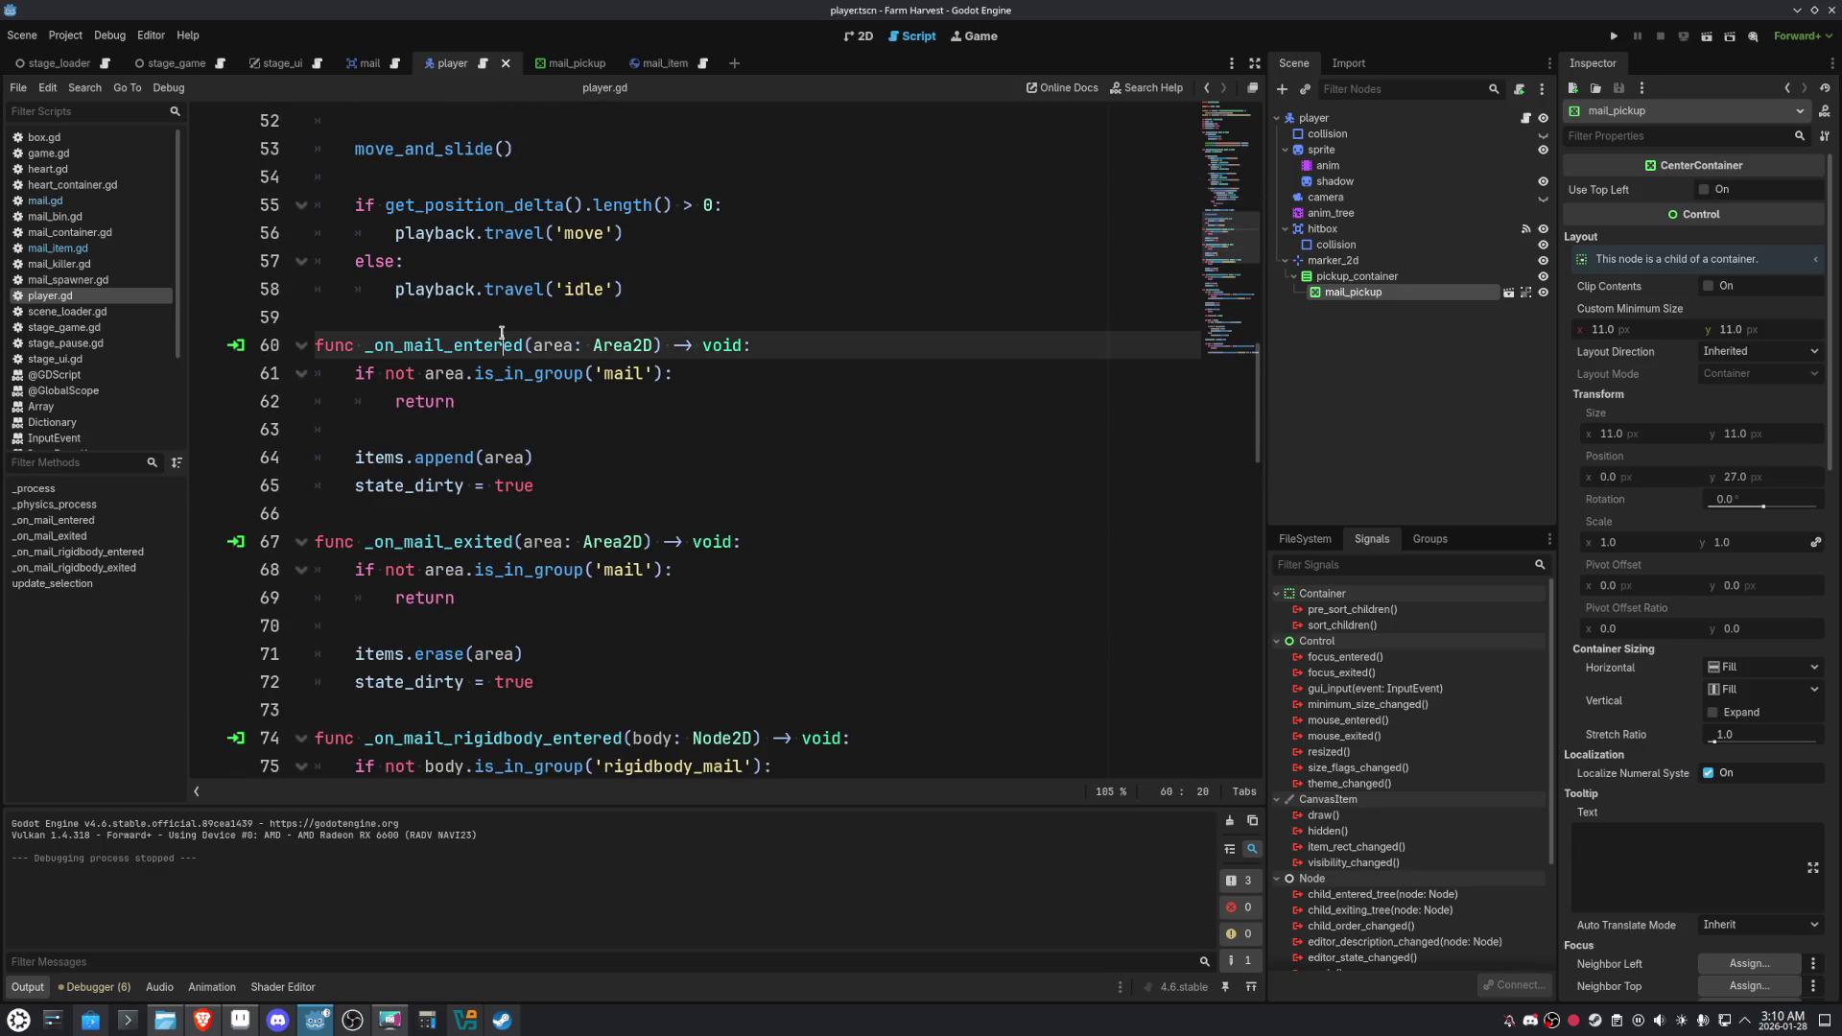
key("ctrl+shift+Return")
key("ctrl+shift+Return")
type("func ")
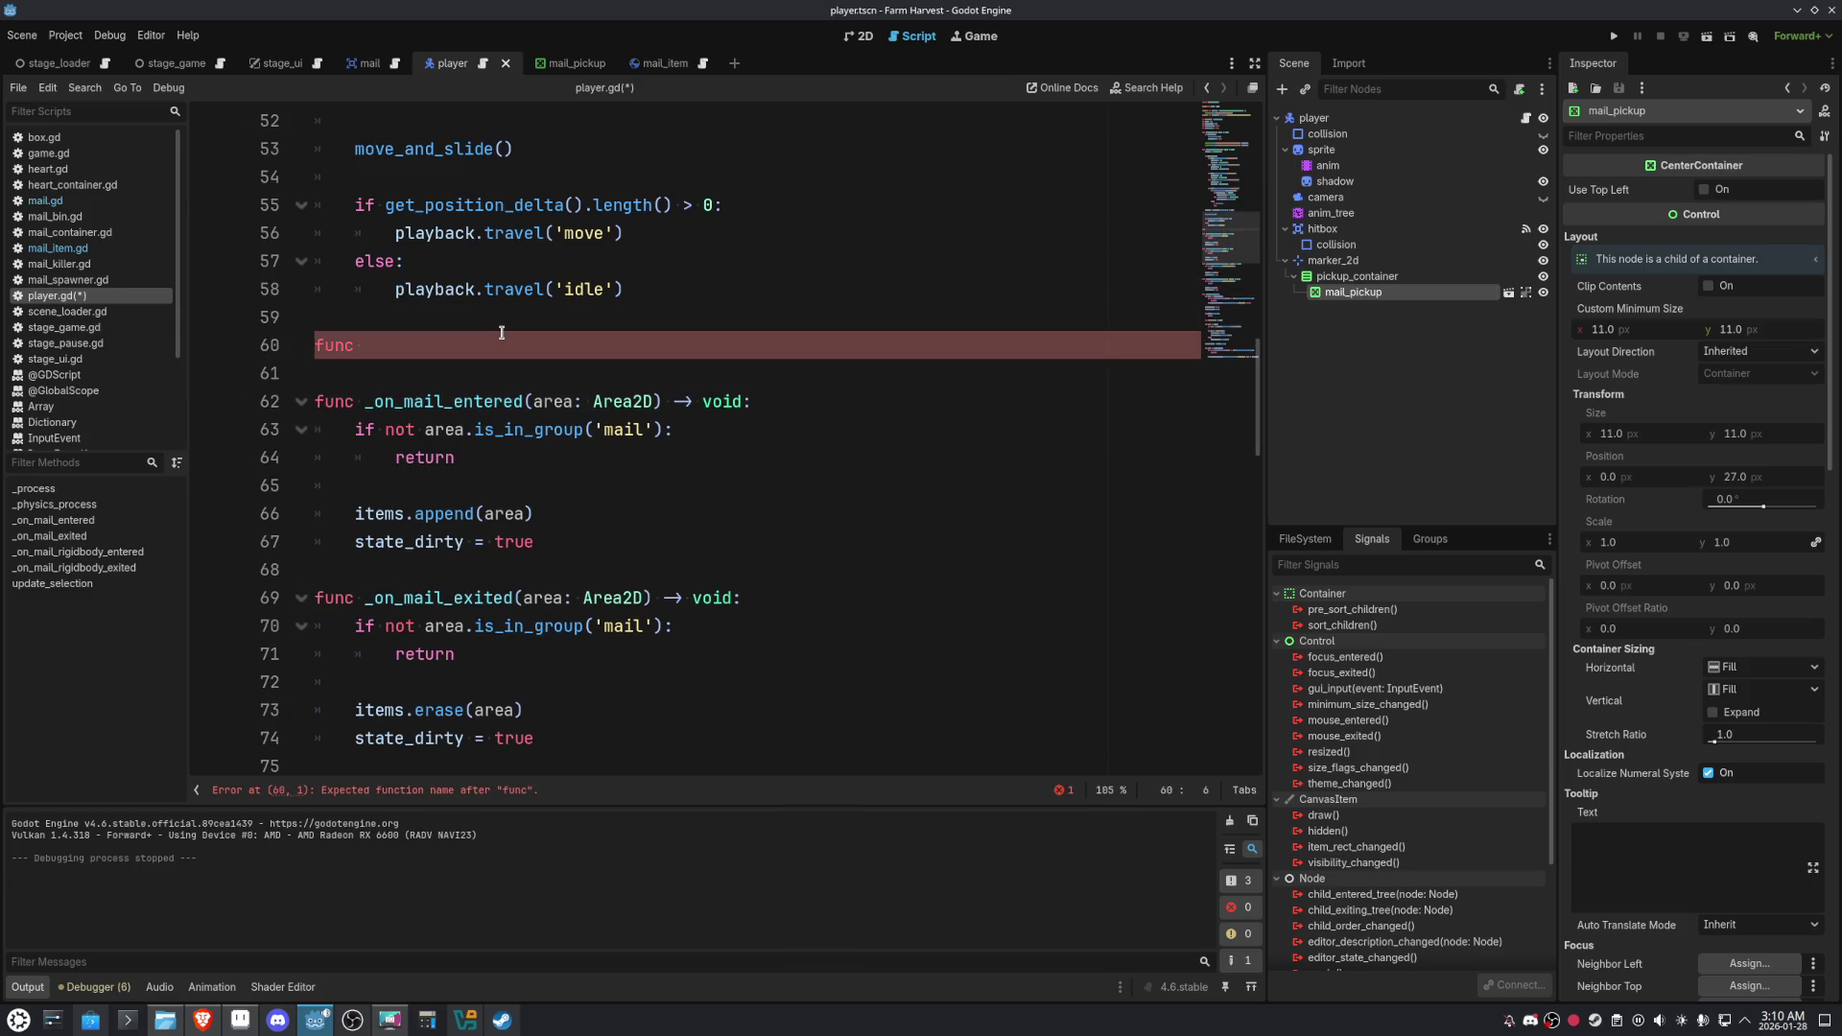
type("picku(")
type("p")
type("item():")
key("Return")
key("Return")
type("pass")
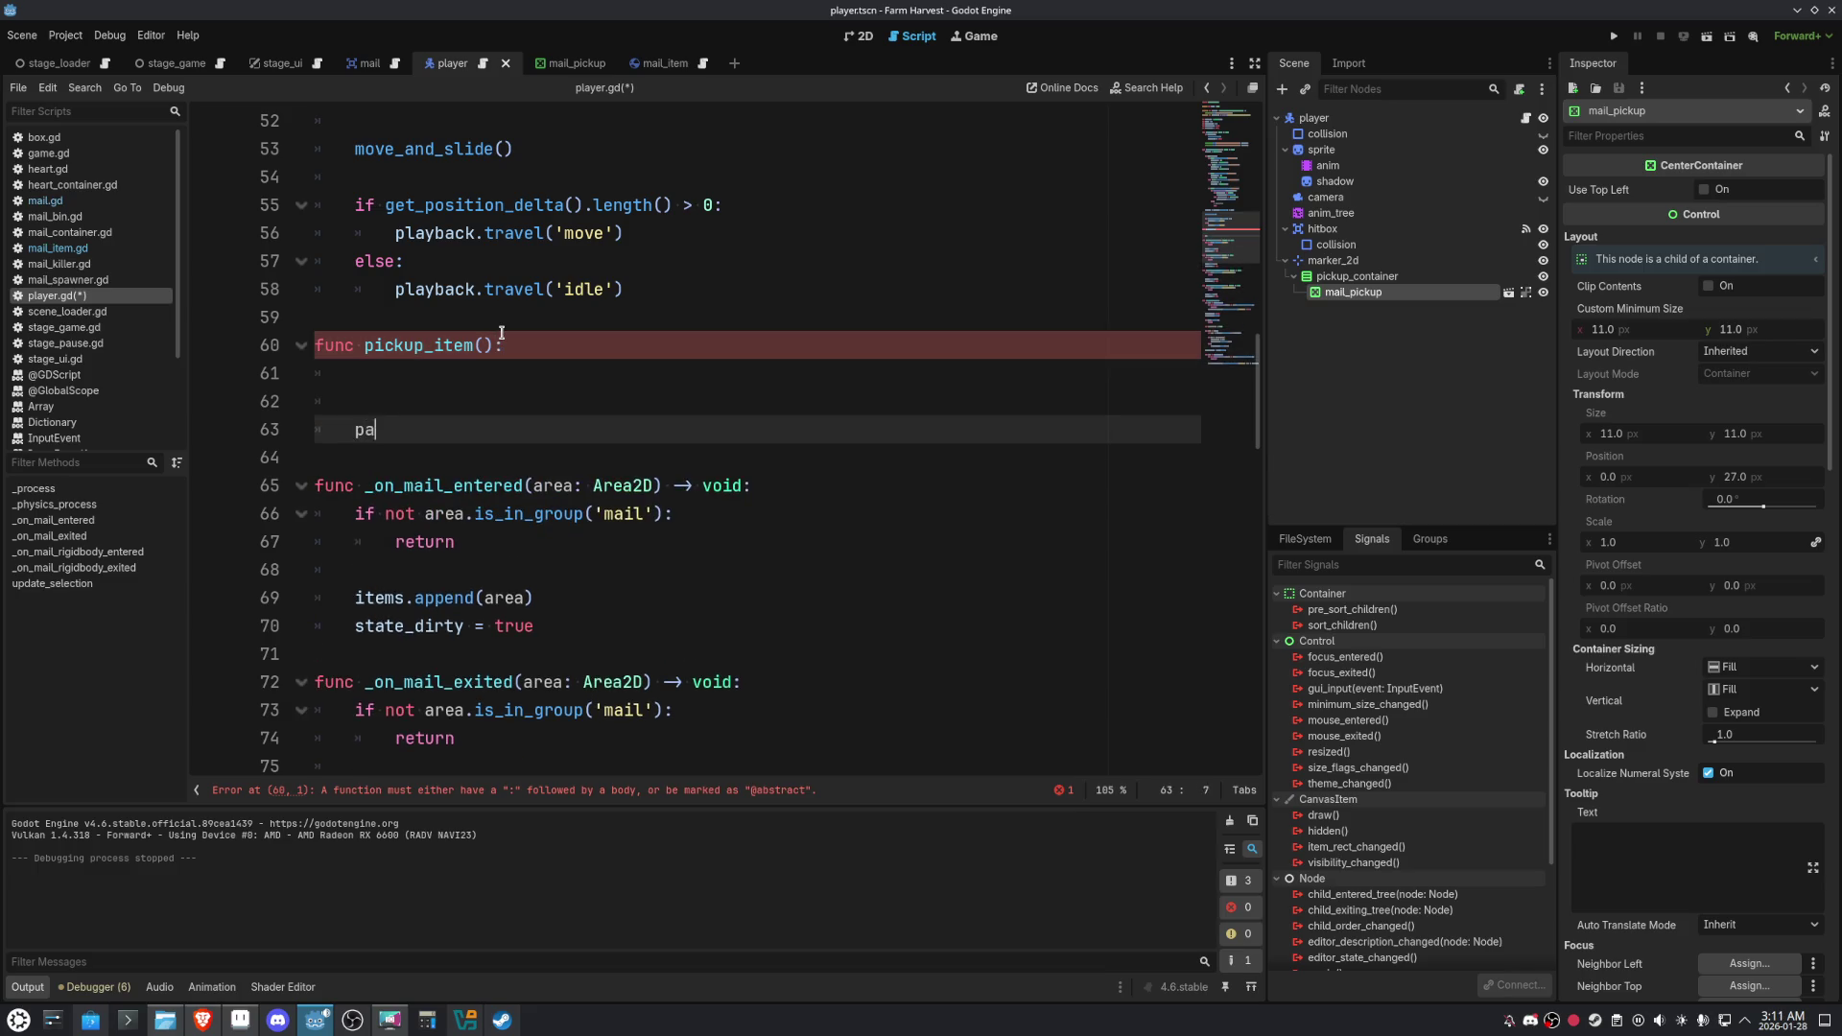
key("Return")
Step: Give the function an item parameter so it reads pickup_item(item)
scroll(763, 542, "up", 6)
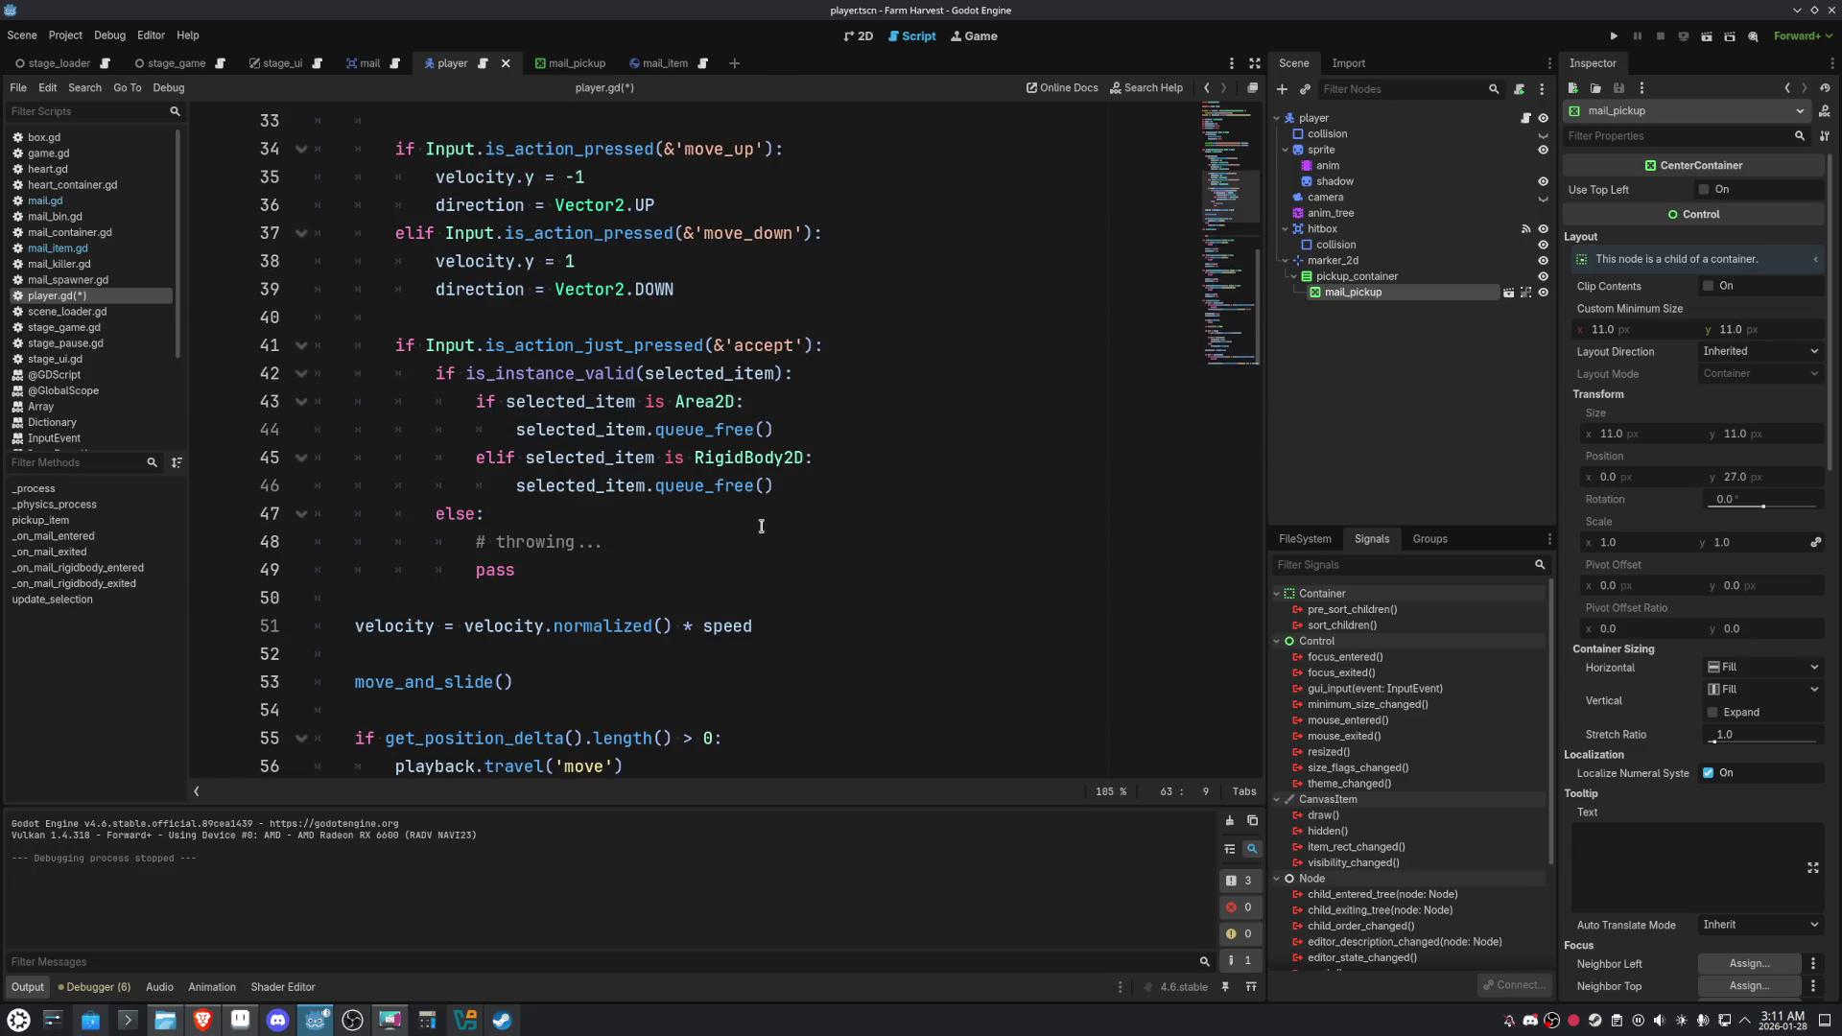
scroll(748, 537, "down", 4)
left_click(484, 542)
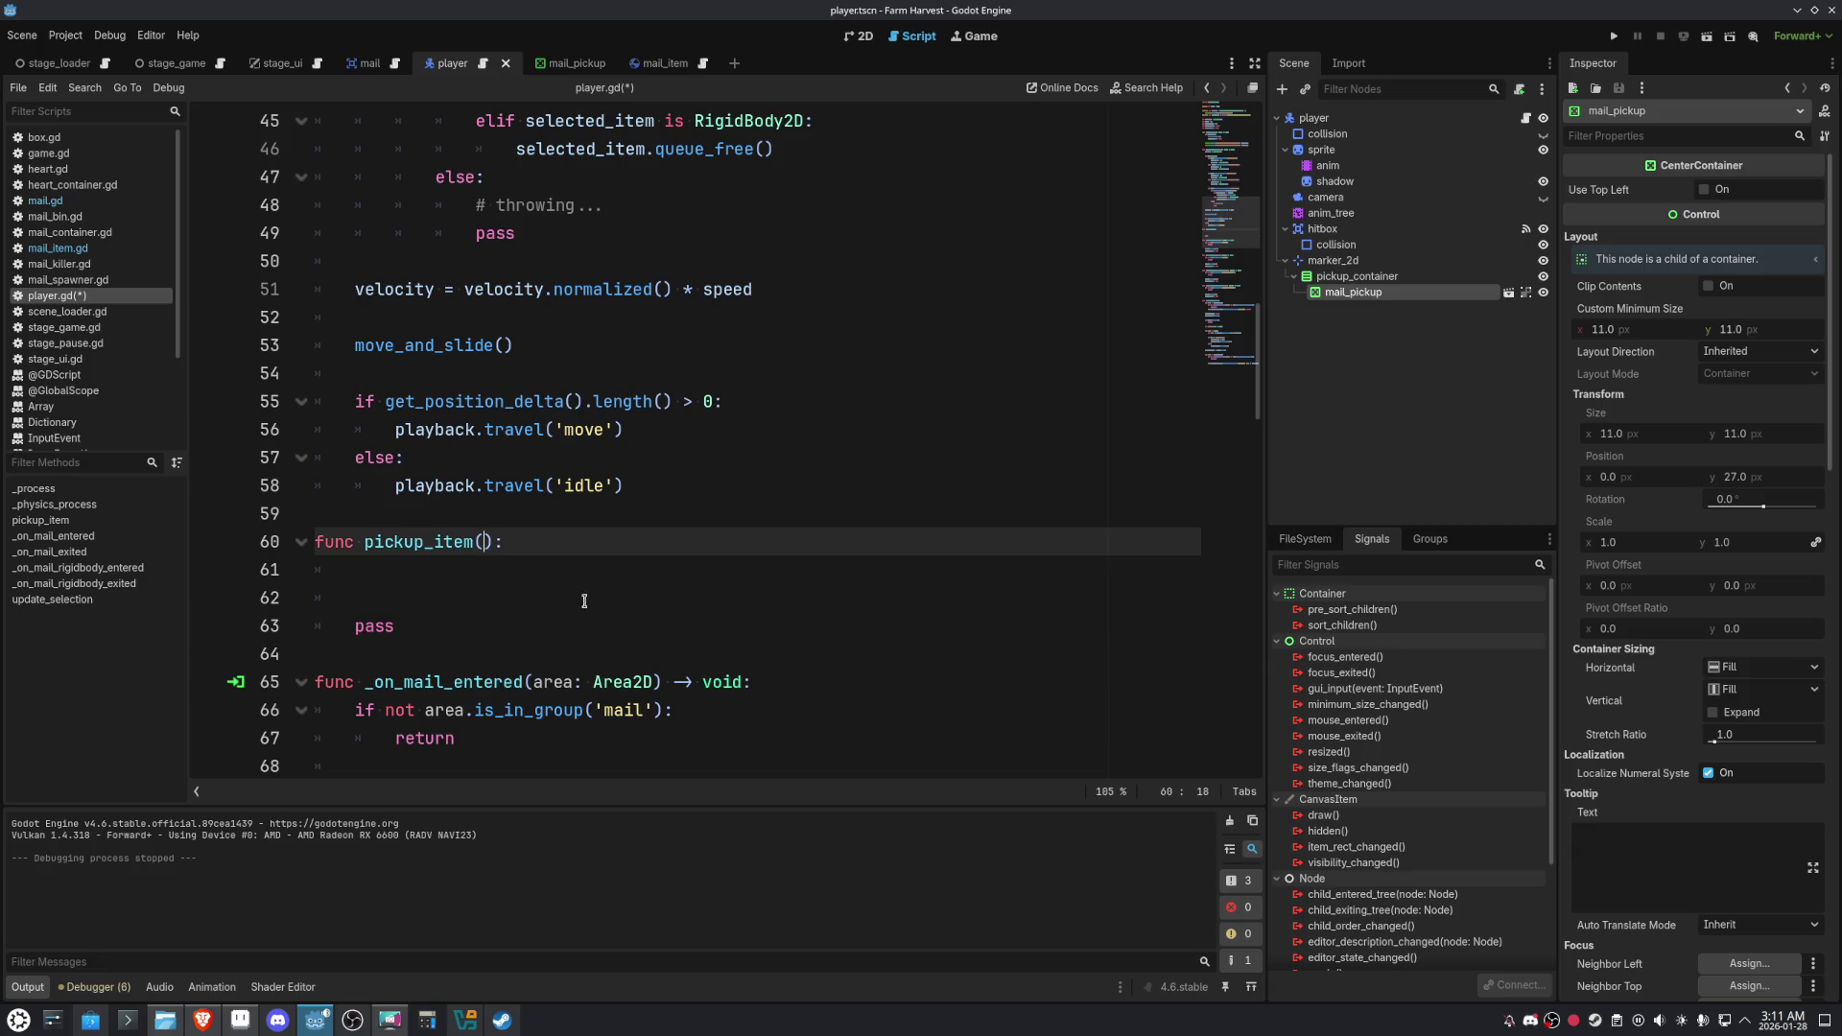
type("item item")
key("BackSpace")
key("BackSpace")
key("BackSpace")
left_click(581, 604)
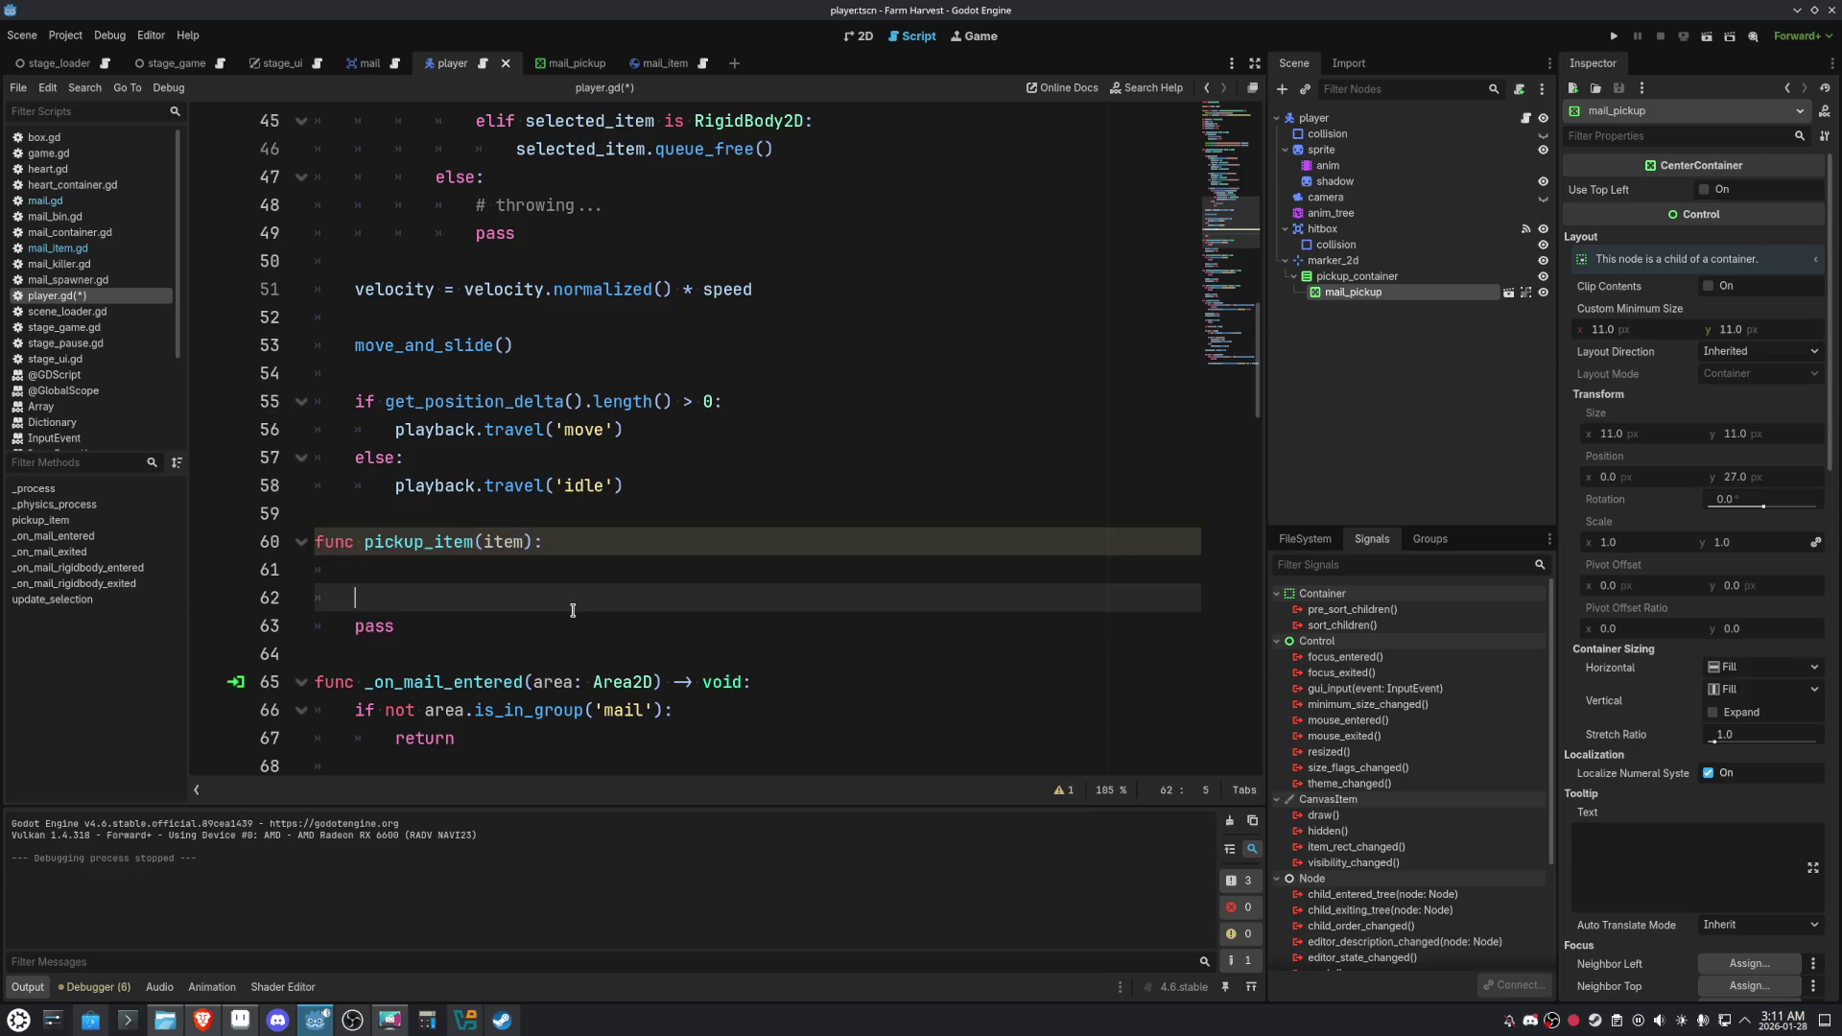
double_click(441, 543)
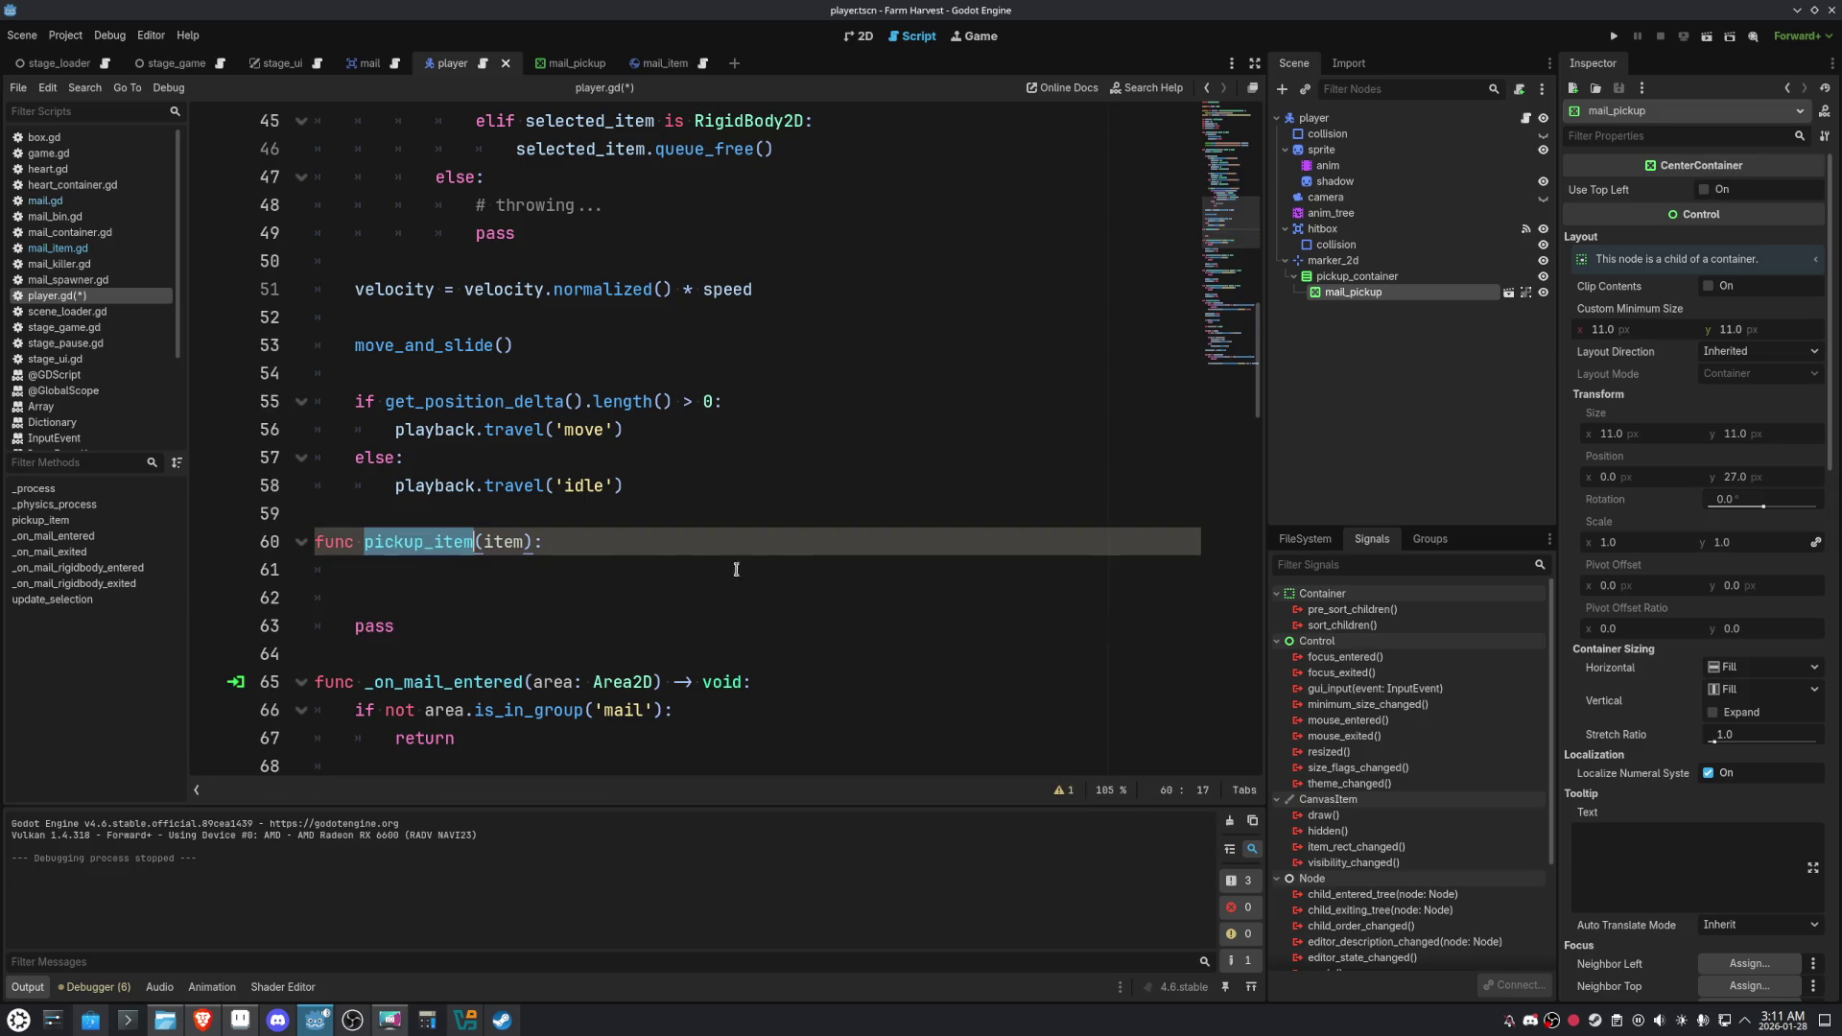
scroll(803, 591, "up", 6)
scroll(831, 566, "up", 3)
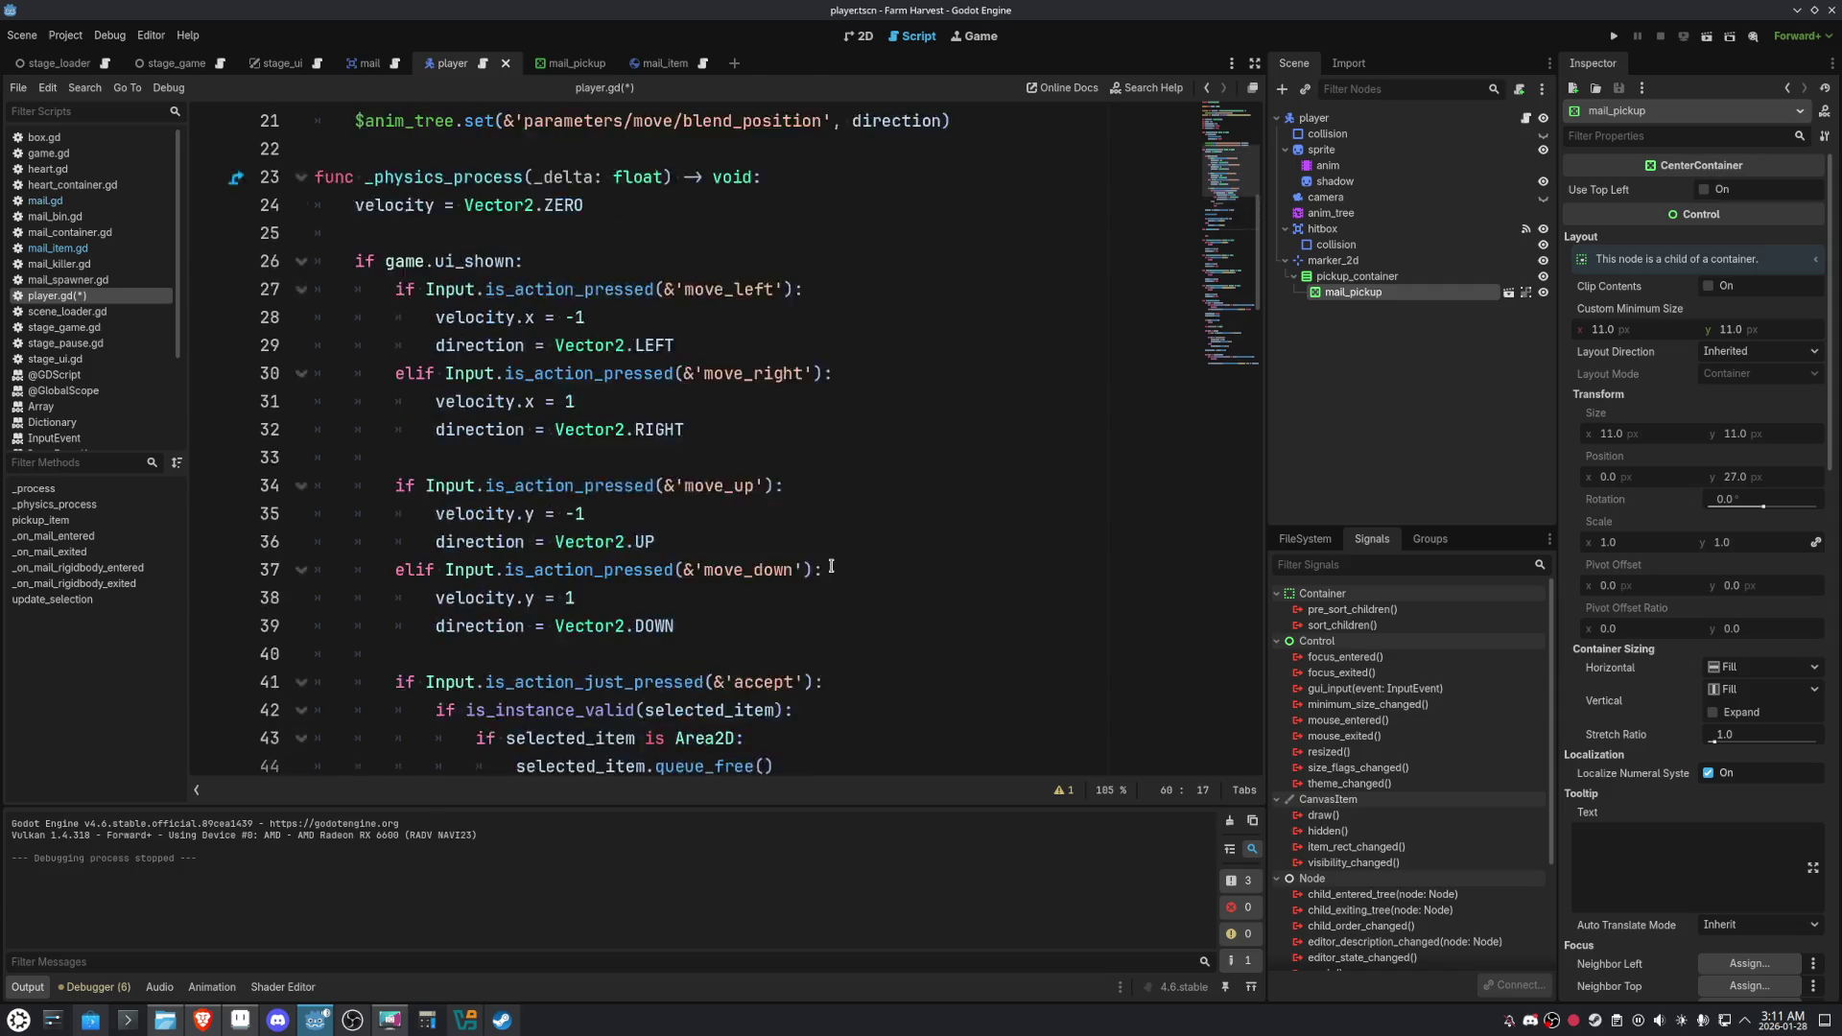
Step: Comment out the old queue_free branches and add a new line below them
scroll(831, 566, "down", 2)
scroll(831, 566, "up", 6)
scroll(830, 567, "down", 8)
left_click_drag(777, 570, 468, 487)
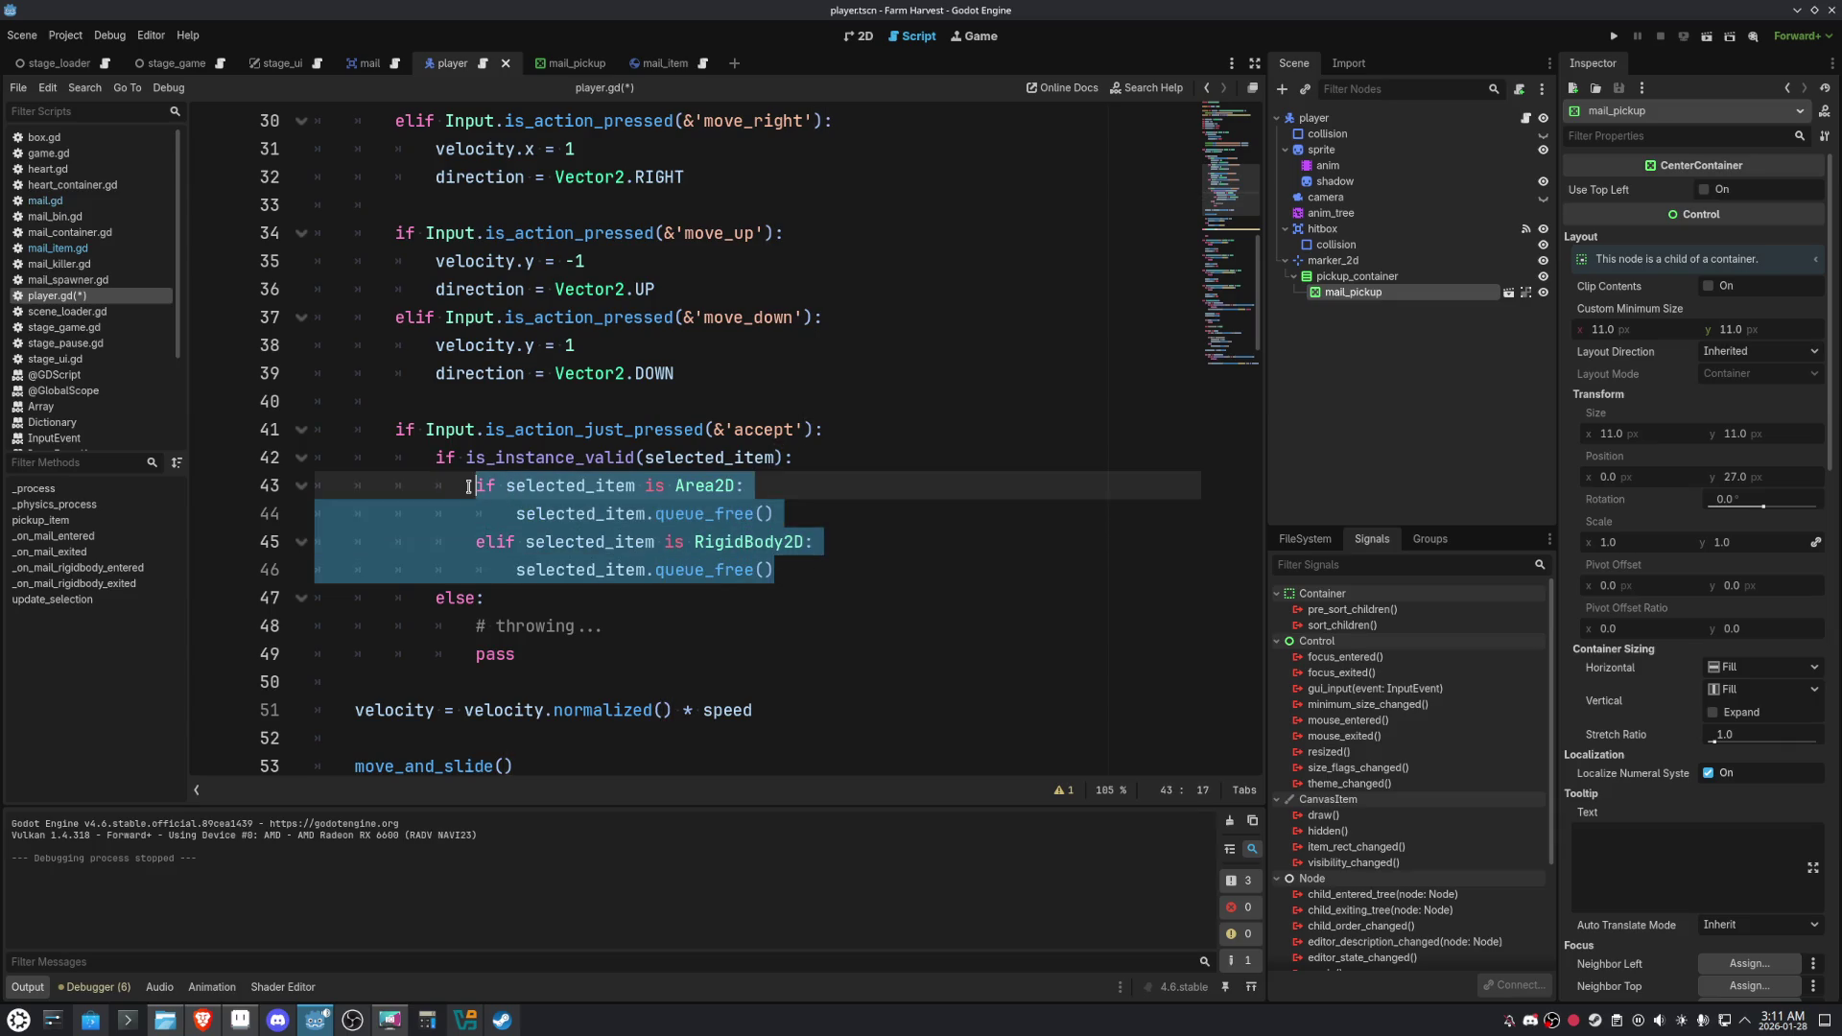
key("ctrl+k")
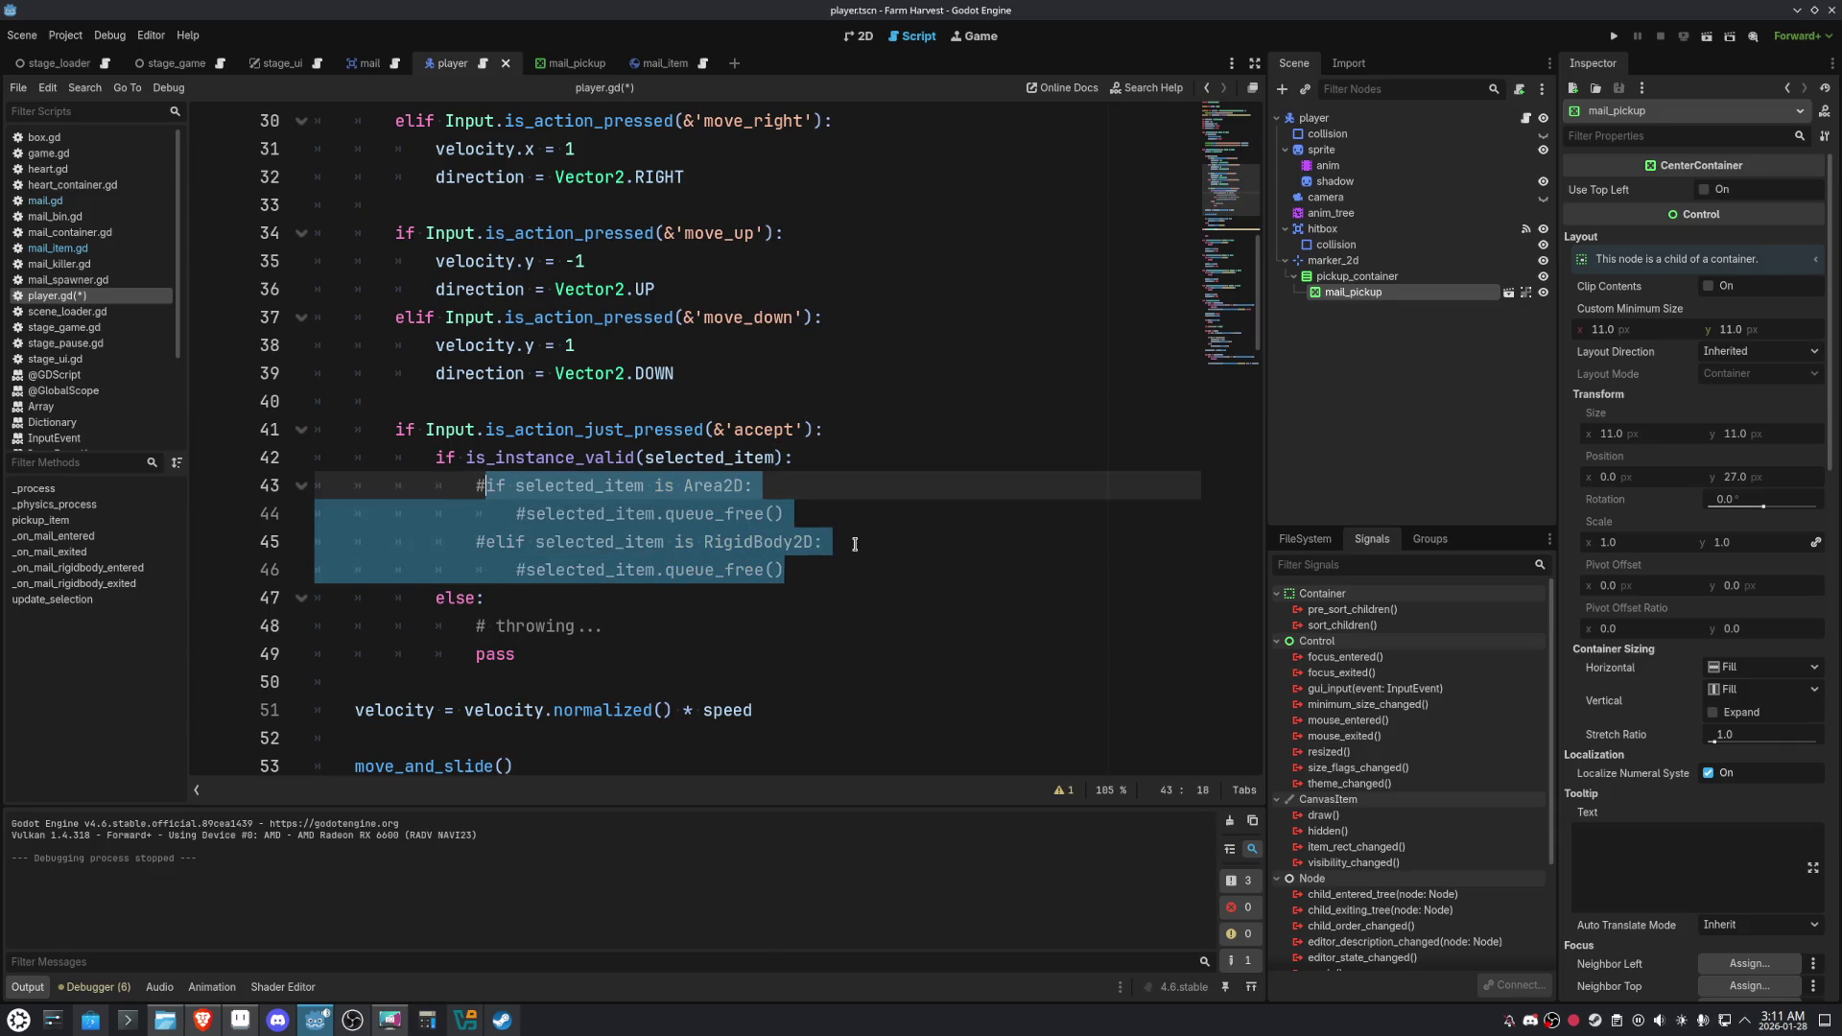
left_click(818, 568)
key("Return")
Step: Call pickup_item(selected_item) below the commented branches
type("pickup_item")
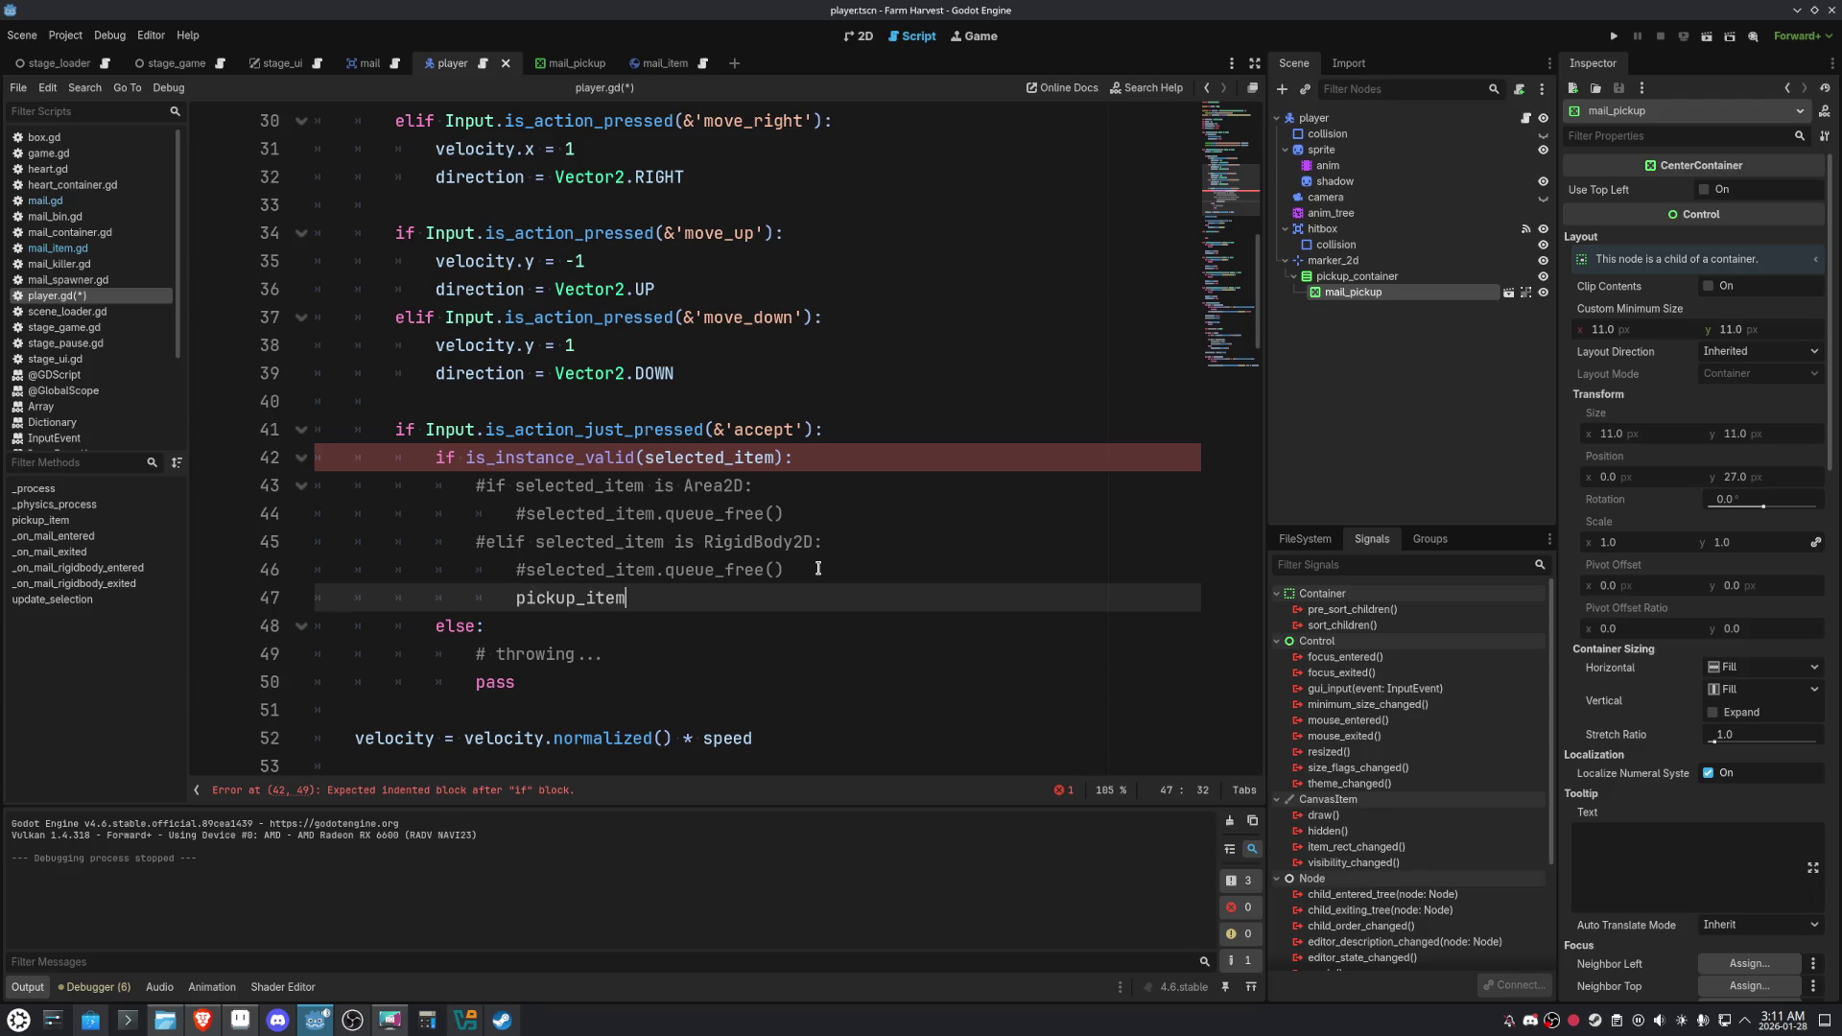
key("BackSpace")
key("BackSpace")
key("BackSpace")
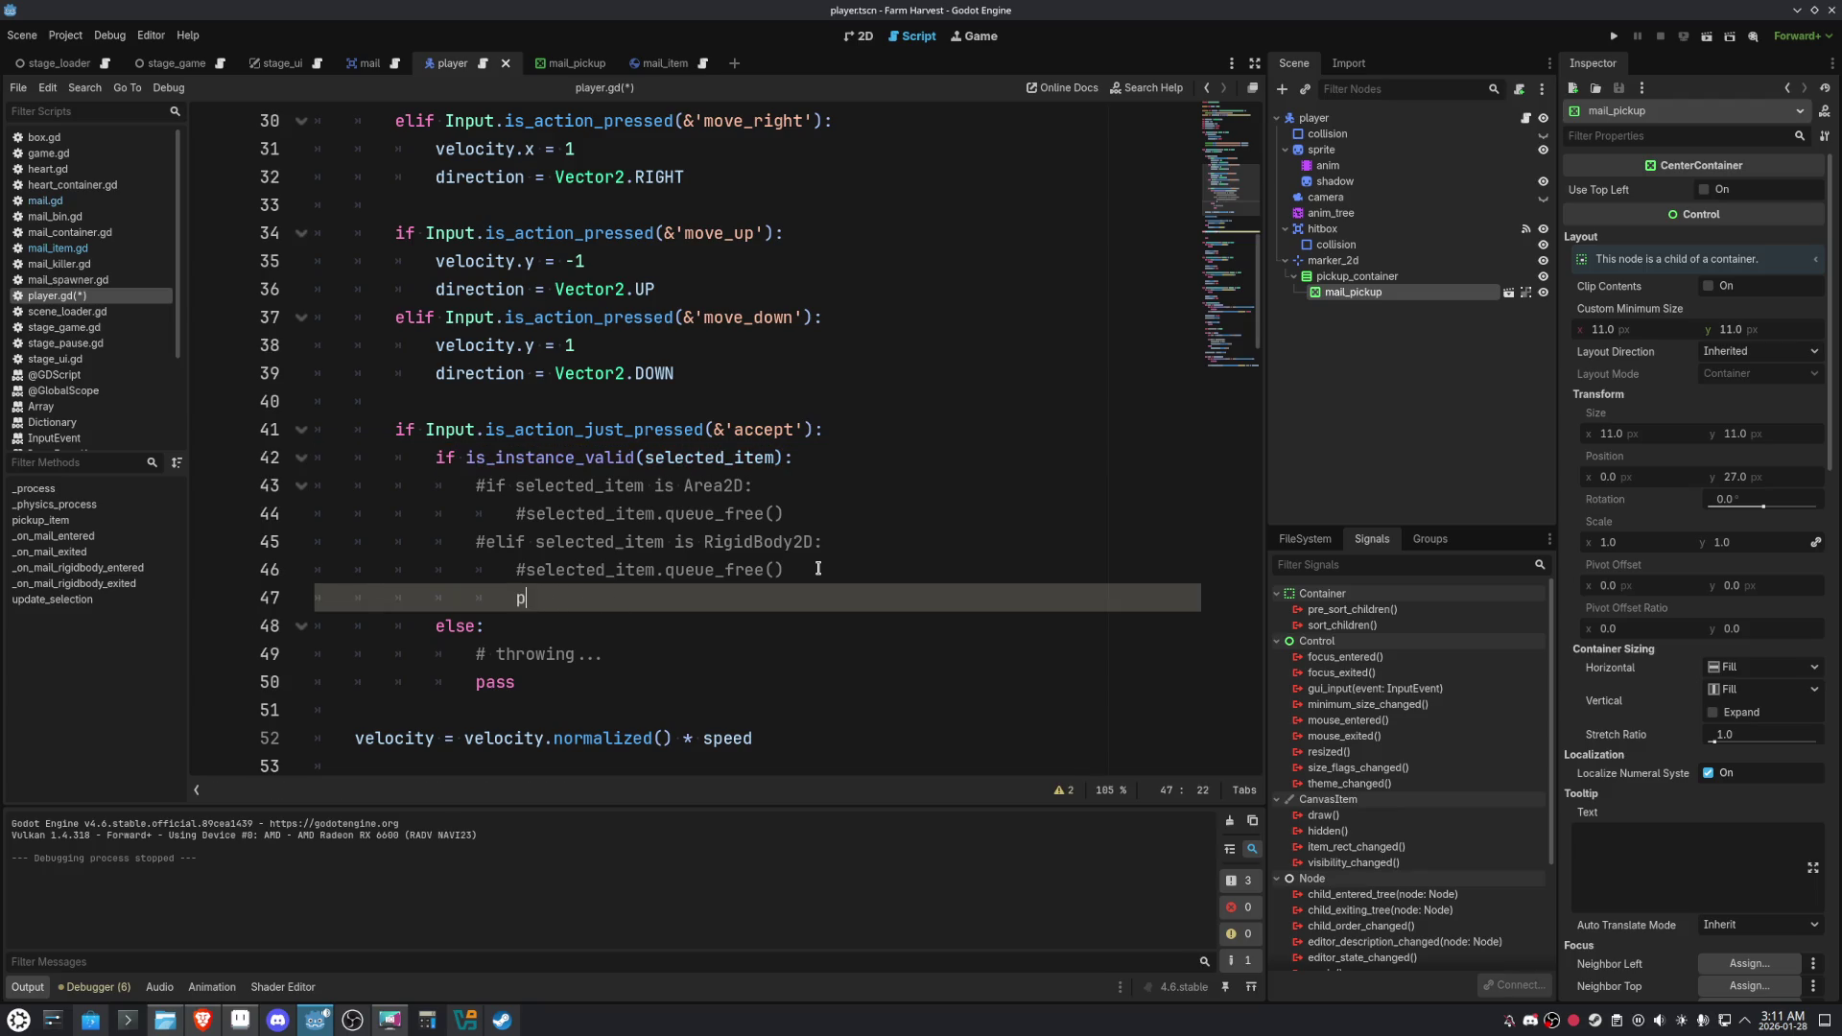
type("pickup_item")
type("selected_item")
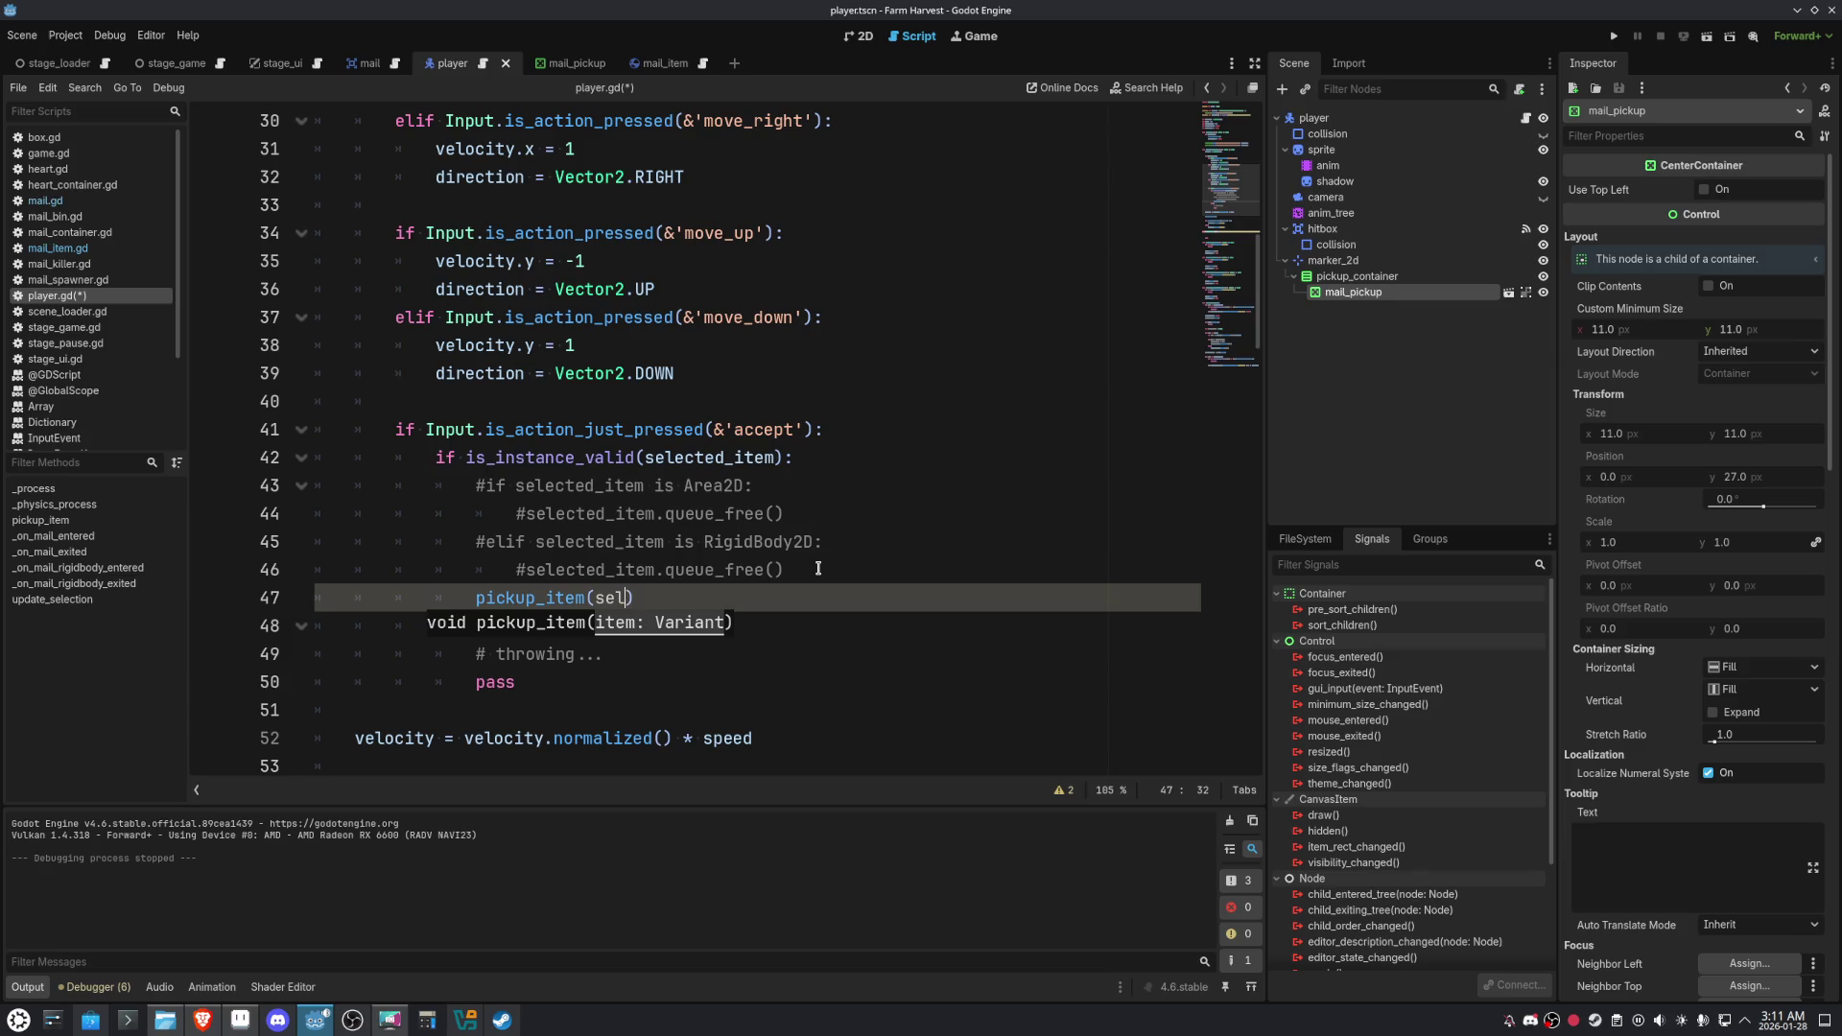
Step: Replace the pass placeholder in pickup_item with 'selected_item = null'
scroll(686, 600, "down", 5)
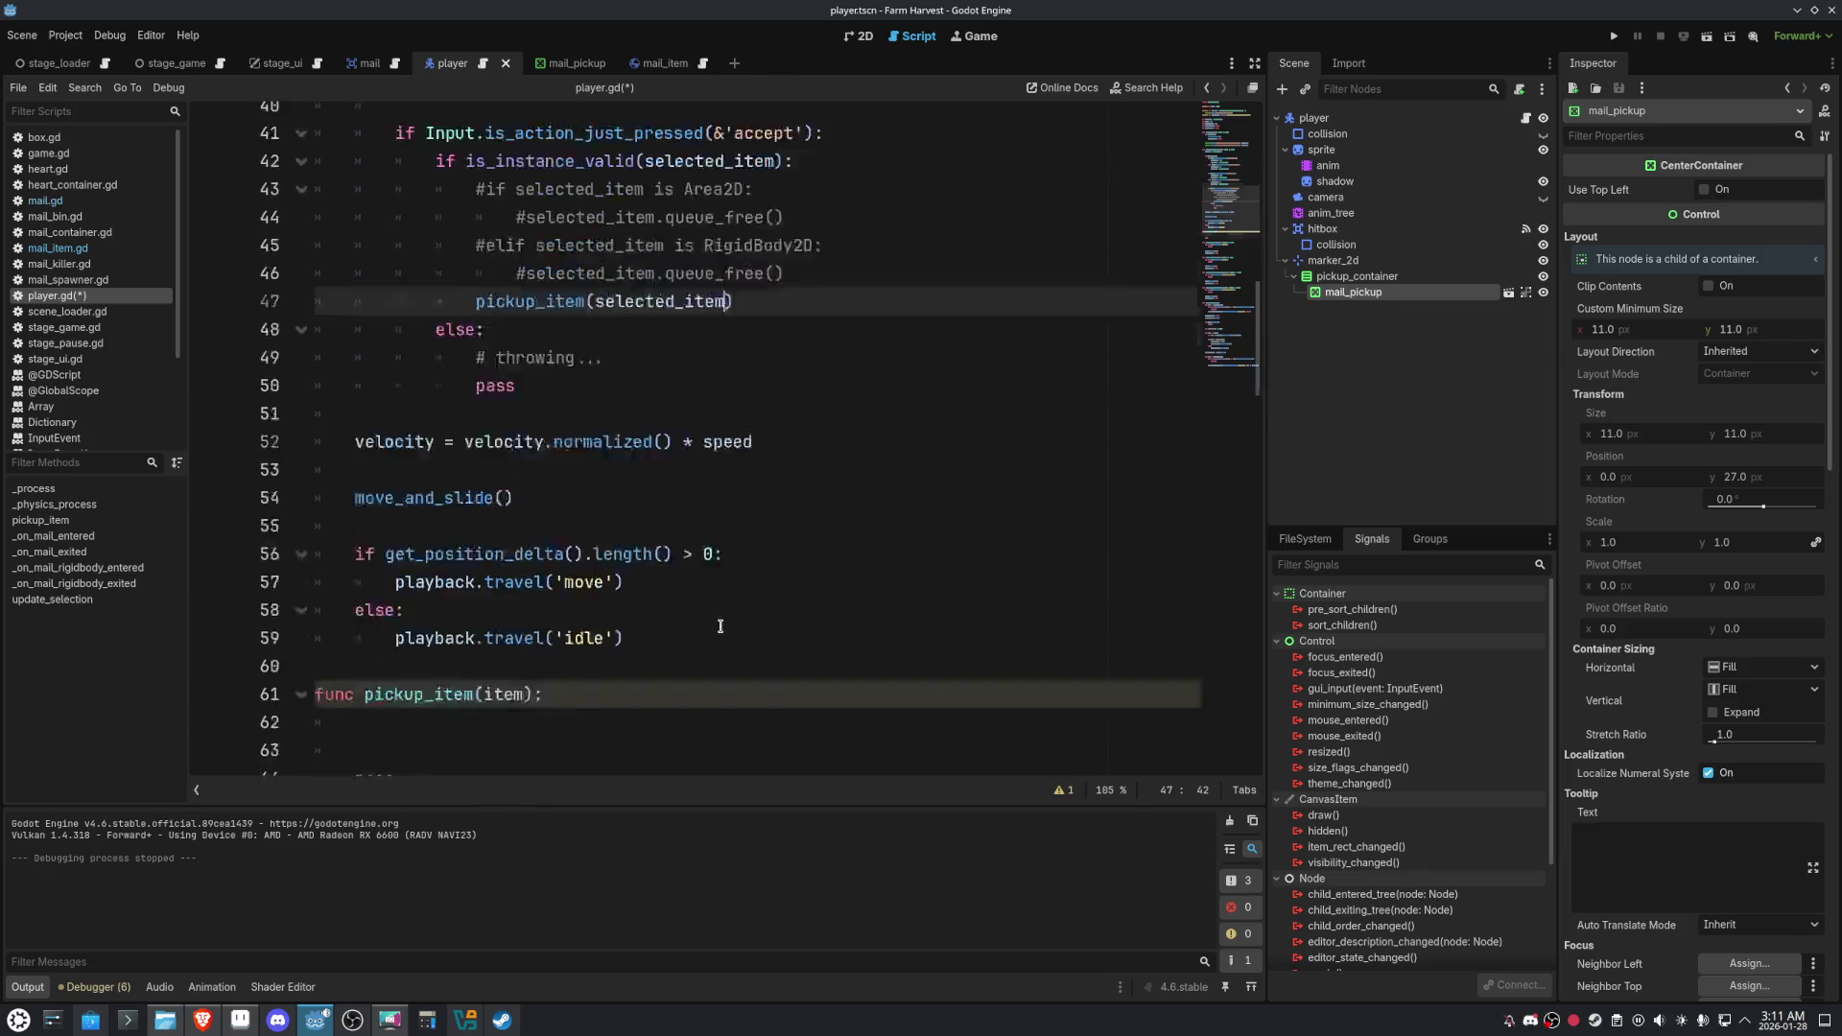
double_click(373, 653)
type("selc")
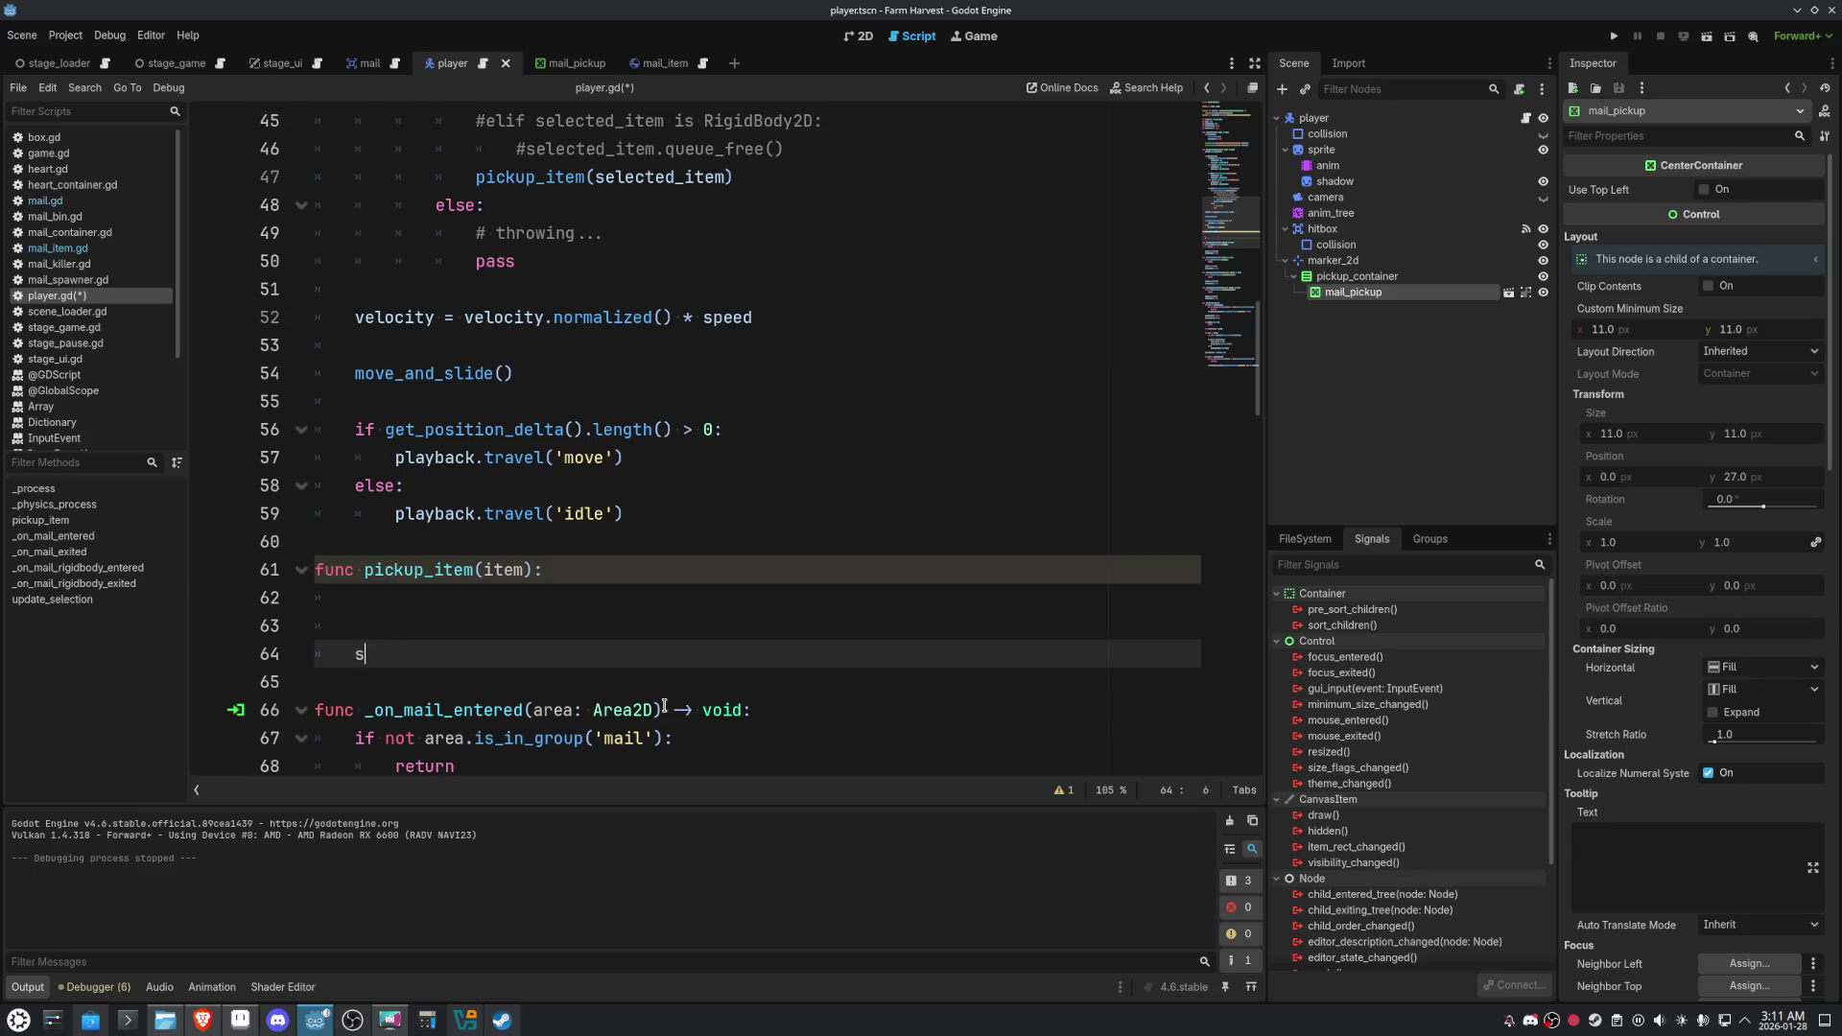
key("Return")
type("=null")
Step: Move selected_item.queue_free() from line 46 into pickup_item, deleting the null assignment
key("Up")
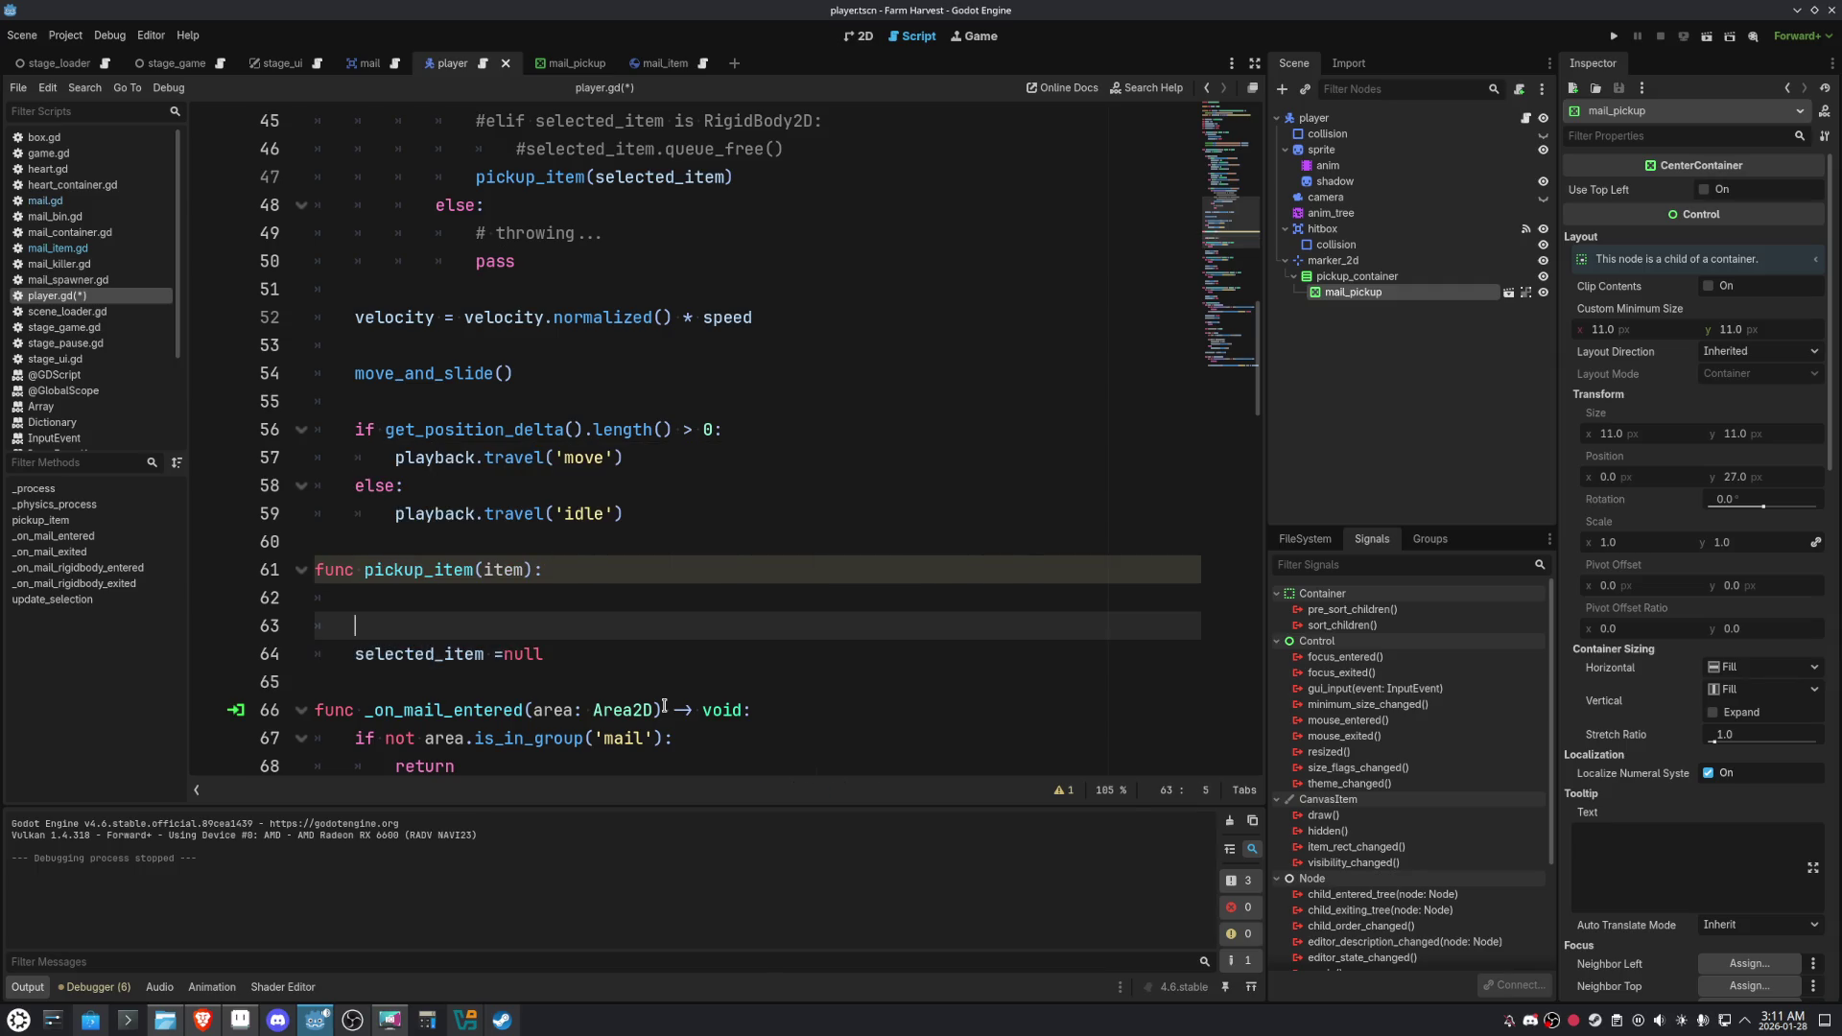
left_click_drag(785, 150, 525, 154)
key("ctrl+c")
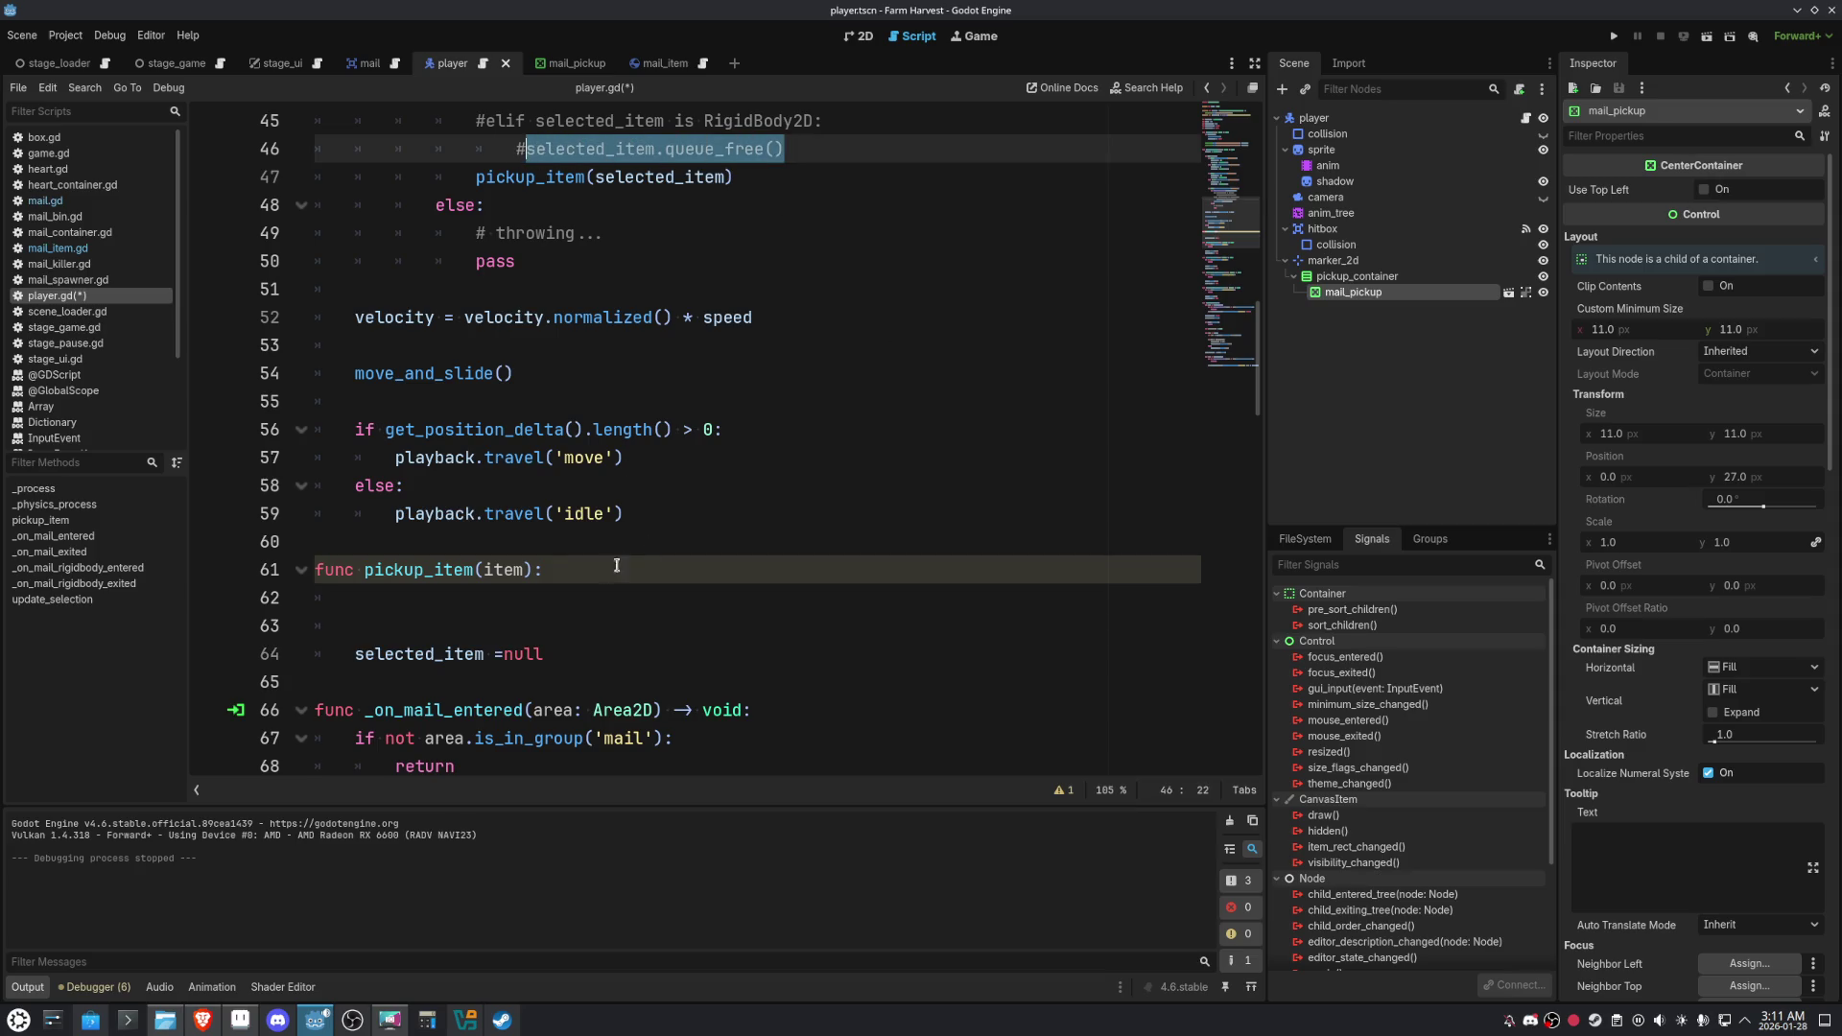
left_click(535, 627)
key("ctrl+v")
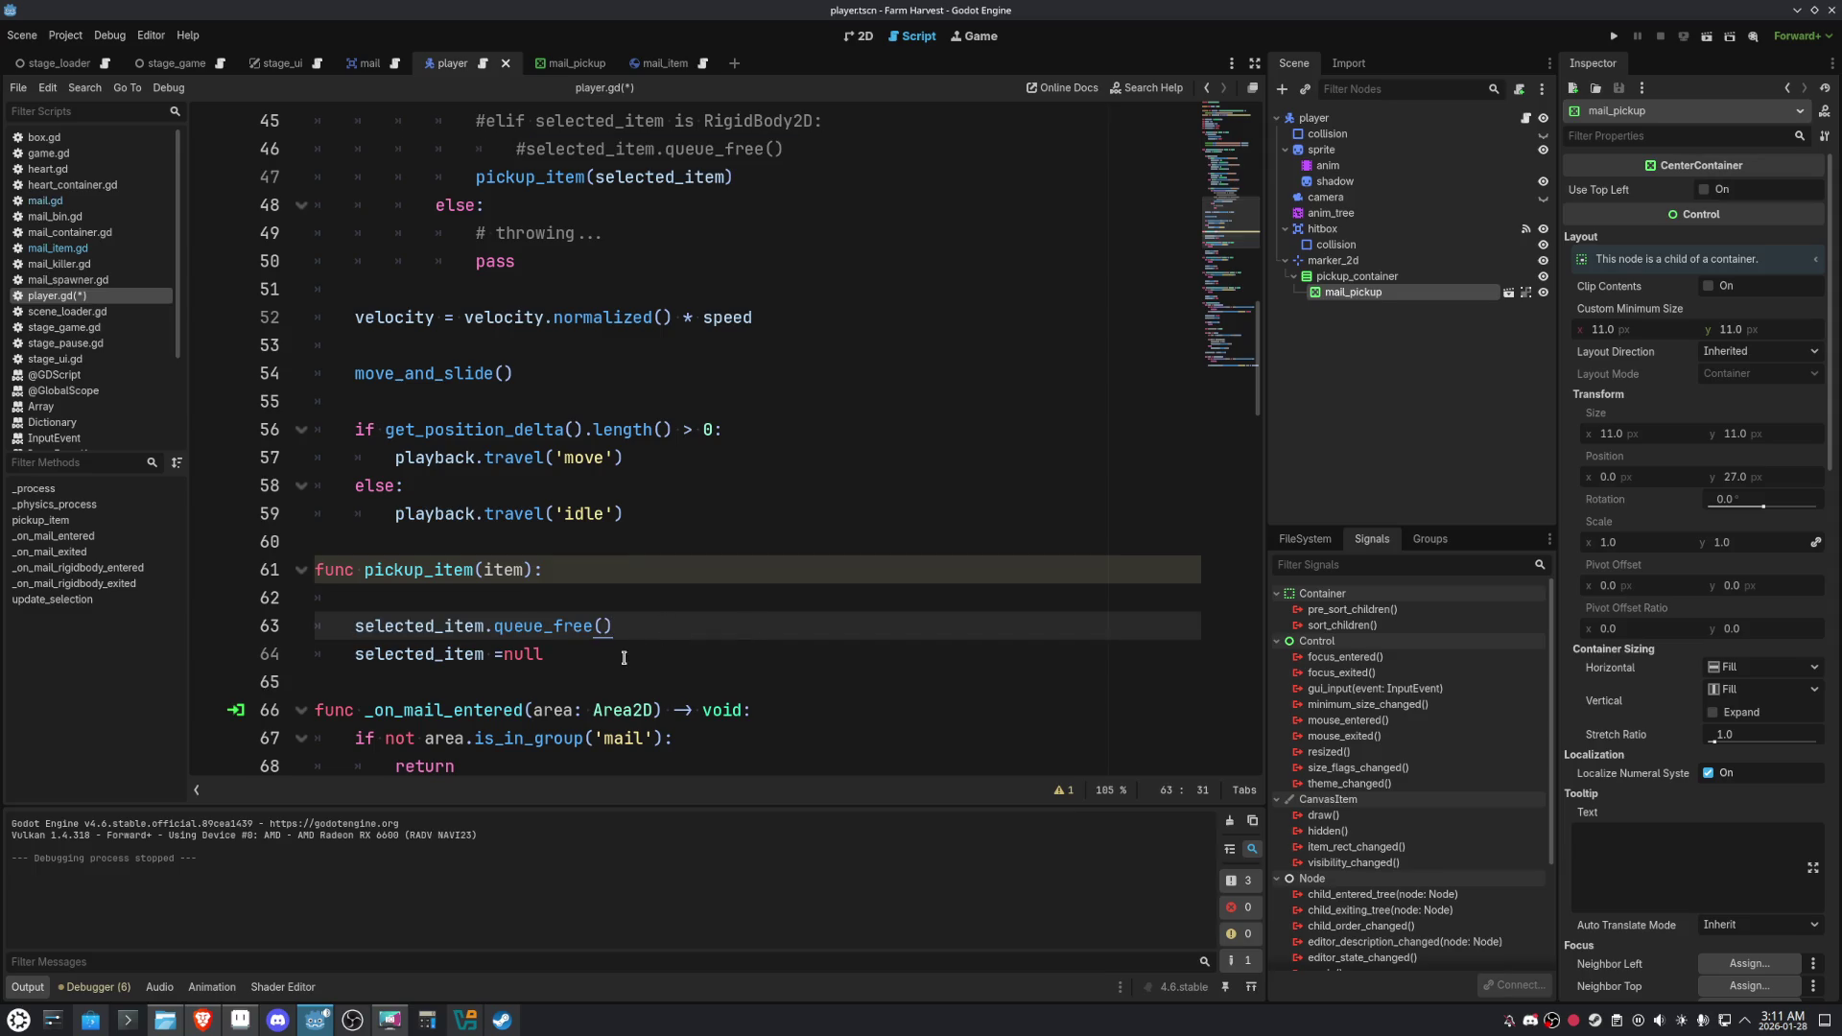
key("Down")
key("ctrl+shift+k")
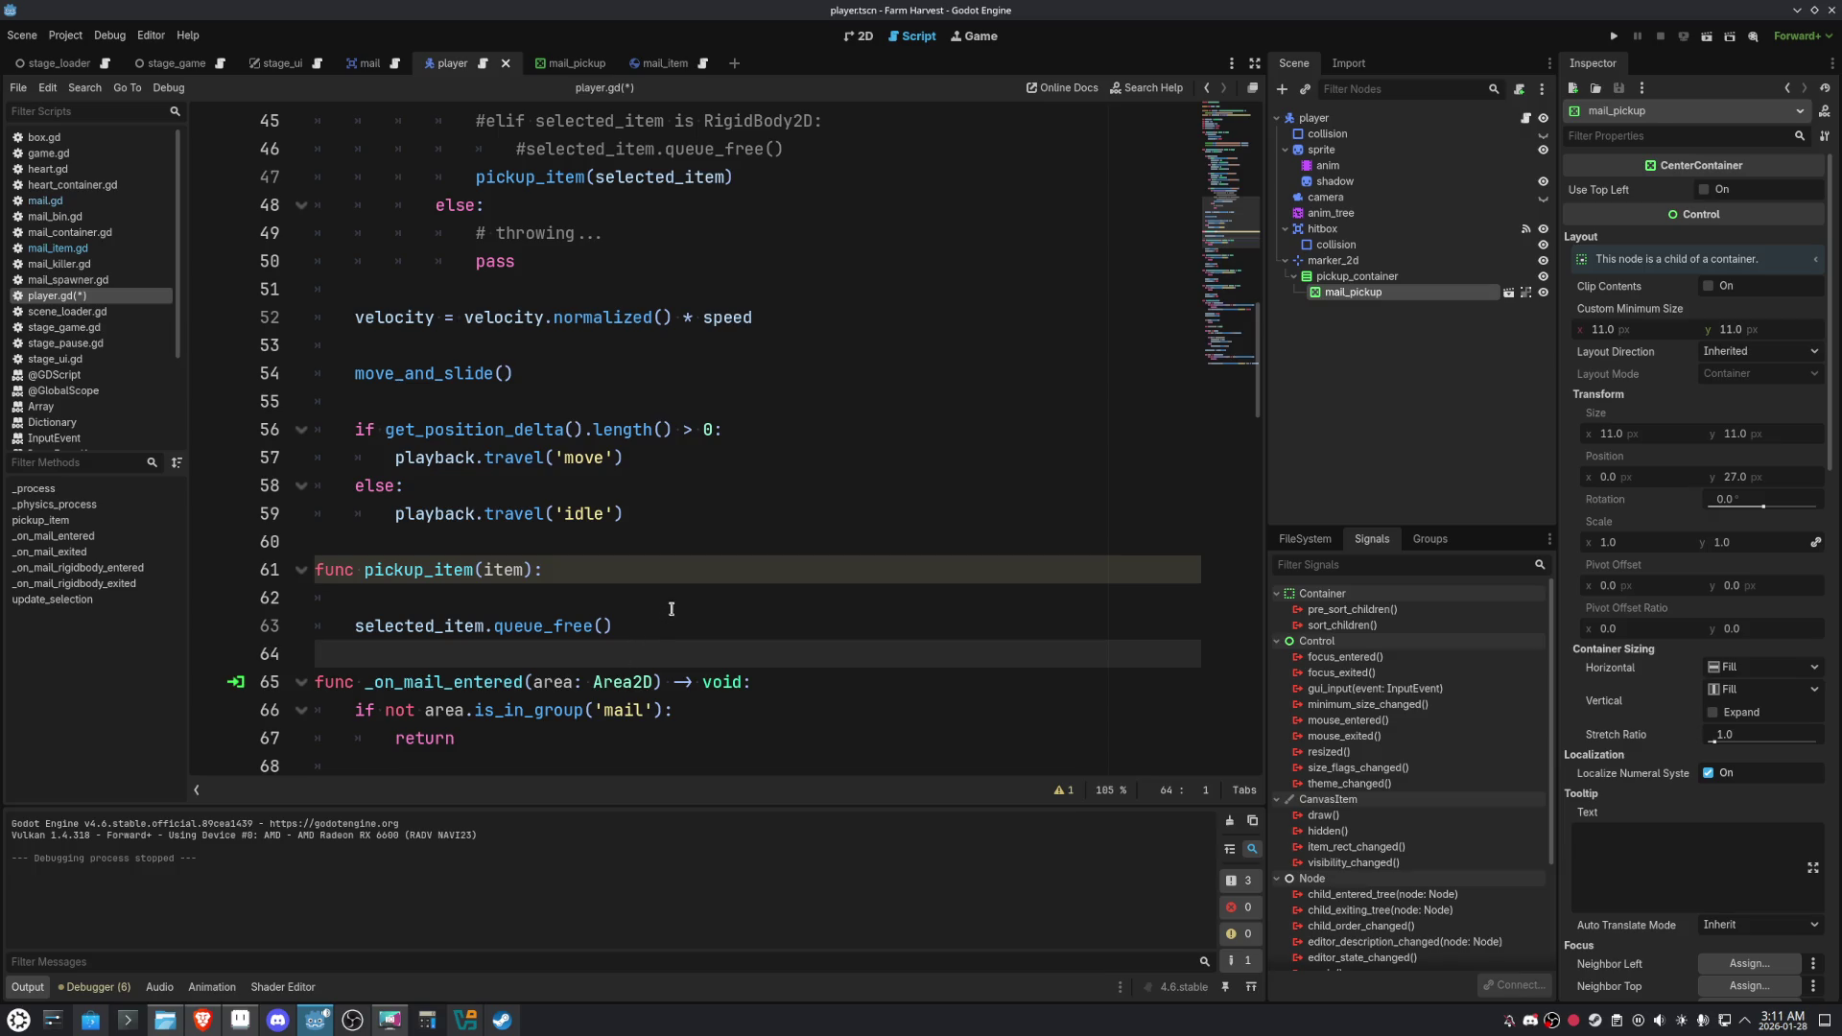
left_click(649, 617)
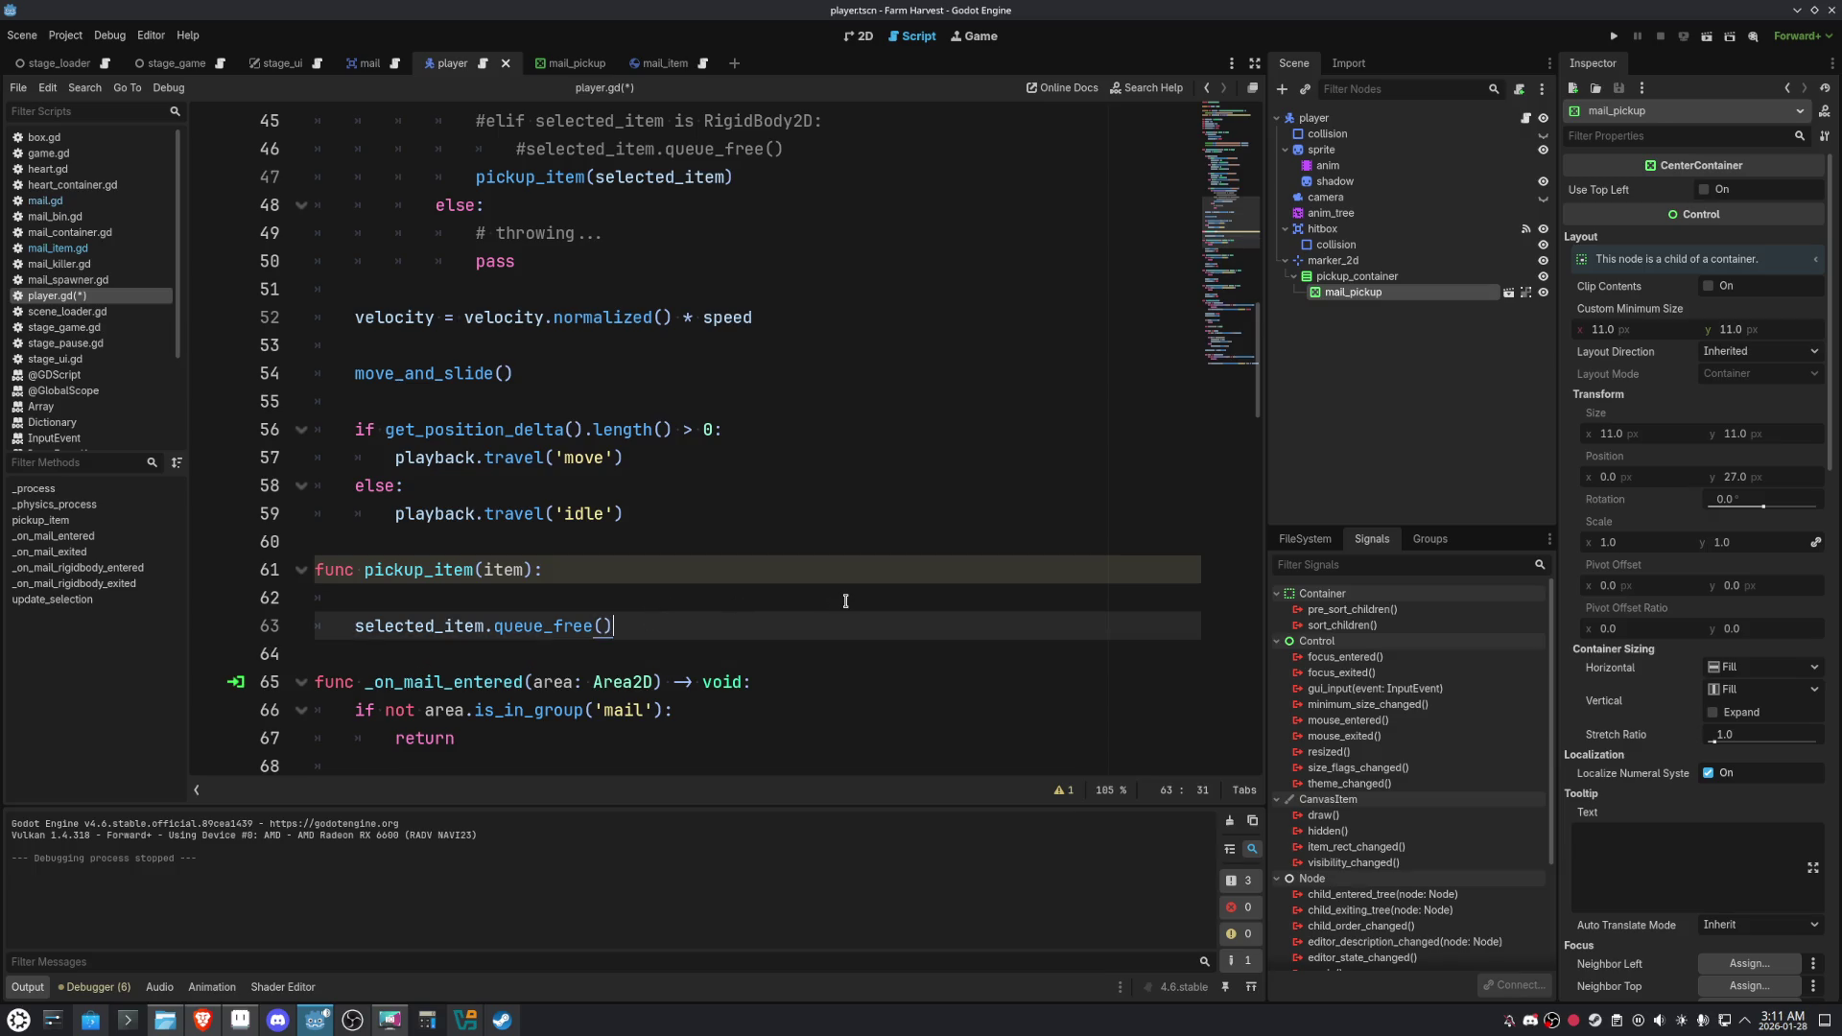
Step: Insert a 'var instance = pickup_item' line before queue_free in pickup_item
scroll(845, 601, "up", 3)
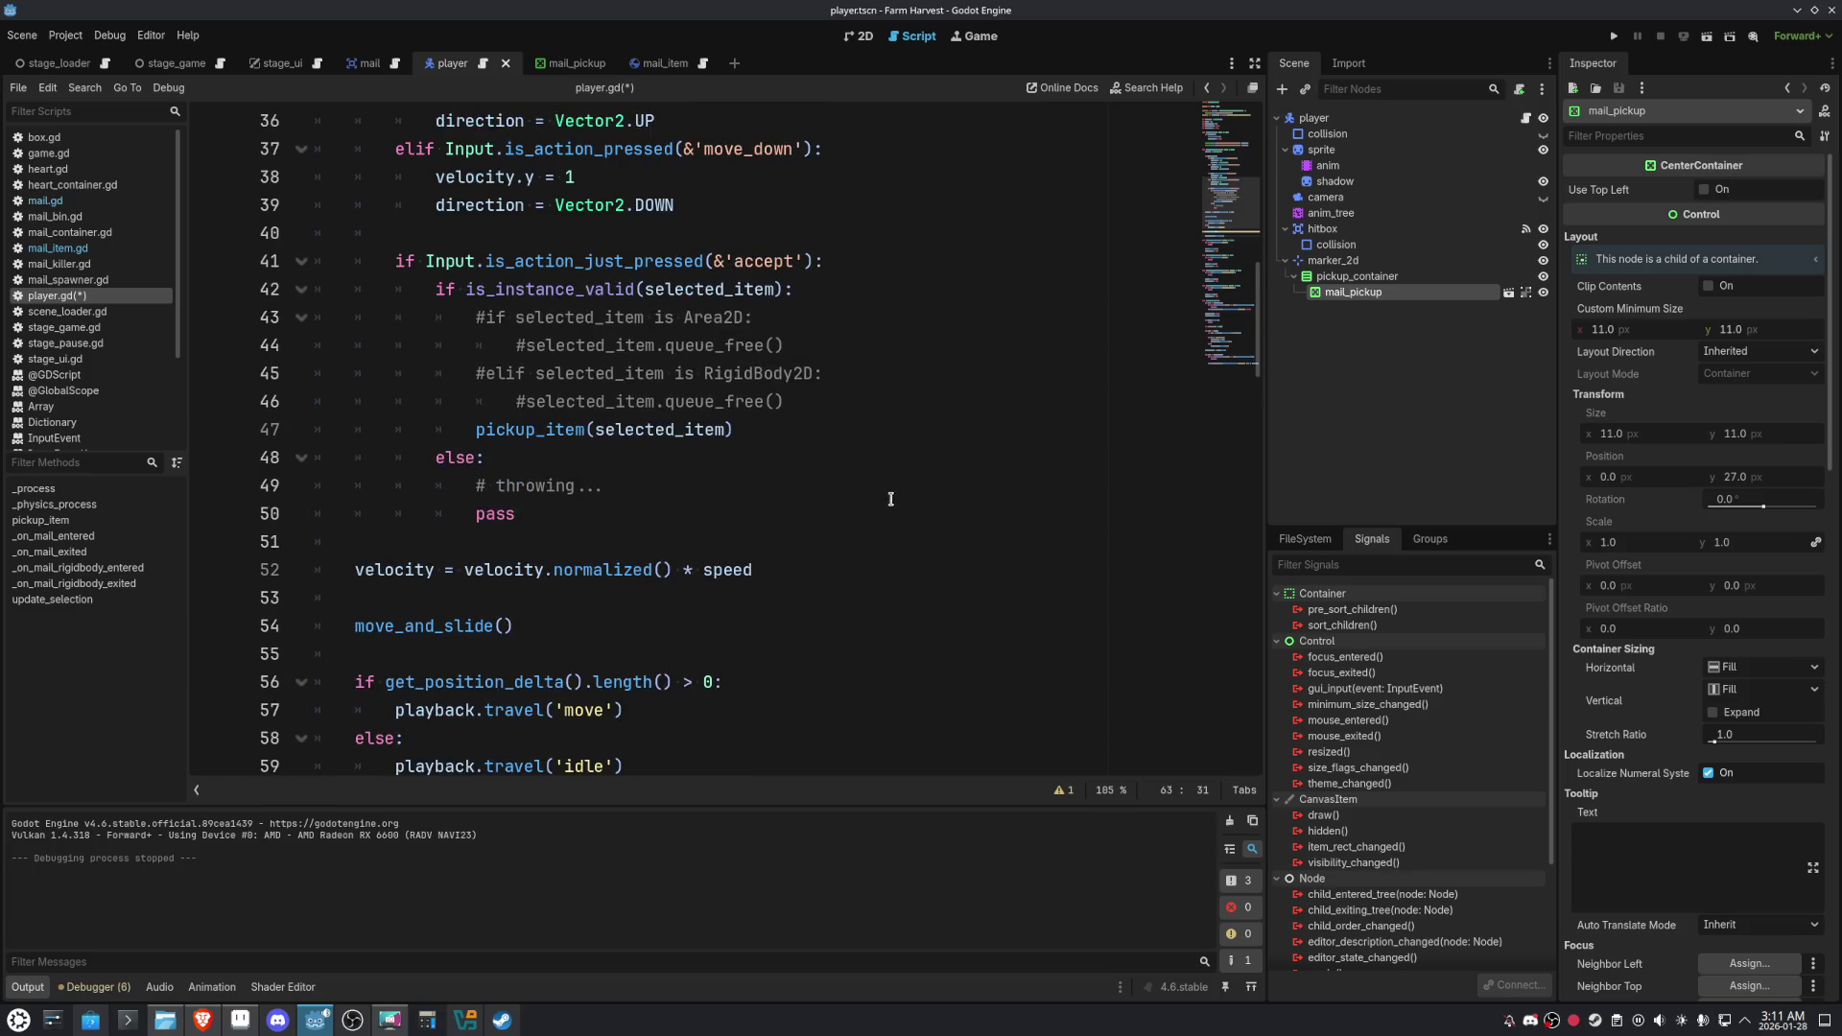
left_click(799, 402)
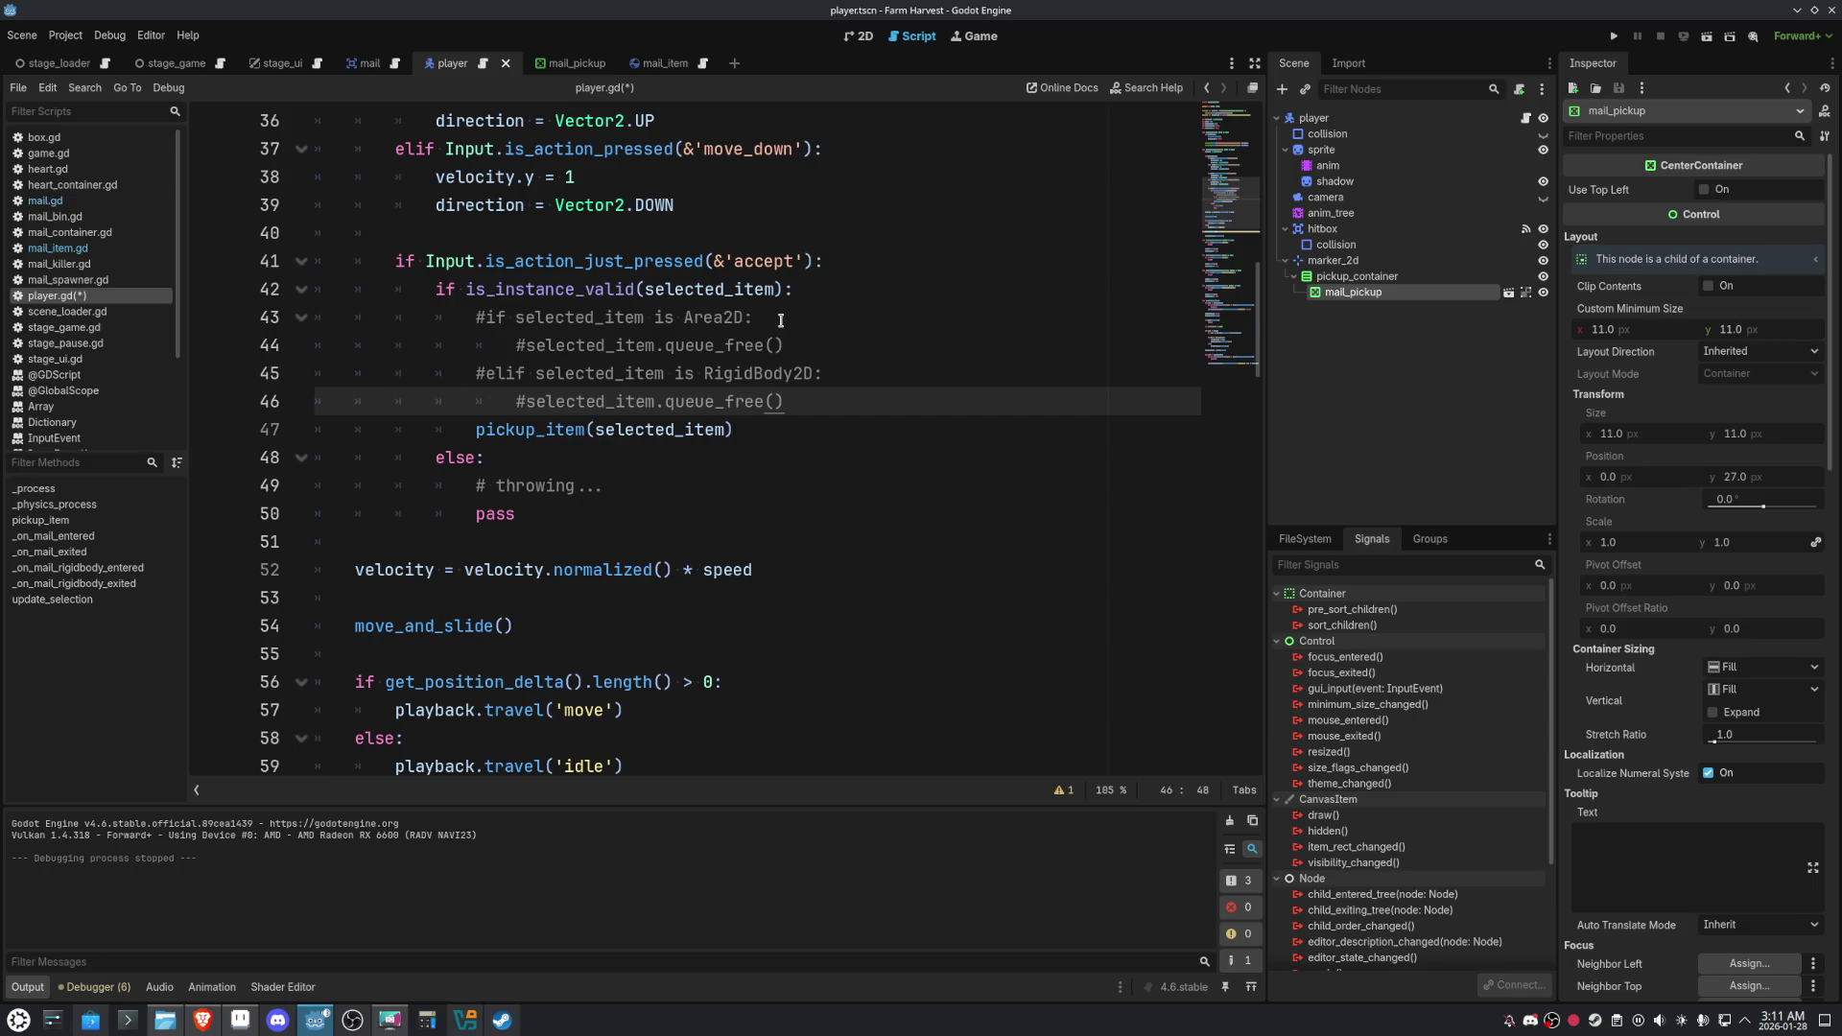
scroll(780, 321, "down", 3)
left_click(639, 602)
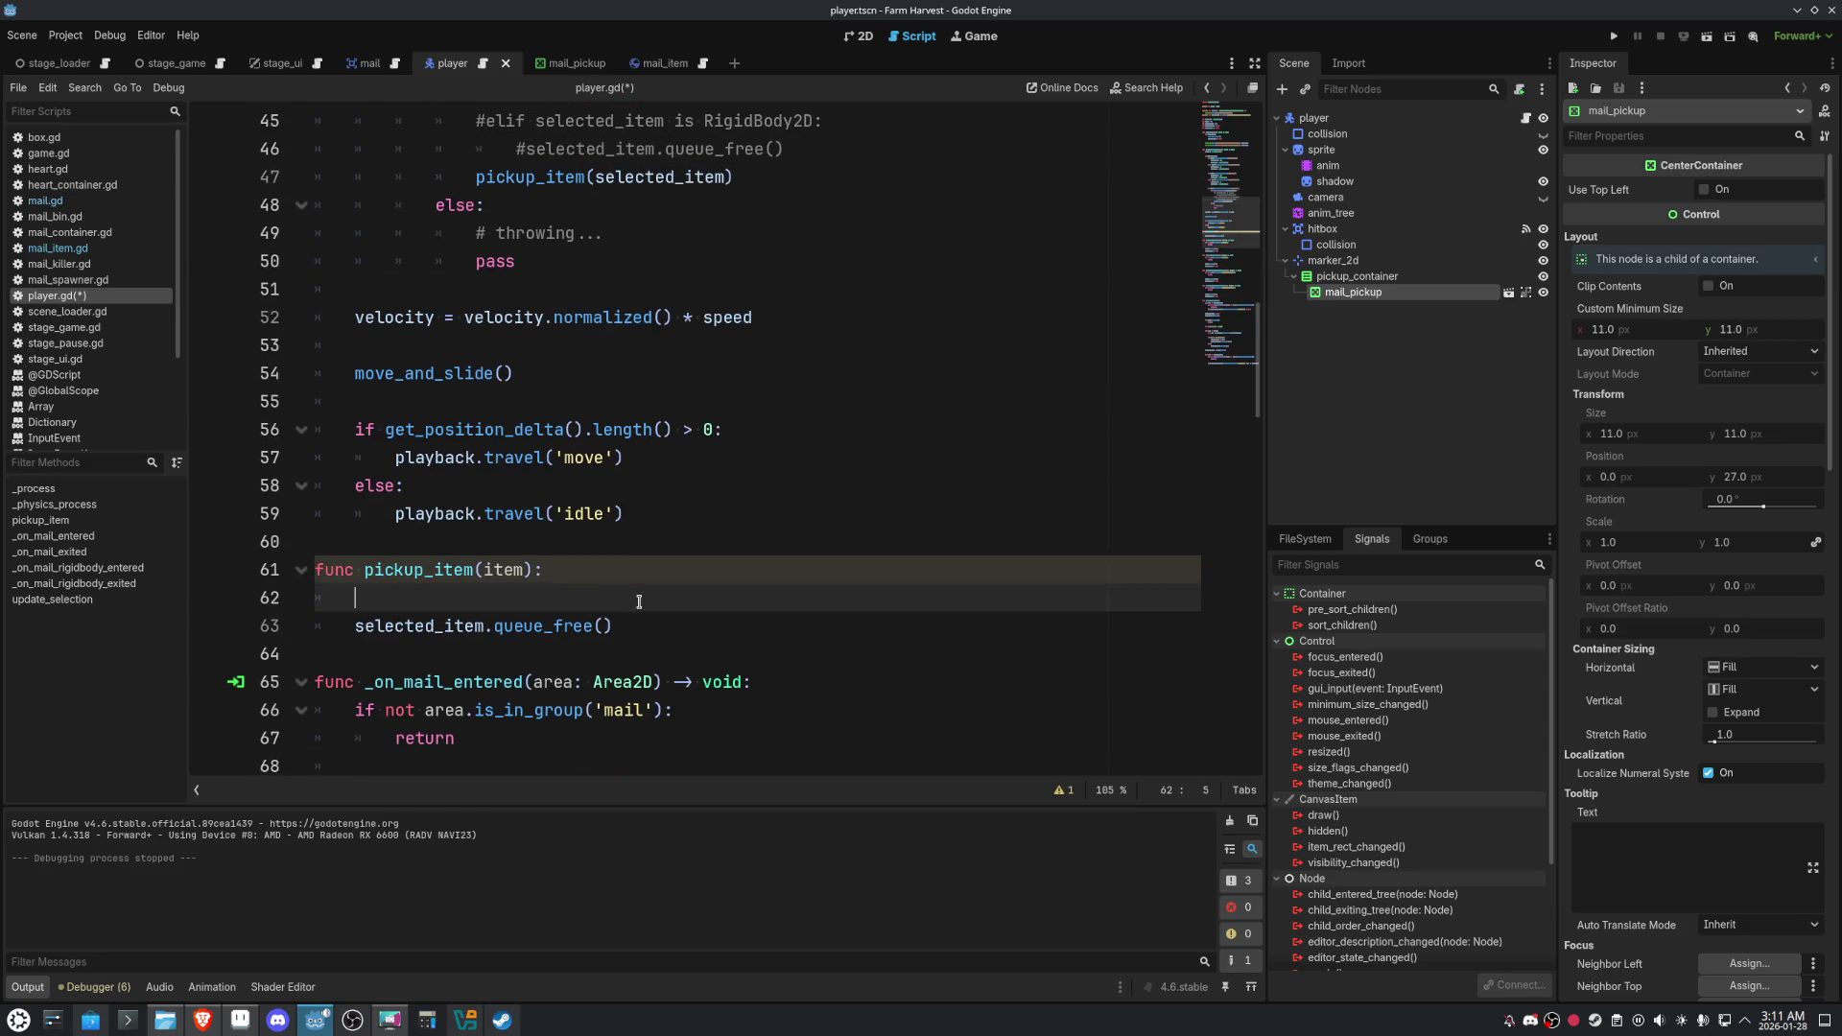
key("Return")
key("Up")
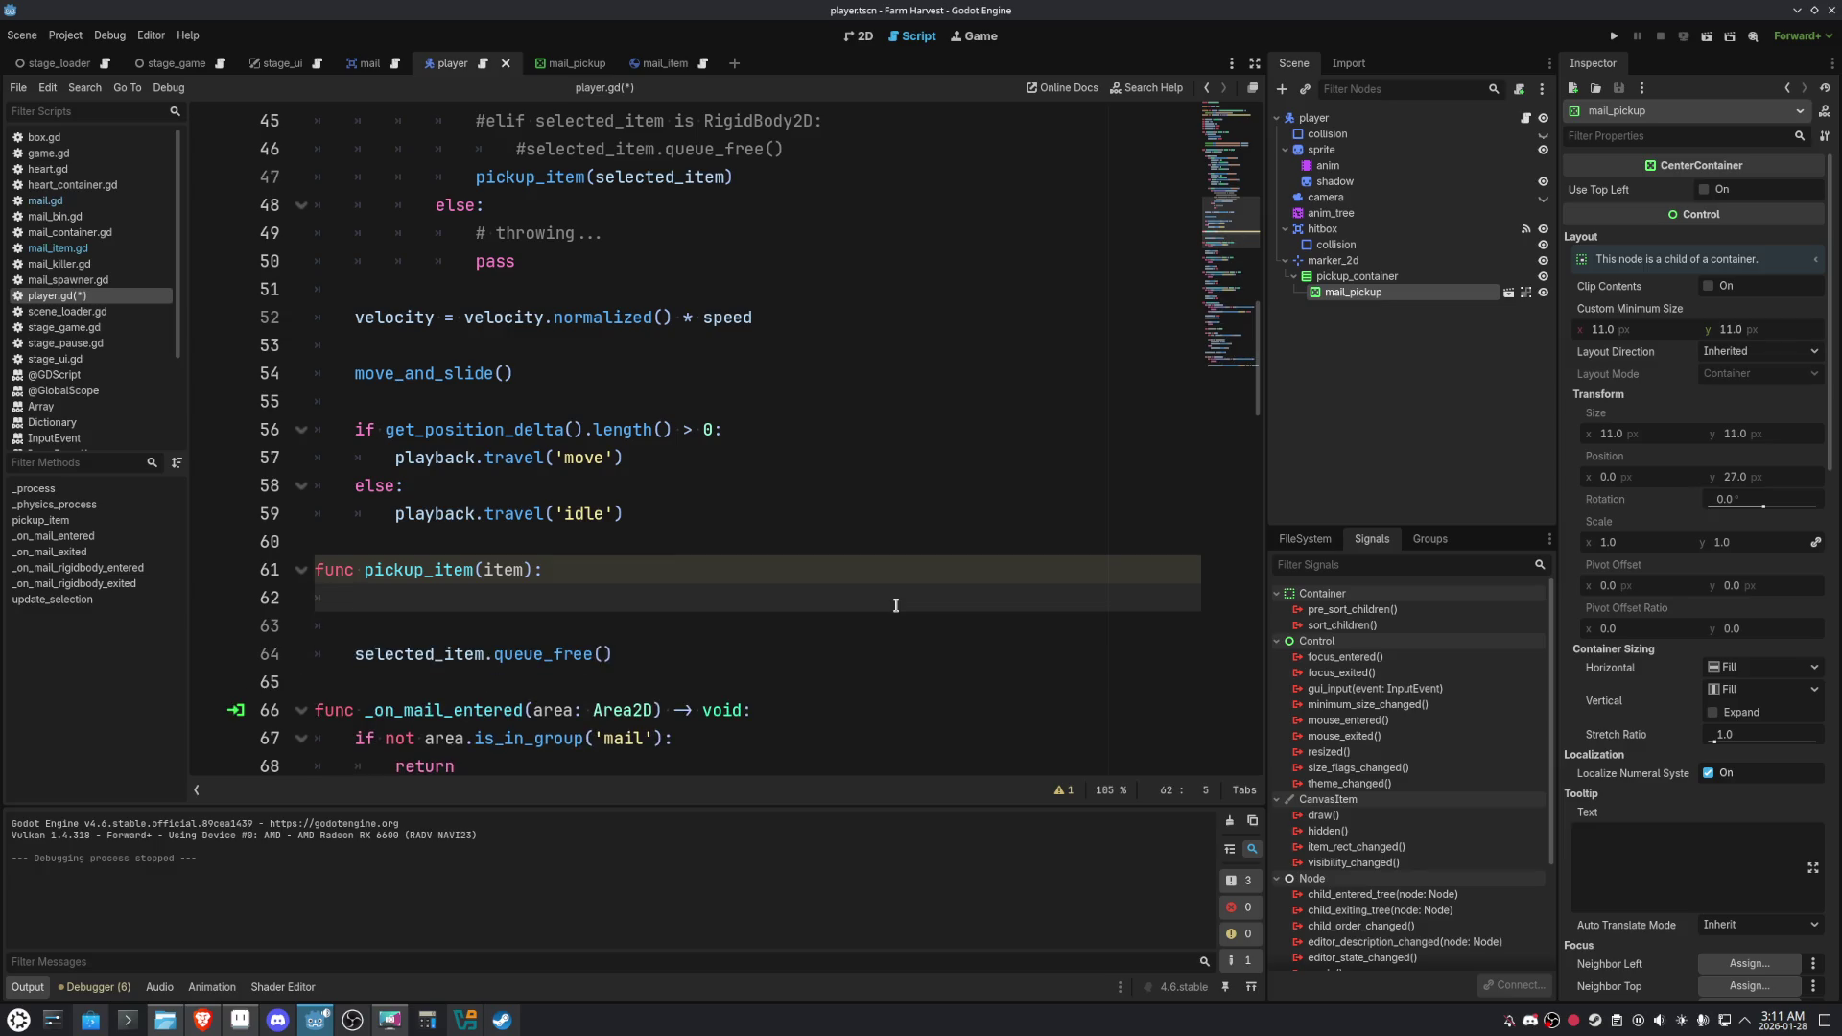
type("var instance = pick")
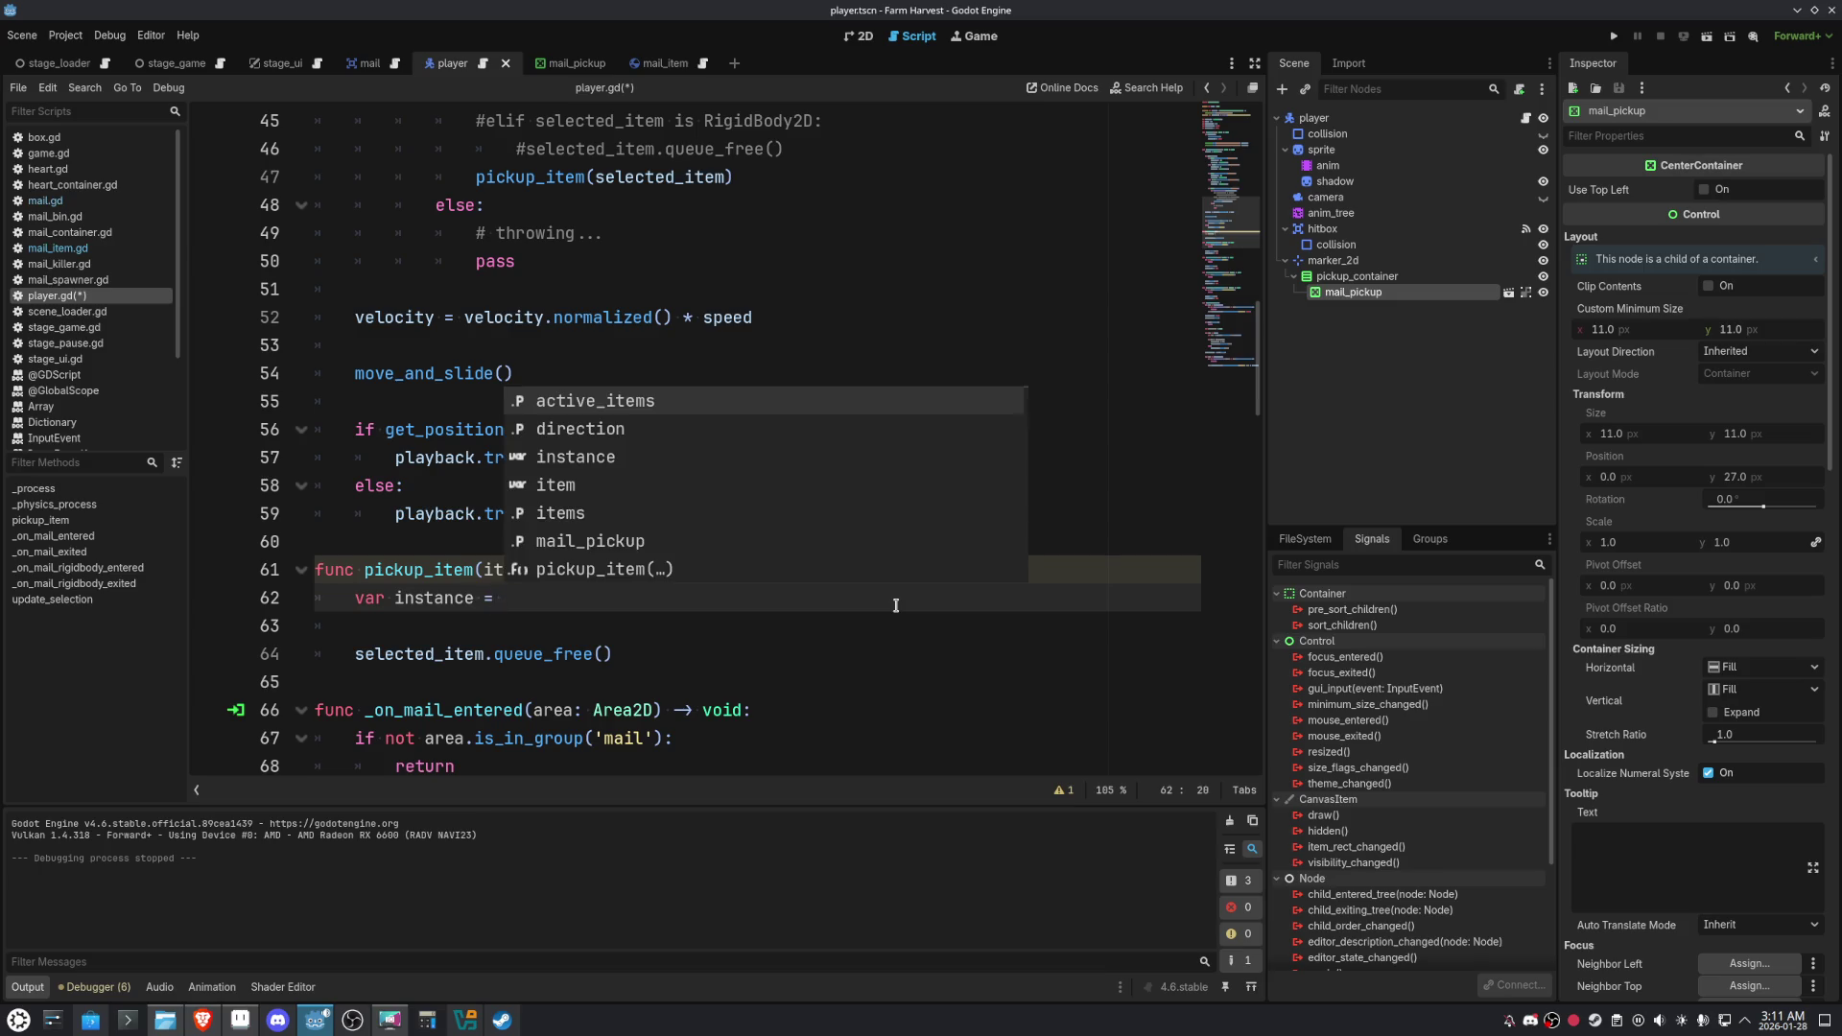
key("Return")
type("se")
key("BackSpace")
key("BackSpace")
key("BackSpace")
Step: Change it to 'var instance = mail_pickup.instantiate()' and begin 'instance.ty' on line 64
scroll(611, 268, "up", 15)
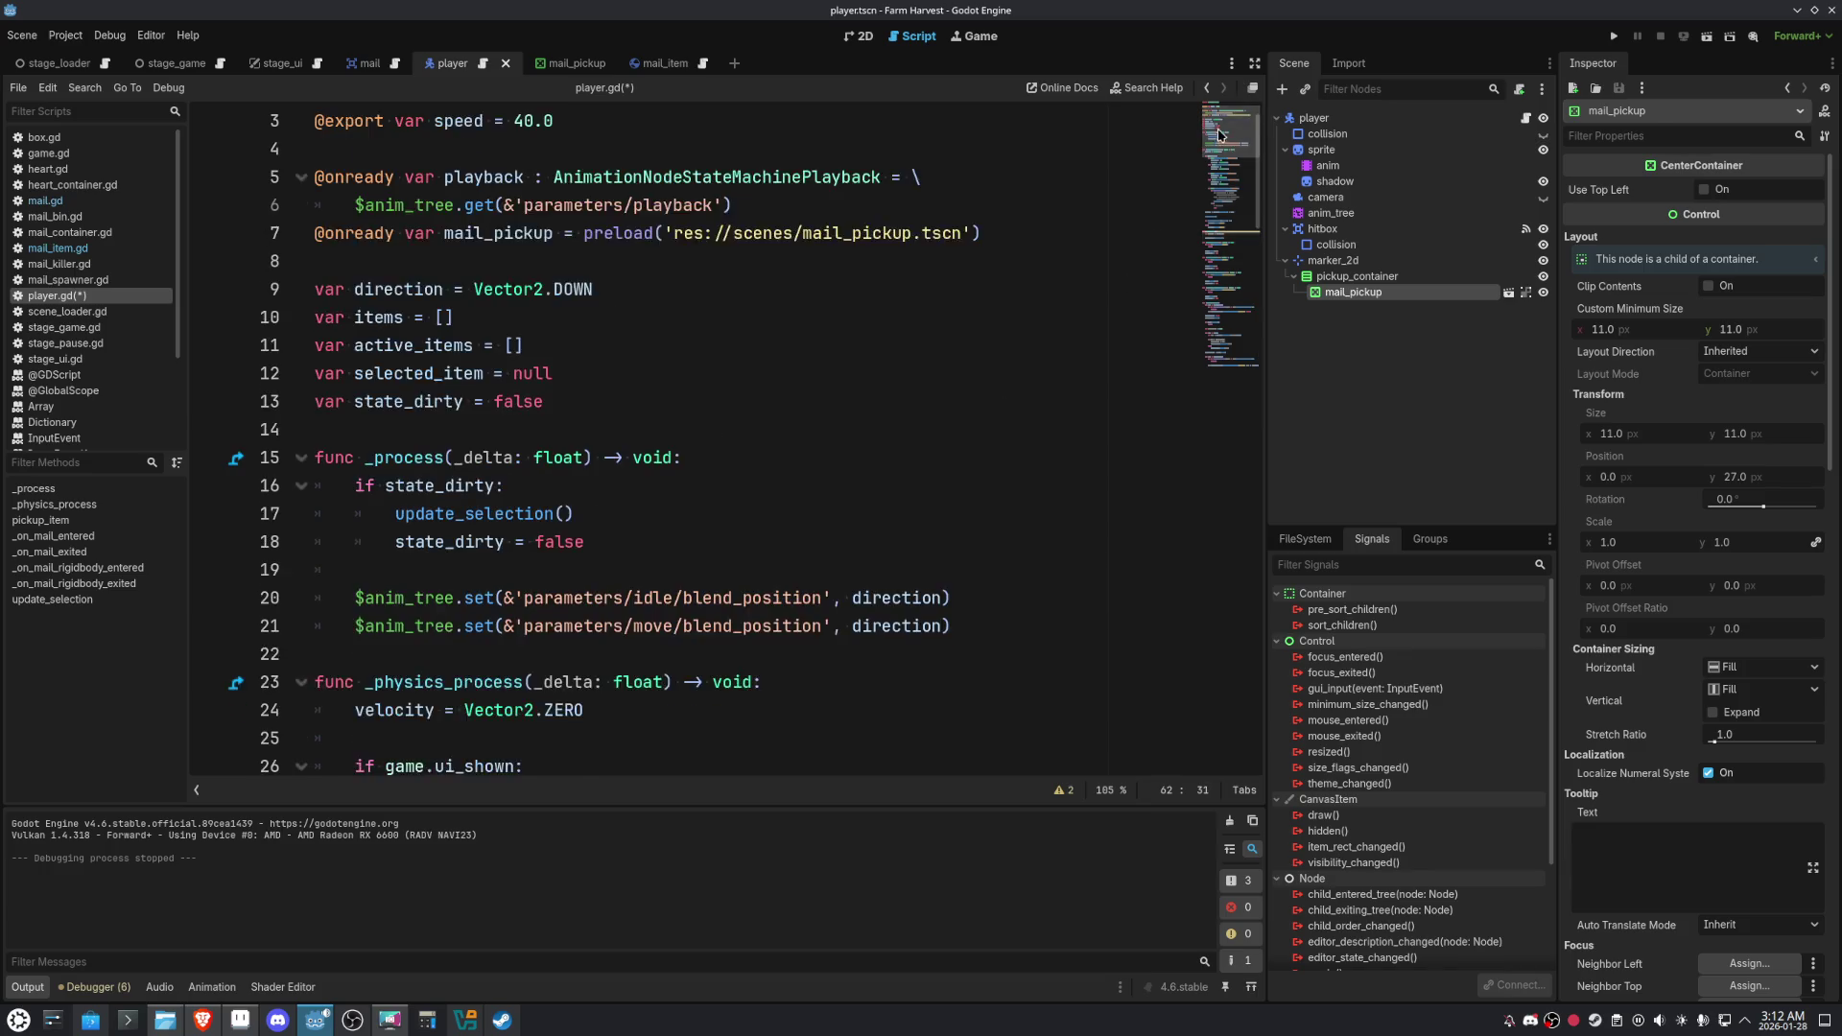
double_click(526, 289)
key("ctrl+c")
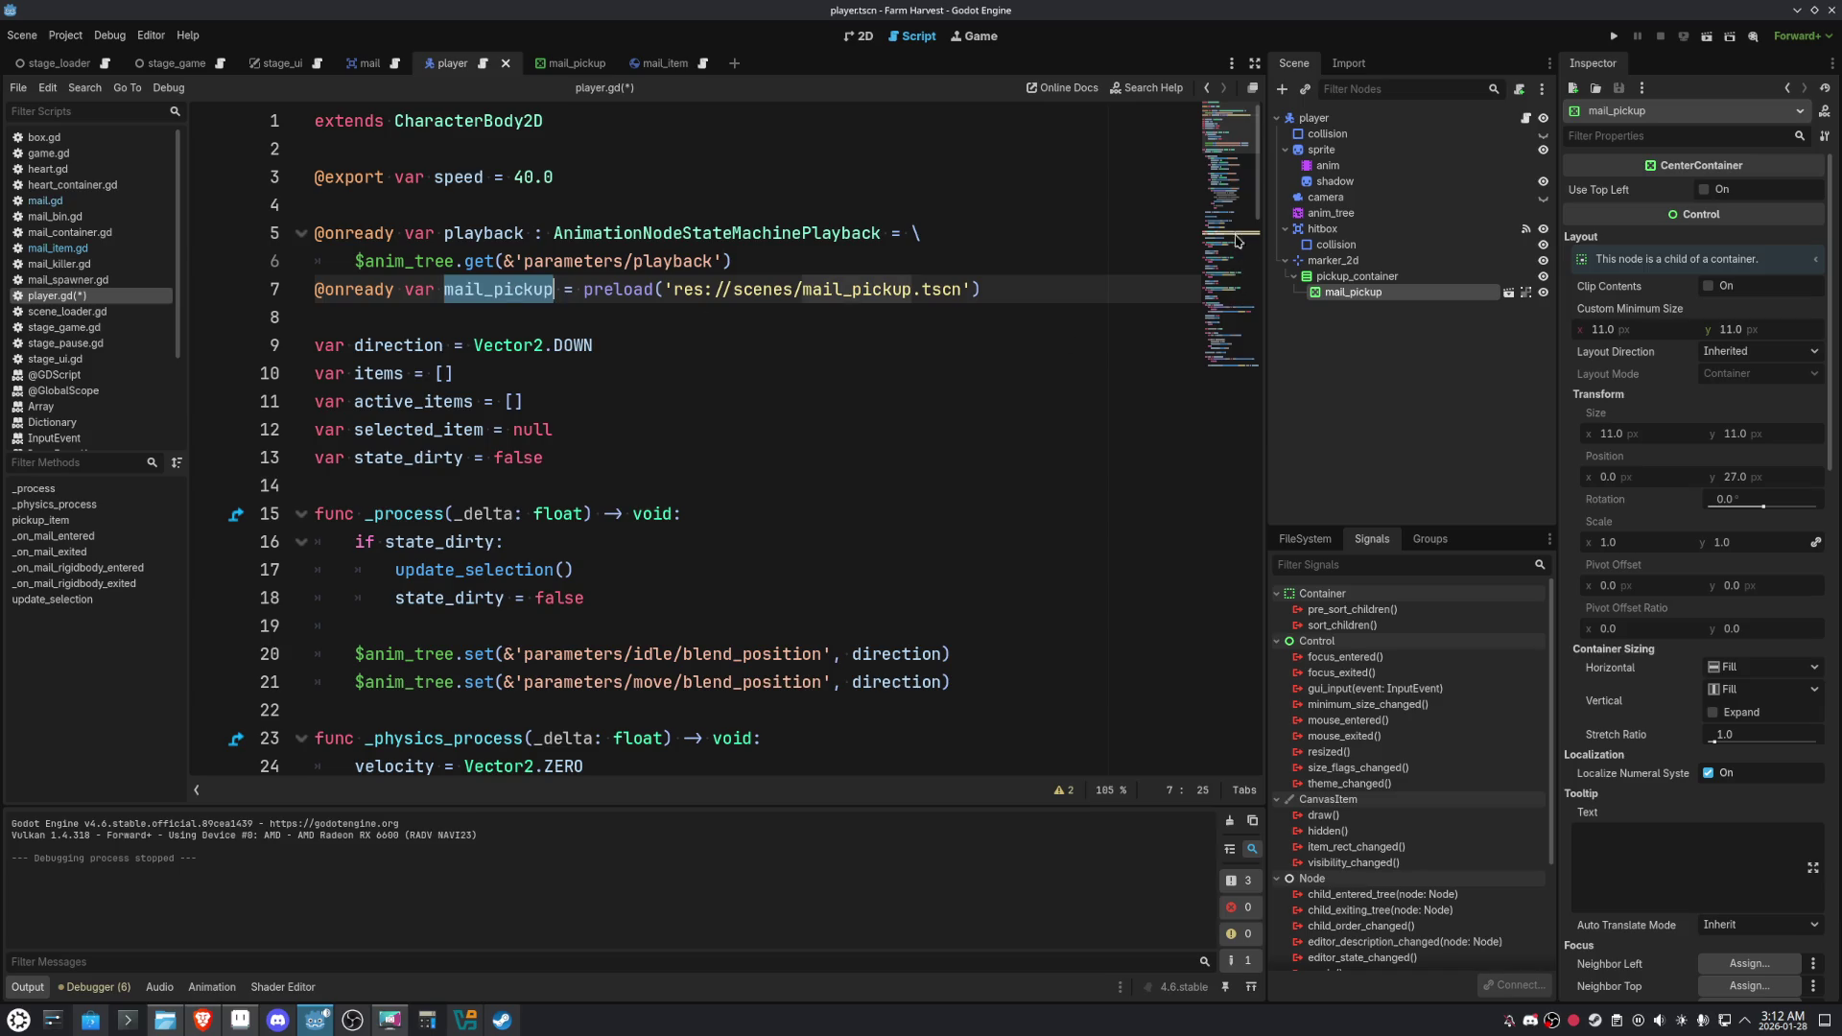
scroll(635, 570, "down", 15)
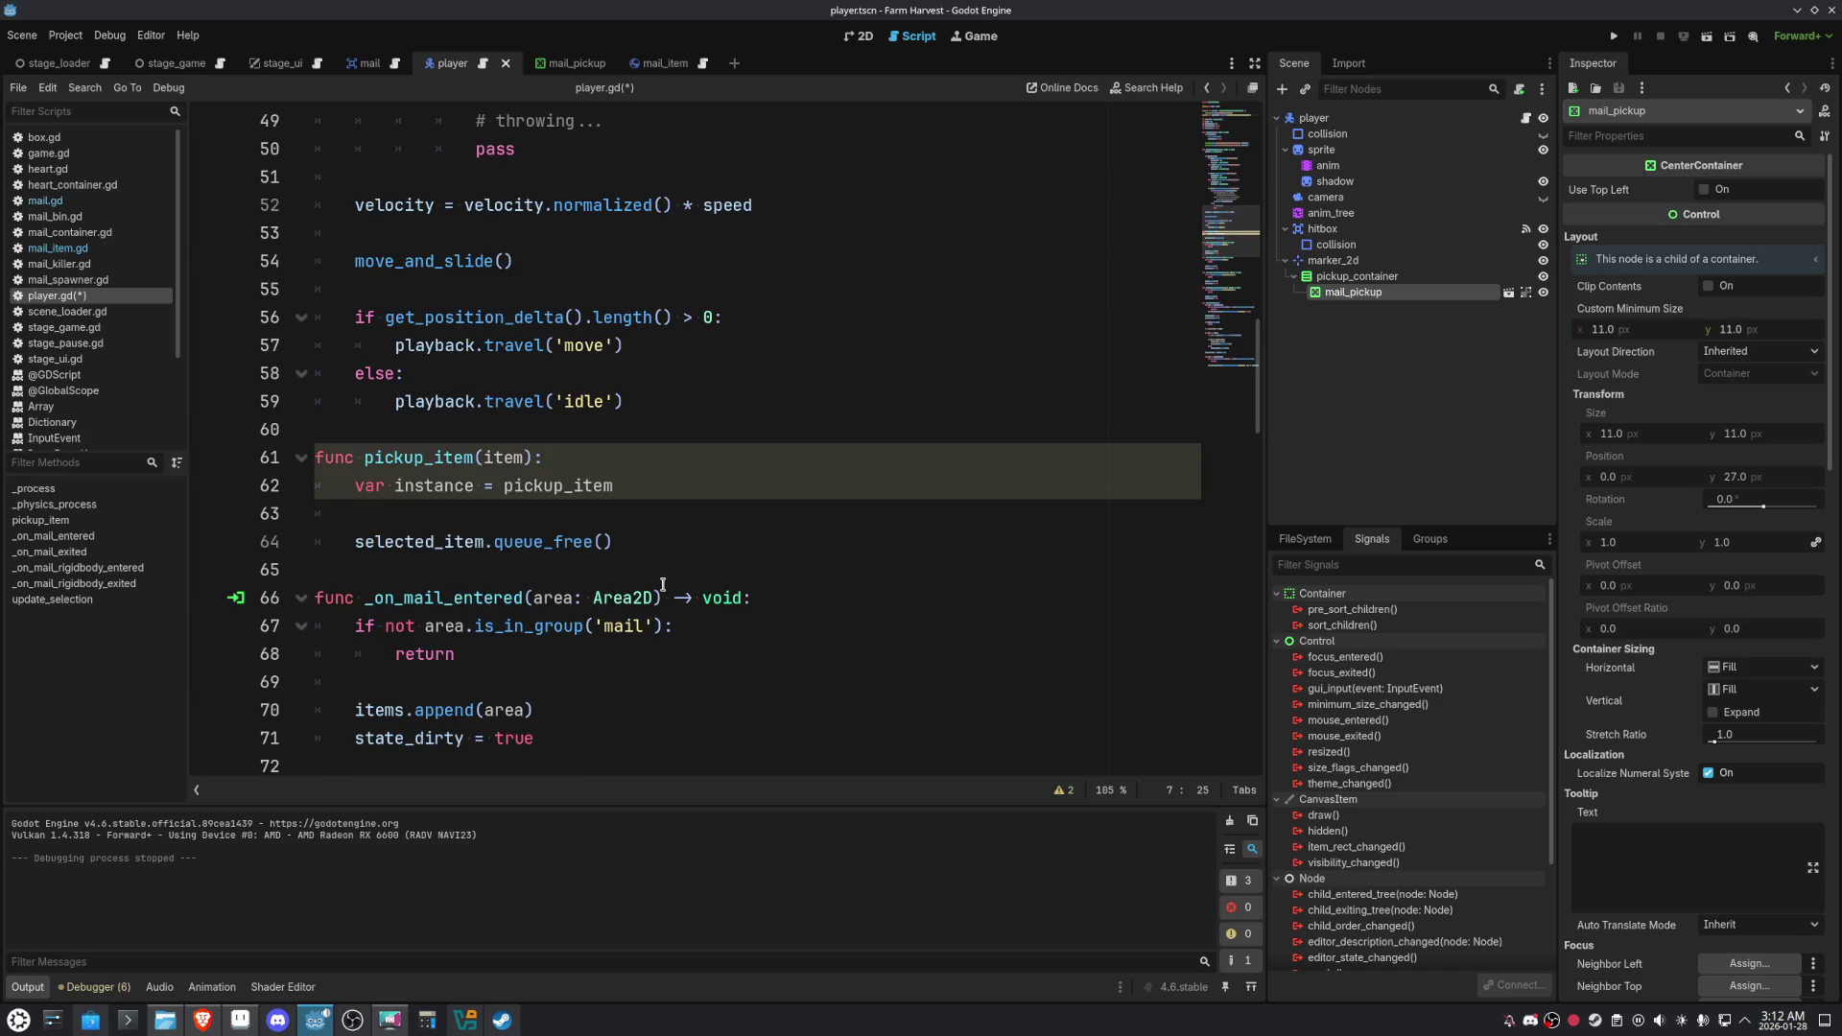
double_click(588, 485)
key("ctrl+v")
type("inst")
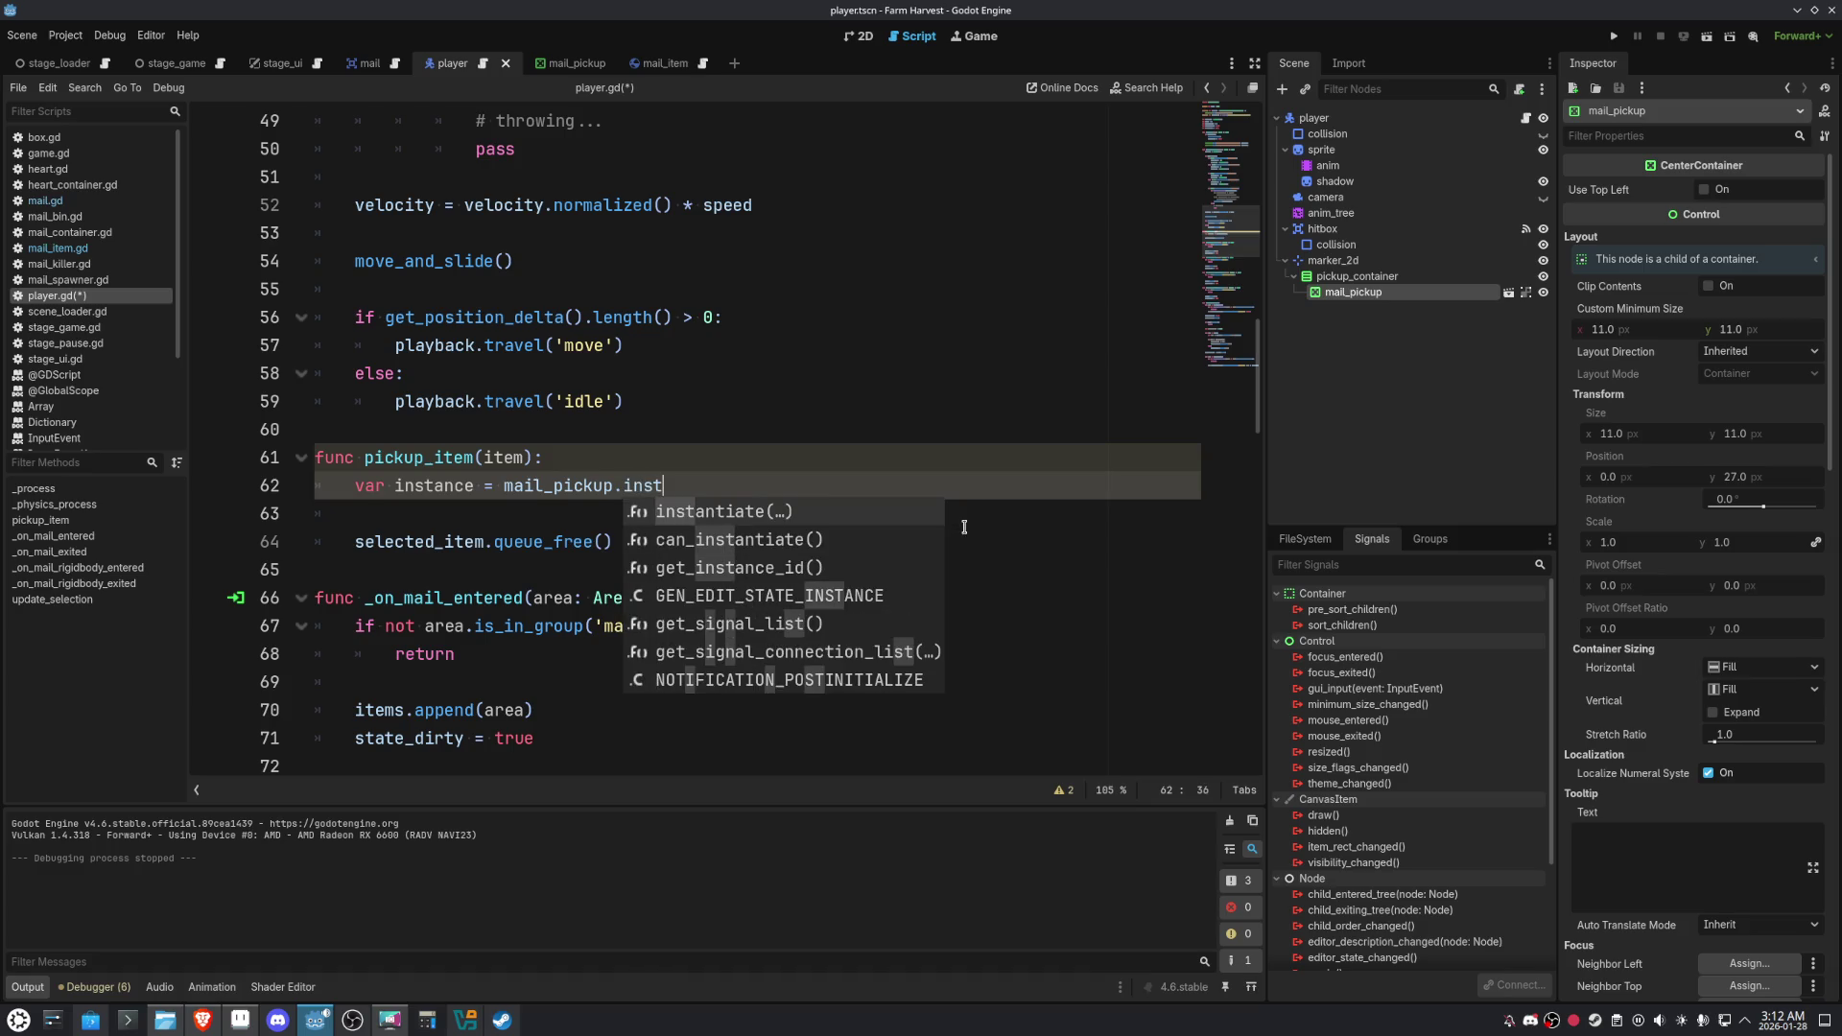
key("Return")
type(")")
key("Return")
key("Return")
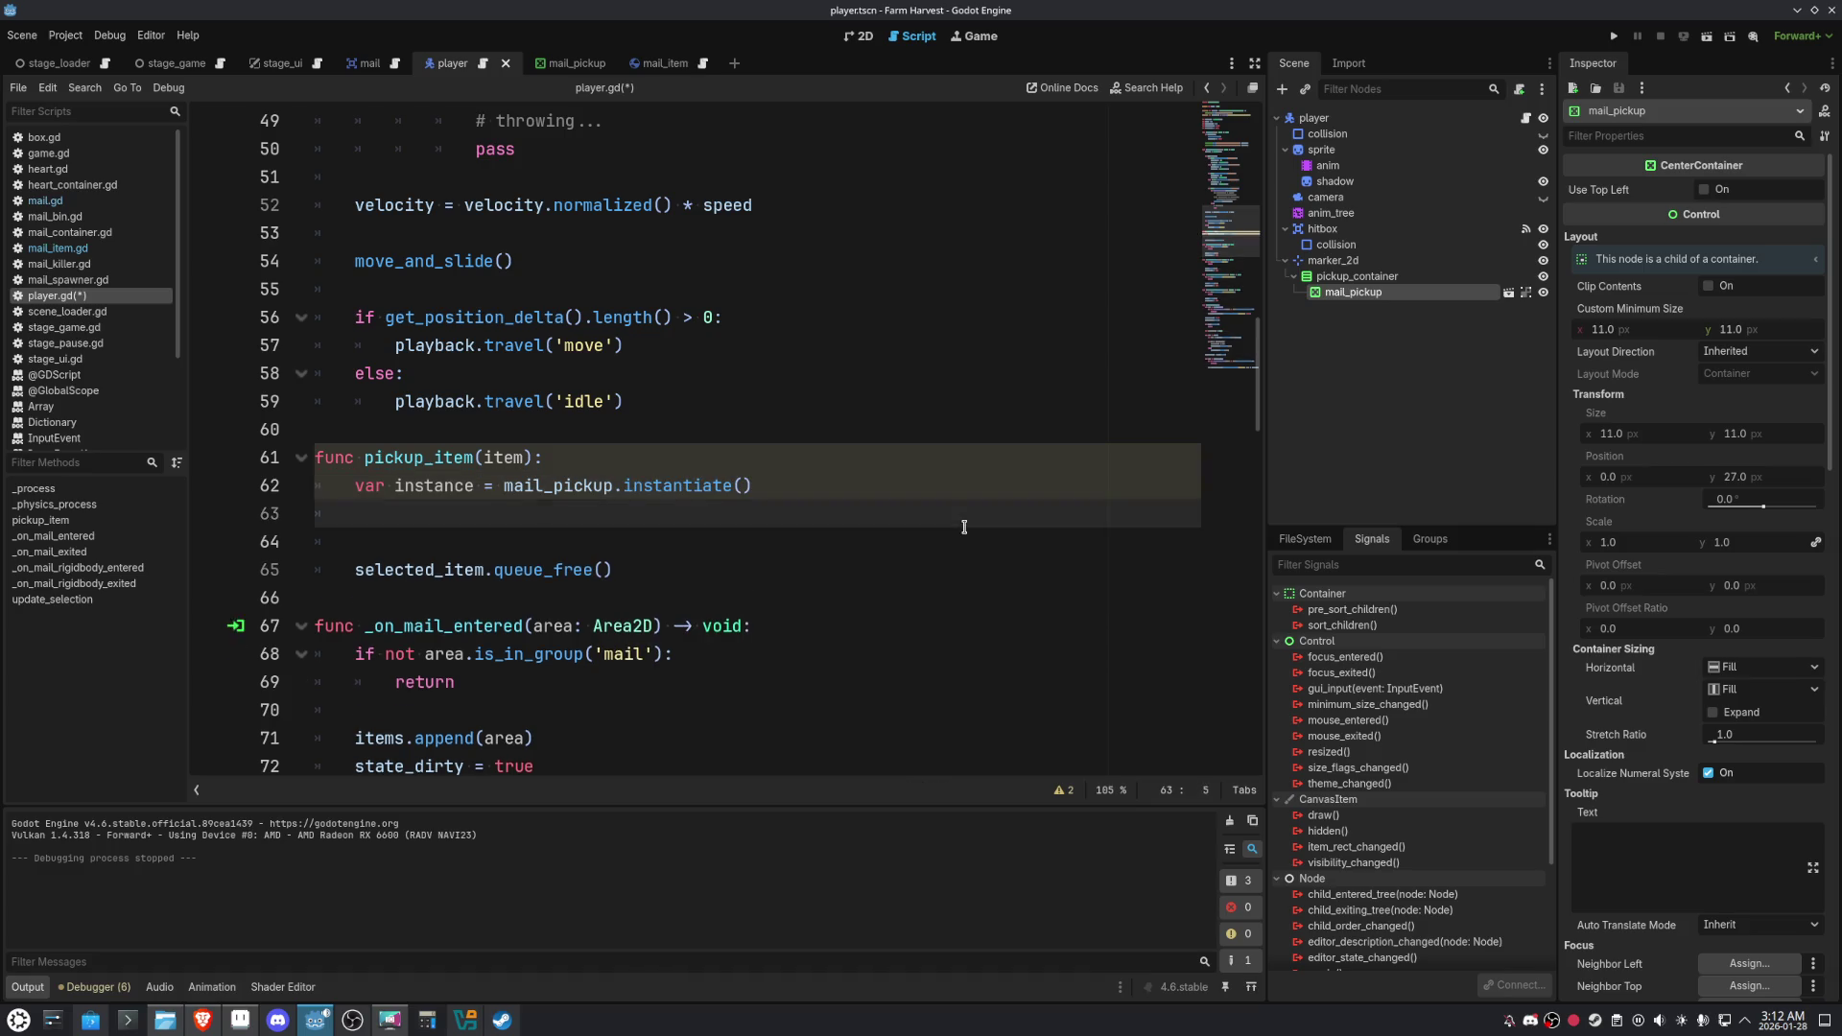
type("instance.")
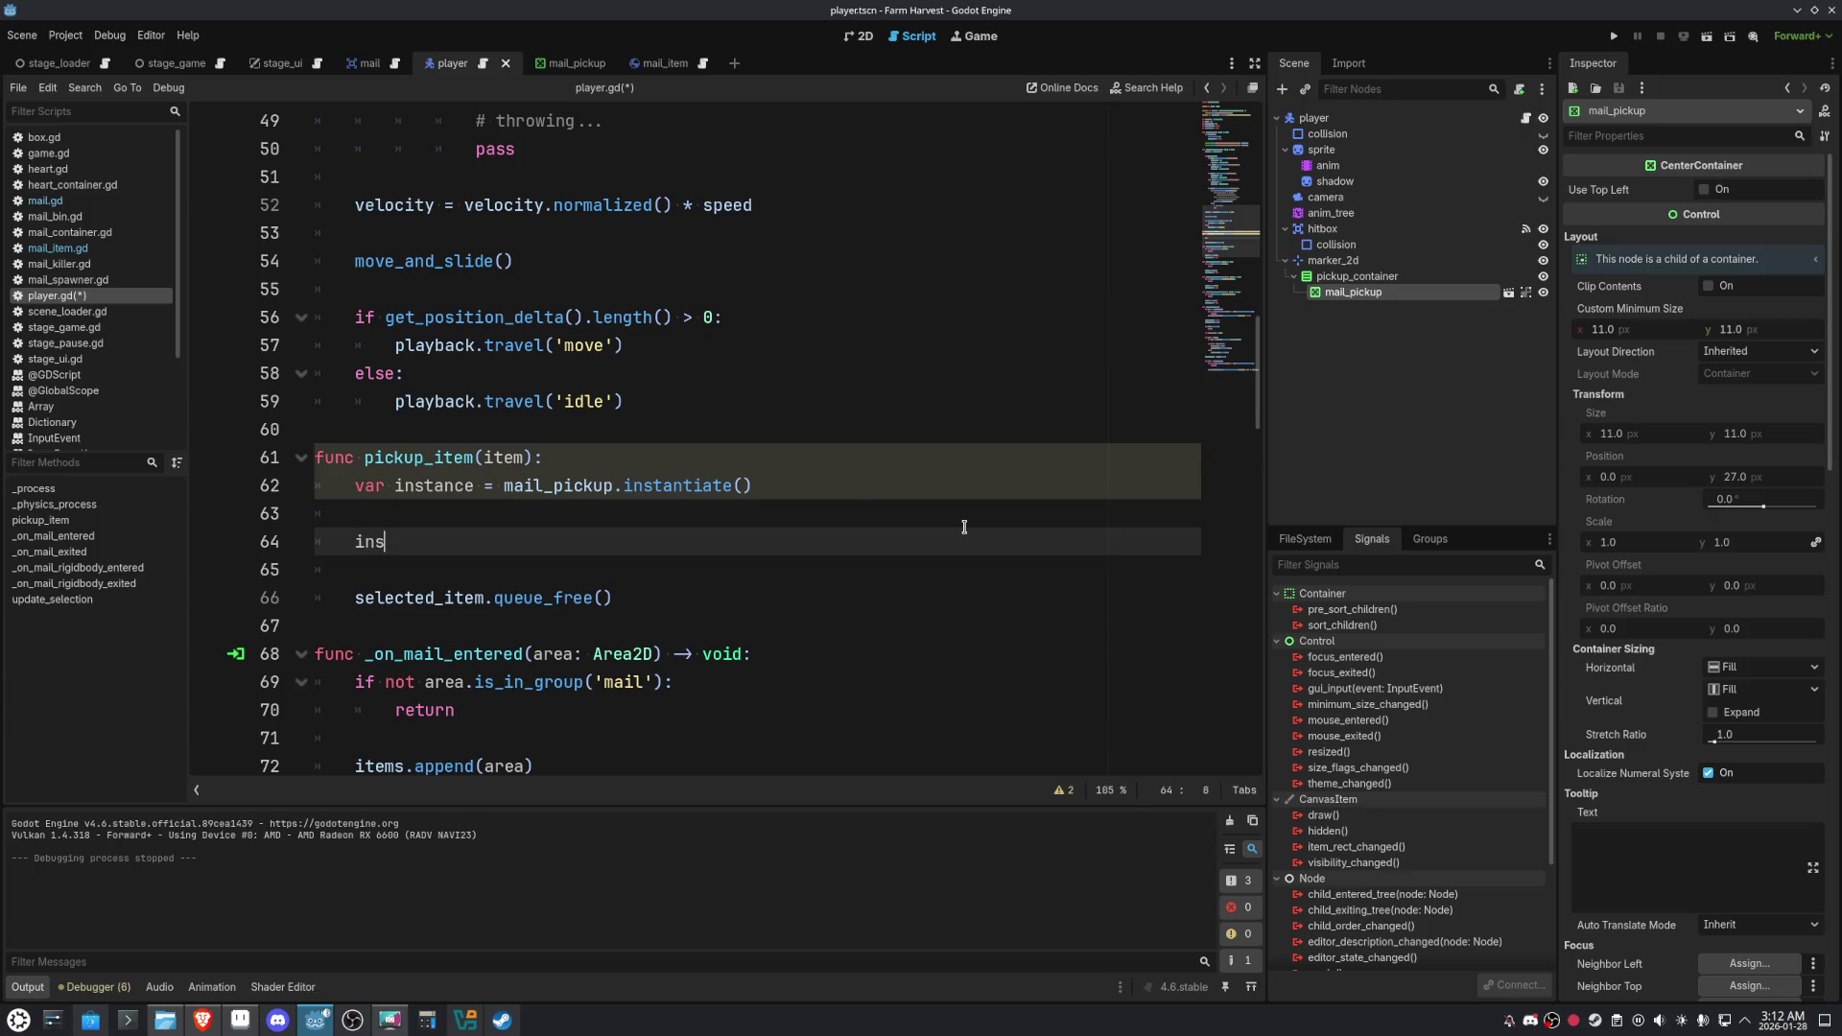
type("ty")
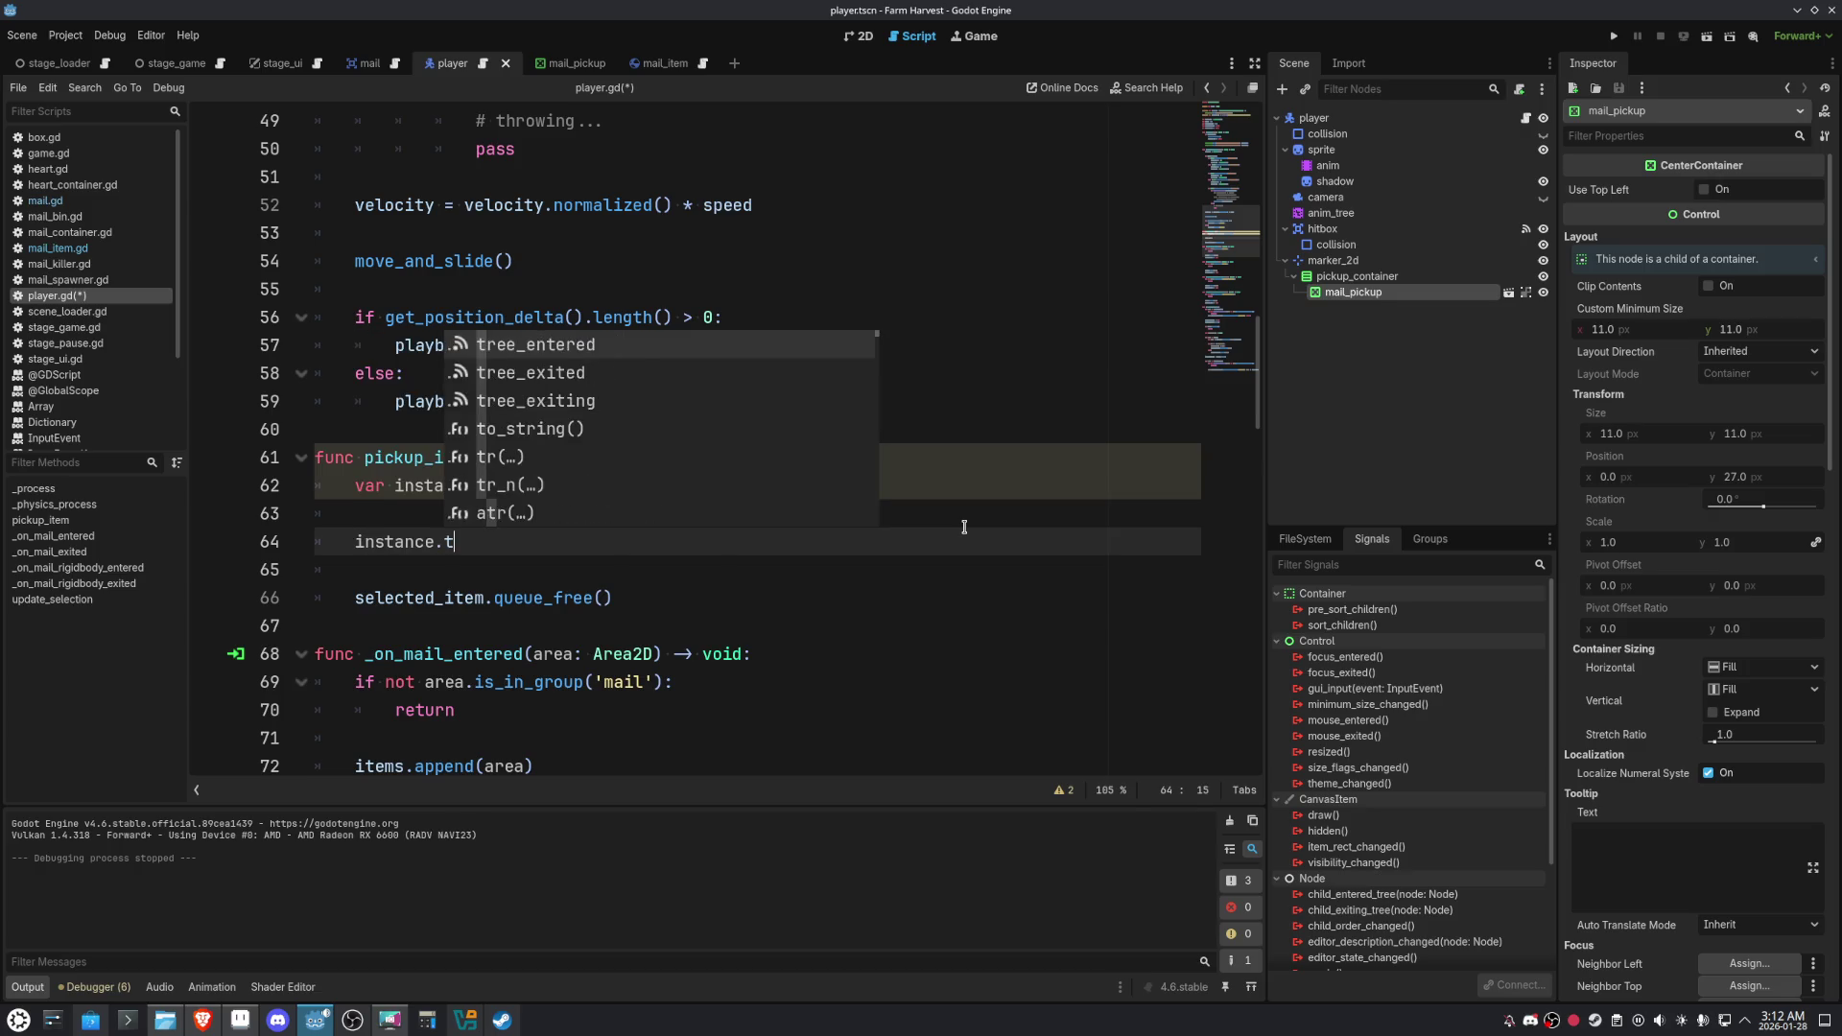
left_click(566, 62)
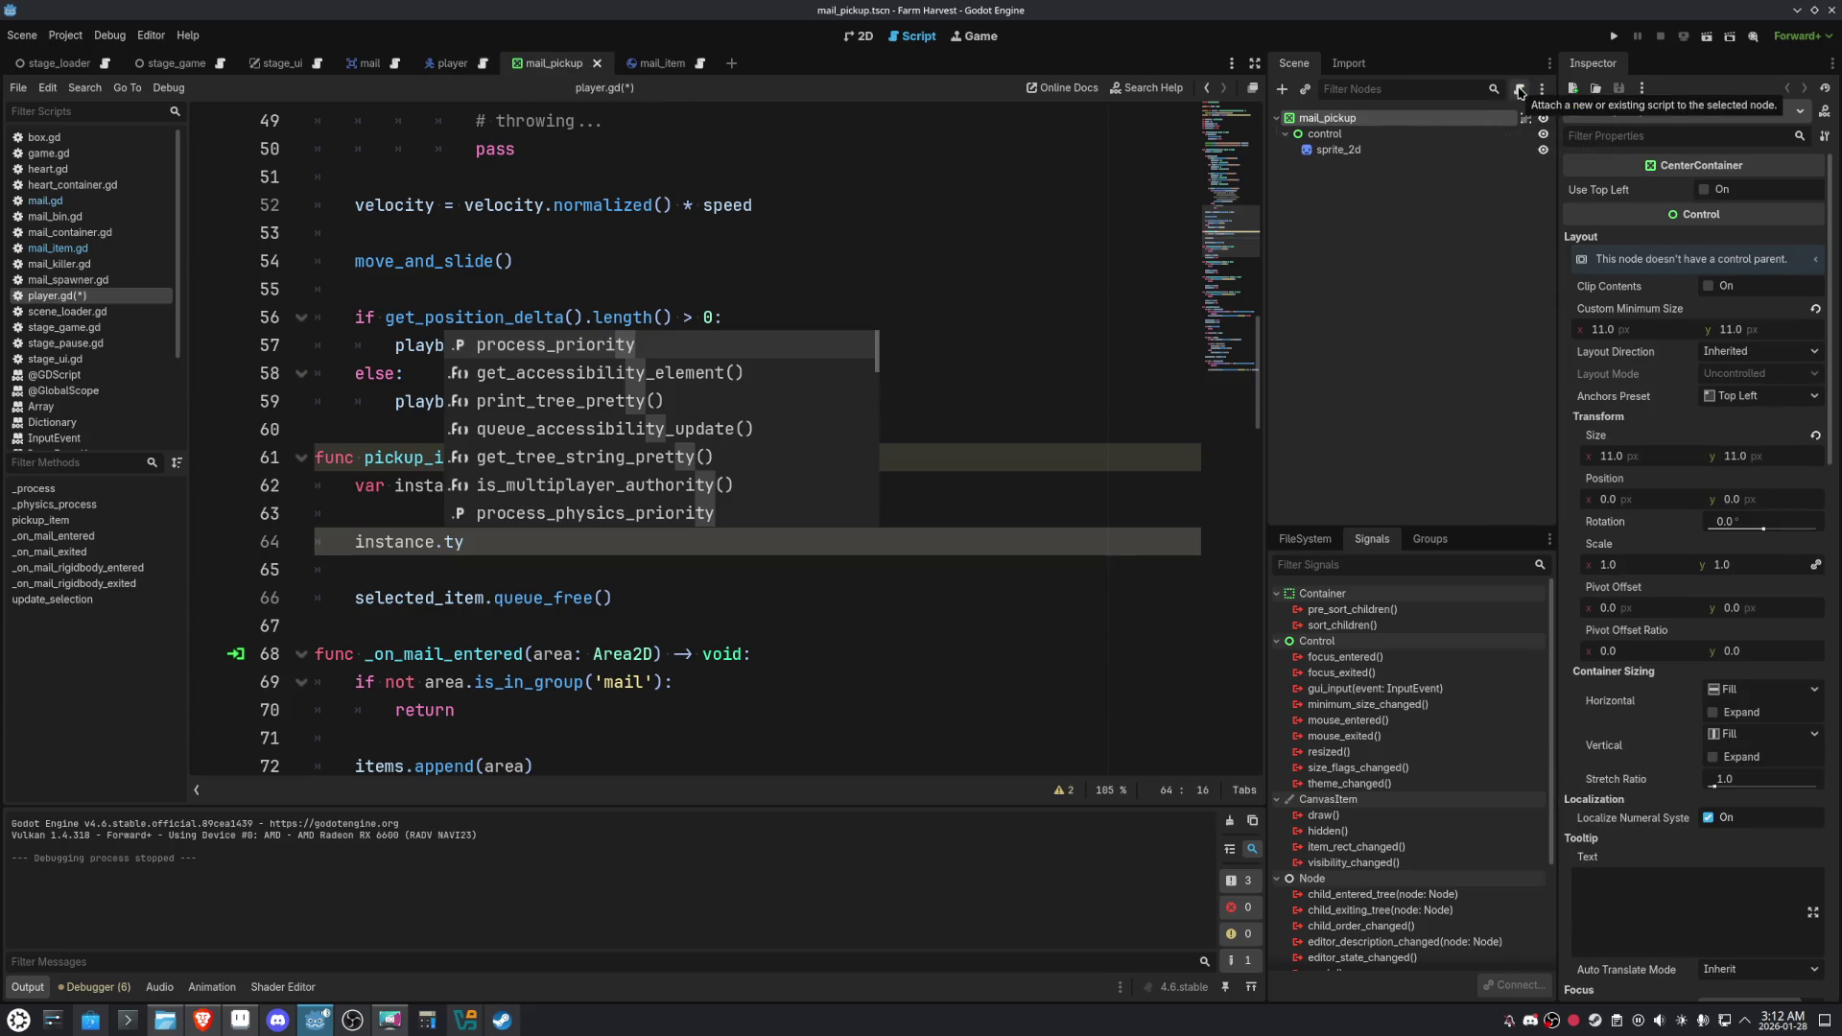
Step: Rename the sprite_2d node to 'sprite' in the mail_pickup scene
left_click(863, 36)
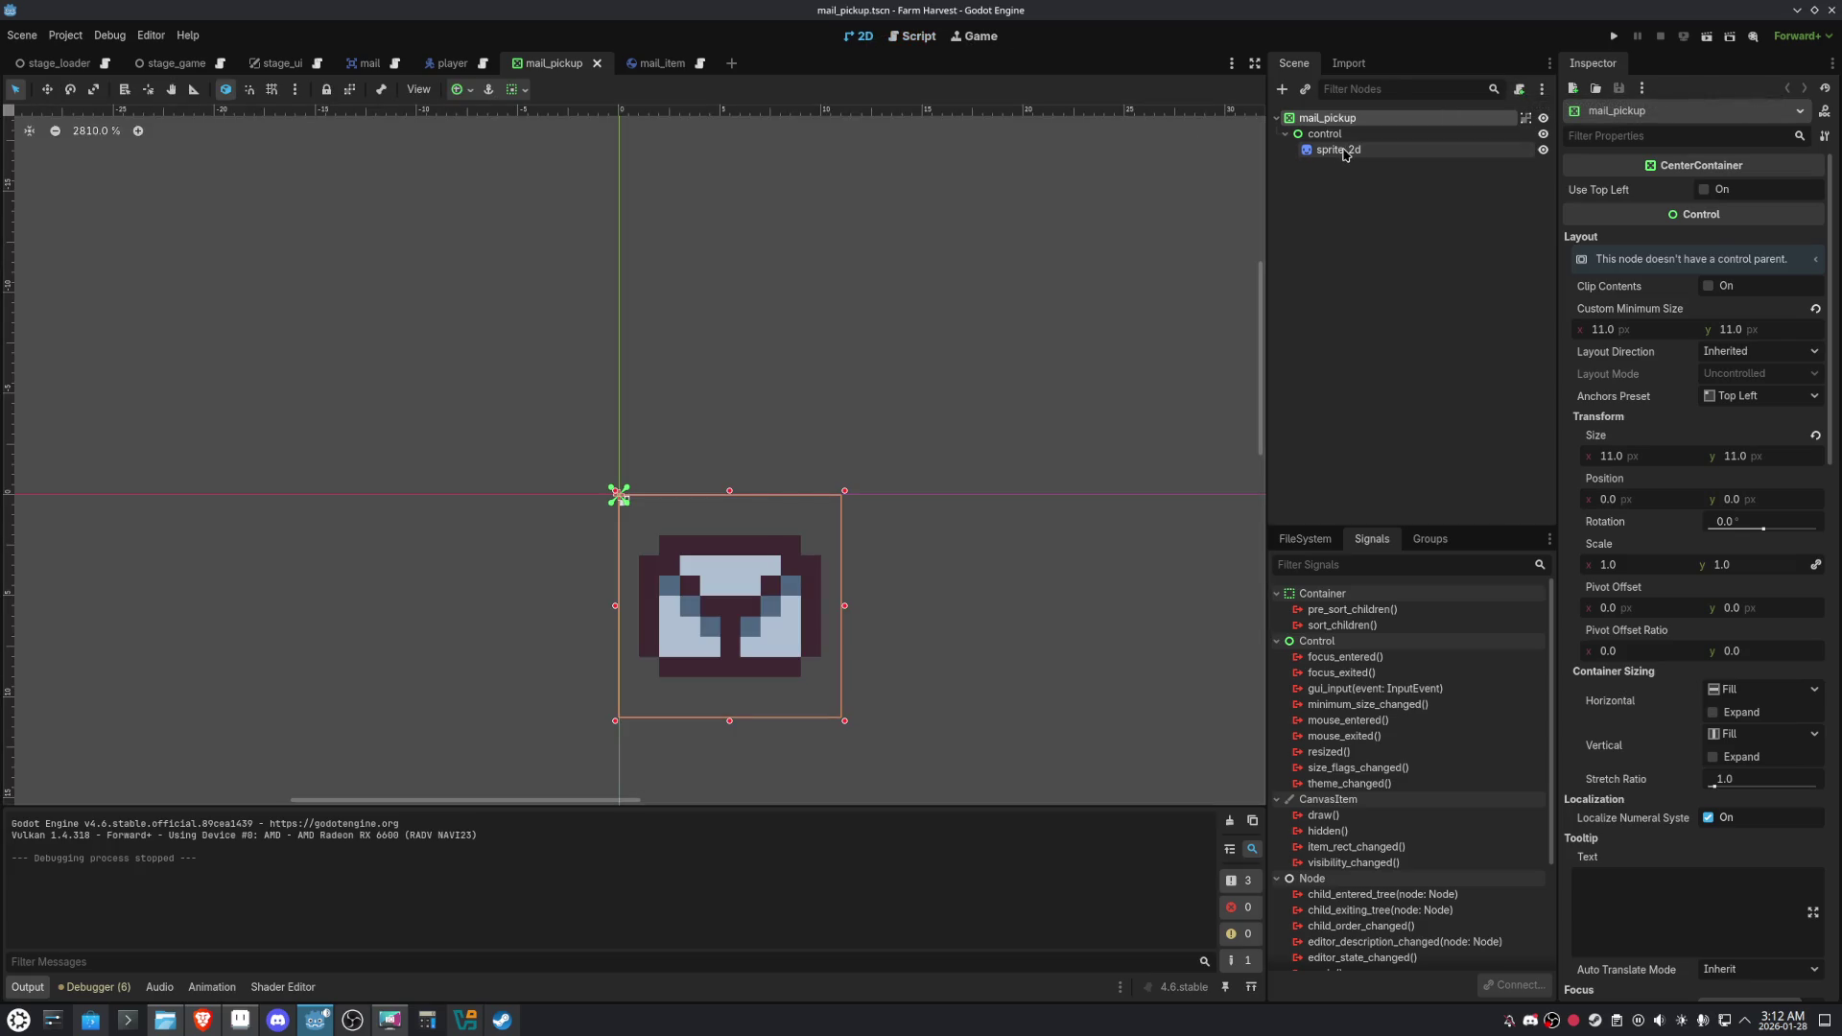
double_click(1345, 150)
type("sprit")
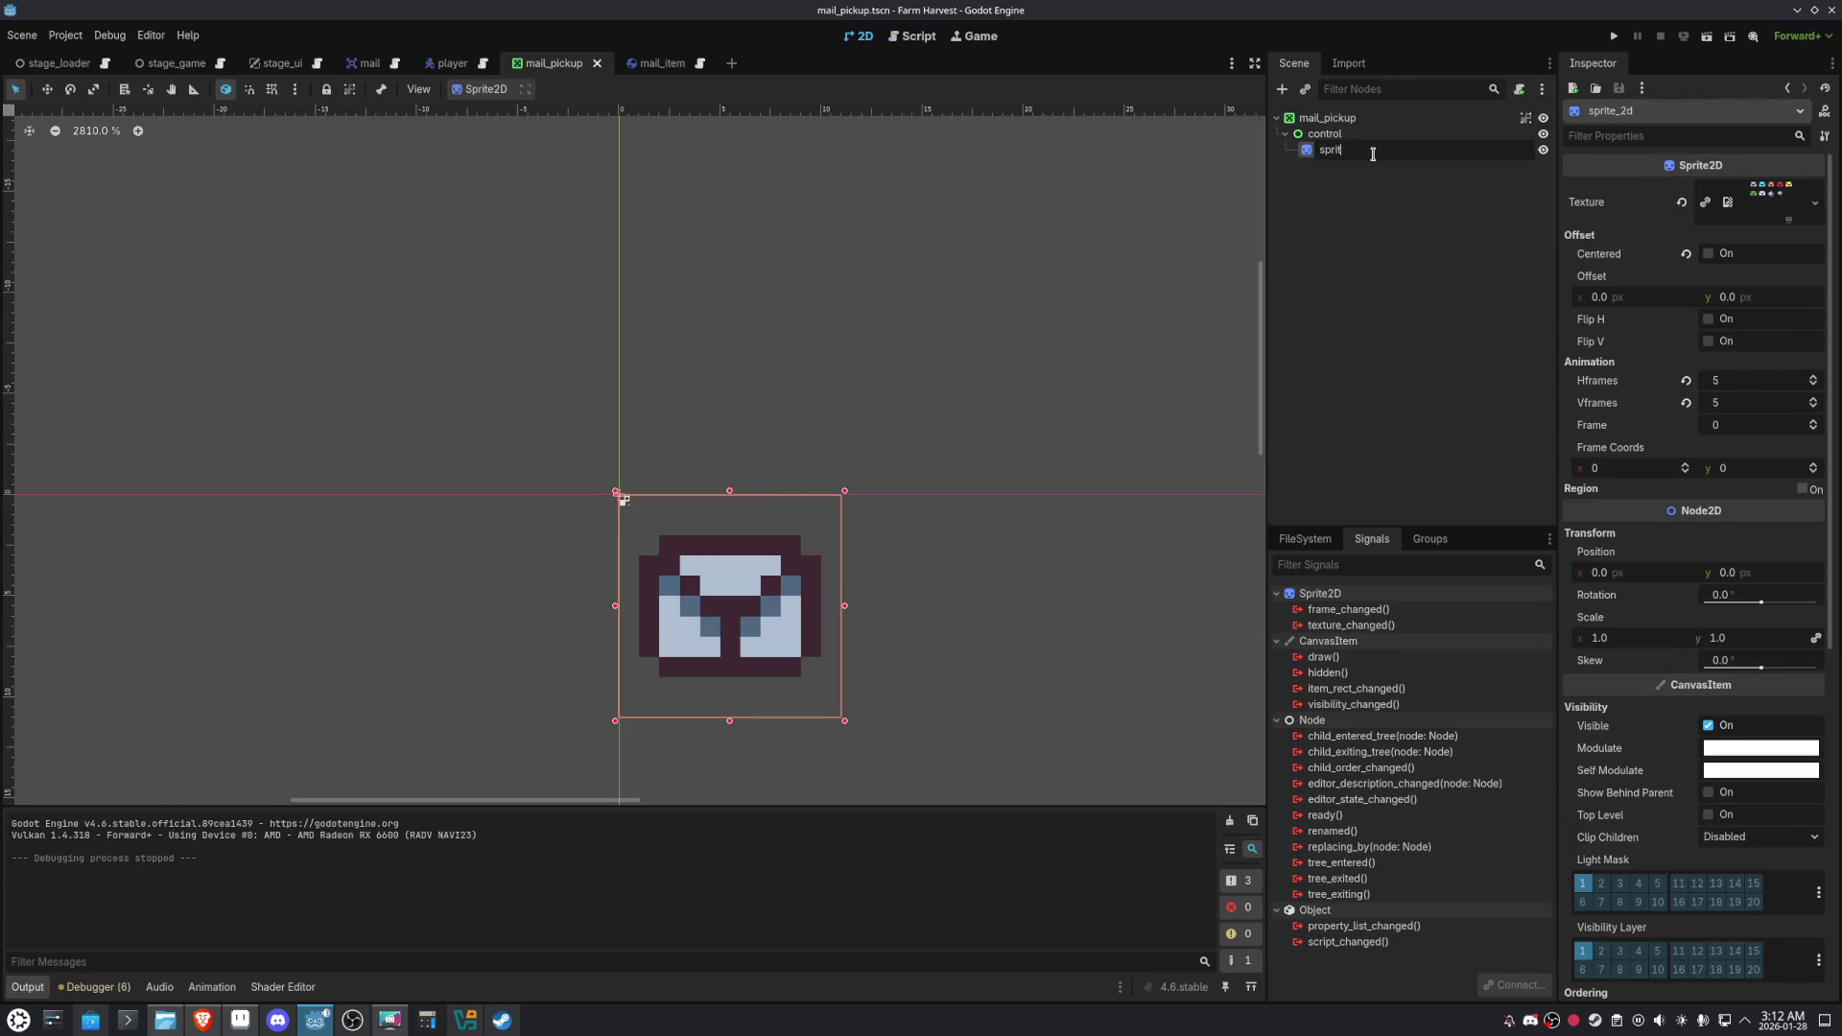
type("e")
key("Return")
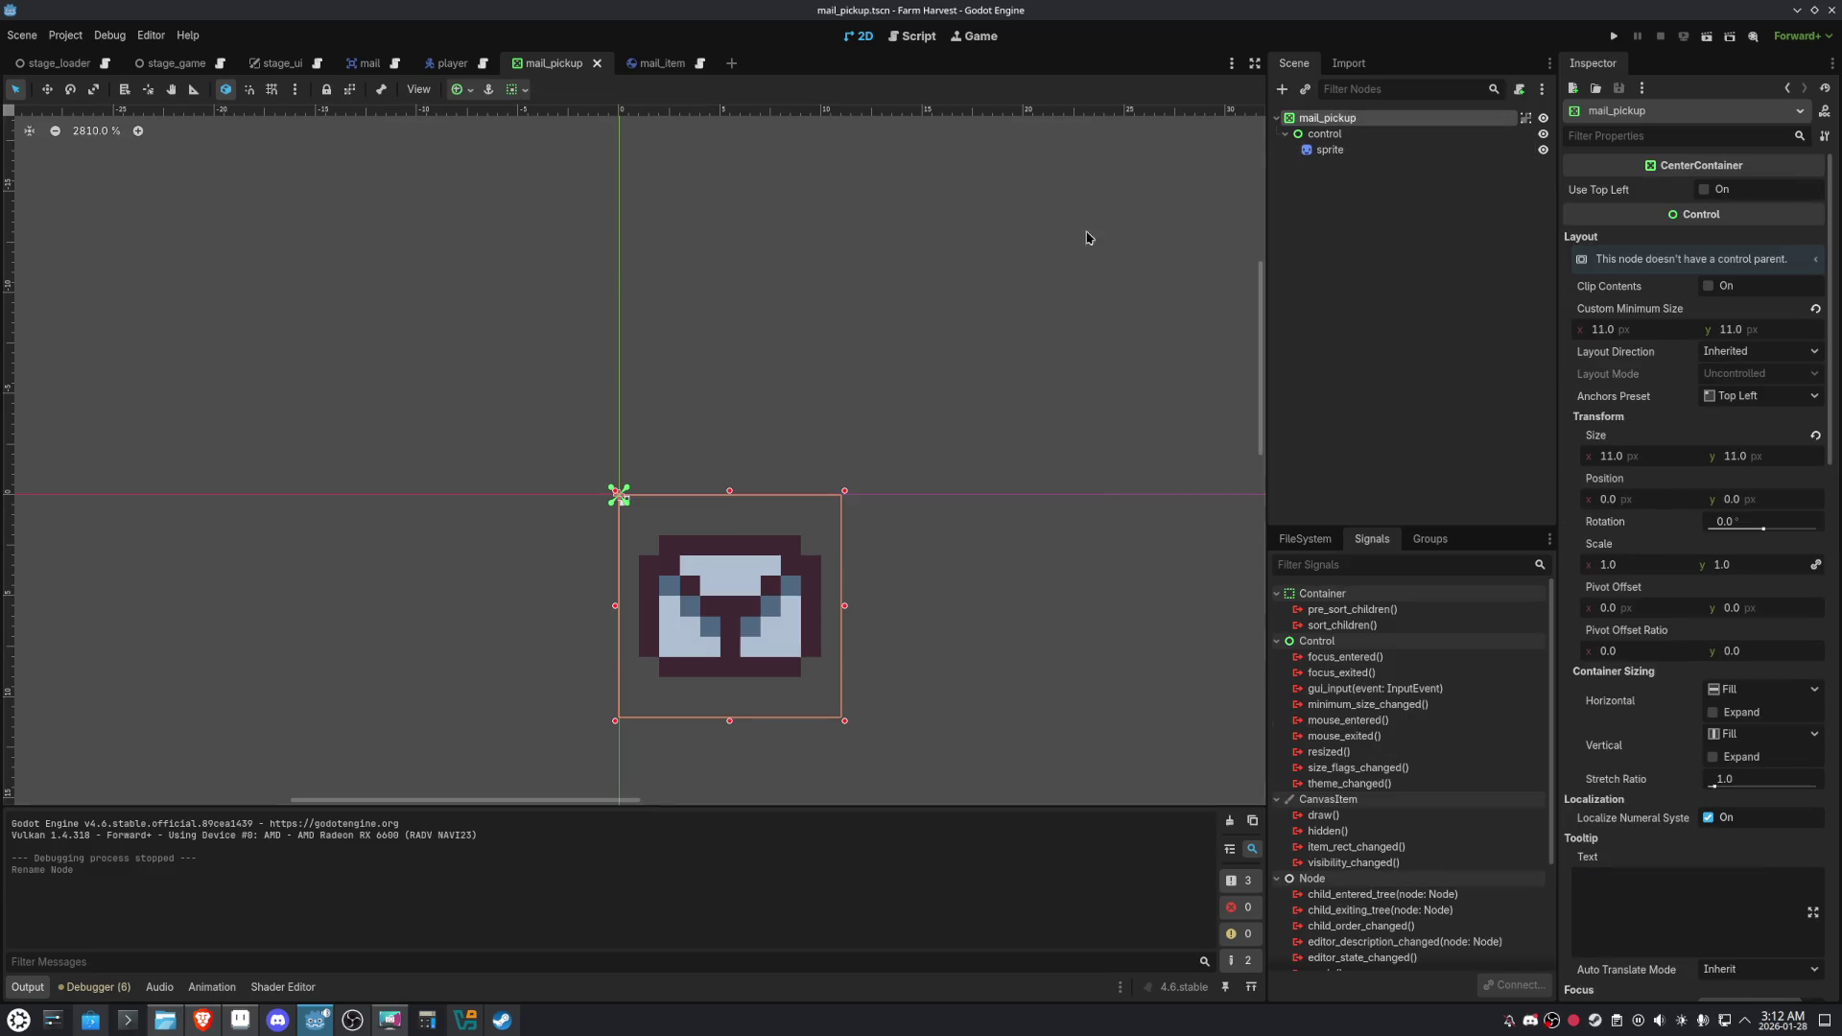
Step: Attach an empty res://scripts/mail_pickup.gd script to the root and add func _ready()
left_click(1519, 90)
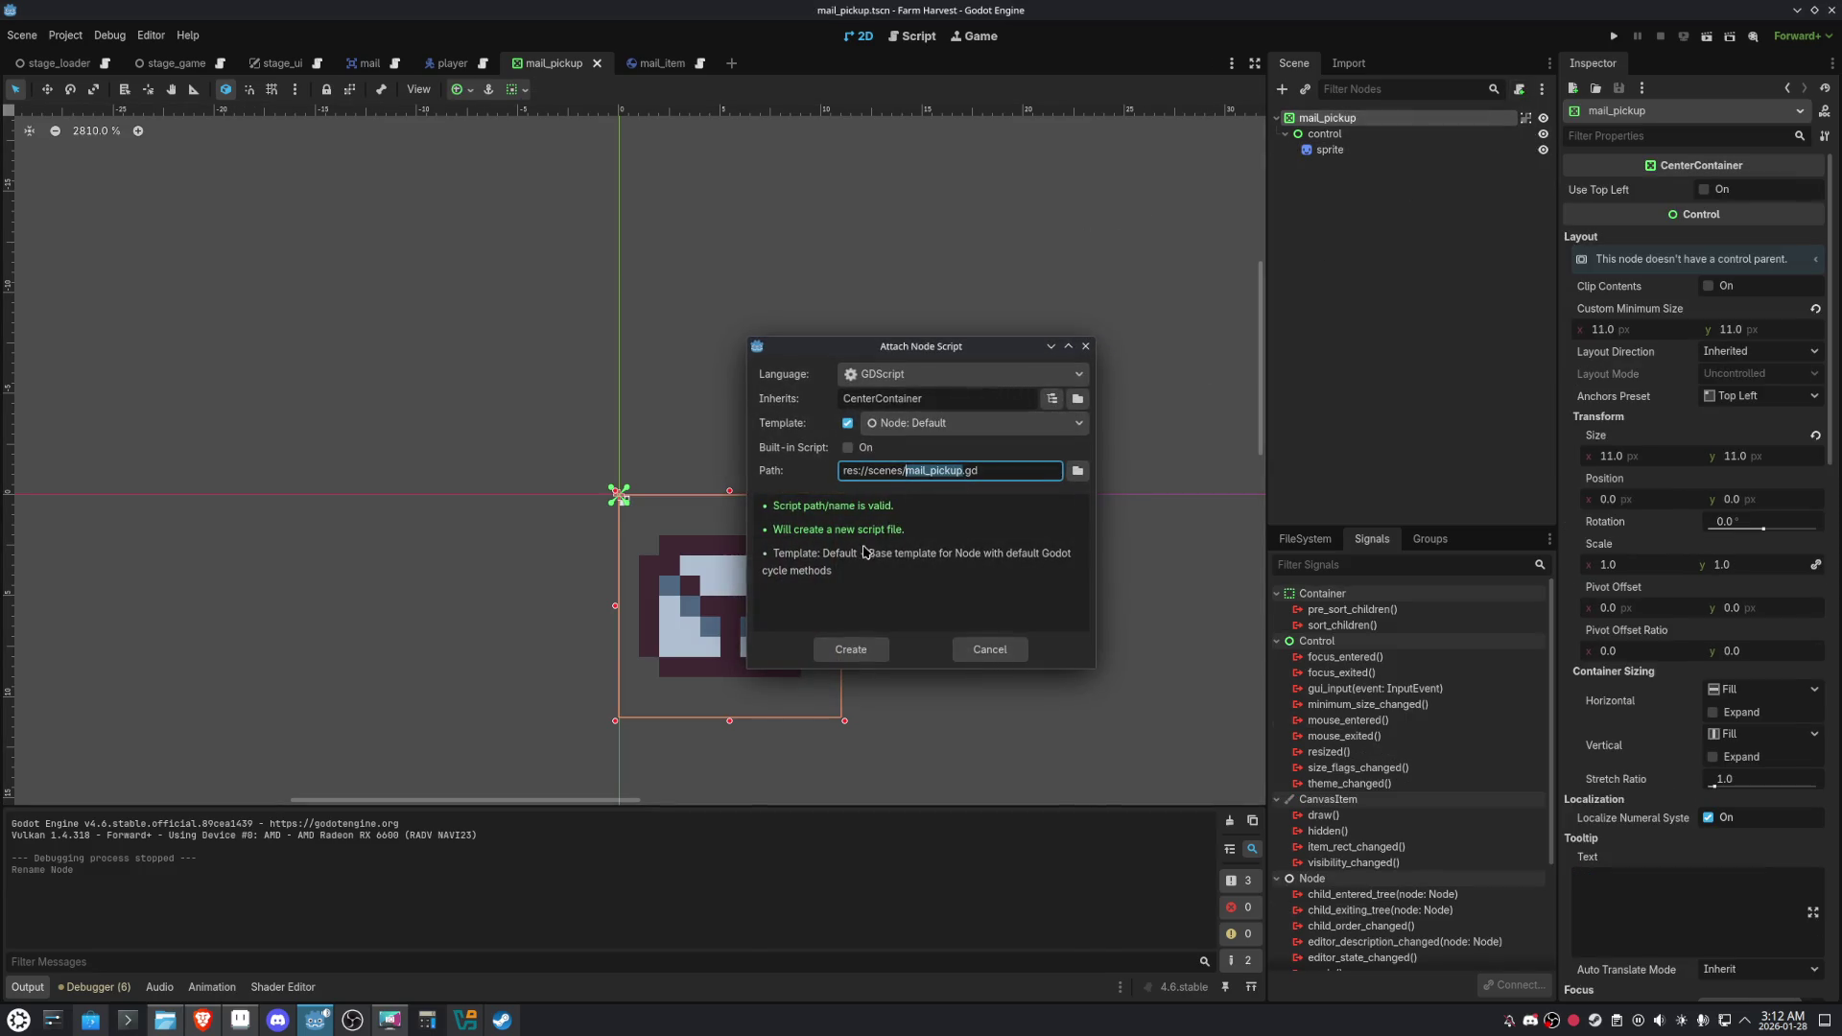
double_click(884, 470)
type("scripts")
left_click(948, 425)
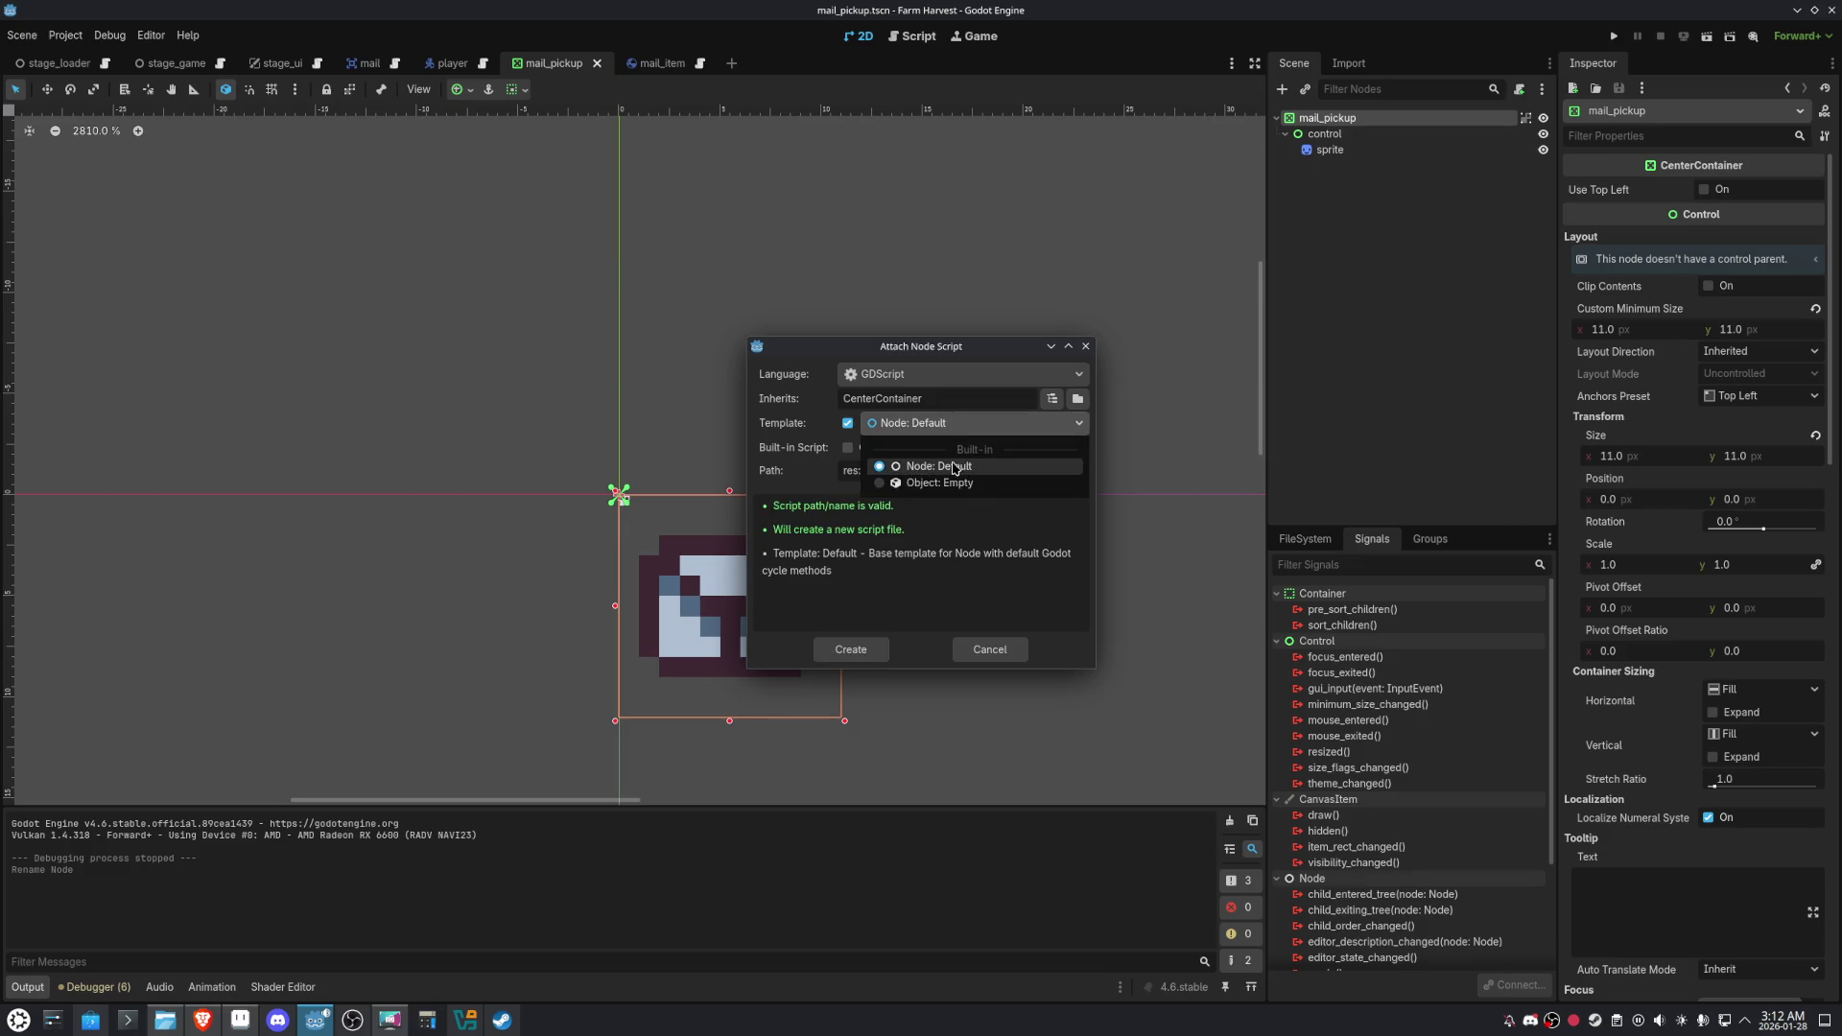
left_click(940, 482)
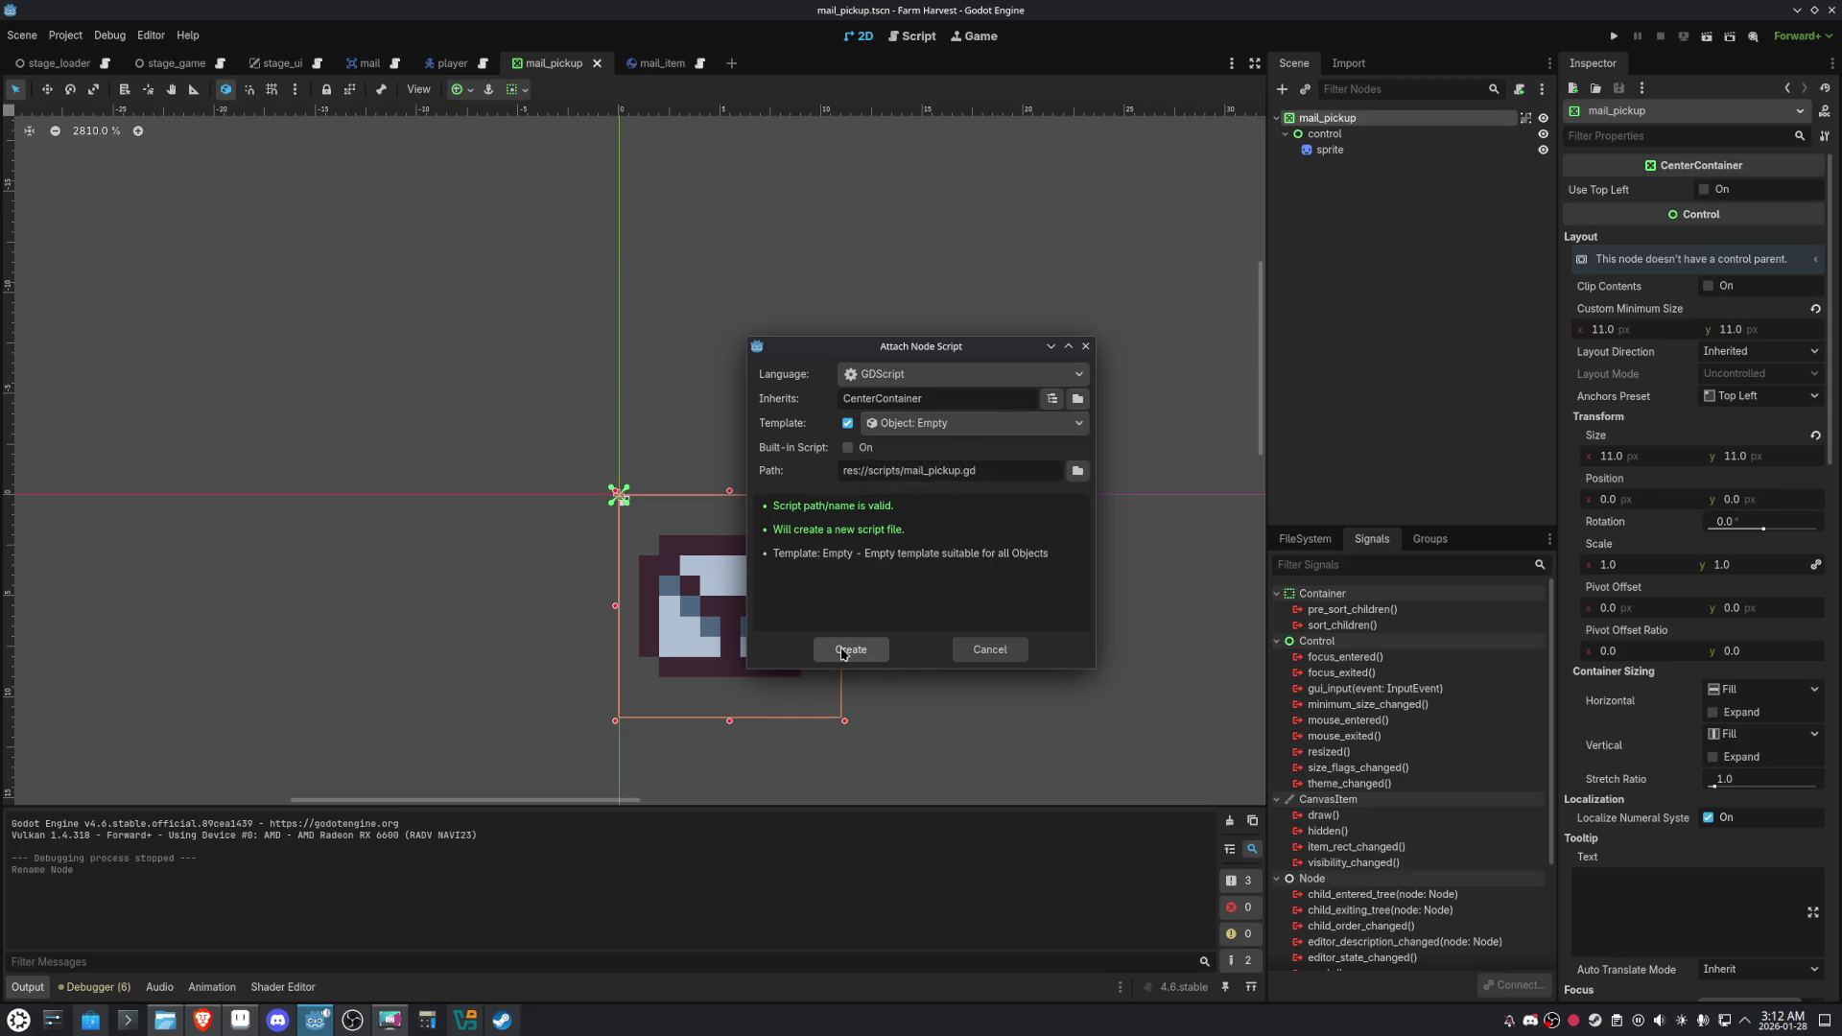
left_click(843, 652)
key("Down")
key("Return")
type("func _r")
key("Return")
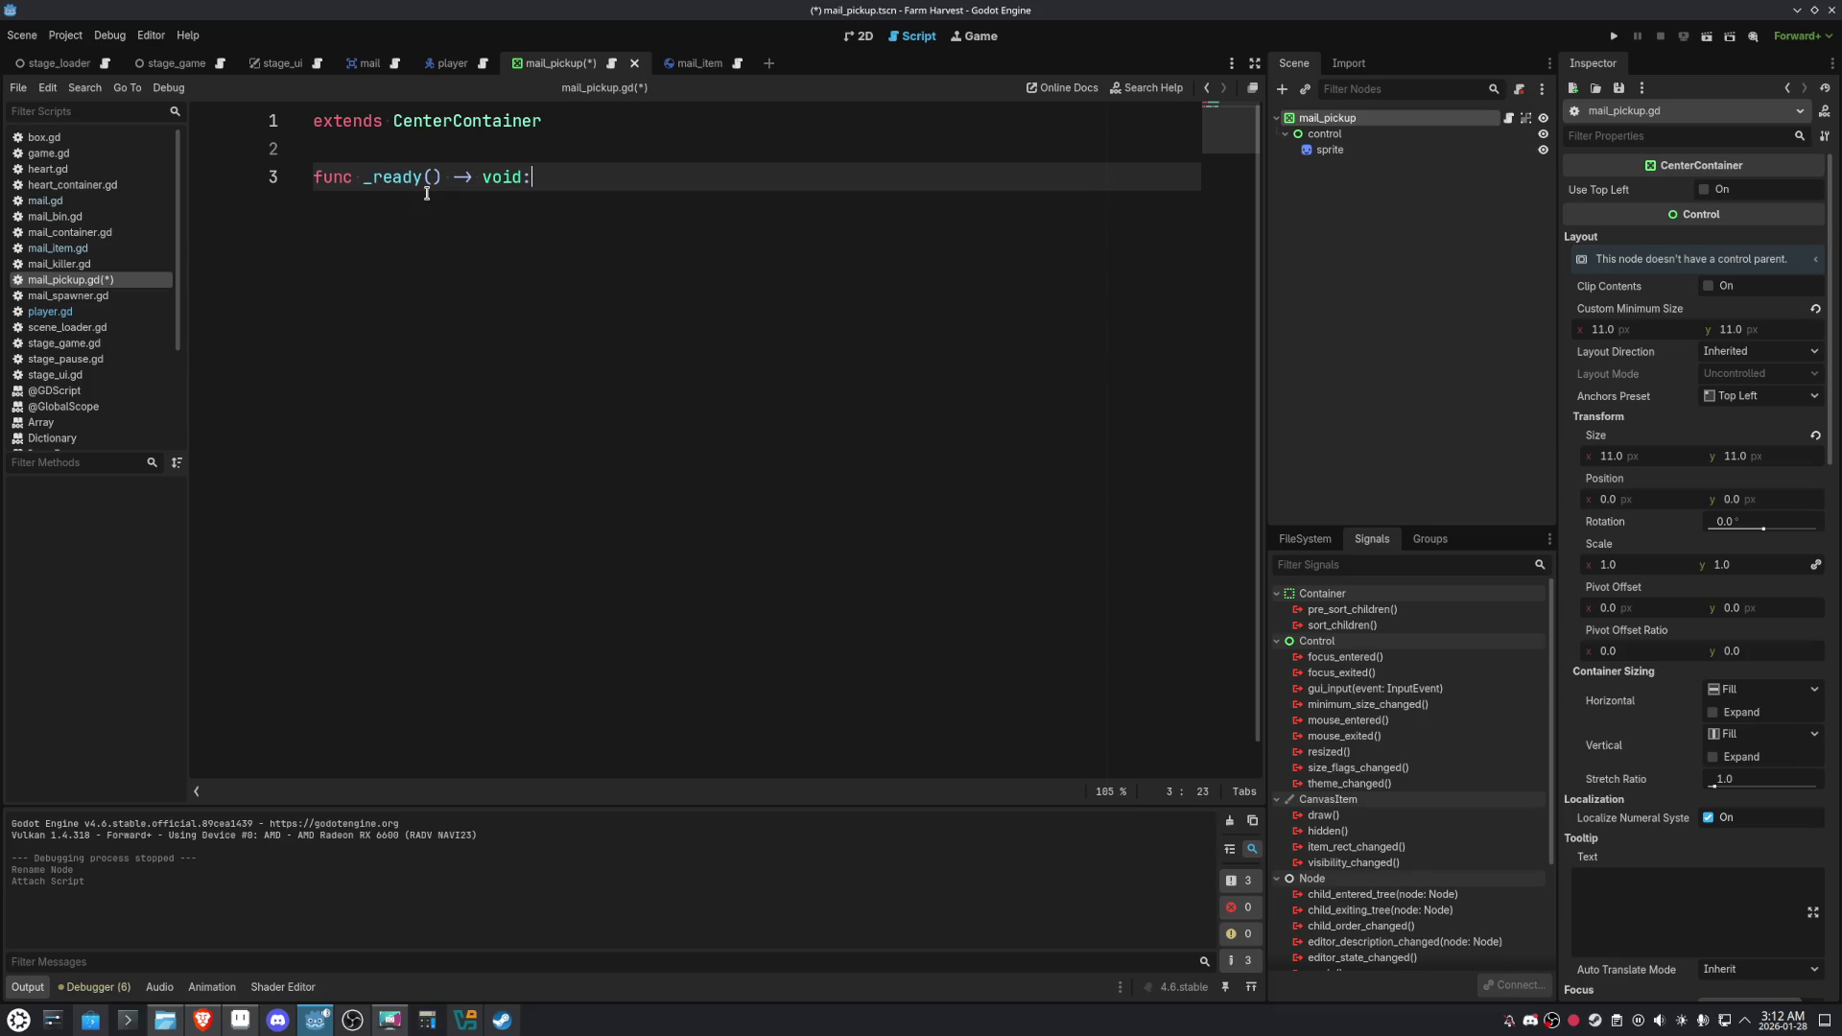
key("Return")
type("pass")
left_click(469, 143)
key("Return")
key("Return")
key("Up")
type("@onready")
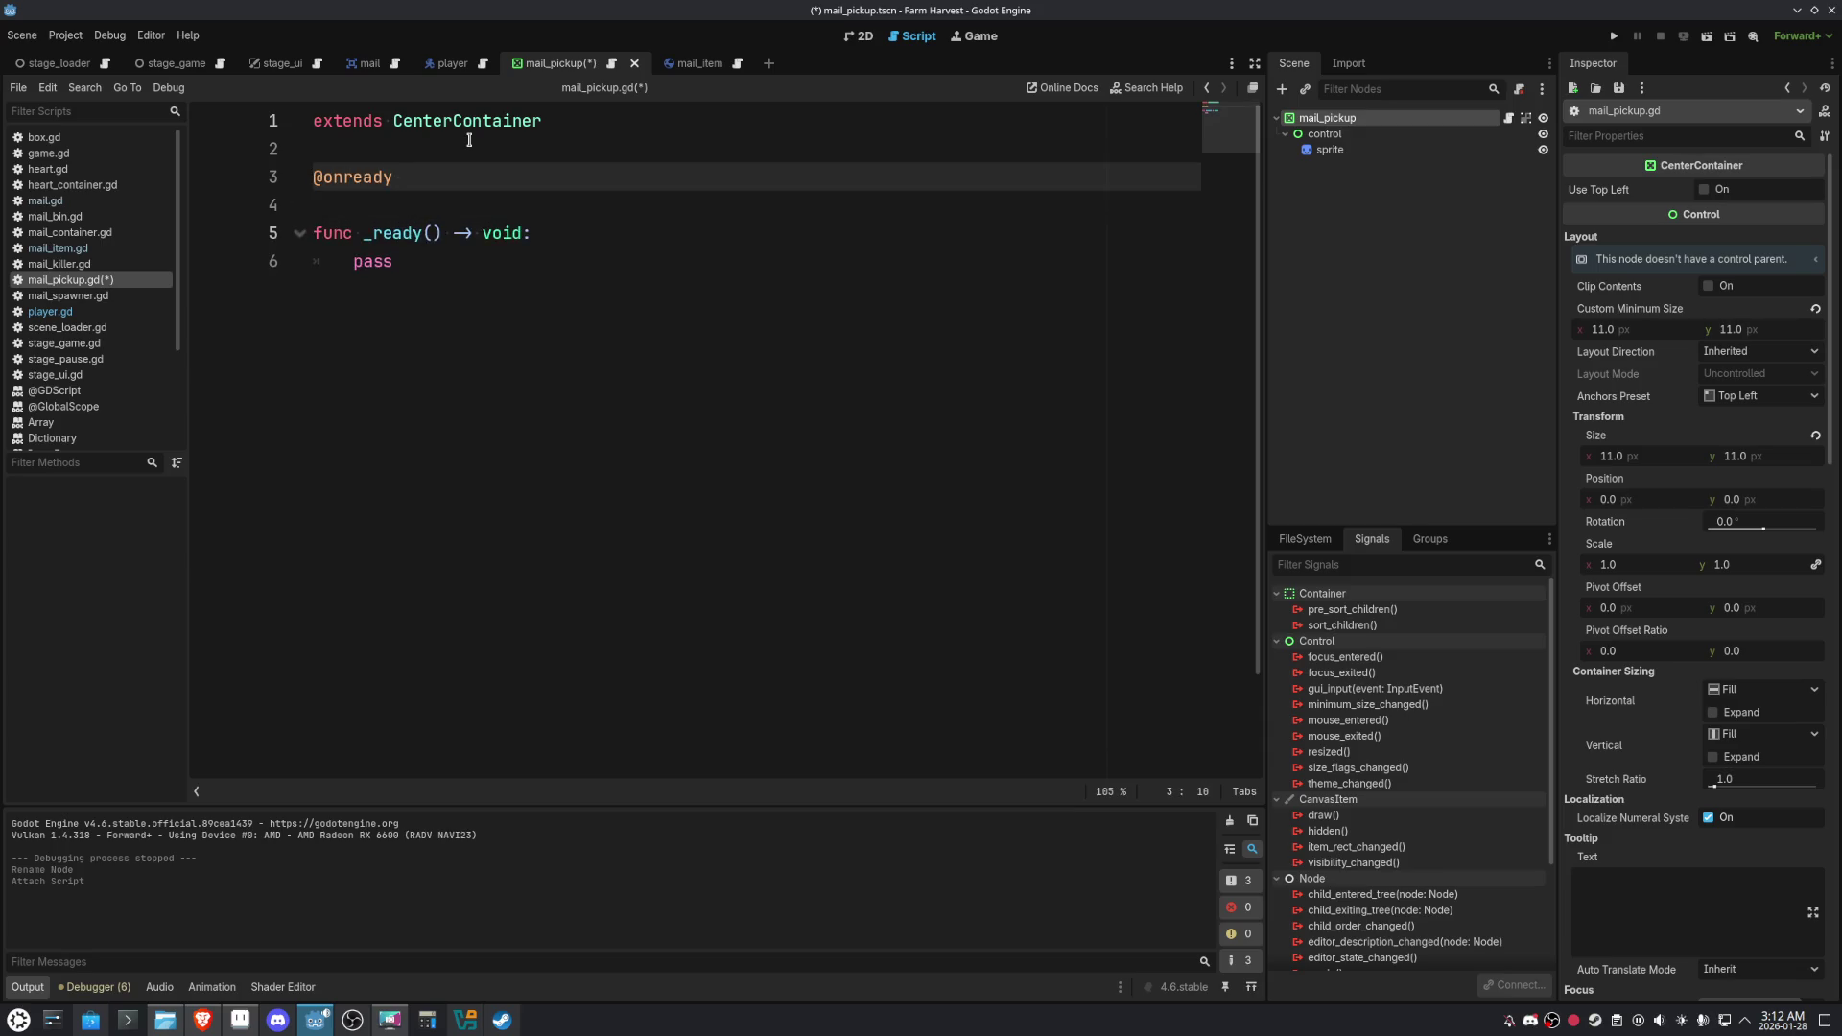
type(" var")
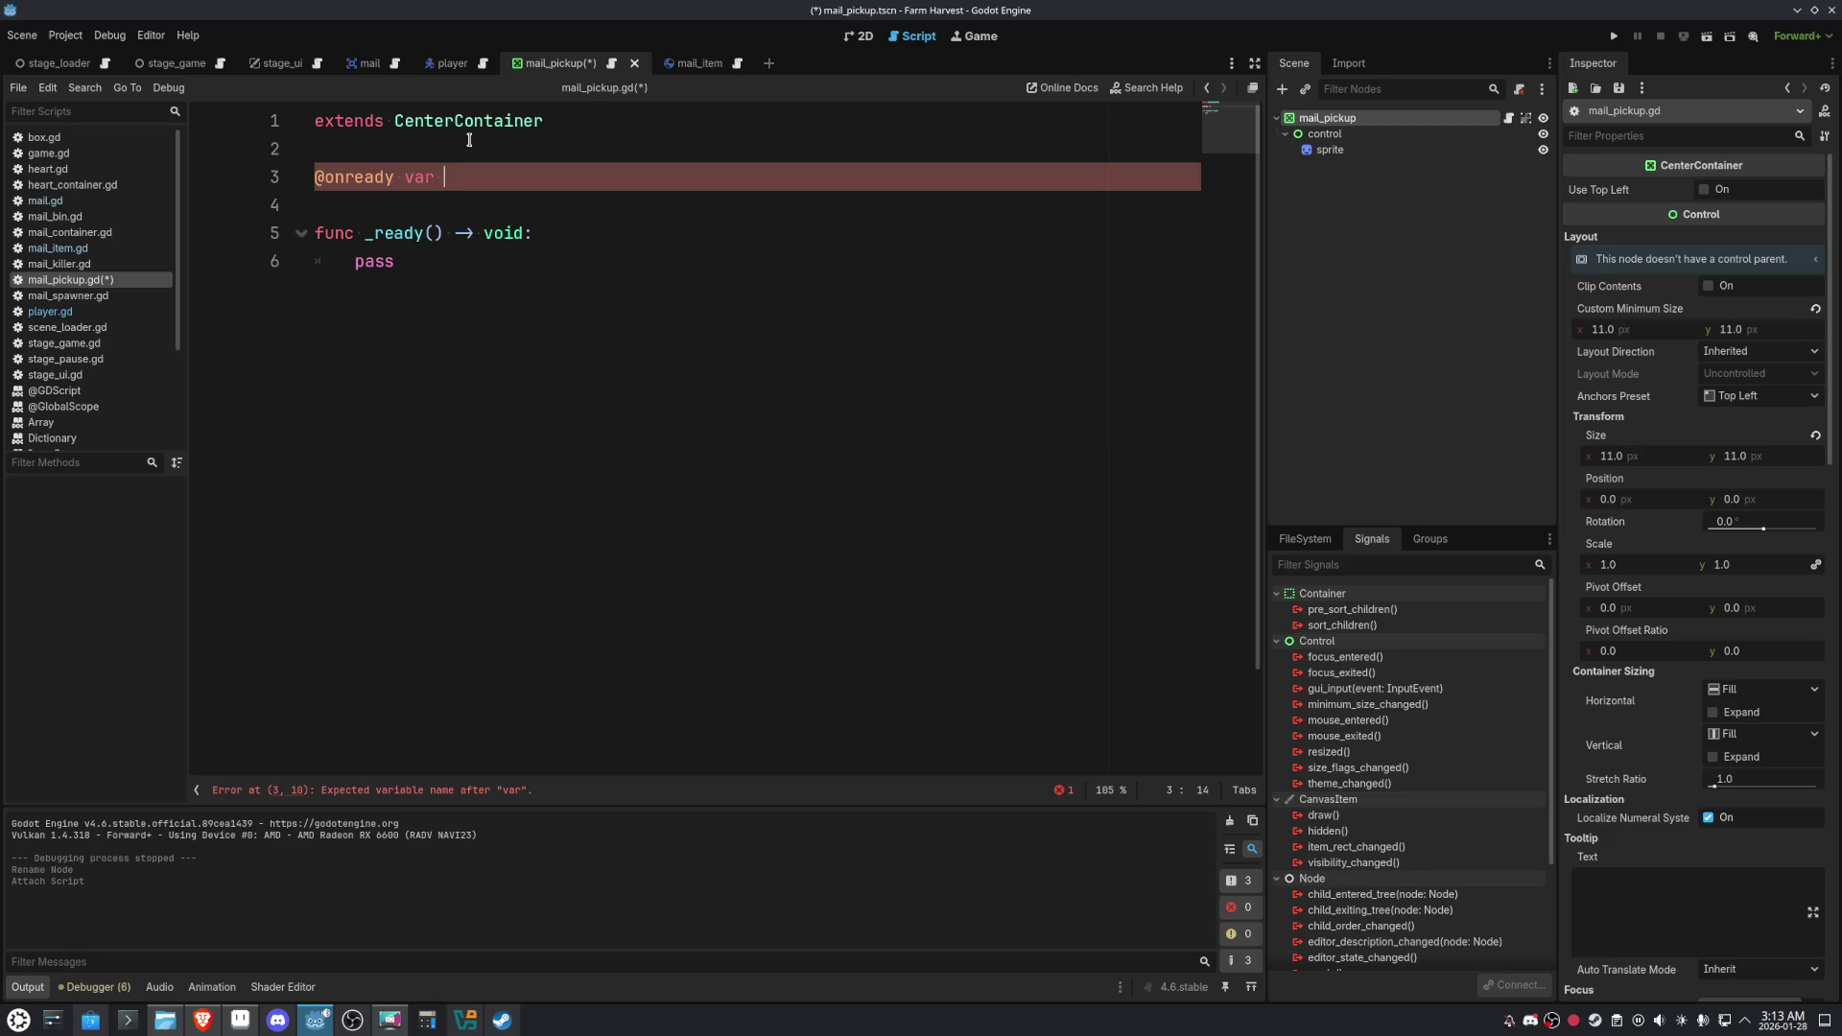
type("mail_Ty")
key("BackSpace")
key("BackSpace")
type("type : ")
type("game.ma")
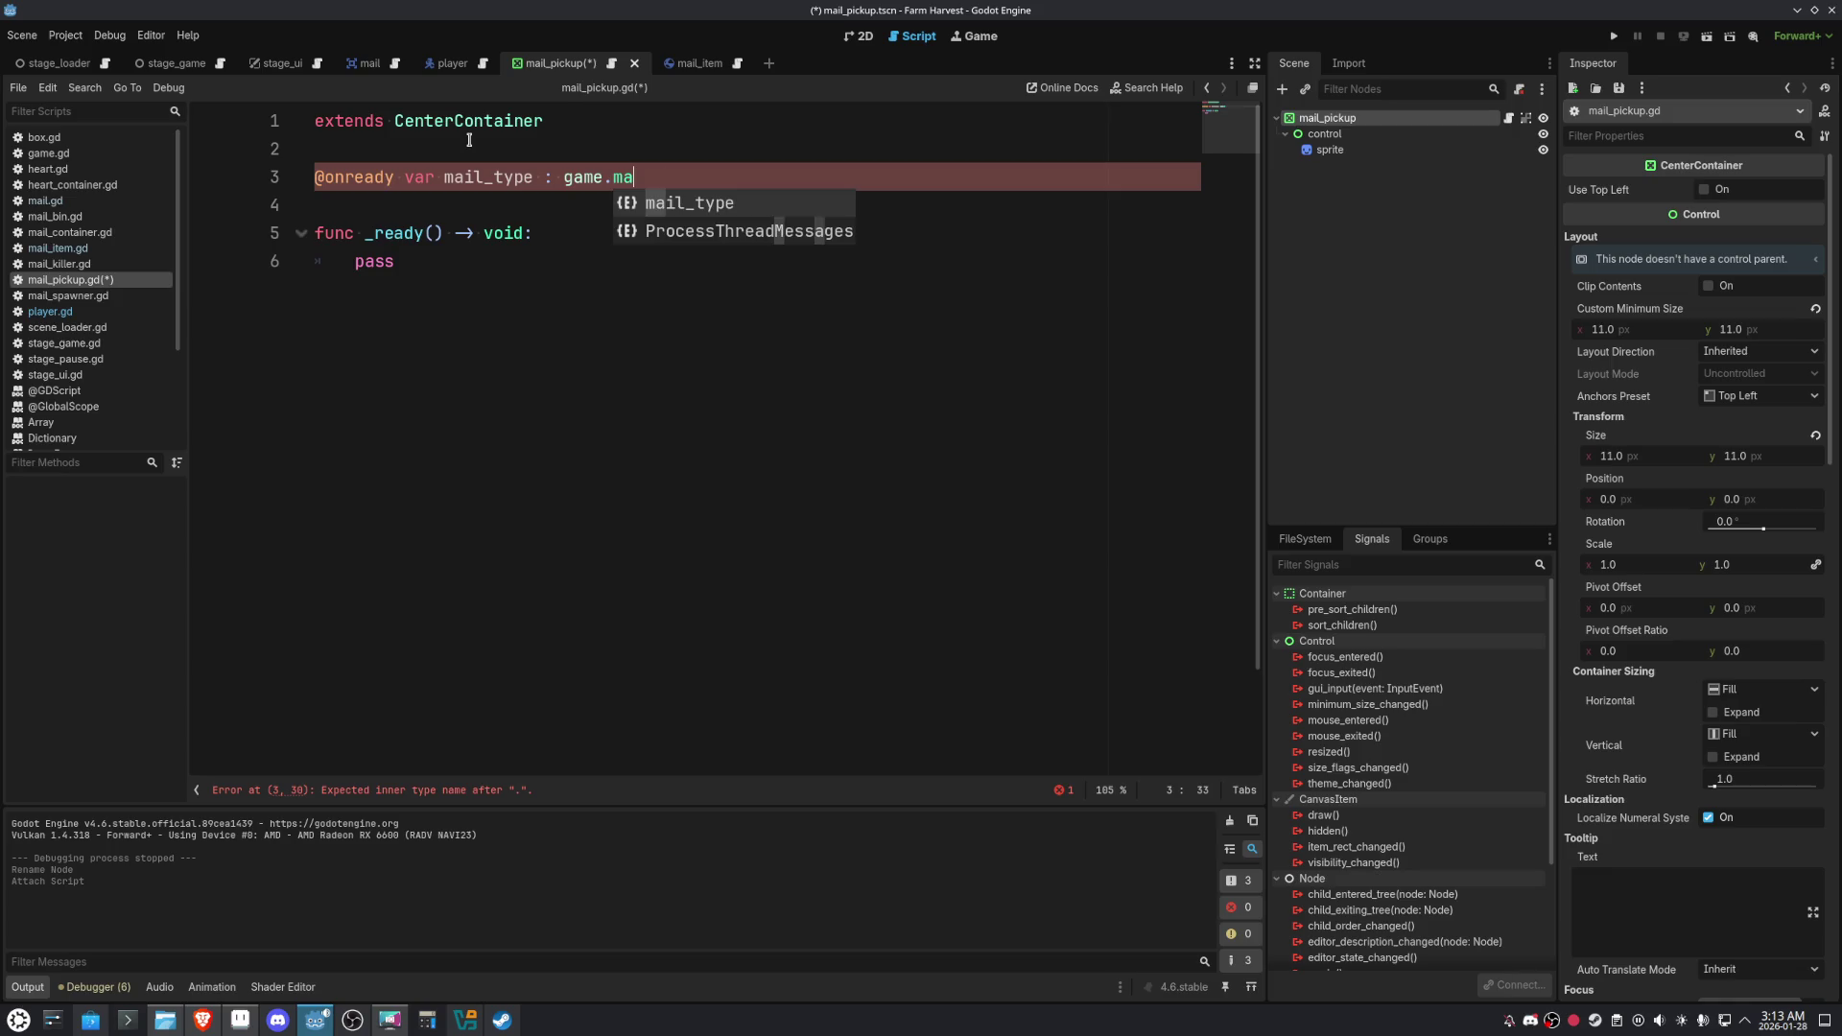
key("Return")
Step: Replace pass with '$sprite.frame = mail_type', save the script, and close the mail_pickup scene
double_click(366, 259)
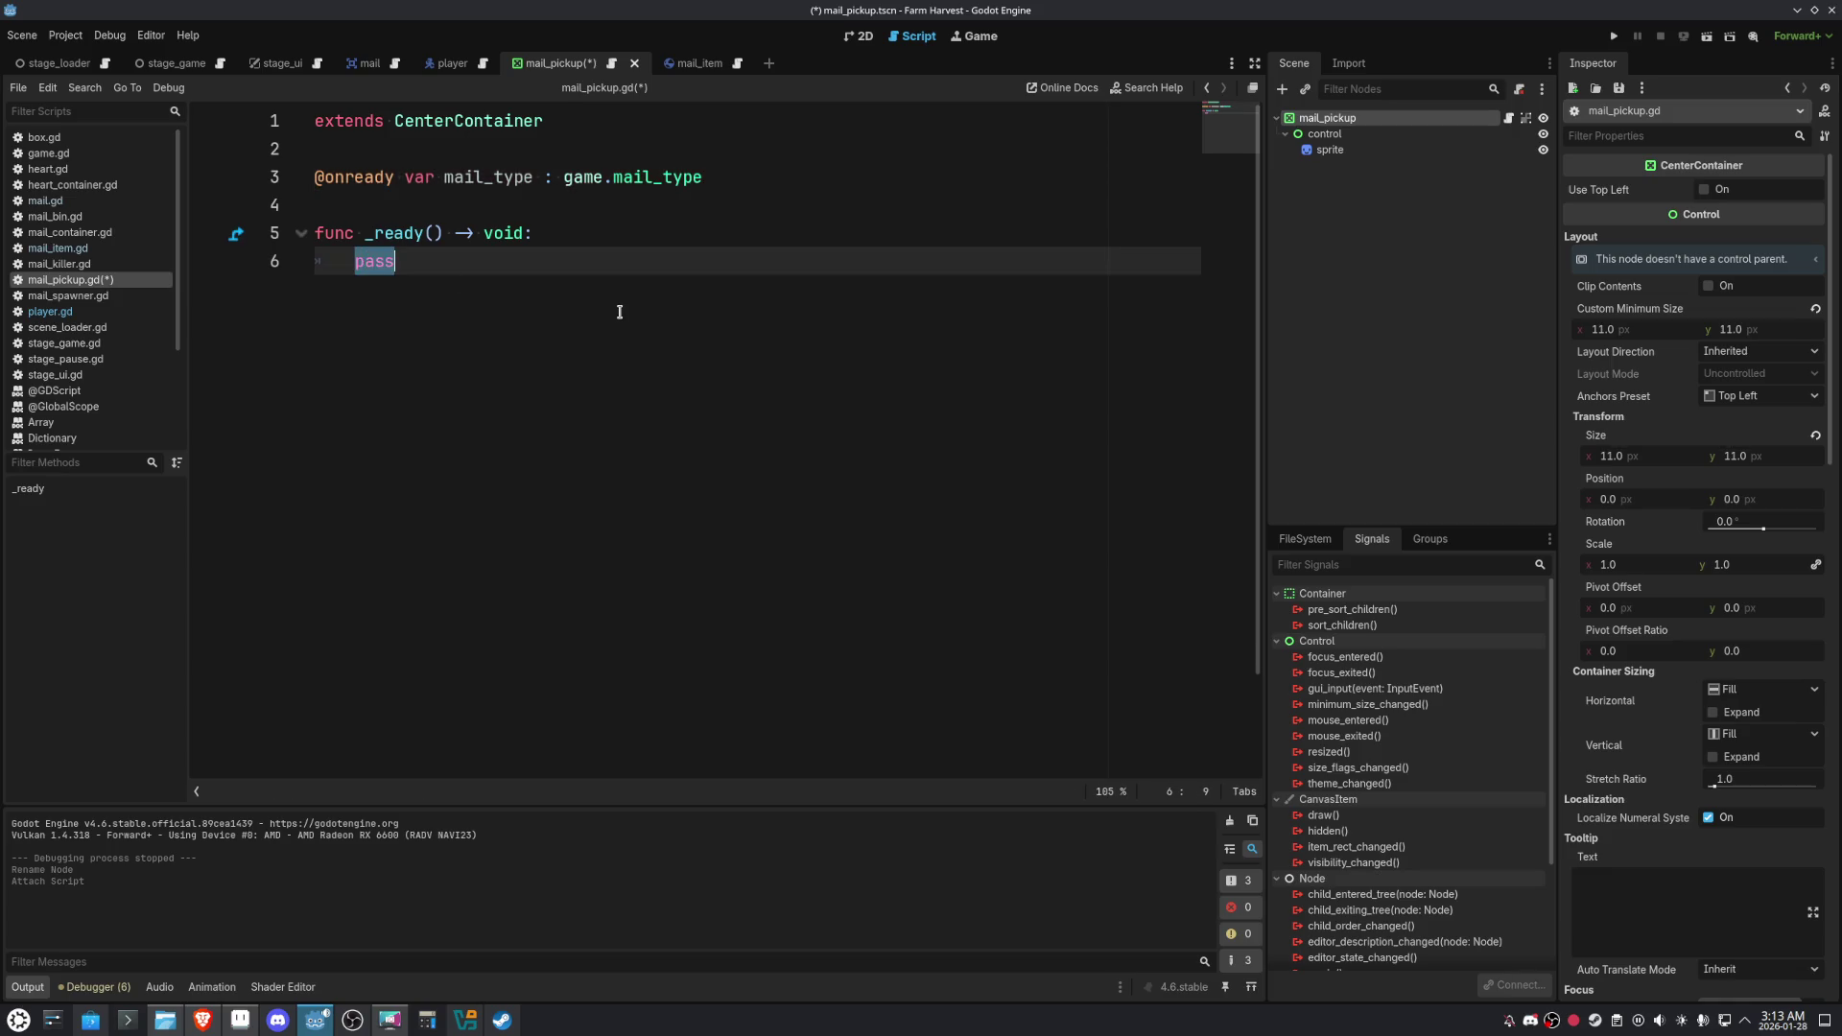
type("$sprite.")
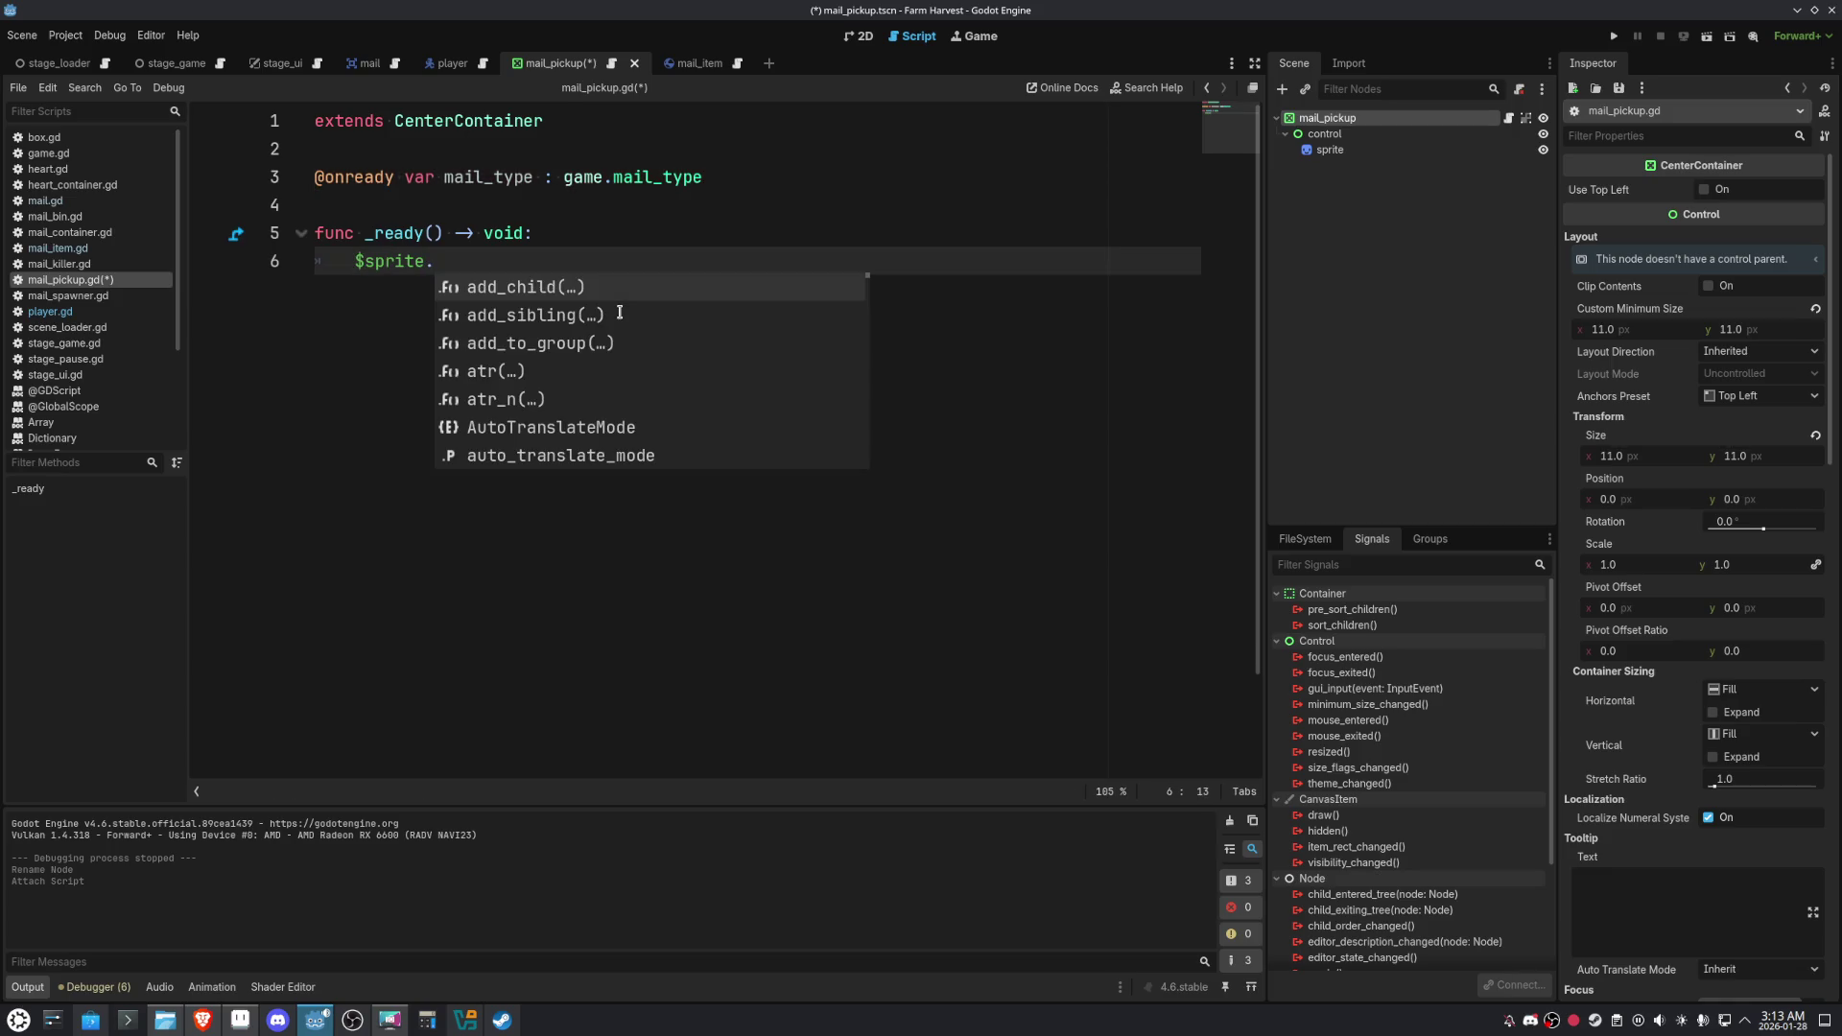
type("free() =")
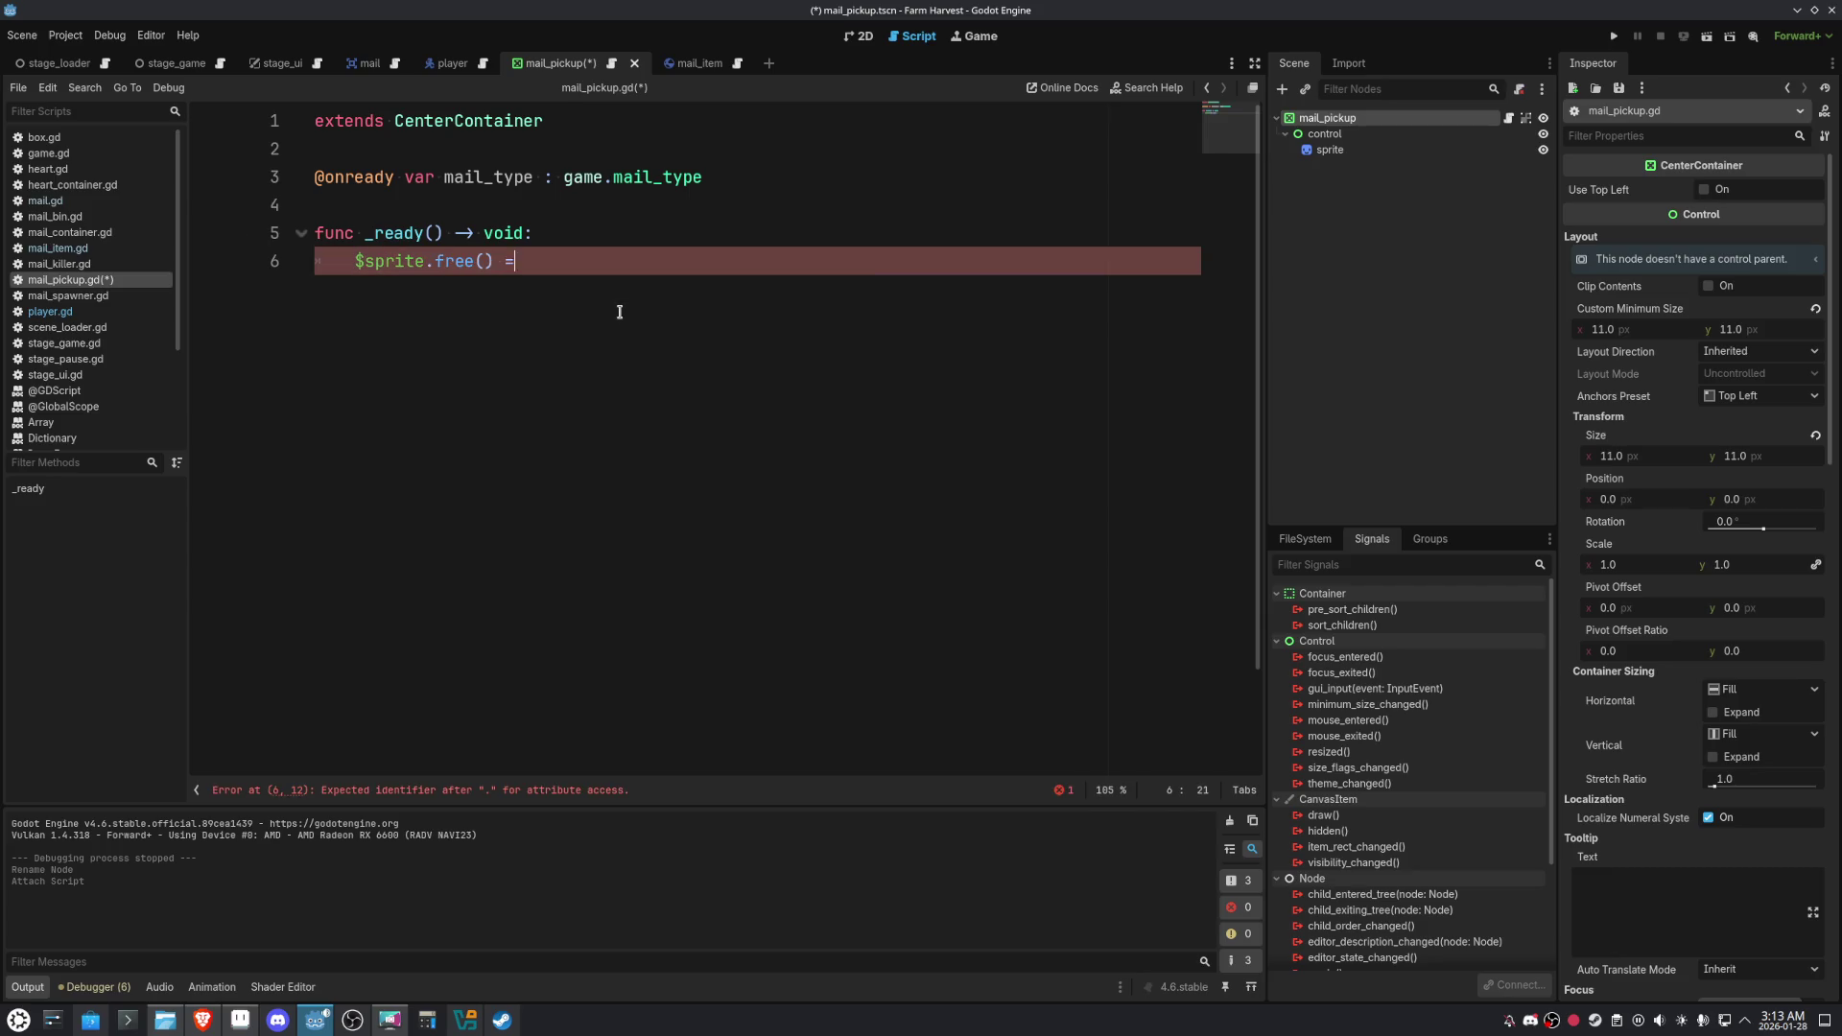
key("BackSpace")
key("BackSpace")
key("BackSpace")
type("frame")
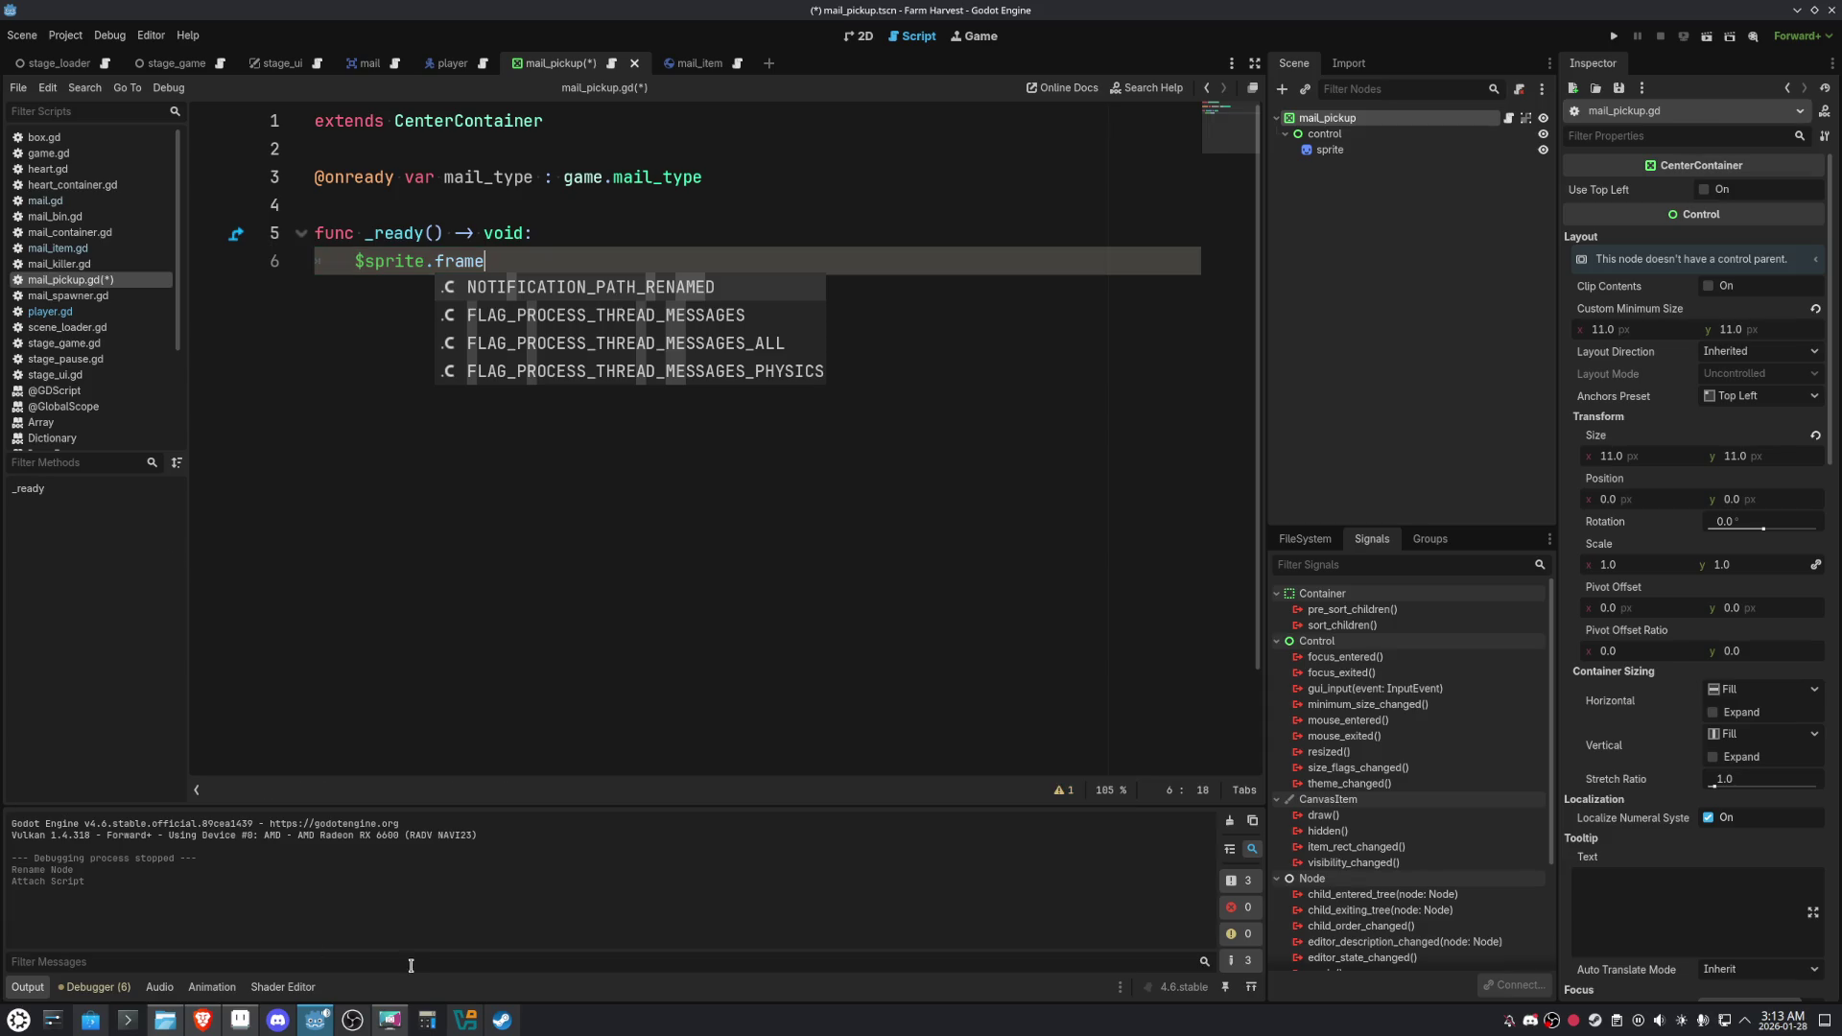
key("ctrl+s")
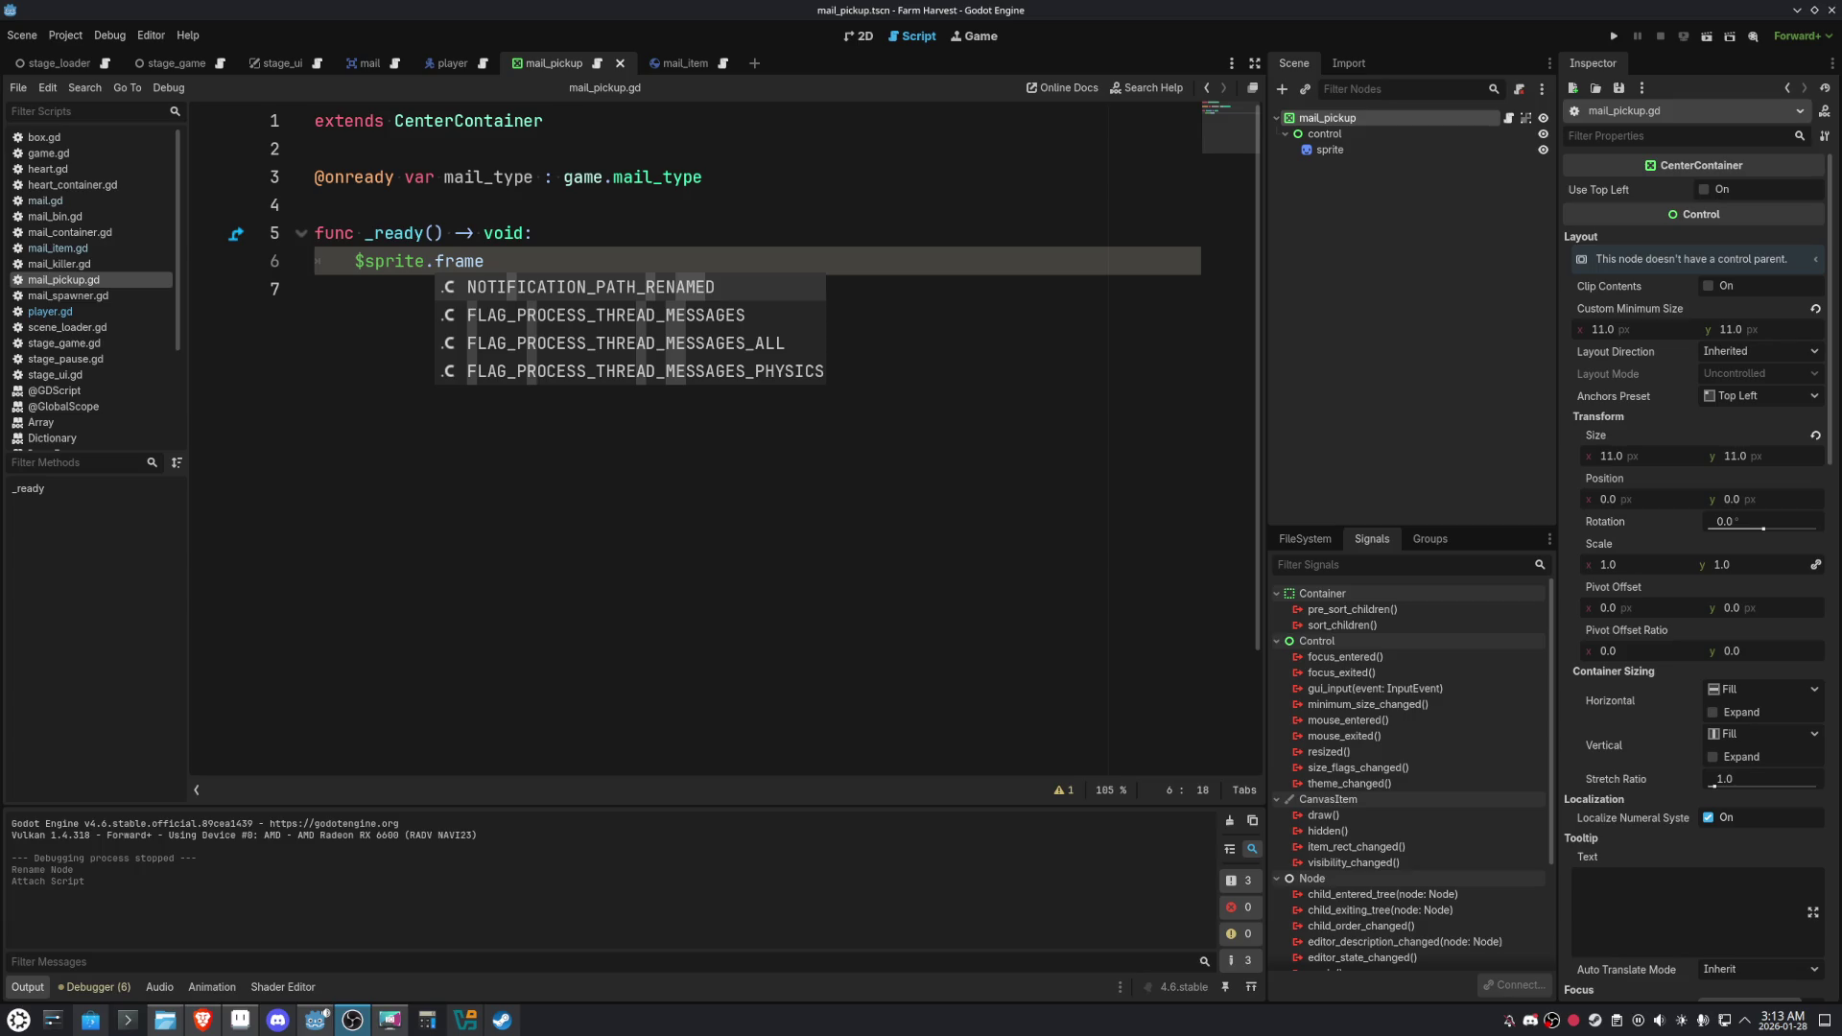
type("=")
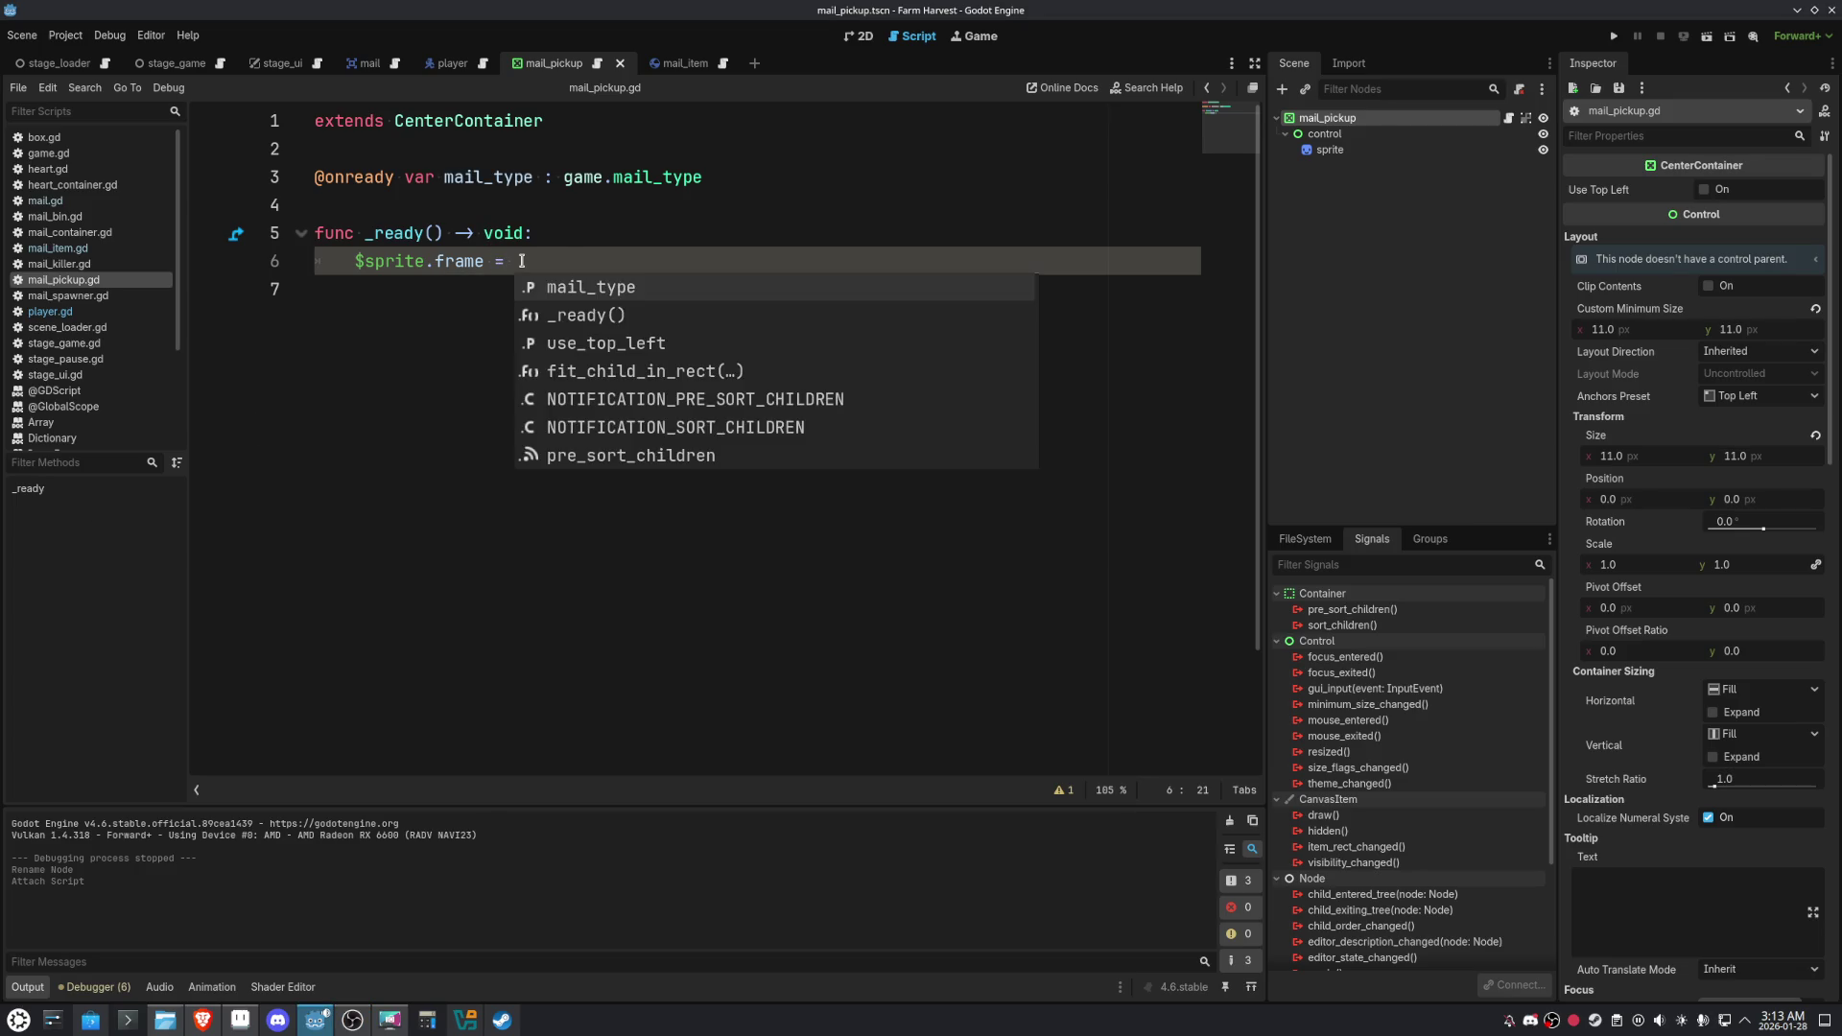
type(" mai")
key("Return")
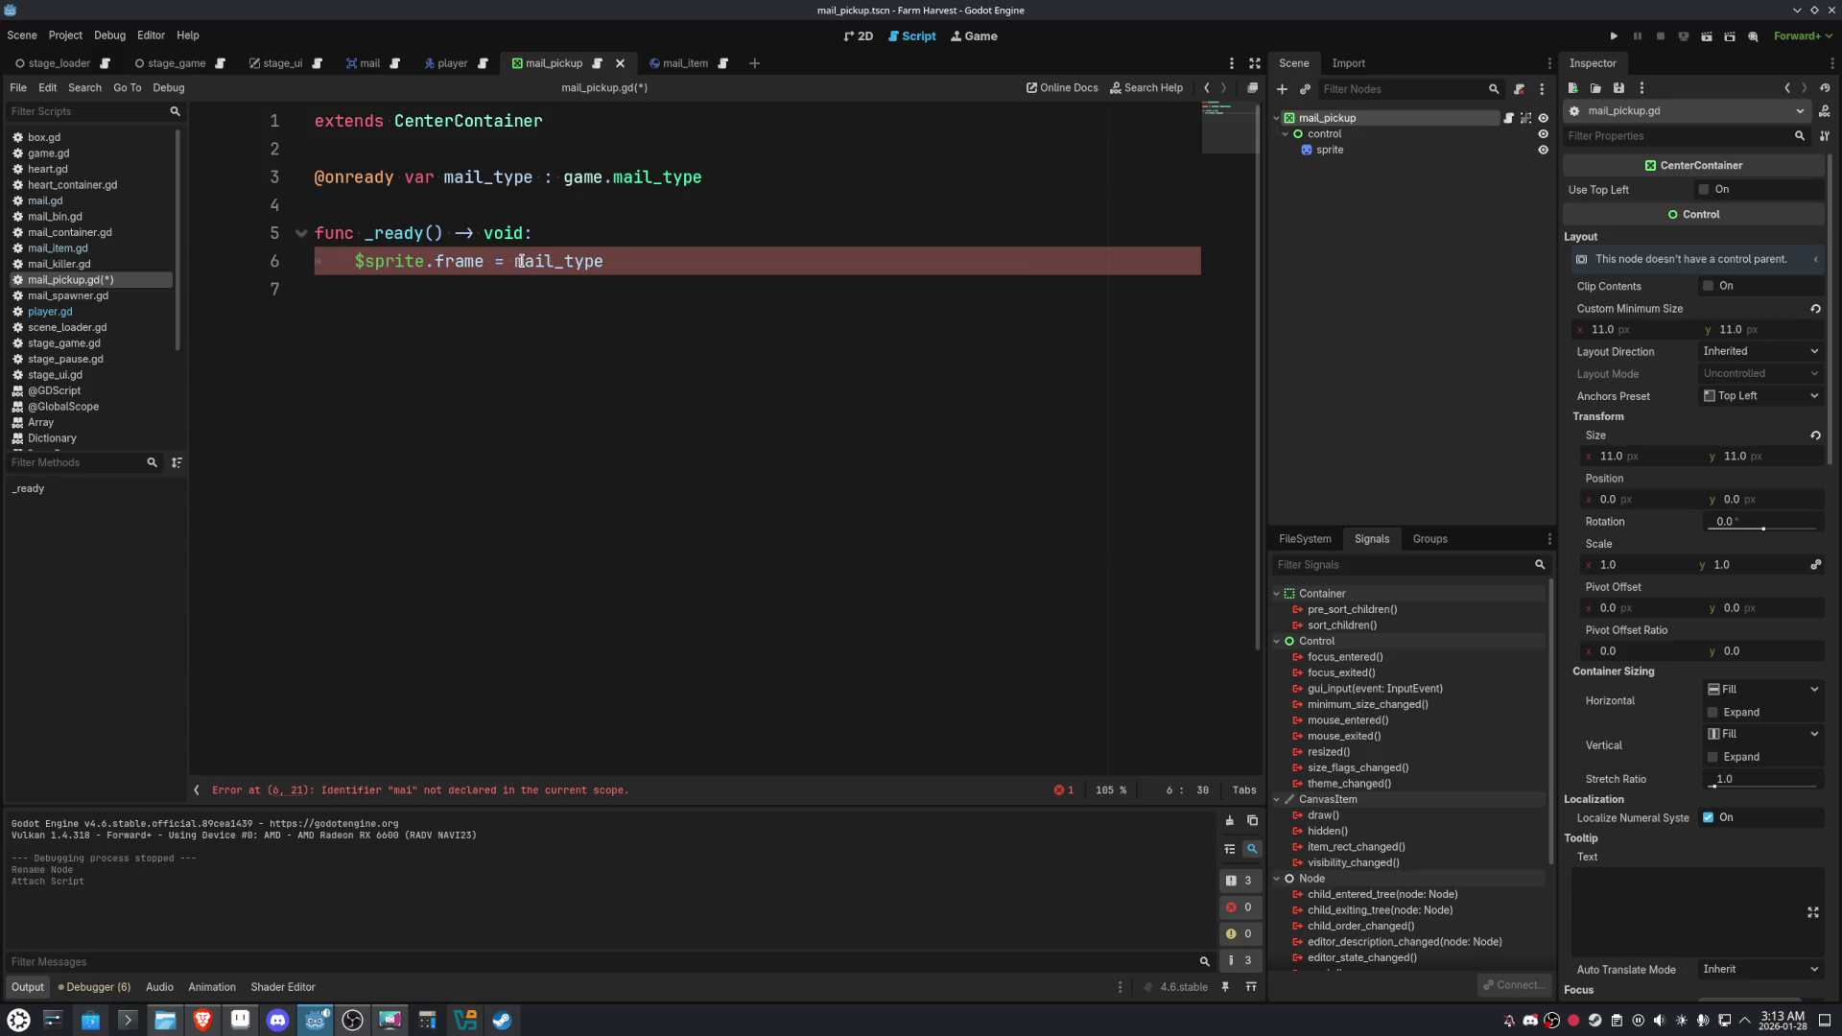
left_click(652, 423)
left_click(857, 36)
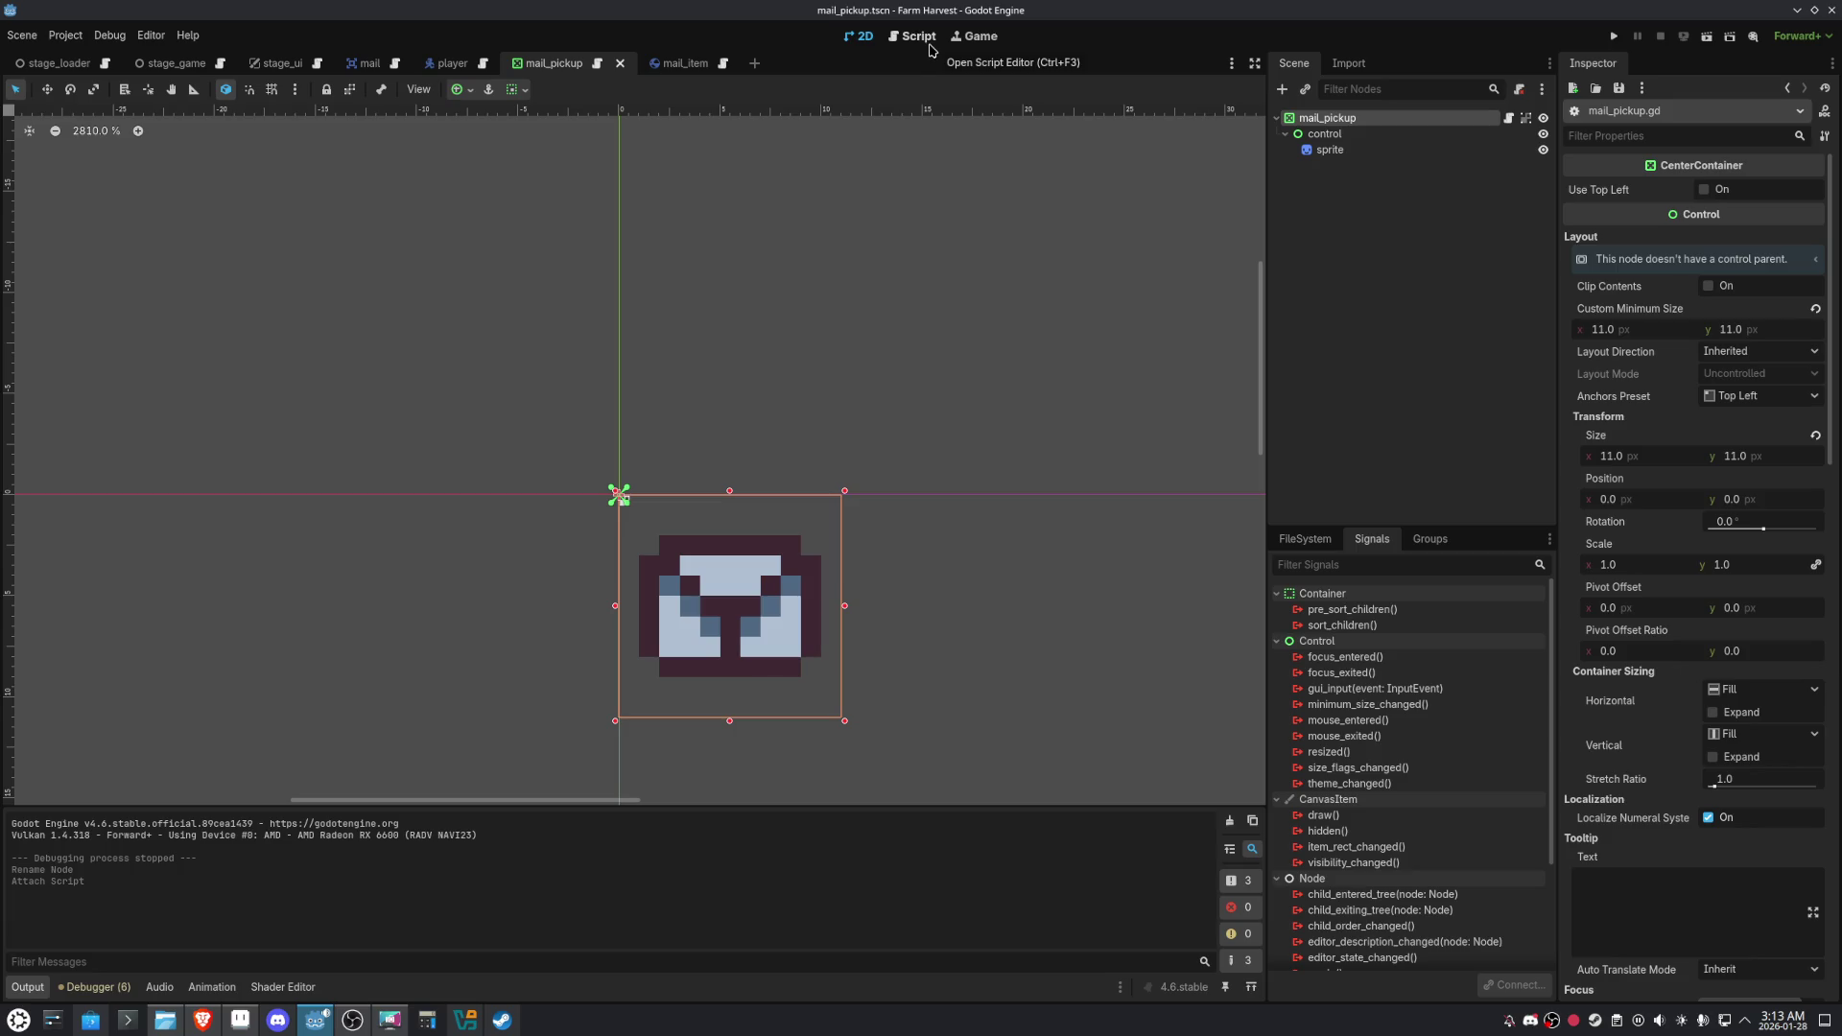
left_click(918, 36)
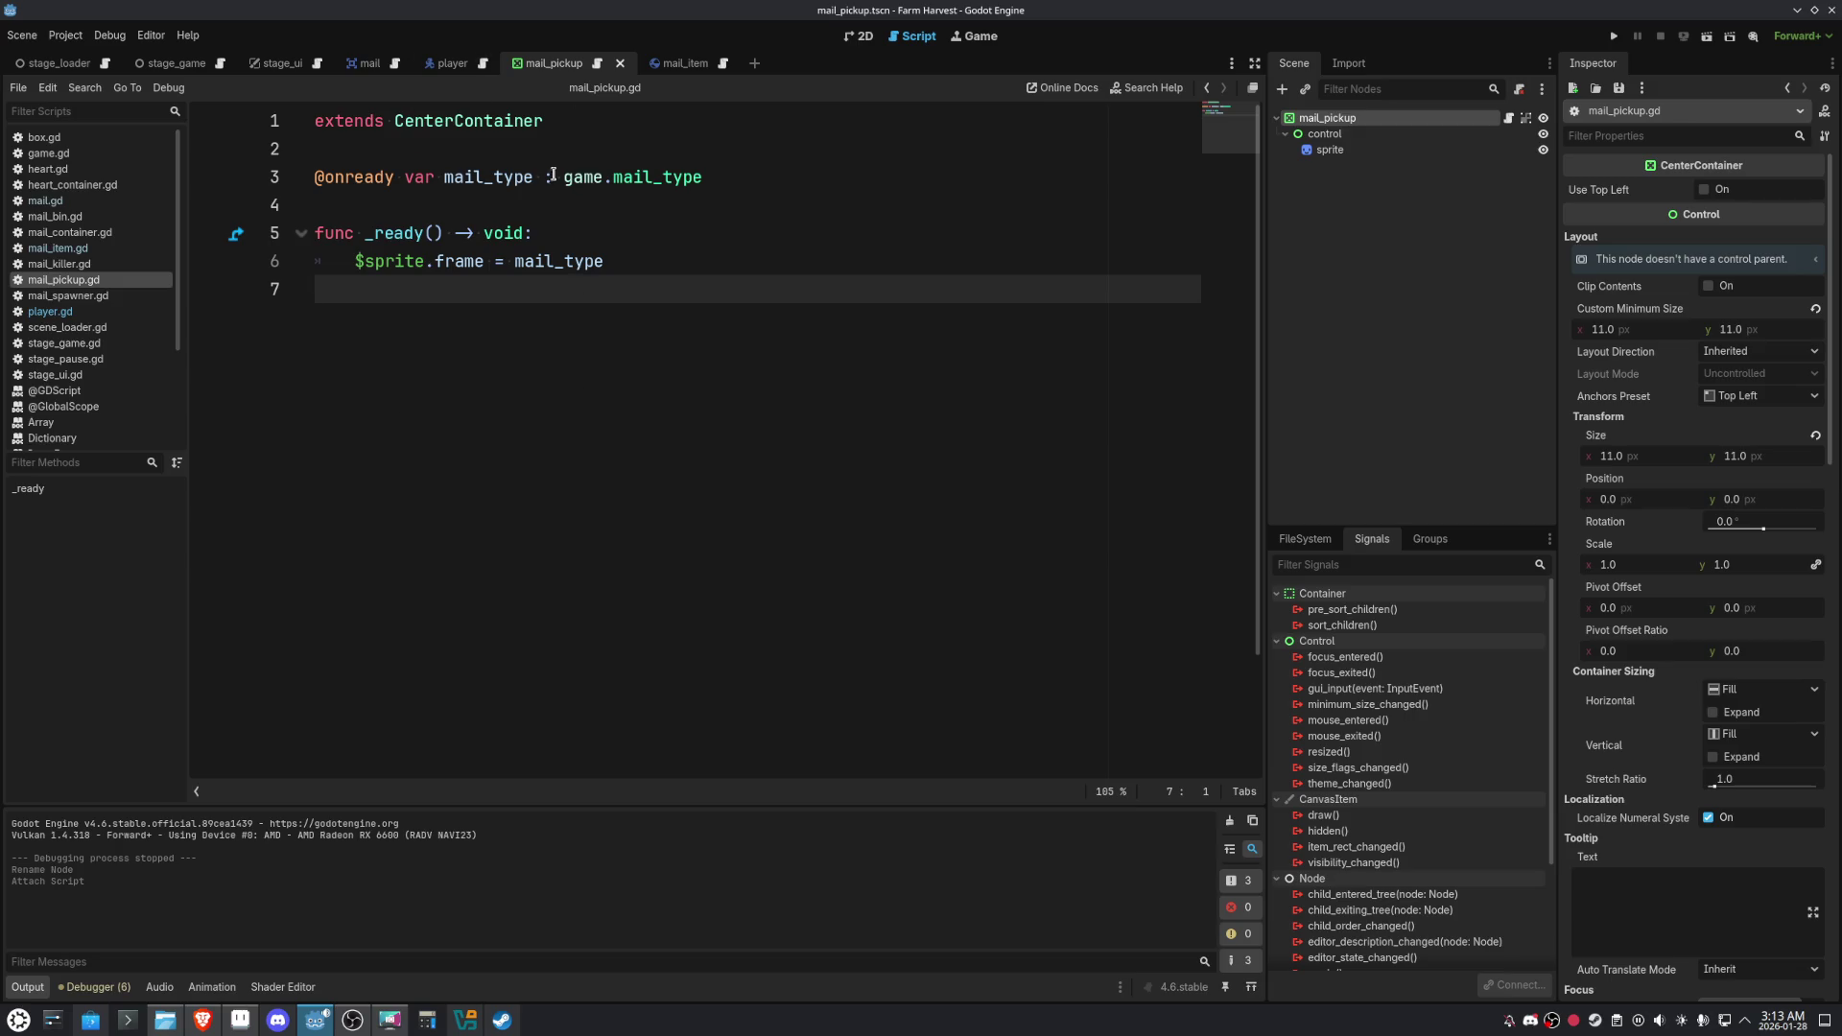
left_click(620, 64)
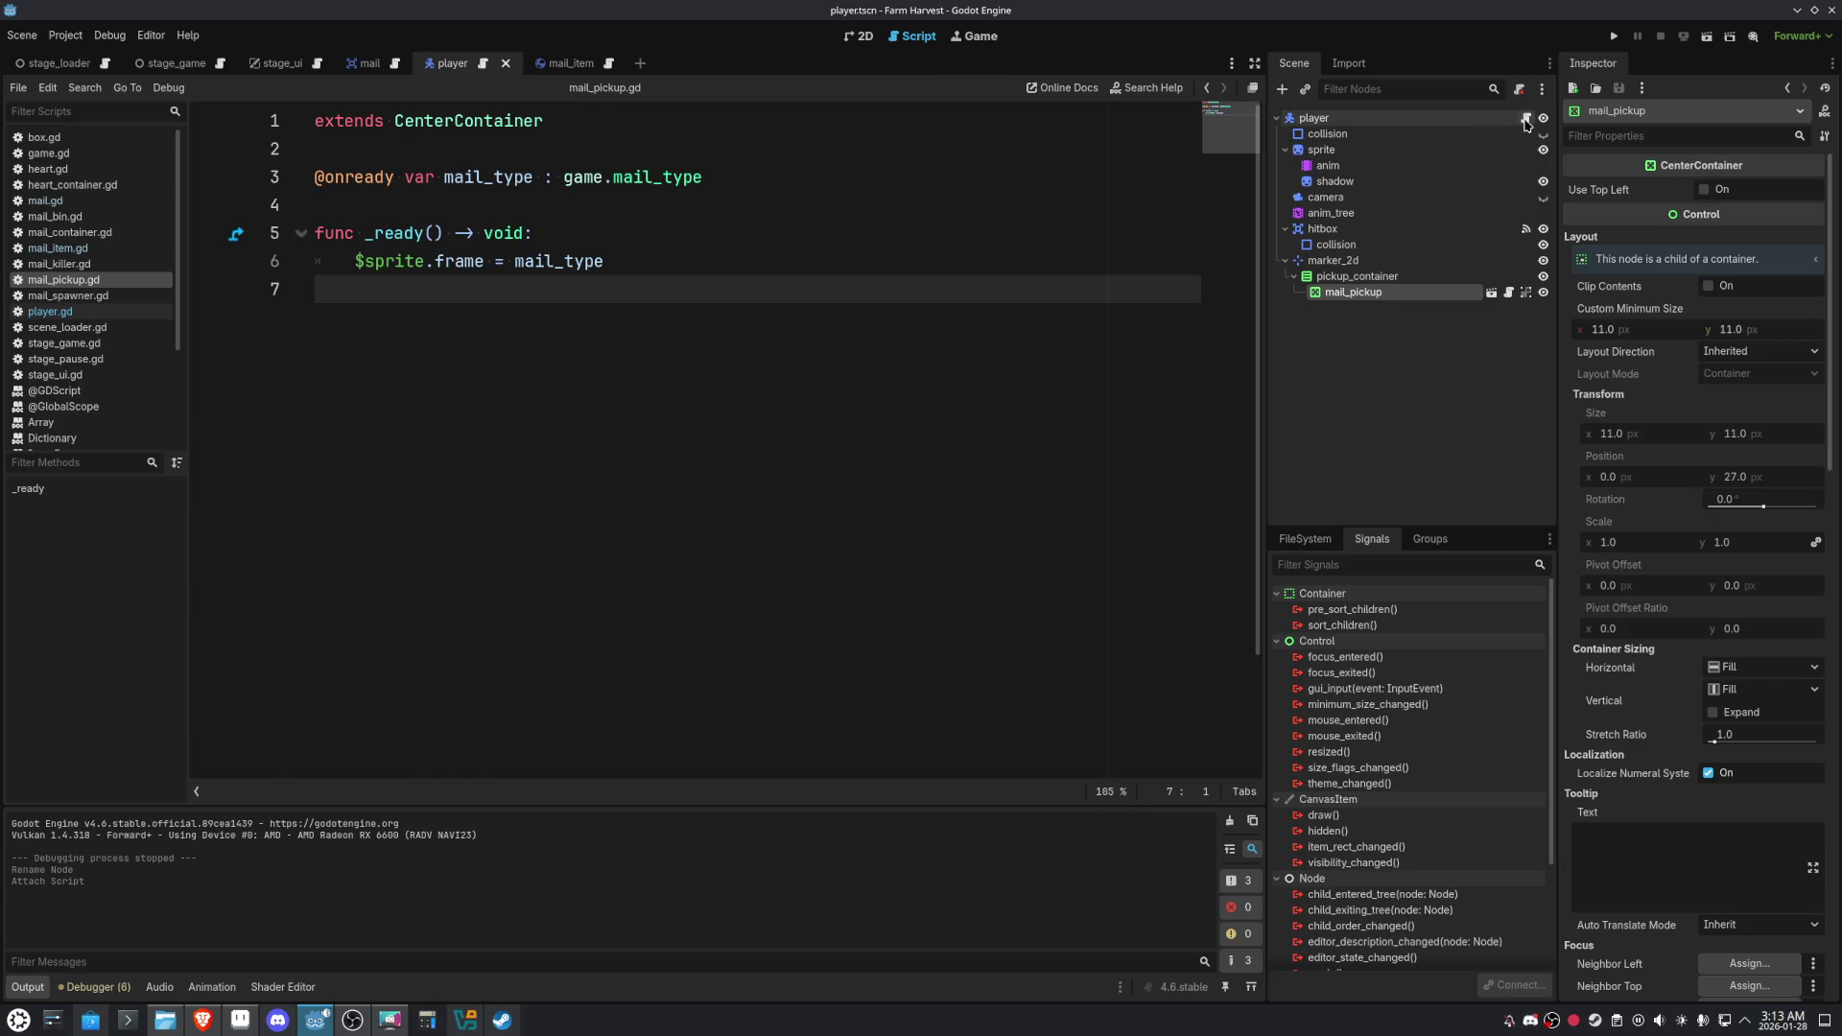
Step: On line 64 of player.gd, type 'instance.mail_type = item.' in pickup_item
left_click(514, 543)
key("BackSpace")
key("BackSpace")
type("mail__ty")
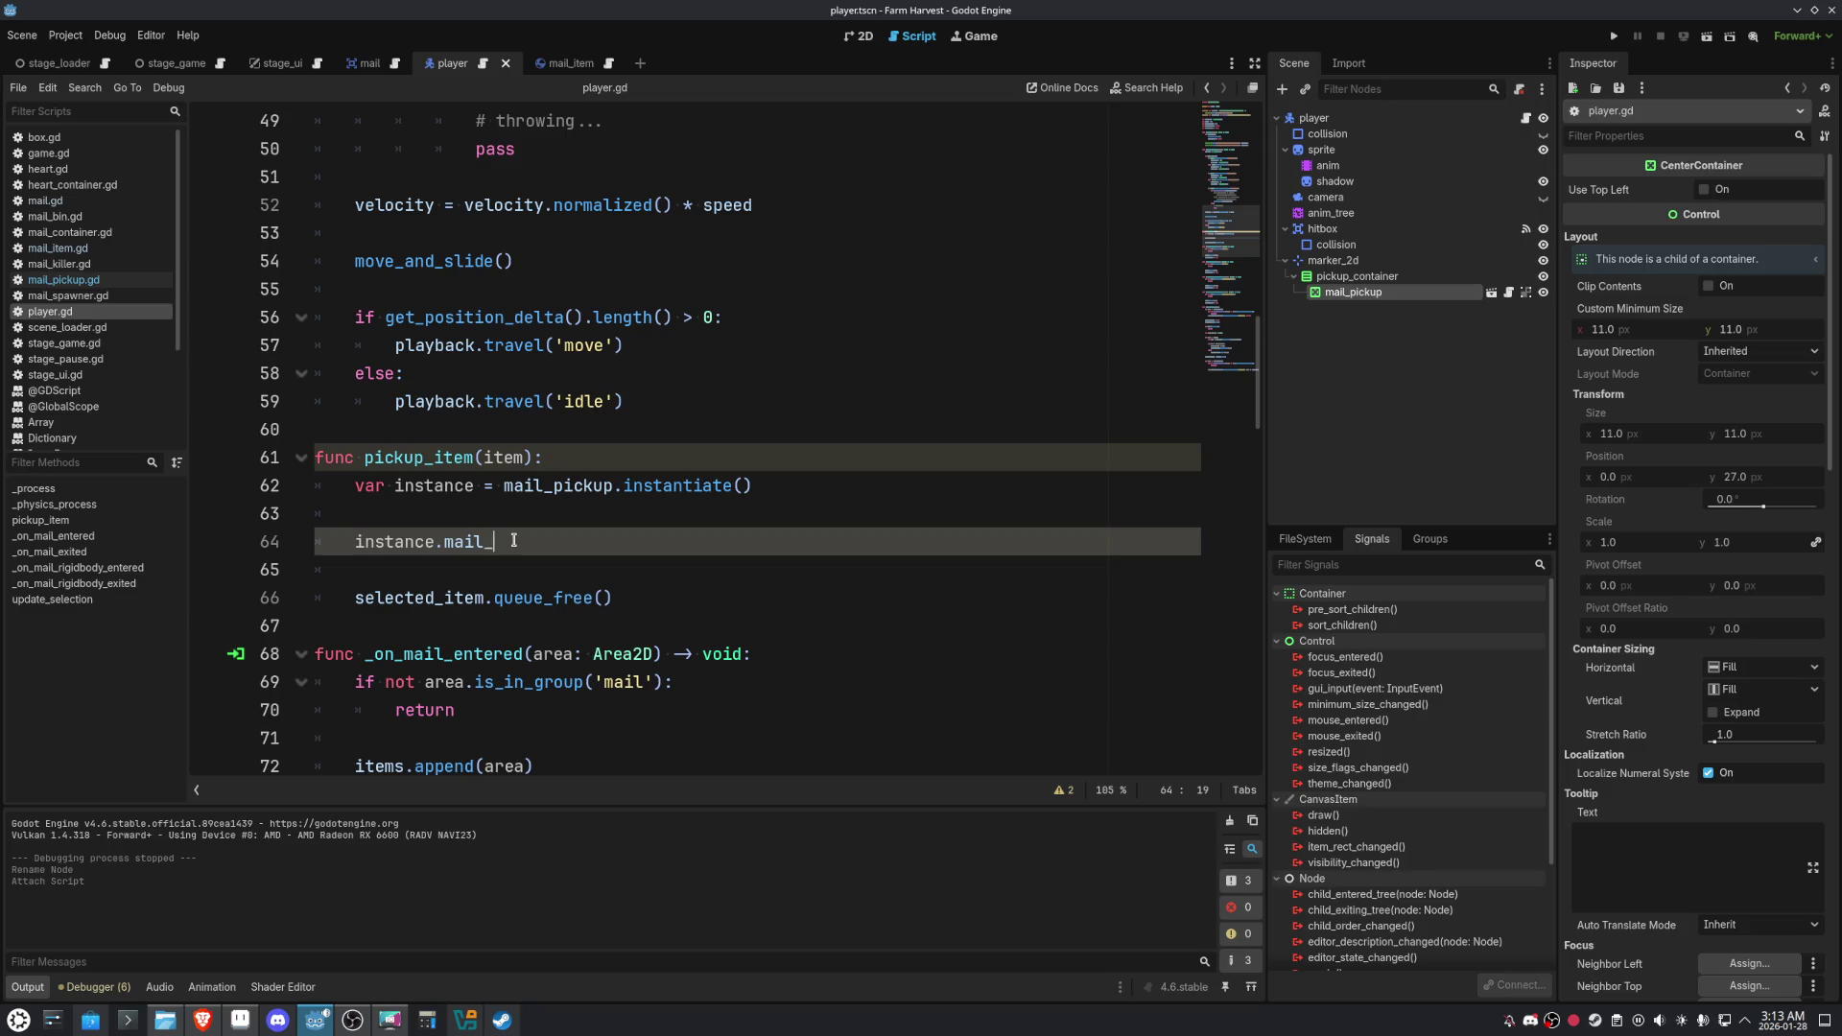
key("BackSpace")
key("BackSpace")
key("BackSpace")
type("type = i")
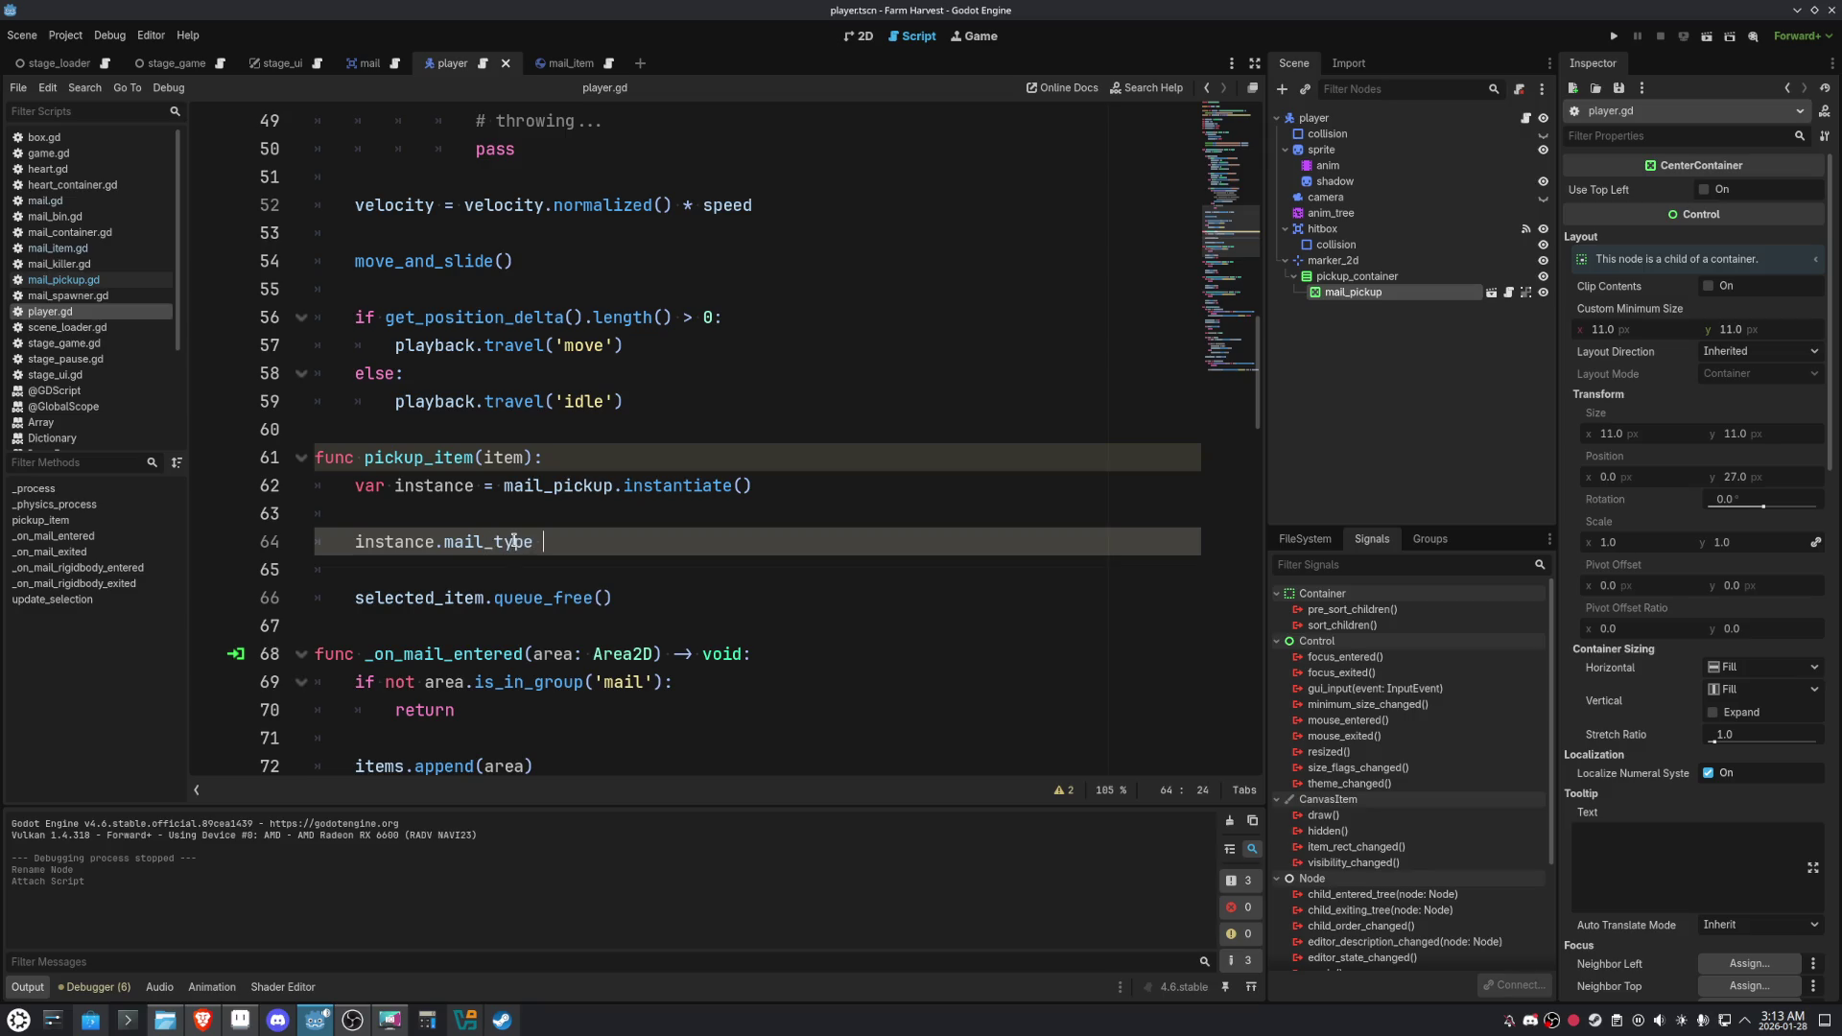